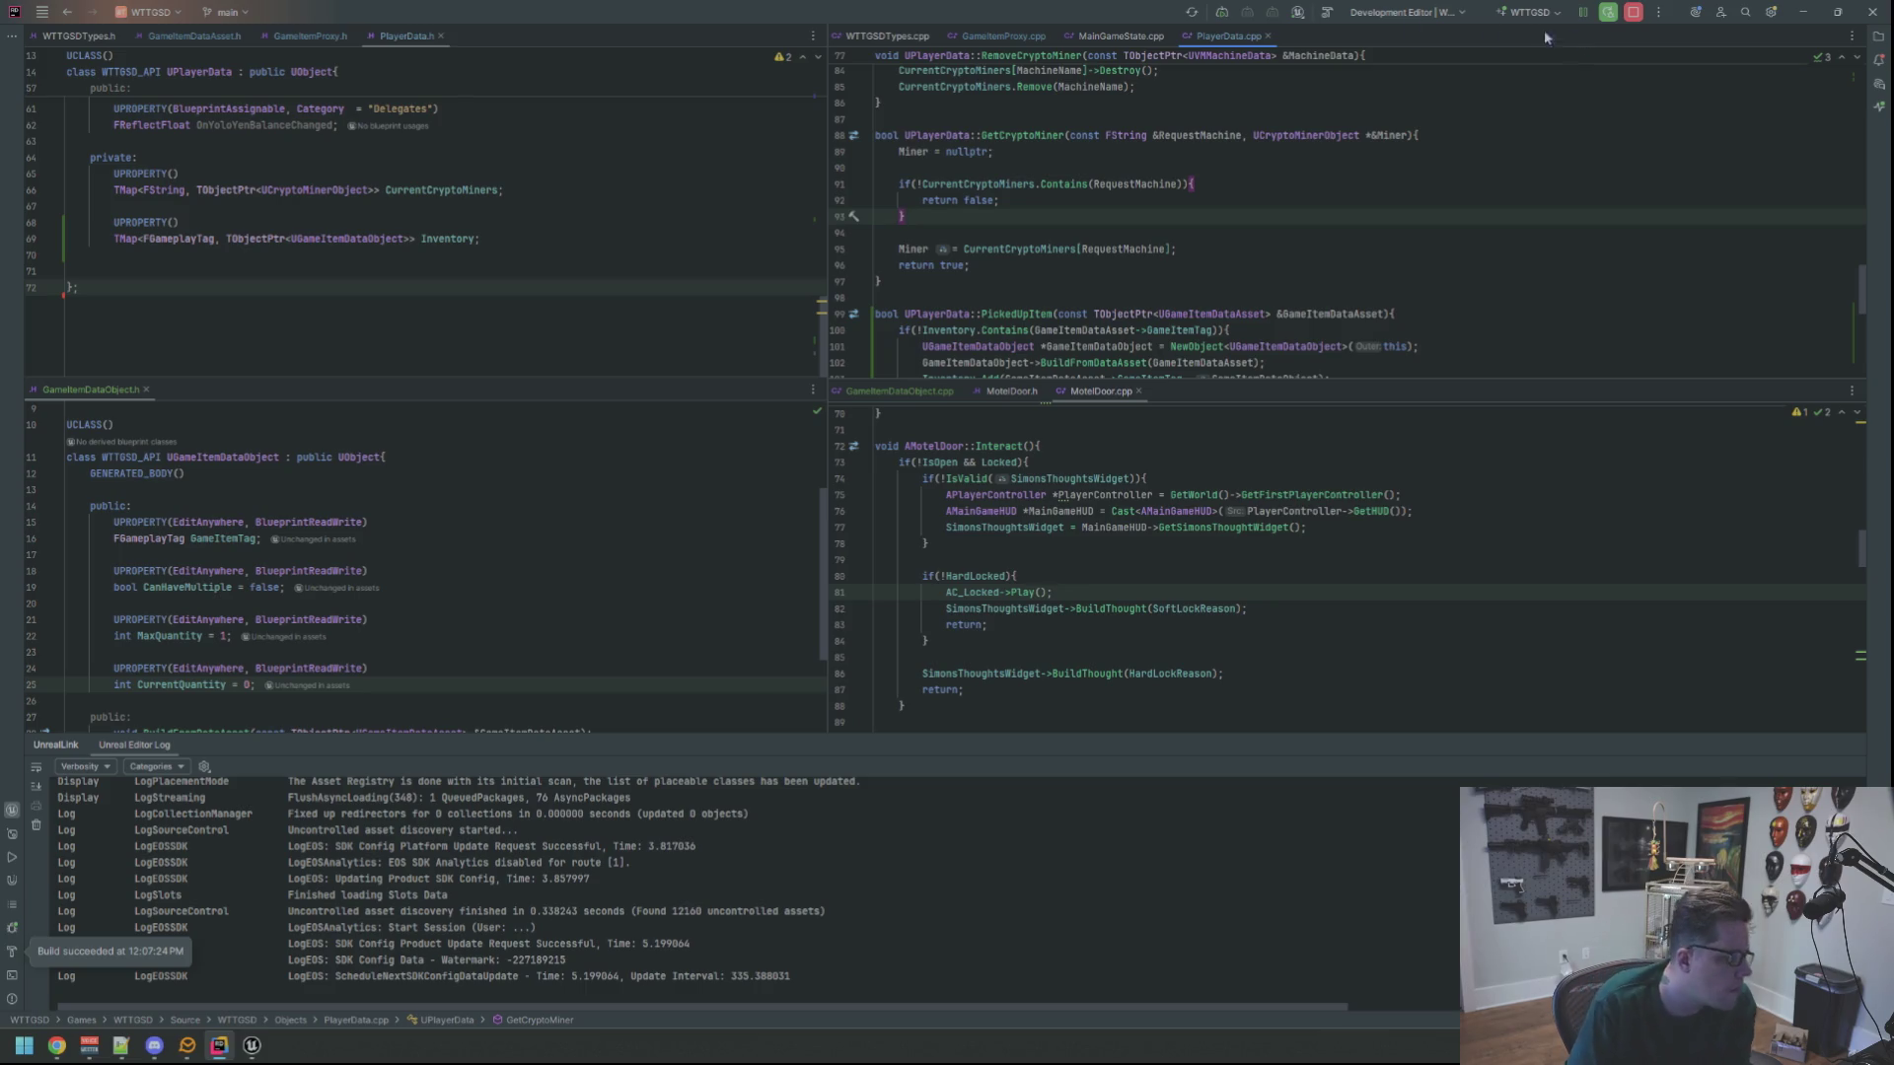
Bring up Unreal Editor briefly, then hide it again to return to the code
{"action": "scroll", "coordinate": [799, 325], "scroll_direction": "up", "scroll_amount": 12}
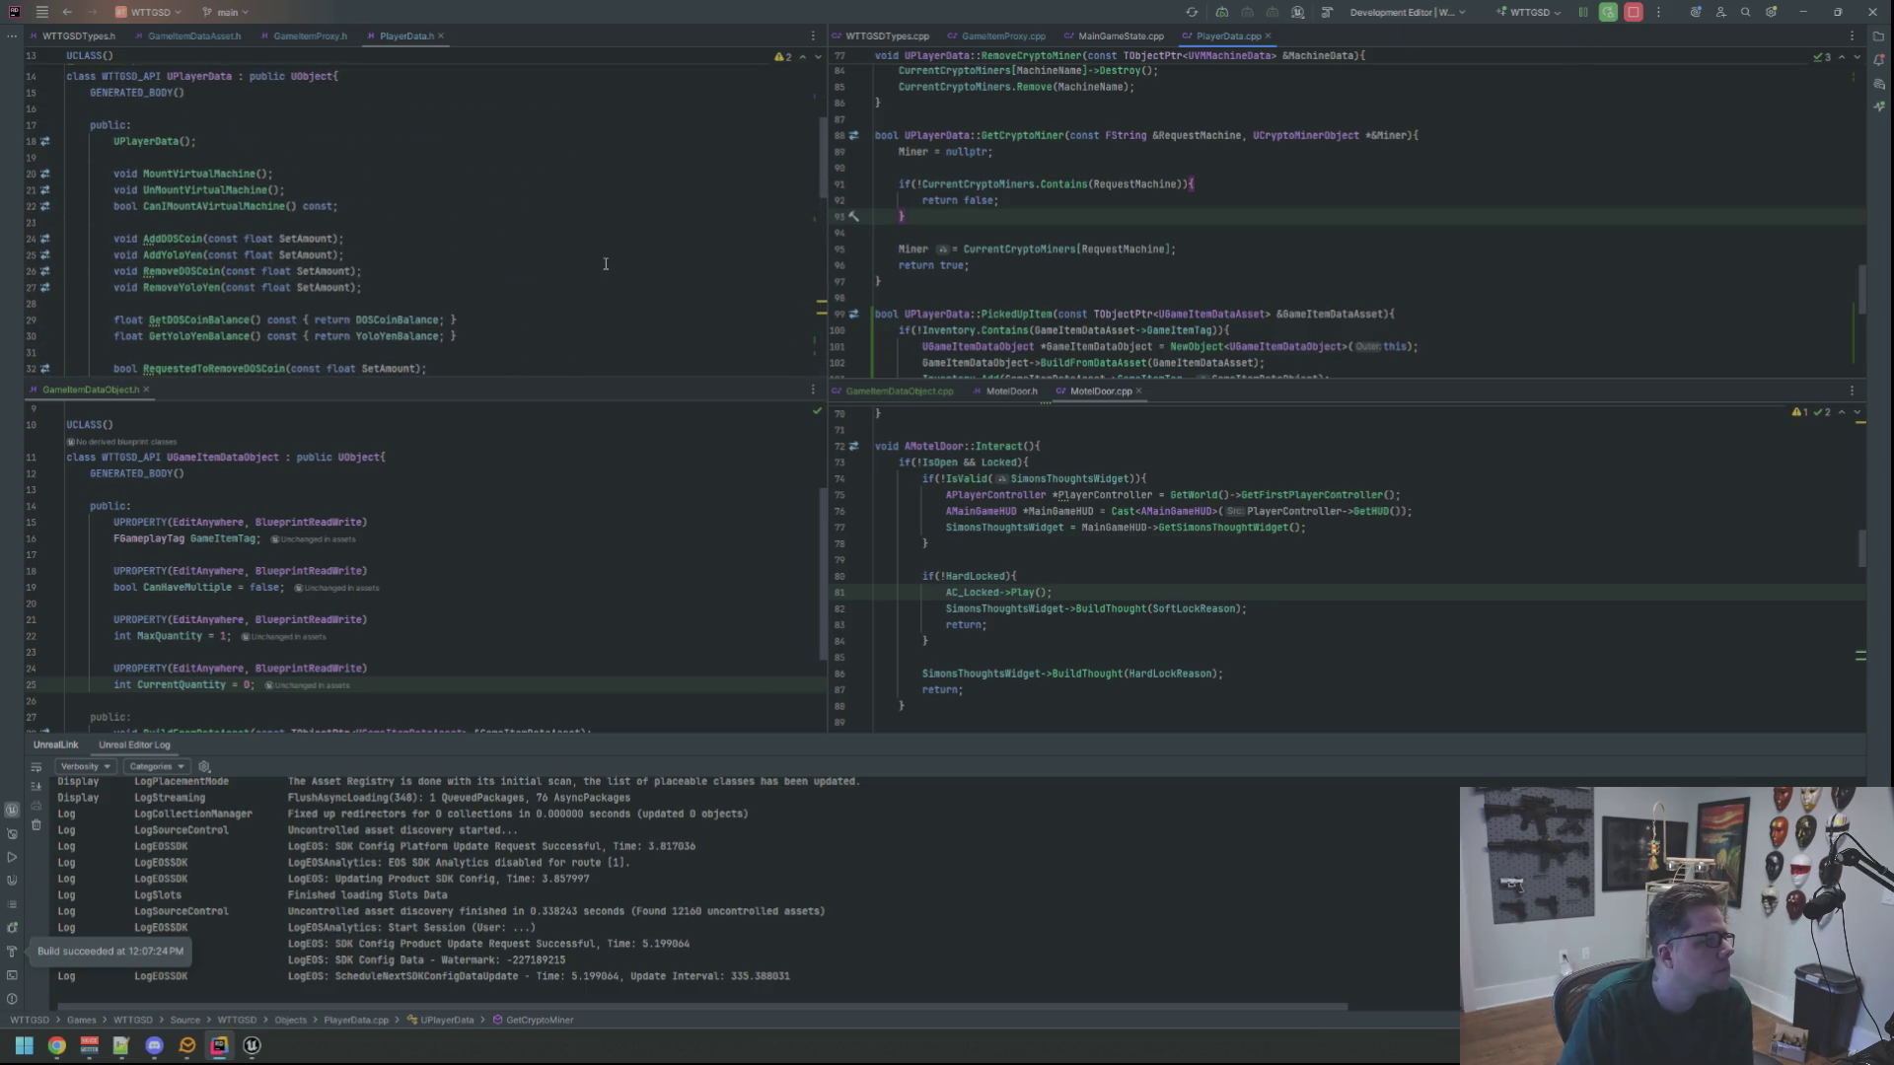
{"action": "scroll", "coordinate": [606, 264], "scroll_direction": "down", "scroll_amount": 12}
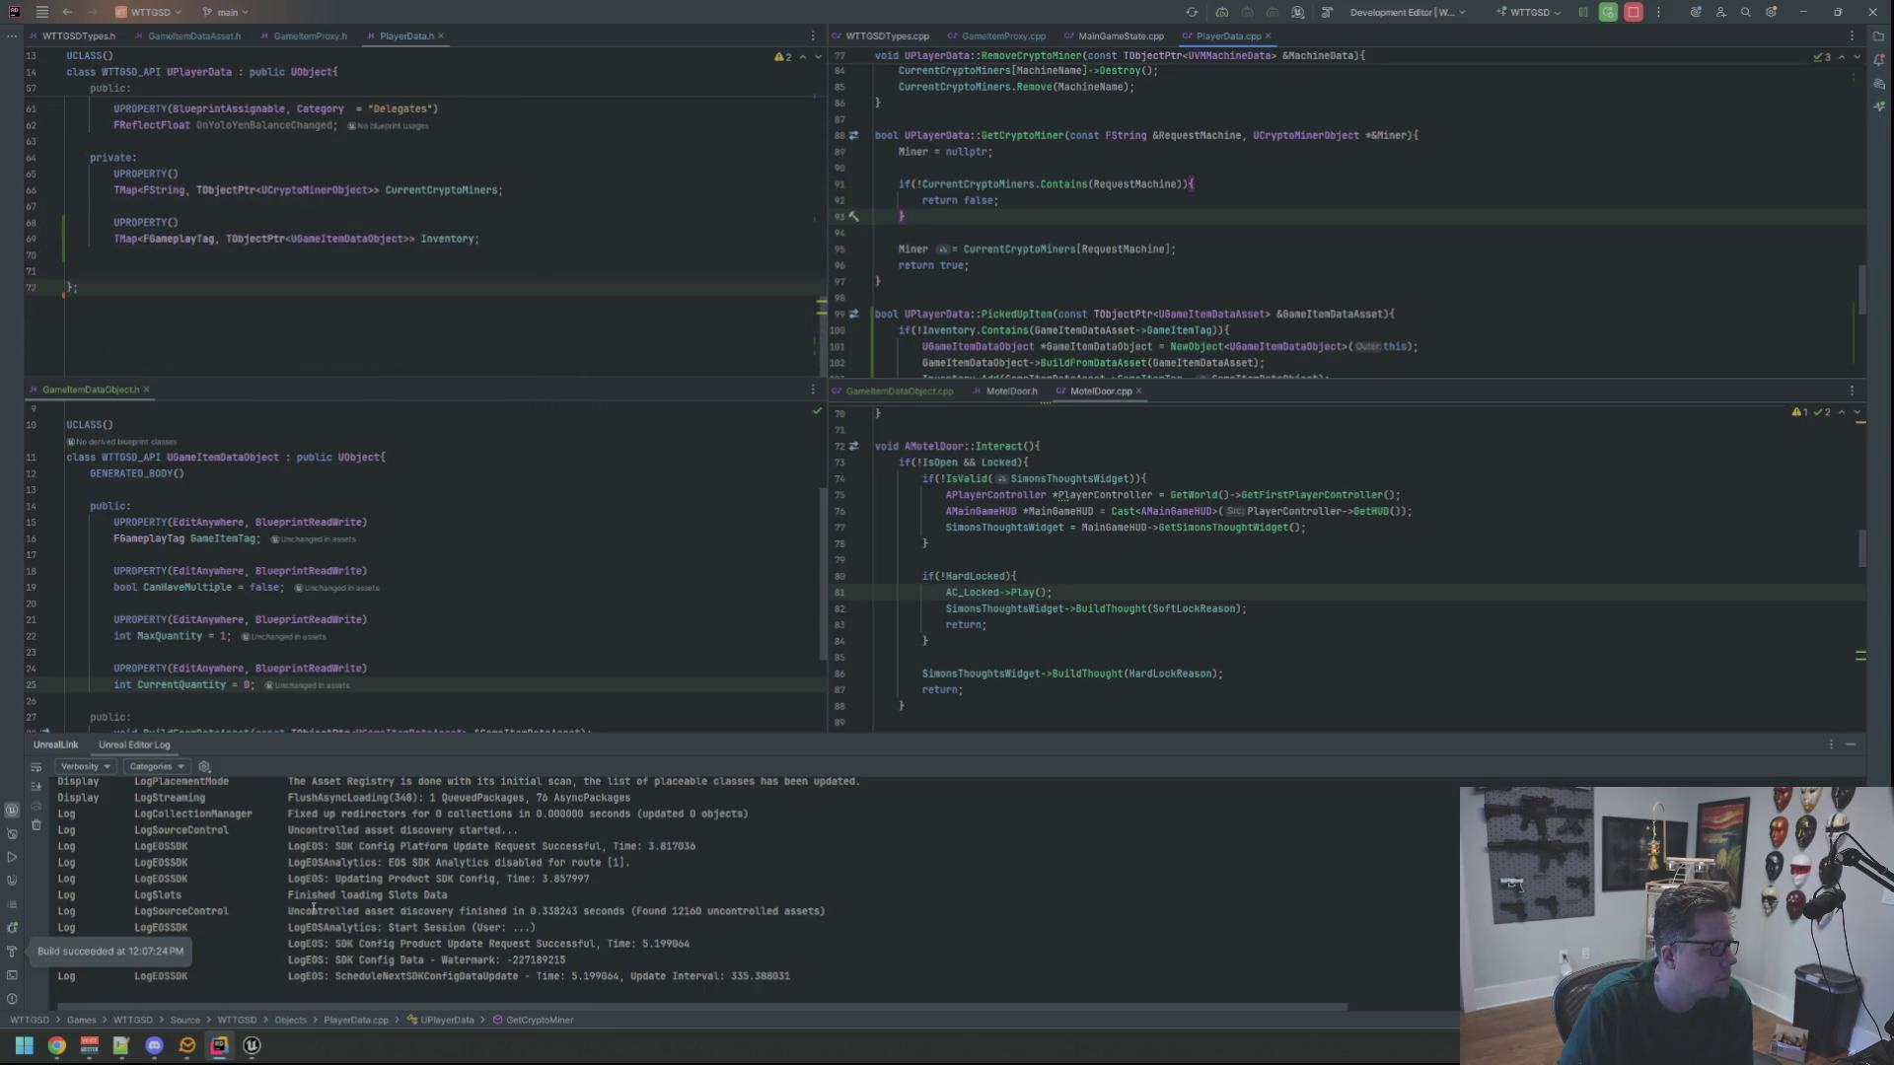
{"action": "left_click", "coordinate": [251, 1046]}
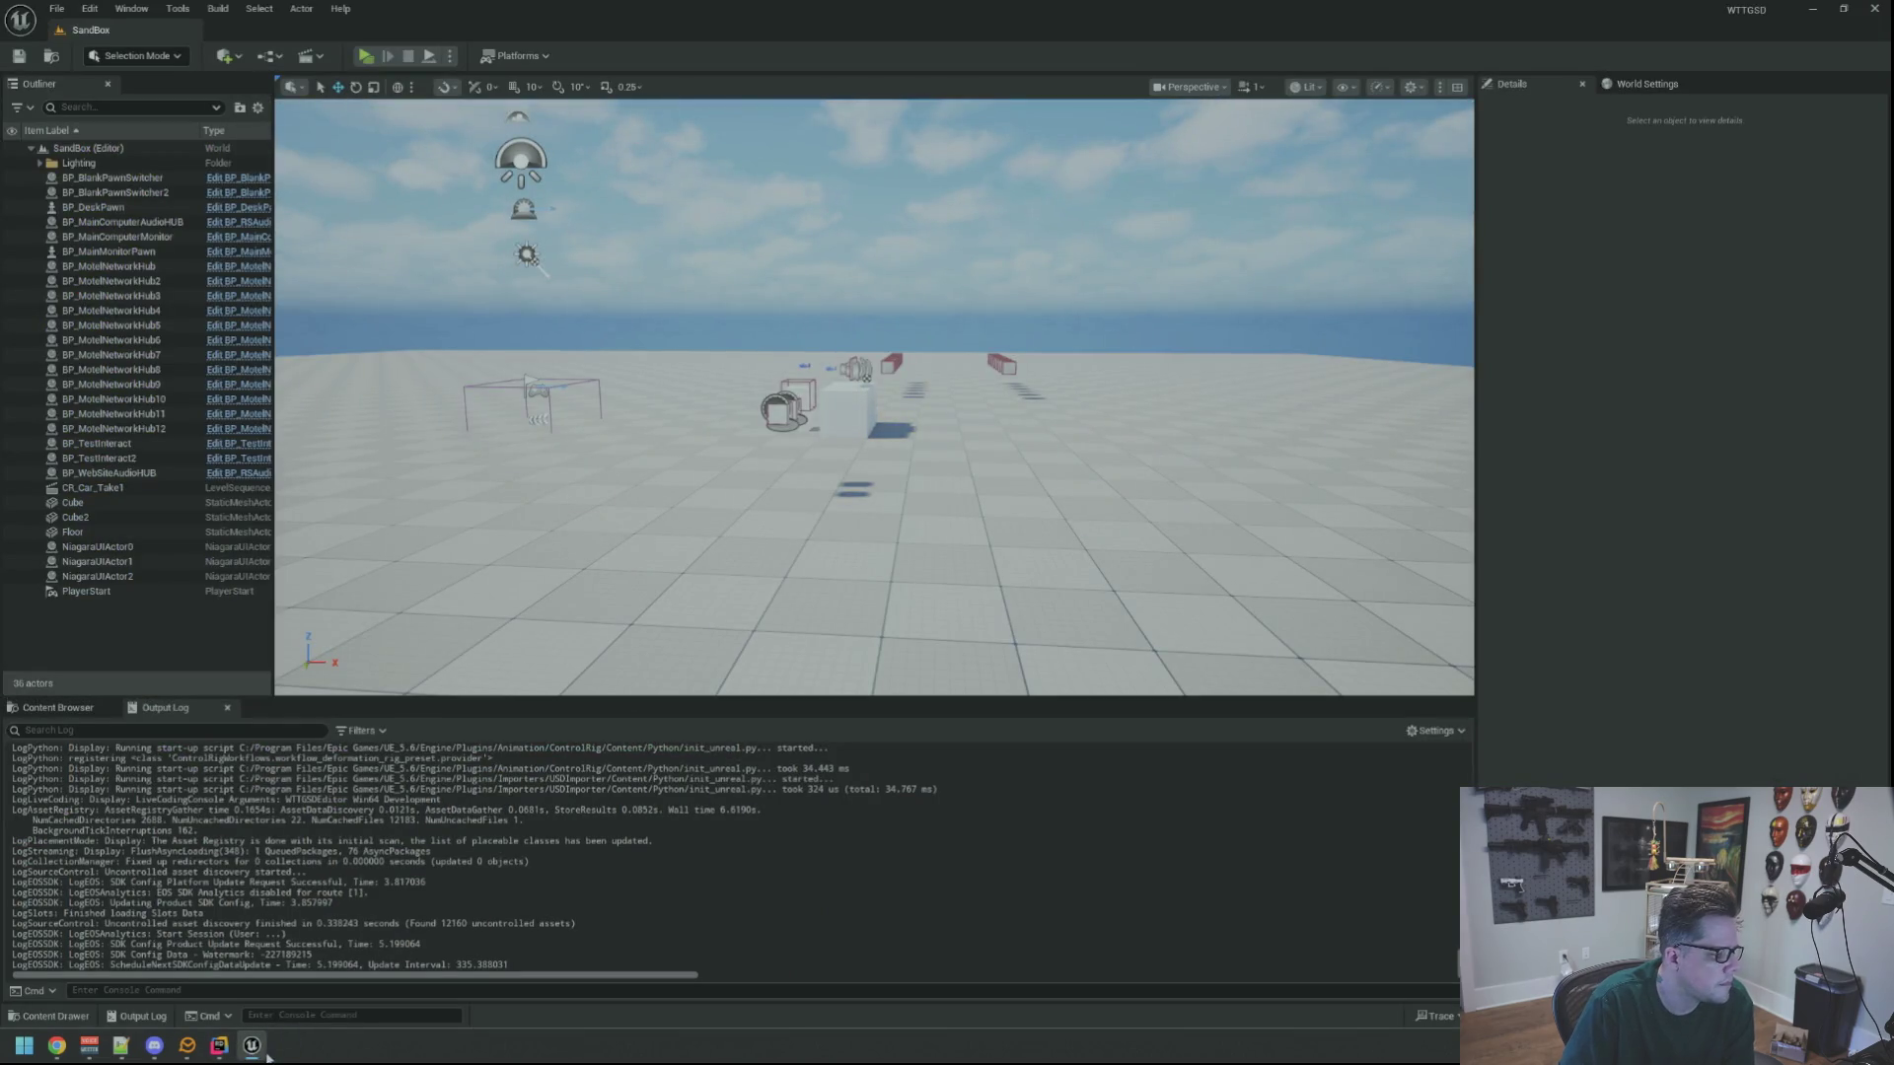
{"action": "left_click", "coordinate": [255, 1052]}
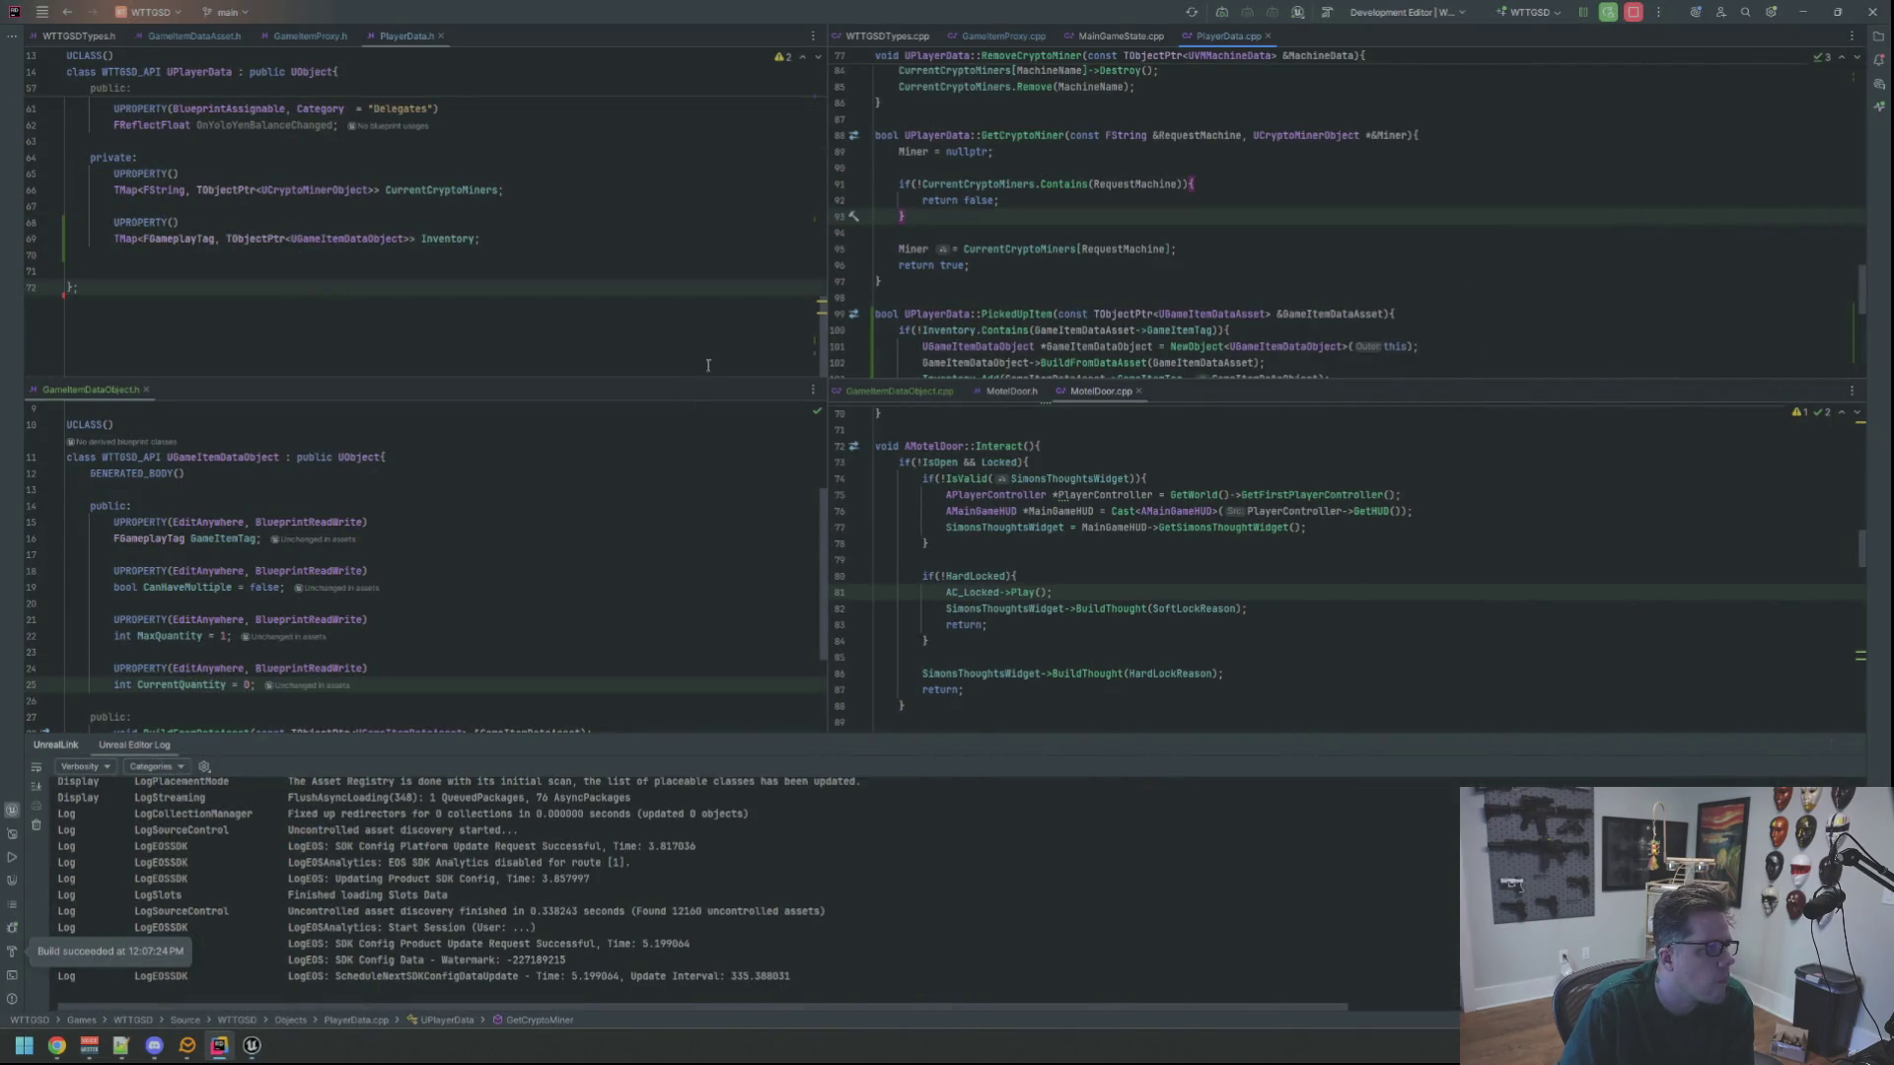
Review BeginPlay in MainGameState.cpp where PlayerData is created, then minimize Rider
{"action": "left_click", "coordinate": [1120, 35]}
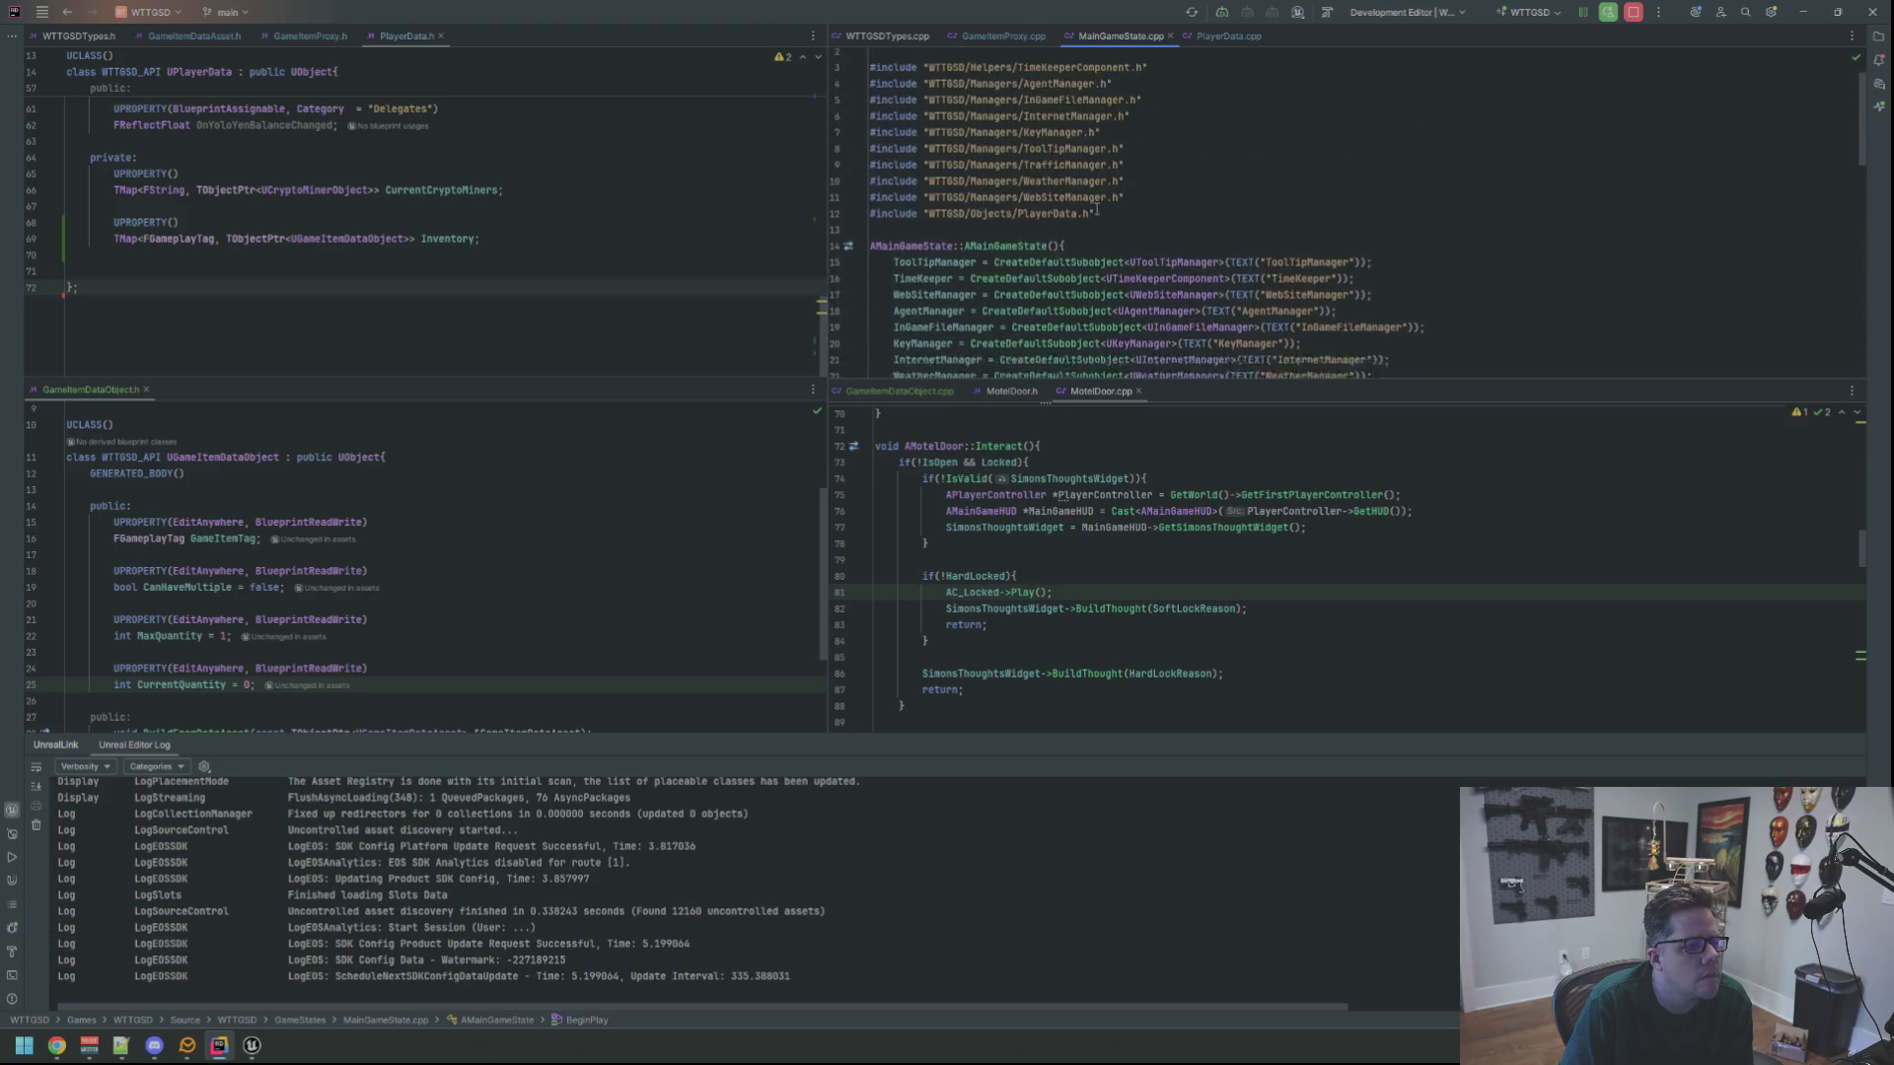
{"action": "scroll", "coordinate": [1097, 210], "scroll_direction": "down", "scroll_amount": 3}
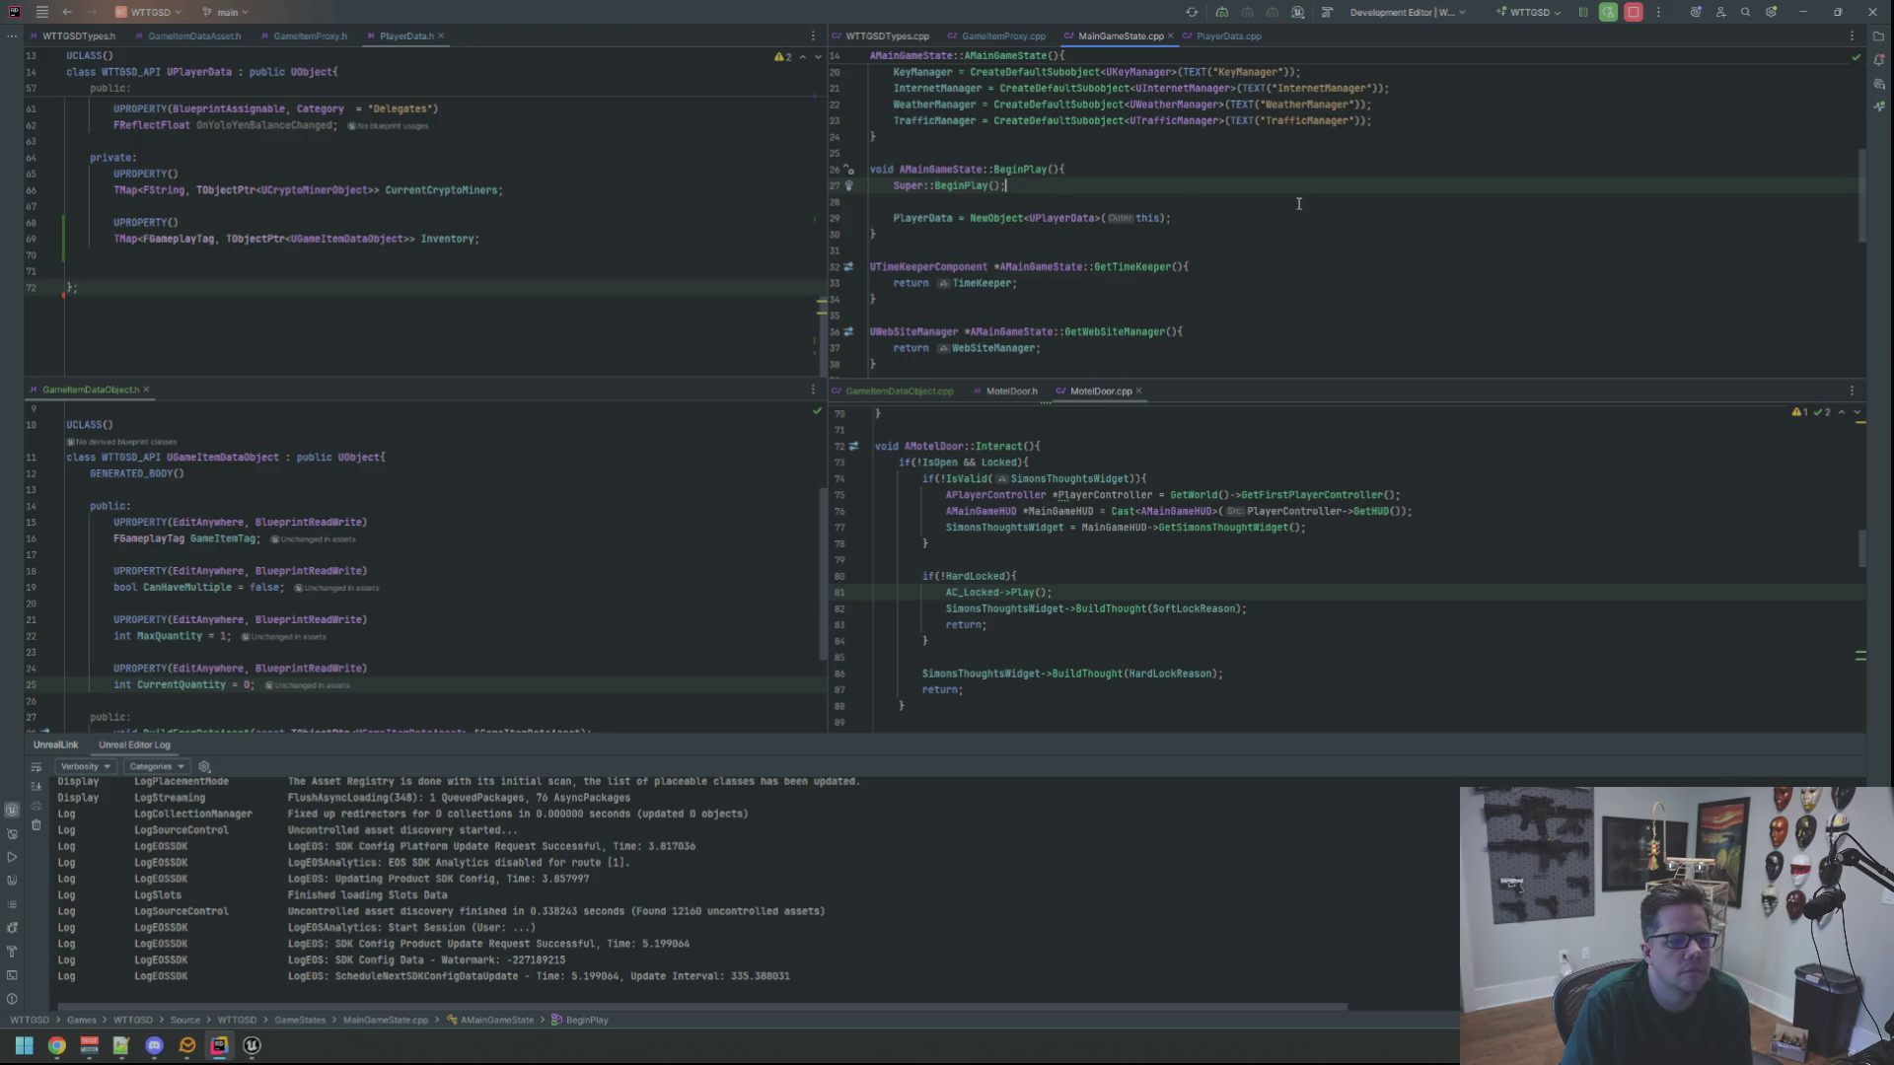
{"action": "left_click", "coordinate": [1802, 12]}
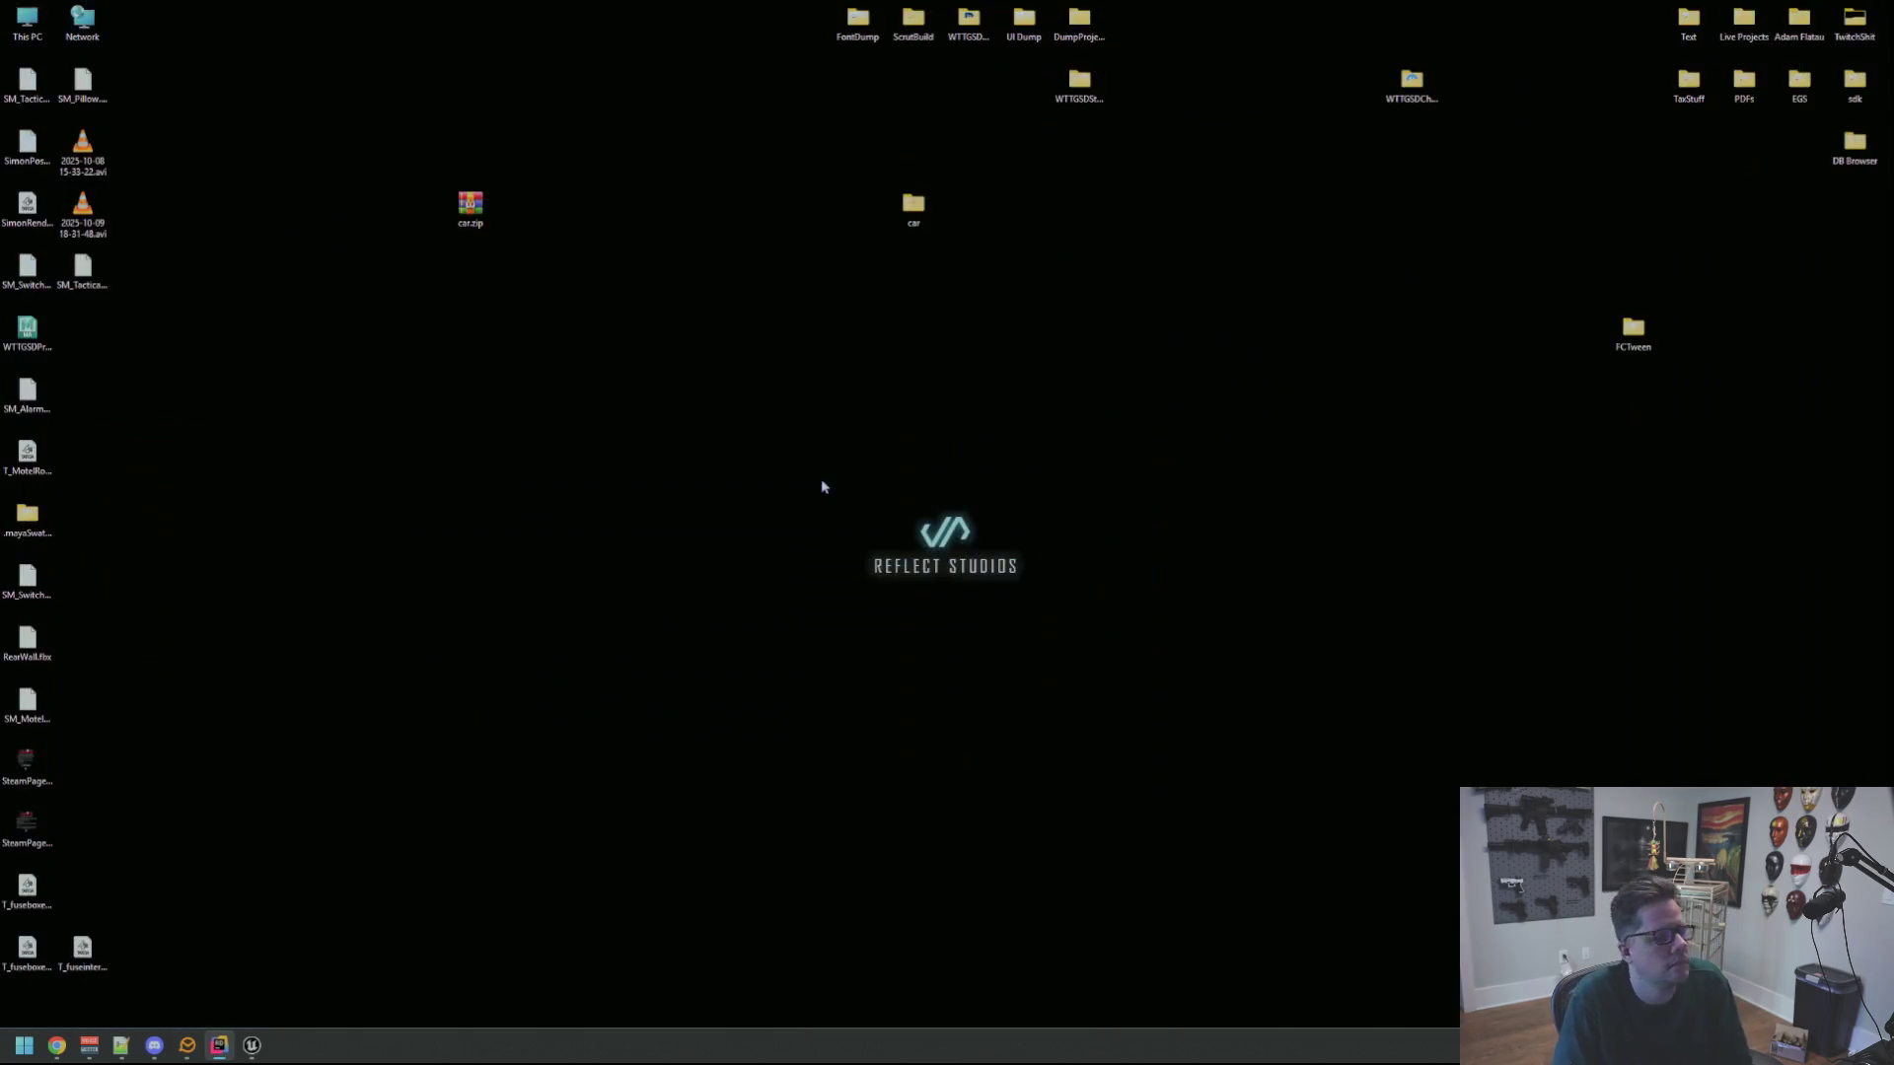
Restore Unreal Editor and load the Motel map from Content/Maps
{"action": "left_click", "coordinate": [252, 1045]}
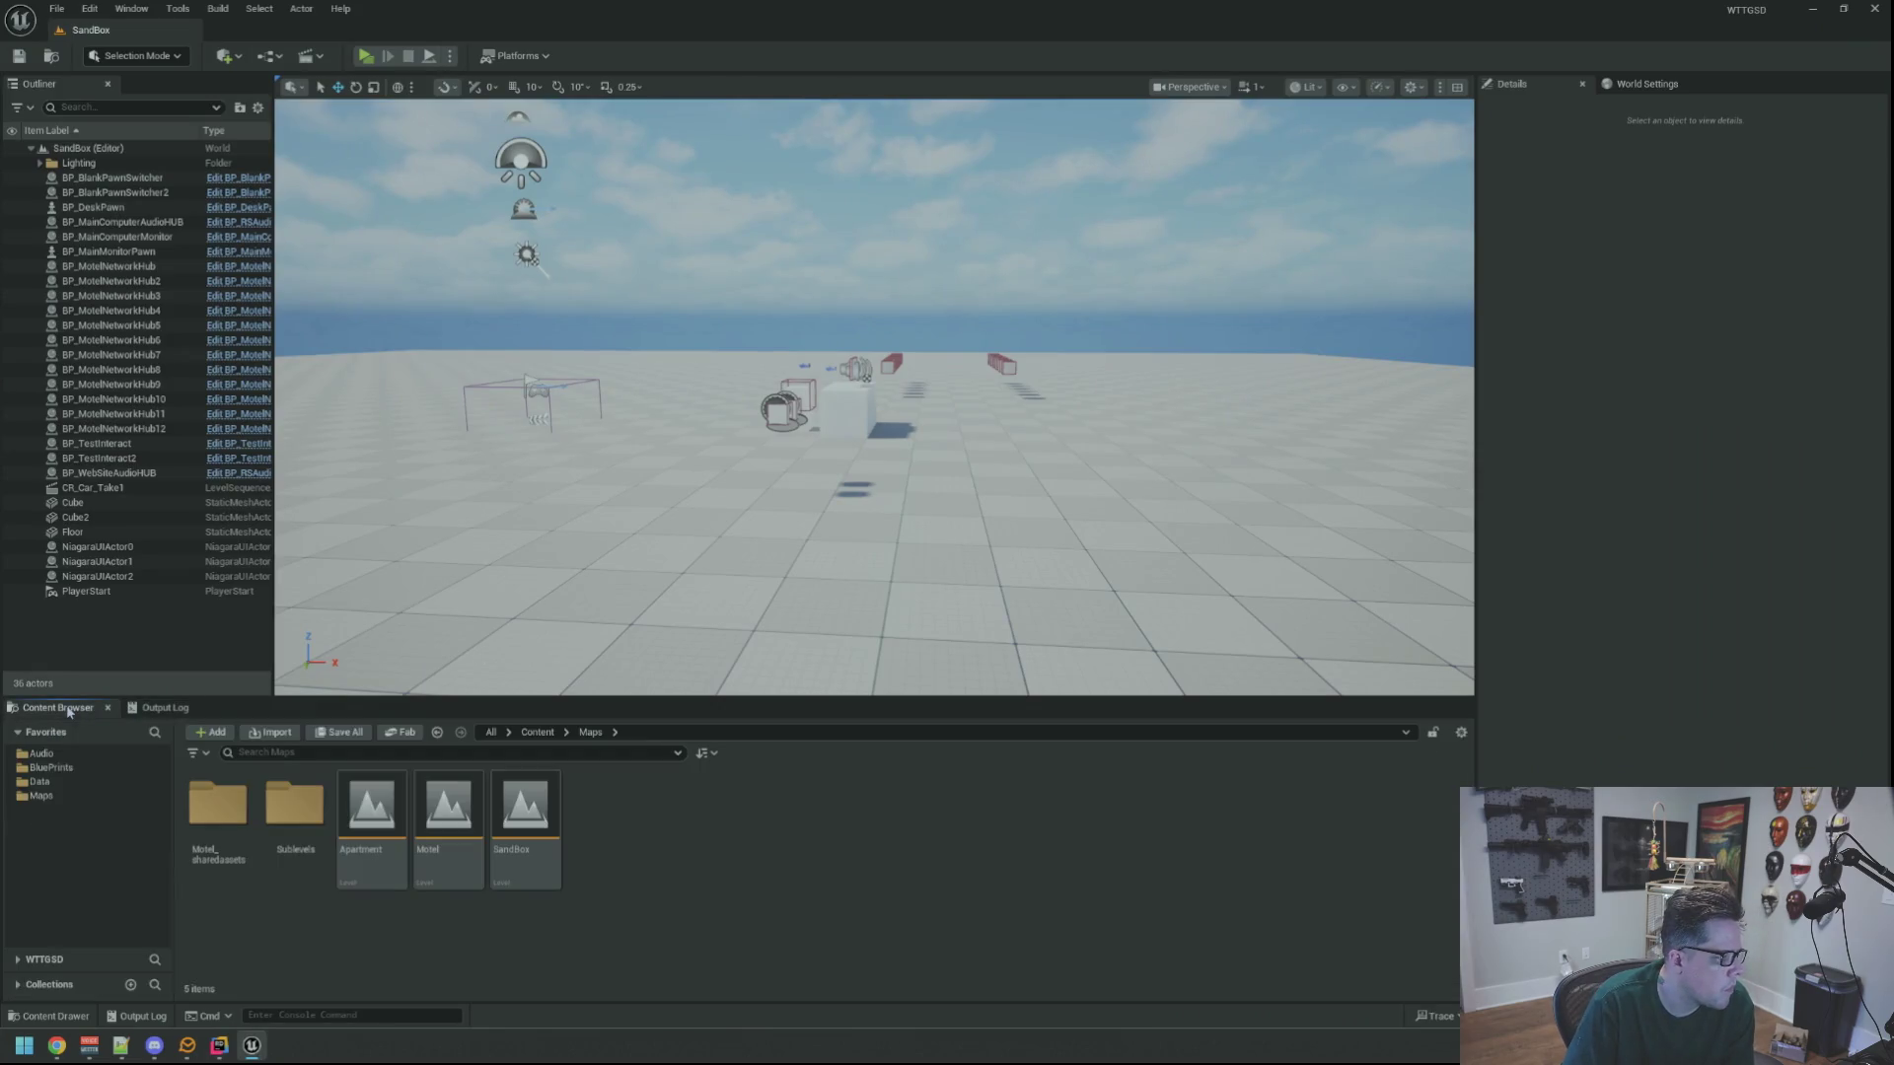
{"action": "left_click", "coordinate": [39, 782]}
{"action": "left_click", "coordinate": [42, 795]}
{"action": "double_click", "coordinate": [449, 819]}
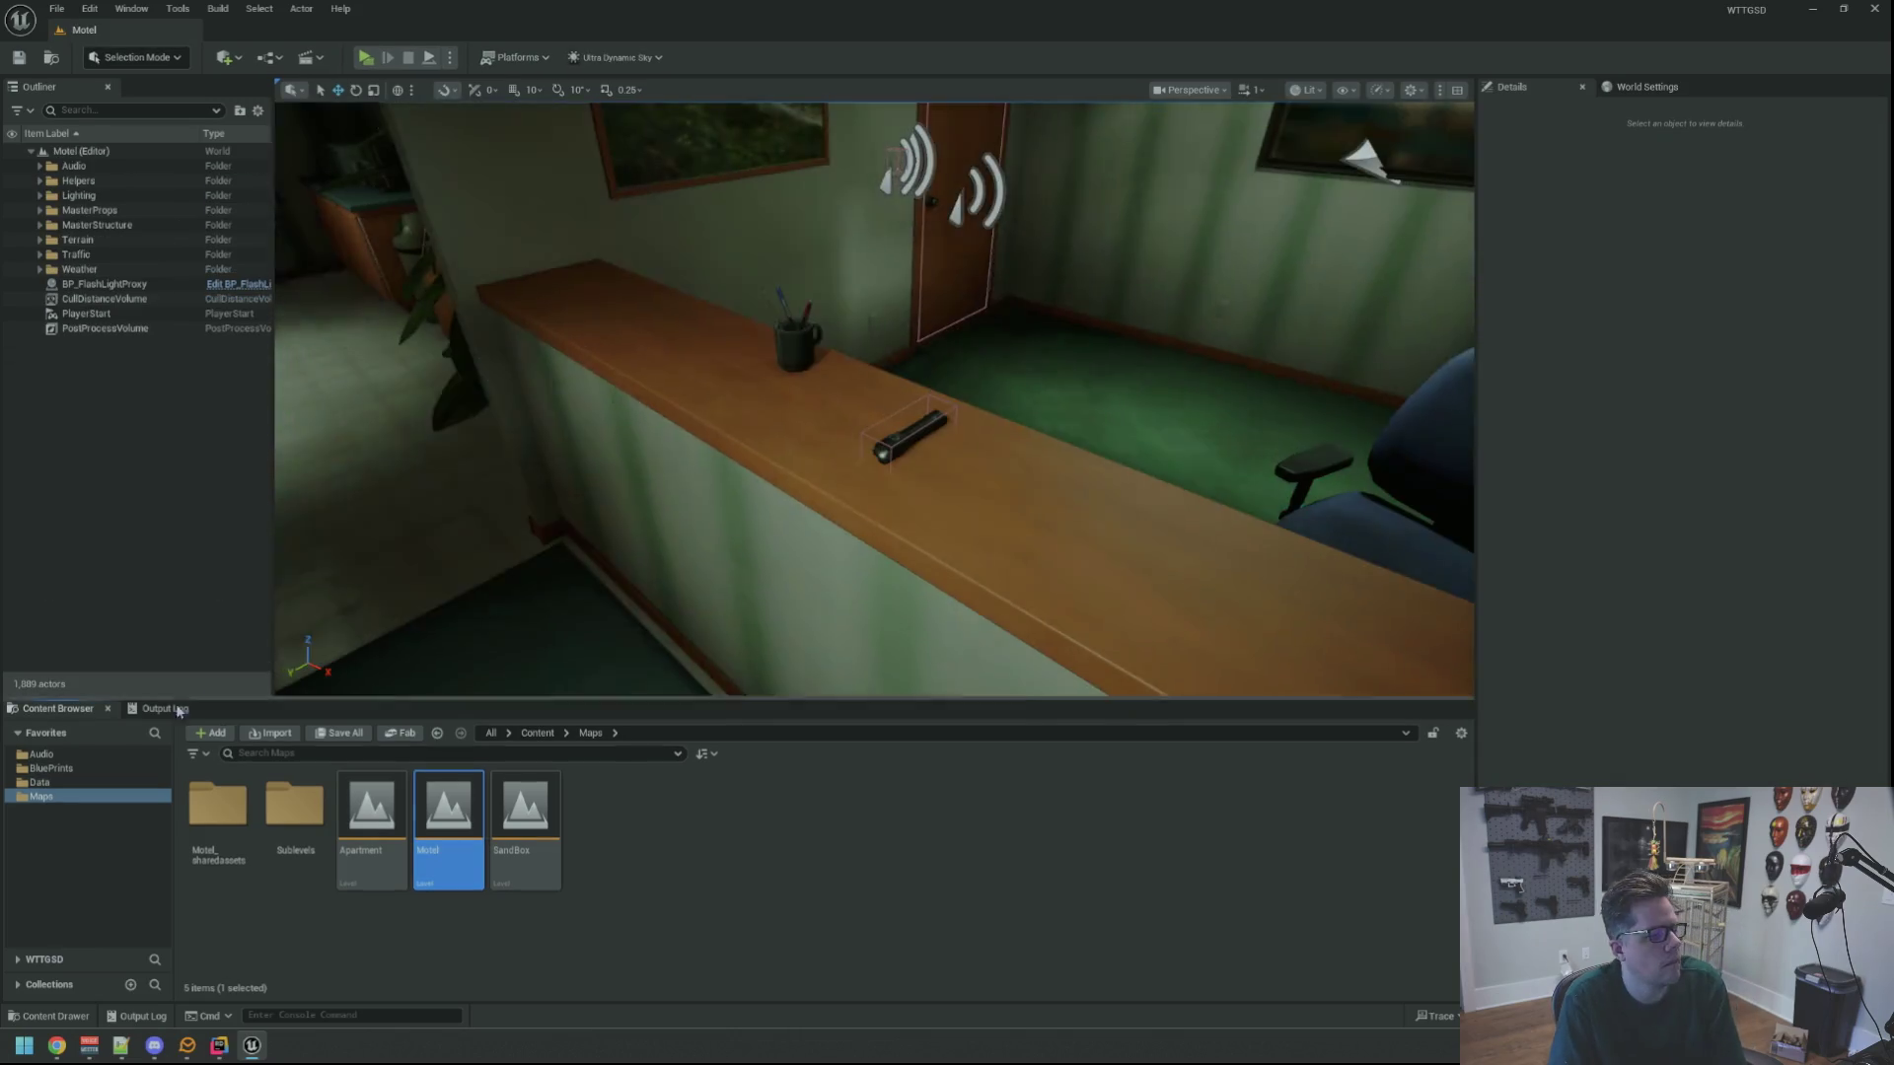
Show the output log, turn the view around the lobby, and launch a standalone preview with Alt+P
{"action": "left_click", "coordinate": [164, 710]}
{"action": "left_click_drag", "start_coordinate": [737, 486], "coordinate": [755, 451]}
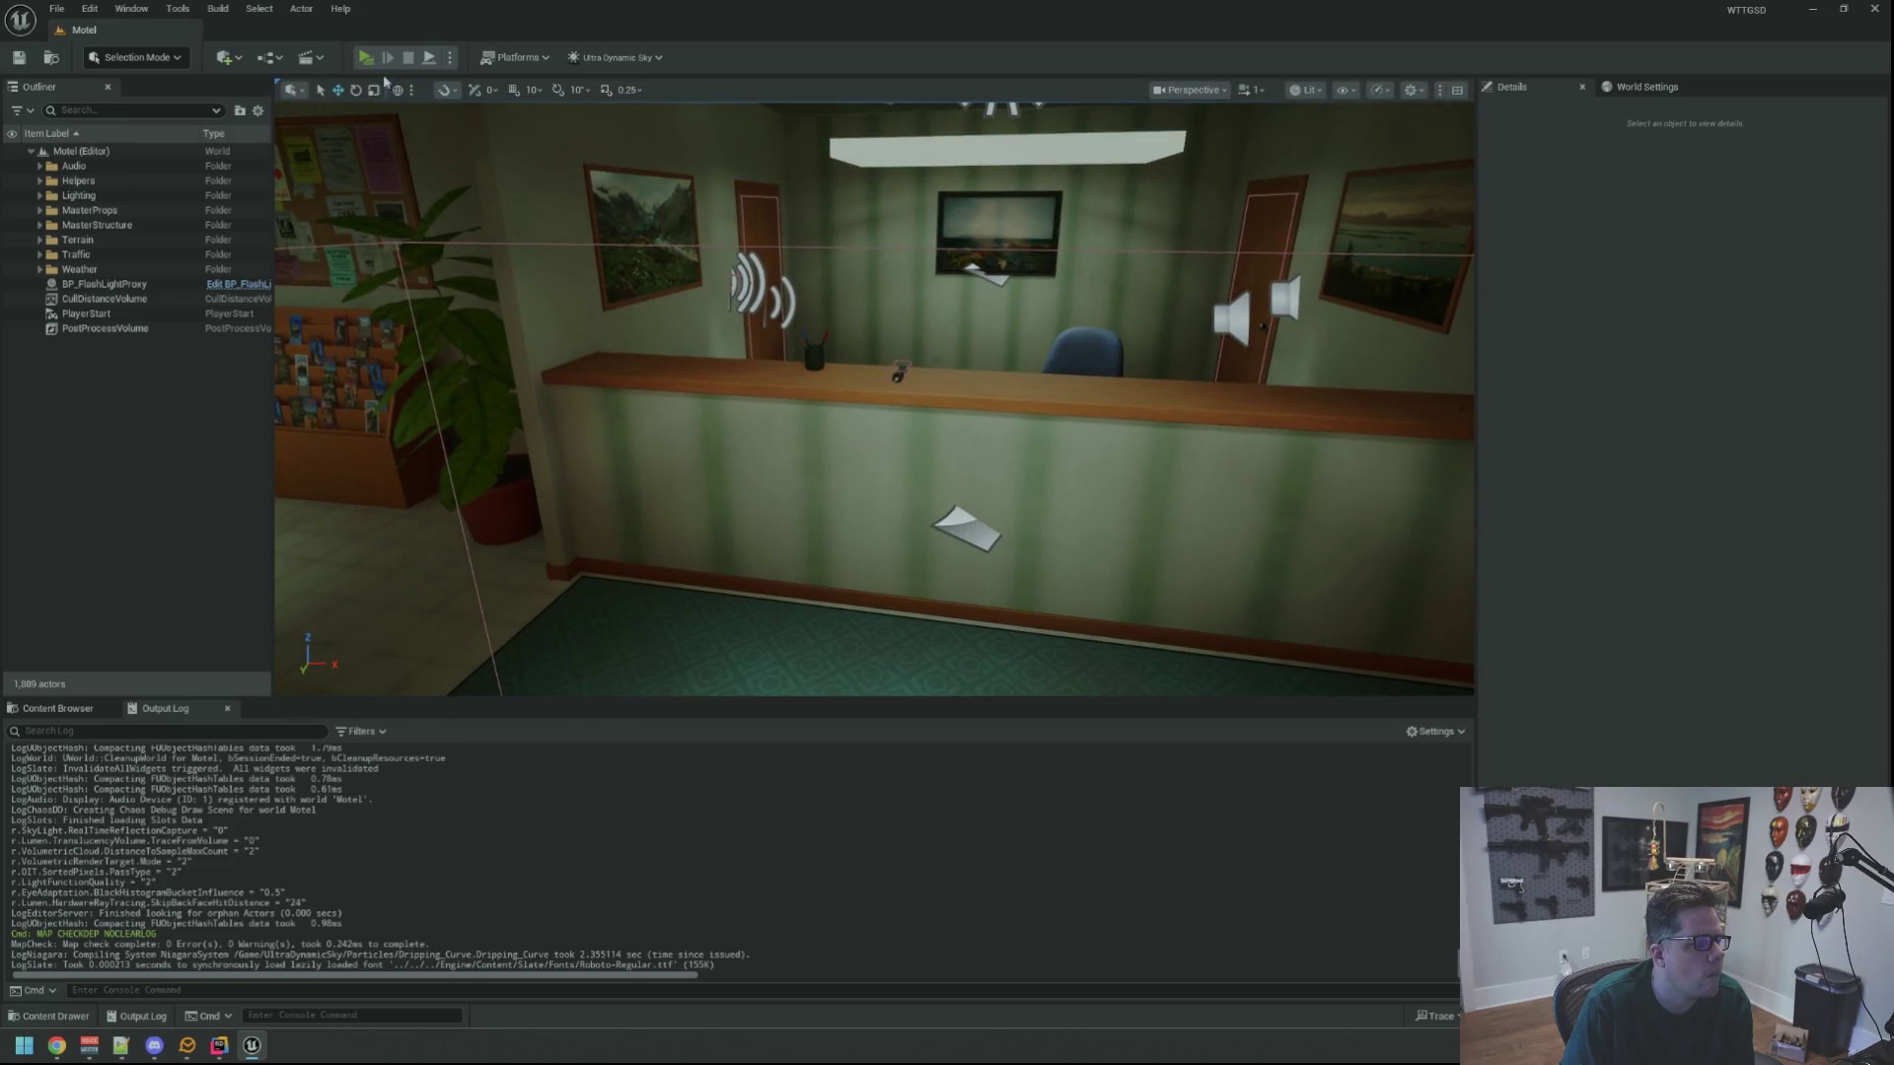
{"action": "key", "text": "alt+p"}
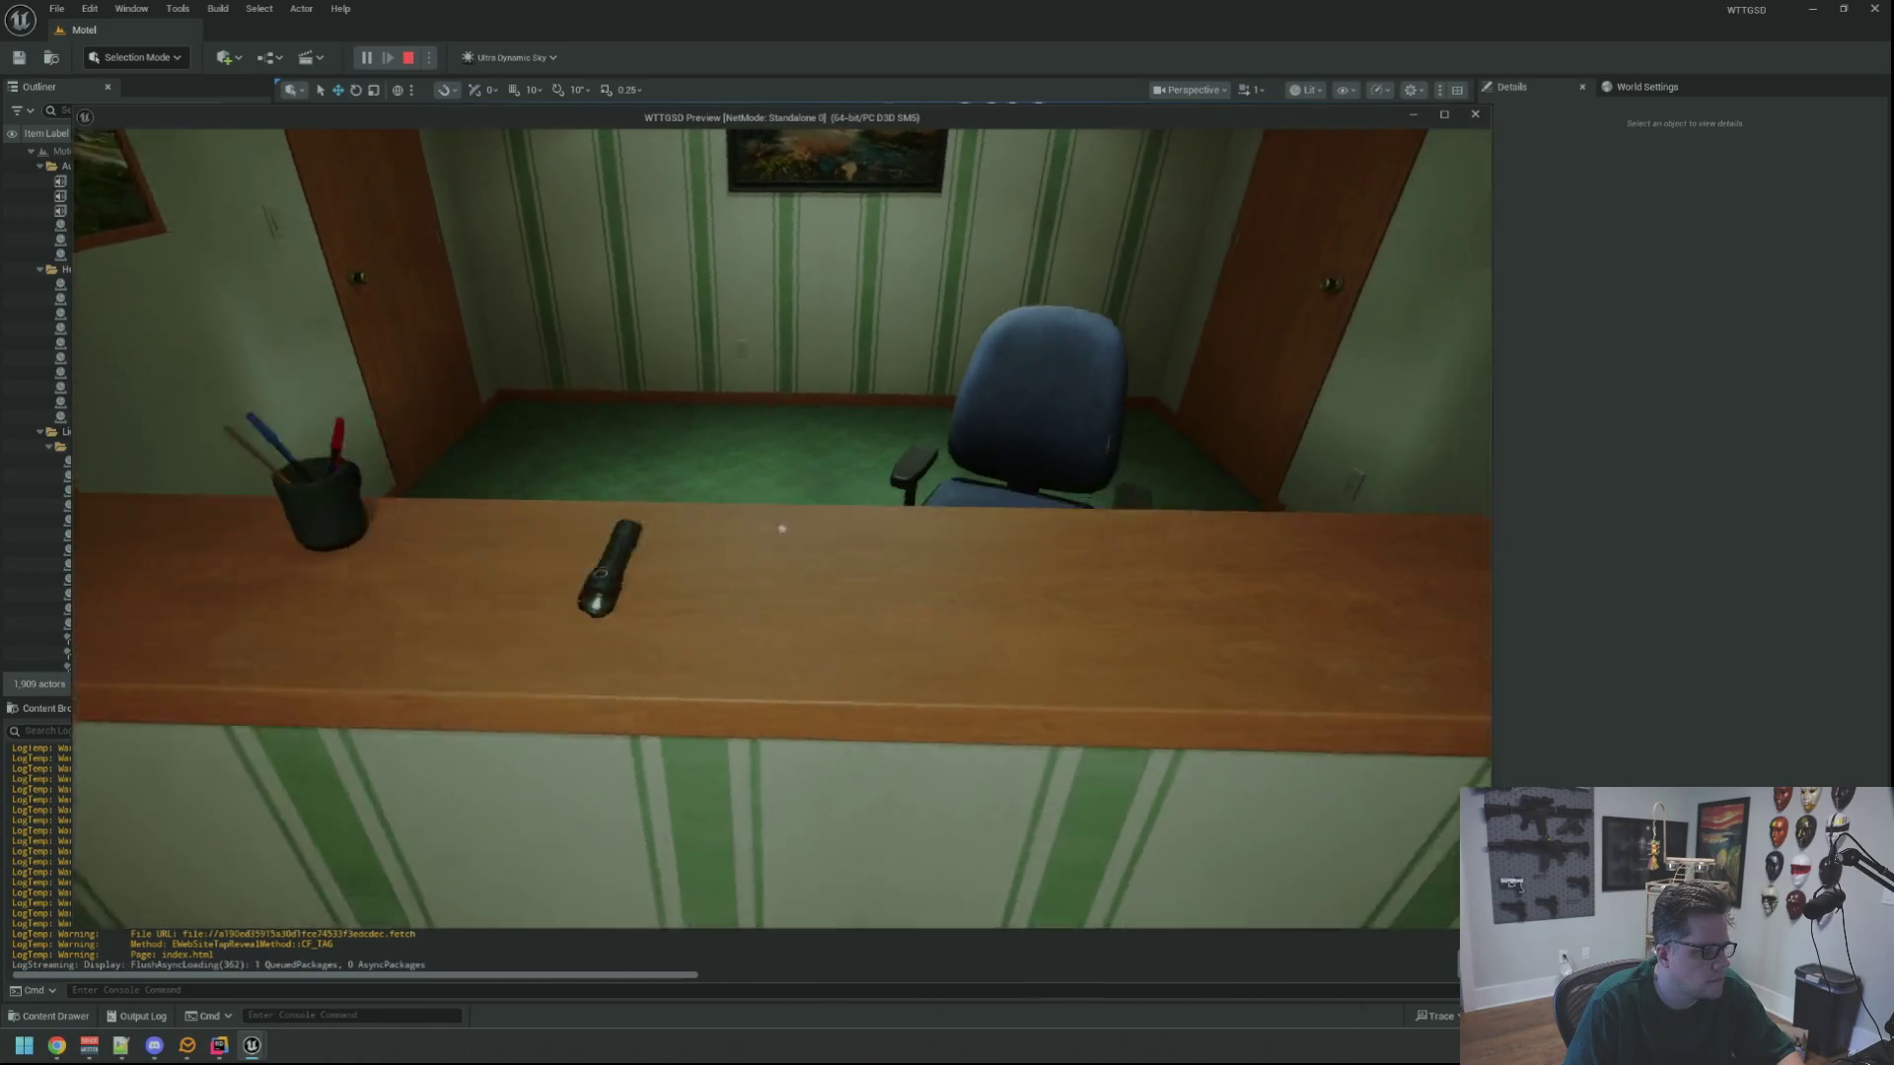
Interact with the counter flashlight to trigger the access-violation crash, then go back to PlayerData.cpp
{"action": "left_click", "coordinate": [446, 667]}
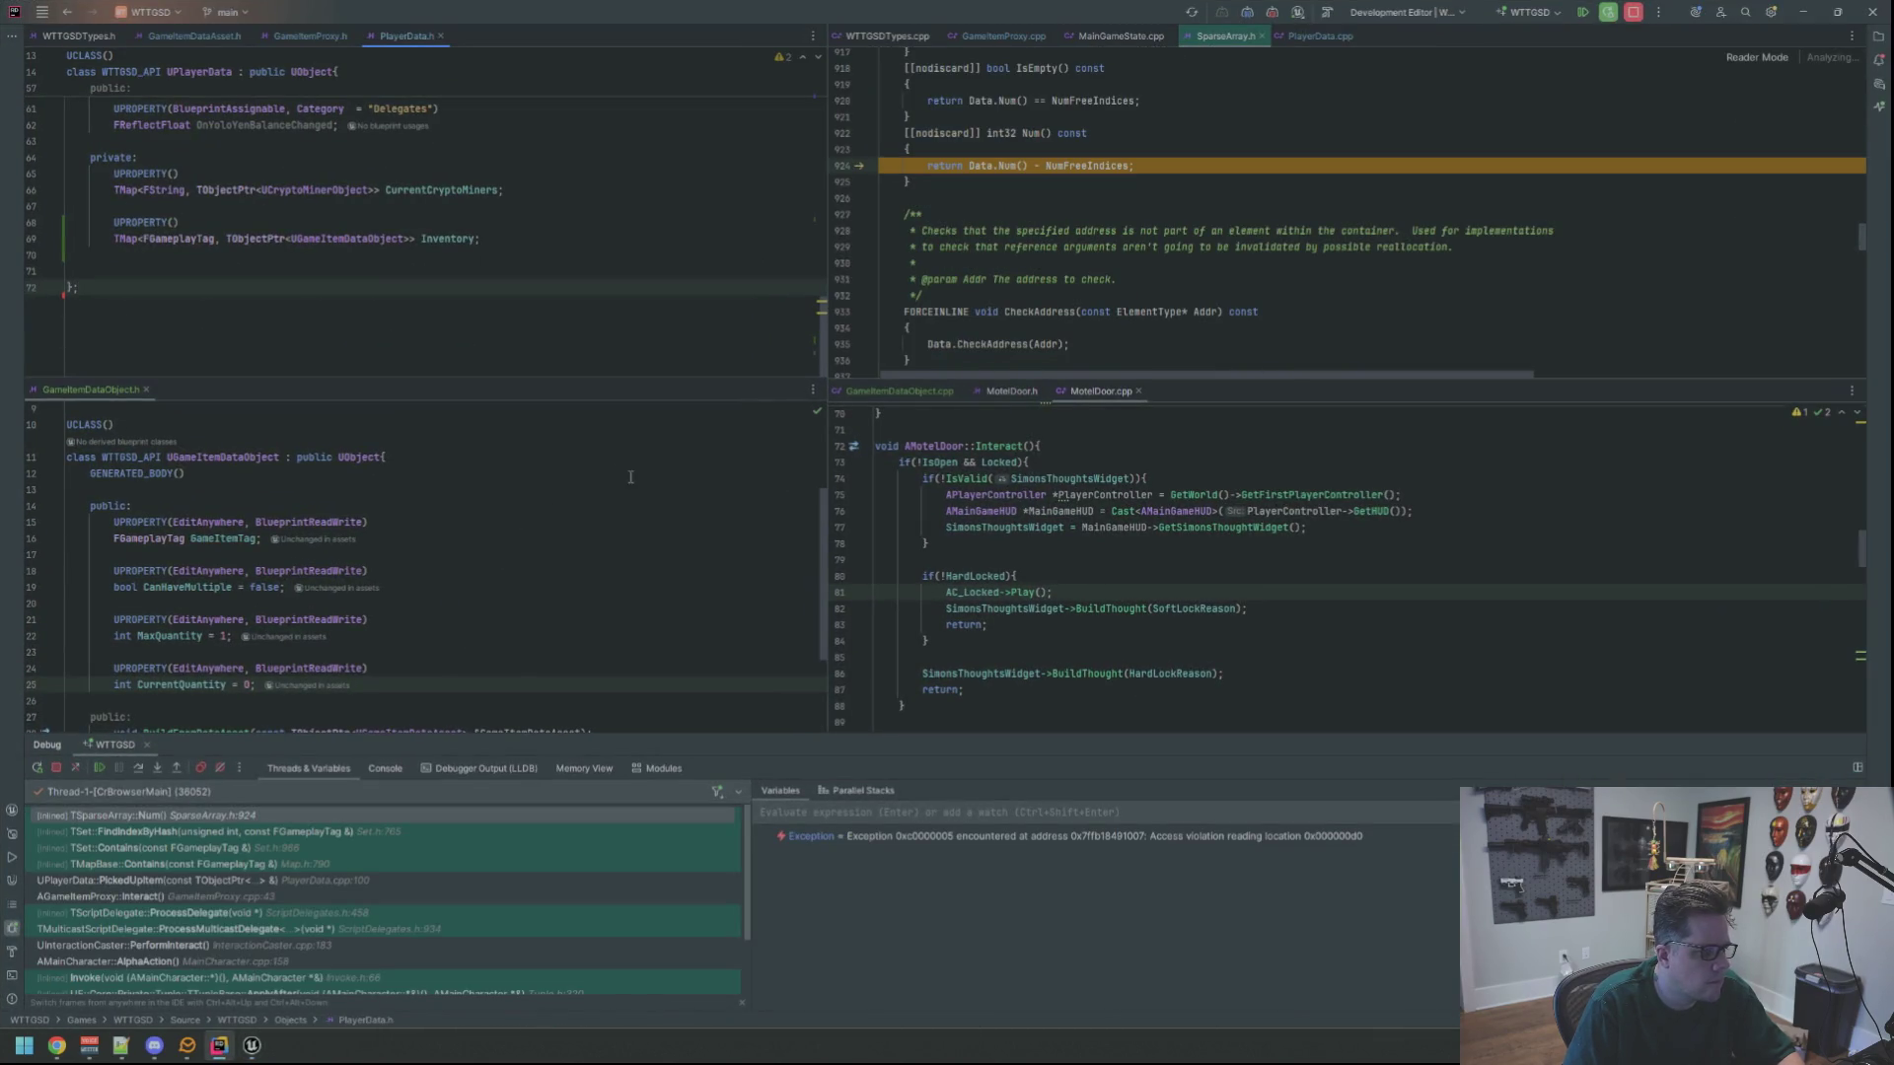
{"action": "scroll", "coordinate": [1129, 262], "scroll_direction": "up", "scroll_amount": 5}
{"action": "key", "text": "ctrl+minus"}
{"action": "key", "text": "ctrl+minus"}
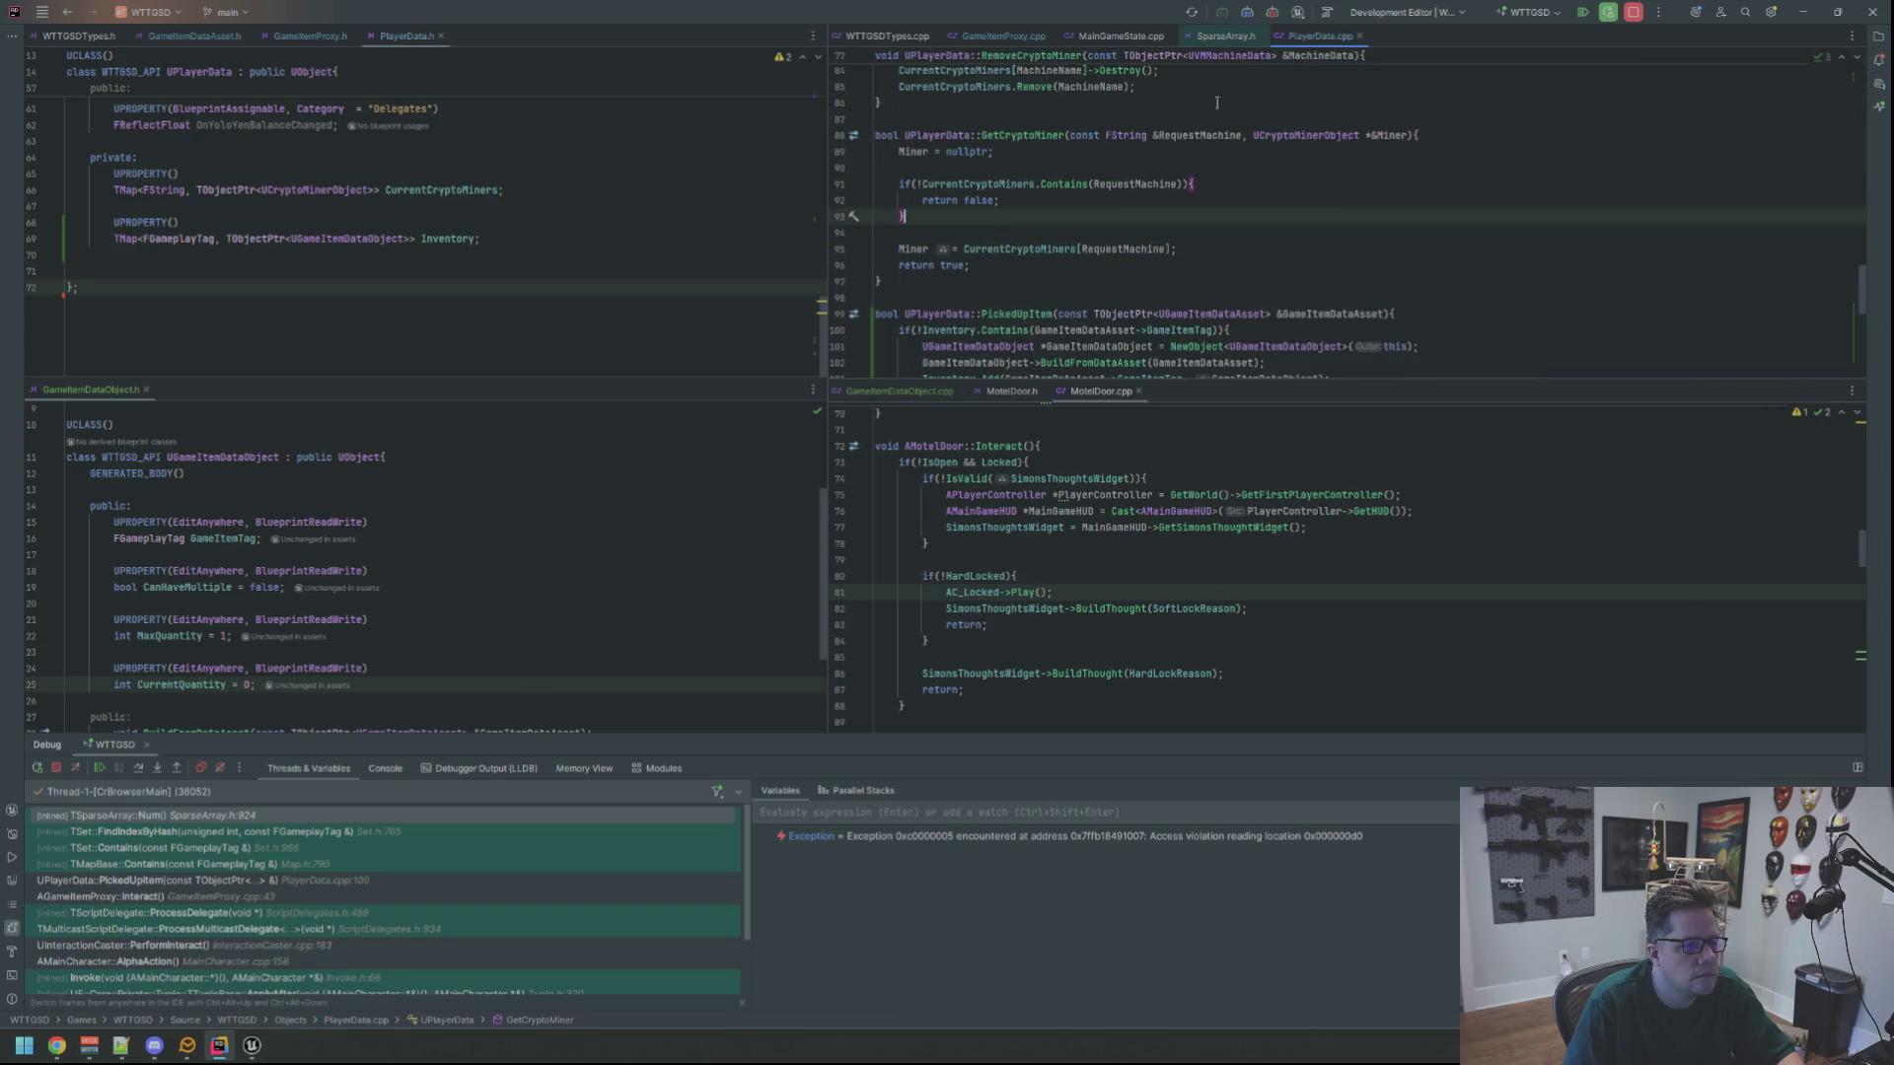
{"action": "scroll", "coordinate": [1120, 211], "scroll_direction": "down", "scroll_amount": 2}
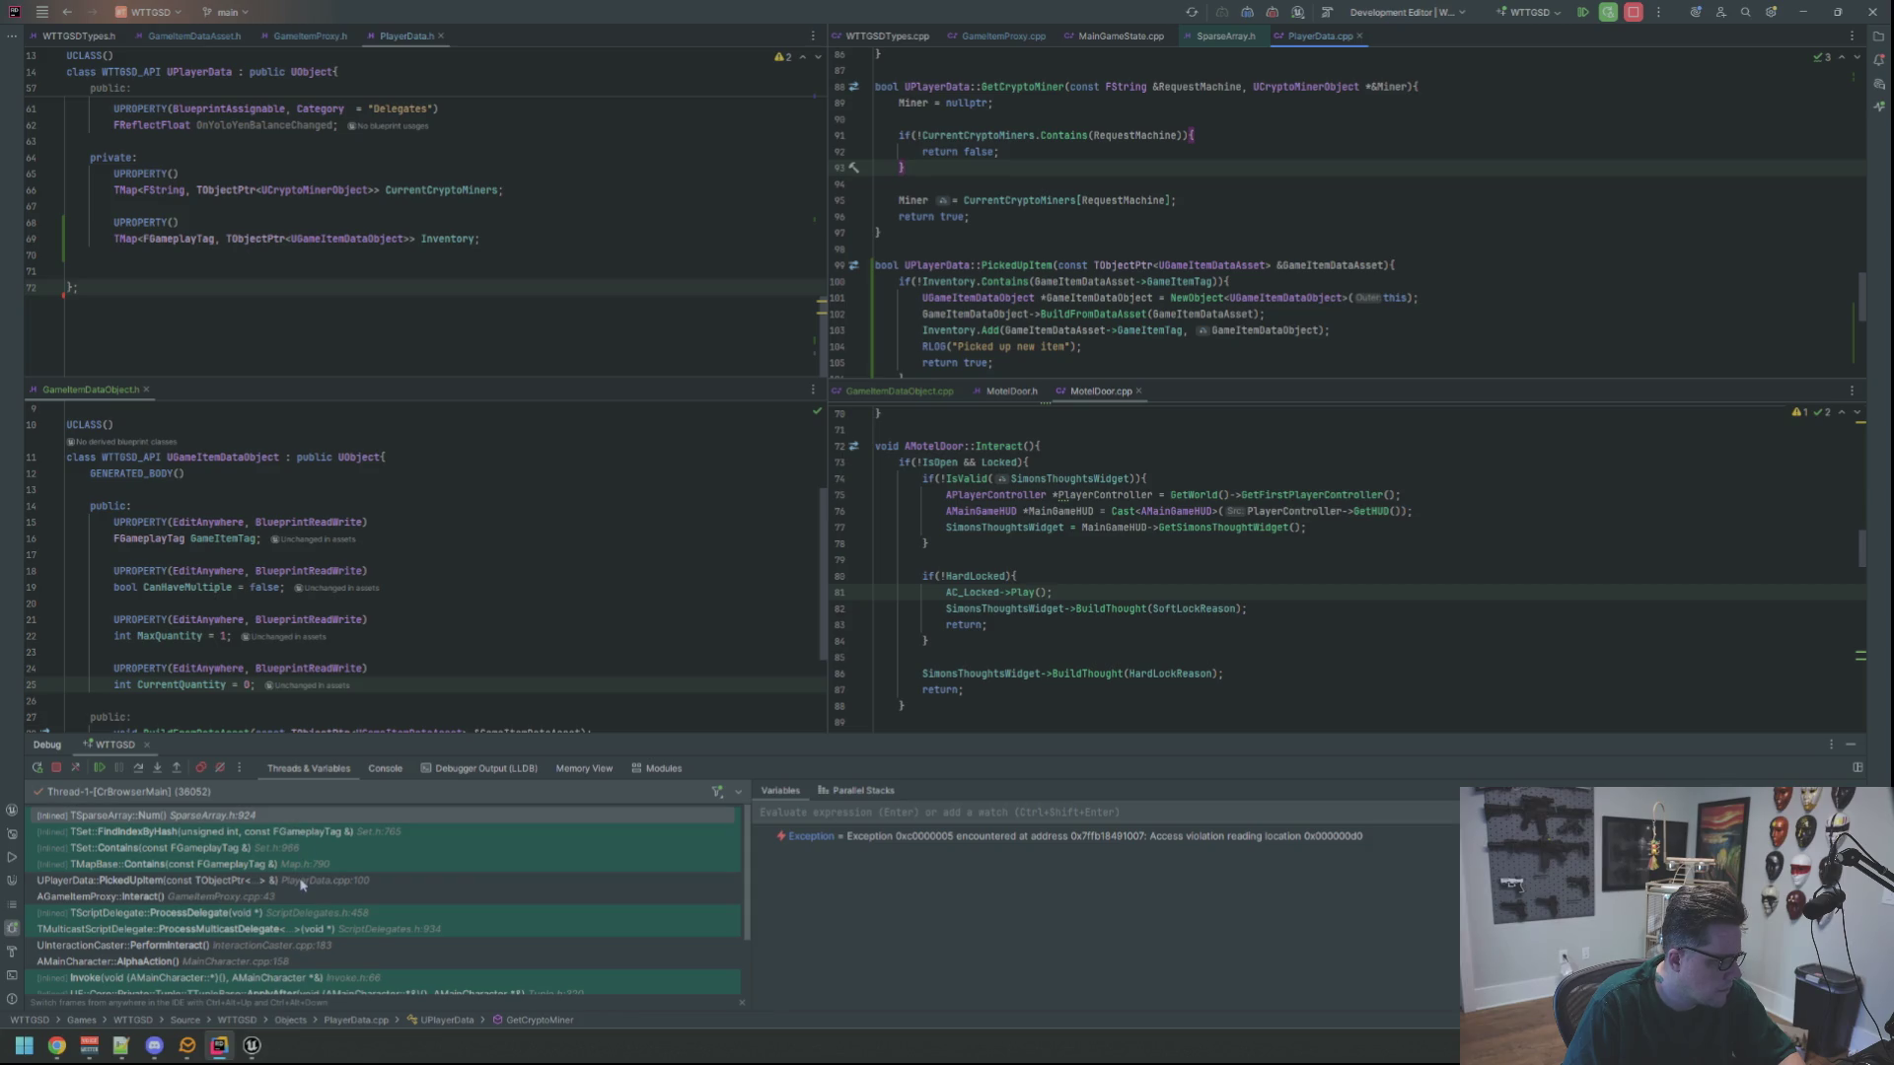
Select the UPlayerData::PickedUpItem stack frame and evaluate Inventory, finding PlayerData null
{"action": "left_click", "coordinate": [249, 883]}
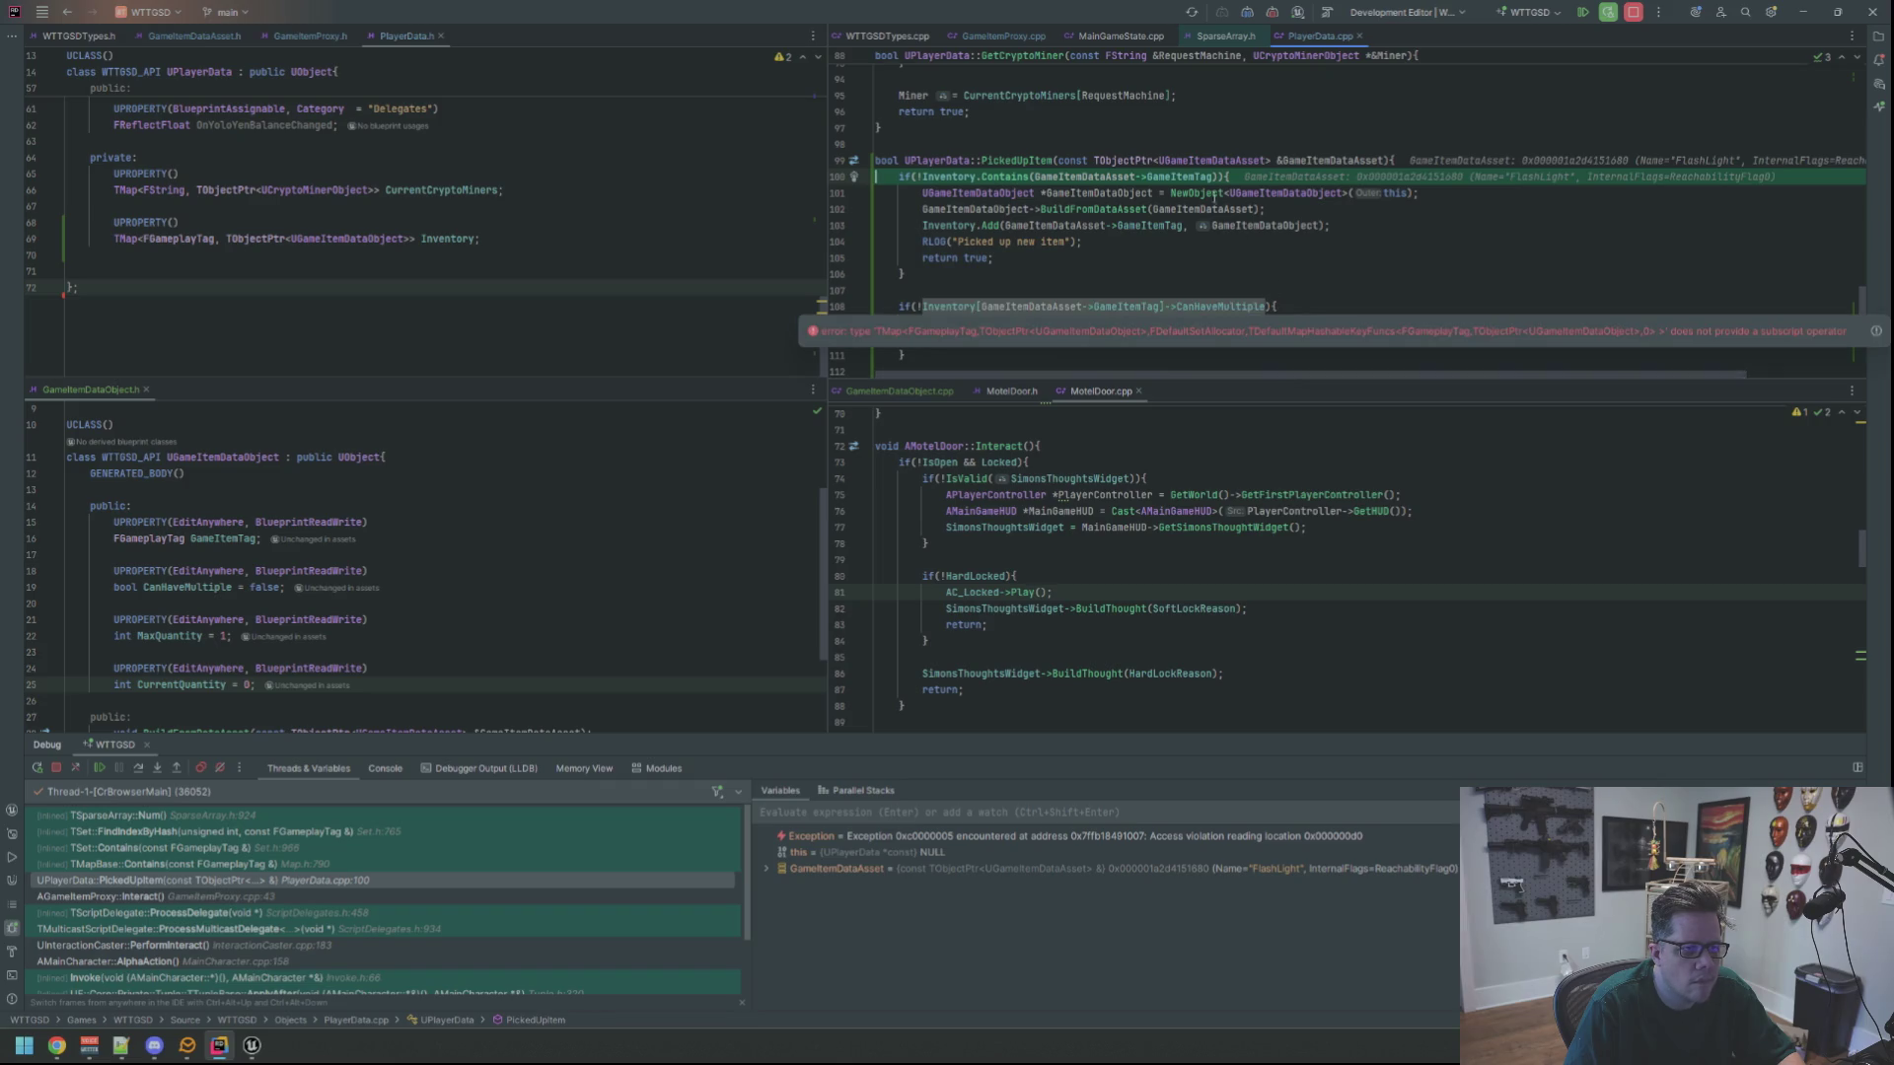
{"action": "left_click", "coordinate": [1109, 255]}
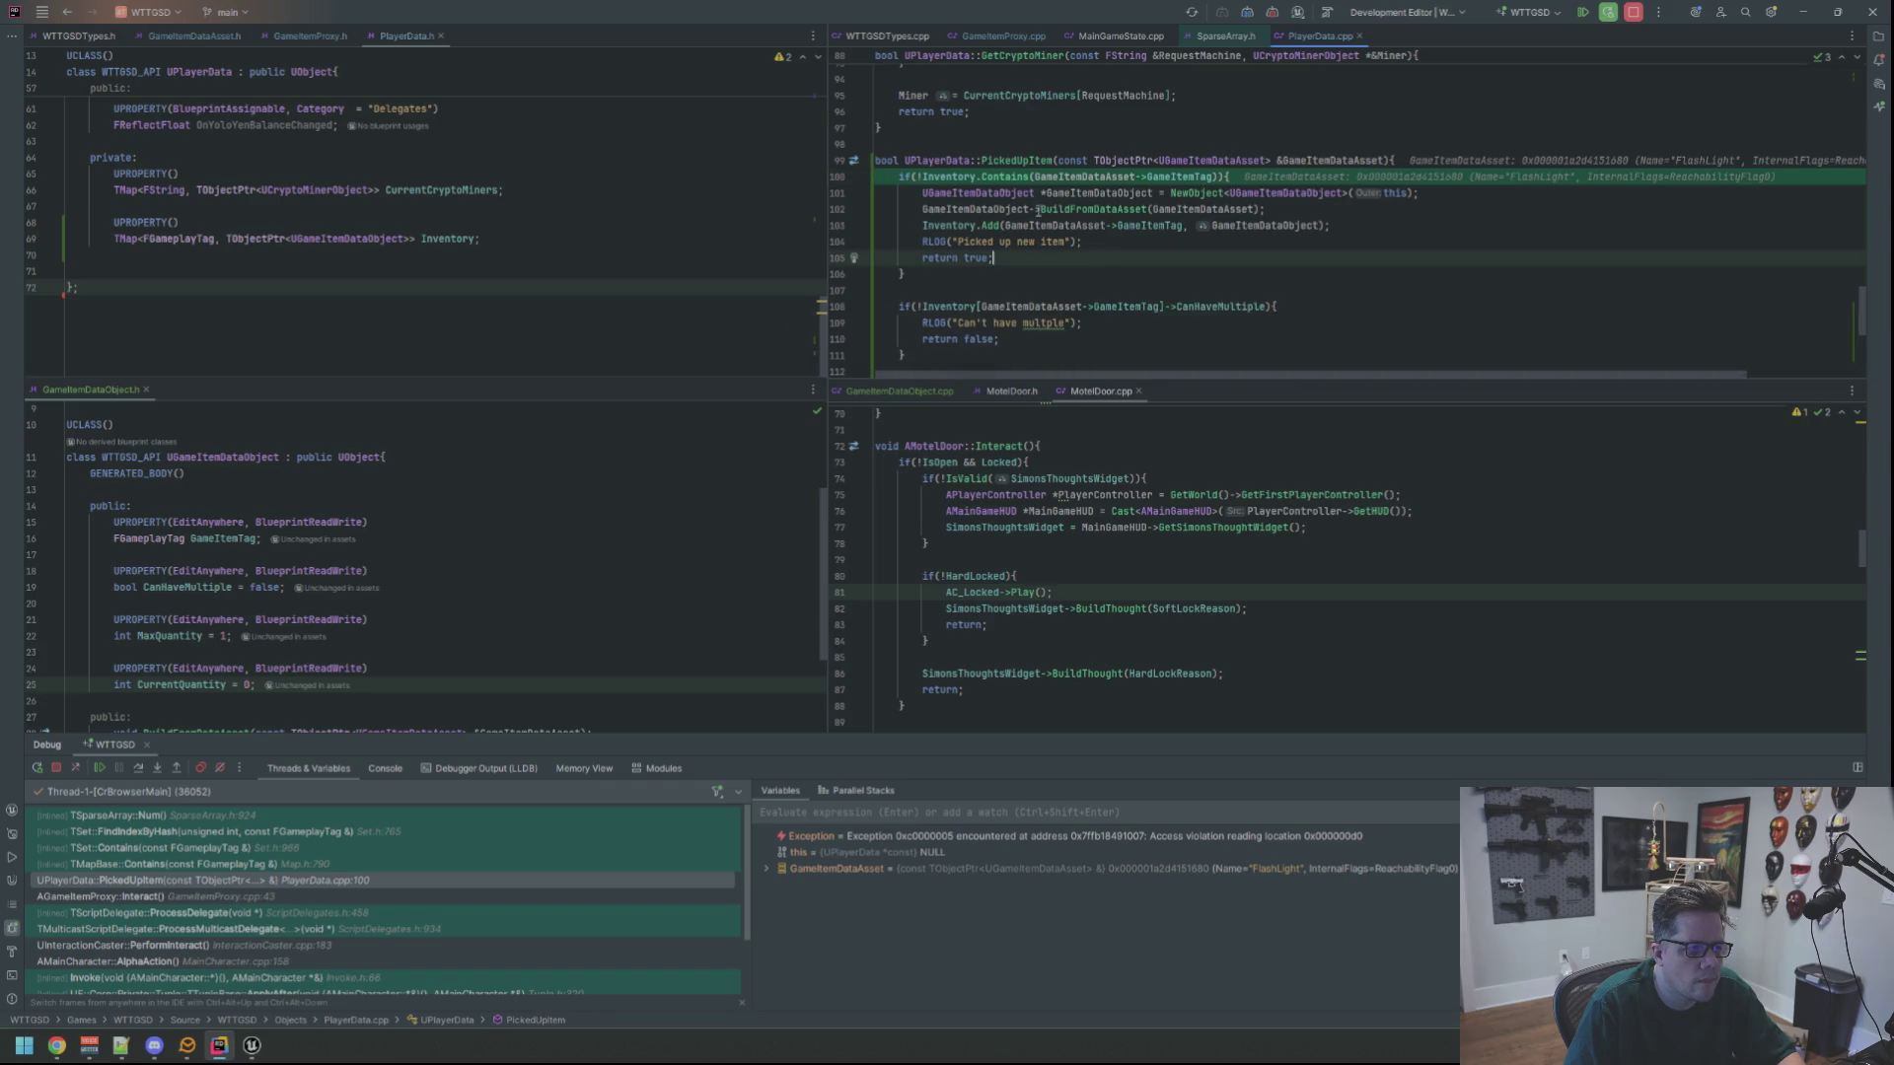
{"action": "mouse_move", "coordinate": [933, 176]}
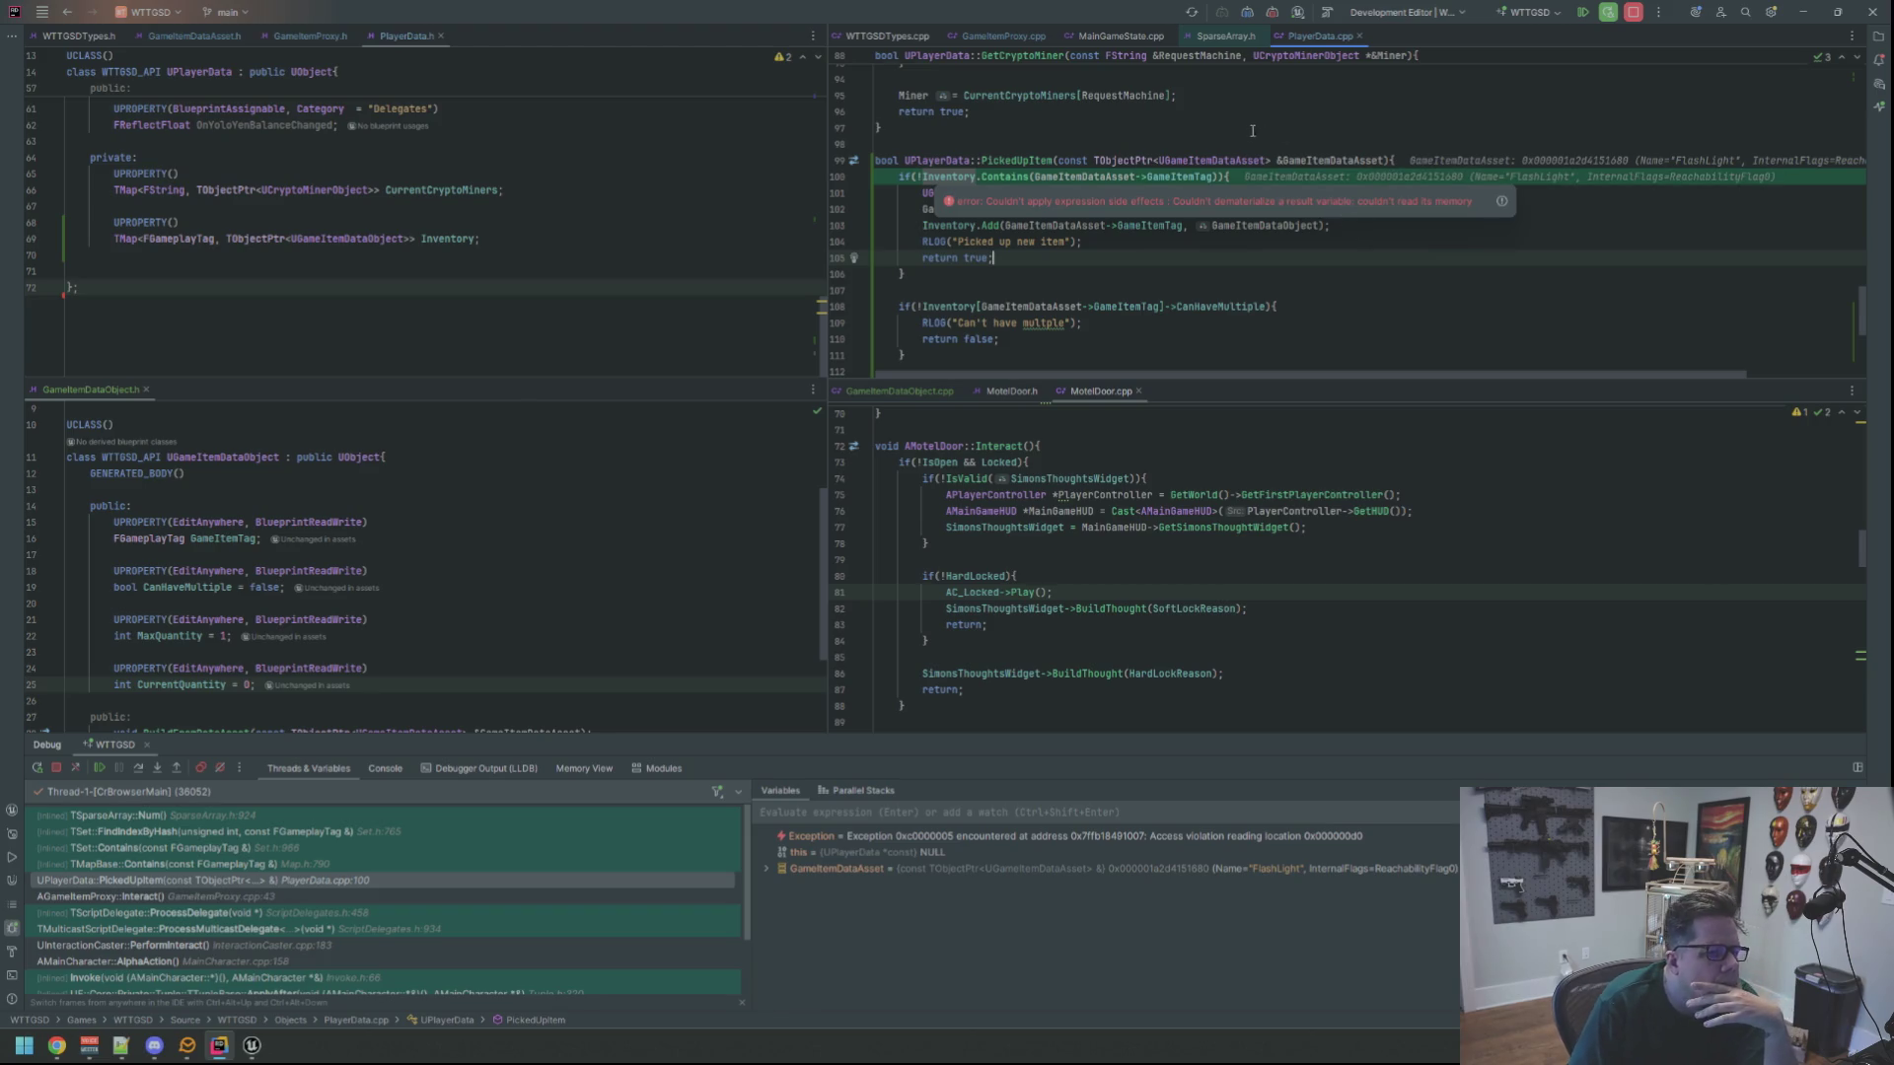
{"action": "key", "text": "Down"}
{"action": "key", "text": "Down"}
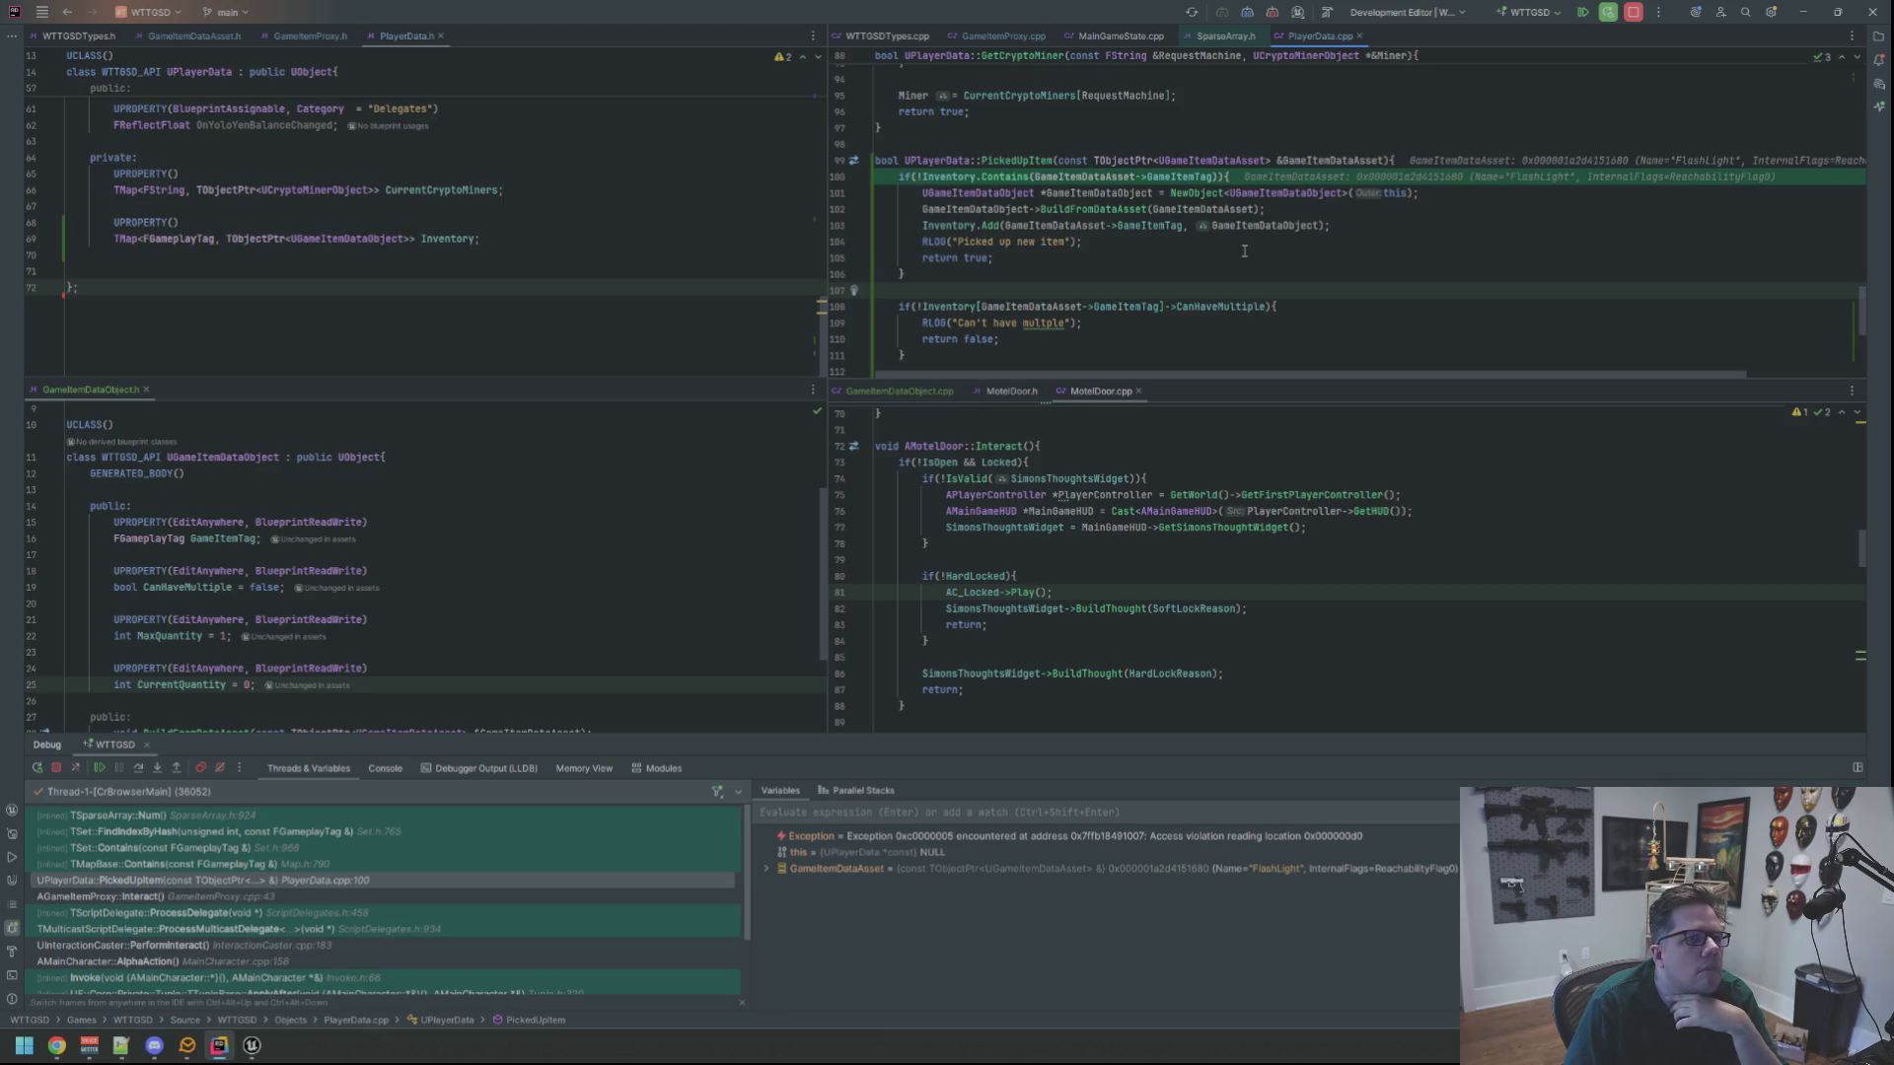
{"action": "scroll", "coordinate": [1247, 246], "scroll_direction": "up", "scroll_amount": 2}
{"action": "scroll", "coordinate": [1247, 246], "scroll_direction": "down", "scroll_amount": 2}
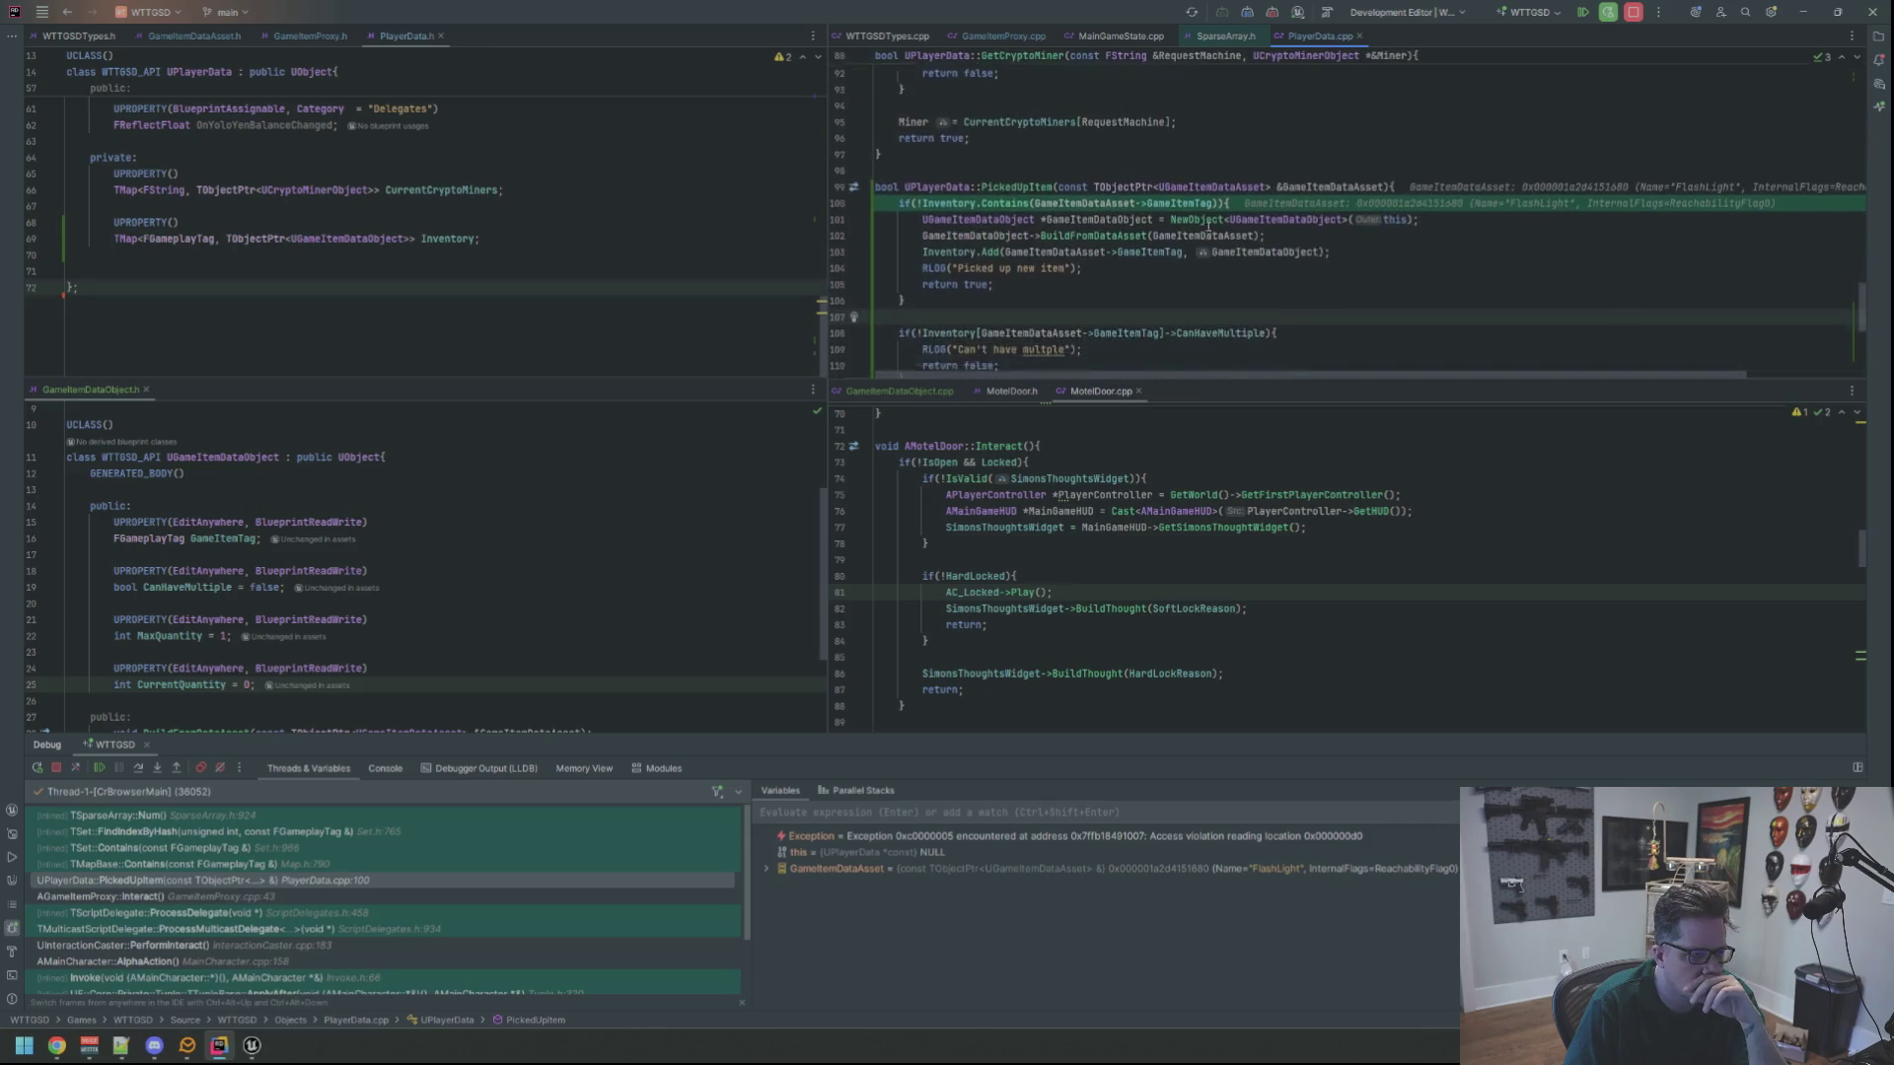
Inspect the AGameItemProxy::Interact frame and expand PlayerData's value, confirming it is null
{"action": "left_click", "coordinate": [202, 898]}
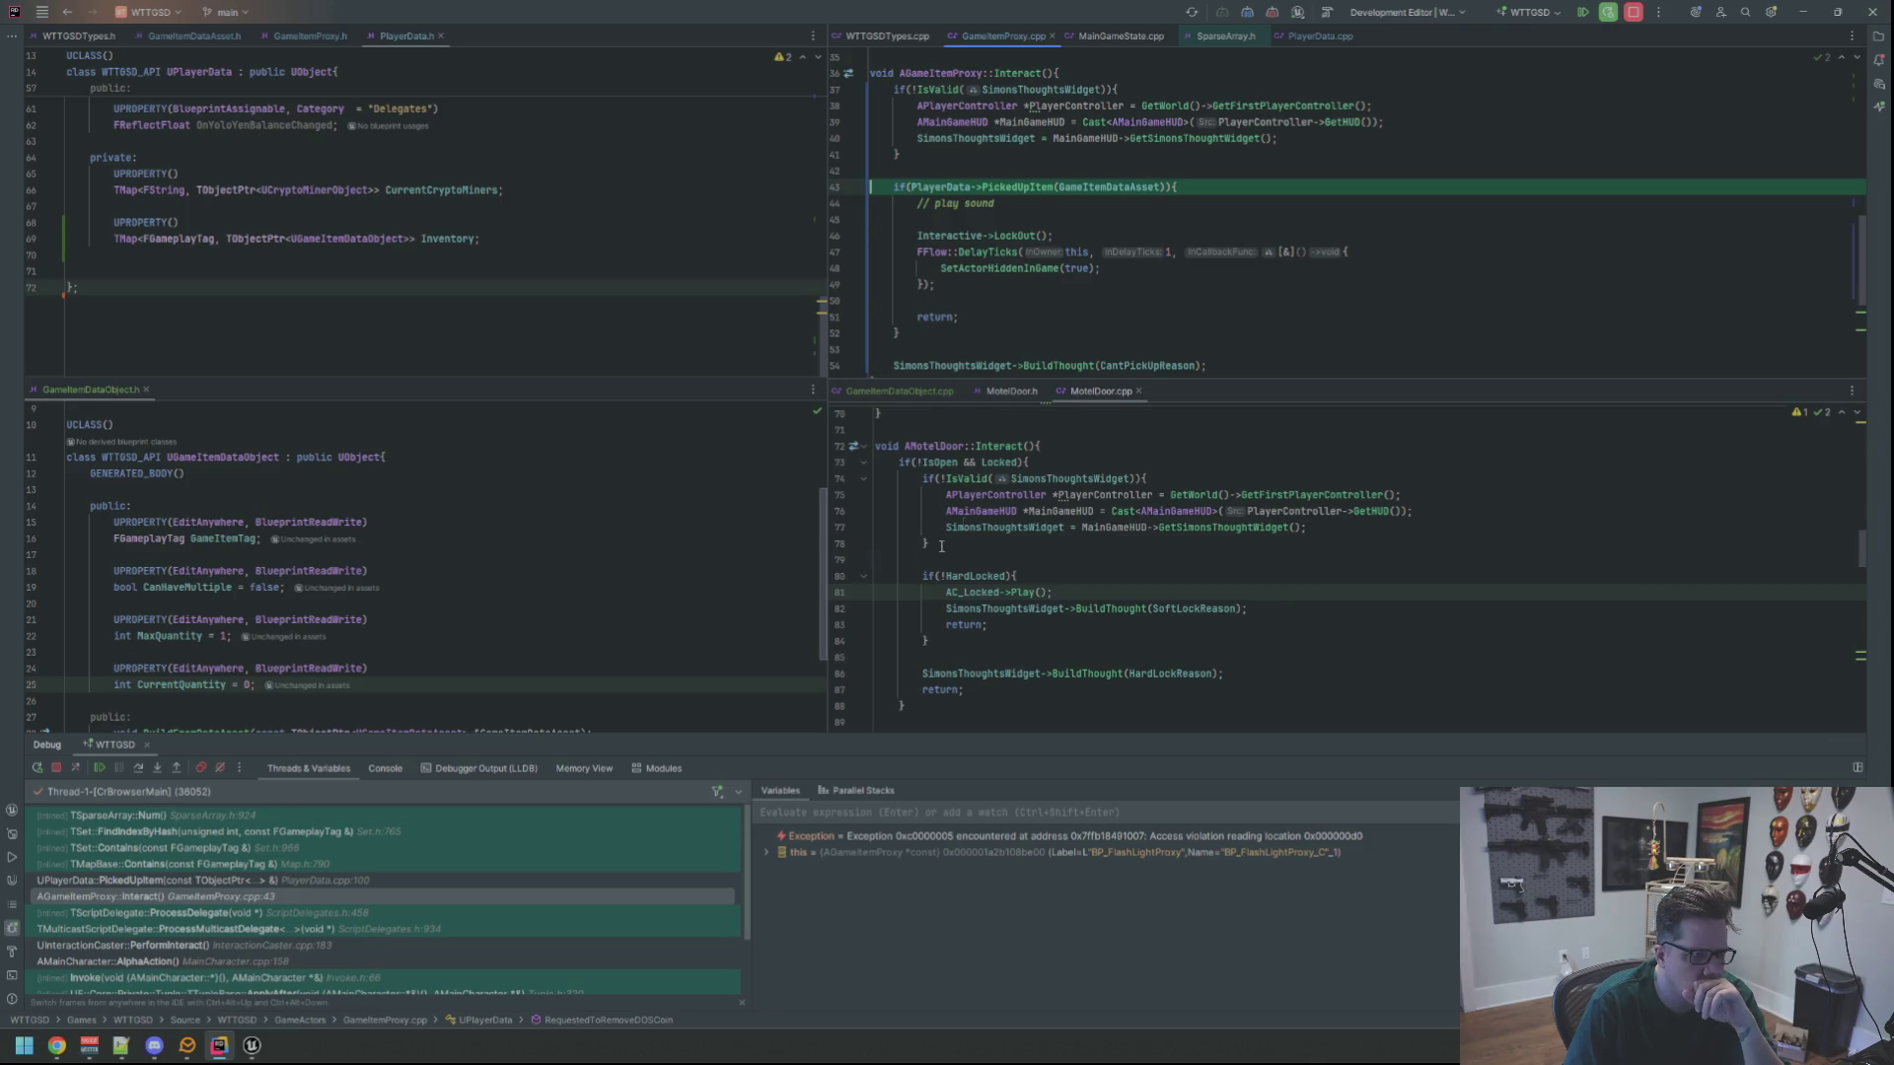
{"action": "mouse_move", "coordinate": [1118, 193]}
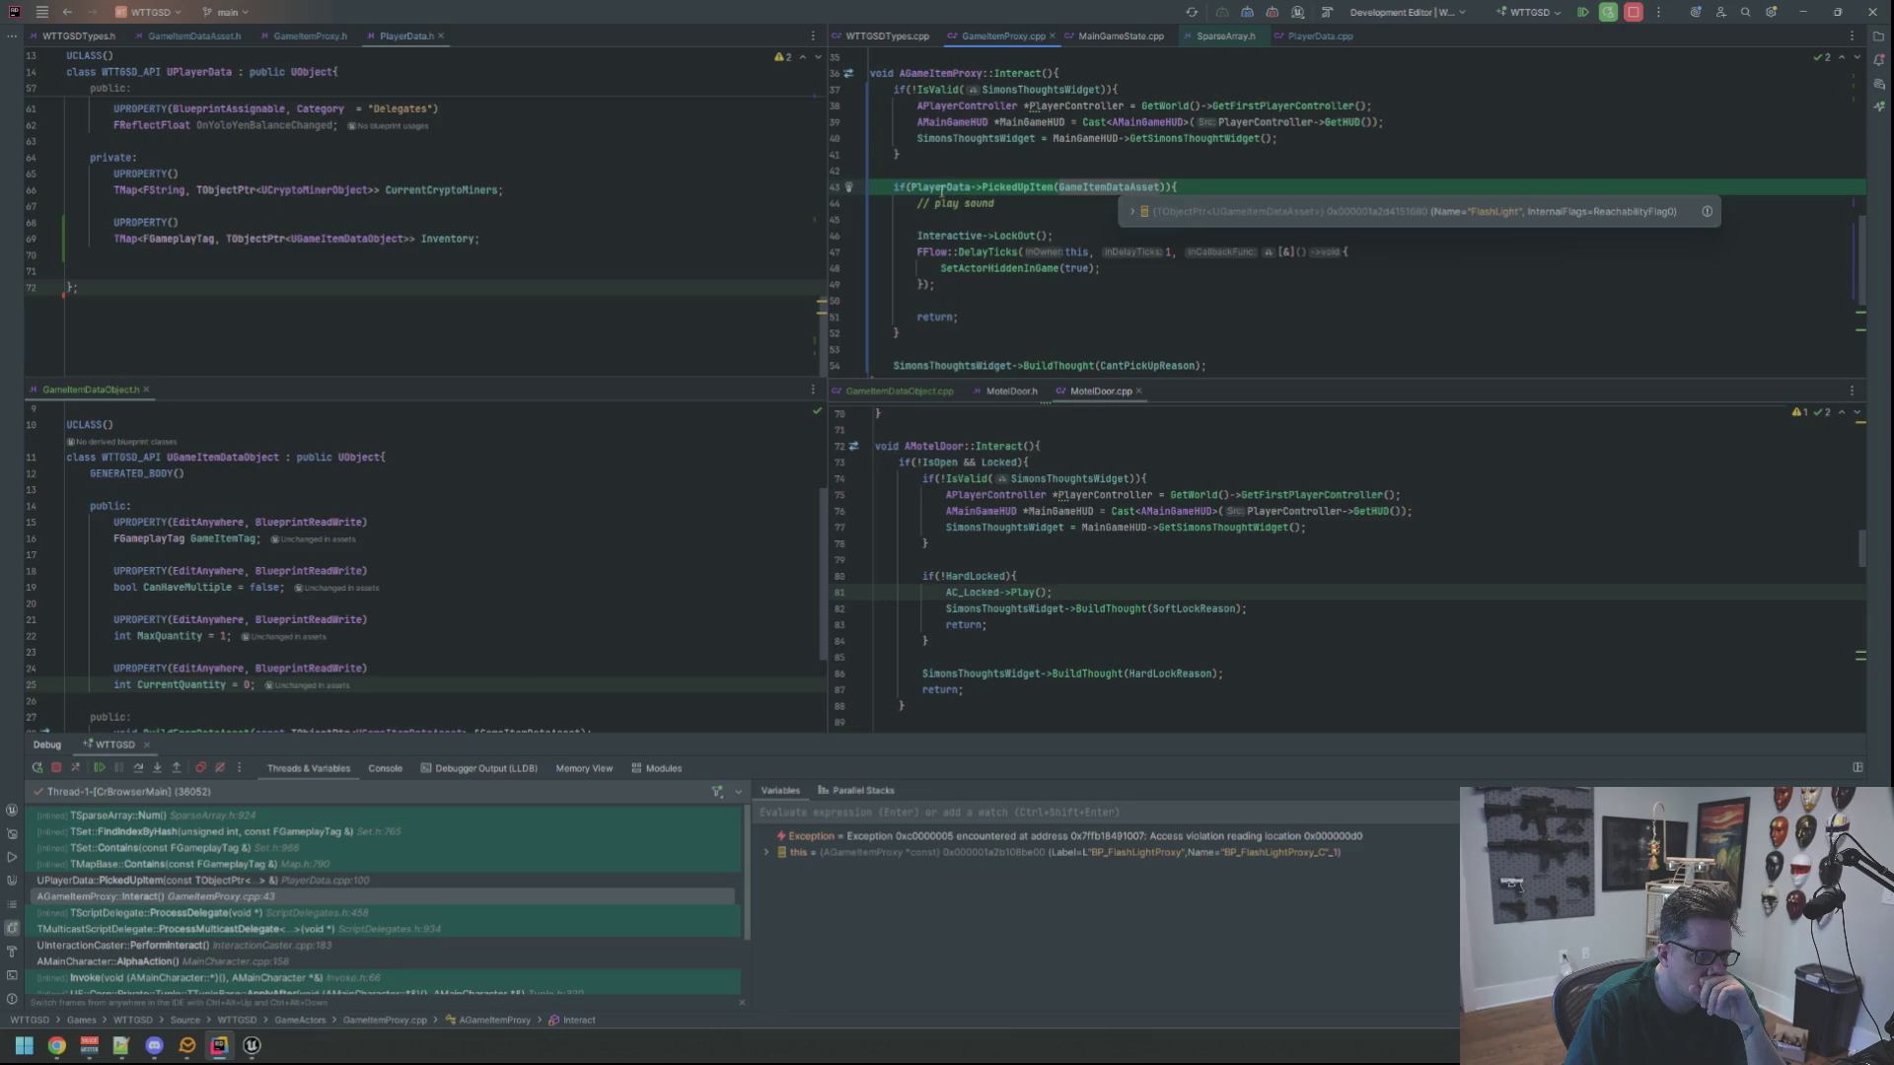
{"action": "left_click", "coordinate": [953, 212]}
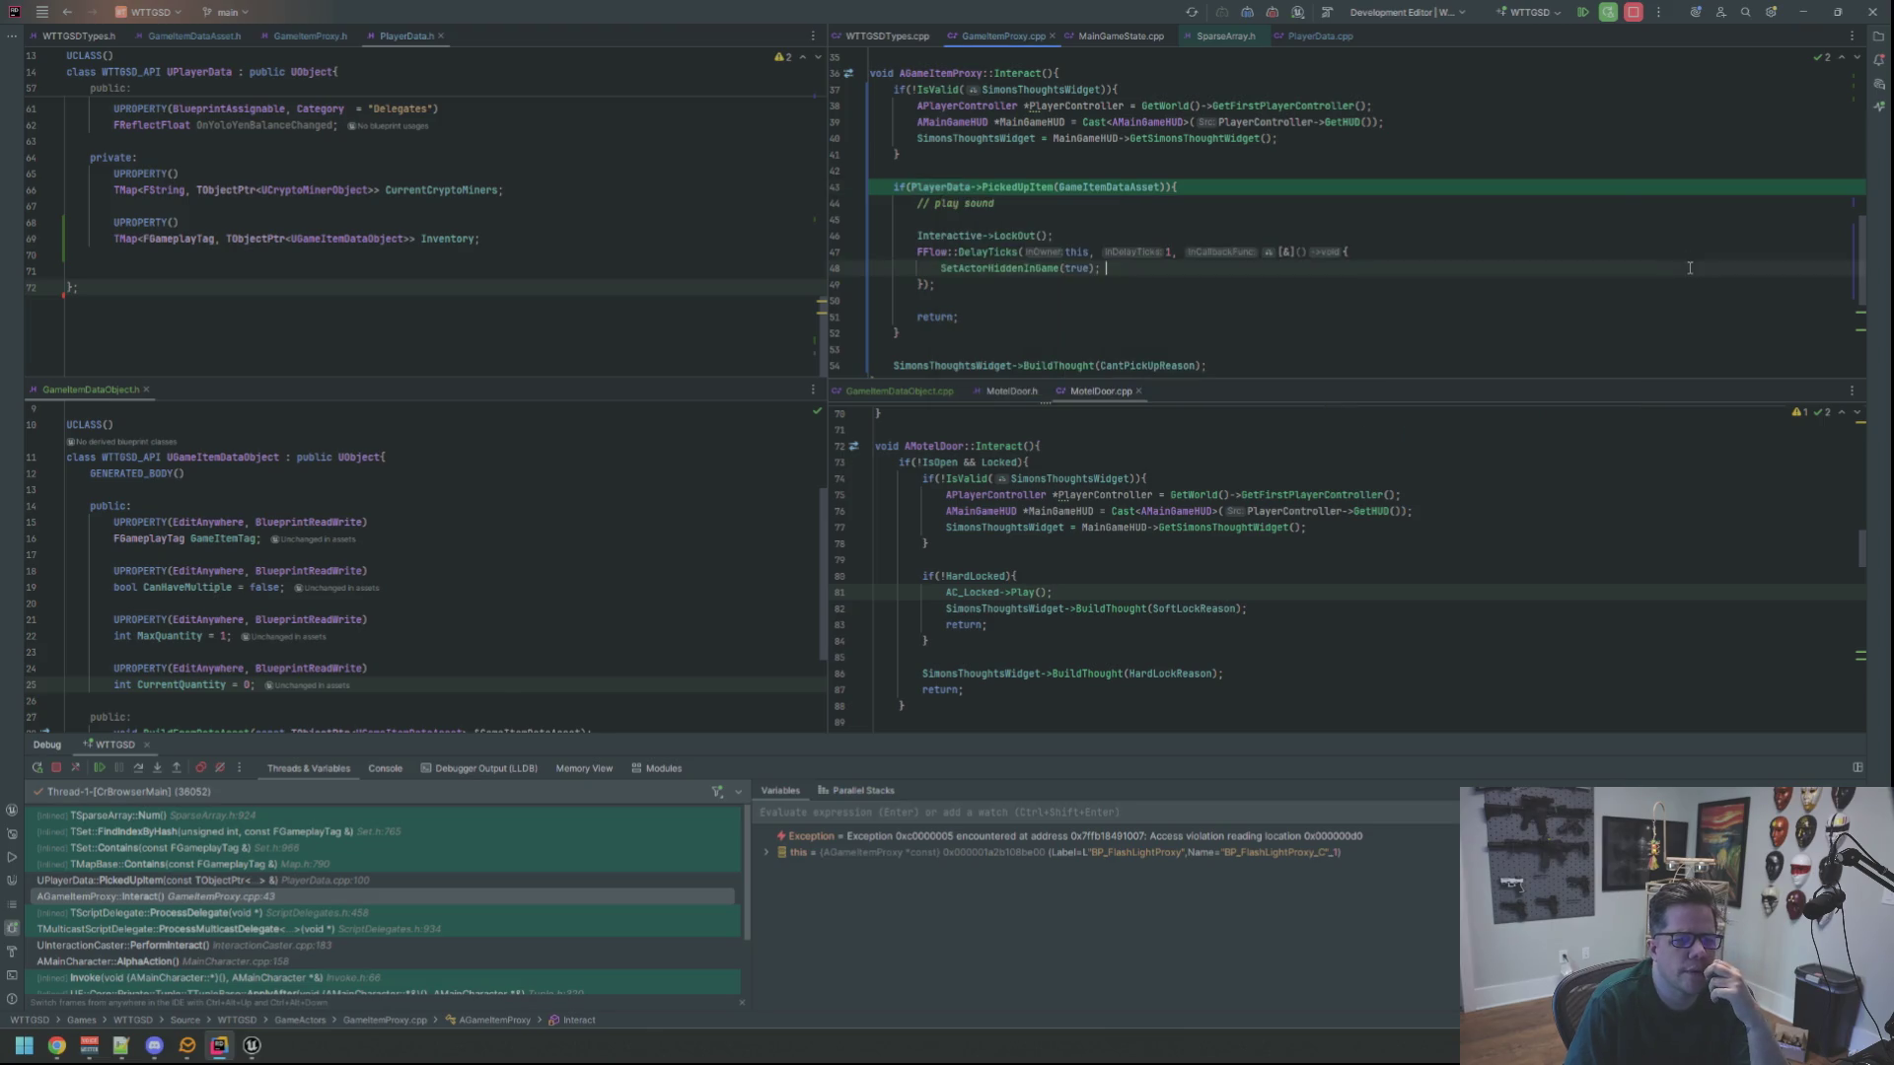
{"action": "scroll", "coordinate": [1213, 252], "scroll_direction": "up", "scroll_amount": 4}
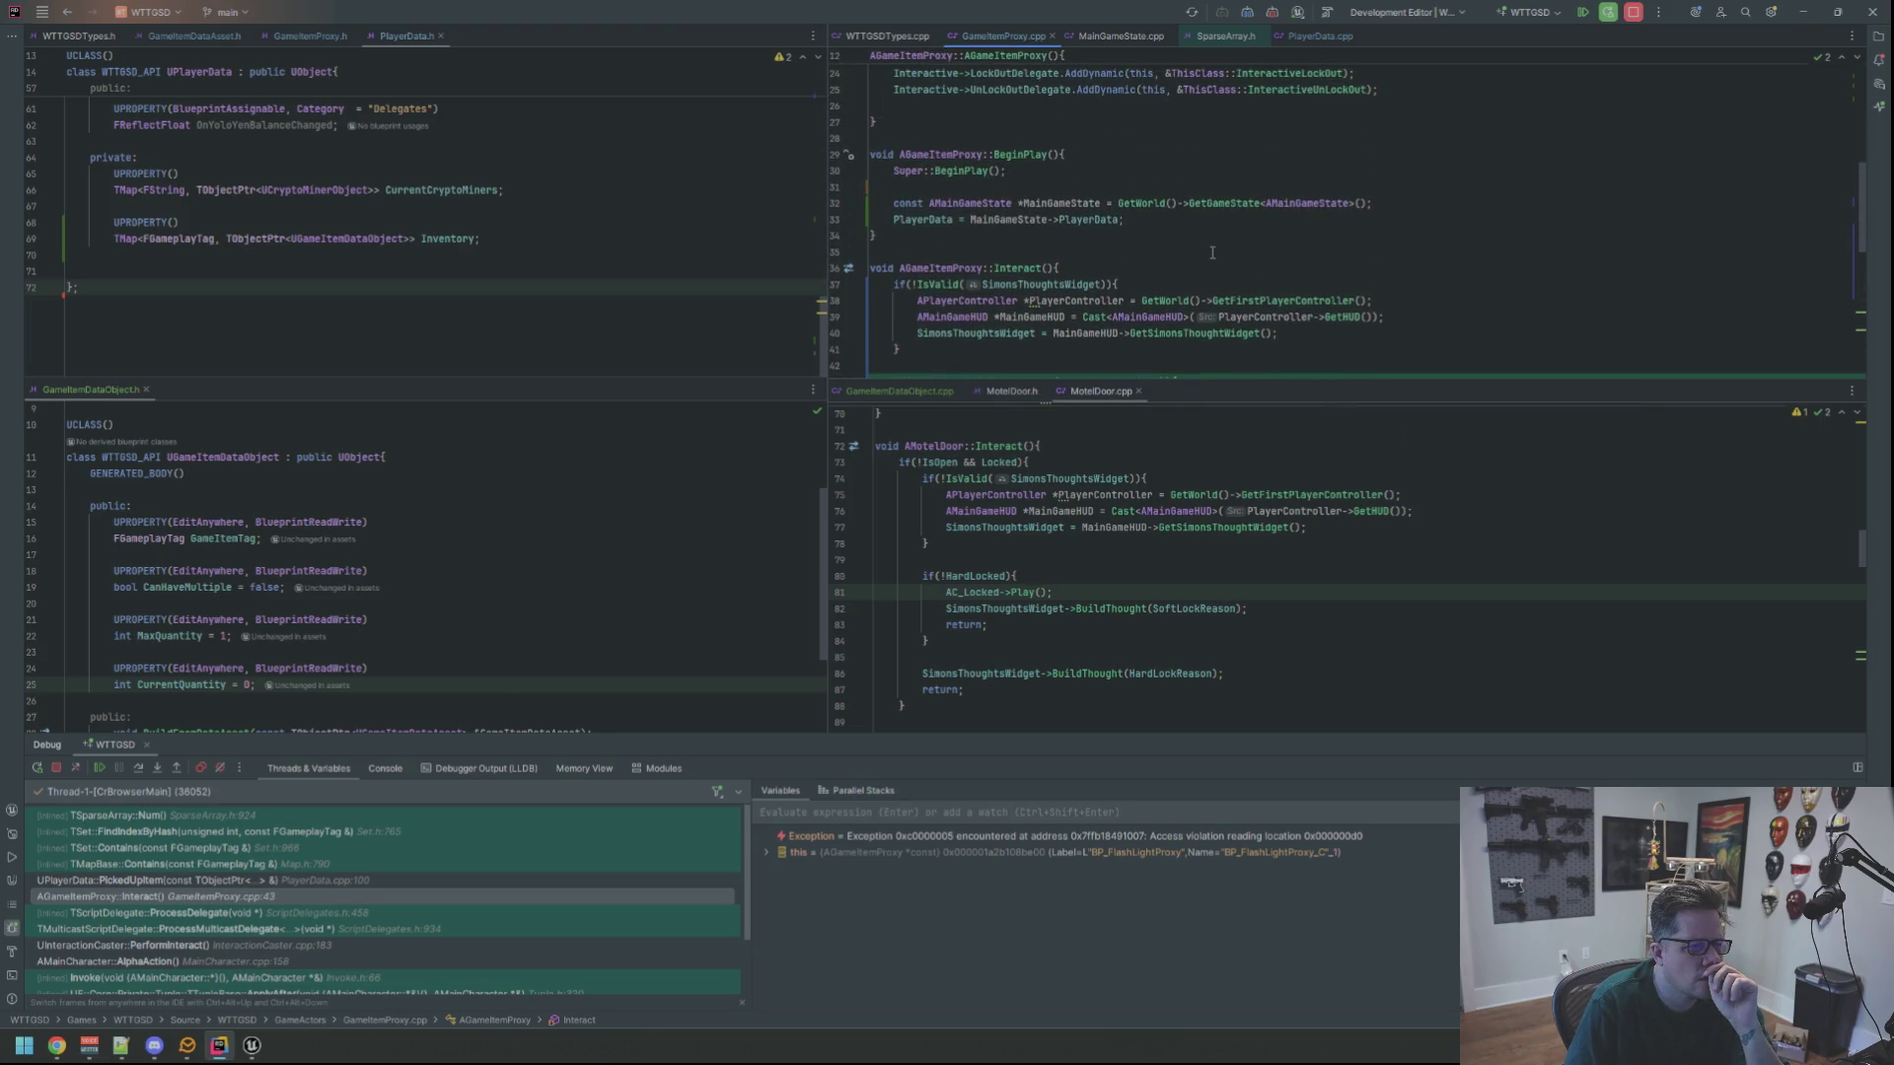
{"action": "scroll", "coordinate": [1212, 253], "scroll_direction": "down", "scroll_amount": 1}
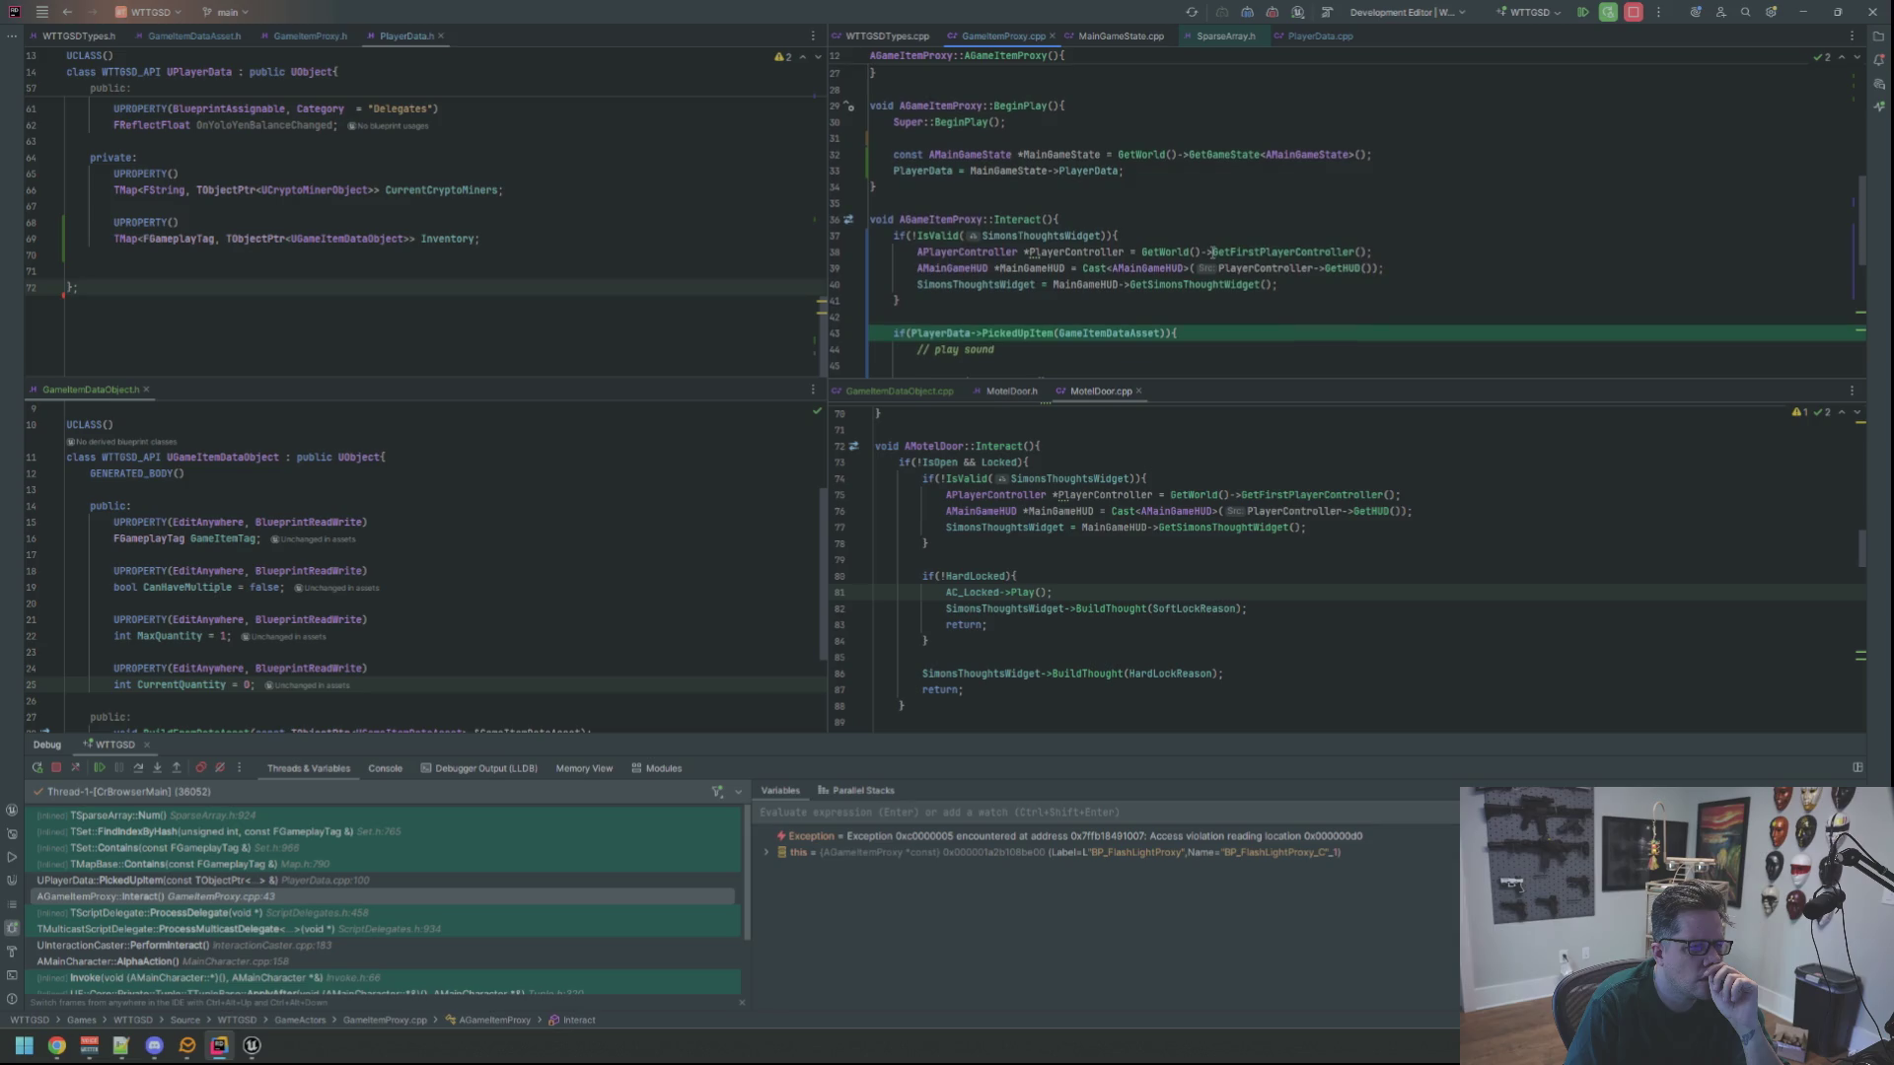
Stop debugging with Ctrl+F2, hide the Debug window, and place the caret in GameItemProxy's BeginPlay
{"action": "triple_click", "coordinate": [1135, 172]}
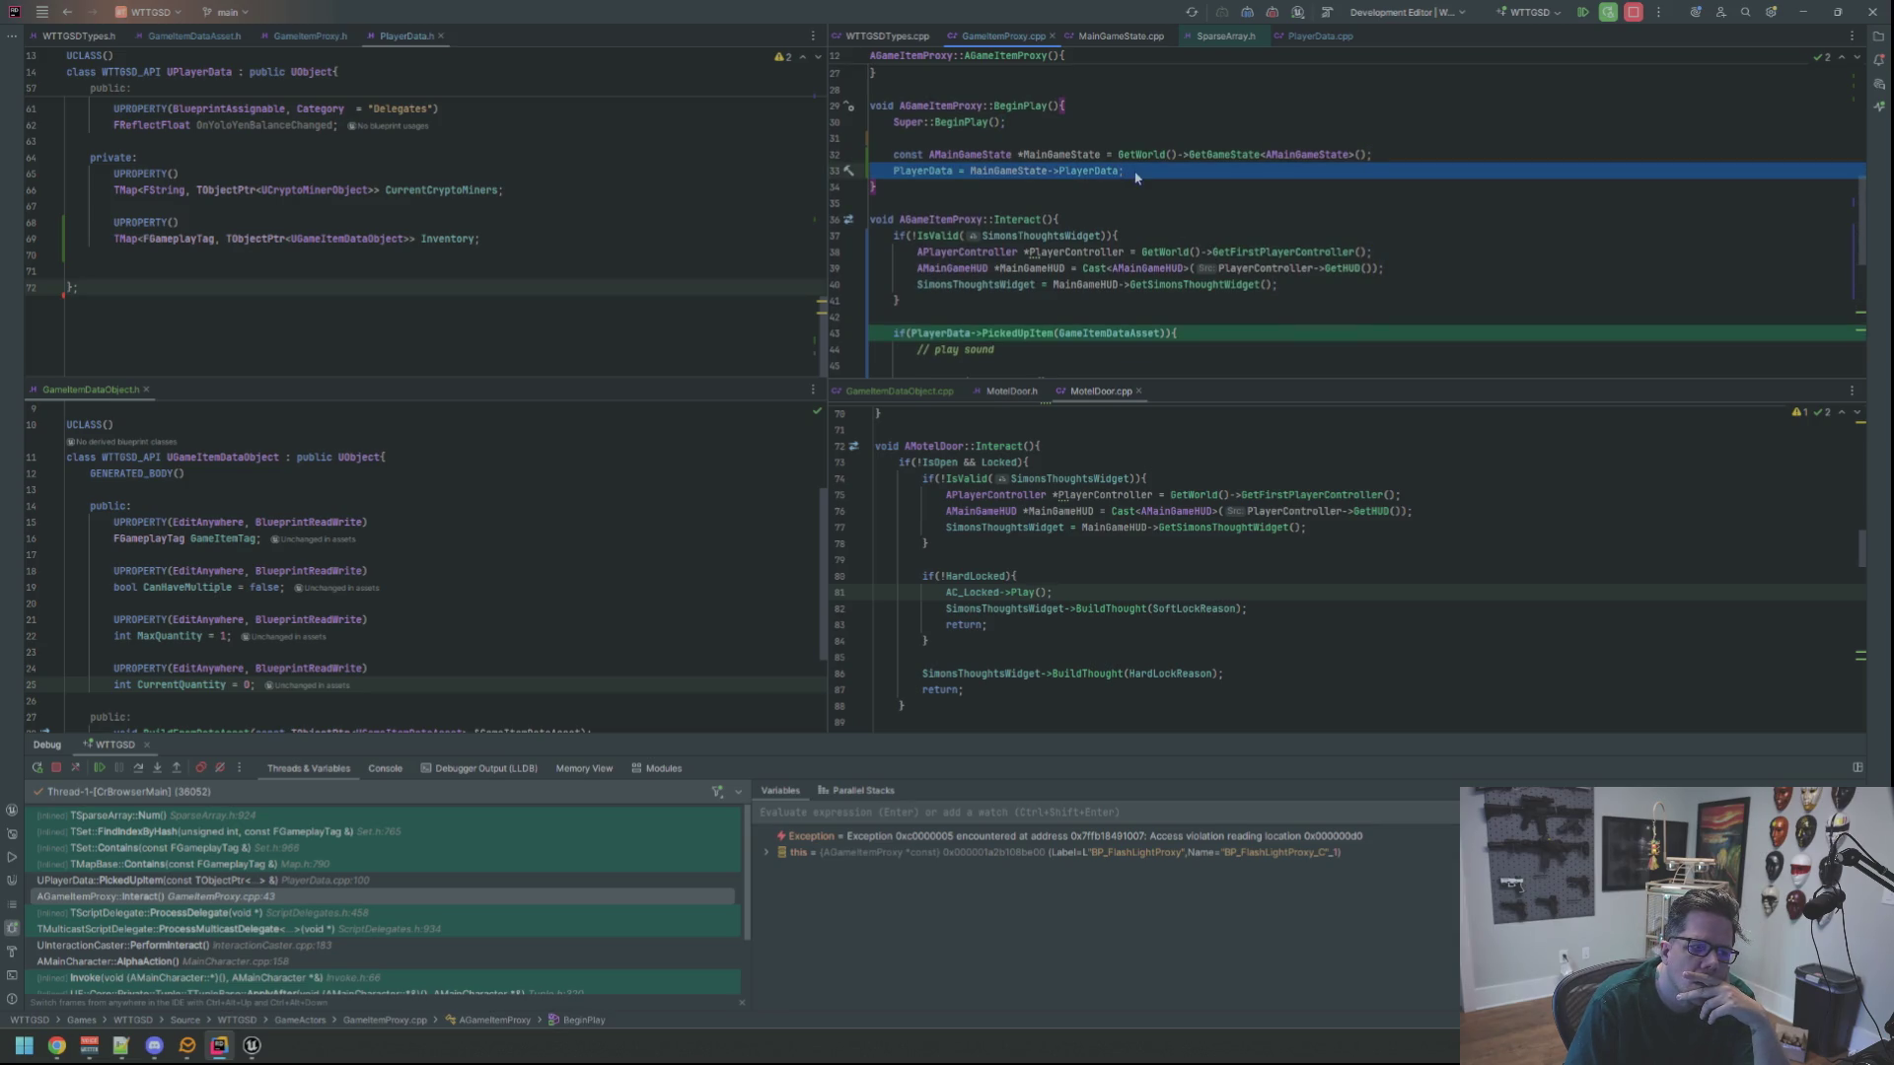
{"action": "key", "text": "ctrl+F2"}
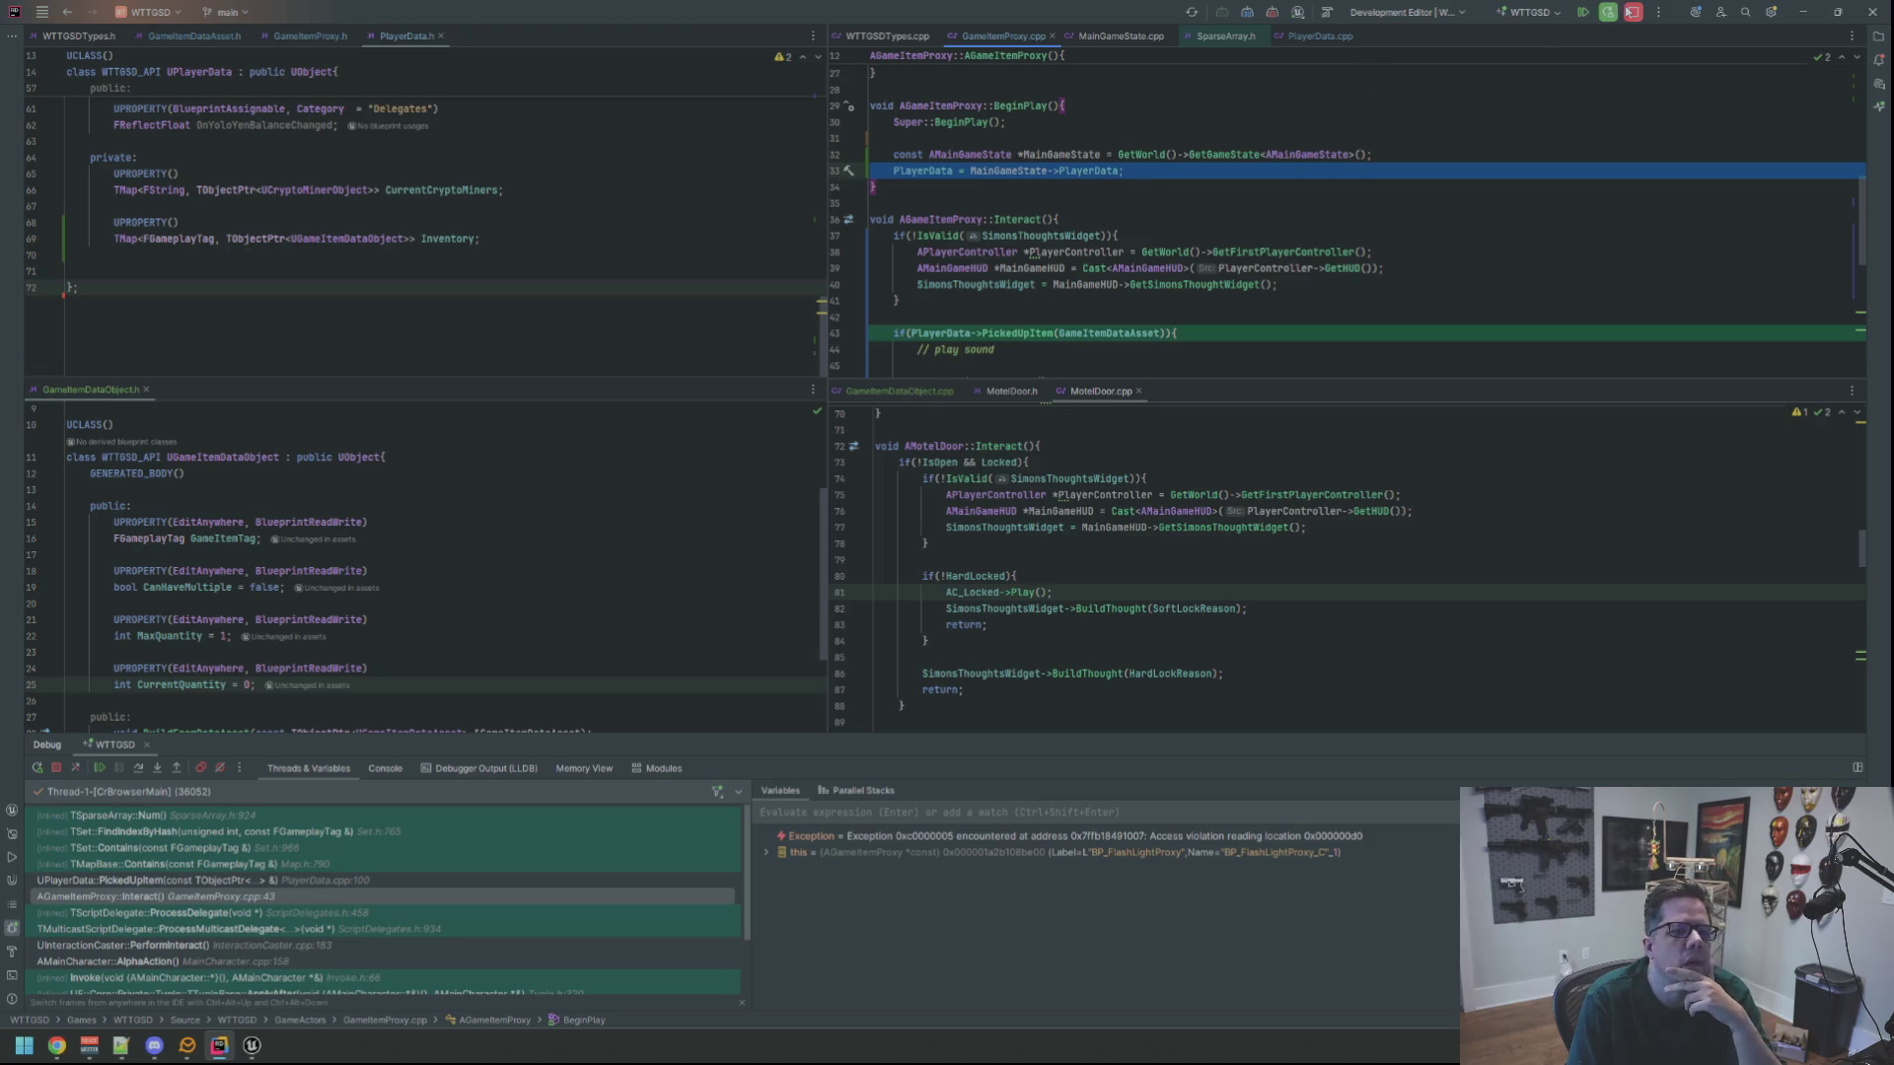
{"action": "left_click", "coordinate": [1259, 251]}
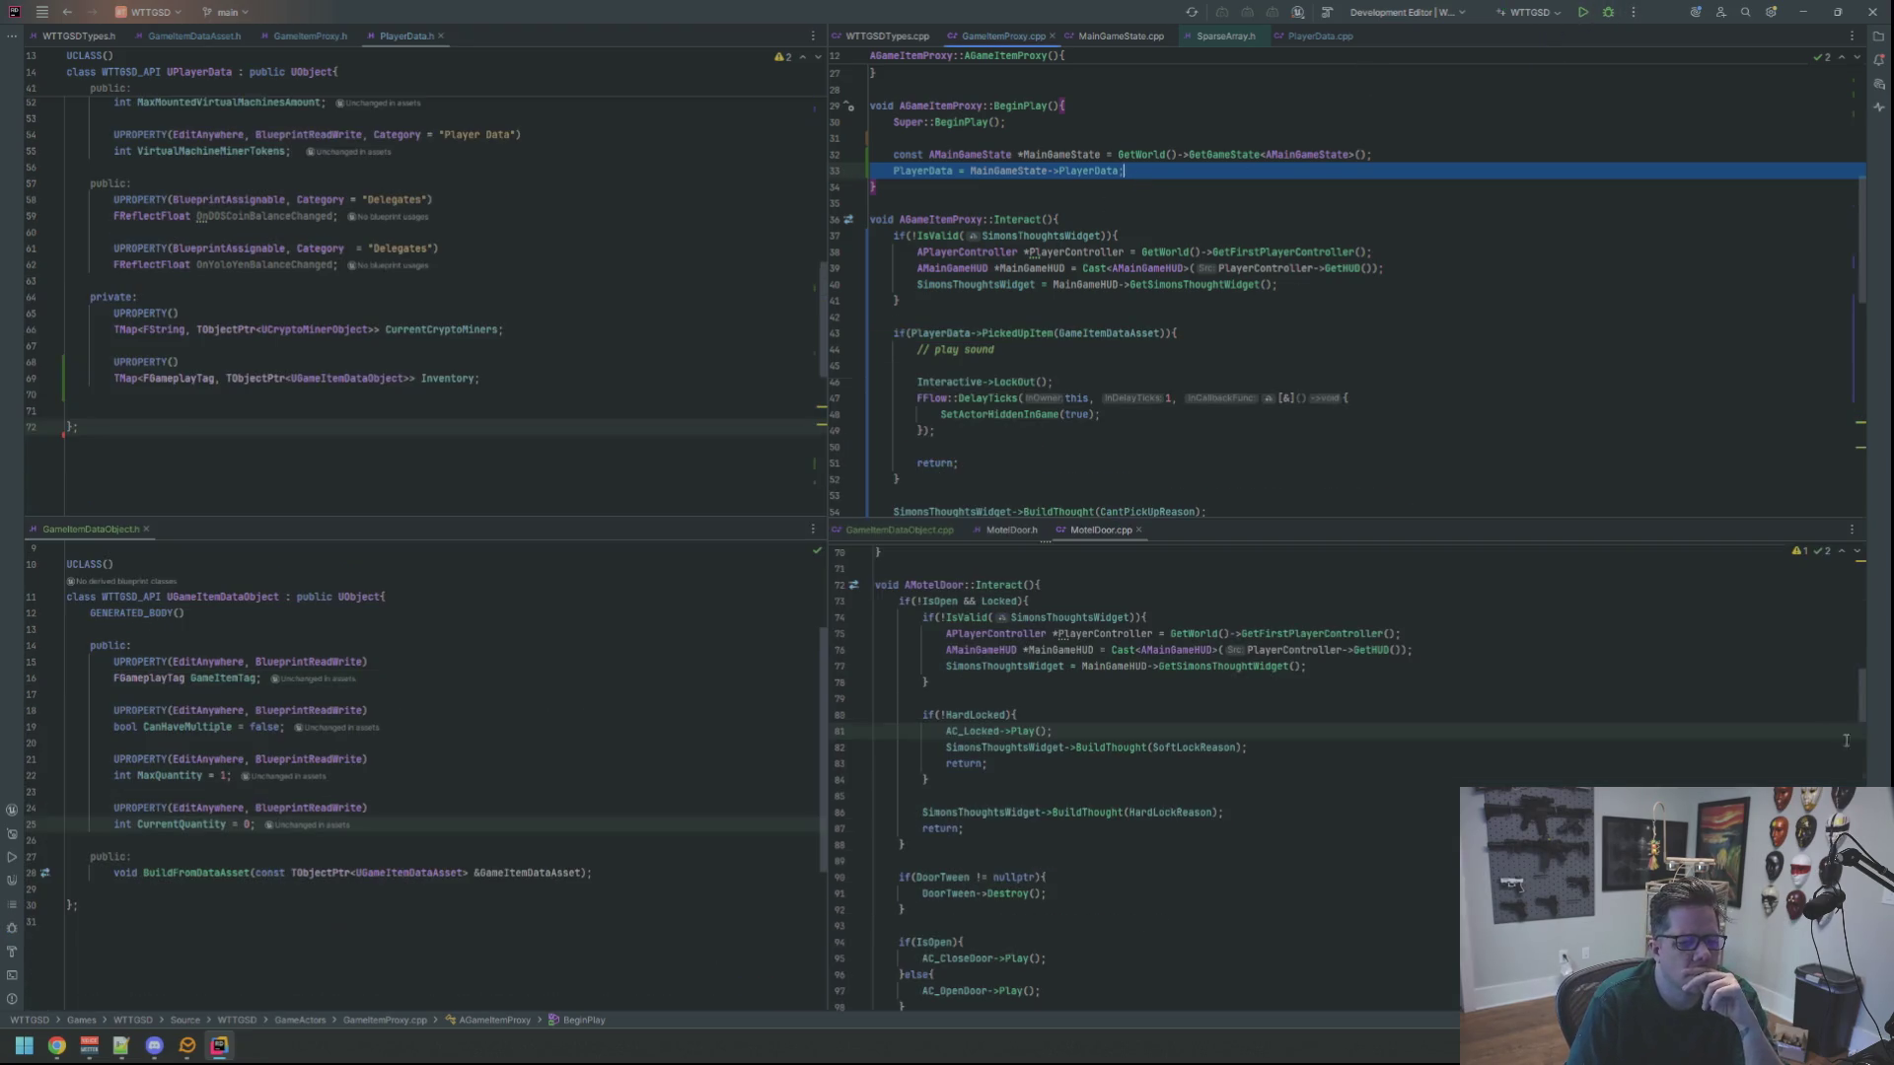
{"action": "left_click", "coordinate": [1266, 186]}
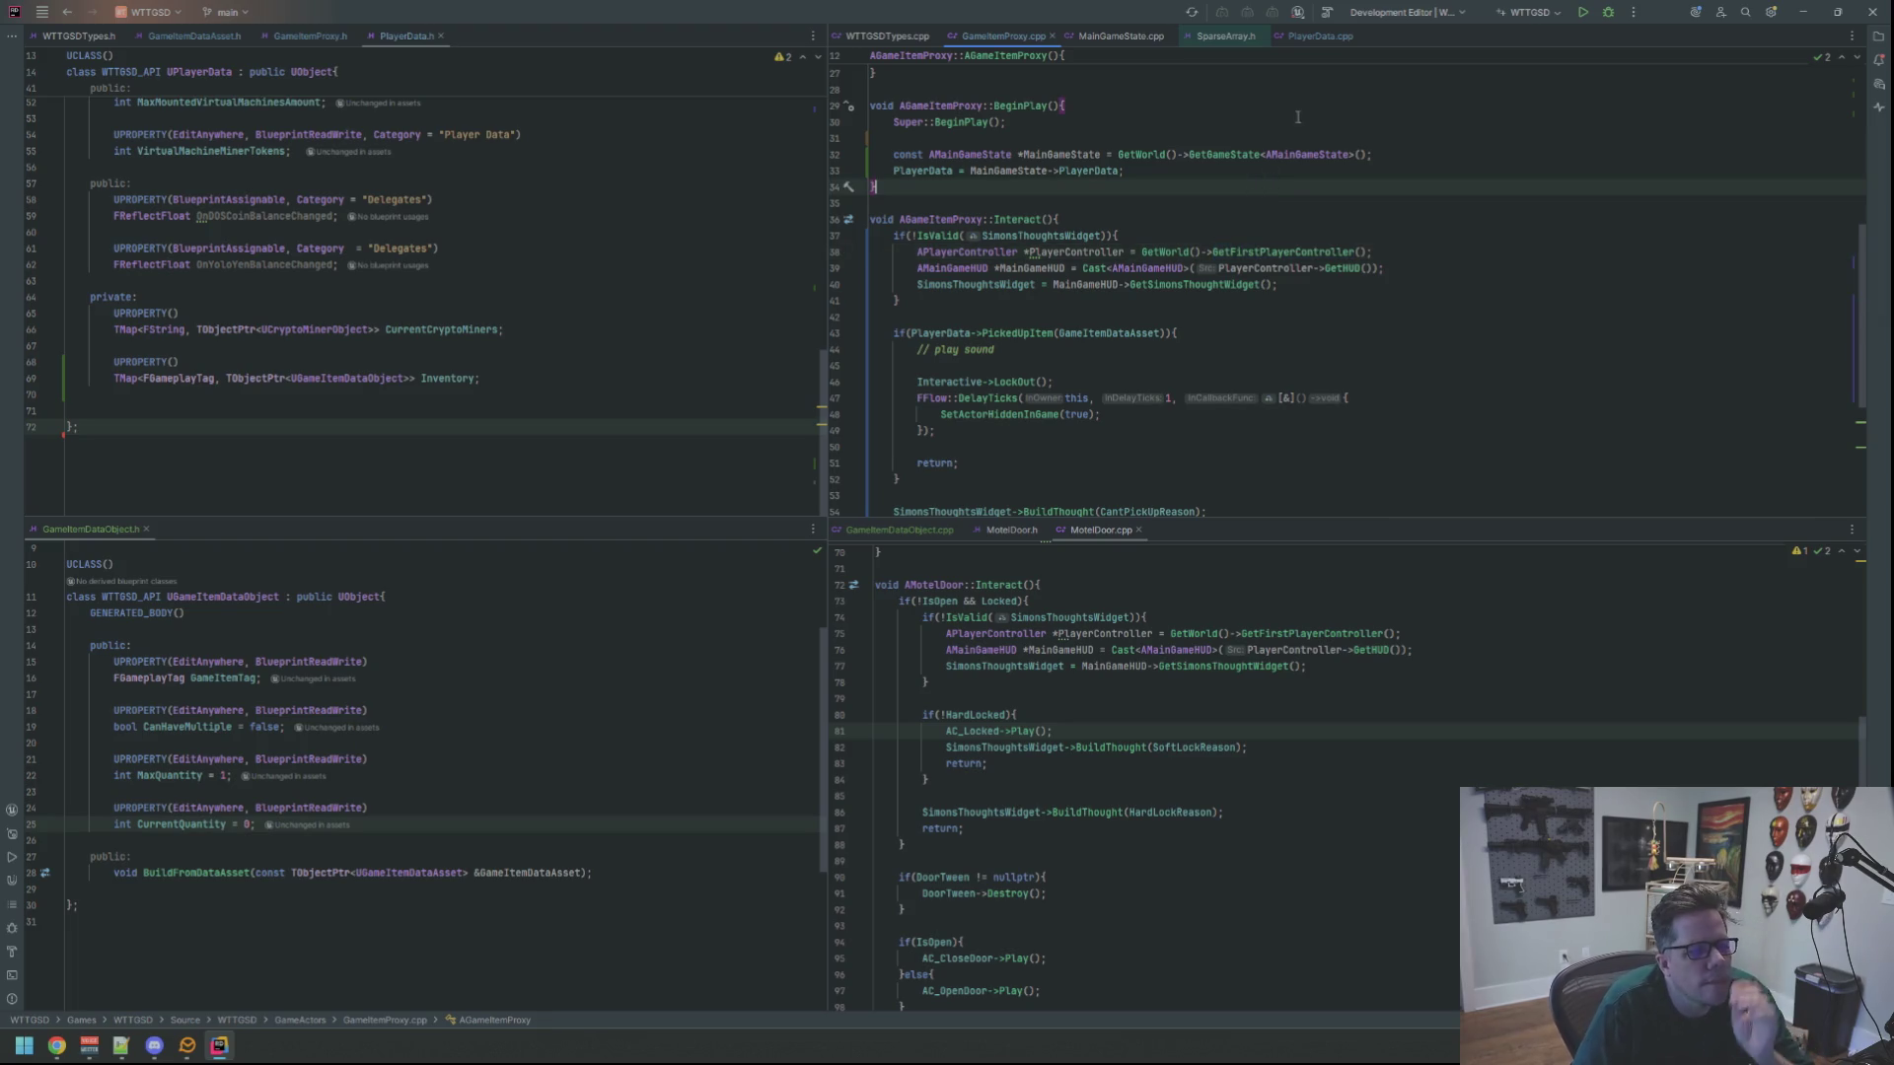
{"action": "left_click", "coordinate": [1164, 119]}
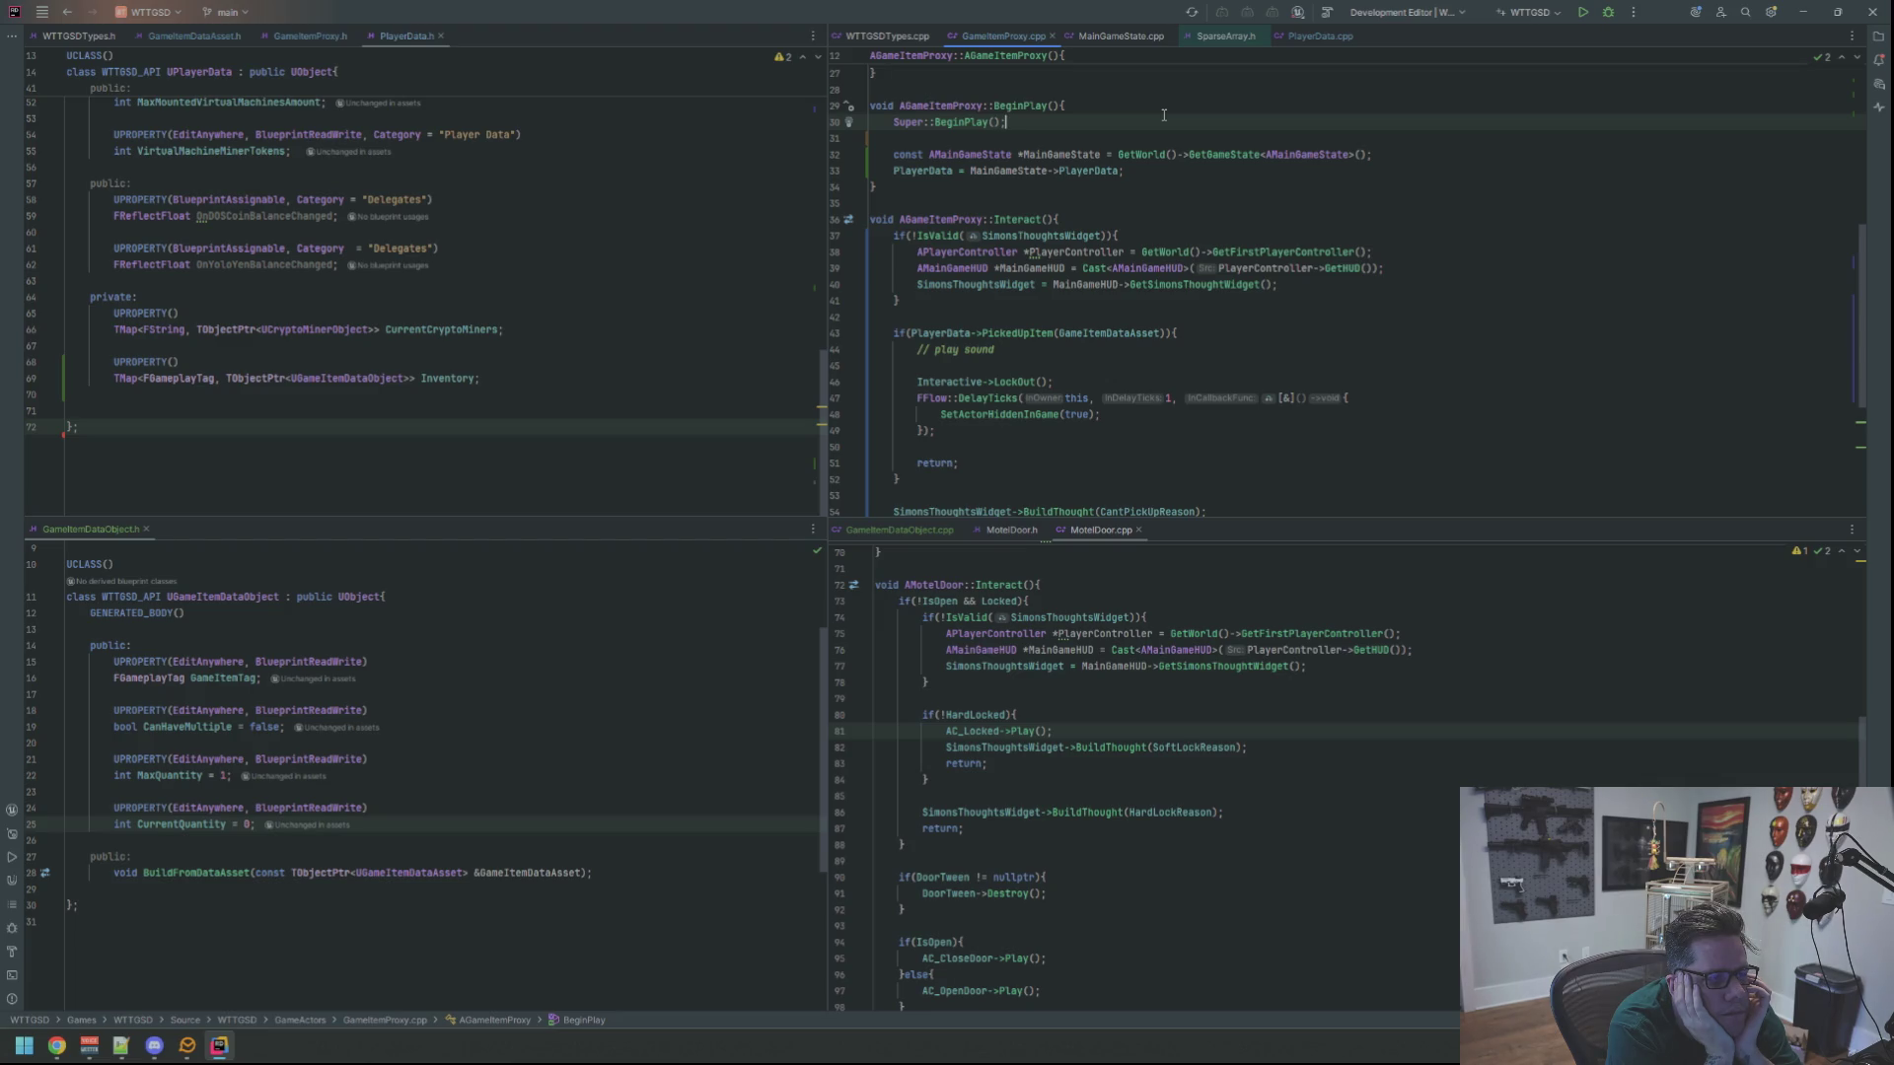
Add an if(!IsValid(PlayerData)) { block above the PickedUpItem check in Interact
{"action": "left_click", "coordinate": [1186, 314]}
{"action": "key", "text": "Return"}
{"action": "key", "text": "Return"}
{"action": "key", "text": "Up"}
{"action": "type", "text": "if(!Is"}
{"action": "key", "text": "Return"}
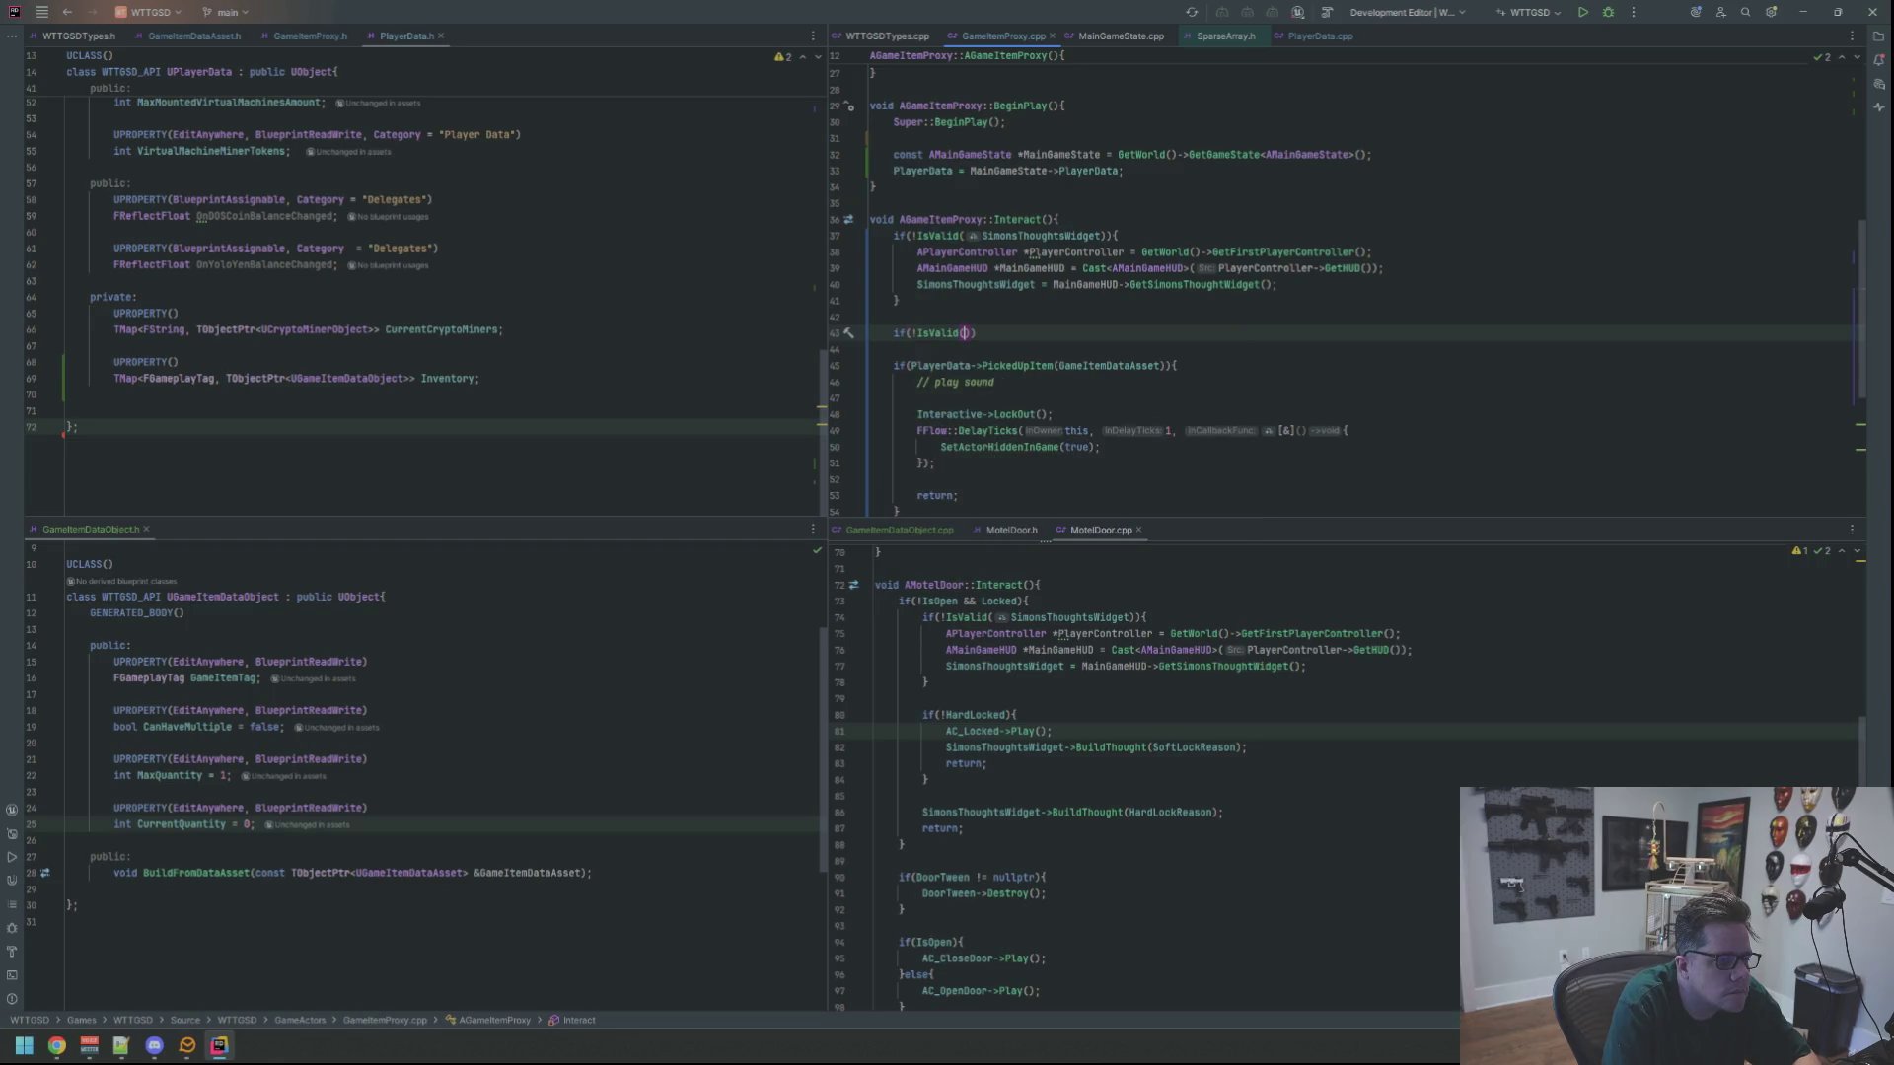
{"action": "type", "text": "Player"}
{"action": "key", "text": "Return"}
{"action": "type", "text": ") {"}
{"action": "key", "text": "Return"}
Cut the MainGameState lookup lines from BeginPlay, paste them into the new block, and remove the leftover blank lines
{"action": "left_click_drag", "start_coordinate": [1125, 171], "coordinate": [819, 150]}
{"action": "key", "text": "ctrl+x"}
{"action": "left_click", "coordinate": [1069, 334]}
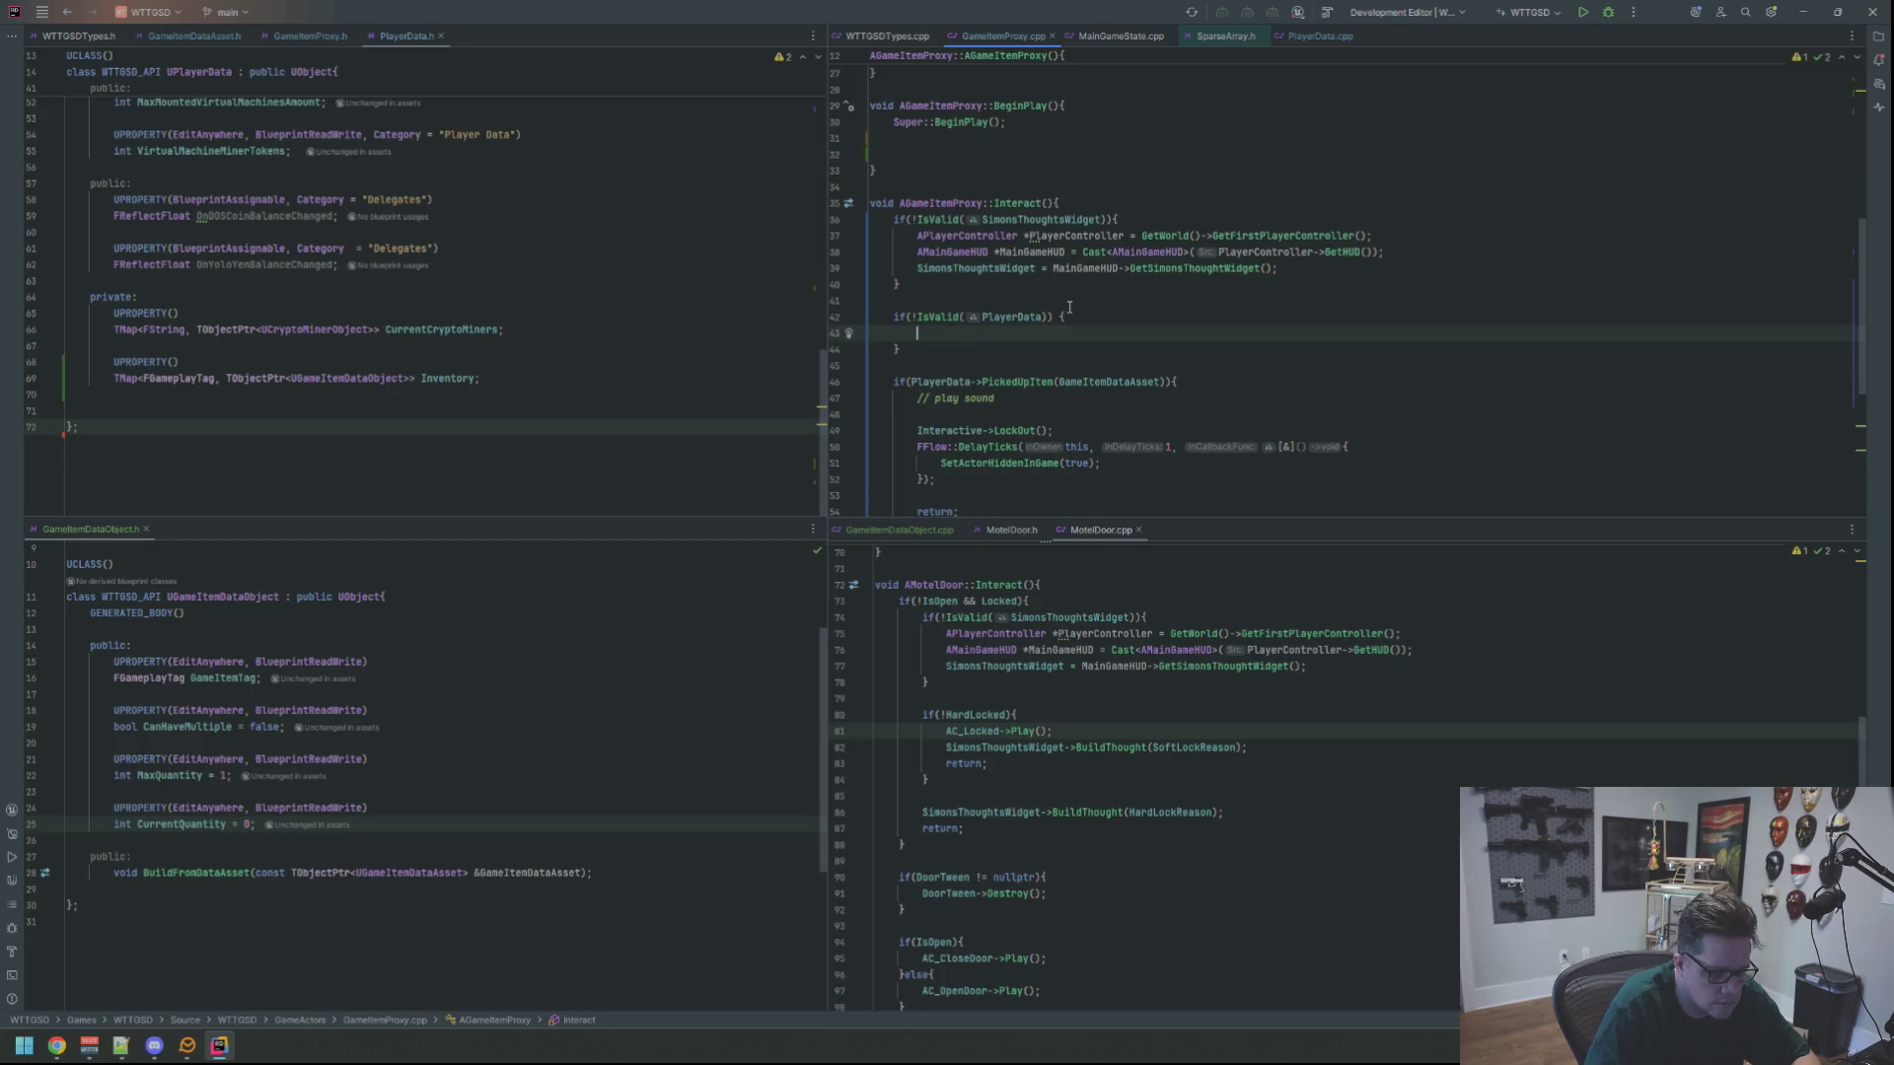
{"action": "key", "text": "ctrl+v"}
{"action": "key", "text": "Up"}
{"action": "key", "text": "Up"}
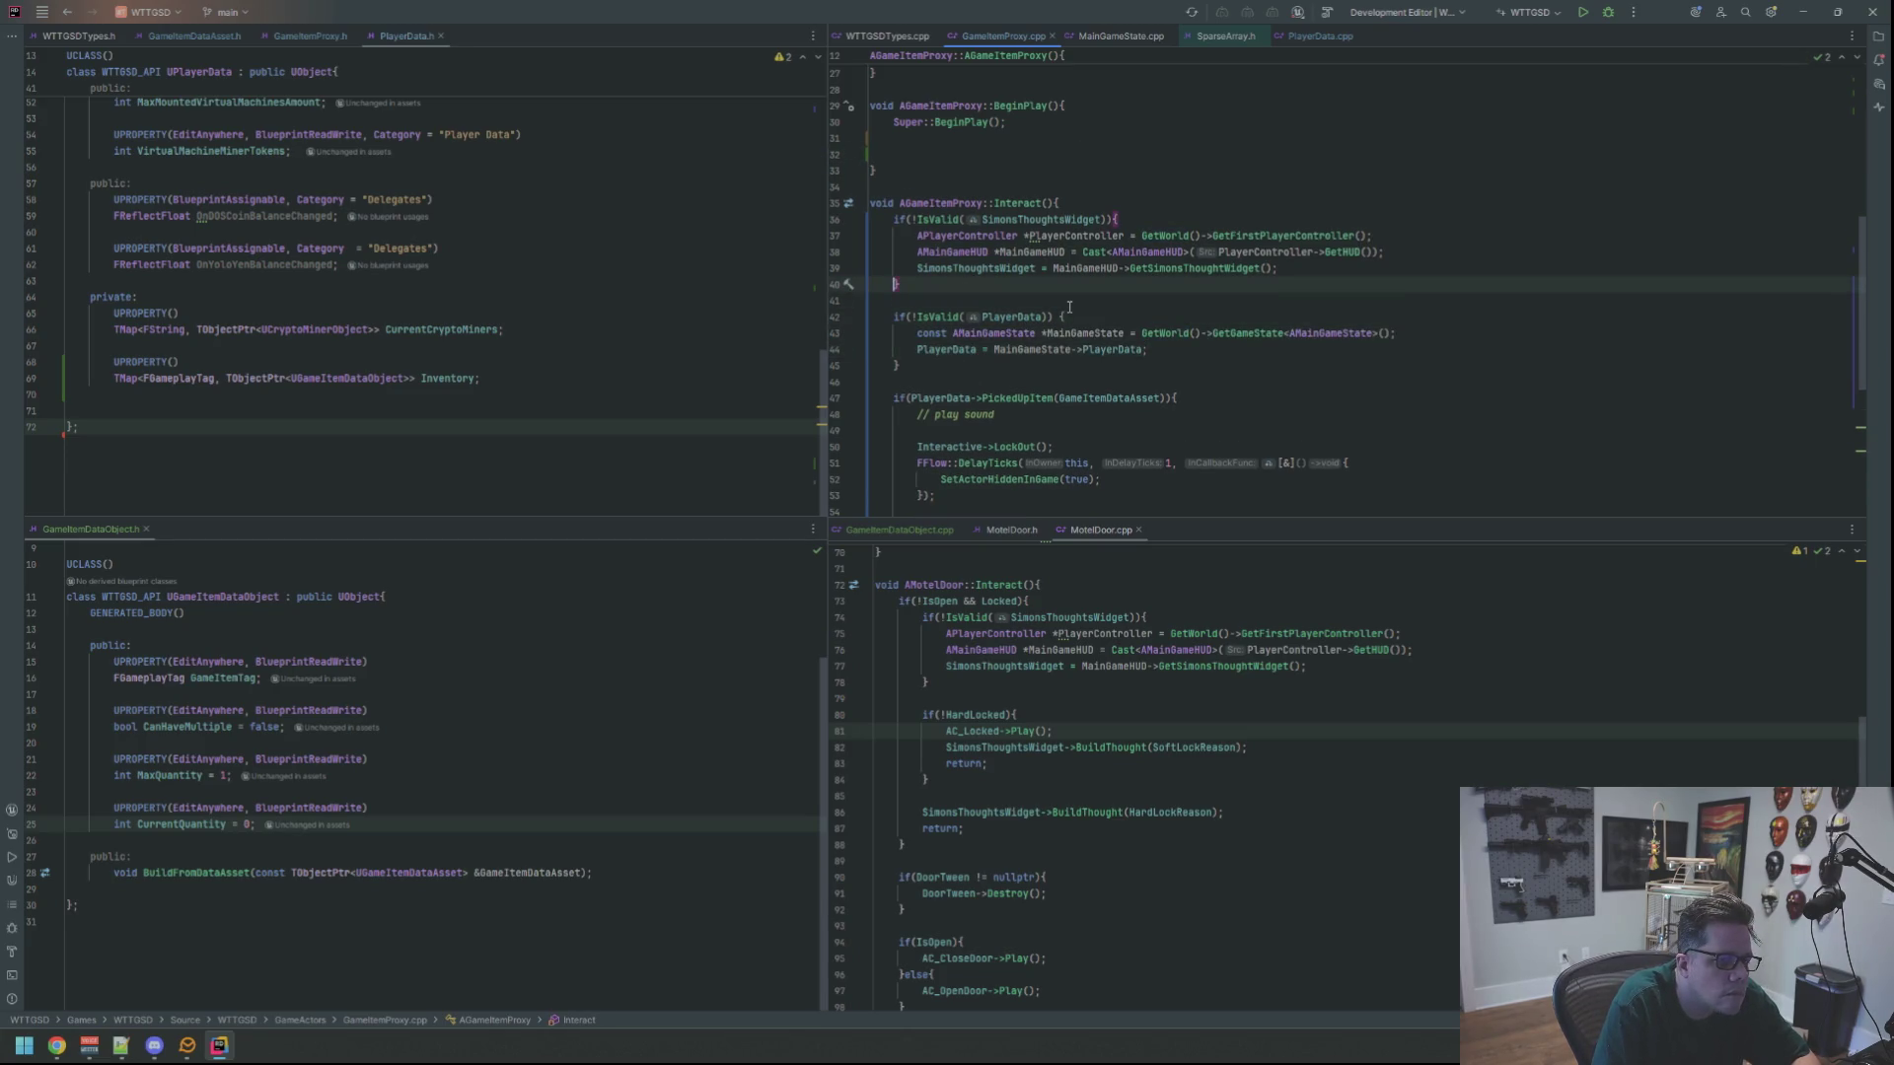
{"action": "key", "text": "Up"}
{"action": "key", "text": "Up"}
{"action": "key", "text": "Up"}
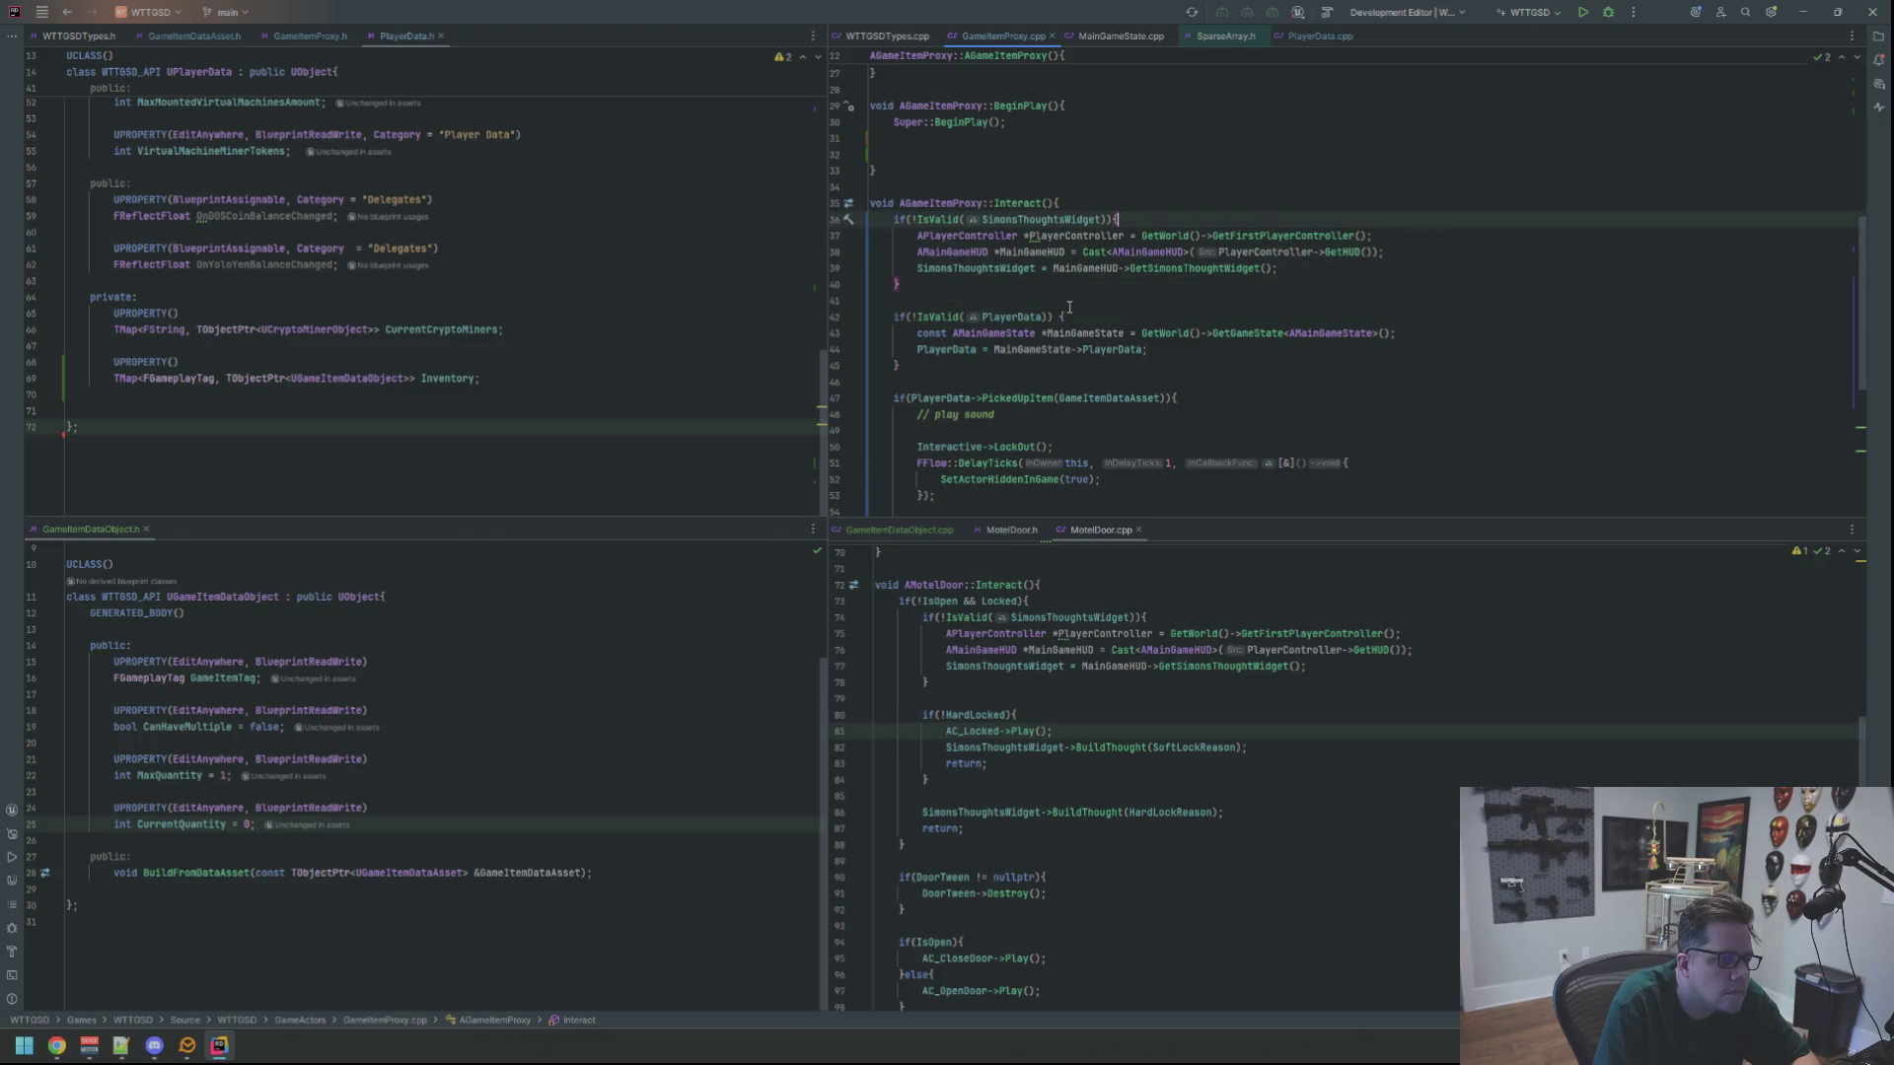
{"action": "key", "text": "BackSpace"}
{"action": "key", "text": "BackSpace"}
{"action": "left_click", "coordinate": [996, 171]}
{"action": "key", "text": "Down"}
{"action": "key", "text": "Down"}
{"action": "key", "text": "Down"}
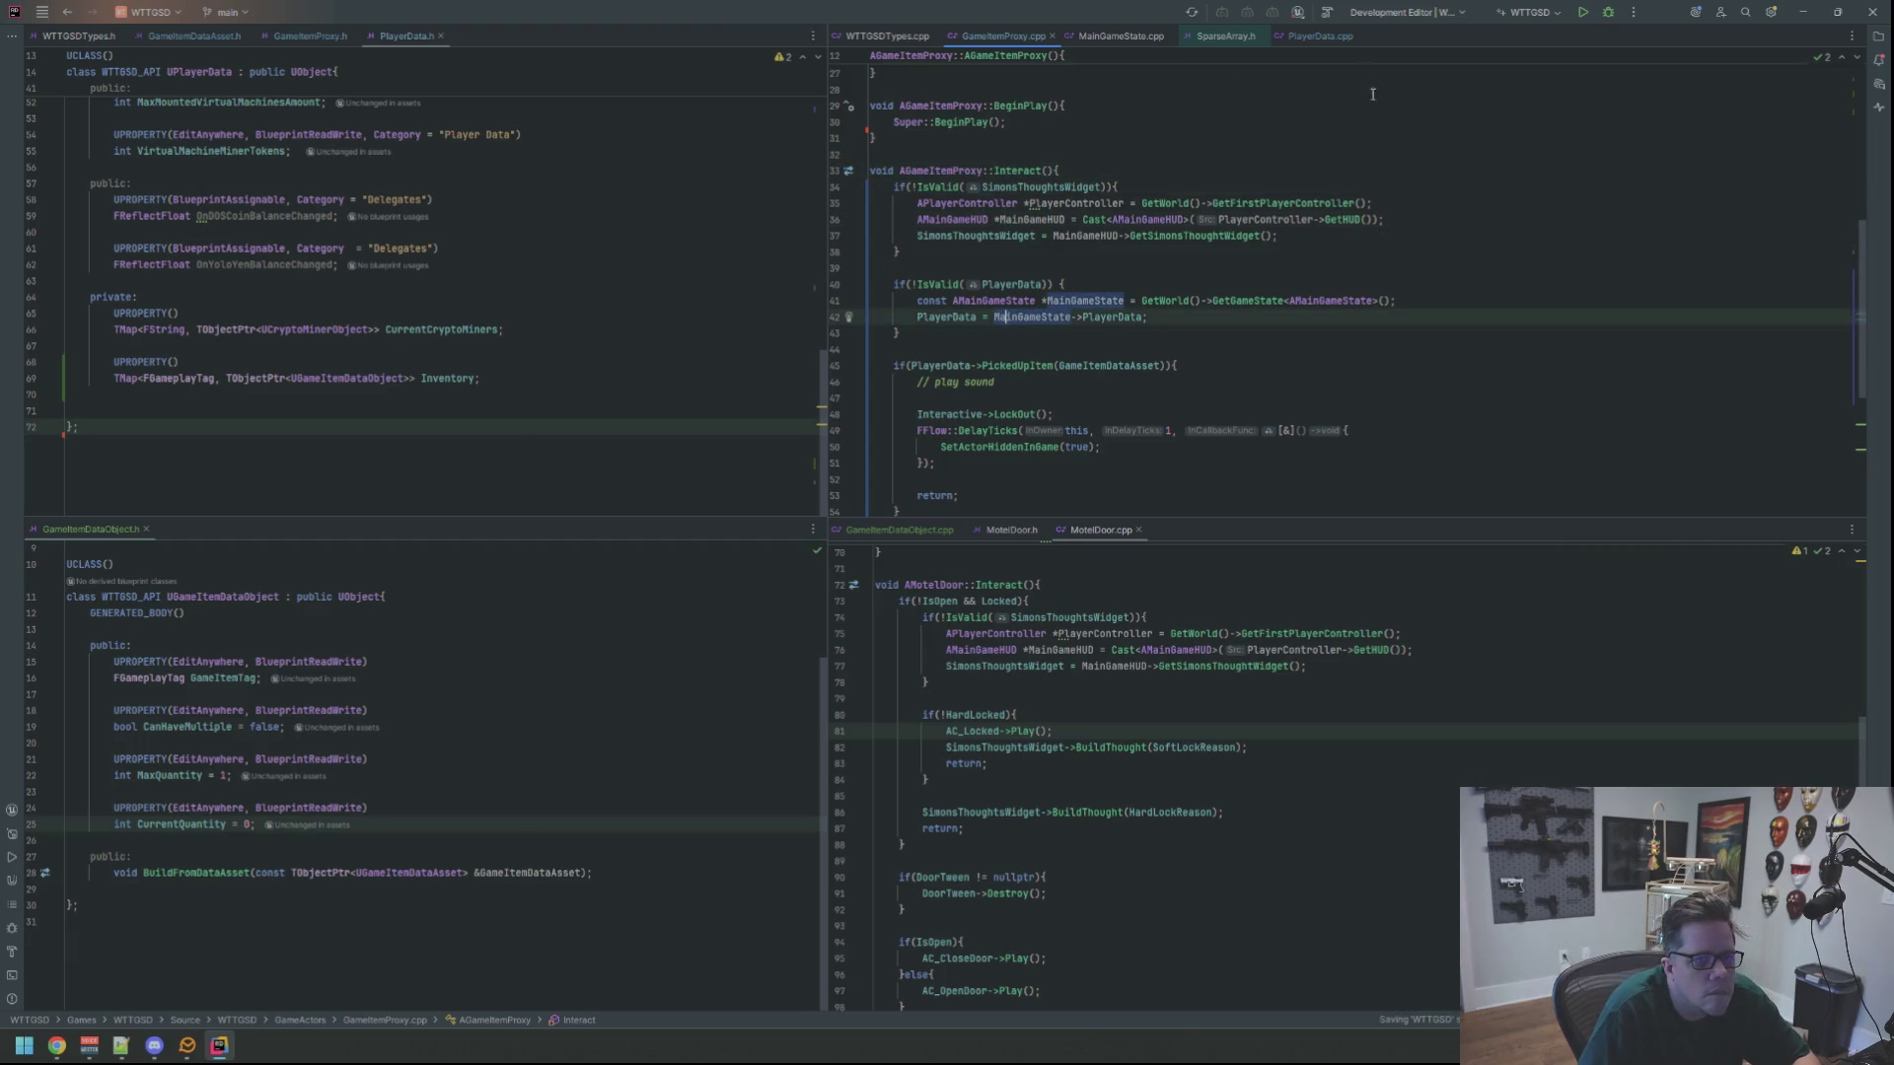
Run the WTTGSD configuration from Rider's toolbar to rebuild and relaunch Unreal Editor
{"action": "left_click", "coordinate": [1585, 13]}
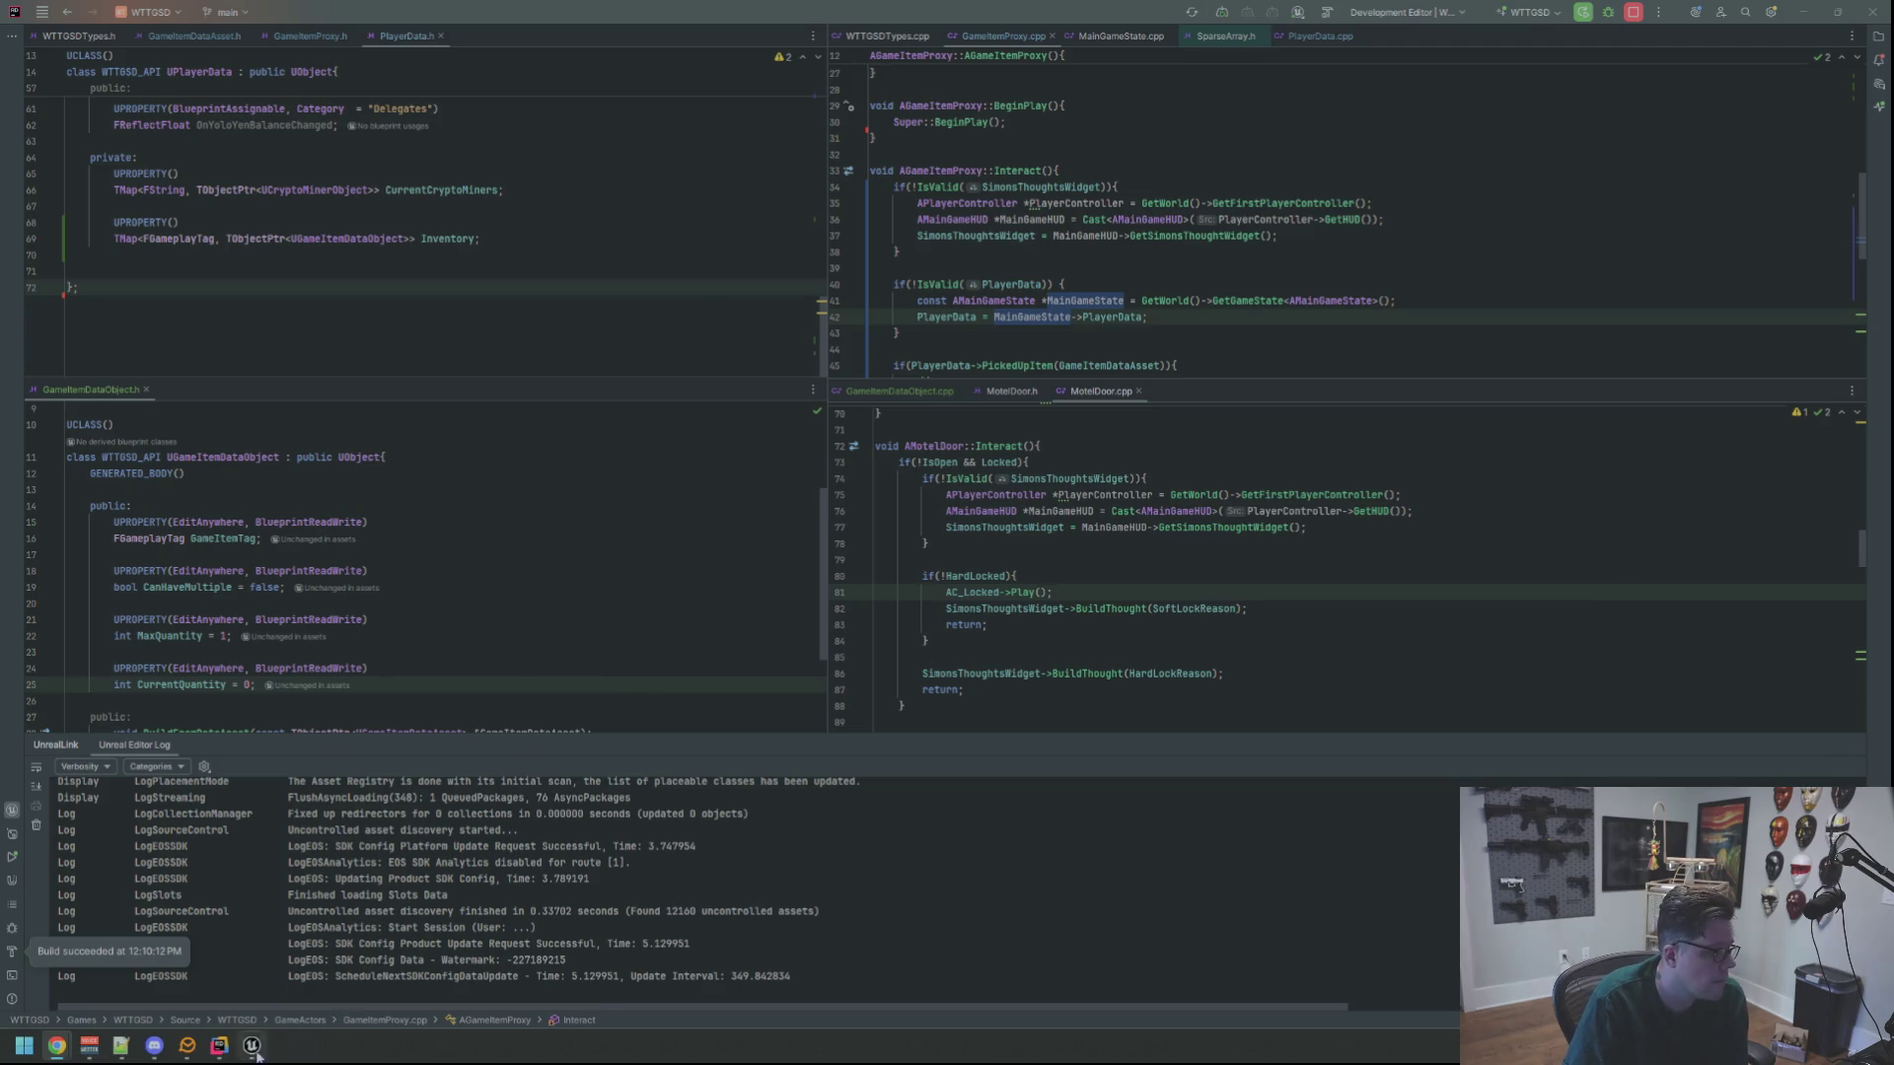
Nudge the viewport camera, load the Motel map from Content > Maps, and show the Output Log
{"action": "key", "text": "w"}
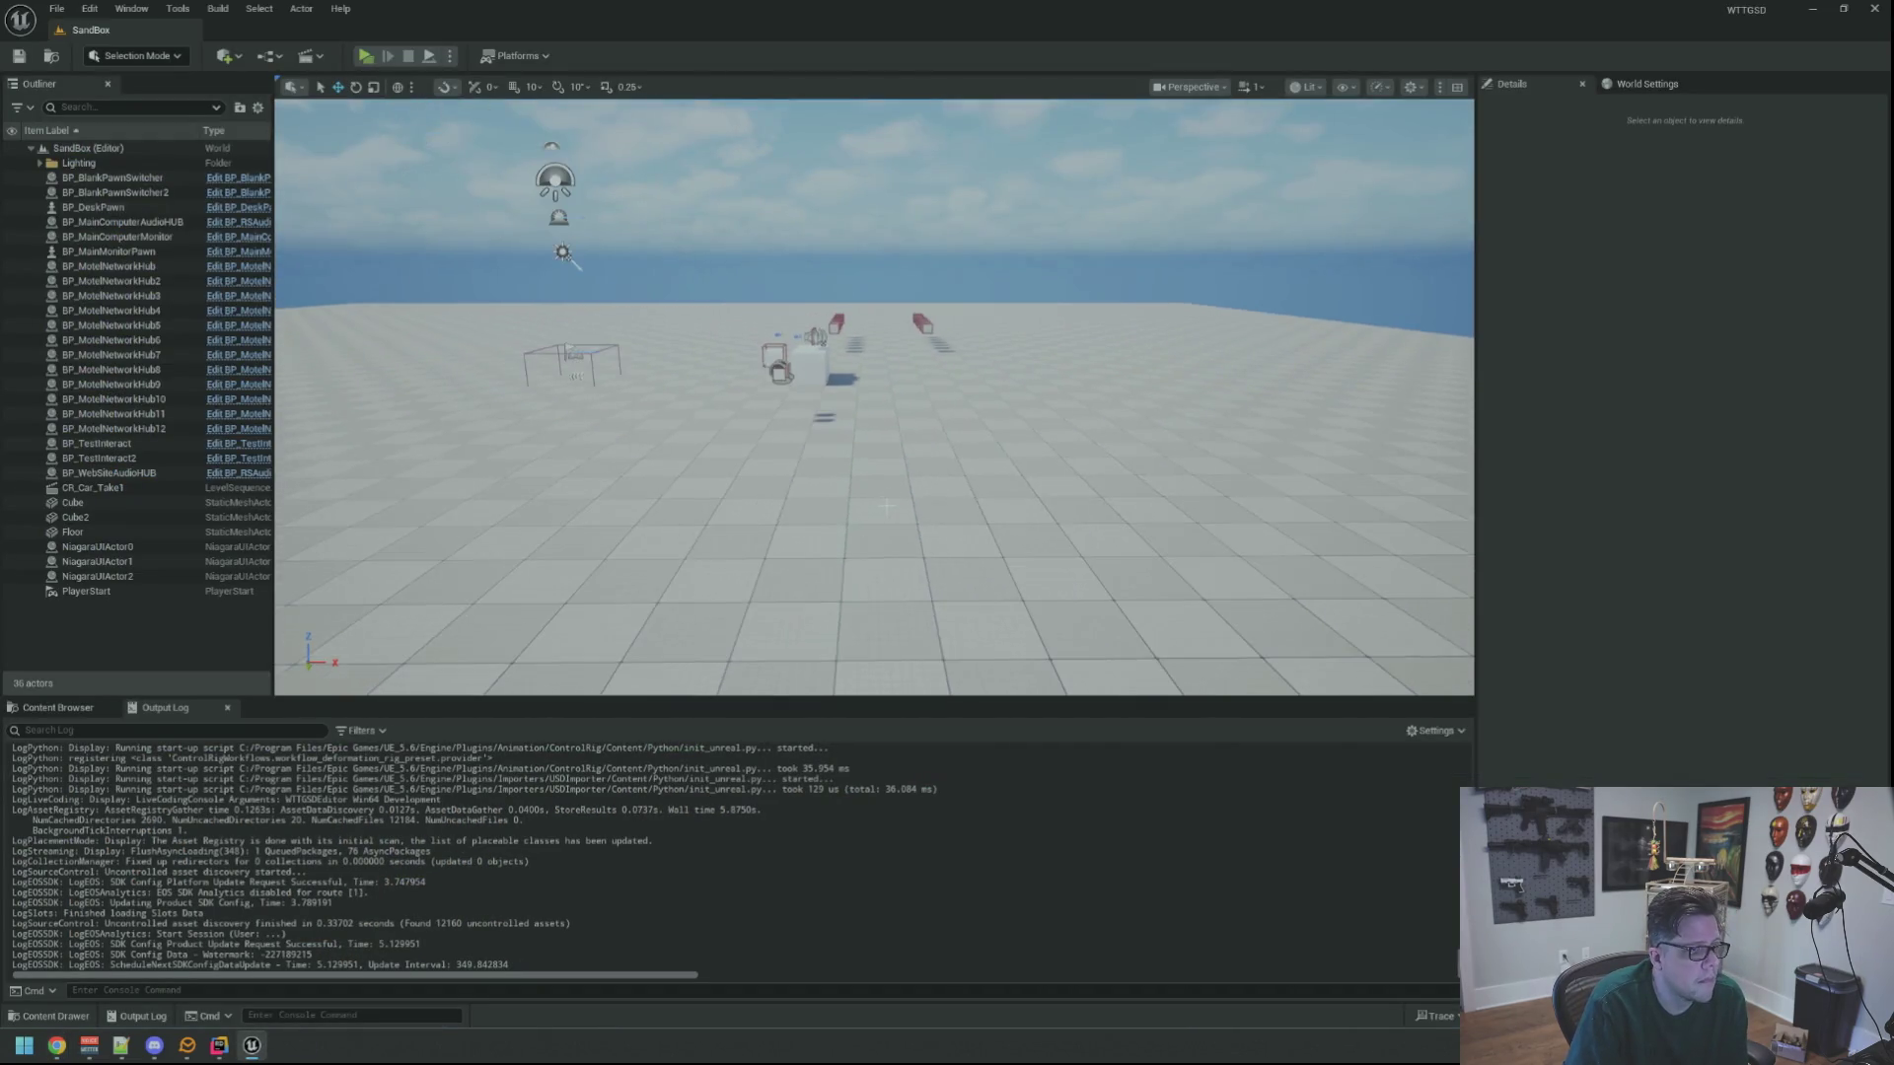
{"action": "key", "text": "s"}
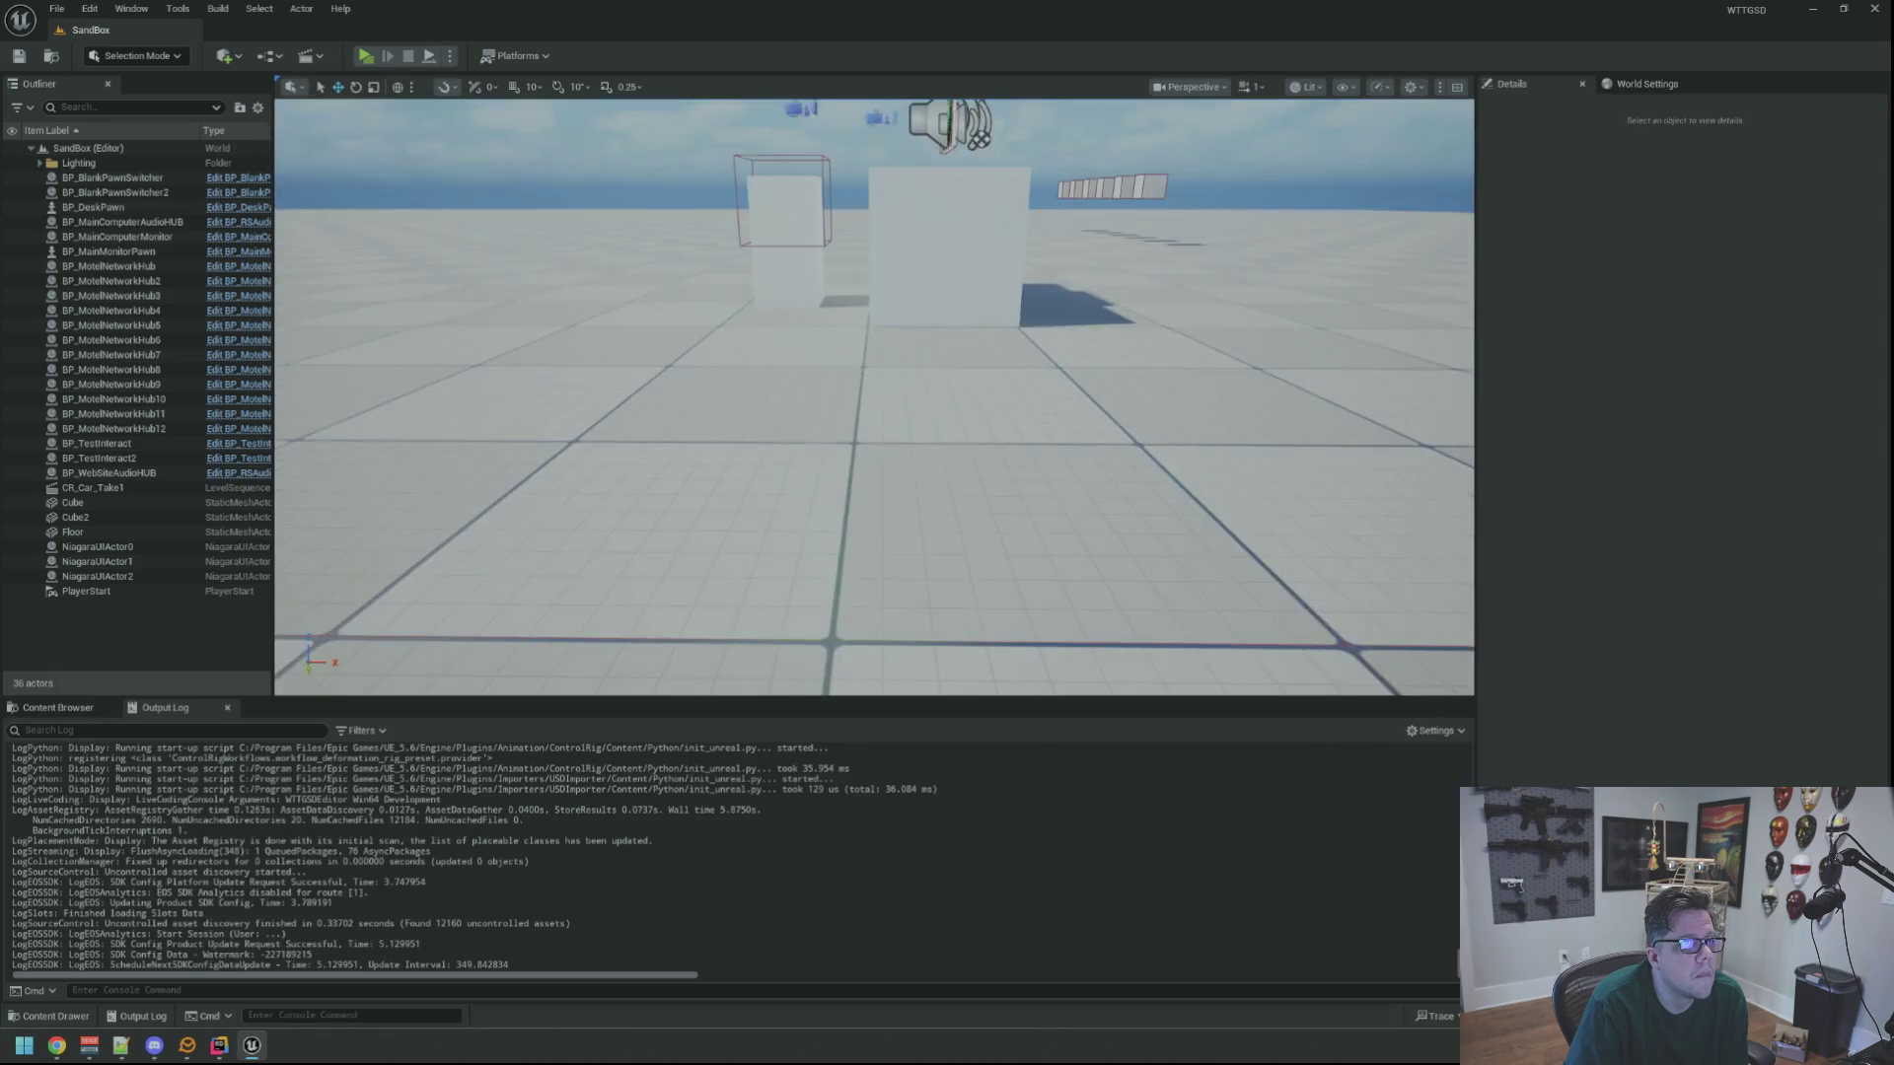
{"action": "left_click", "coordinate": [84, 707]}
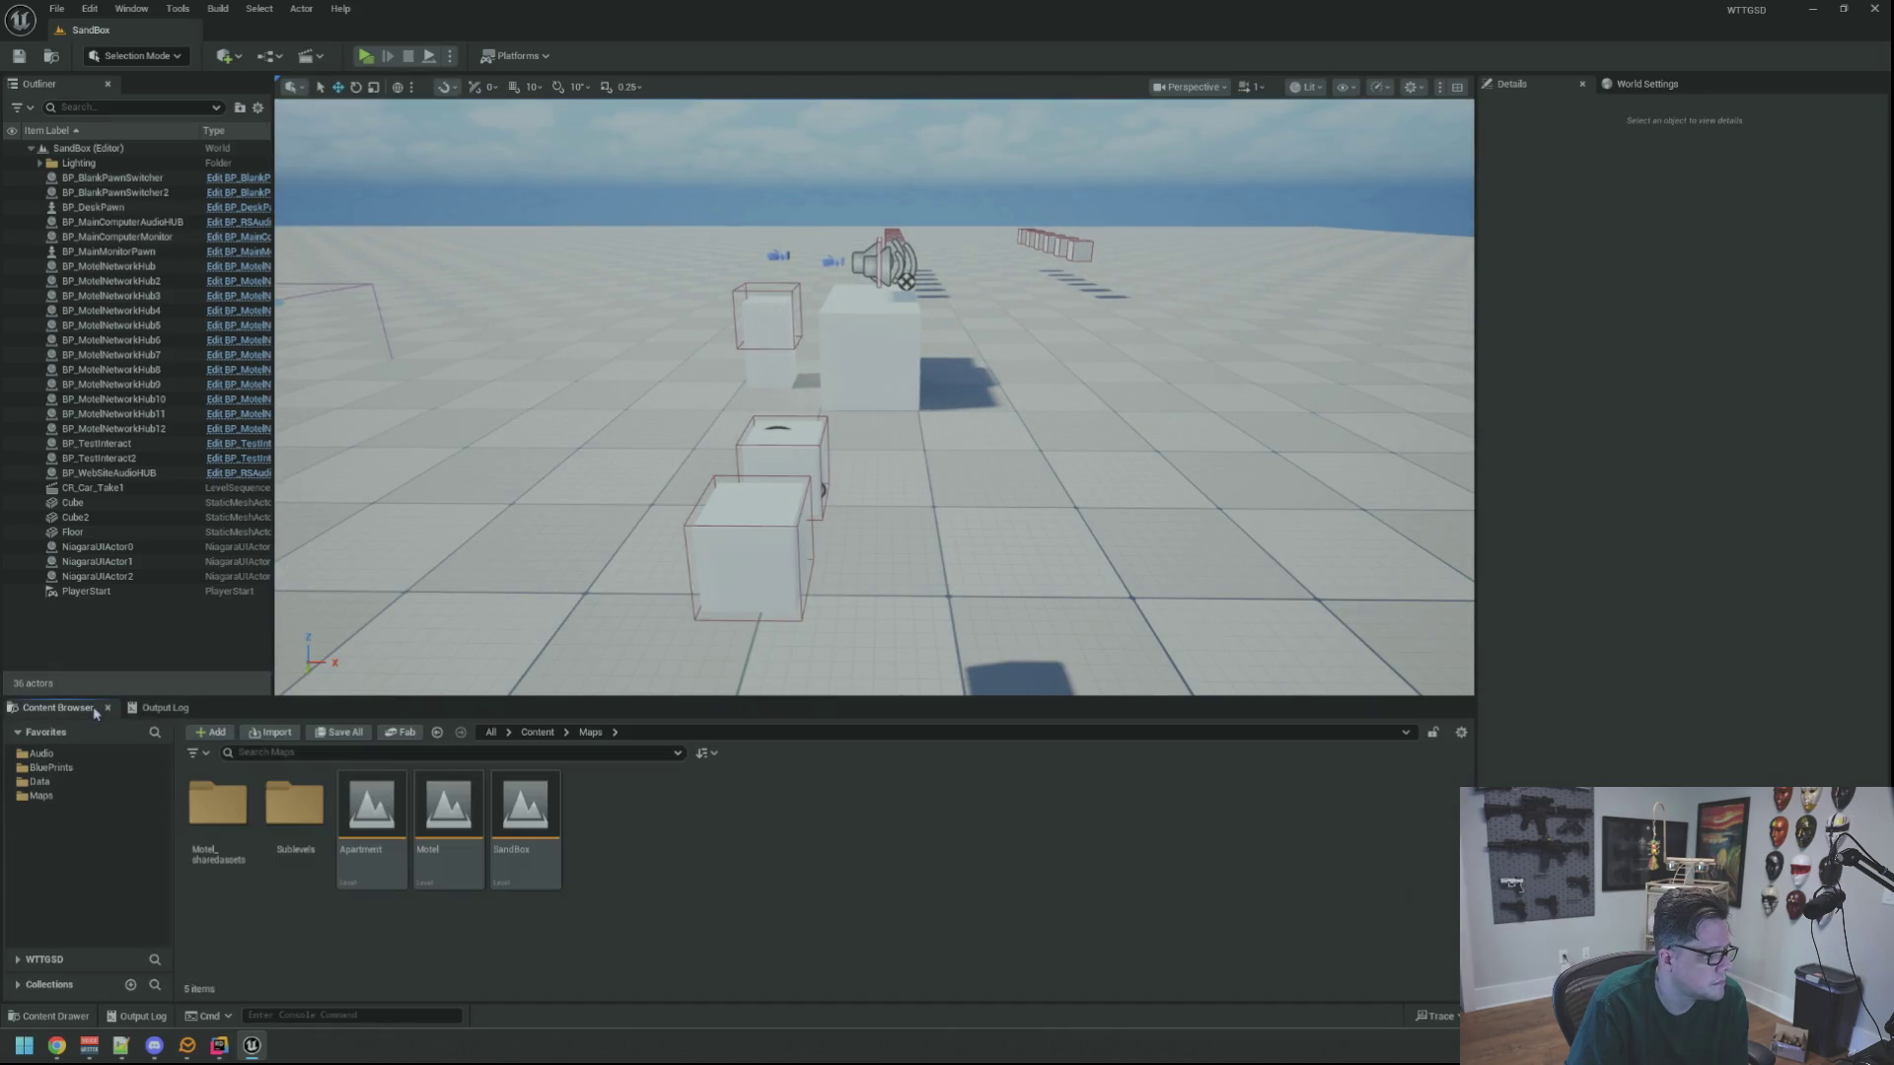
{"action": "double_click", "coordinate": [449, 819]}
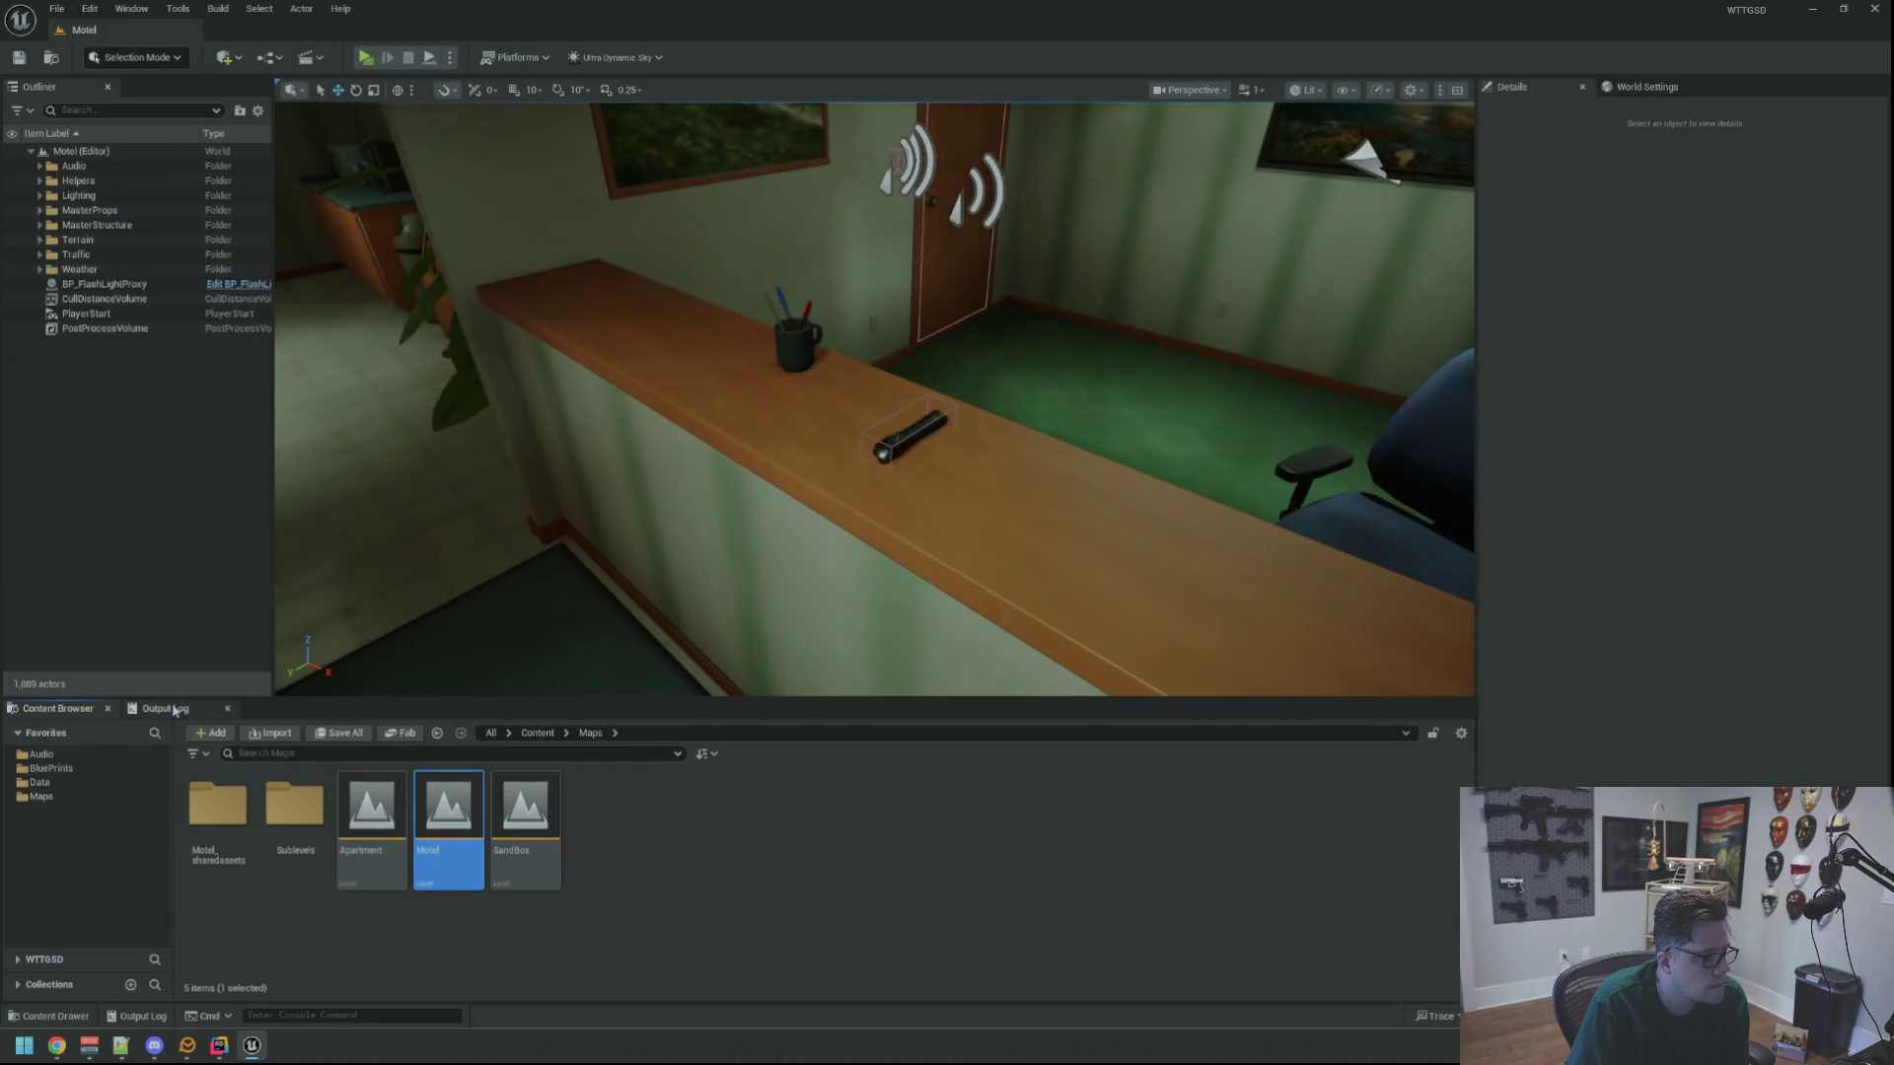
{"action": "left_click", "coordinate": [163, 707]}
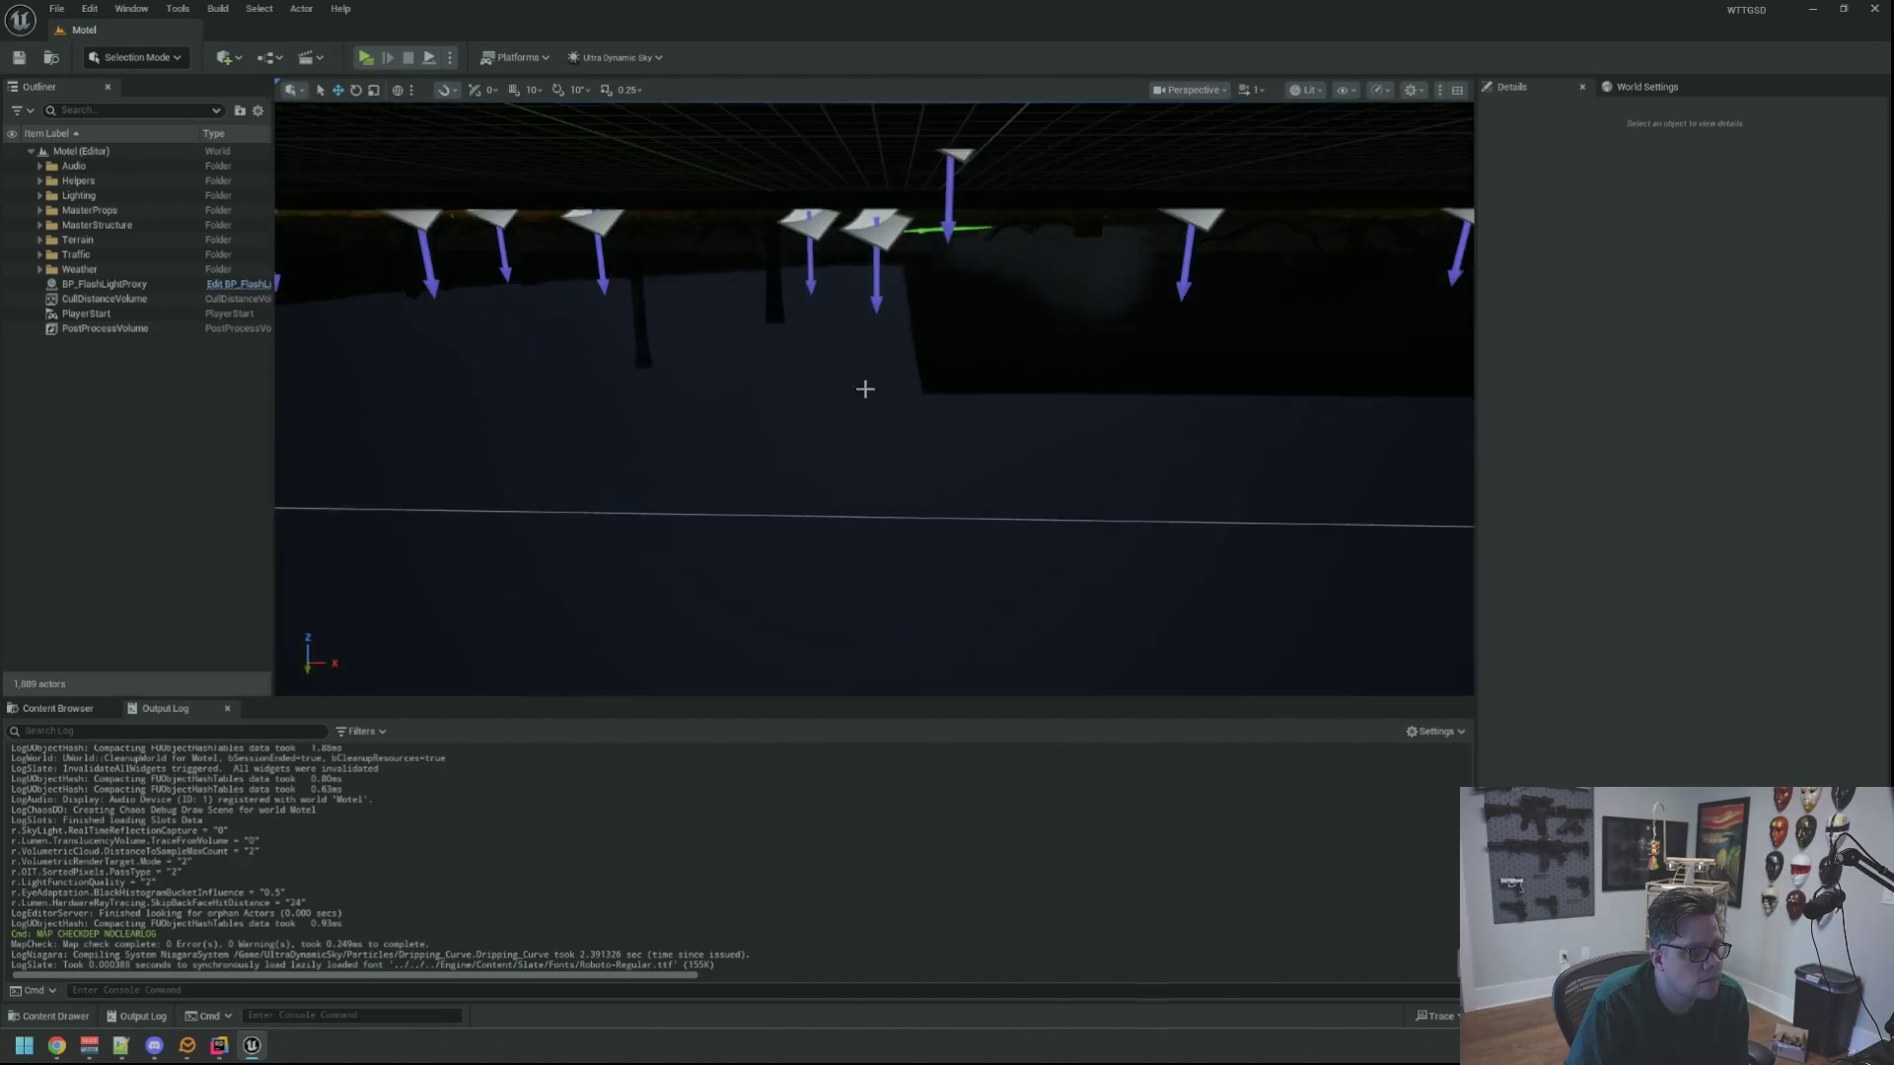
Frame the reception counter, play with Alt+P, pick up the flashlight, and stop with Esc
{"action": "key", "text": "1"}
{"action": "key", "text": "2"}
{"action": "left_click_drag", "start_coordinate": [866, 384], "coordinate": [755, 305]}
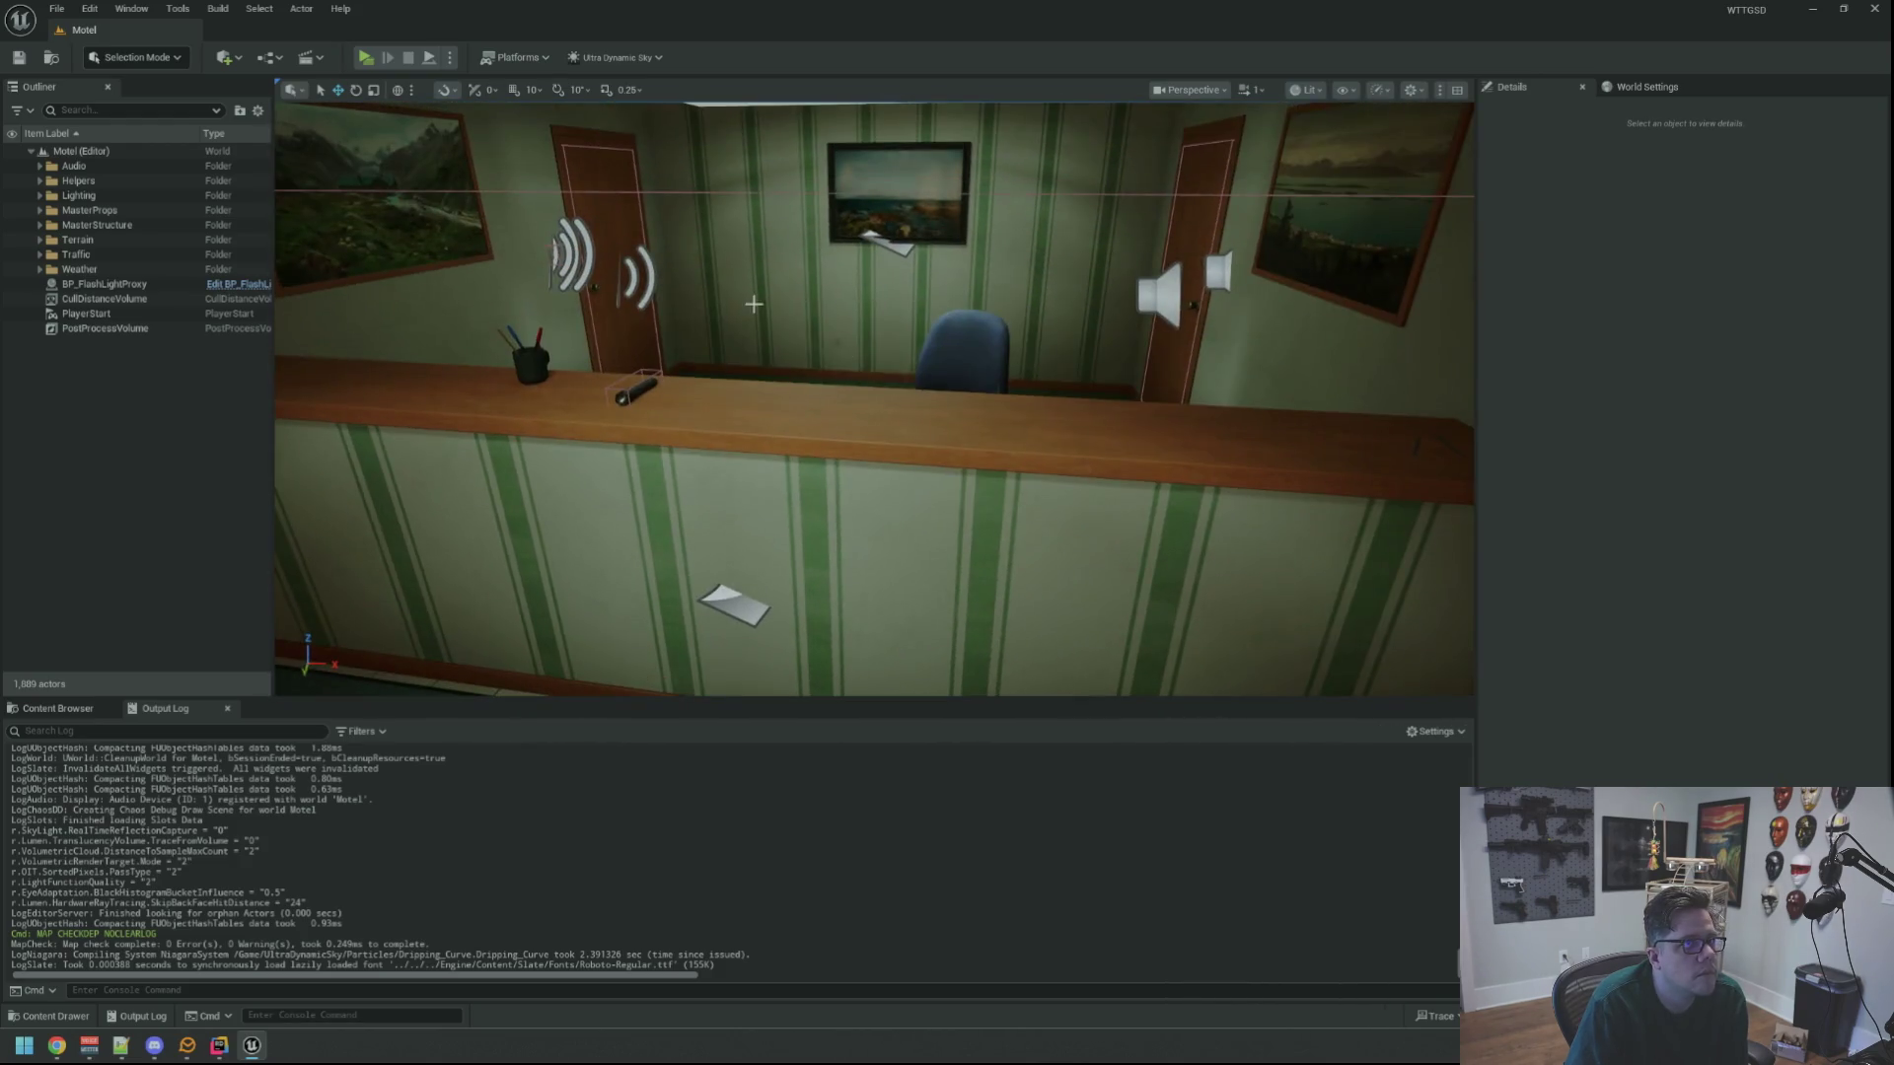
{"action": "key", "text": "alt+p"}
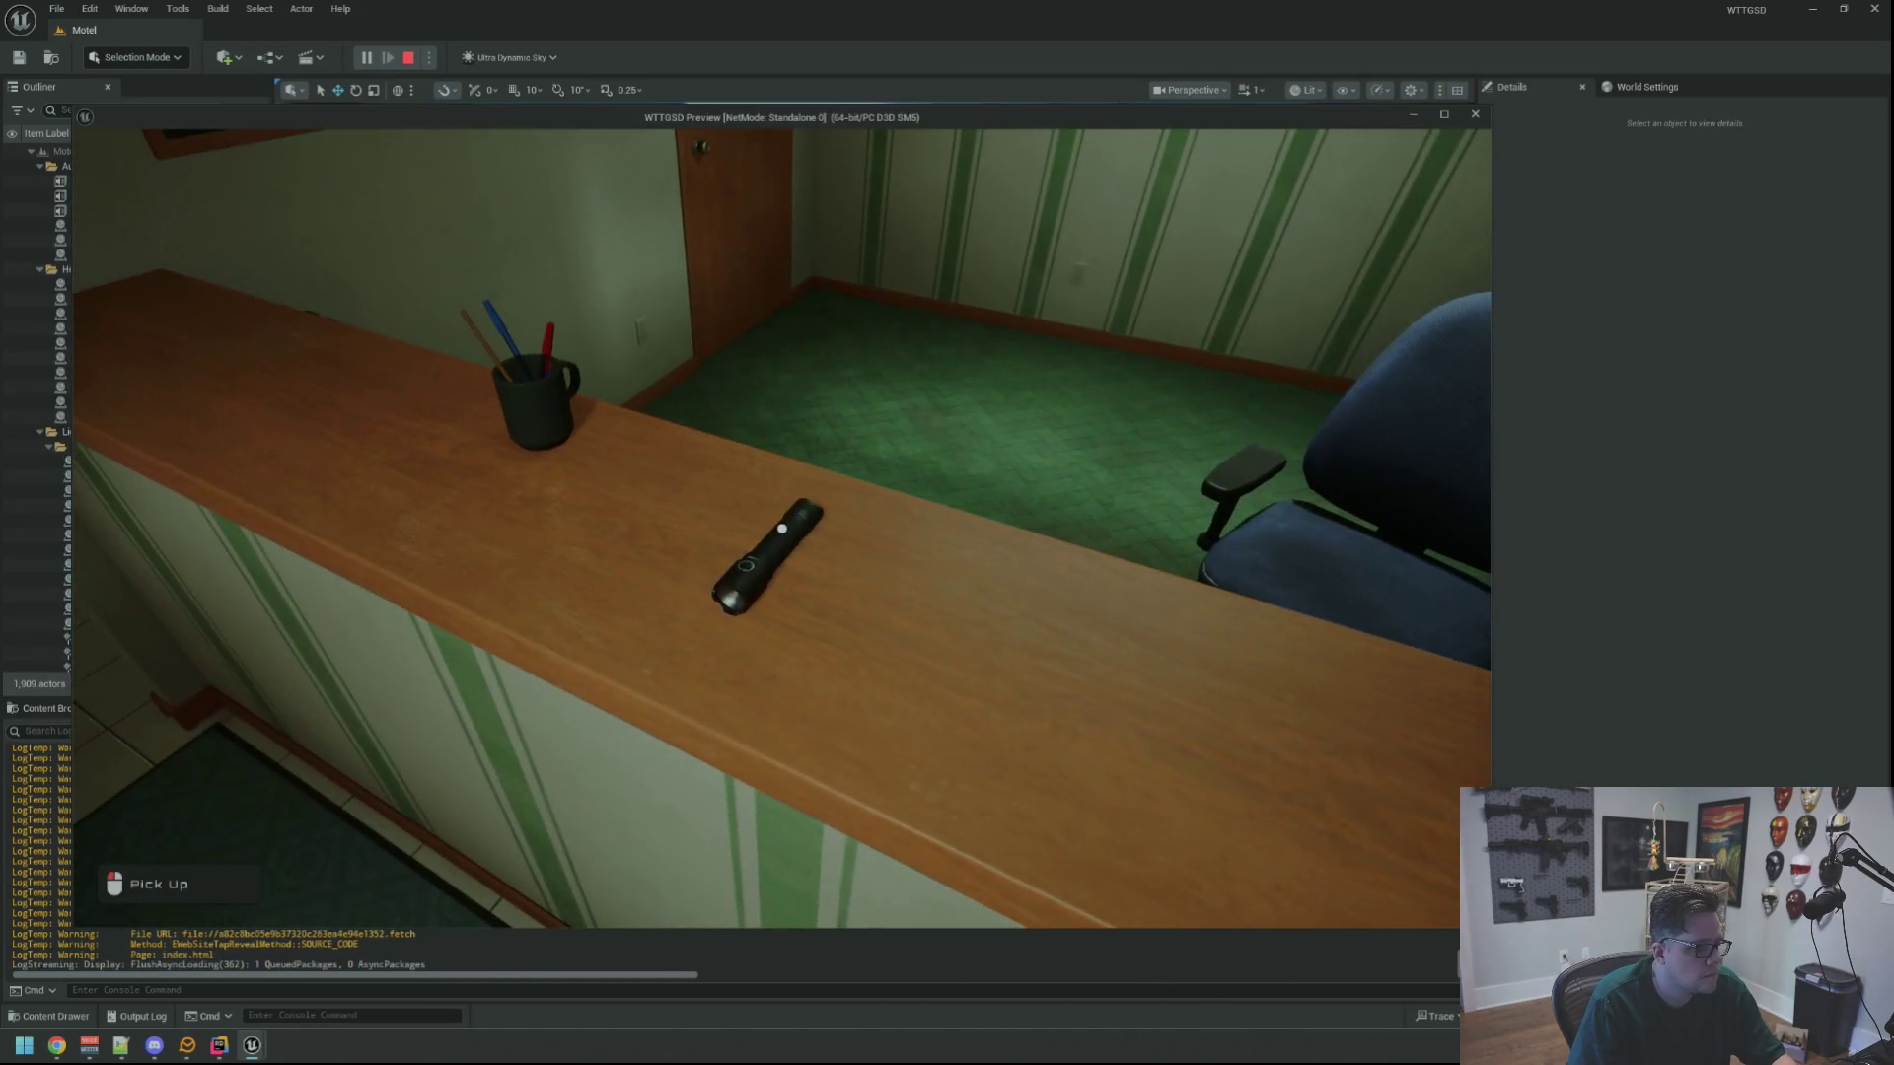
{"action": "left_click", "coordinate": [782, 529]}
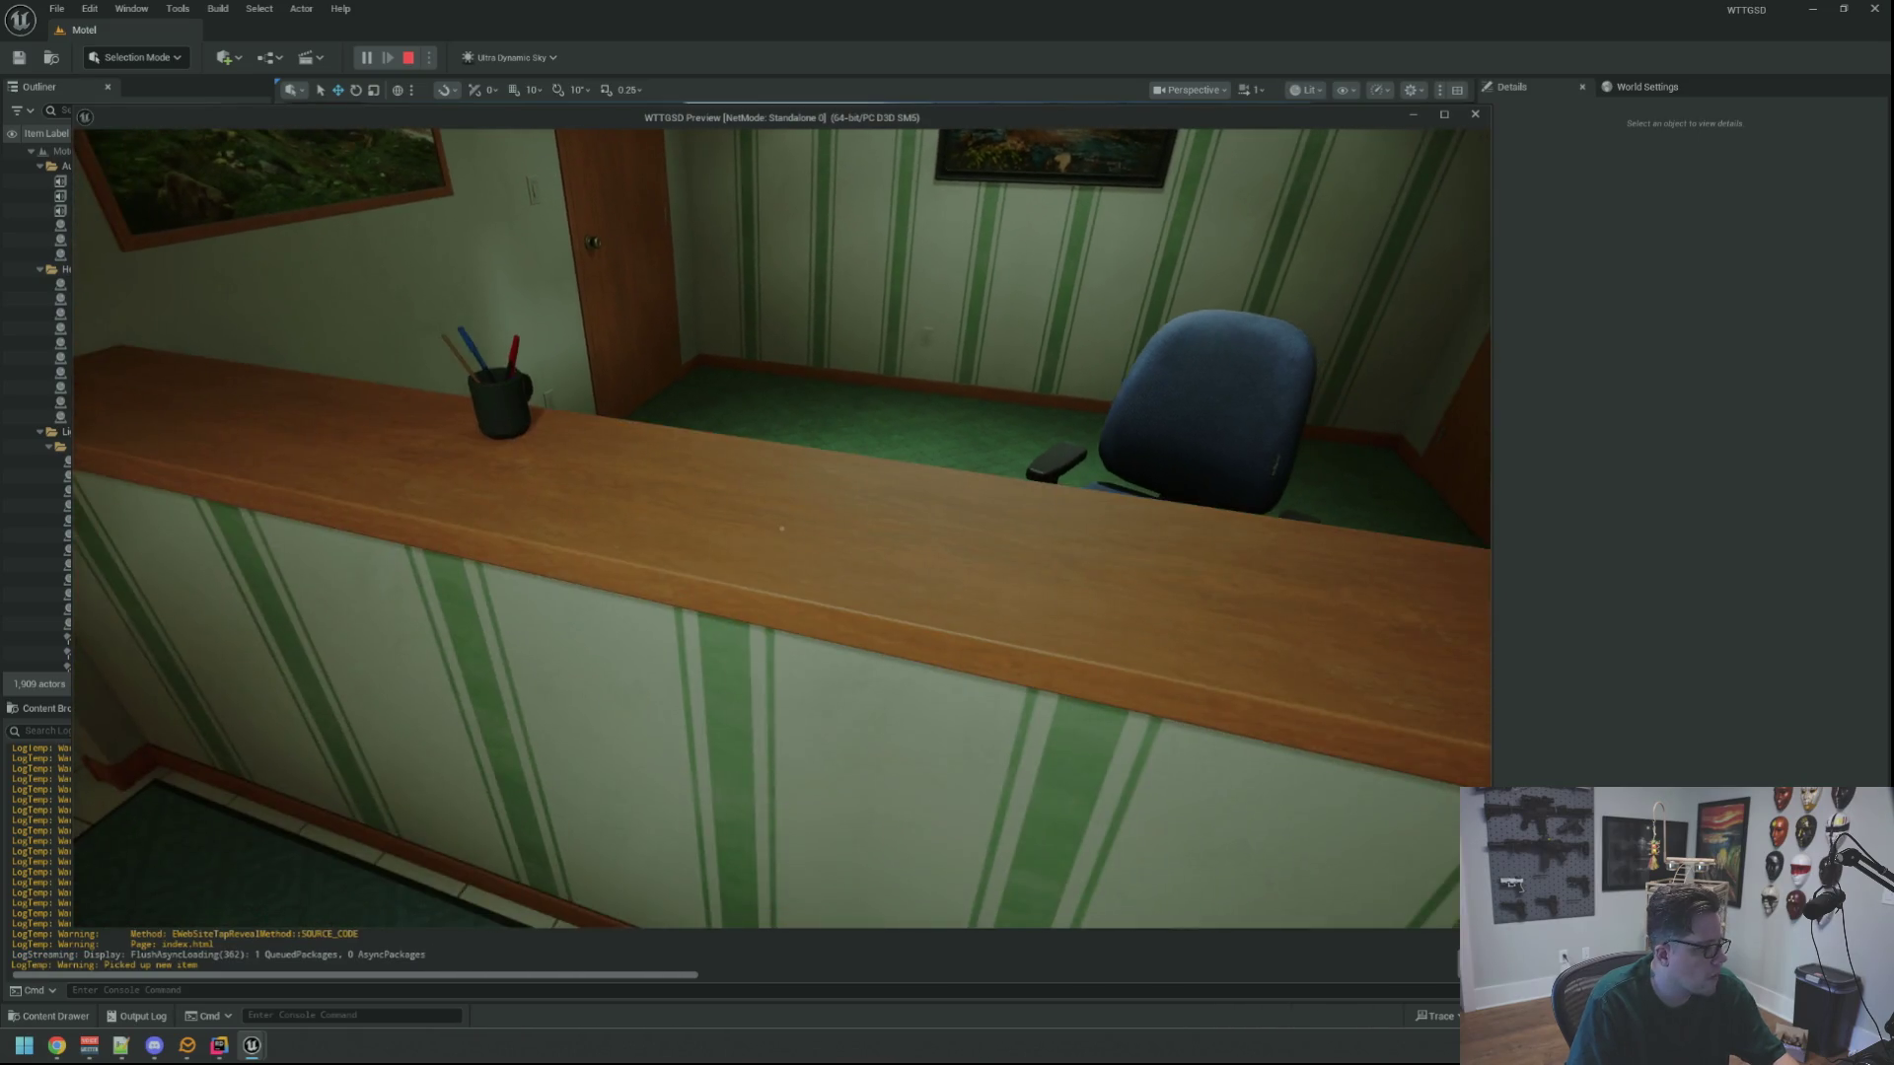
{"action": "key", "text": "Escape"}
{"action": "left_click", "coordinate": [90, 7]}
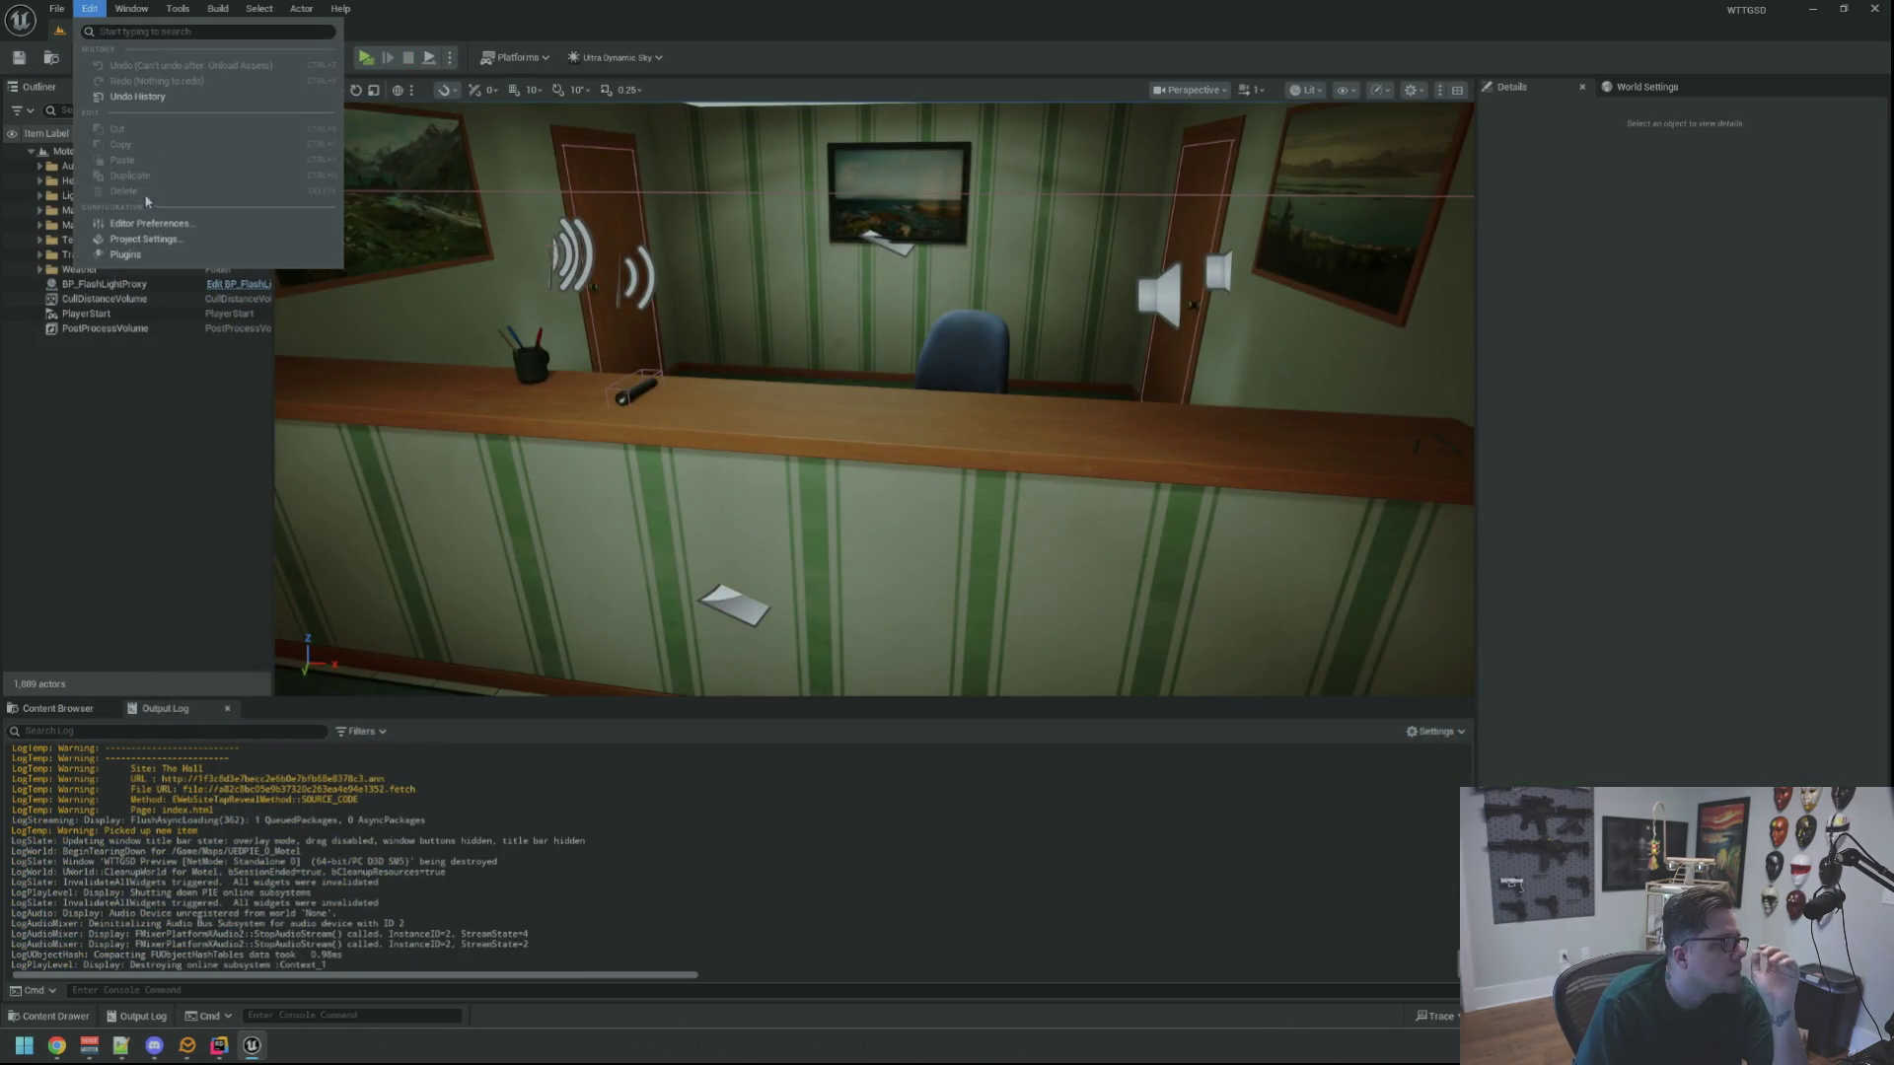
Open Project Settings, move and enlarge its window, and browse Maps & Modes, GameplayTags and Description
{"action": "left_click", "coordinate": [148, 239]}
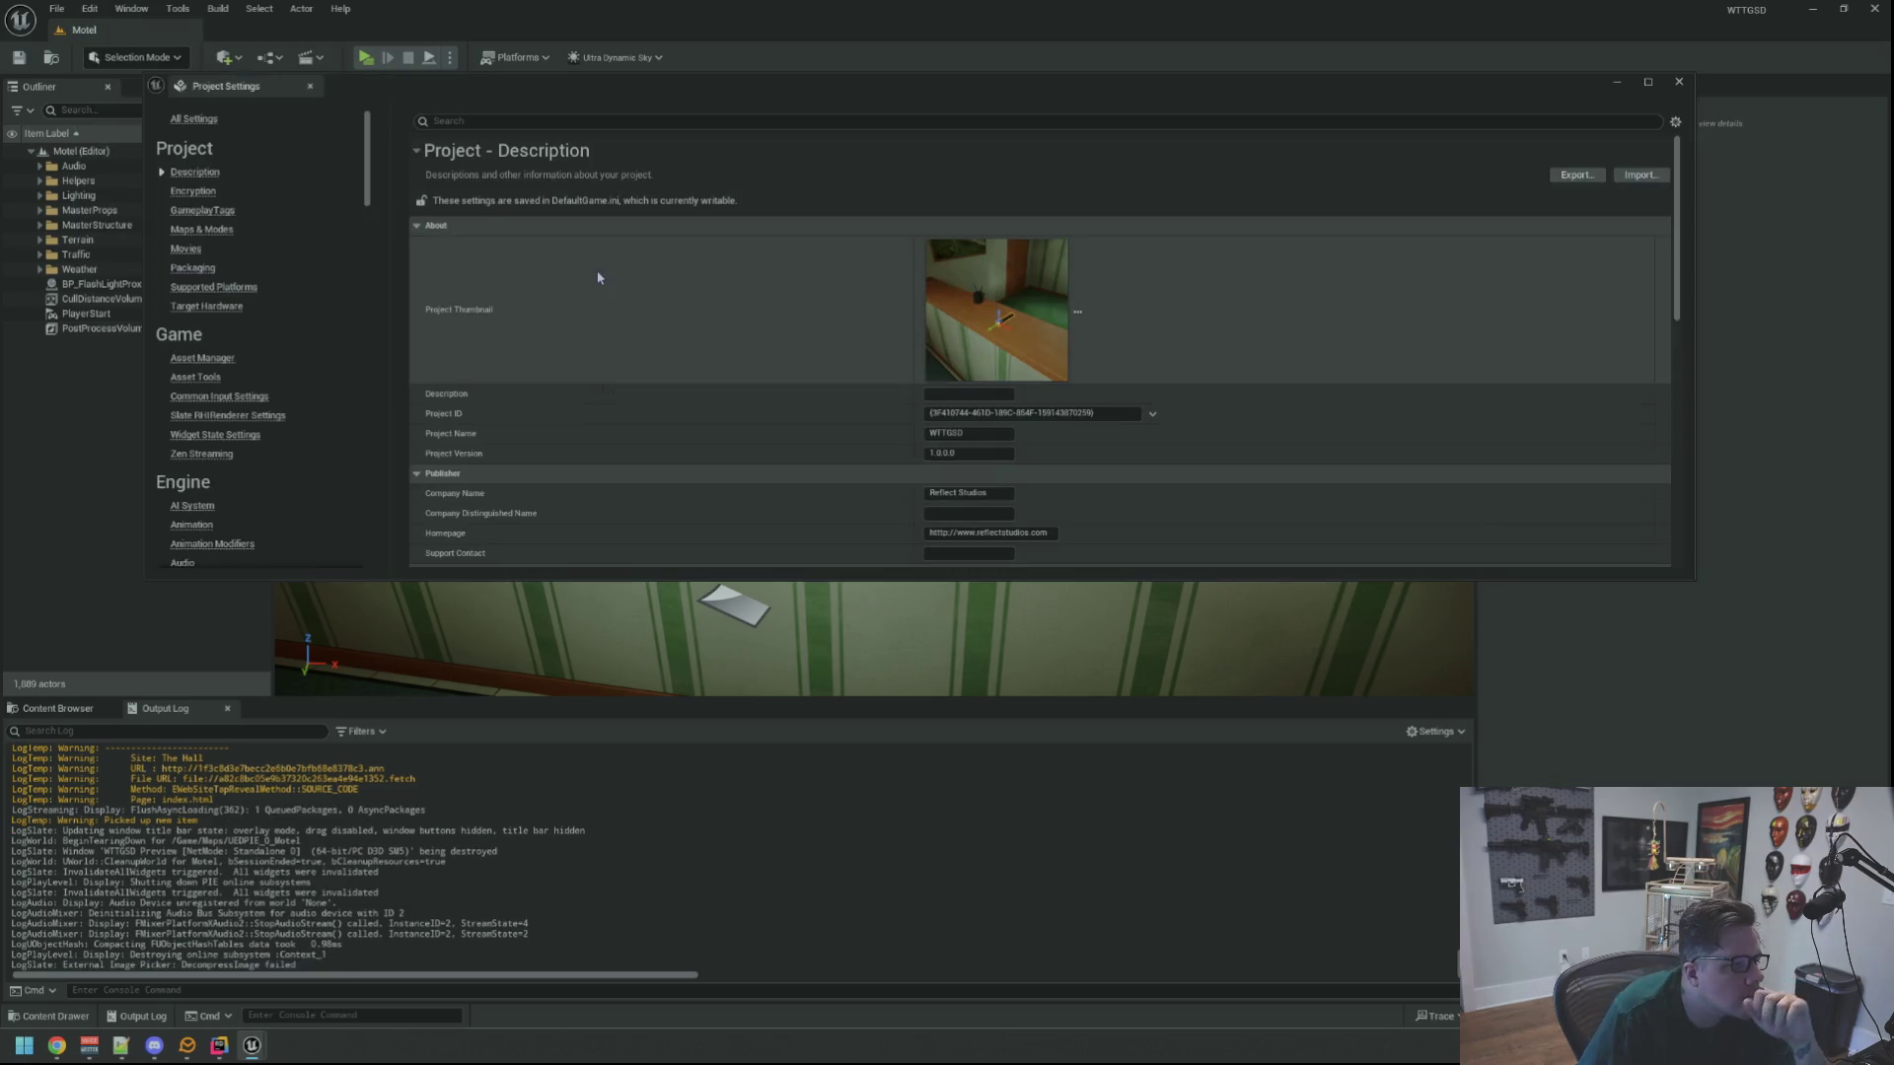
{"action": "left_click_drag", "start_coordinate": [713, 87], "coordinate": [617, 102]}
{"action": "left_click_drag", "start_coordinate": [1598, 596], "coordinate": [1711, 721]}
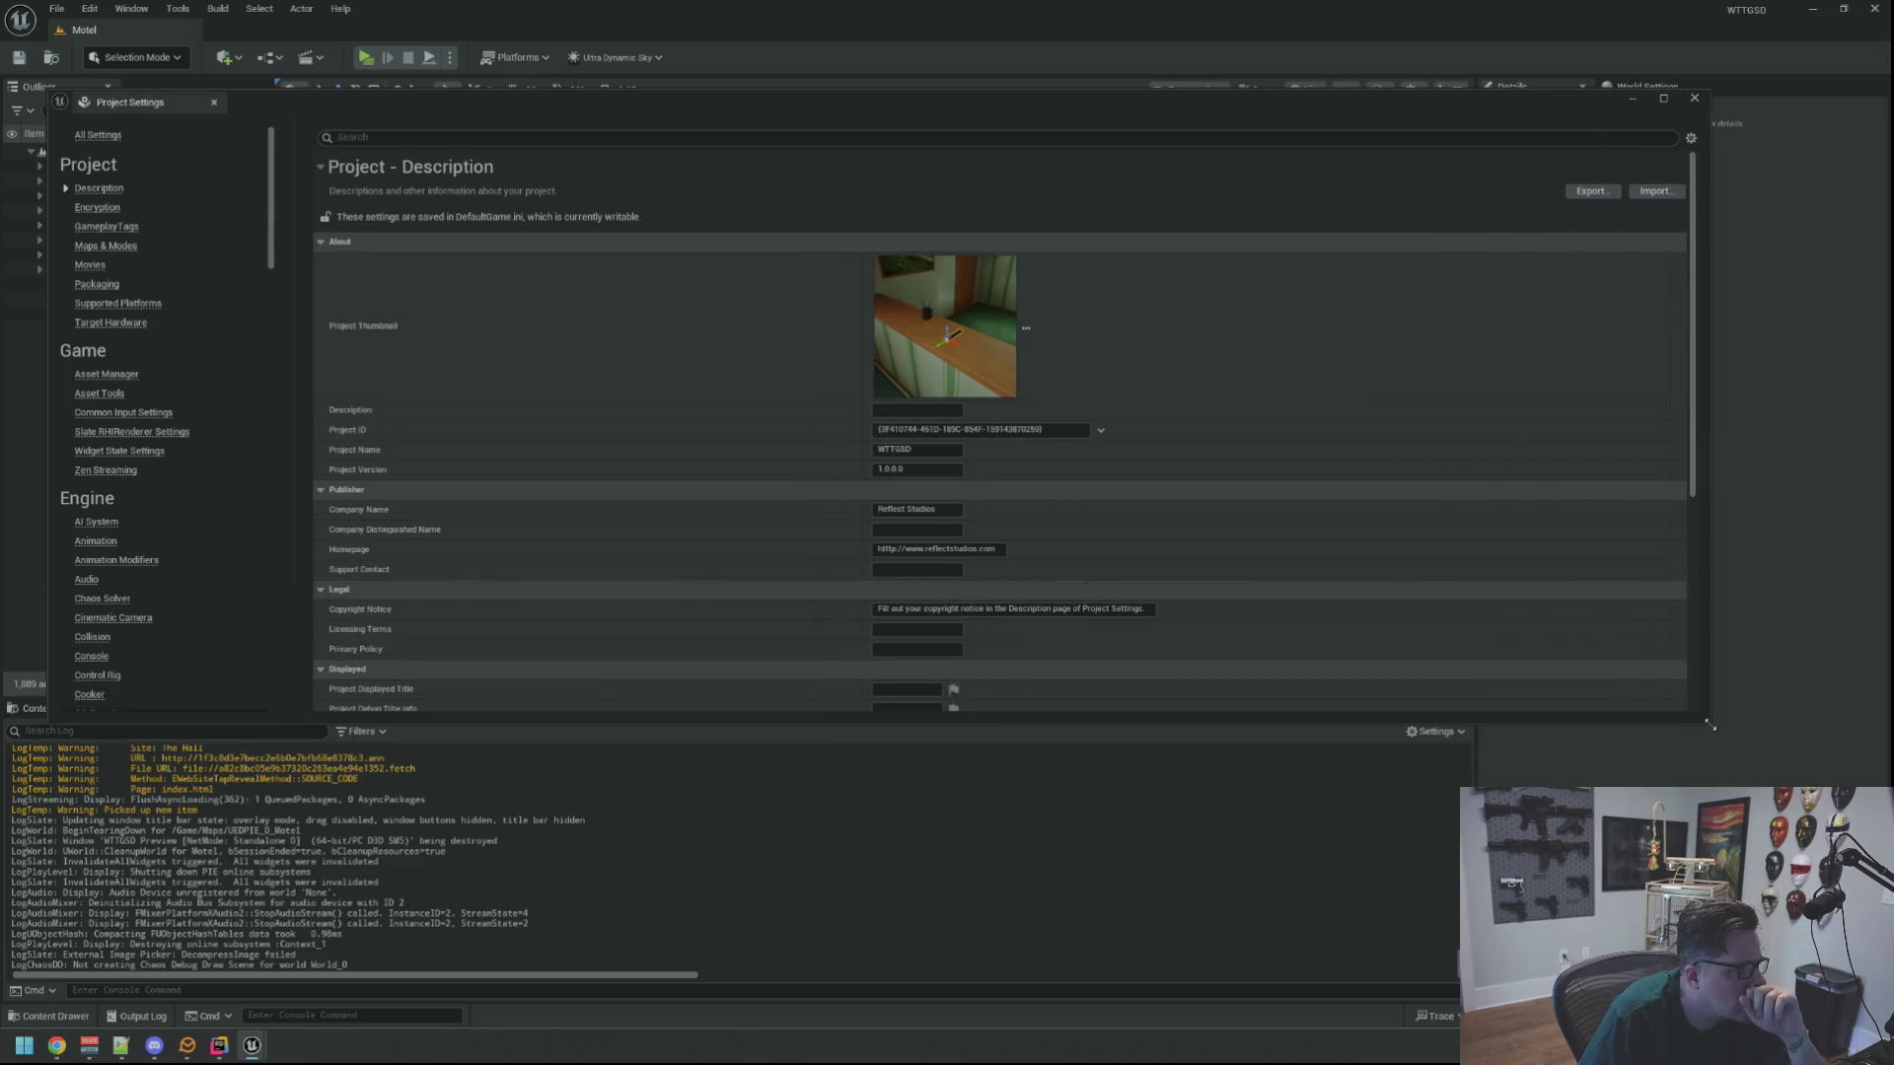
{"action": "left_click", "coordinate": [126, 246]}
{"action": "left_click", "coordinate": [123, 226]}
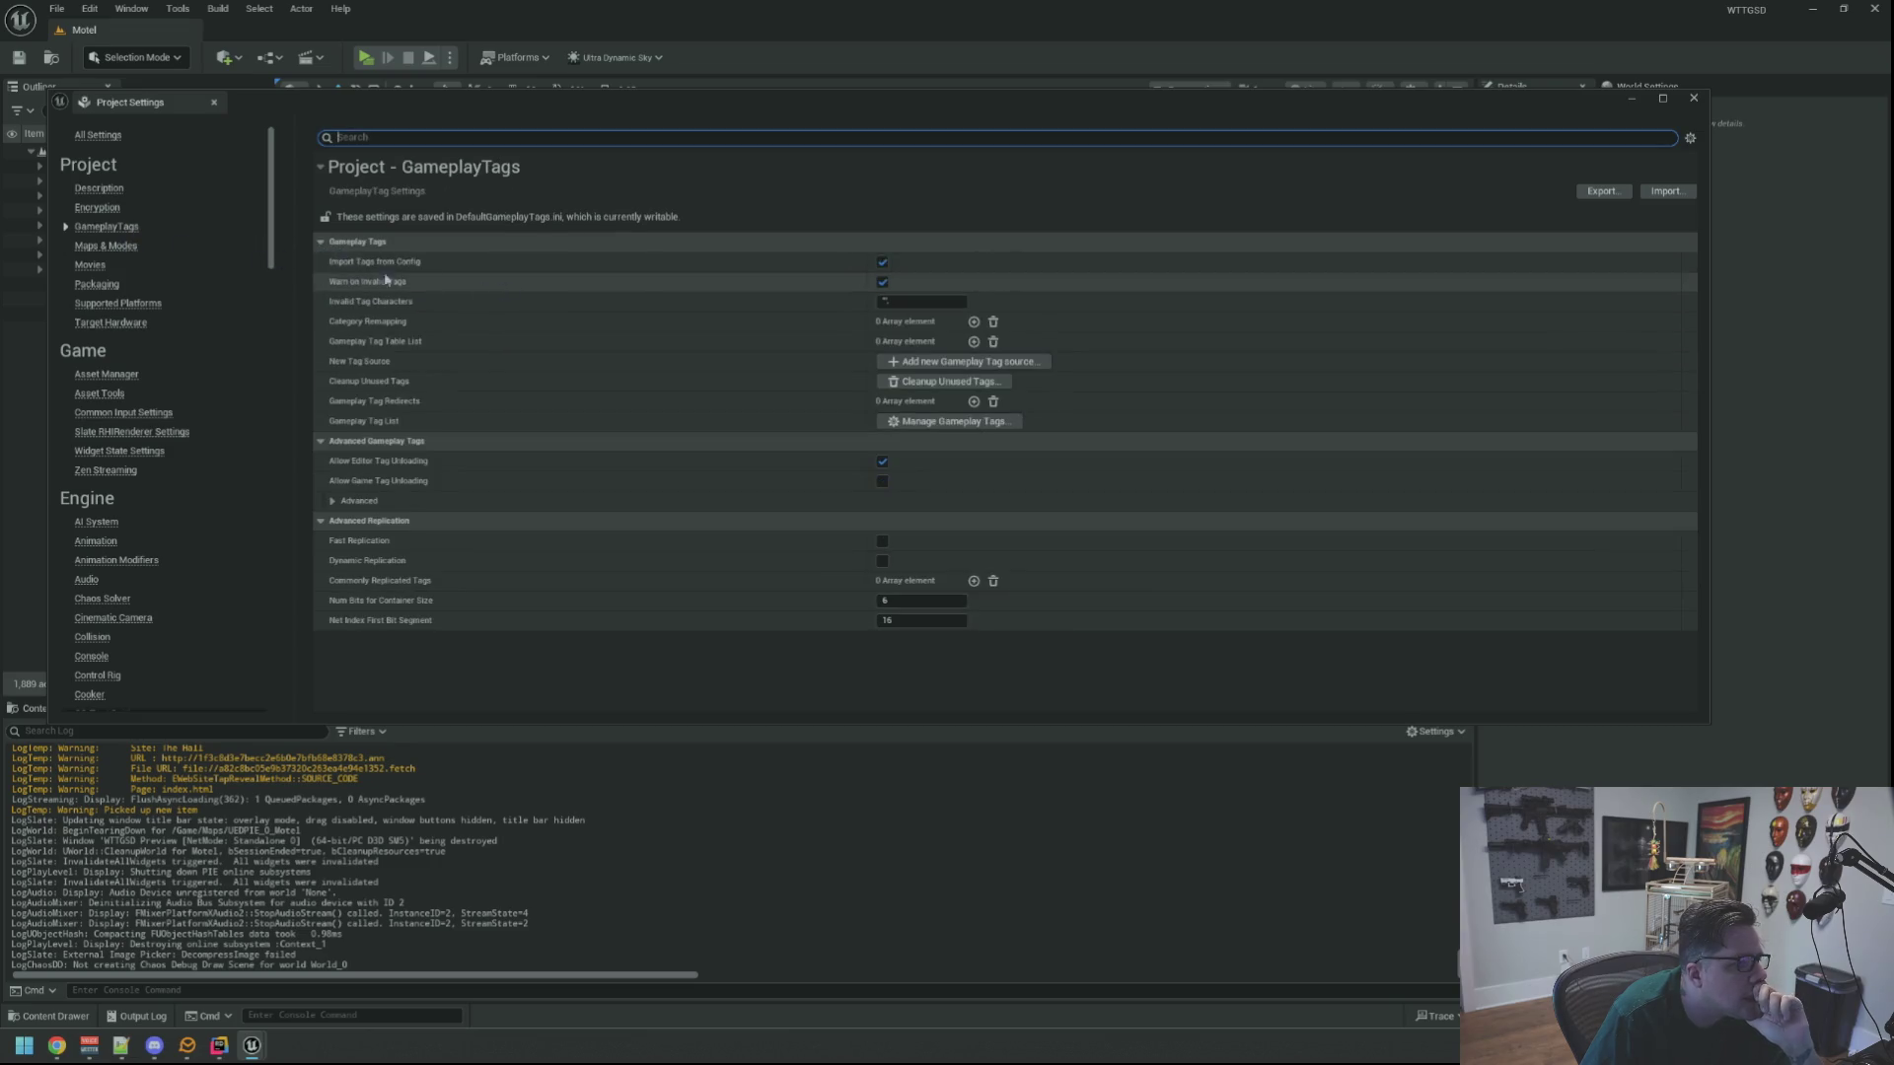
{"action": "left_click", "coordinate": [99, 196]}
Scroll the Description page, then view Maps & Modes and expand and collapse Selected GameMode
{"action": "scroll", "coordinate": [697, 382], "scroll_direction": "down", "scroll_amount": 5}
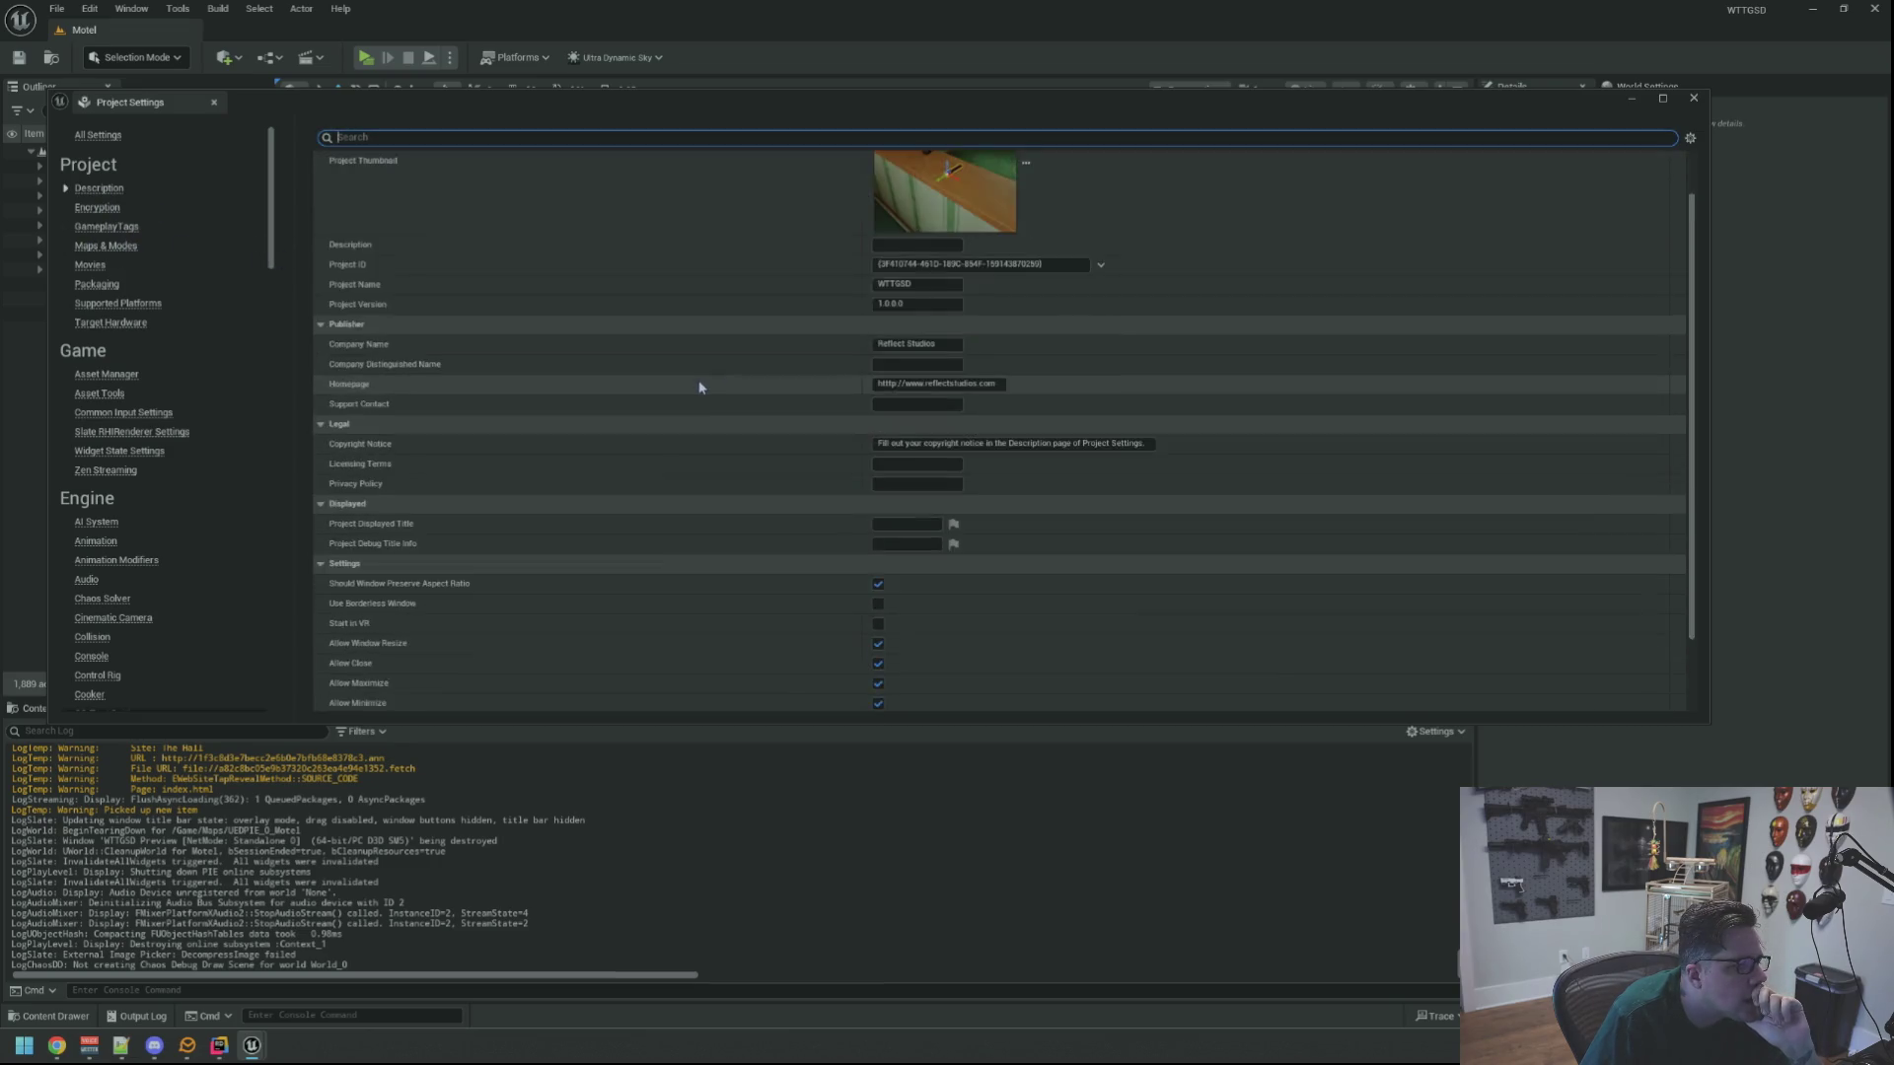
{"action": "scroll", "coordinate": [701, 388], "scroll_direction": "up", "scroll_amount": 3}
{"action": "scroll", "coordinate": [701, 388], "scroll_direction": "up", "scroll_amount": 2}
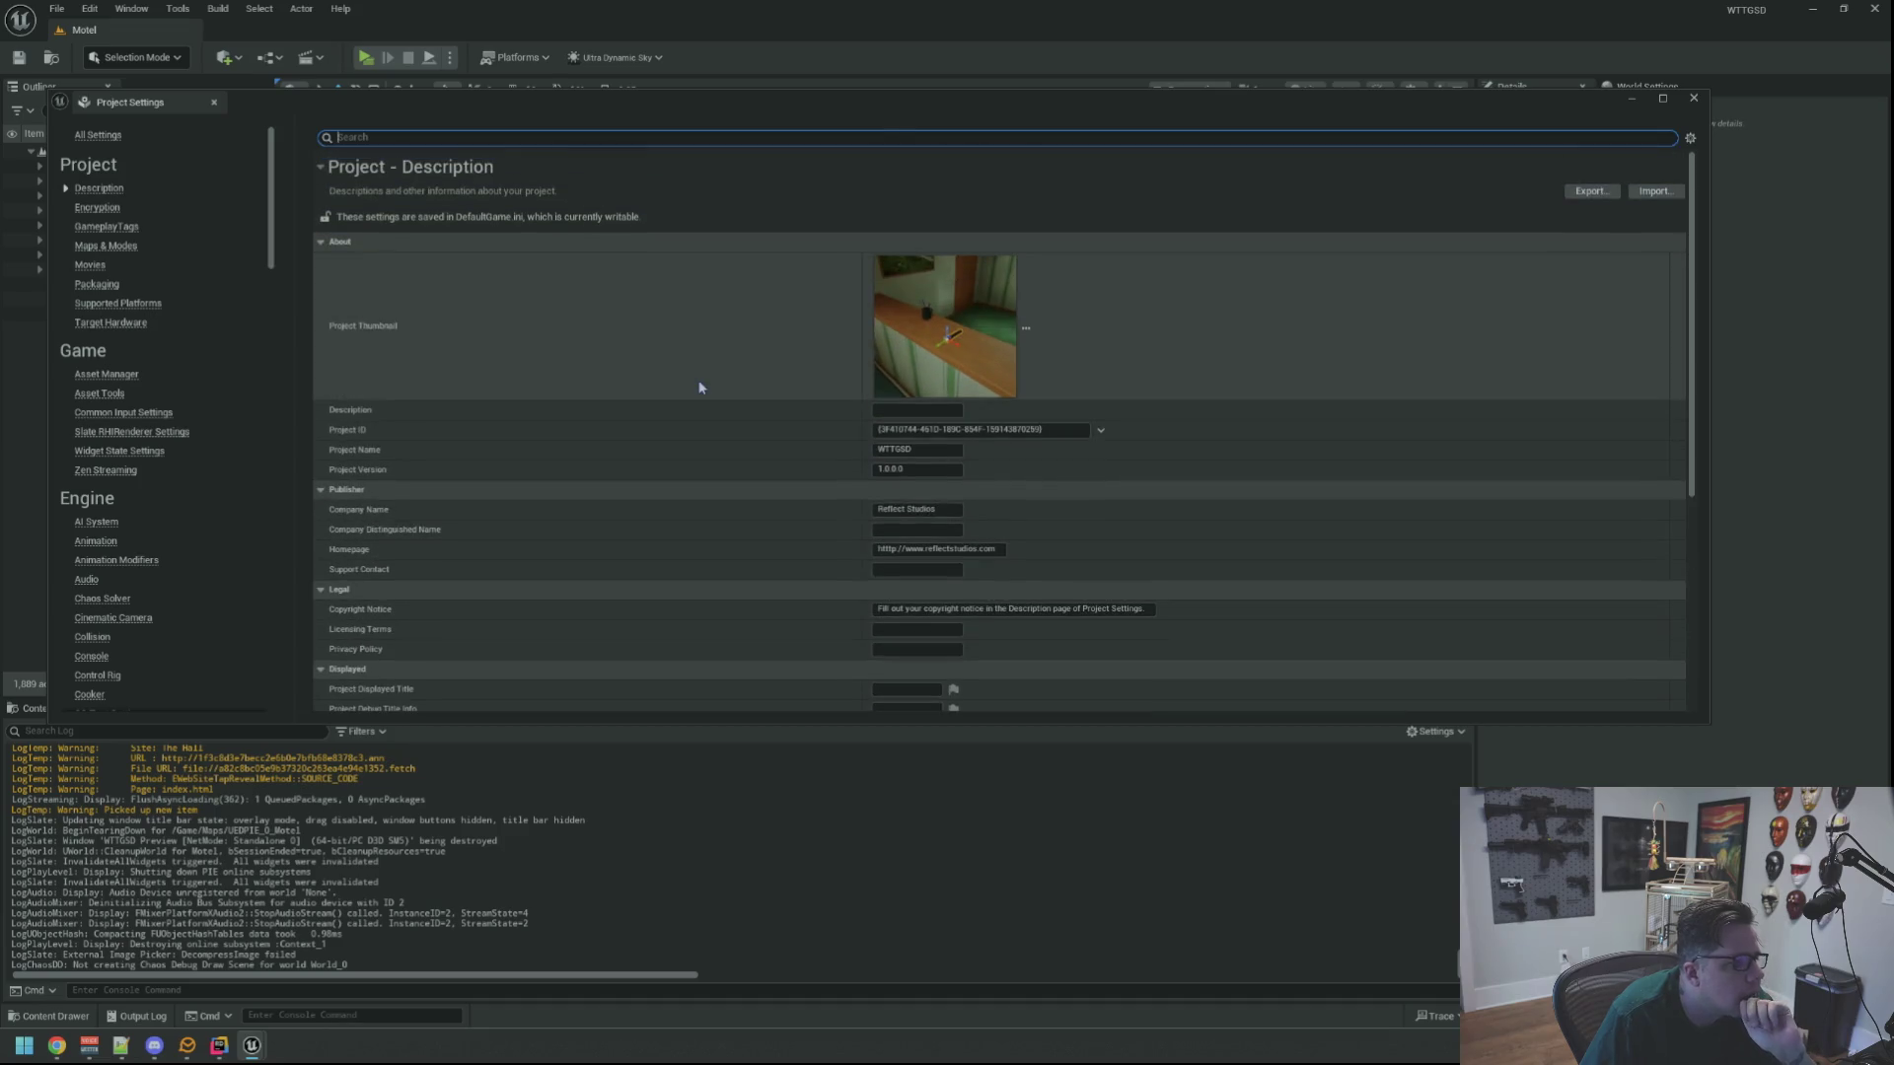
{"action": "scroll", "coordinate": [697, 388], "scroll_direction": "down", "scroll_amount": 5}
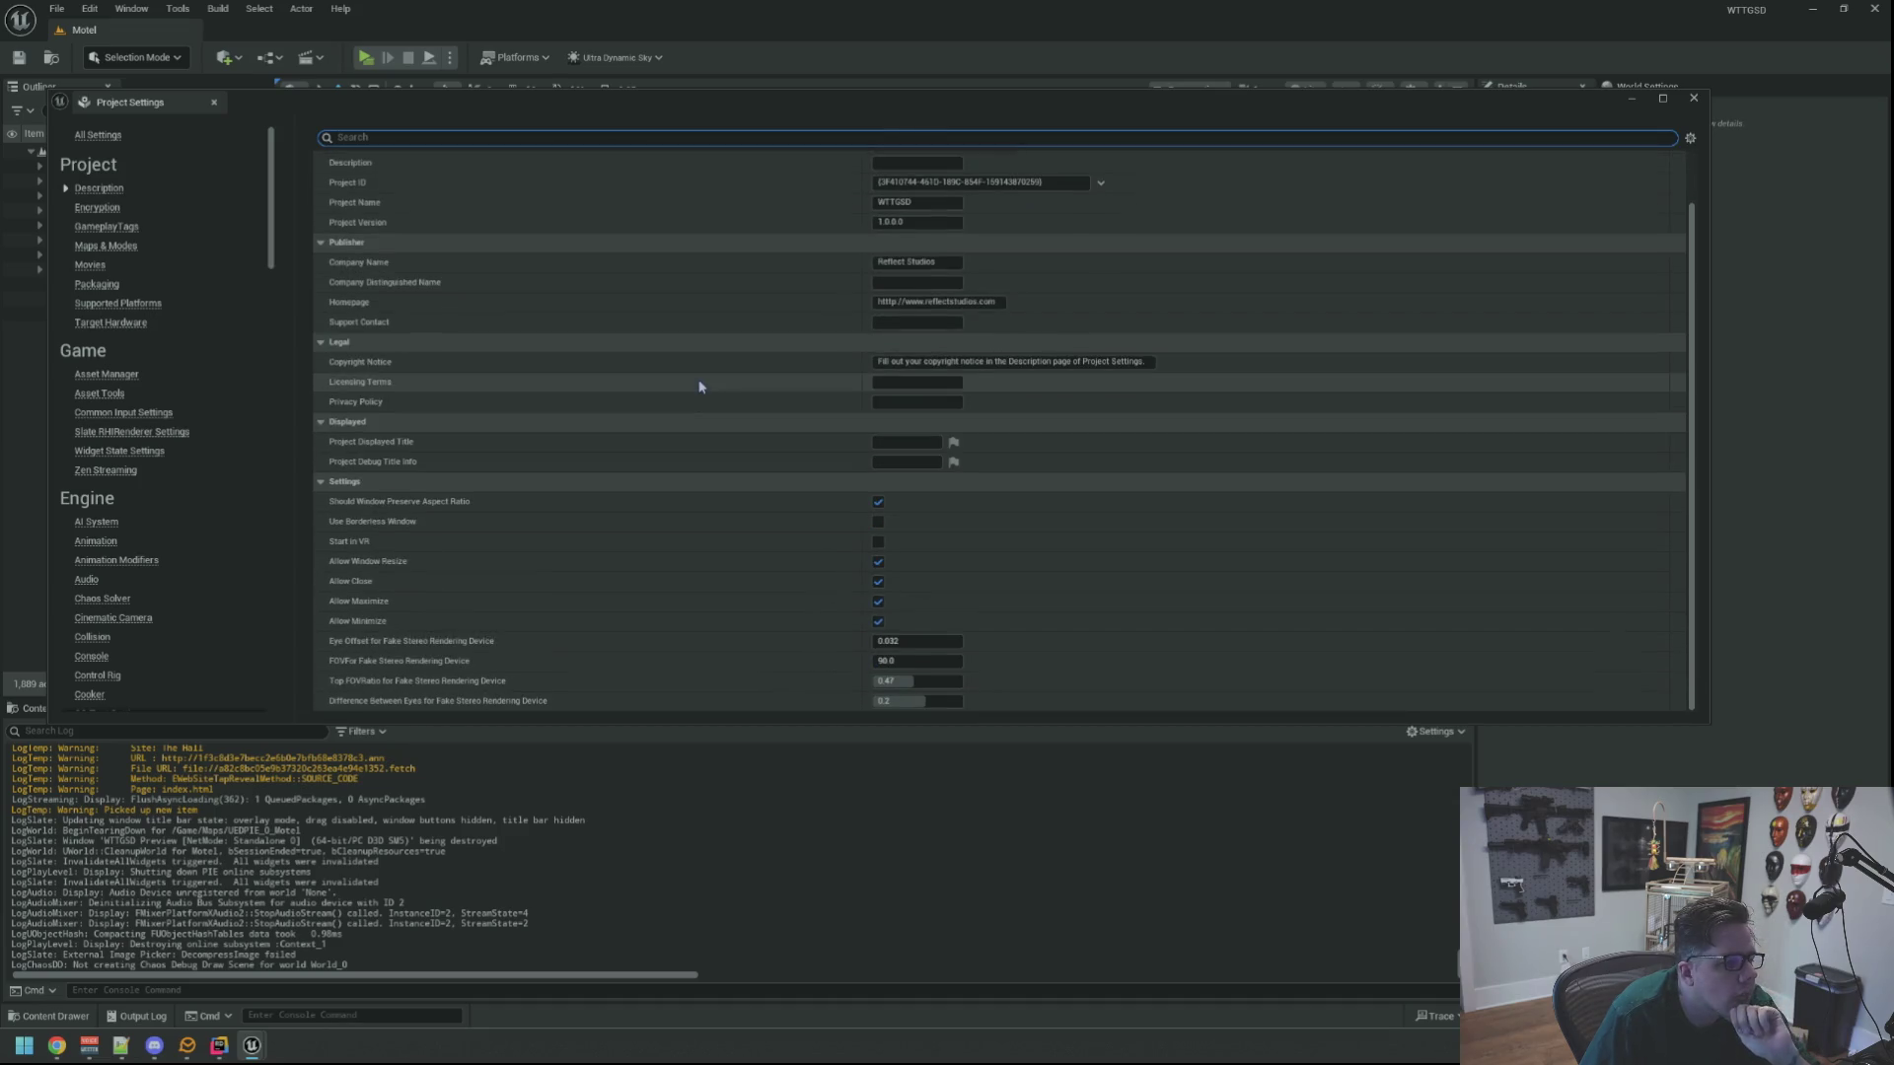
{"action": "left_click", "coordinate": [117, 245]}
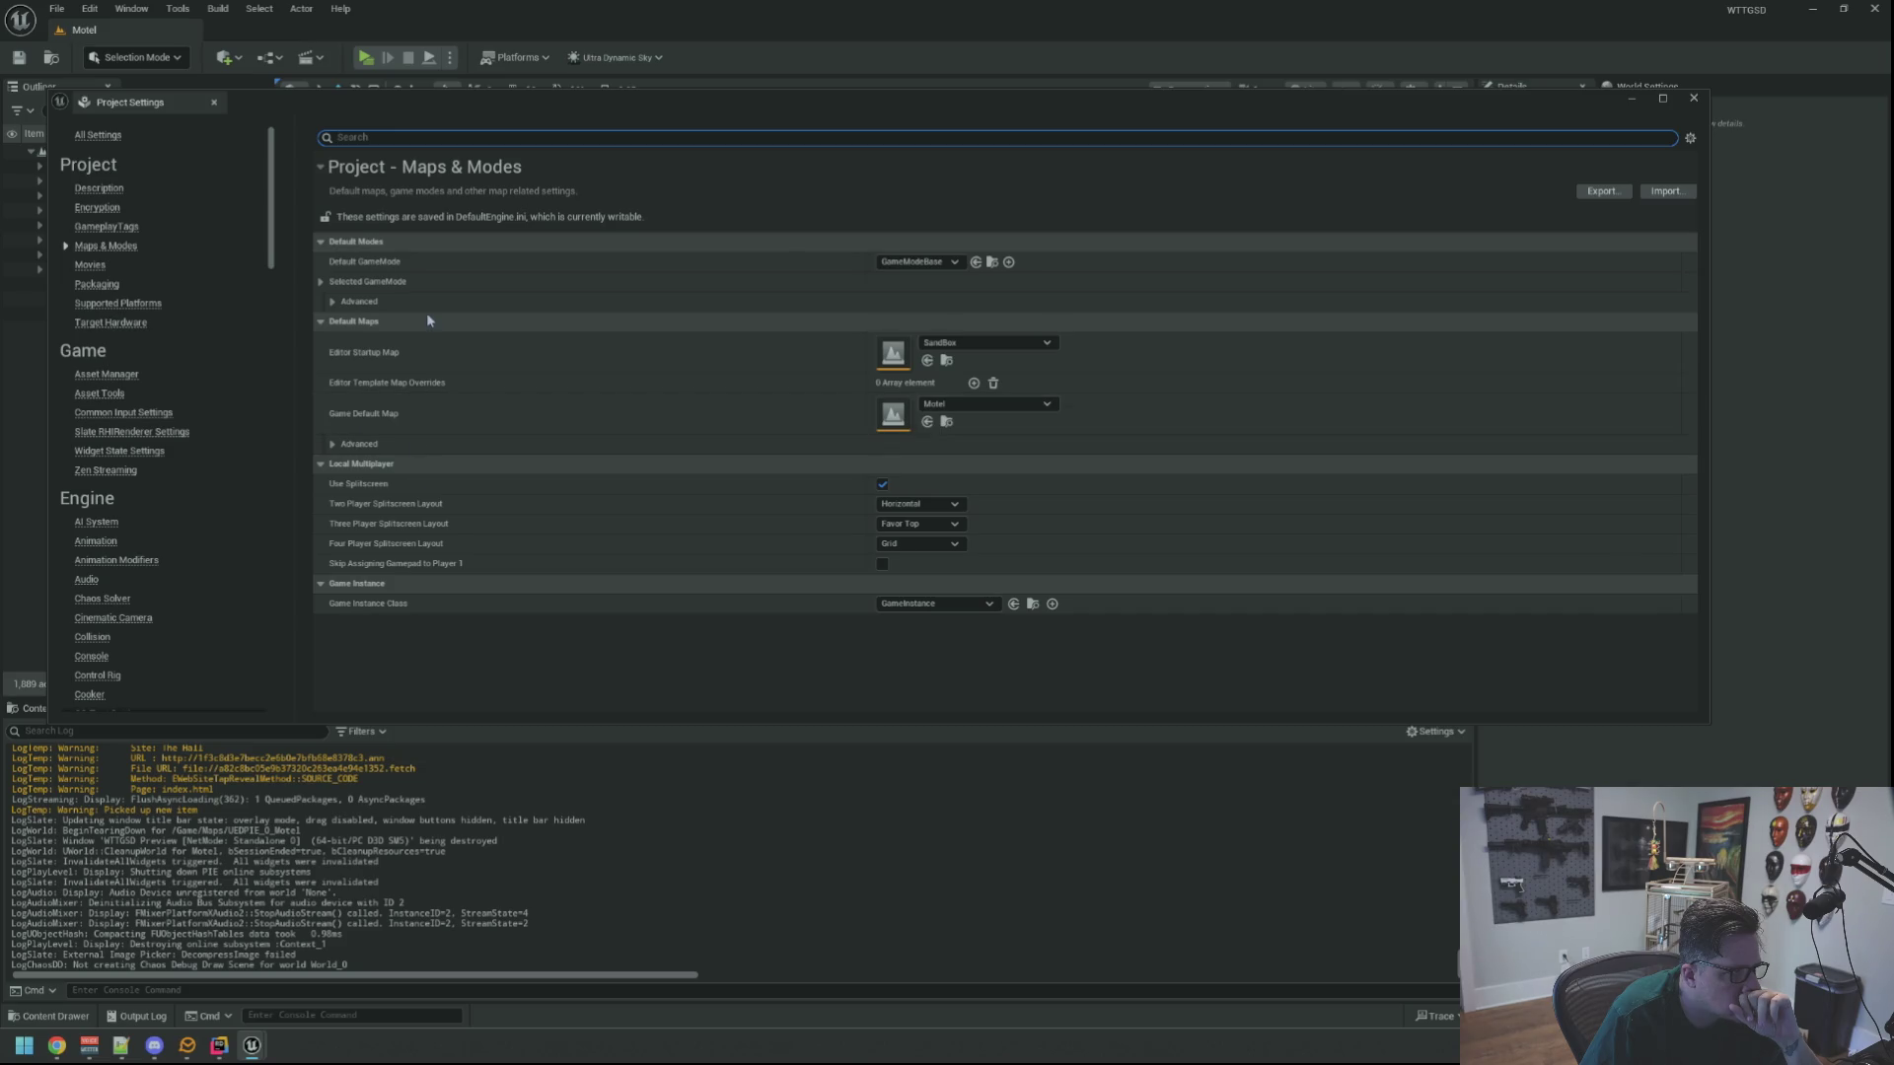
{"action": "left_click", "coordinate": [320, 283]}
{"action": "left_click", "coordinate": [319, 282]}
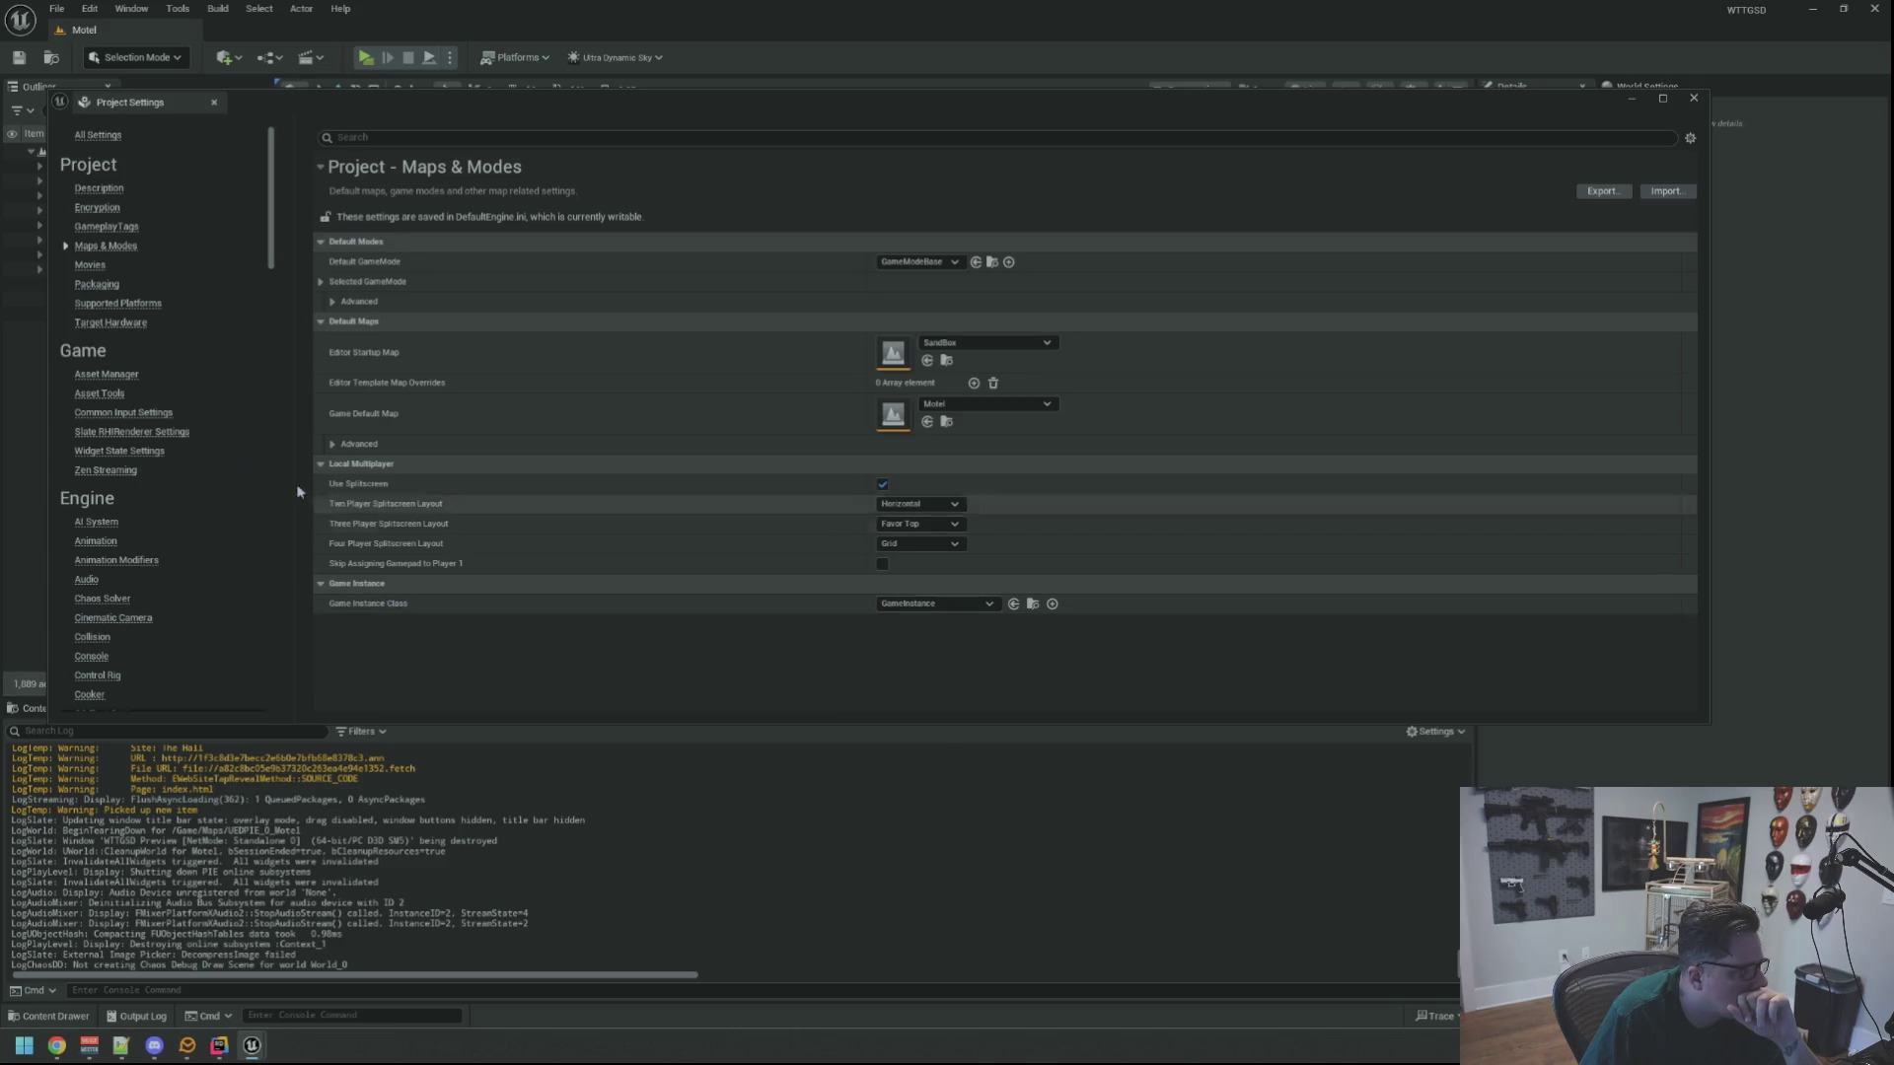
Look through the Packaging and Description pages, ending on Encryption
{"action": "left_click", "coordinate": [96, 284]}
{"action": "scroll", "coordinate": [600, 417], "scroll_direction": "down", "scroll_amount": 3}
{"action": "scroll", "coordinate": [529, 390], "scroll_direction": "up", "scroll_amount": 3}
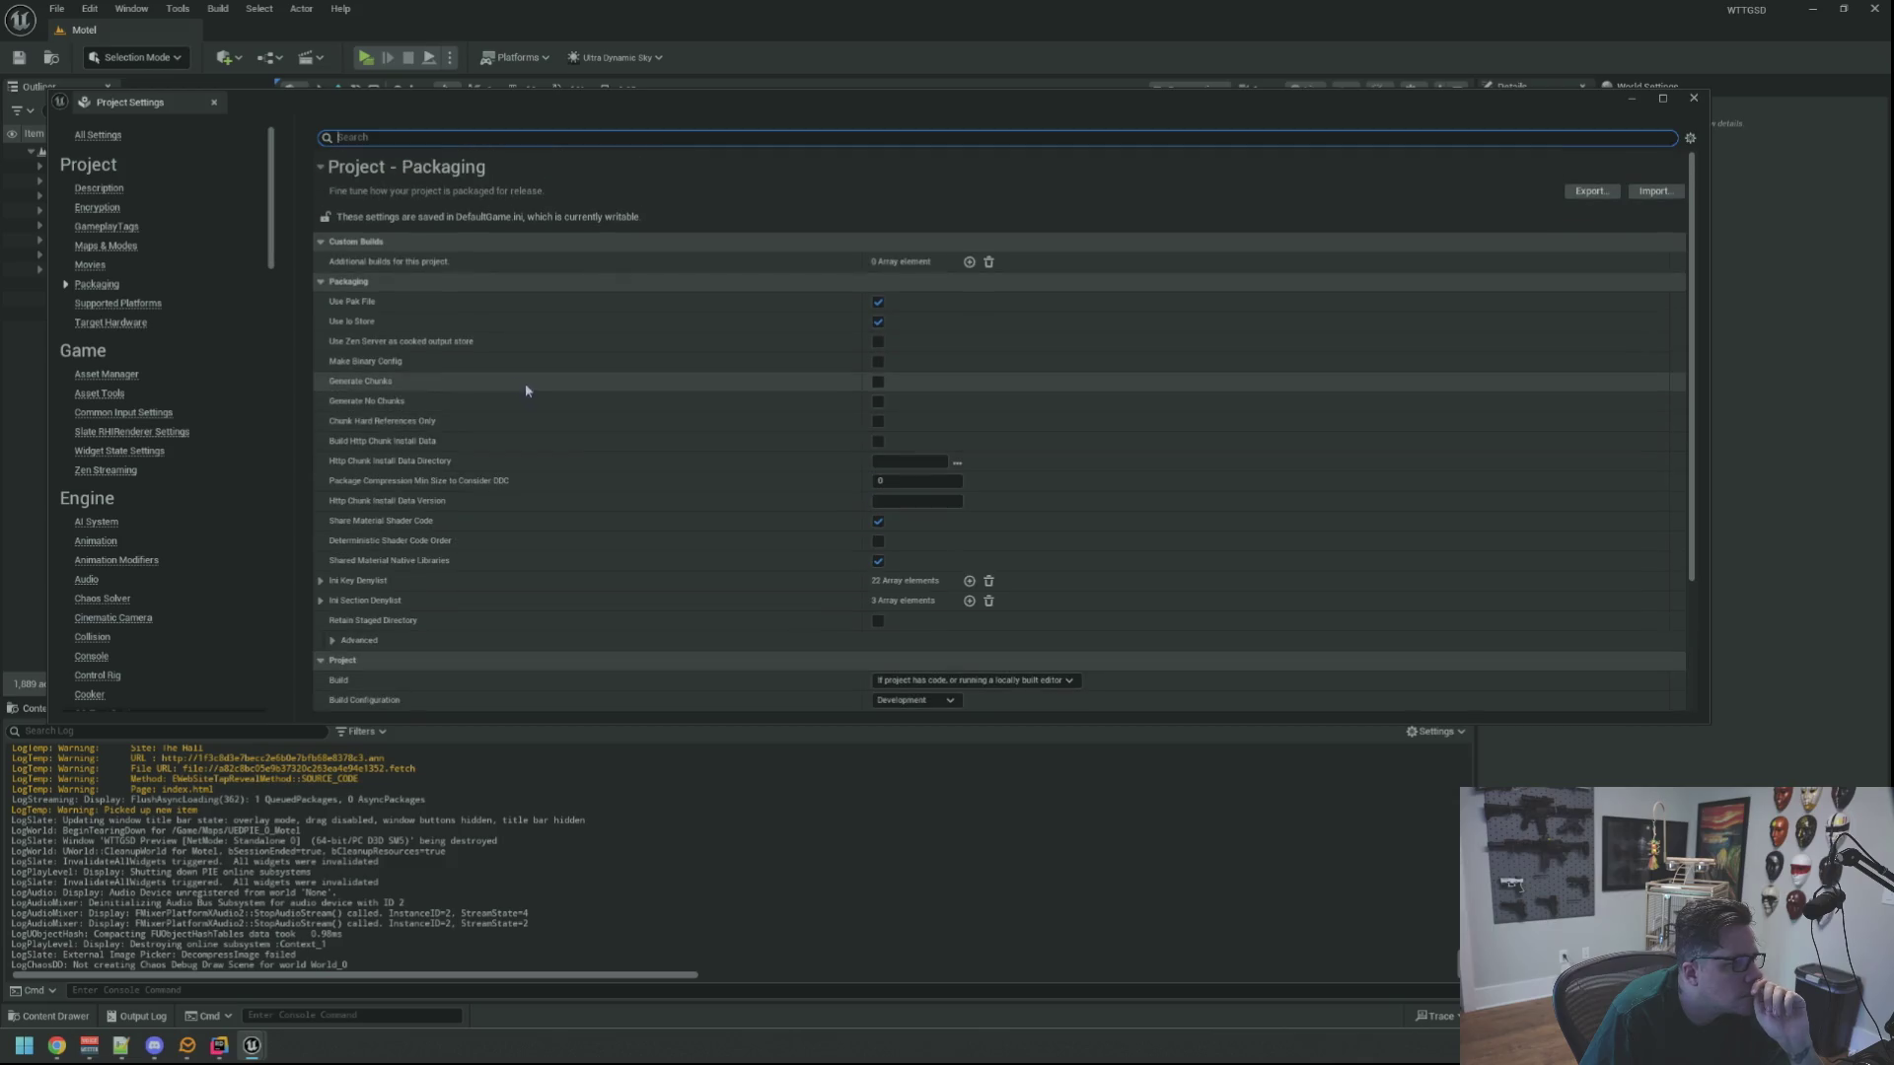
{"action": "left_click", "coordinate": [96, 189]}
{"action": "scroll", "coordinate": [701, 420], "scroll_direction": "down", "scroll_amount": 2}
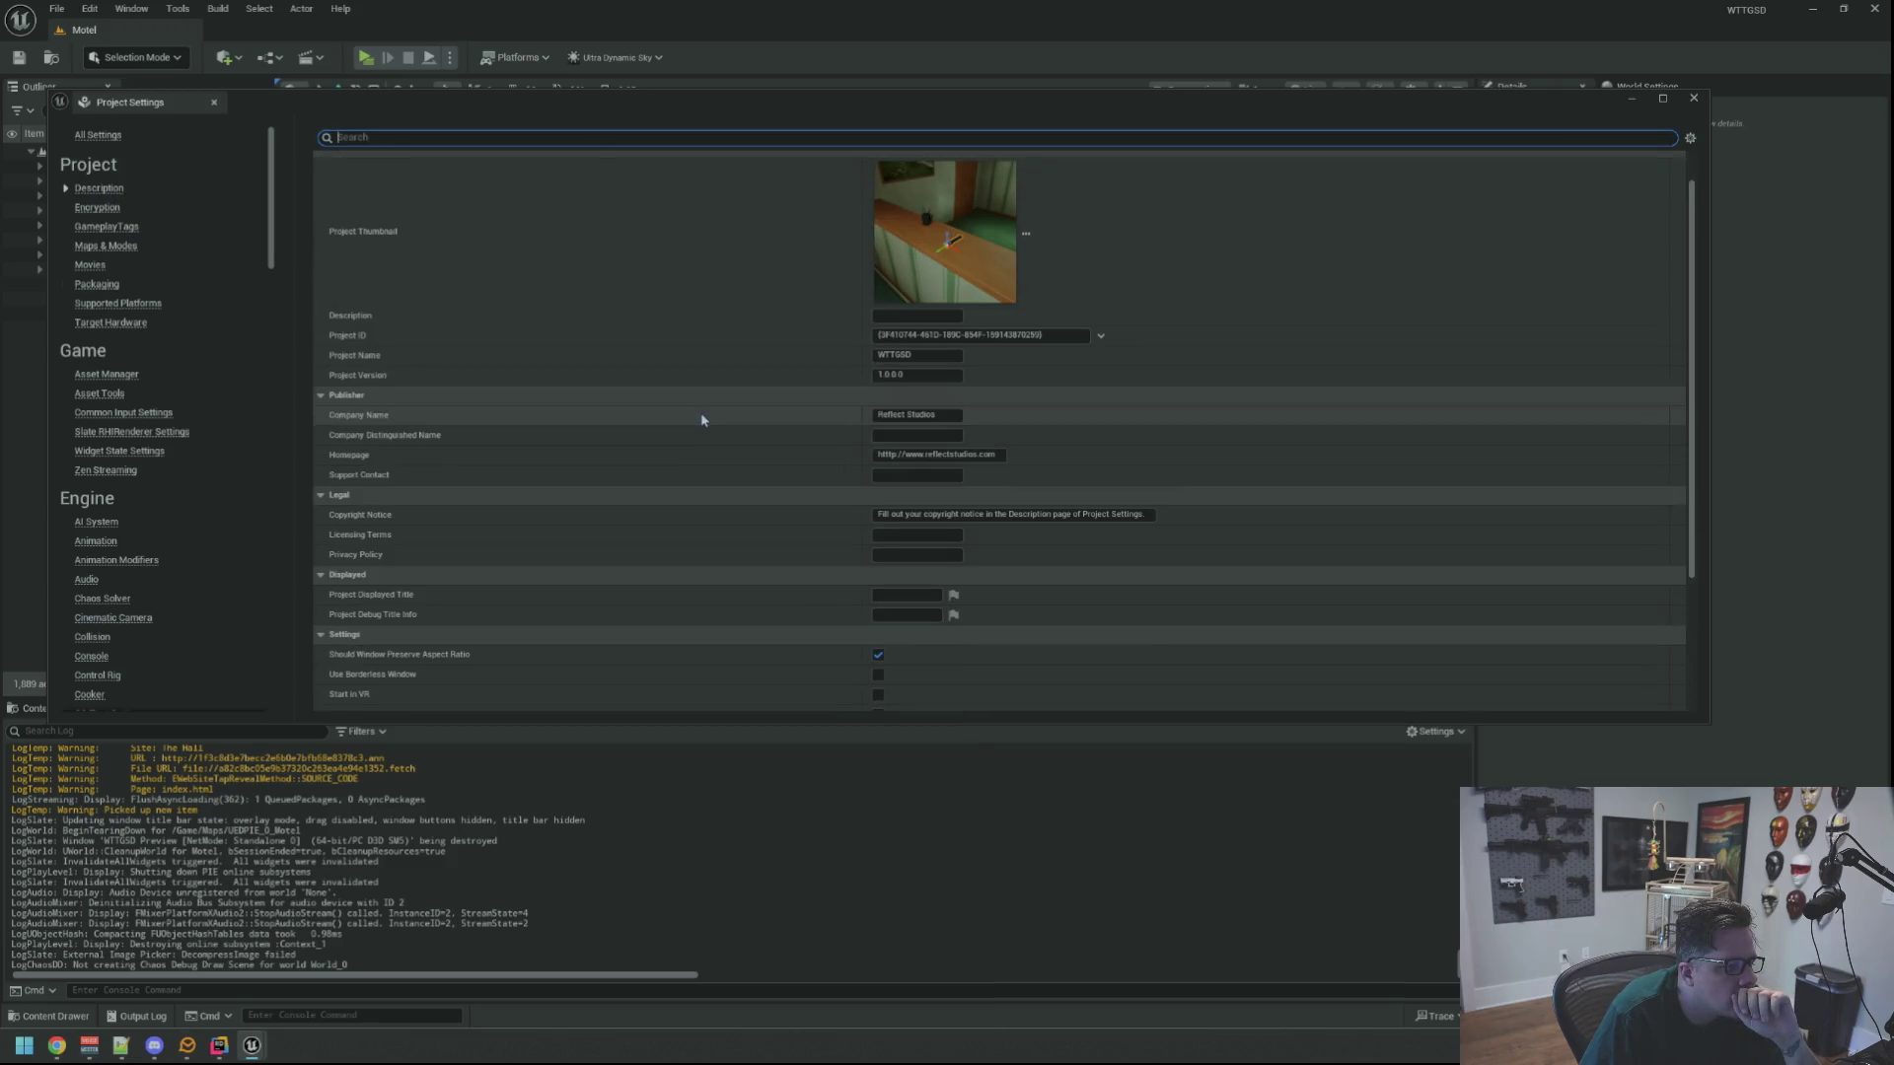
{"action": "scroll", "coordinate": [701, 421], "scroll_direction": "down", "scroll_amount": 3}
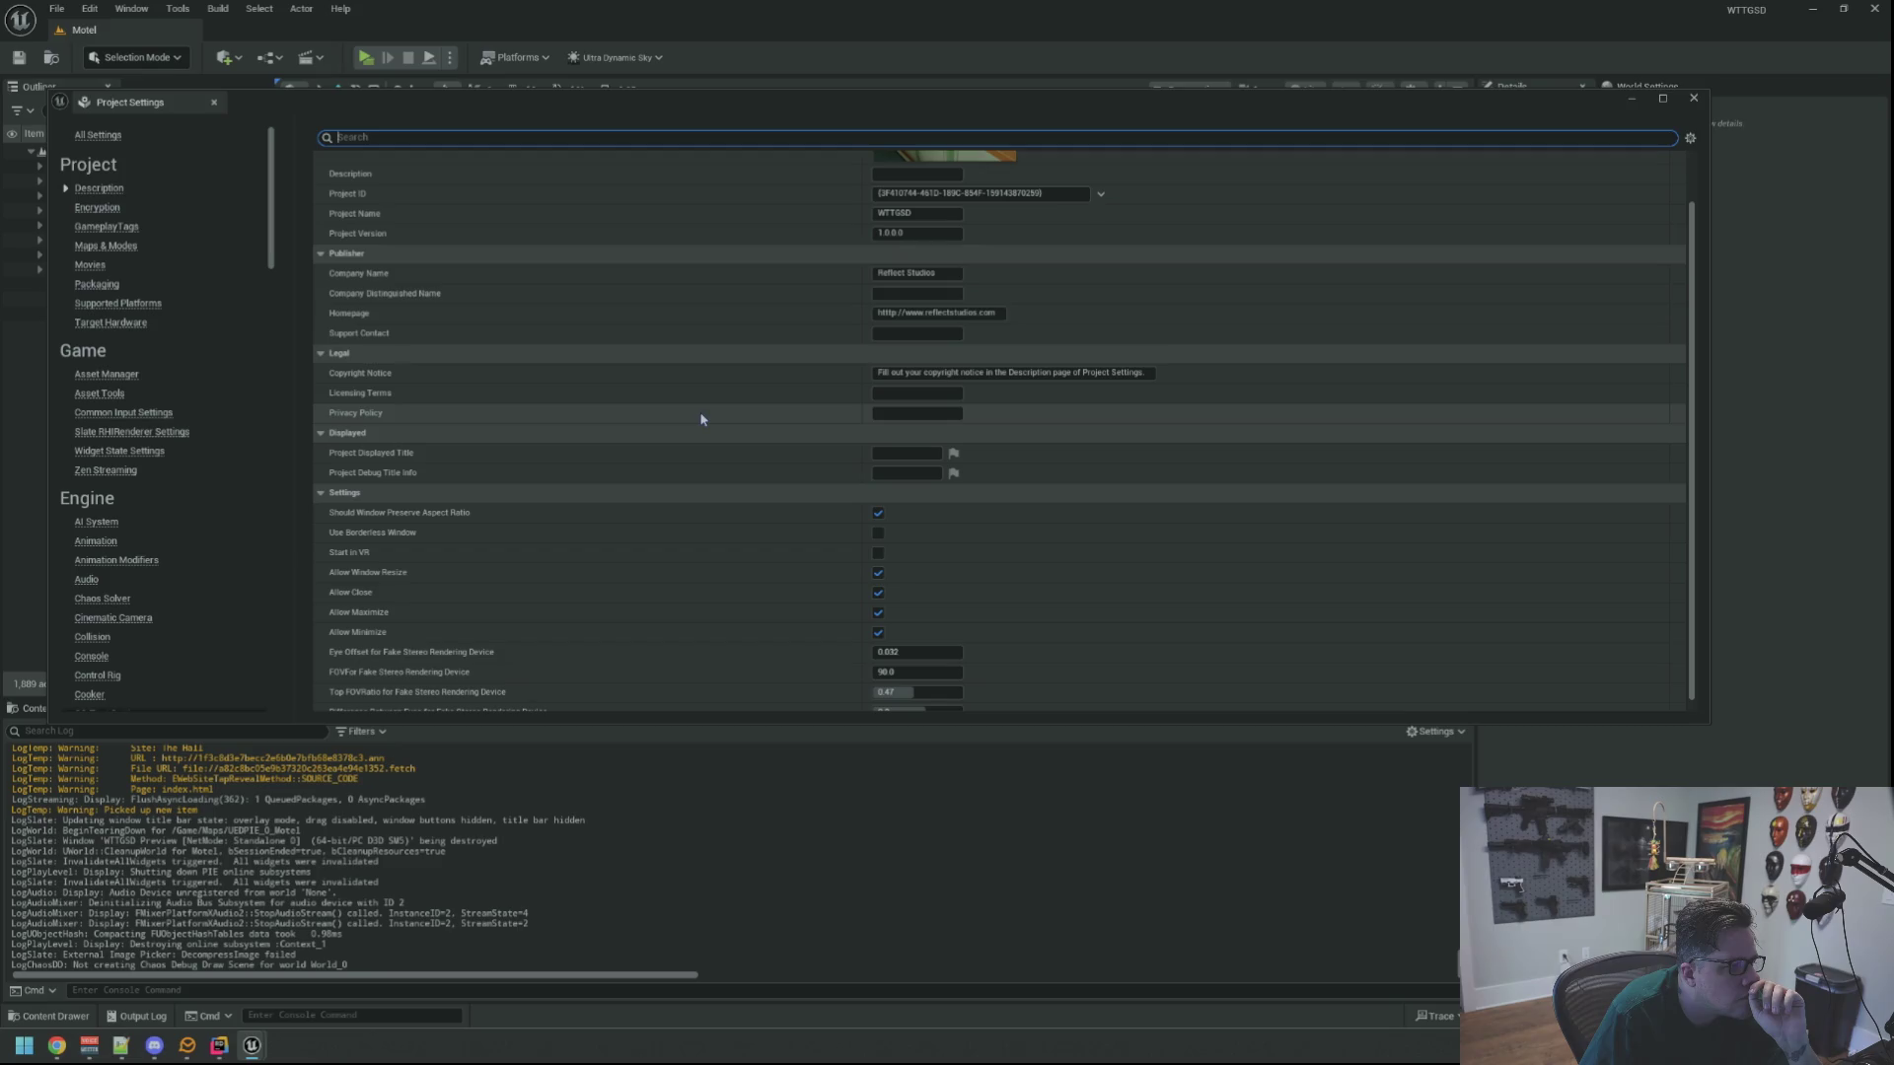
{"action": "scroll", "coordinate": [701, 420], "scroll_direction": "up", "scroll_amount": 5}
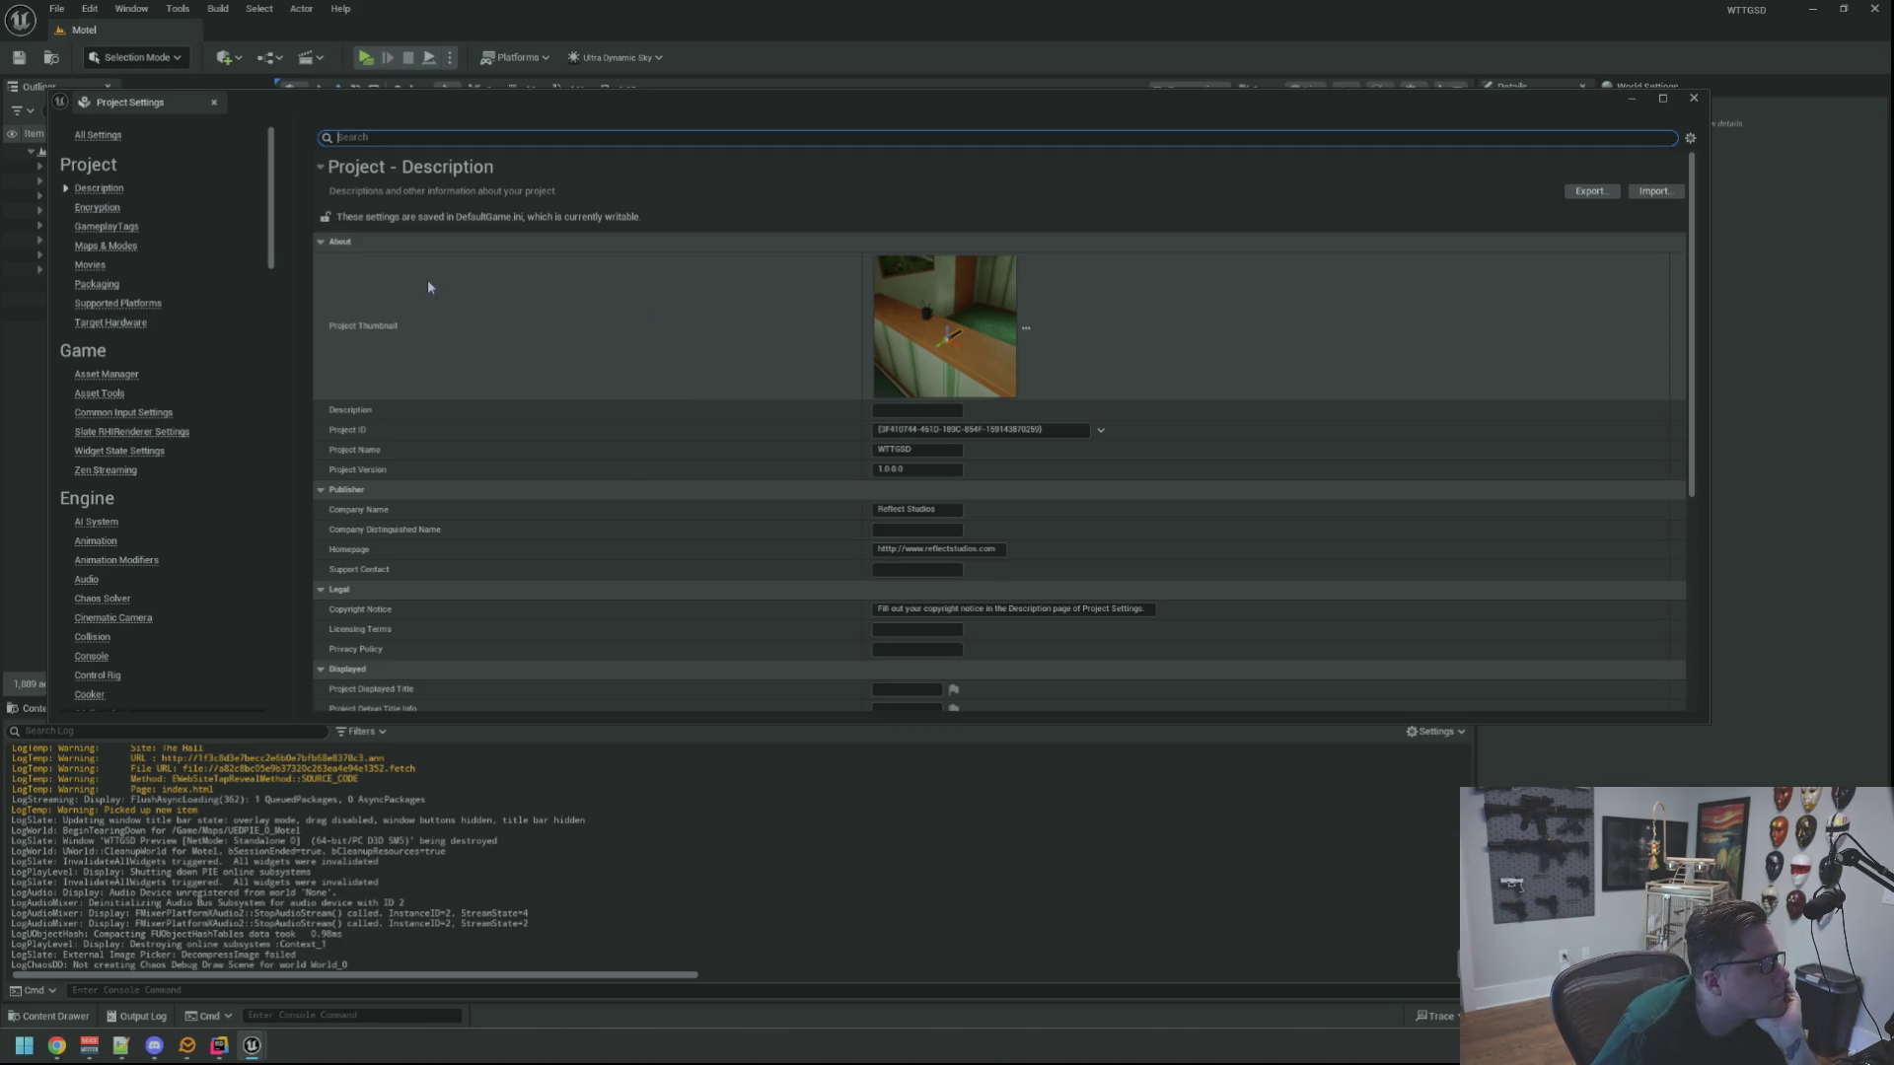
{"action": "left_click", "coordinate": [103, 209]}
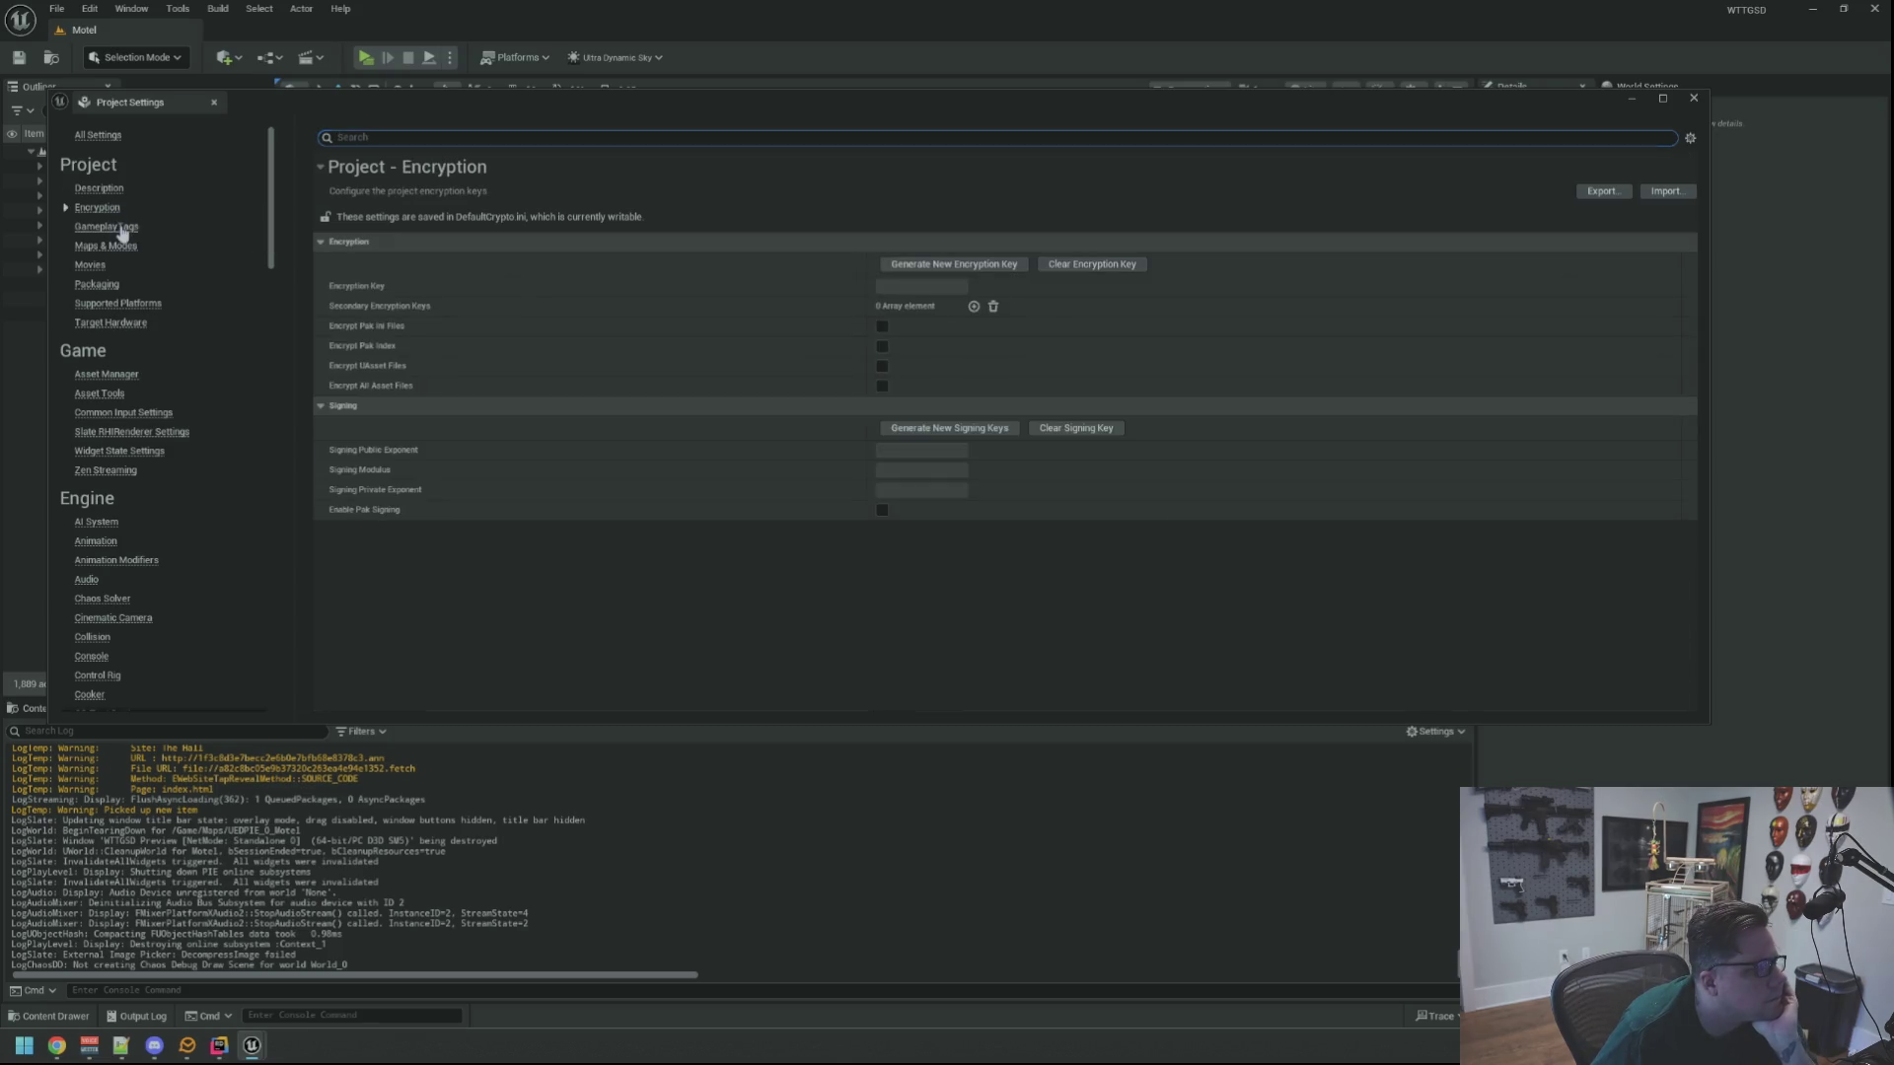
Revisit GameplayTags and Maps & Modes, toggling the advanced default map and game mode options
{"action": "left_click", "coordinate": [113, 228]}
{"action": "left_click", "coordinate": [138, 248]}
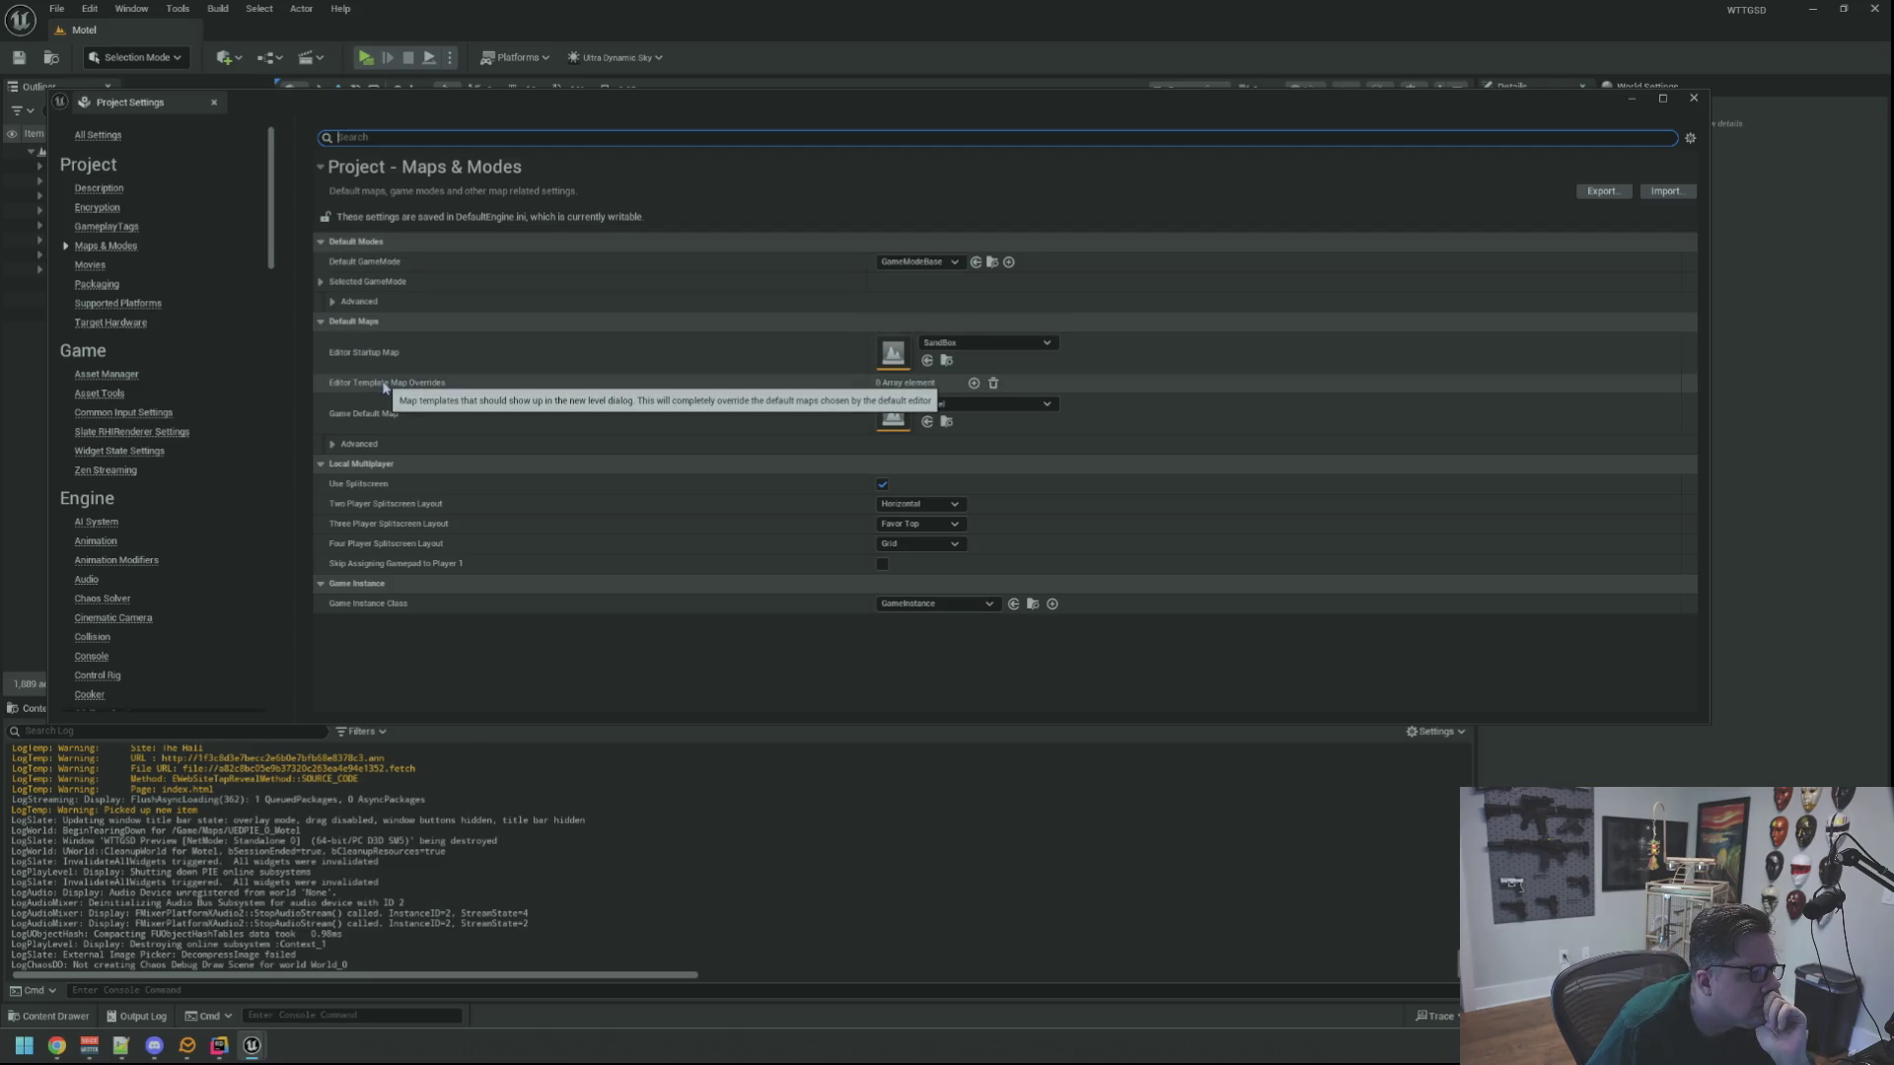
{"action": "left_click", "coordinate": [355, 444]}
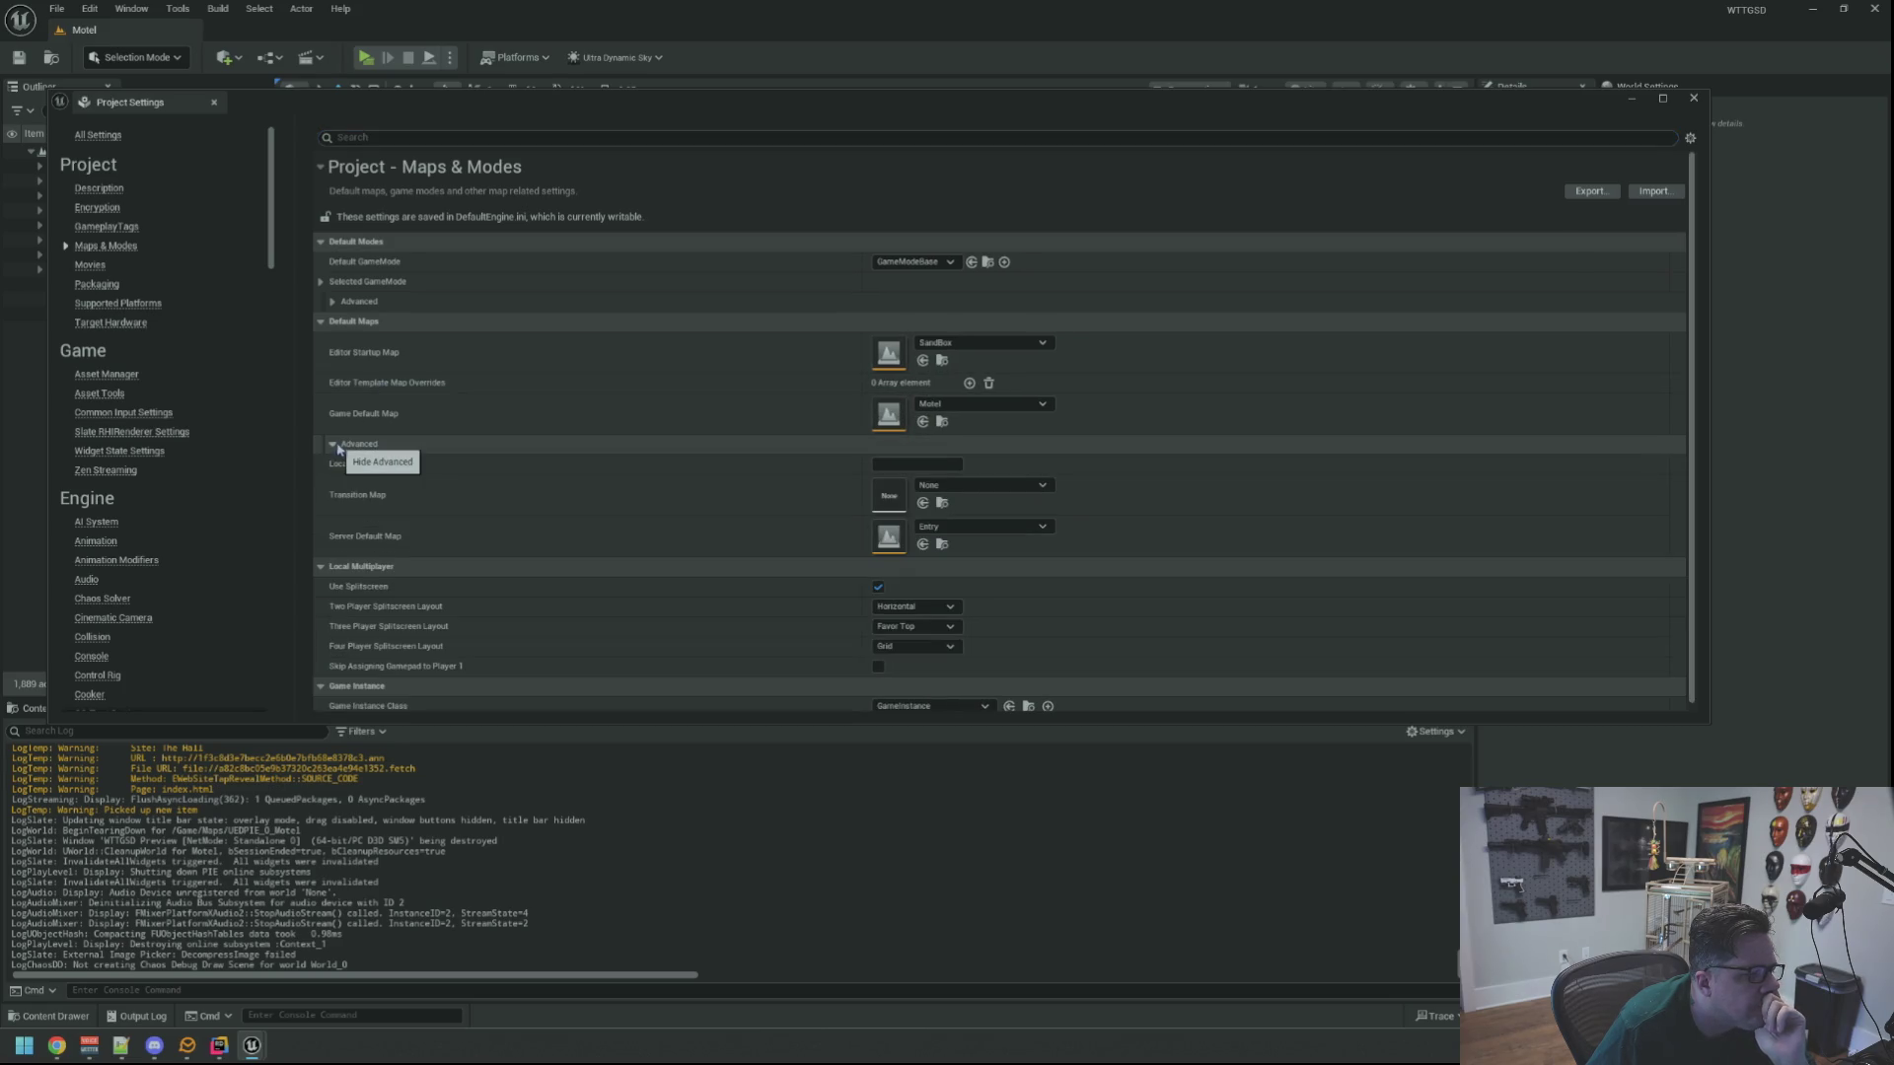
{"action": "left_click", "coordinate": [334, 444]}
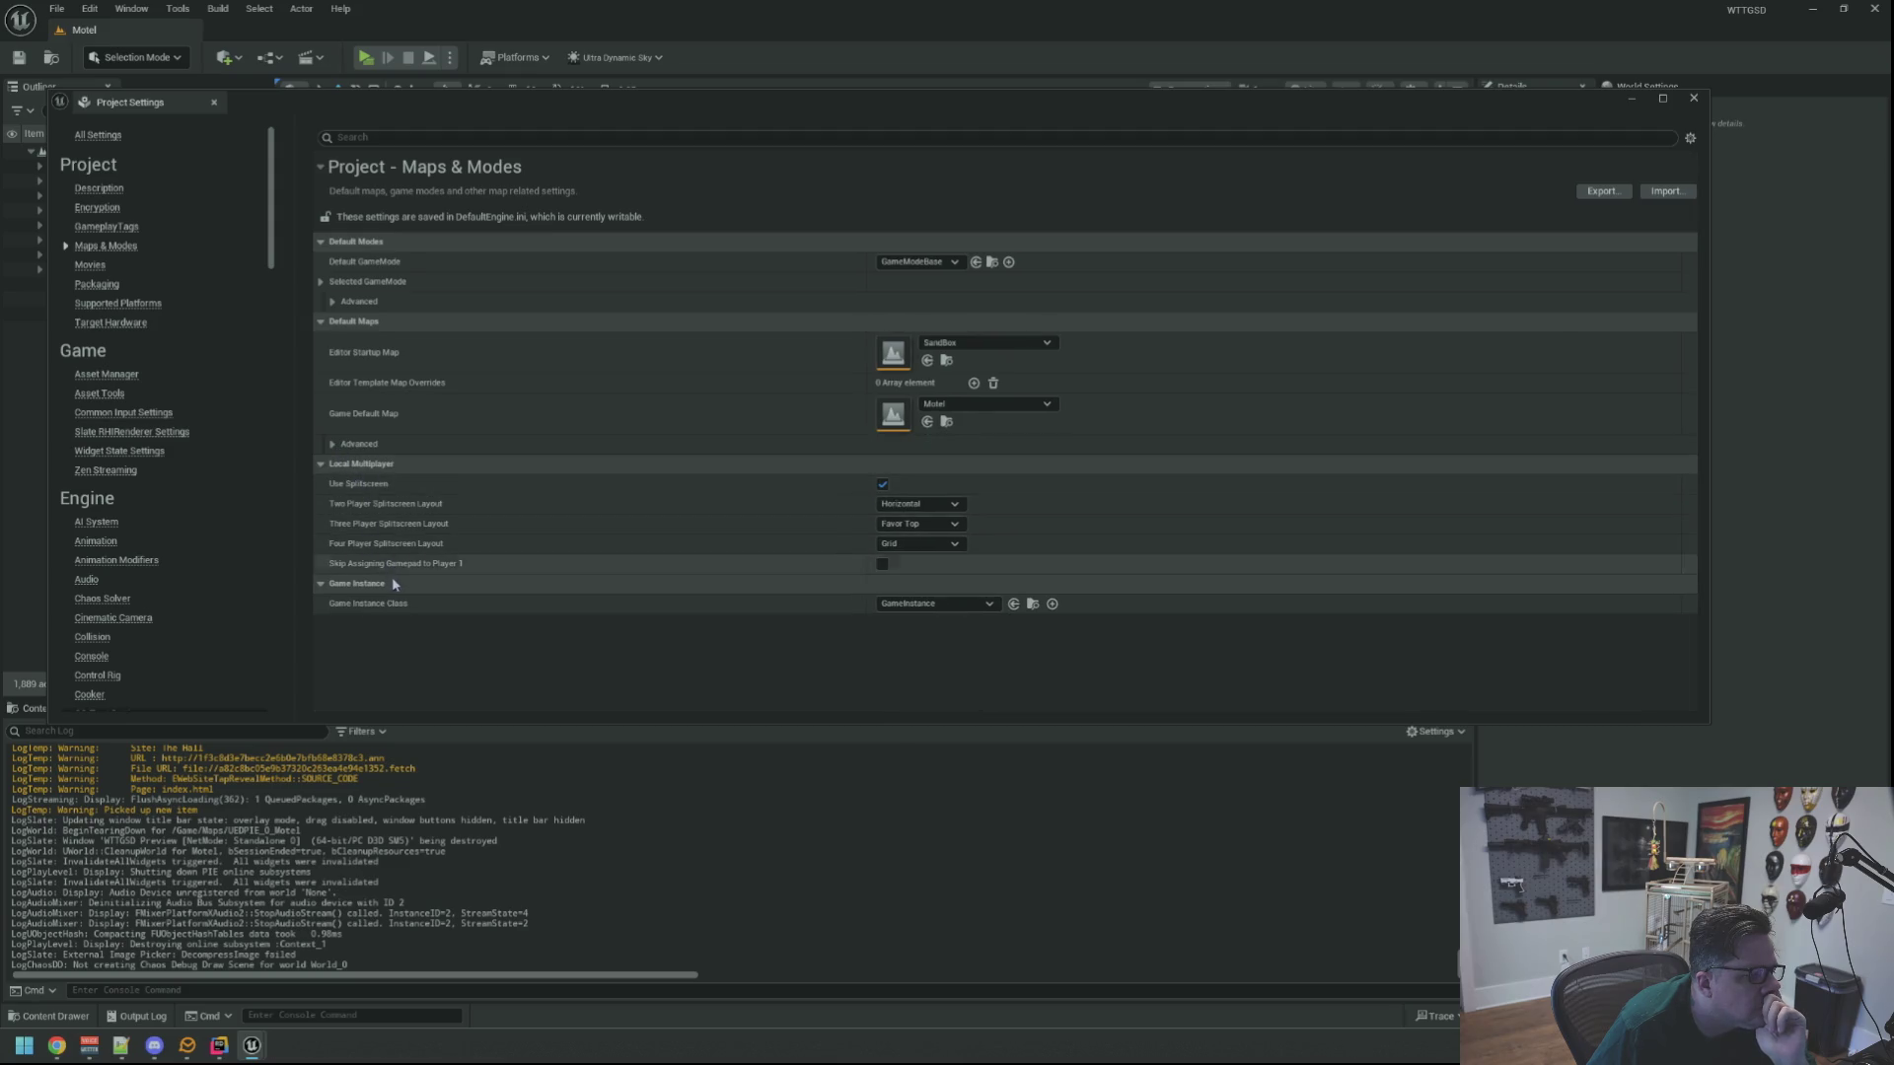
{"action": "left_click", "coordinate": [332, 302]}
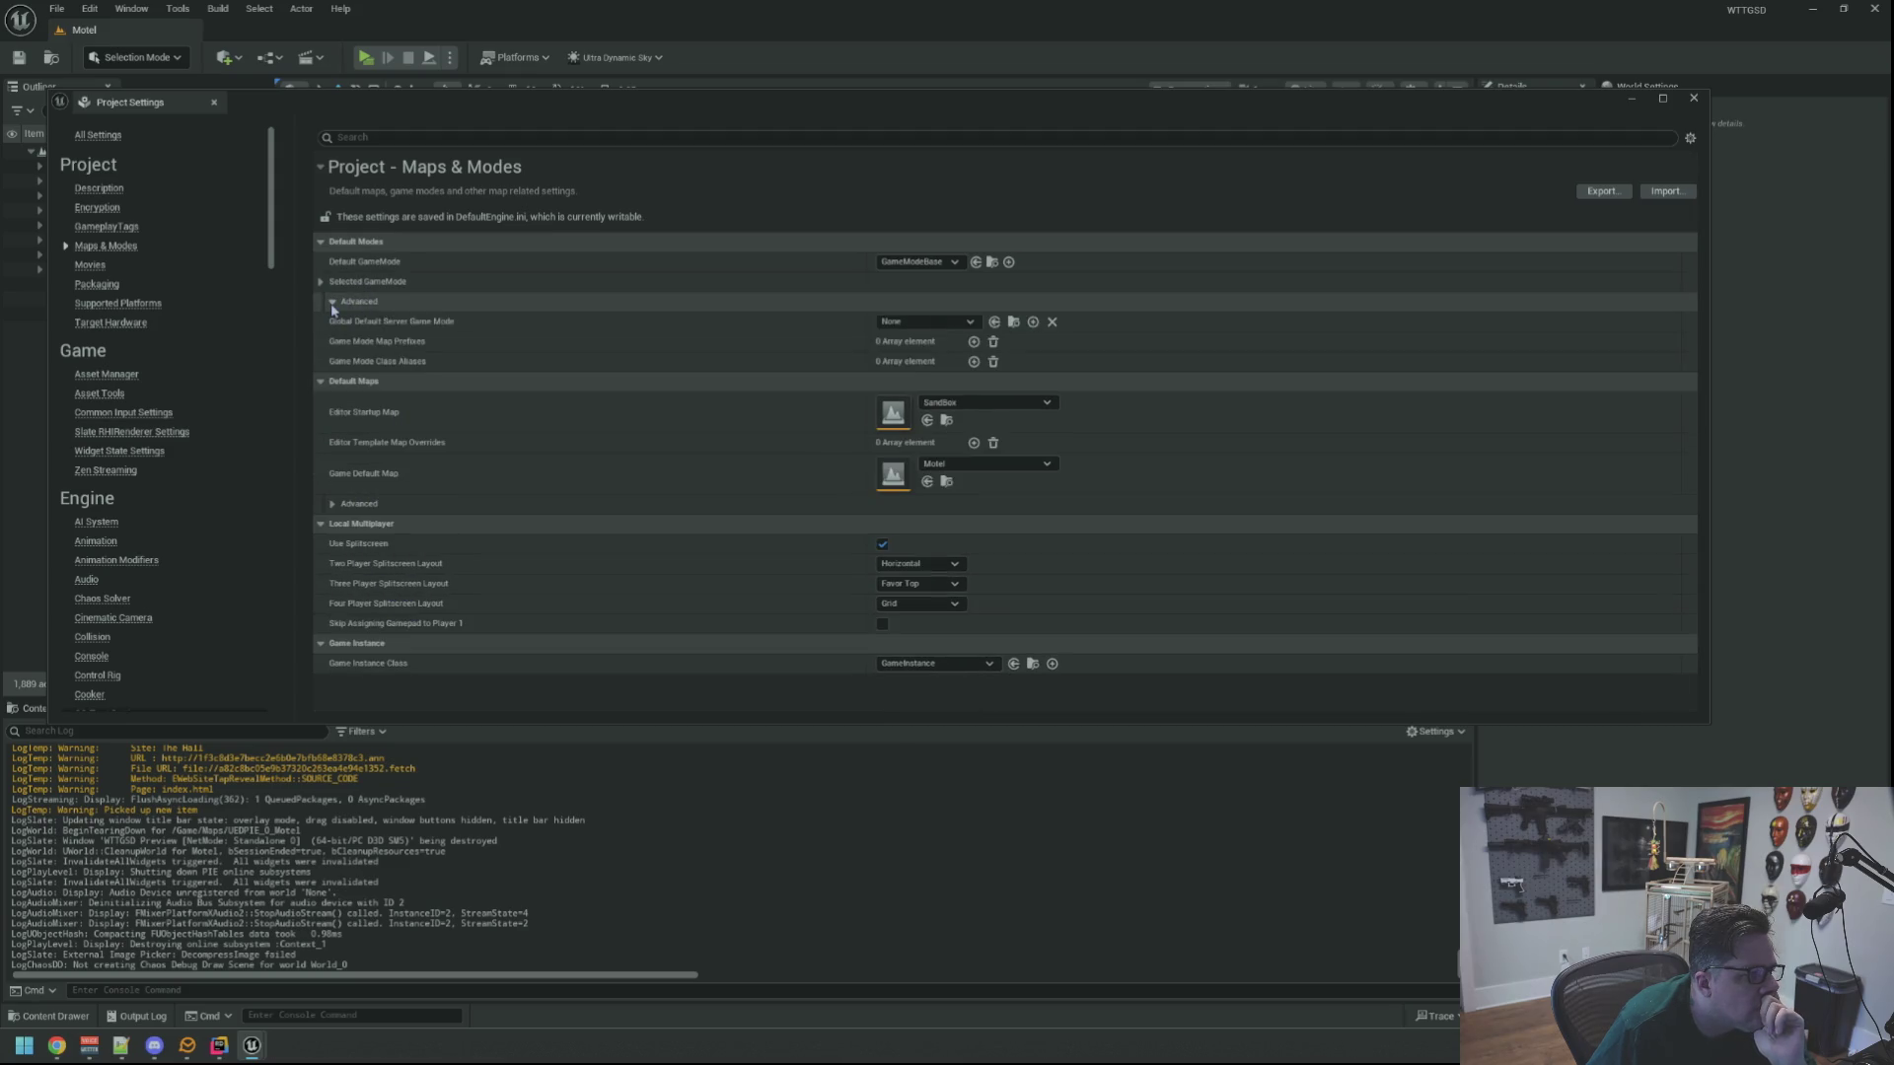
{"action": "left_click", "coordinate": [333, 302]}
{"action": "scroll", "coordinate": [185, 330], "scroll_direction": "down", "scroll_amount": 1}
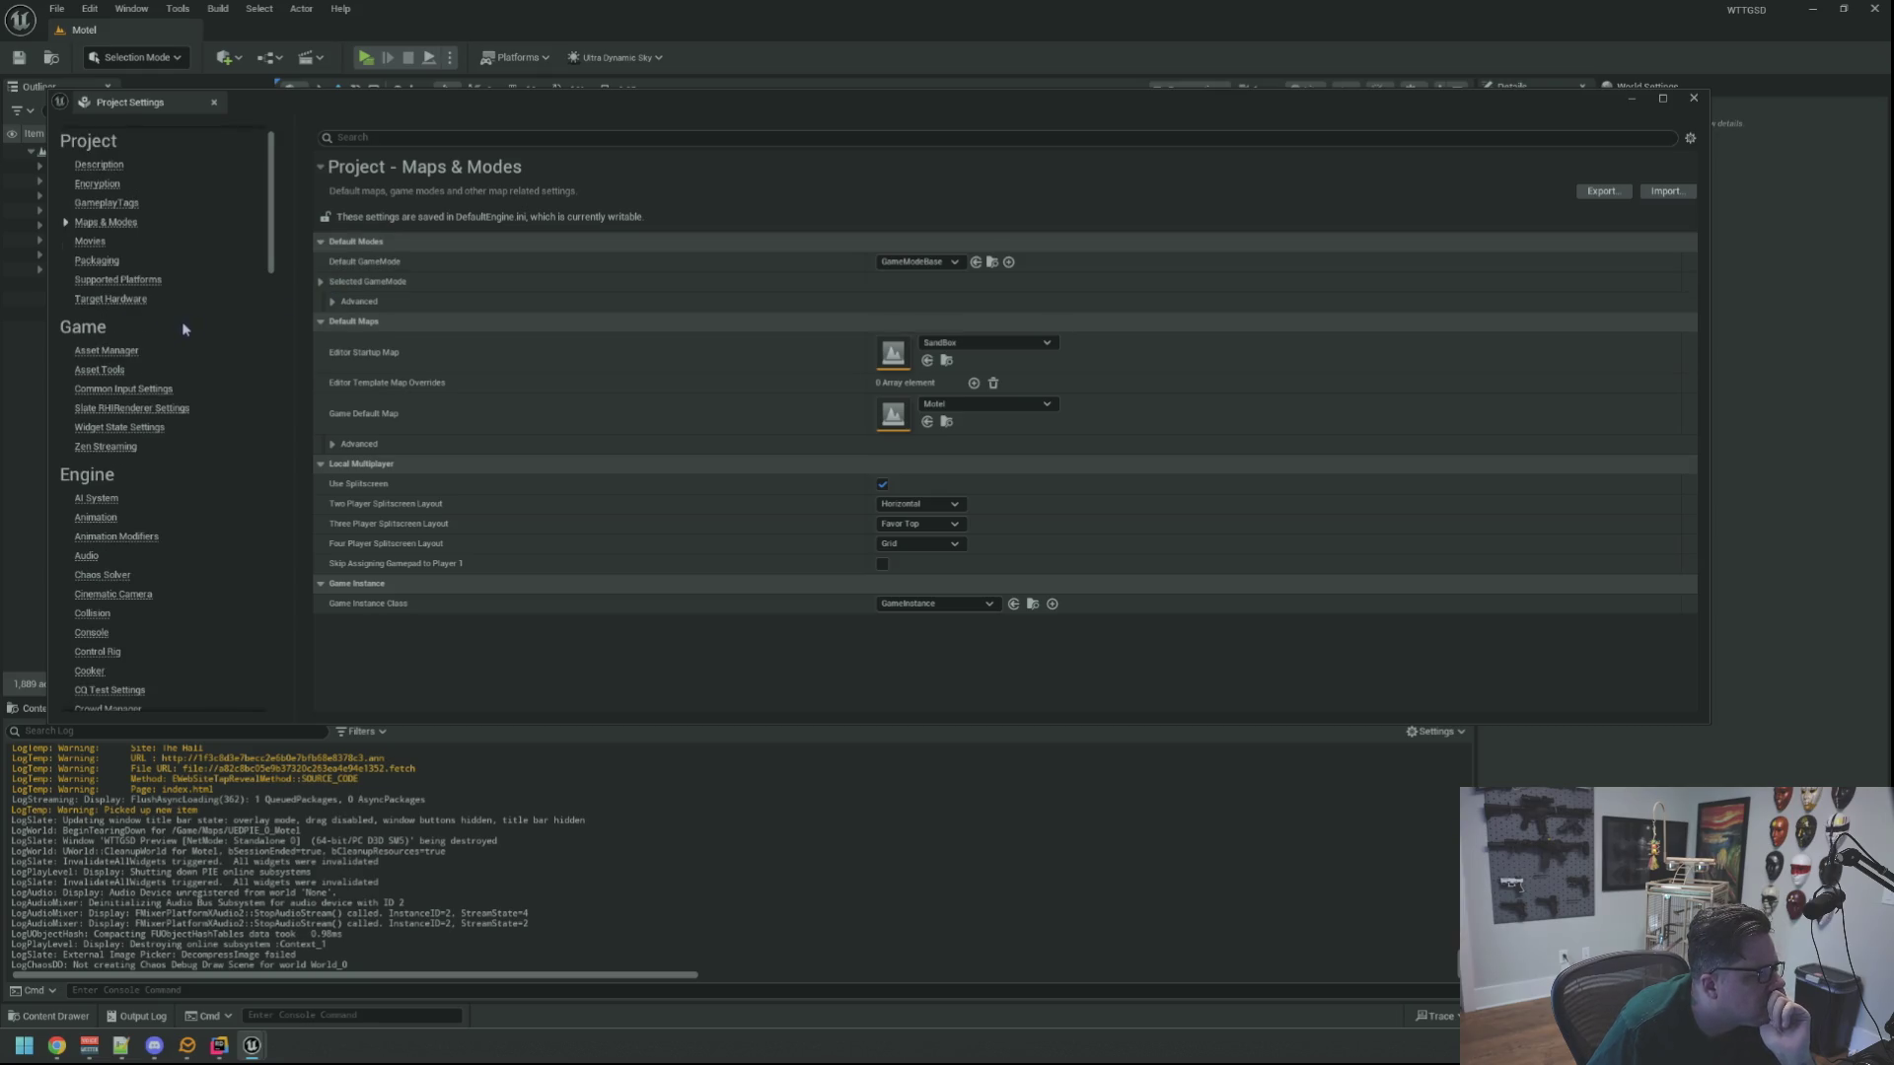
Browse the Asset Manager, Asset Tools, Common Input, Slate RHIRenderer and Widget State settings
{"action": "left_click", "coordinate": [131, 354]}
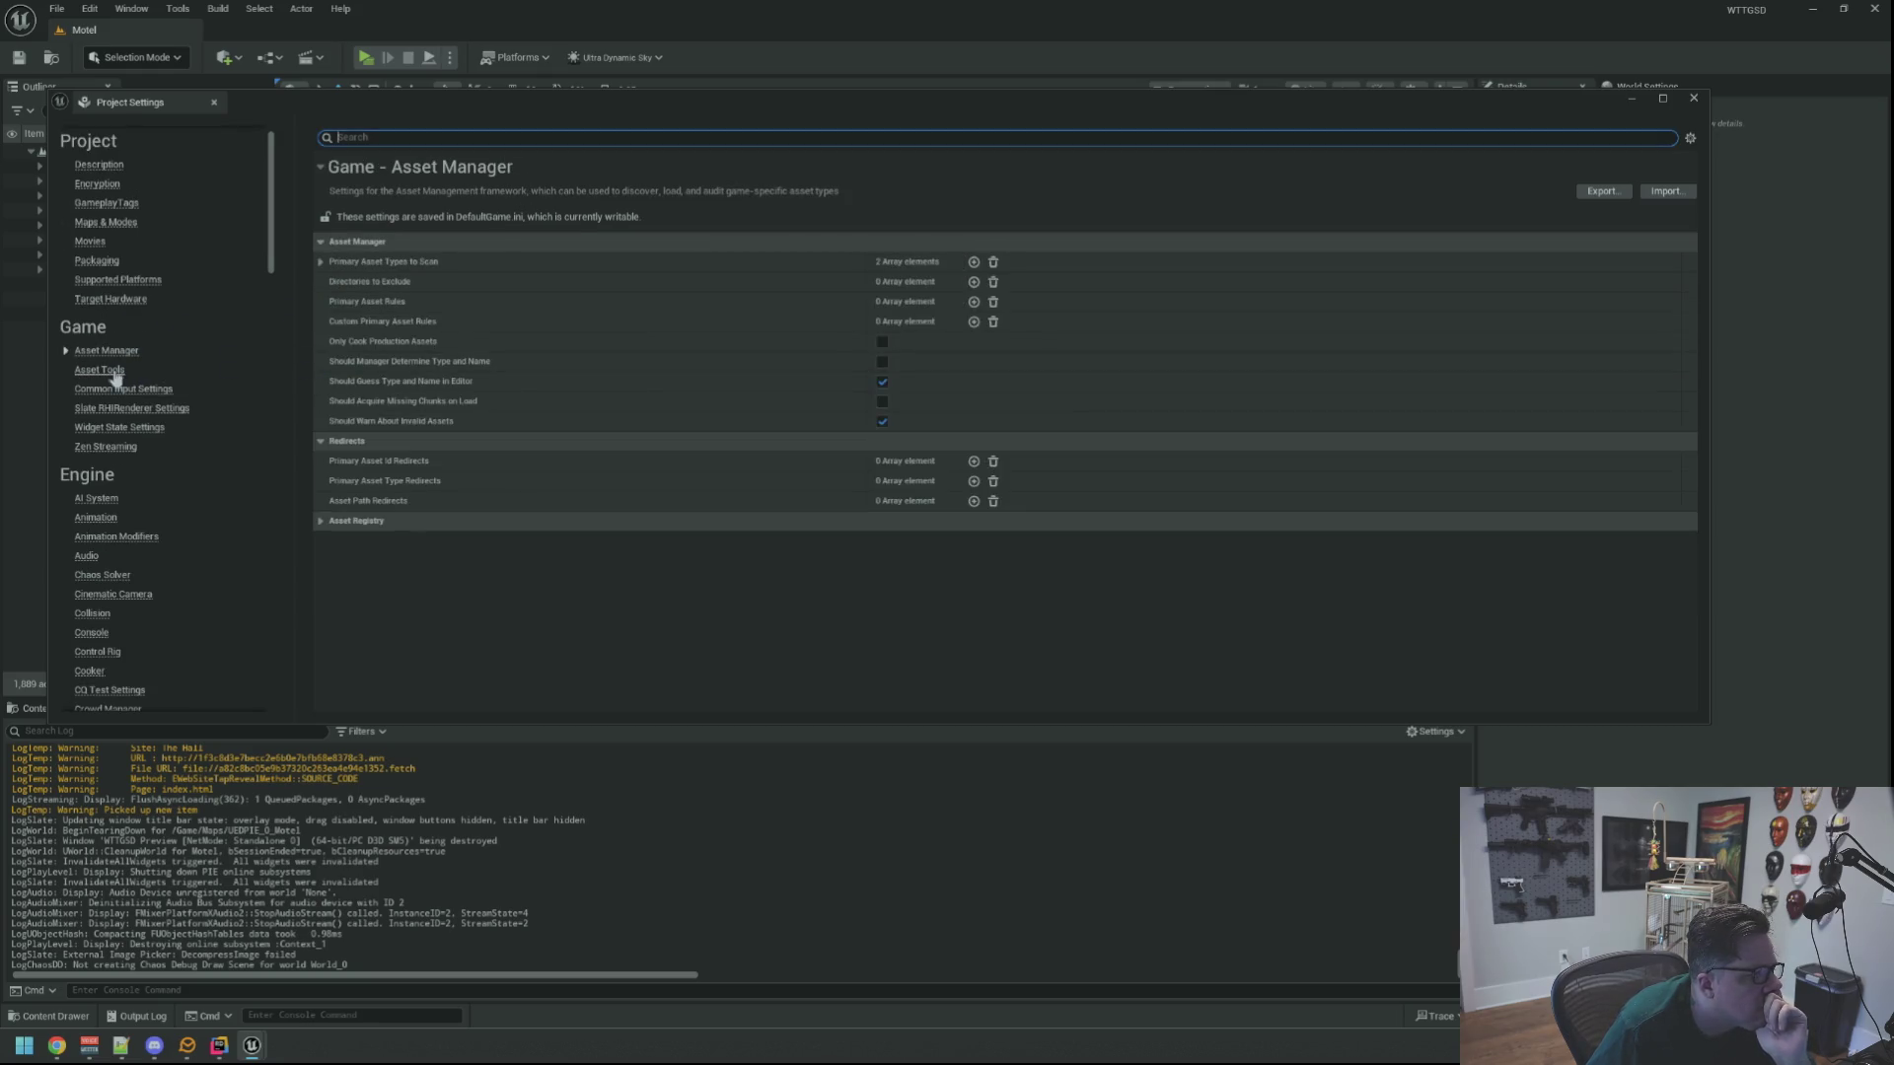
{"action": "left_click", "coordinate": [101, 371]}
{"action": "left_click", "coordinate": [138, 391]}
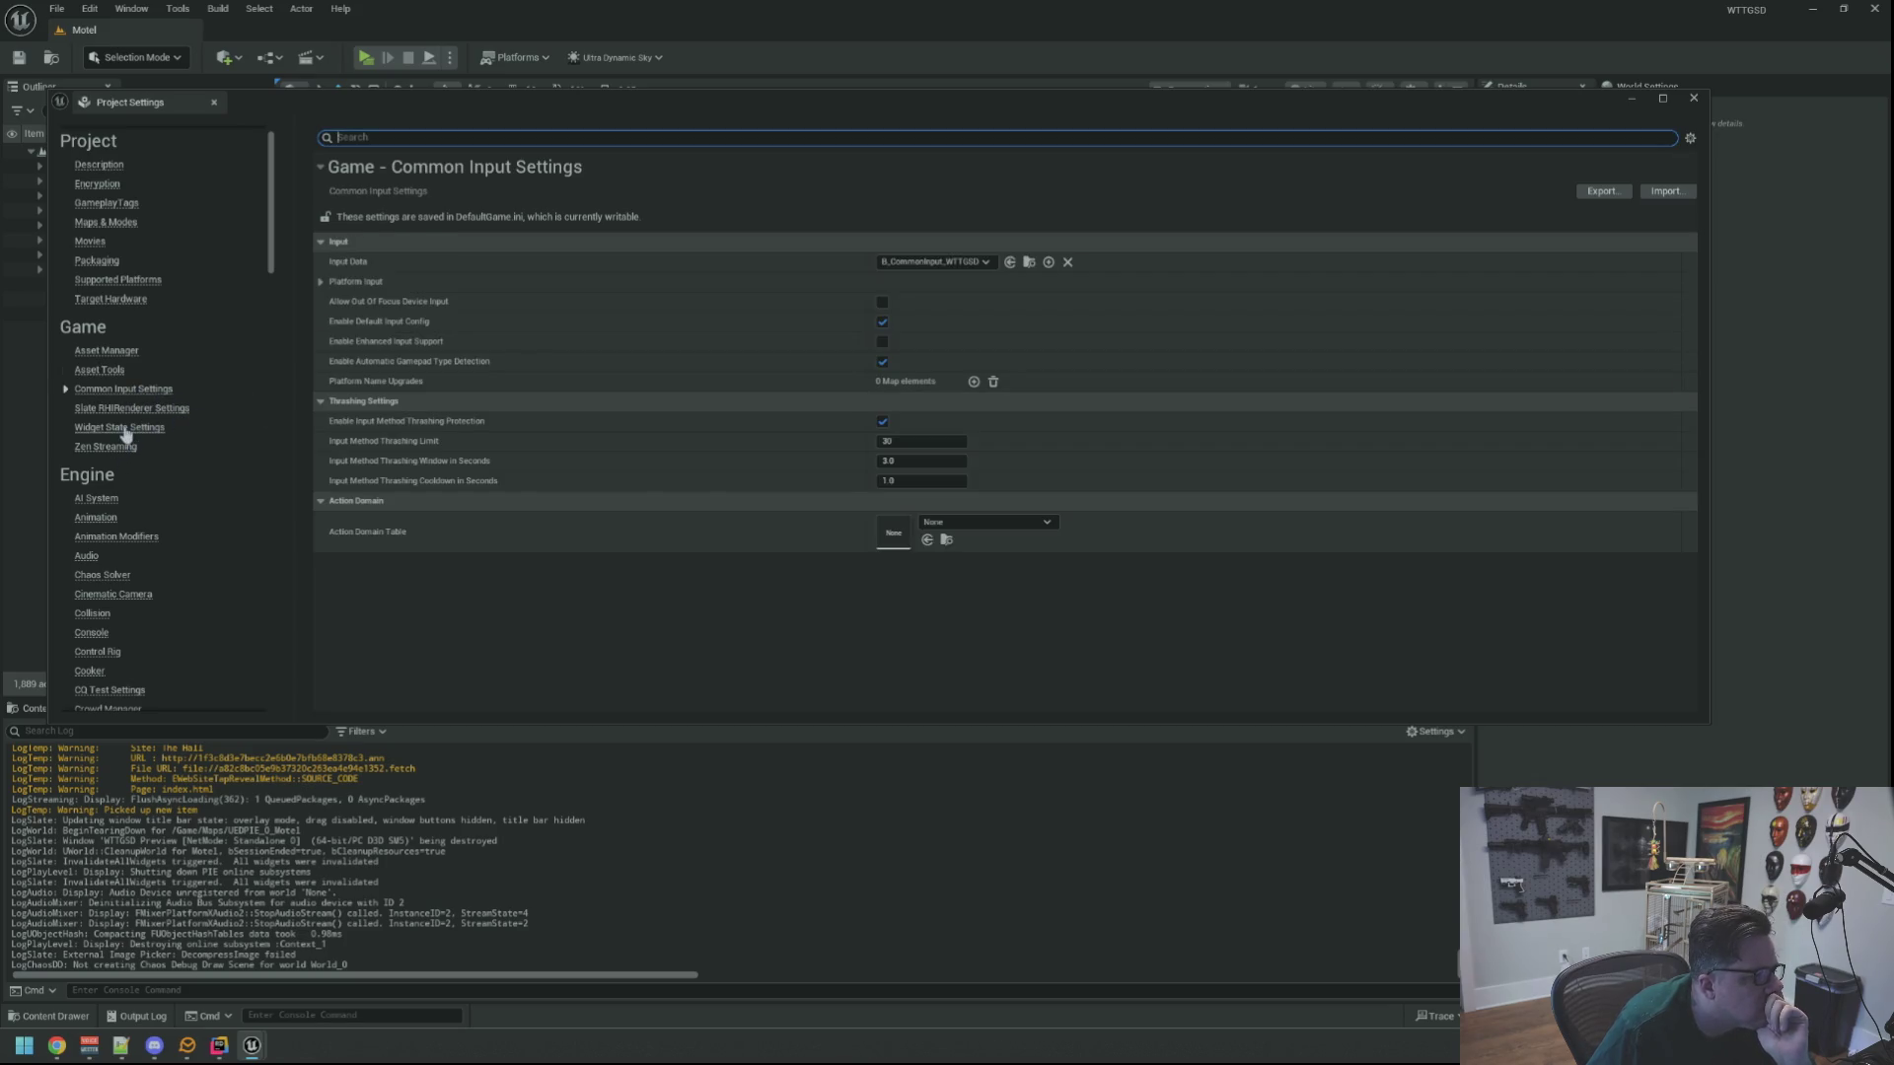
{"action": "left_click", "coordinate": [139, 410]}
{"action": "left_click", "coordinate": [148, 431]}
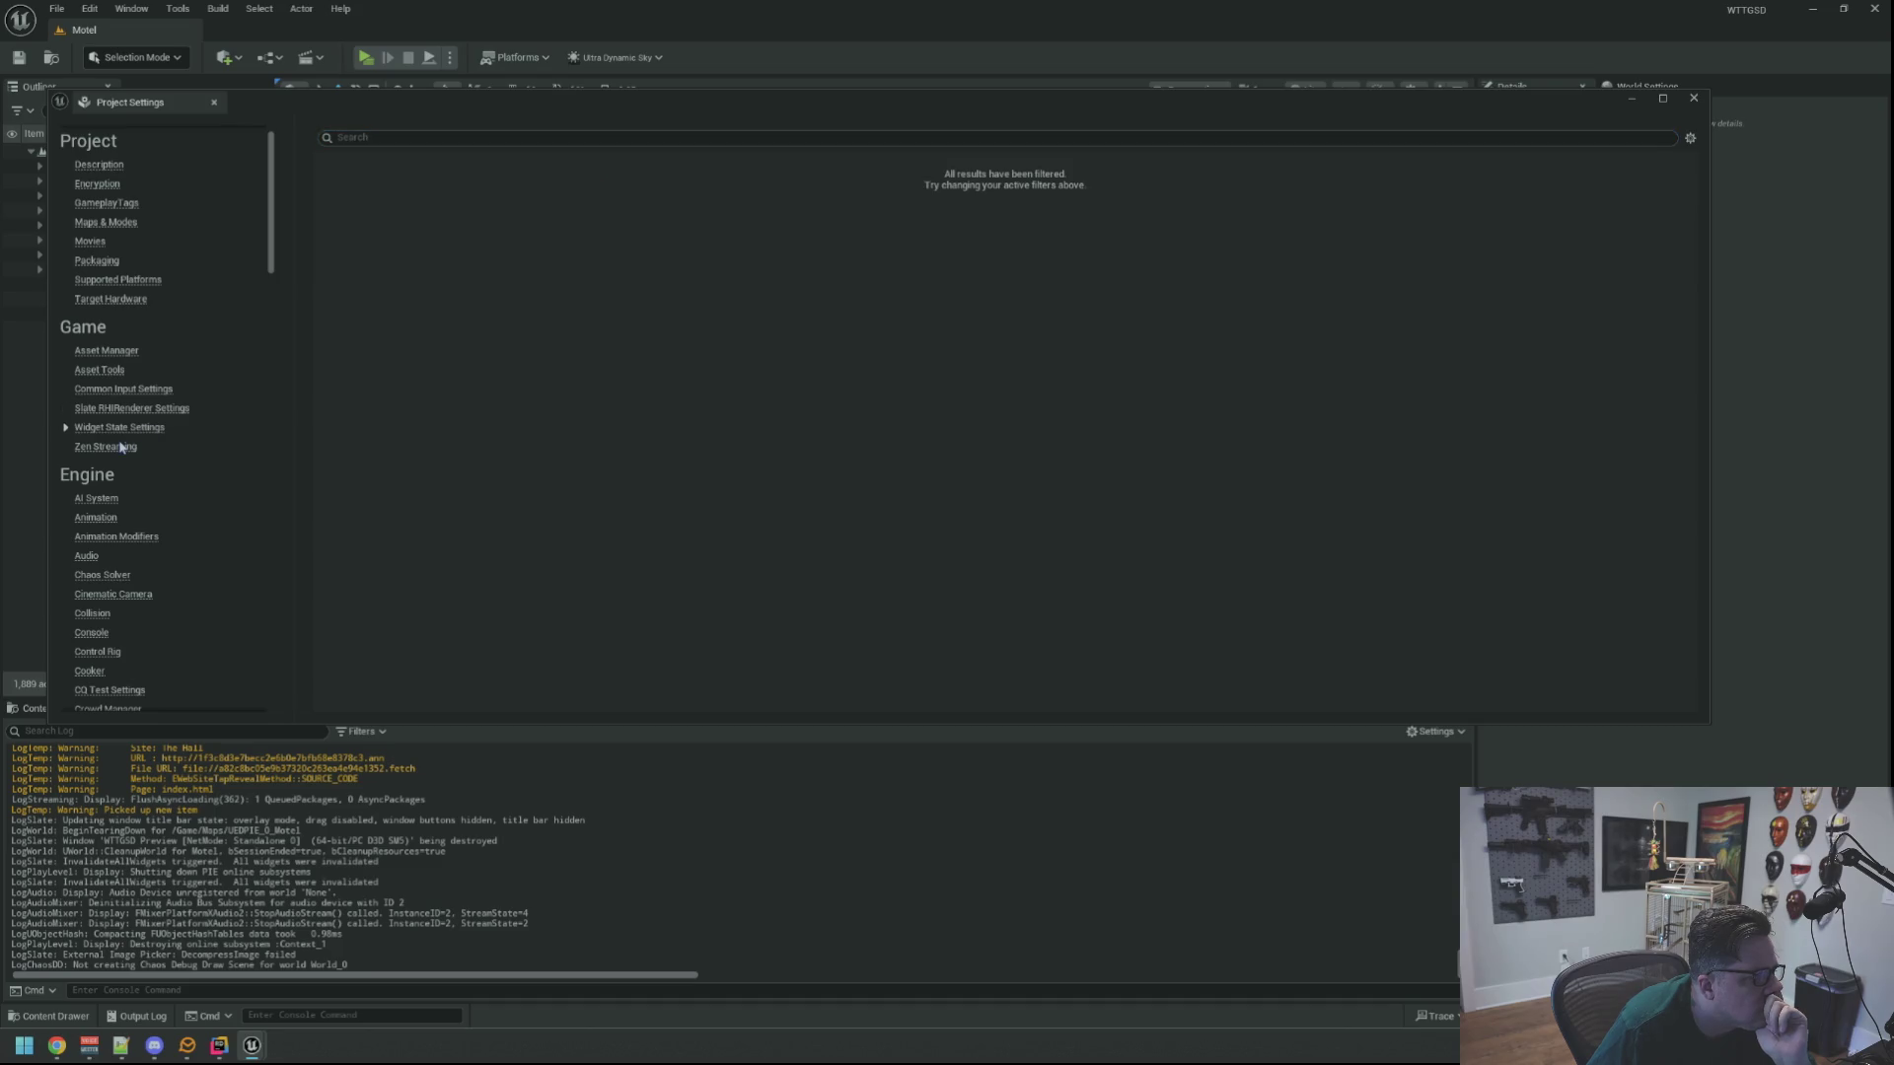
{"action": "scroll", "coordinate": [235, 442], "scroll_direction": "down", "scroll_amount": 3}
{"action": "scroll", "coordinate": [235, 443], "scroll_direction": "down", "scroll_amount": 15}
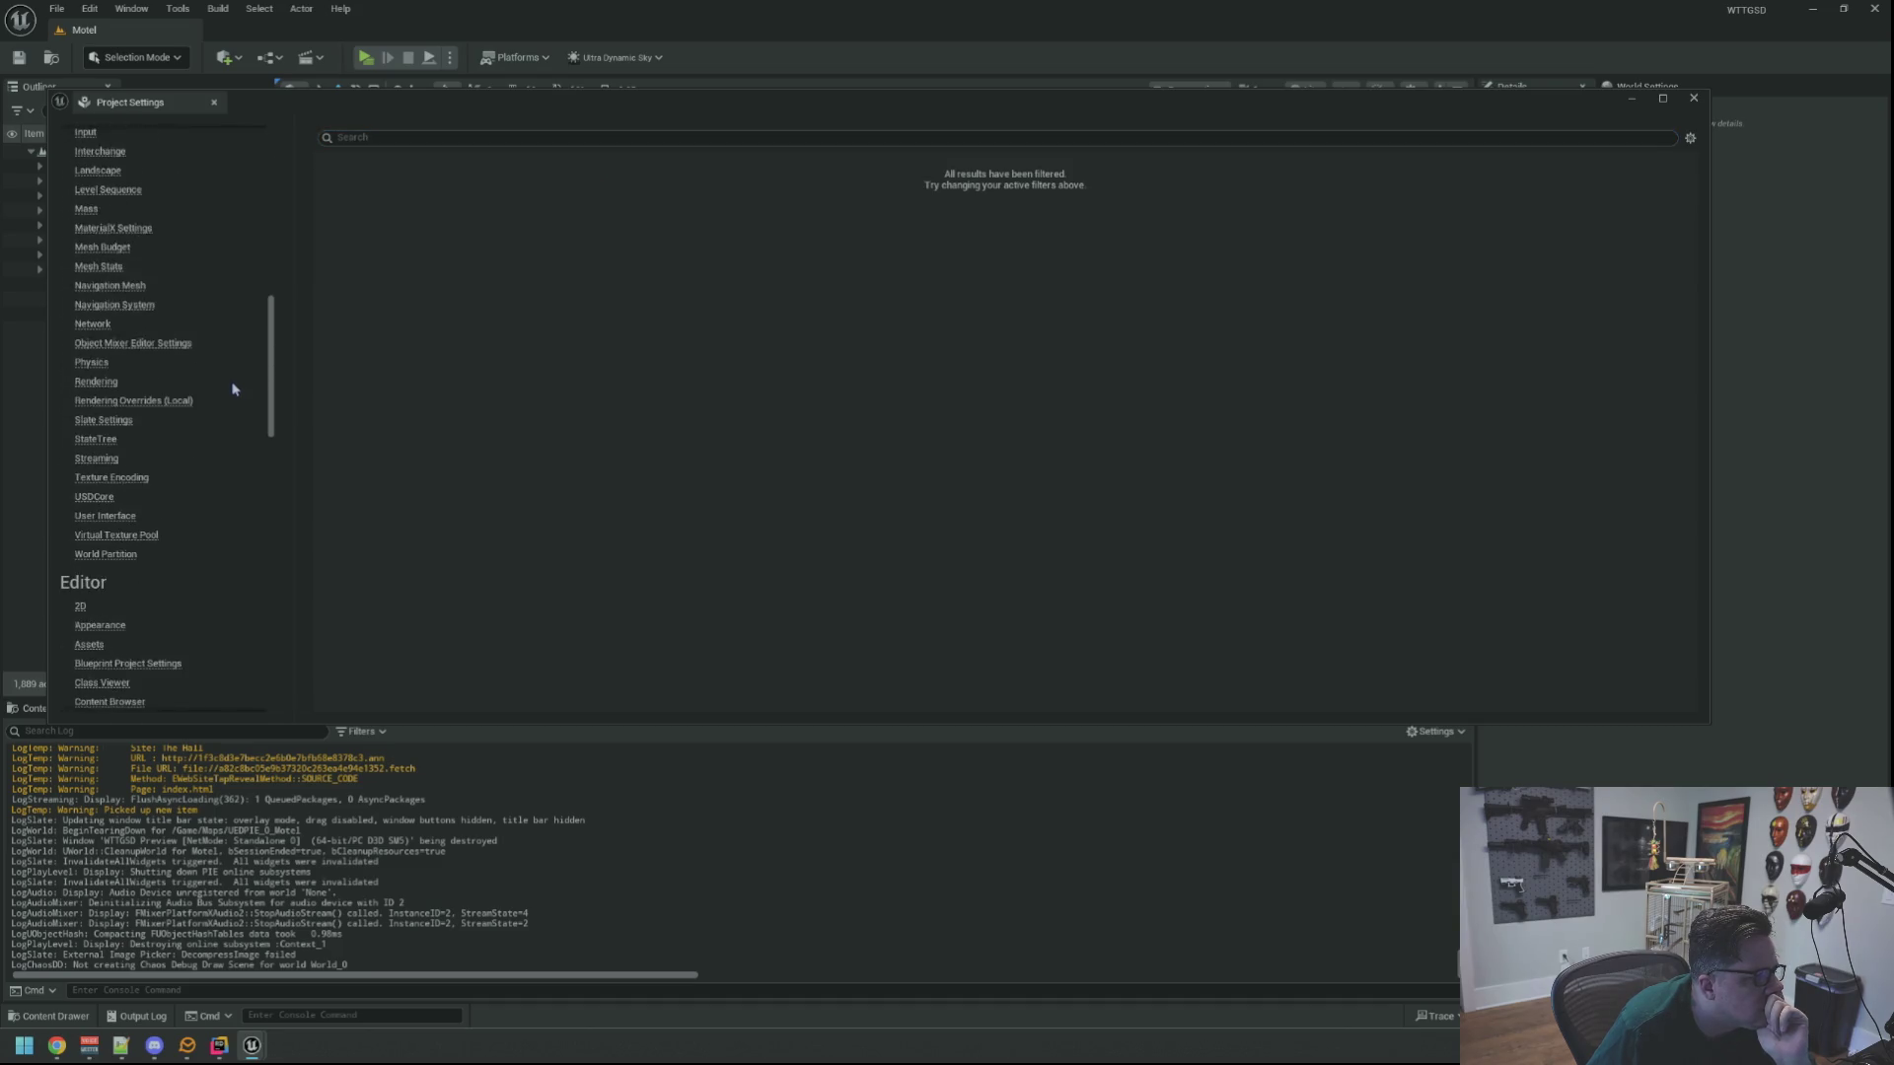
{"action": "scroll", "coordinate": [233, 384], "scroll_direction": "down", "scroll_amount": 2}
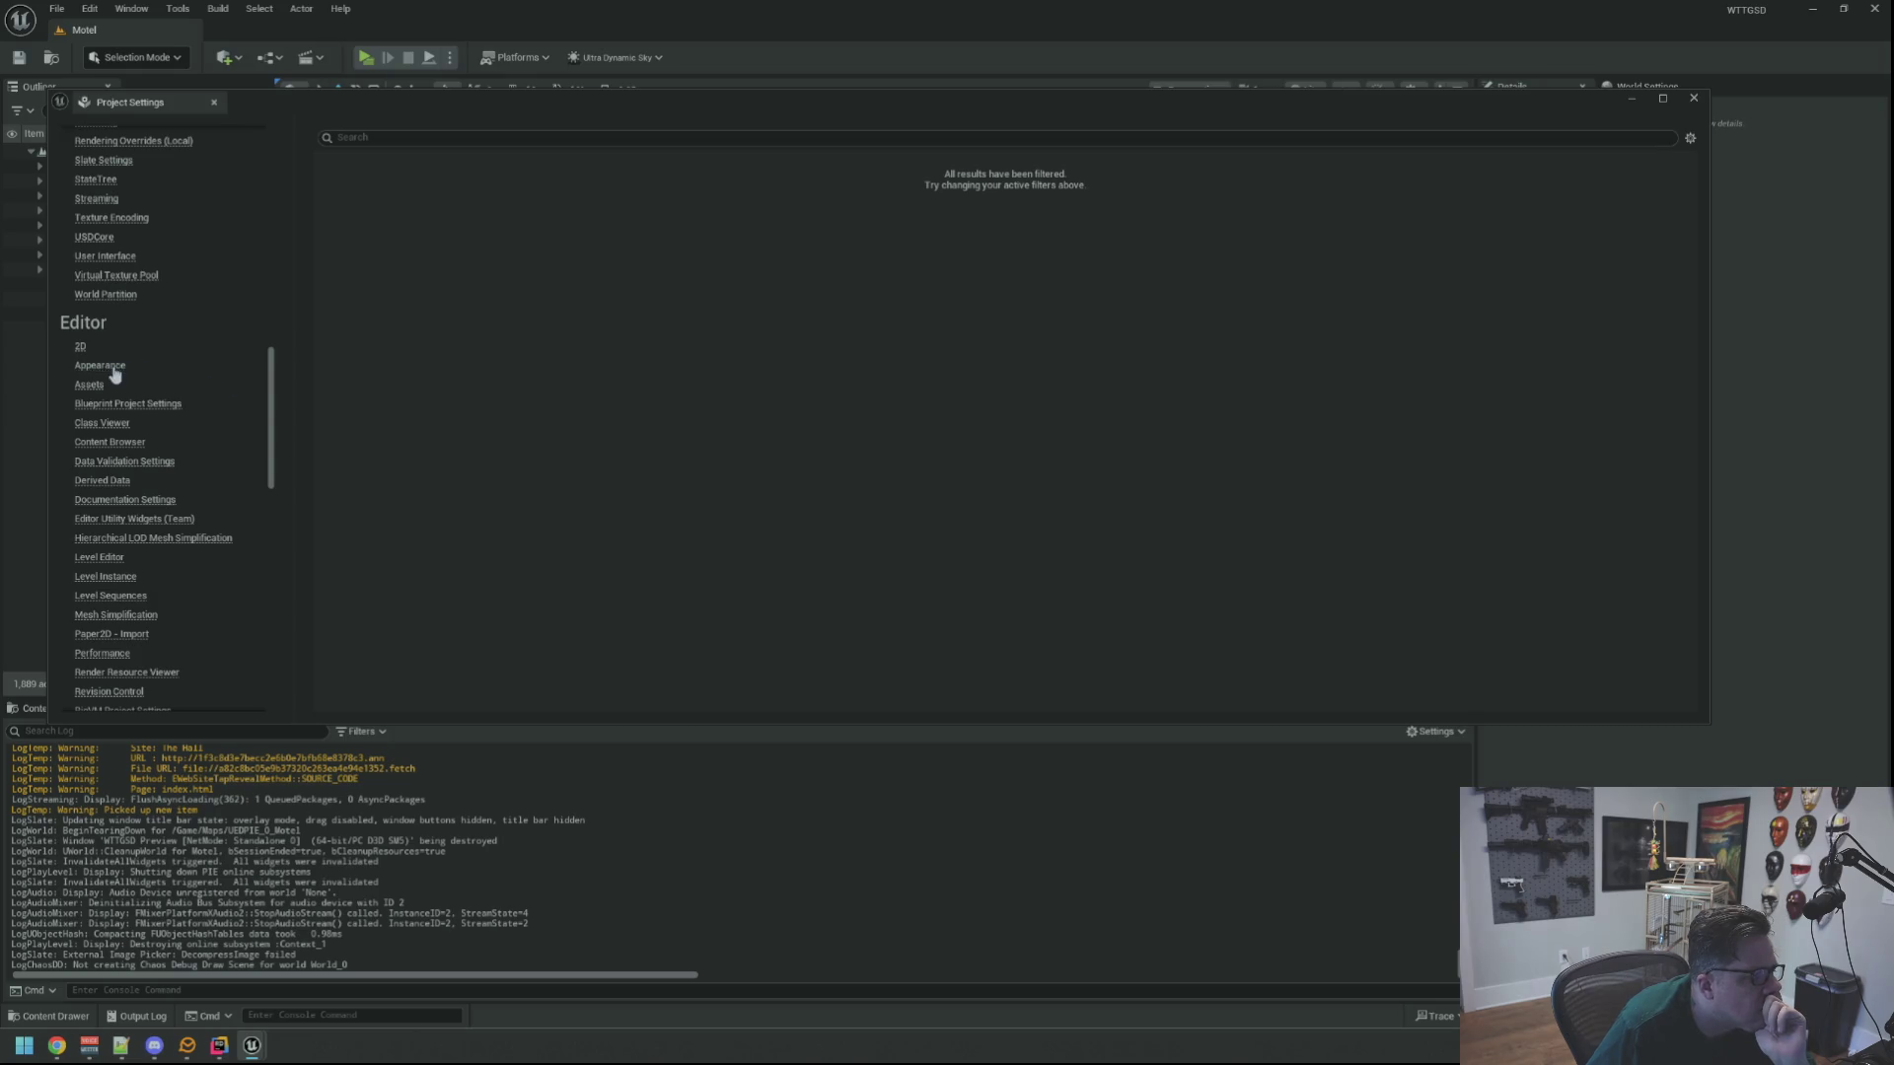
Scroll through Editor – Appearance, then go back to Project – Description
{"action": "left_click", "coordinate": [113, 369]}
{"action": "scroll", "coordinate": [197, 375], "scroll_direction": "down", "scroll_amount": 2}
{"action": "scroll", "coordinate": [201, 381], "scroll_direction": "down", "scroll_amount": 2}
{"action": "scroll", "coordinate": [200, 380], "scroll_direction": "down", "scroll_amount": 2}
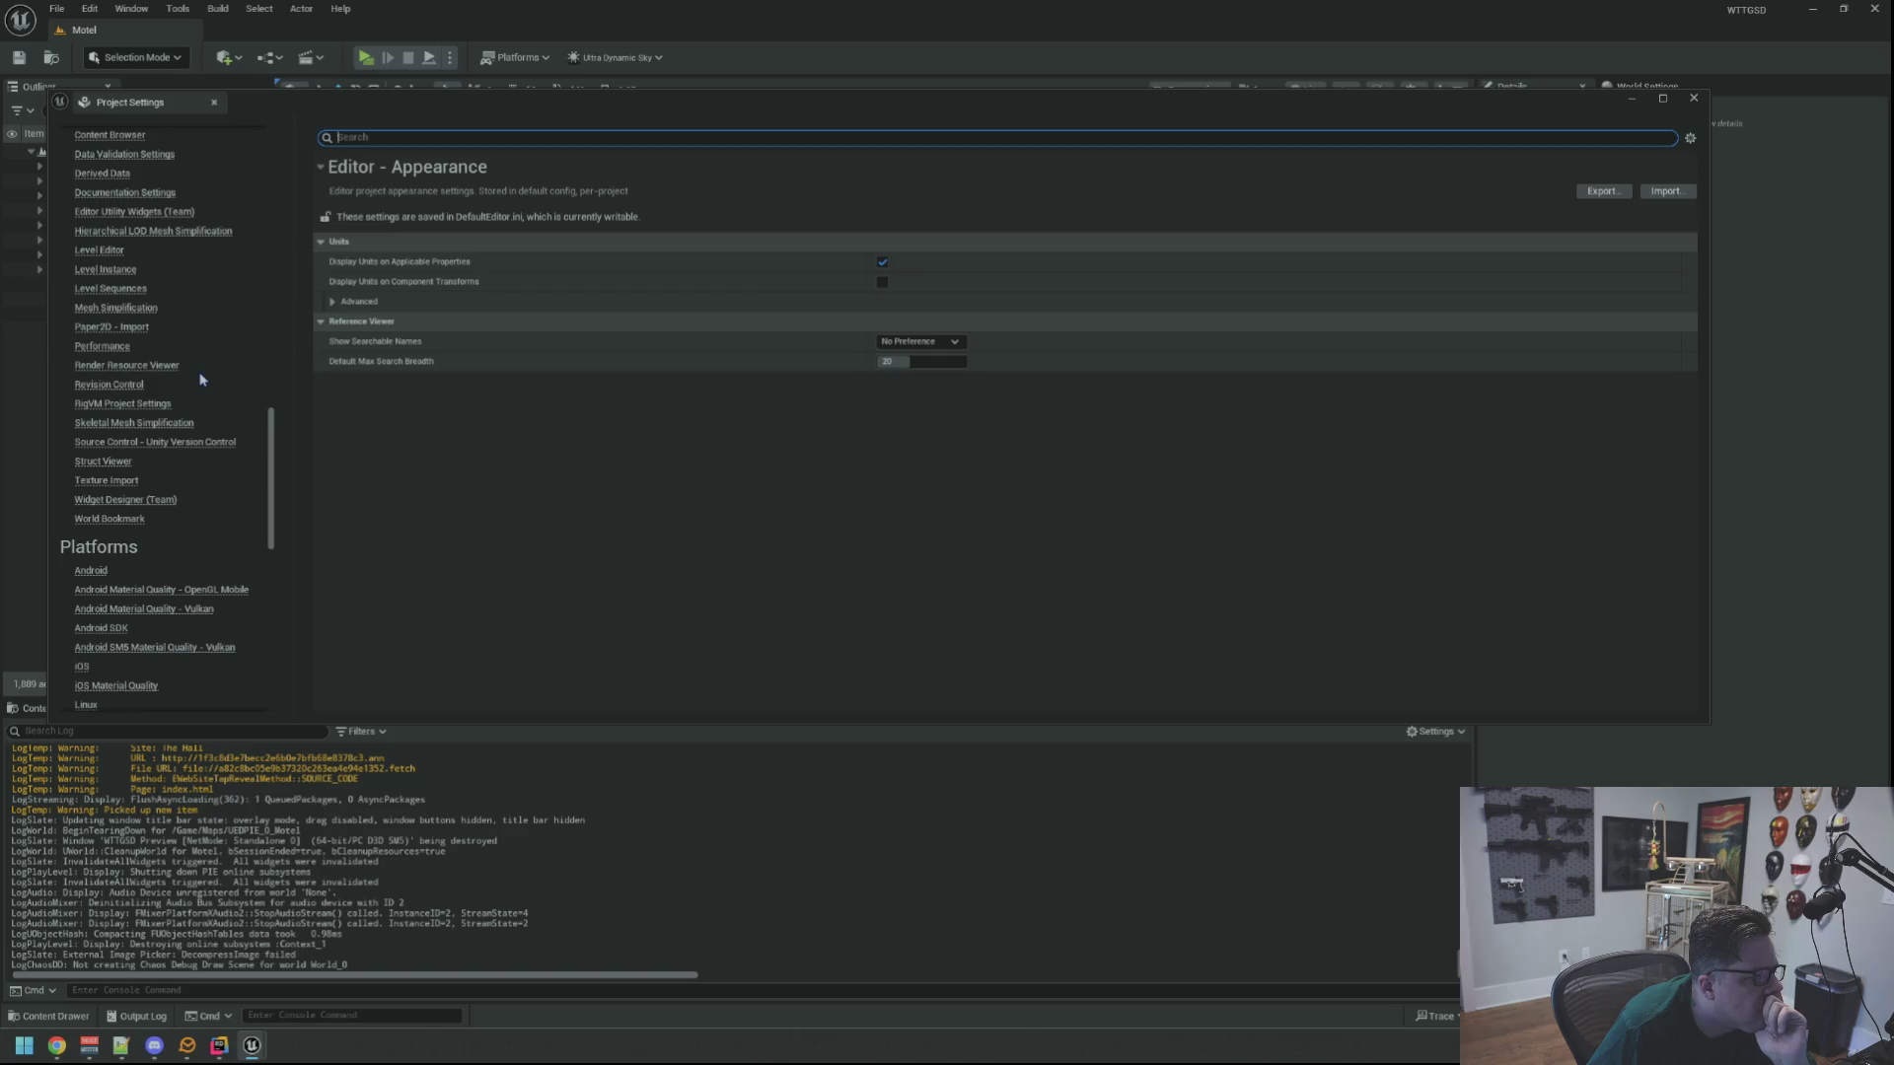
{"action": "scroll", "coordinate": [146, 446], "scroll_direction": "up", "scroll_amount": 3}
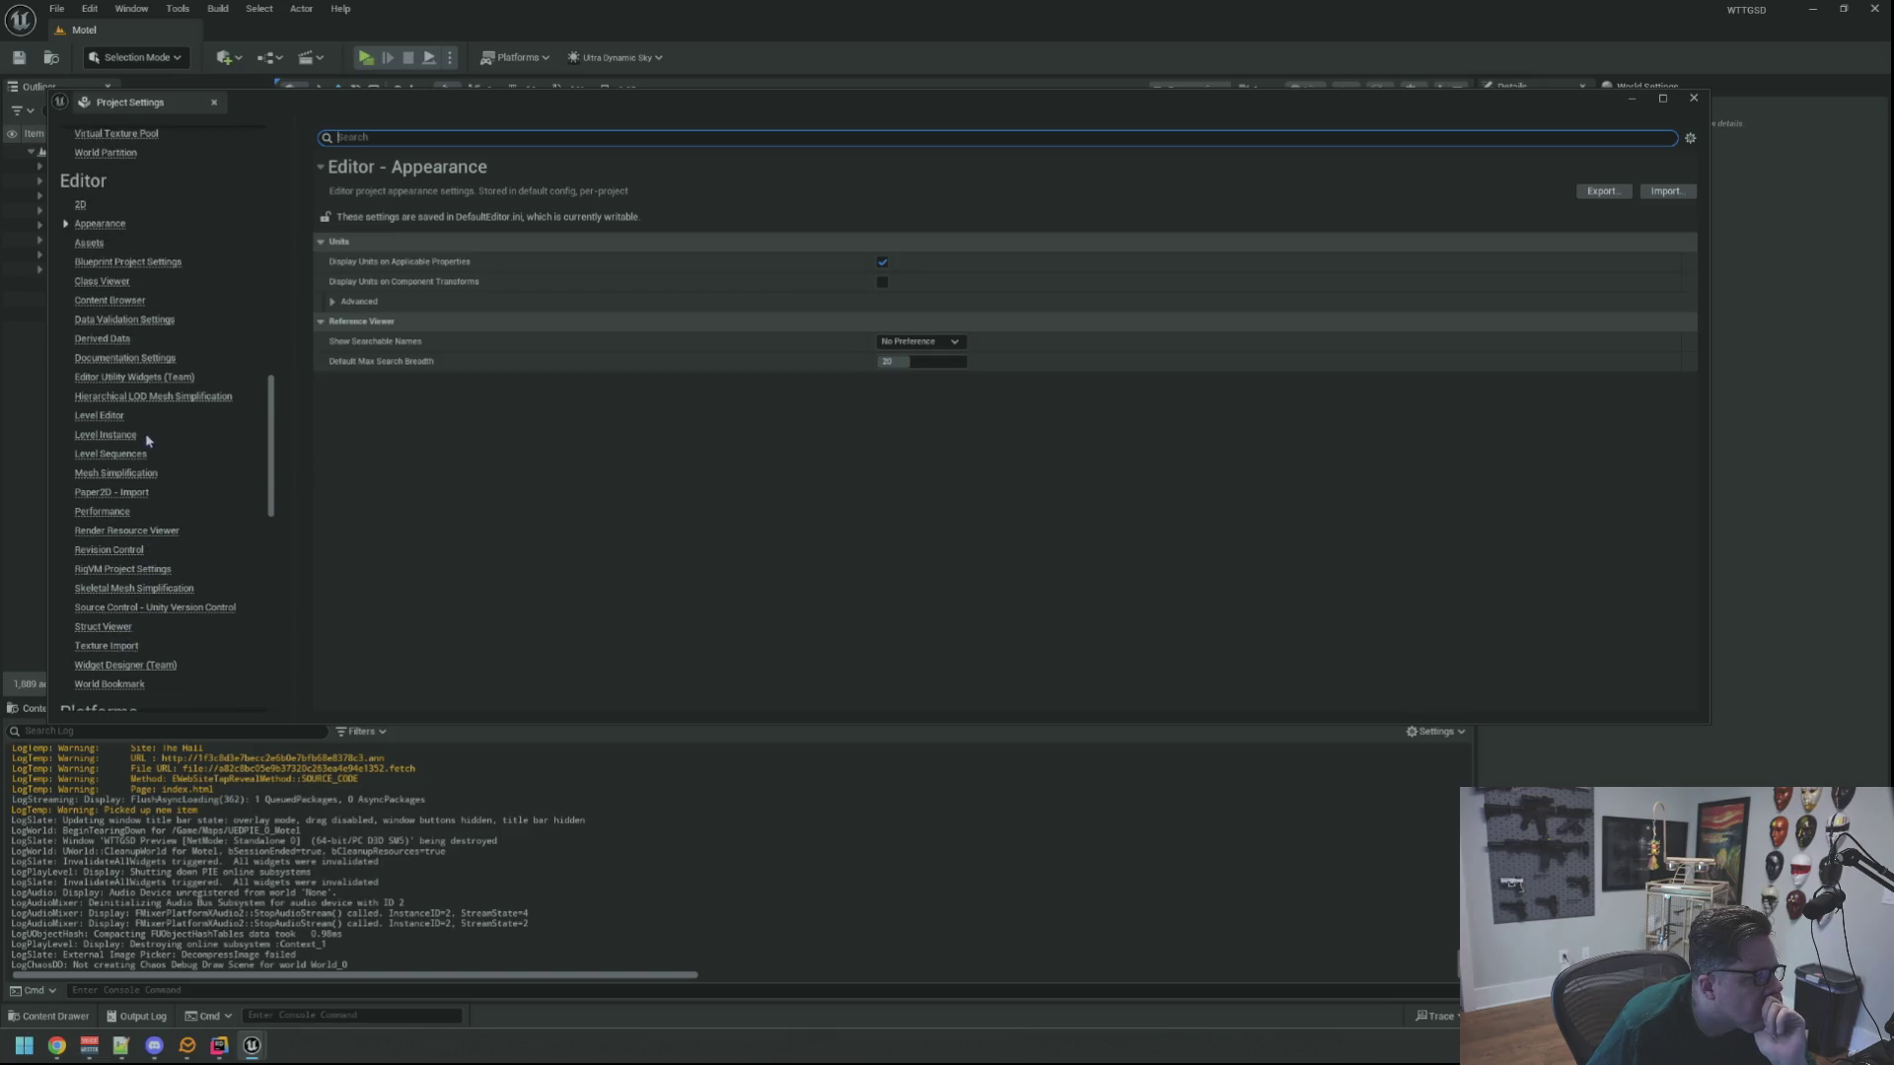
{"action": "scroll", "coordinate": [148, 444], "scroll_direction": "up", "scroll_amount": 15}
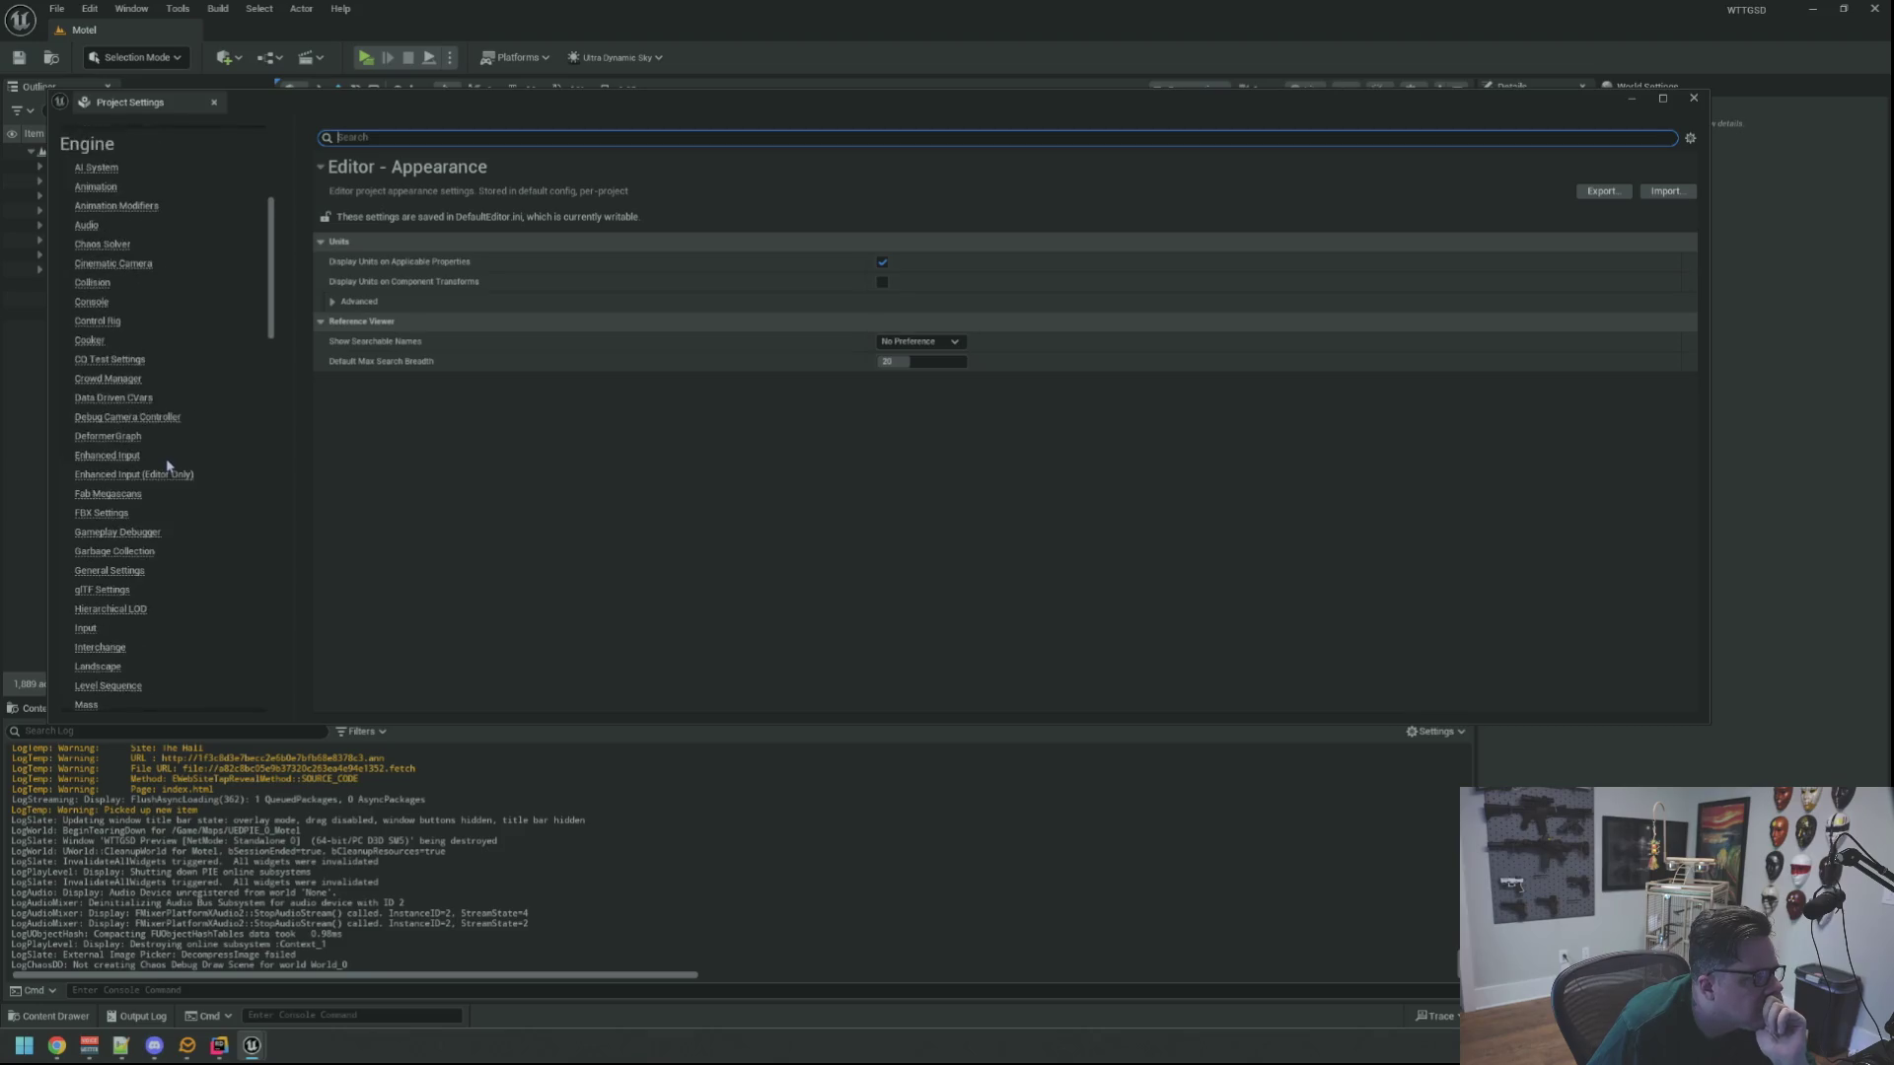
{"action": "scroll", "coordinate": [168, 454], "scroll_direction": "up", "scroll_amount": 2}
{"action": "left_click", "coordinate": [99, 188]}
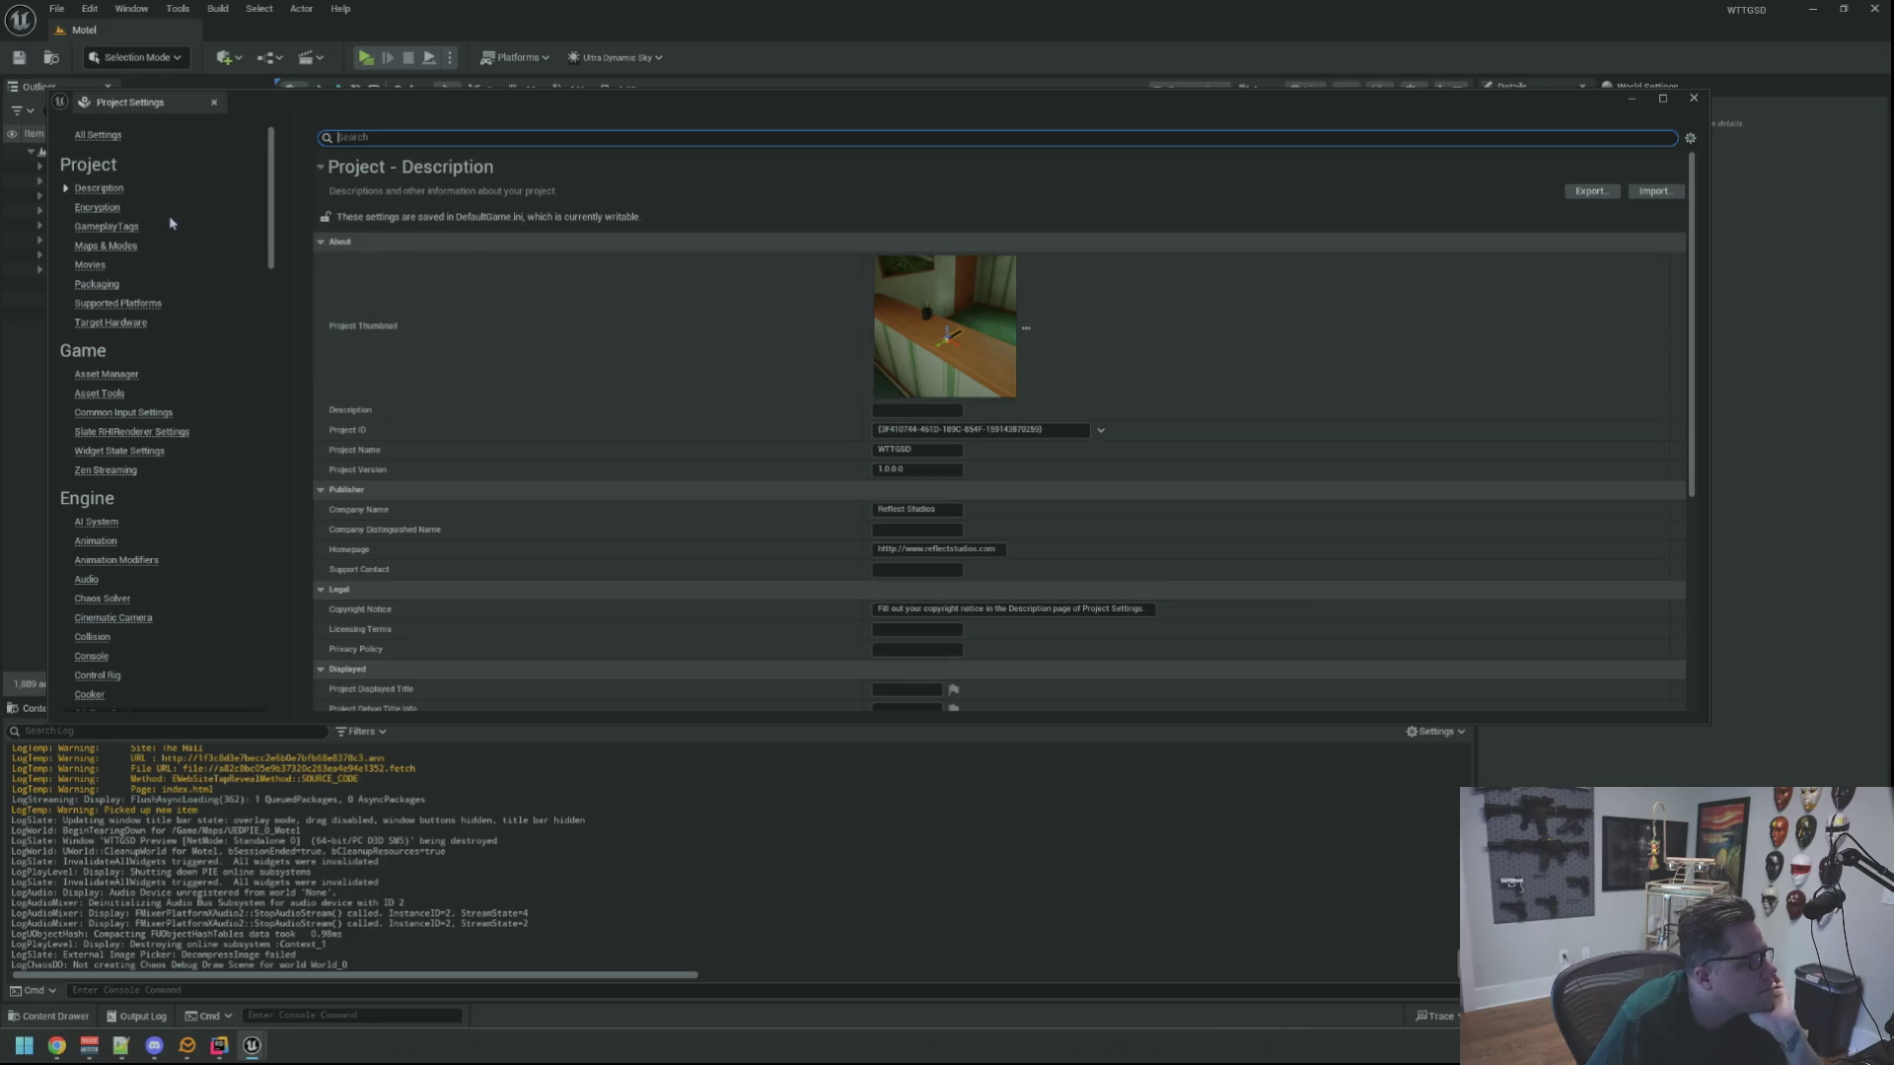
Browse Maps & Modes, GameplayTags, Packaging, Target Hardware and Encryption, ending on Supported Platforms
{"action": "left_click", "coordinate": [123, 246]}
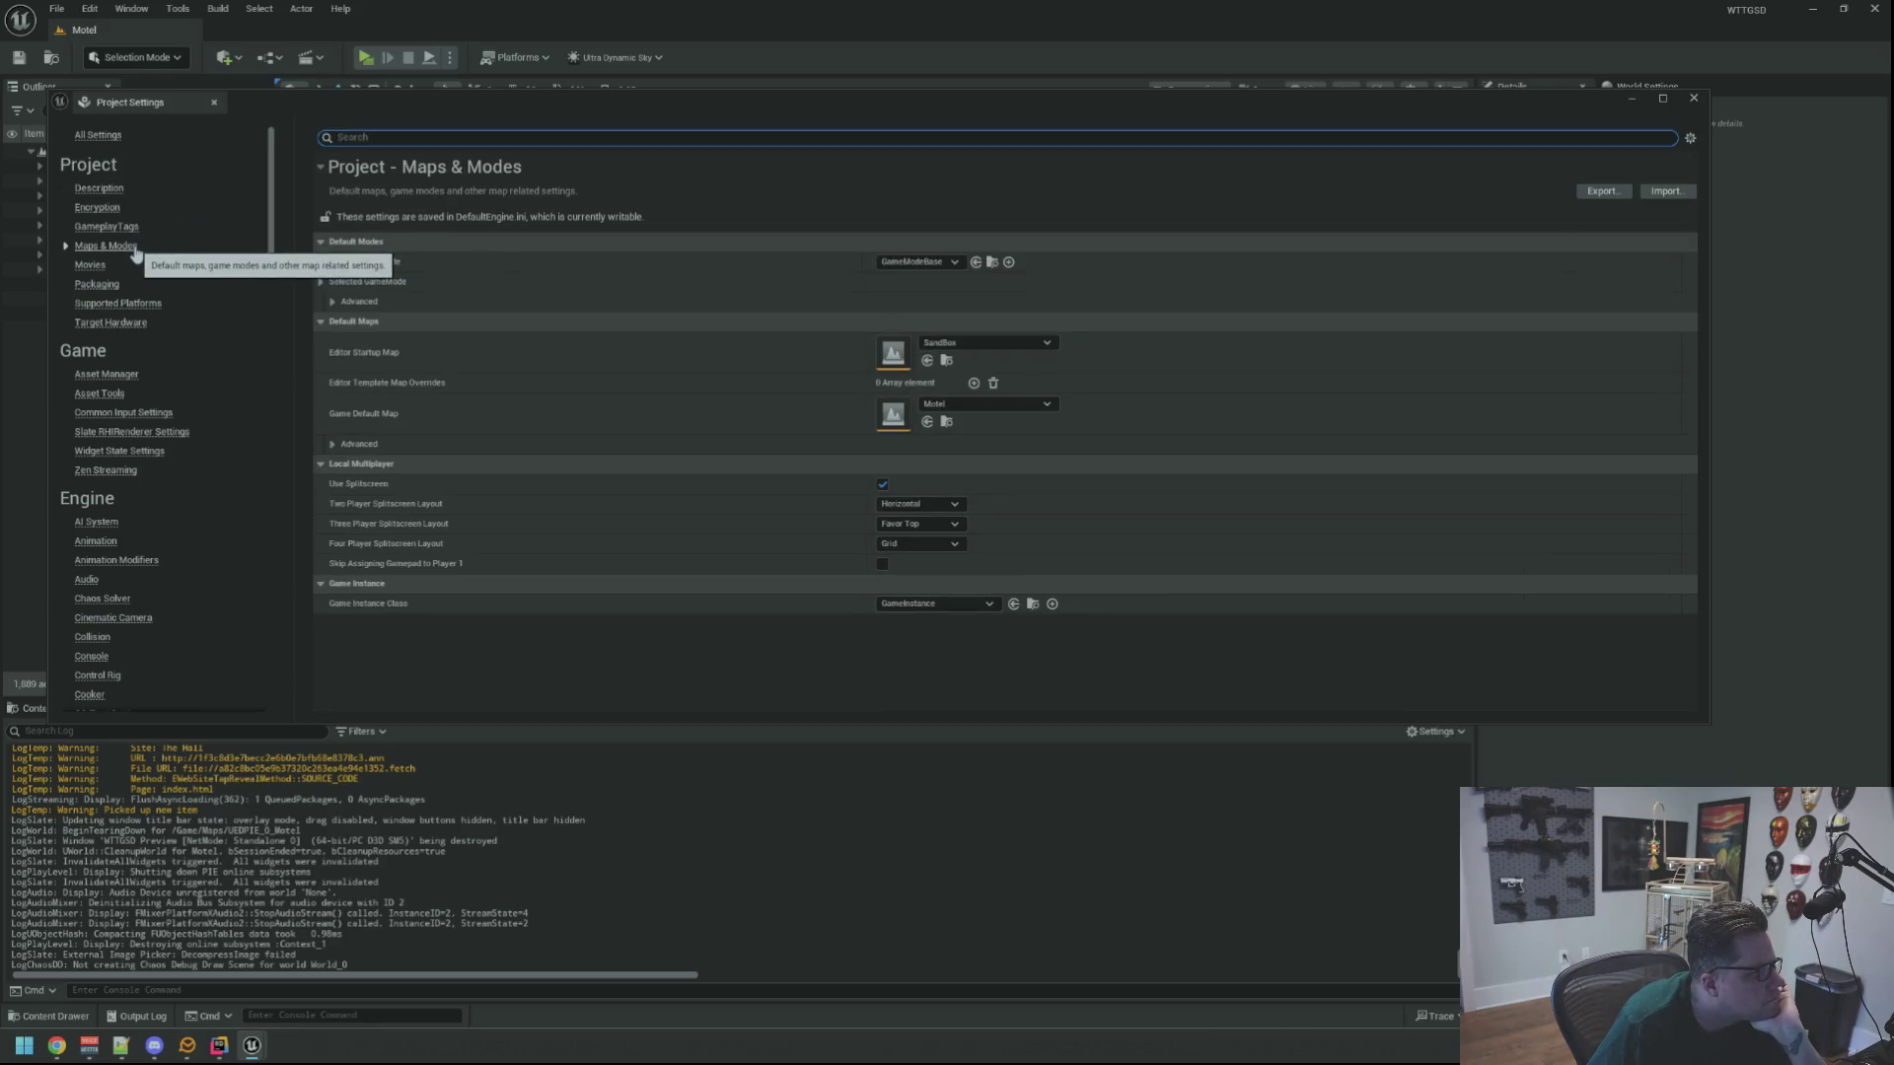
{"action": "left_click", "coordinate": [116, 228]}
{"action": "left_click", "coordinate": [98, 284]}
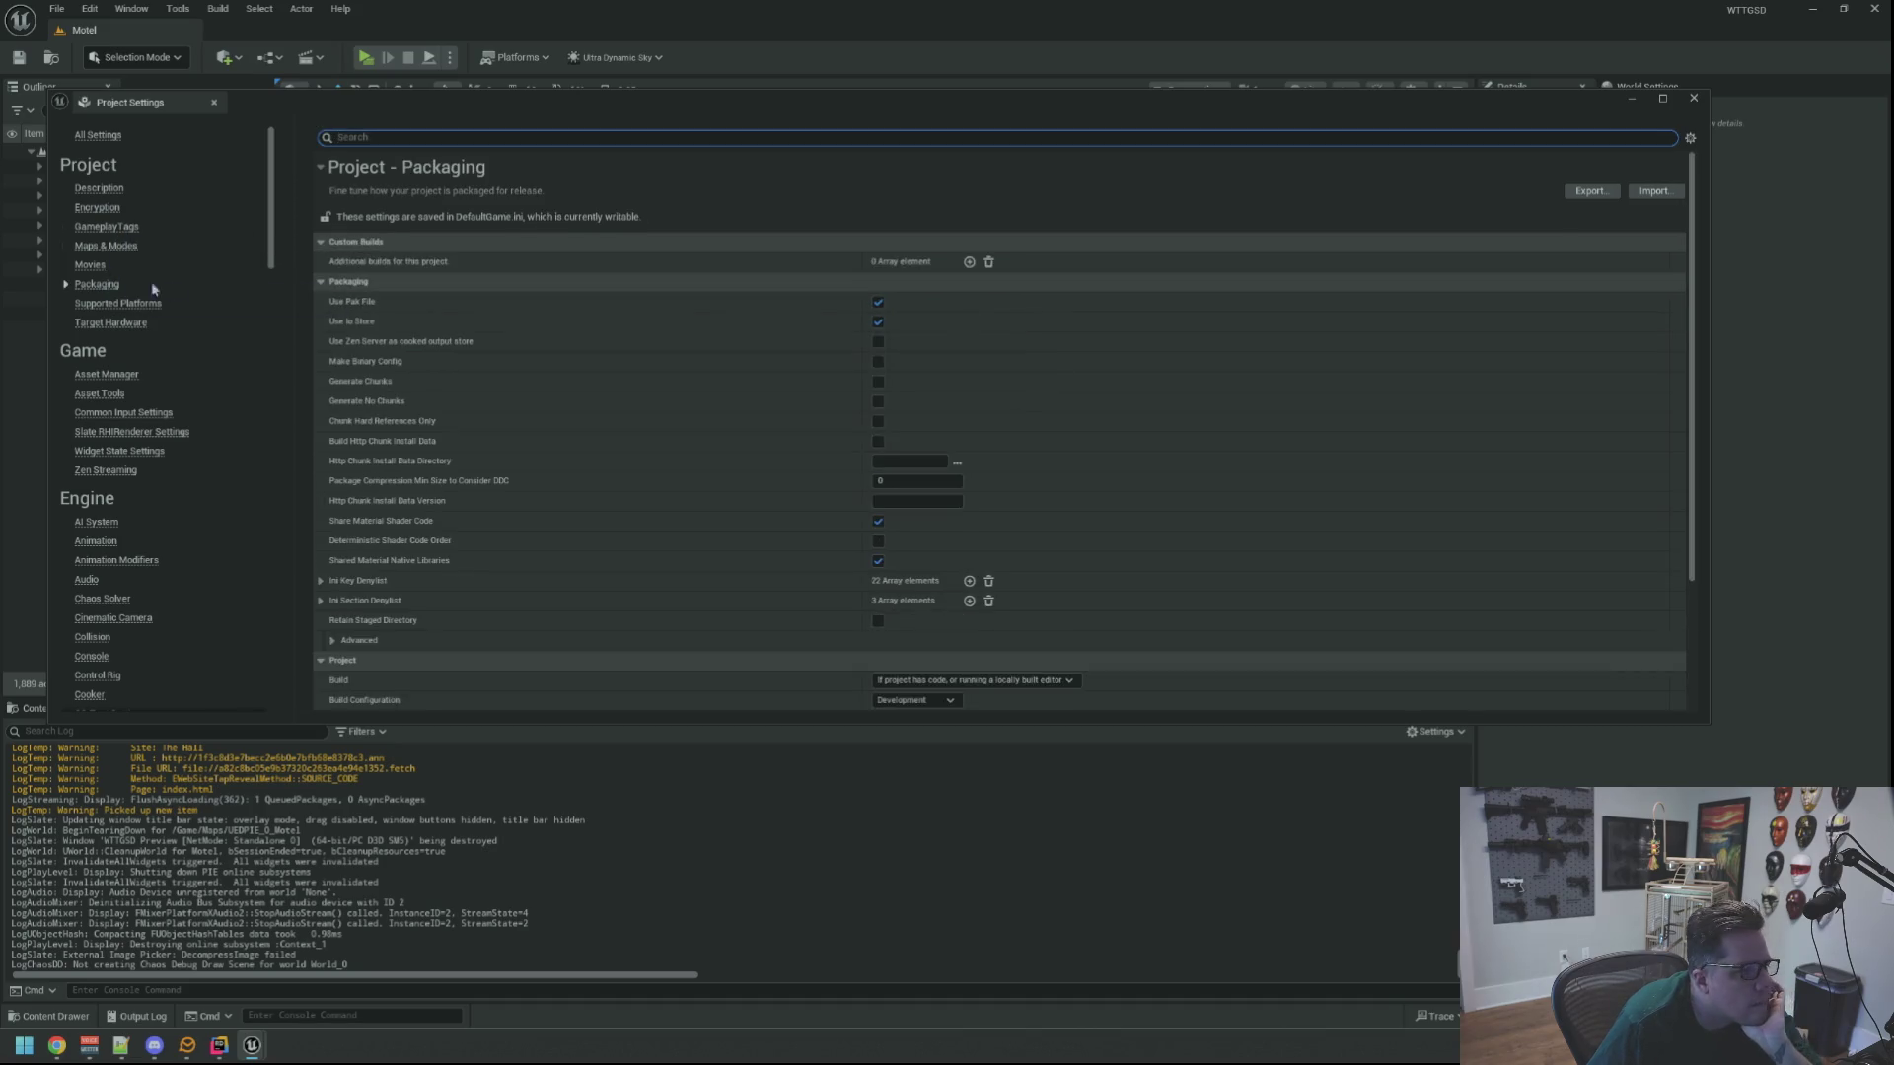
{"action": "scroll", "coordinate": [580, 343], "scroll_direction": "down", "scroll_amount": 3}
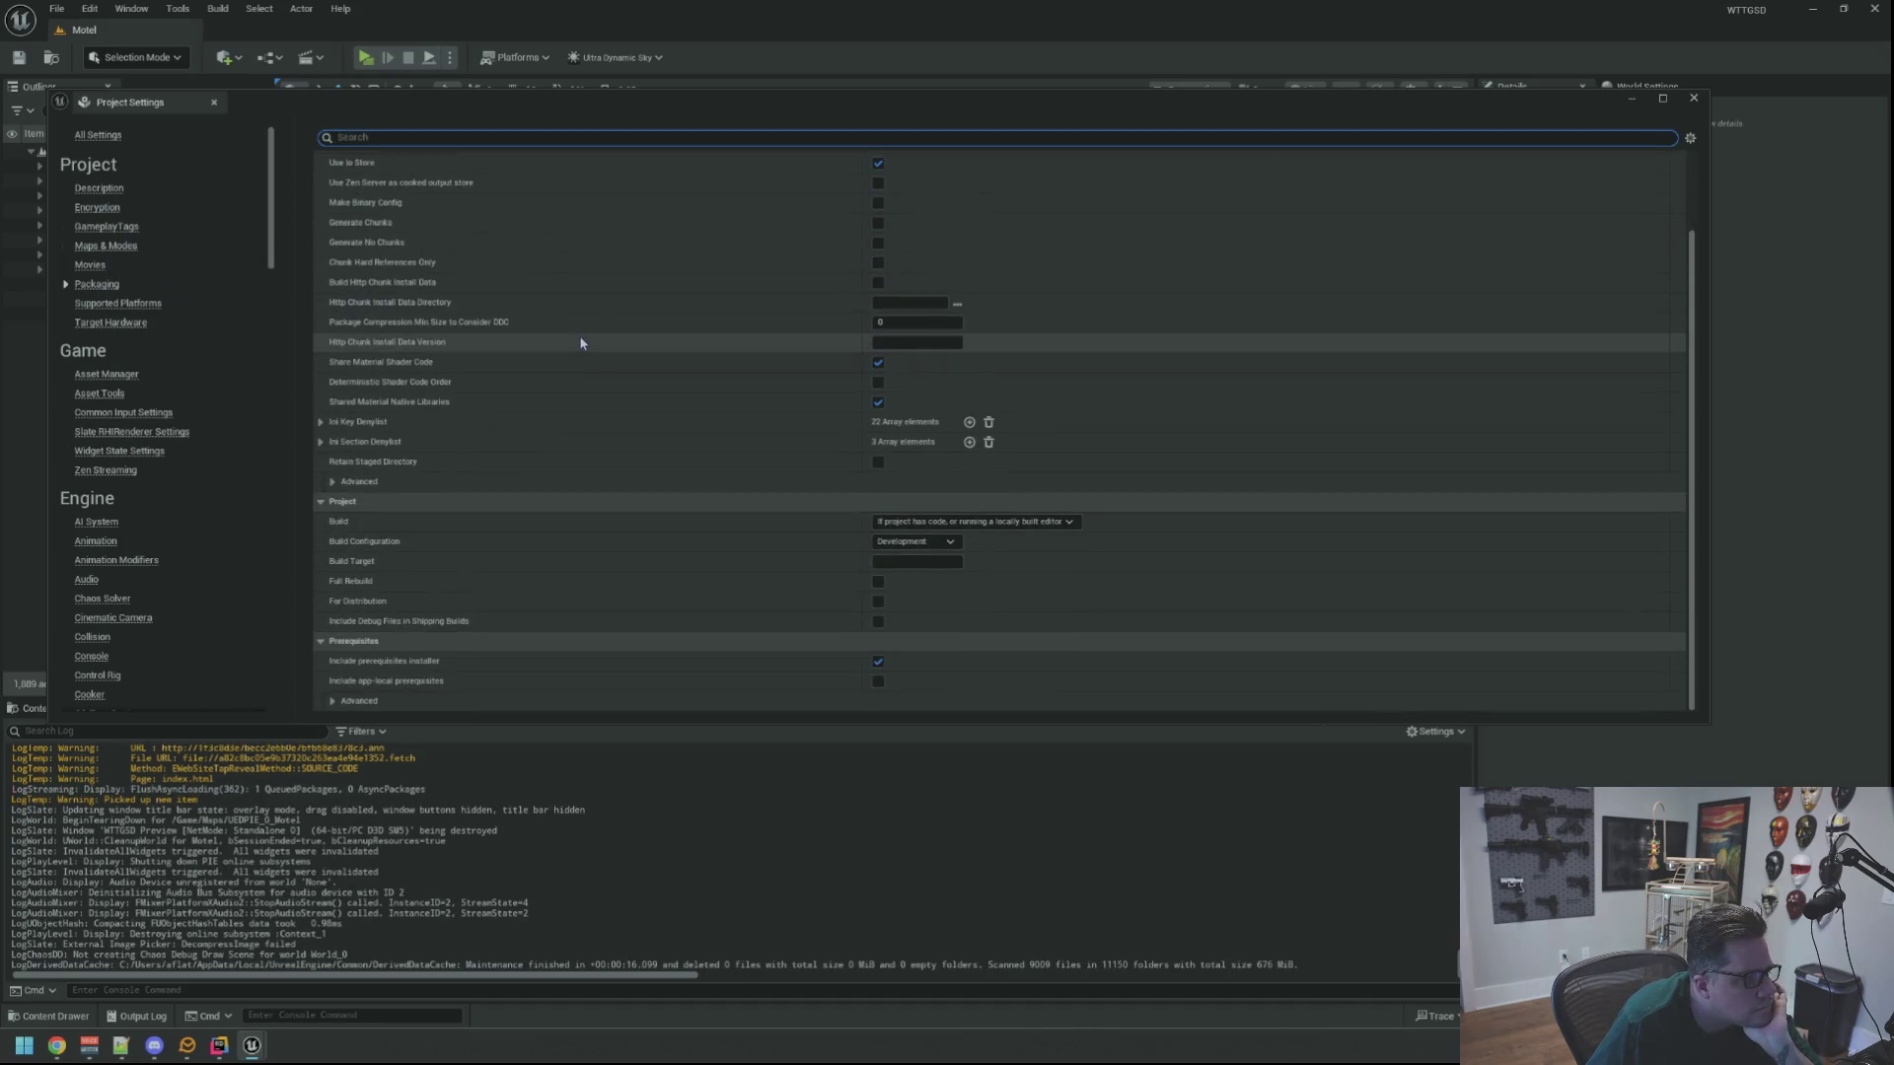
{"action": "scroll", "coordinate": [580, 343], "scroll_direction": "up", "scroll_amount": 3}
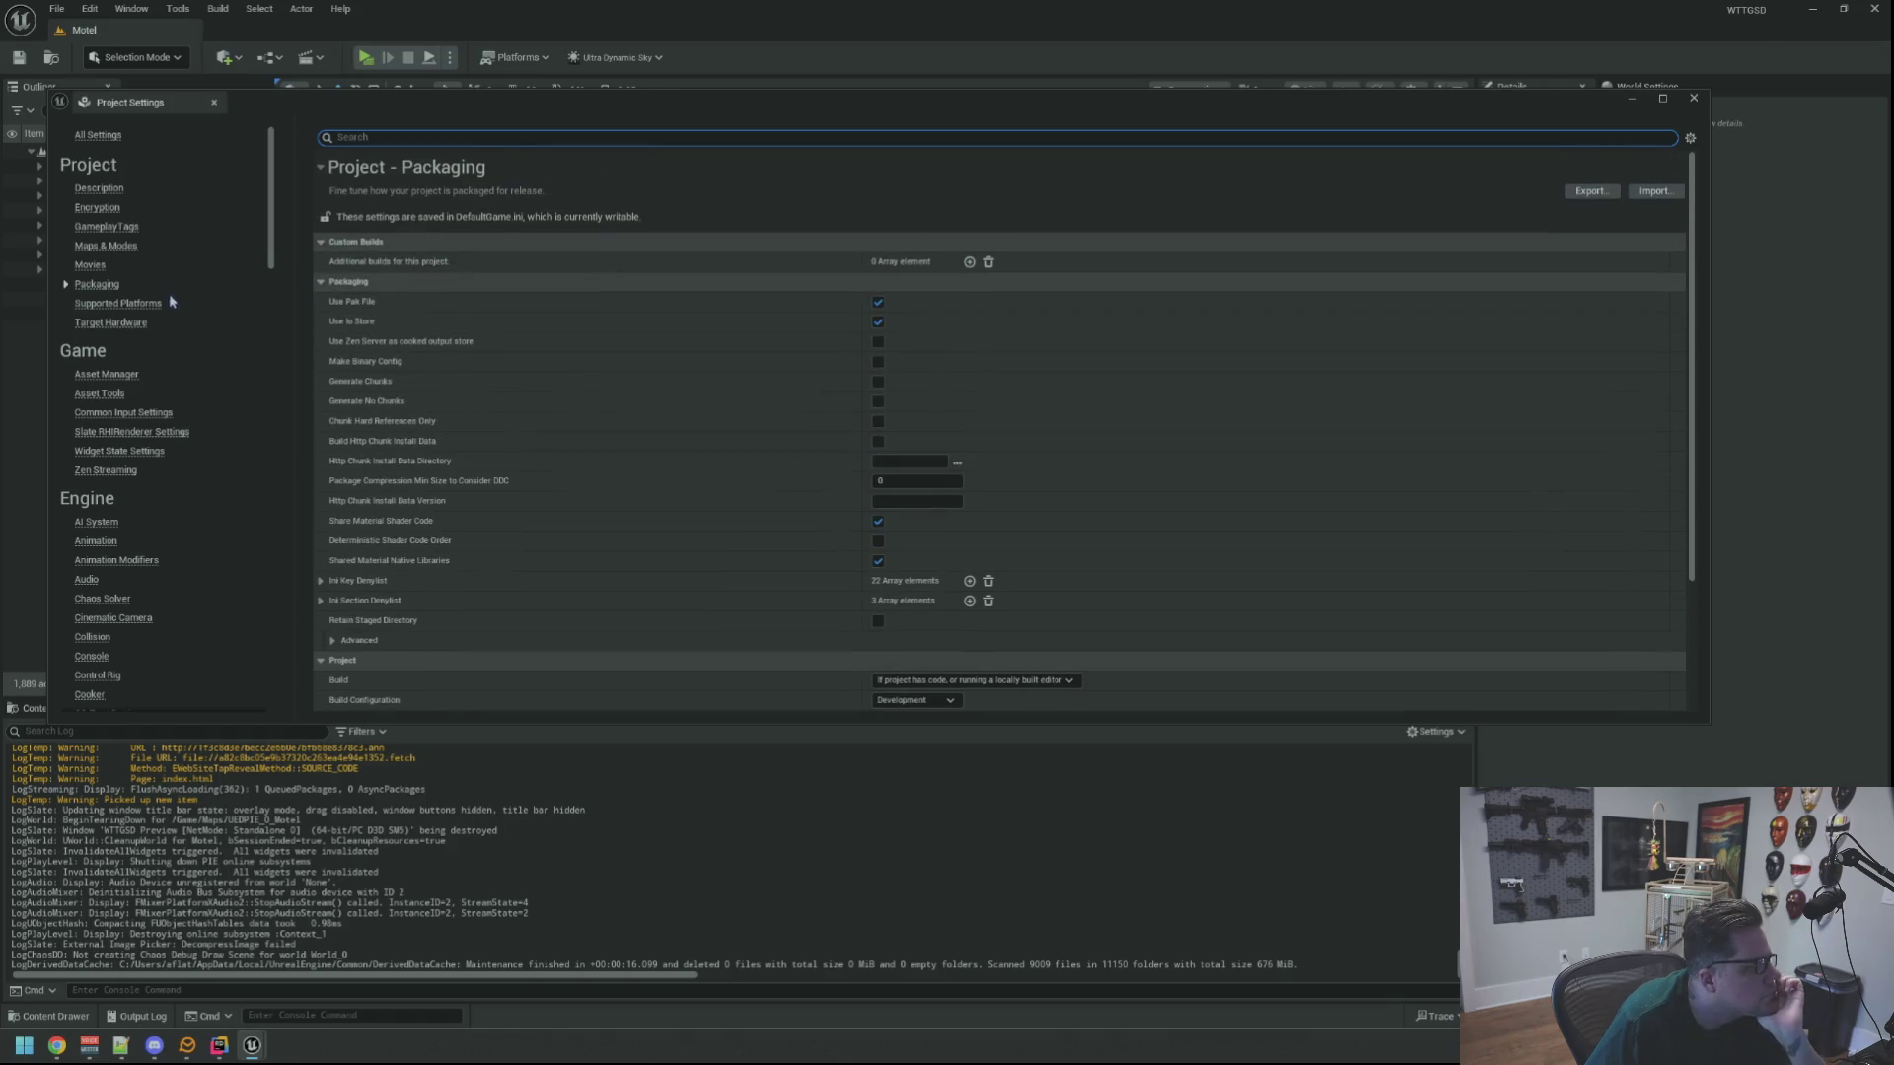
{"action": "left_click", "coordinate": [129, 322]}
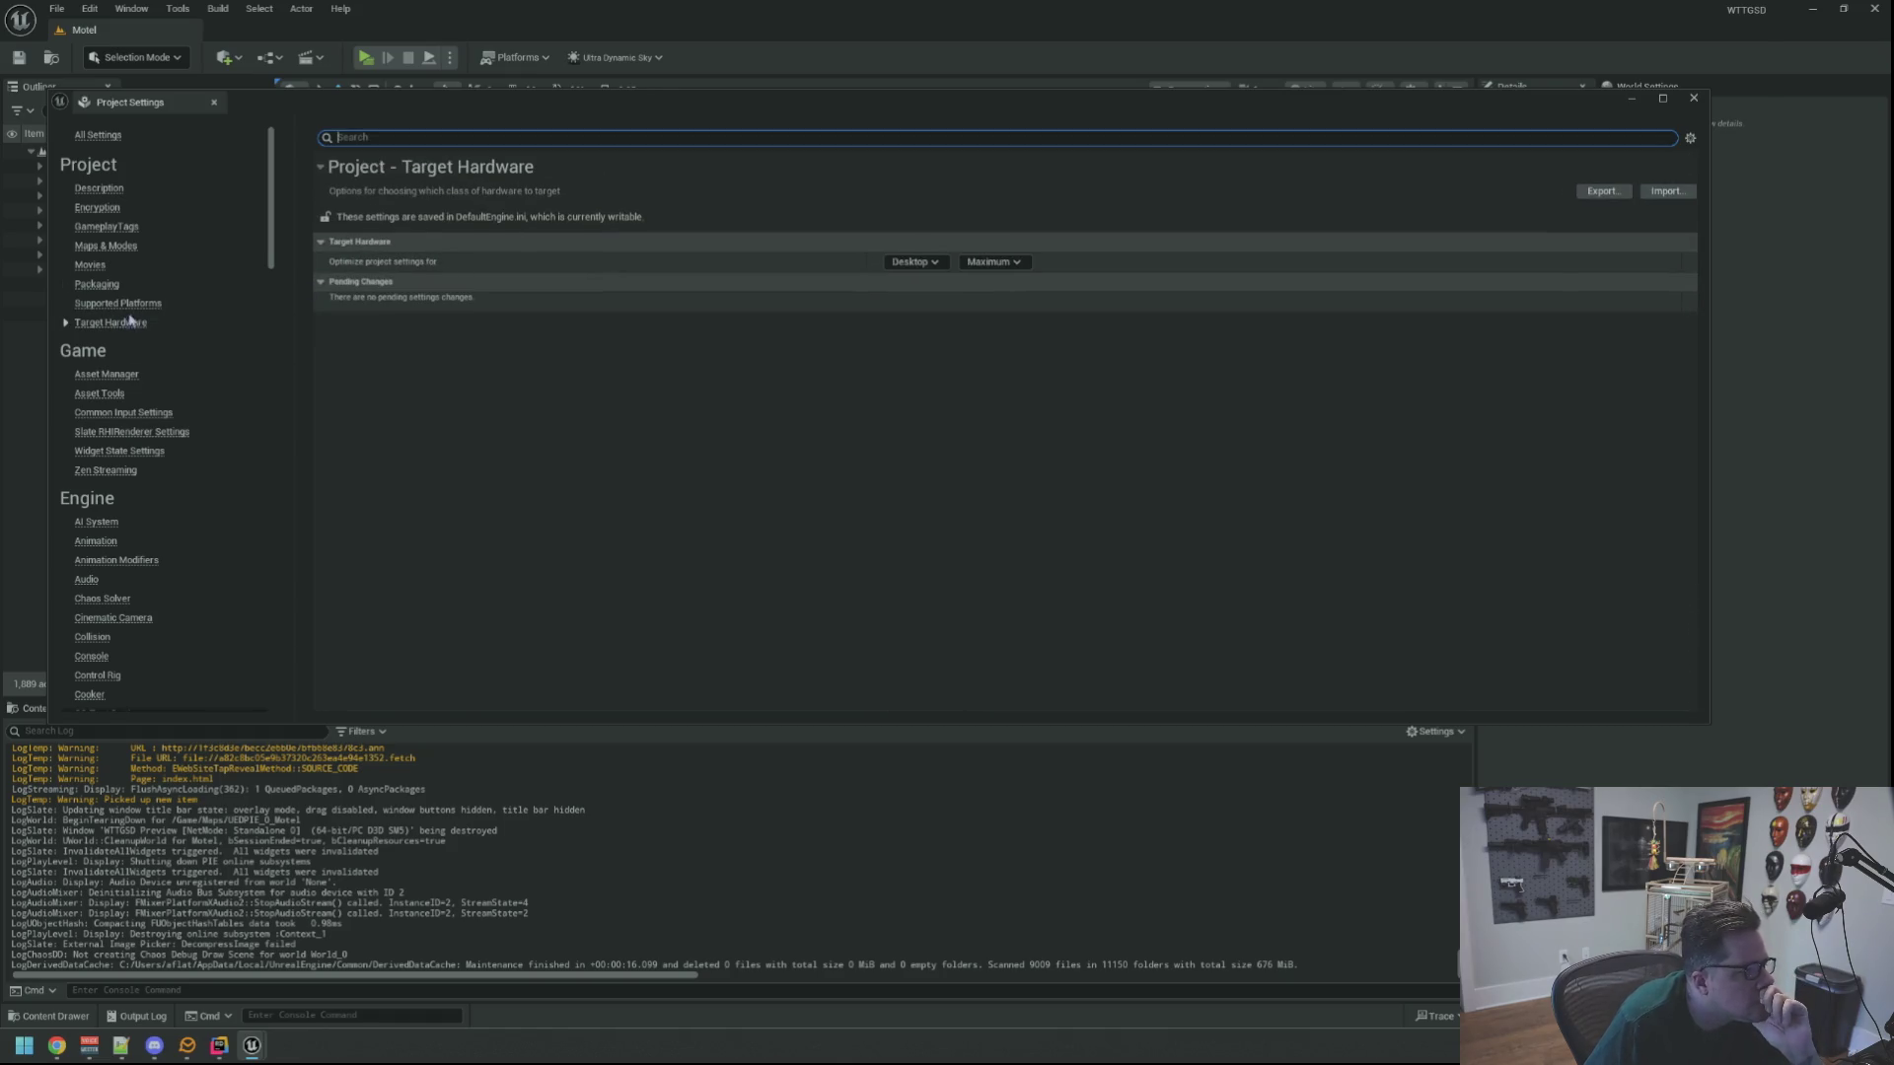
{"action": "left_click", "coordinate": [117, 207]}
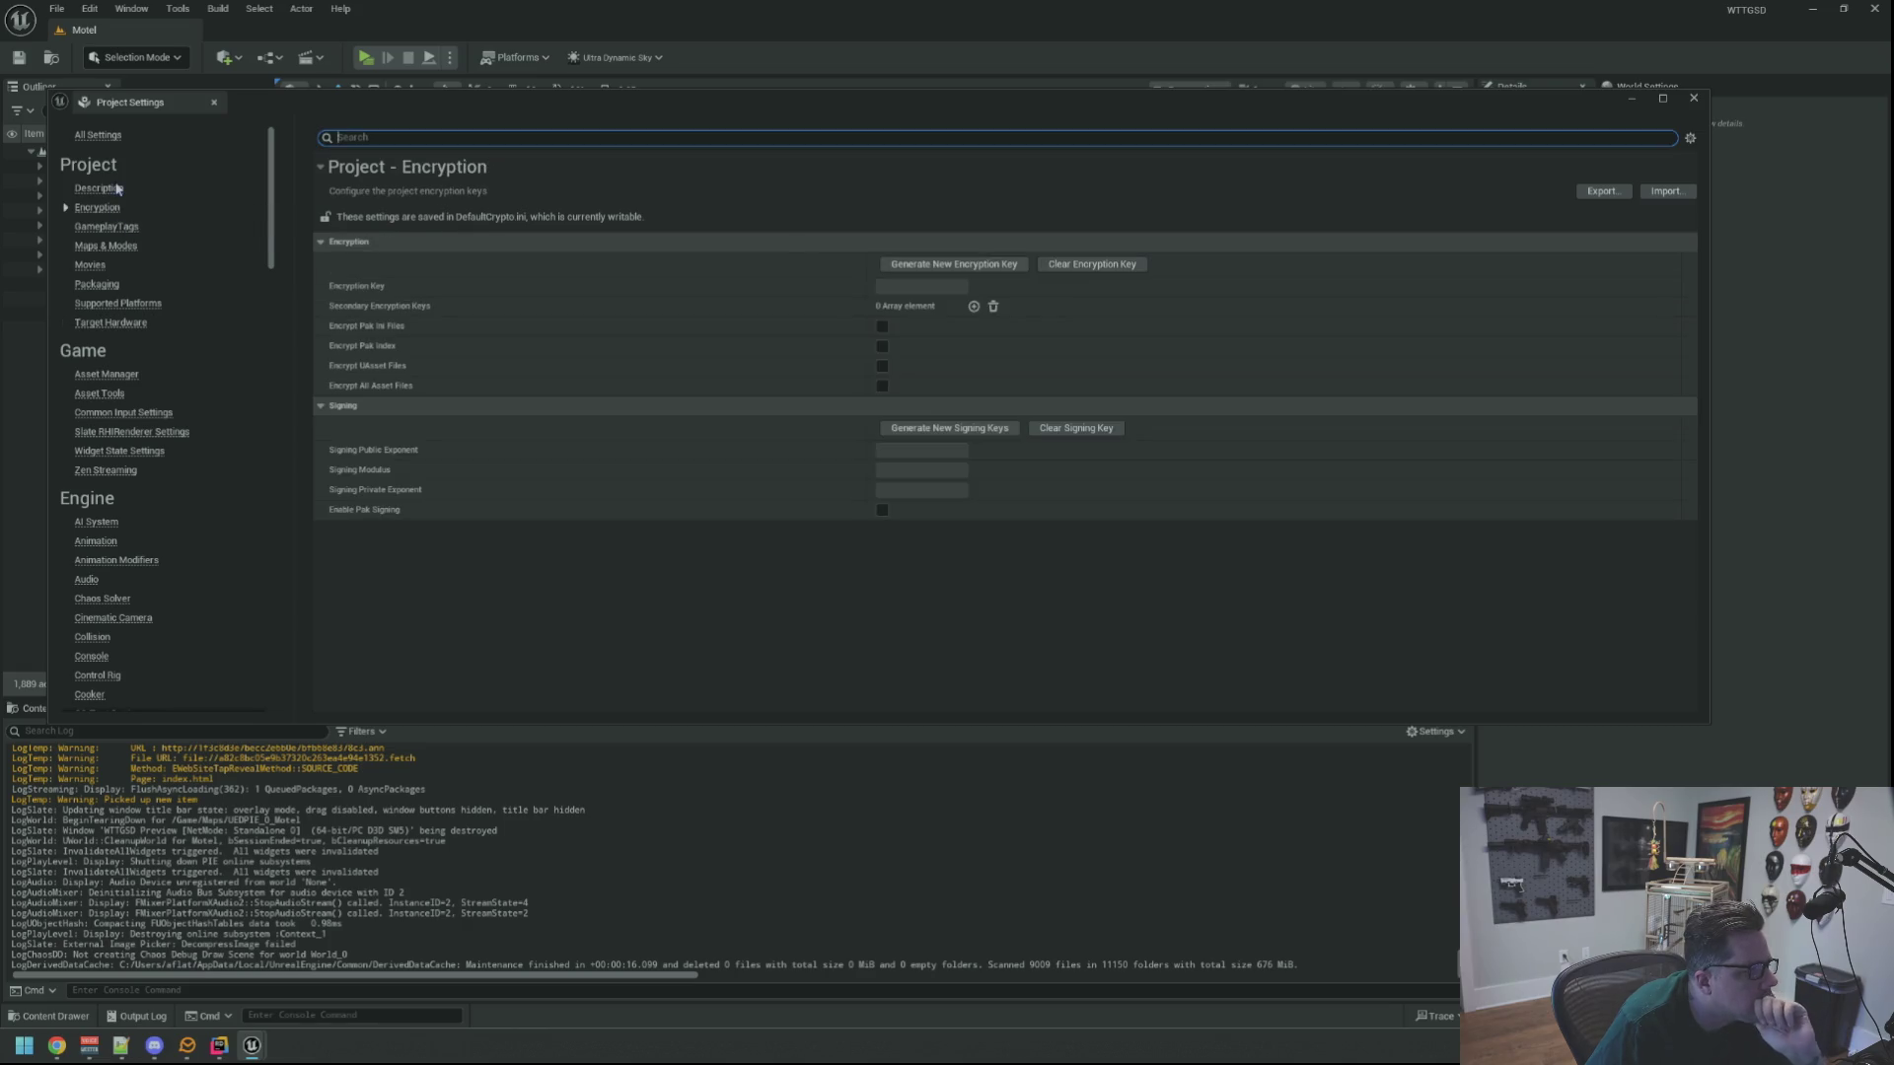
{"action": "left_click", "coordinate": [97, 284]}
{"action": "left_click", "coordinate": [124, 302]}
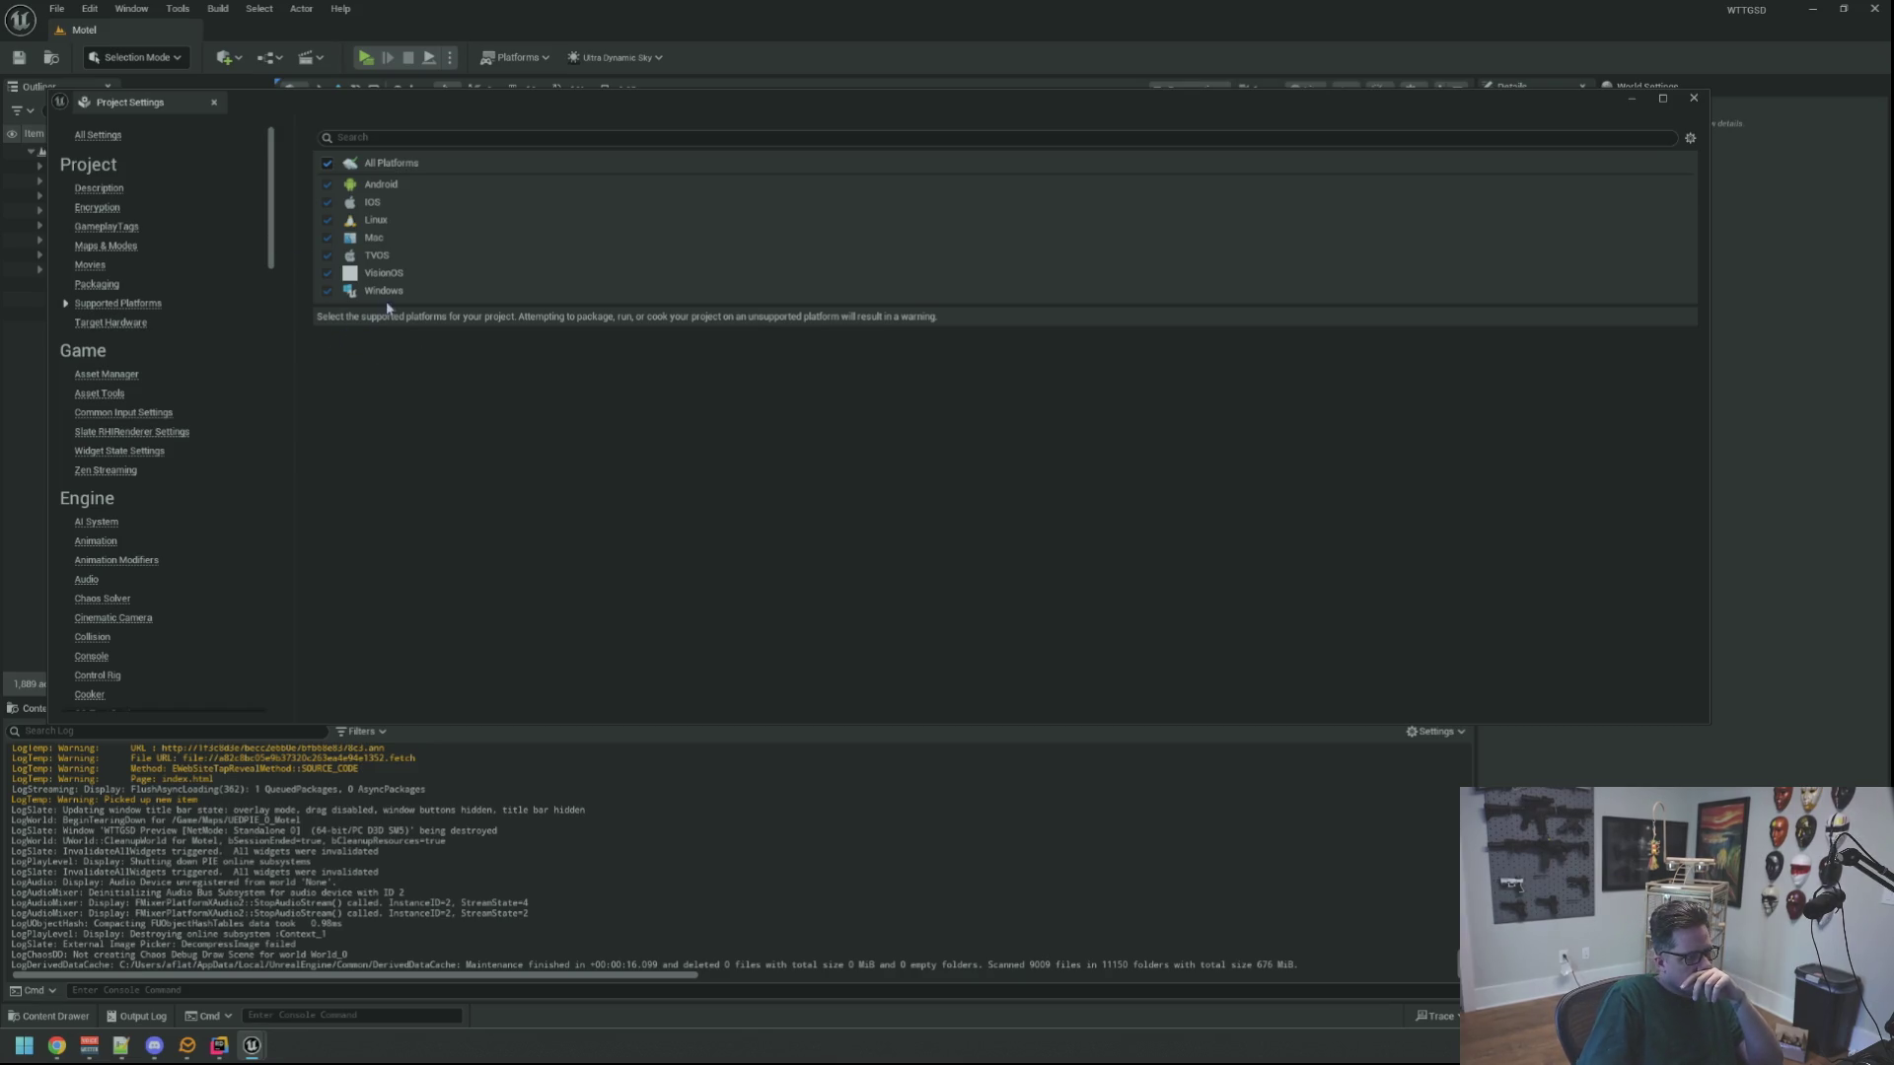
Scroll through the Supported Platforms settings, narrowing the targets to Windows only
{"action": "scroll", "coordinate": [186, 288], "scroll_direction": "down", "scroll_amount": 3}
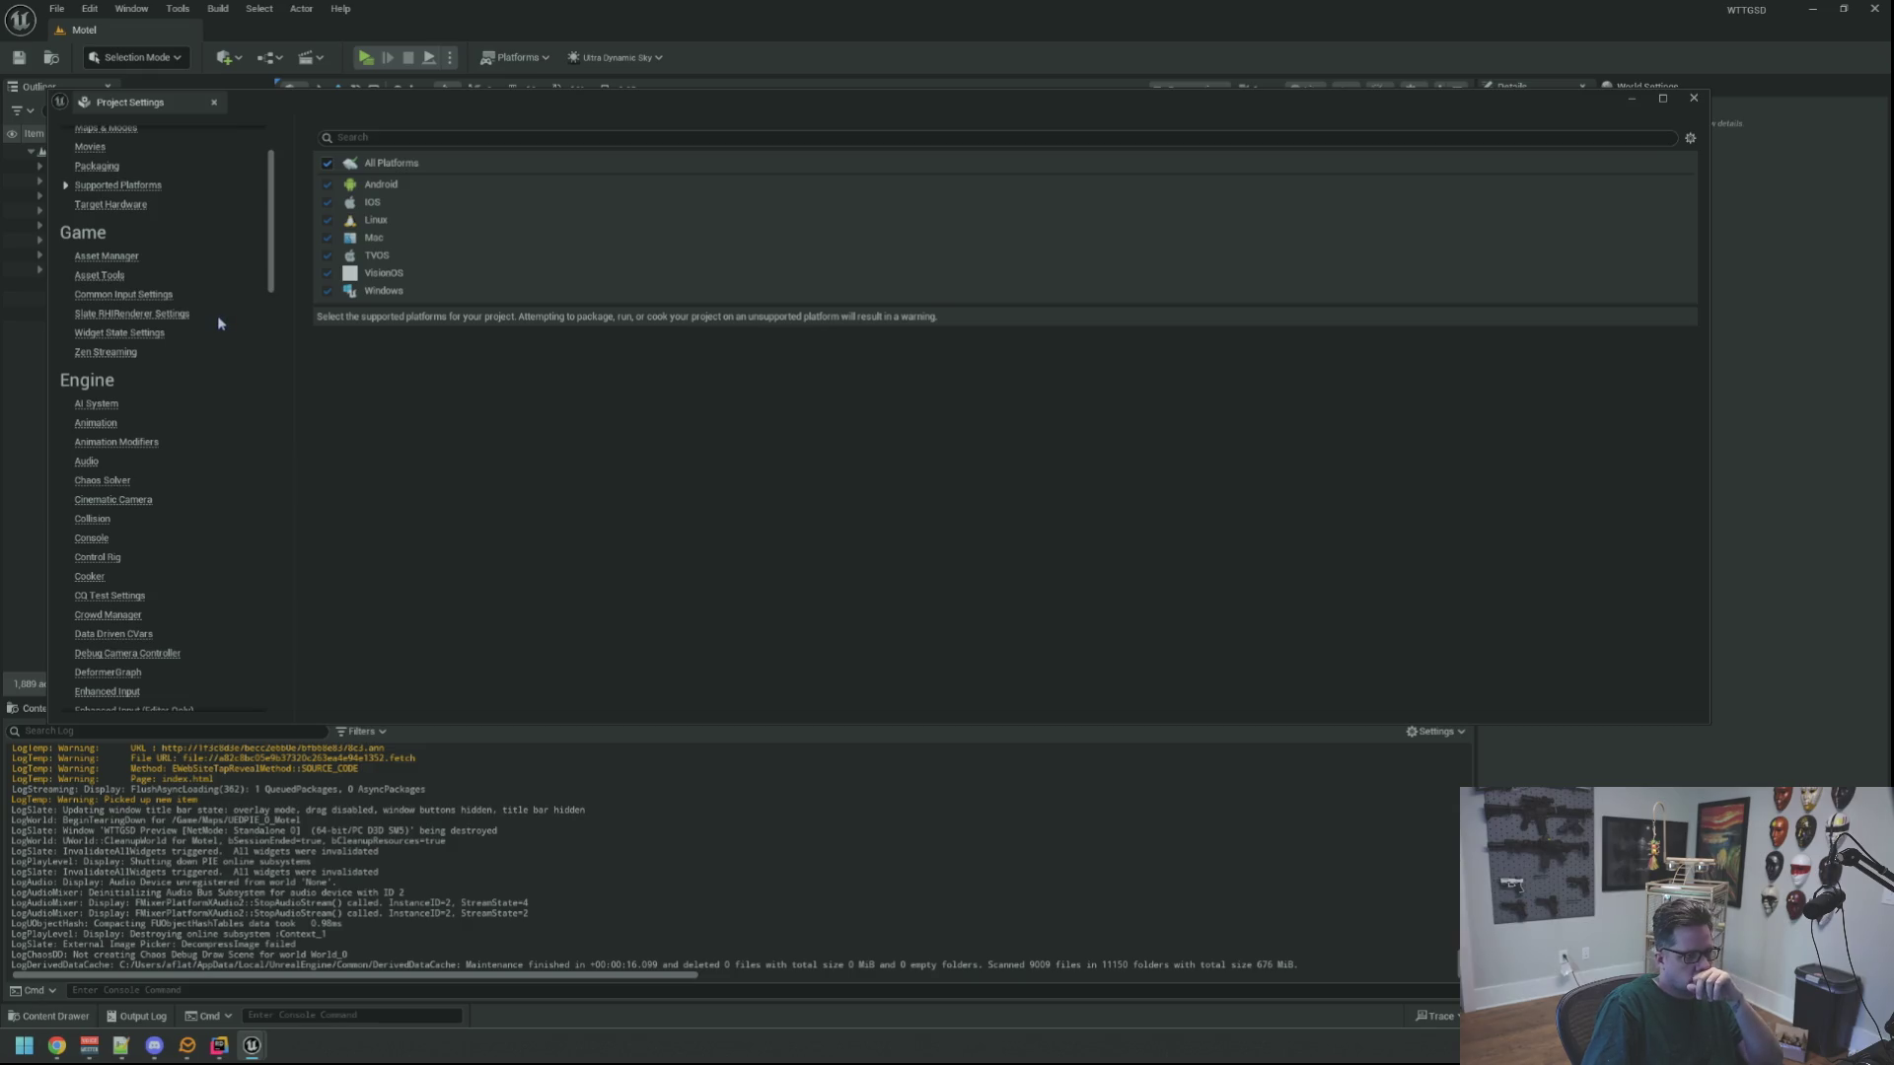
{"action": "scroll", "coordinate": [218, 319], "scroll_direction": "down", "scroll_amount": 4}
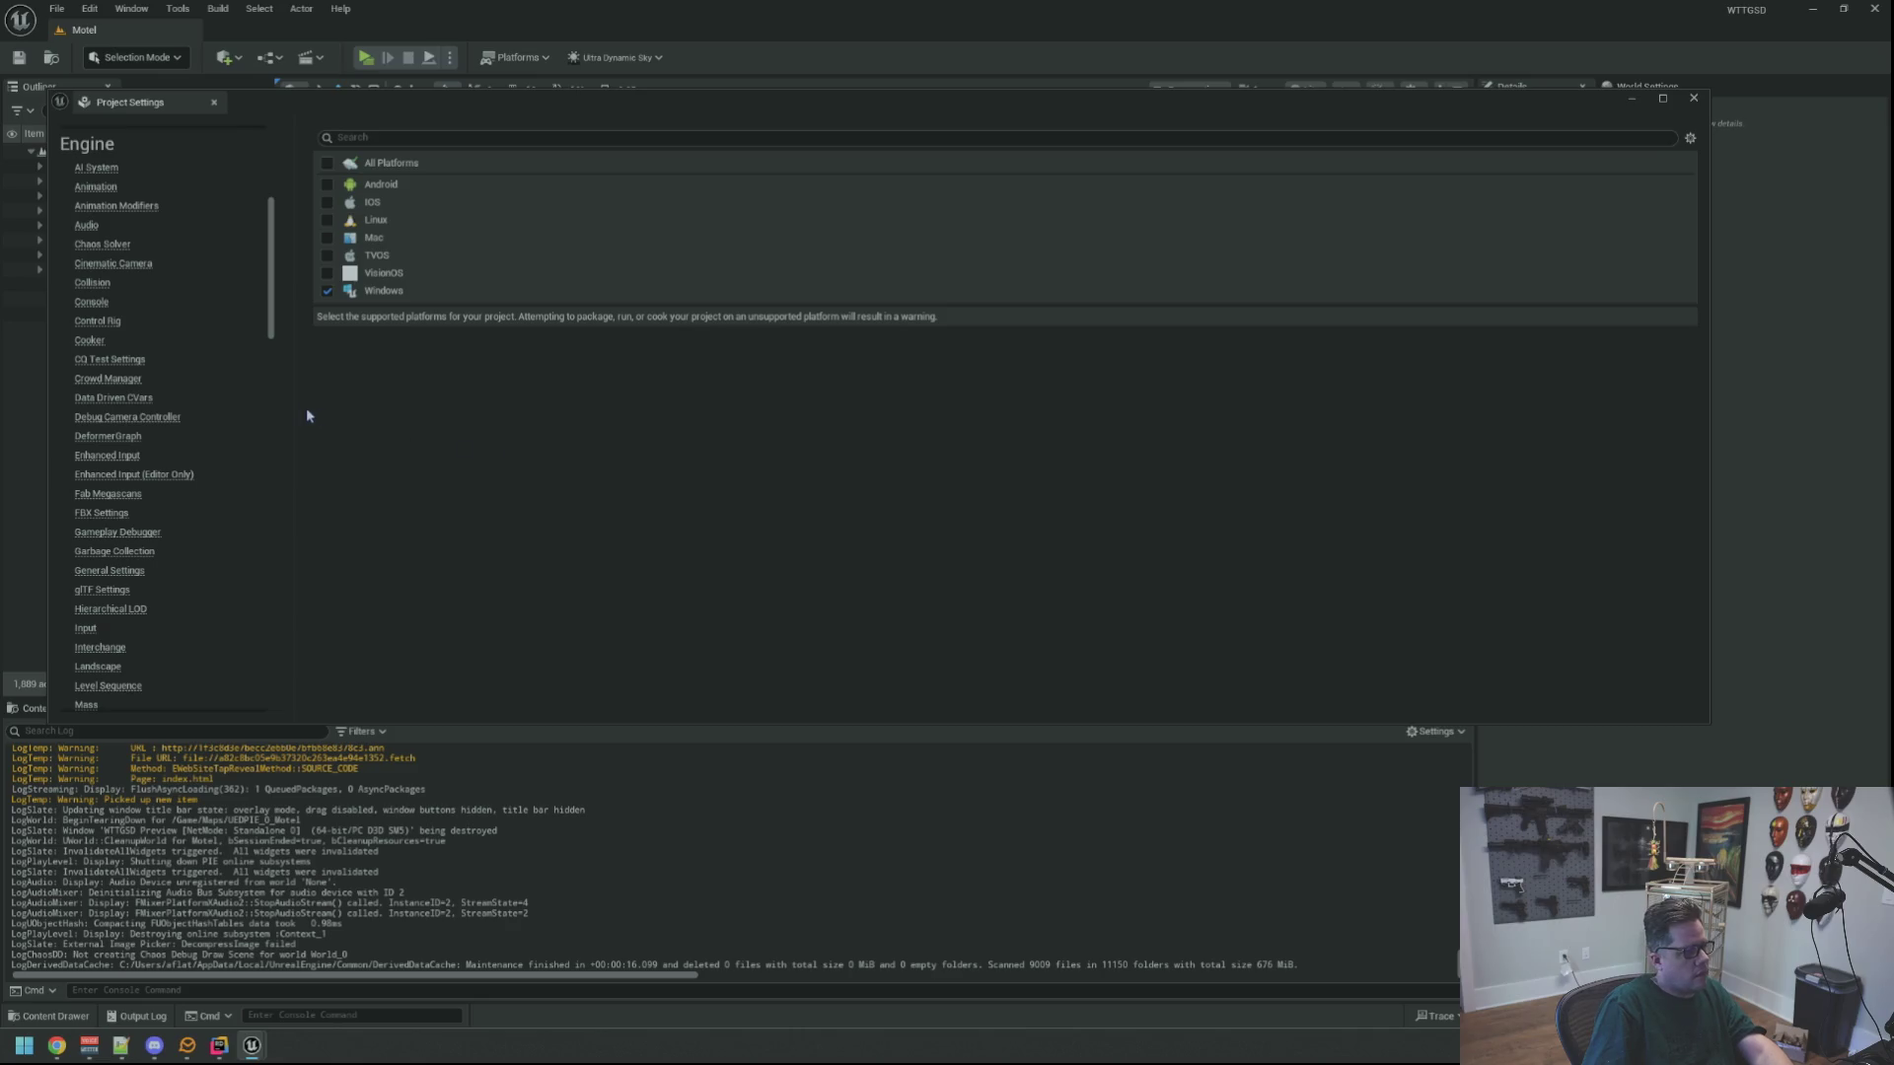
{"action": "scroll", "coordinate": [192, 388], "scroll_direction": "down", "scroll_amount": 3}
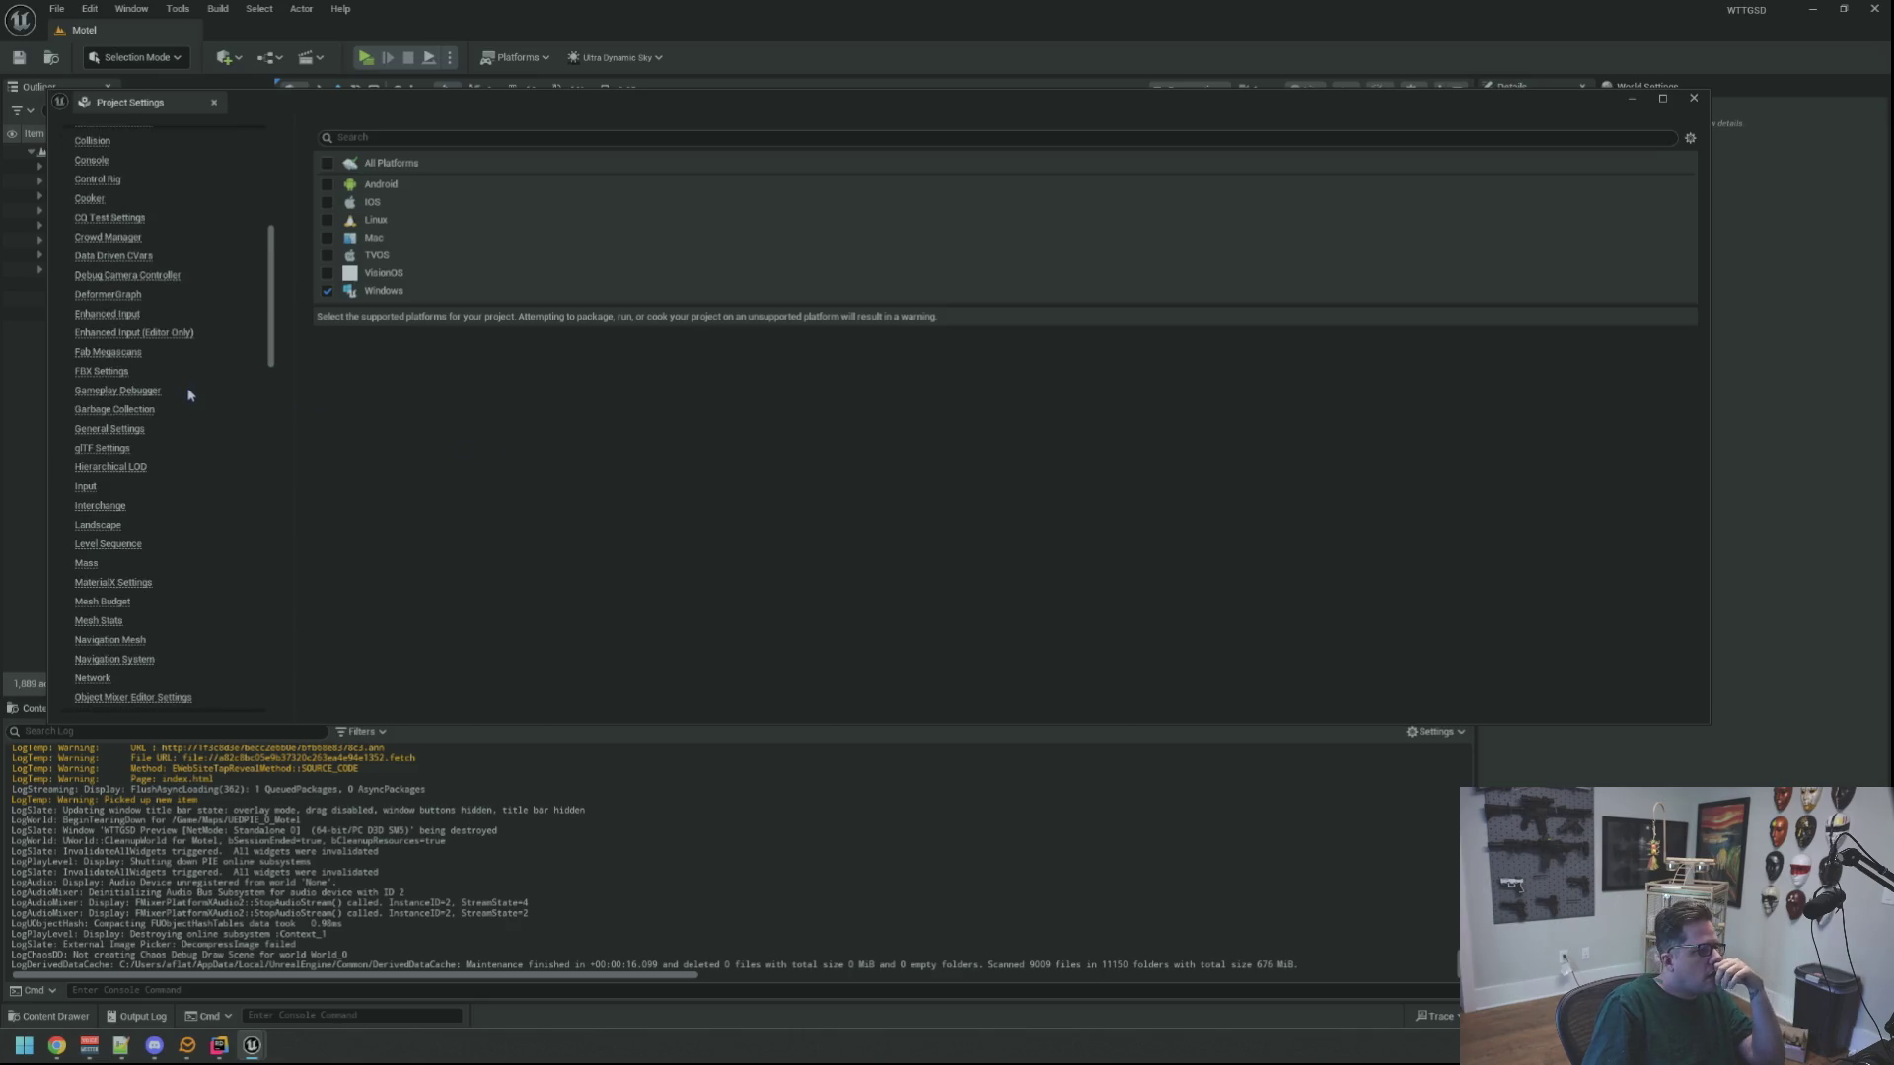
{"action": "scroll", "coordinate": [175, 472], "scroll_direction": "down", "scroll_amount": 1}
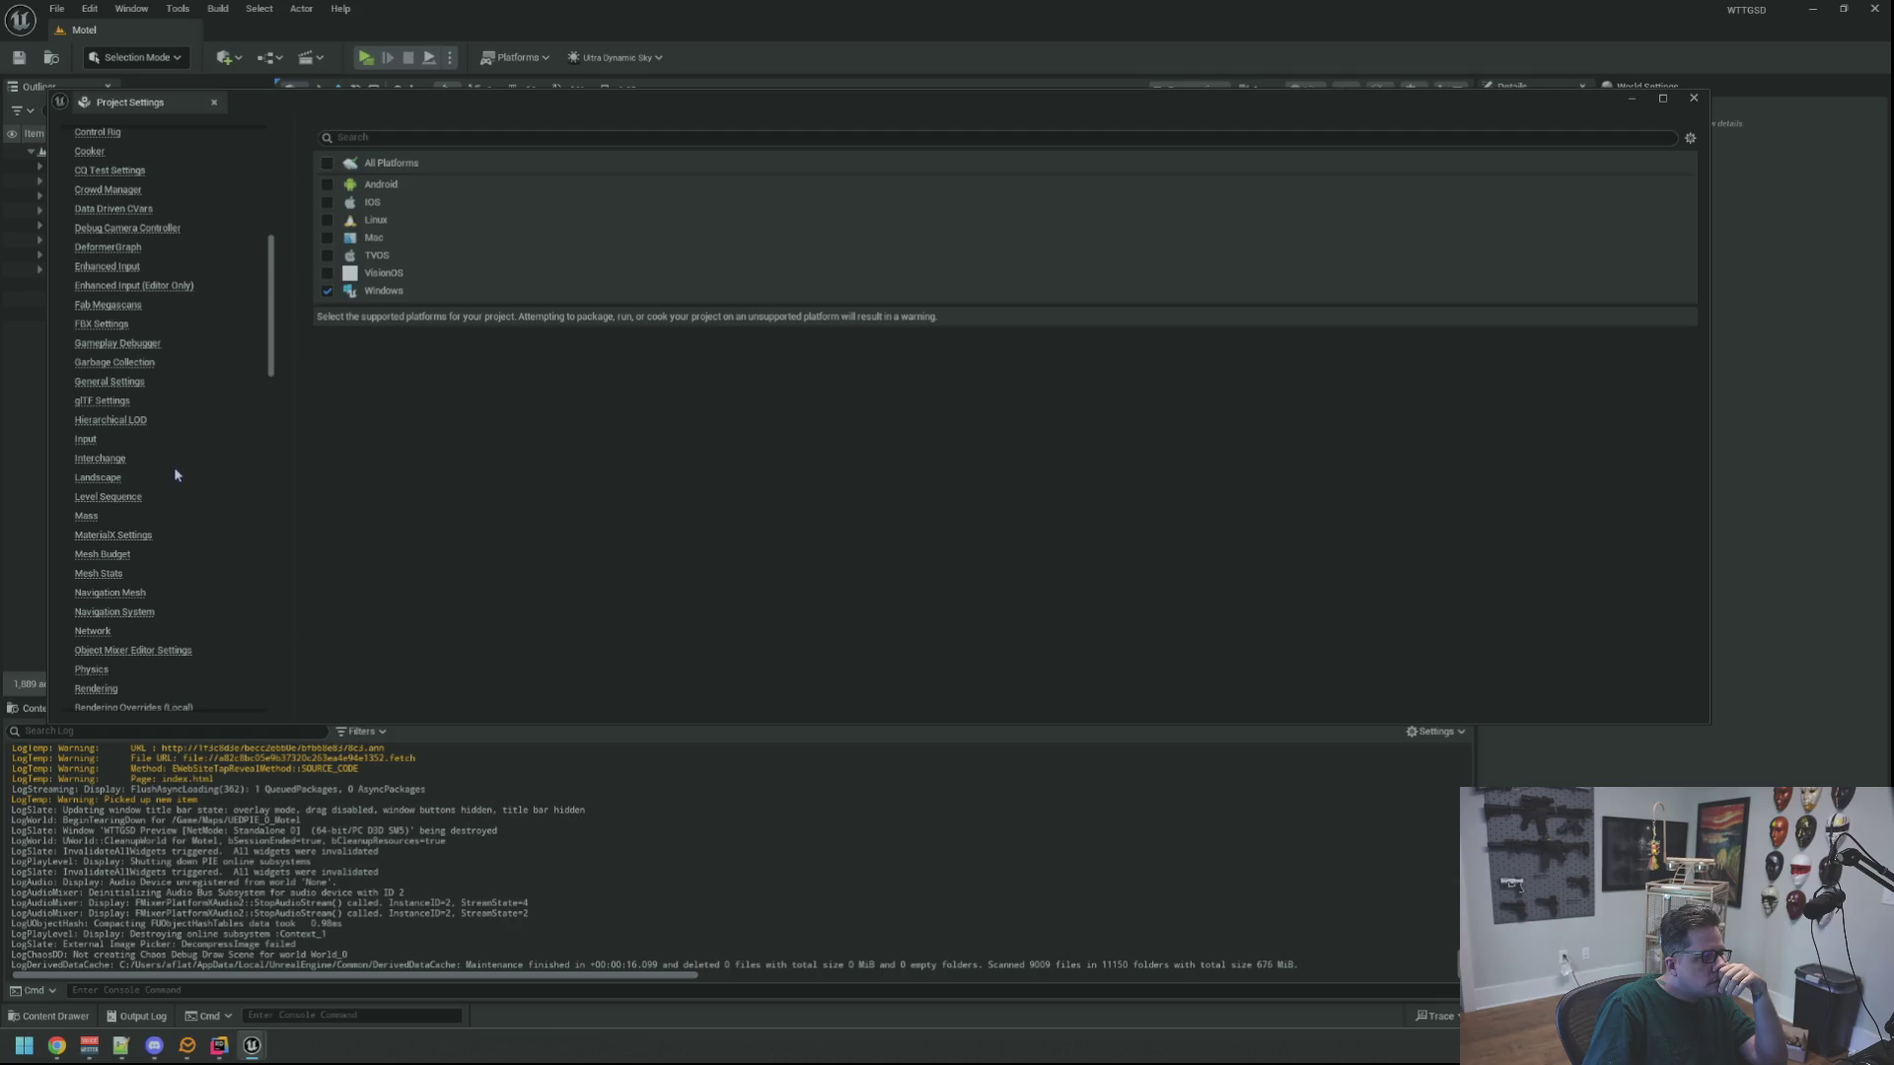
{"action": "scroll", "coordinate": [193, 495], "scroll_direction": "down", "scroll_amount": 2}
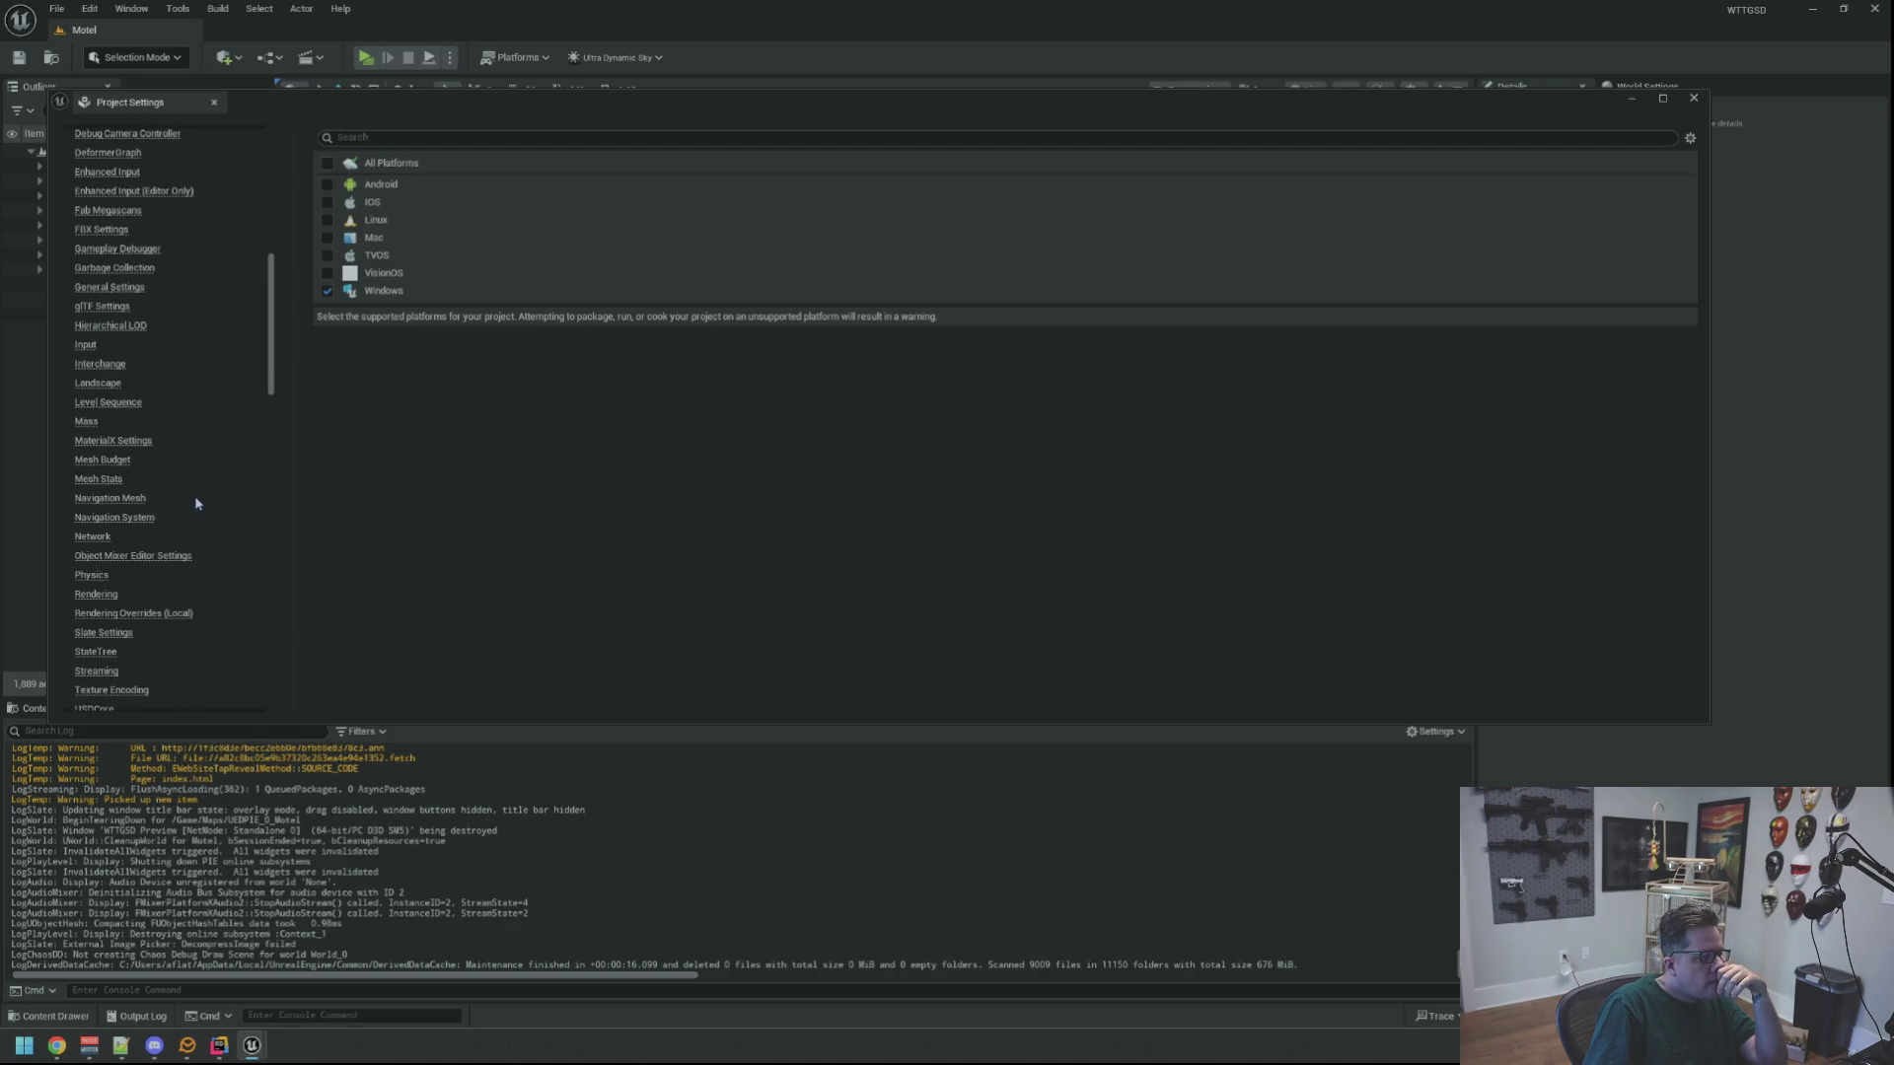
{"action": "scroll", "coordinate": [196, 499], "scroll_direction": "down", "scroll_amount": 1}
{"action": "scroll", "coordinate": [196, 499], "scroll_direction": "down", "scroll_amount": 6}
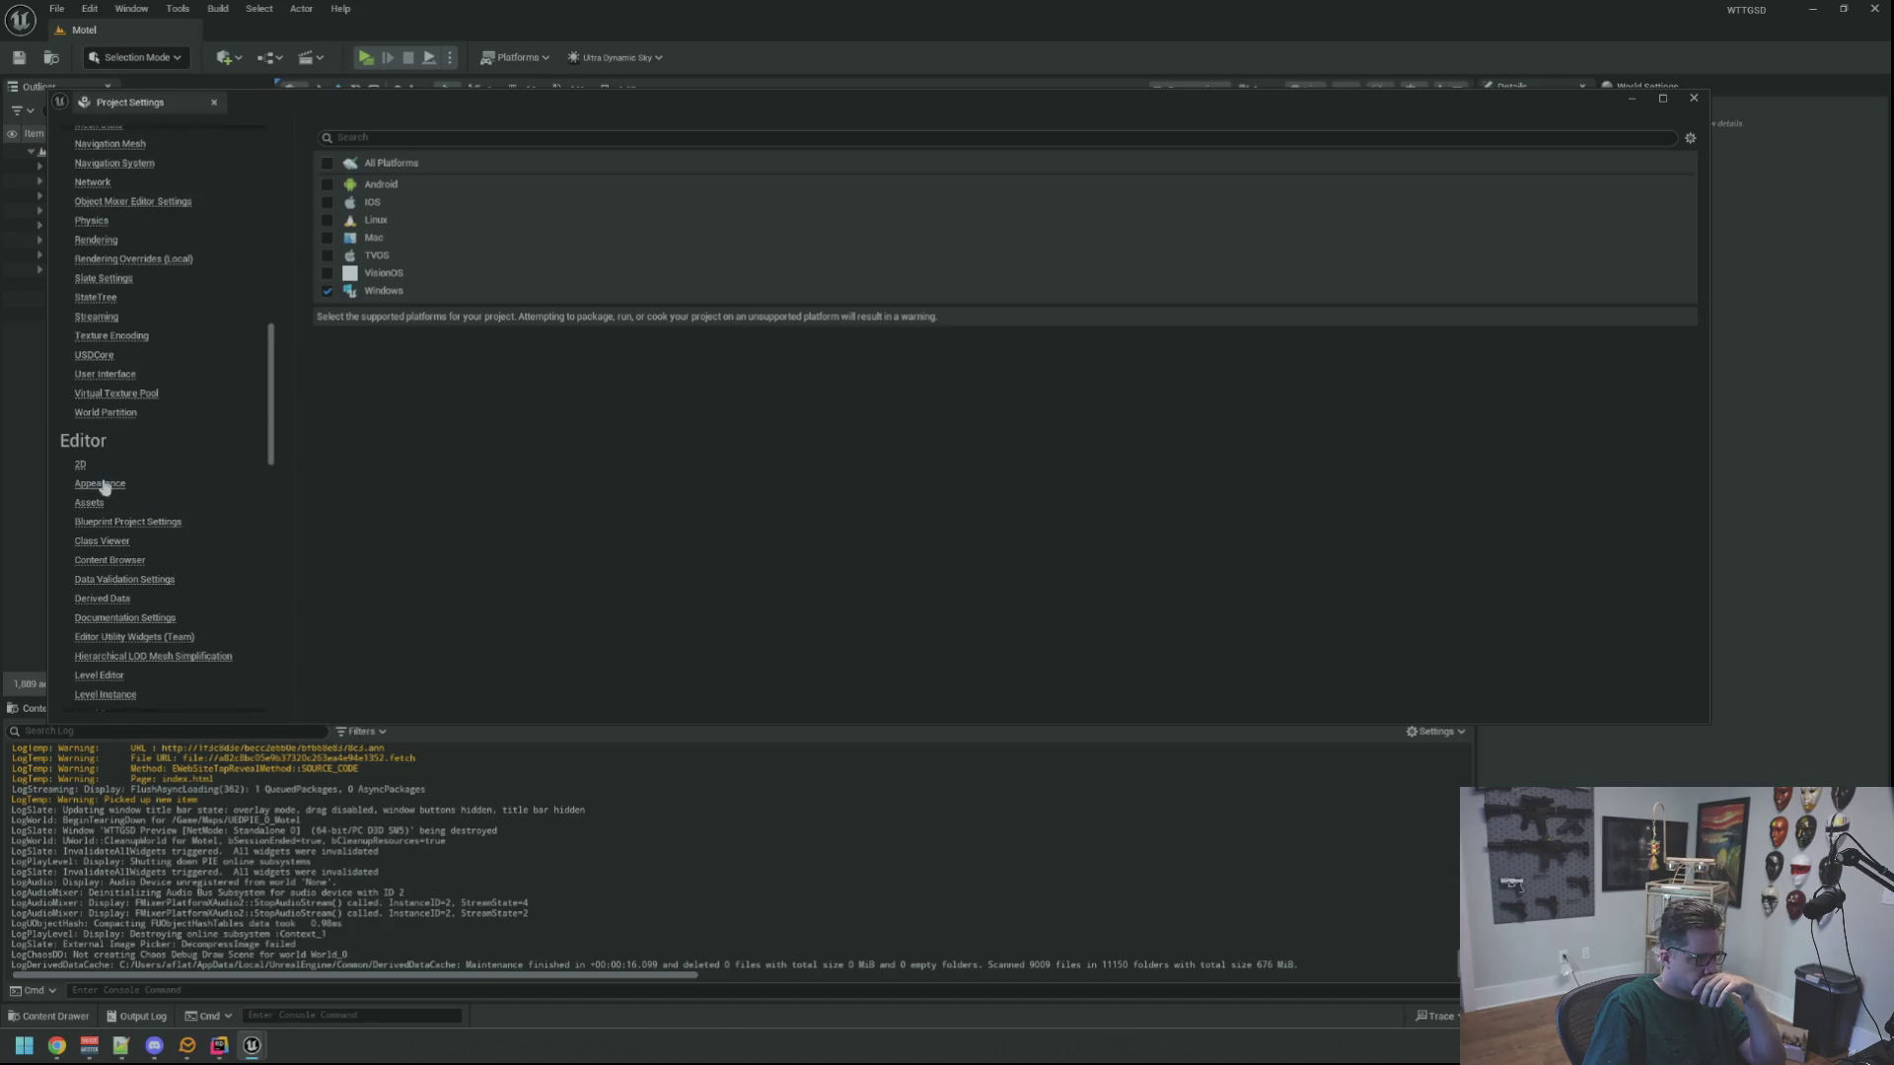
Review the Editor Appearance settings, then close Project Settings and open the Edit menu
{"action": "left_click", "coordinate": [103, 484]}
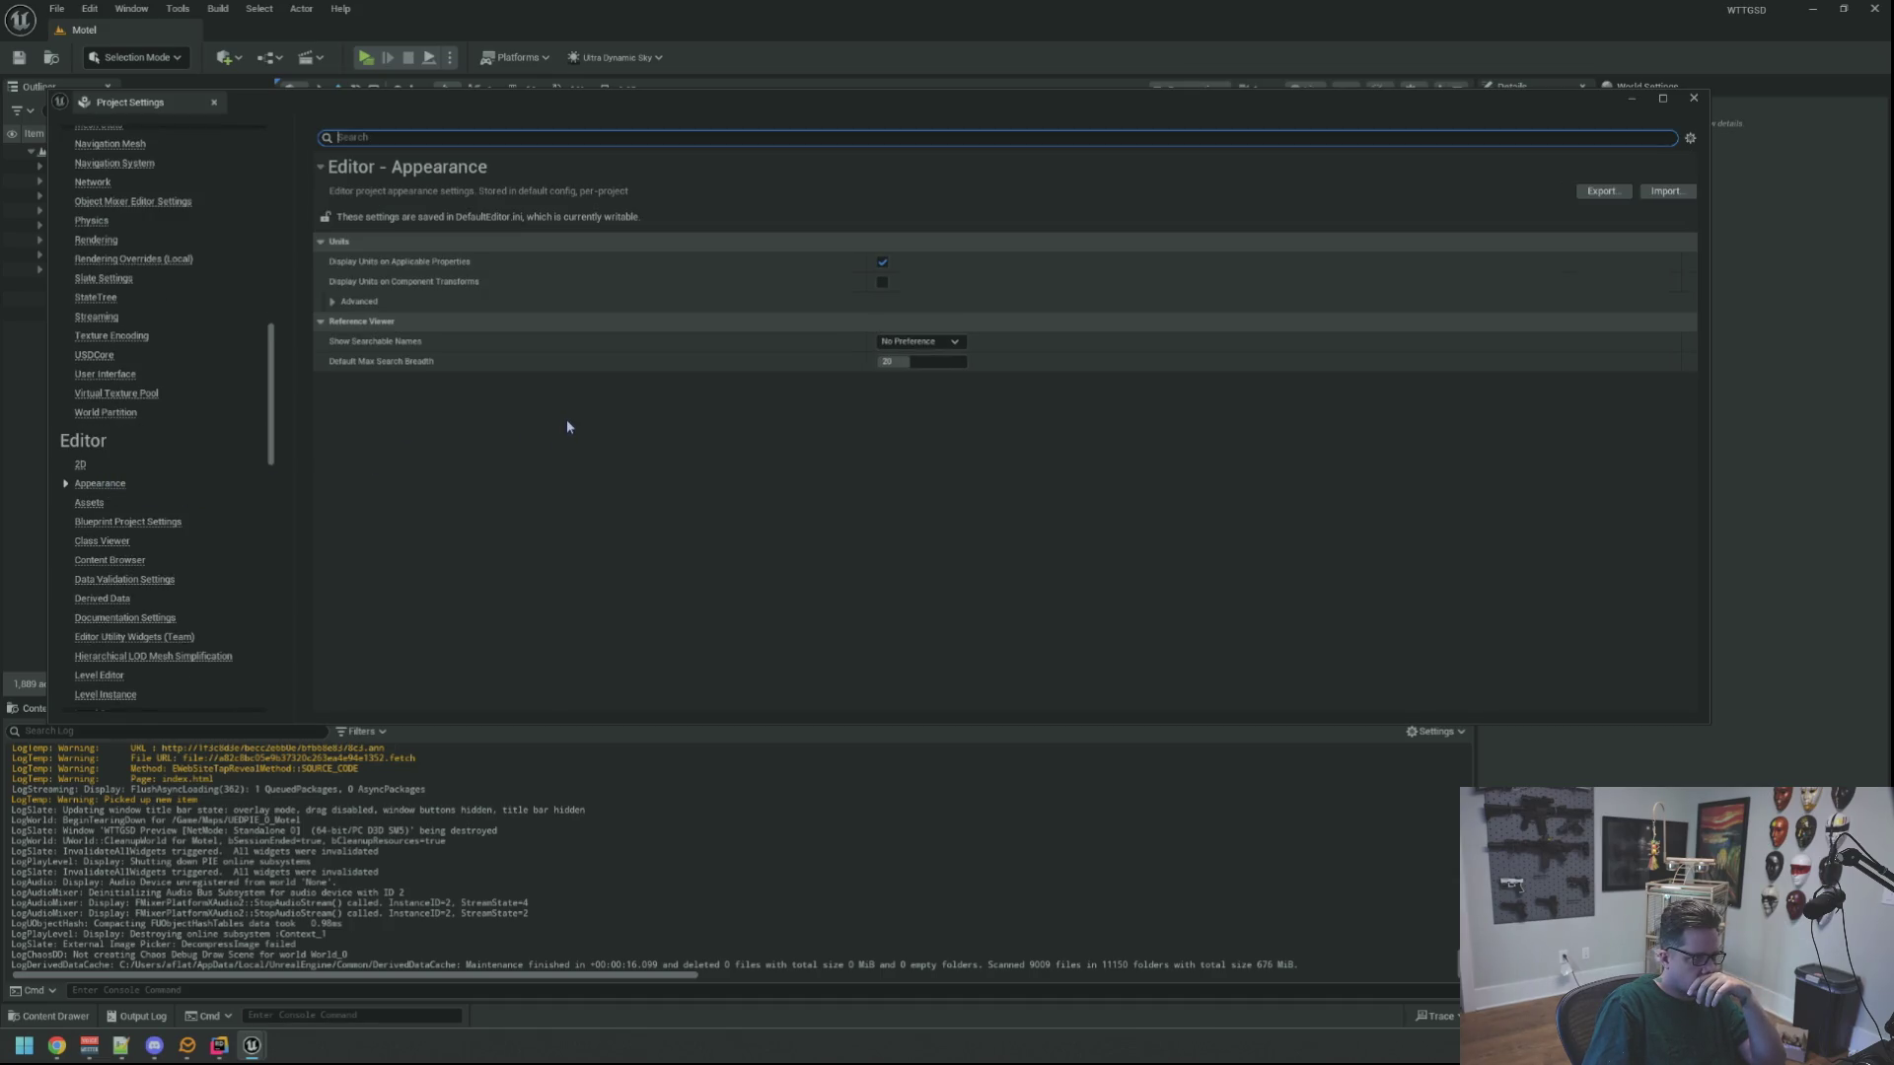
{"action": "scroll", "coordinate": [228, 428], "scroll_direction": "down", "scroll_amount": 2}
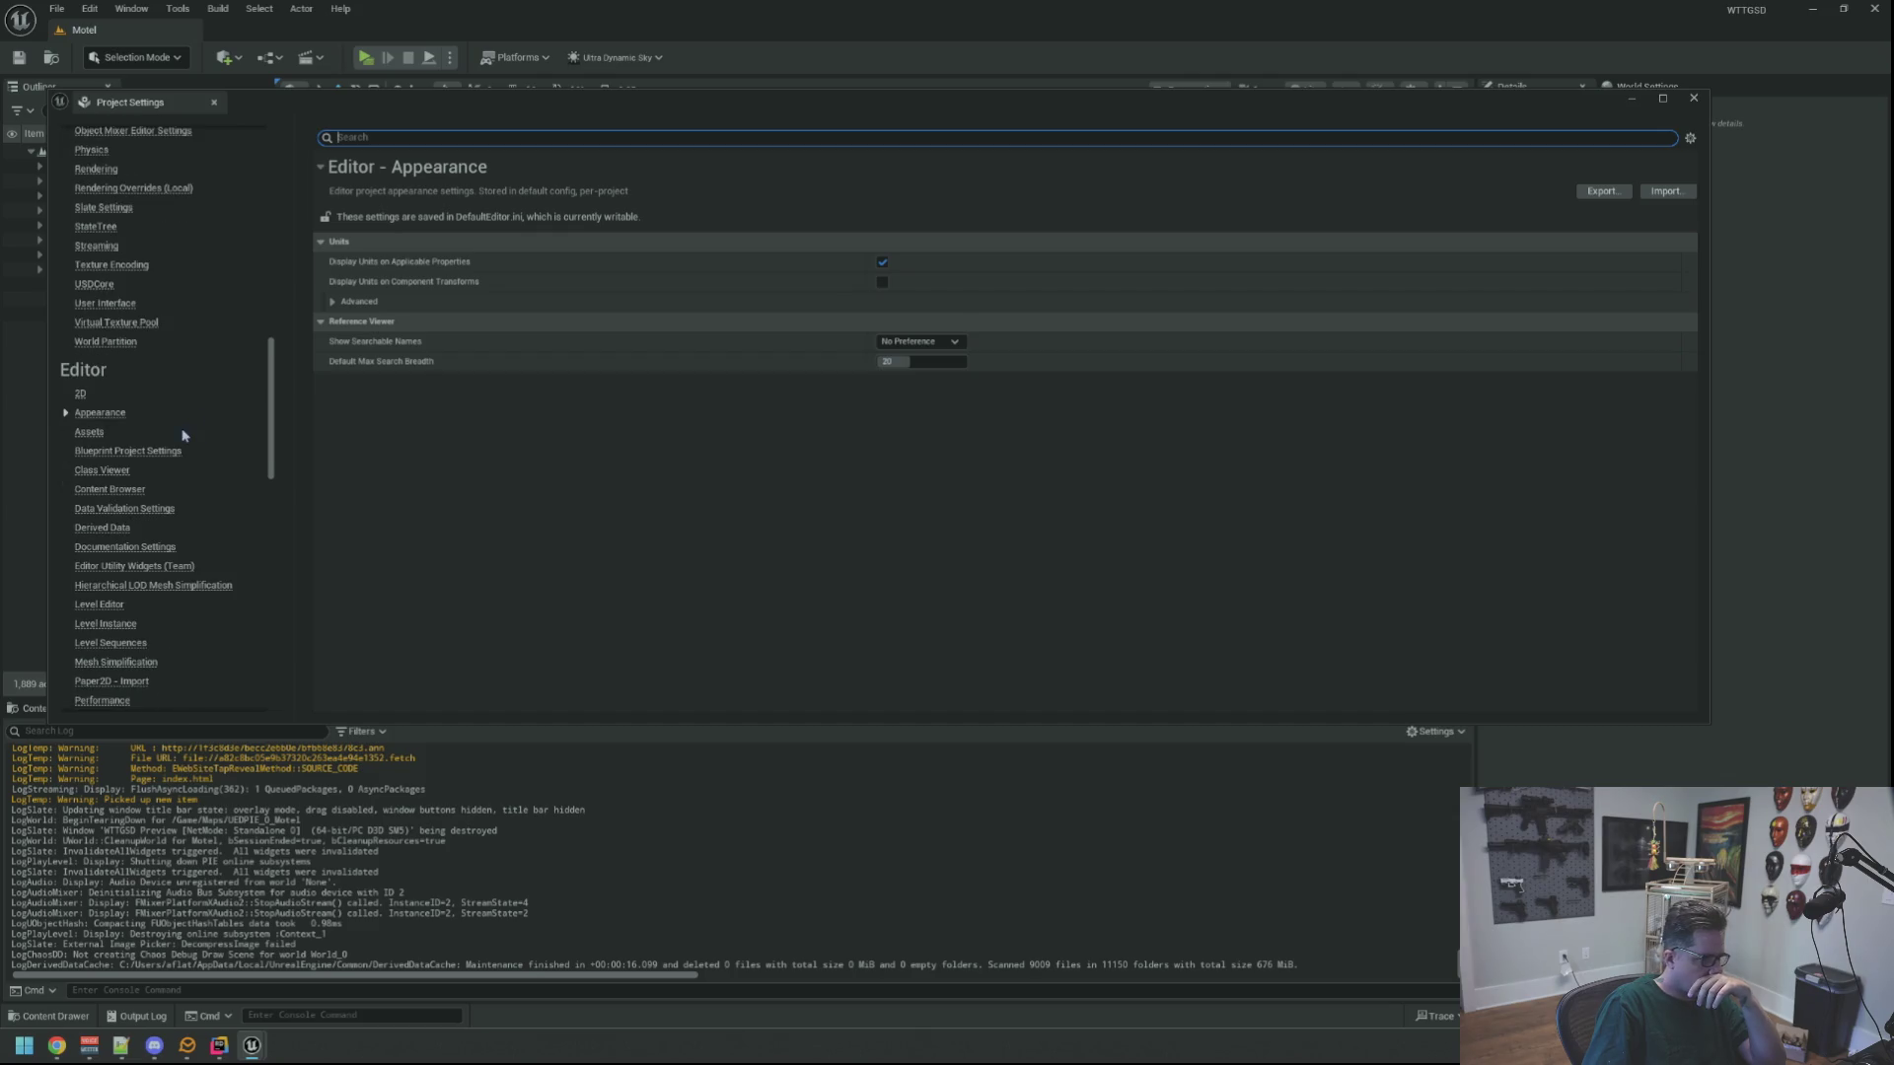
{"action": "scroll", "coordinate": [183, 435], "scroll_direction": "down", "scroll_amount": 5}
{"action": "scroll", "coordinate": [187, 434], "scroll_direction": "down", "scroll_amount": 12}
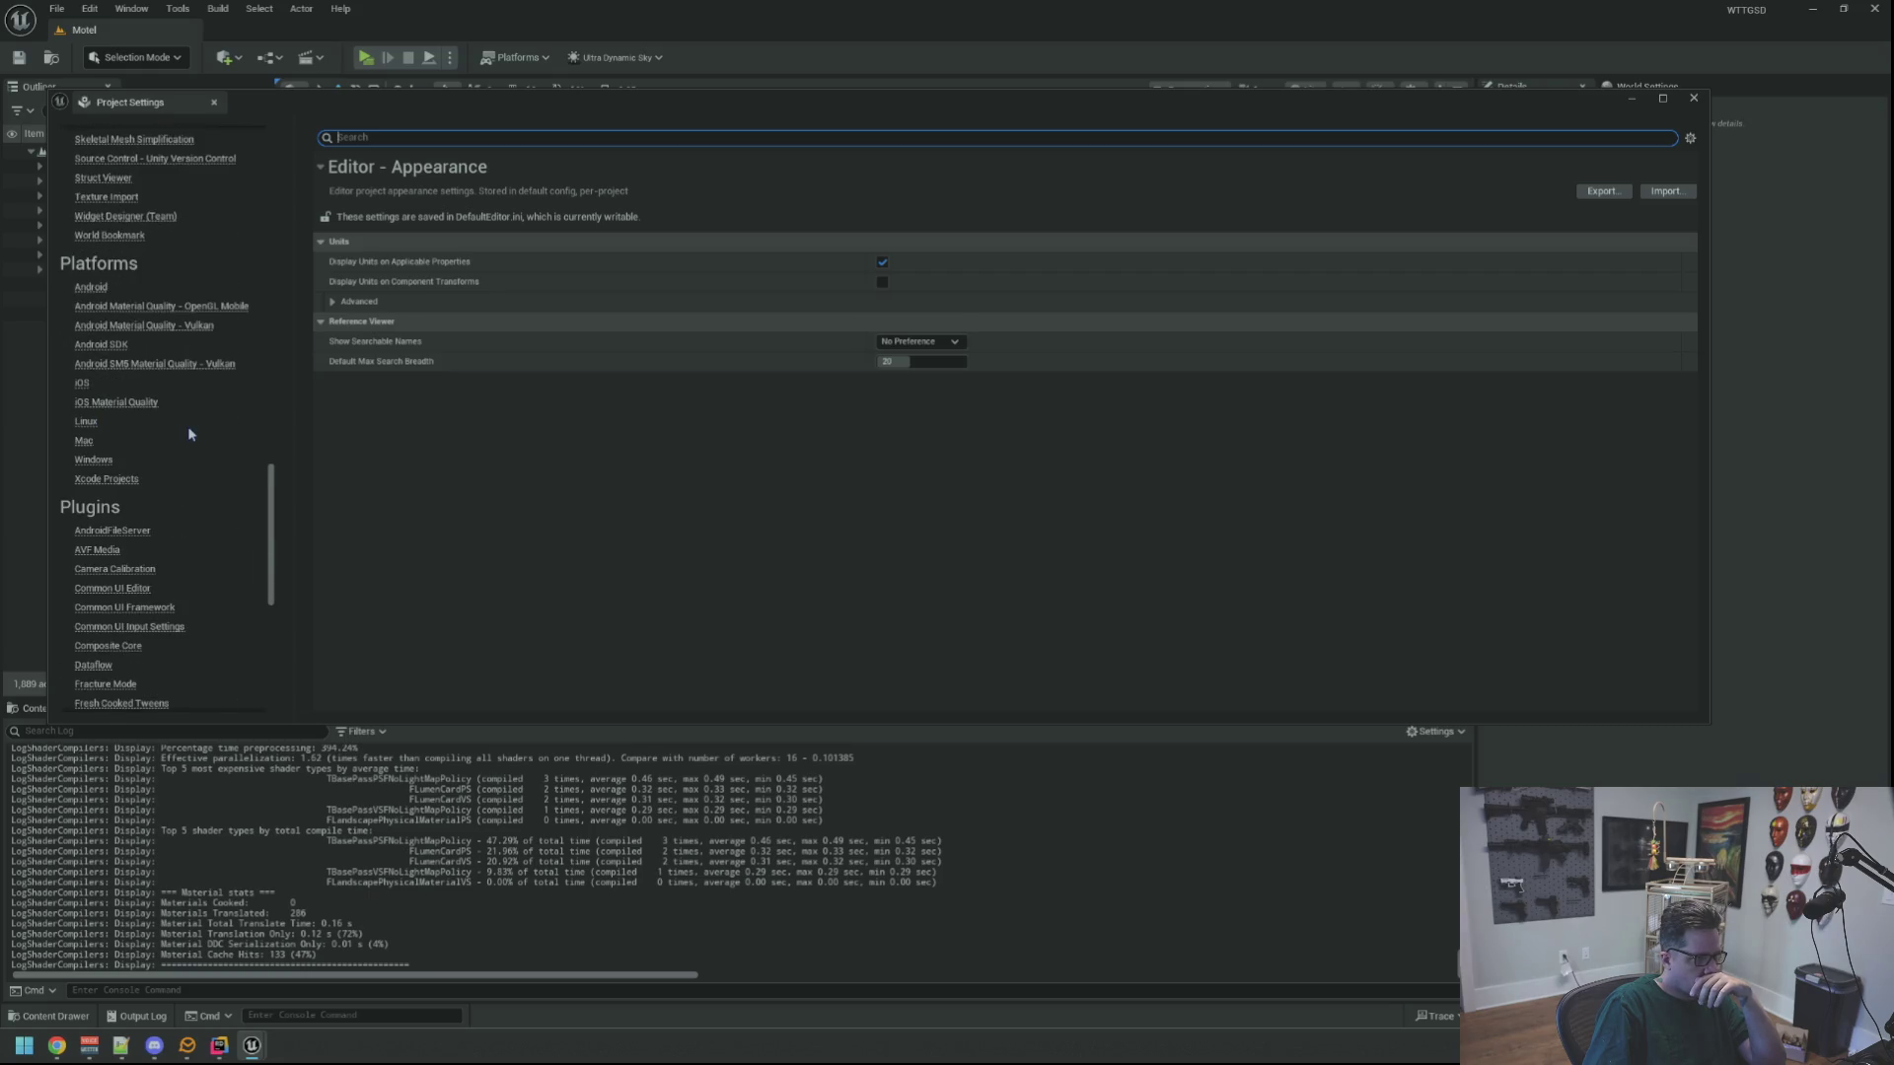
{"action": "scroll", "coordinate": [190, 434], "scroll_direction": "down", "scroll_amount": 14}
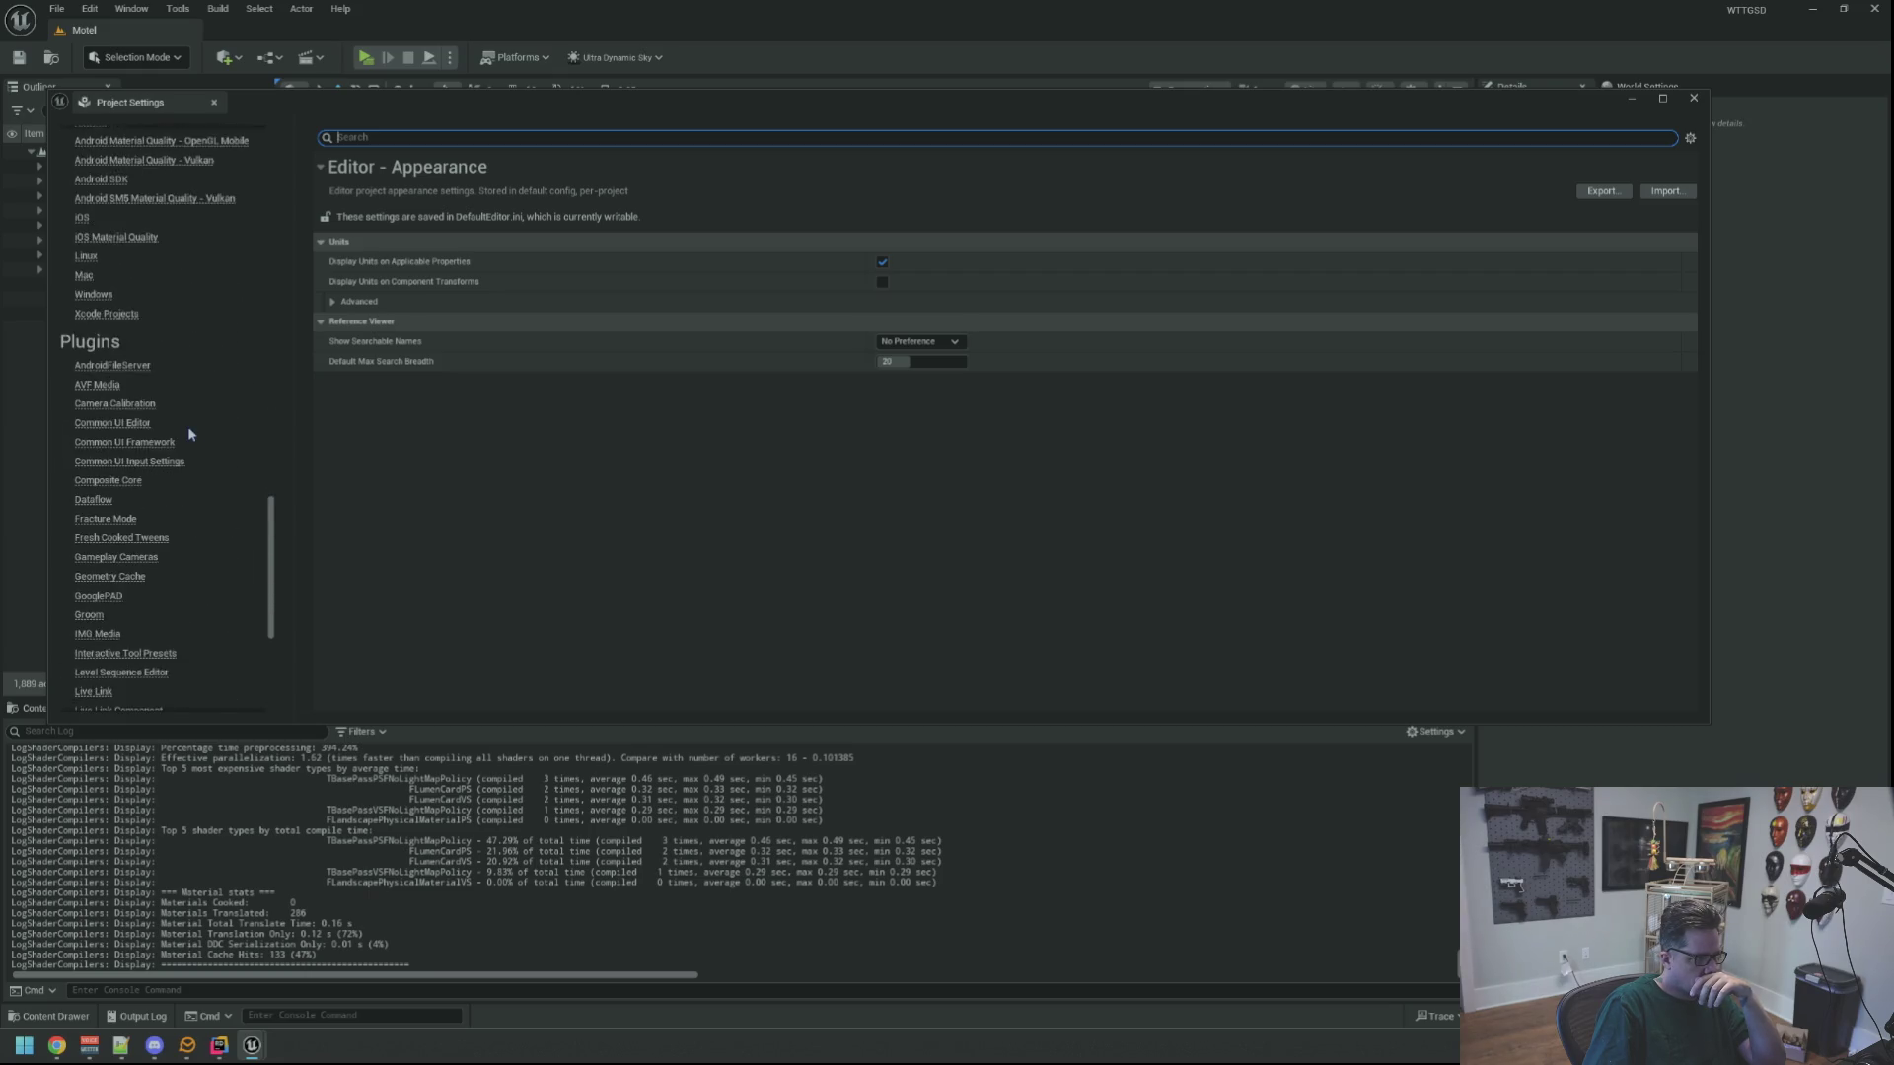
{"action": "scroll", "coordinate": [189, 434], "scroll_direction": "up", "scroll_amount": 10}
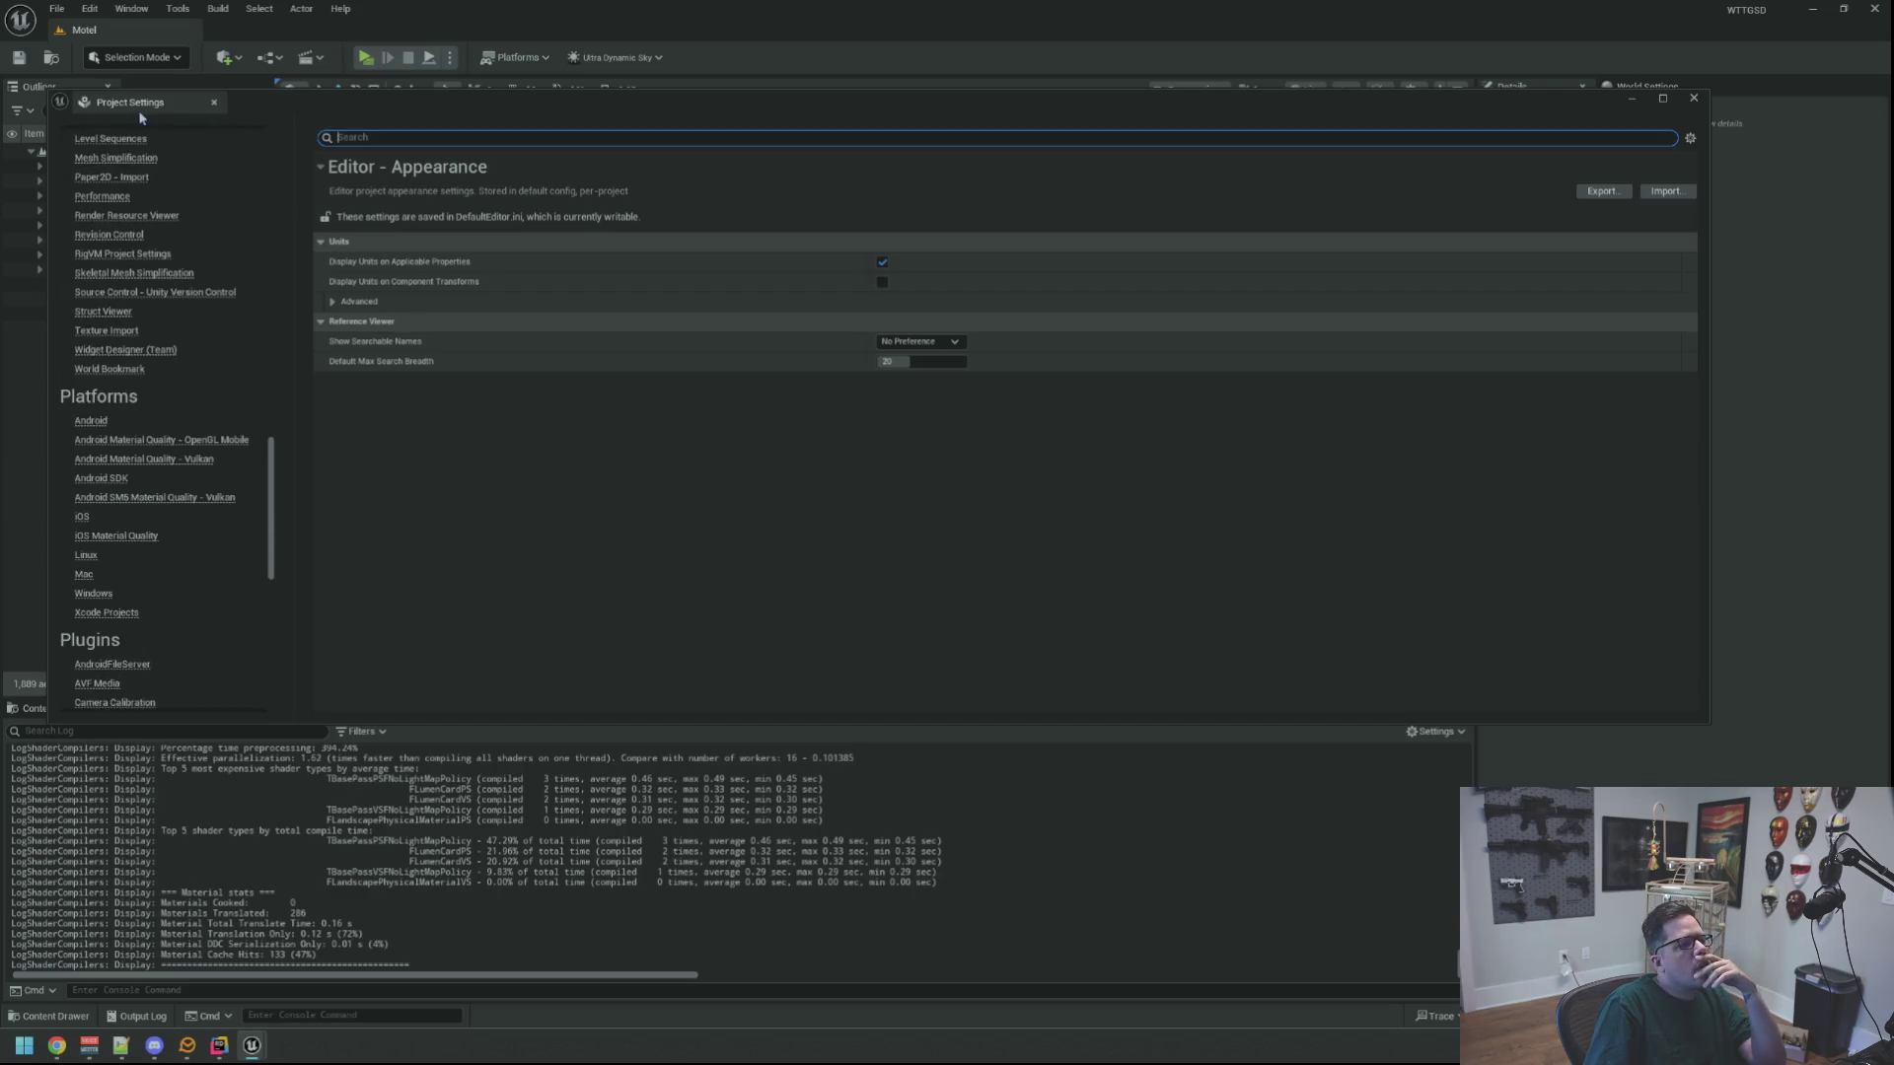
{"action": "left_click", "coordinate": [214, 102]}
{"action": "left_click", "coordinate": [90, 10]}
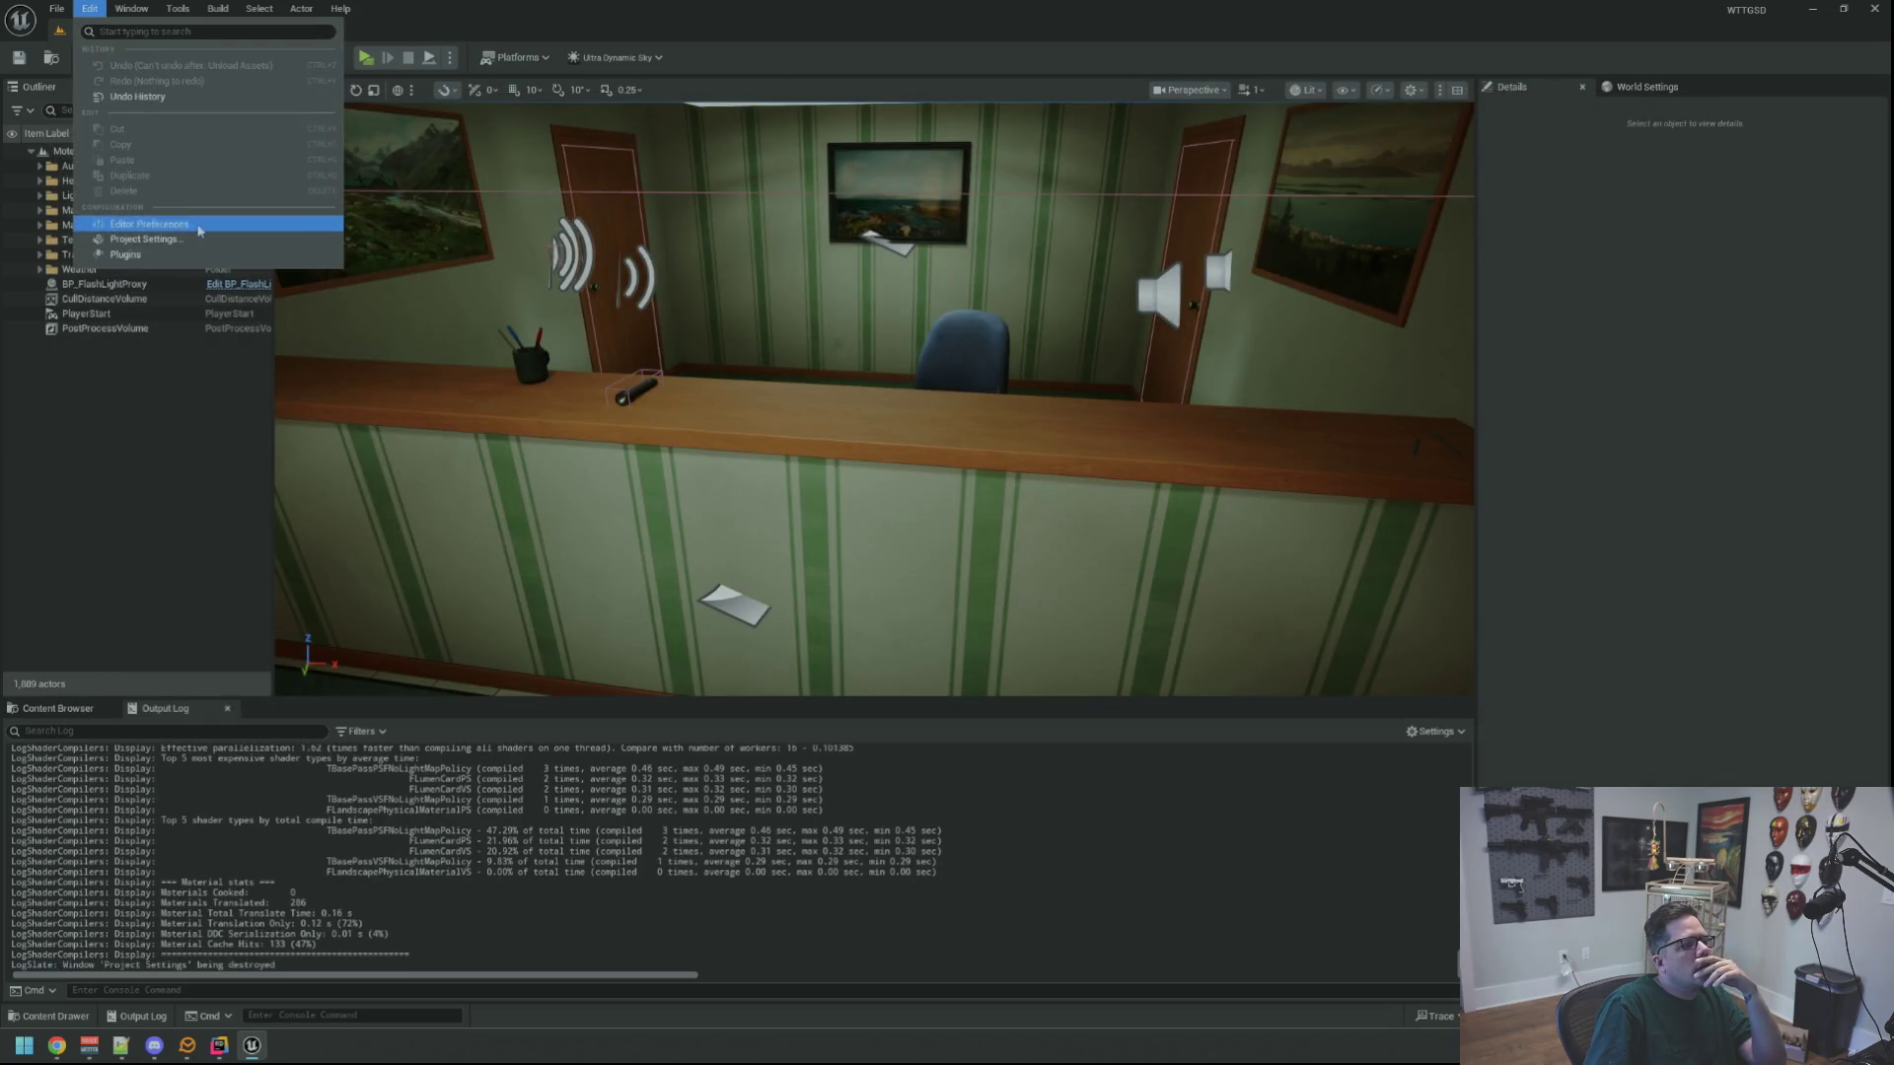
Open Editor Preferences and review the Appearance, Miscellaneous and Audio pages
{"action": "left_click", "coordinate": [678, 348]}
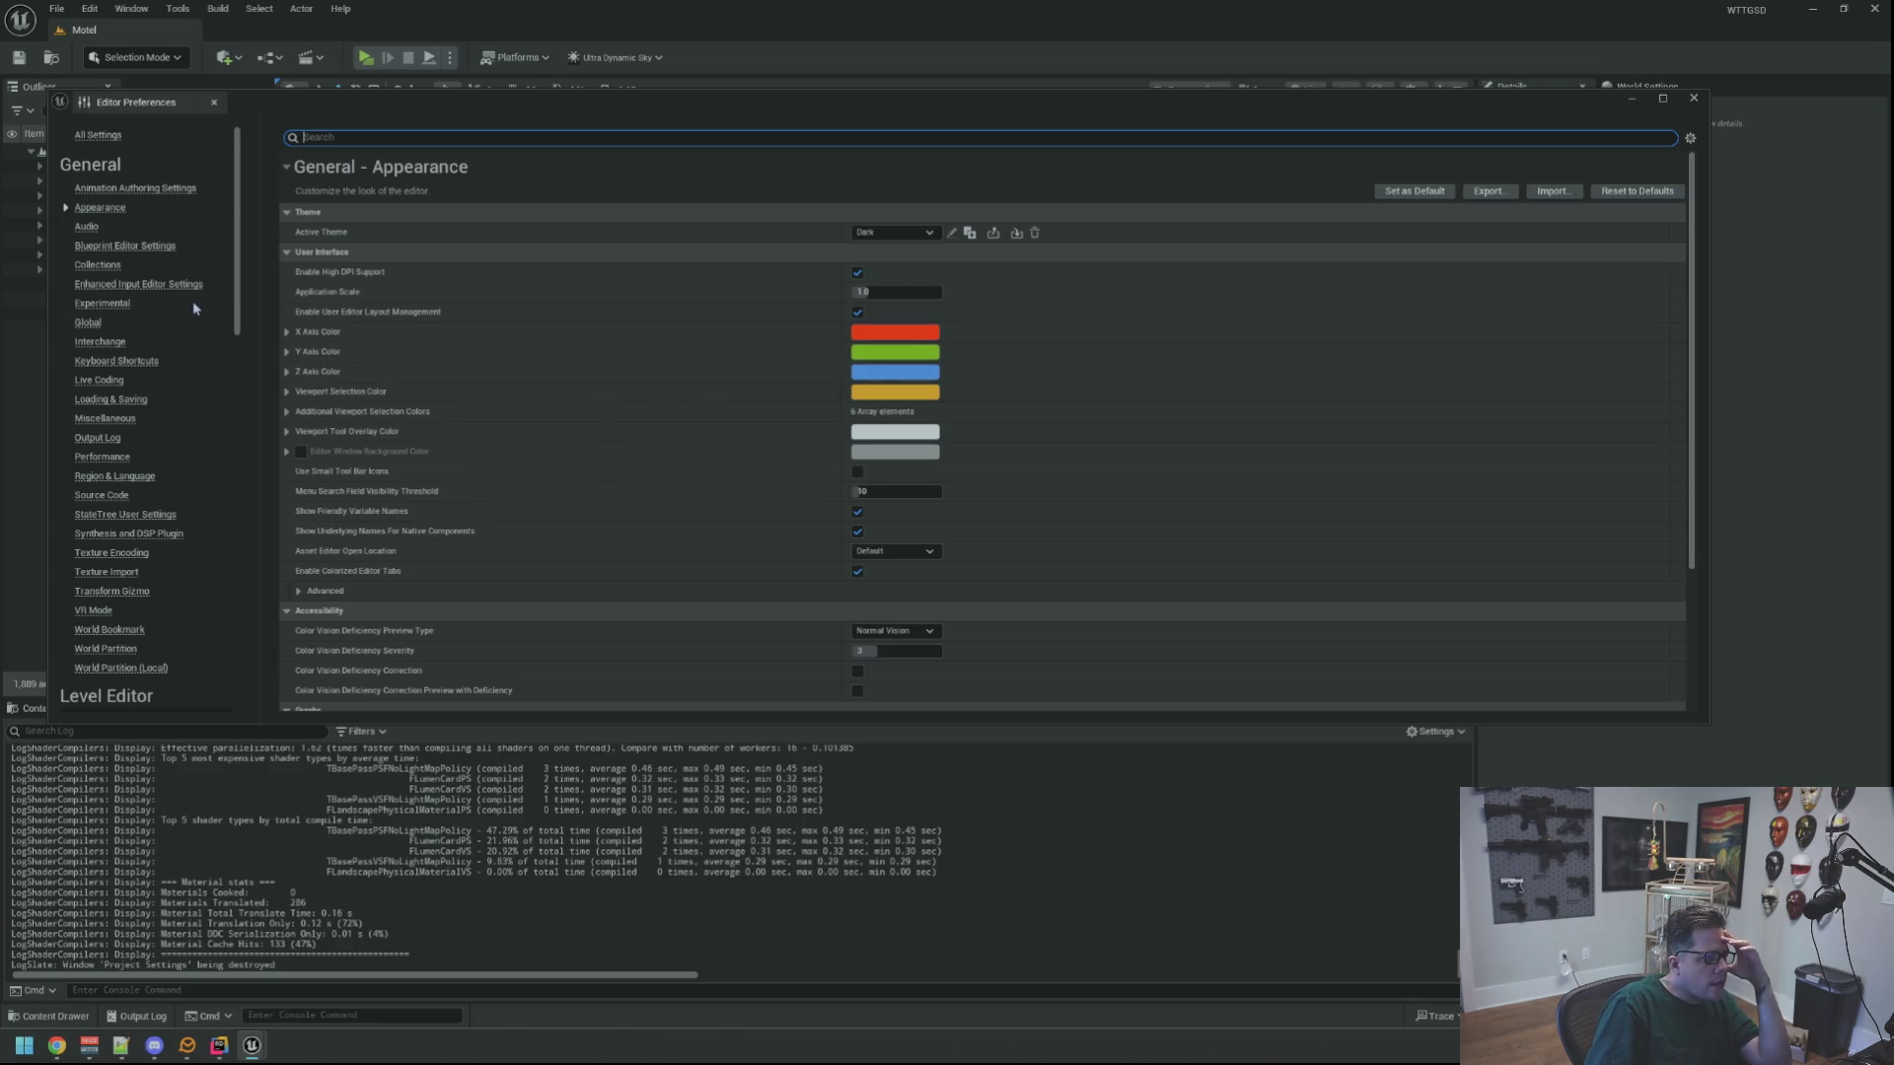
{"action": "left_click", "coordinate": [99, 207]}
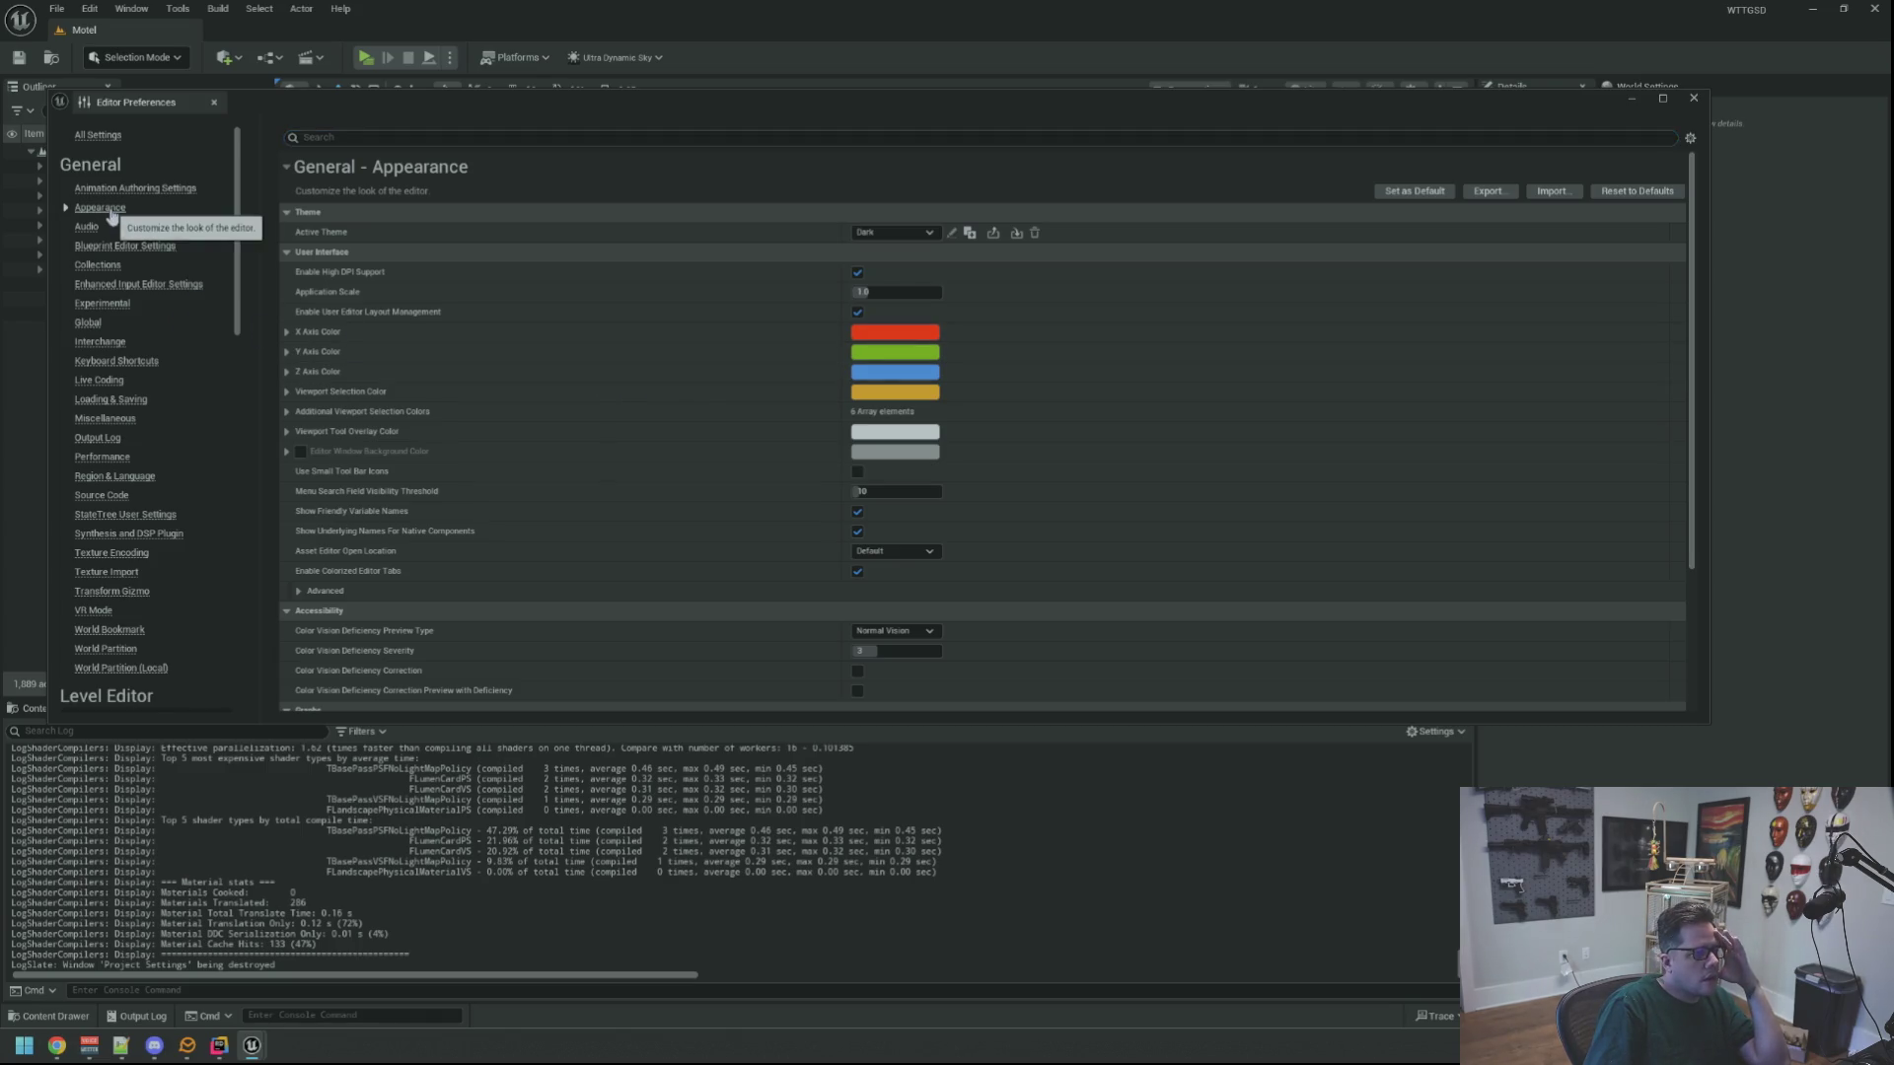
{"action": "scroll", "coordinate": [605, 398], "scroll_direction": "down", "scroll_amount": 4}
{"action": "scroll", "coordinate": [606, 399], "scroll_direction": "up", "scroll_amount": 4}
{"action": "scroll", "coordinate": [186, 339], "scroll_direction": "down", "scroll_amount": 4}
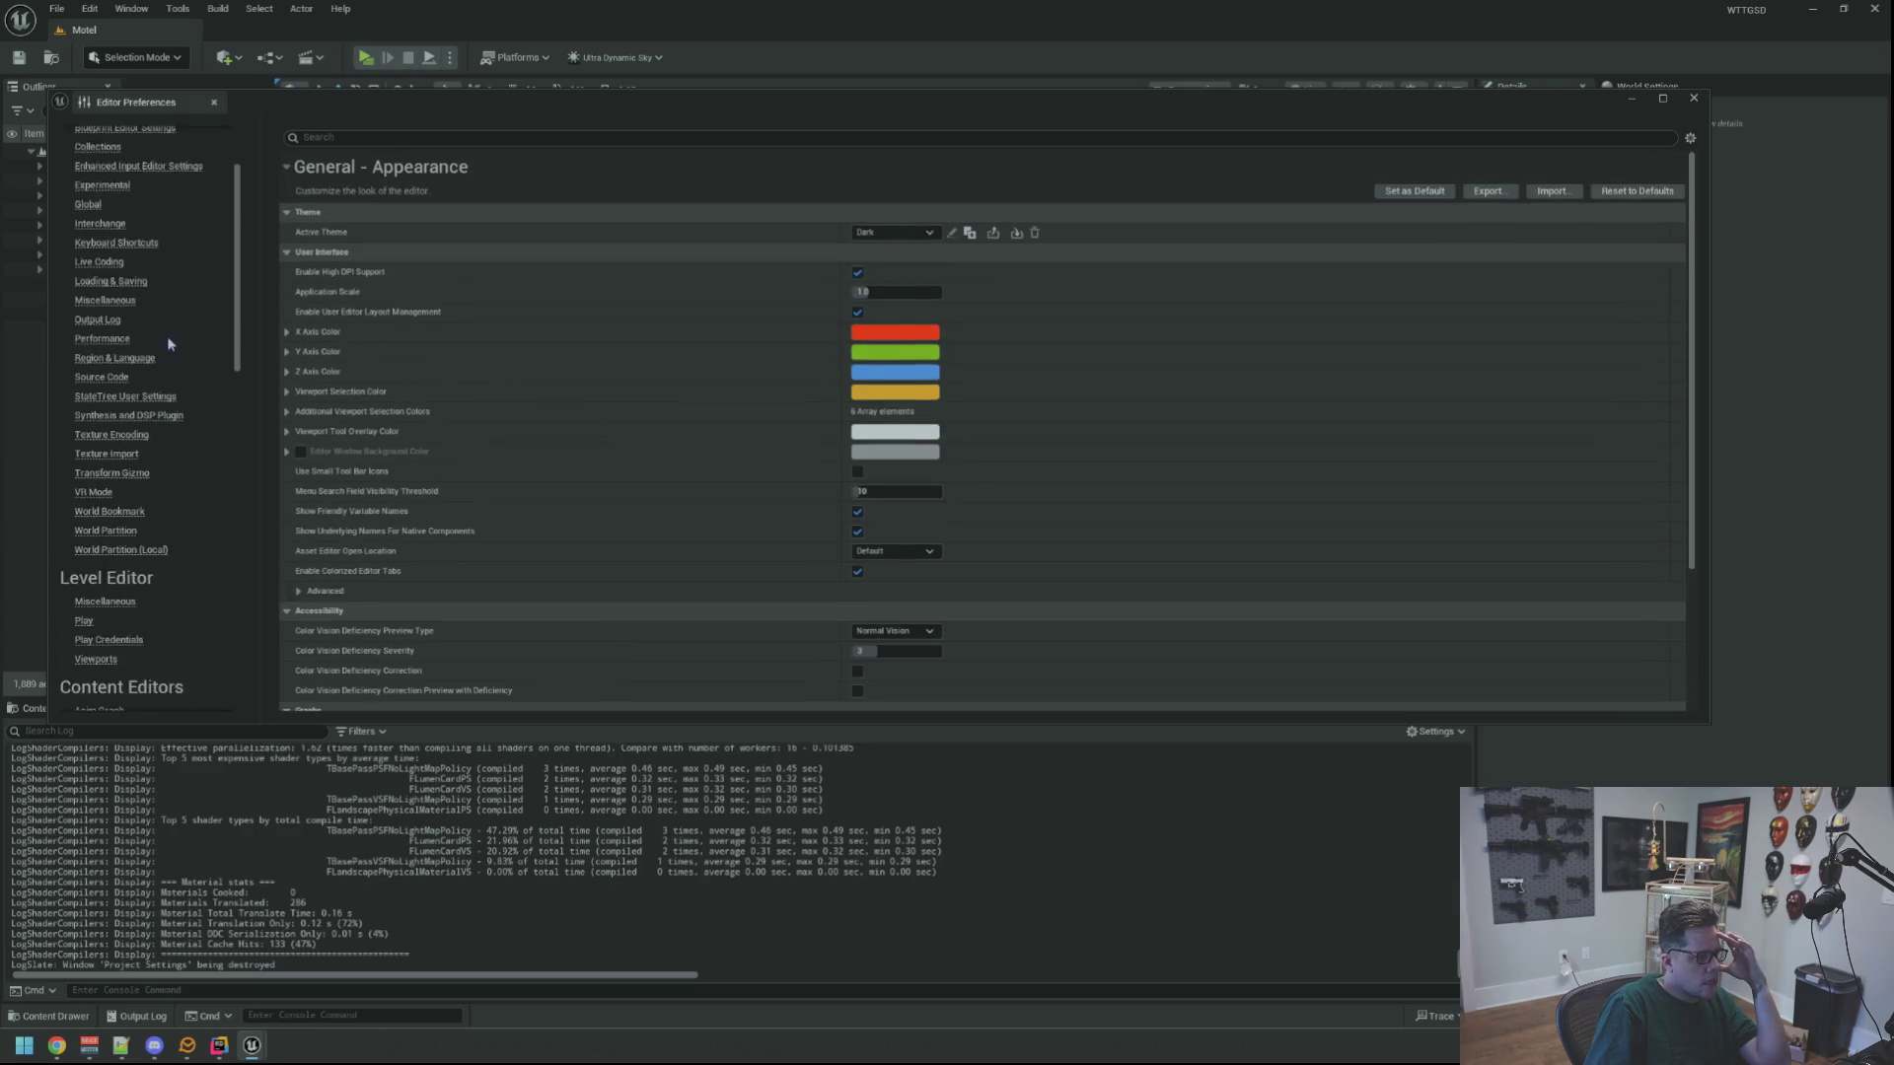
{"action": "scroll", "coordinate": [185, 338], "scroll_direction": "up", "scroll_amount": 2}
{"action": "scroll", "coordinate": [186, 337], "scroll_direction": "up", "scroll_amount": 2}
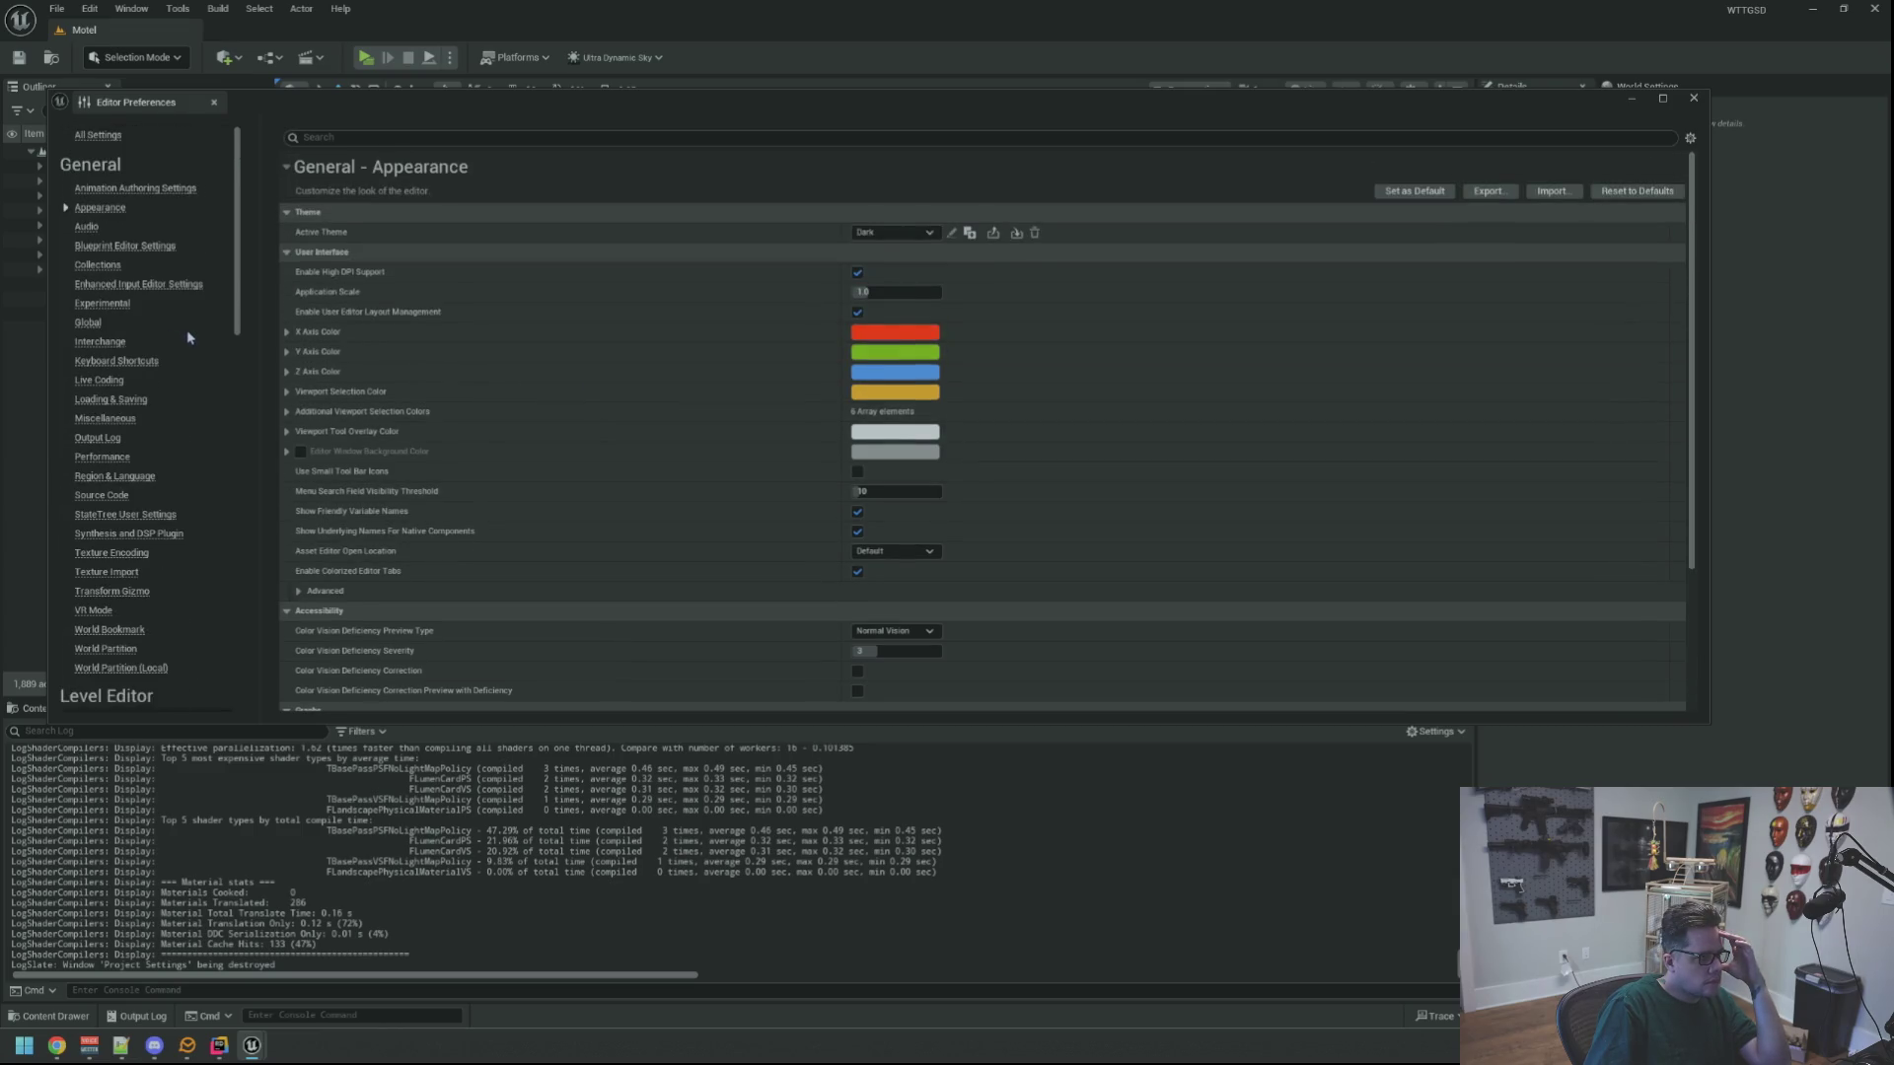
{"action": "left_click", "coordinate": [127, 421]}
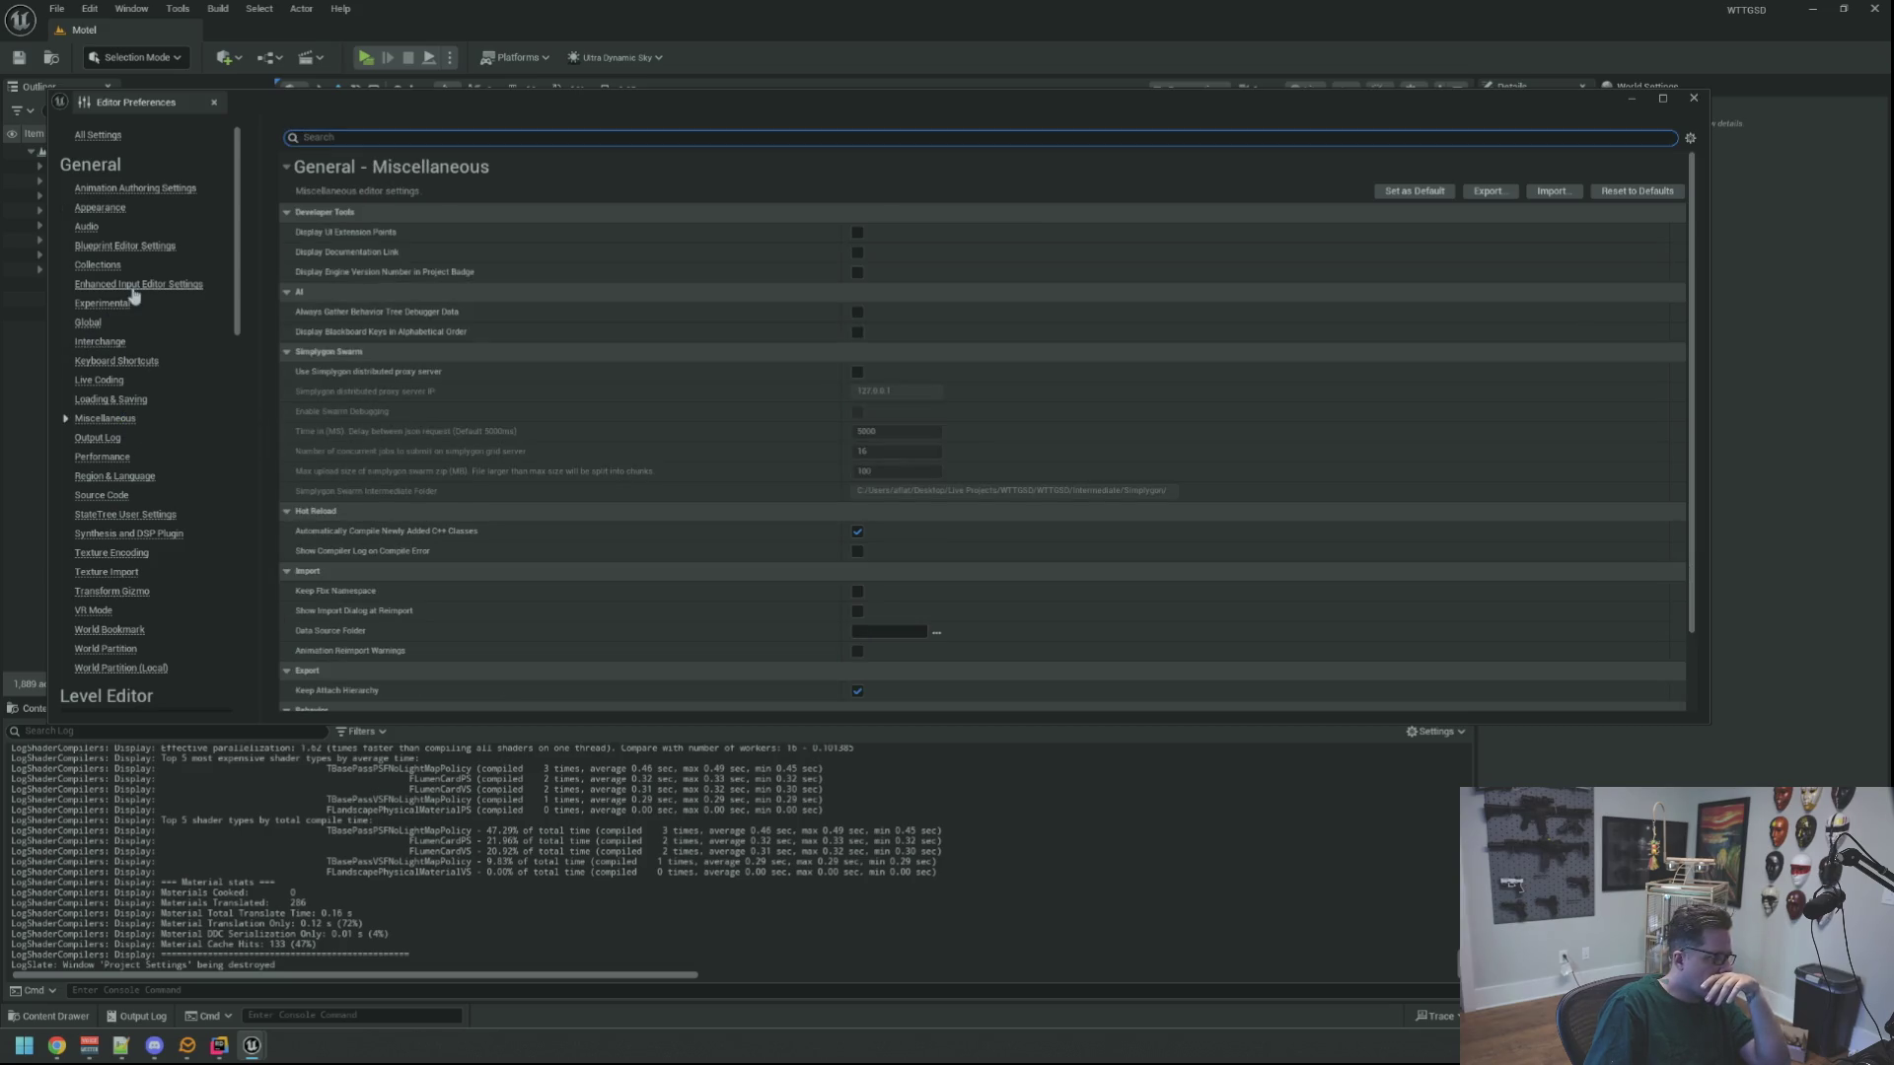
{"action": "left_click", "coordinate": [102, 208]}
{"action": "left_click", "coordinate": [92, 227]}
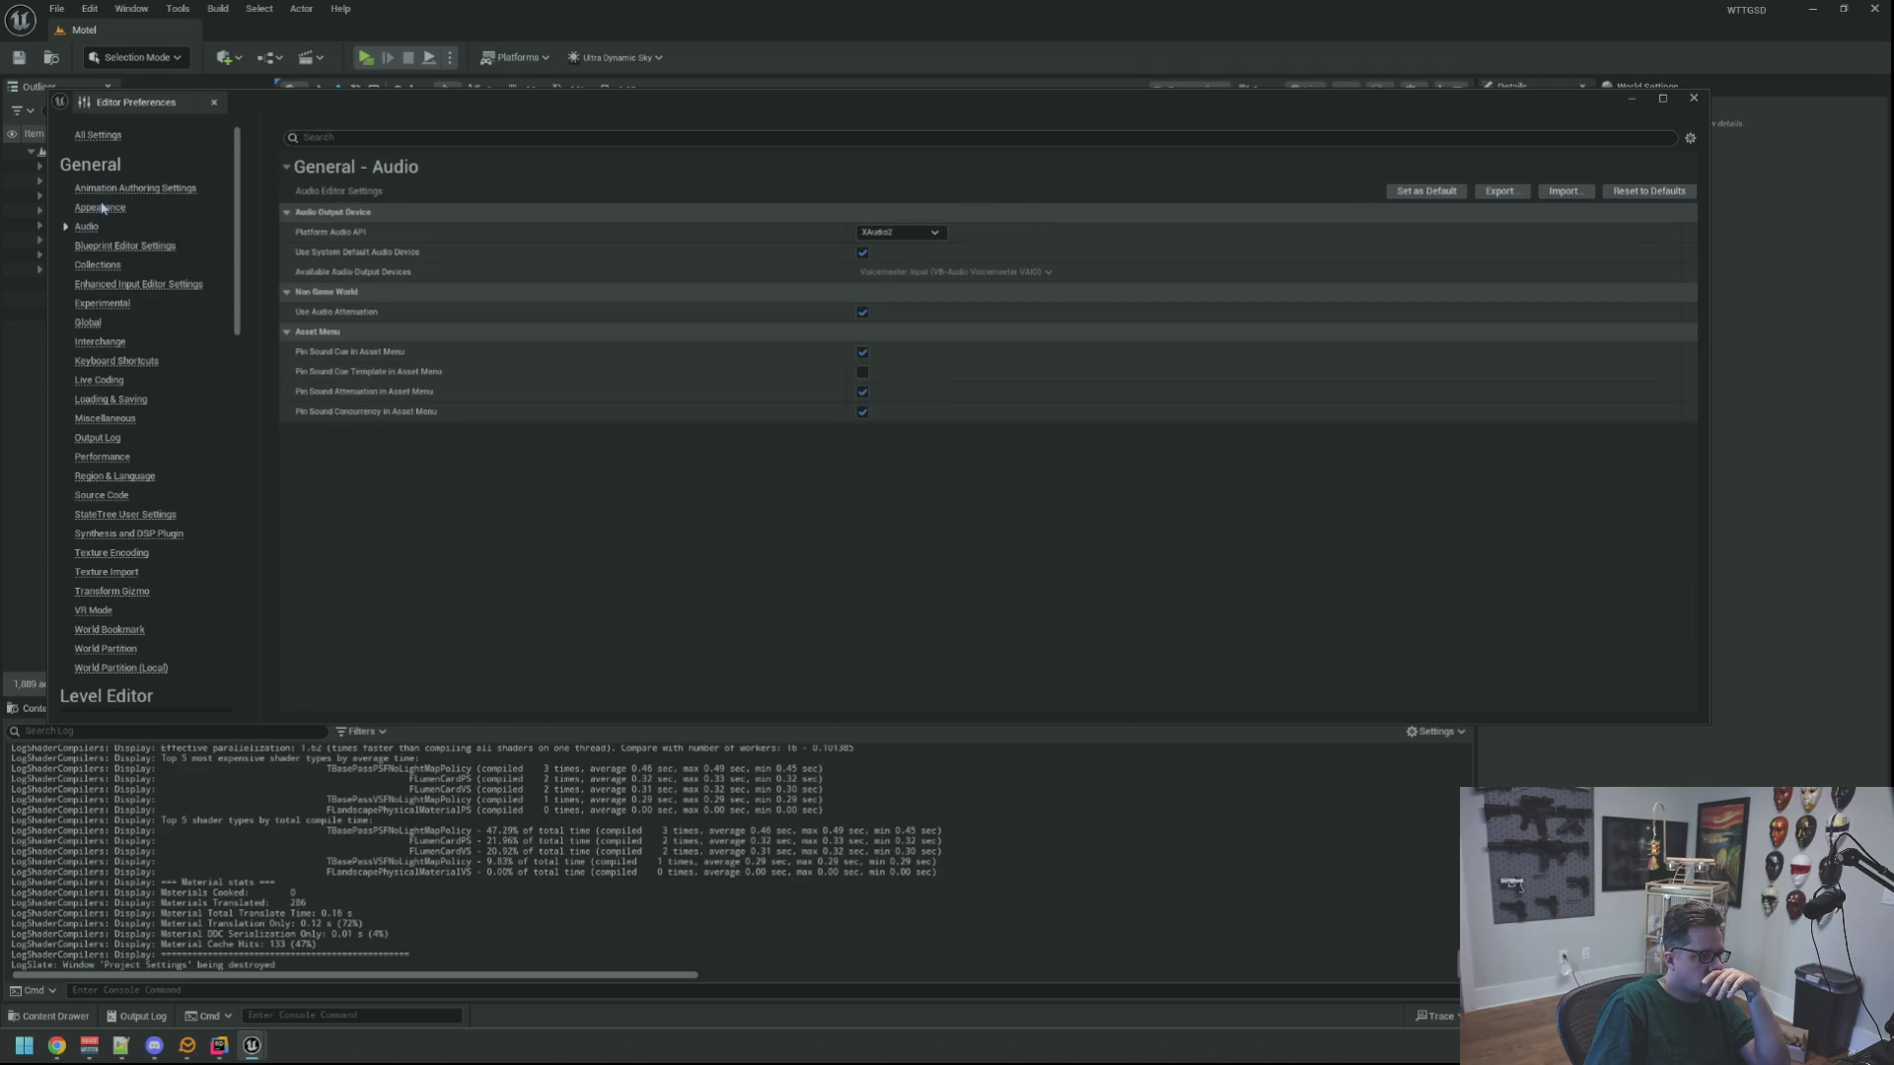
{"action": "left_click", "coordinate": [103, 210]}
Review the Level Editor Miscellaneous and Viewports preferences, then open File Explorer with Win+E
{"action": "scroll", "coordinate": [186, 313], "scroll_direction": "down", "scroll_amount": 2}
{"action": "scroll", "coordinate": [173, 377], "scroll_direction": "down", "scroll_amount": 3}
{"action": "scroll", "coordinate": [168, 384], "scroll_direction": "down", "scroll_amount": 3}
{"action": "left_click", "coordinate": [109, 414]}
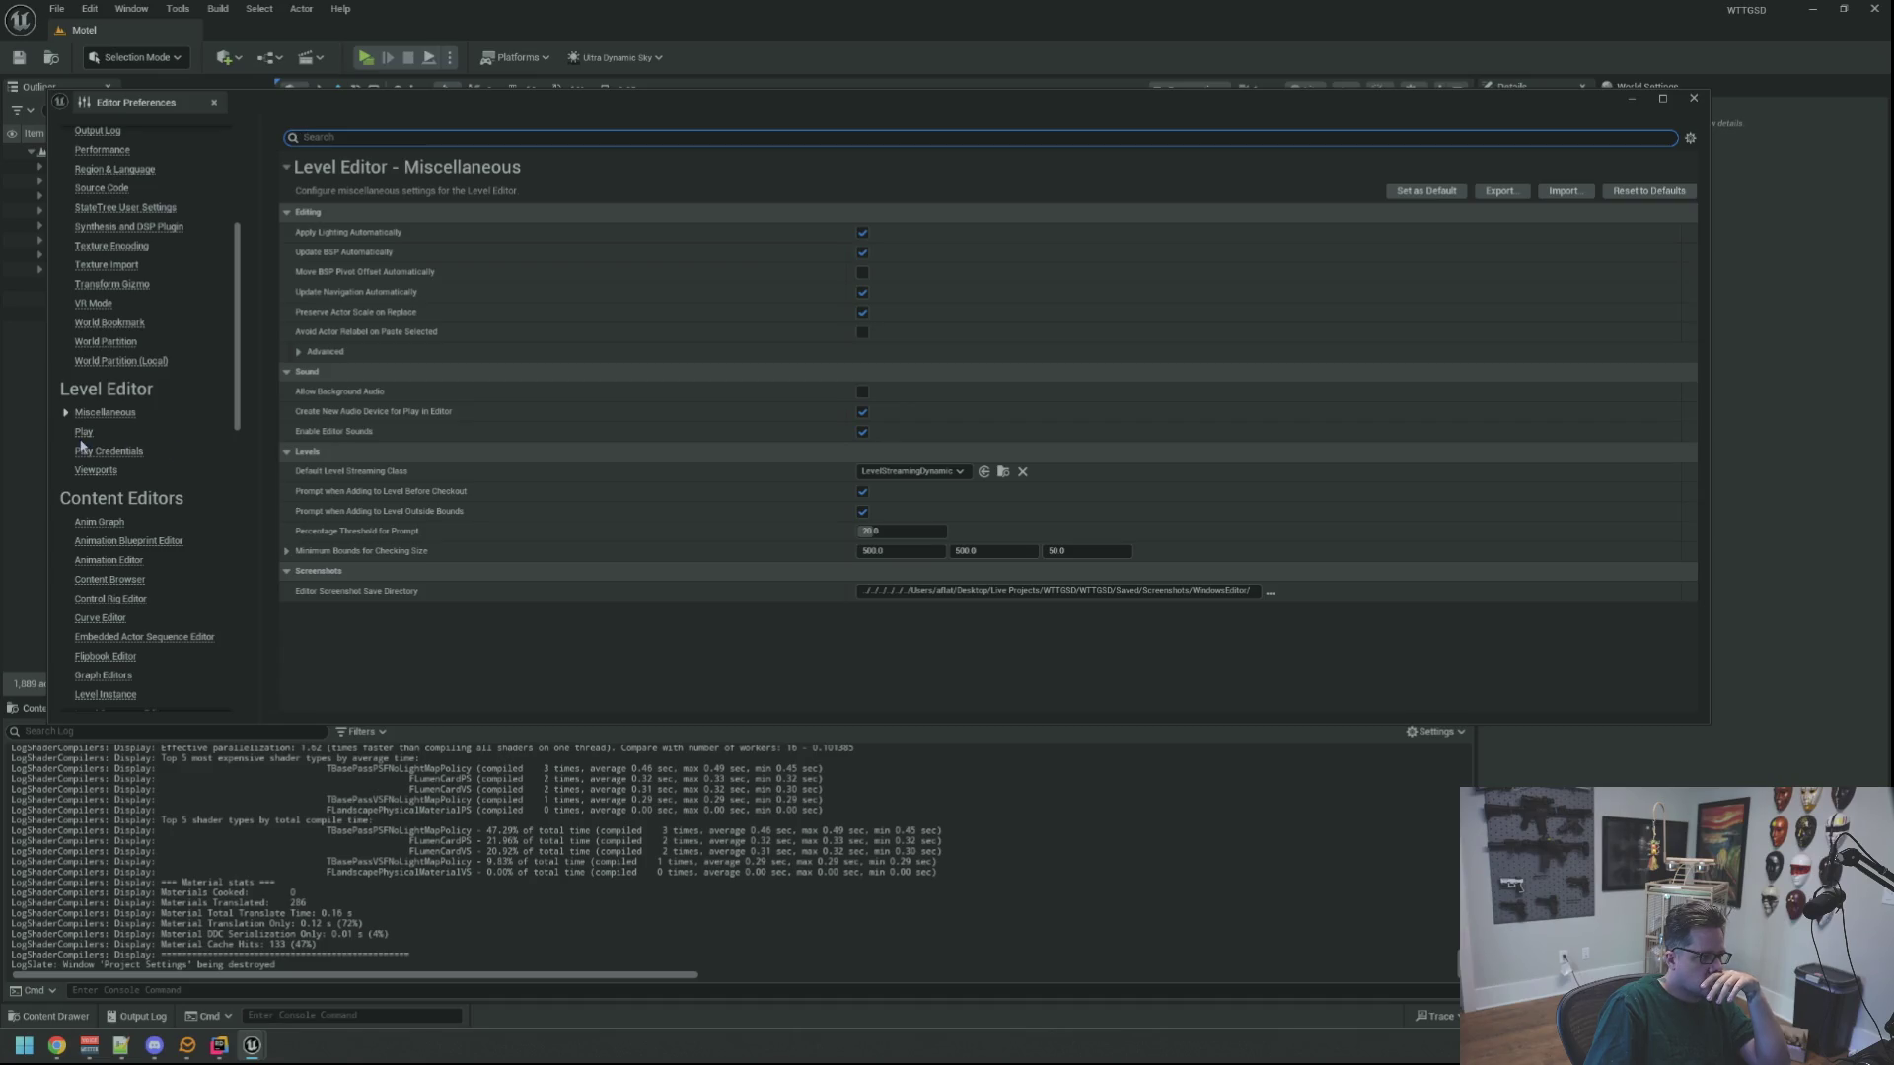
{"action": "left_click", "coordinate": [95, 469]}
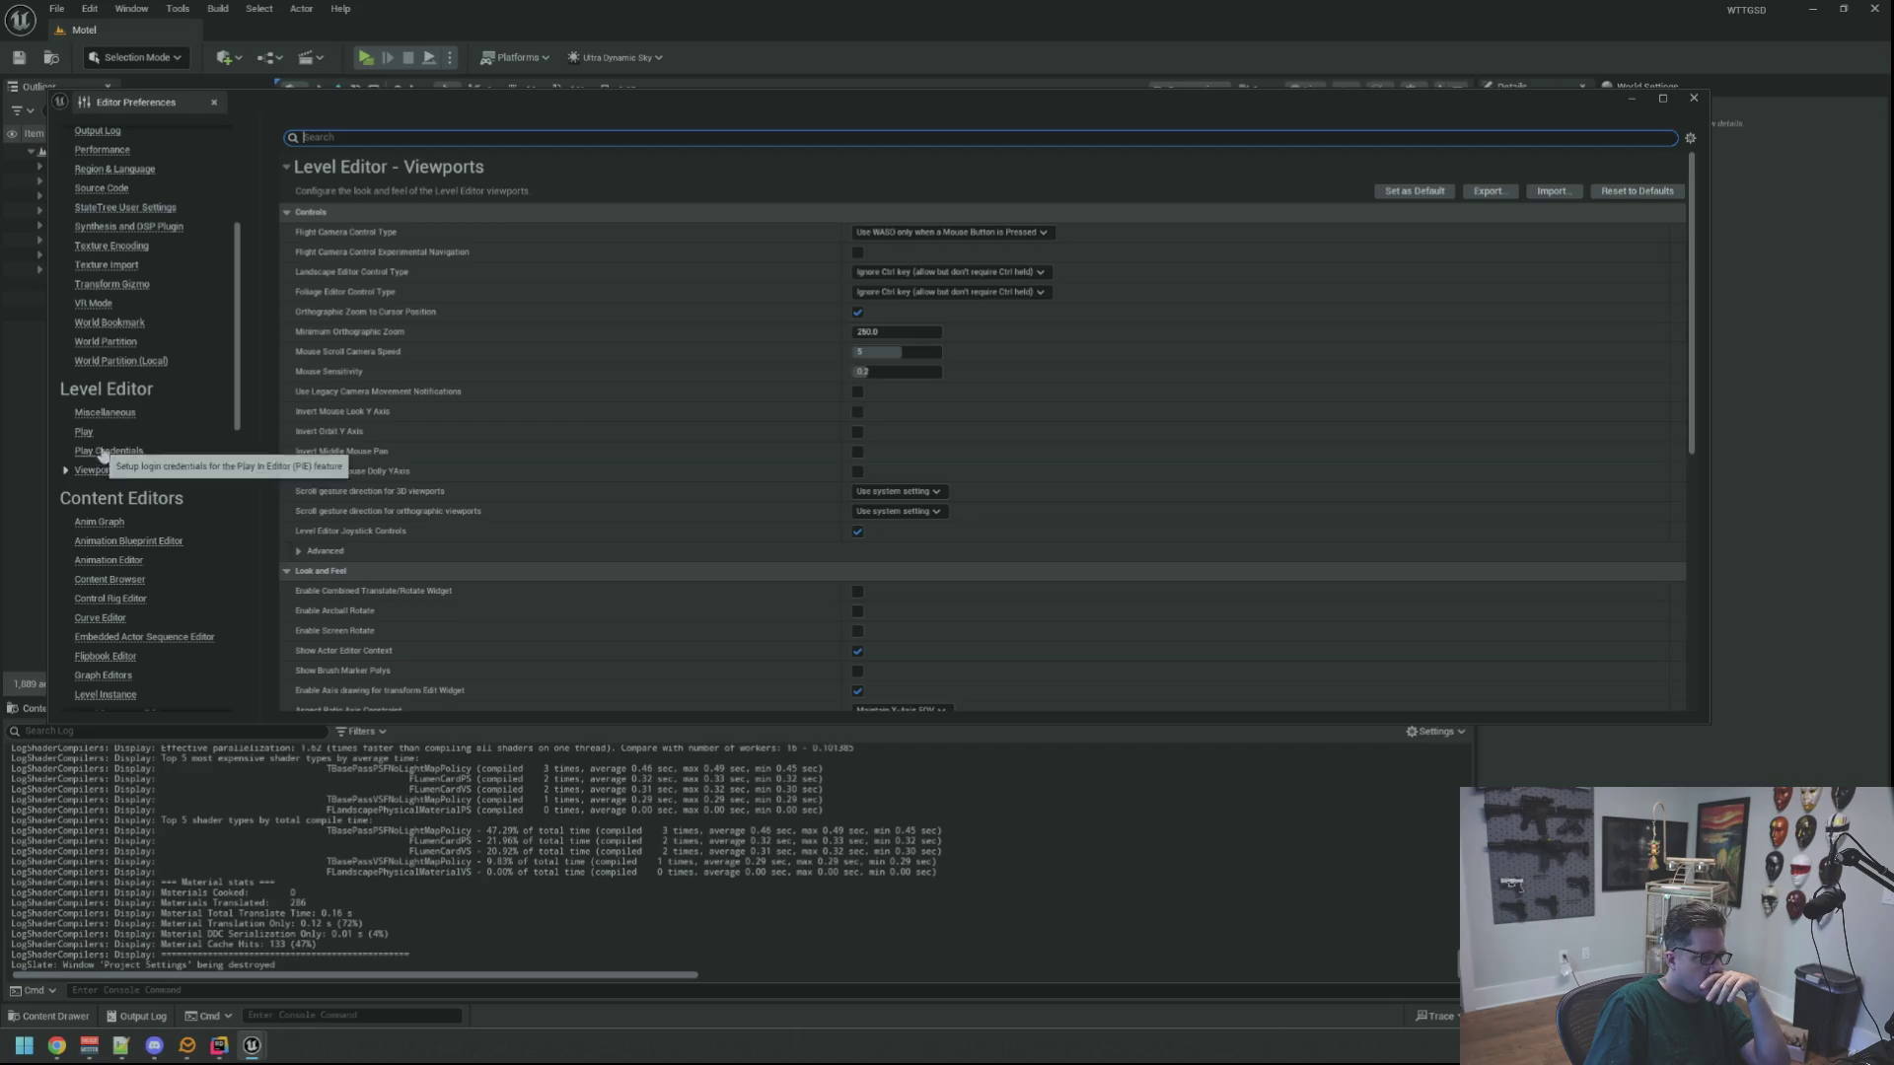
{"action": "scroll", "coordinate": [173, 461], "scroll_direction": "down", "scroll_amount": 3}
{"action": "scroll", "coordinate": [178, 459], "scroll_direction": "down", "scroll_amount": 8}
{"action": "scroll", "coordinate": [185, 456], "scroll_direction": "down", "scroll_amount": 5}
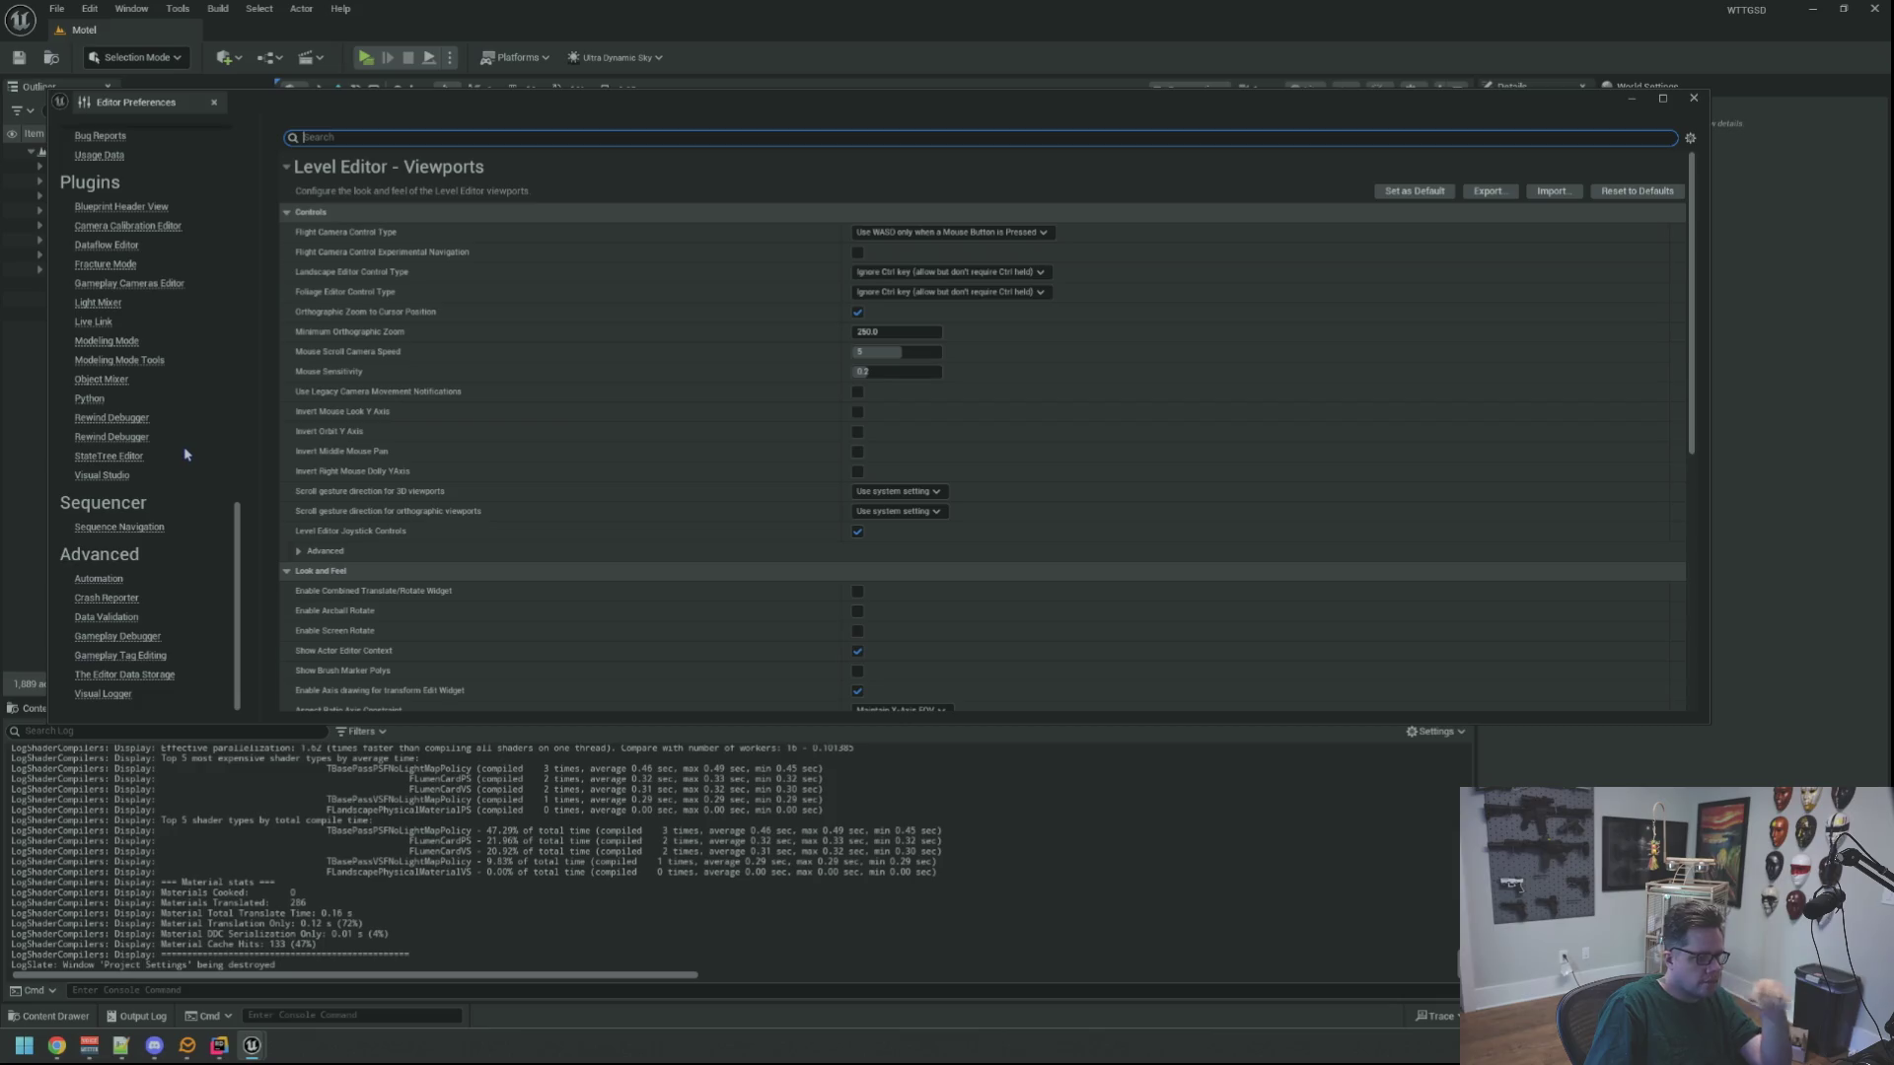
{"action": "key", "text": "super+e"}
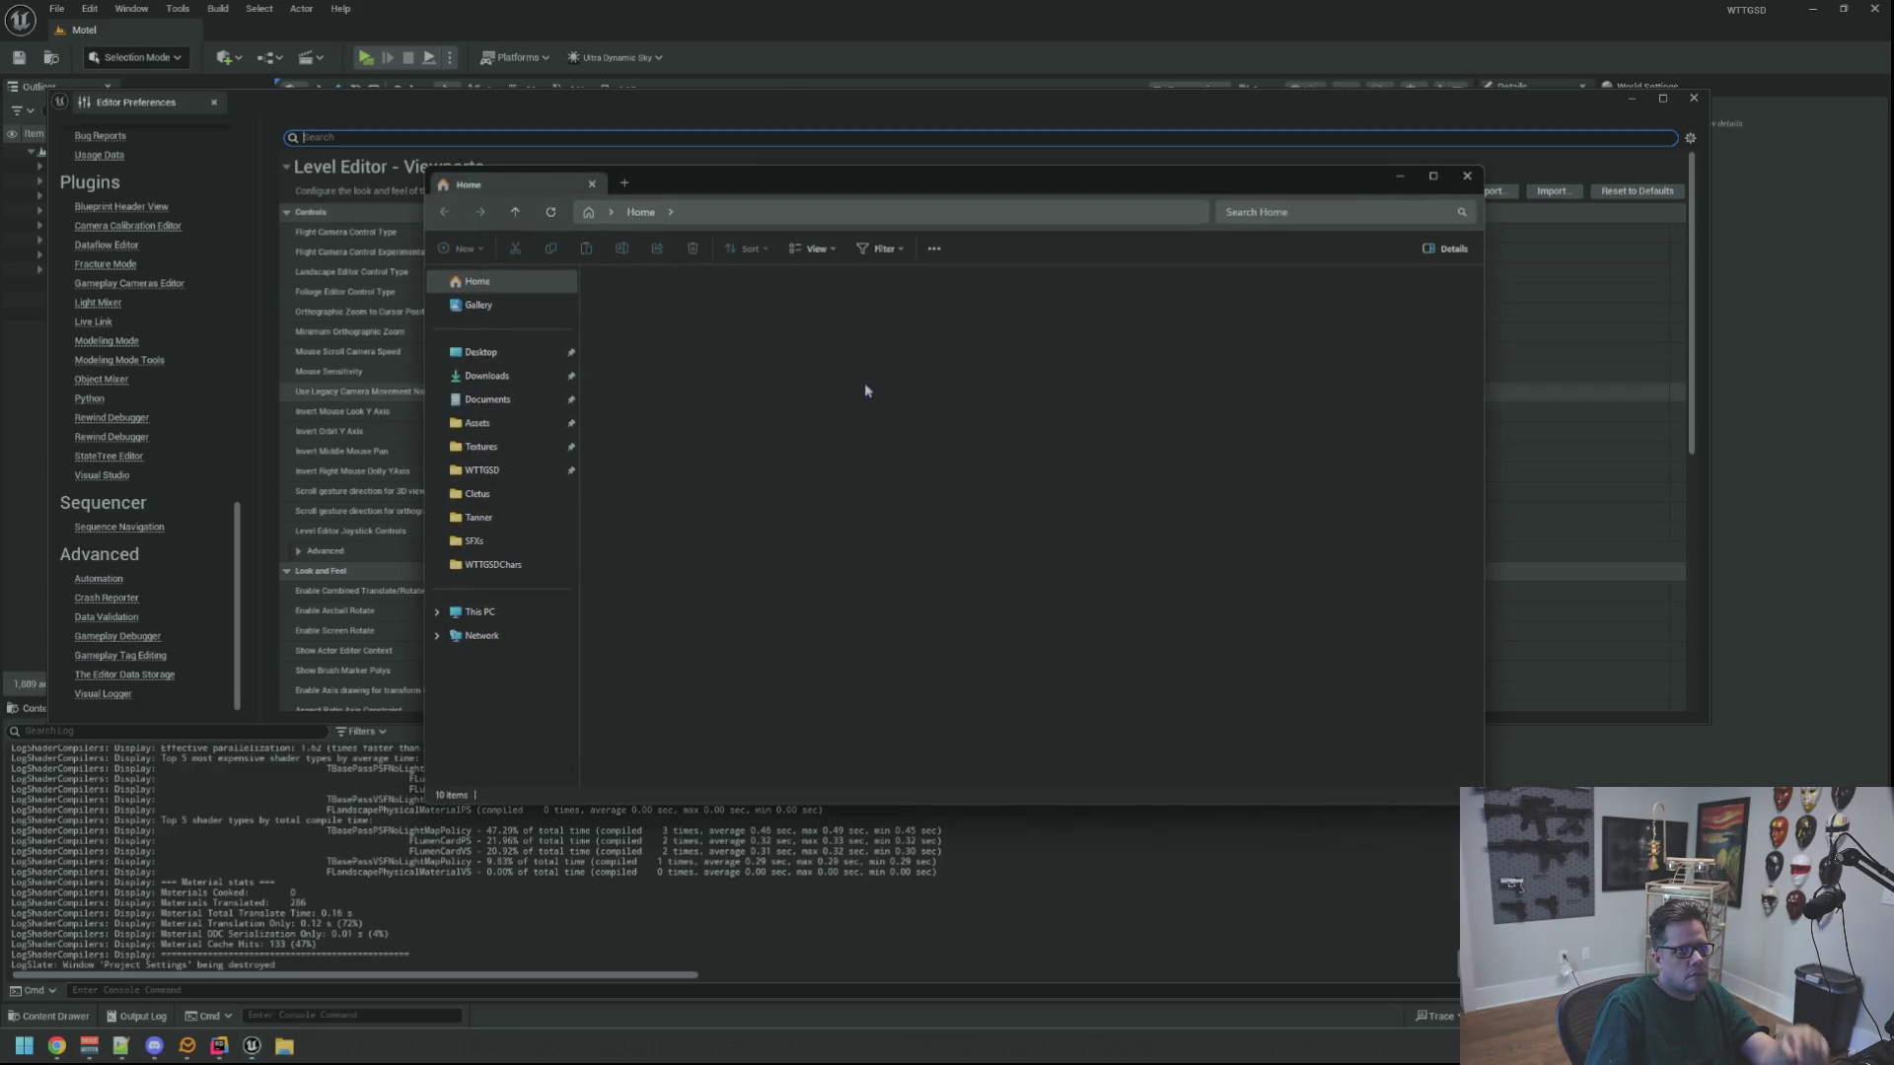
Go to Desktop > Live Projects > DeadSignal > DeadSignal and launch DeadSignal.uproject
{"action": "left_click", "coordinate": [556, 353]}
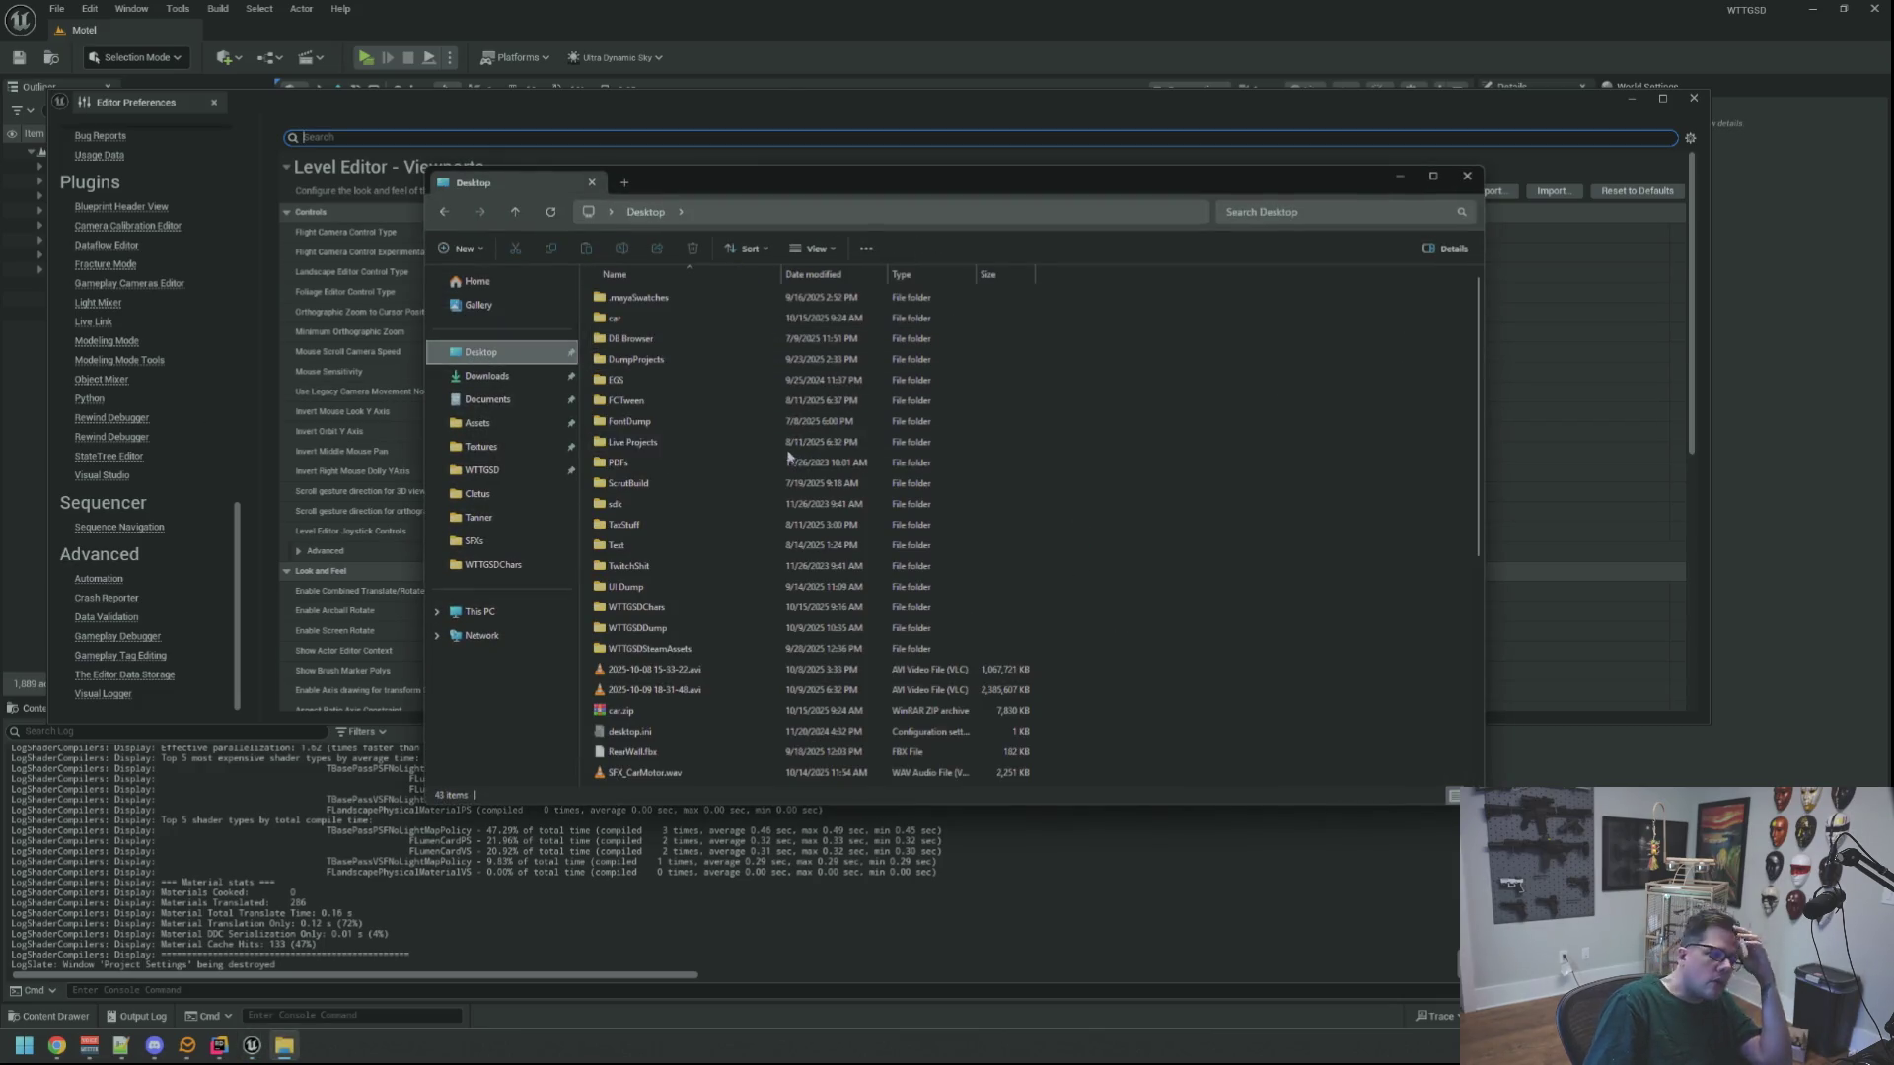
{"action": "double_click", "coordinate": [653, 442]}
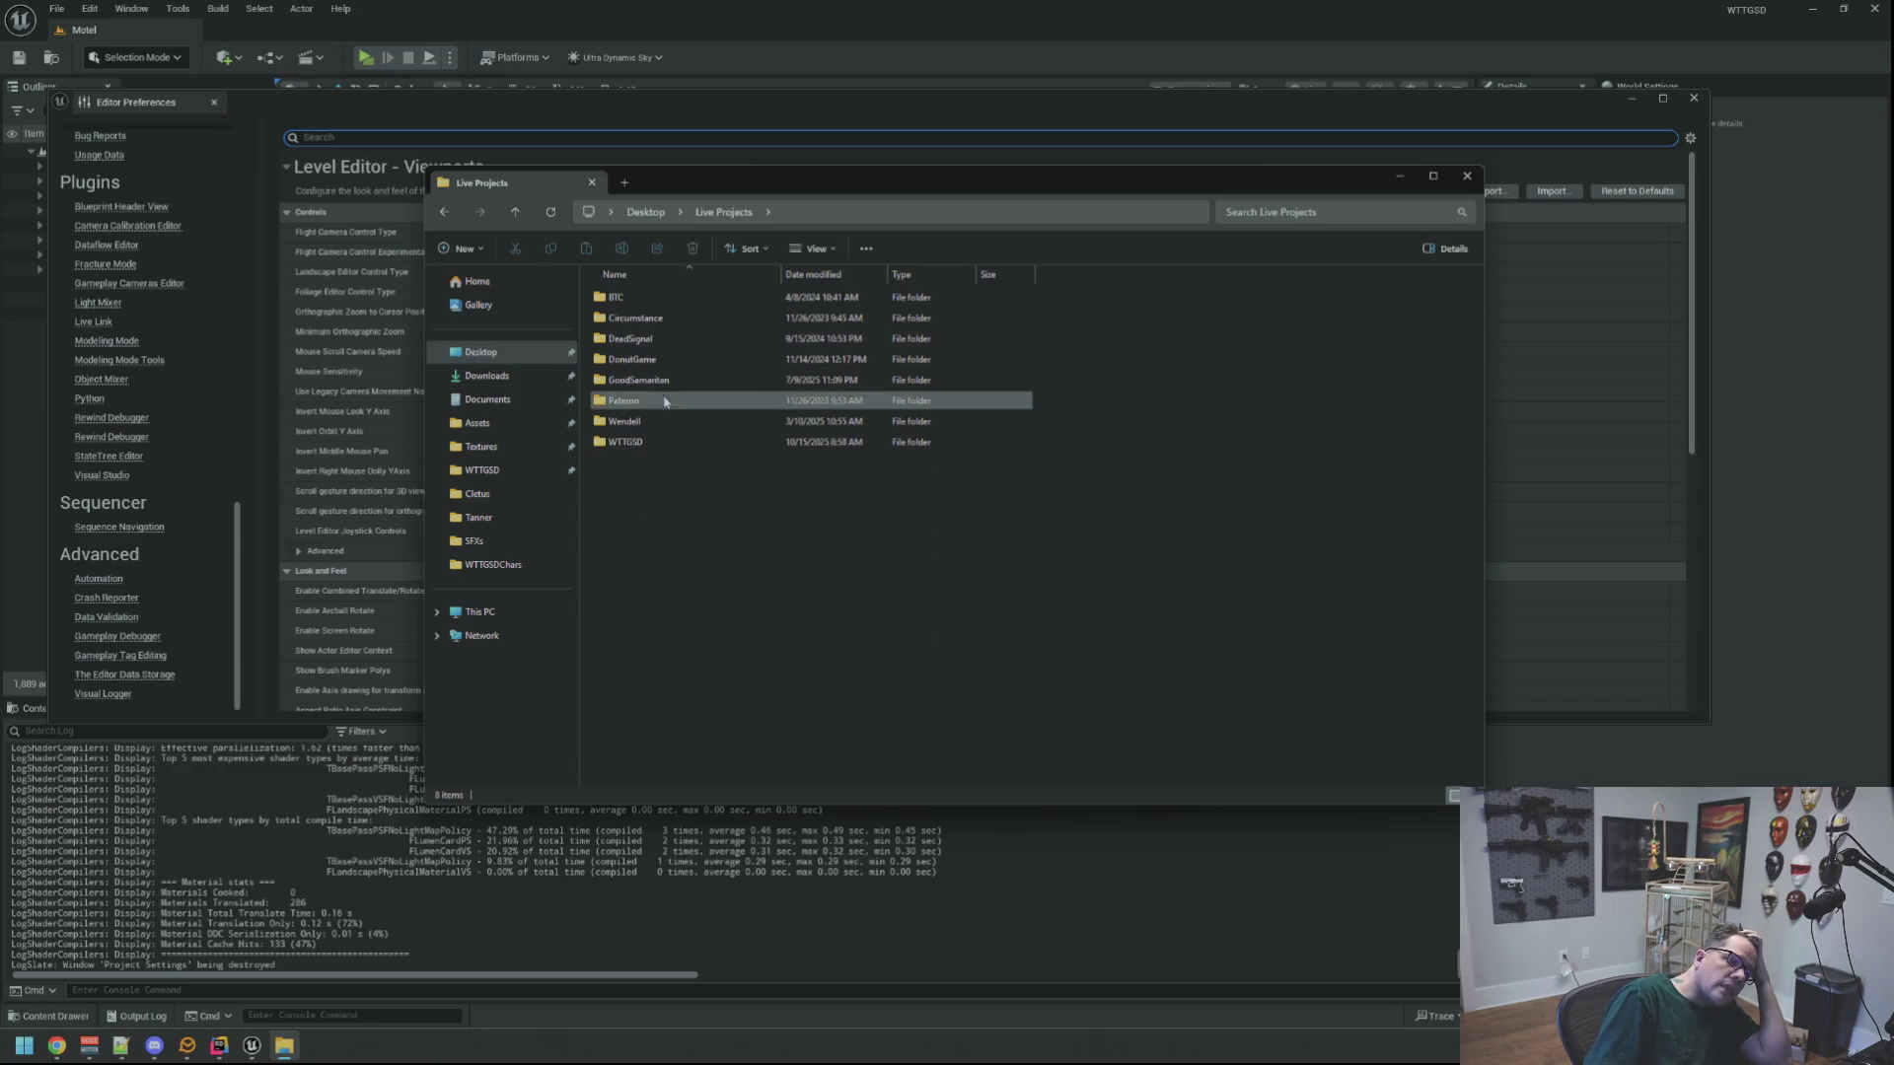
{"action": "double_click", "coordinate": [655, 343]}
{"action": "double_click", "coordinate": [655, 342]}
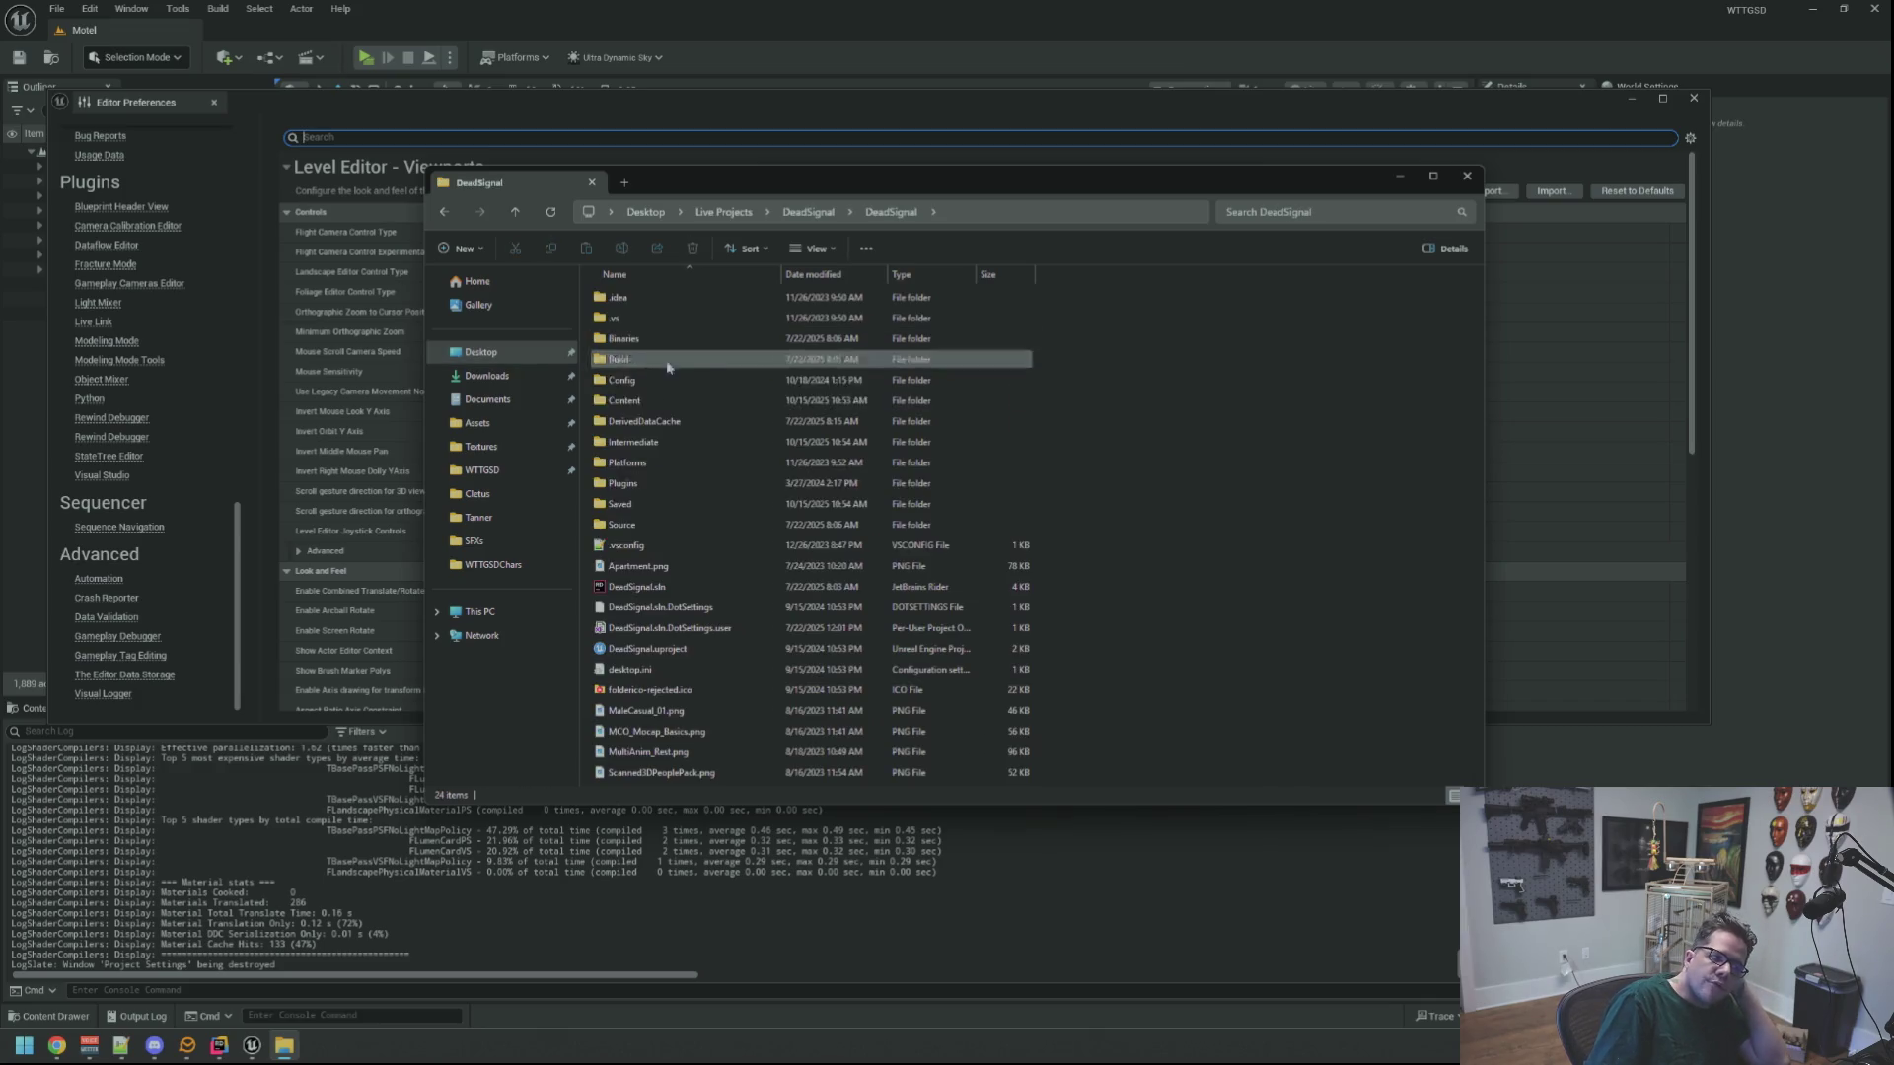
{"action": "double_click", "coordinate": [670, 651]}
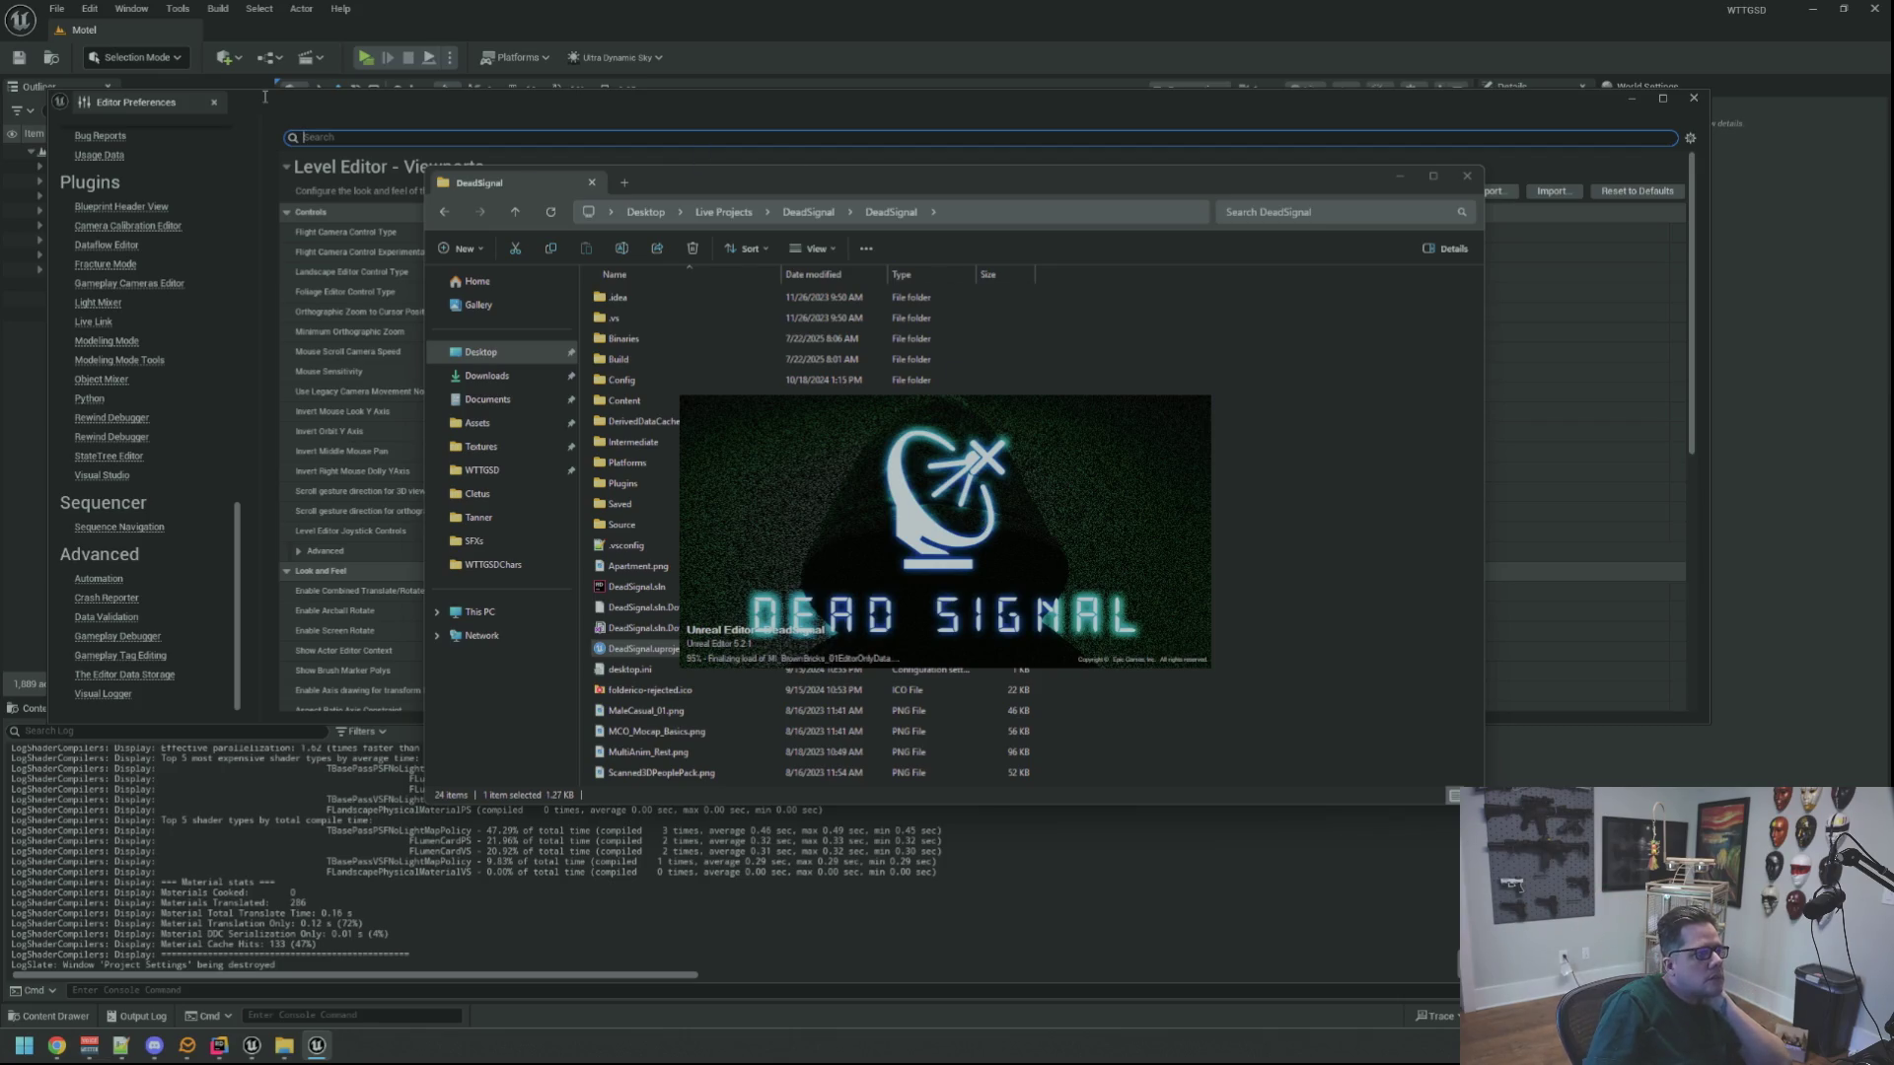
Close Editor Preferences and open the Motel project's Project Settings from the Edit menu
{"action": "left_click", "coordinate": [214, 102]}
{"action": "left_click", "coordinate": [90, 8]}
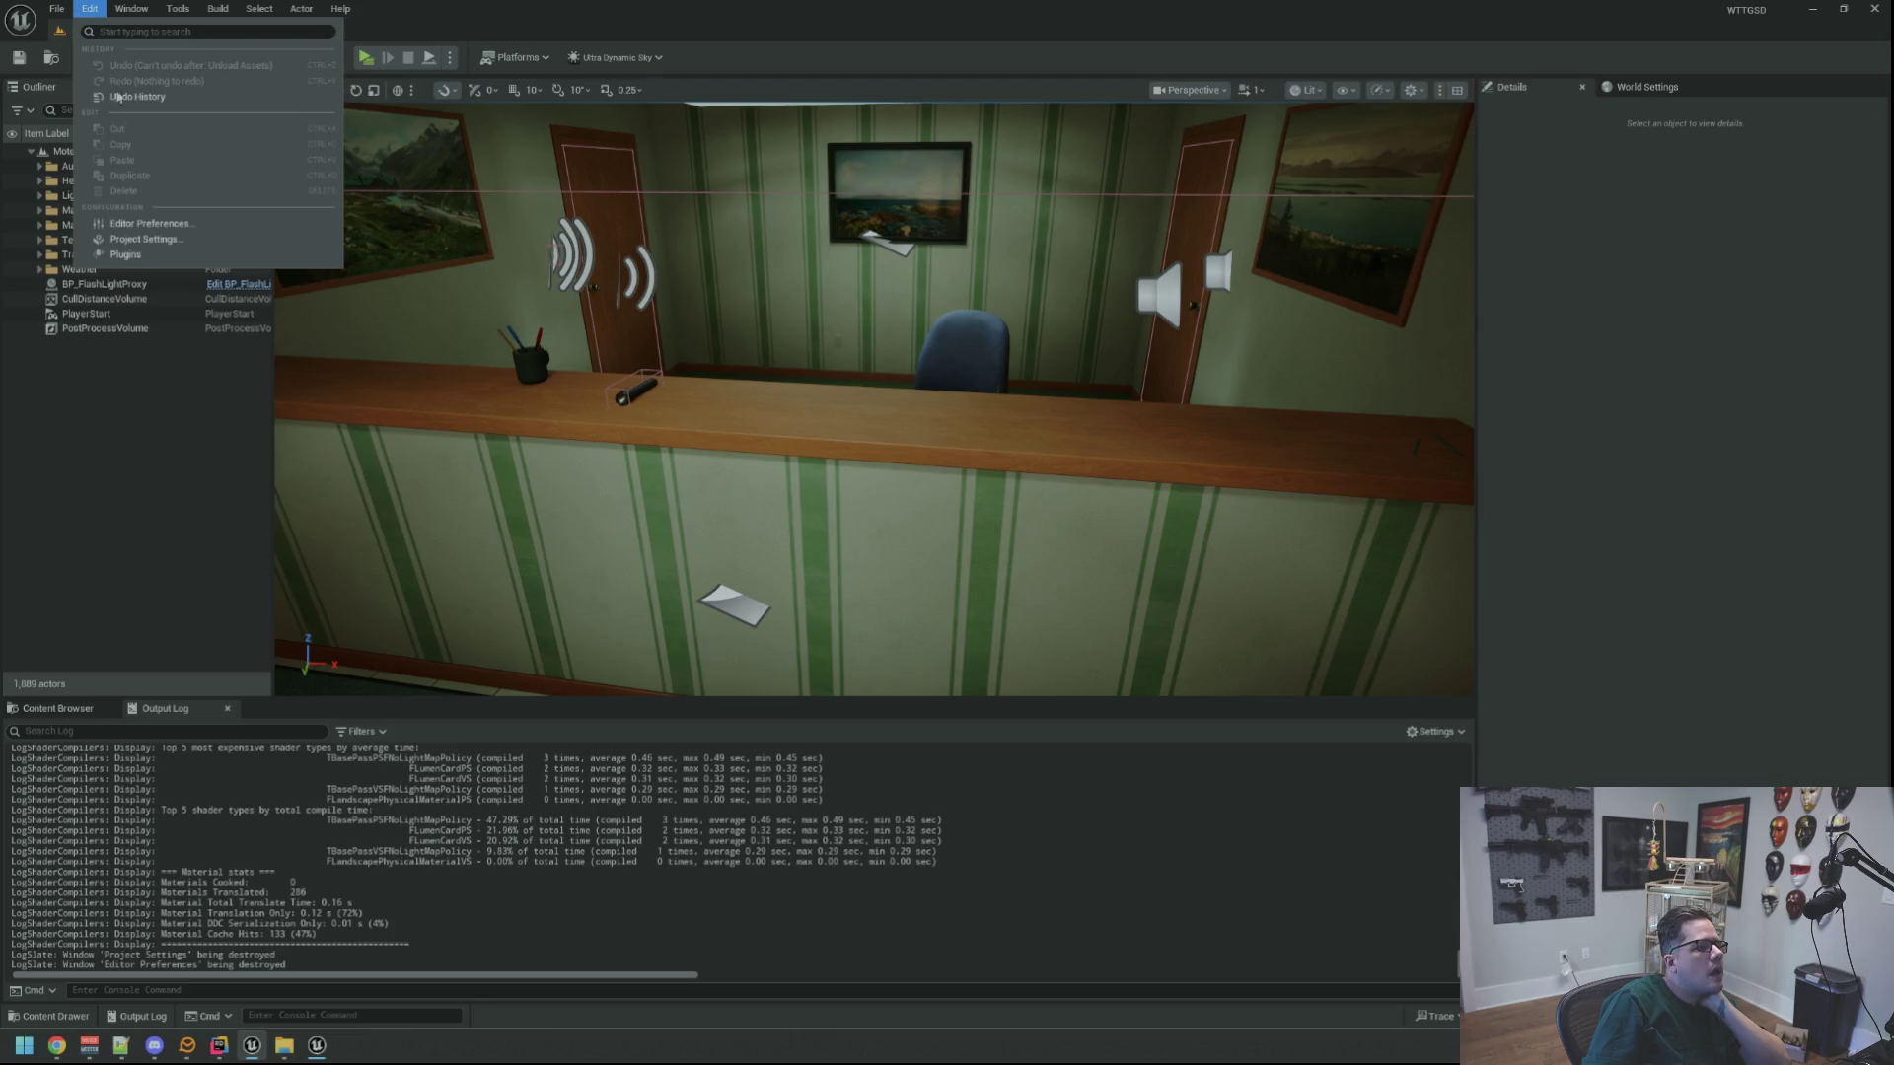
{"action": "left_click", "coordinate": [301, 257]}
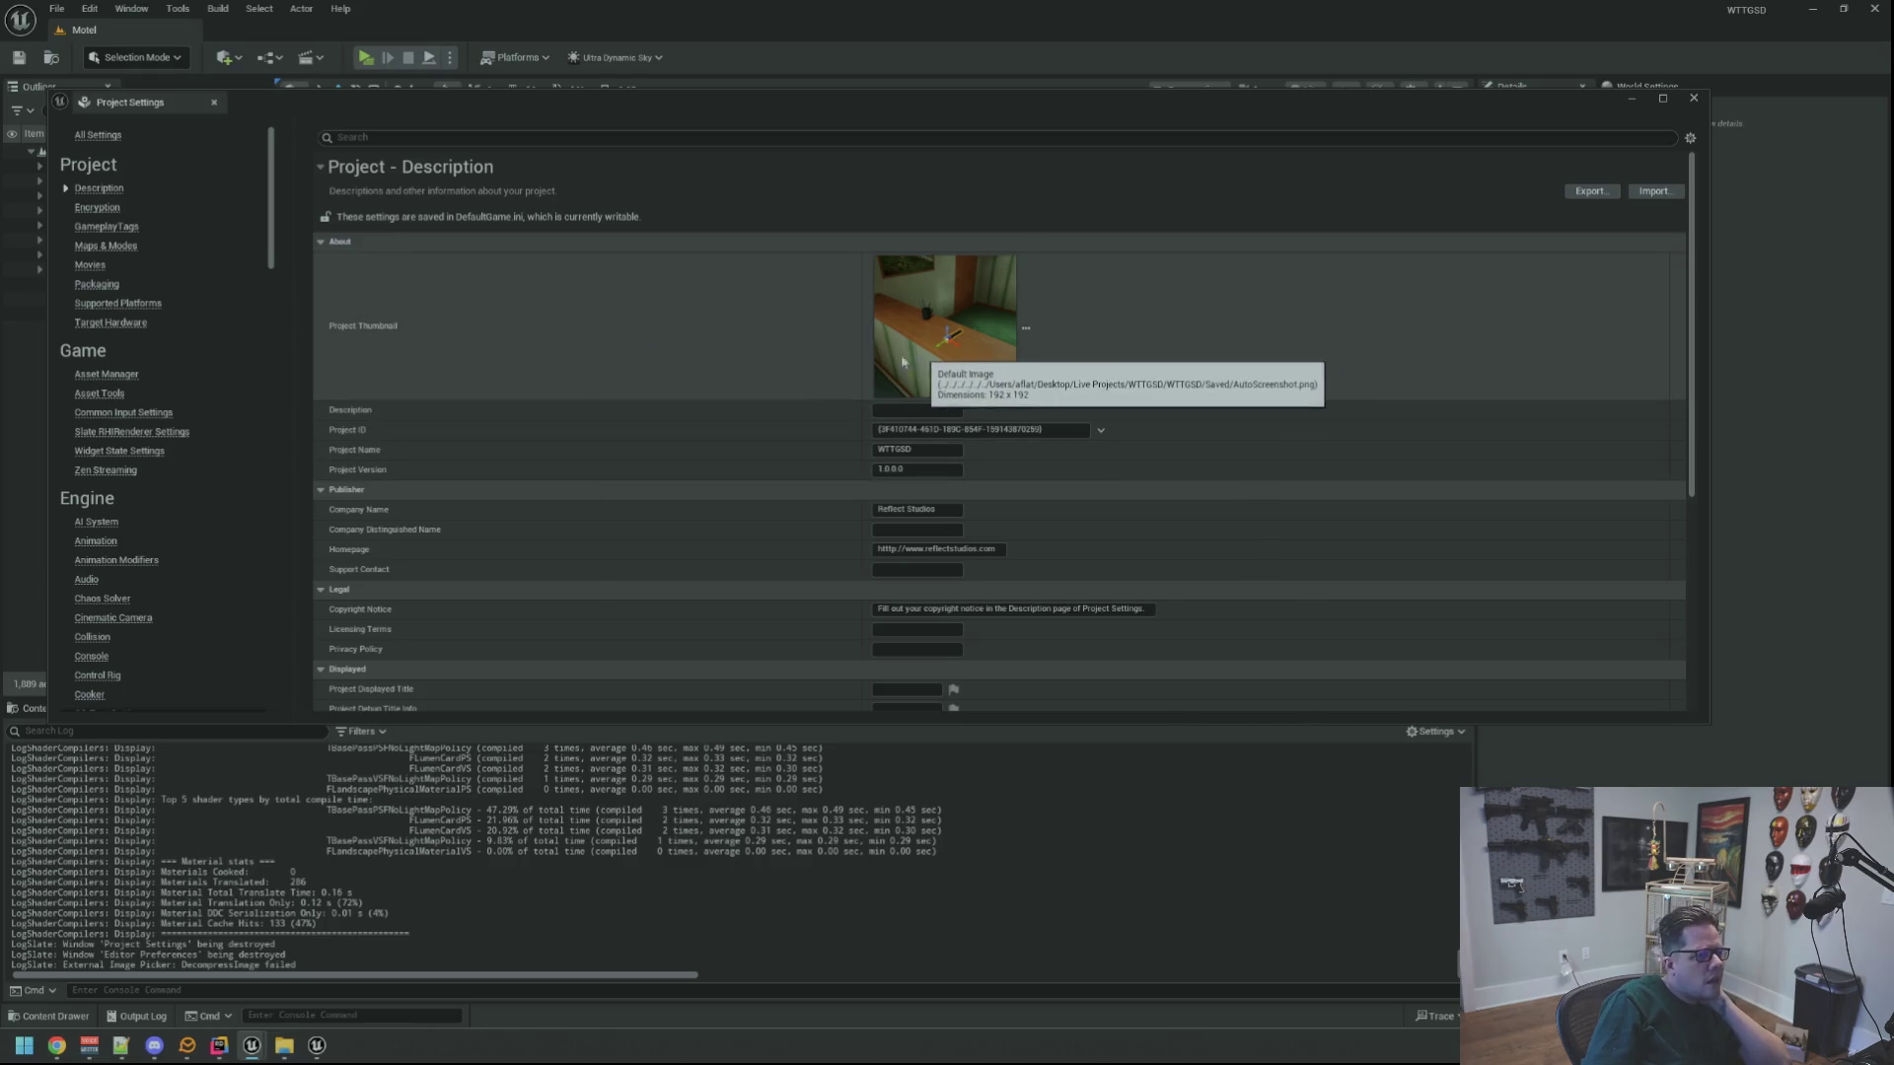
Bring the loaded DeadSignal editor window forward from the taskbar and open its Edit menu
{"action": "mouse_move", "coordinate": [315, 1048]}
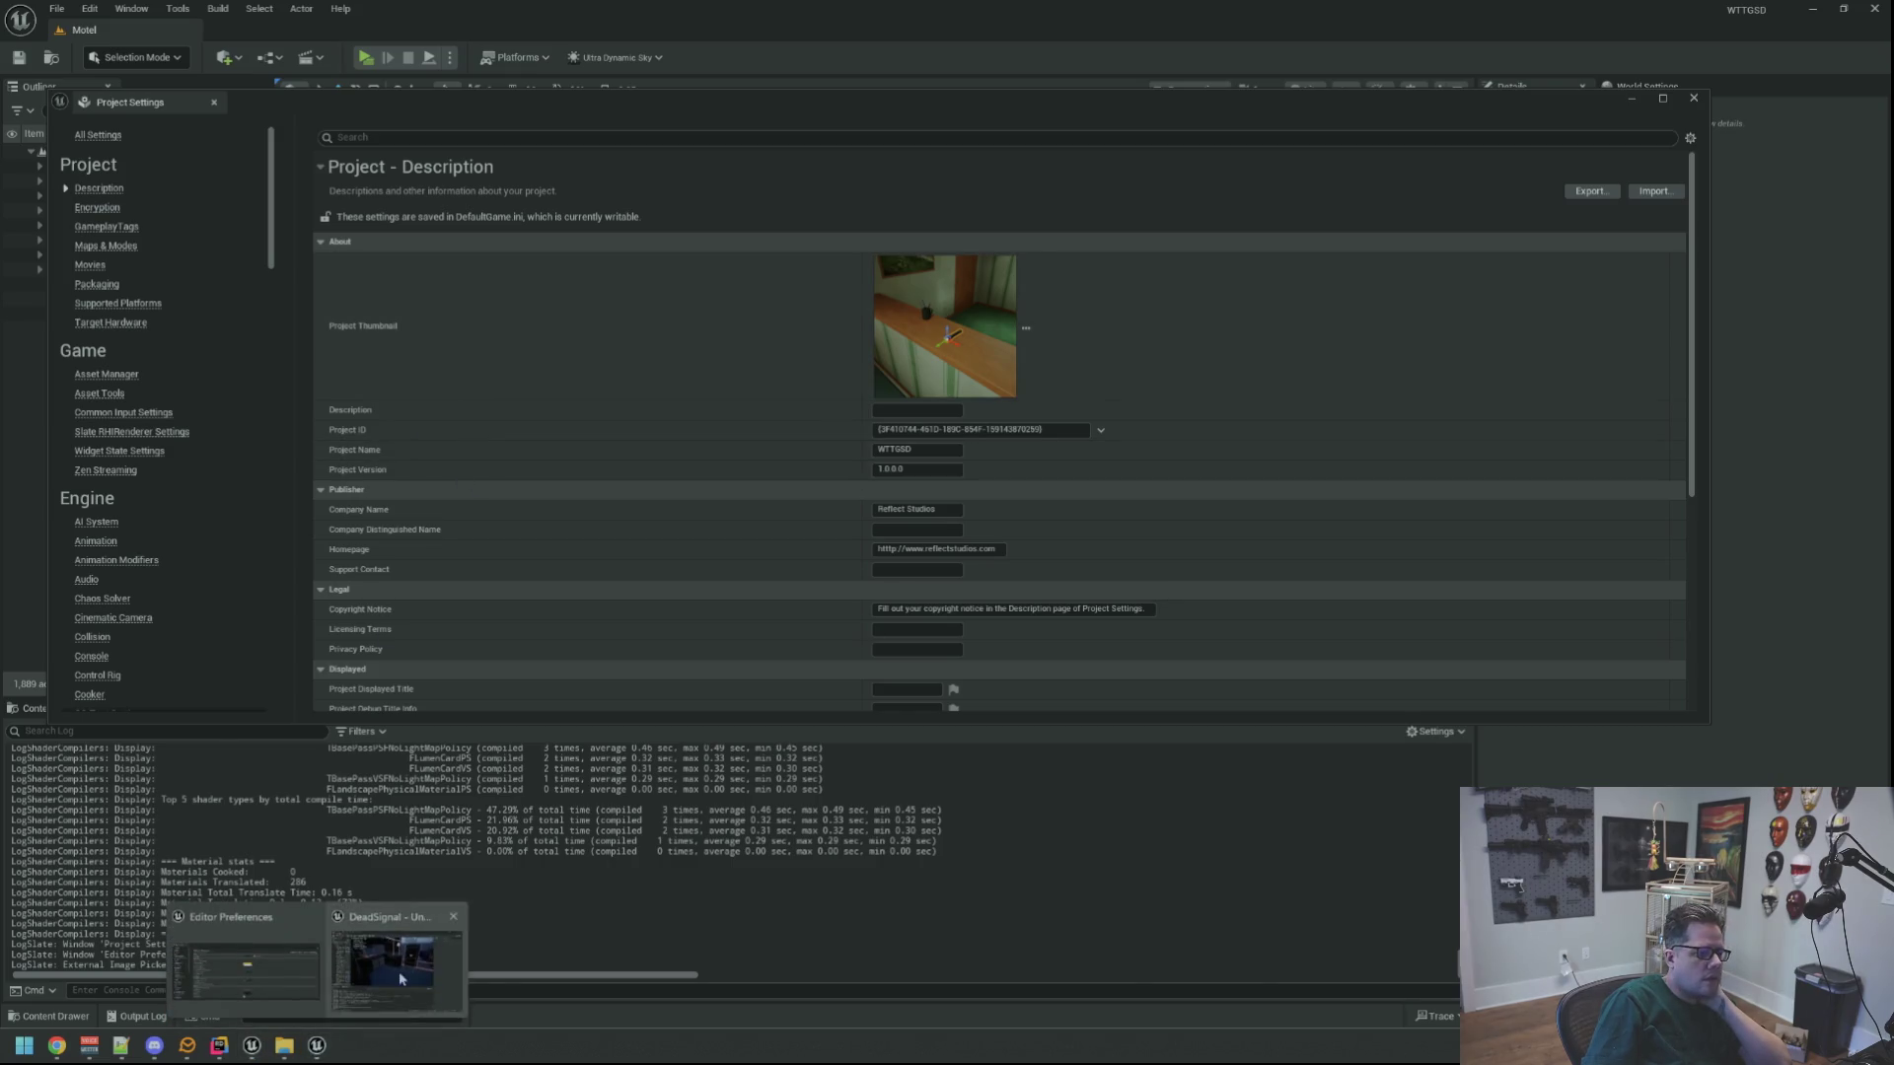
{"action": "left_click", "coordinate": [264, 959]}
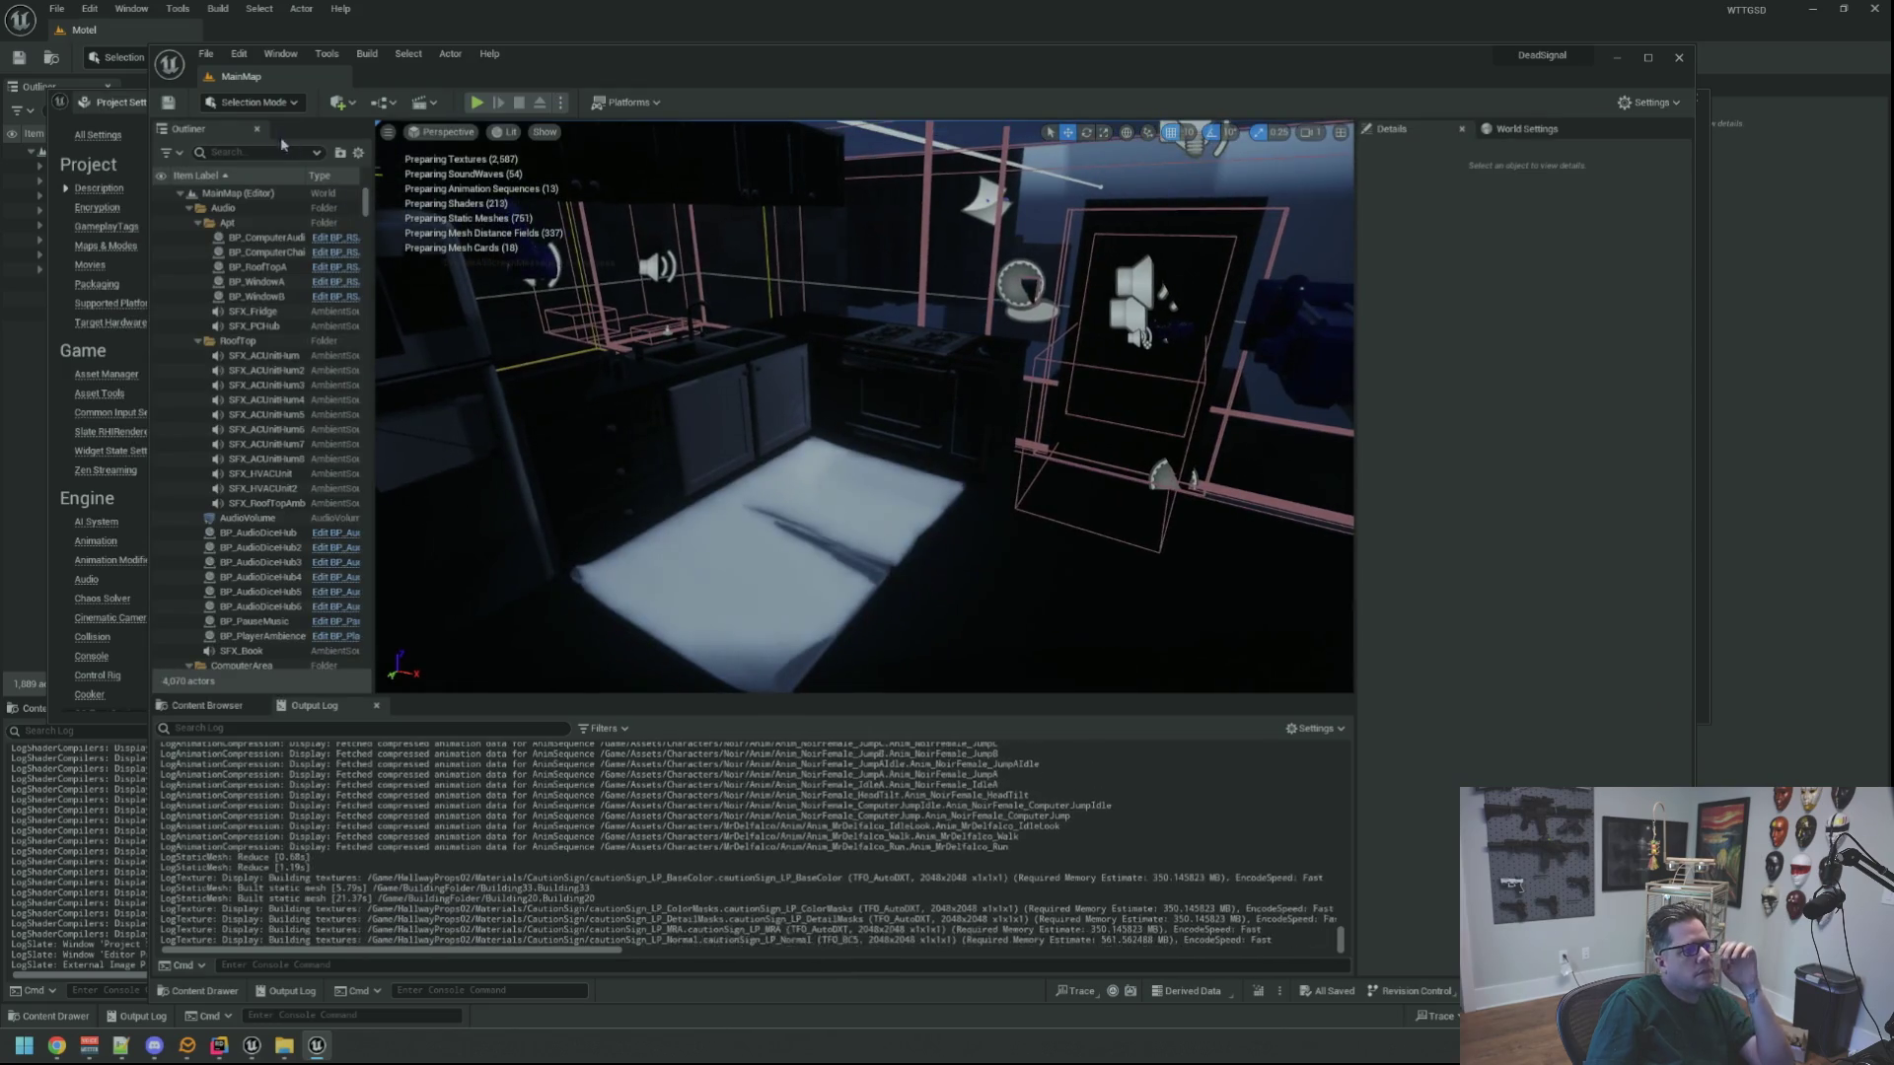
{"action": "left_click", "coordinate": [238, 53]}
Open DeadSignal's Project Settings Description page, inspect the Project ID options, and cancel the thumbnail browse
{"action": "left_click", "coordinate": [309, 267]}
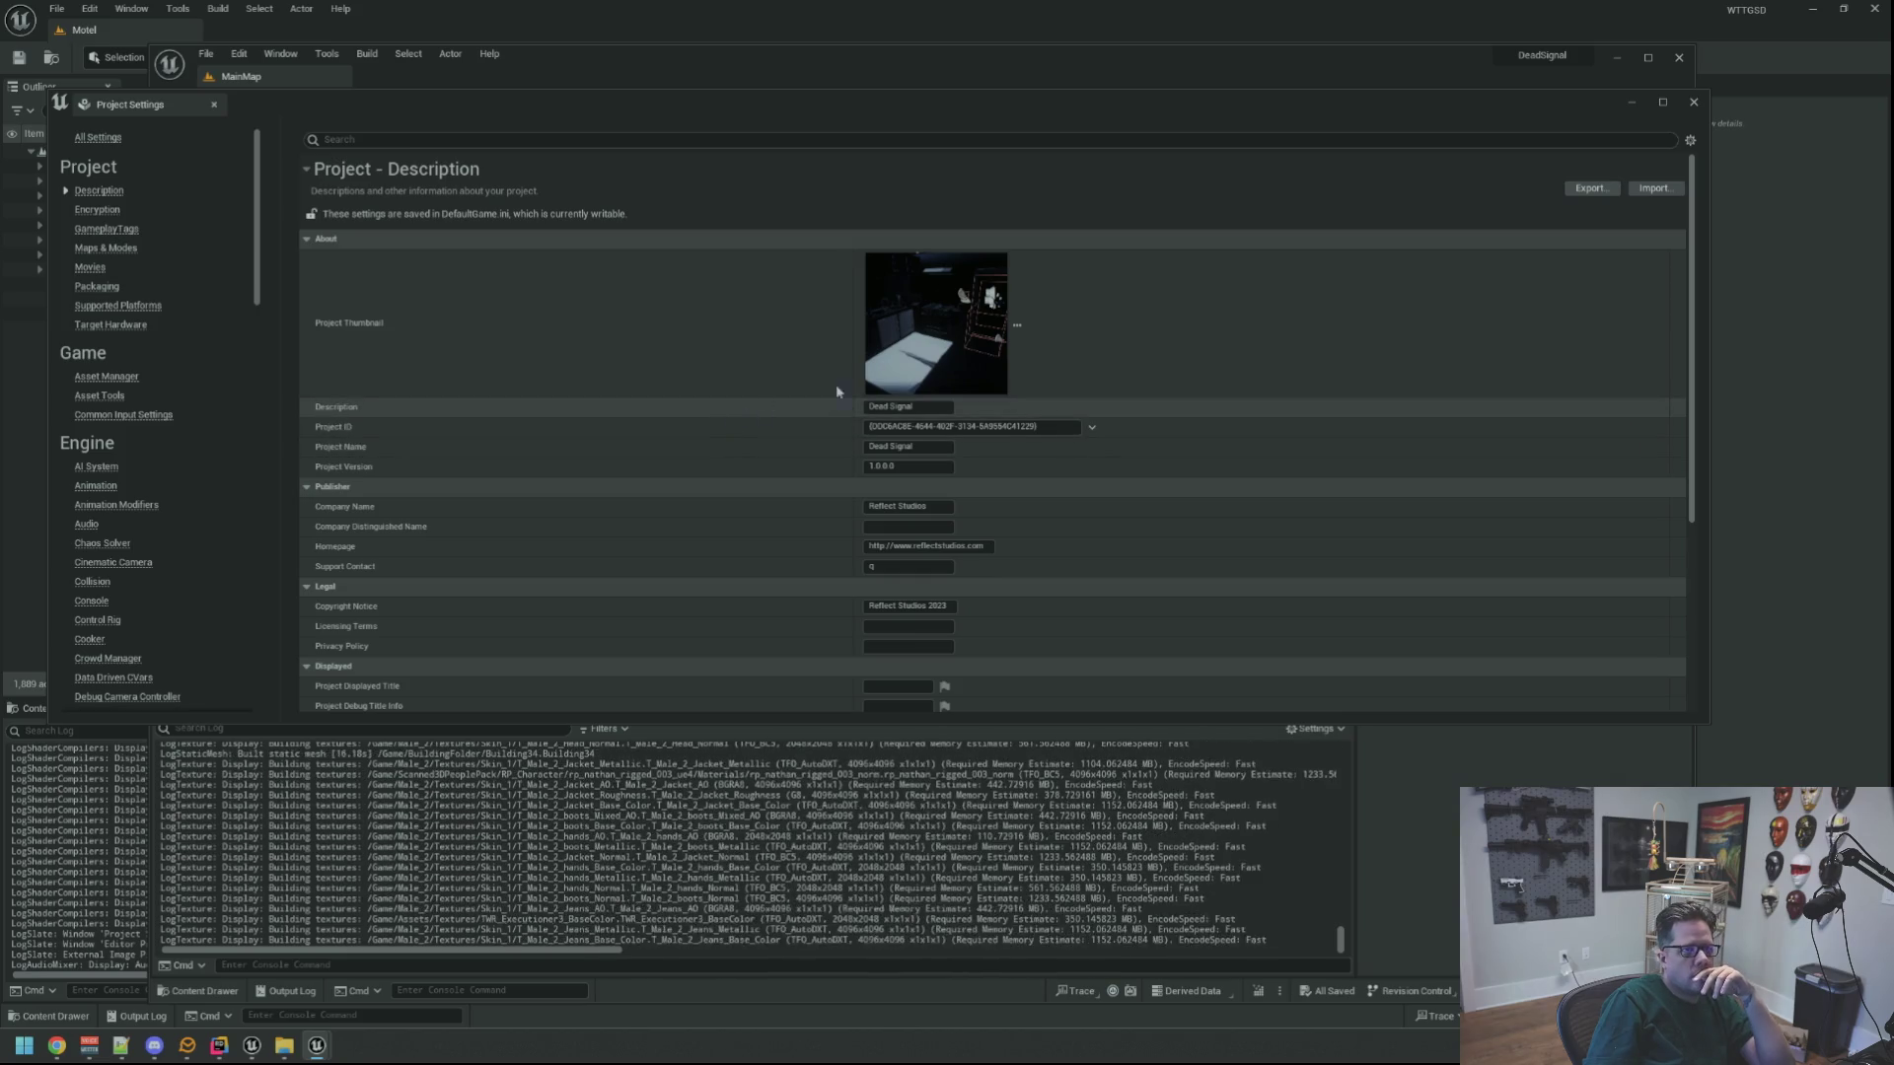
{"action": "left_click", "coordinate": [1089, 427]}
{"action": "left_click", "coordinate": [681, 449]}
{"action": "scroll", "coordinate": [676, 452], "scroll_direction": "down", "scroll_amount": 4}
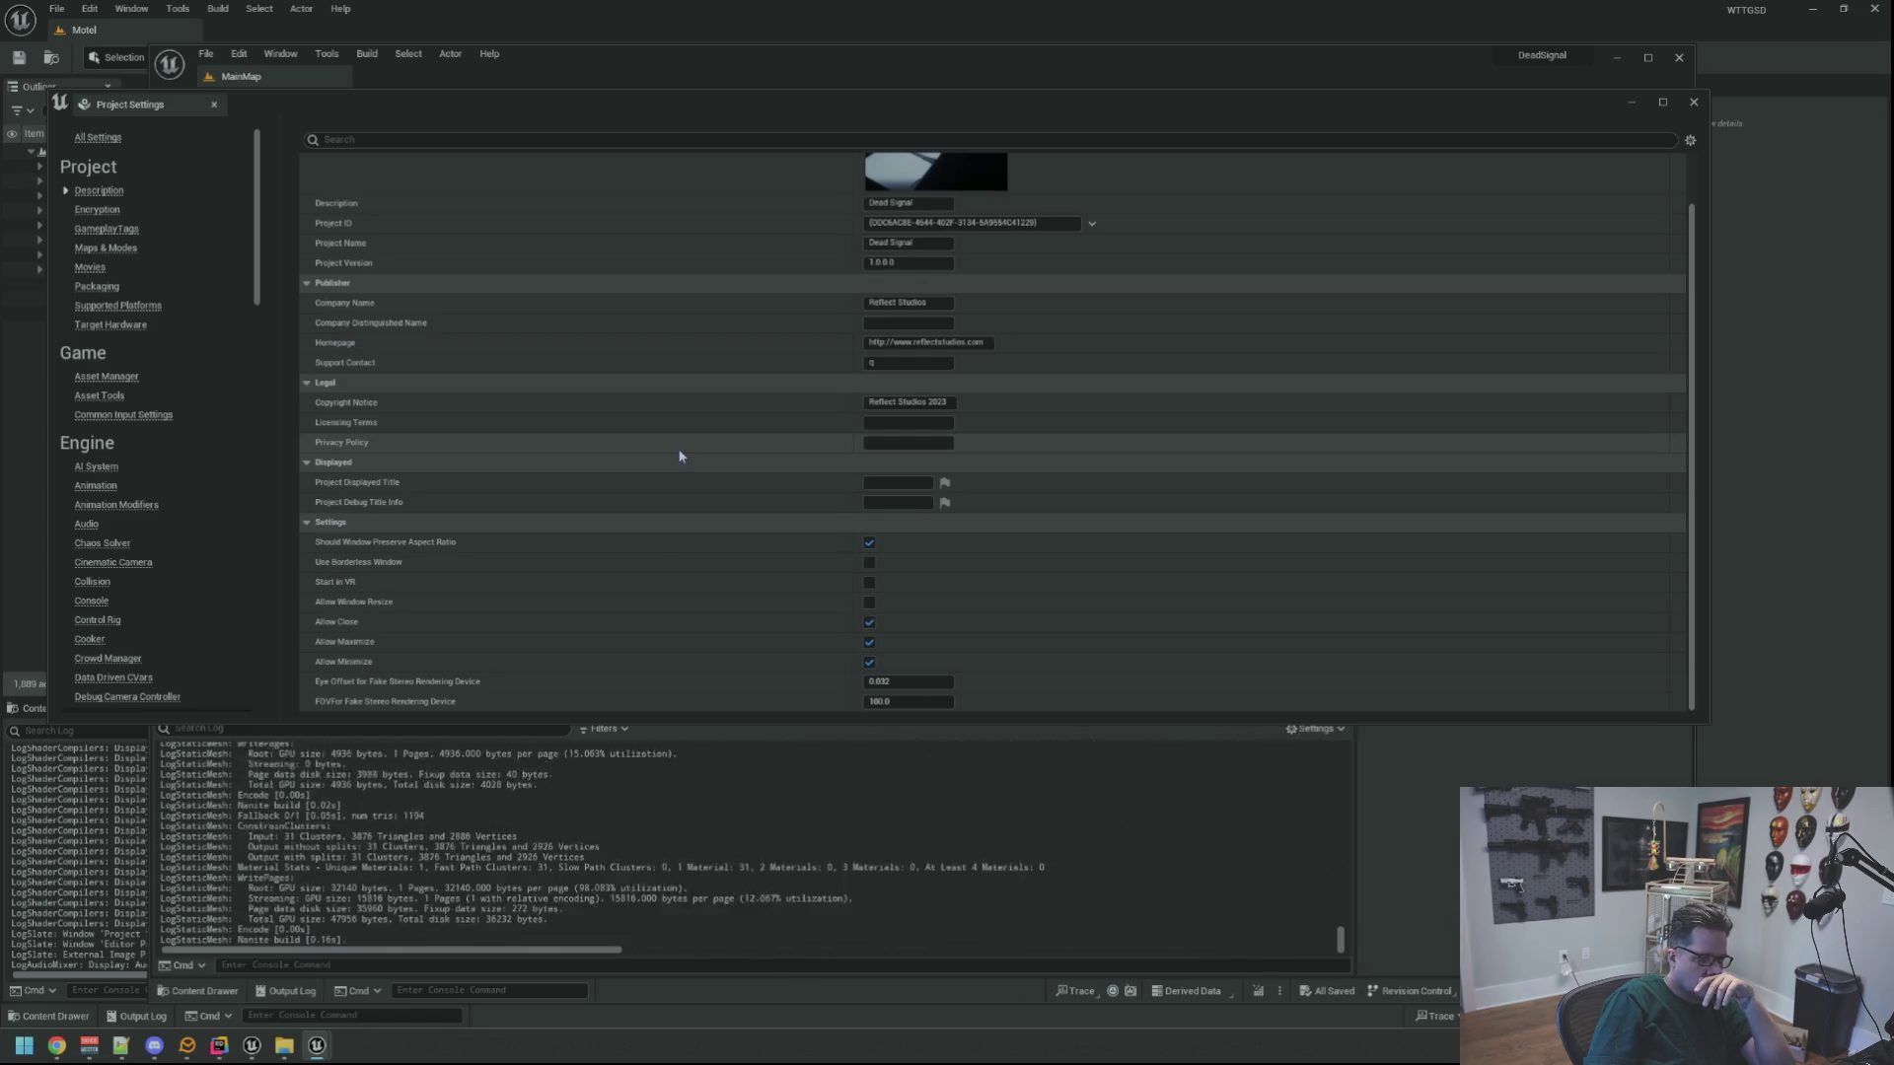
{"action": "scroll", "coordinate": [679, 455], "scroll_direction": "up", "scroll_amount": 4}
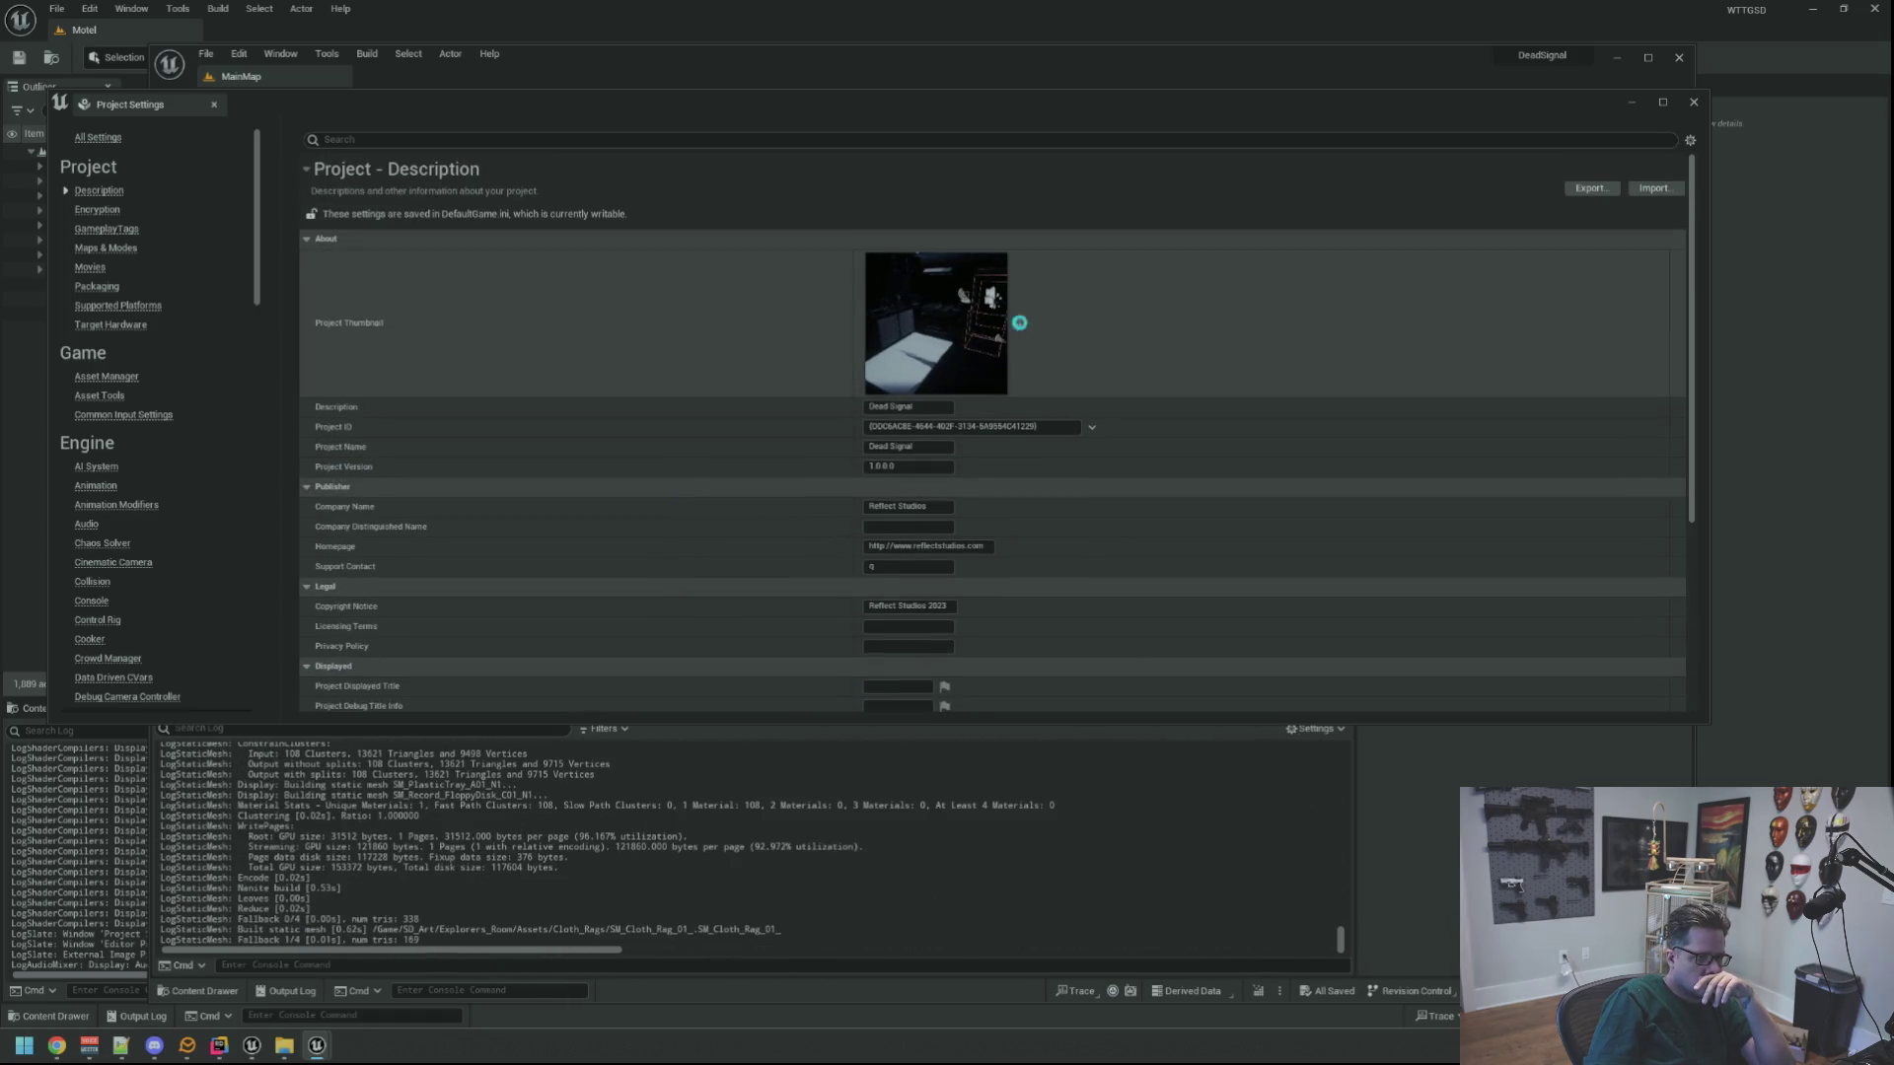
{"action": "left_click", "coordinate": [1019, 323]}
{"action": "left_click", "coordinate": [888, 592]}
{"action": "scroll", "coordinate": [565, 365], "scroll_direction": "down", "scroll_amount": 2}
{"action": "scroll", "coordinate": [565, 365], "scroll_direction": "up", "scroll_amount": 2}
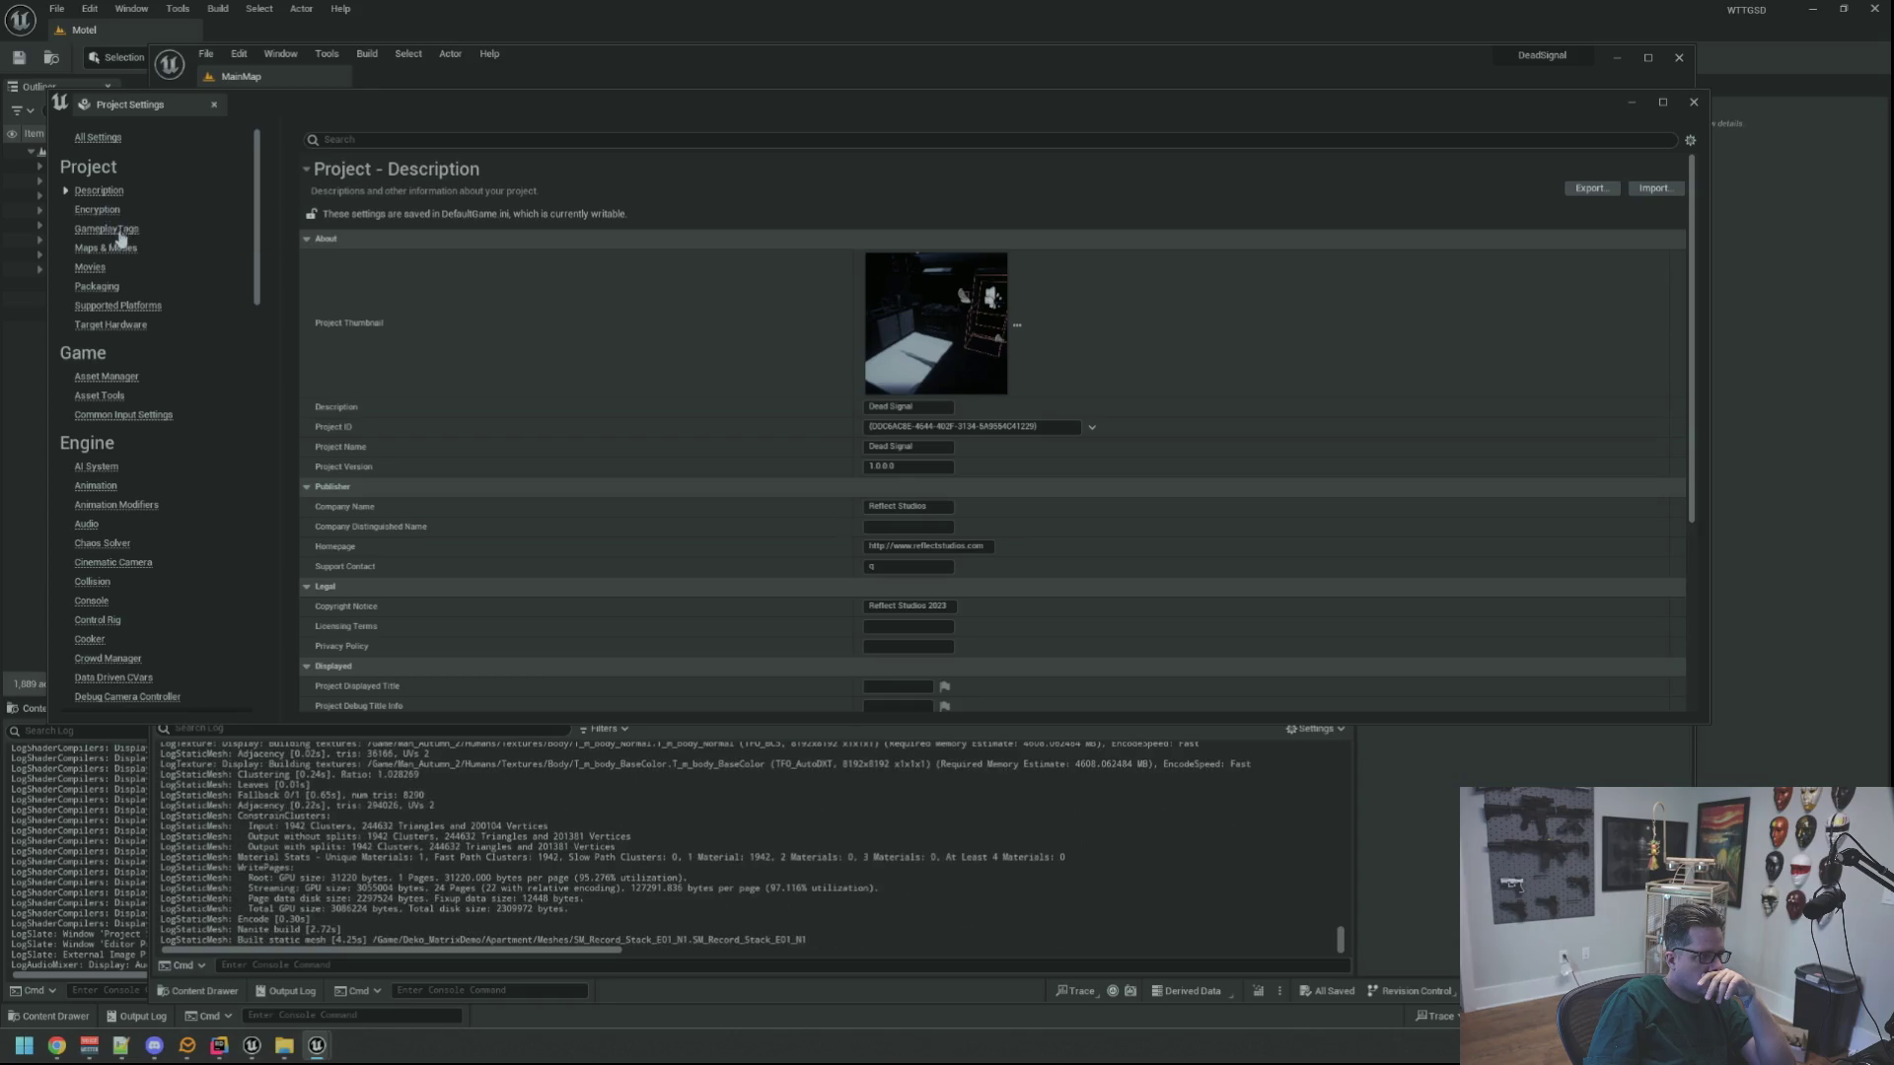
{"action": "left_click", "coordinate": [111, 228]}
Check the Maps & Modes advanced default modes options, then view the Packaging settings
{"action": "left_click", "coordinate": [121, 249]}
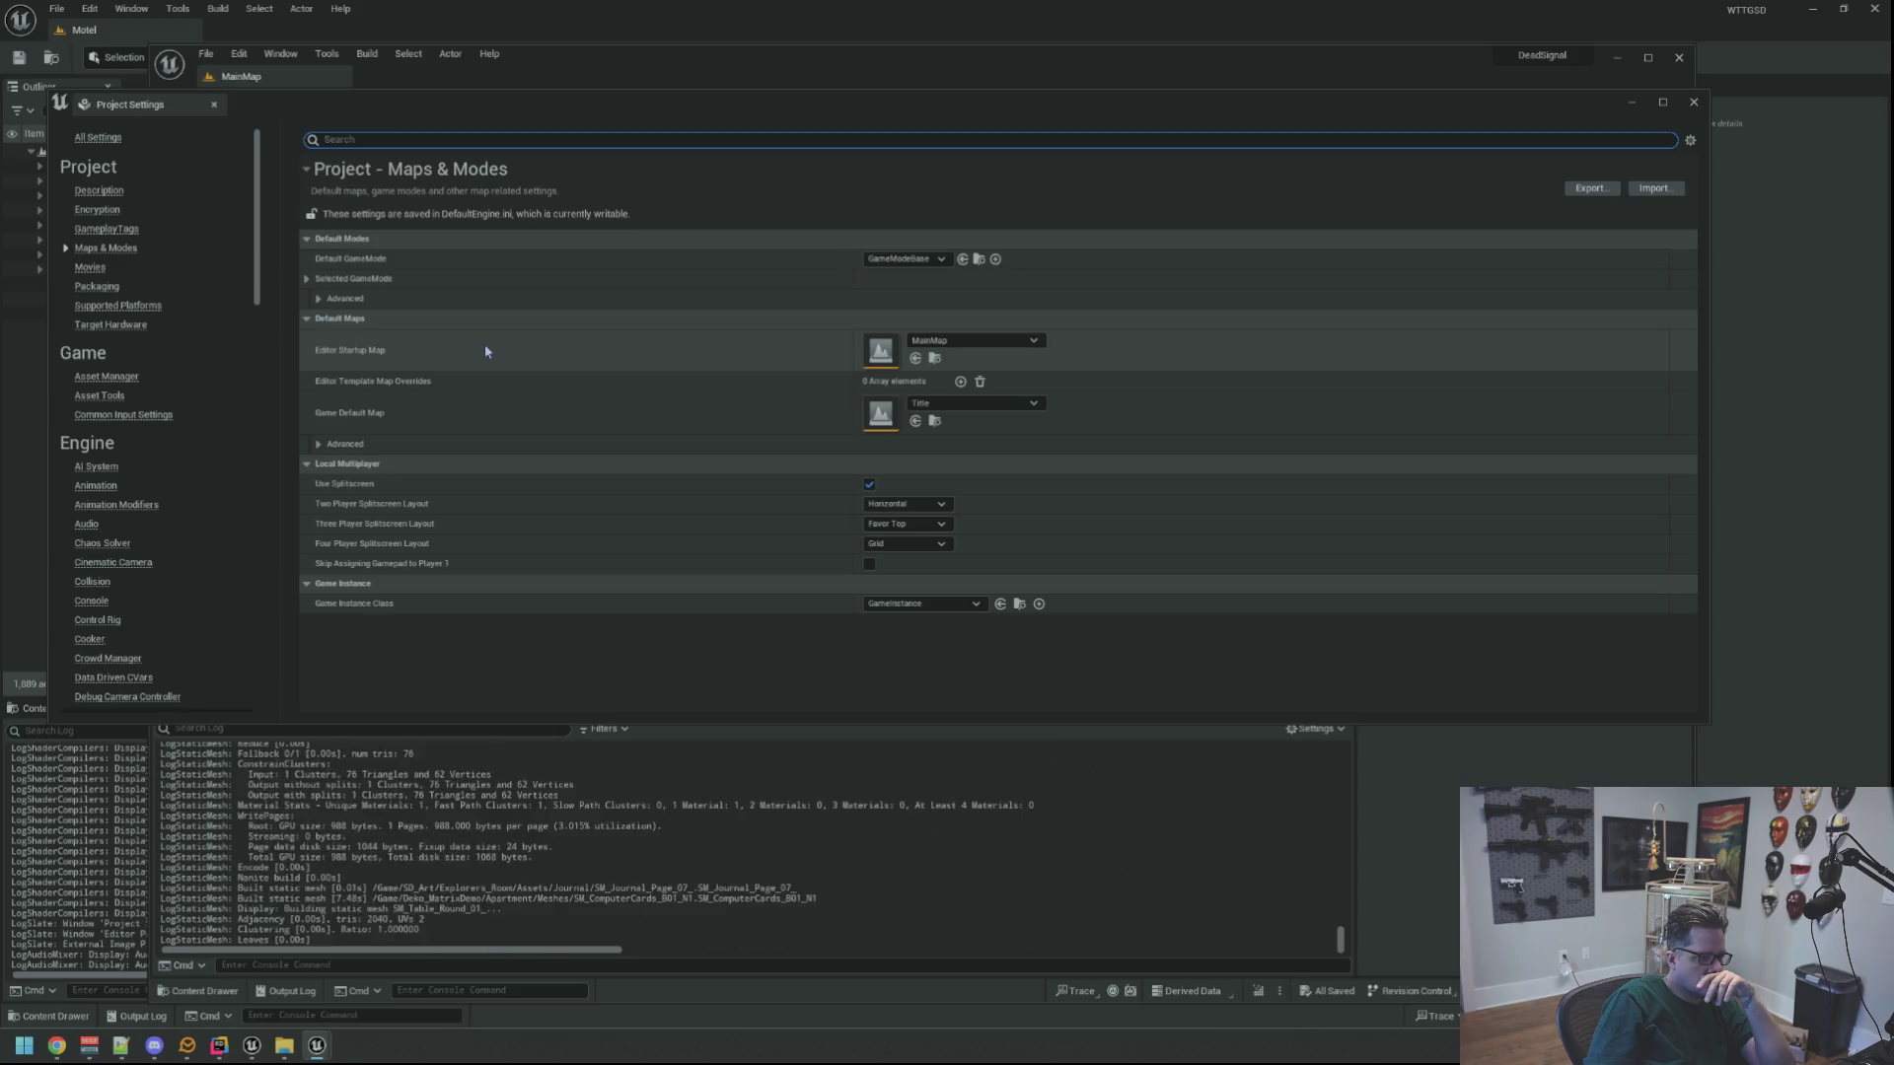
{"action": "left_click", "coordinate": [323, 299]}
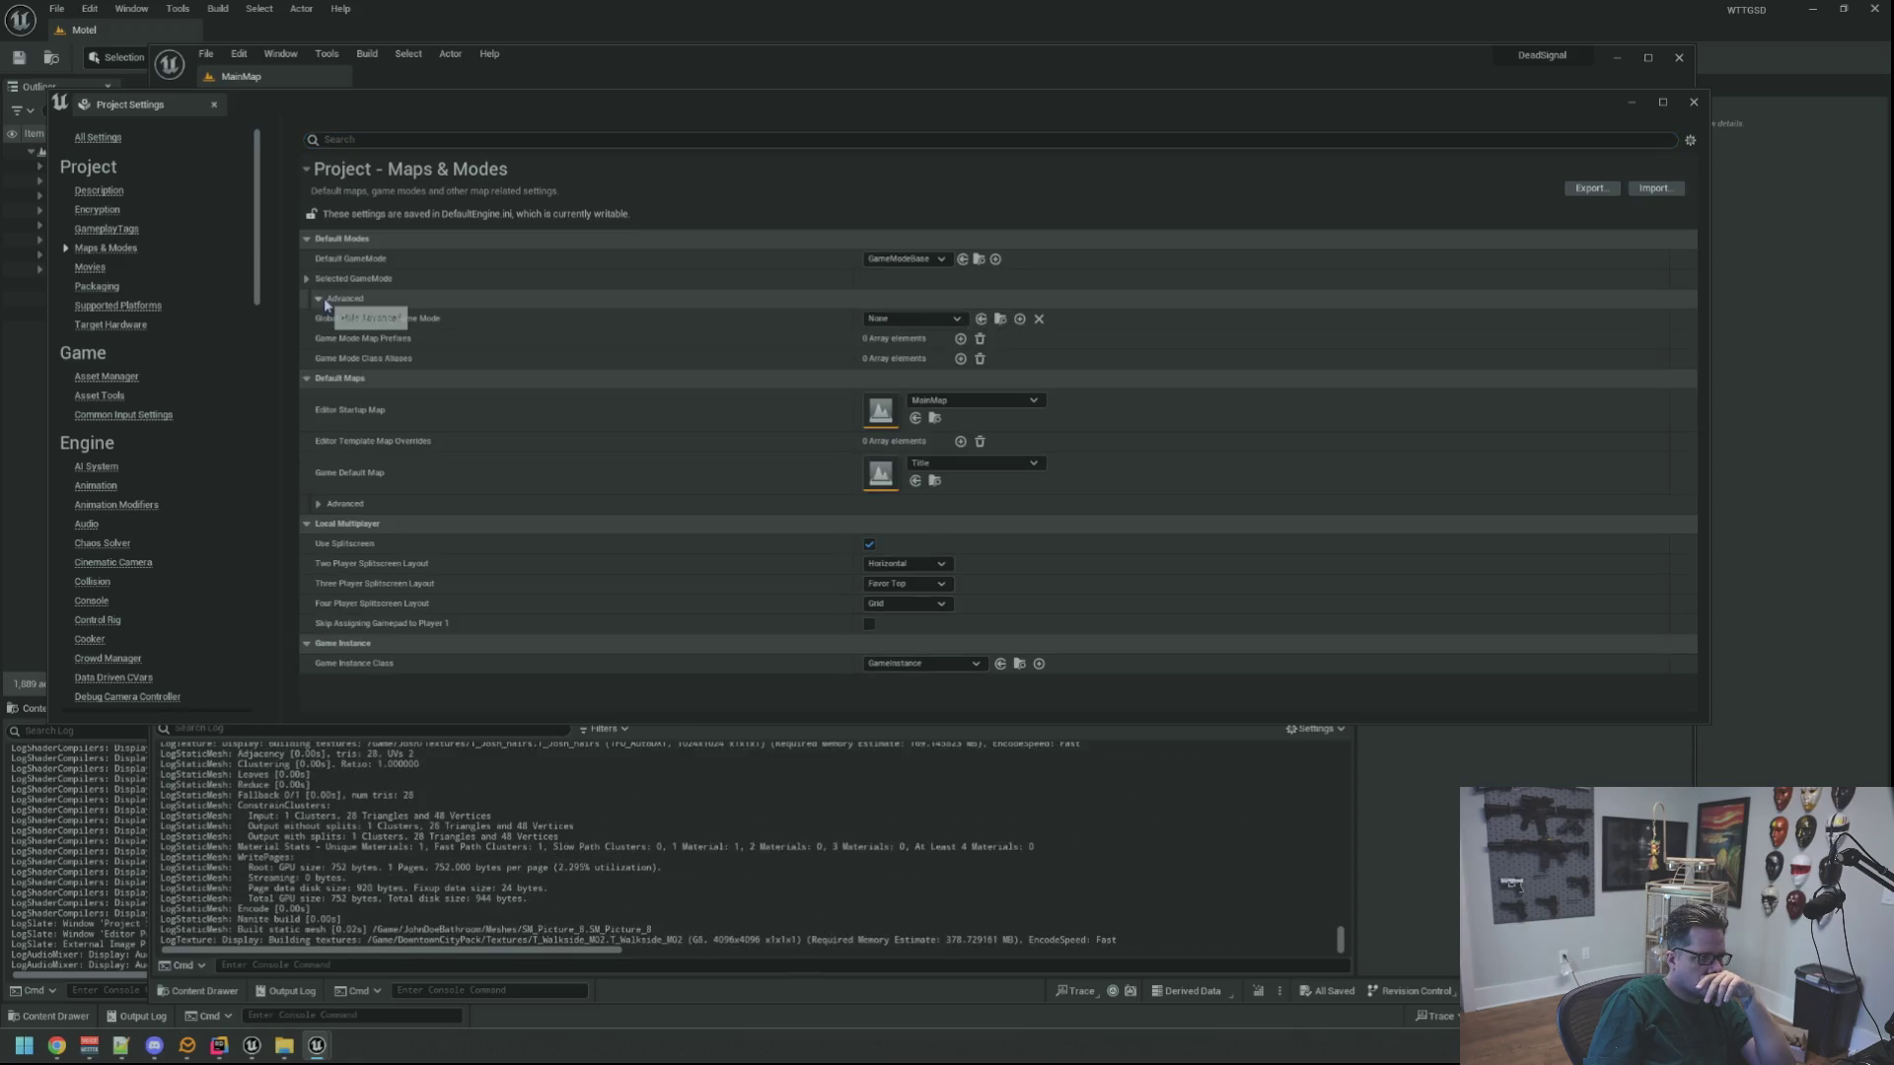
{"action": "left_click", "coordinate": [323, 299]}
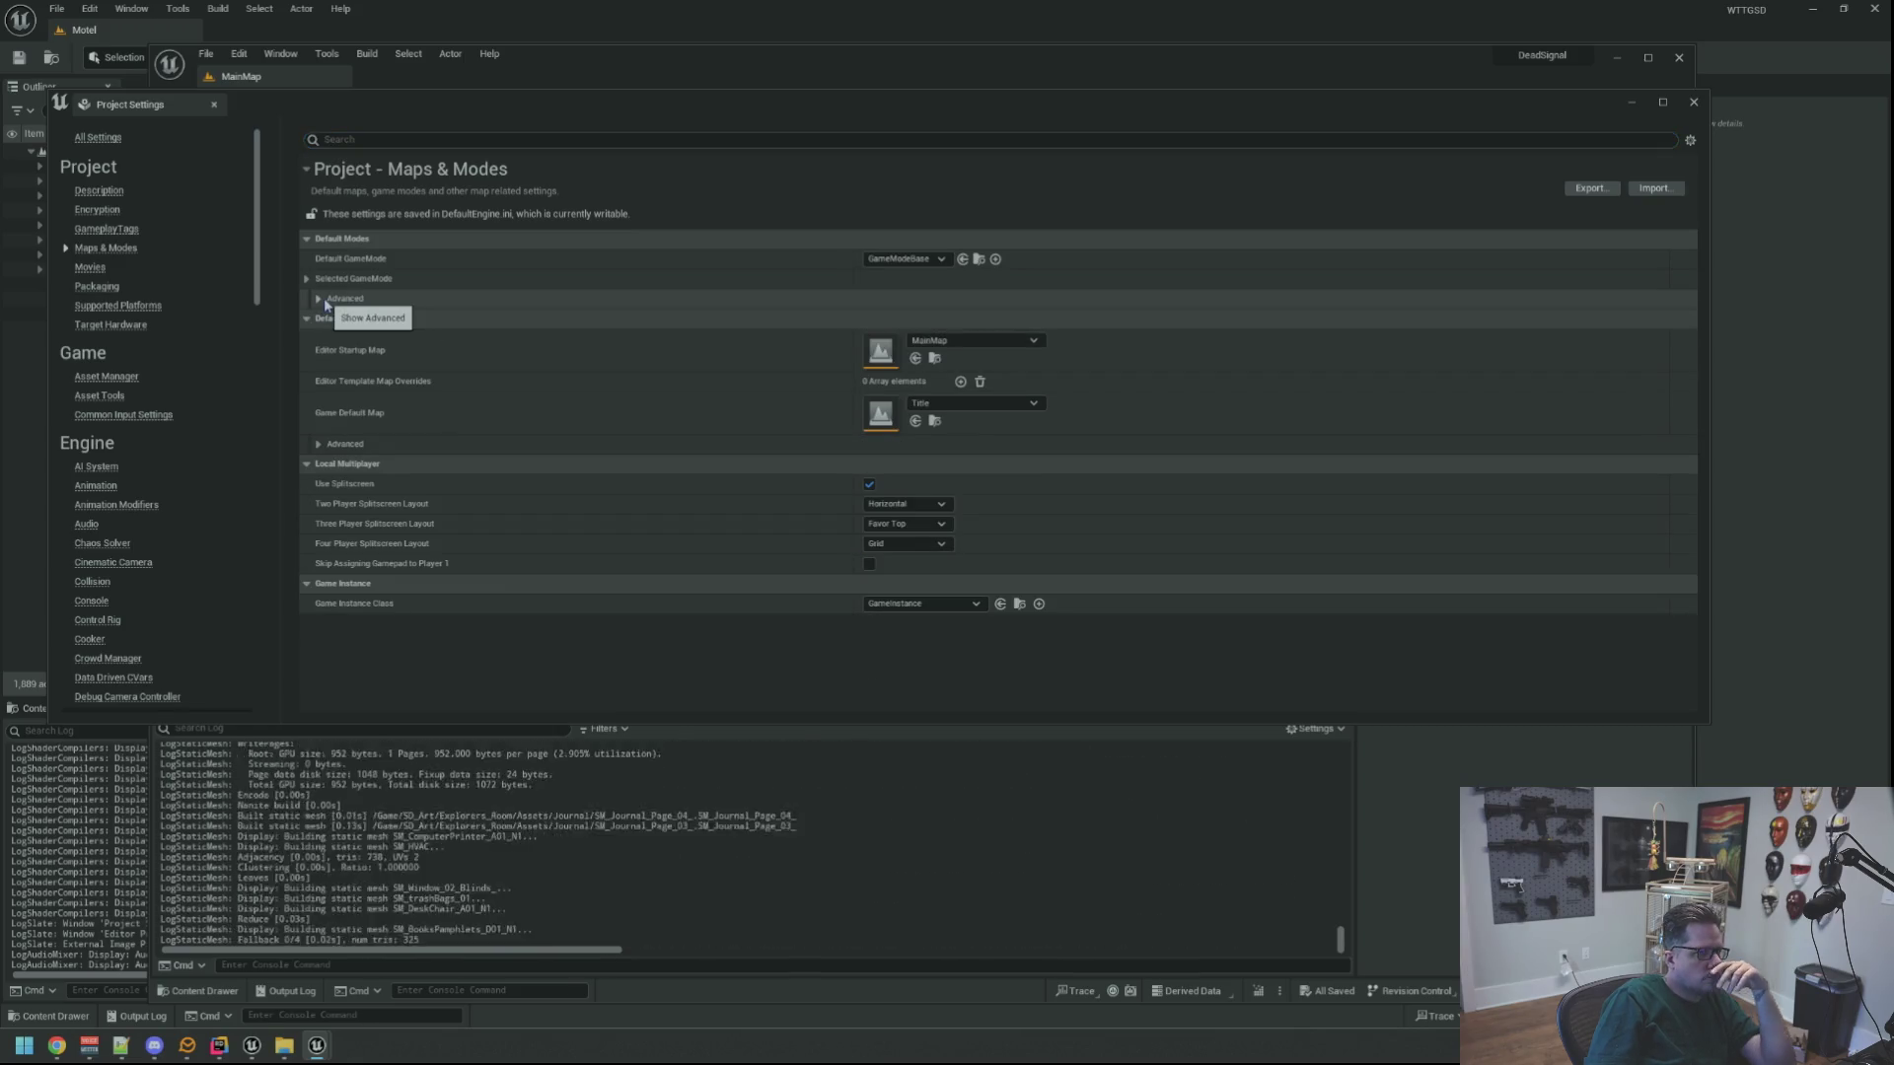
{"action": "left_click", "coordinate": [97, 286]}
{"action": "scroll", "coordinate": [508, 395], "scroll_direction": "down", "scroll_amount": 5}
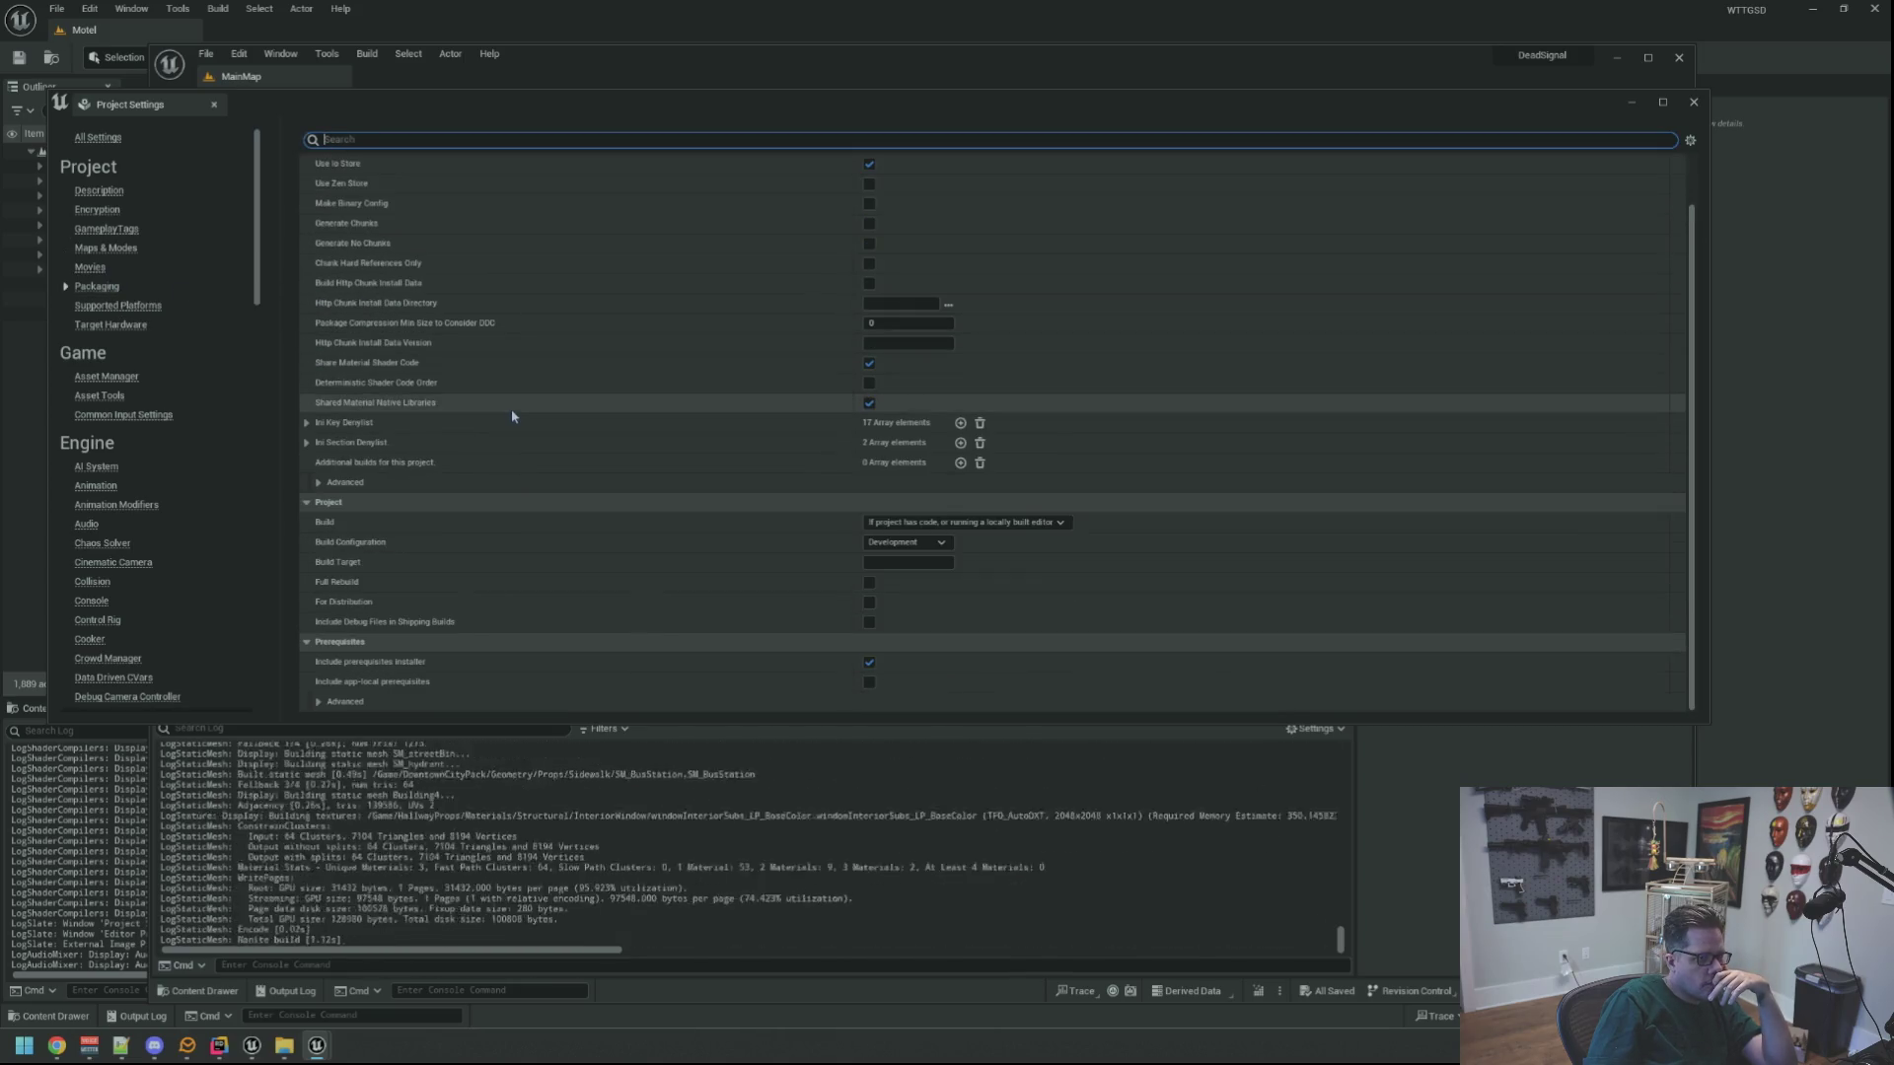
Review Supported Platforms and Target Hardware (Desktop, Maximum), moving the settings window slightly lower
{"action": "left_click", "coordinate": [113, 306]}
{"action": "left_click", "coordinate": [111, 324]}
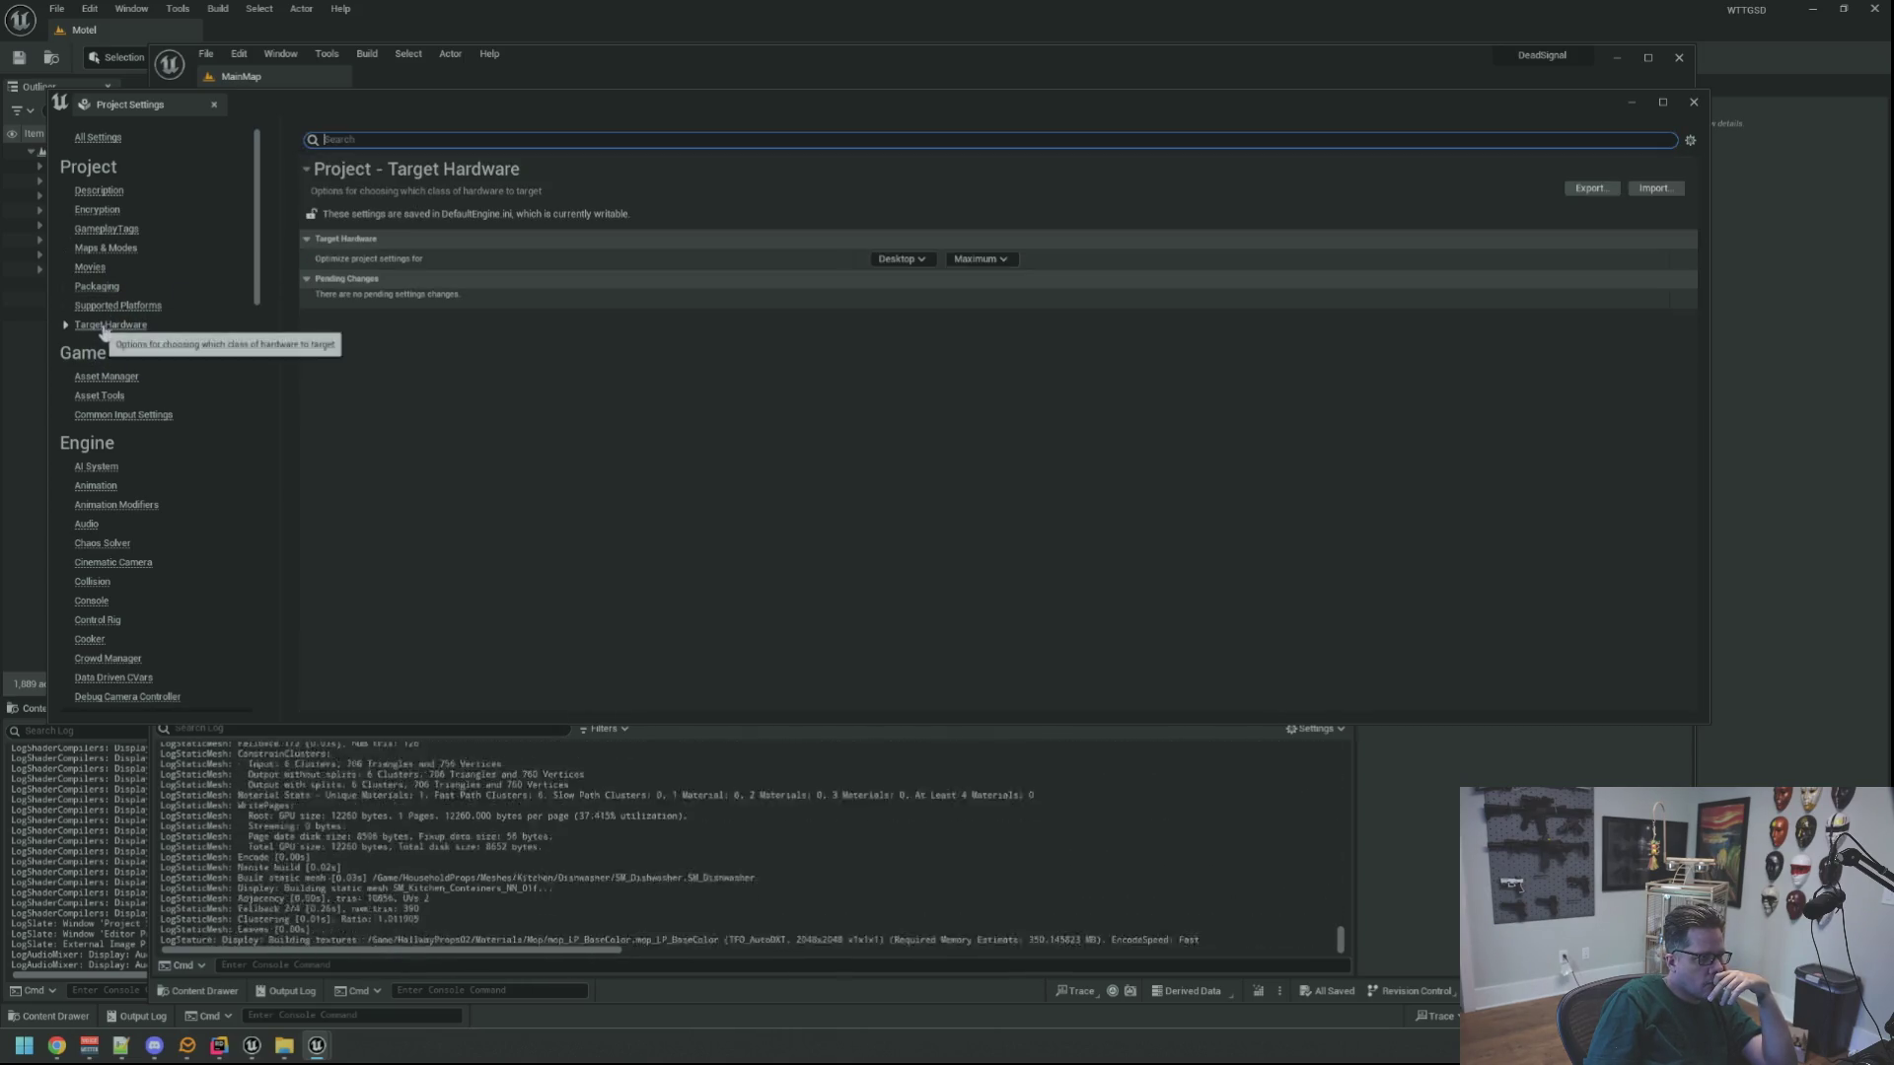
{"action": "scroll", "coordinate": [146, 378], "scroll_direction": "down", "scroll_amount": 5}
{"action": "scroll", "coordinate": [146, 381], "scroll_direction": "down", "scroll_amount": 5}
{"action": "mouse_move", "coordinate": [583, 99]}
{"action": "left_mouse_down"}
{"action": "mouse_move", "coordinate": [583, 651]}
{"action": "mouse_move", "coordinate": [592, 165]}
{"action": "left_mouse_up"}
{"action": "scroll", "coordinate": [192, 377], "scroll_direction": "down", "scroll_amount": 3}
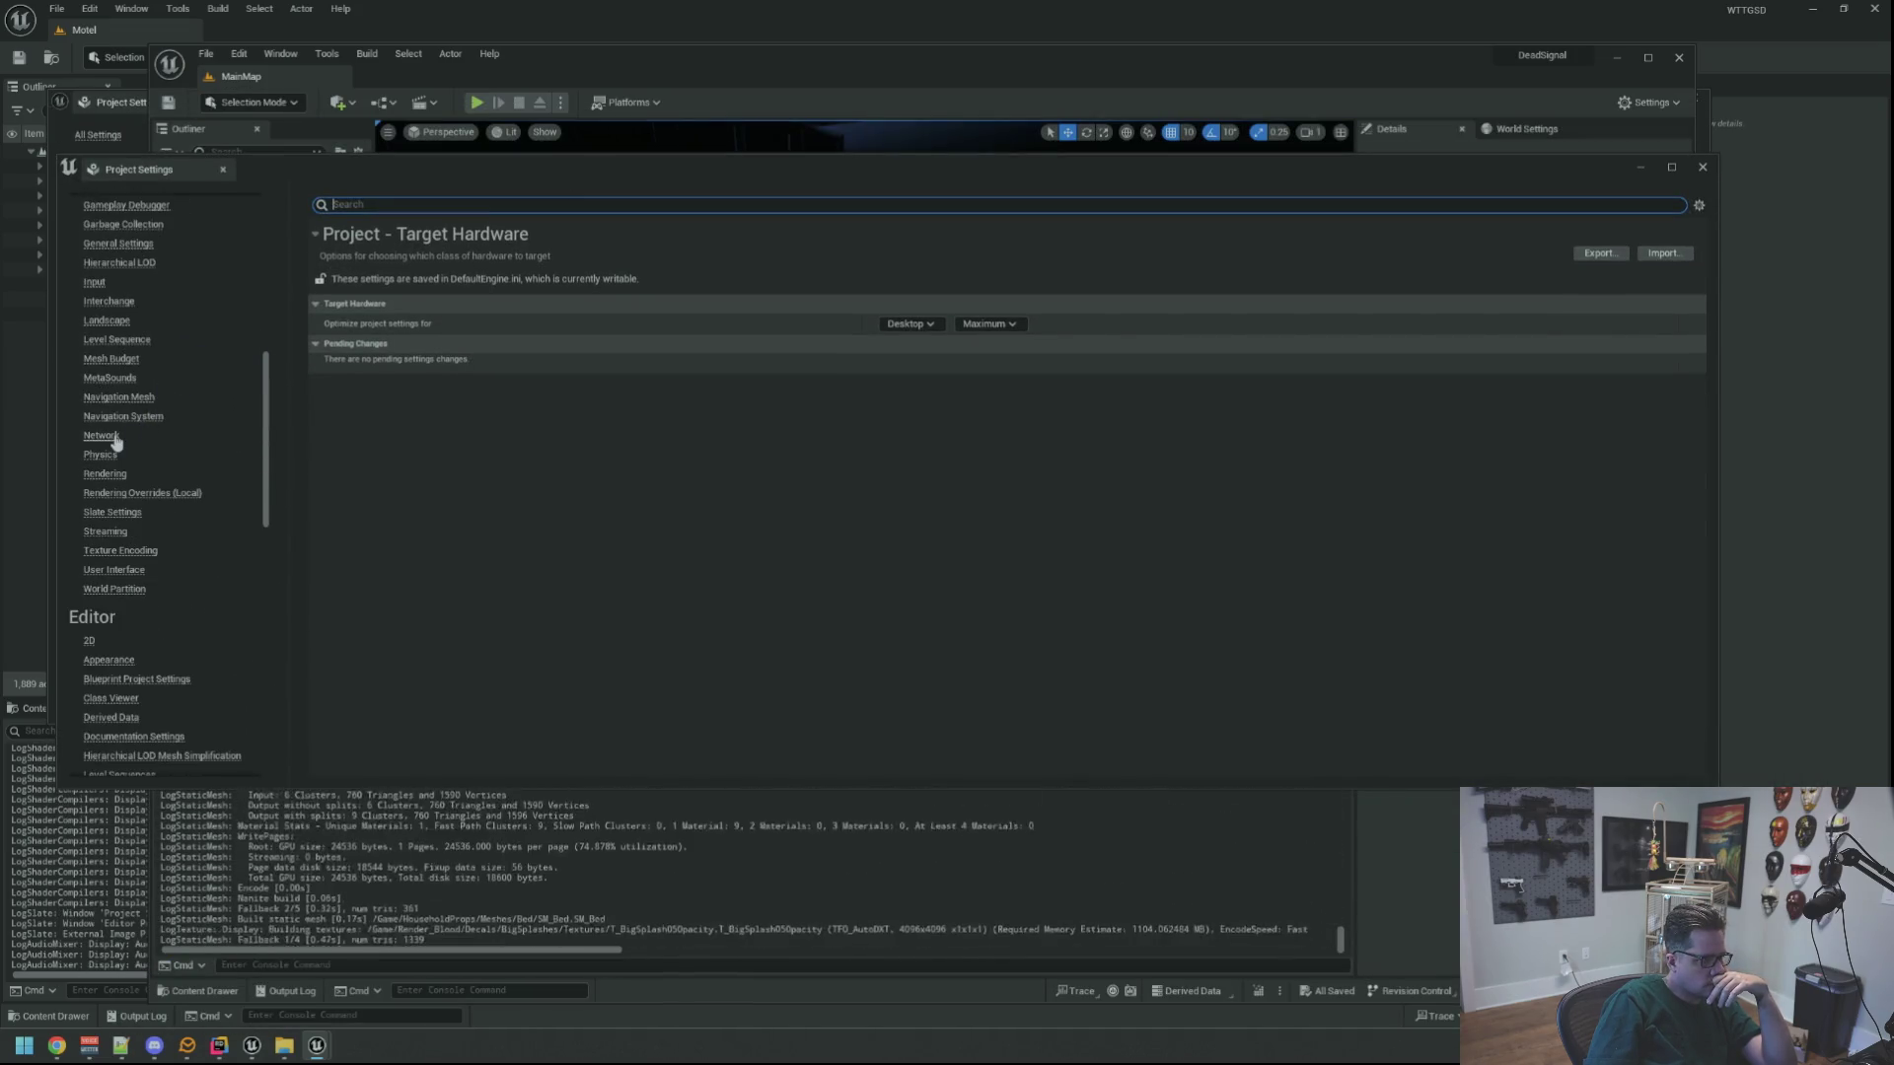
{"action": "scroll", "coordinate": [221, 465], "scroll_direction": "down", "scroll_amount": 5}
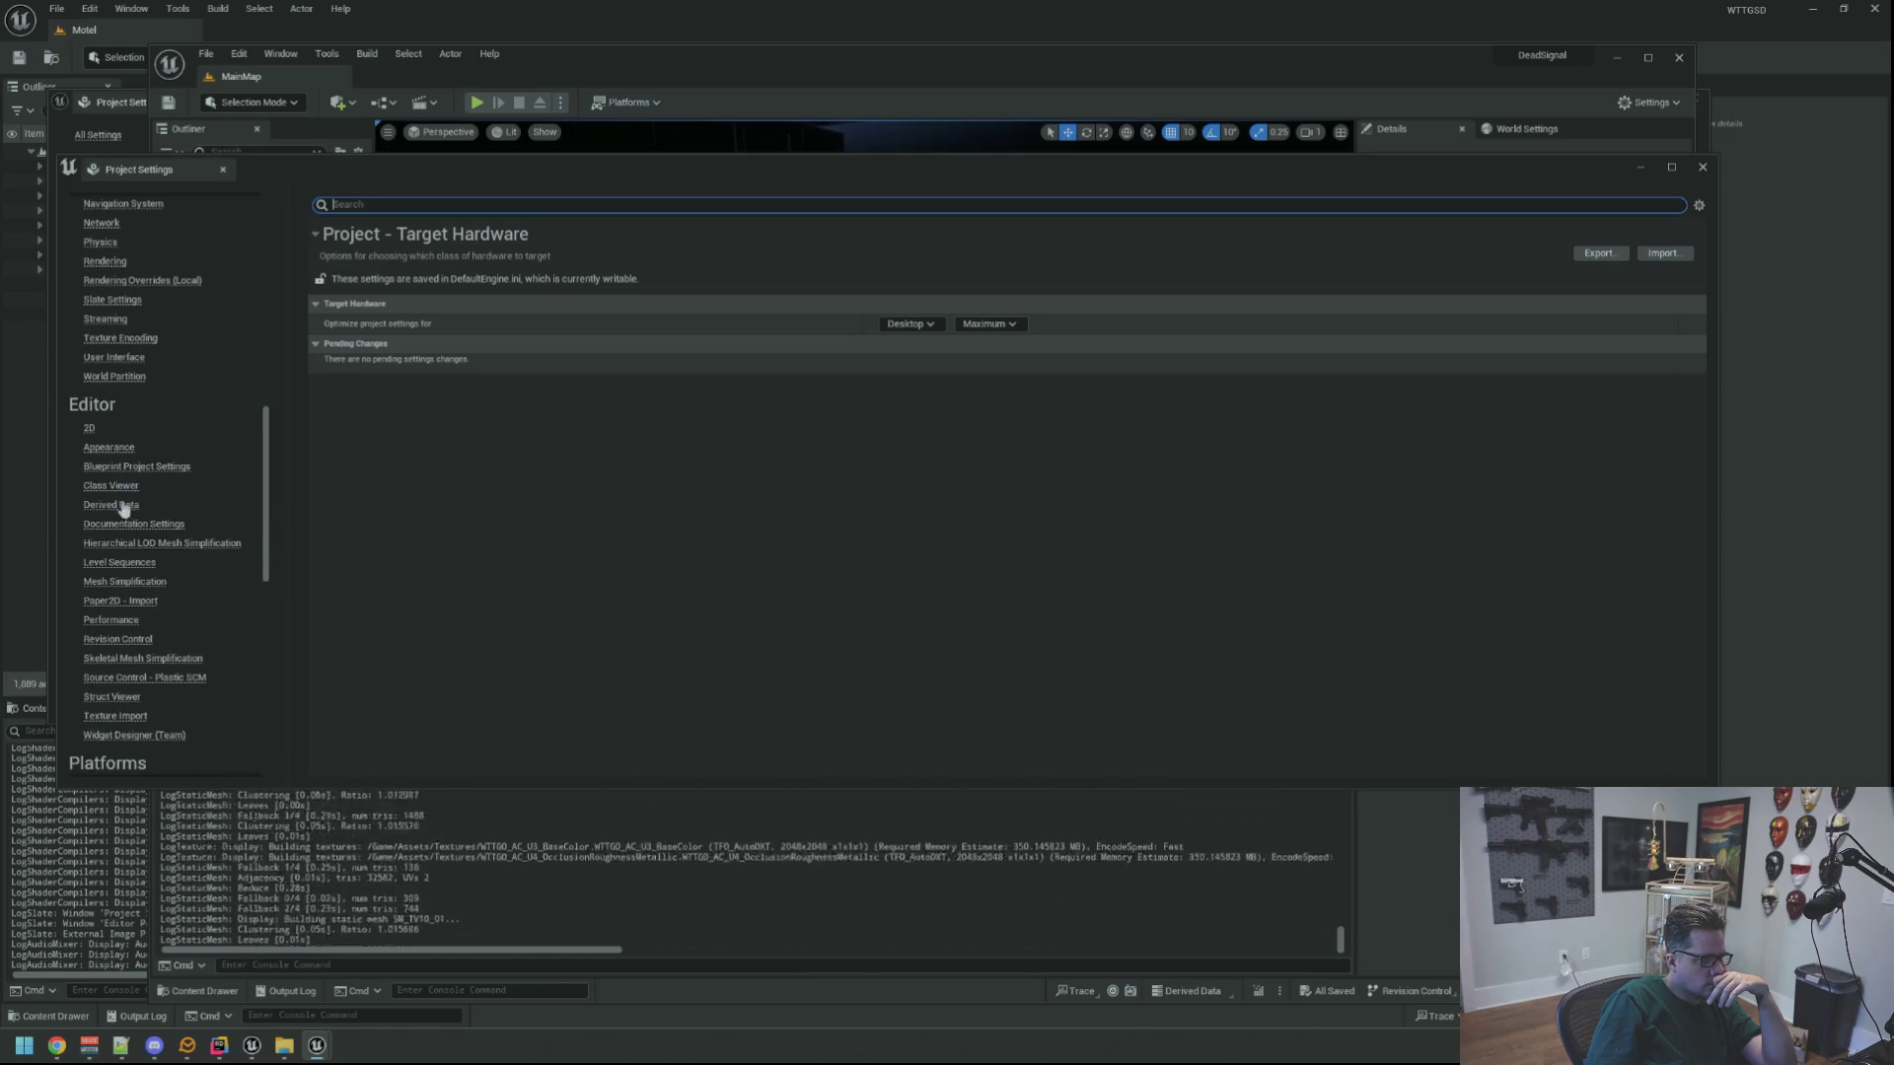
{"action": "scroll", "coordinate": [138, 530], "scroll_direction": "down", "scroll_amount": 13}
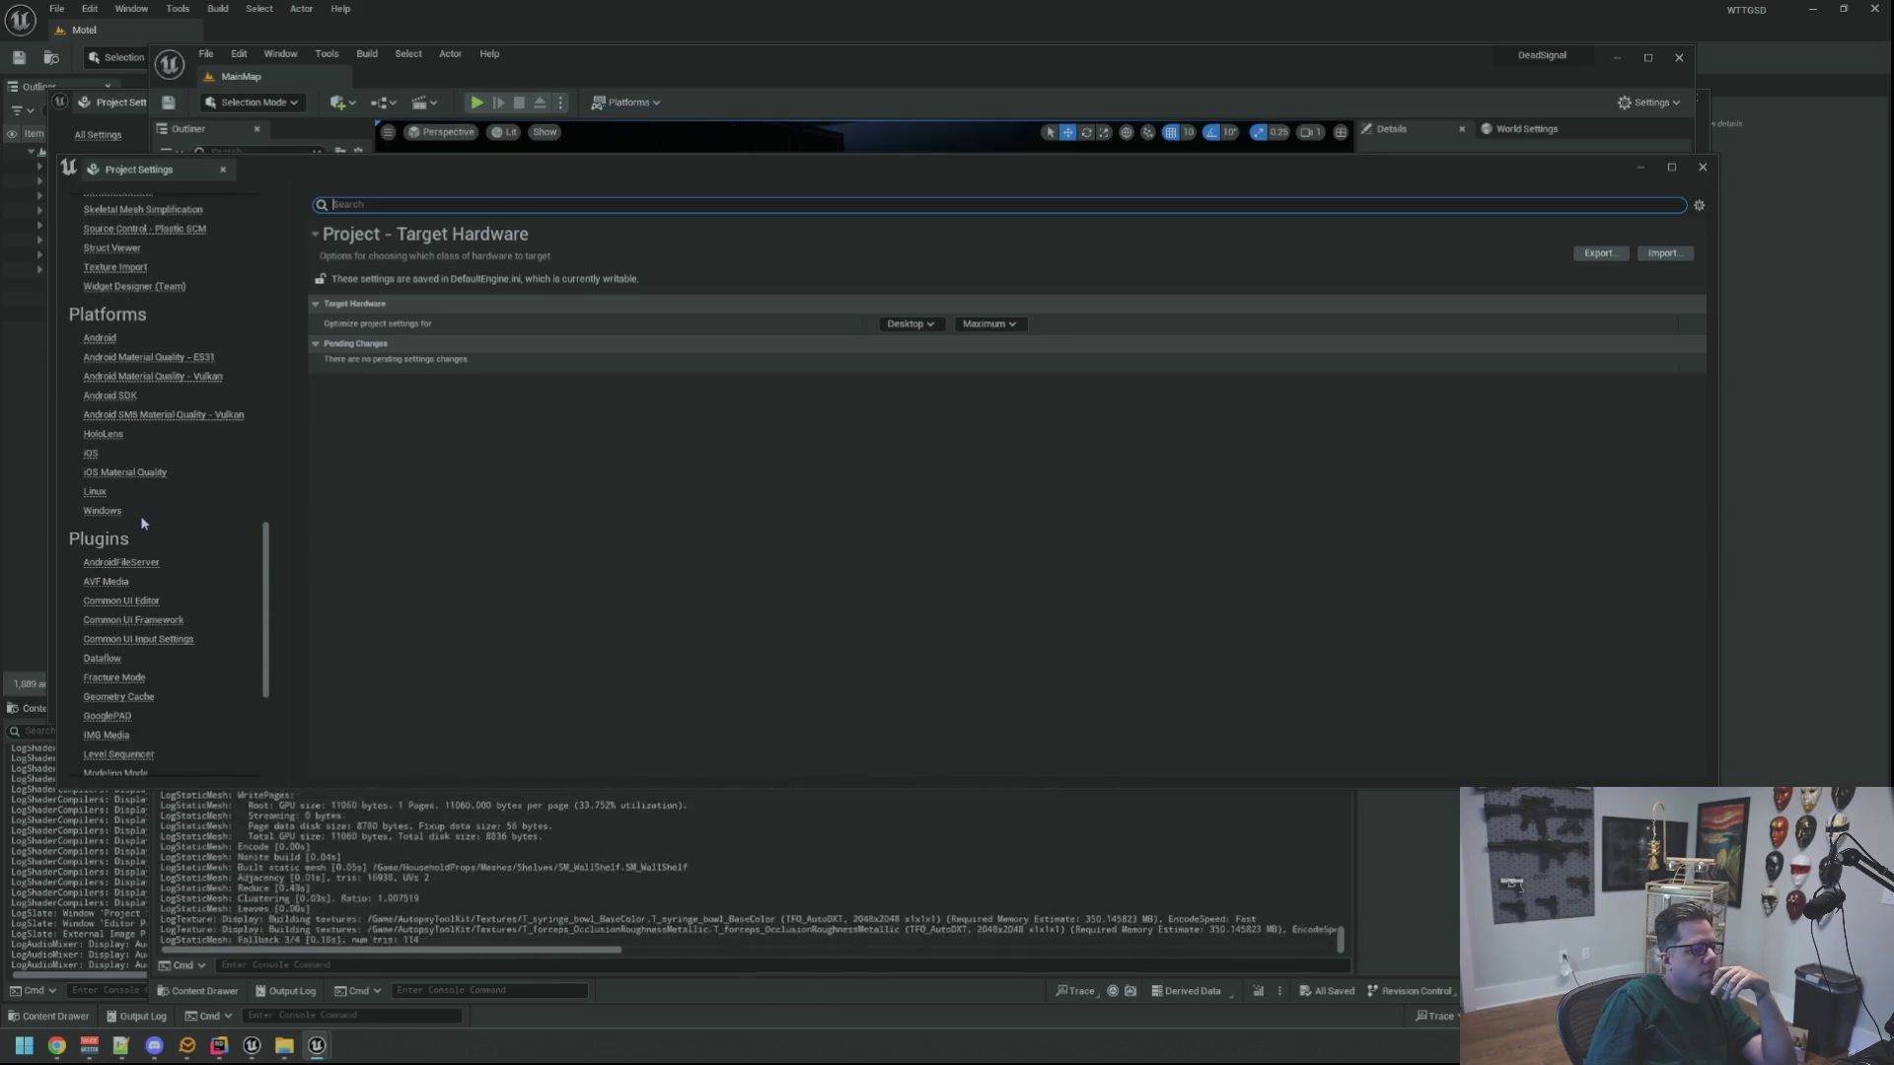
{"action": "scroll", "coordinate": [143, 523], "scroll_direction": "up", "scroll_amount": 20}
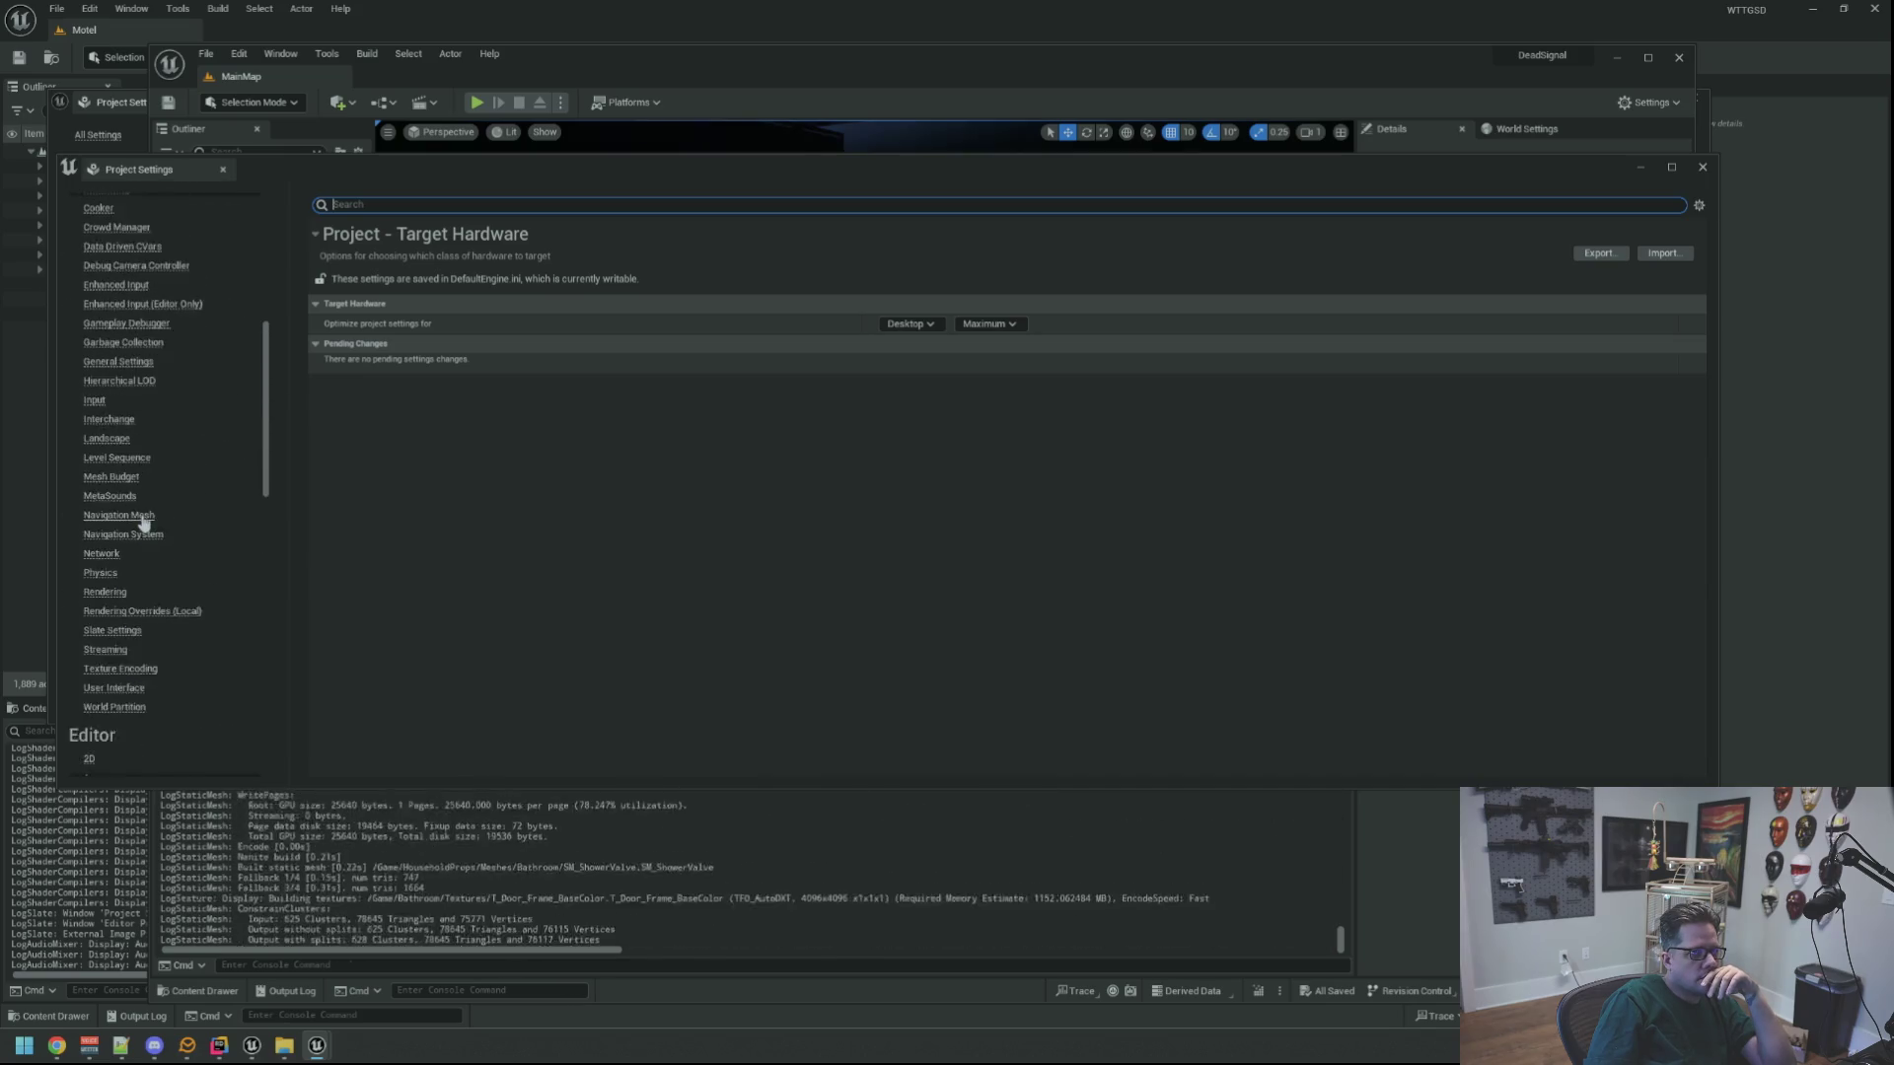
{"action": "scroll", "coordinate": [143, 523], "scroll_direction": "up", "scroll_amount": 6}
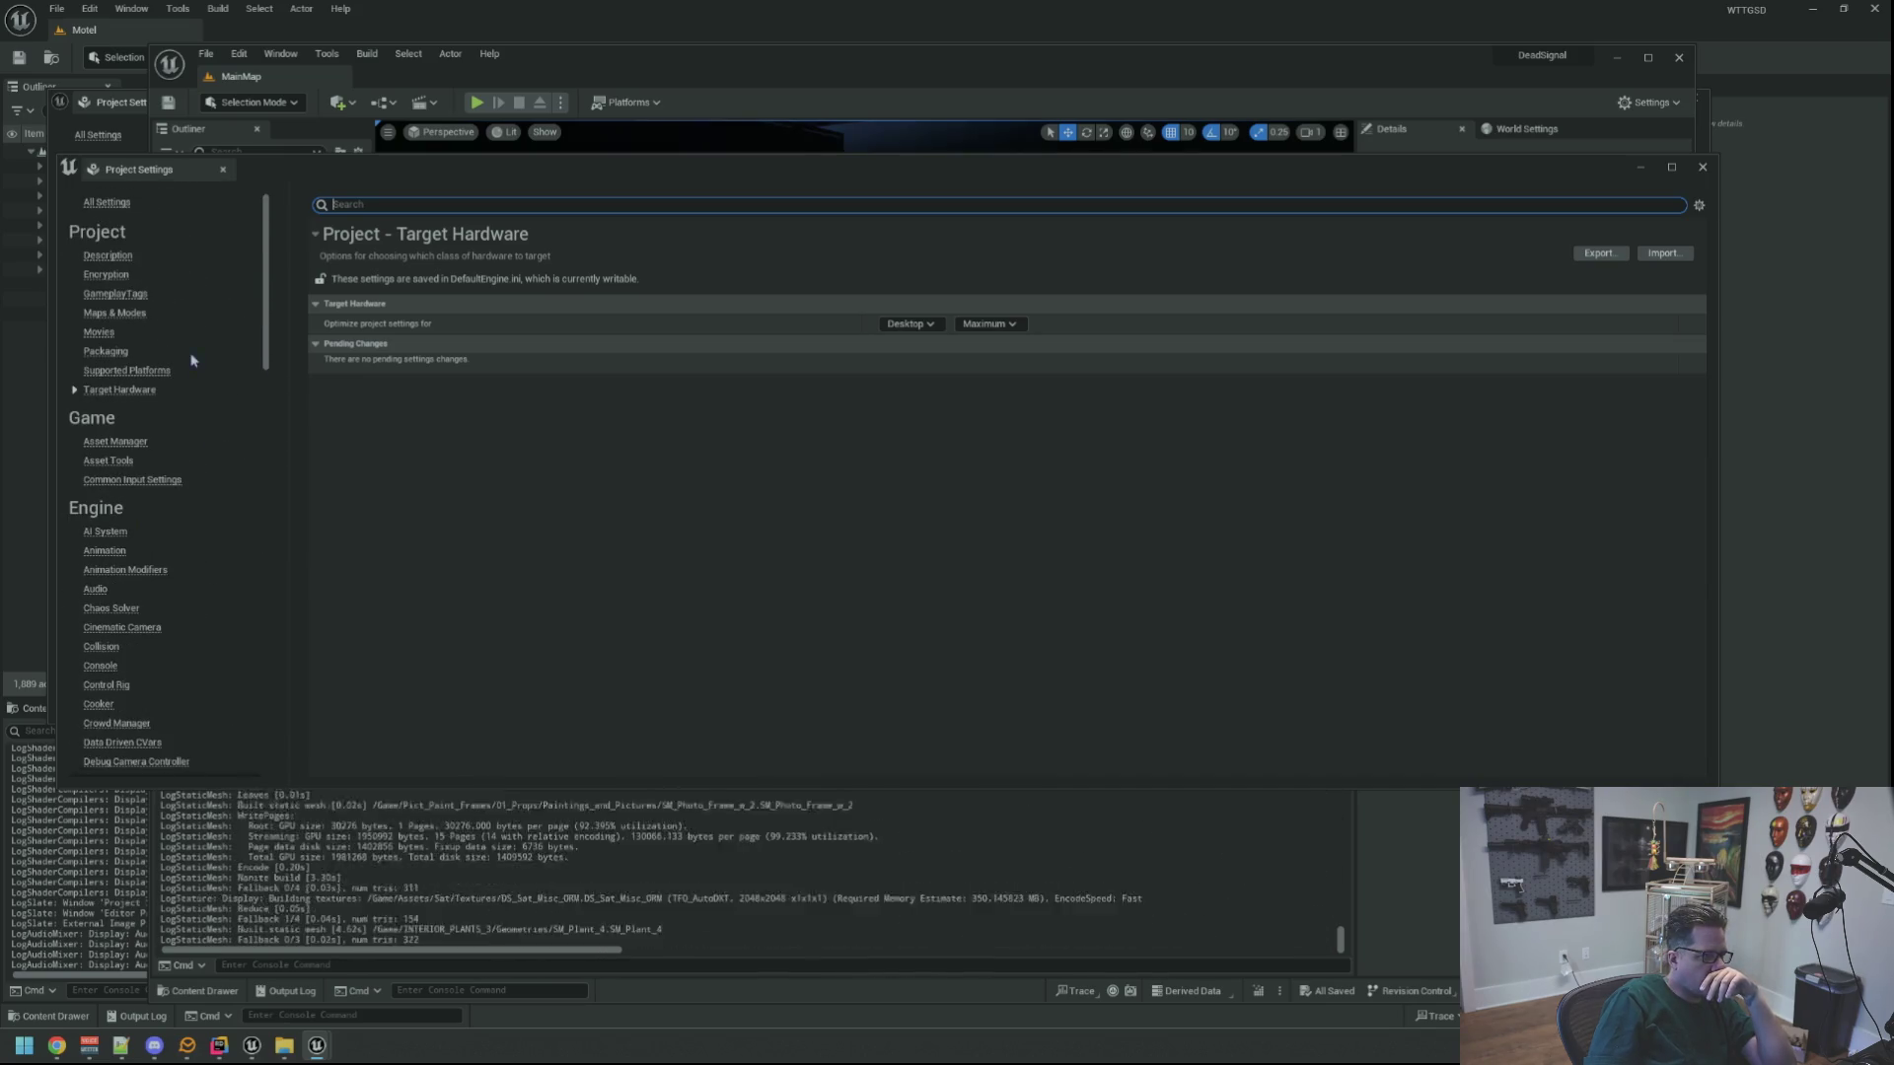
{"action": "scroll", "coordinate": [184, 480], "scroll_direction": "down", "scroll_amount": 3}
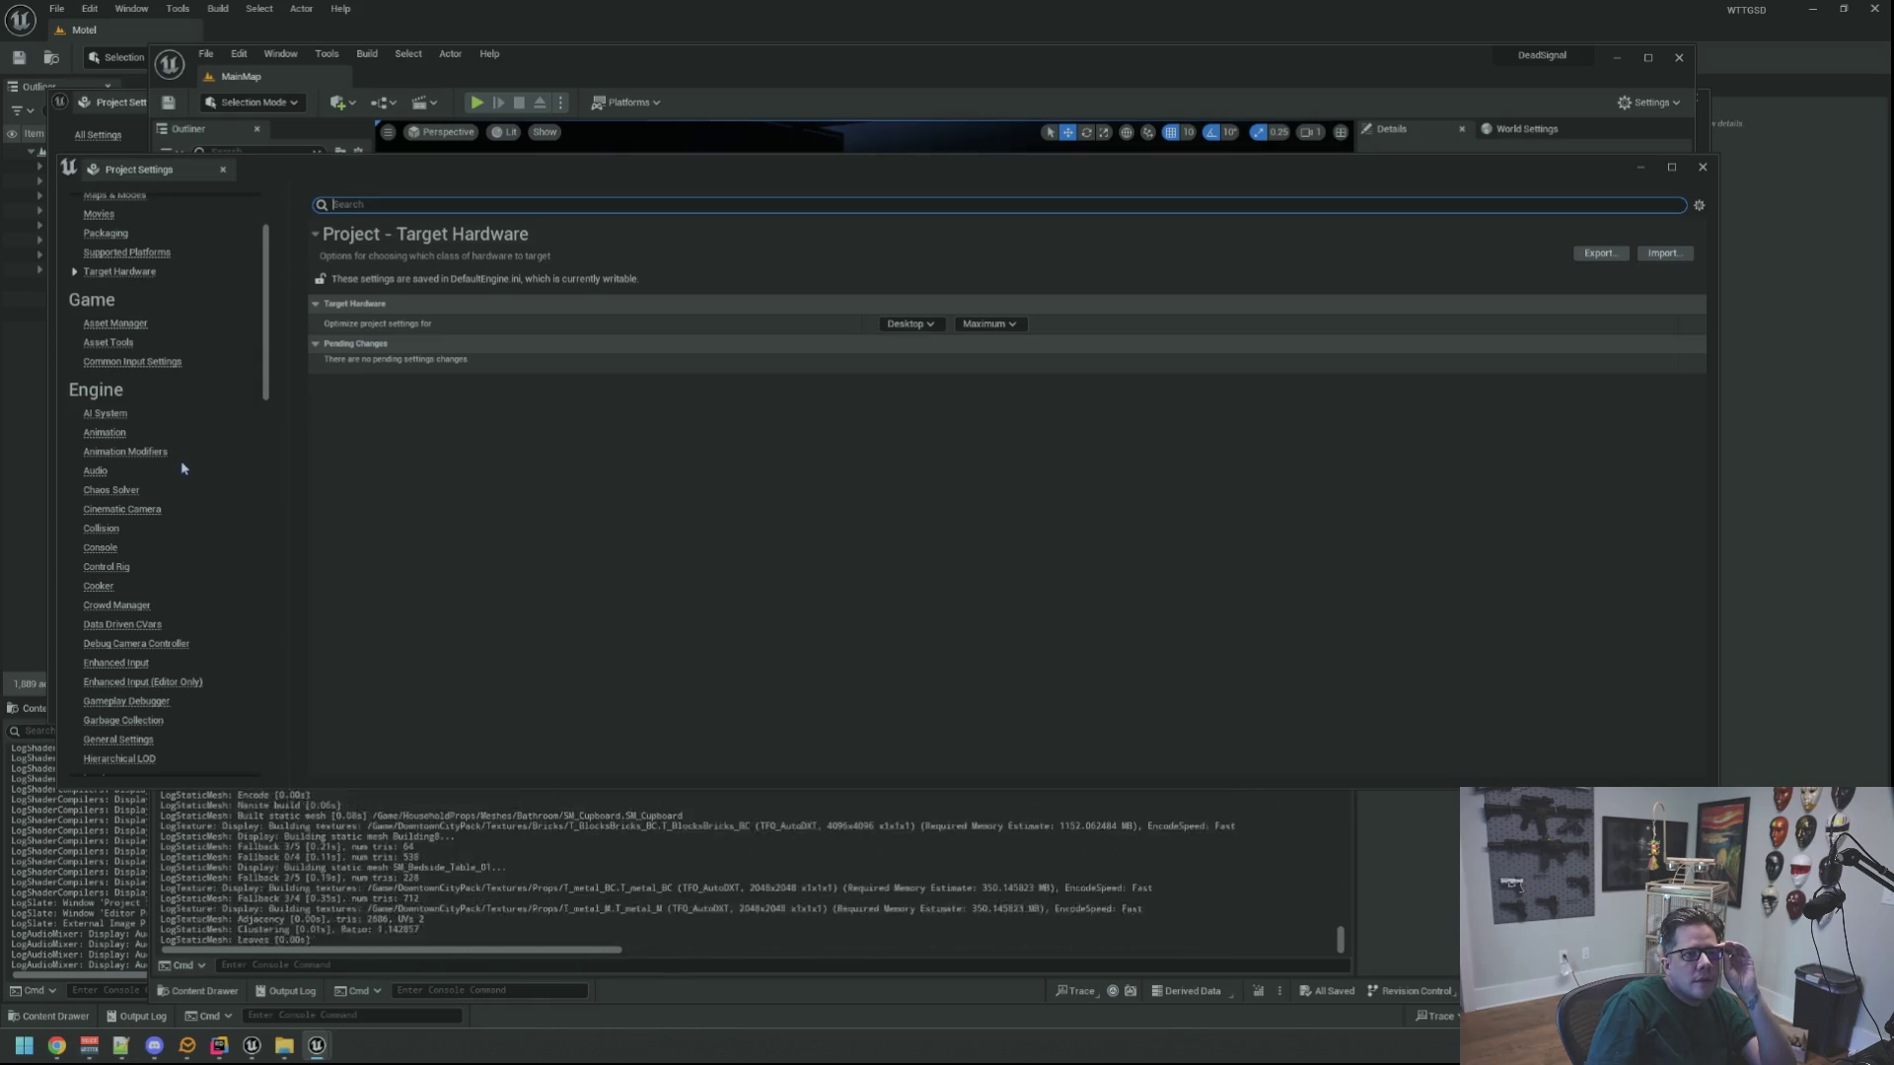
Search the project settings for 'launch land' and inspect the Android Launch Landscape image
{"action": "scroll", "coordinate": [238, 389], "scroll_direction": "up", "scroll_amount": 3}
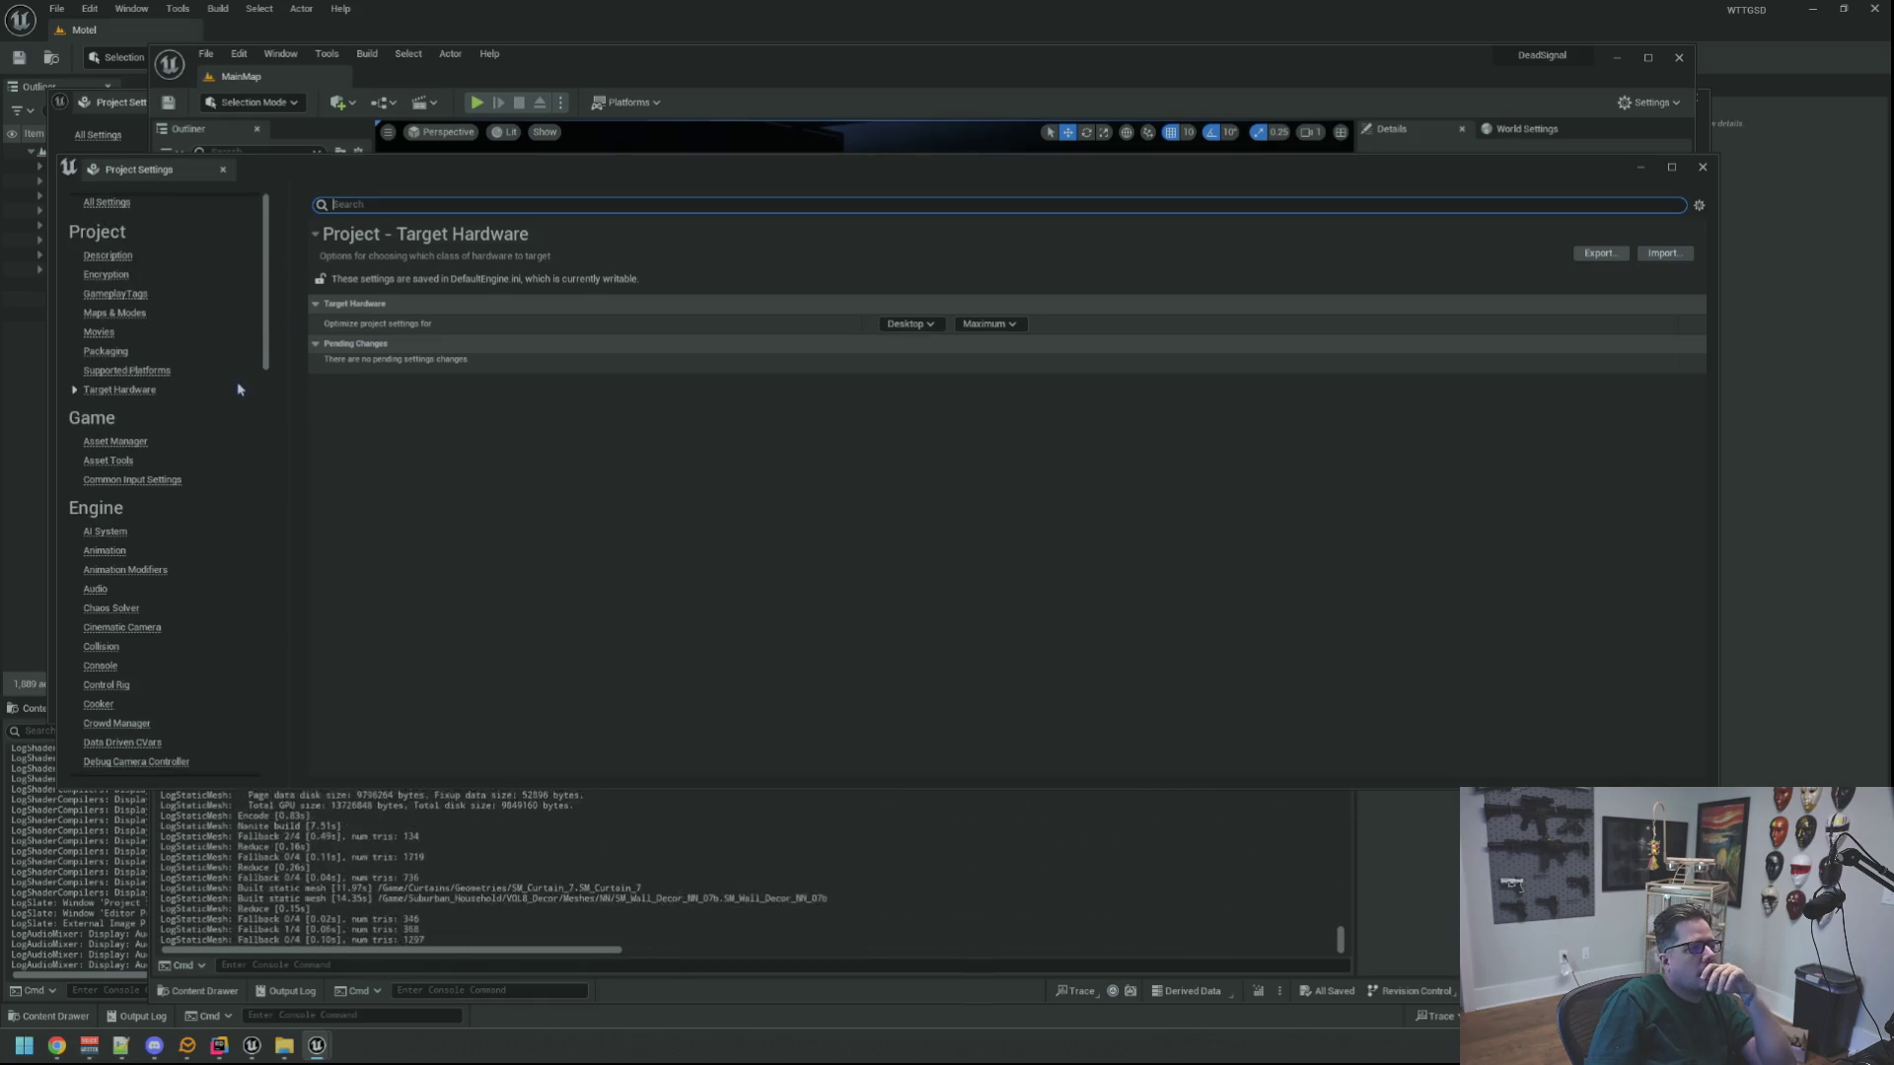
{"action": "left_click", "coordinate": [474, 205]}
{"action": "type", "text": "launch"}
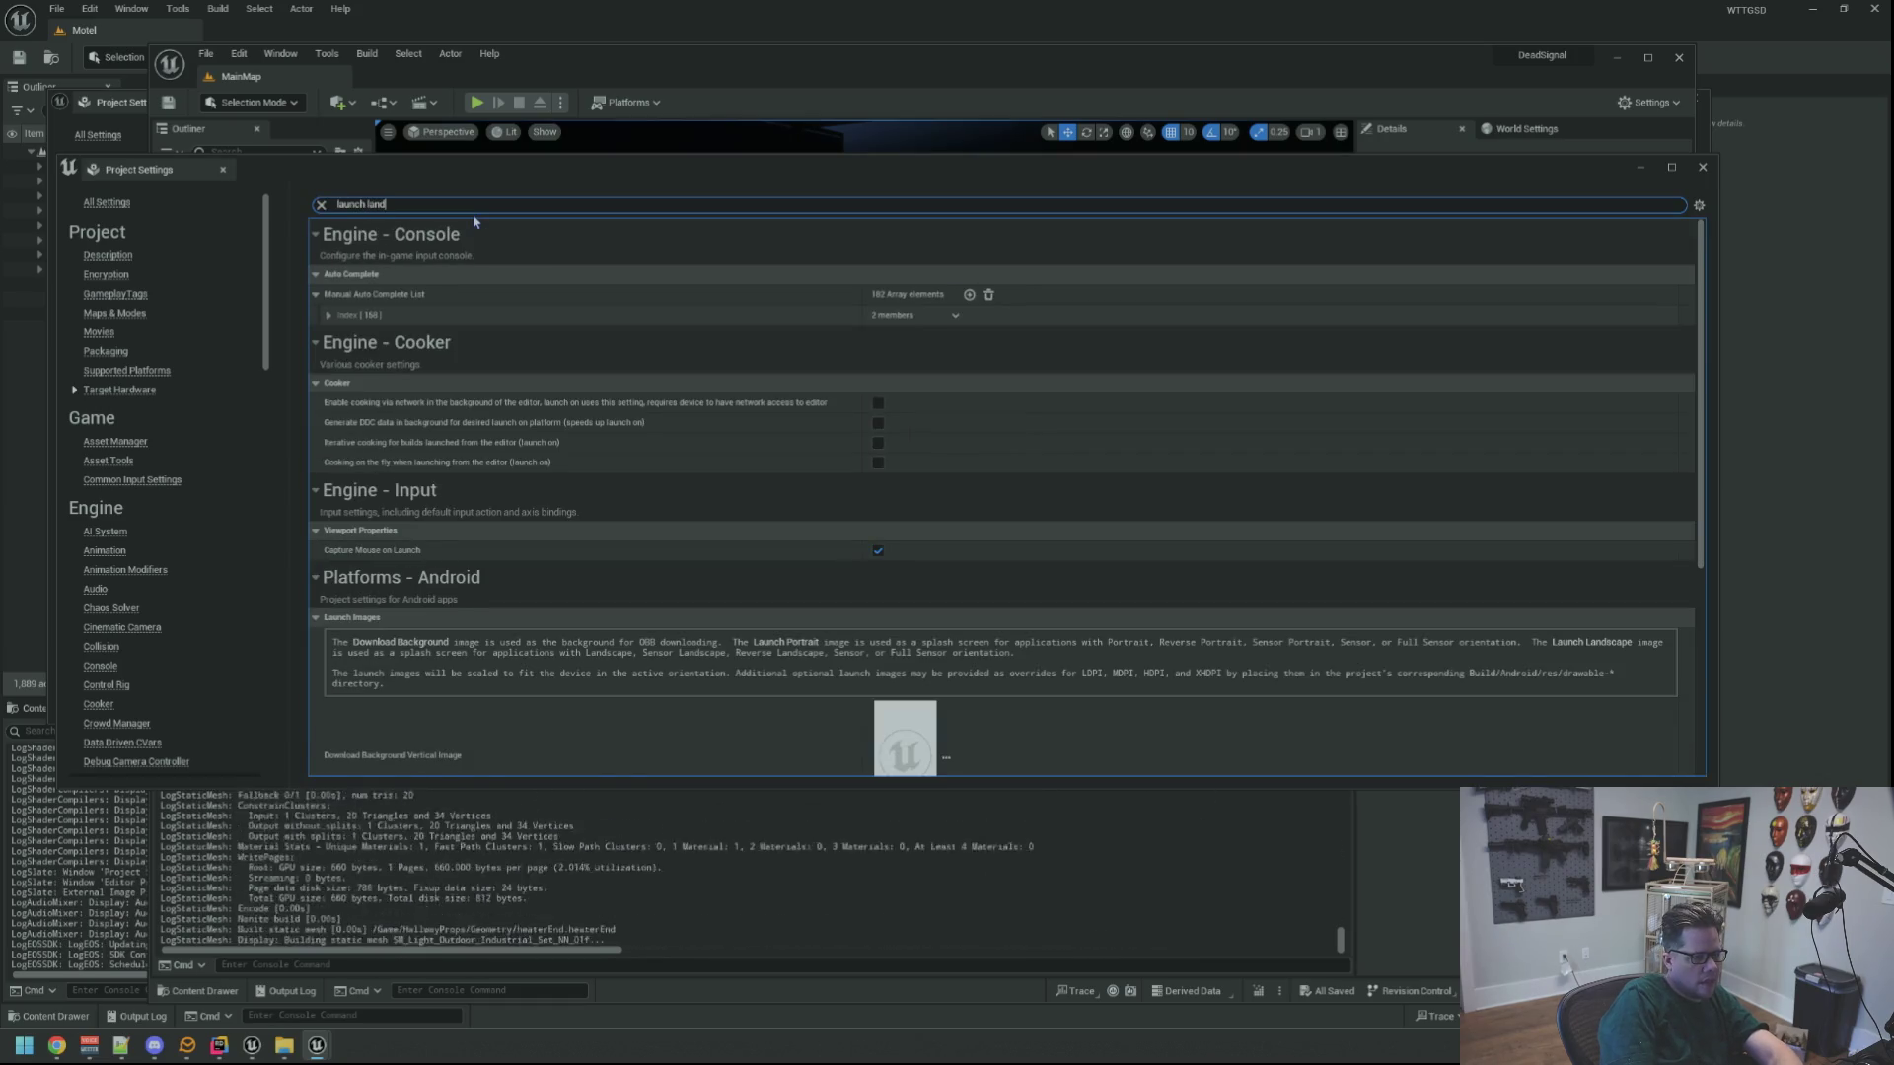
{"action": "type", "text": " land"}
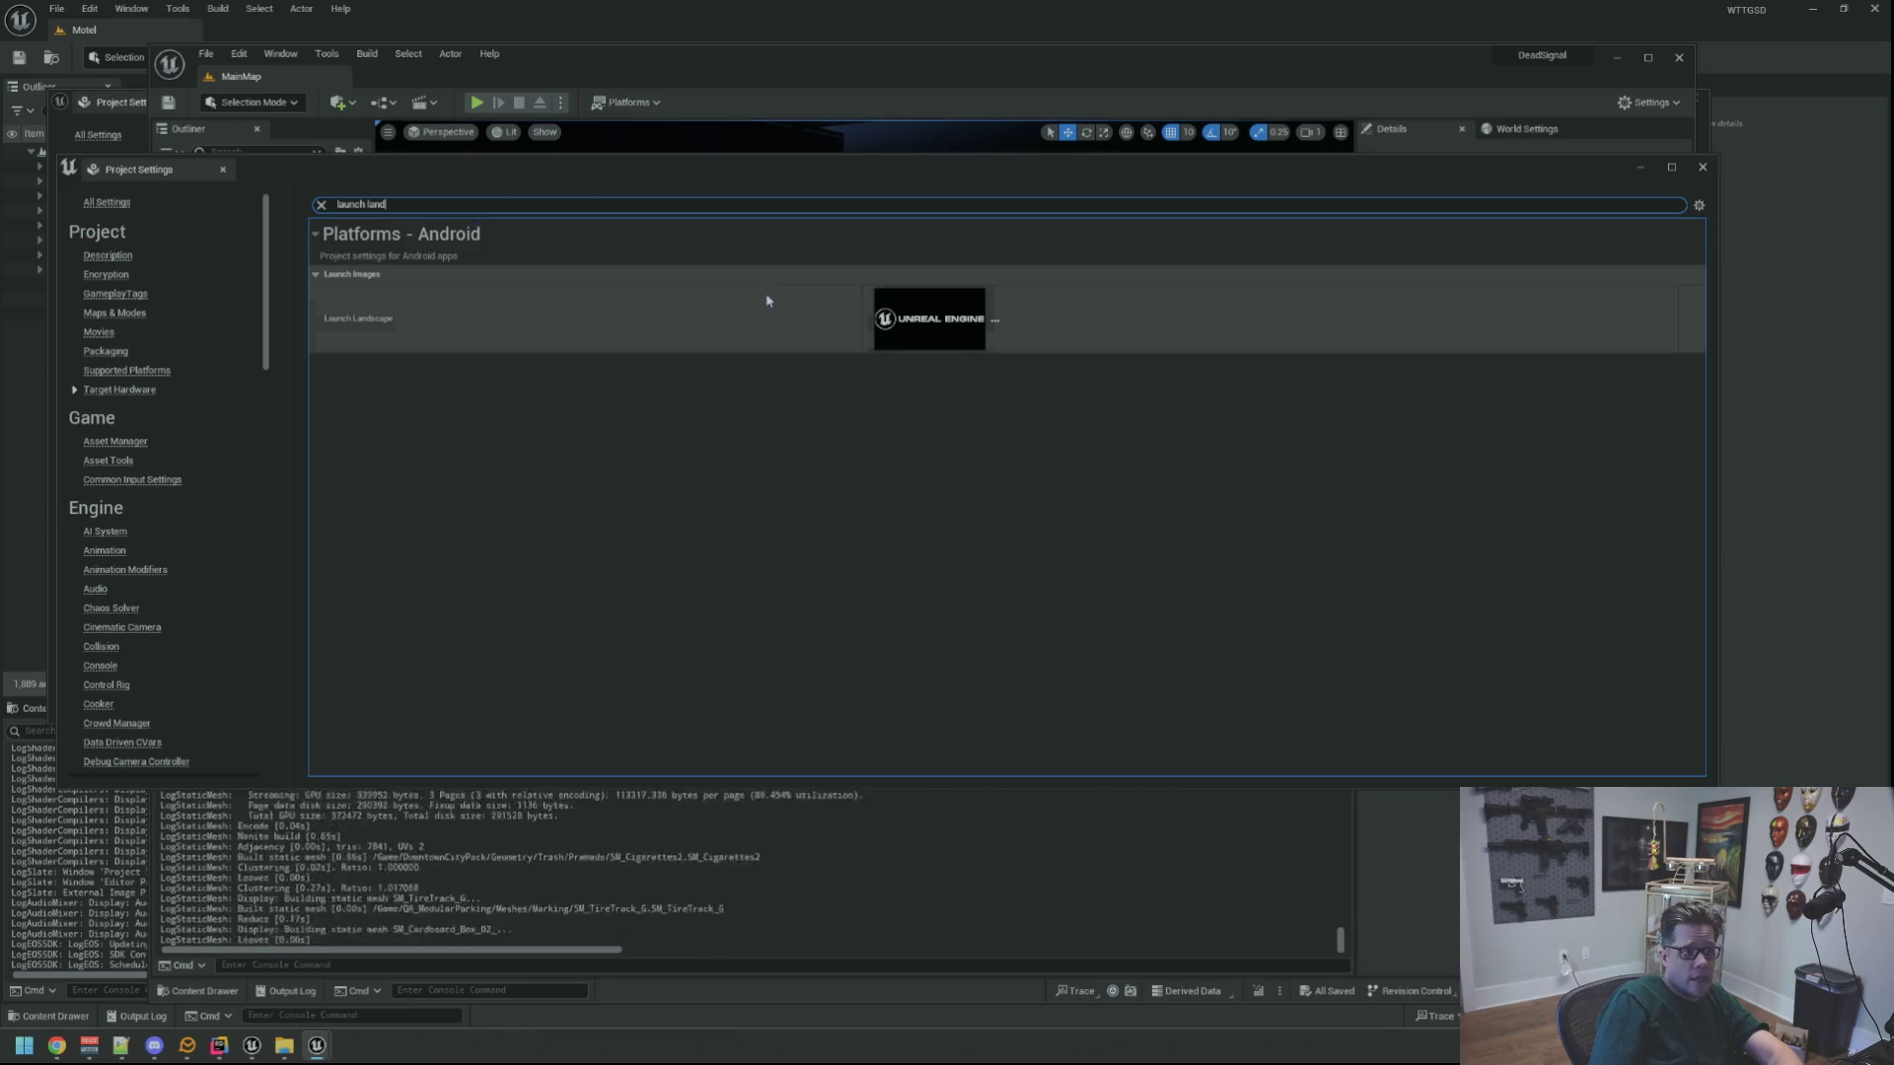
{"action": "mouse_move", "coordinate": [963, 329]}
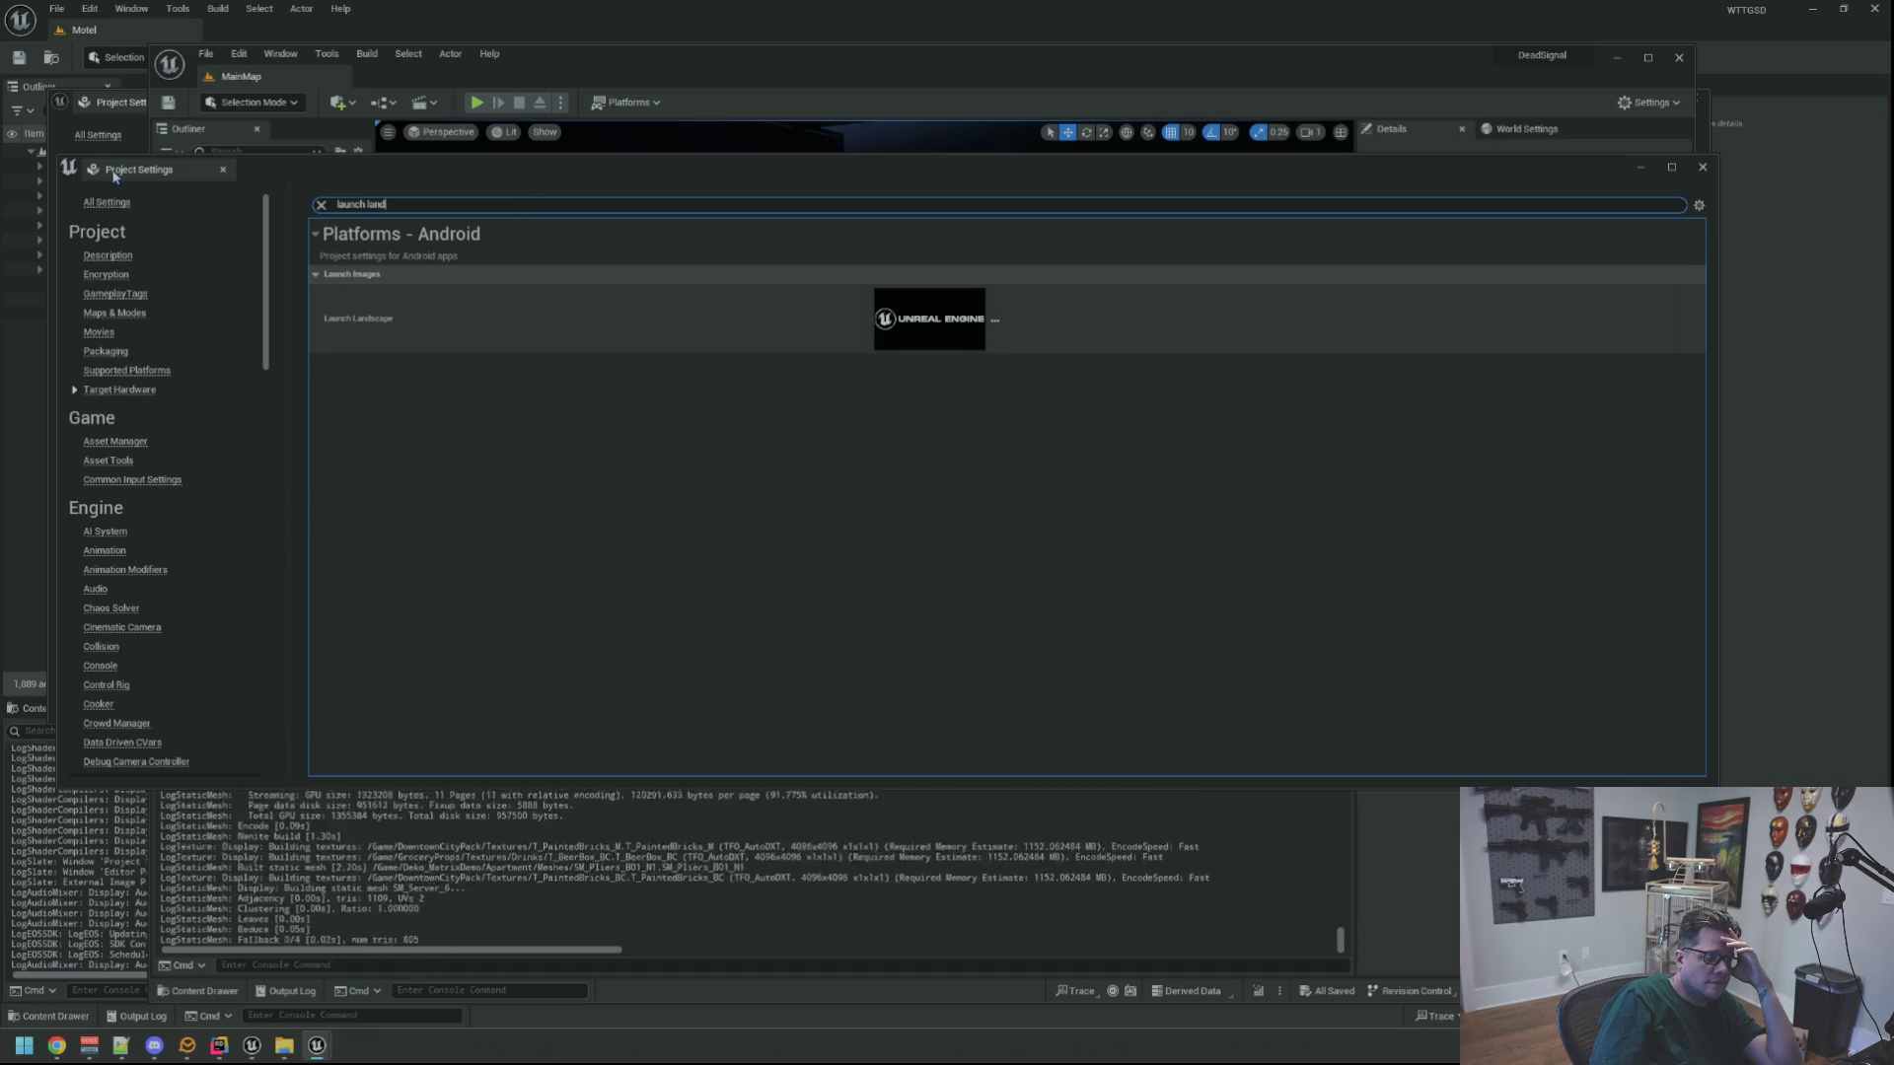
{"action": "left_click_drag", "start_coordinate": [113, 175], "coordinate": [304, 109]}
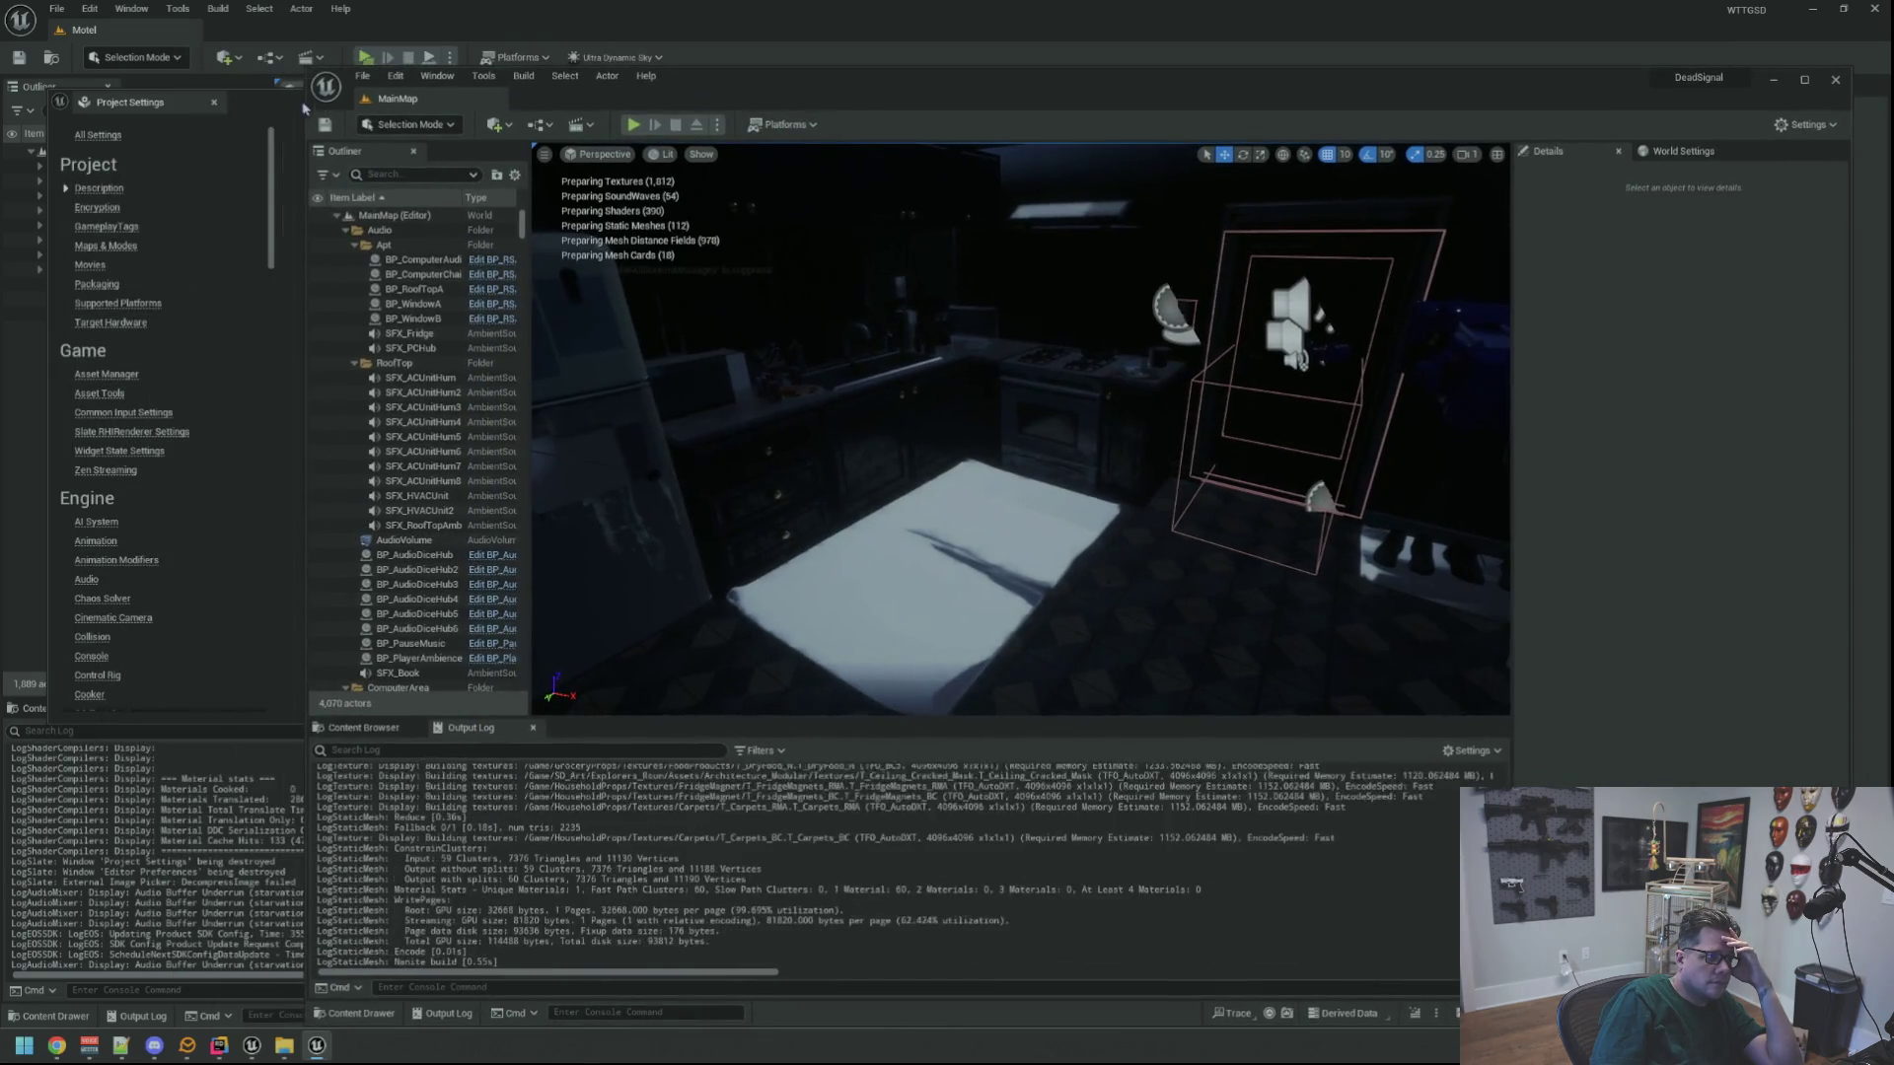
Close Project Settings, bring the DeadSignal editor forward, shift it left, and open Edit
{"action": "left_click", "coordinate": [214, 101]}
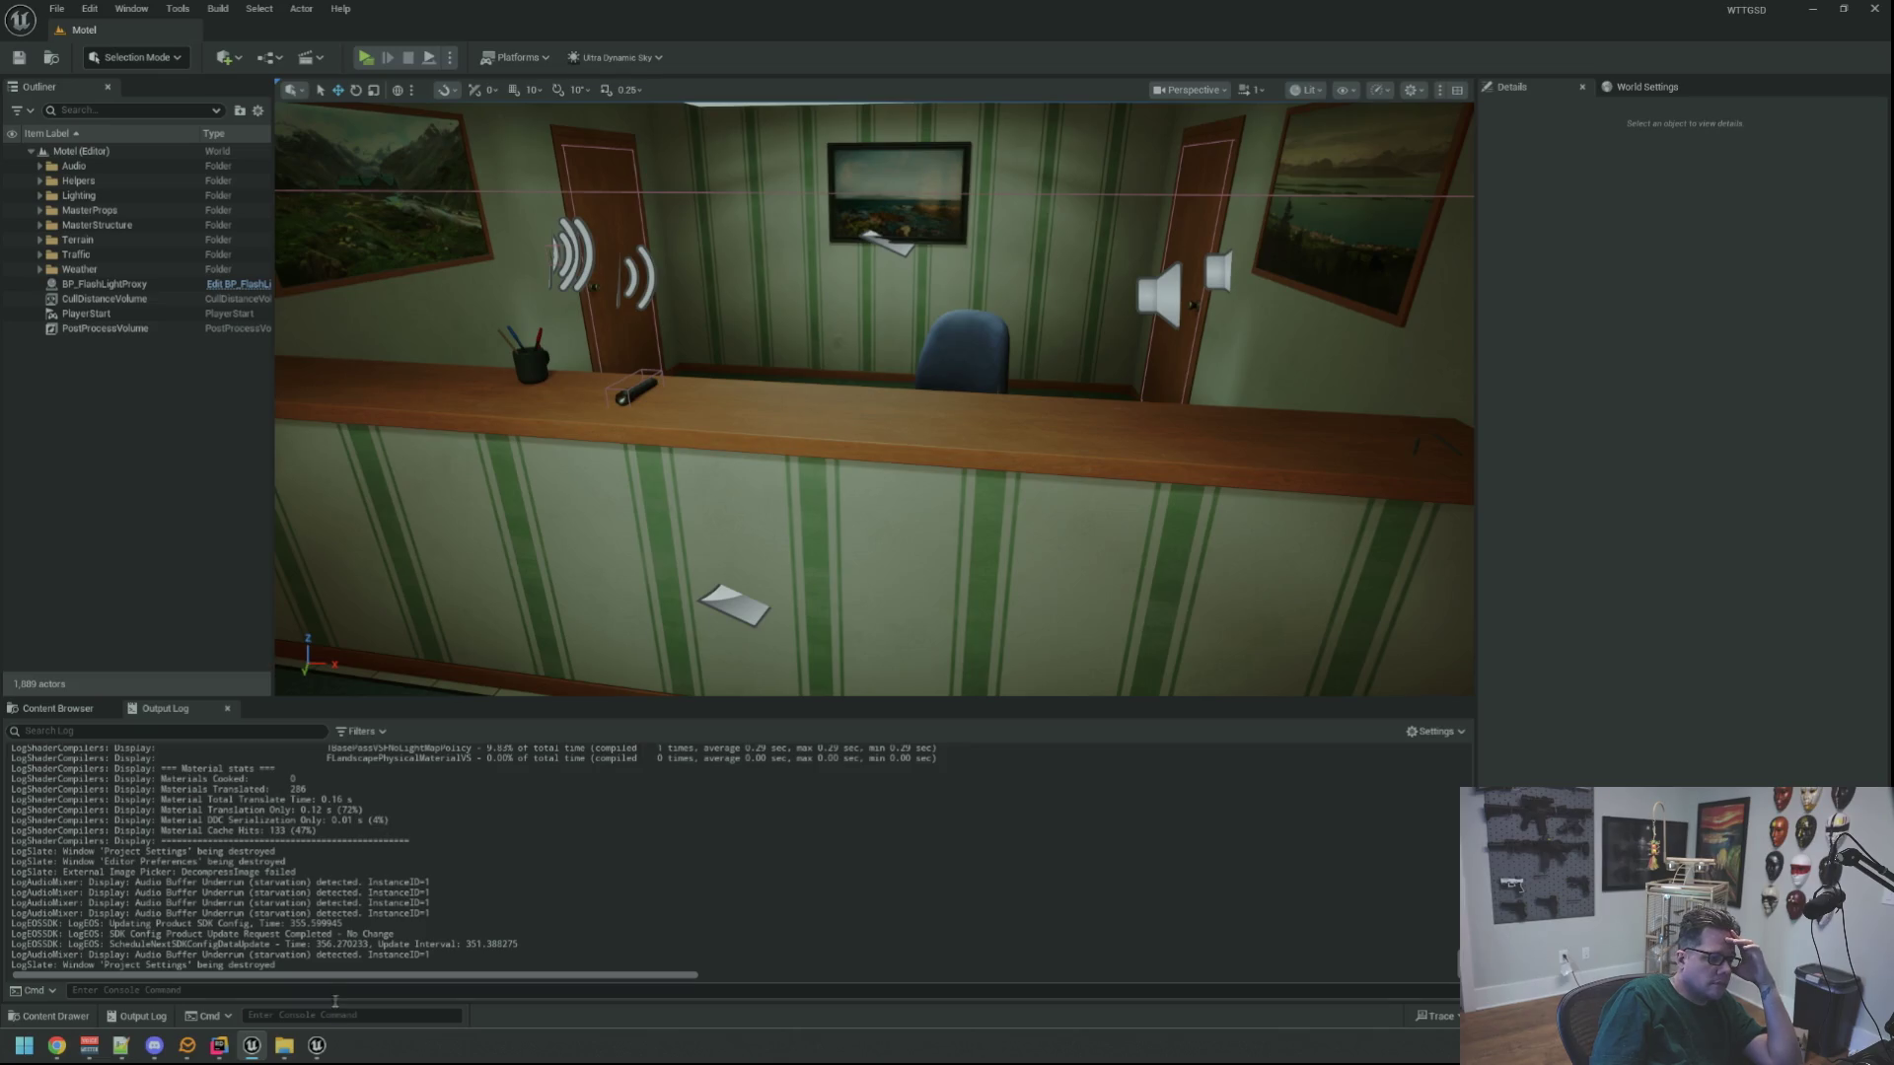
{"action": "left_click", "coordinate": [316, 1046]}
{"action": "left_click_drag", "start_coordinate": [802, 51], "coordinate": [634, 50]}
{"action": "left_click", "coordinate": [236, 35]}
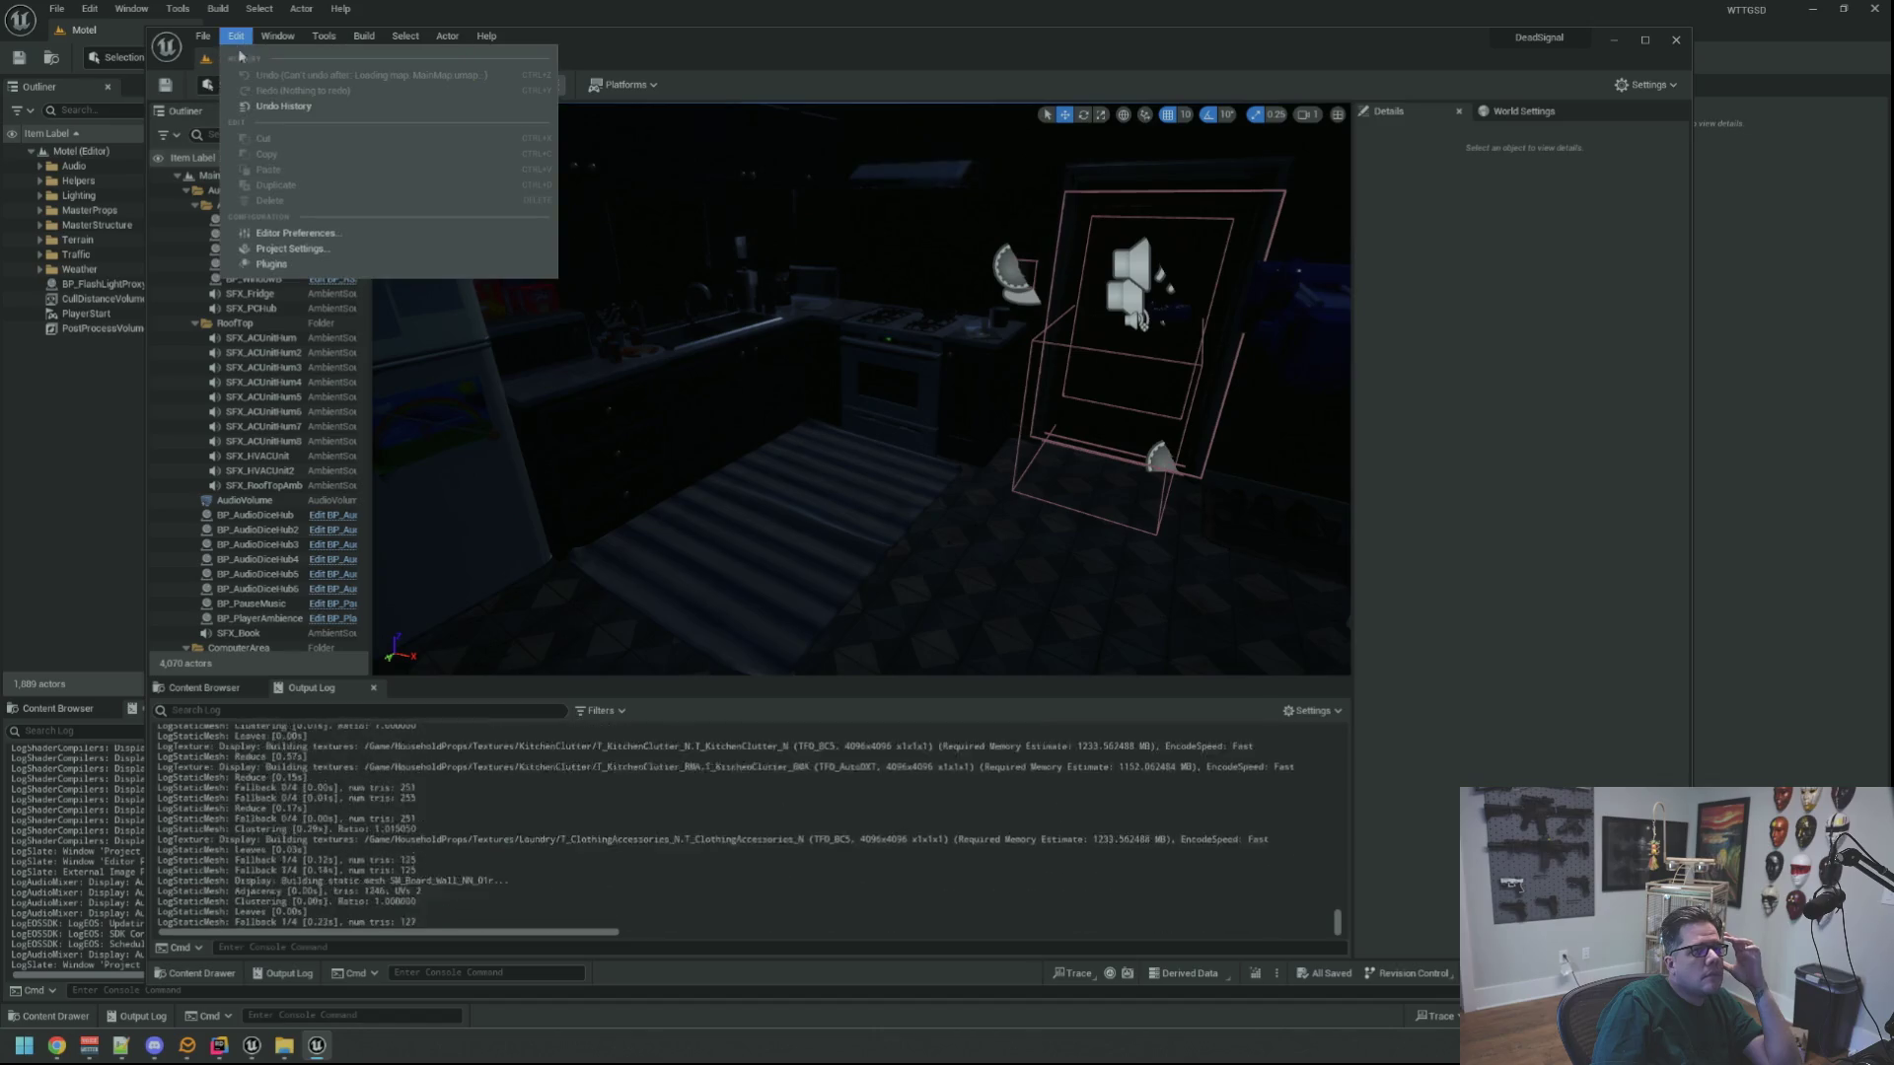
Reopen DeadSignal's Project Settings, try searching 'lau', then clear the search
{"action": "left_click", "coordinate": [351, 250]}
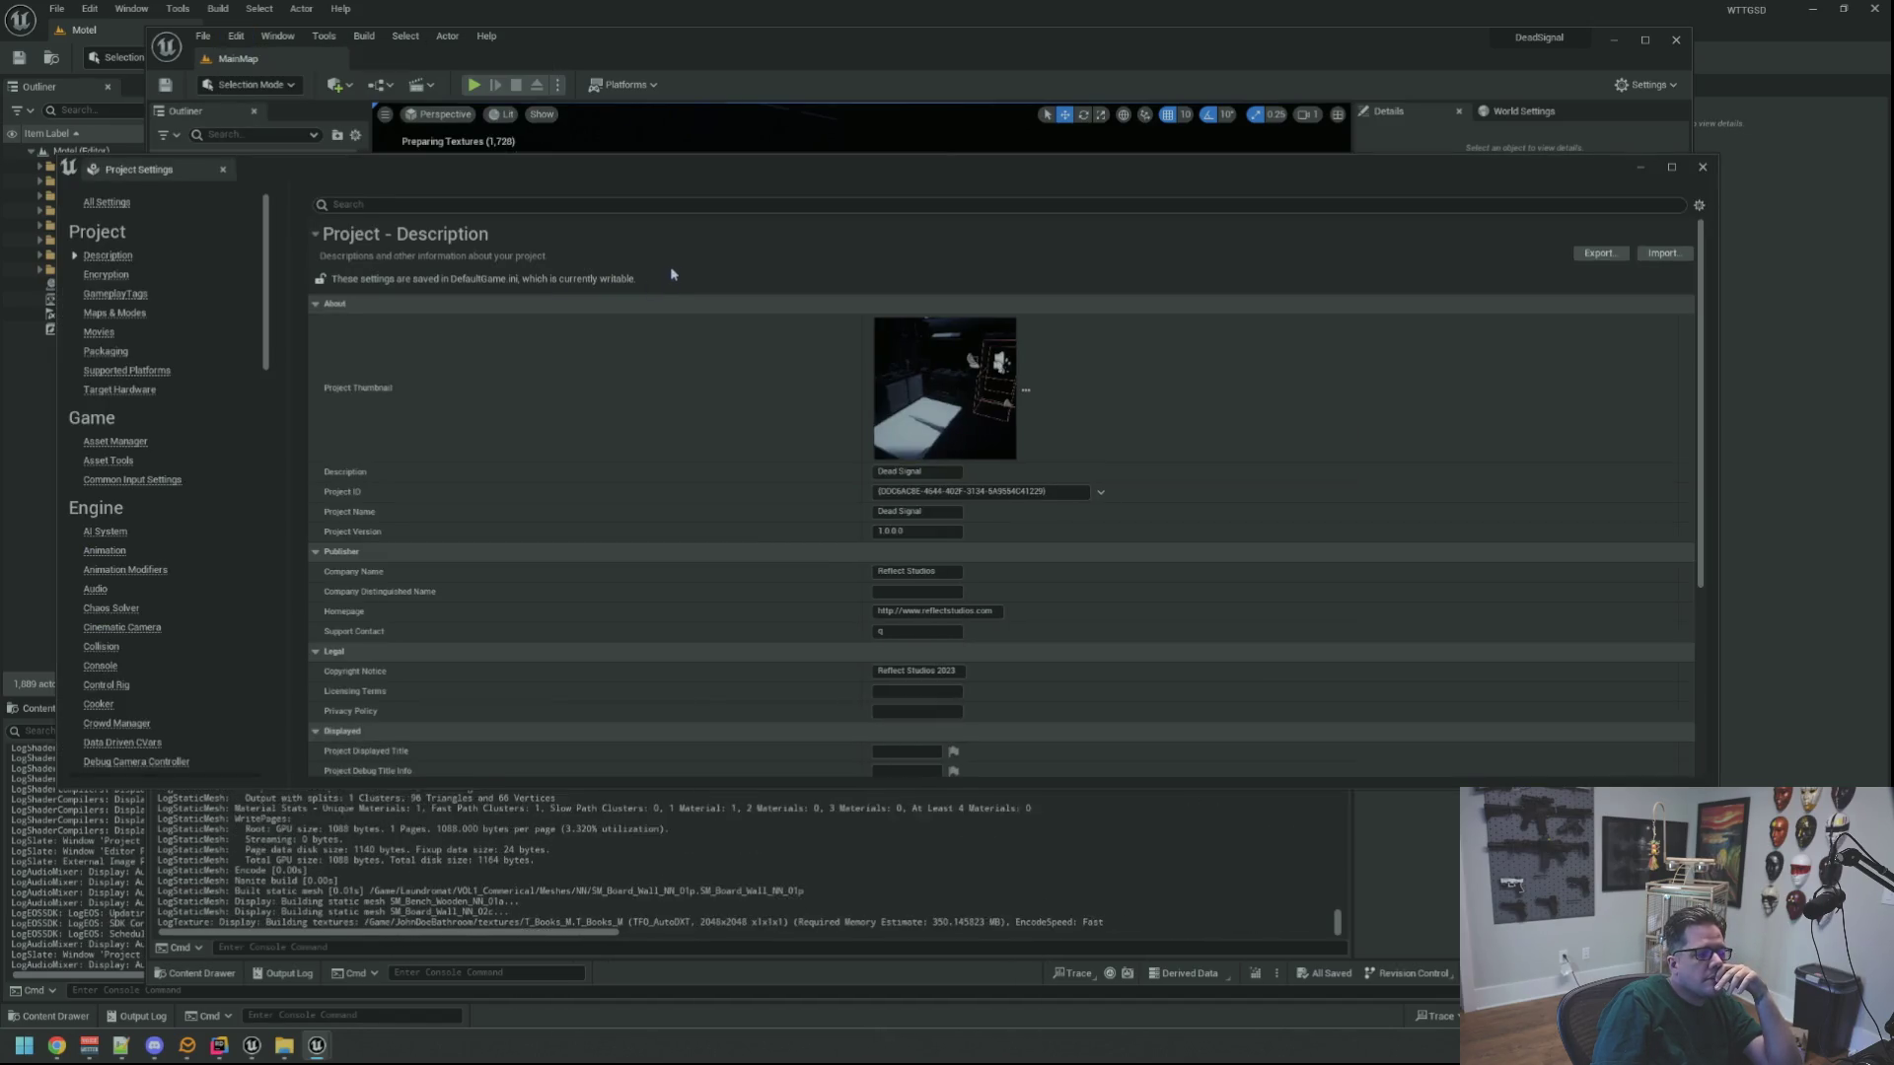
{"action": "left_click", "coordinate": [504, 205]}
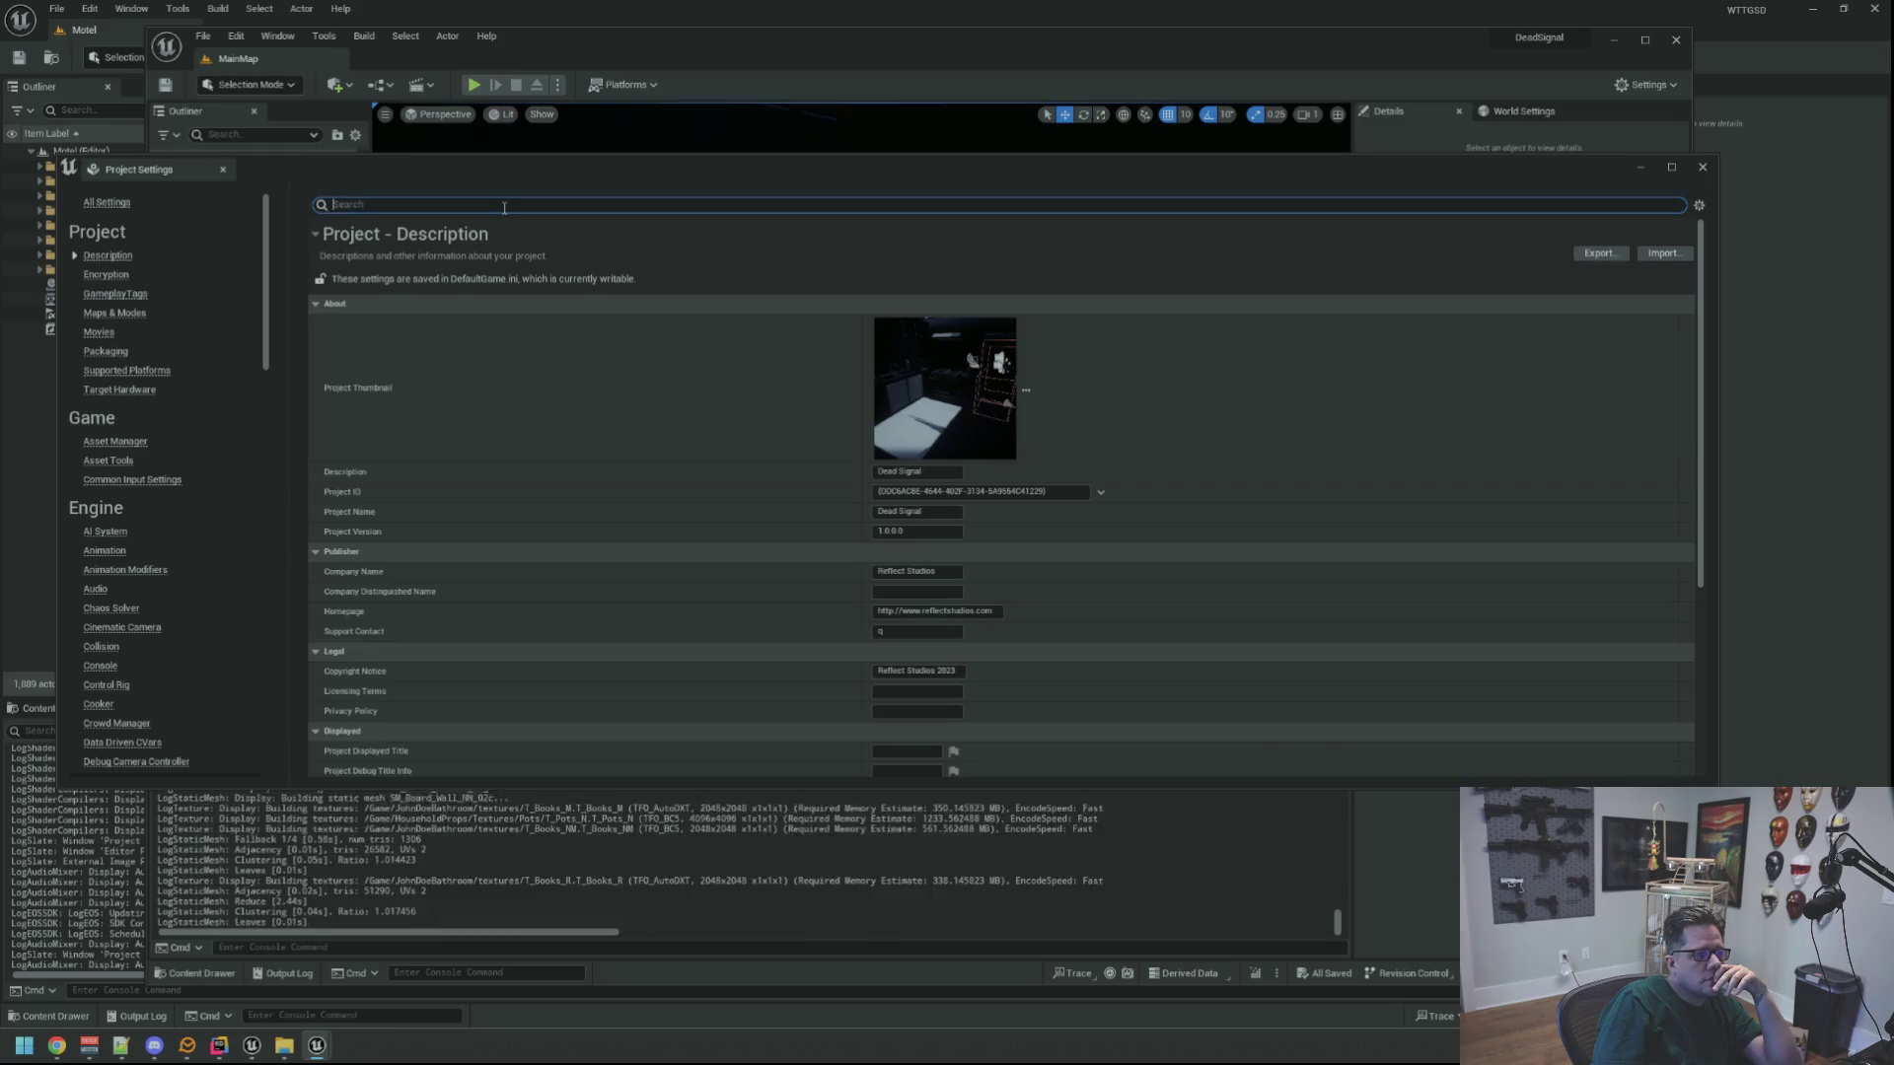
{"action": "type", "text": "launch land"}
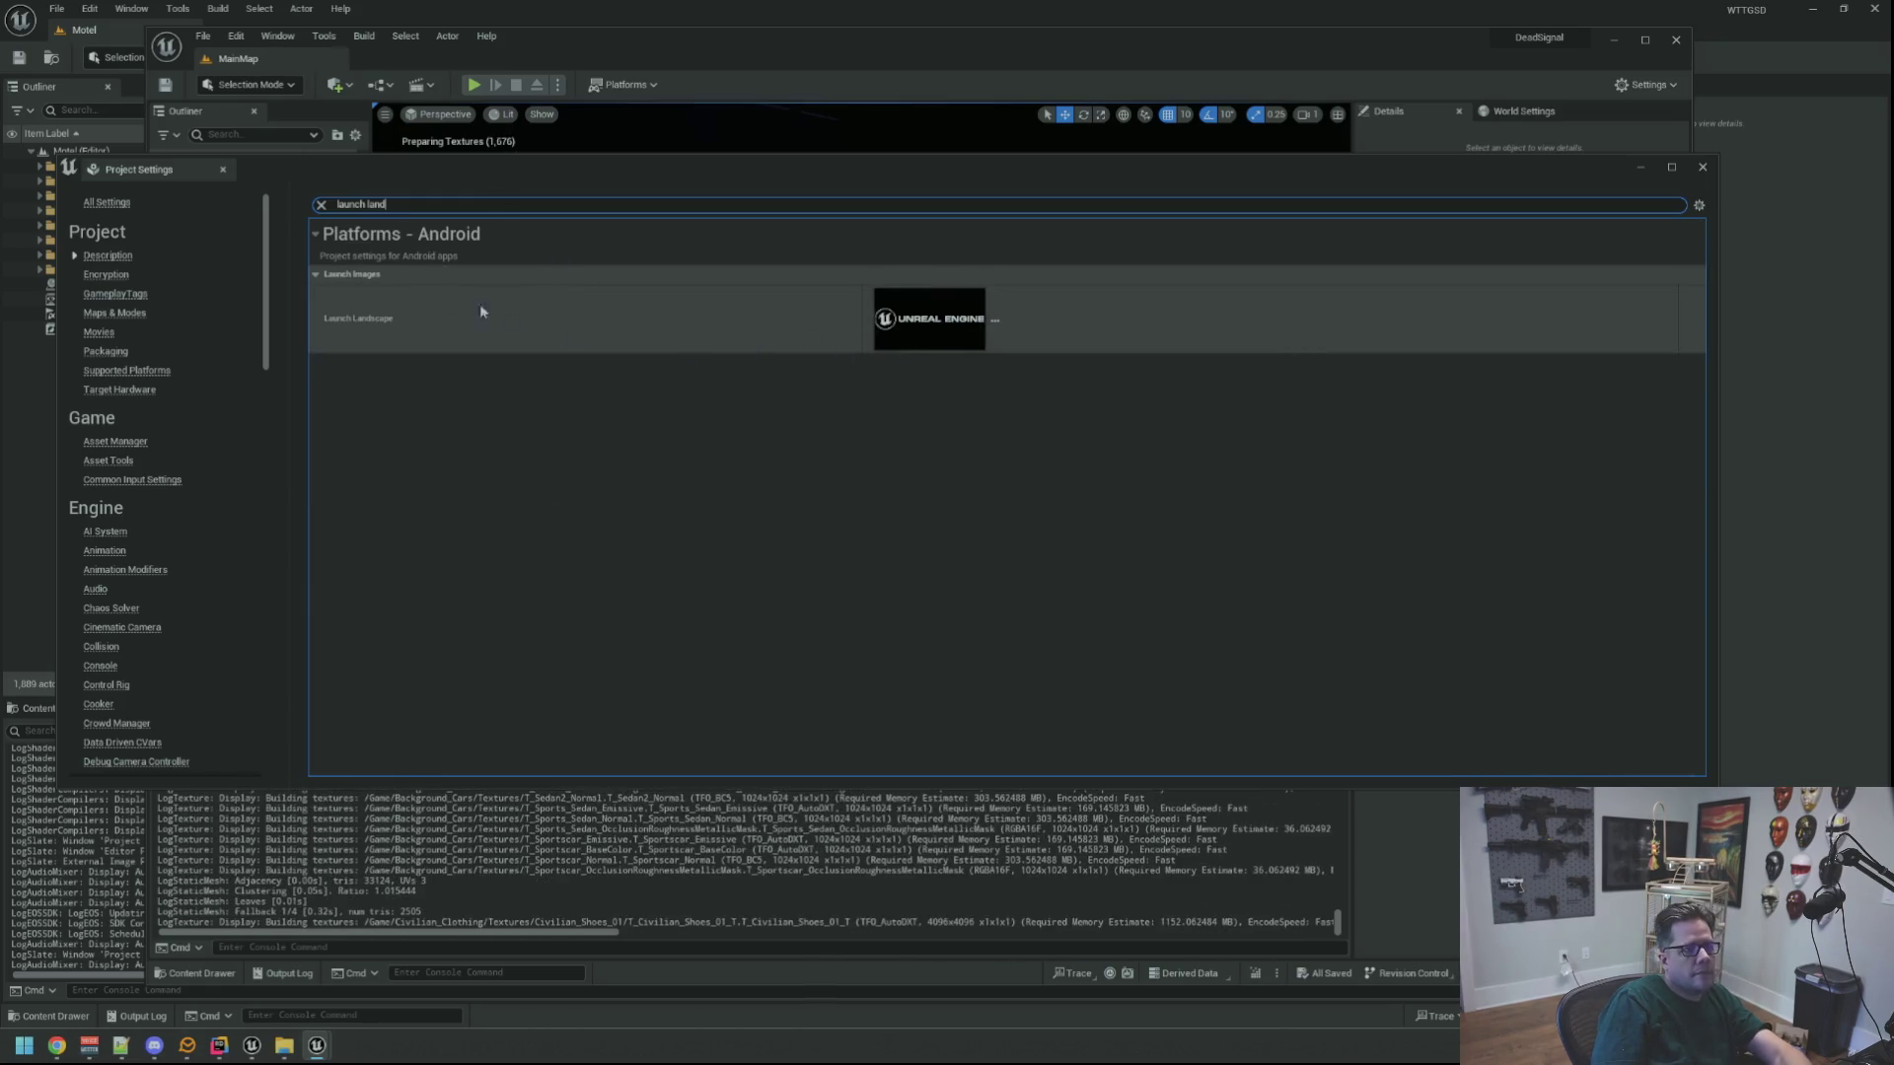
{"action": "left_click", "coordinate": [320, 204]}
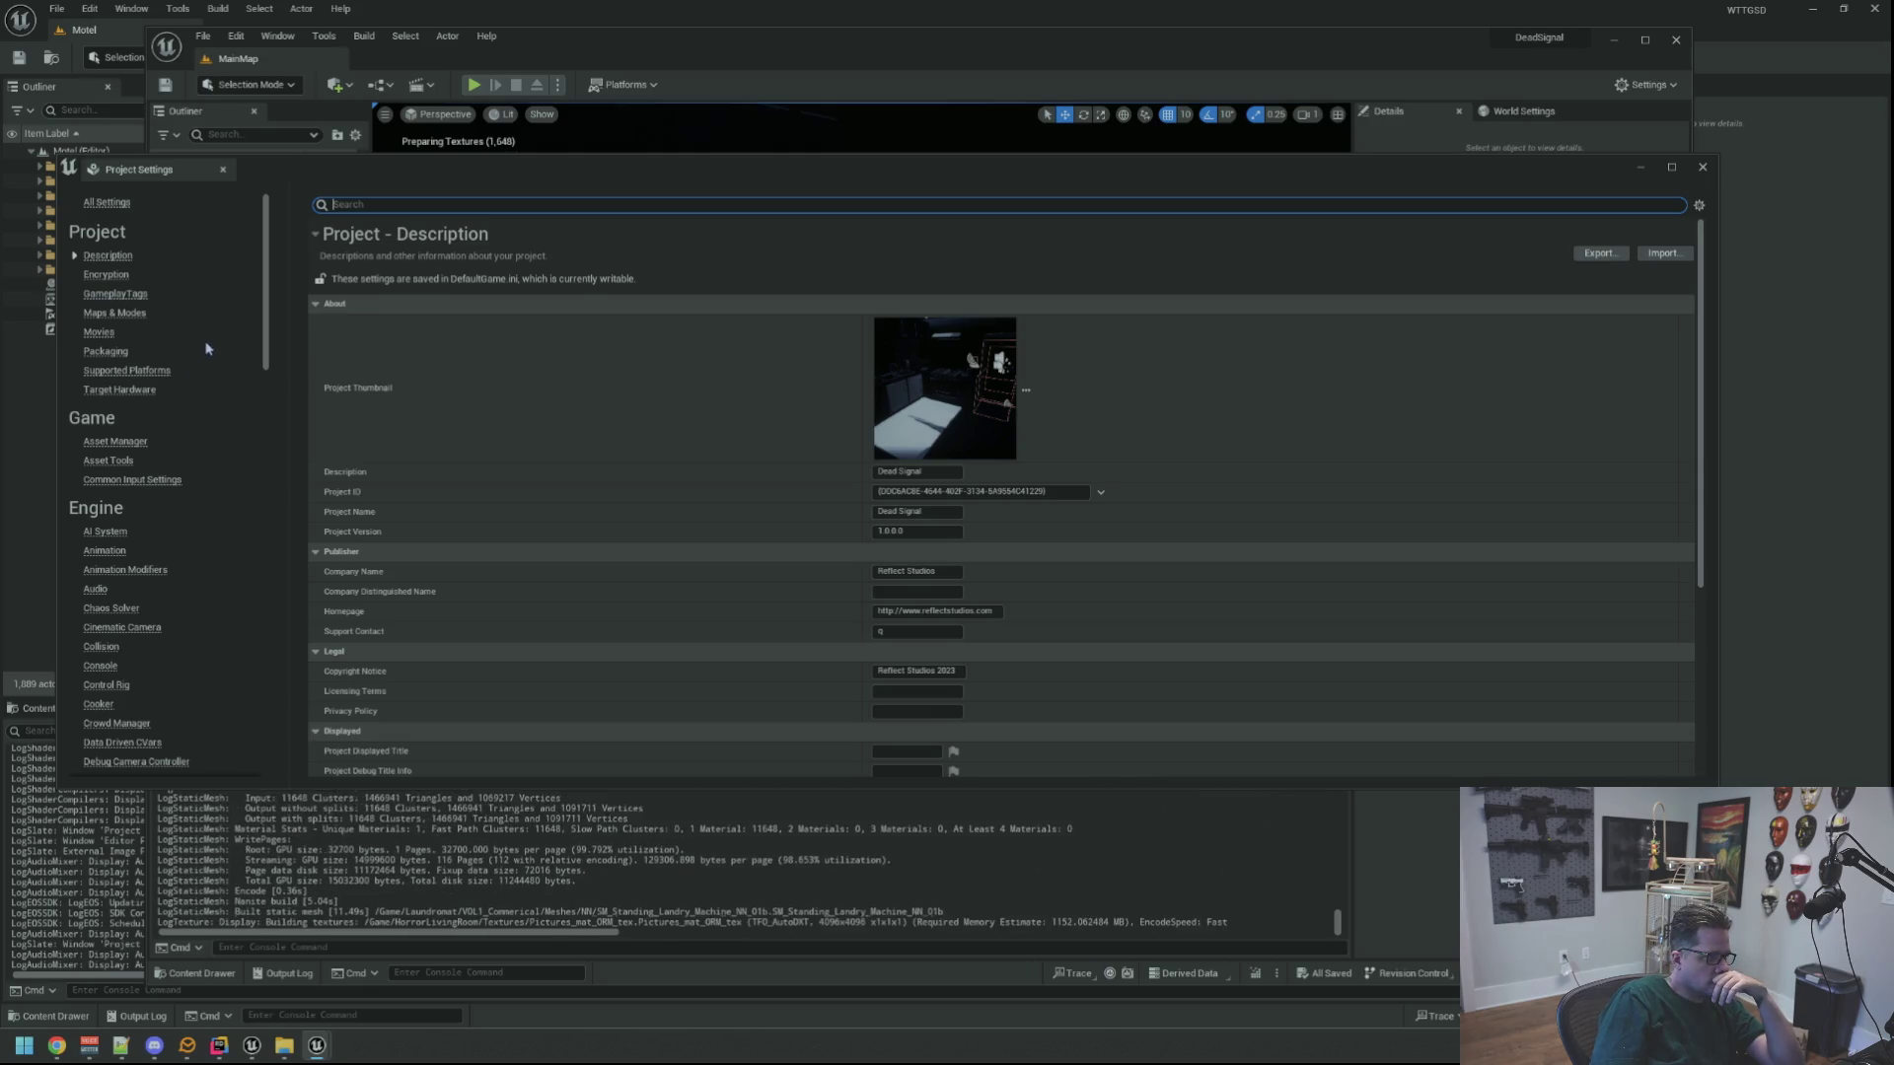
{"action": "scroll", "coordinate": [208, 545], "scroll_direction": "down", "scroll_amount": 3}
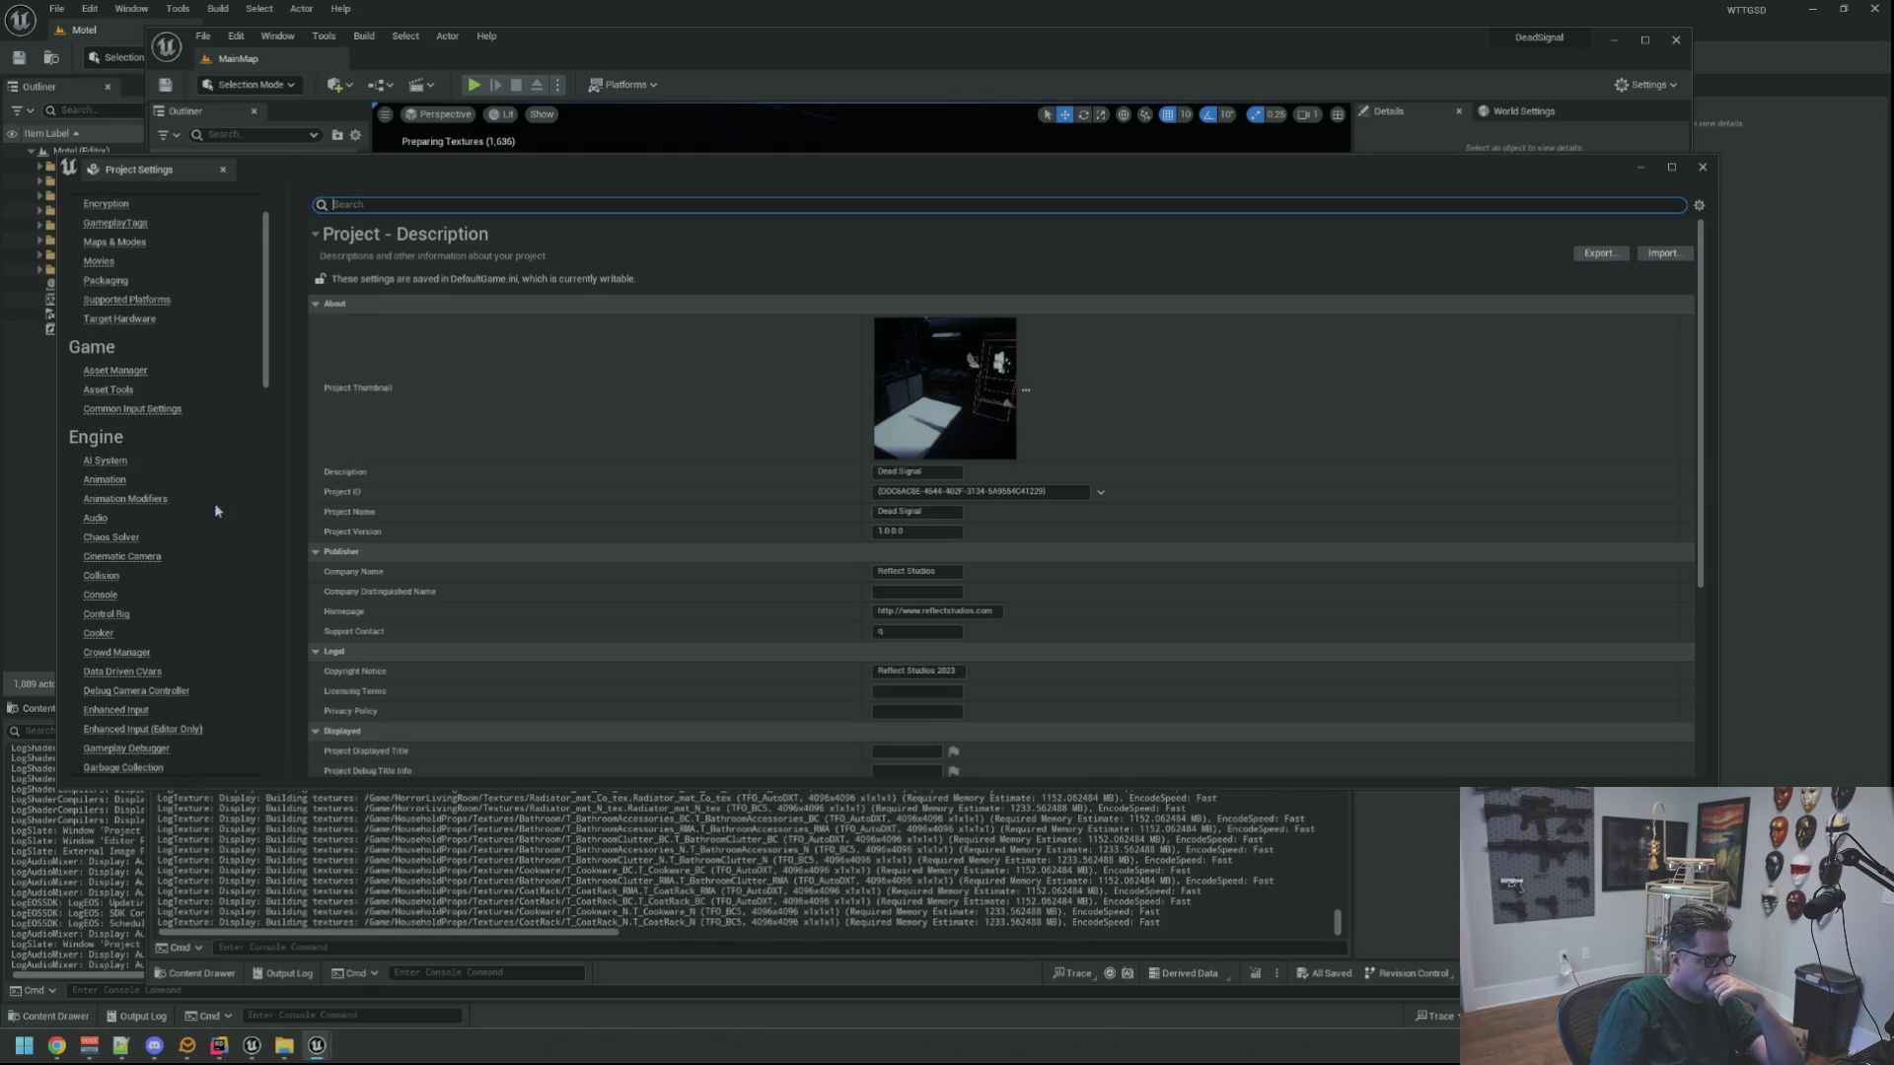
{"action": "left_click_drag", "start_coordinate": [269, 341], "coordinate": [258, 613]}
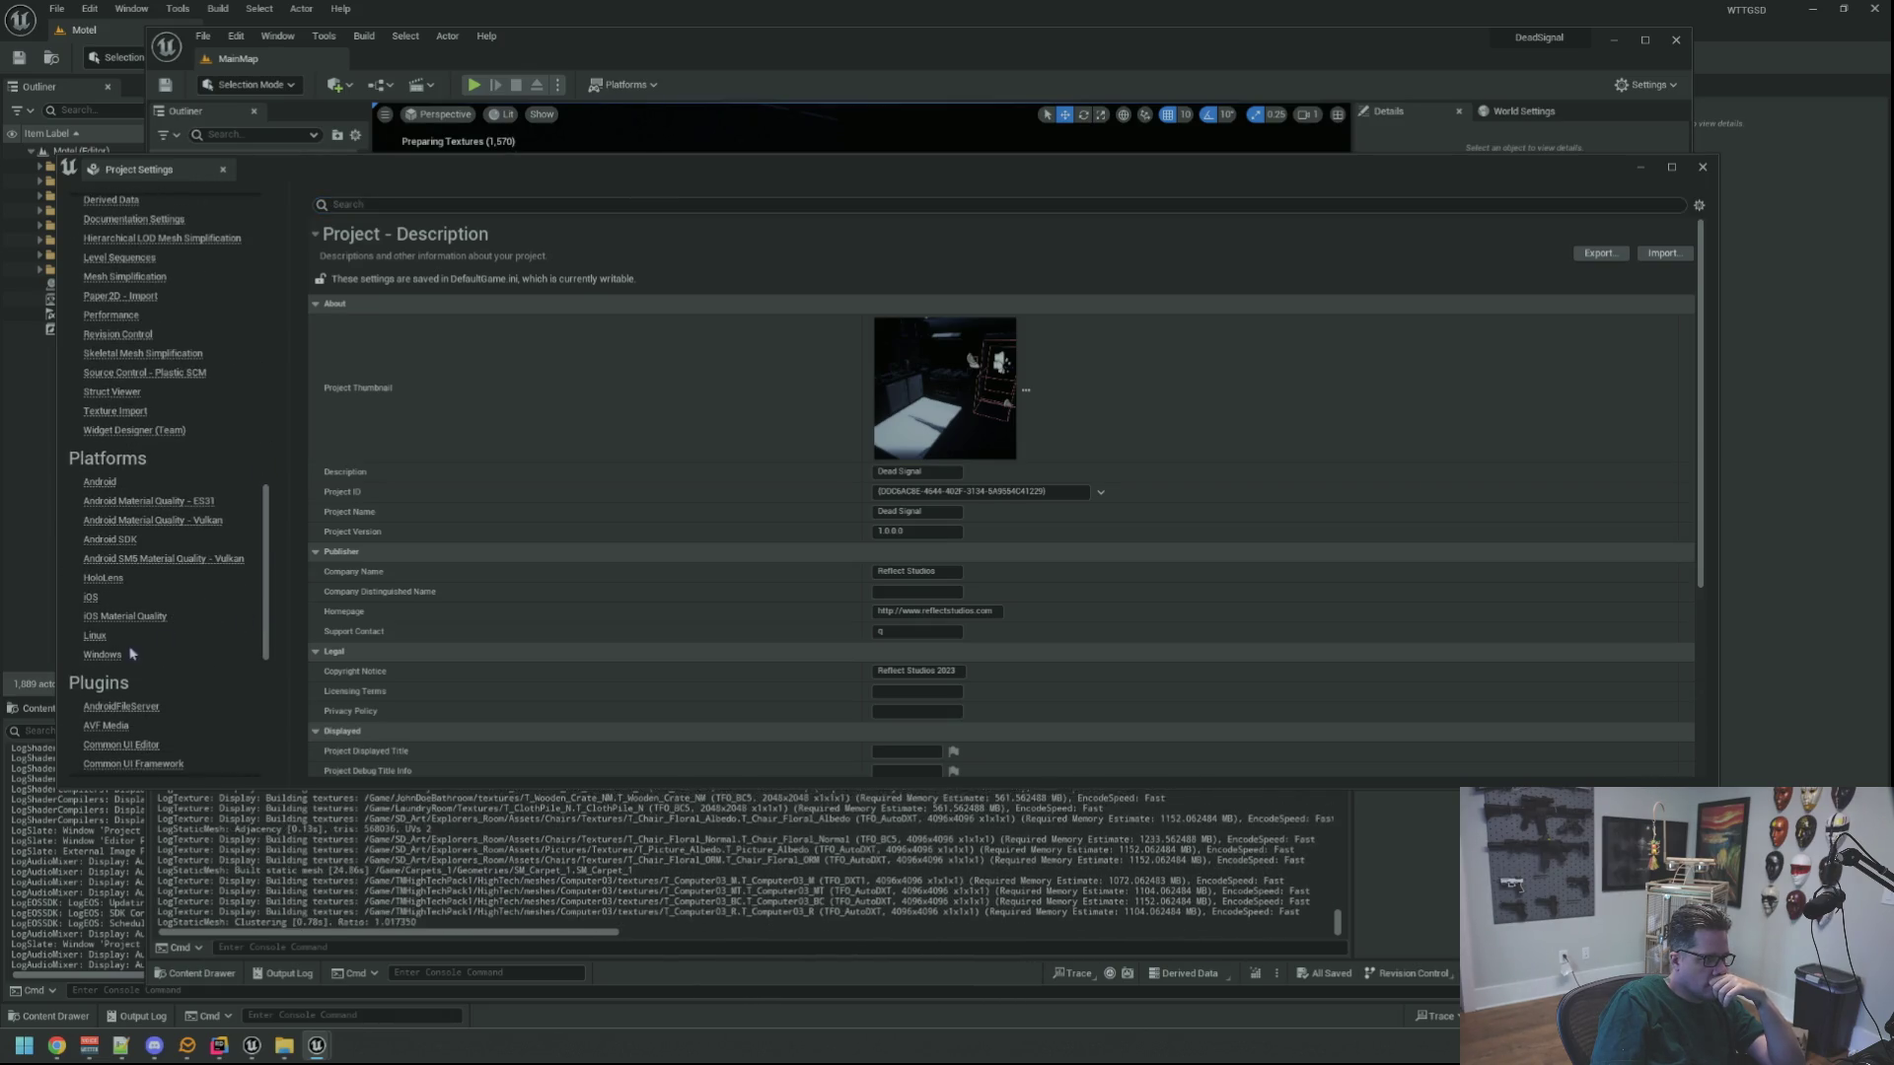
Show the Windows platform Splash section and check both splash images are 720 x 370
{"action": "left_click", "coordinate": [133, 654]}
{"action": "scroll", "coordinate": [595, 588], "scroll_direction": "down", "scroll_amount": 5}
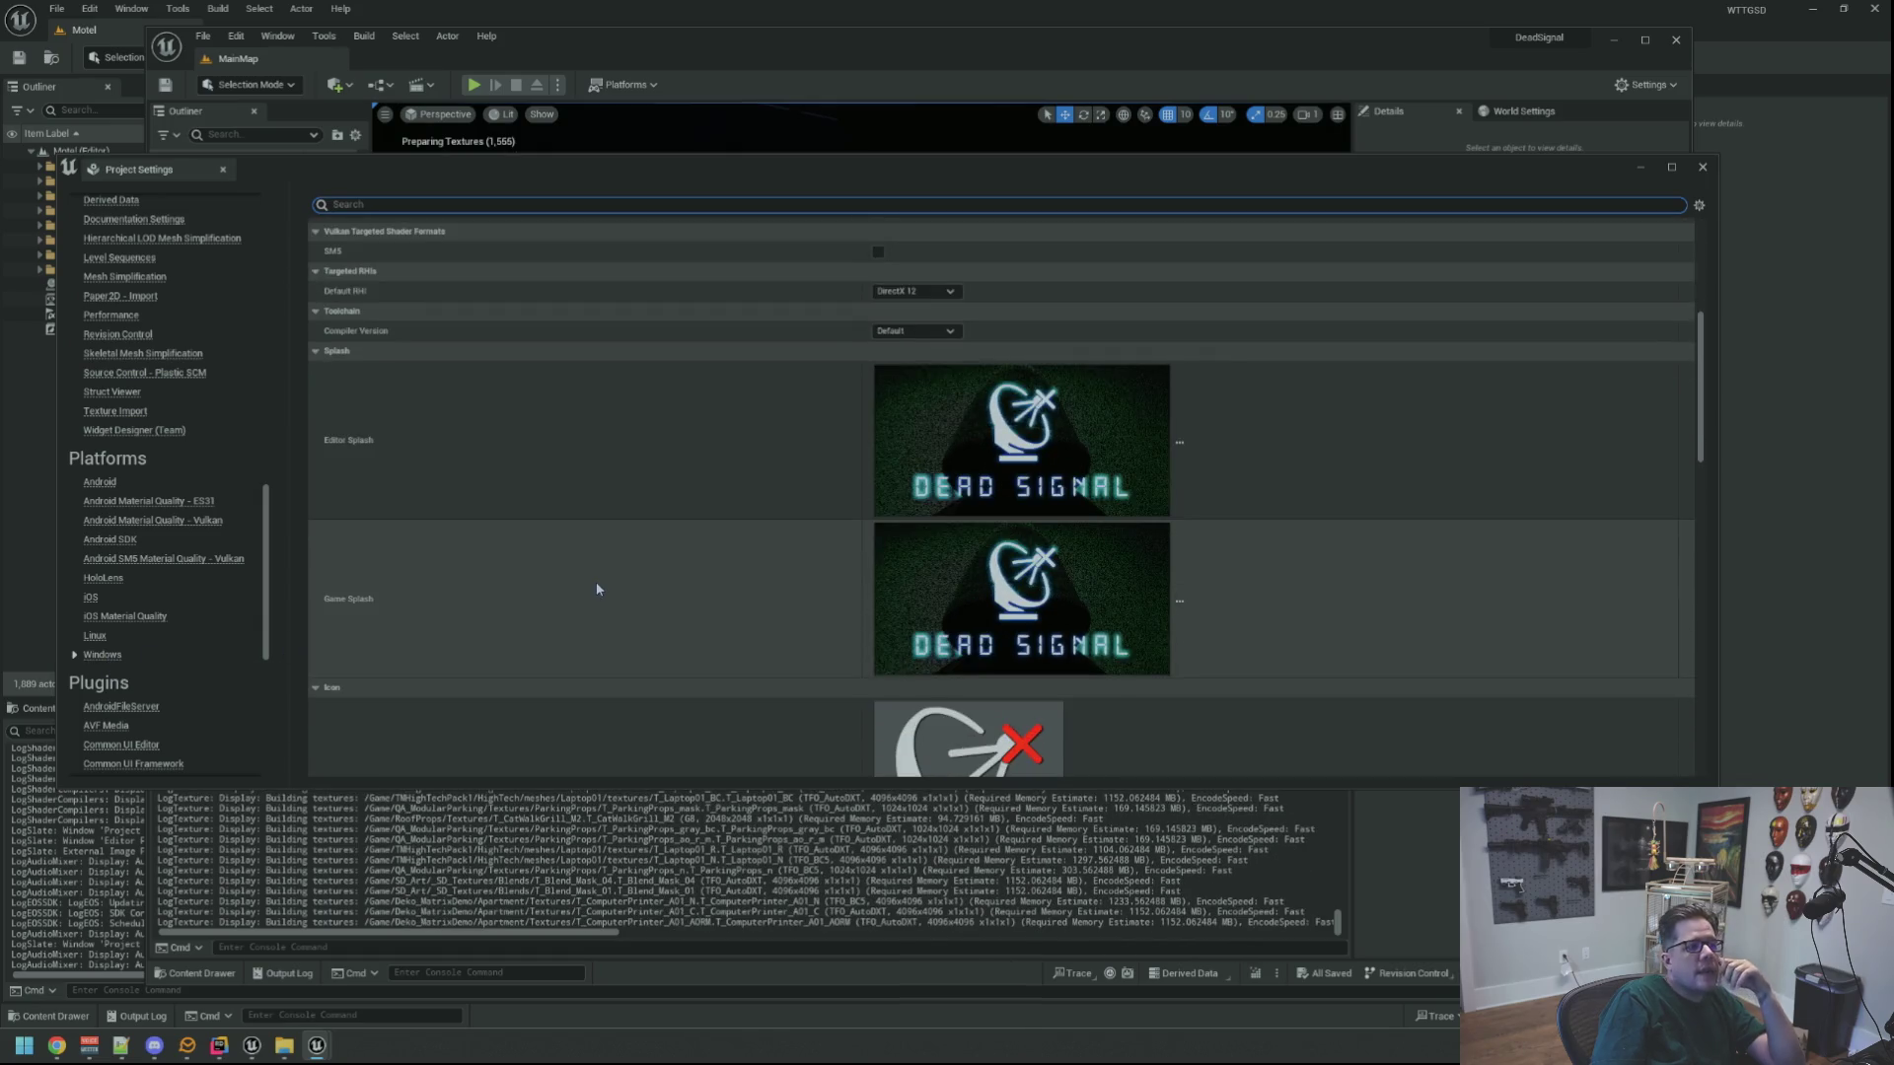
{"action": "scroll", "coordinate": [596, 589], "scroll_direction": "down", "scroll_amount": 2}
{"action": "scroll", "coordinate": [598, 590], "scroll_direction": "up", "scroll_amount": 5}
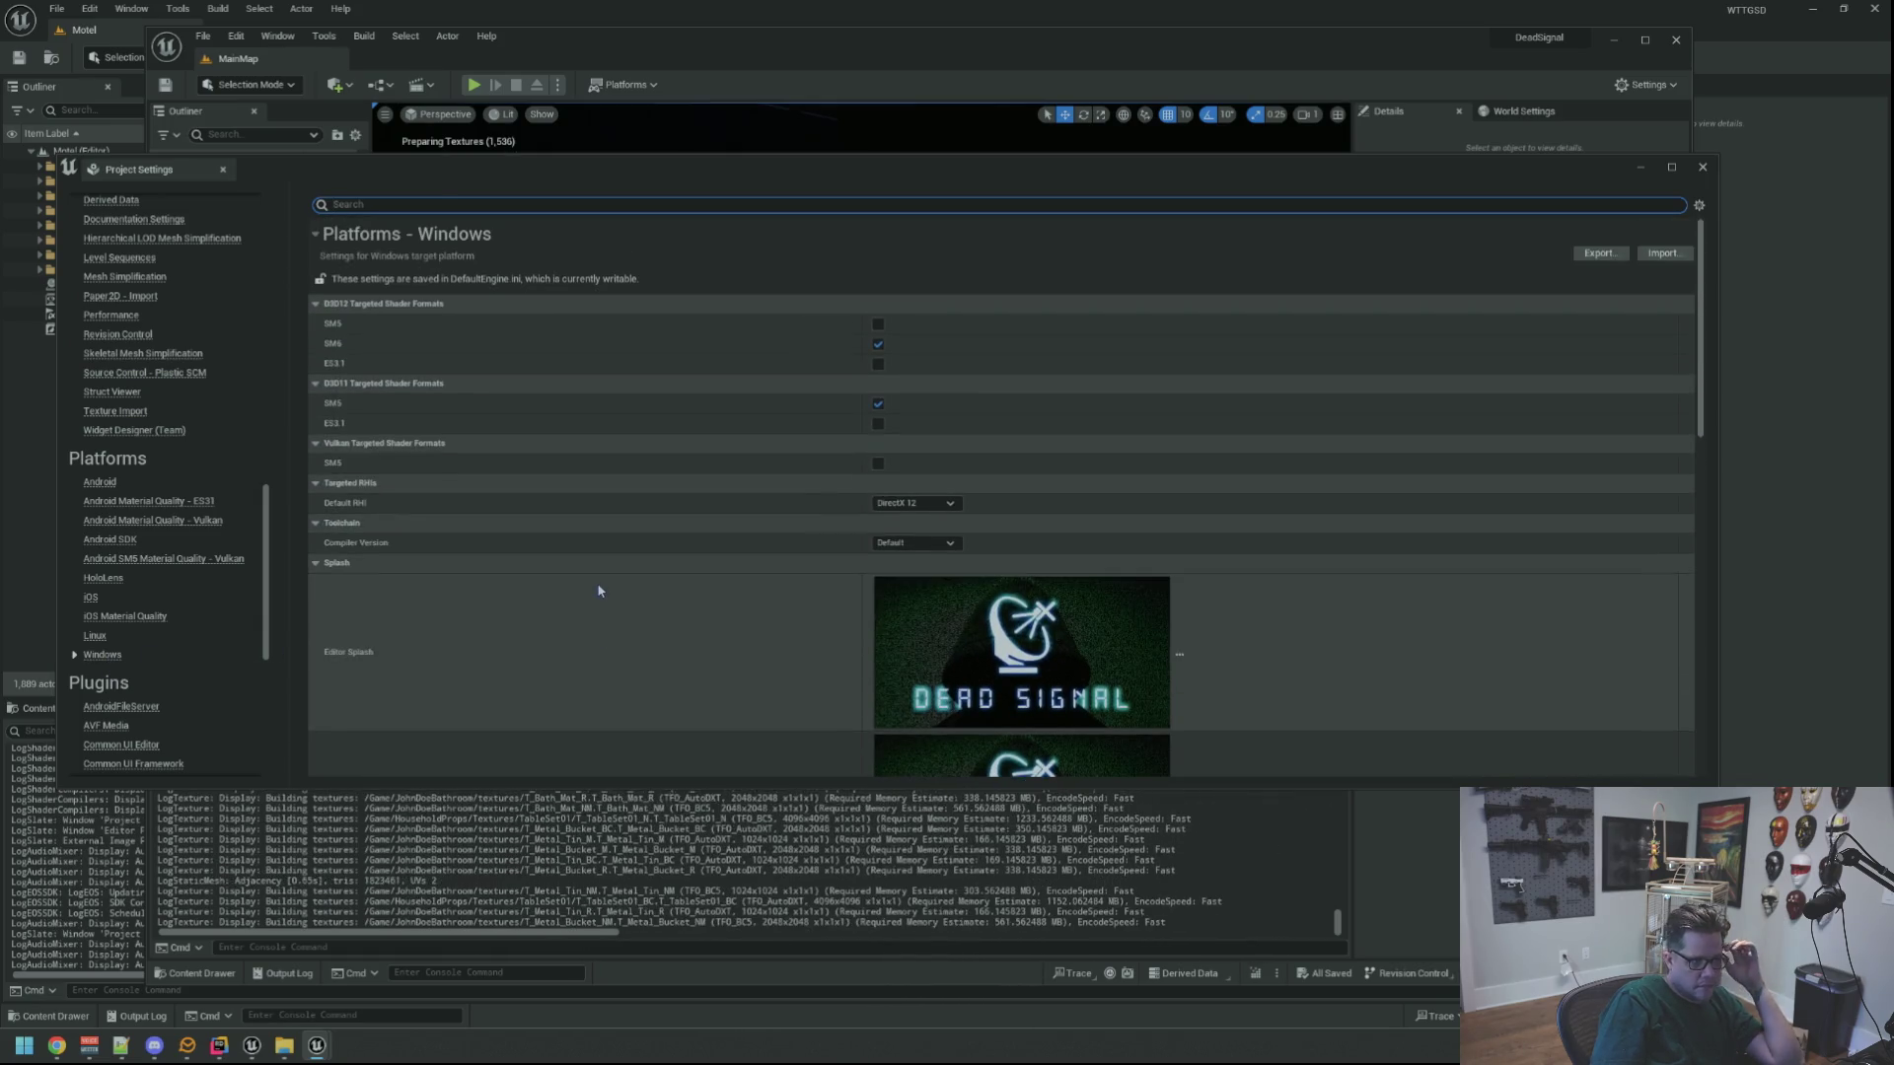
{"action": "scroll", "coordinate": [598, 590], "scroll_direction": "down", "scroll_amount": 5}
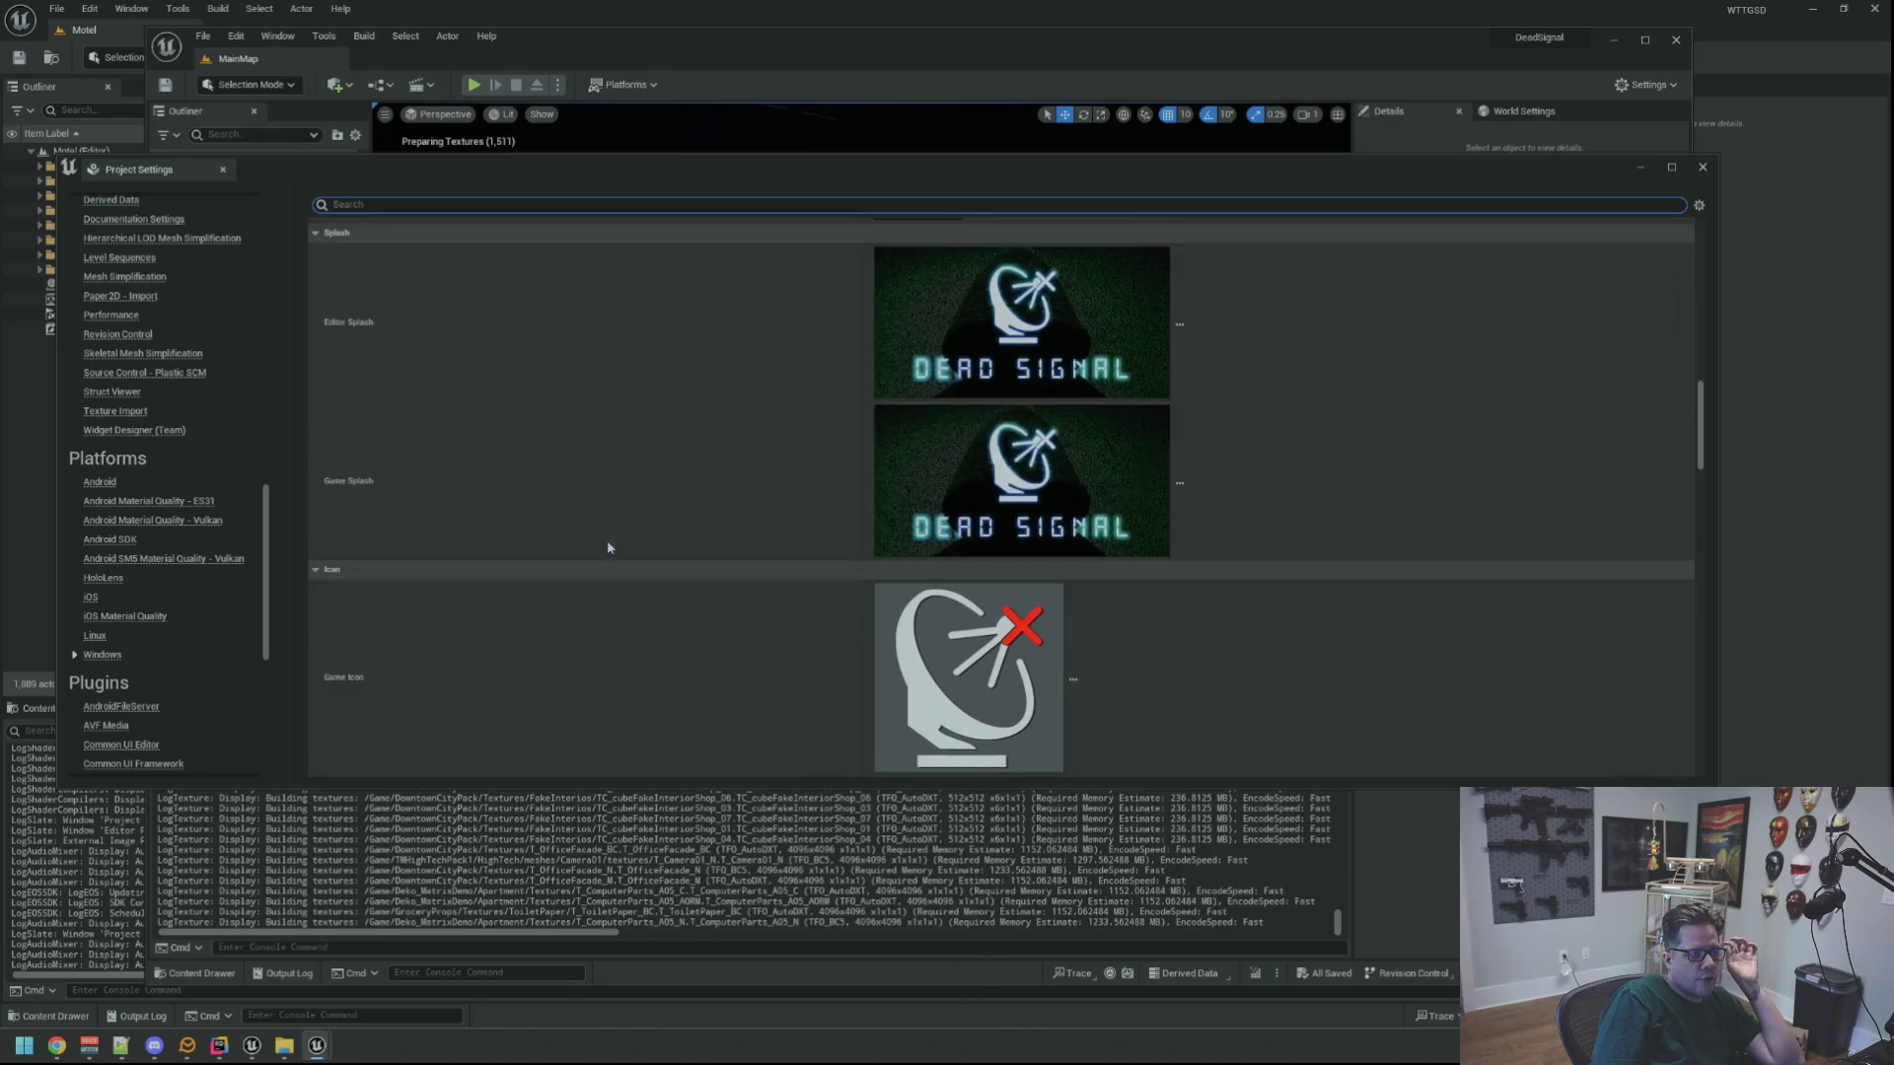
{"action": "scroll", "coordinate": [608, 544], "scroll_direction": "up", "scroll_amount": 2}
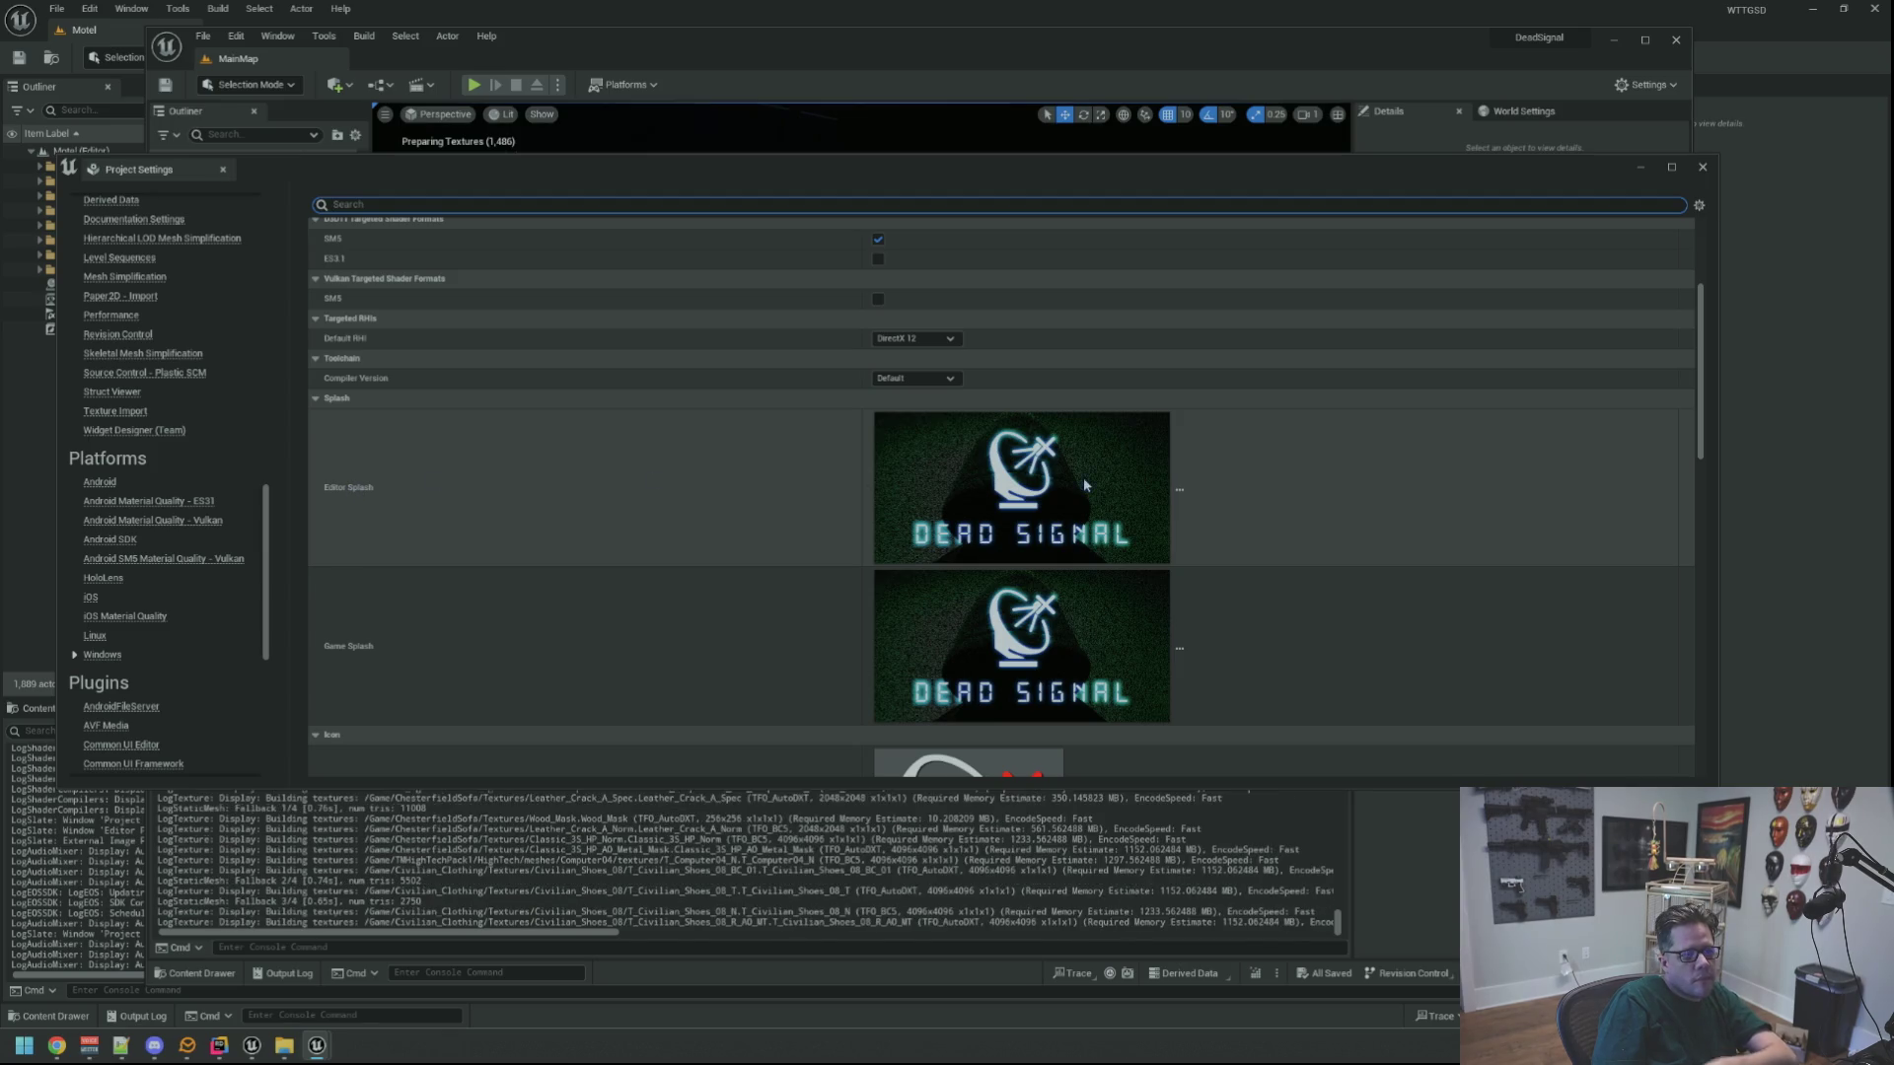
{"action": "mouse_move", "coordinate": [1086, 487]}
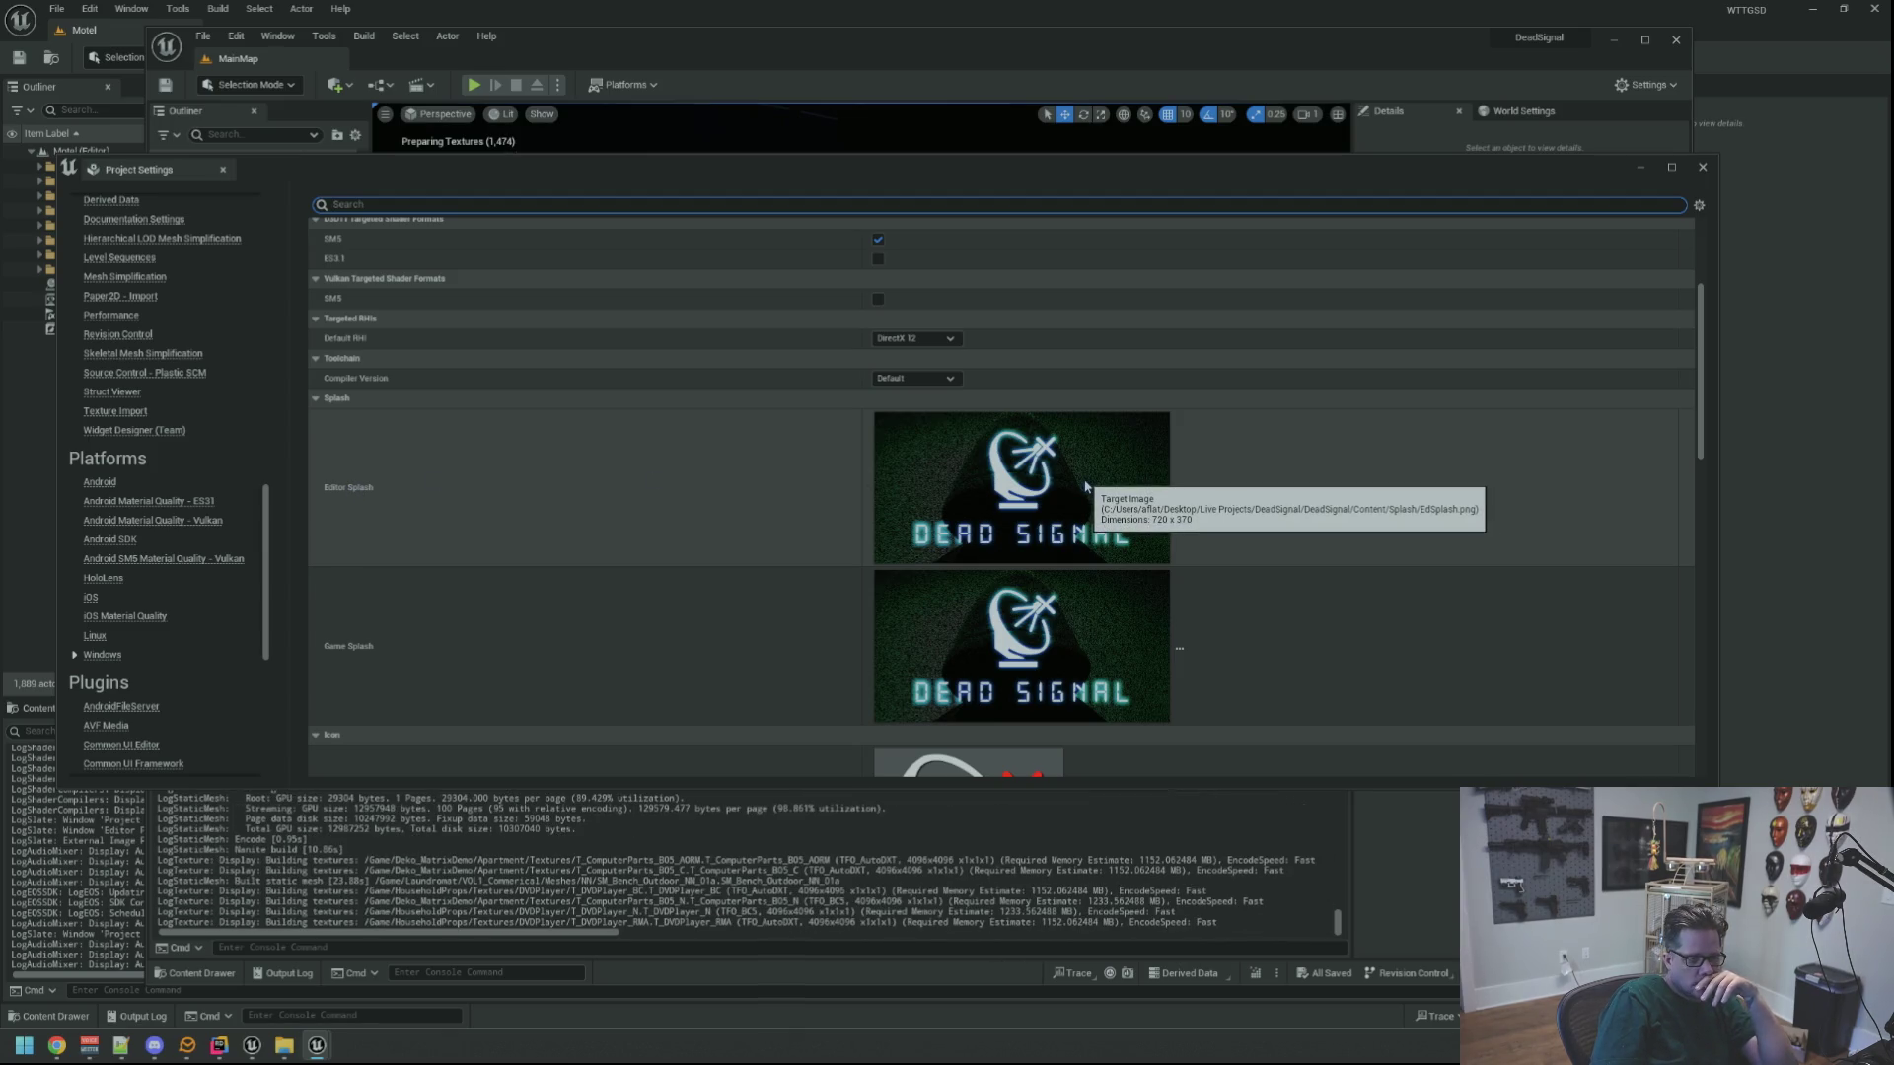
{"action": "mouse_move", "coordinate": [1061, 622]}
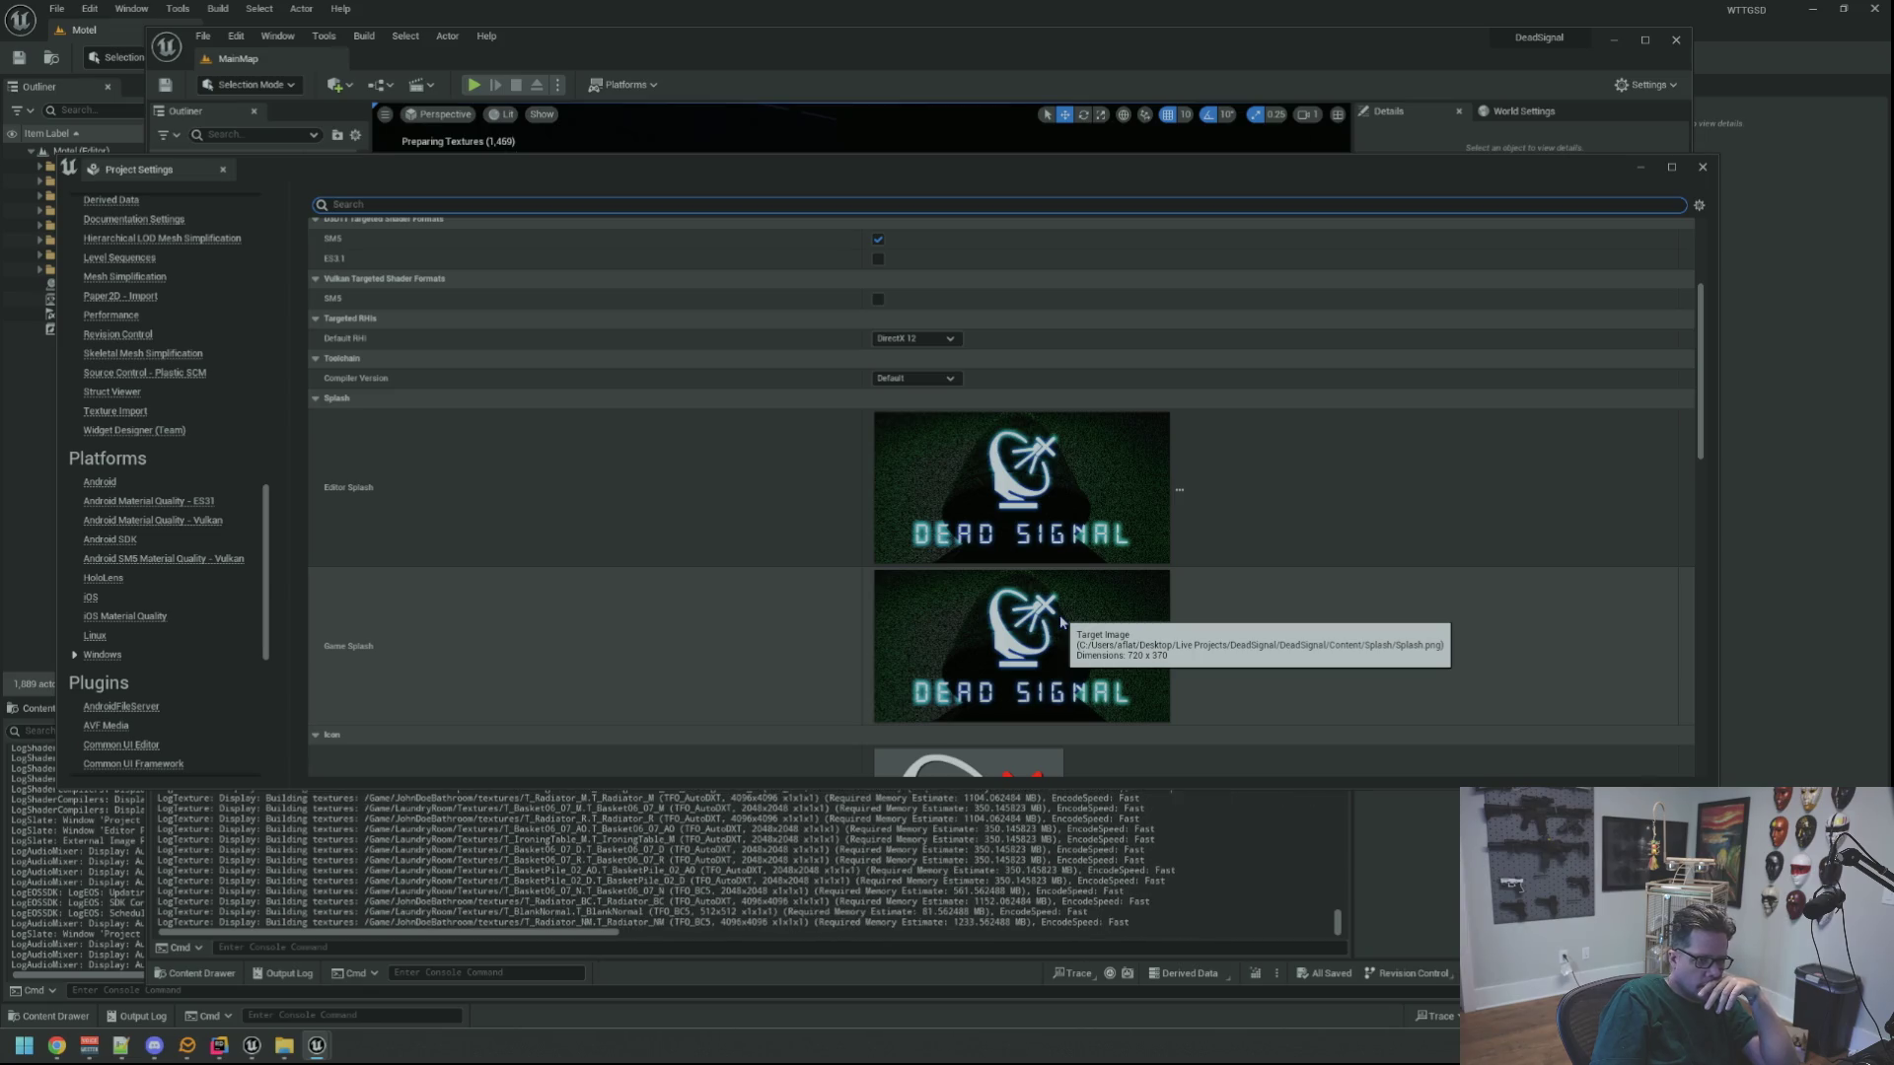
{"action": "scroll", "coordinate": [1061, 622], "scroll_direction": "down", "scroll_amount": 3}
{"action": "scroll", "coordinate": [1027, 626], "scroll_direction": "up", "scroll_amount": 4}
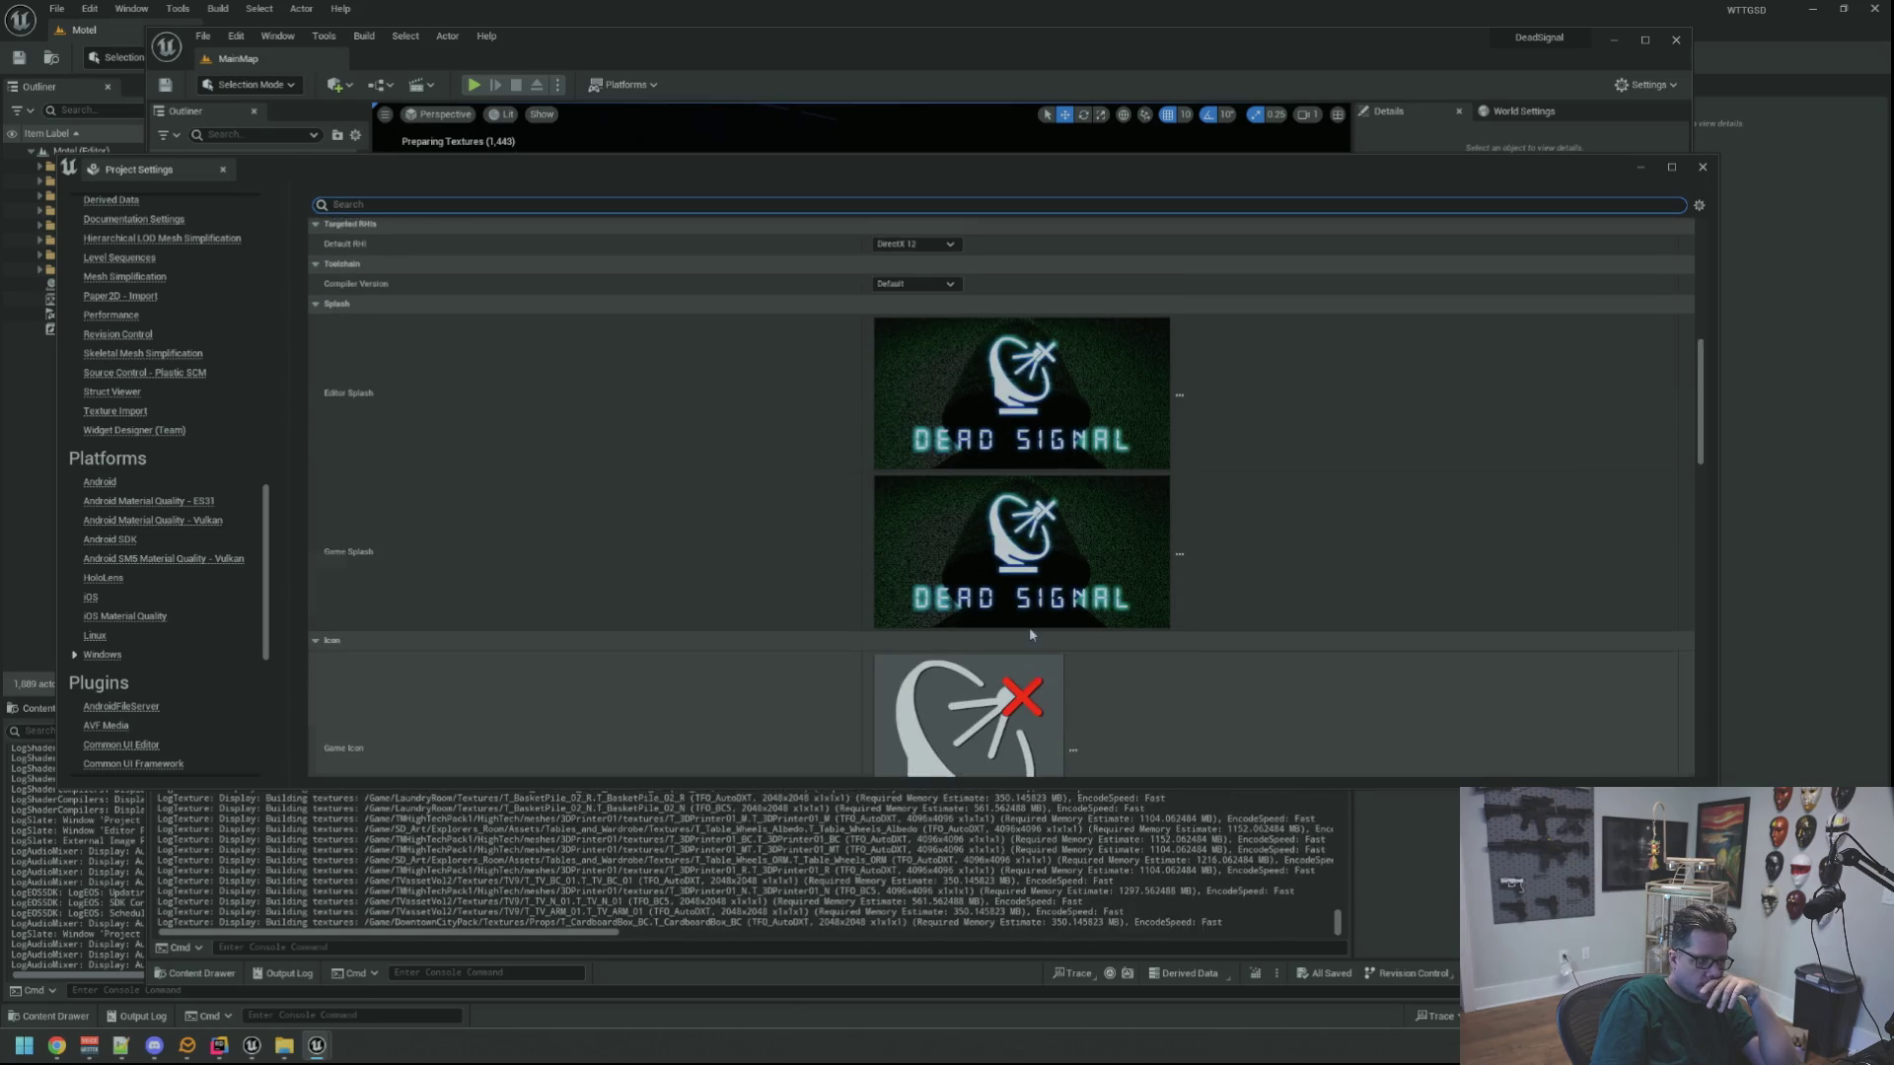
{"action": "mouse_move", "coordinate": [1060, 526]}
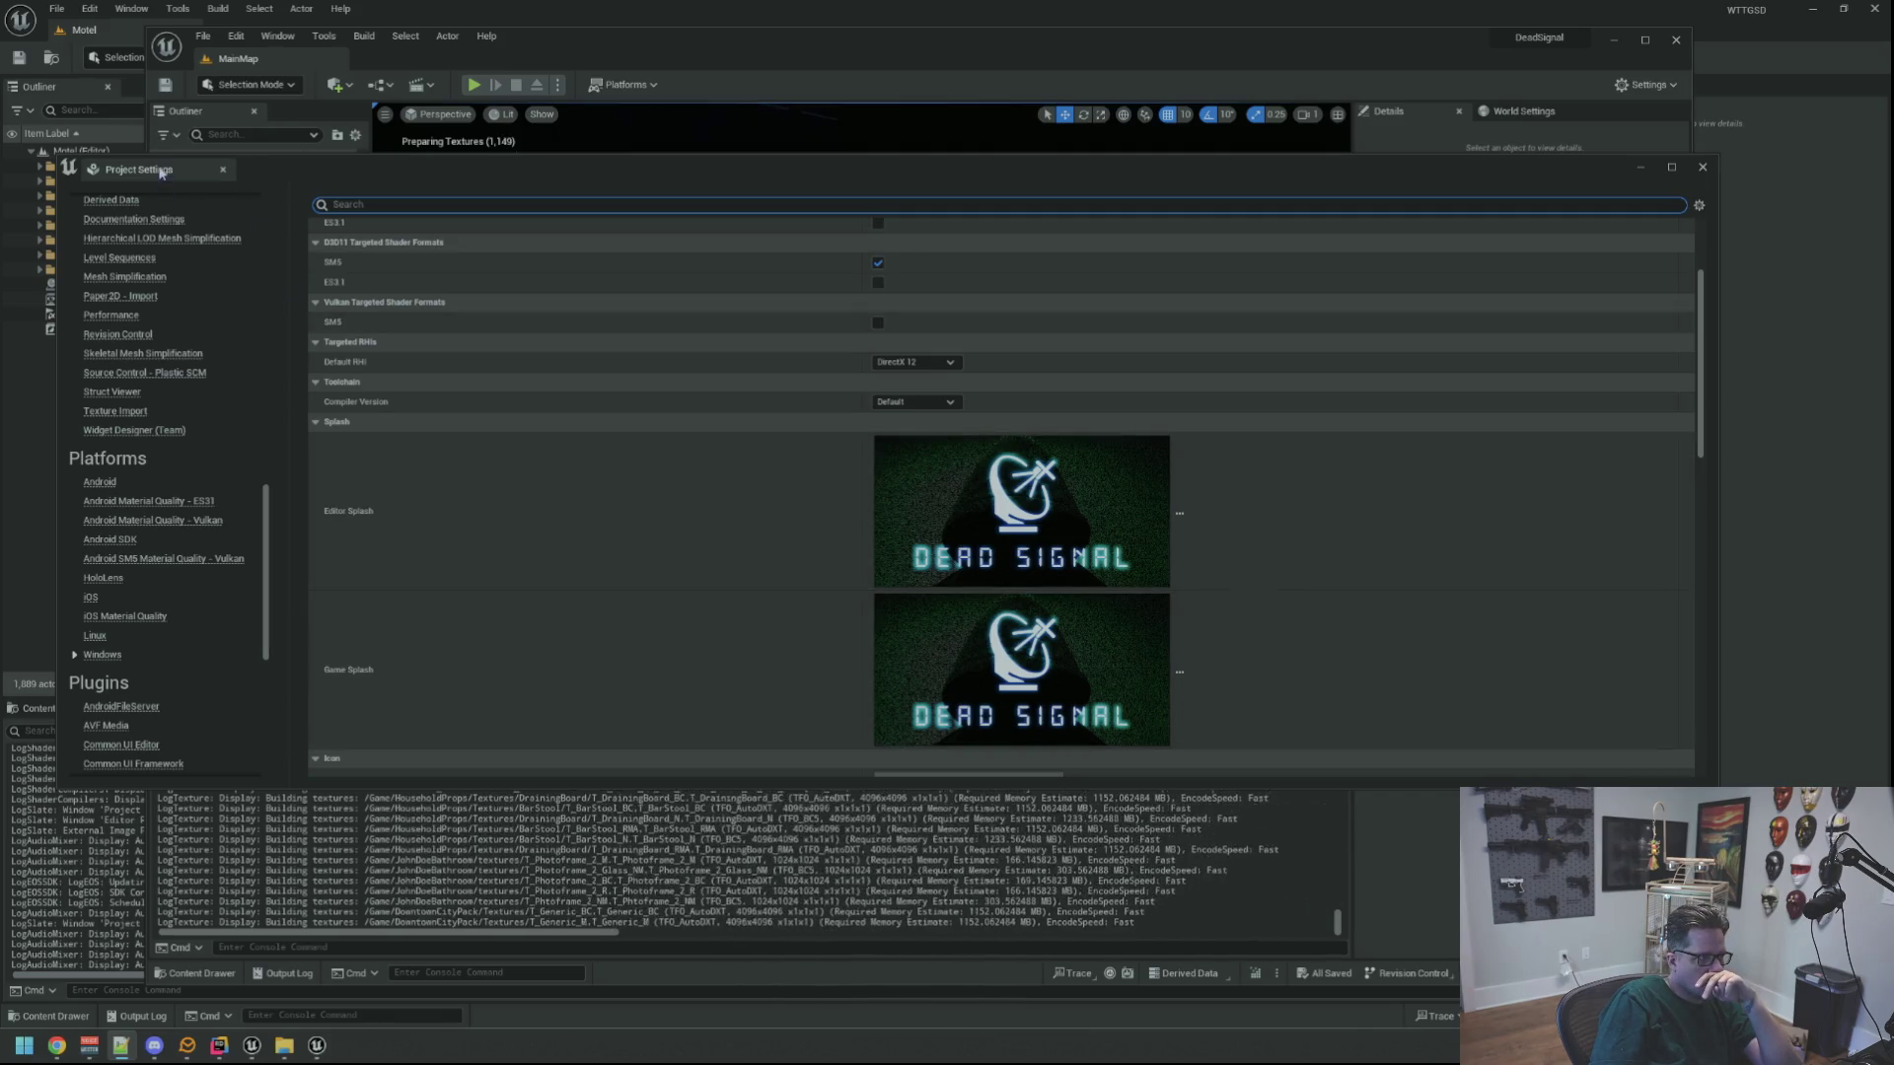
Close Project Settings and launch Adobe Photoshop by searching 'photoshop' from the Windows key
{"action": "left_click", "coordinate": [223, 170]}
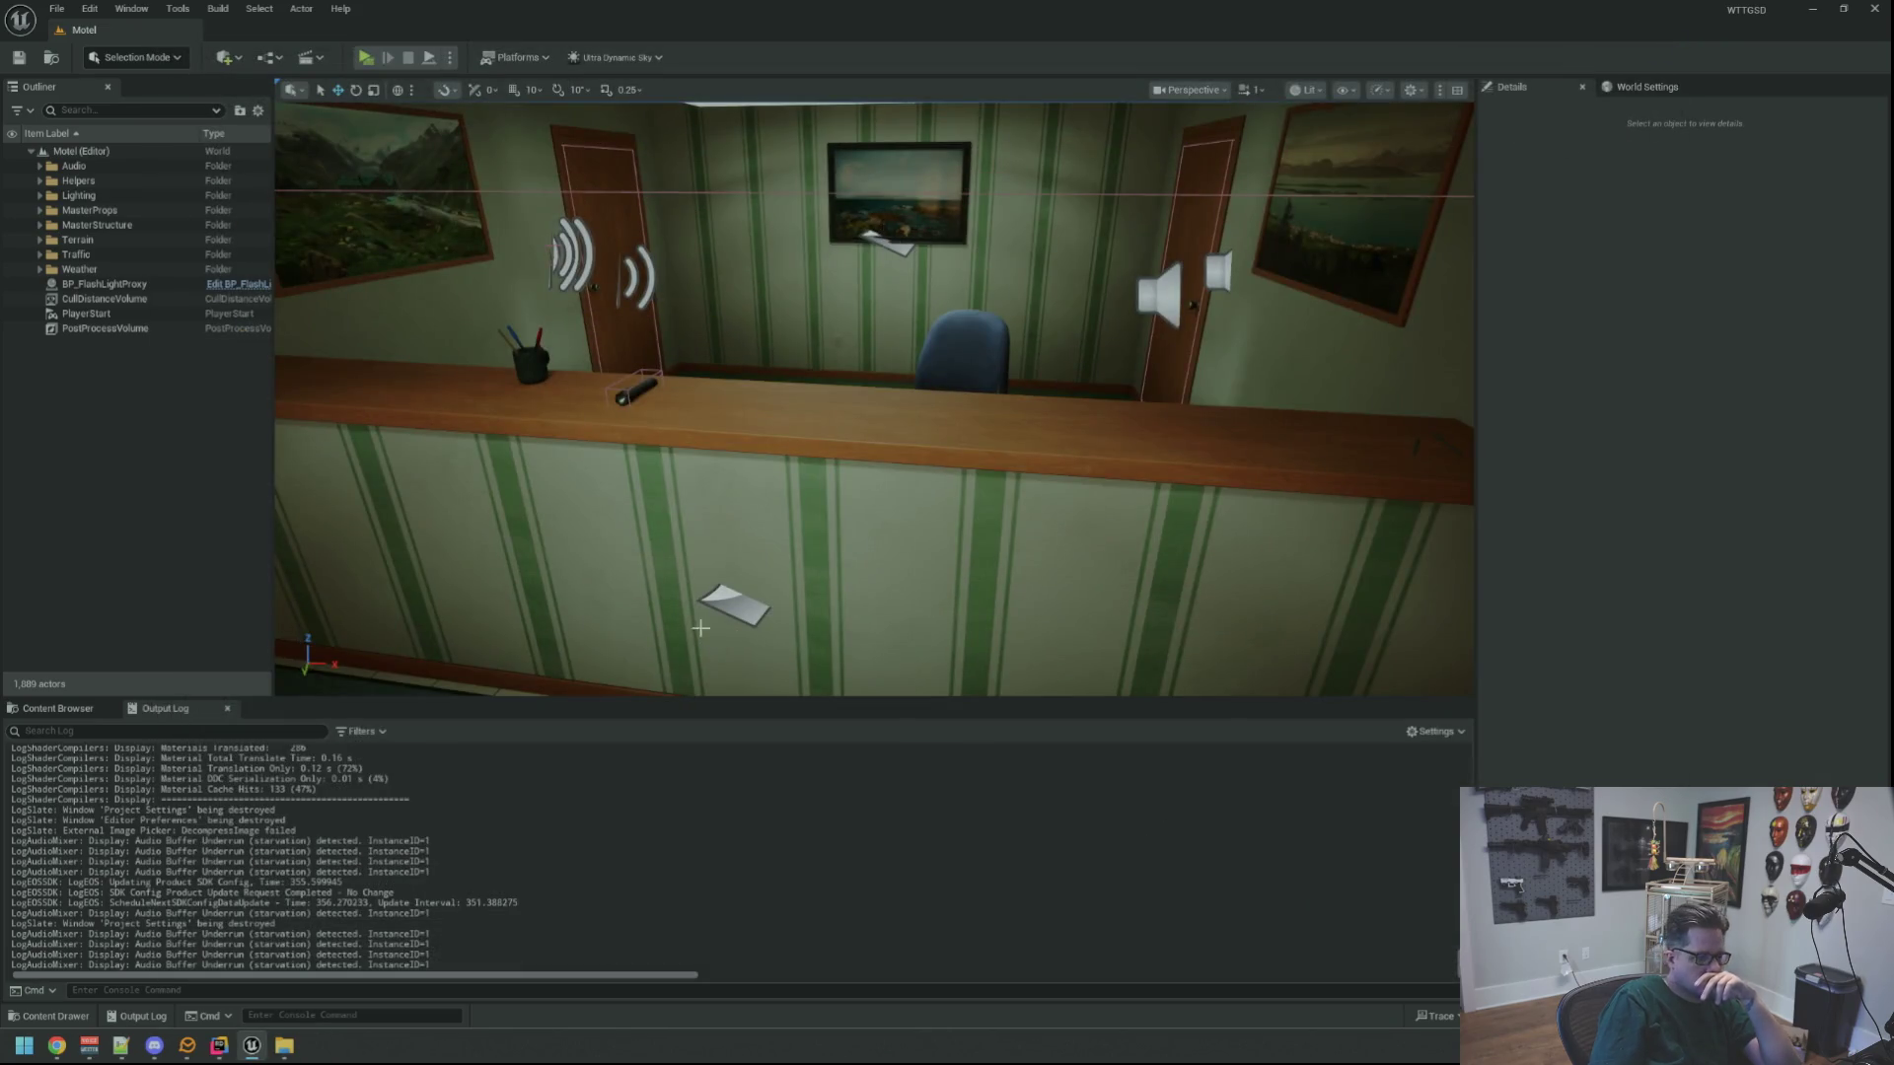
{"action": "key", "text": "super"}
{"action": "type", "text": "photoshop"}
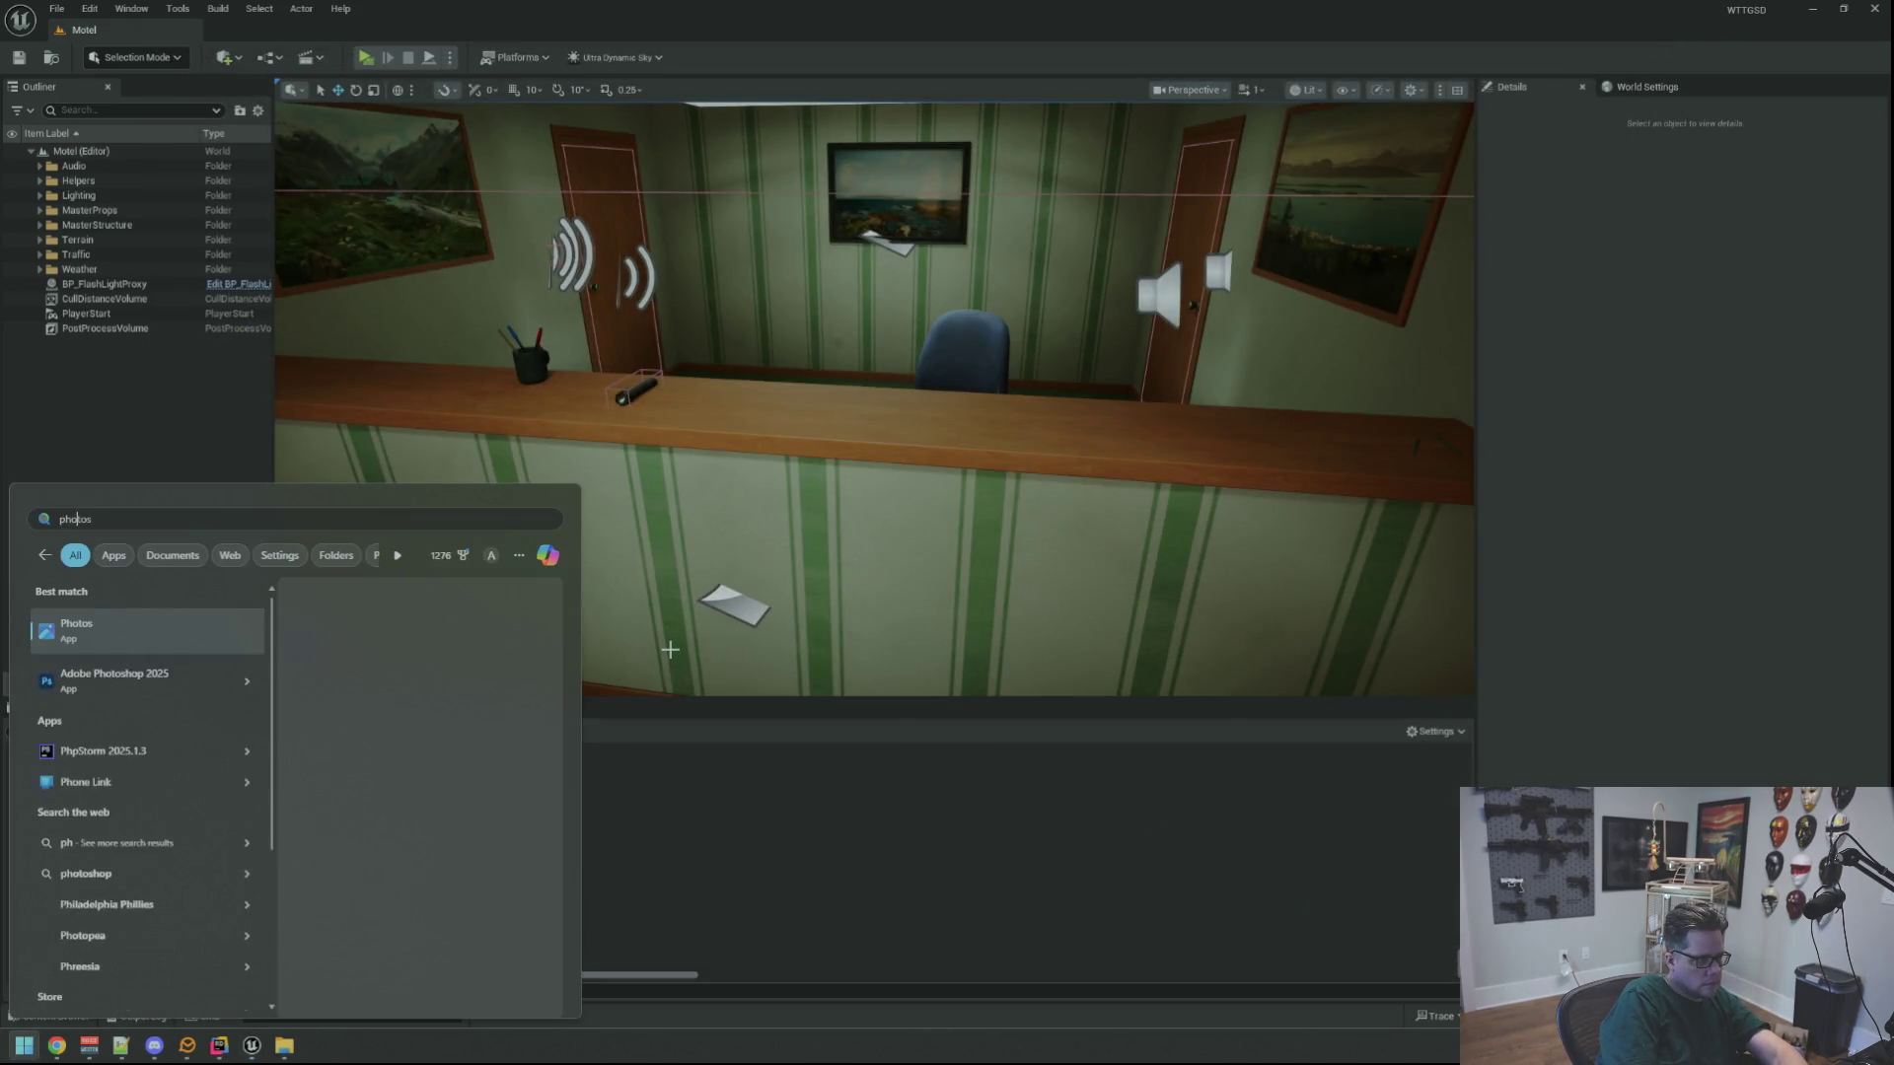
{"action": "key", "text": "Return"}
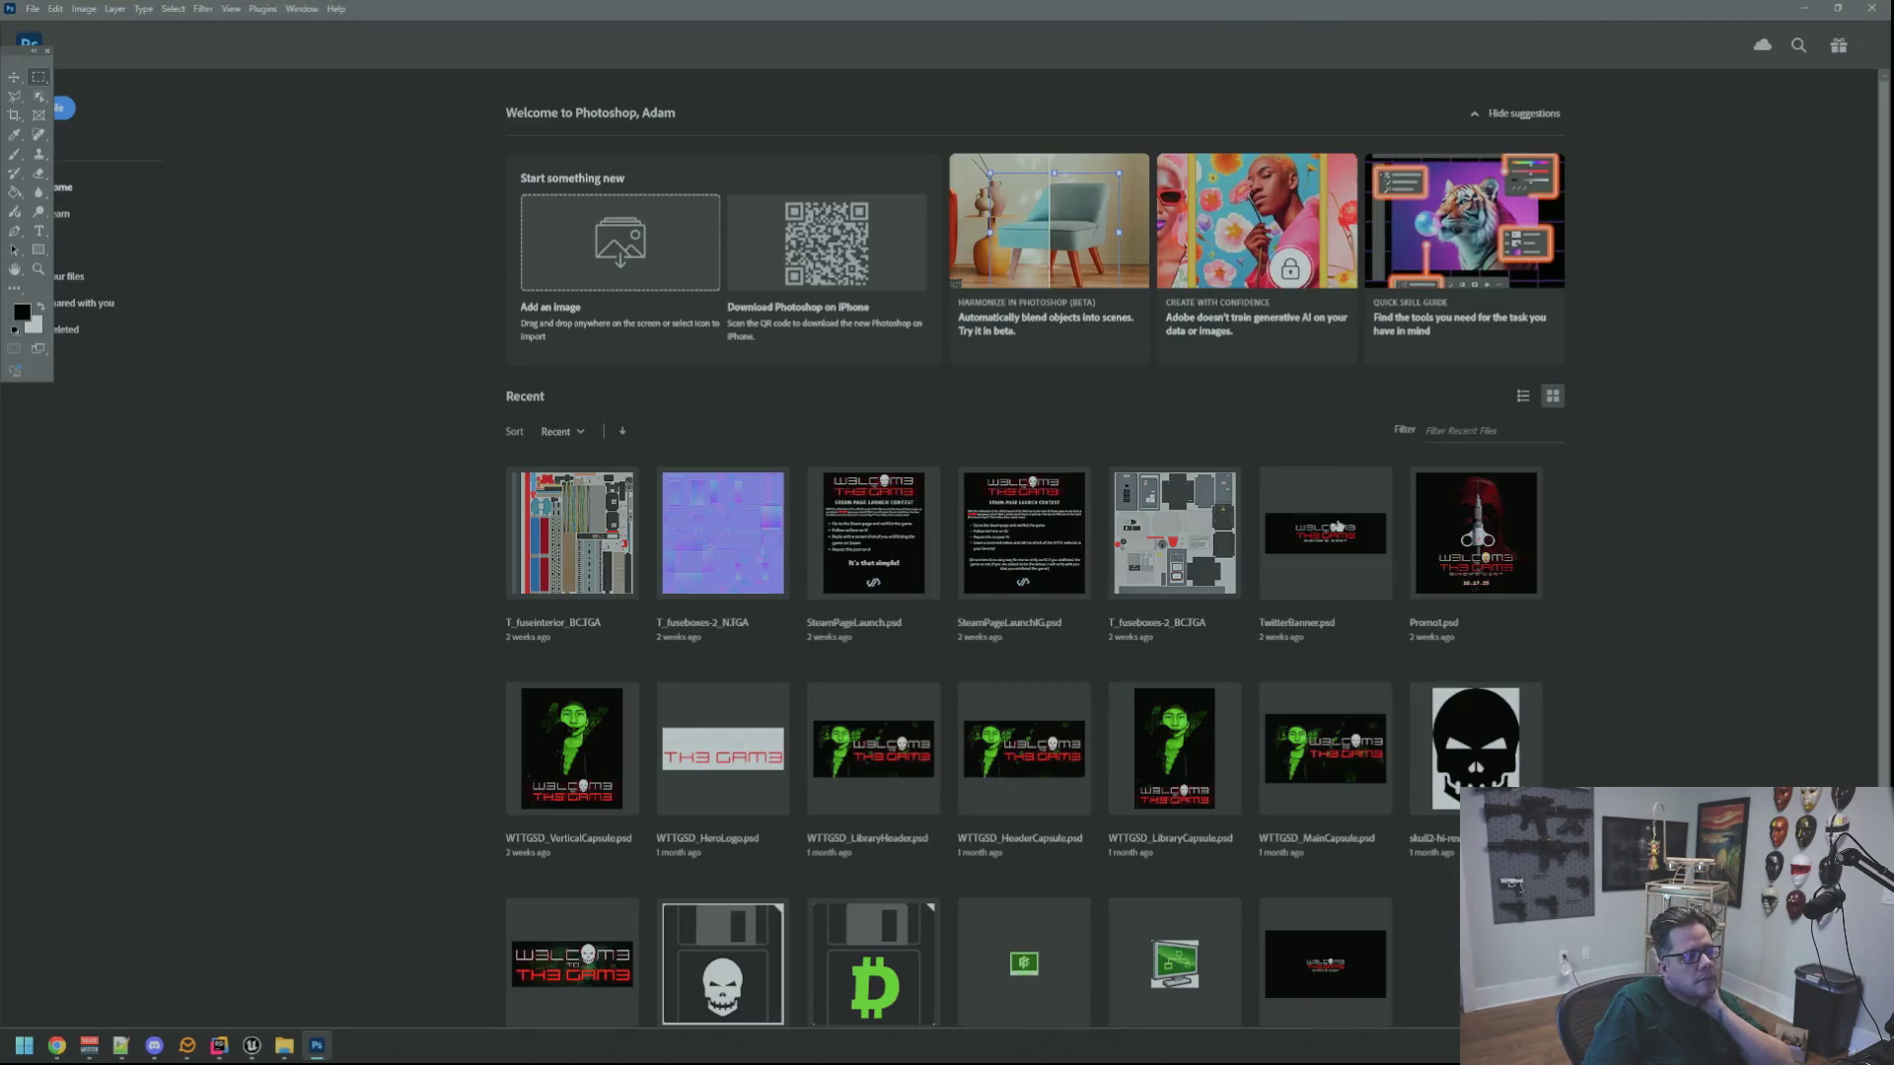
Create a new 720 x 370 px document with a transparent background
{"action": "left_click", "coordinate": [34, 13]}
{"action": "left_click", "coordinate": [45, 29]}
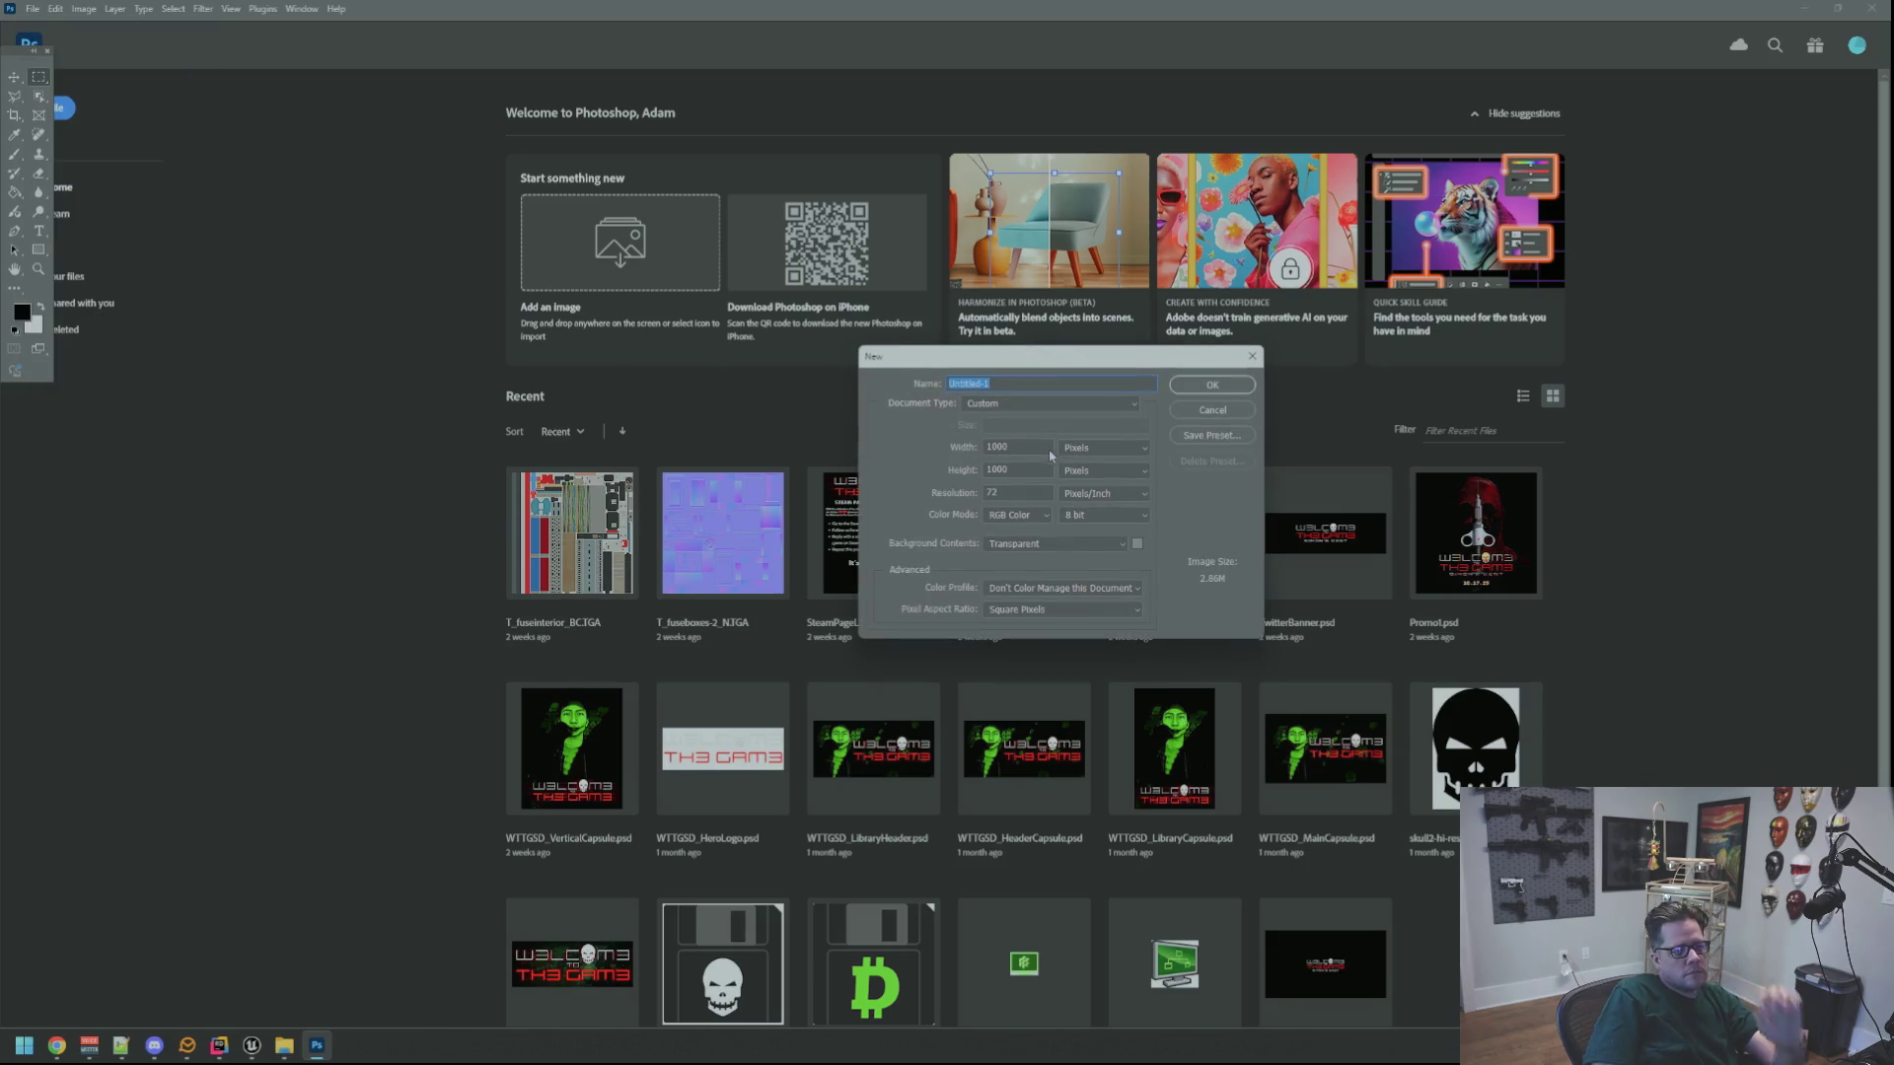
{"action": "left_click", "coordinate": [1024, 447]}
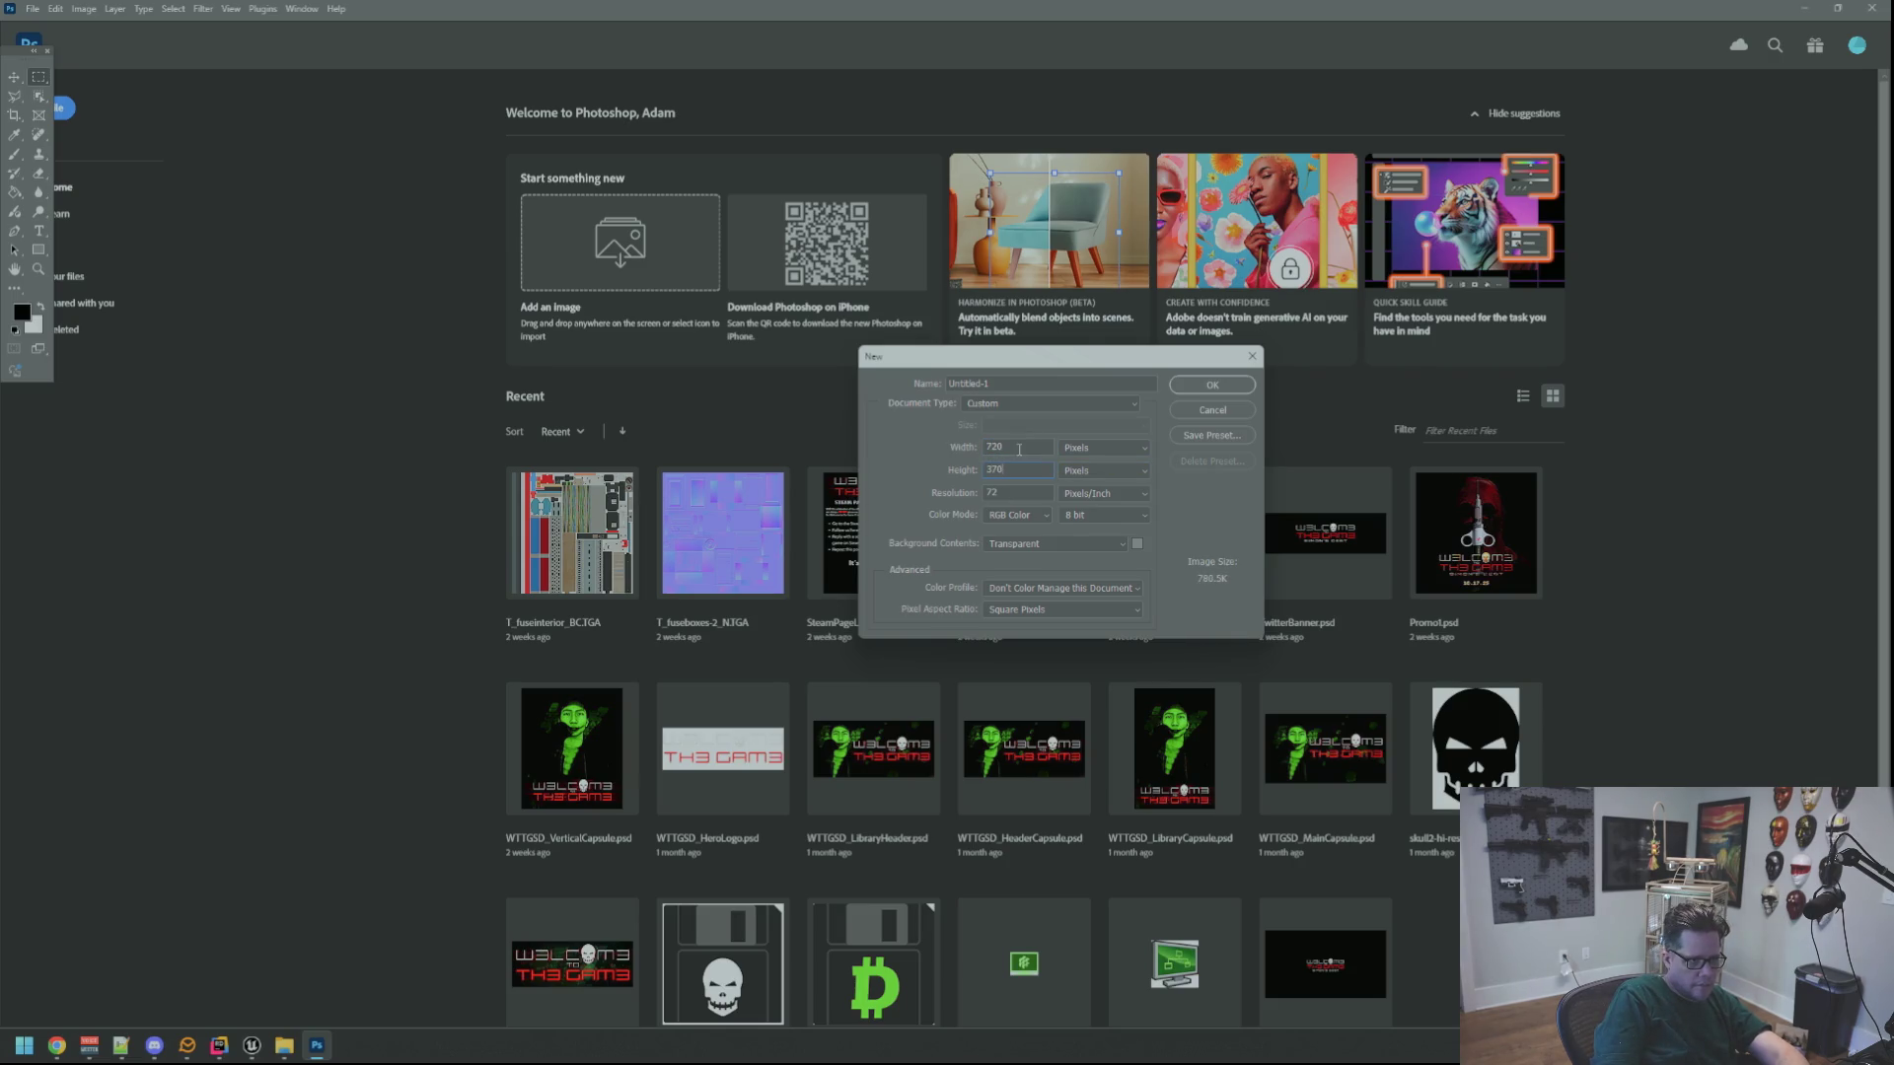
{"action": "key", "text": "Return"}
Enlarge and centre the new document window, then bring up the Open dialog
{"action": "mouse_move", "coordinate": [560, 349]}
{"action": "left_mouse_down"}
{"action": "mouse_move", "coordinate": [580, 388]}
{"action": "mouse_move", "coordinate": [727, 483]}
{"action": "left_mouse_up"}
{"action": "left_click_drag", "start_coordinate": [343, 58], "coordinate": [649, 207]}
{"action": "left_click", "coordinate": [33, 8]}
{"action": "left_click", "coordinate": [81, 47]}
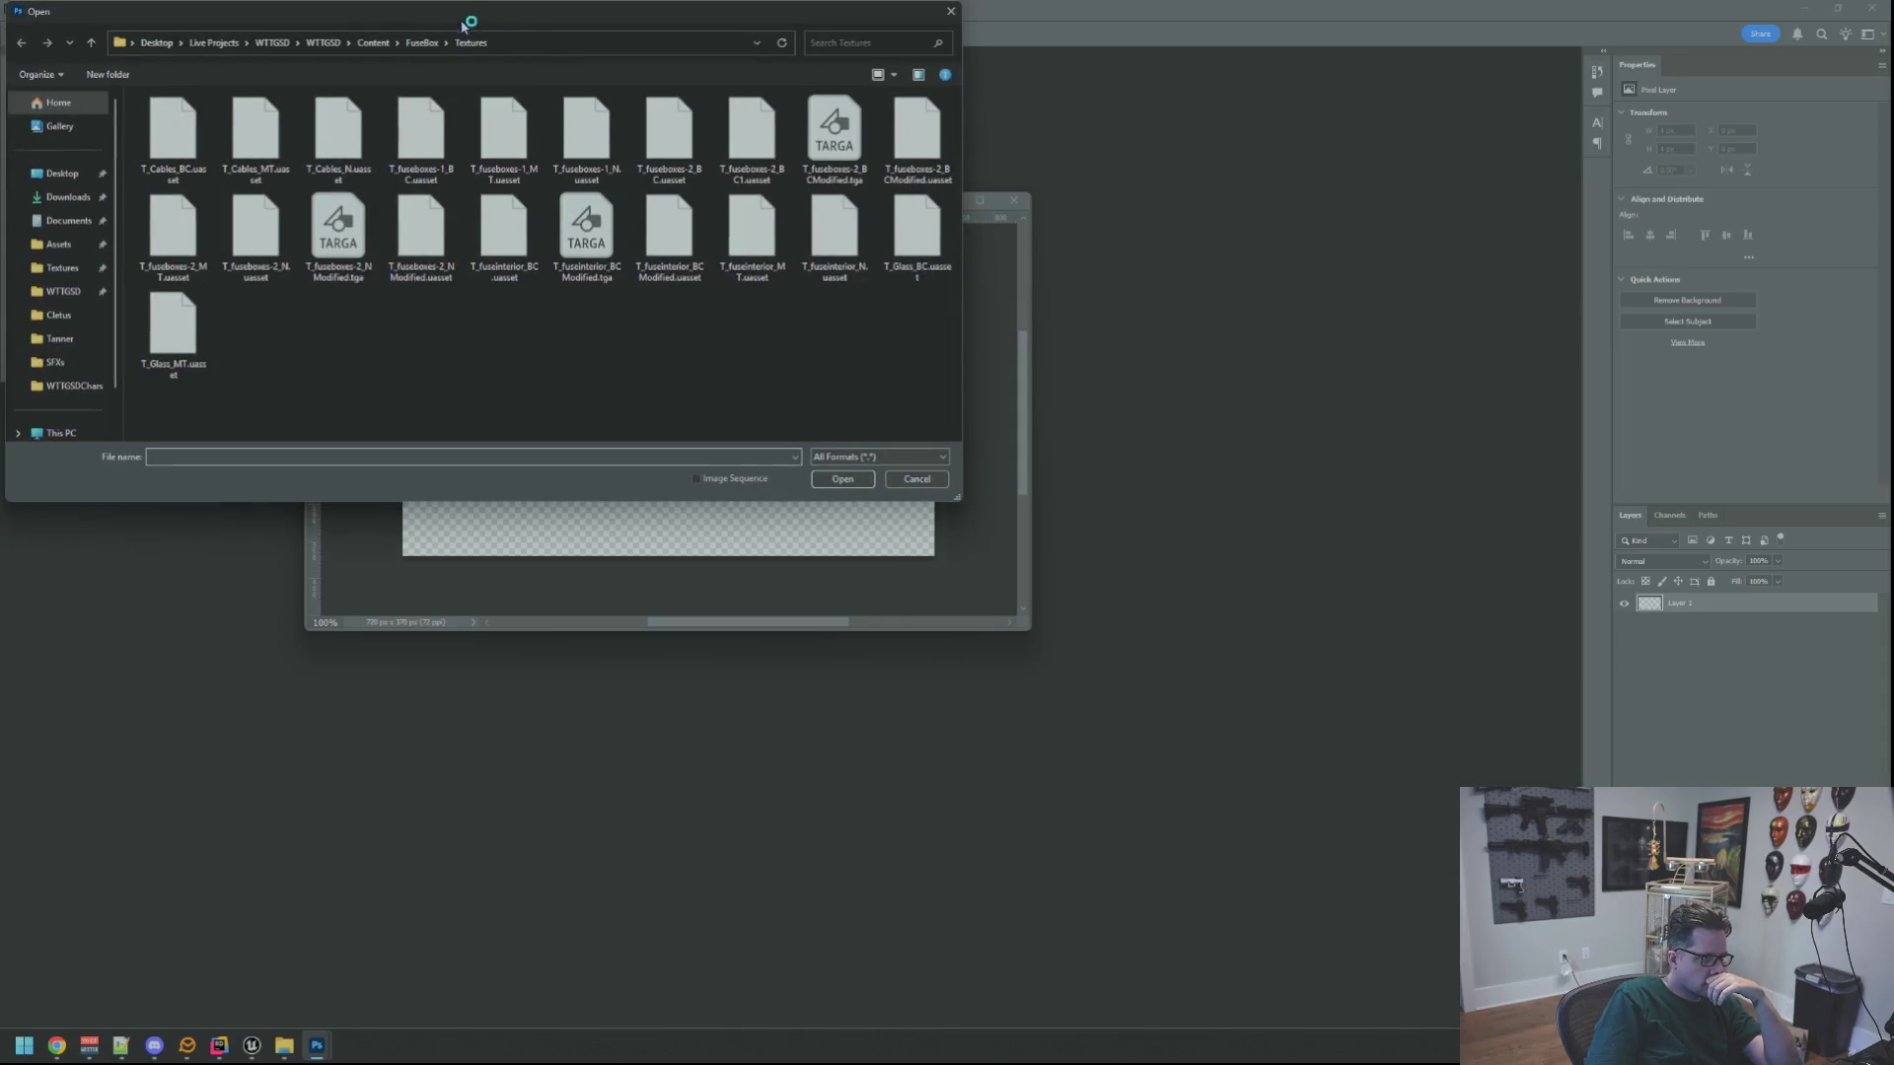
Browse to Desktop > Live Projects > WTTGSD > Assets > Steam, open WTTGSD_LibraryHero, then close it
{"action": "left_click", "coordinate": [193, 319]}
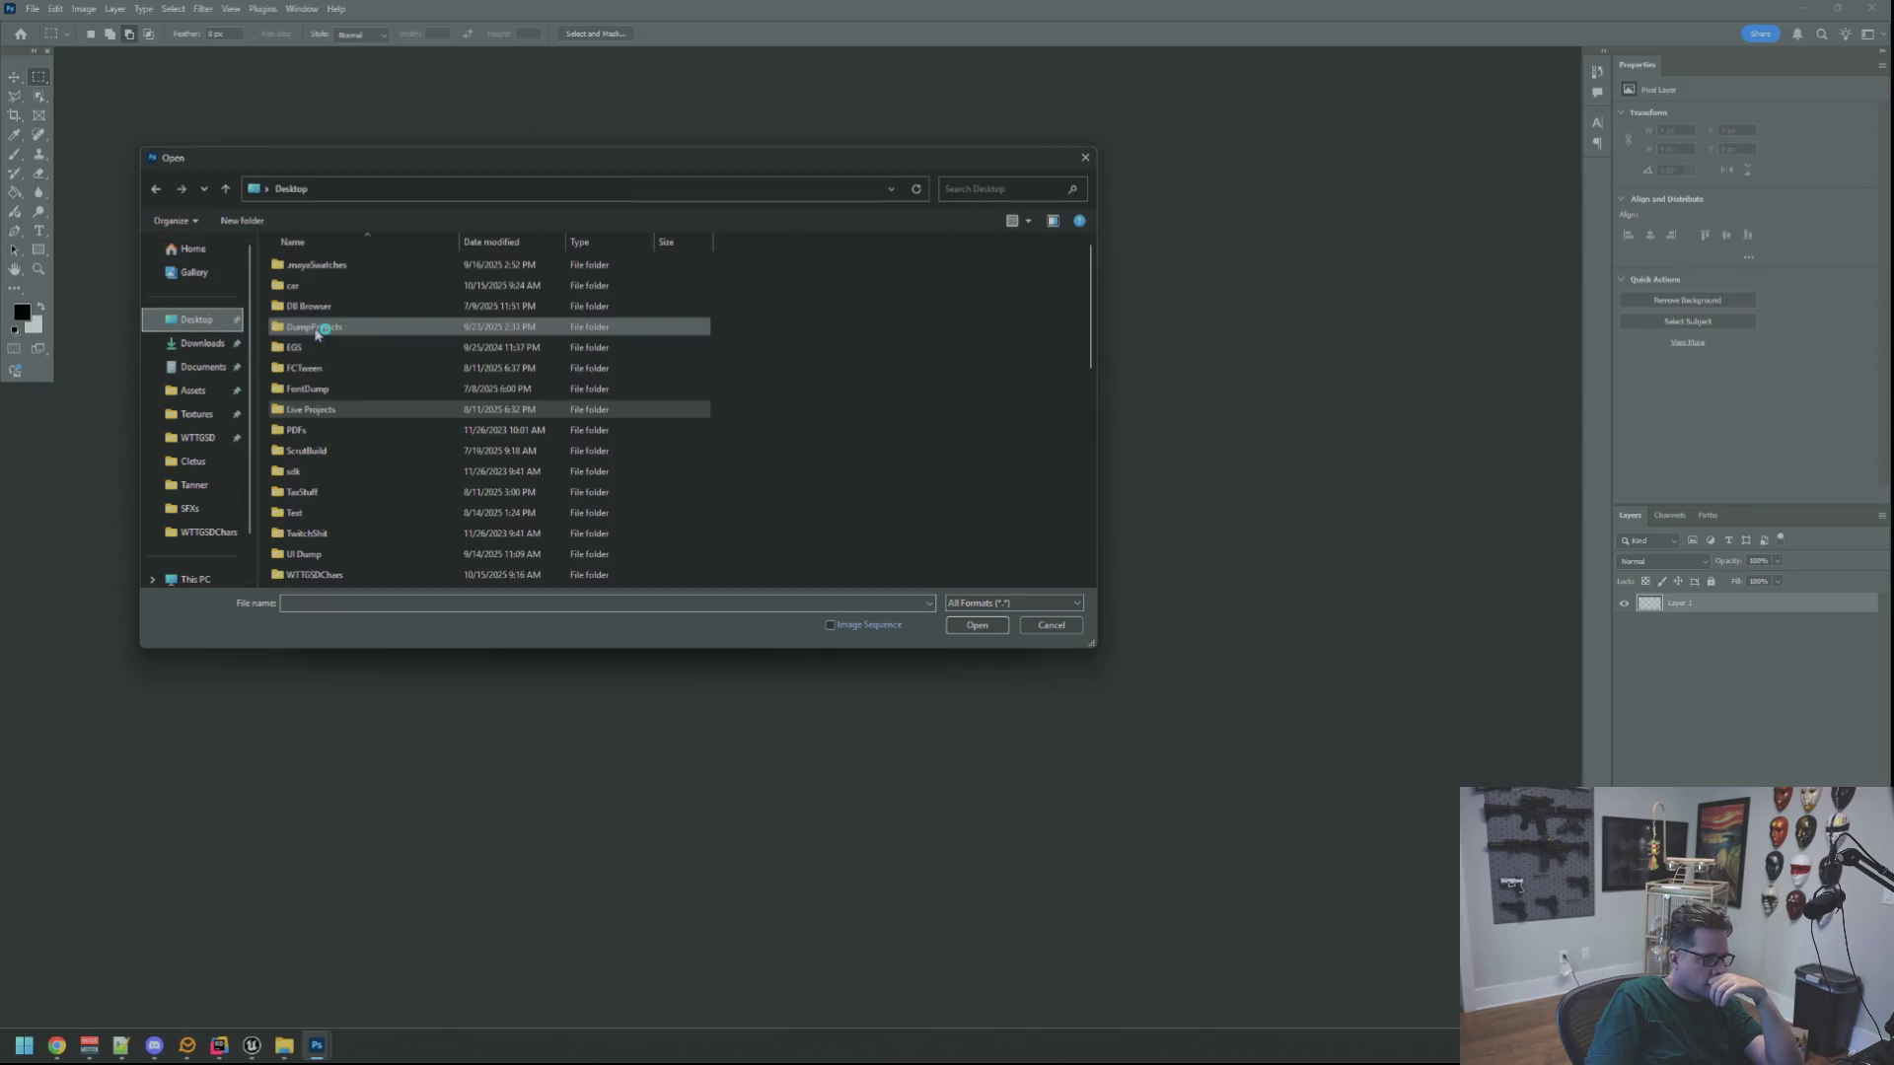
{"action": "double_click", "coordinate": [350, 409]}
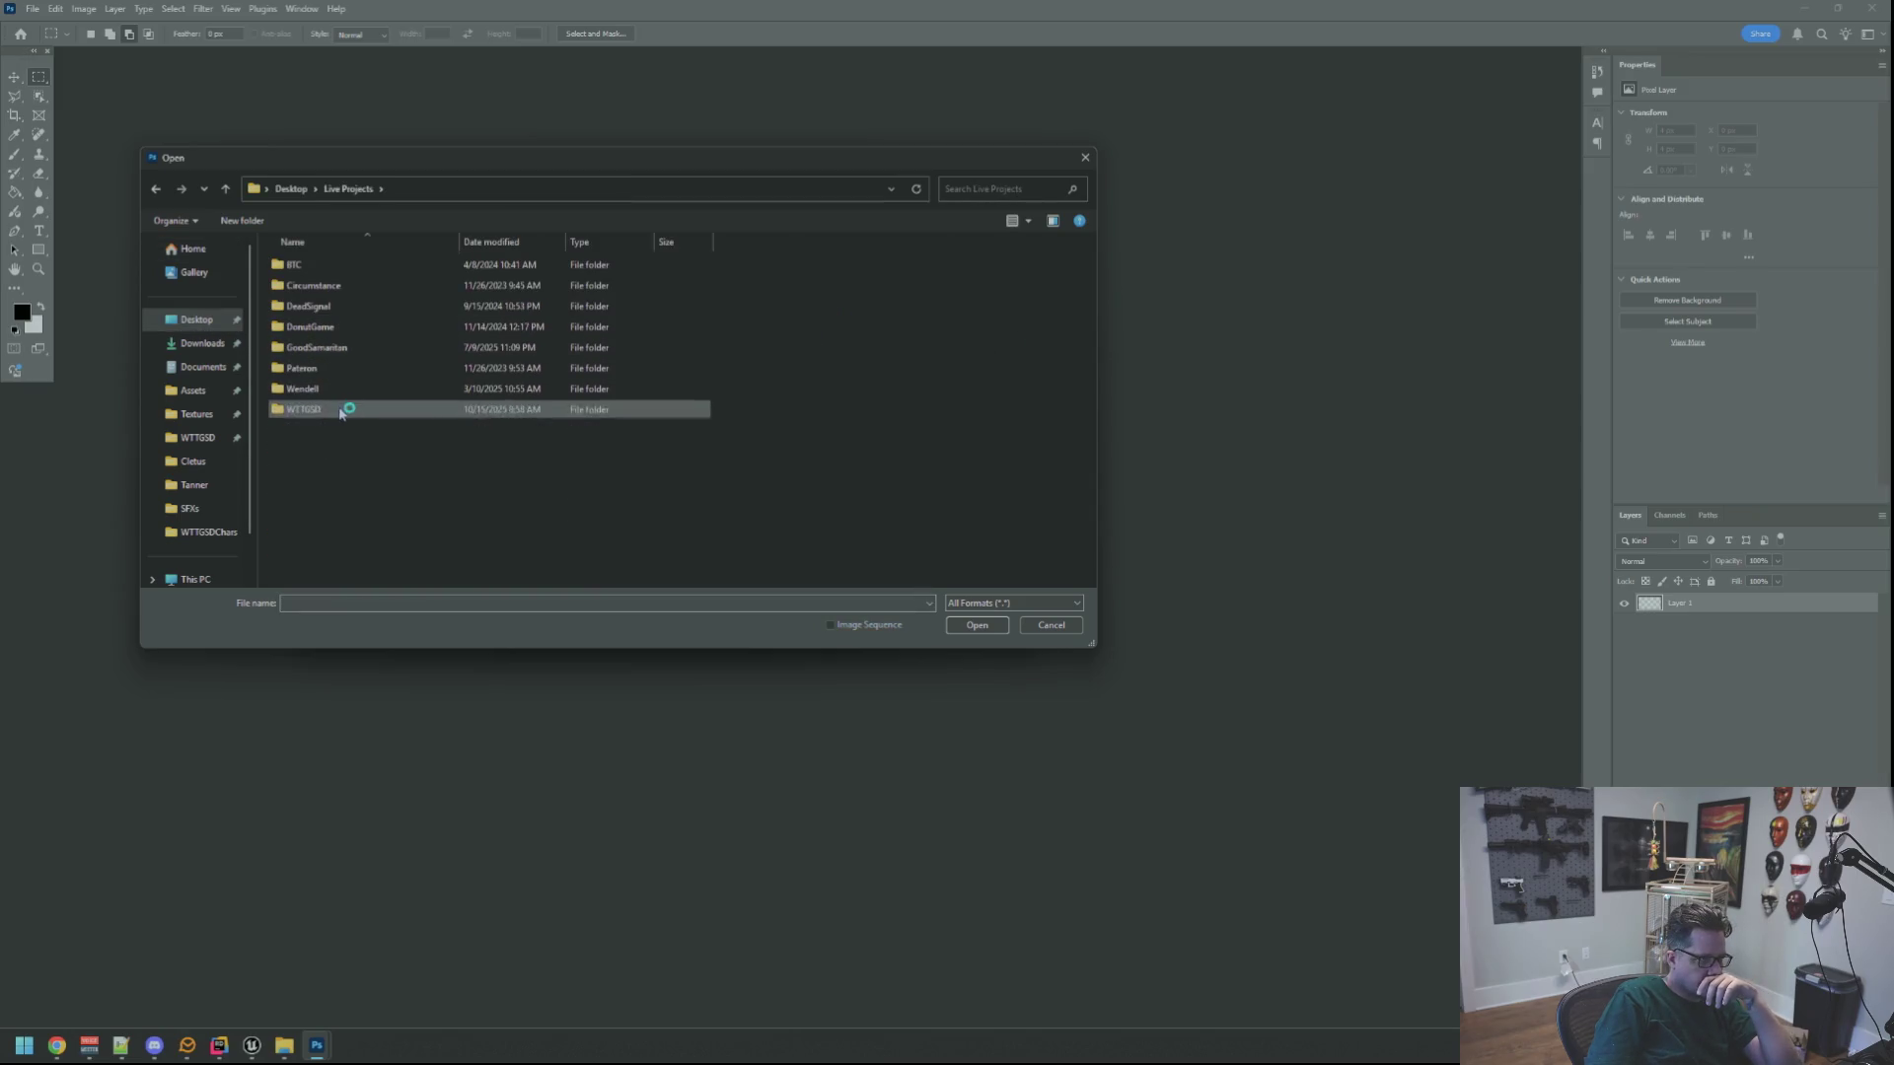
{"action": "double_click", "coordinate": [358, 286]}
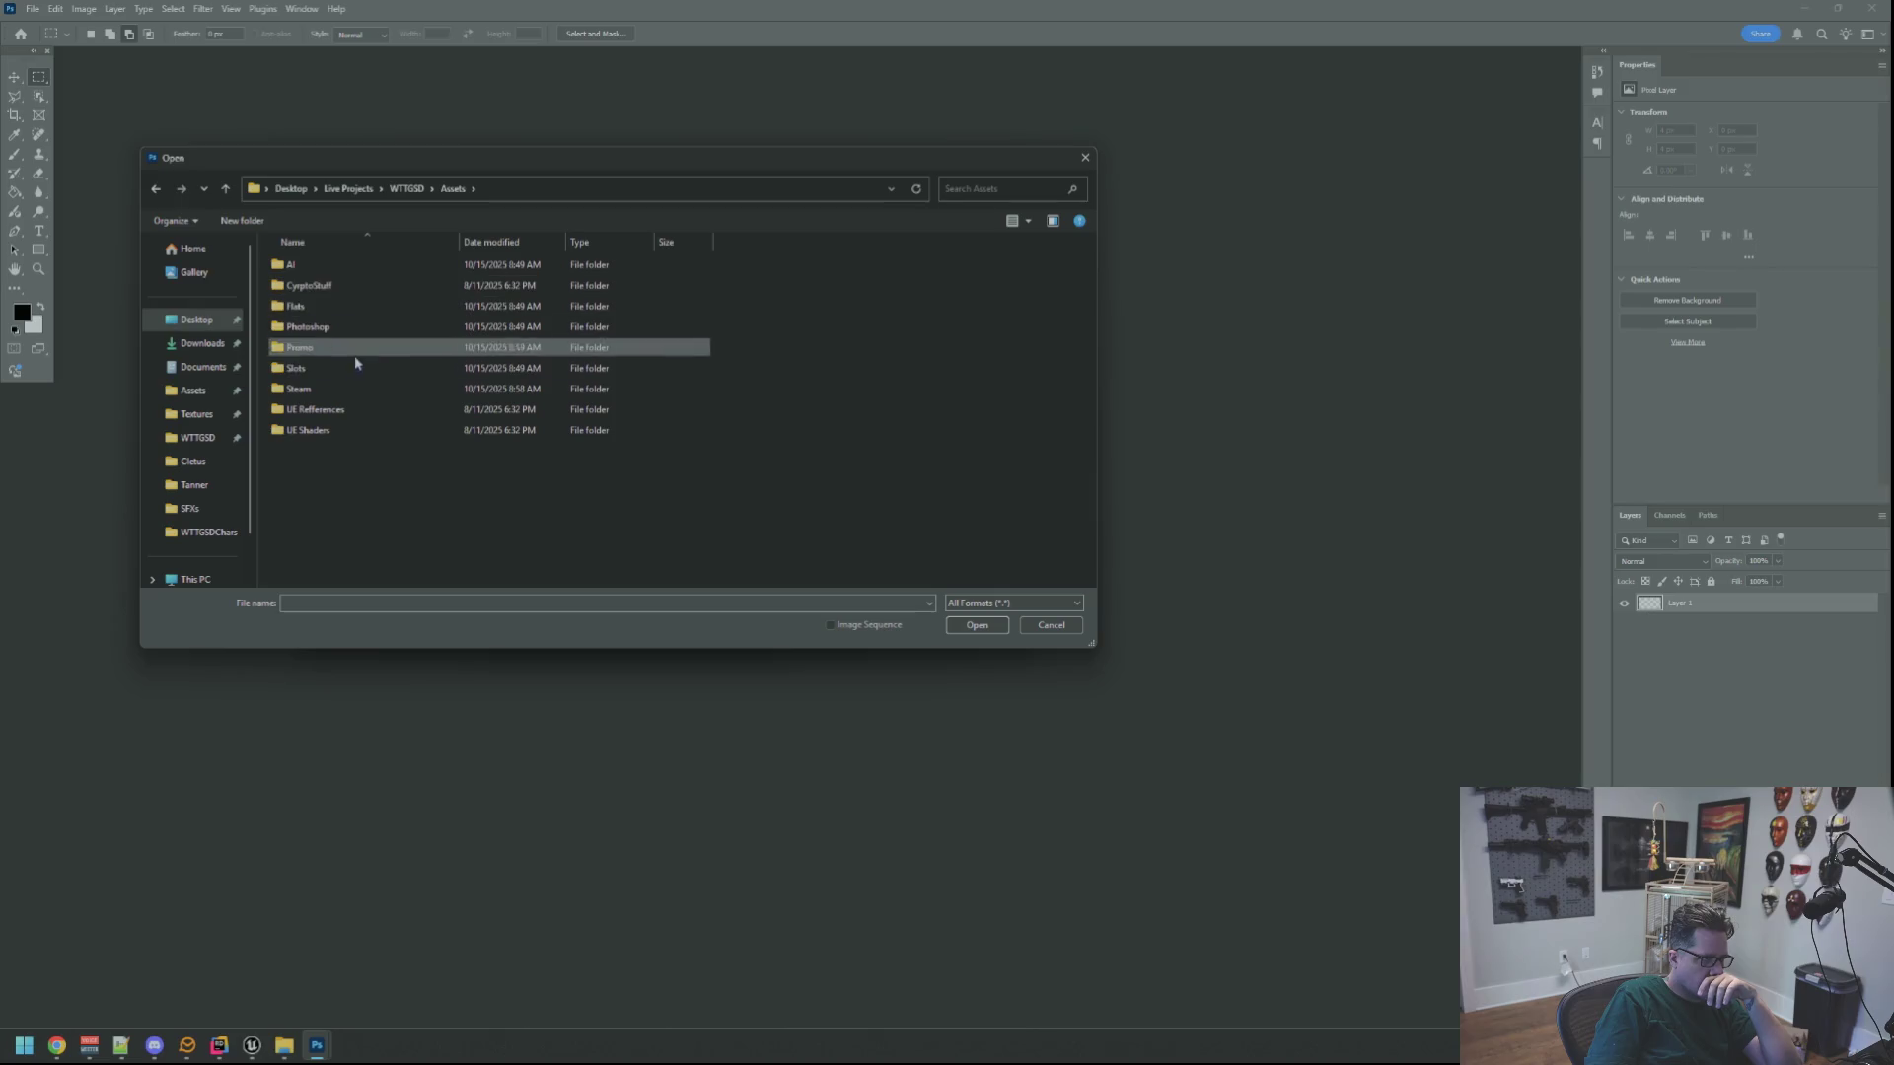
{"action": "double_click", "coordinate": [352, 389]}
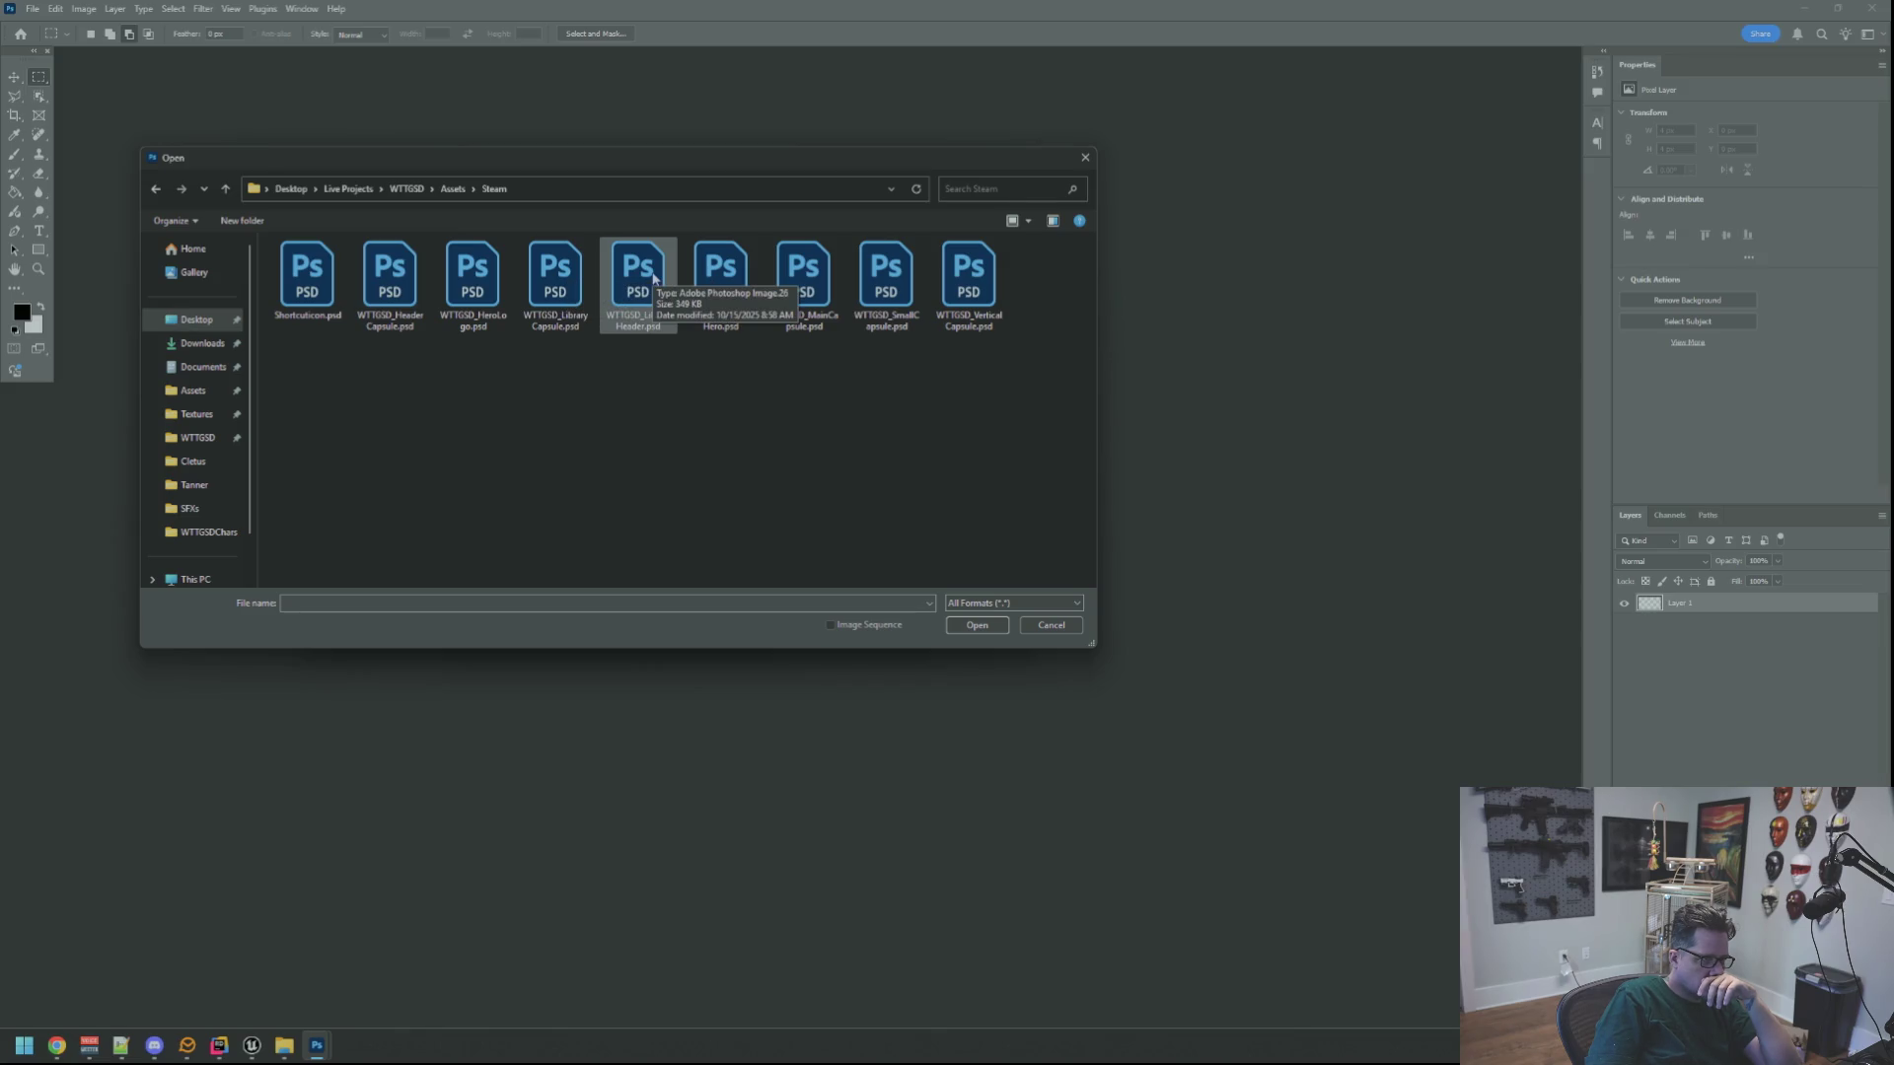
{"action": "double_click", "coordinate": [702, 279]}
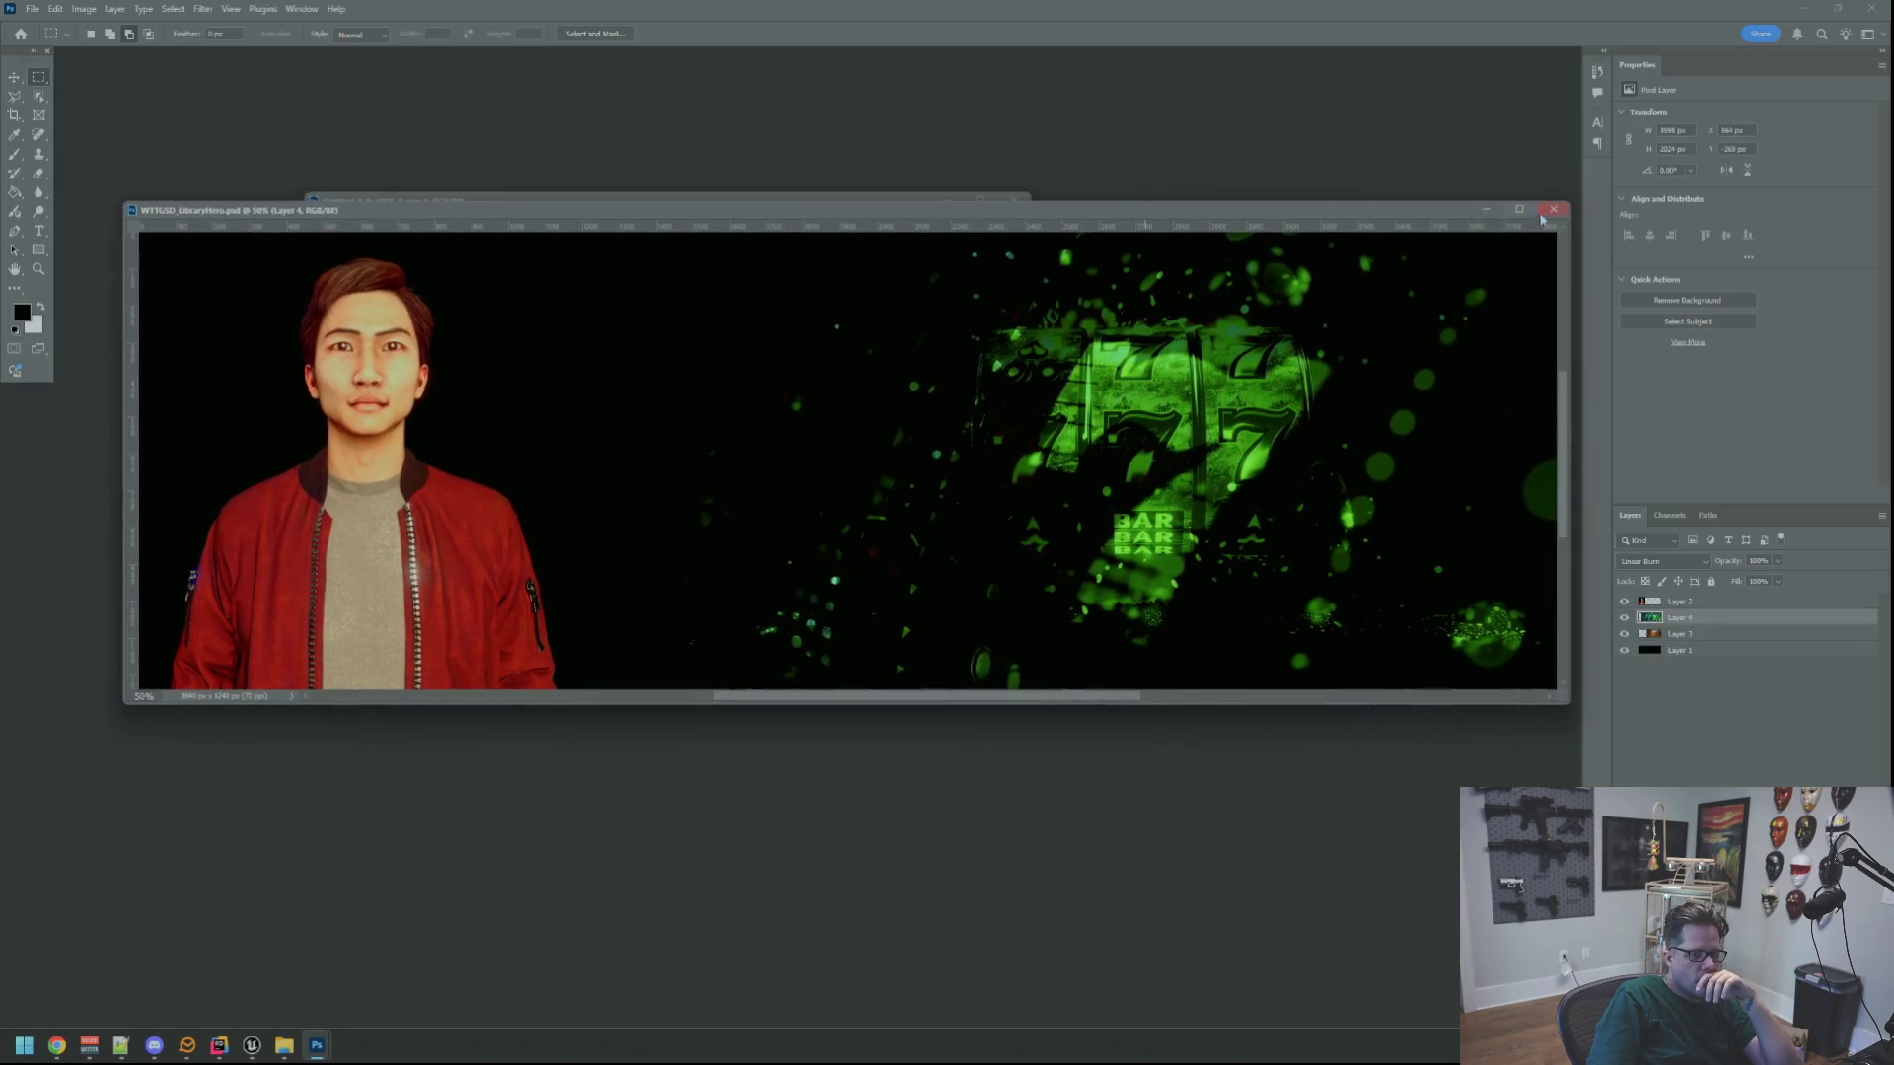
{"action": "left_click", "coordinate": [1553, 209]}
Open WTTGSD_LibraryHeader.psd and move its window over the blank canvas
{"action": "left_click", "coordinate": [33, 9]}
{"action": "left_click", "coordinate": [49, 39]}
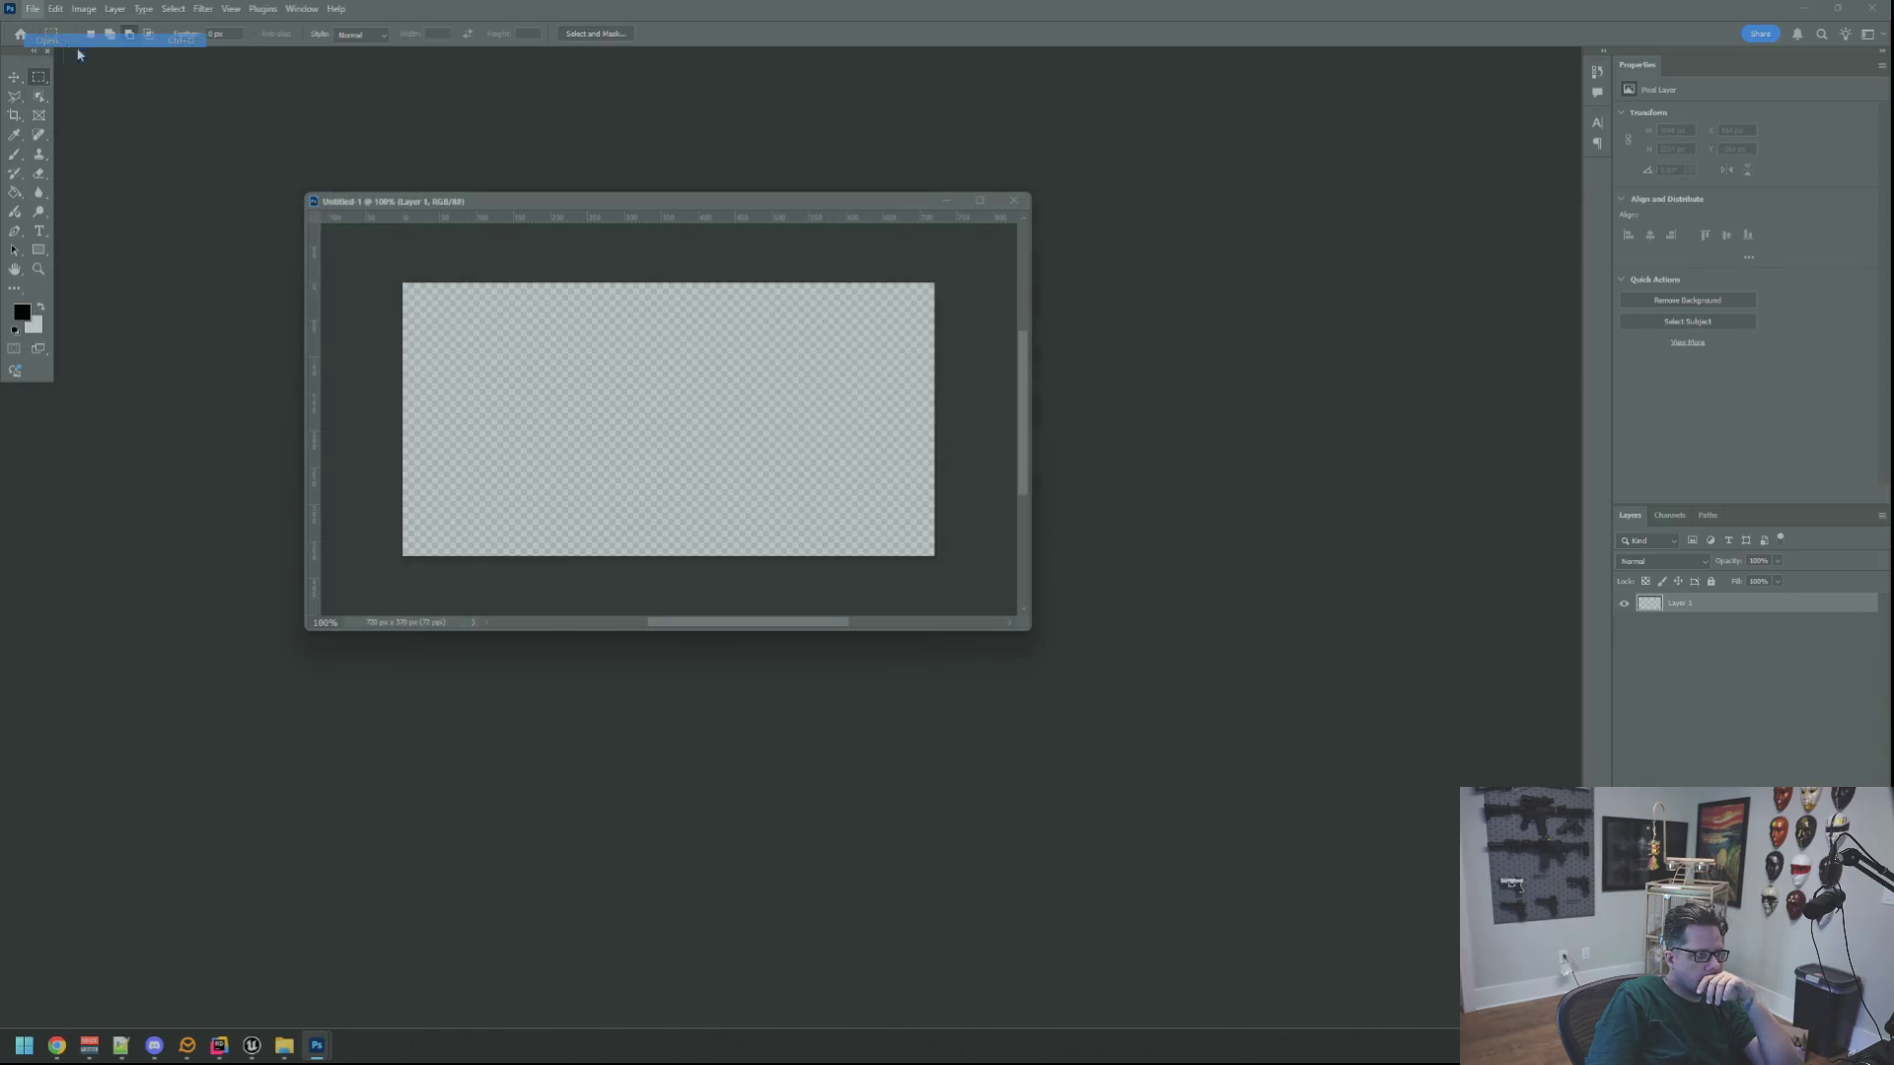
{"action": "double_click", "coordinate": [623, 286]}
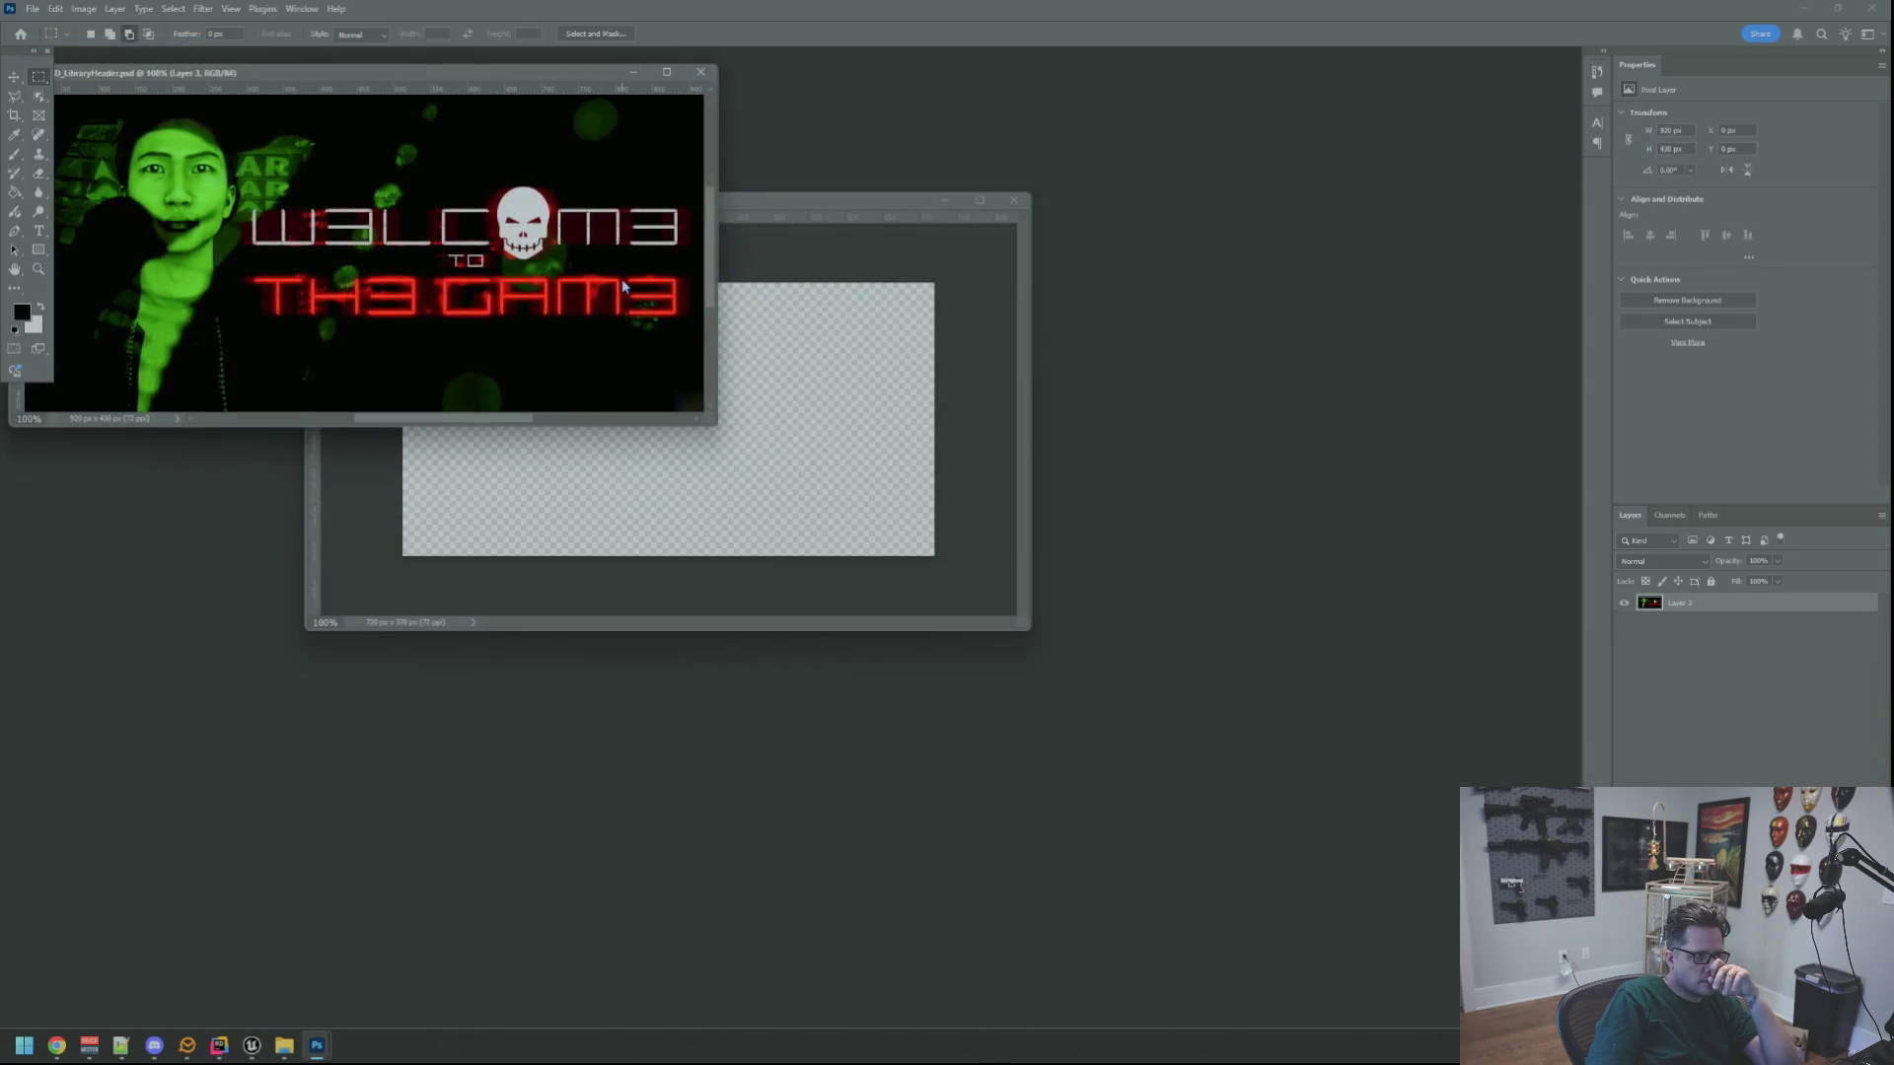
{"action": "mouse_move", "coordinate": [384, 77]}
{"action": "left_mouse_down"}
{"action": "mouse_move", "coordinate": [496, 263]}
{"action": "mouse_move", "coordinate": [448, 257]}
{"action": "left_mouse_up"}
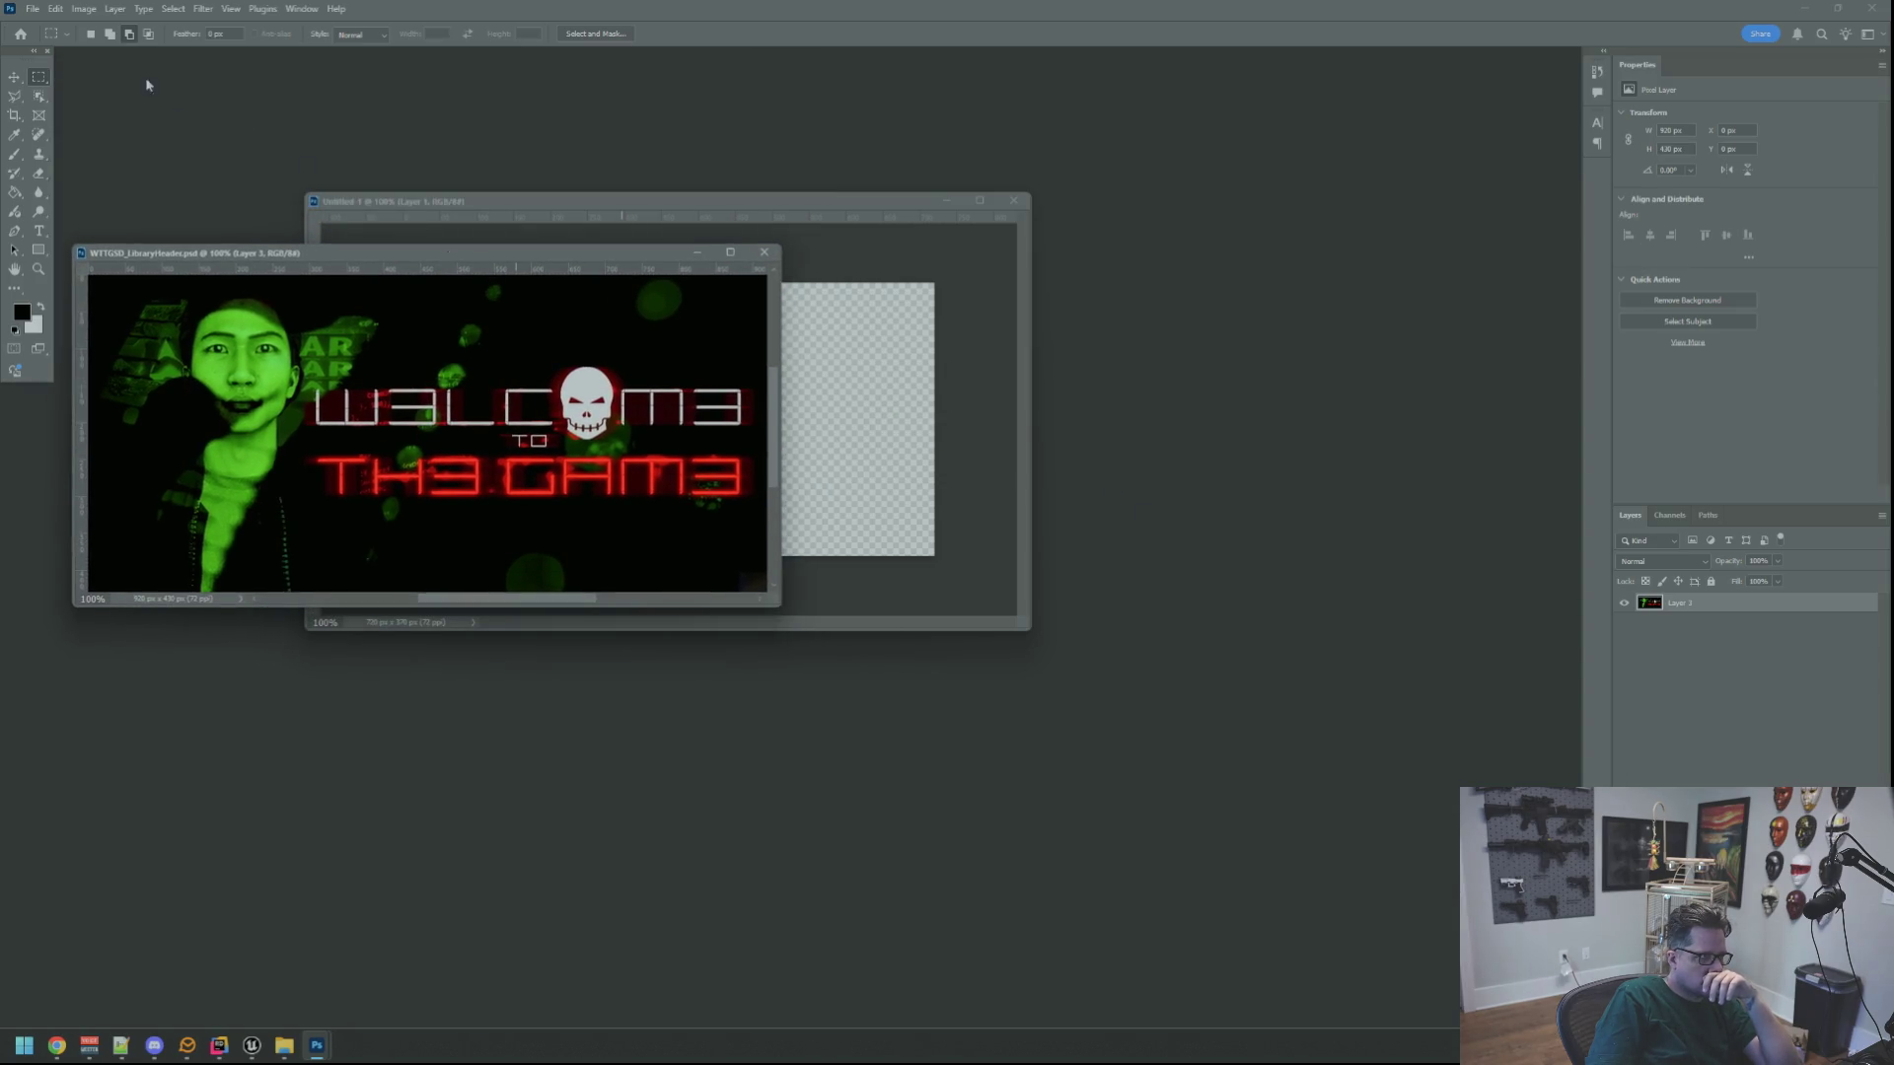
Open WTTGSD_HeaderCapsule.psd, then bring the LibraryHeader document to the front
{"action": "left_click", "coordinate": [34, 9]}
{"action": "left_click", "coordinate": [50, 39]}
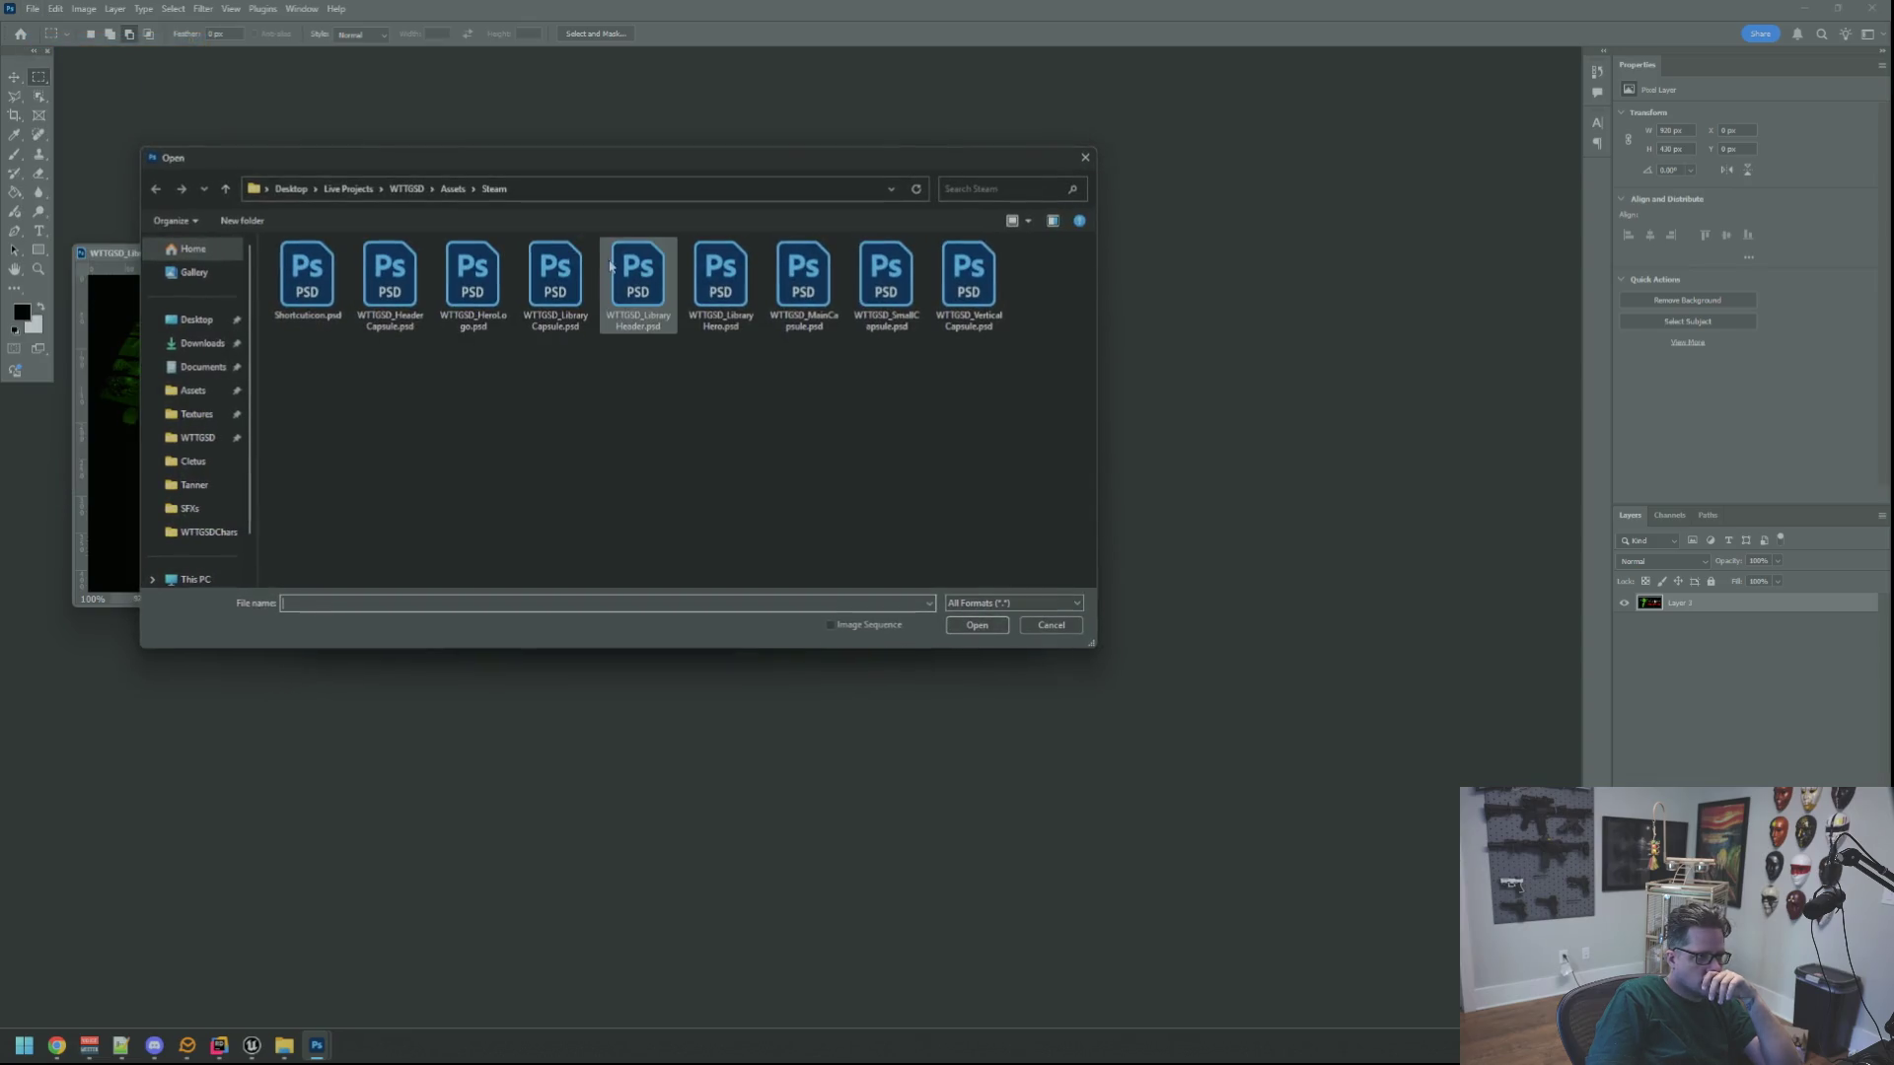
{"action": "left_click", "coordinate": [499, 272]}
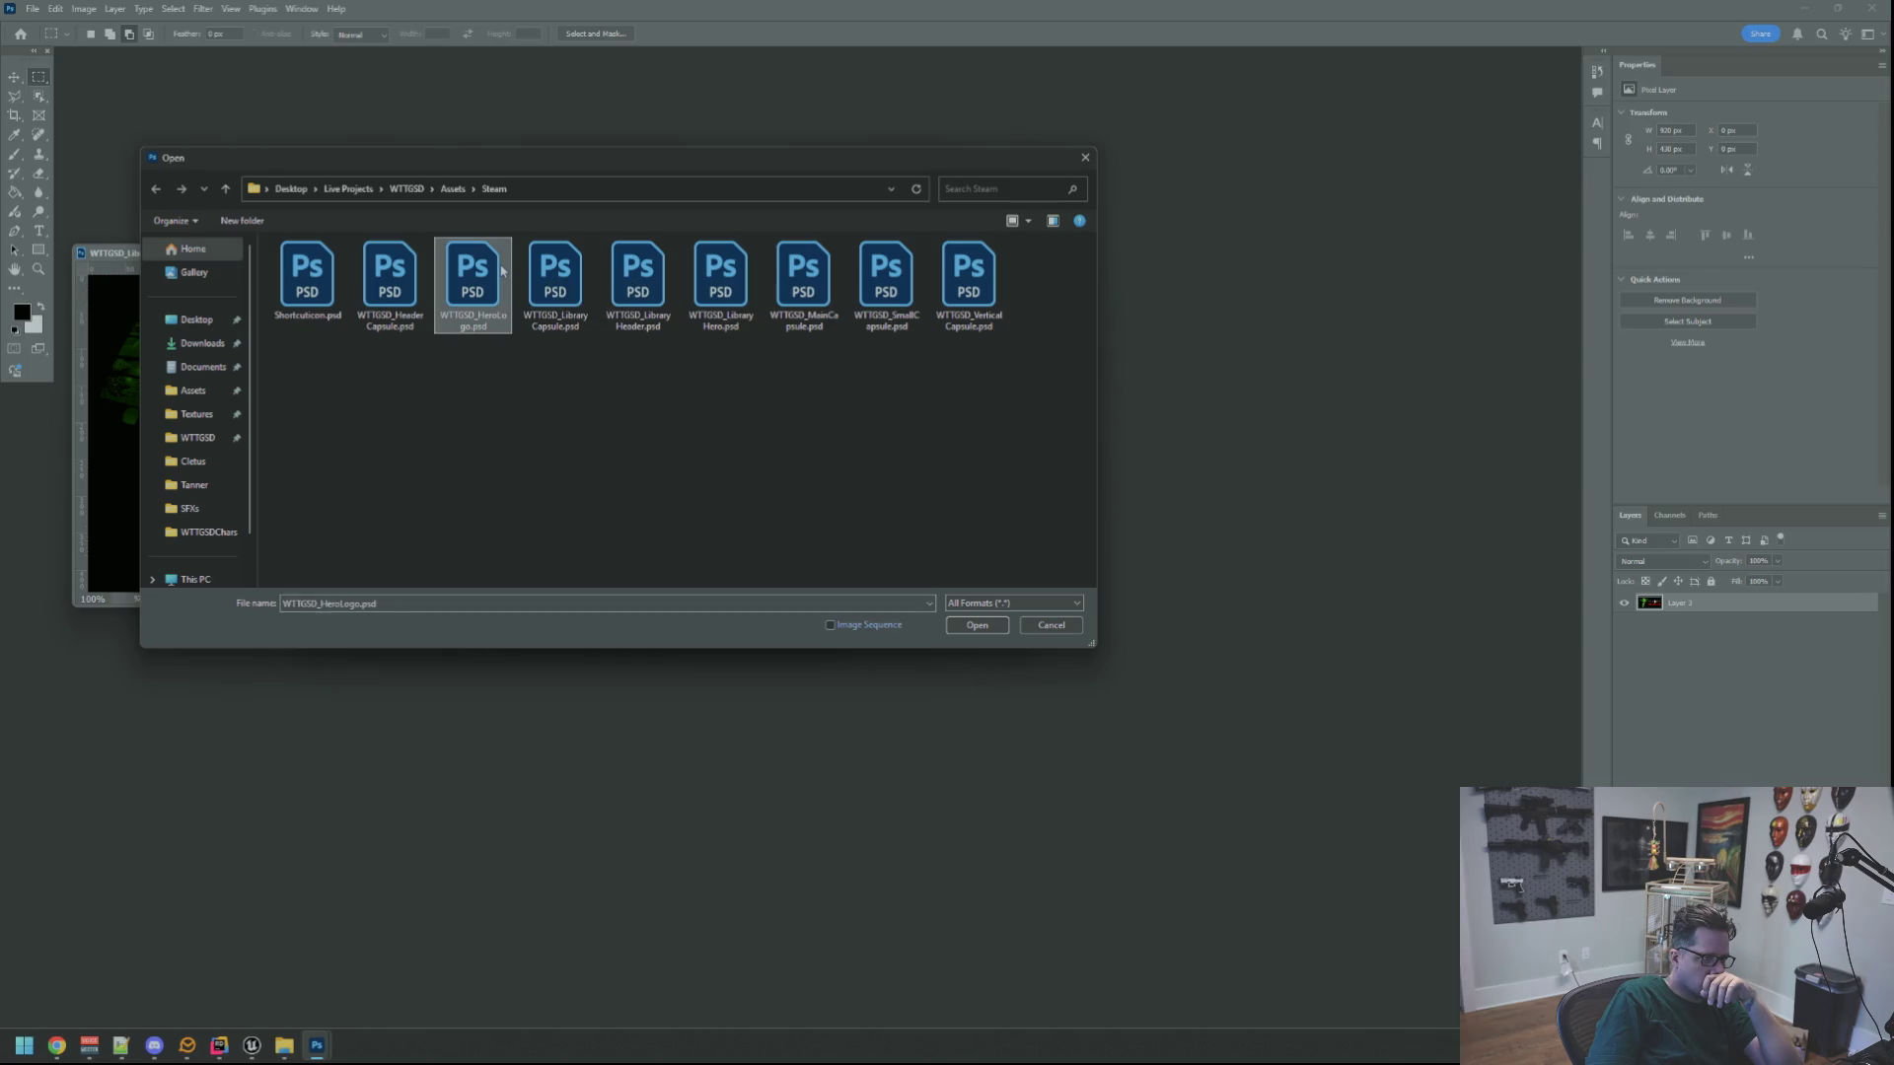
{"action": "left_click", "coordinate": [553, 279]}
{"action": "double_click", "coordinate": [390, 276]}
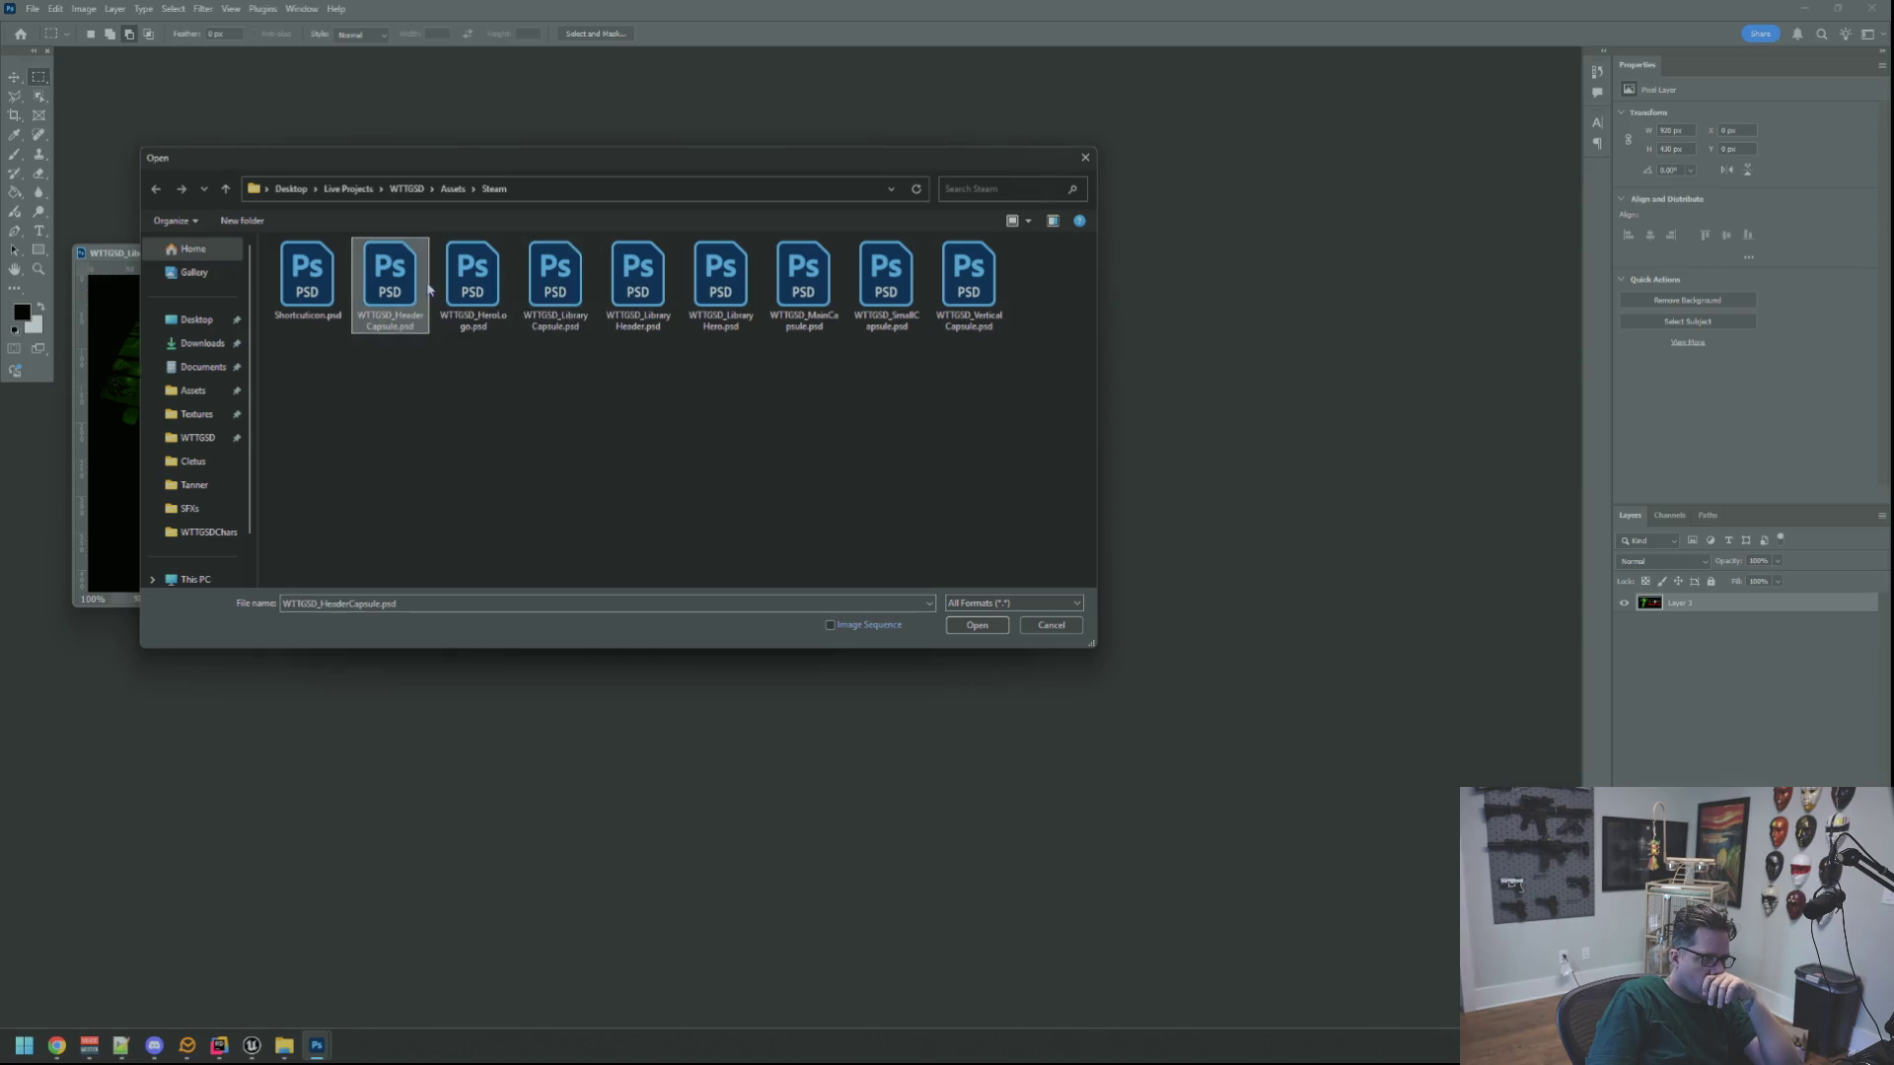
{"action": "left_click", "coordinate": [740, 337]}
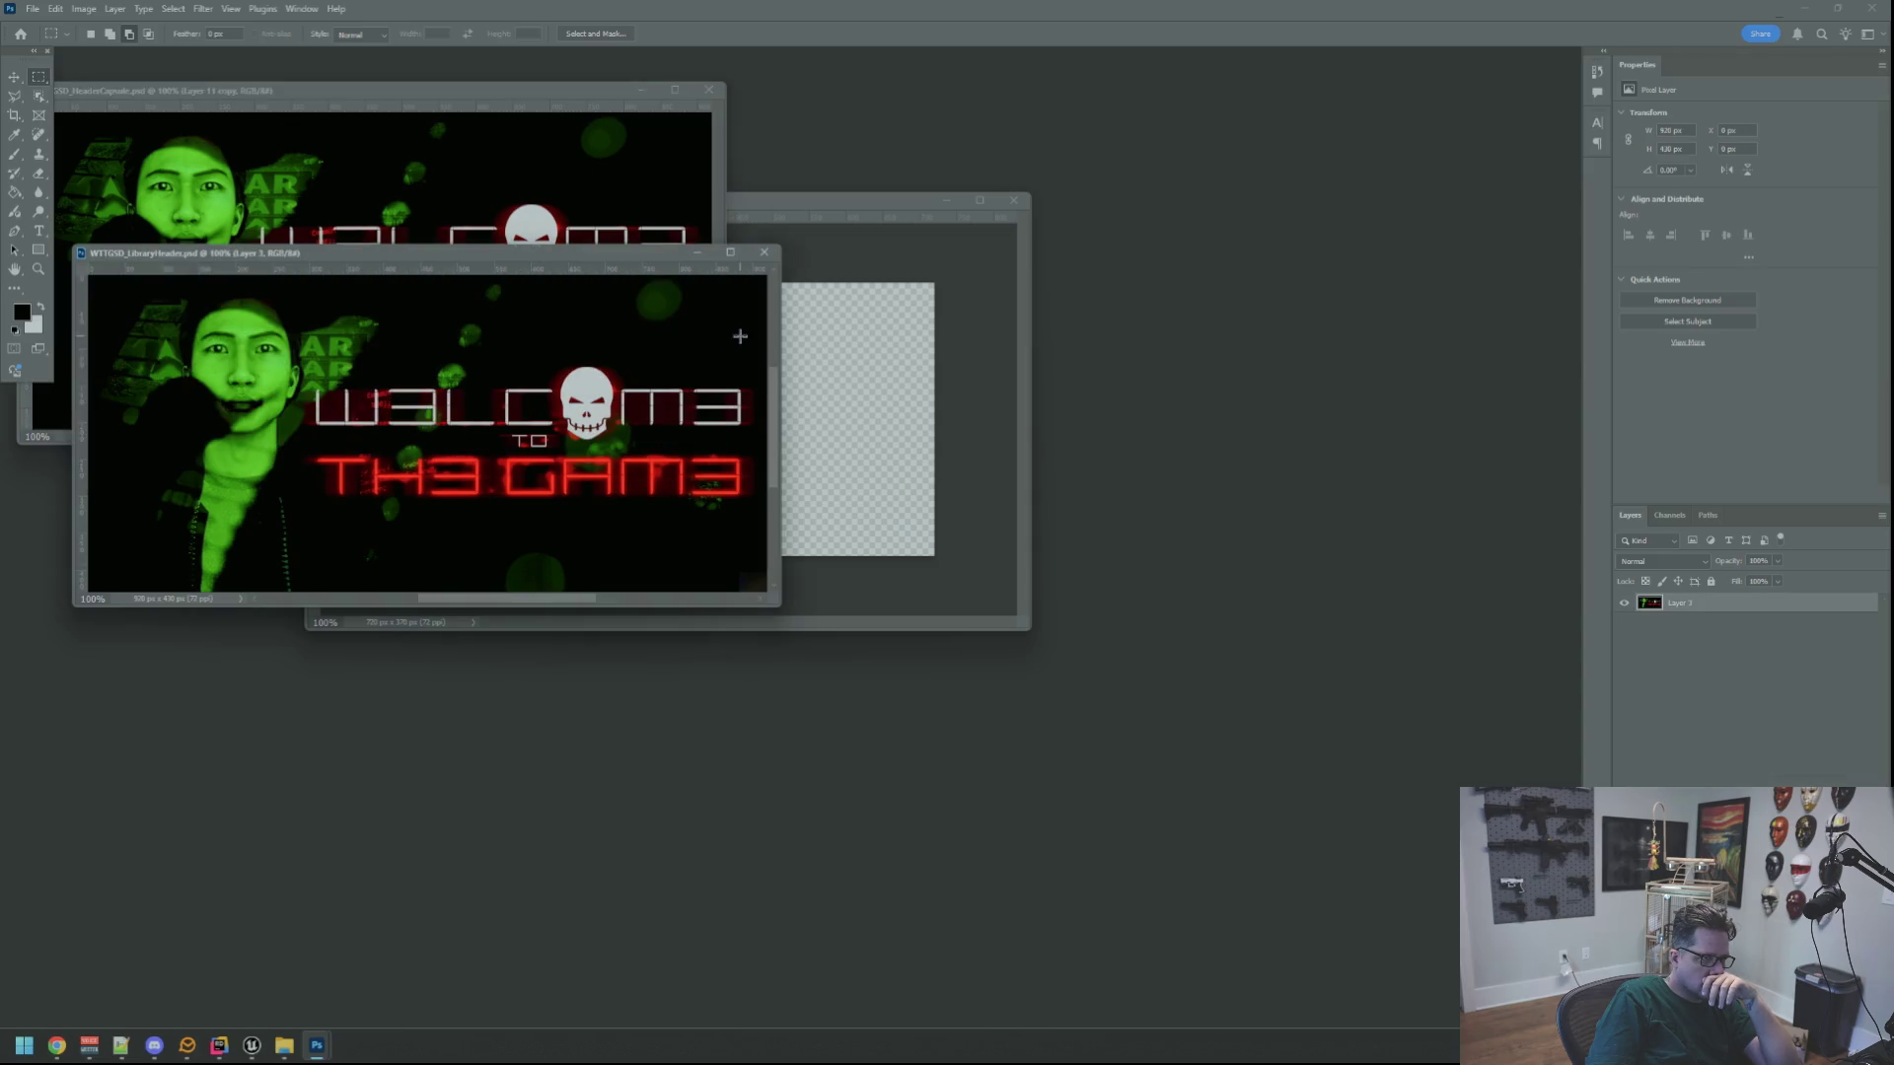
Drag the LibraryHeader image into Untitled-1 with the Move tool and position it on the canvas
{"action": "left_click", "coordinate": [14, 78]}
{"action": "mouse_move", "coordinate": [296, 414]}
{"action": "left_mouse_down"}
{"action": "mouse_move", "coordinate": [661, 490]}
{"action": "mouse_move", "coordinate": [747, 466]}
{"action": "left_mouse_up"}
{"action": "mouse_move", "coordinate": [685, 209]}
{"action": "left_mouse_down"}
{"action": "mouse_move", "coordinate": [950, 207]}
{"action": "mouse_move", "coordinate": [1006, 237]}
{"action": "left_mouse_up"}
{"action": "left_click_drag", "start_coordinate": [1154, 454], "coordinate": [1008, 406]}
{"action": "left_click_drag", "start_coordinate": [977, 229], "coordinate": [688, 144]}
{"action": "left_click_drag", "start_coordinate": [1066, 589], "coordinate": [1354, 829]}
Try shrinking the pasted header with Free Transform, cancel it, and rearrange the document windows
{"action": "key", "text": "ctrl+t"}
{"action": "left_click_drag", "start_coordinate": [1257, 675], "coordinate": [1170, 628]}
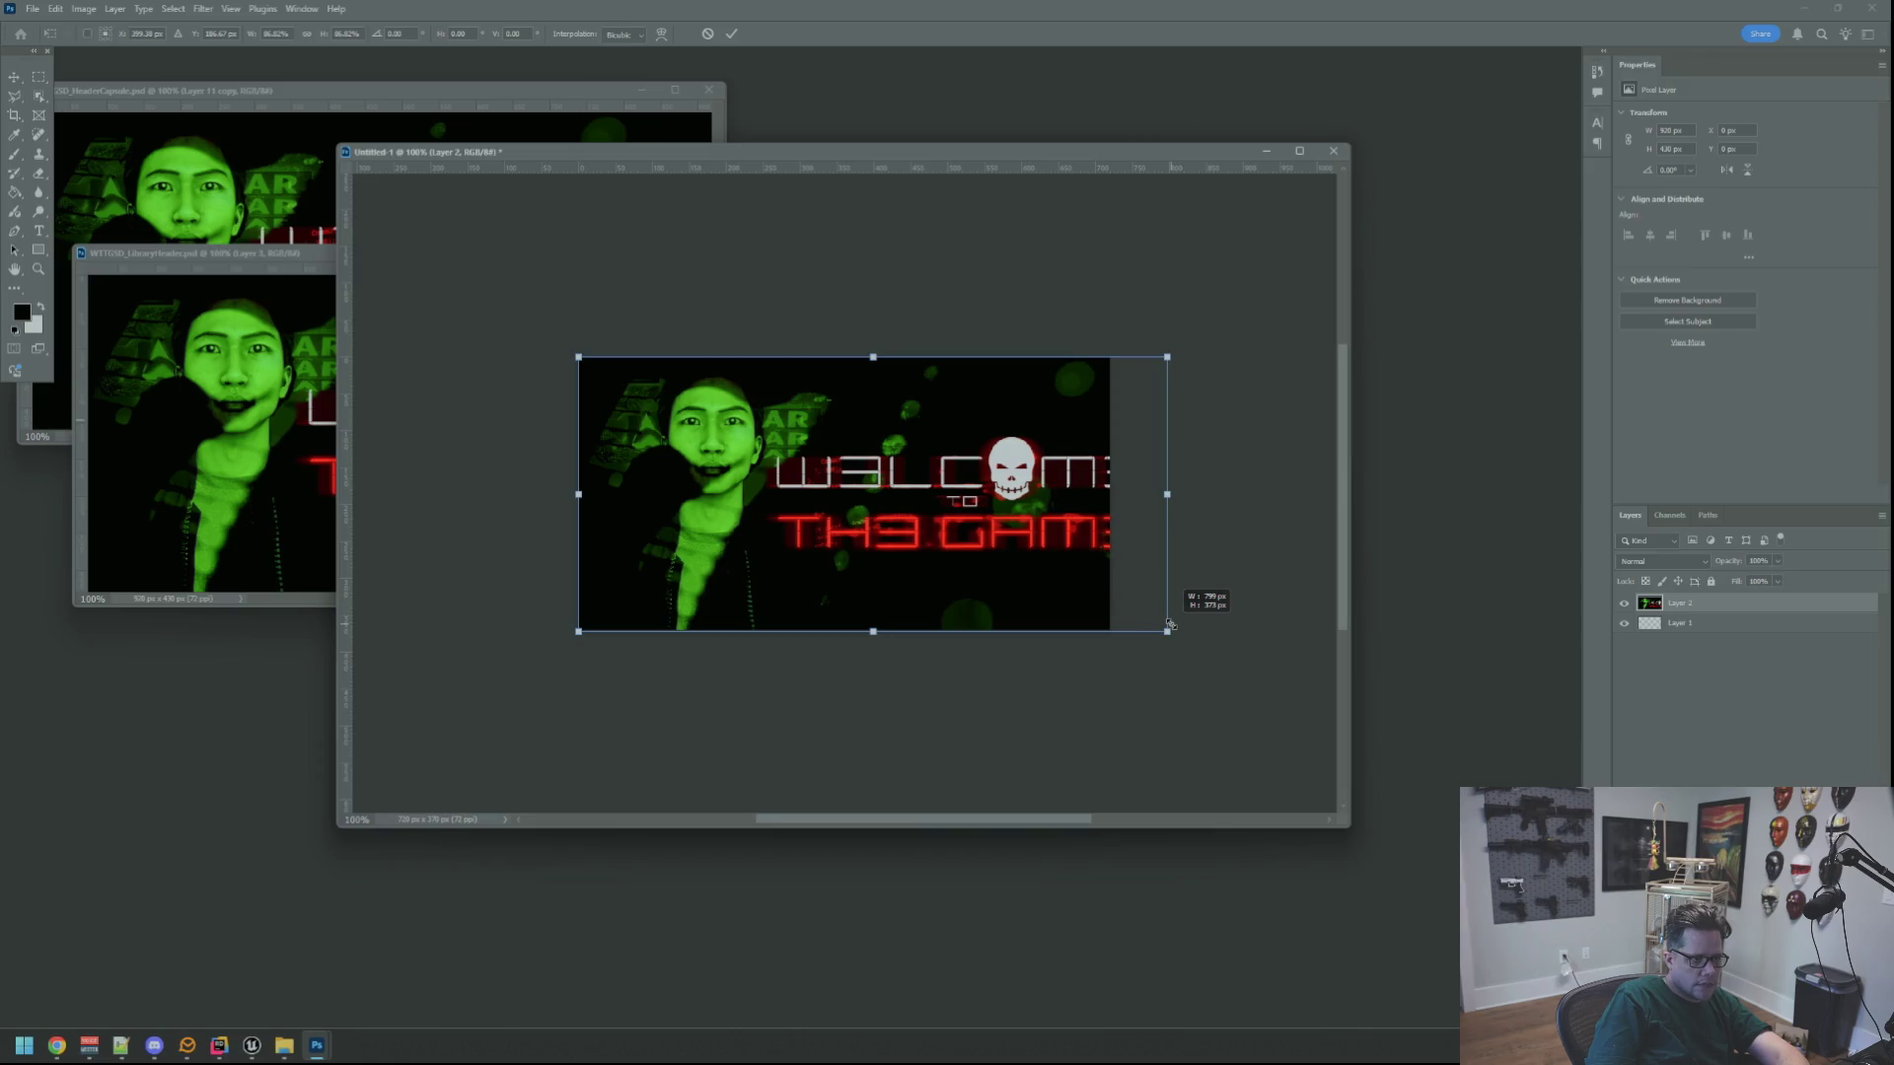
{"action": "left_click", "coordinate": [707, 33]}
{"action": "left_click", "coordinate": [519, 122]}
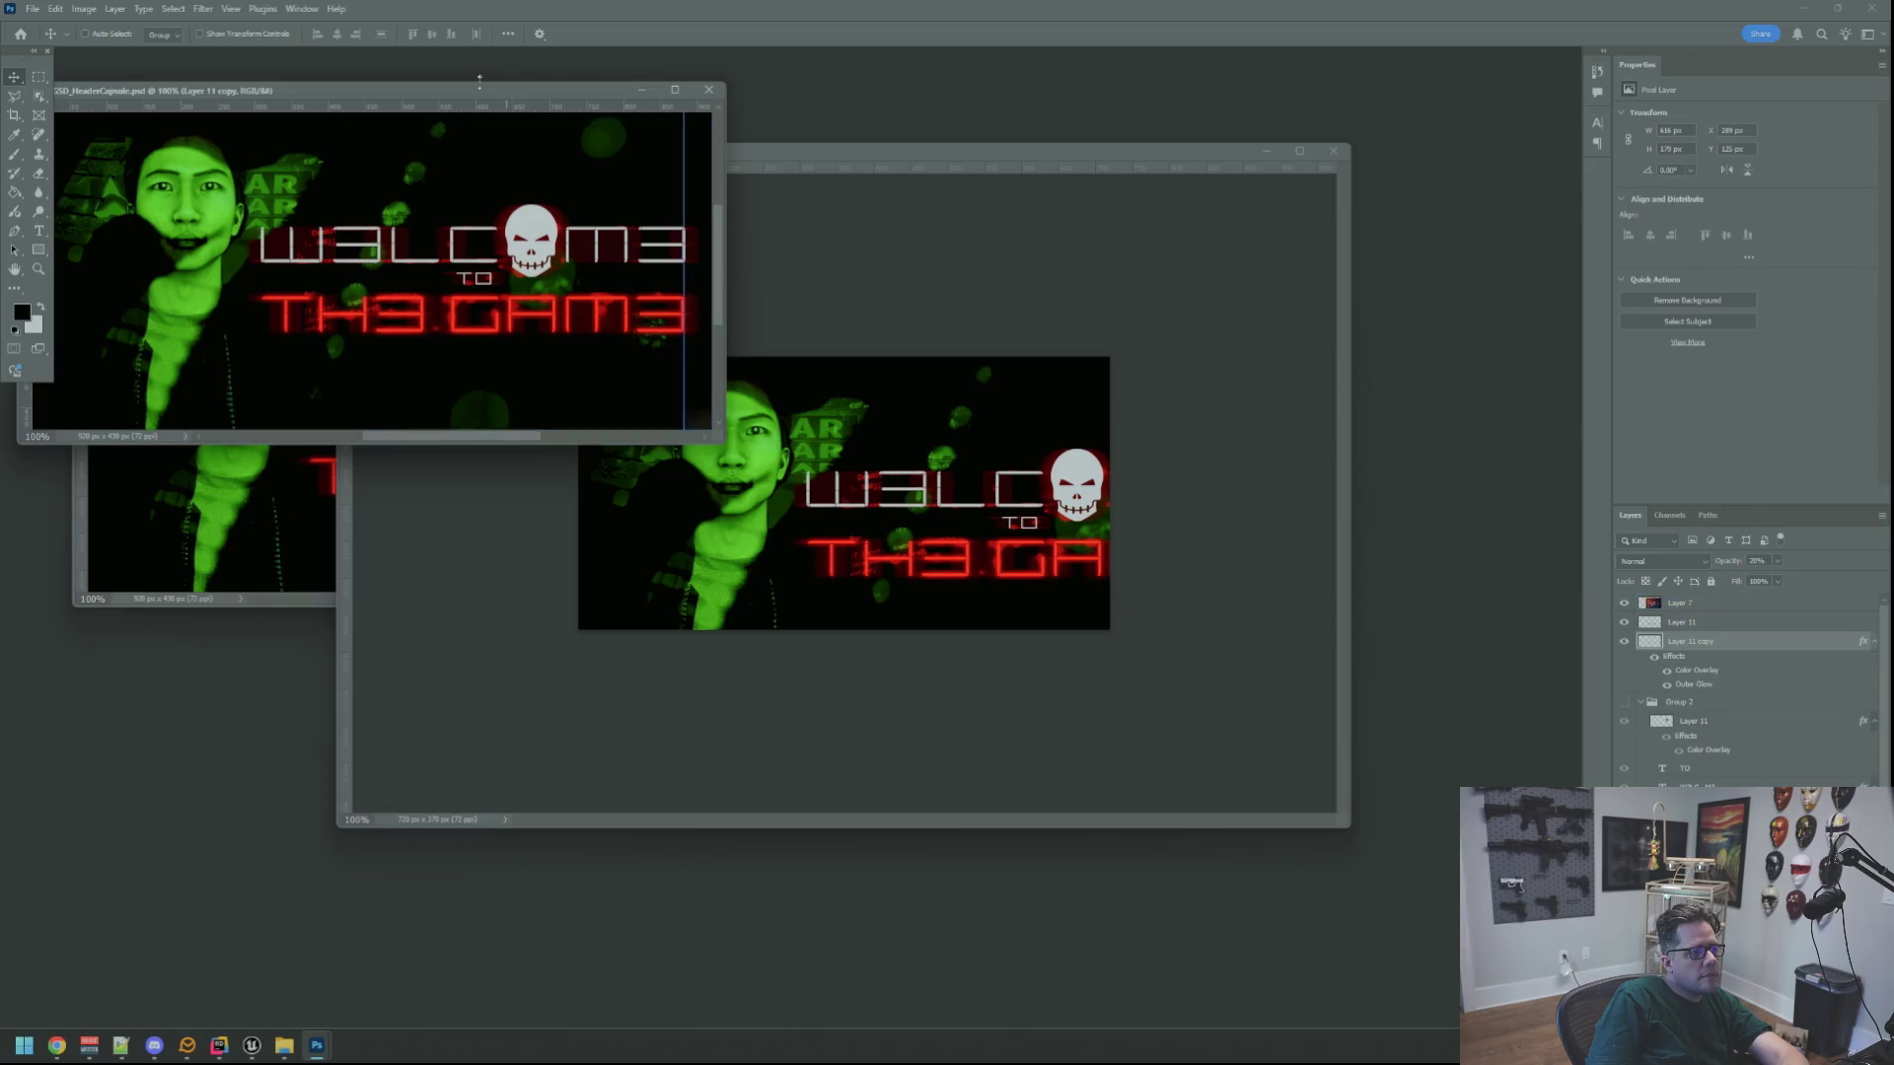
{"action": "left_click_drag", "start_coordinate": [479, 86], "coordinate": [539, 83]}
{"action": "left_click", "coordinate": [945, 275]}
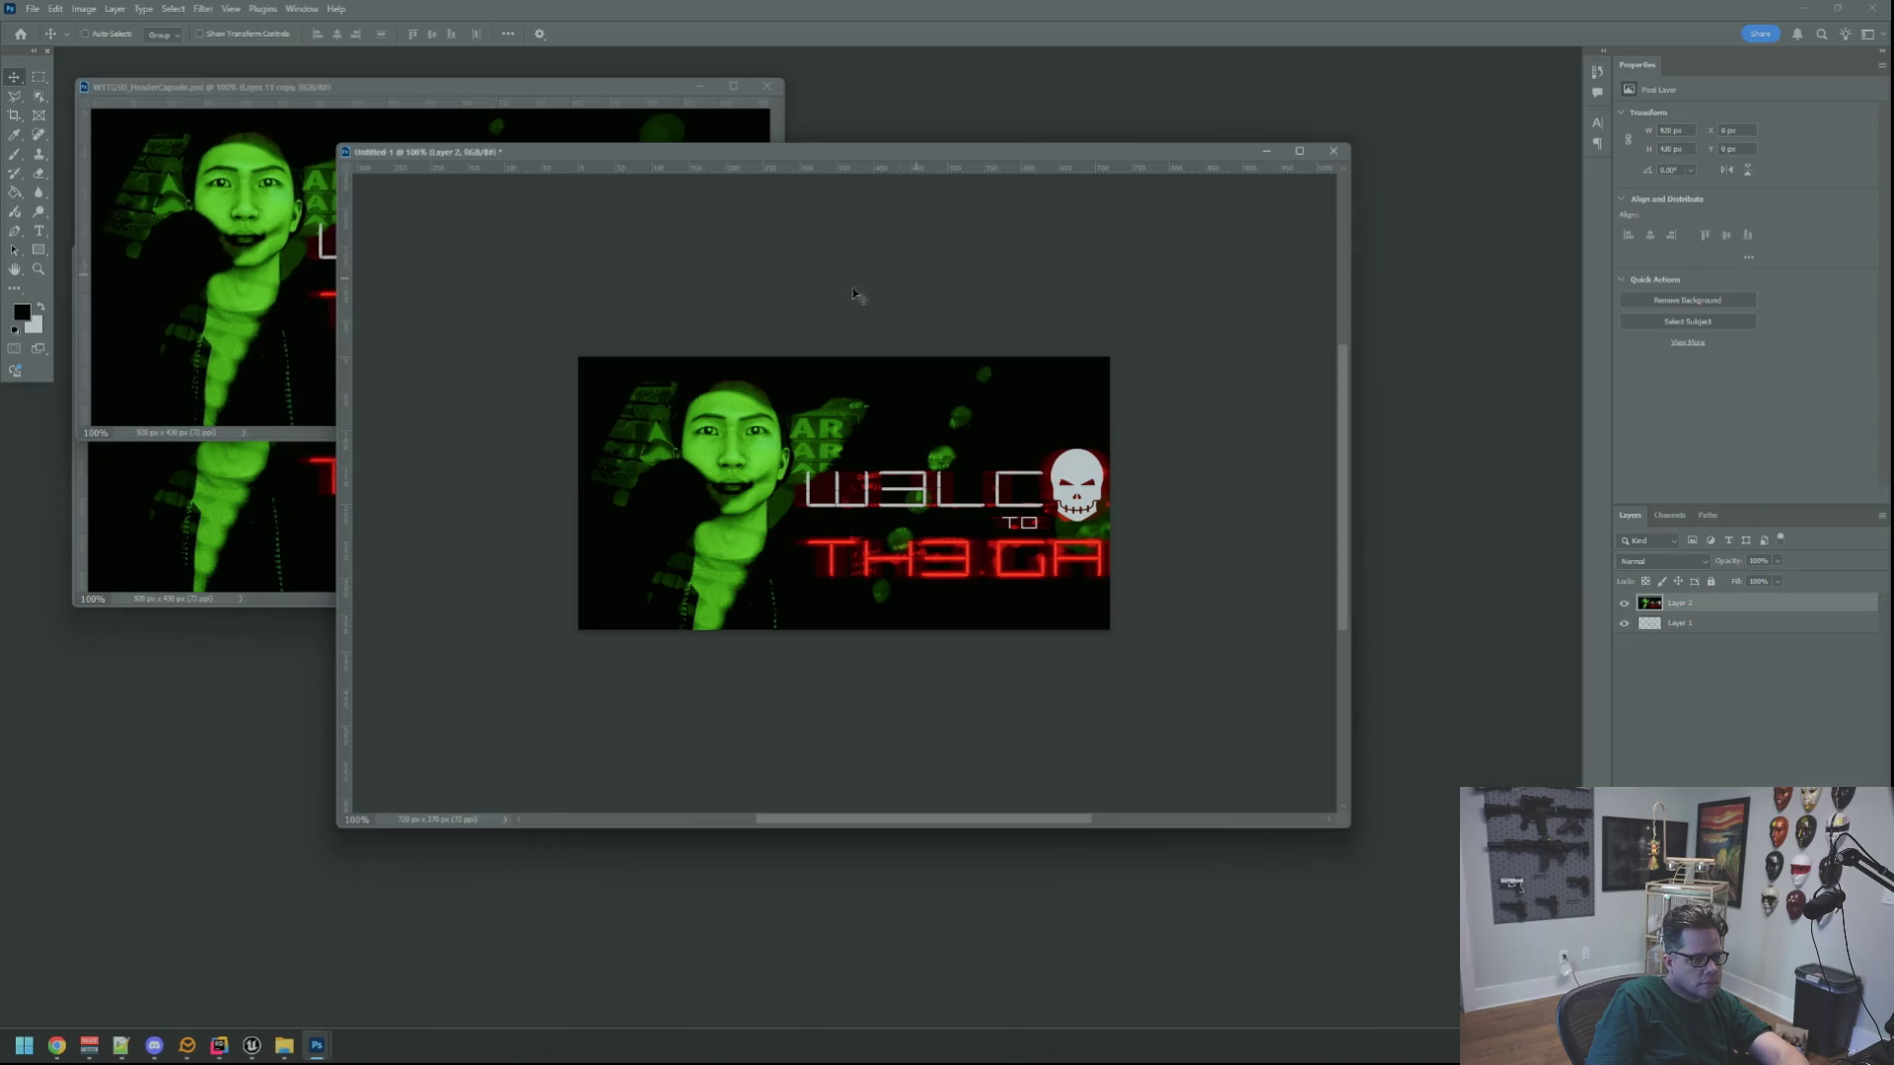
Open WTTGSD_HeaderCapsule, then open and close WTTGSD_HeroLogo
{"action": "left_click", "coordinate": [33, 9]}
{"action": "left_click", "coordinate": [60, 40]}
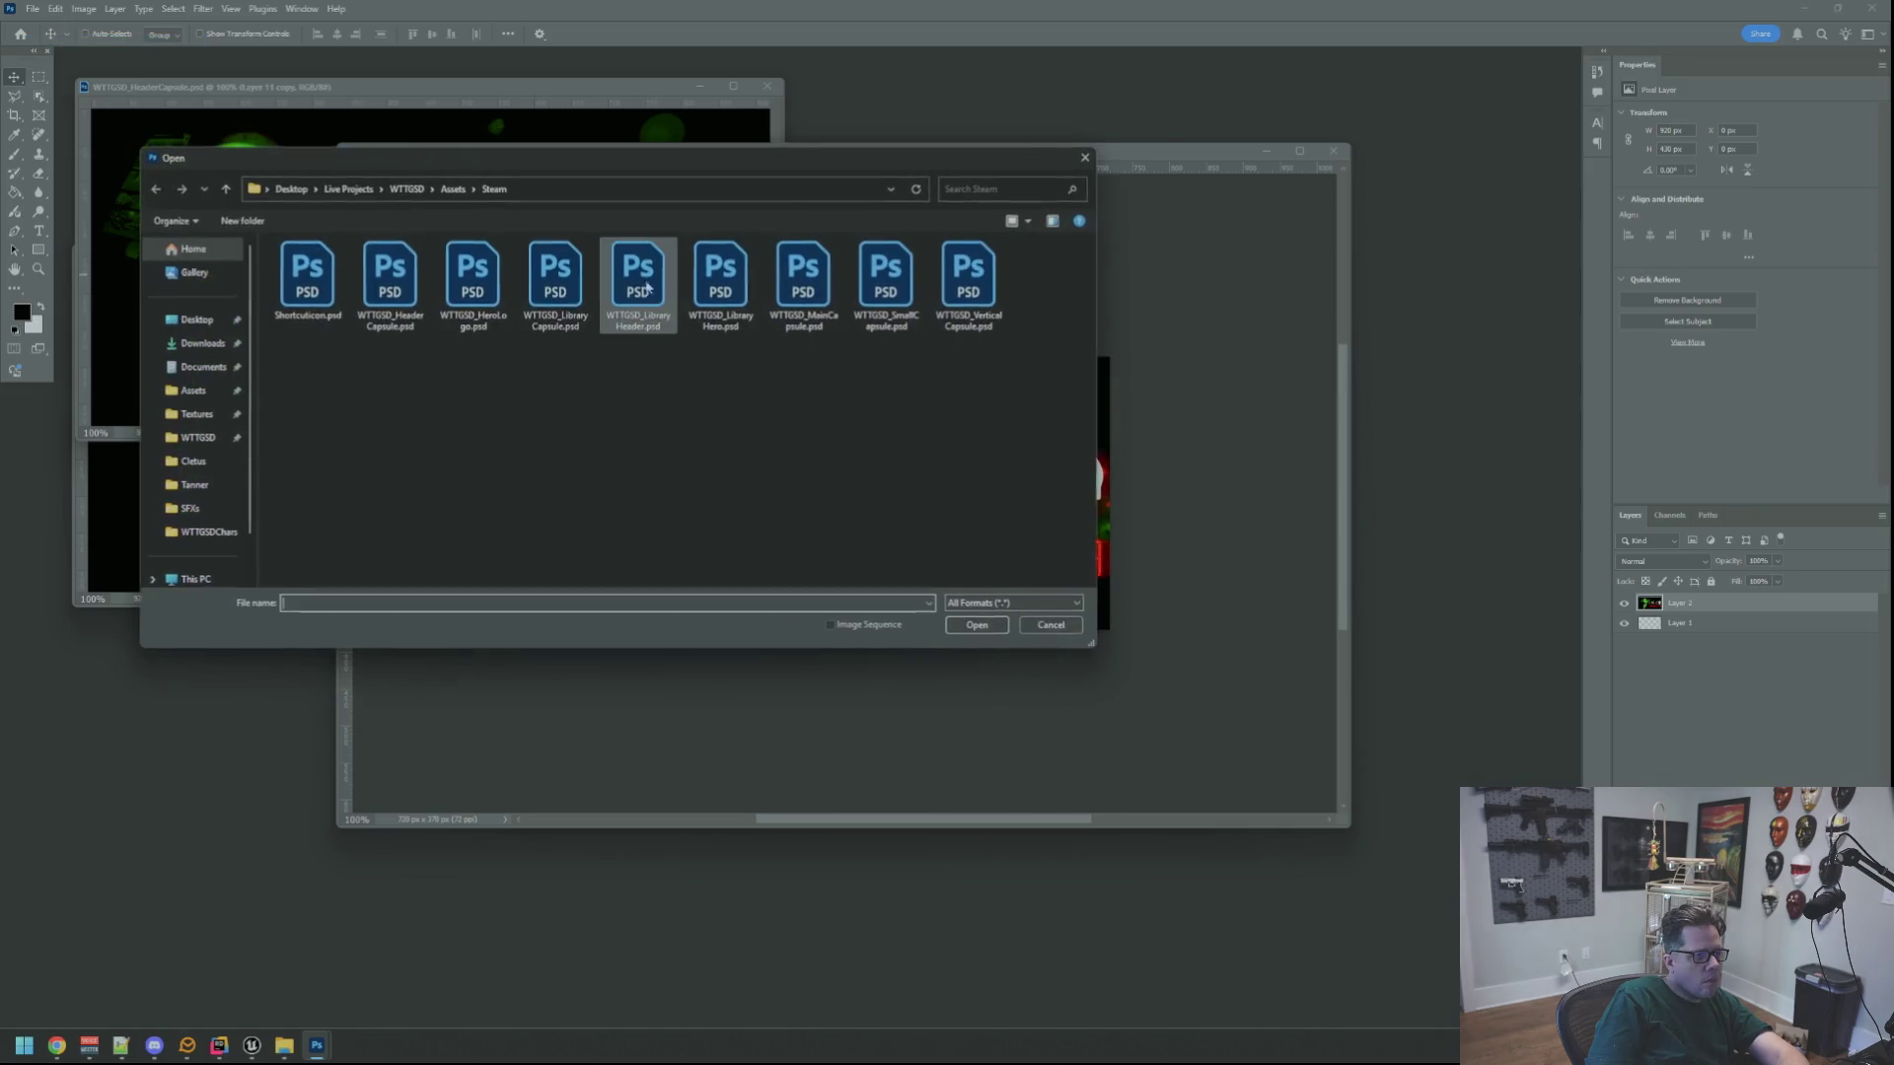
{"action": "double_click", "coordinate": [361, 280]}
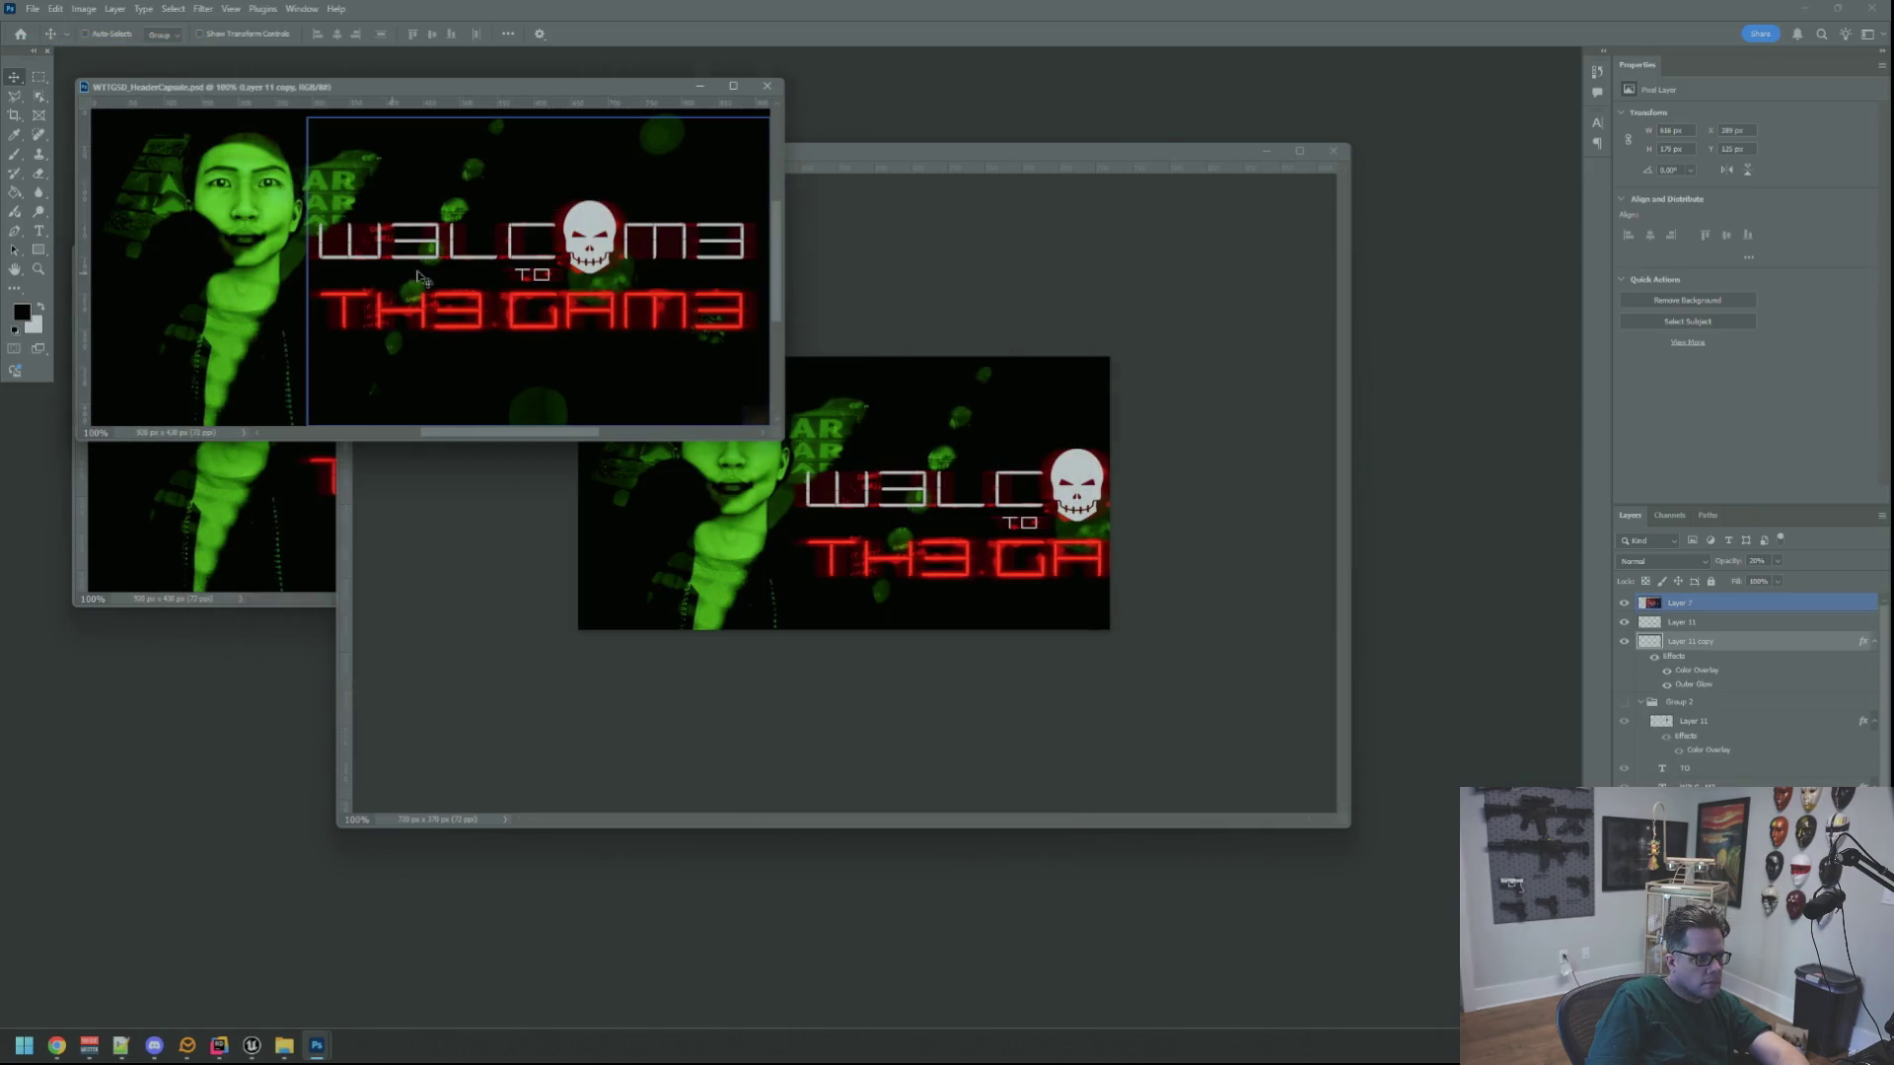
{"action": "left_click", "coordinate": [32, 8]}
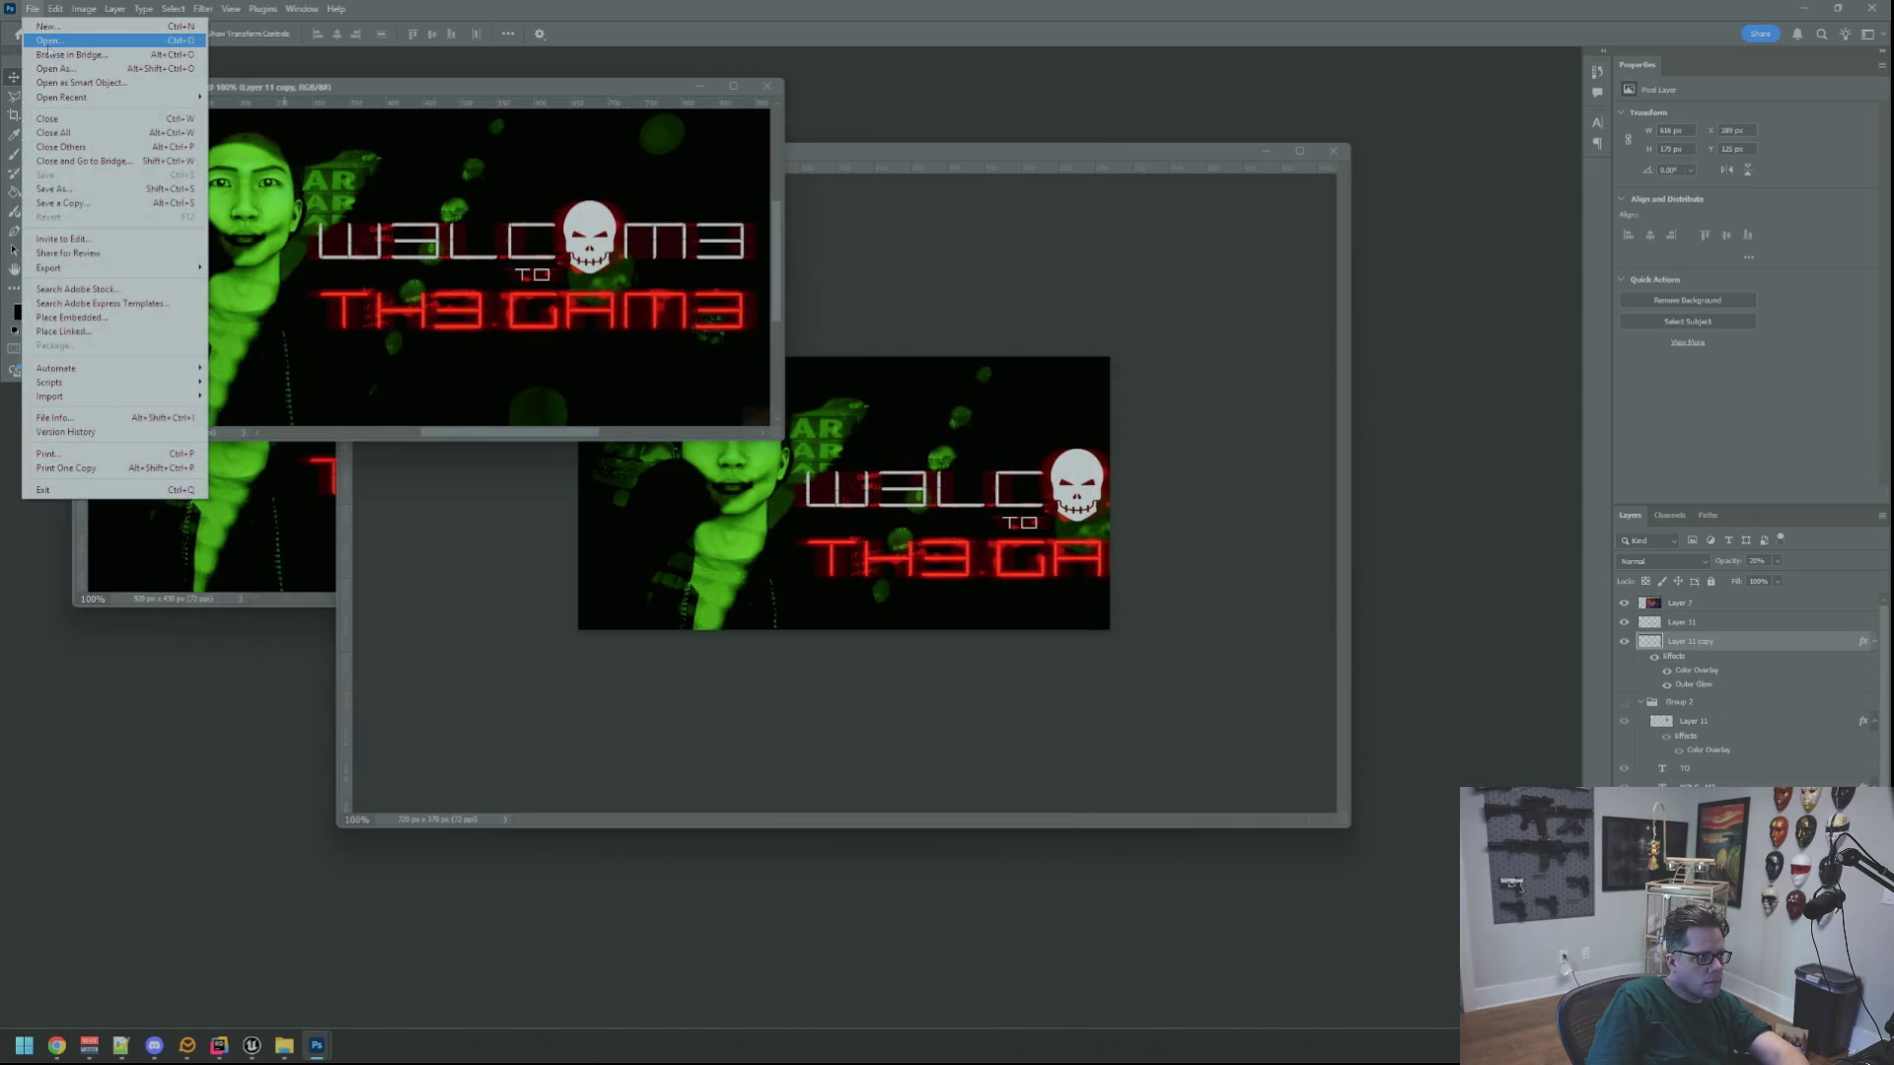
{"action": "left_click", "coordinate": [59, 42]}
{"action": "double_click", "coordinate": [477, 278]}
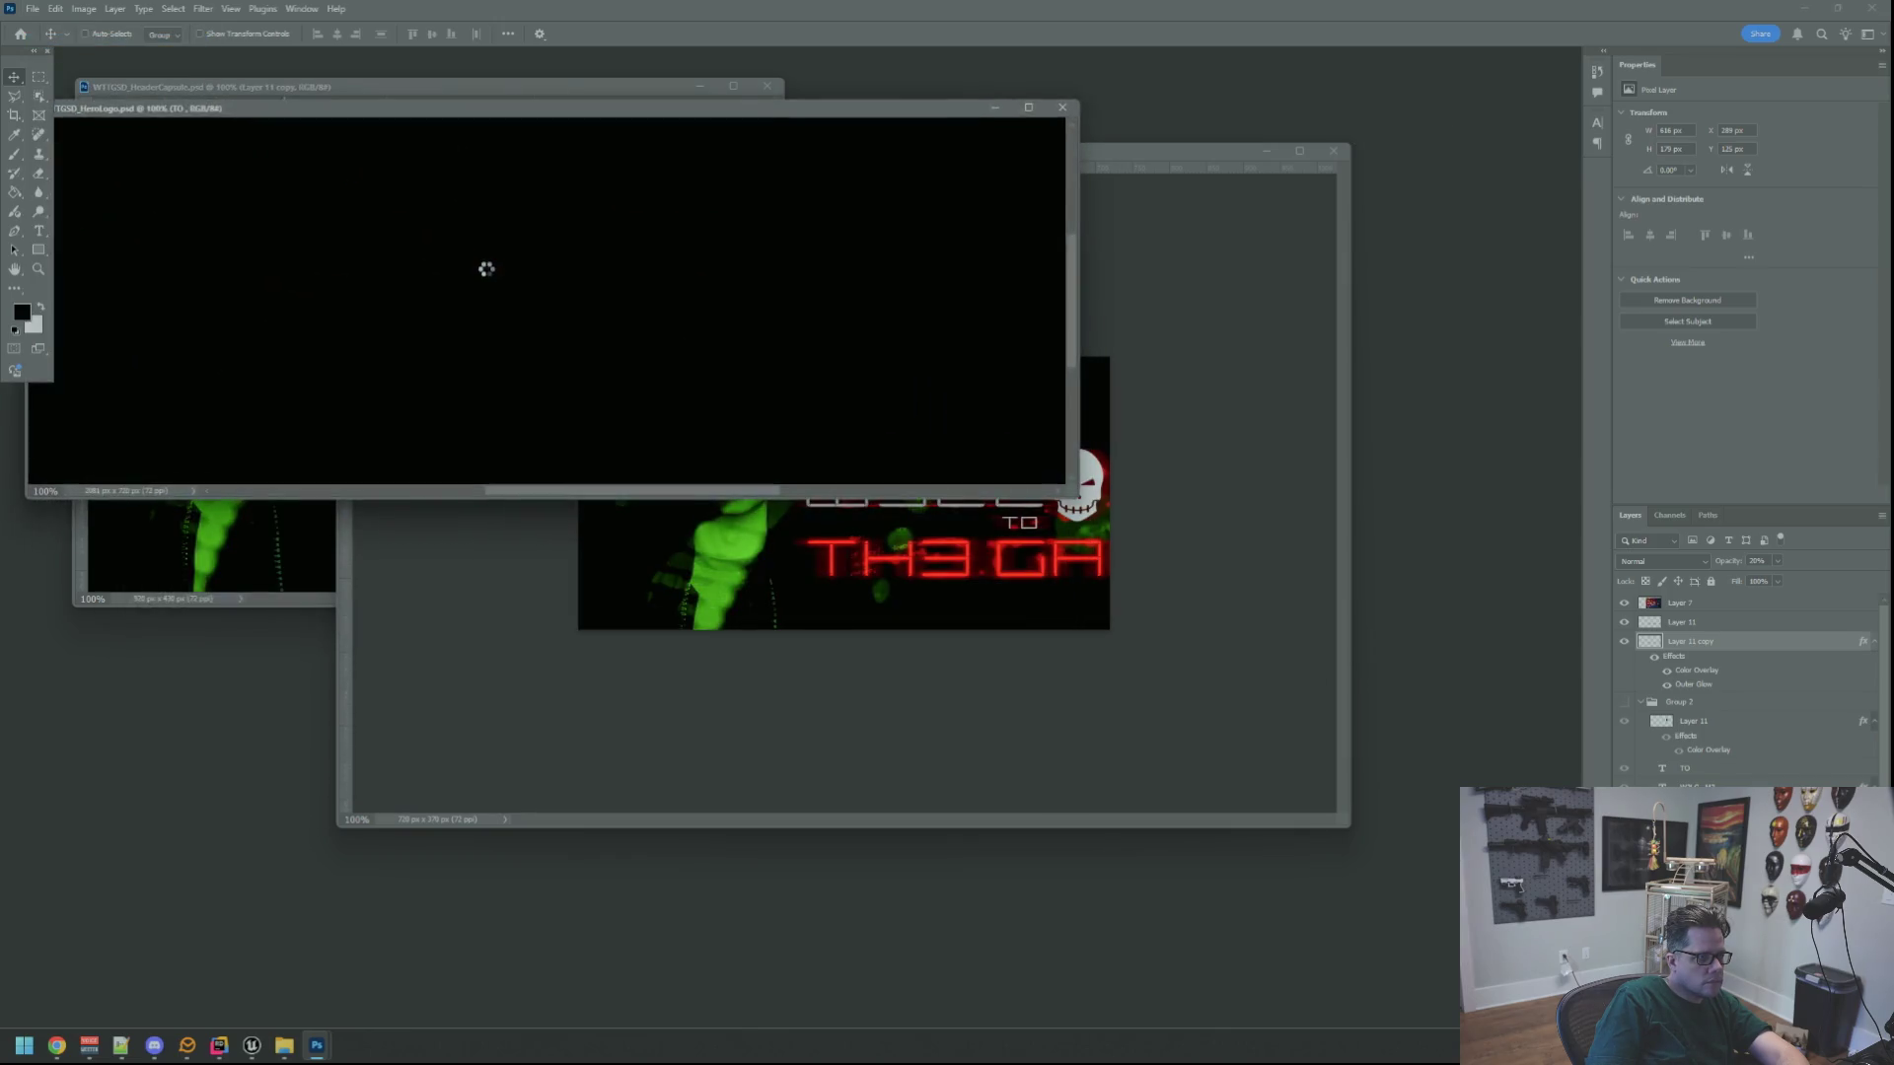
{"action": "left_click", "coordinate": [1055, 108]}
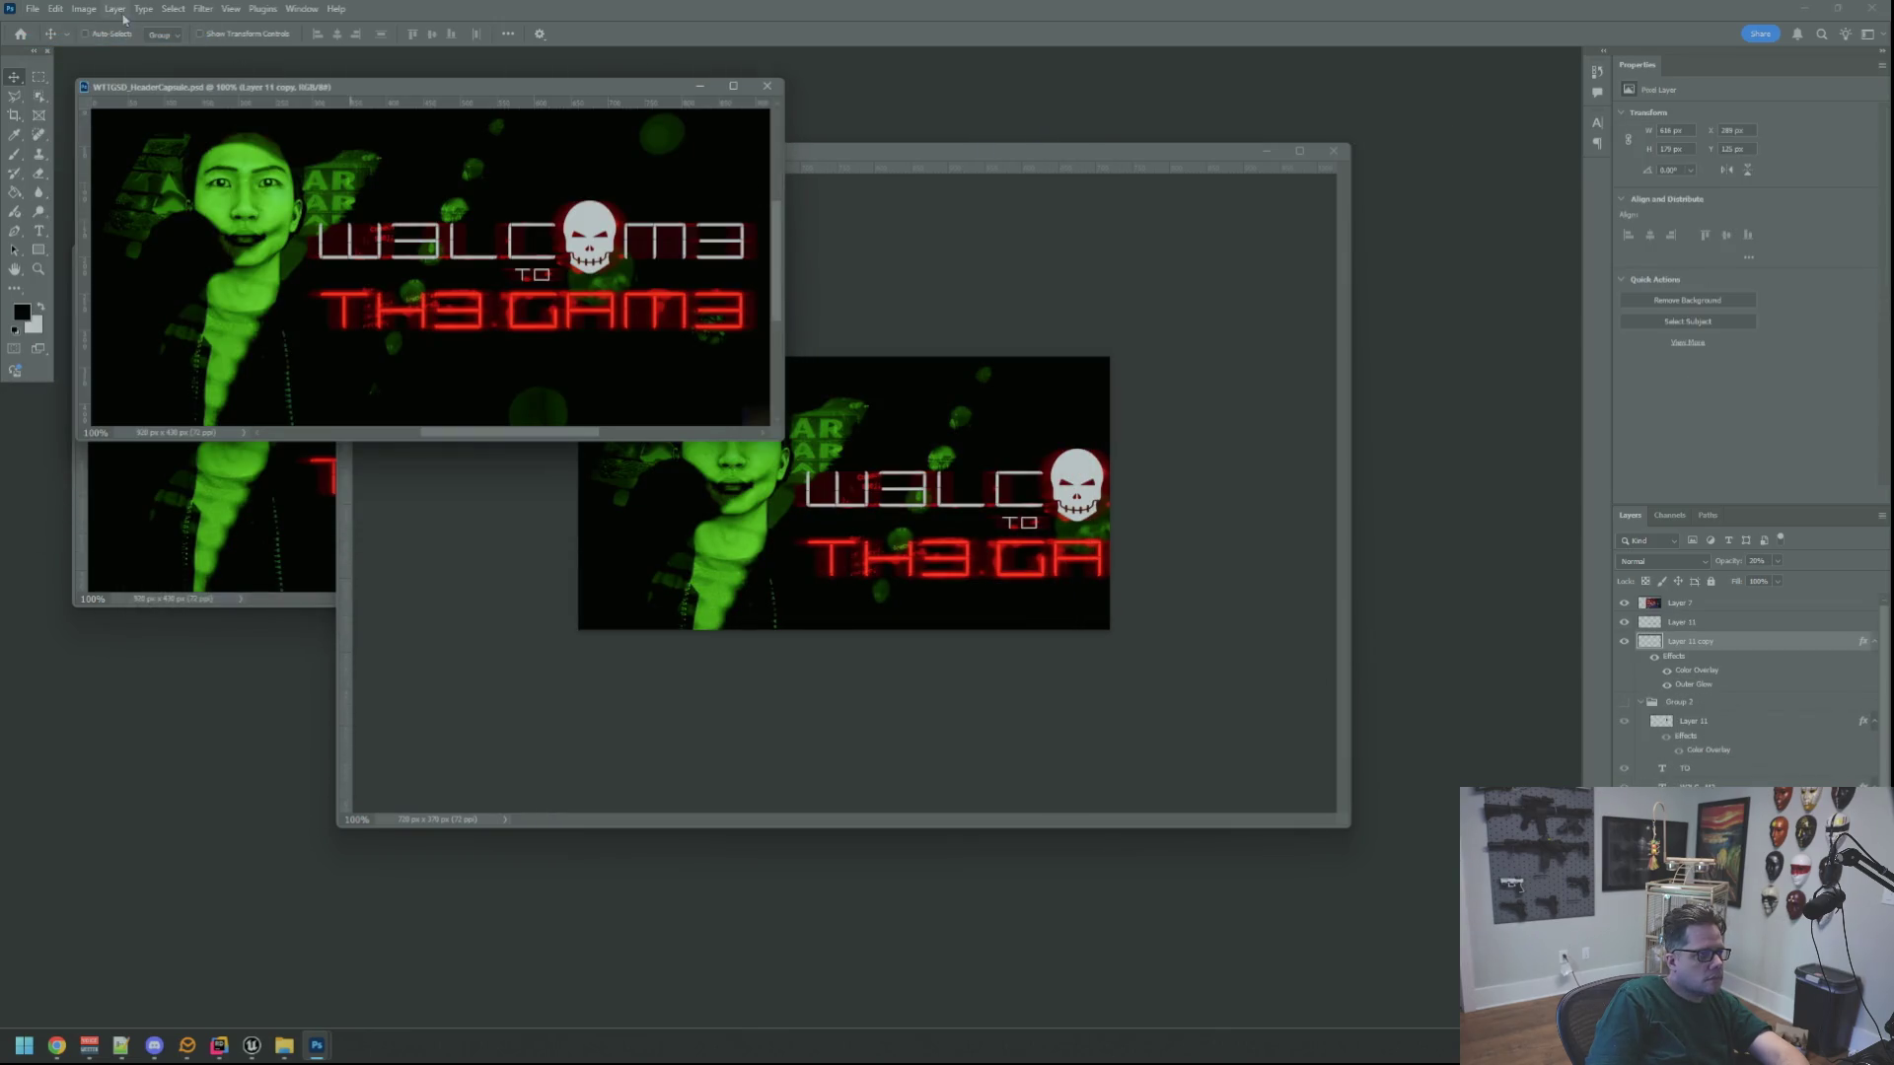
Open the WTTGSD_LibraryCapsule and WTTGSD_MainCapsule artwork files
{"action": "left_click", "coordinate": [33, 9]}
{"action": "left_click", "coordinate": [59, 42]}
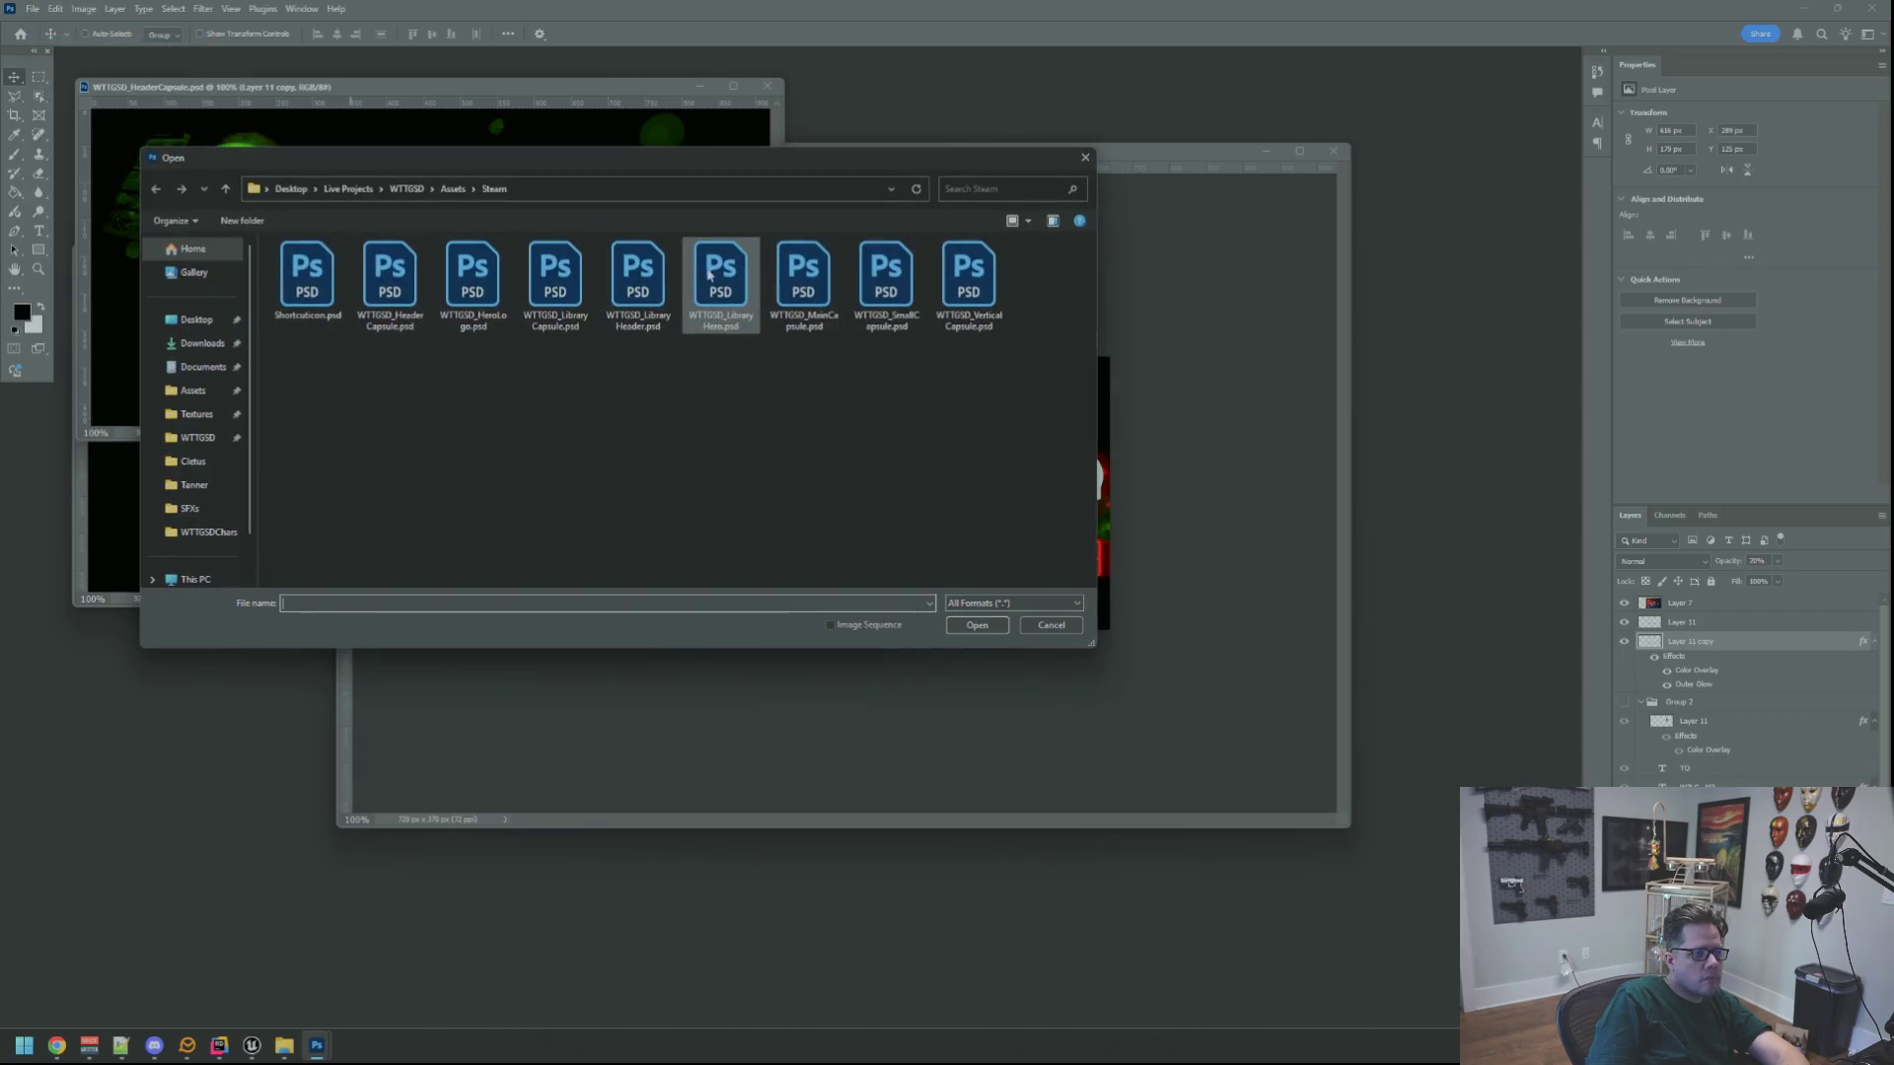
{"action": "double_click", "coordinate": [572, 282]}
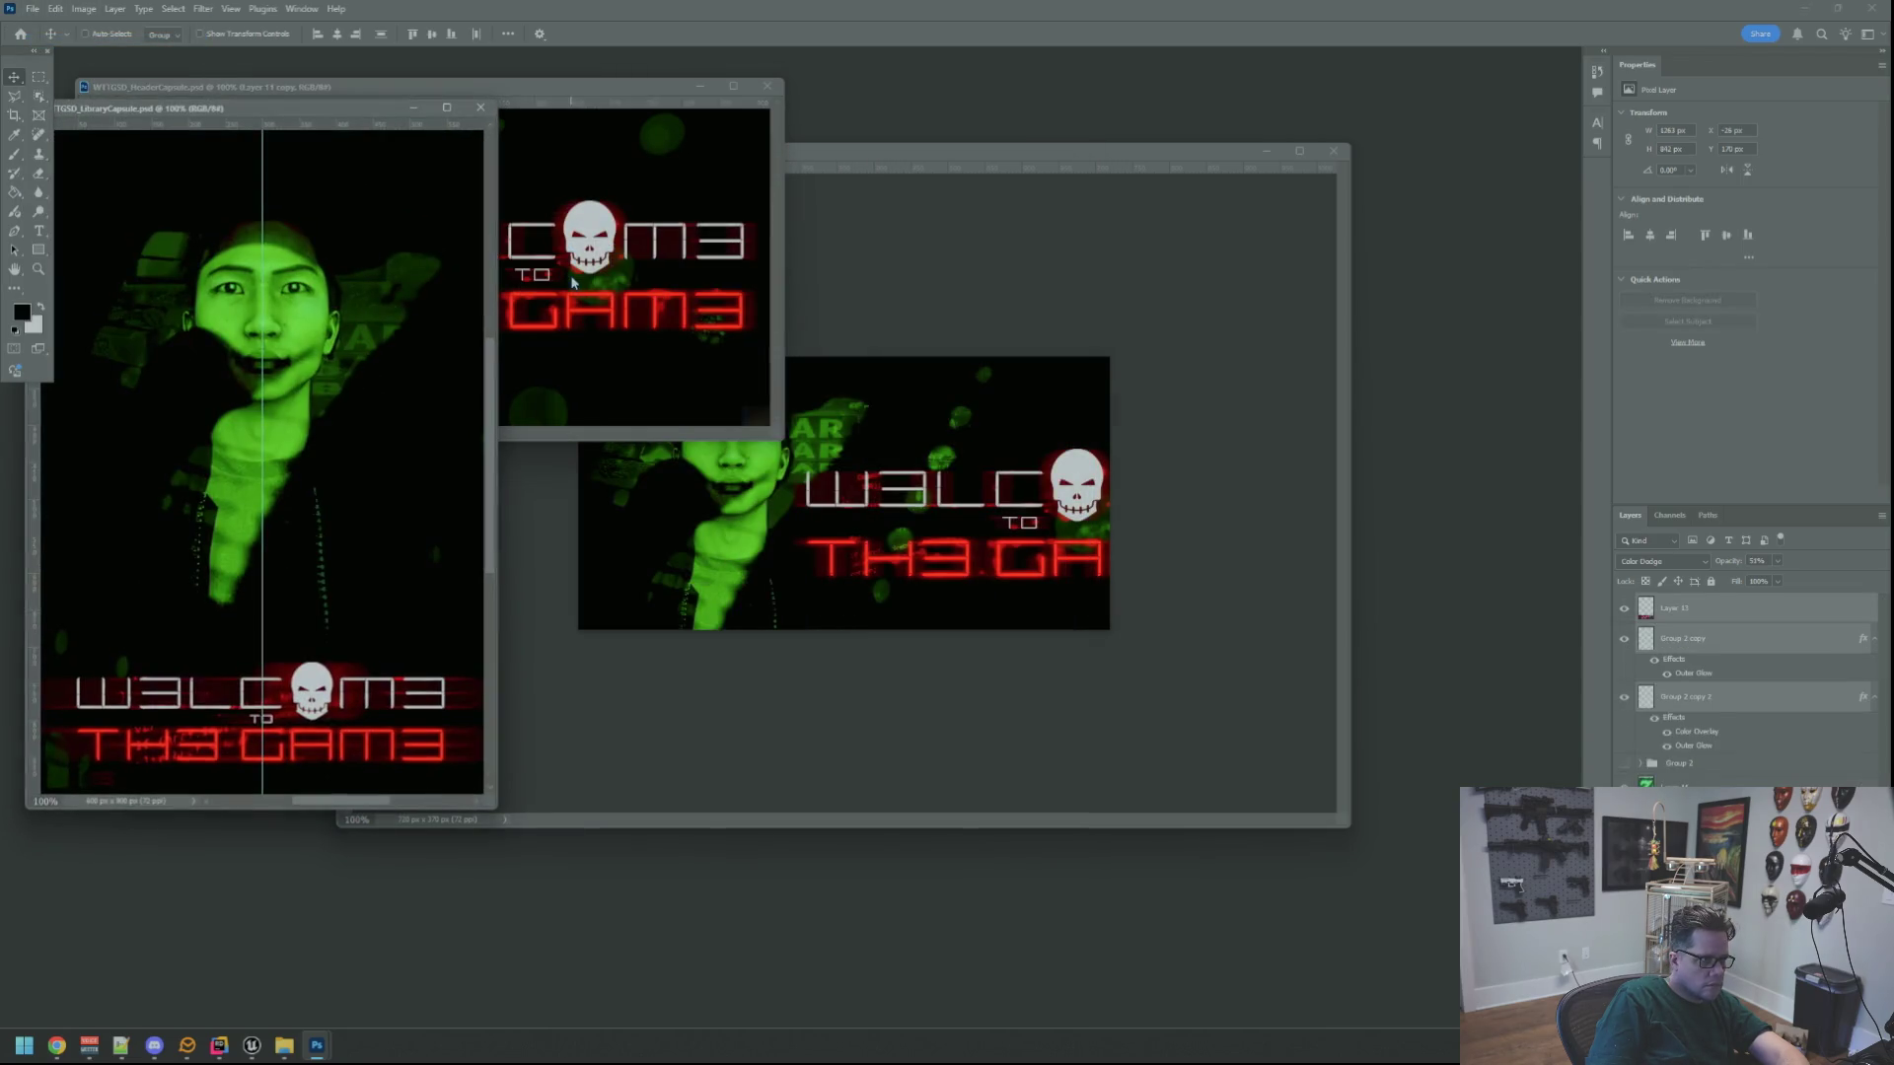
{"action": "left_click", "coordinate": [33, 9]}
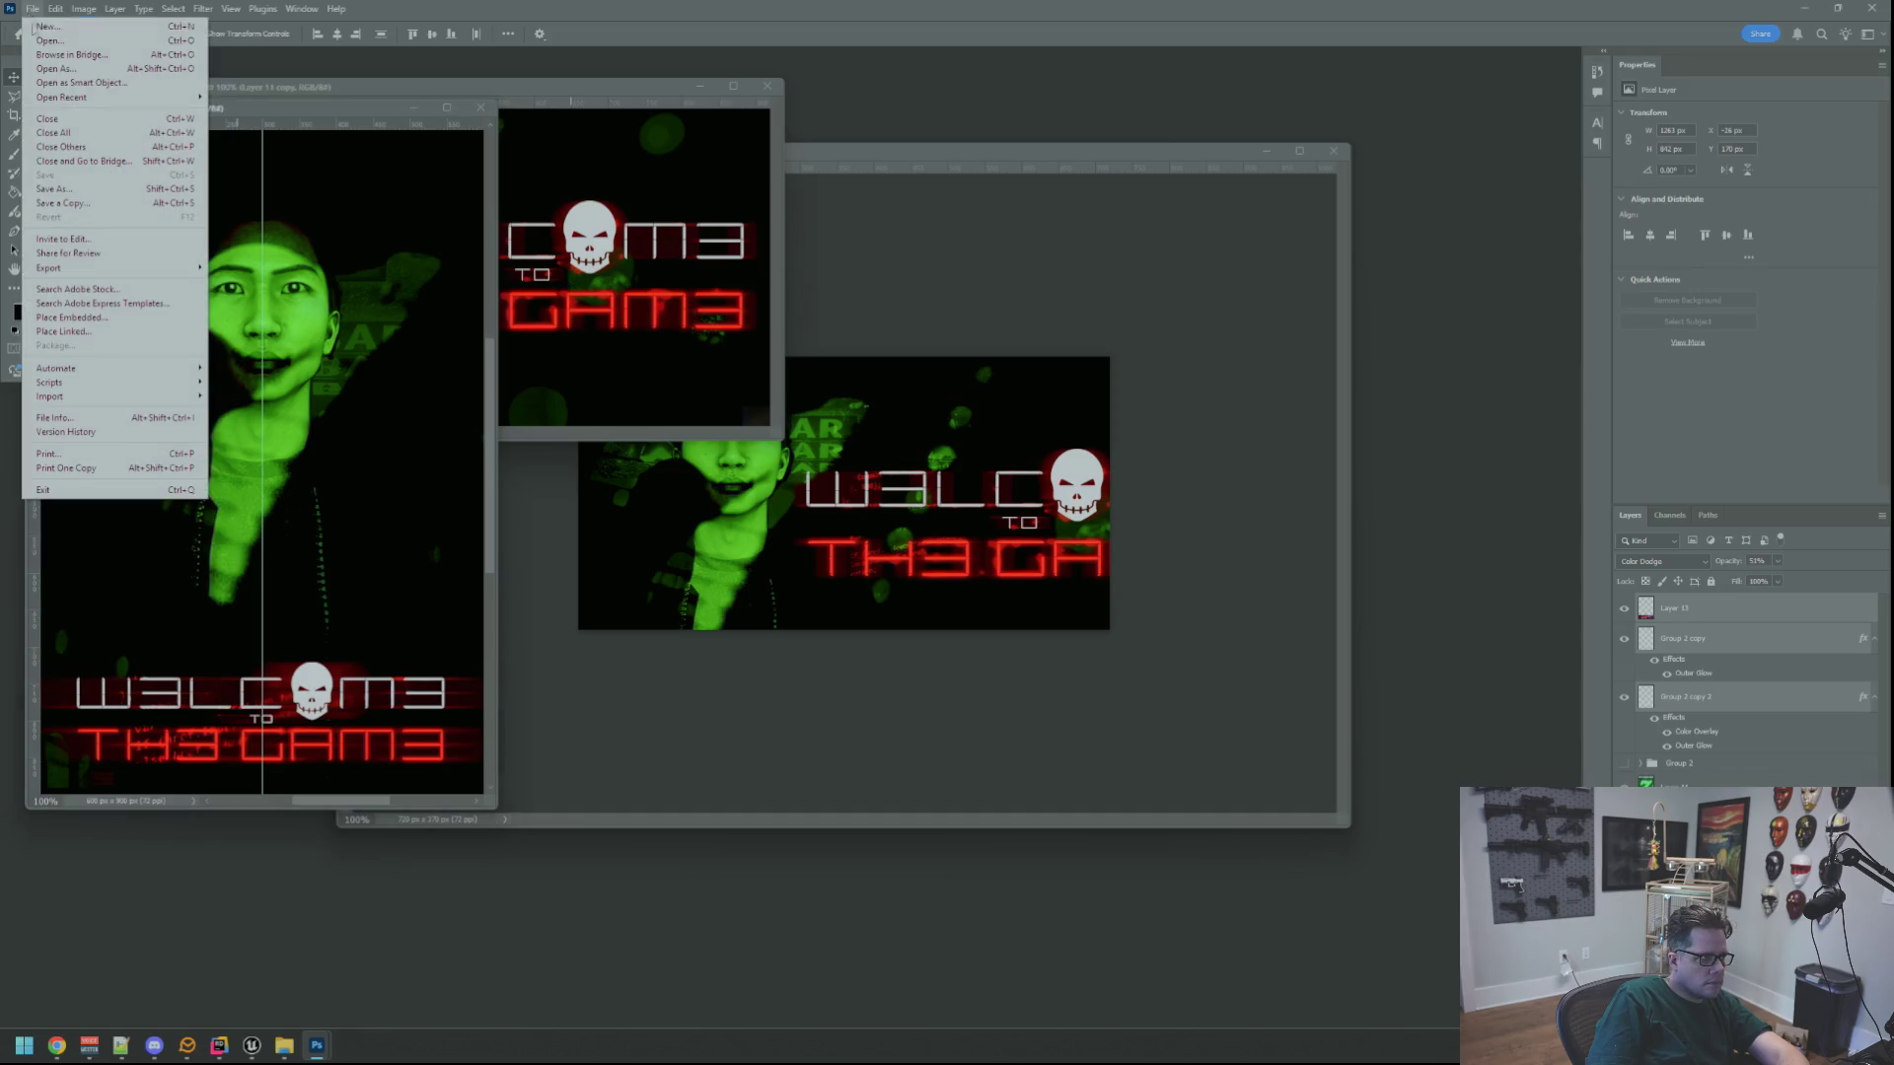
{"action": "left_click", "coordinate": [60, 43]}
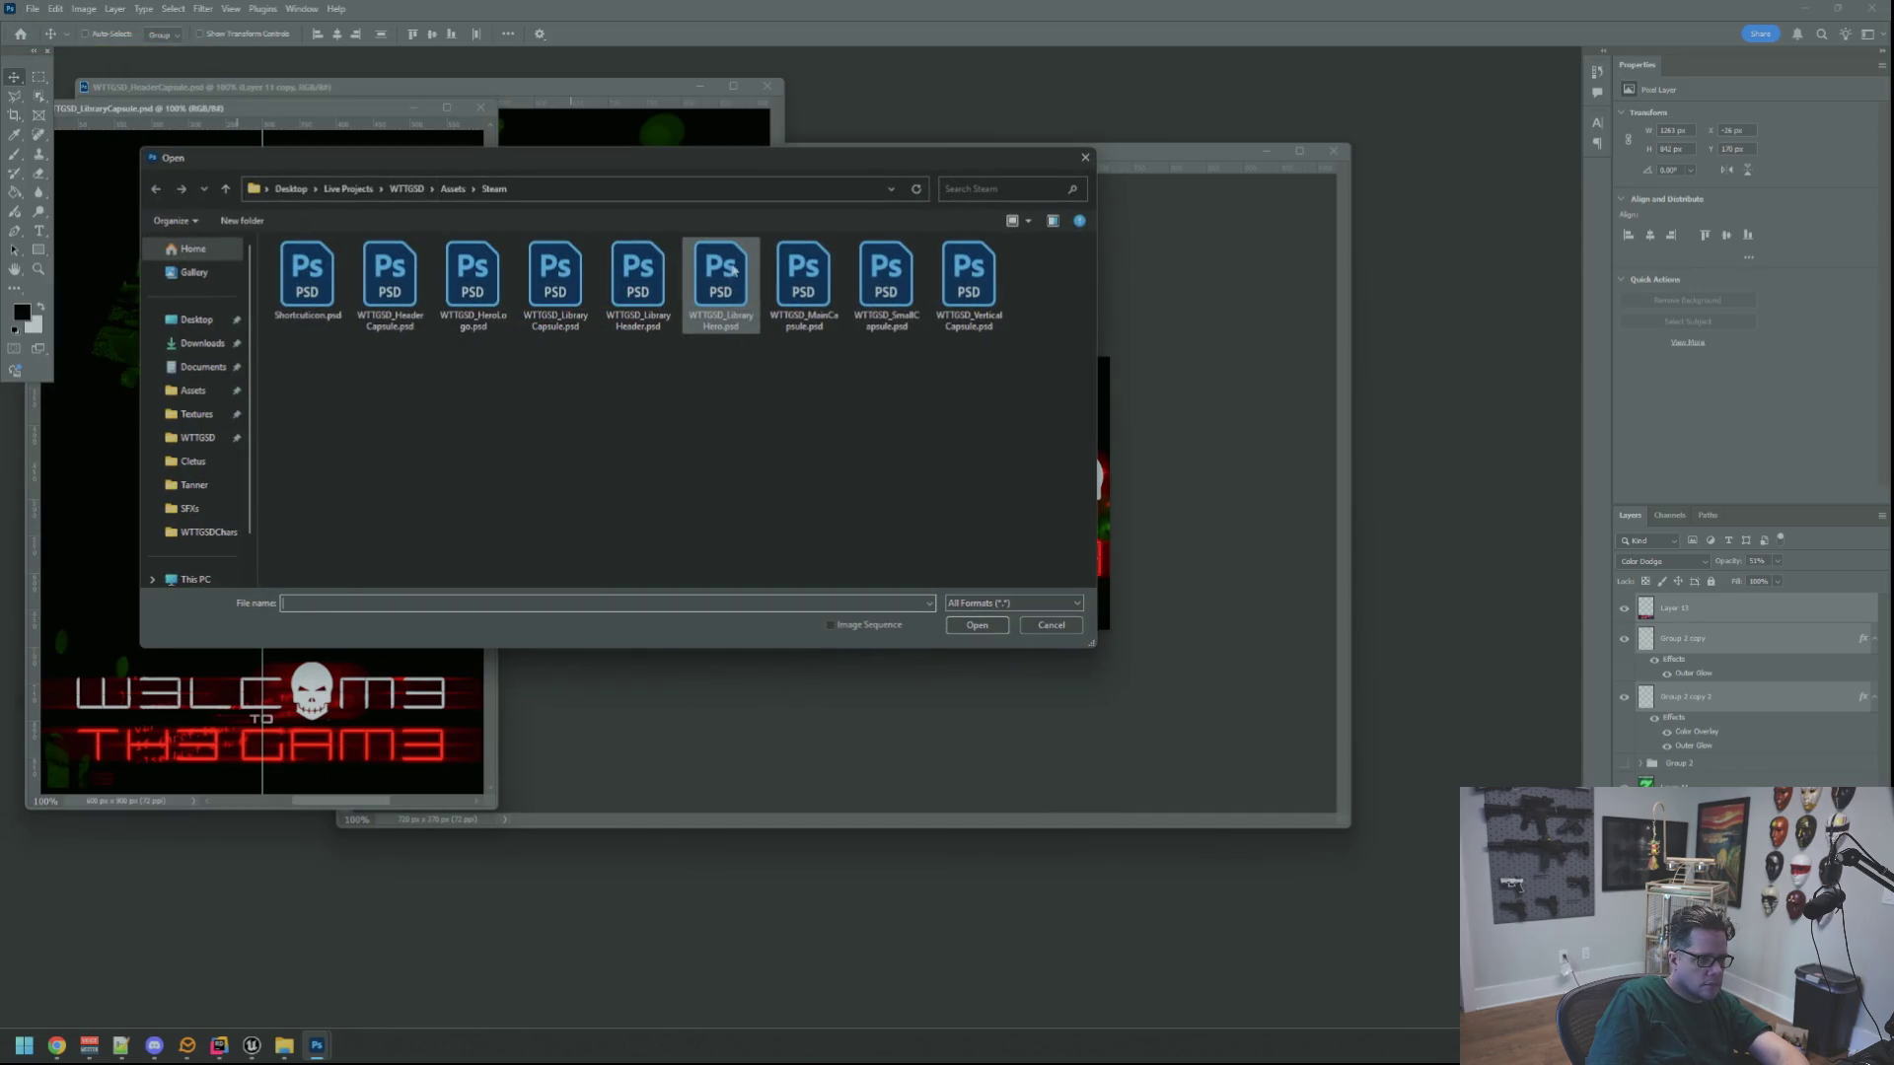
{"action": "double_click", "coordinate": [803, 276]}
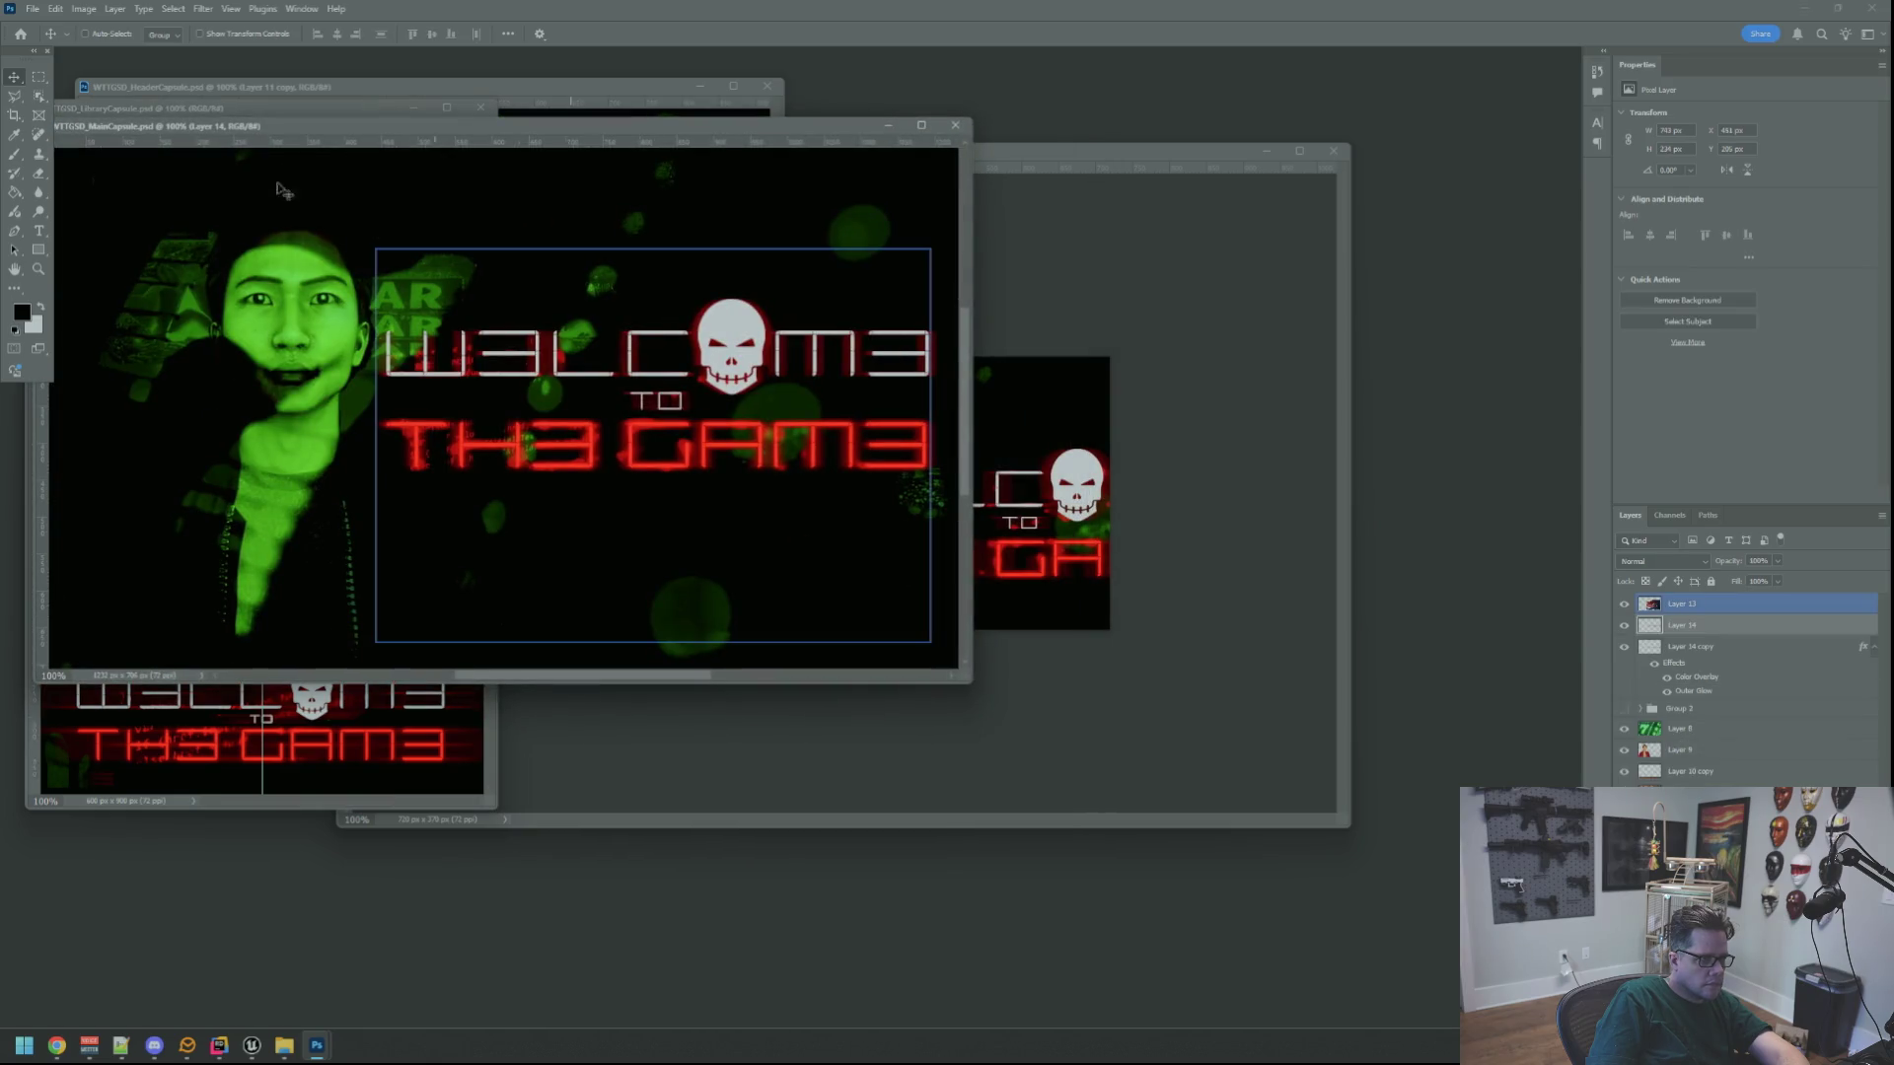
Open WTTGSD_SmallCapsule, then cycle through the documents back to Untitled-1
{"action": "left_click", "coordinate": [33, 9]}
{"action": "left_click", "coordinate": [59, 42]}
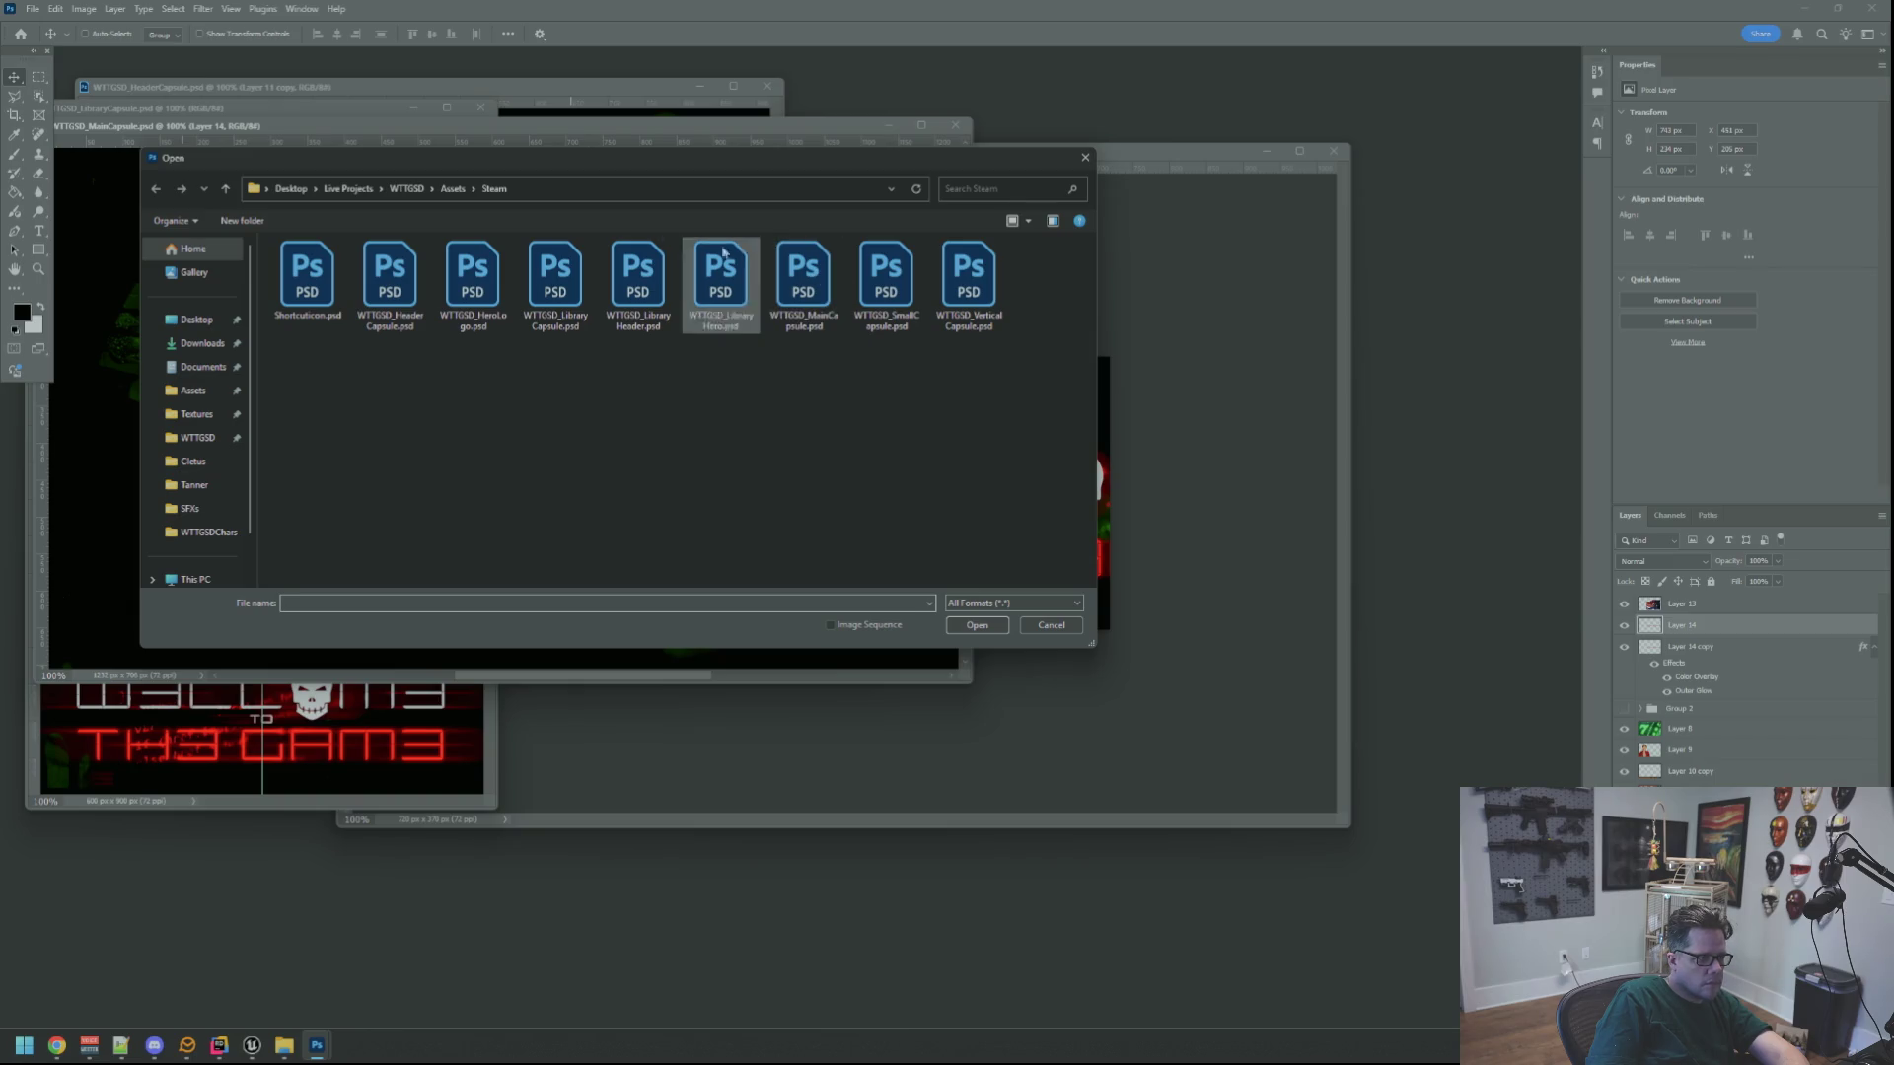
{"action": "mouse_move", "coordinate": [498, 166]}
{"action": "left_mouse_down"}
{"action": "mouse_move", "coordinate": [663, 373]}
{"action": "mouse_move", "coordinate": [422, 205]}
{"action": "mouse_move", "coordinate": [426, 159]}
{"action": "left_mouse_up"}
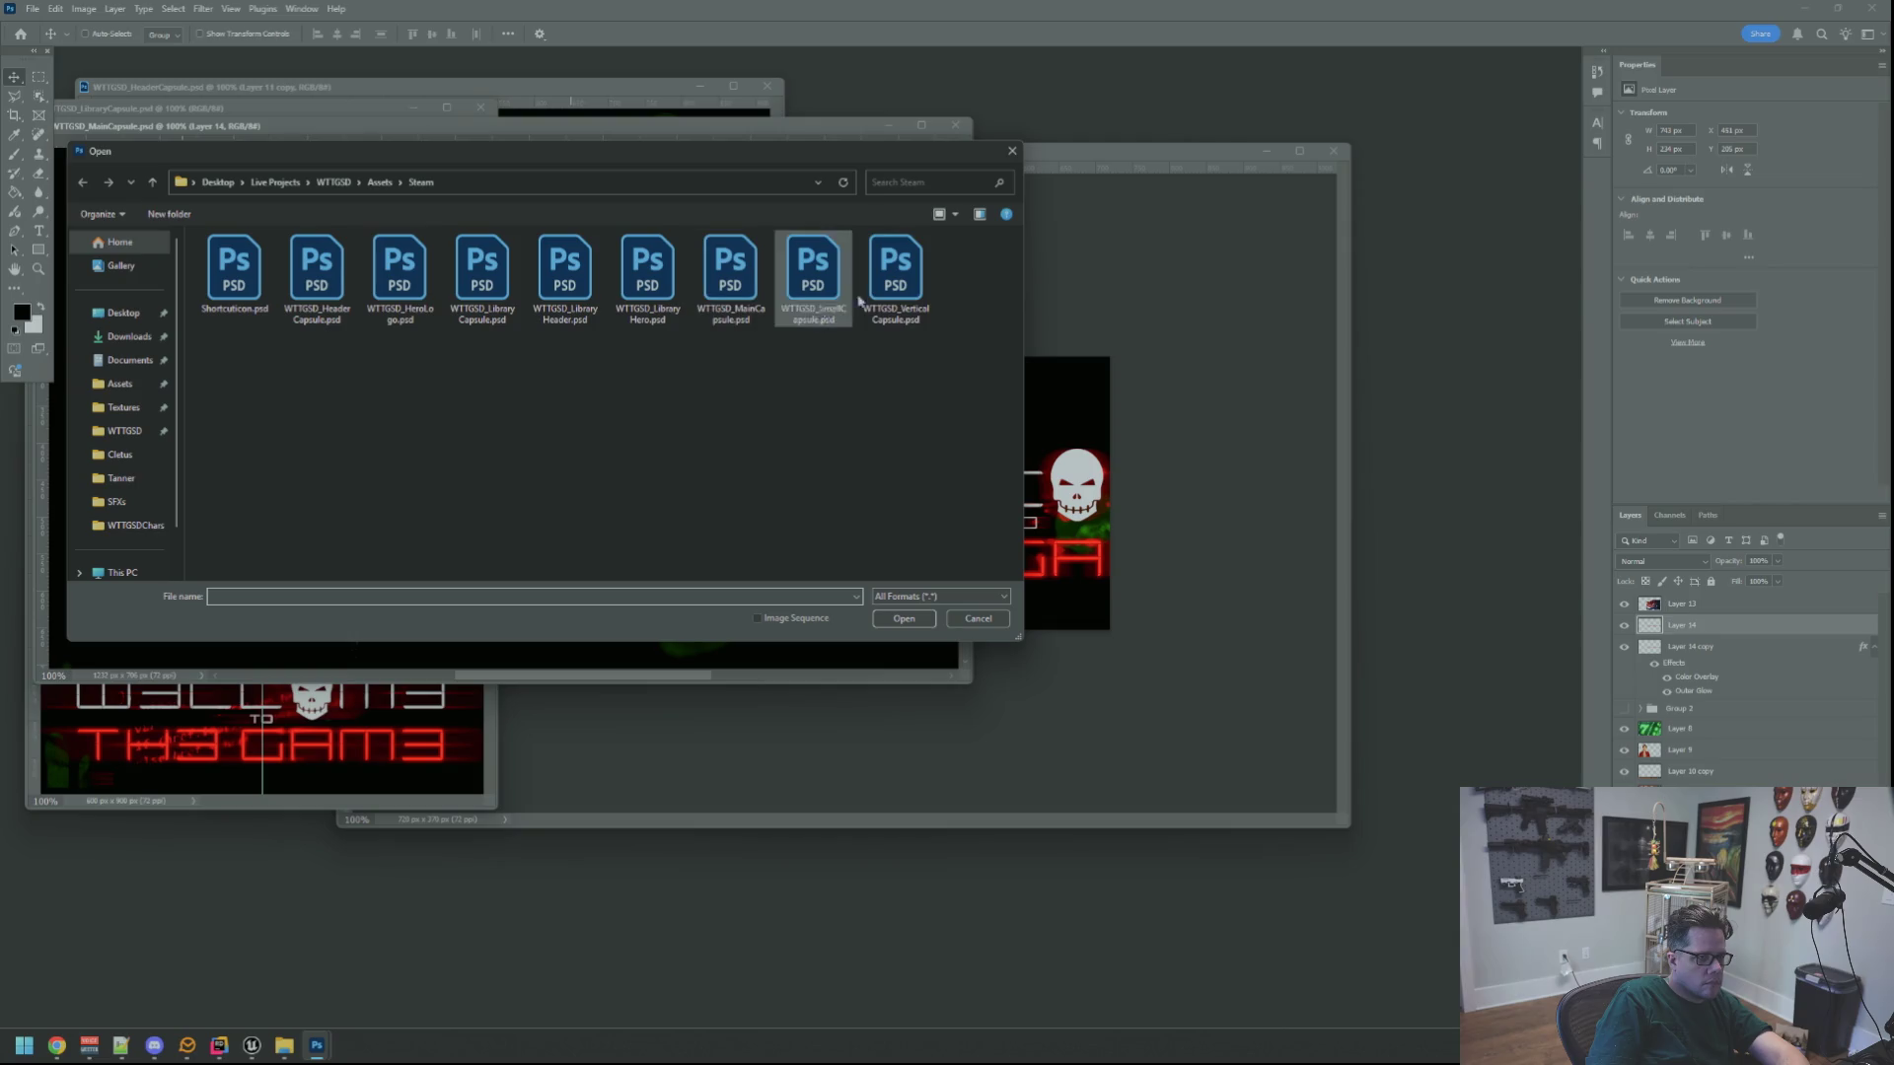
{"action": "double_click", "coordinate": [805, 274]}
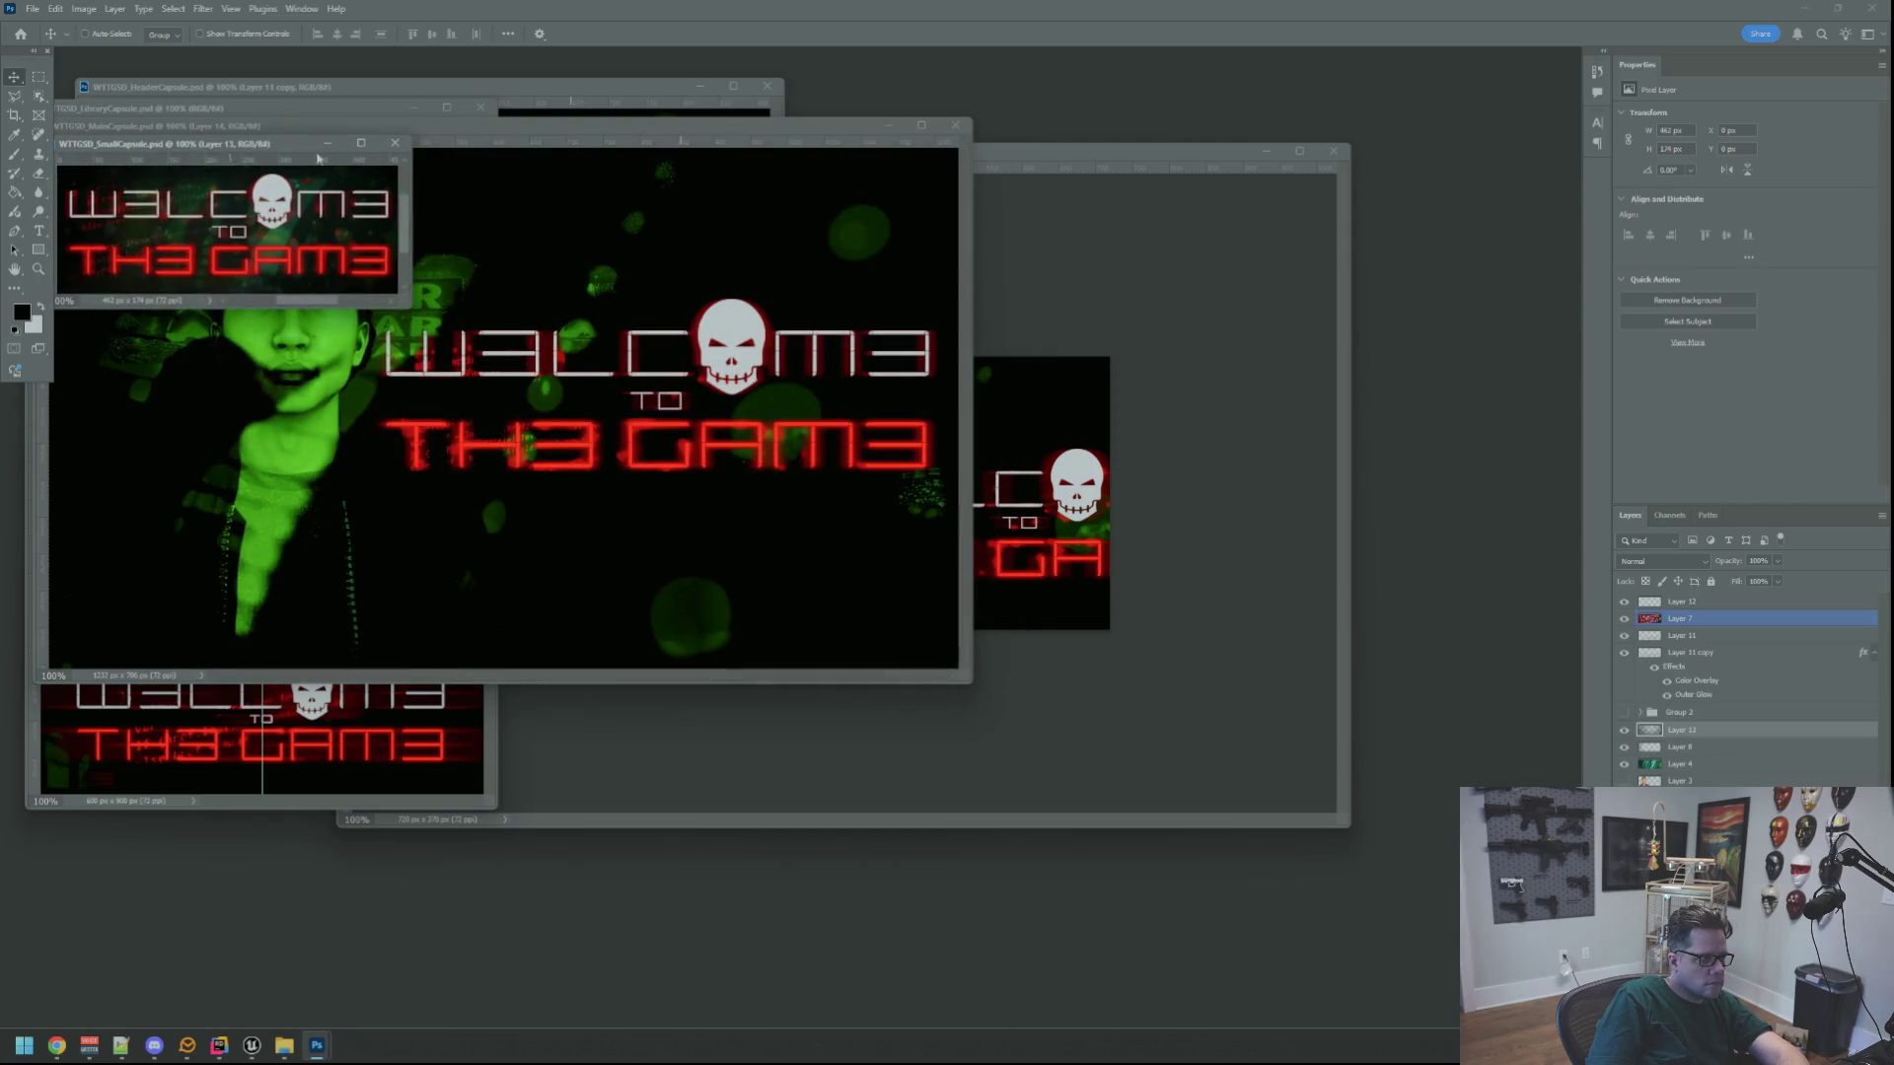
{"action": "left_click", "coordinate": [560, 140]}
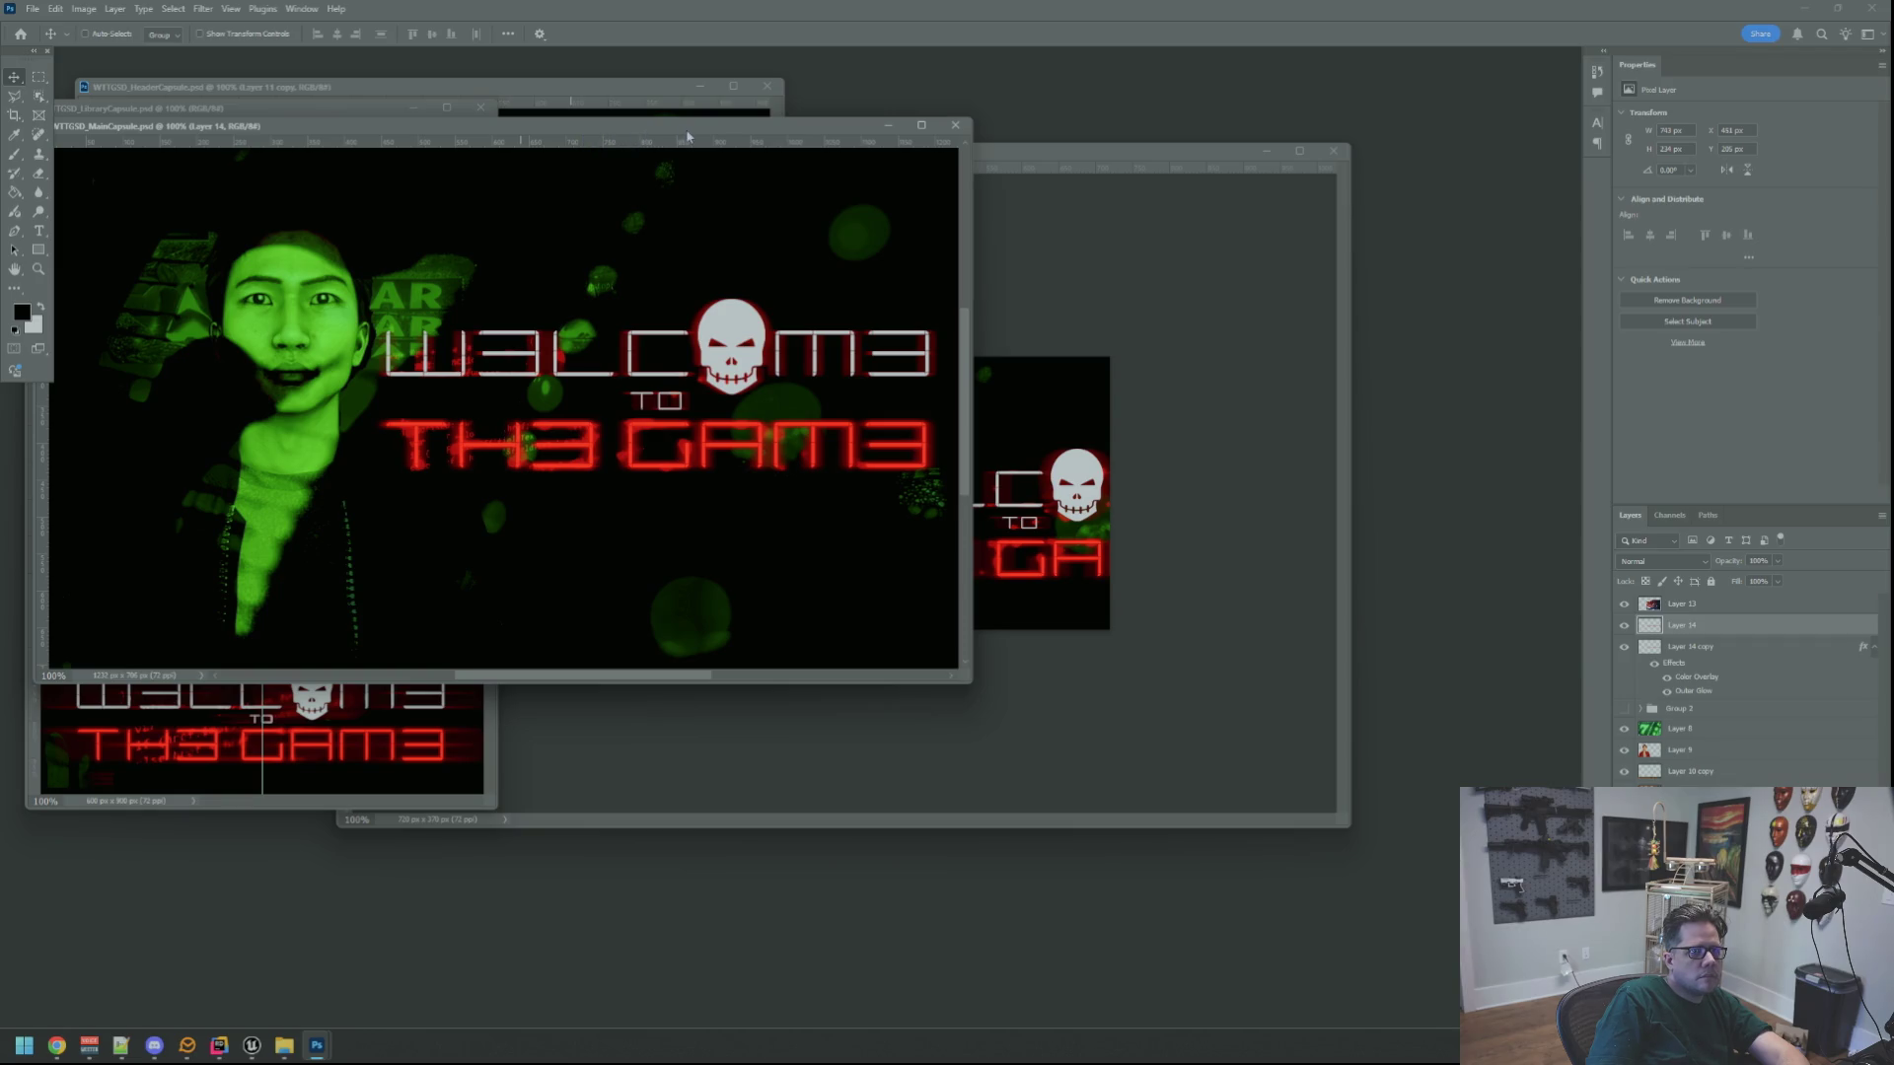
{"action": "left_click", "coordinate": [606, 93]}
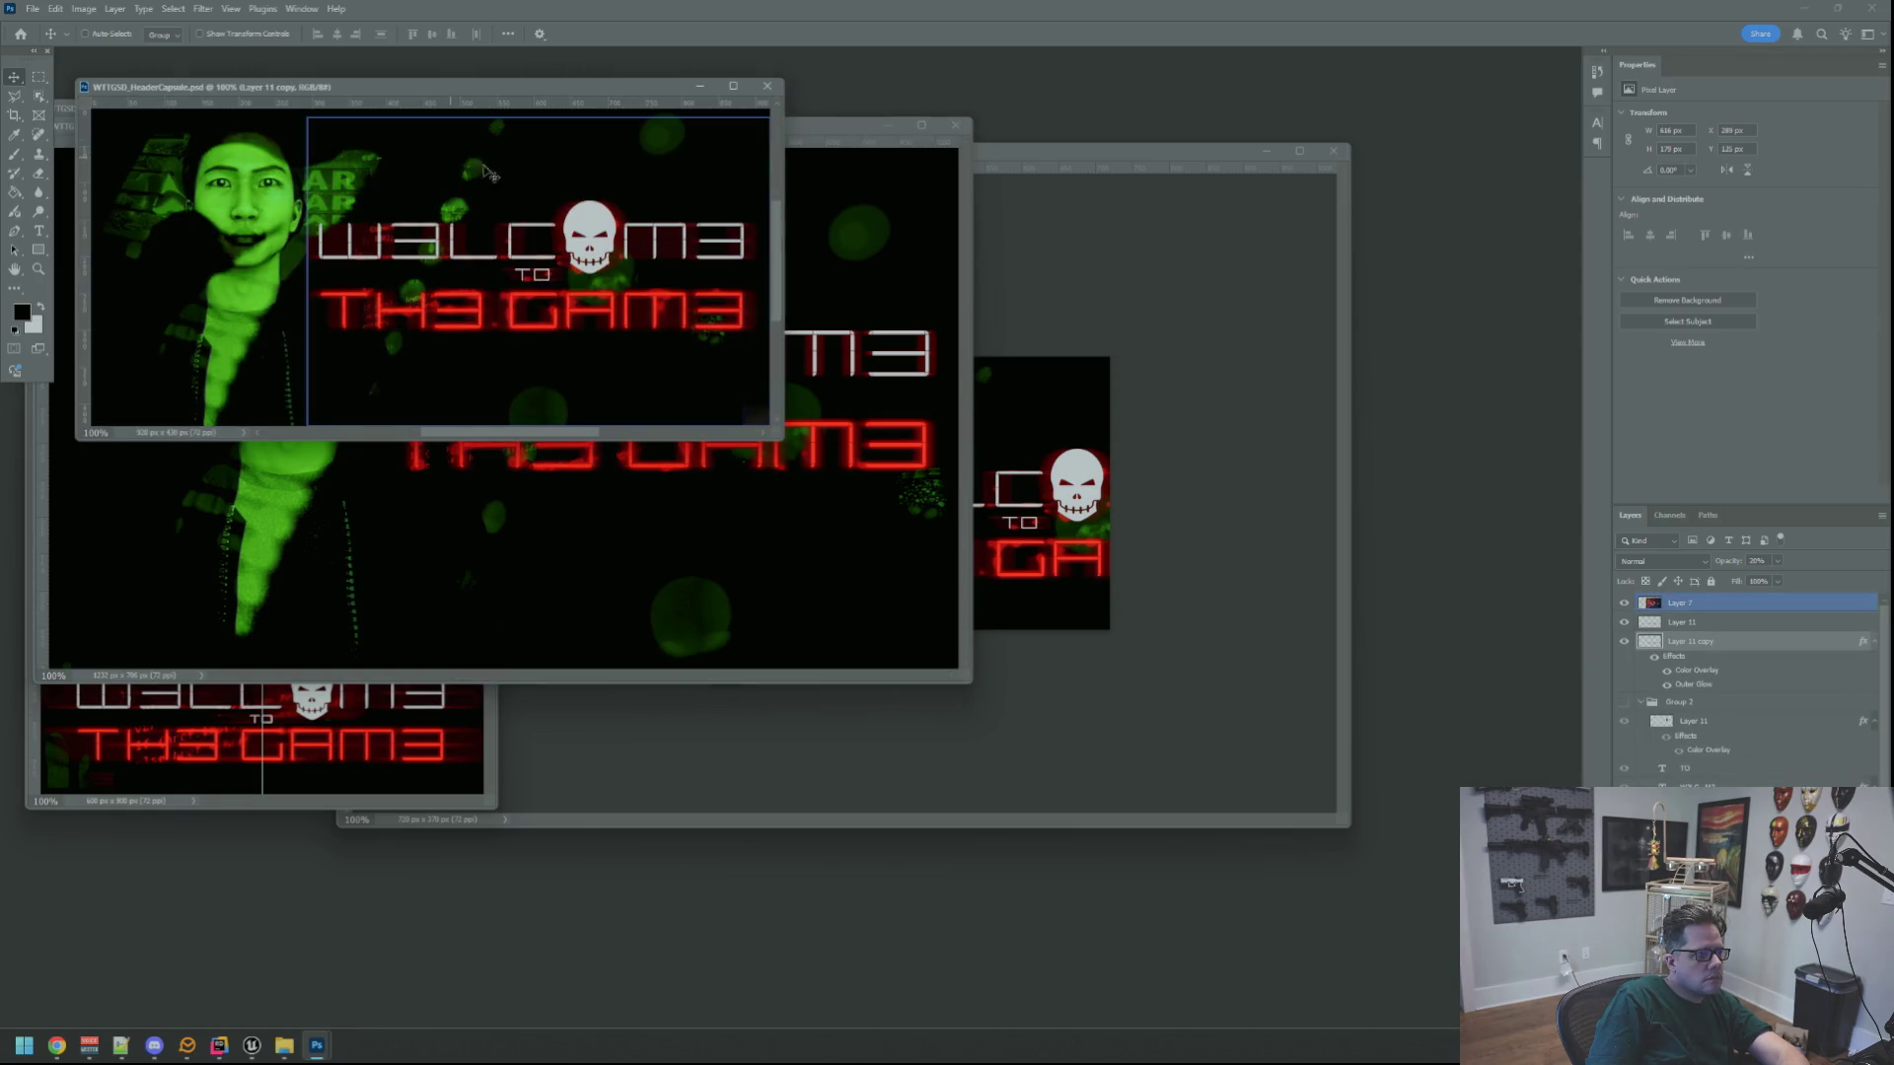
{"action": "key", "text": "ctrl+Tab"}
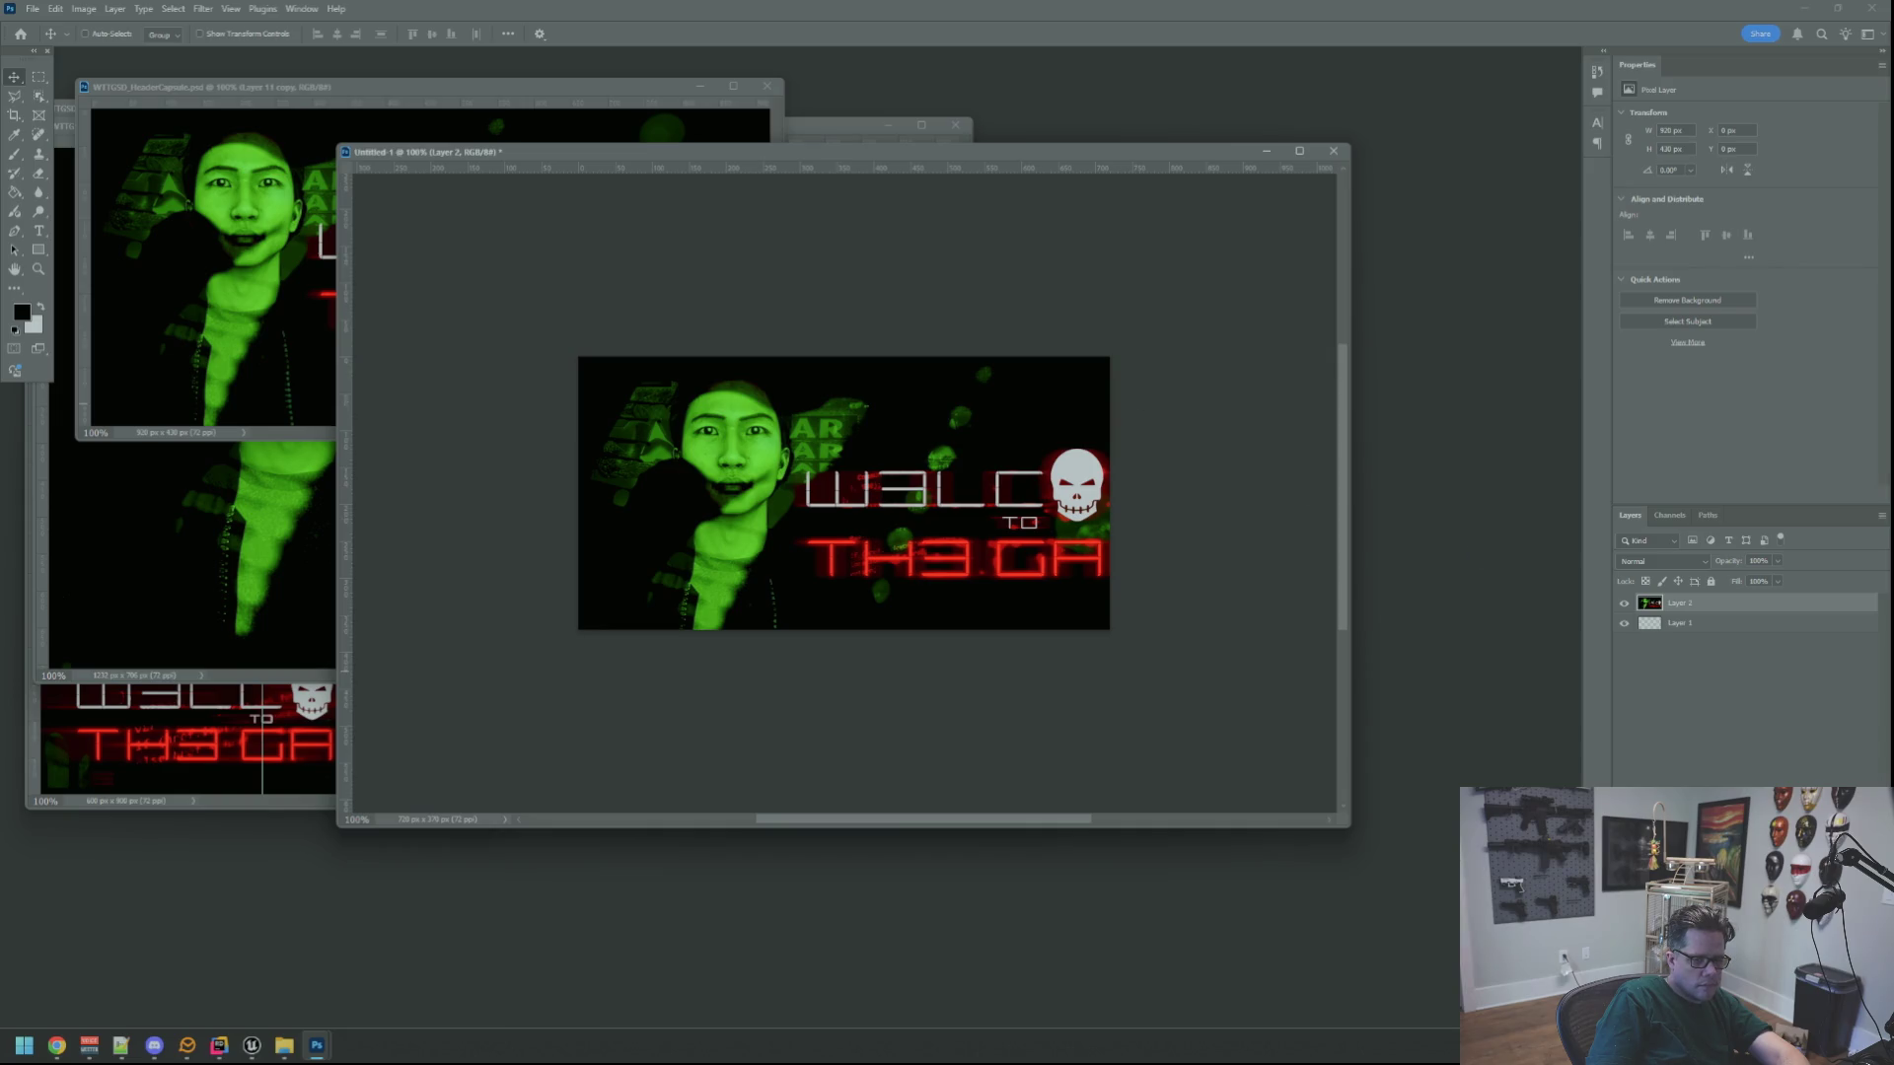
Delete the pasted banner layer from Untitled-1 and move the MainCapsule window aside
{"action": "key", "text": "Delete"}
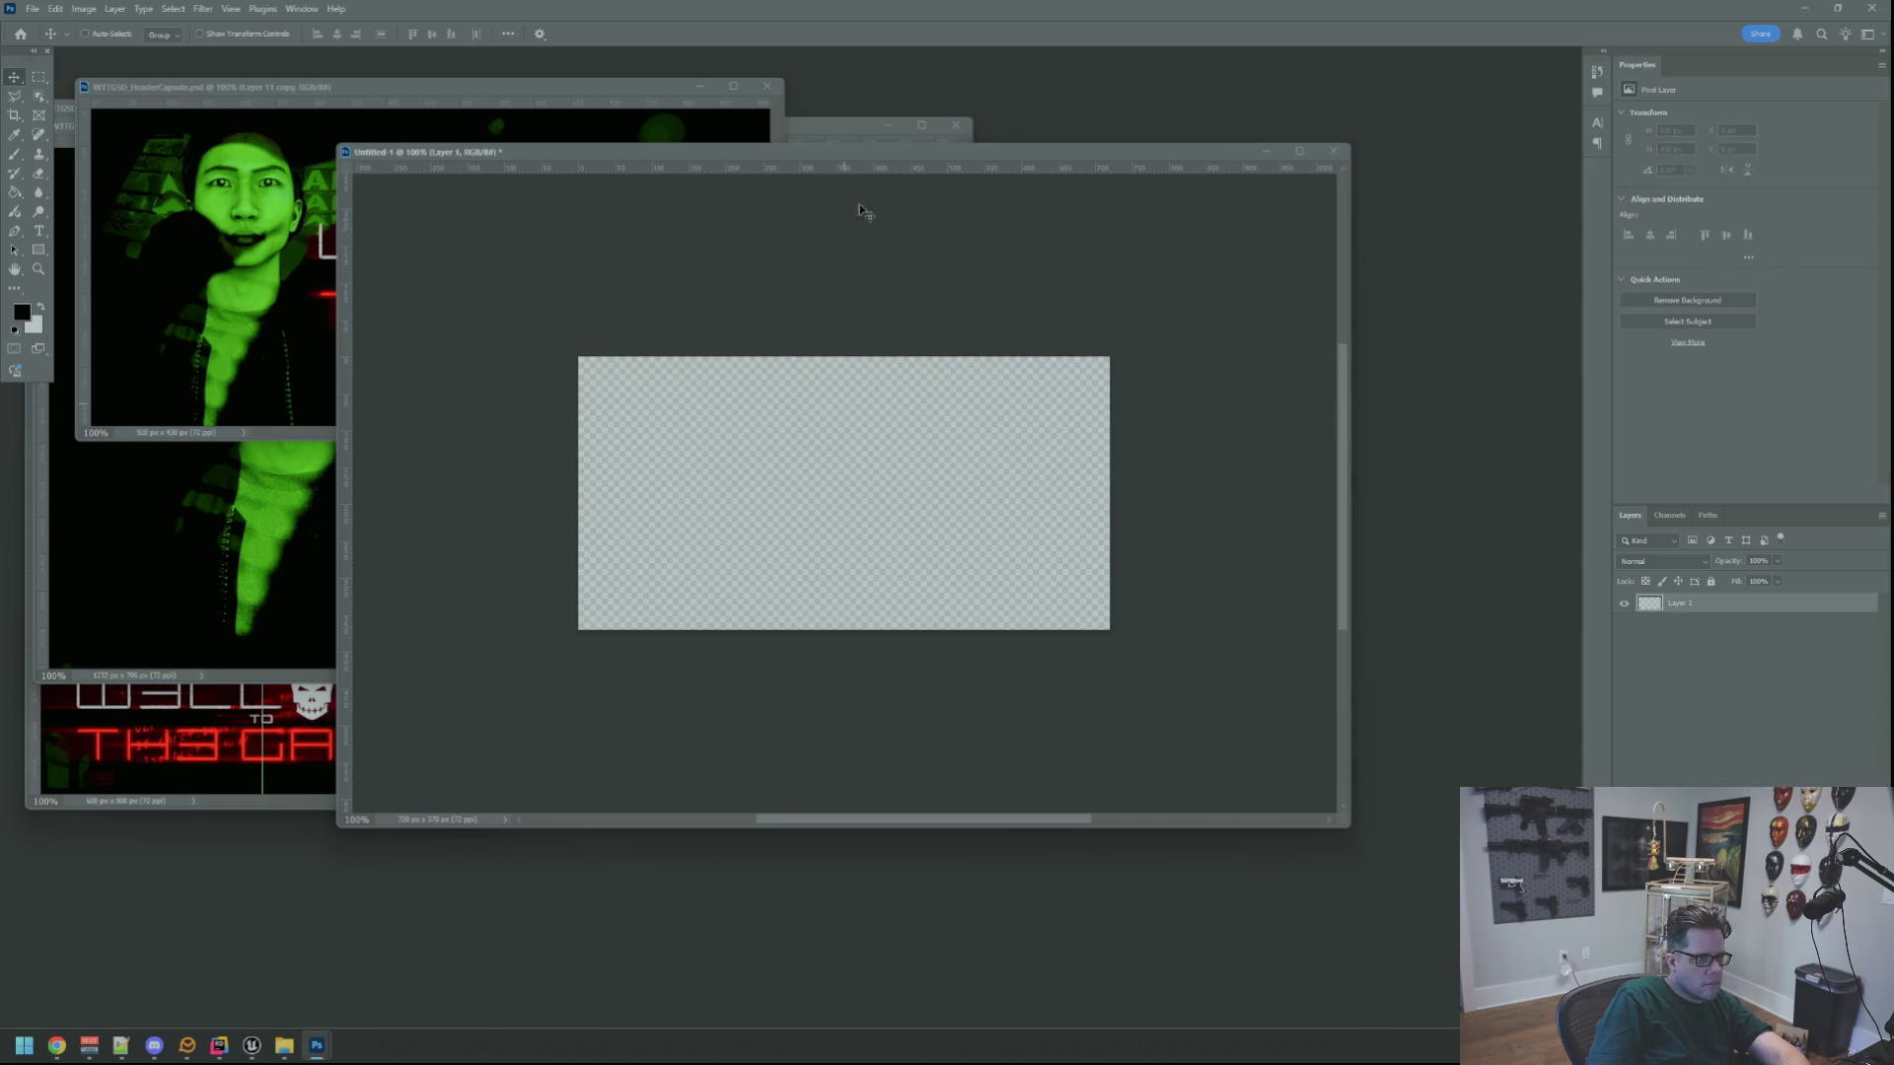
{"action": "left_click", "coordinate": [856, 135]}
{"action": "left_click_drag", "start_coordinate": [759, 128], "coordinate": [855, 255]}
Select all HeaderCapsule layers and drag them into Untitled-1
{"action": "left_click", "coordinate": [414, 123]}
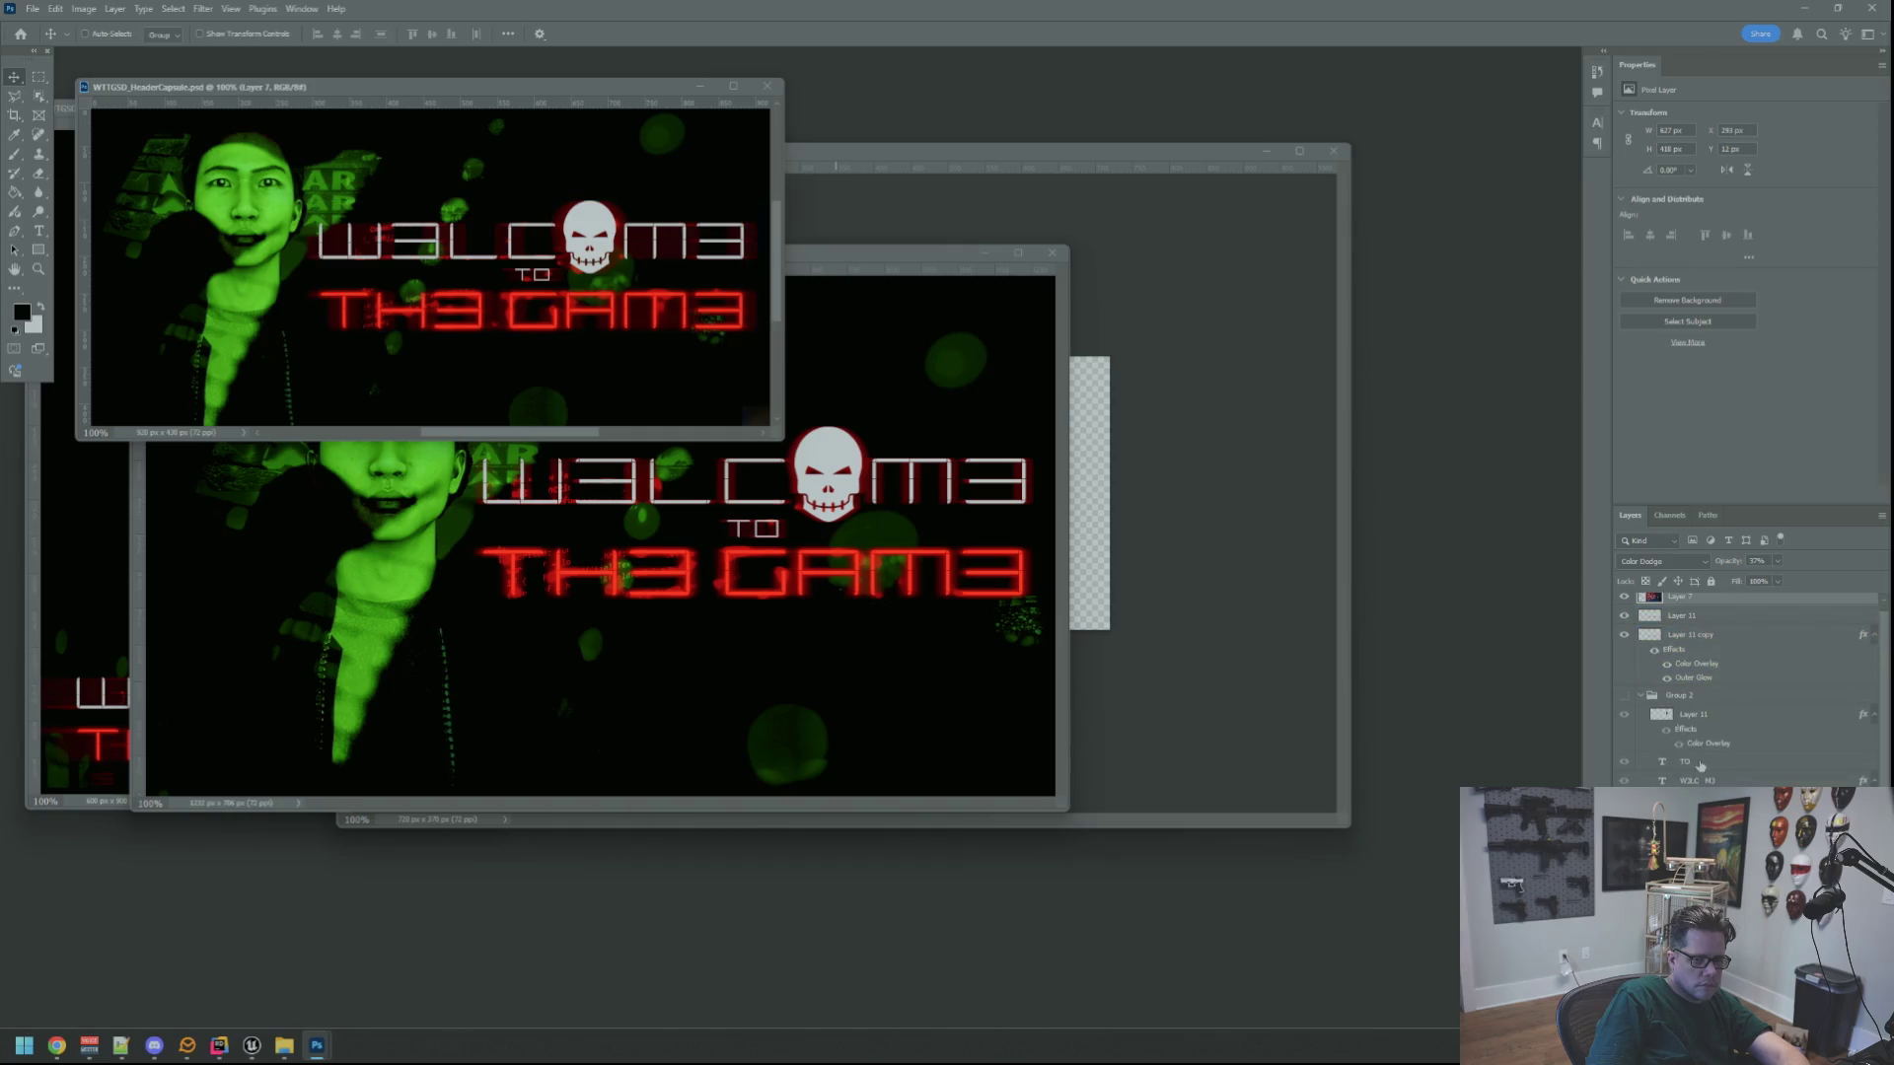
{"action": "key", "text": "ctrl+alt+a"}
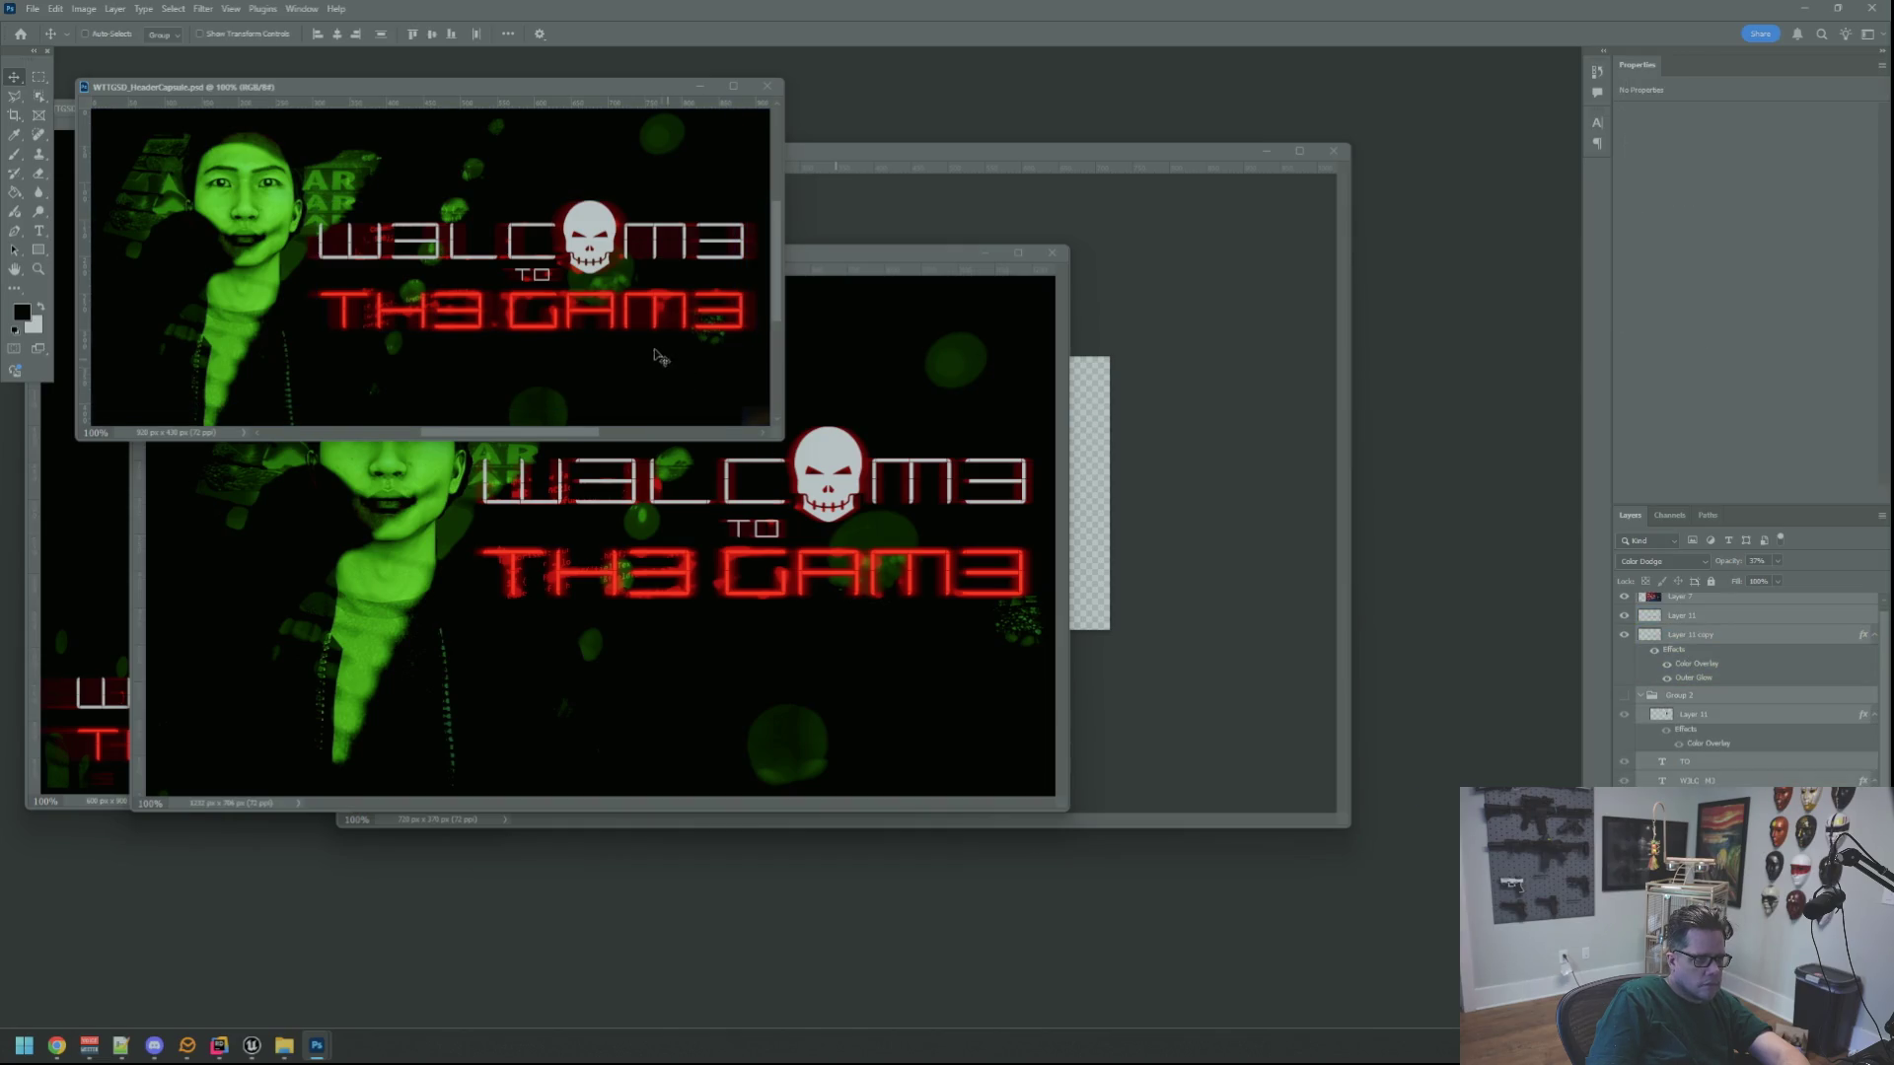
{"action": "left_click_drag", "start_coordinate": [1241, 589], "coordinate": [1193, 563]}
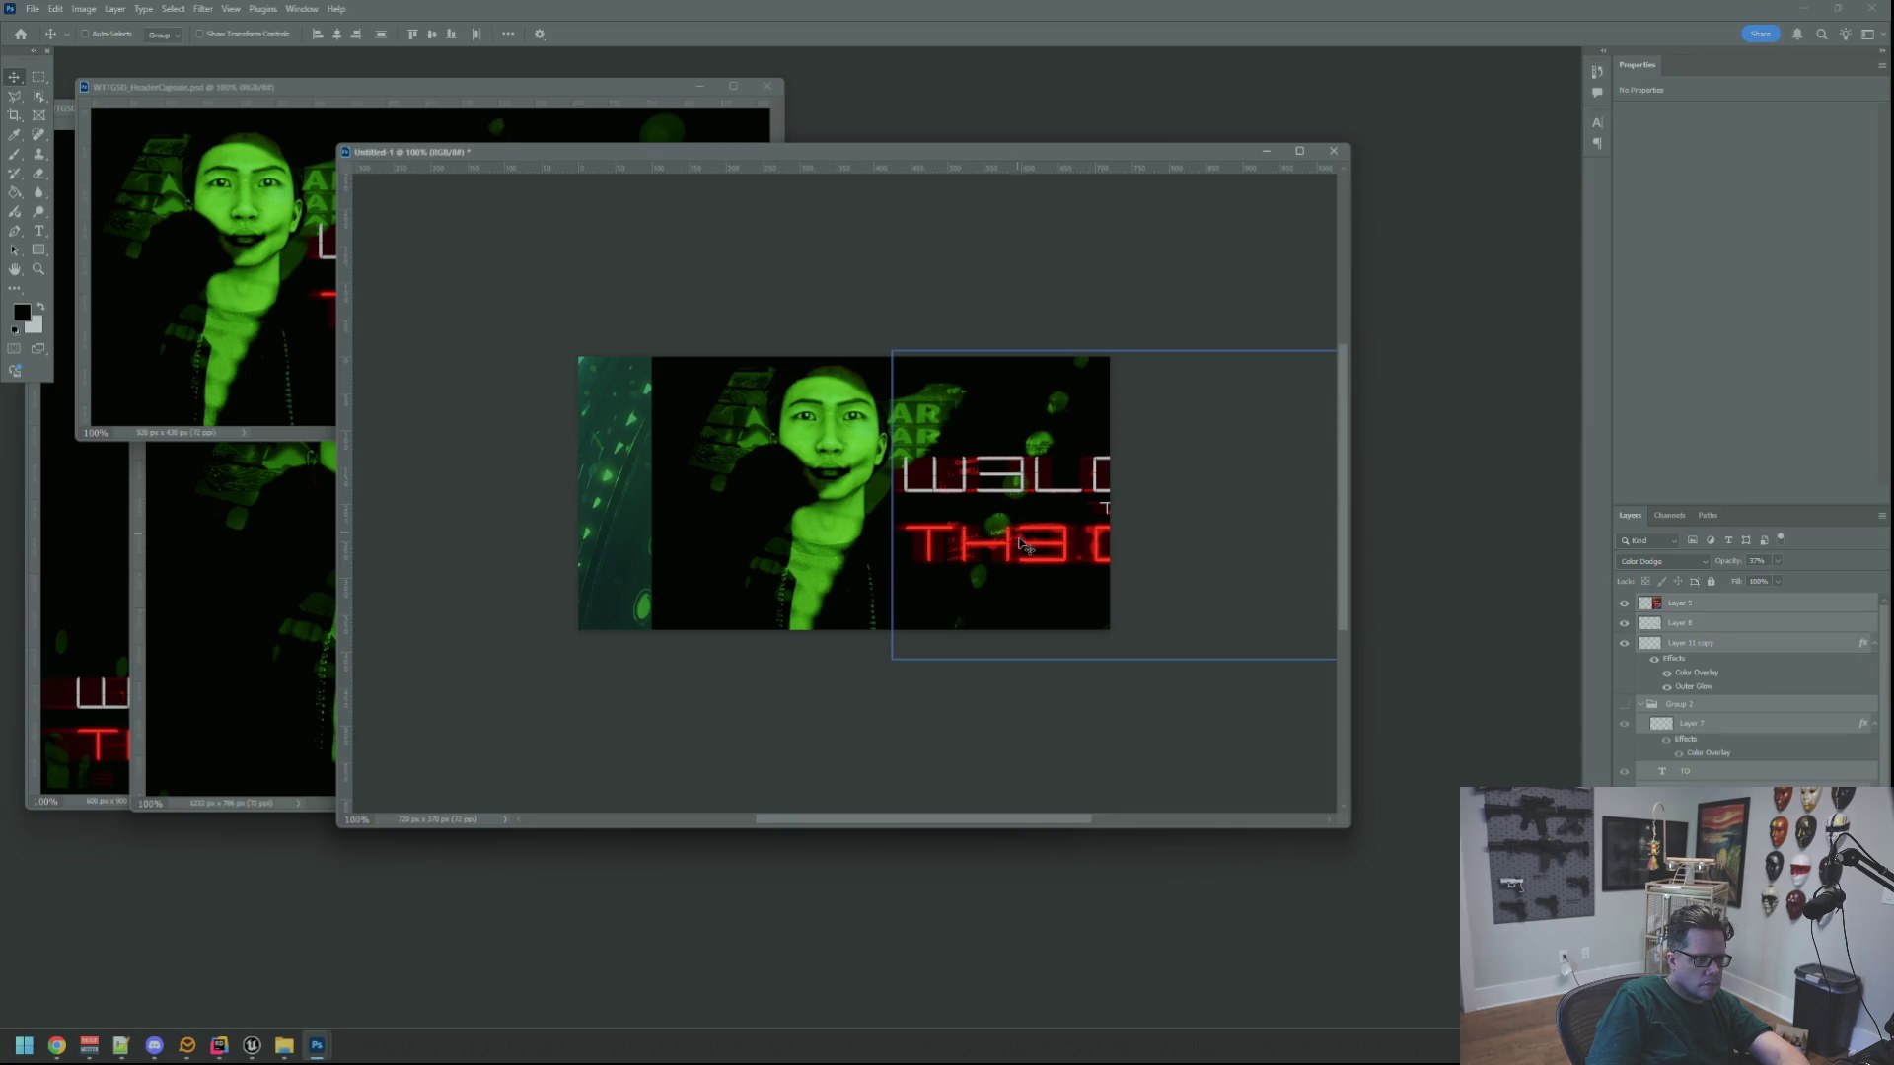
{"action": "mouse_move", "coordinate": [1028, 562]}
{"action": "left_mouse_down"}
{"action": "mouse_move", "coordinate": [928, 564]}
{"action": "mouse_move", "coordinate": [979, 622]}
{"action": "mouse_move", "coordinate": [963, 587]}
{"action": "left_mouse_up"}
Scale and position the copied capsule artwork with Free Transform to cover the 720 x 370 canvas
{"action": "key", "text": "ctrl+t"}
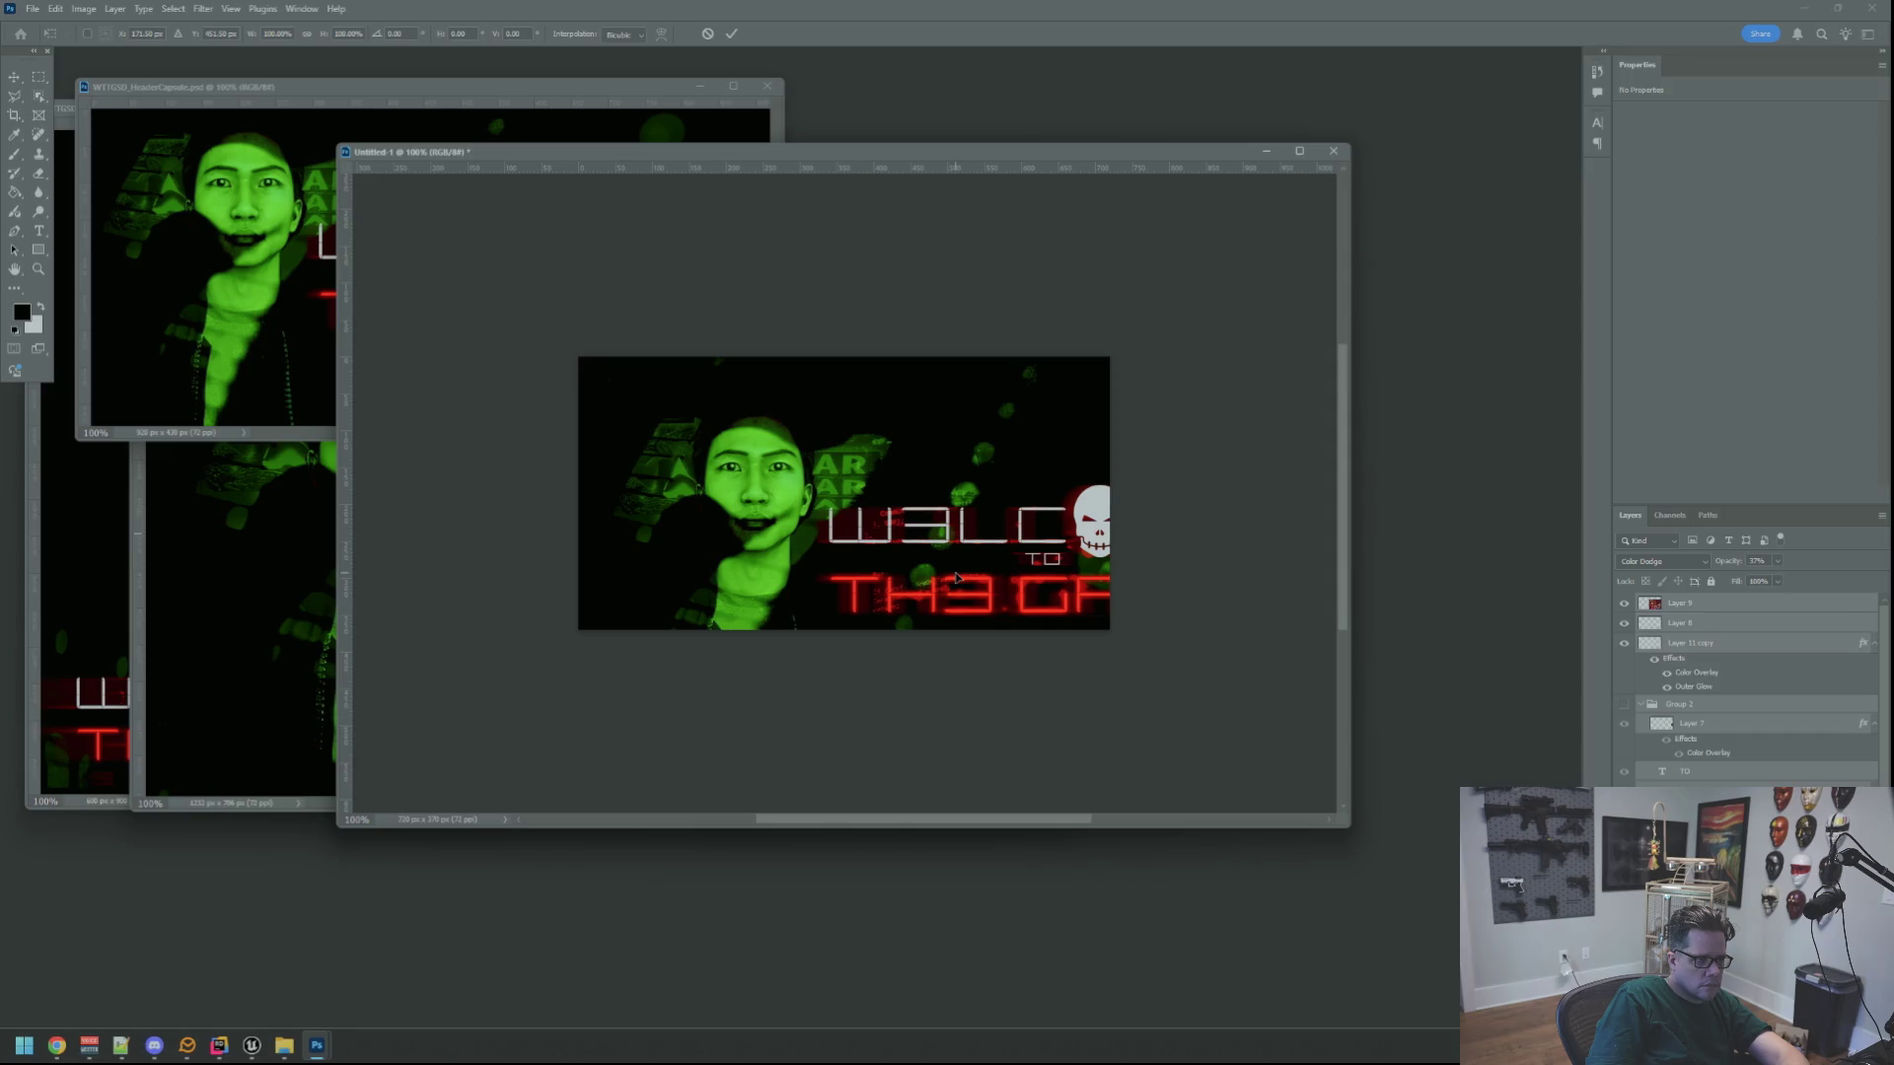
{"action": "scroll", "coordinate": [962, 582], "scroll_direction": "down", "scroll_amount": 5, "text": "alt"}
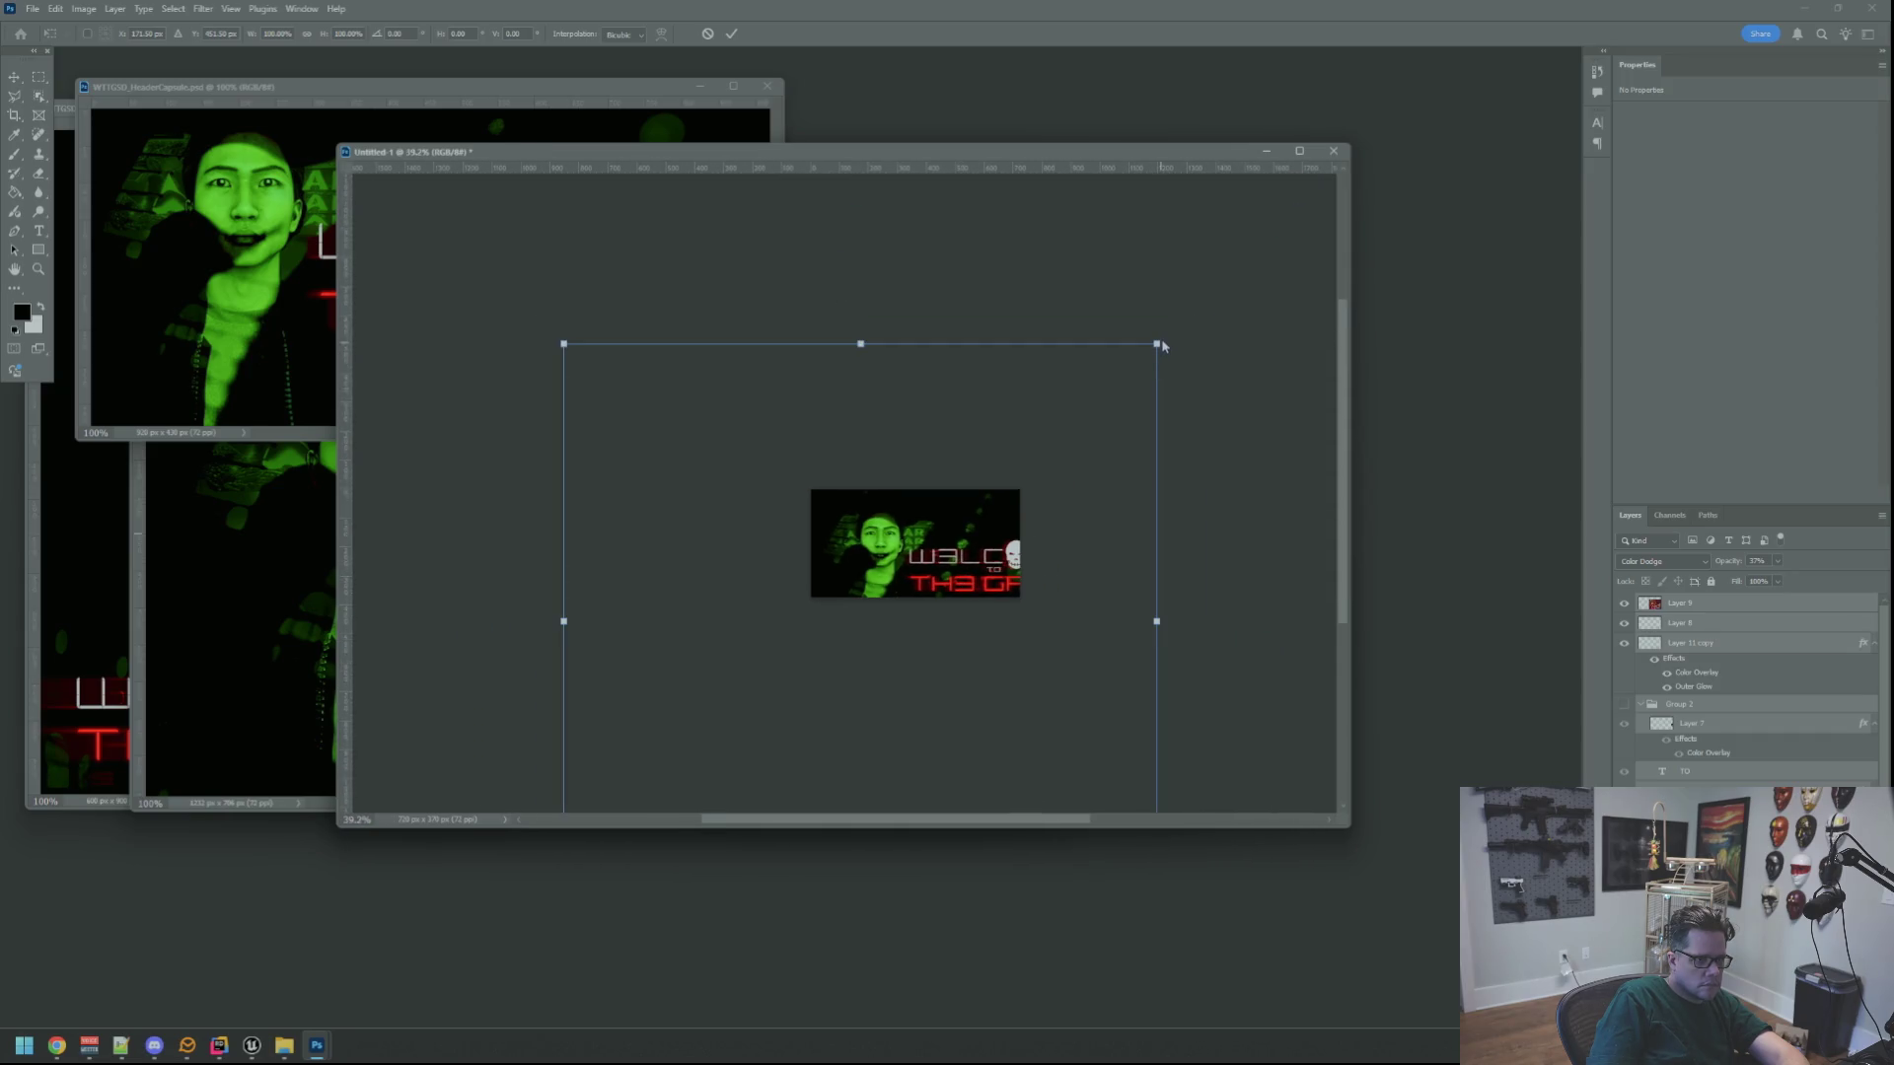
{"action": "mouse_move", "coordinate": [1159, 344]}
{"action": "left_mouse_down"}
{"action": "mouse_move", "coordinate": [1059, 419]}
{"action": "mouse_move", "coordinate": [1083, 390]}
{"action": "left_mouse_up"}
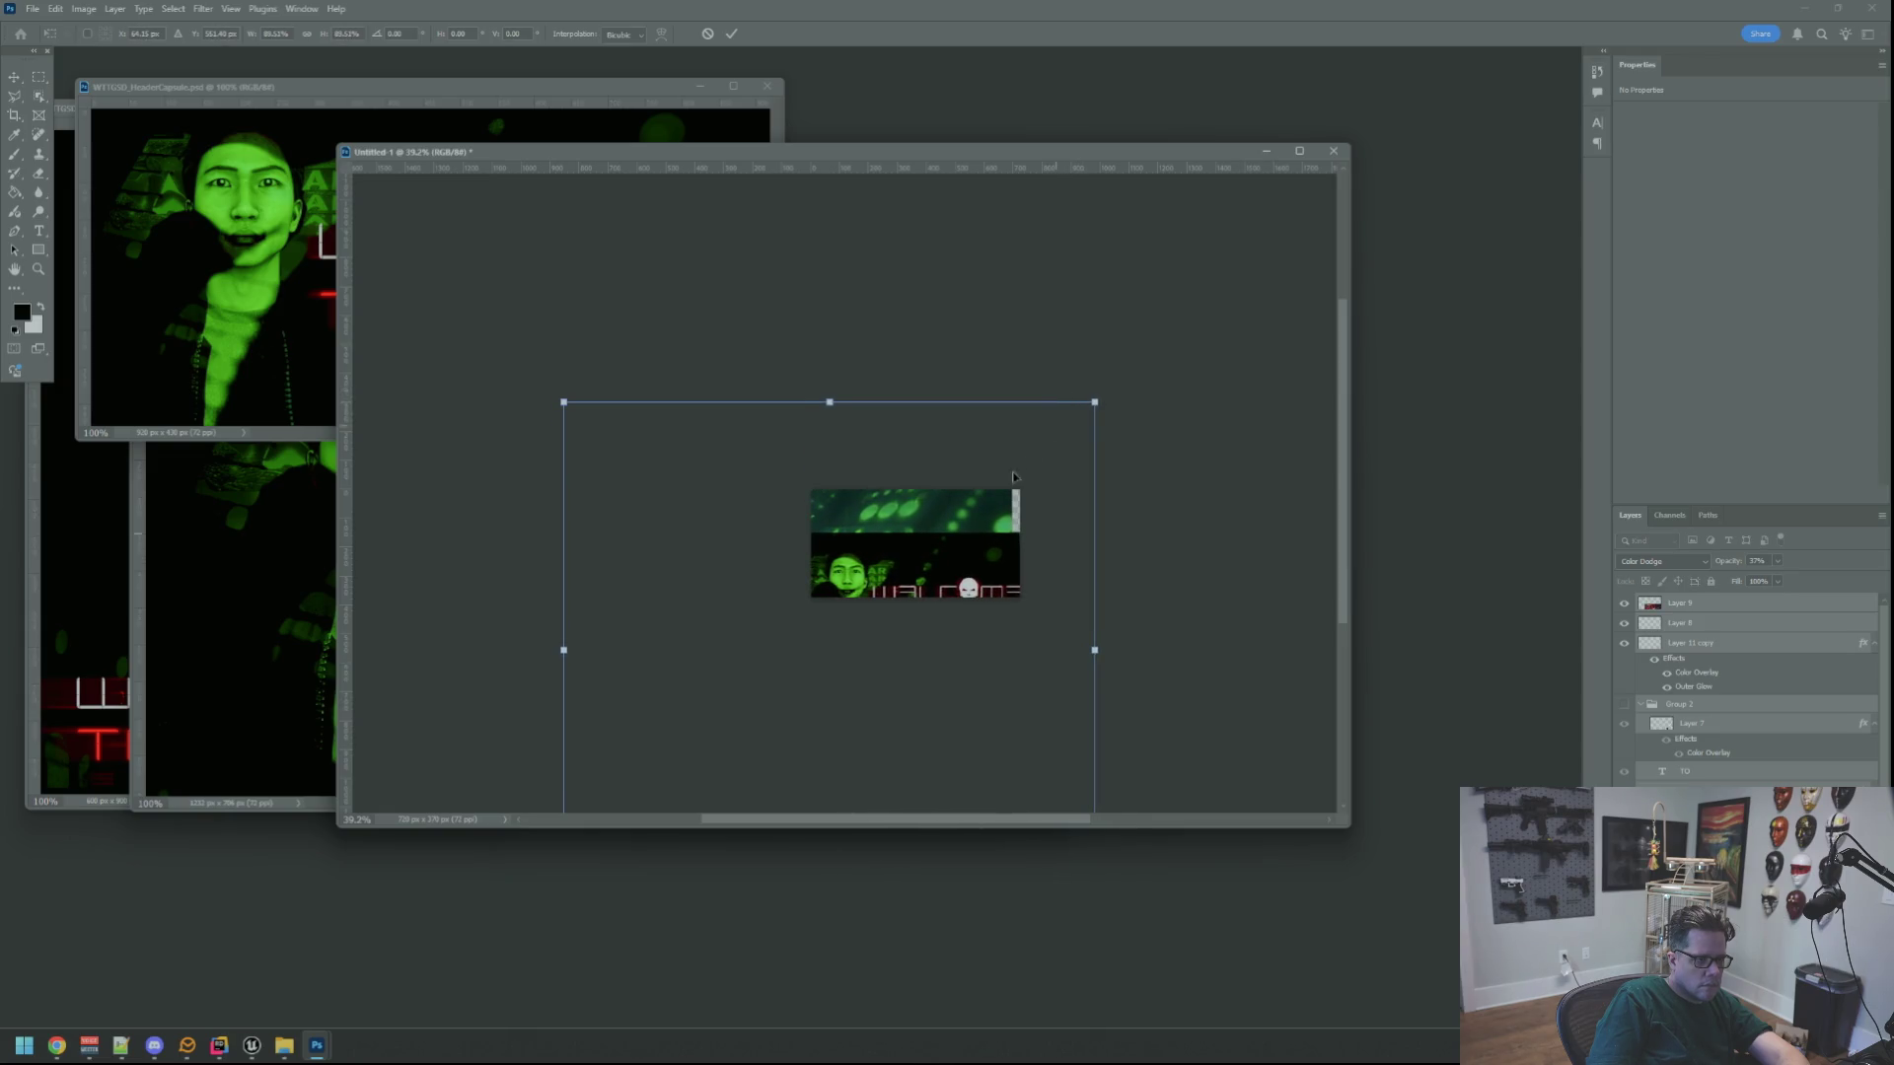
{"action": "scroll", "coordinate": [947, 572], "scroll_direction": "up", "scroll_amount": 6, "text": "alt"}
{"action": "mouse_move", "coordinate": [894, 605]}
{"action": "left_mouse_down"}
{"action": "mouse_move", "coordinate": [911, 394]}
{"action": "mouse_move", "coordinate": [870, 449]}
{"action": "mouse_move", "coordinate": [853, 428]}
{"action": "mouse_move", "coordinate": [863, 408]}
{"action": "mouse_move", "coordinate": [962, 402]}
{"action": "mouse_move", "coordinate": [915, 397]}
{"action": "left_mouse_up"}
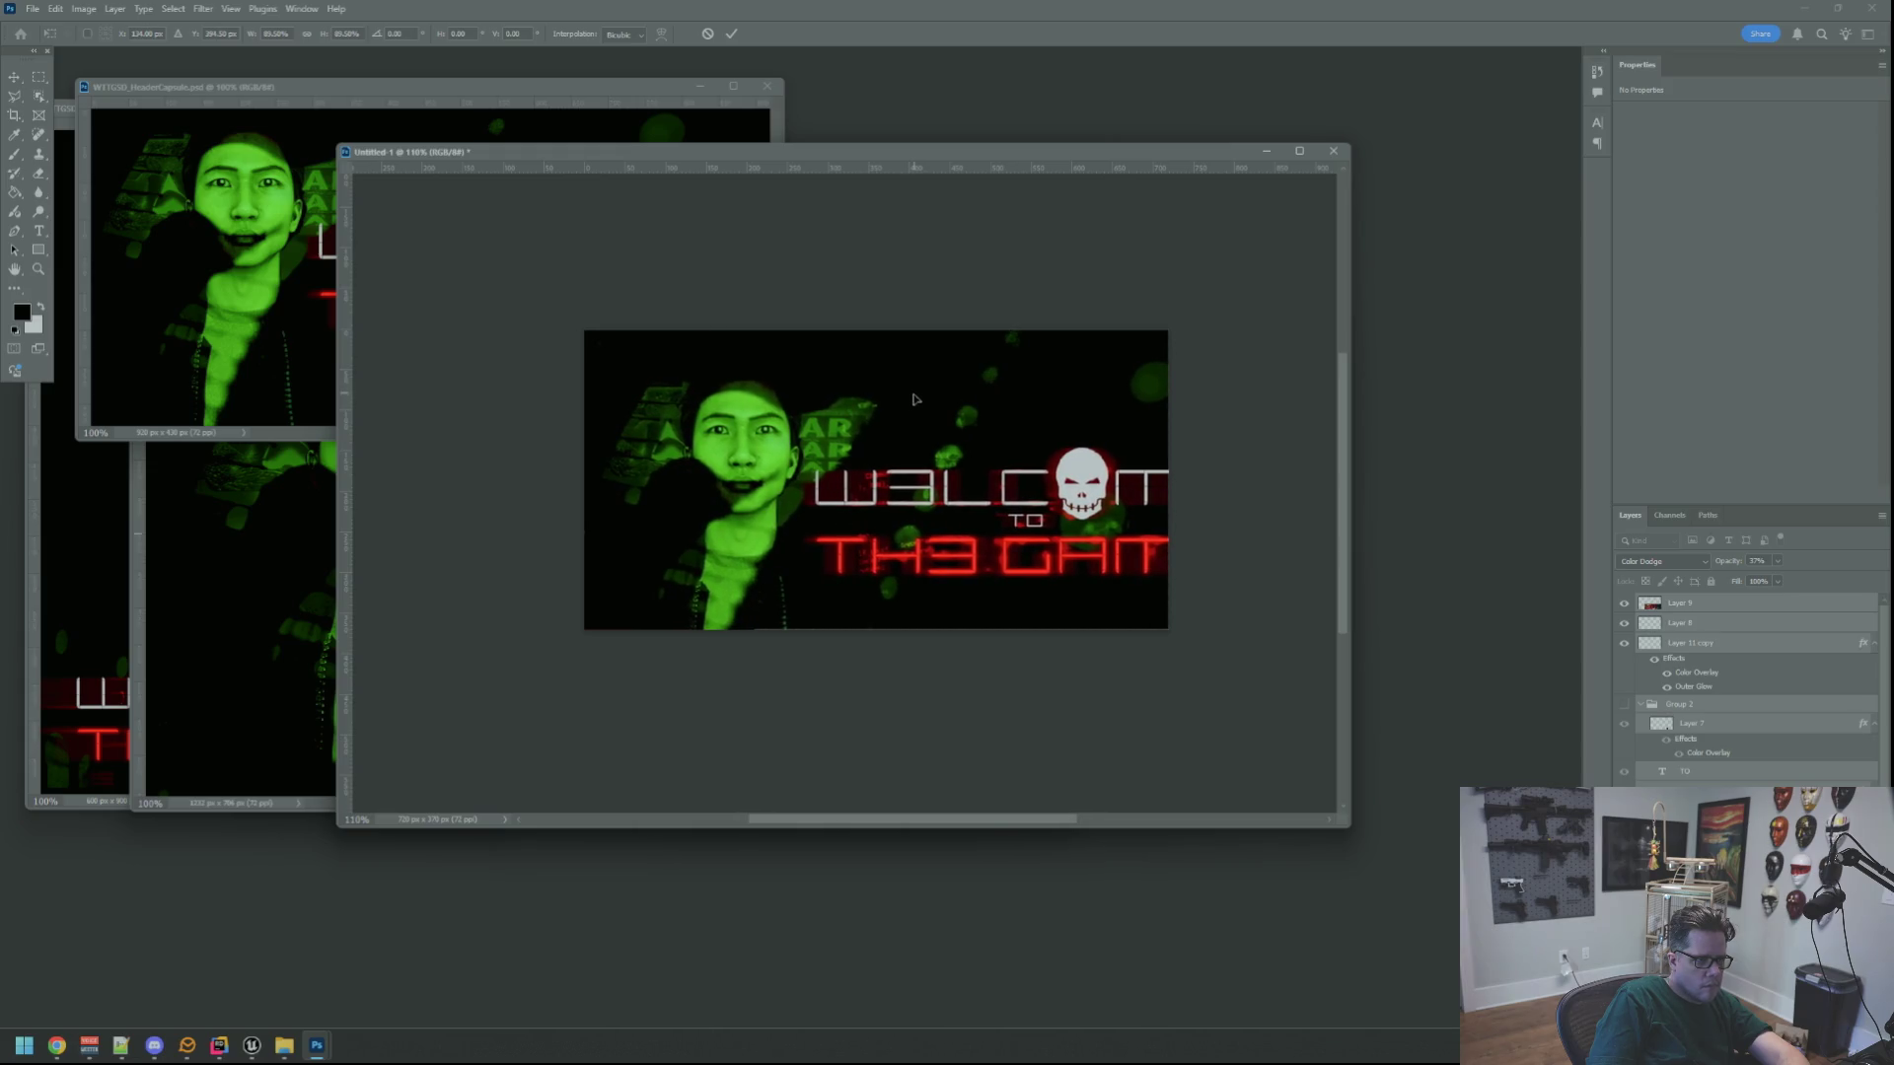
{"action": "scroll", "coordinate": [881, 473], "scroll_direction": "down", "scroll_amount": 5}
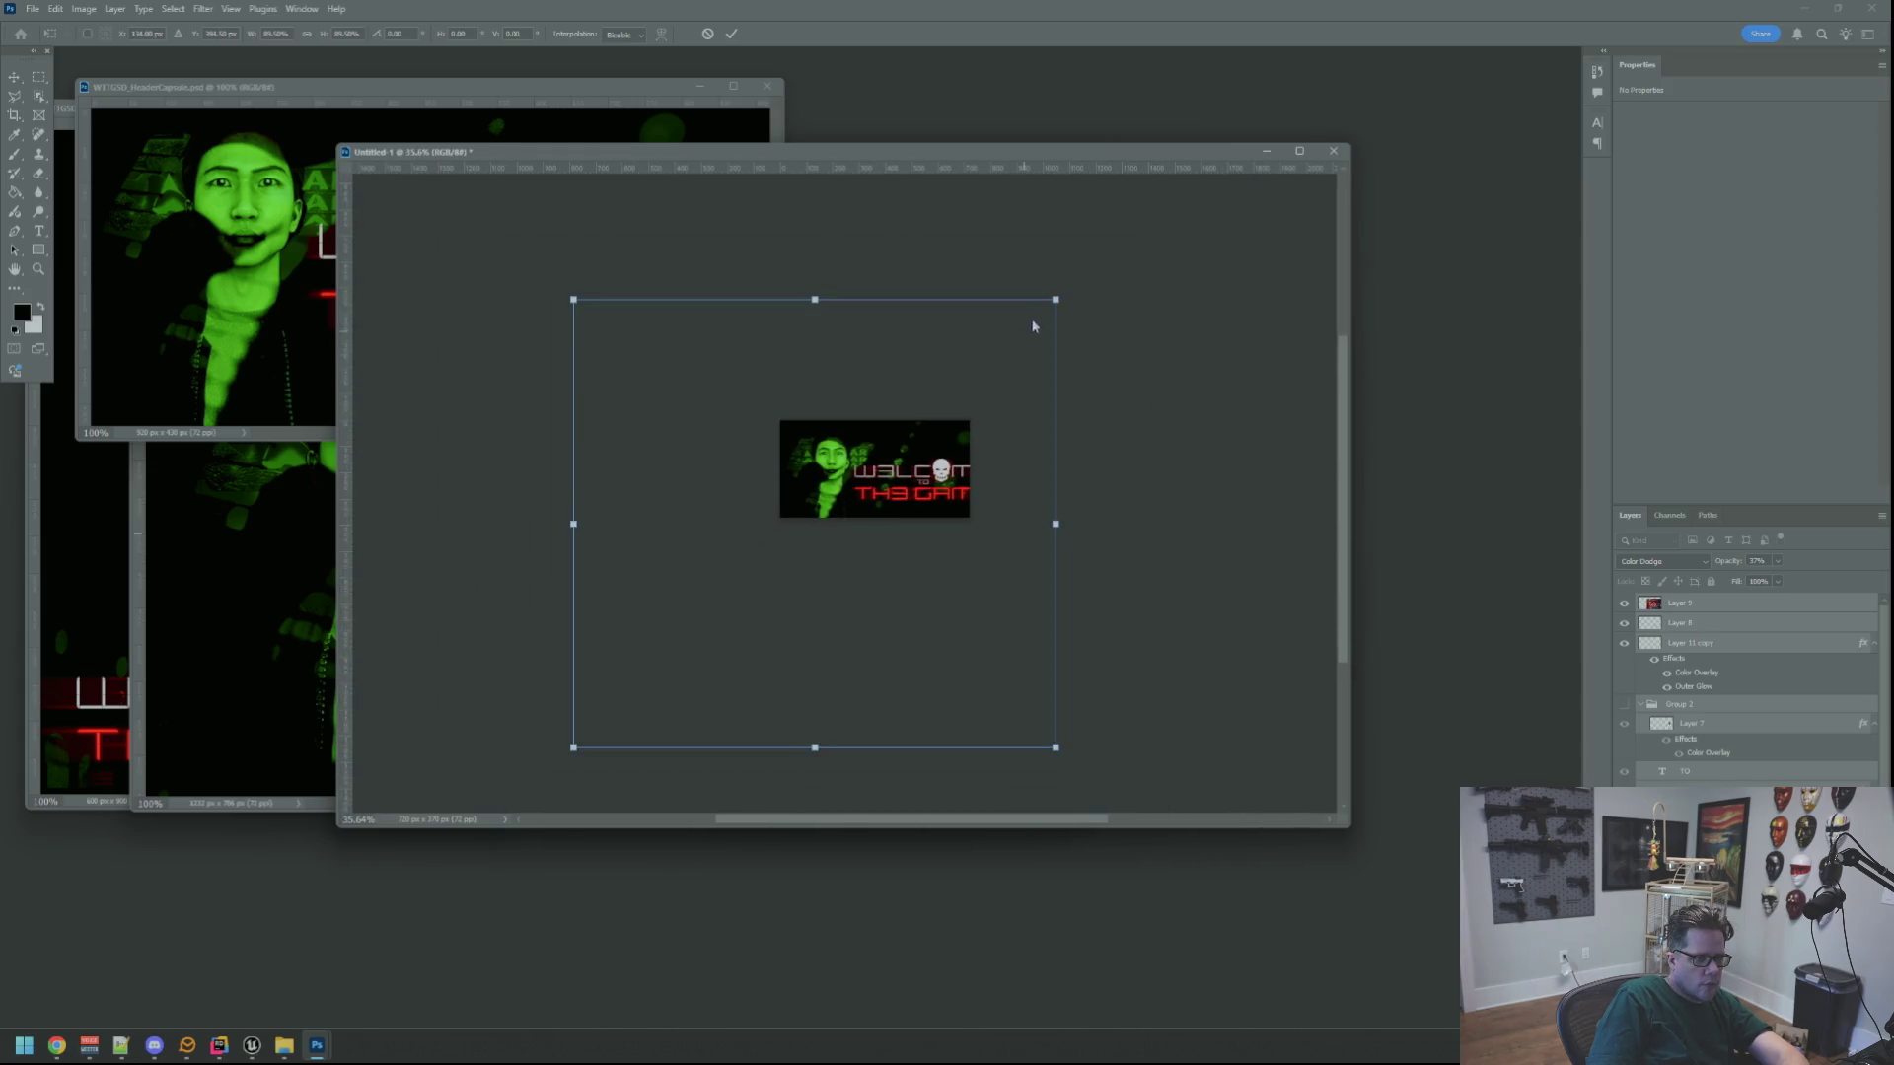
{"action": "left_click_drag", "start_coordinate": [1058, 297], "coordinate": [990, 317]}
{"action": "scroll", "coordinate": [888, 449], "scroll_direction": "up", "scroll_amount": 5}
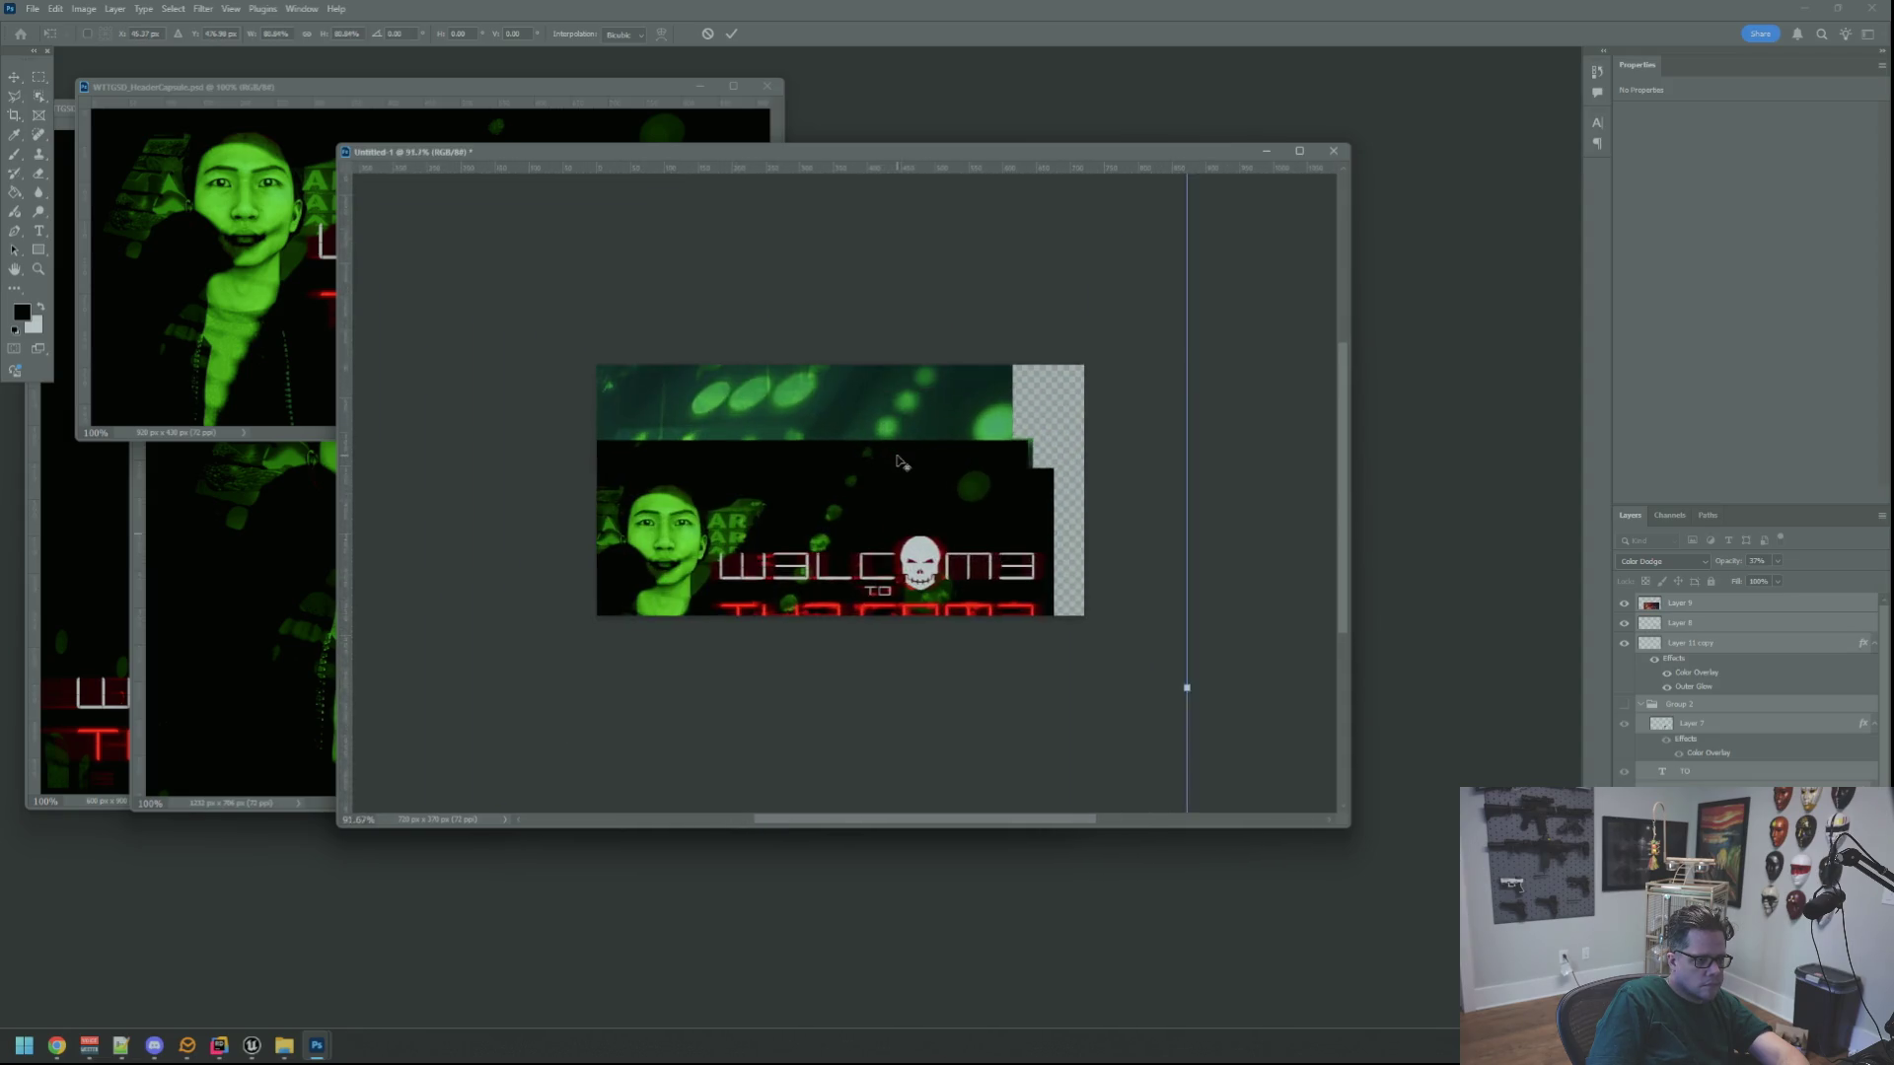
{"action": "left_click_drag", "start_coordinate": [790, 501], "coordinate": [815, 400]}
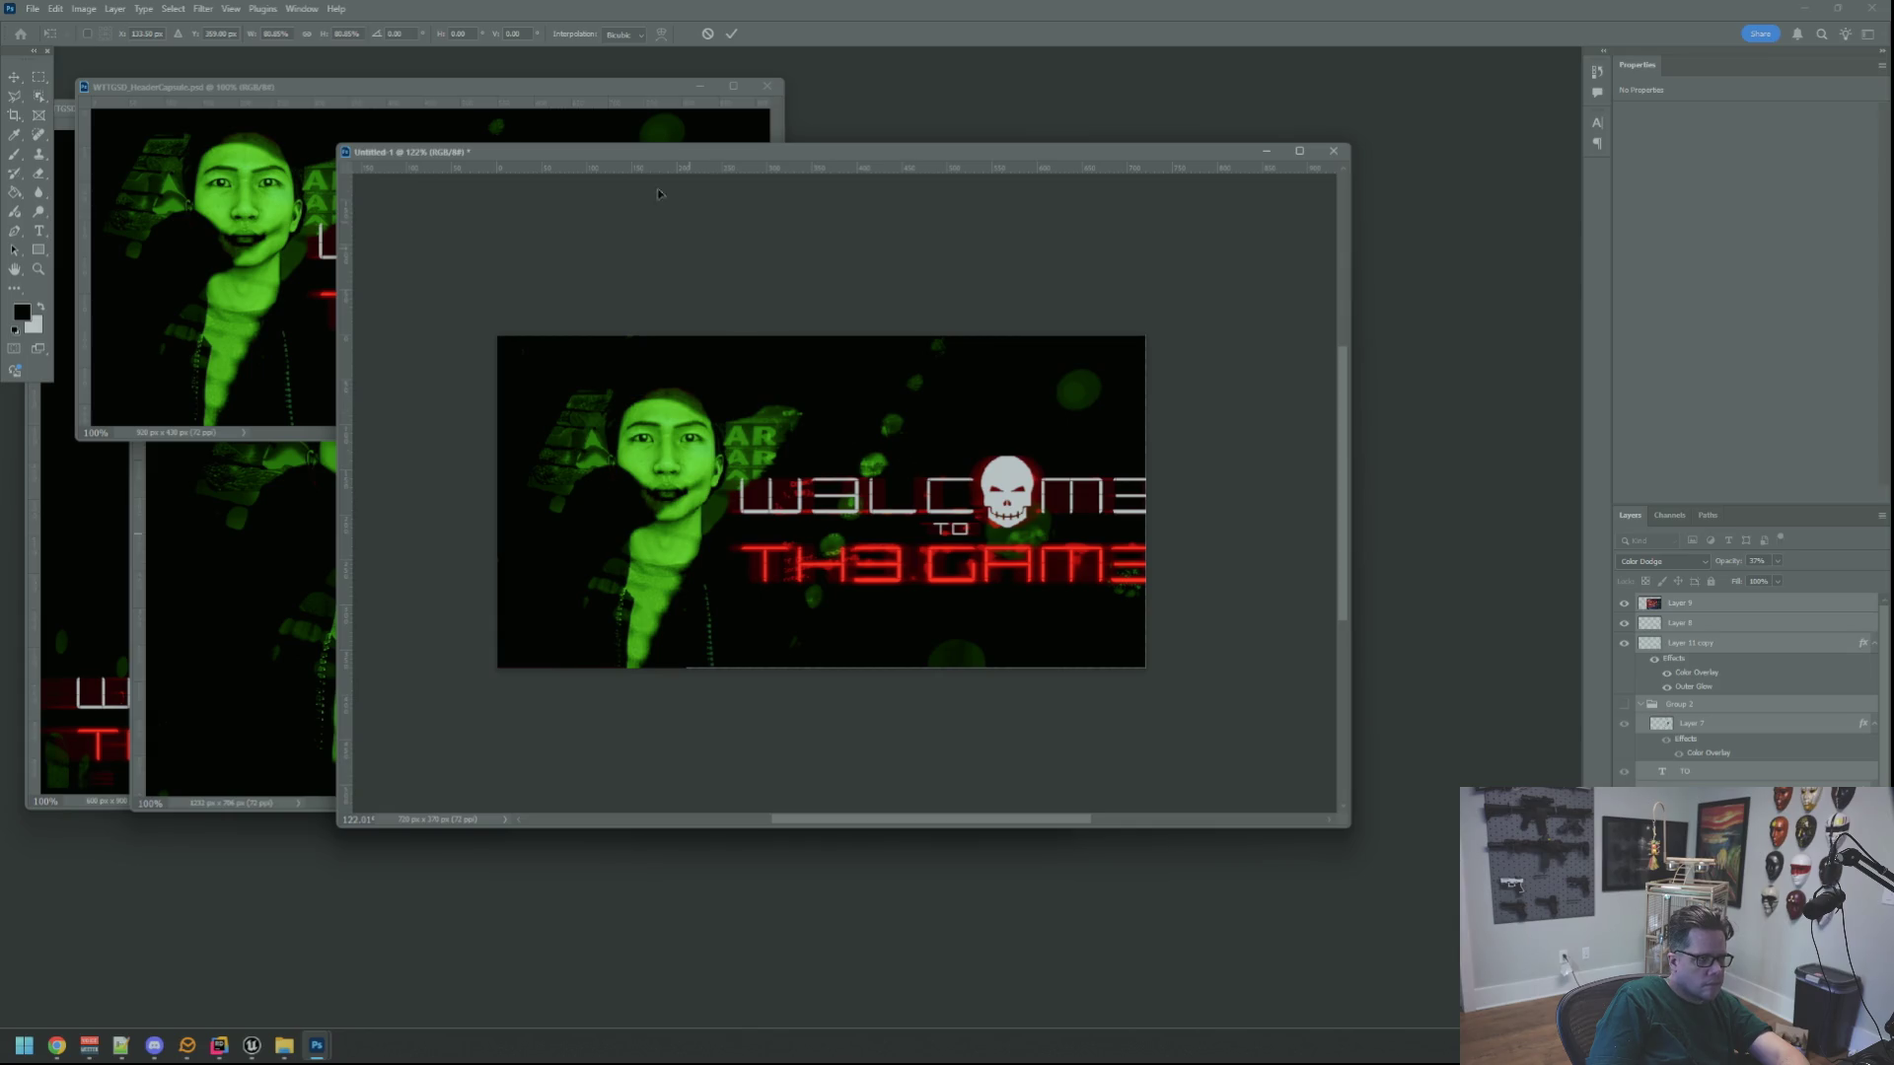
{"action": "left_click", "coordinate": [707, 33]}
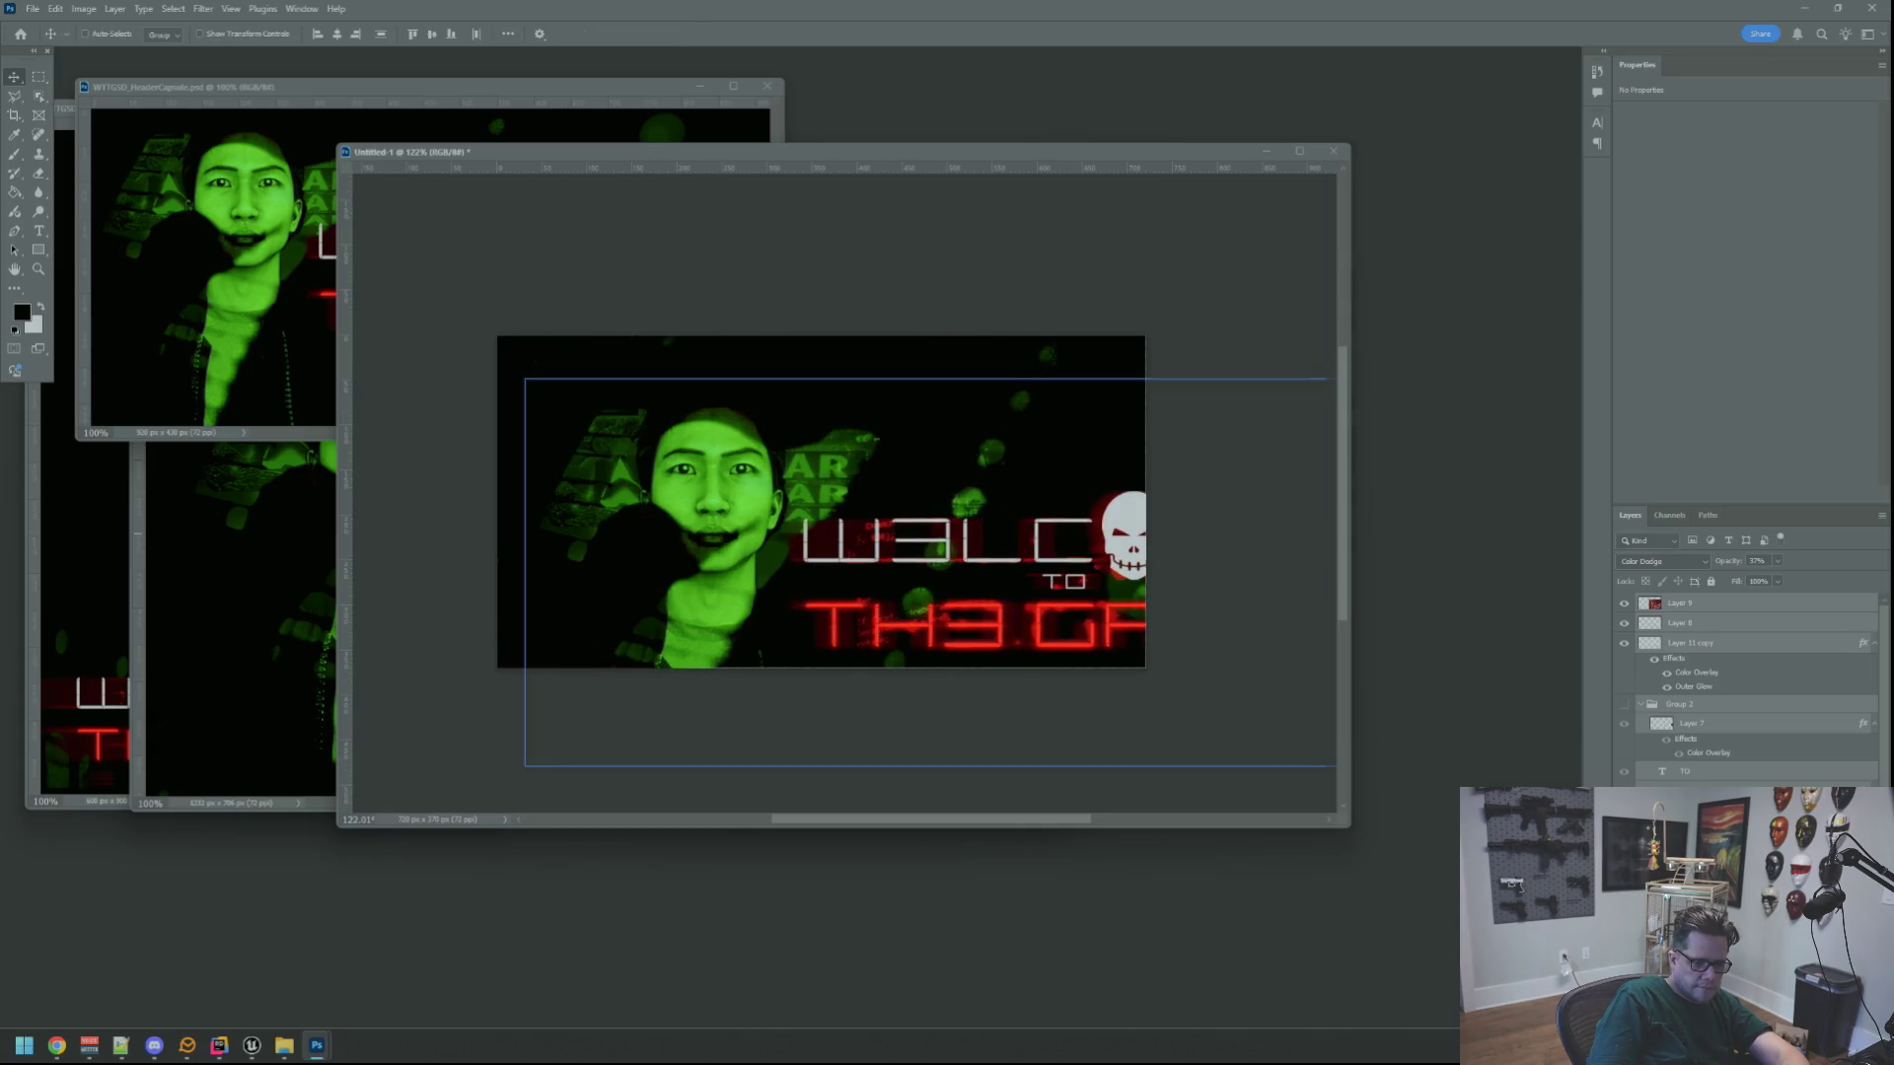
Move the MainCapsule window aside and select the Layer 11 copy in HeaderCapsule
{"action": "left_click", "coordinate": [254, 651]}
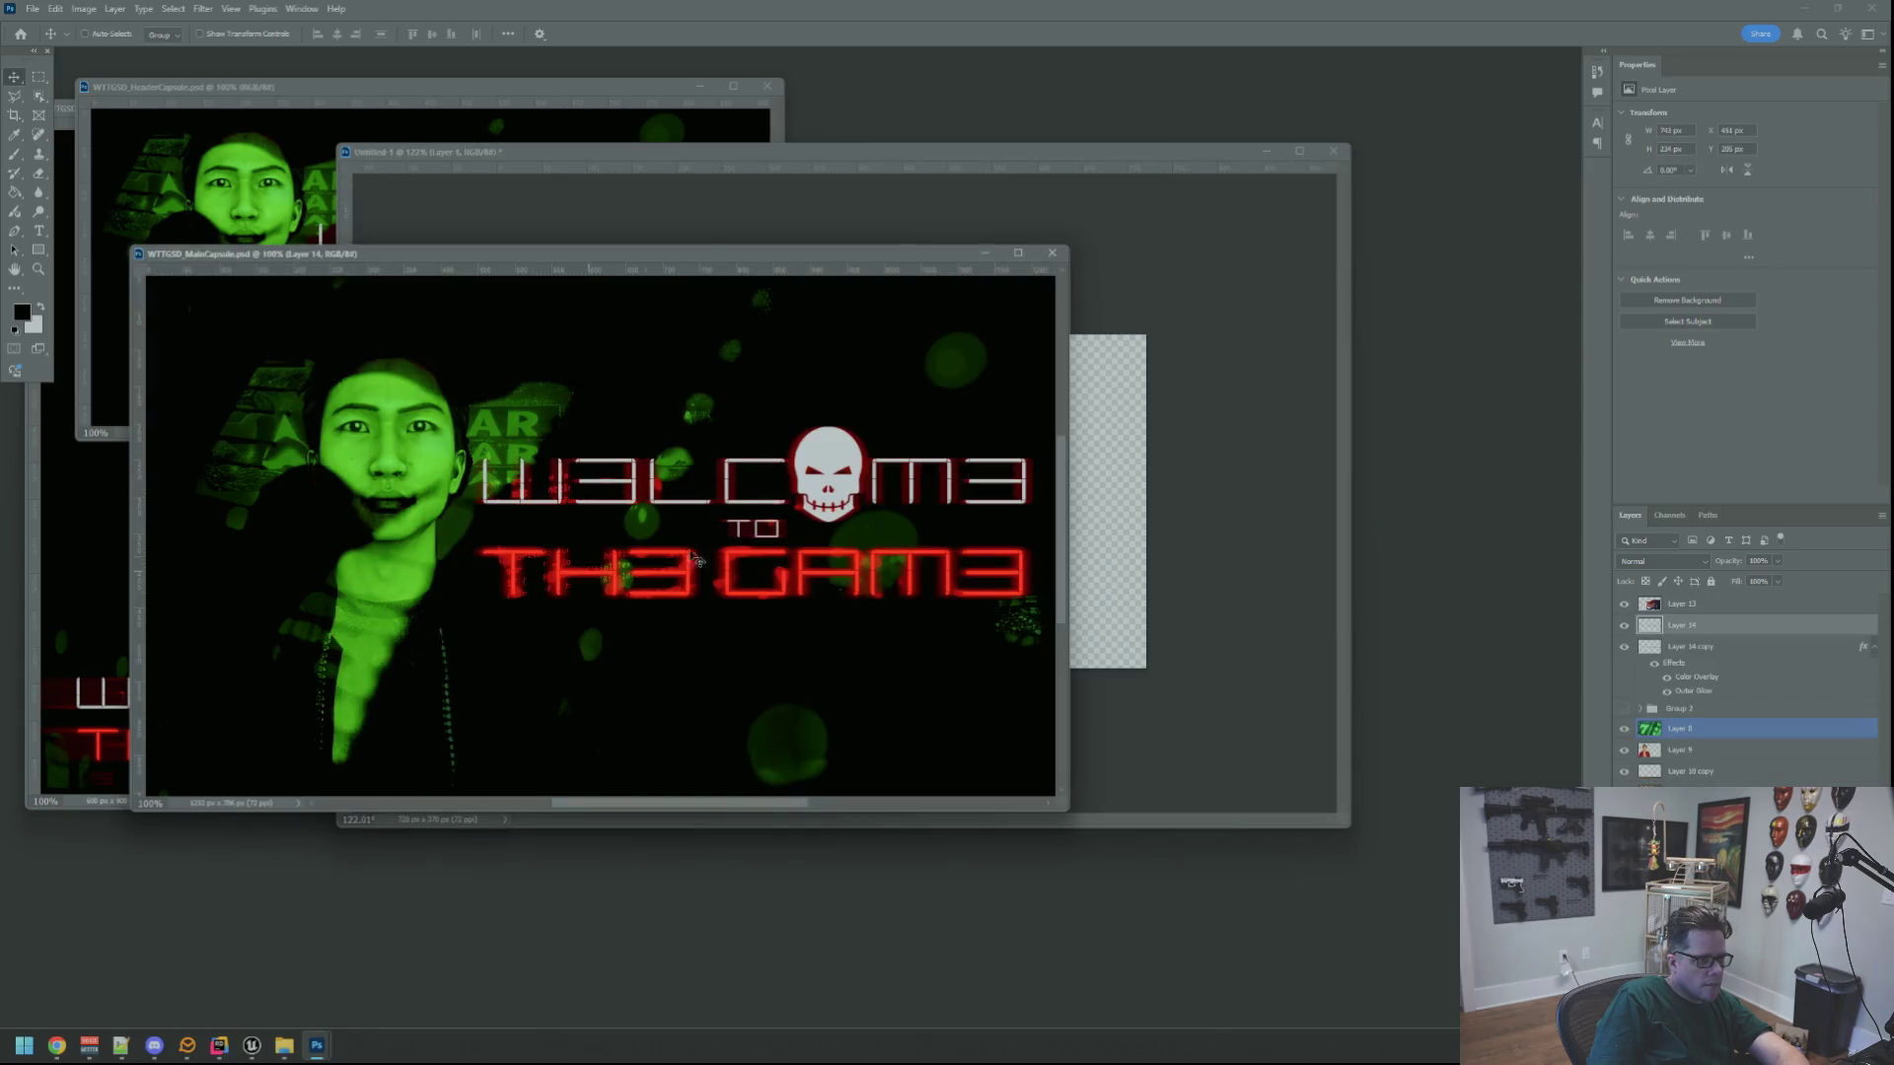
{"action": "left_click_drag", "start_coordinate": [841, 262], "coordinate": [825, 296]}
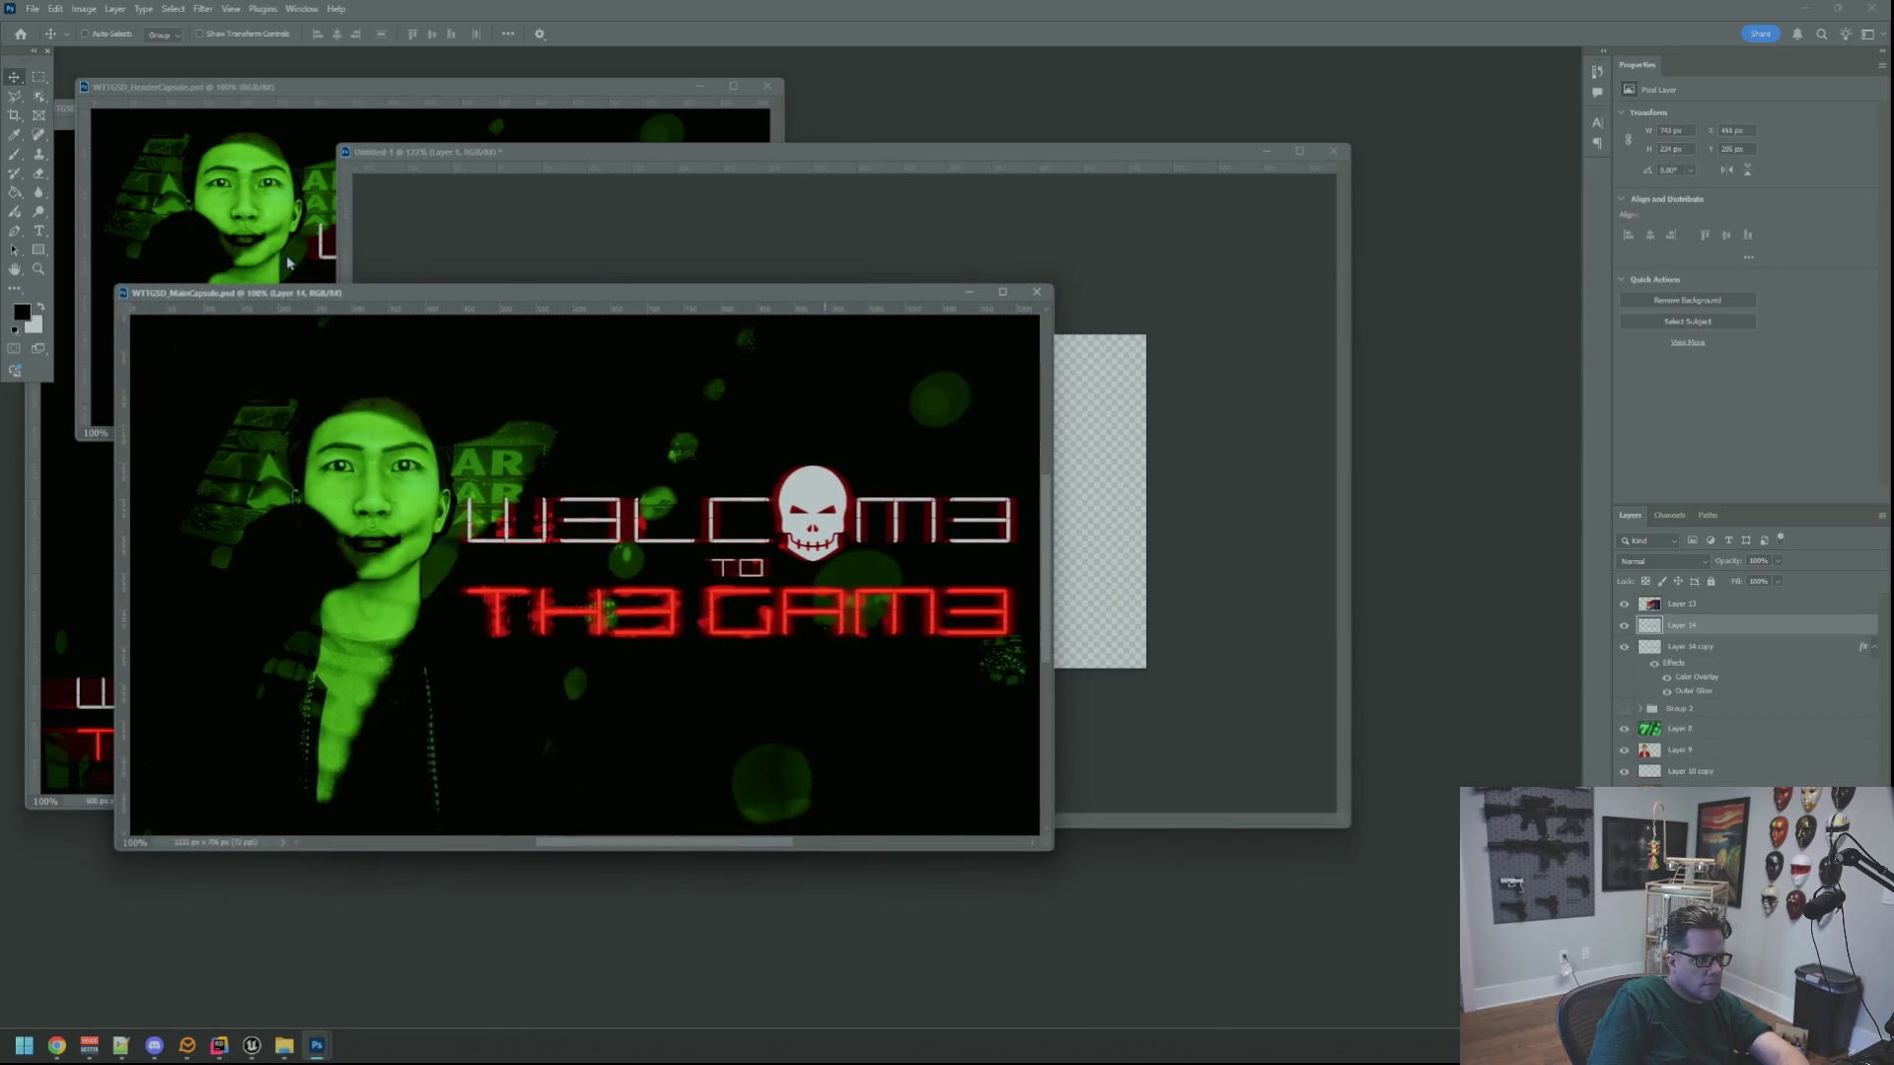
{"action": "left_click", "coordinate": [510, 267]}
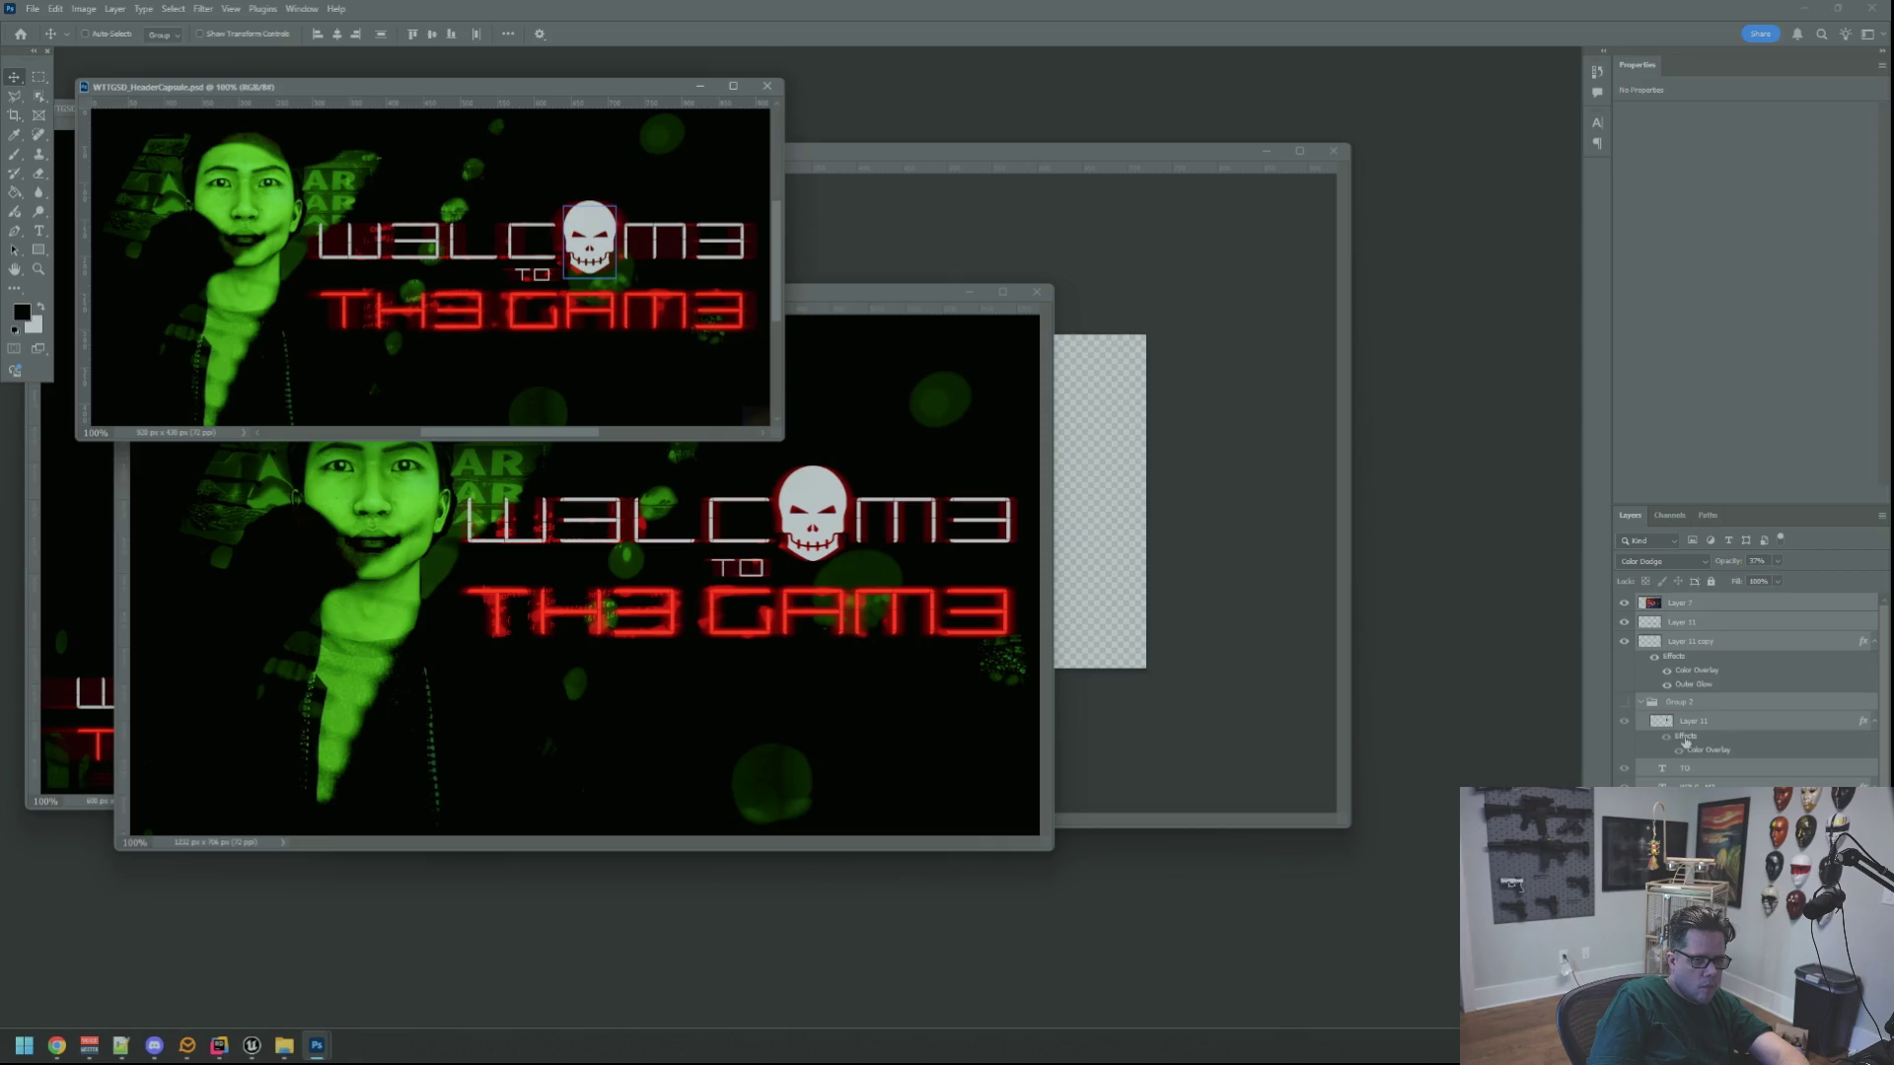
{"action": "scroll", "coordinate": [1716, 762], "scroll_direction": "down", "scroll_amount": 1}
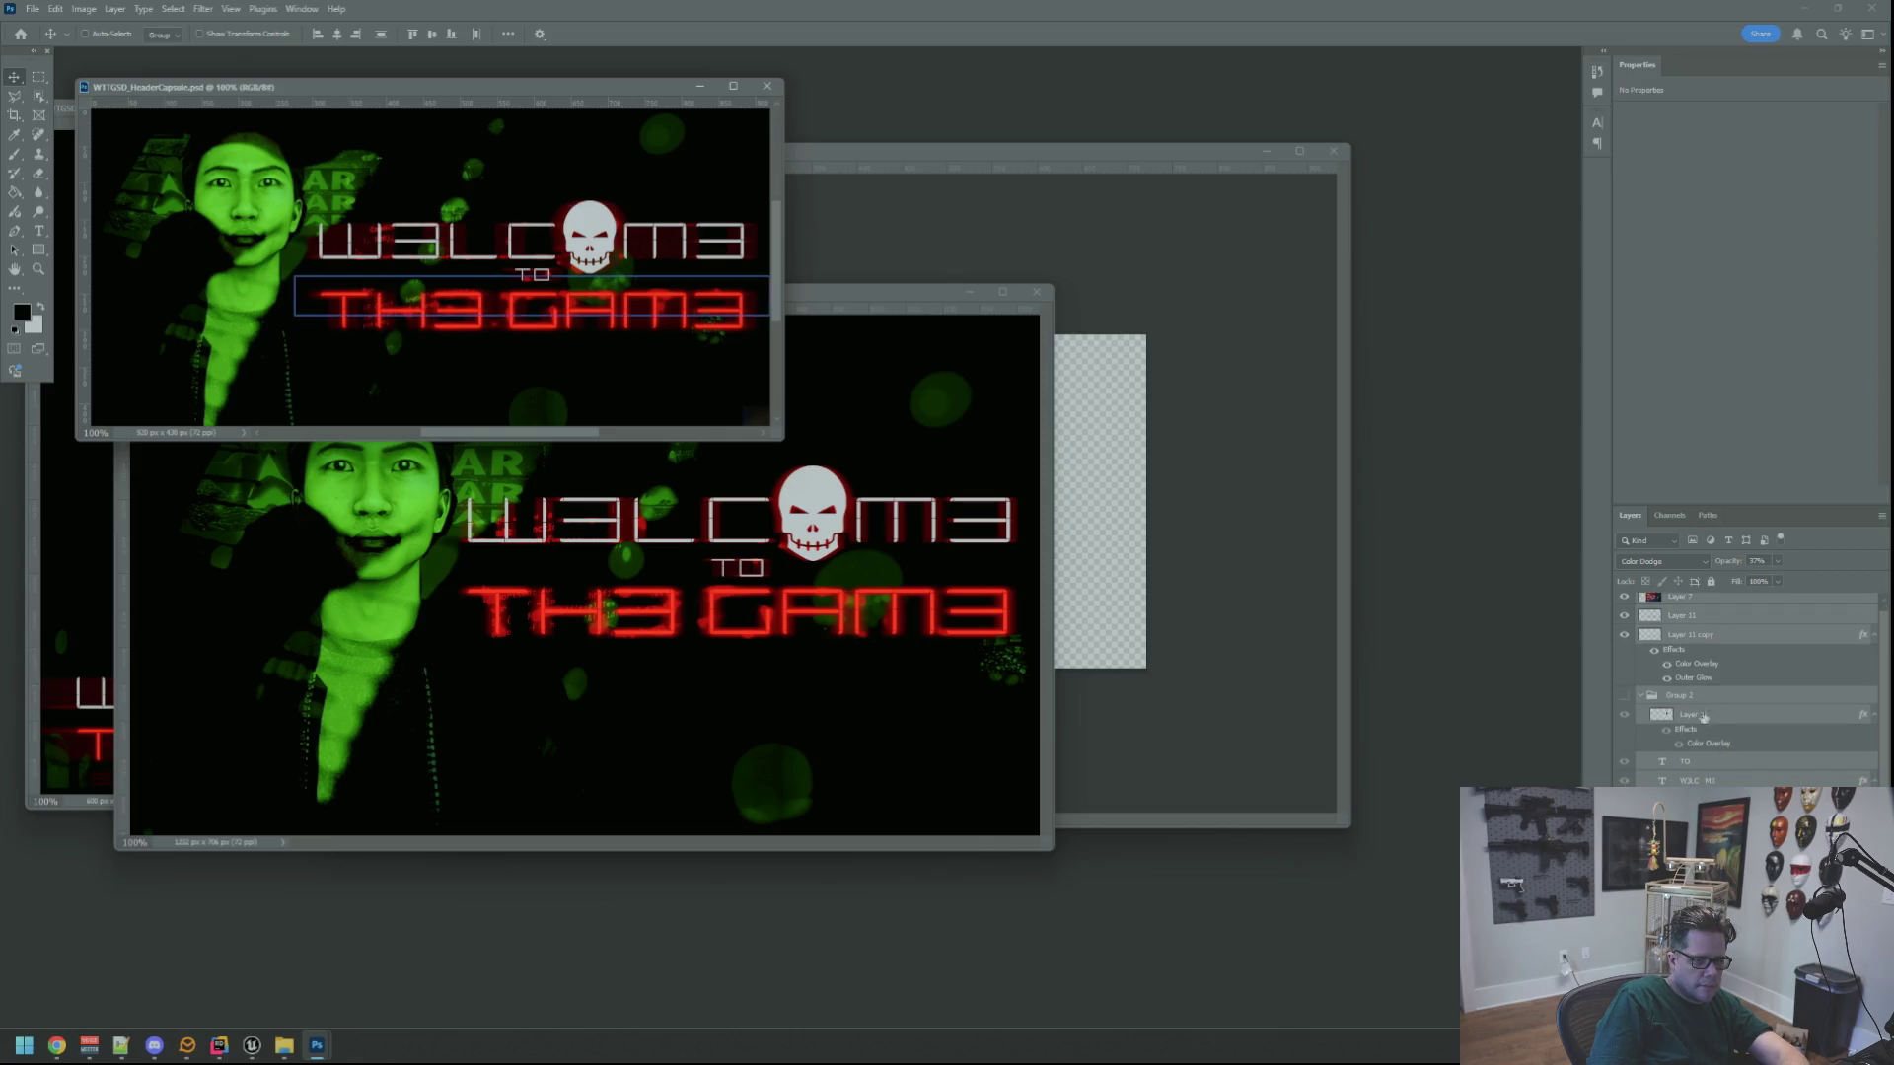
{"action": "left_click", "coordinate": [1691, 634]}
{"action": "scroll", "coordinate": [1691, 642], "scroll_direction": "up", "scroll_amount": 1}
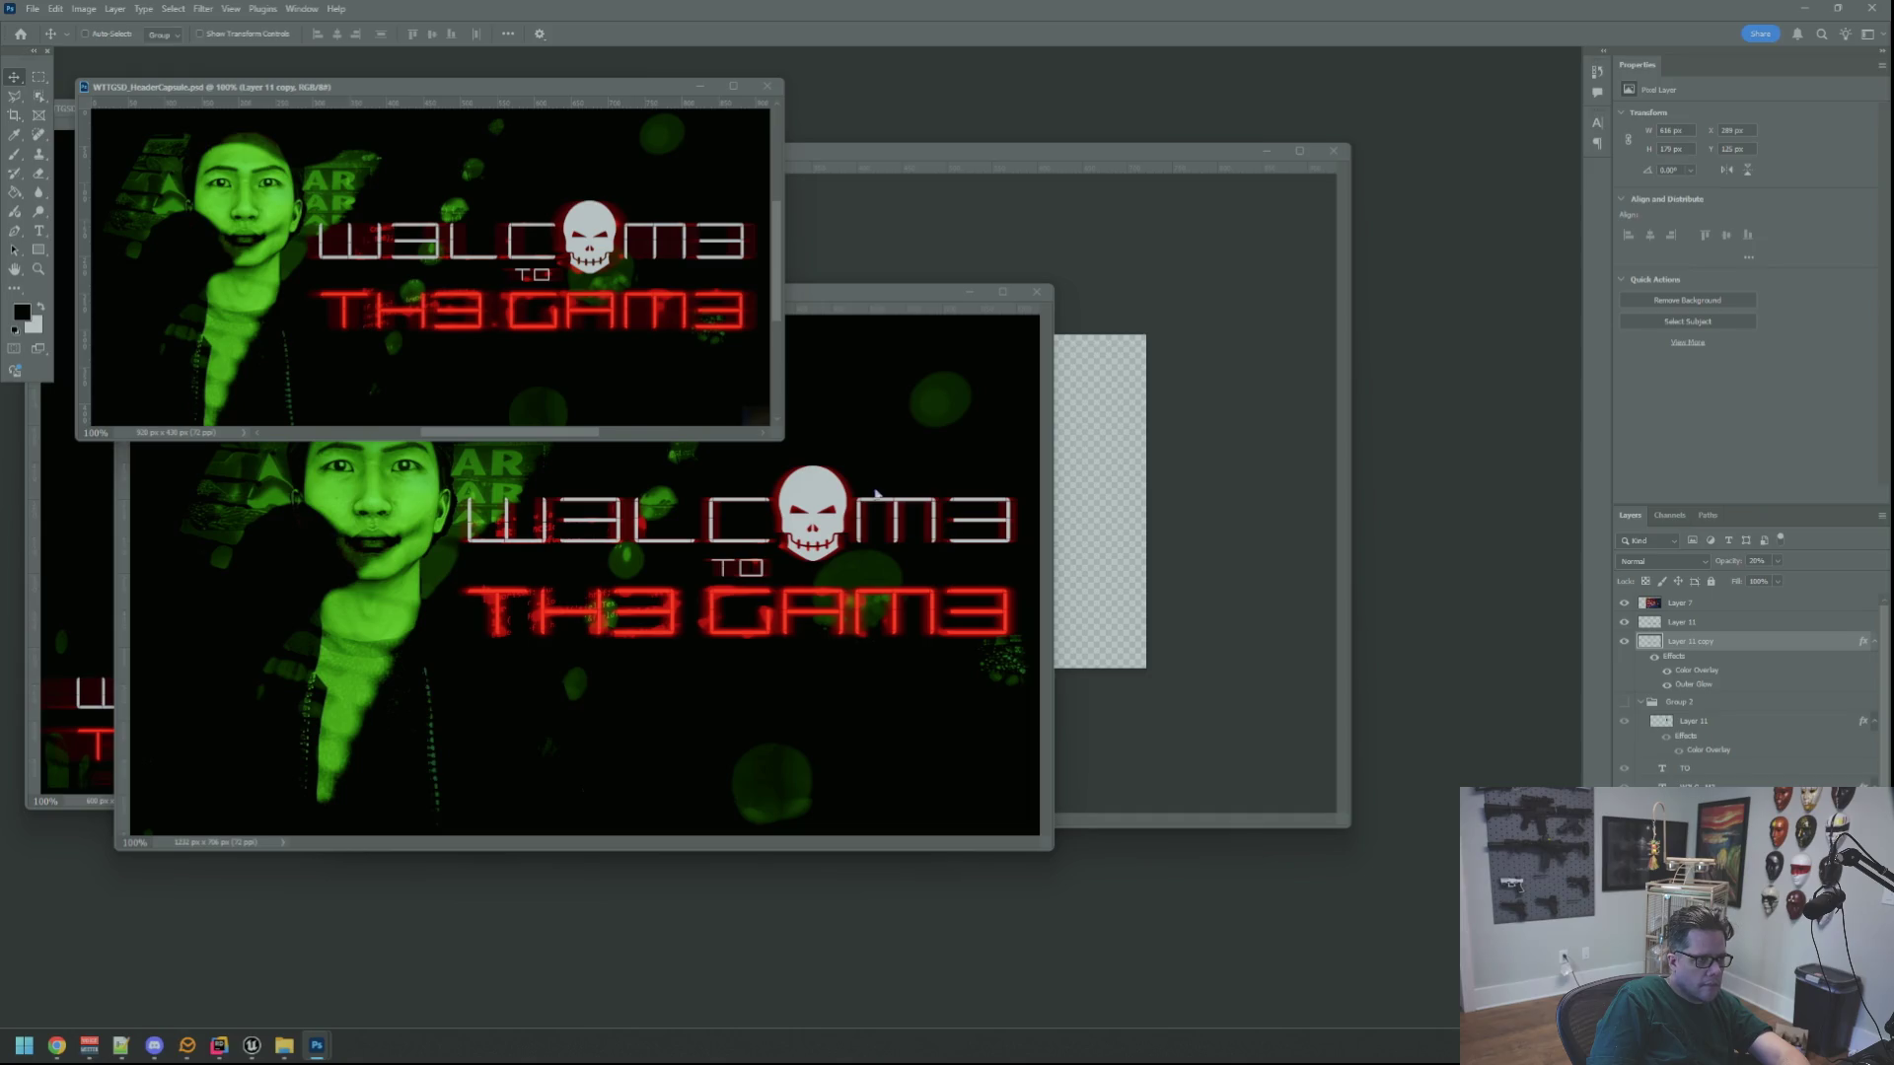
Cycle through the open documents and close WTTGSD_LibraryCapsule
{"action": "left_click", "coordinate": [252, 515]}
{"action": "left_click", "coordinate": [85, 537]}
{"action": "left_click", "coordinate": [747, 498]}
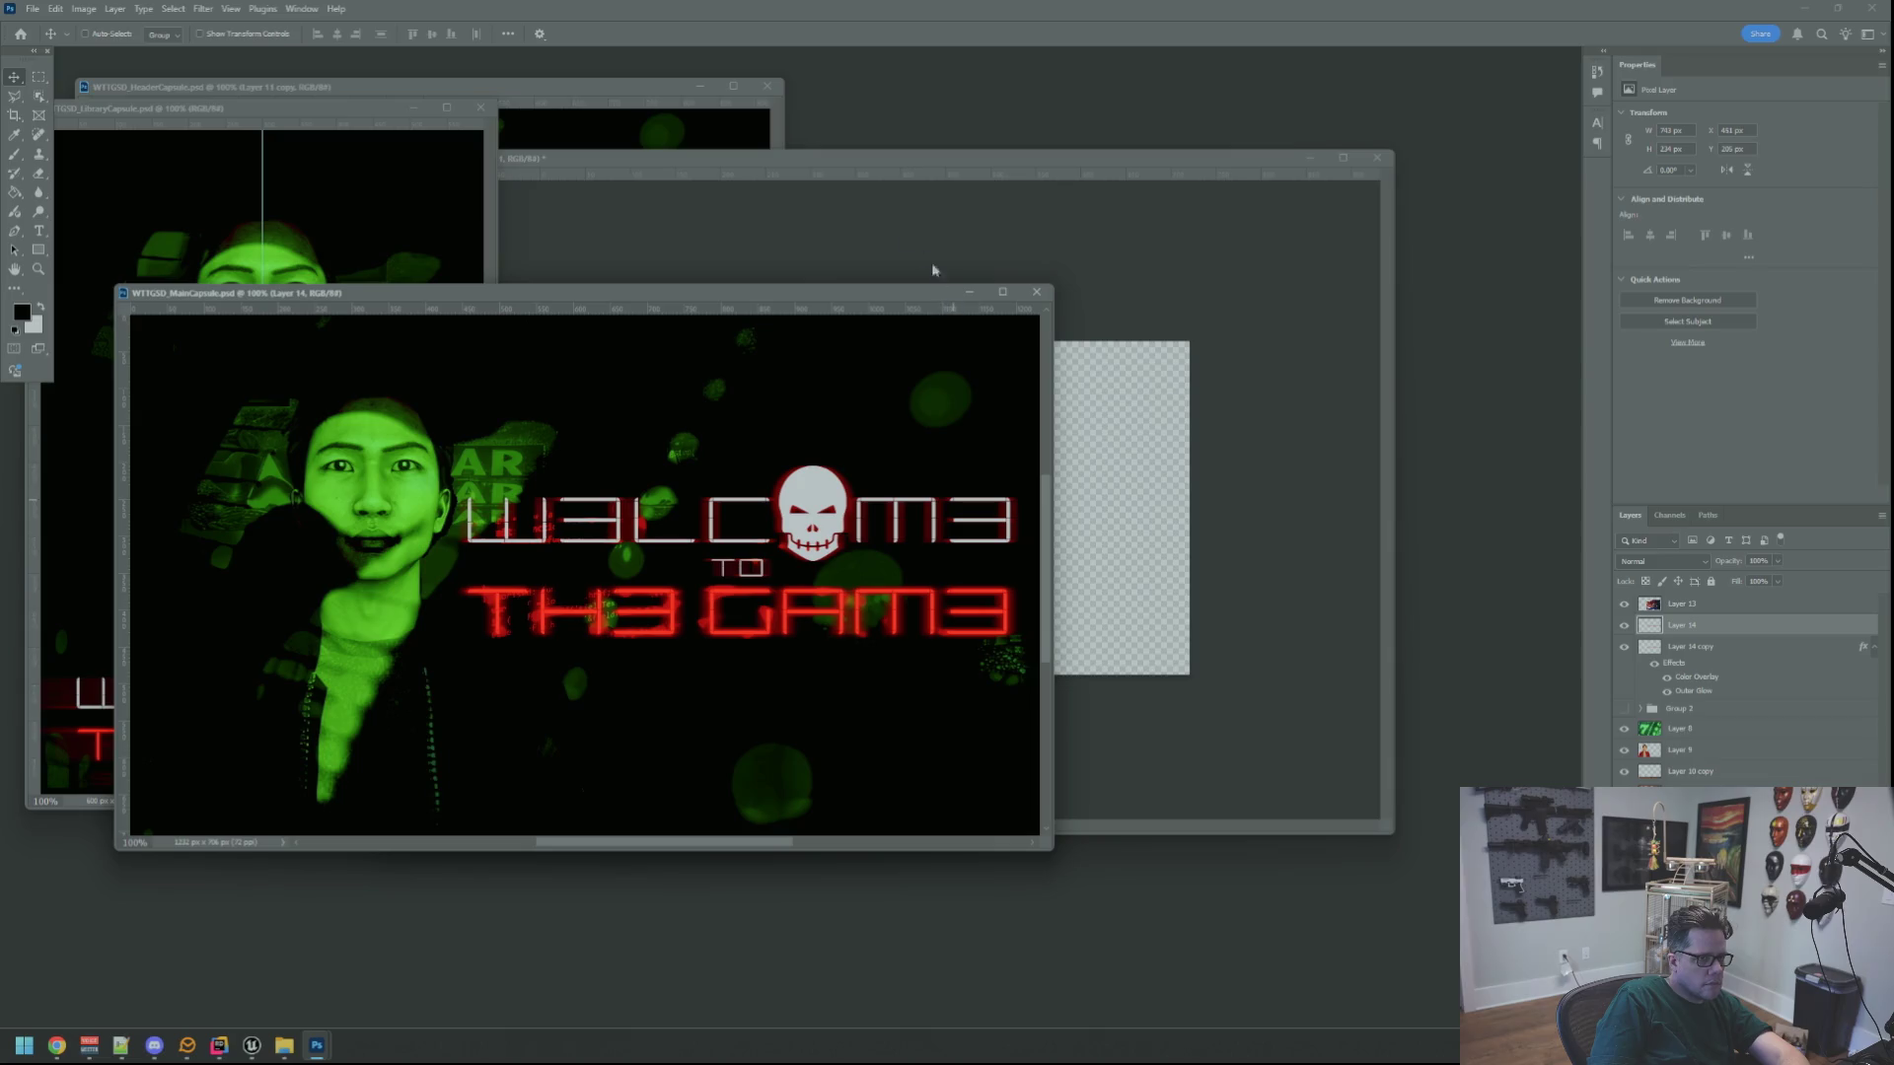
{"action": "mouse_move", "coordinate": [316, 1046]}
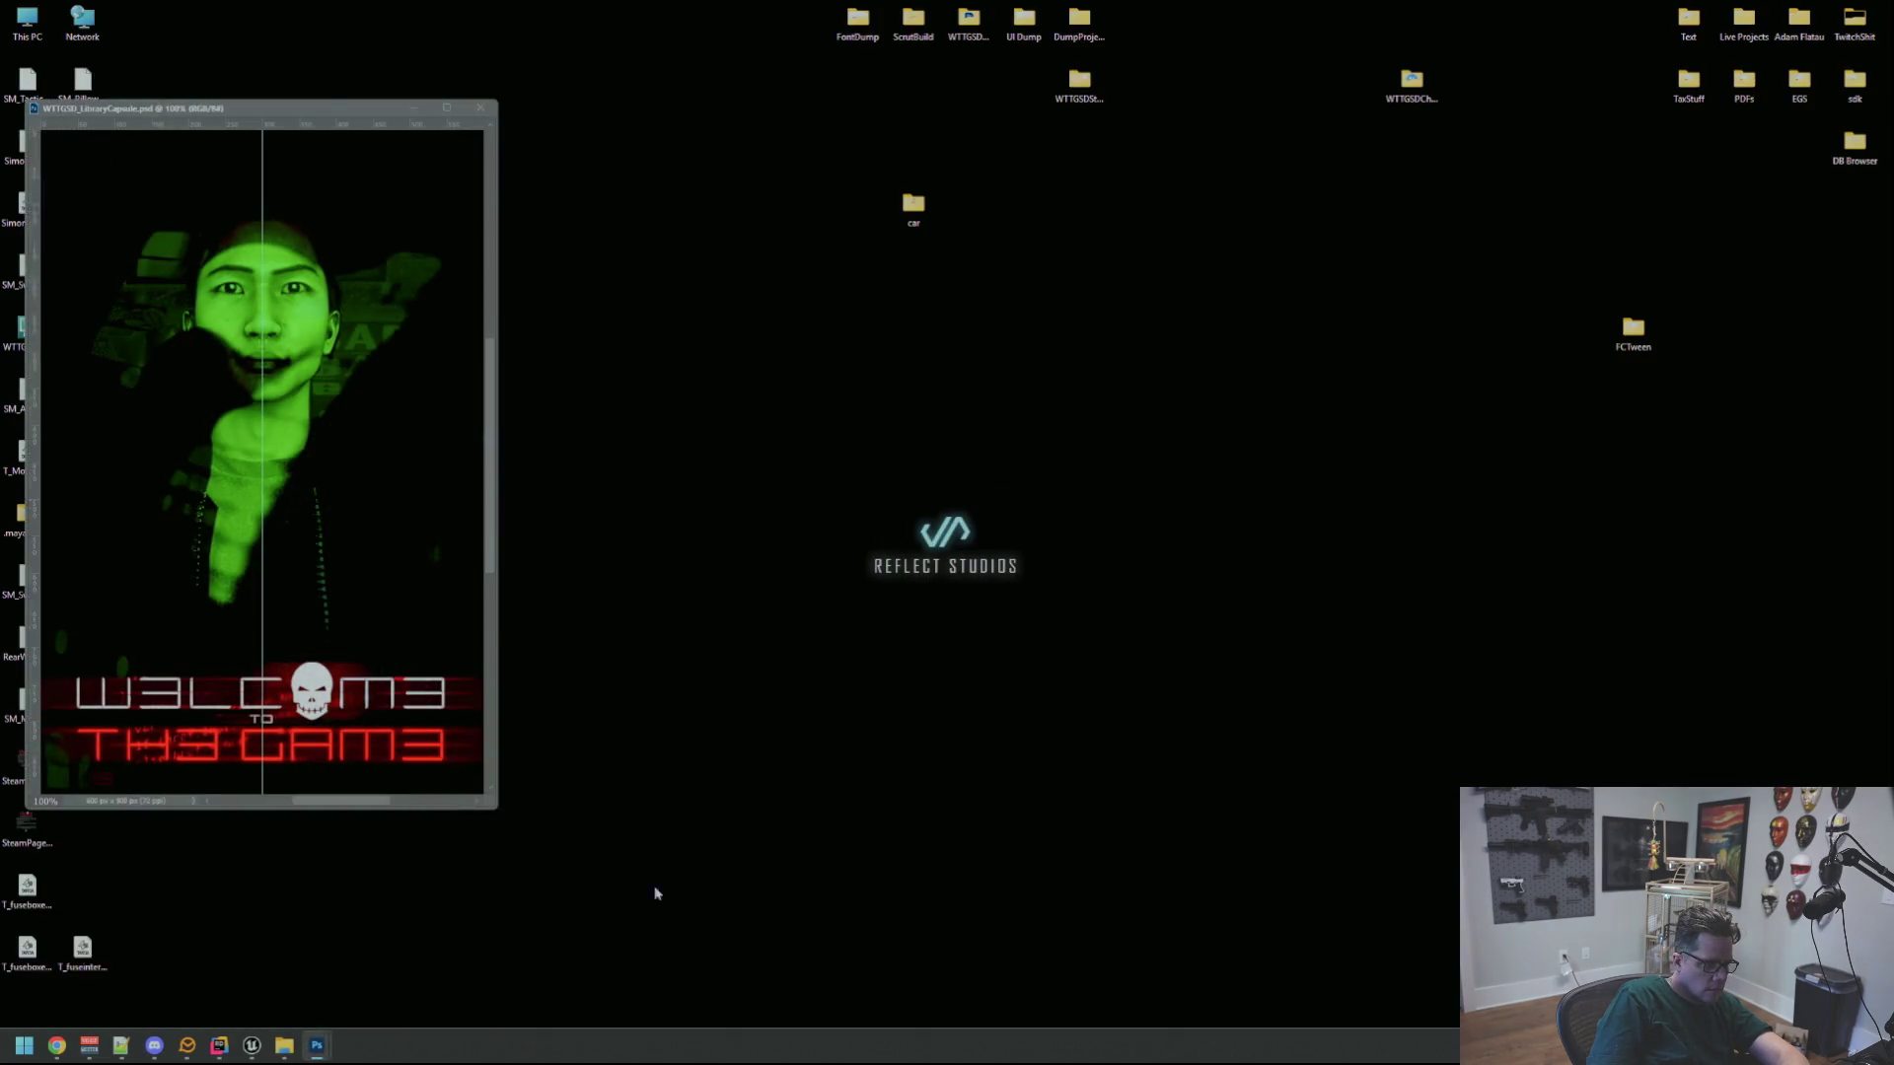
{"action": "left_click", "coordinate": [655, 923]}
{"action": "left_click", "coordinate": [478, 108]}
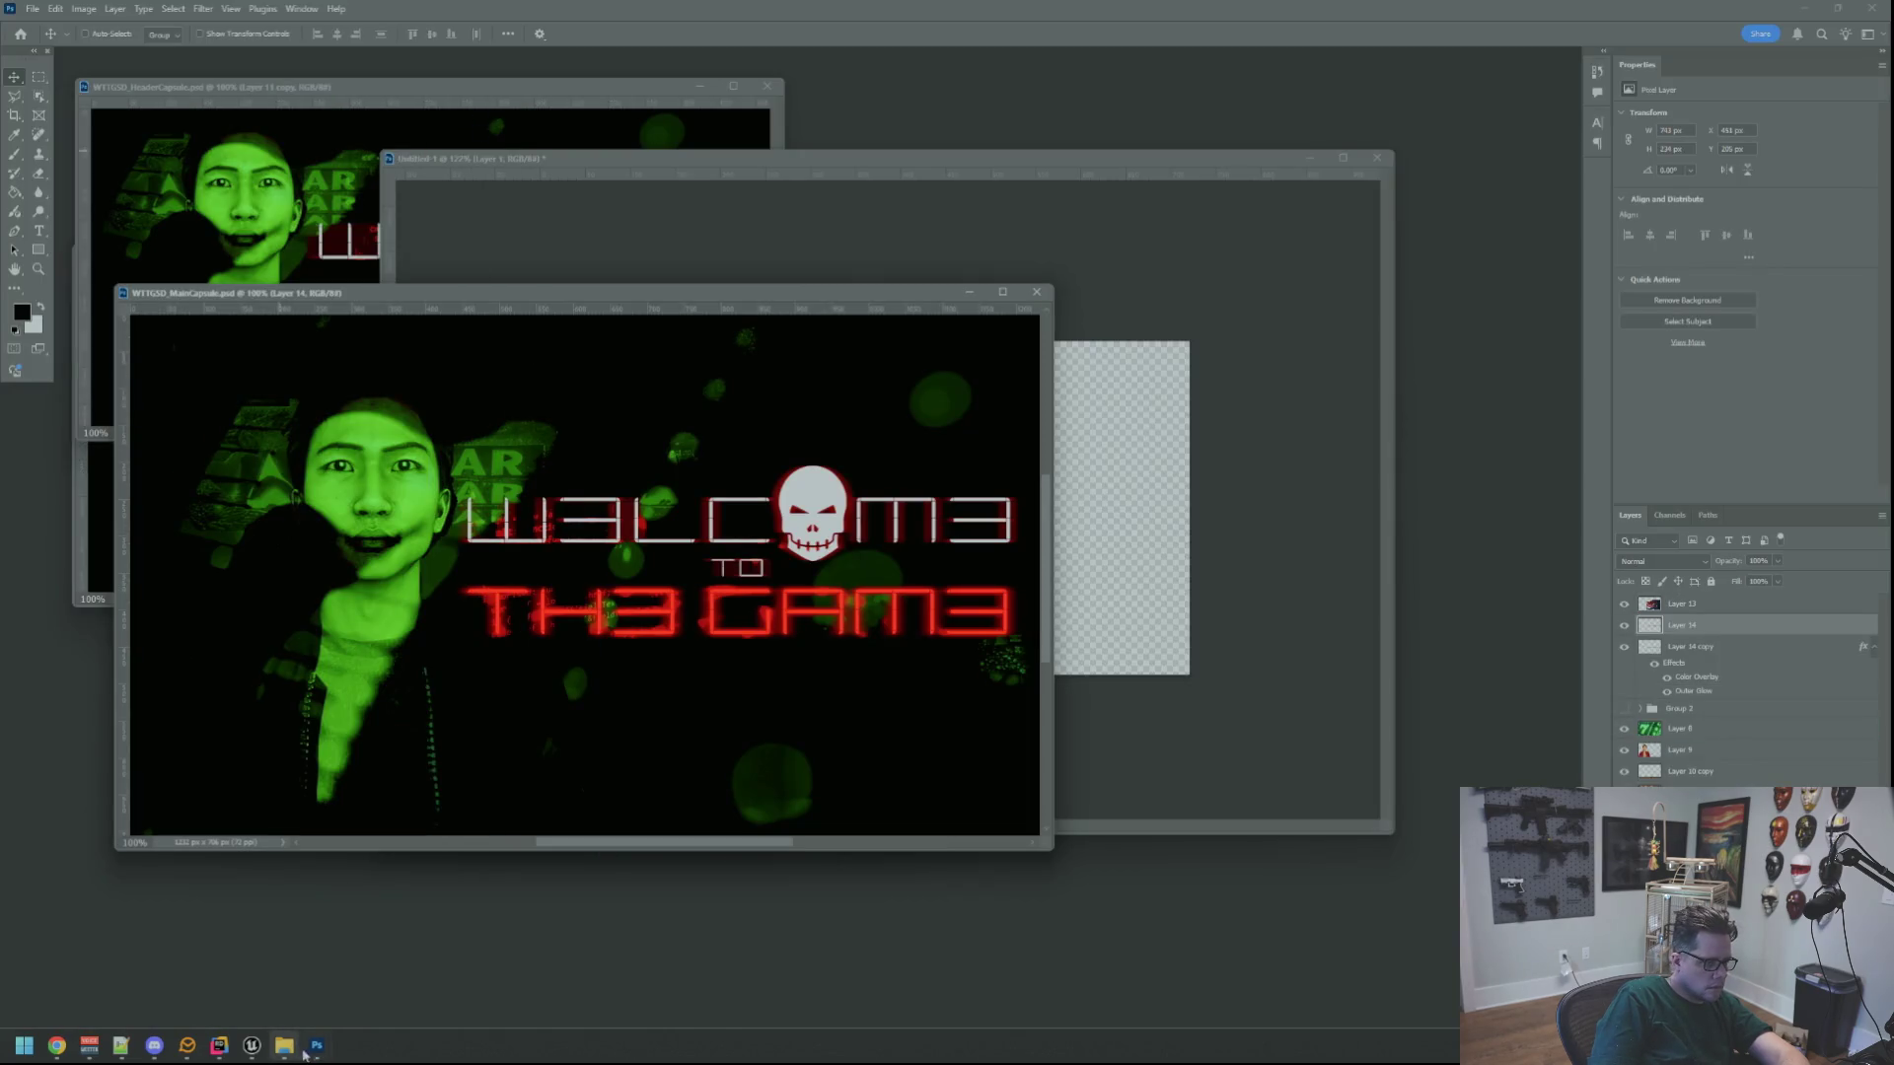
{"action": "mouse_move", "coordinate": [317, 1046]}
{"action": "left_click", "coordinate": [375, 987]}
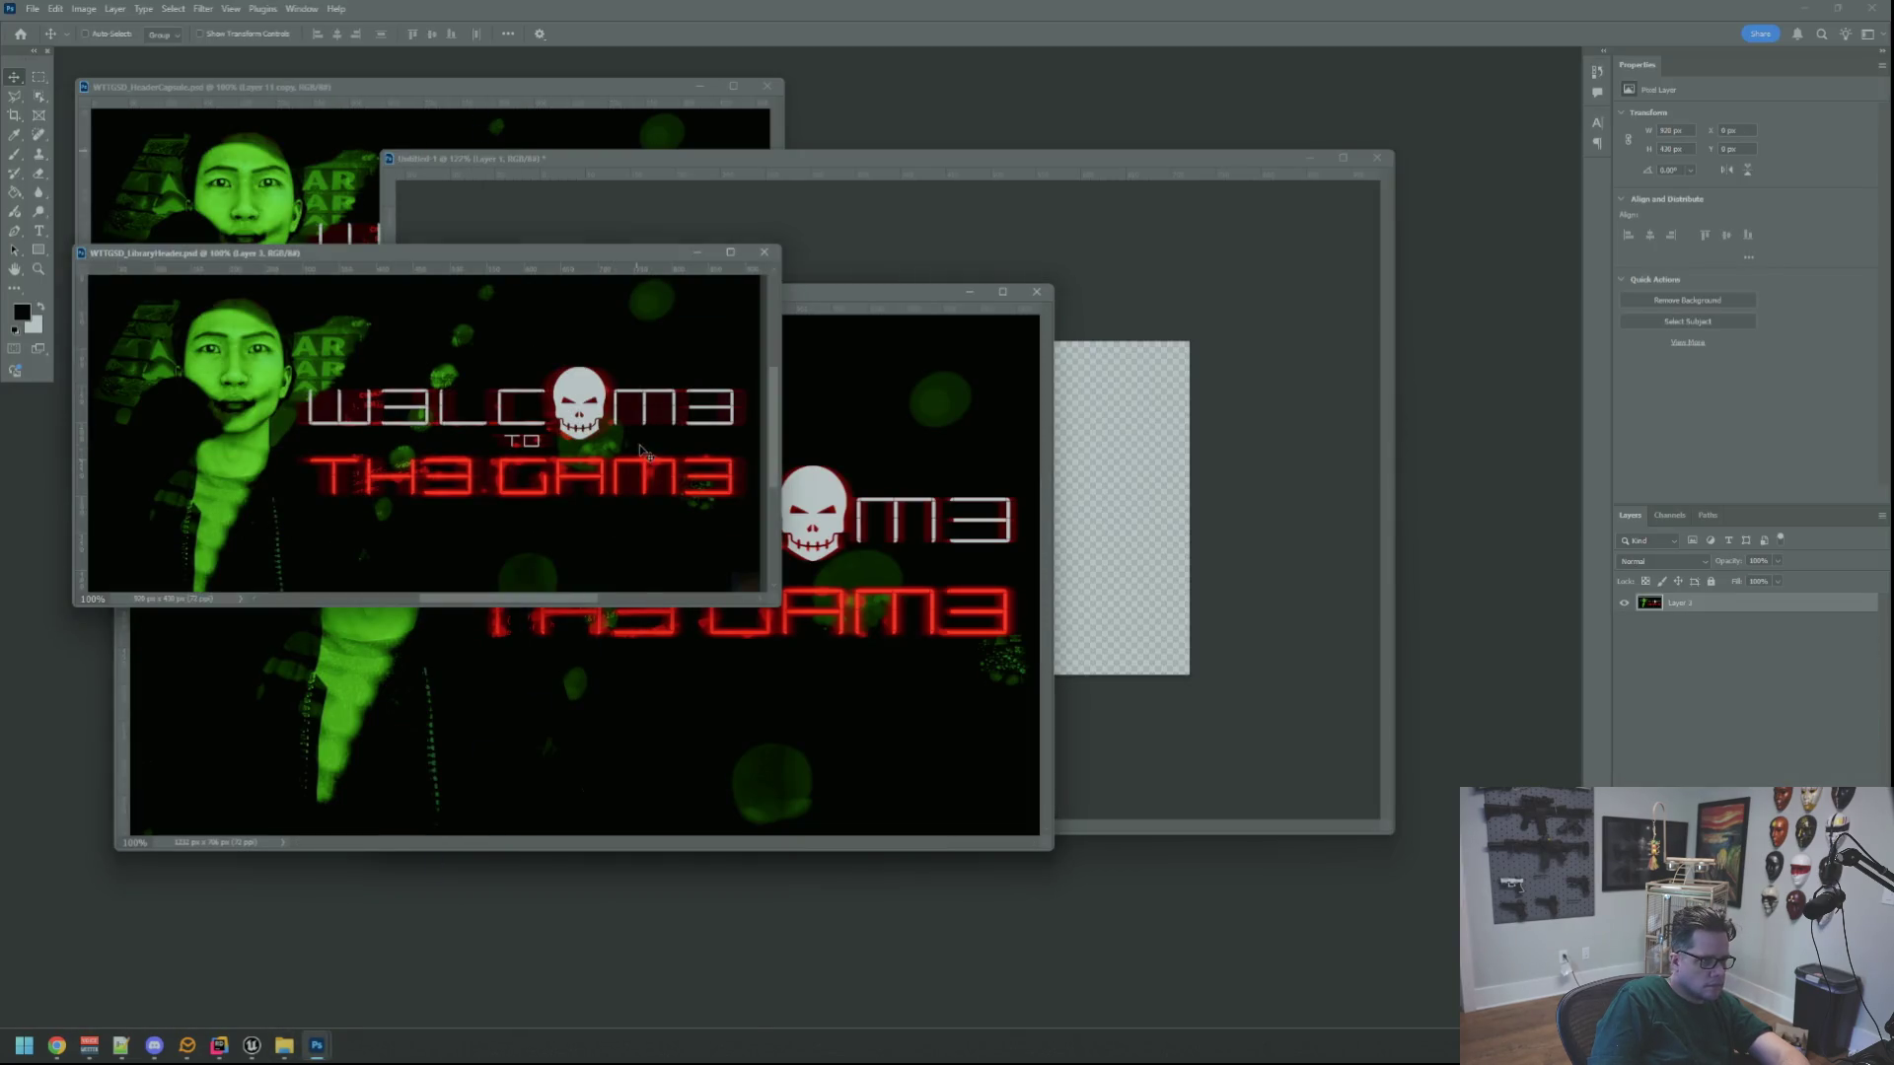
Drag HeaderCapsule's green face background layer into Untitled-1 with the Move tool
{"action": "left_click", "coordinate": [385, 188]}
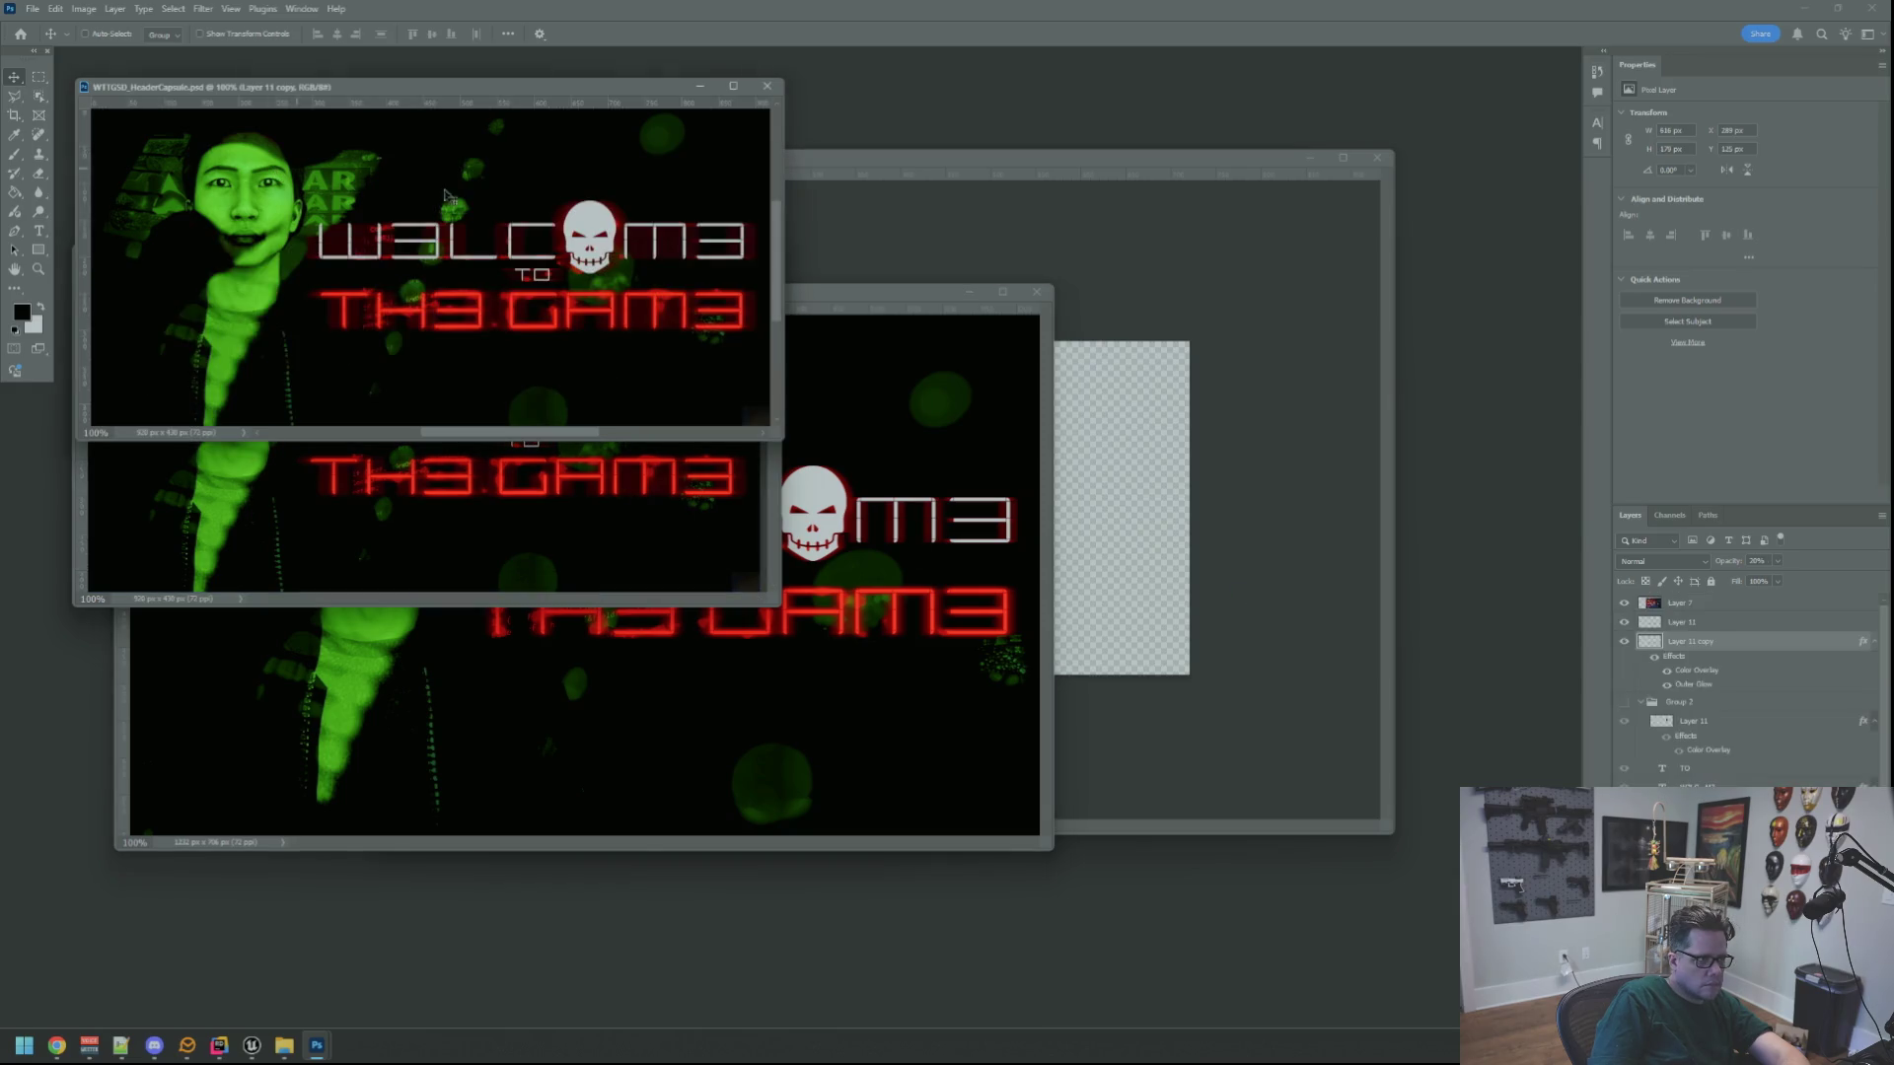
{"action": "left_click", "coordinate": [1687, 819]}
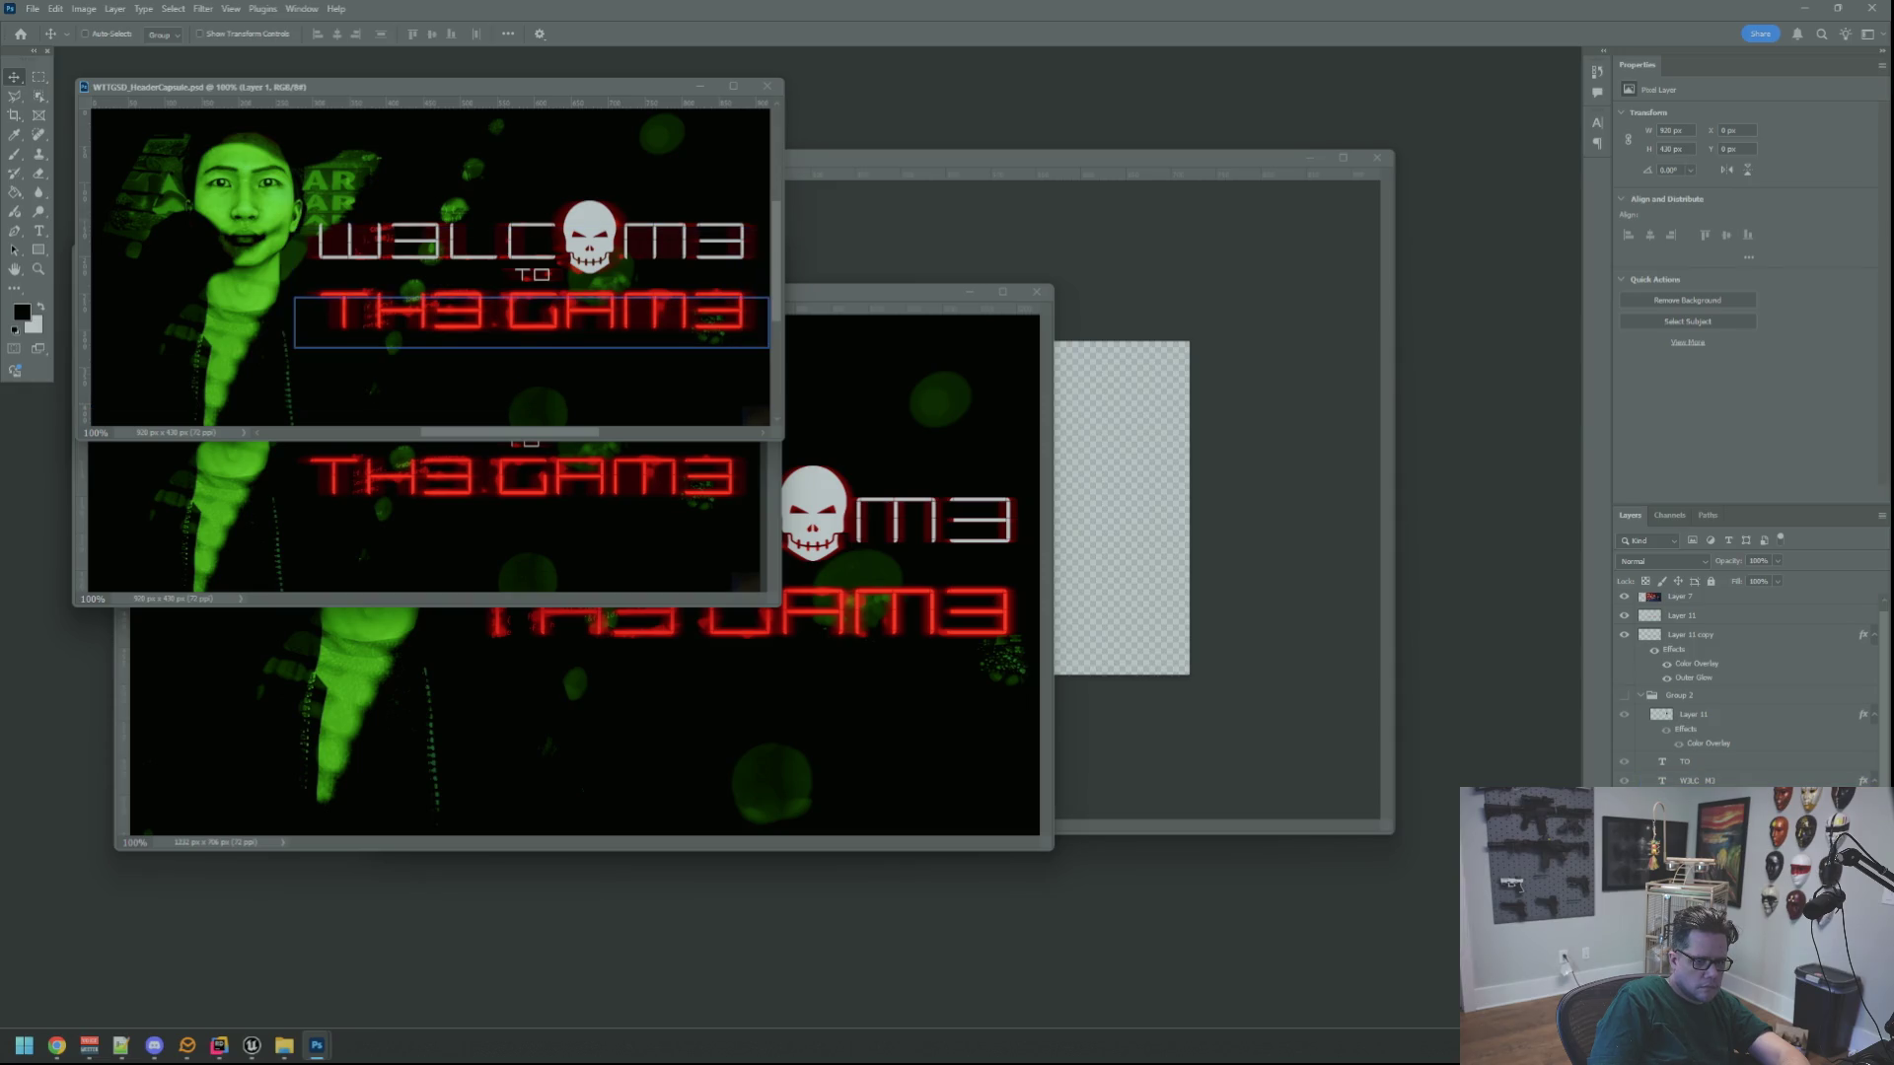
{"action": "key", "text": "alt+bracketleft"}
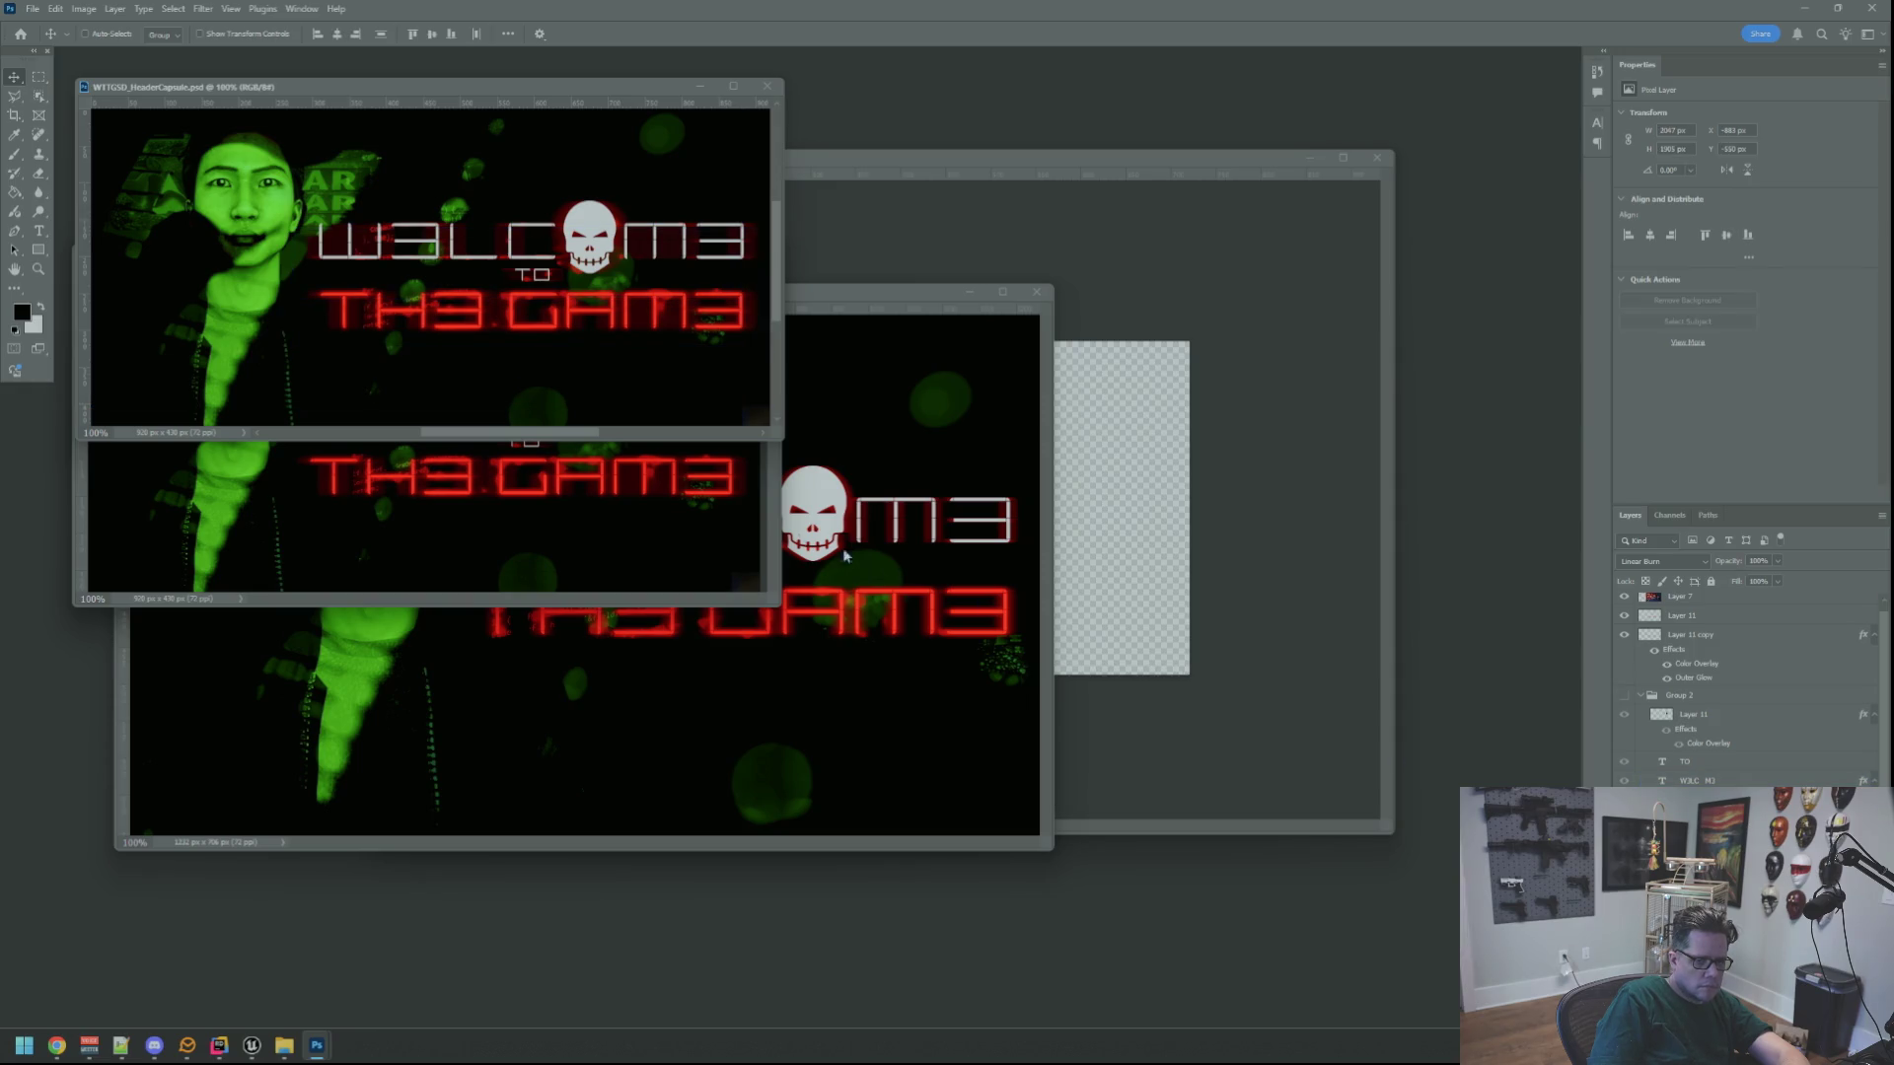
{"action": "left_click_drag", "start_coordinate": [567, 405], "coordinate": [837, 496]}
{"action": "mouse_move", "coordinate": [1215, 596]}
{"action": "left_mouse_down"}
{"action": "mouse_move", "coordinate": [1095, 549]}
{"action": "mouse_move", "coordinate": [1060, 591]}
{"action": "mouse_move", "coordinate": [1052, 736]}
{"action": "mouse_move", "coordinate": [1007, 655]}
{"action": "left_mouse_up"}
Scale the face layer to about two thirds and move it up over the canvas
{"action": "scroll", "coordinate": [1006, 611], "scroll_direction": "down", "scroll_amount": 2}
{"action": "scroll", "coordinate": [977, 602], "scroll_direction": "up", "scroll_amount": 2}
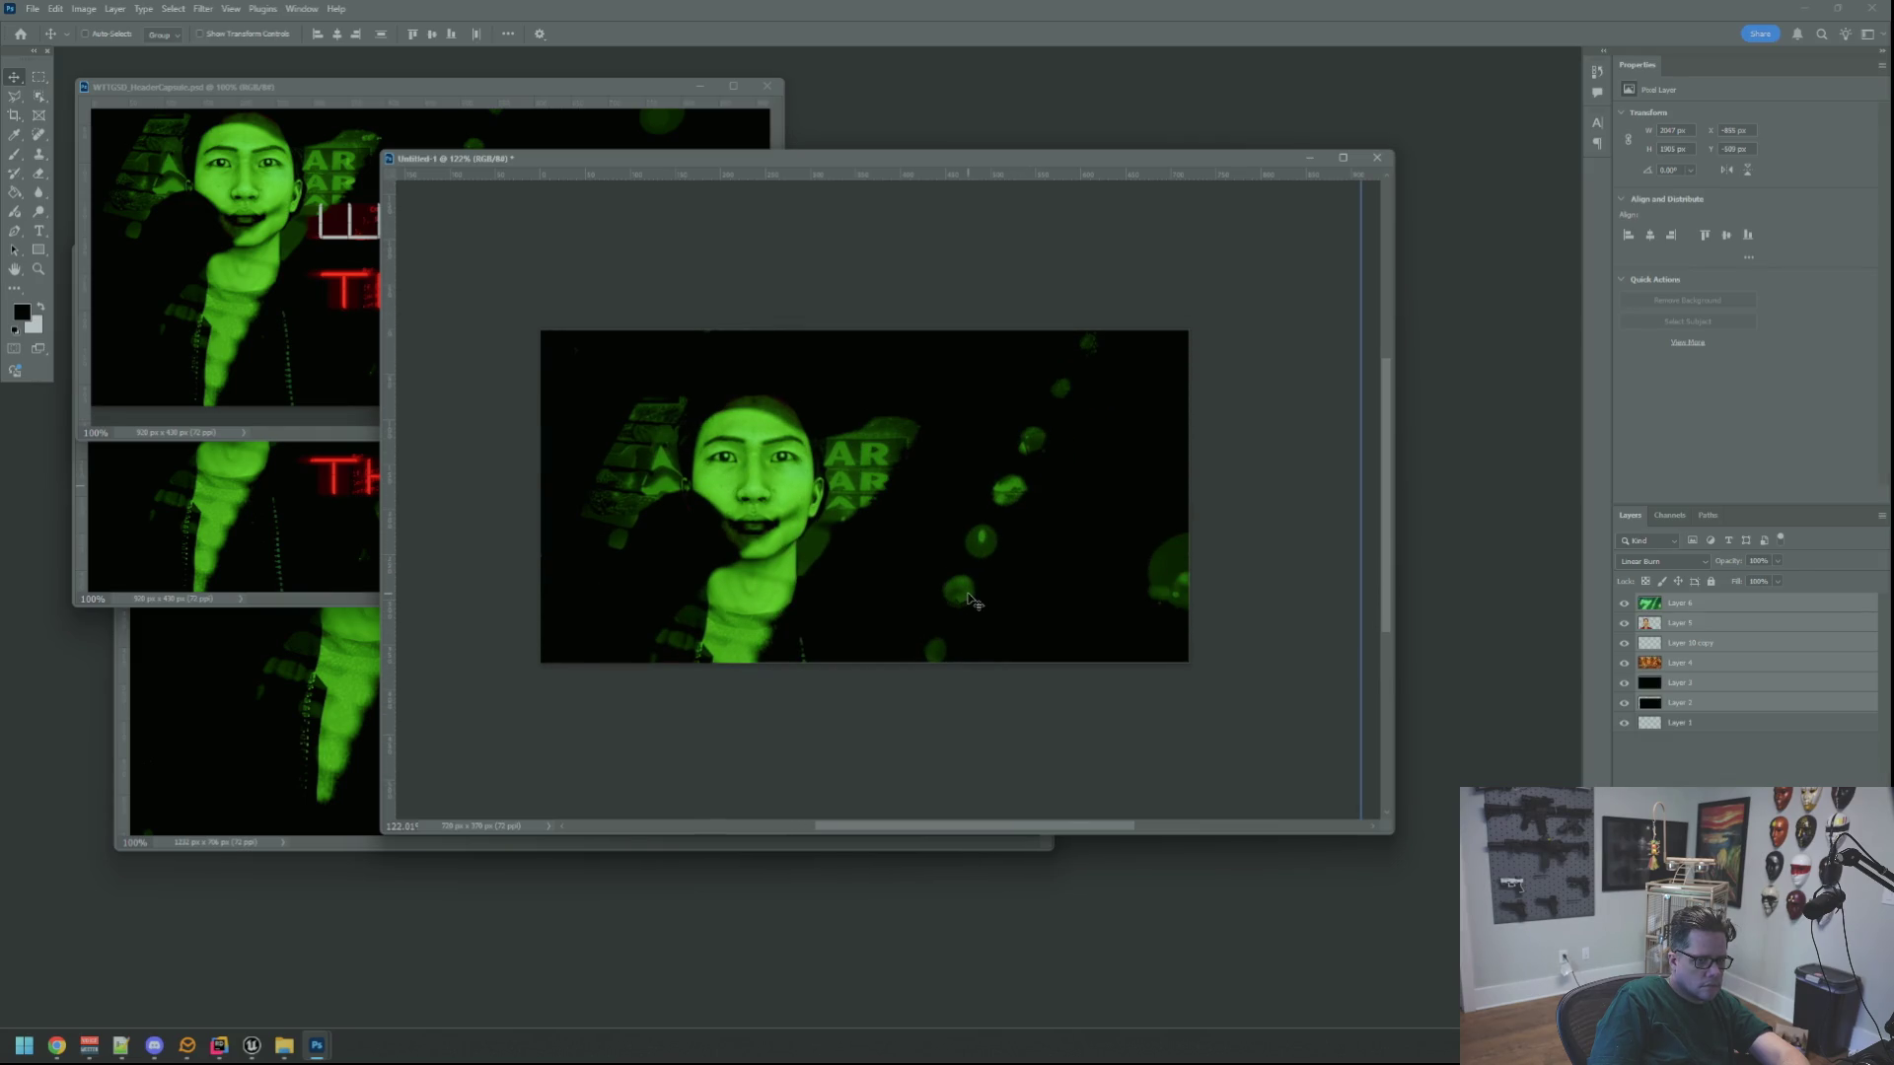
{"action": "key", "text": "ctrl+t"}
{"action": "scroll", "coordinate": [947, 572], "scroll_direction": "down", "scroll_amount": 5}
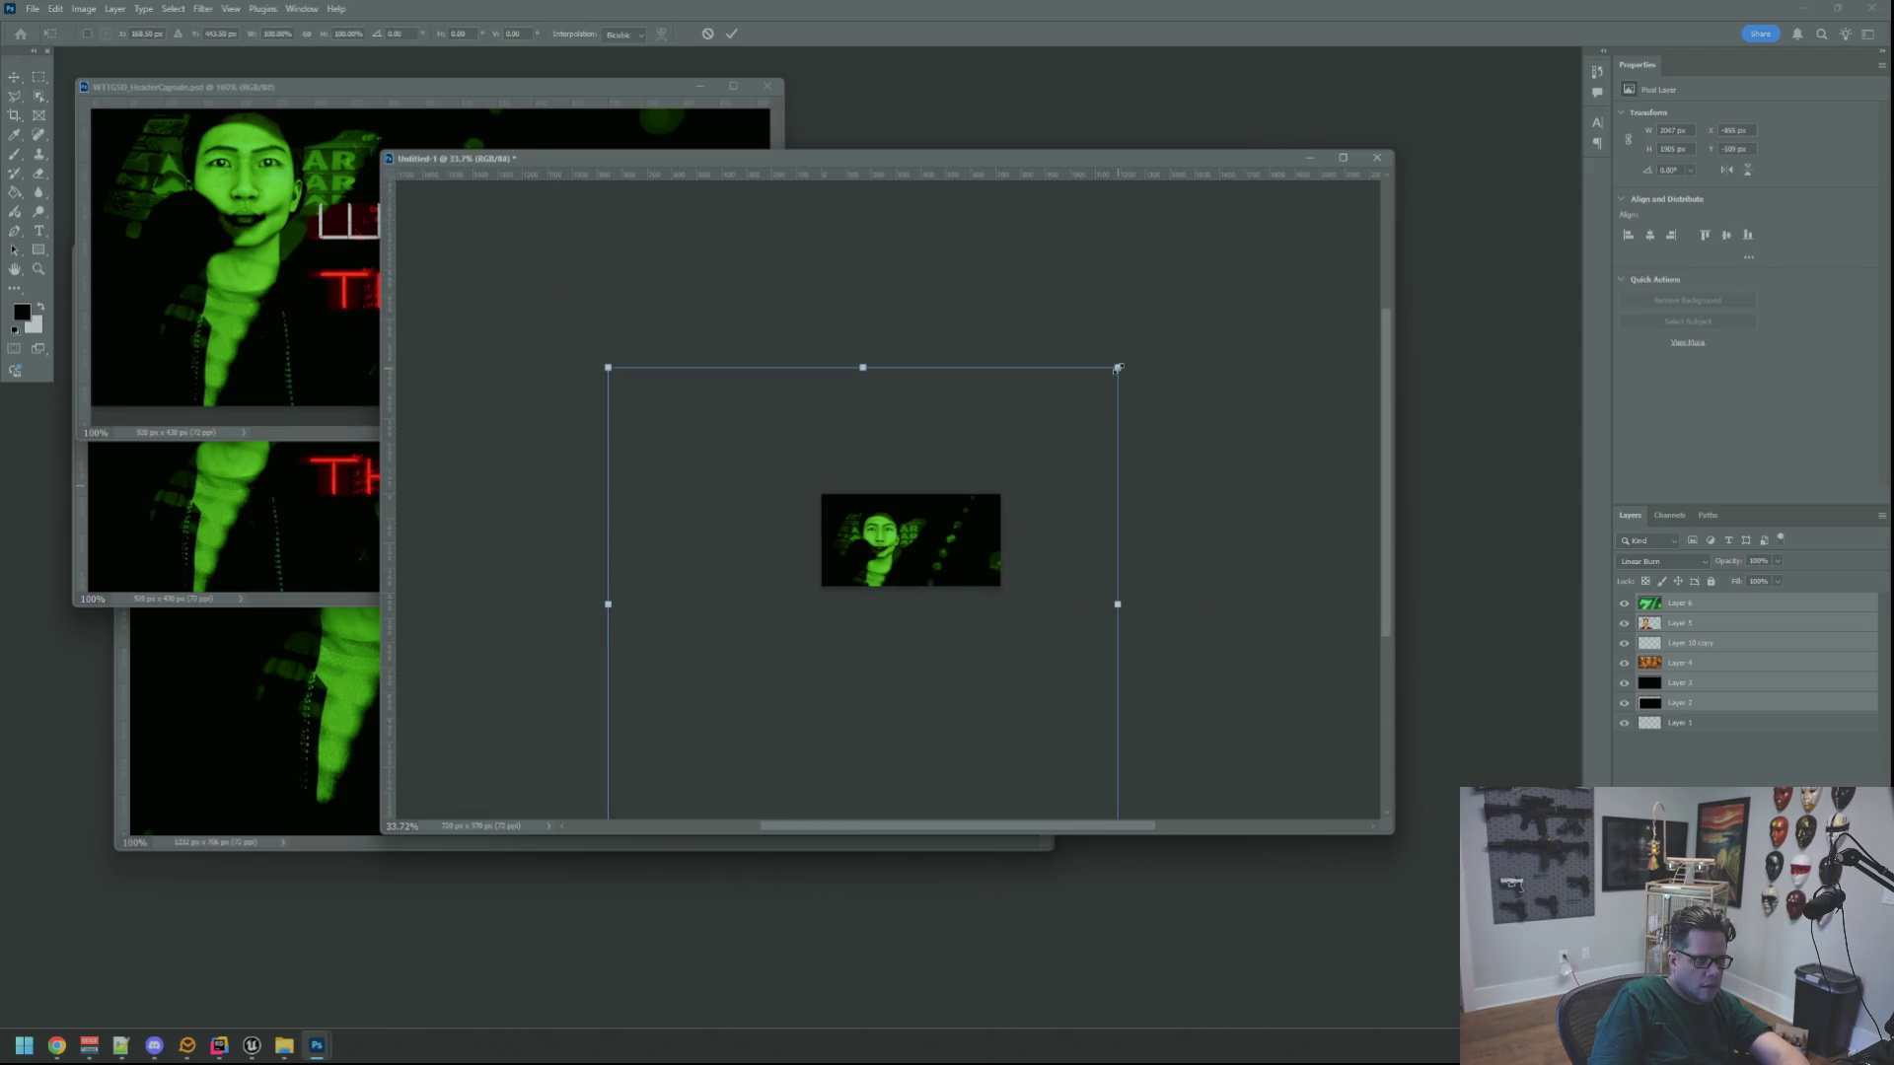
{"action": "left_click_drag", "start_coordinate": [1117, 367], "coordinate": [947, 525]}
{"action": "mouse_move", "coordinate": [867, 618]}
{"action": "left_mouse_down"}
{"action": "mouse_move", "coordinate": [927, 552]}
{"action": "mouse_move", "coordinate": [900, 572]}
{"action": "mouse_move", "coordinate": [944, 451]}
{"action": "mouse_move", "coordinate": [865, 400]}
{"action": "mouse_move", "coordinate": [857, 363]}
{"action": "mouse_move", "coordinate": [883, 328]}
{"action": "mouse_move", "coordinate": [864, 369]}
{"action": "left_mouse_up"}
{"action": "scroll", "coordinate": [928, 553], "scroll_direction": "up", "scroll_amount": 5}
Readjust the face layer to two-thirds size and commit the transform
{"action": "scroll", "coordinate": [1082, 542], "scroll_direction": "down", "scroll_amount": 5}
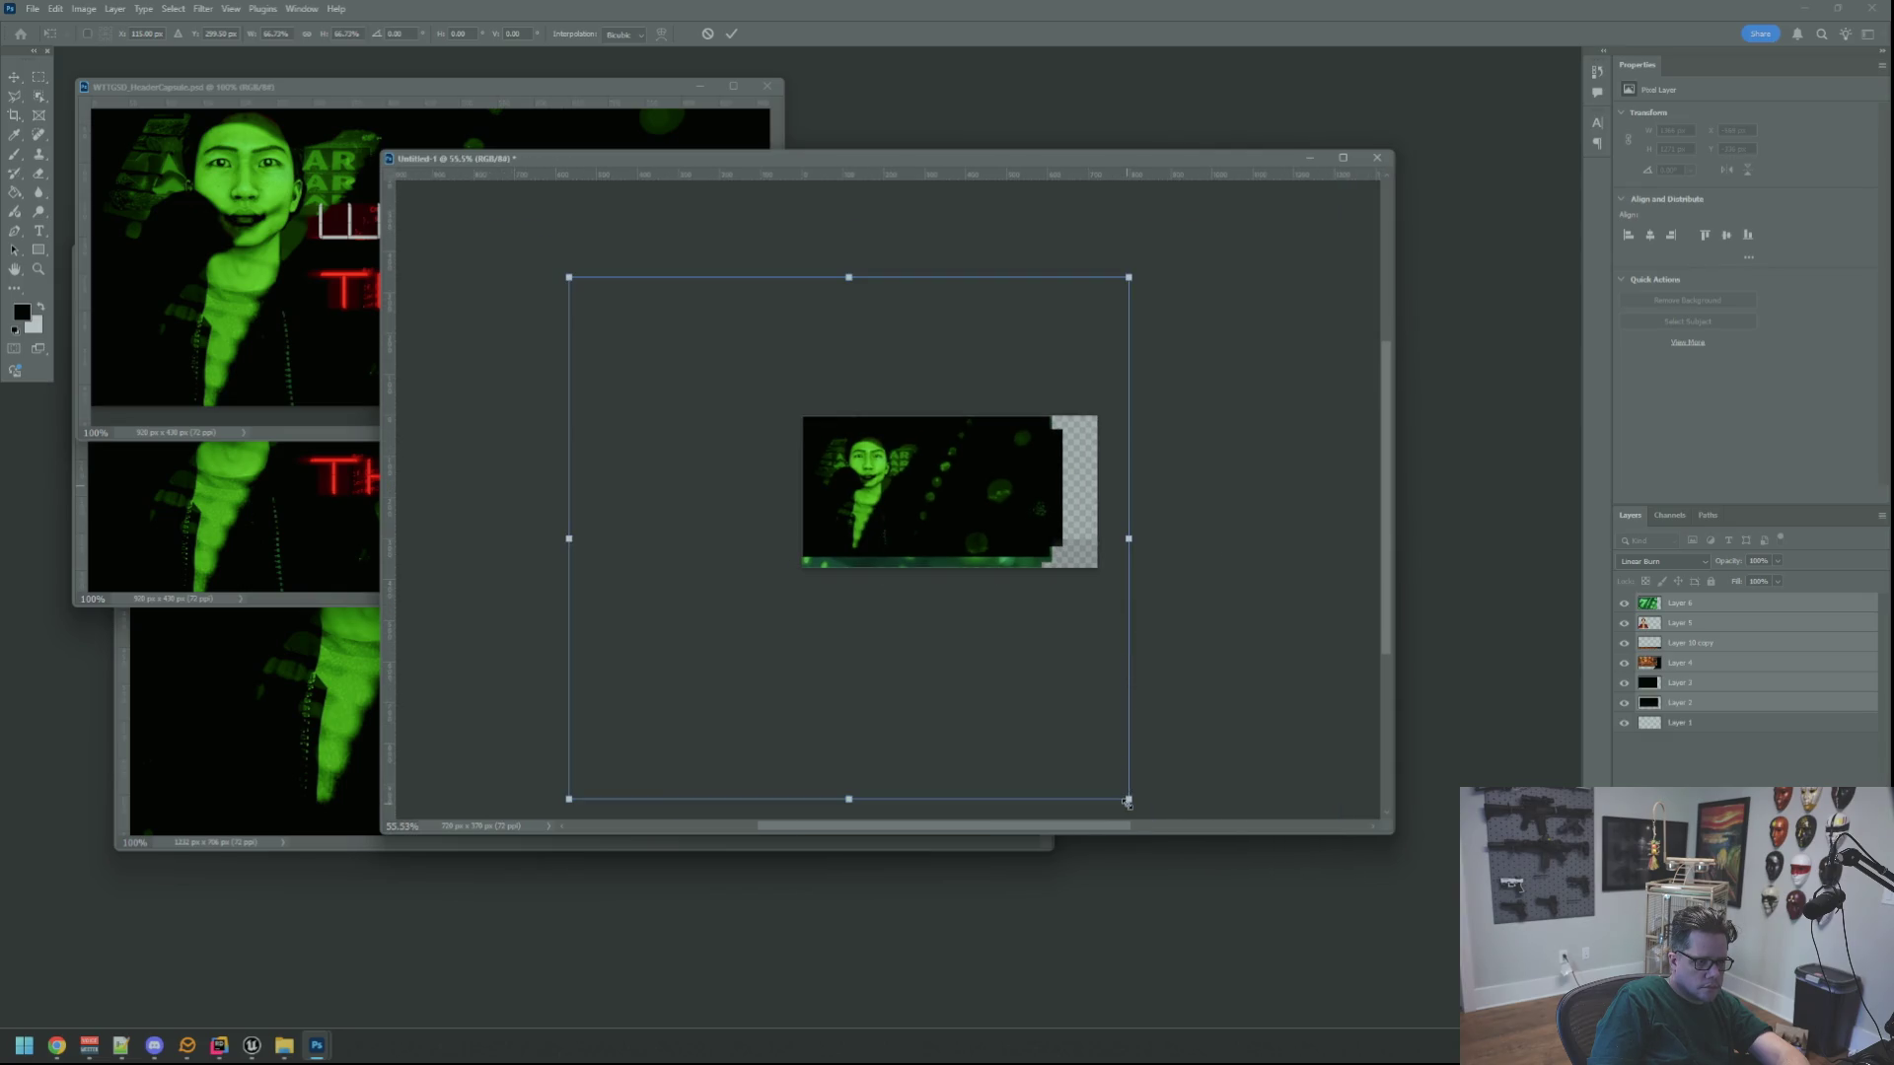
{"action": "mouse_move", "coordinate": [1128, 802]}
{"action": "left_mouse_down"}
{"action": "mouse_move", "coordinate": [1163, 795]}
{"action": "mouse_move", "coordinate": [1141, 809]}
{"action": "left_mouse_up"}
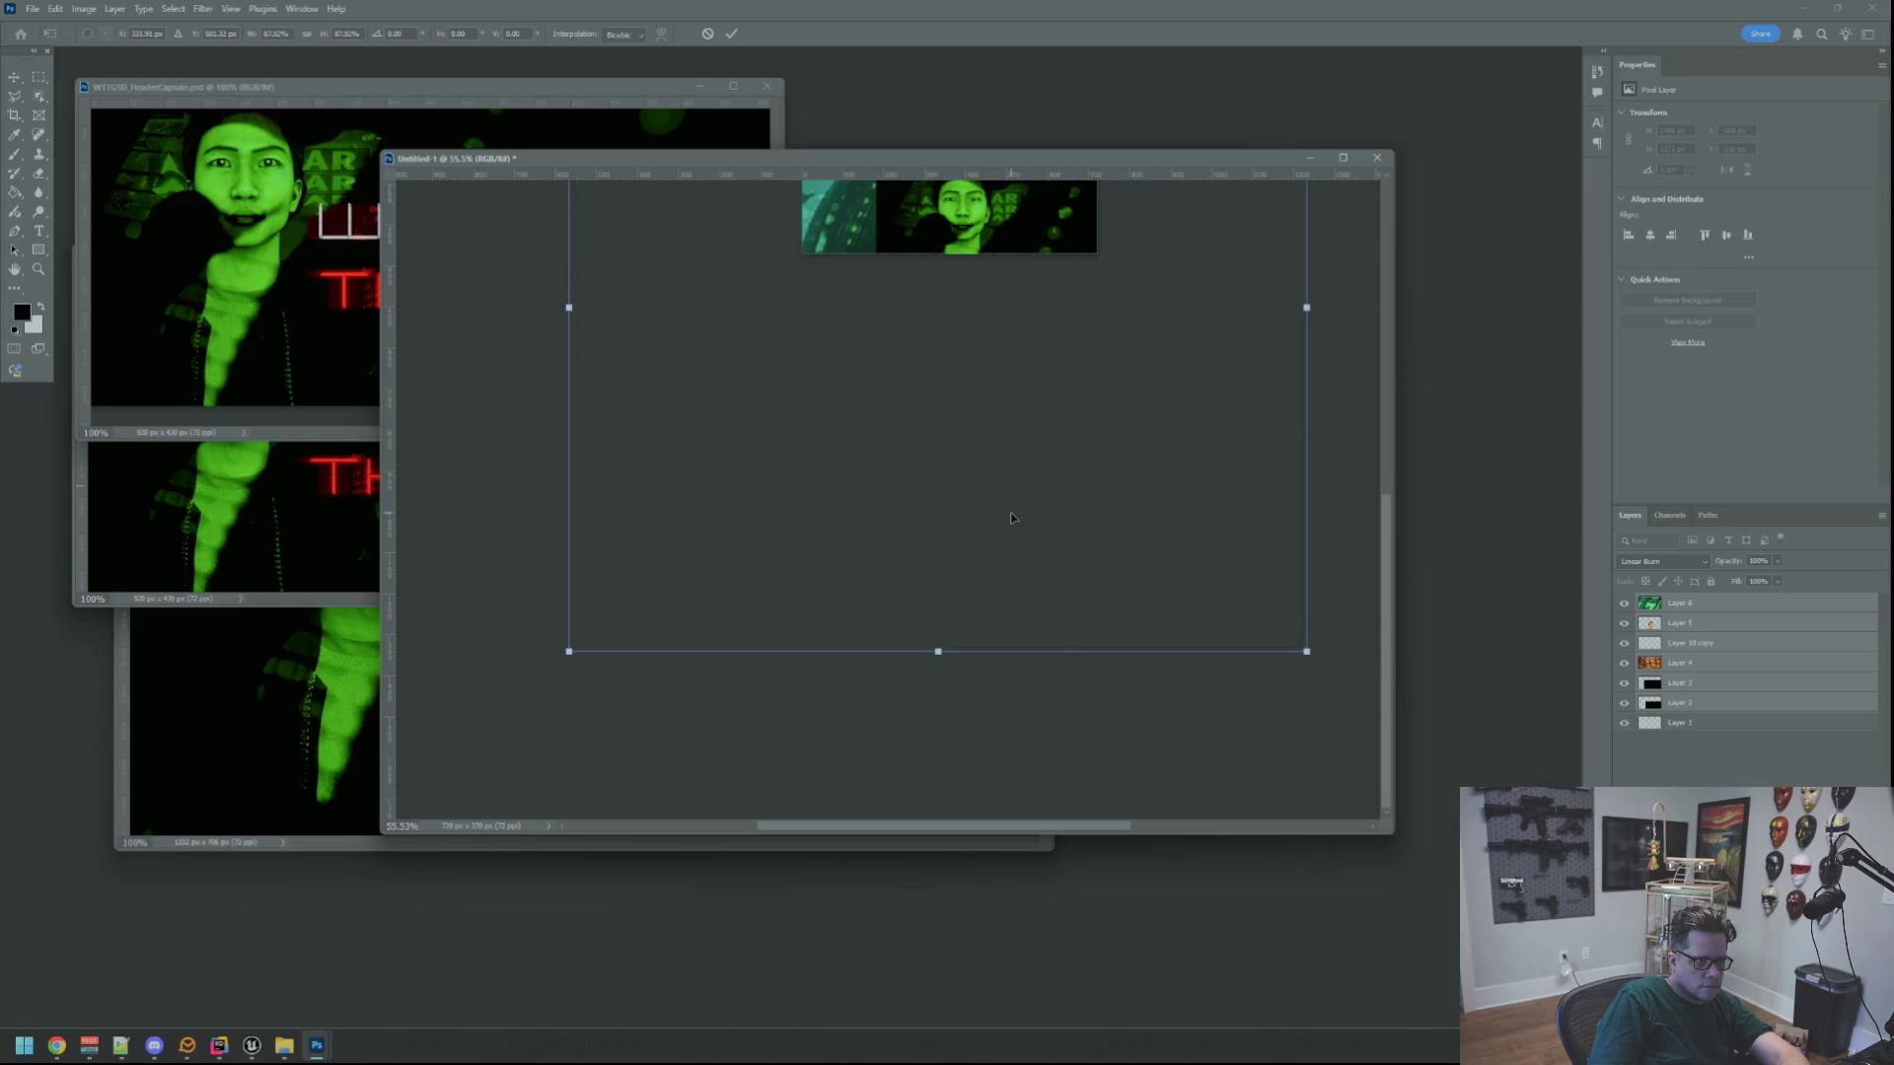
{"action": "scroll", "coordinate": [1011, 518], "scroll_direction": "up", "scroll_amount": 1}
{"action": "left_click_drag", "start_coordinate": [804, 158], "coordinate": [638, 182]}
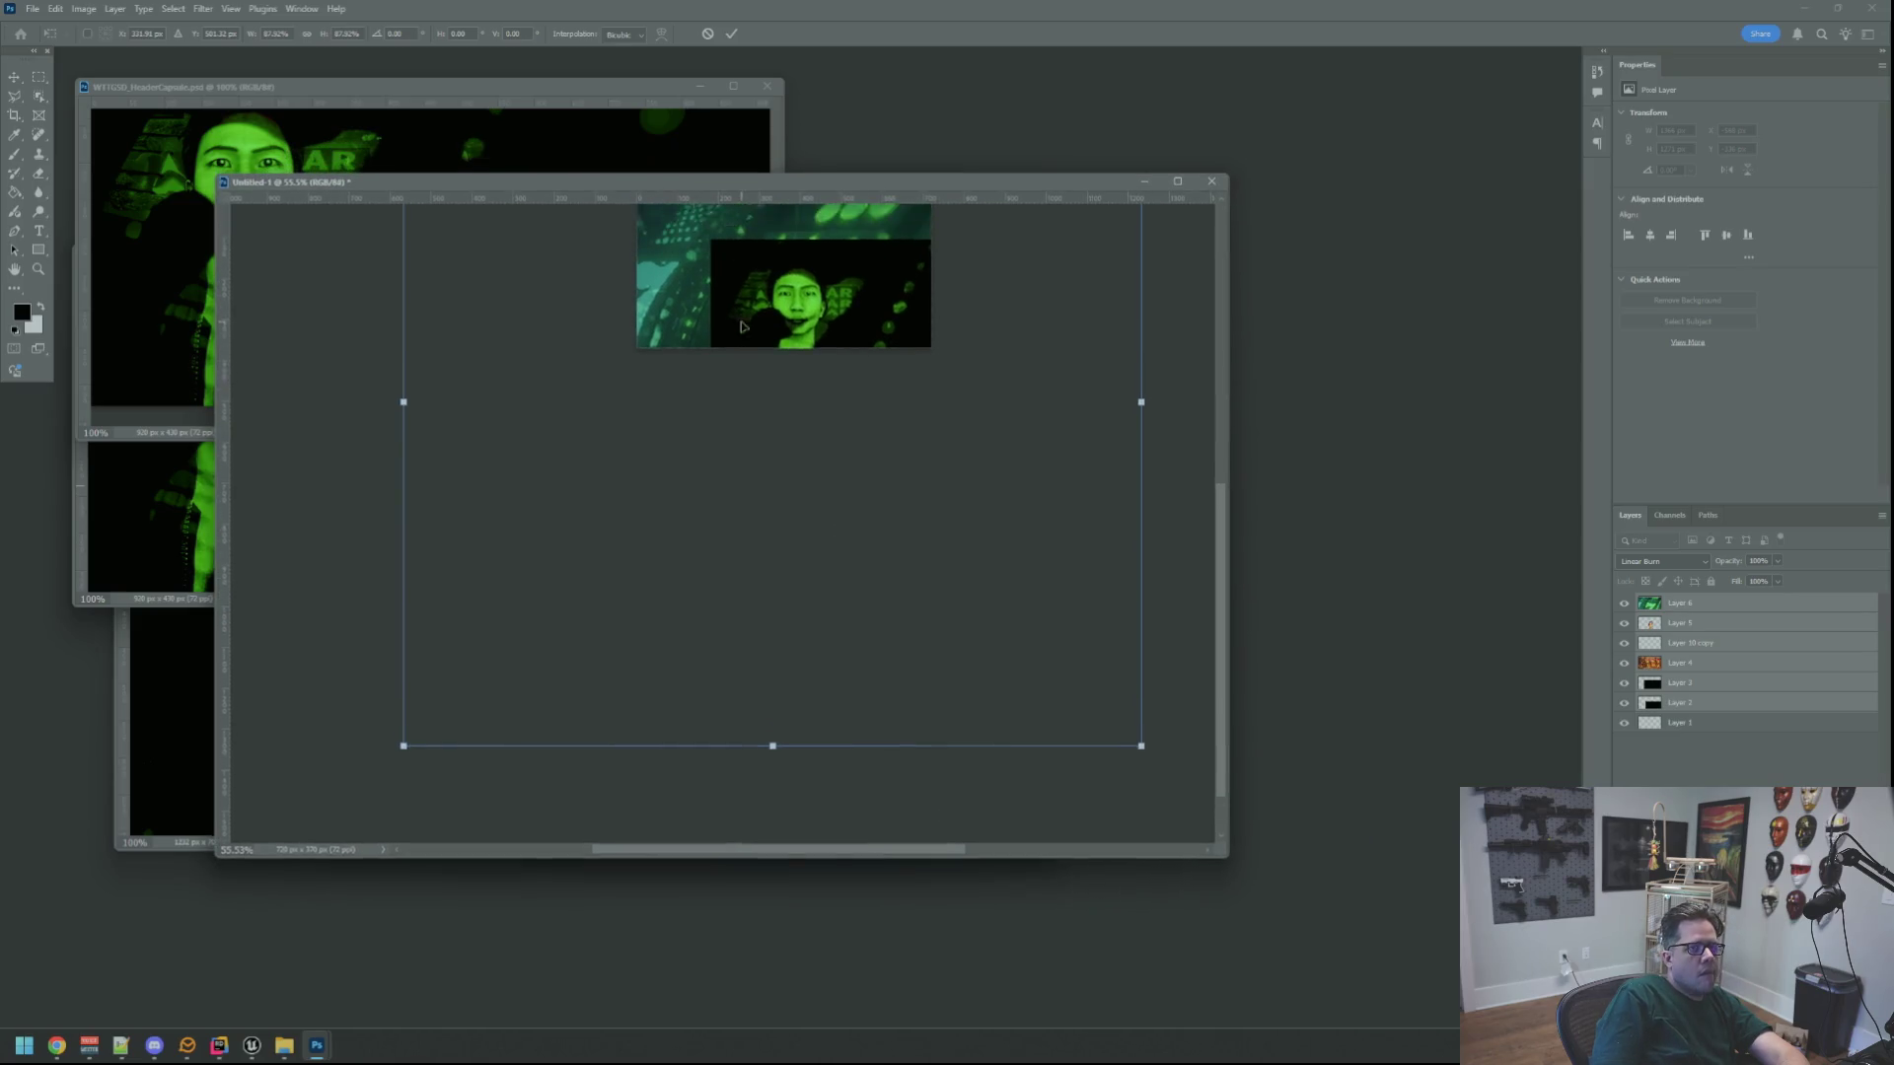
{"action": "scroll", "coordinate": [743, 326], "scroll_direction": "up", "scroll_amount": 3}
{"action": "mouse_move", "coordinate": [1141, 829]}
{"action": "left_mouse_down"}
{"action": "mouse_move", "coordinate": [964, 756]}
{"action": "mouse_move", "coordinate": [1015, 749]}
{"action": "mouse_move", "coordinate": [963, 757]}
{"action": "left_mouse_up"}
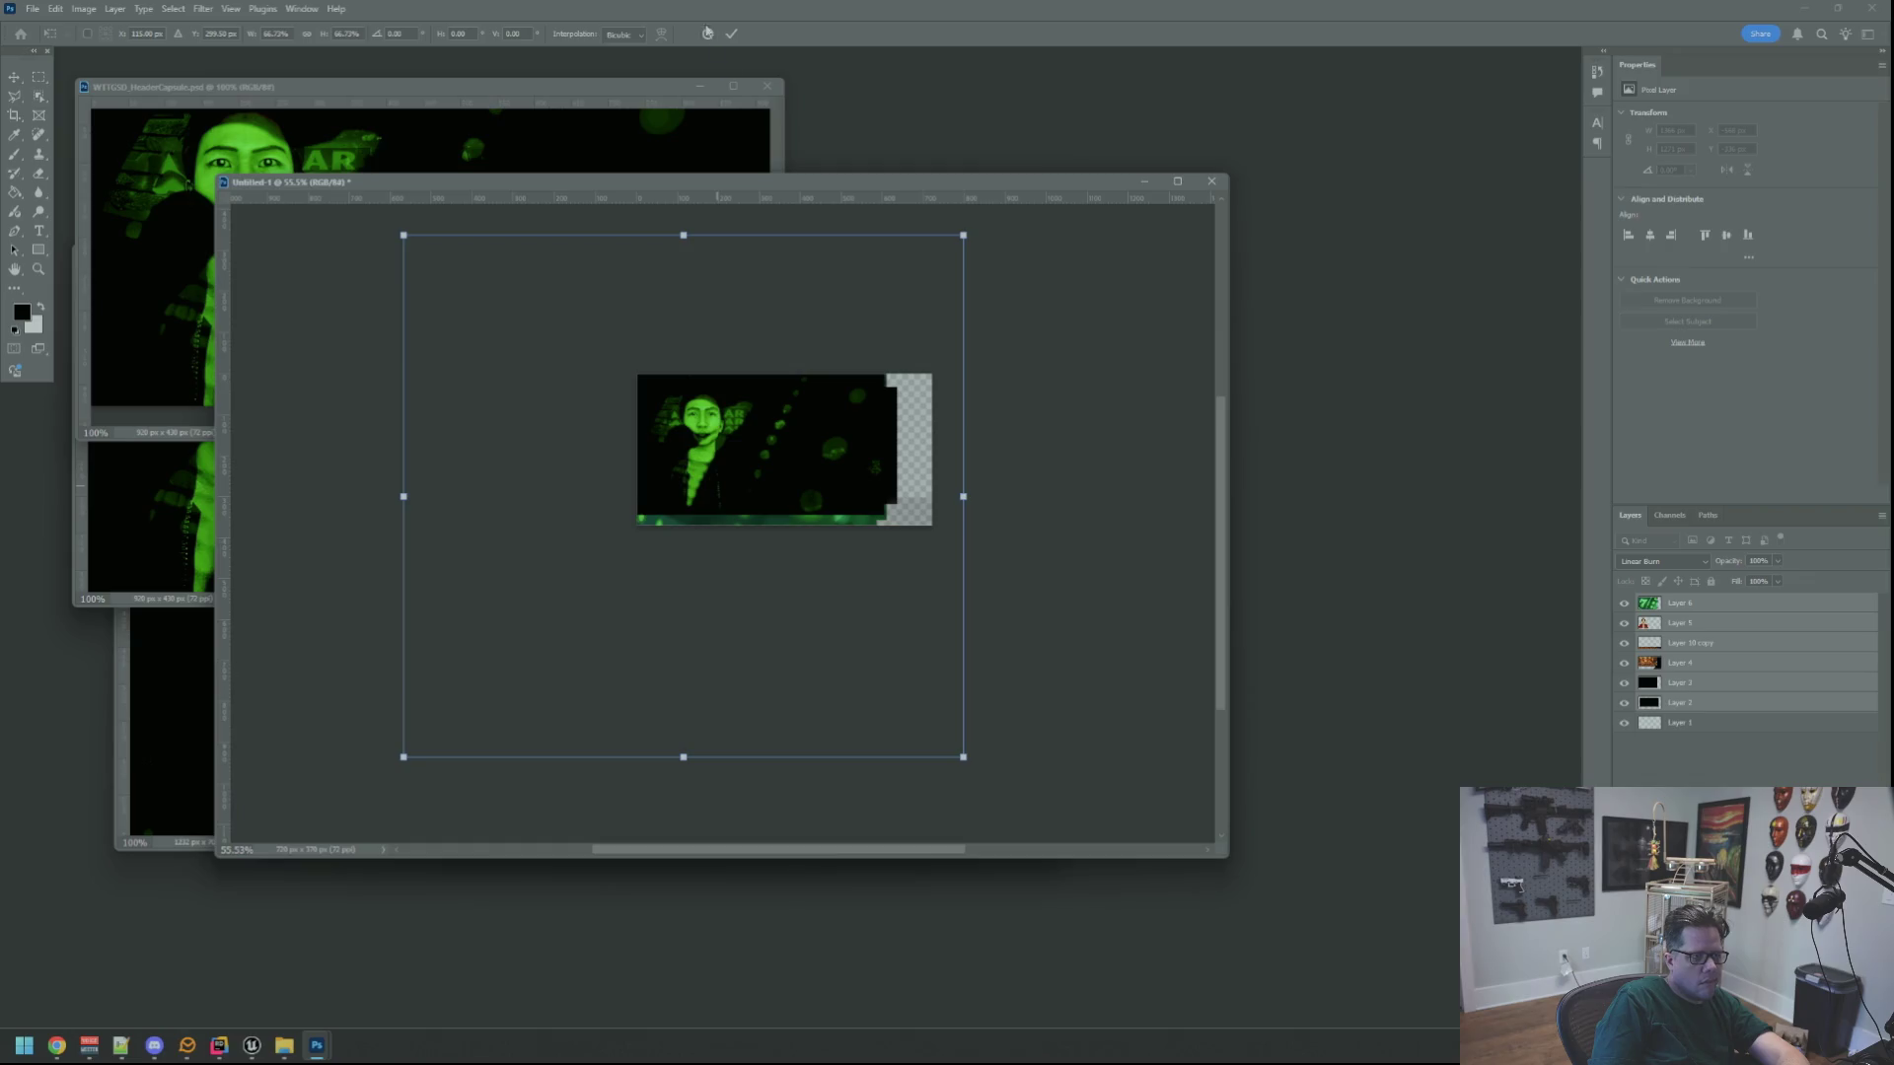
{"action": "key", "text": "Return"}
Nudge the face layer up-left, then delete the layers from the splash canvas
{"action": "scroll", "coordinate": [803, 400], "scroll_direction": "up", "scroll_amount": 5}
{"action": "mouse_move", "coordinate": [827, 537]}
{"action": "left_mouse_down"}
{"action": "mouse_move", "coordinate": [786, 483]}
{"action": "mouse_move", "coordinate": [800, 508]}
{"action": "left_mouse_up"}
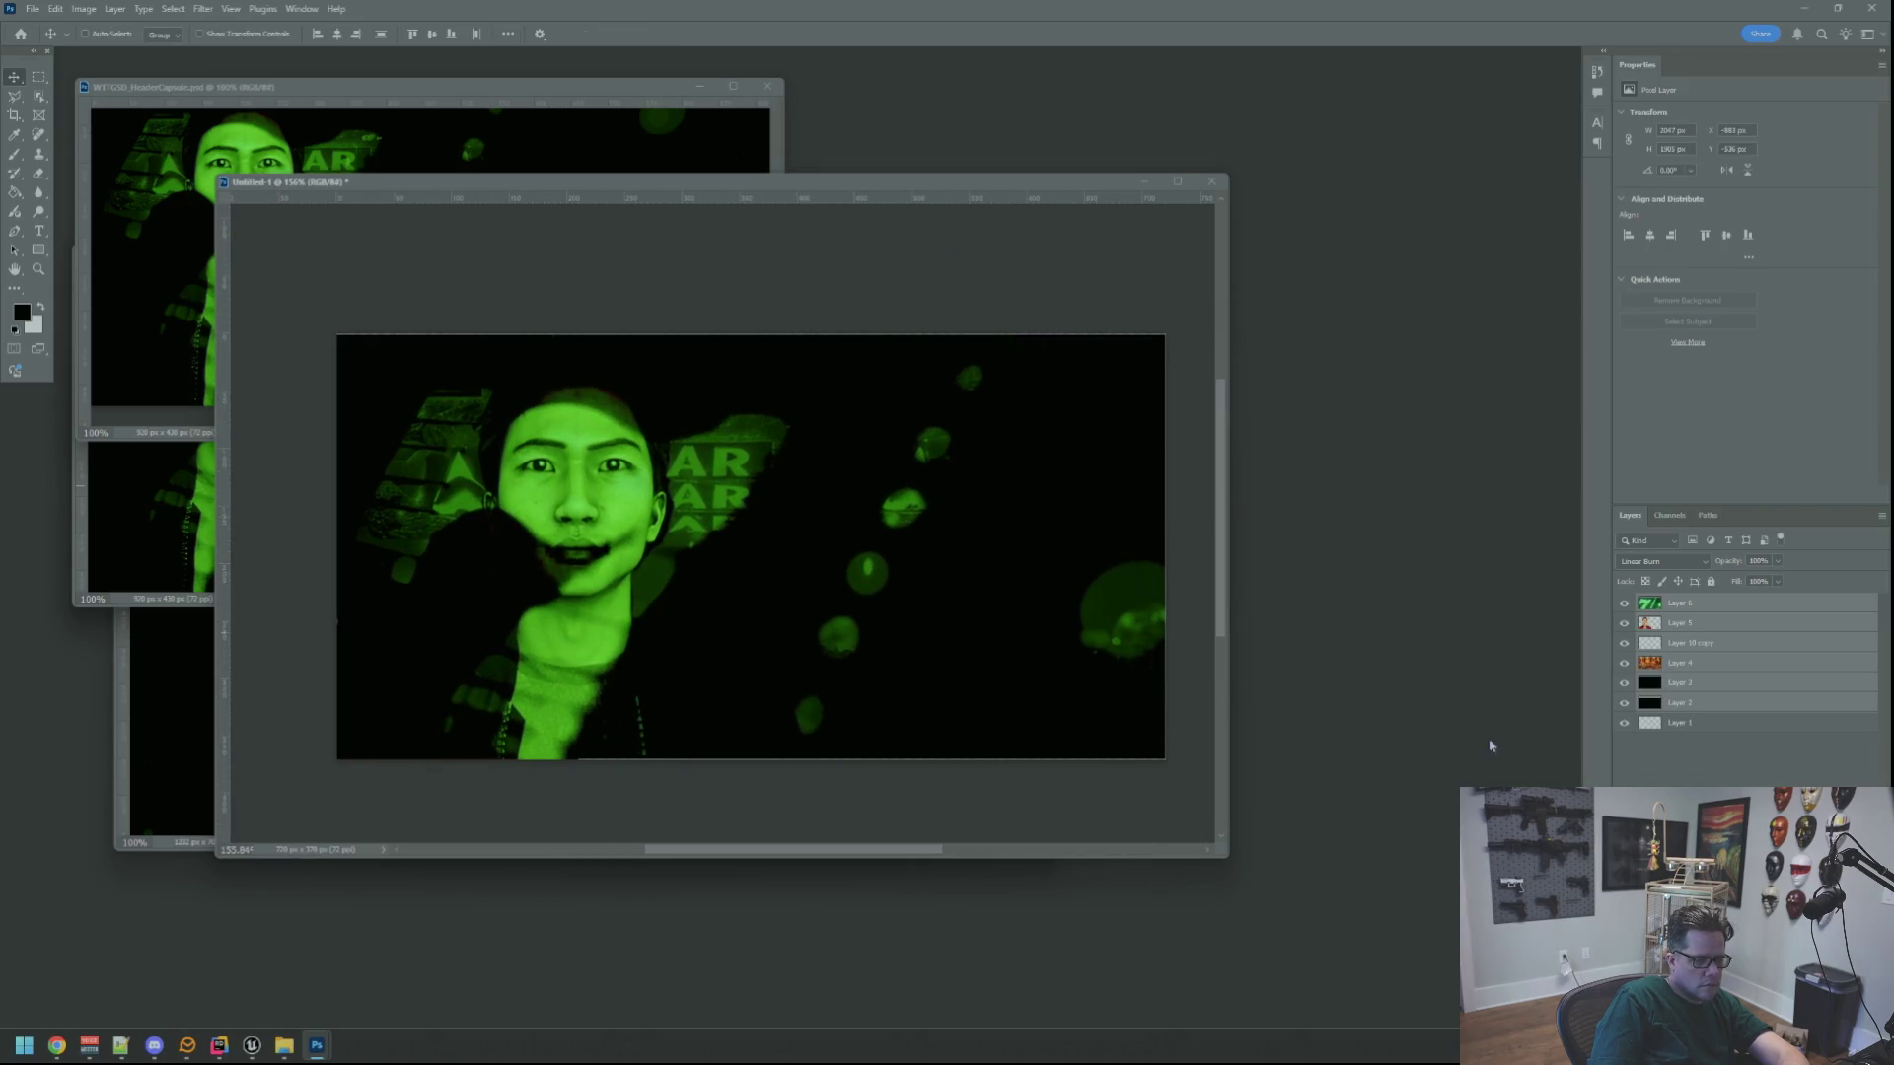
{"action": "key", "text": "Delete"}
{"action": "left_click", "coordinate": [447, 158]}
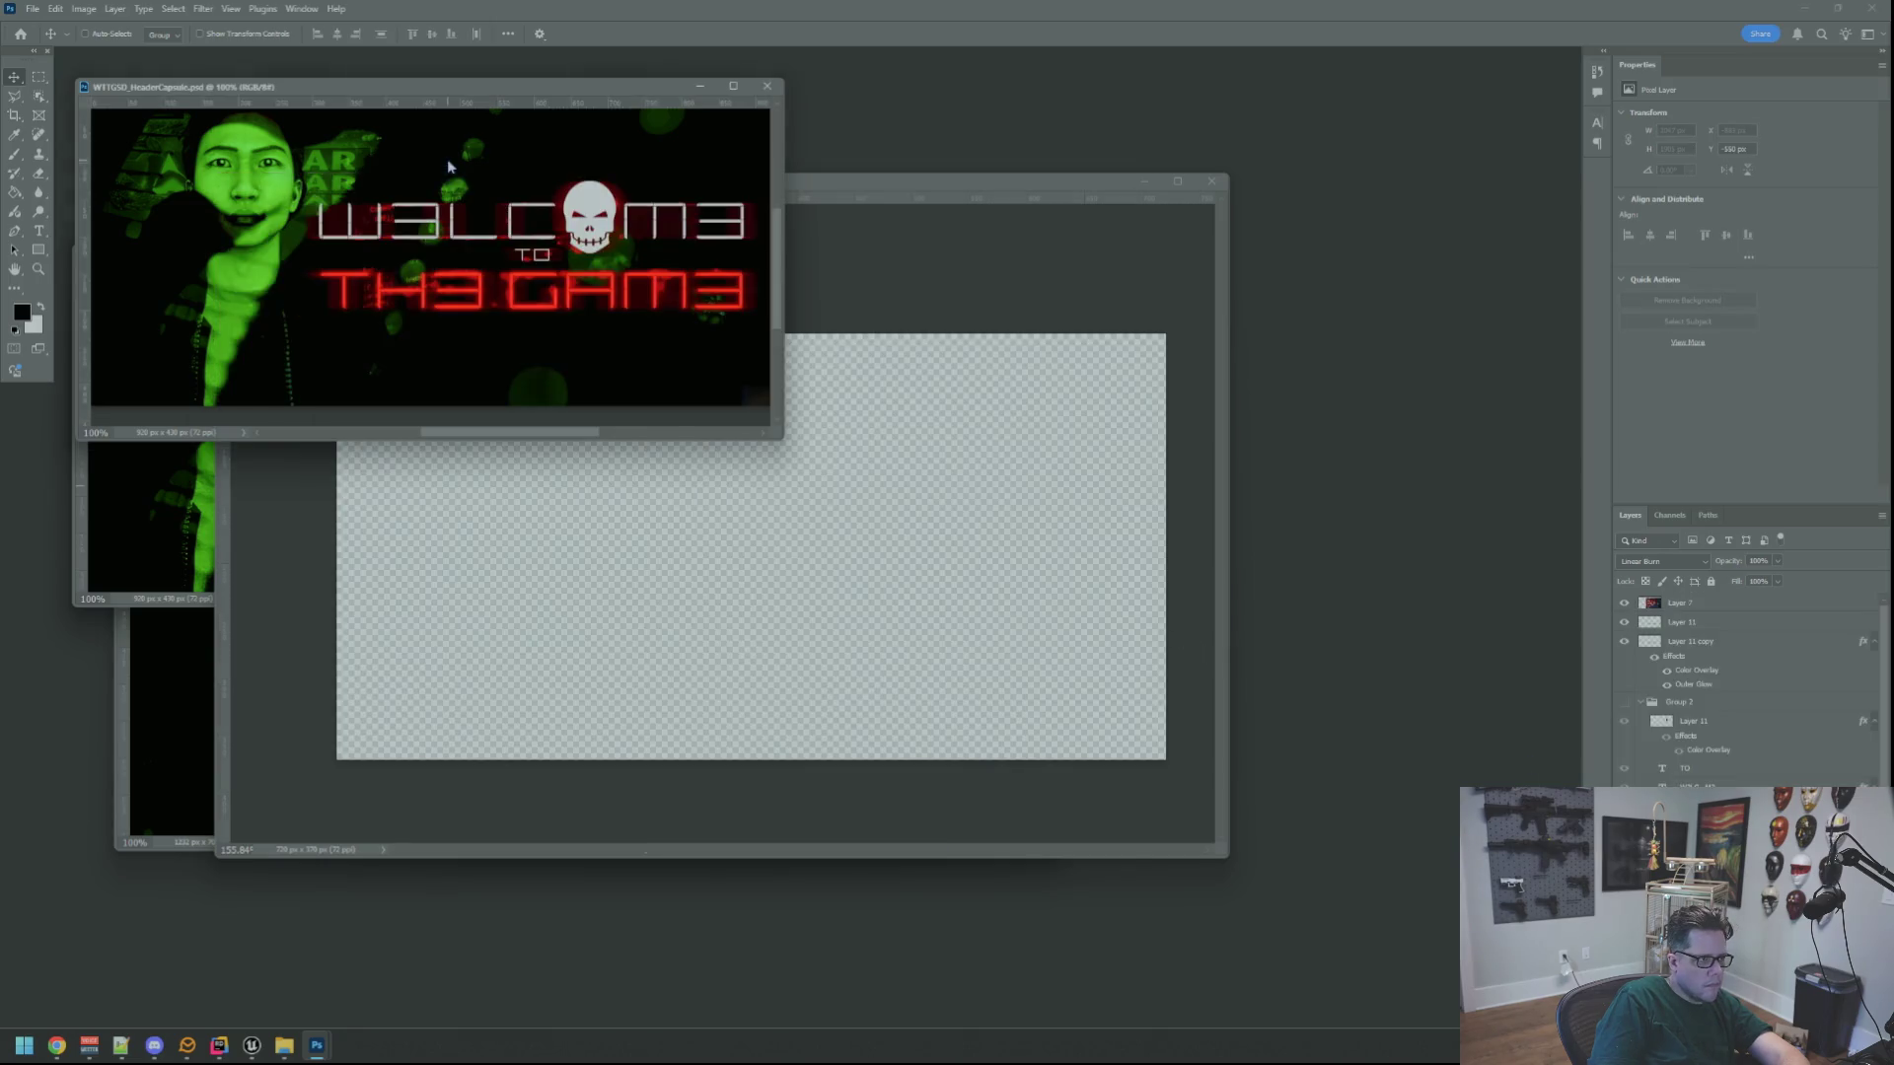
Copy HeaderCapsule's Layer 5 image into the Untitled-1 canvas
{"action": "left_click", "coordinate": [197, 510]}
{"action": "mouse_move", "coordinate": [430, 461]}
{"action": "left_mouse_down"}
{"action": "mouse_move", "coordinate": [663, 532]}
{"action": "mouse_move", "coordinate": [570, 502]}
{"action": "left_mouse_up"}
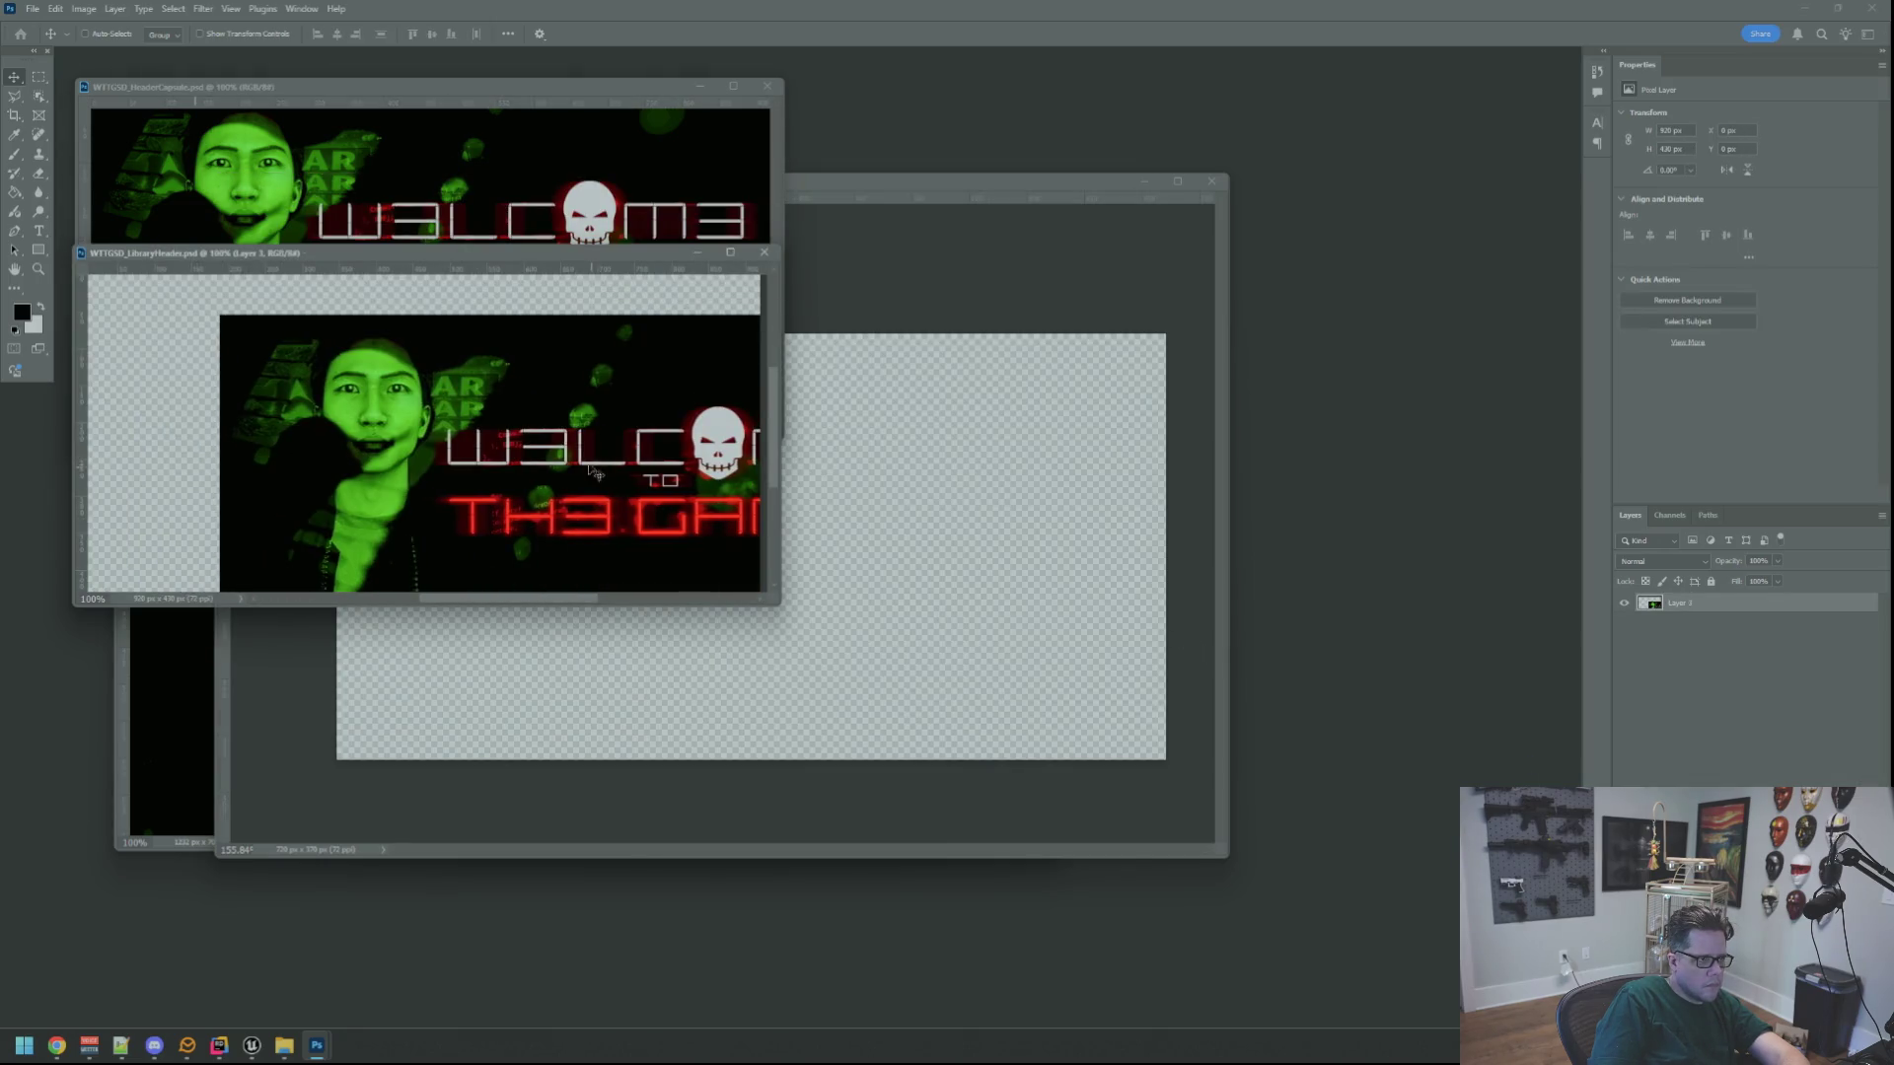
{"action": "left_click", "coordinate": [529, 211]}
{"action": "left_click", "coordinate": [1687, 784]}
{"action": "key", "text": "alt+bracketleft"}
{"action": "key", "text": "alt+bracketleft"}
{"action": "mouse_move", "coordinate": [602, 367]}
{"action": "left_mouse_down"}
{"action": "mouse_move", "coordinate": [960, 550]}
{"action": "mouse_move", "coordinate": [956, 613]}
{"action": "mouse_move", "coordinate": [1033, 771]}
{"action": "mouse_move", "coordinate": [1044, 744]}
{"action": "left_mouse_up"}
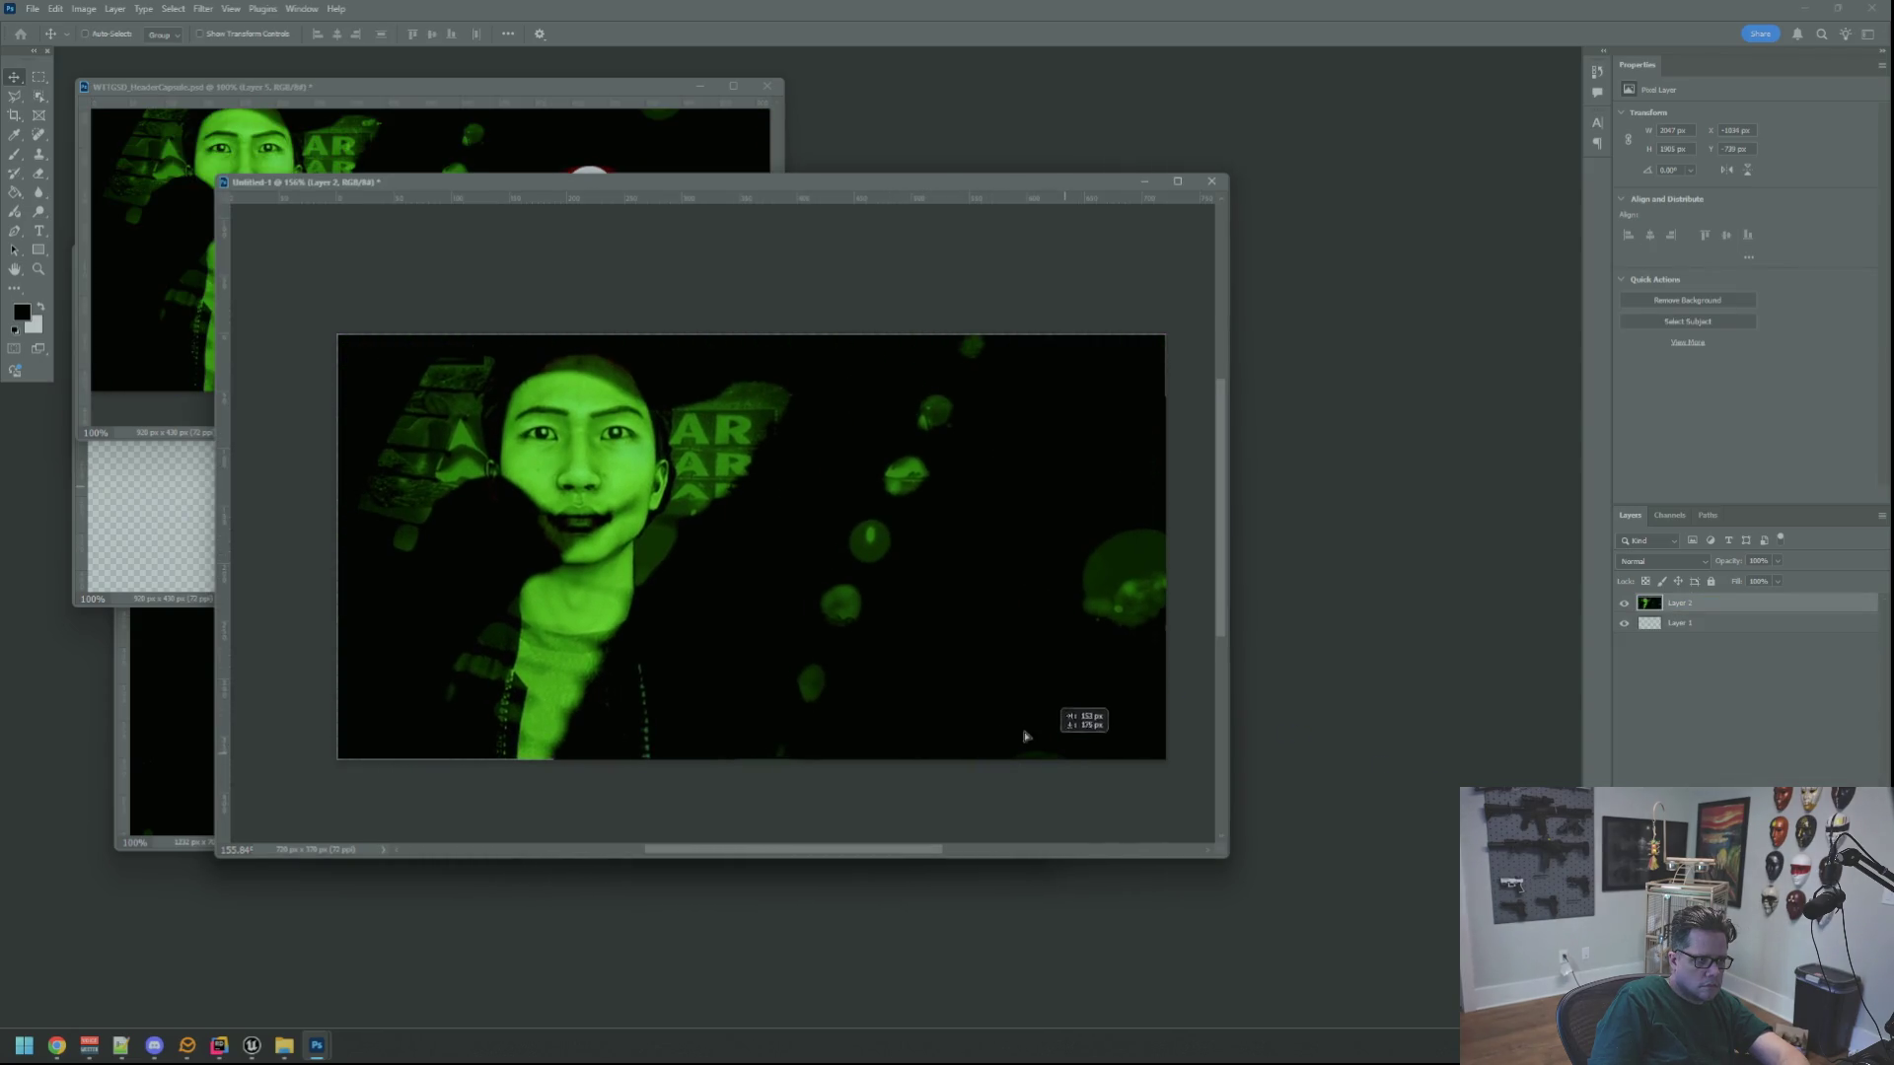
Select the whole header canvas and drag the character art into Untitled-1
{"action": "scroll", "coordinate": [904, 650], "scroll_direction": "down", "scroll_amount": 5}
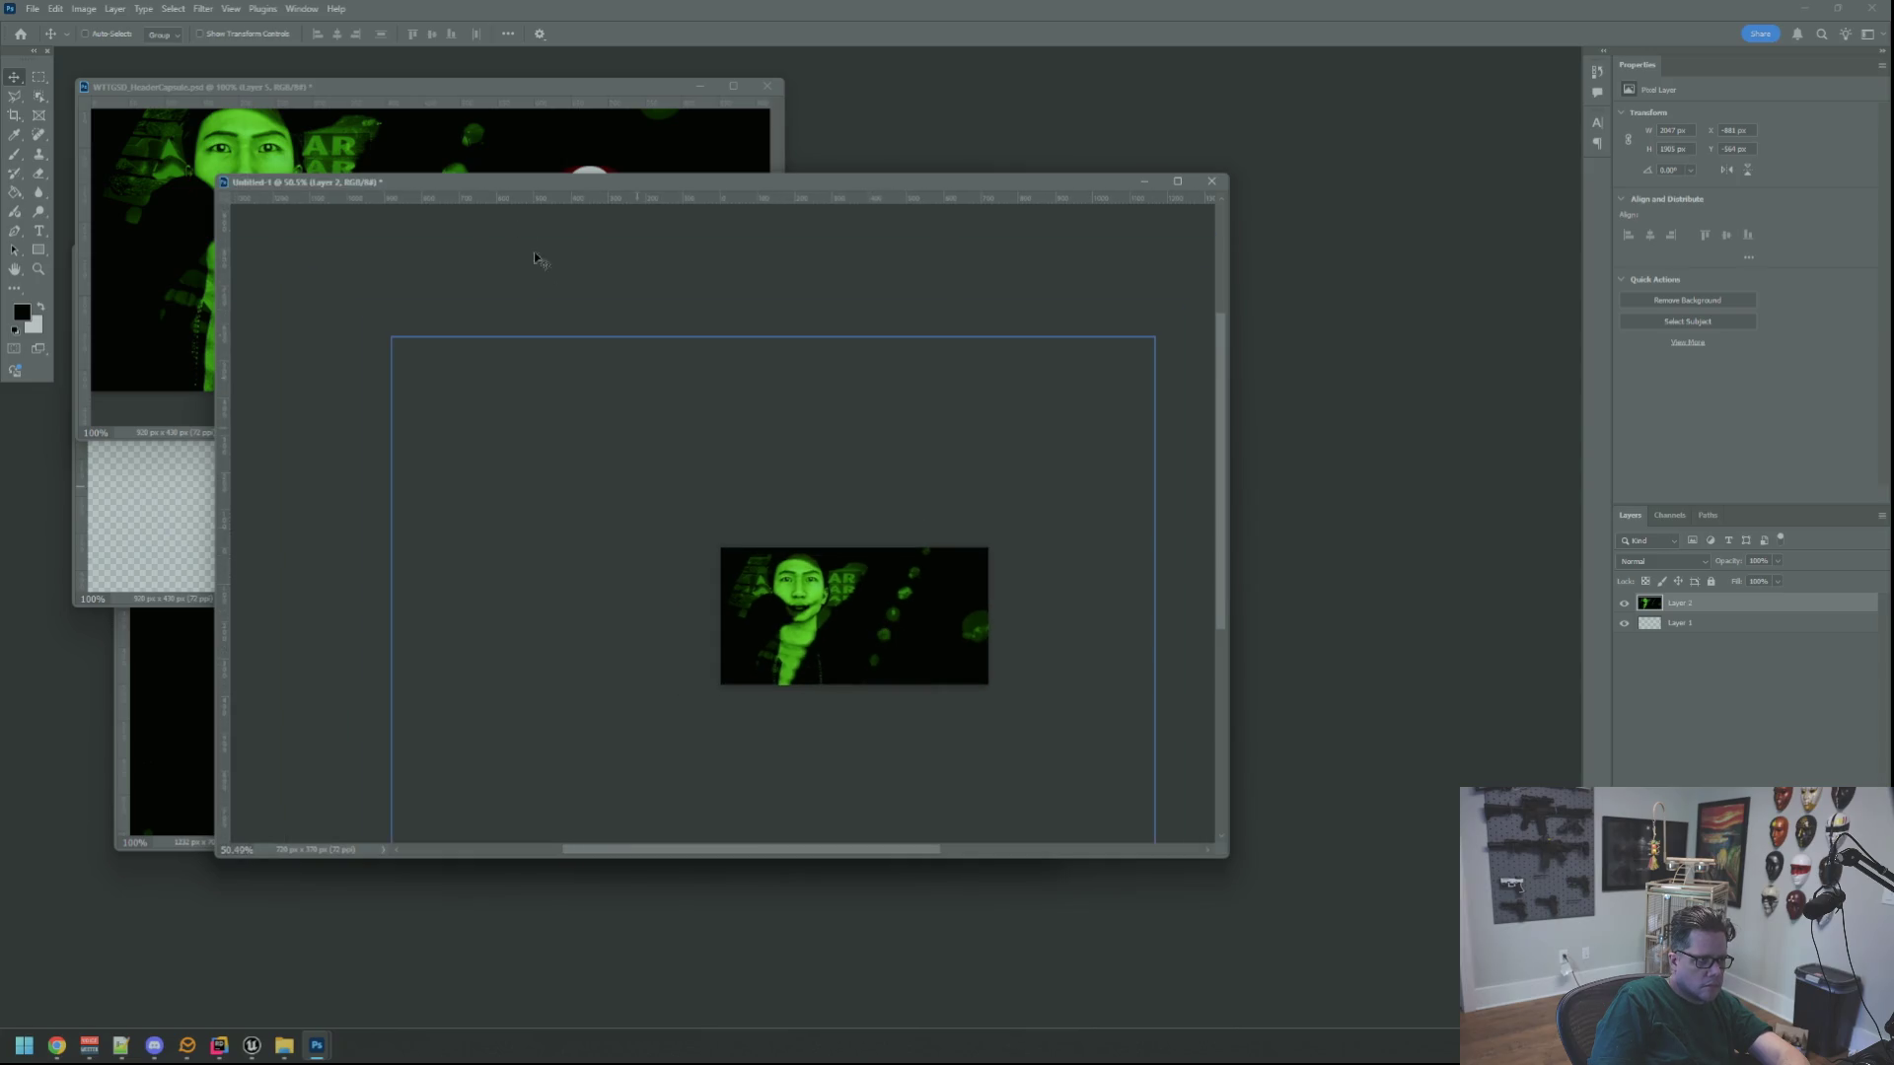
{"action": "left_click", "coordinate": [96, 94]}
{"action": "key", "text": "ctrl+1"}
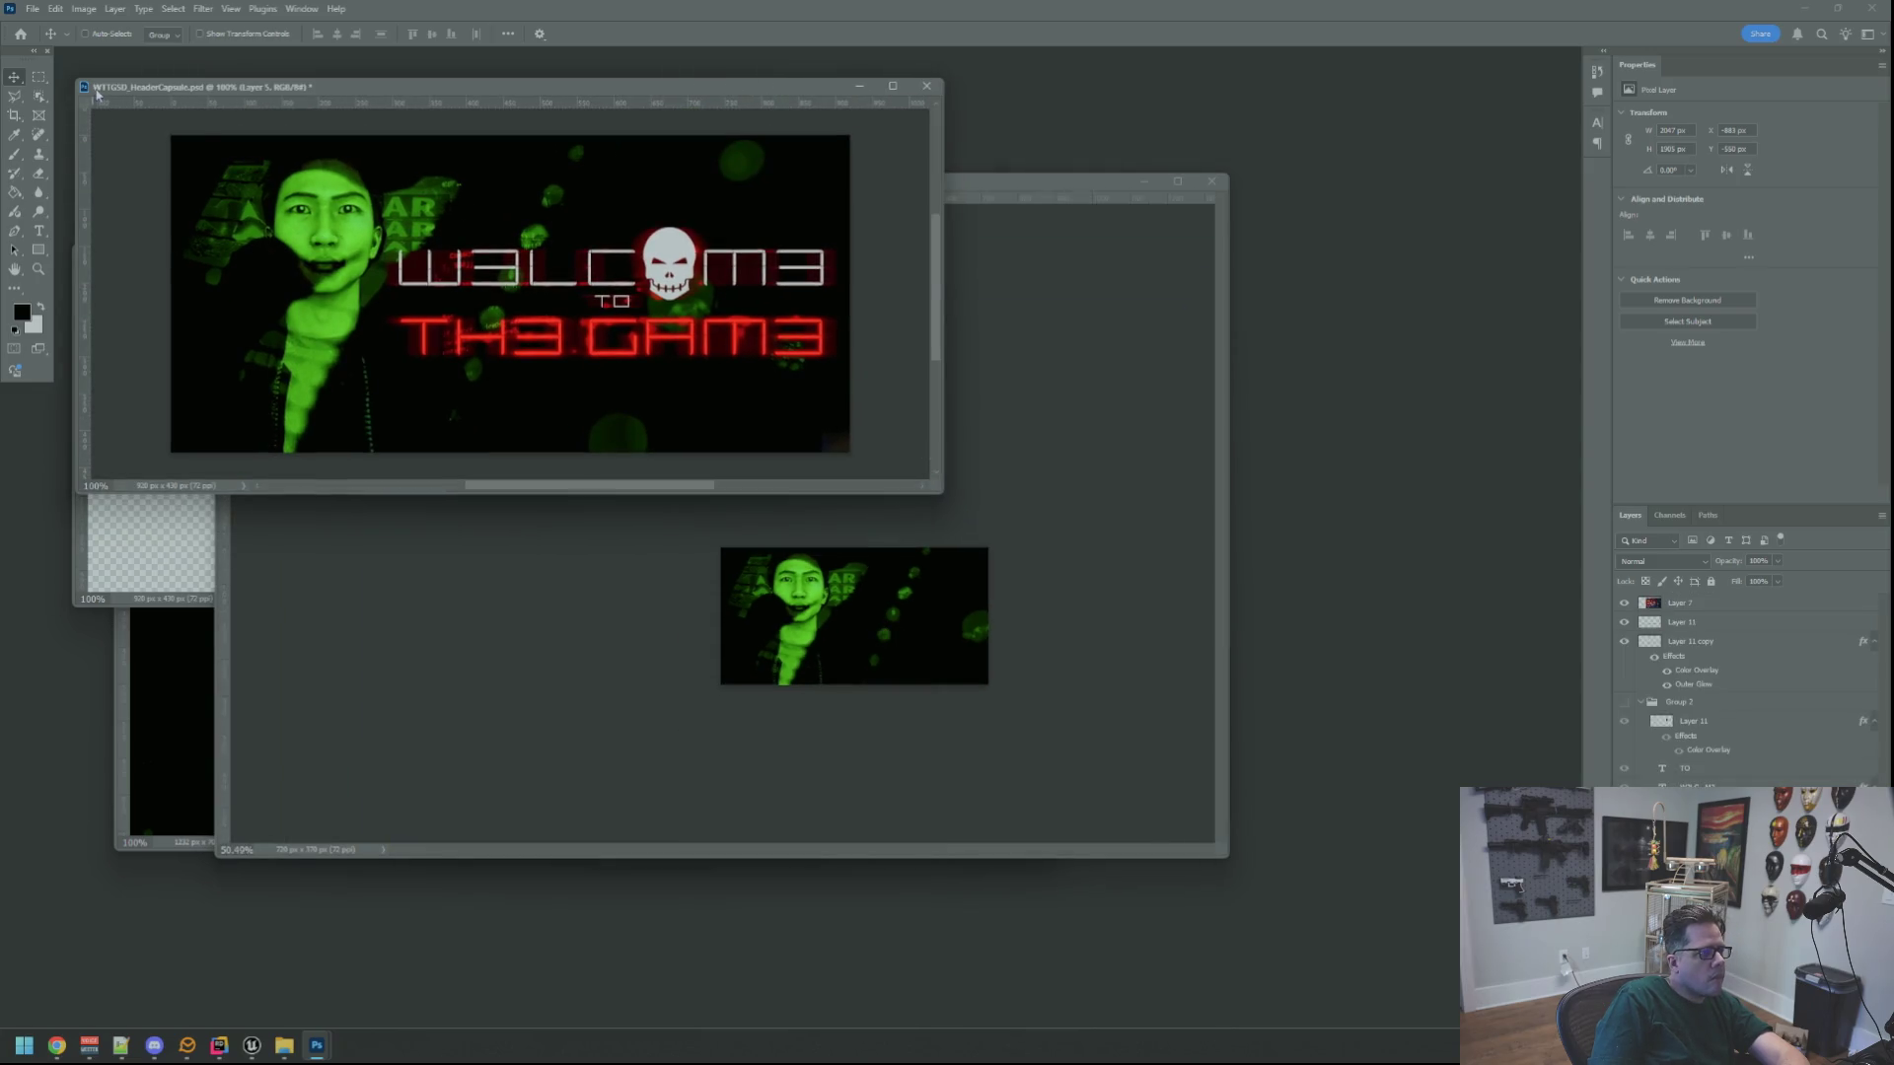
{"action": "key", "text": "m"}
{"action": "key", "text": "ctrl+a"}
{"action": "scroll", "coordinate": [552, 373], "scroll_direction": "down", "scroll_amount": 5}
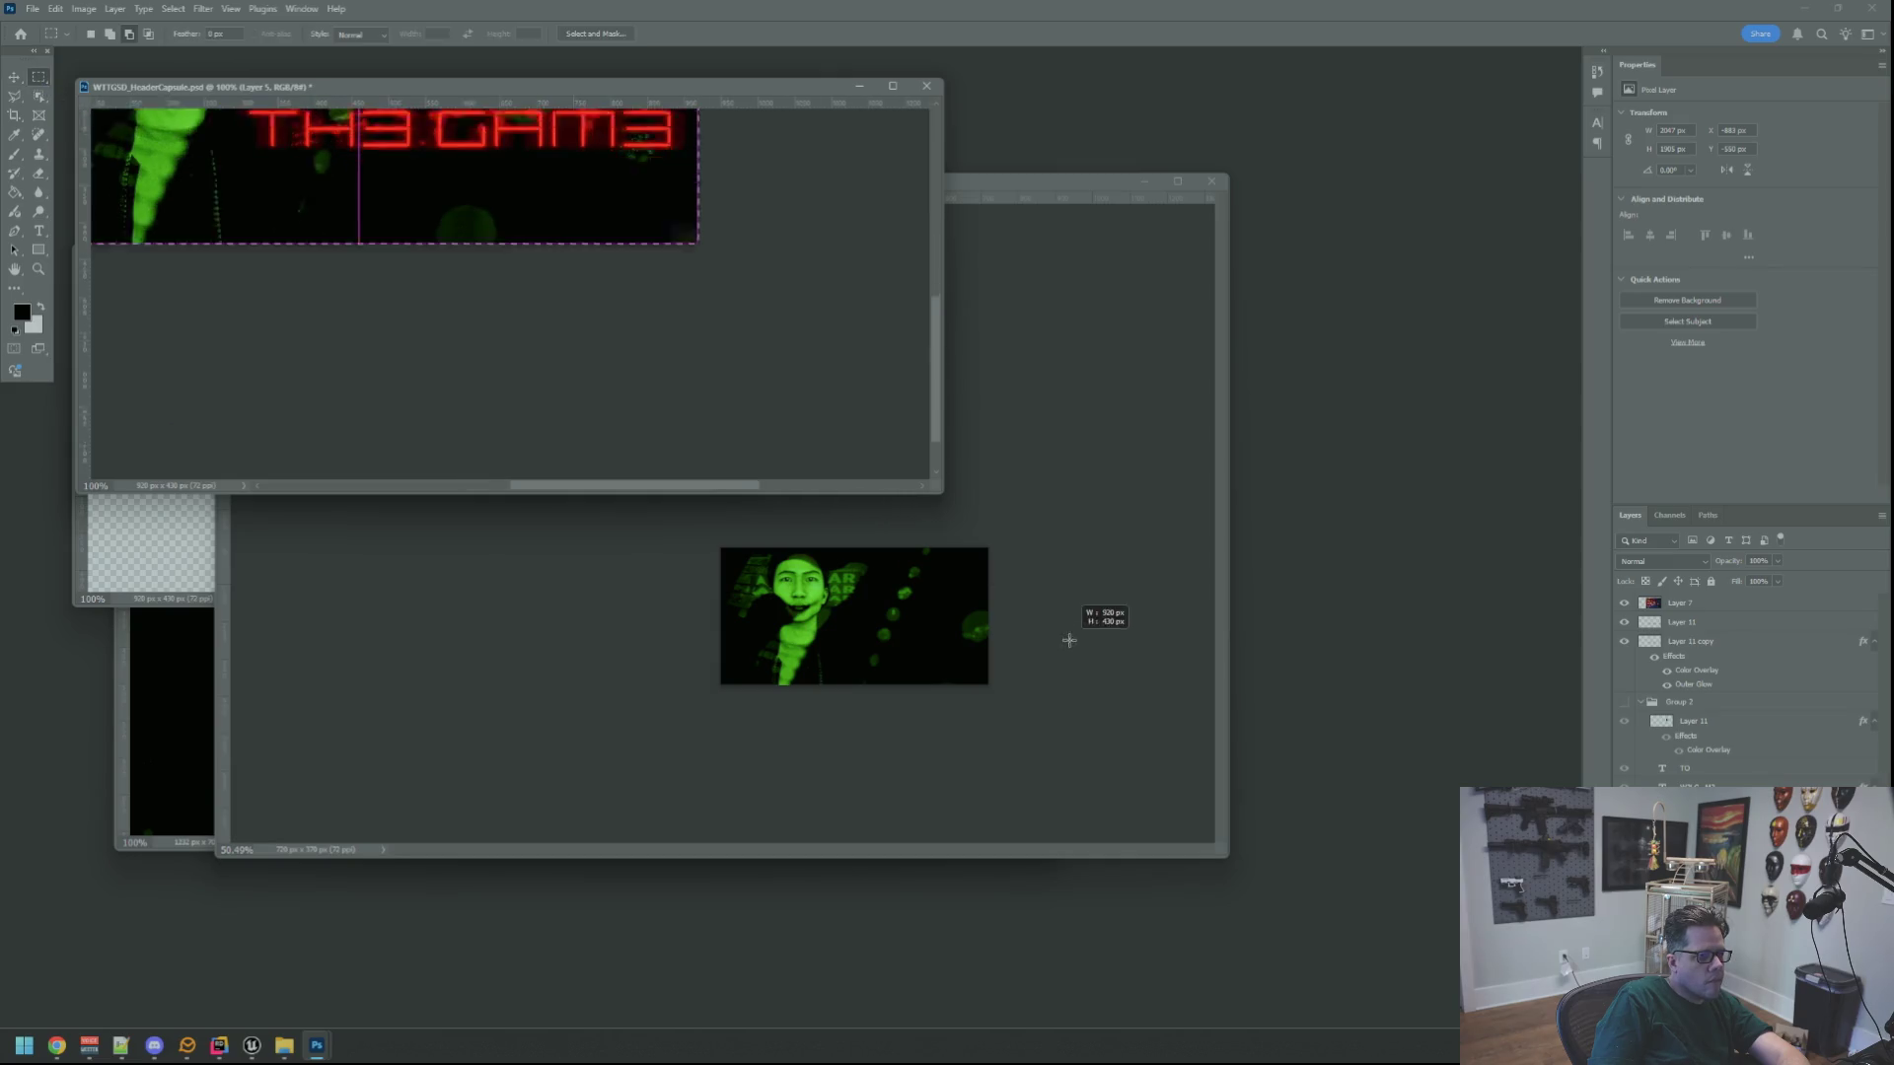
{"action": "key", "text": "v"}
{"action": "mouse_move", "coordinate": [263, 139]}
{"action": "left_mouse_down"}
{"action": "mouse_move", "coordinate": [888, 655]}
{"action": "mouse_move", "coordinate": [922, 619]}
{"action": "left_mouse_up"}
Delete the older art layer, snap the new one top-left, and start shrinking it with Free Transform
{"action": "left_click", "coordinate": [1679, 623]}
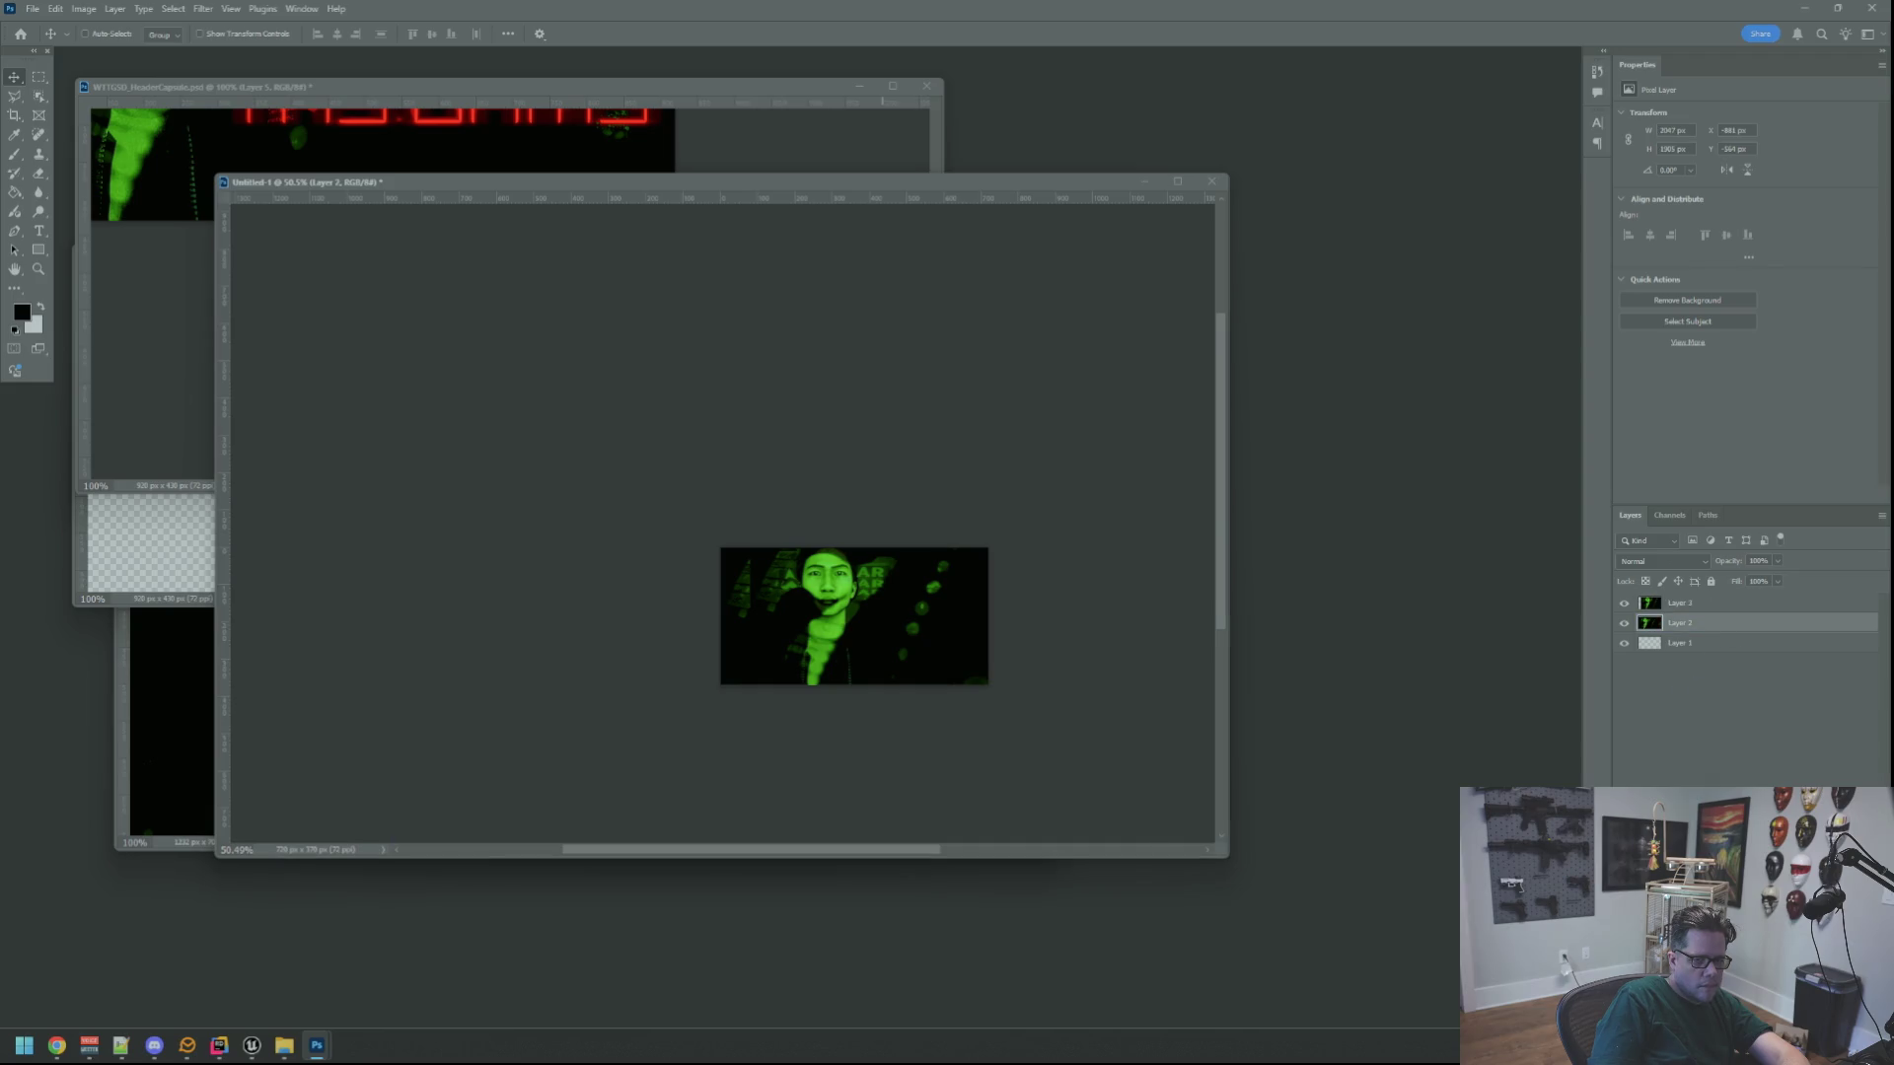
{"action": "key", "text": "Delete"}
{"action": "left_click", "coordinate": [1679, 603]}
{"action": "scroll", "coordinate": [811, 539], "scroll_direction": "up", "scroll_amount": 3}
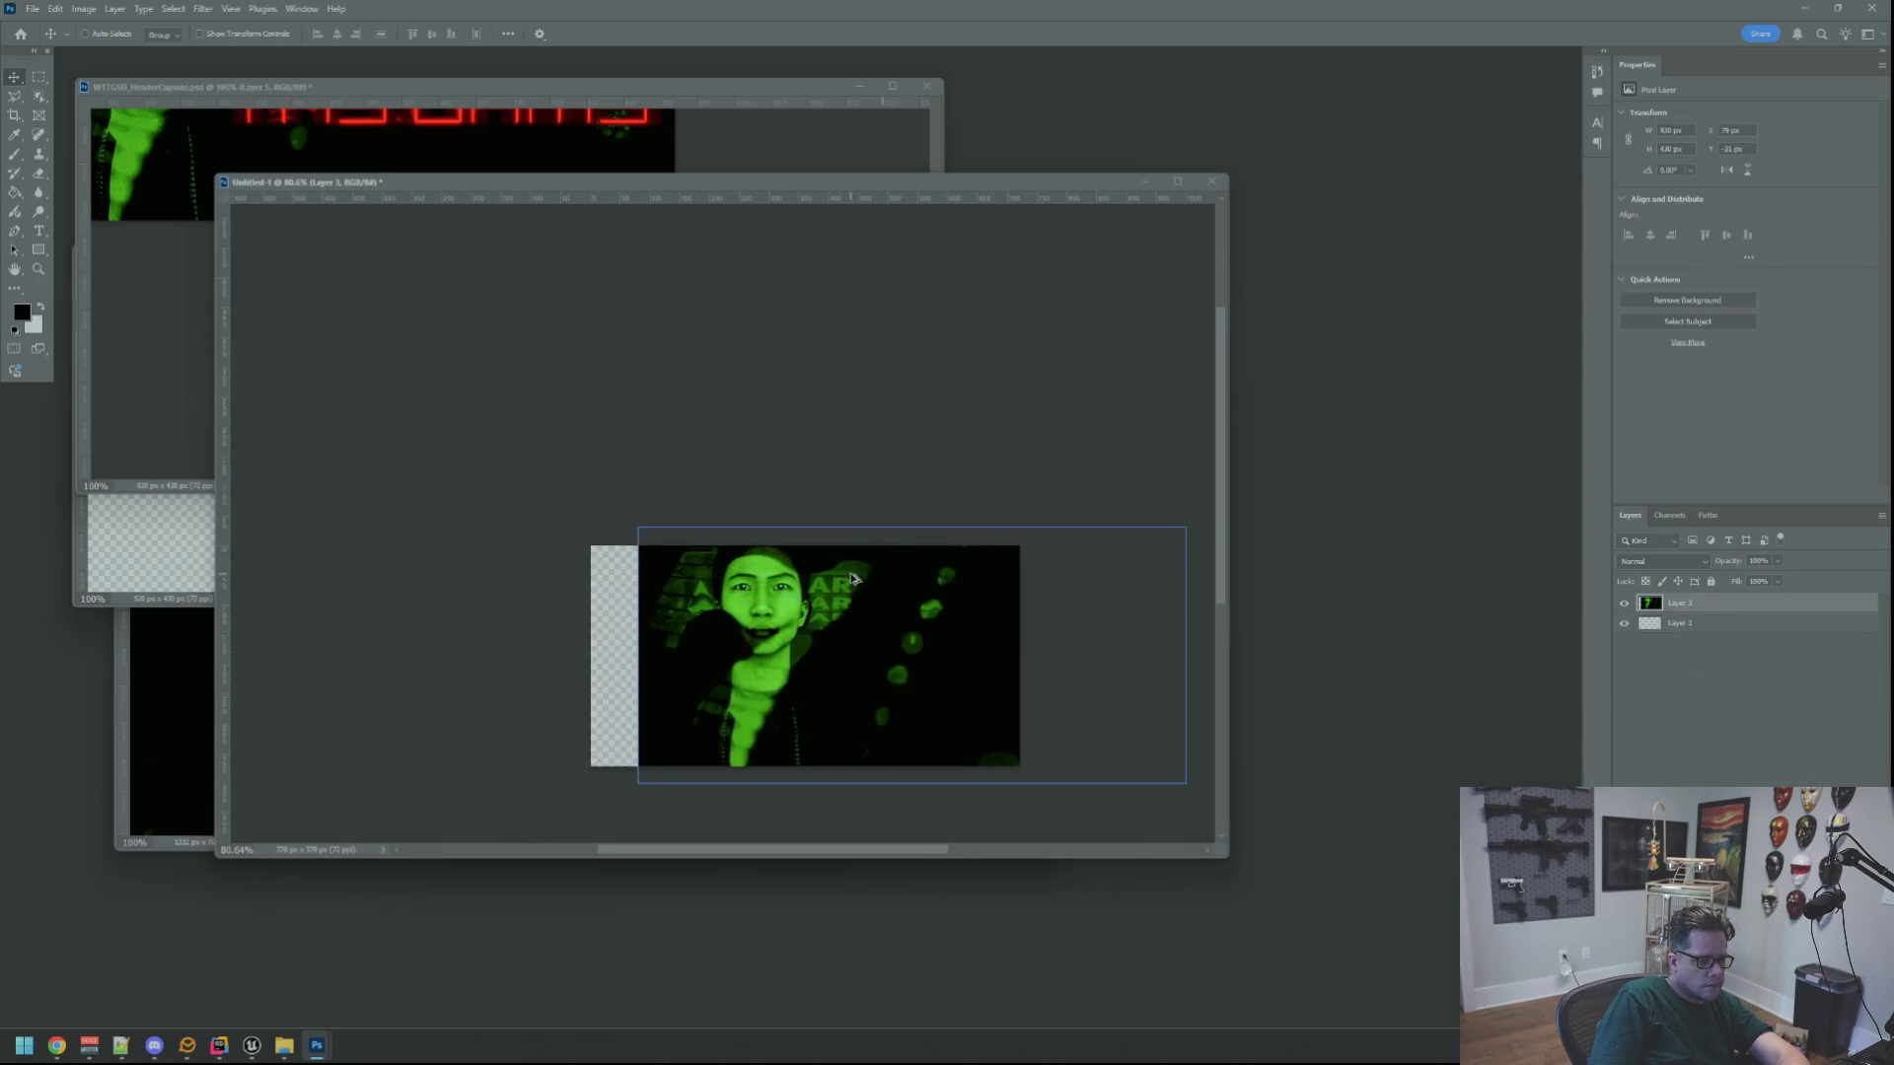
{"action": "scroll", "coordinate": [809, 414], "scroll_direction": "down", "scroll_amount": 3}
{"action": "left_click_drag", "start_coordinate": [802, 533], "coordinate": [746, 497]}
{"action": "key", "text": "ctrl+t"}
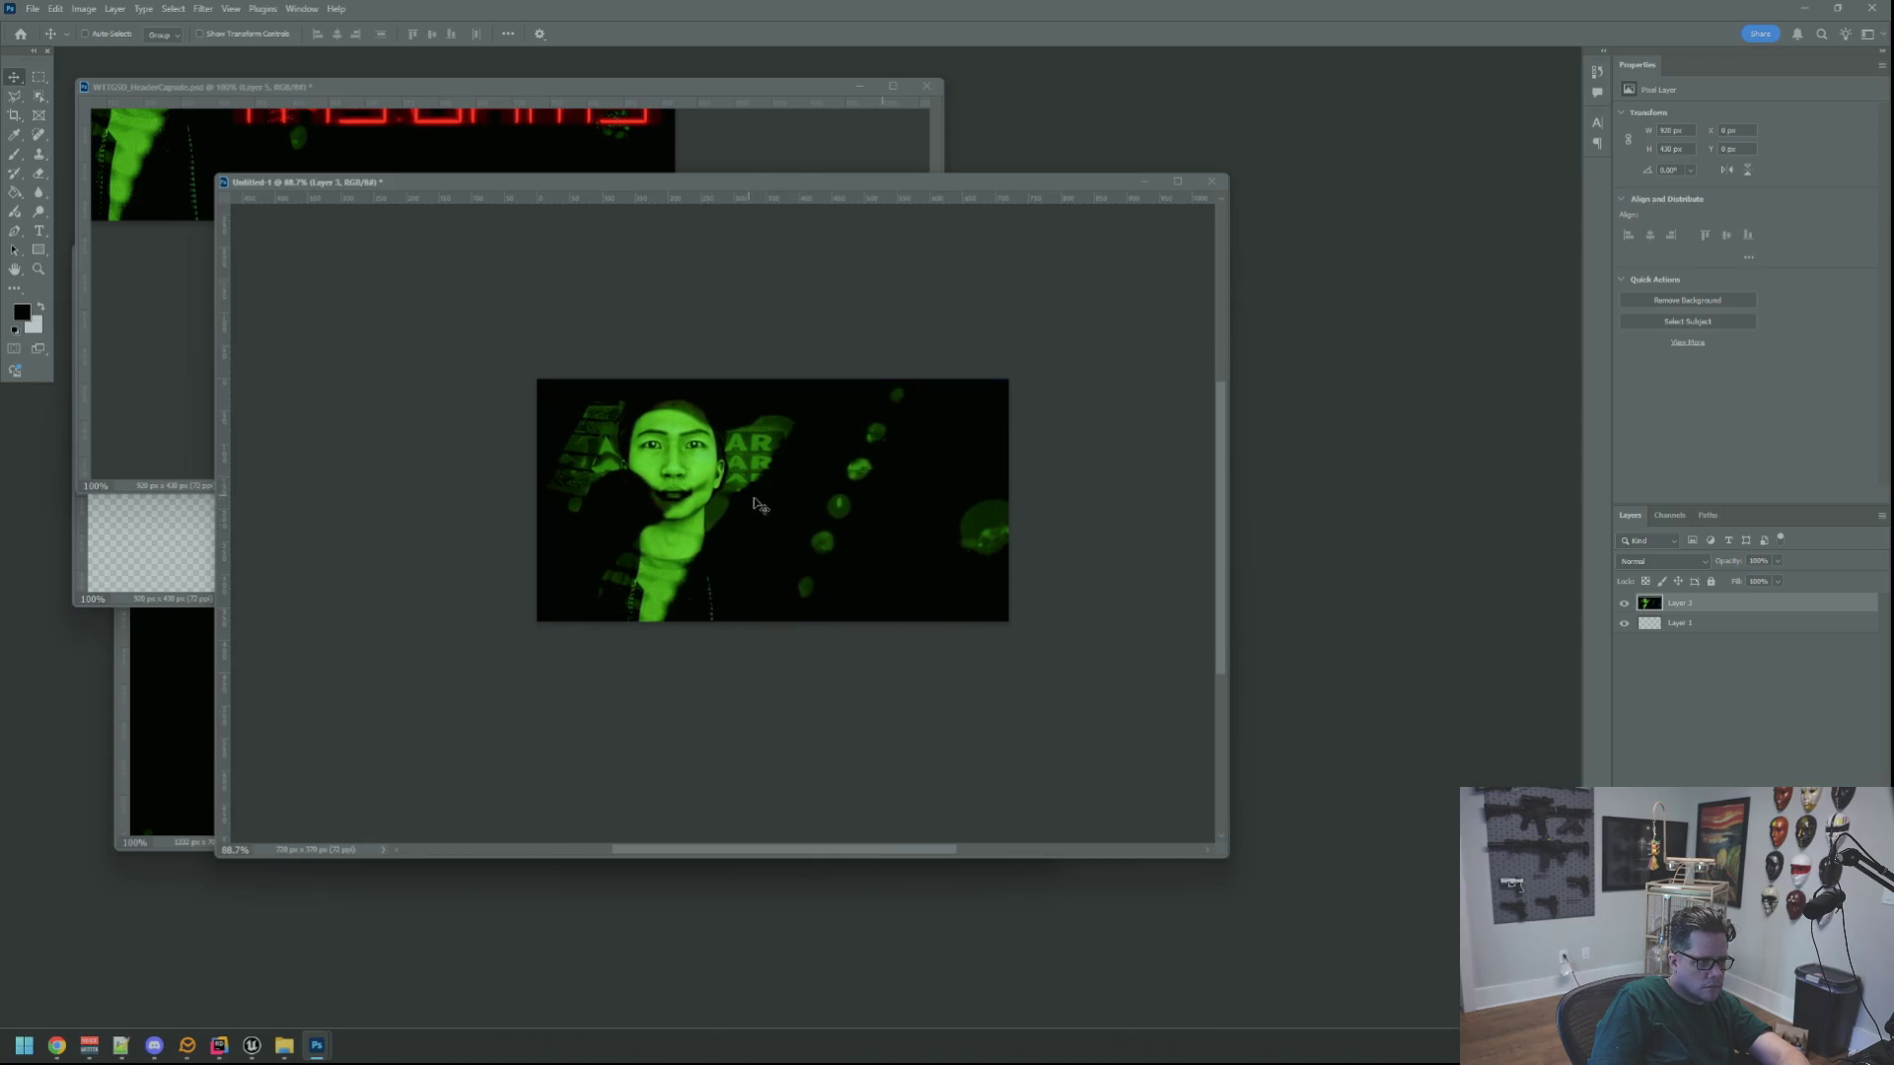
{"action": "left_click_drag", "start_coordinate": [1141, 663], "coordinate": [1057, 636]}
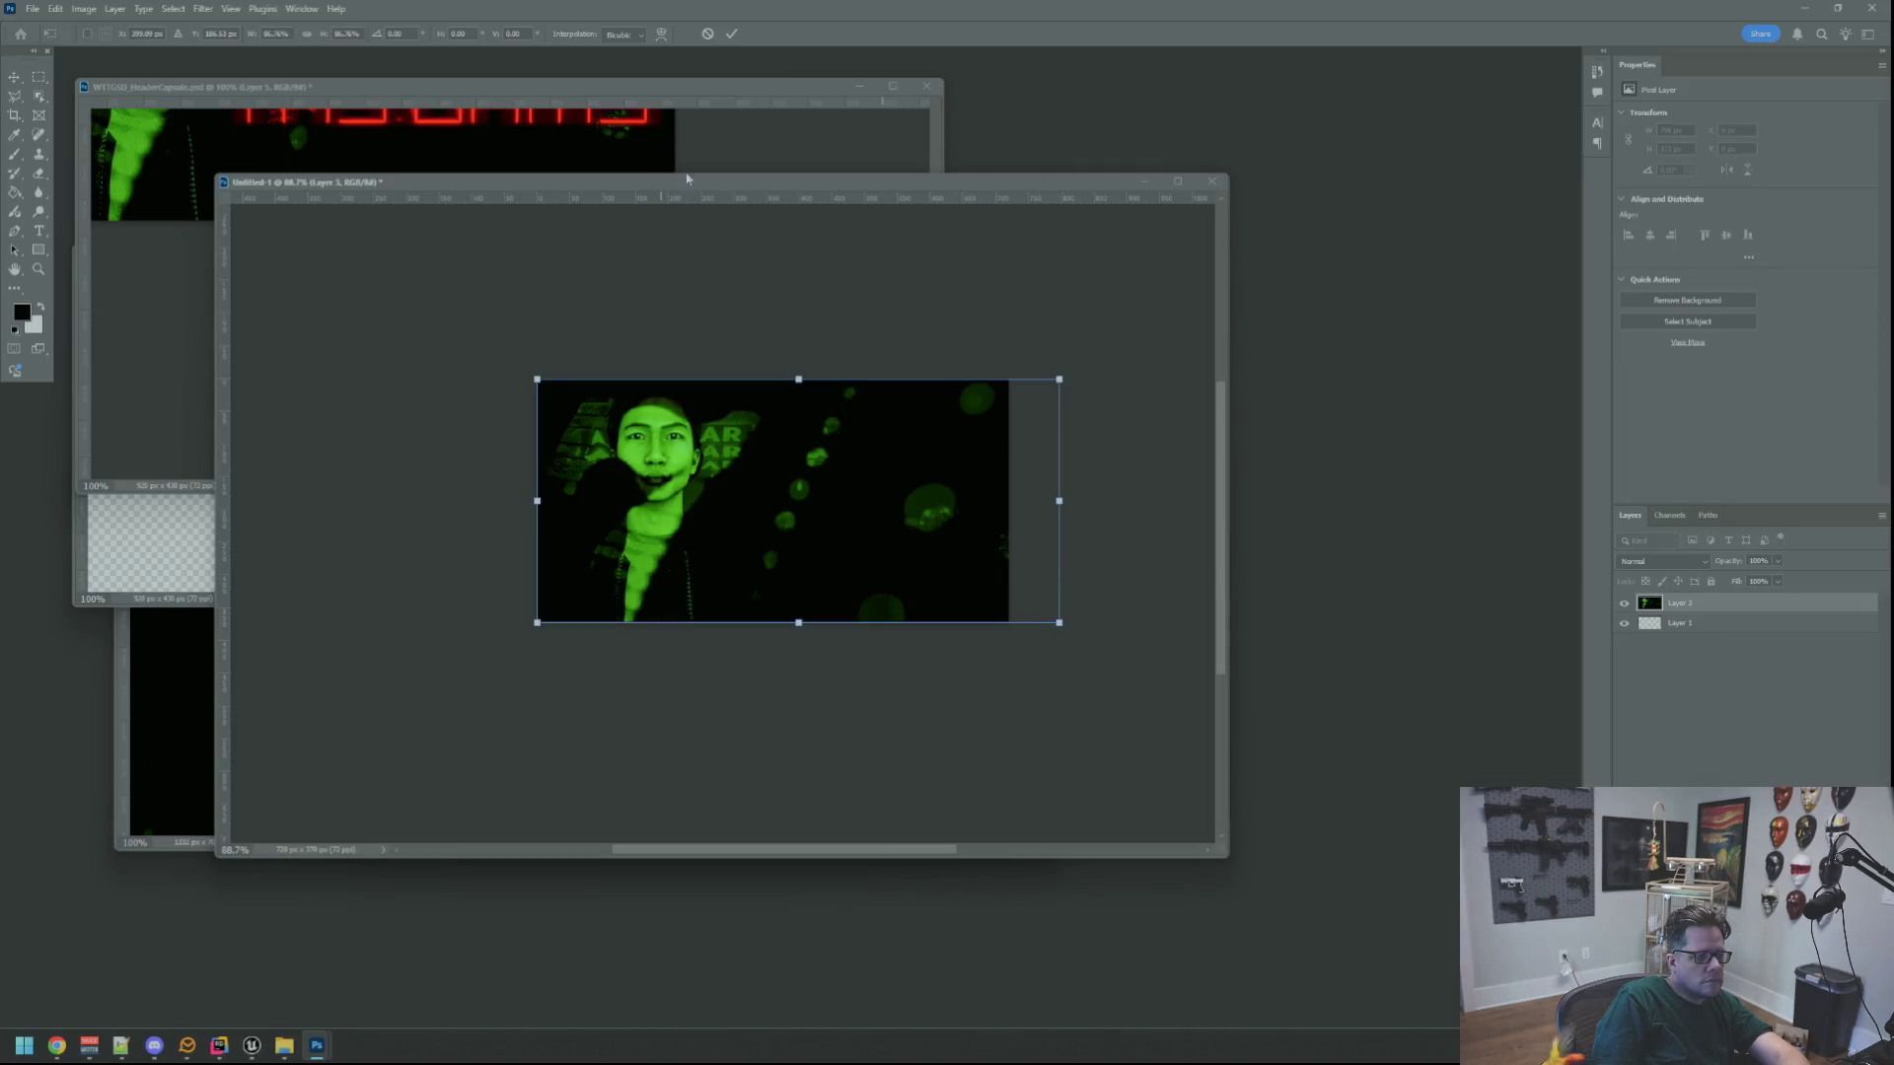
Commit the character art resize, view Untitled-1 at 100%, and enlarge its window
{"action": "left_click", "coordinate": [730, 36]}
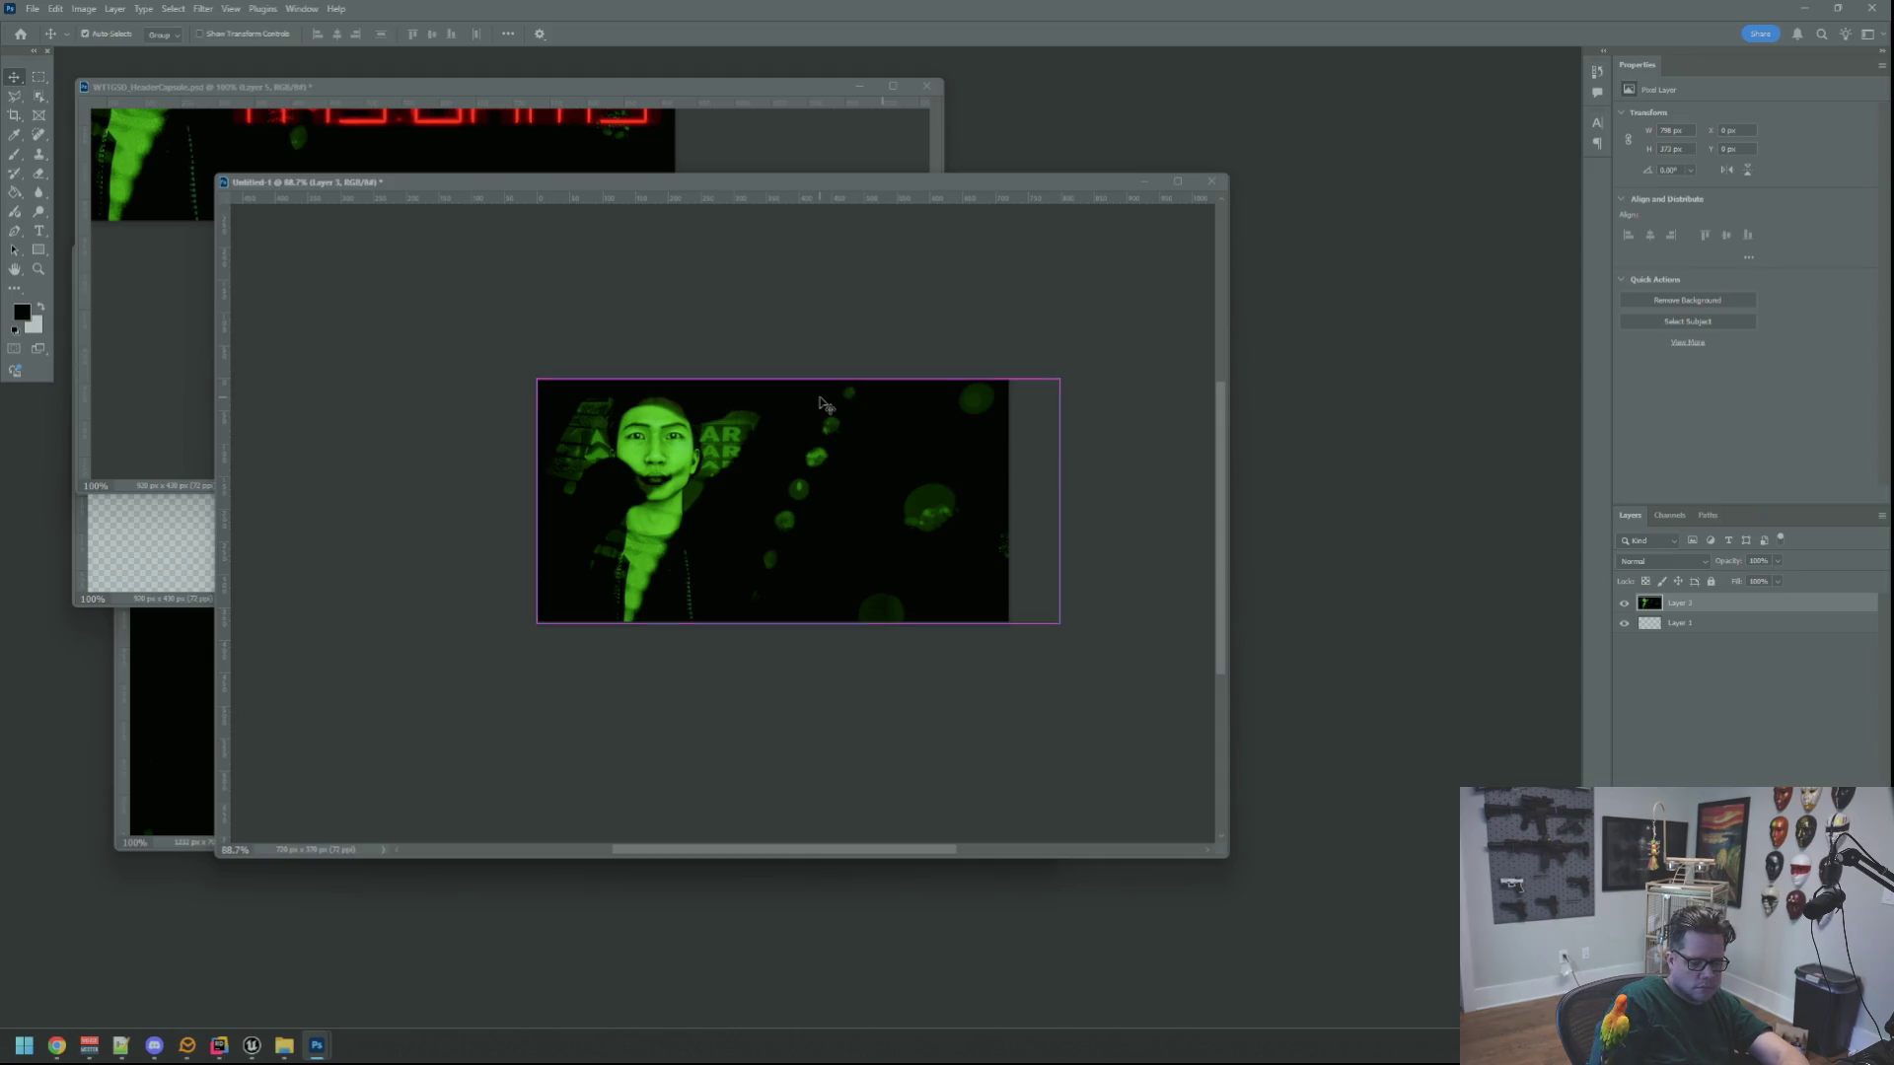
{"action": "key", "text": "ctrl+1"}
{"action": "left_click", "coordinate": [548, 139]}
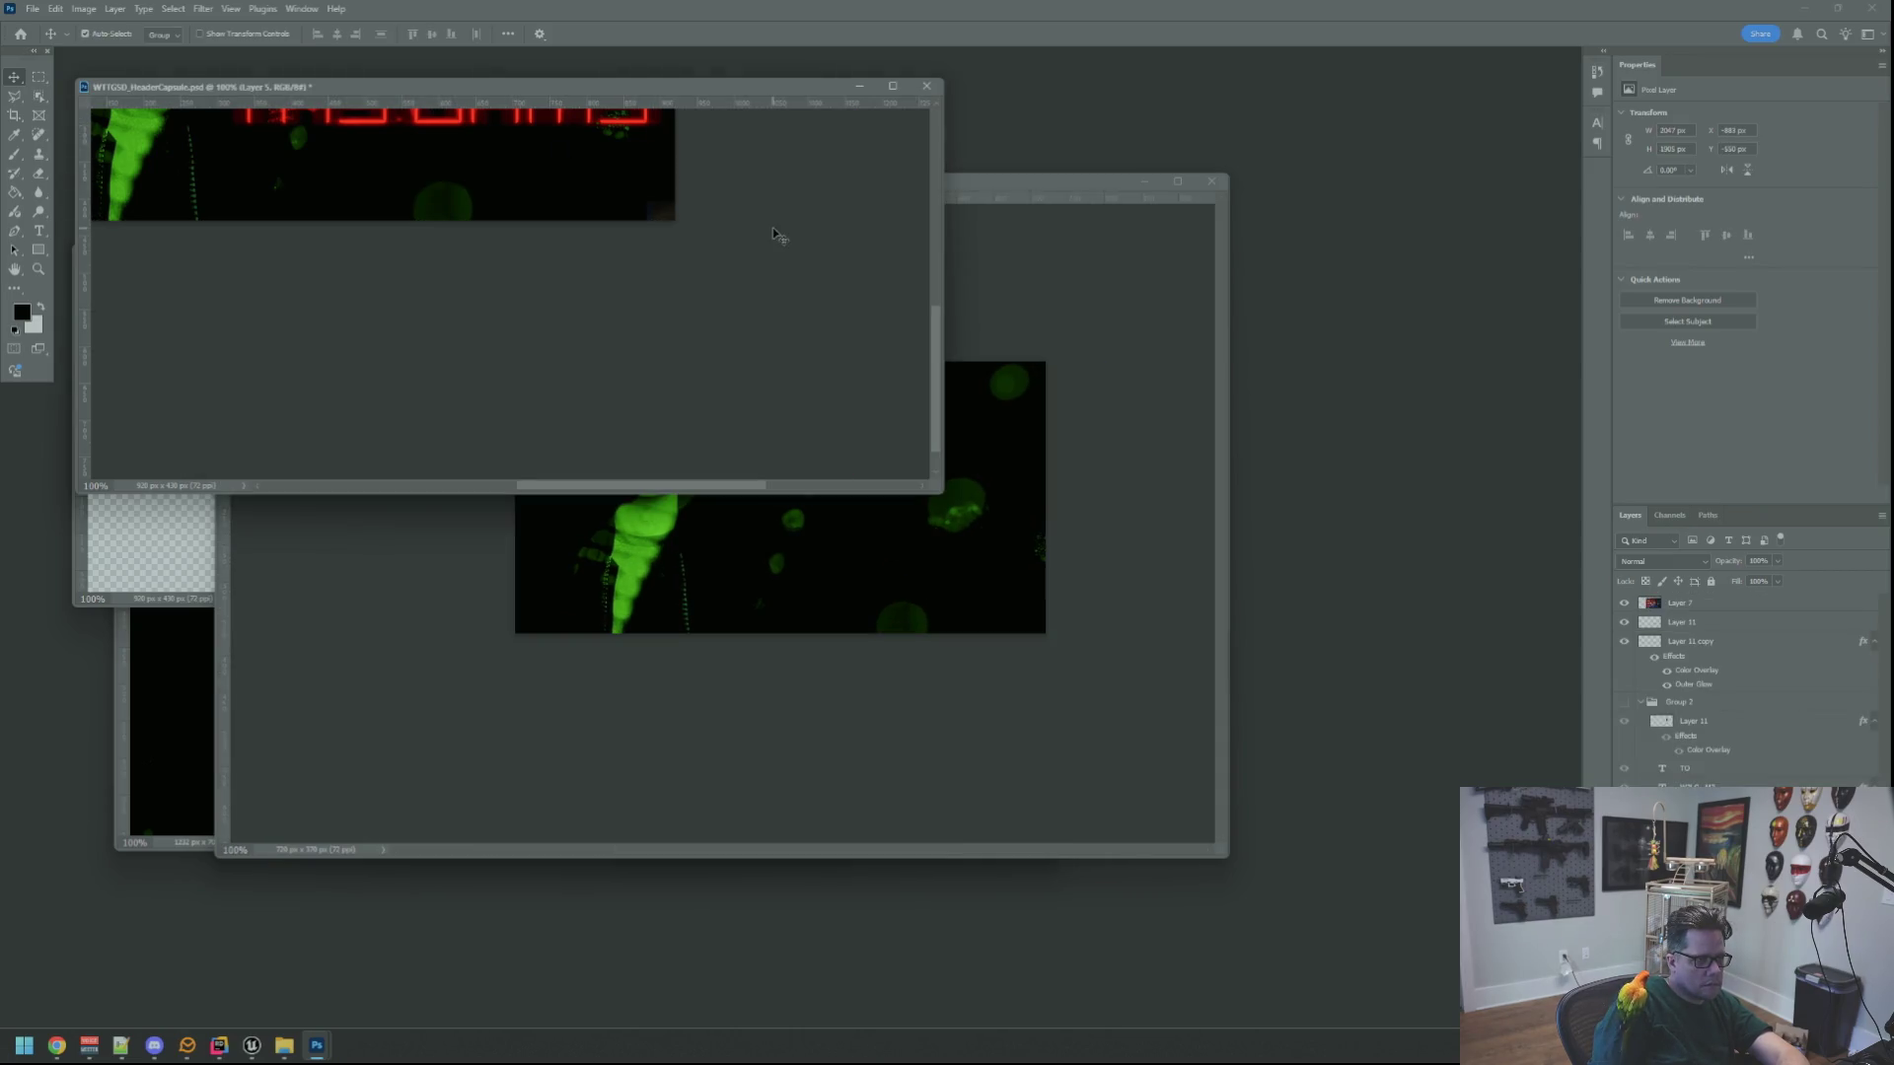
{"action": "left_click", "coordinate": [1057, 444]}
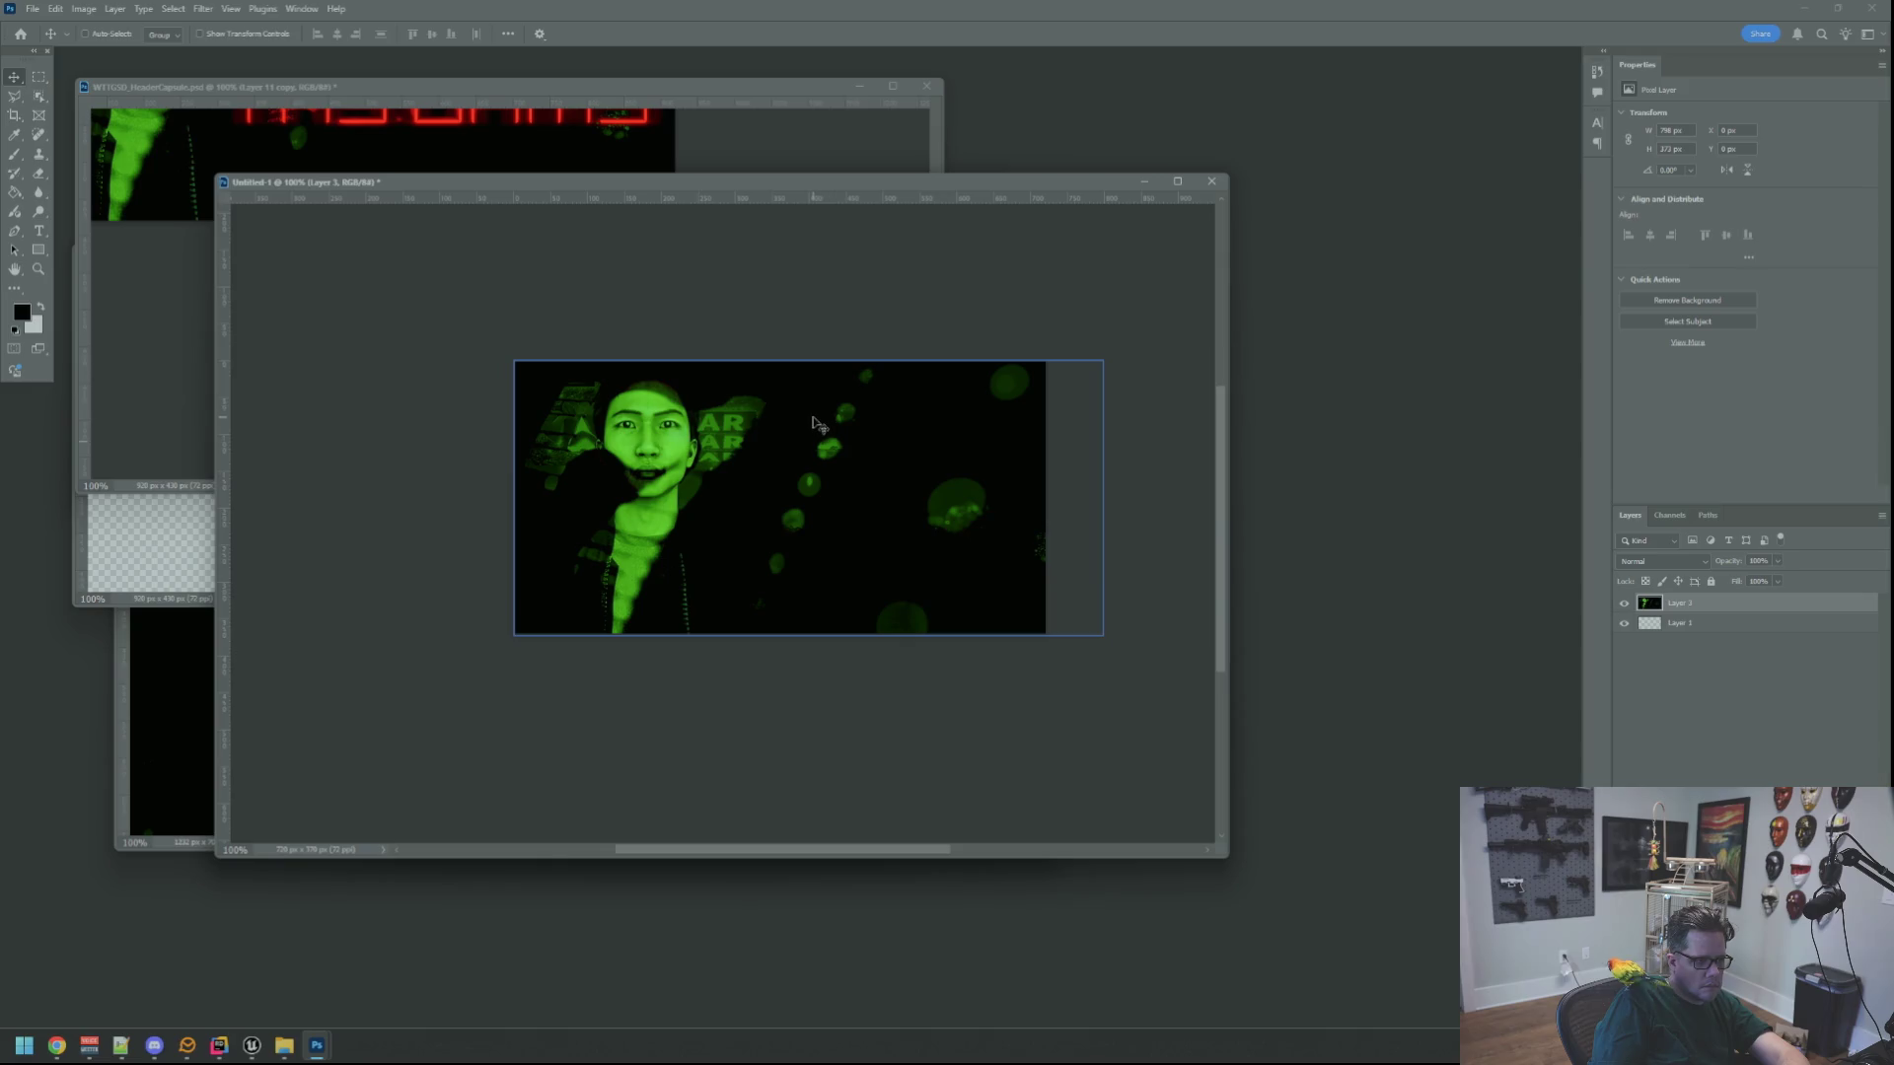
{"action": "left_click_drag", "start_coordinate": [1241, 857], "coordinate": [1324, 866]}
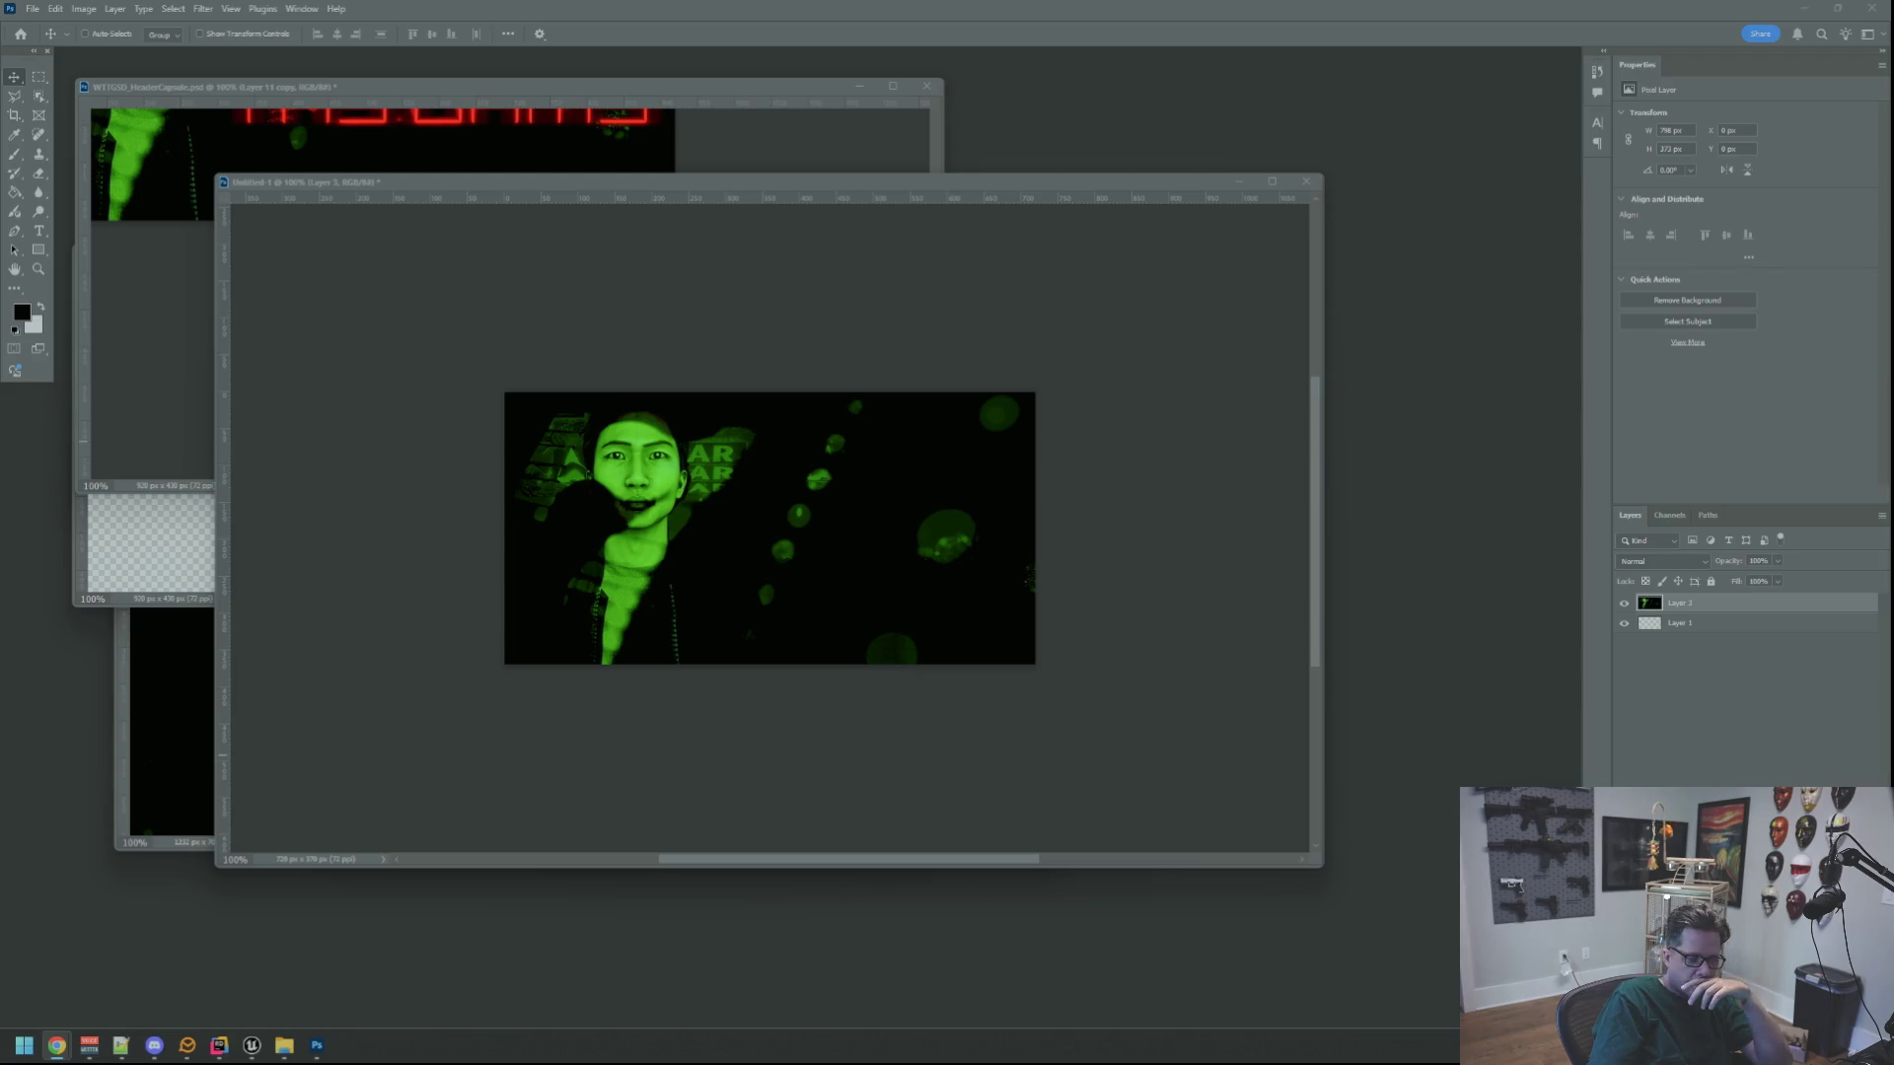
Try narrowing the art to 720 px wide, cancel it, and return to the header capsule
{"action": "key", "text": "ctrl+t"}
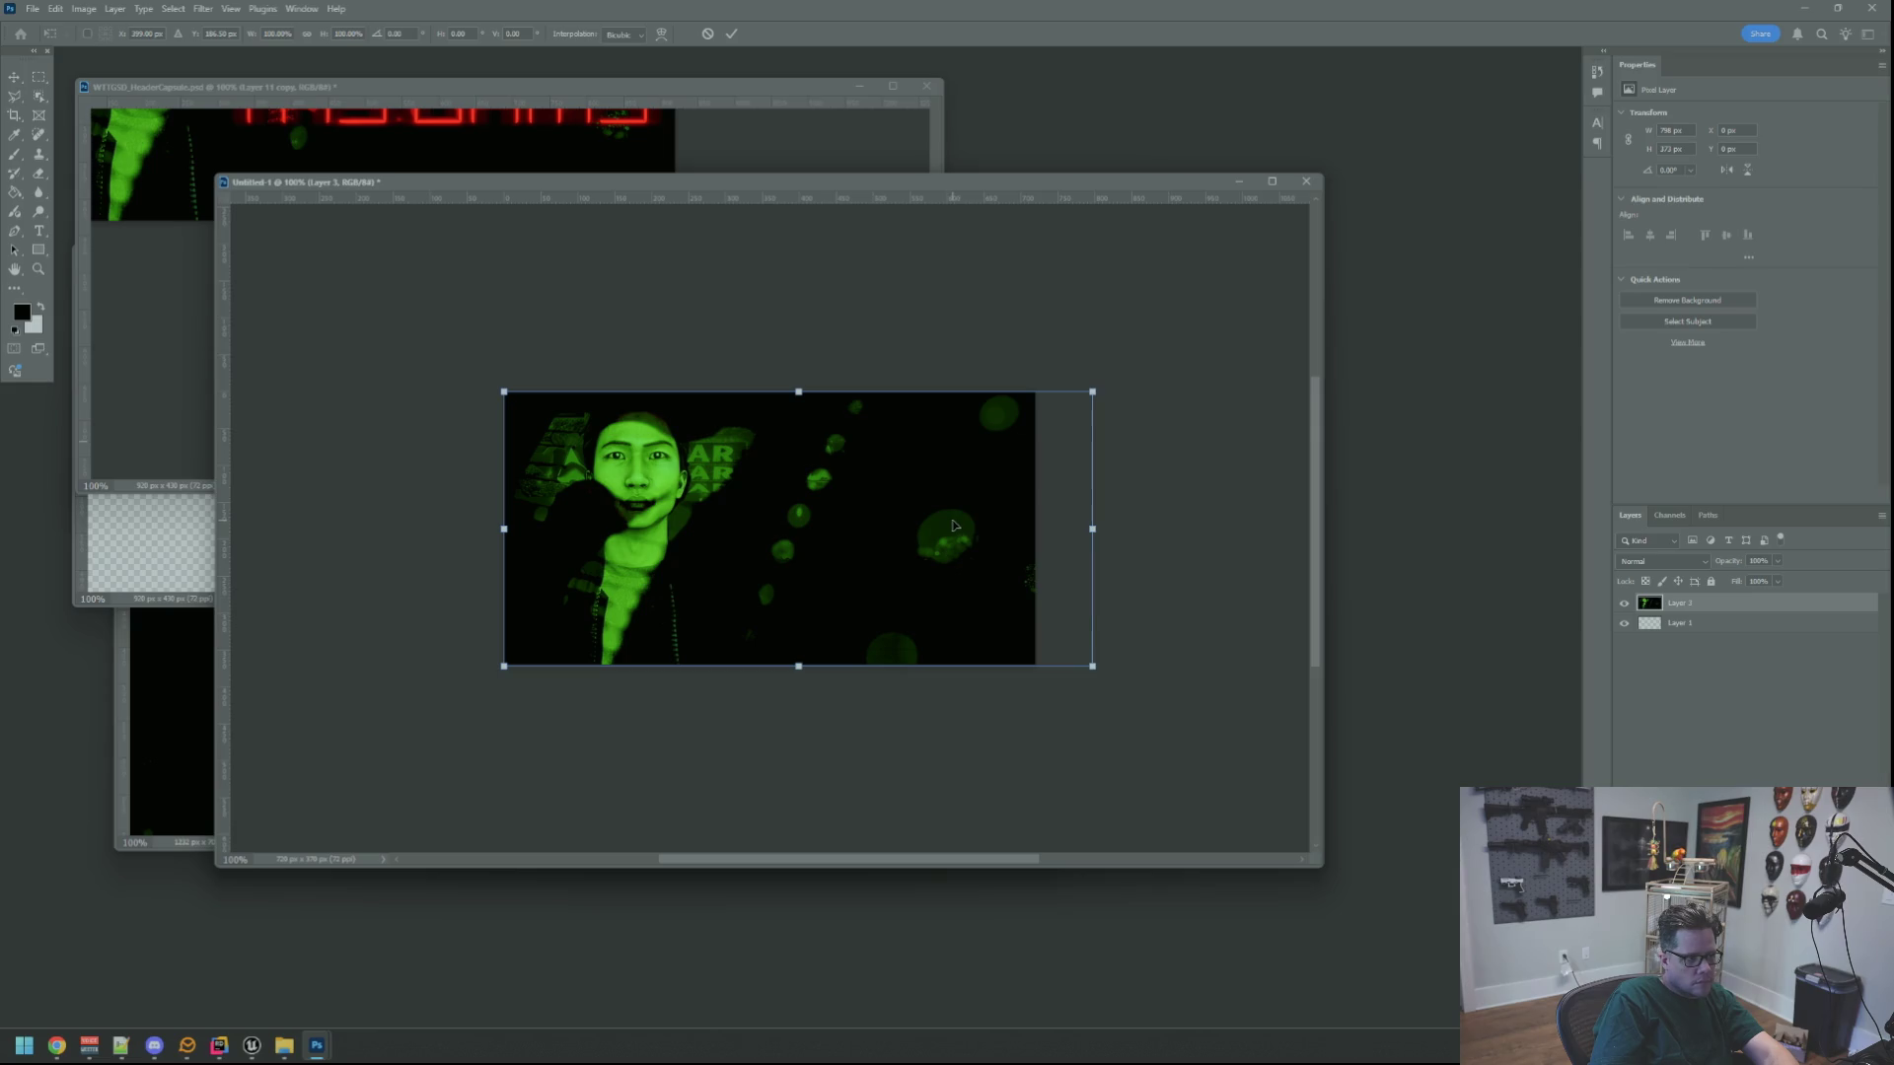
{"action": "mouse_move", "coordinate": [1093, 530]}
{"action": "left_mouse_down"}
{"action": "mouse_move", "coordinate": [1037, 536]}
{"action": "mouse_move", "coordinate": [1065, 536]}
{"action": "left_mouse_up"}
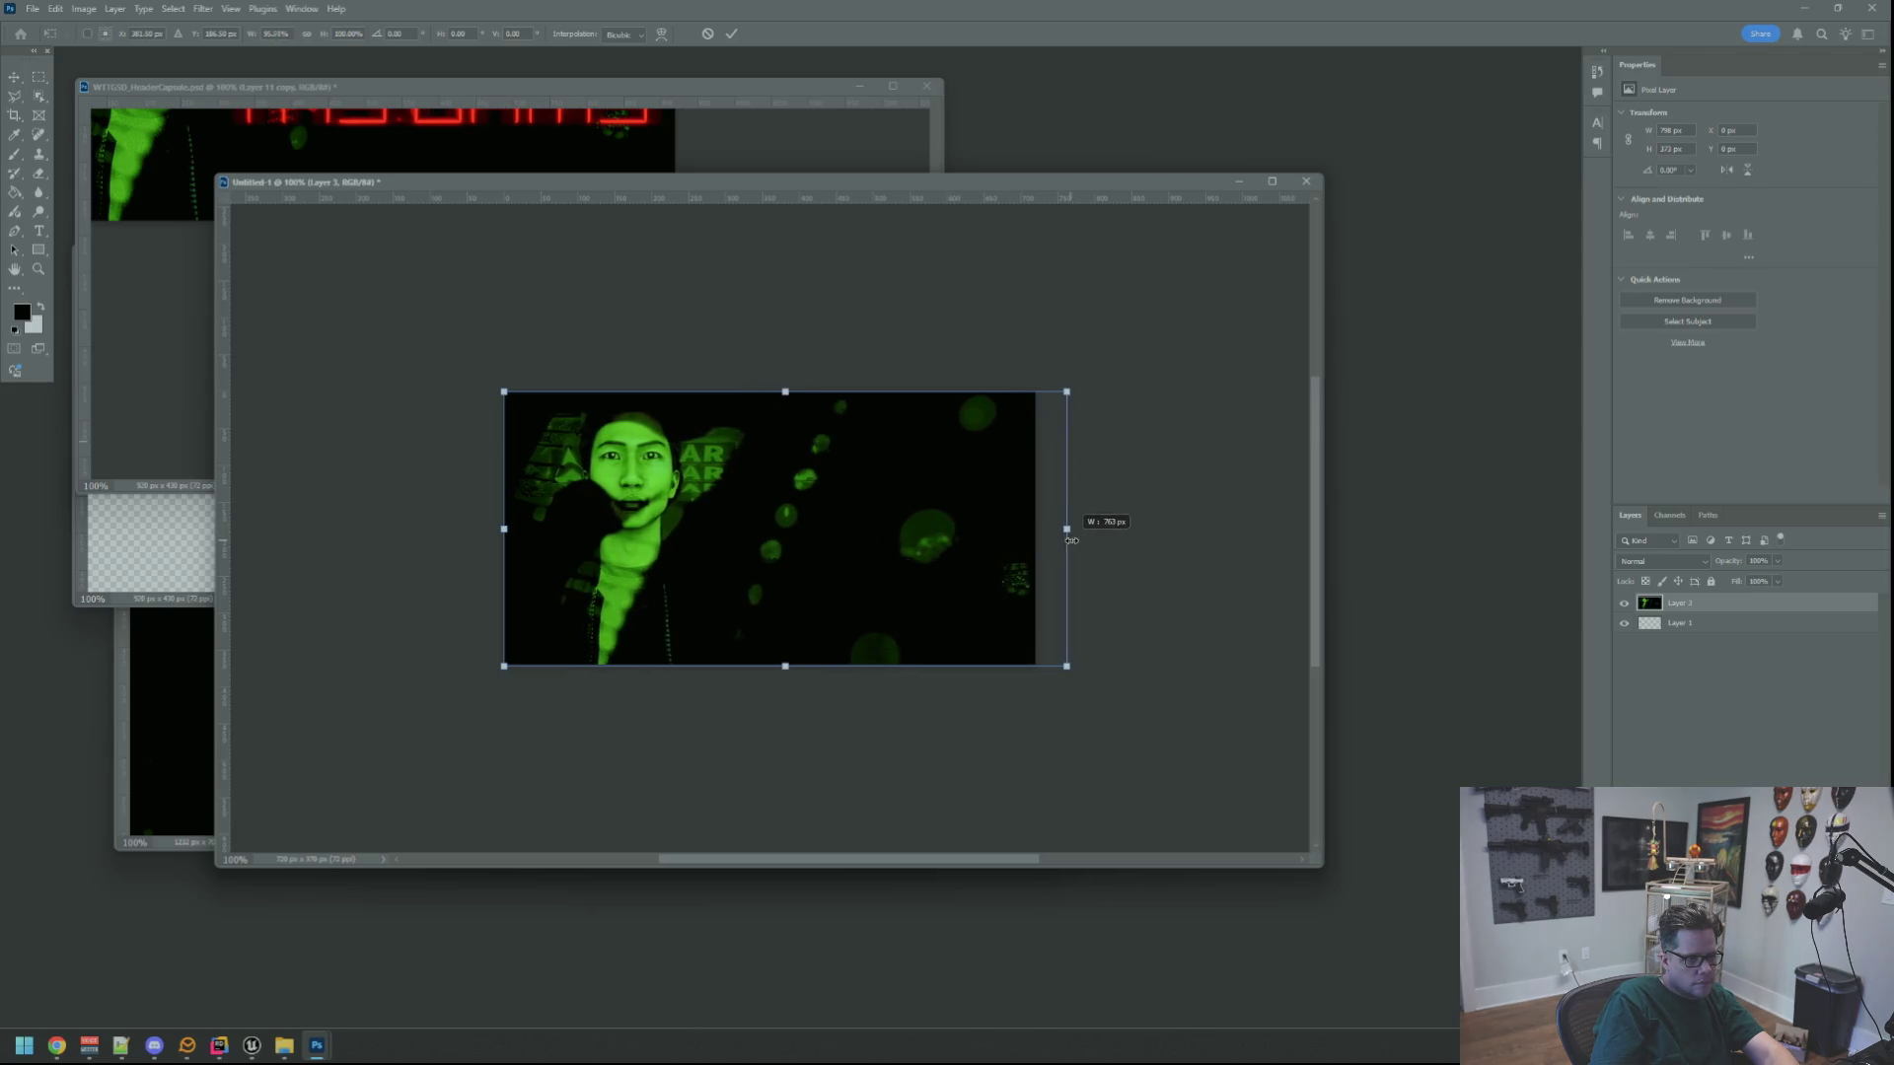
{"action": "left_click", "coordinate": [707, 34]}
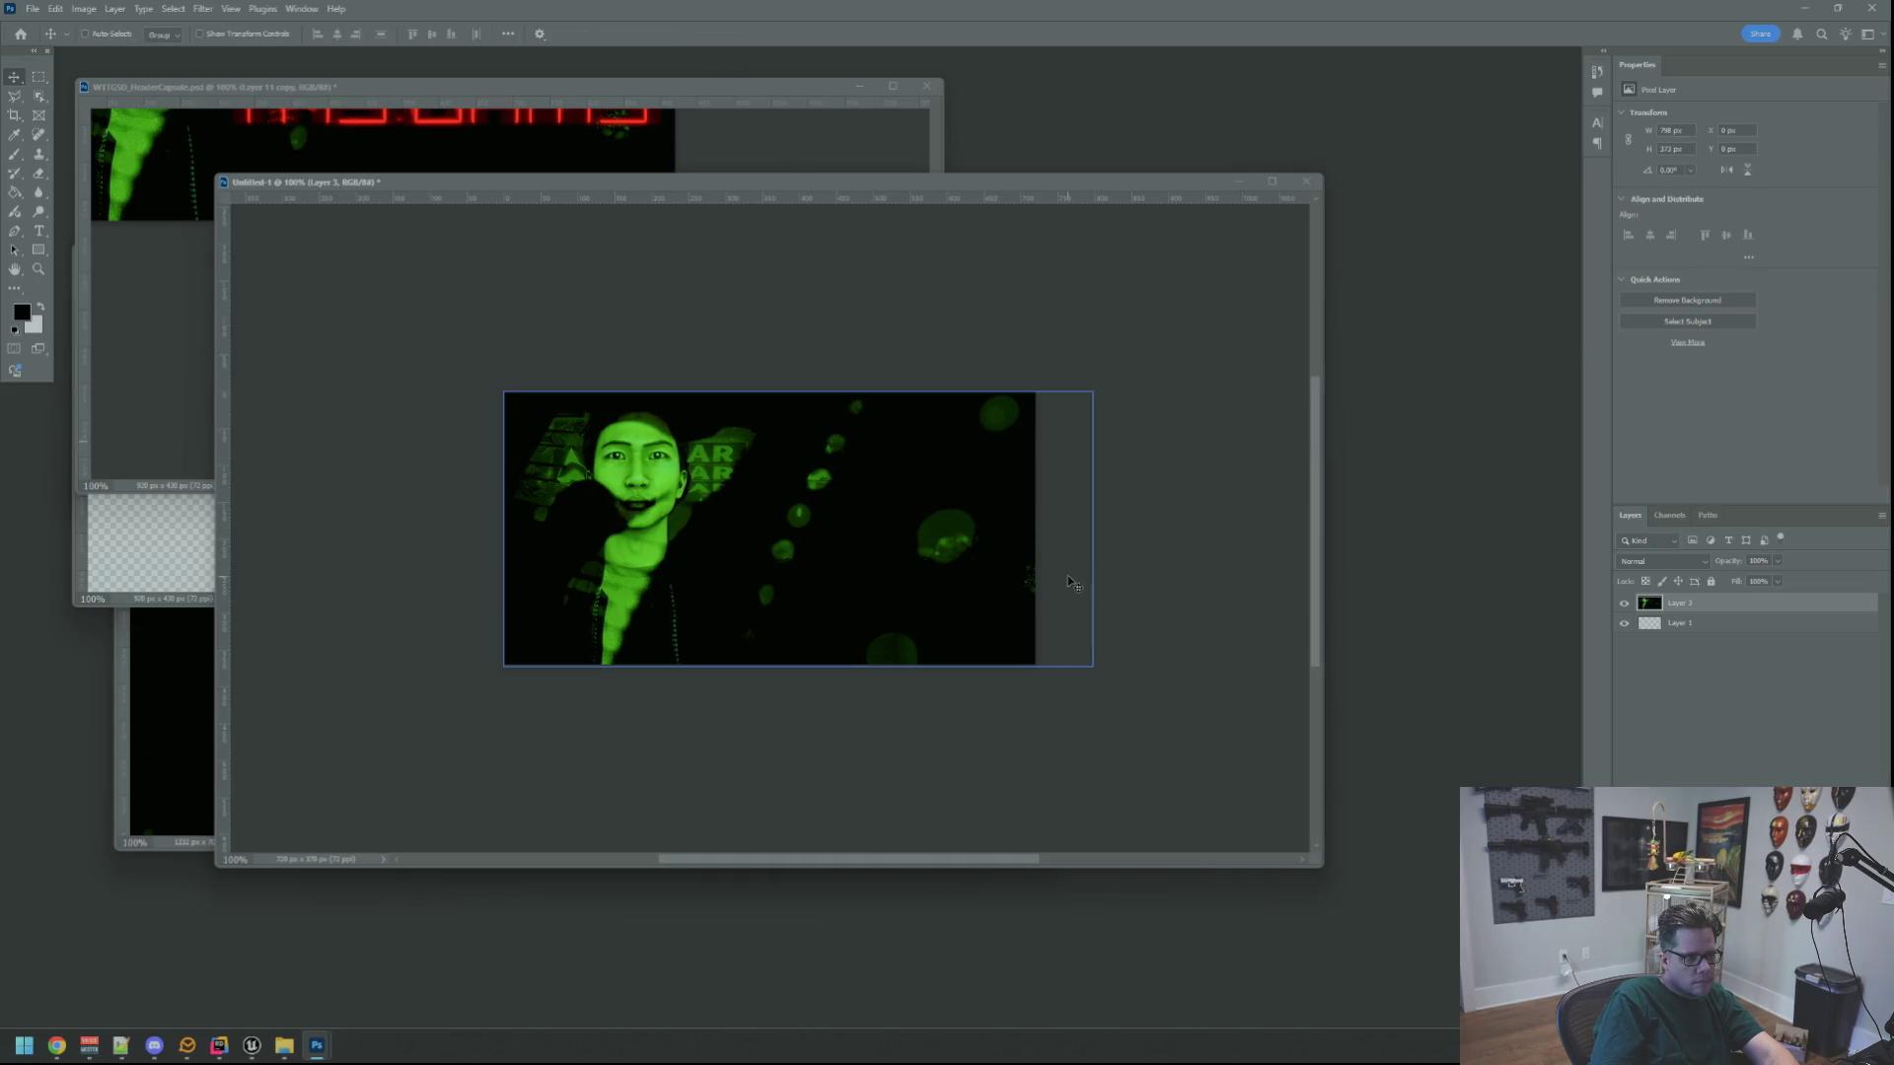
{"action": "left_click", "coordinate": [680, 148]}
{"action": "scroll", "coordinate": [761, 284], "scroll_direction": "up", "scroll_amount": 4}
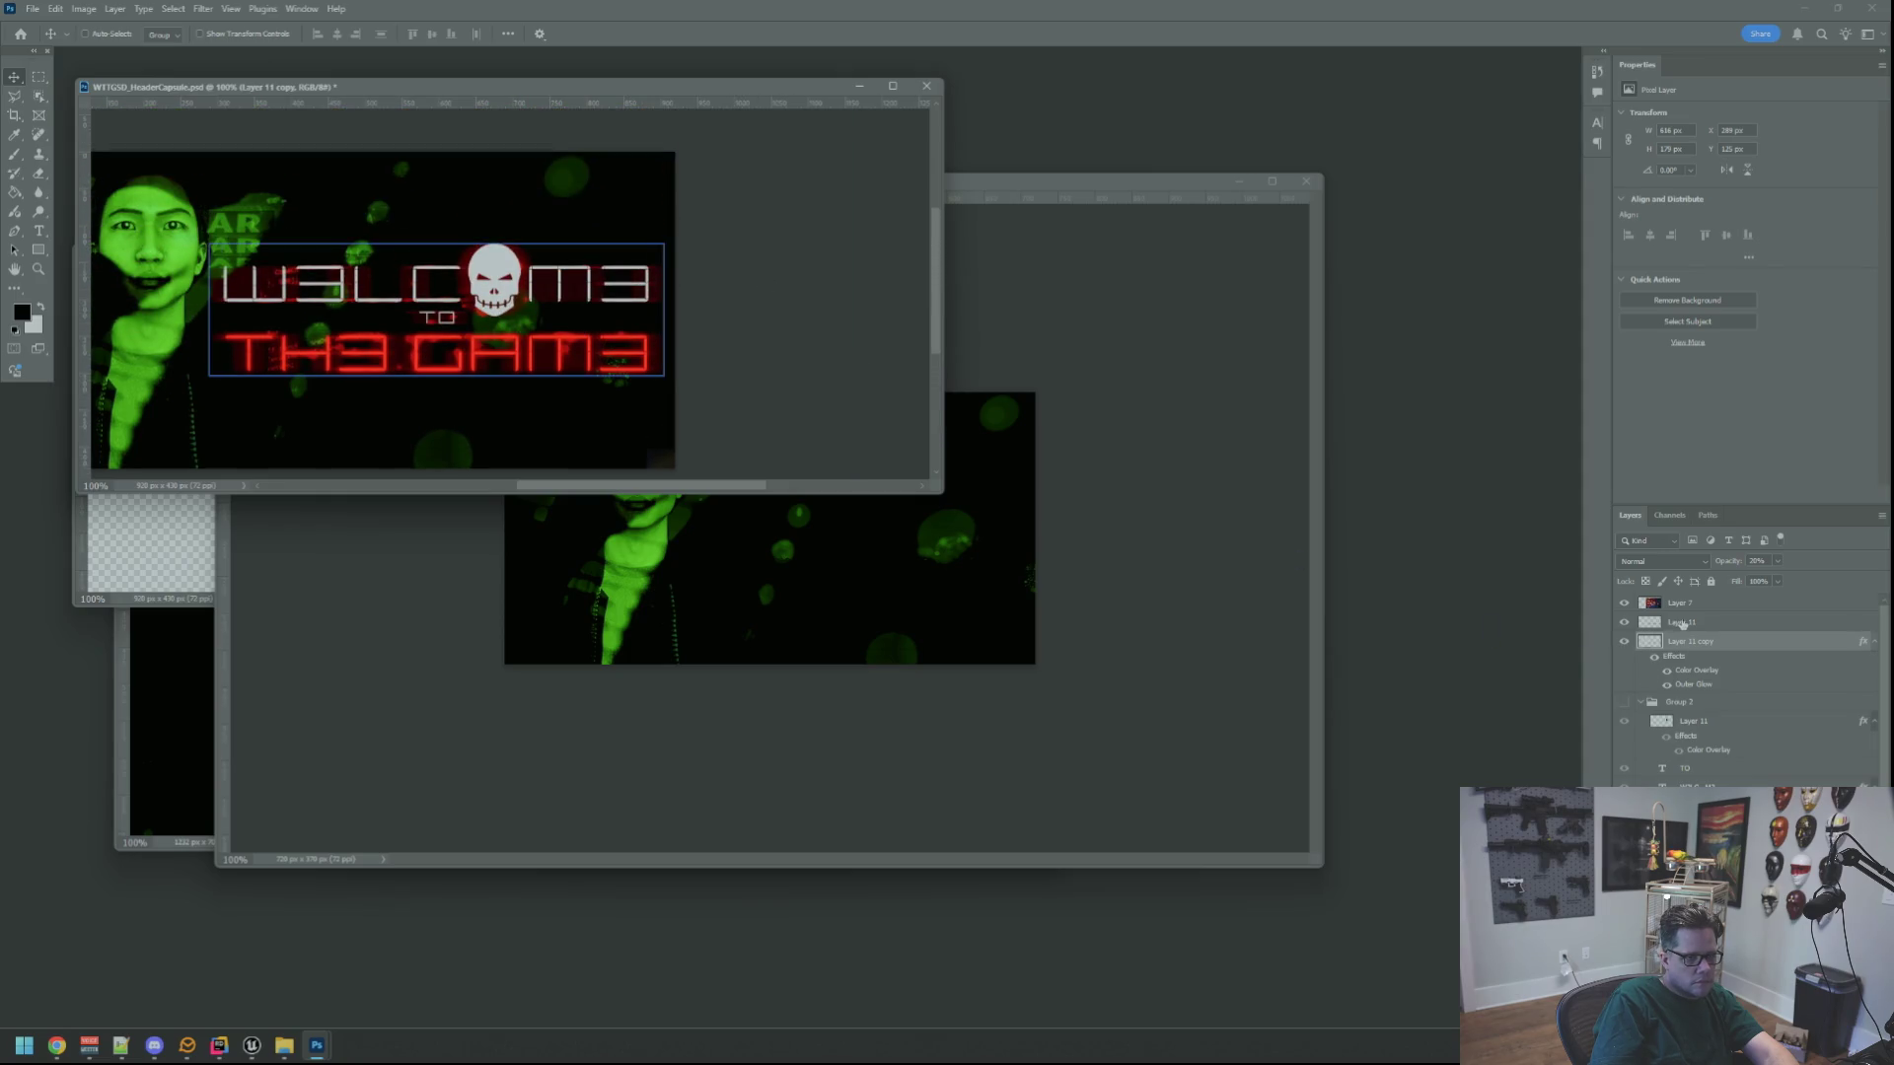
Copy the WELCOME TO THE GAME title into Untitled-1, scaling it down and moving it right and up
{"action": "mouse_move", "coordinate": [625, 359]}
{"action": "left_mouse_down"}
{"action": "mouse_move", "coordinate": [783, 423]}
{"action": "mouse_move", "coordinate": [983, 623]}
{"action": "mouse_move", "coordinate": [869, 582]}
{"action": "mouse_move", "coordinate": [942, 542]}
{"action": "mouse_move", "coordinate": [916, 540]}
{"action": "left_mouse_up"}
{"action": "key", "text": "ctrl+t"}
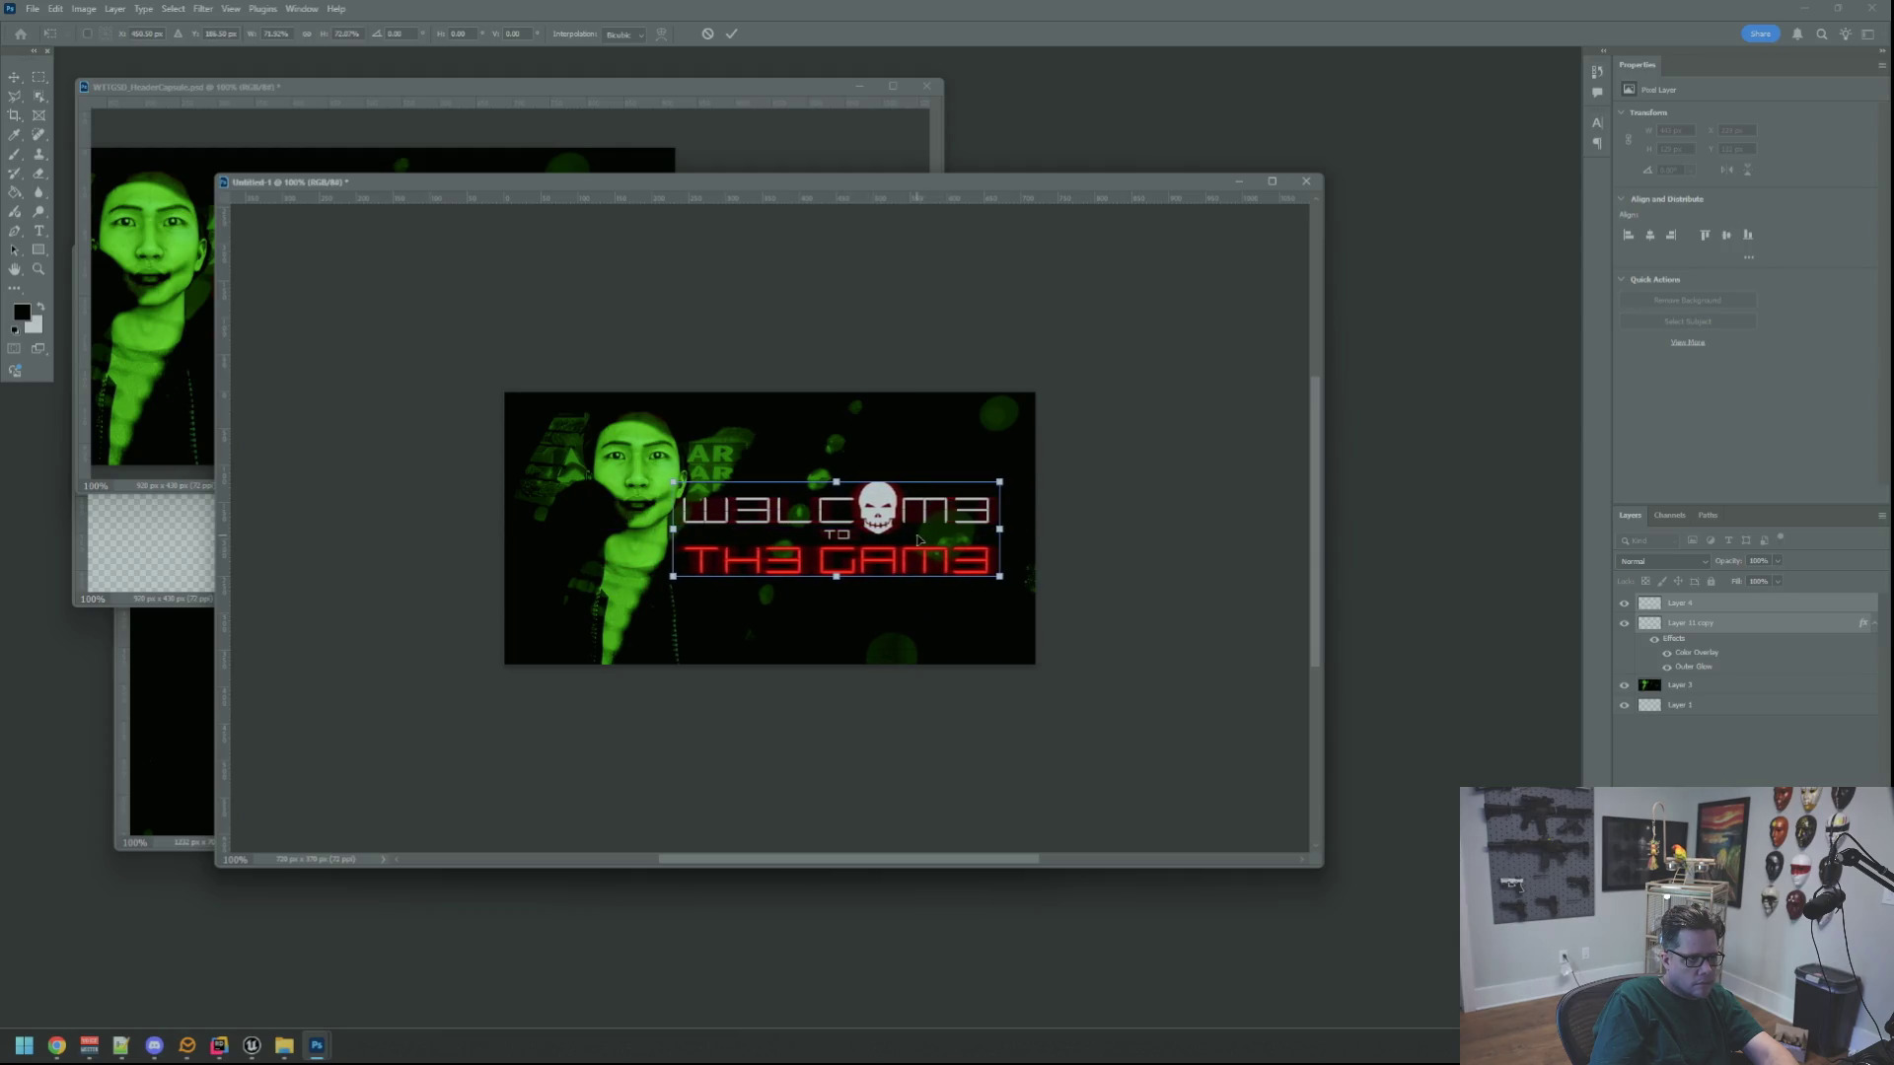
{"action": "key", "text": "Escape"}
{"action": "key", "text": "ctrl+t"}
{"action": "left_click_drag", "start_coordinate": [995, 631], "coordinate": [935, 610]}
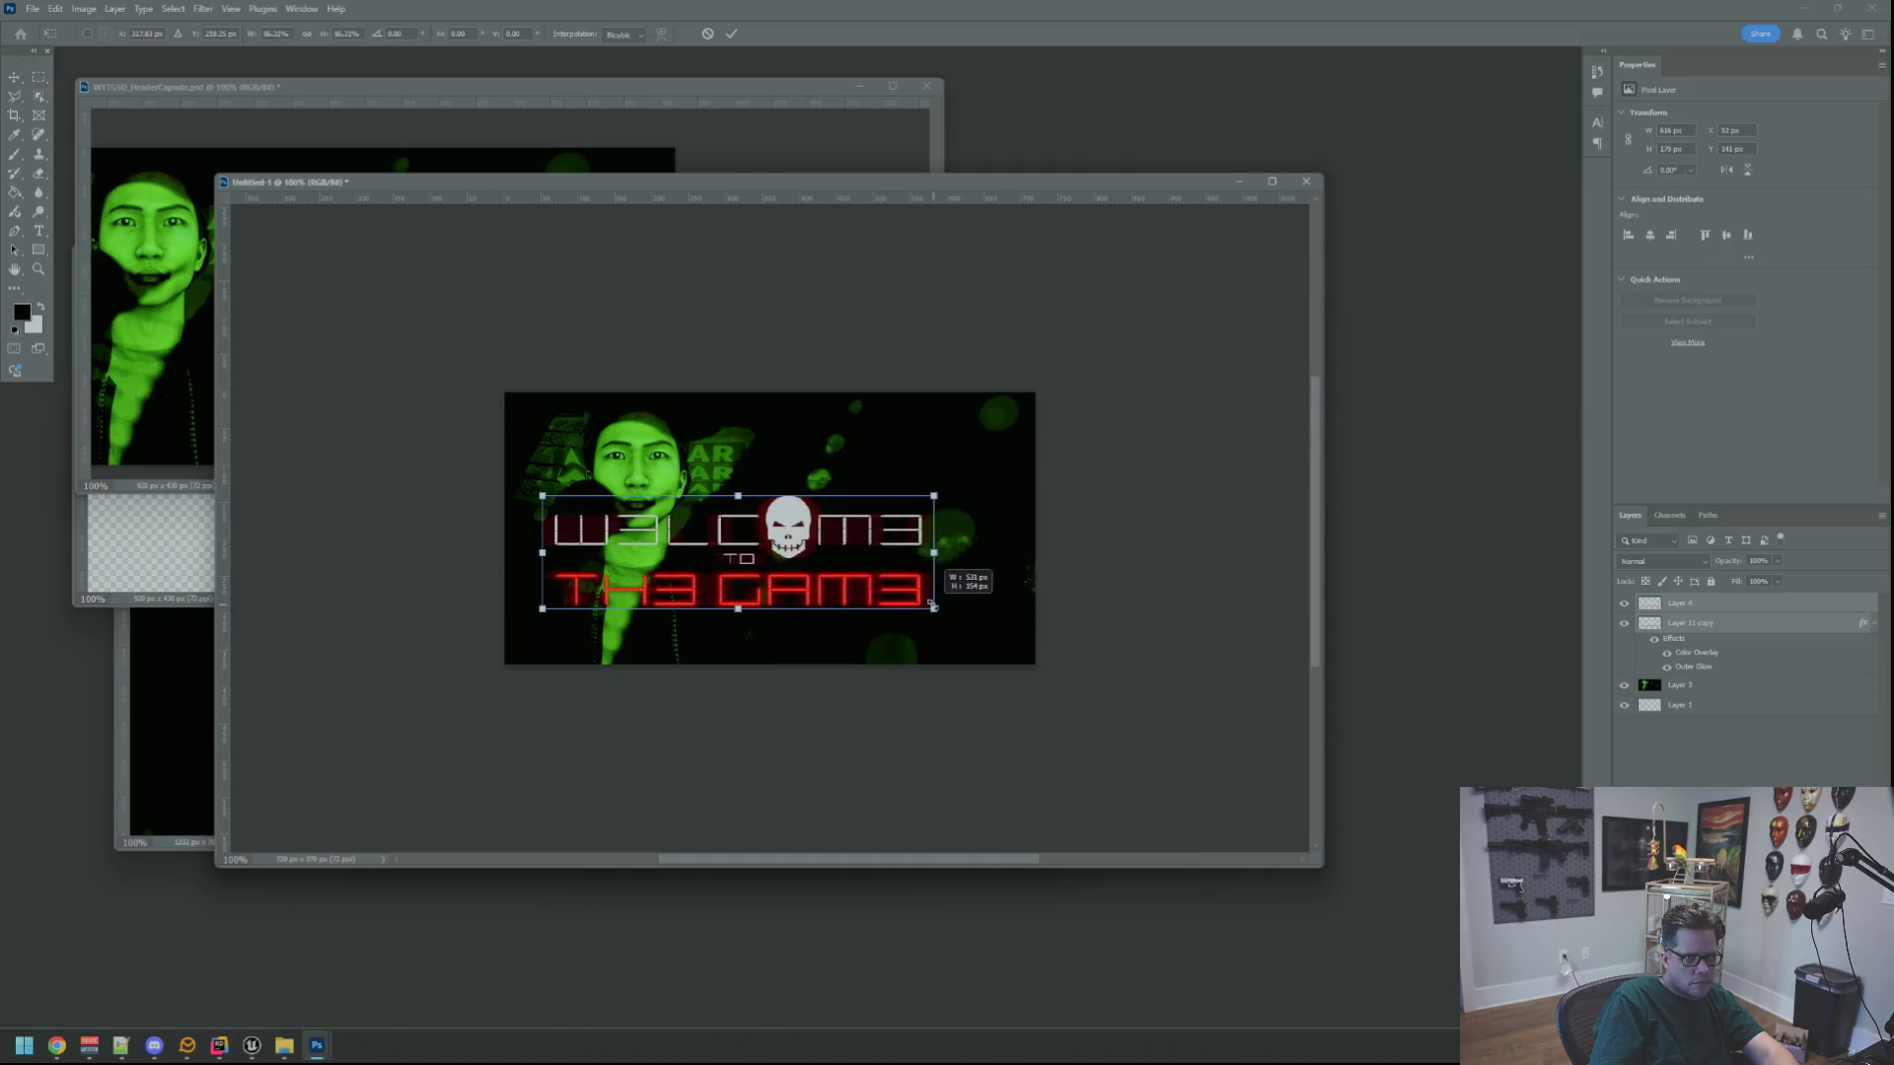
{"action": "mouse_move", "coordinate": [833, 575]}
{"action": "left_mouse_down"}
{"action": "mouse_move", "coordinate": [933, 553]}
{"action": "mouse_move", "coordinate": [914, 553]}
{"action": "left_mouse_up"}
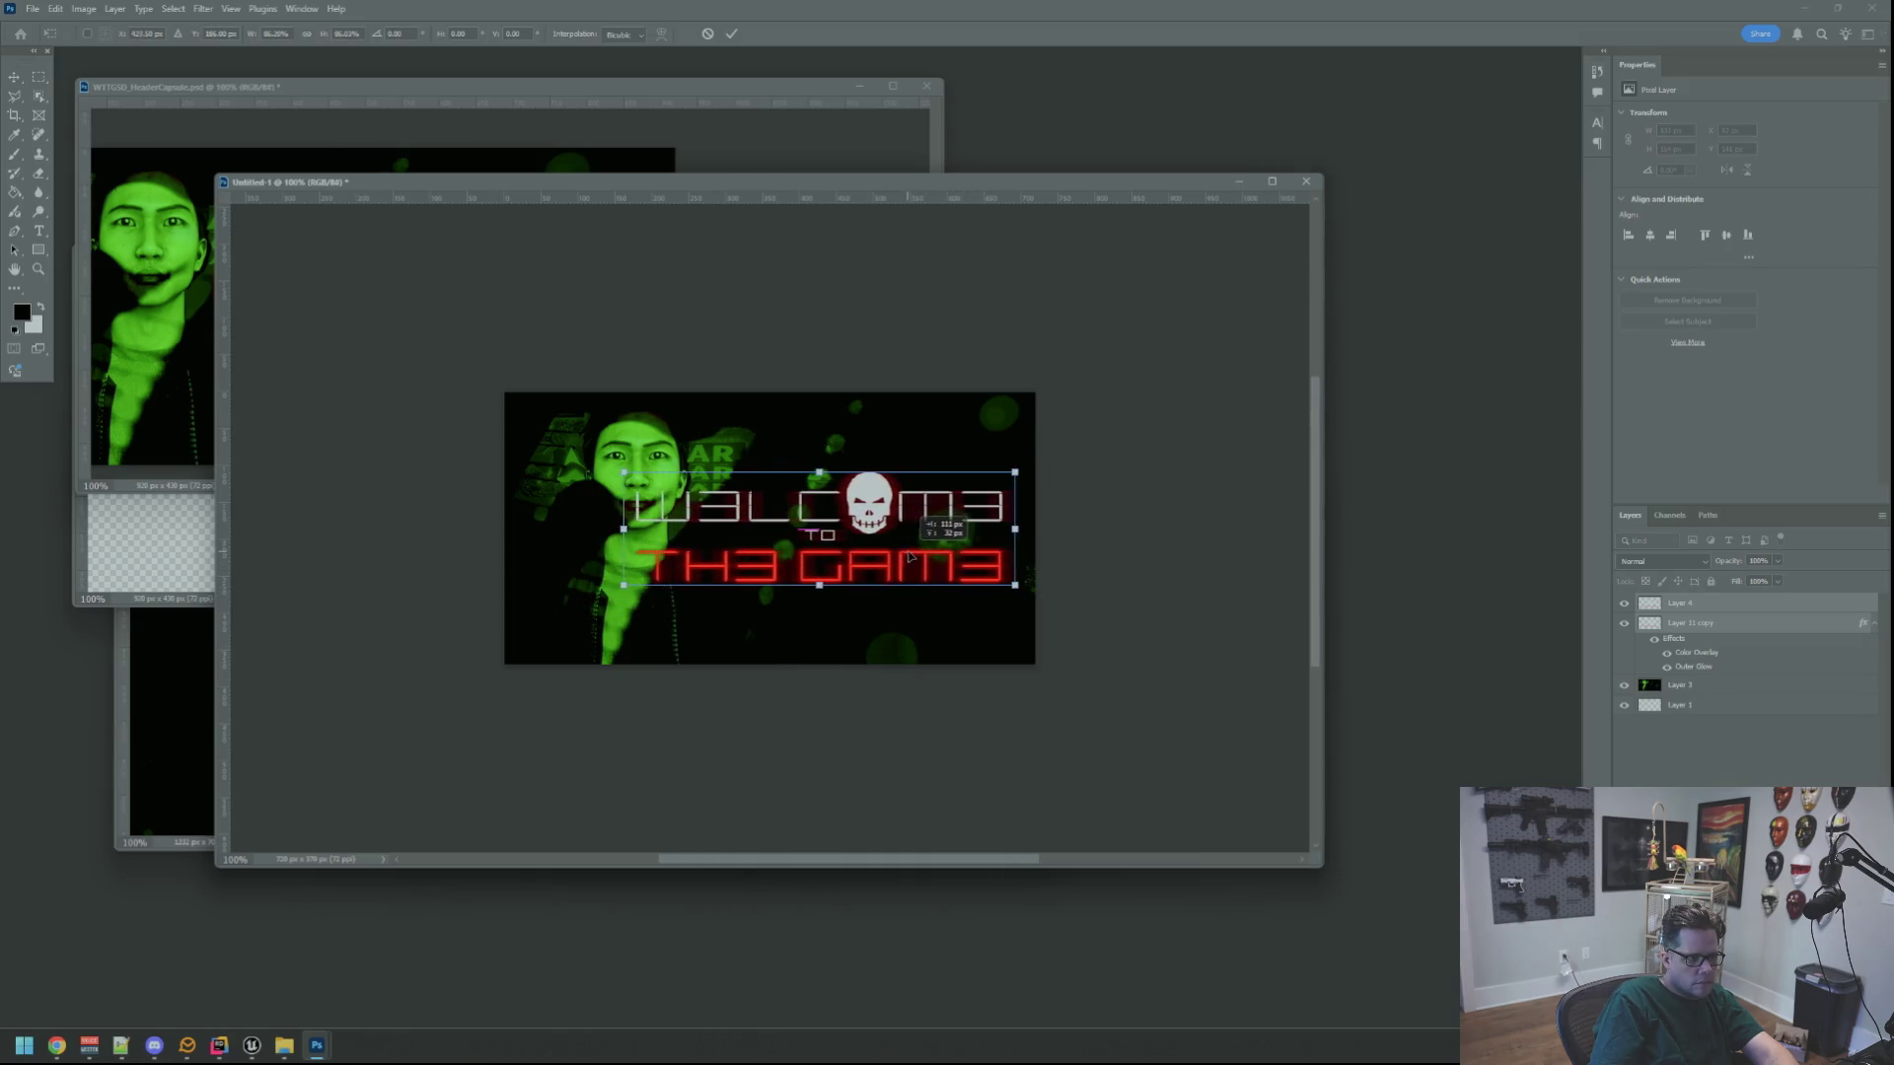
{"action": "left_click_drag", "start_coordinate": [1018, 592], "coordinate": [823, 547]}
{"action": "left_click", "coordinate": [731, 34]}
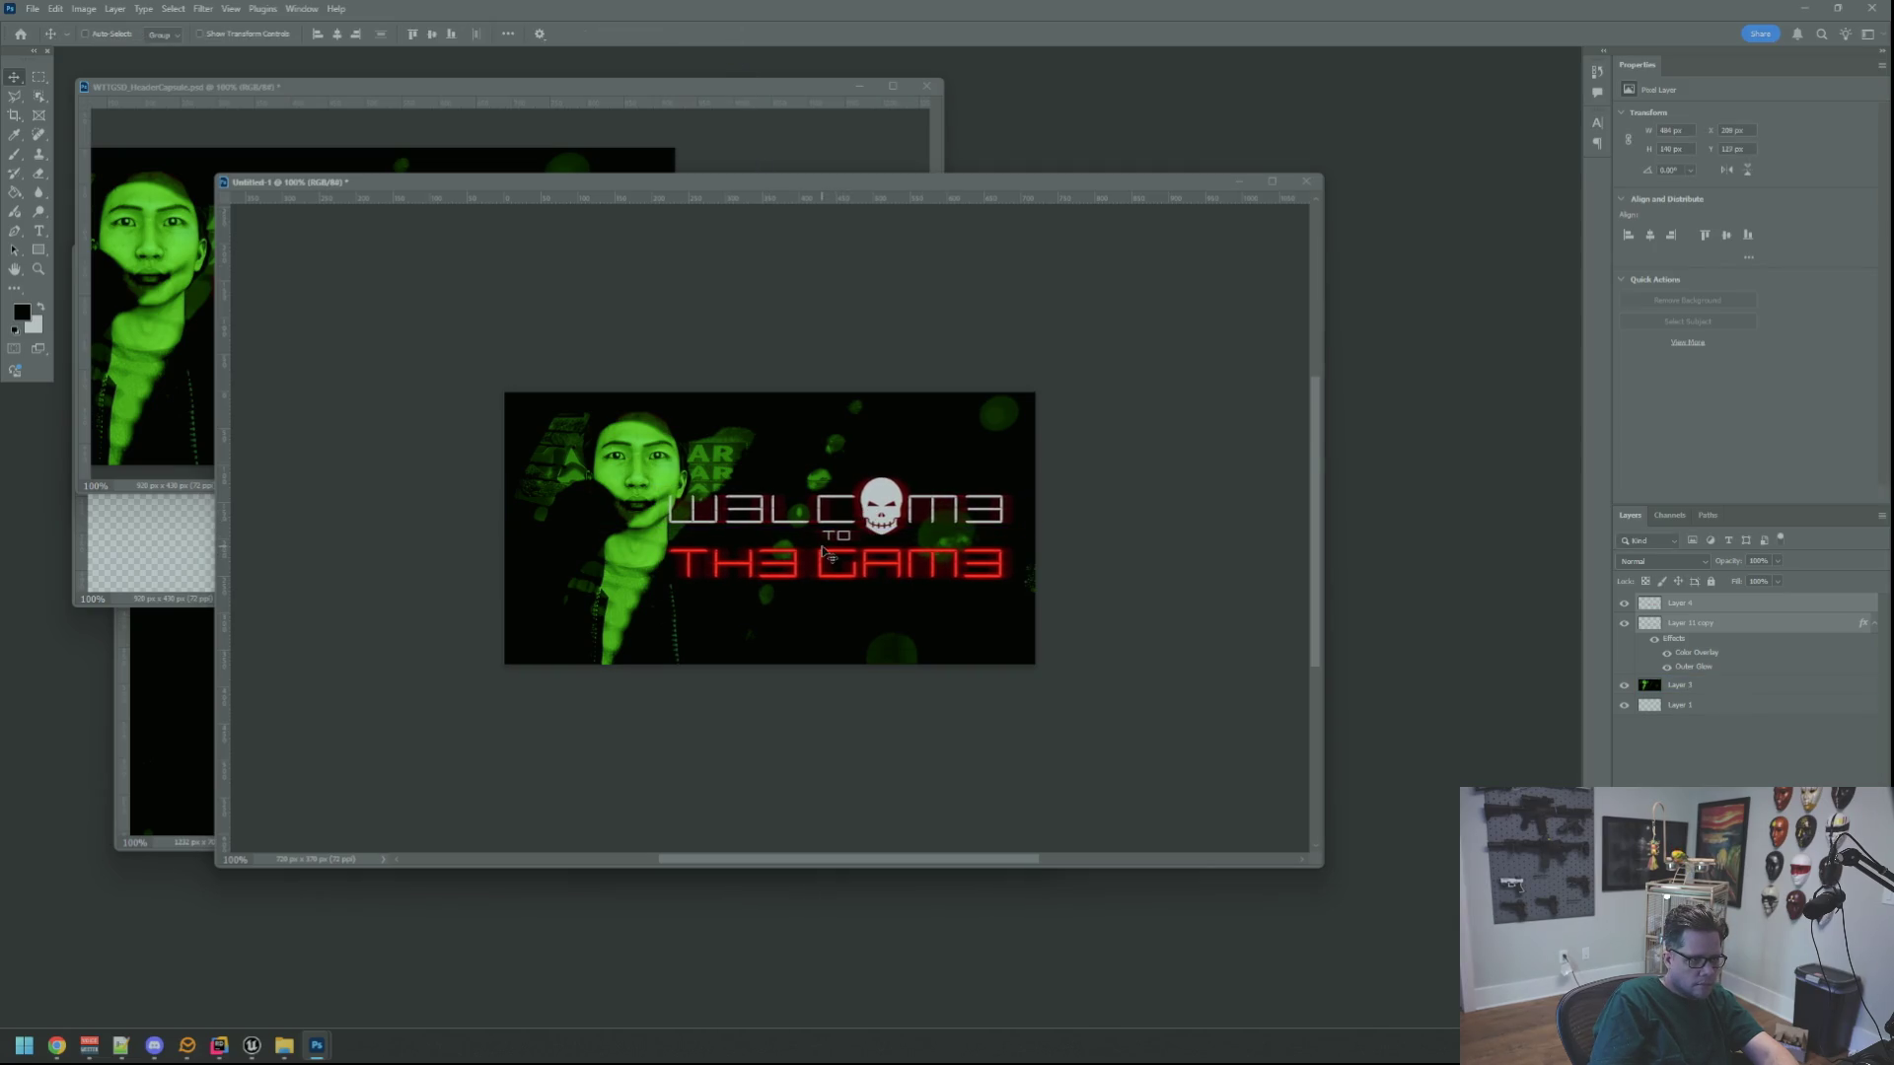
Rescale the title to about 93%, nudge it into place, and open Save for Web
{"action": "mouse_move", "coordinate": [597, 227]}
{"action": "left_mouse_down"}
{"action": "mouse_move", "coordinate": [592, 148]}
{"action": "mouse_move", "coordinate": [1130, 474]}
{"action": "left_mouse_up"}
{"action": "key", "text": "ctrl+t"}
{"action": "left_click_drag", "start_coordinate": [1014, 584], "coordinate": [957, 555]}
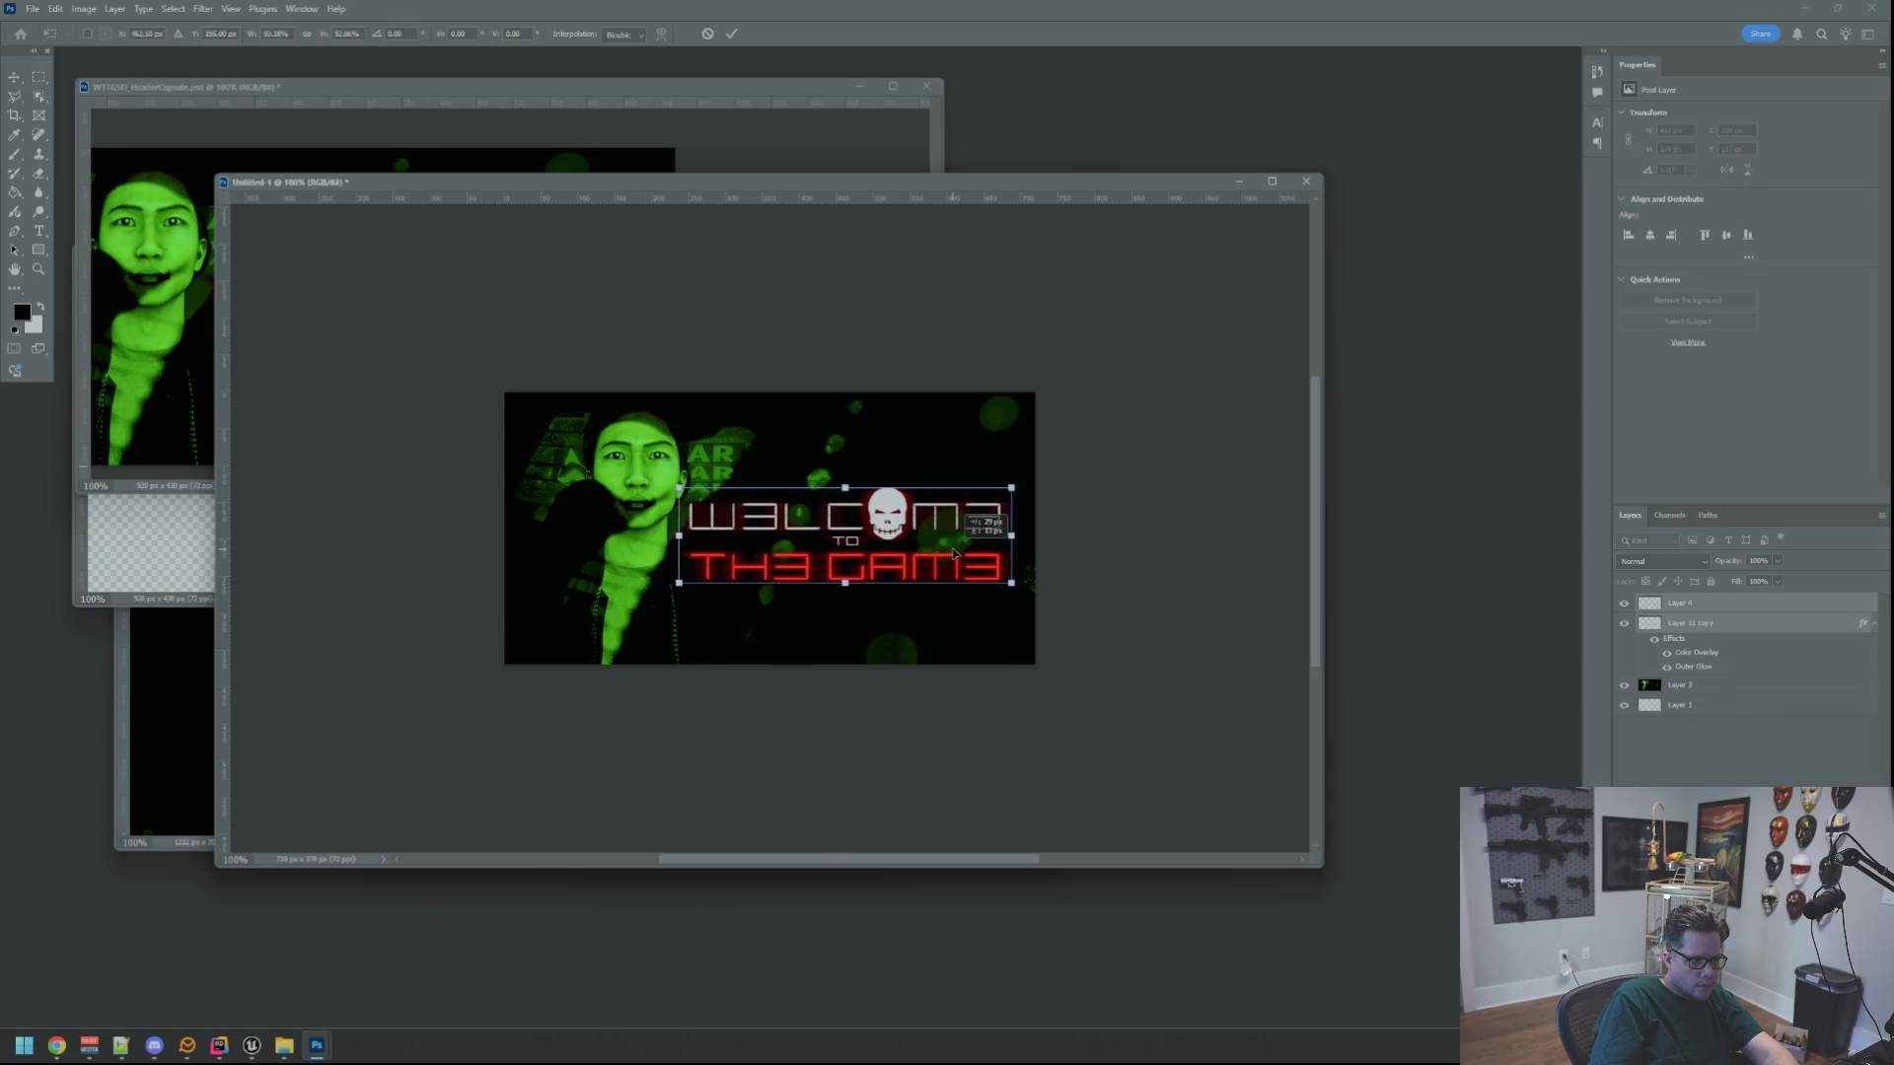
{"action": "left_click", "coordinate": [731, 34]}
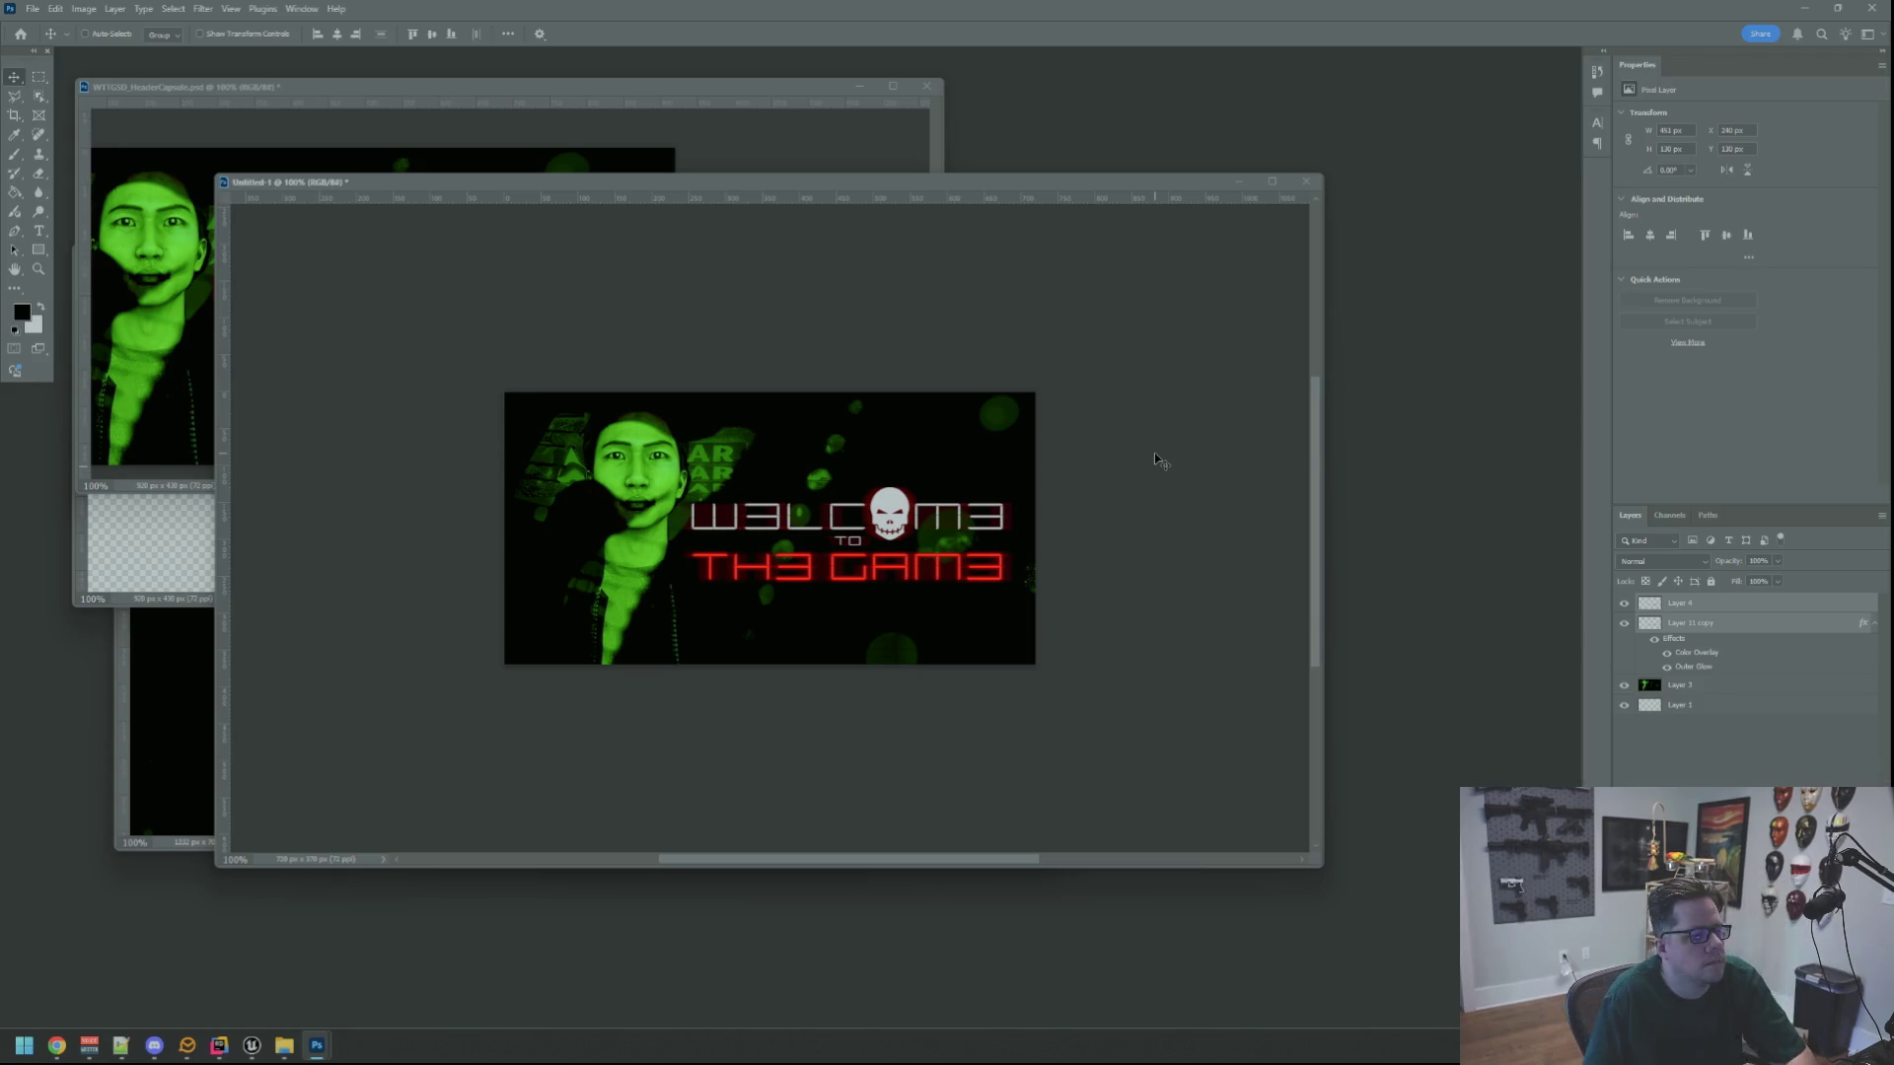
{"action": "left_click_drag", "start_coordinate": [918, 507], "coordinate": [917, 502]}
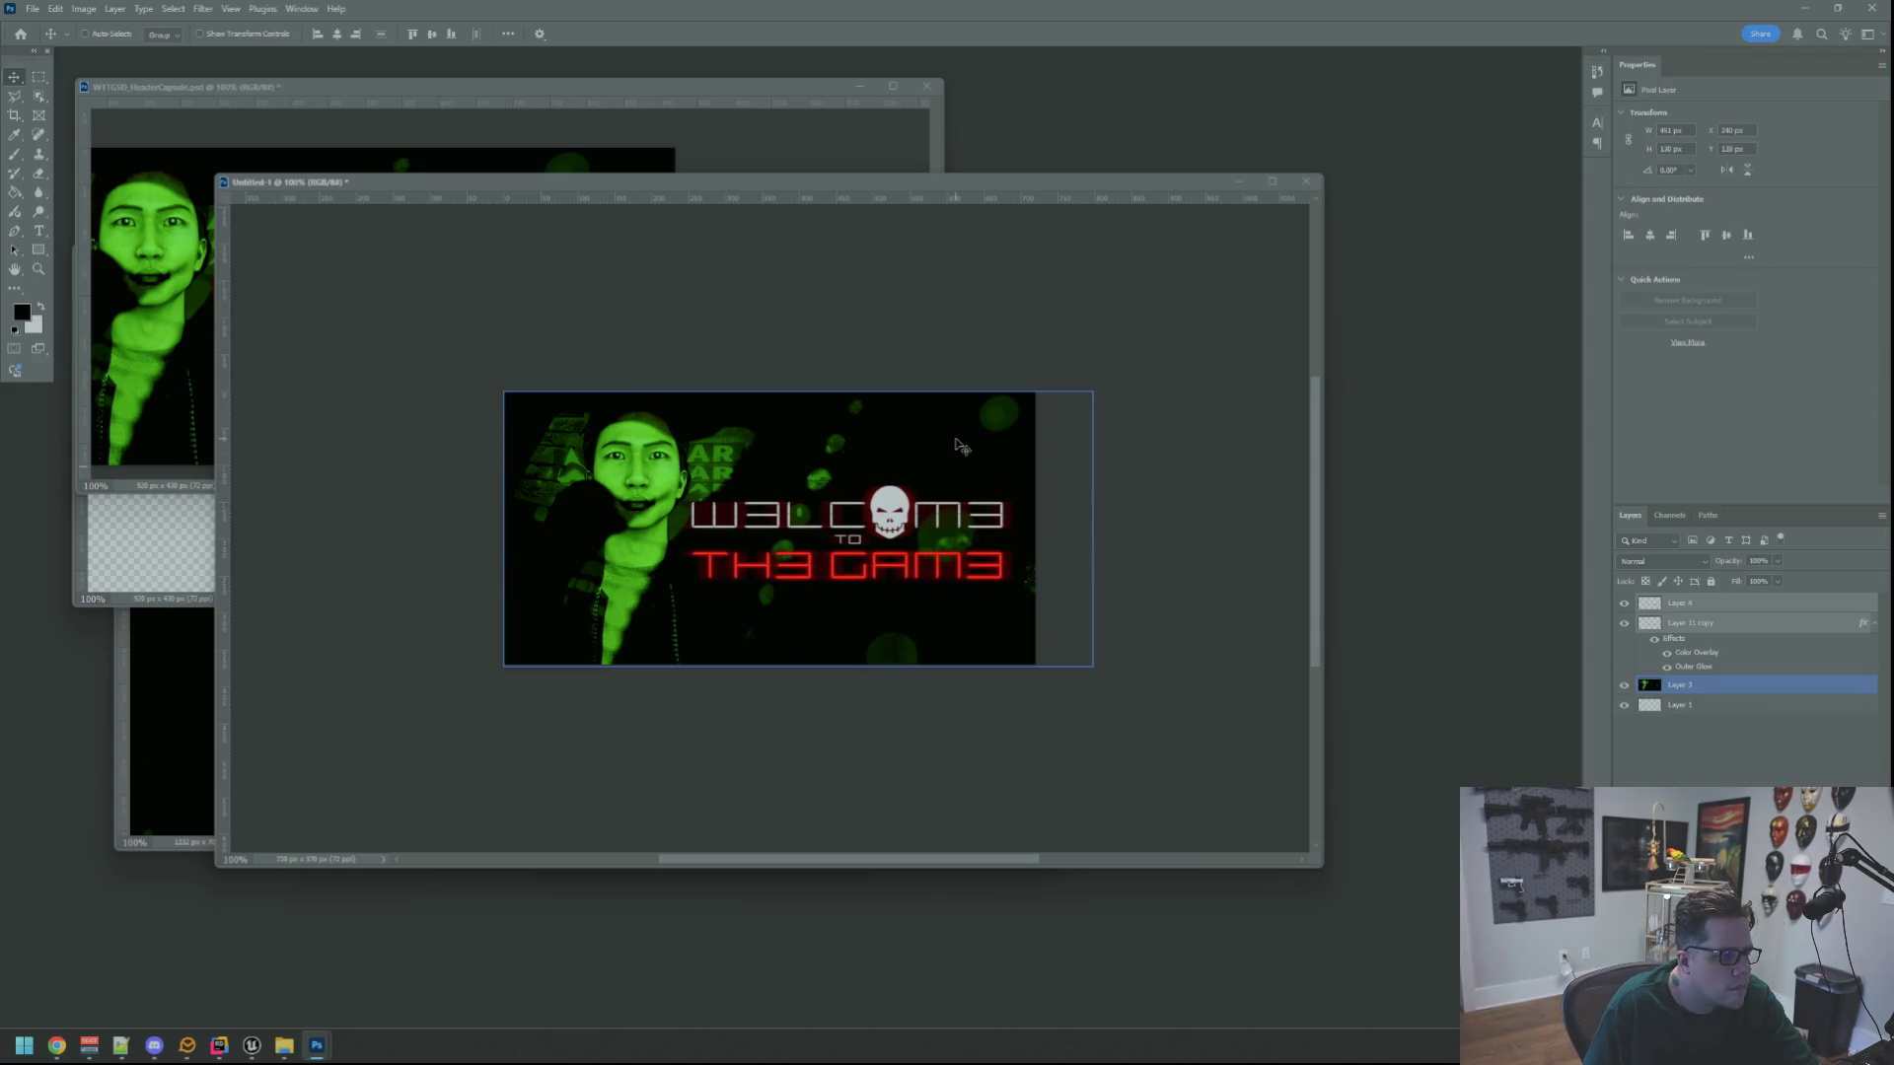
{"action": "key", "text": "Down"}
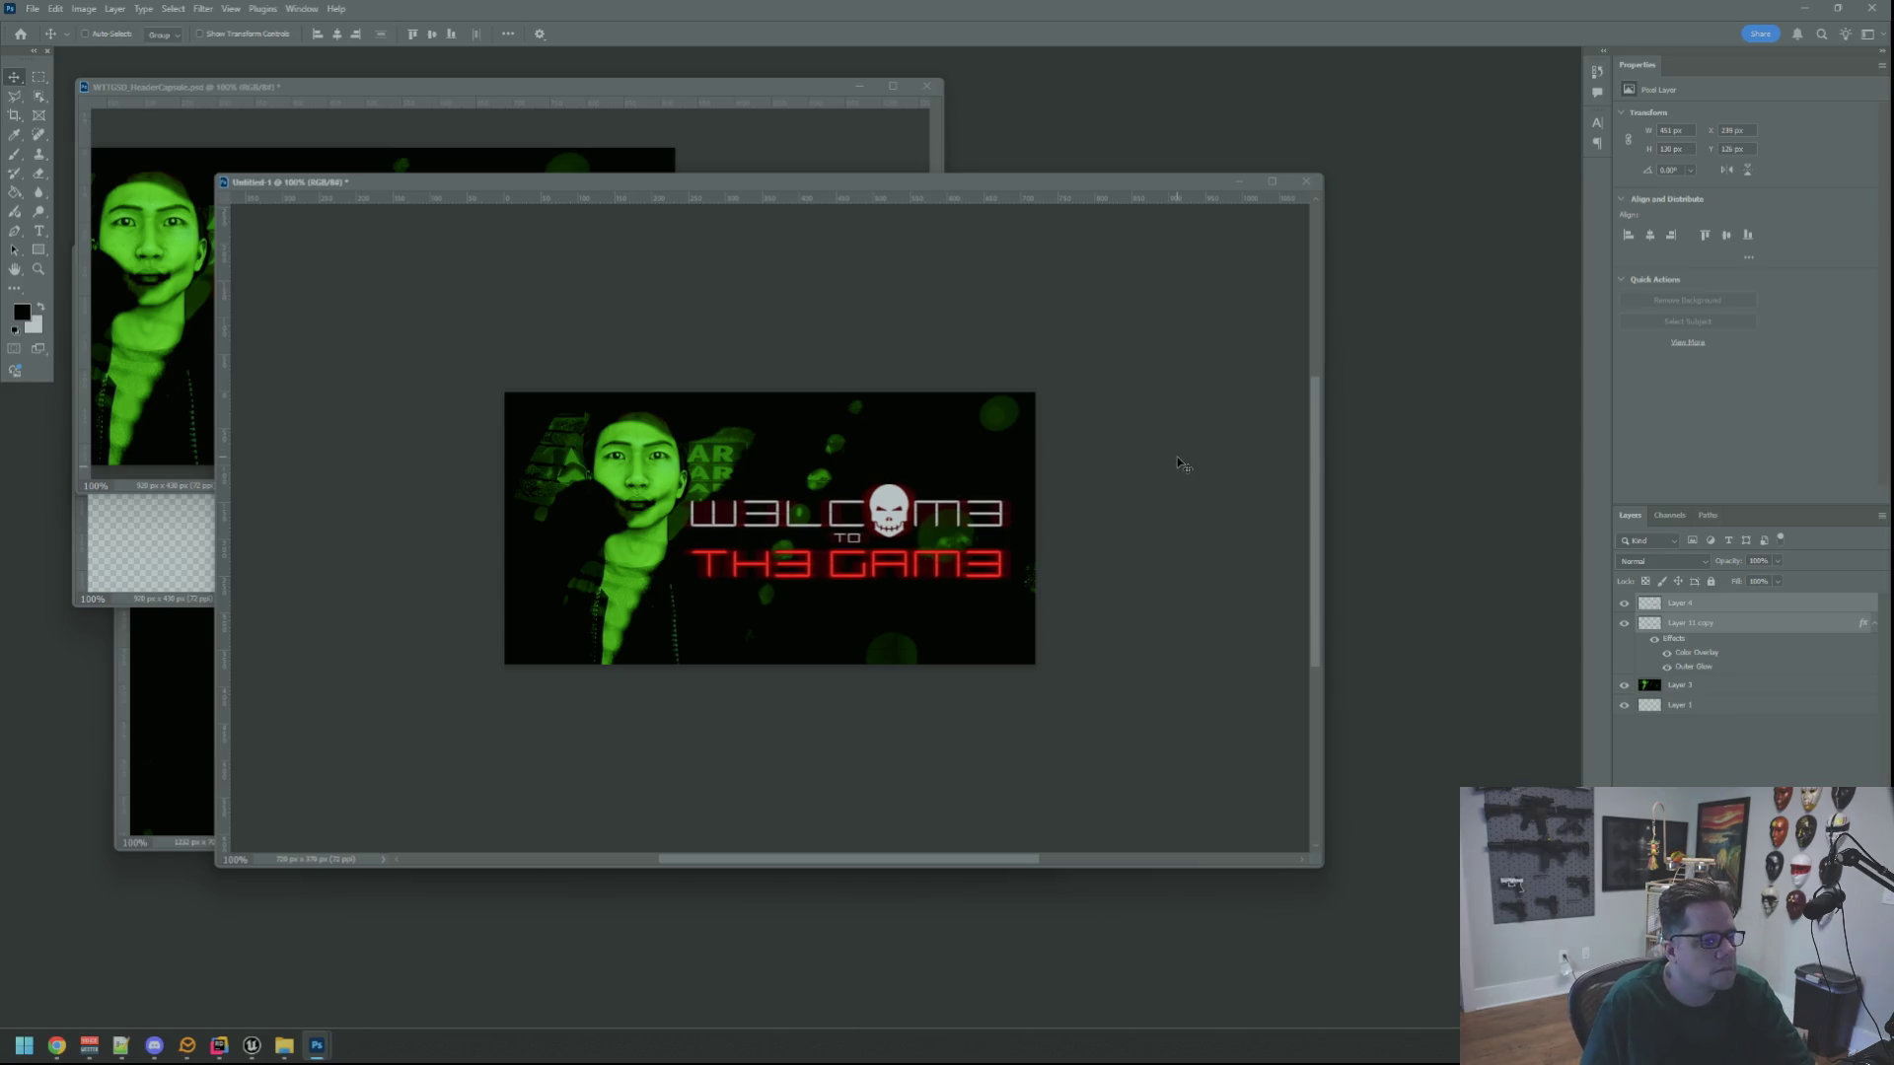
{"action": "key", "text": "Left"}
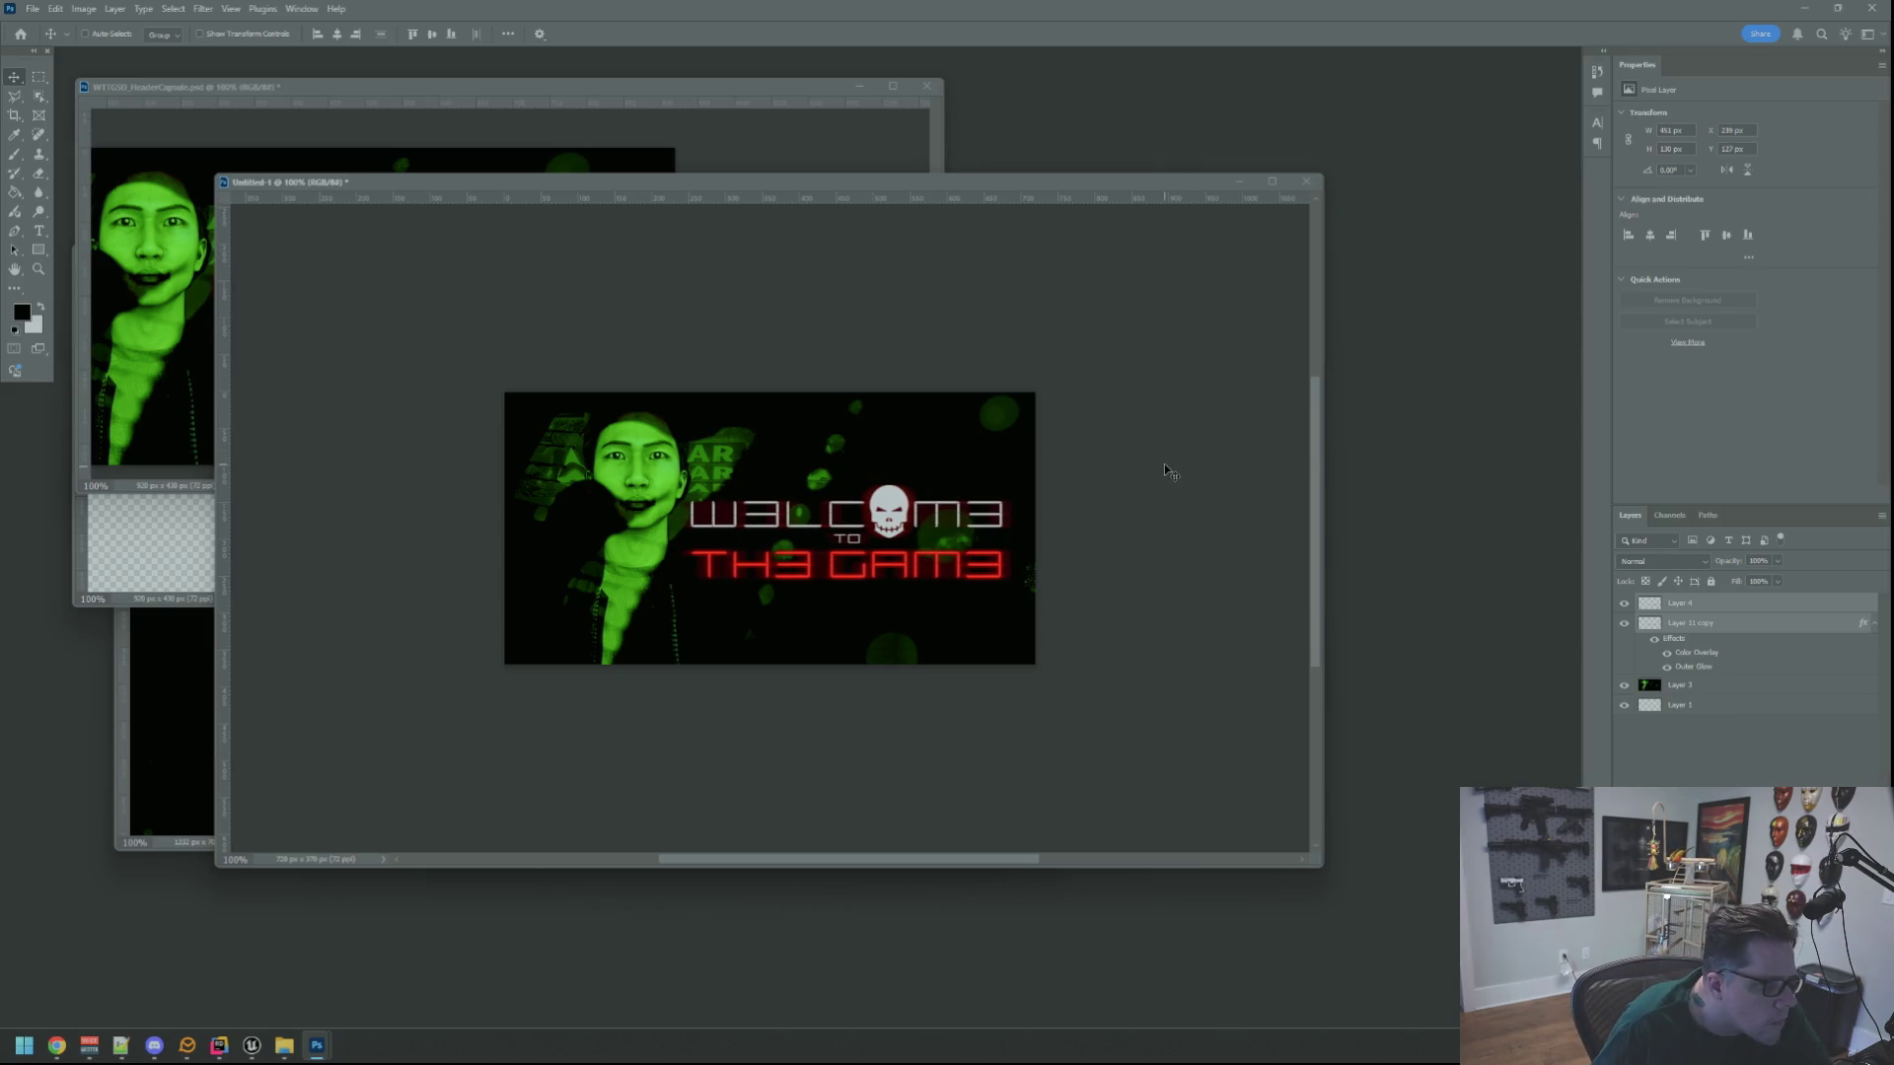
{"action": "key", "text": "ctrl+alt+shift+s"}
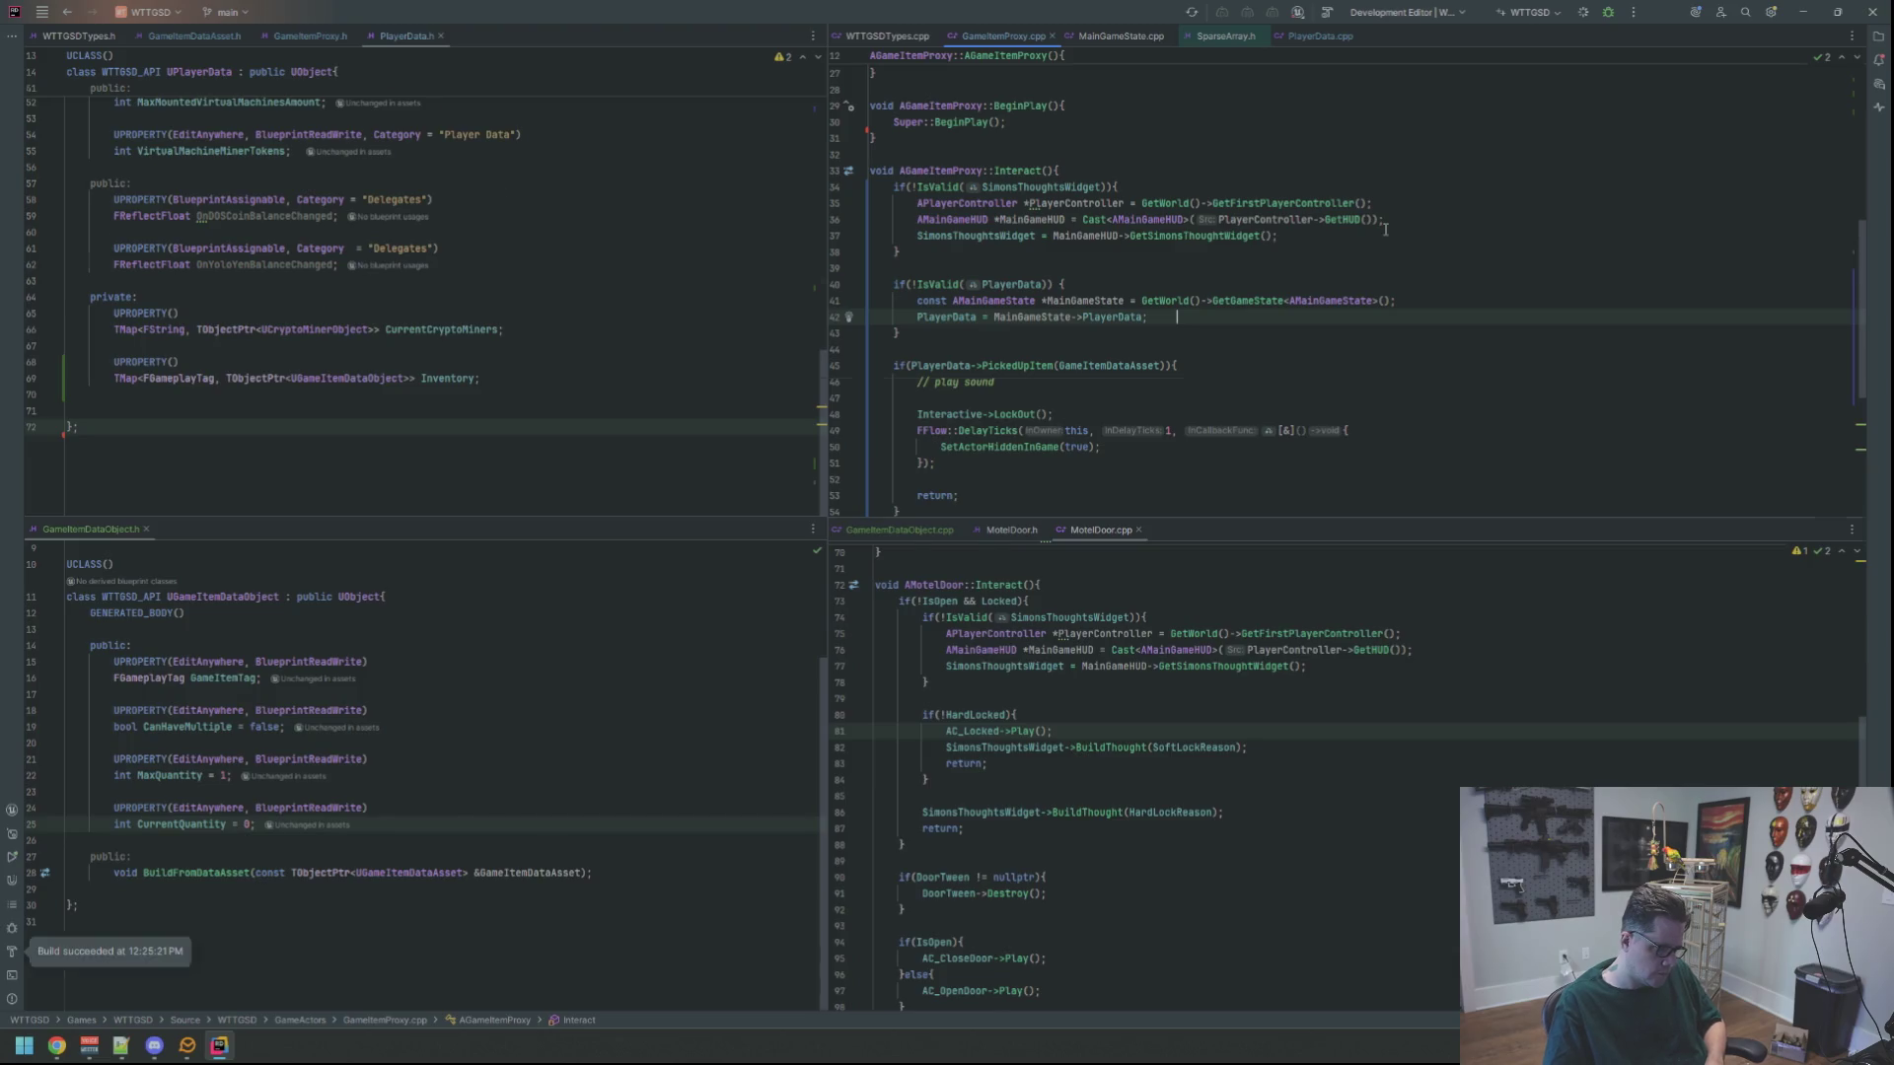
Run UnrealEditor.exe with -skipcompile from Rider using Shift+F10
{"action": "key", "text": "shift+F10"}
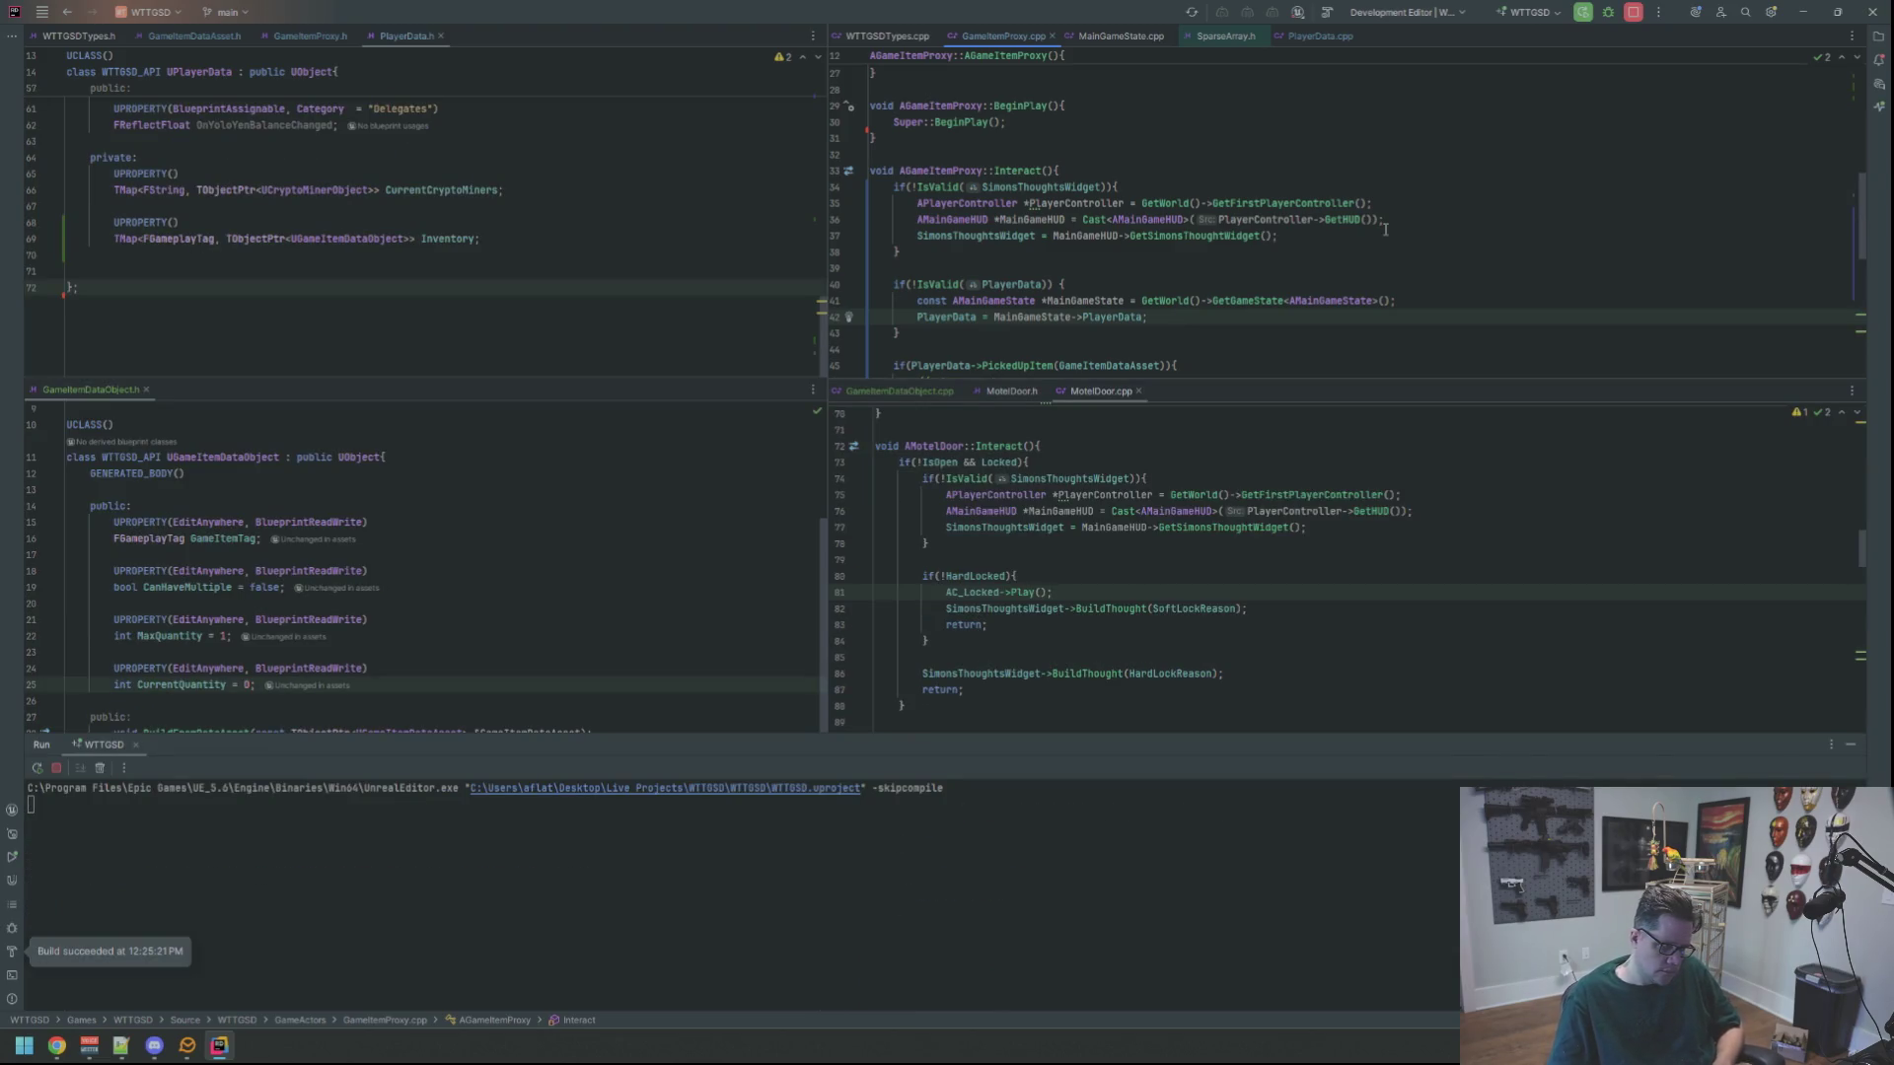
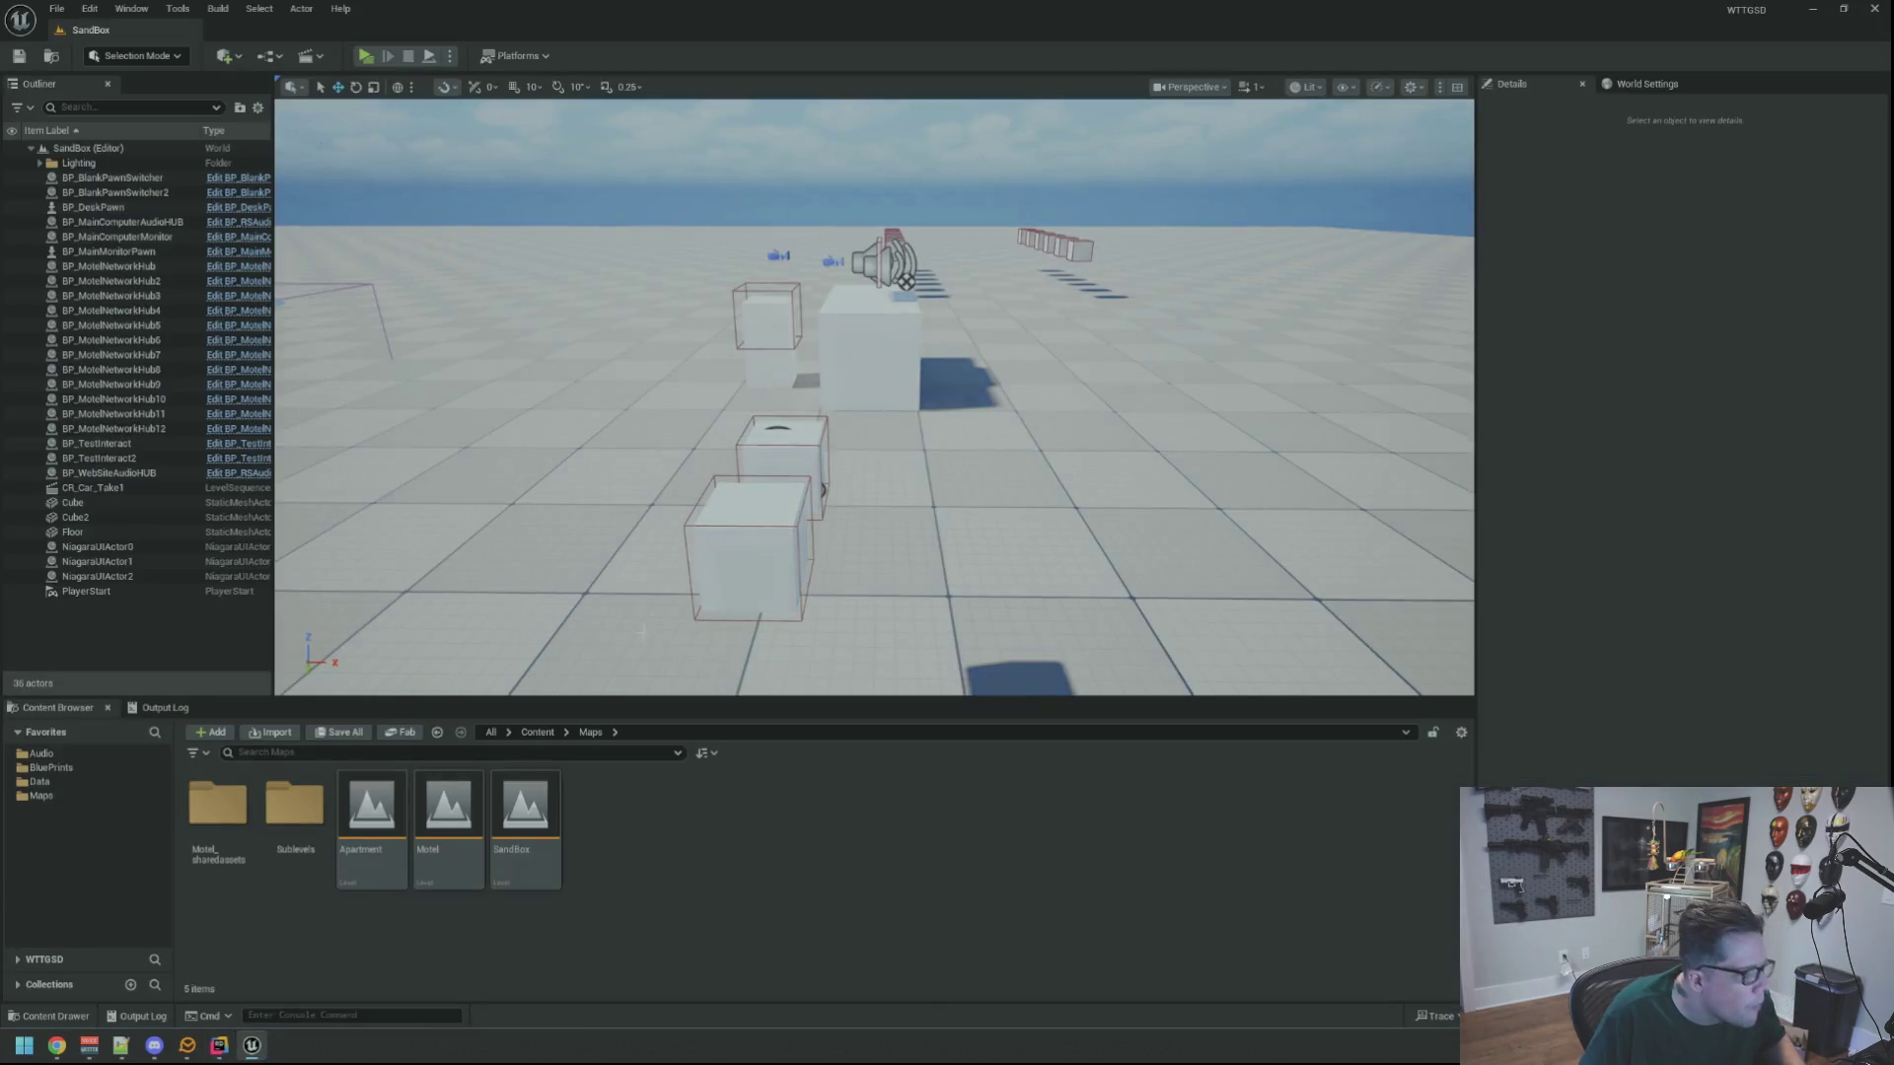
Open the Motel level and frame the flashlight proxy on the reception counter
{"action": "double_click", "coordinate": [465, 815]}
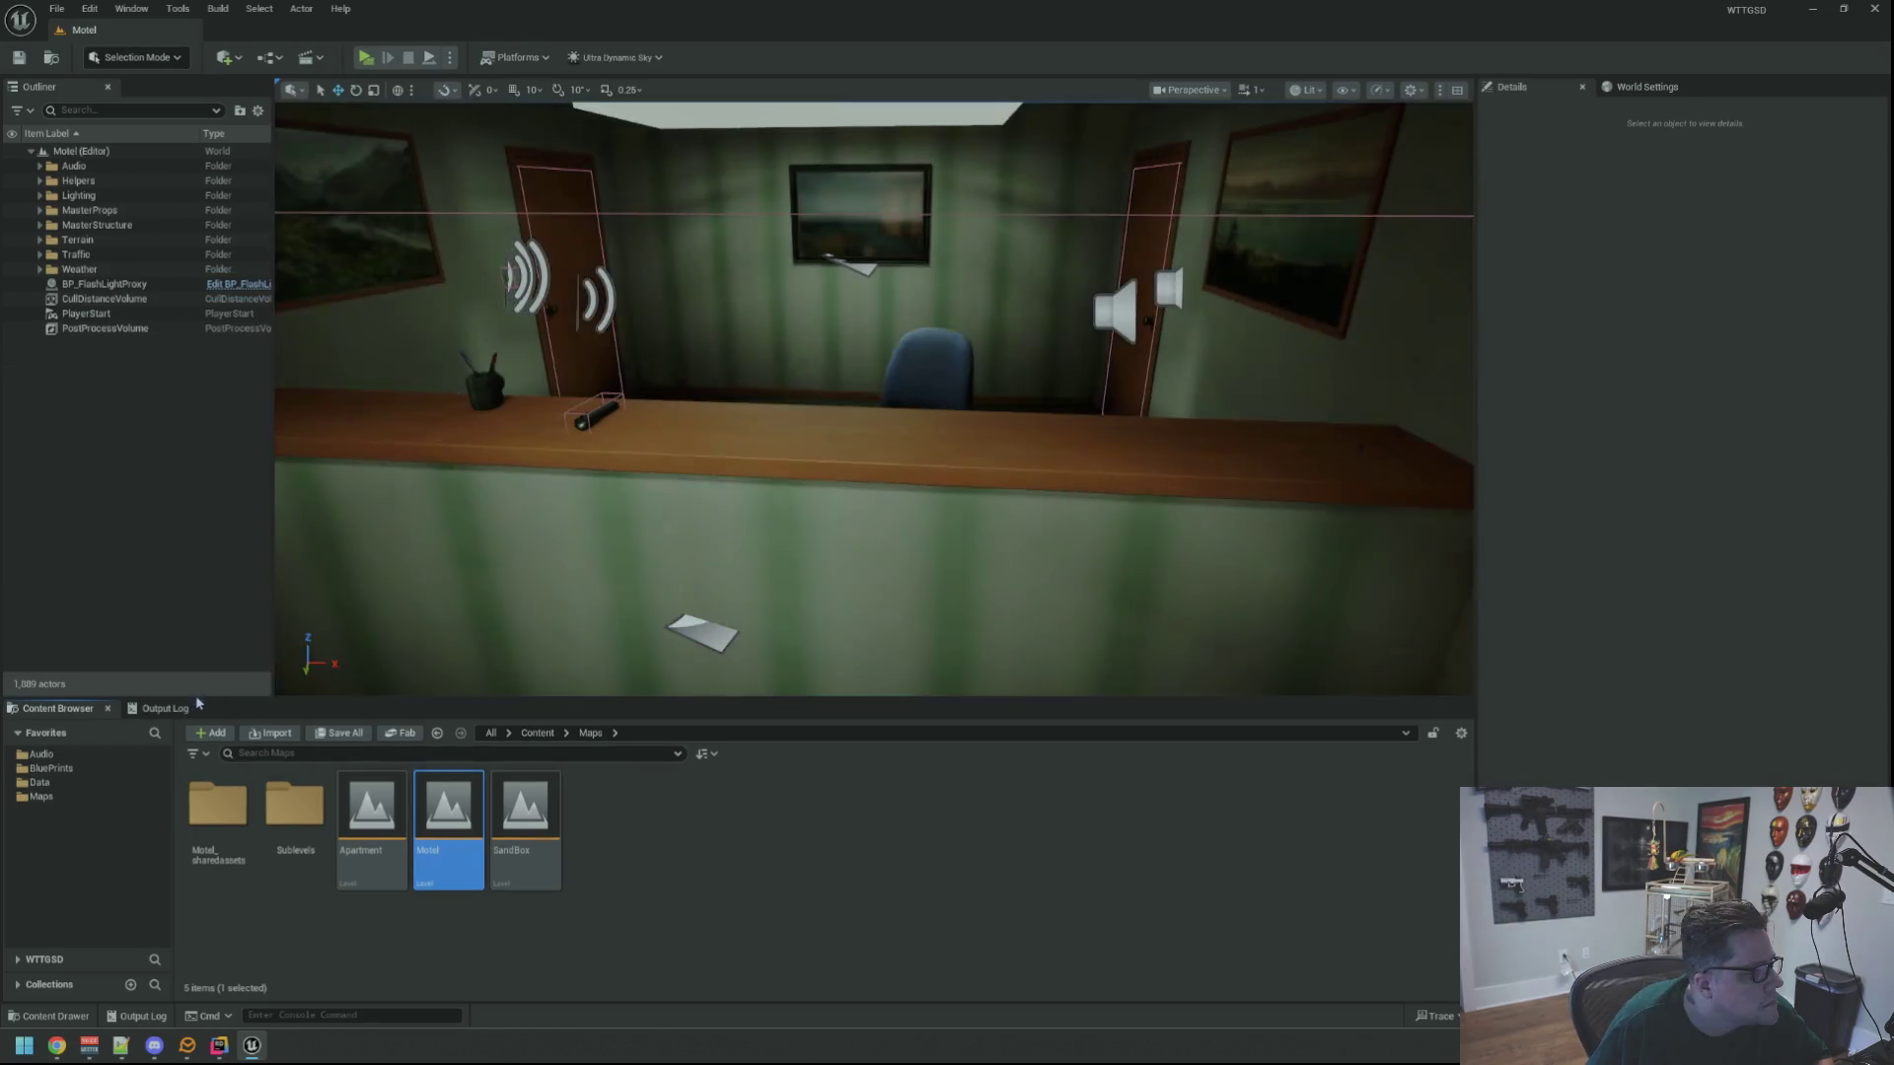
{"action": "left_click", "coordinate": [162, 712]}
{"action": "mouse_move", "coordinate": [670, 426]}
{"action": "left_mouse_down"}
{"action": "mouse_move", "coordinate": [670, 395]}
{"action": "mouse_move", "coordinate": [669, 454]}
{"action": "mouse_move", "coordinate": [670, 426]}
{"action": "left_mouse_up"}
{"action": "left_click", "coordinate": [638, 369]}
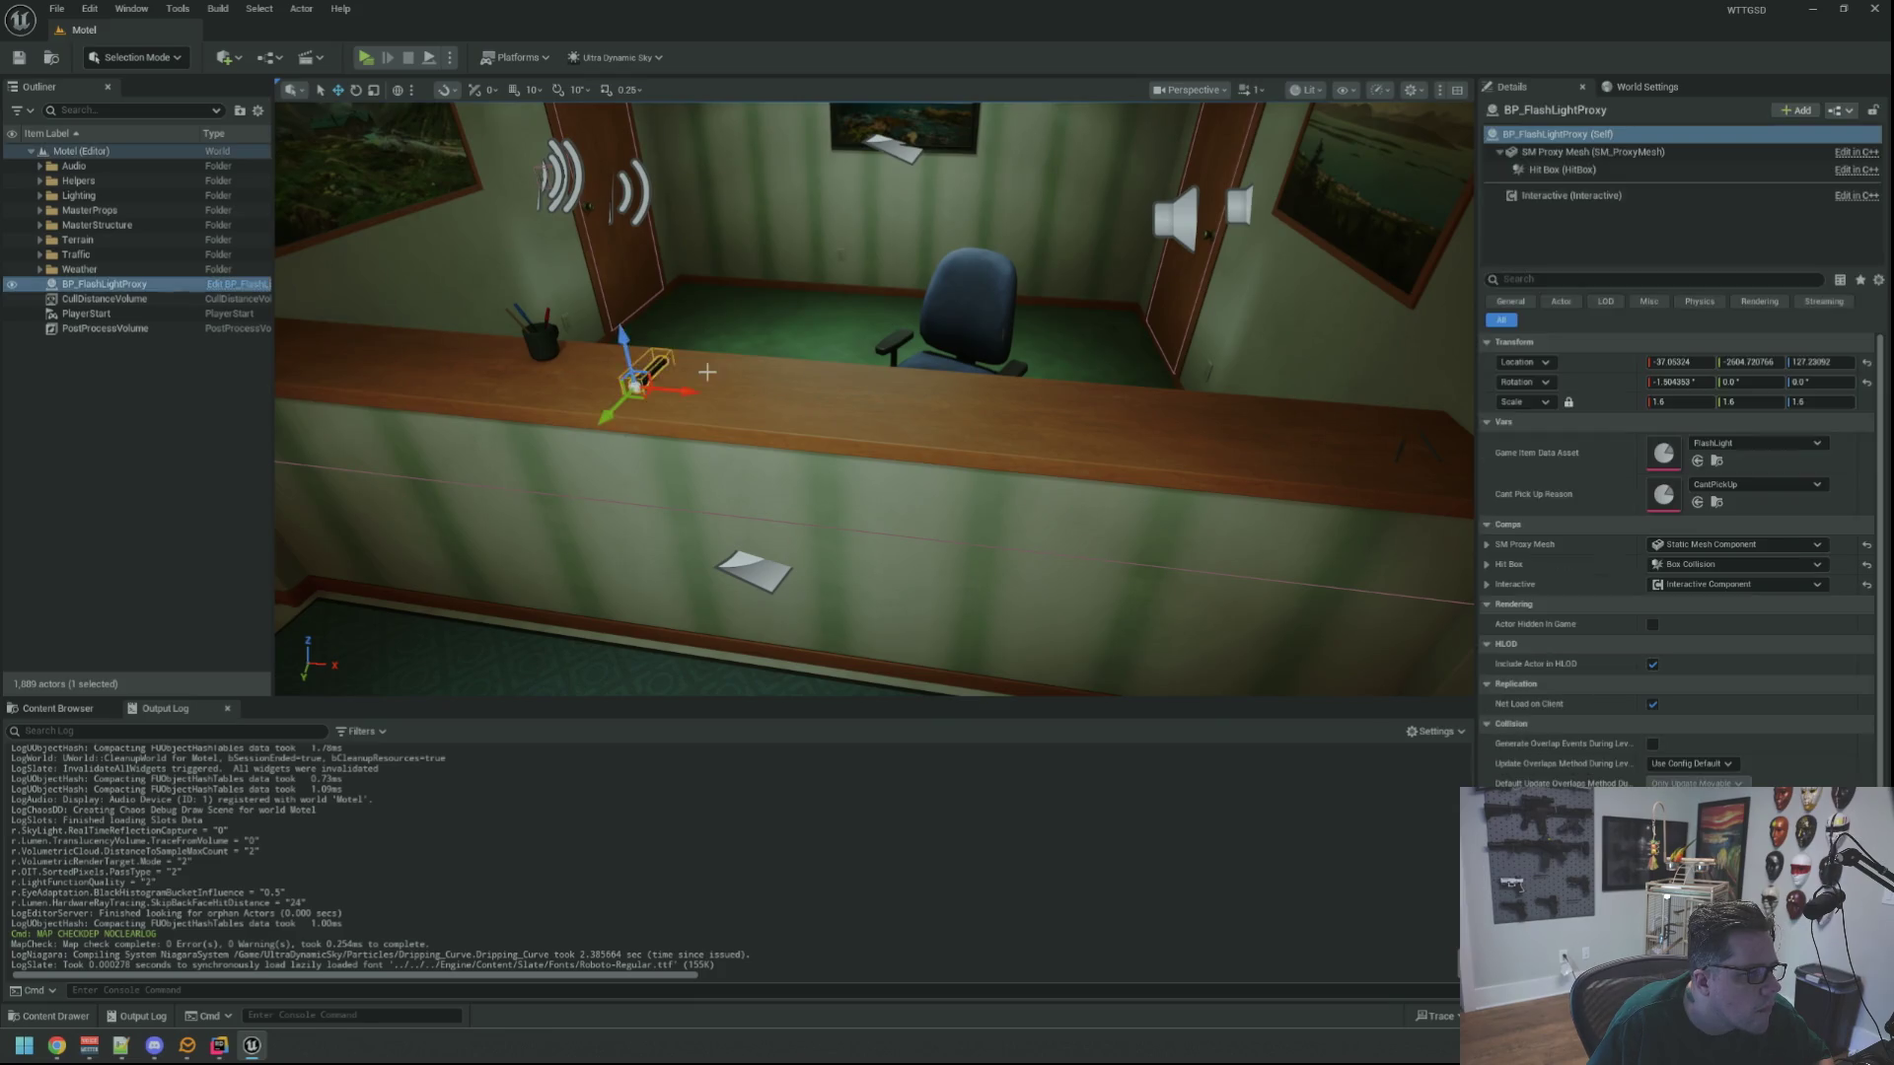
{"action": "key", "text": "f"}
Duplicate the flashlight to three along the counter, delete the extra copy, and save the map
{"action": "scroll", "coordinate": [874, 399], "scroll_direction": "down", "scroll_amount": 5}
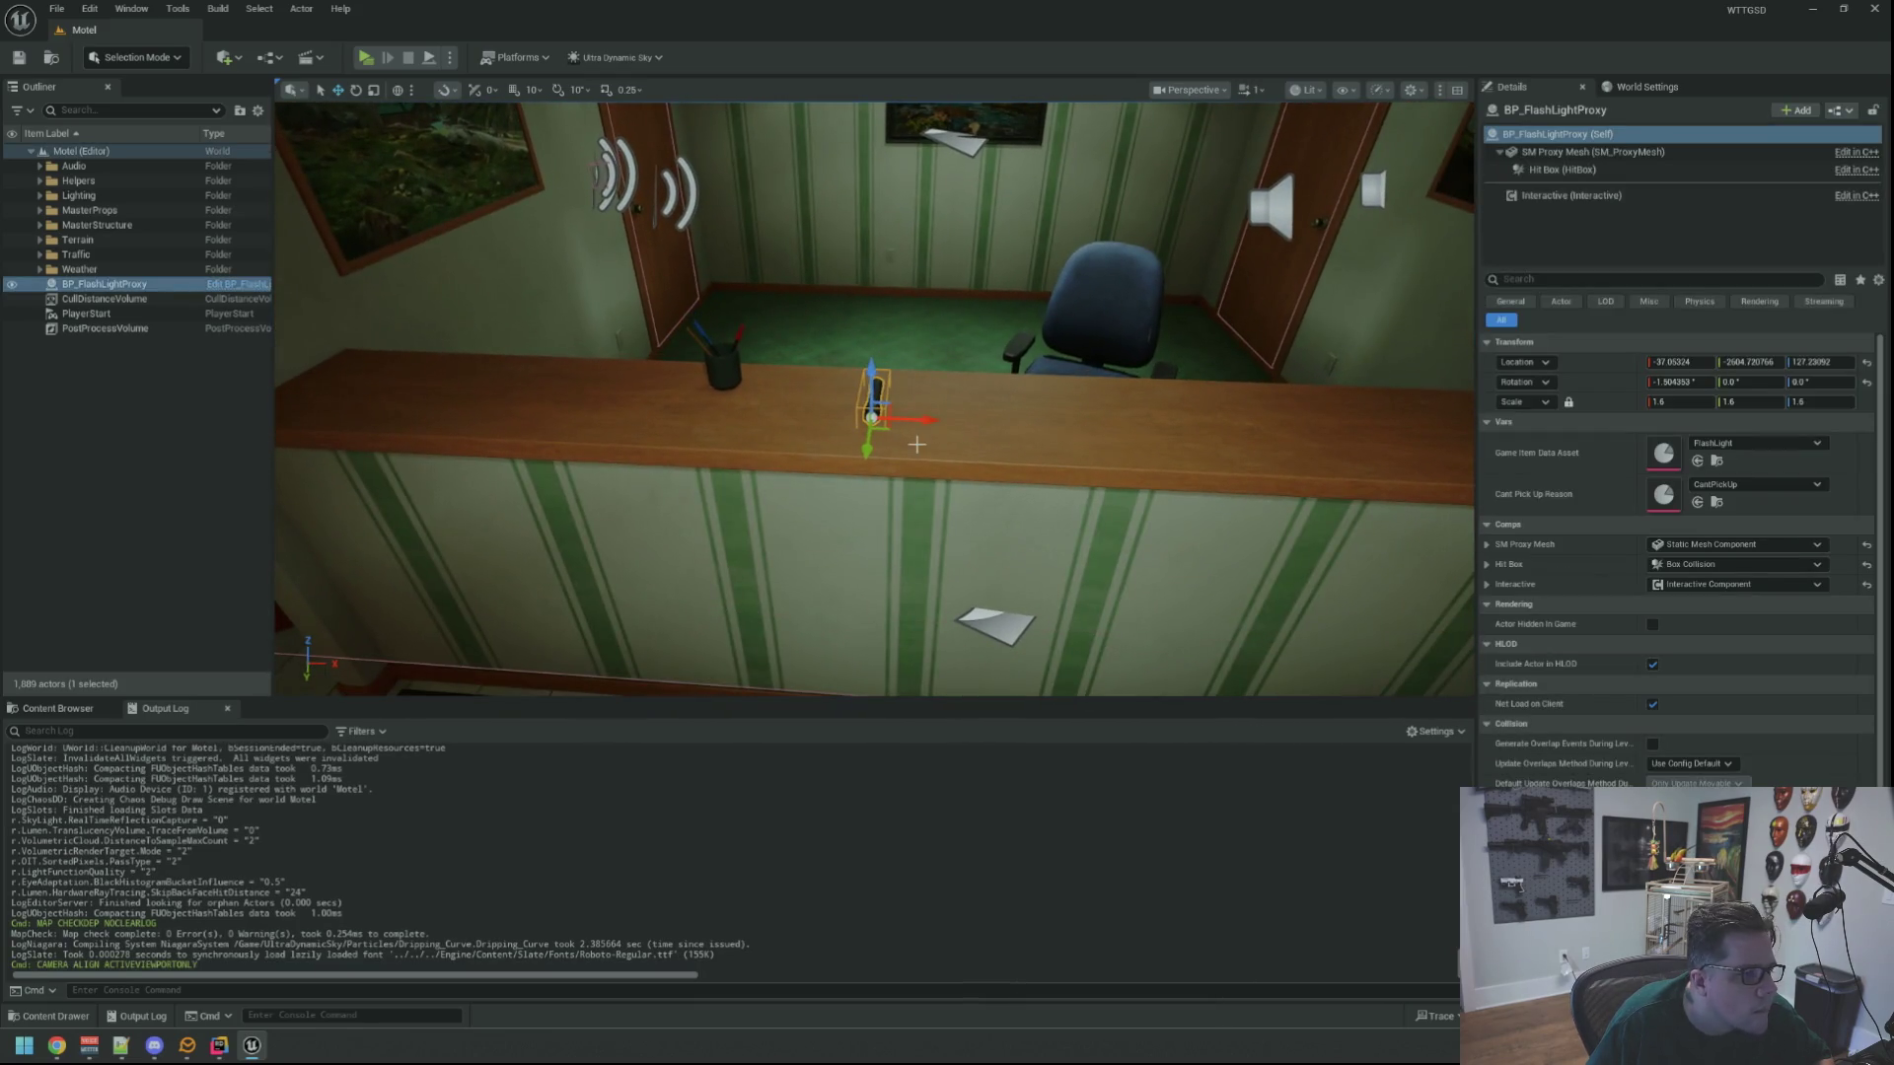
{"action": "key", "text": "ctrl+d"}
{"action": "mouse_move", "coordinate": [922, 420]}
{"action": "left_mouse_down"}
{"action": "mouse_move", "coordinate": [1144, 429]}
{"action": "mouse_move", "coordinate": [1096, 429]}
{"action": "left_mouse_up"}
{"action": "key", "text": "ctrl+d"}
{"action": "key", "text": "ctrl+d"}
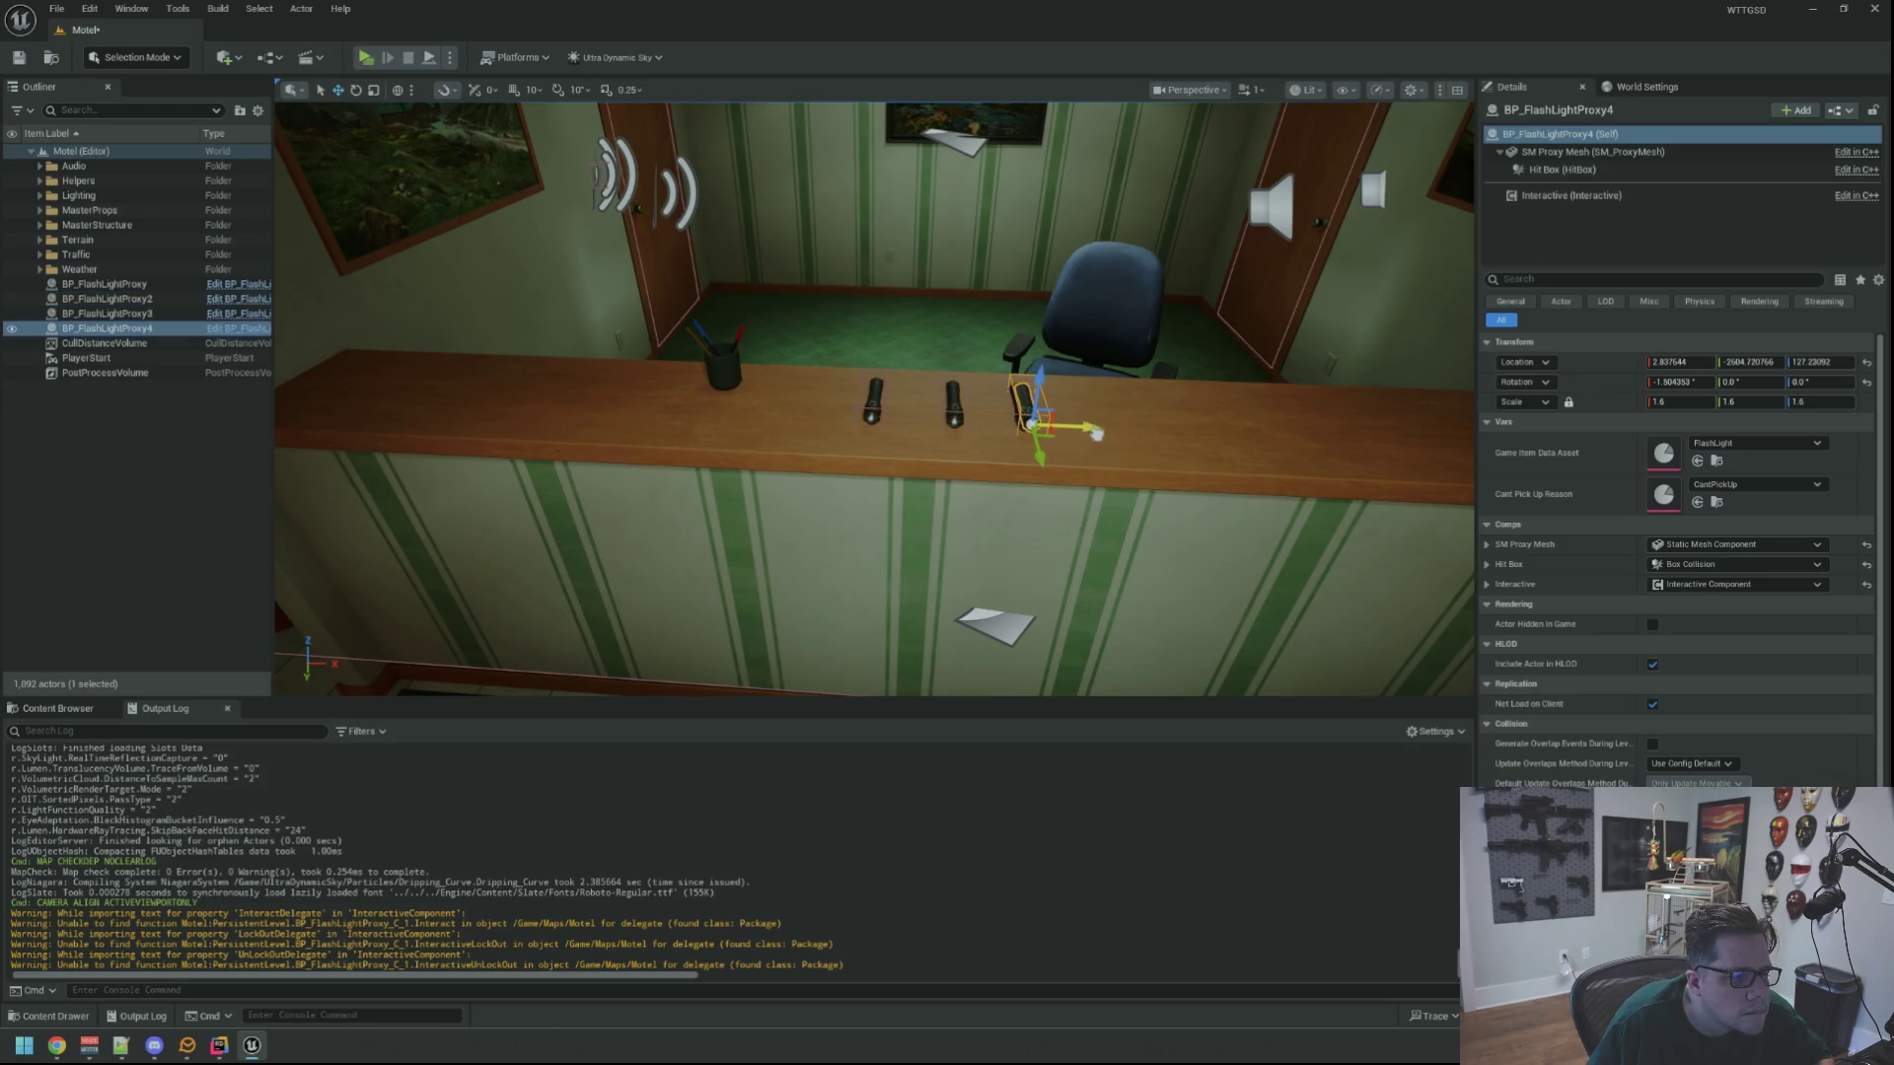
{"action": "key", "text": "Delete"}
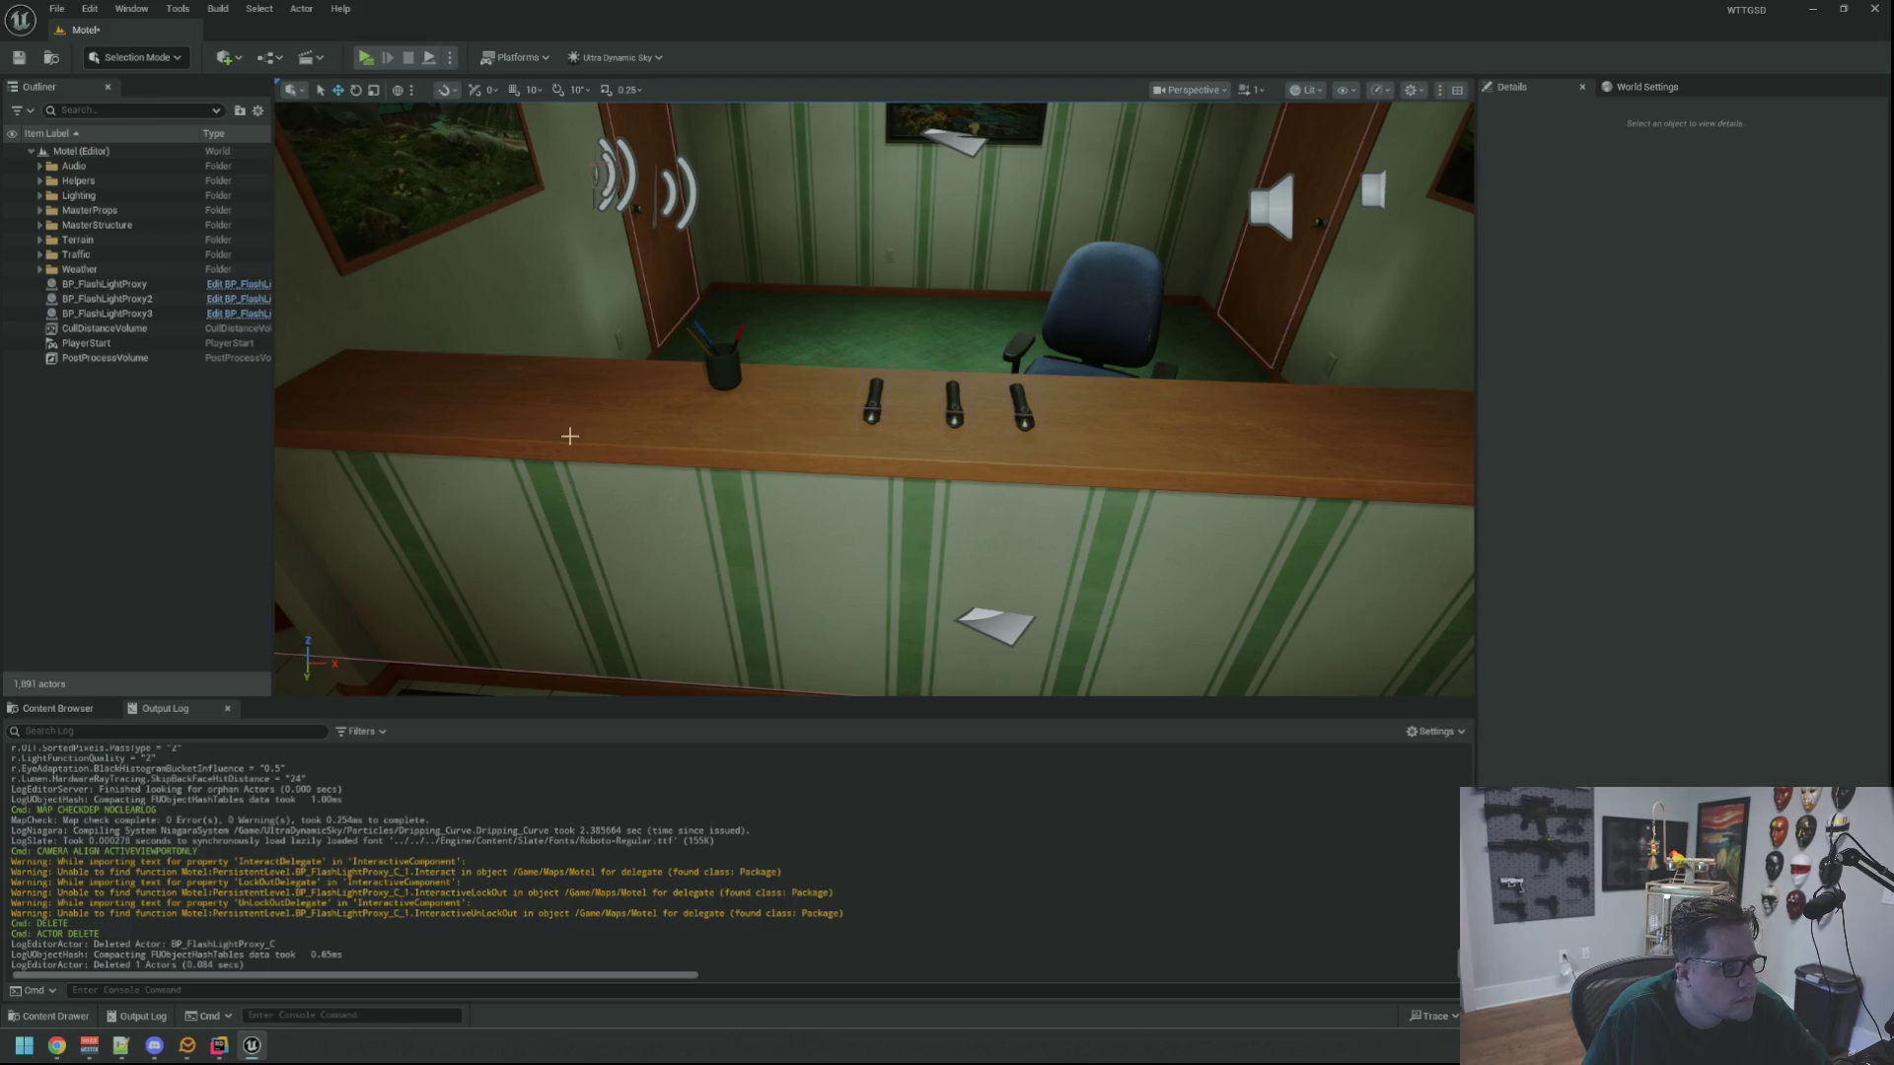
{"action": "key", "text": "ctrl+s"}
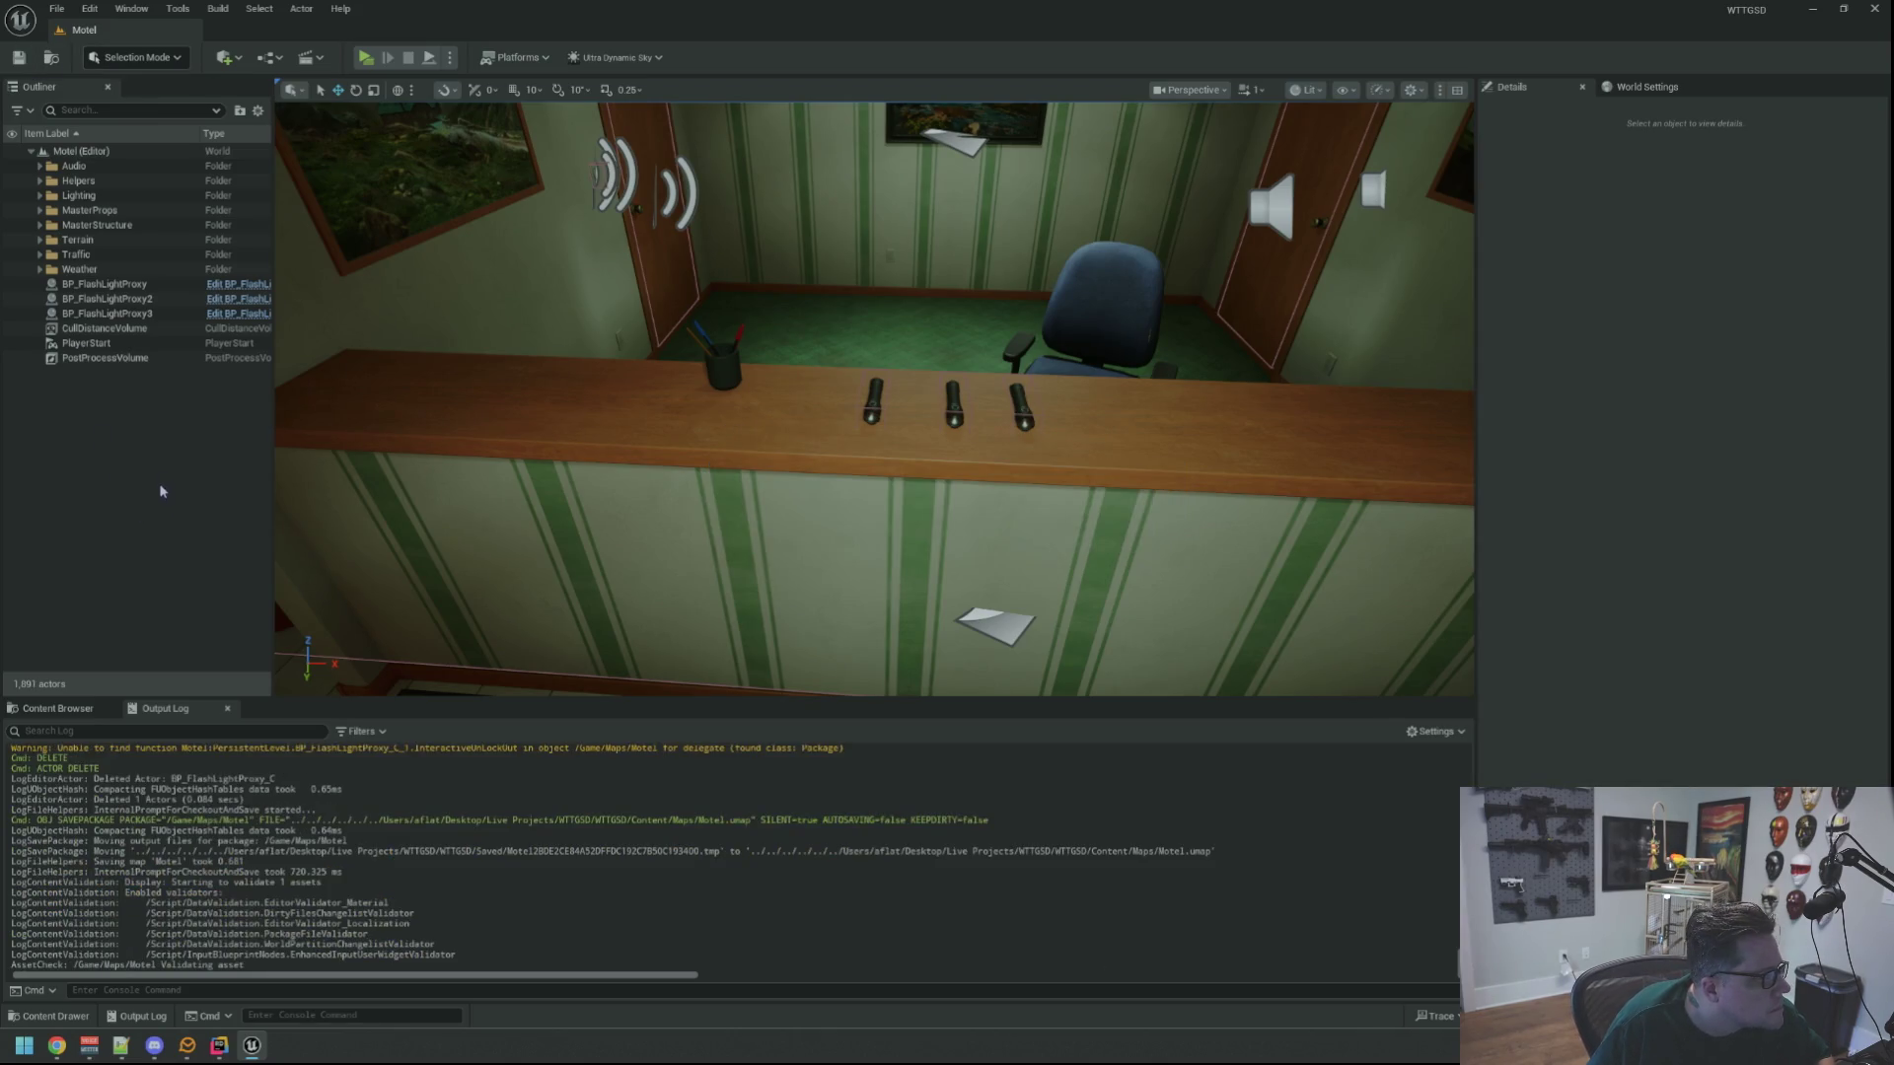
{"action": "left_click", "coordinate": [365, 58]}
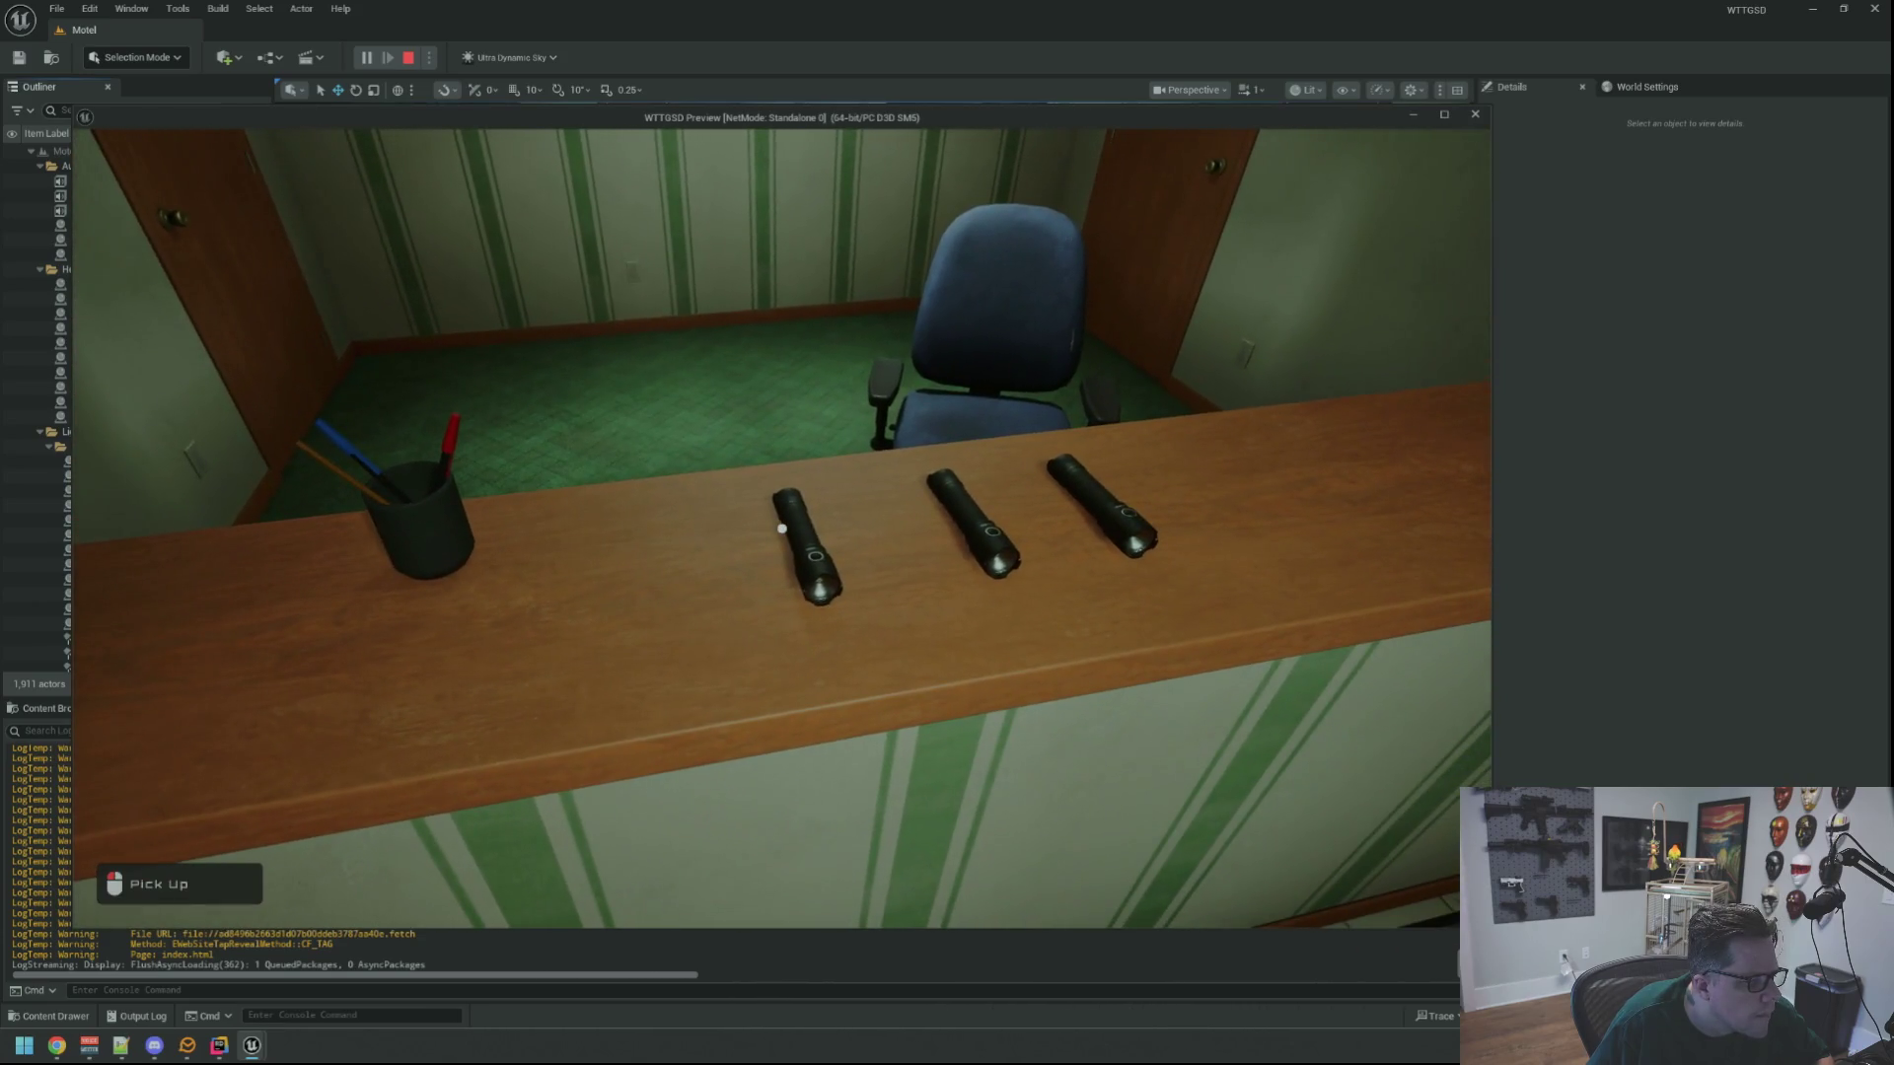
Pick up the leftmost flashlight from the counter, then stop the play-test
{"action": "left_click", "coordinate": [782, 529]}
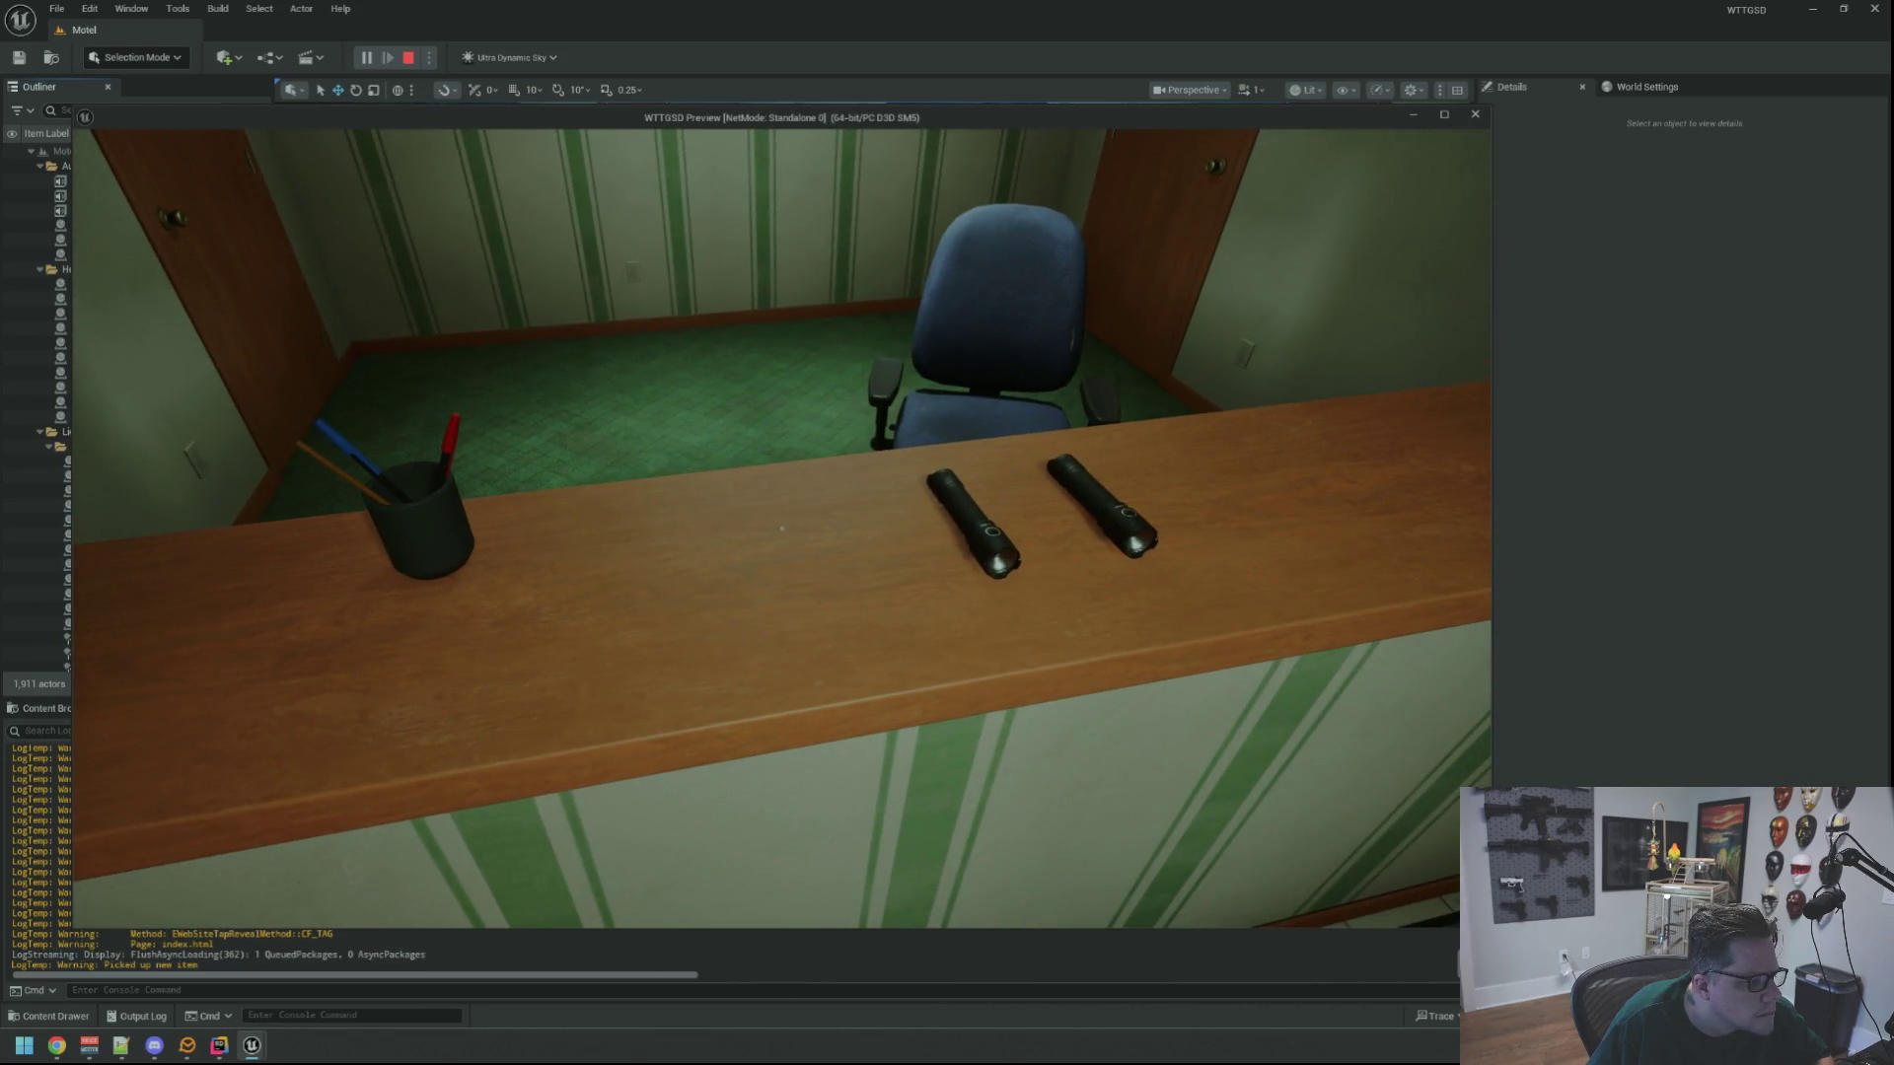
{"action": "key", "text": "d"}
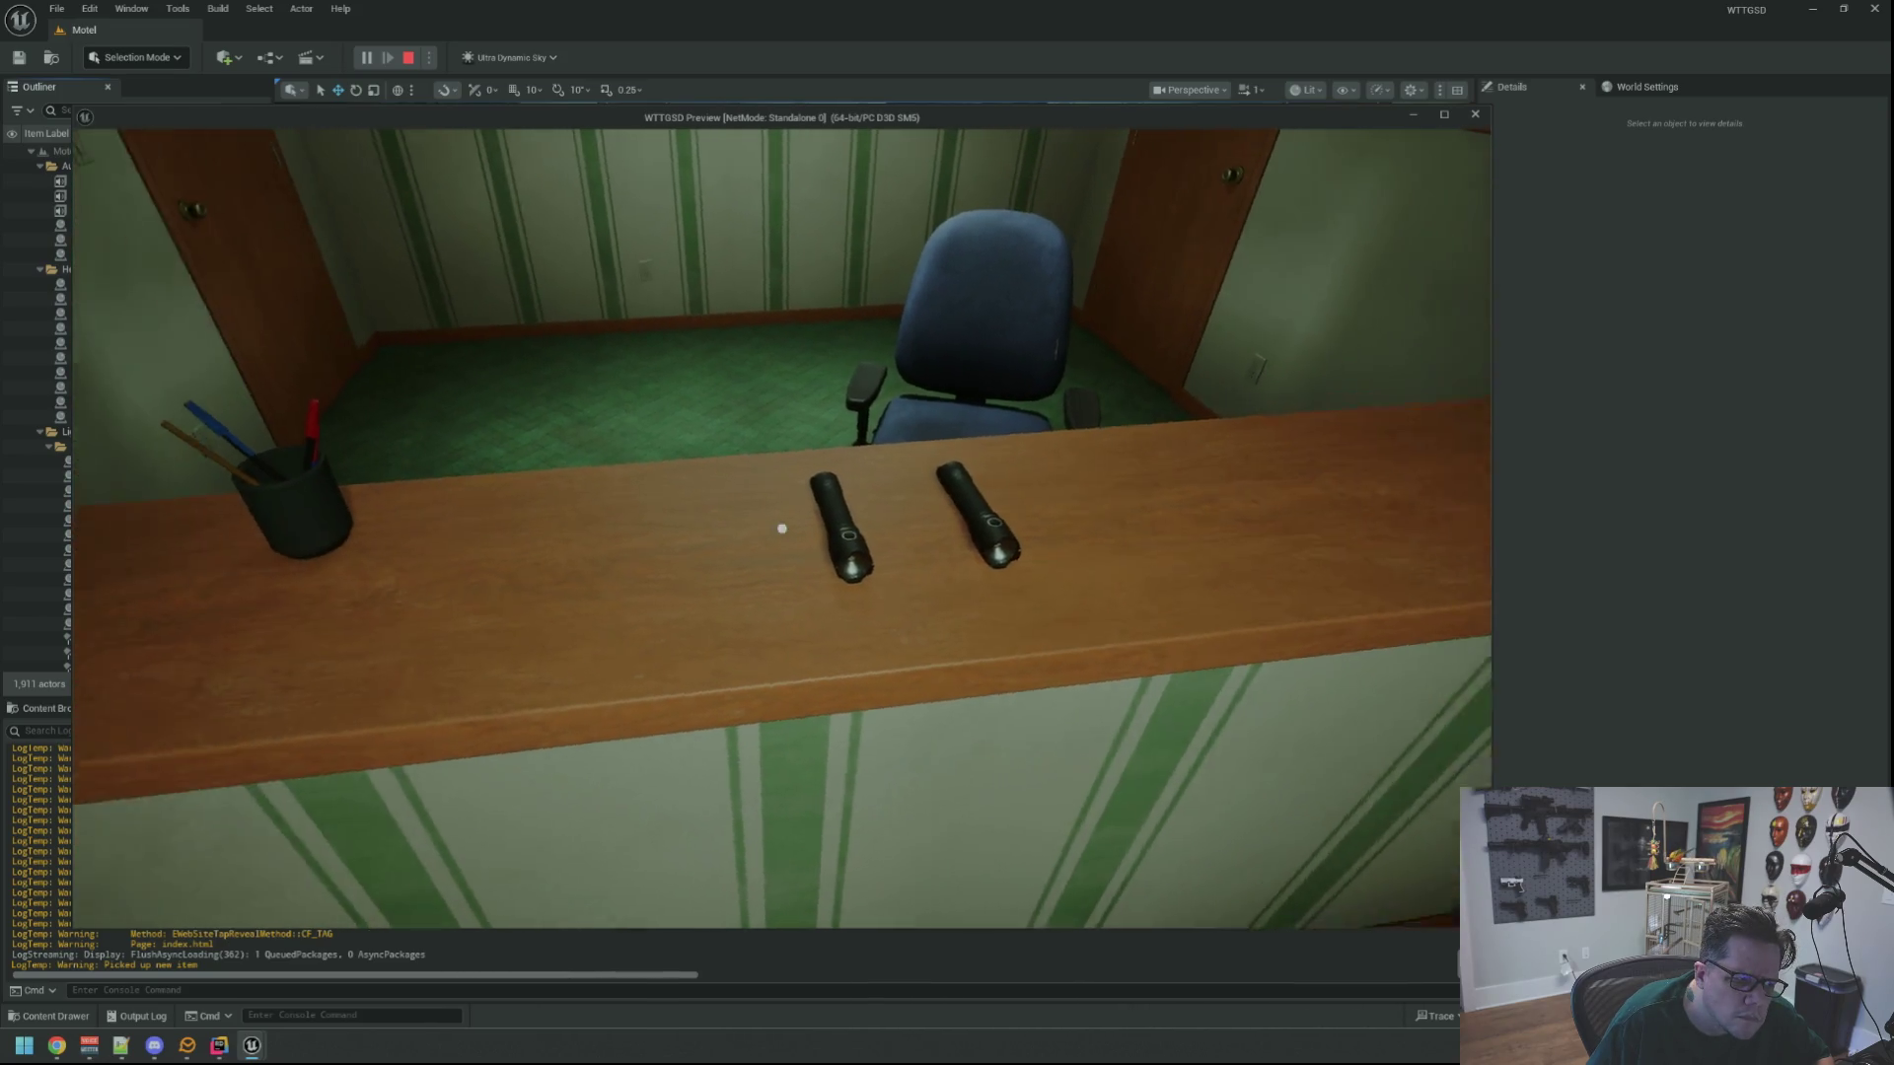
{"action": "key", "text": "Escape"}
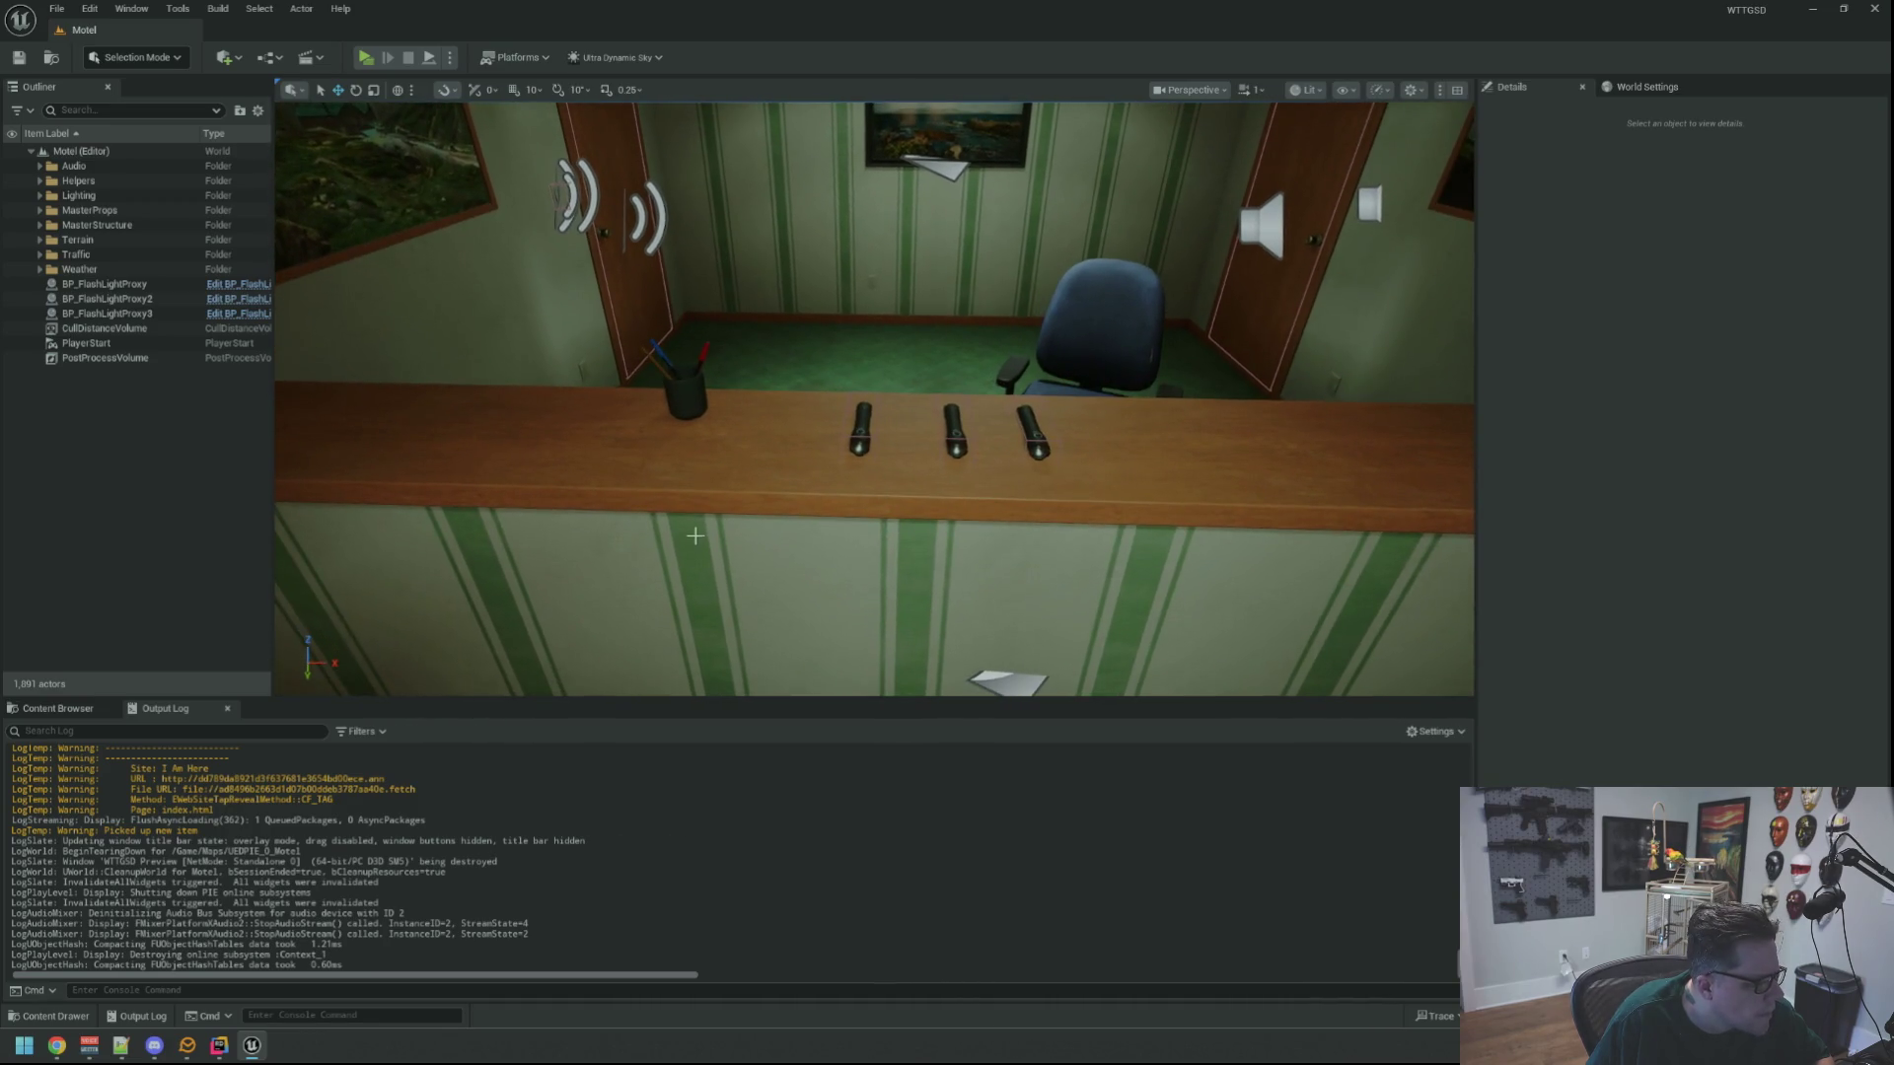
In Rider, hide the Unreal log and close MotelDoor.h to reach GameItemProxy's Interact
{"action": "left_click", "coordinate": [219, 1045]}
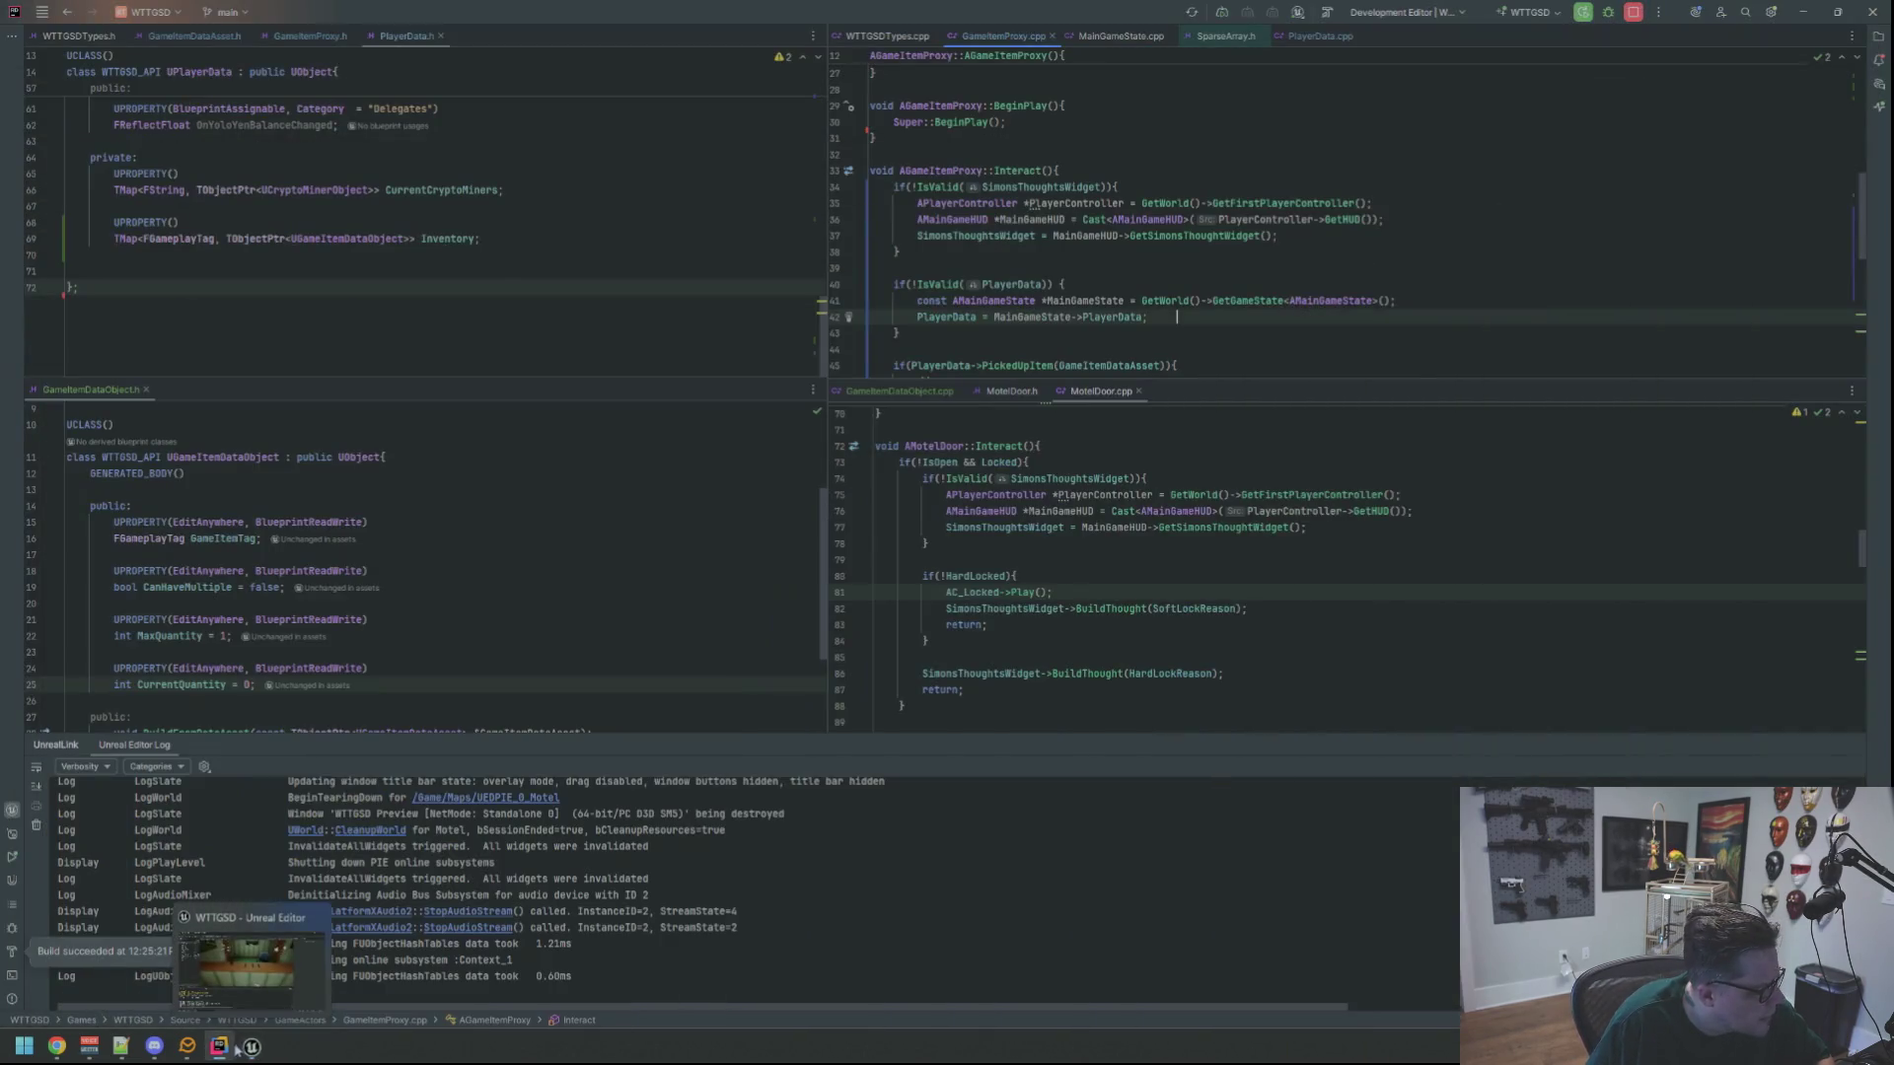
{"action": "left_click", "coordinate": [1846, 746]}
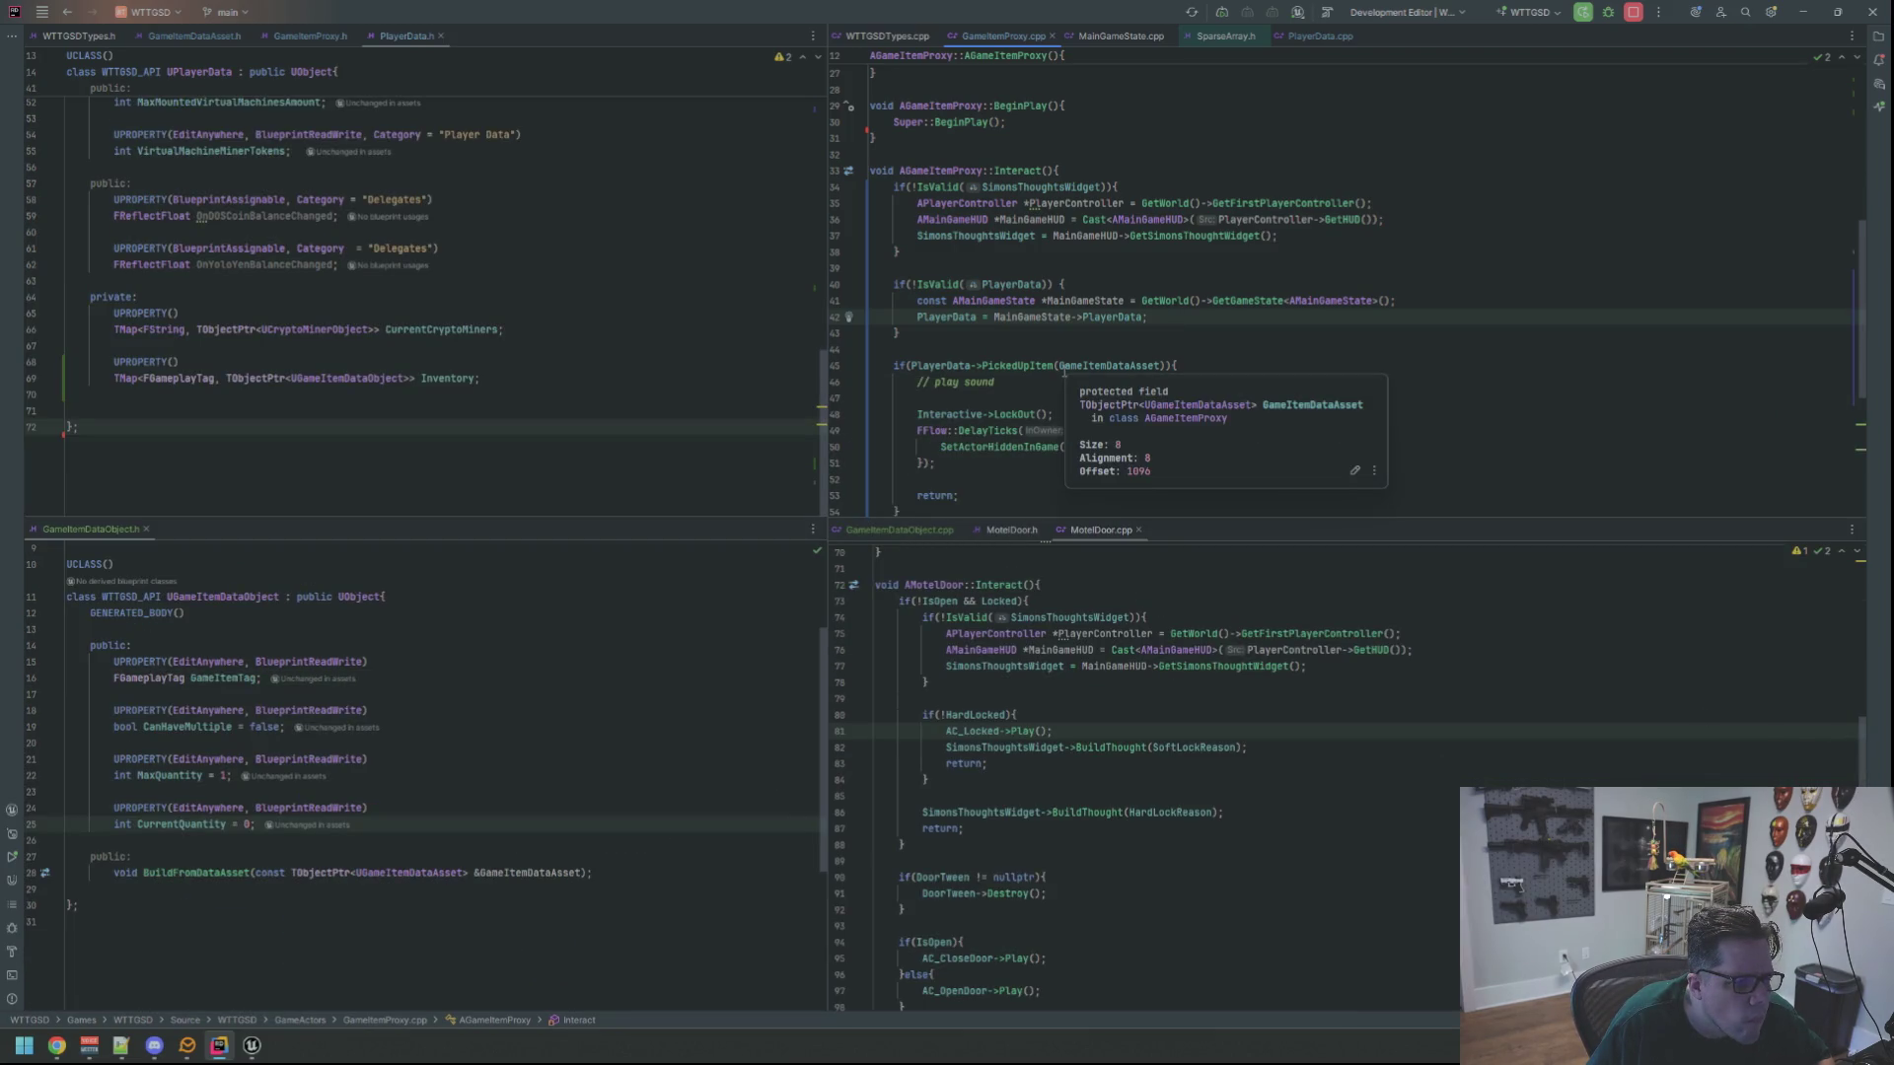
{"action": "middle_click", "coordinate": [1018, 535]}
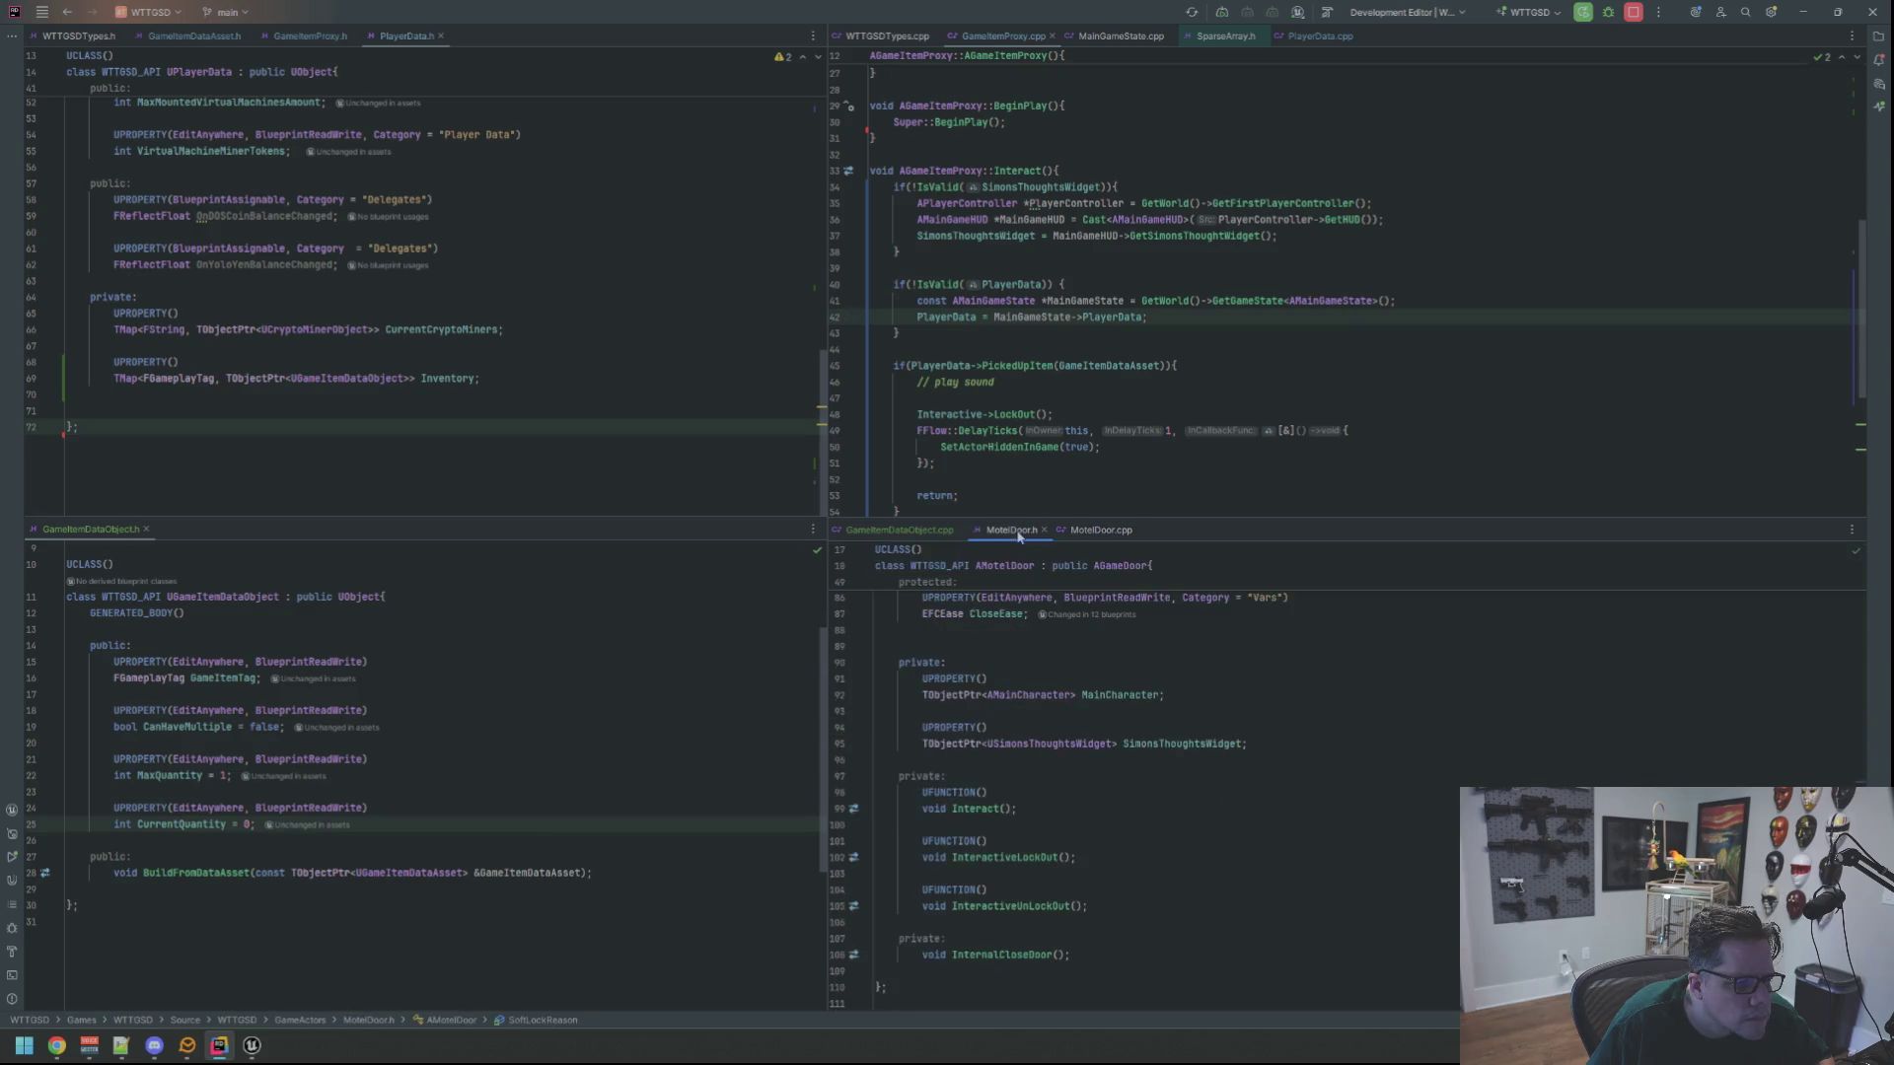
{"action": "left_click", "coordinate": [1133, 366]}
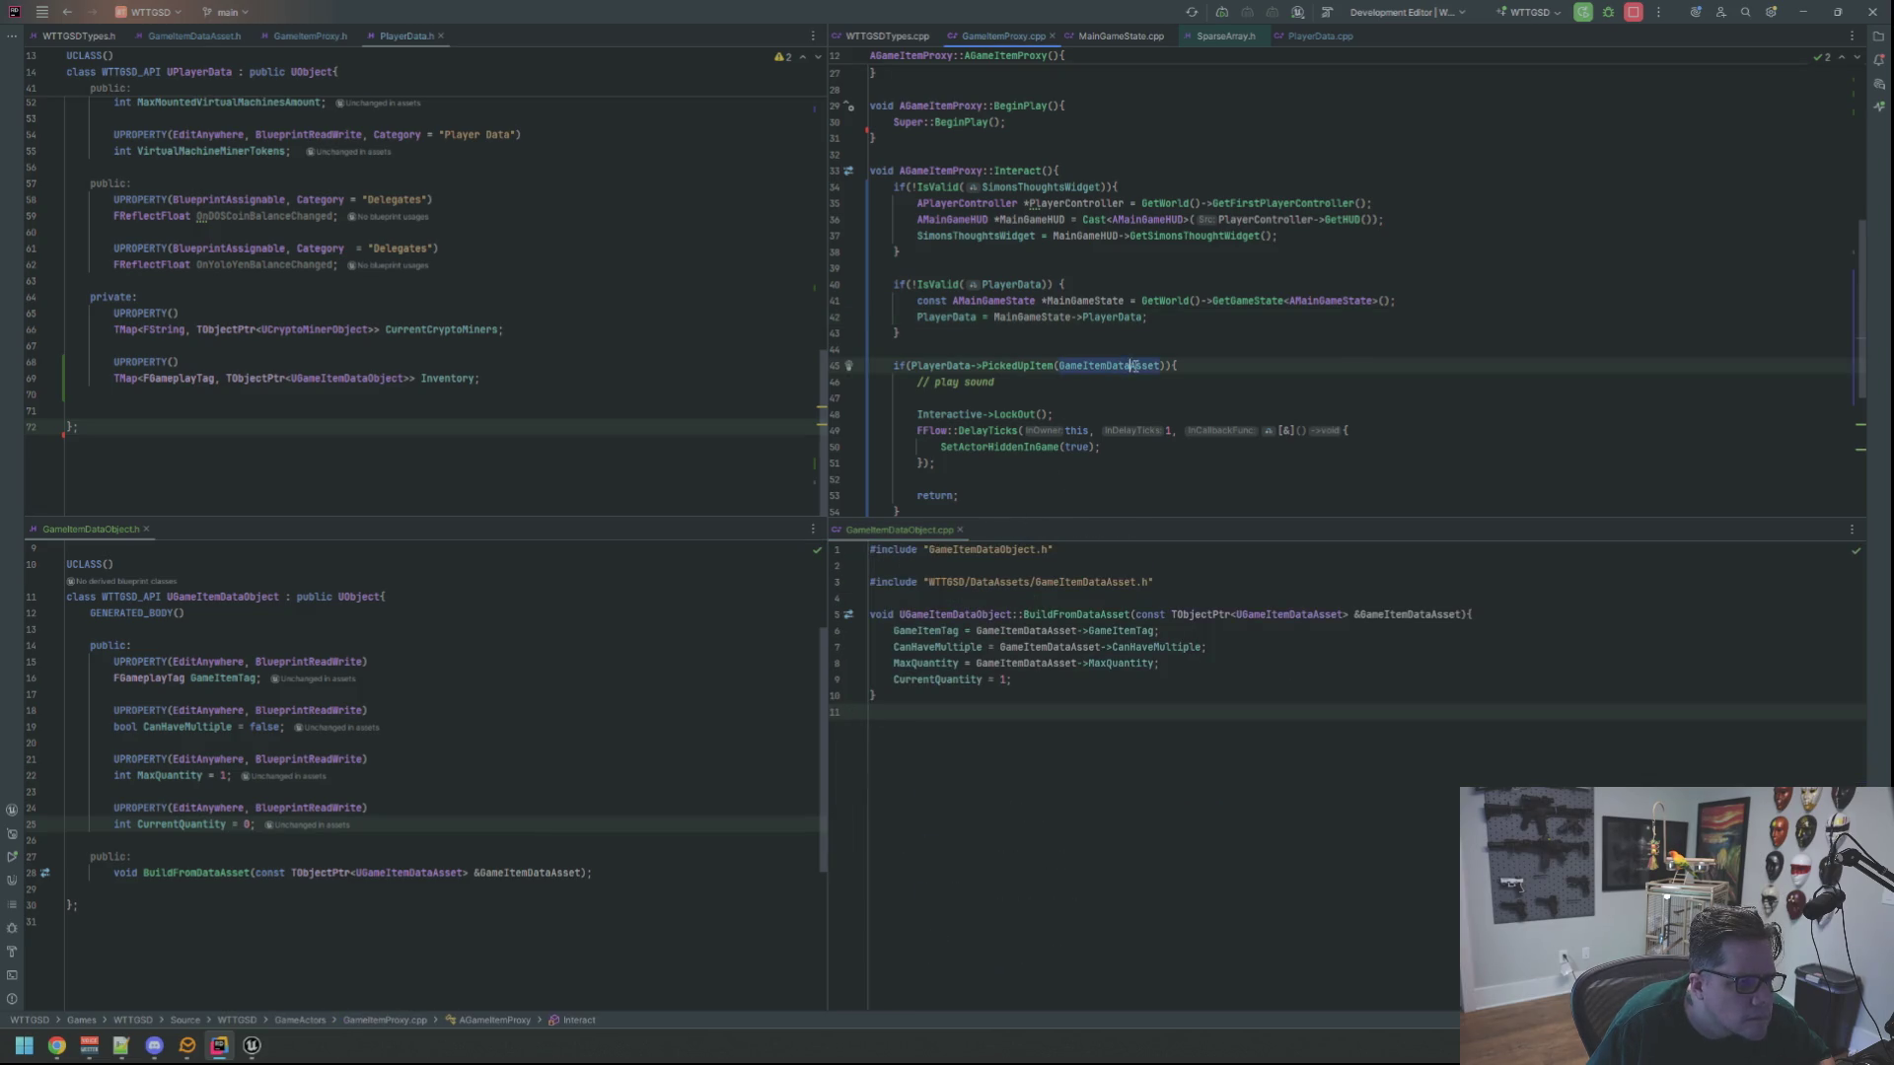
{"action": "scroll", "coordinate": [1104, 343], "scroll_direction": "down", "scroll_amount": 3}
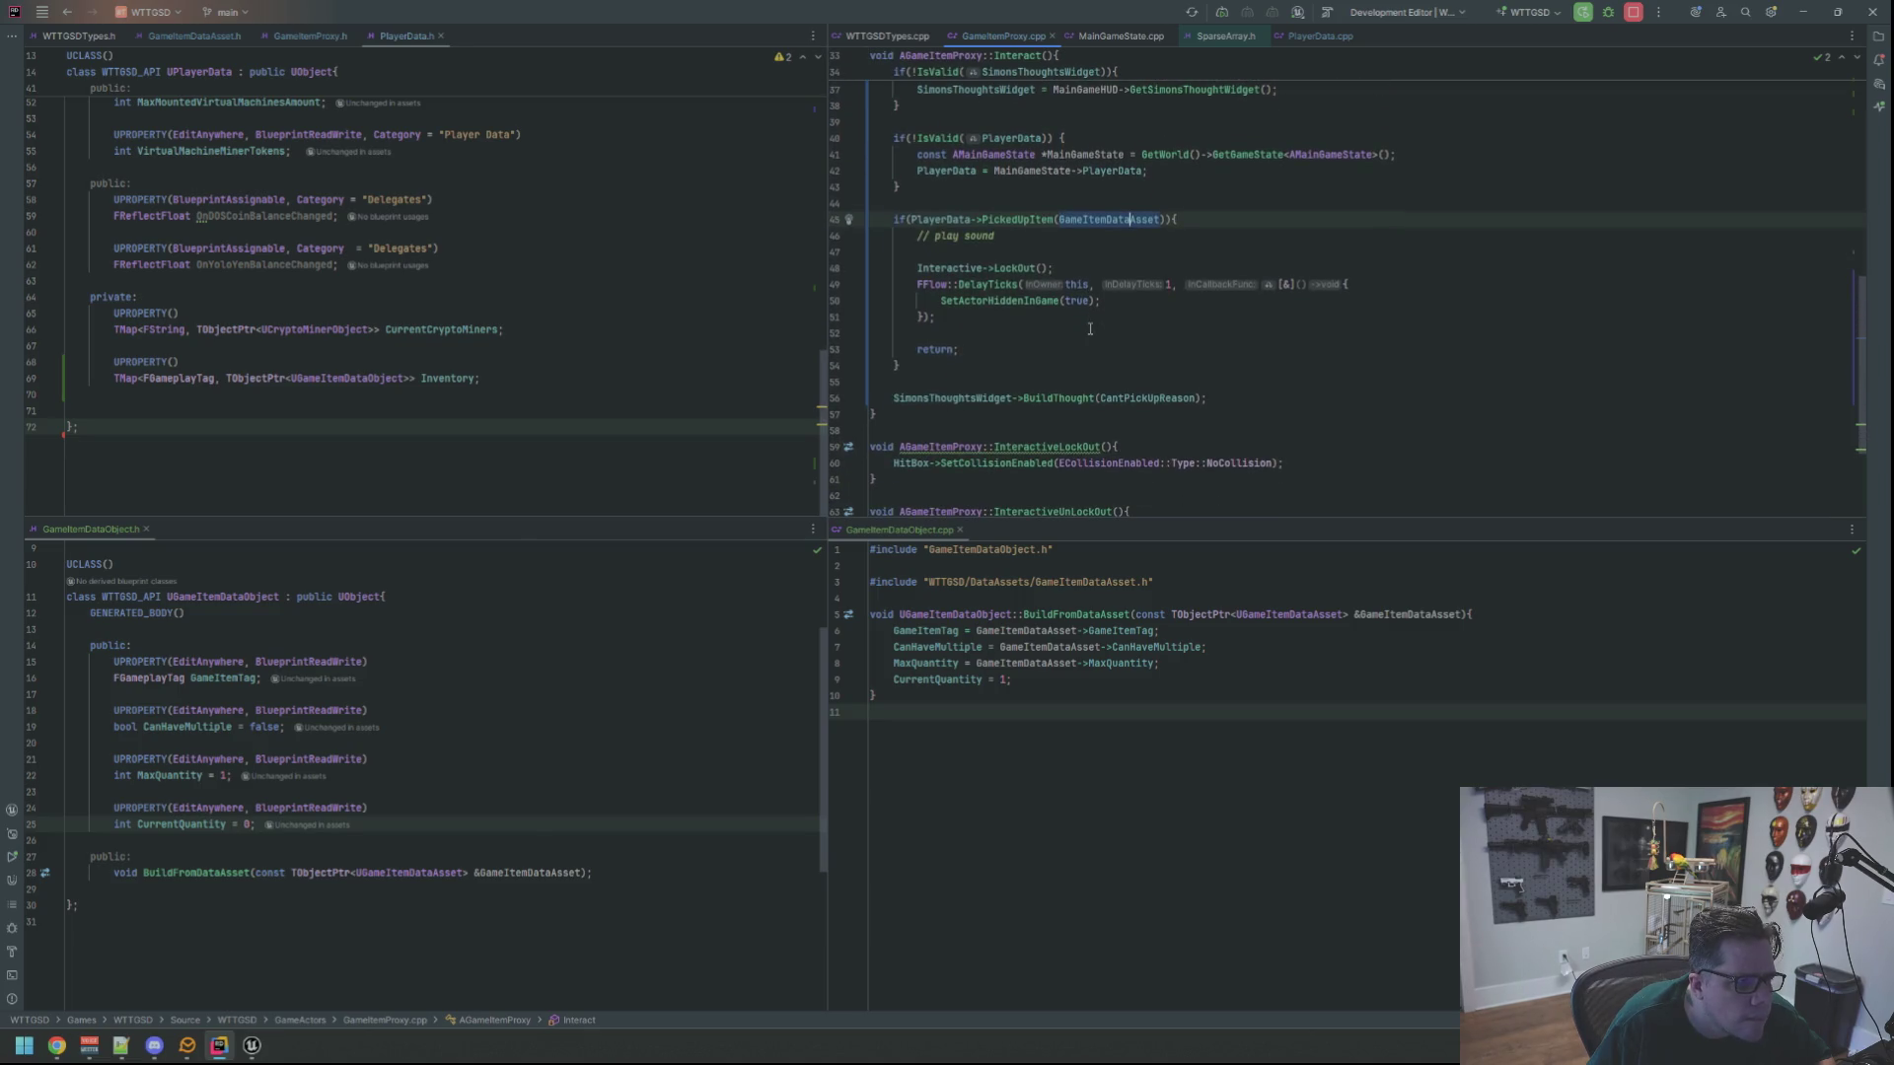
{"action": "scroll", "coordinate": [1082, 358], "scroll_direction": "up", "scroll_amount": 1}
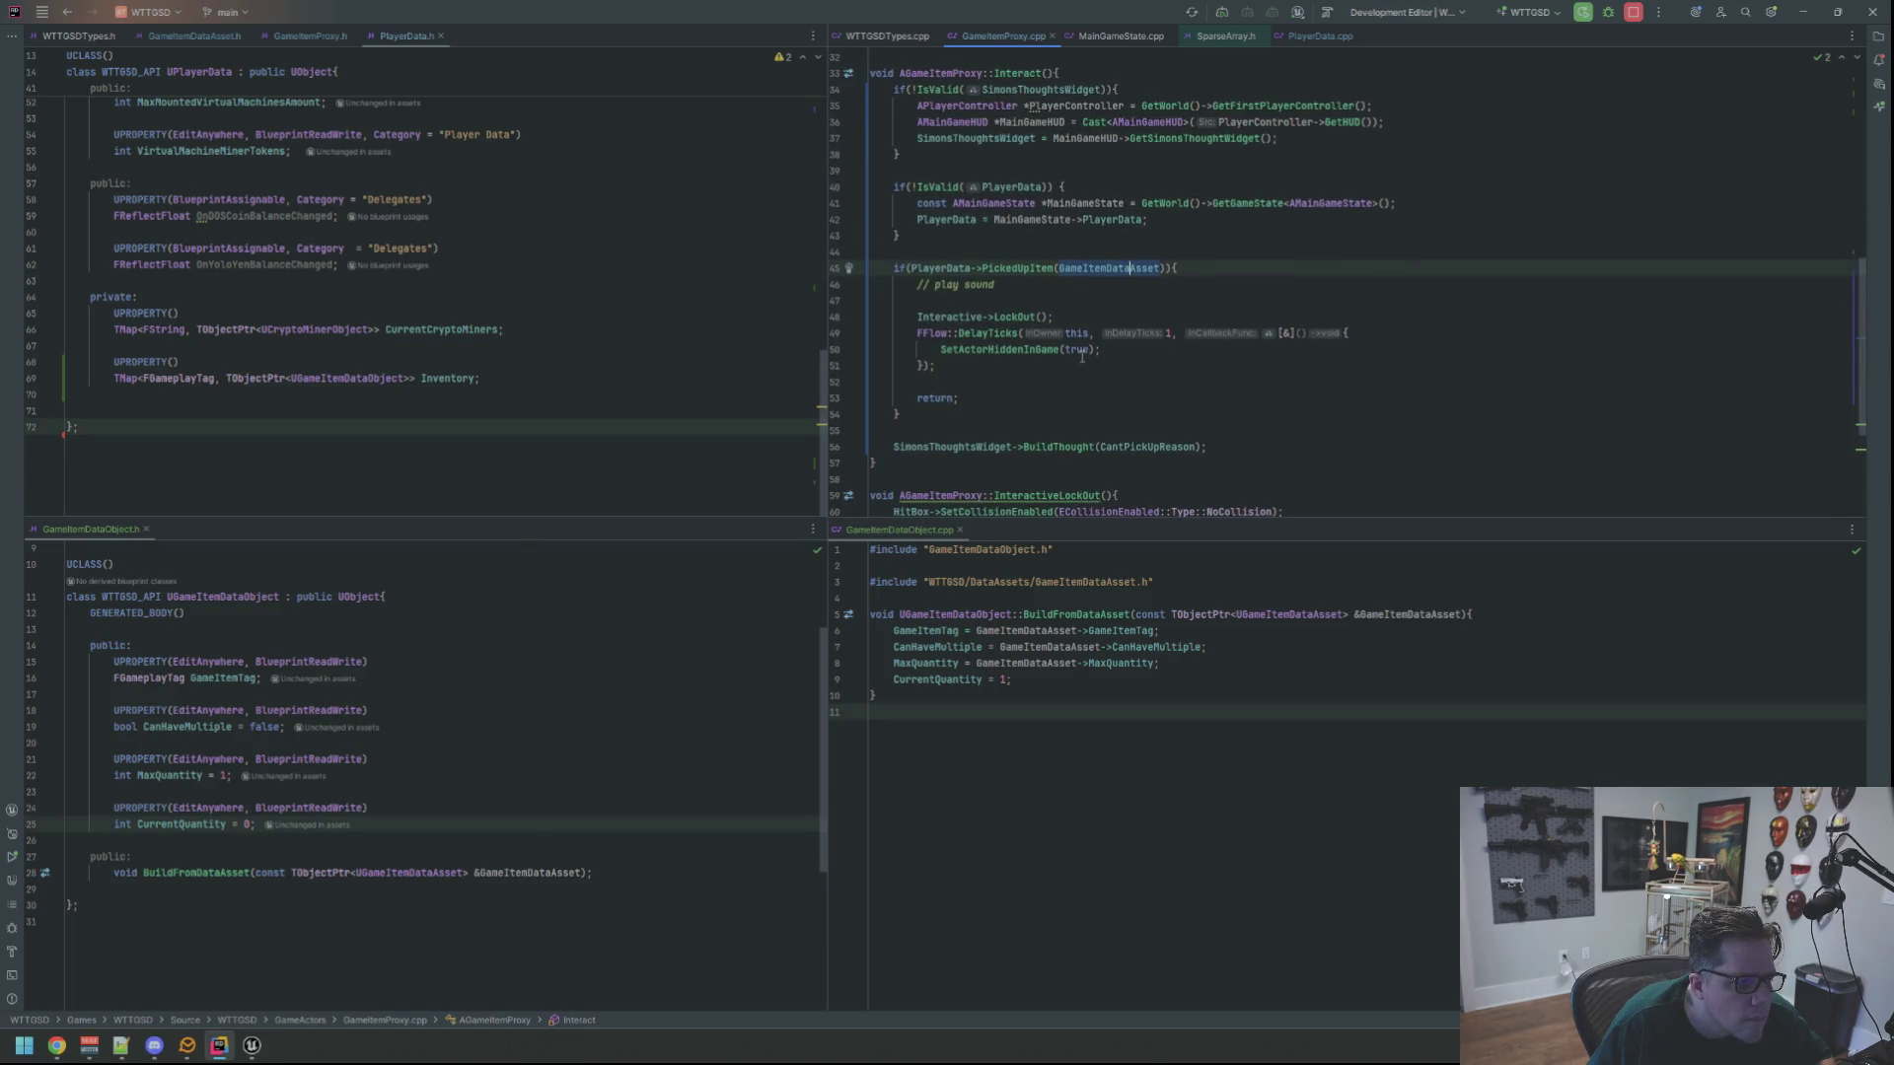
Insert an RLOG("Error"); line after the pick-up block, before BuildThought
{"action": "left_click", "coordinate": [1173, 429]}
{"action": "key", "text": "Return"}
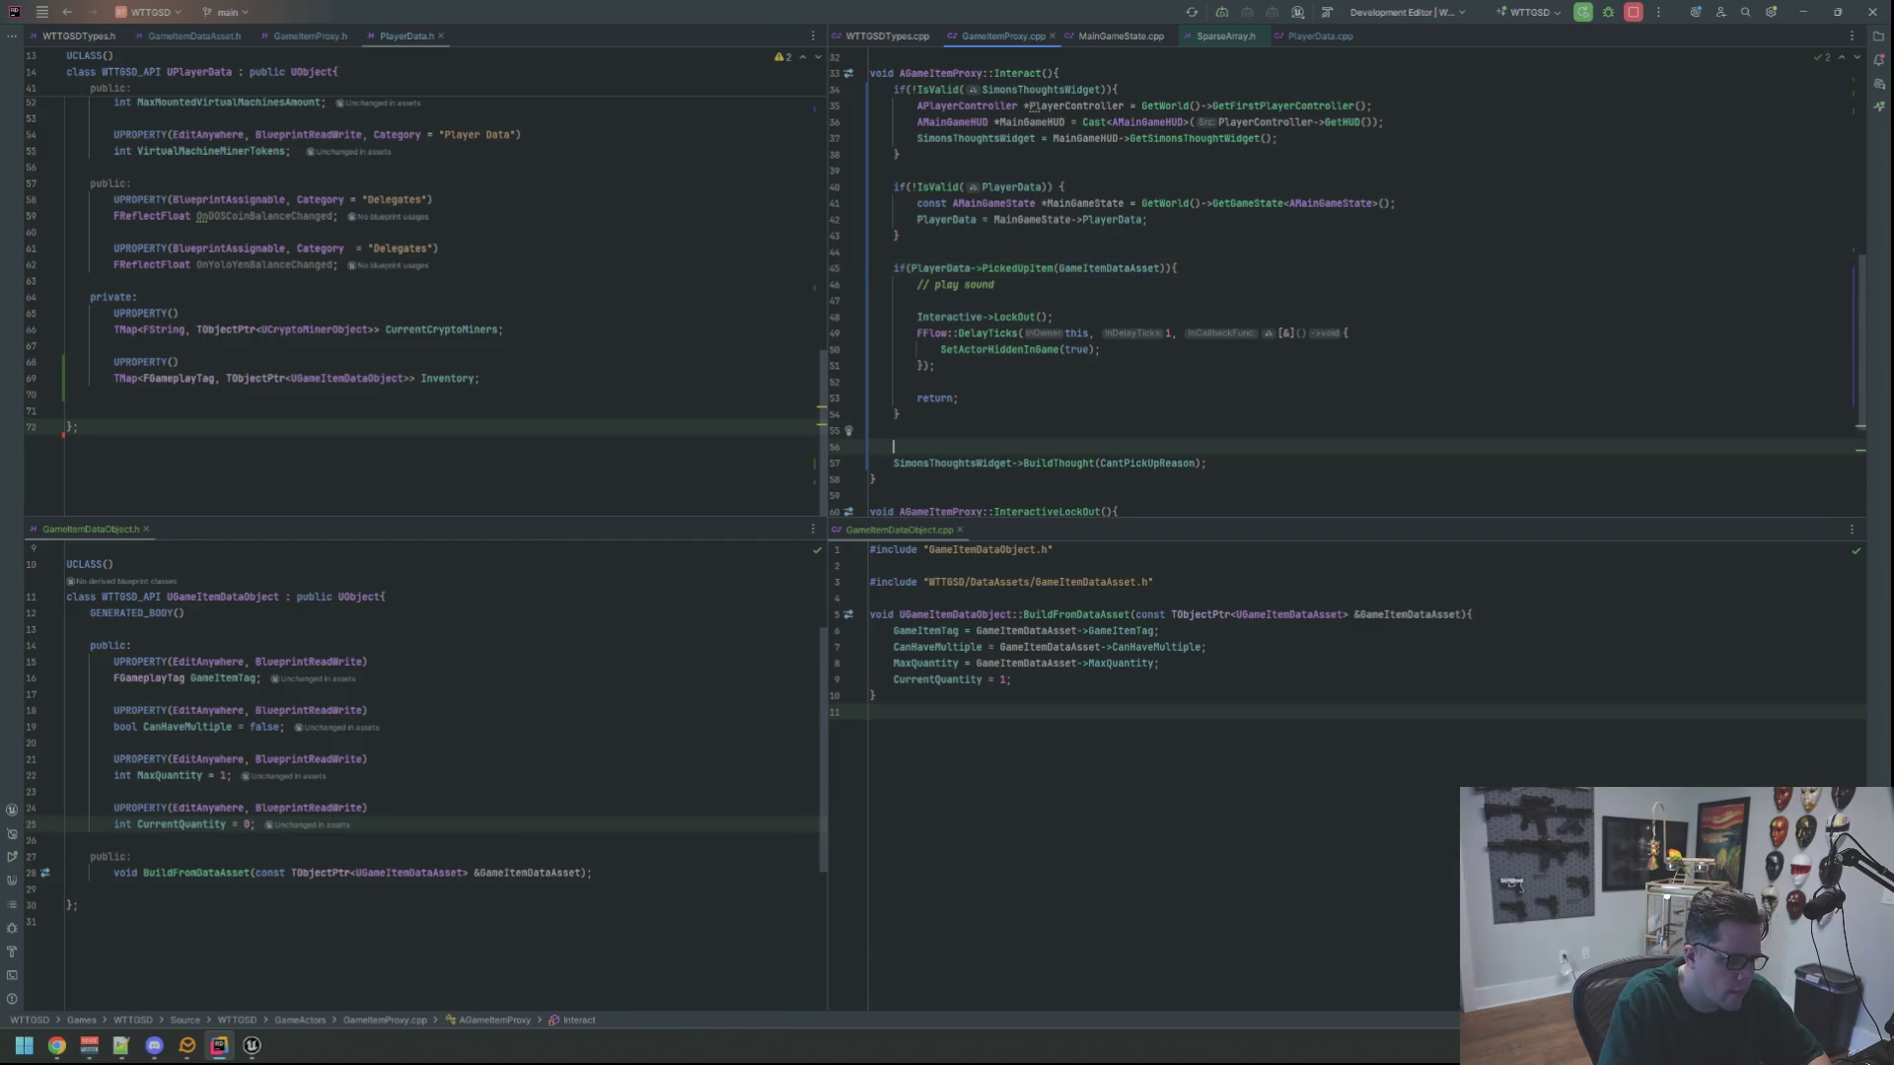
{"action": "type", "text": "RLOG"}
{"action": "key", "text": "Return"}
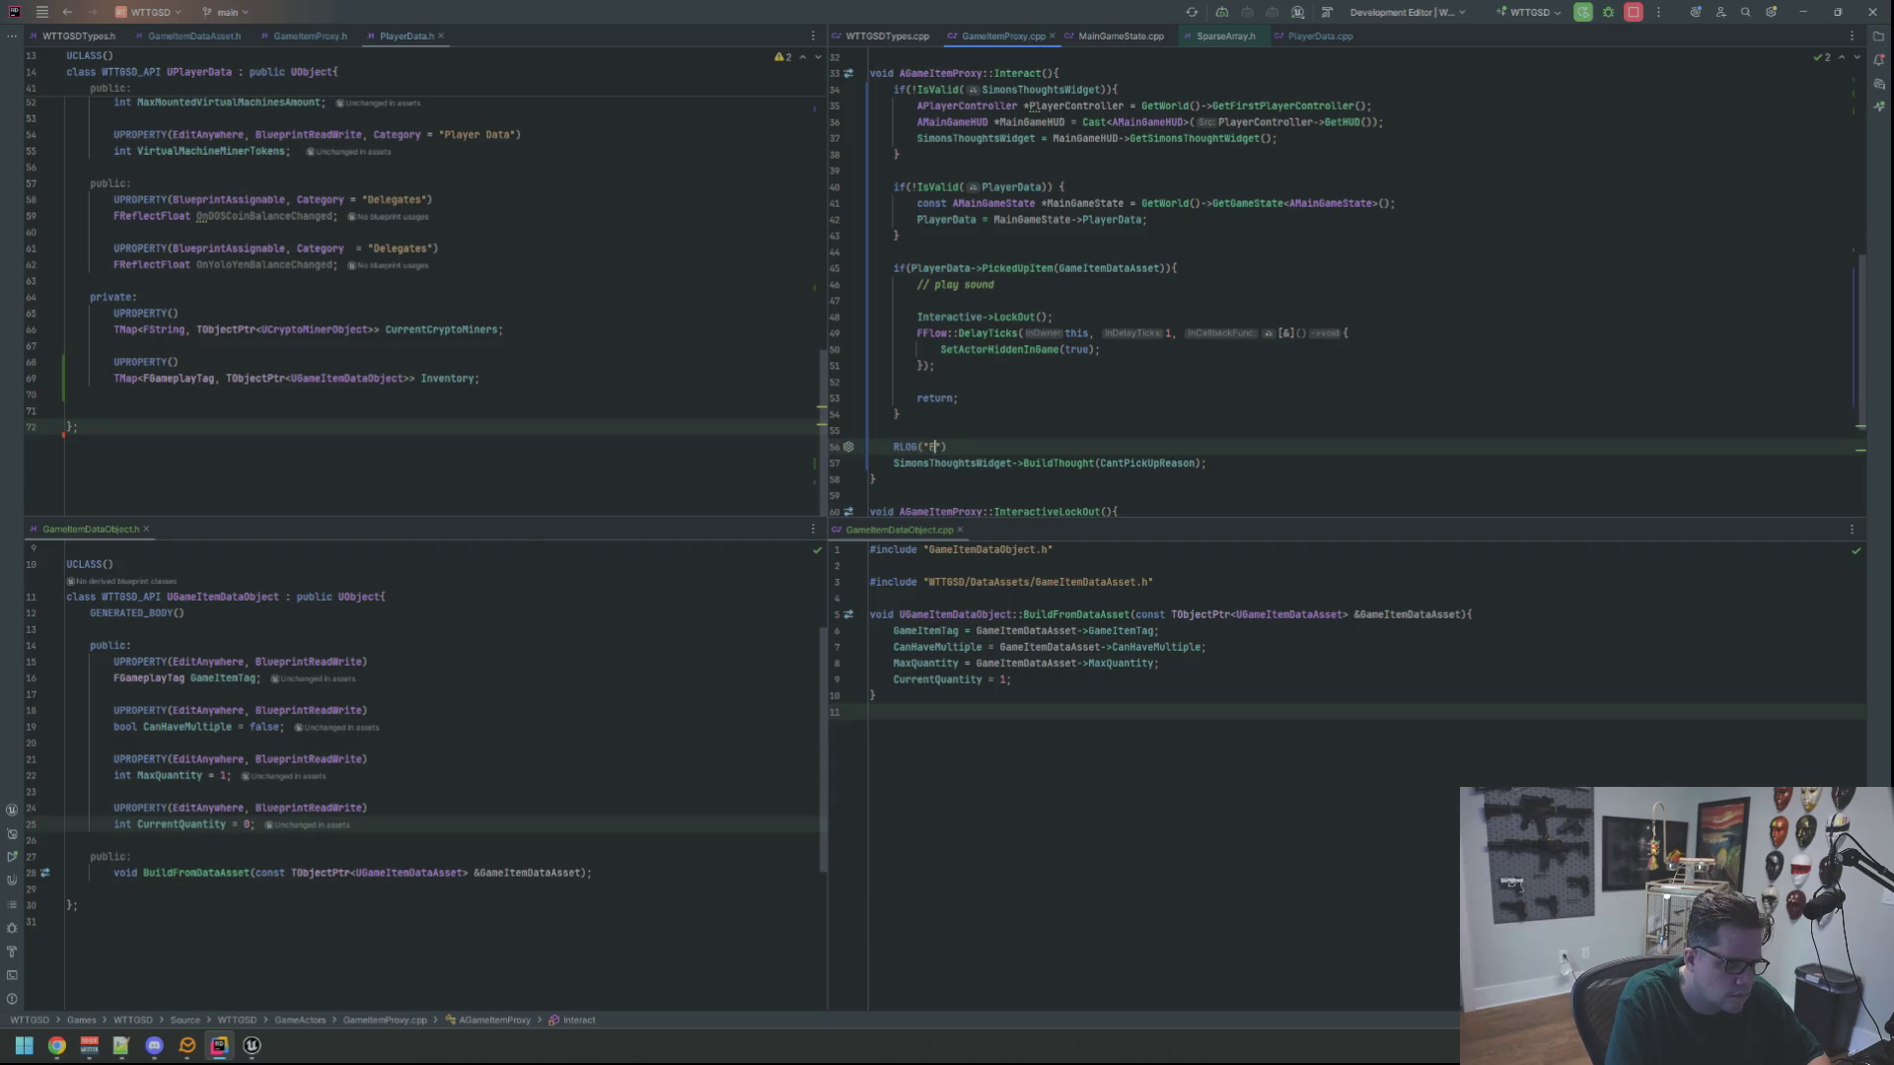
{"action": "type", "text": ";"}
{"action": "key", "text": "Up"}
{"action": "key", "text": "Up"}
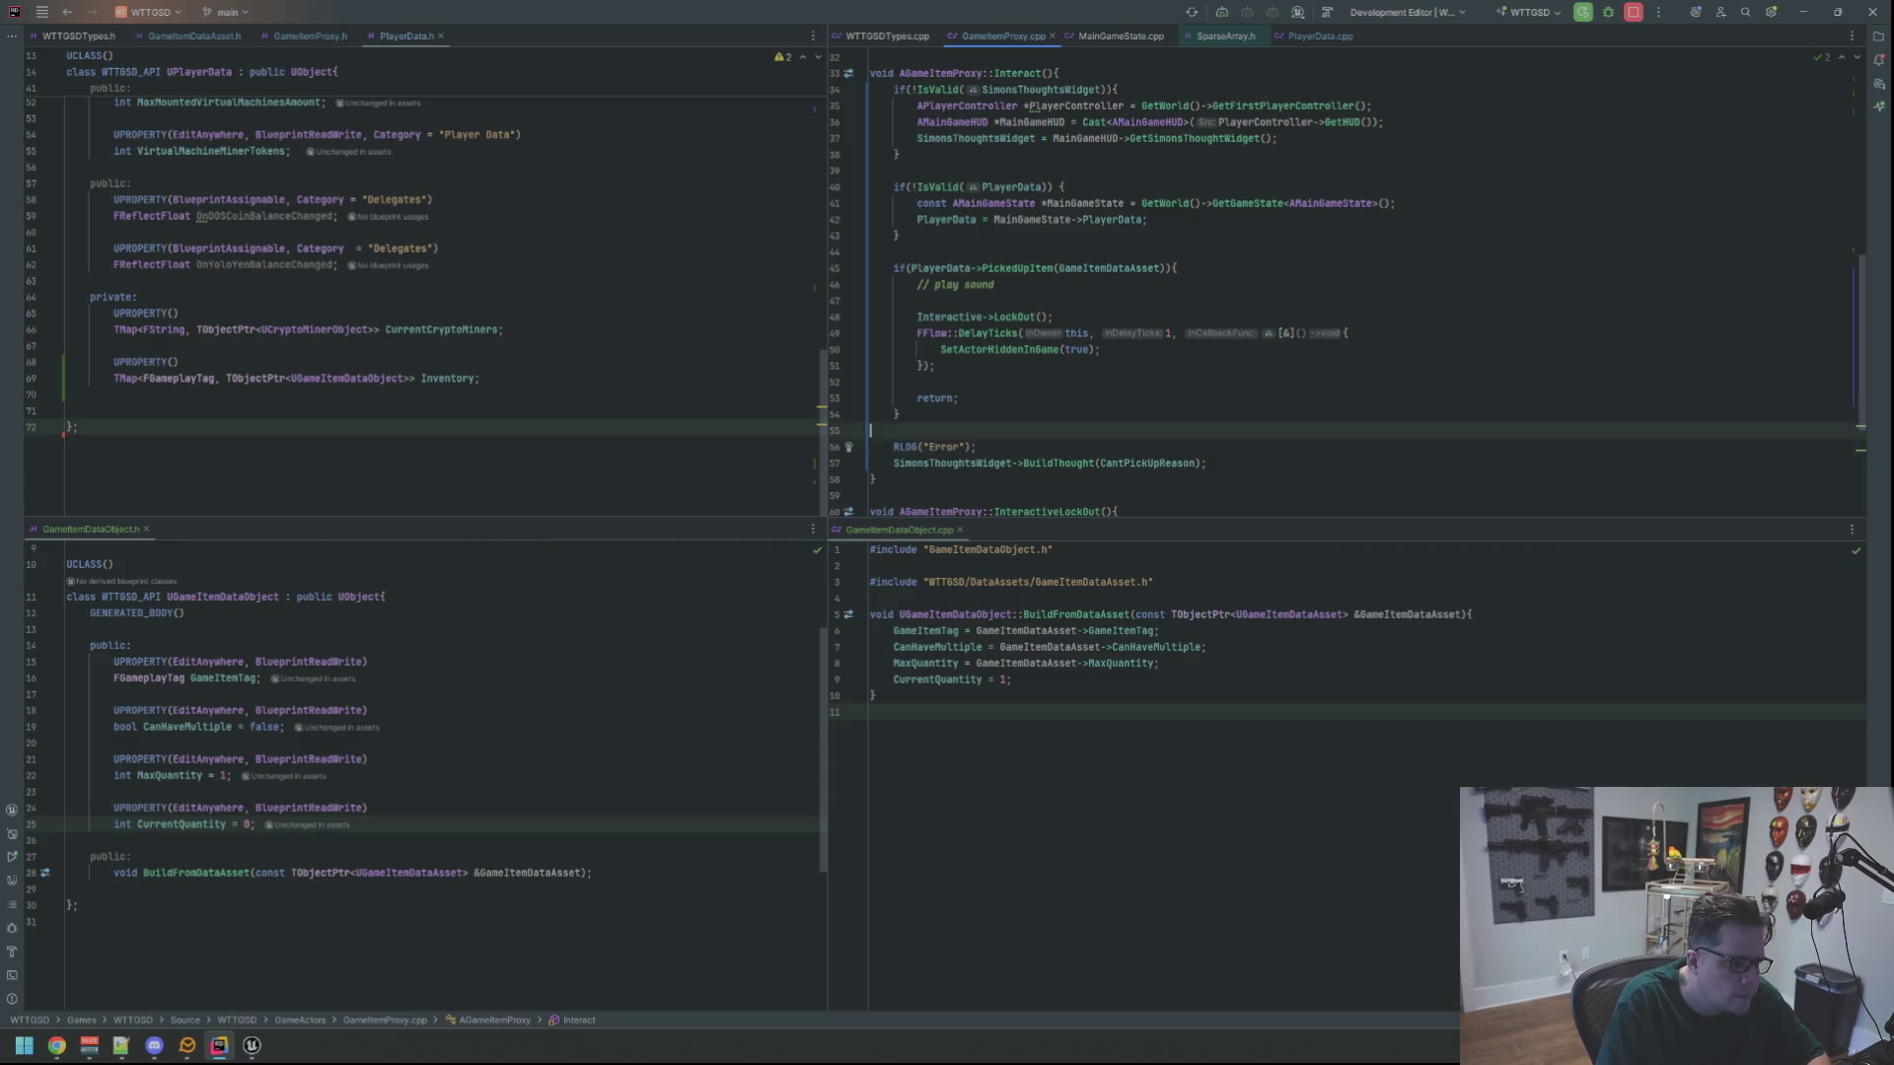
{"action": "left_click", "coordinate": [252, 1046]}
{"action": "mouse_move", "coordinate": [603, 599]}
{"action": "left_mouse_down"}
{"action": "mouse_move", "coordinate": [604, 671]}
{"action": "mouse_move", "coordinate": [603, 616]}
{"action": "left_mouse_up"}
Inspect the Interactive component on the middle and right flashlight proxies
{"action": "left_click", "coordinate": [942, 546]}
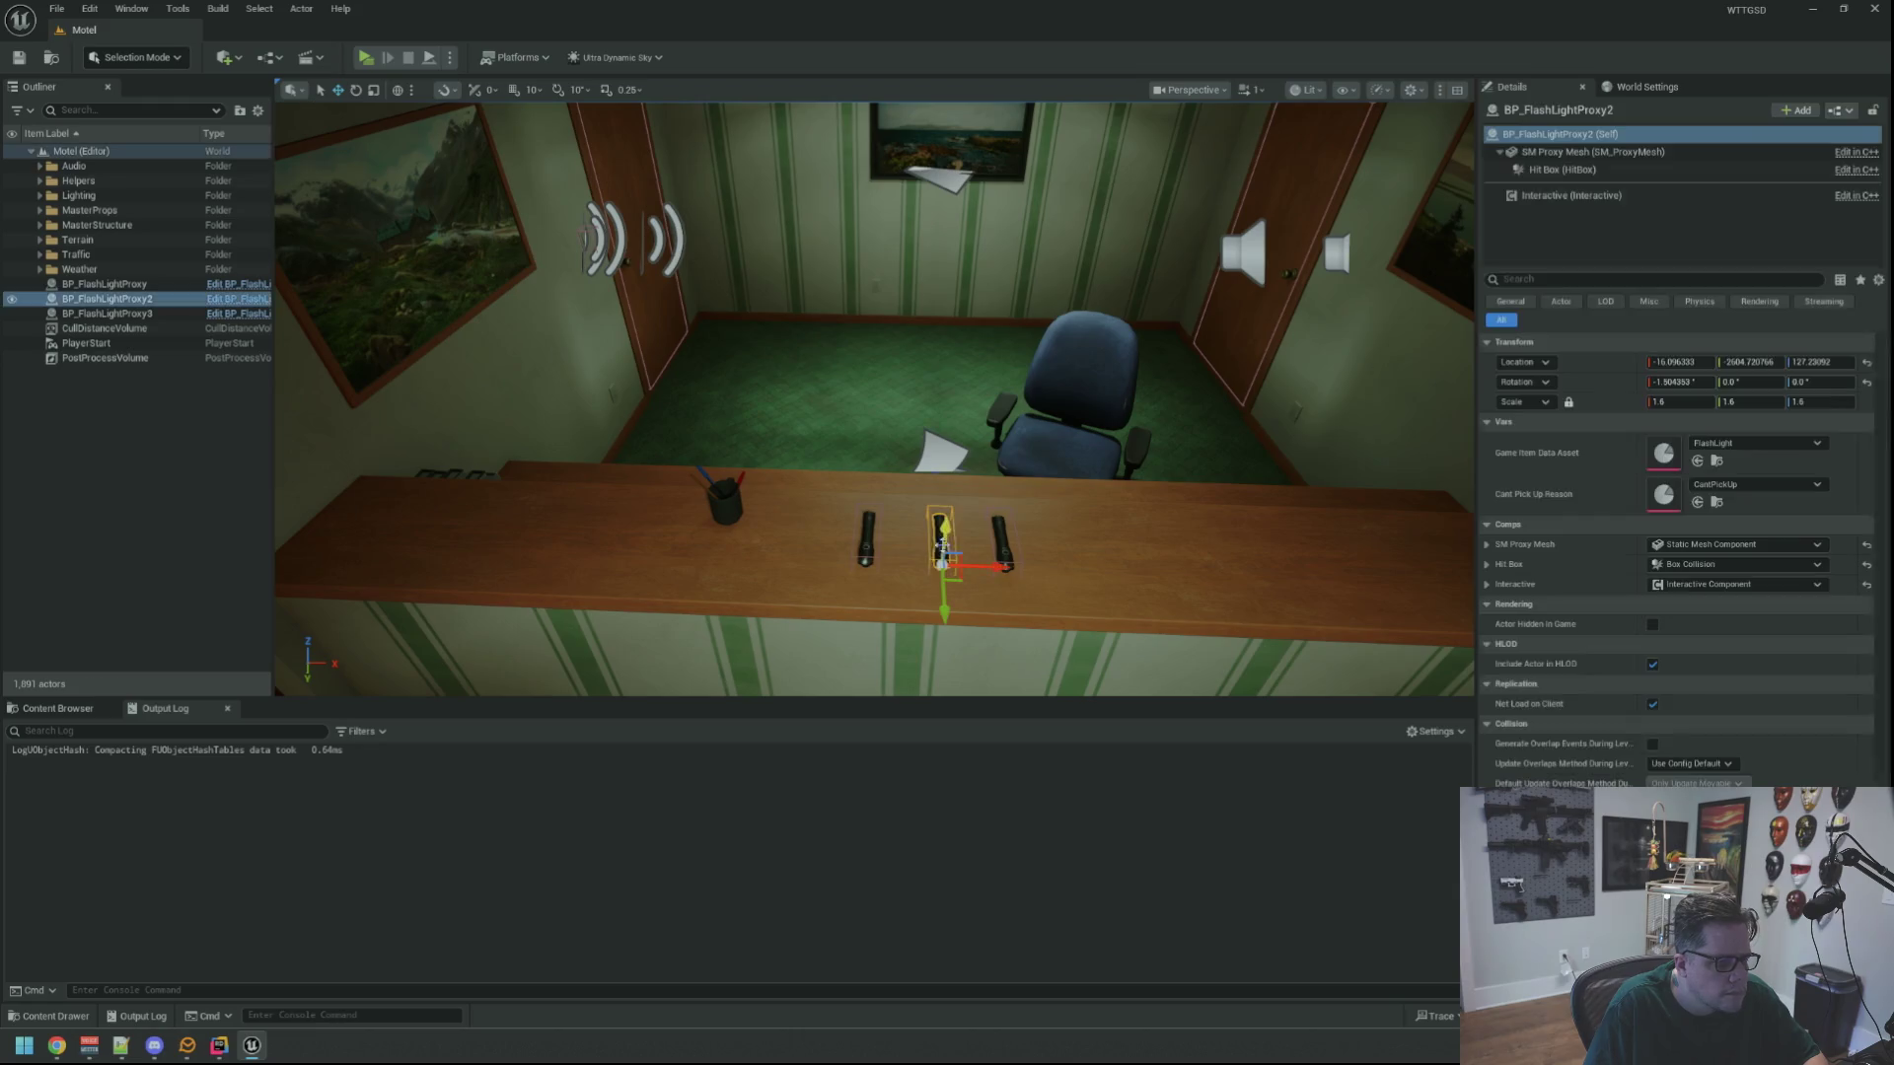
{"action": "left_click", "coordinate": [1003, 542]}
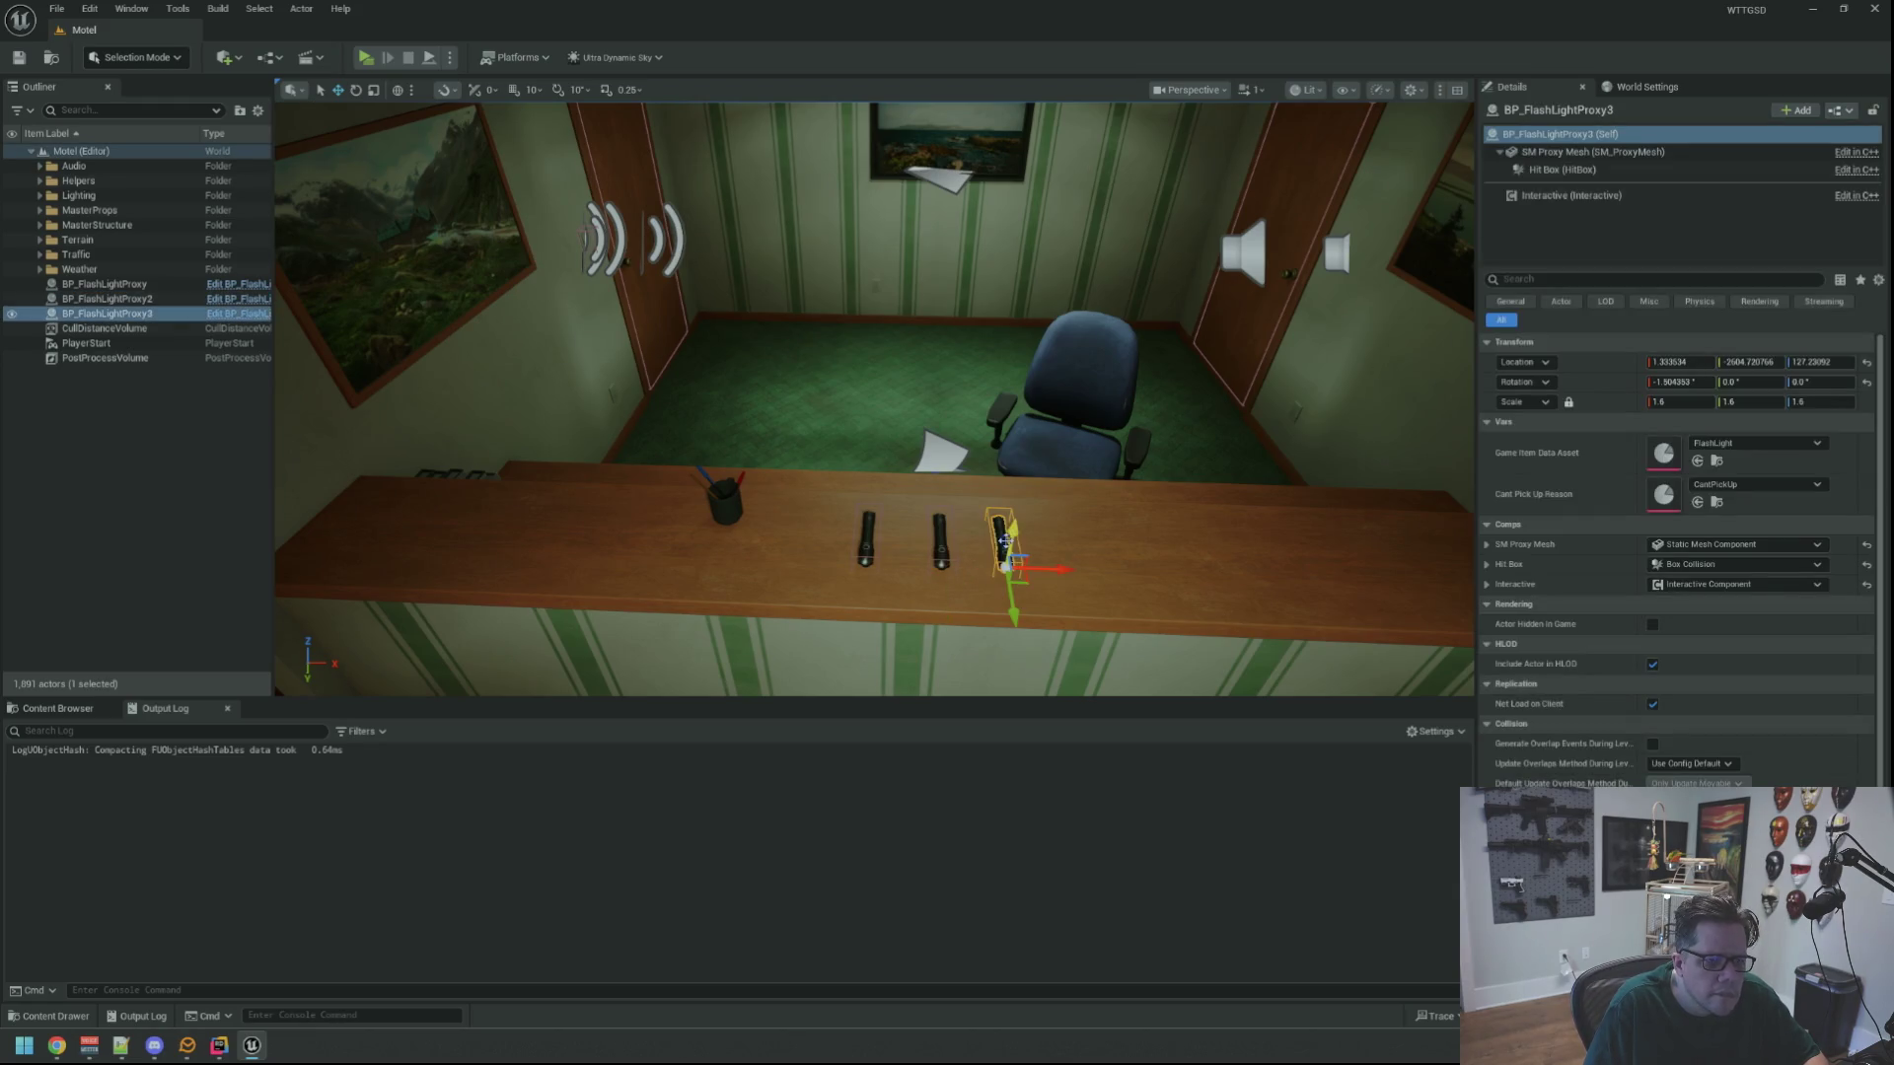
{"action": "left_click", "coordinate": [1598, 195]}
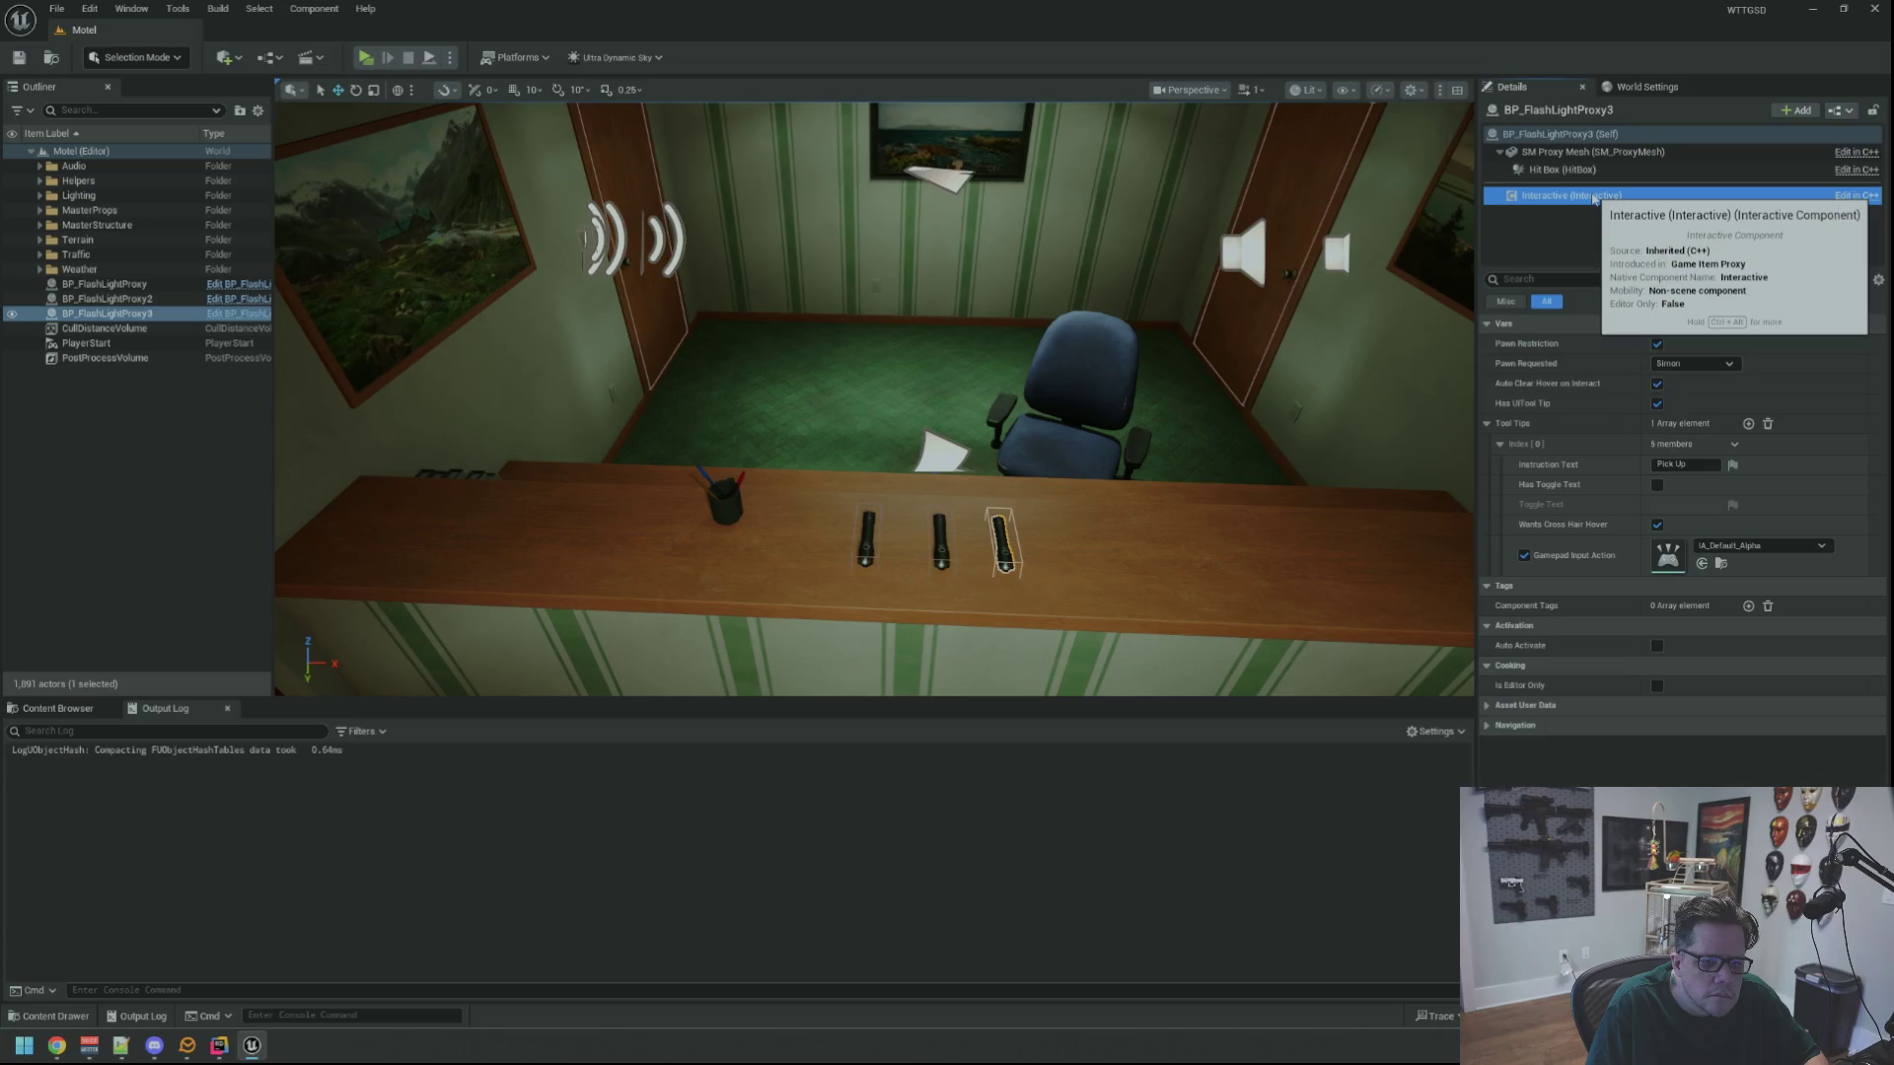
Clear the selection, recompile with Live Coding (Ctrl+Alt+F11), and close the finished build window
{"action": "key", "text": "Escape"}
{"action": "left_click_drag", "start_coordinate": [397, 420], "coordinate": [1248, 665]}
{"action": "key", "text": "ctrl+alt+F11"}
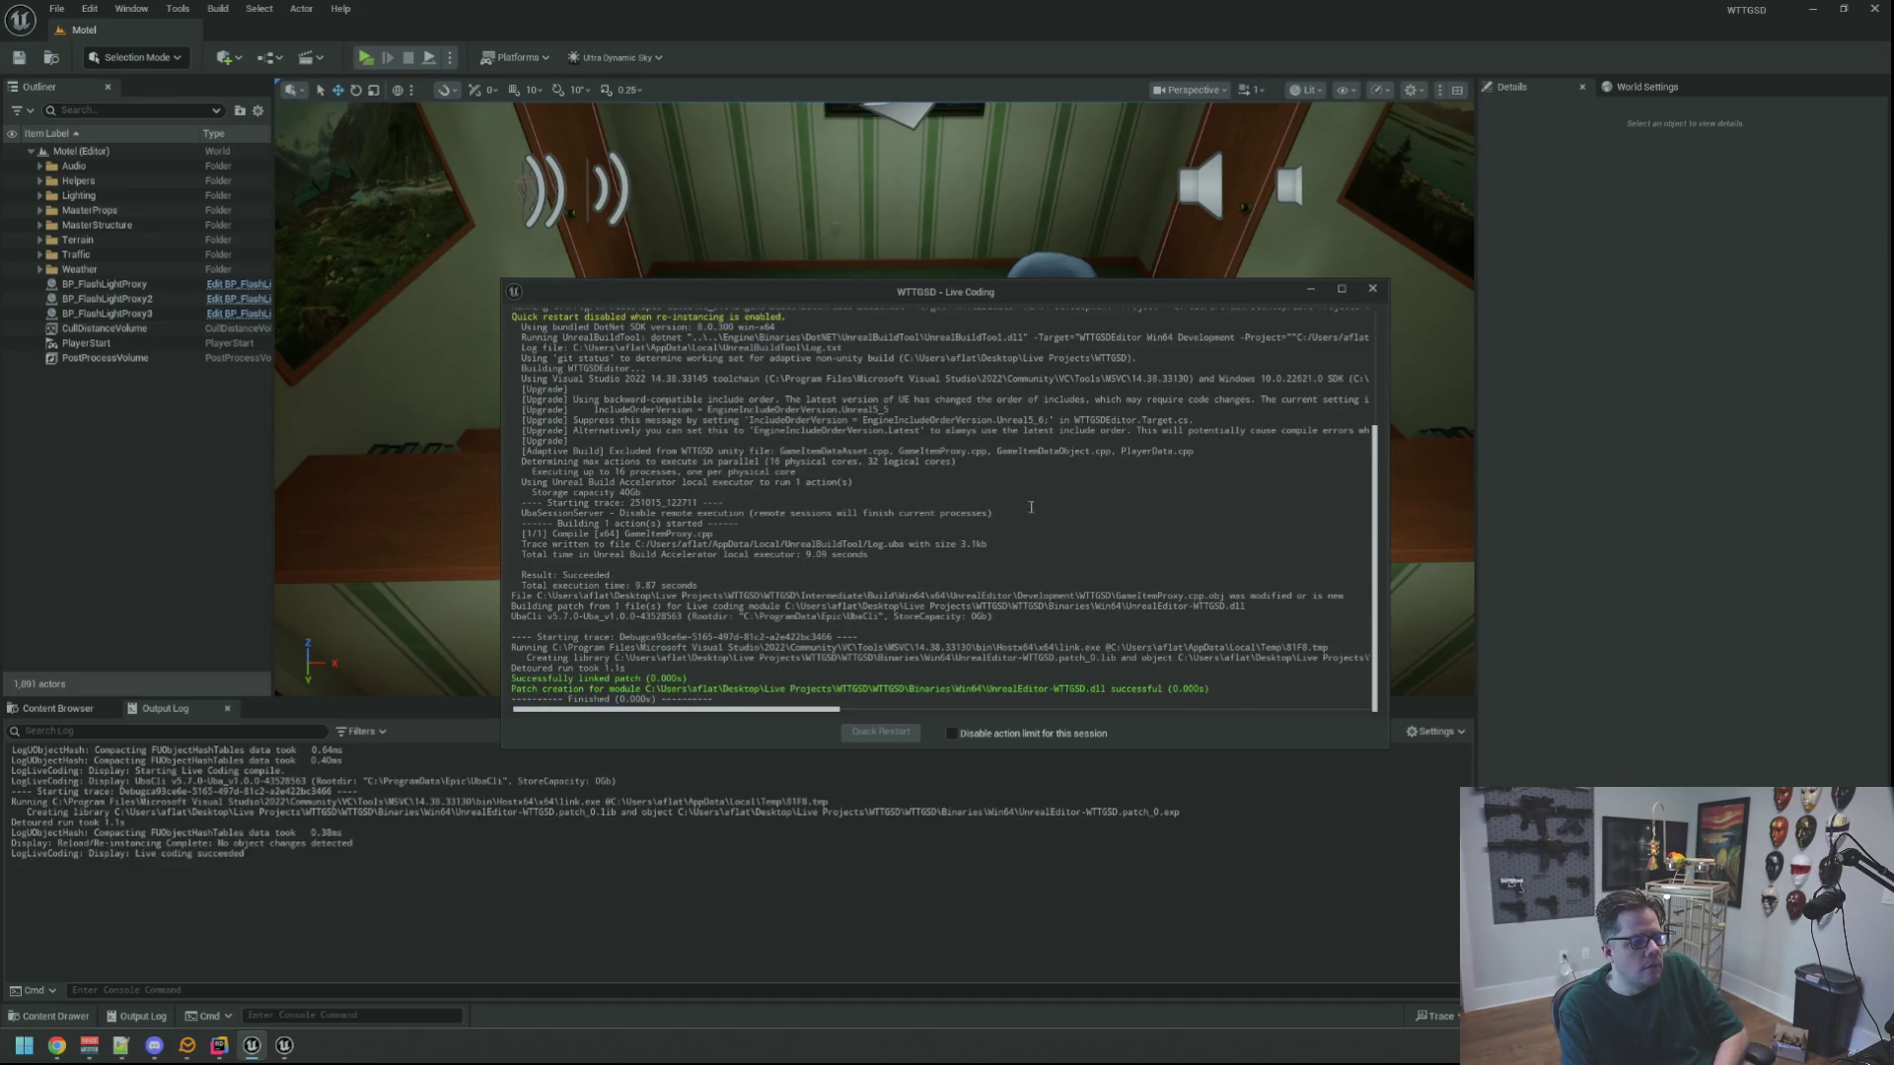
{"action": "left_click", "coordinate": [1372, 288]}
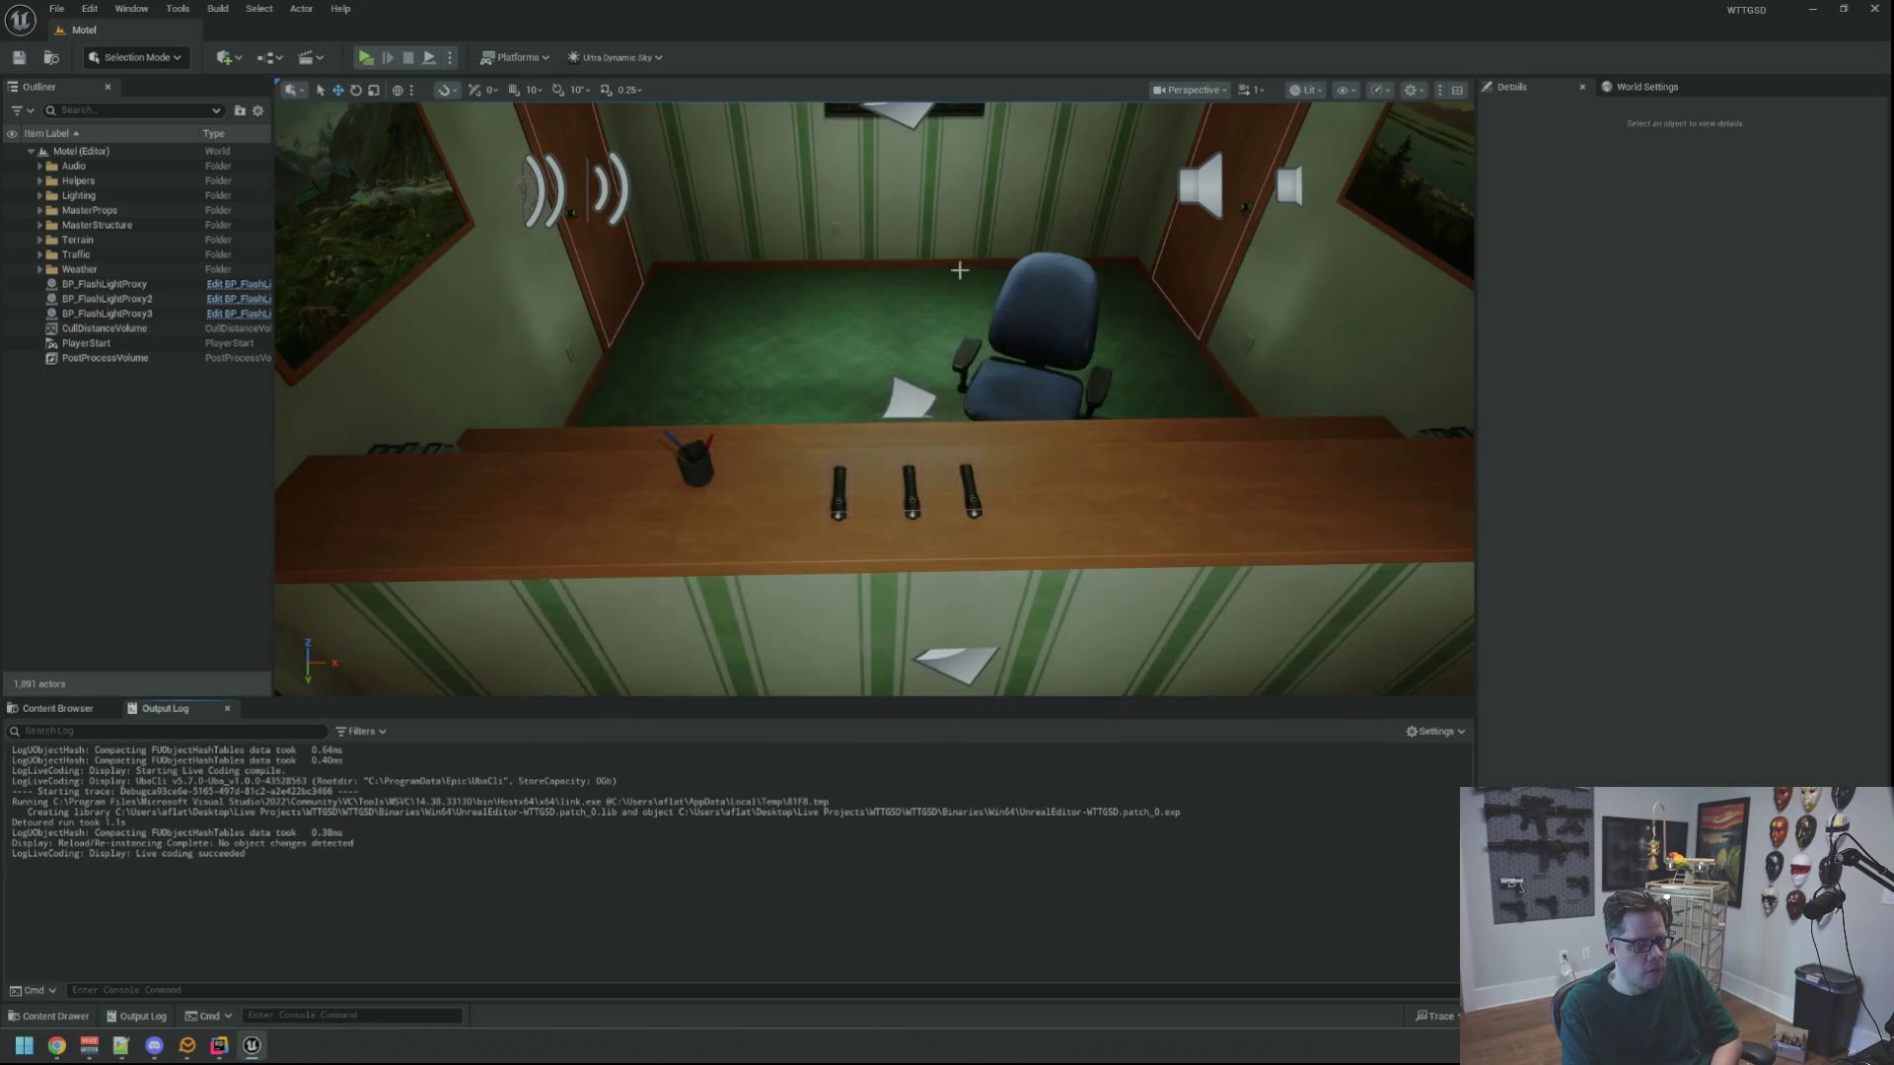
Play-test again, pick up a flashlight from the counter, walk along it, then stop
{"action": "left_click", "coordinate": [365, 57]}
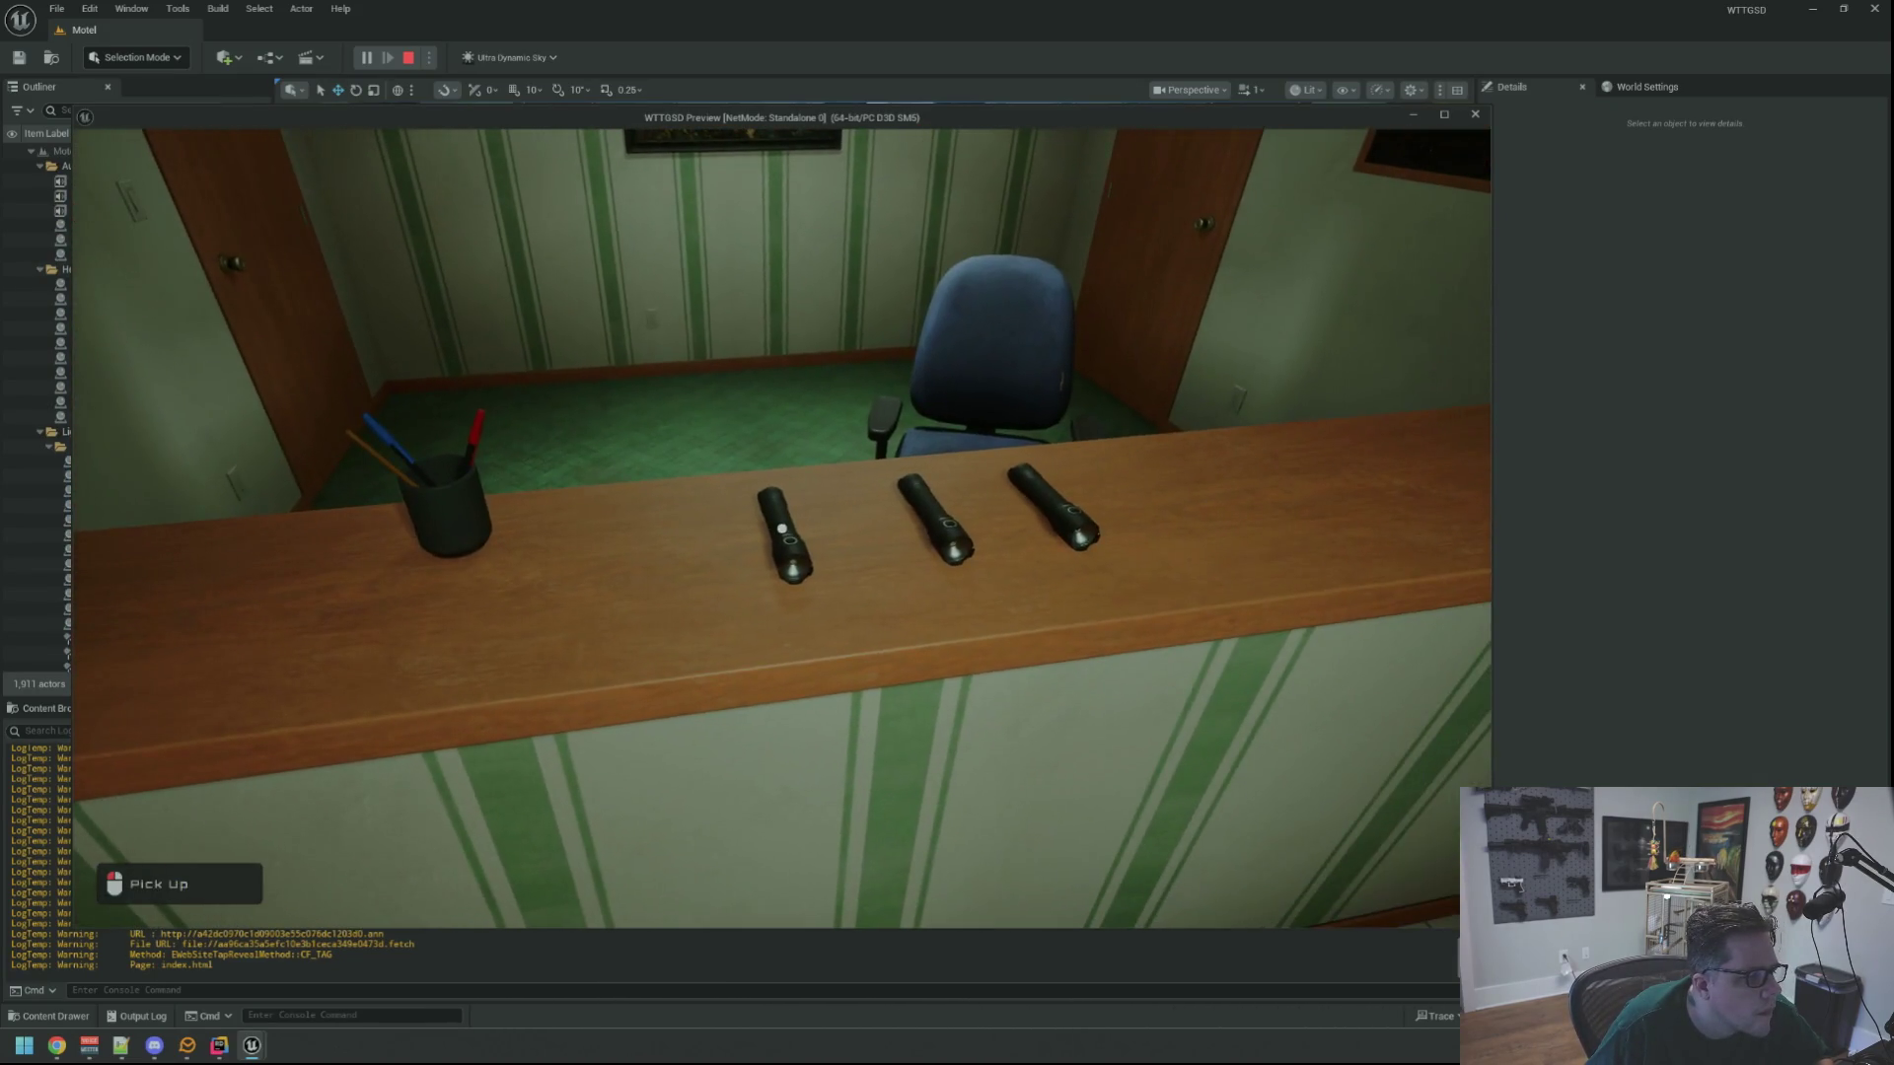
{"action": "left_click", "coordinate": [782, 529]}
{"action": "key", "text": "d"}
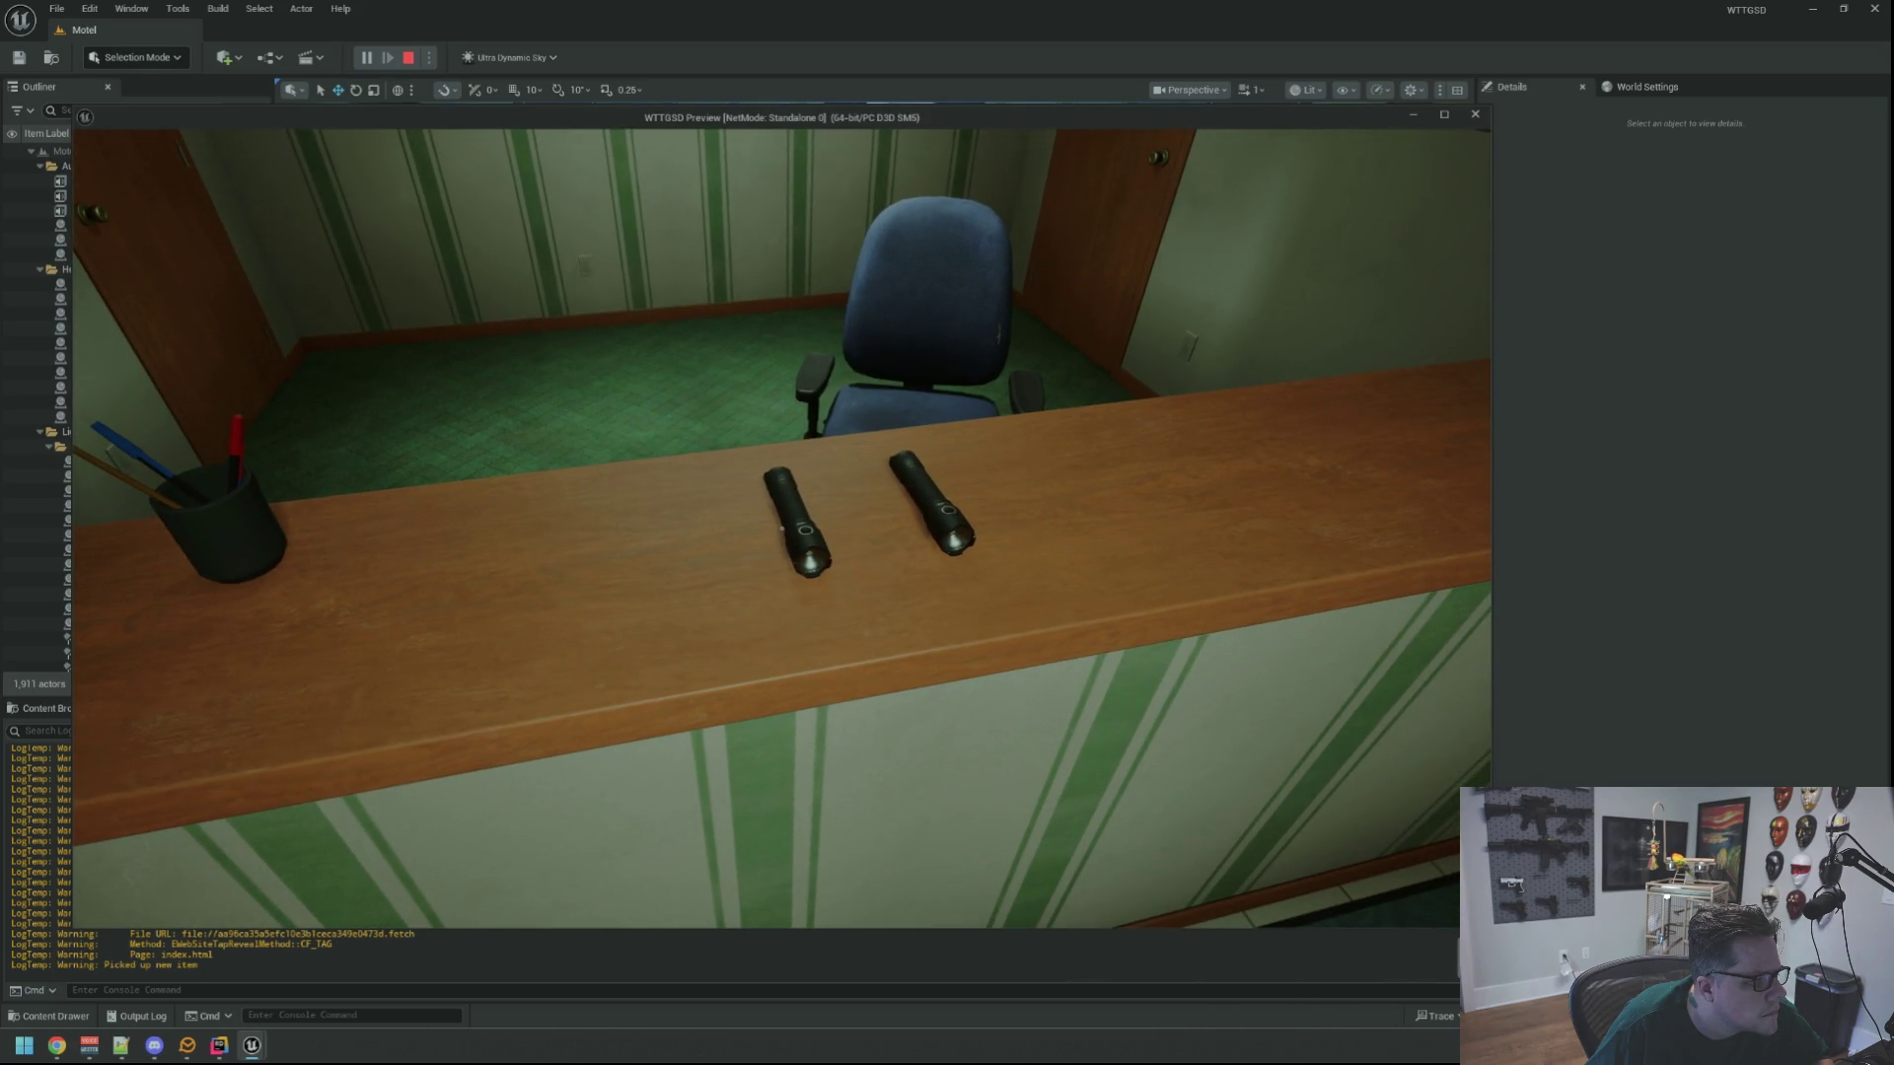
{"action": "key", "text": "d"}
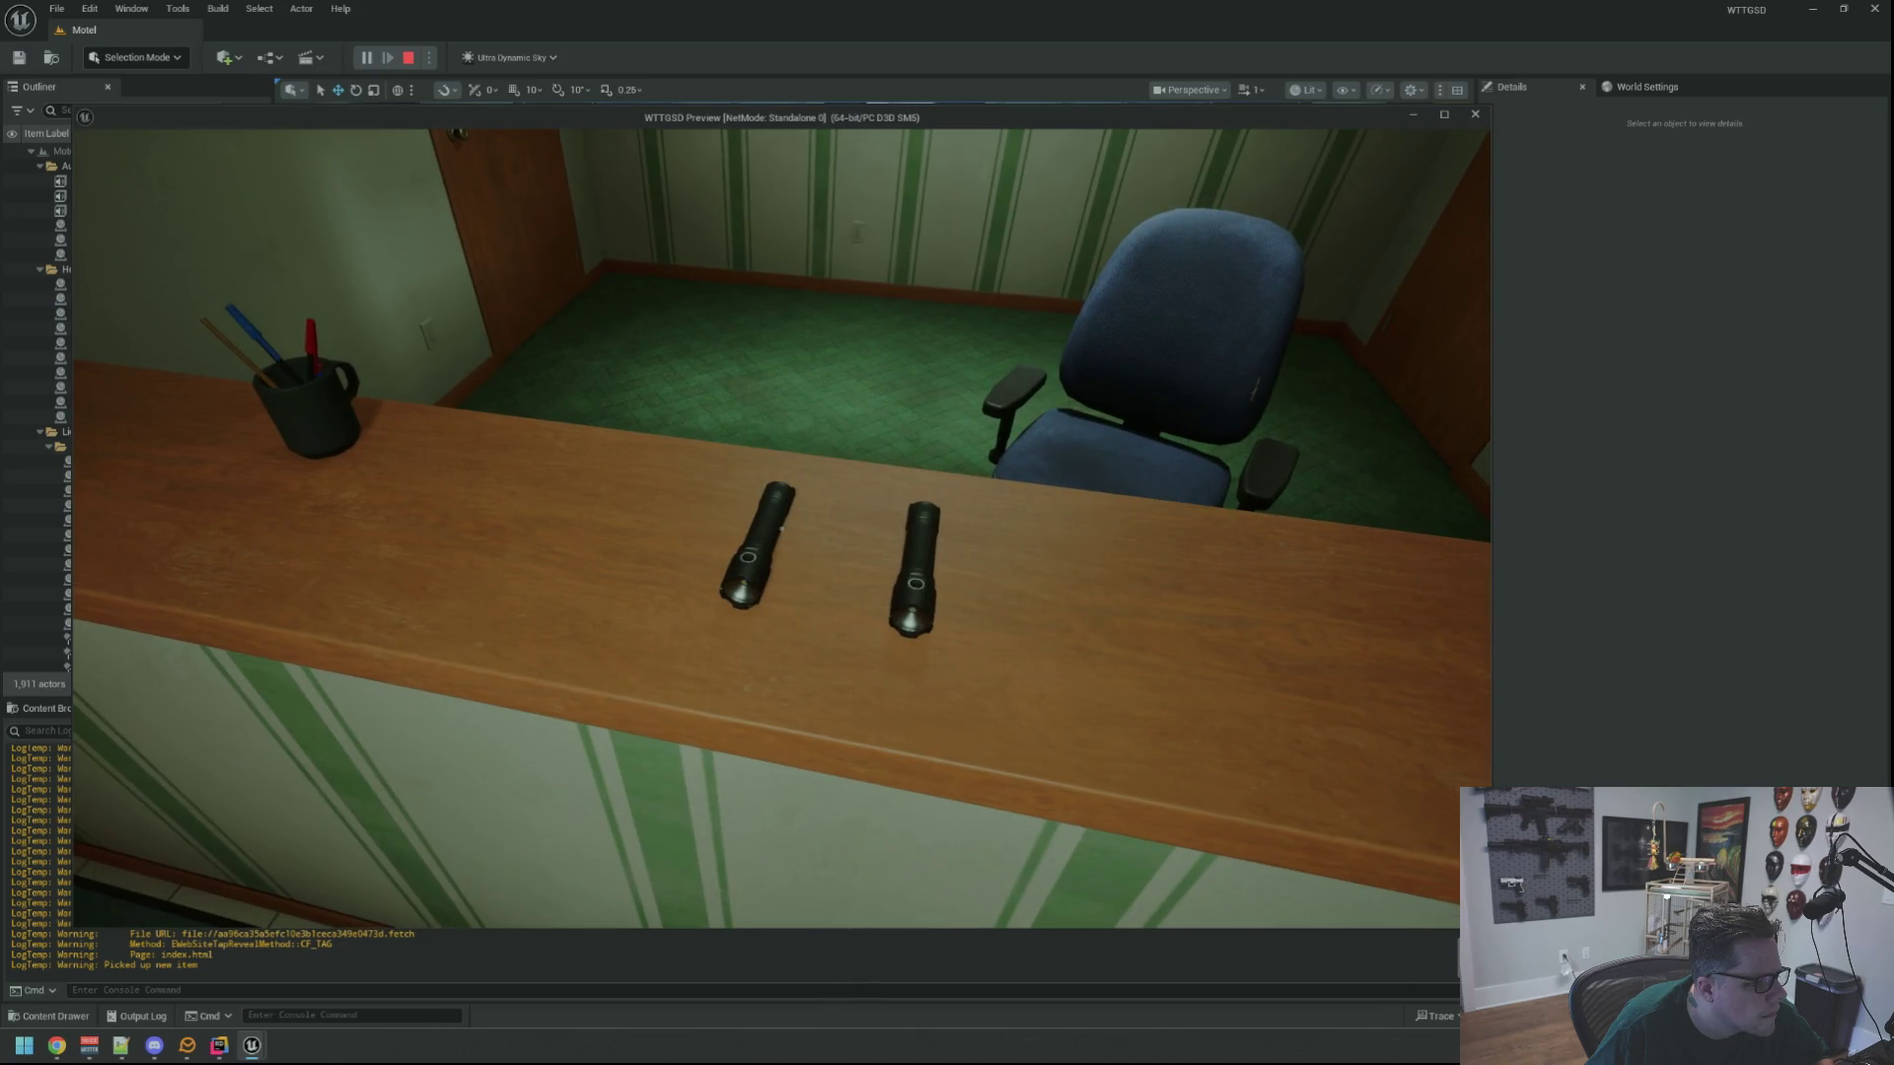
{"action": "key", "text": "d"}
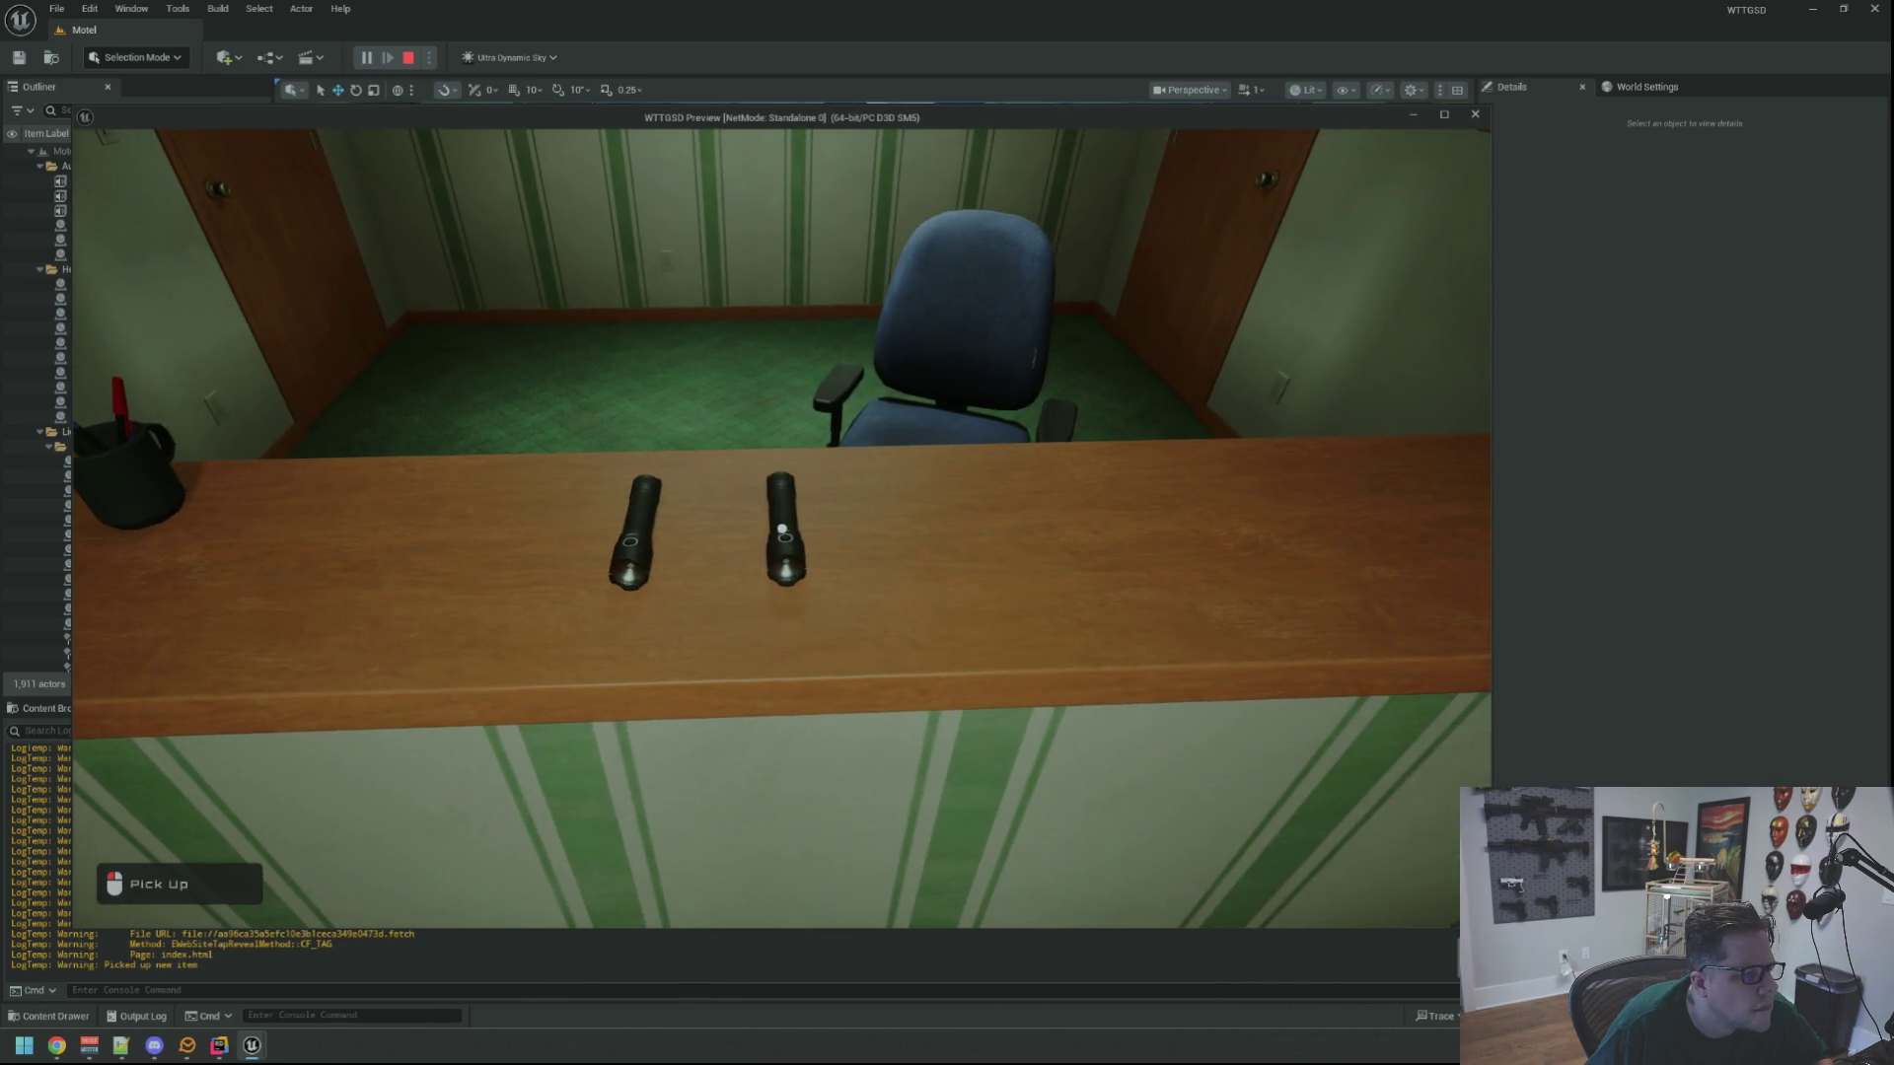
{"action": "mouse_move", "coordinate": [781, 529]}
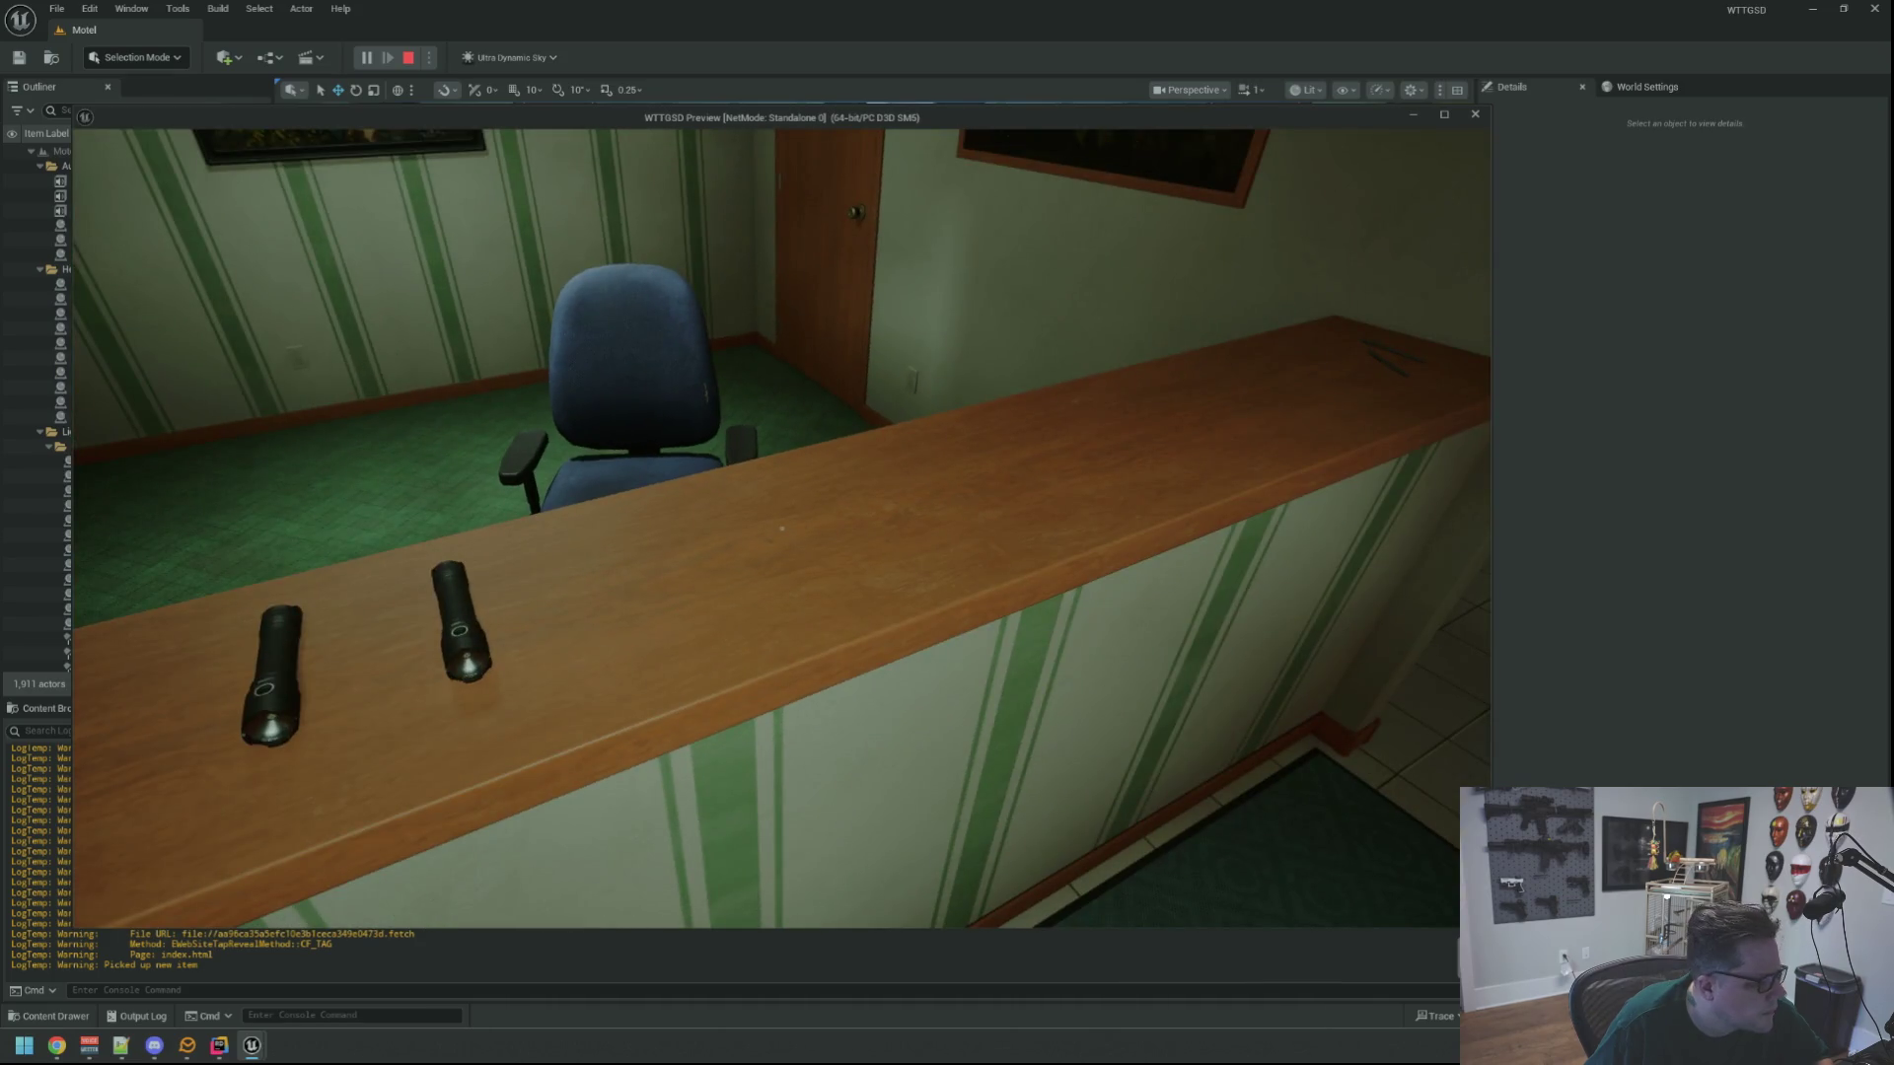
{"action": "key", "text": "Escape"}
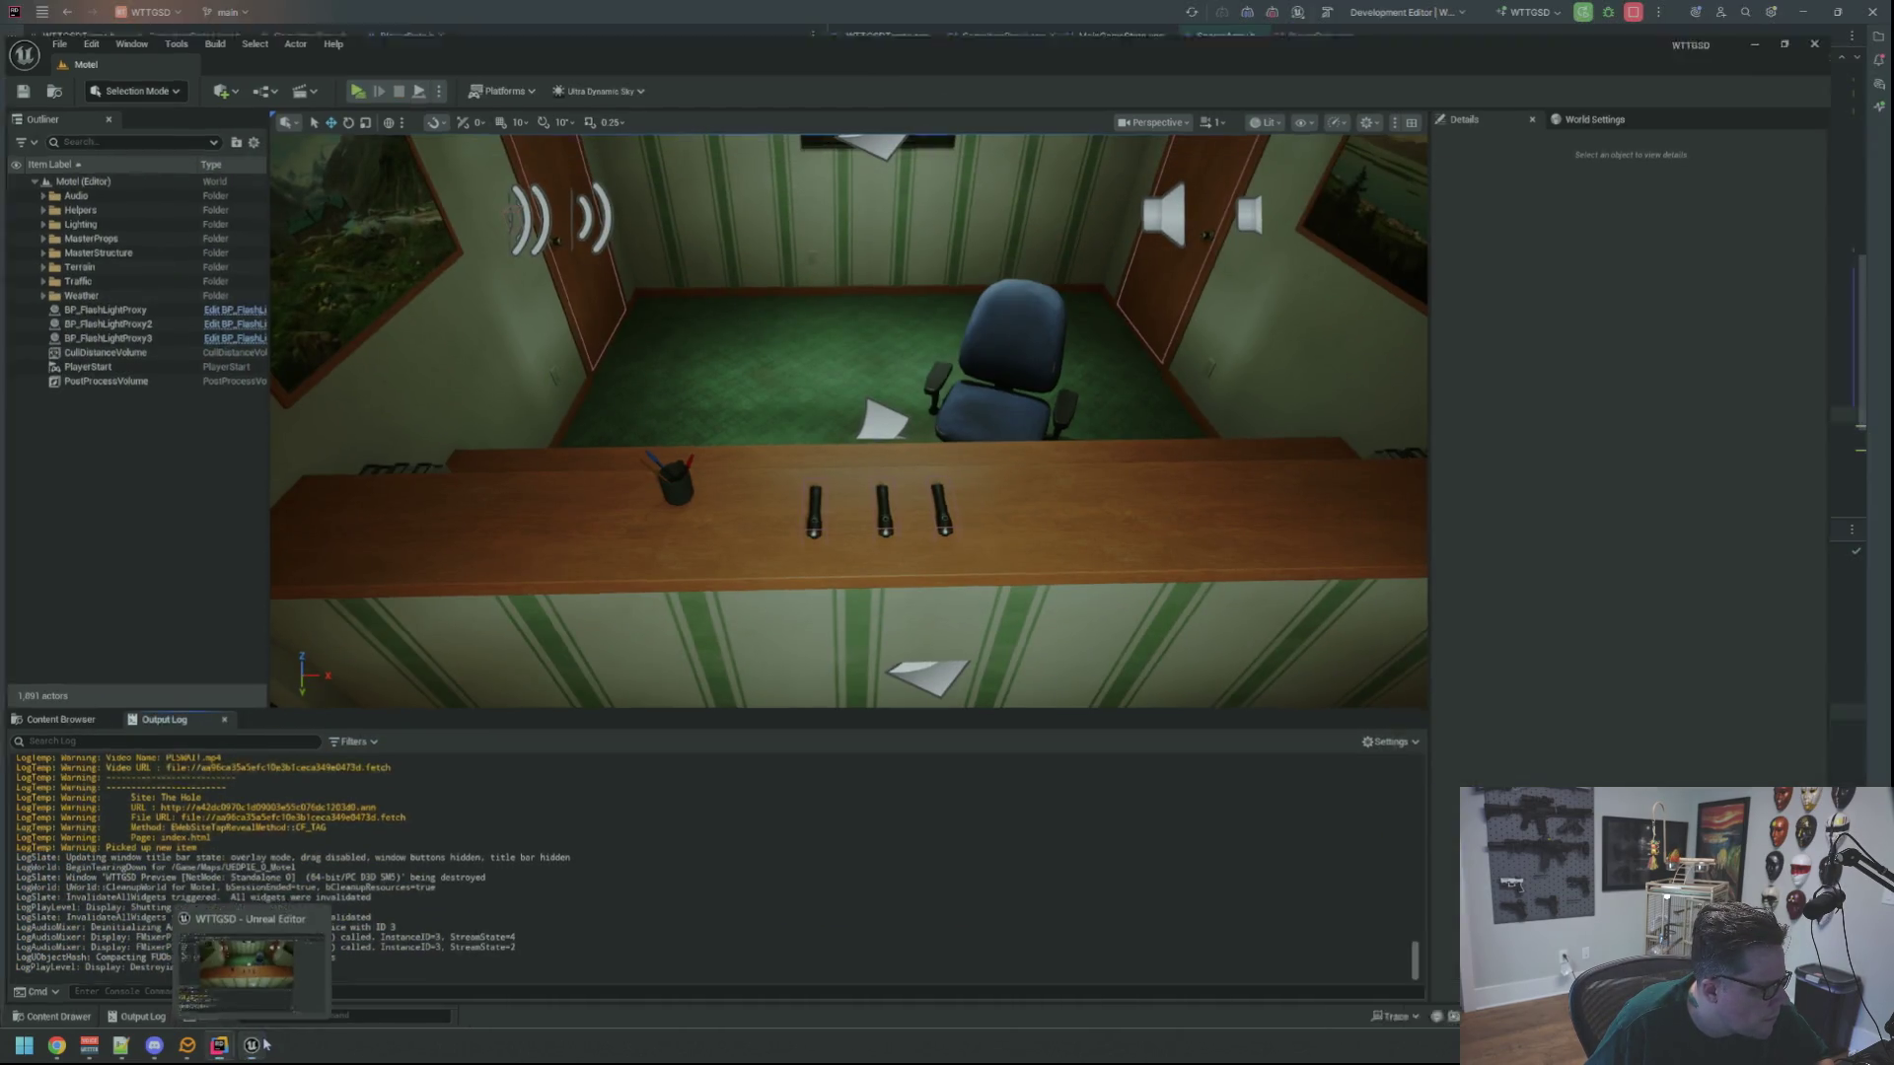
{"action": "left_click", "coordinate": [219, 1044]}
Close SparseArray.h and switch to PlayerData.cpp
{"action": "left_click", "coordinate": [1139, 400]}
{"action": "scroll", "coordinate": [1139, 400], "scroll_direction": "up", "scroll_amount": 6}
{"action": "scroll", "coordinate": [1133, 438], "scroll_direction": "down", "scroll_amount": 7}
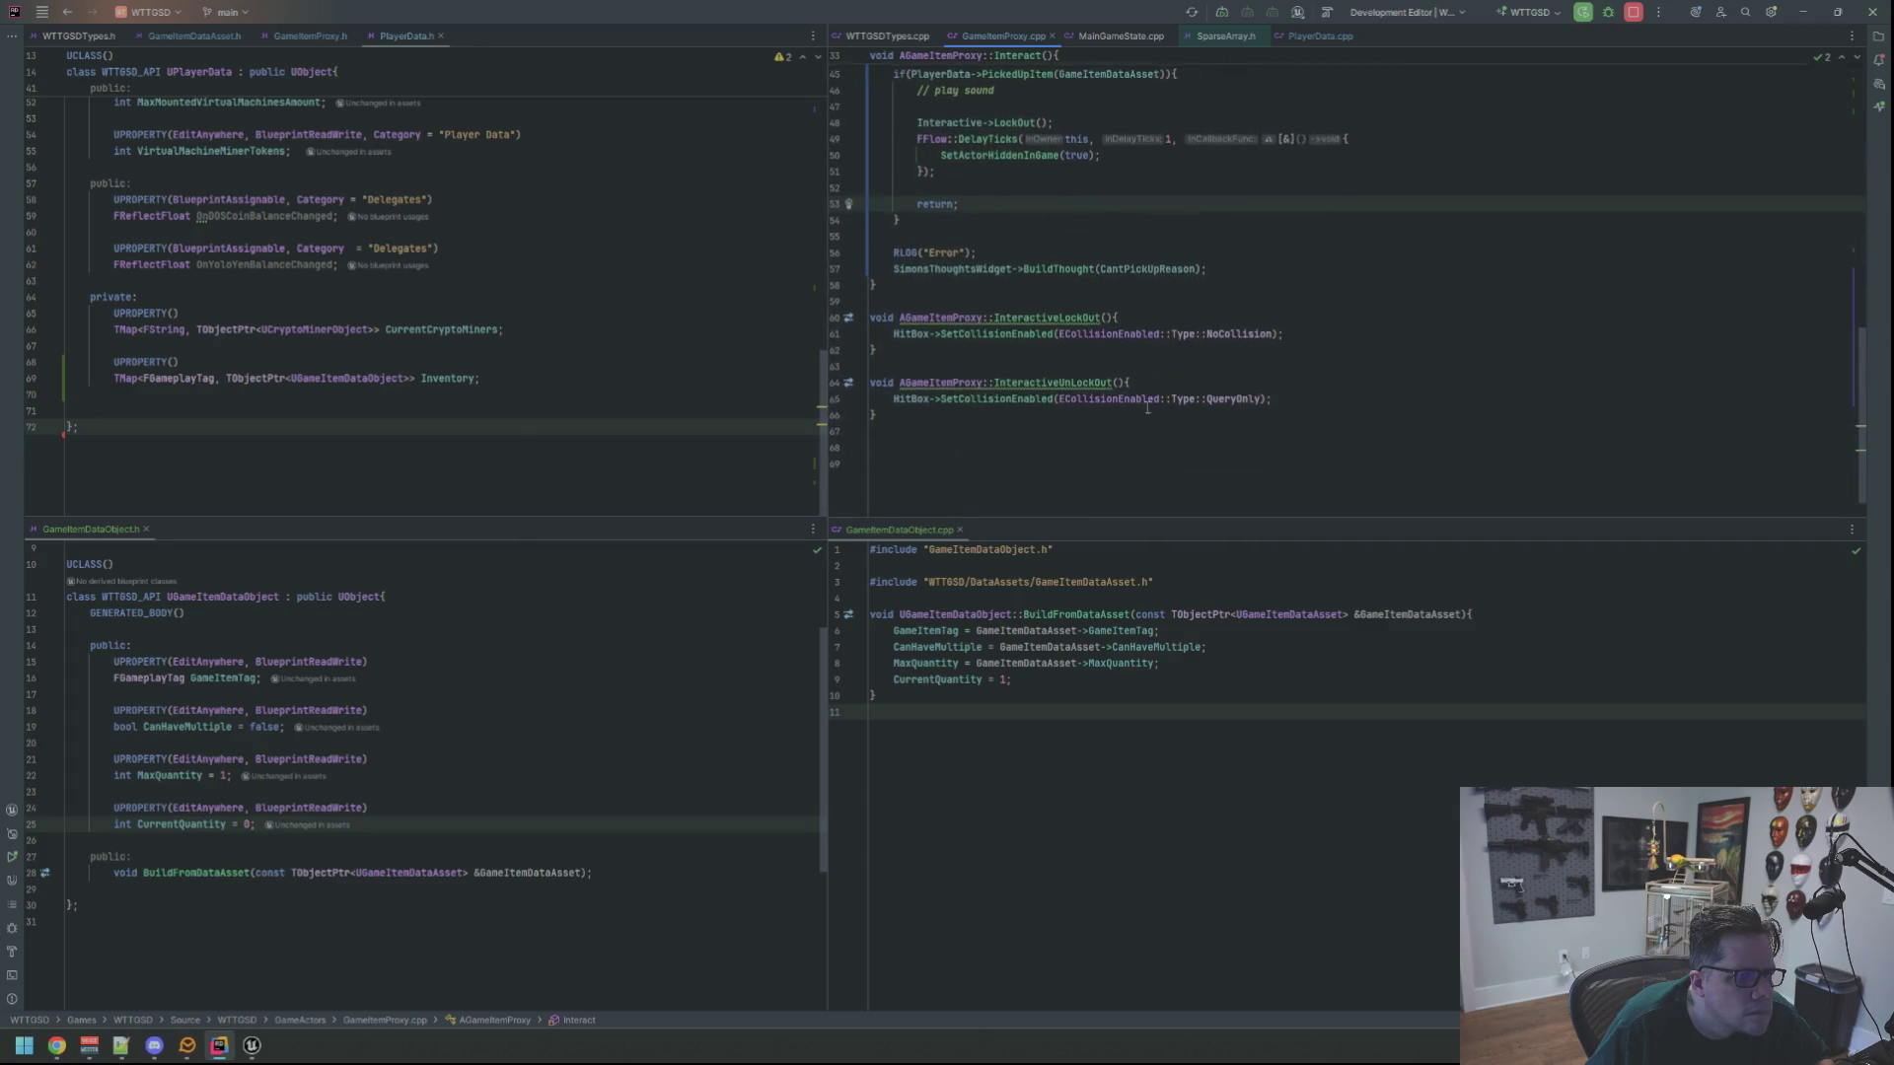
{"action": "middle_click", "coordinate": [1217, 39]}
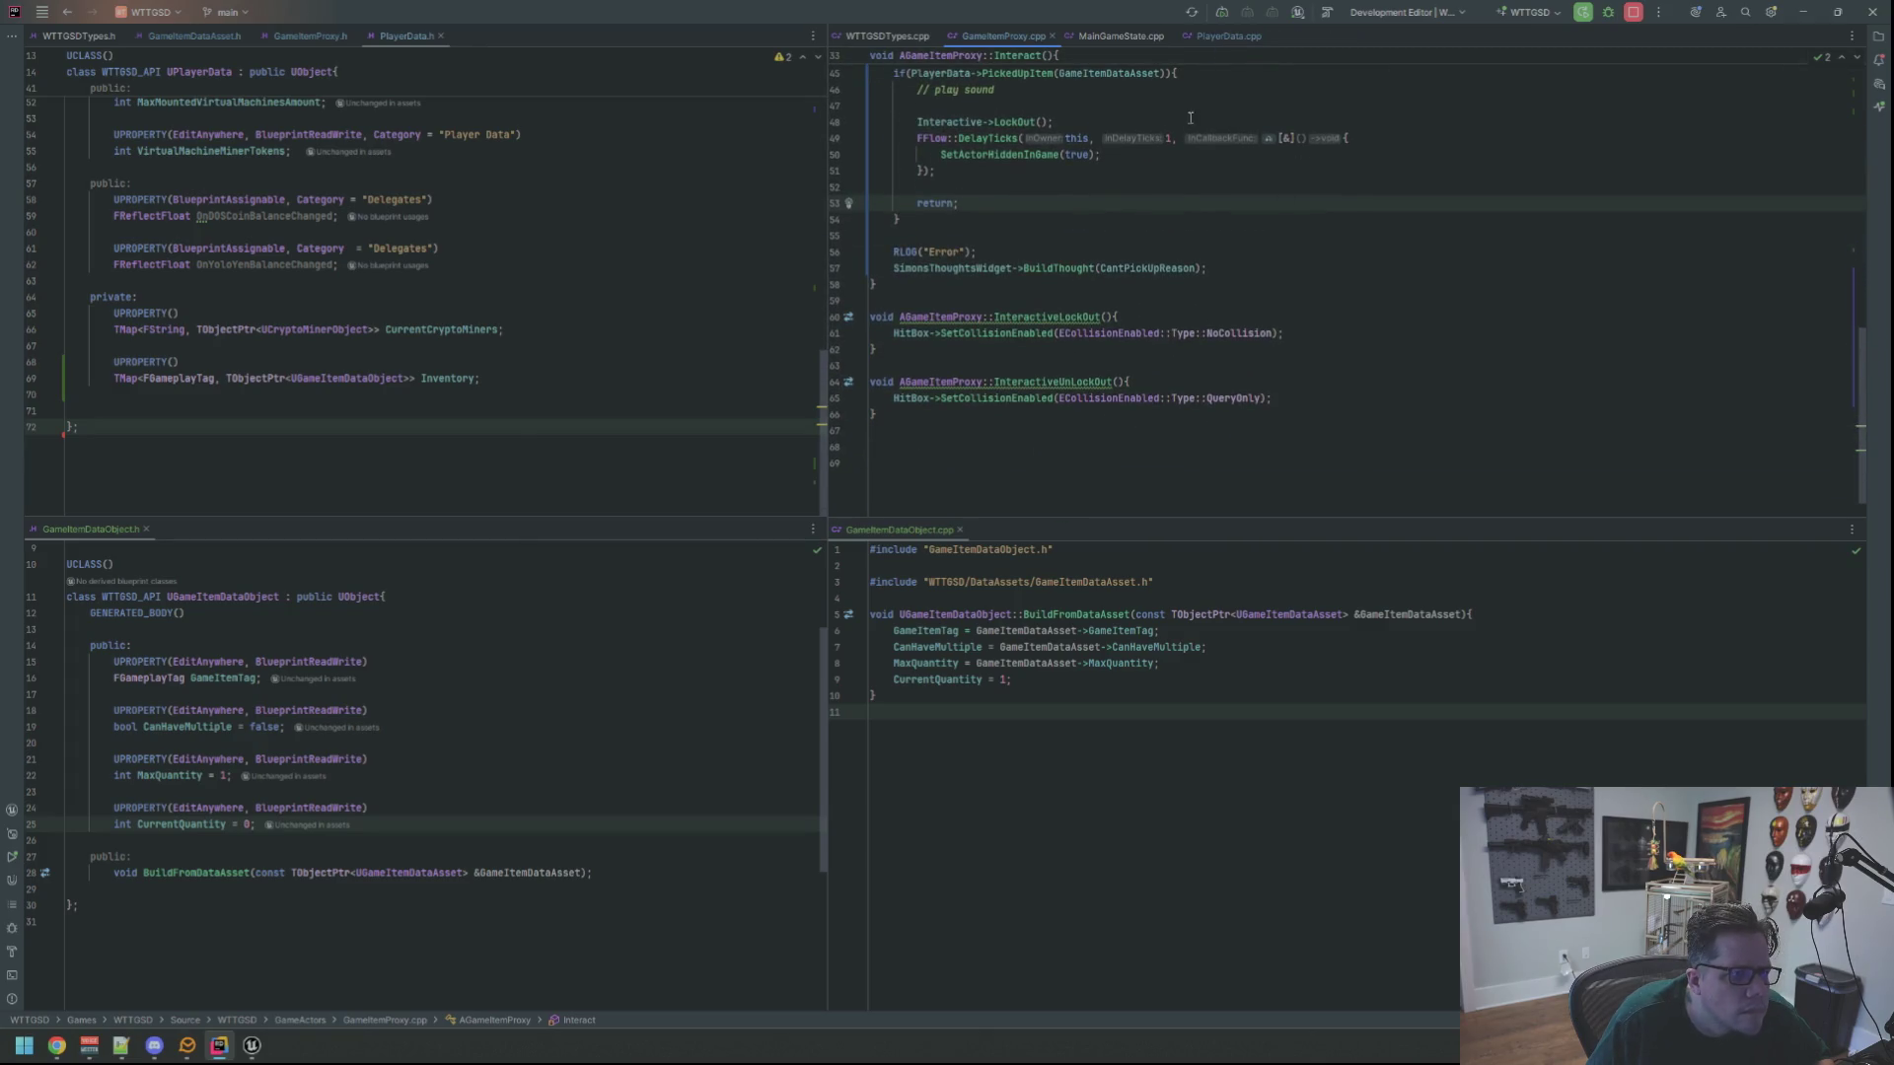
{"action": "left_click", "coordinate": [1228, 35]}
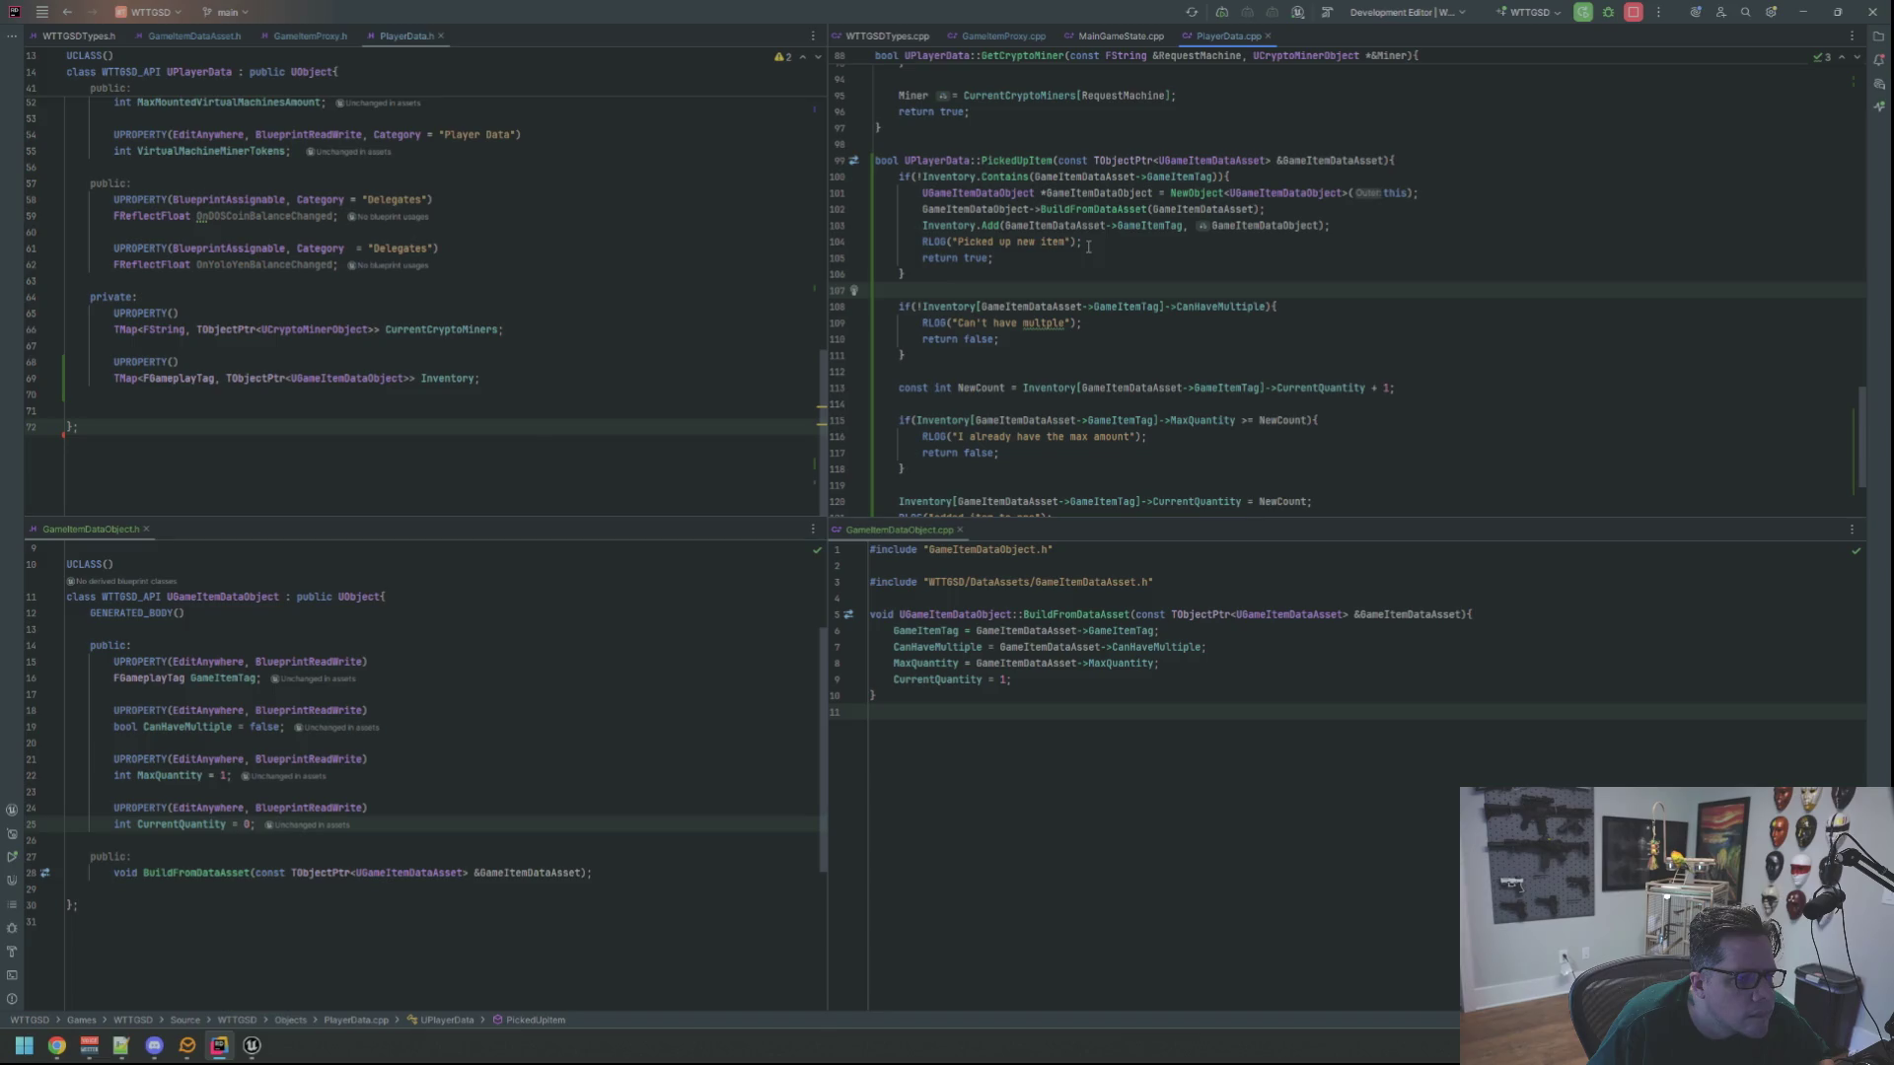
Add RLOG("Enter"); as the first line inside PickedUpItem
{"action": "left_click", "coordinate": [1399, 160]}
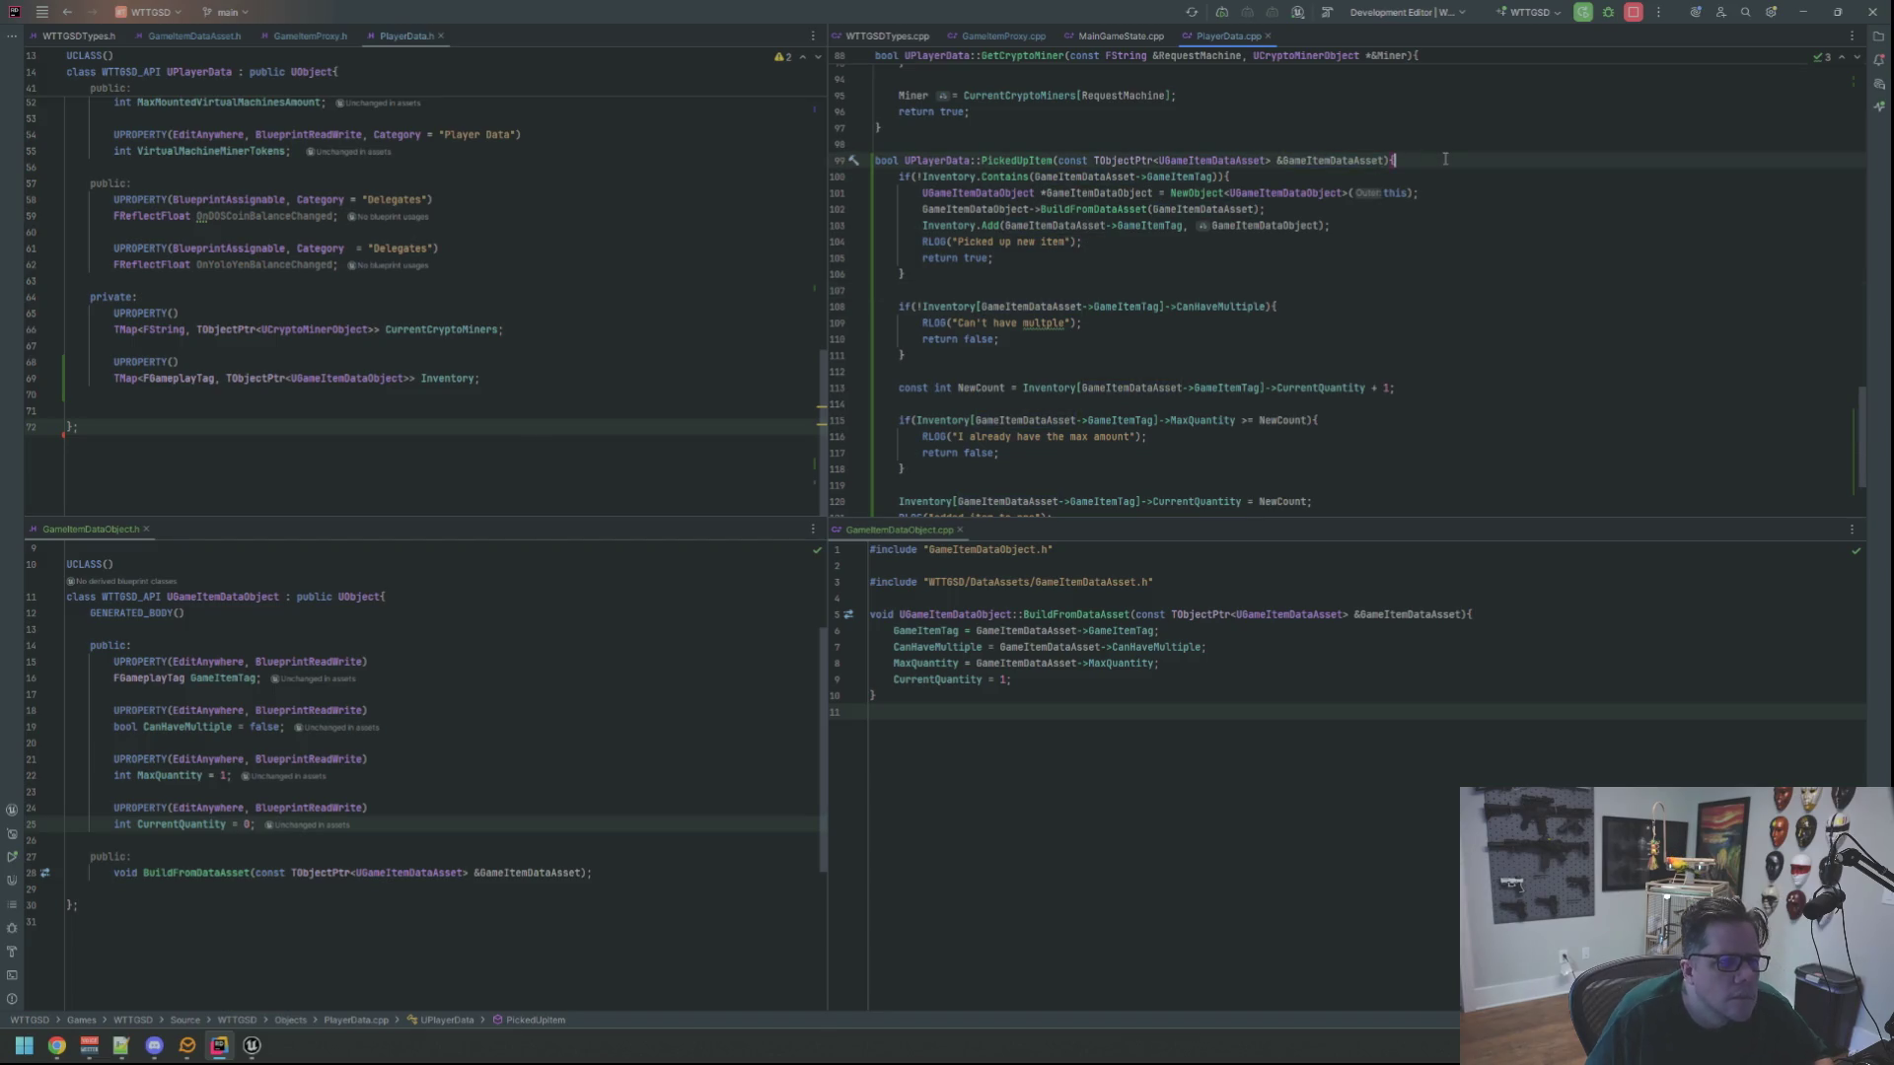
{"action": "key", "text": "Return"}
{"action": "key", "text": "Return"}
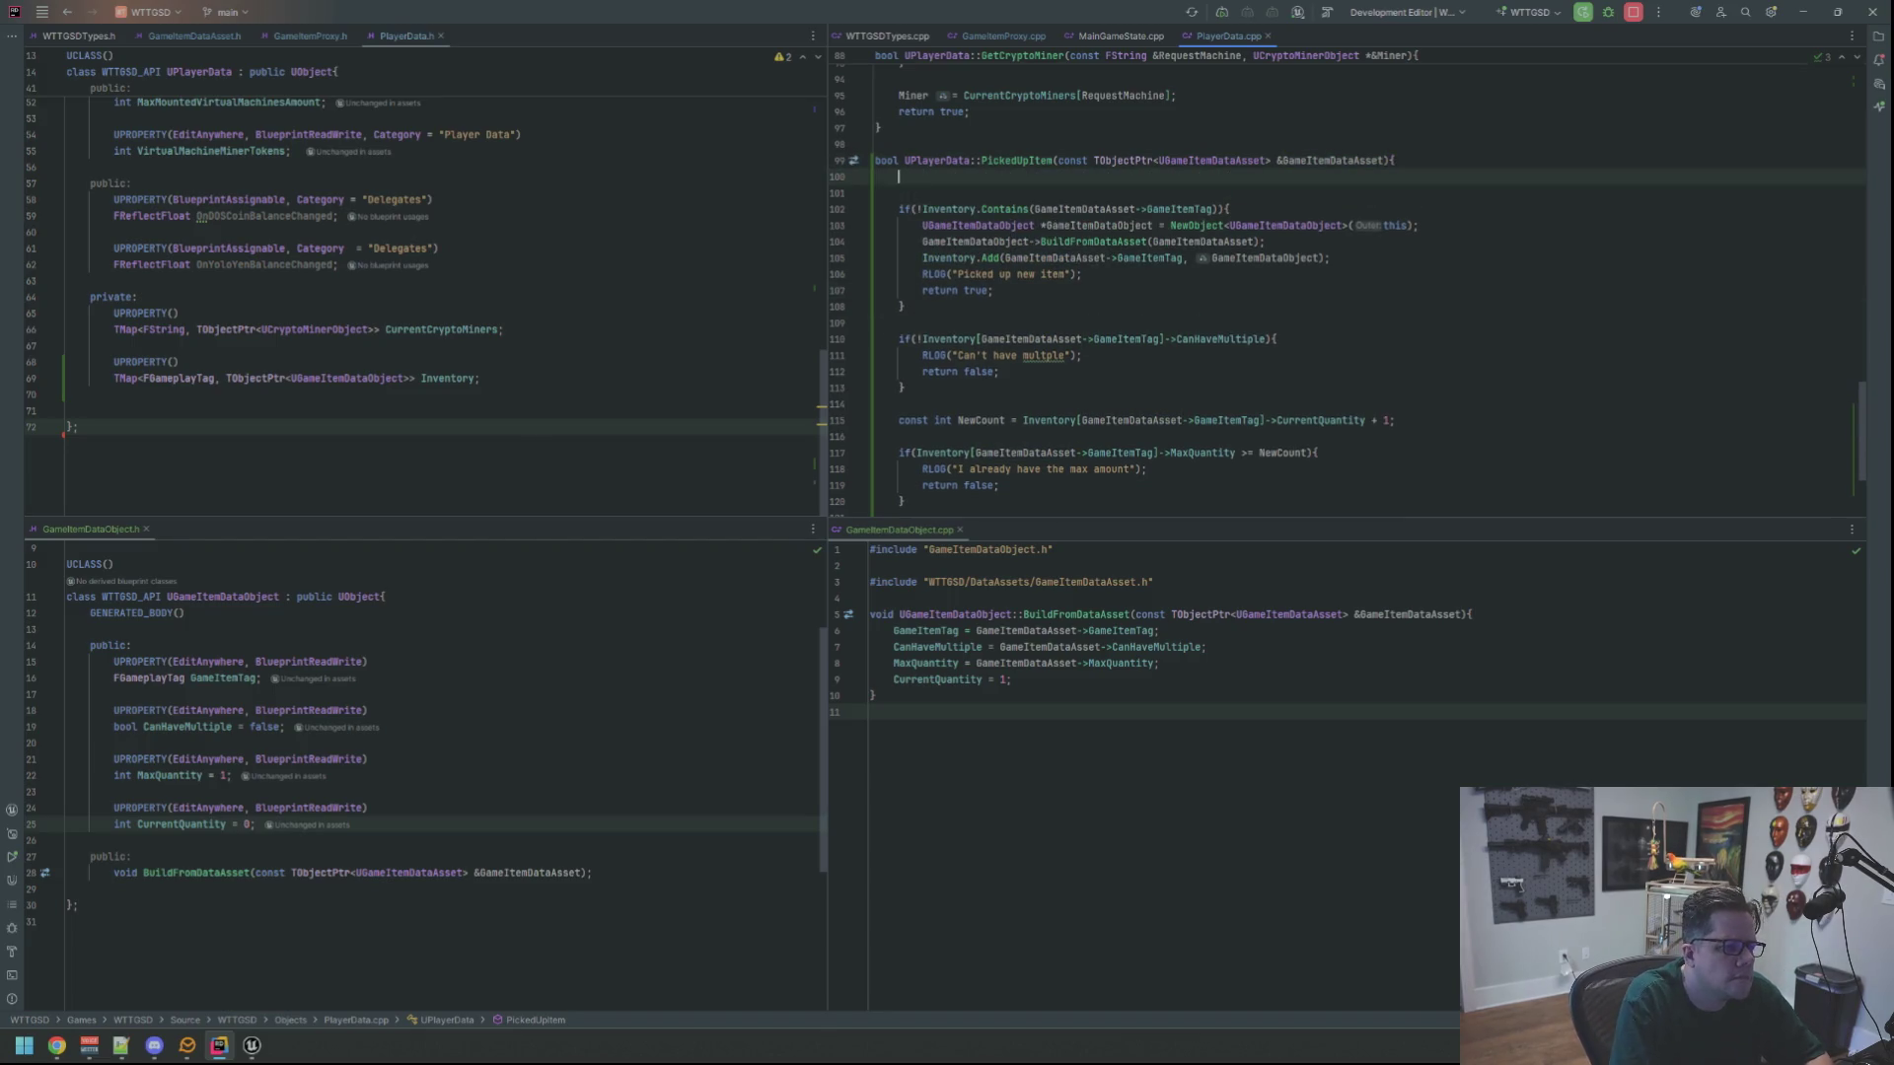
{"action": "type", "text": "RLOG(\"Enter\");"}
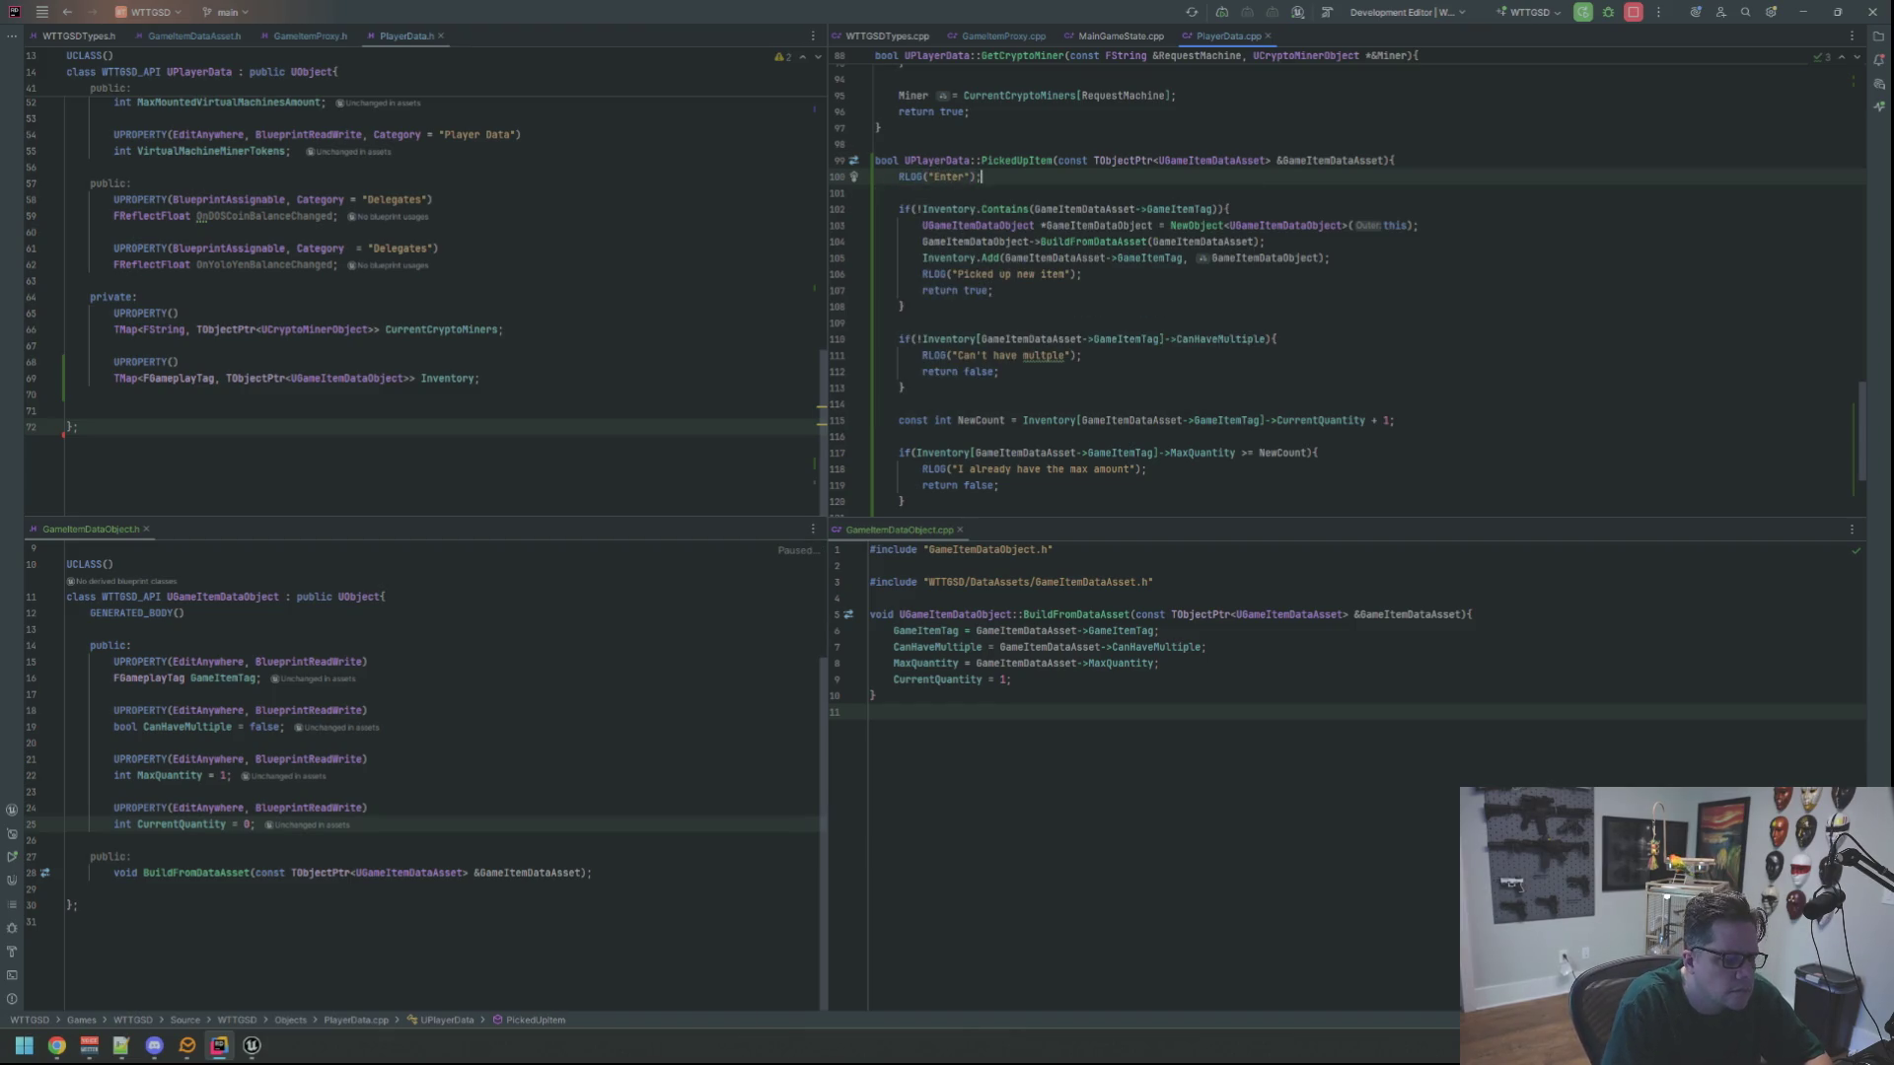
{"action": "scroll", "coordinate": [1230, 247], "scroll_direction": "down", "scroll_amount": 4}
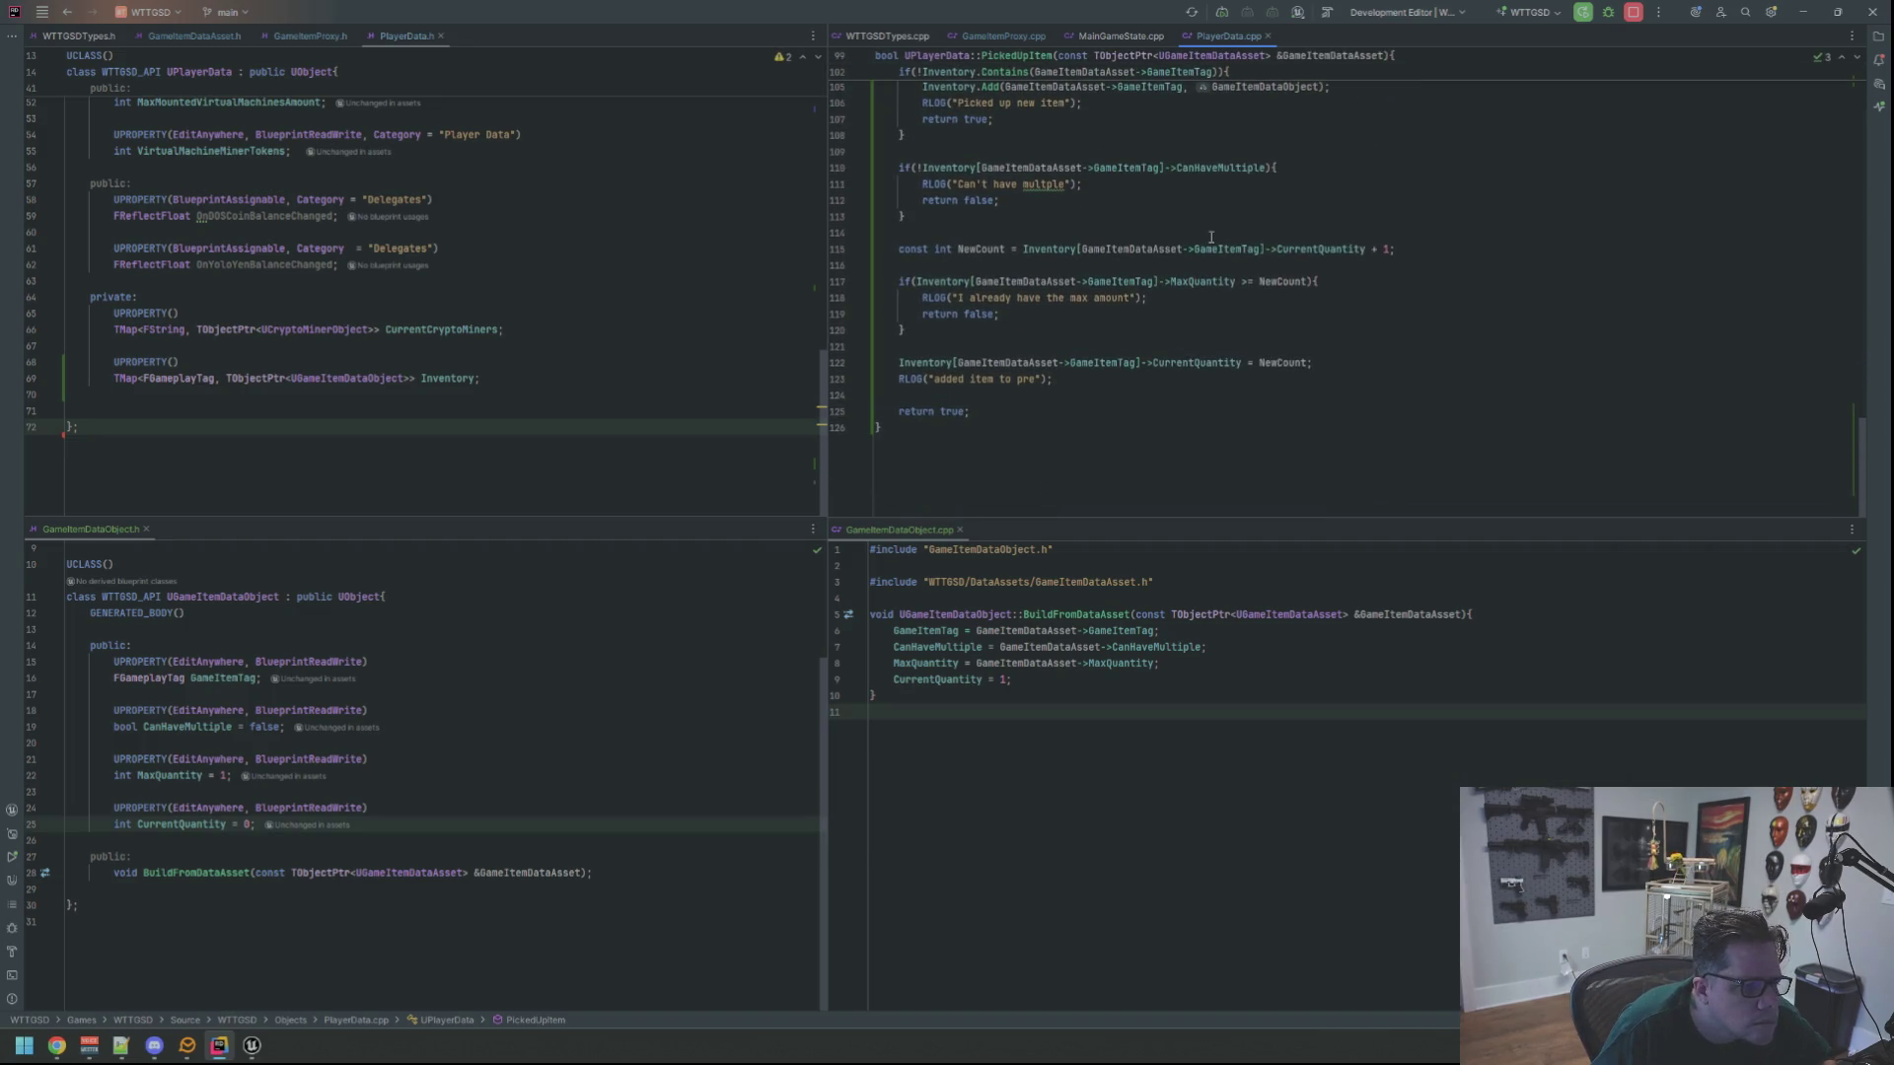
{"action": "scroll", "coordinate": [1192, 273], "scroll_direction": "up", "scroll_amount": 4}
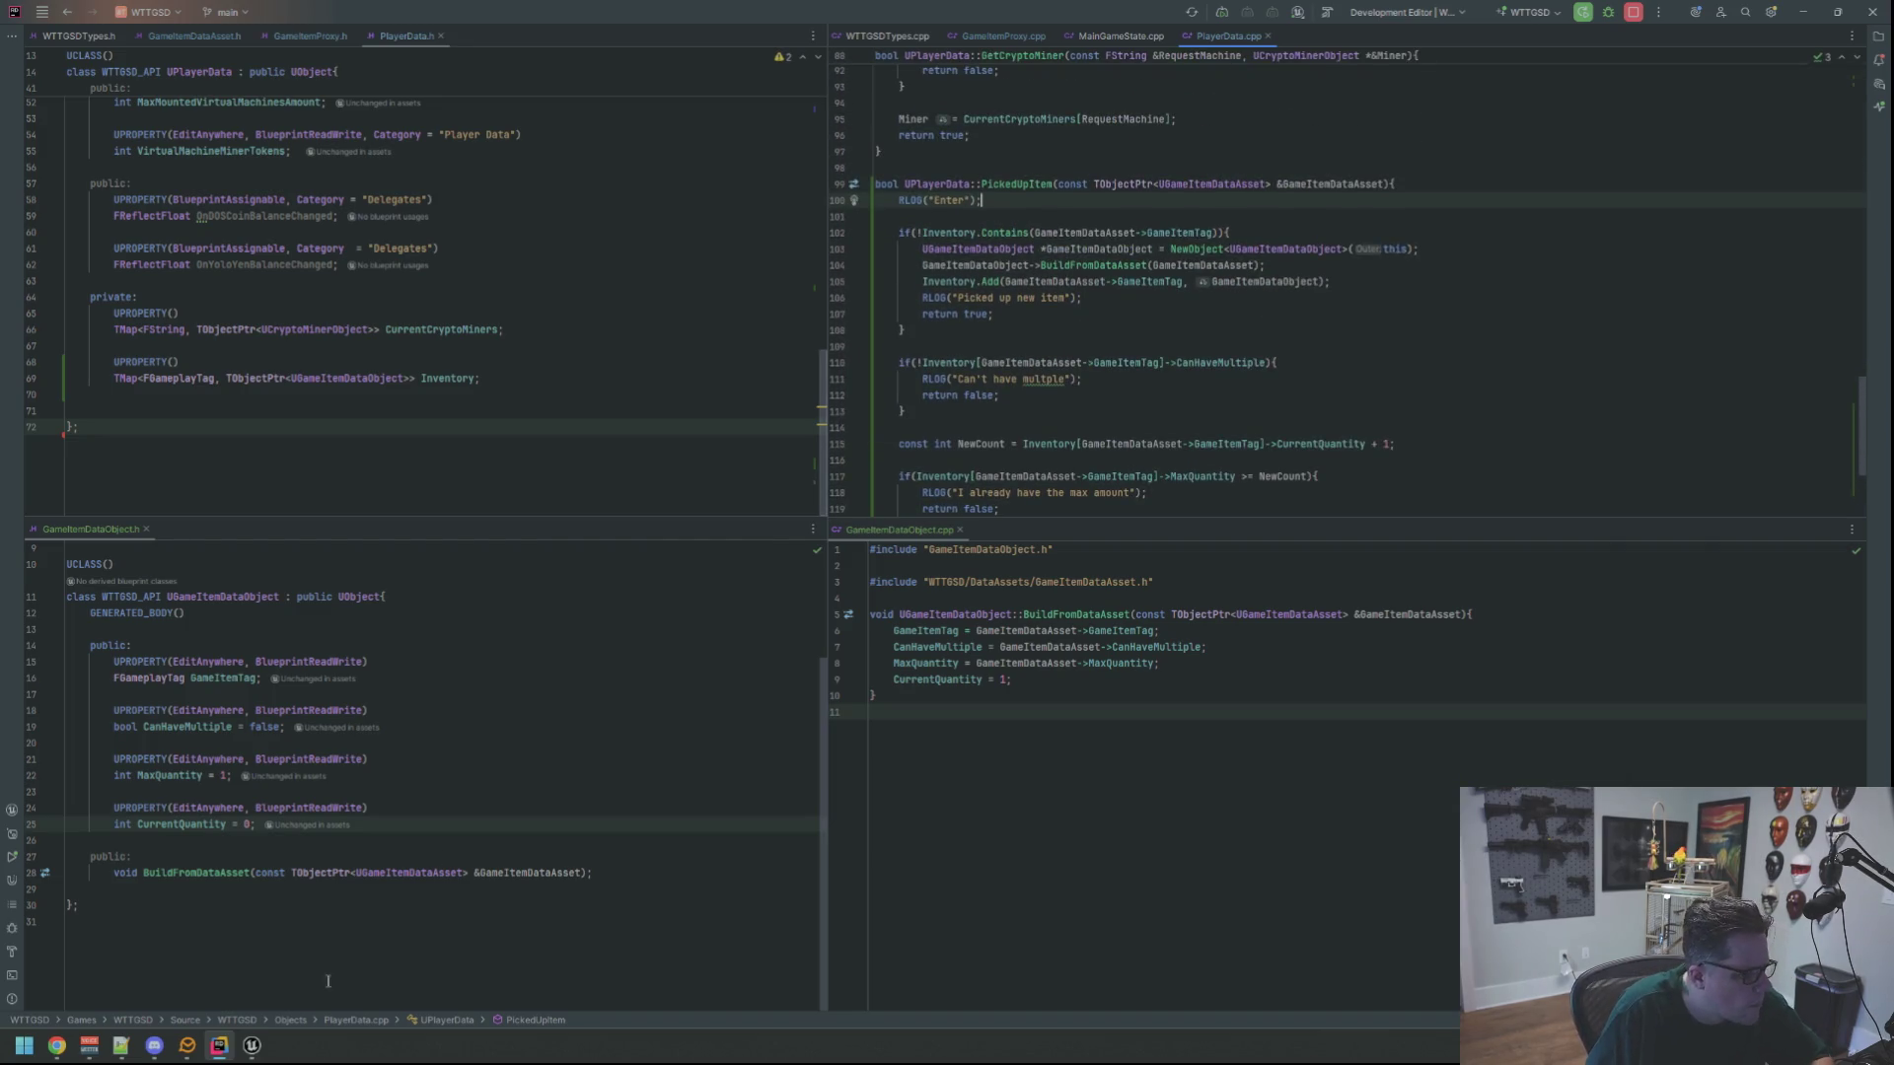
{"action": "left_click", "coordinate": [252, 1045]}
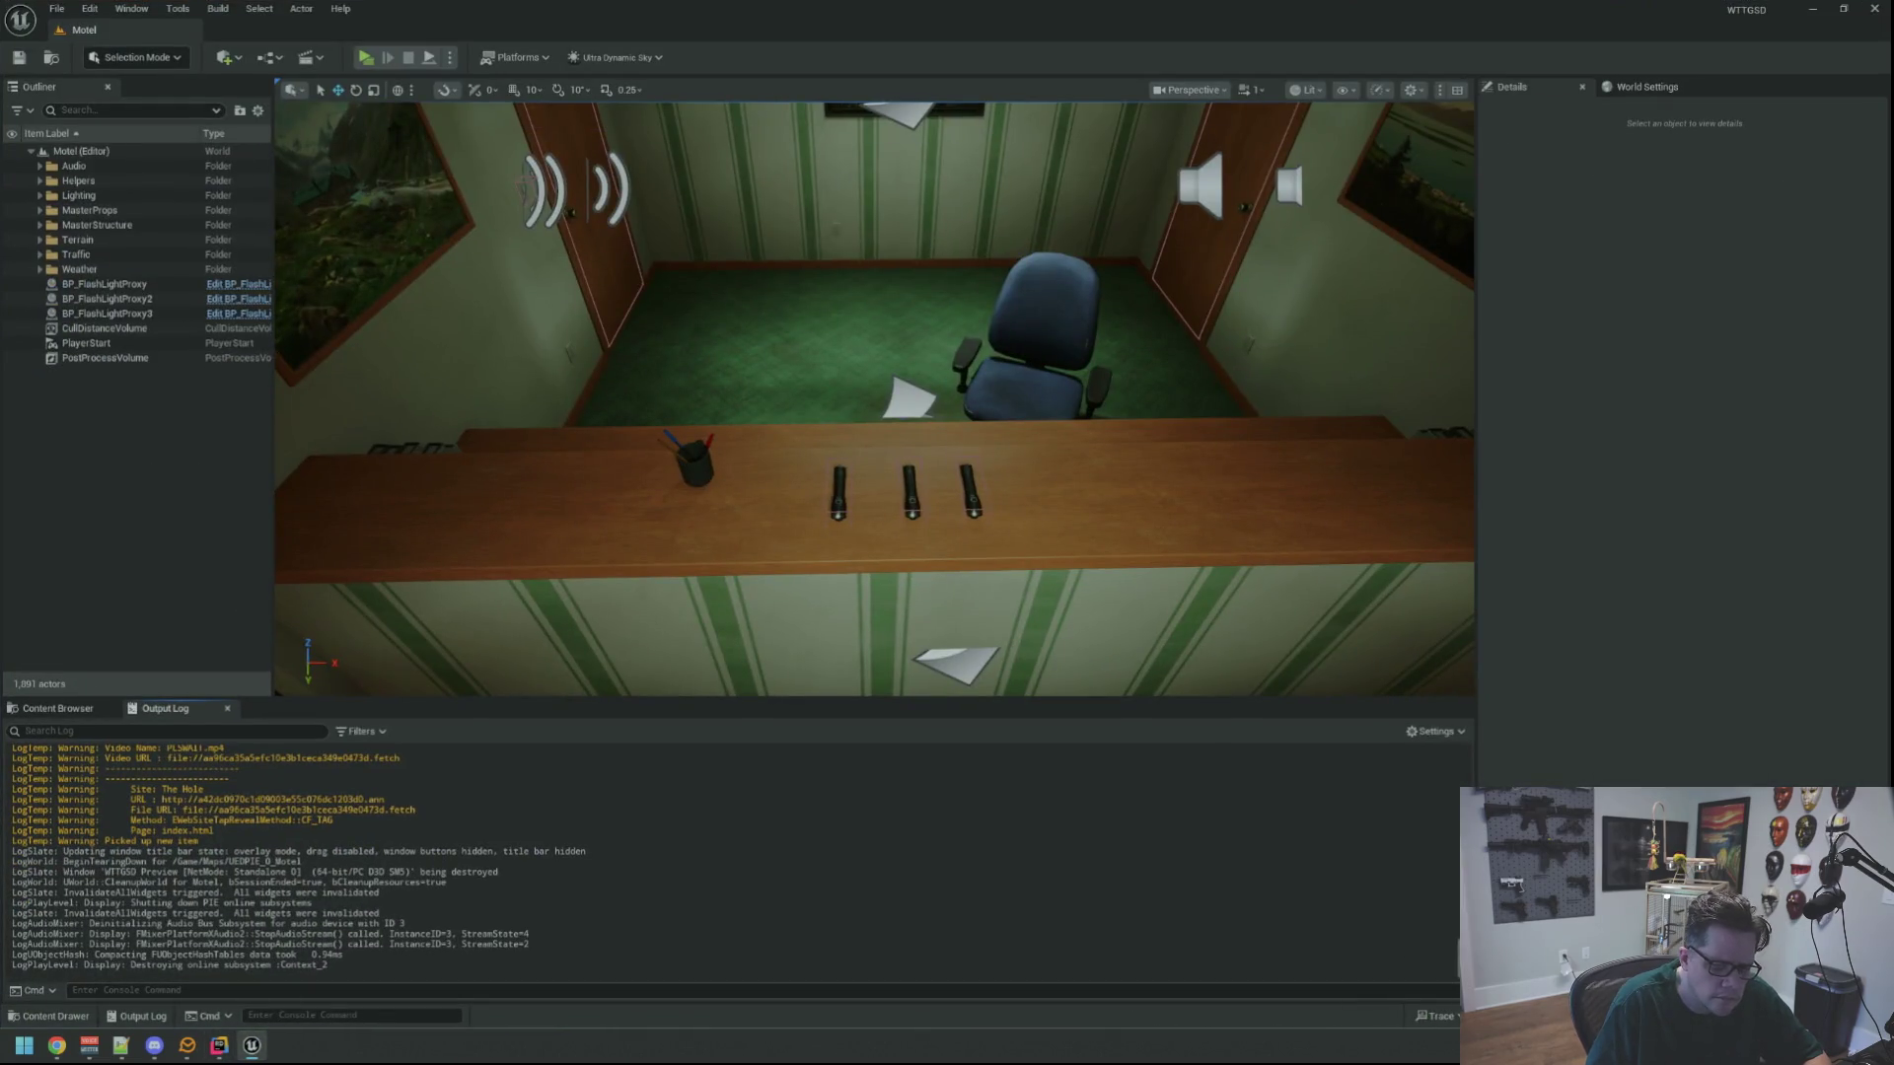
Recompile with Live Coding, dismiss the compile report, and launch a play-test with Alt+P
{"action": "key", "text": "ctrl+alt+F11"}
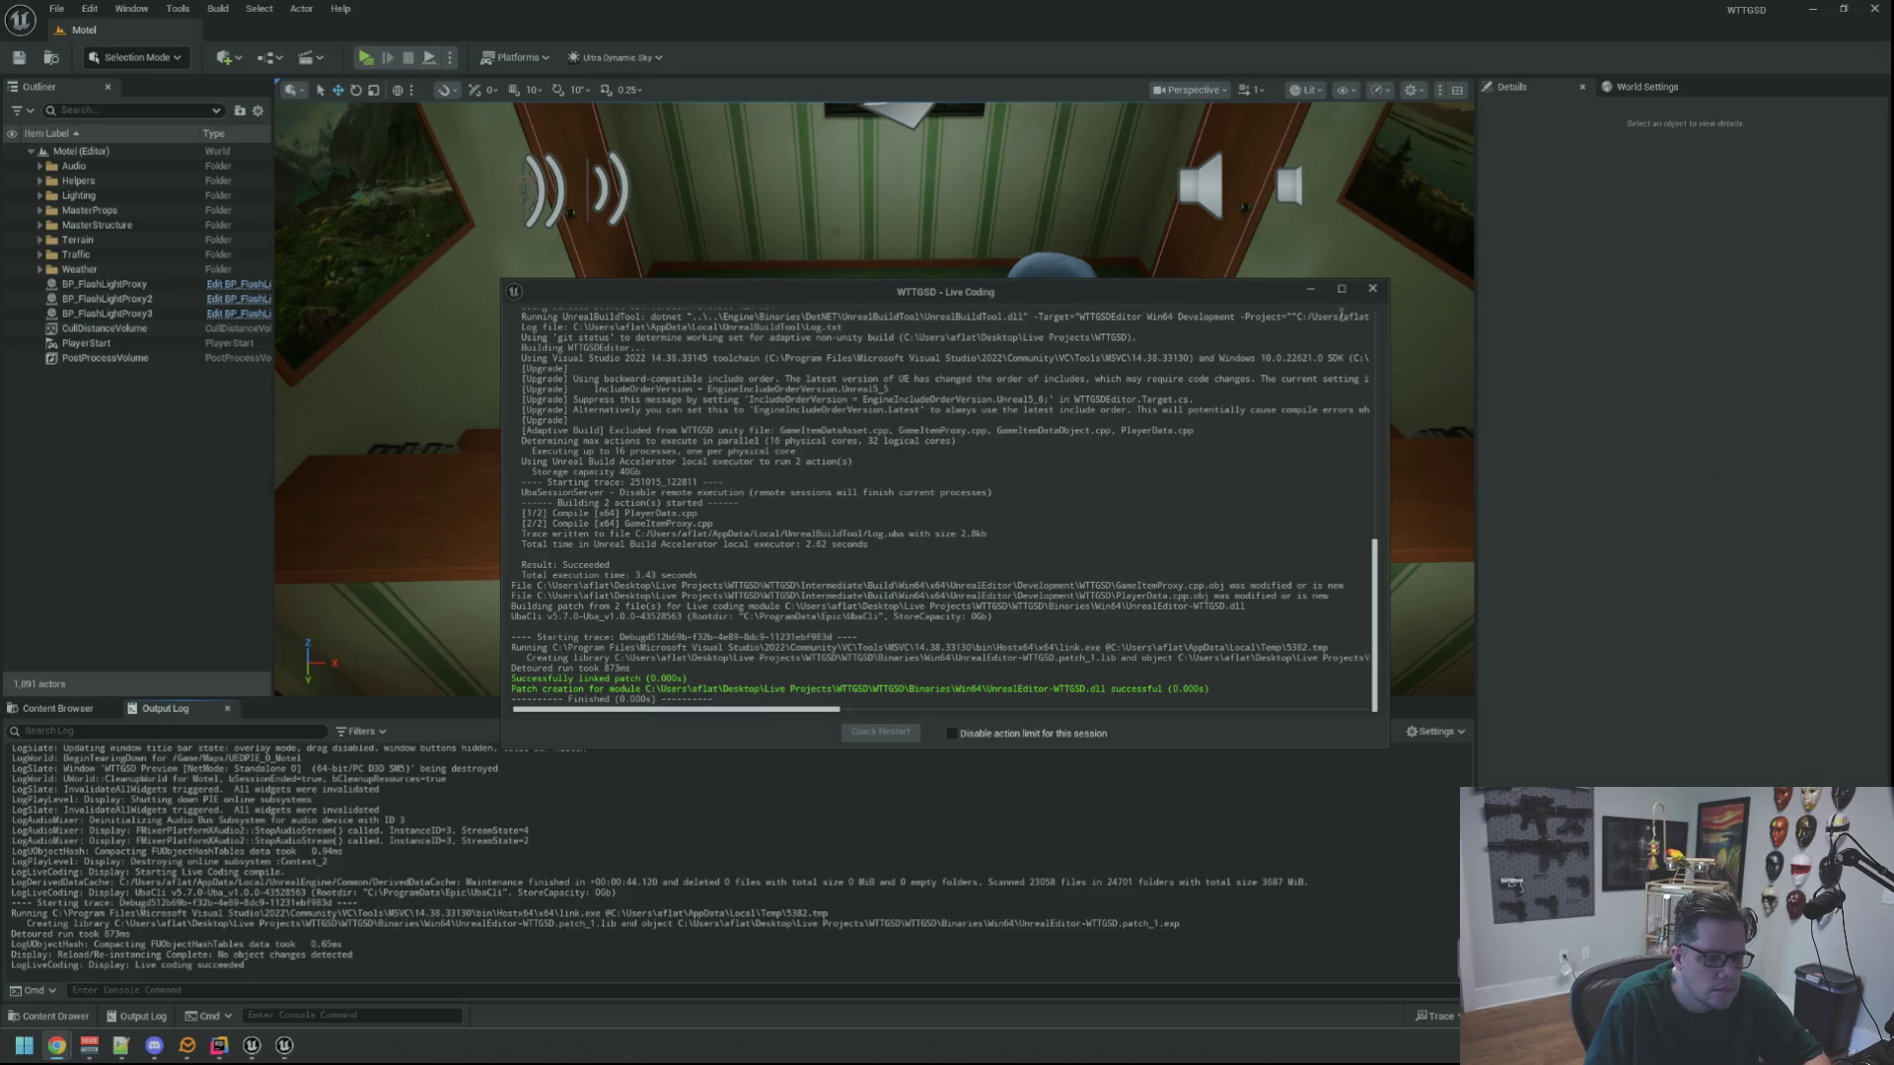
{"action": "left_click", "coordinate": [1372, 289]}
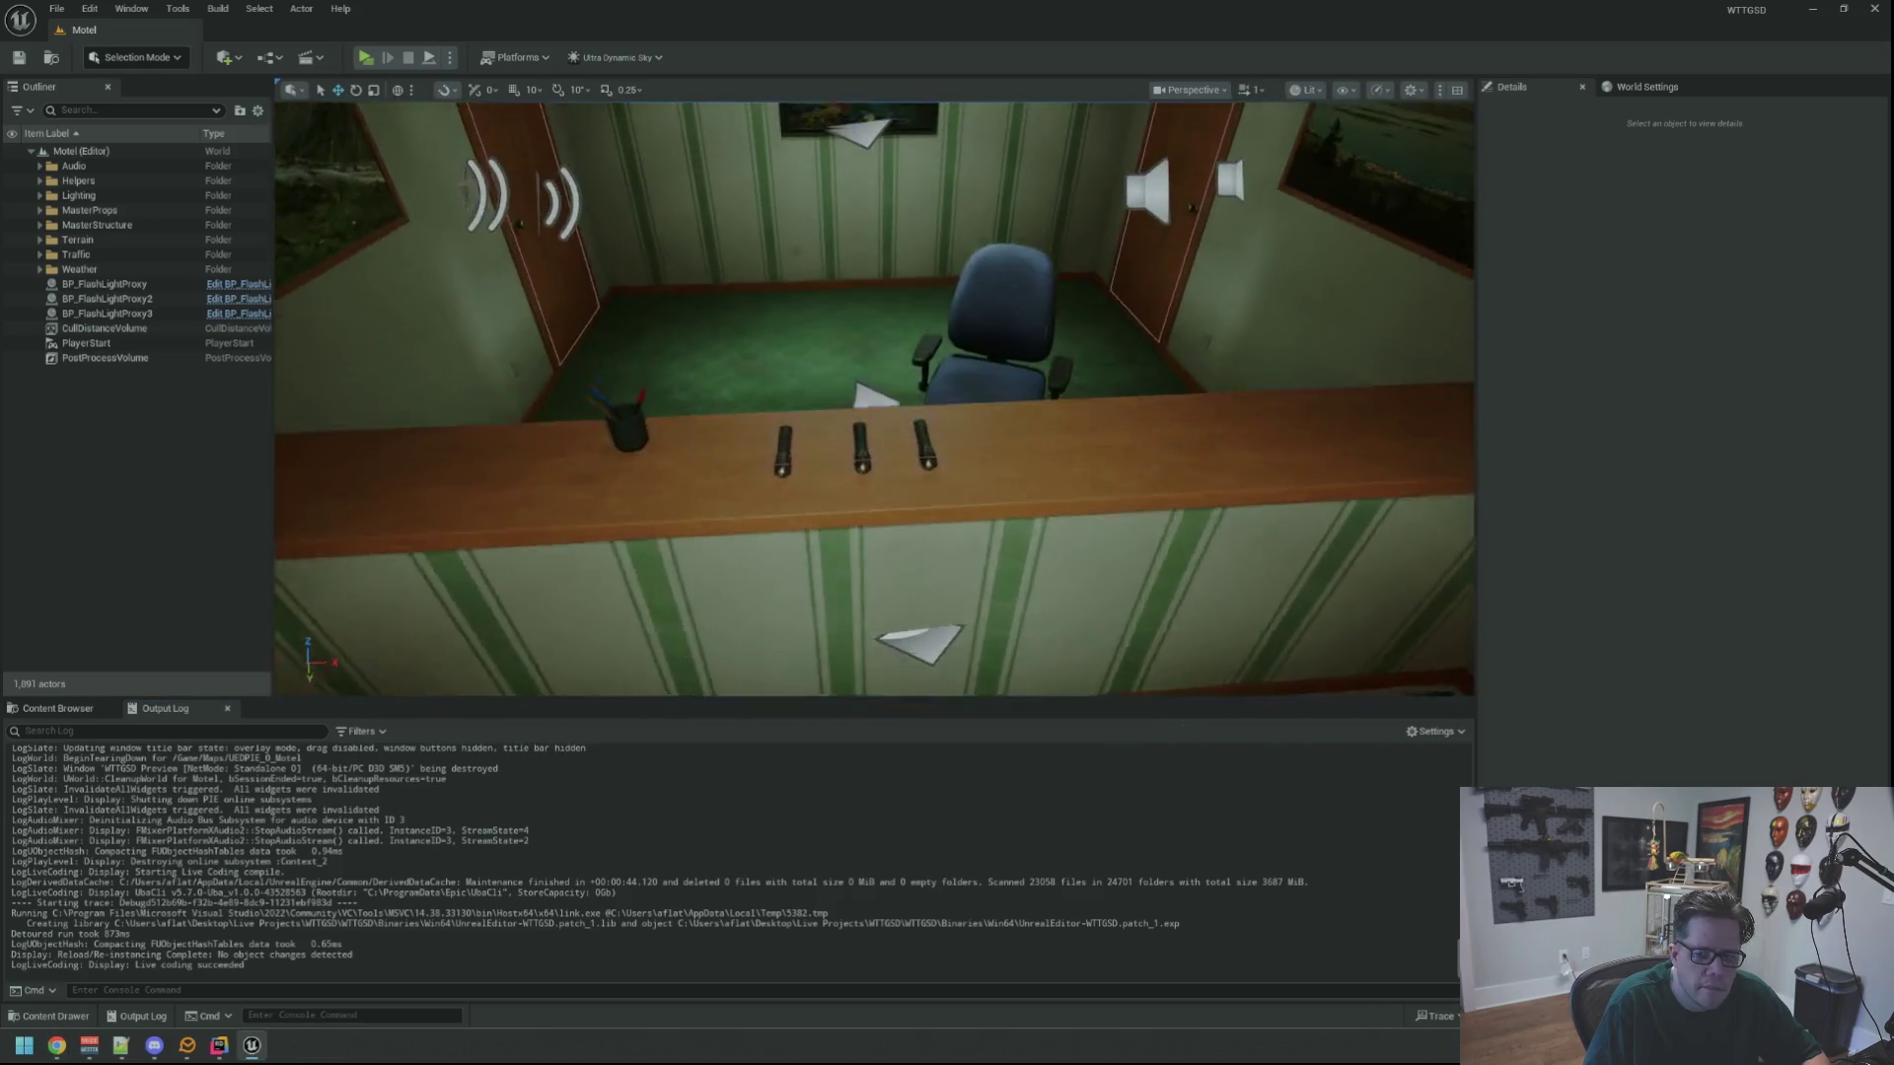
{"action": "key", "text": "w"}
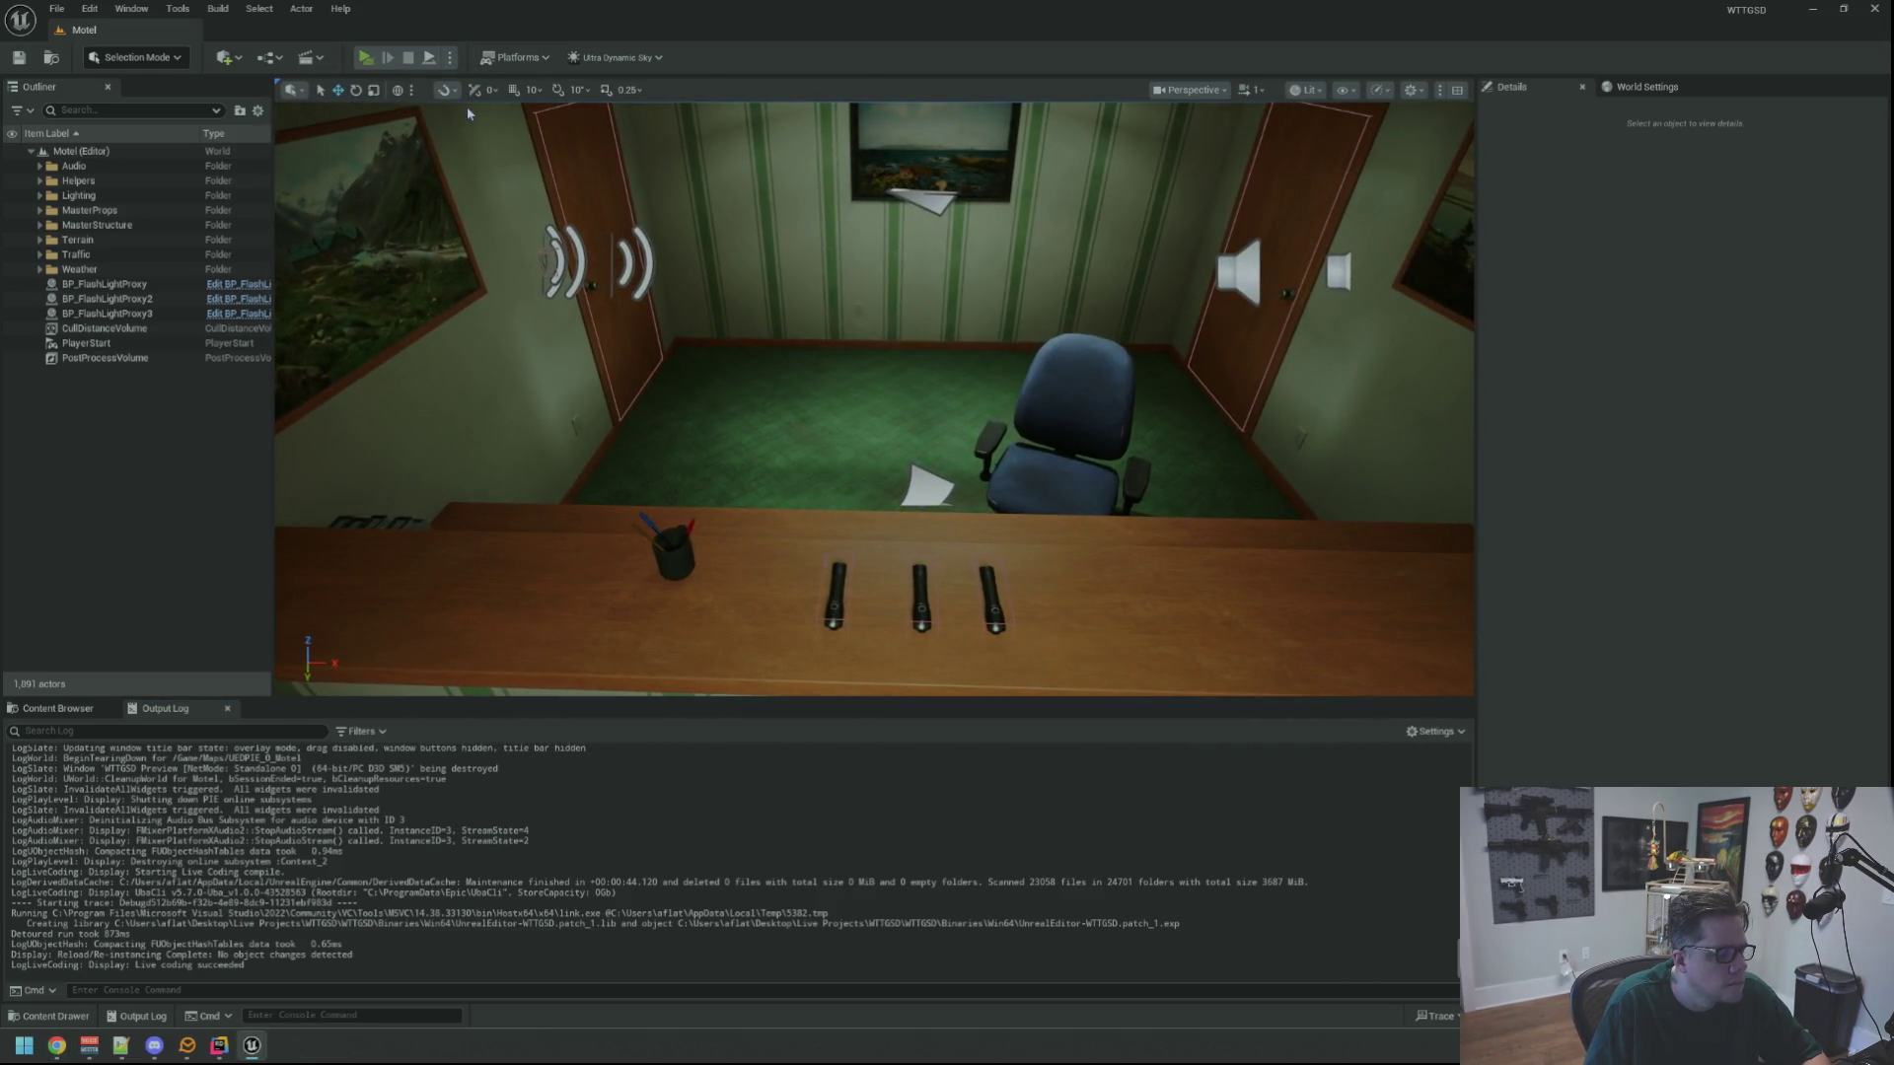
{"action": "key", "text": "alt+p"}
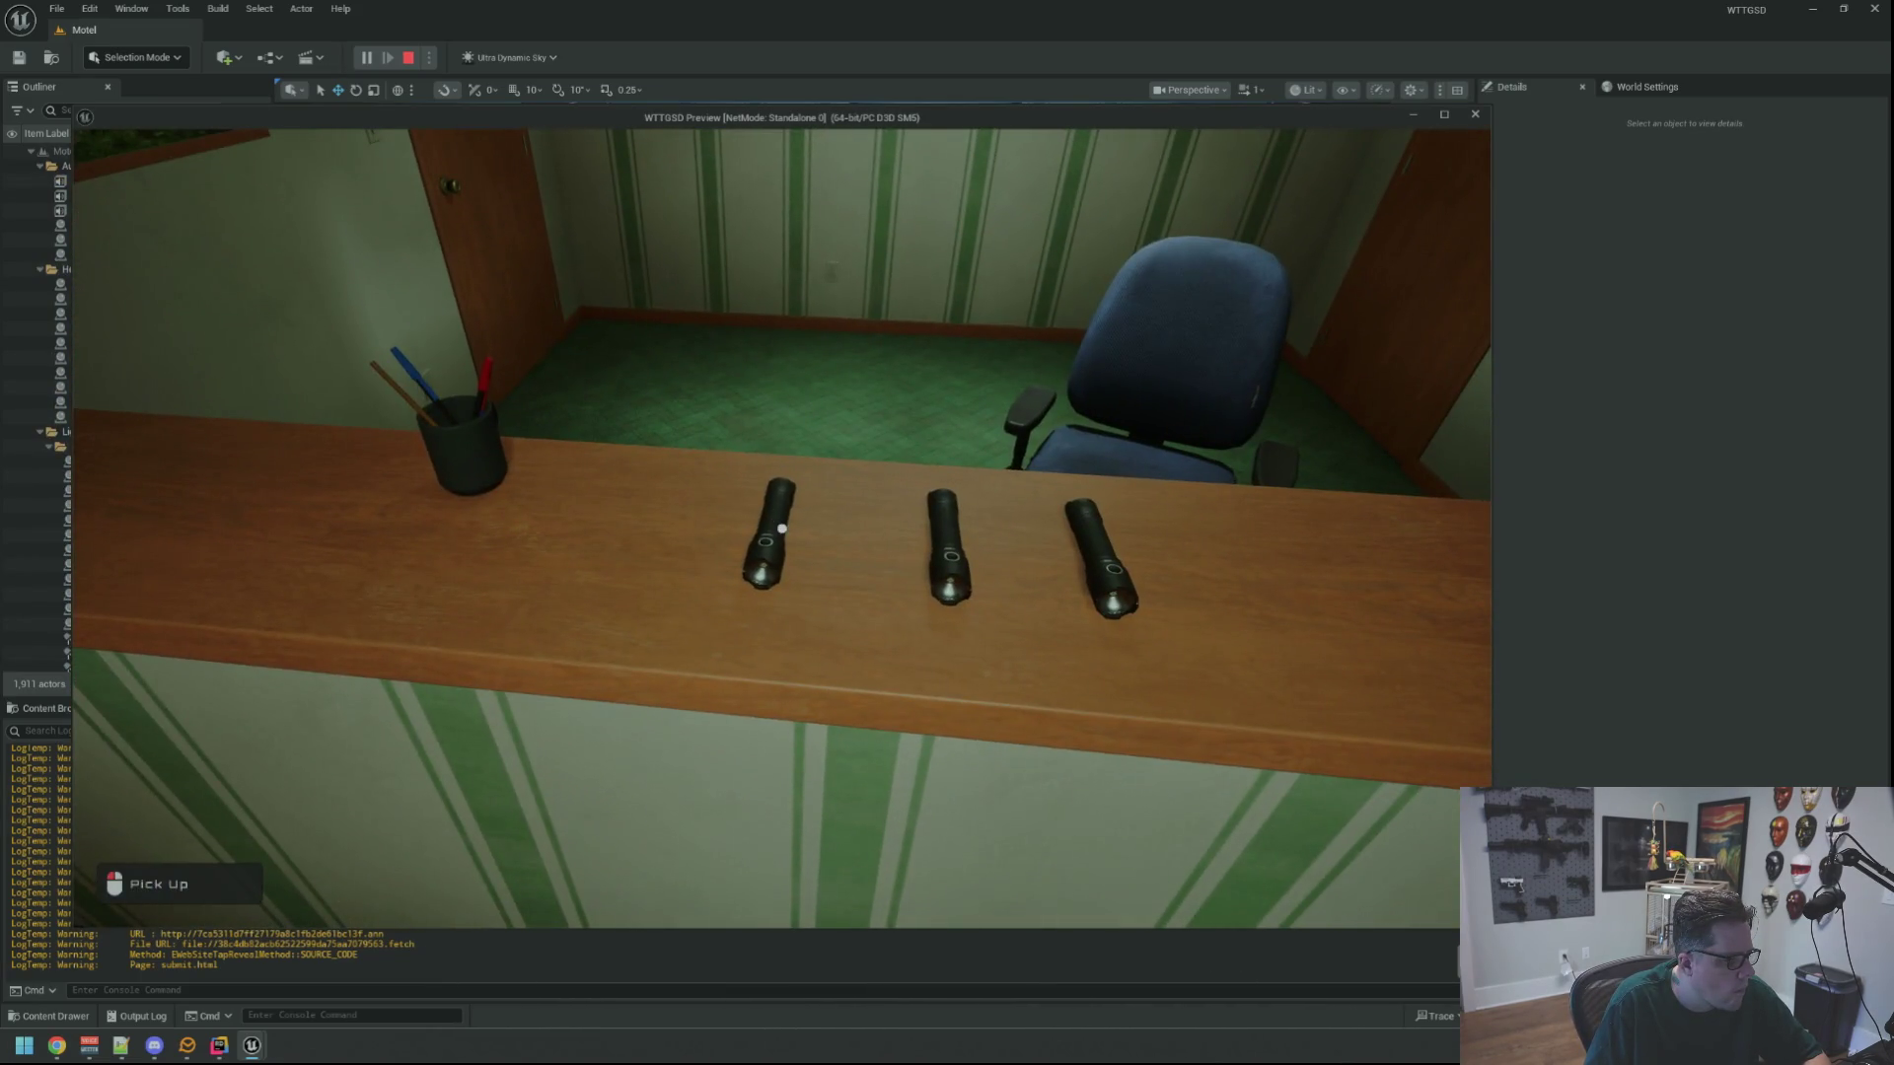
Pick up the flashlight from the counter and line up on another one
{"action": "left_click", "coordinate": [782, 529]}
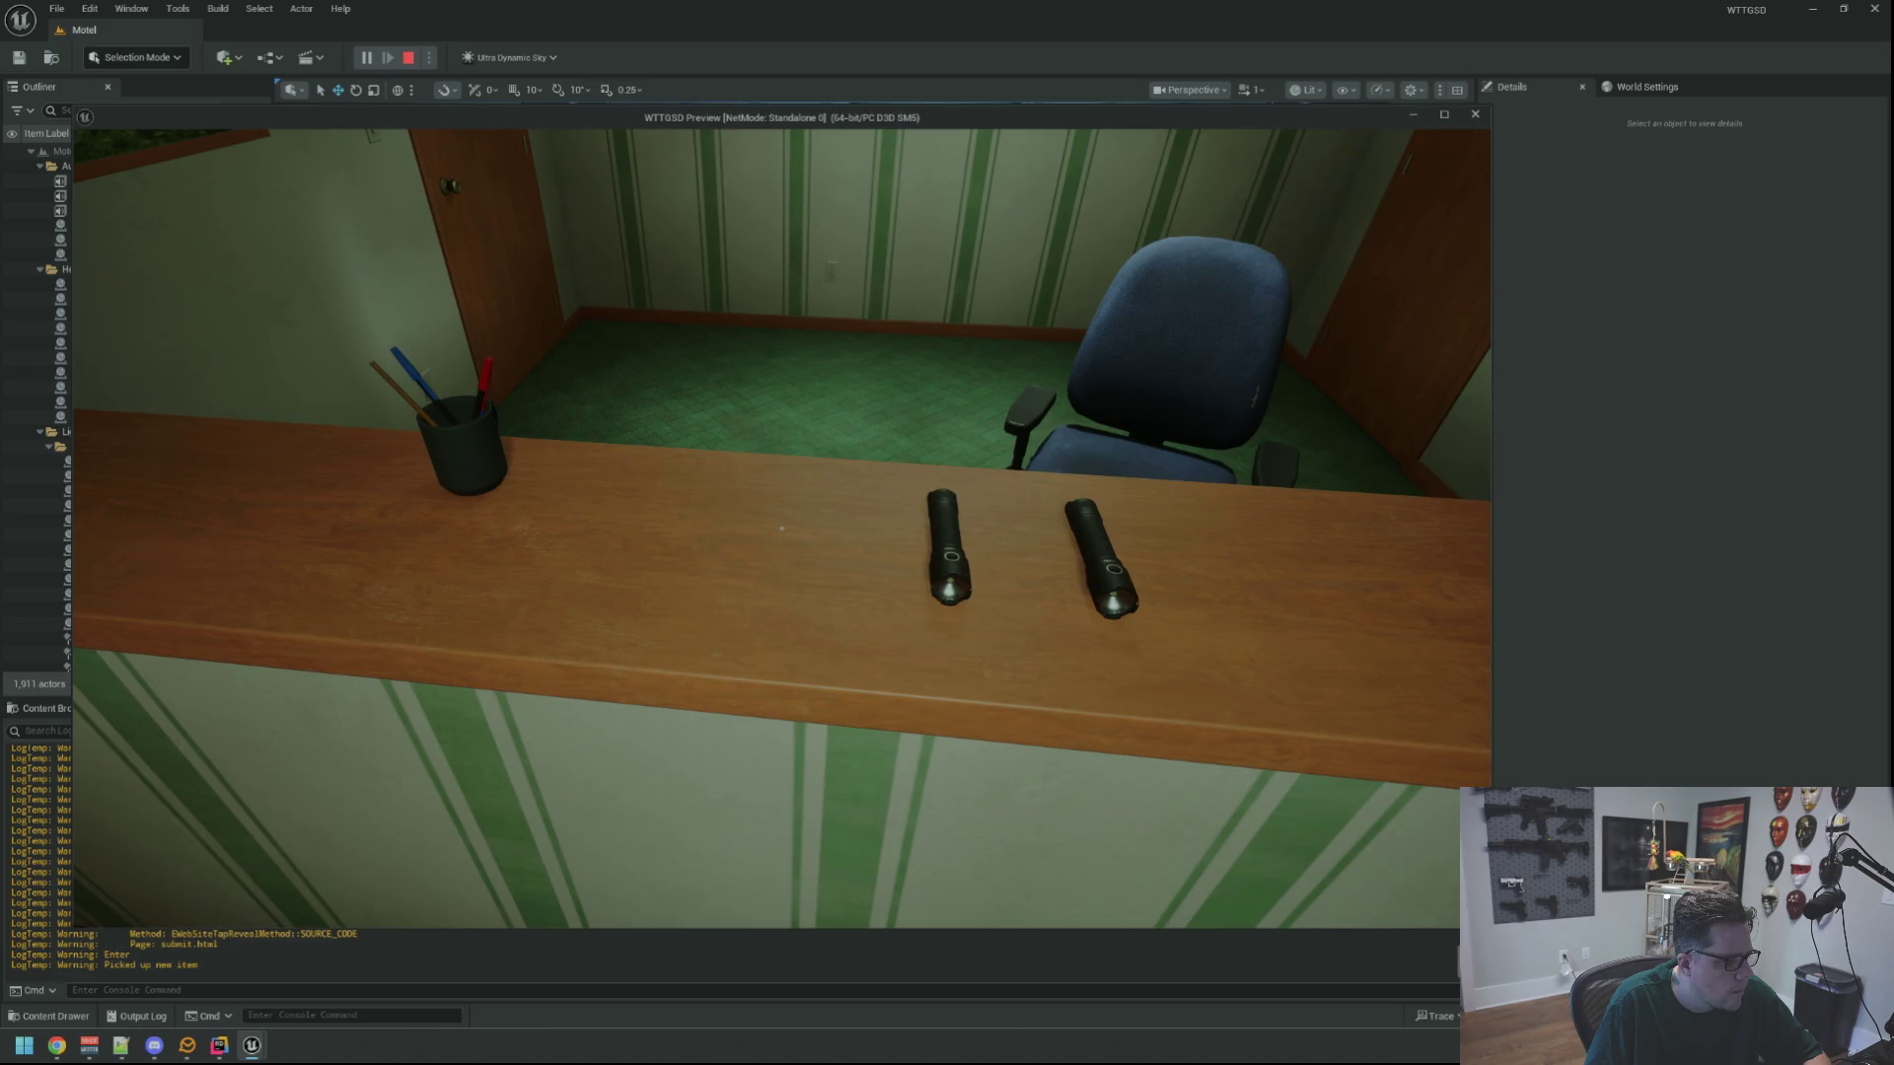
{"action": "key", "text": "d"}
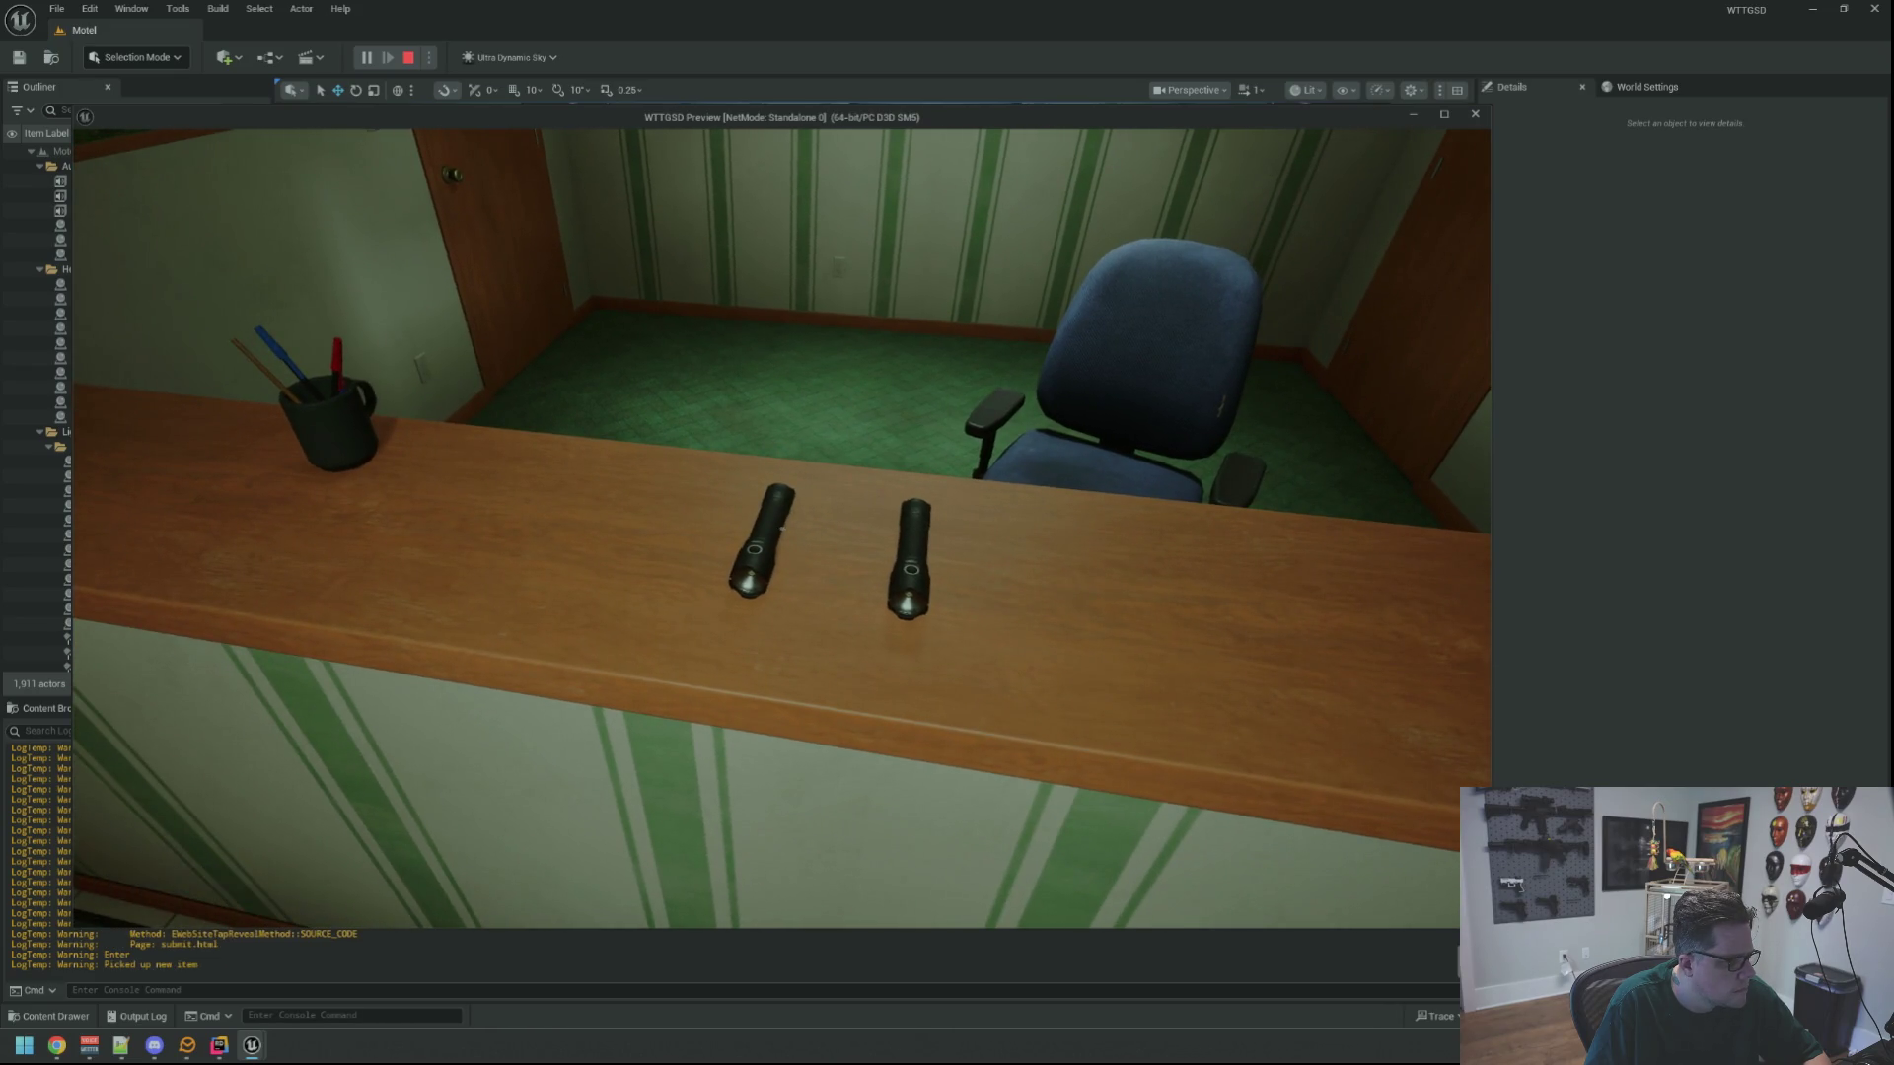
{"action": "key", "text": "a"}
{"action": "key", "text": "d"}
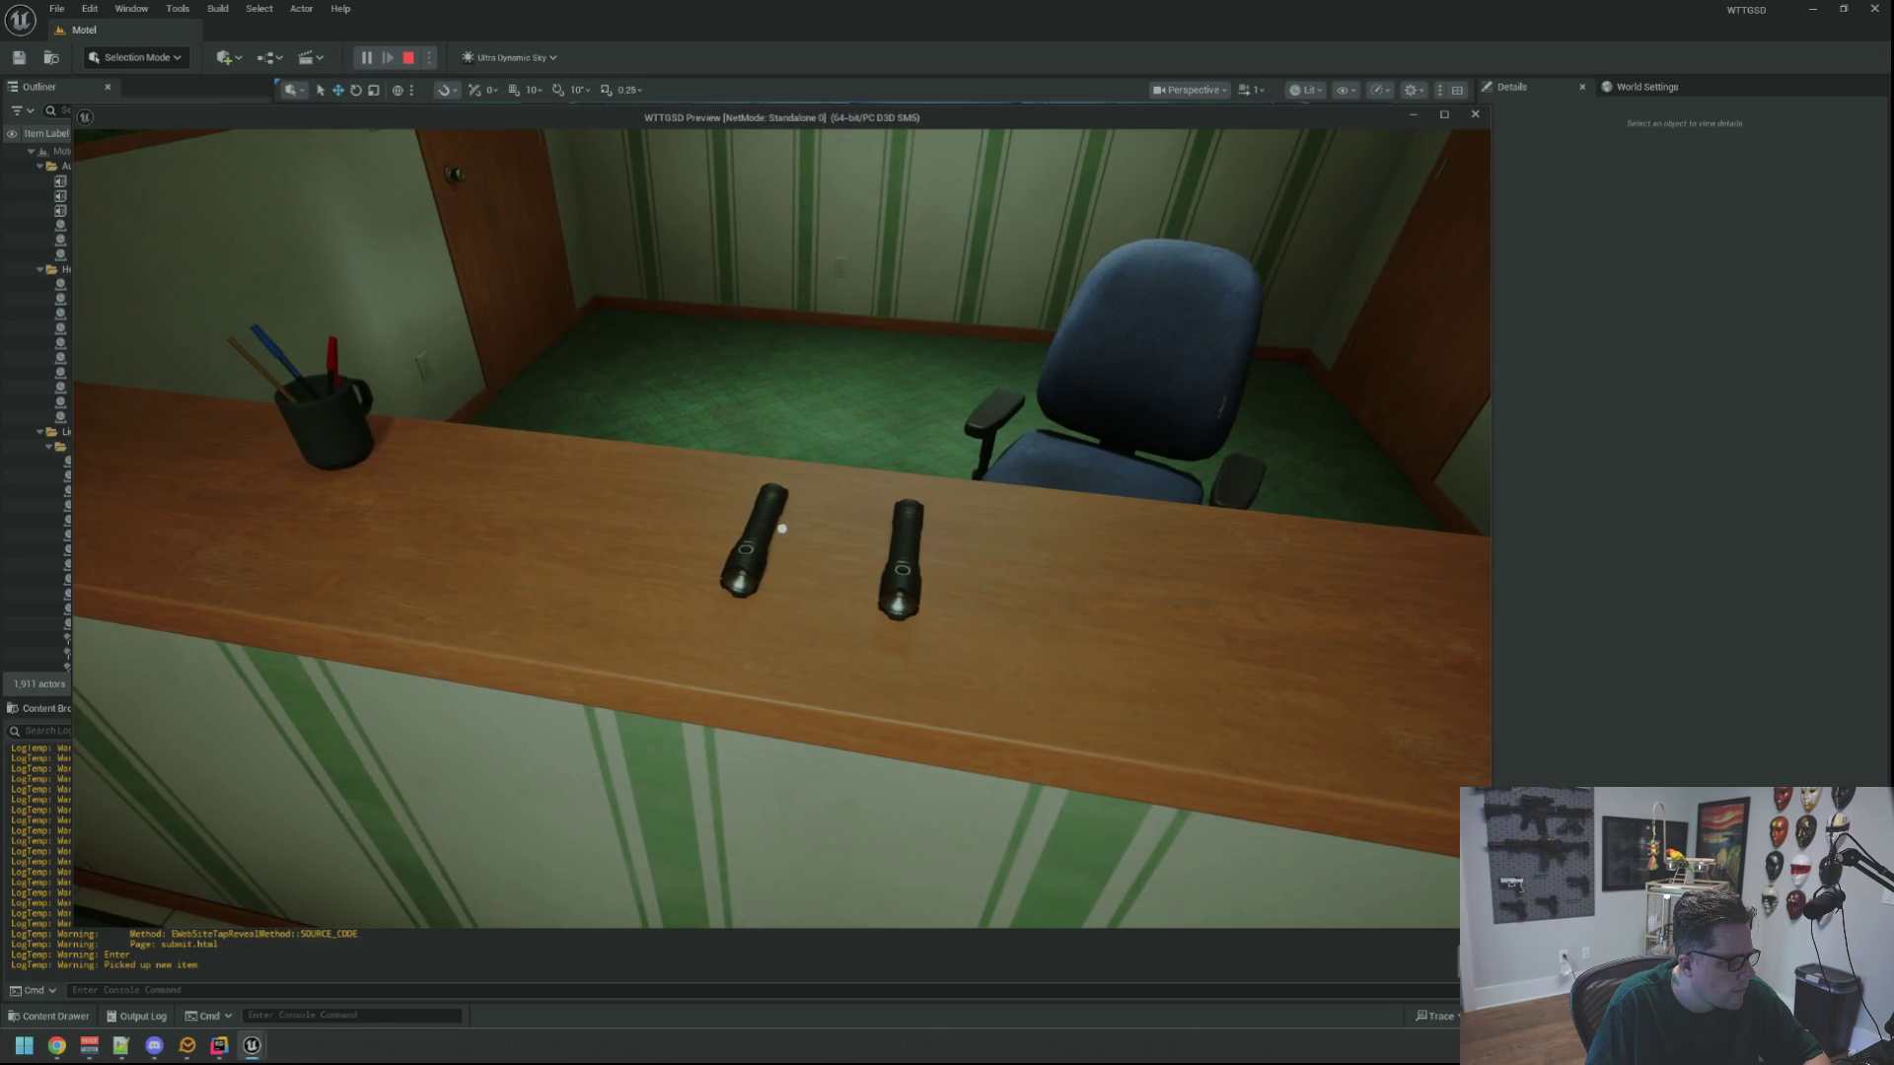
{"action": "key", "text": "d"}
Run 'show Collision' in the console and walk toward the desk
{"action": "key", "text": "s"}
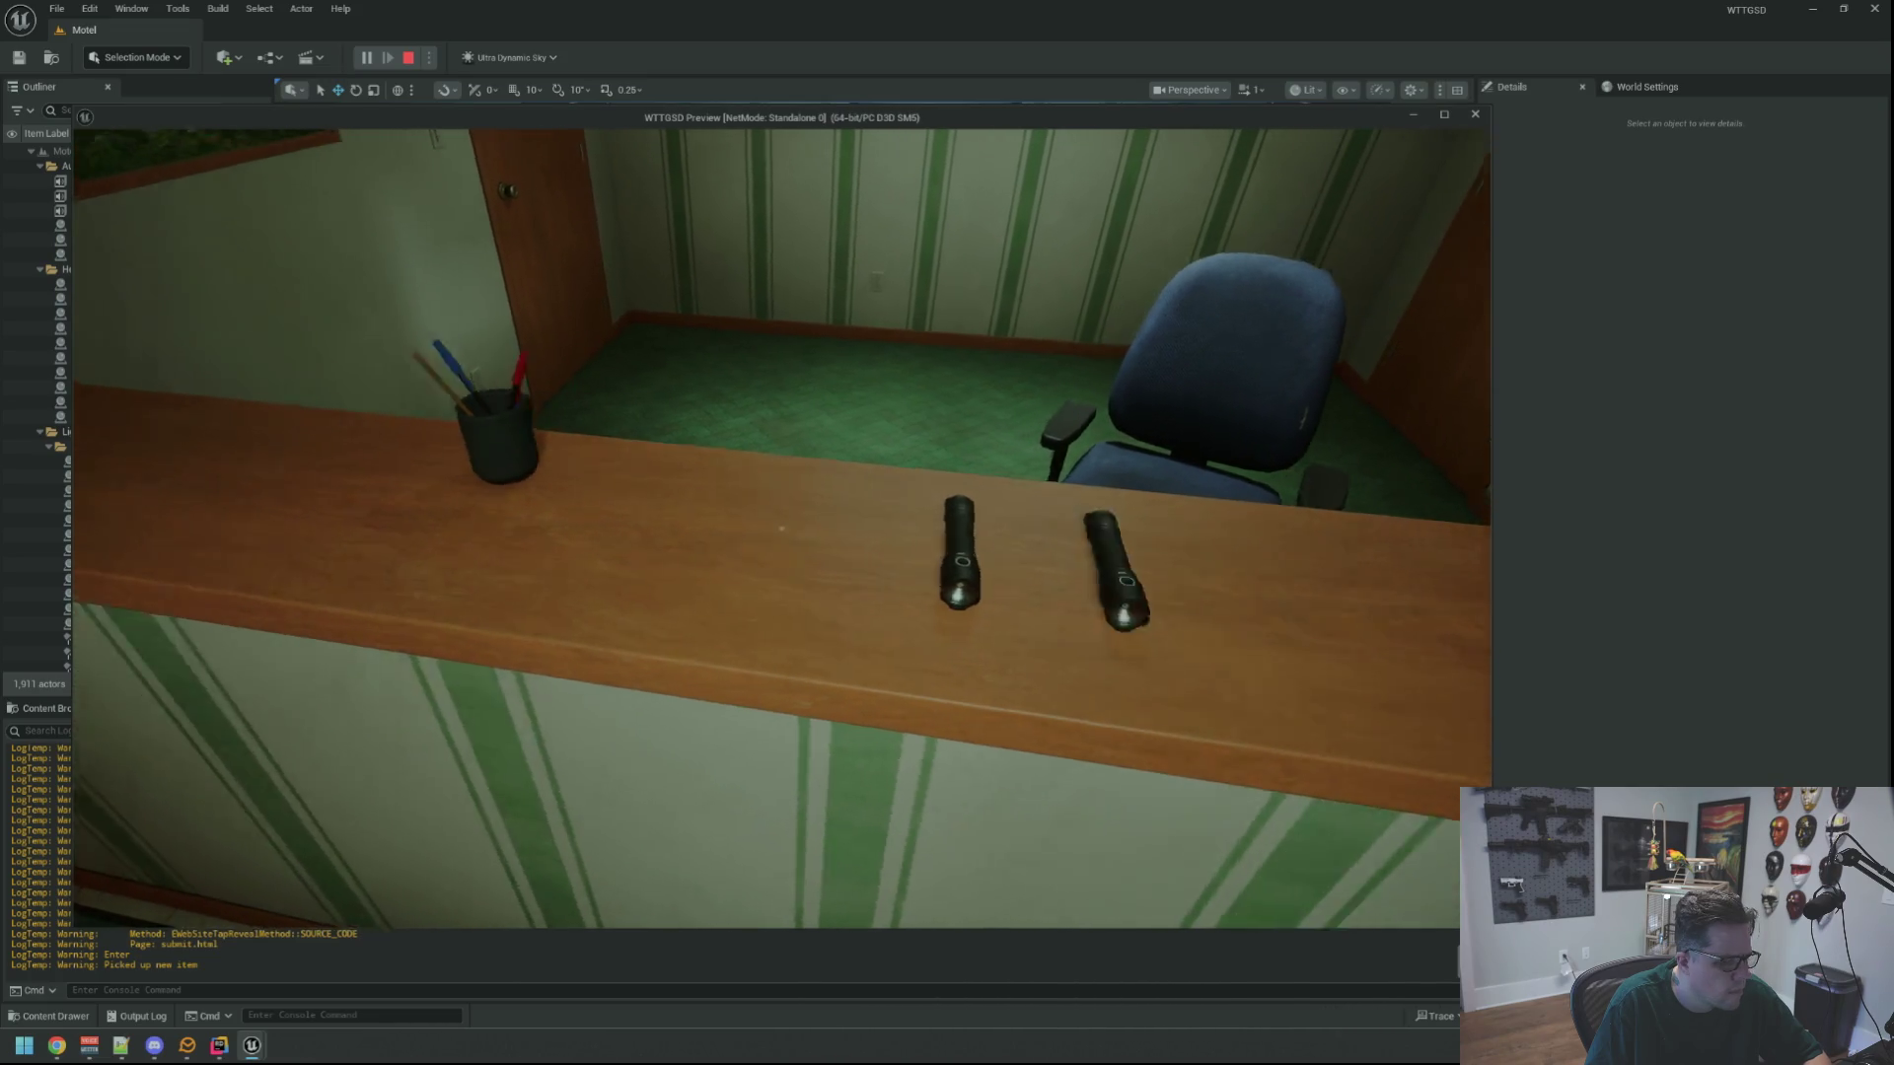
{"action": "key", "text": "grave"}
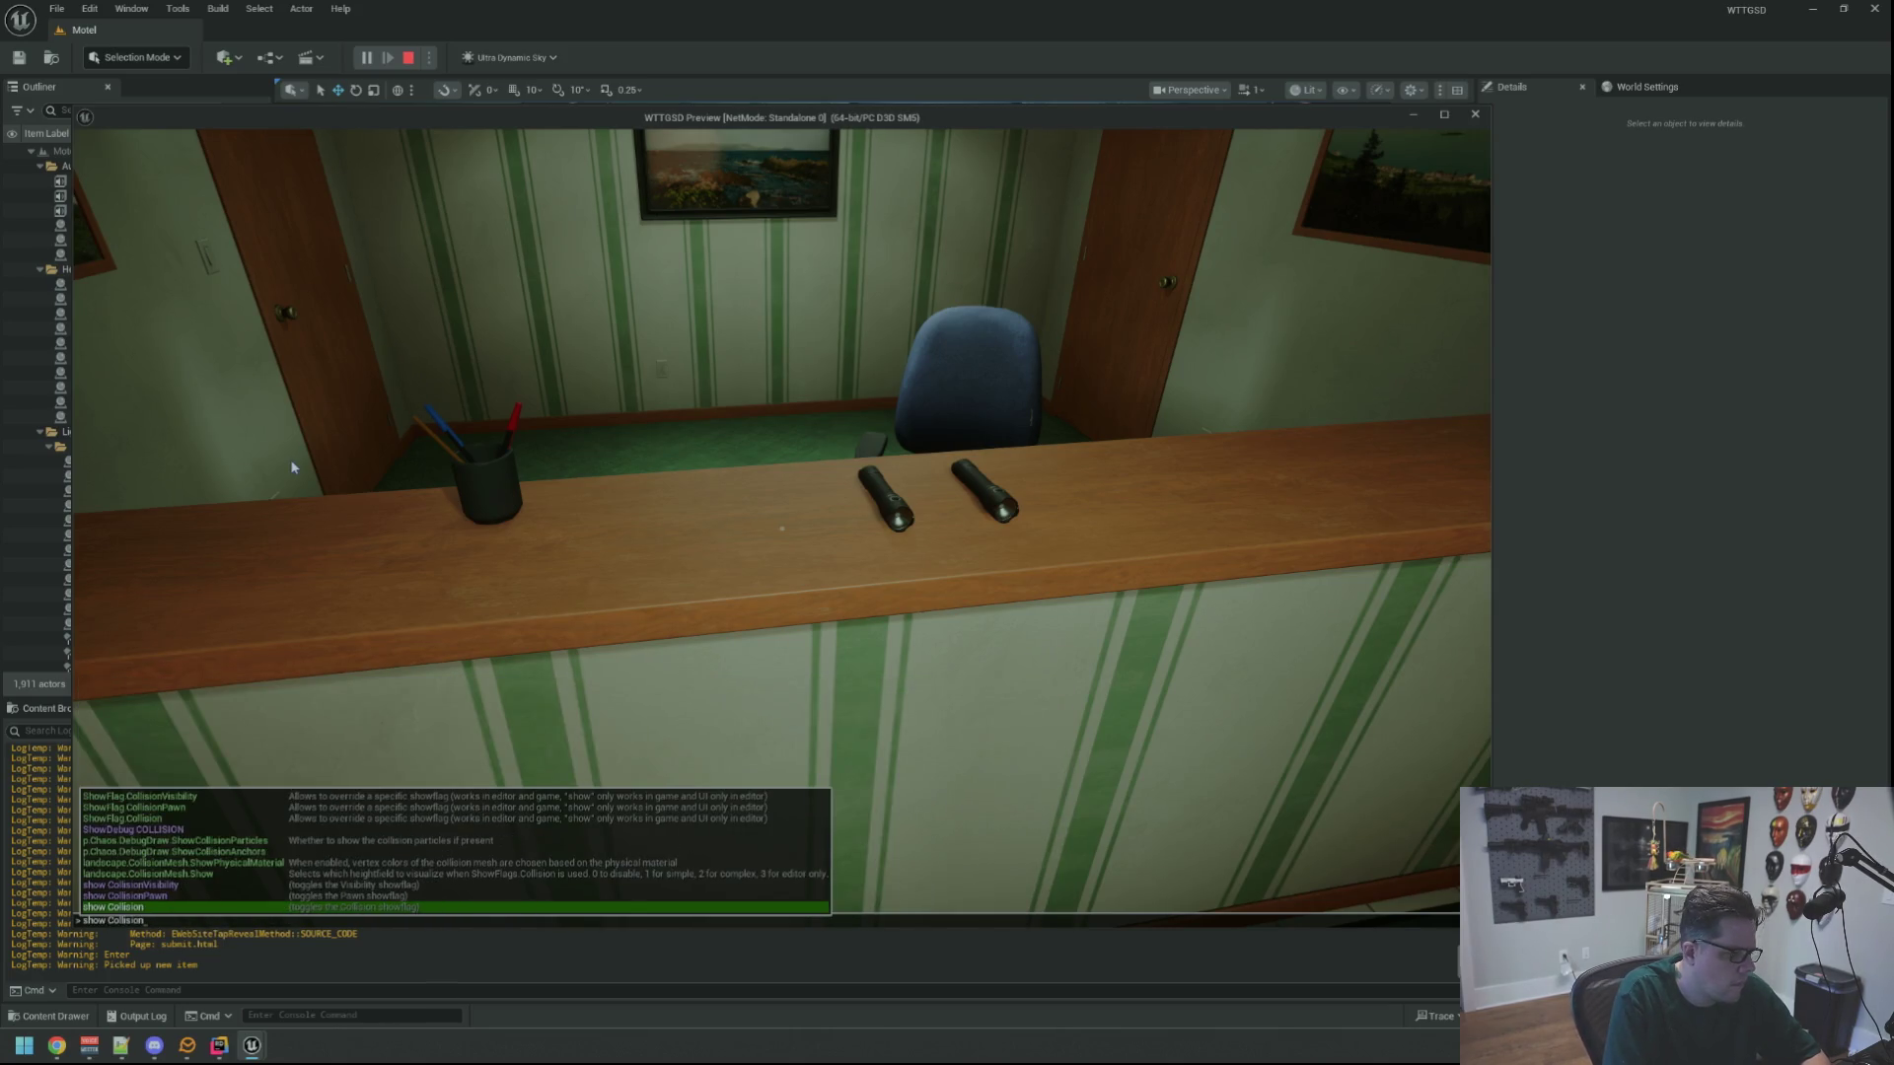
{"action": "key", "text": "Return"}
{"action": "key", "text": "w"}
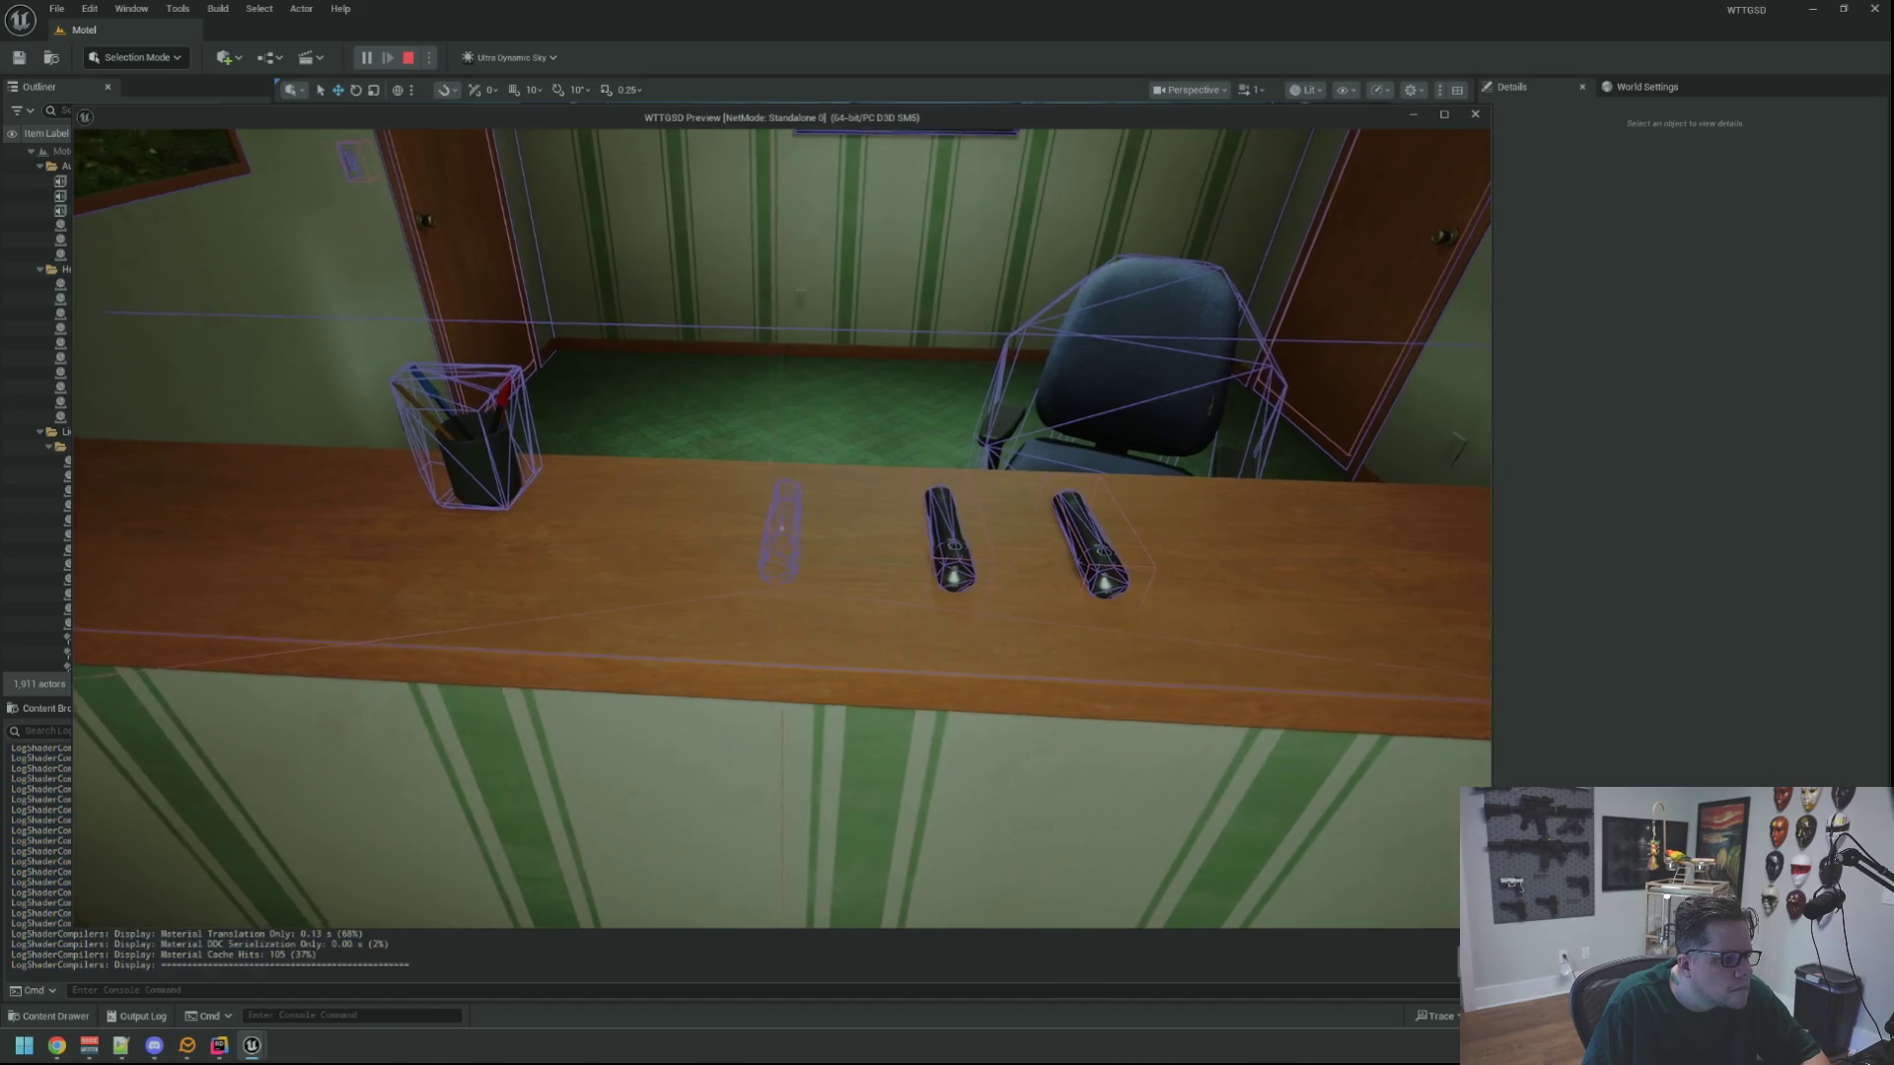
{"action": "key", "text": "a"}
{"action": "key", "text": "d"}
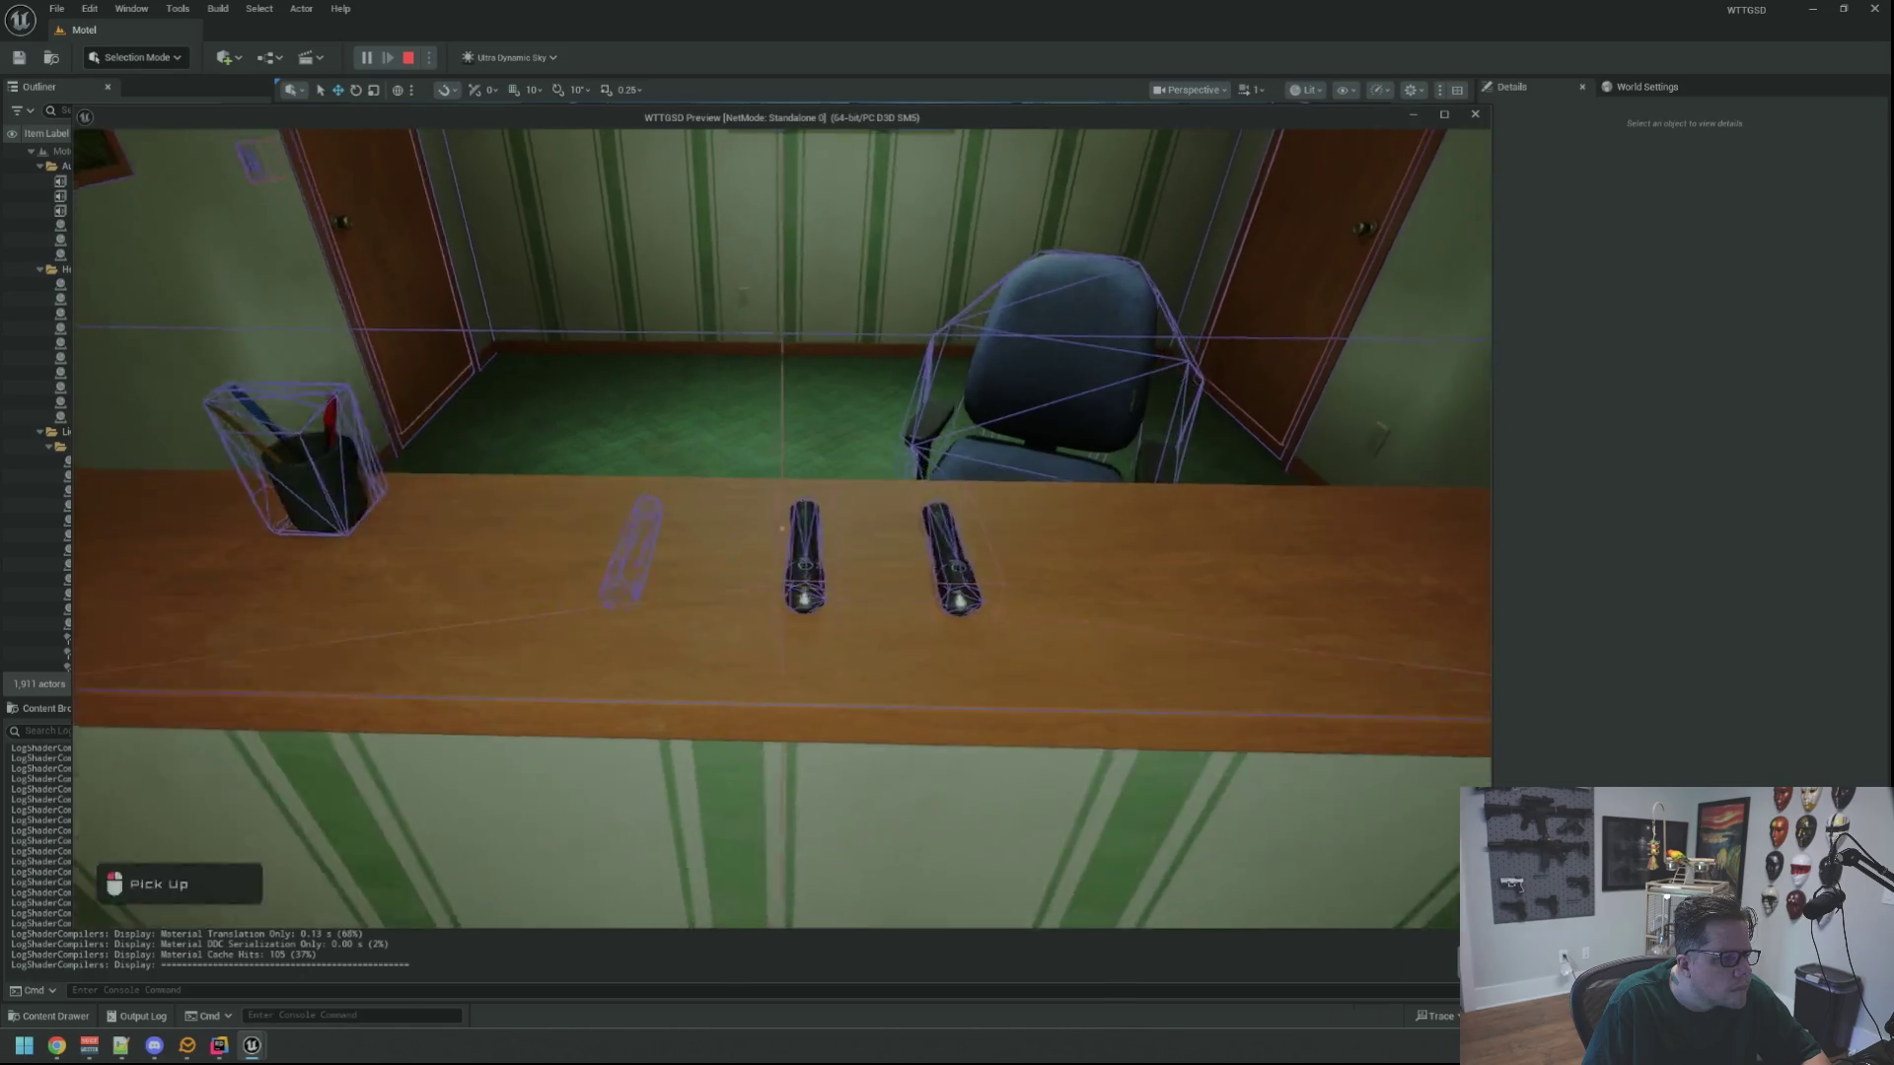
{"action": "key", "text": "w"}
Inspect the flashlights' collision shapes from several positions, then end the play-test
{"action": "key", "text": "d"}
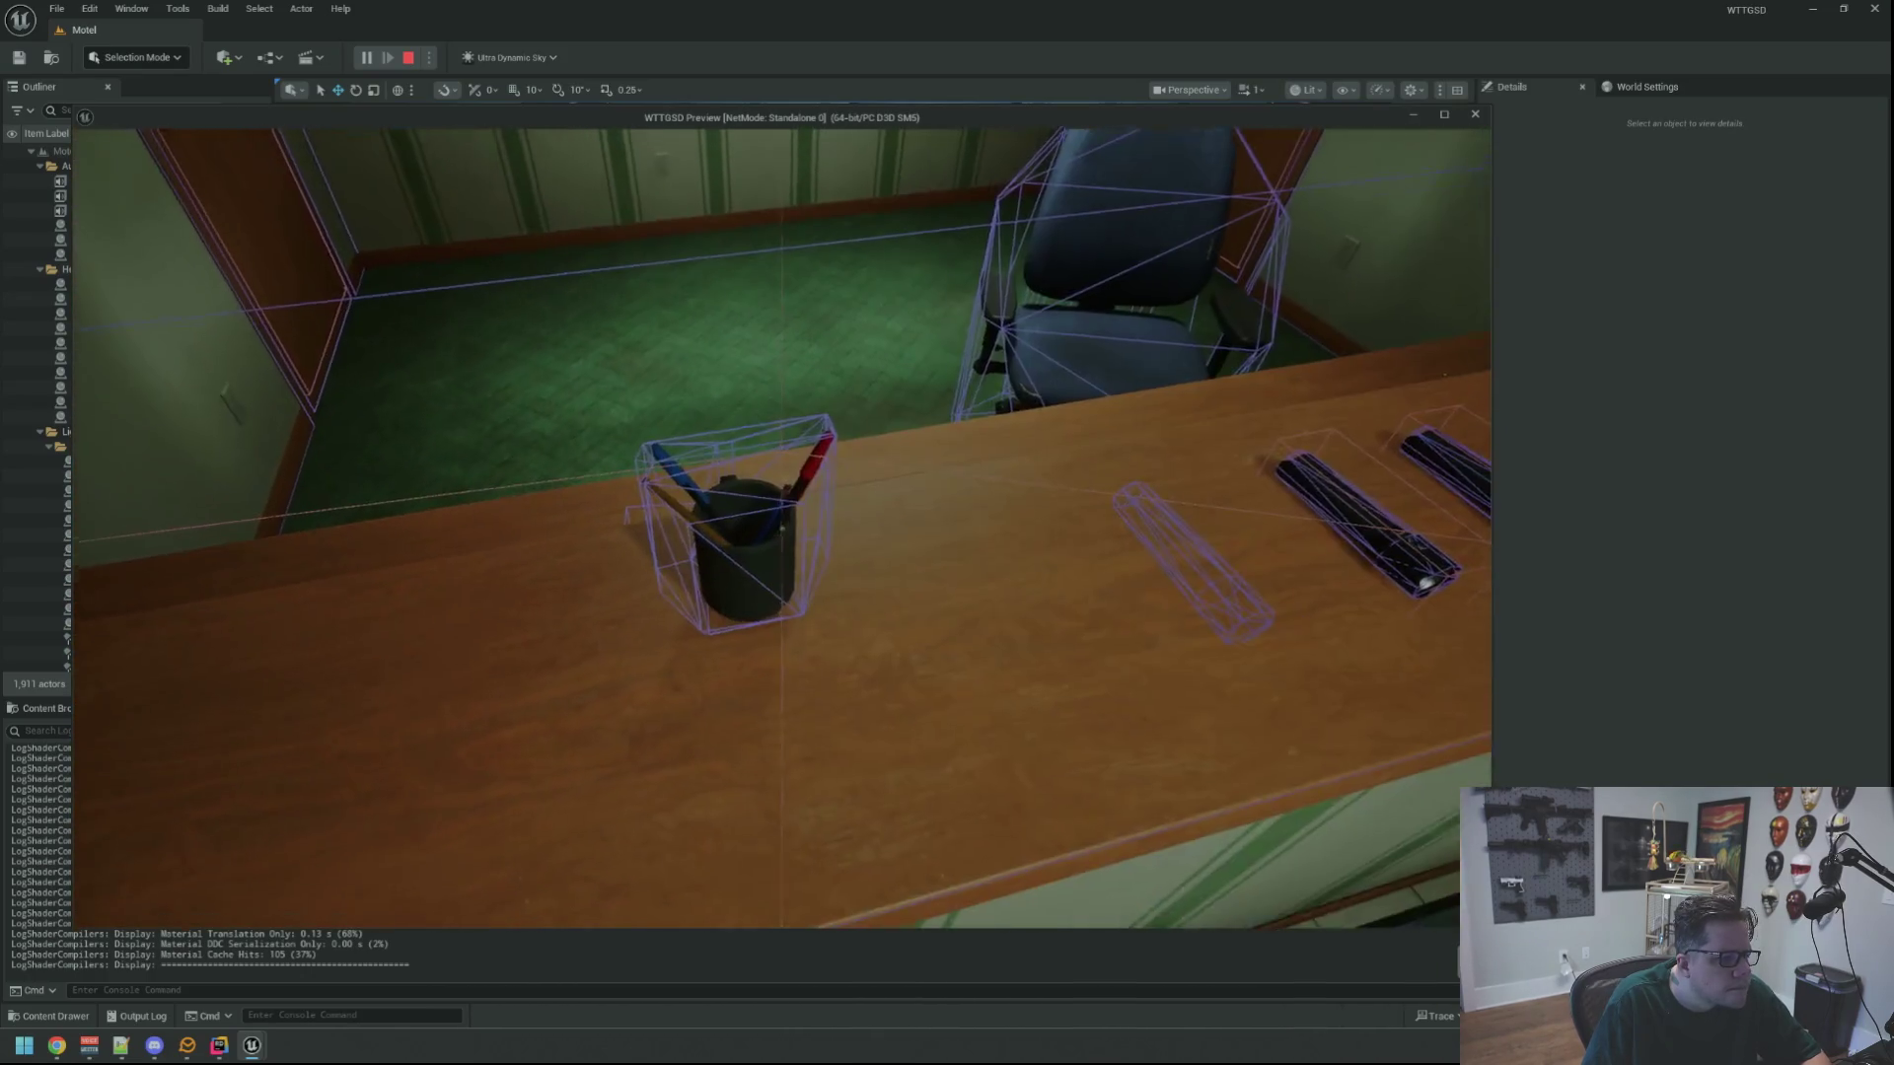
{"action": "key", "text": "d"}
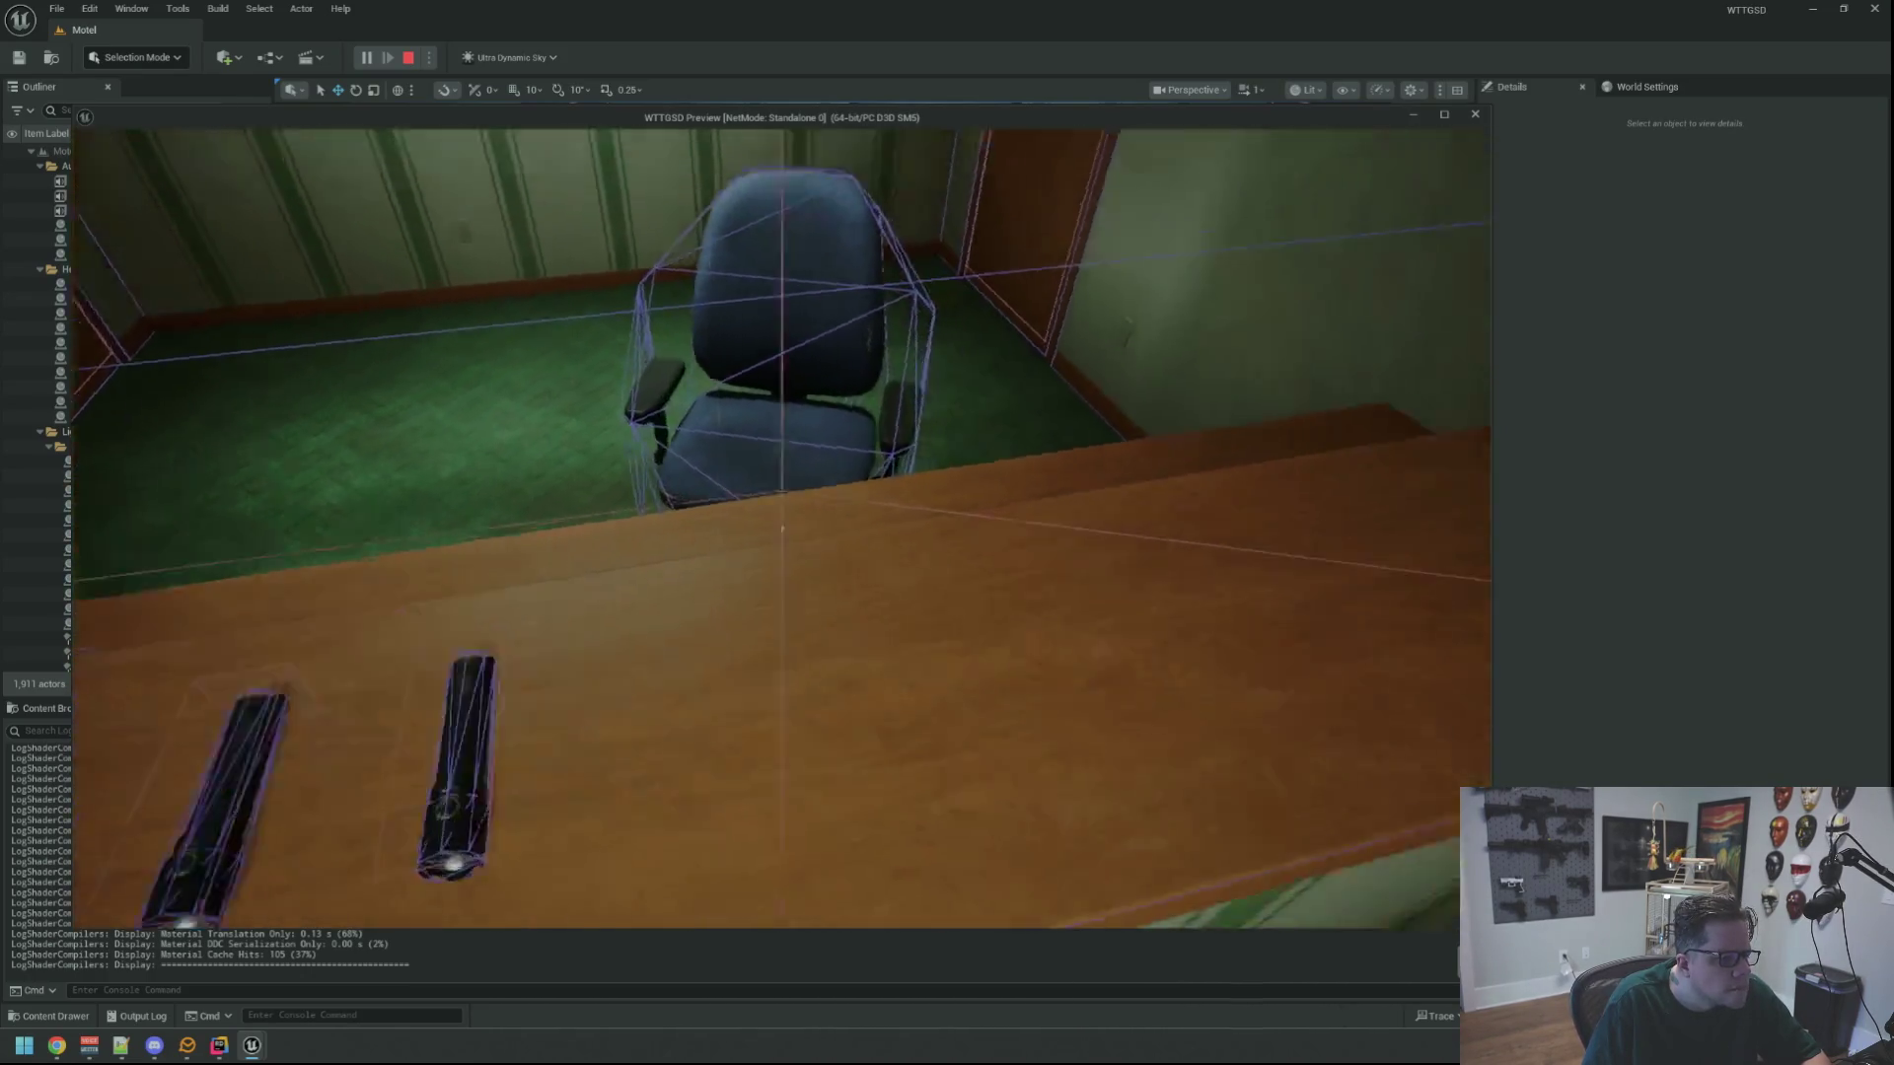
{"action": "key", "text": "s"}
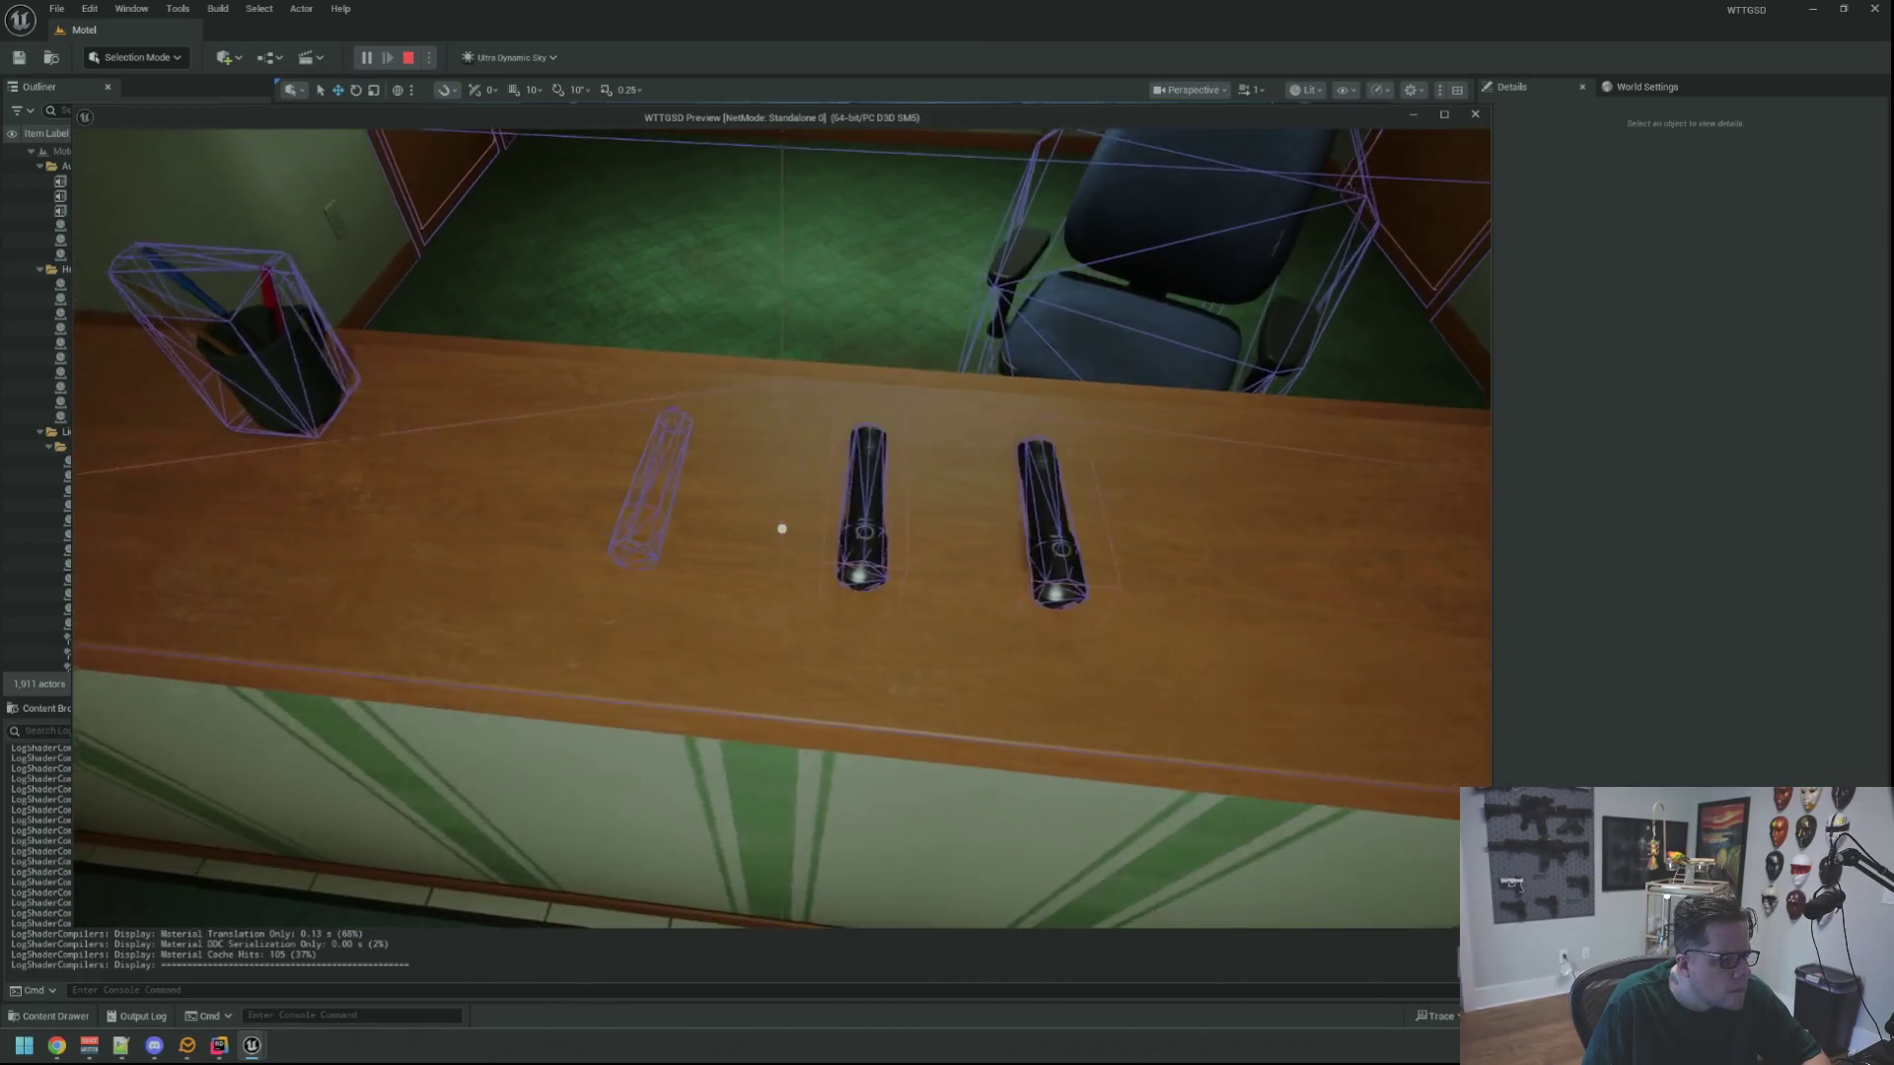
{"action": "key", "text": "a"}
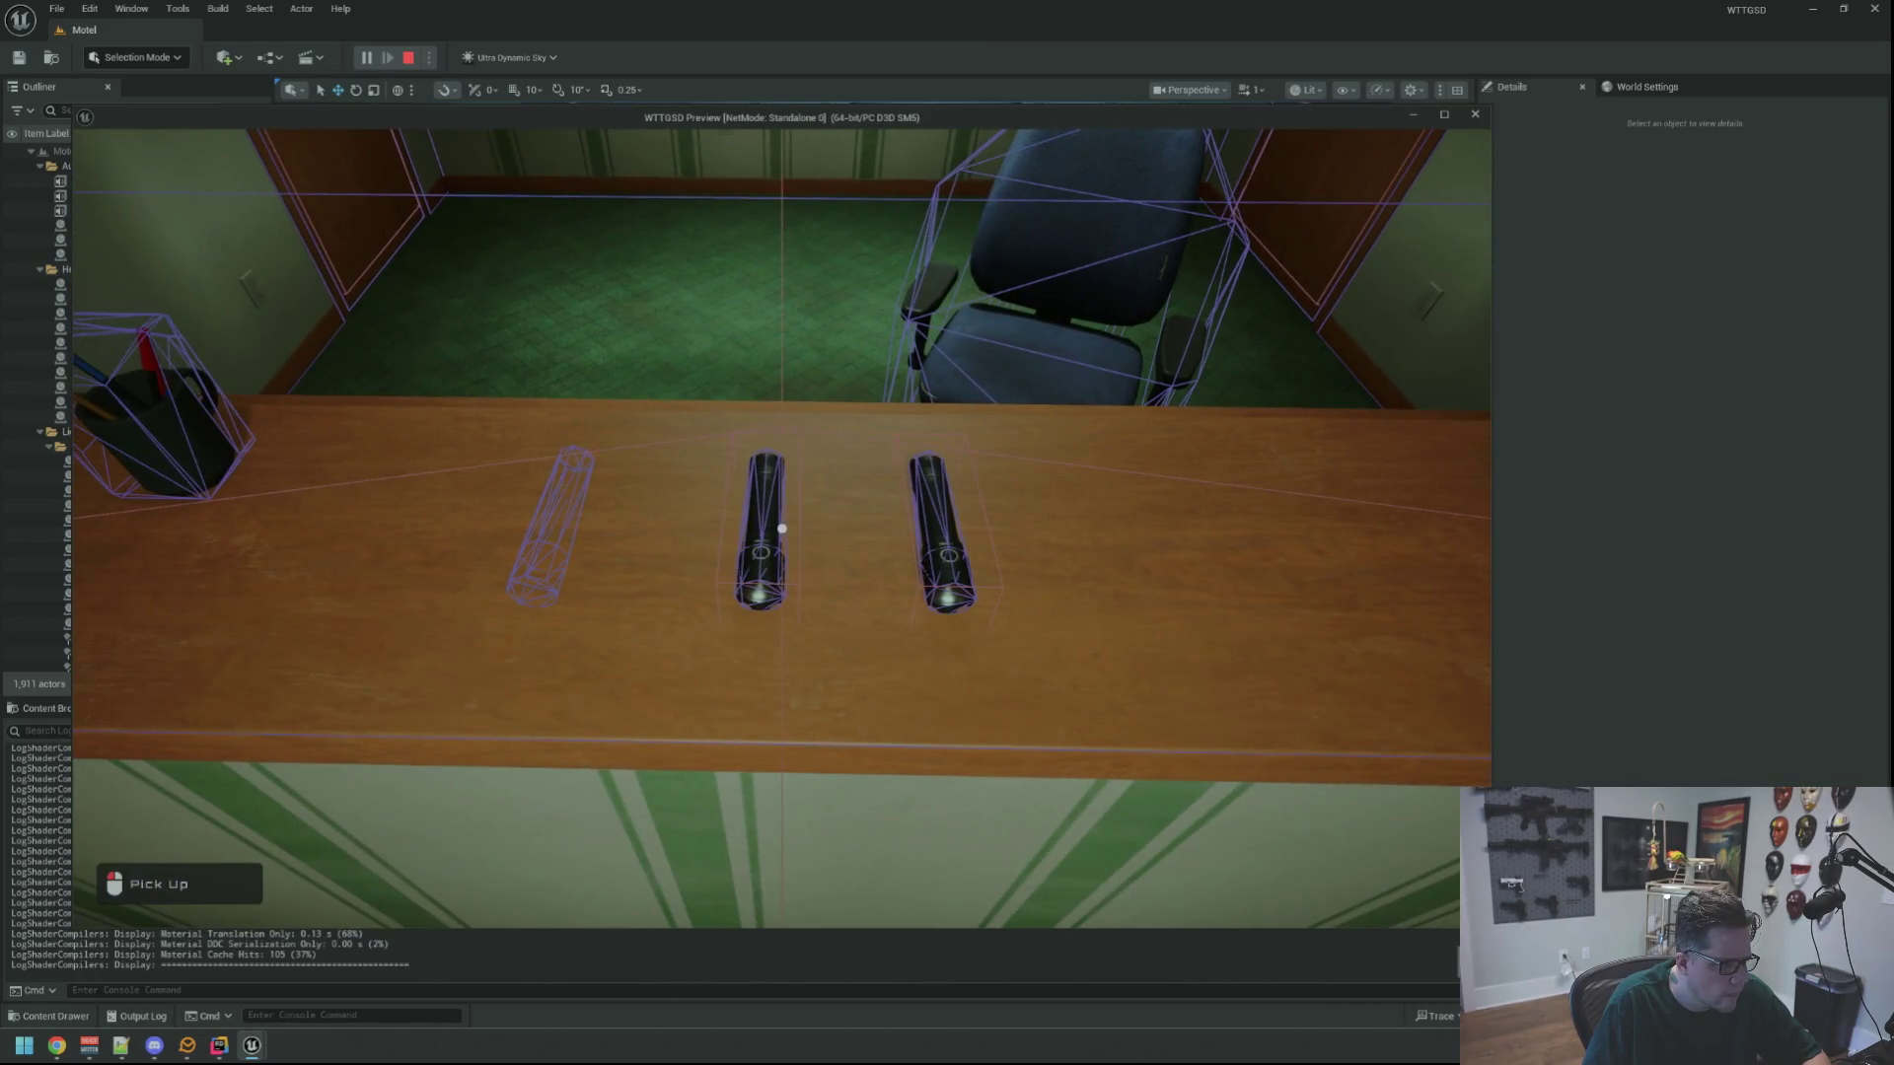
{"action": "key", "text": "a"}
{"action": "key", "text": "d"}
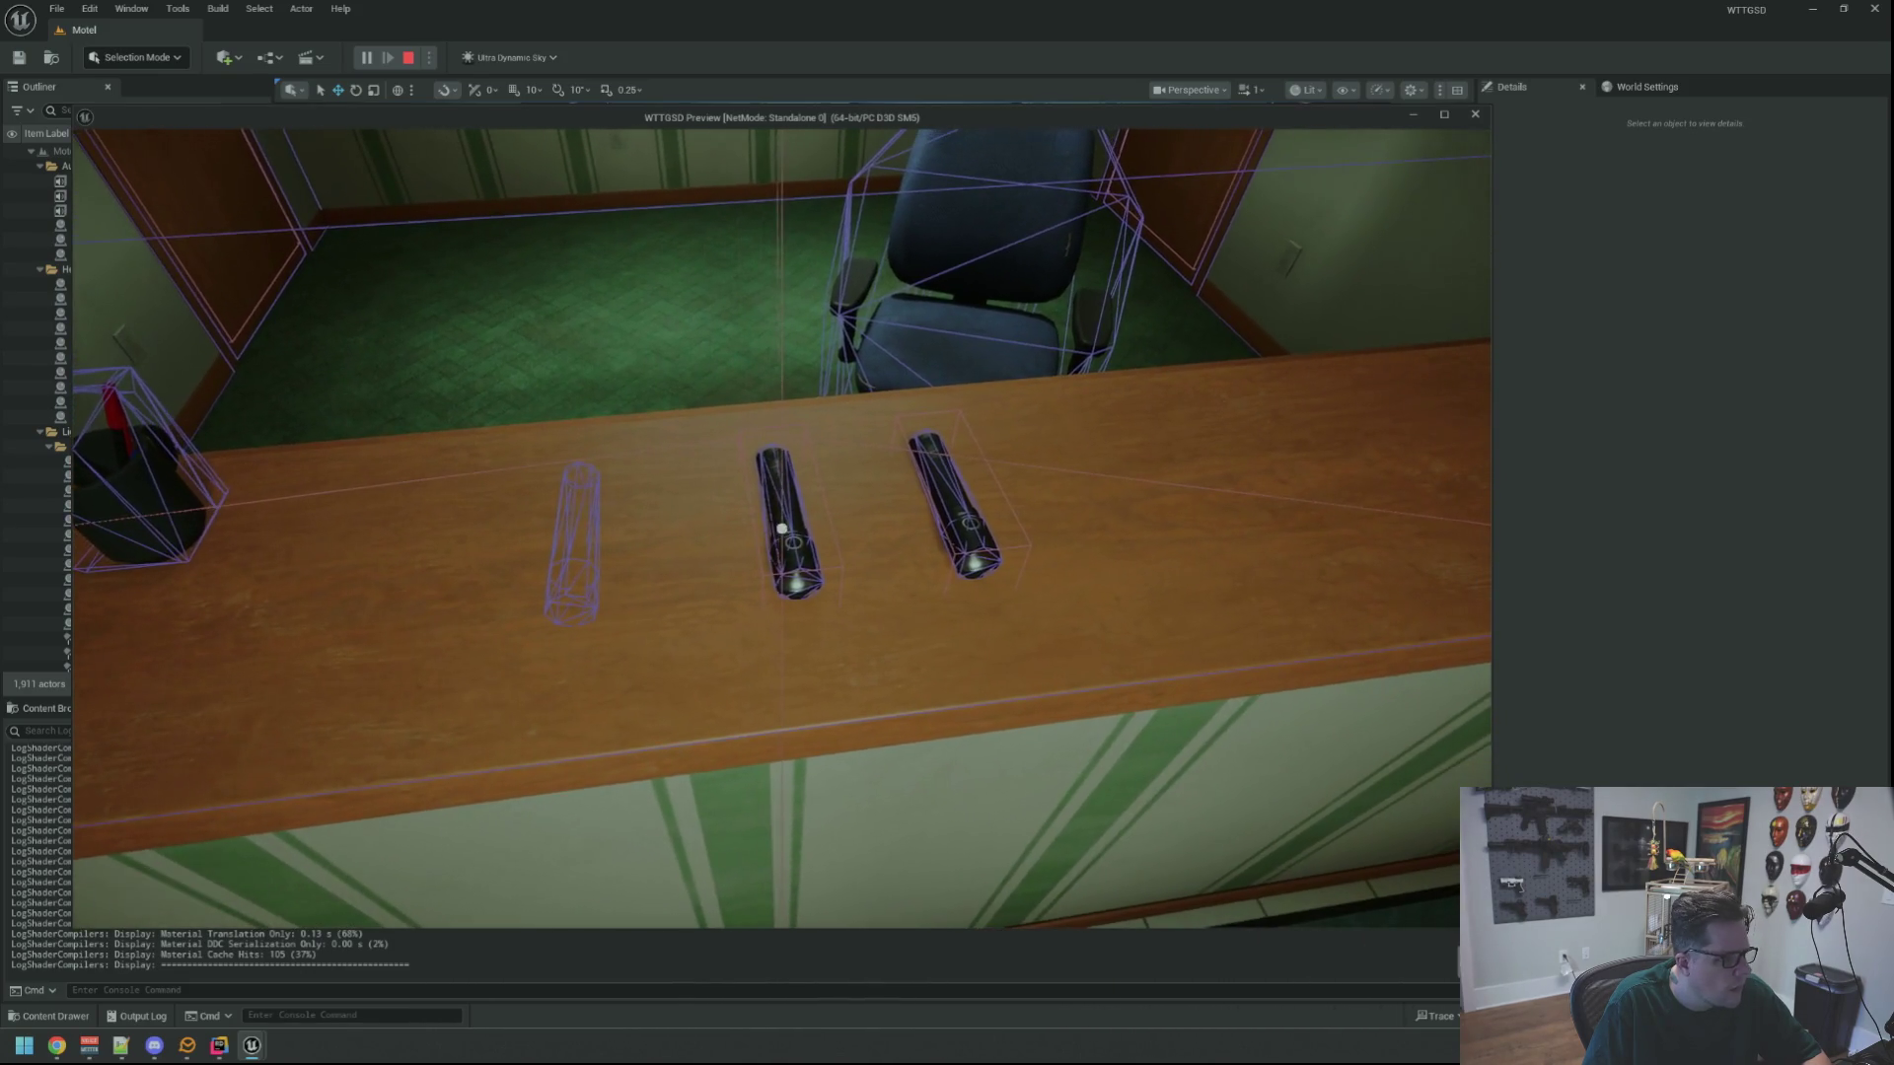
{"action": "key", "text": "Escape"}
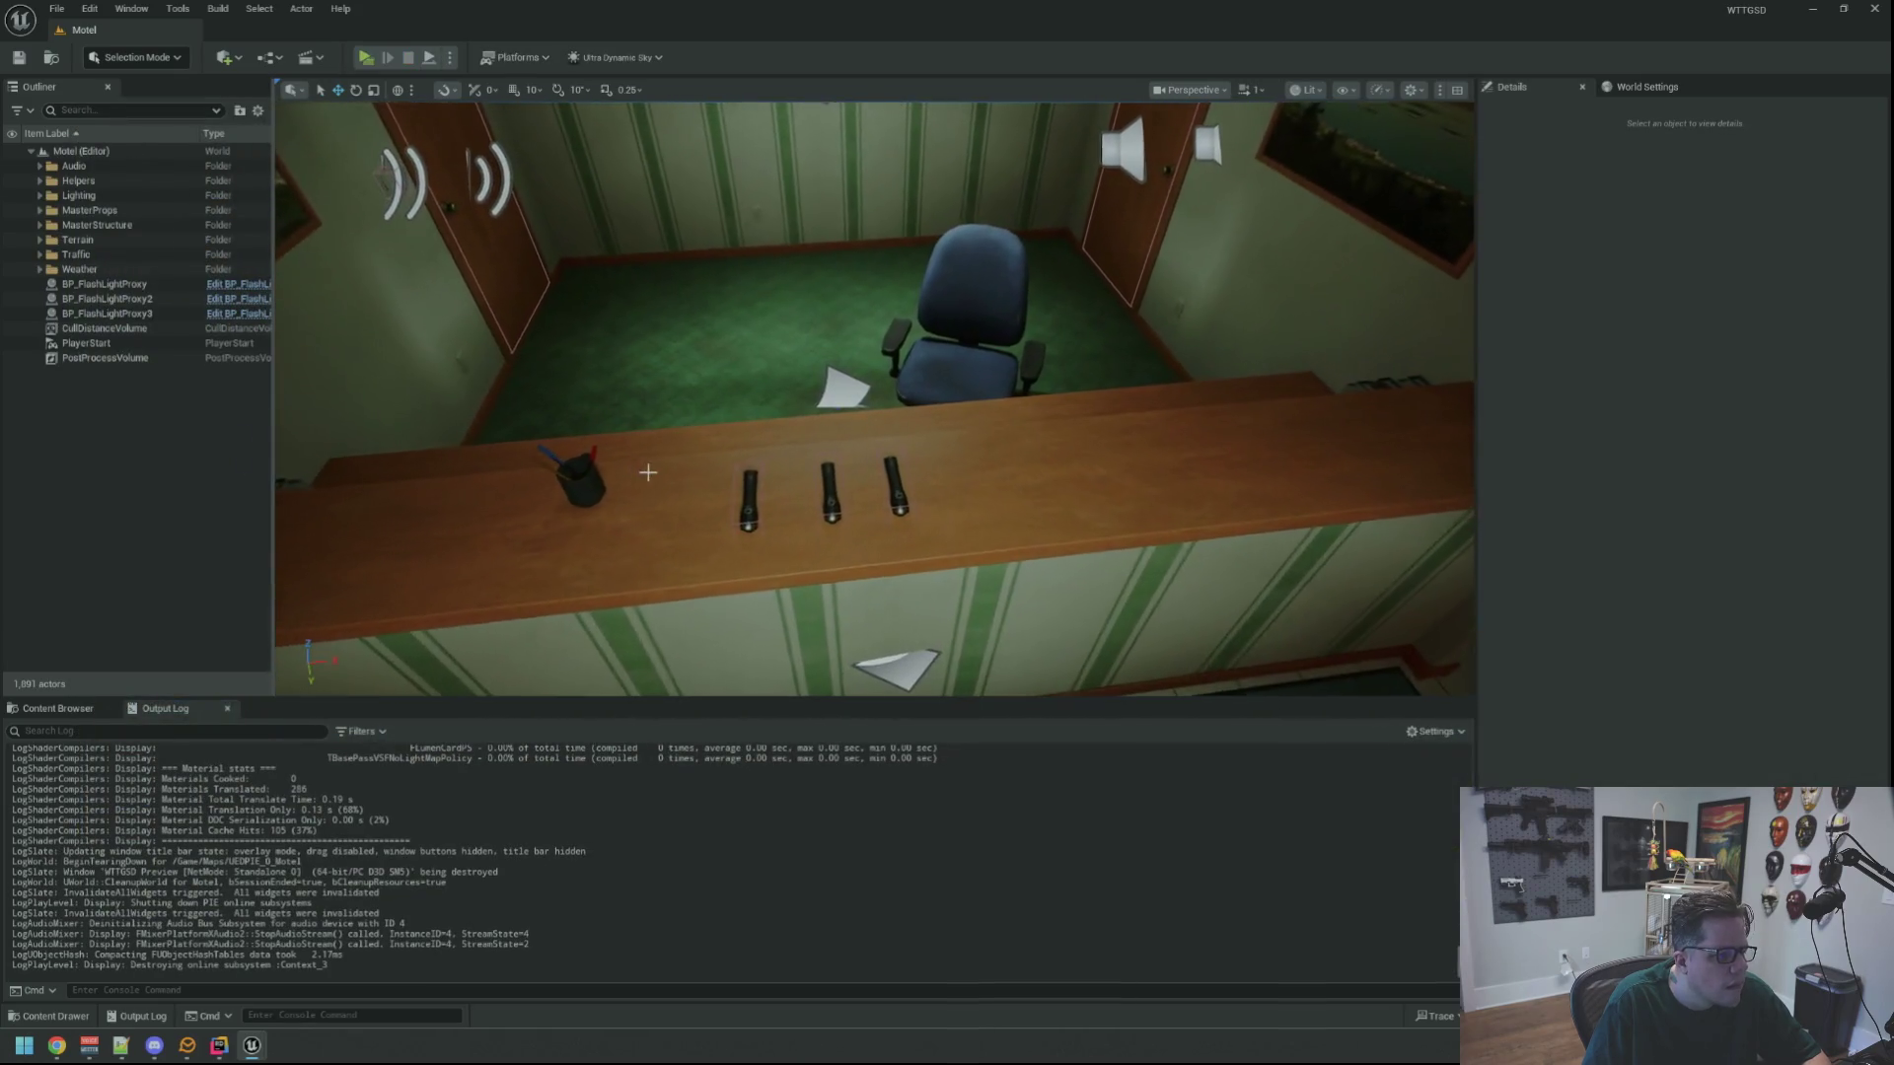
Delete the middle and right flashlights from the counter and save the level
{"action": "left_click", "coordinate": [821, 503]}
{"action": "key", "text": "Delete"}
{"action": "left_click", "coordinate": [893, 493]}
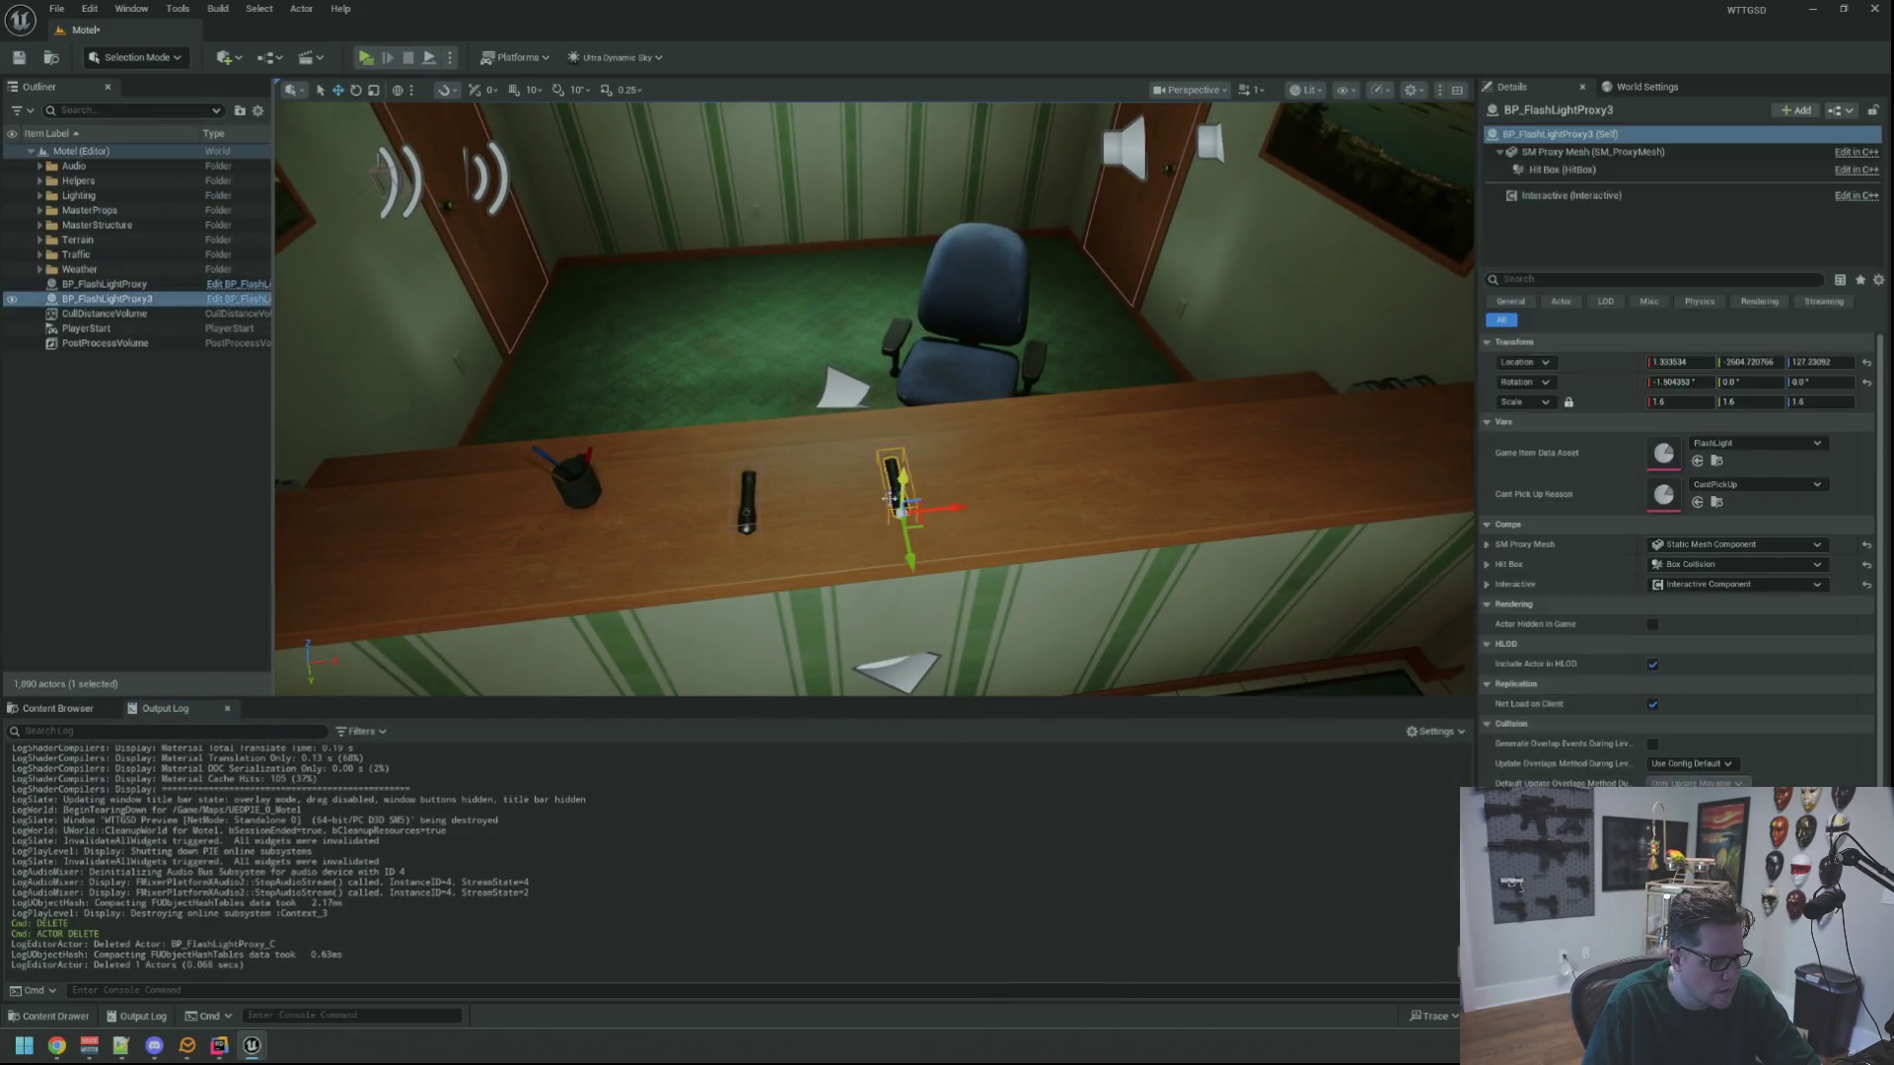
{"action": "key", "text": "Delete"}
{"action": "left_click", "coordinate": [59, 708]}
{"action": "key", "text": "ctrl+s"}
Place a new BP_FlashLightProxy from BluePrints > GameItems on the desk and save the map
{"action": "left_click", "coordinate": [92, 779]}
{"action": "left_click", "coordinate": [49, 767]}
{"action": "left_click", "coordinate": [440, 803]}
{"action": "double_click", "coordinate": [440, 803]}
{"action": "mouse_move", "coordinate": [217, 804]}
{"action": "left_mouse_down"}
{"action": "mouse_move", "coordinate": [875, 473]}
{"action": "mouse_move", "coordinate": [865, 499]}
{"action": "left_mouse_up"}
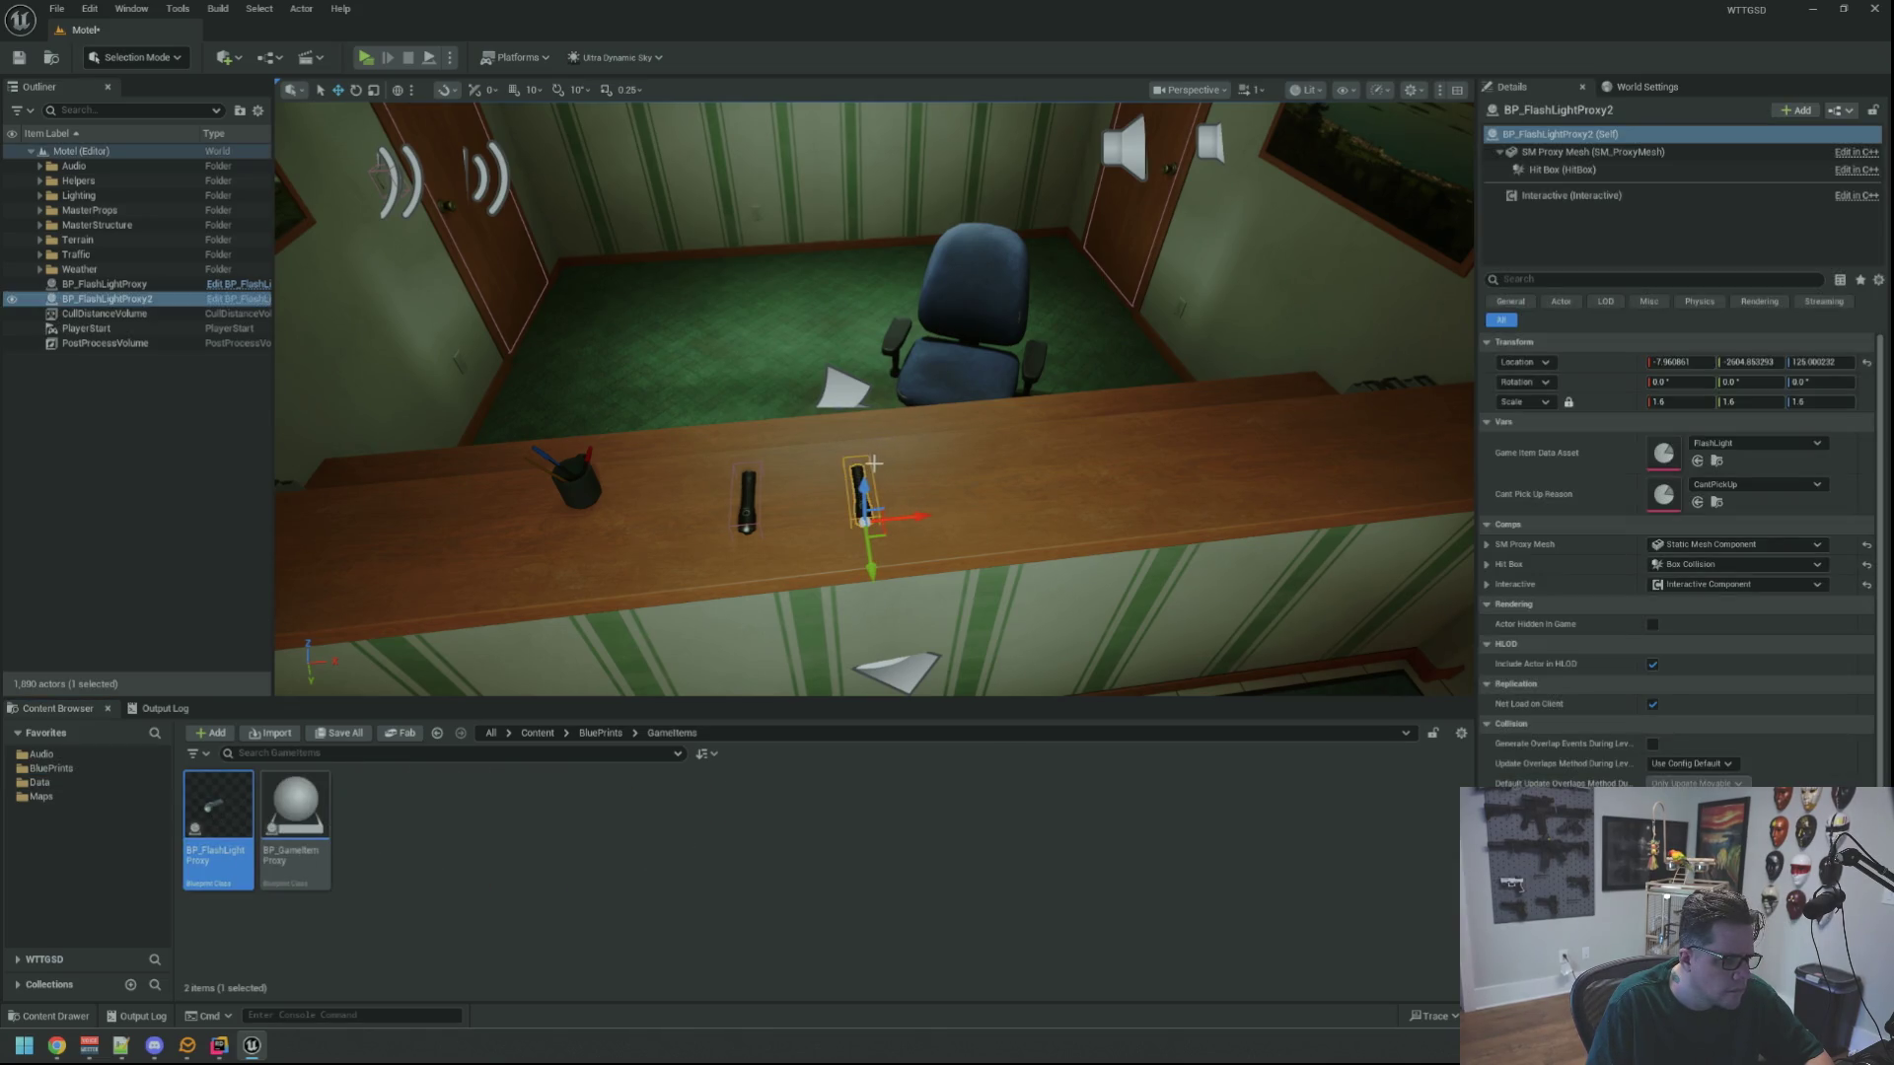
{"action": "left_click", "coordinate": [226, 453]}
{"action": "key", "text": "ctrl+s"}
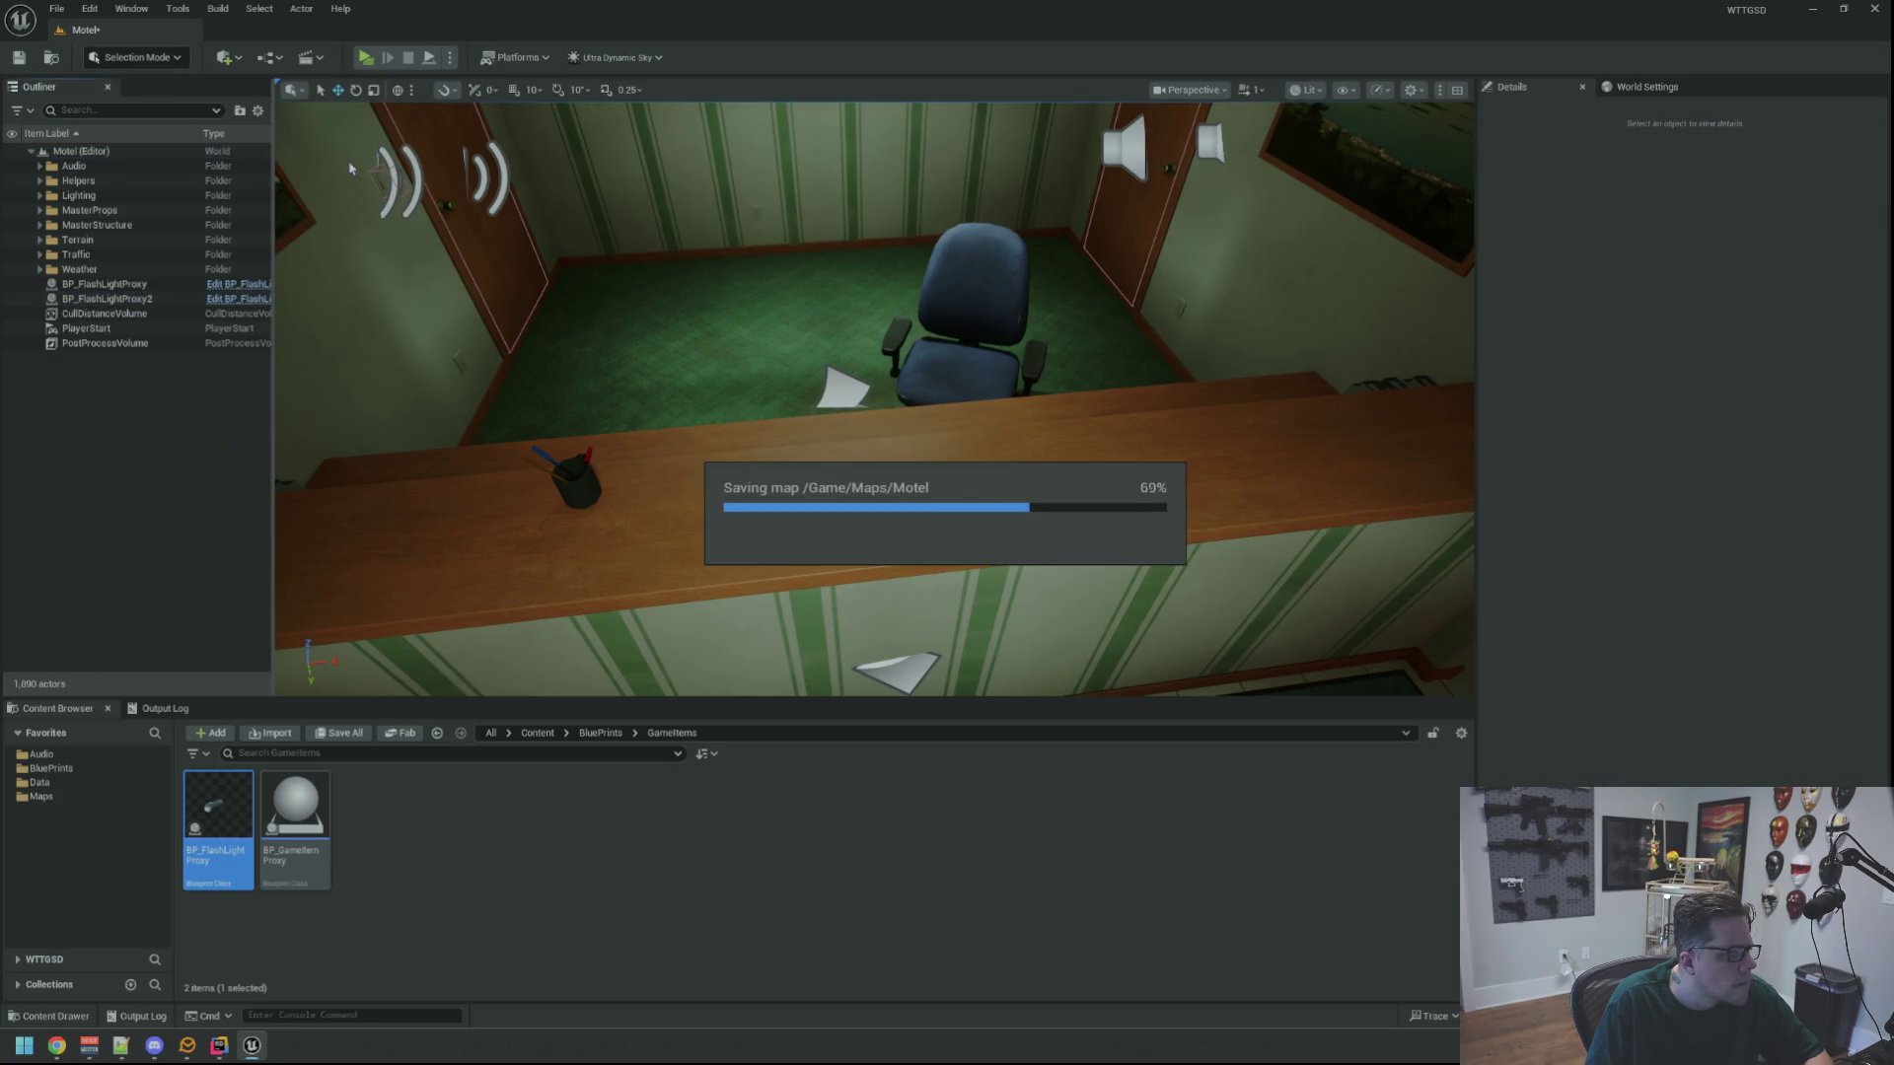
{"action": "left_click", "coordinate": [153, 709]}
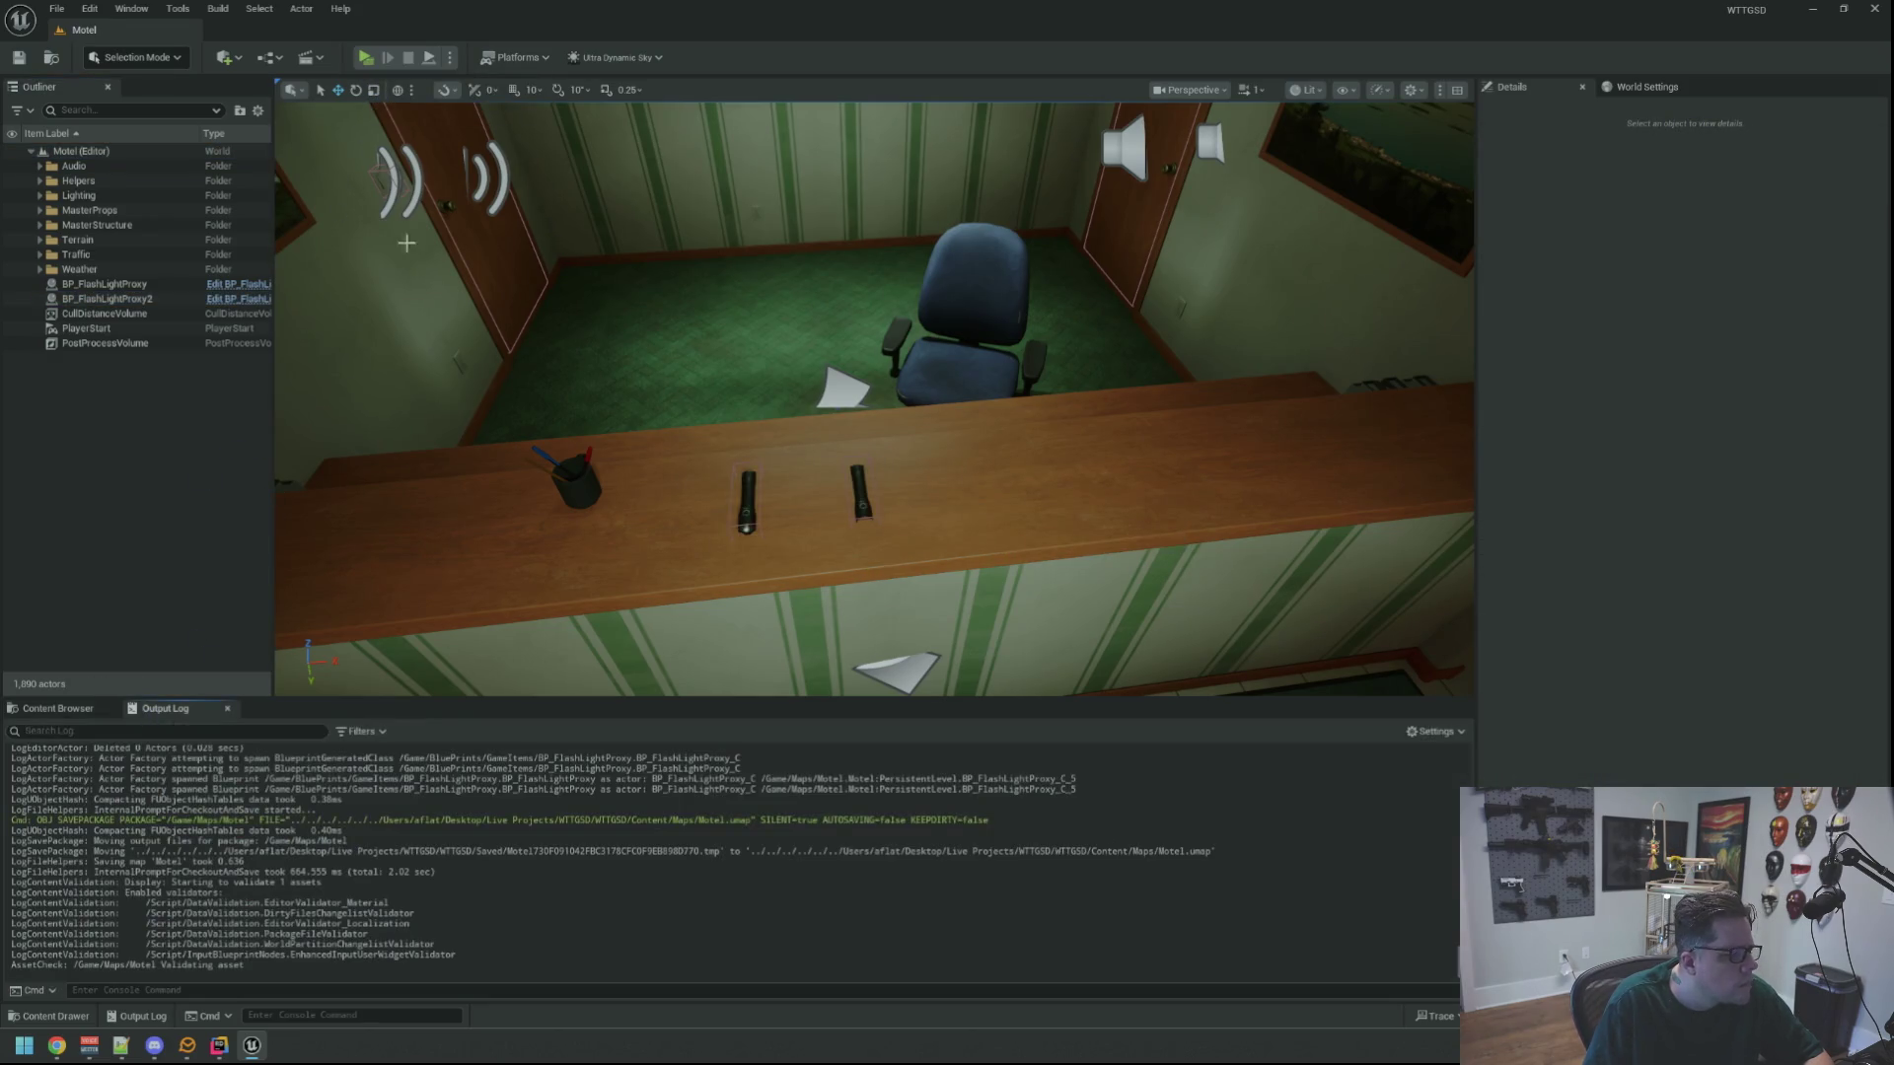
{"action": "left_click", "coordinate": [365, 57]}
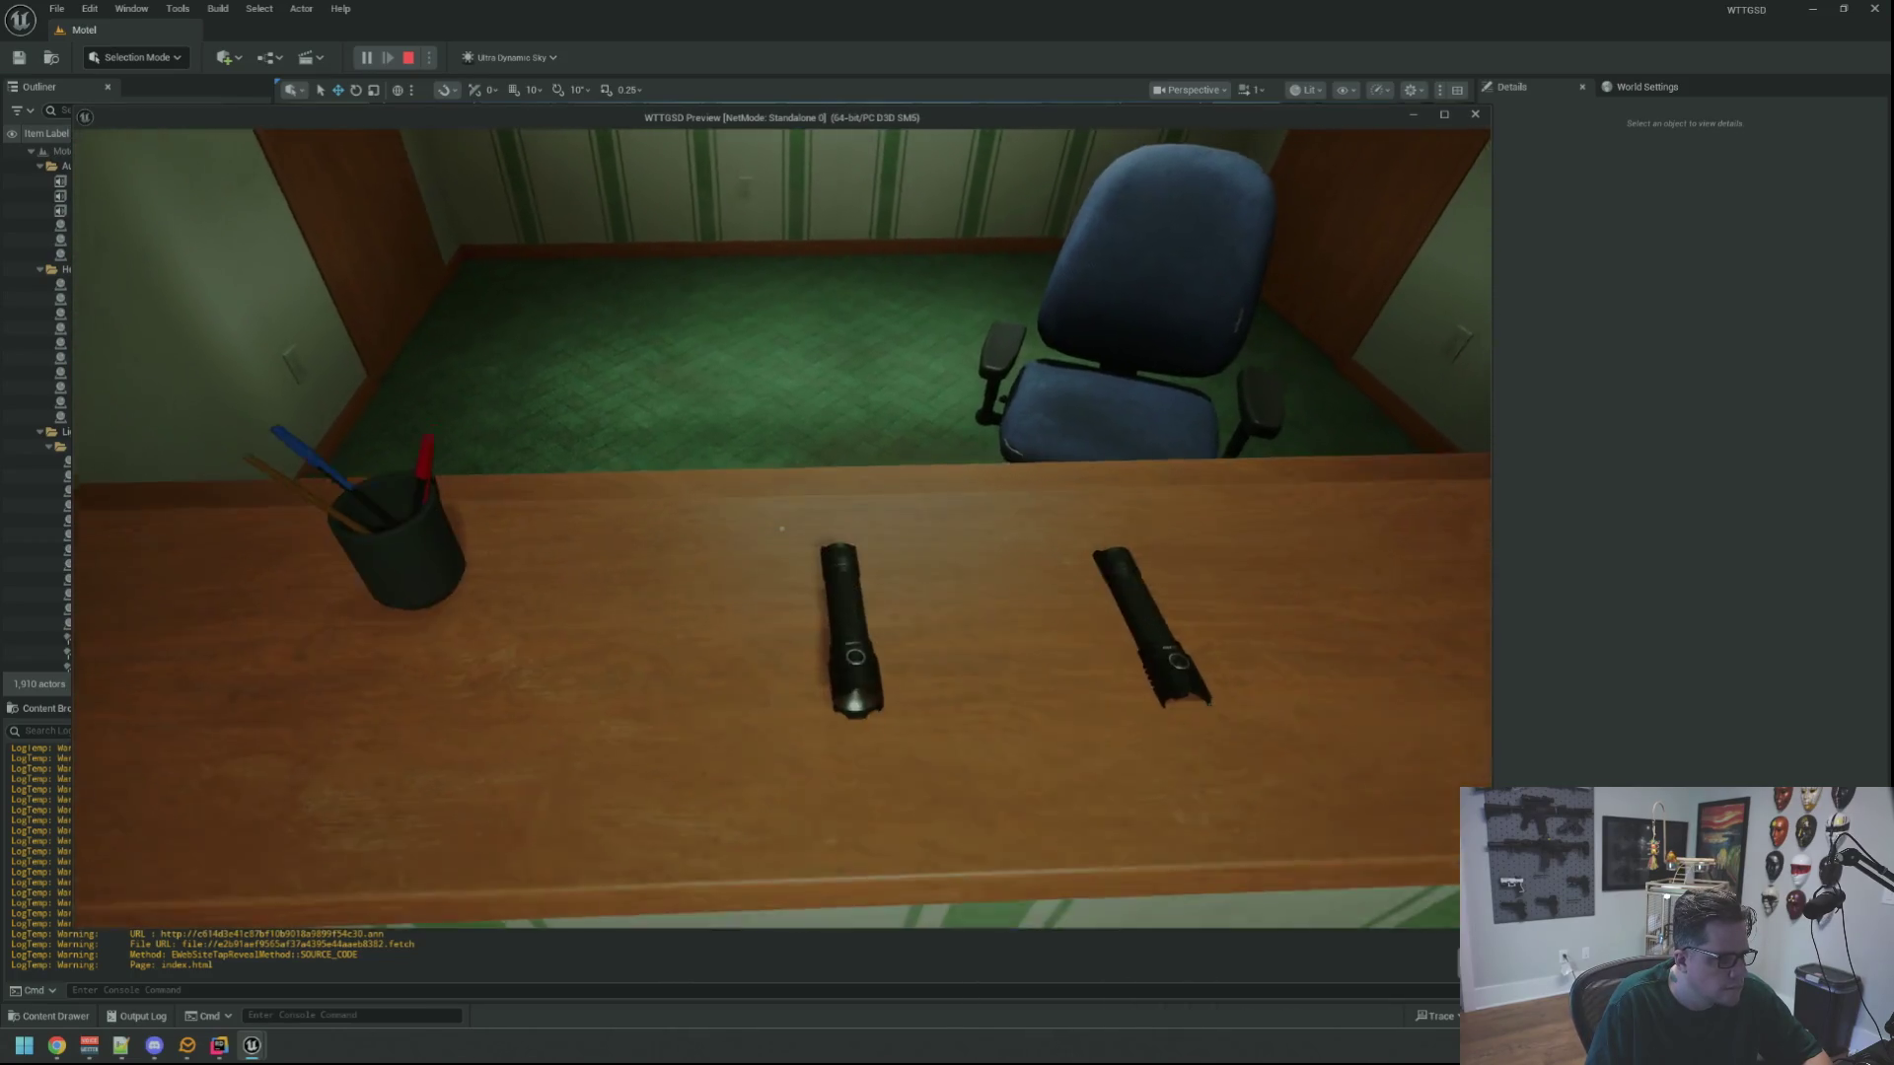
Pick up a flashlight, retry the pickup to get "I can't hold anymore of these...", then stop
{"action": "left_click", "coordinate": [781, 529]}
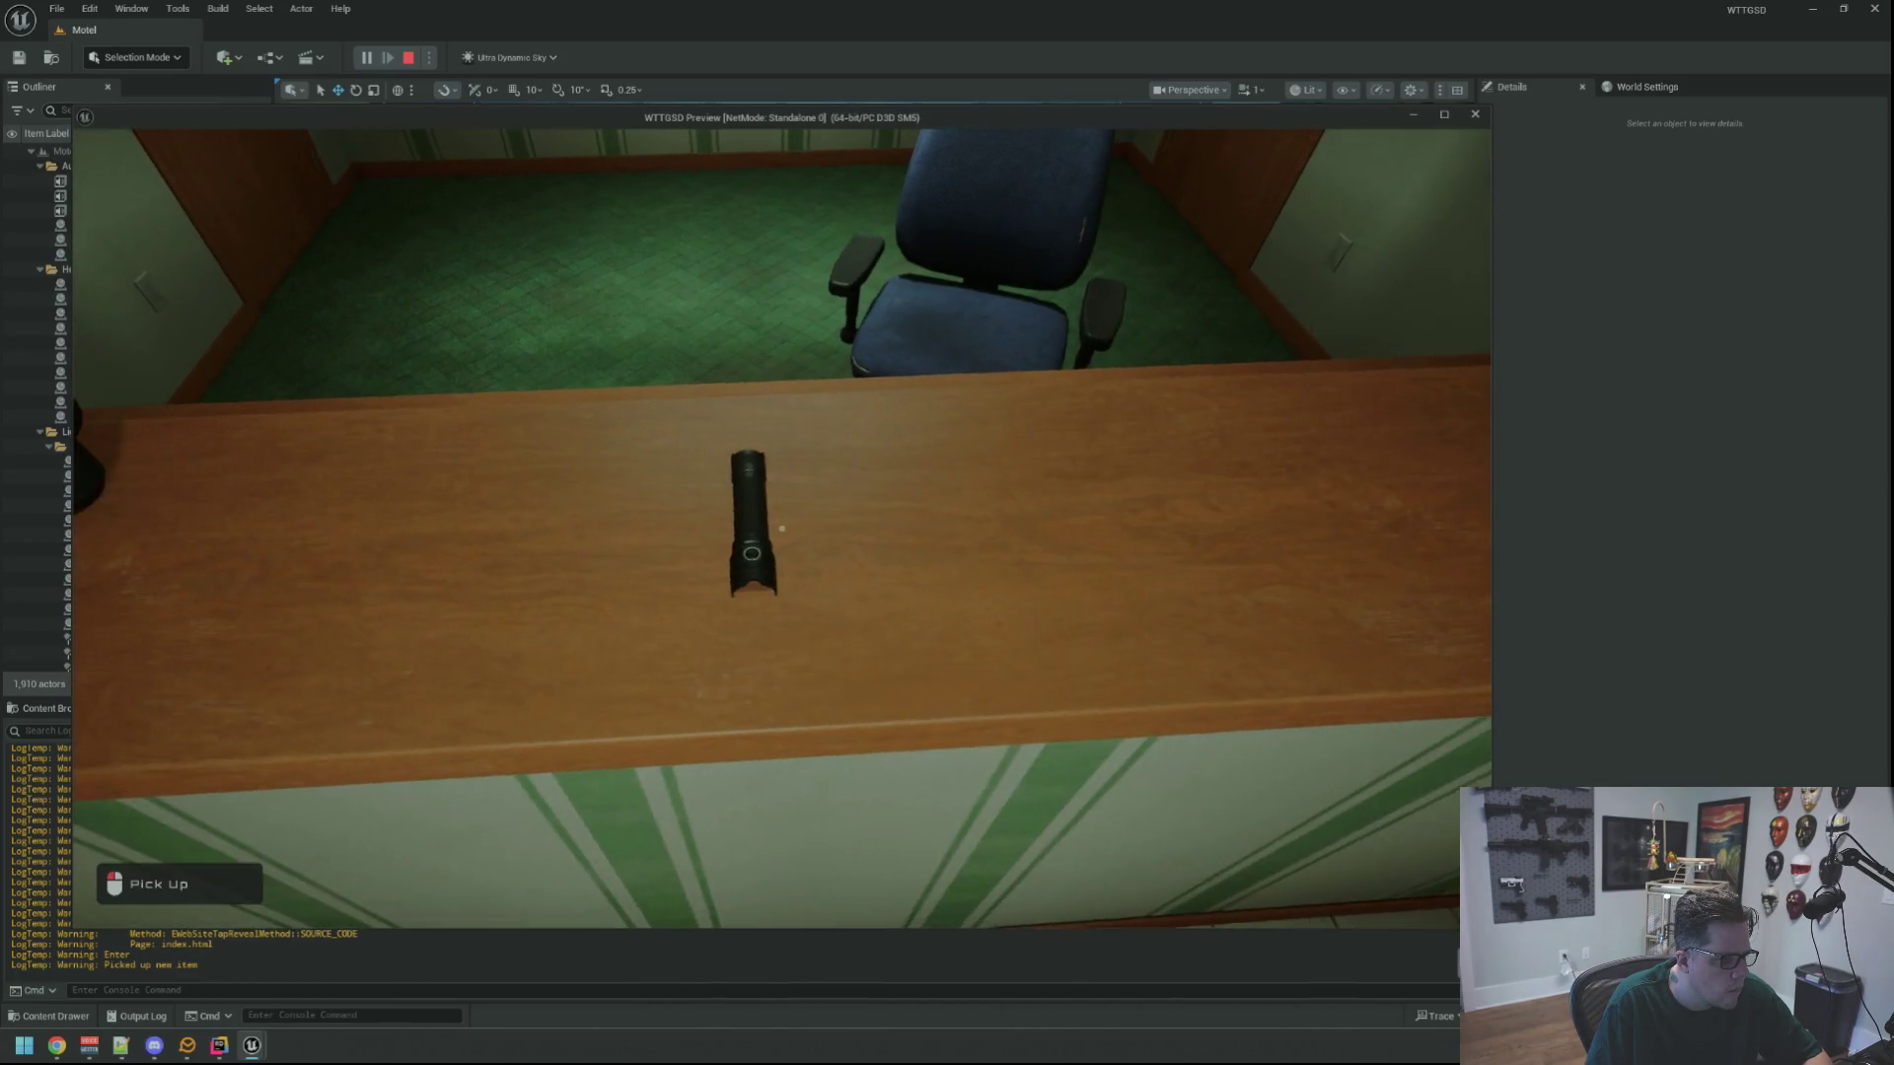
{"action": "left_click", "coordinate": [781, 529]}
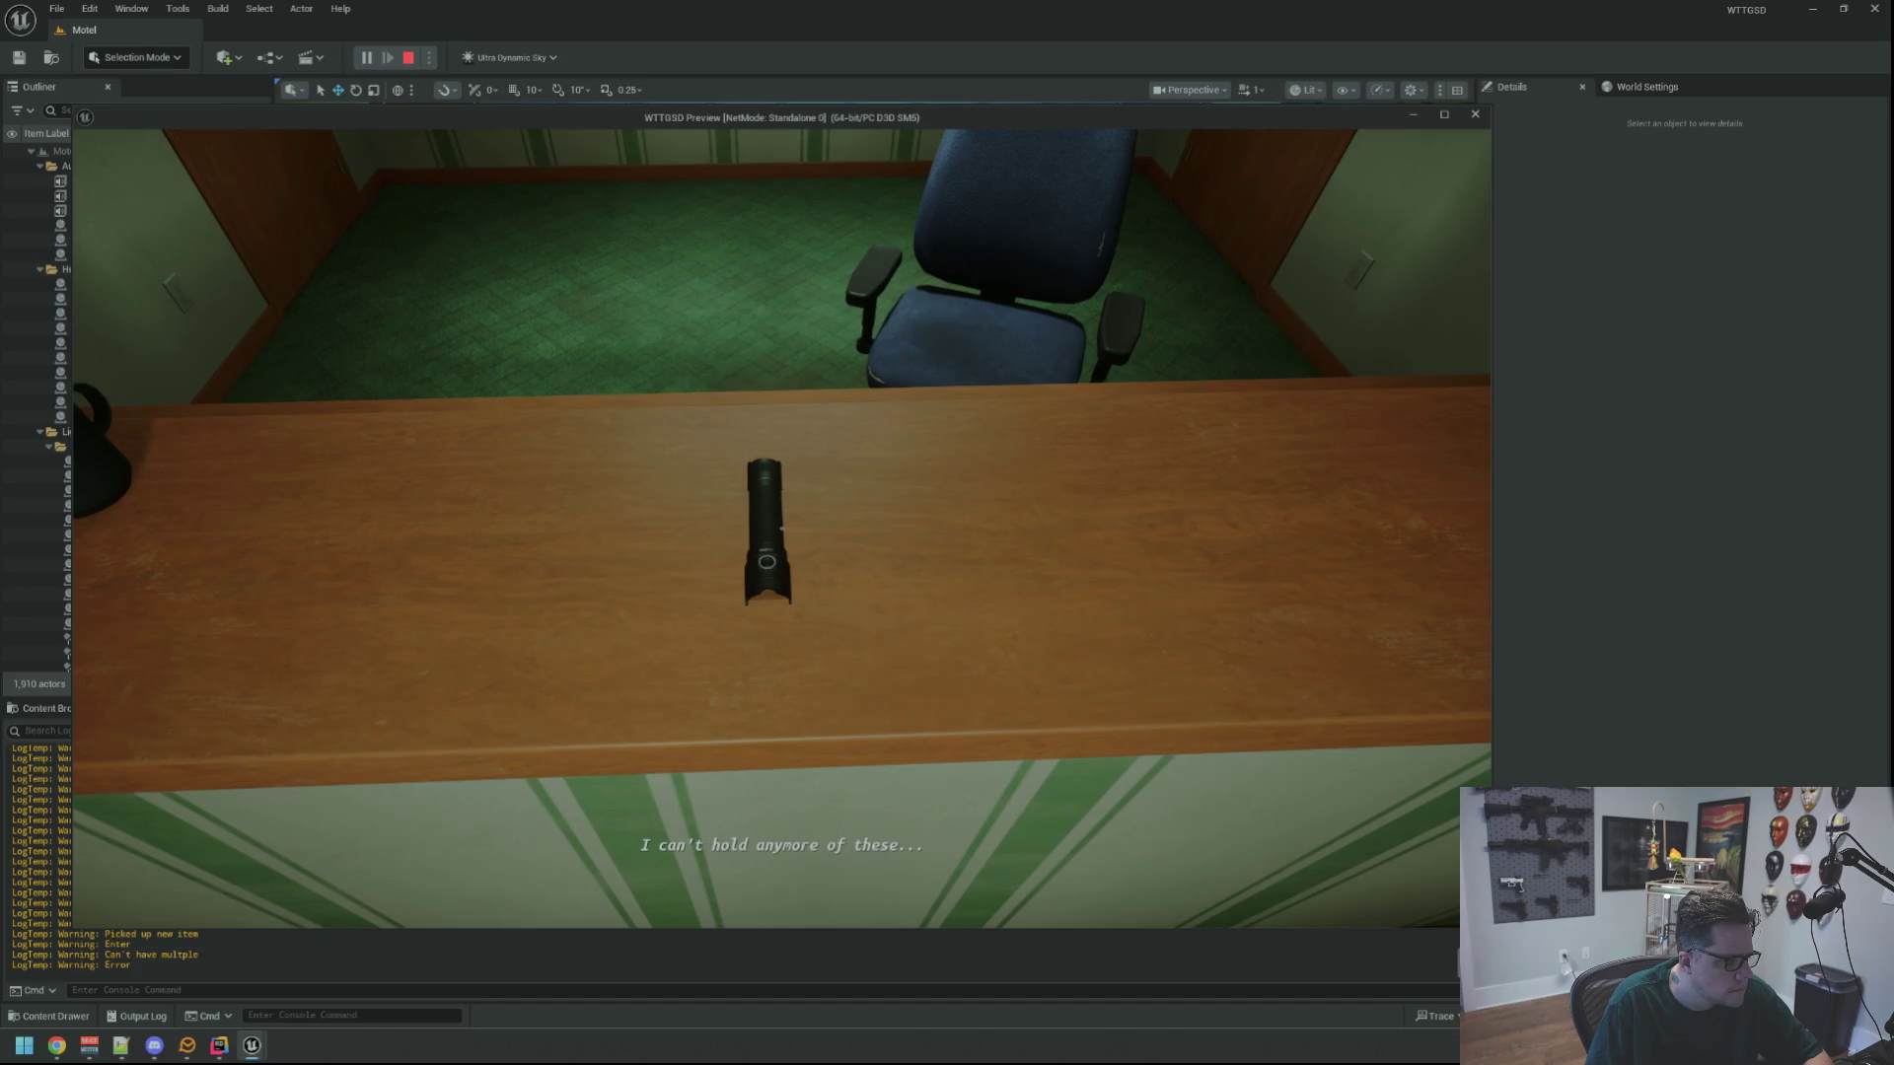
{"action": "key", "text": "s"}
{"action": "key", "text": "w"}
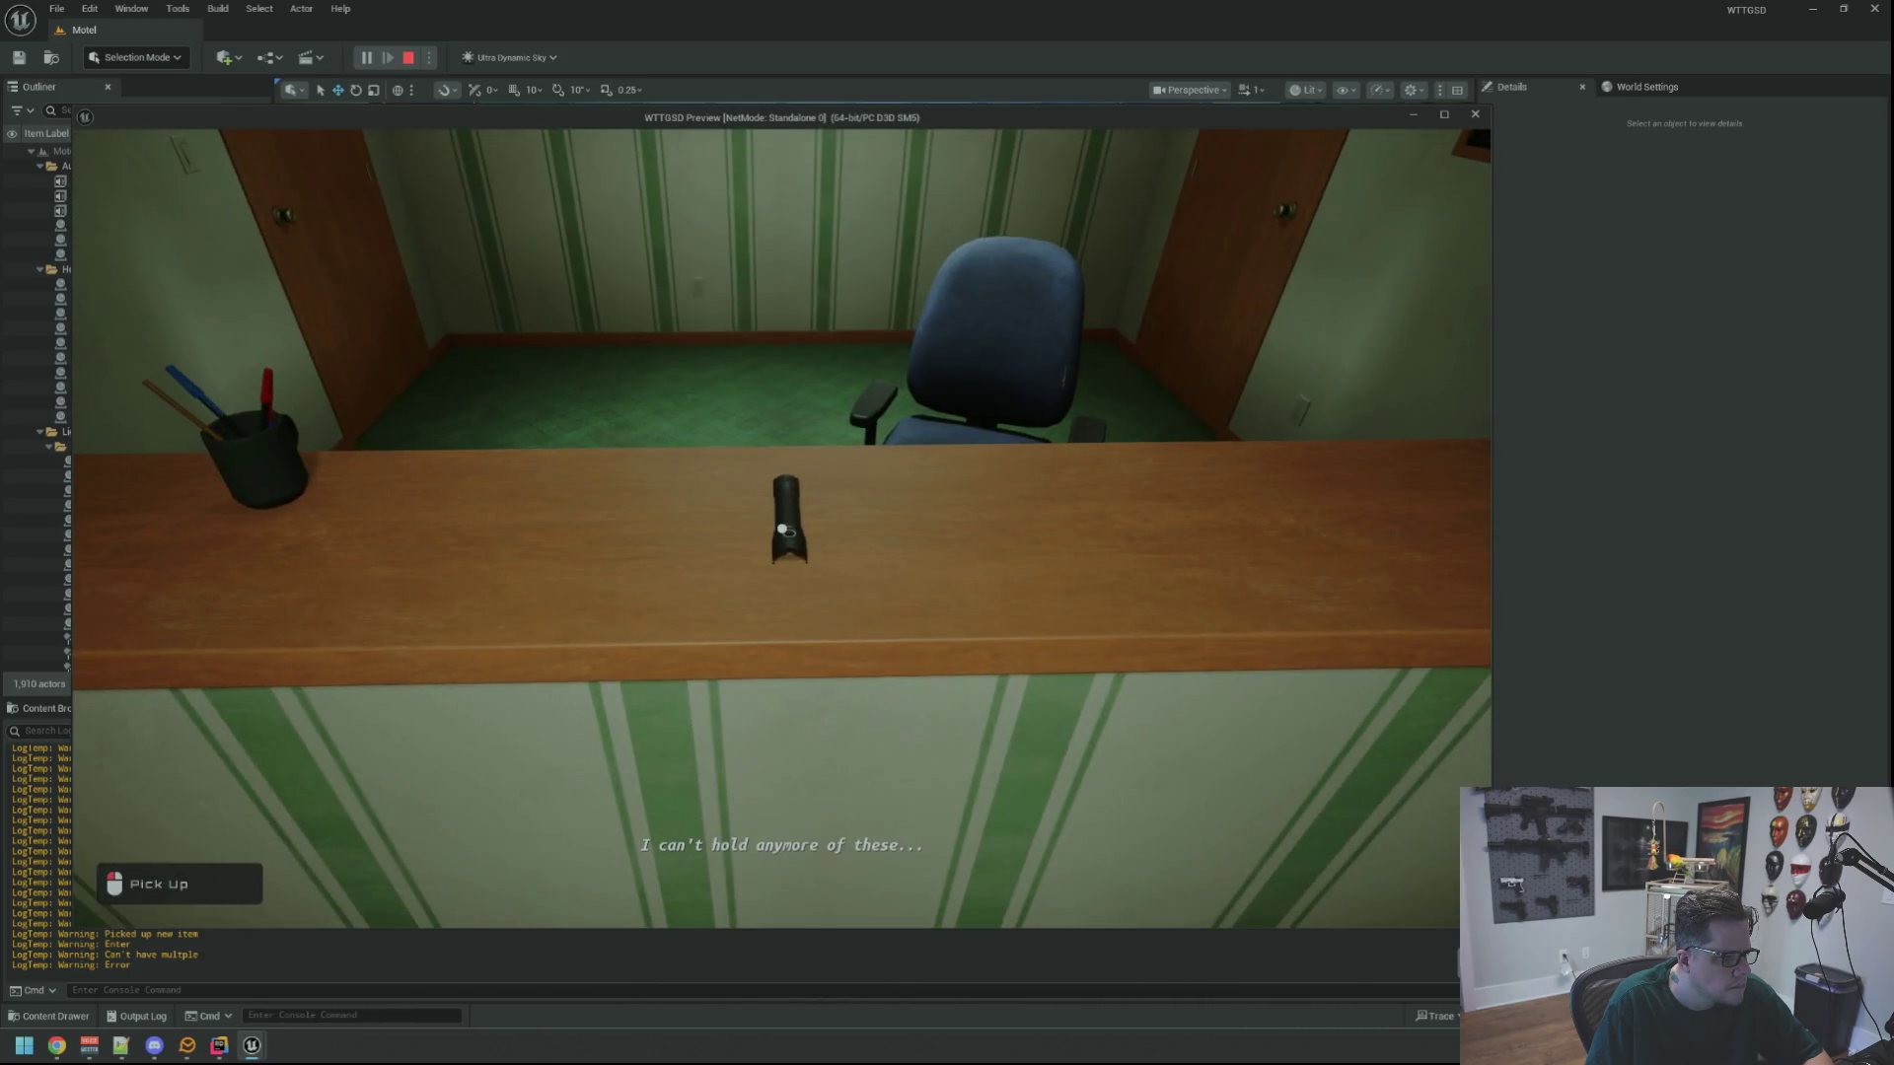
{"action": "key", "text": "s"}
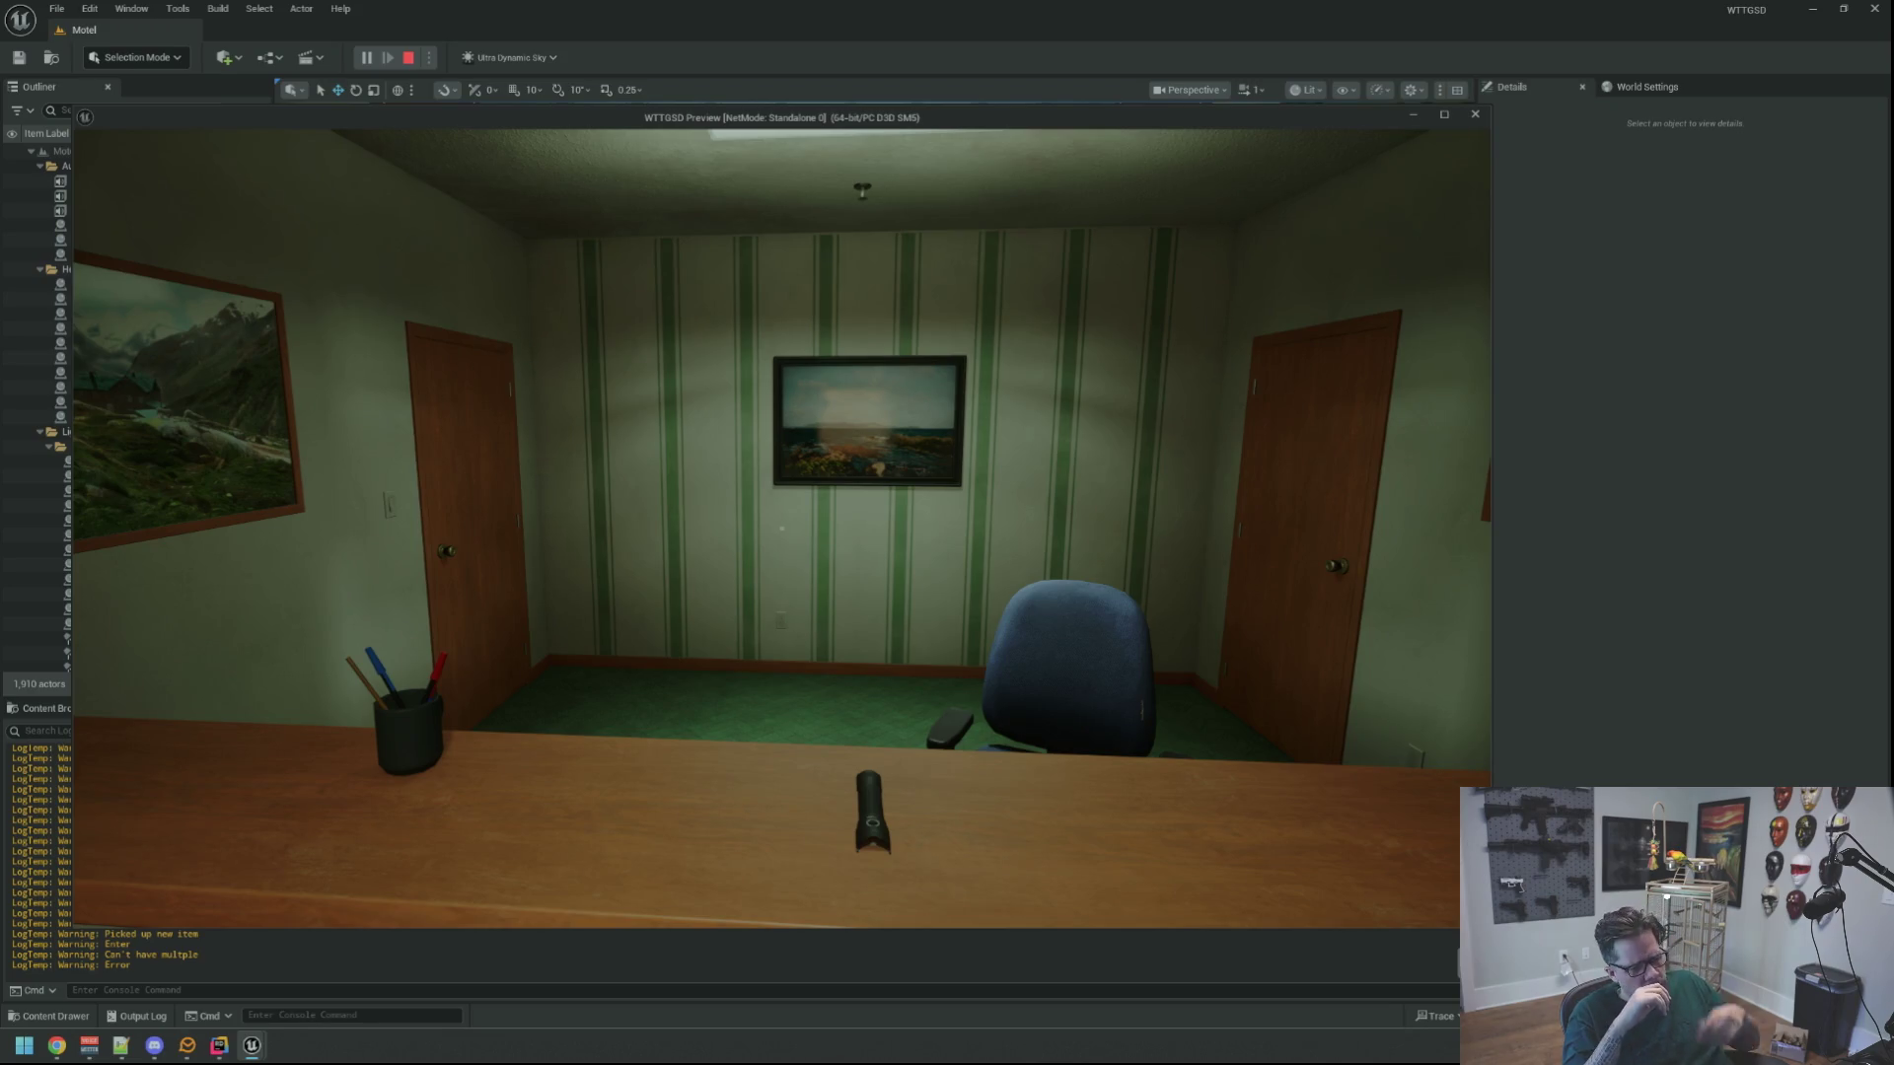
{"action": "key", "text": "s"}
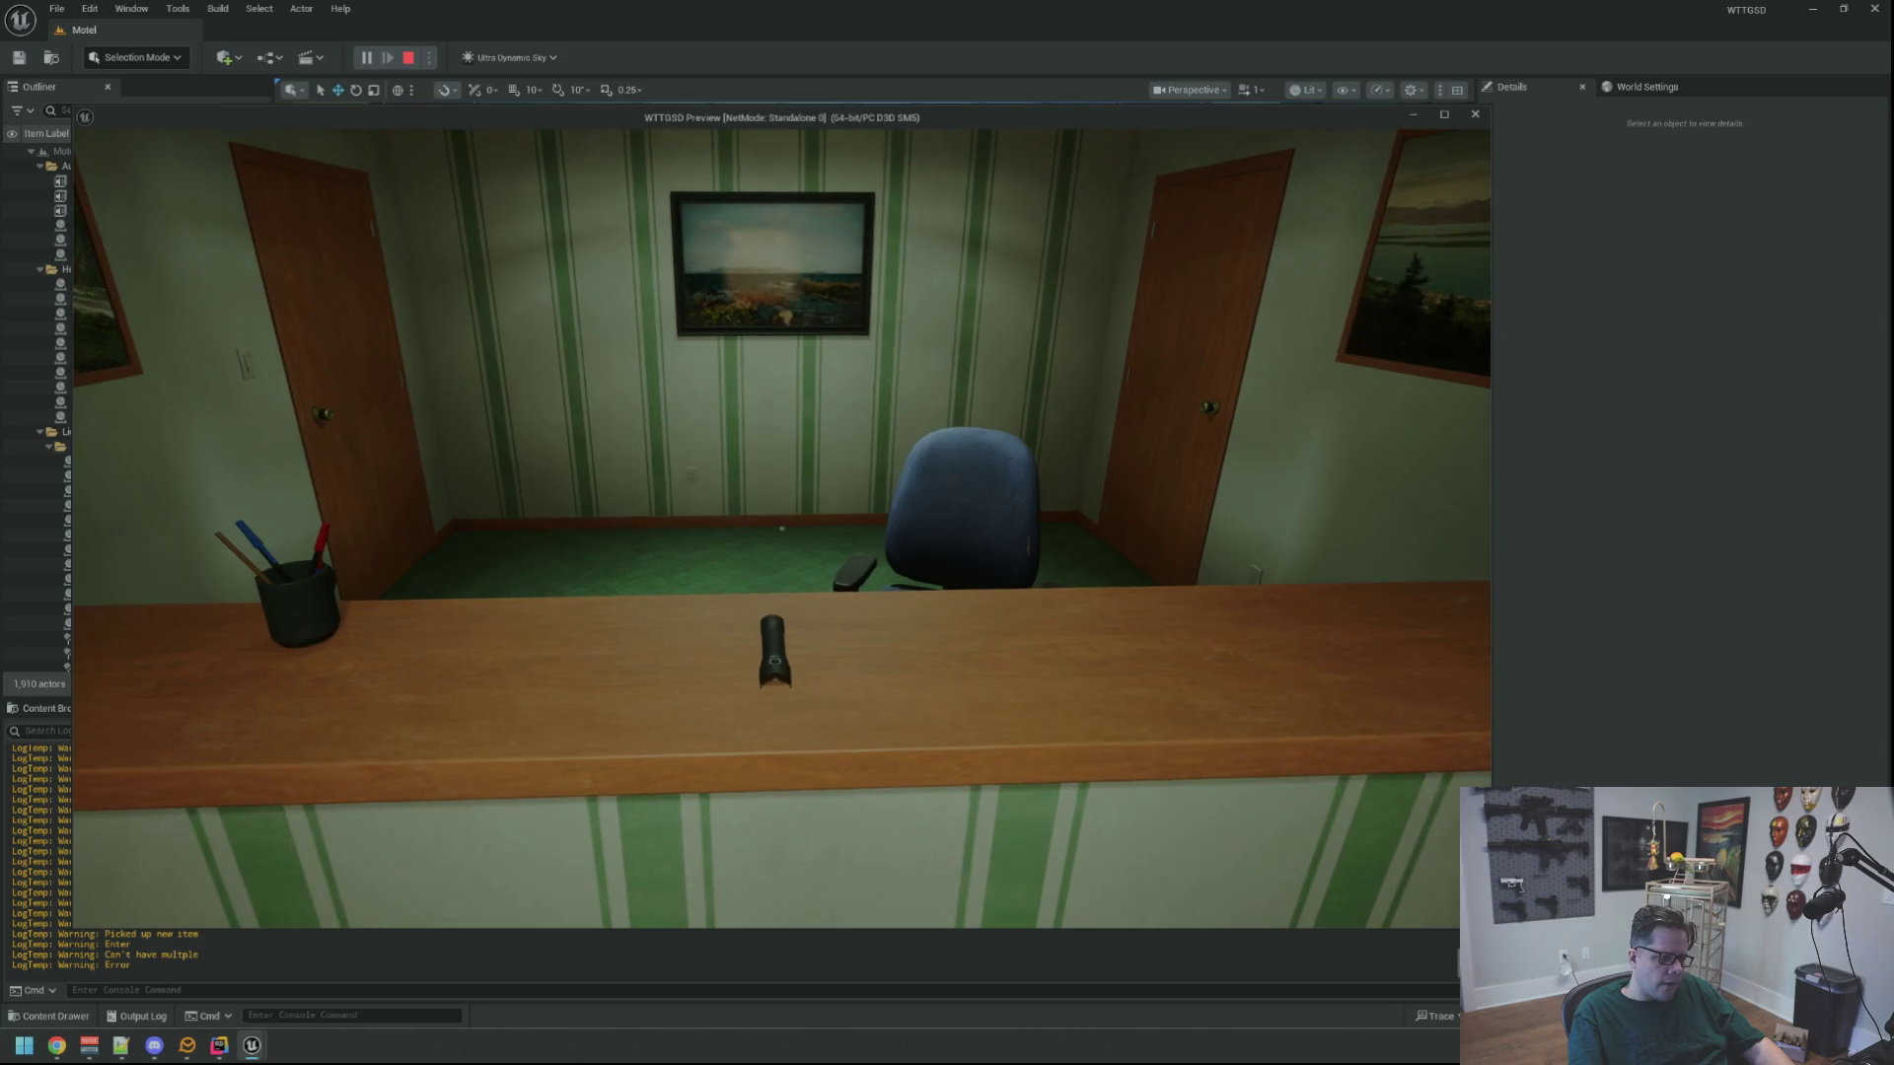
{"action": "key", "text": "w"}
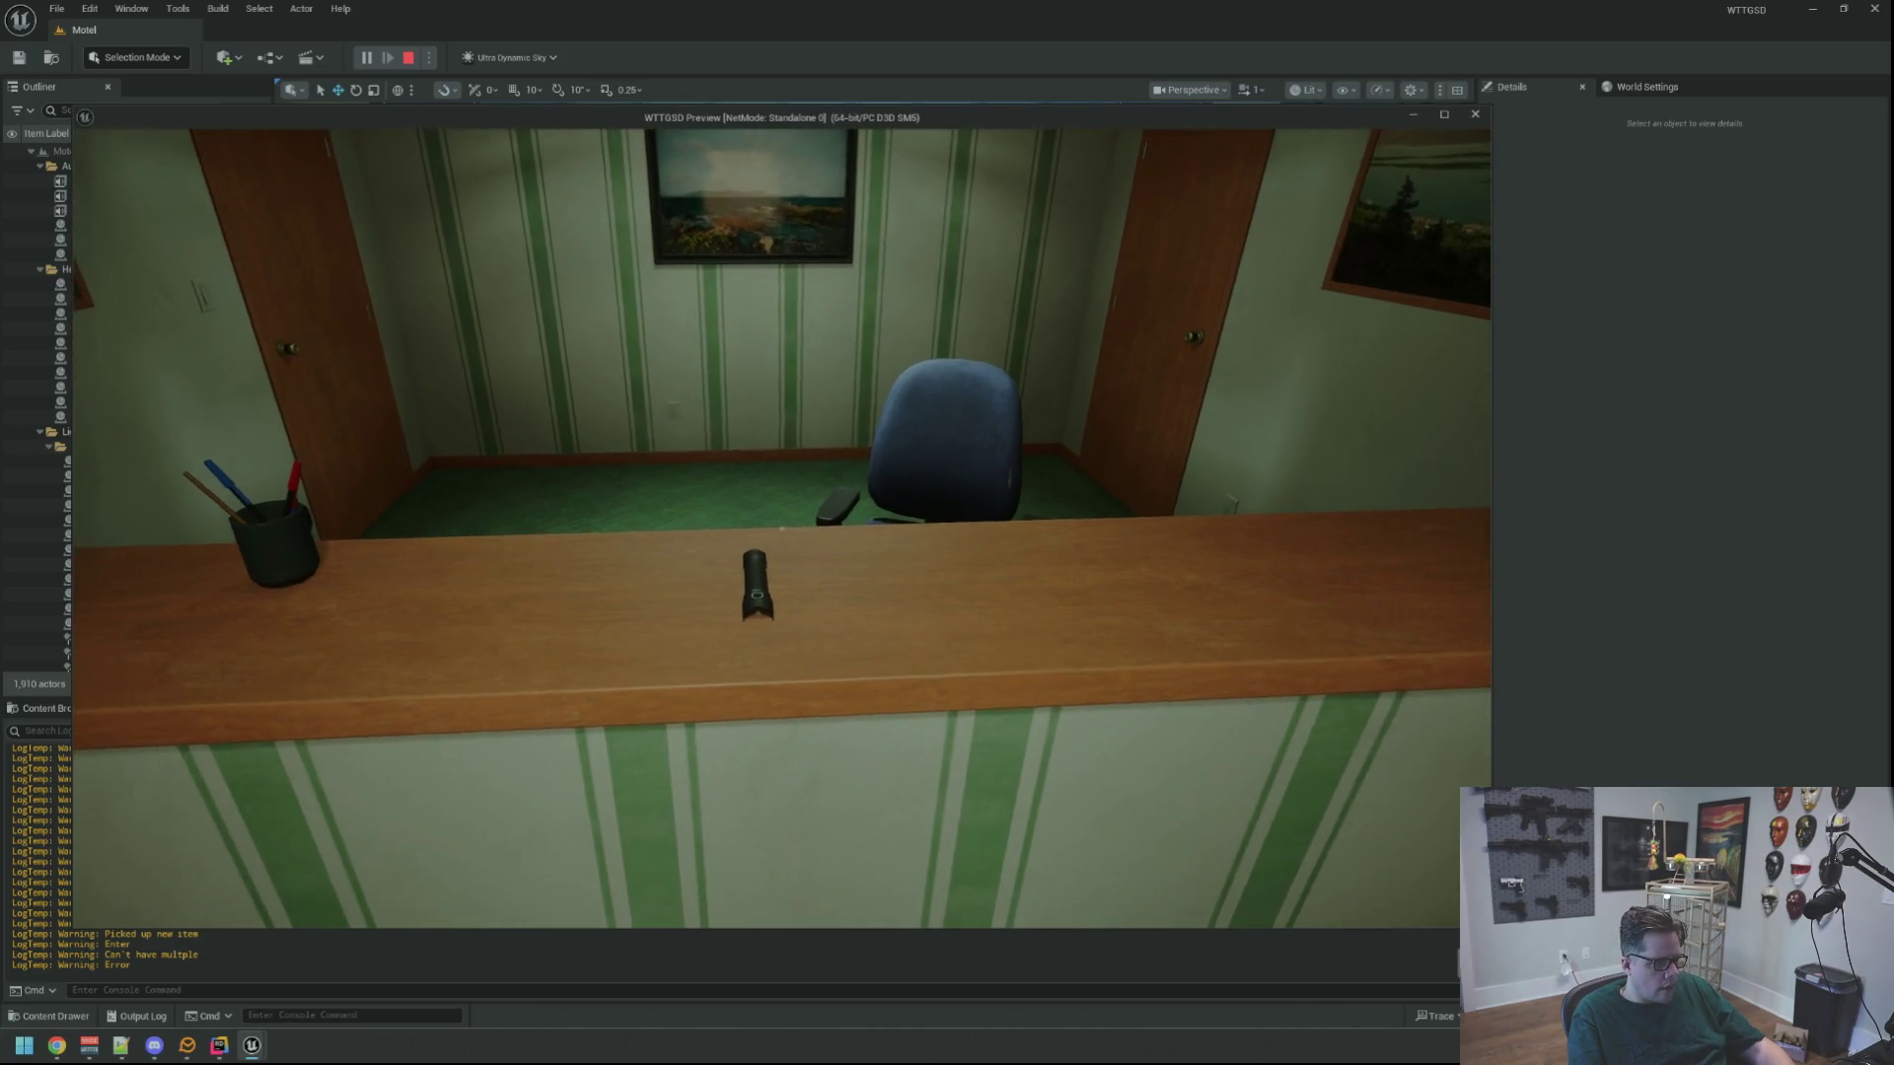
{"action": "key", "text": "e"}
{"action": "key", "text": "s"}
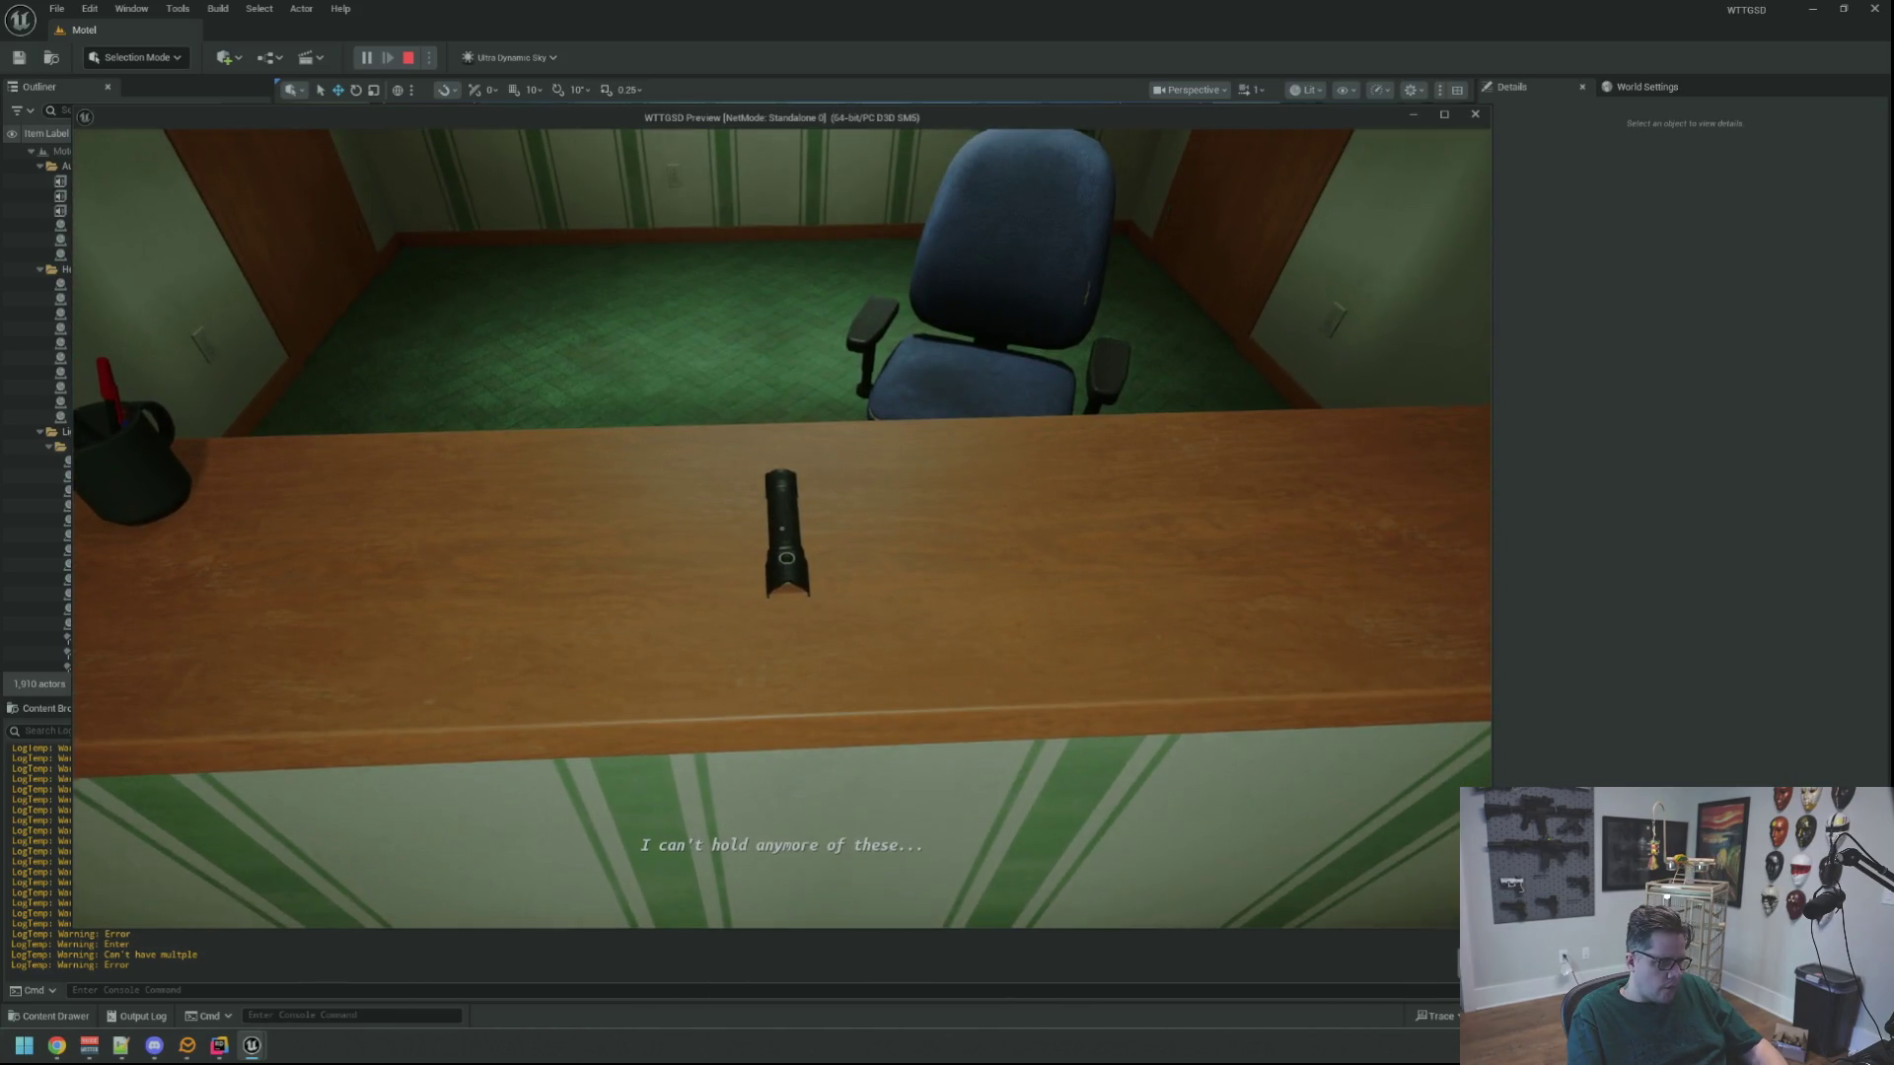
{"action": "key", "text": "Escape"}
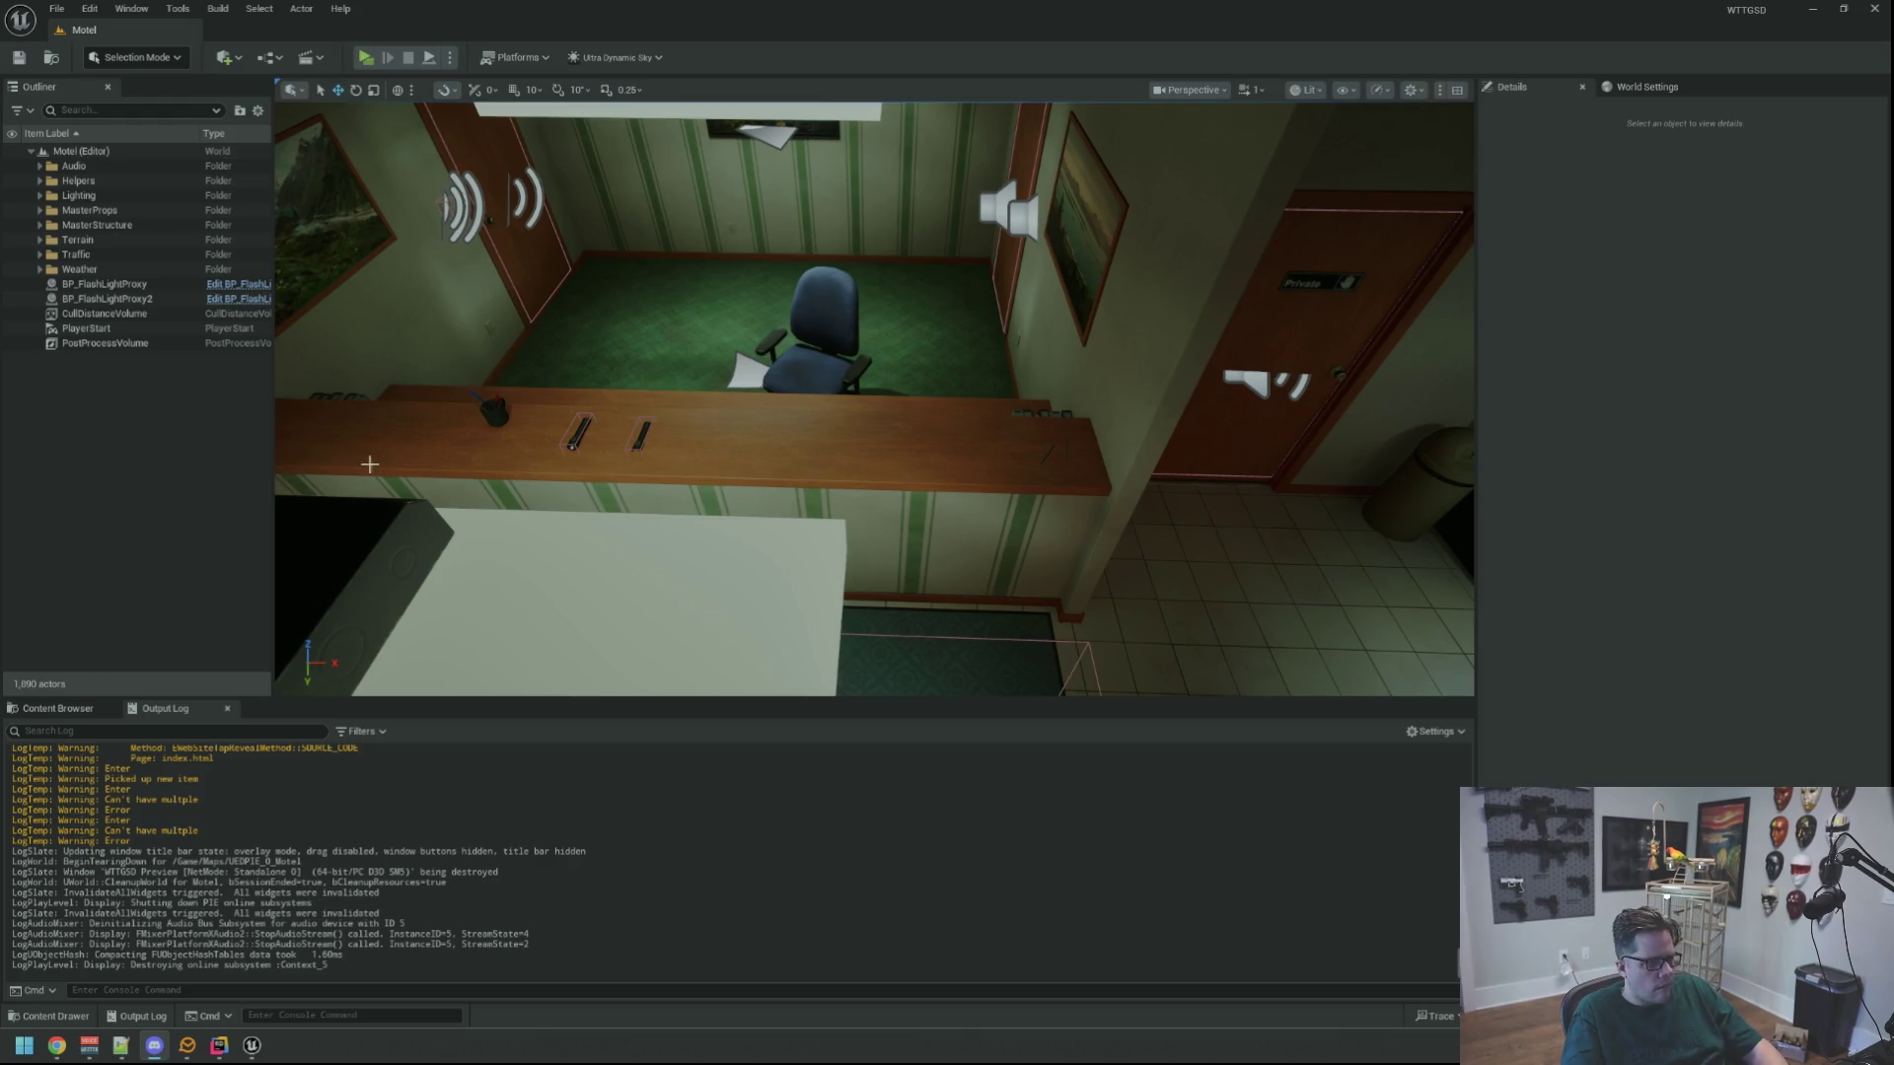
Snap BP_FlashLightProxy2 down onto the counter beside the first flashlight and deselect it
{"action": "key", "text": "1"}
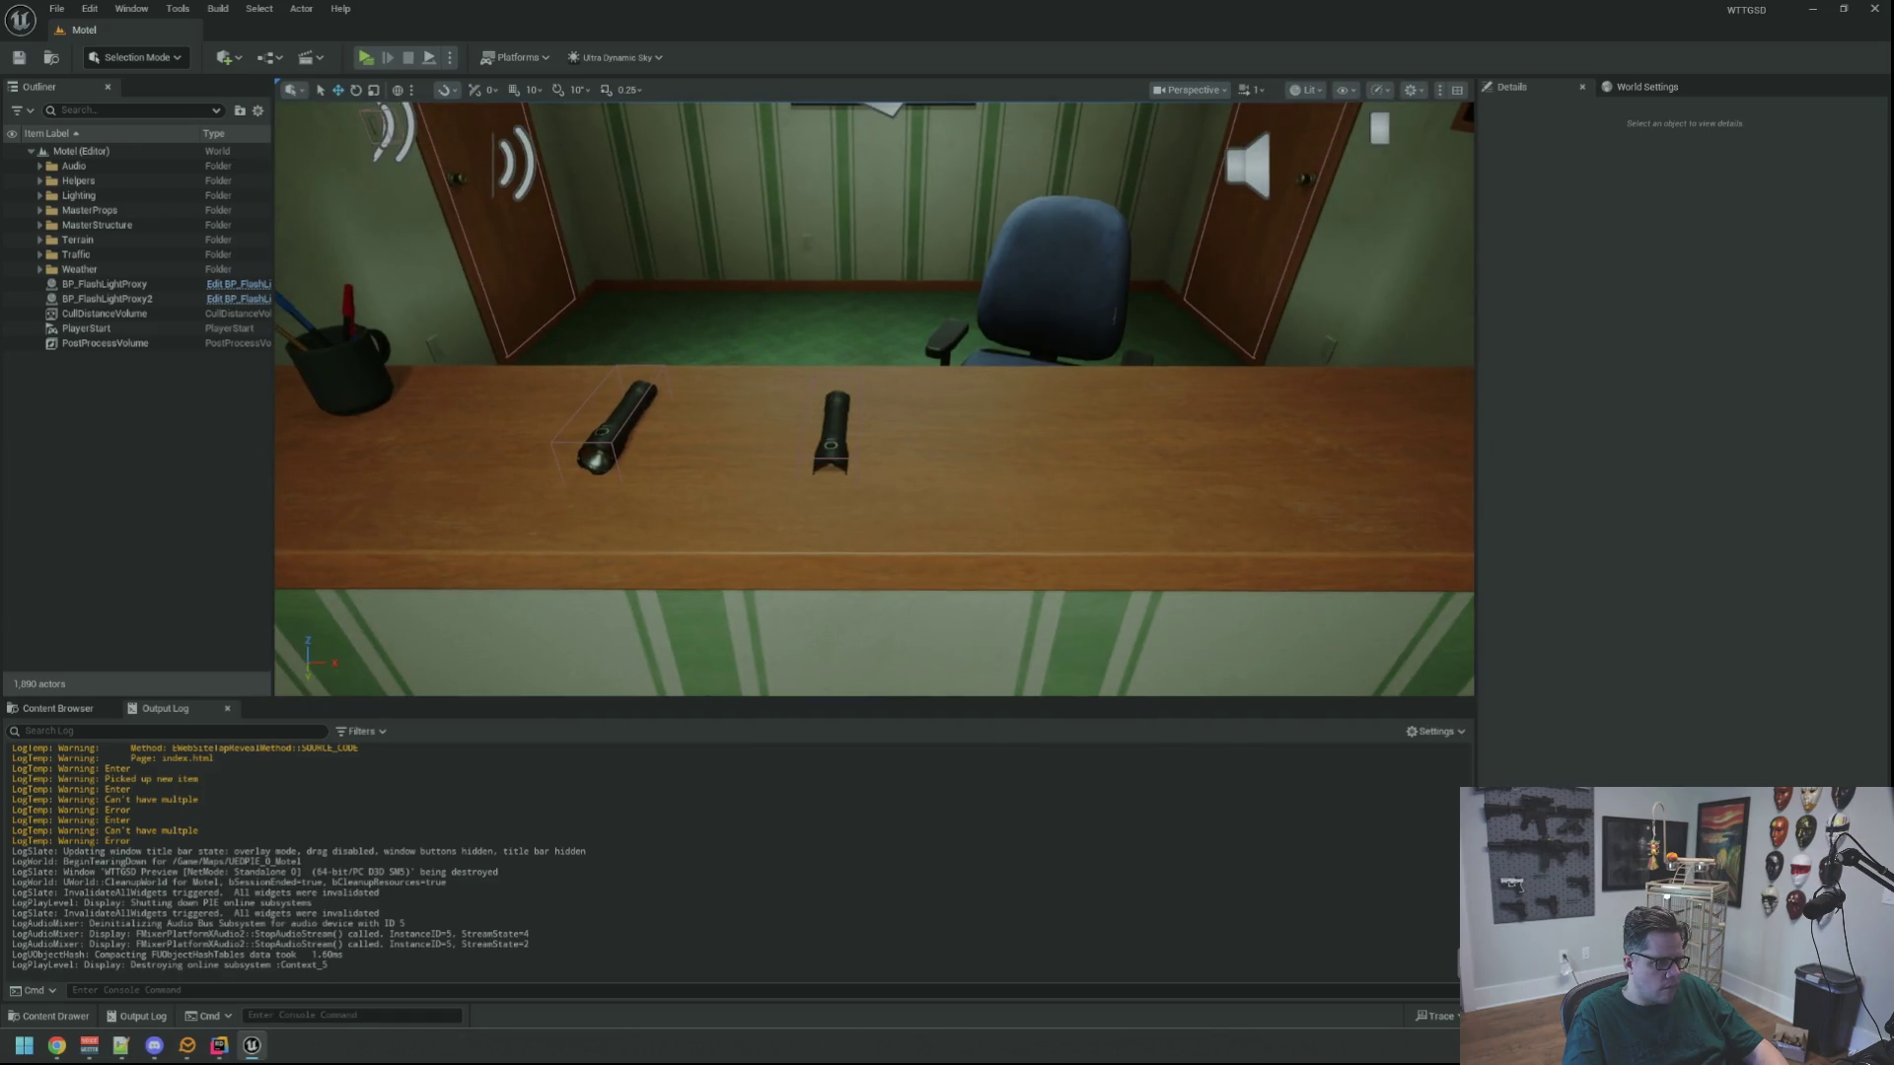
{"action": "left_click", "coordinate": [822, 422]}
{"action": "key", "text": "f"}
{"action": "mouse_move", "coordinate": [822, 423]}
{"action": "left_mouse_down"}
{"action": "mouse_move", "coordinate": [1174, 281]}
{"action": "mouse_move", "coordinate": [986, 356]}
{"action": "mouse_move", "coordinate": [900, 426]}
{"action": "mouse_move", "coordinate": [760, 406]}
{"action": "mouse_move", "coordinate": [993, 664]}
{"action": "mouse_move", "coordinate": [962, 688]}
{"action": "mouse_move", "coordinate": [962, 621]}
{"action": "left_mouse_up"}
{"action": "key", "text": "f"}
{"action": "key", "text": "Escape"}
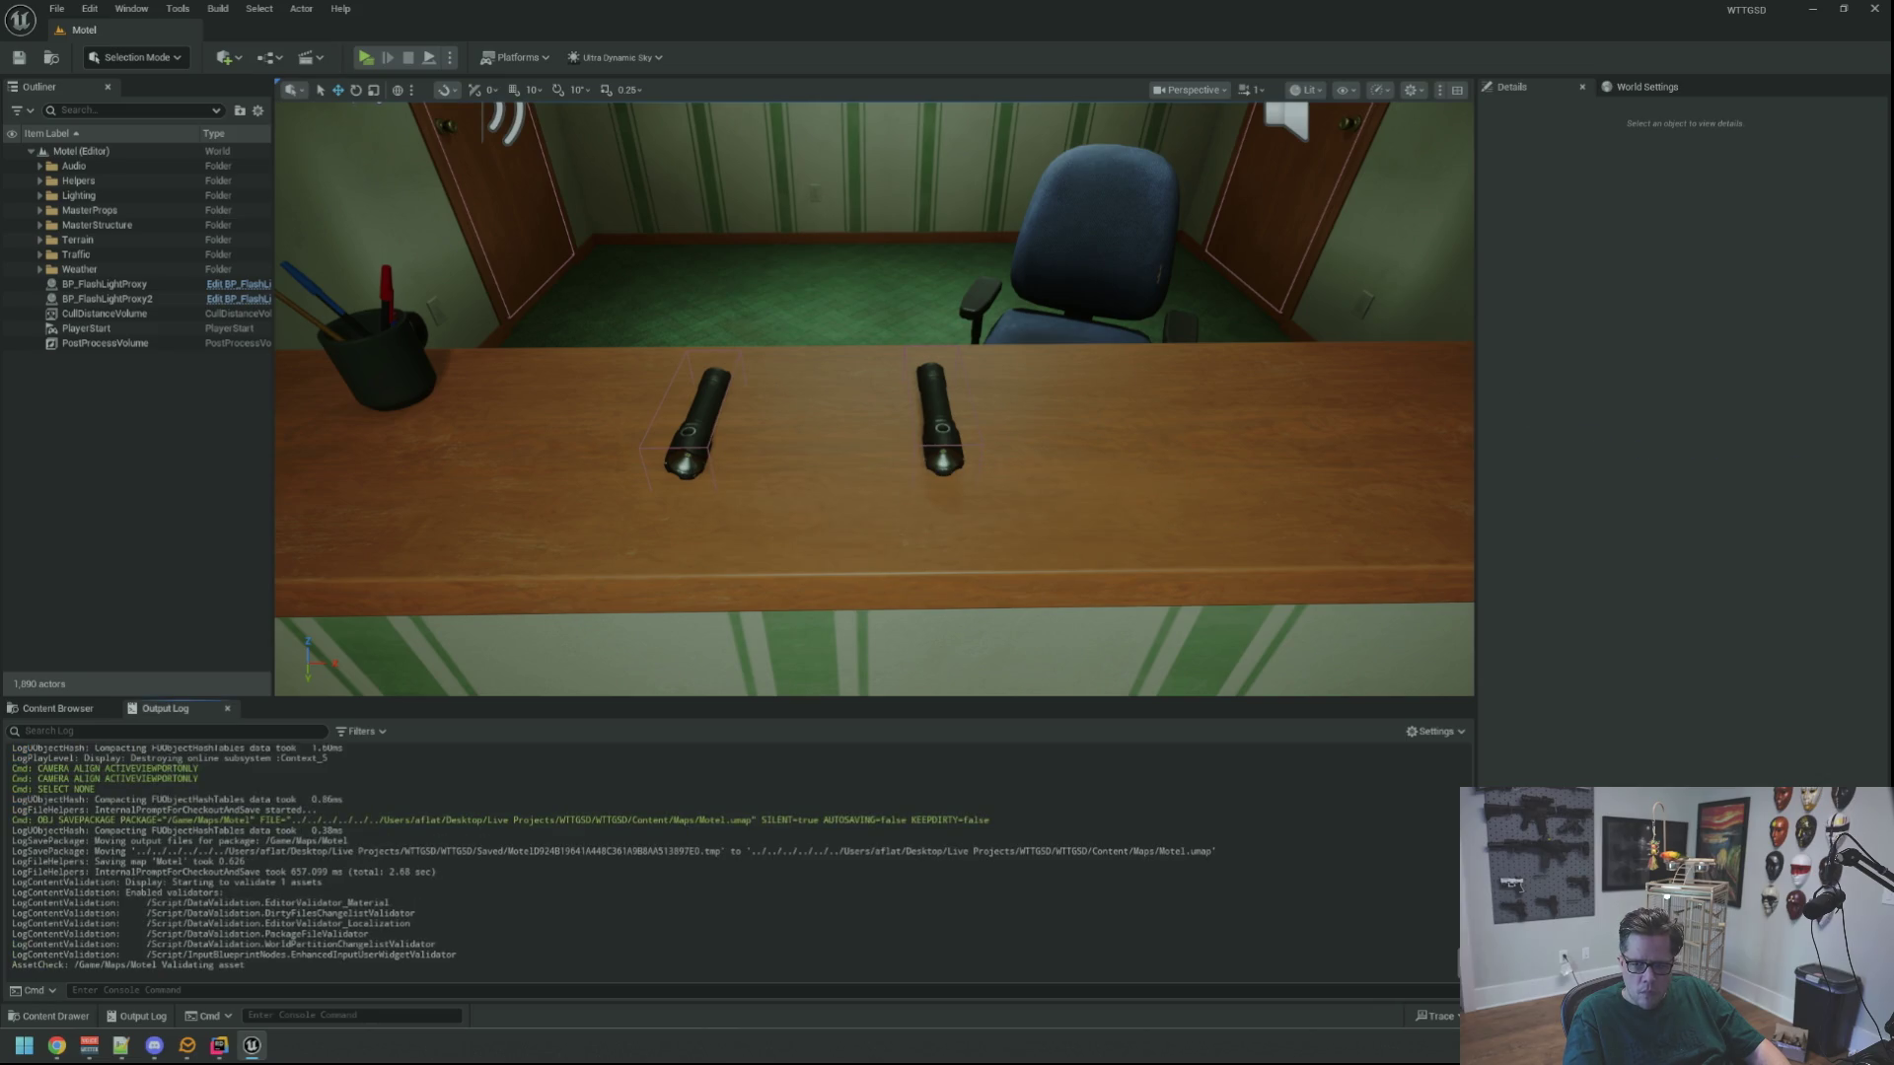
{"action": "key", "text": "alt+Tab"}
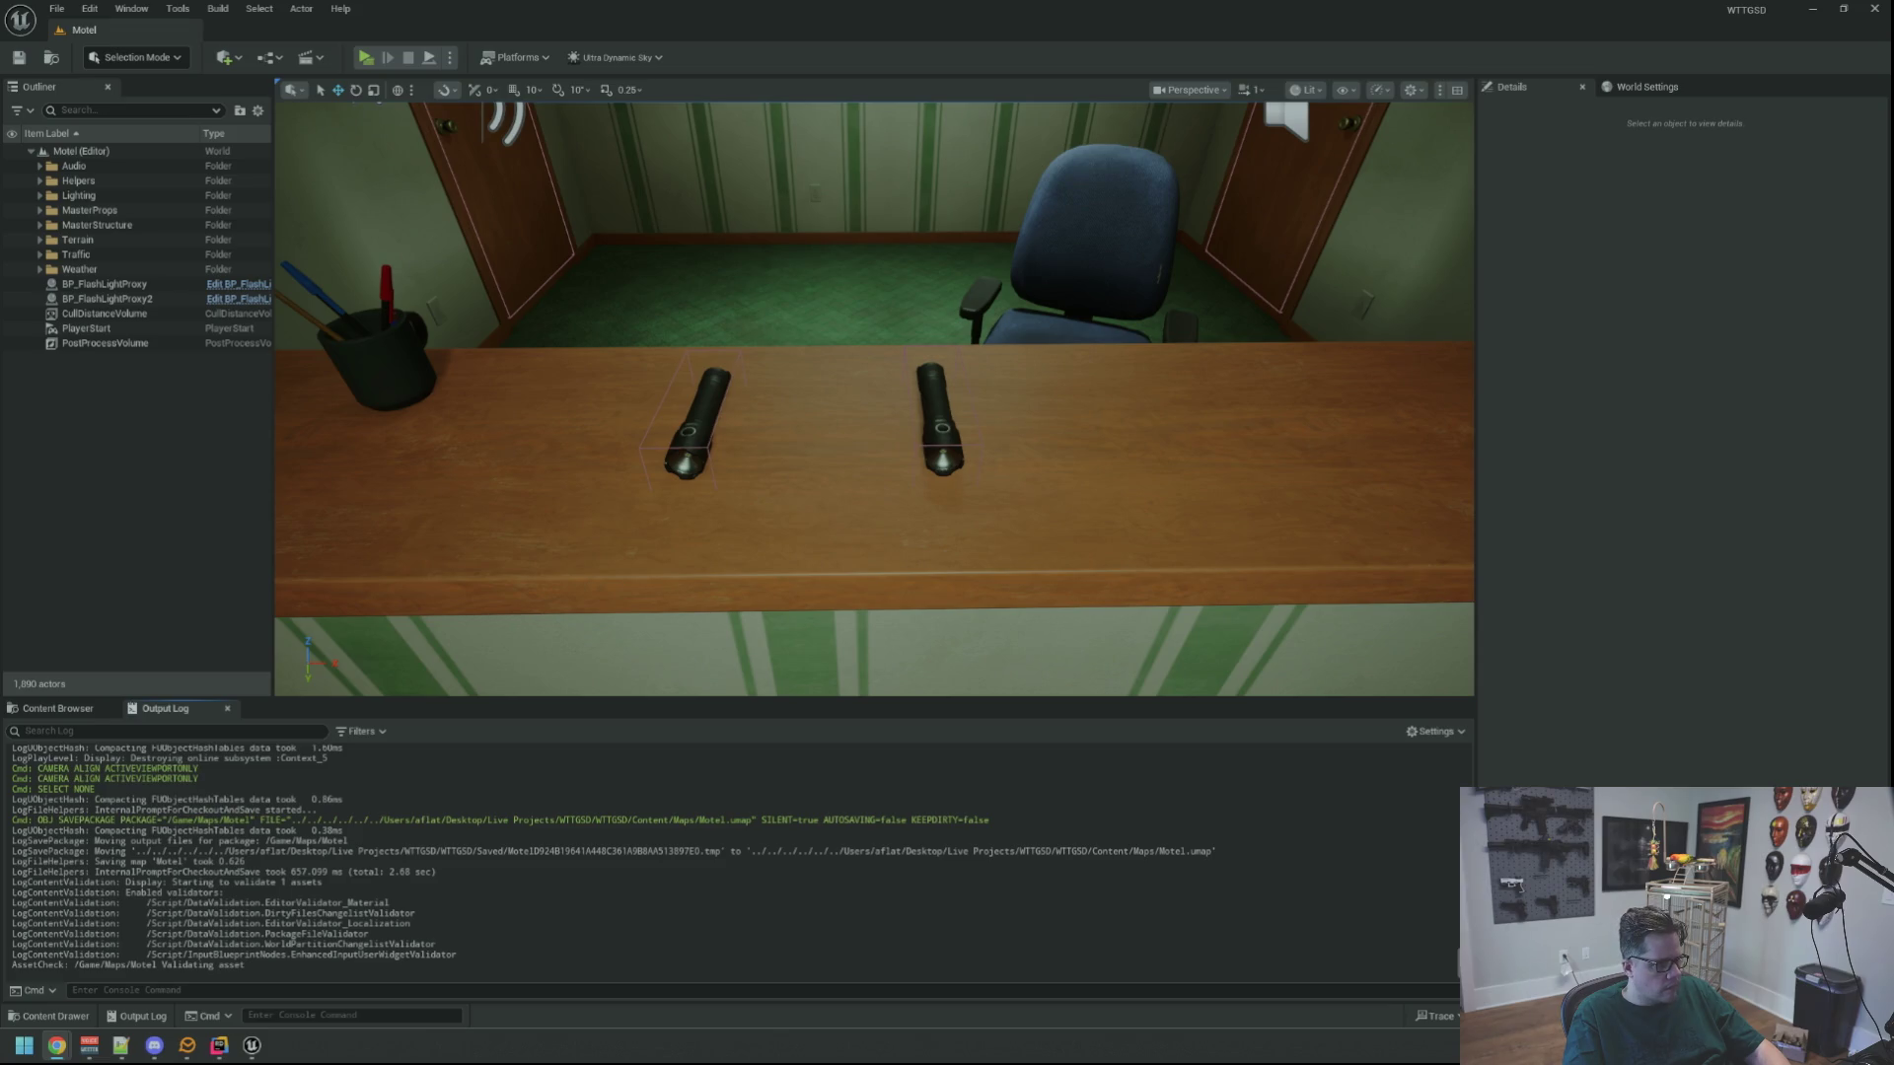
{"action": "key", "text": "alt+Tab"}
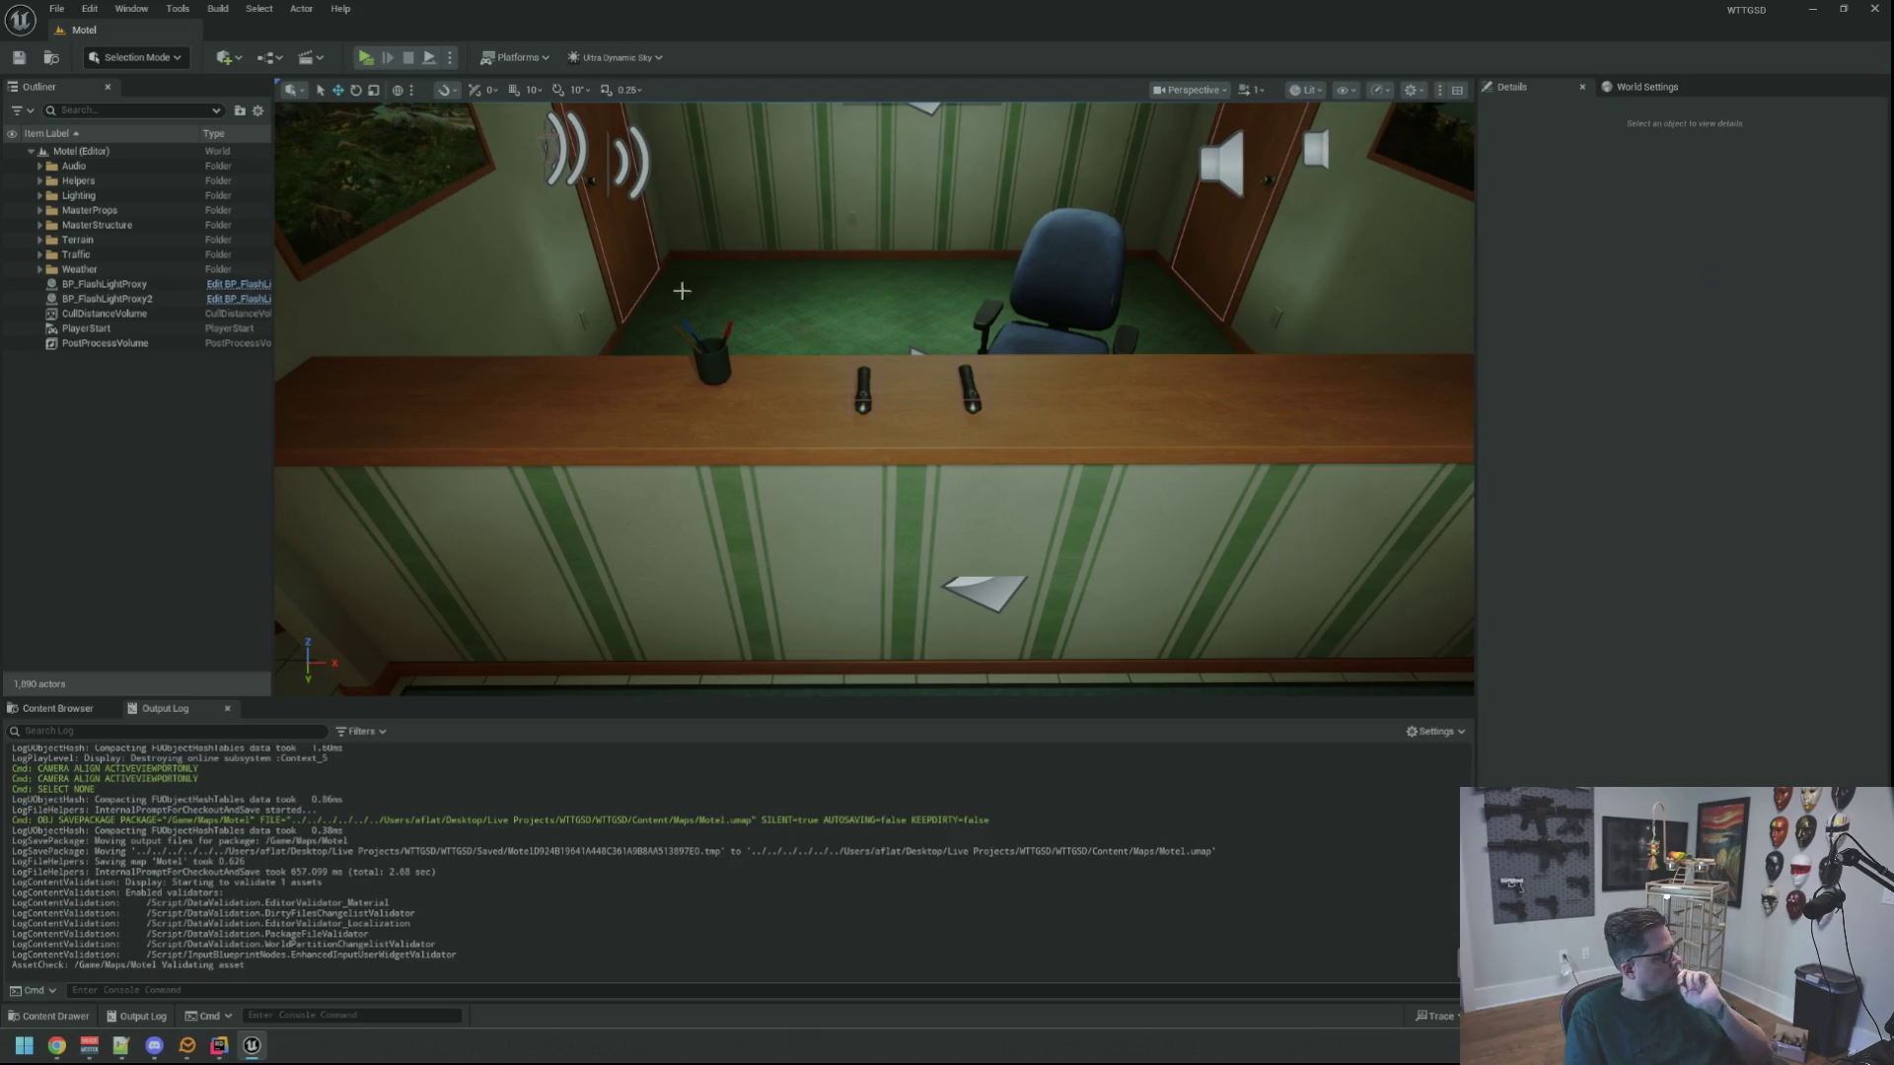
{"action": "left_click", "coordinate": [56, 1046]}
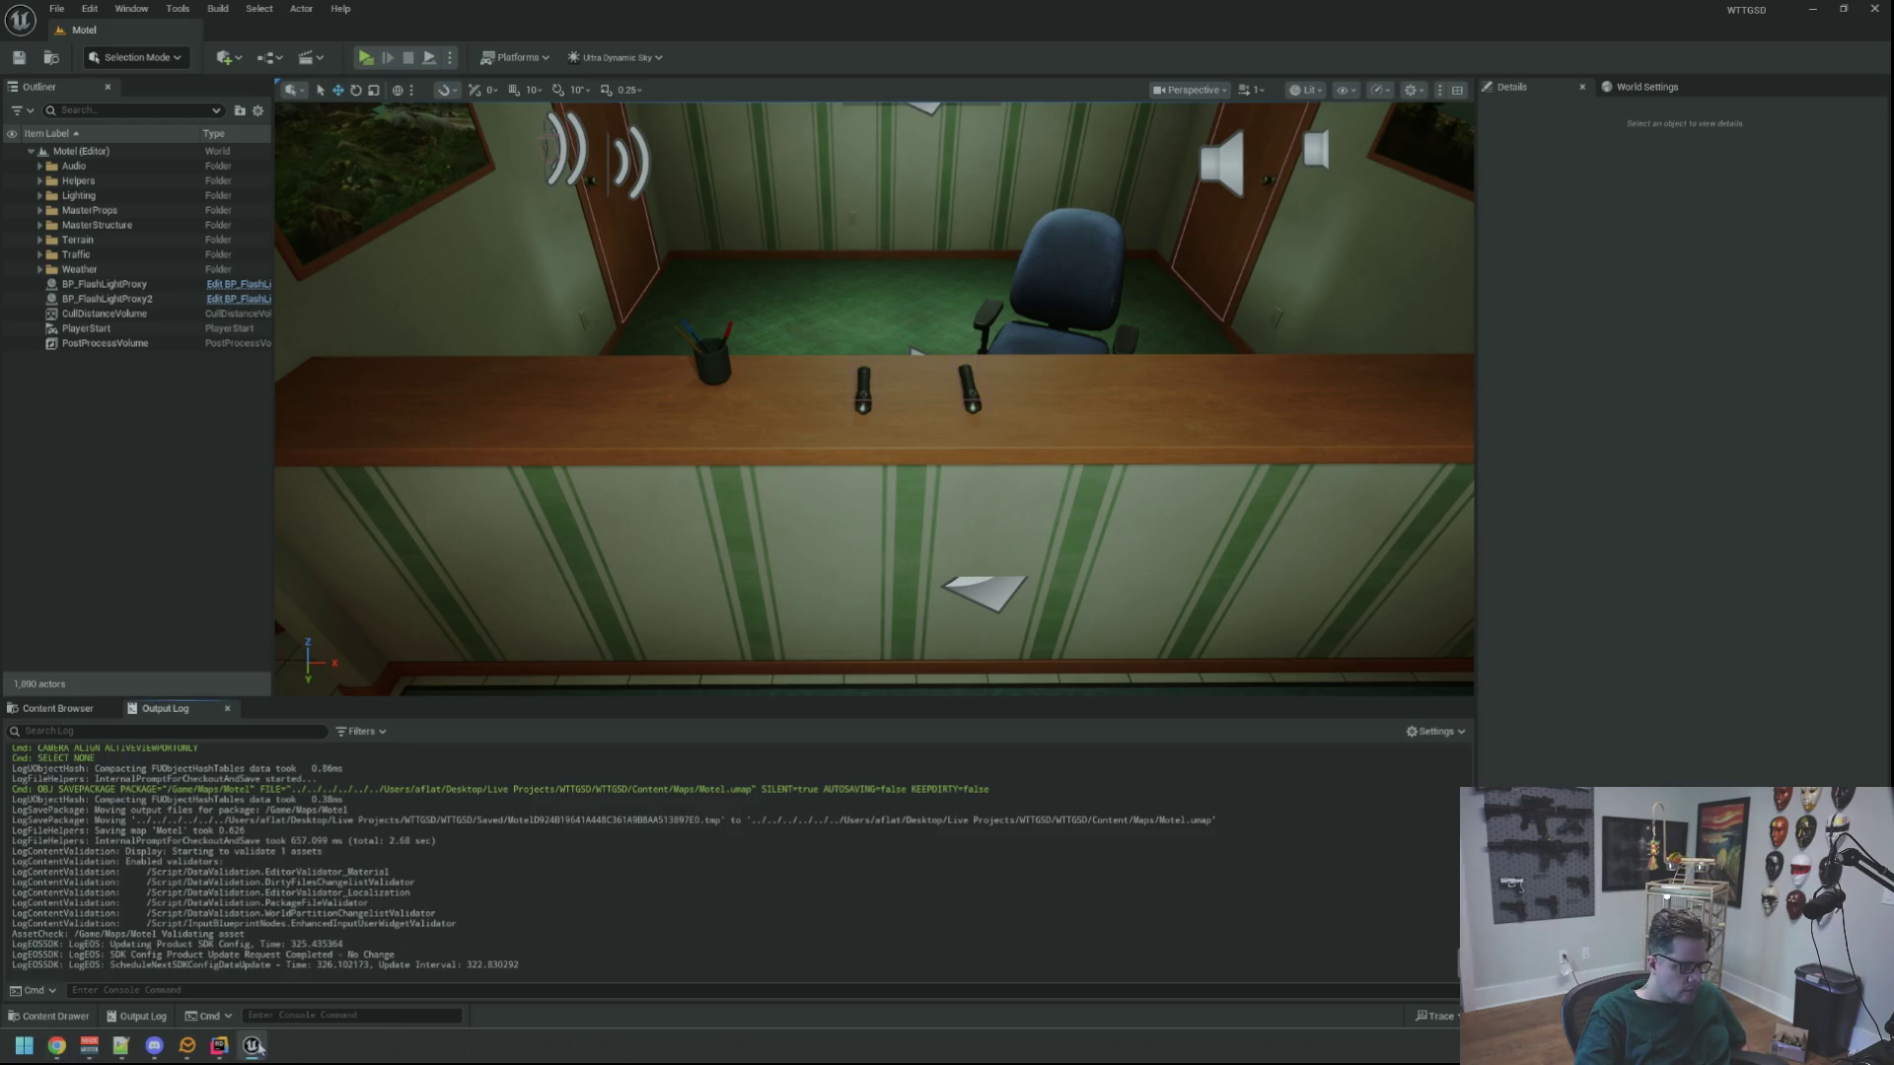
{"action": "left_click", "coordinate": [219, 1046]}
Glance through the WTTGSDTypes.cpp and MainGameState.cpp tabs
{"action": "scroll", "coordinate": [1177, 335], "scroll_direction": "up", "scroll_amount": 20}
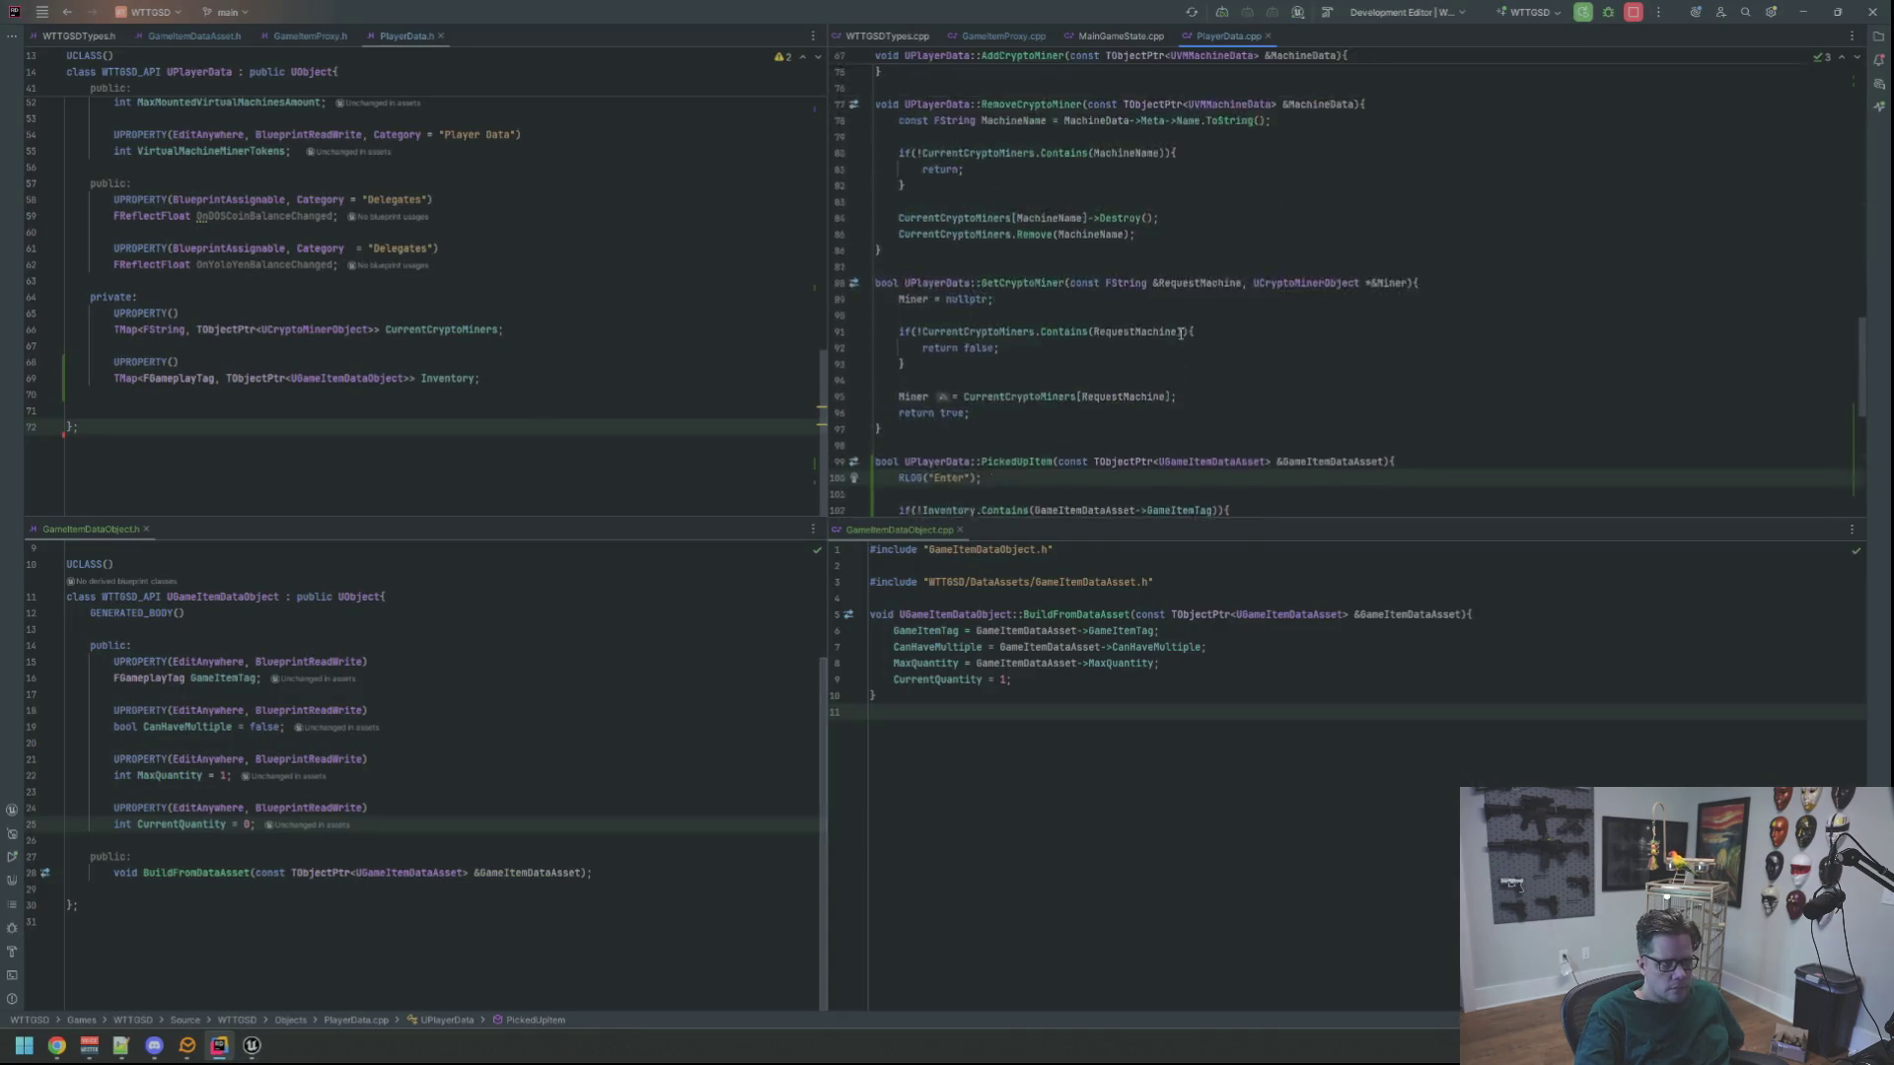
{"action": "key", "text": "ctrl+Tab"}
{"action": "scroll", "coordinate": [1075, 128], "scroll_direction": "up", "scroll_amount": 10}
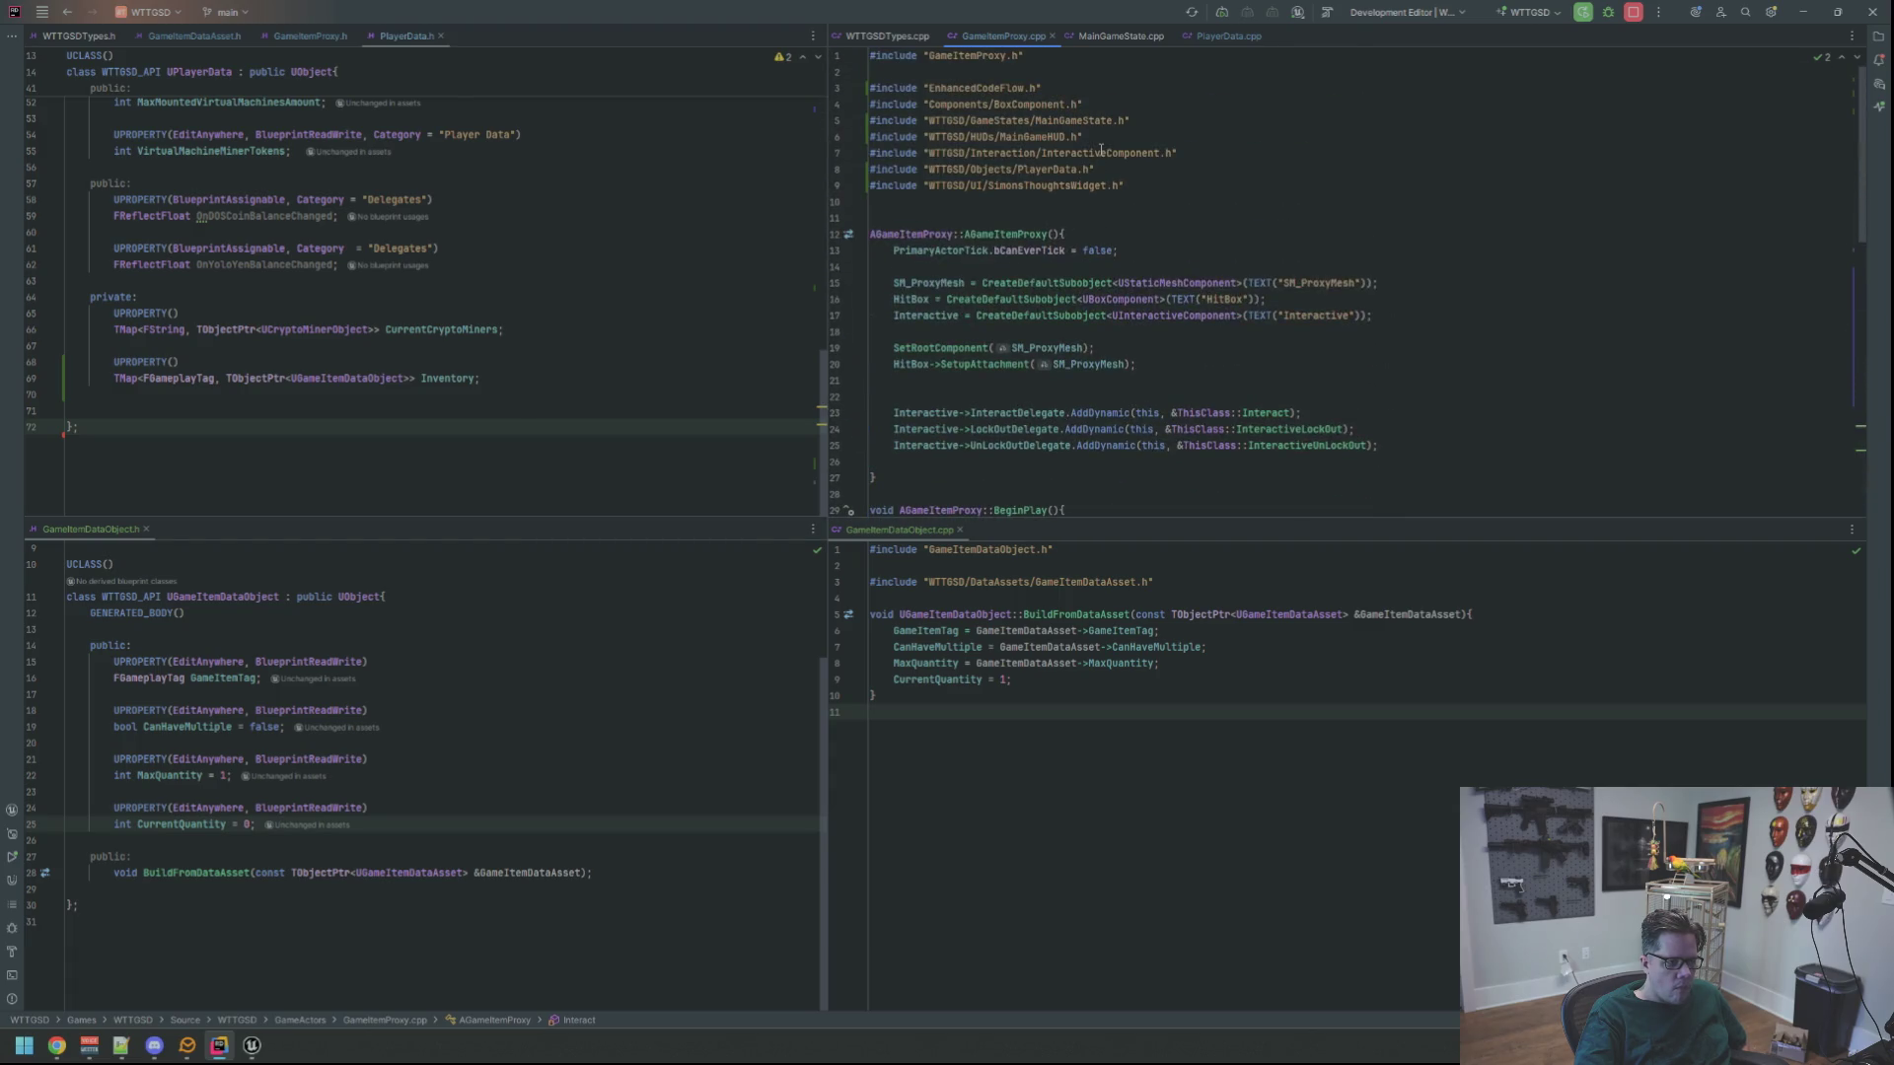
{"action": "left_click", "coordinate": [888, 36]}
{"action": "left_click", "coordinate": [1120, 37]}
{"action": "scroll", "coordinate": [1100, 215], "scroll_direction": "up", "scroll_amount": 5}
Return to GameItemProxy.cpp and inspect the Interactive delegate binding lines in its constructor
{"action": "key", "text": "ctrl+Tab"}
{"action": "scroll", "coordinate": [1065, 226], "scroll_direction": "down", "scroll_amount": 4}
{"action": "triple_click", "coordinate": [1059, 251]}
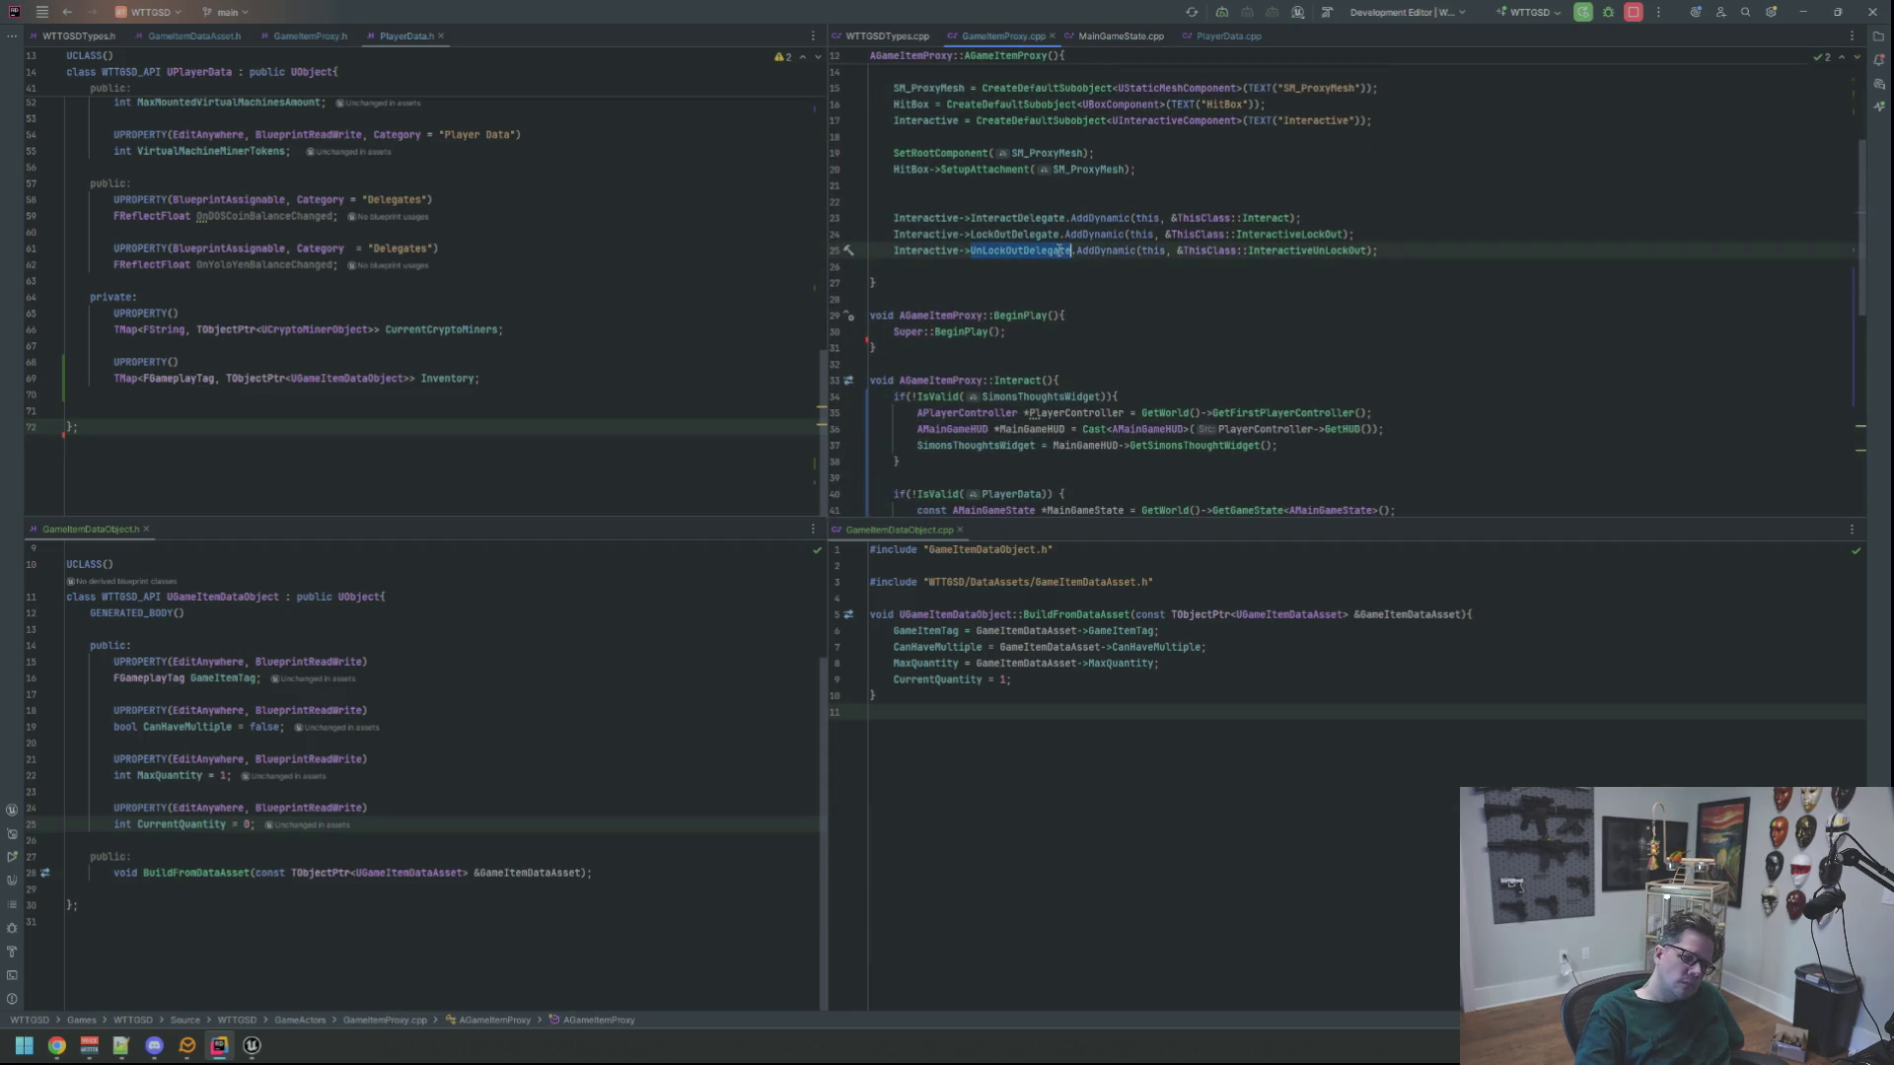
{"action": "triple_click", "coordinate": [1060, 218]}
{"action": "left_click", "coordinate": [1060, 197]}
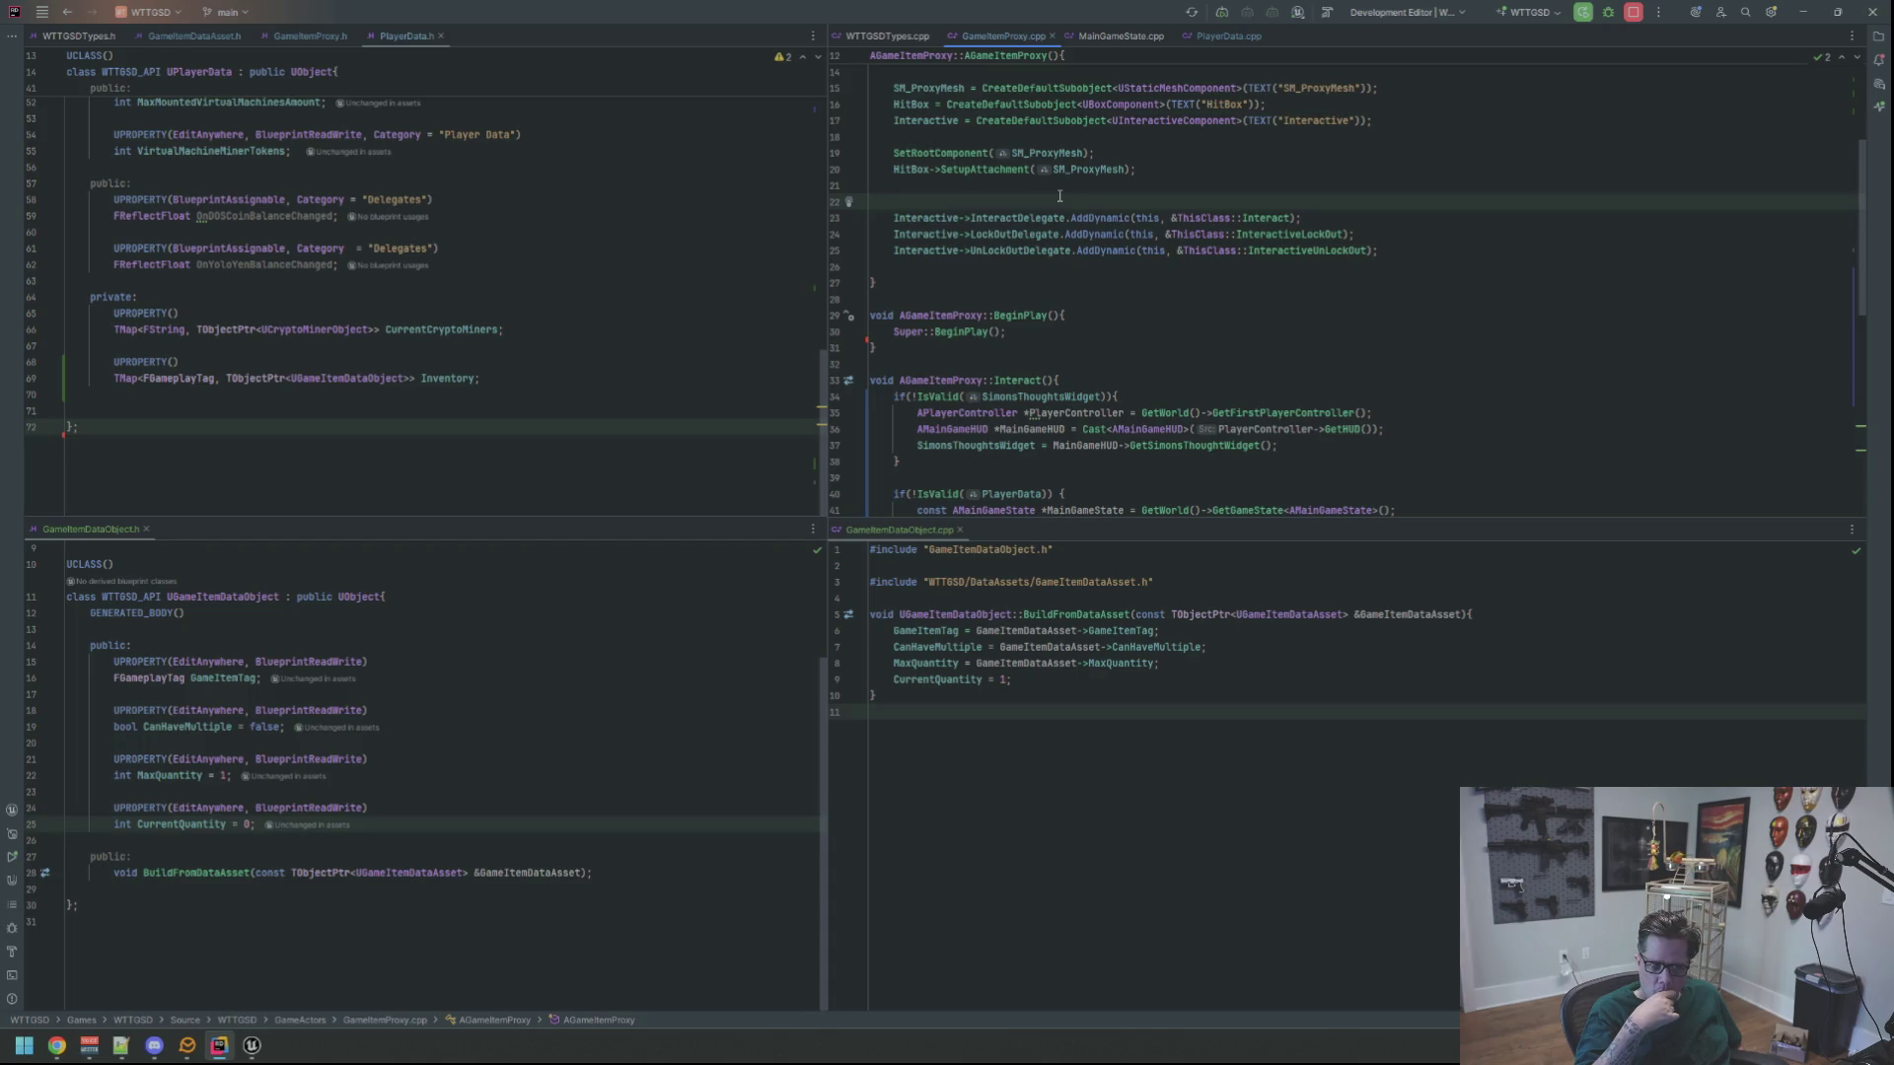
{"action": "mouse_move", "coordinate": [1085, 235]}
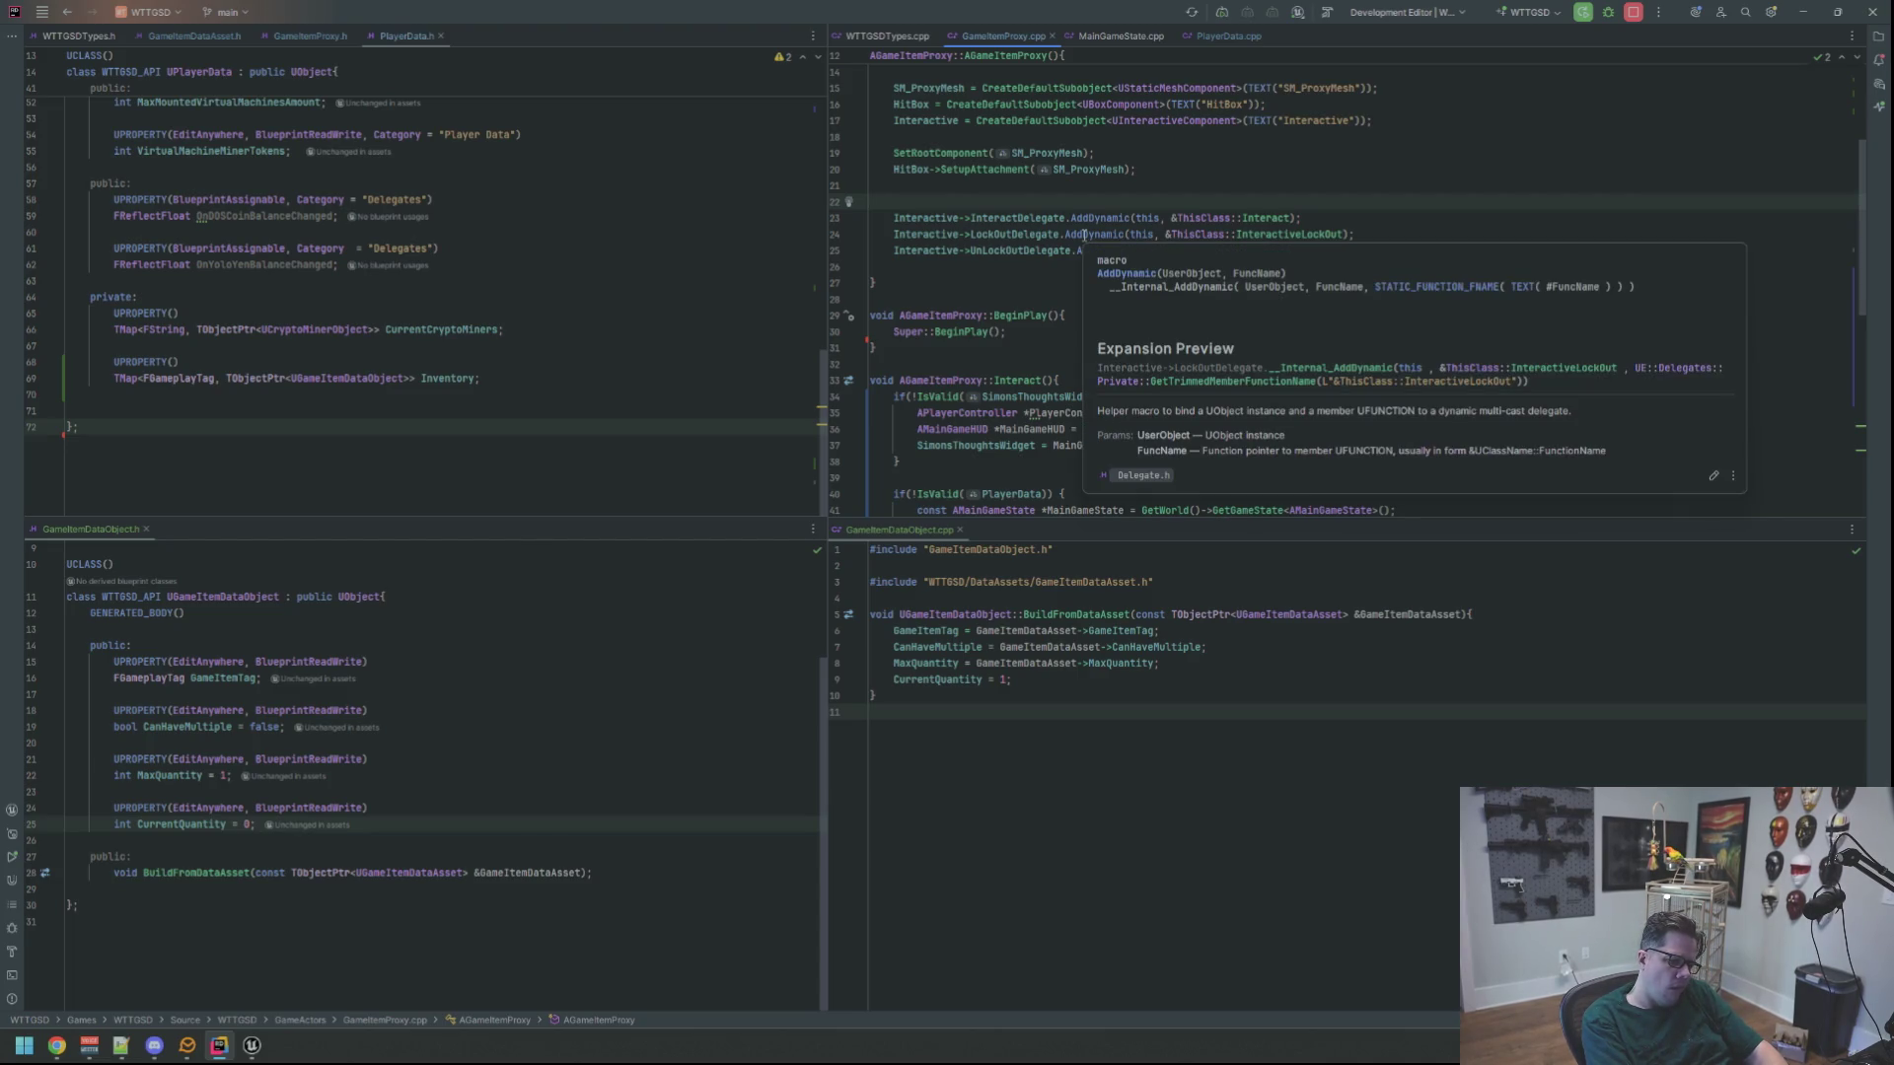
{"action": "left_click", "coordinate": [42, 12]}
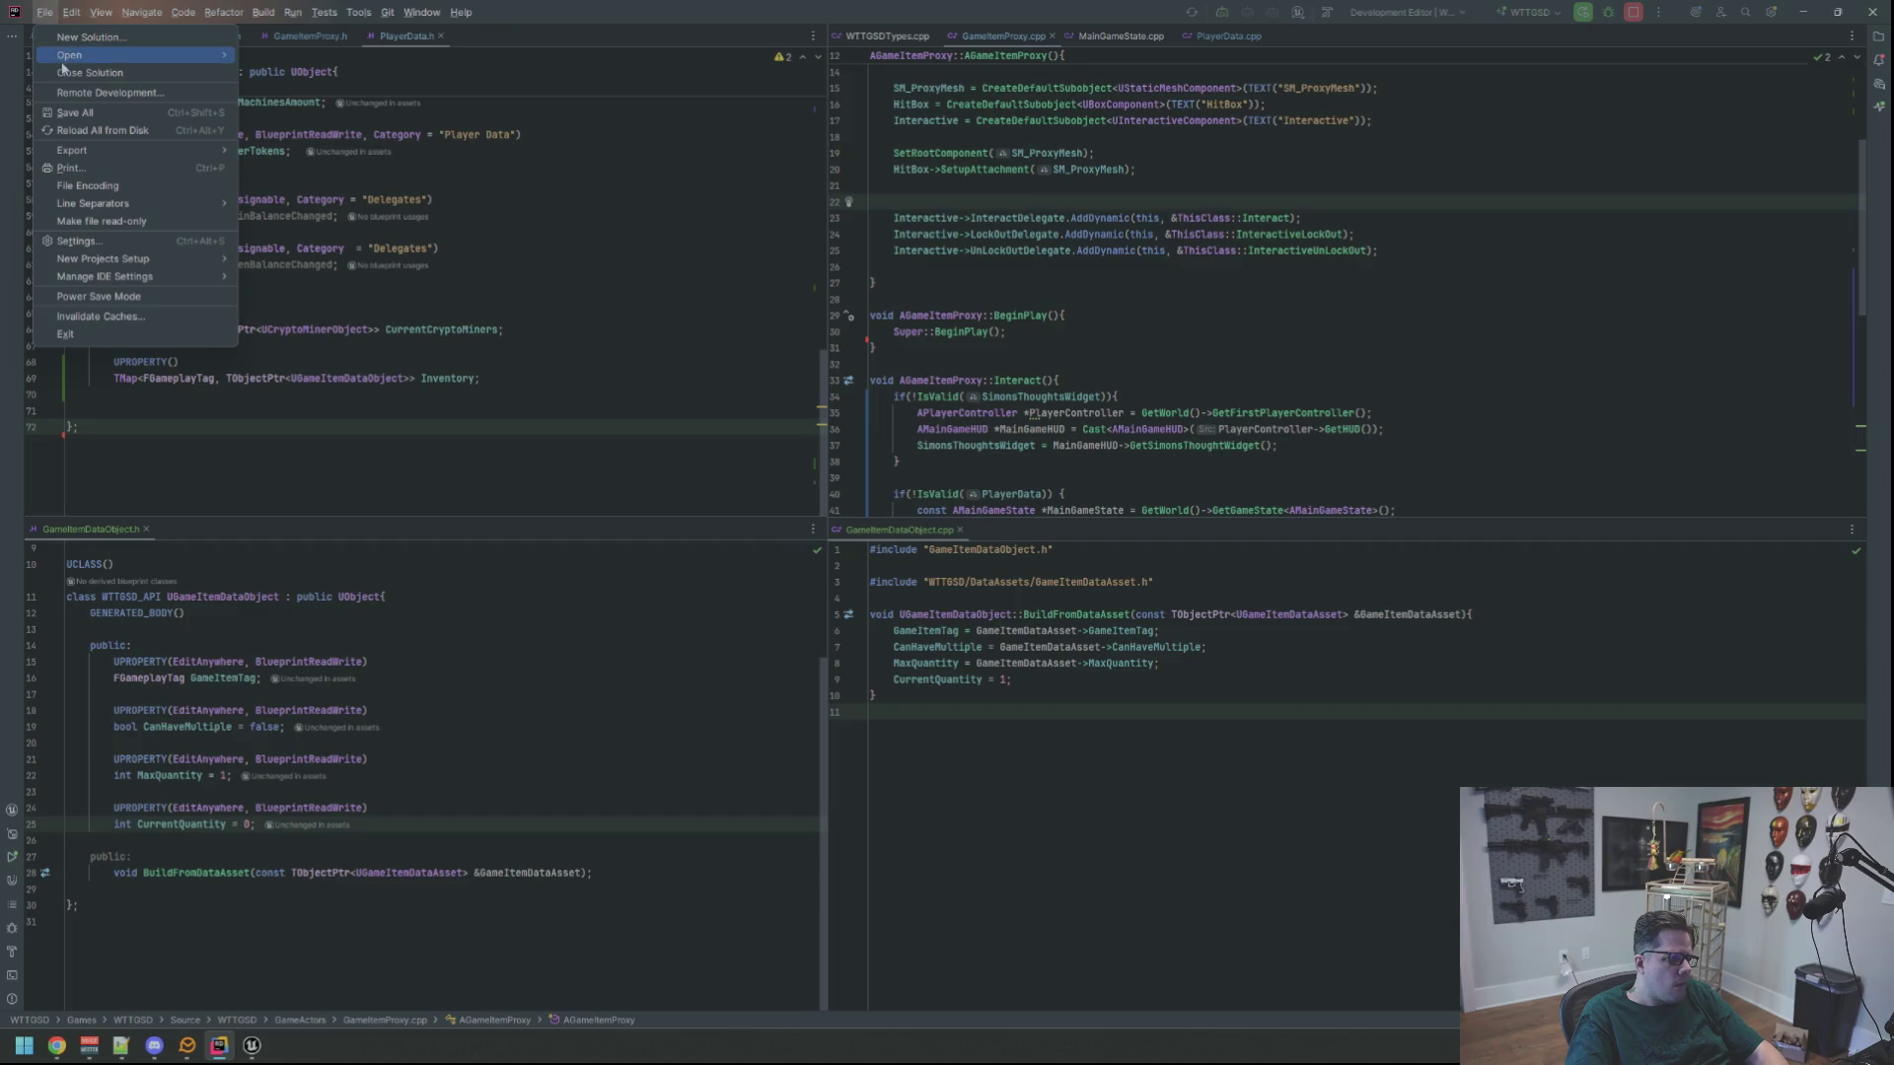
Open the DonutGame solution and look over SpawnableActor.cpp and ProductContainer.cpp
{"action": "mouse_move", "coordinate": [69, 55]}
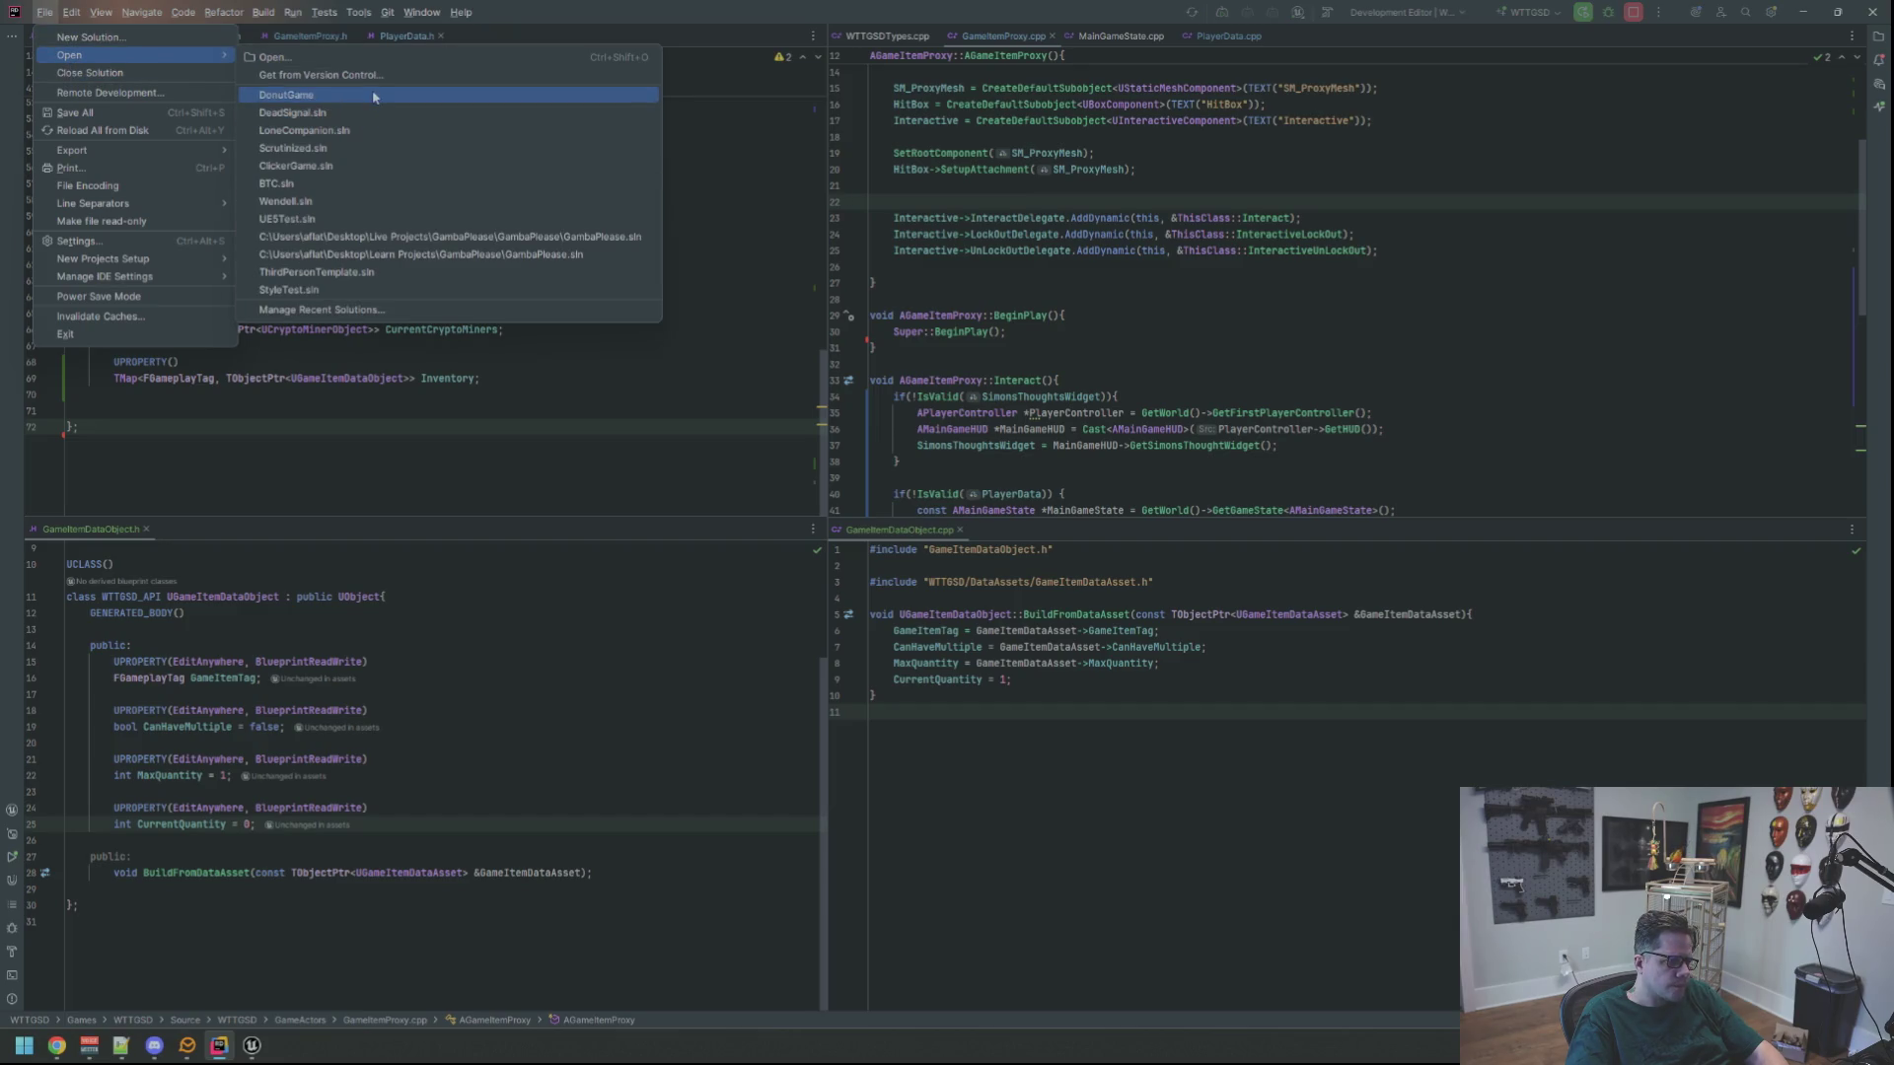
{"action": "left_click", "coordinate": [375, 96]}
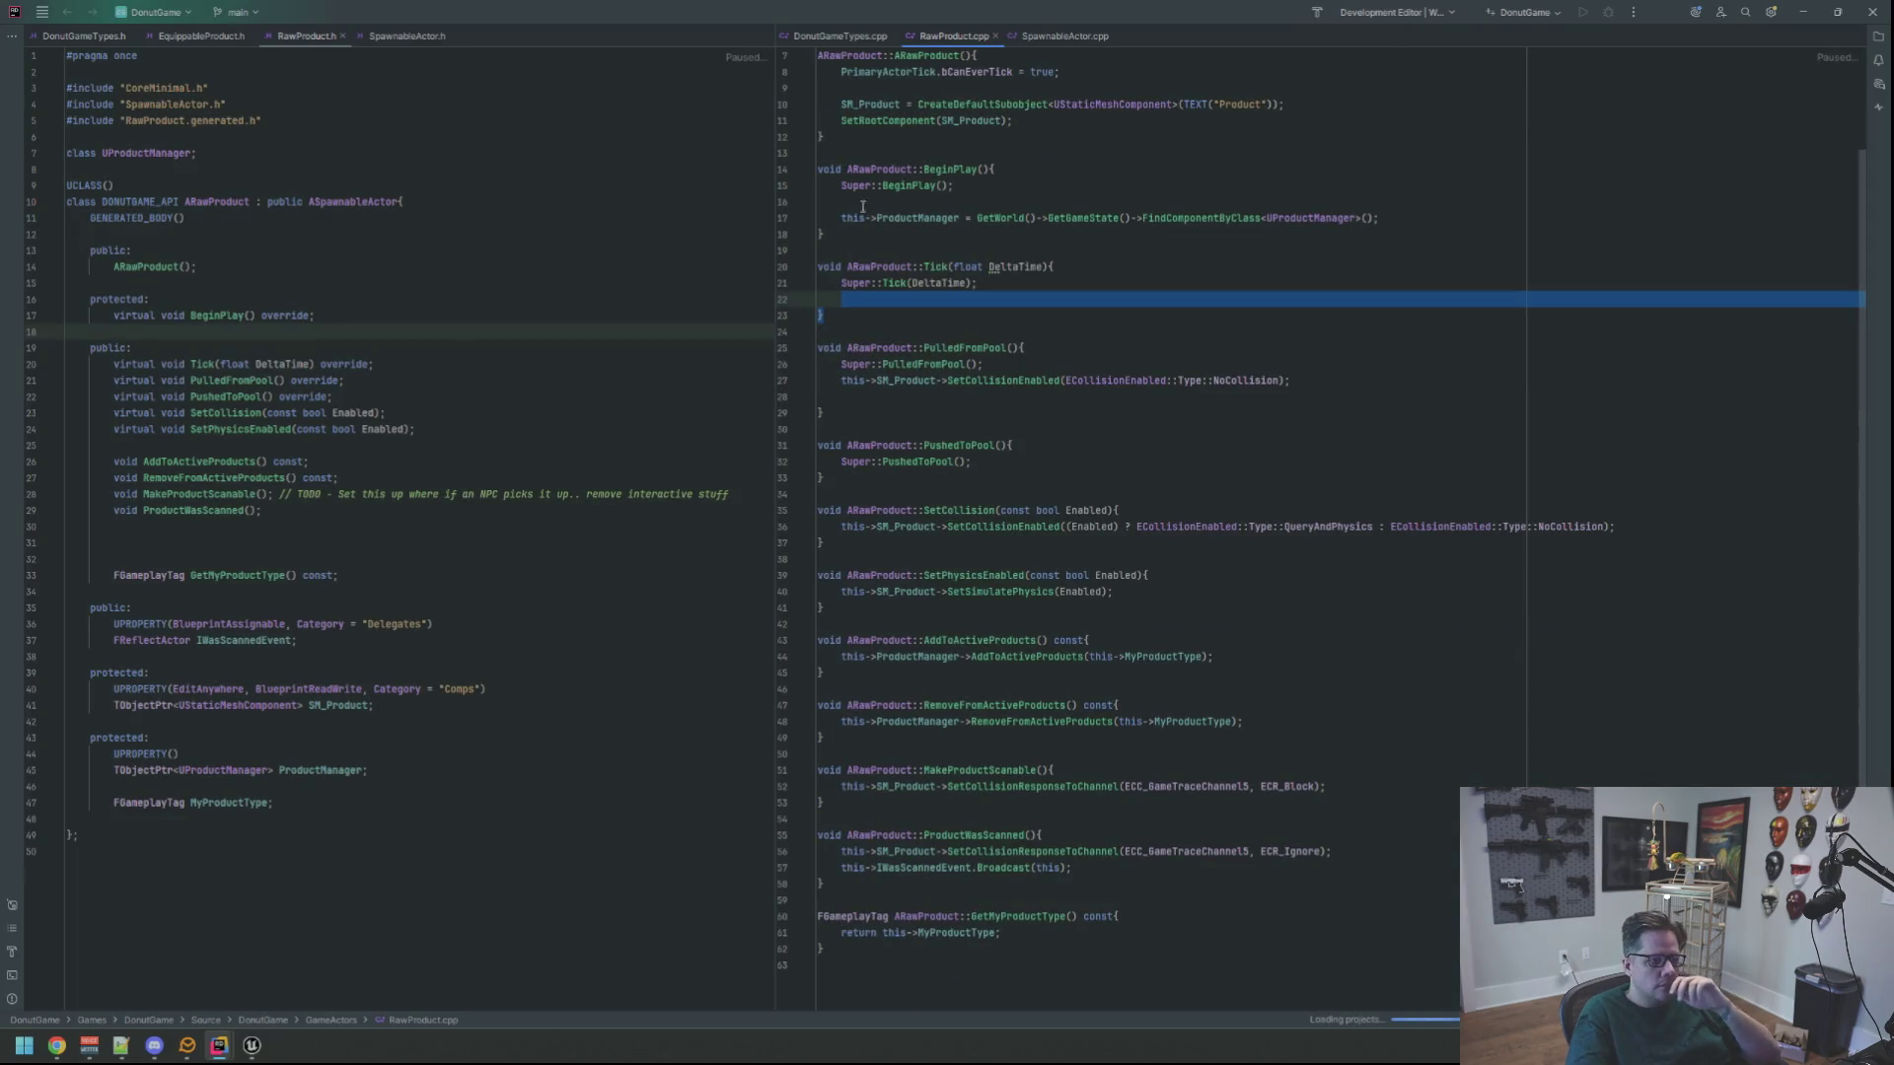
{"action": "scroll", "coordinate": [1022, 194], "scroll_direction": "up", "scroll_amount": 2}
{"action": "left_click", "coordinate": [1065, 36]}
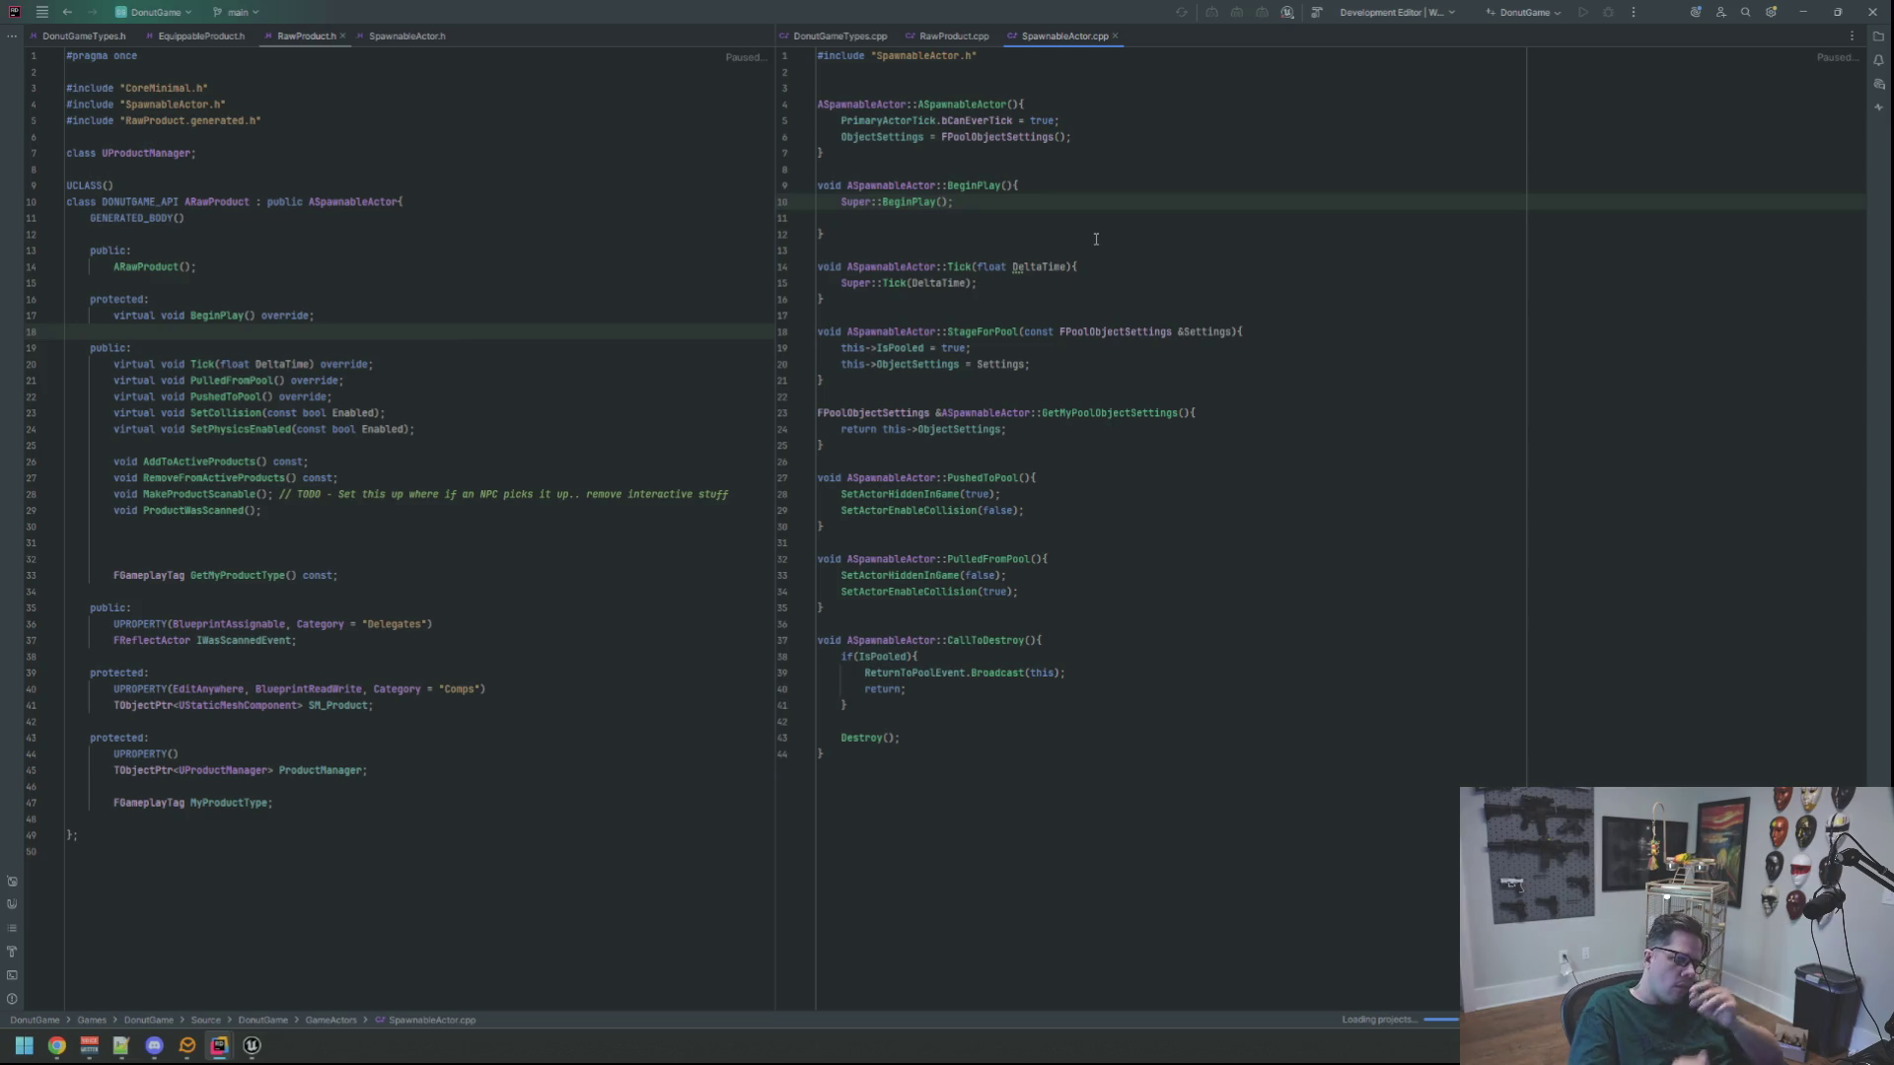
{"action": "left_click", "coordinate": [1879, 37]}
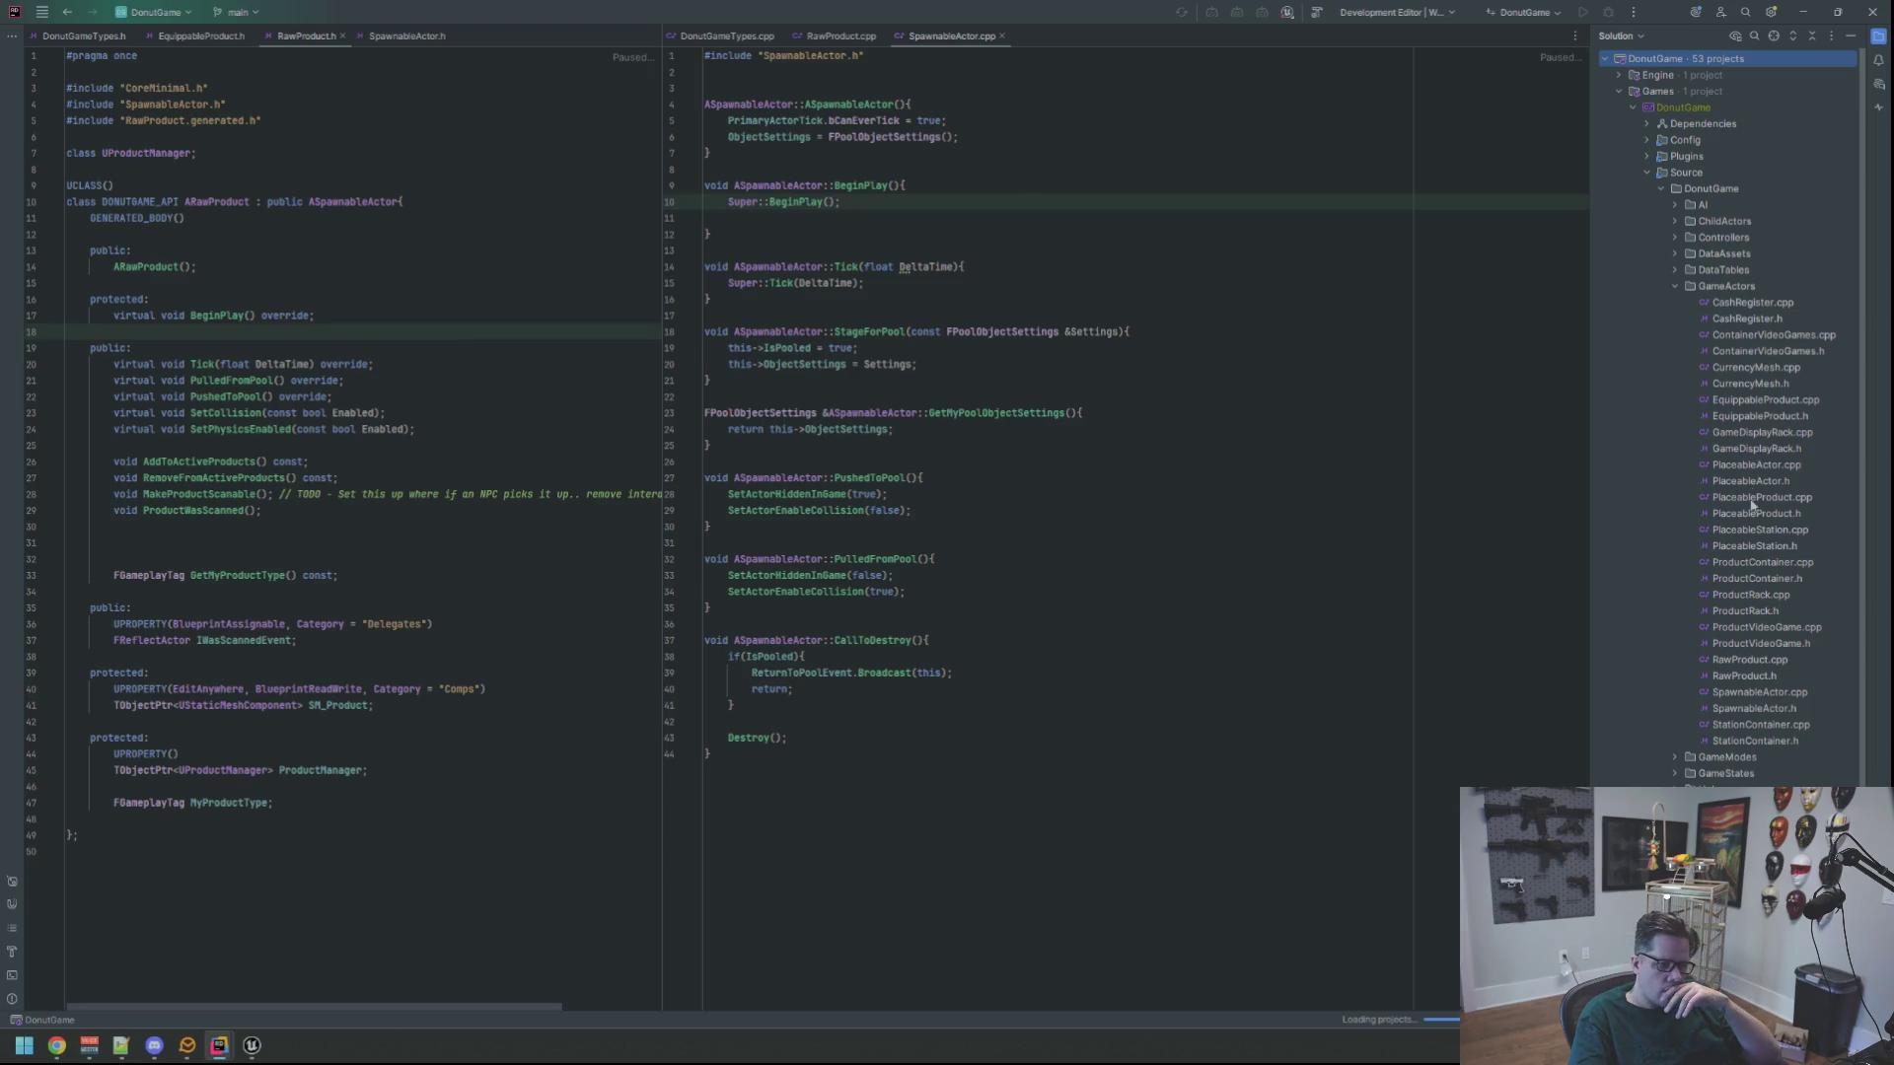
{"action": "double_click", "coordinate": [1764, 564]}
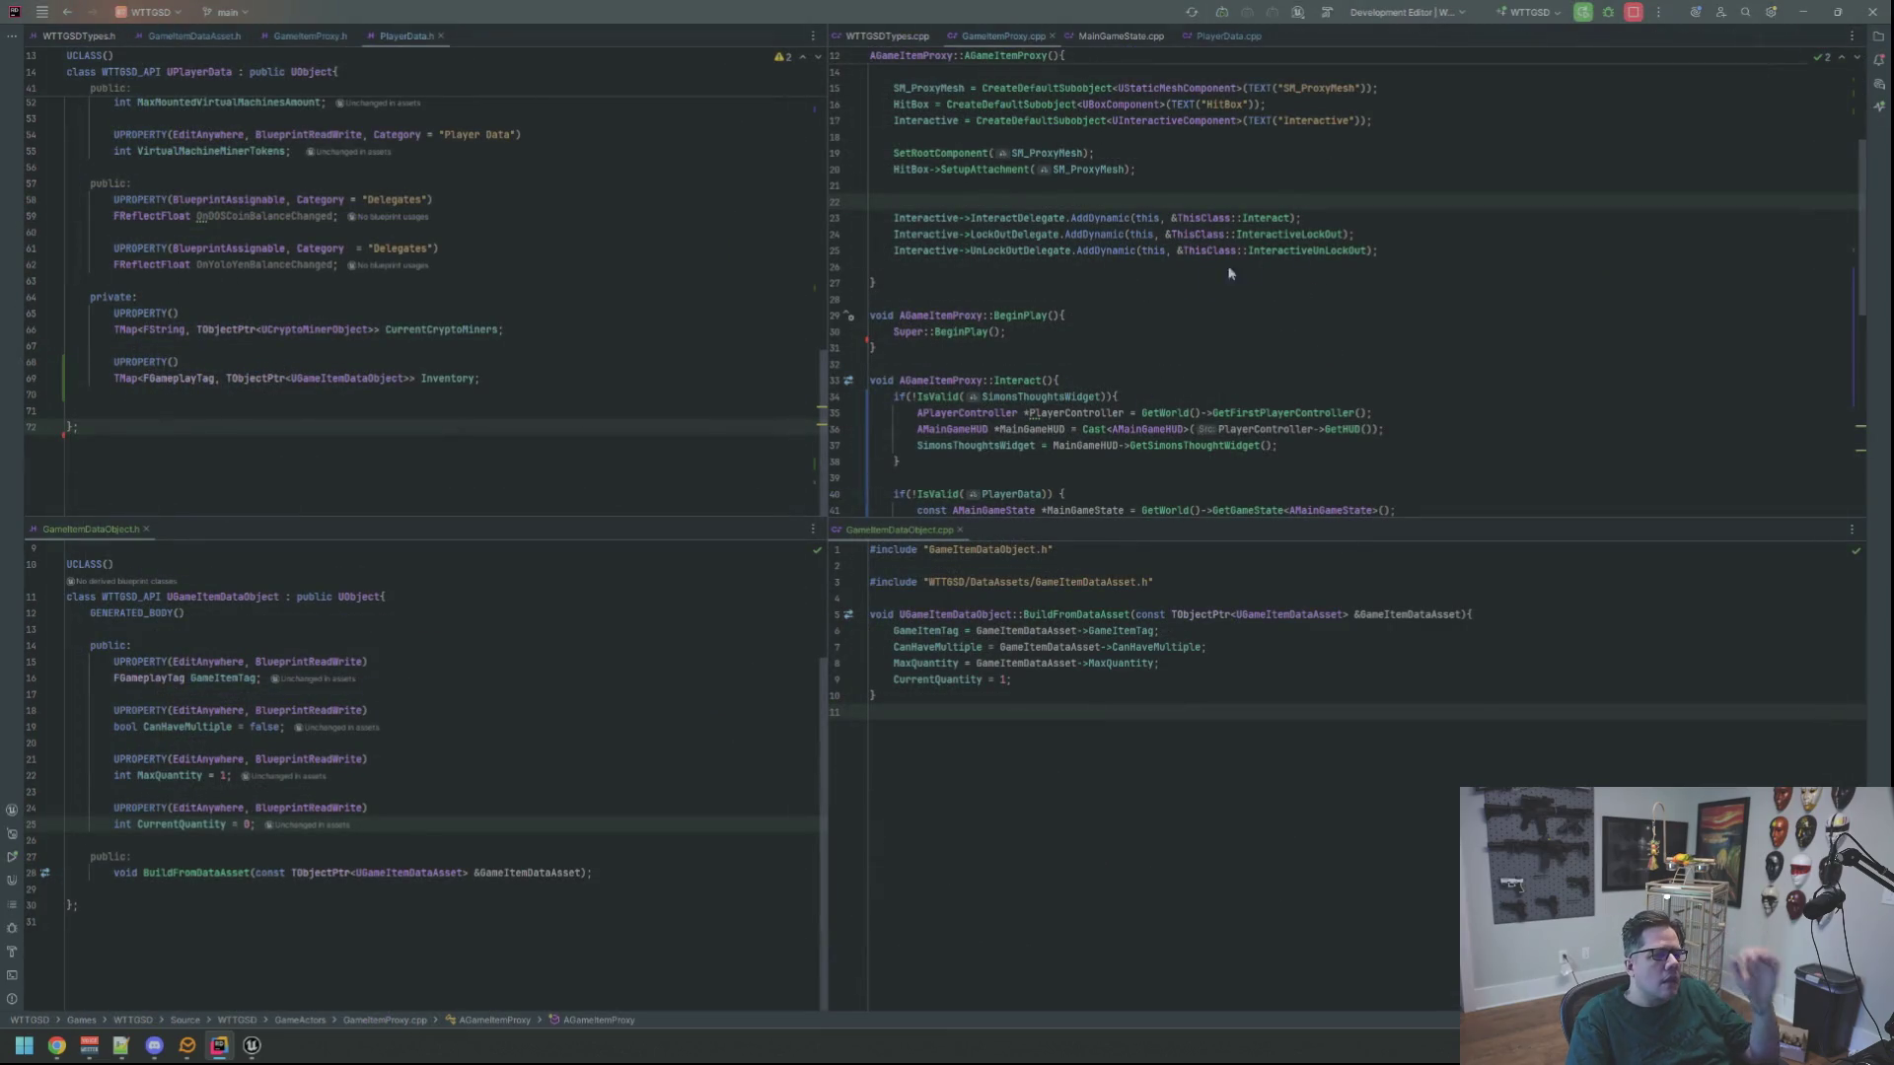
Cut the three Interactive AddDynamic bindings from the constructor and paste them into BeginPlay
{"action": "left_click_drag", "start_coordinate": [1379, 251], "coordinate": [894, 219]}
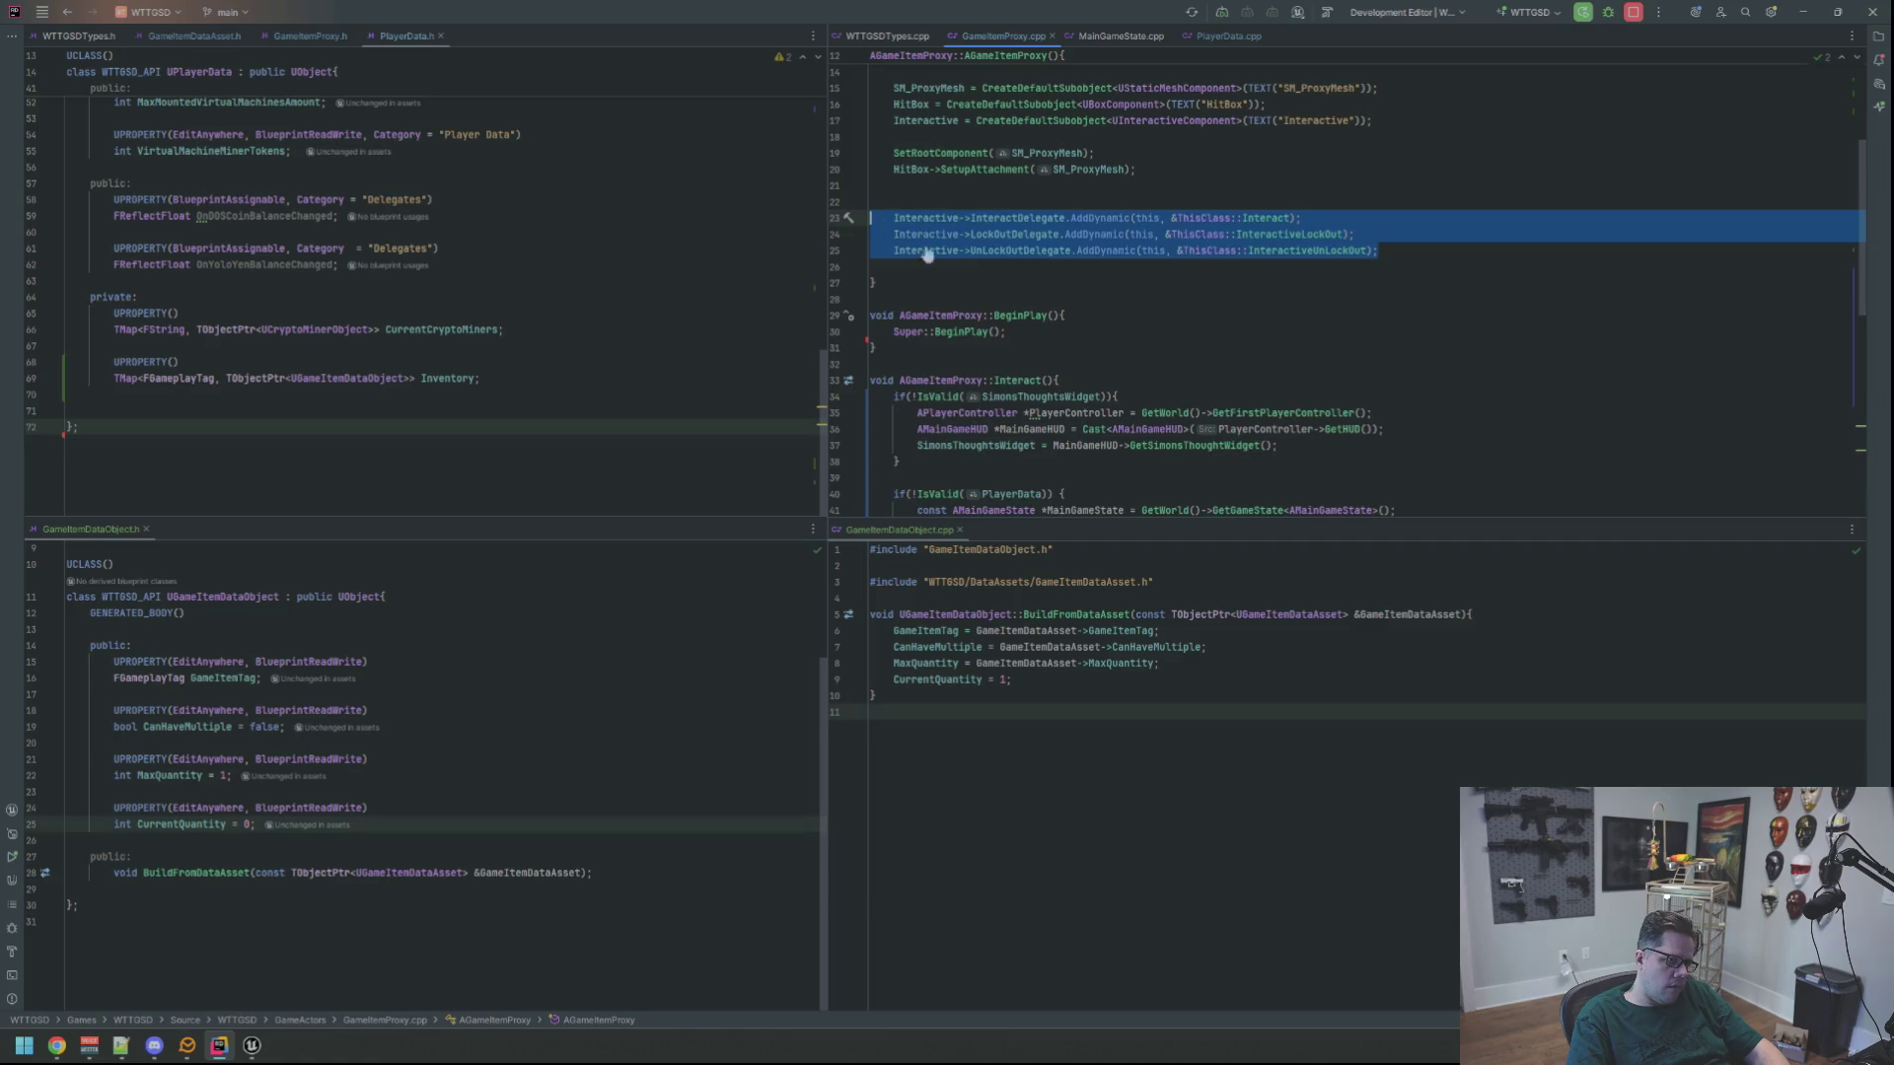
{"action": "key", "text": "ctrl+x"}
{"action": "left_click", "coordinate": [1007, 299]}
{"action": "key", "text": "Return"}
{"action": "key", "text": "ctrl+v"}
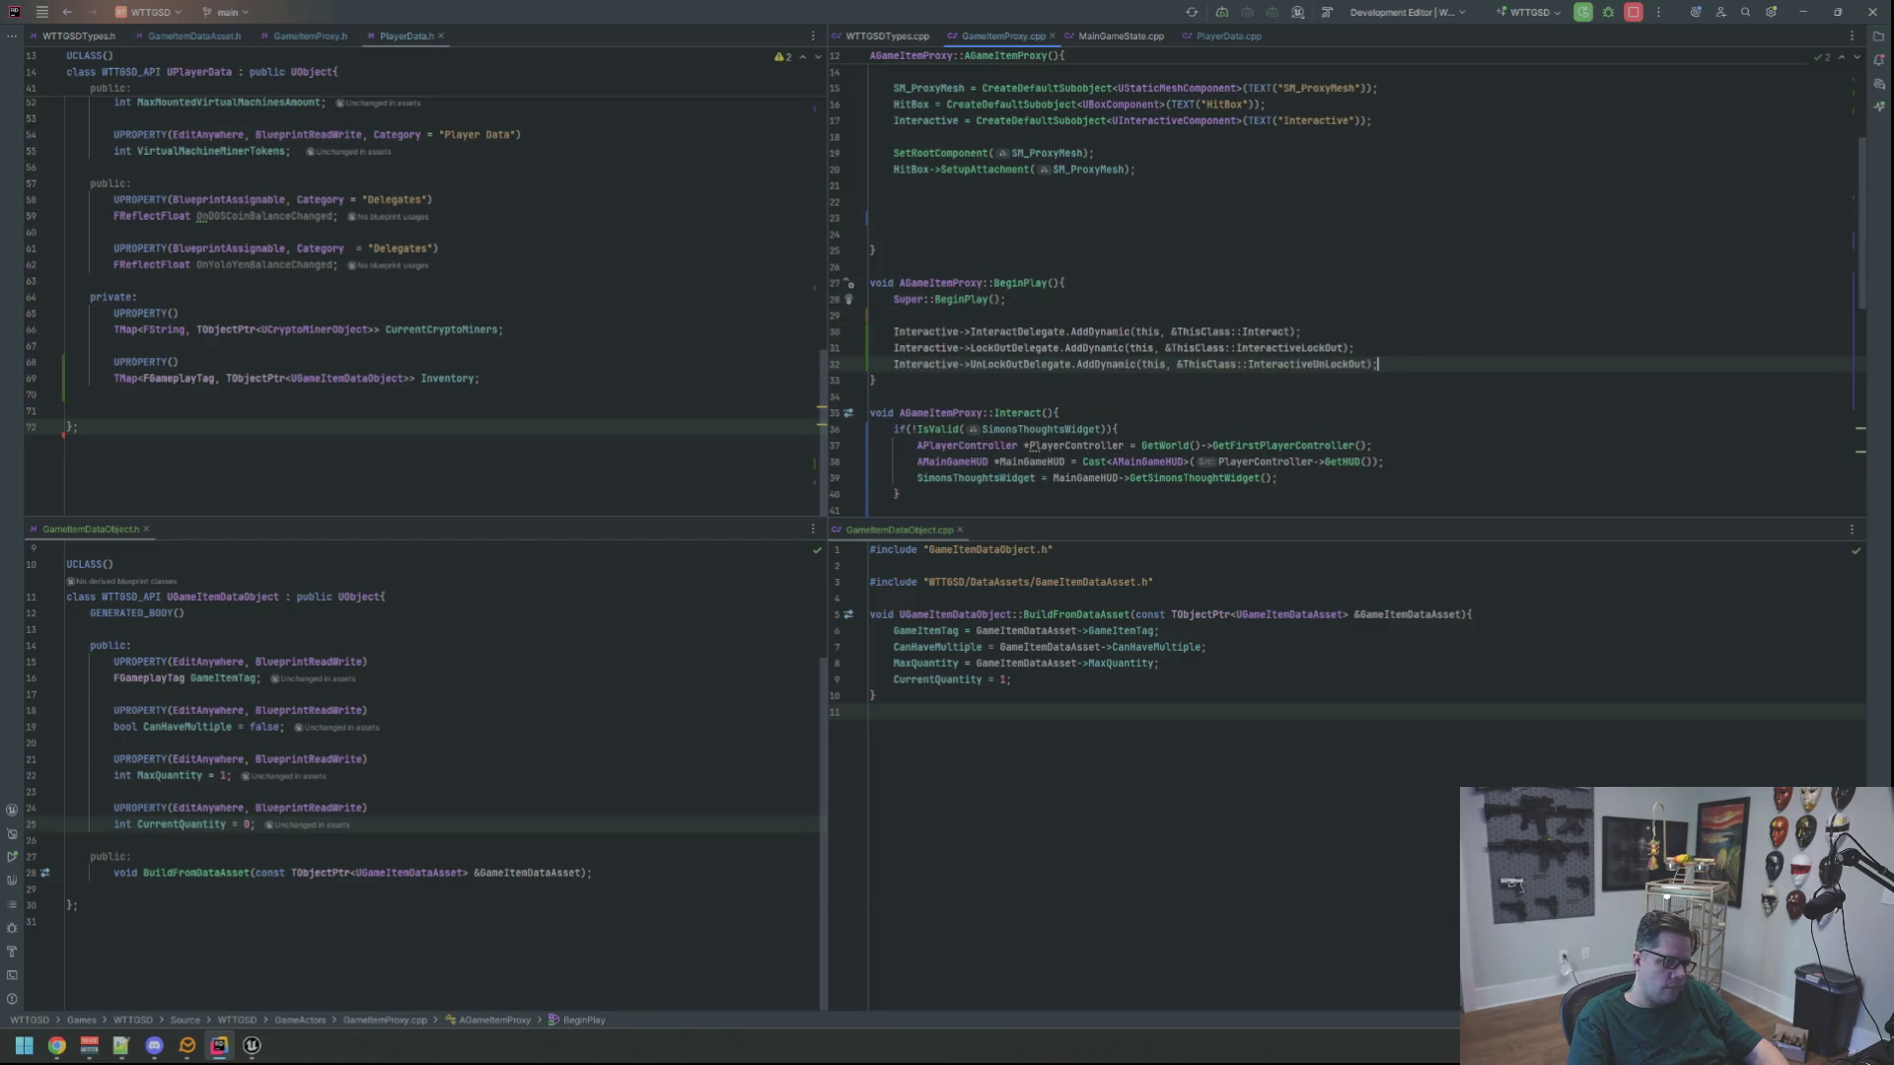
{"action": "left_click", "coordinate": [1134, 228]}
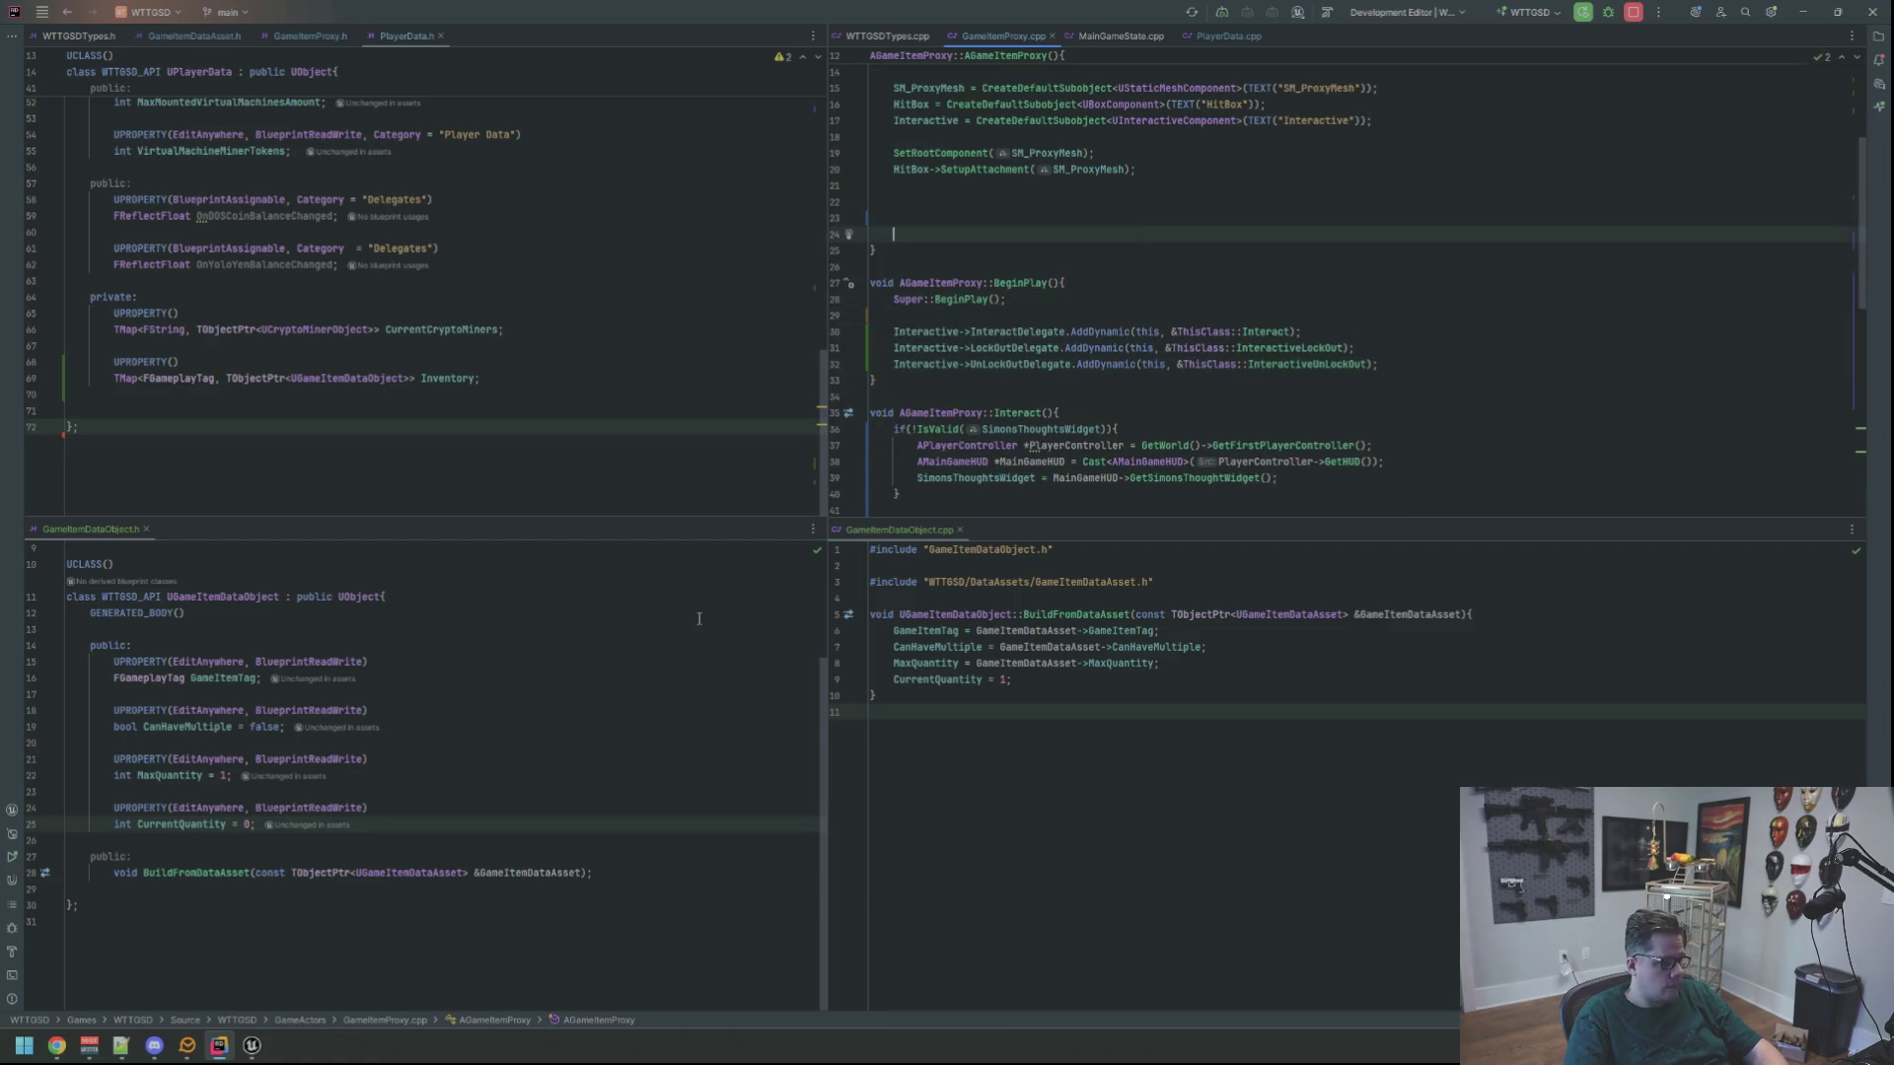
Delete the second flashlight proxy from the Motel level
{"action": "left_click", "coordinate": [270, 1044]}
{"action": "left_click", "coordinate": [107, 299]}
{"action": "key", "text": "Delete"}
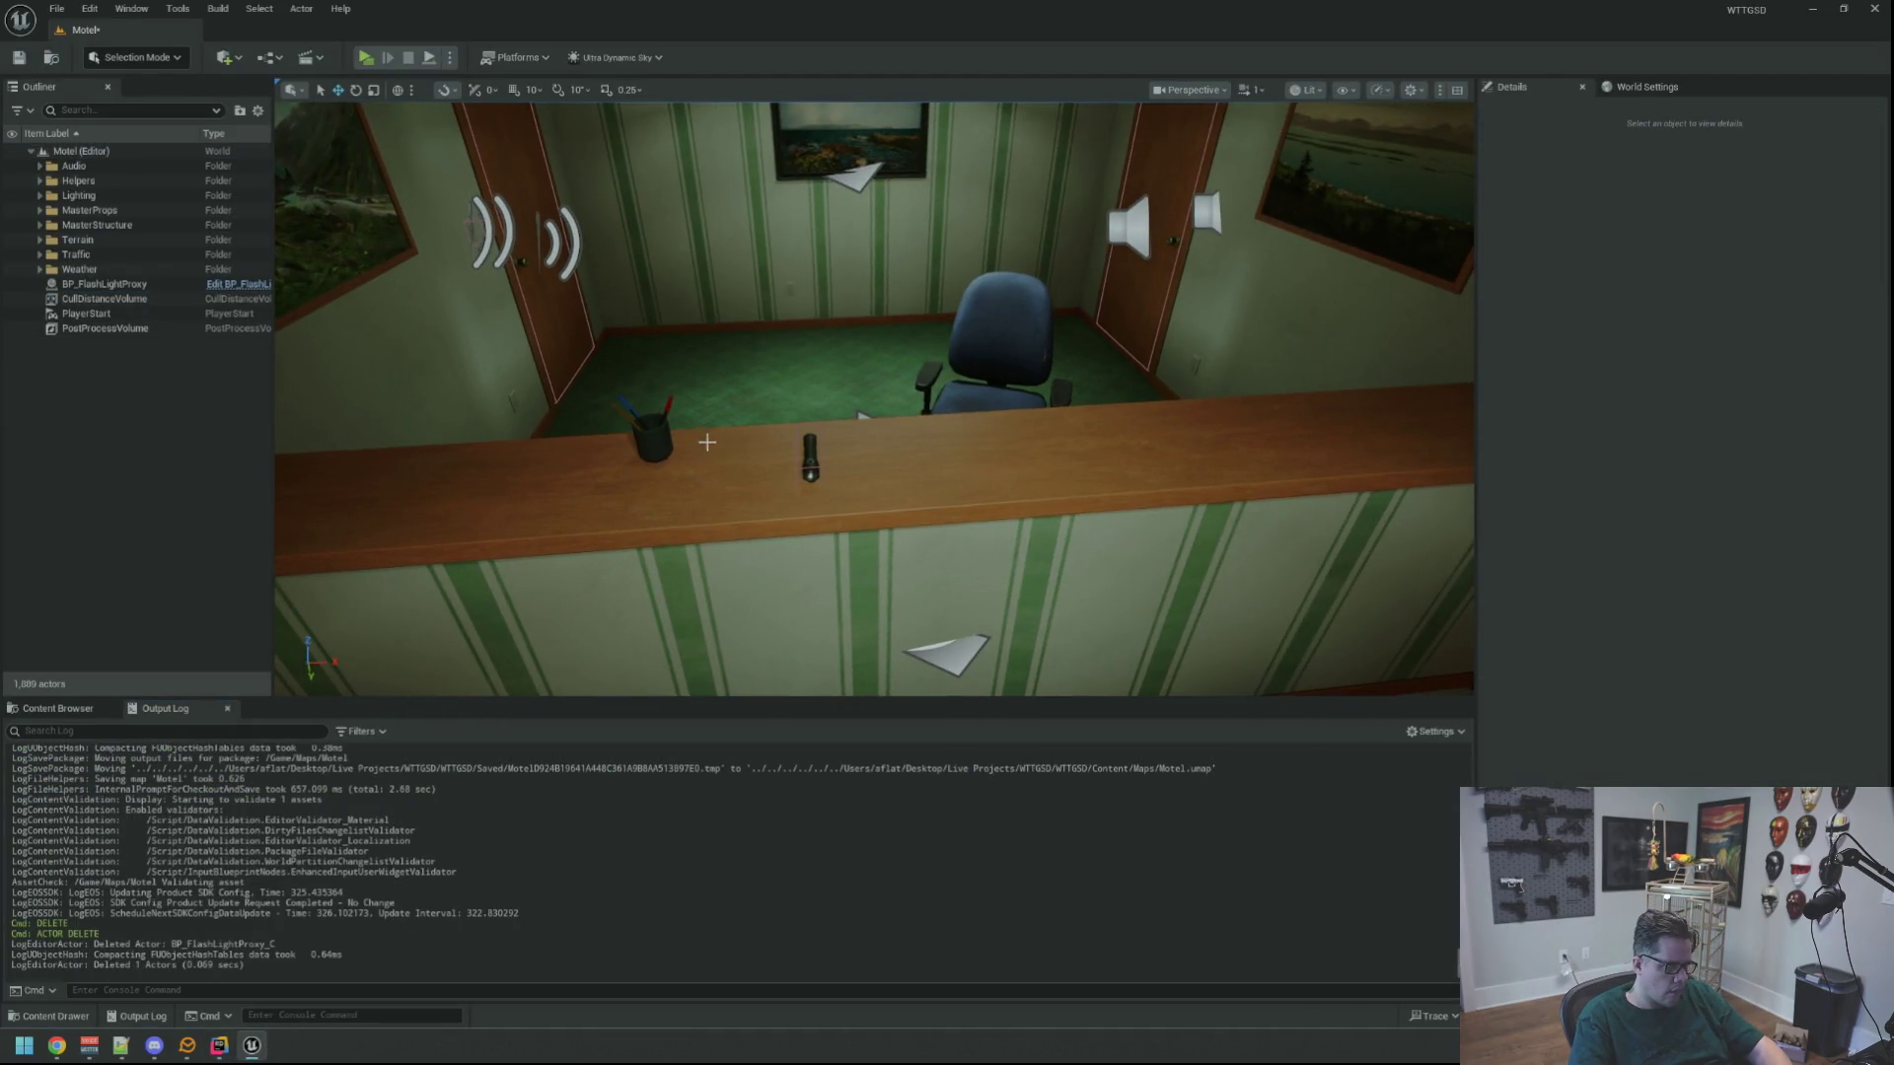
Delete the remaining flashlight proxy from the counter and save the Motel level
{"action": "left_click", "coordinate": [807, 454]}
{"action": "key", "text": "Delete"}
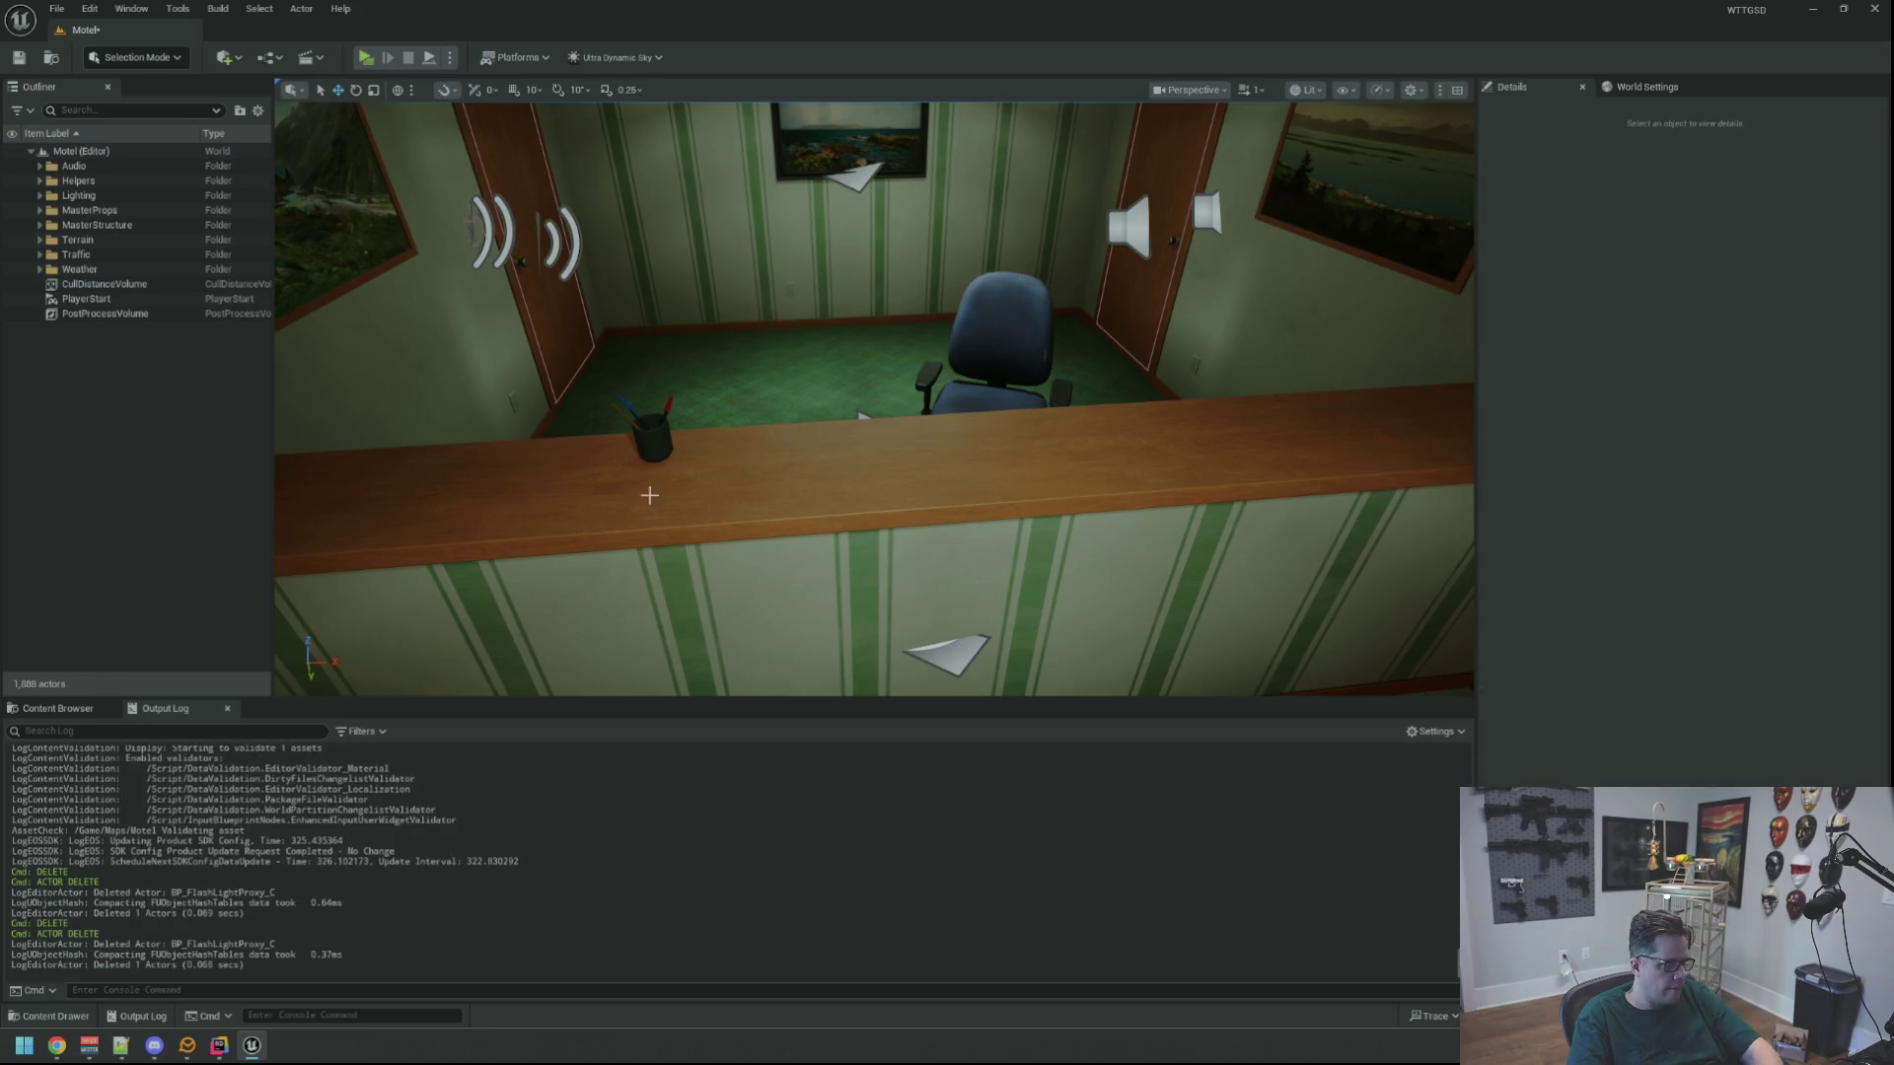
{"action": "left_click_drag", "start_coordinate": [520, 495], "coordinate": [804, 516]}
{"action": "key", "text": "ctrl+s"}
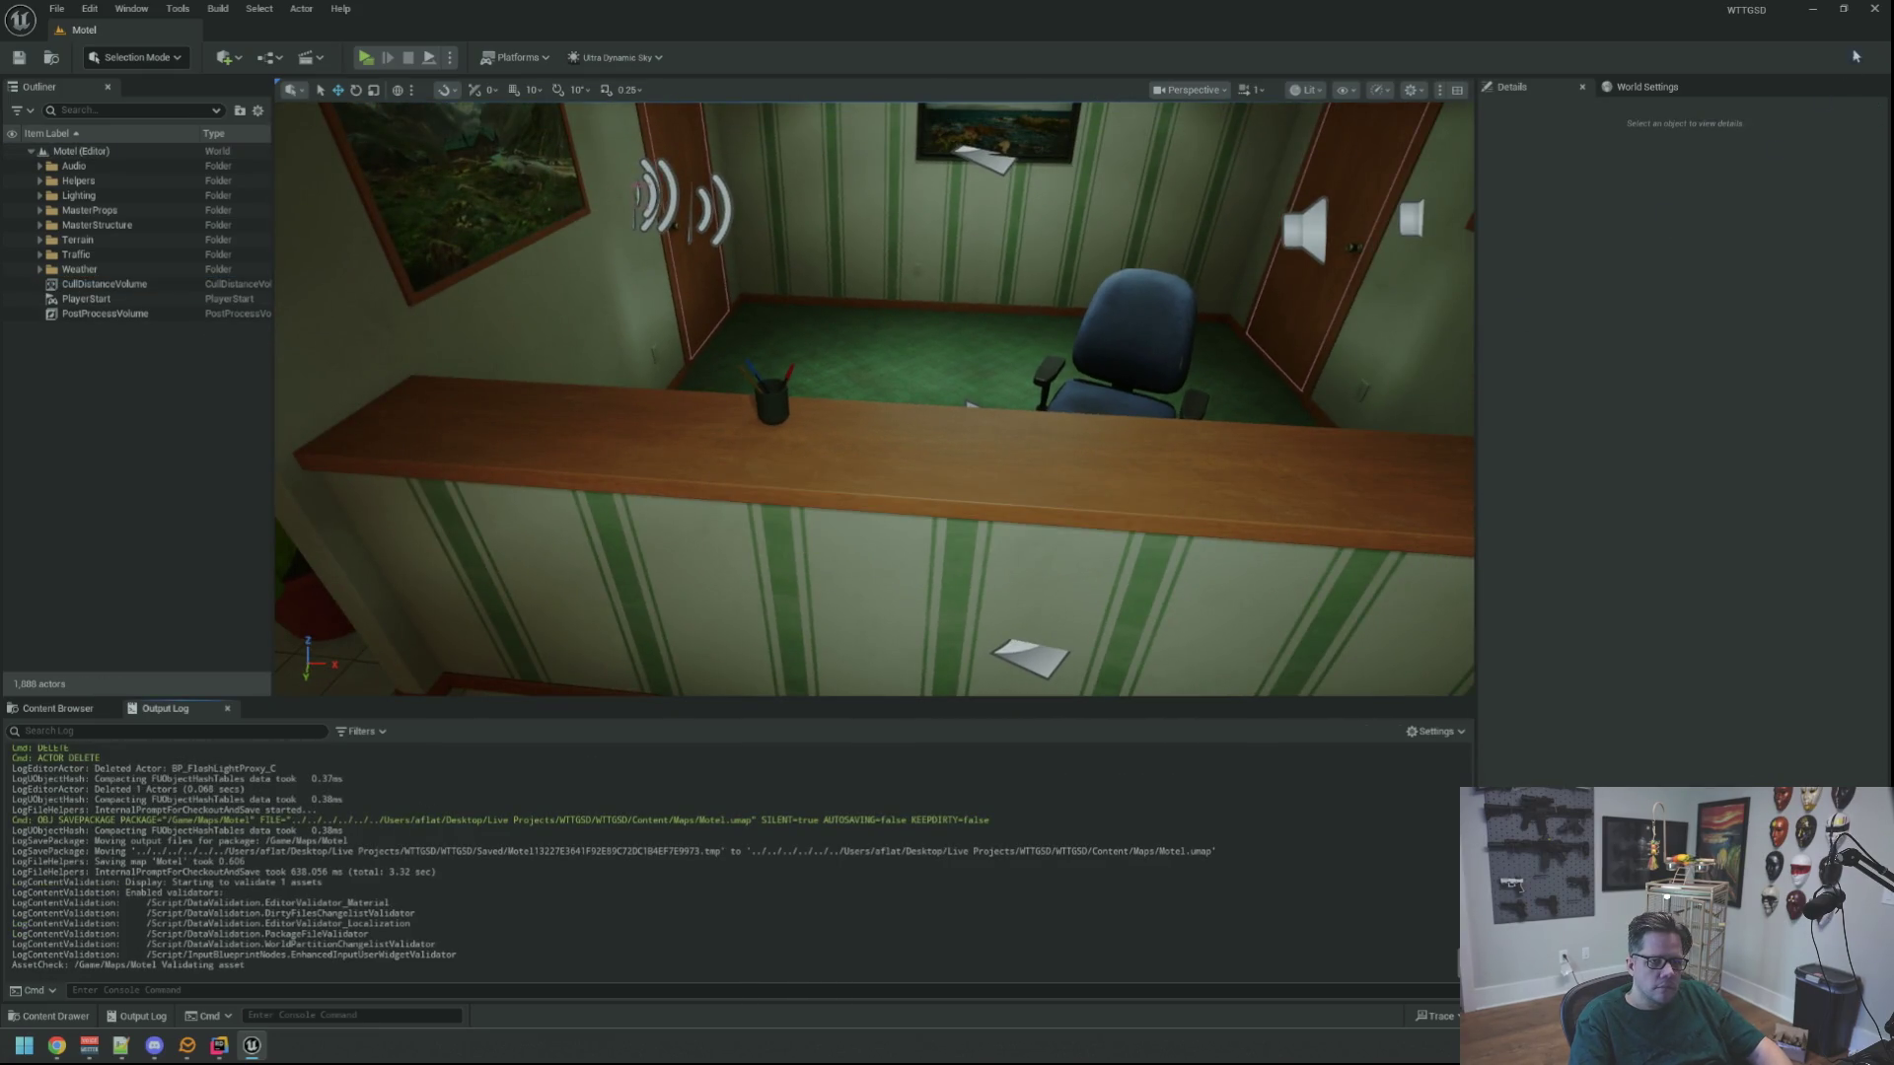
{"action": "key", "text": "alt+Tab"}
{"action": "left_click", "coordinate": [1230, 204]}
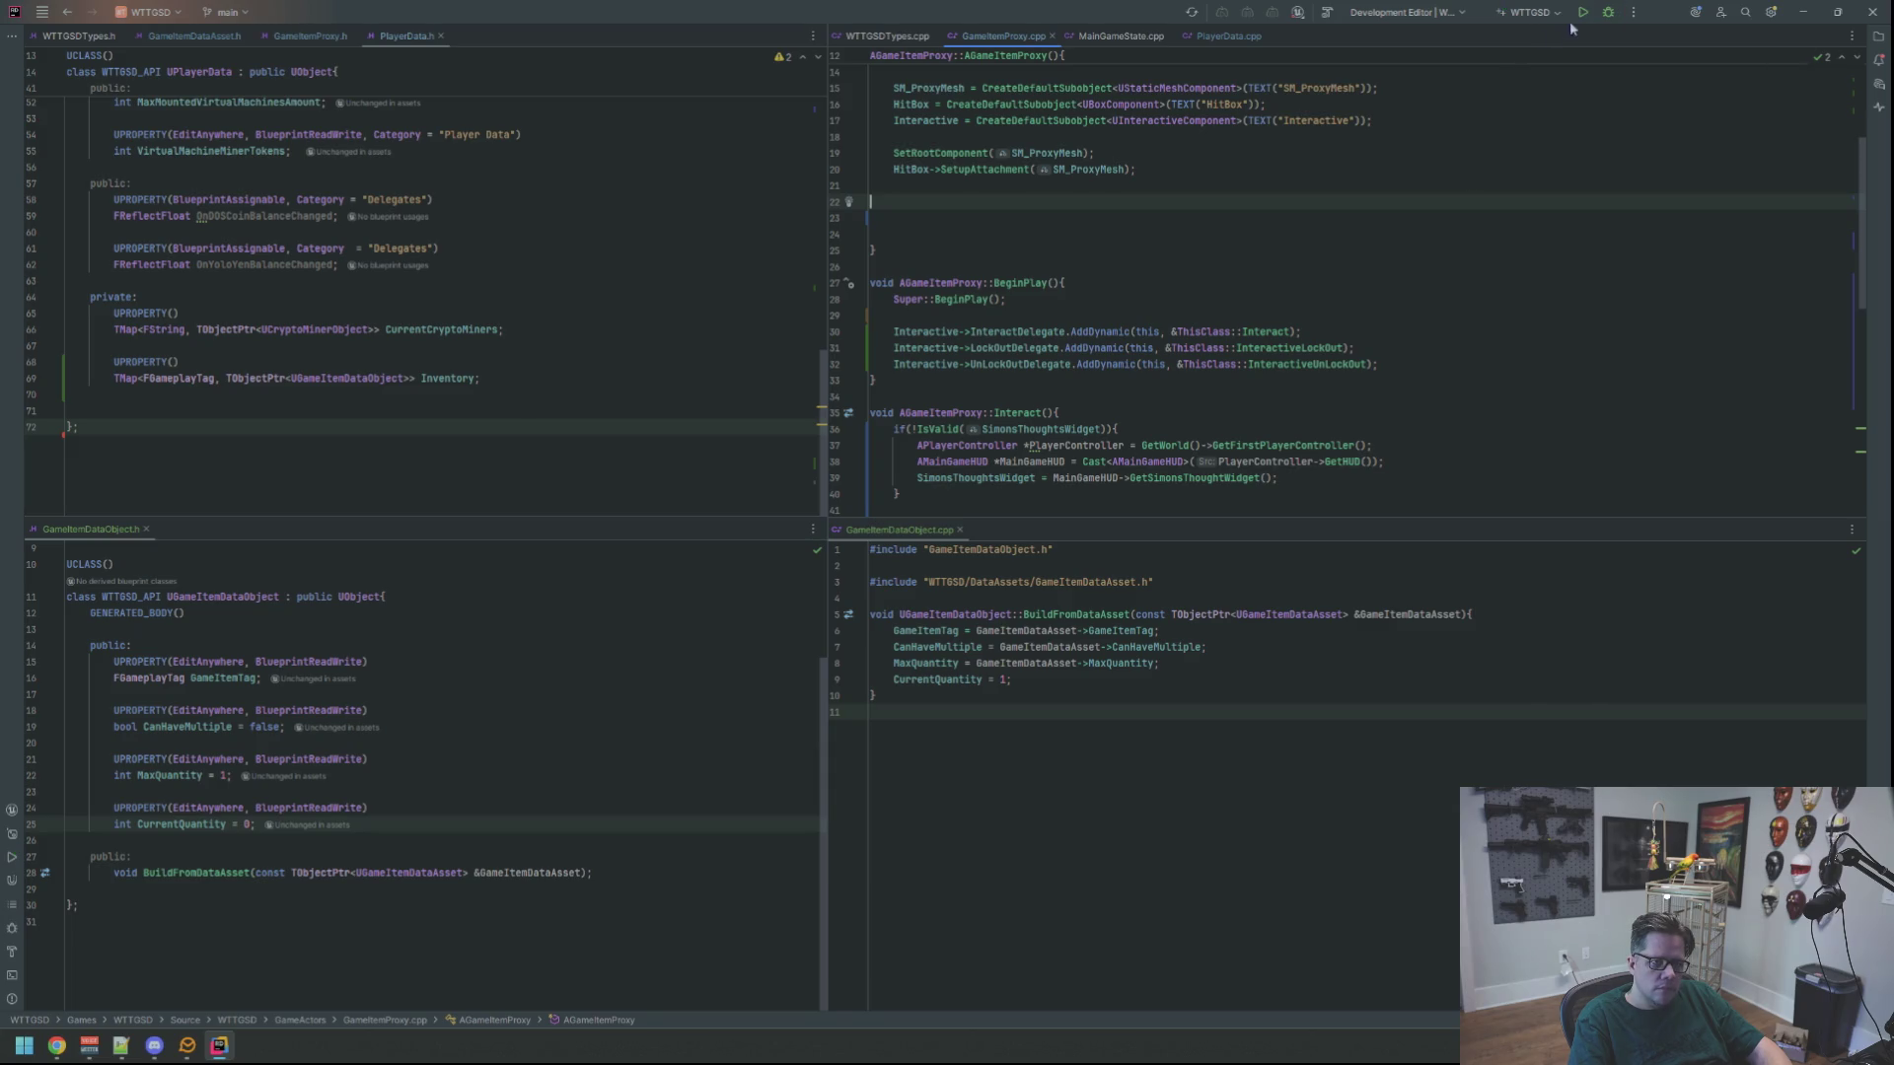
Build the solution with Ctrl+Shift+B until it succeeds, then return to Unreal Editor
{"action": "key", "text": "ctrl+shift+b"}
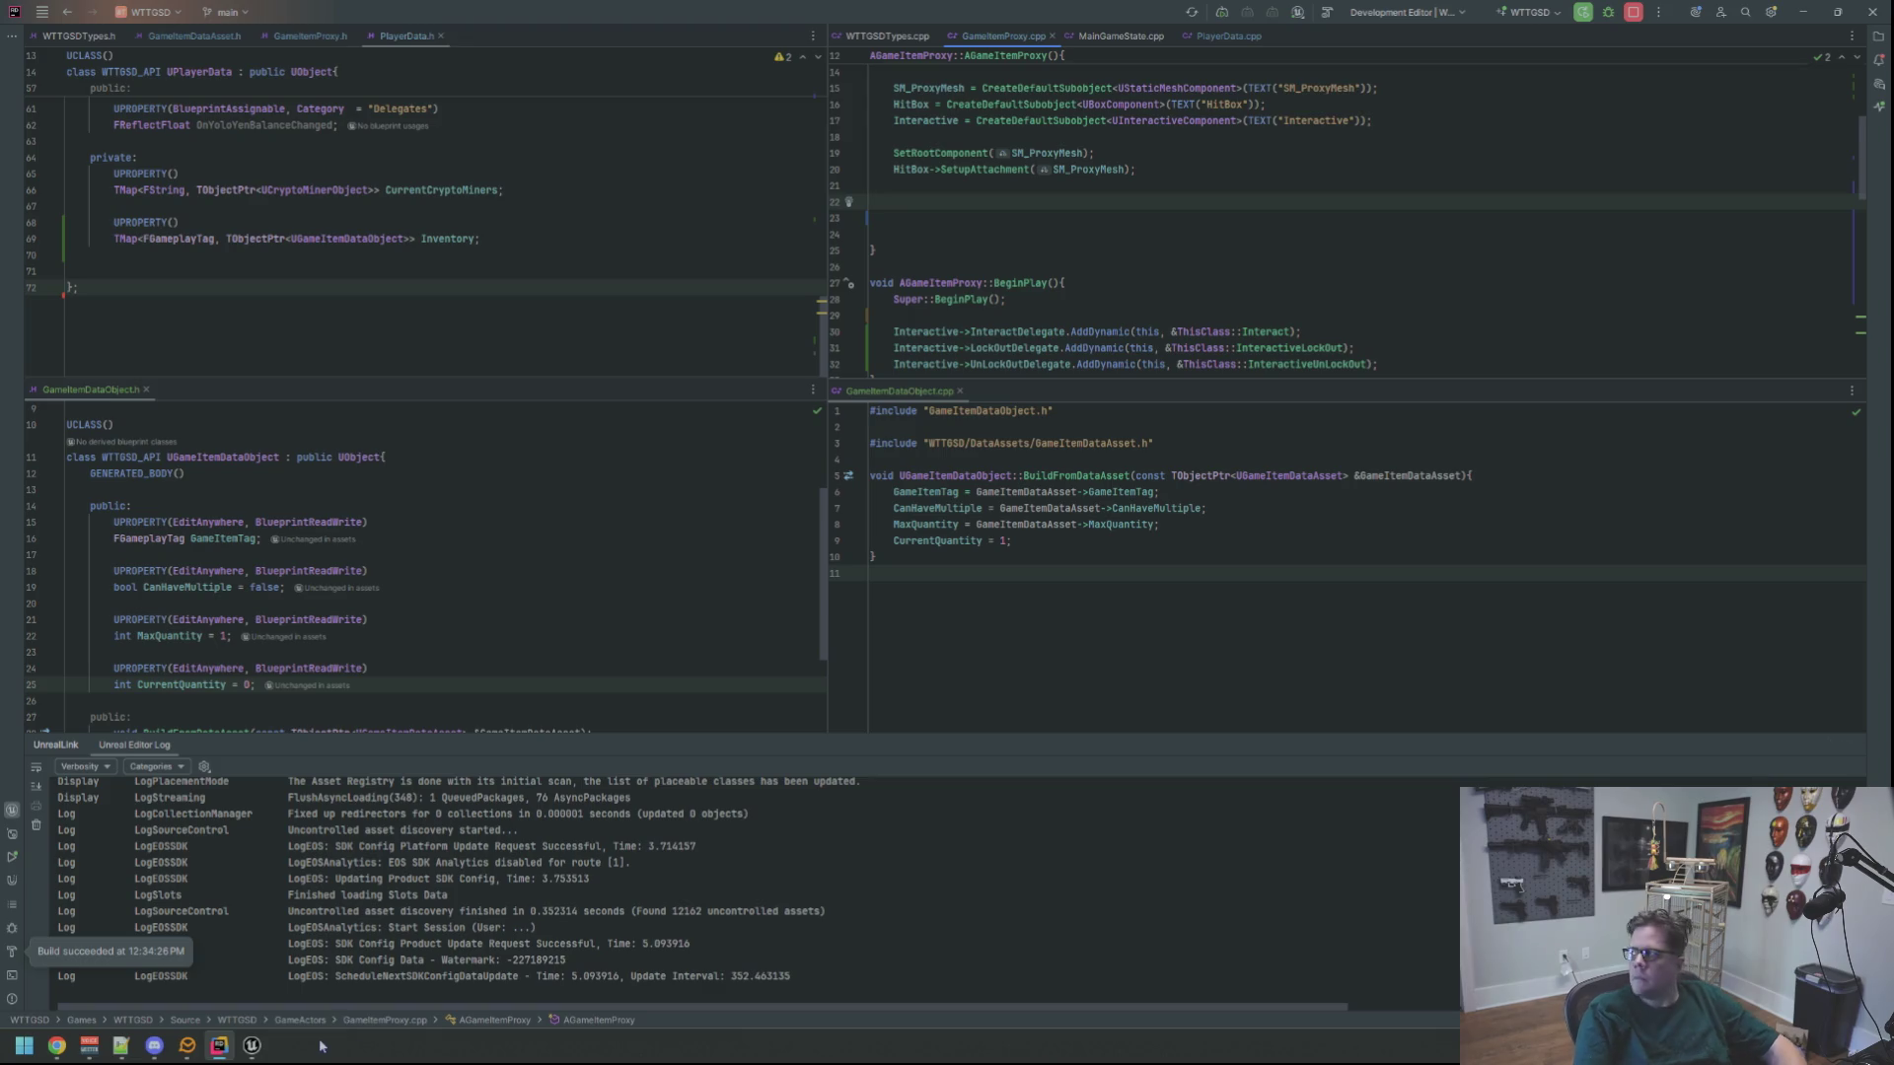
{"action": "left_click", "coordinate": [253, 1046]}
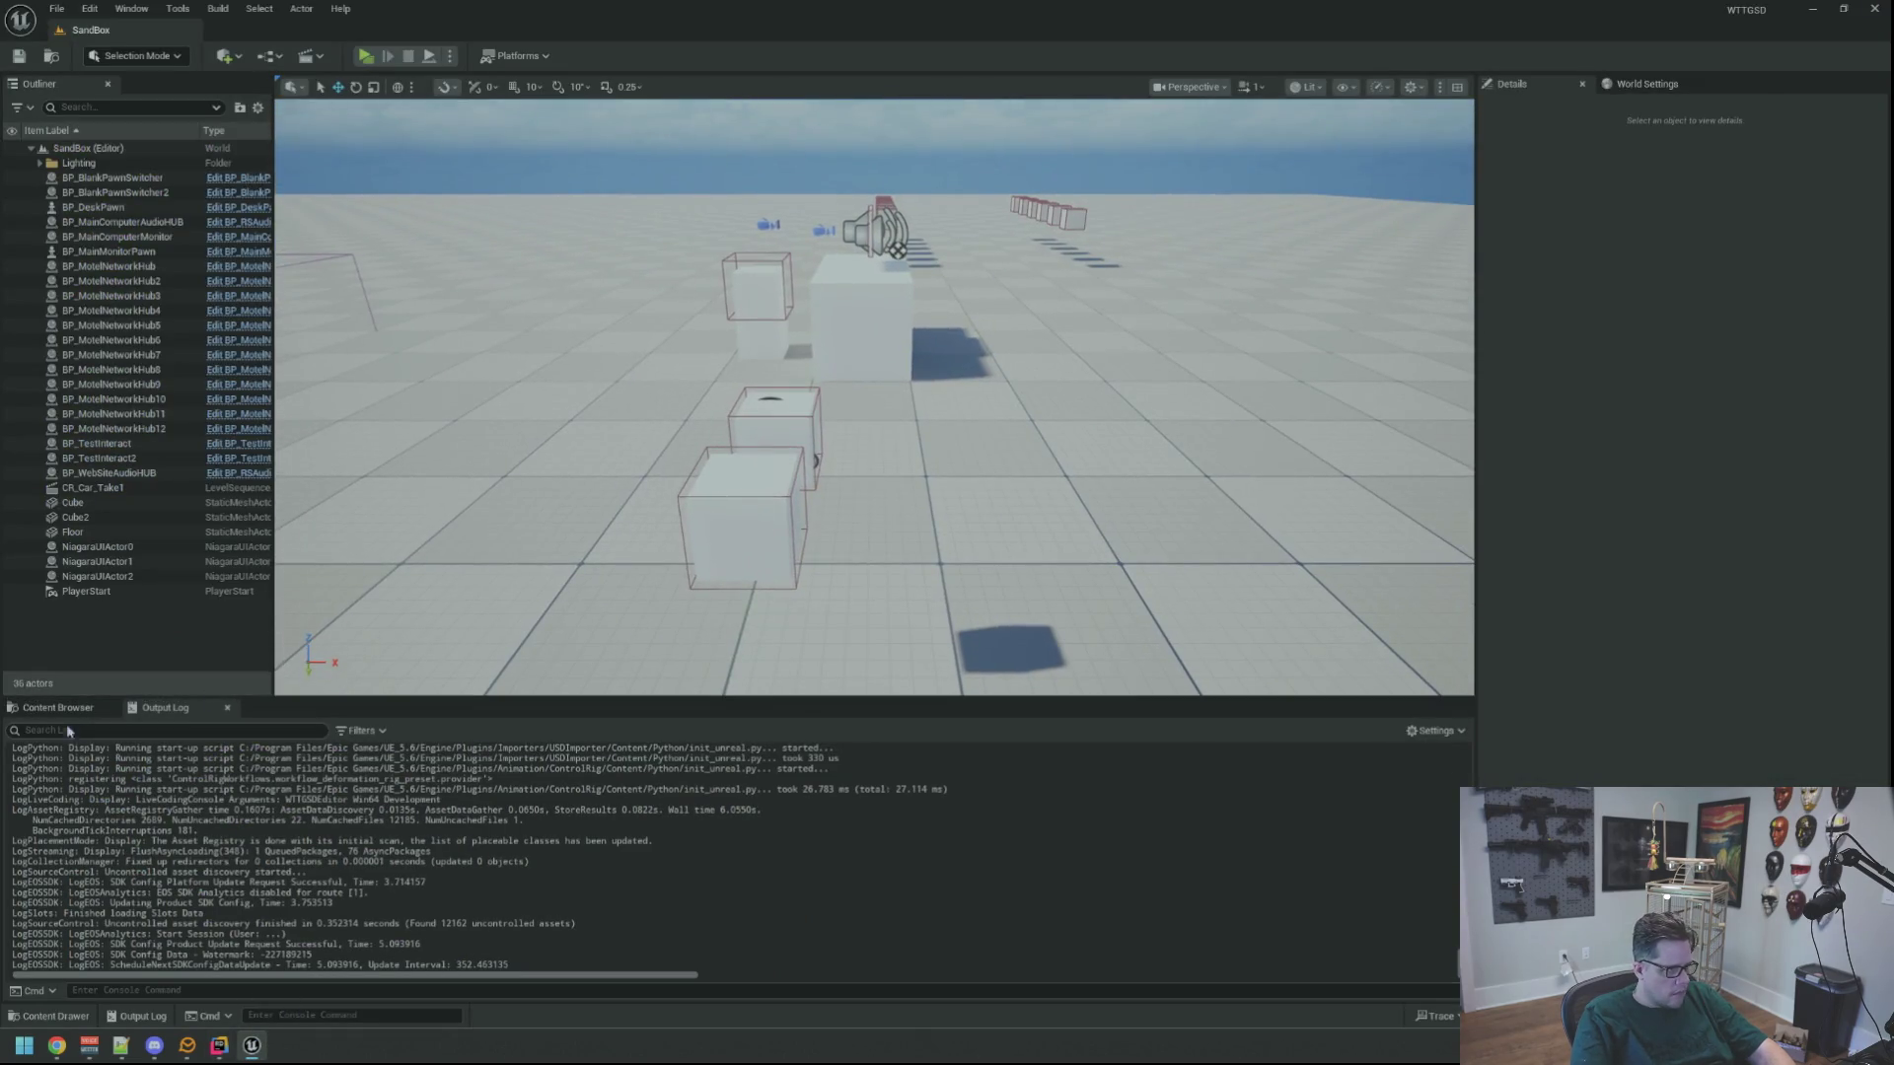
Load the Motel level from Content/Maps
{"action": "left_click", "coordinate": [59, 707]}
{"action": "left_click", "coordinate": [104, 784]}
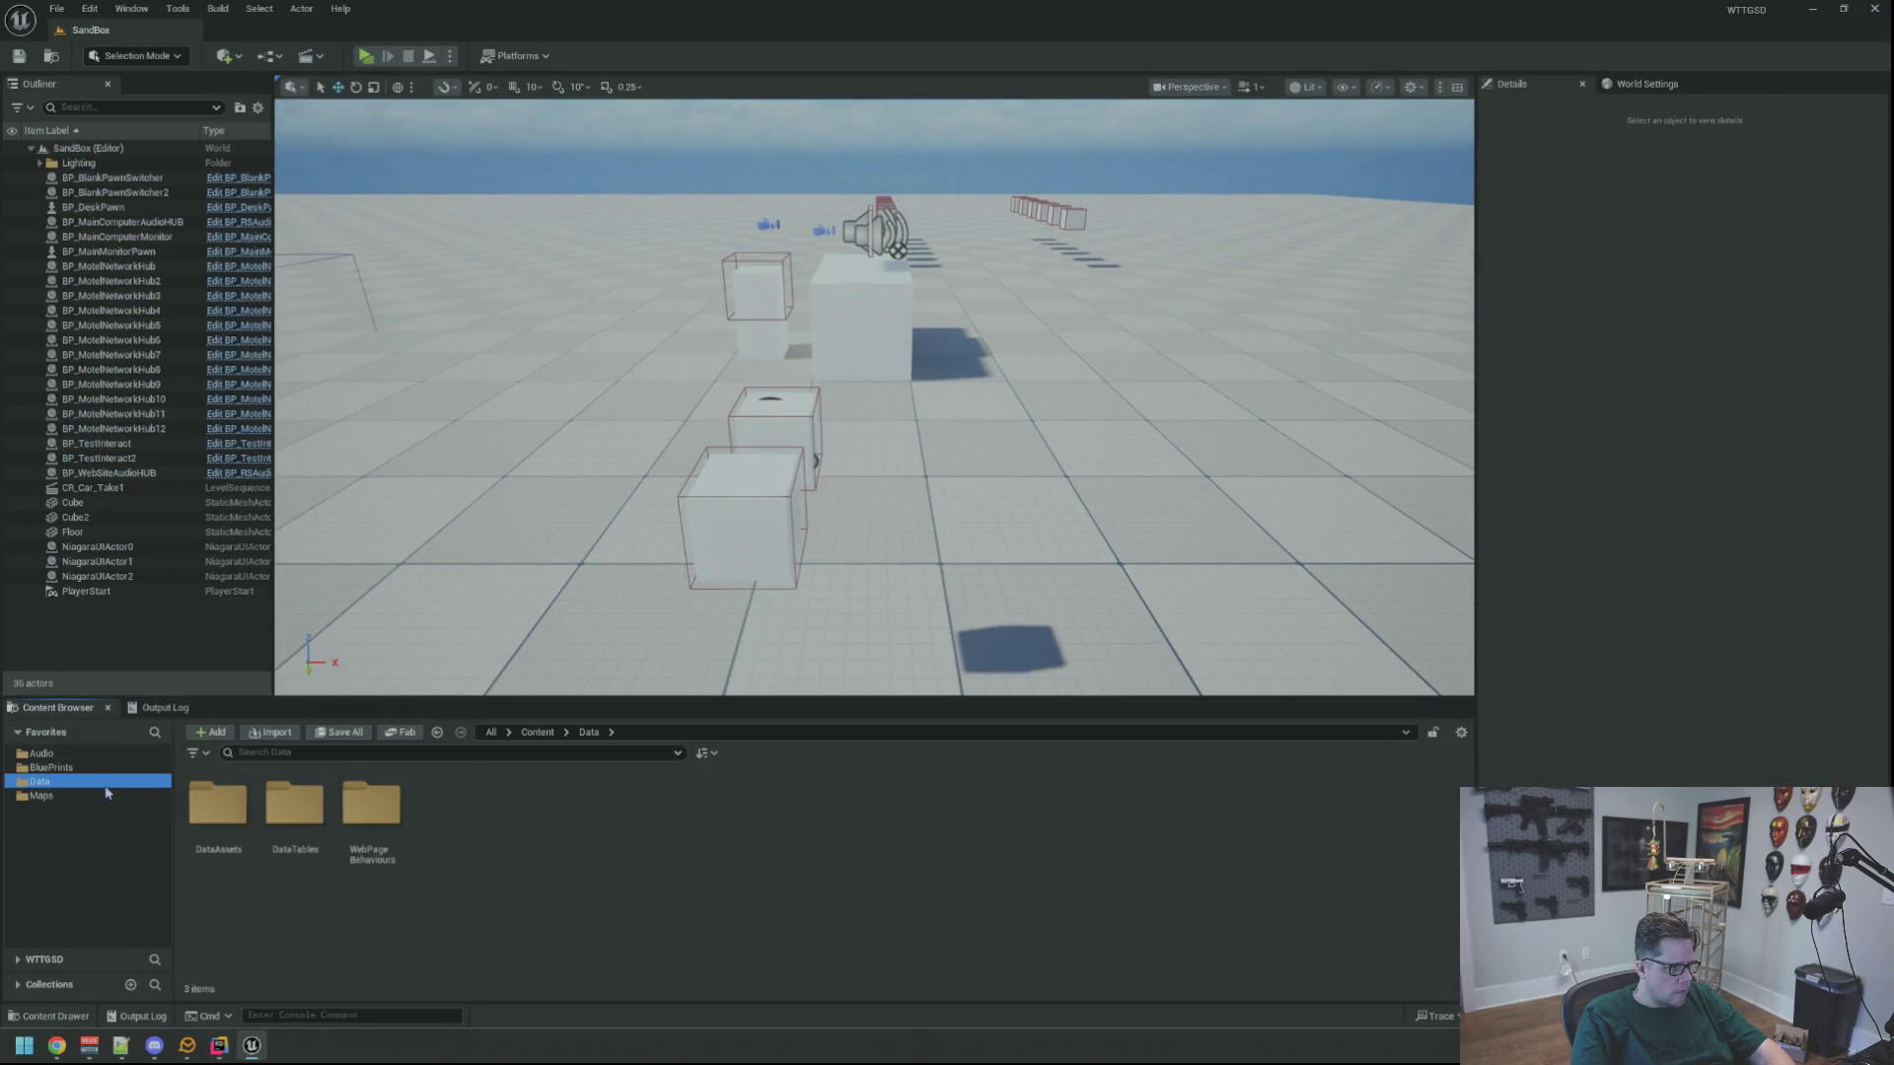
{"action": "left_click", "coordinate": [41, 795]}
{"action": "double_click", "coordinate": [449, 819]}
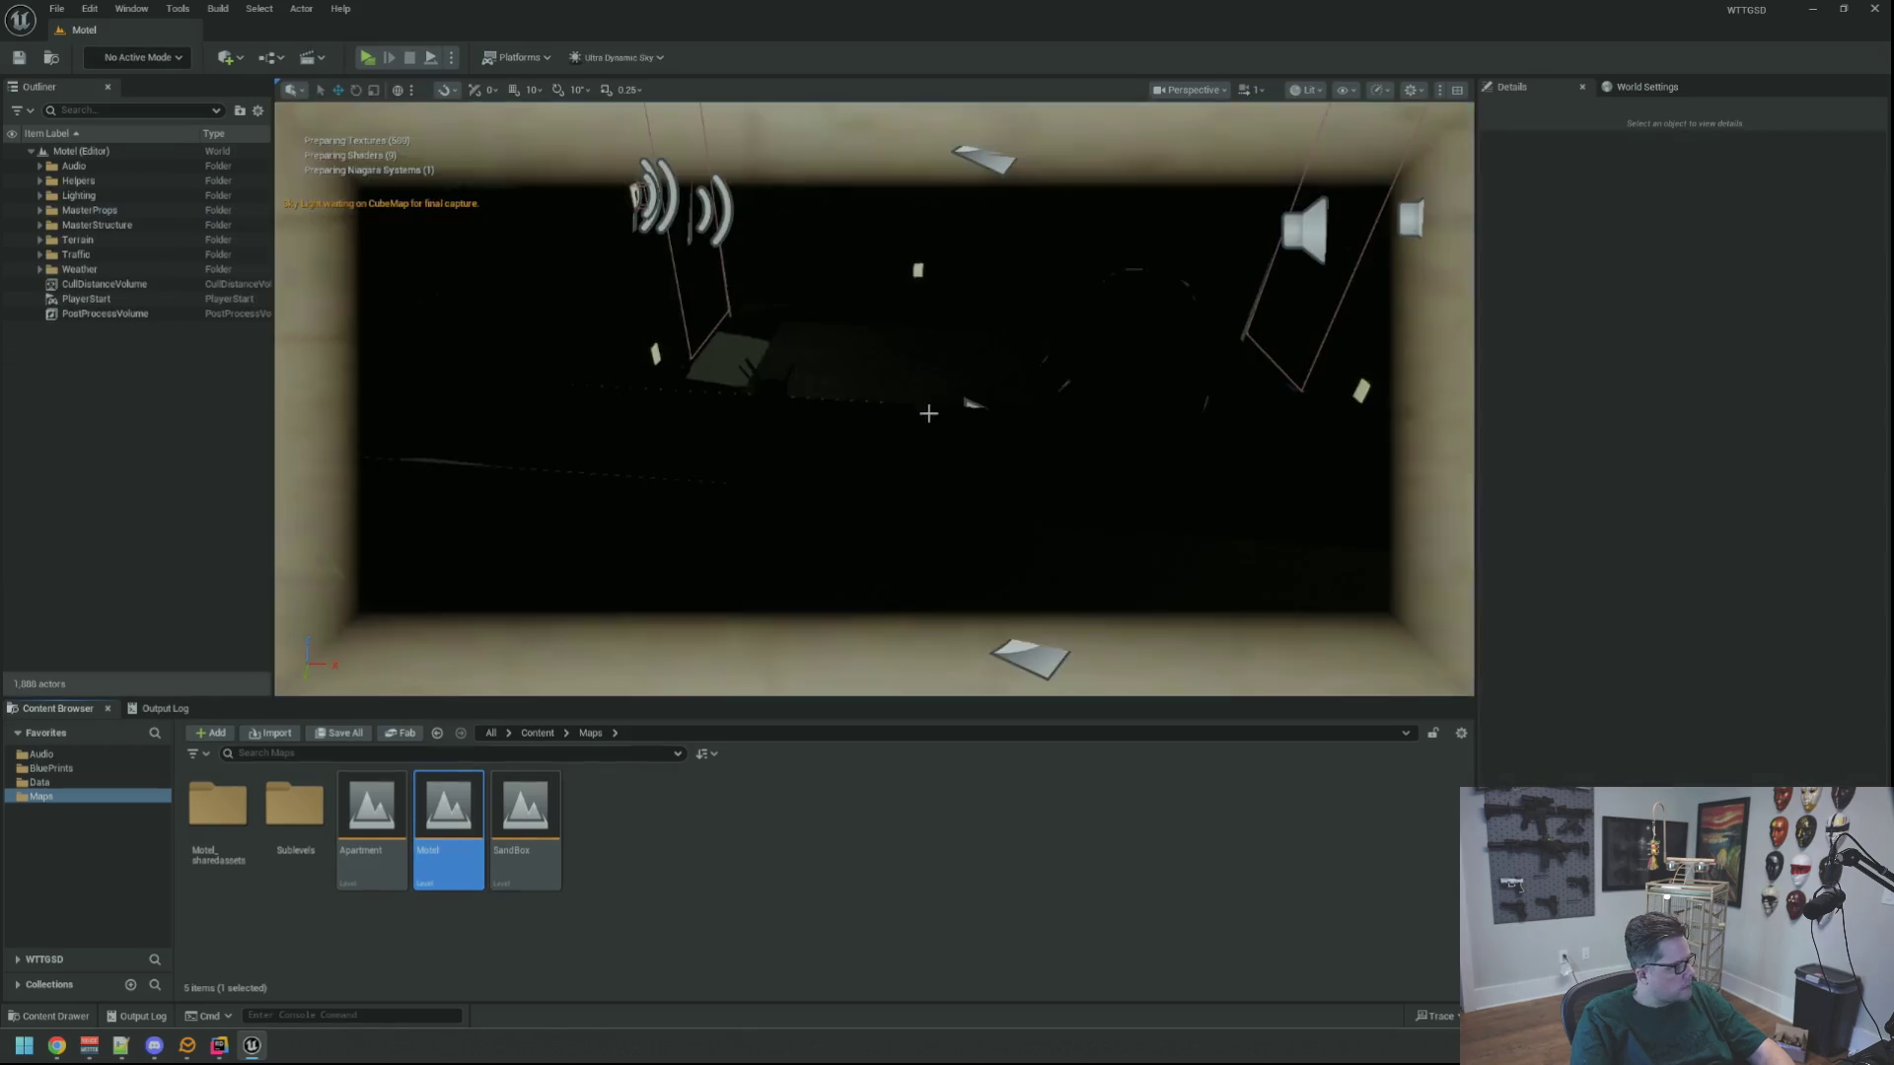
{"action": "scroll", "coordinate": [929, 424], "scroll_direction": "up", "scroll_amount": 10}
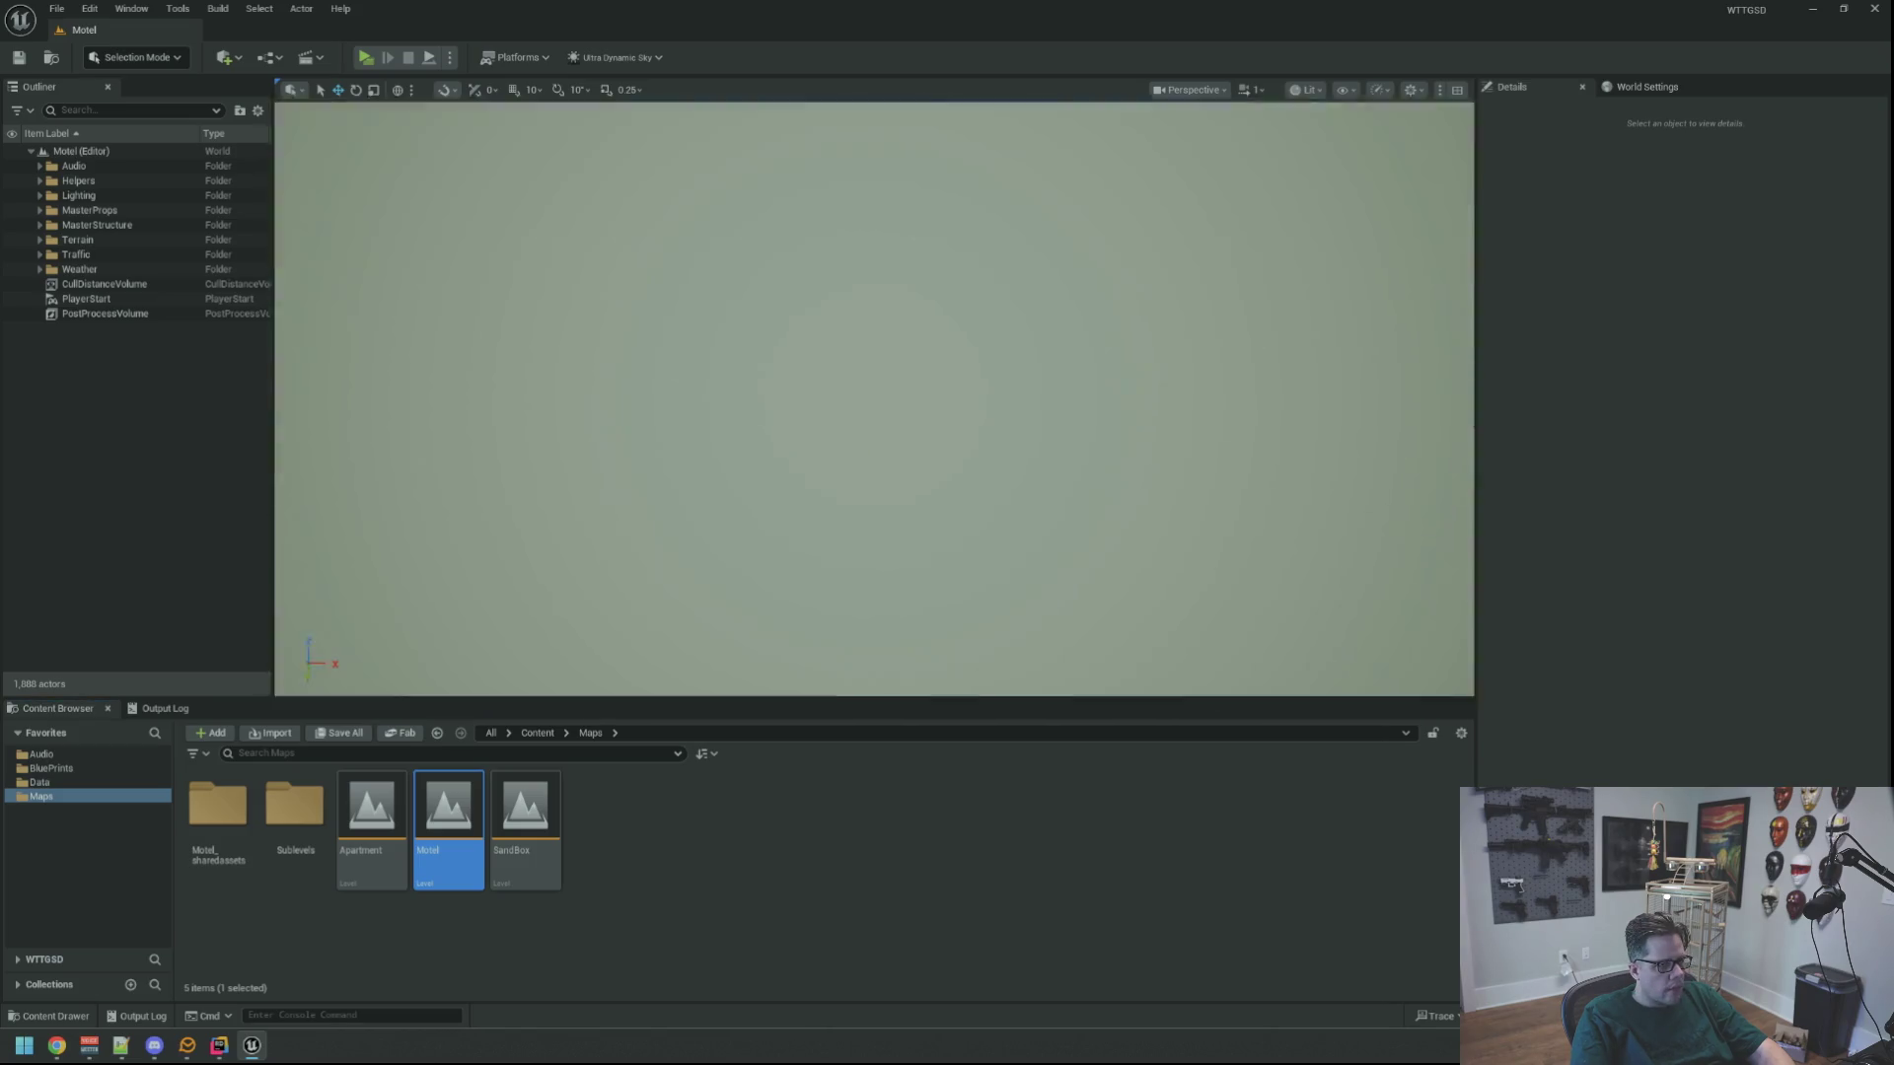
{"action": "scroll", "coordinate": [985, 422], "scroll_direction": "up", "scroll_amount": 10}
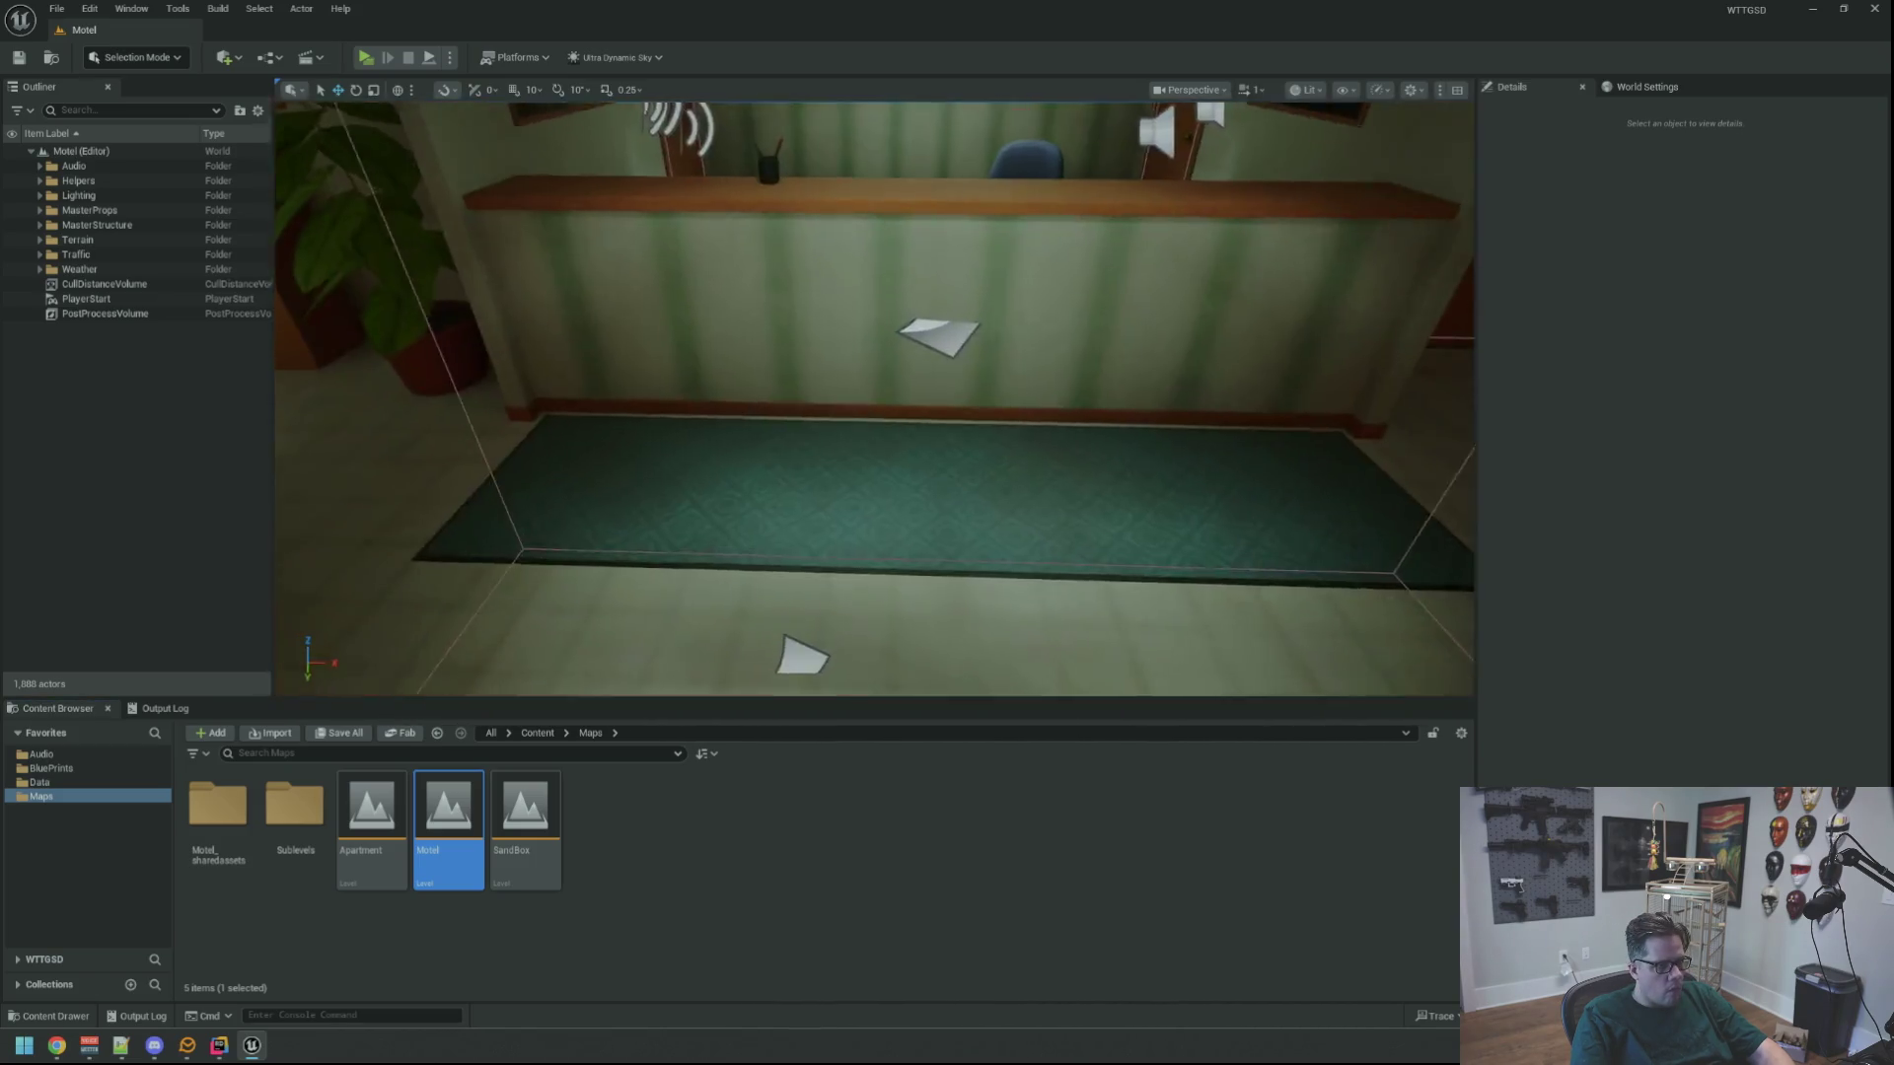
{"action": "scroll", "coordinate": [973, 358], "scroll_direction": "down", "scroll_amount": 10}
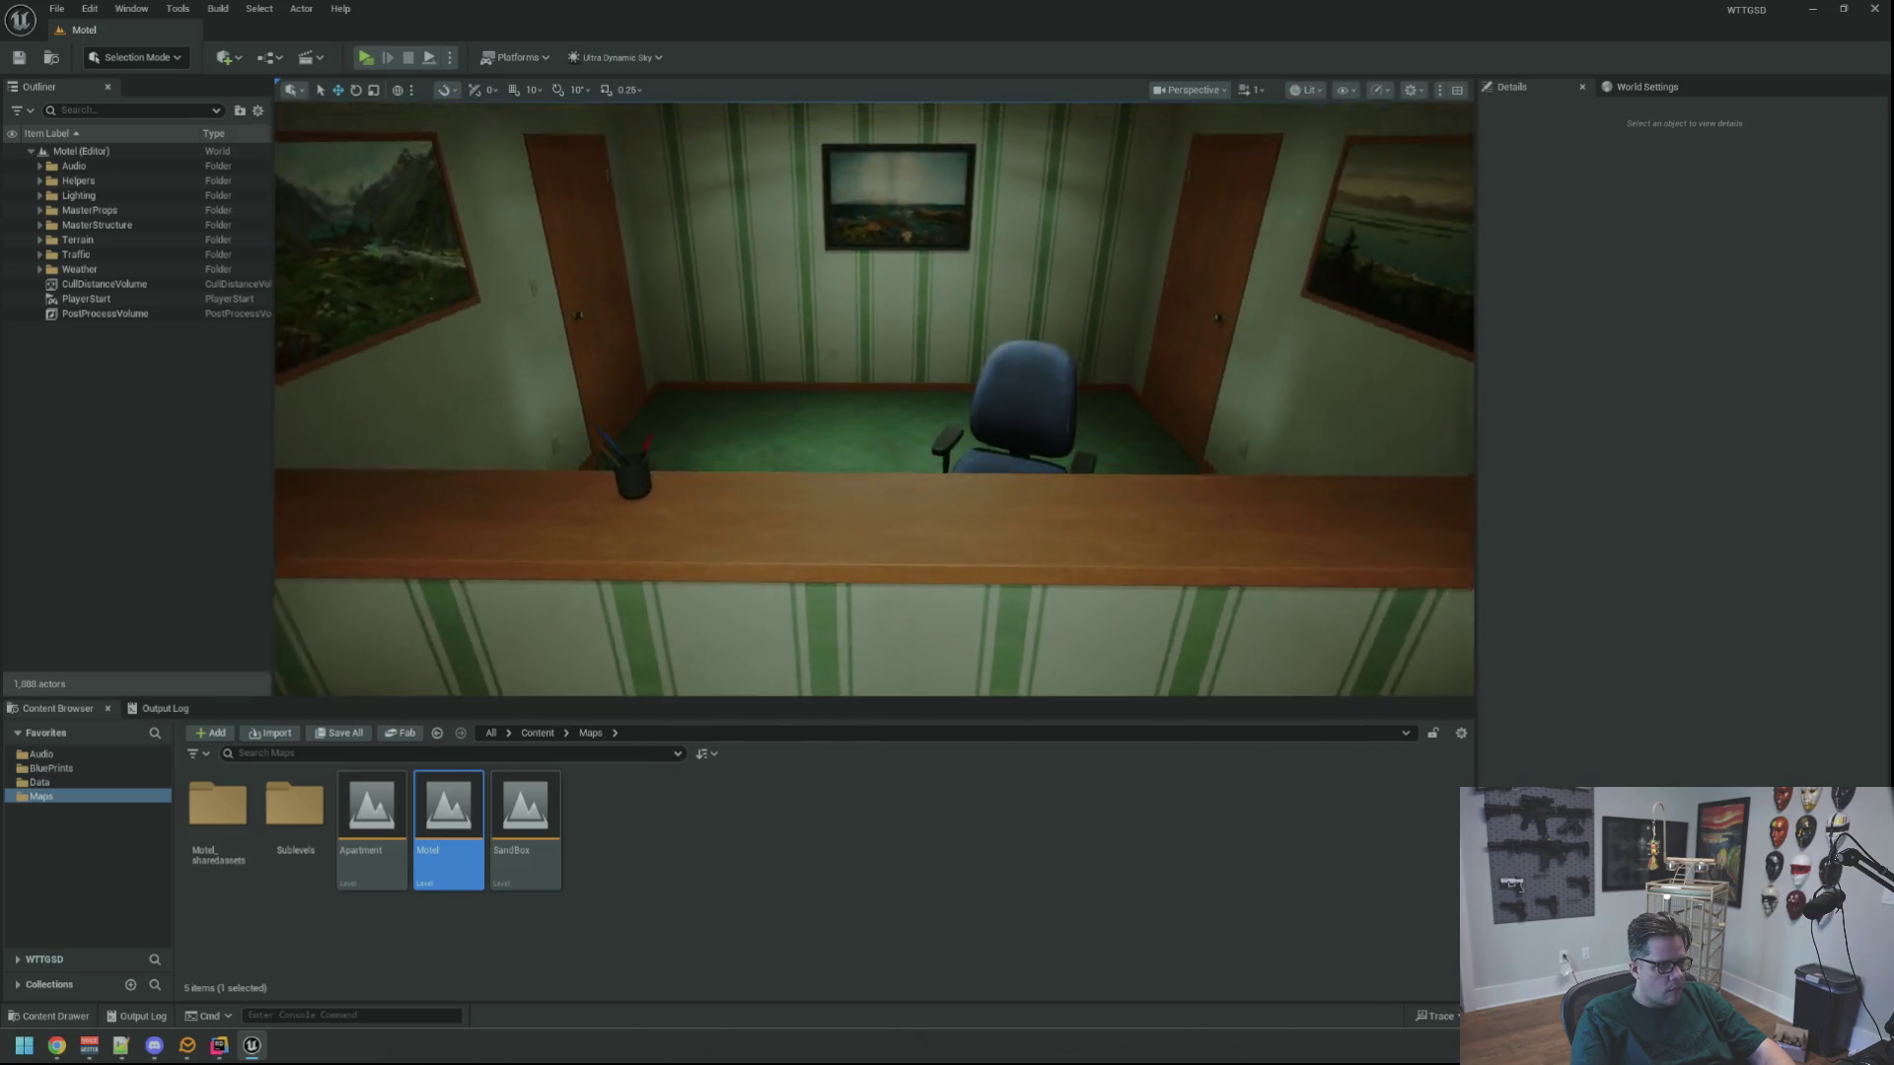
Browse to the BluePrints > GameItems folder in the Content Browser
{"action": "left_click", "coordinate": [49, 768]}
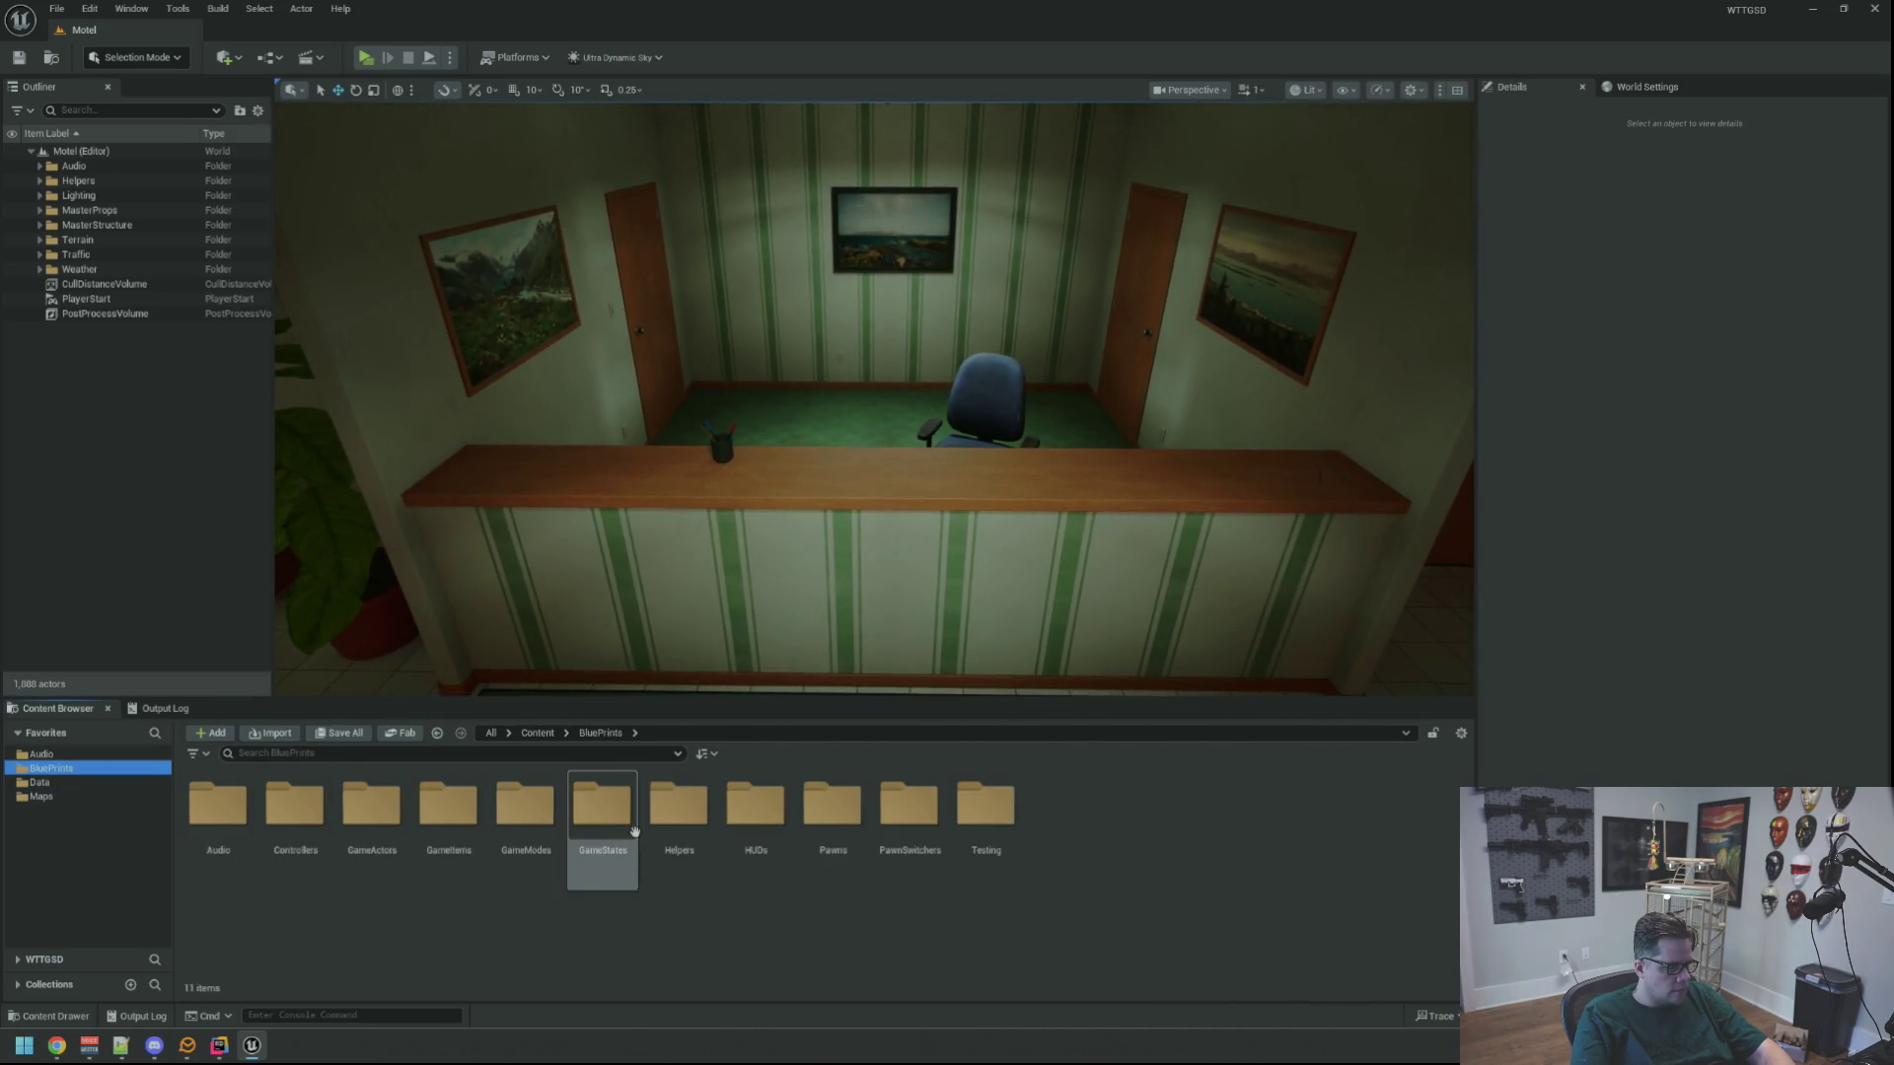
{"action": "double_click", "coordinate": [393, 797]}
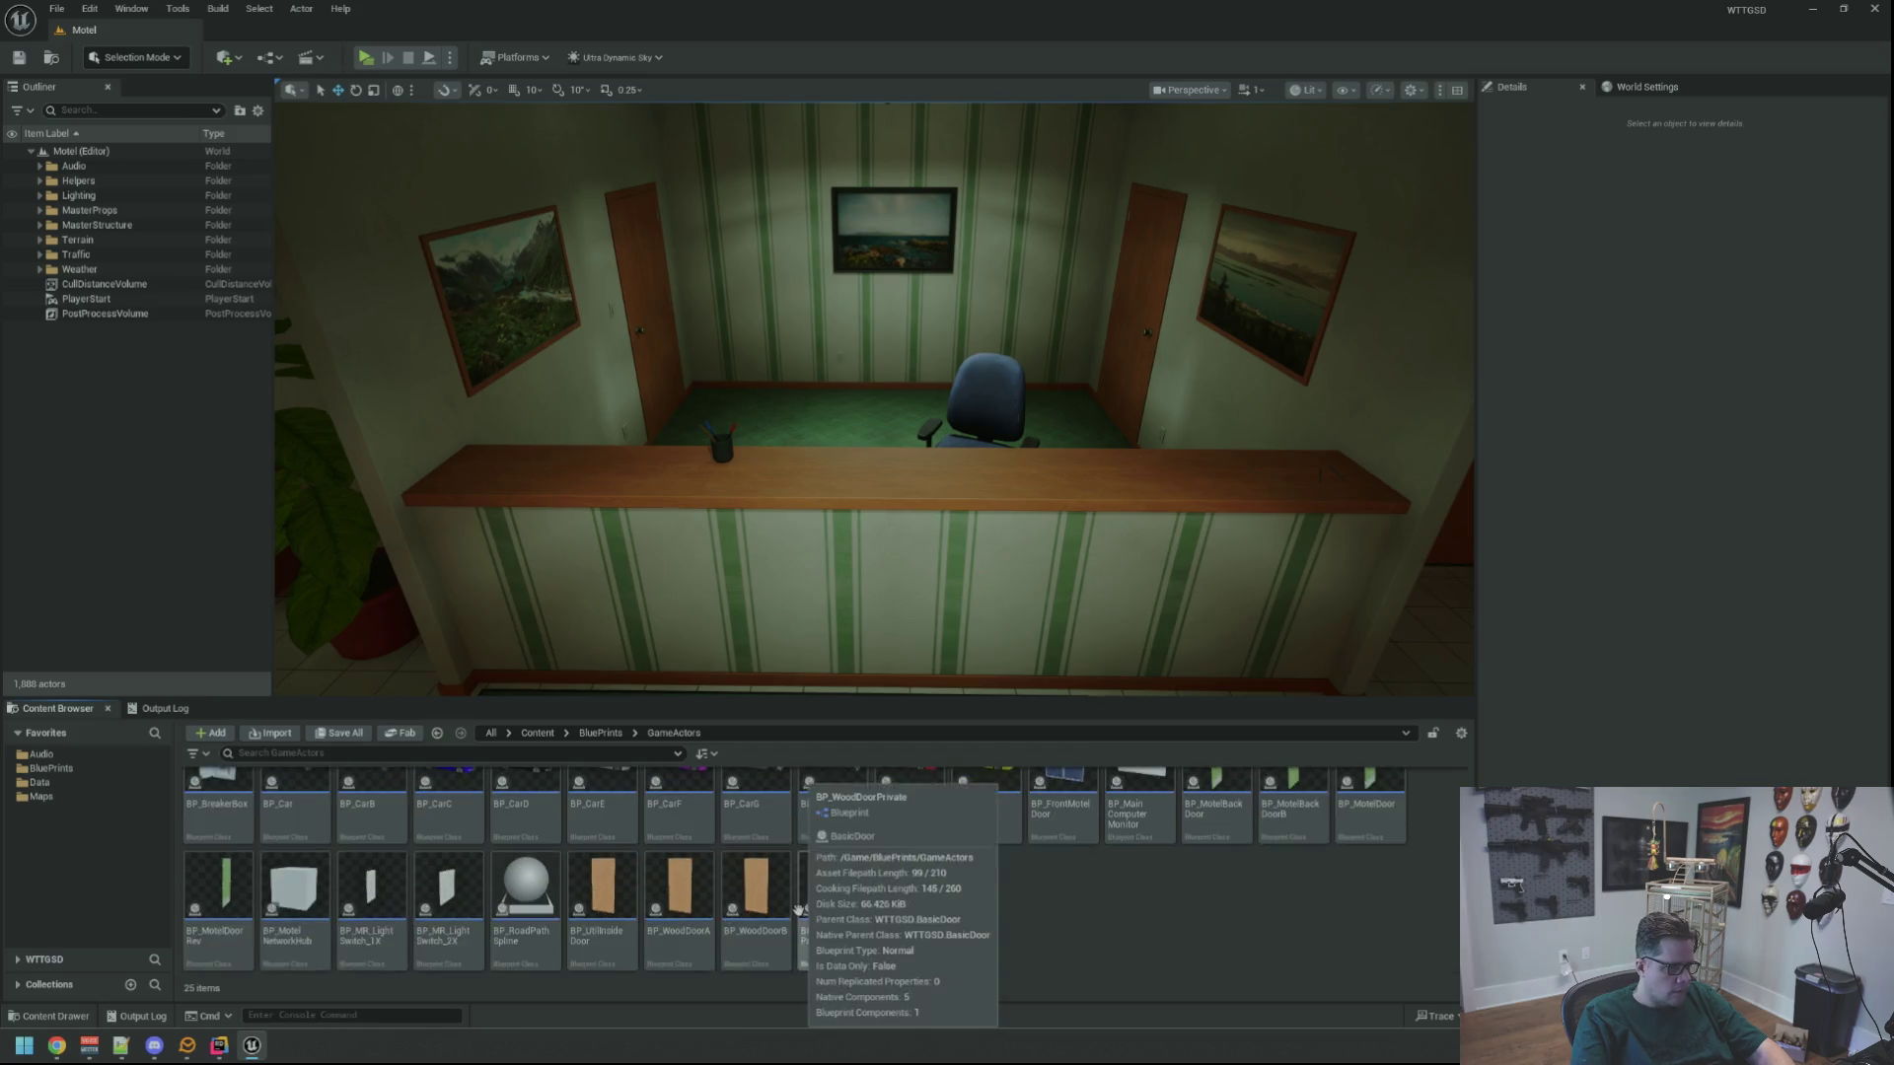
{"action": "left_click", "coordinate": [55, 768]}
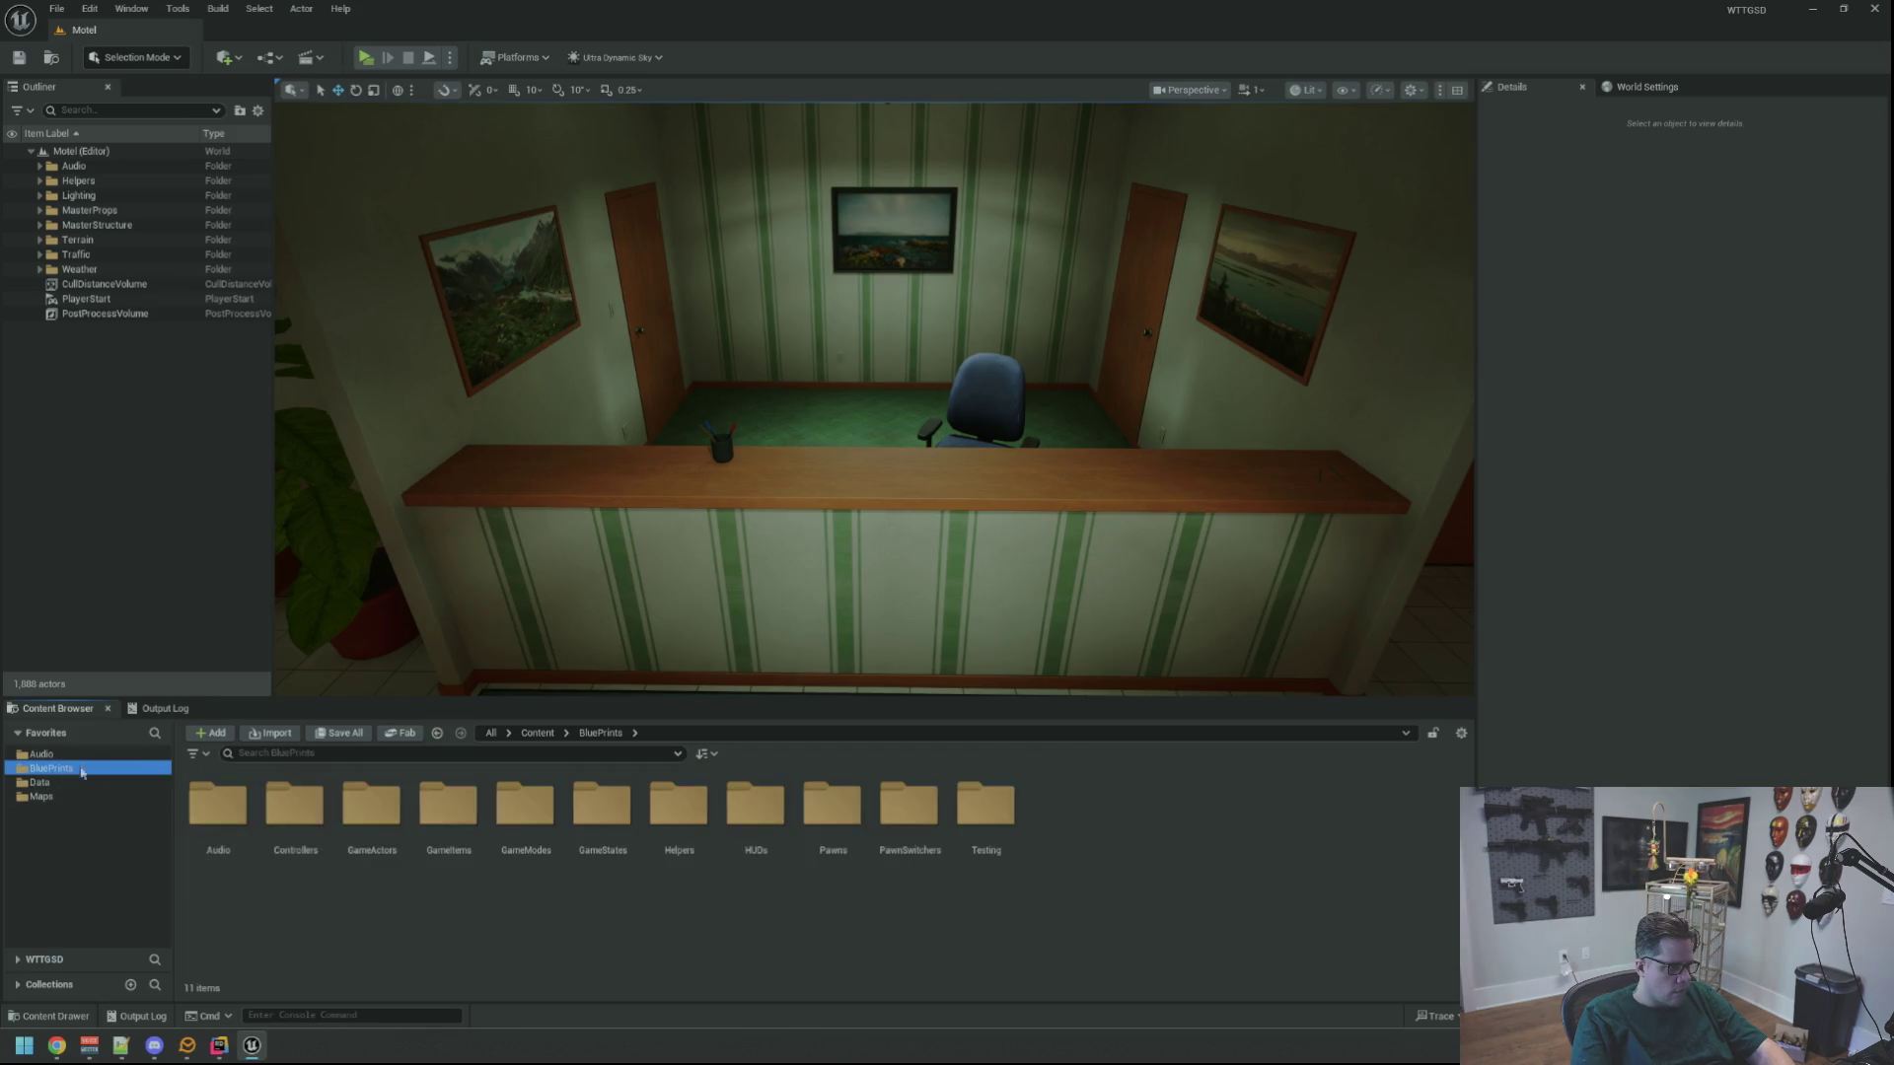
{"action": "double_click", "coordinate": [445, 799]}
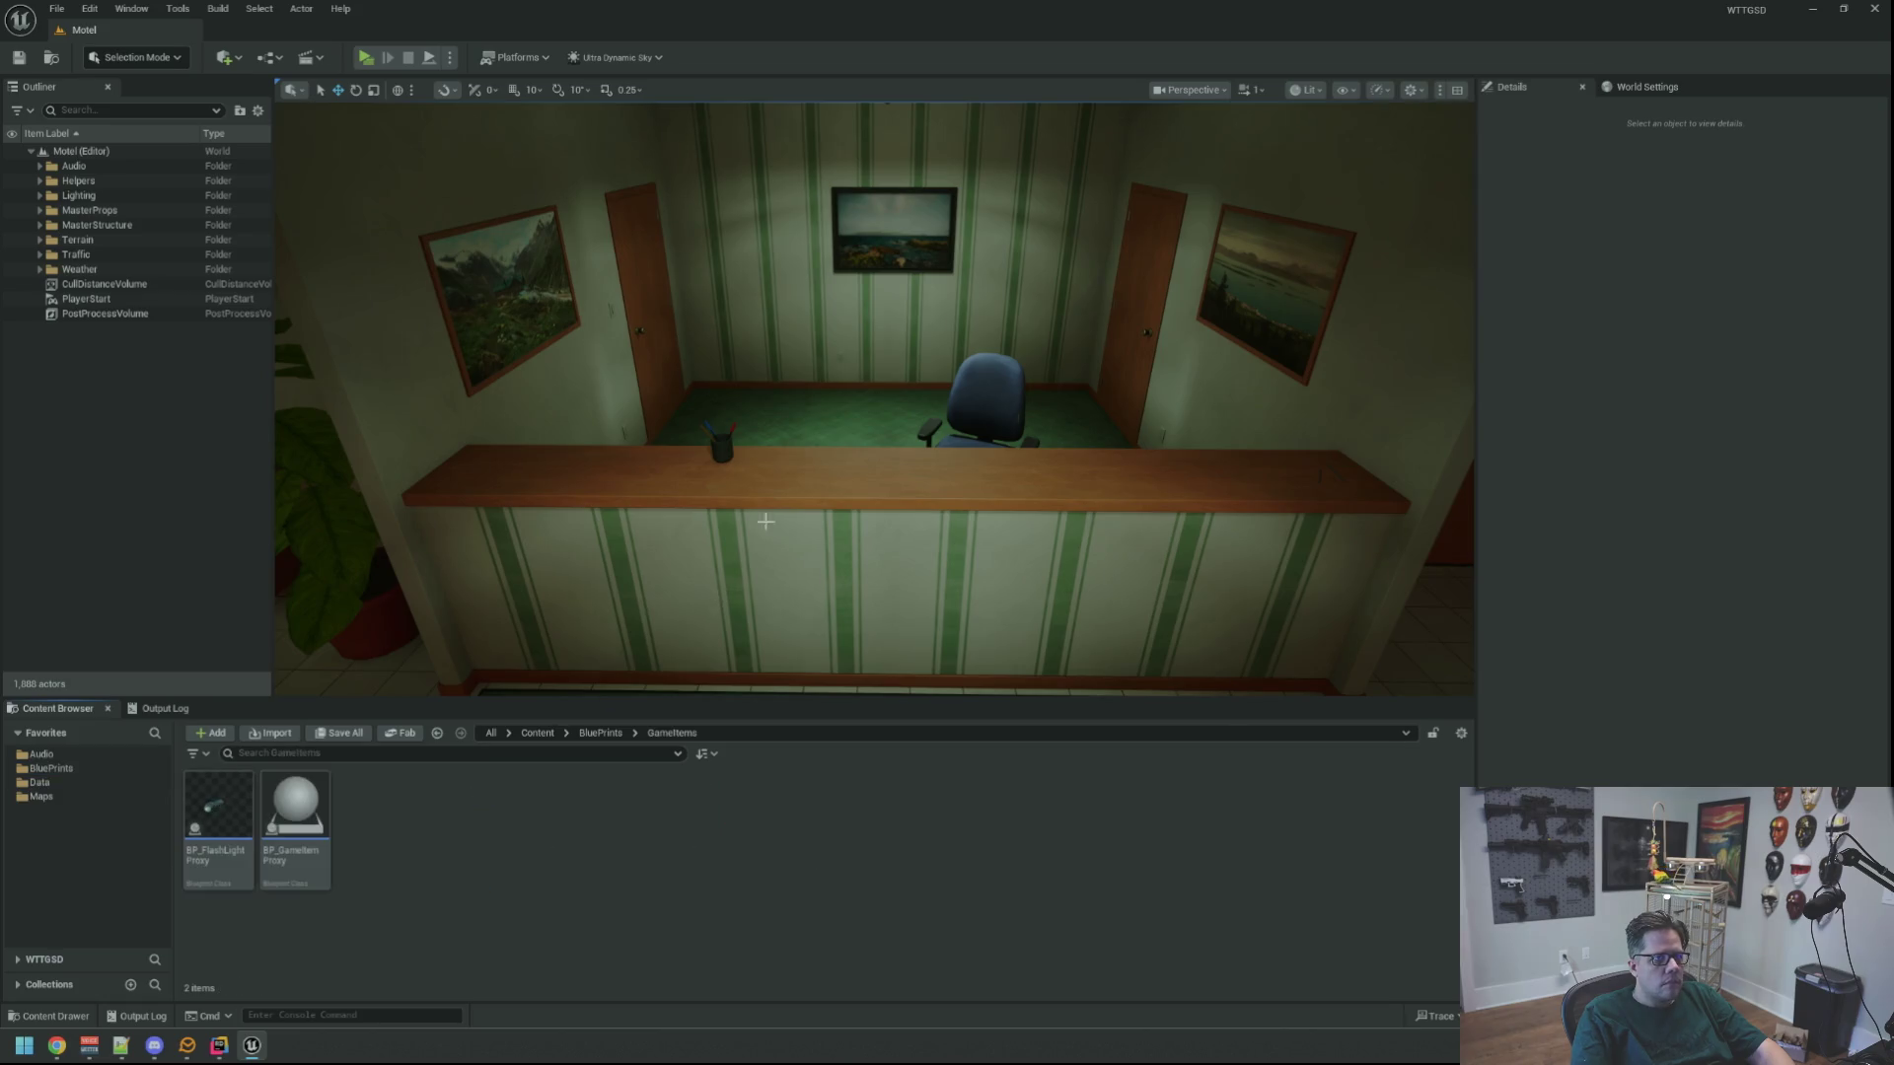
Fly the view to the reception counter and drag BP_FlashLightProxy onto it
{"action": "key", "text": "w"}
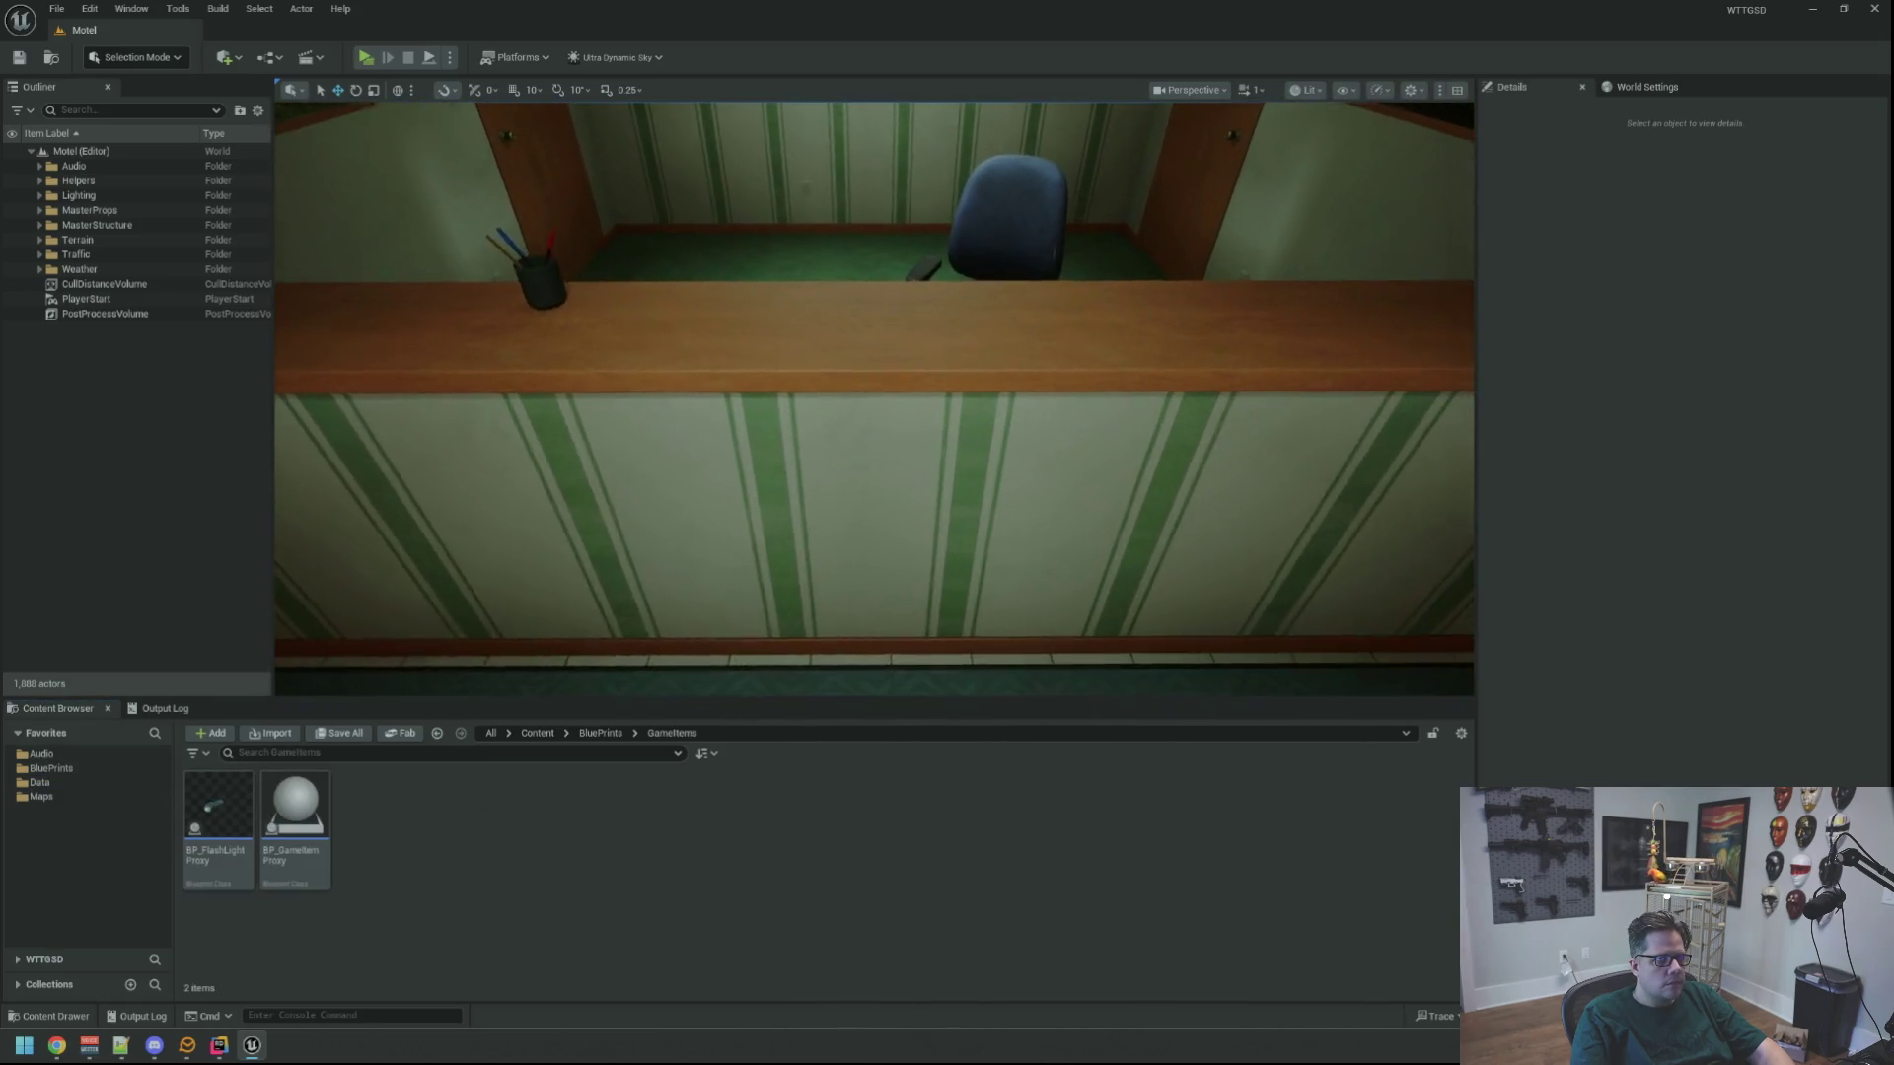
{"action": "key", "text": "s"}
{"action": "key", "text": "w"}
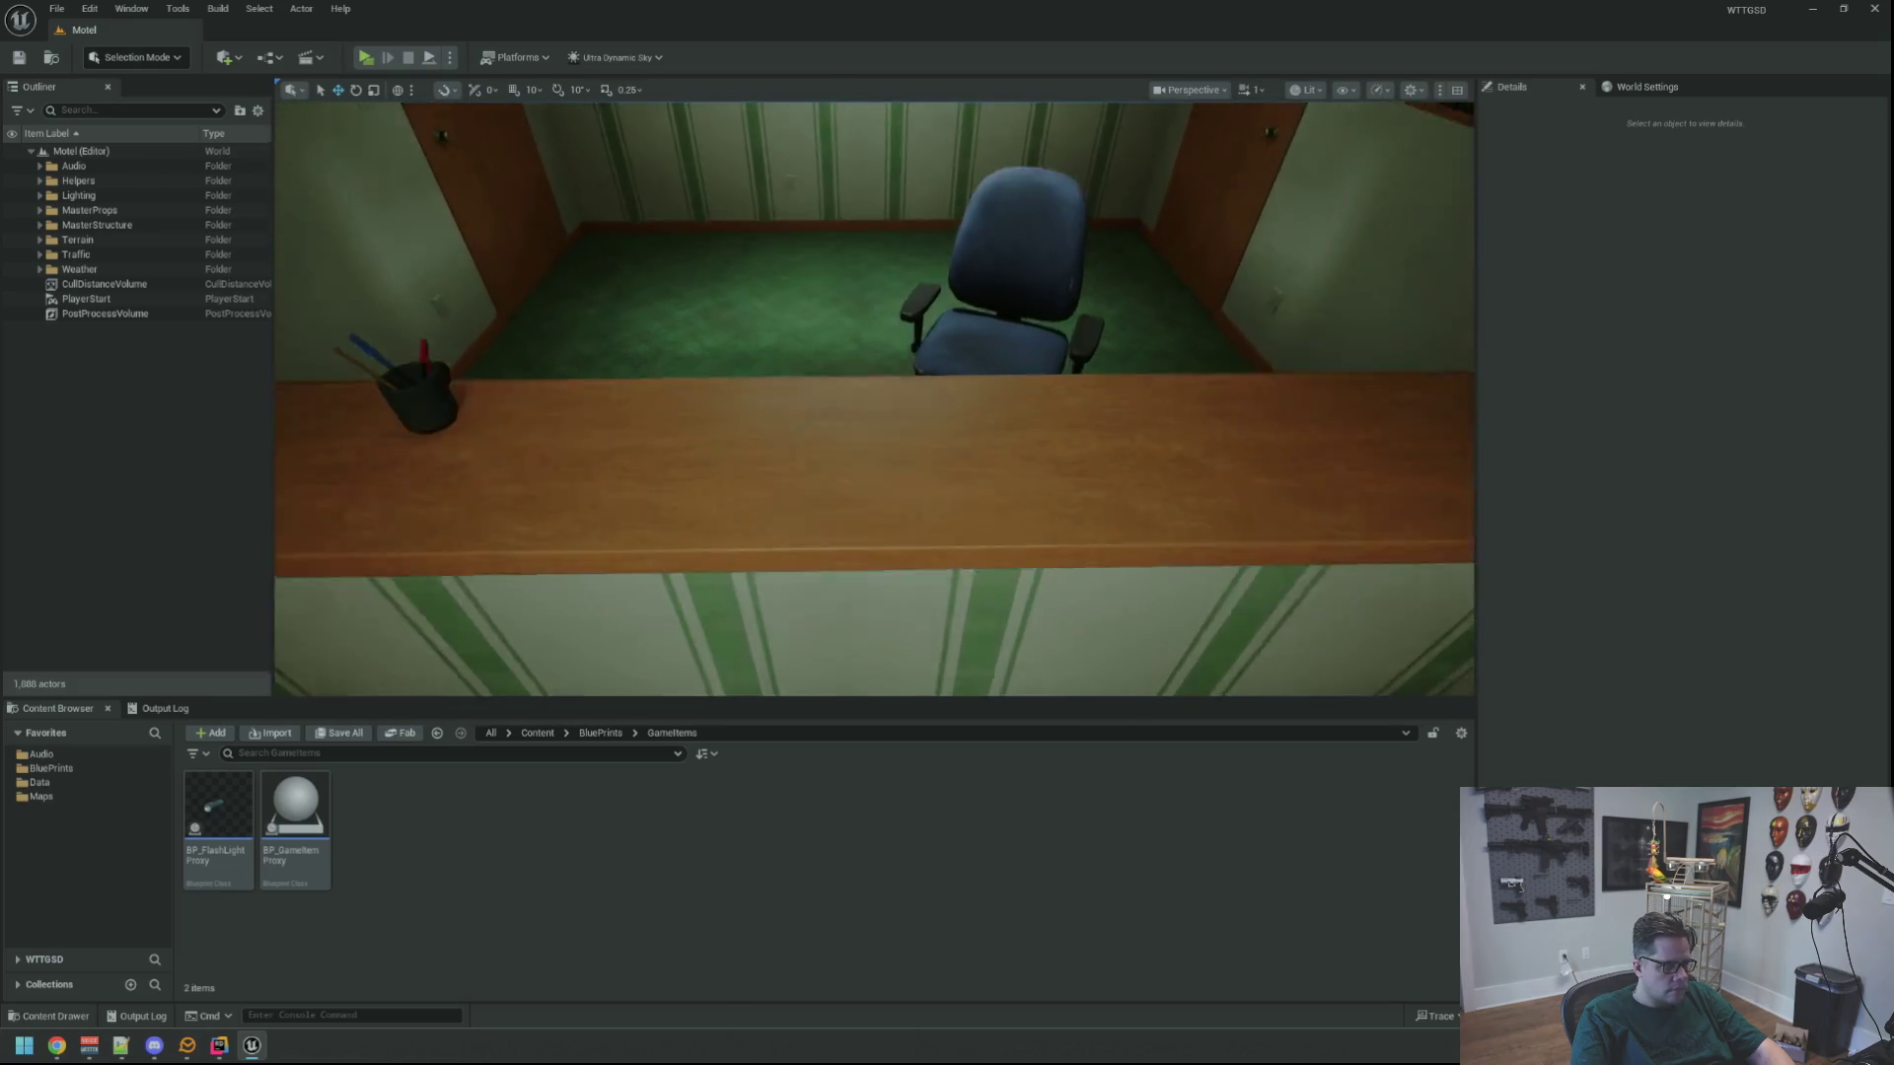
{"action": "key", "text": "s"}
{"action": "key", "text": "w"}
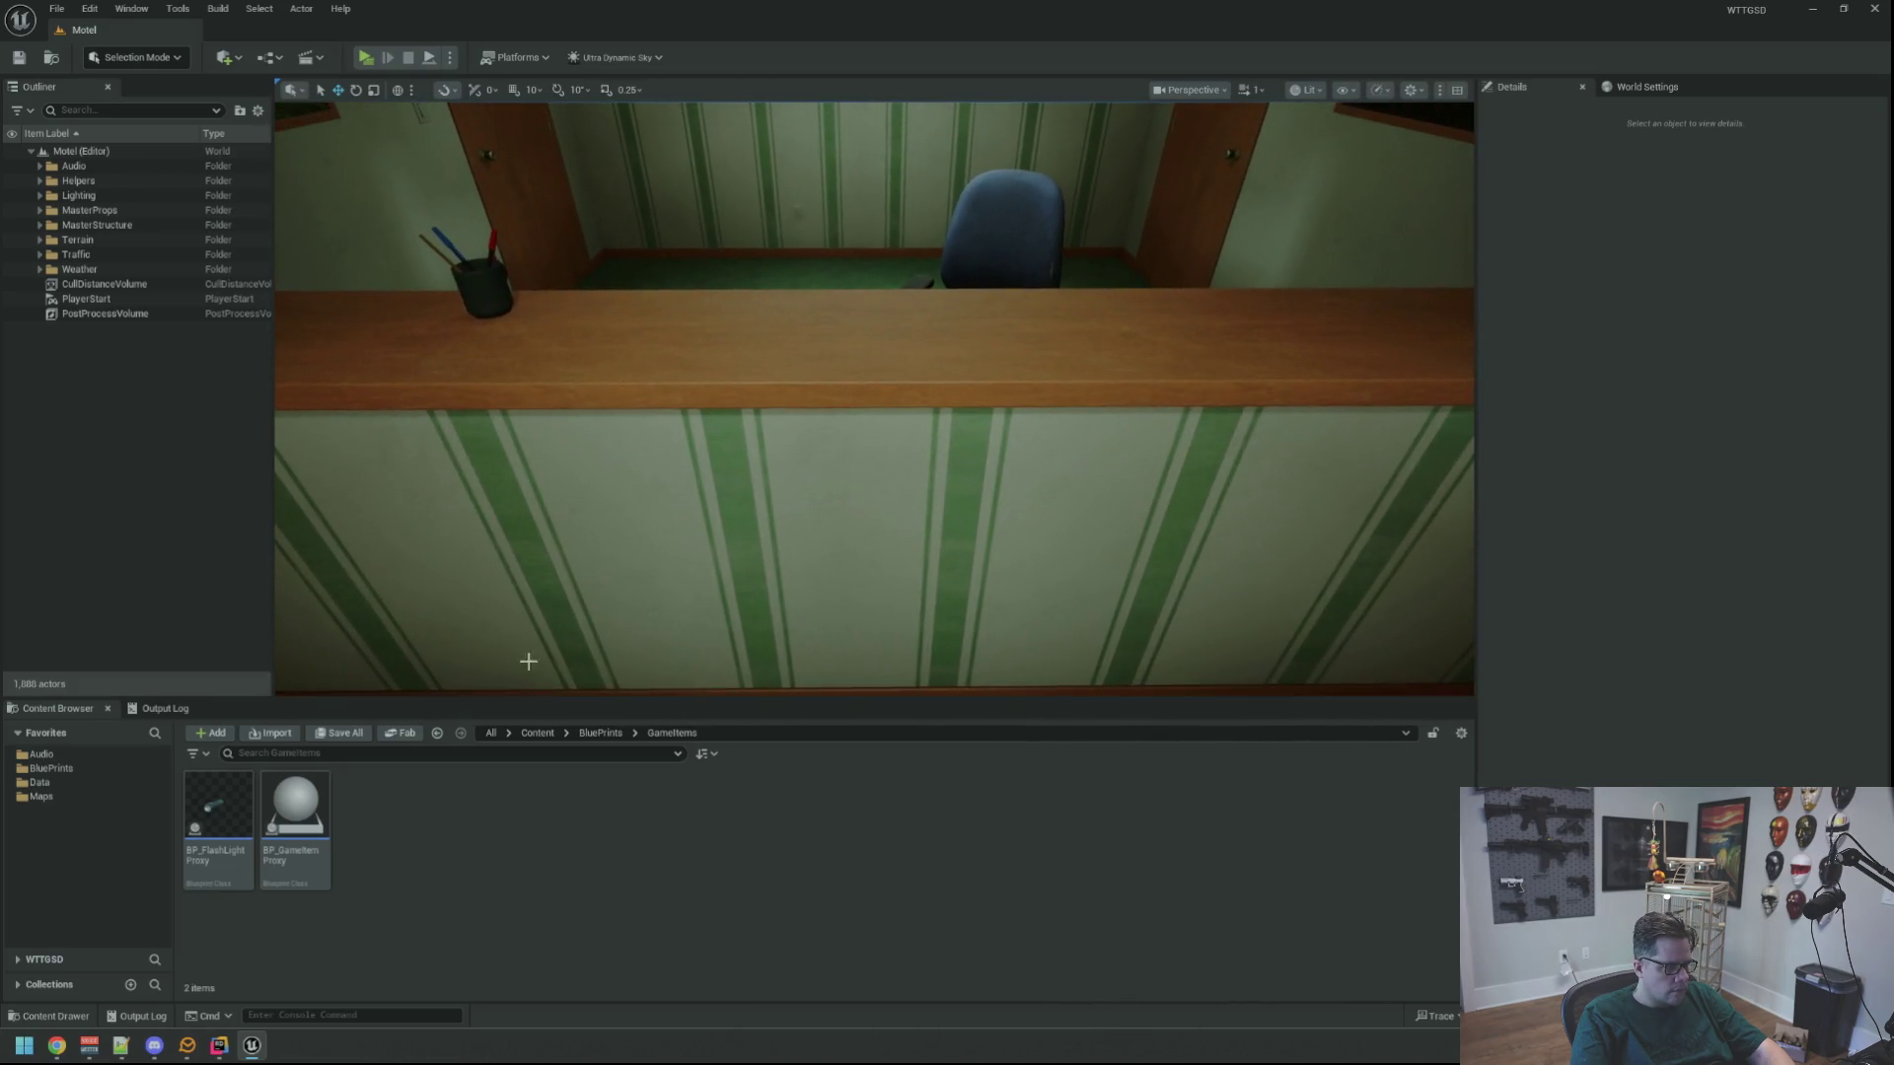
{"action": "left_click", "coordinate": [237, 809]}
{"action": "left_click_drag", "start_coordinate": [272, 794], "coordinate": [740, 351]}
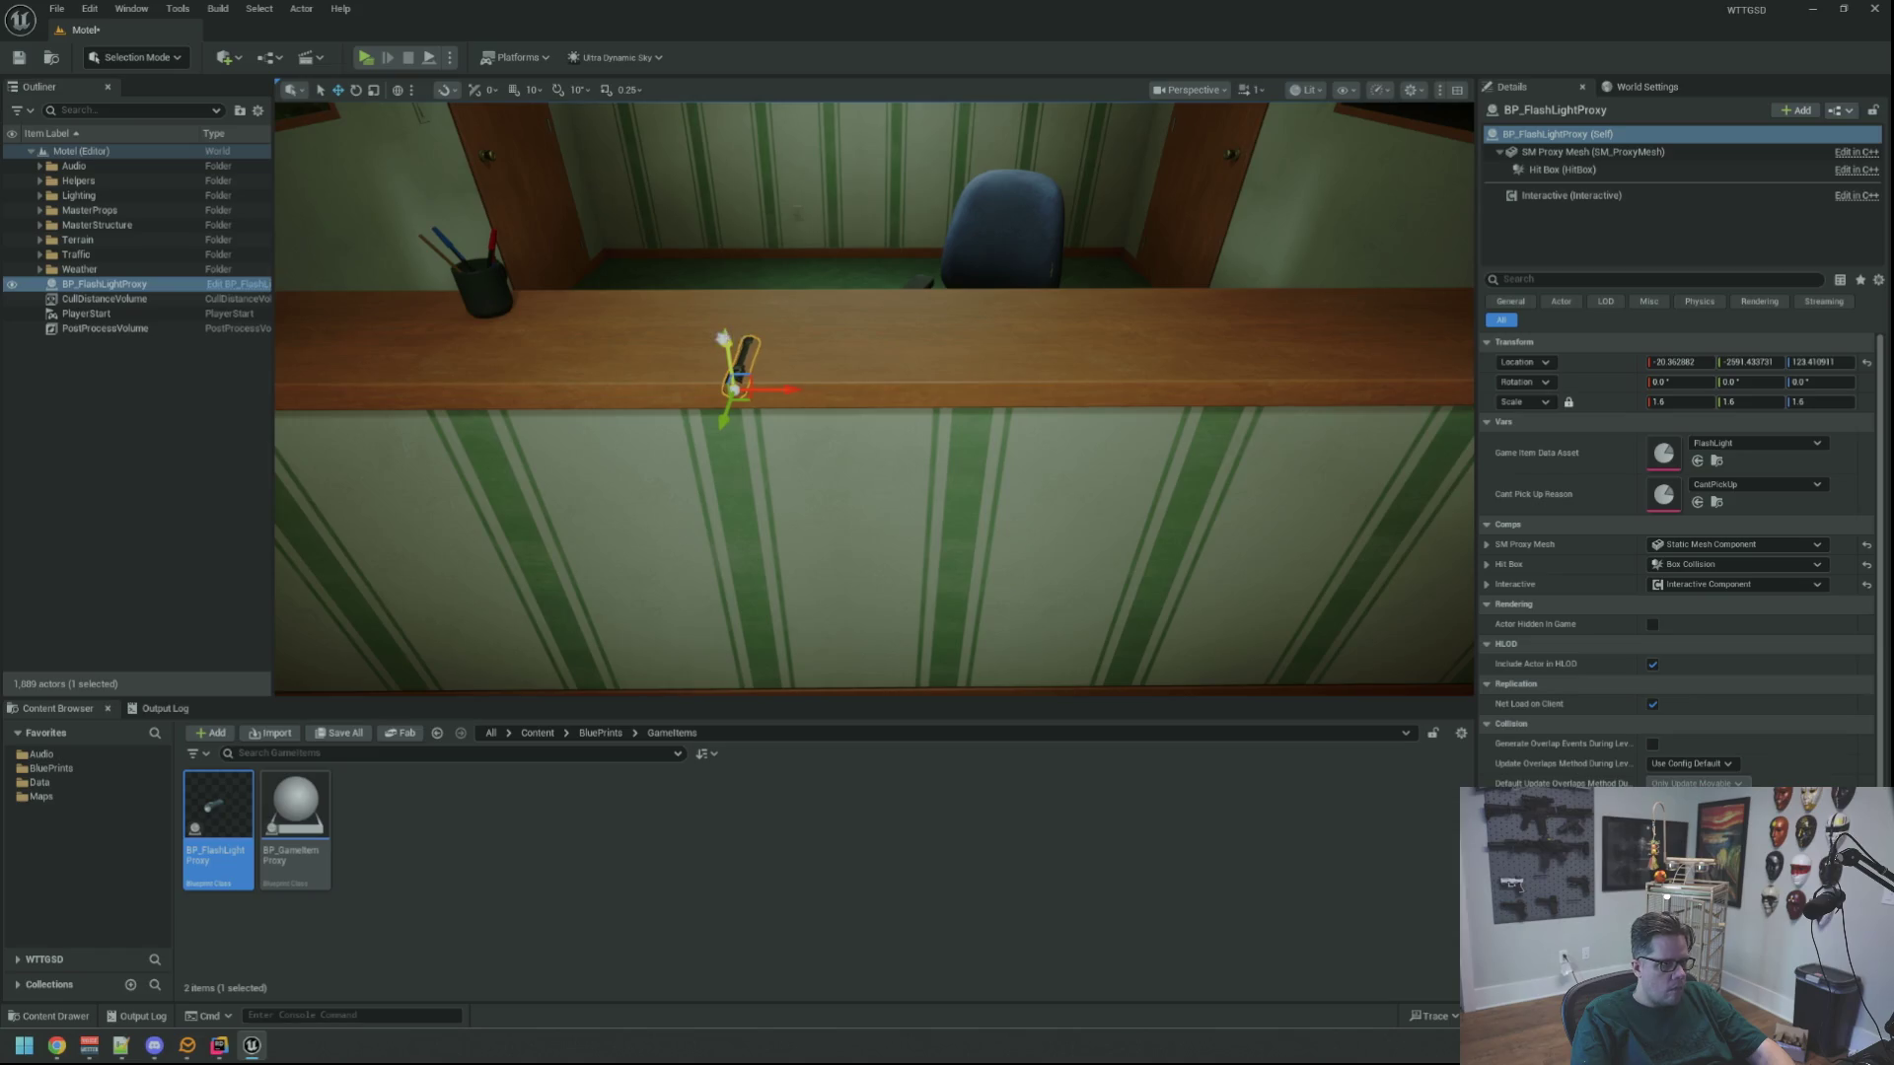
Lower the flashlight to rest on the counter and save the Motel level
{"action": "left_click_drag", "start_coordinate": [724, 273], "coordinate": [743, 350]}
{"action": "left_click", "coordinate": [158, 708]}
{"action": "right_click", "coordinate": [405, 769]}
{"action": "left_click", "coordinate": [453, 952]}
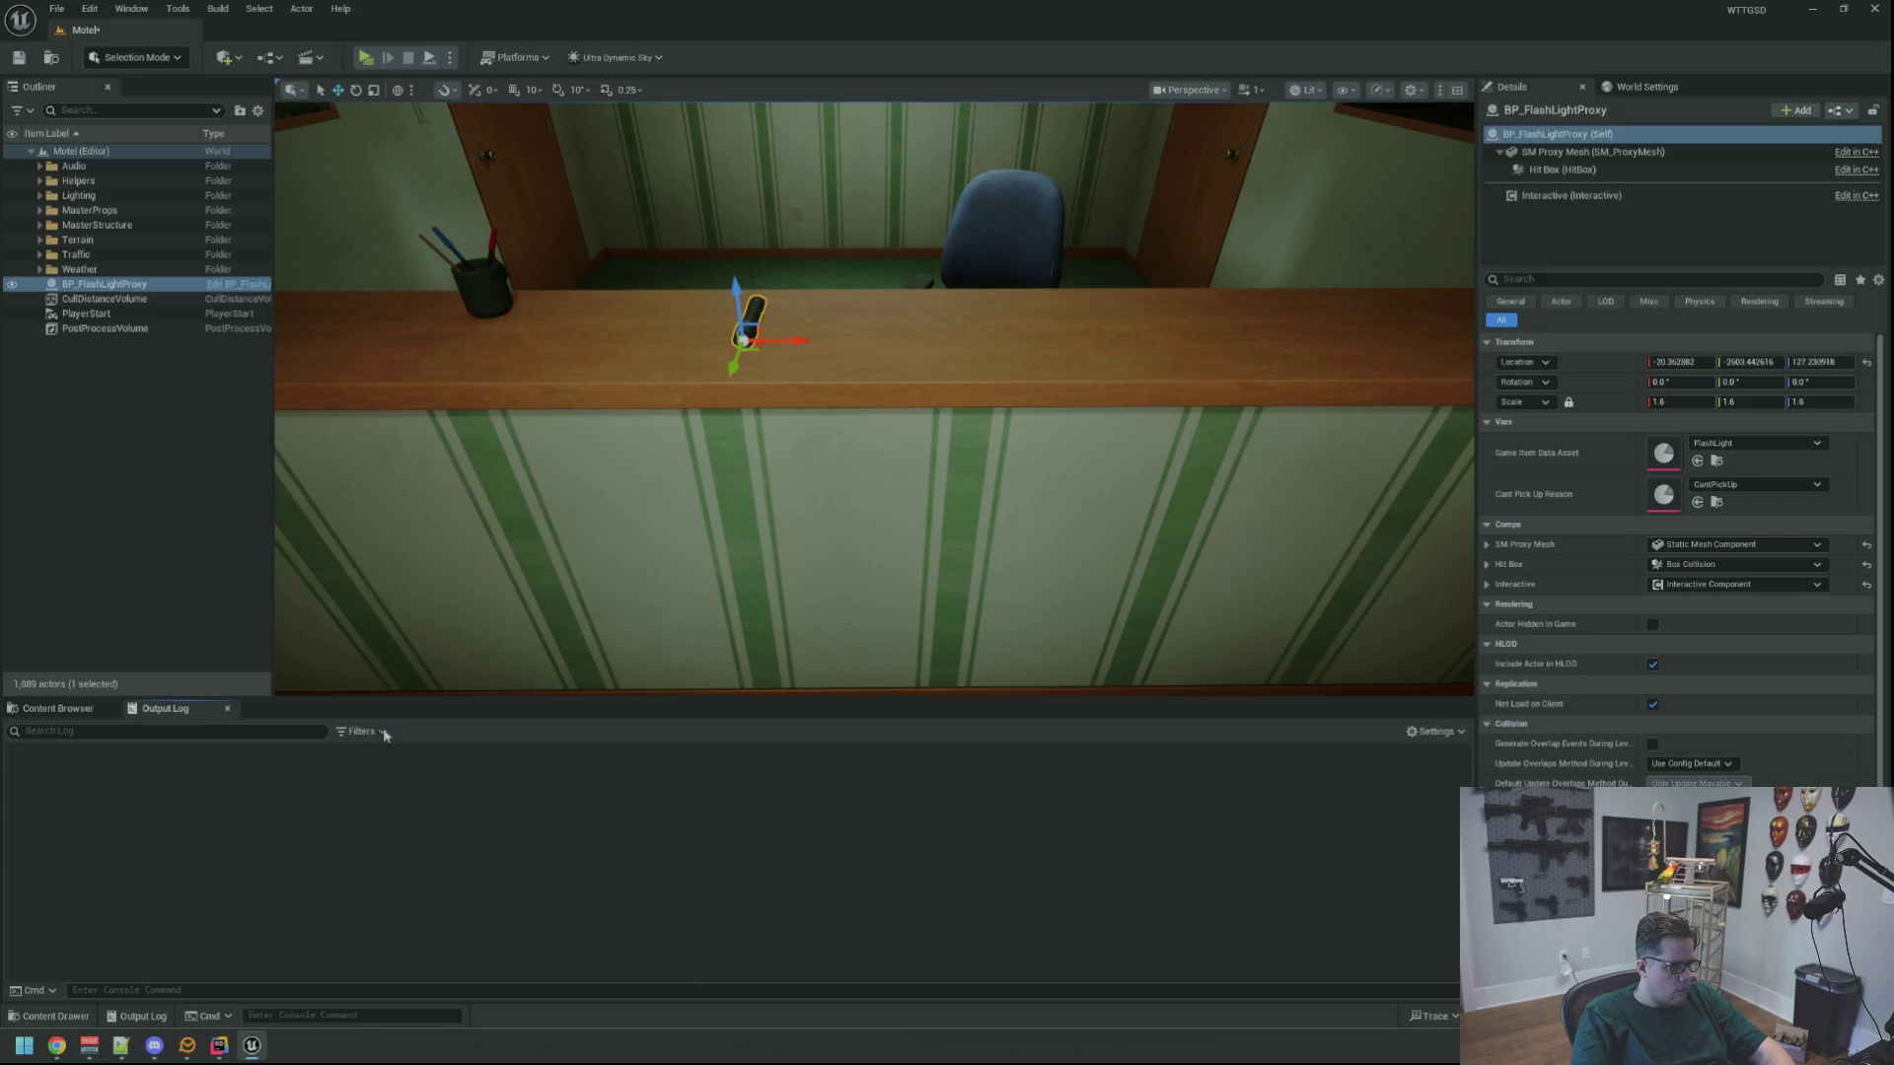
{"action": "key", "text": "Escape"}
{"action": "key", "text": "ctrl+s"}
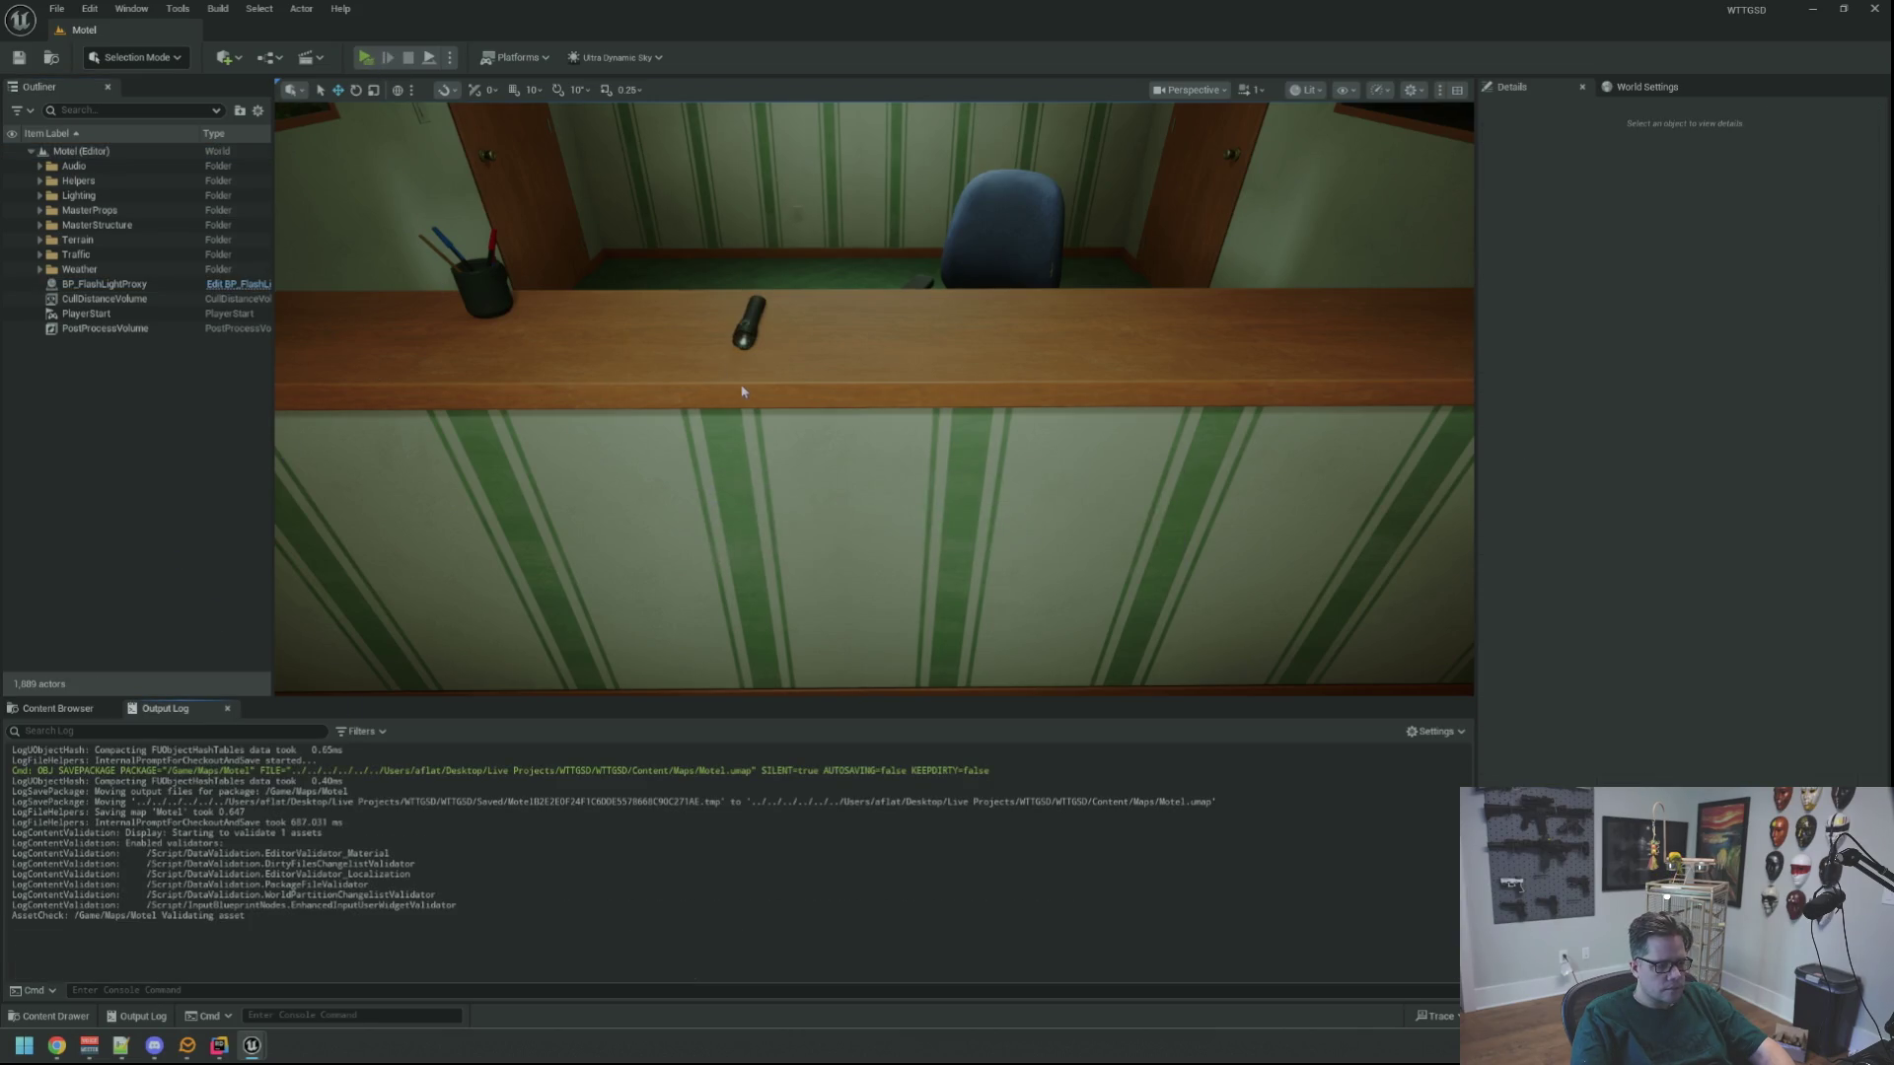
Play-test picking up the flashlight, then stop and clear the output log
{"action": "key", "text": "alt+p"}
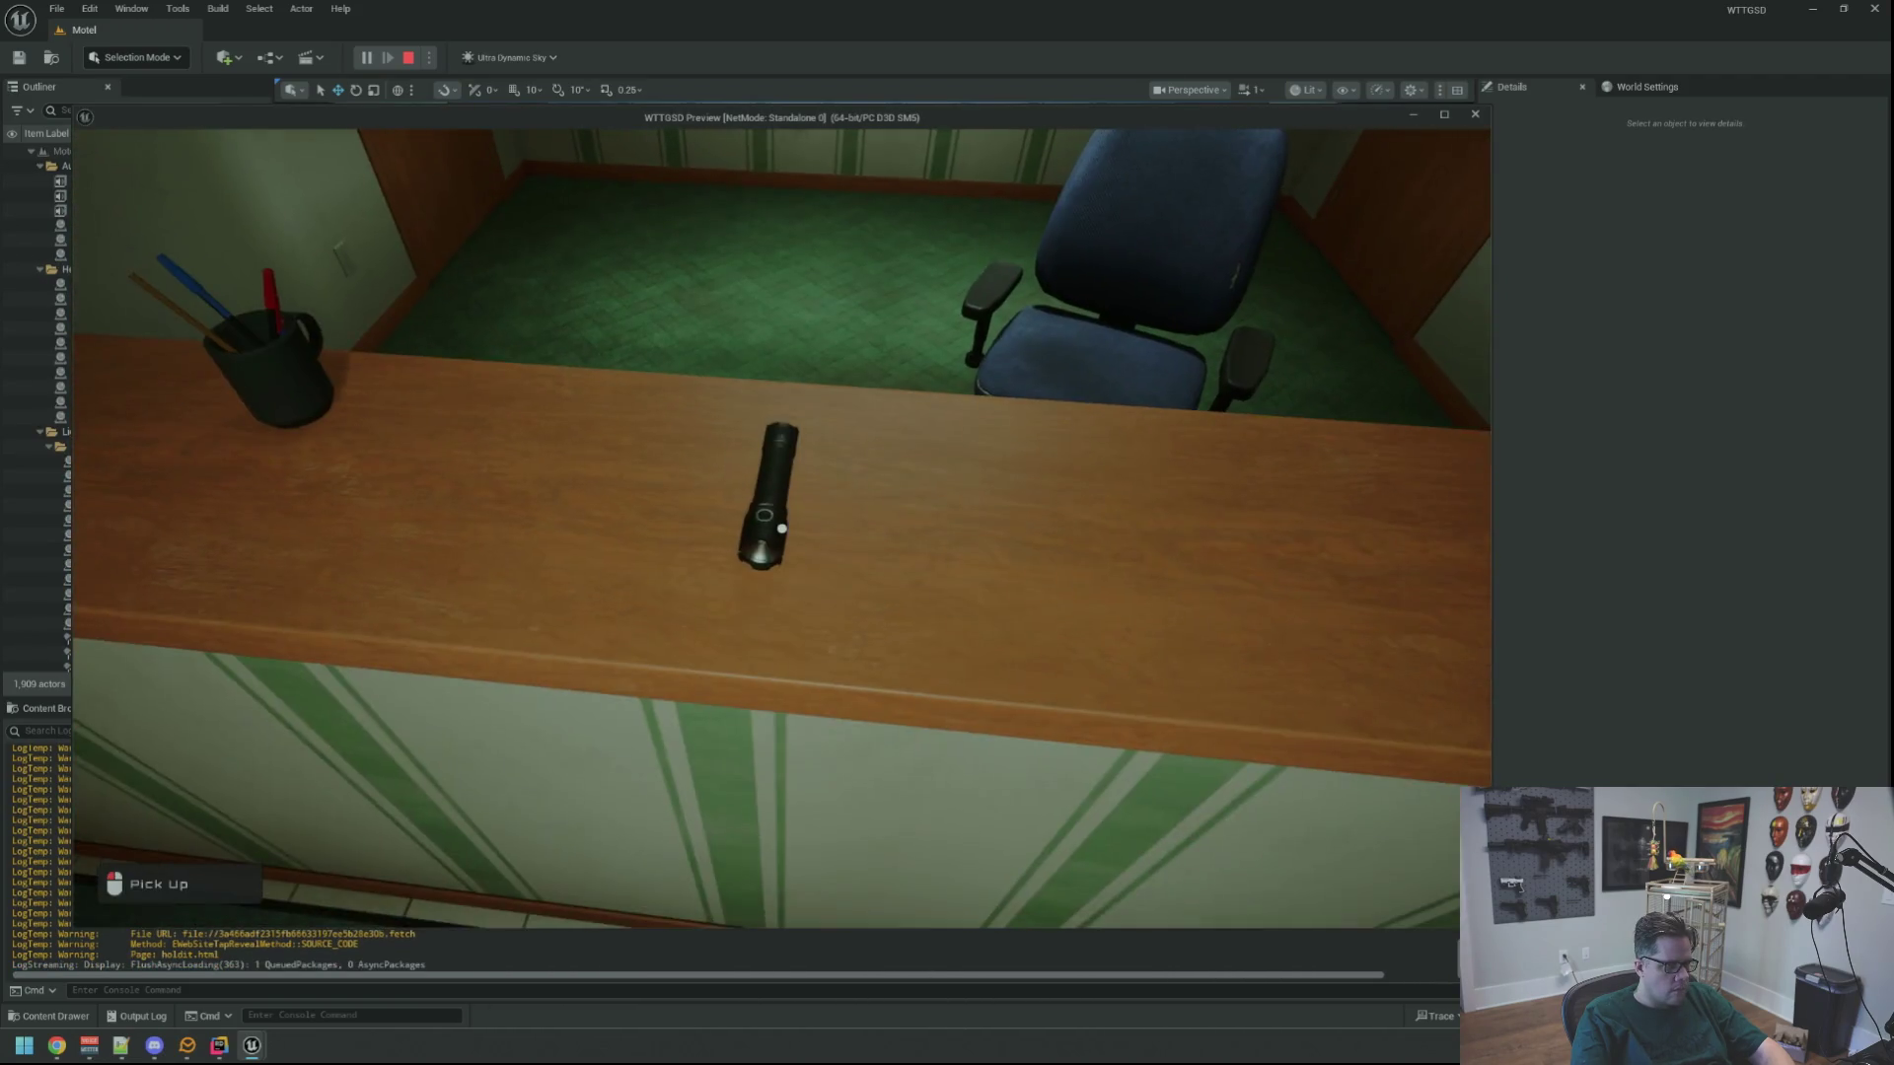
{"action": "key", "text": "e"}
{"action": "key", "text": "s"}
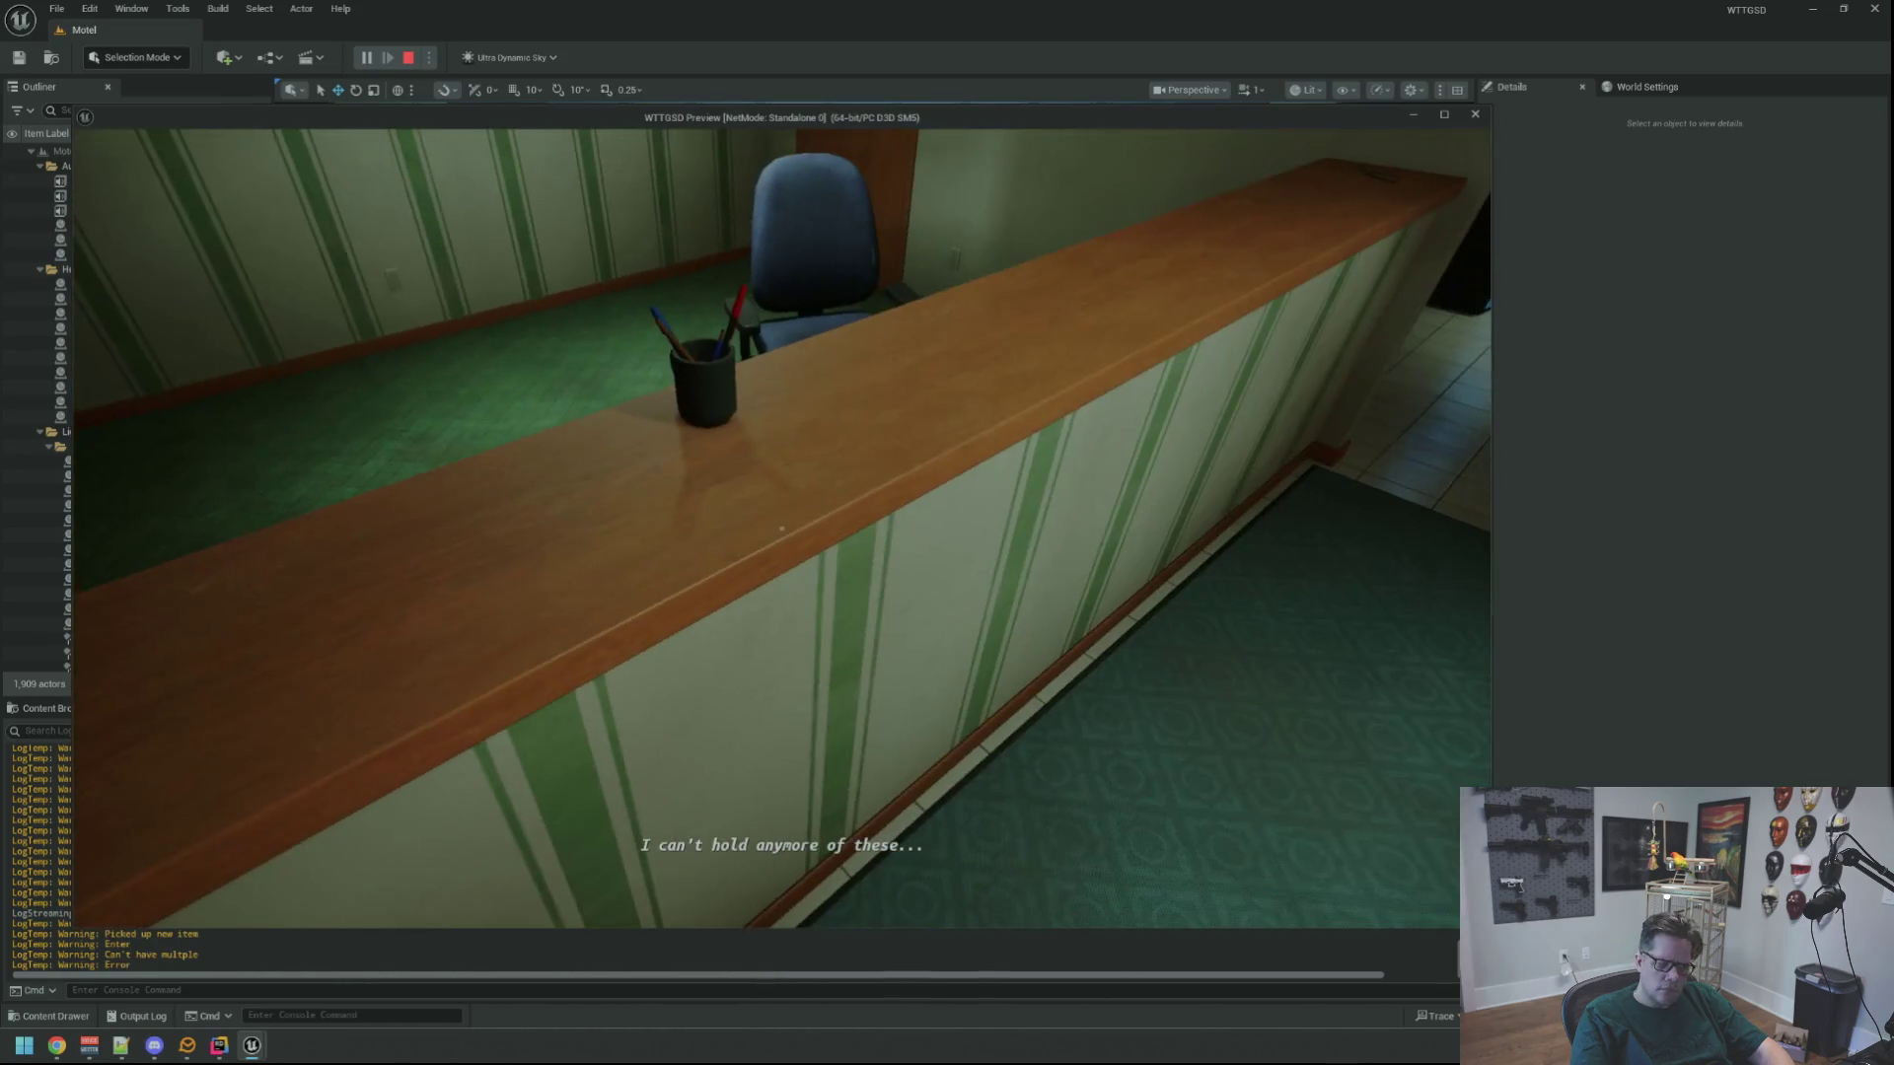
{"action": "key", "text": "s"}
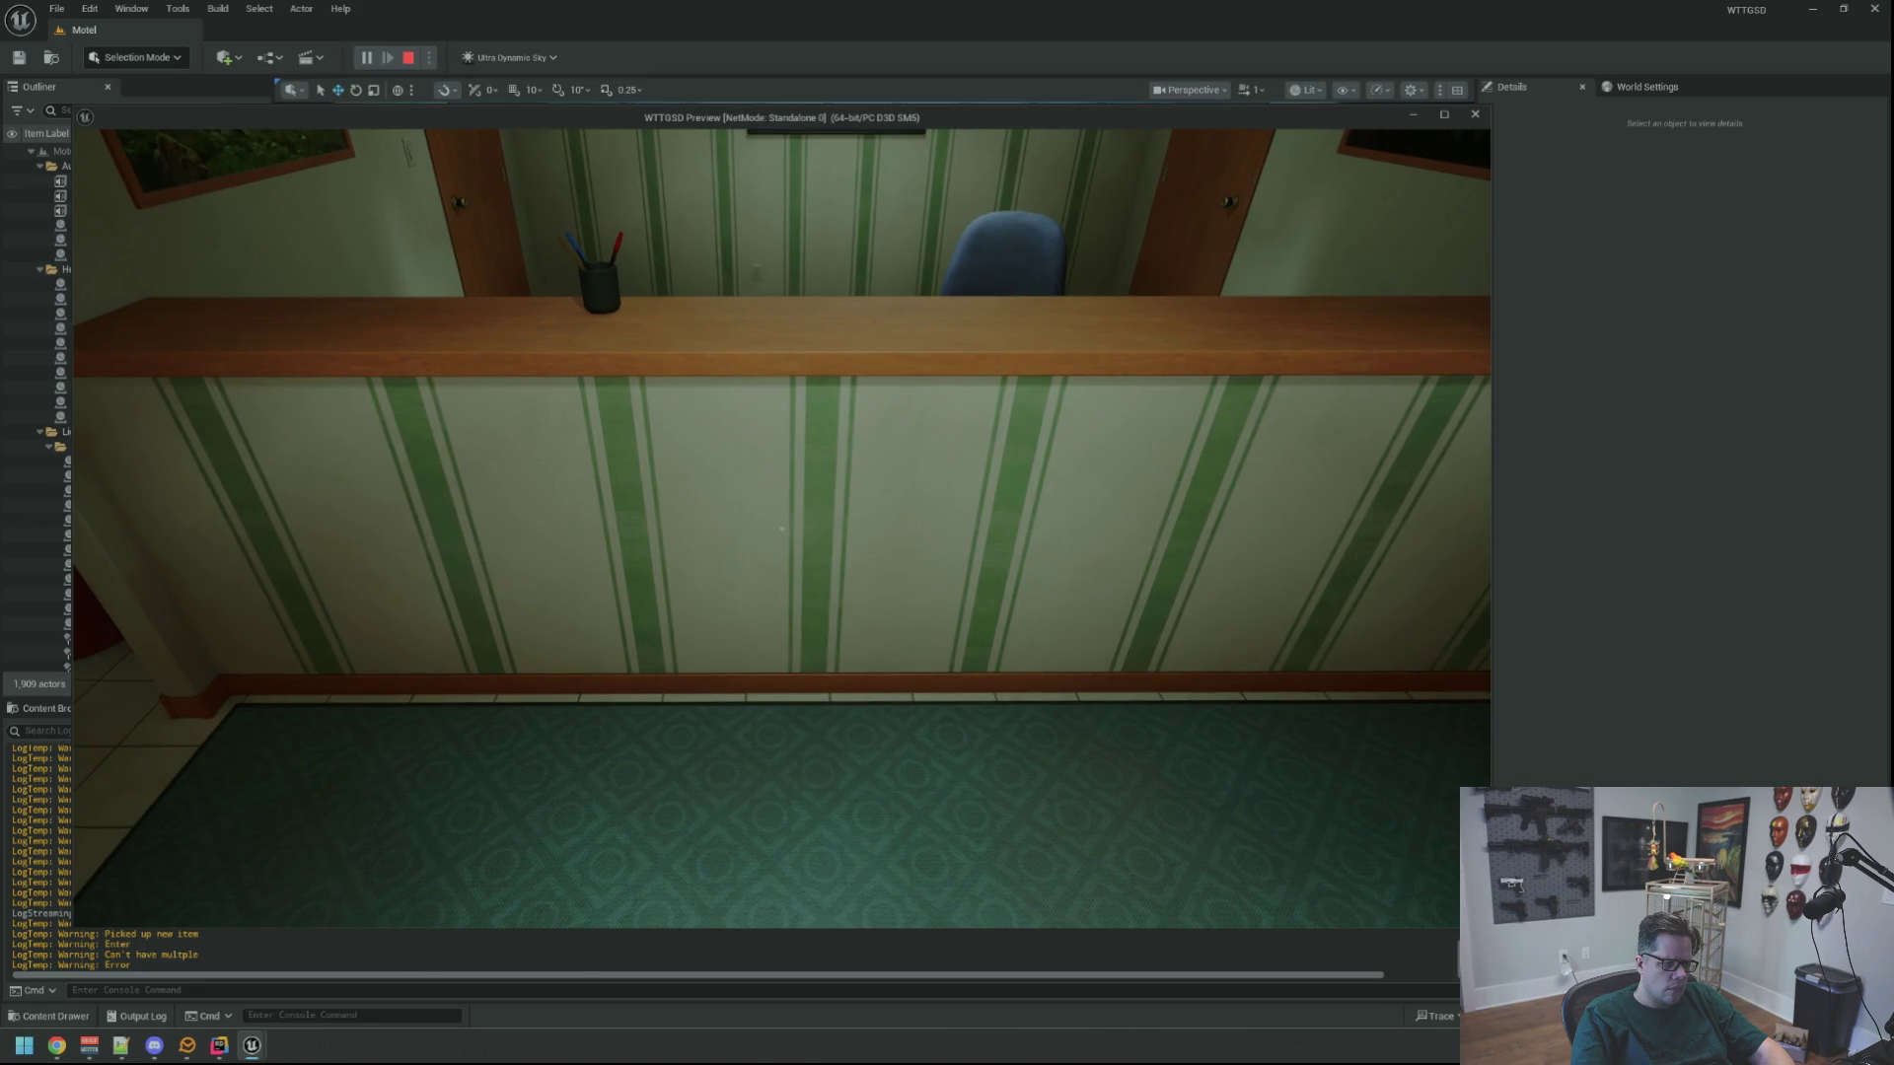
{"action": "key", "text": "Escape"}
{"action": "right_click", "coordinate": [449, 810]}
{"action": "left_click", "coordinate": [513, 856]}
Select and frame the flashlight on the counter
{"action": "mouse_move", "coordinate": [592, 513]}
{"action": "left_mouse_down"}
{"action": "mouse_move", "coordinate": [592, 592]}
{"action": "mouse_move", "coordinate": [592, 542]}
{"action": "left_mouse_up"}
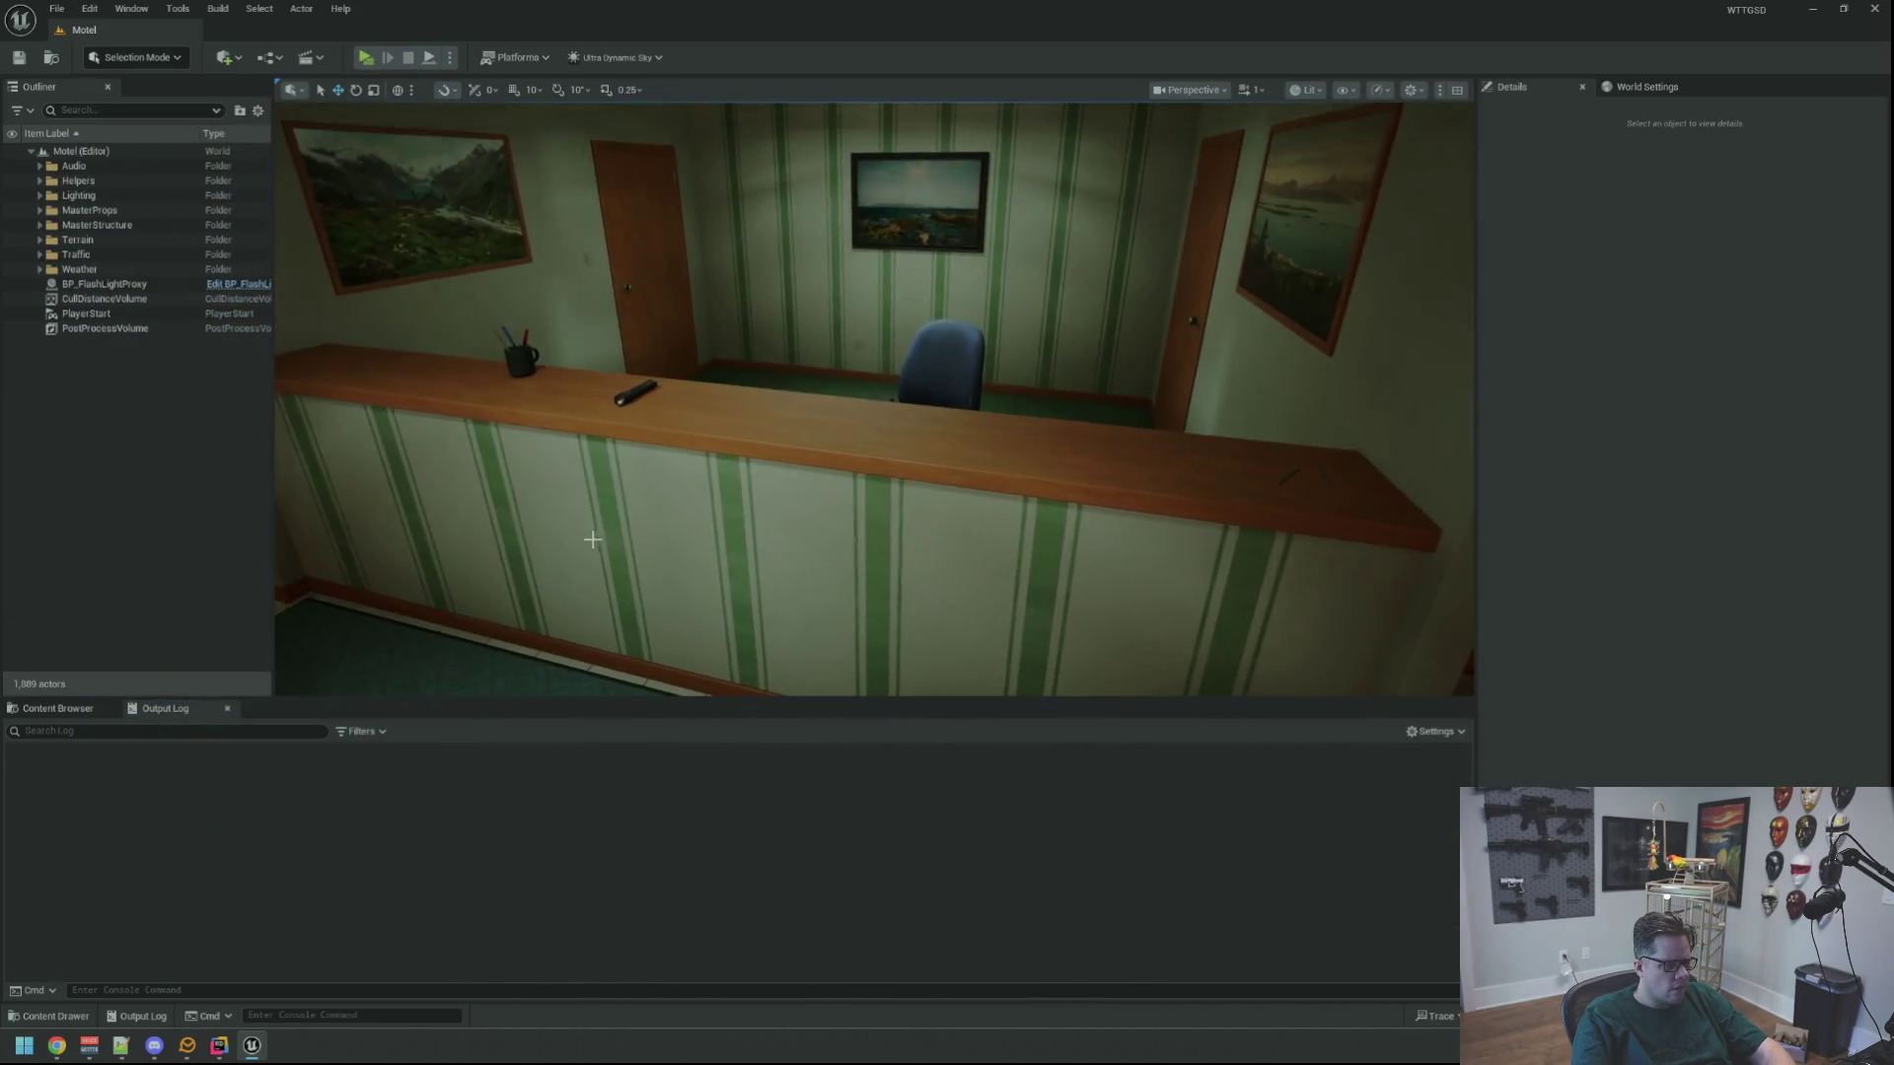
{"action": "left_click", "coordinate": [631, 397]}
{"action": "key", "text": "f"}
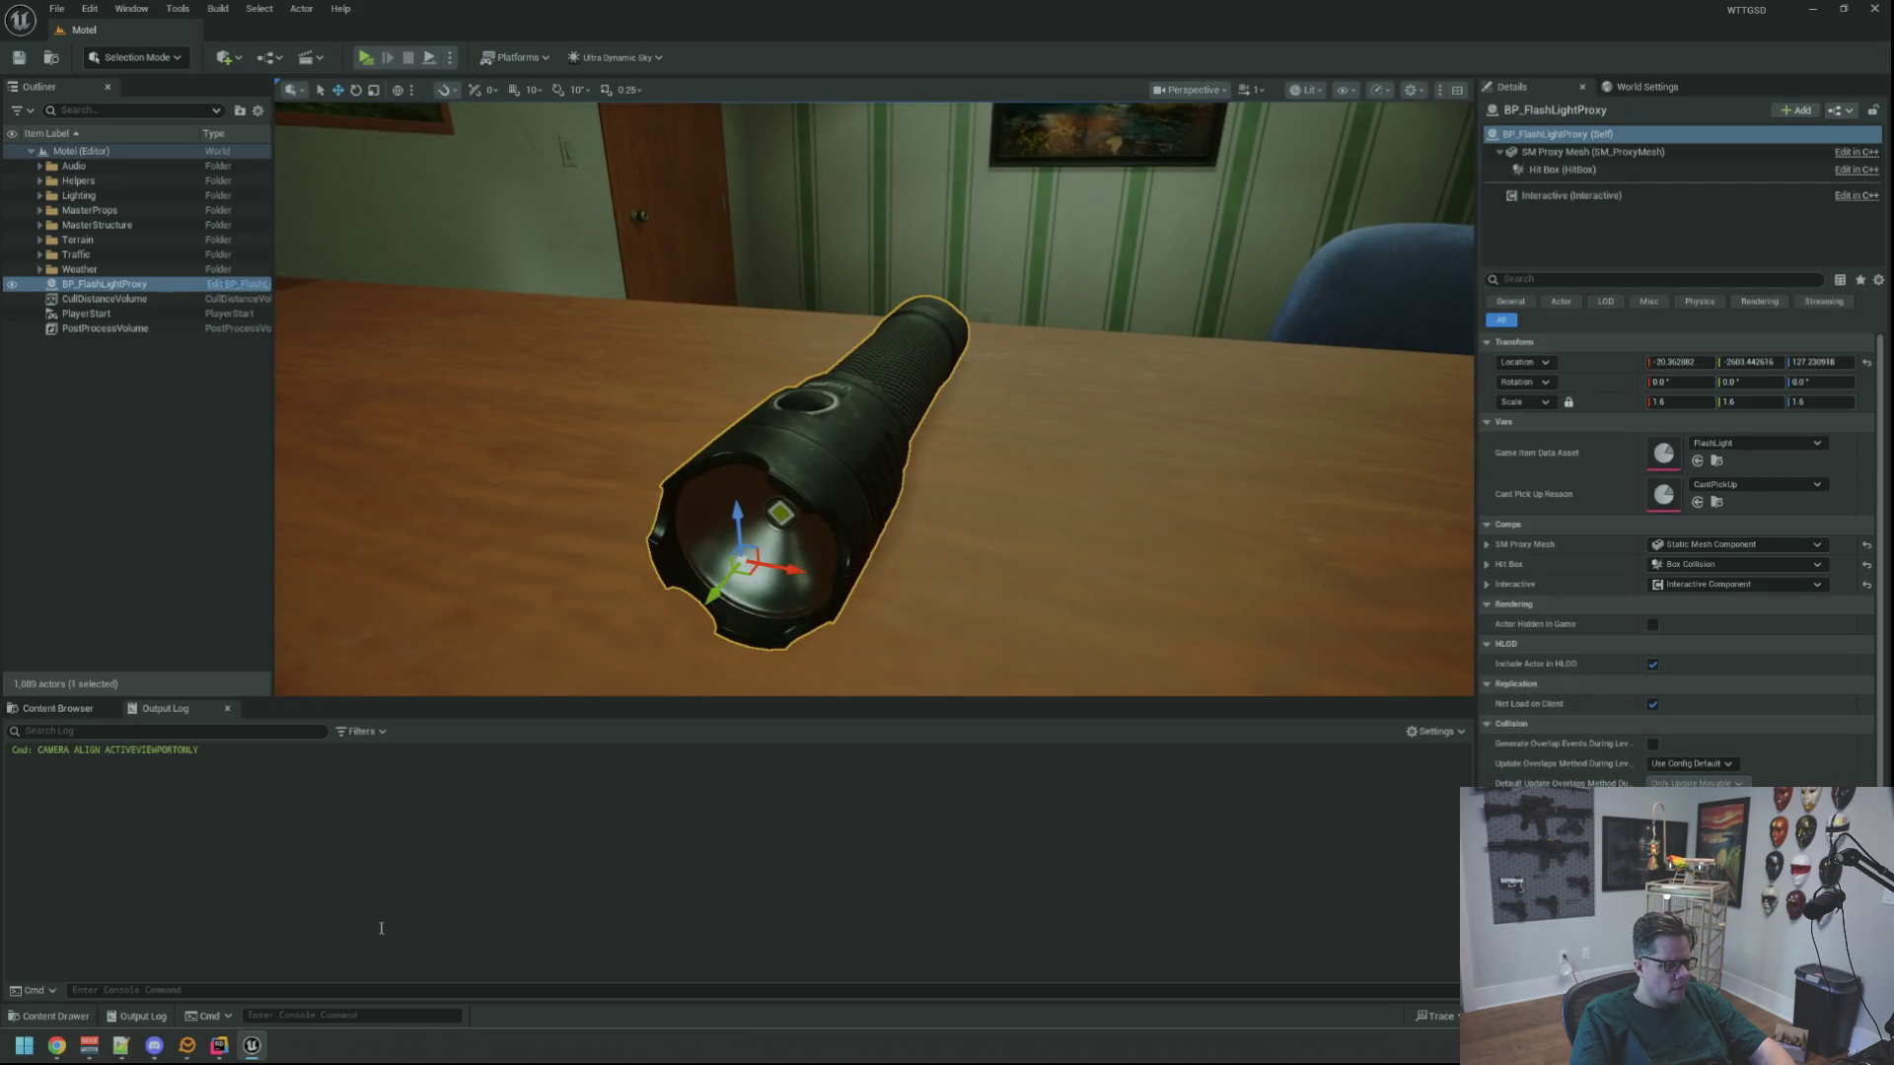
{"action": "key", "text": "alt+Tab"}
{"action": "scroll", "coordinate": [1061, 286], "scroll_direction": "up", "scroll_amount": 5}
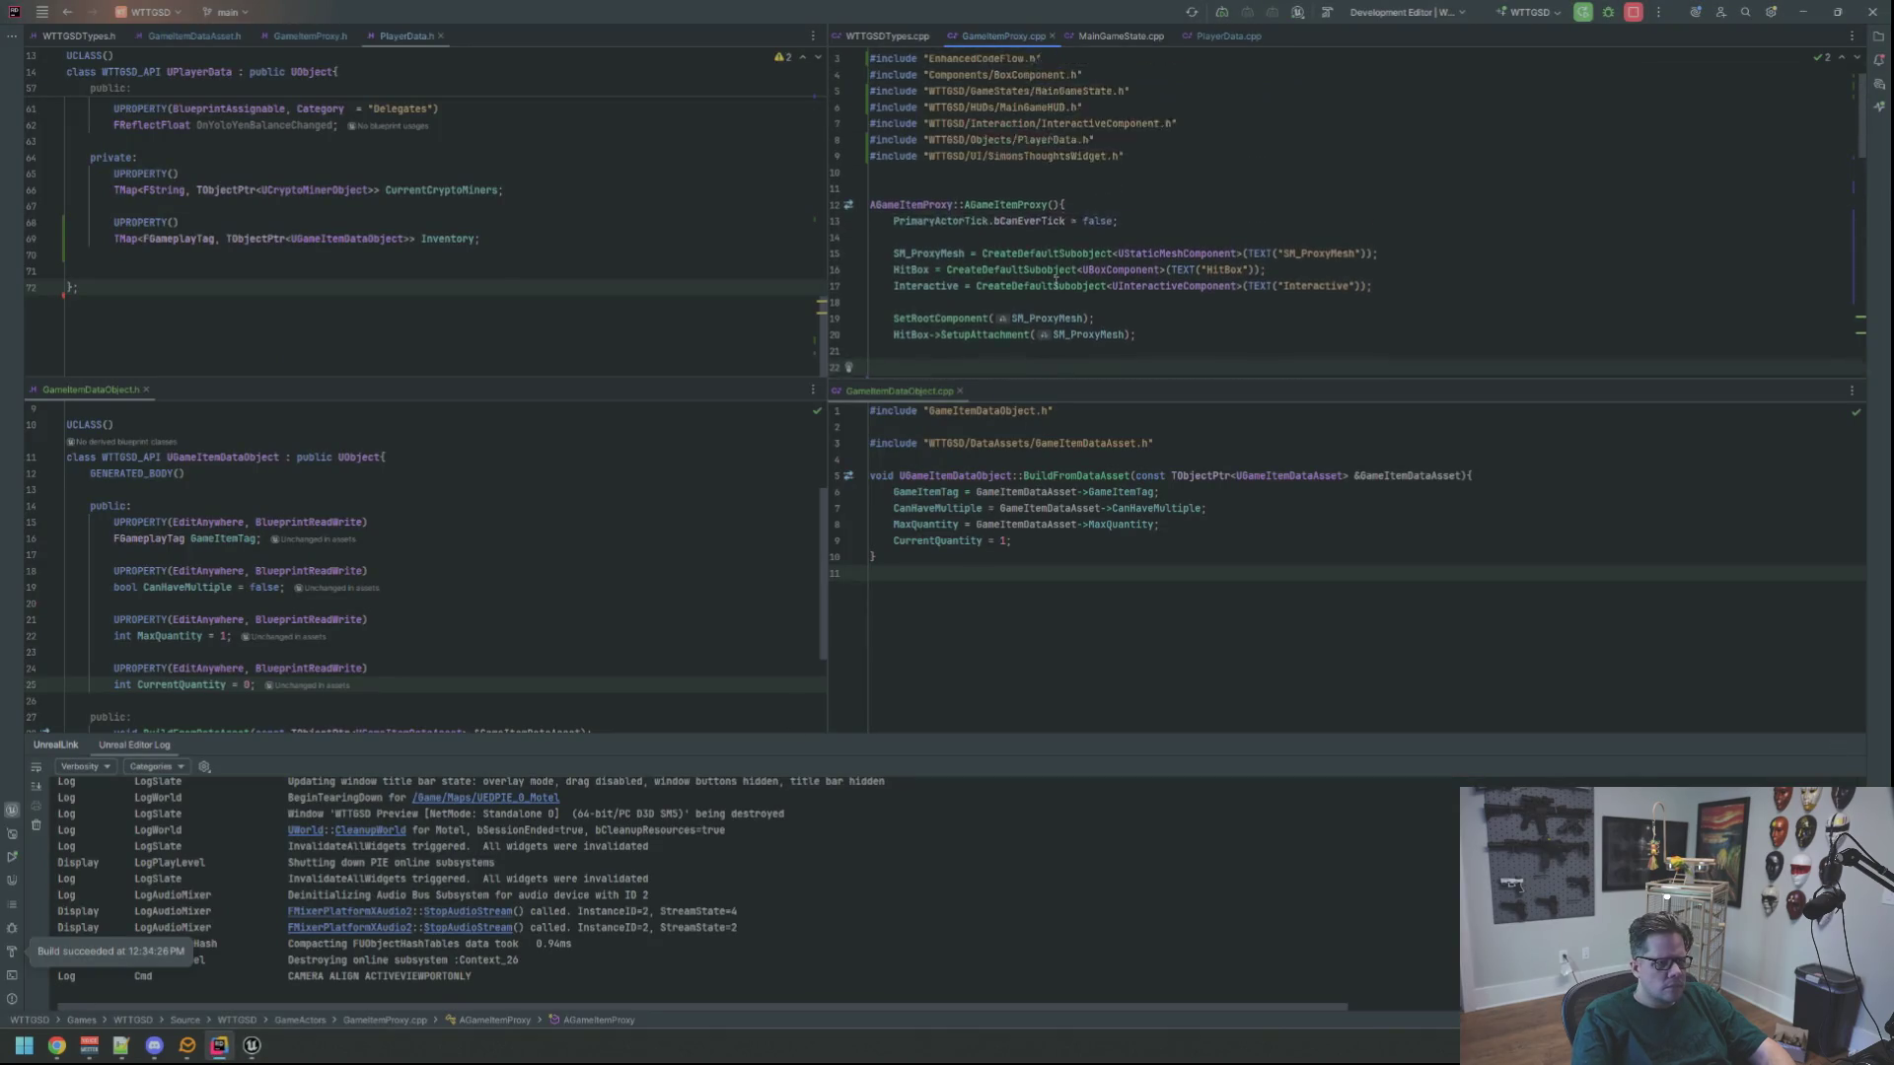
Review GameItemProxy.cpp's constructor and BeginPlay code, then return to Unreal Editor
{"action": "scroll", "coordinate": [1062, 287], "scroll_direction": "down", "scroll_amount": 6}
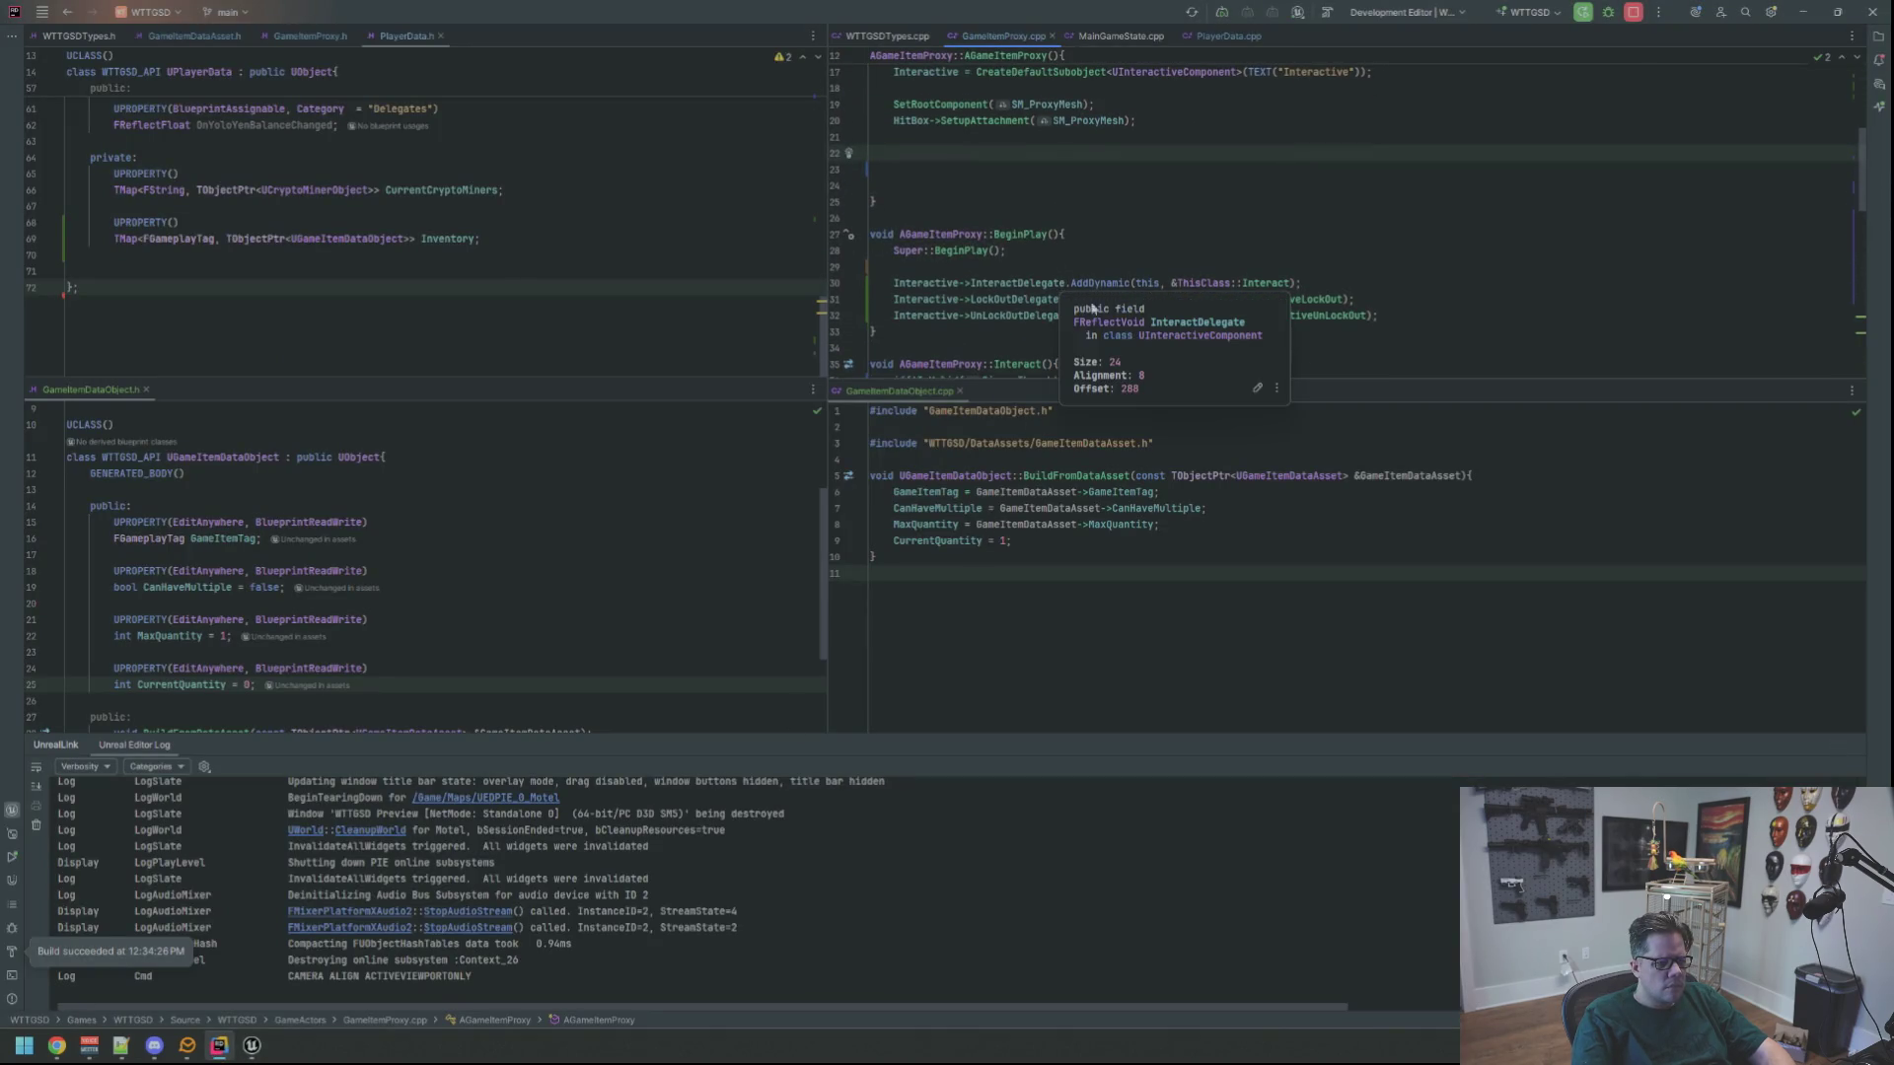
{"action": "scroll", "coordinate": [1062, 284], "scroll_direction": "up", "scroll_amount": 3}
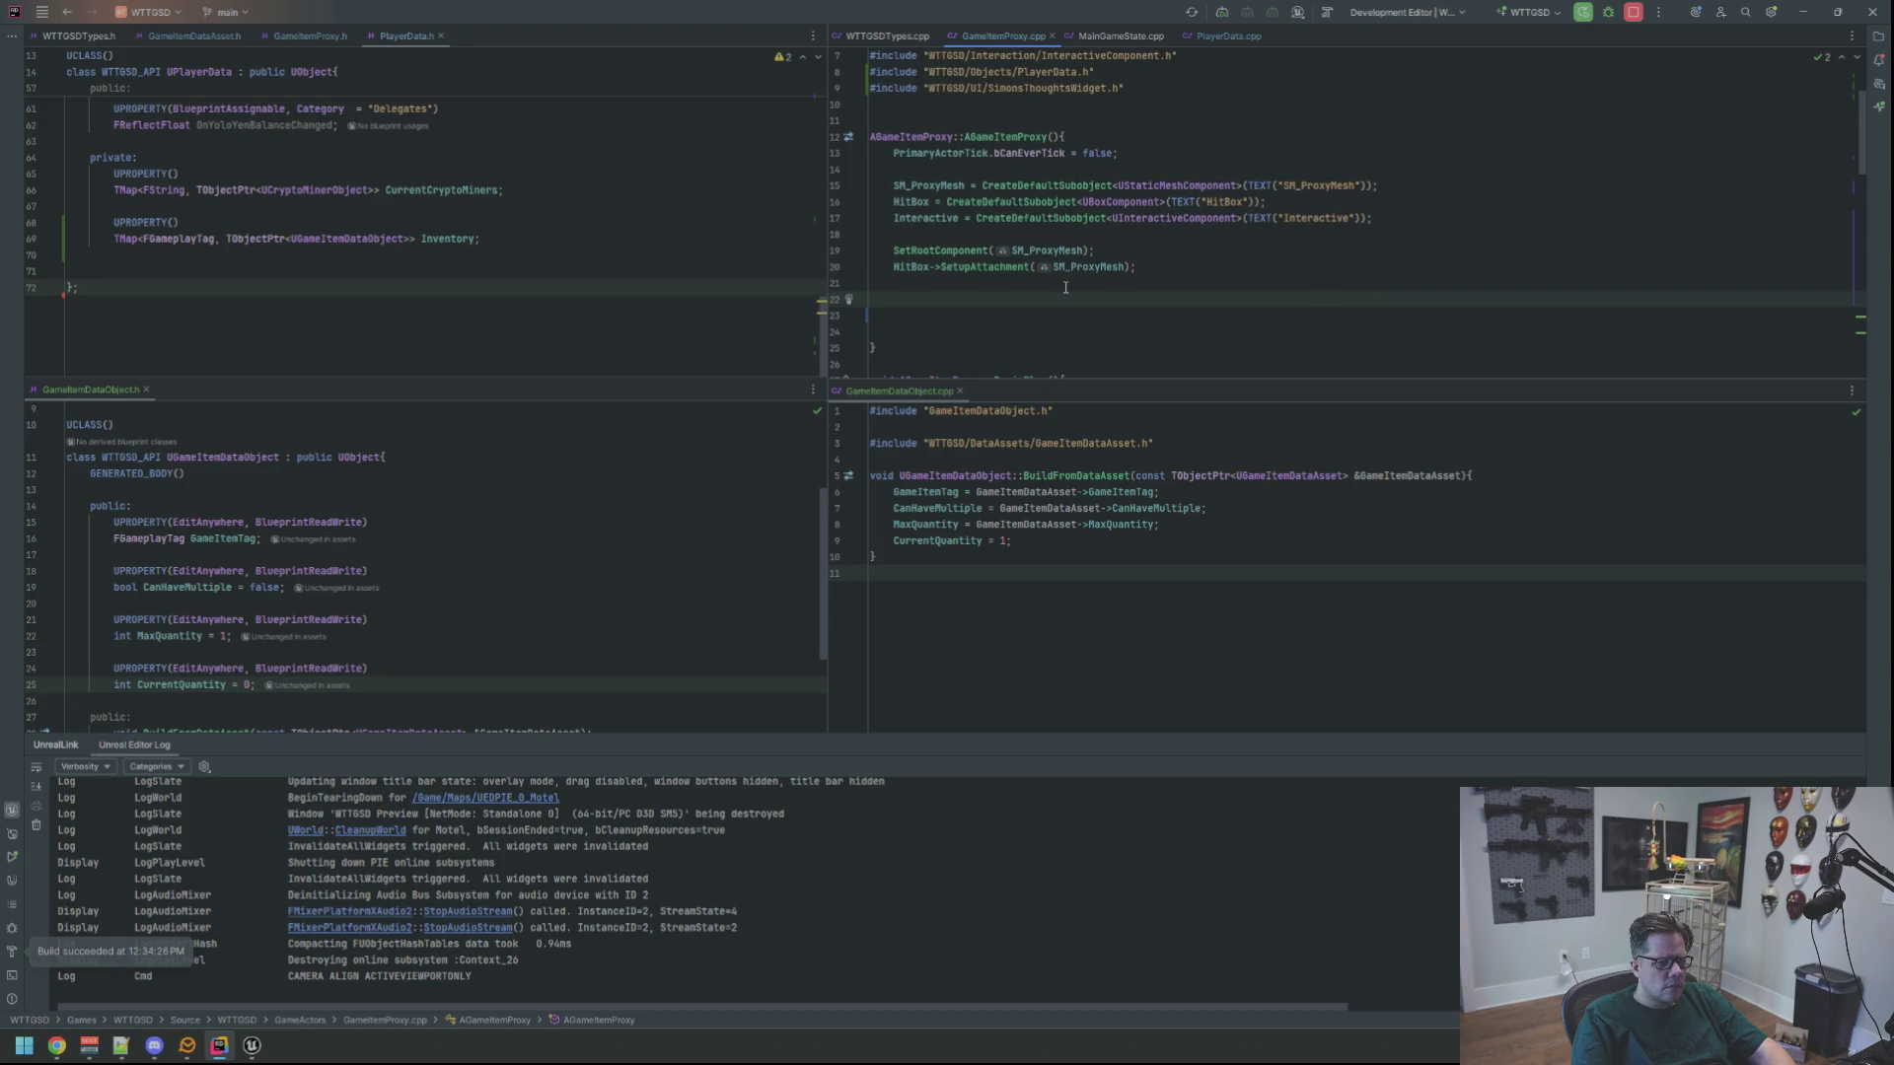
{"action": "scroll", "coordinate": [1065, 287], "scroll_direction": "down", "scroll_amount": 3}
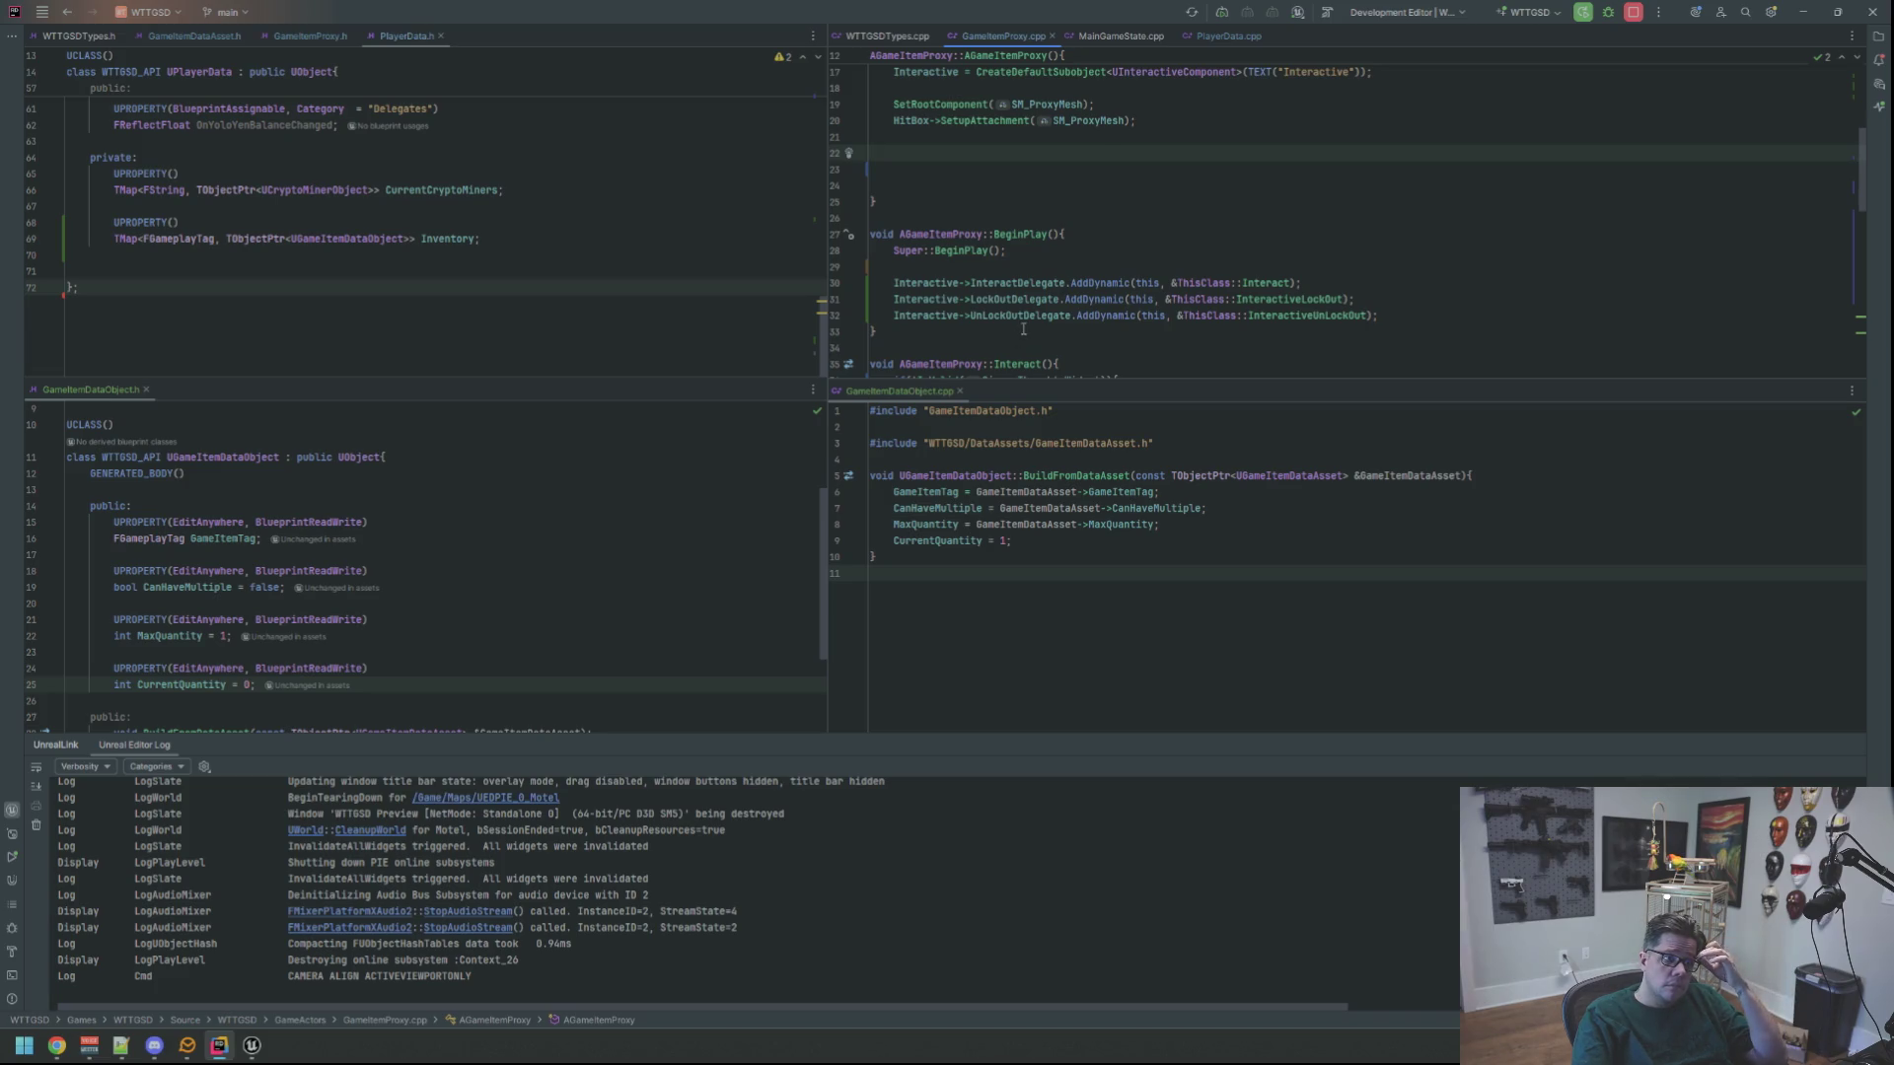
{"action": "left_click", "coordinate": [252, 1046]}
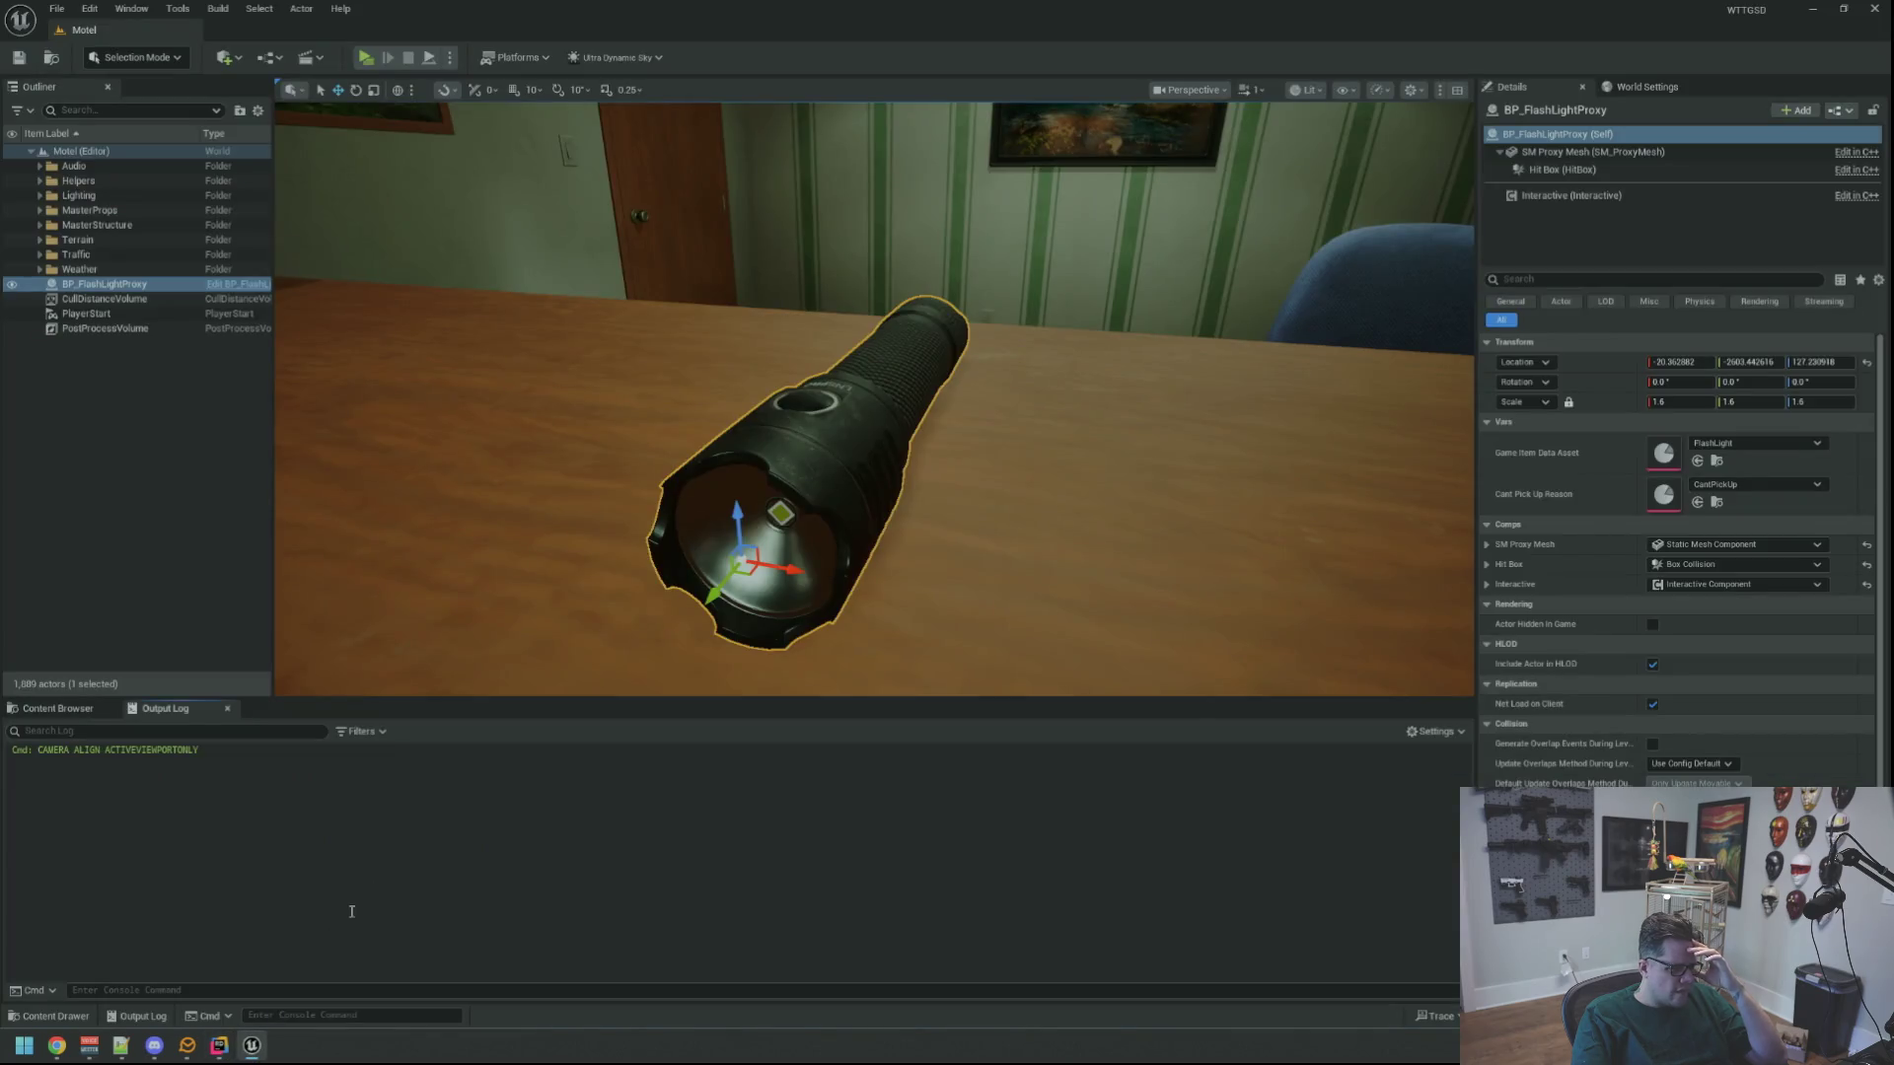
Play-test picking up the flashlight again, which still reports 'I can't hold anymore of these...'
{"action": "scroll", "coordinate": [682, 677], "scroll_direction": "down", "scroll_amount": 5}
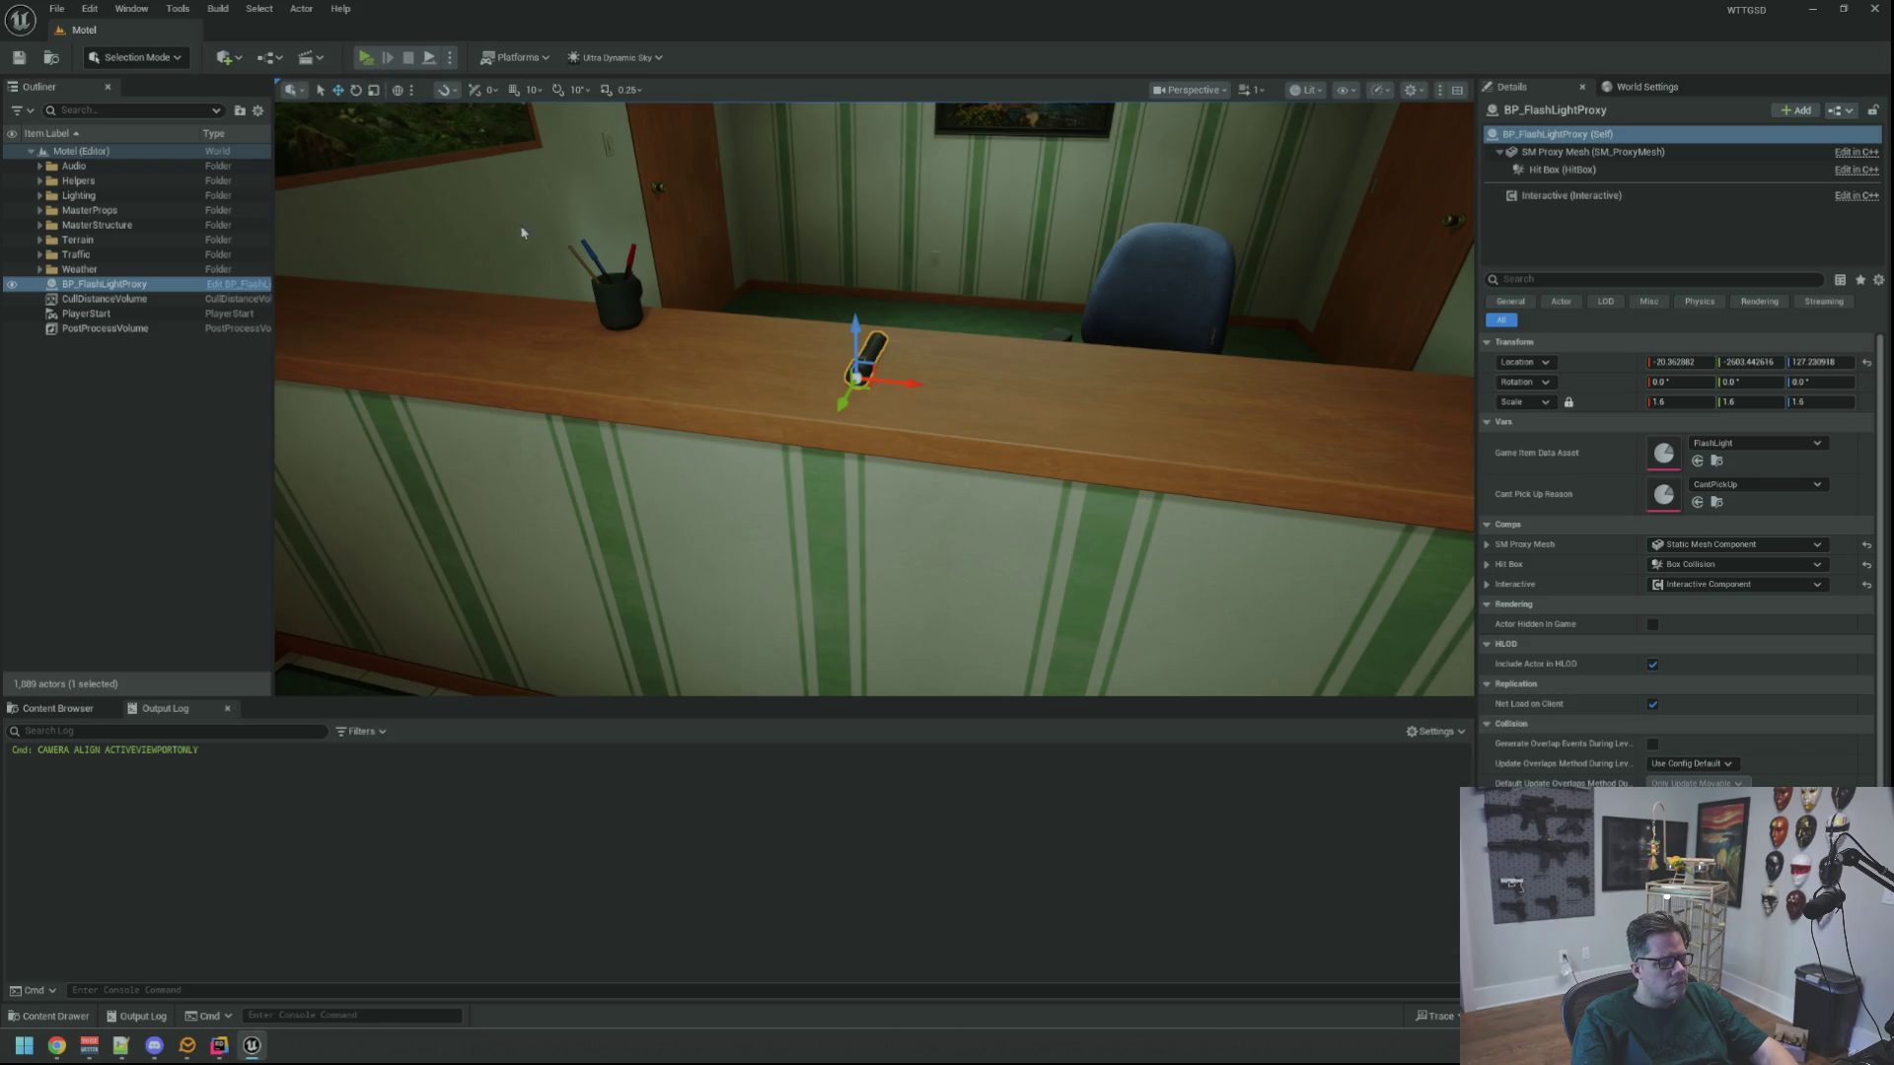
{"action": "left_click", "coordinate": [365, 57]}
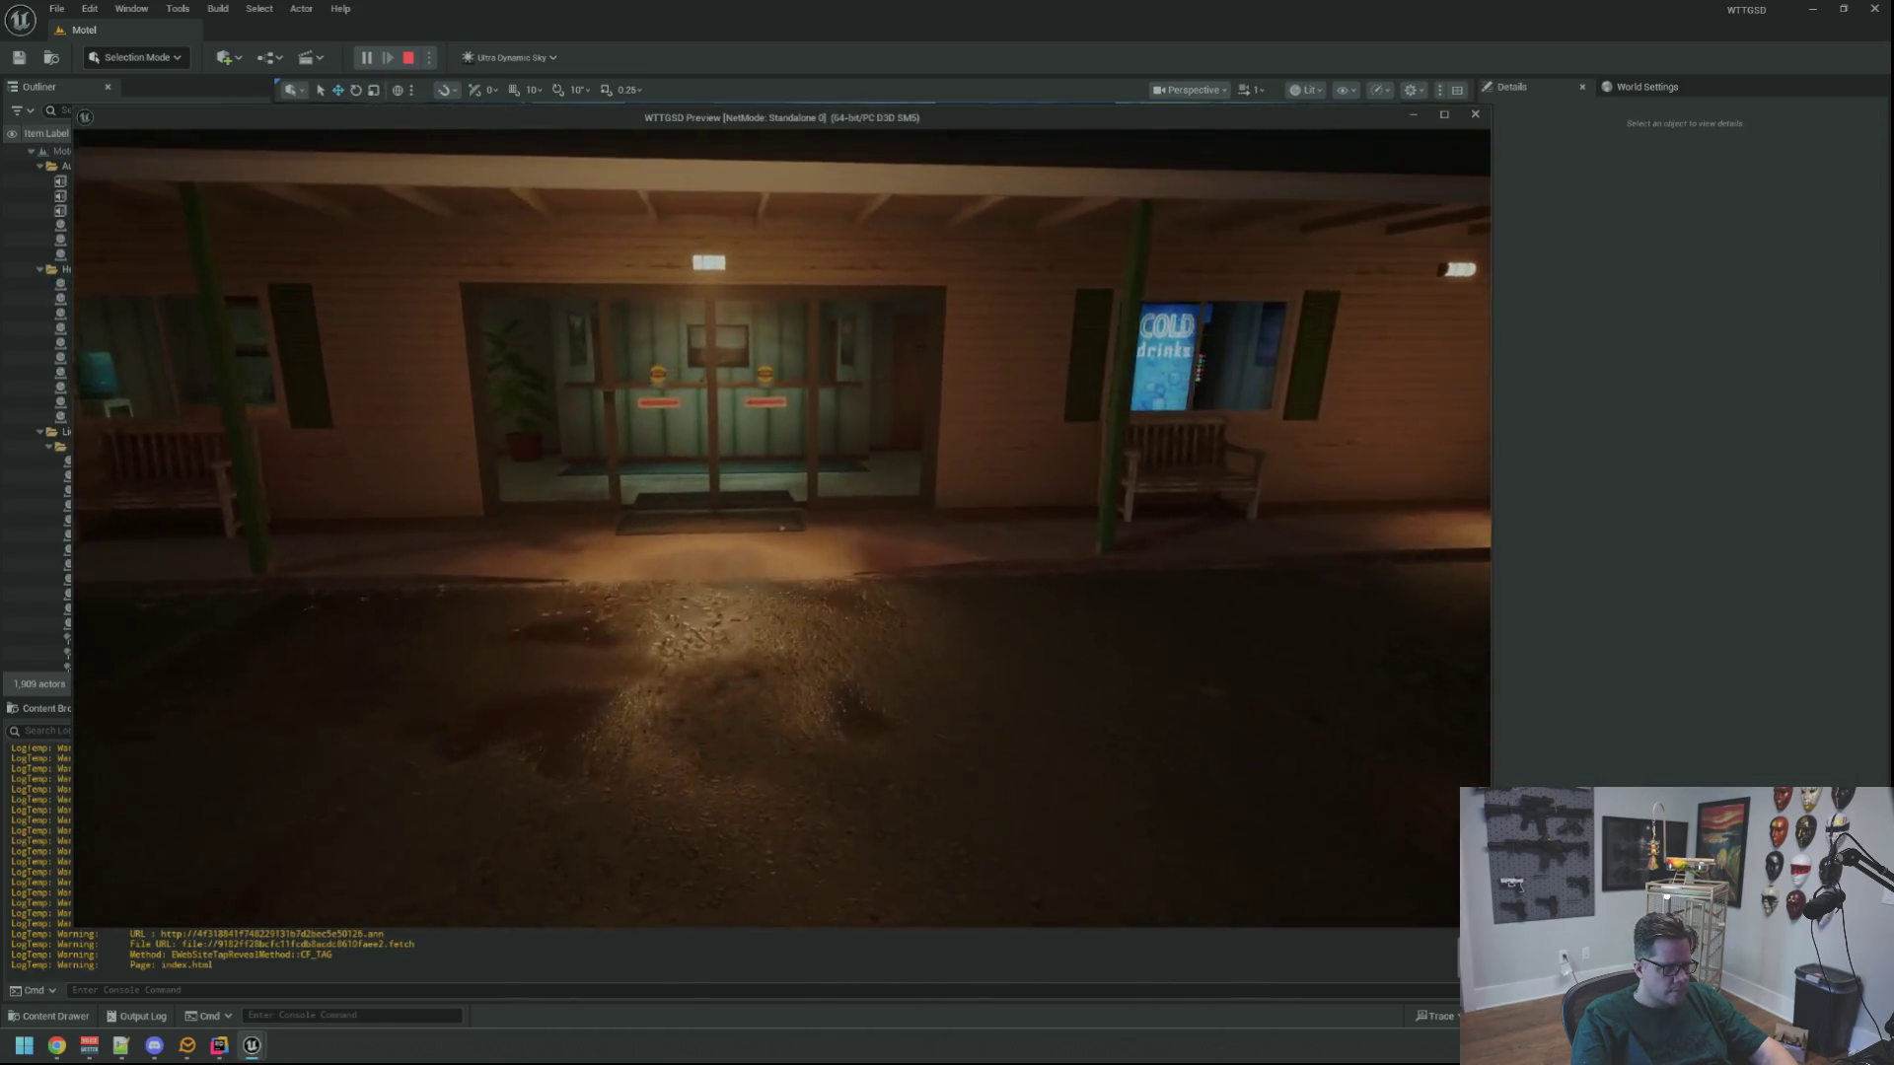
{"action": "key", "text": "w"}
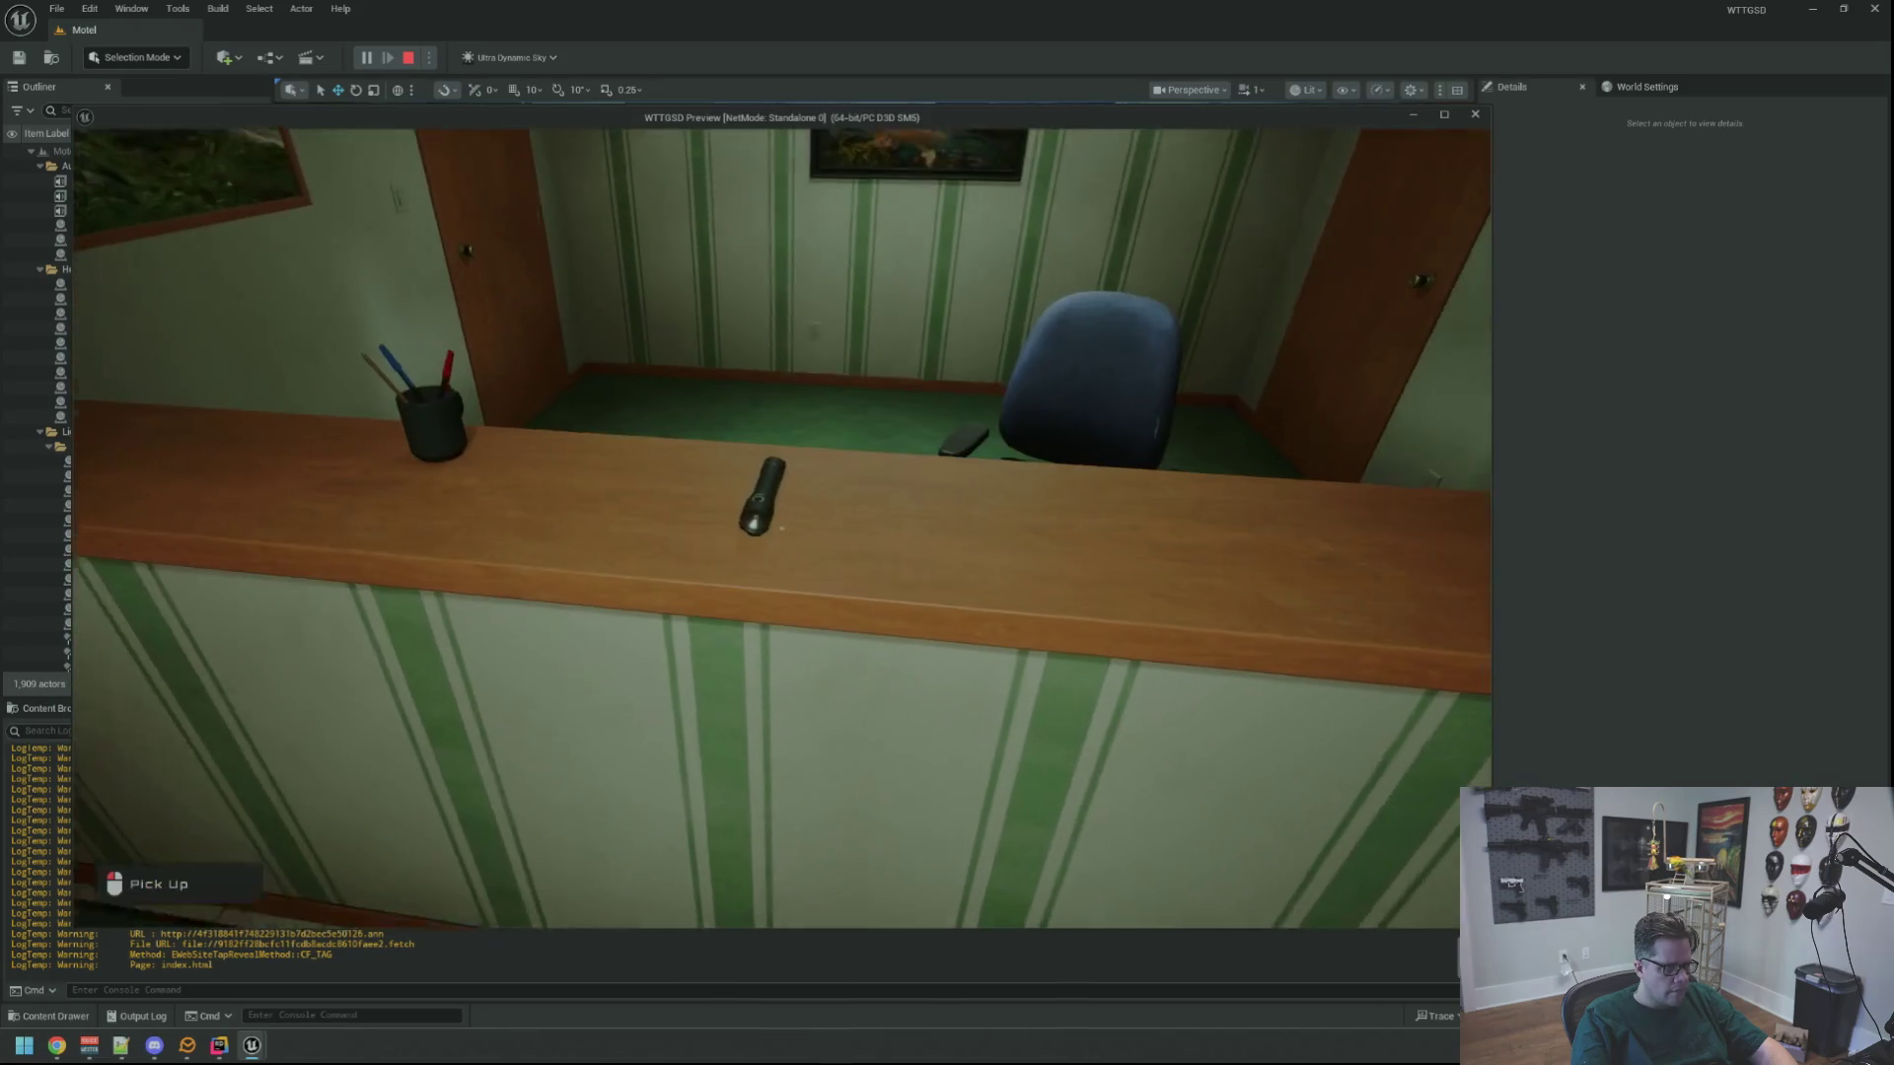
{"action": "left_click", "coordinate": [781, 528]}
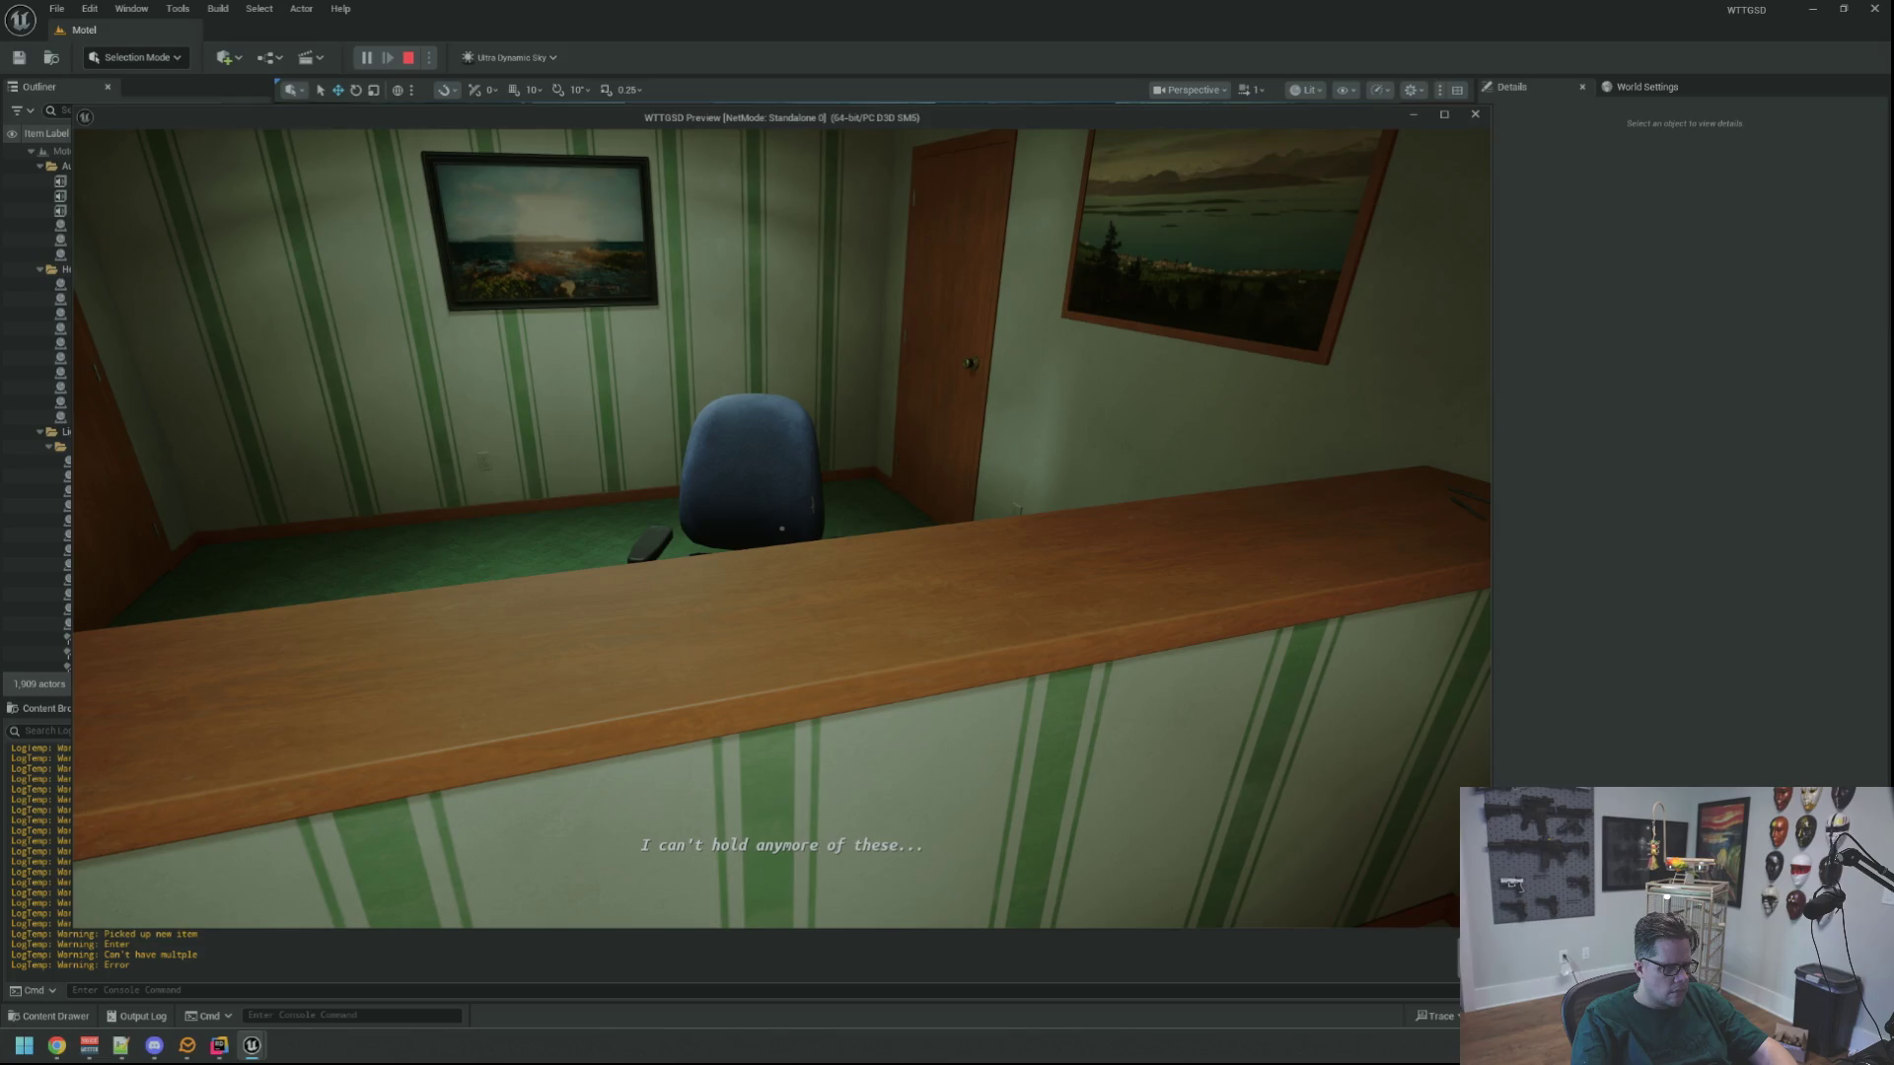
{"action": "key", "text": "Escape"}
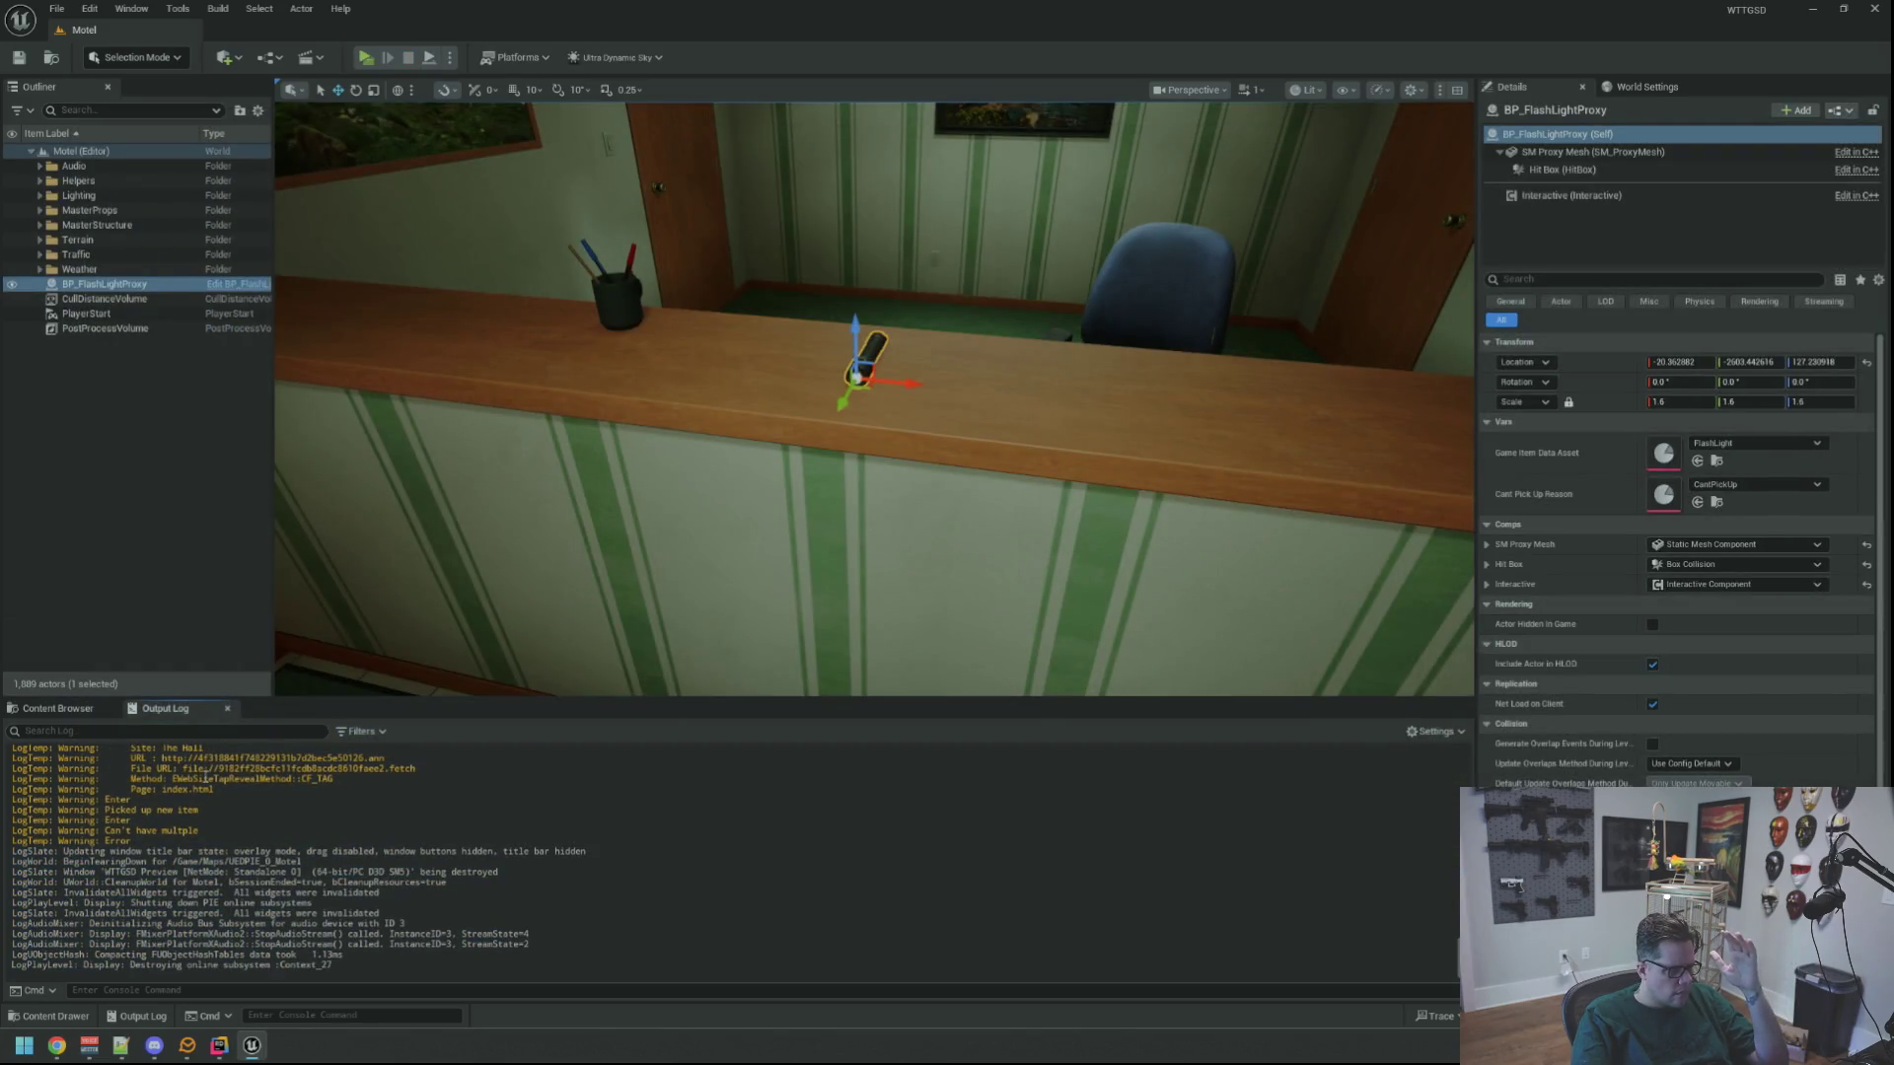
{"action": "left_click", "coordinate": [221, 1048]}
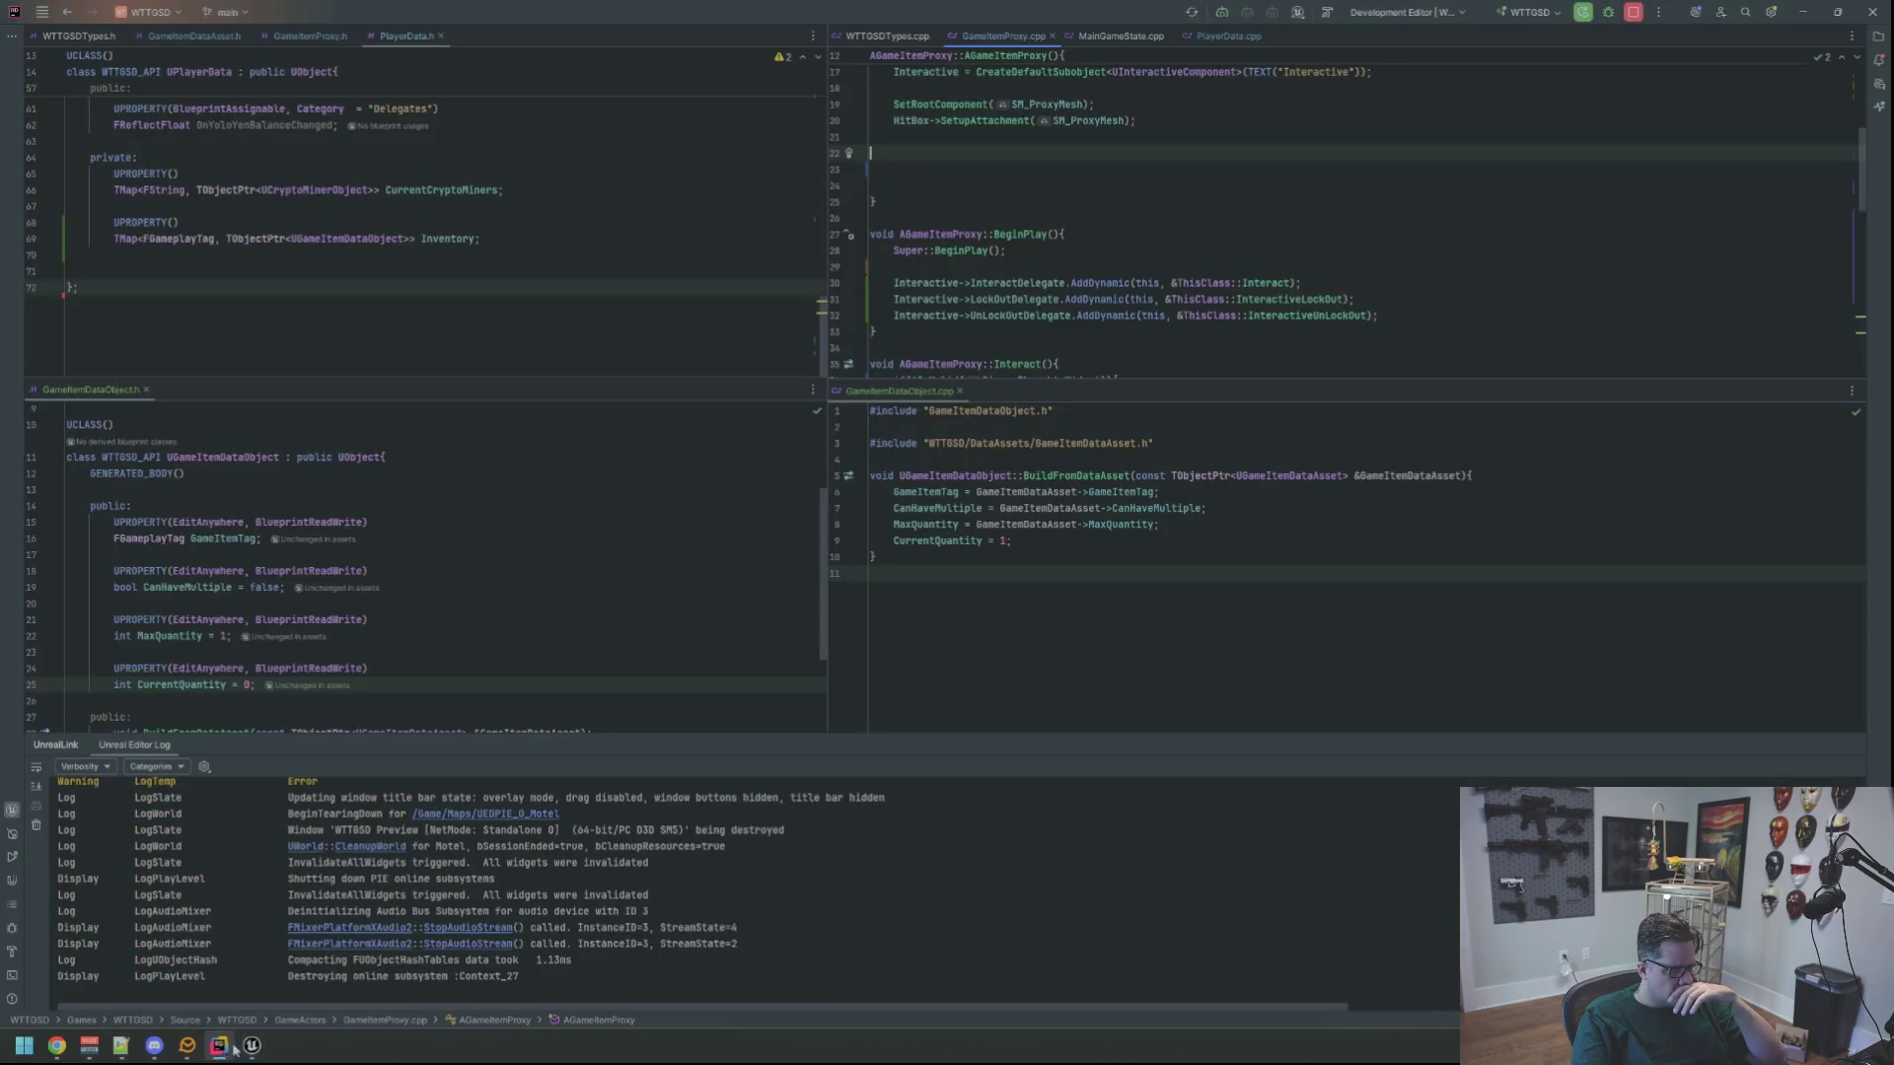
{"action": "scroll", "coordinate": [1083, 246], "scroll_direction": "down", "scroll_amount": 10}
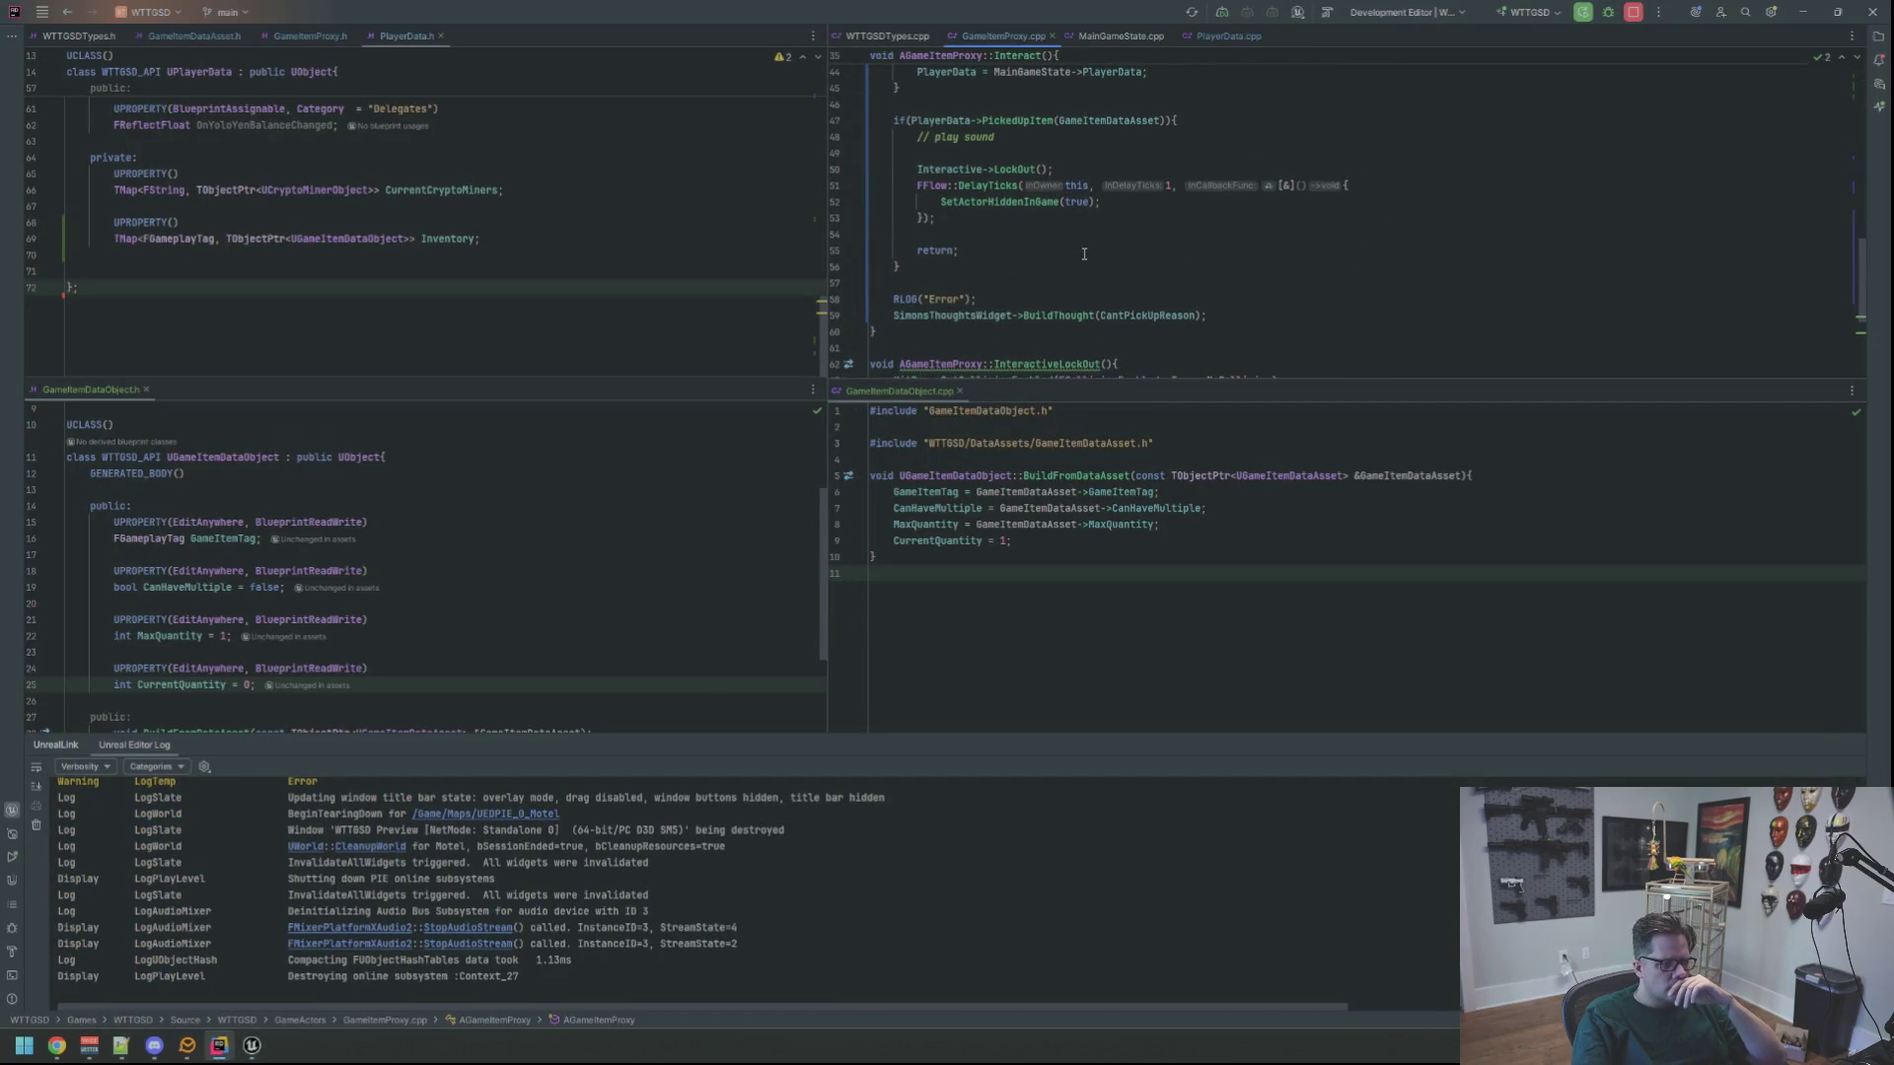
{"action": "scroll", "coordinate": [1084, 254], "scroll_direction": "down", "scroll_amount": 3}
{"action": "scroll", "coordinate": [1083, 259], "scroll_direction": "up", "scroll_amount": 5}
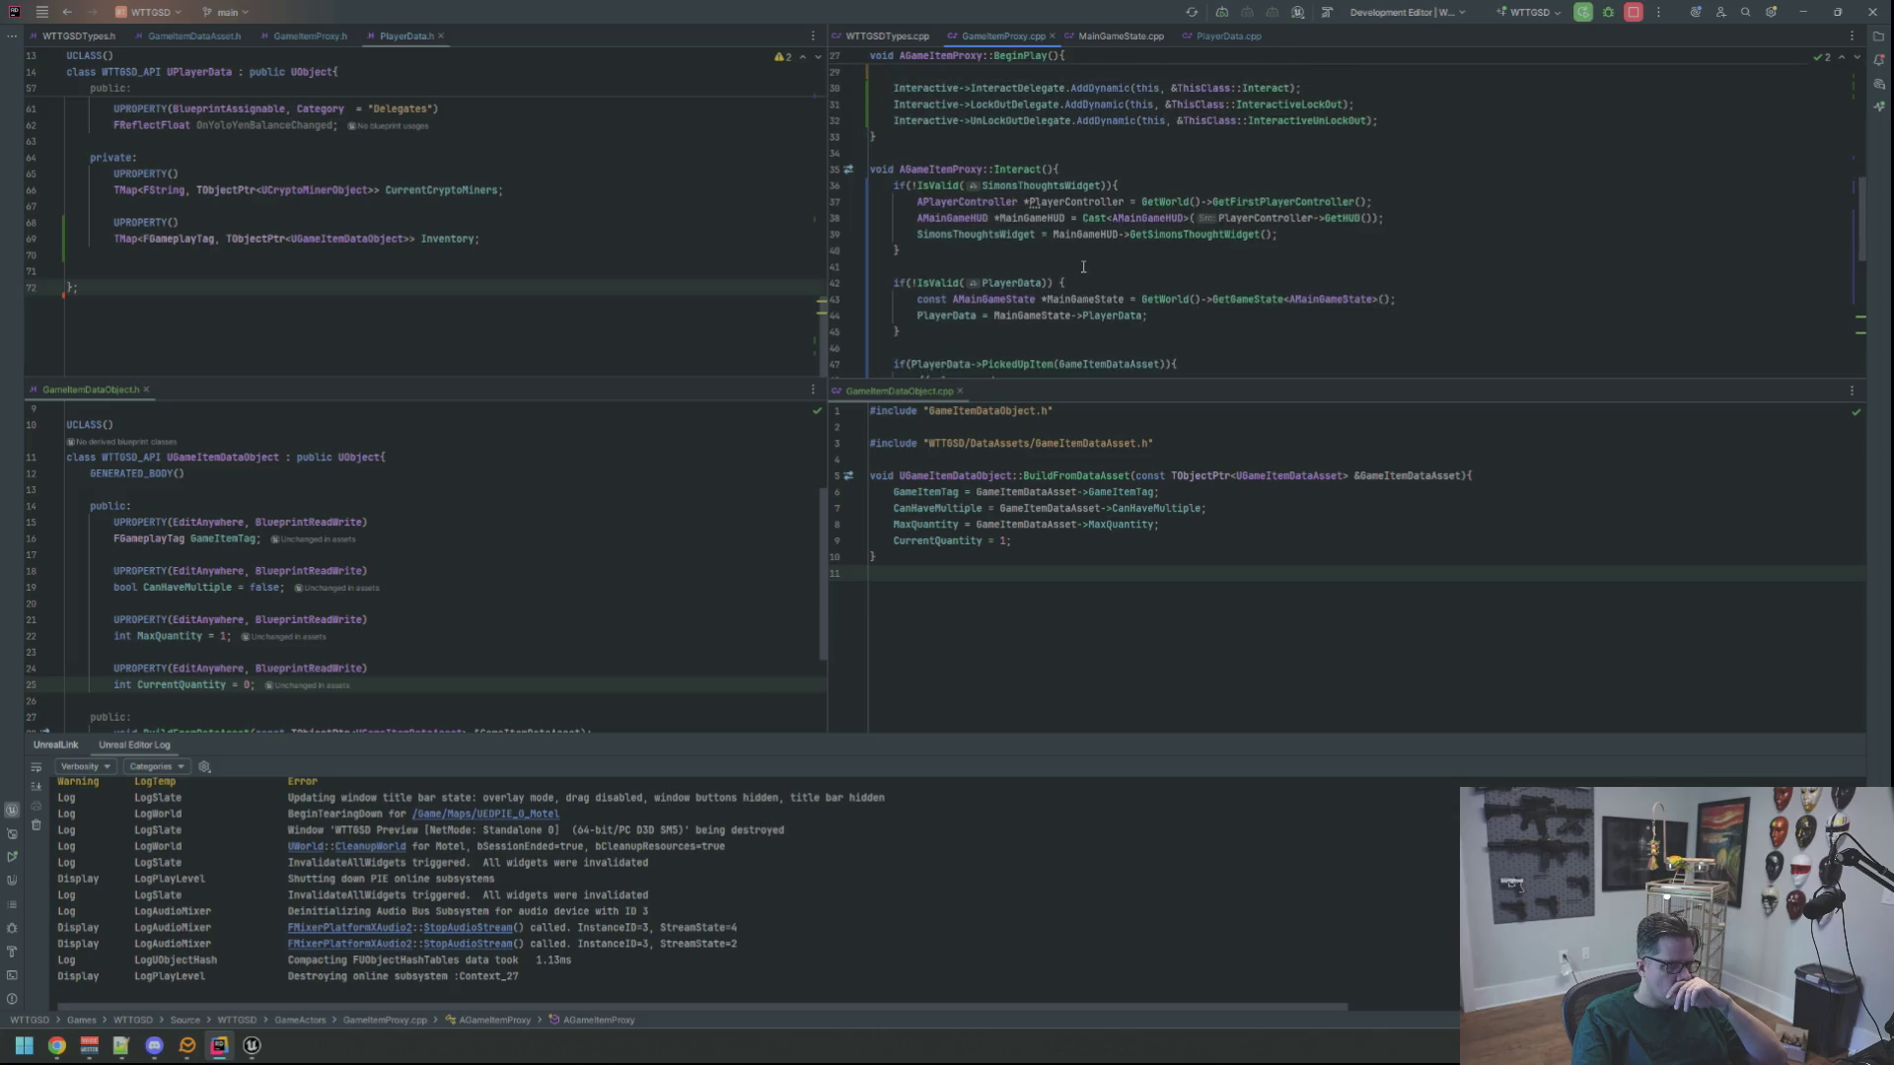
{"action": "scroll", "coordinate": [1083, 268], "scroll_direction": "up", "scroll_amount": 3}
{"action": "scroll", "coordinate": [1081, 273], "scroll_direction": "down", "scroll_amount": 2}
{"action": "scroll", "coordinate": [1023, 286], "scroll_direction": "down", "scroll_amount": 2}
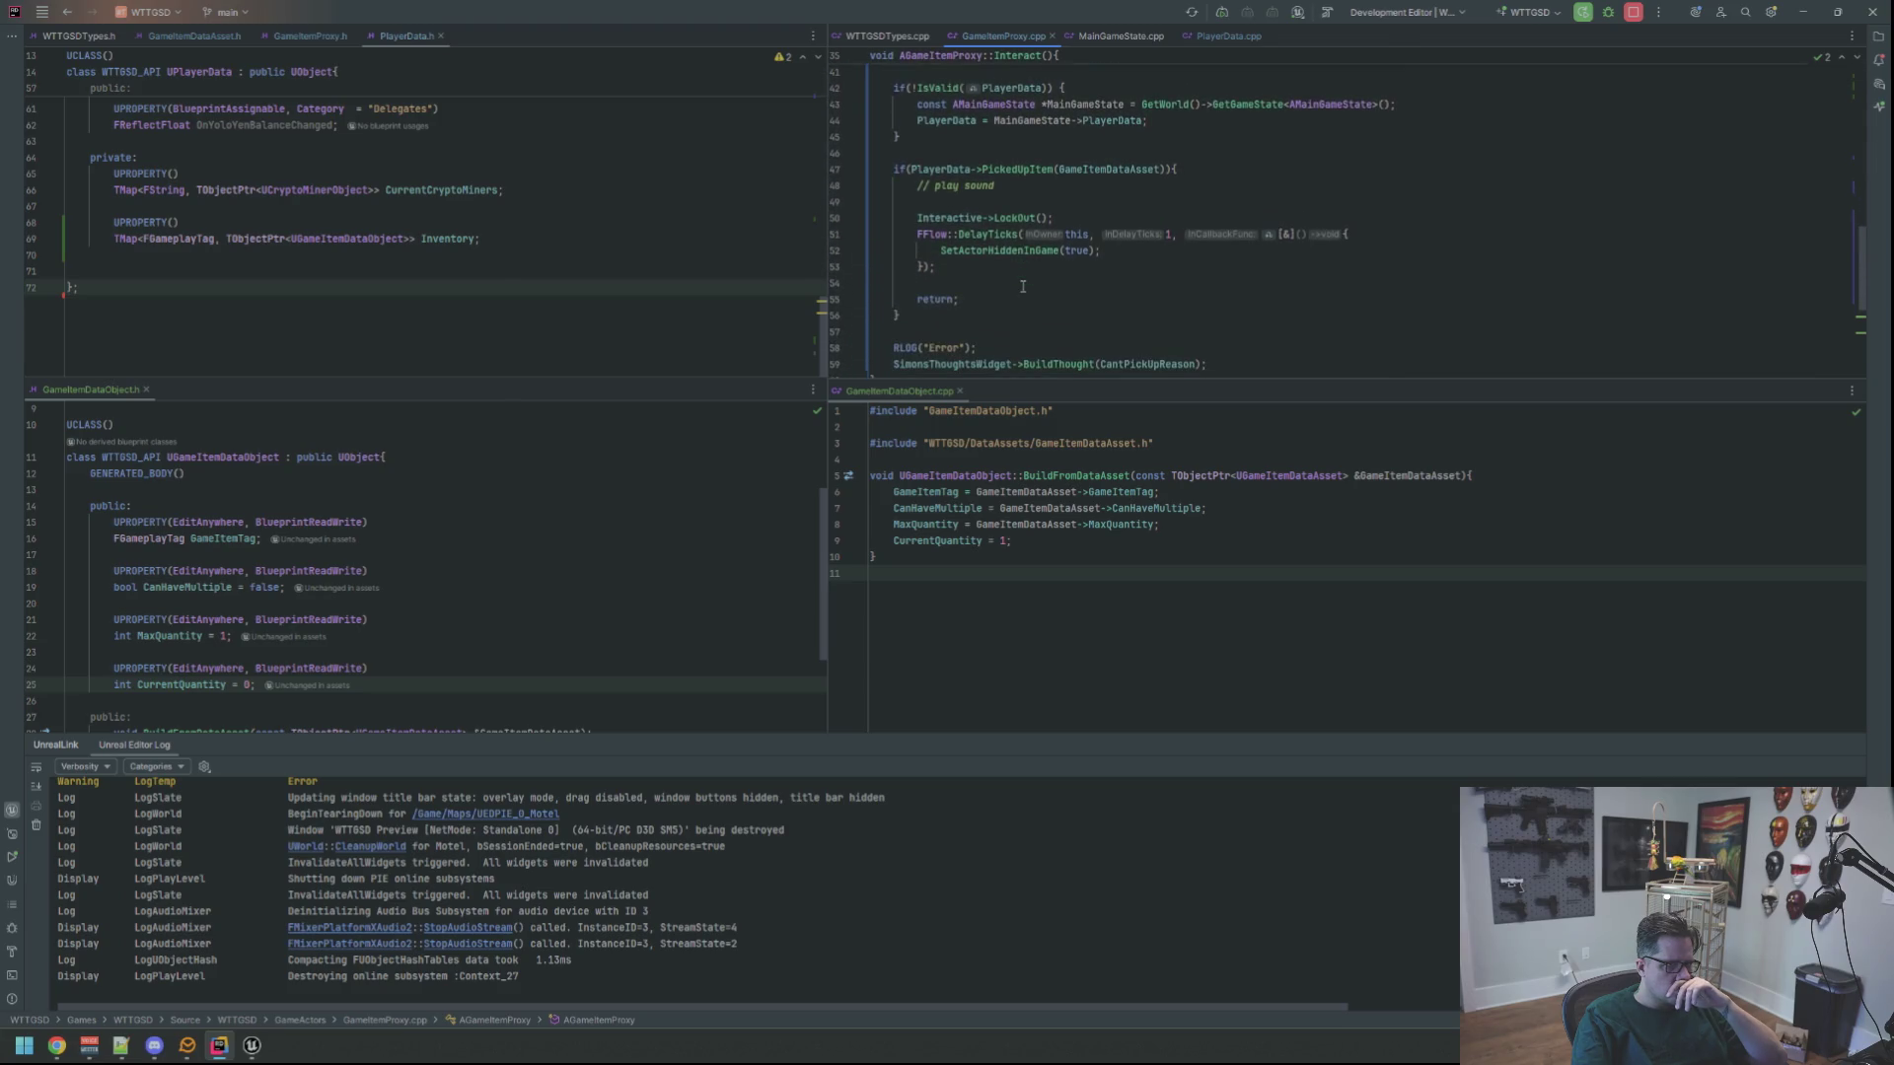
{"action": "scroll", "coordinate": [1023, 286], "scroll_direction": "down", "scroll_amount": 2}
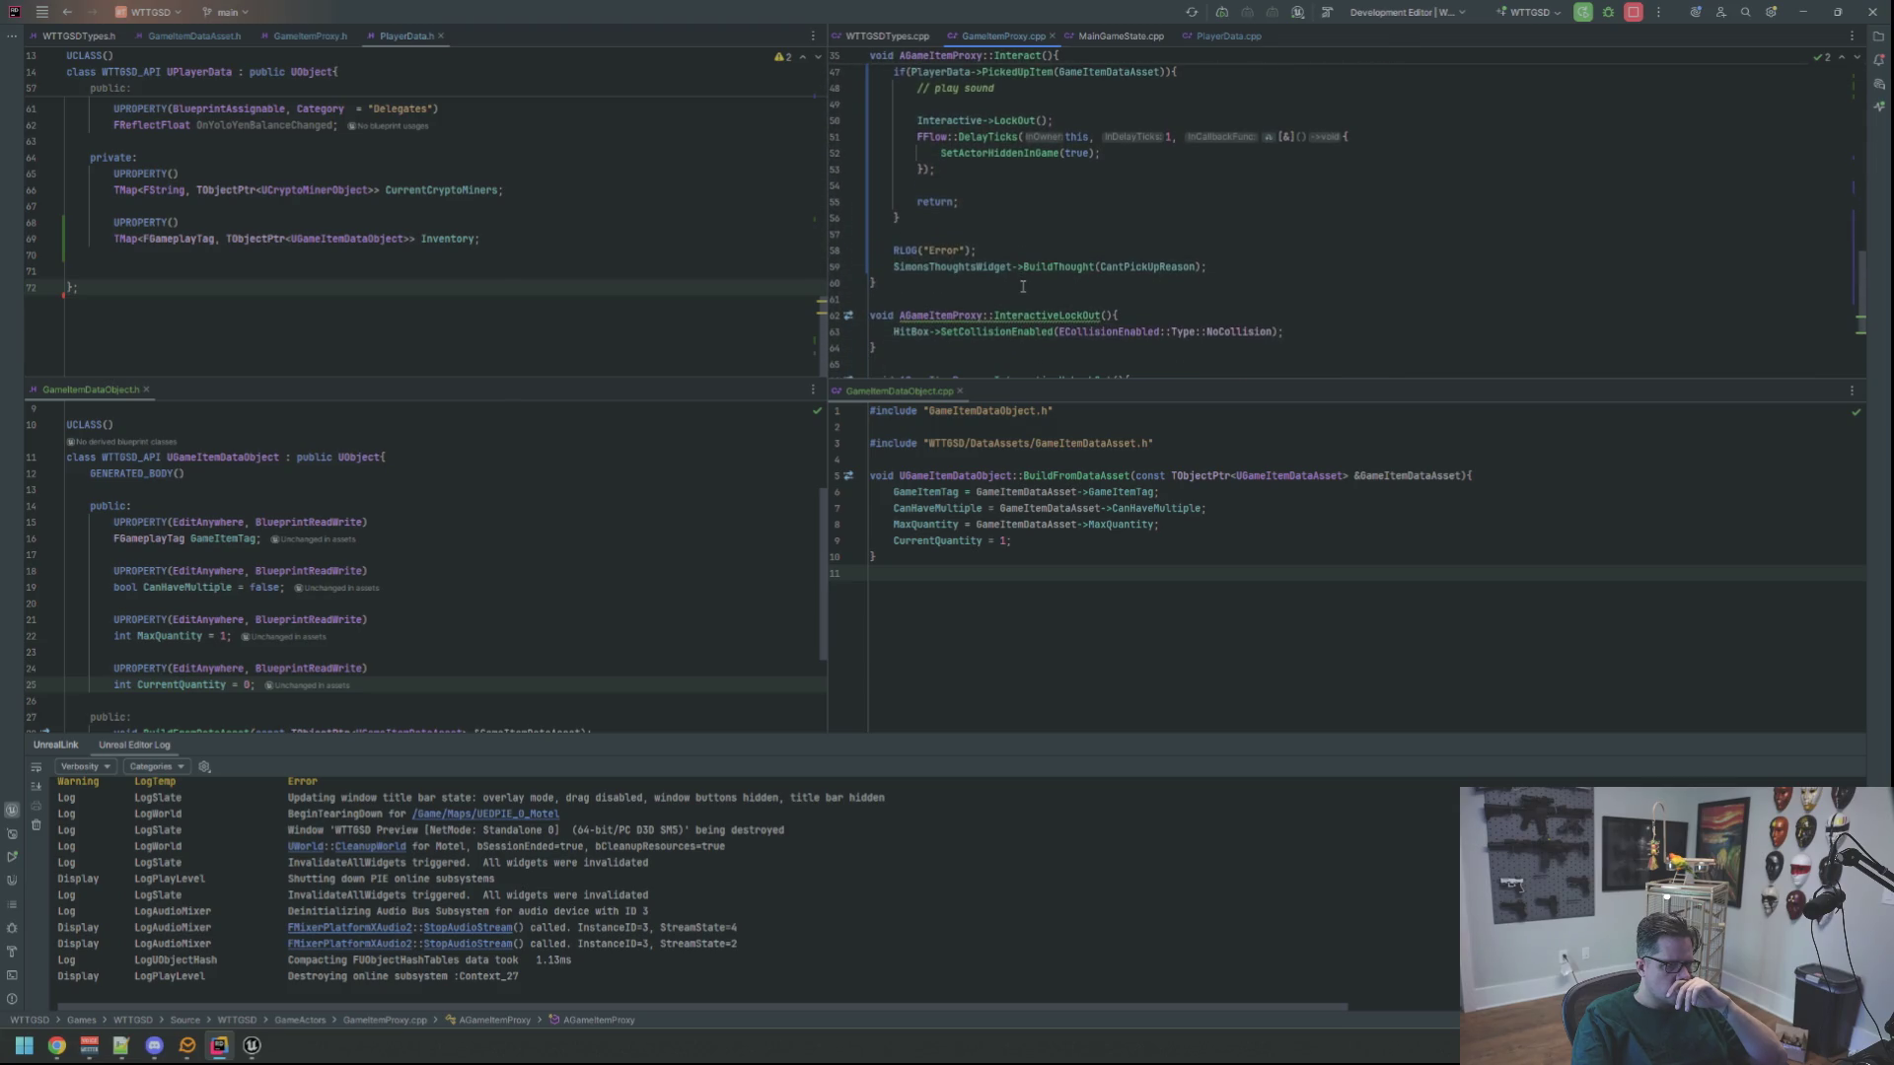
{"action": "scroll", "coordinate": [445, 846], "scroll_direction": "up", "scroll_amount": 4}
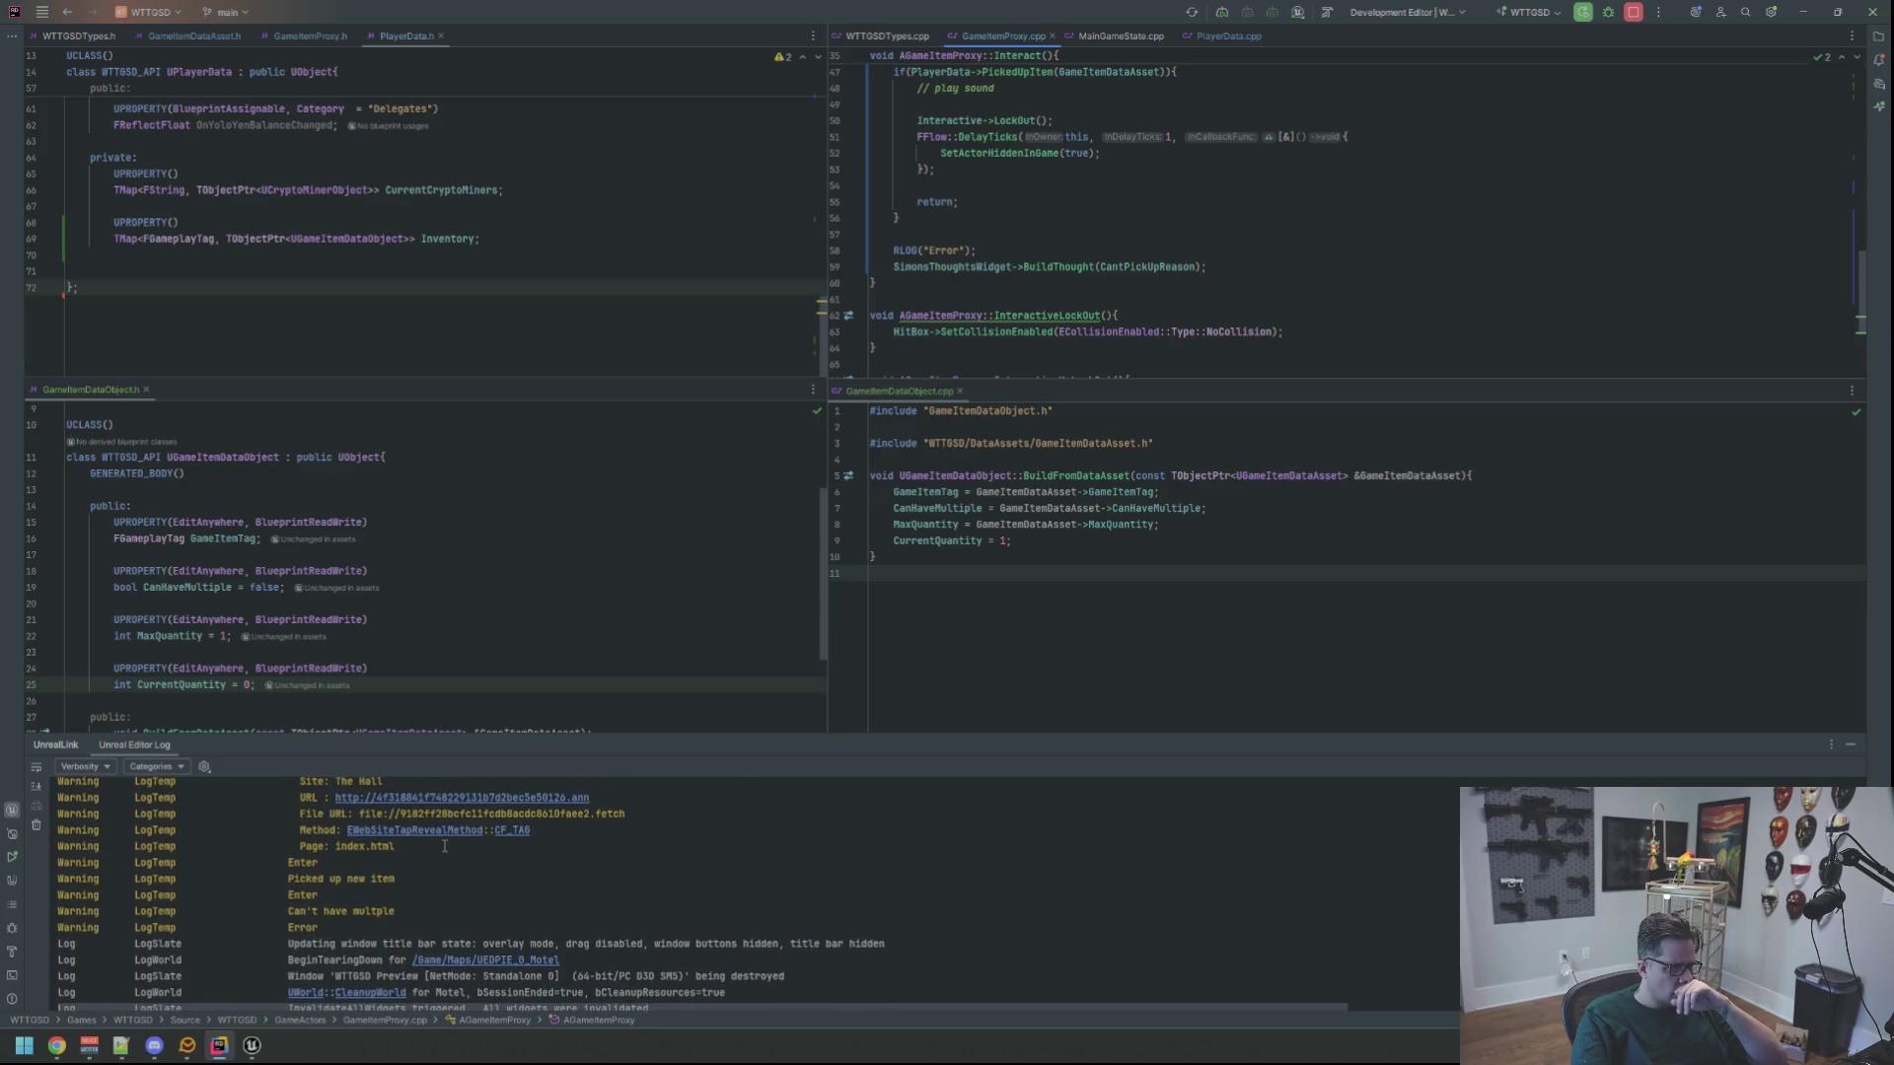
{"action": "scroll", "coordinate": [434, 868], "scroll_direction": "up", "scroll_amount": 1}
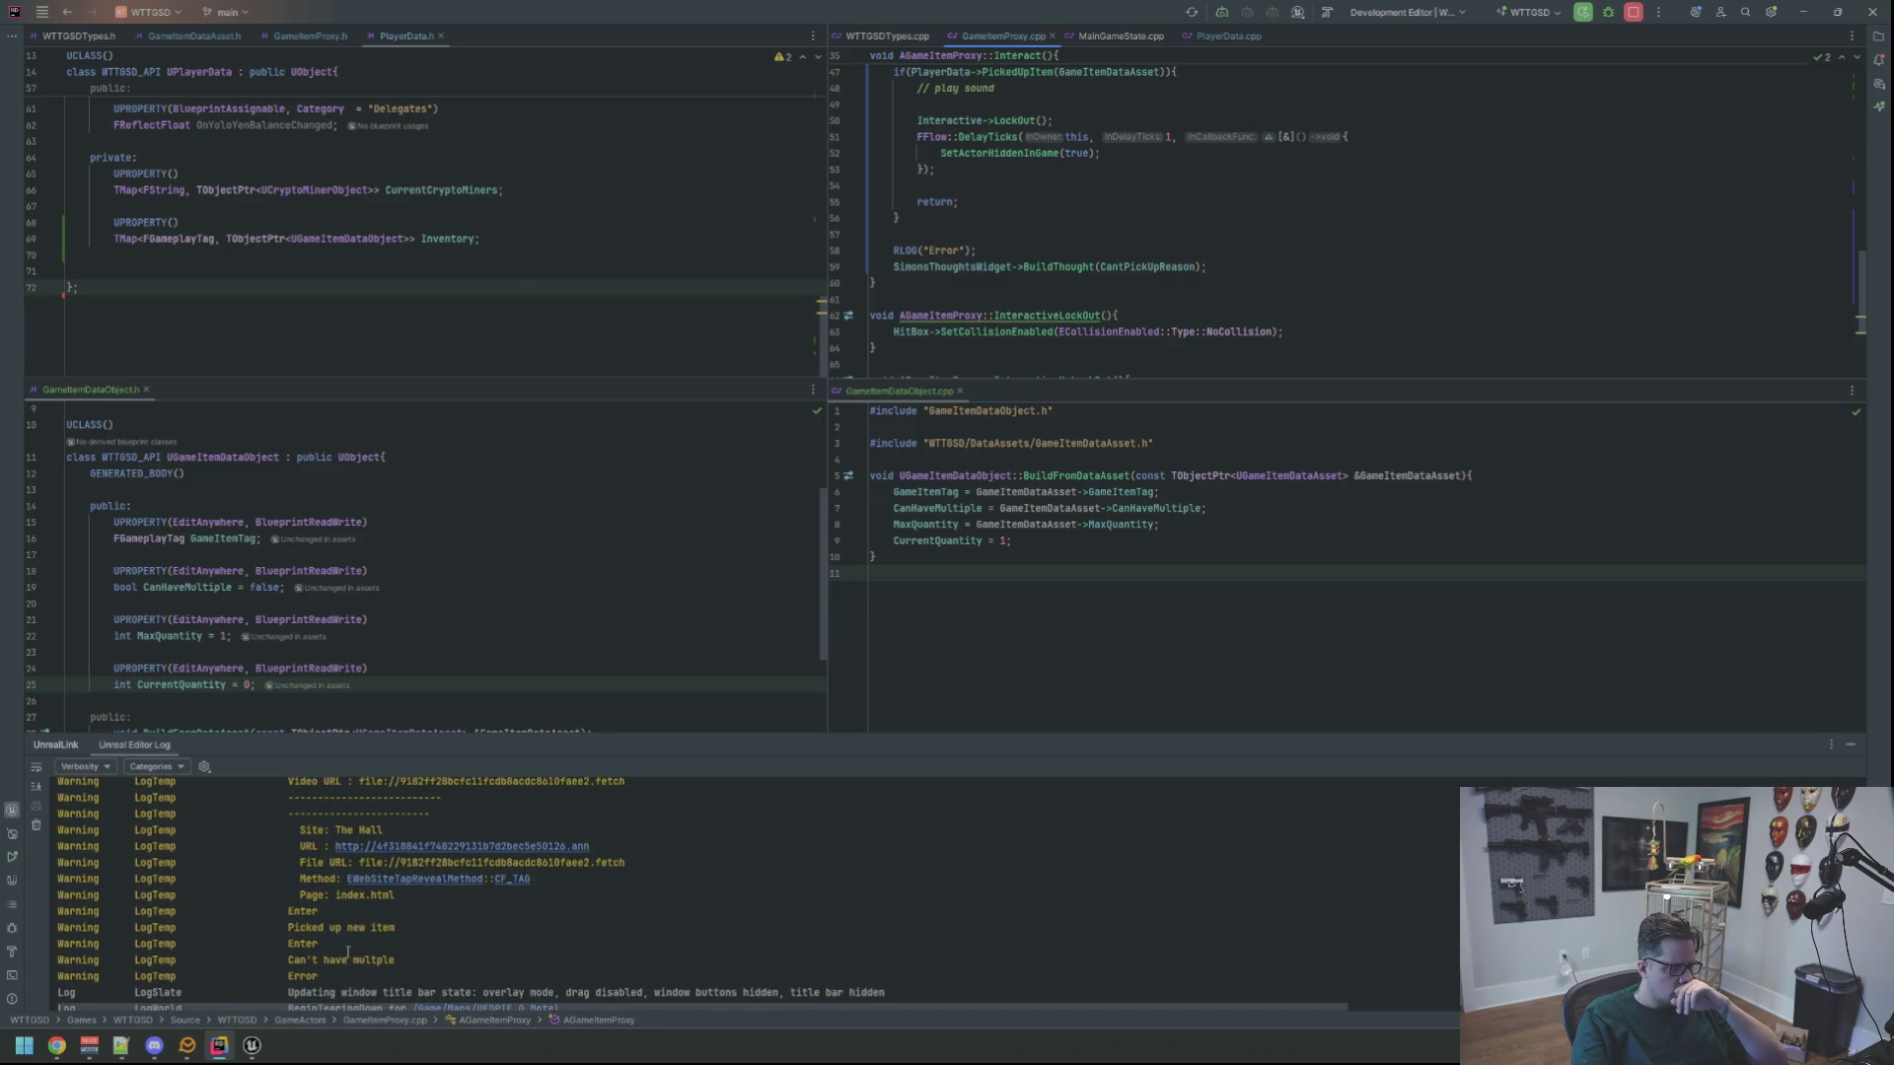
{"action": "scroll", "coordinate": [1138, 205], "scroll_direction": "up", "scroll_amount": 5}
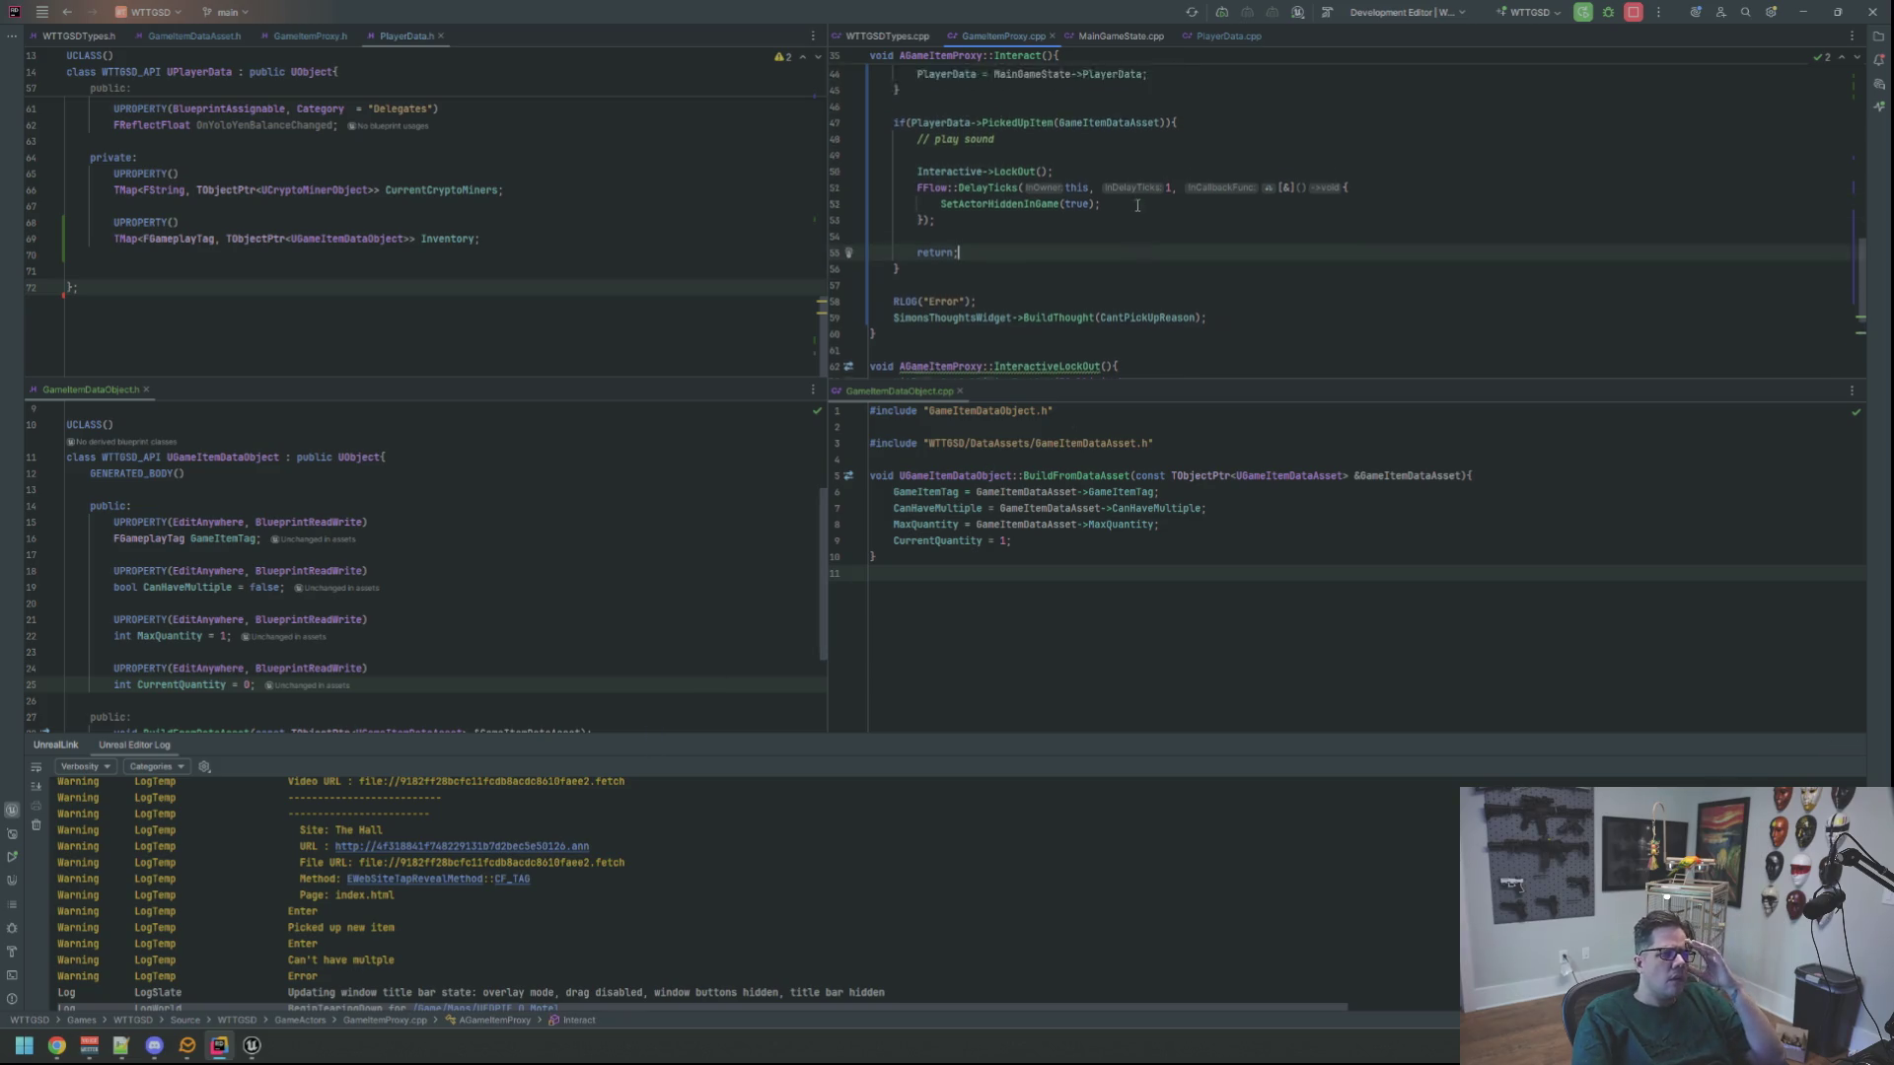
{"action": "scroll", "coordinate": [1137, 205], "scroll_direction": "up", "scroll_amount": 6}
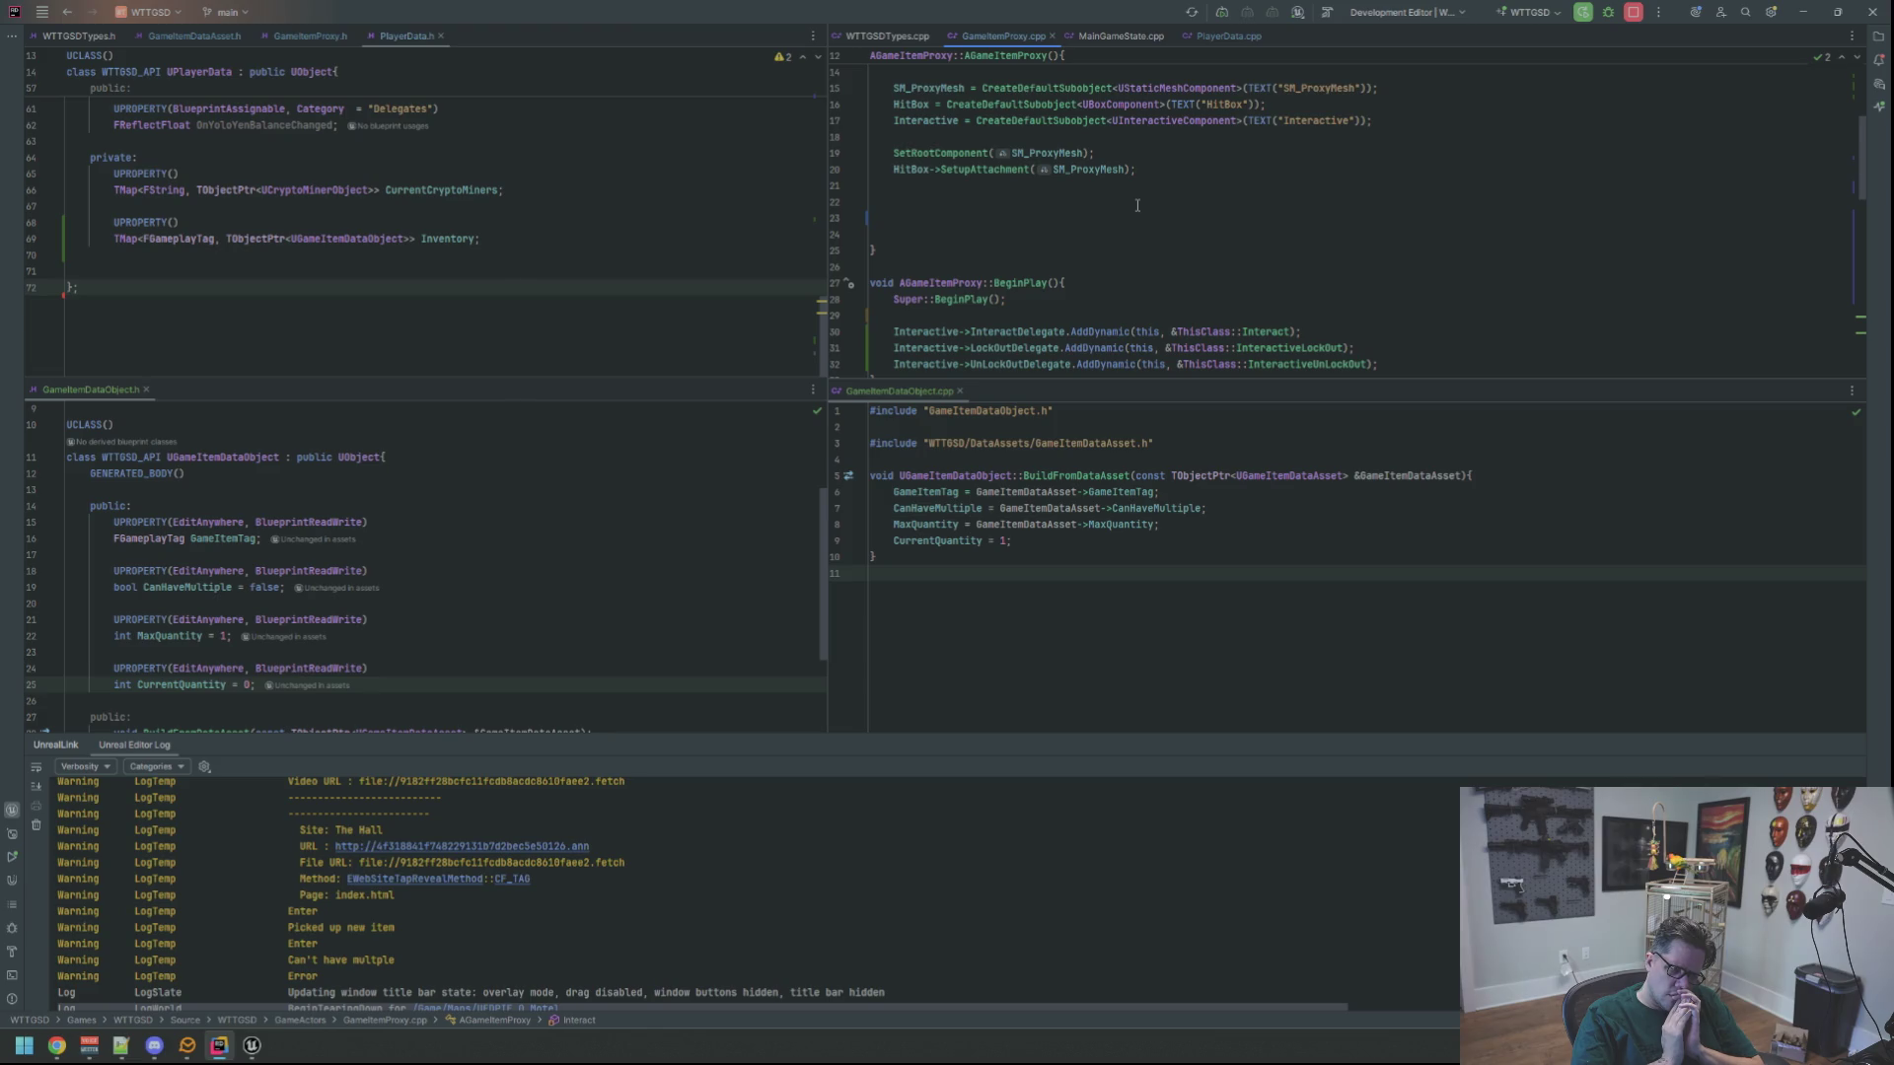
Add an RLOG 'ENTER BEING PLAY' line at the top of BeginPlay in GameItemProxy.cpp, then return to Unreal
{"action": "left_click", "coordinate": [1157, 283]}
{"action": "key", "text": "Down"}
{"action": "key", "text": "Down"}
{"action": "key", "text": "Down"}
{"action": "key", "text": "Right"}
{"action": "key", "text": "Right"}
{"action": "key", "text": "Right"}
{"action": "key", "text": "Up"}
{"action": "key", "text": "Return"}
{"action": "key", "text": "Return"}
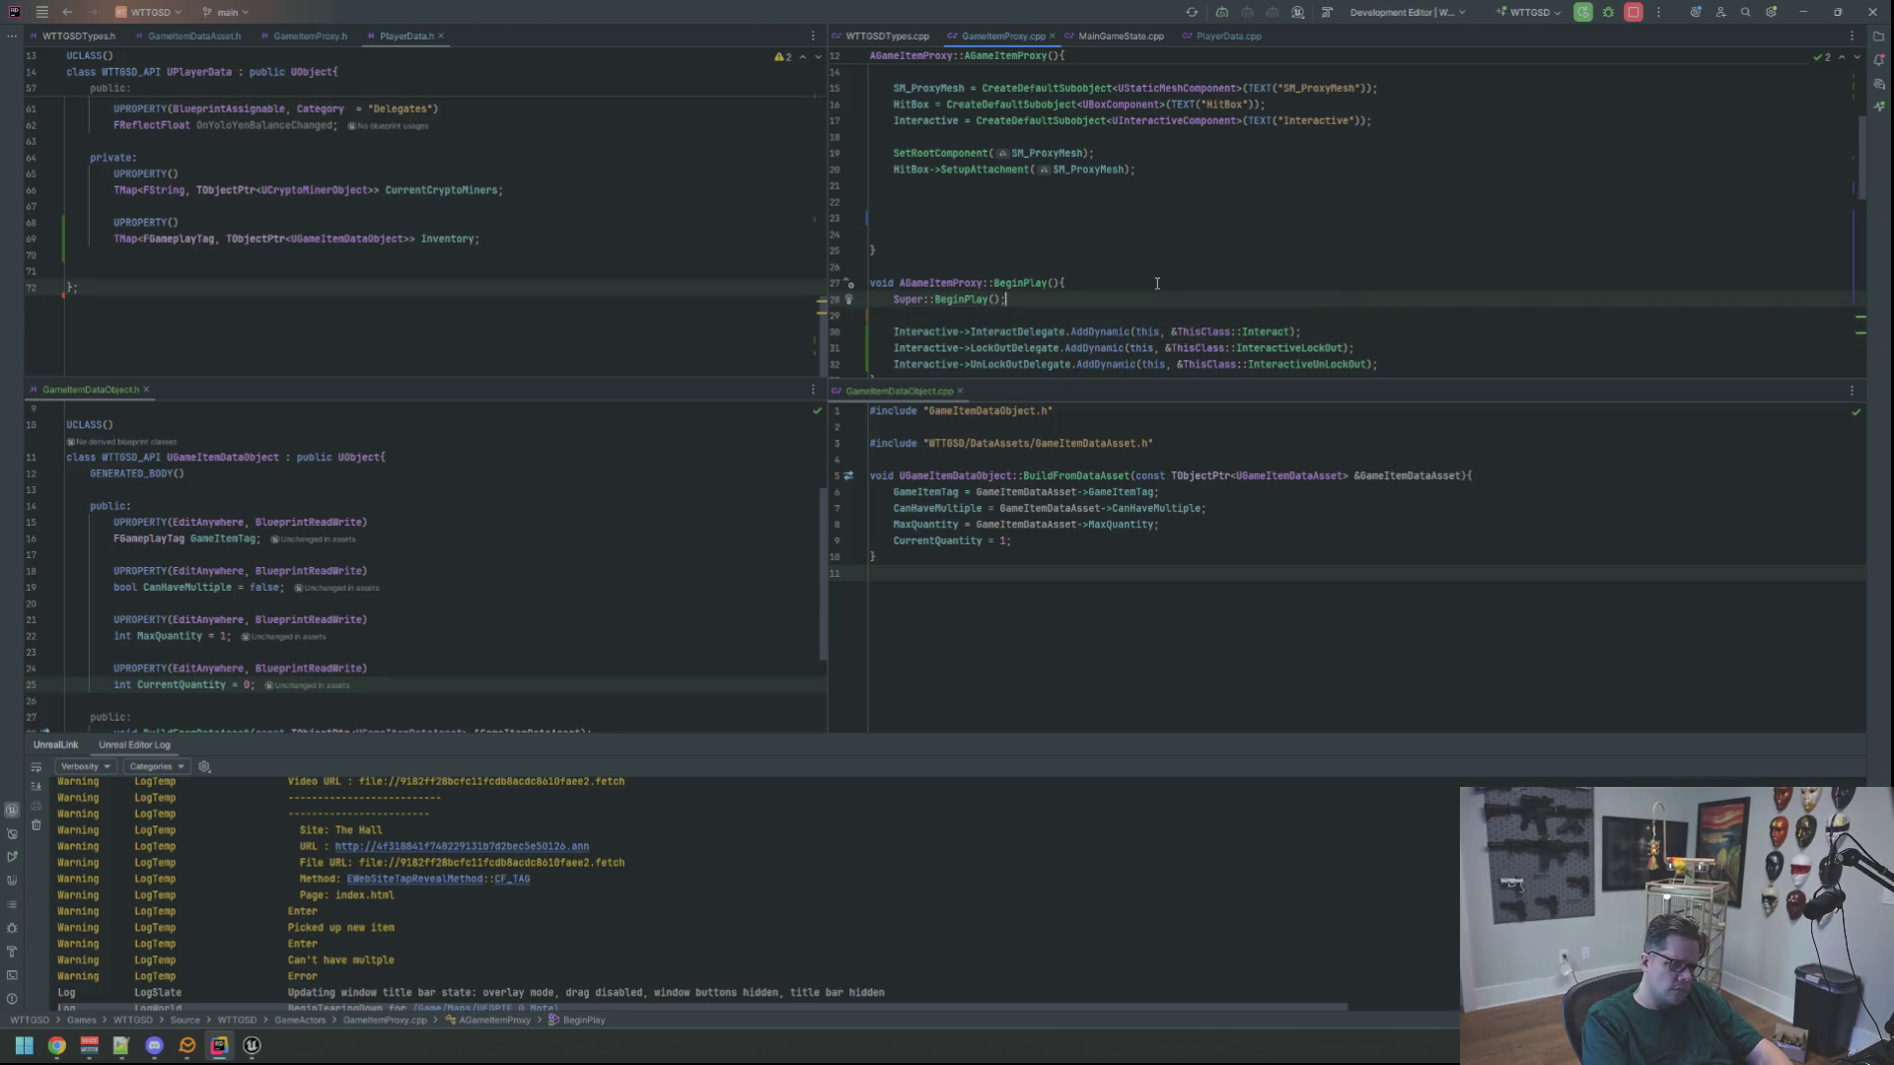
{"action": "key", "text": "Up"}
{"action": "key", "text": "BackSpace"}
{"action": "type", "text": "OG"}
{"action": "key", "text": "Return"}
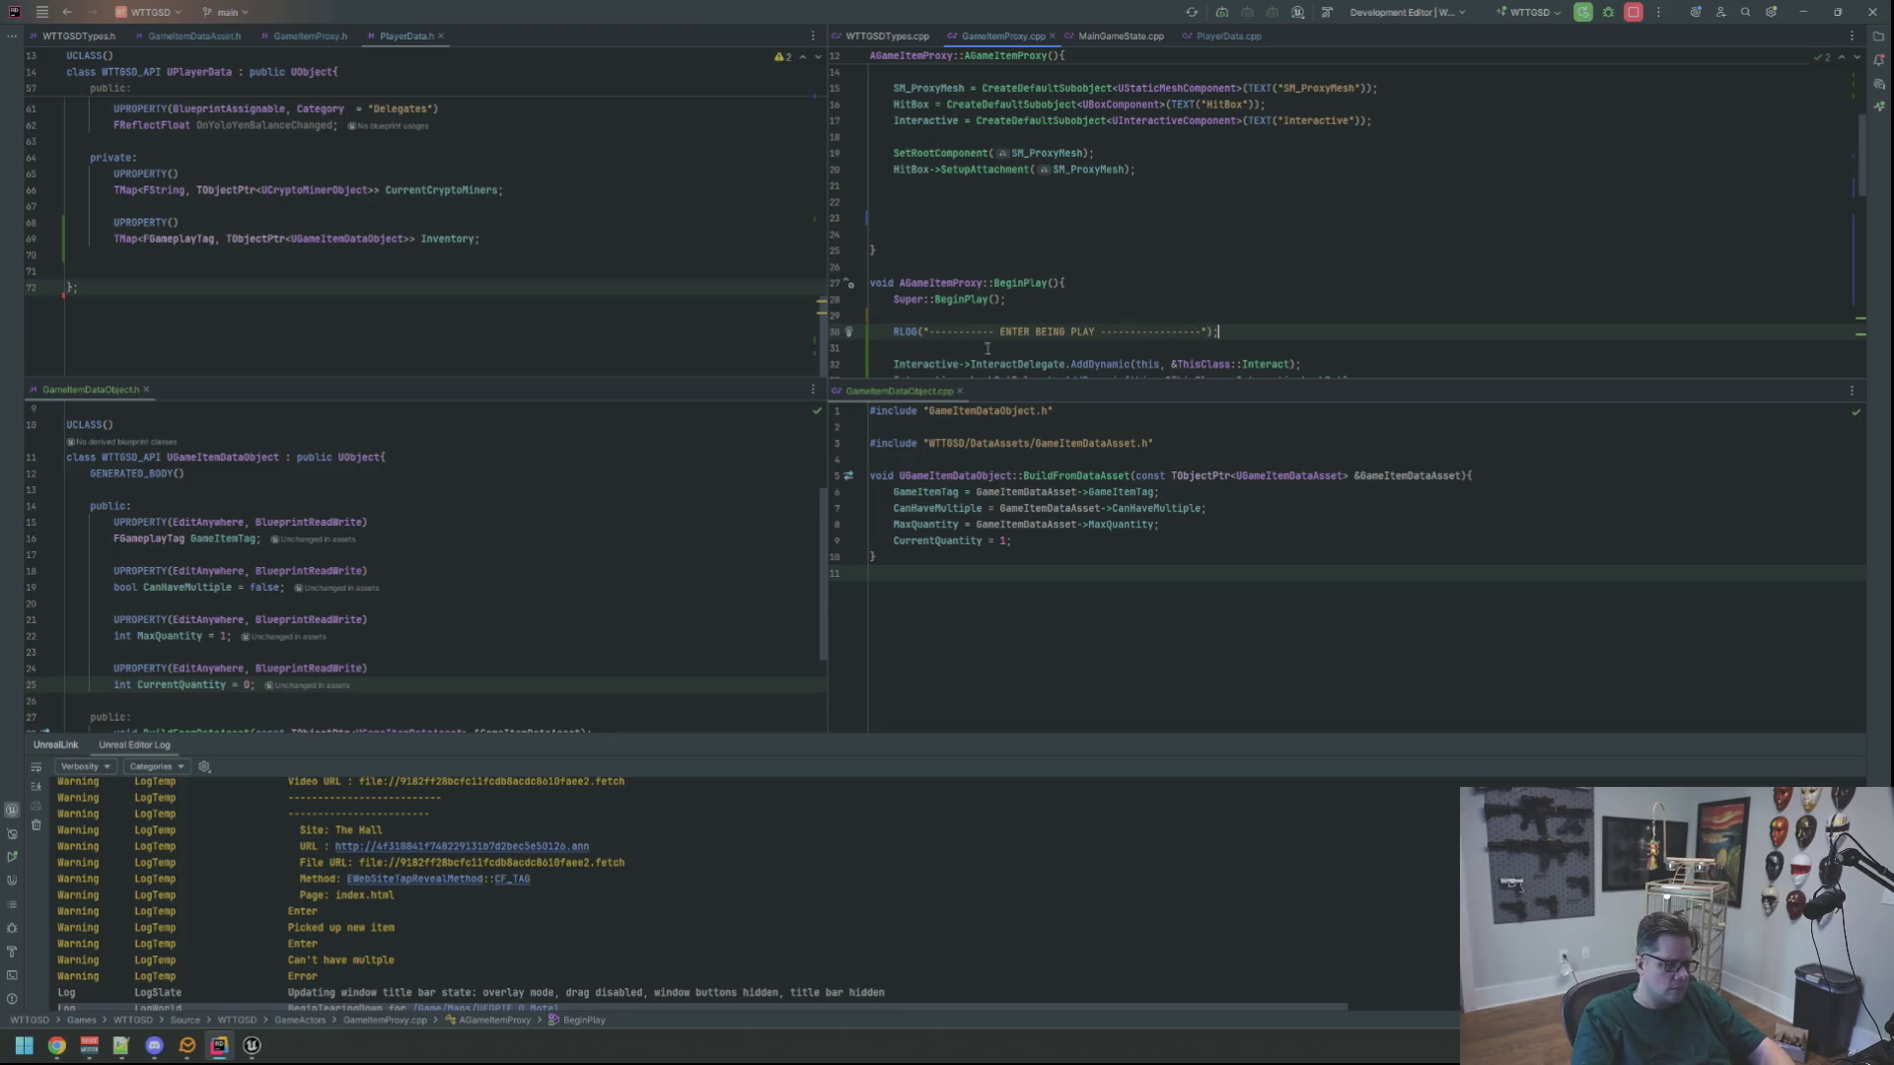
{"action": "left_click", "coordinate": [258, 1048]}
{"action": "right_click", "coordinate": [460, 776]}
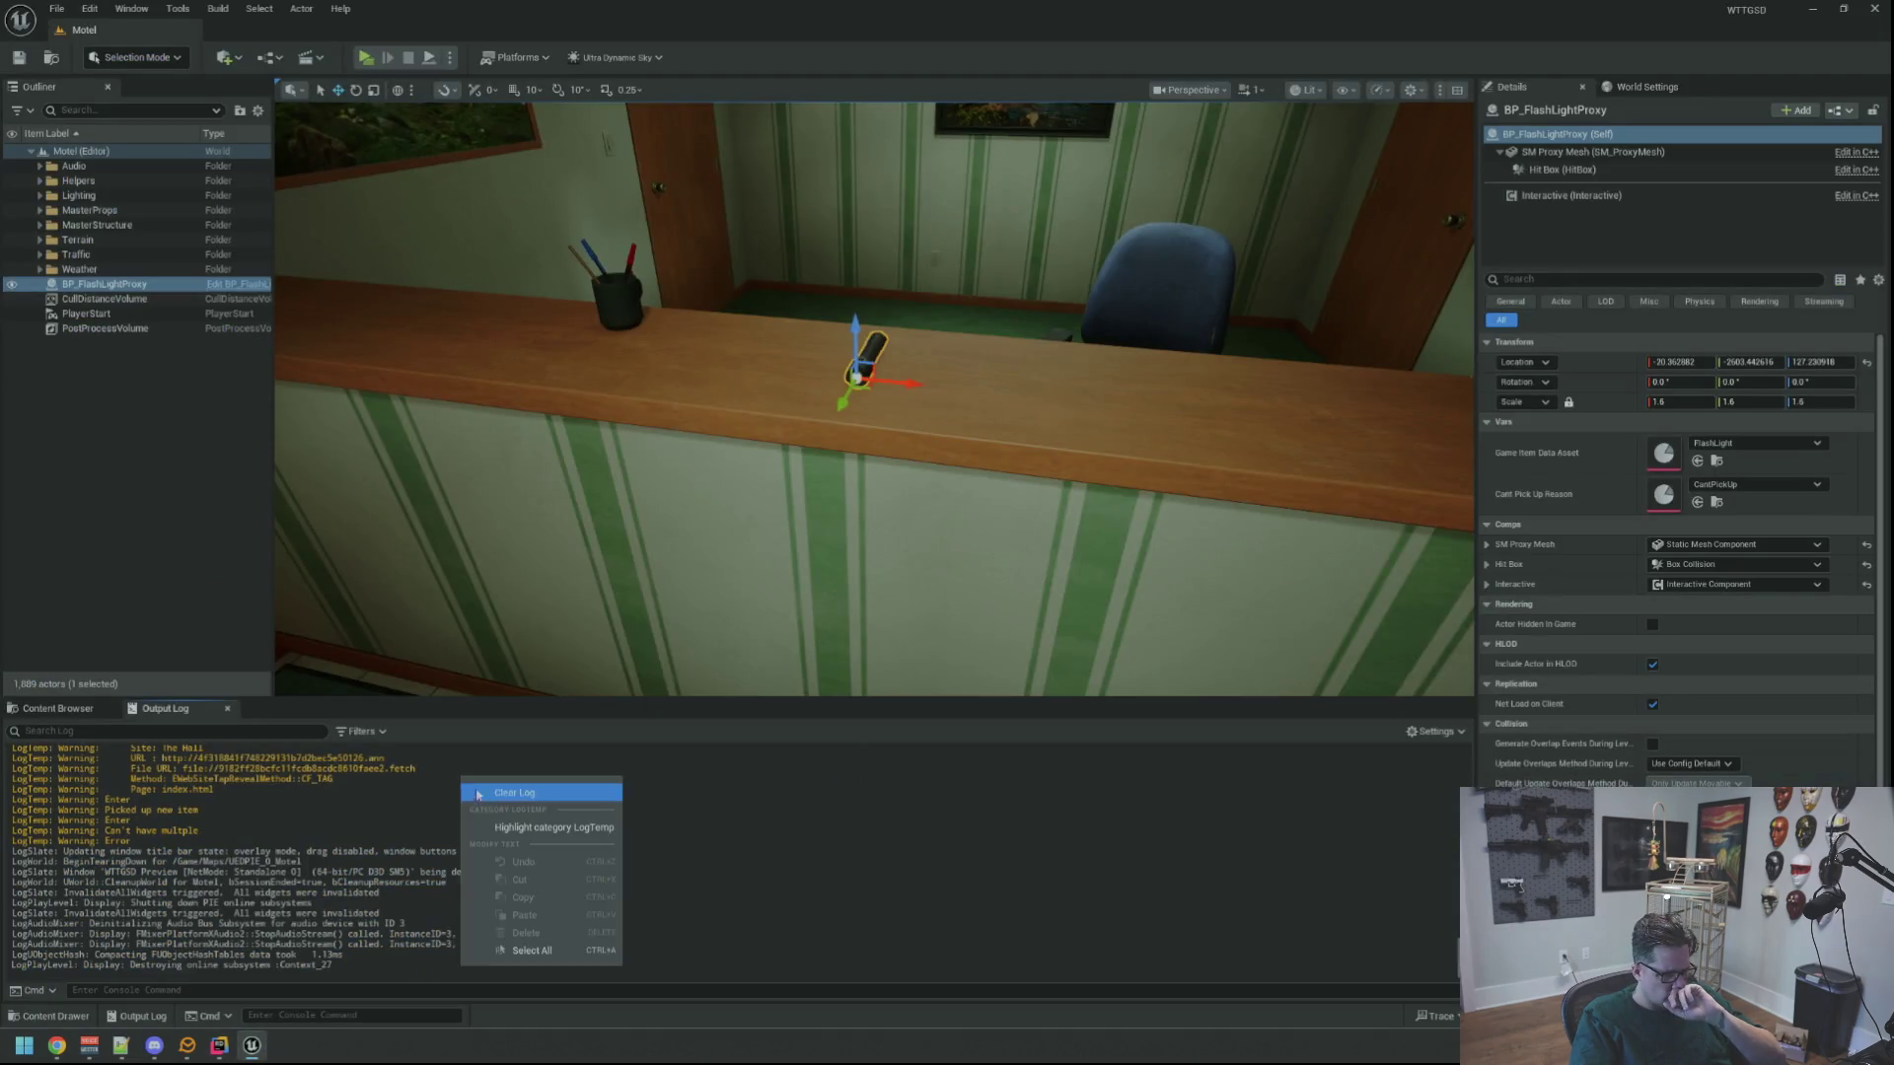
Clear the Output Log and live-recompile GameItemProxy.cpp with Ctrl+Alt+F11
{"action": "left_click", "coordinate": [513, 942]}
{"action": "left_click_drag", "start_coordinate": [868, 444], "coordinate": [868, 394]}
{"action": "key", "text": "ctrl+alt+F11"}
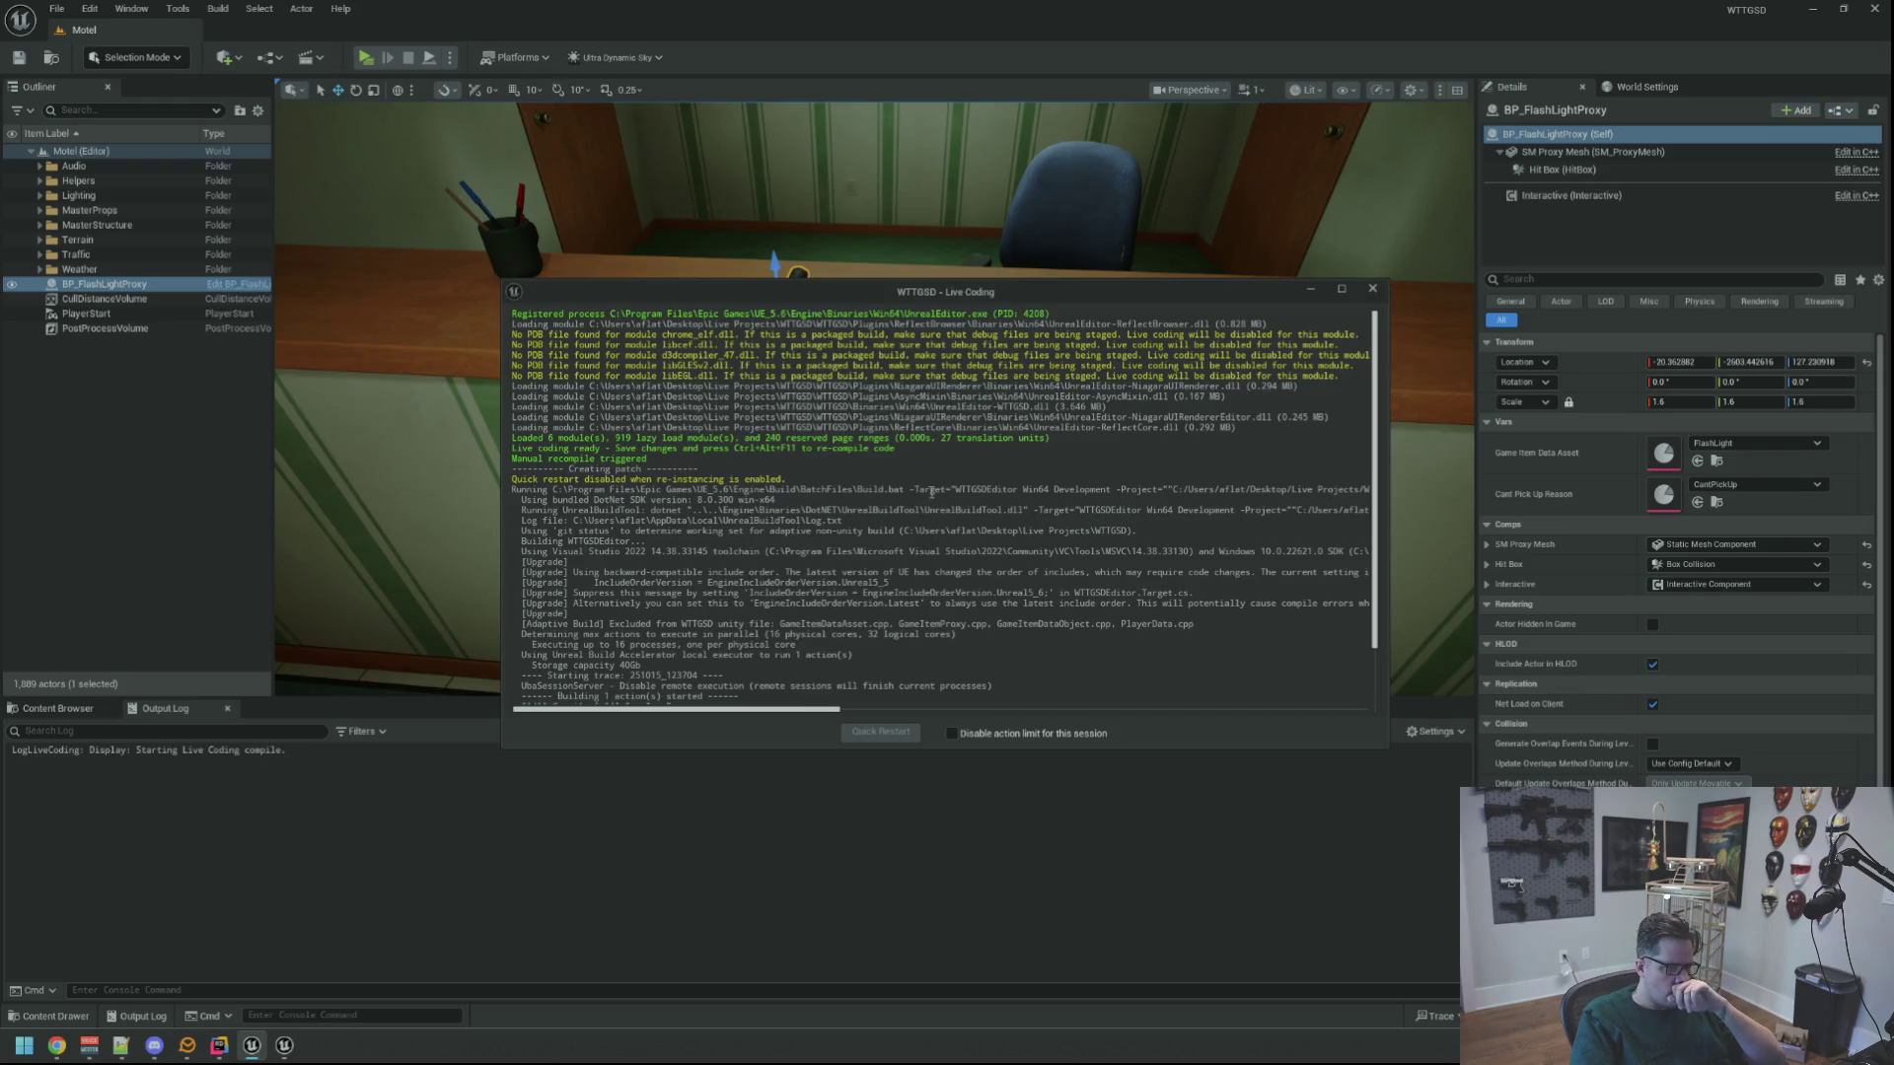
{"action": "left_click", "coordinate": [1370, 289]}
Run a quick play-test of the level and stop it
{"action": "key", "text": "f"}
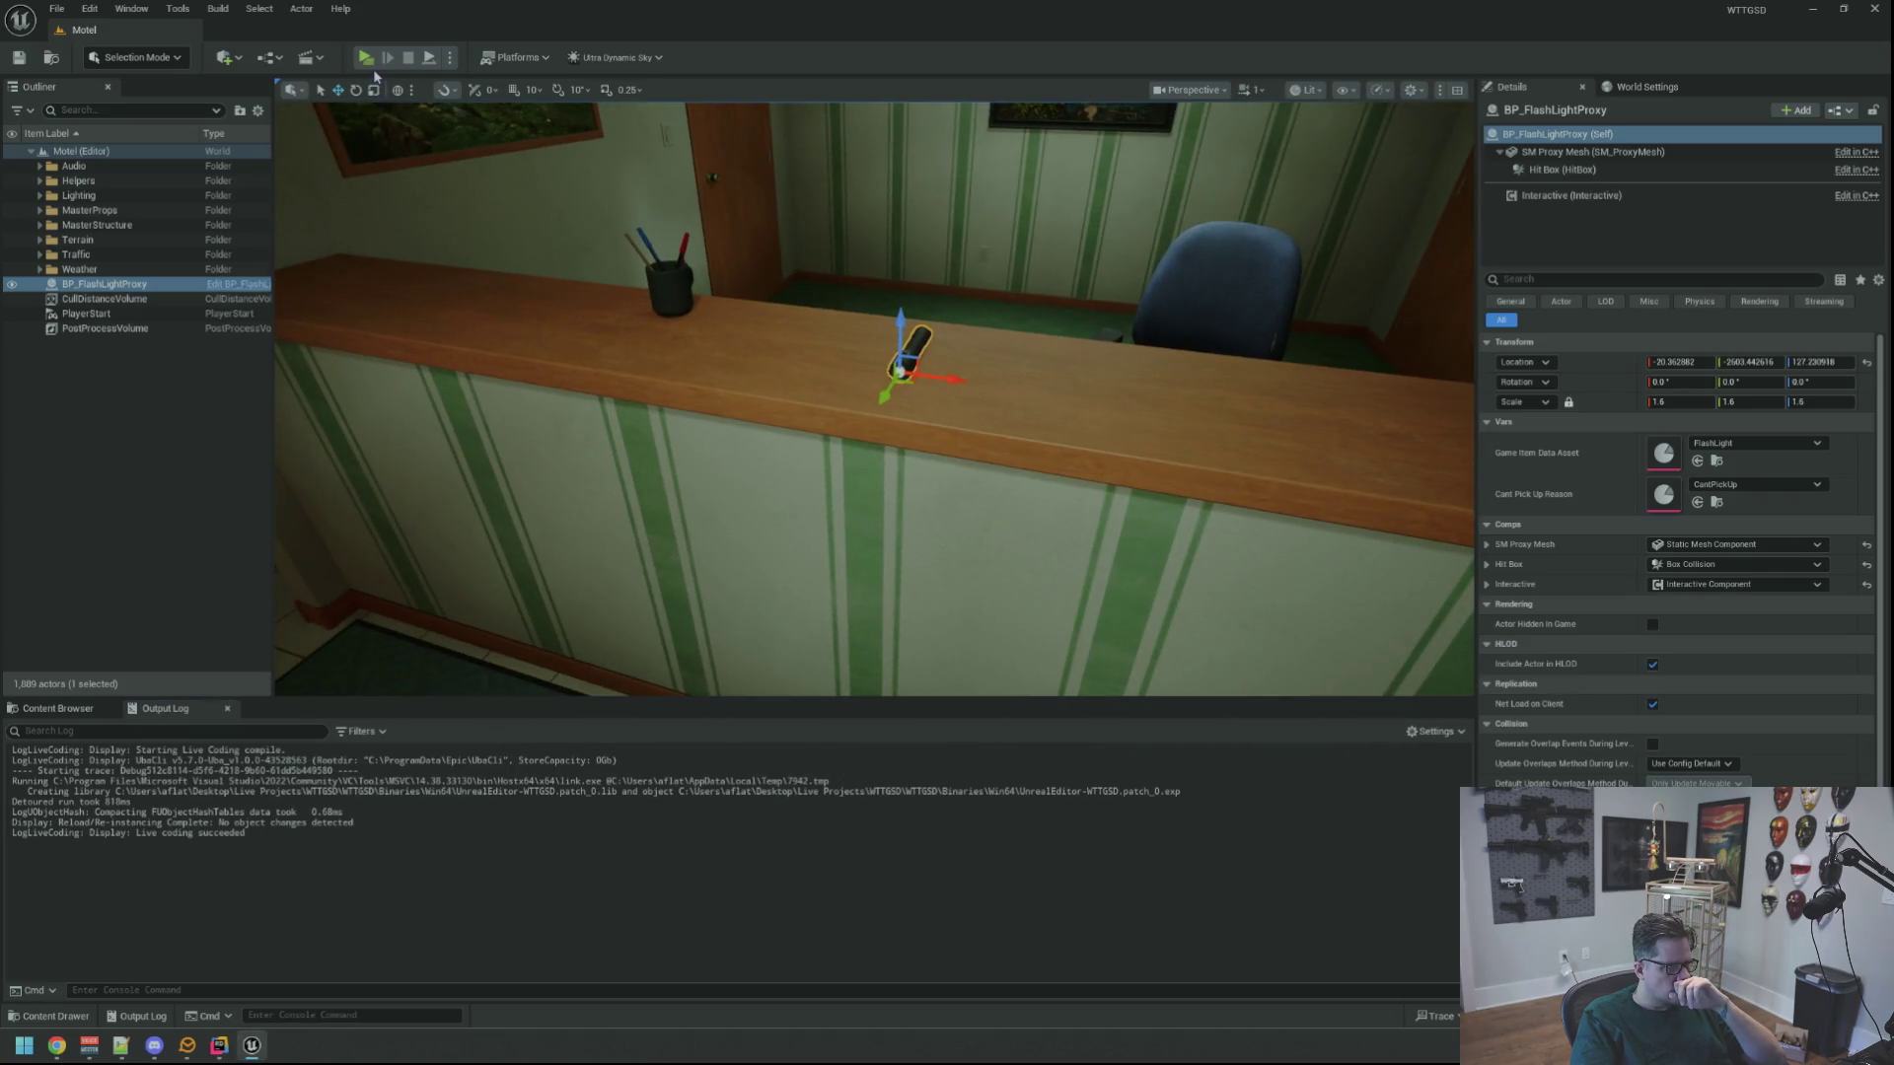
{"action": "left_click", "coordinate": [365, 57]}
{"action": "key", "text": "Escape"}
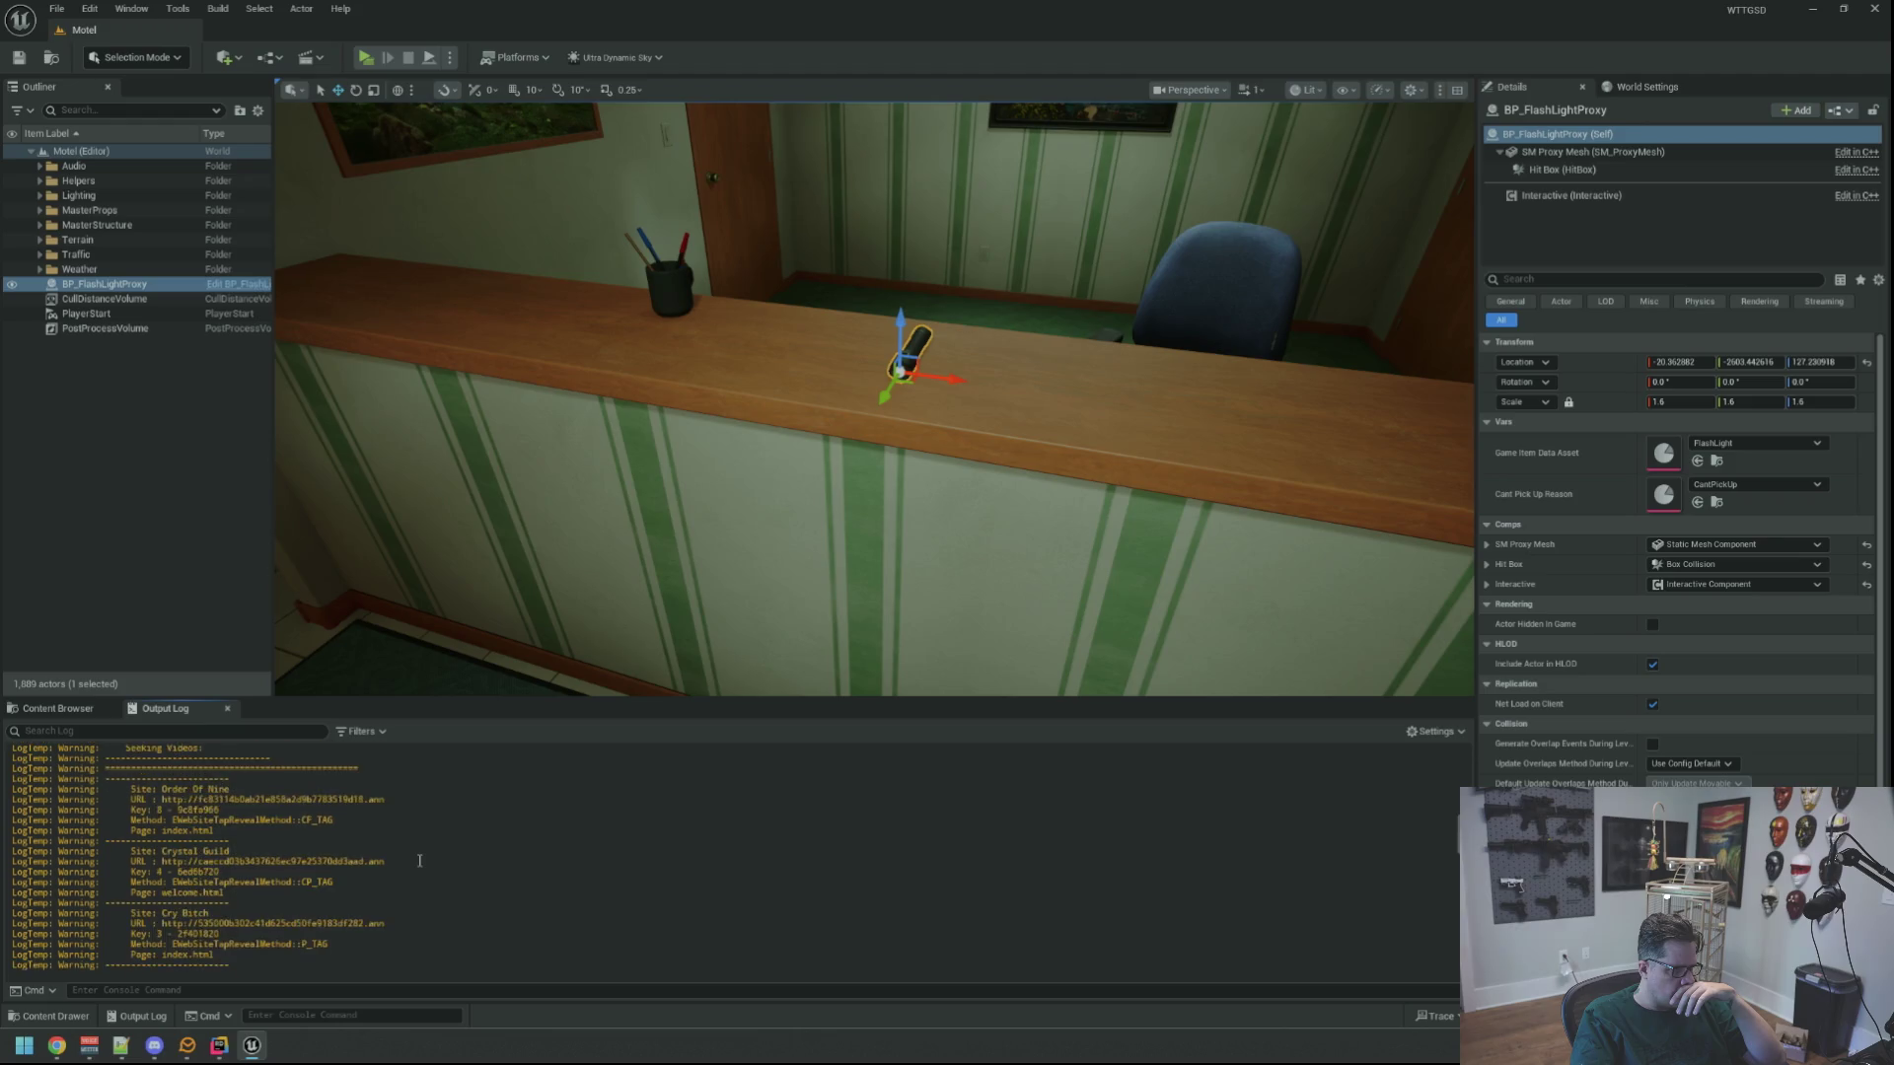
Review the Output Log for the 'ENTER BEING PLAY' message, then show the GameItems blueprints
{"action": "scroll", "coordinate": [419, 861], "scroll_direction": "up", "scroll_amount": 10}
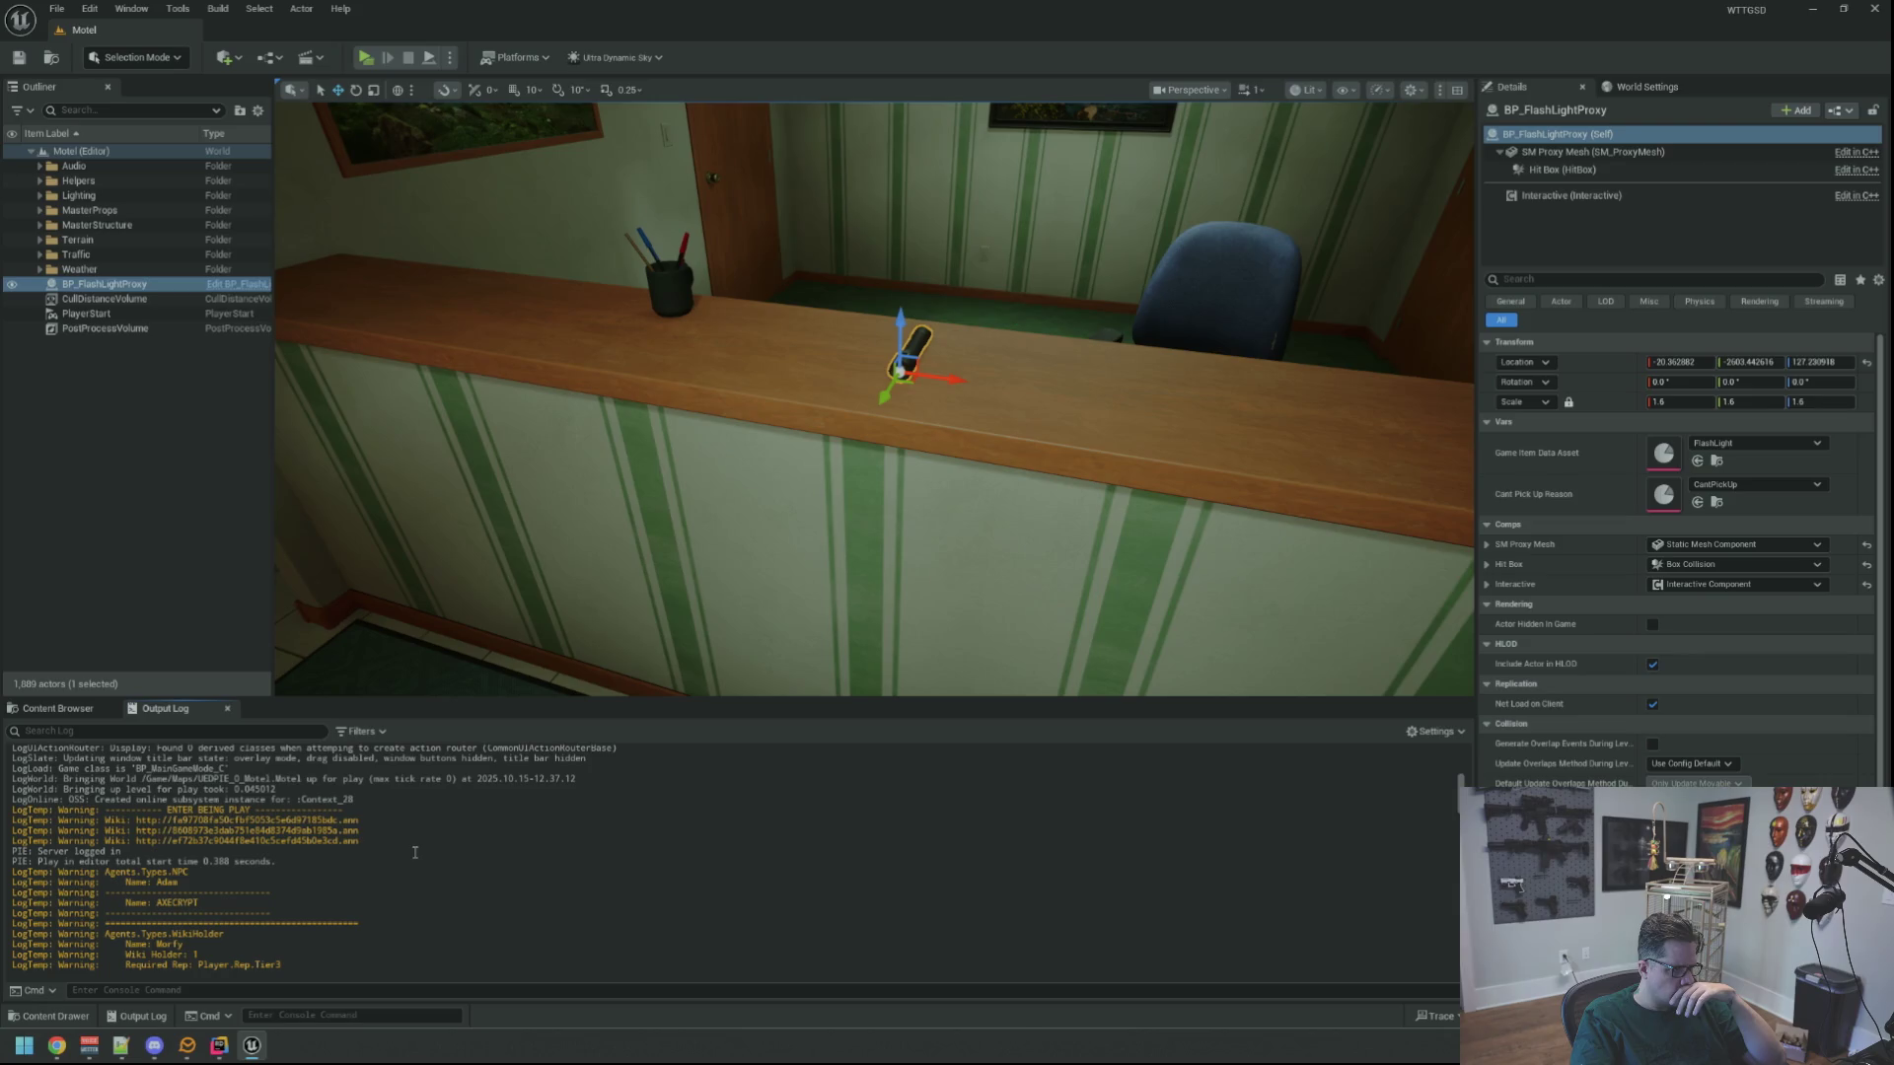
{"action": "scroll", "coordinate": [415, 852], "scroll_direction": "down", "scroll_amount": 2}
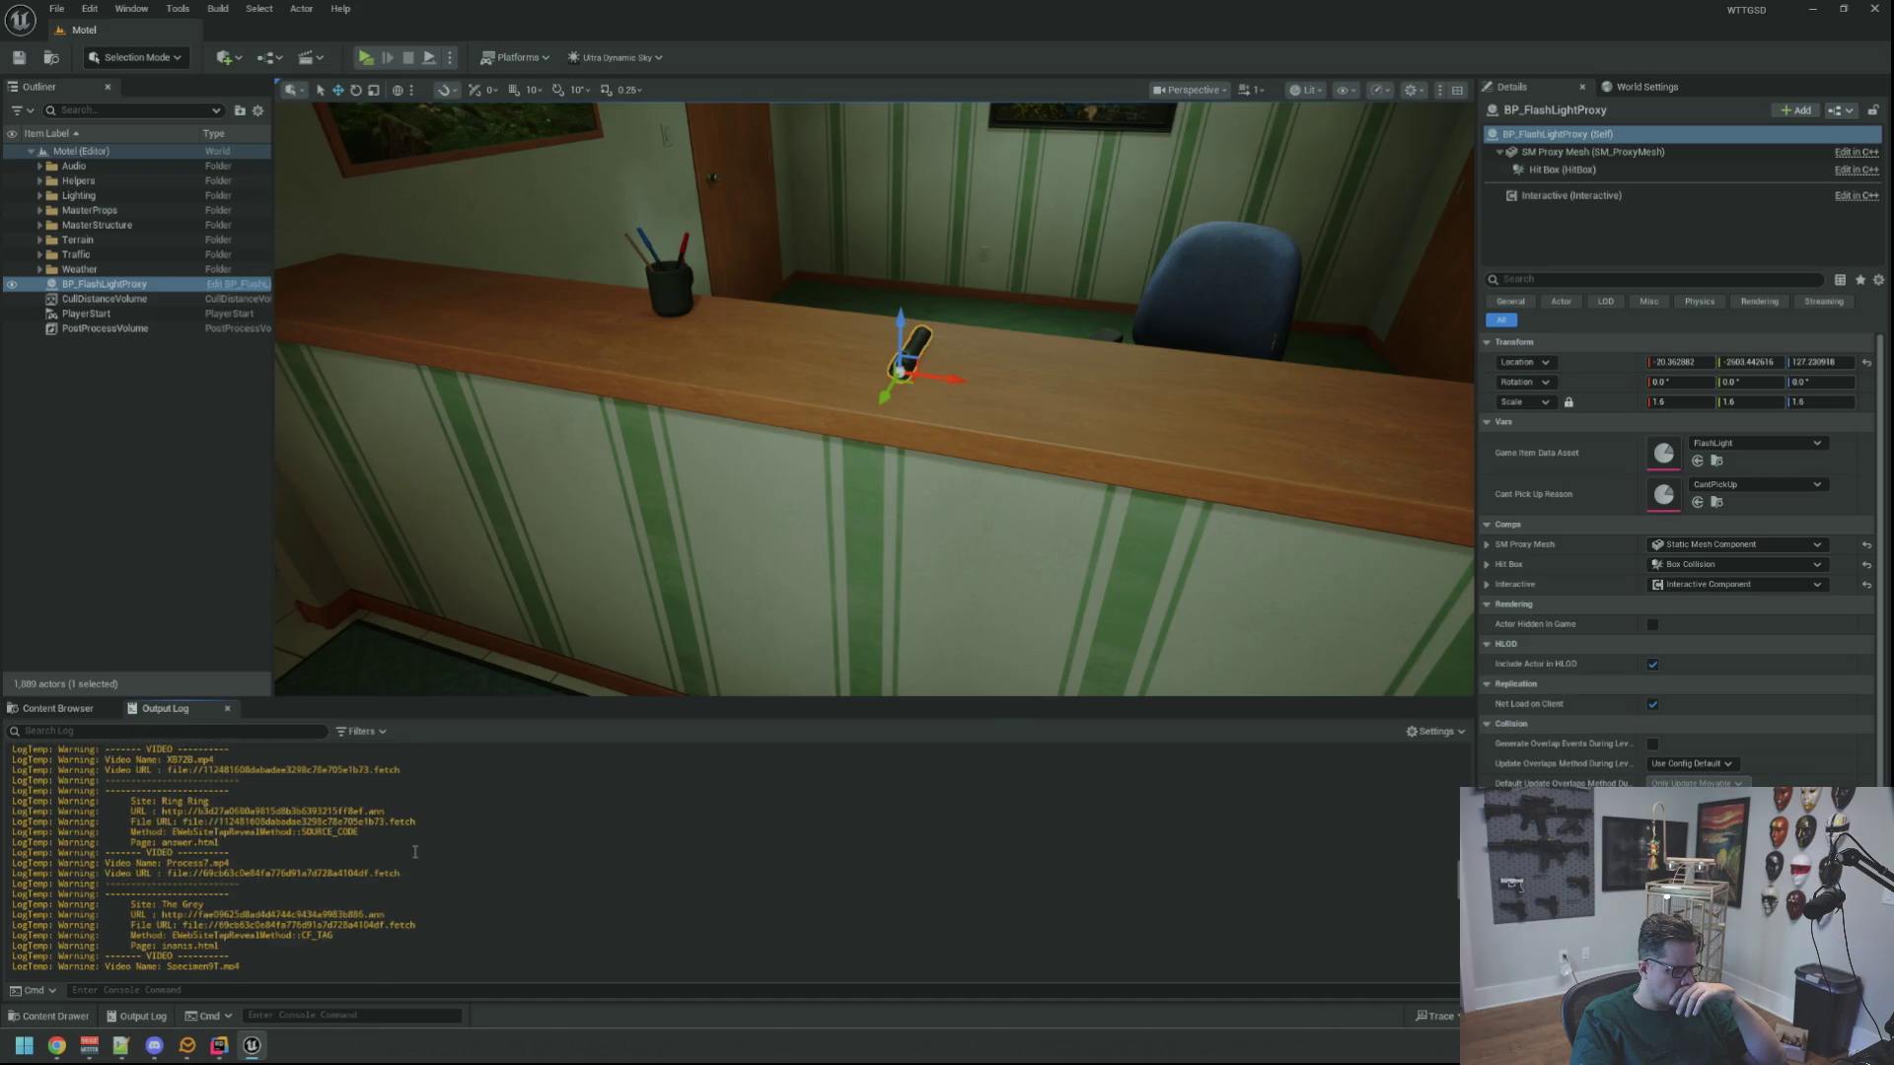
{"action": "scroll", "coordinate": [416, 852], "scroll_direction": "down", "scroll_amount": 5}
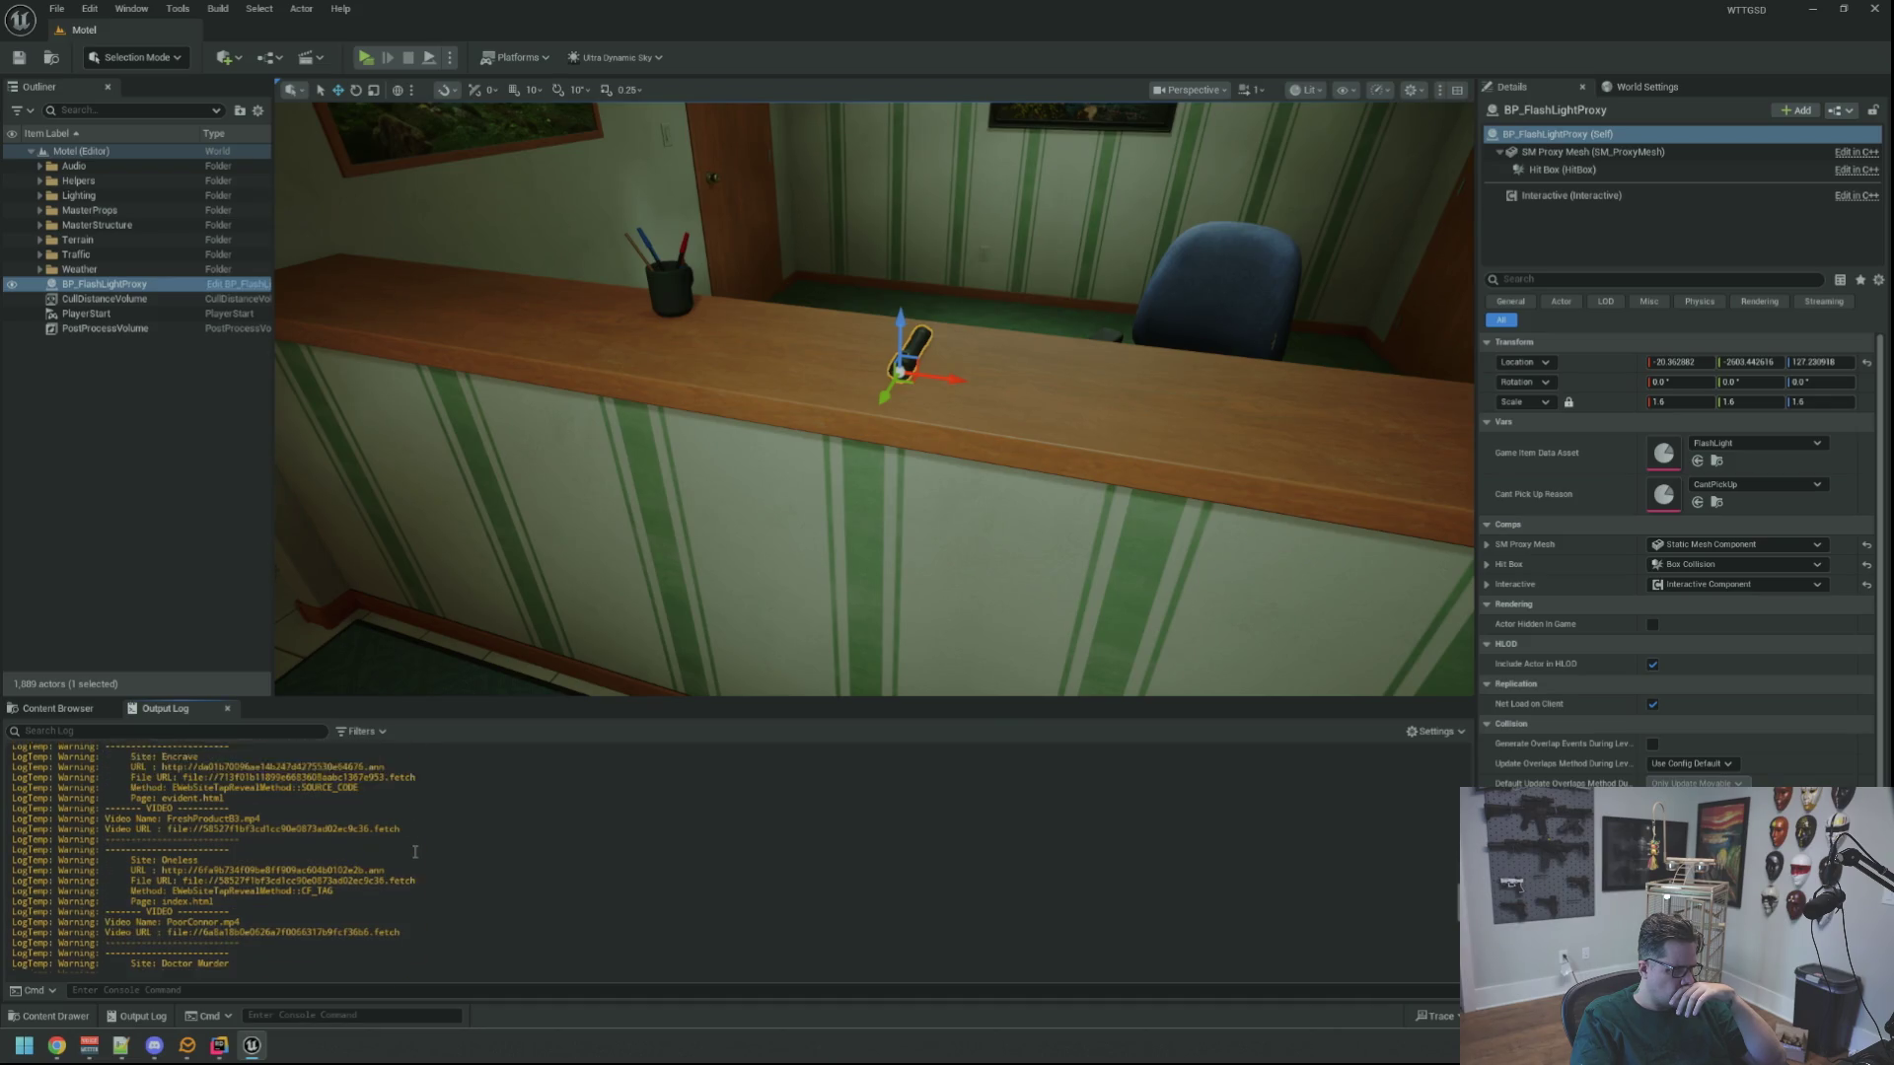
{"action": "scroll", "coordinate": [415, 852], "scroll_direction": "down", "scroll_amount": 1}
{"action": "scroll", "coordinate": [415, 853], "scroll_direction": "down", "scroll_amount": 10}
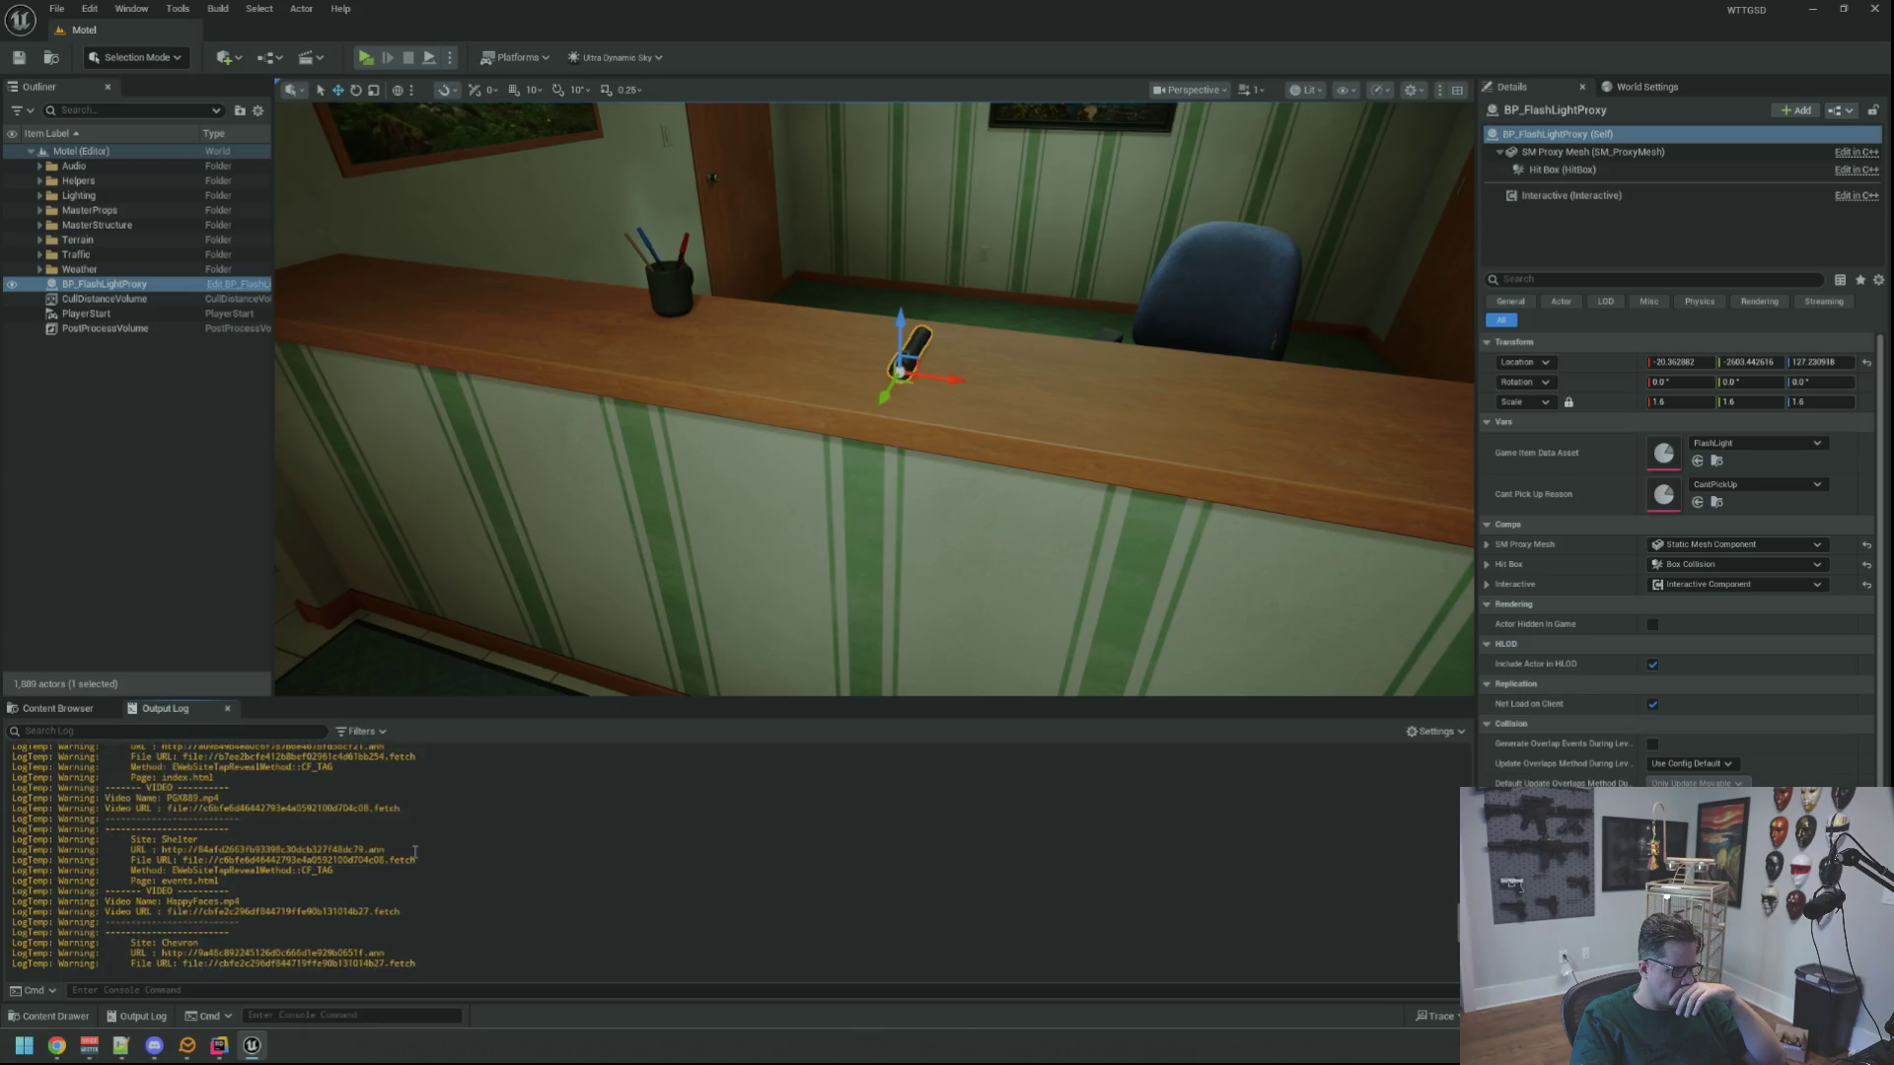
{"action": "scroll", "coordinate": [415, 852], "scroll_direction": "down", "scroll_amount": 5}
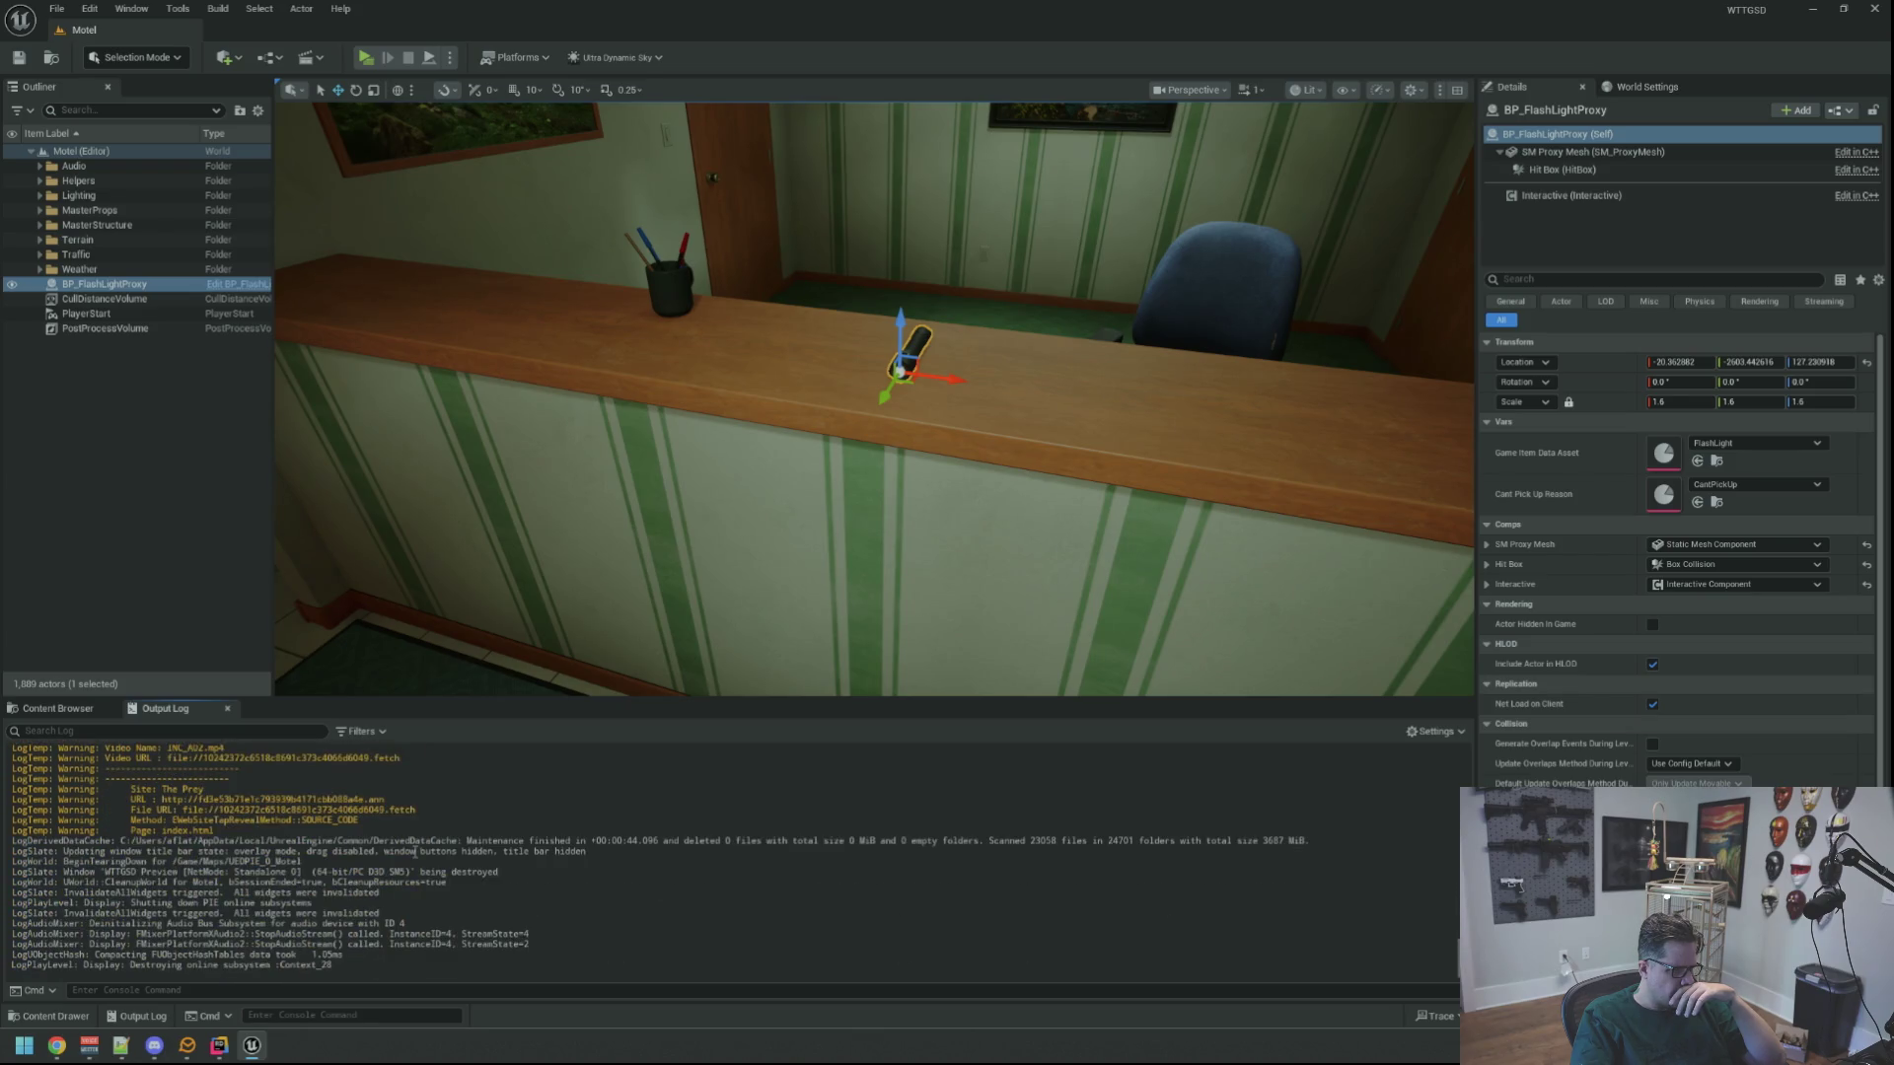
{"action": "left_click", "coordinate": [58, 708]}
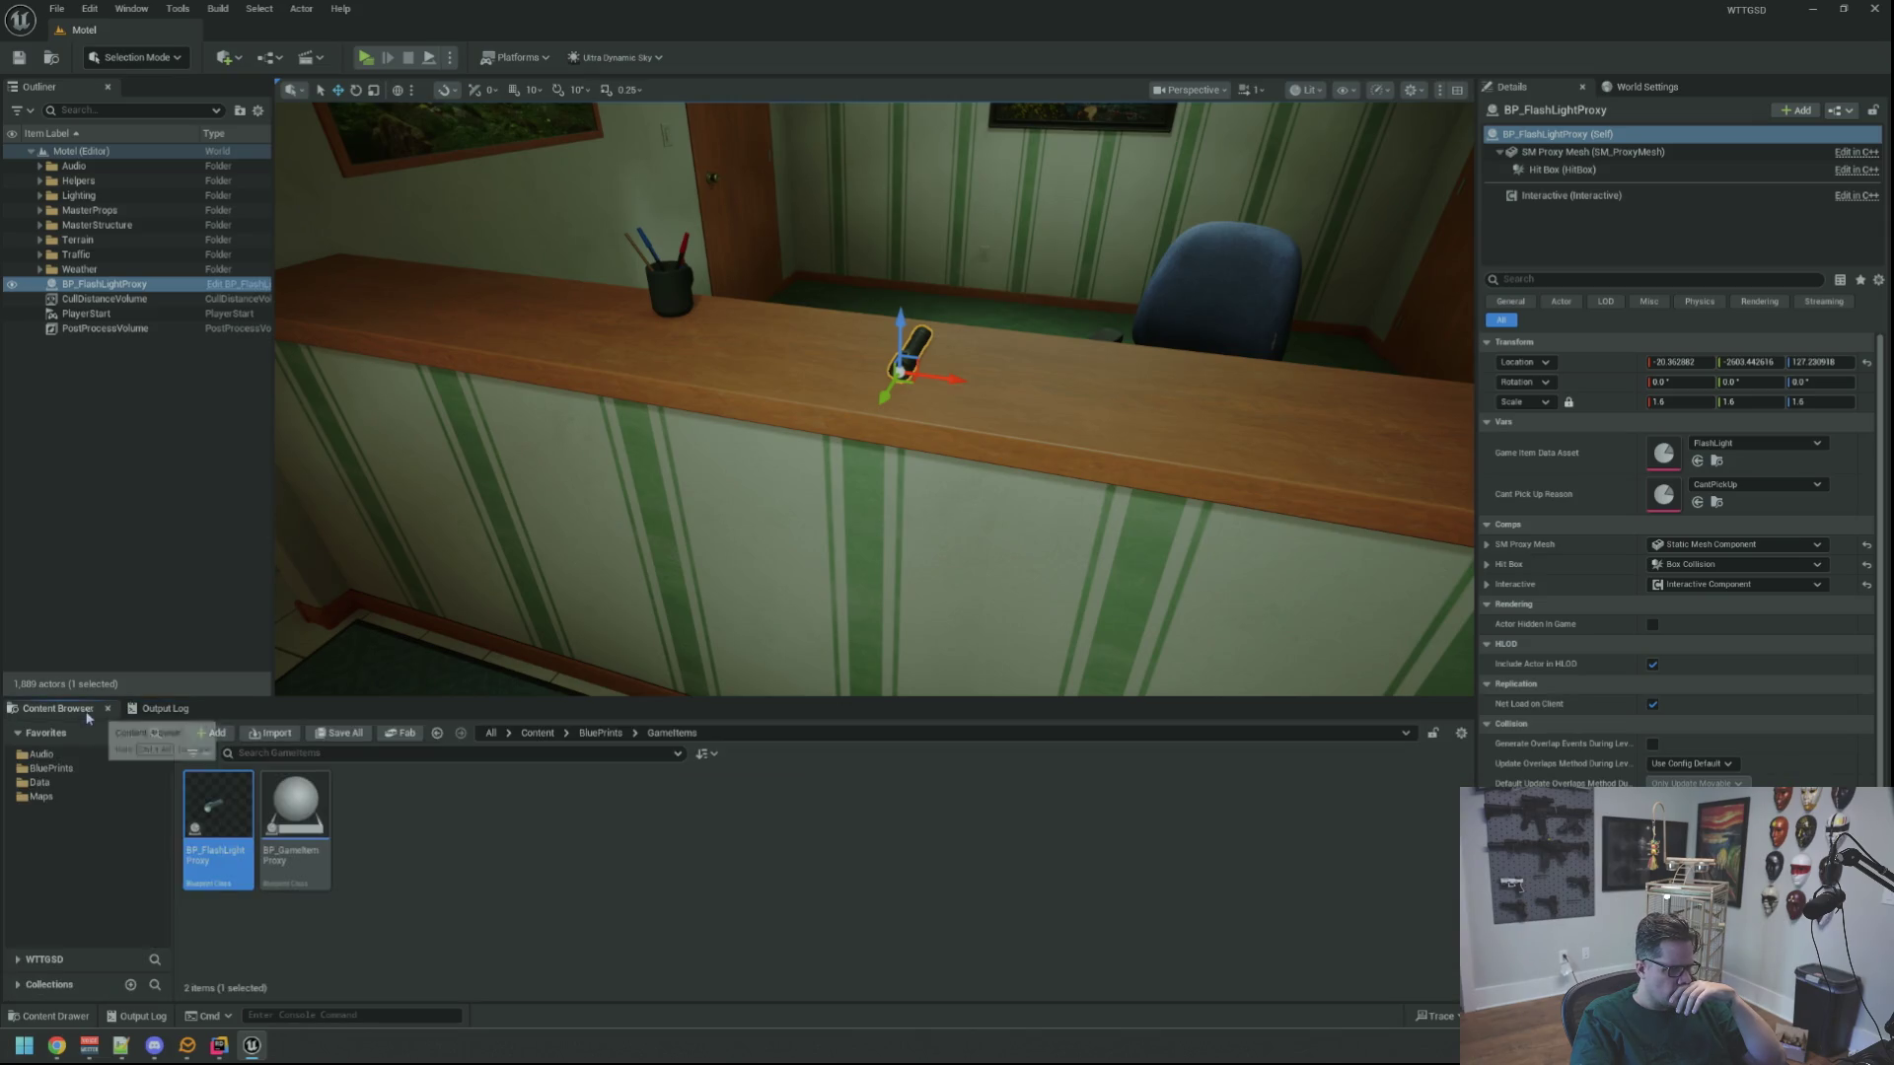
Delete the six event nodes from BP_FlashLightProxy's graph and compile the blueprint
{"action": "double_click", "coordinate": [219, 819]}
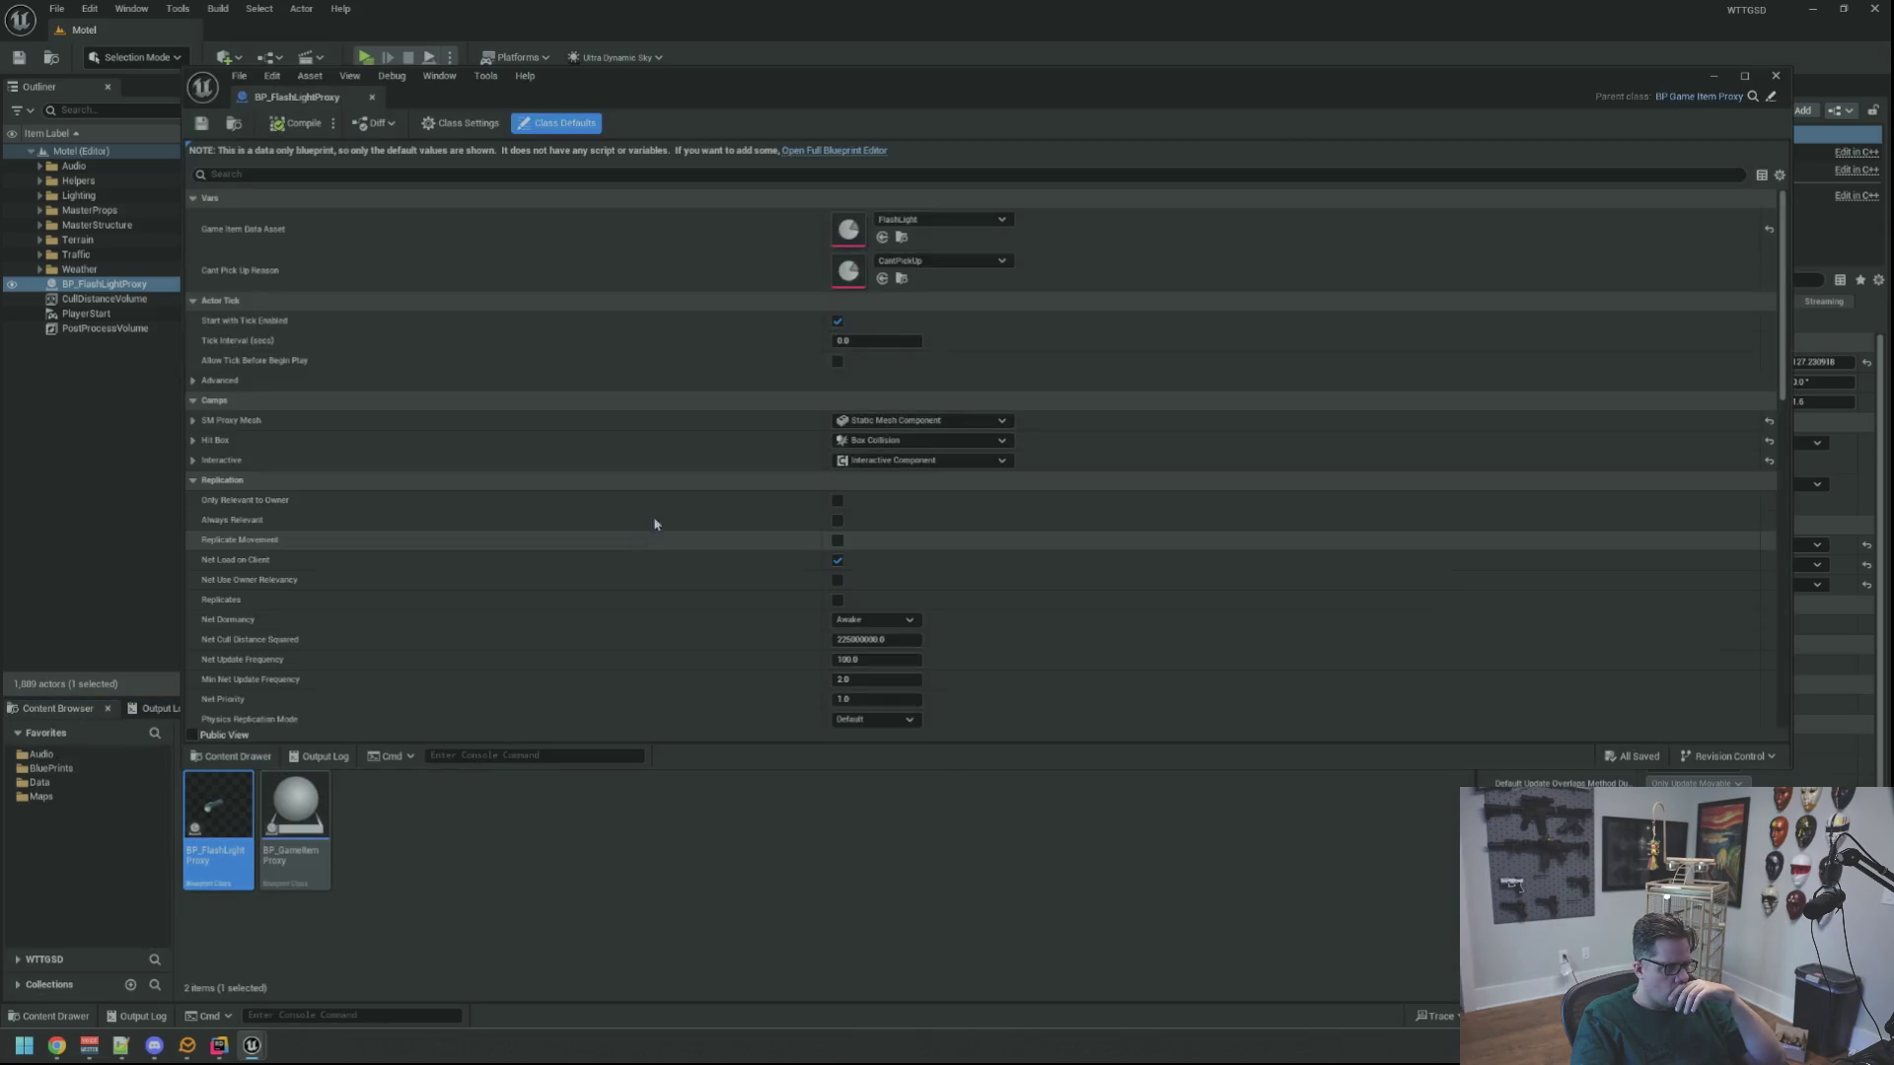
{"action": "left_click", "coordinate": [834, 150]}
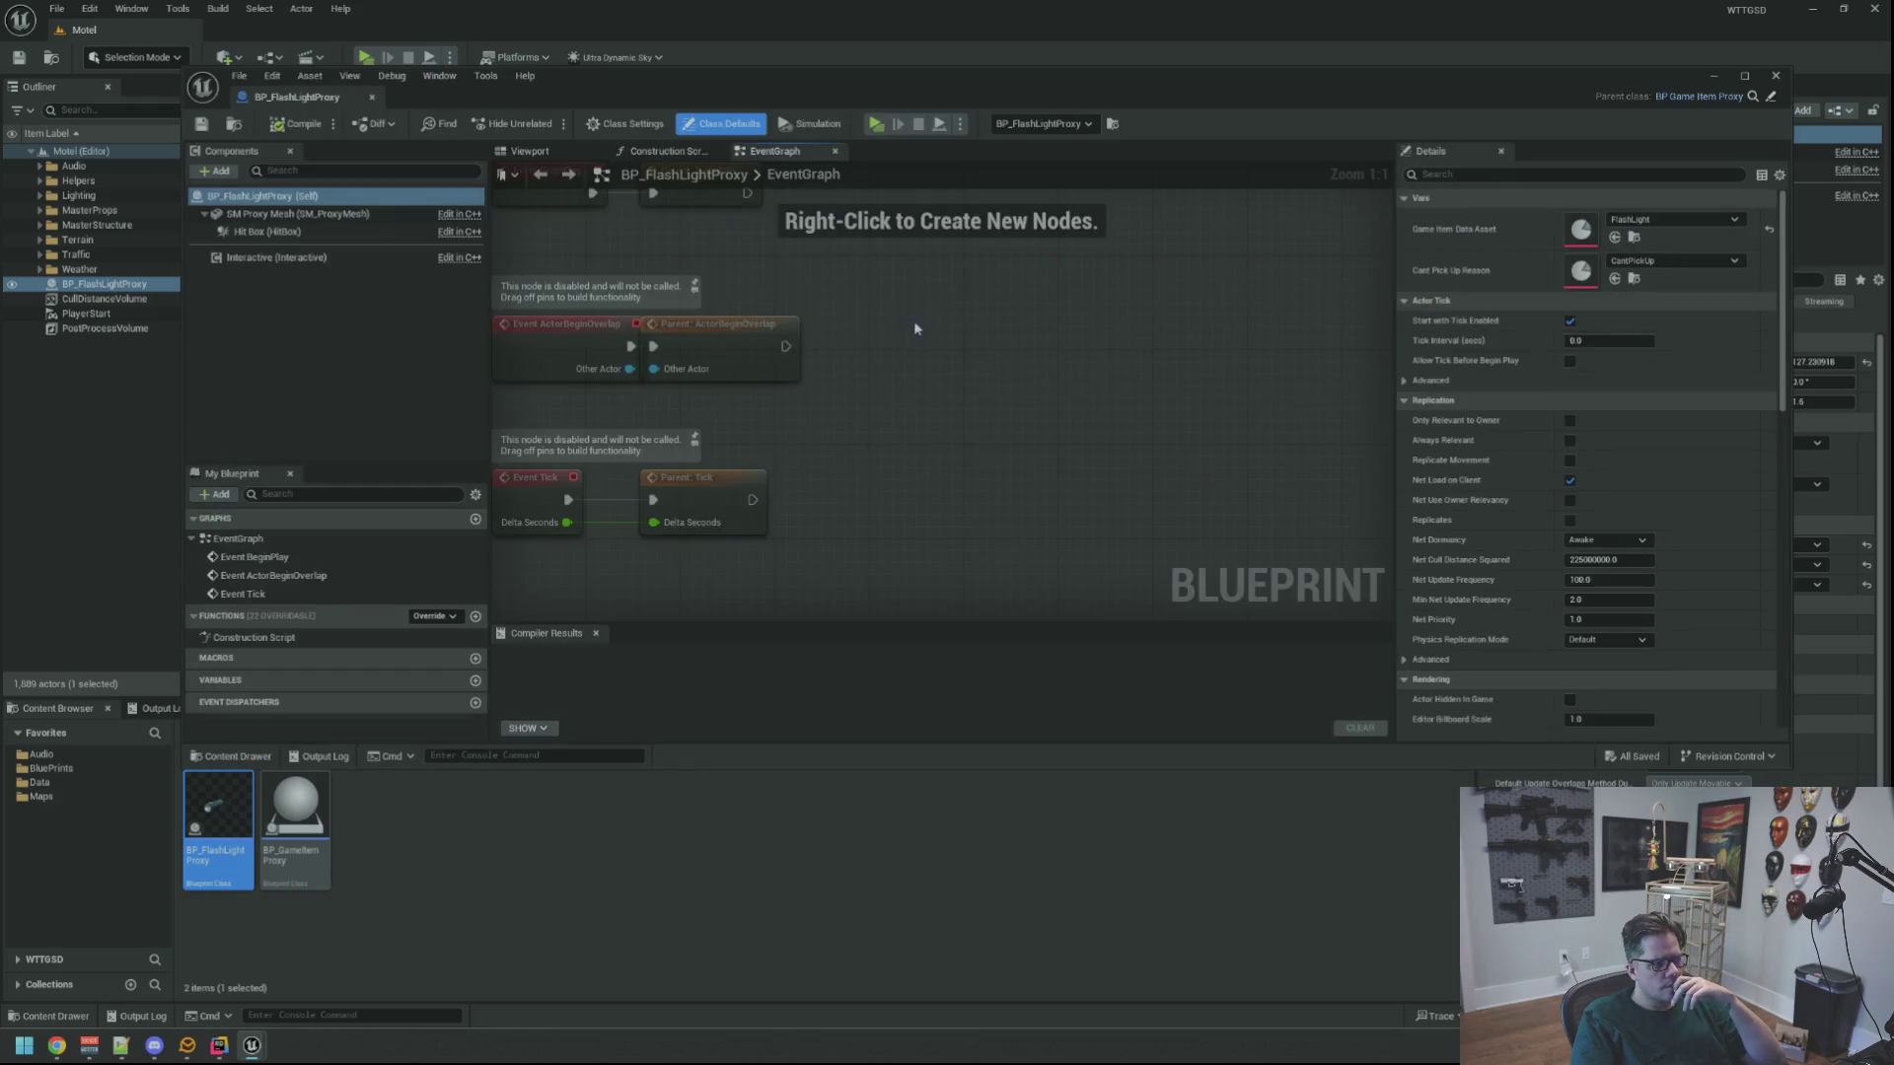
{"action": "scroll", "coordinate": [916, 328], "scroll_direction": "down", "scroll_amount": 1}
{"action": "left_click_drag", "start_coordinate": [926, 596], "coordinate": [592, 289]}
{"action": "key", "text": "Delete"}
{"action": "left_click", "coordinate": [298, 123]}
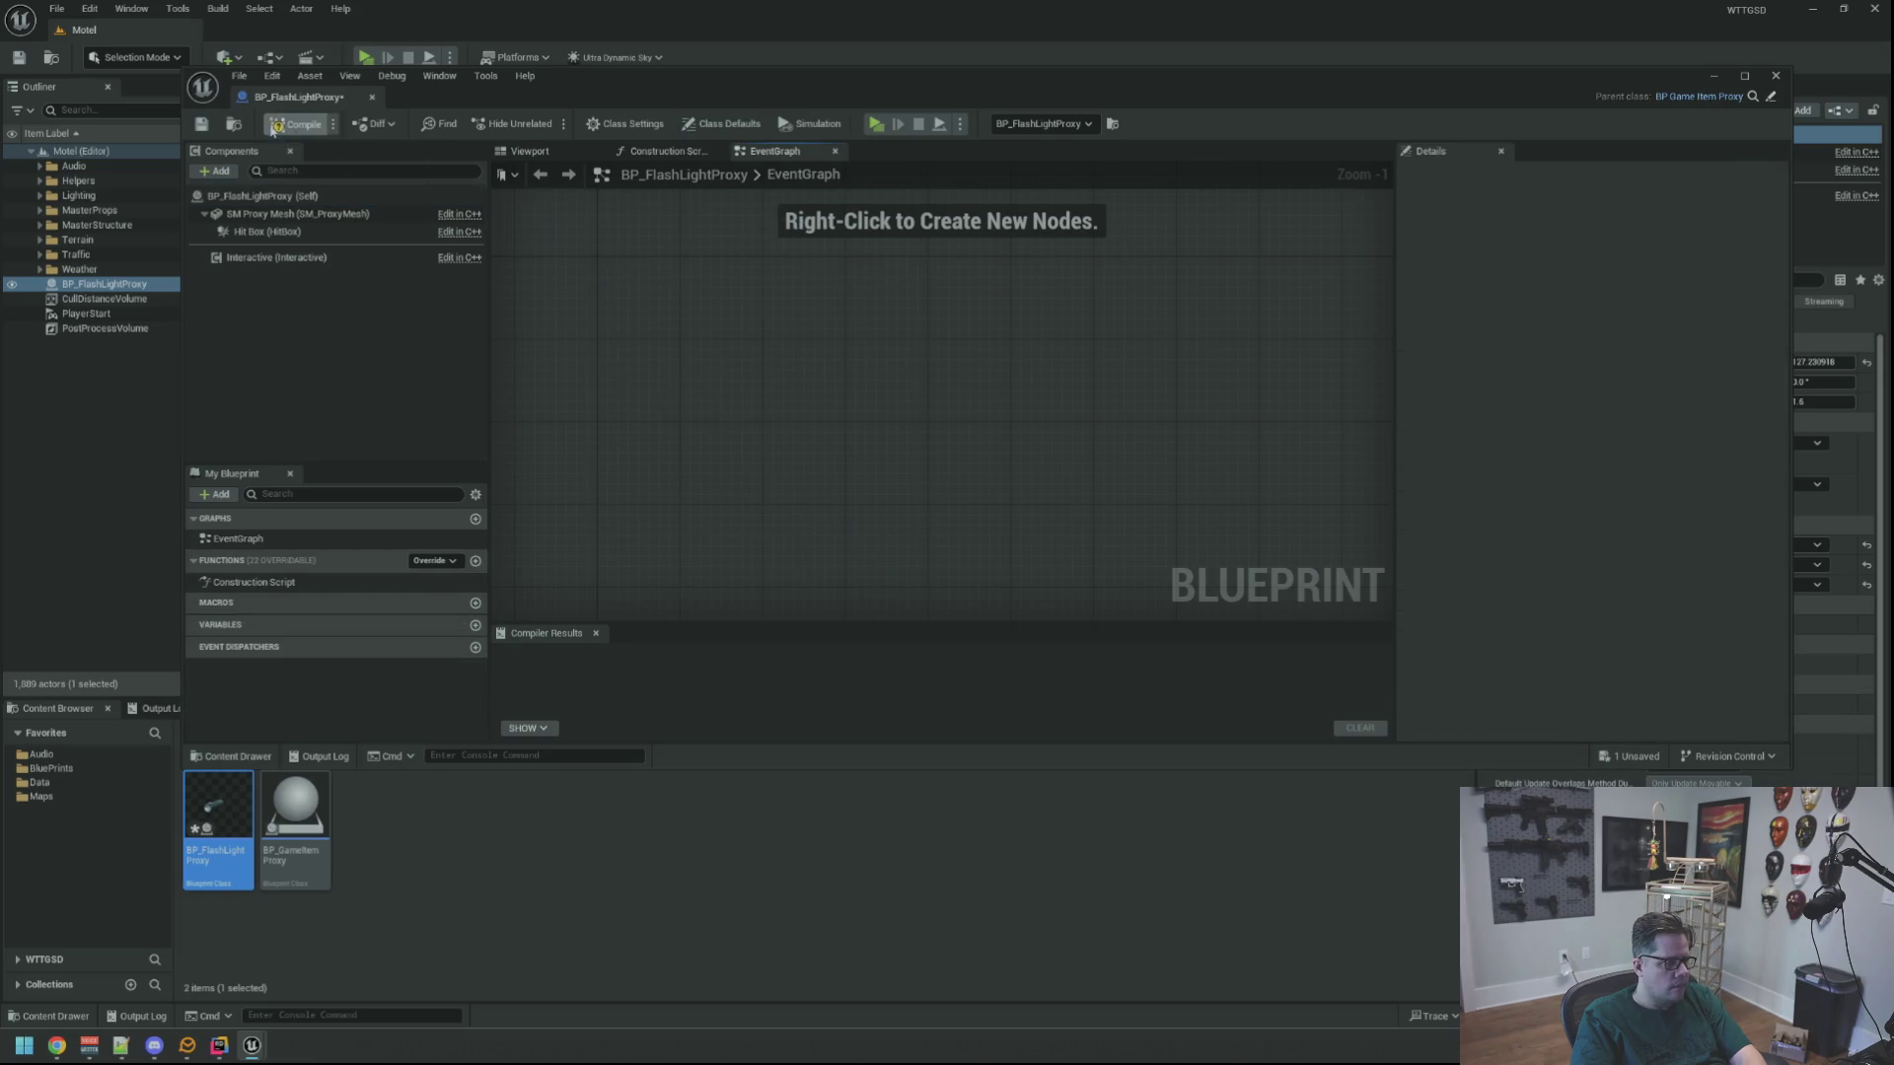
{"action": "left_click", "coordinate": [372, 97]}
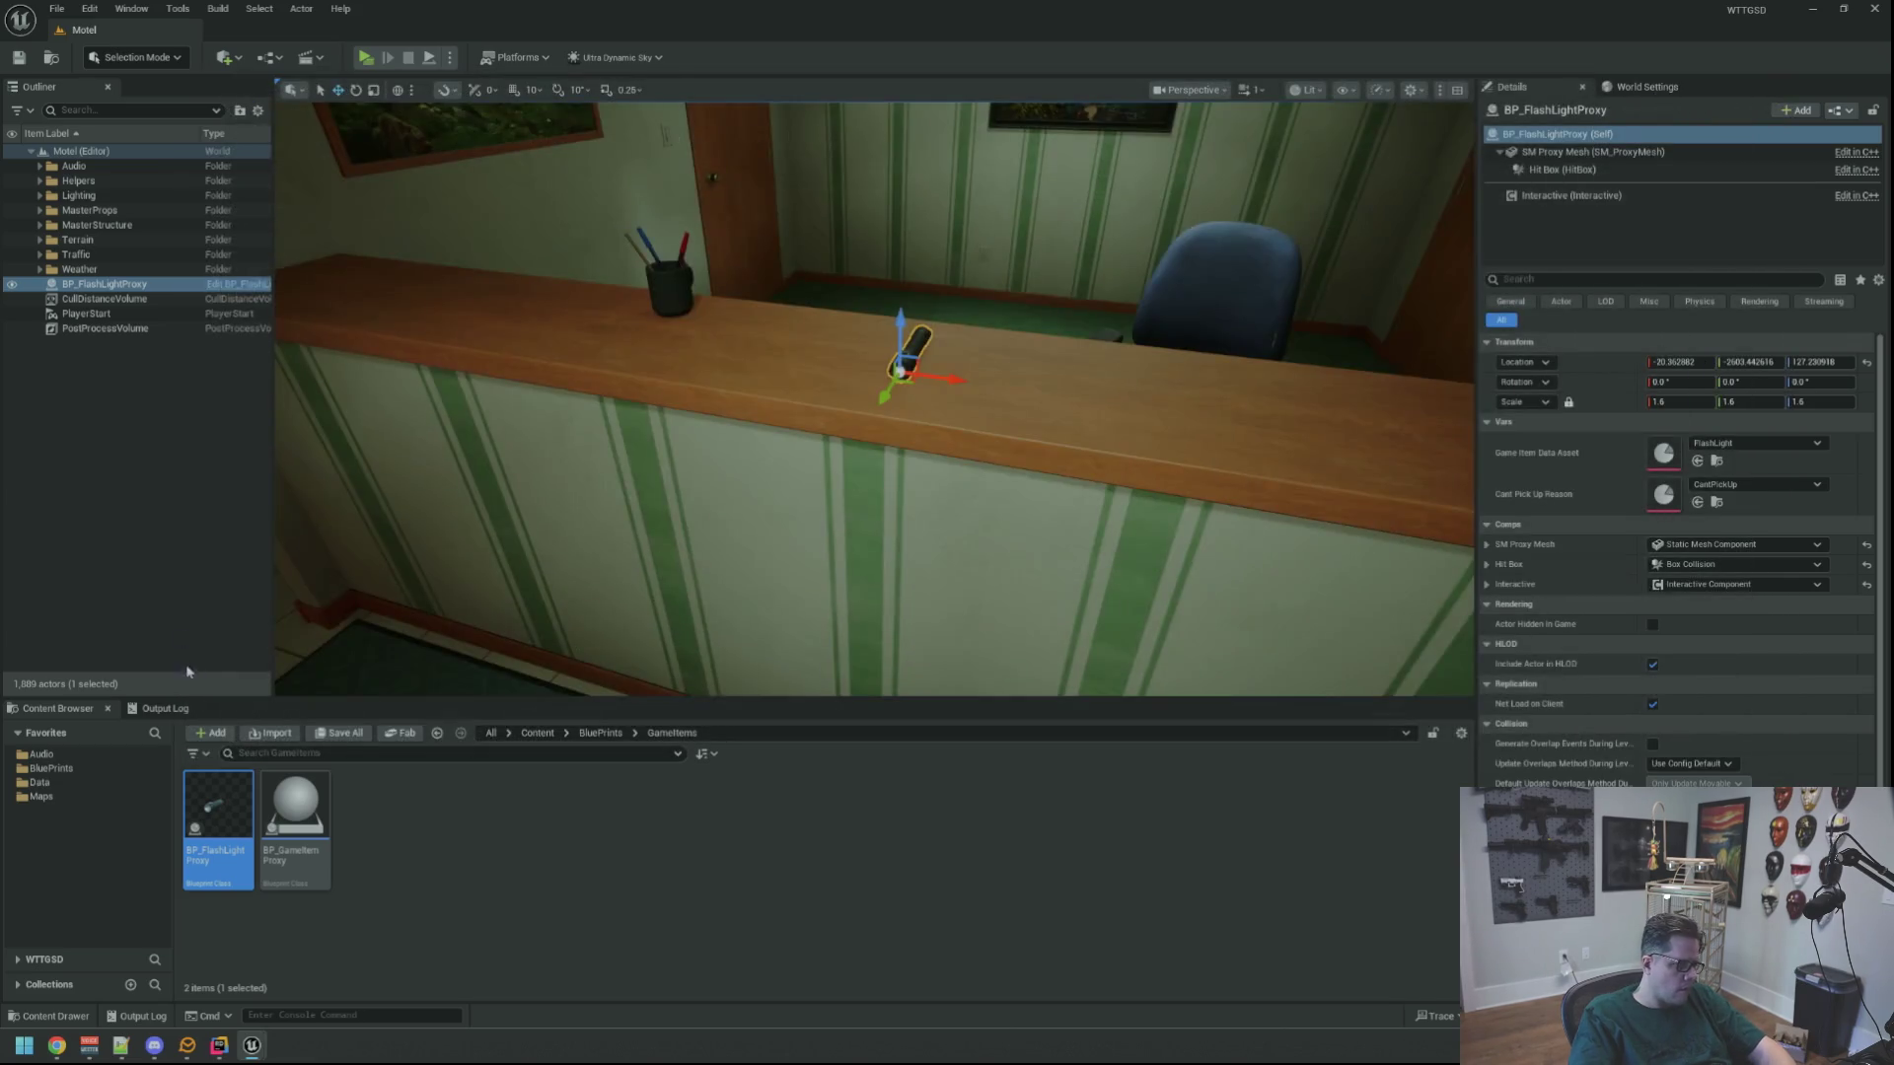
Clear the Output Log and play-test picking up the flashlight from the counter
{"action": "left_click", "coordinate": [157, 709]}
{"action": "right_click", "coordinate": [459, 775]}
{"action": "left_click", "coordinate": [513, 947]}
{"action": "scroll", "coordinate": [874, 395], "scroll_direction": "down", "scroll_amount": 5}
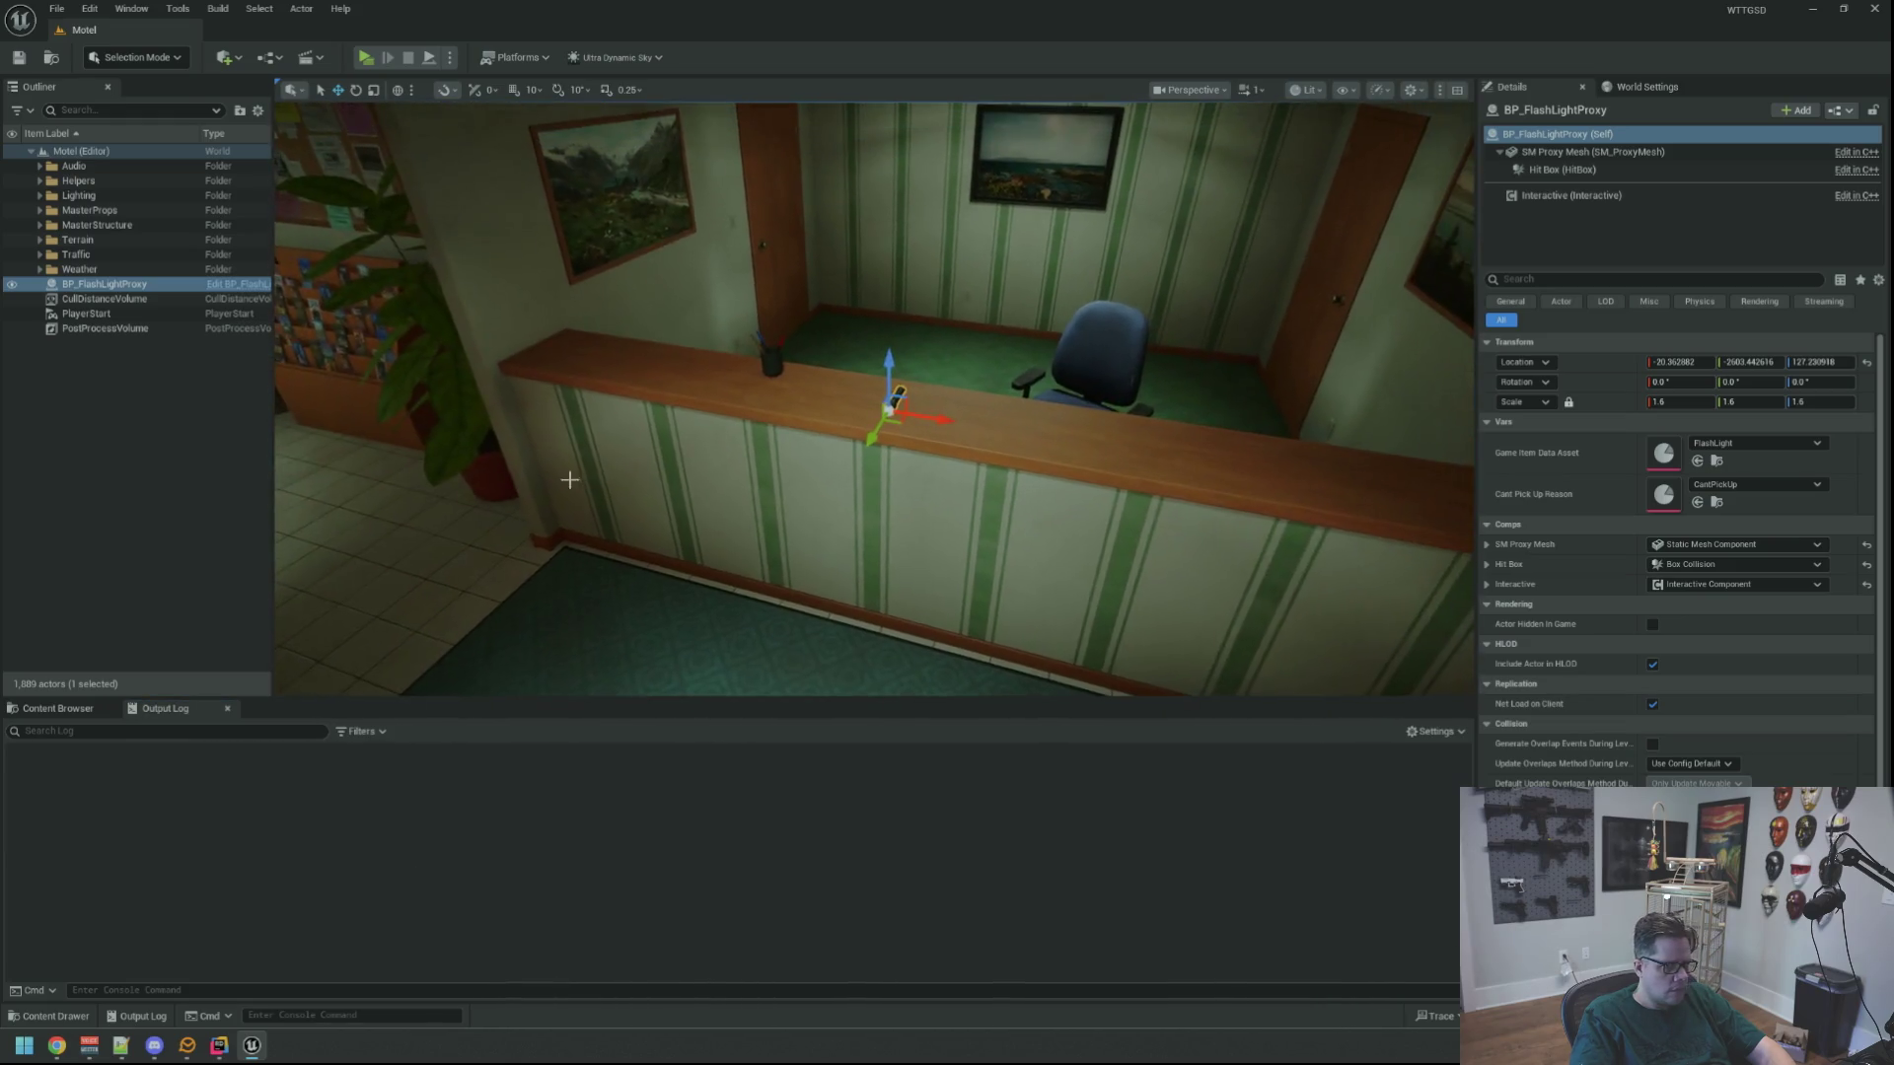
{"action": "left_click", "coordinate": [364, 59]}
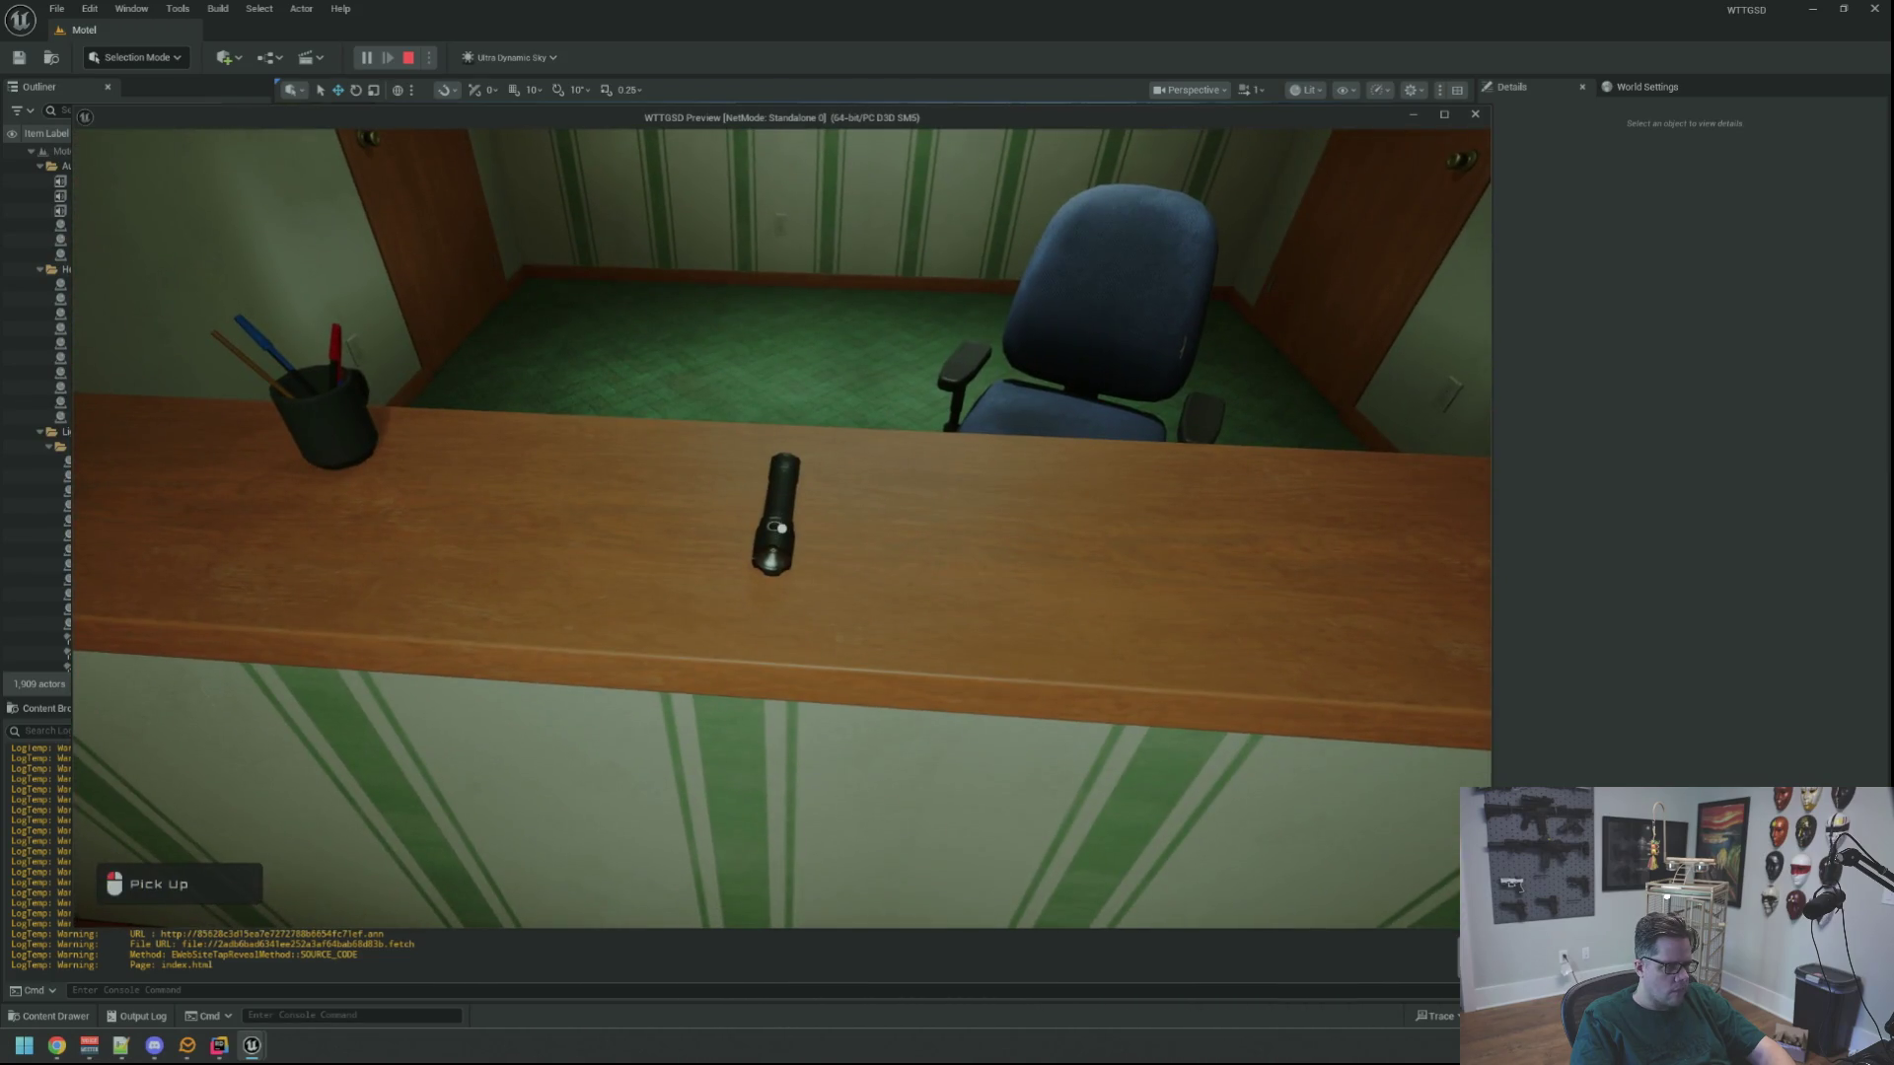
{"action": "left_click", "coordinate": [782, 529]}
{"action": "key", "text": "Escape"}
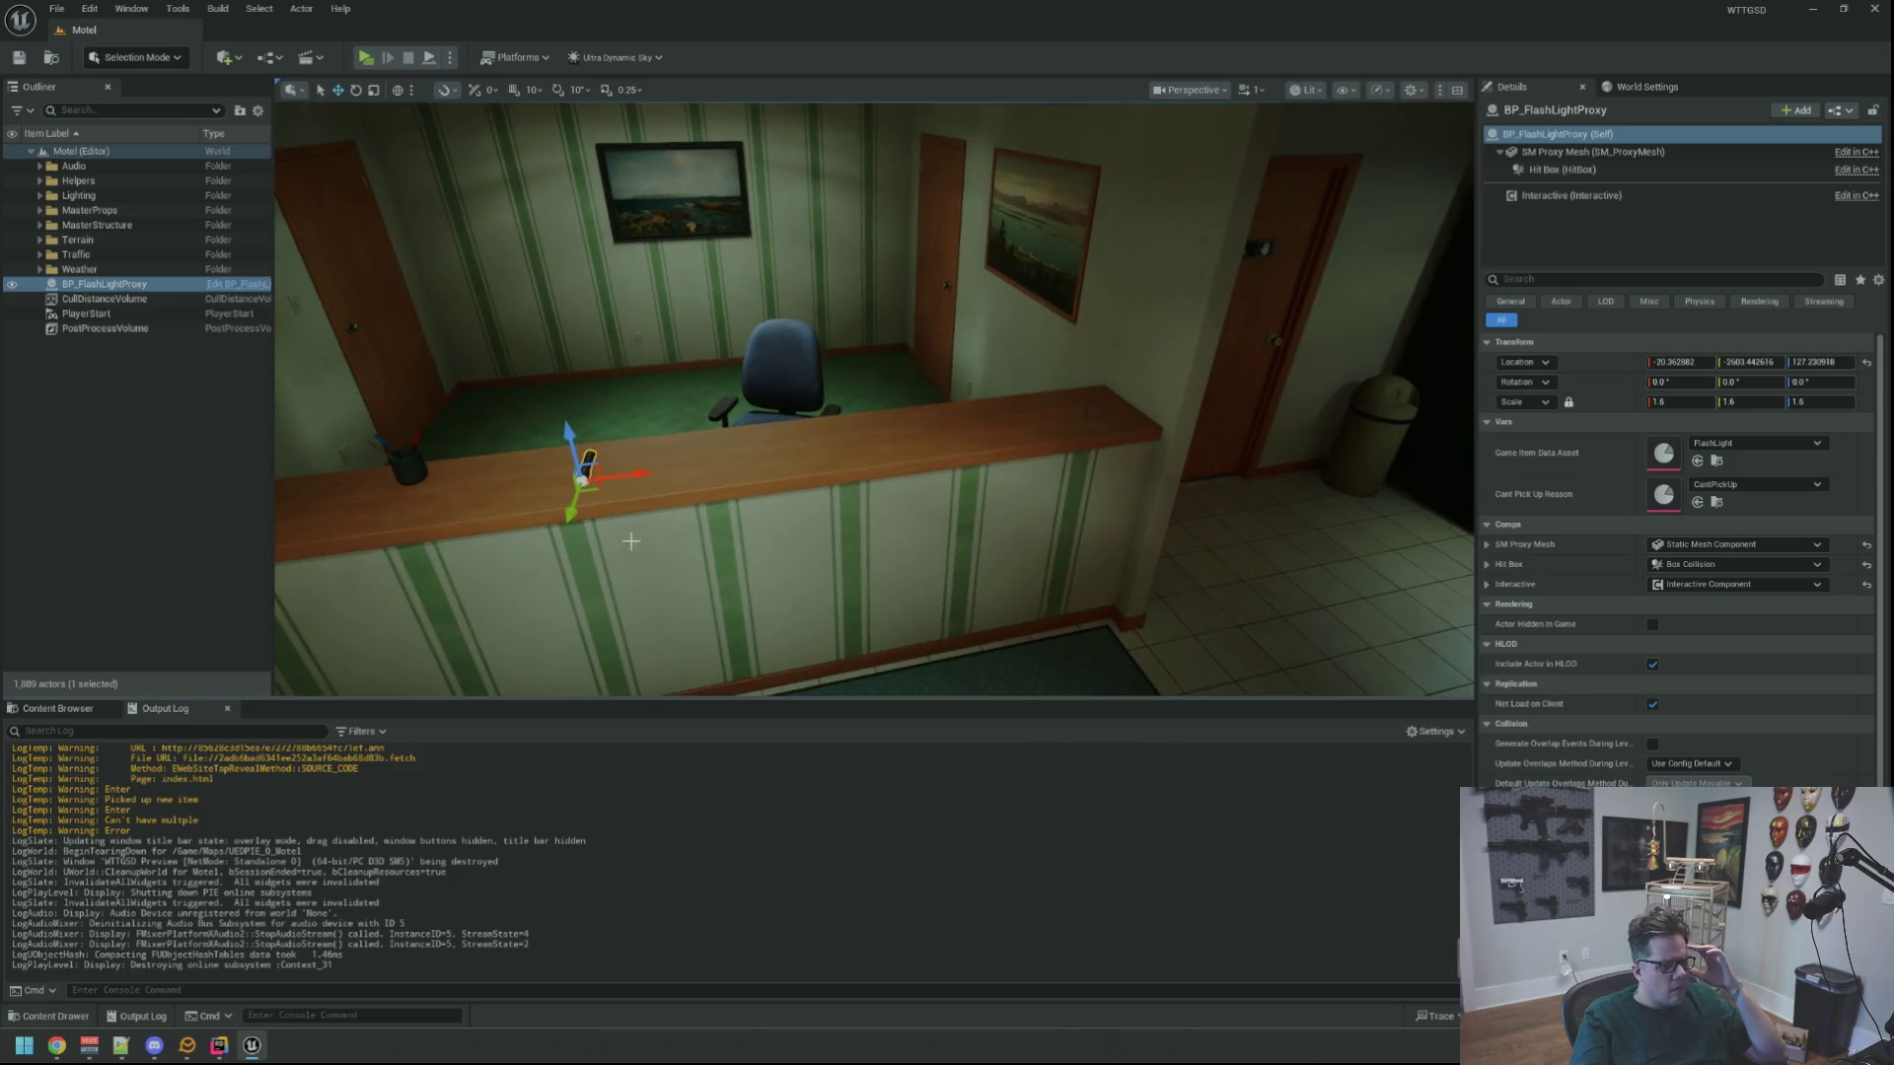
Deselect the flashlight proxy, view the counter, and bring up the GameItems assets
{"action": "key", "text": "Escape"}
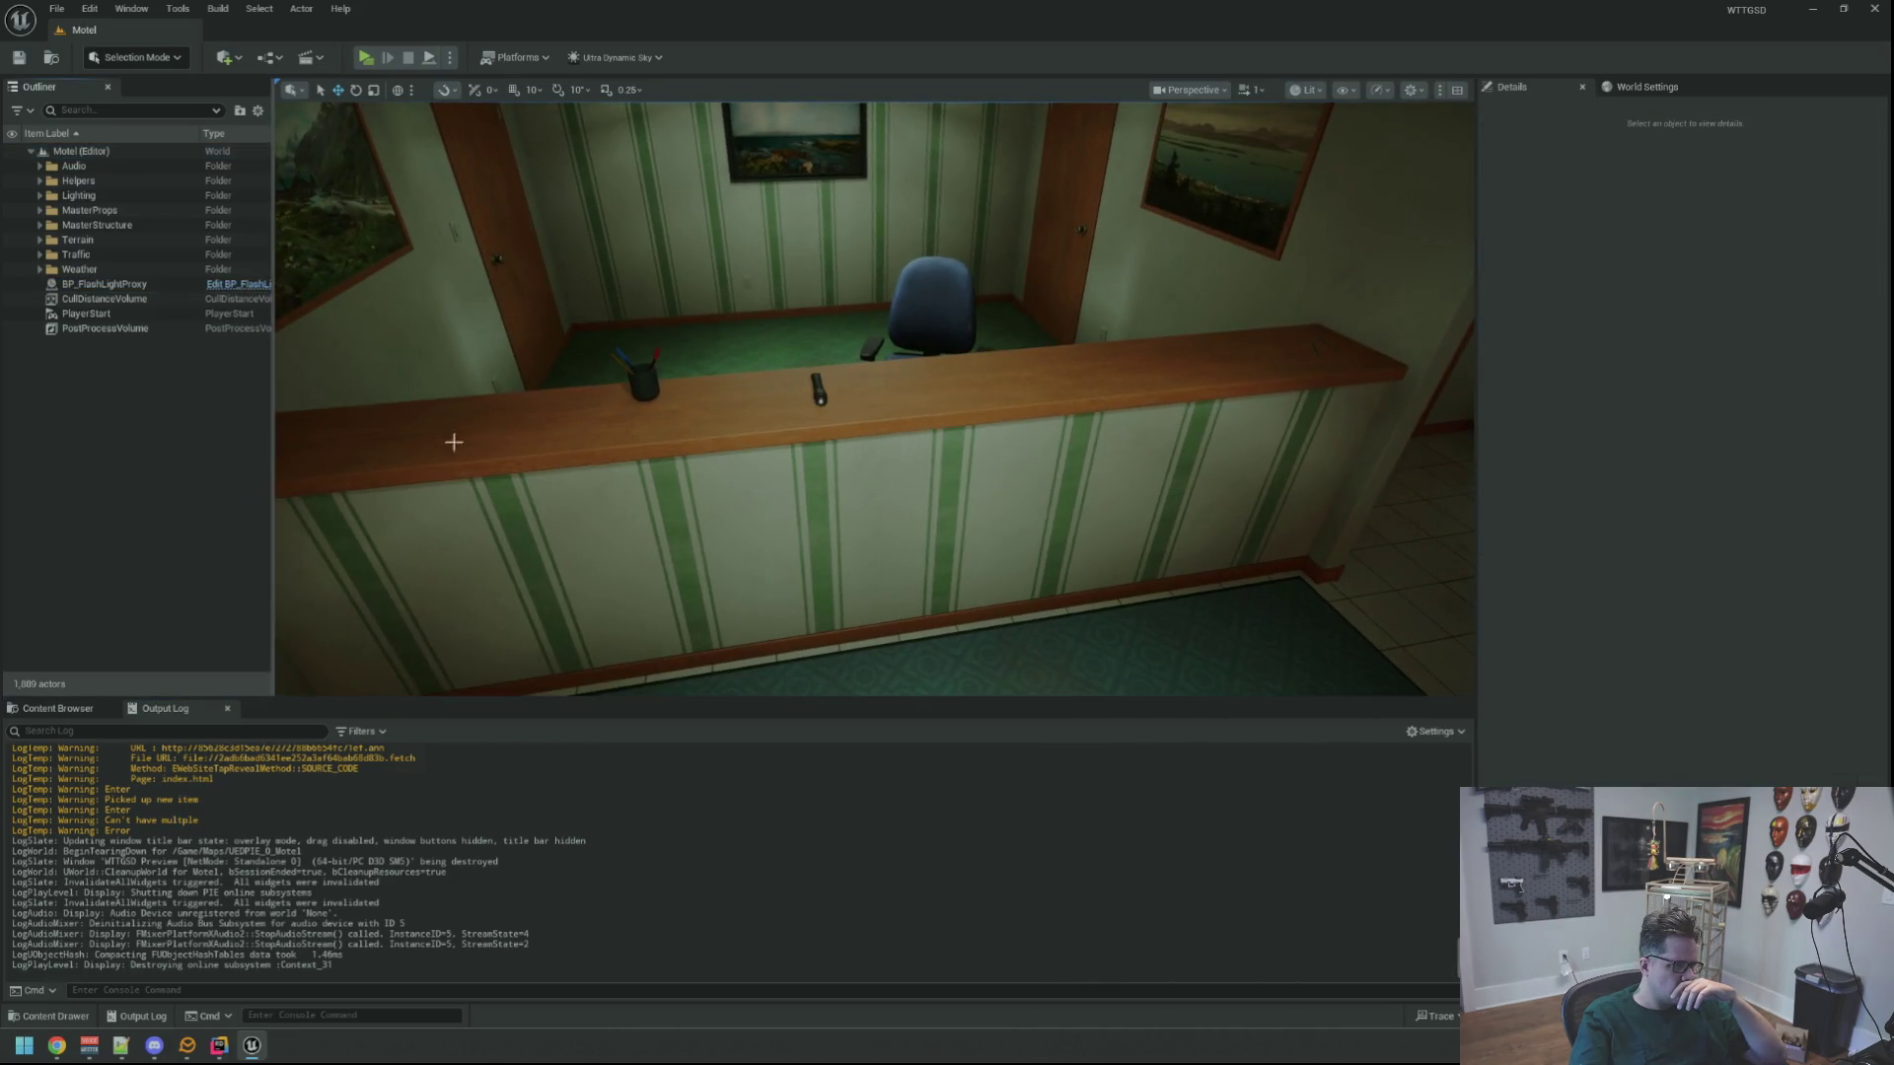
{"action": "key", "text": "Up"}
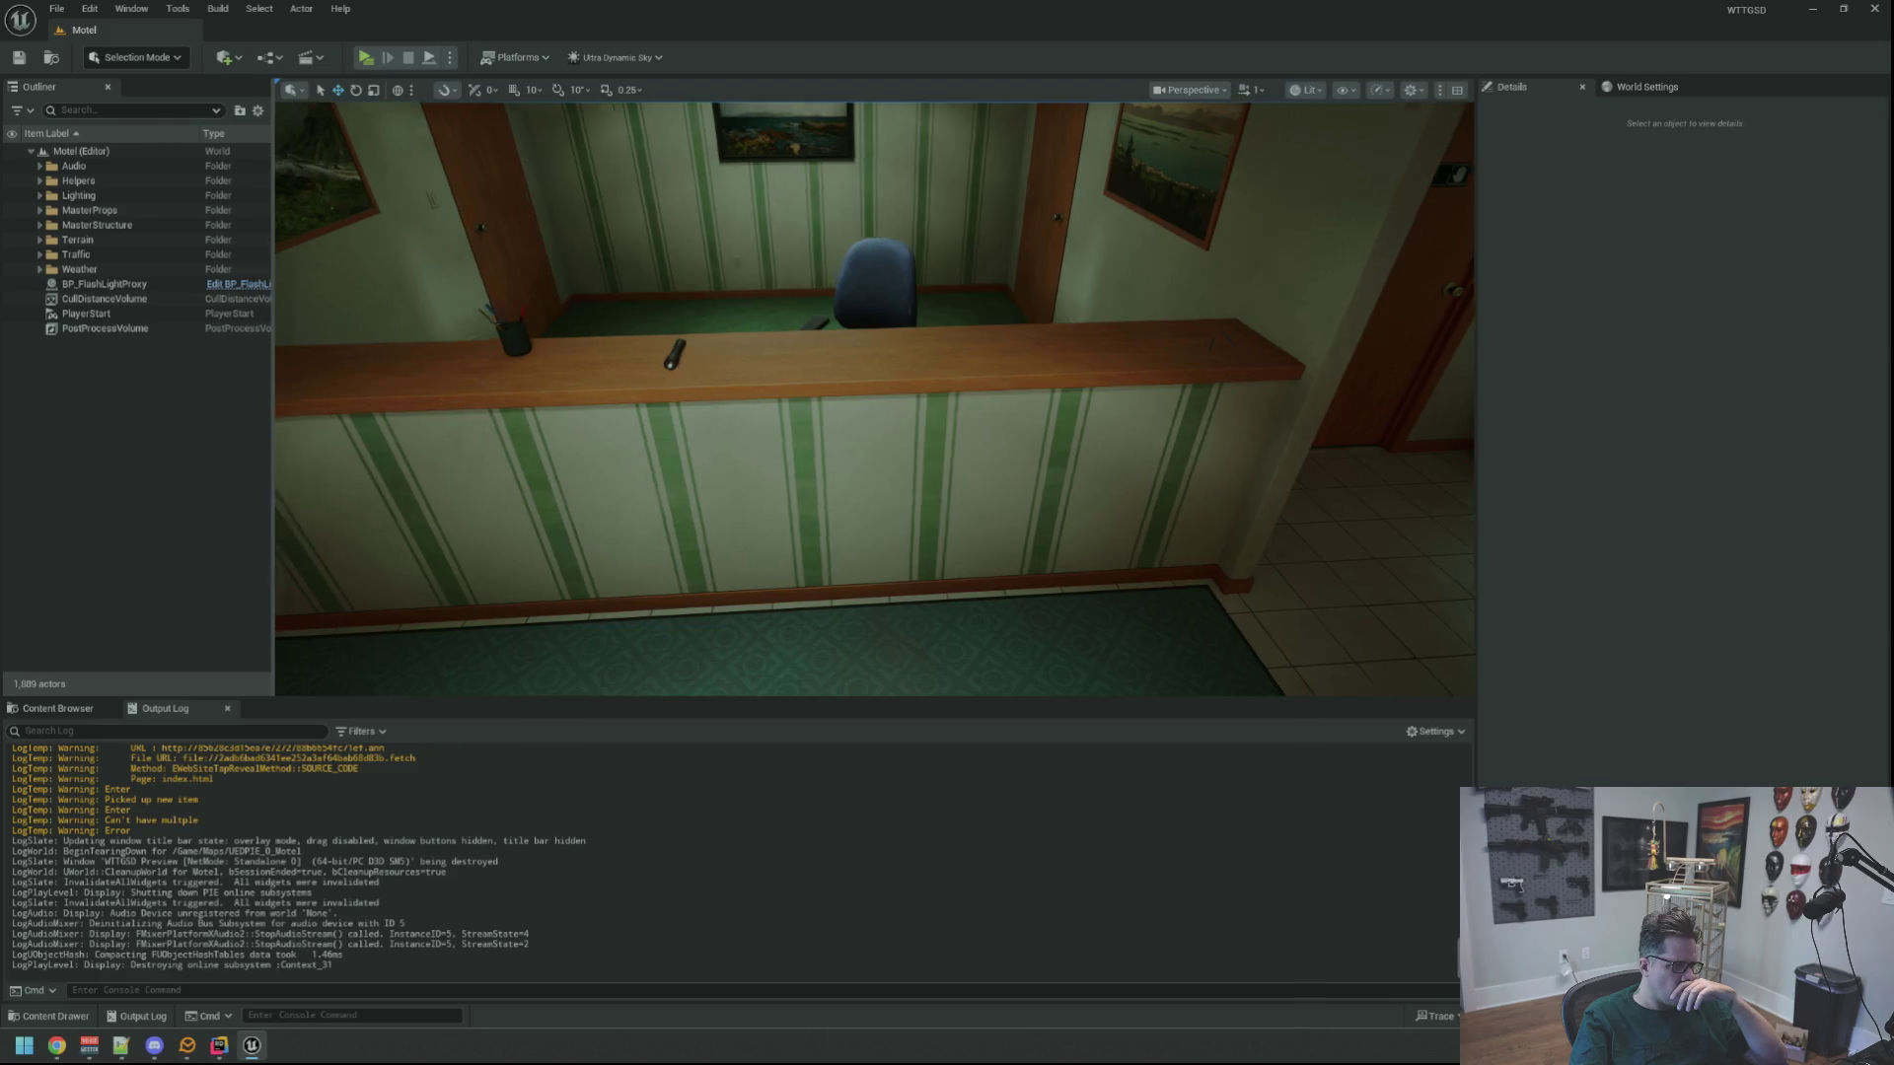
{"action": "scroll", "coordinate": [606, 358], "scroll_direction": "up", "scroll_amount": 3}
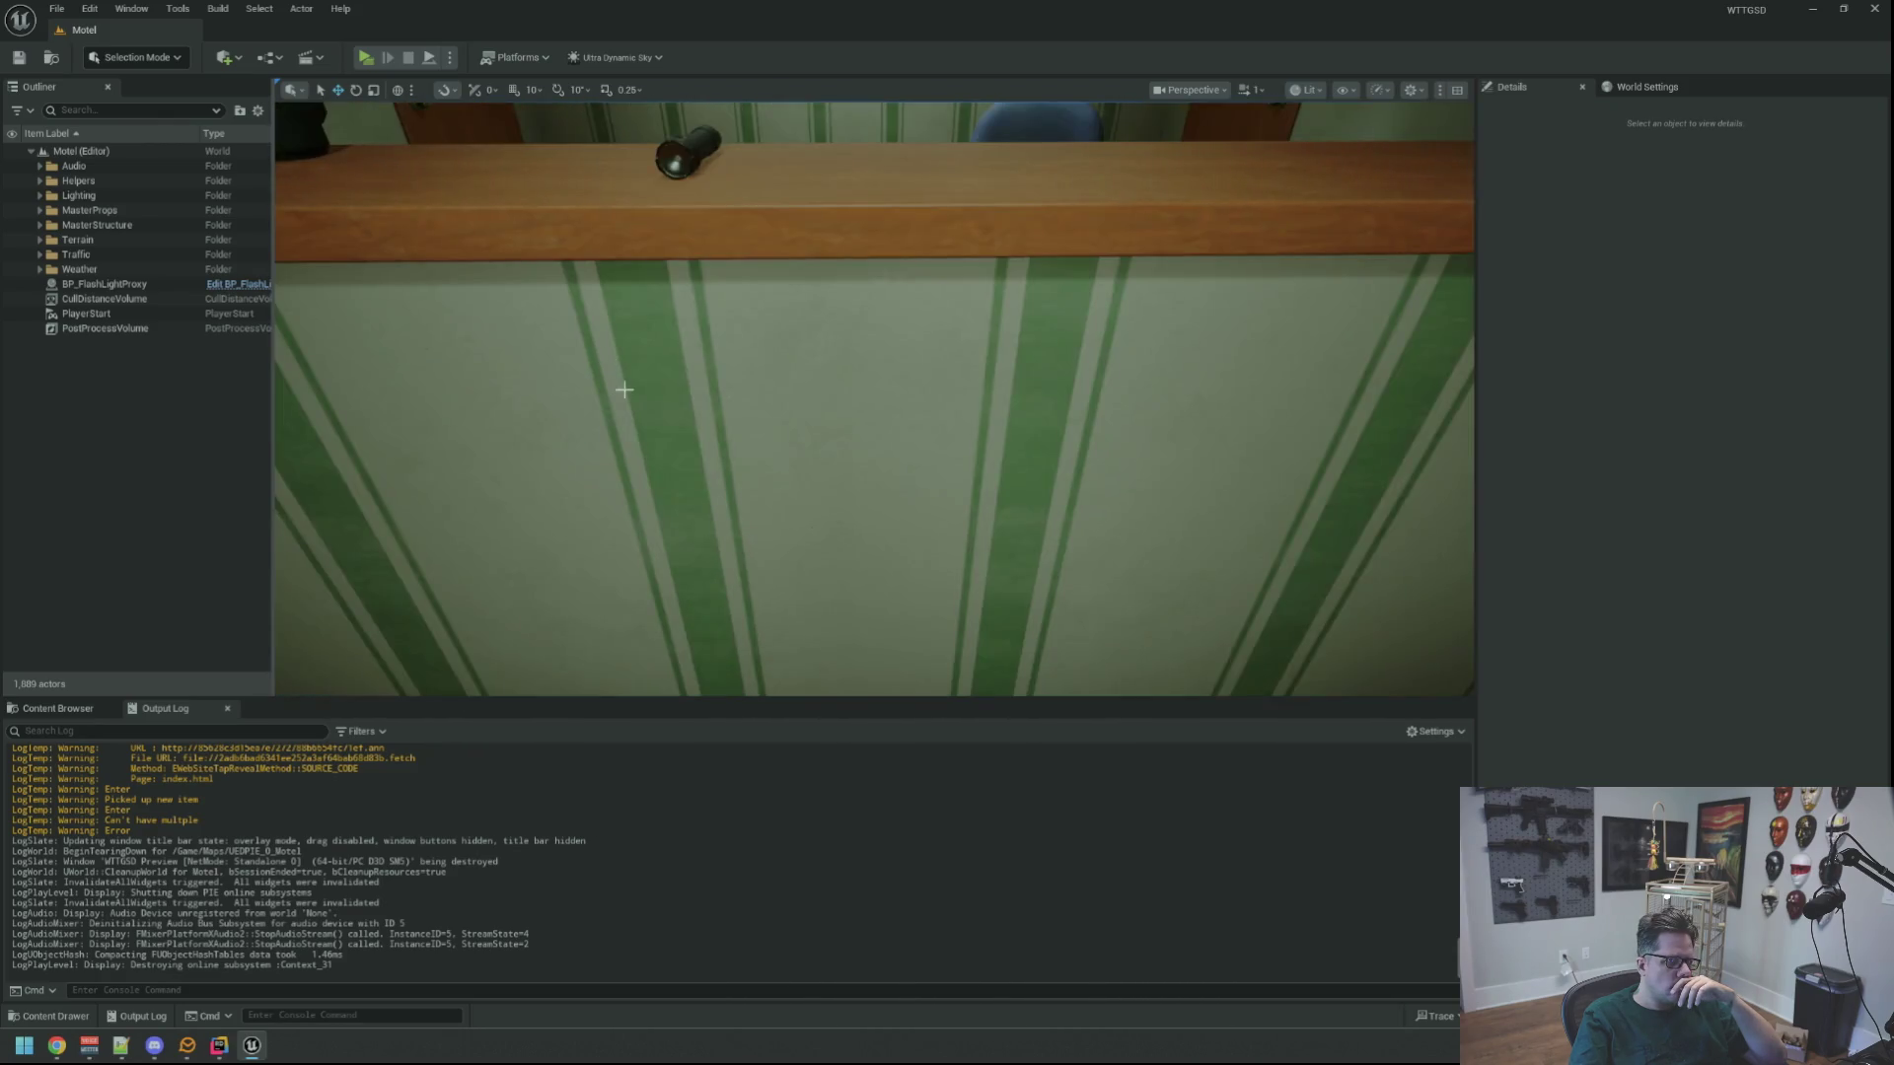
{"action": "scroll", "coordinate": [613, 397], "scroll_direction": "down", "scroll_amount": 5}
{"action": "scroll", "coordinate": [631, 385], "scroll_direction": "up", "scroll_amount": 5}
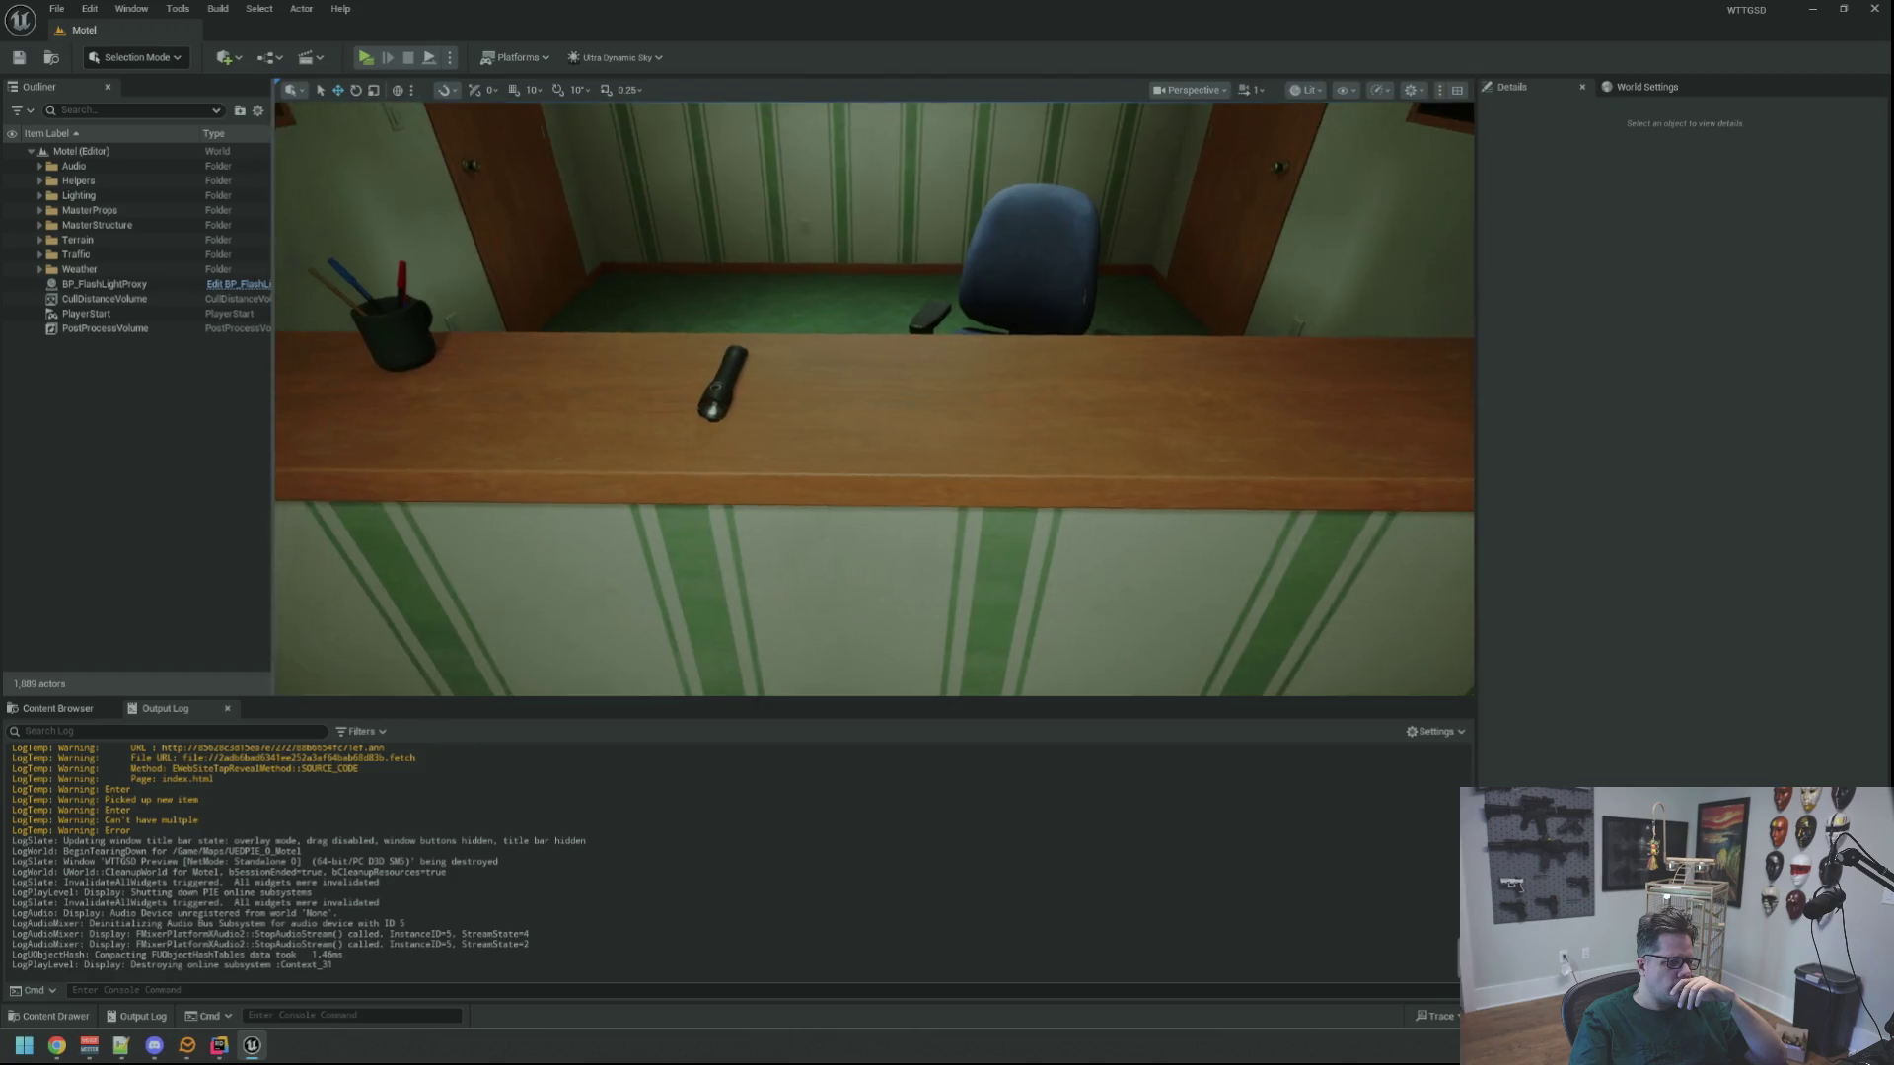
{"action": "left_click", "coordinate": [81, 706]}
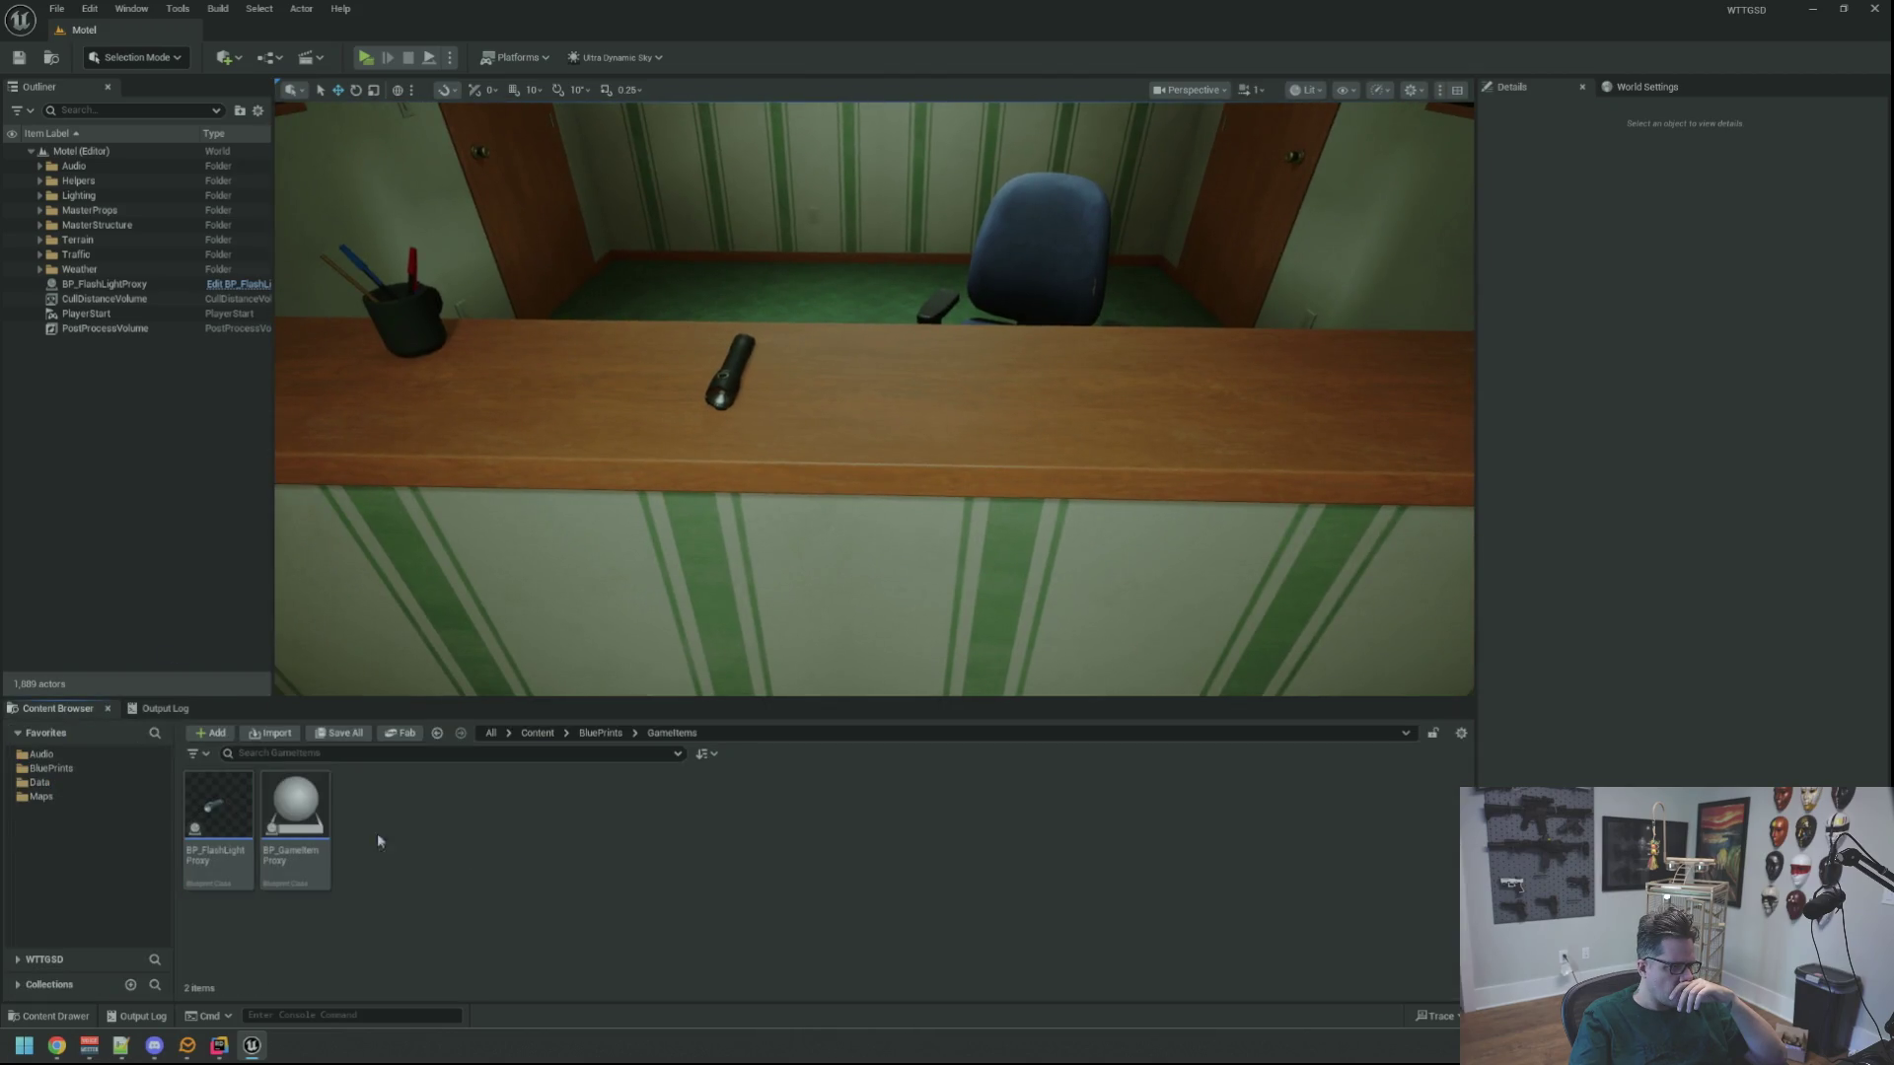
Remove the flashlight actor from the level instead of deleting the asset
{"action": "key", "text": "Delete"}
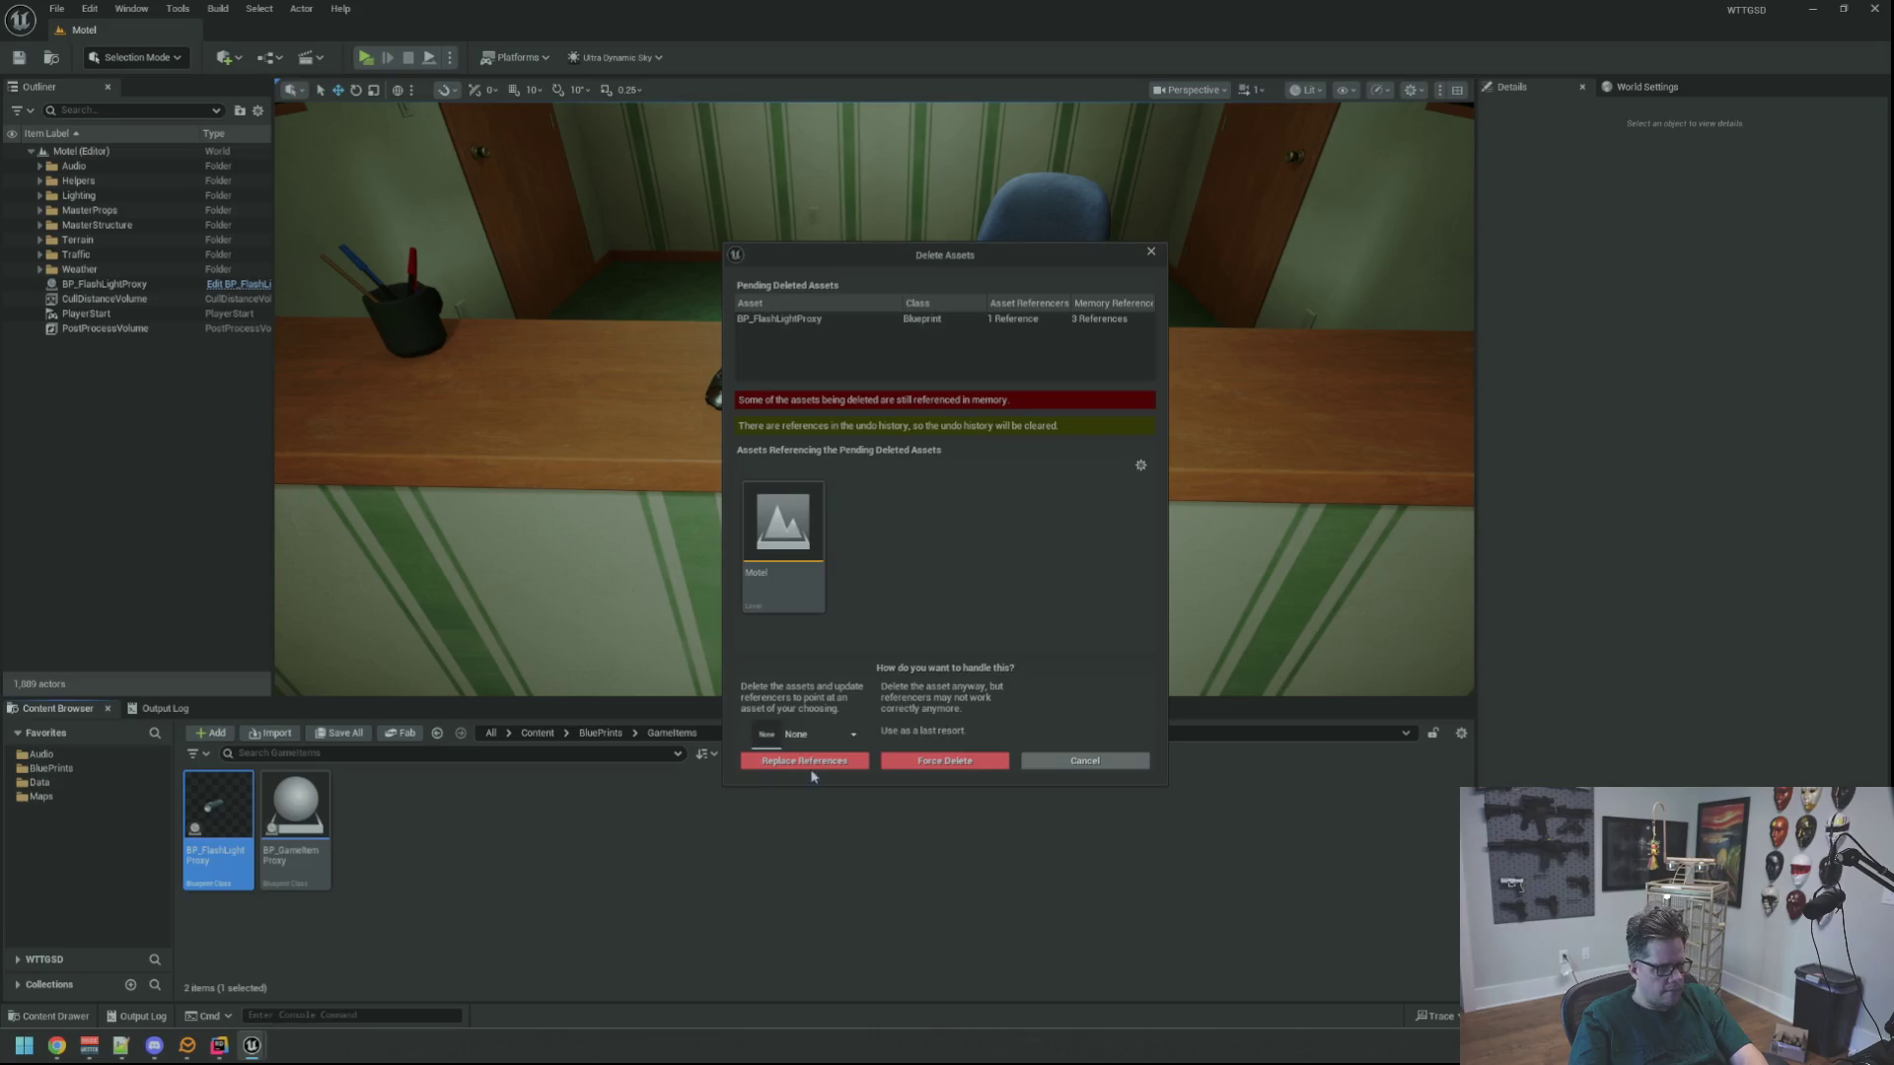
{"action": "left_click", "coordinate": [1084, 762]}
{"action": "left_click", "coordinate": [104, 284]}
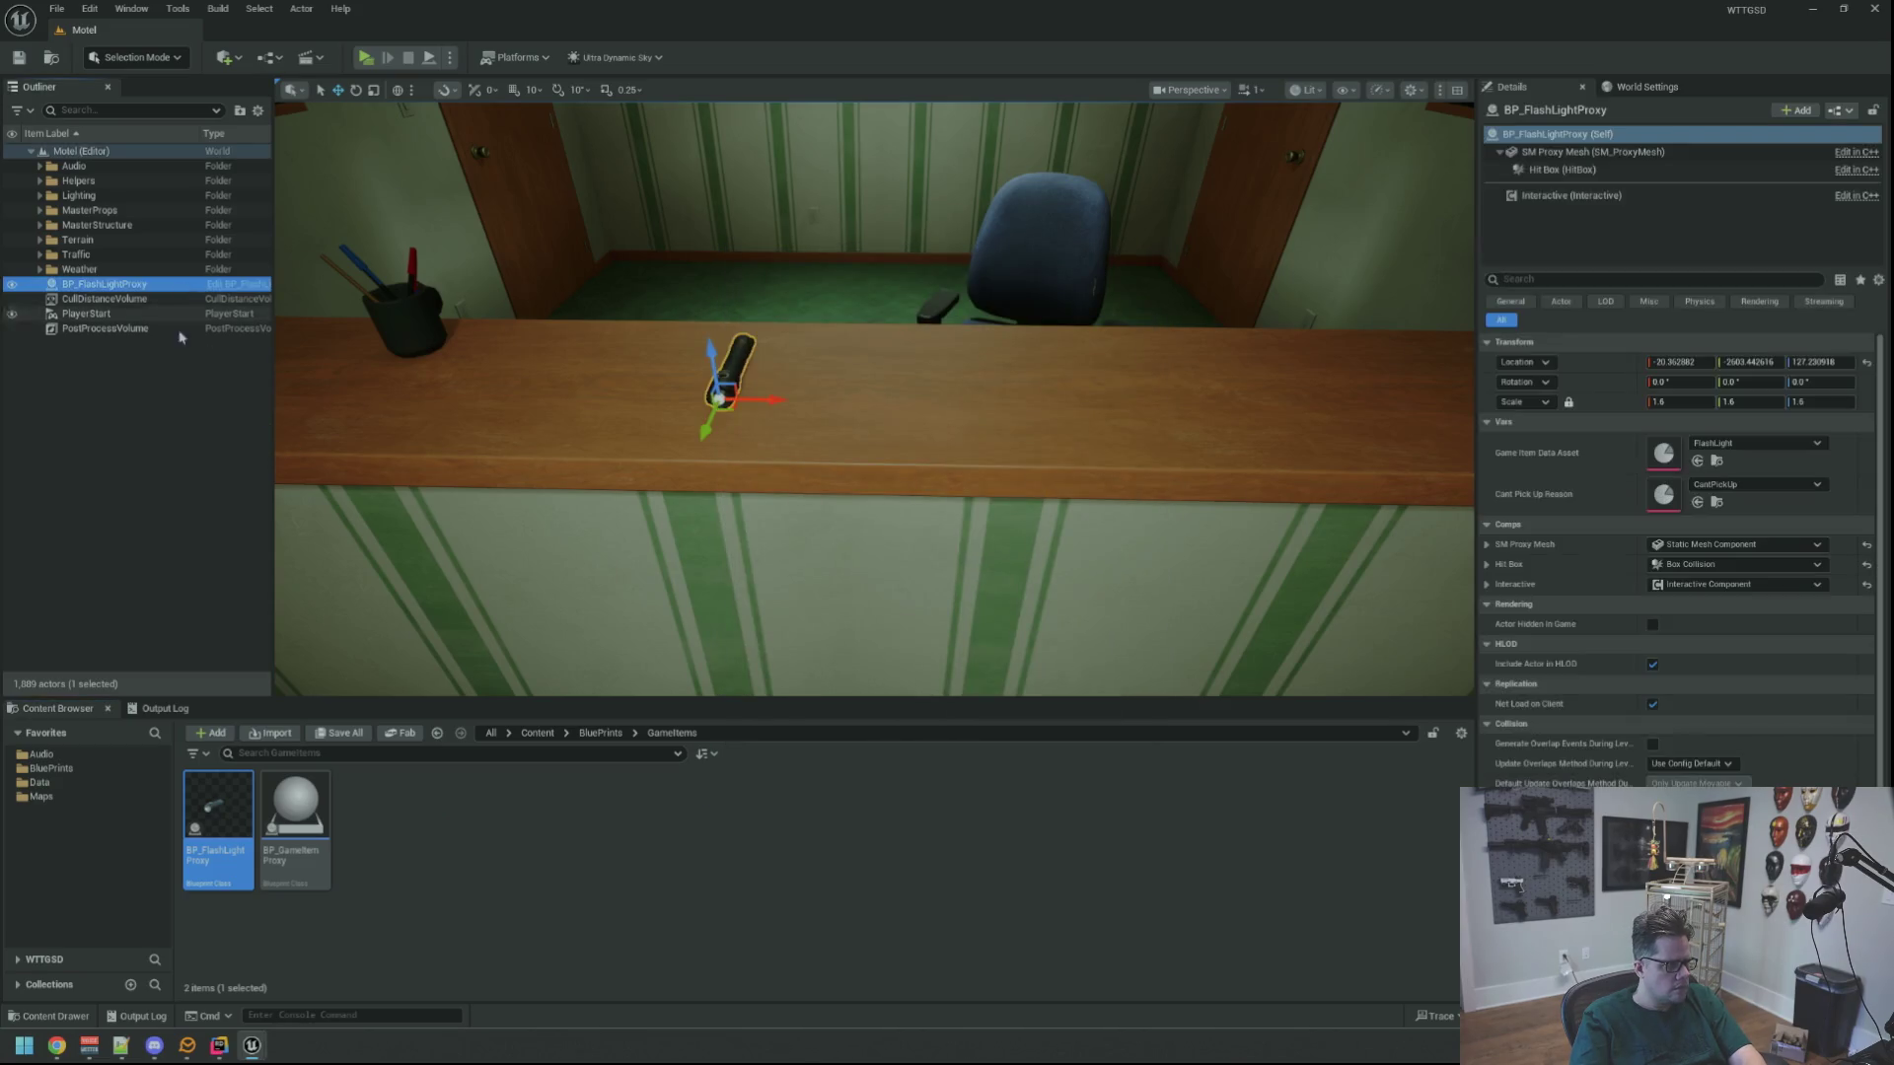
{"action": "key", "text": "Delete"}
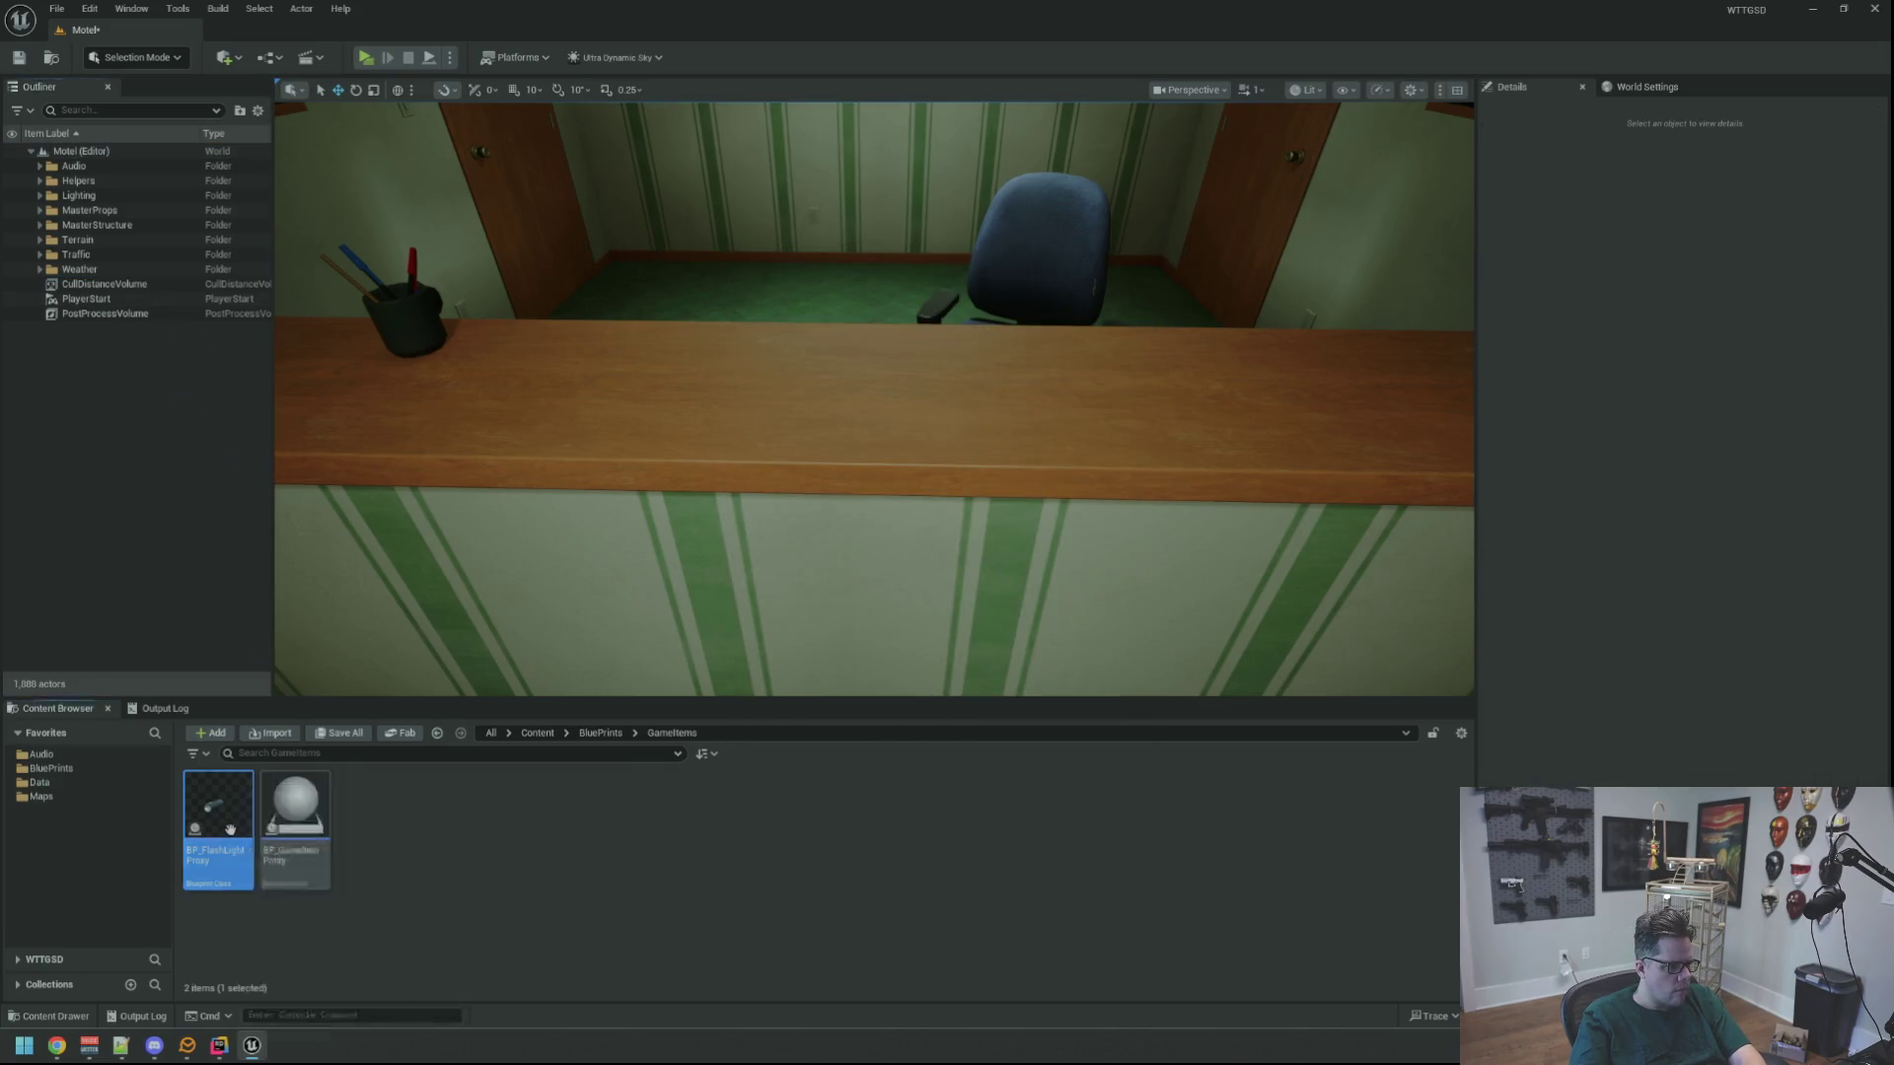
Copy the Hit Box's Box Extent values from the old BP_FlashLightProxy
{"action": "double_click", "coordinate": [219, 819]}
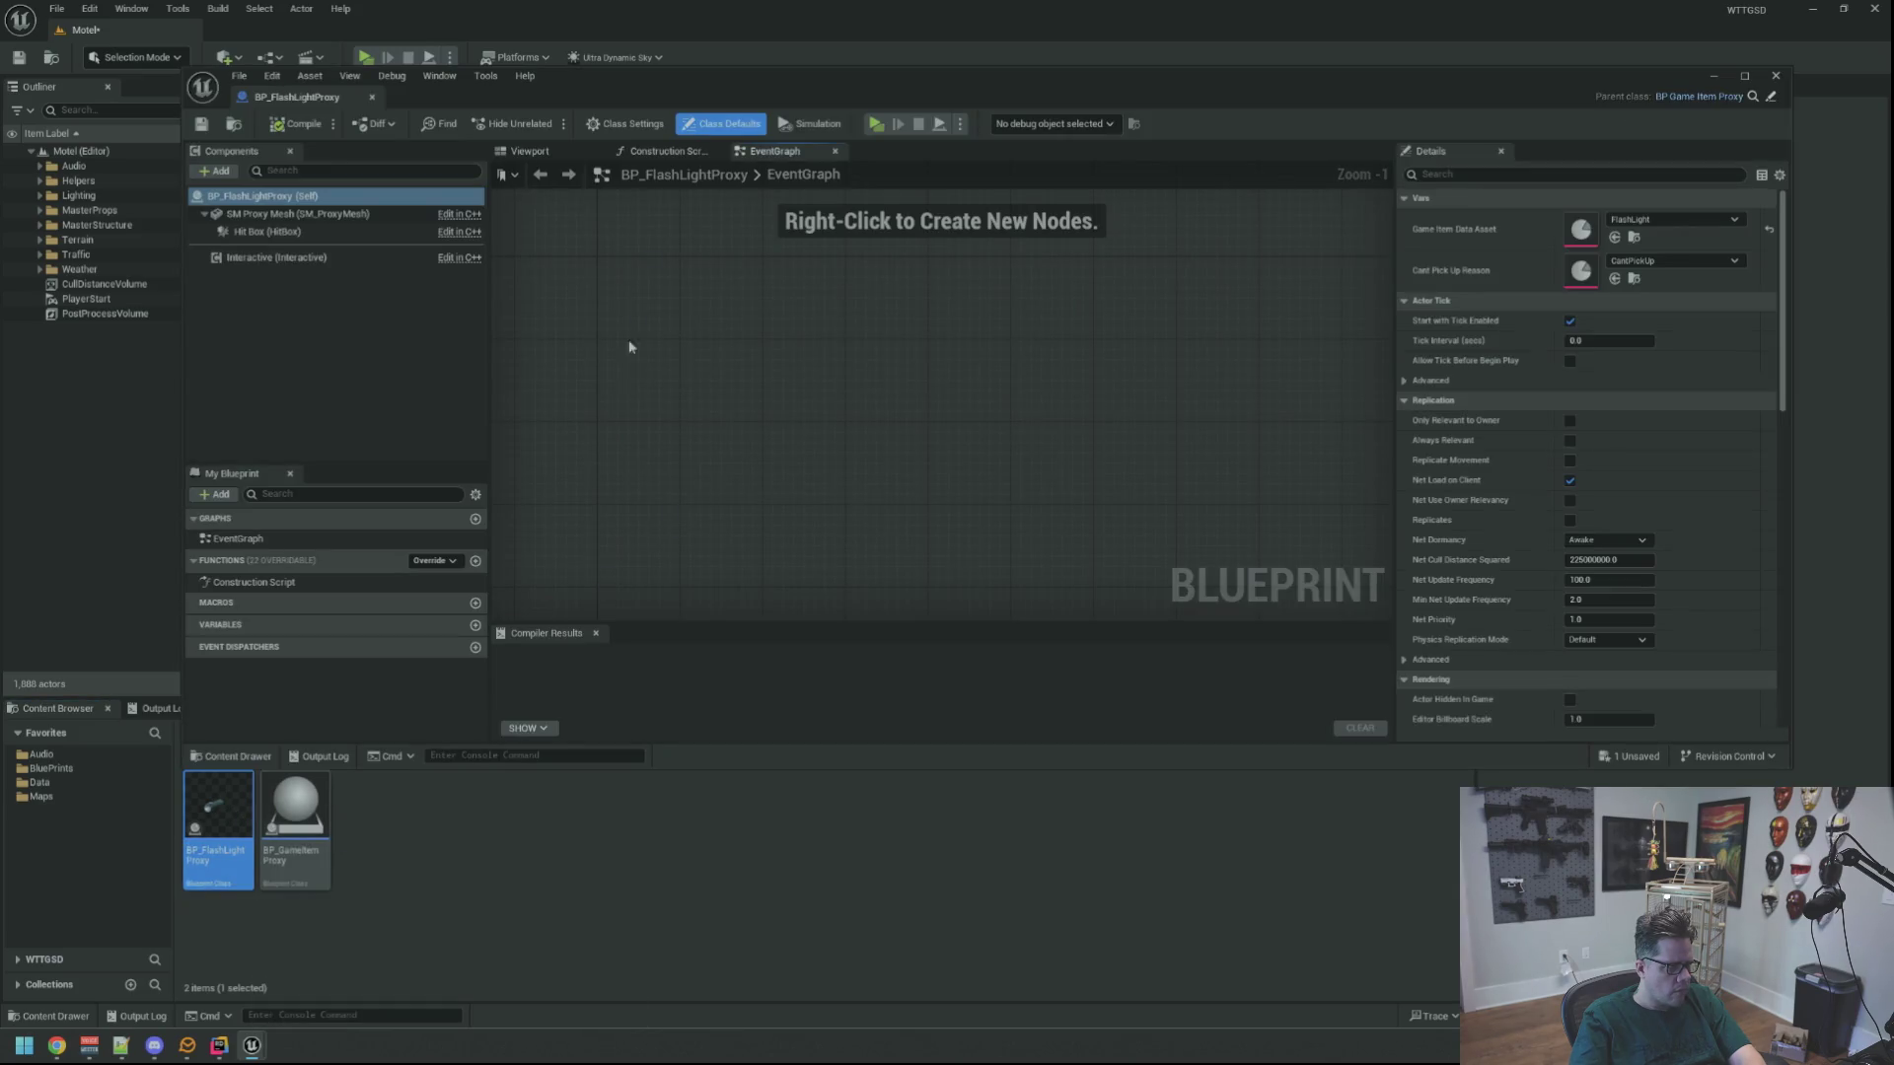
{"action": "left_click", "coordinate": [529, 151]}
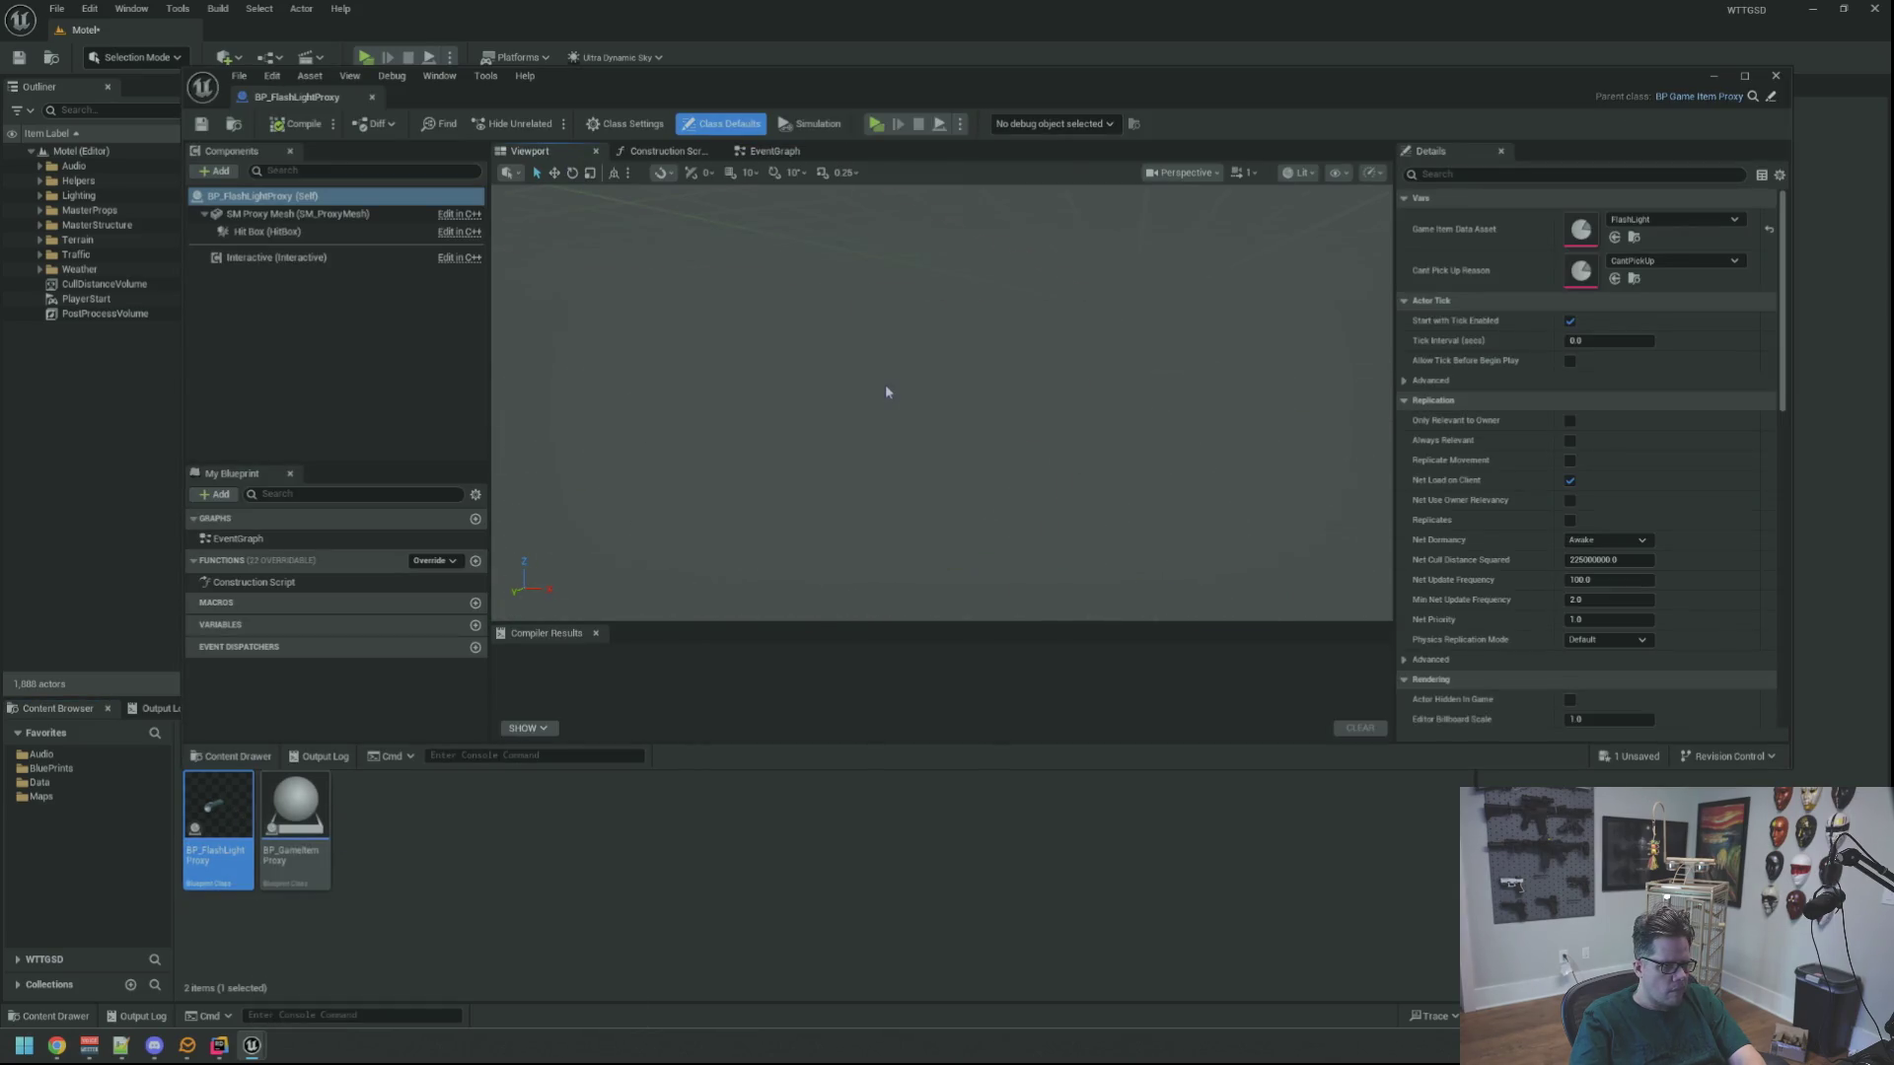
{"action": "scroll", "coordinate": [885, 394], "scroll_direction": "up", "scroll_amount": 5}
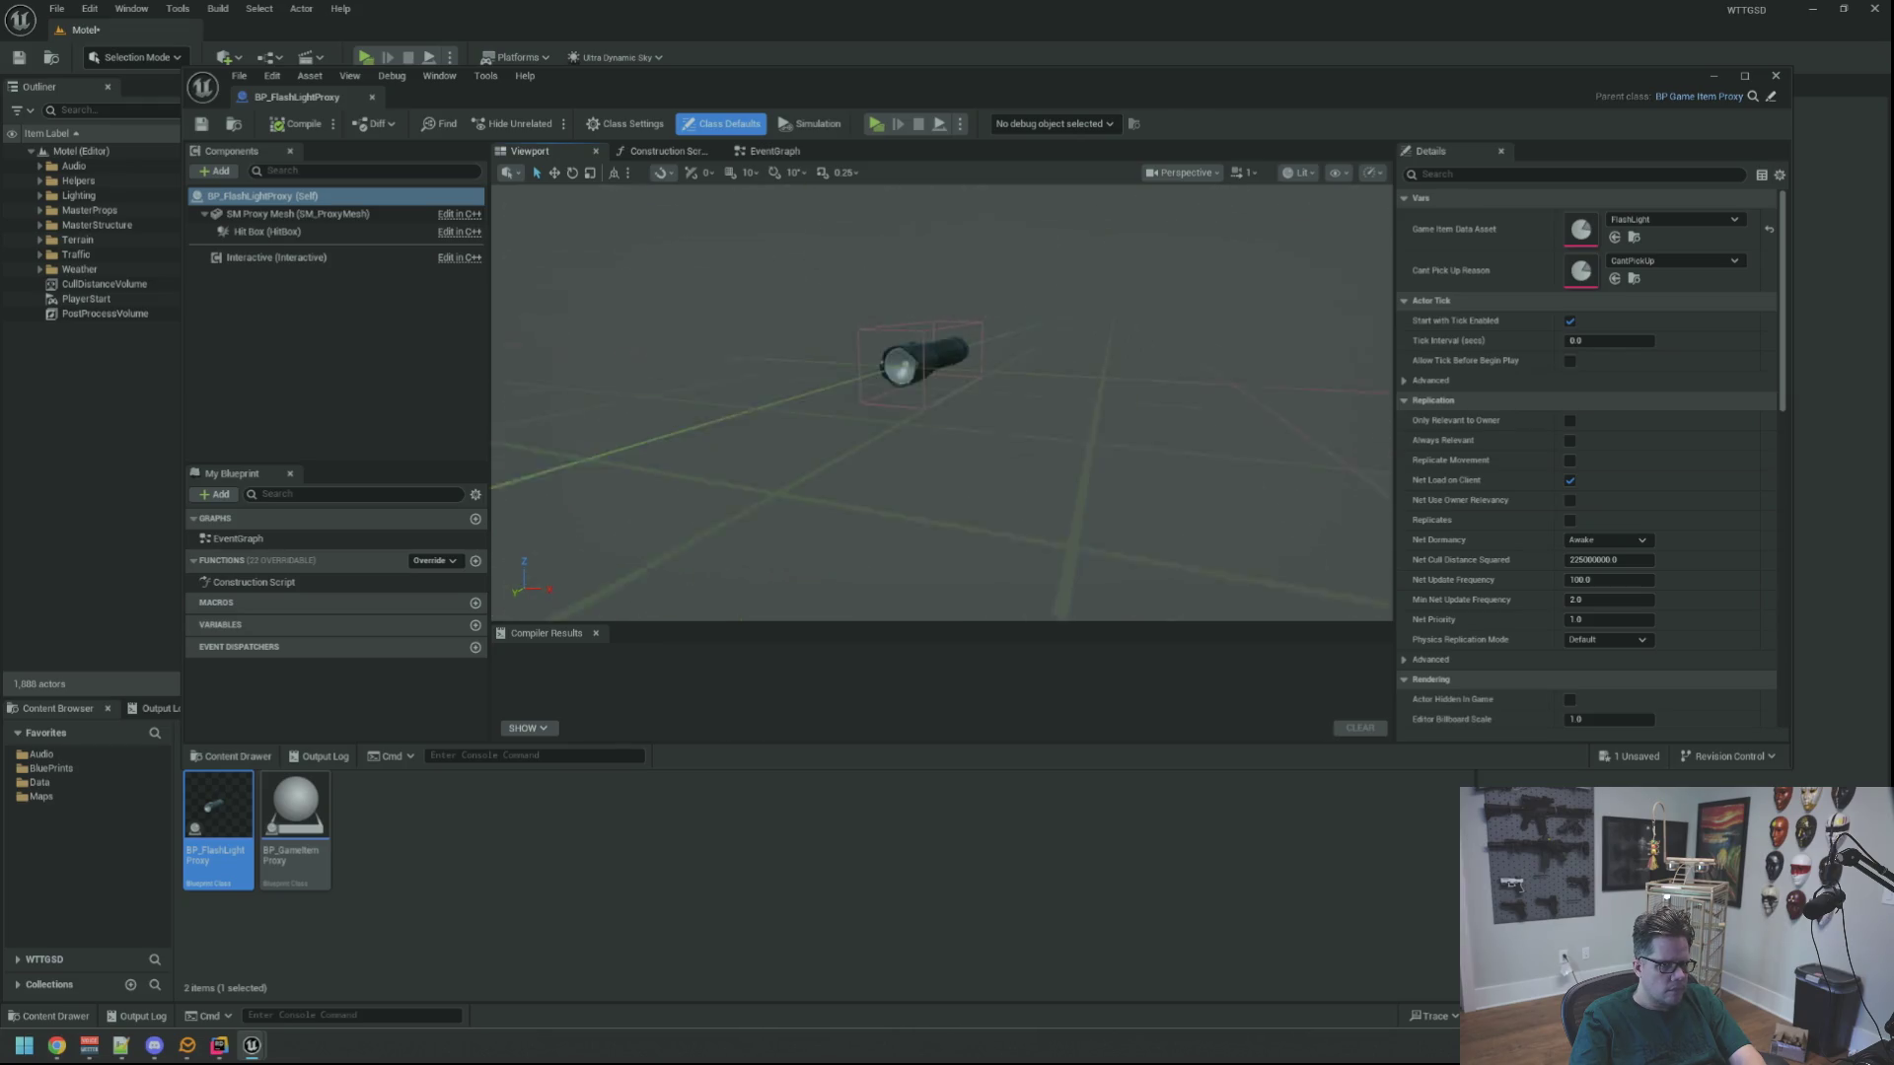
{"action": "left_click_drag", "start_coordinate": [885, 394], "coordinate": [885, 398]}
{"action": "left_click", "coordinate": [296, 232]}
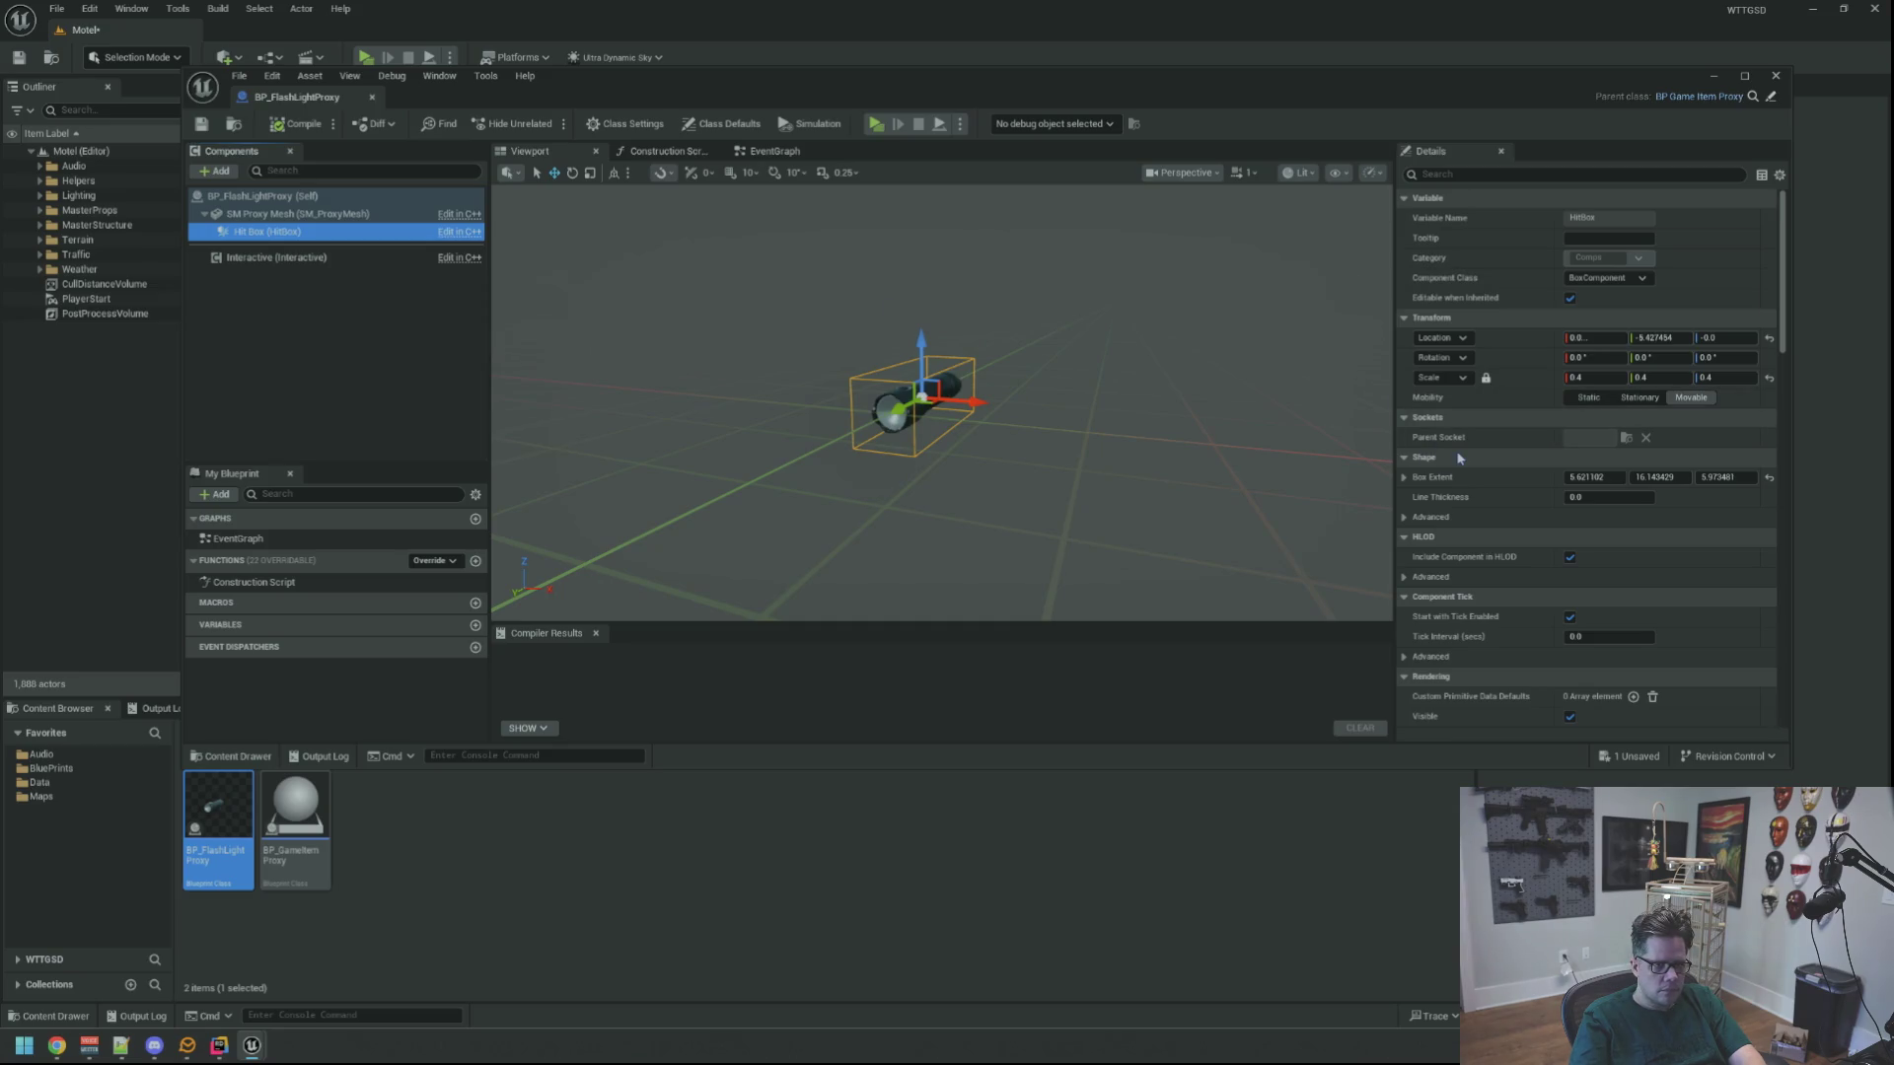
{"action": "right_click", "coordinate": [1477, 486]}
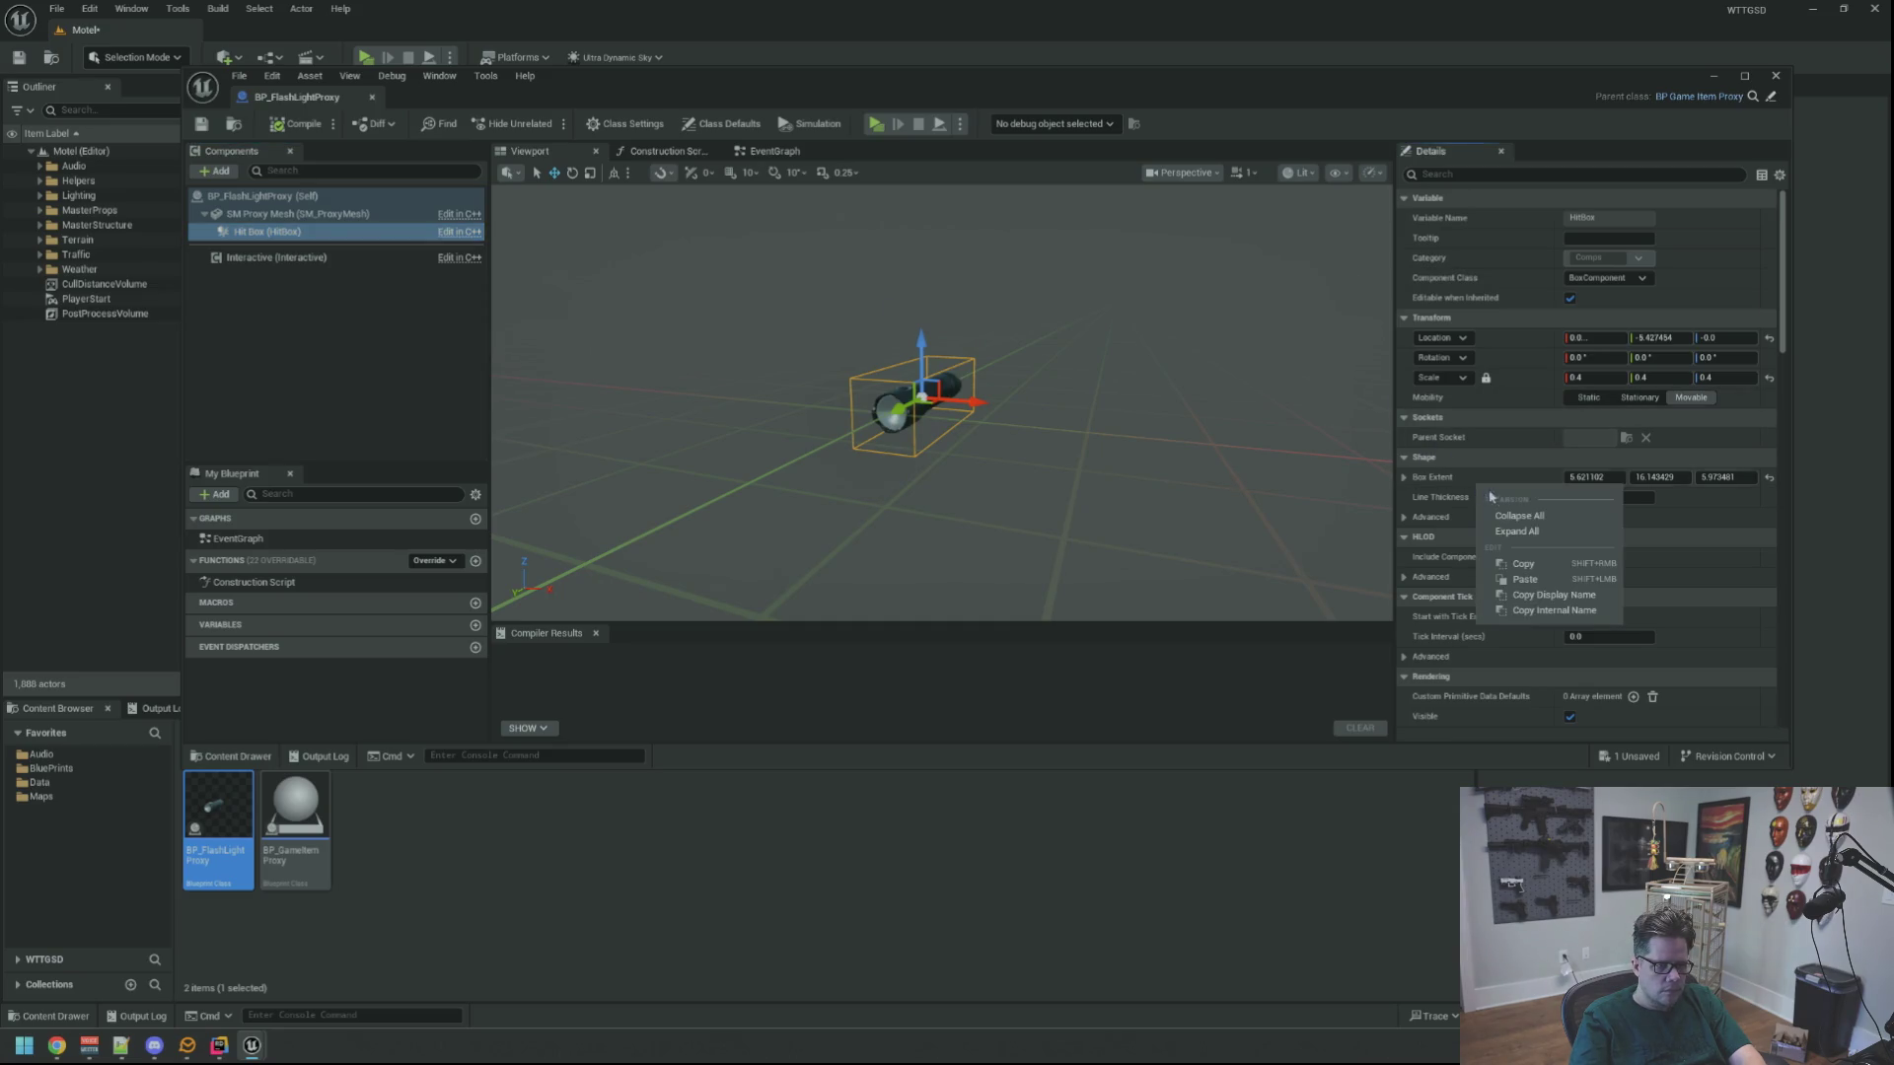
{"action": "left_click", "coordinate": [1530, 569]}
{"action": "left_click_drag", "start_coordinate": [1129, 427], "coordinate": [1137, 412]}
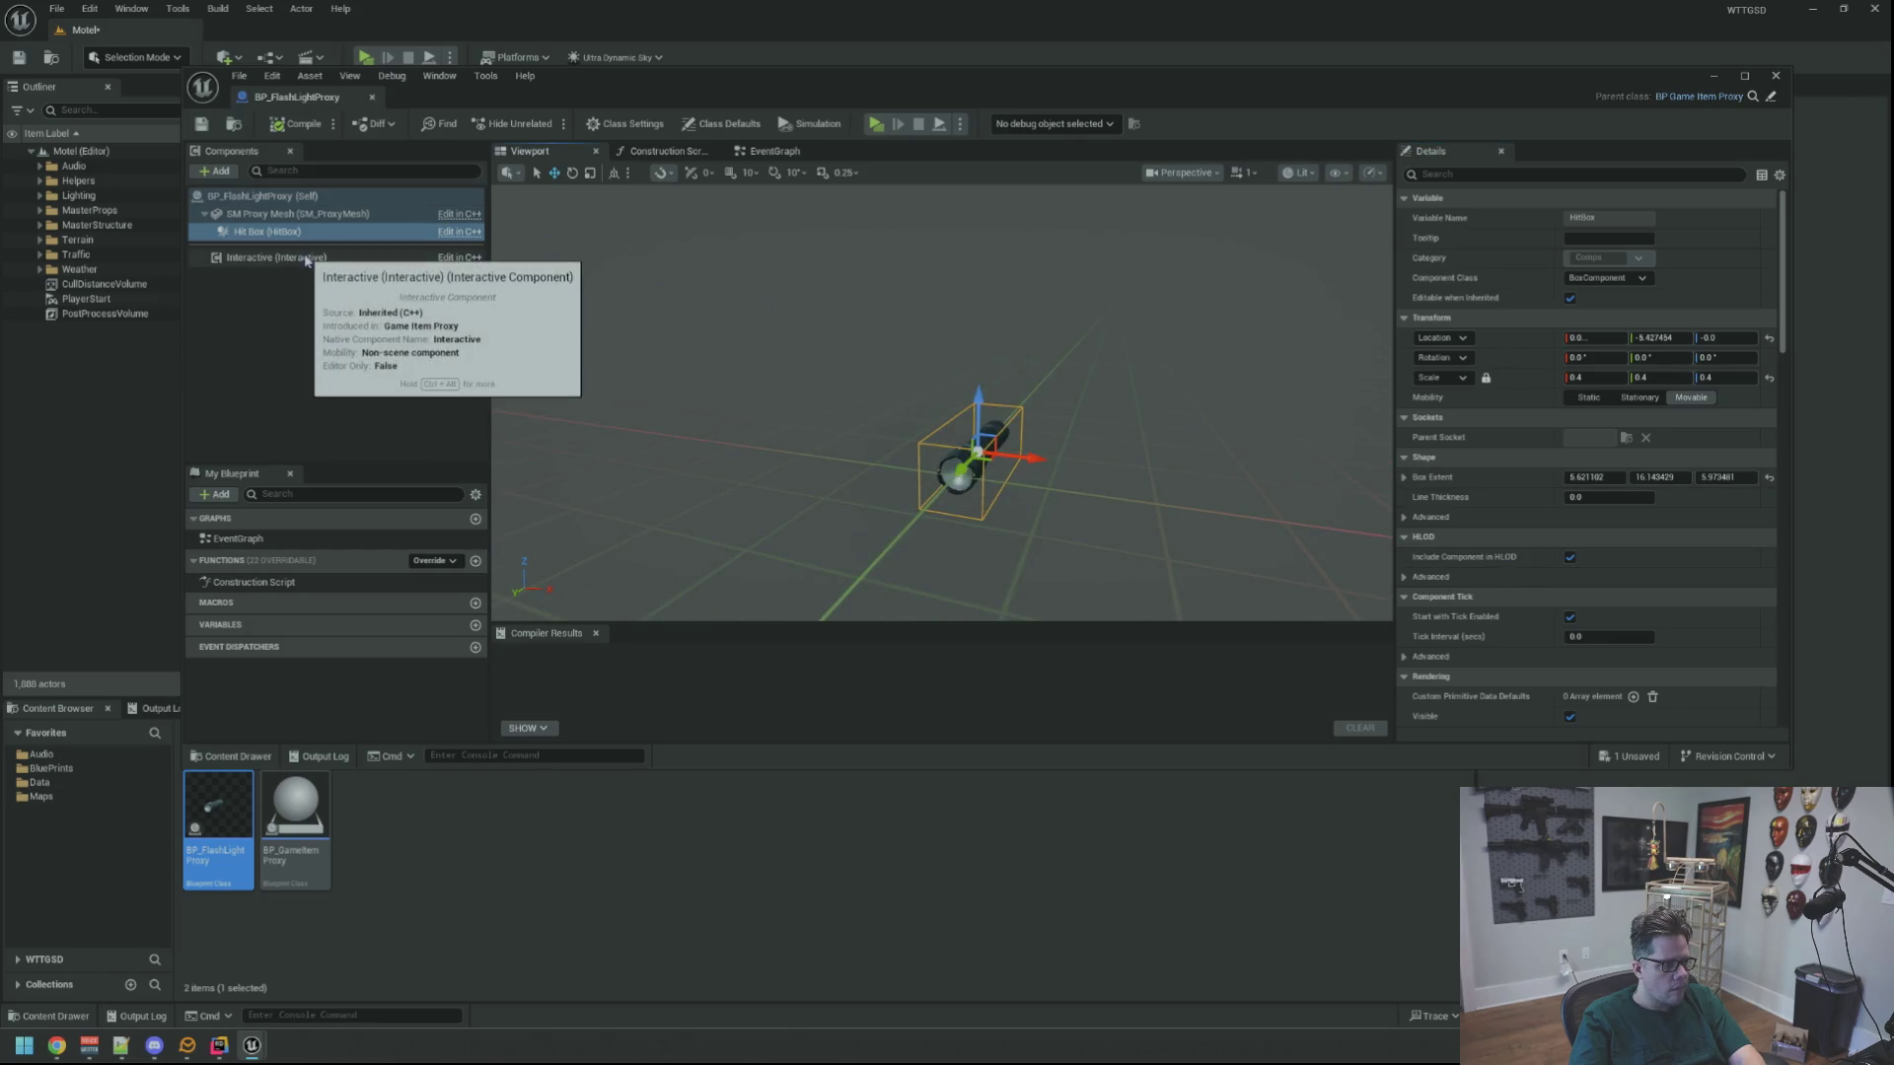
{"action": "left_click", "coordinate": [372, 96]}
Save the Motel level and force-delete the BP_FlashLightProxy asset
{"action": "key", "text": "Delete"}
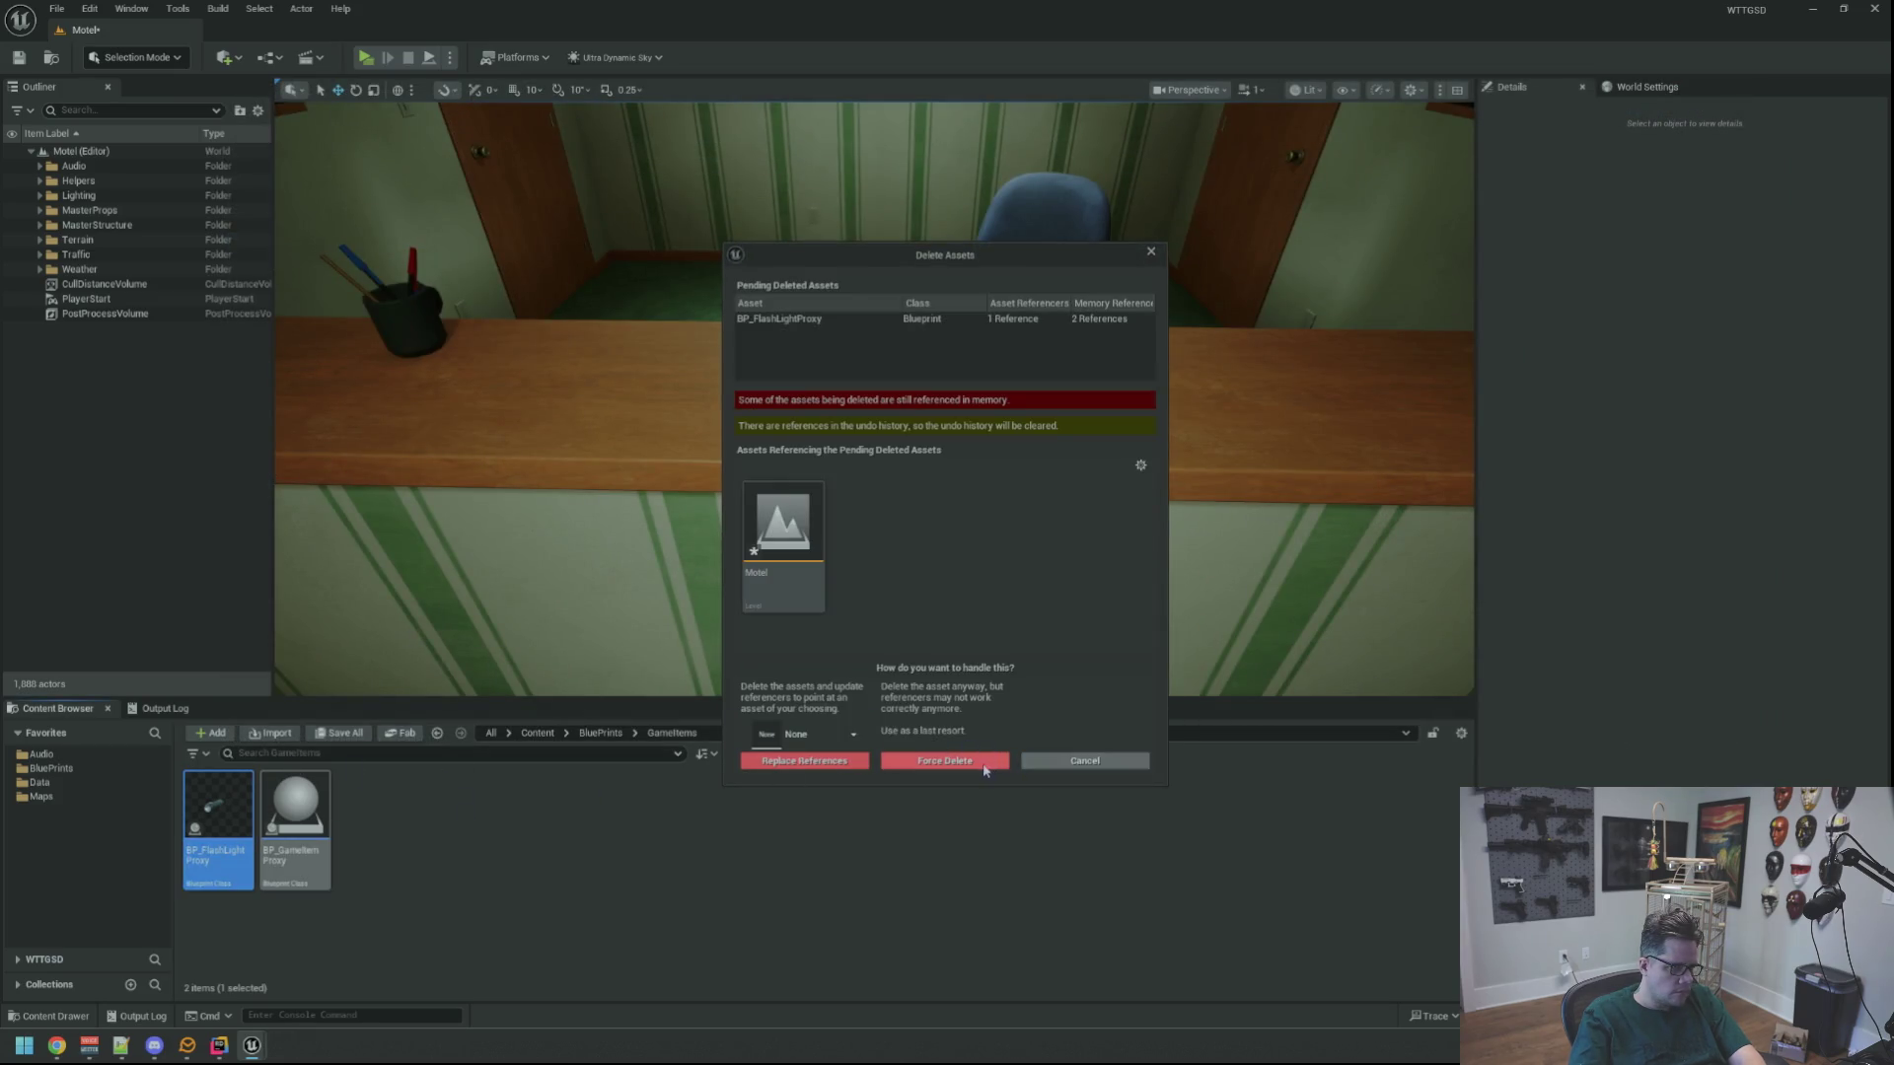
{"action": "left_click", "coordinate": [1085, 760]}
{"action": "key", "text": "ctrl+s"}
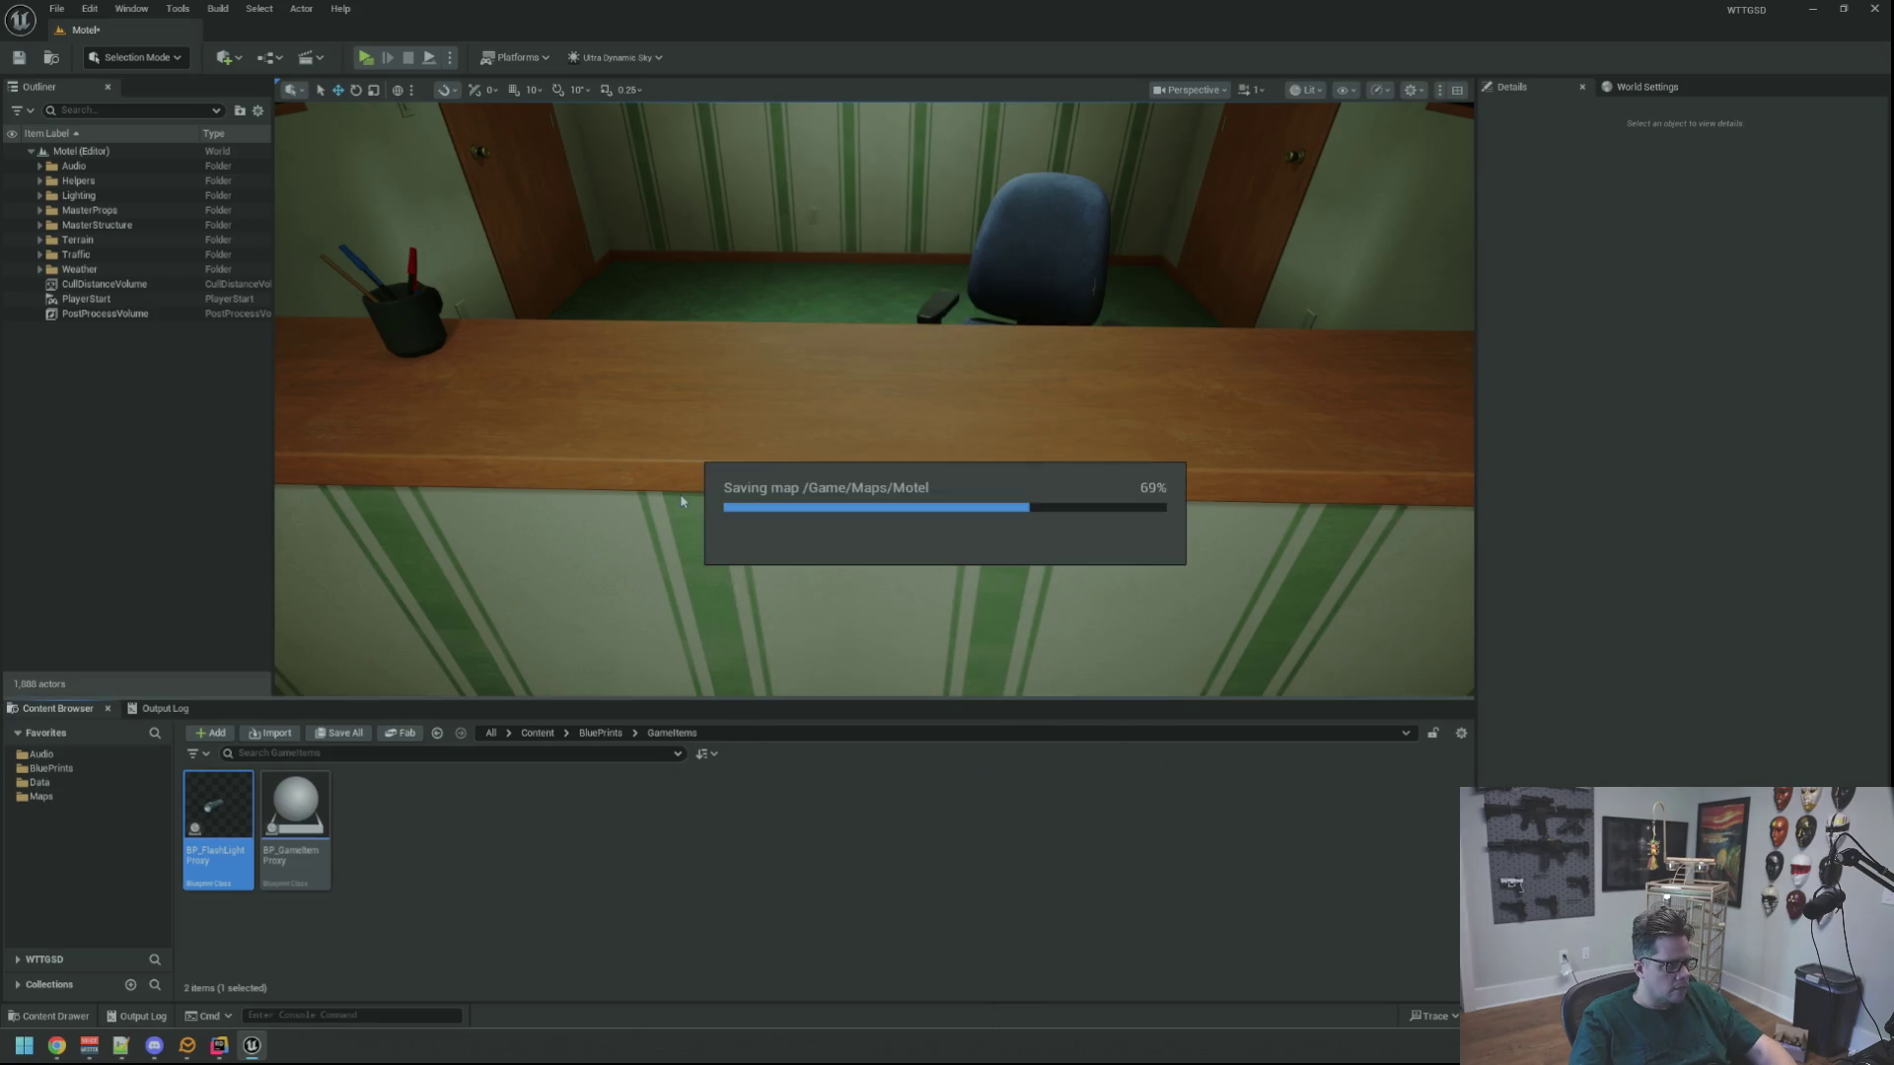
{"action": "right_click", "coordinate": [230, 806]}
{"action": "left_click", "coordinate": [296, 507]}
{"action": "left_click", "coordinate": [847, 761]}
Create a child Blueprint of BP_GameItemProxy named BP_FlashLightProxy
{"action": "left_click", "coordinate": [217, 827]}
{"action": "right_click", "coordinate": [219, 829]}
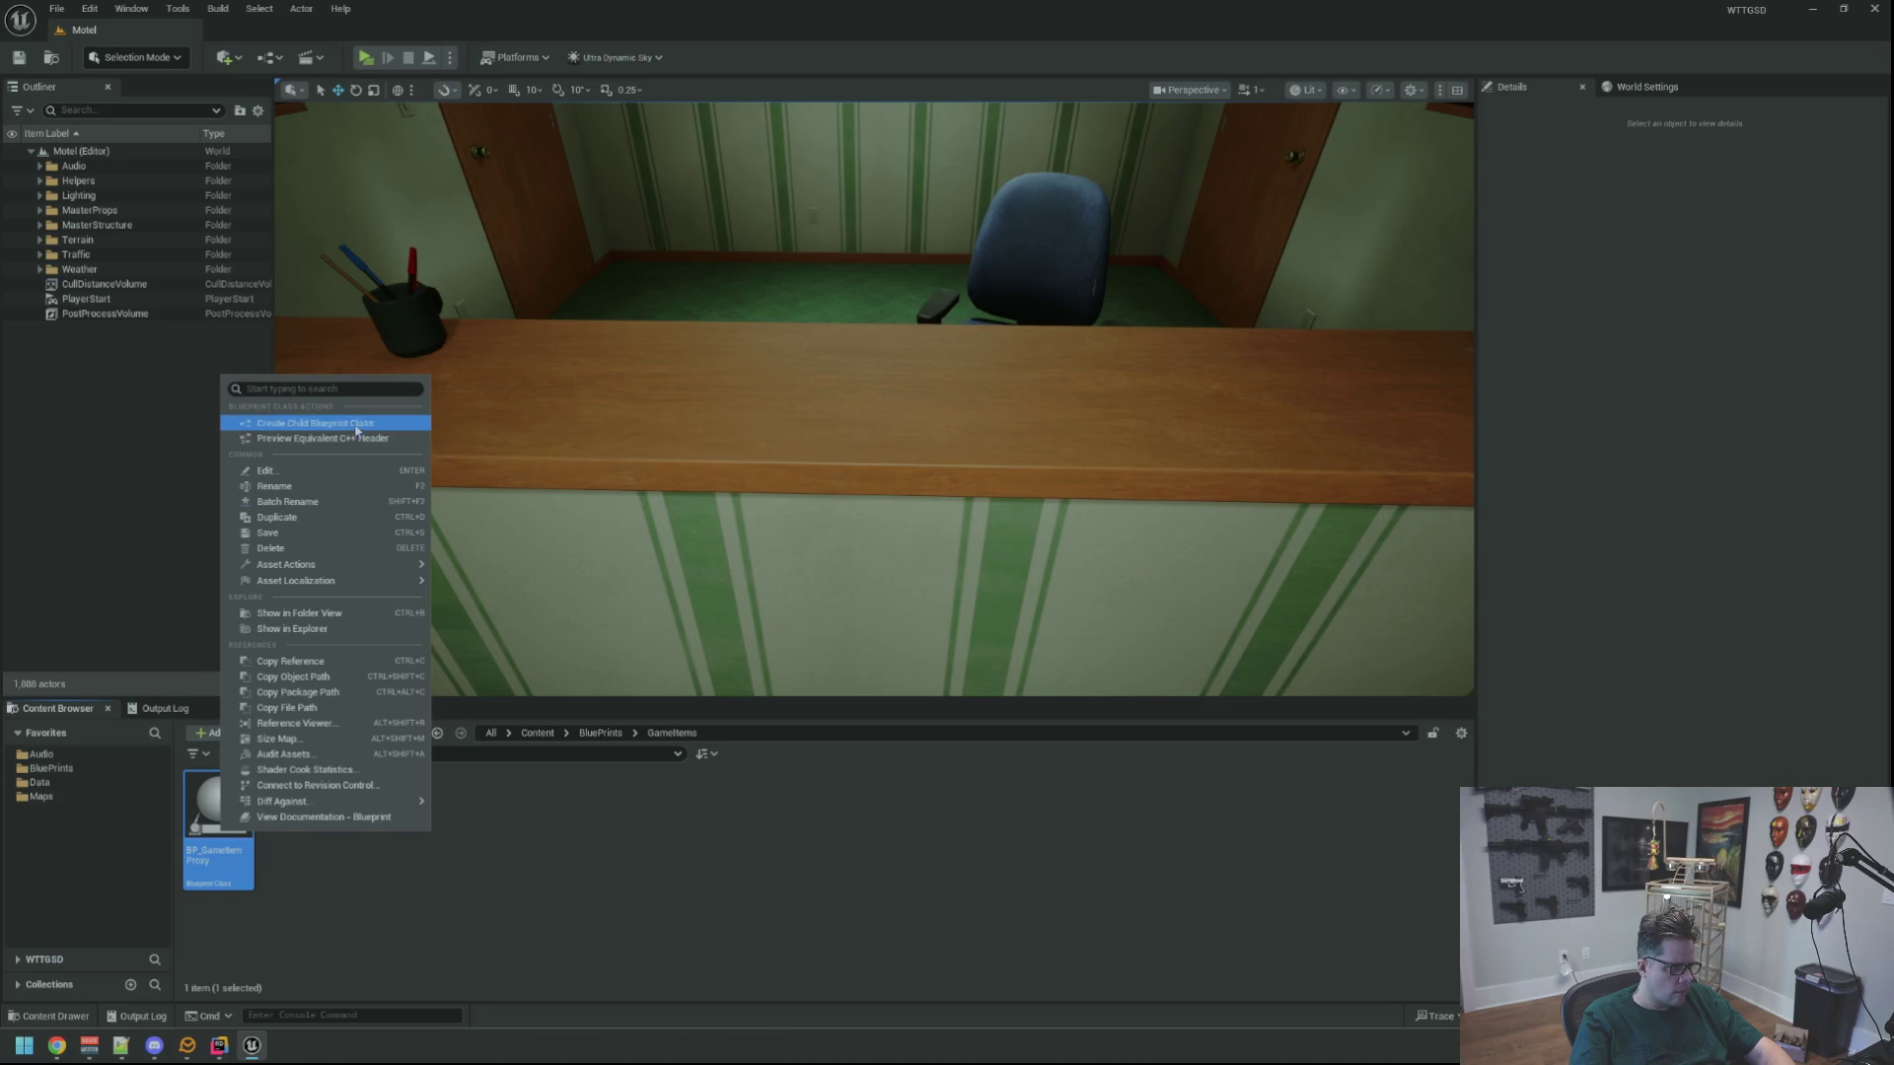
{"action": "left_click", "coordinate": [356, 431]}
{"action": "type", "text": "BP_FlashLightProxy"}
{"action": "key", "text": "Return"}
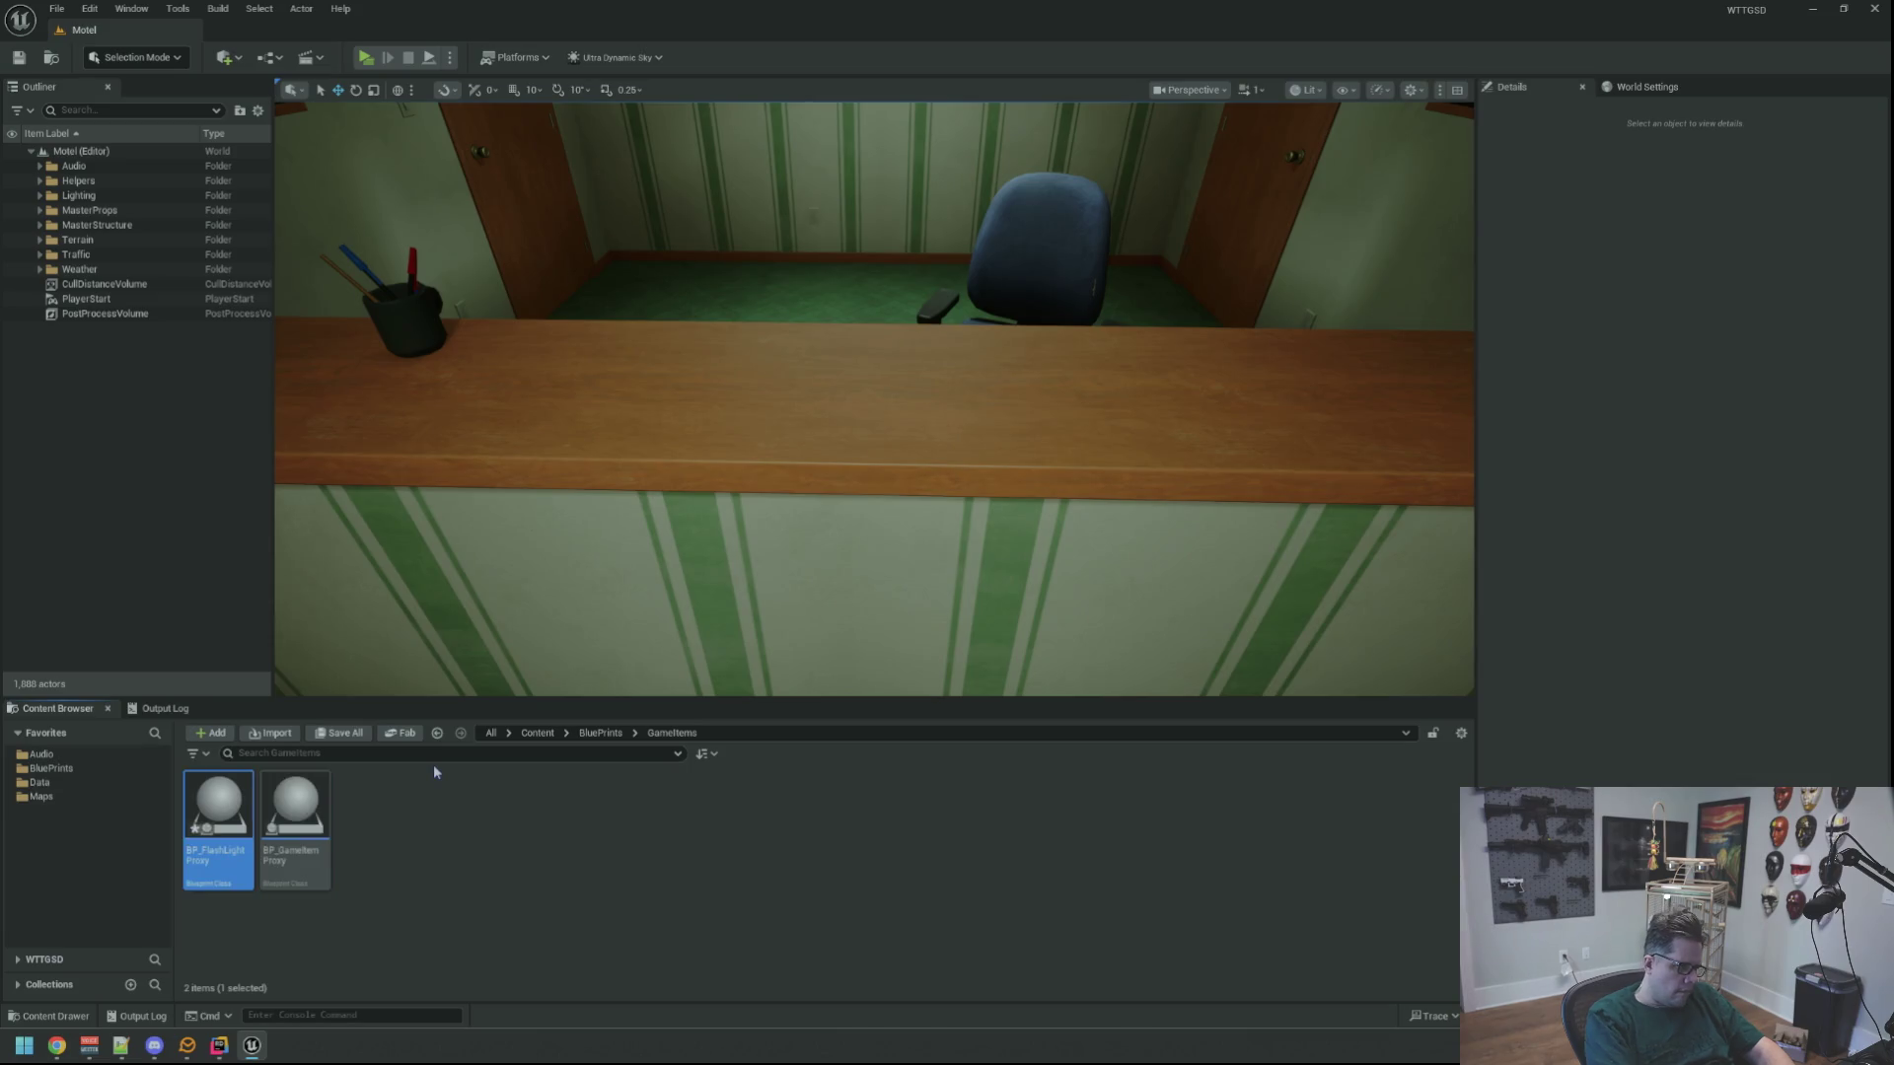
Assign SM_Tactical_Flashlight_B from Flashlights_Pack/Meshes as the SM Proxy Mesh's static mesh
{"action": "double_click", "coordinate": [217, 829]}
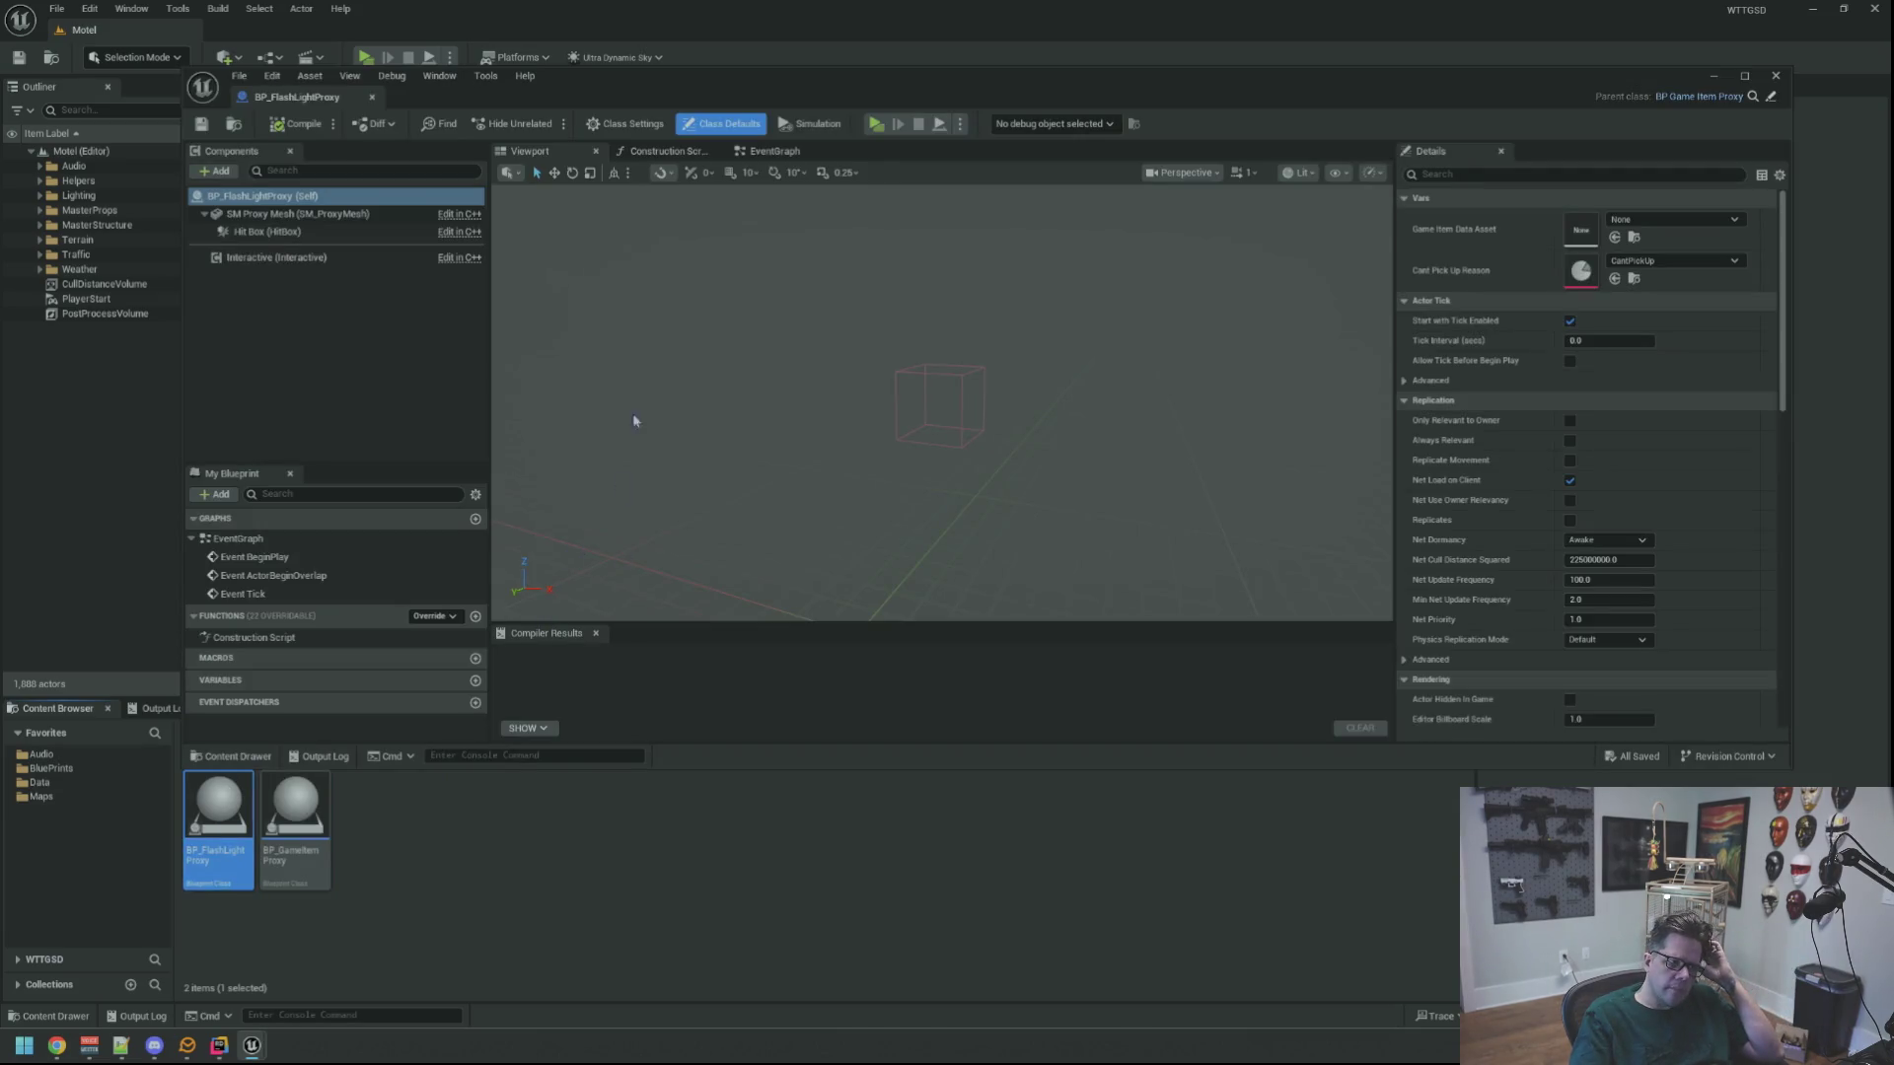
{"action": "left_click", "coordinate": [326, 214]}
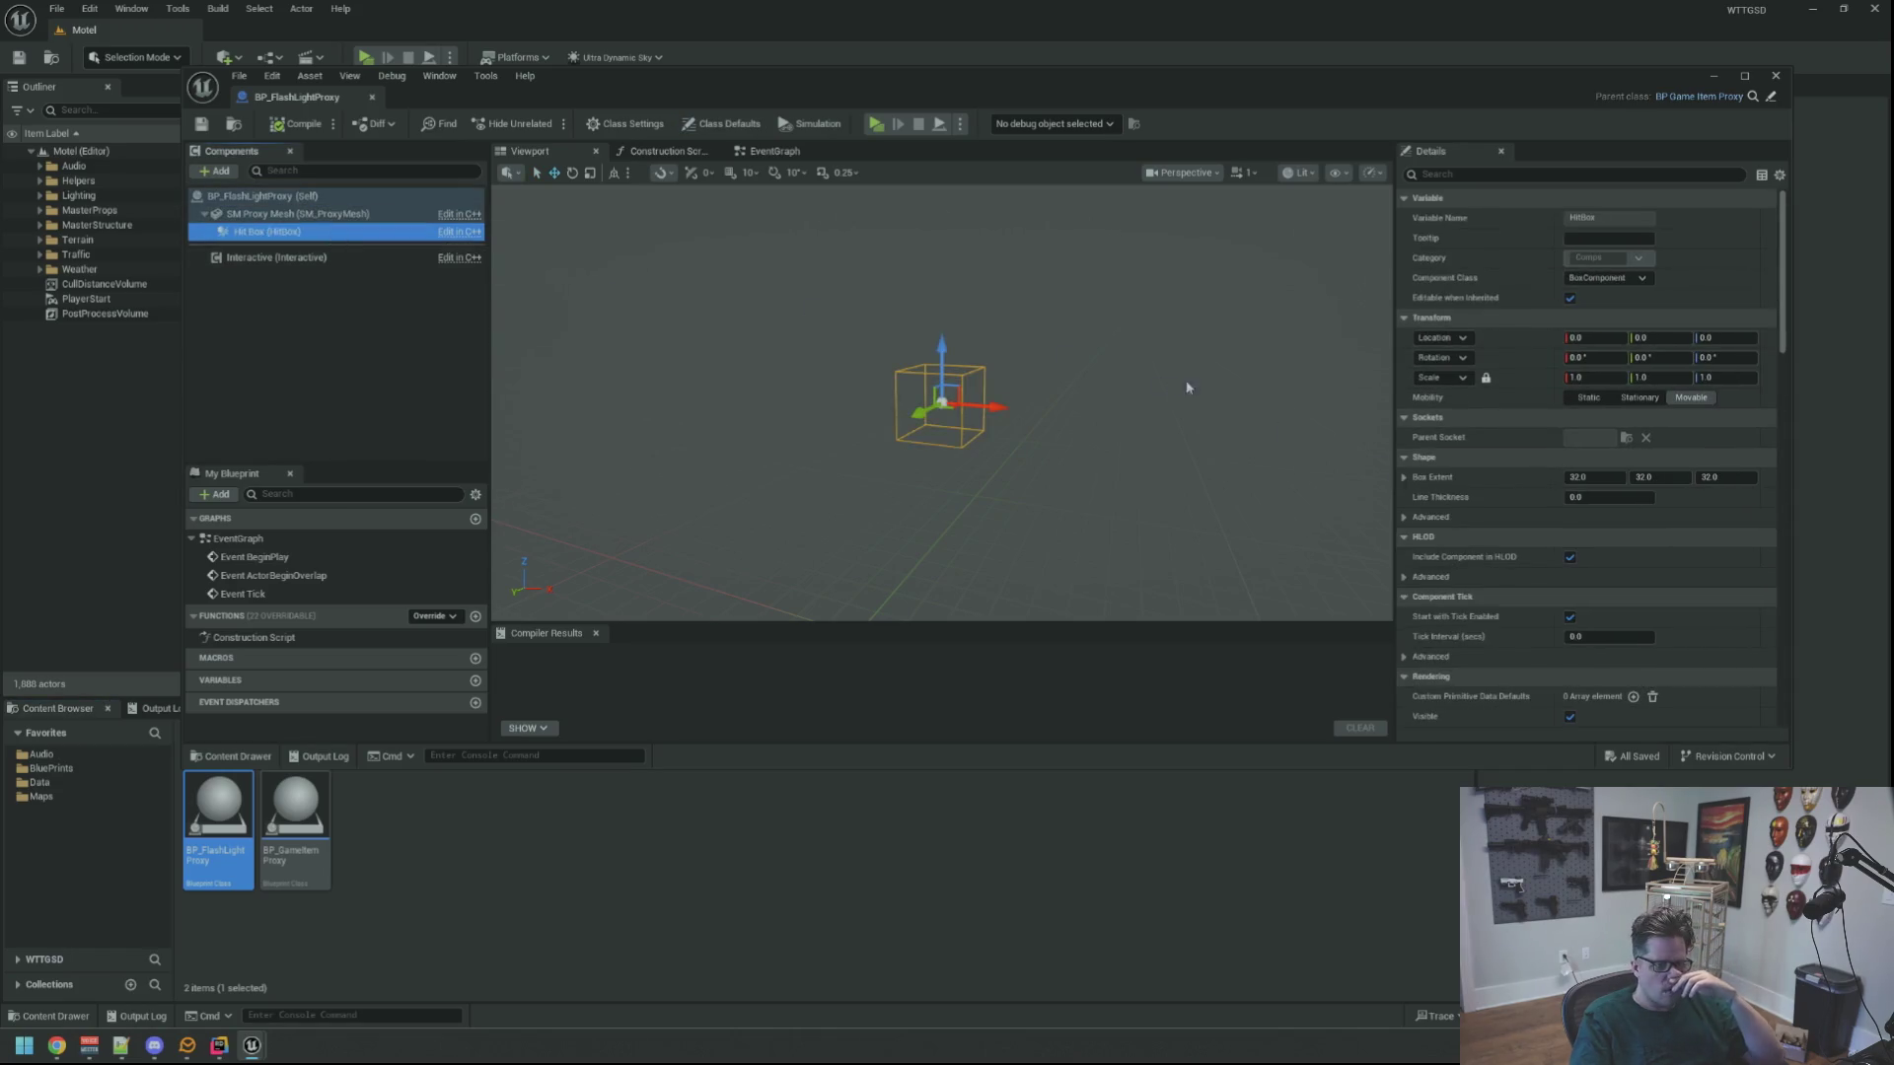
{"action": "key", "text": "Up"}
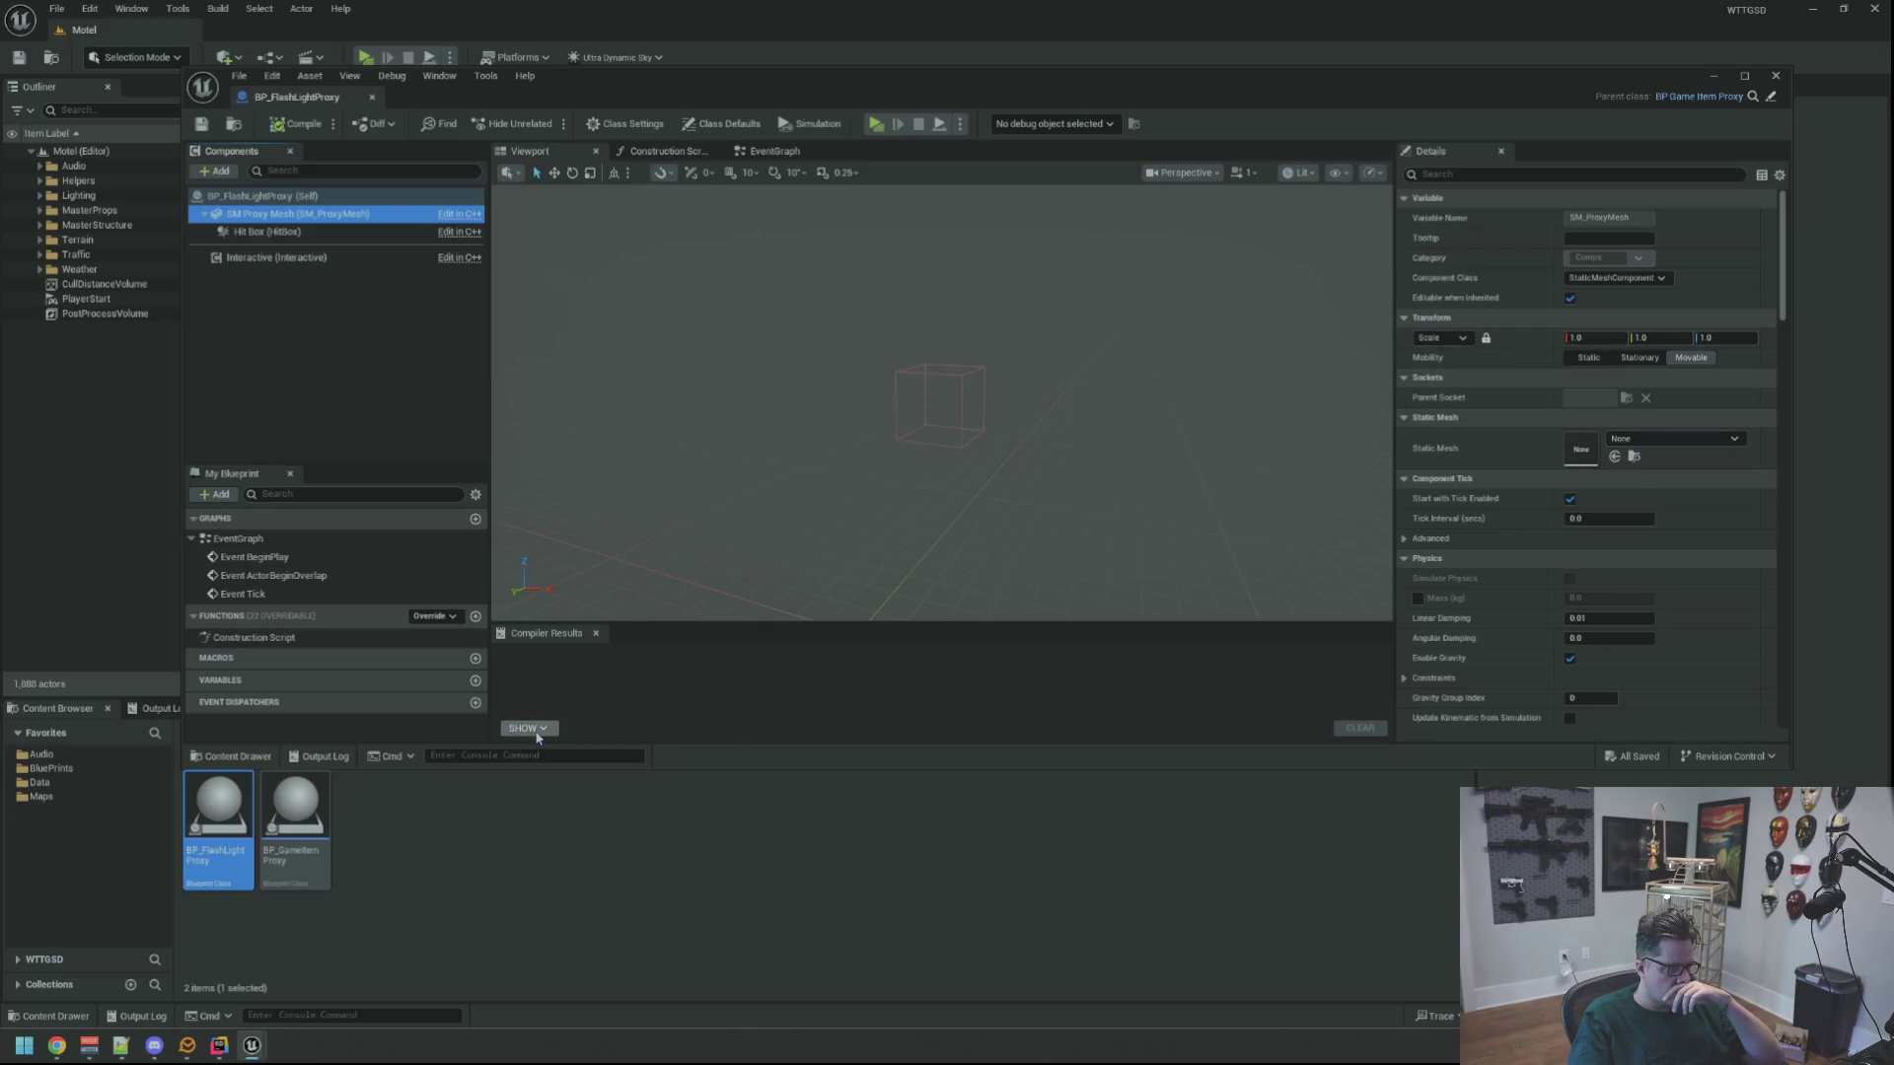
{"action": "left_click", "coordinate": [74, 960]}
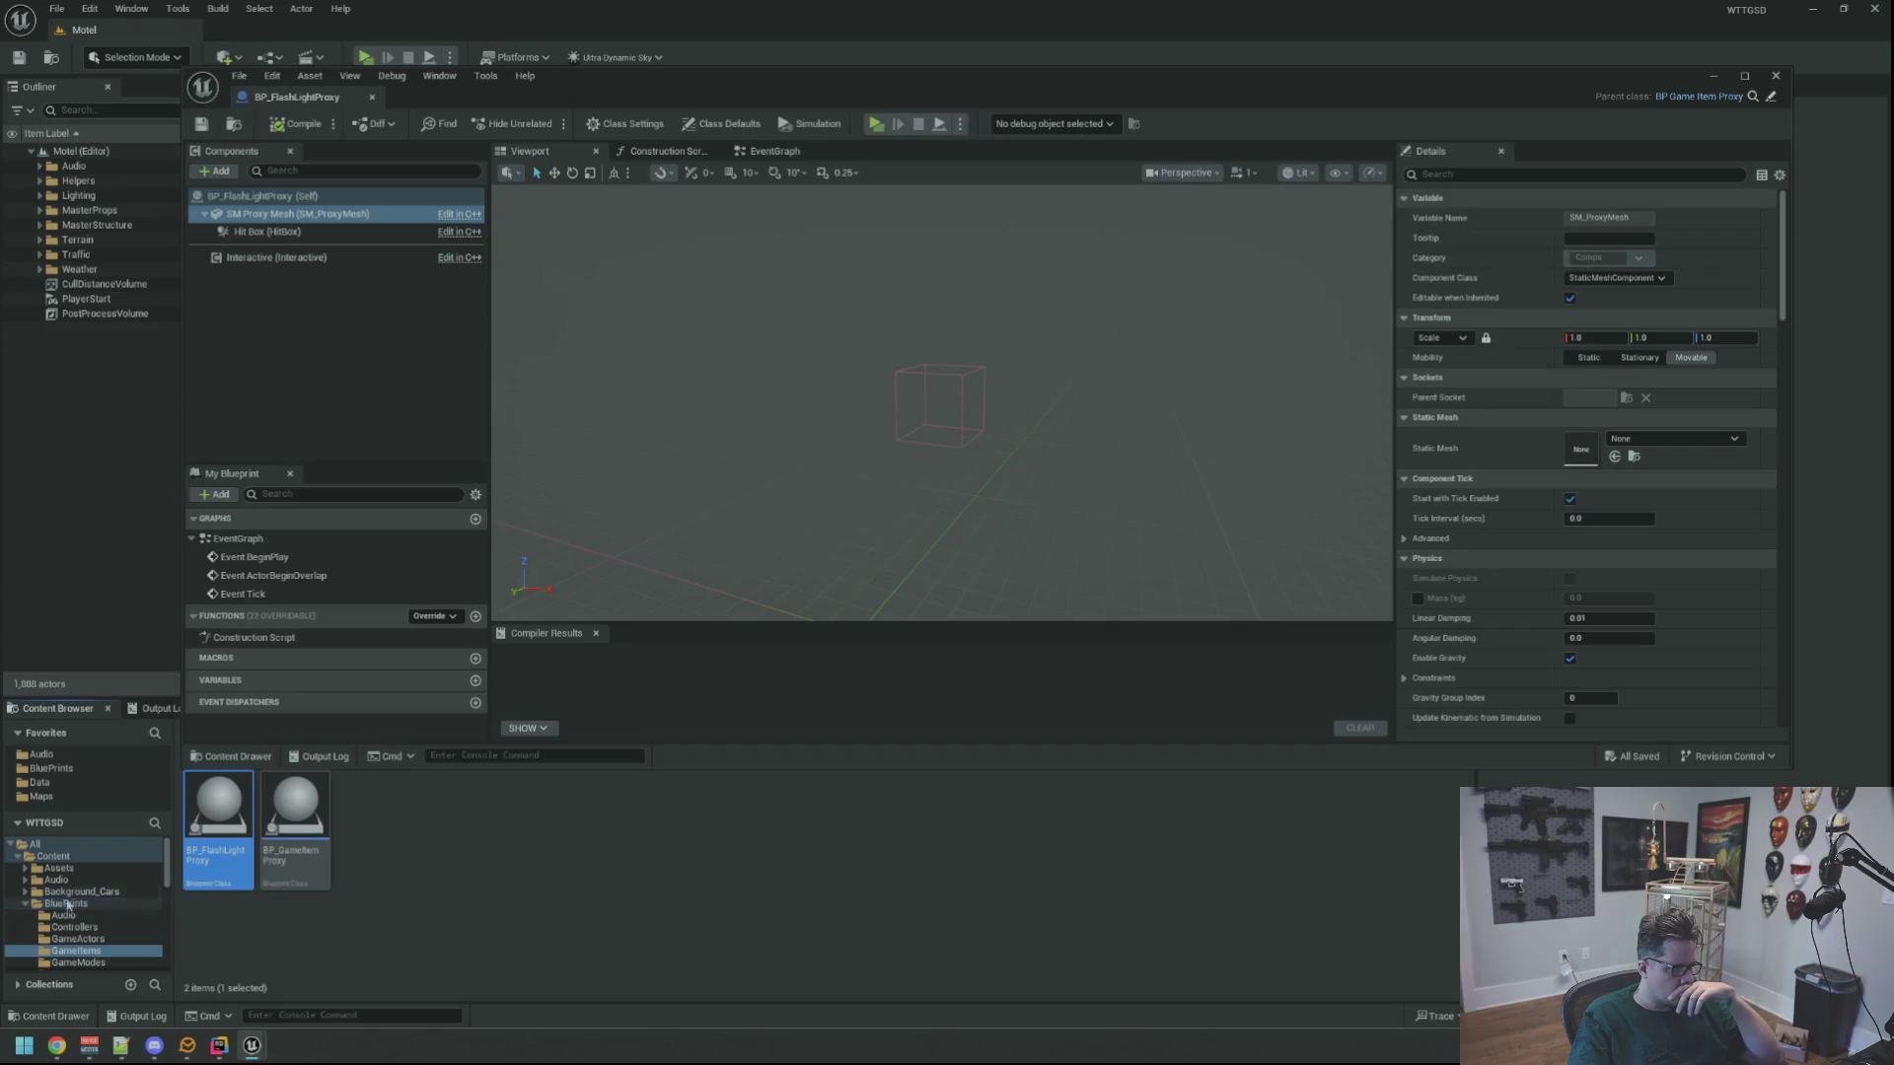
{"action": "scroll", "coordinate": [59, 908], "scroll_direction": "down", "scroll_amount": 5}
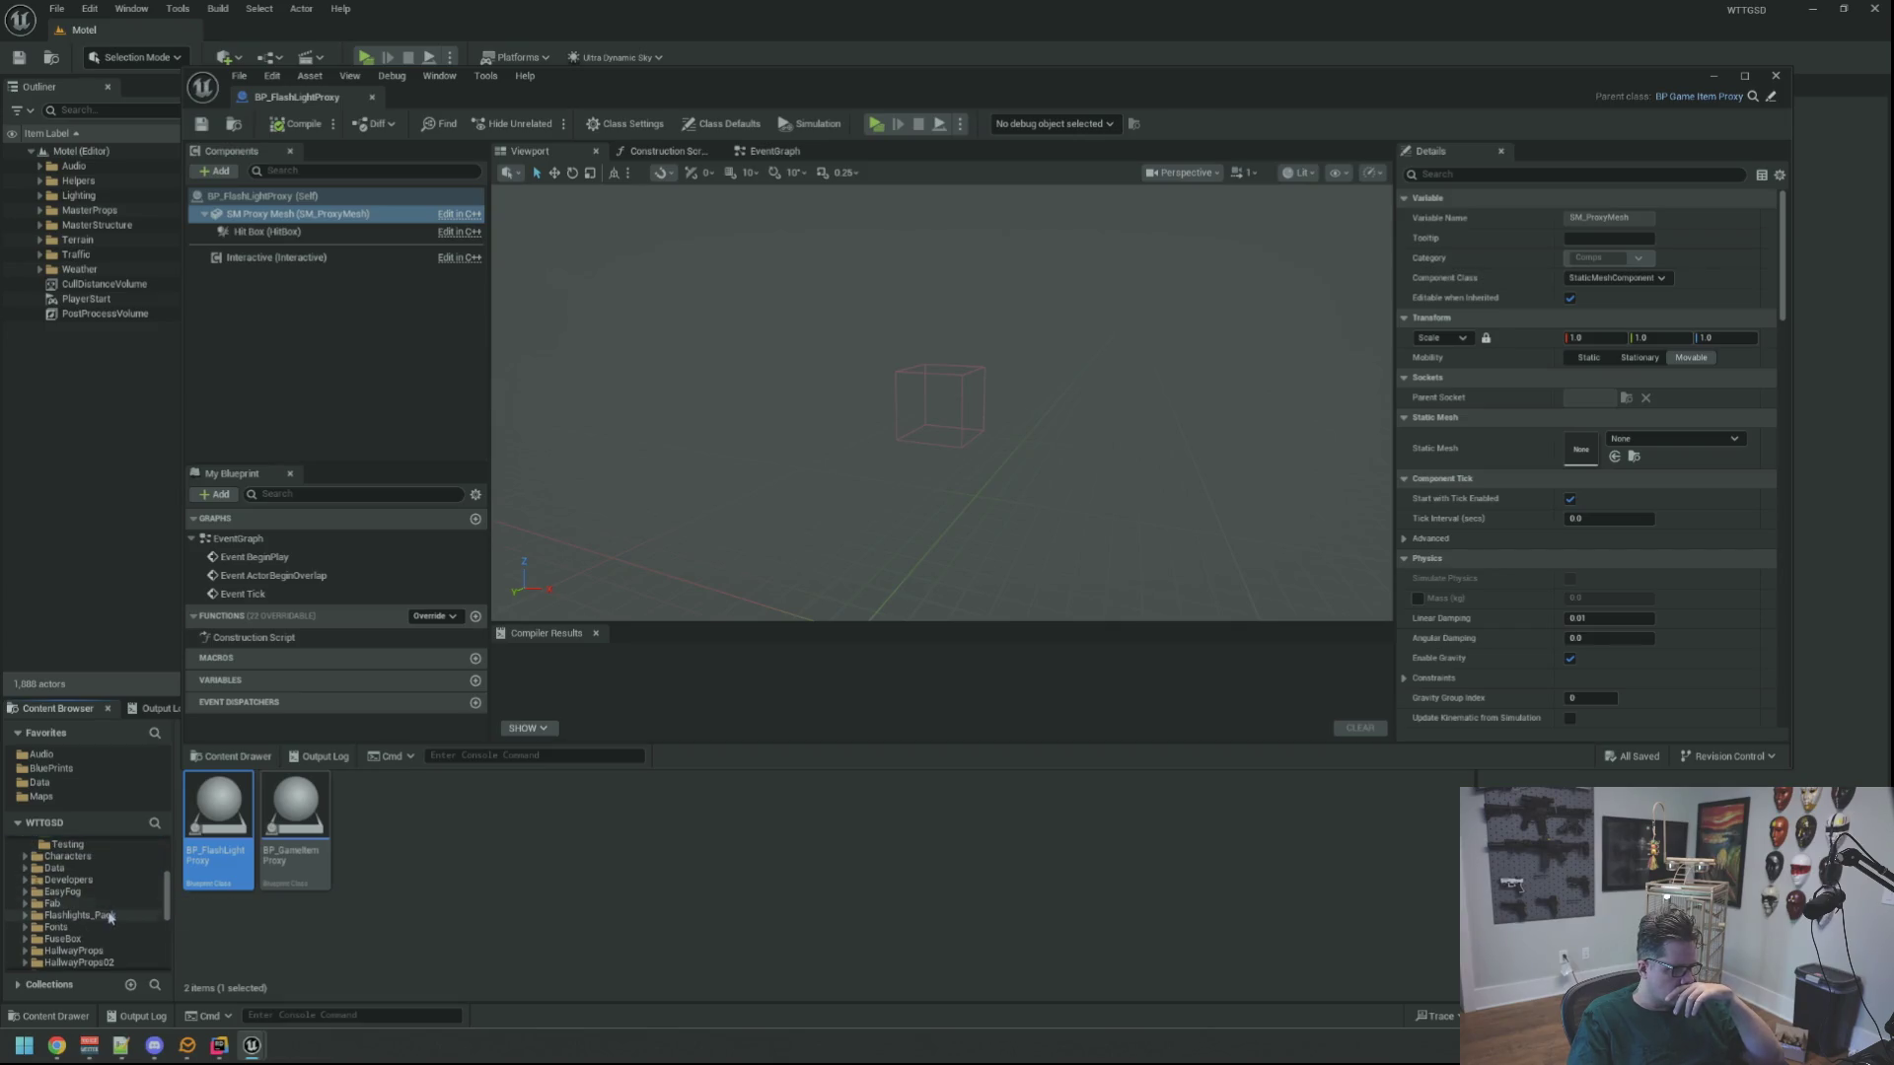
{"action": "left_click", "coordinate": [110, 917]}
{"action": "double_click", "coordinate": [294, 804]}
{"action": "left_click_drag", "start_coordinate": [218, 814], "coordinate": [1545, 457]}
{"action": "left_click", "coordinate": [1598, 338]}
{"action": "type", "text": "1.5"}
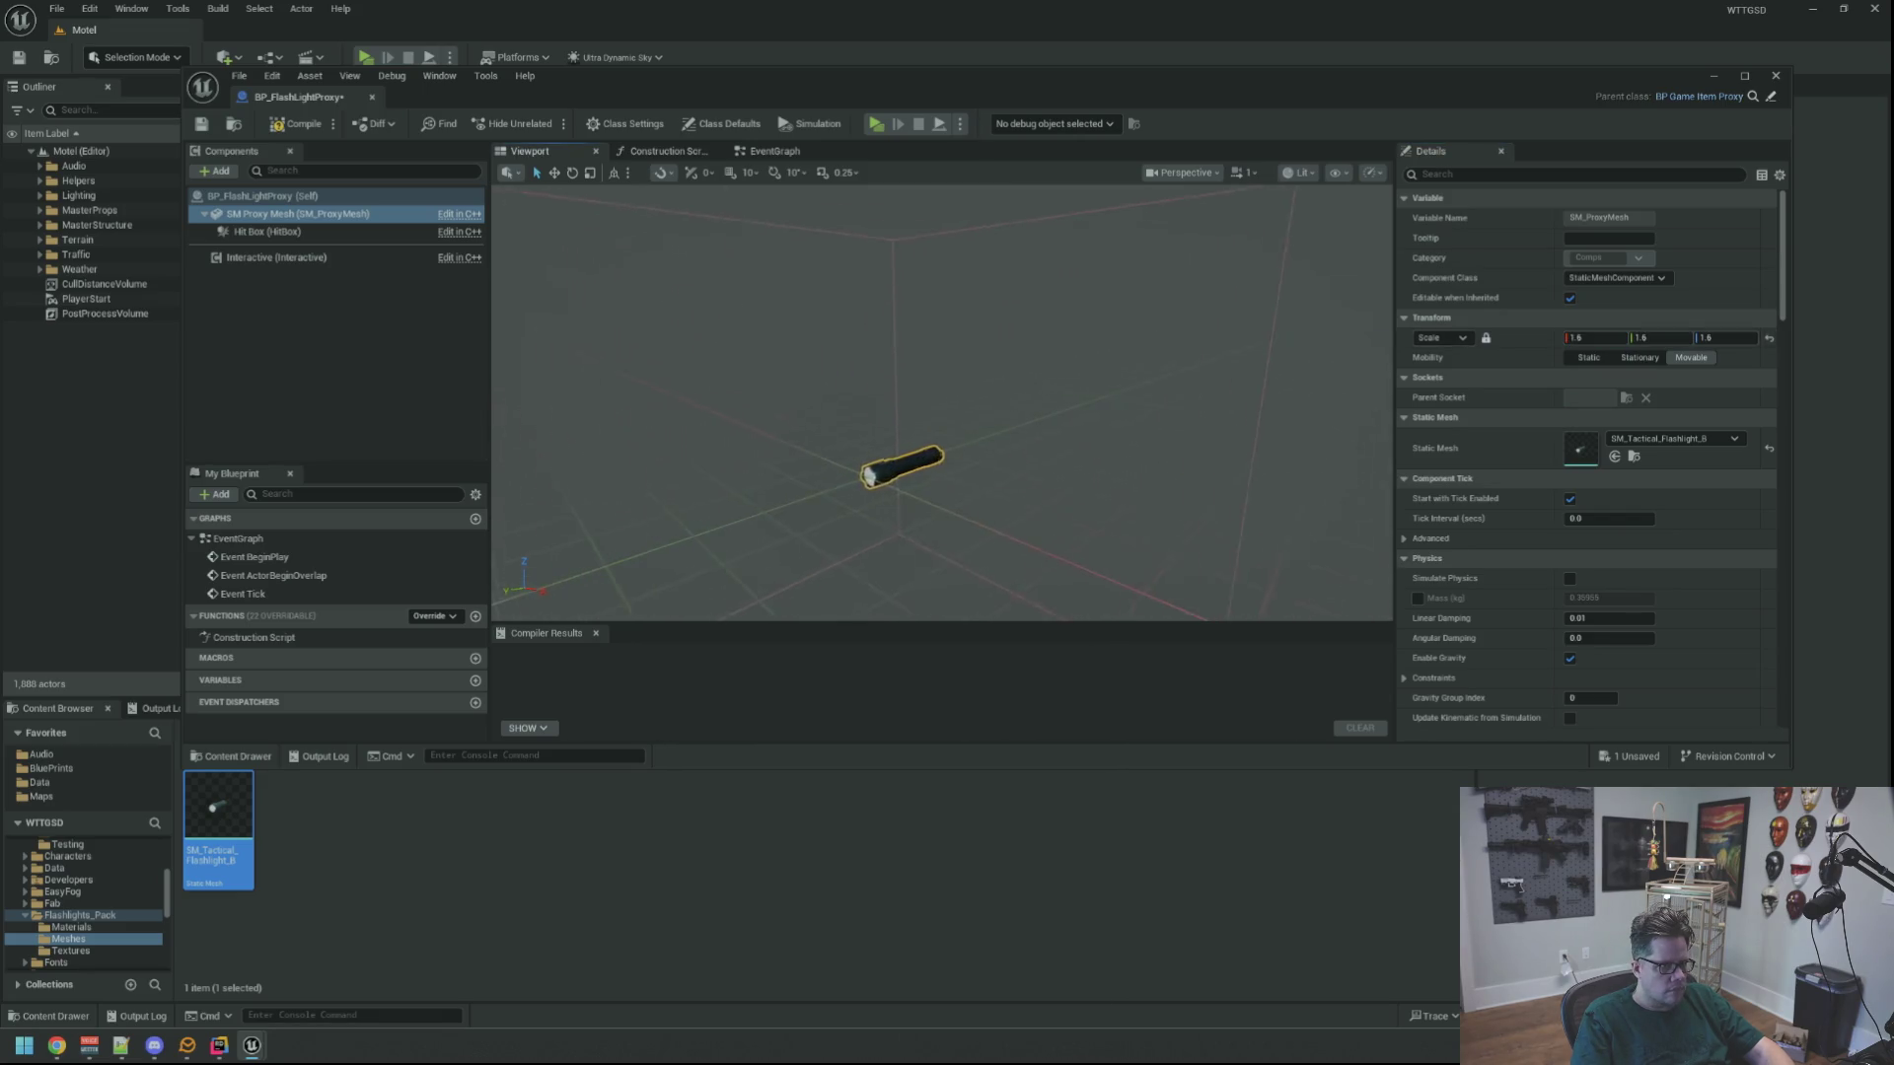
Scale the Hit Box to 0.4, paste the copied Box Extent, and center it over the flashlight
{"action": "left_click", "coordinate": [266, 231]}
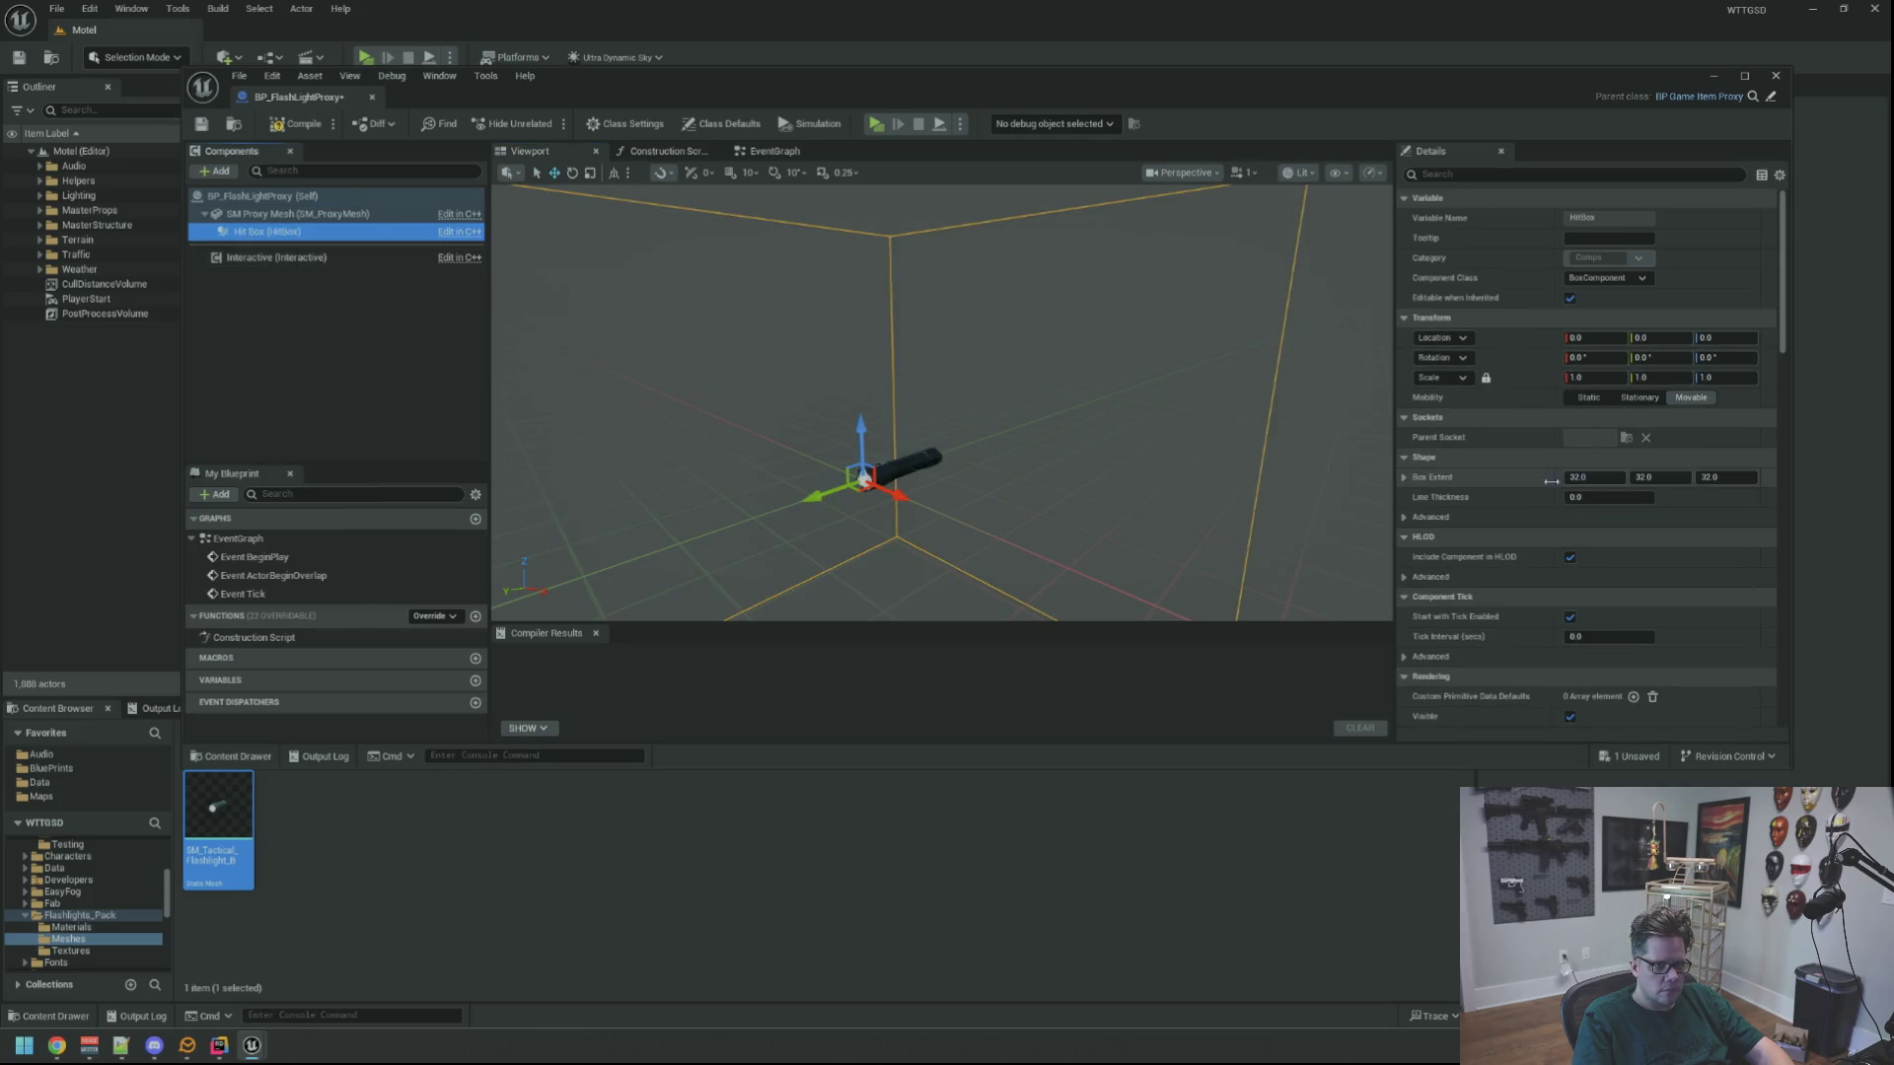
{"action": "left_click", "coordinate": [1597, 376]}
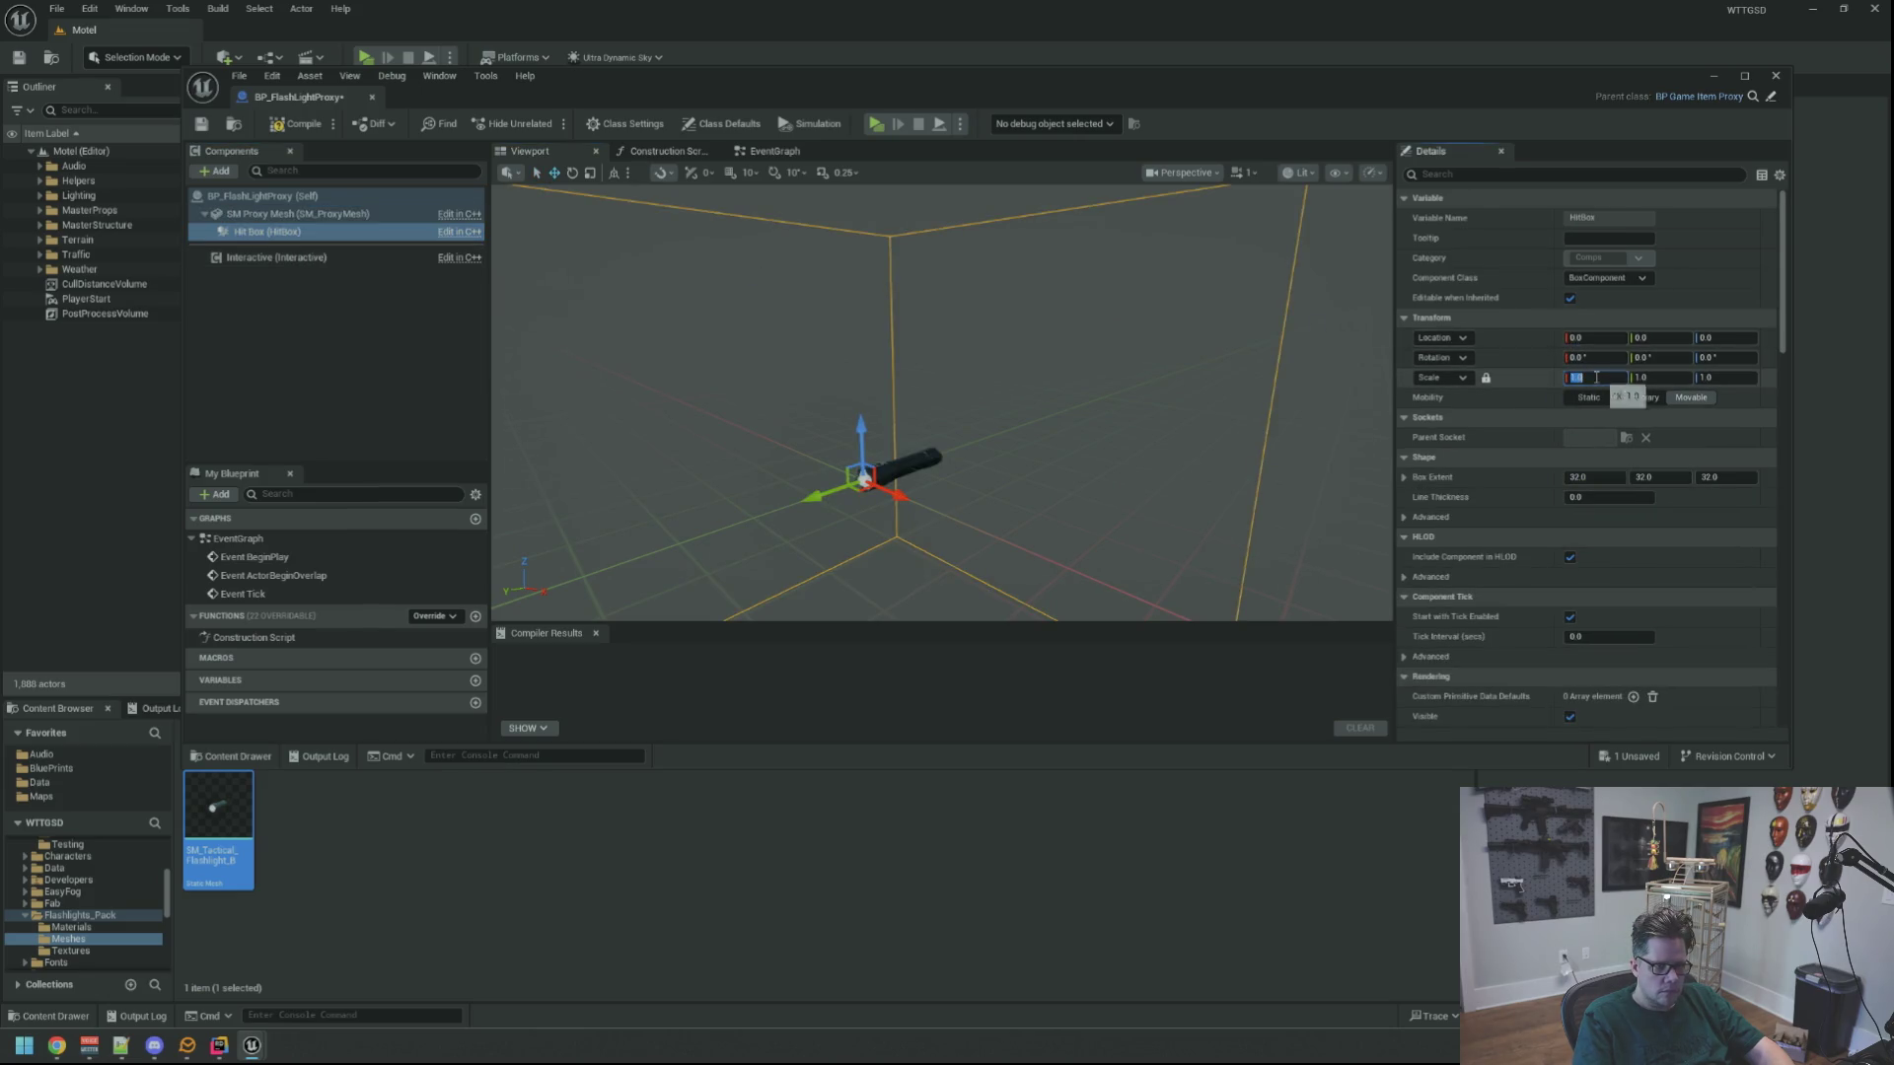
{"action": "type", "text": "0.4"}
{"action": "key", "text": "Return"}
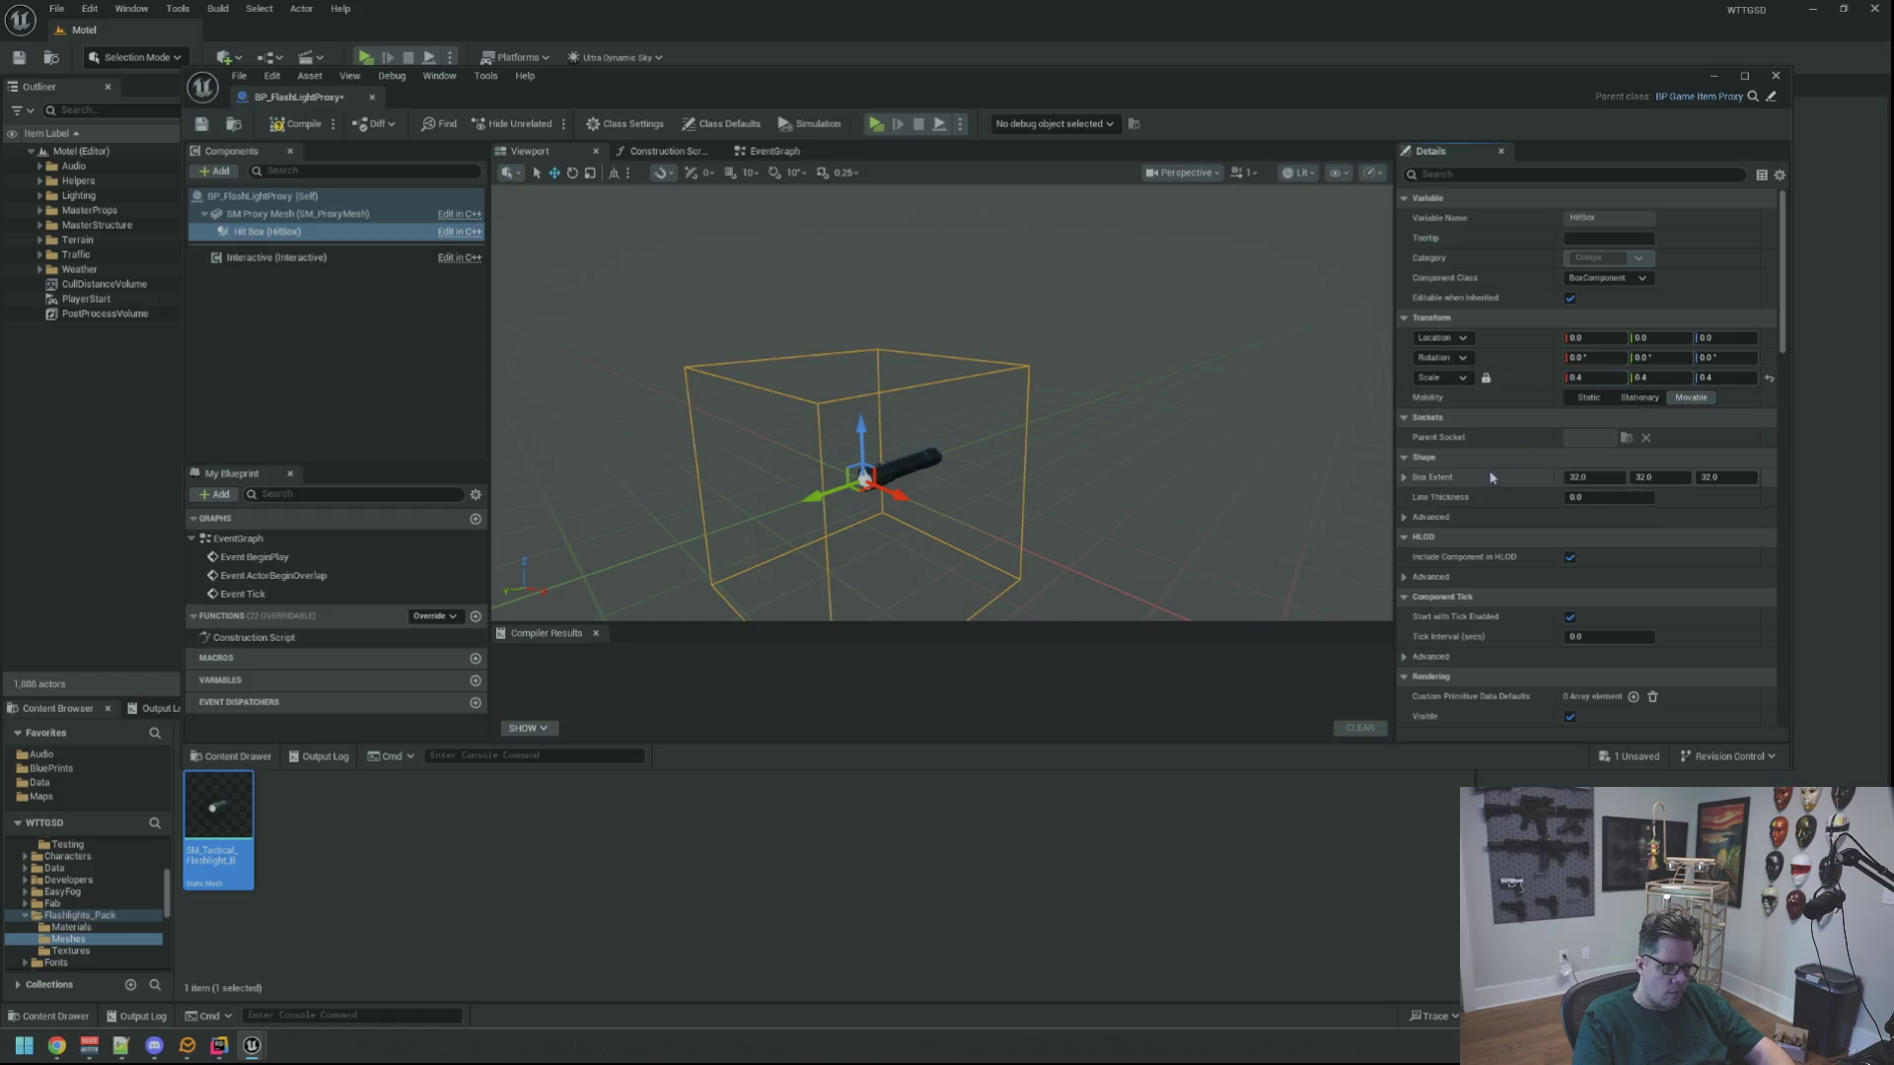
{"action": "right_click", "coordinate": [1492, 475]}
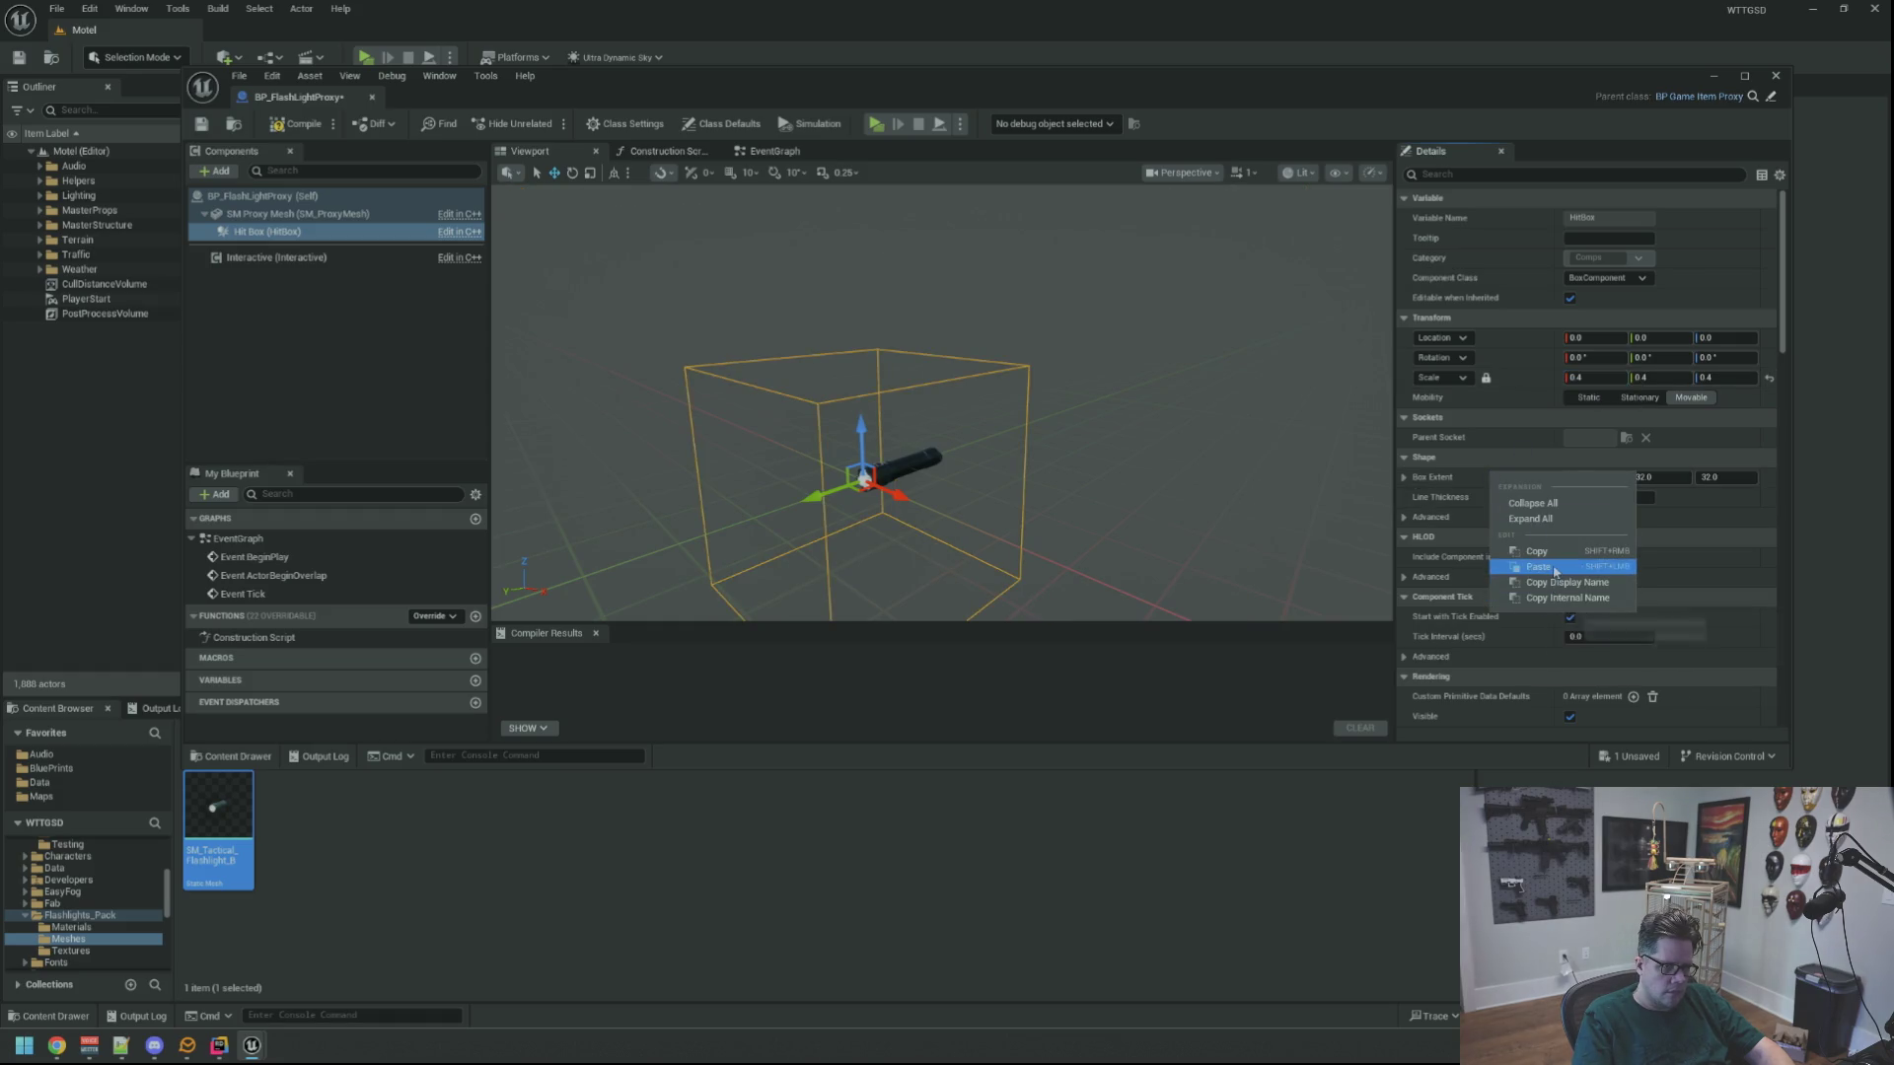
{"action": "left_click", "coordinate": [1553, 564]}
{"action": "left_click_drag", "start_coordinate": [938, 444], "coordinate": [1045, 424]}
{"action": "scroll", "coordinate": [1102, 399], "scroll_direction": "down", "scroll_amount": 3}
{"action": "mouse_move", "coordinate": [887, 401]}
{"action": "left_mouse_down"}
{"action": "mouse_move", "coordinate": [970, 407]}
{"action": "mouse_move", "coordinate": [839, 395]}
{"action": "mouse_move", "coordinate": [839, 424]}
{"action": "mouse_move", "coordinate": [760, 439]}
{"action": "left_mouse_up"}
Give the mesh Custom collision, no overlap events, and no character step-up
{"action": "left_click", "coordinate": [296, 214]}
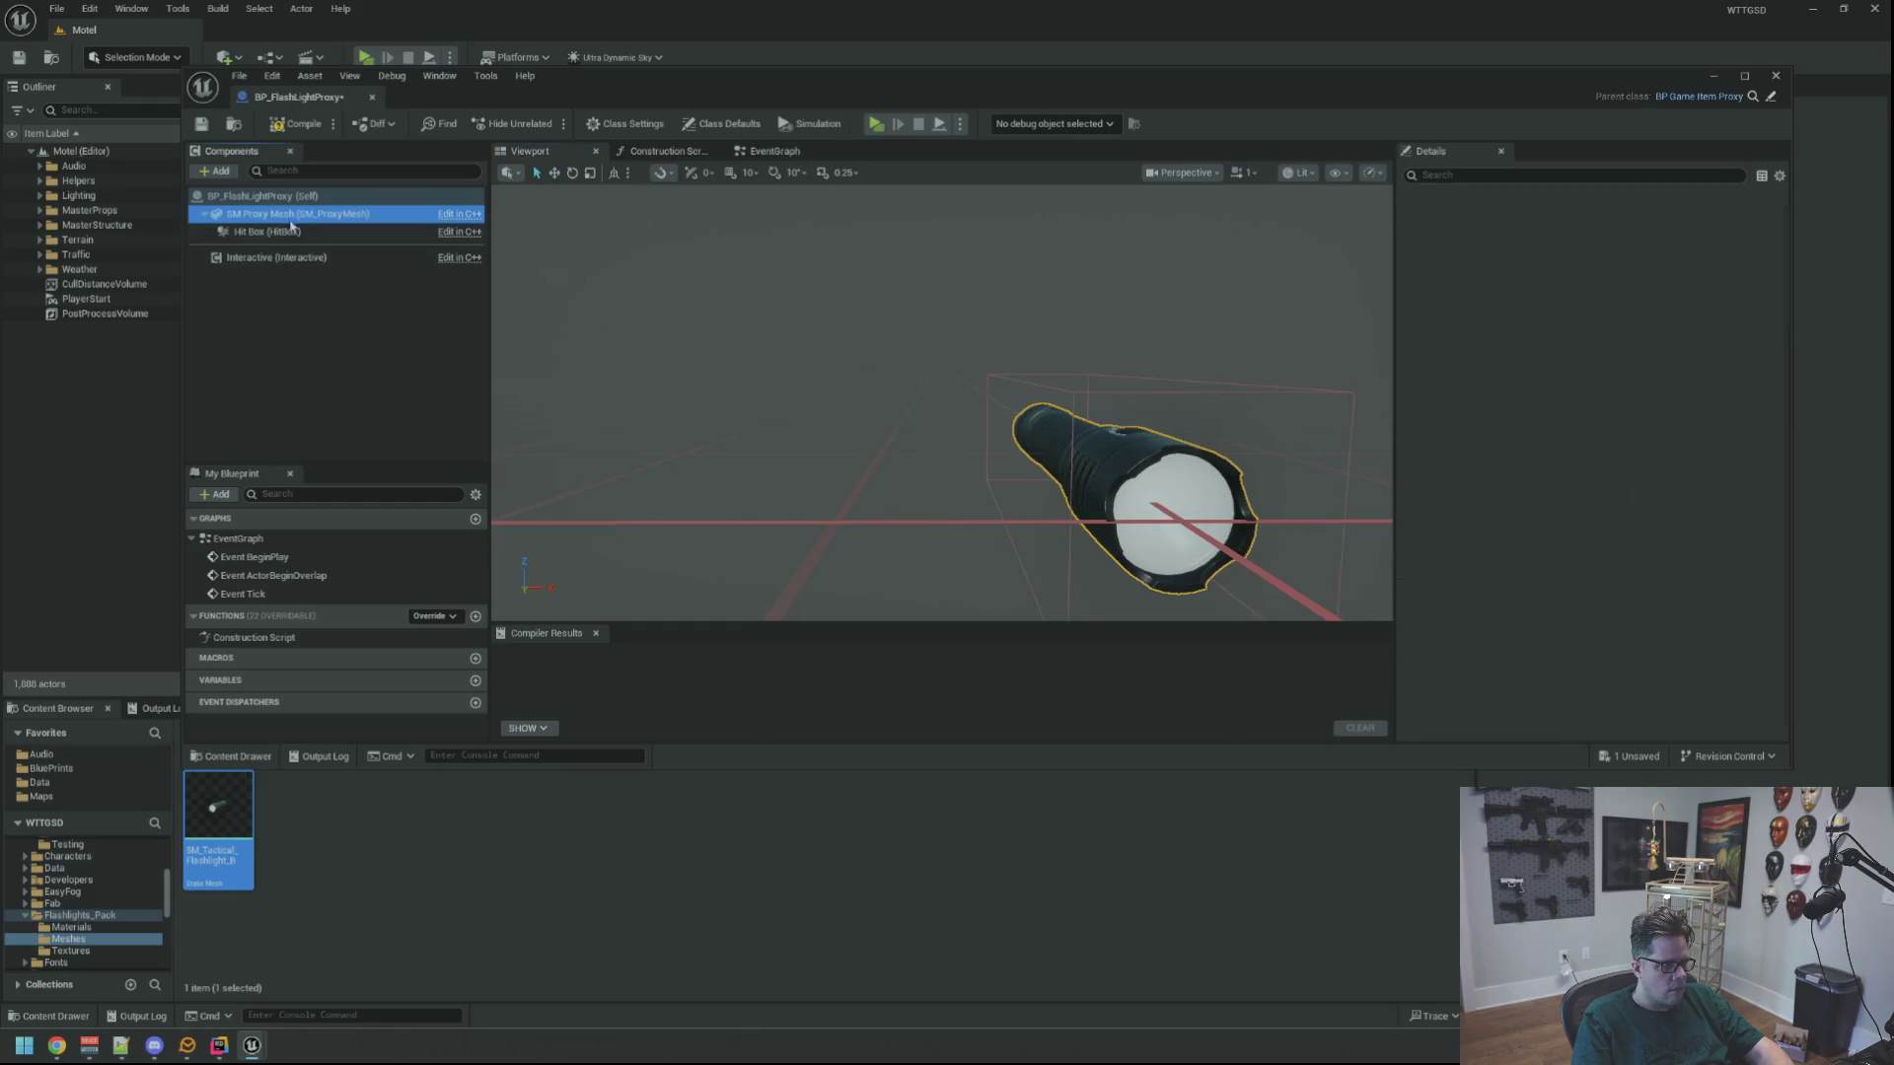
{"action": "mouse_move", "coordinate": [1081, 414]}
{"action": "left_mouse_down"}
{"action": "mouse_move", "coordinate": [1045, 434]}
{"action": "mouse_move", "coordinate": [1081, 410]}
{"action": "mouse_move", "coordinate": [1066, 464]}
{"action": "left_mouse_up"}
{"action": "scroll", "coordinate": [1529, 507], "scroll_direction": "down", "scroll_amount": 5}
{"action": "scroll", "coordinate": [1537, 509], "scroll_direction": "down", "scroll_amount": 3}
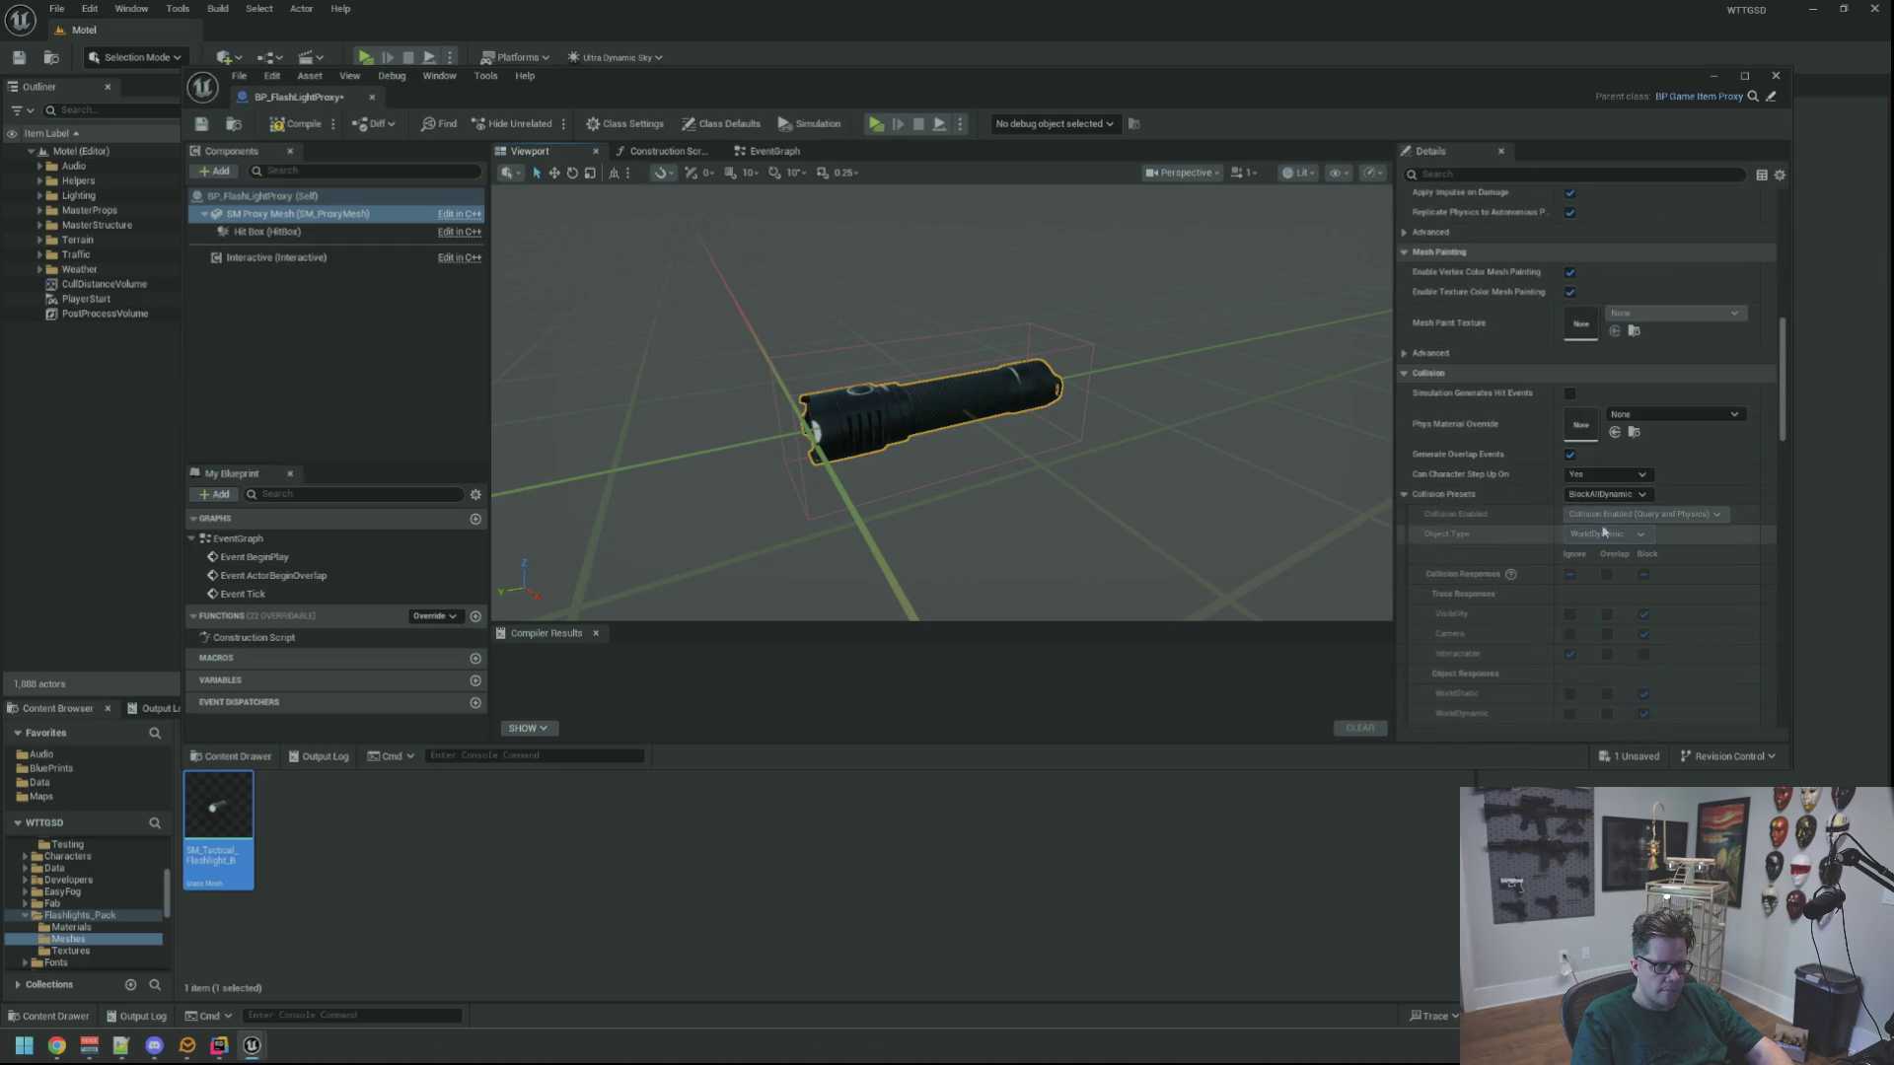
{"action": "left_click", "coordinate": [1570, 455]}
{"action": "left_click", "coordinate": [1608, 475]}
{"action": "left_click", "coordinate": [1590, 492]}
{"action": "left_click", "coordinate": [1603, 495]}
{"action": "left_click", "coordinate": [1596, 526]}
{"action": "left_click", "coordinate": [1604, 494]}
{"action": "left_click", "coordinate": [1603, 533]}
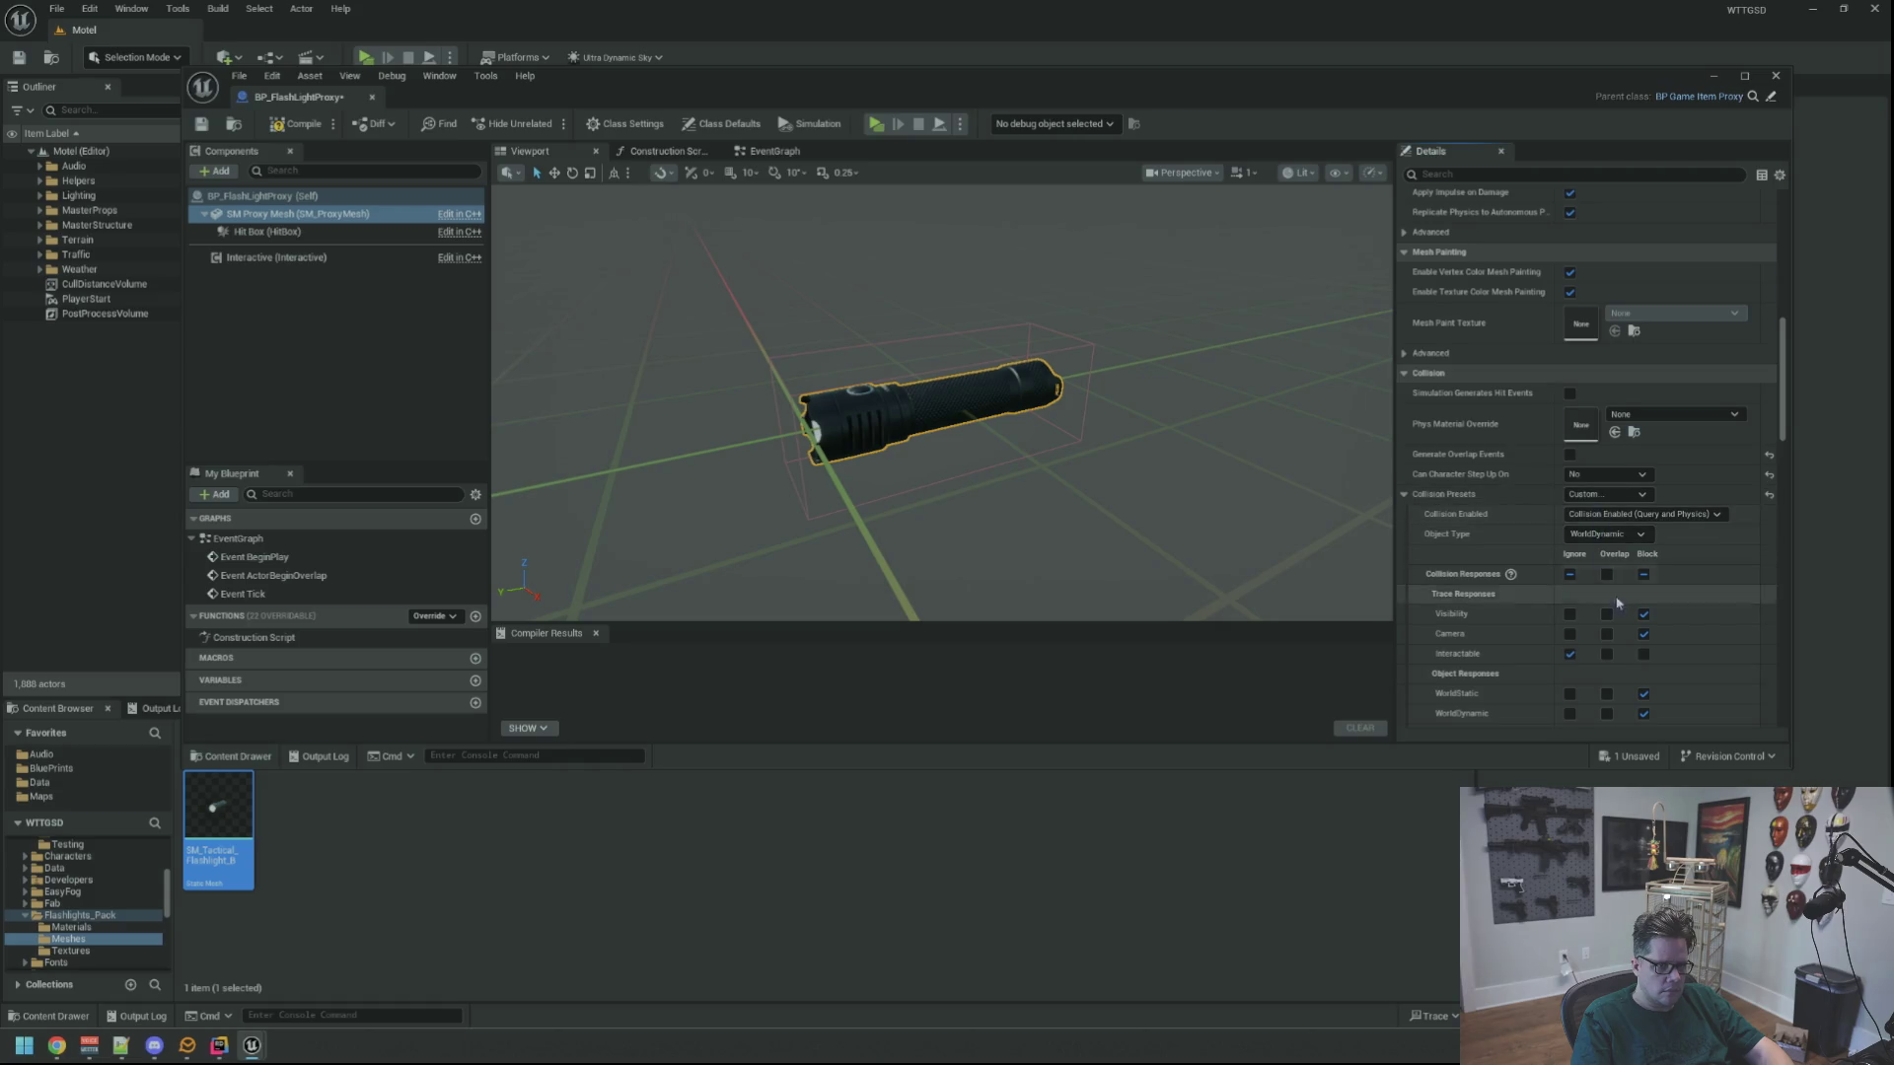
Compile and save BP_FlashLightProxy
{"action": "scroll", "coordinate": [1612, 590], "scroll_direction": "down", "scroll_amount": 3}
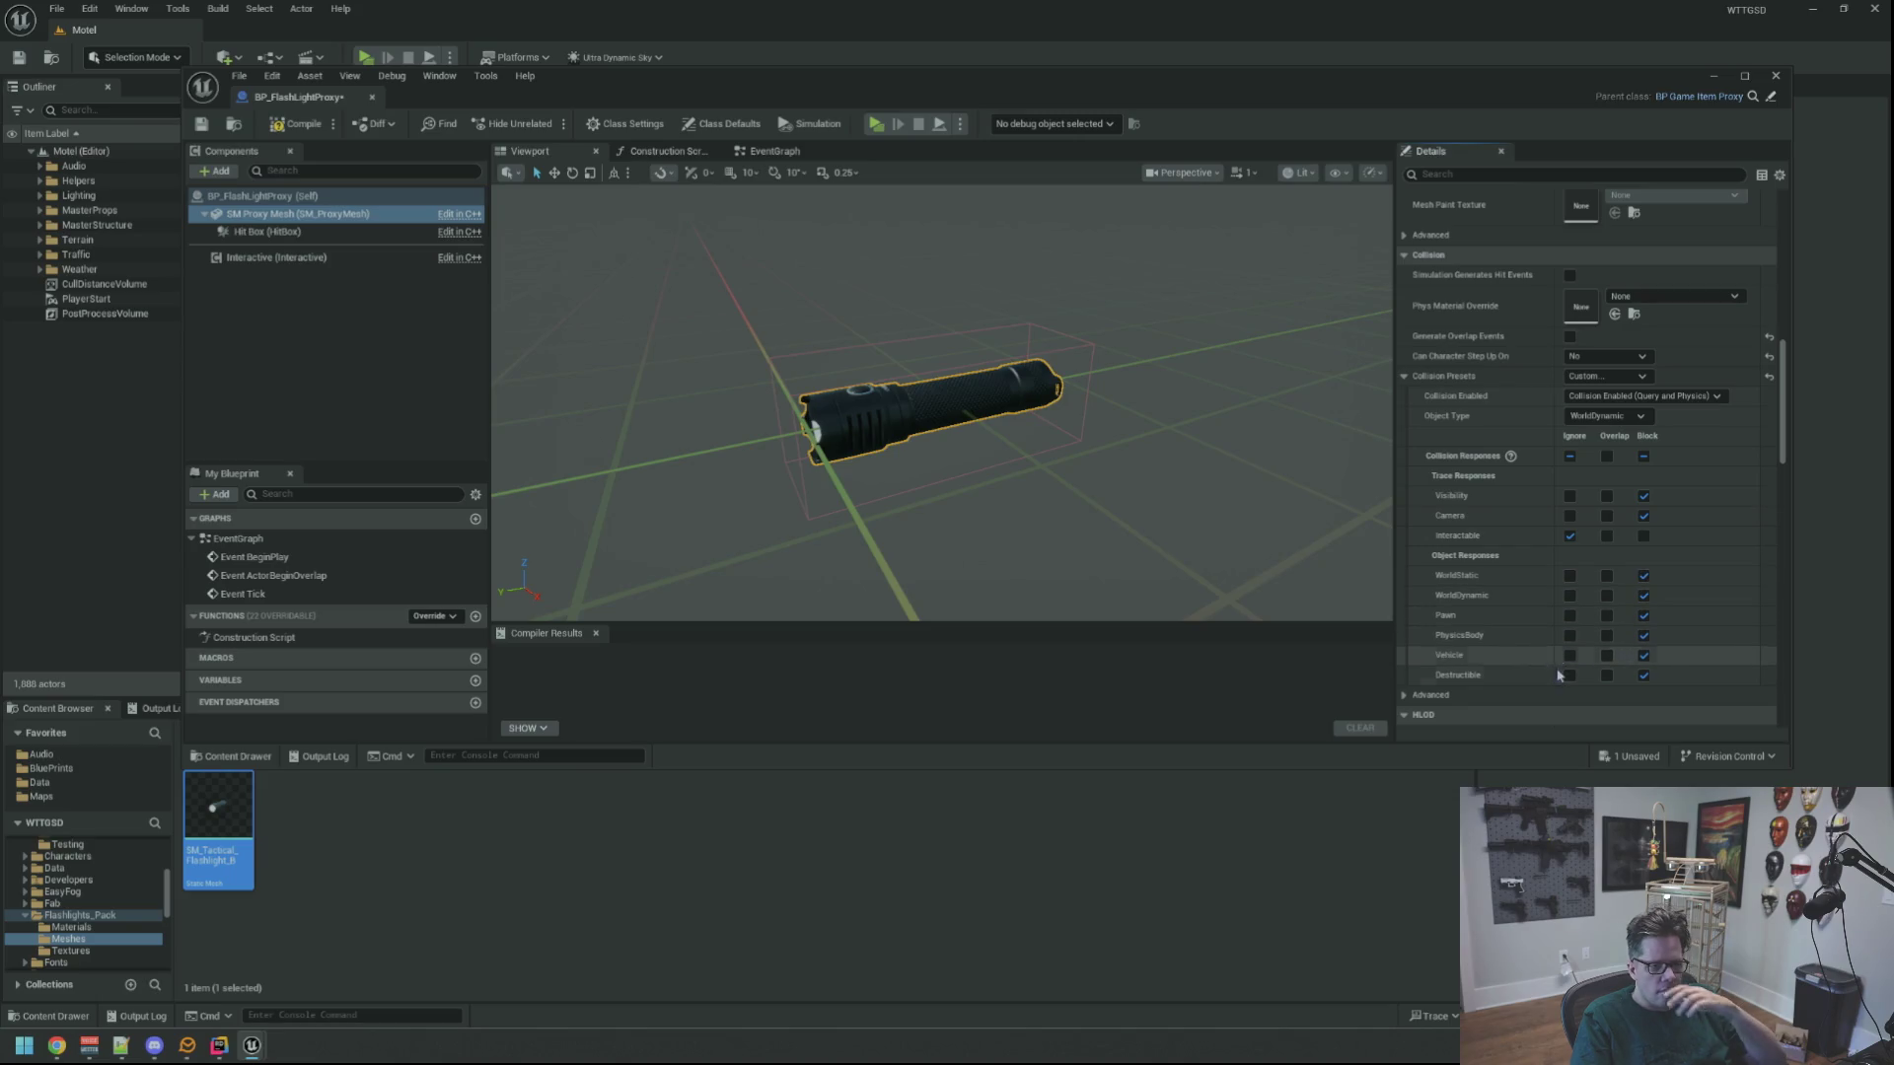
{"action": "scroll", "coordinate": [1569, 632], "scroll_direction": "up", "scroll_amount": 1}
{"action": "scroll", "coordinate": [1569, 632], "scroll_direction": "up", "scroll_amount": 1}
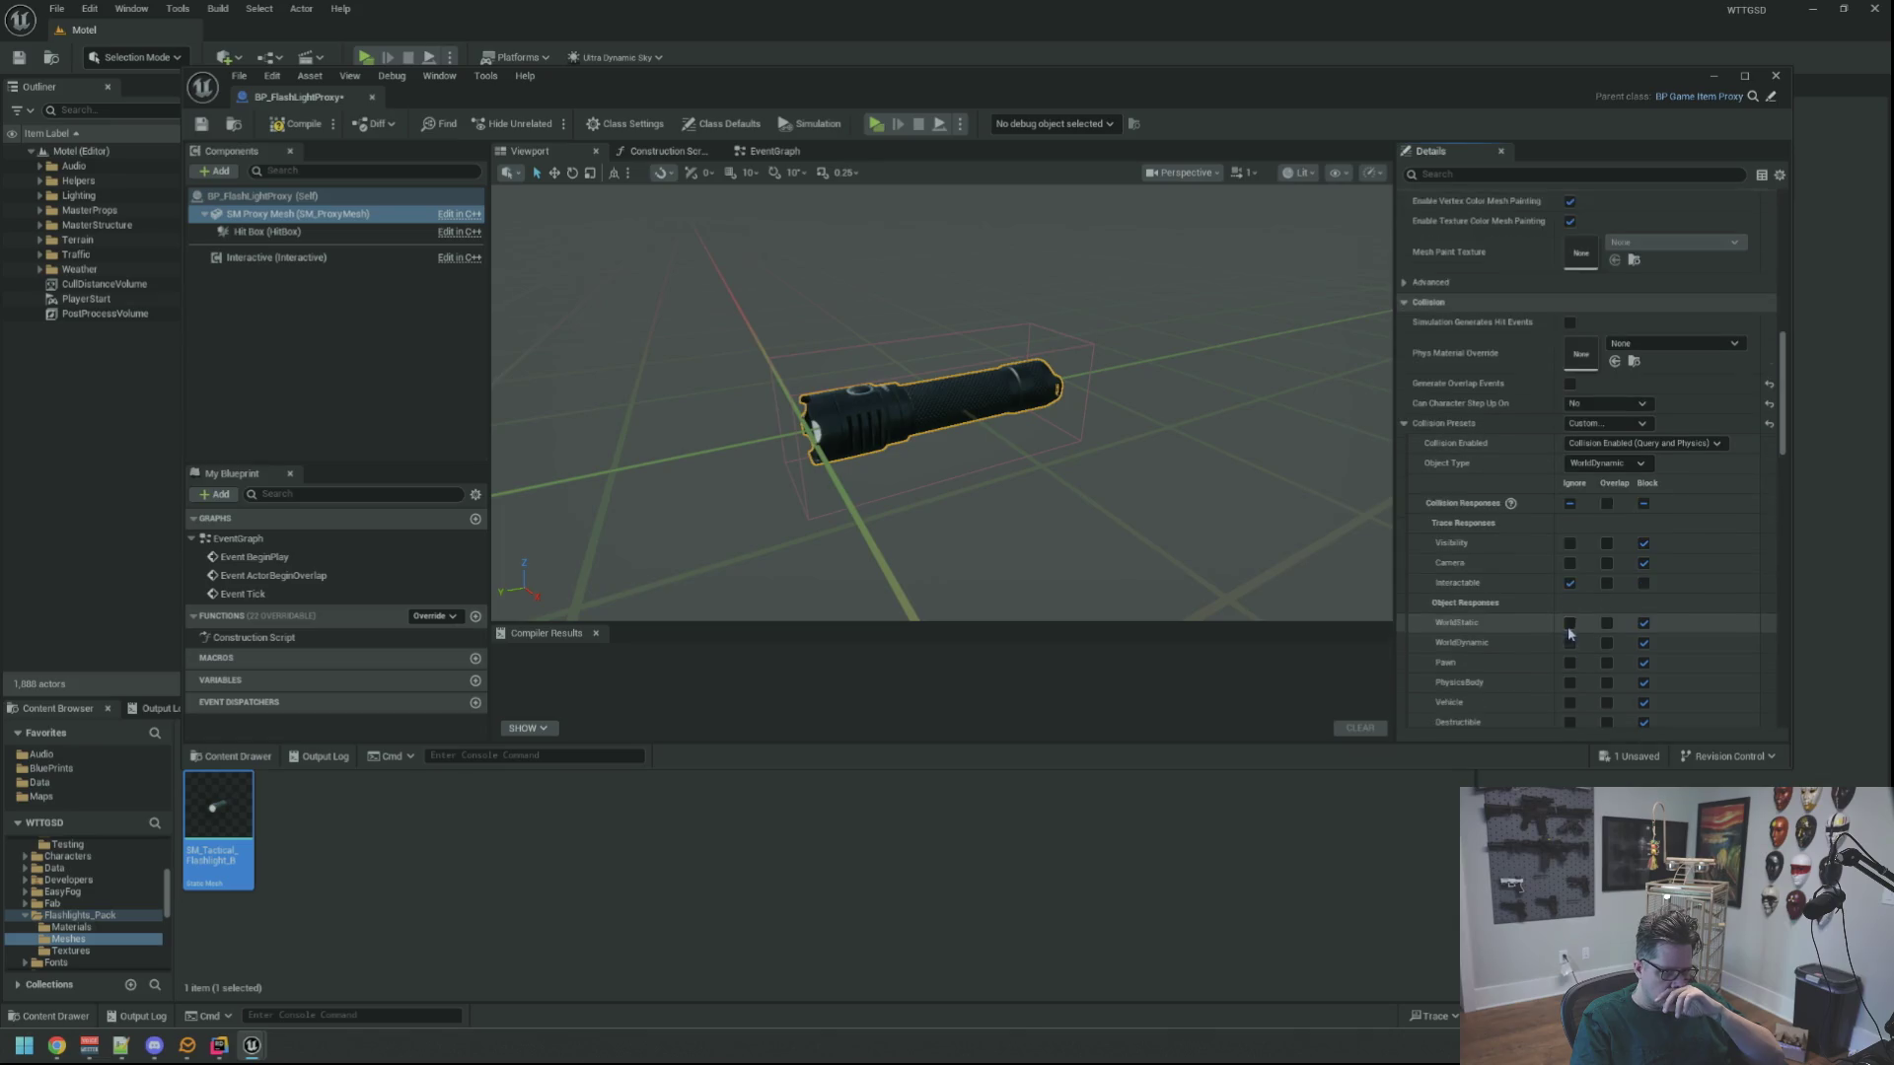
{"action": "key", "text": "F7"}
{"action": "key", "text": "ctrl+s"}
{"action": "left_click", "coordinate": [326, 347]}
Restrict Interactive to the Simon pawn, enable auto clear hover and one tooltip, gamepad action IA_Default_Alpha
{"action": "left_click", "coordinate": [317, 258]}
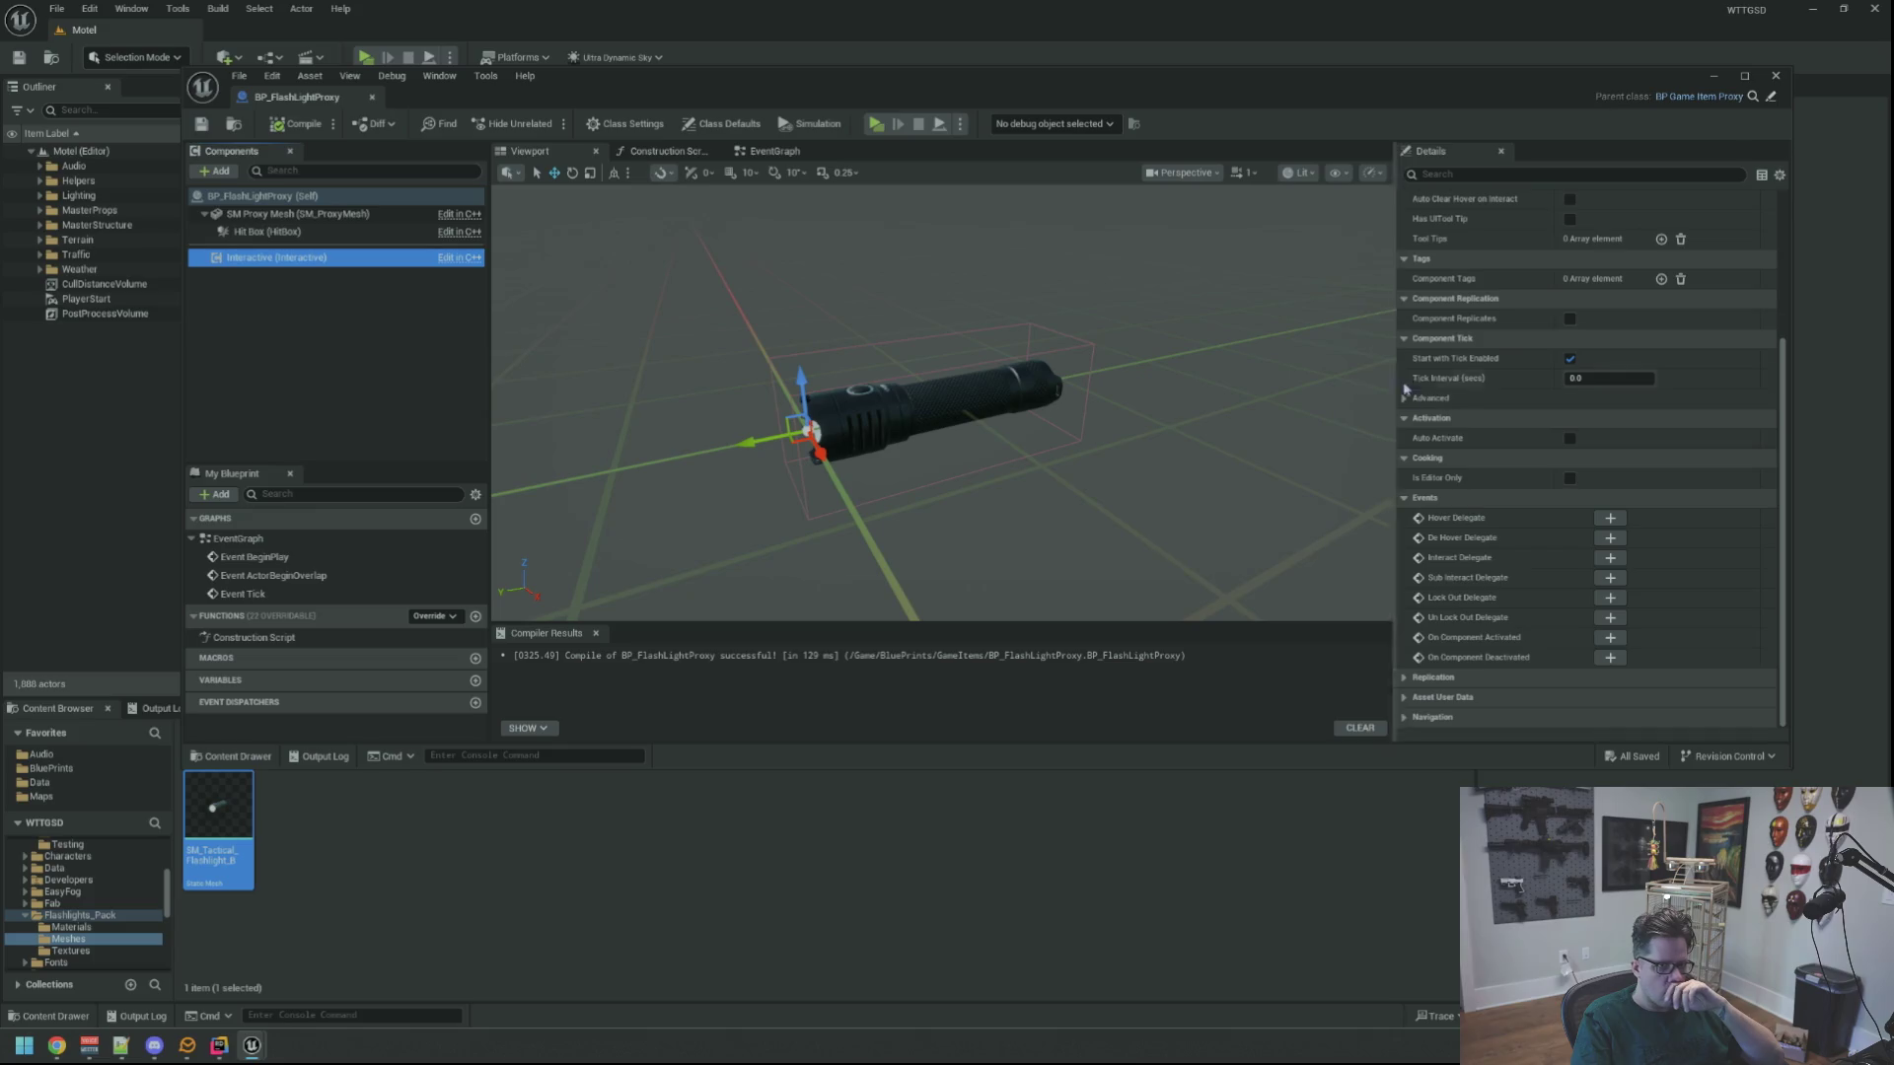
{"action": "scroll", "coordinate": [1464, 451], "scroll_direction": "up", "scroll_amount": 5}
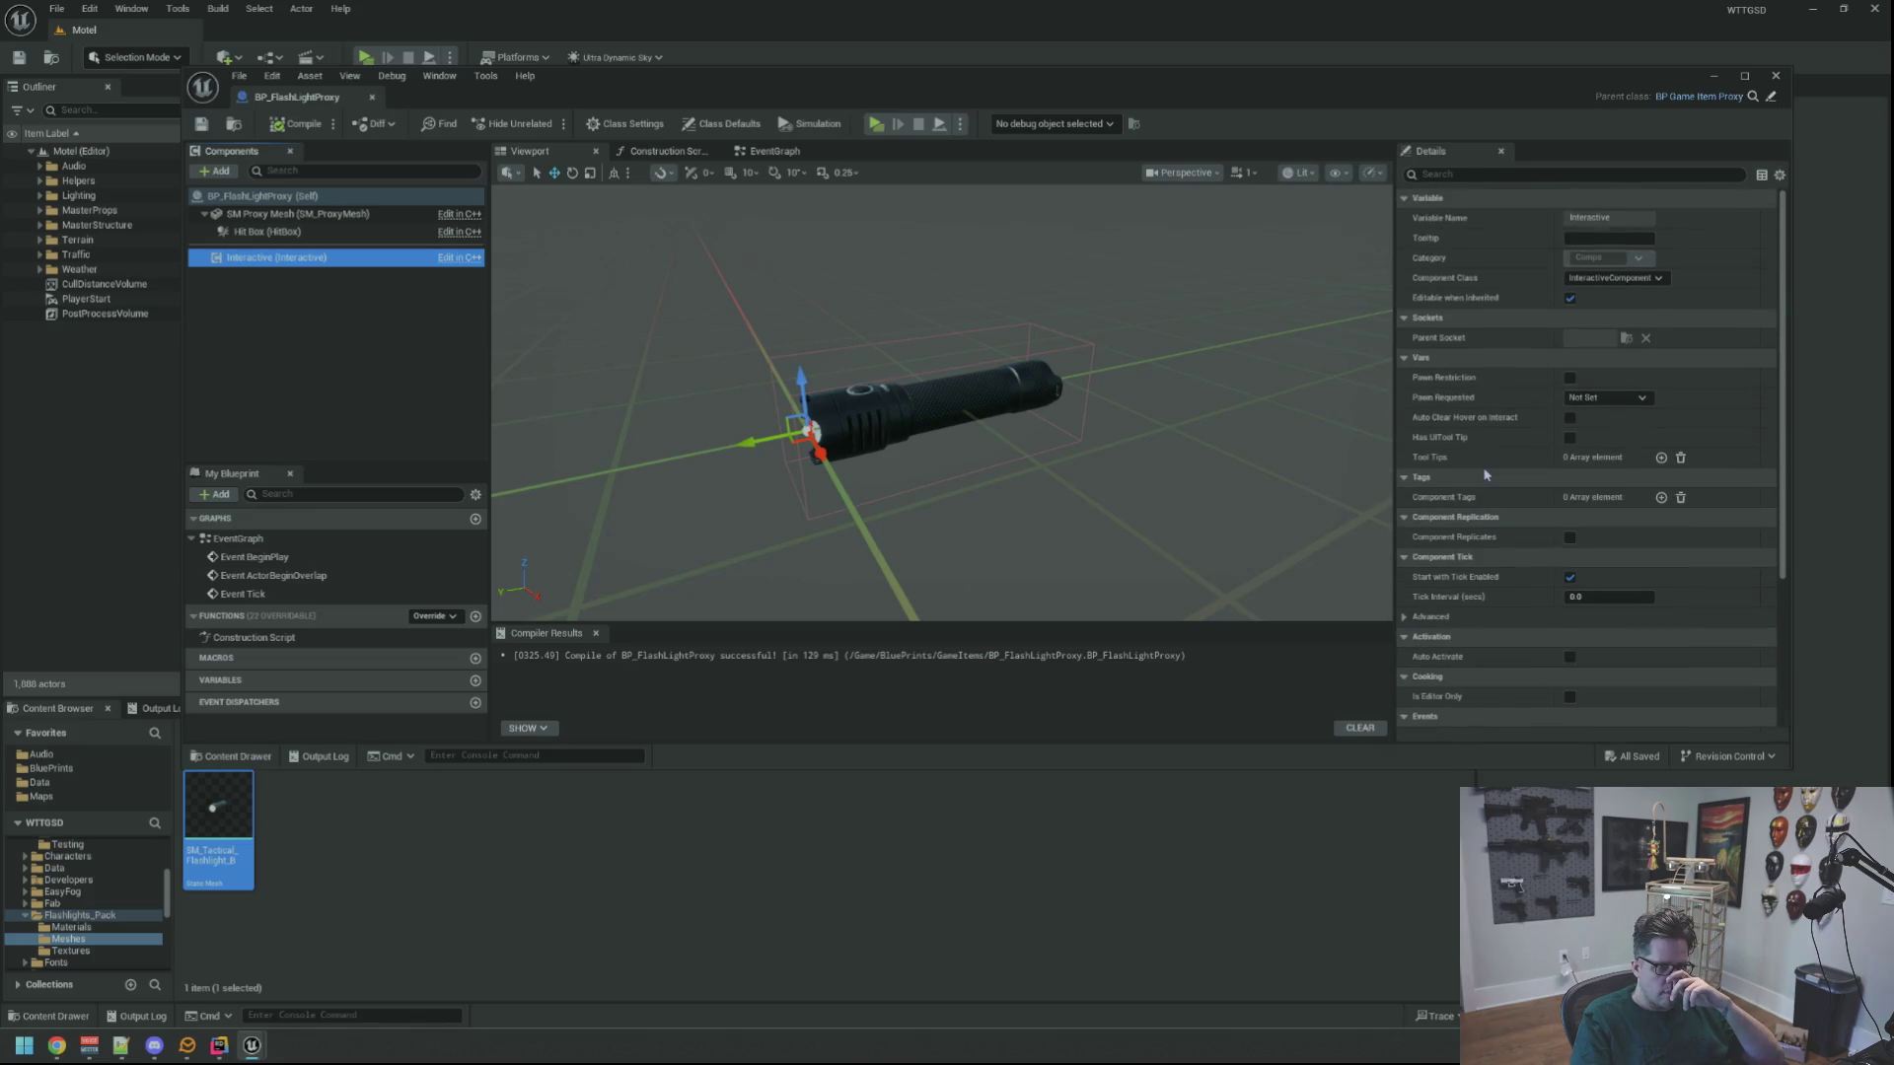
{"action": "left_click", "coordinate": [1569, 378]}
{"action": "left_click", "coordinate": [1606, 397]}
{"action": "left_click", "coordinate": [1576, 426]}
{"action": "left_click", "coordinate": [1569, 417]}
{"action": "left_click", "coordinate": [1570, 437]}
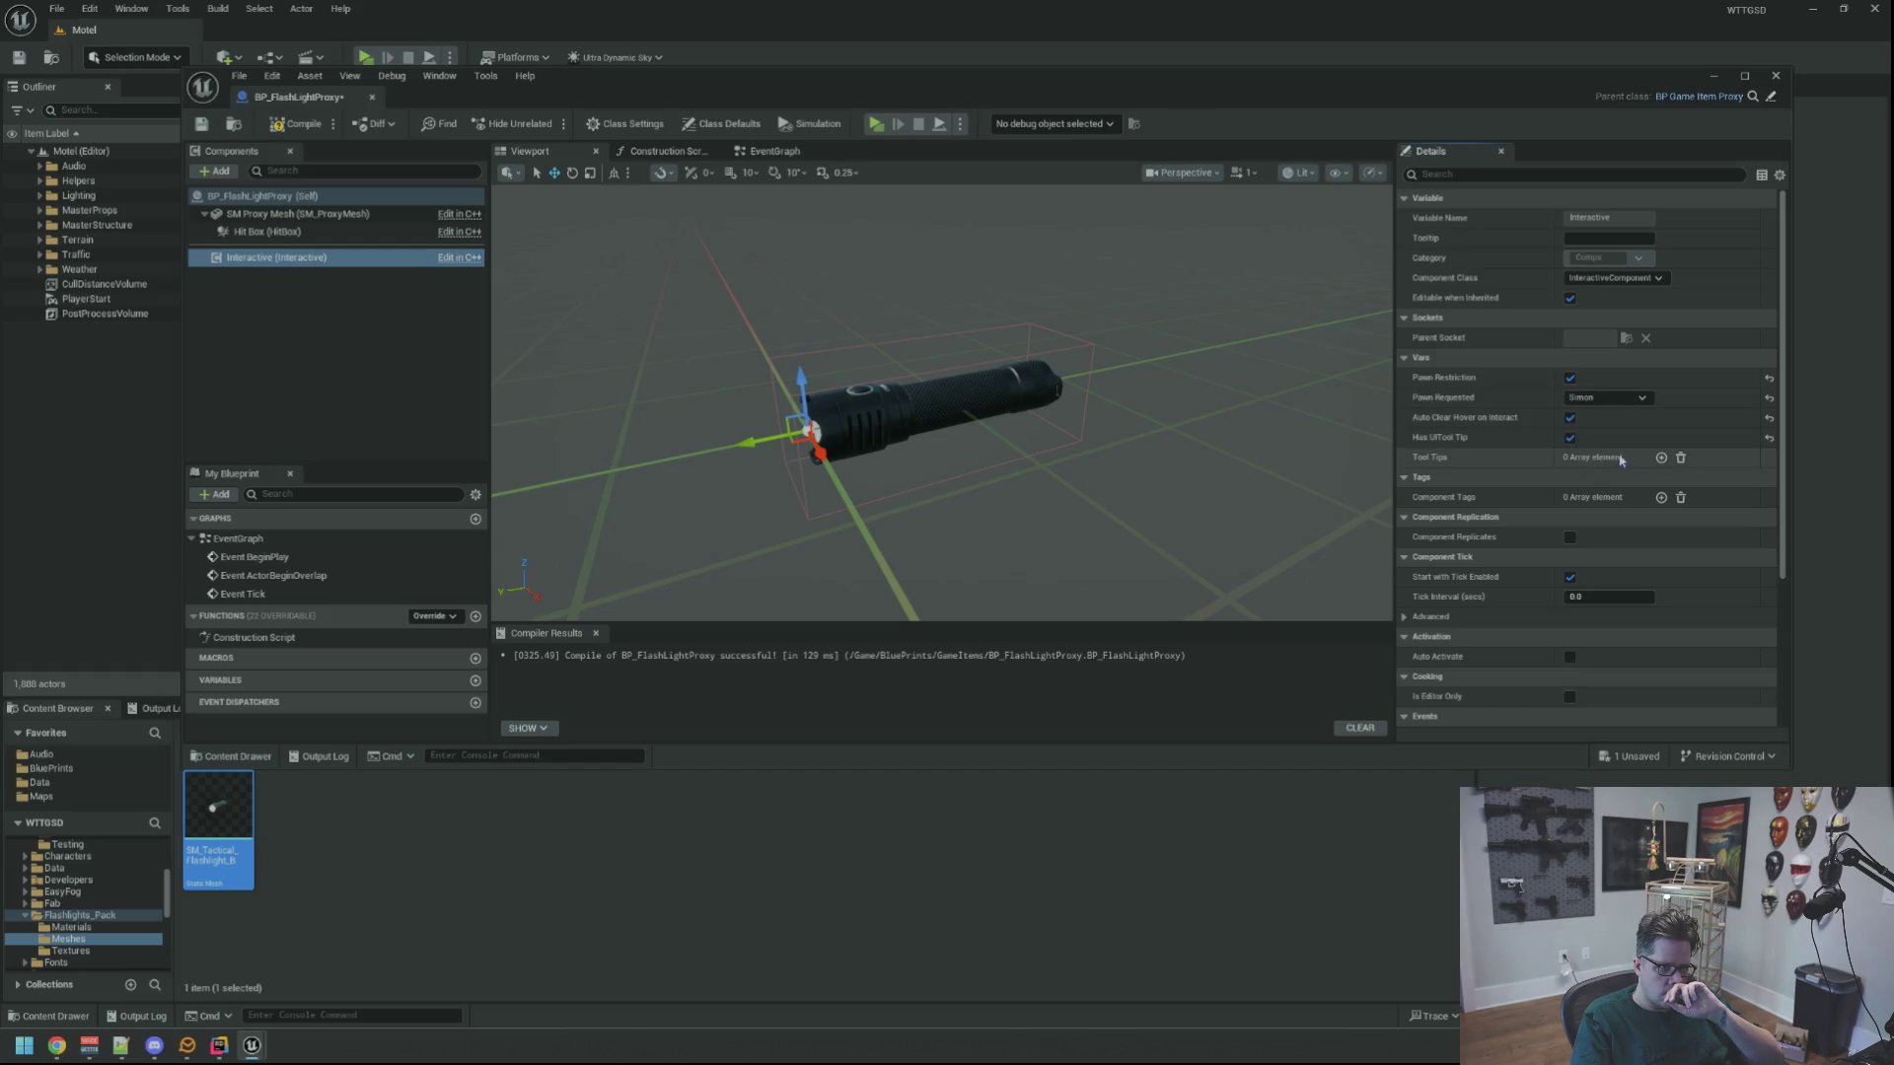
{"action": "left_click", "coordinate": [1660, 458]}
{"action": "left_click", "coordinate": [1419, 479]}
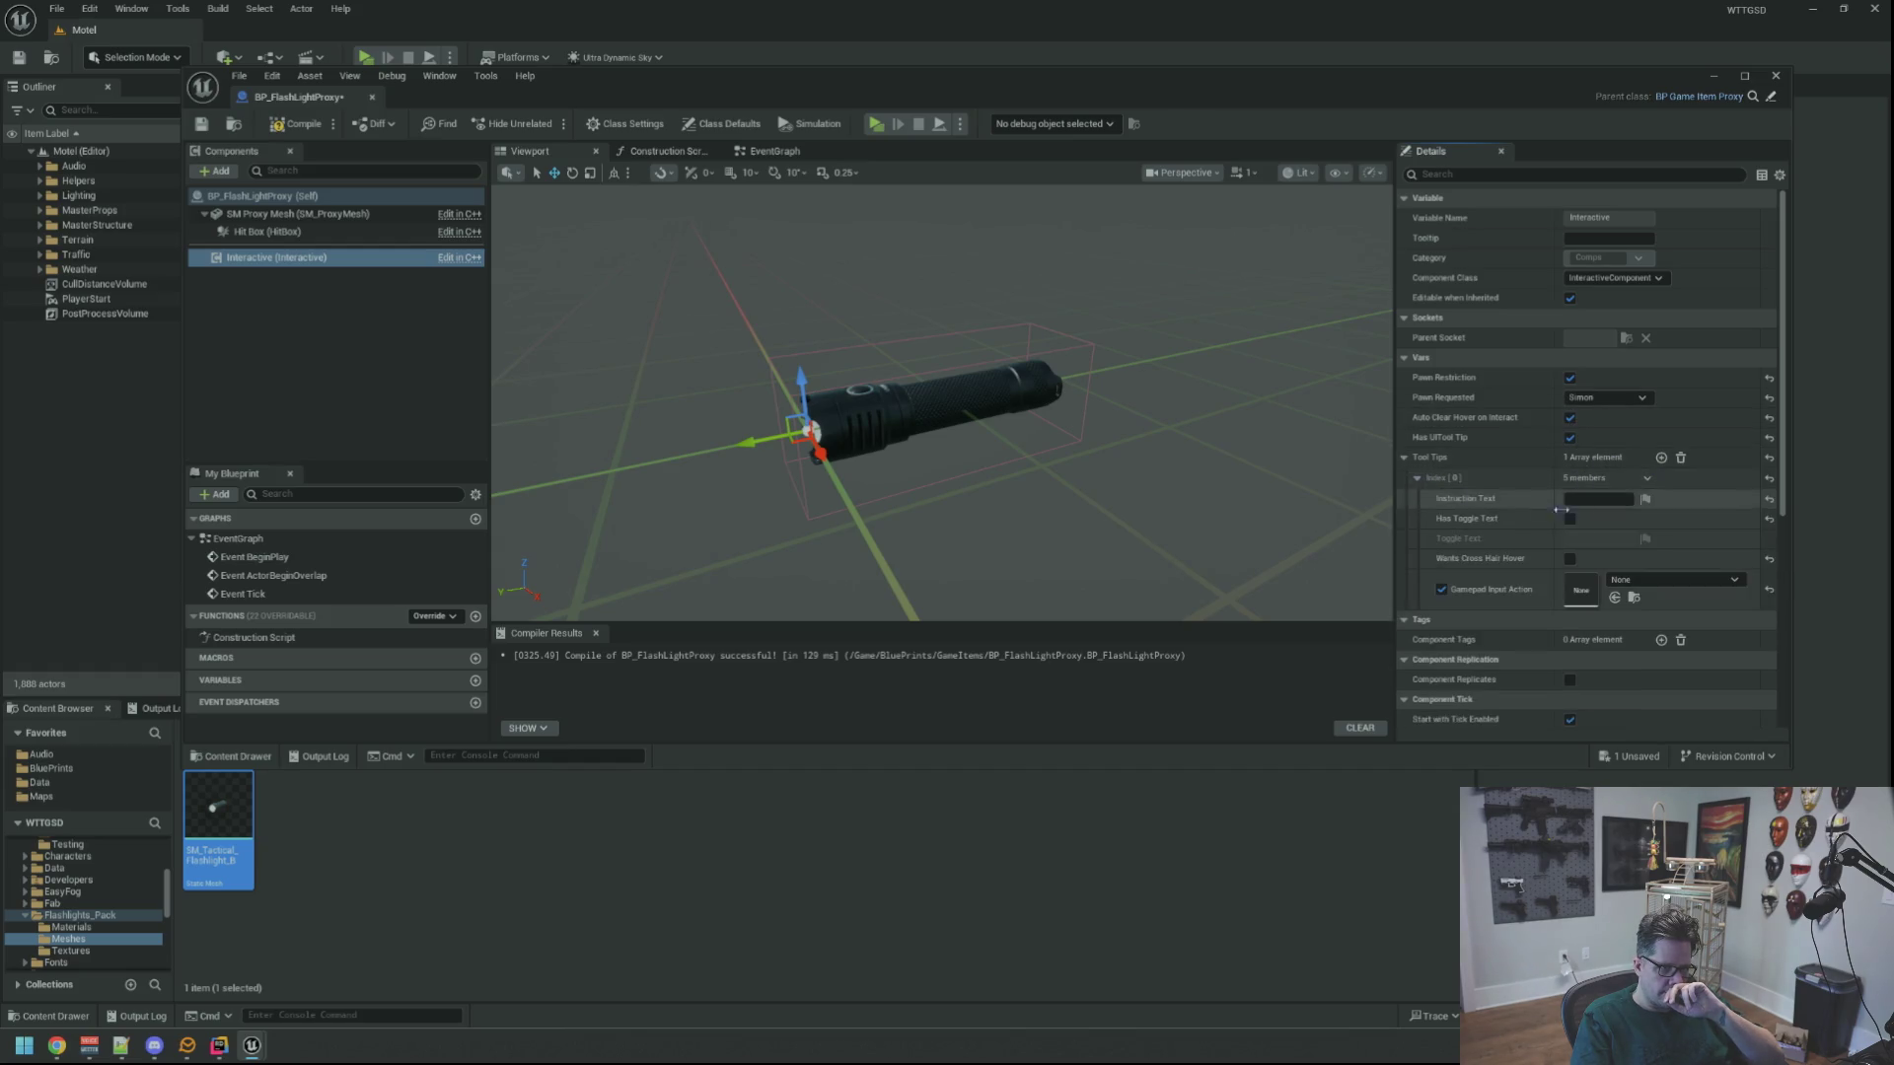
{"action": "left_click", "coordinate": [1642, 588]}
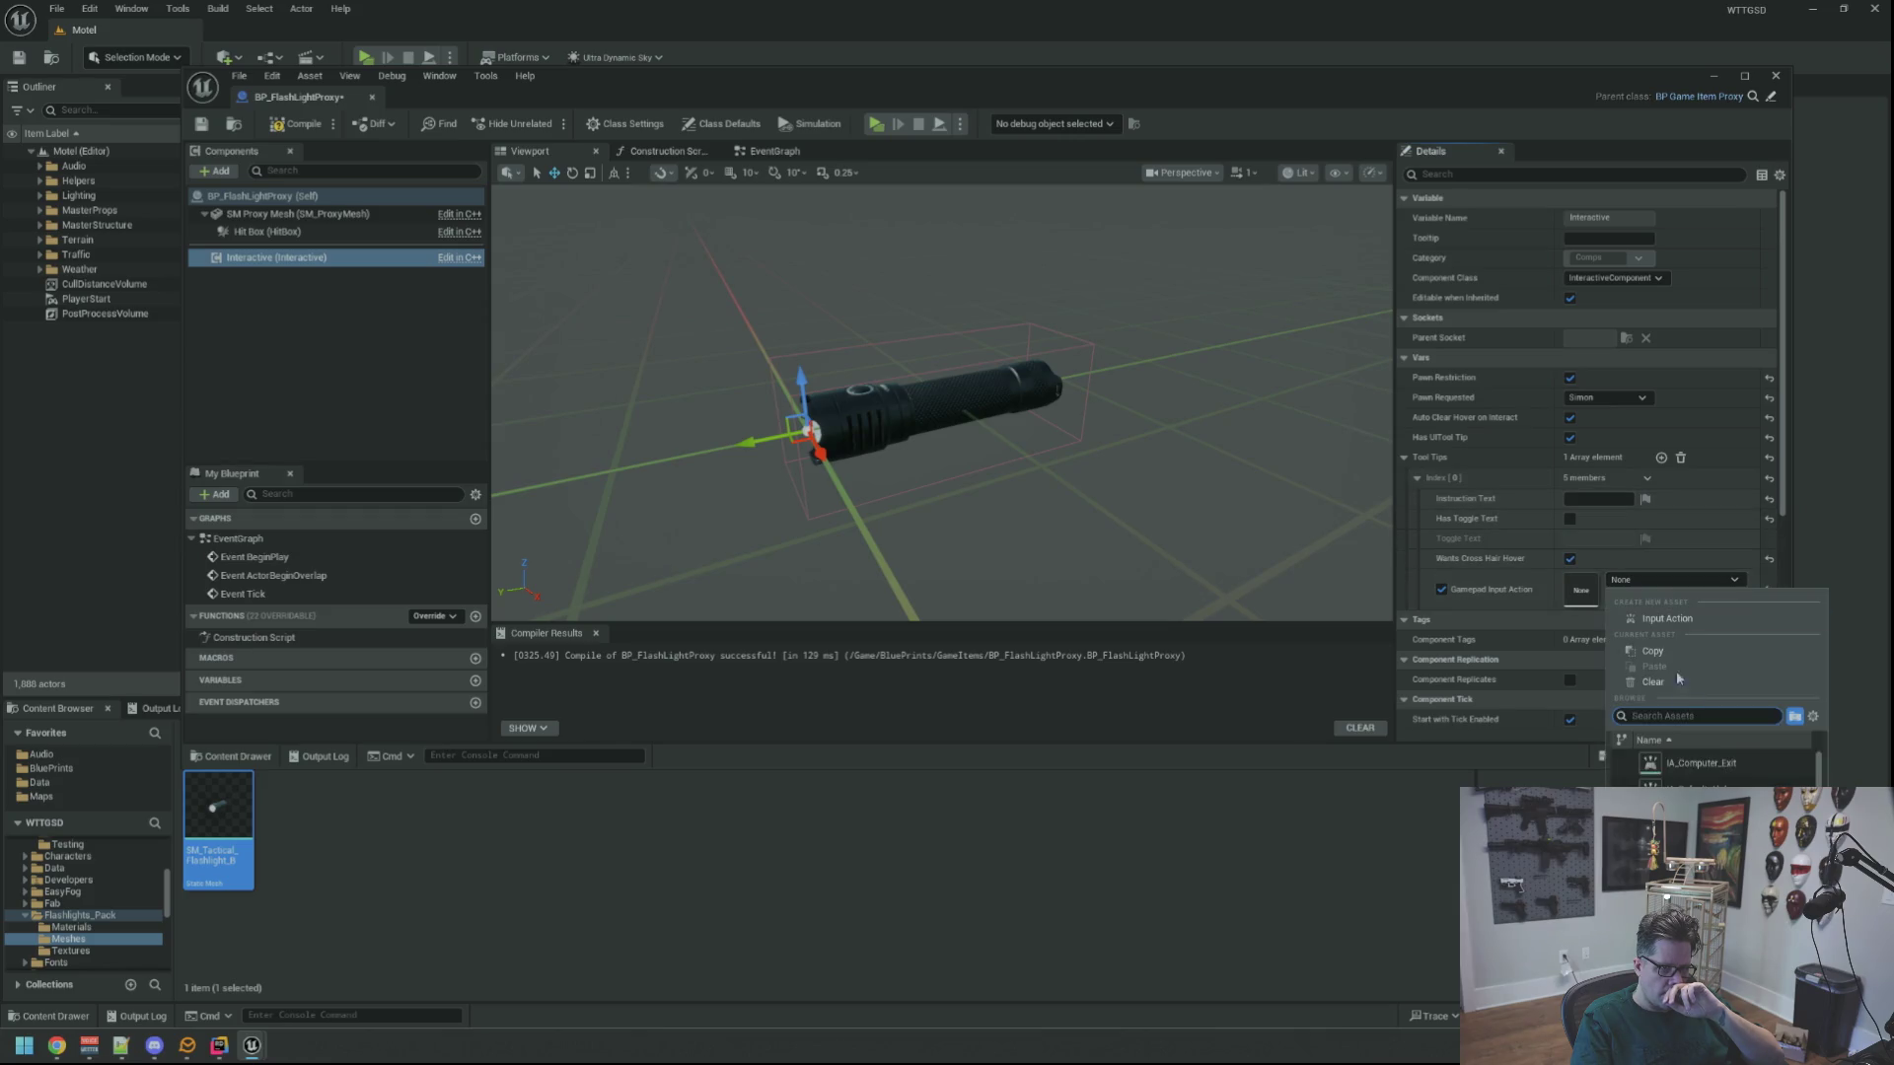
{"action": "left_click", "coordinate": [1717, 778]}
{"action": "type", "text": "Pick Up"}
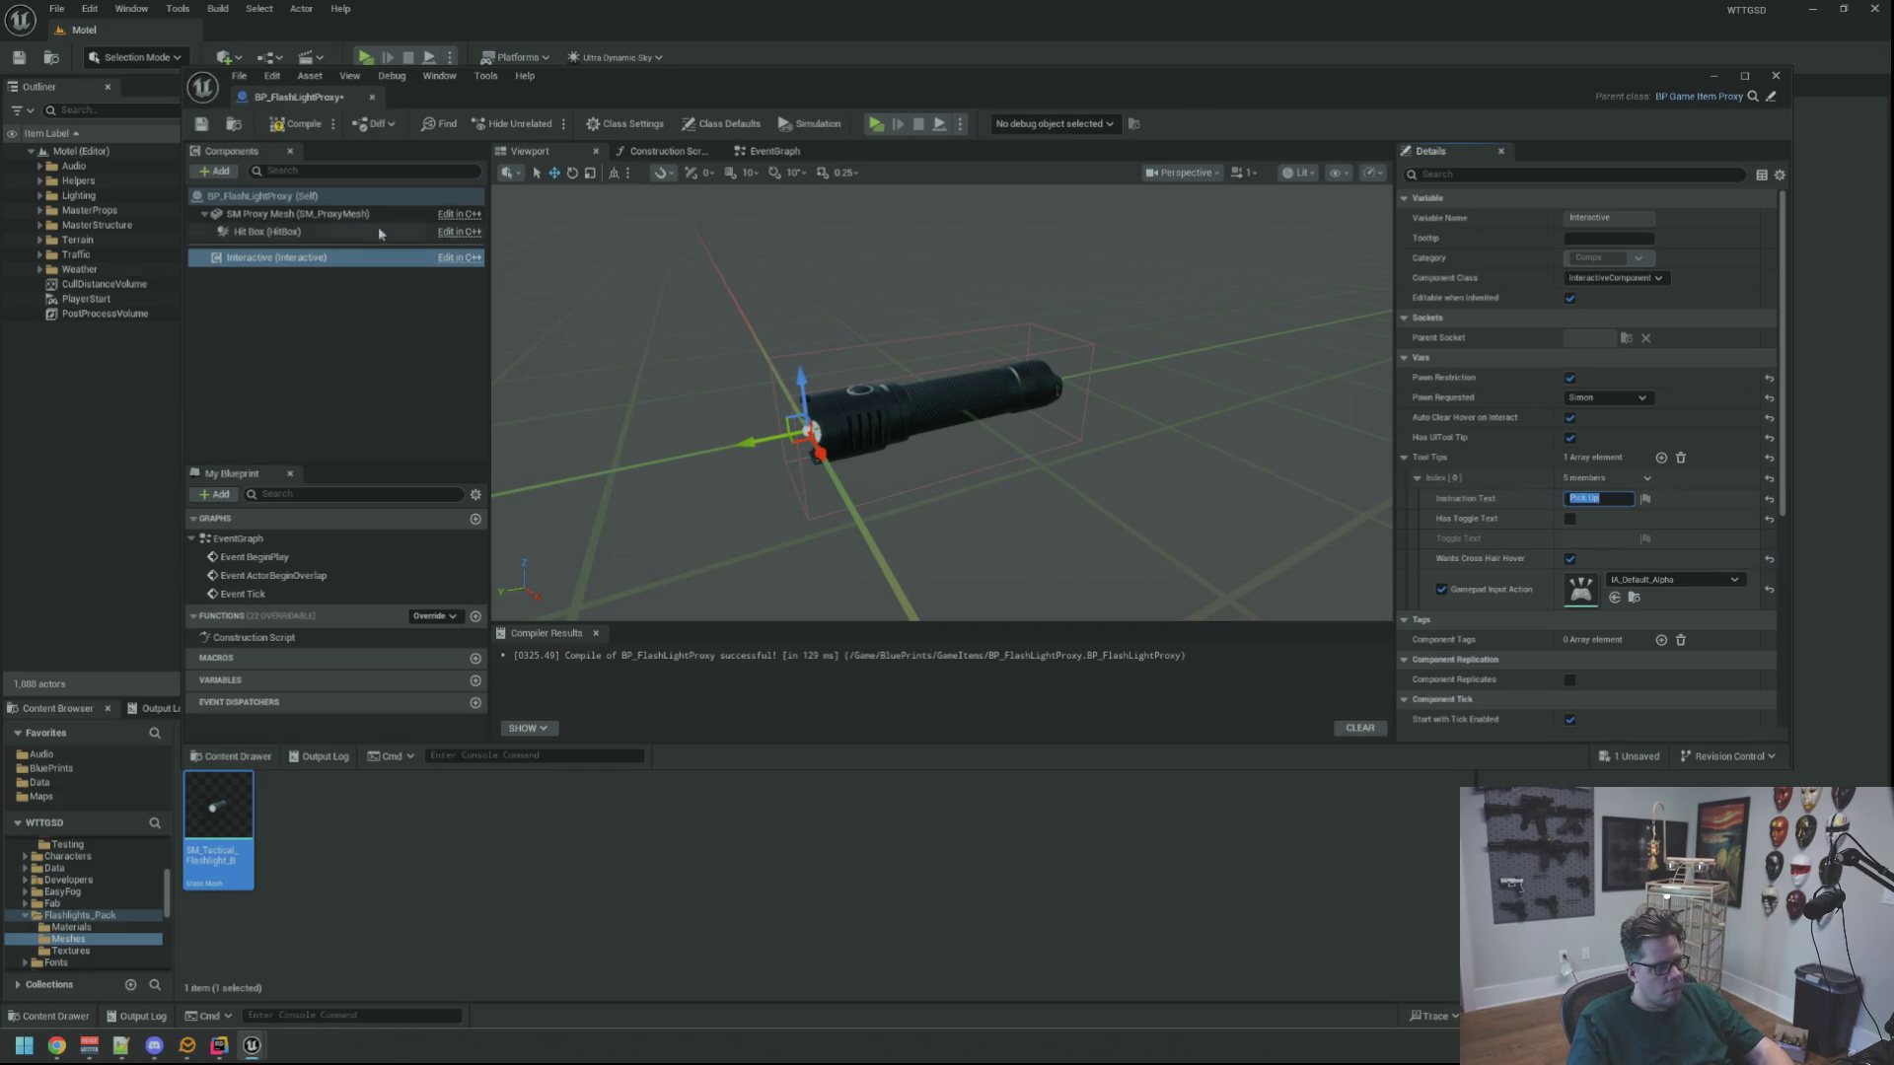
Set the class default game item data asset to FlashLight, then compile and save
{"action": "left_click", "coordinate": [296, 214]}
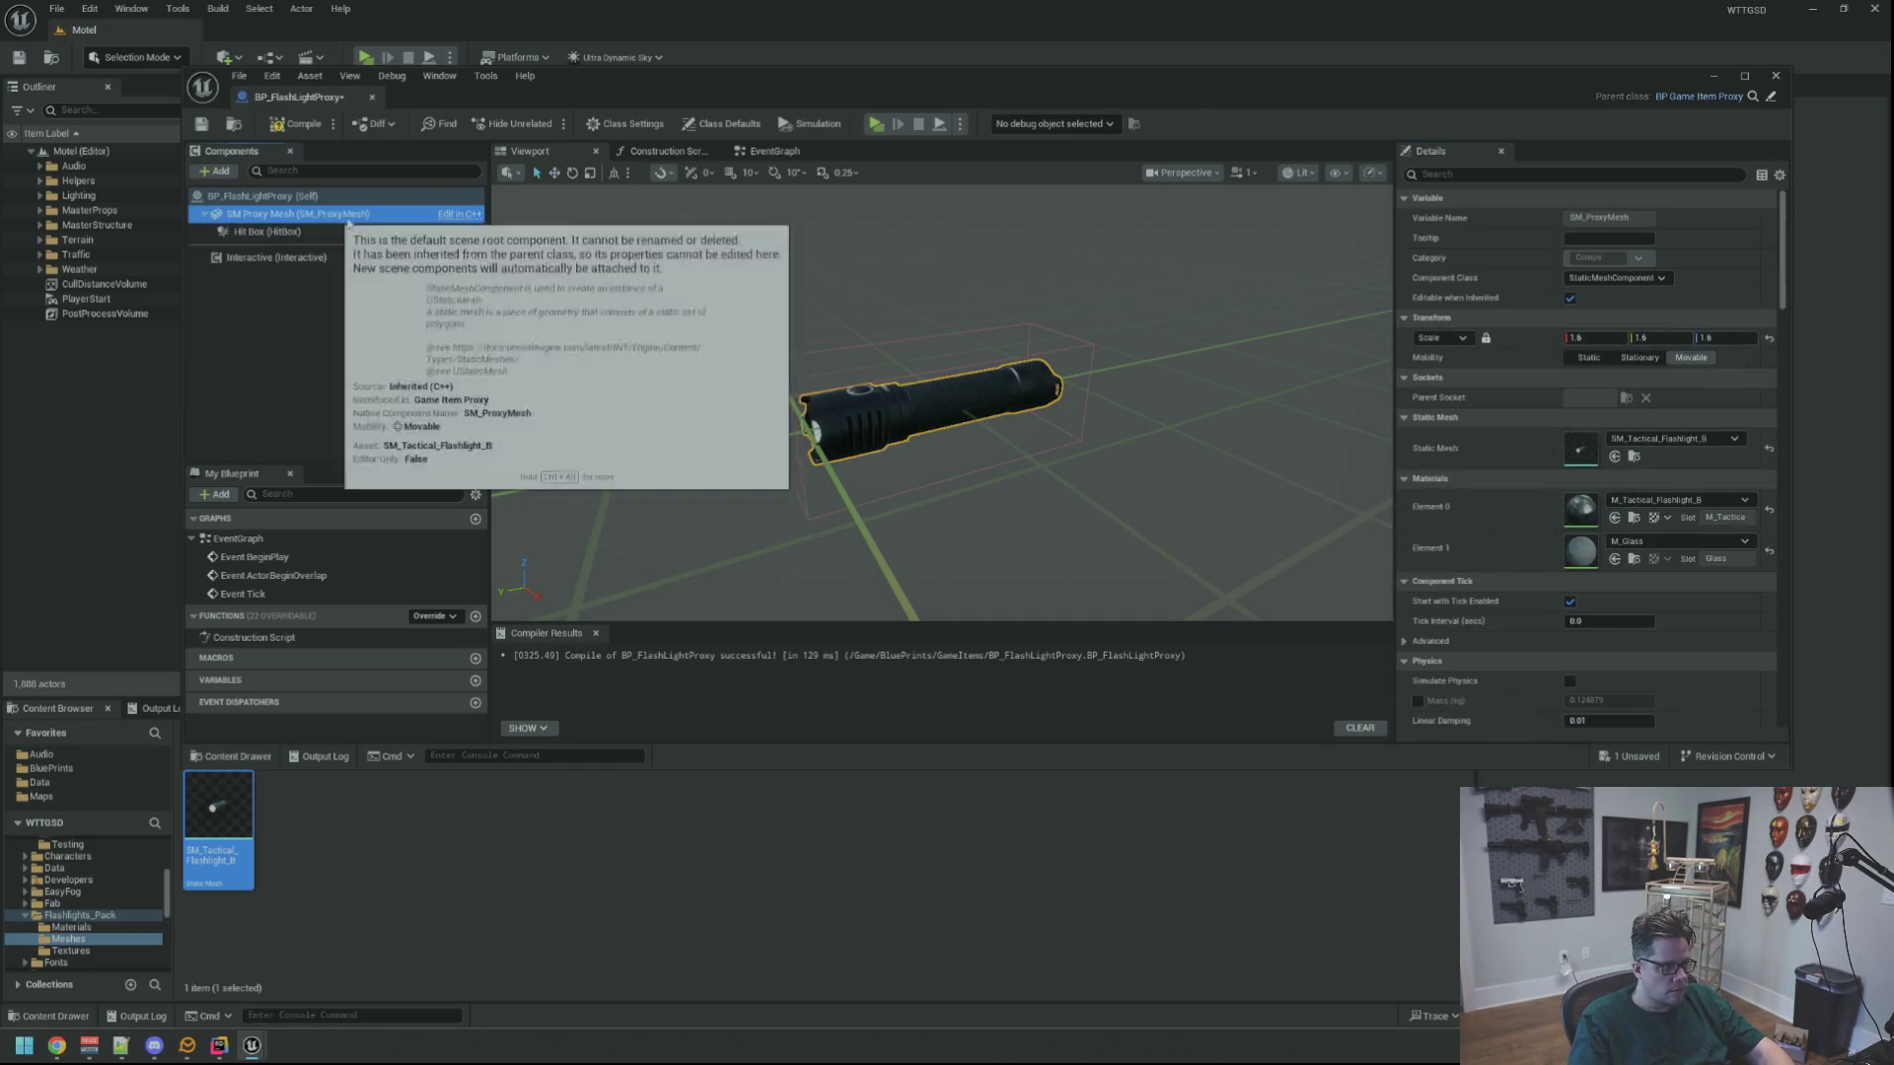
{"action": "left_click", "coordinate": [321, 196]}
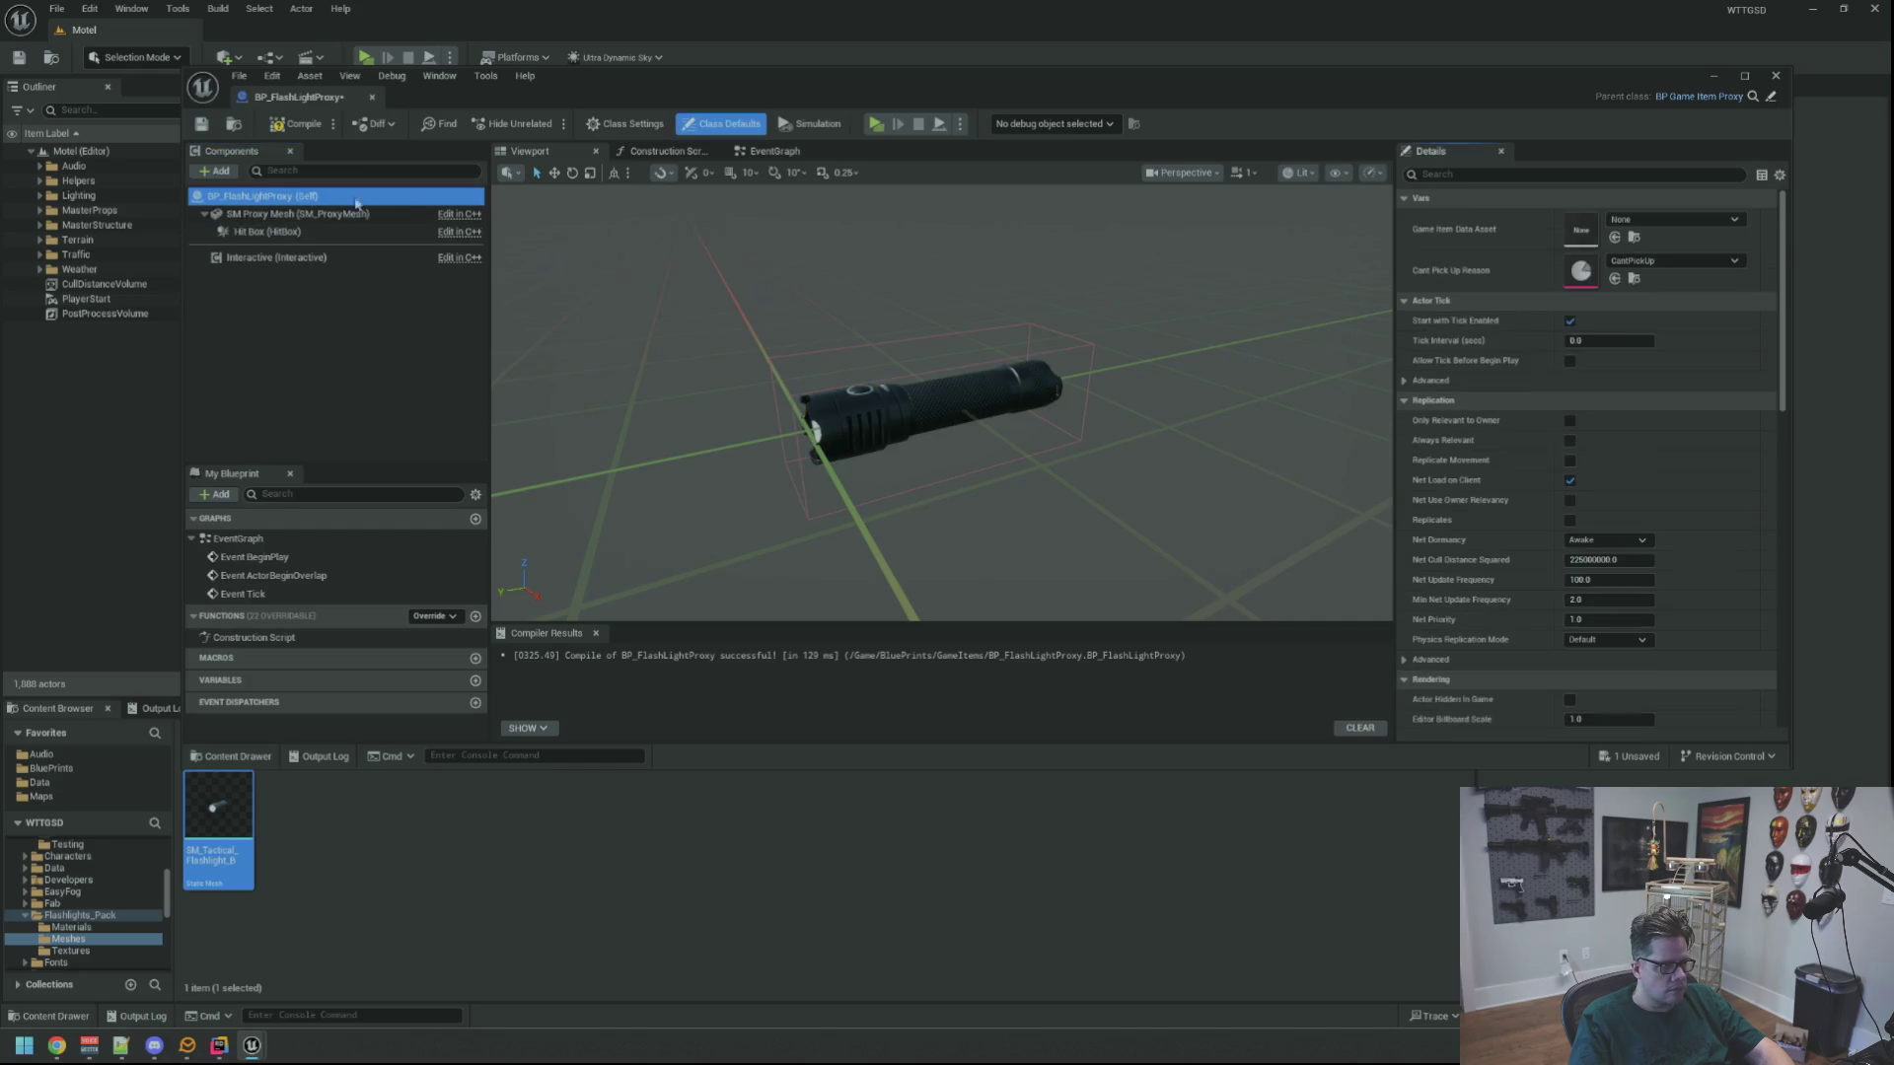
{"action": "left_click", "coordinate": [1690, 222]}
{"action": "left_click", "coordinate": [1686, 370]}
{"action": "left_click", "coordinate": [200, 127]}
{"action": "left_click", "coordinate": [372, 96]}
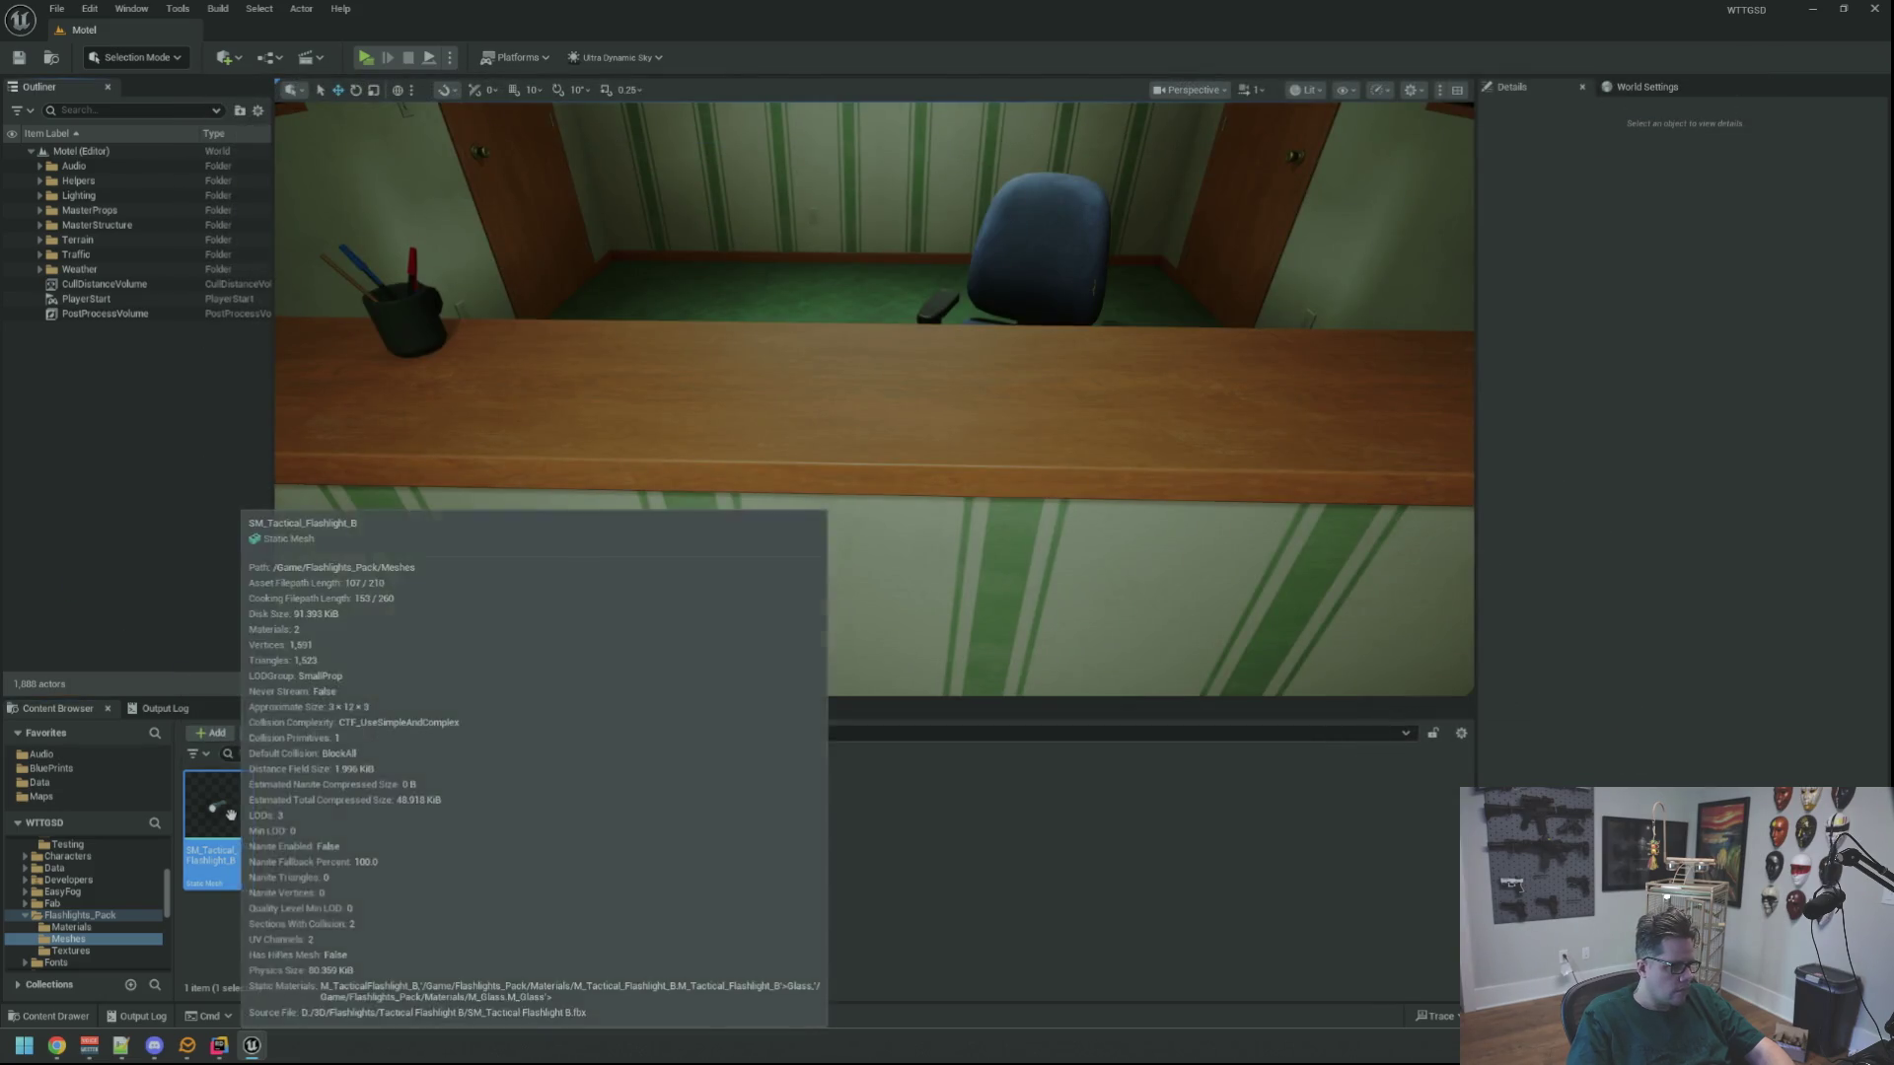
Place BP_FlashLightProxy from BluePrints/GameItems onto the motel counter
{"action": "left_click", "coordinate": [99, 826]}
{"action": "left_click", "coordinate": [89, 756]}
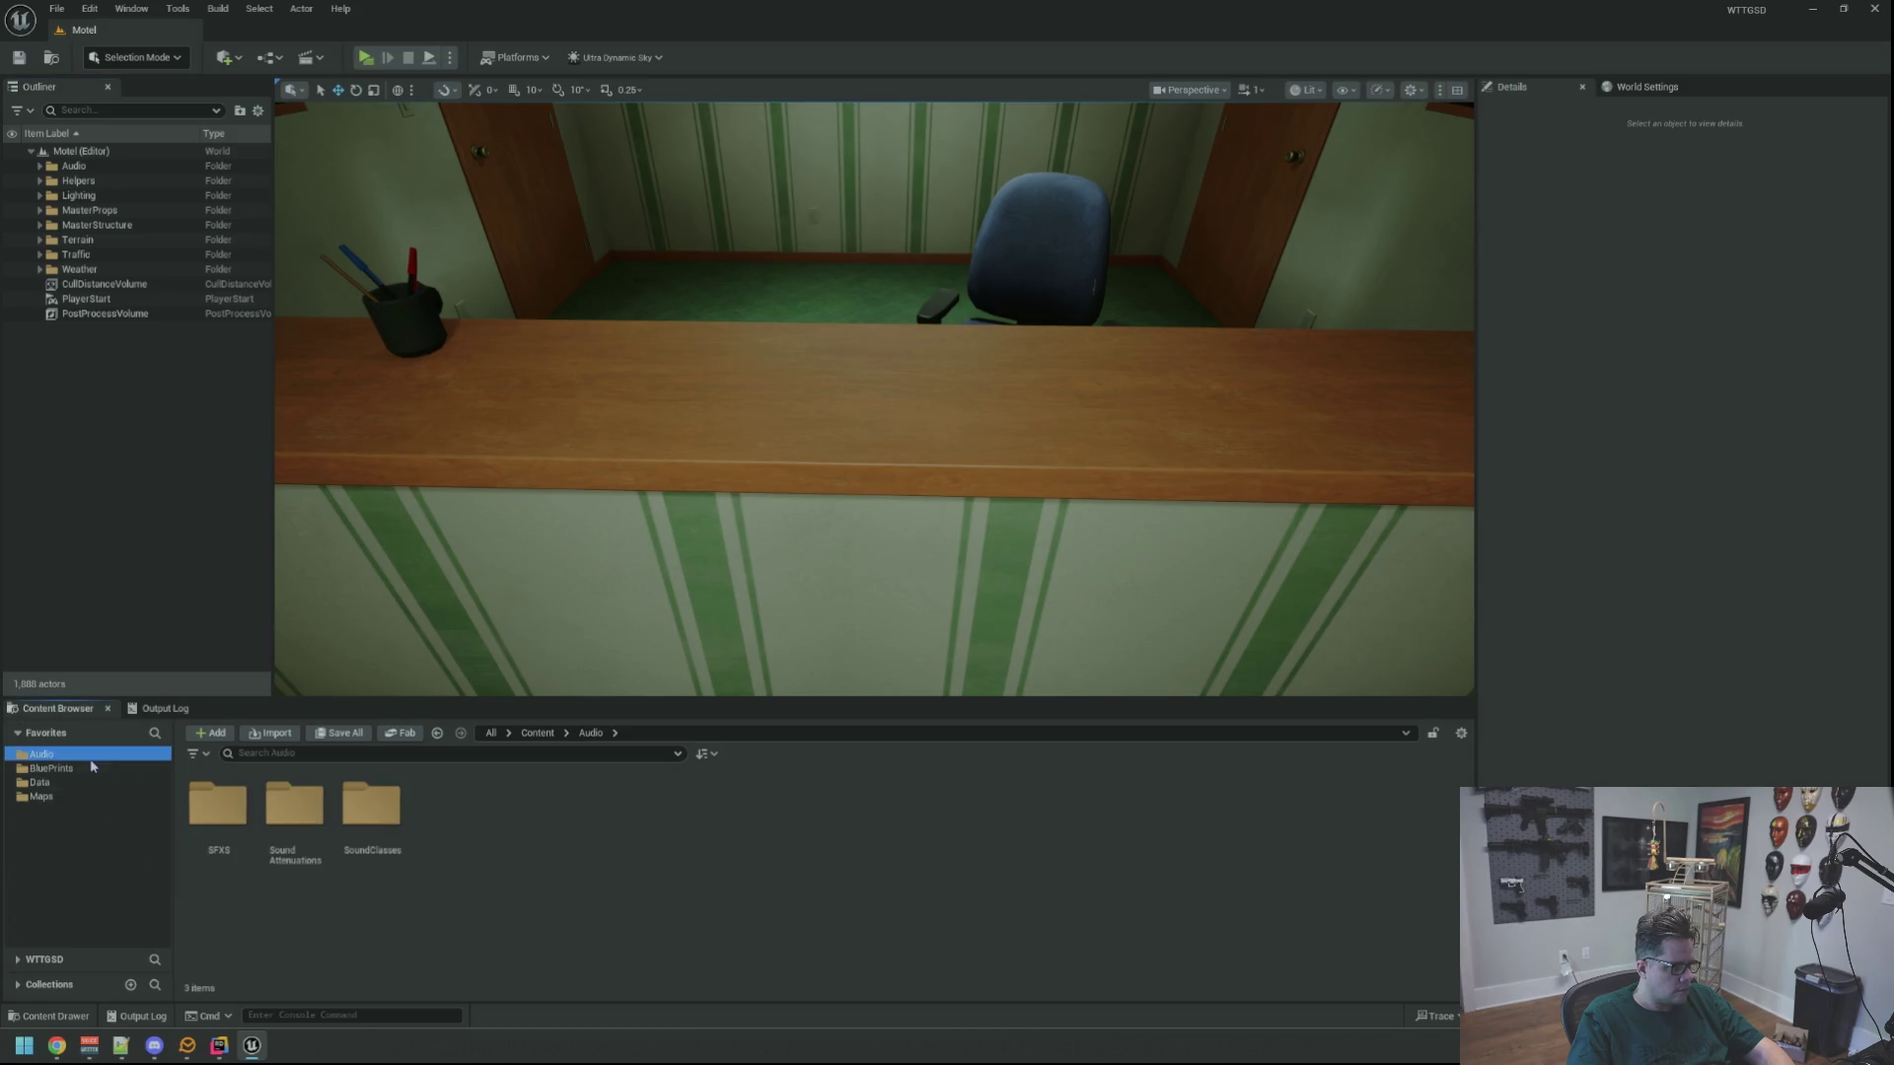
{"action": "left_click", "coordinate": [91, 768]}
{"action": "double_click", "coordinate": [525, 809]}
{"action": "mouse_move", "coordinate": [218, 809]}
{"action": "left_mouse_down"}
{"action": "mouse_move", "coordinate": [775, 380]}
{"action": "mouse_move", "coordinate": [814, 380]}
{"action": "mouse_move", "coordinate": [785, 401]}
{"action": "mouse_move", "coordinate": [835, 355]}
{"action": "left_mouse_up"}
{"action": "key", "text": "f"}
{"action": "scroll", "coordinate": [834, 355], "scroll_direction": "up", "scroll_amount": 2}
{"action": "left_click", "coordinate": [235, 417]}
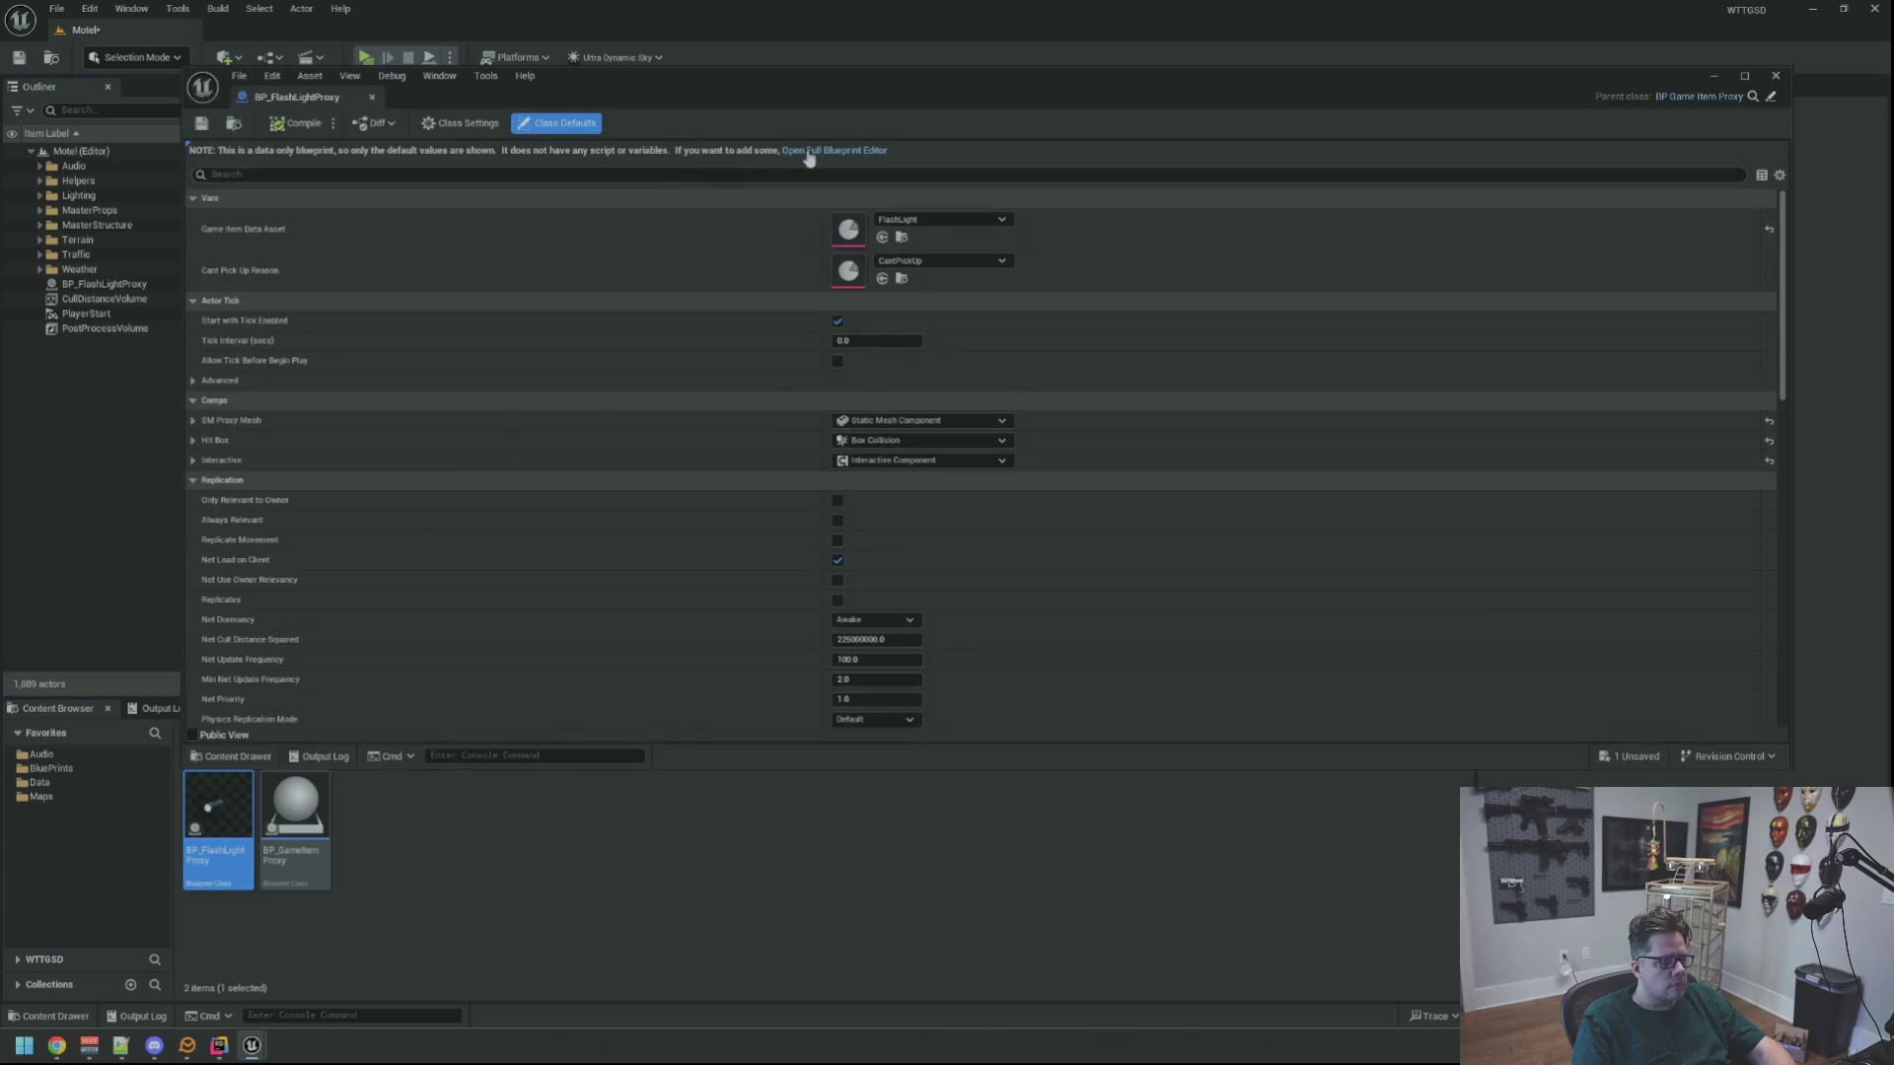
Swap the flashlight mesh material to M_Tactical_Flashlight_B_NoEmissive, compile, and save the Motel map
{"action": "left_click", "coordinate": [808, 153]}
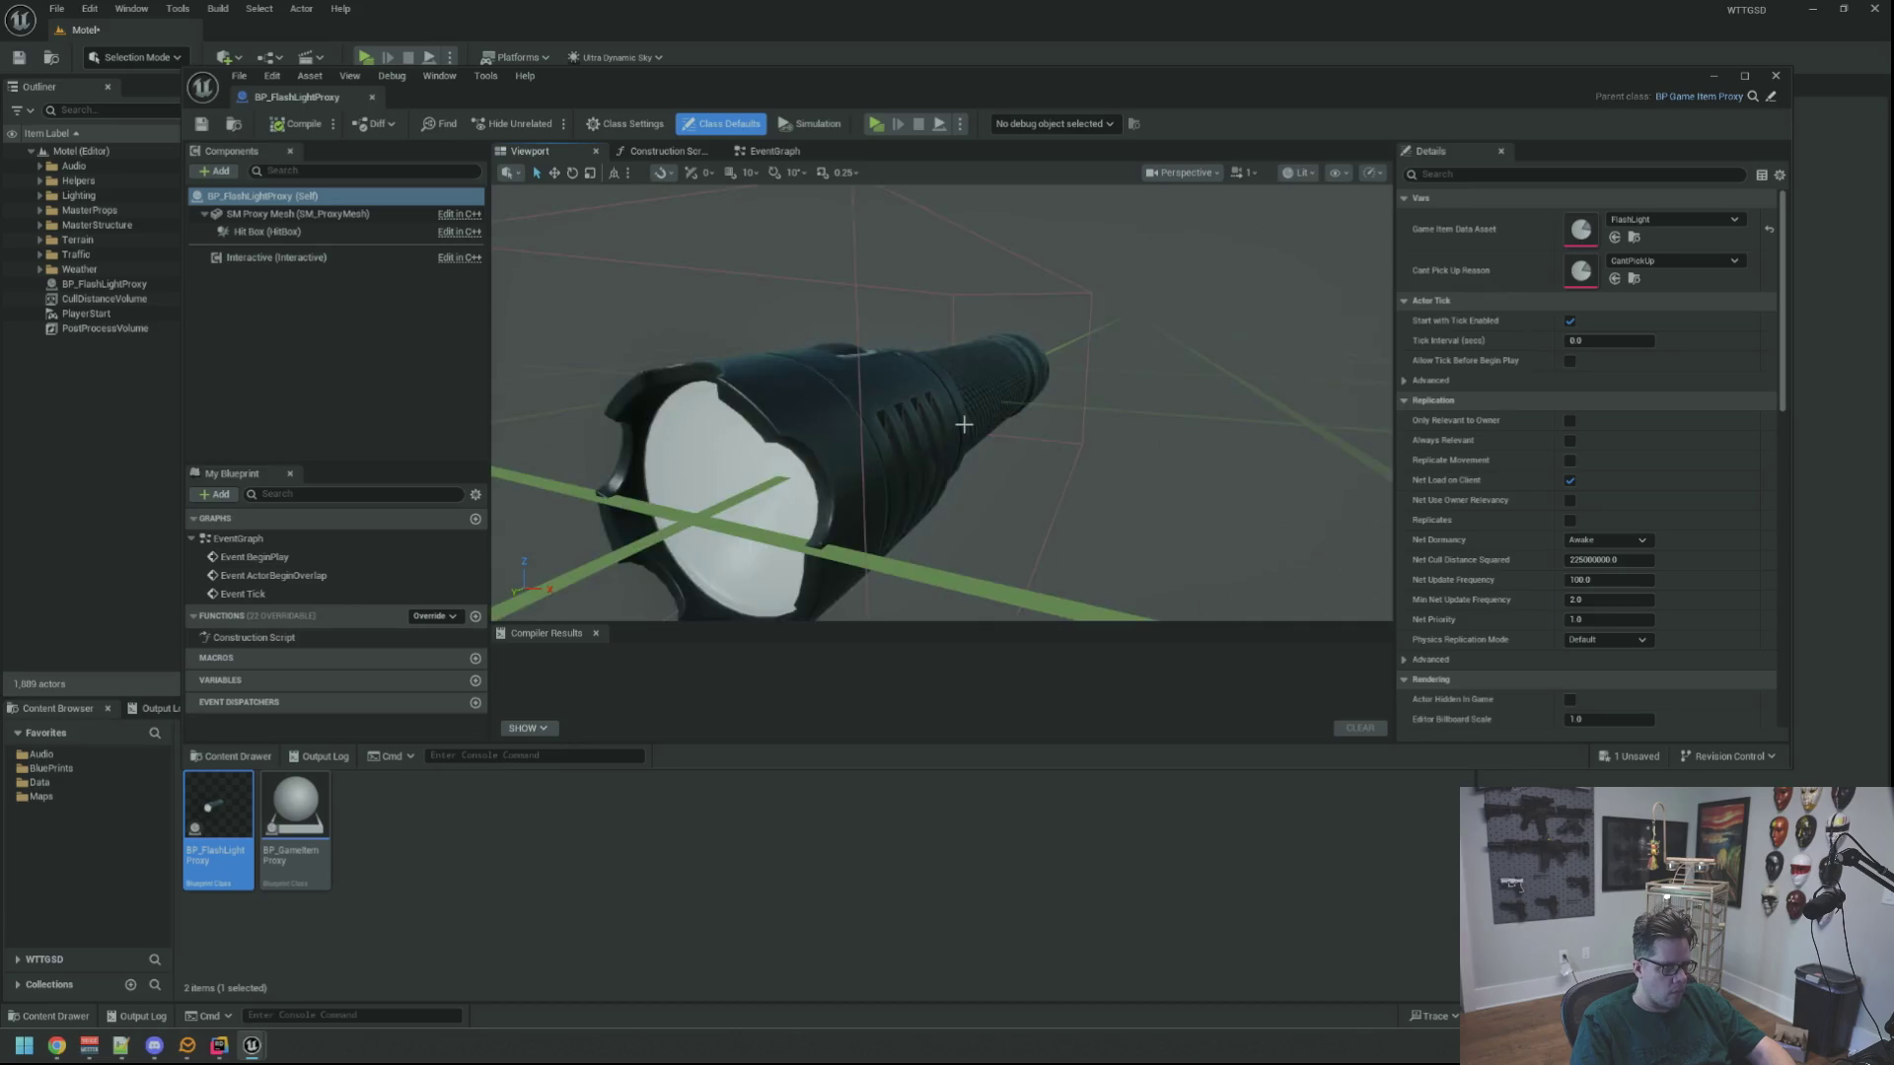
{"action": "left_click", "coordinate": [893, 437]}
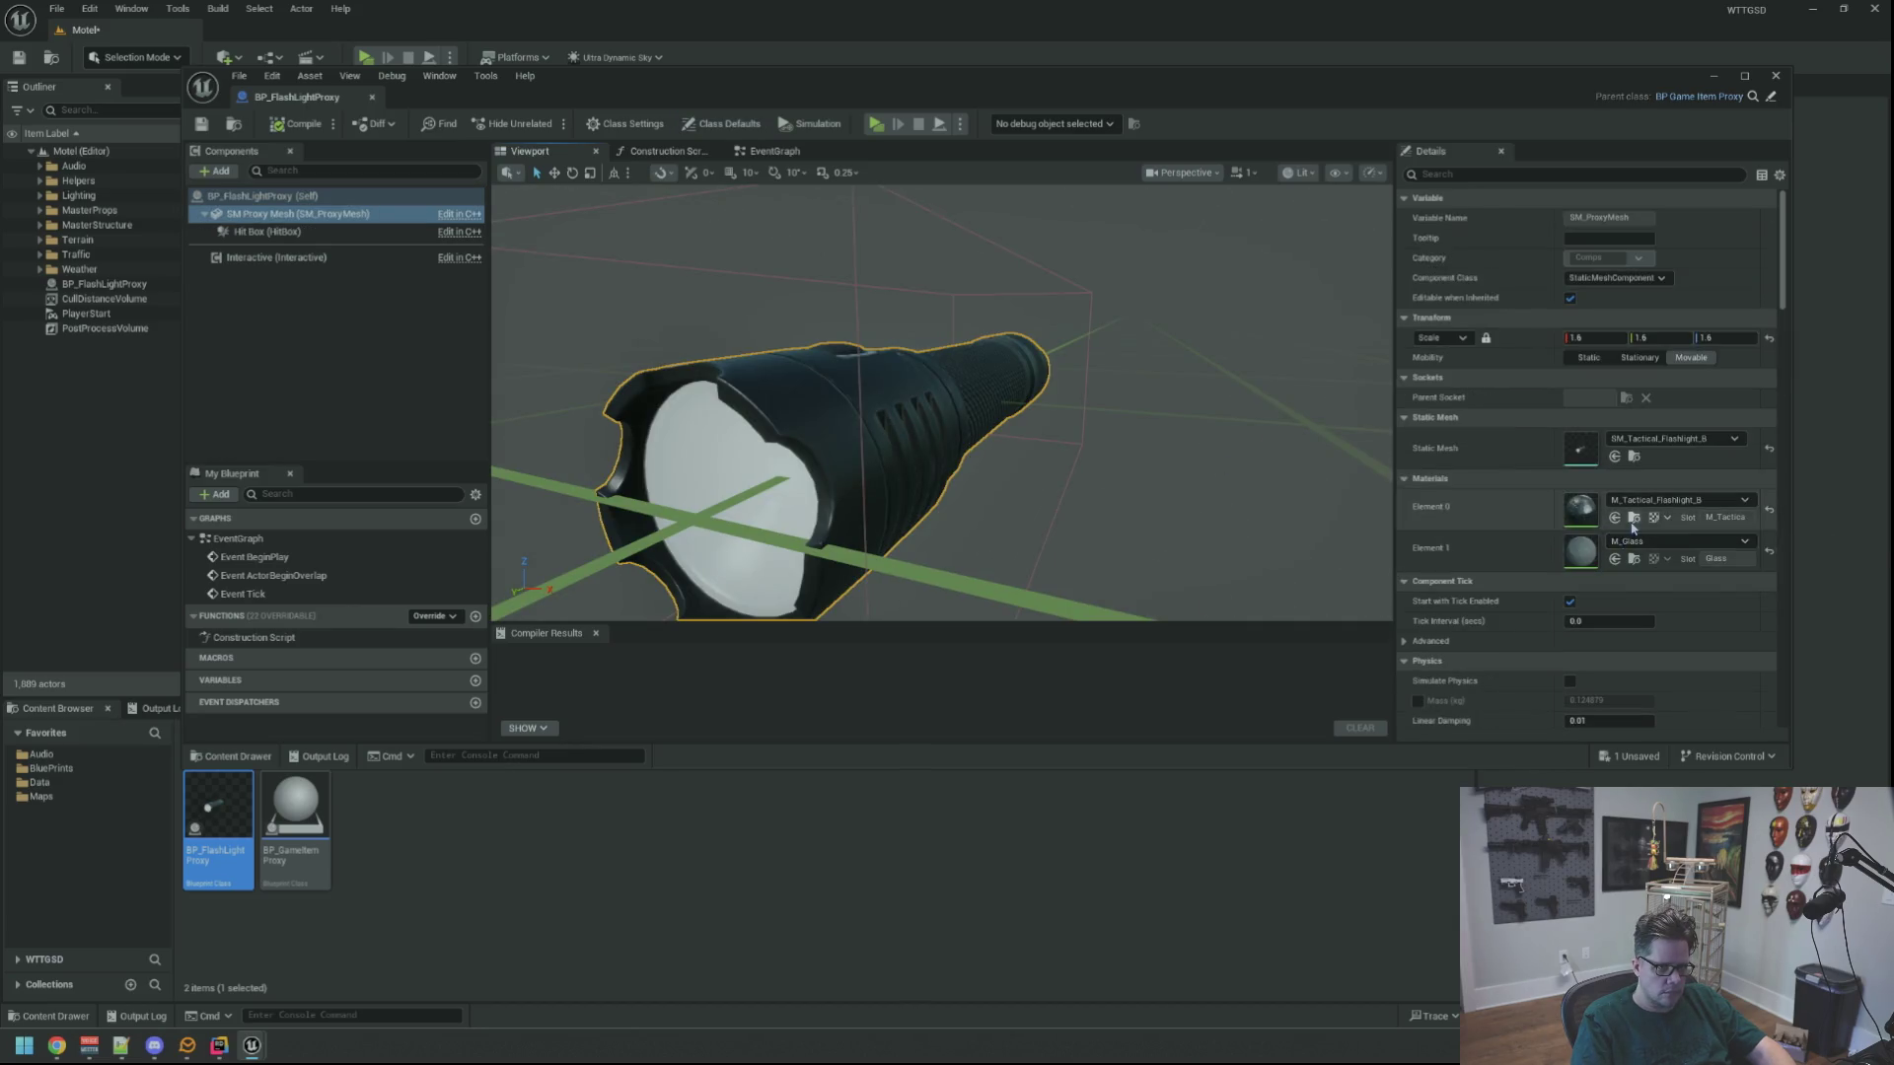
{"action": "left_click", "coordinate": [1634, 518]}
{"action": "left_click_drag", "start_coordinate": [372, 829], "coordinate": [1677, 513]}
{"action": "left_click", "coordinate": [303, 126]}
{"action": "left_click", "coordinate": [372, 97]}
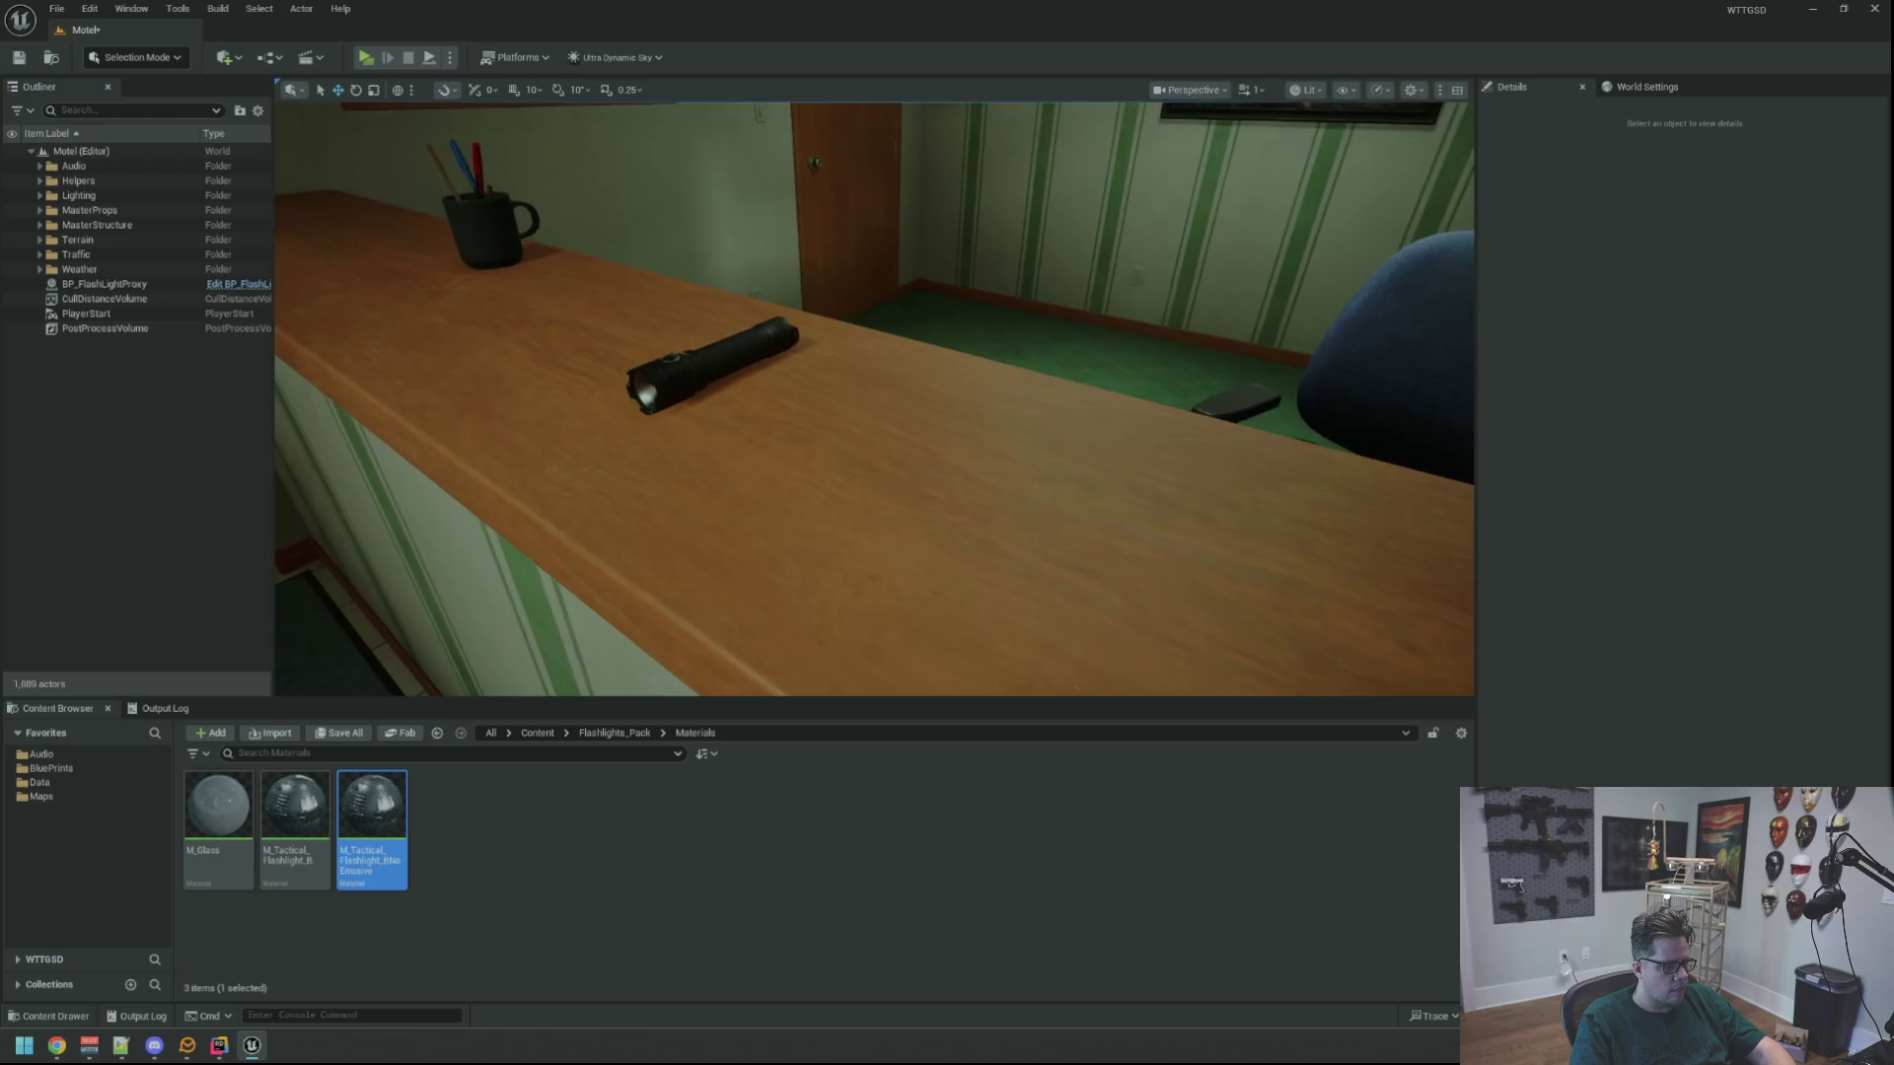
{"action": "left_click", "coordinate": [164, 709]}
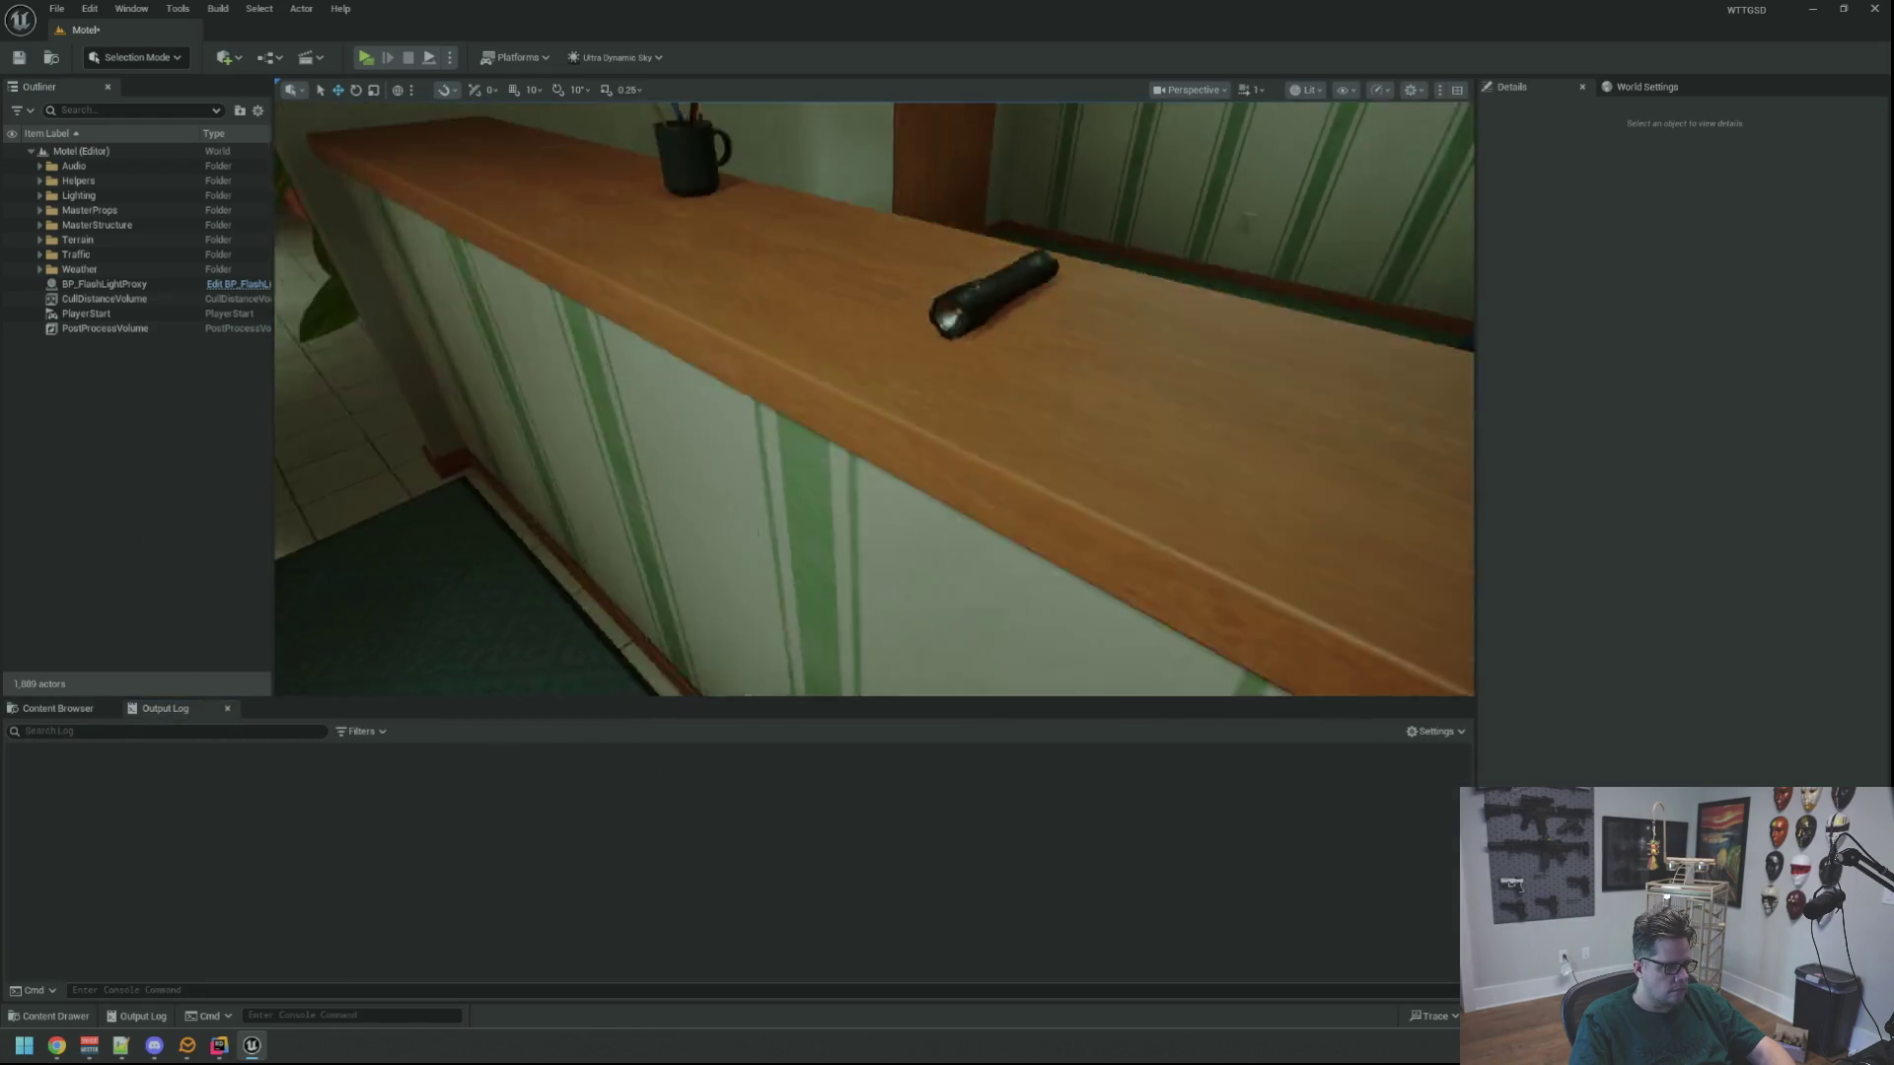
{"action": "key", "text": "ctrl+s"}
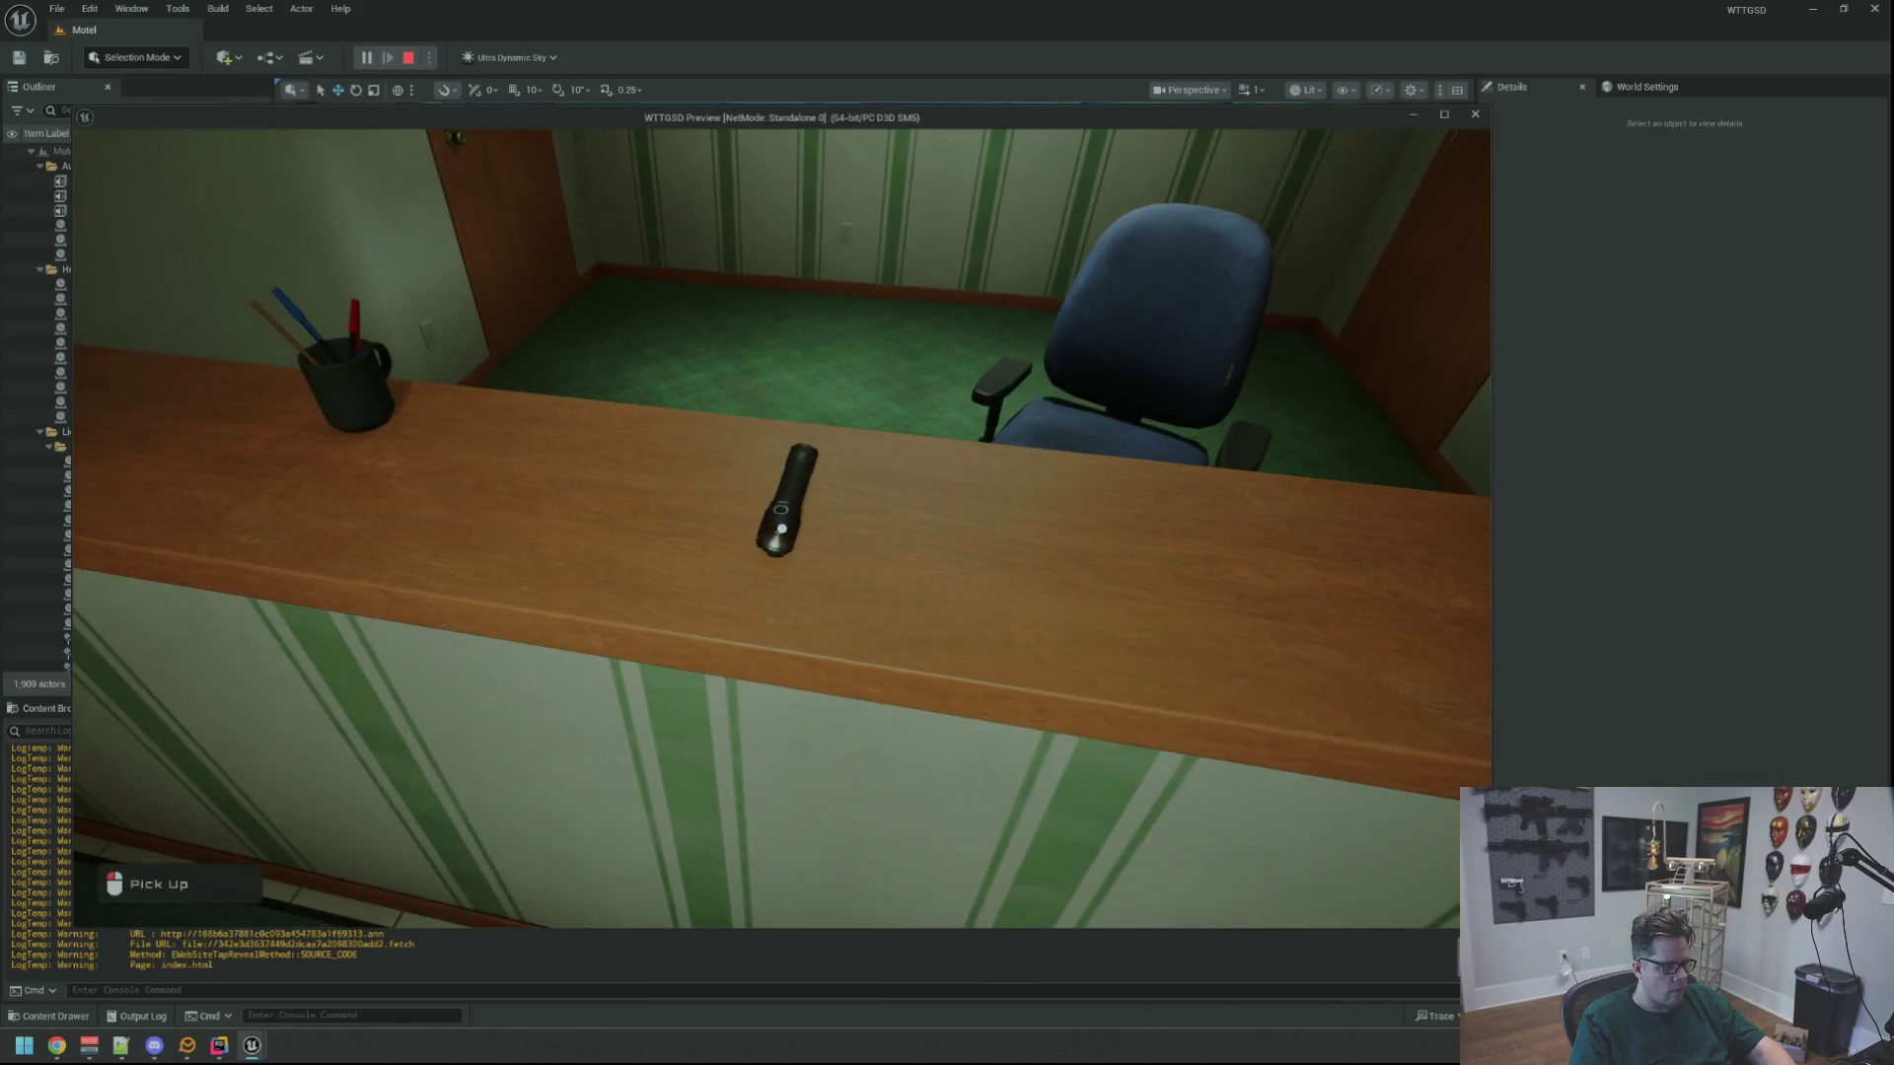
Pick up the counter flashlight in play, stop the session, and switch to the code editor
{"action": "left_click", "coordinate": [782, 529]}
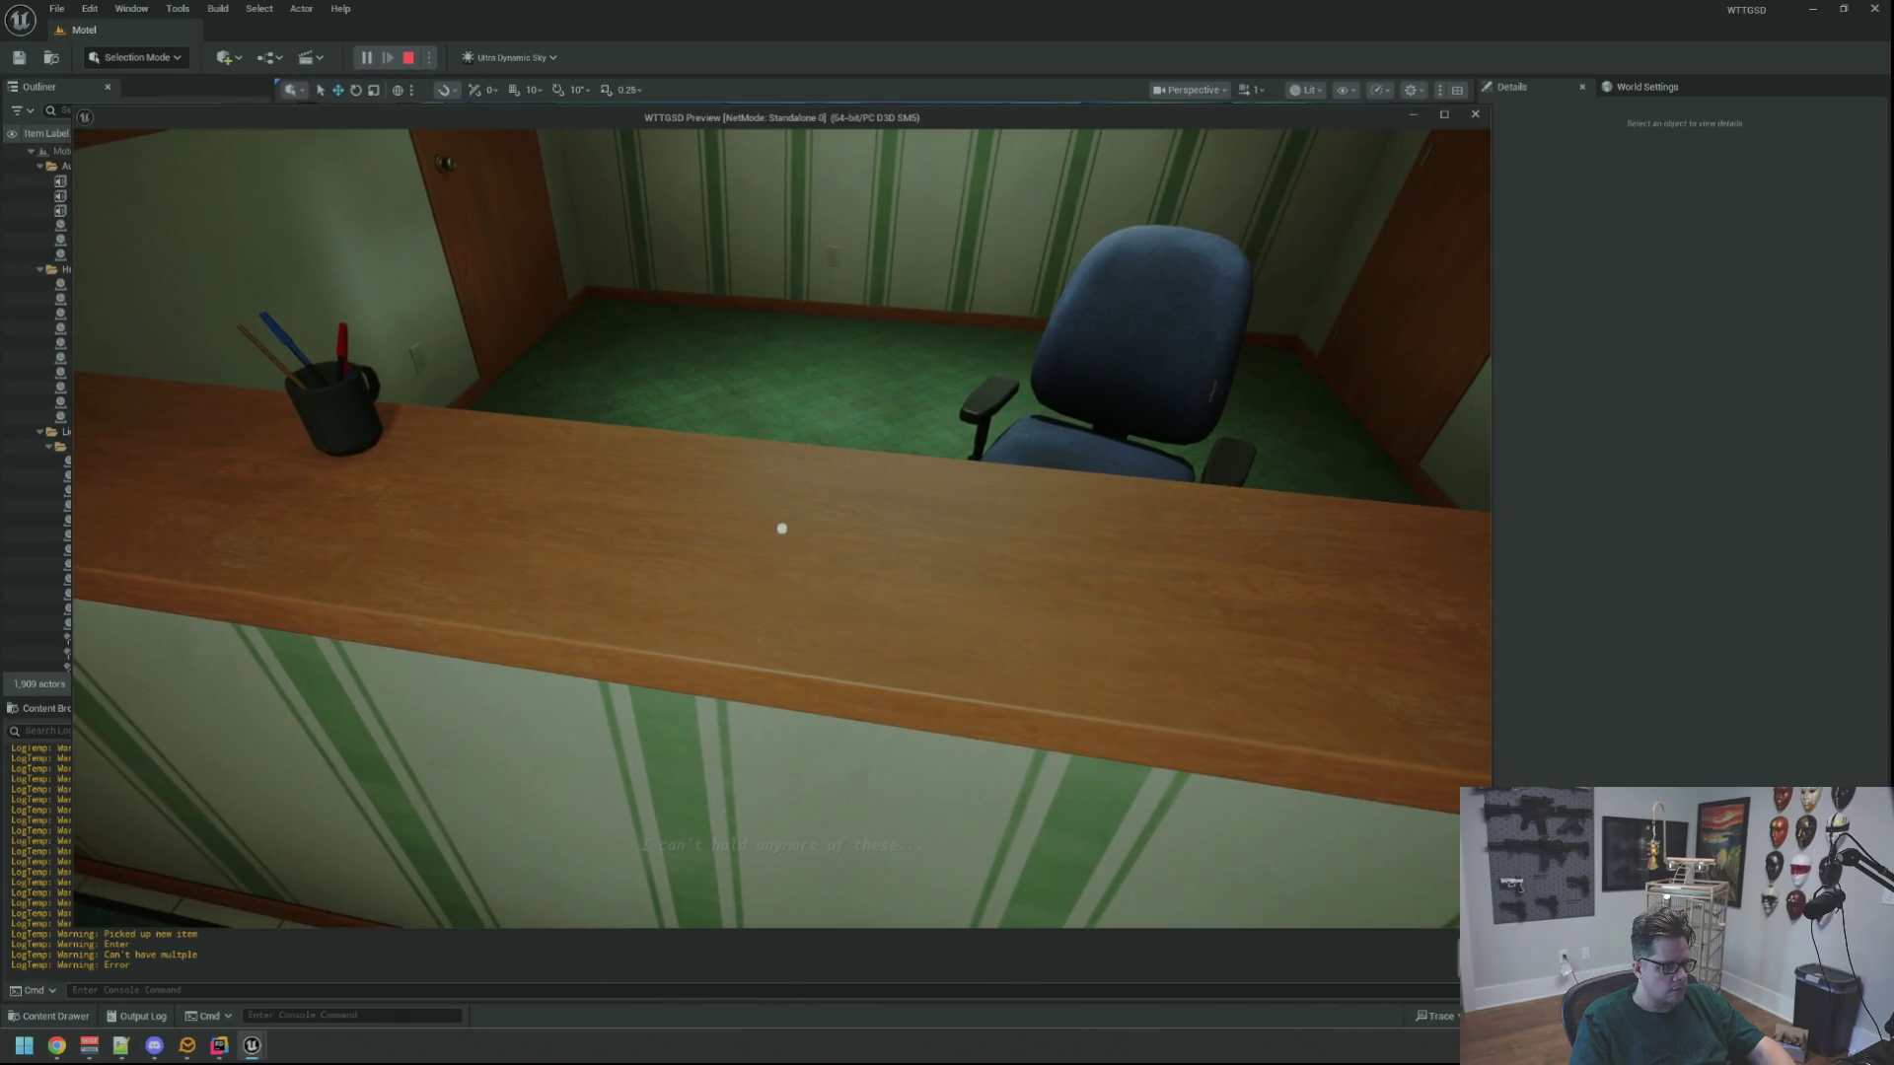
{"action": "key", "text": "Escape"}
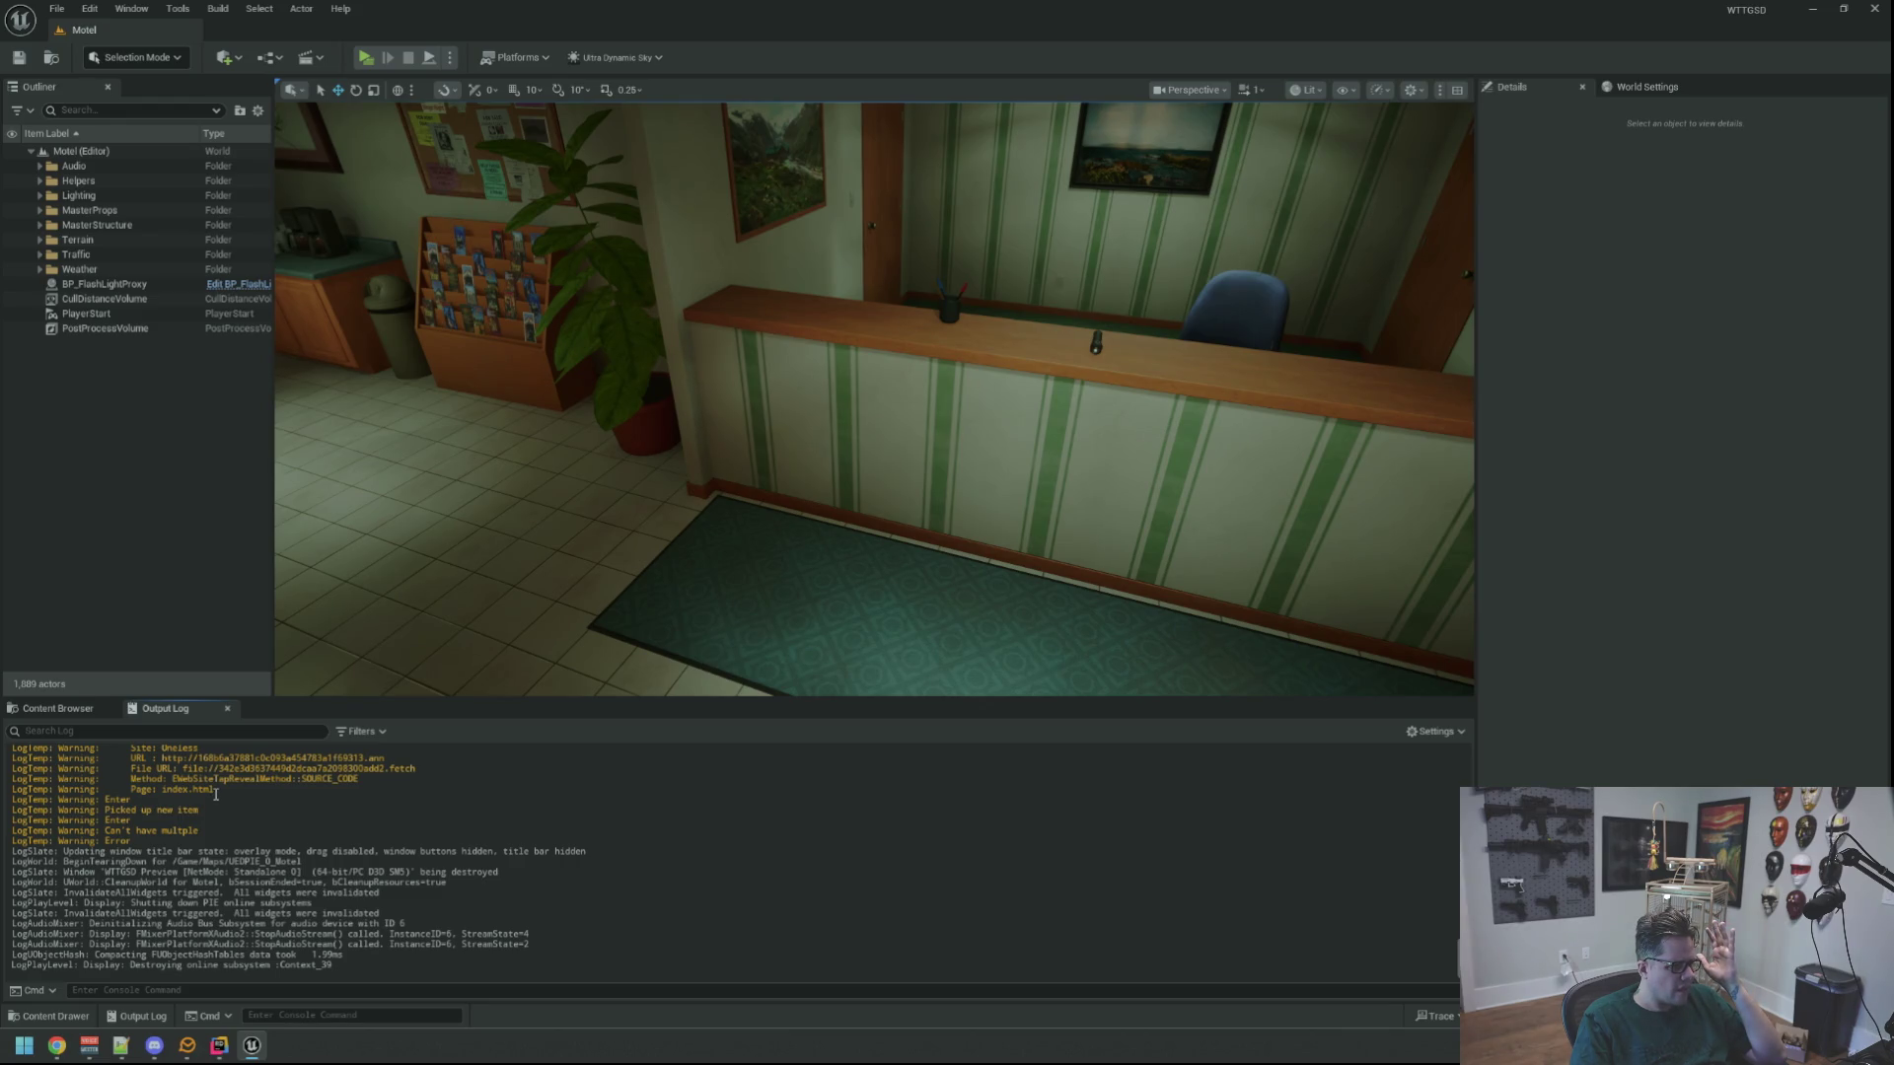
{"action": "left_click", "coordinate": [219, 1045]}
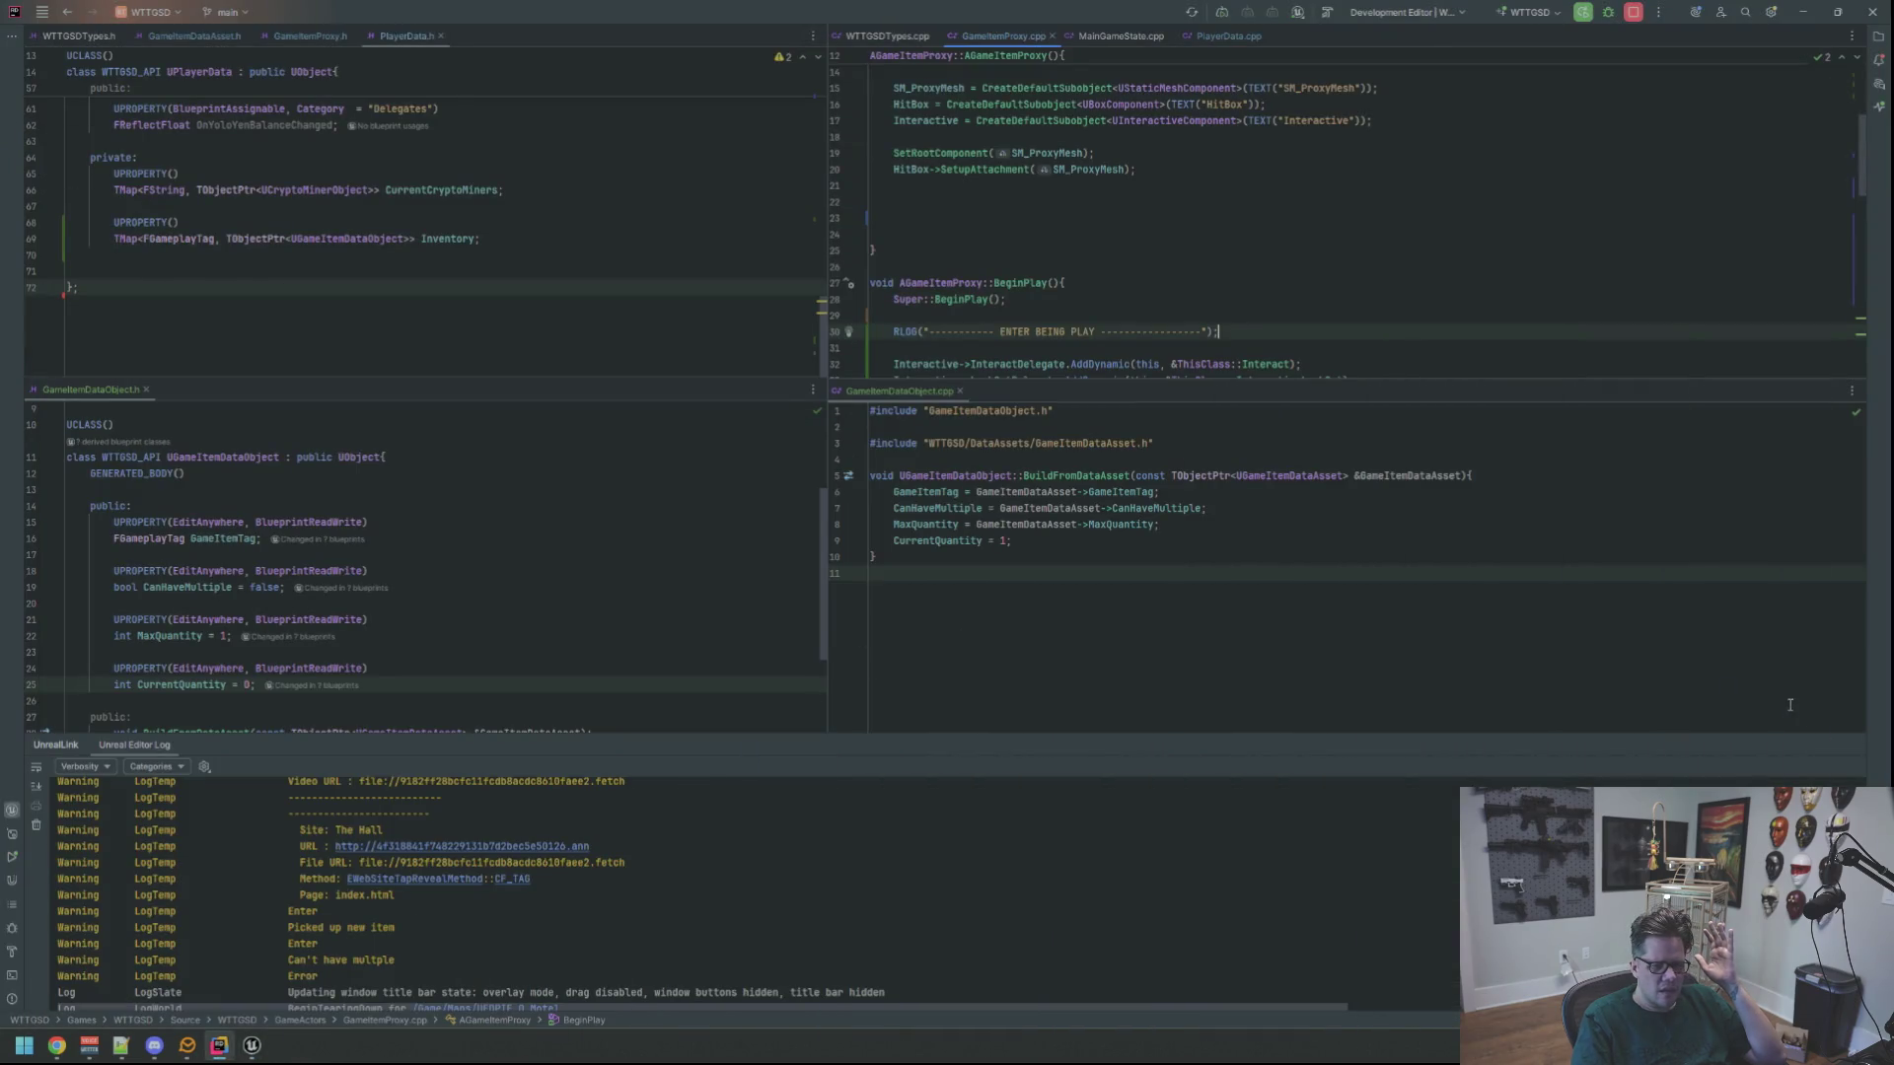
Comment out the three Interactive AddDynamic bindings in BeginPlay of GameItemProxy.cpp with Ctrl+/
{"action": "left_click", "coordinate": [1850, 747]}
{"action": "scroll", "coordinate": [1124, 291], "scroll_direction": "up", "scroll_amount": 4}
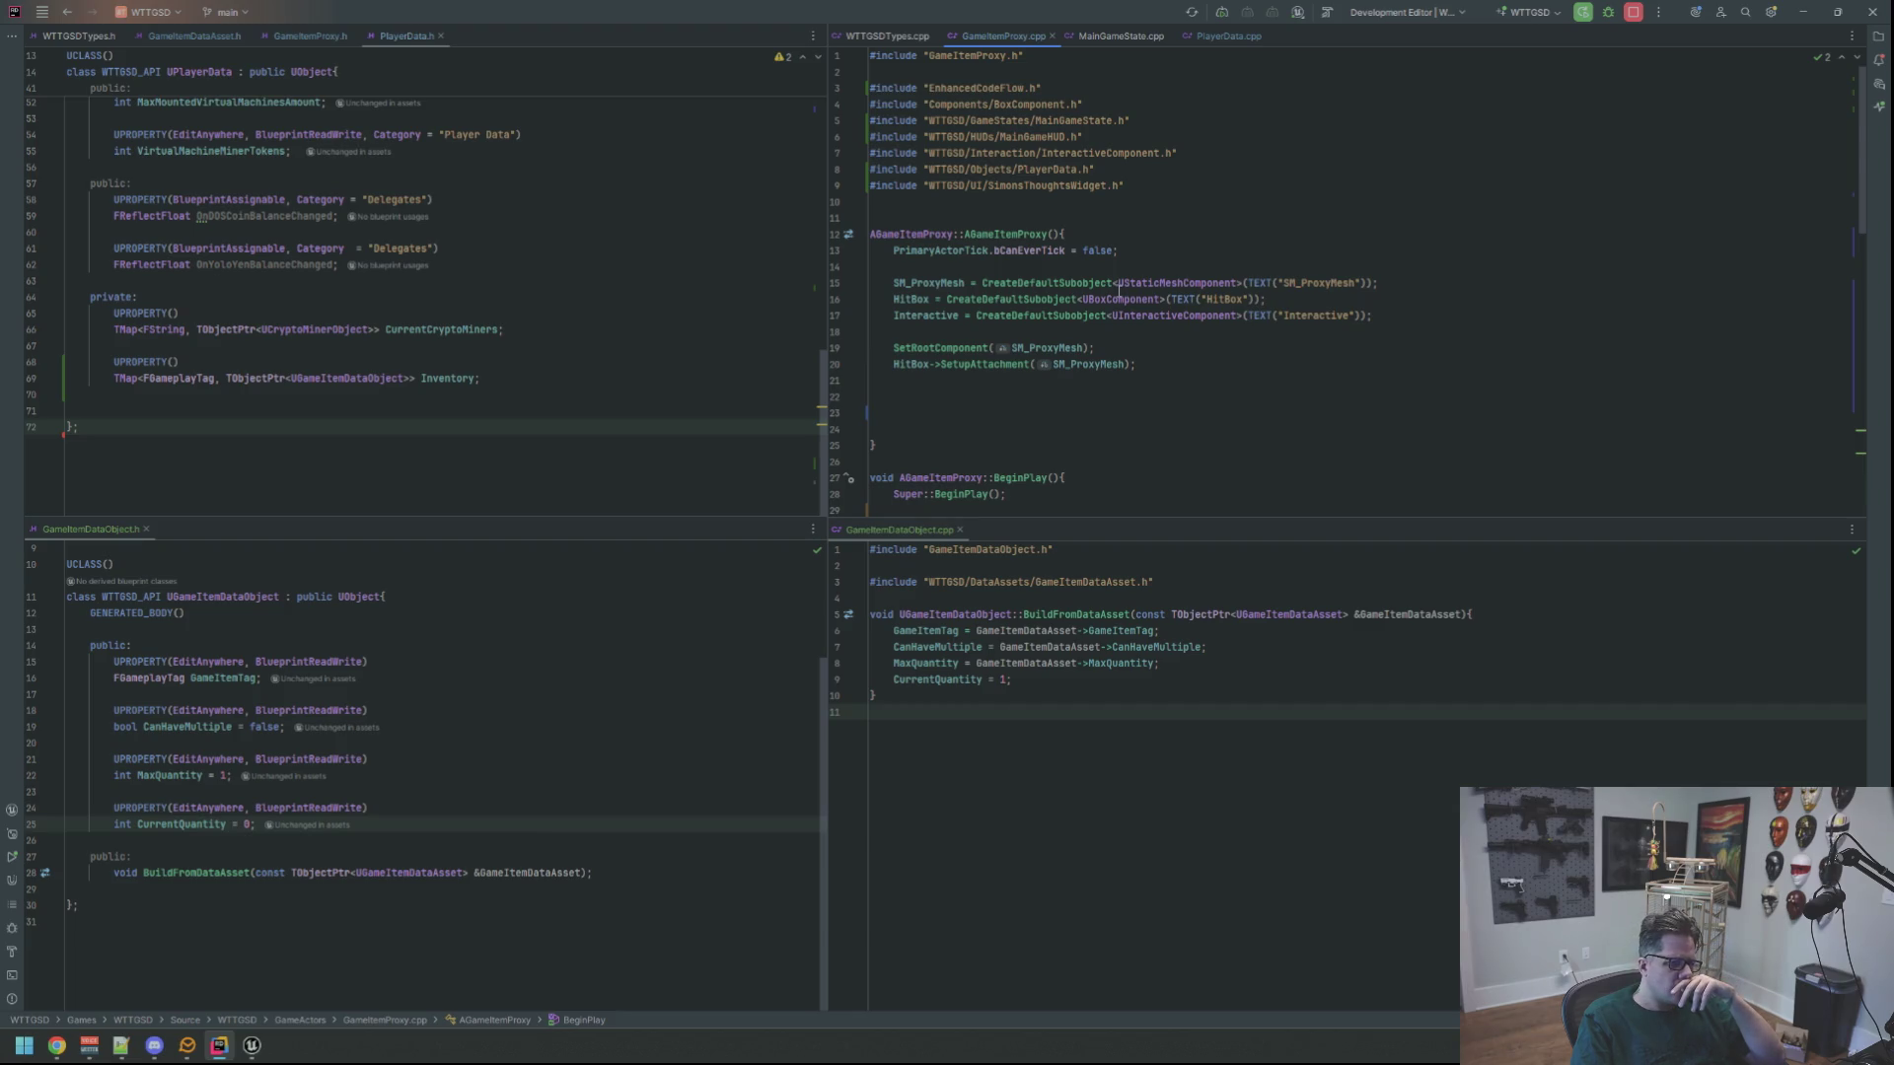
{"action": "scroll", "coordinate": [1014, 388], "scroll_direction": "down", "scroll_amount": 5}
{"action": "left_click_drag", "start_coordinate": [1391, 348], "coordinate": [870, 316]}
{"action": "key", "text": "ctrl+slash"}
{"action": "left_click", "coordinate": [1209, 238]}
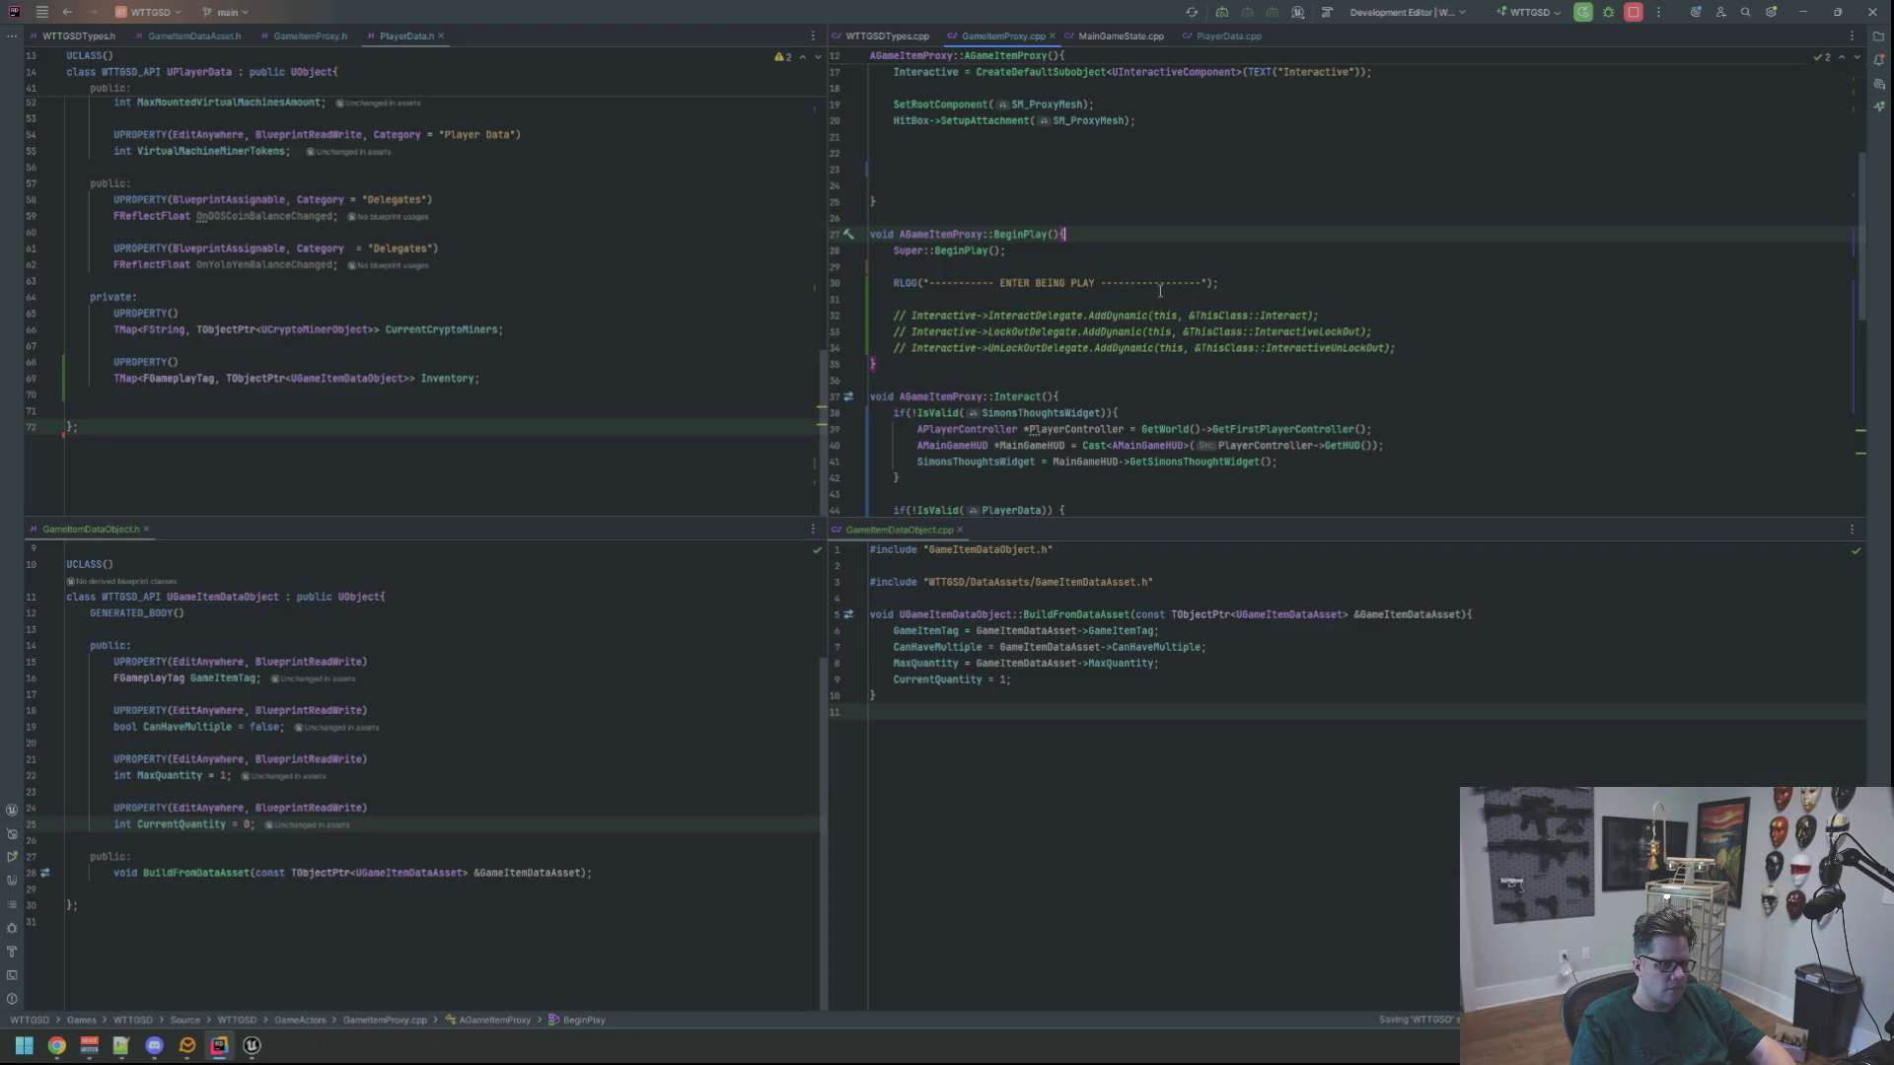
{"action": "left_click", "coordinate": [252, 1045]}
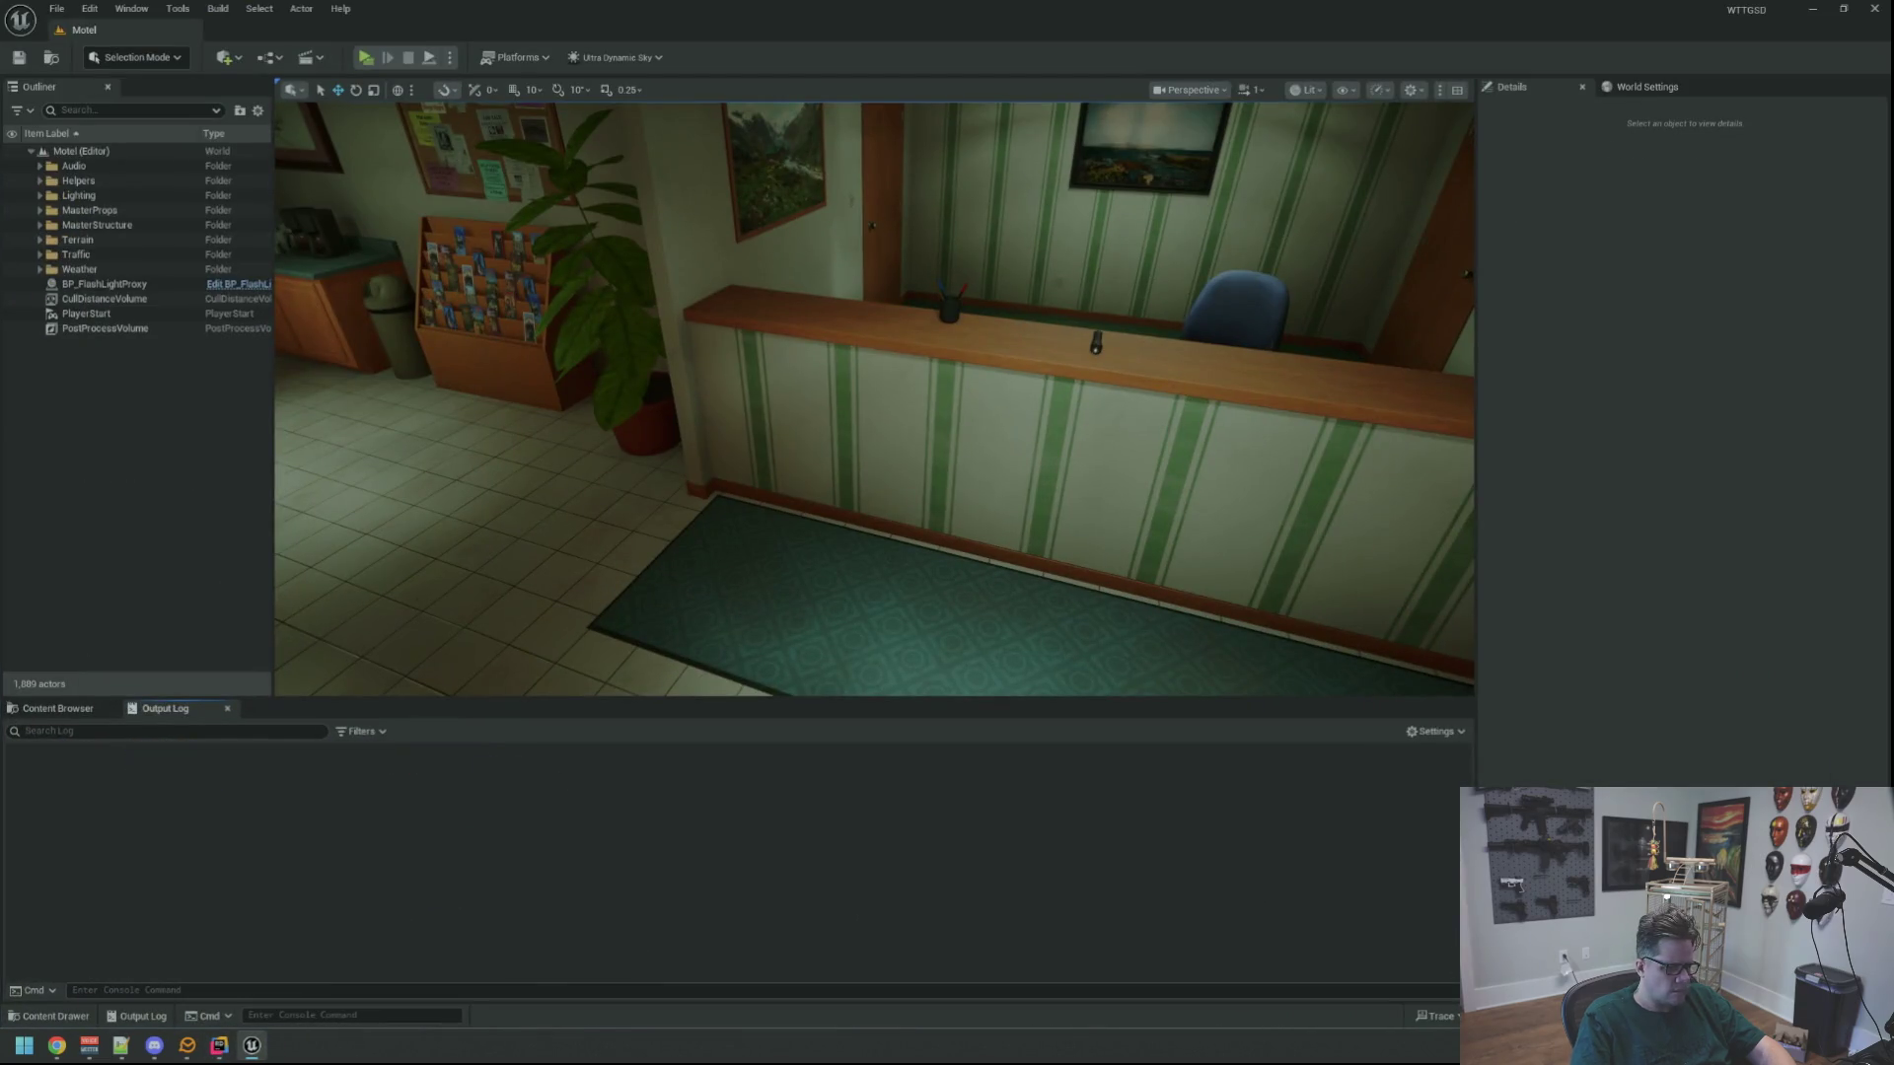
Live-recompile with Ctrl+Alt+F11, then play-test picking up the flashlight from the counter
{"action": "key", "text": "ctrl+alt+F11"}
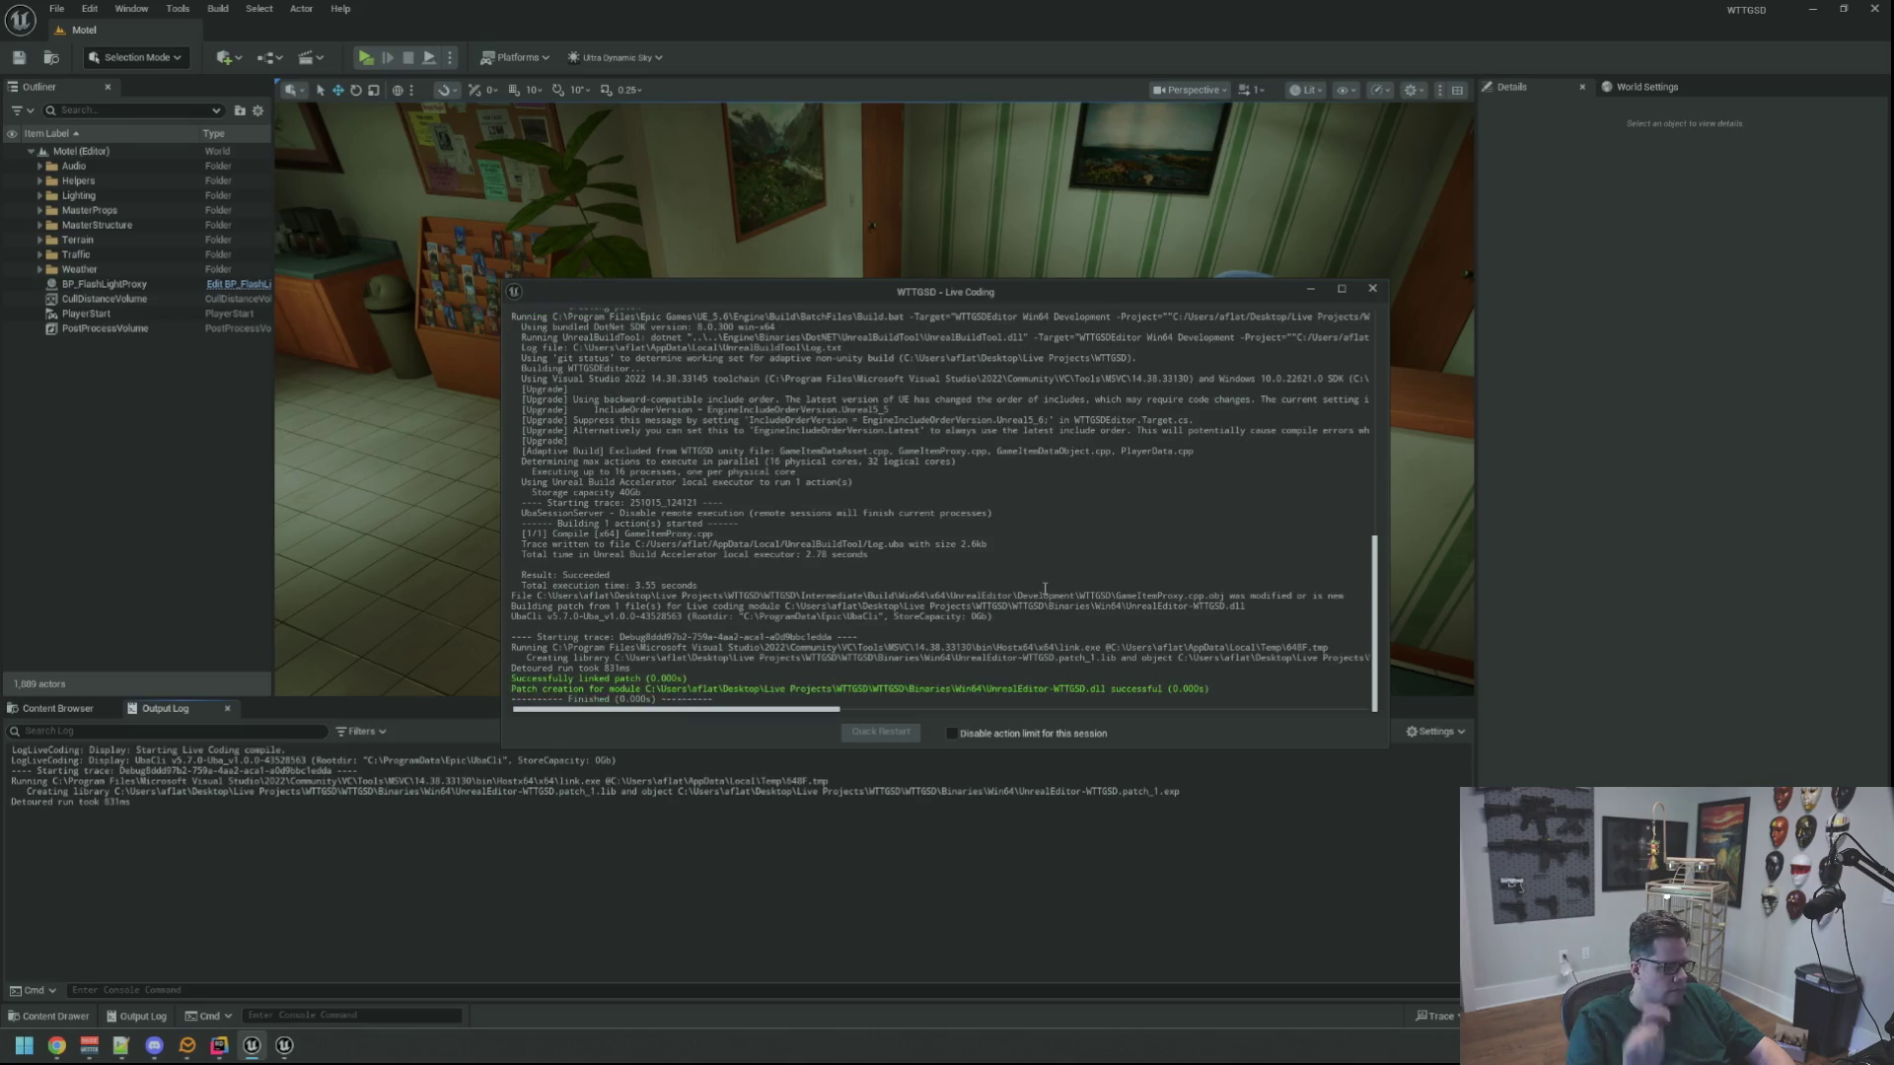
{"action": "left_click", "coordinate": [1371, 290]}
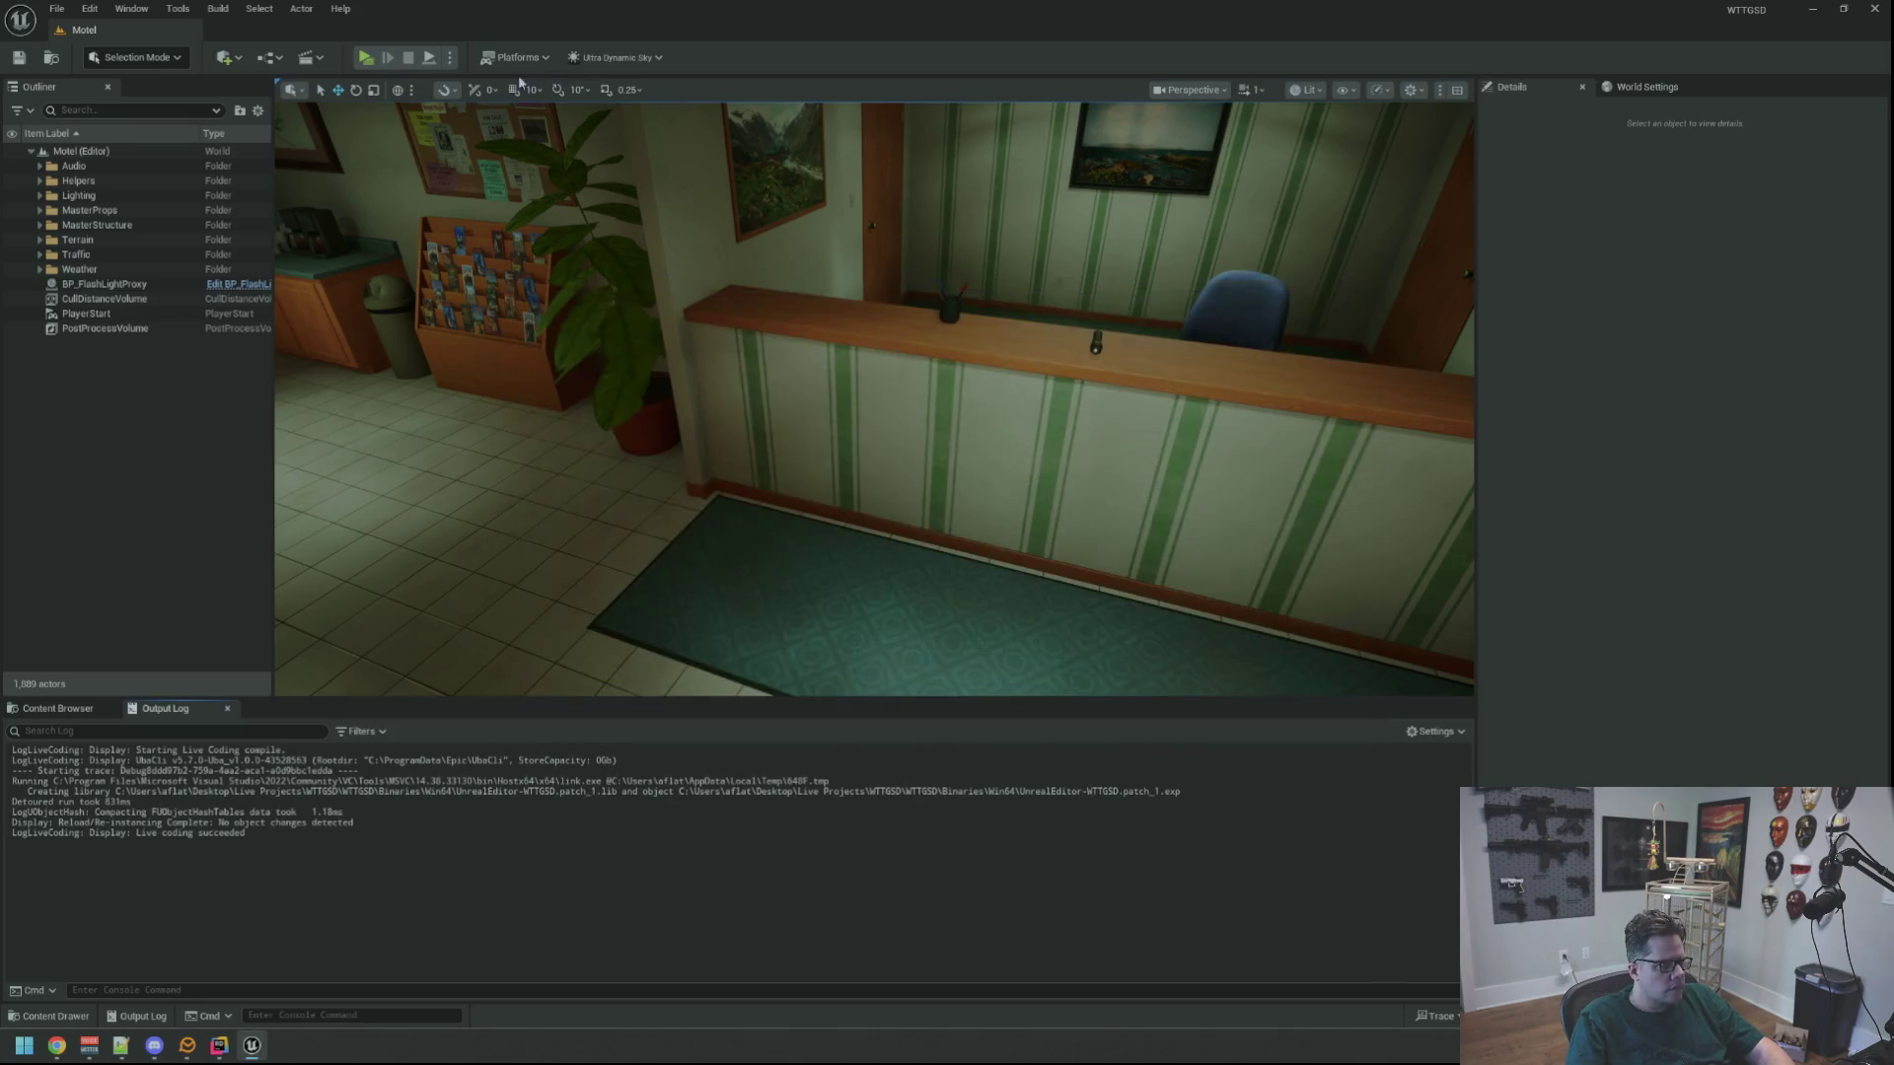
{"action": "key", "text": "alt+p"}
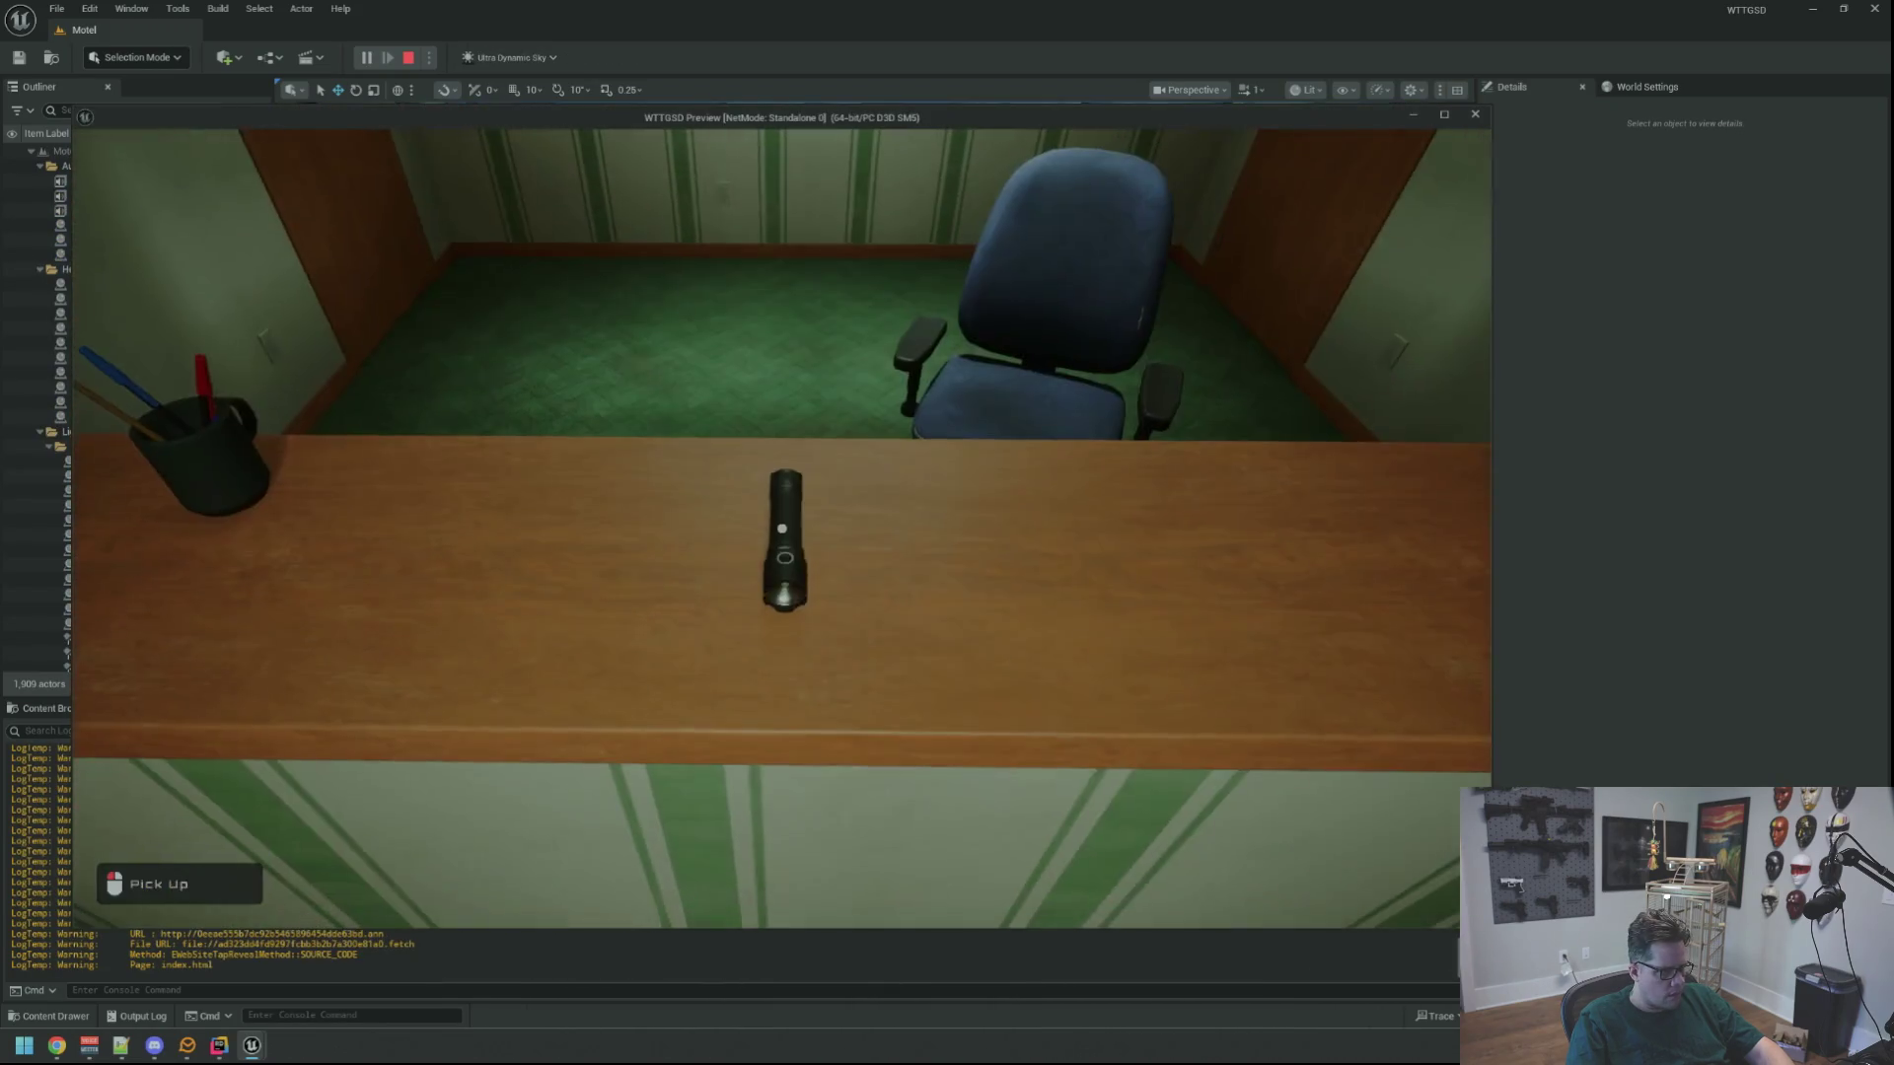
{"action": "left_click", "coordinate": [782, 529]}
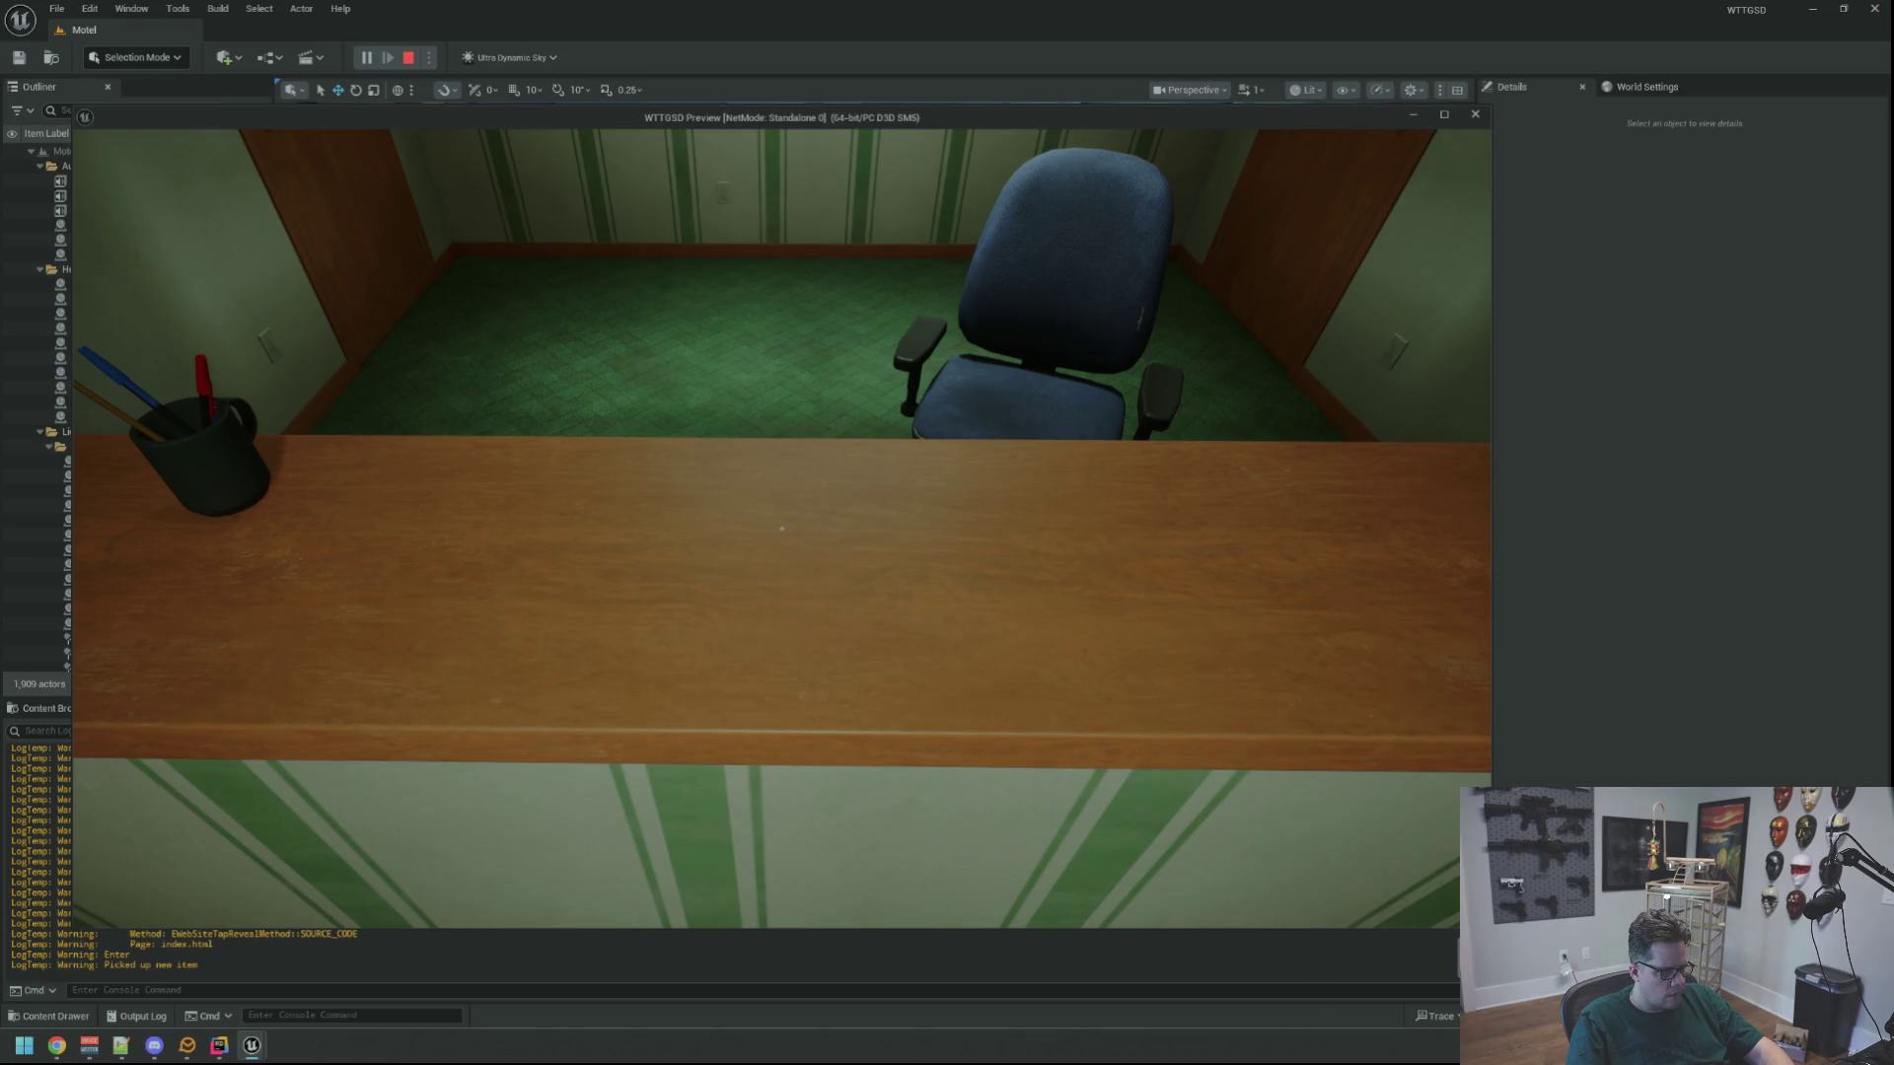
{"action": "key", "text": "Escape"}
Open the BluePrints folder and review the GameItemProxy constructor and GameItemProxy.h header in Rider
{"action": "left_click", "coordinate": [66, 709]}
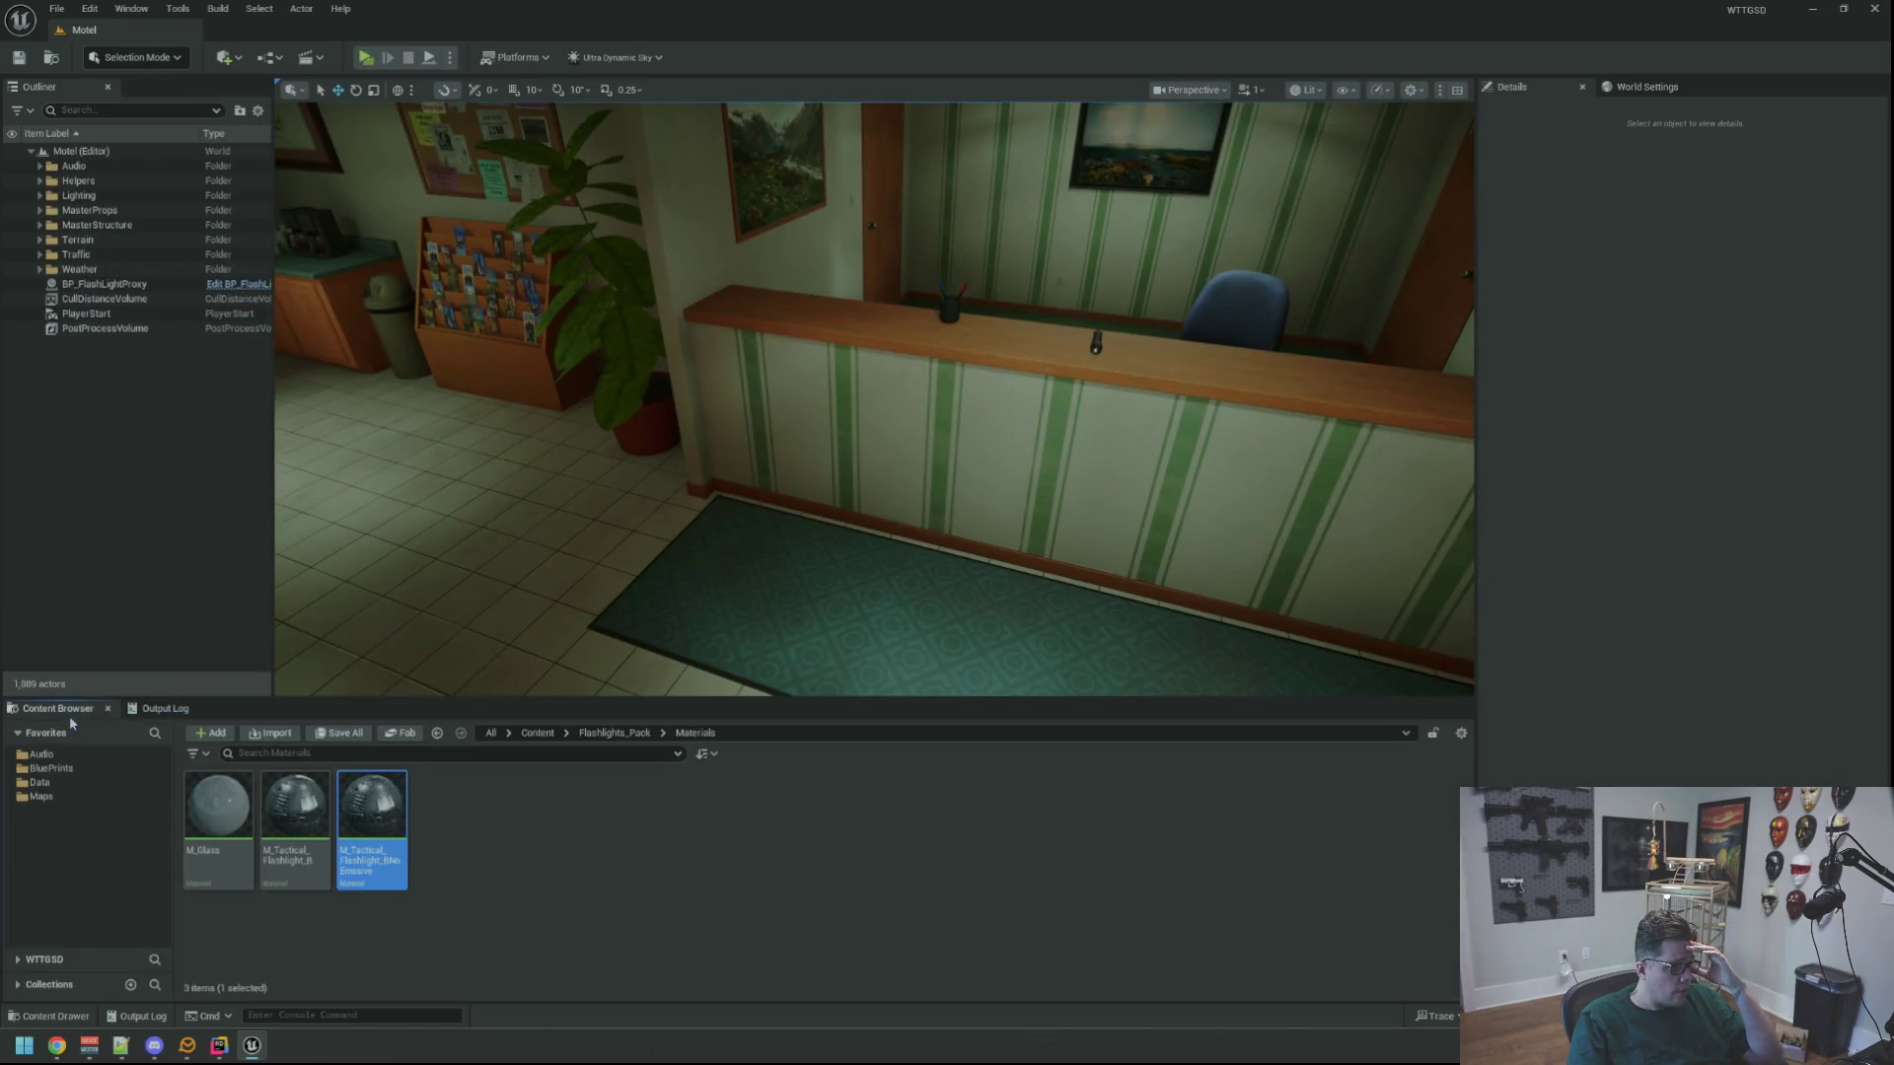
{"action": "left_click", "coordinate": [51, 769]}
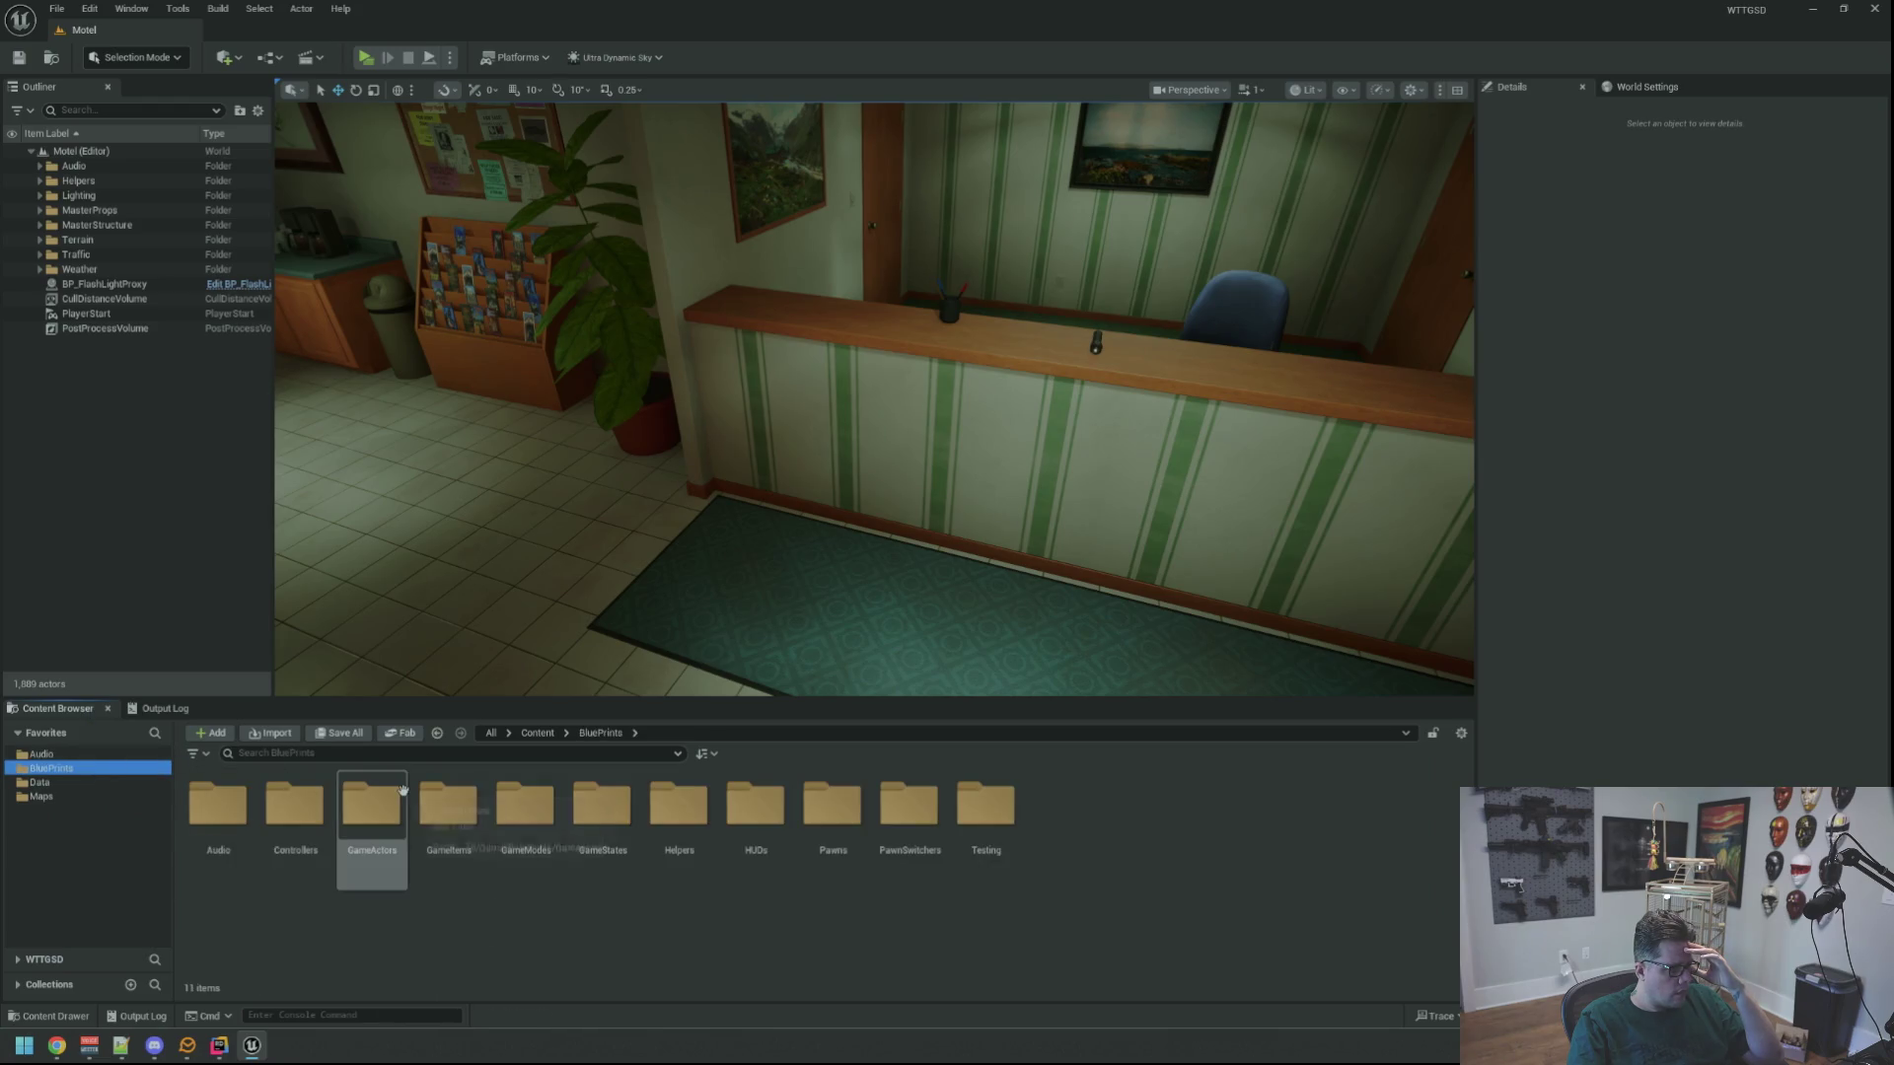
{"action": "left_click", "coordinate": [219, 1045]}
{"action": "left_click", "coordinate": [1079, 366]}
{"action": "scroll", "coordinate": [1088, 330], "scroll_direction": "up", "scroll_amount": 5}
{"action": "scroll", "coordinate": [613, 312], "scroll_direction": "up", "scroll_amount": 15}
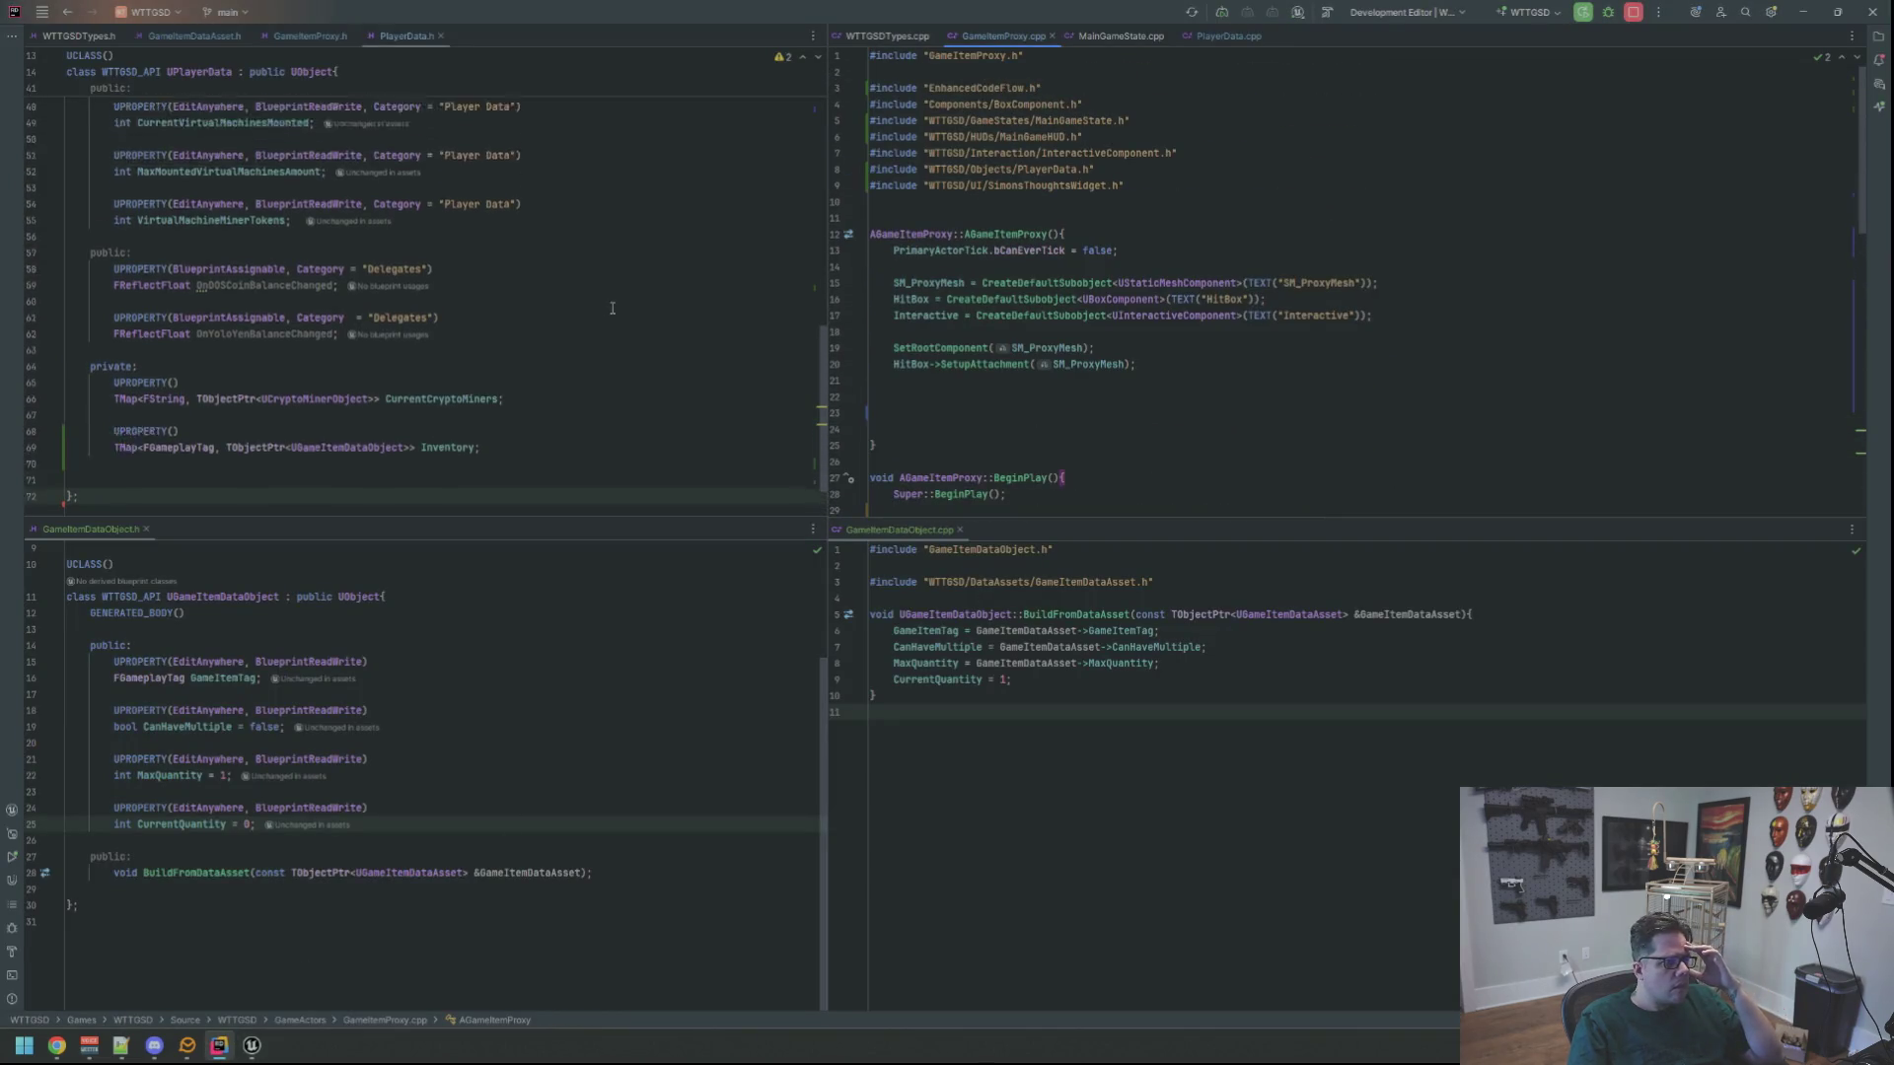
{"action": "left_click", "coordinate": [308, 36]}
{"action": "scroll", "coordinate": [433, 253], "scroll_direction": "up", "scroll_amount": 5}
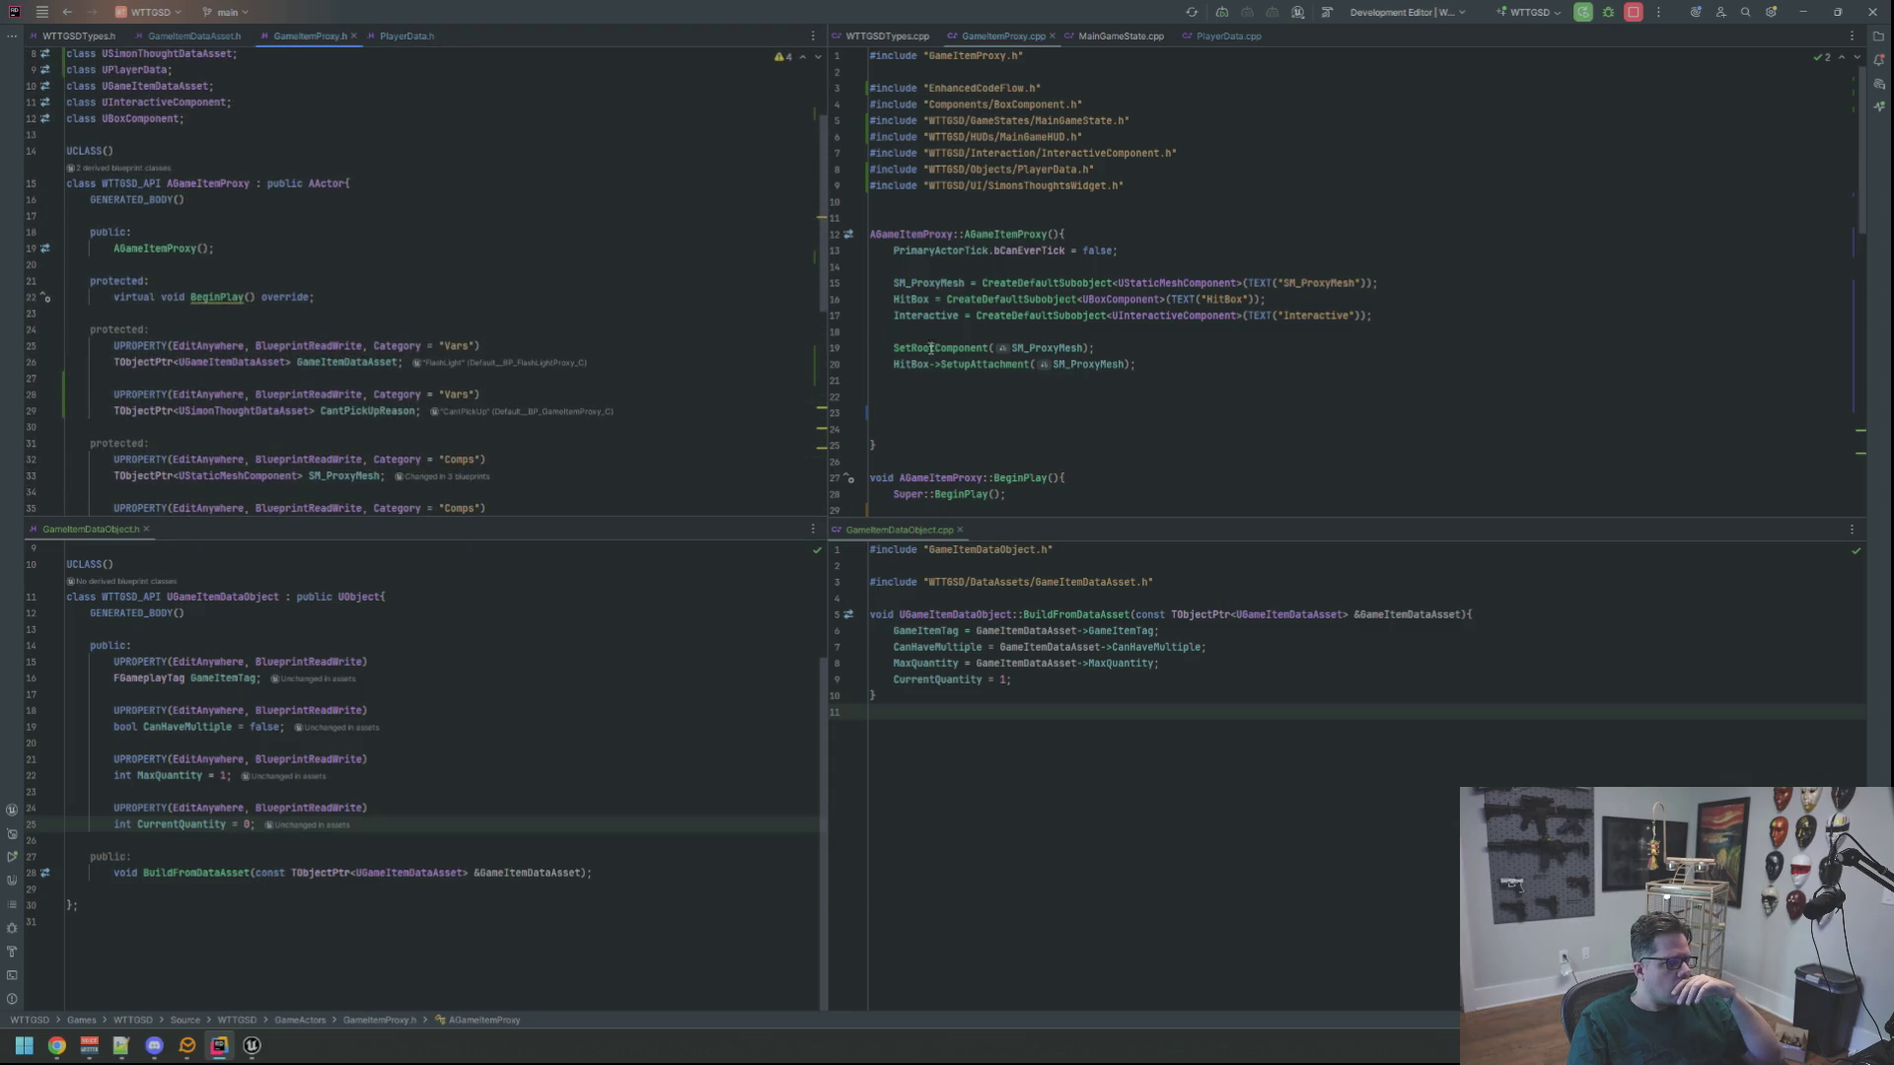
{"action": "key", "text": "alt+Tab"}
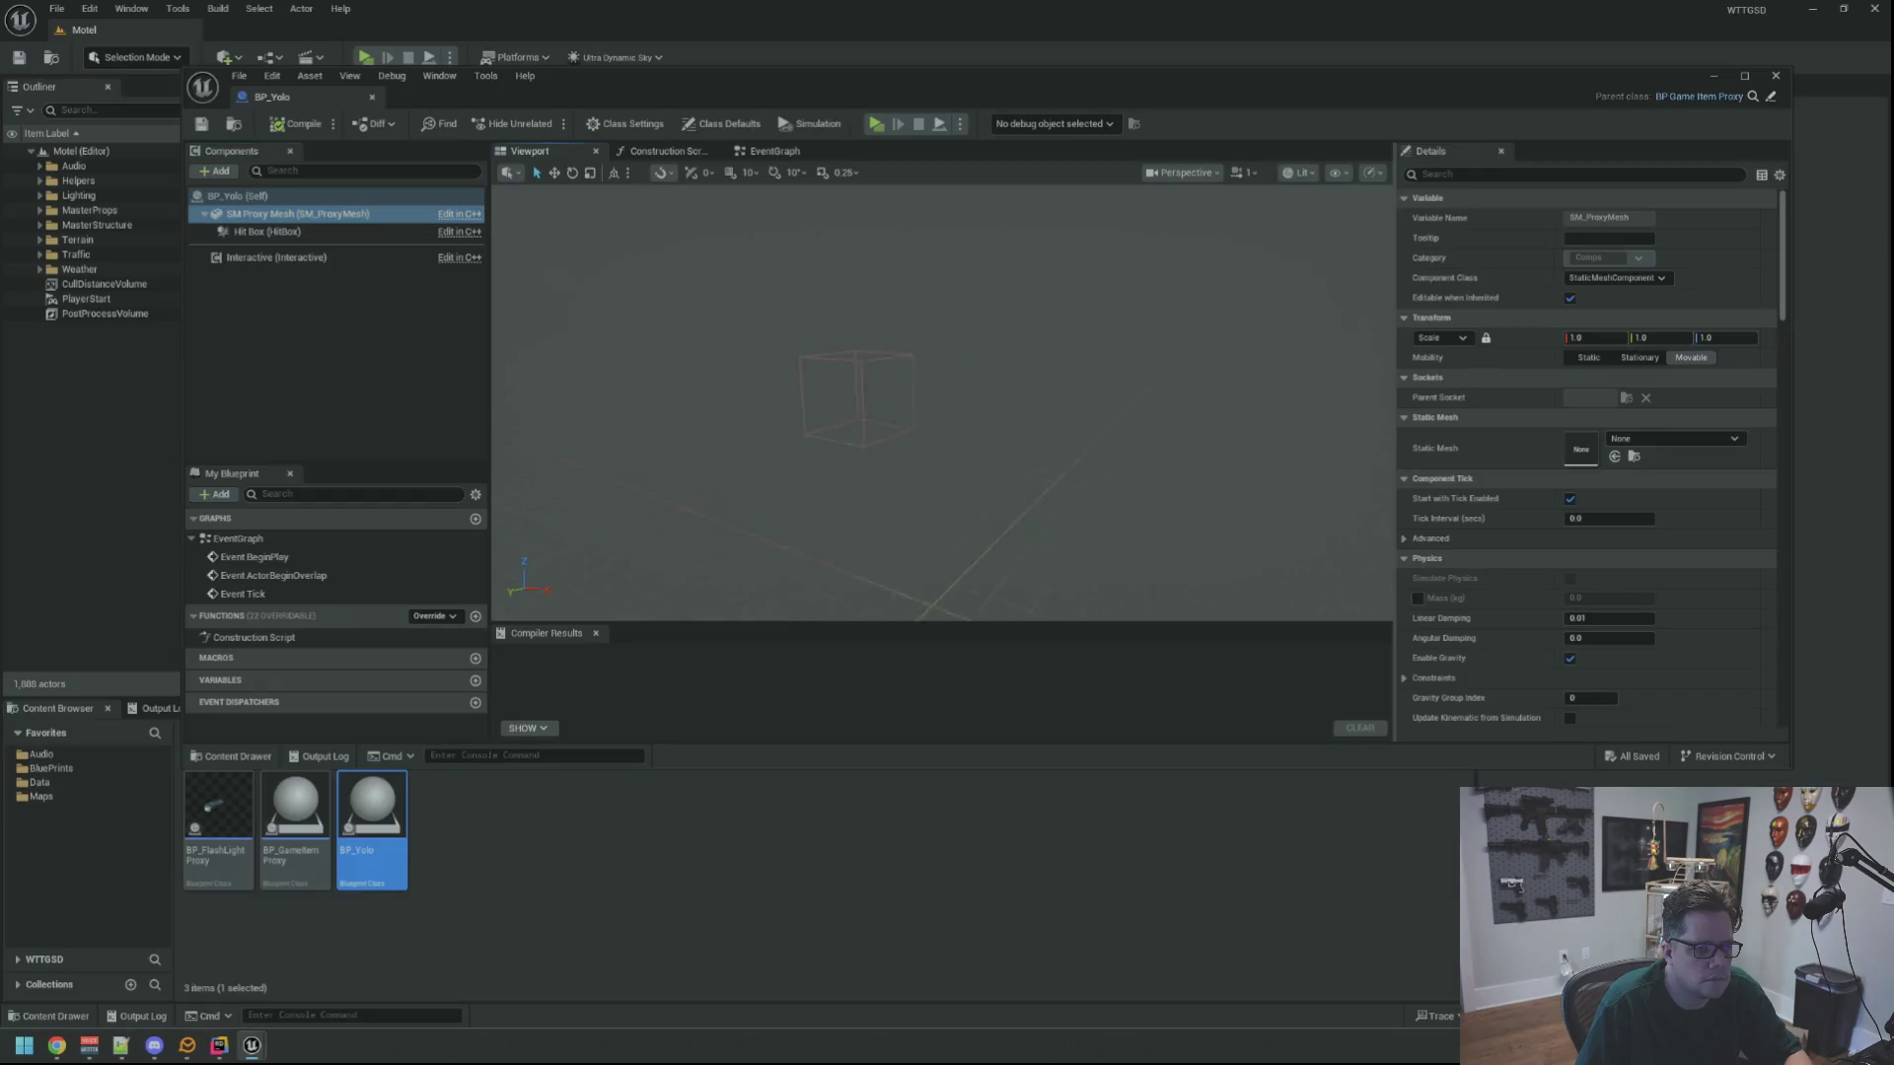
Give SM_ProxyMesh the Cube static mesh at a scale of 0.1
{"action": "left_click", "coordinate": [1697, 438]}
{"action": "type", "text": "cub"}
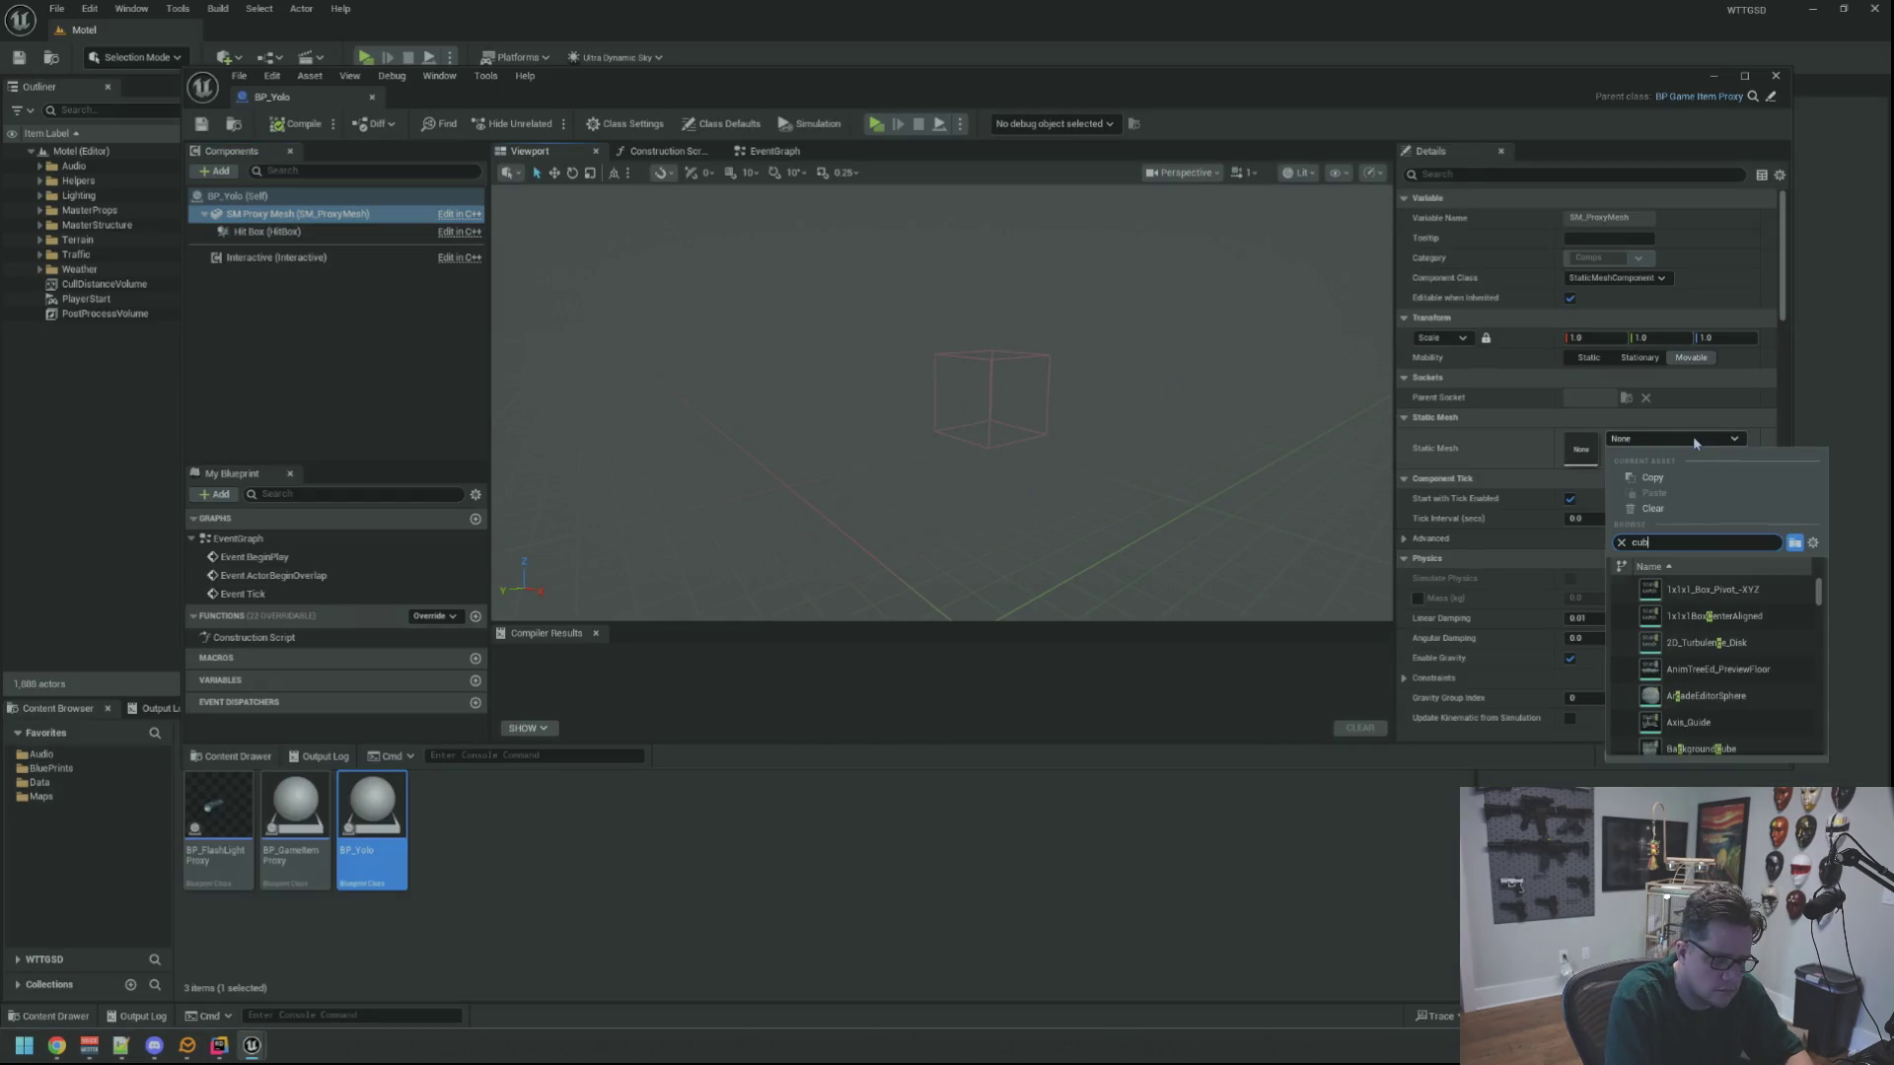
{"action": "key", "text": "Escape"}
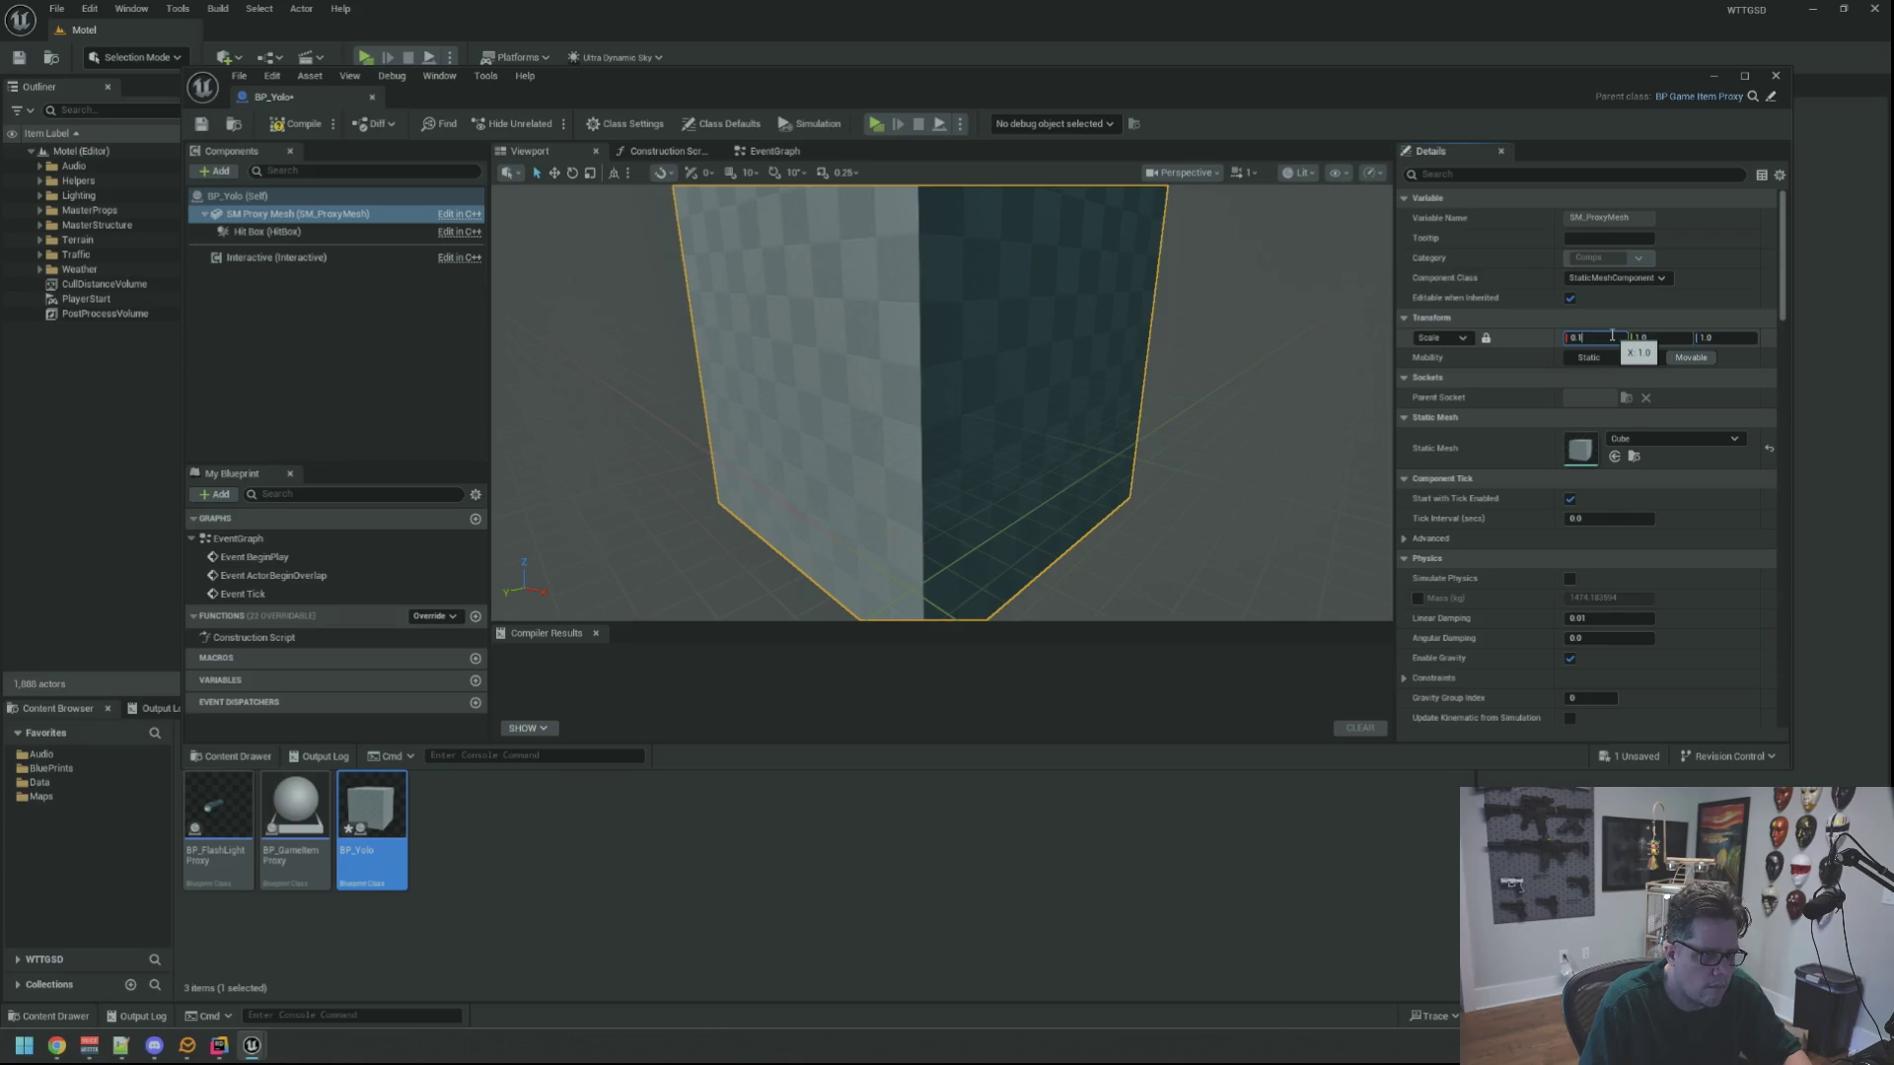
{"action": "key", "text": "Return"}
Enlarge the HitBox component's scale to 5.0 on every axis
{"action": "left_click", "coordinate": [399, 232]}
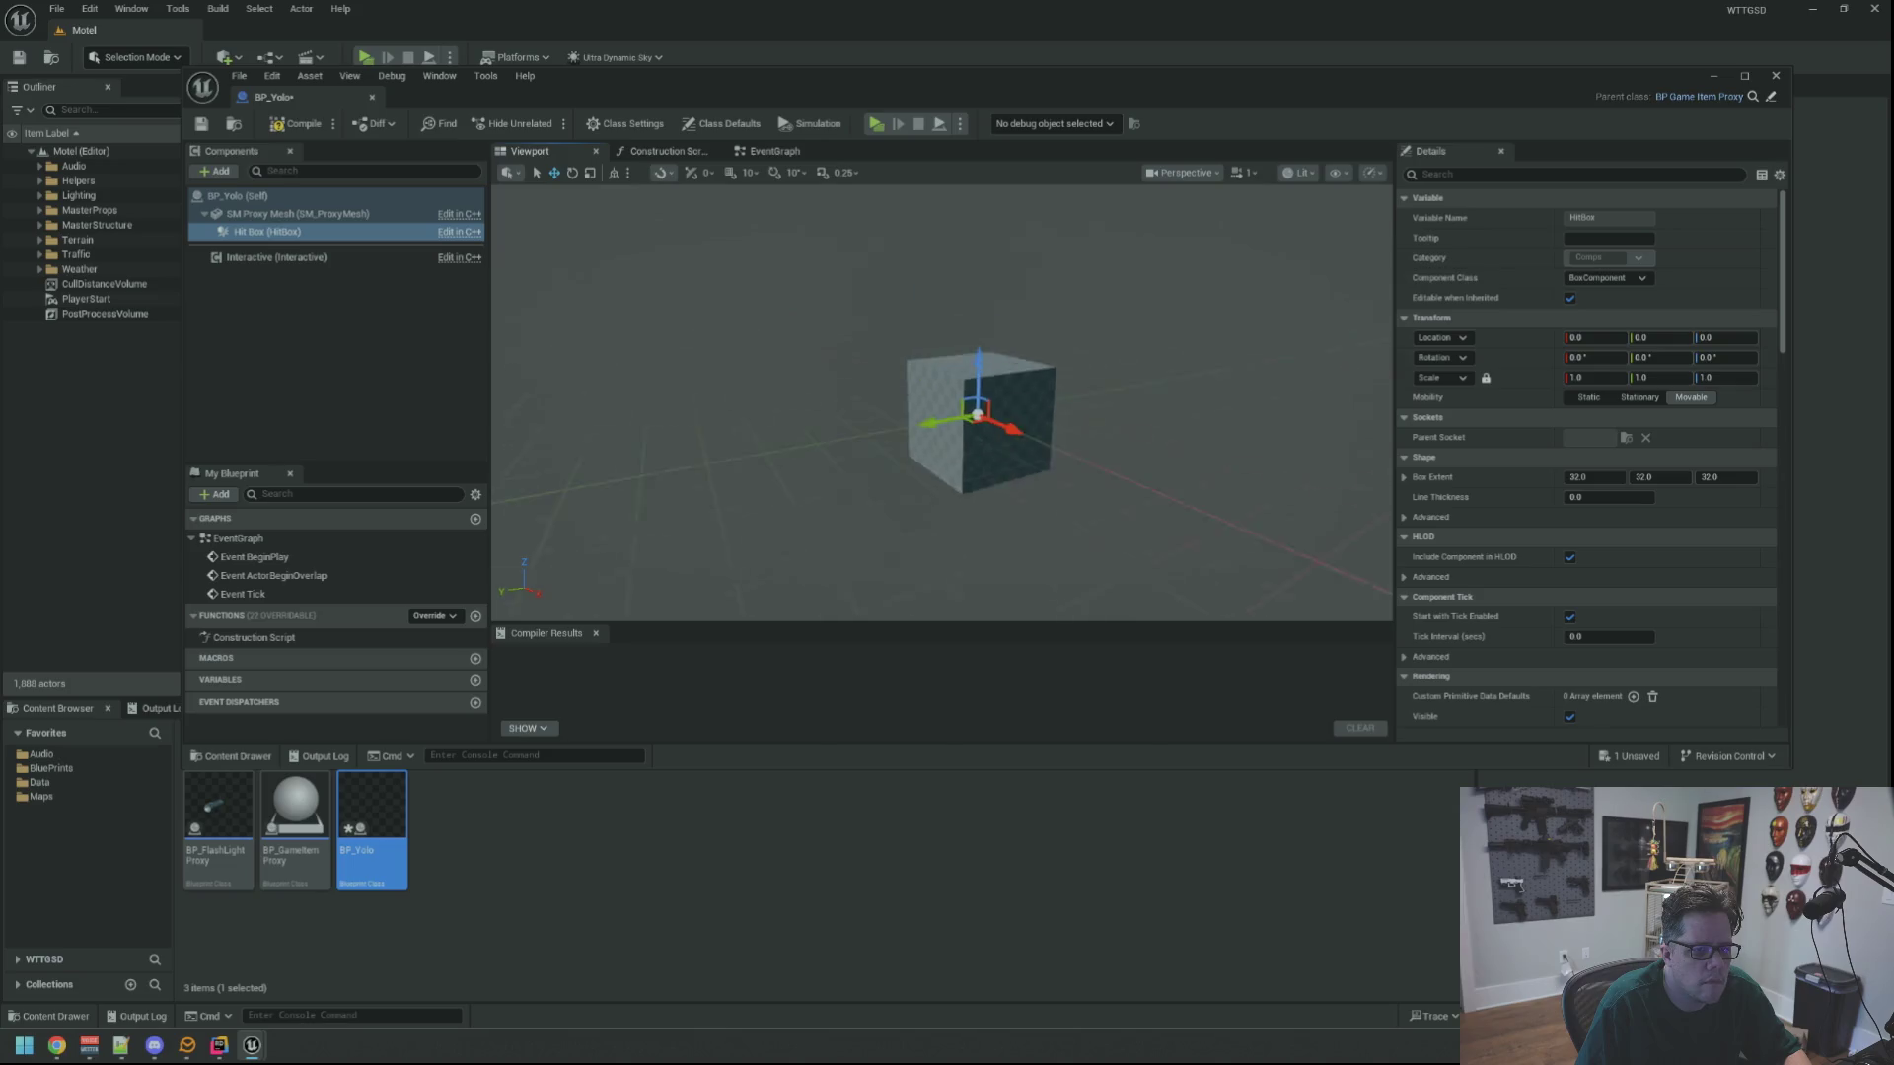
{"action": "left_click", "coordinate": [1610, 375]}
{"action": "type", "text": "0"}
{"action": "key", "text": "Tab"}
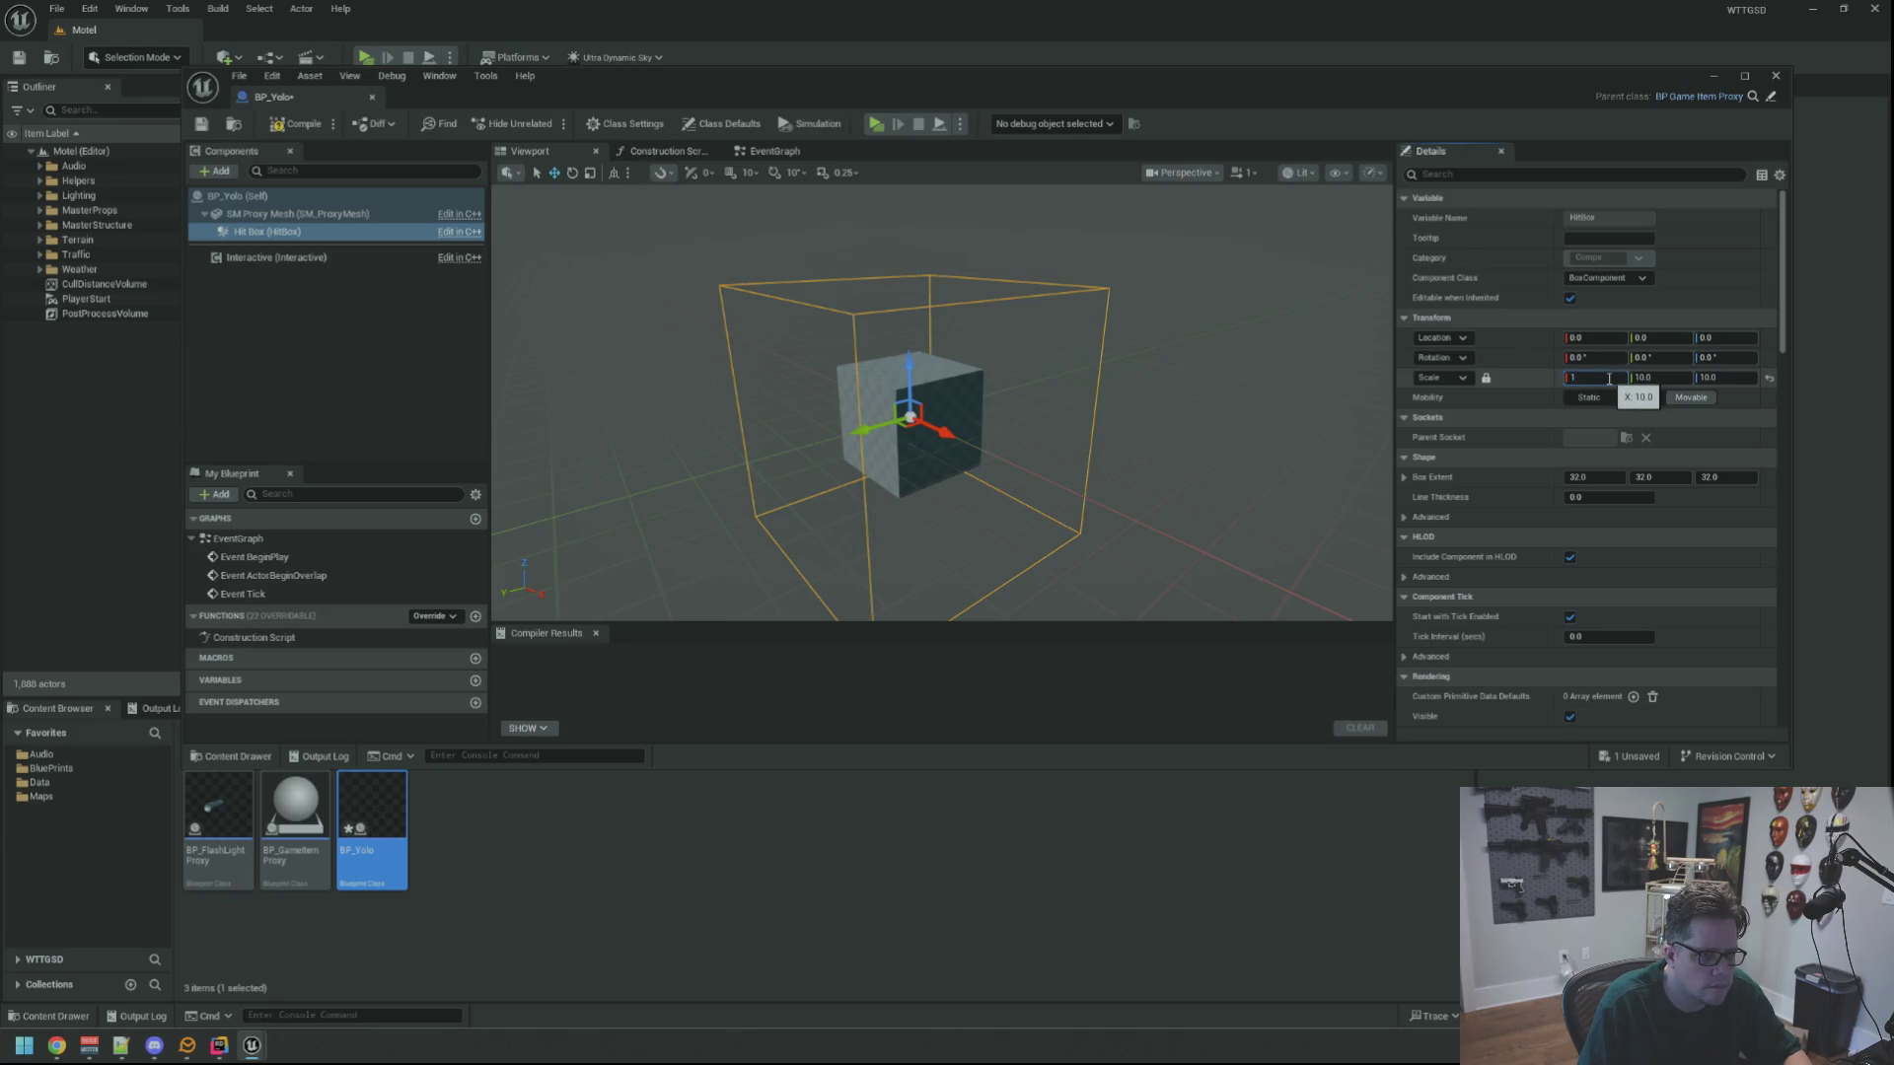
{"action": "key", "text": "BackSpace"}
{"action": "type", "text": "2"}
{"action": "key", "text": "Return"}
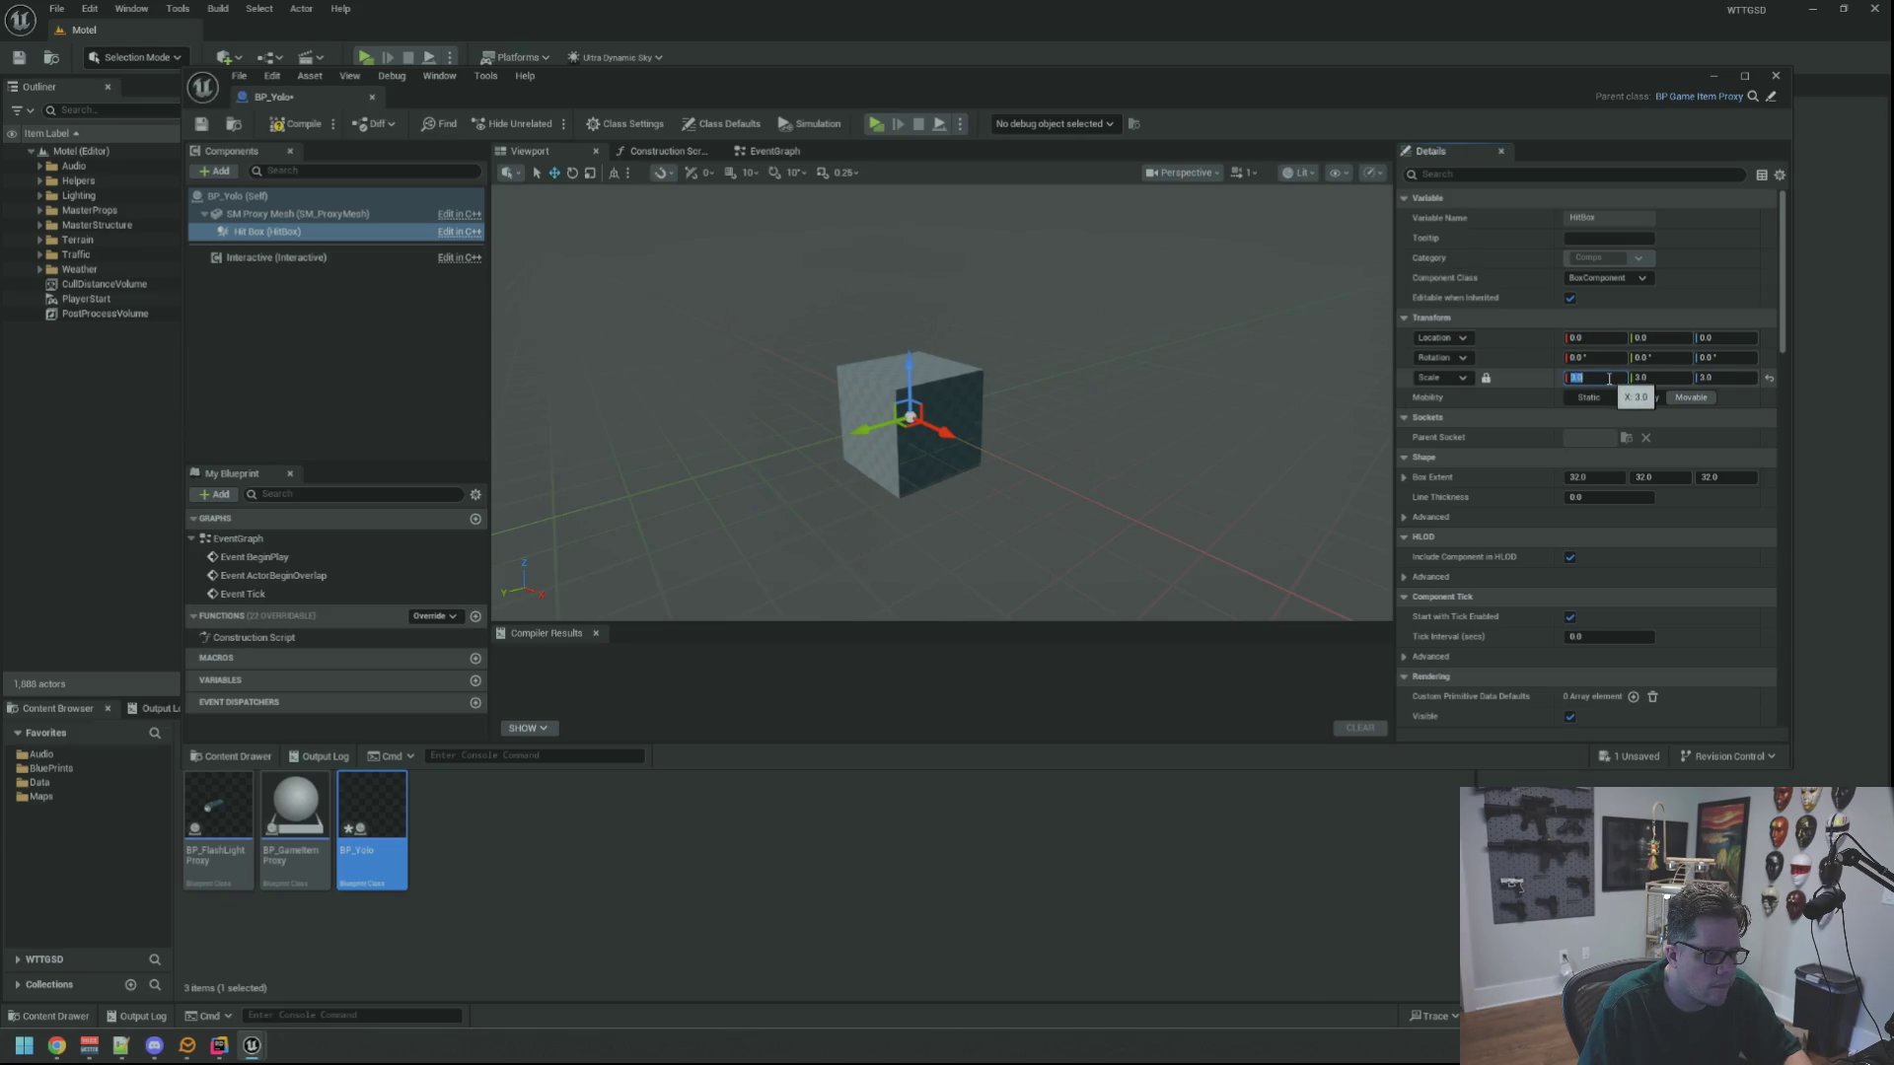
{"action": "left_click_drag", "start_coordinate": [1135, 444], "coordinate": [690, 415]}
Compile and save, then restrict the Interactive component to Simon with Auto Clear Hover enabled
{"action": "left_click", "coordinate": [291, 124]}
{"action": "left_click", "coordinate": [202, 123]}
{"action": "left_click", "coordinate": [276, 258]}
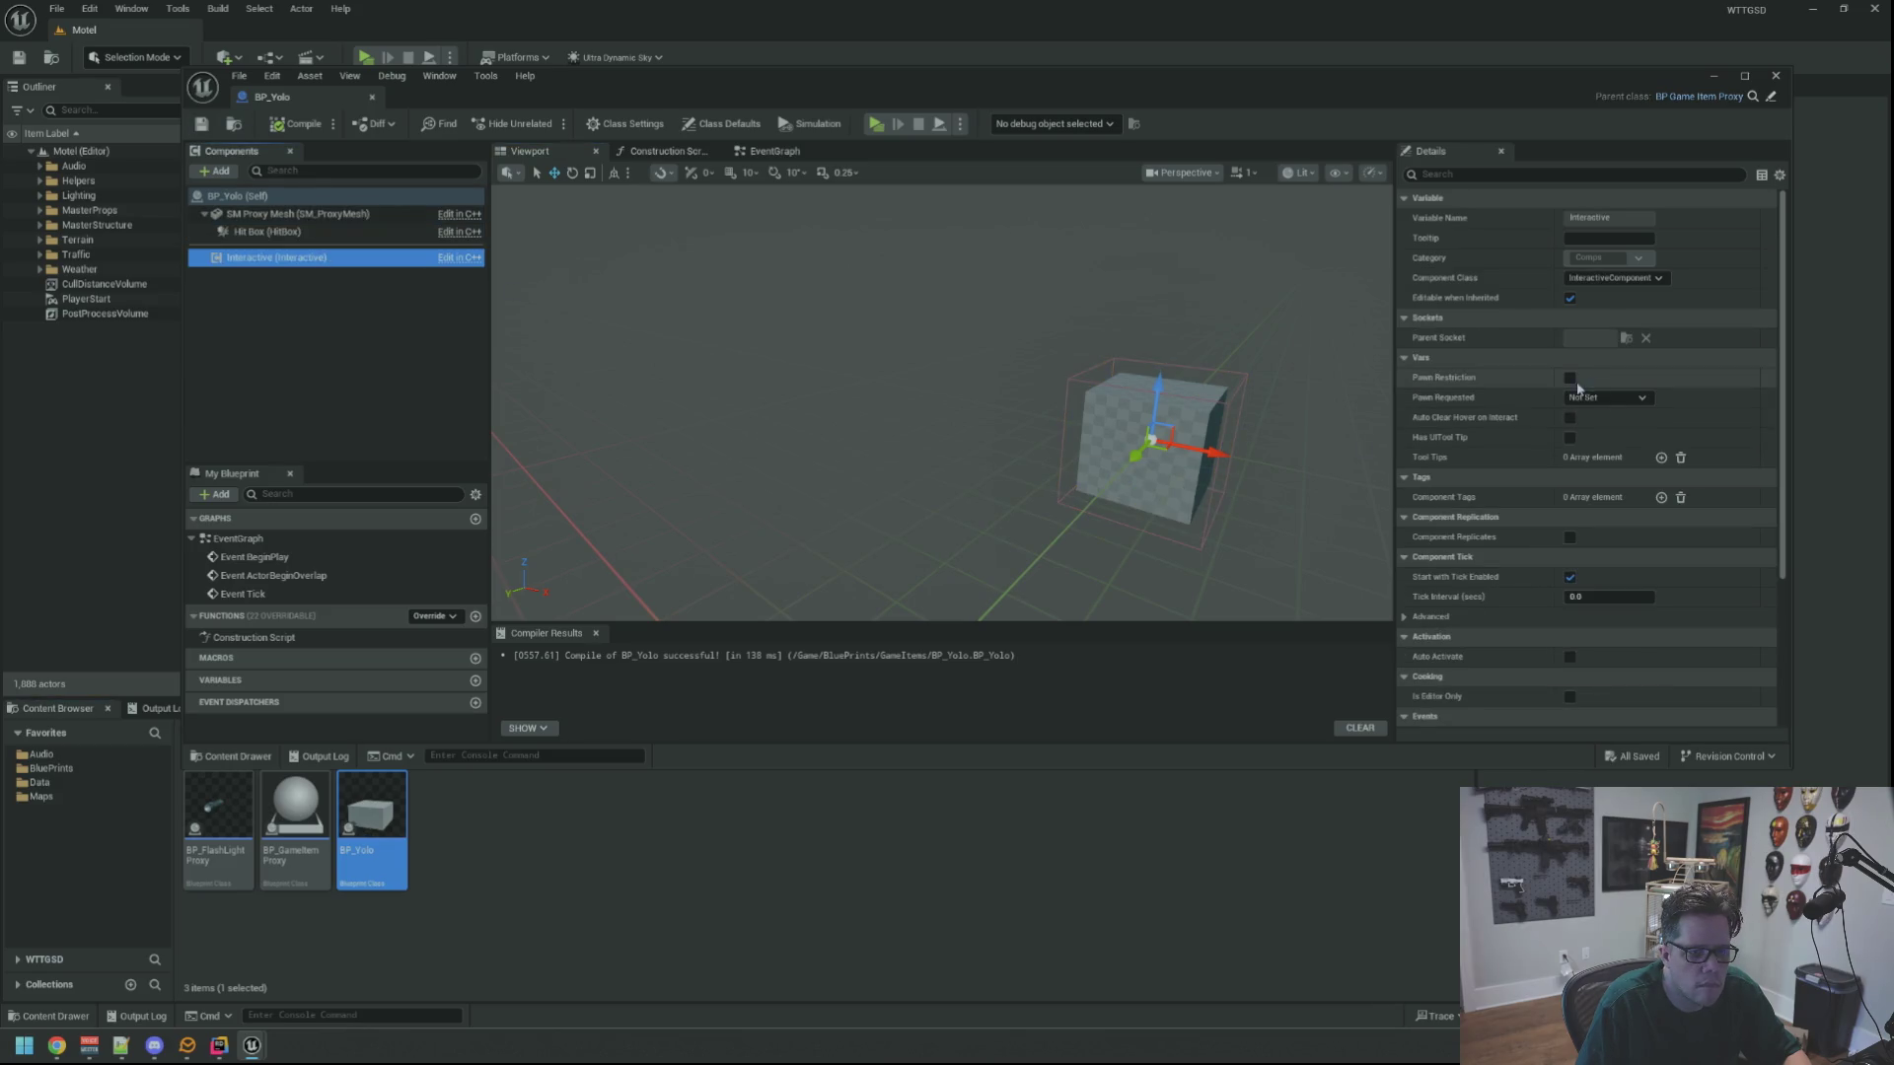
{"action": "left_click", "coordinate": [1569, 378]}
{"action": "left_click", "coordinate": [1608, 398]}
{"action": "left_click", "coordinate": [1571, 418]}
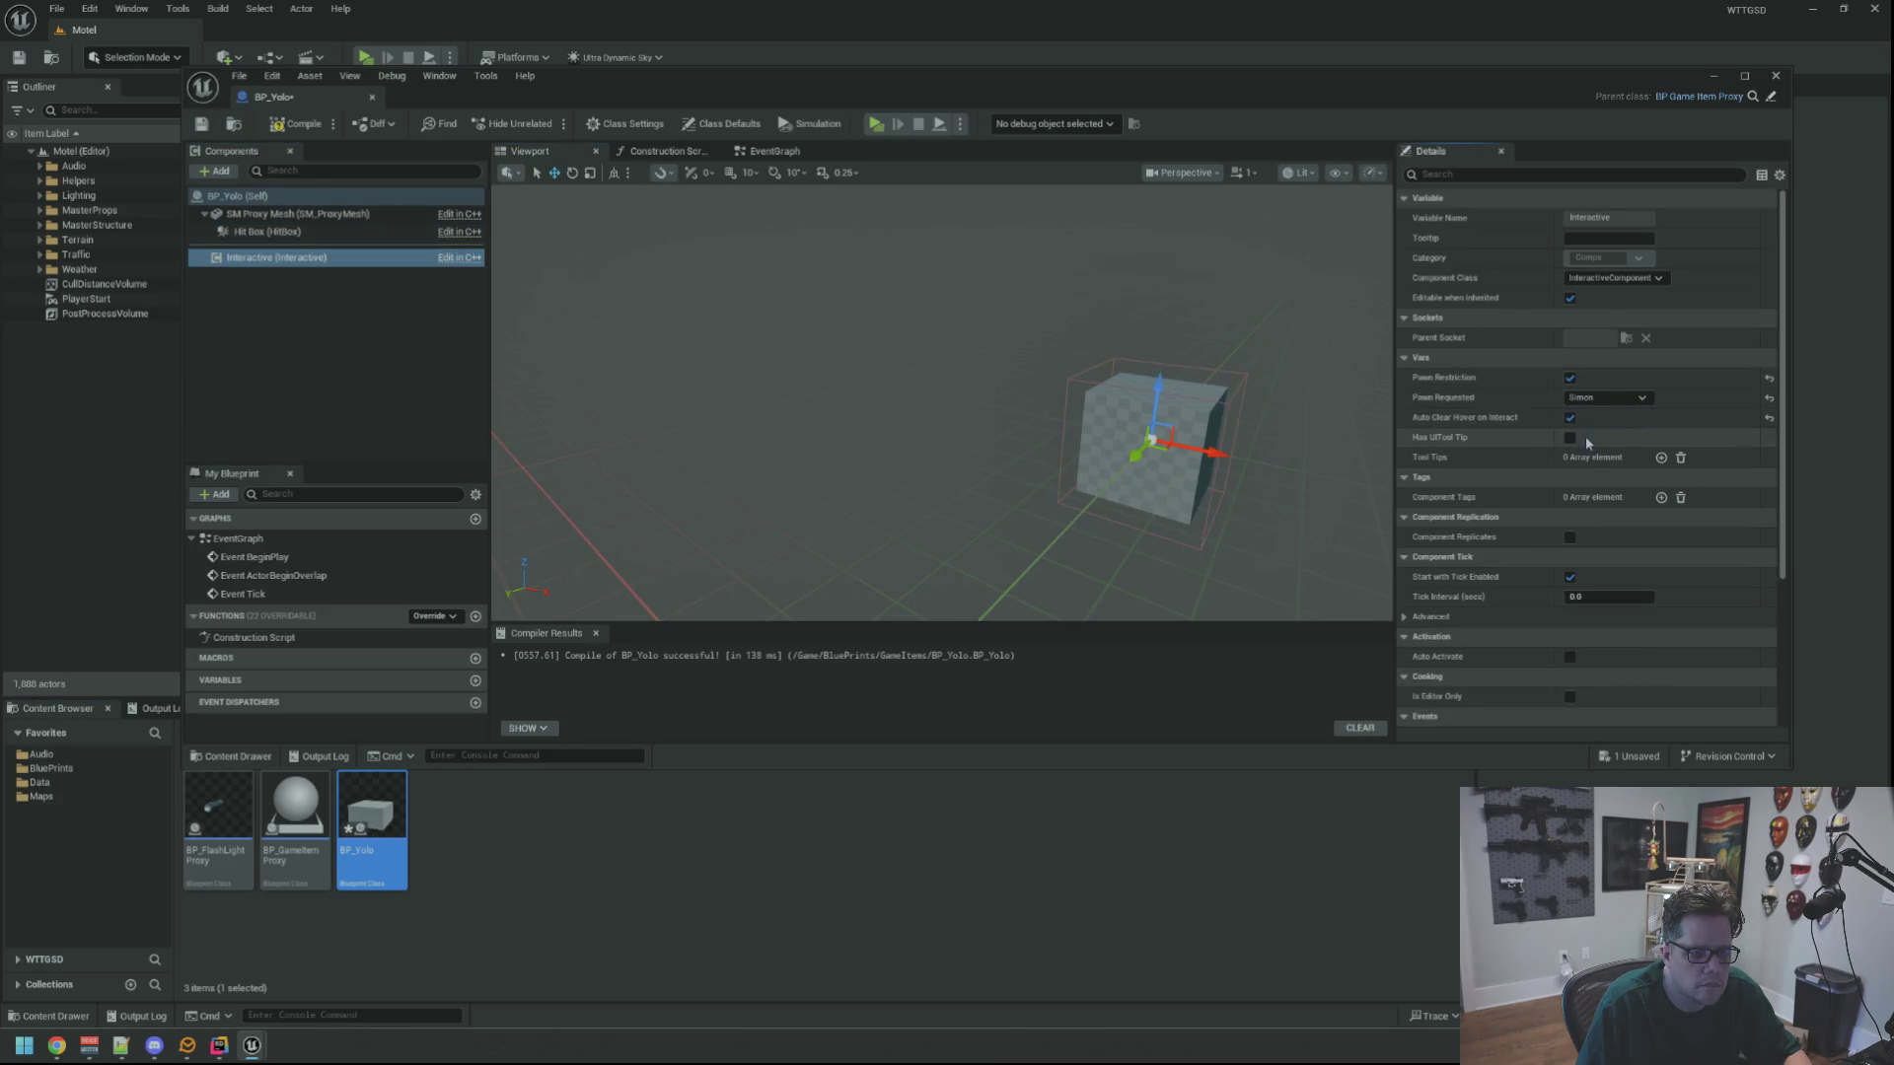
Add a 'Pick Up' tooltip, enable Wants Cross Hair Hover and assign IA_Default_Alpha
{"action": "left_click", "coordinate": [1661, 457]}
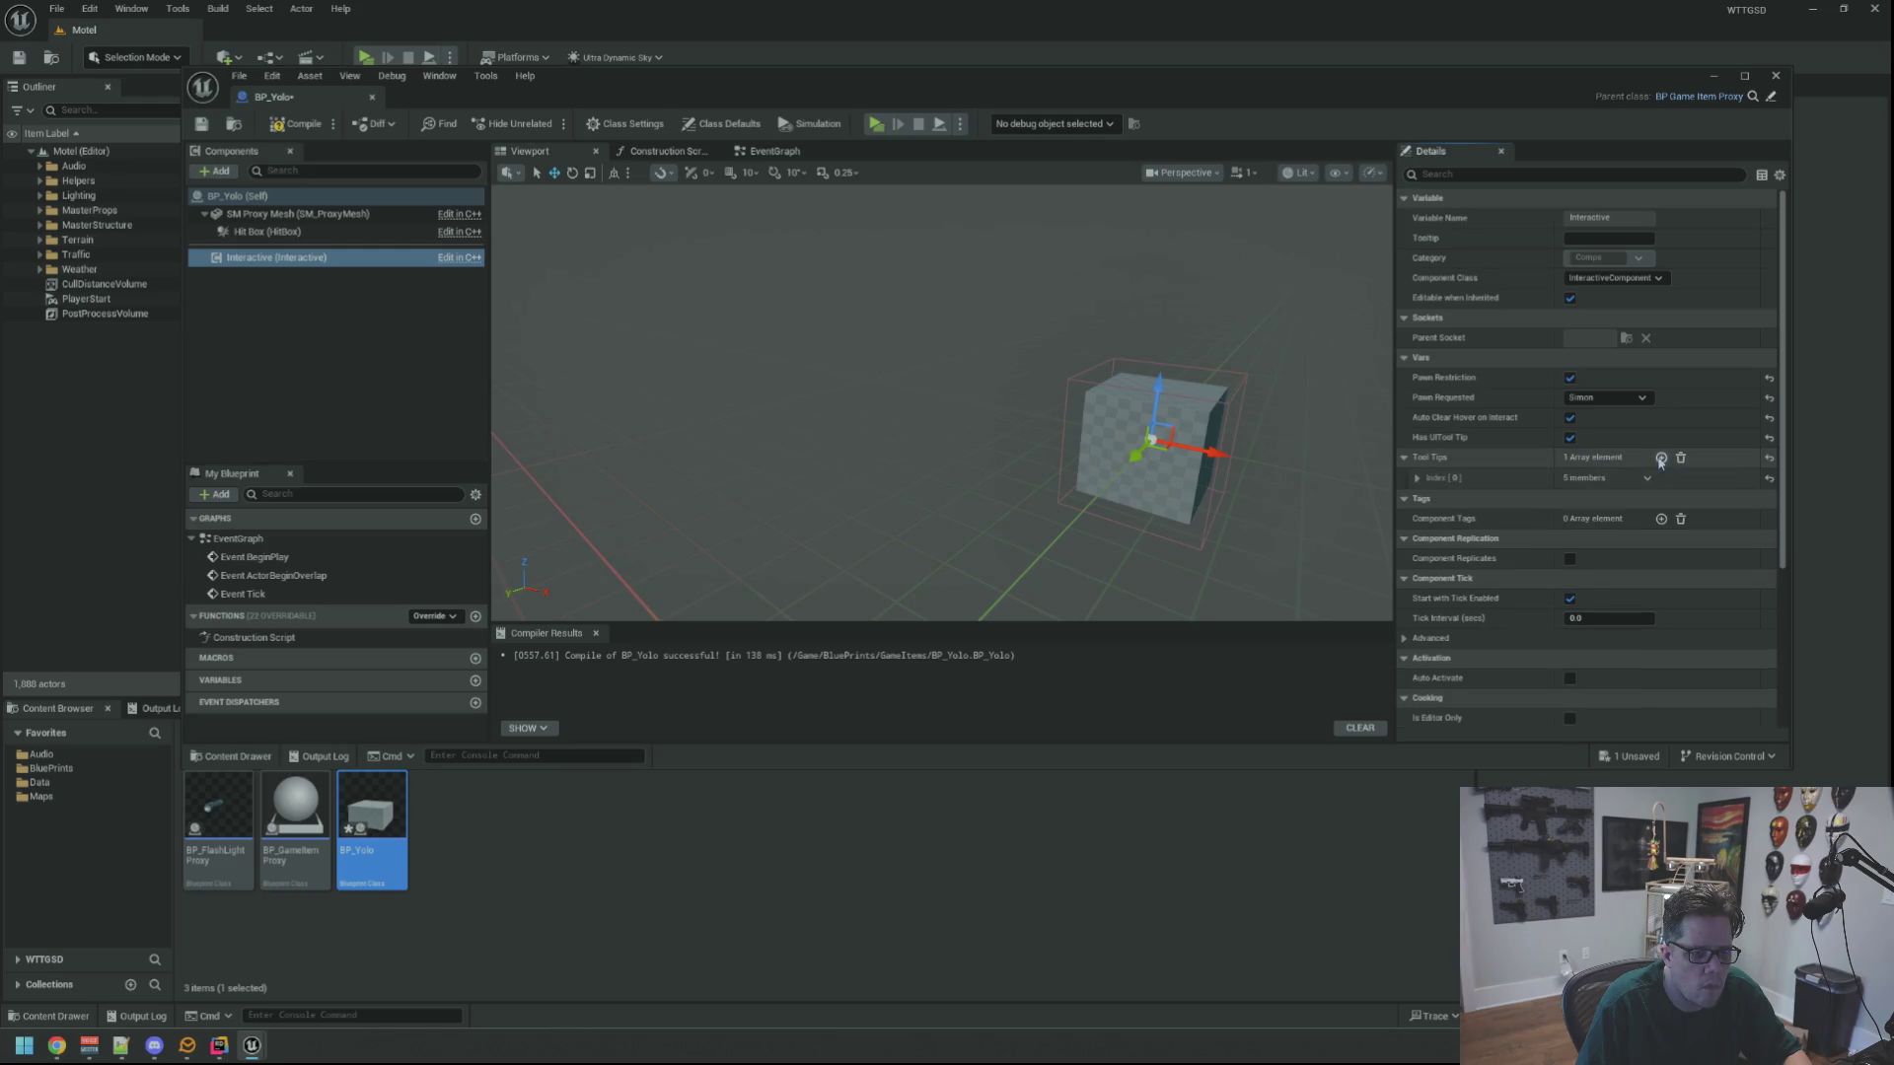
{"action": "left_click", "coordinate": [1416, 479]}
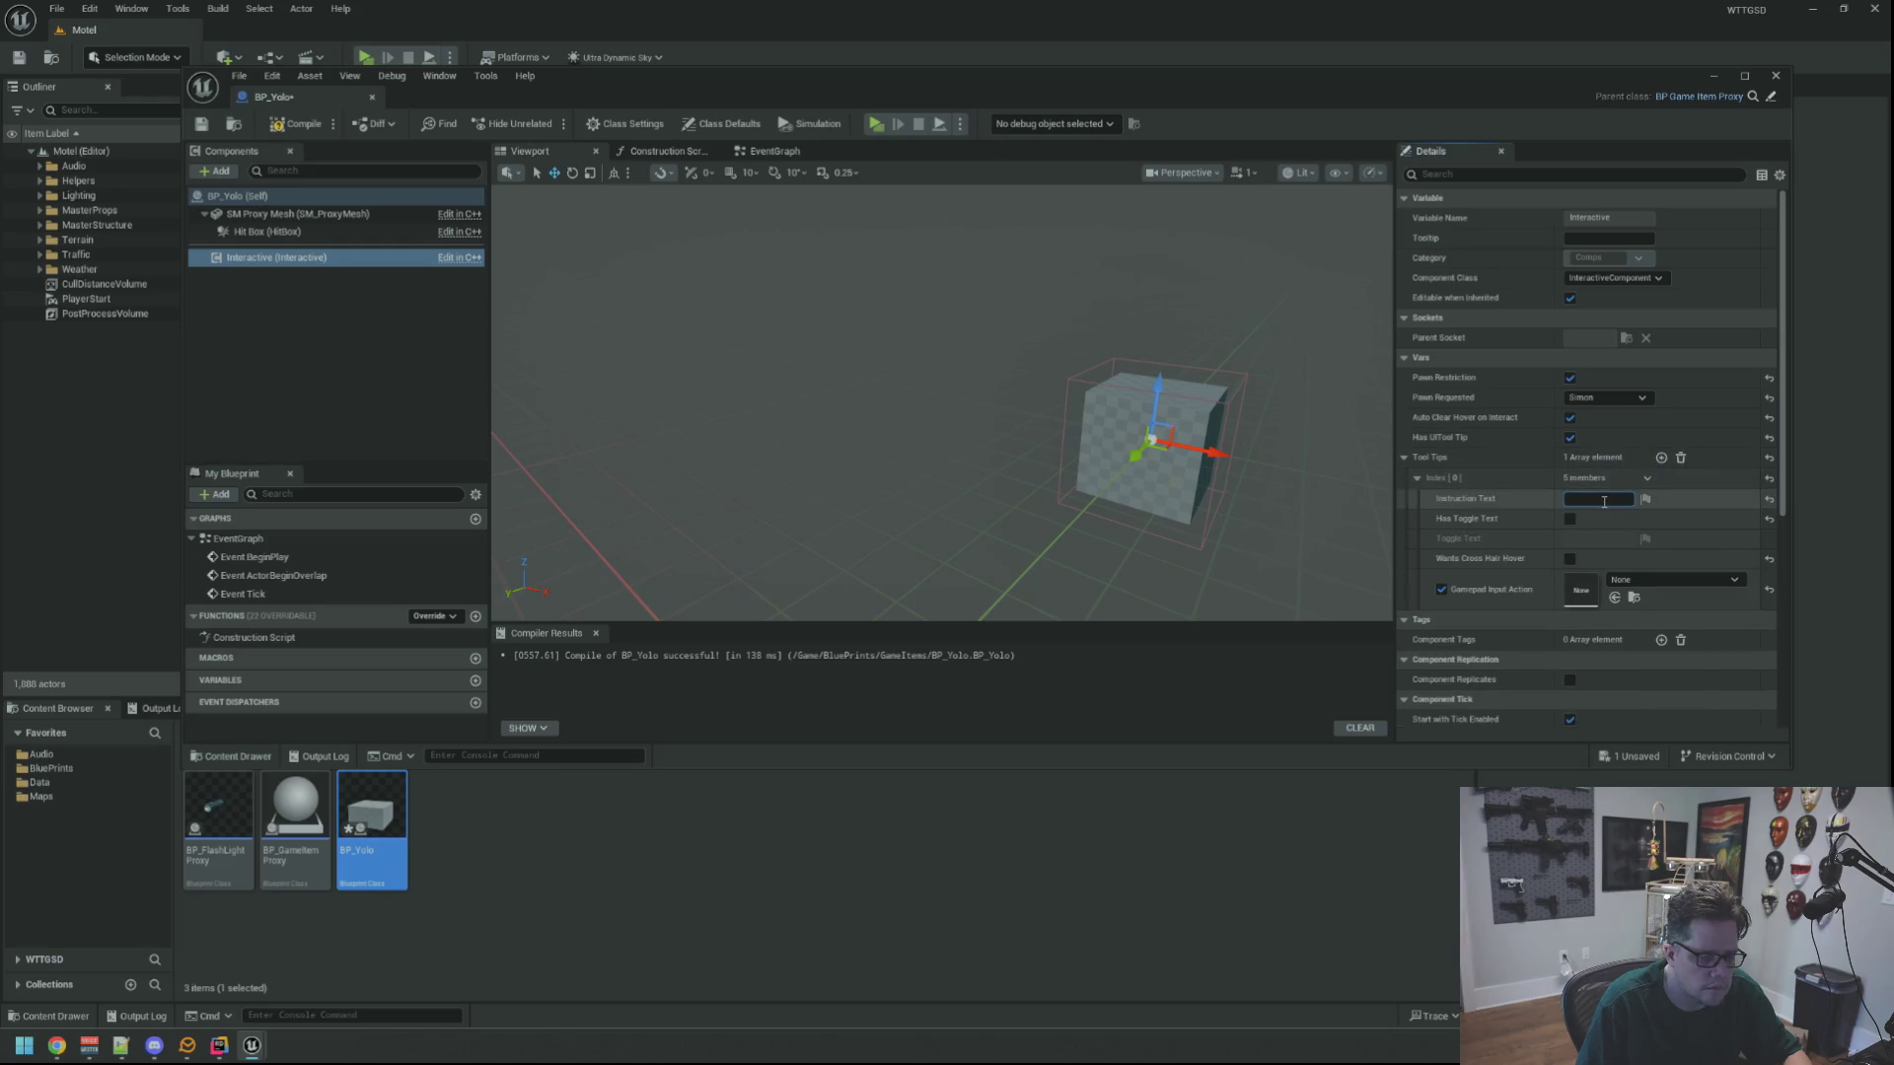
{"action": "type", "text": "Pick Up"}
{"action": "key", "text": "Return"}
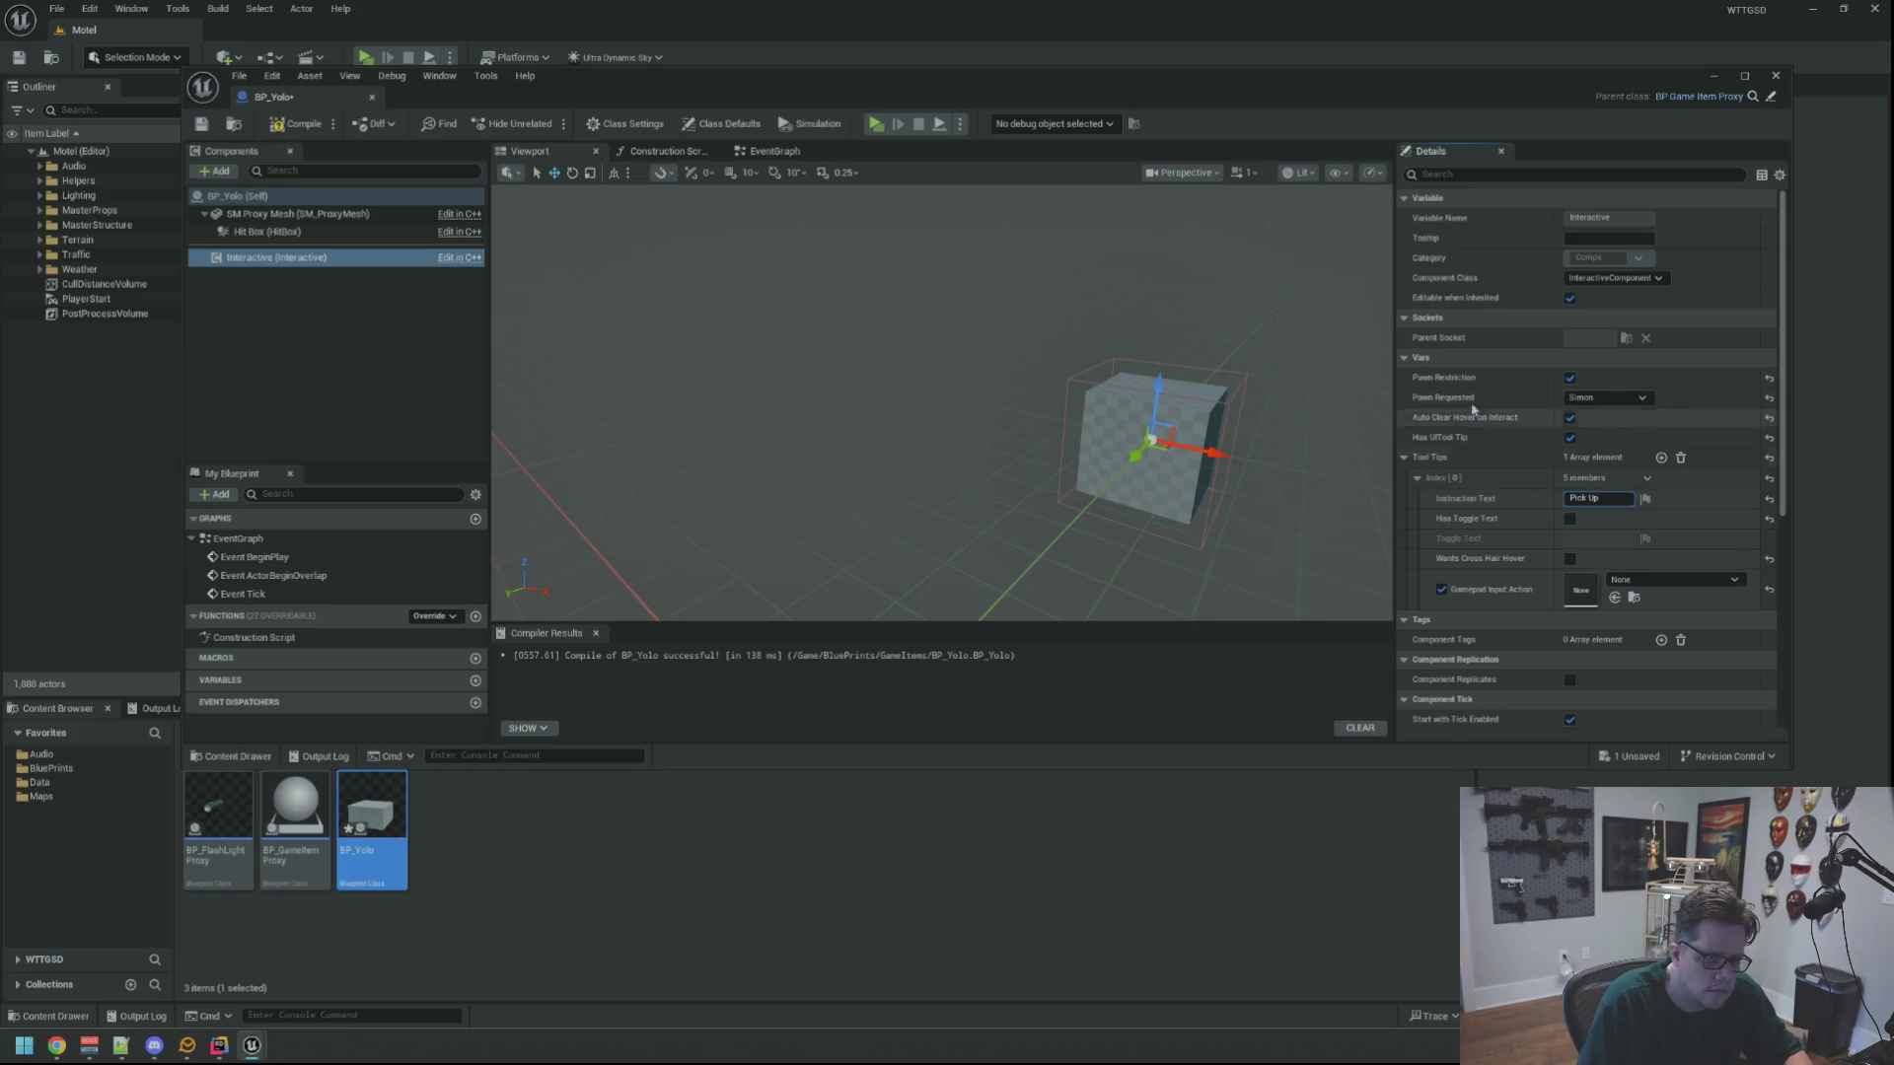
{"action": "left_click", "coordinate": [1570, 559]}
{"action": "left_click", "coordinate": [1674, 580]}
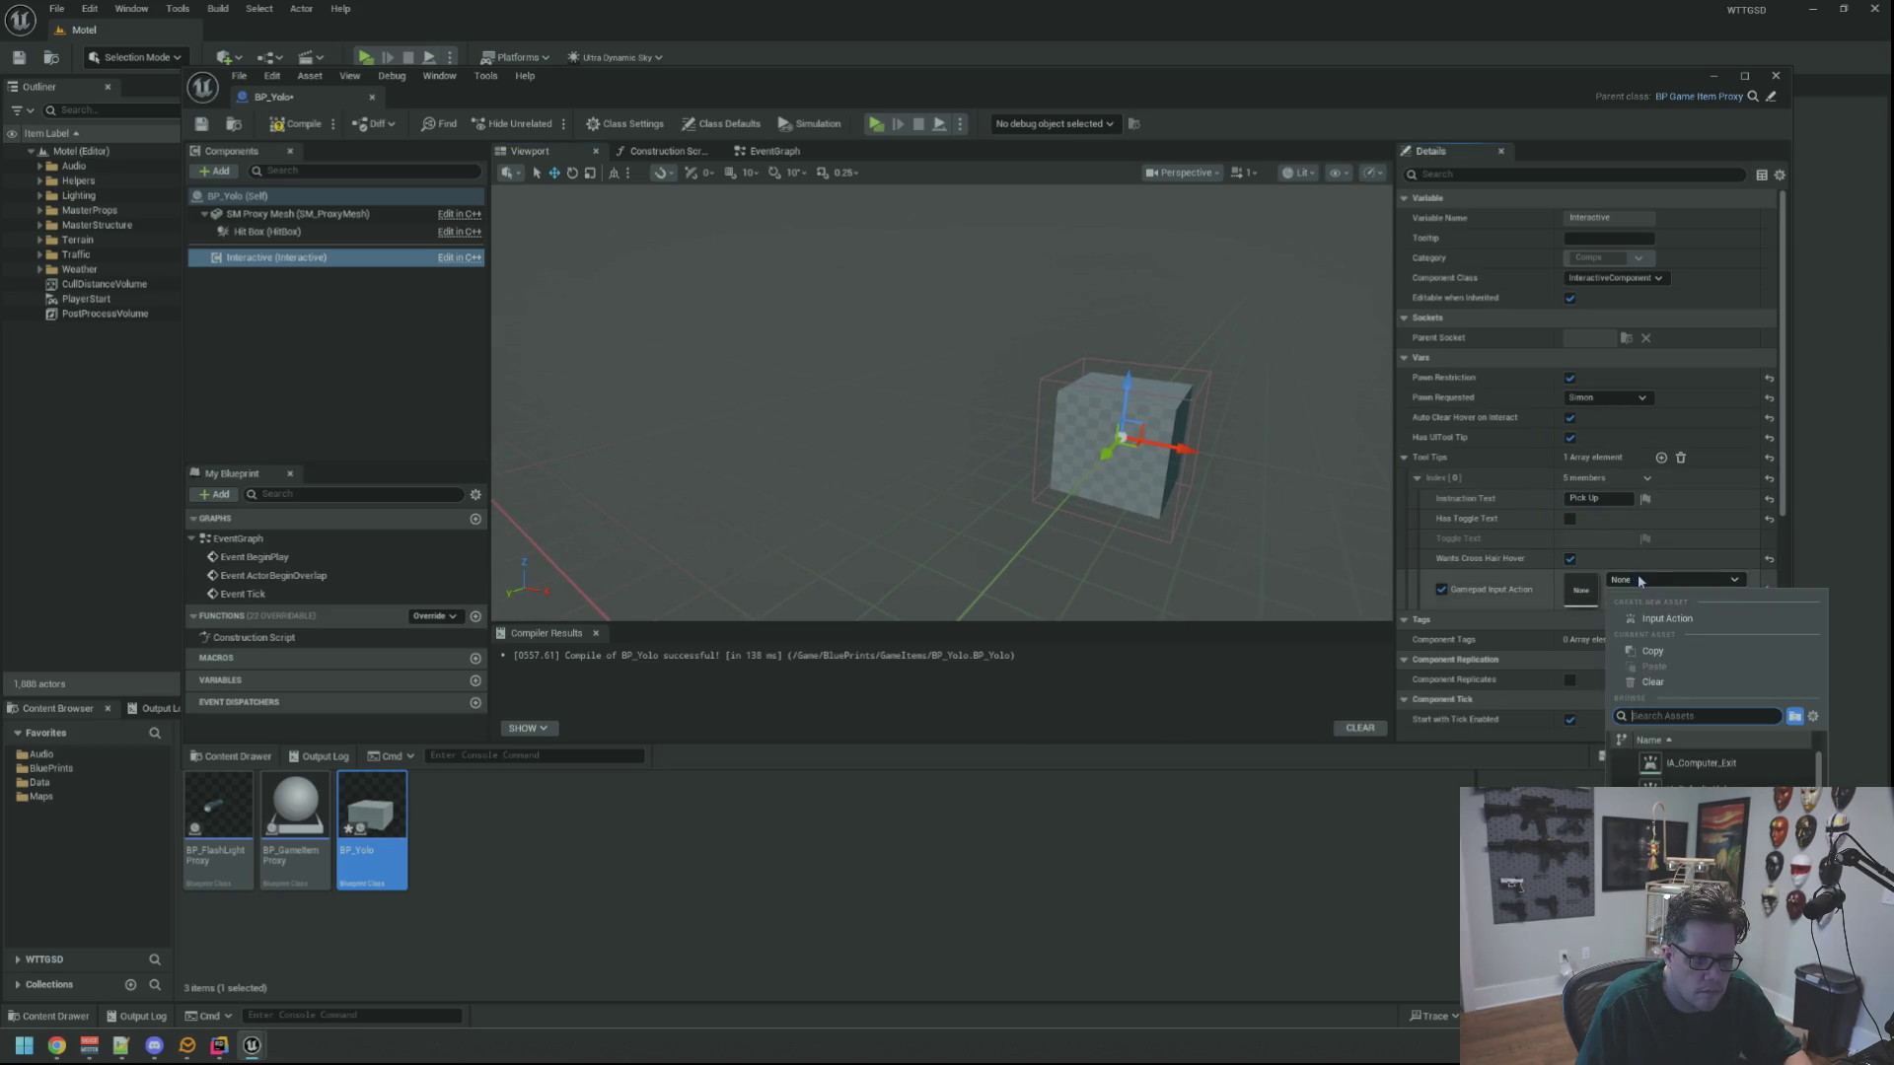
{"action": "left_click", "coordinate": [1707, 765]}
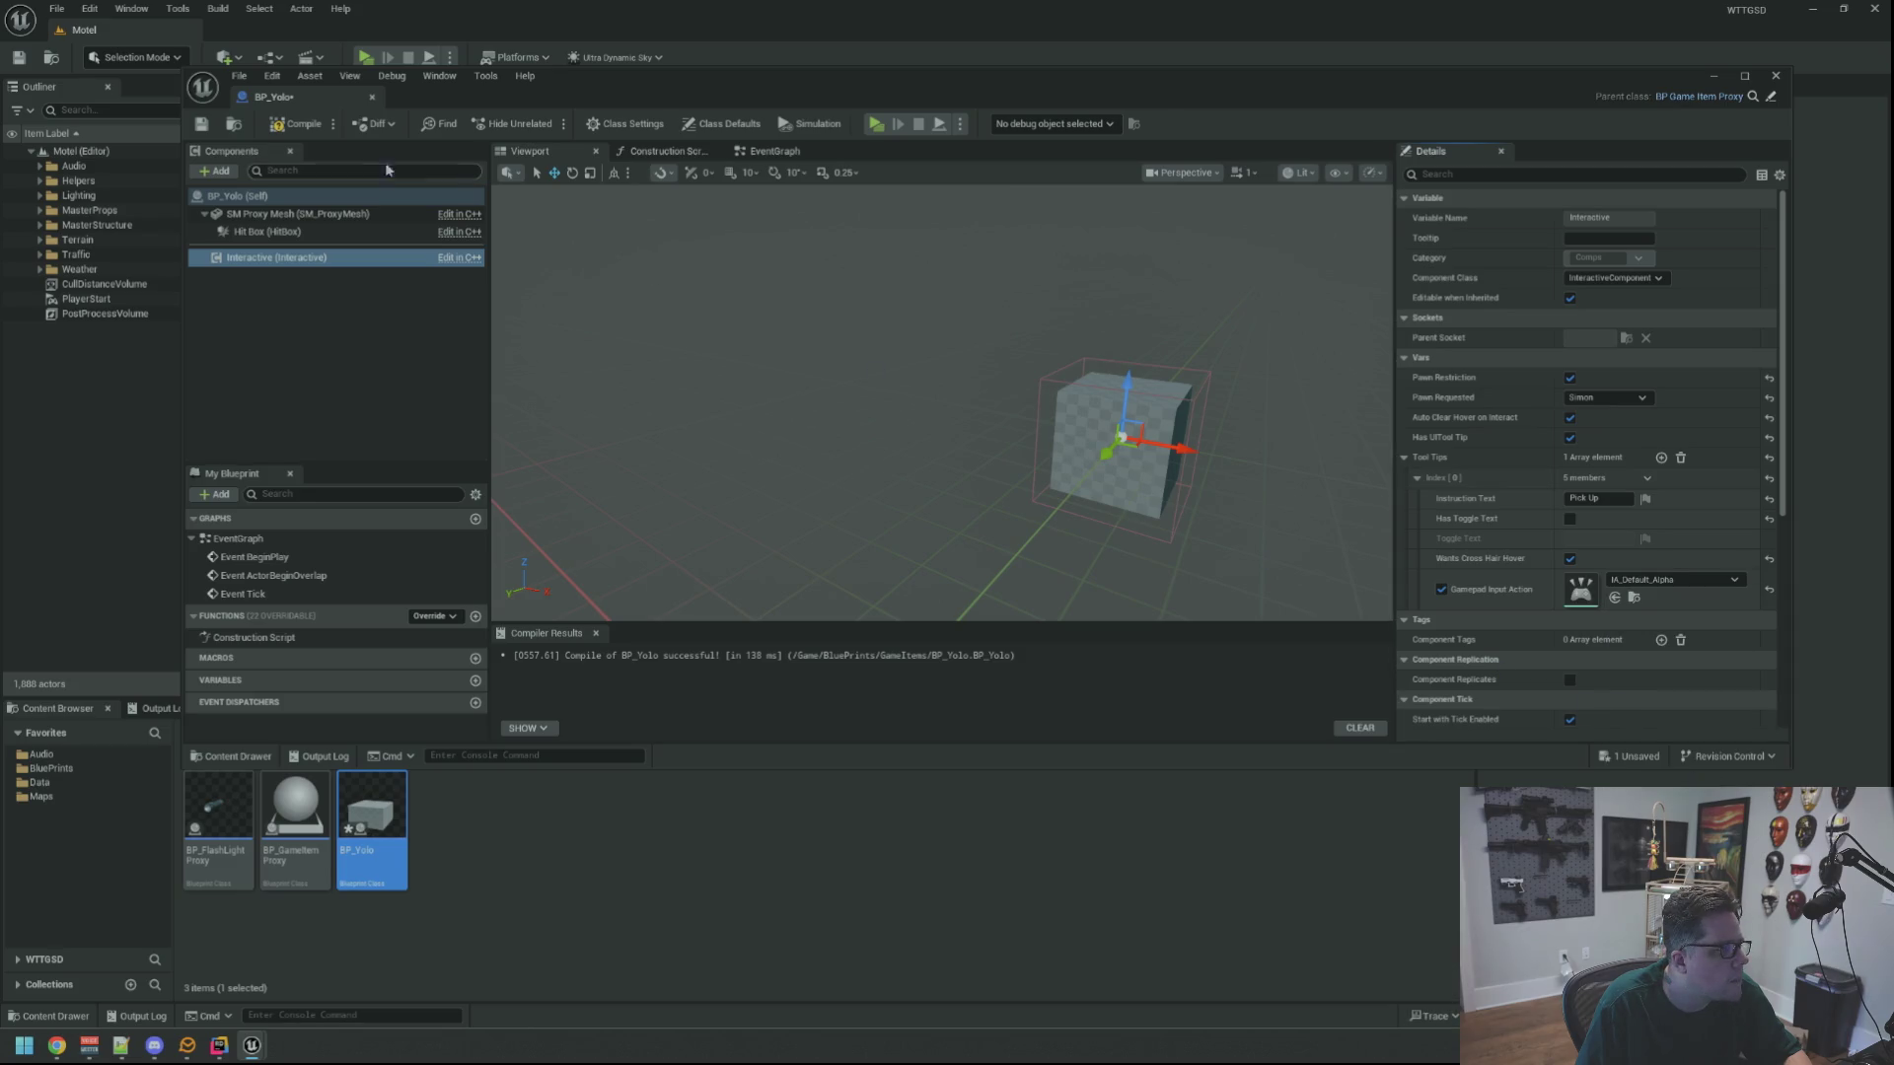
Recompile and save BP_Yolo, then select its root to edit class defaults
{"action": "left_click", "coordinate": [300, 133]}
{"action": "left_click", "coordinate": [201, 123]}
{"action": "left_click", "coordinate": [237, 197]}
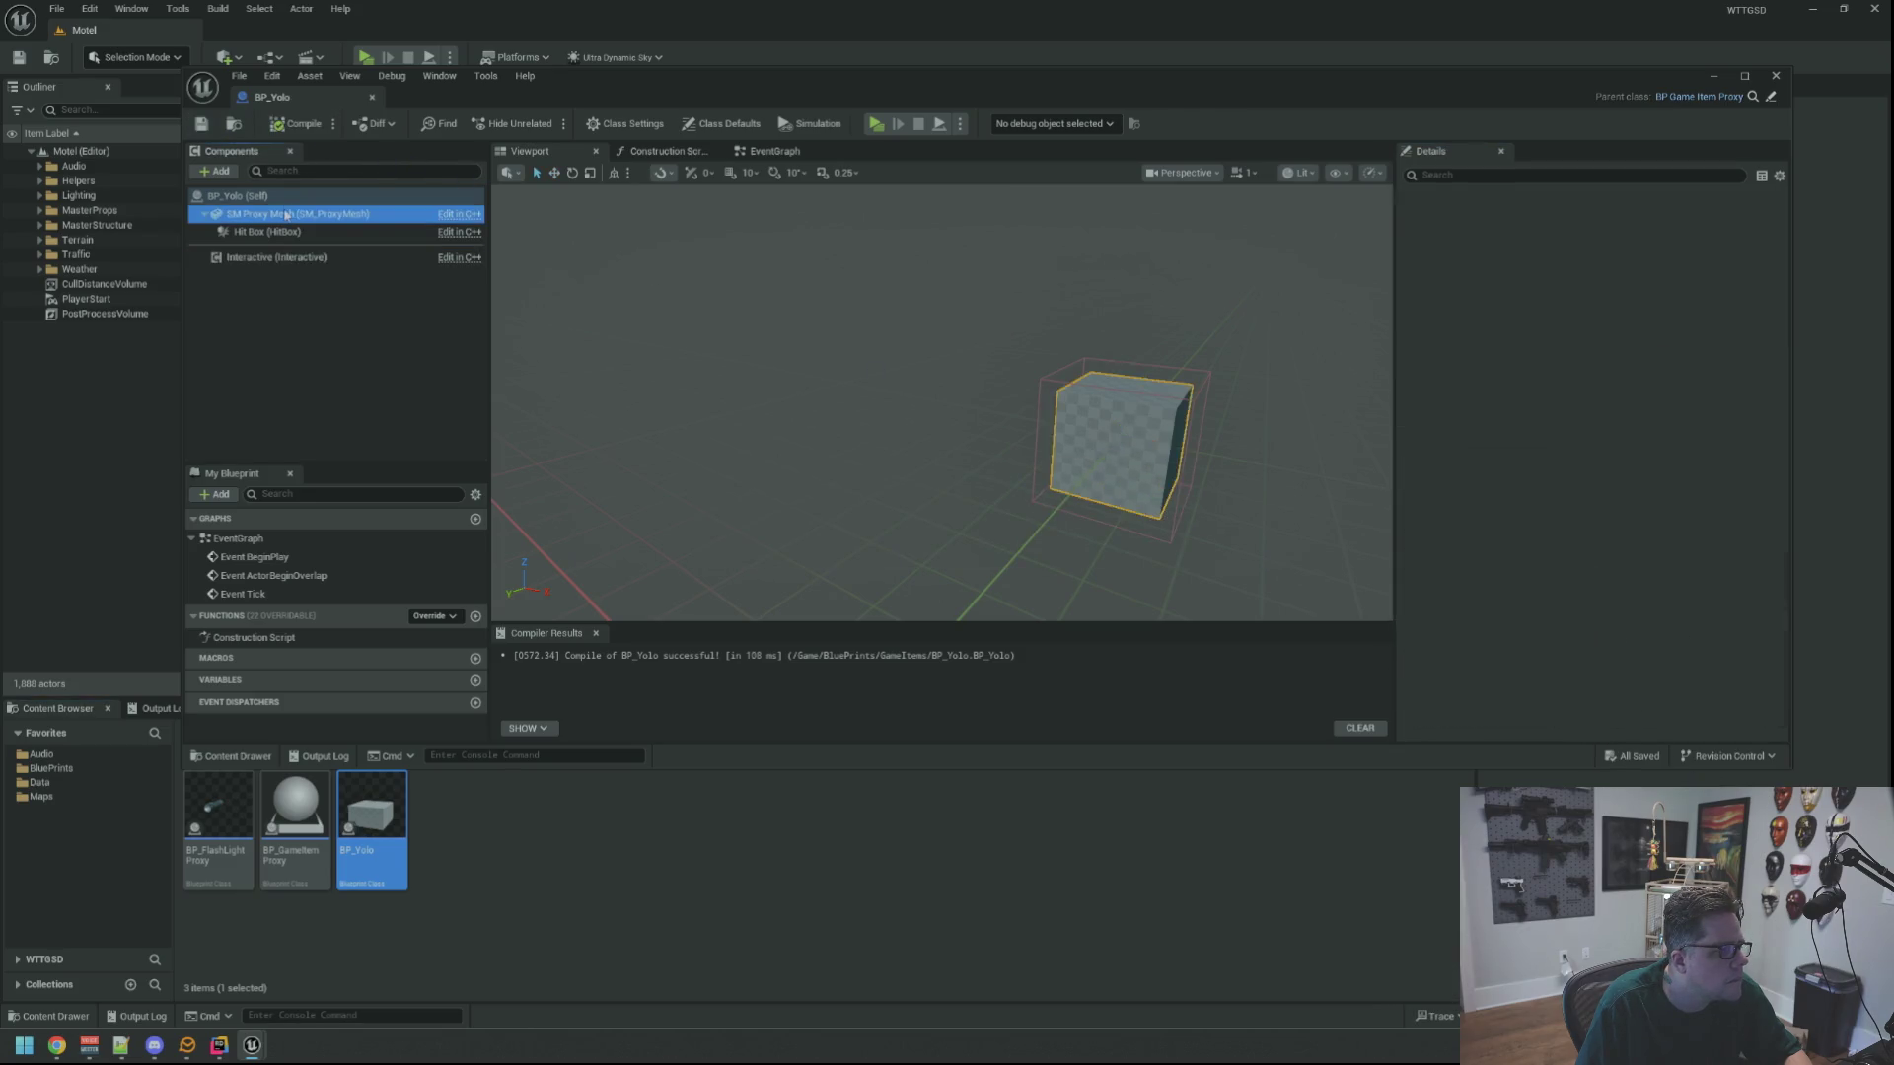
{"action": "left_click", "coordinate": [1674, 219]}
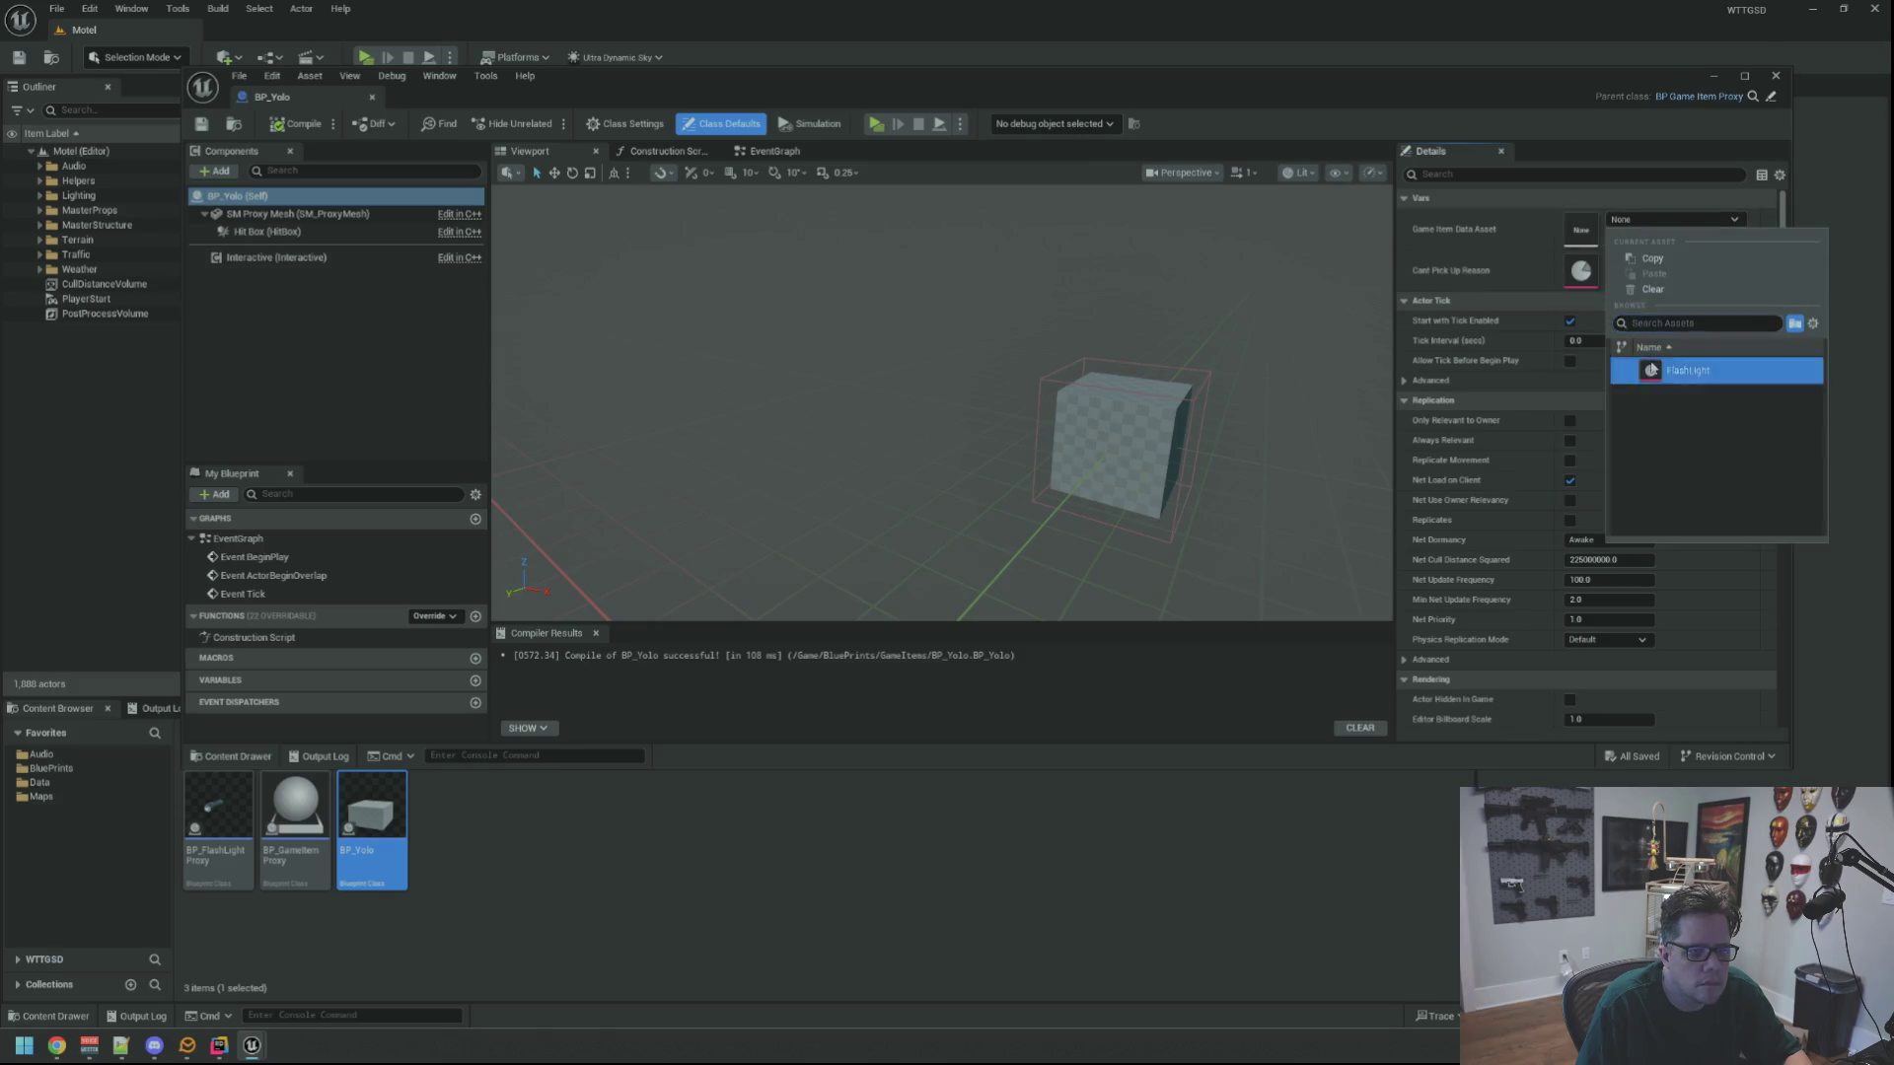
Set BP_Yolo's Game Item Data Asset to FlashLight, then compile and save
{"action": "left_click", "coordinate": [1677, 373]}
{"action": "left_click", "coordinate": [296, 123]}
{"action": "left_click", "coordinate": [201, 123]}
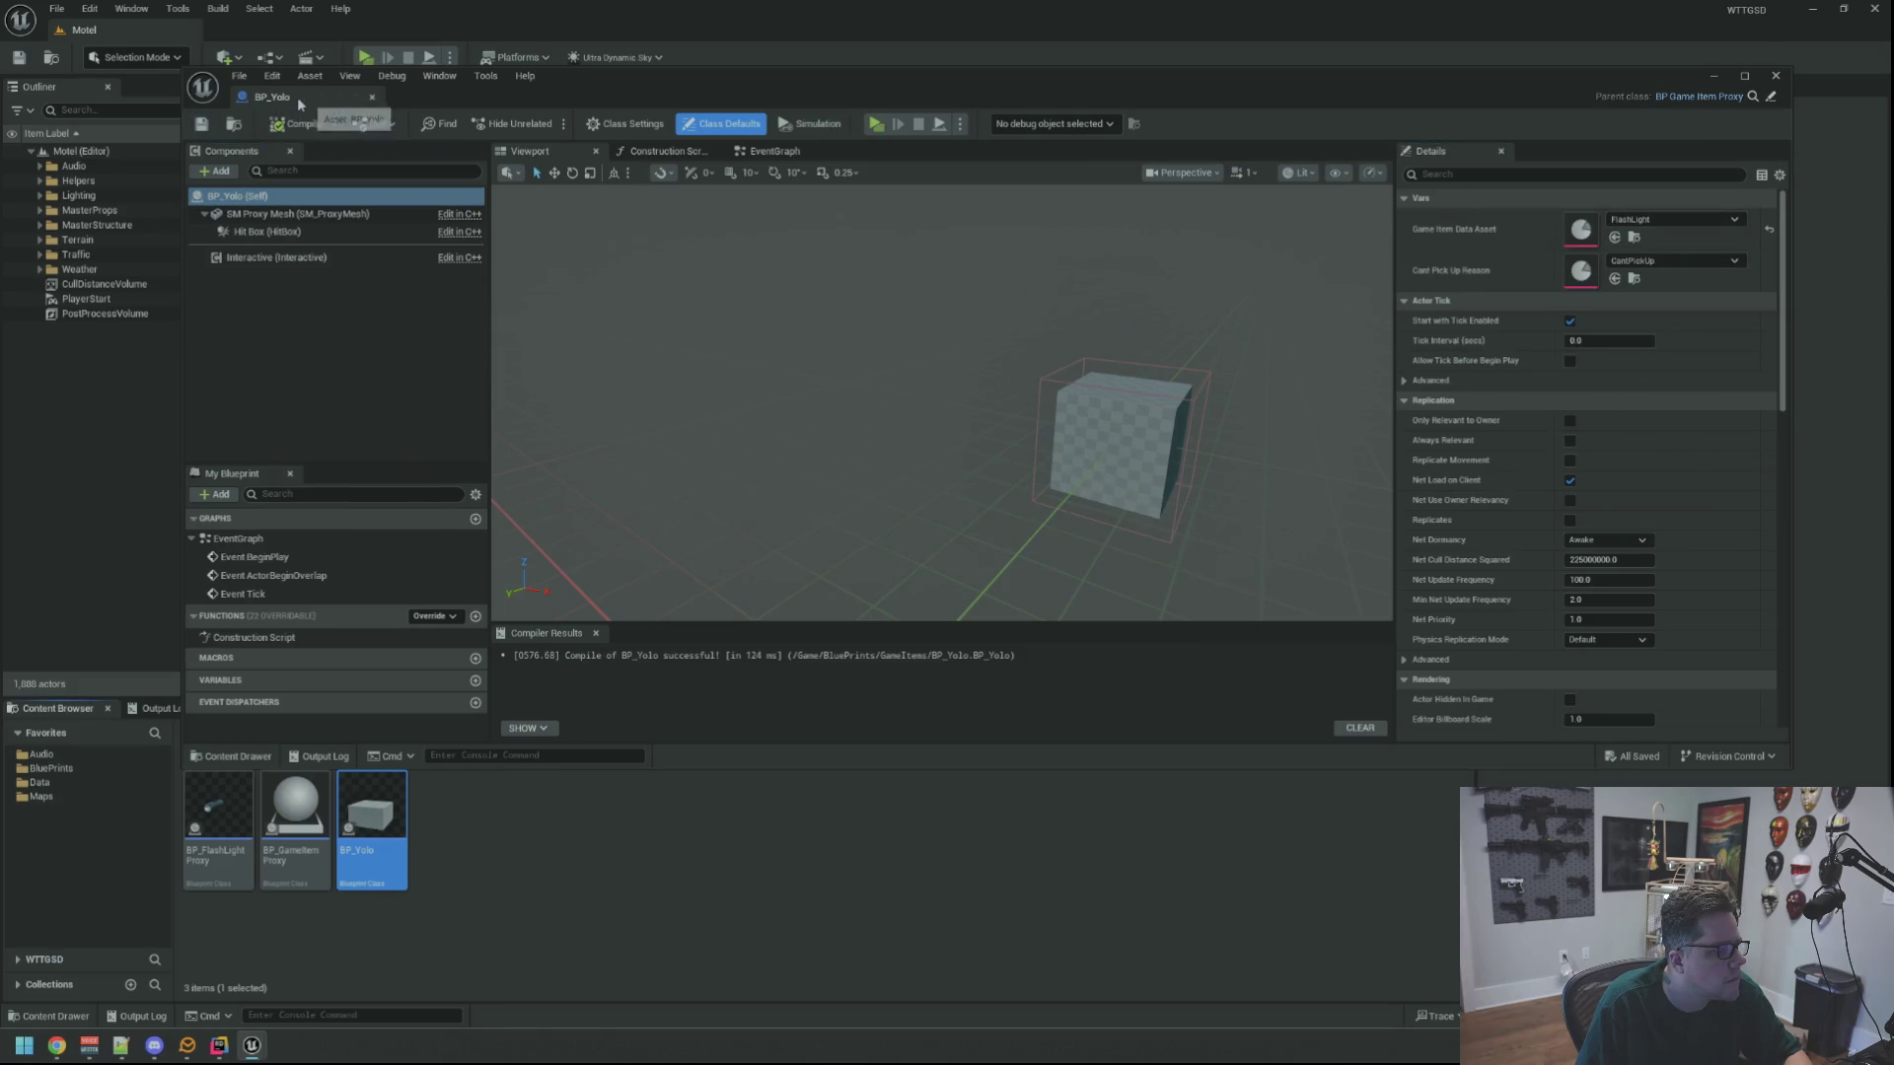
Place BP_Yolo on the Motel reception counter and save the level
{"action": "left_click", "coordinate": [424, 853]}
{"action": "mouse_move", "coordinate": [579, 660]}
{"action": "left_mouse_down"}
{"action": "mouse_move", "coordinate": [579, 632]}
{"action": "mouse_move", "coordinate": [579, 710]}
{"action": "left_mouse_up"}
{"action": "left_click_drag", "start_coordinate": [801, 335], "coordinate": [801, 324]}
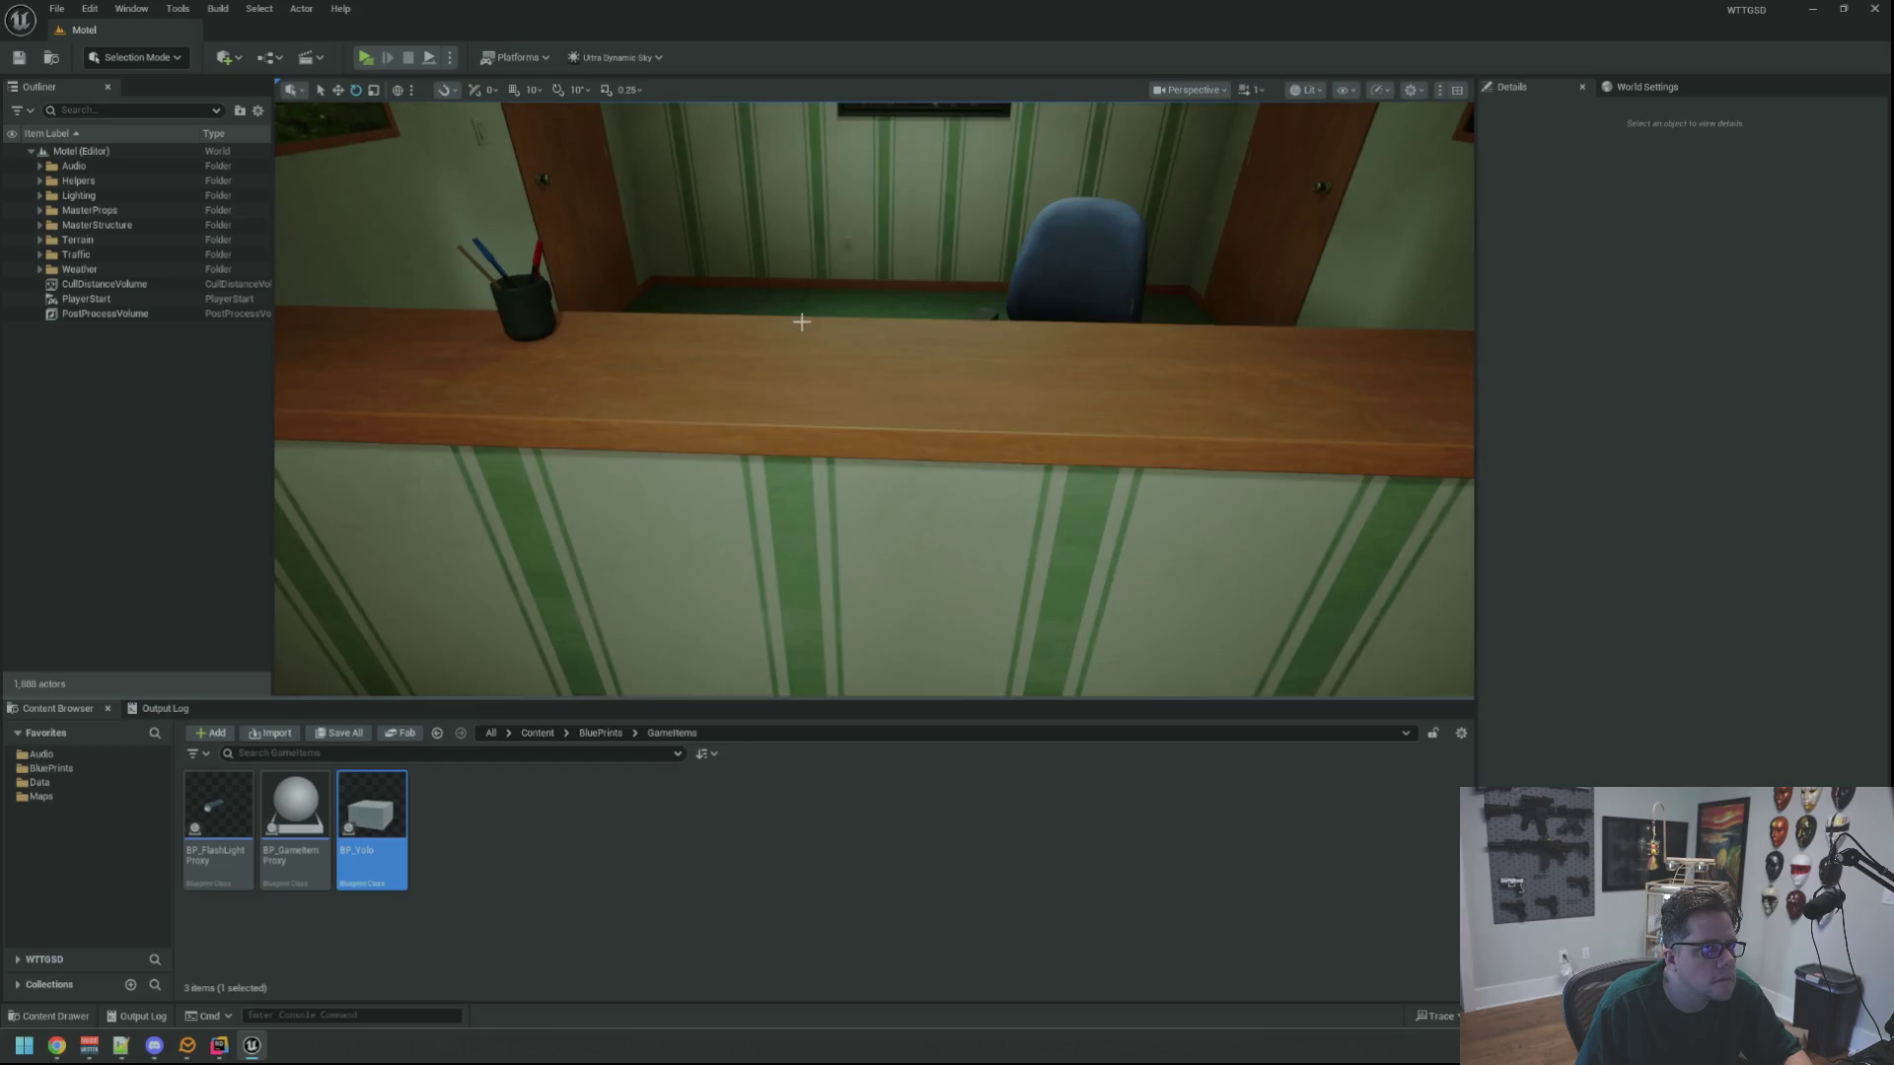
{"action": "scroll", "coordinate": [817, 314], "scroll_direction": "down", "scroll_amount": 3}
{"action": "scroll", "coordinate": [846, 243], "scroll_direction": "down", "scroll_amount": 3}
{"action": "scroll", "coordinate": [846, 243], "scroll_direction": "up", "scroll_amount": 2}
{"action": "mouse_move", "coordinate": [372, 814]}
{"action": "left_mouse_down"}
{"action": "mouse_move", "coordinate": [904, 483]}
{"action": "mouse_move", "coordinate": [904, 557]}
{"action": "left_mouse_up"}
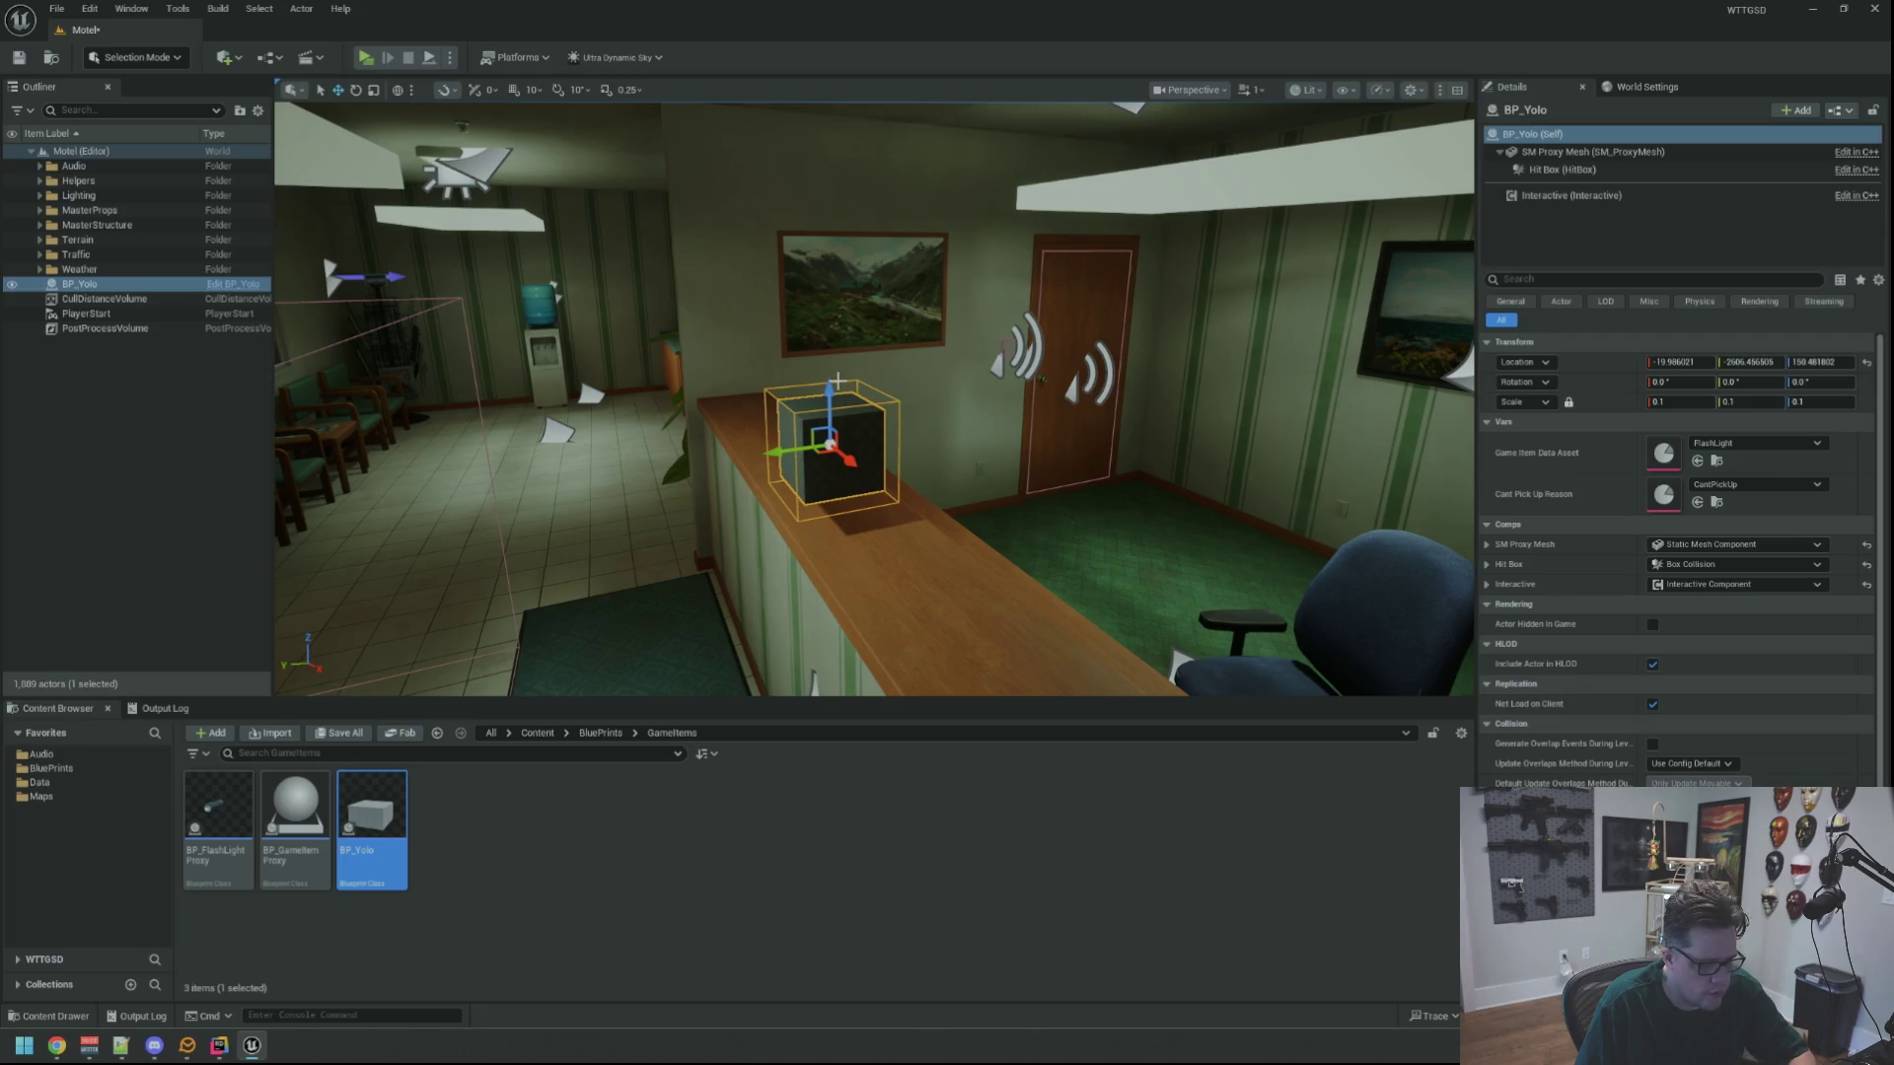
{"action": "left_click", "coordinate": [170, 447]}
{"action": "mouse_move", "coordinate": [868, 394]}
{"action": "left_mouse_down"}
{"action": "mouse_move", "coordinate": [848, 464]}
{"action": "mouse_move", "coordinate": [868, 395]}
{"action": "left_mouse_up"}
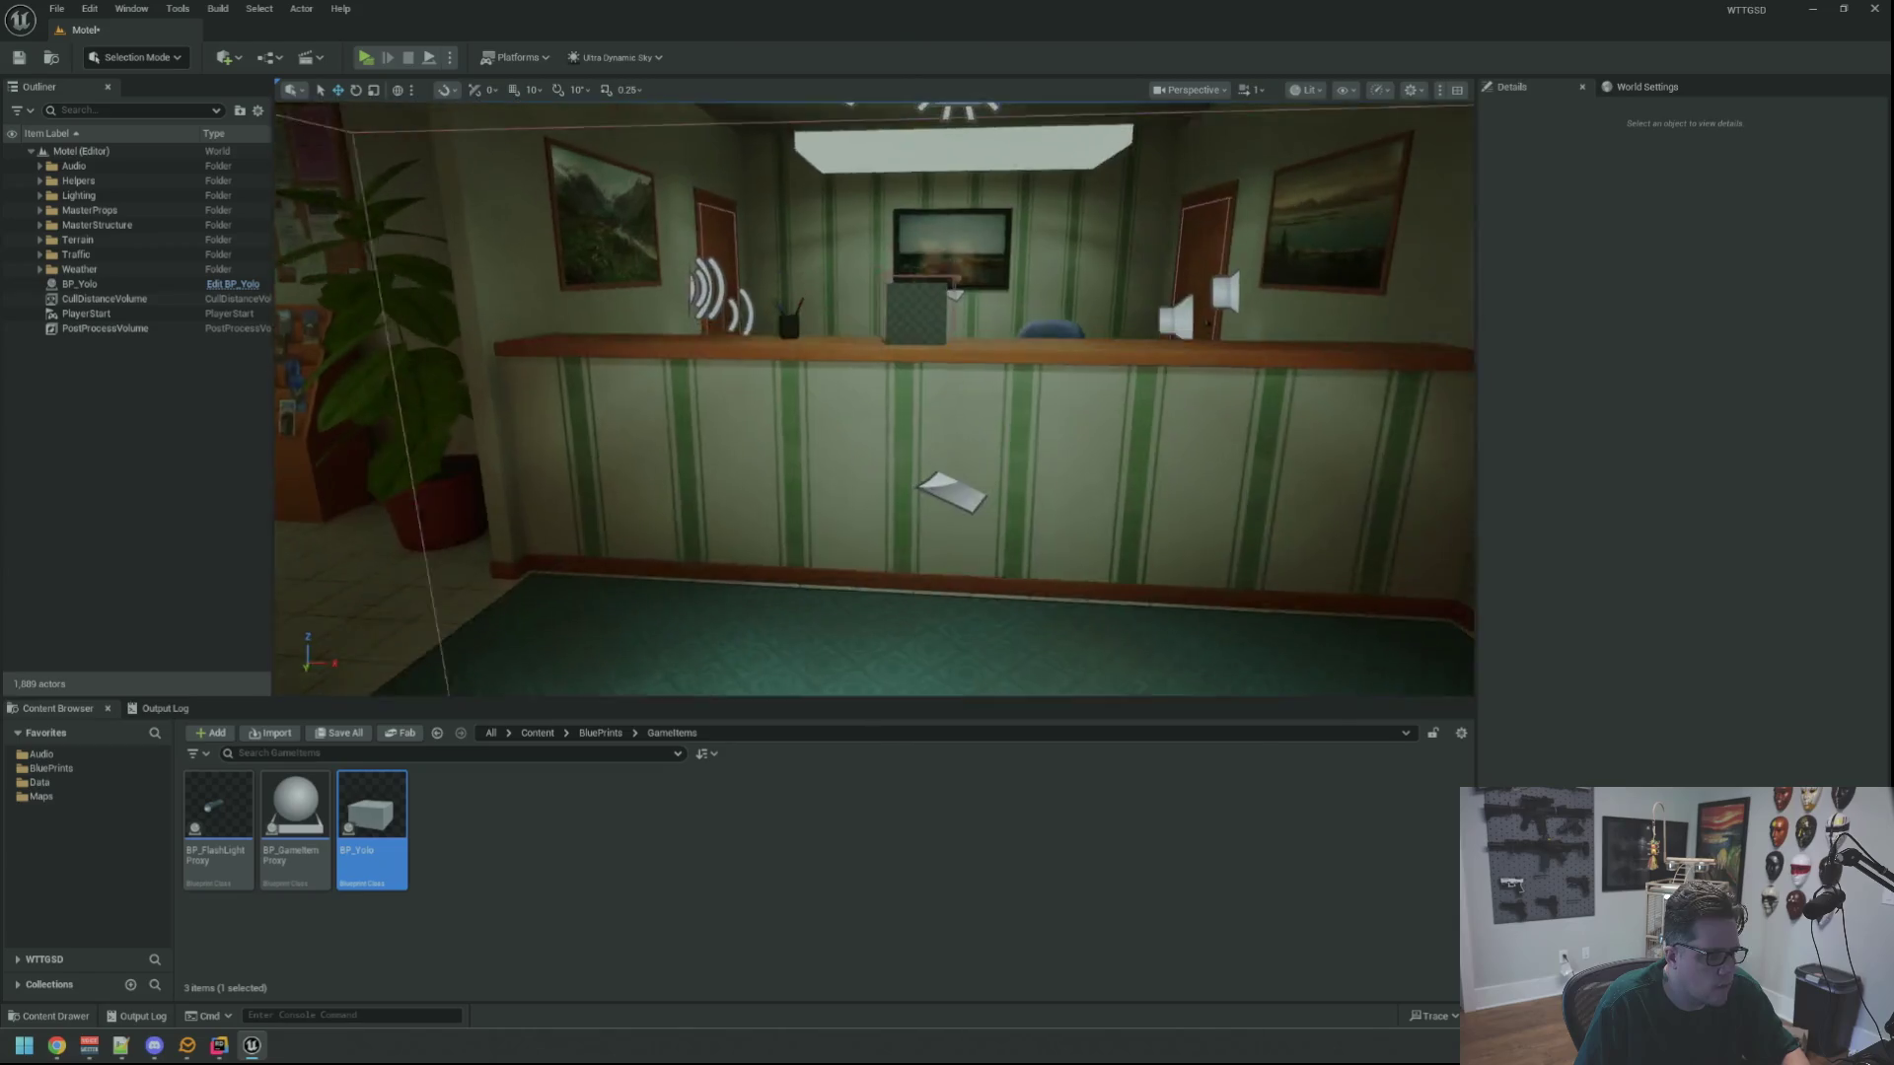
{"action": "key", "text": "ctrl+s"}
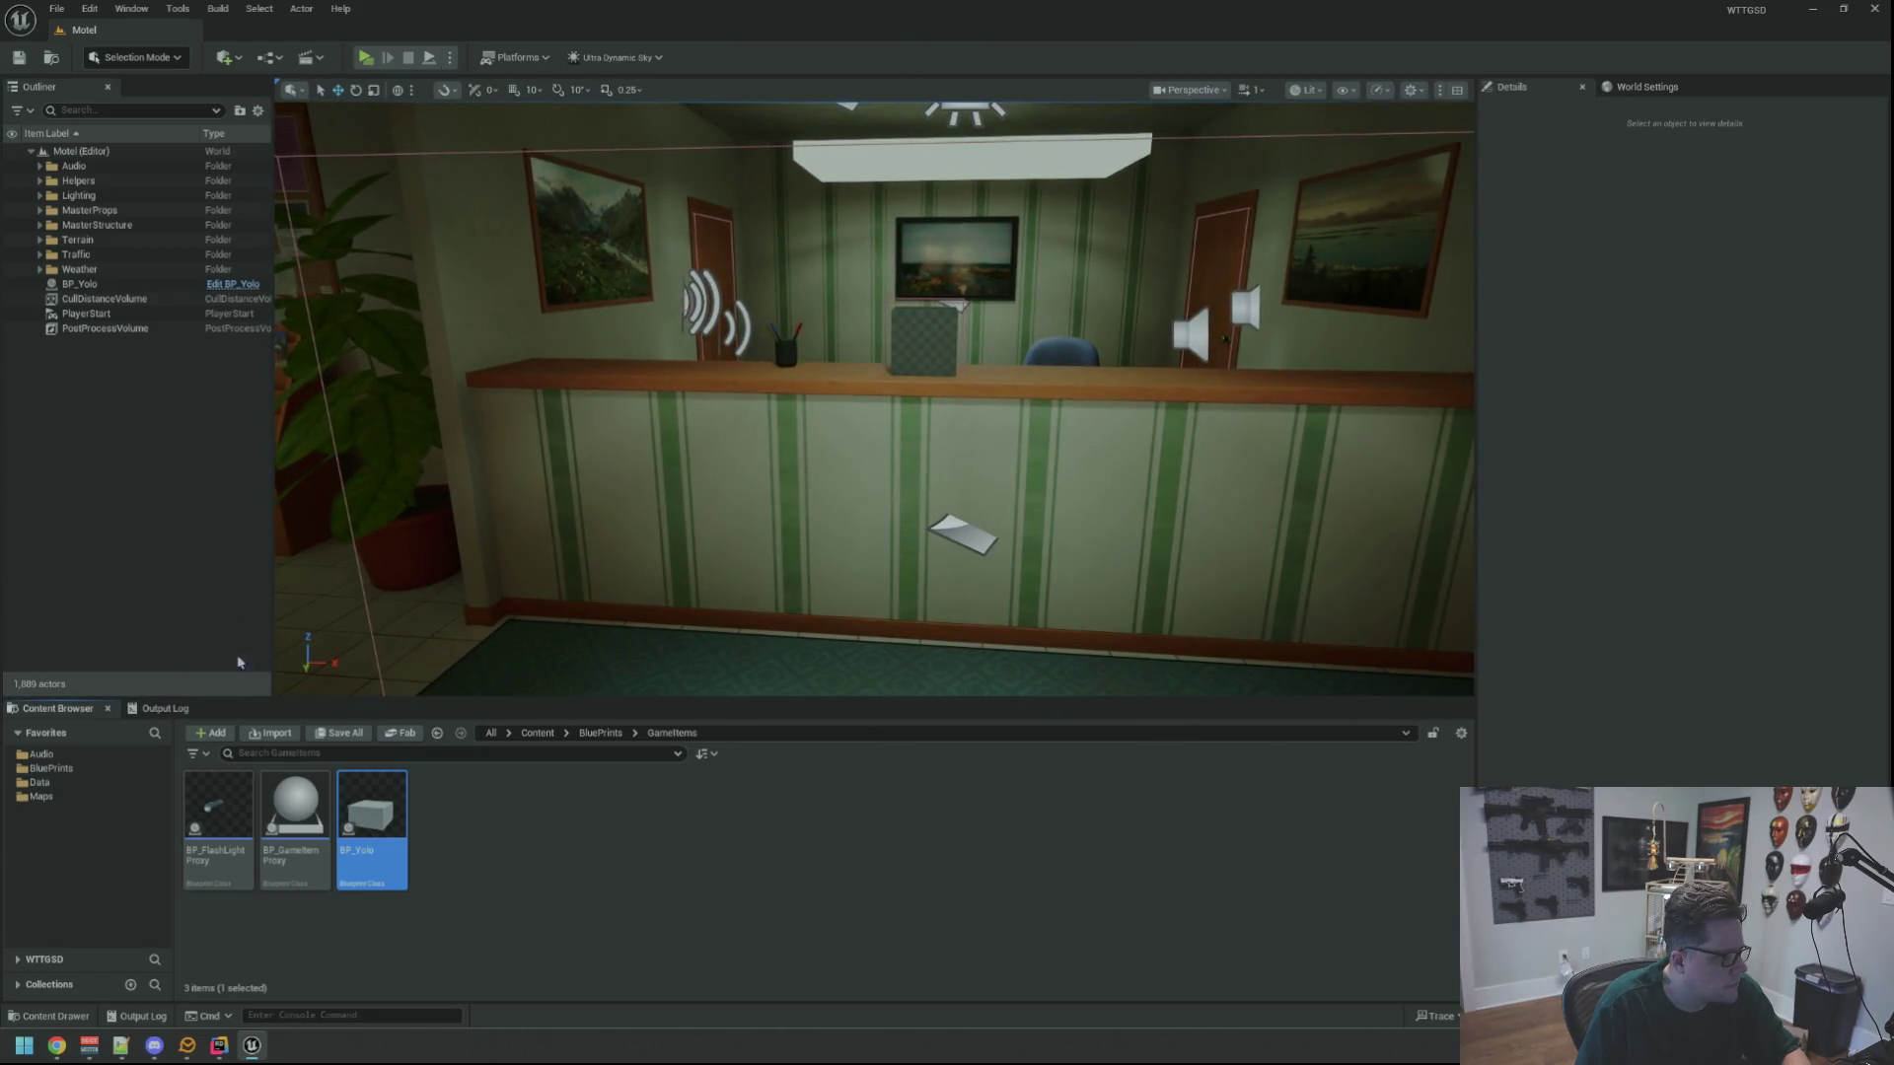
{"action": "left_click", "coordinate": [183, 710]}
{"action": "scroll", "coordinate": [296, 395], "scroll_direction": "up", "scroll_amount": 2}
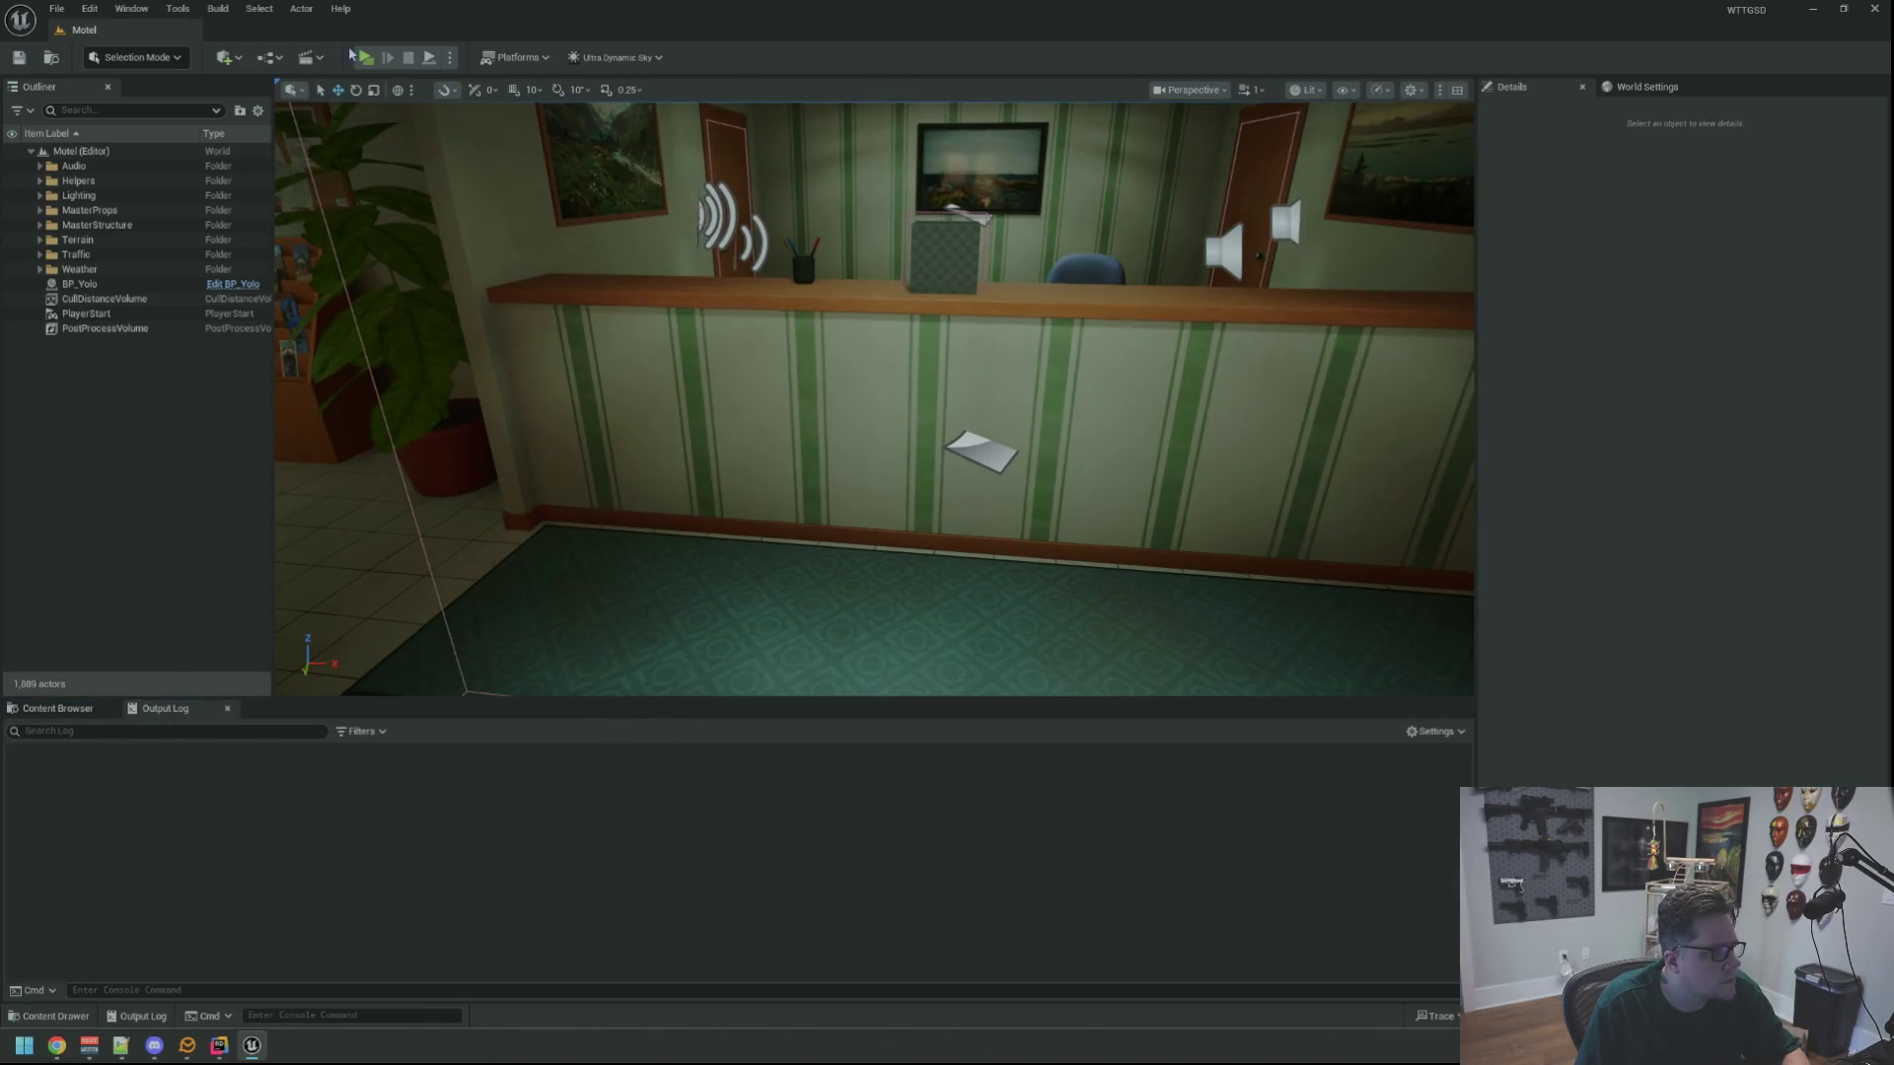
Play-test walking to the counter and picking up the BP_Yolo cube
{"action": "key", "text": "alt+p"}
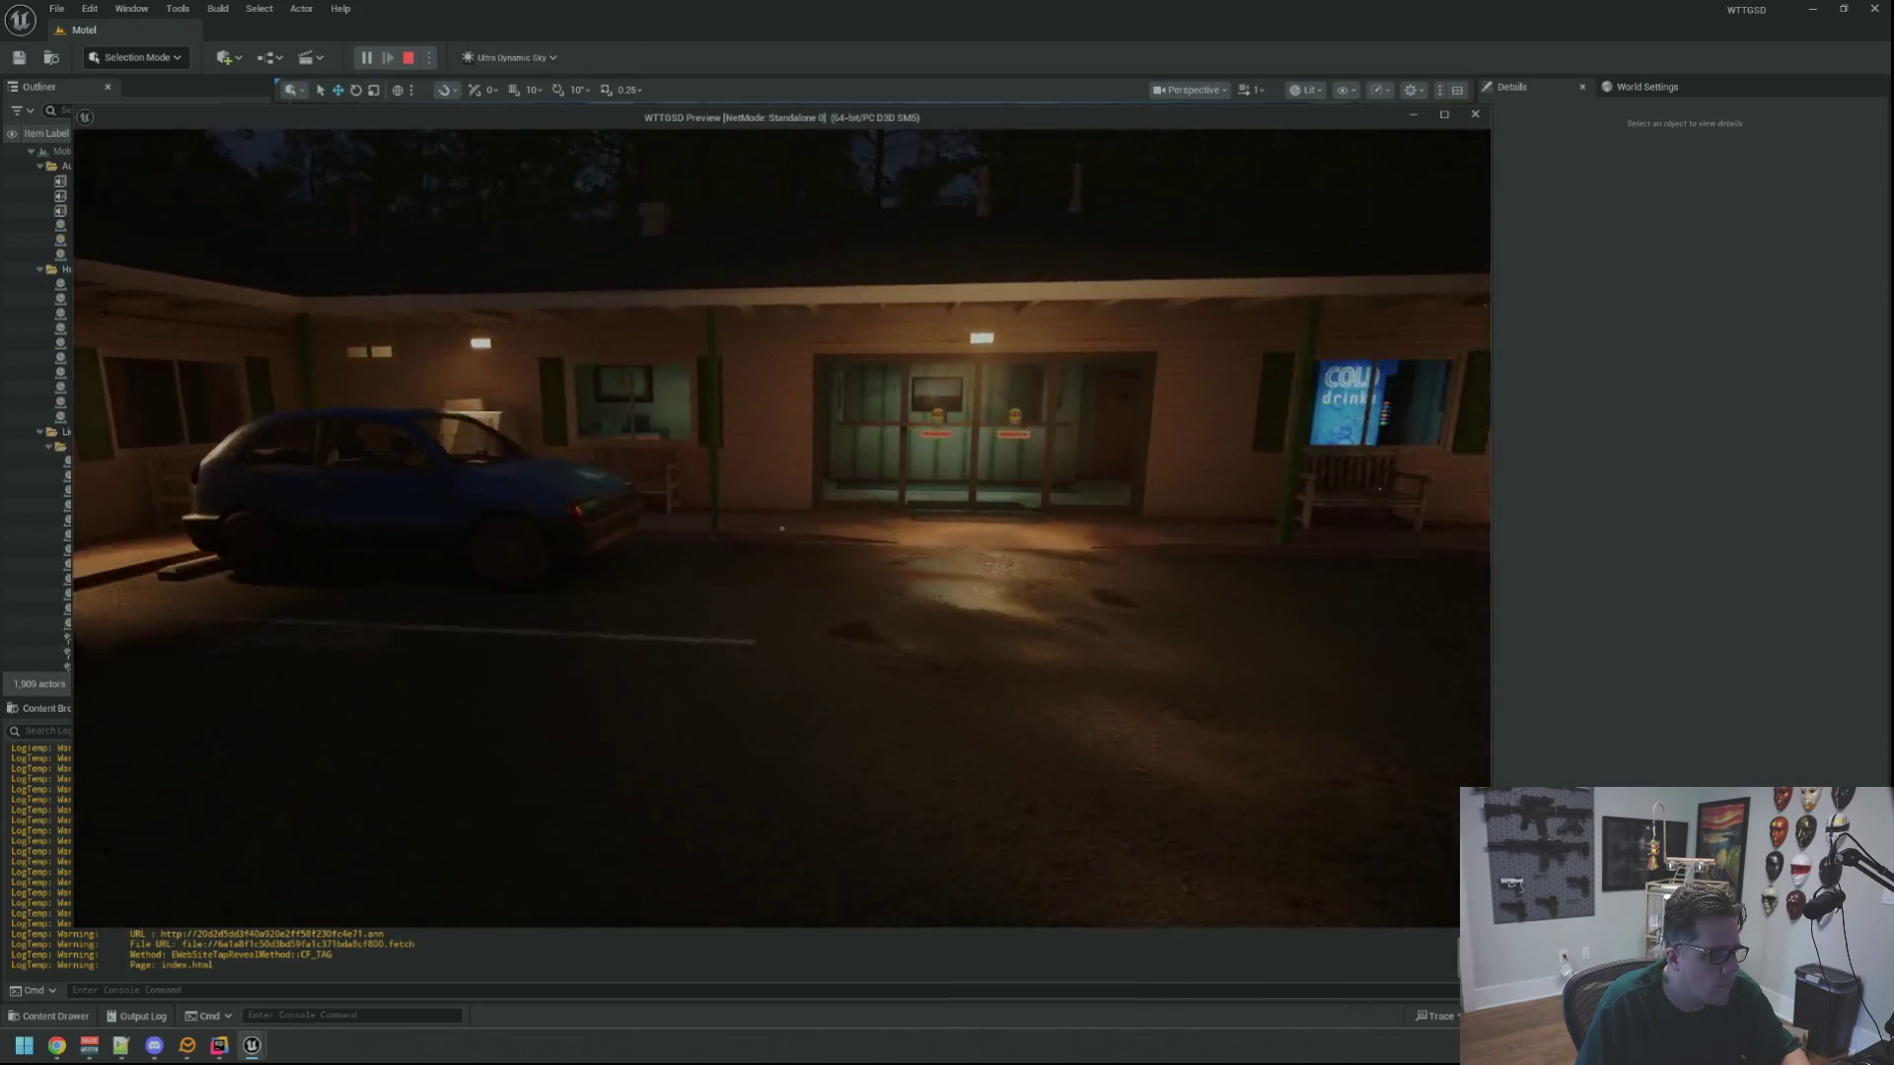
{"action": "key", "text": "w"}
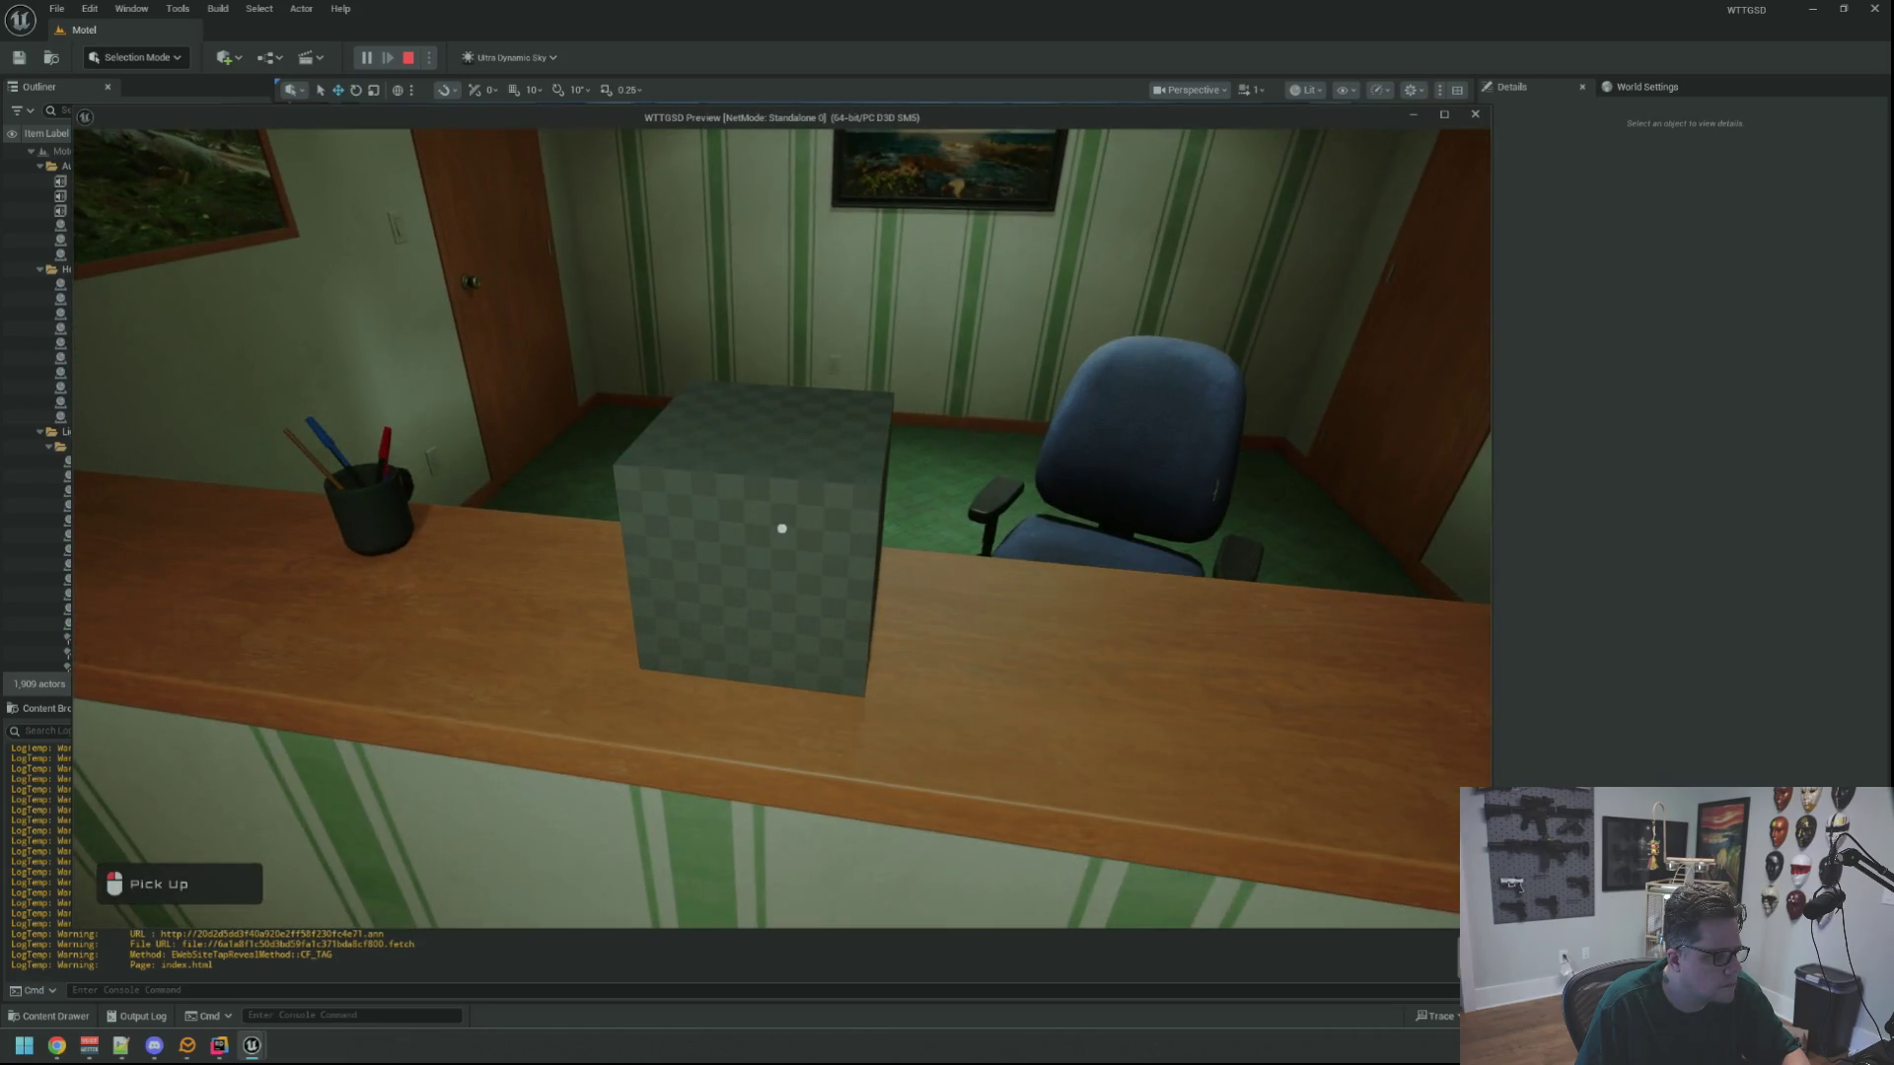
{"action": "left_click", "coordinate": [782, 529]}
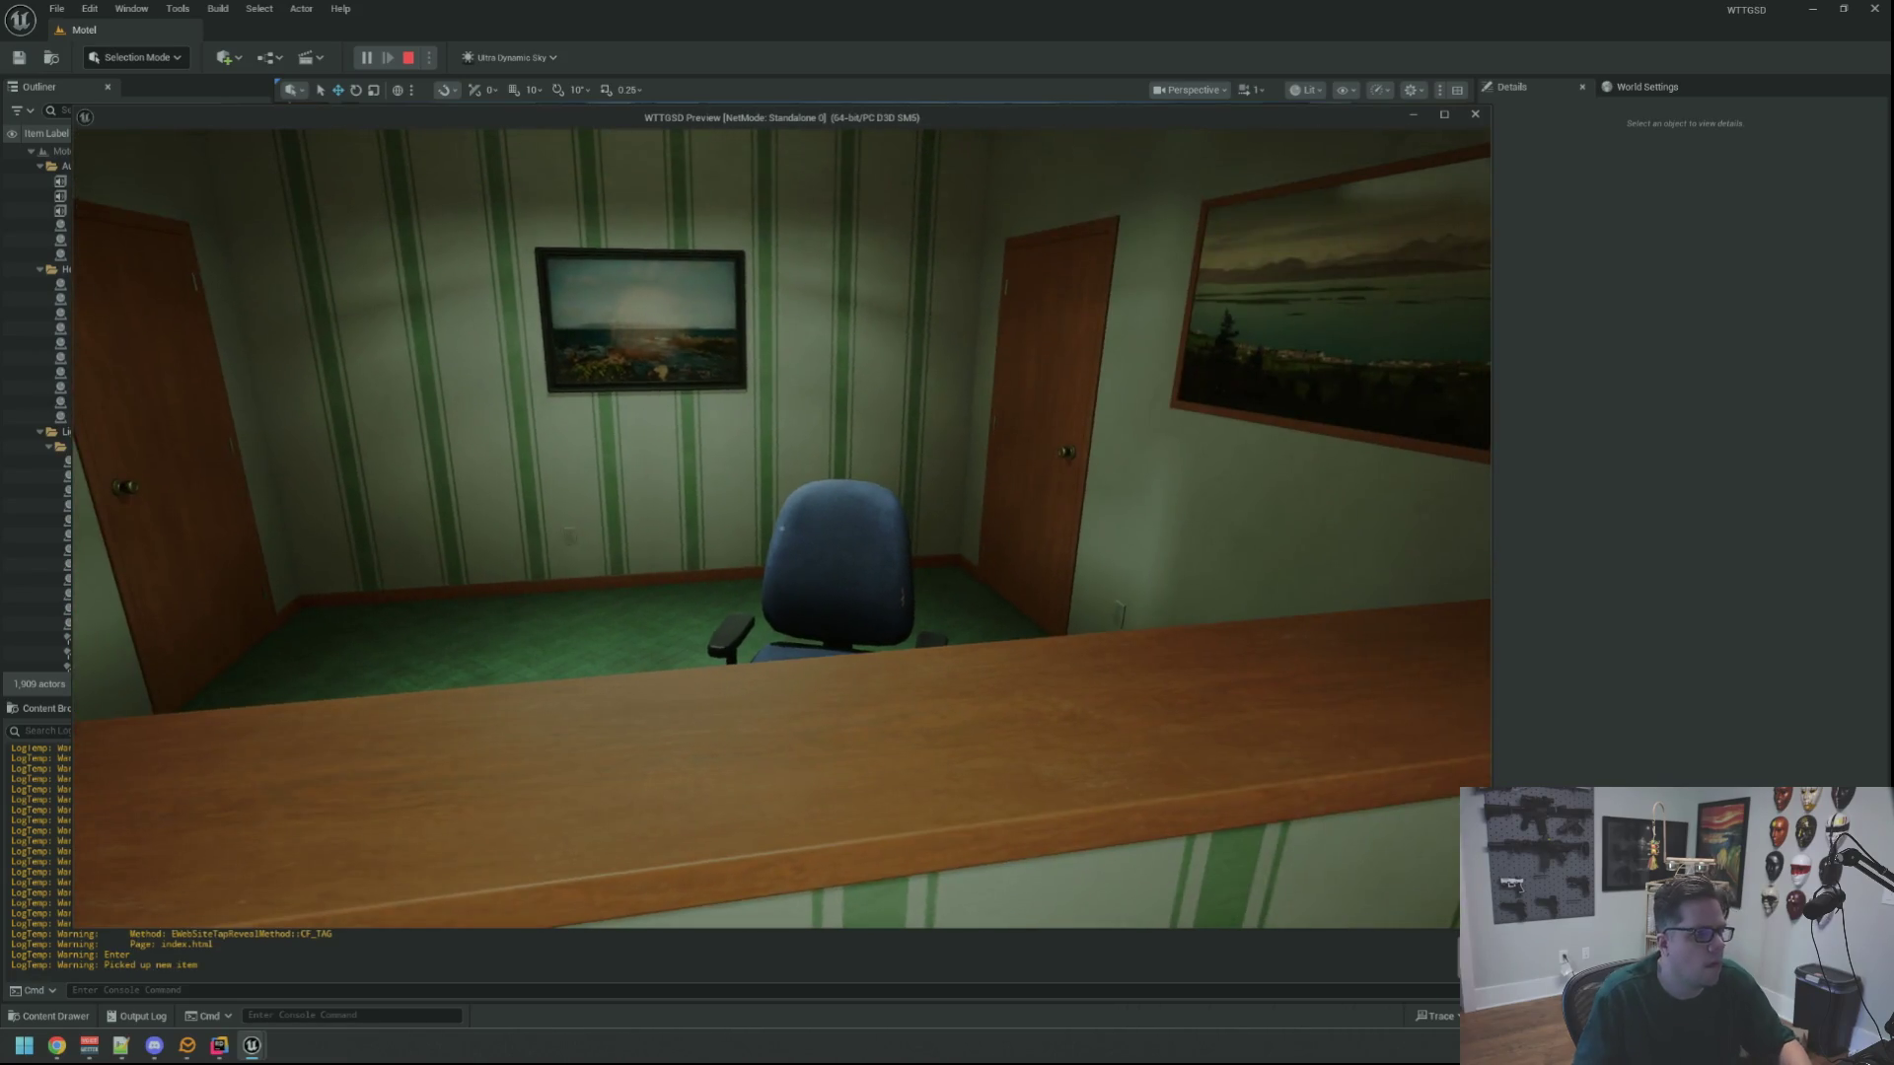
{"action": "key", "text": "Escape"}
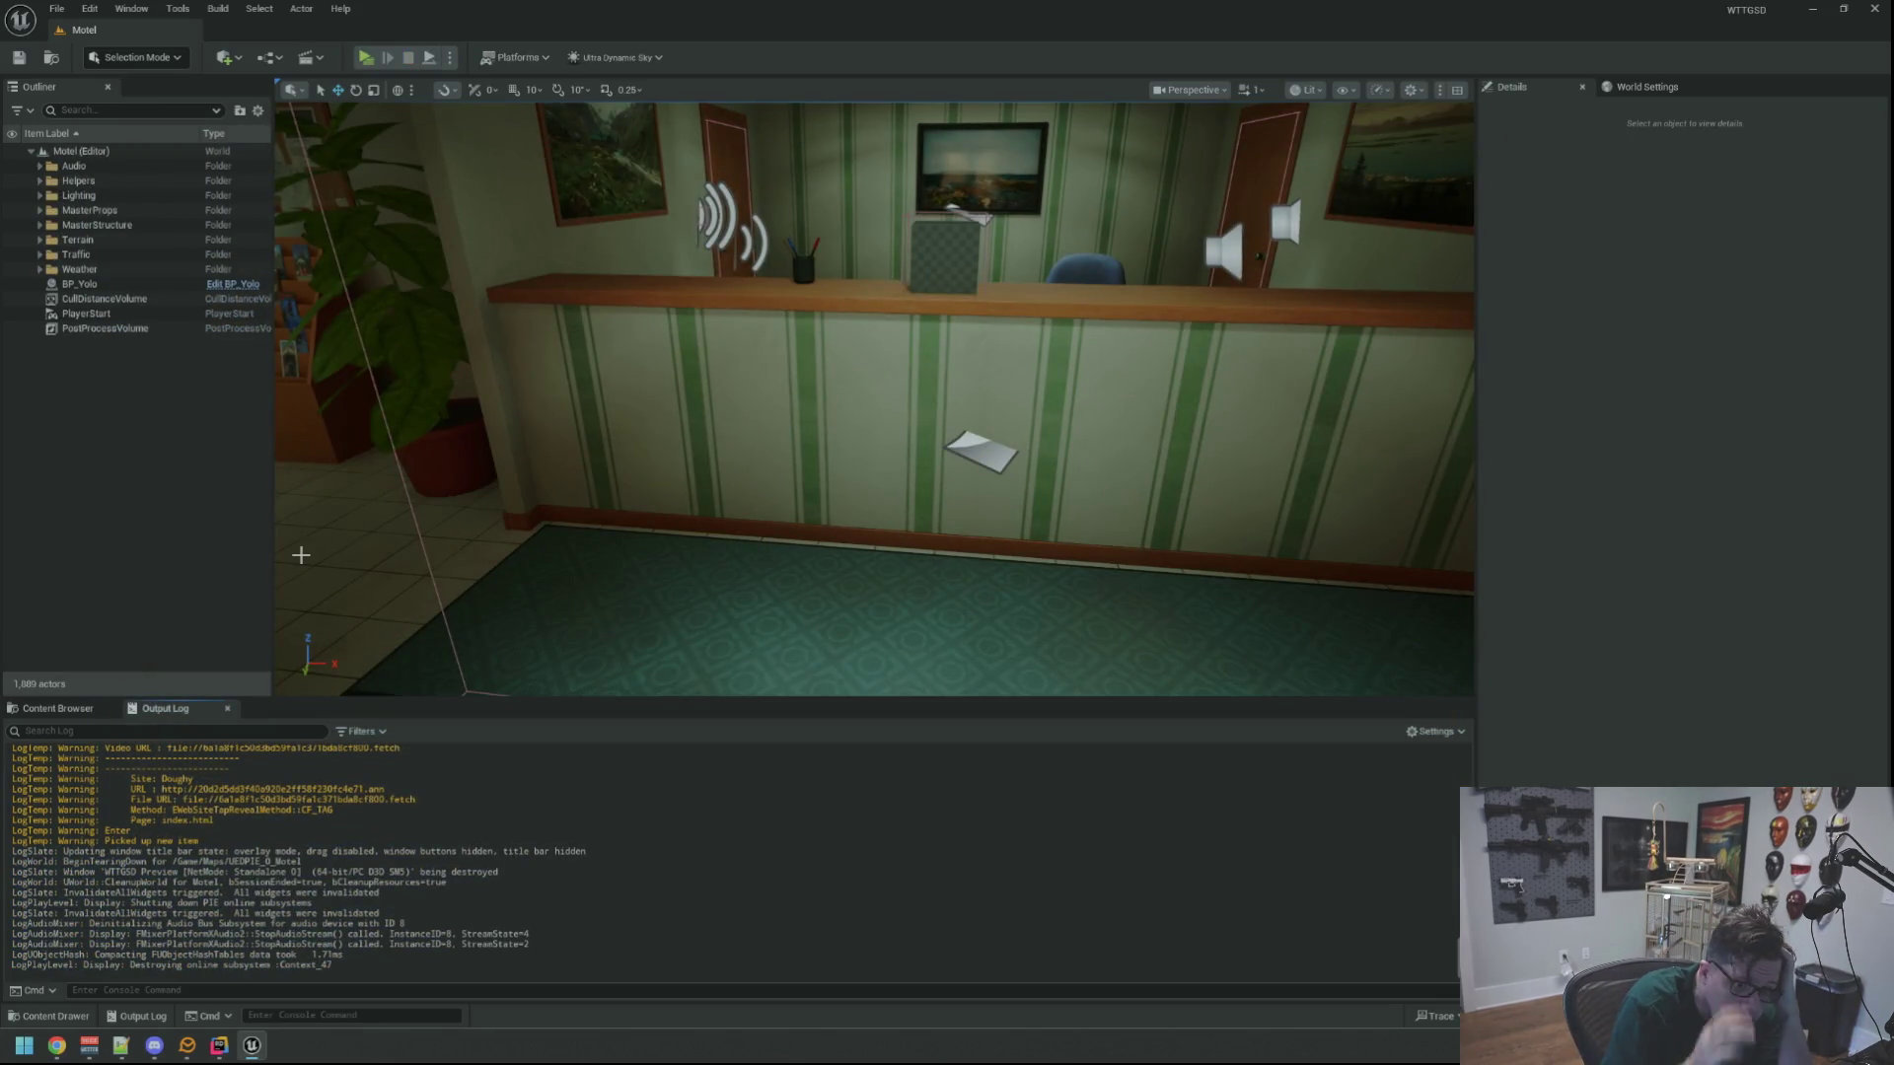
Open the BP_GameItemProxy blueprint and jump to its parent C++ source
{"action": "left_click", "coordinate": [56, 709]}
{"action": "double_click", "coordinate": [294, 819]}
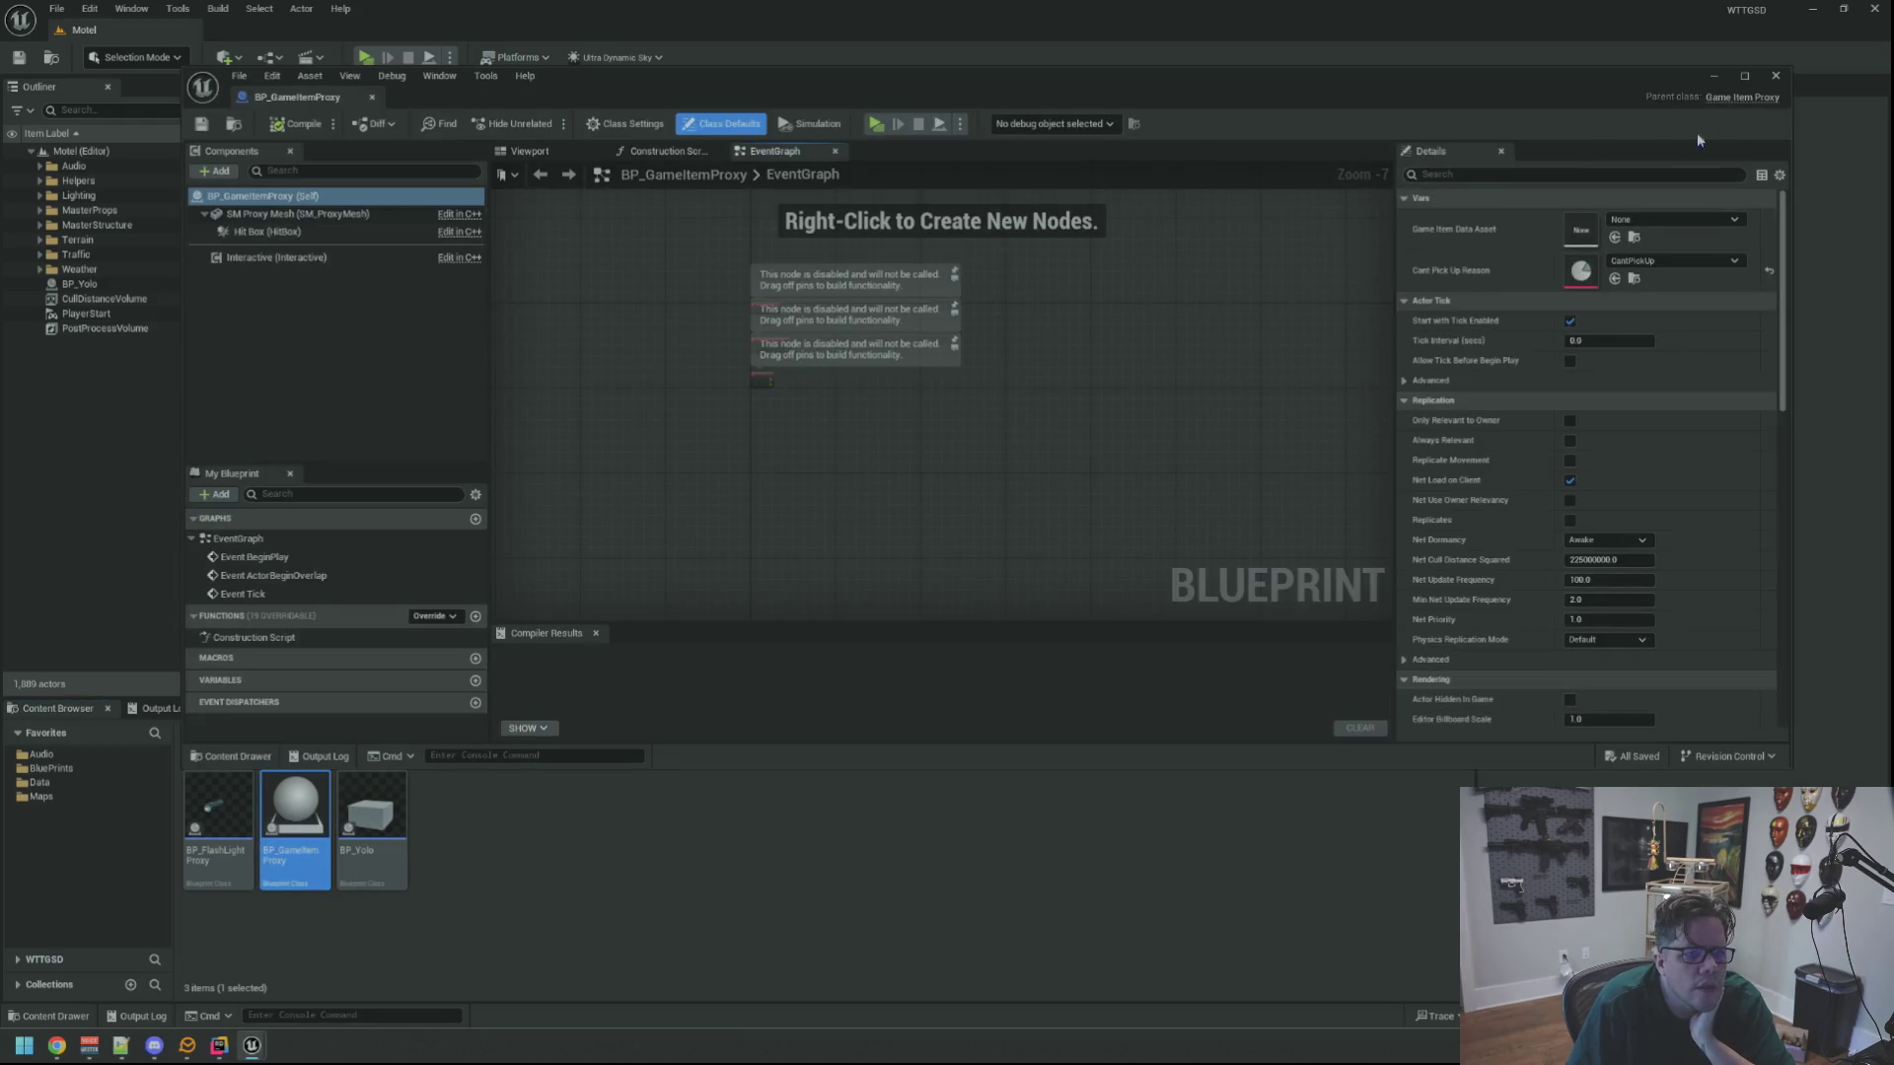
{"action": "left_click", "coordinate": [1737, 99]}
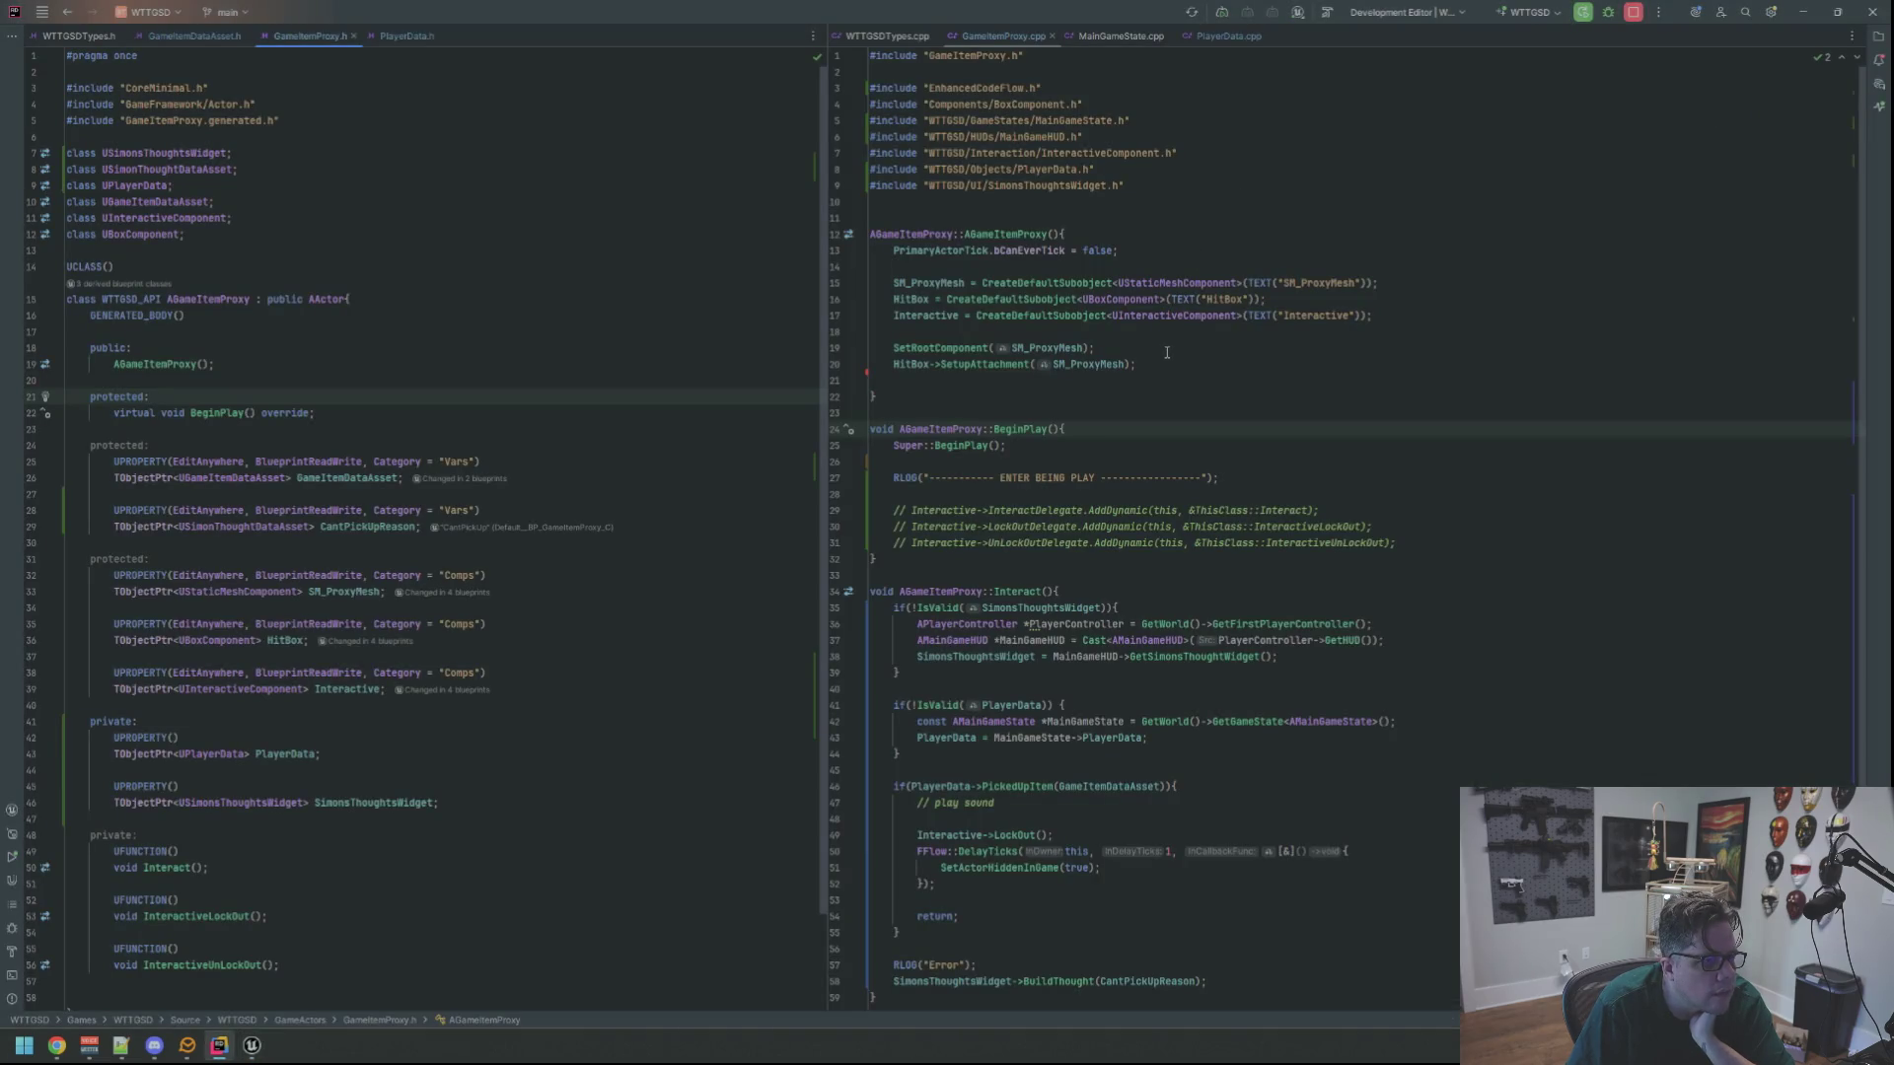
Delete the commented-out AddDynamic lines, log line and leftover blank lines from BeginPlay
{"action": "left_click", "coordinate": [205, 414]}
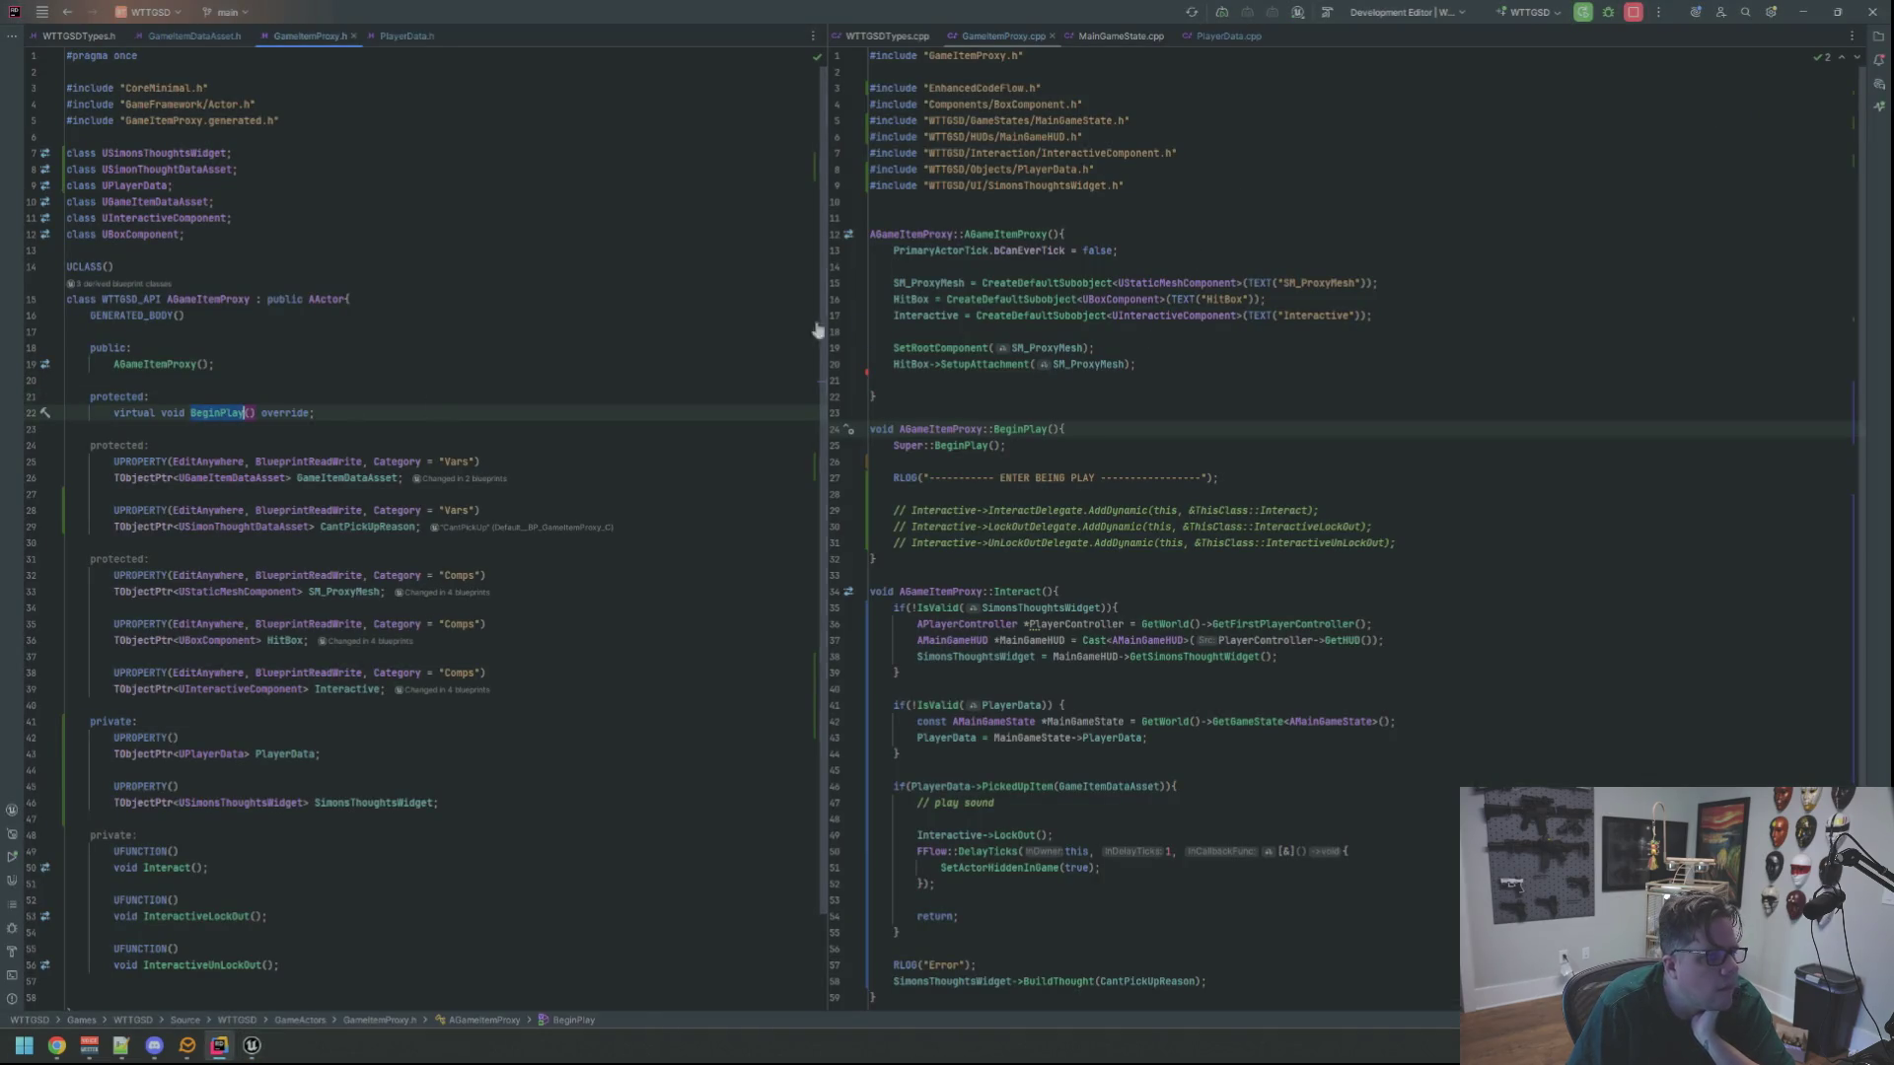
{"action": "left_click", "coordinate": [1188, 361]}
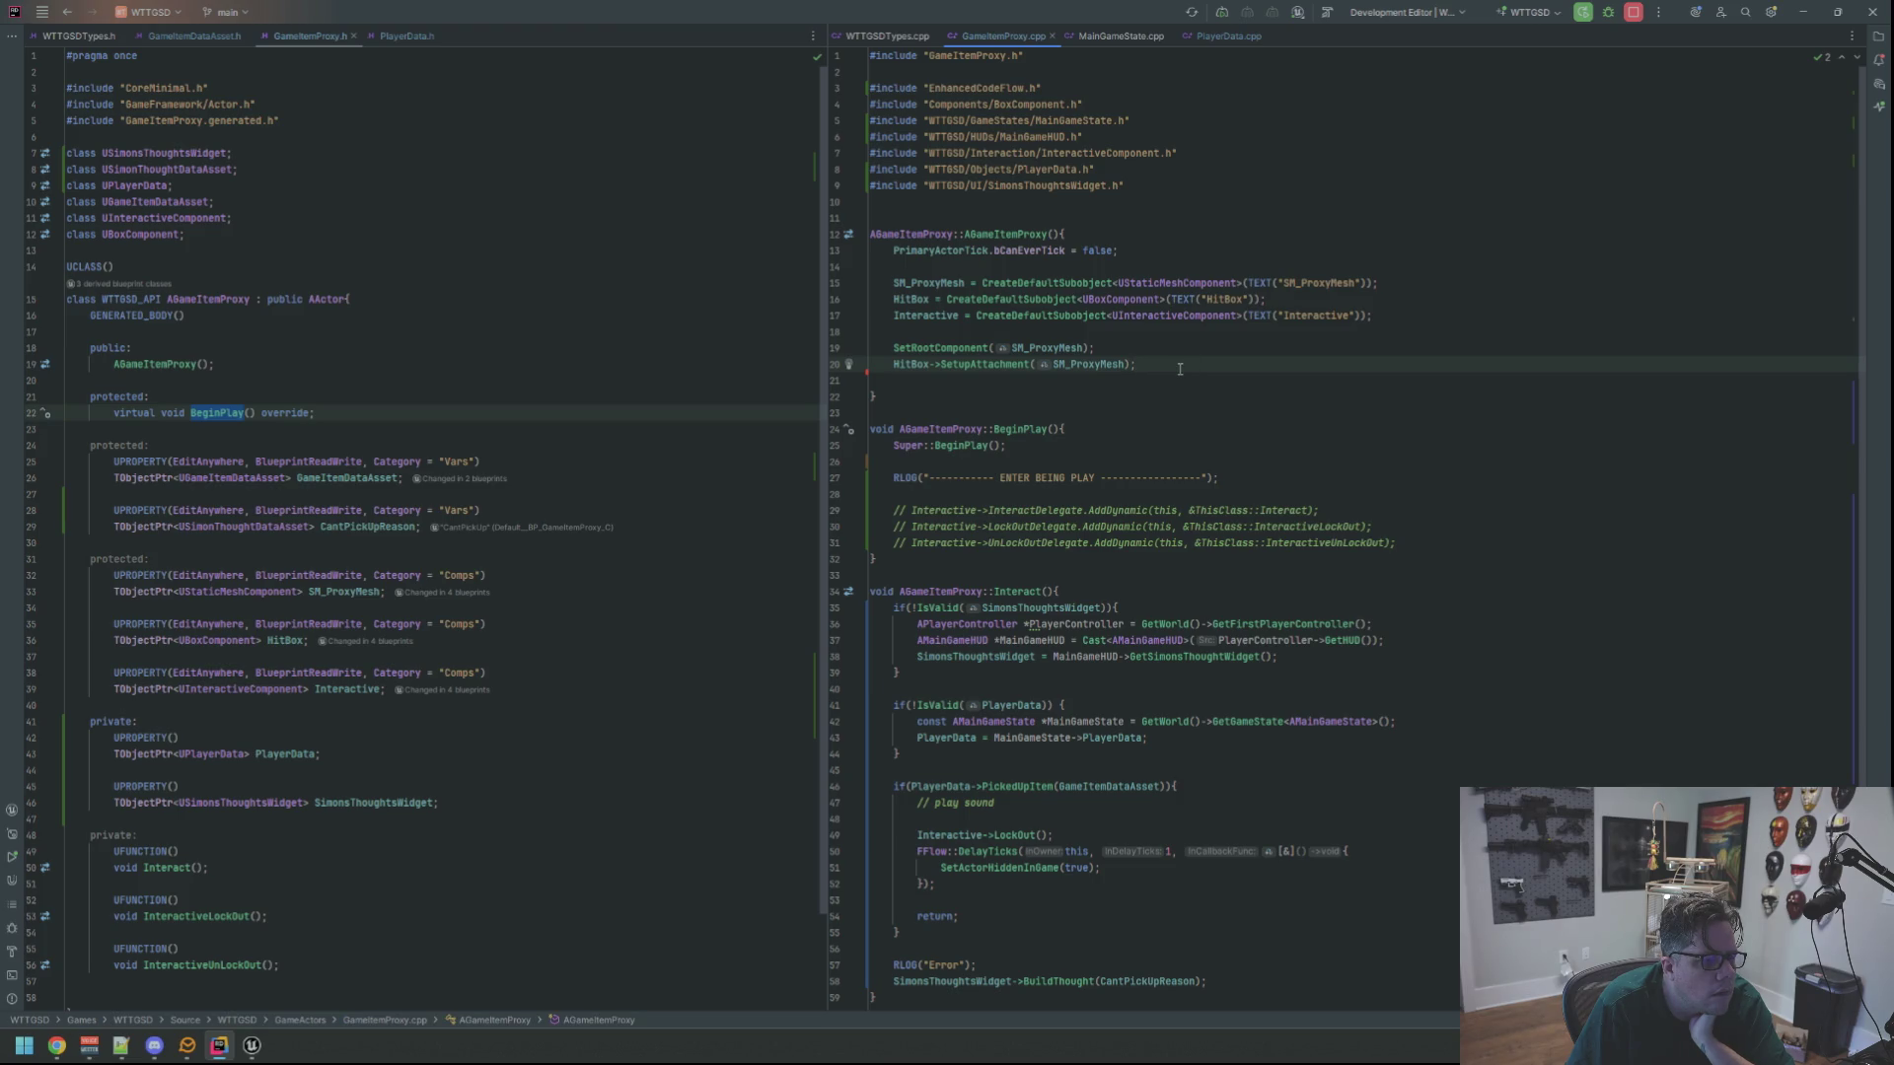
{"action": "left_click", "coordinate": [982, 511]}
{"action": "mouse_move", "coordinate": [1401, 544]}
{"action": "left_mouse_down"}
{"action": "mouse_move", "coordinate": [894, 526]}
{"action": "mouse_move", "coordinate": [894, 511]}
{"action": "left_mouse_up"}
{"action": "mouse_move", "coordinate": [1396, 544]}
{"action": "left_mouse_down"}
{"action": "mouse_move", "coordinate": [849, 511]}
{"action": "mouse_move", "coordinate": [841, 476]}
{"action": "left_mouse_up"}
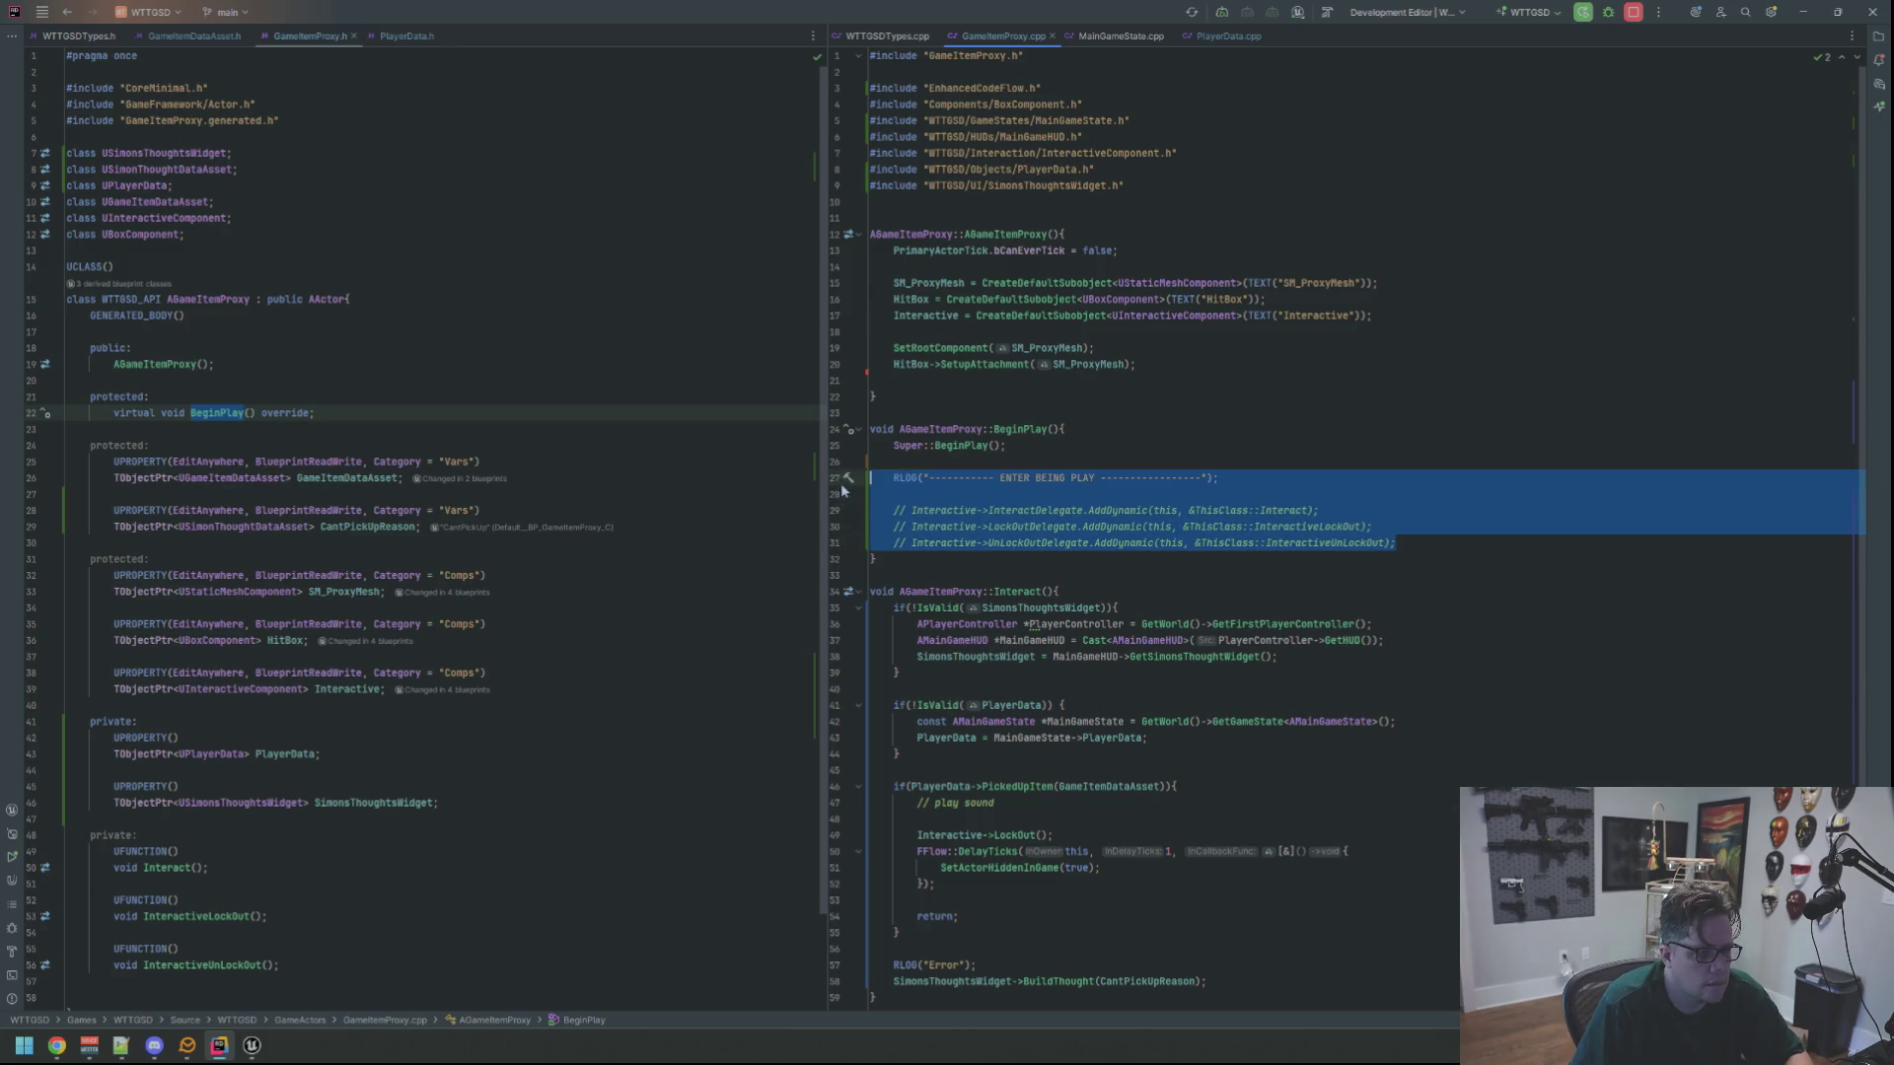
{"action": "key", "text": "Delete"}
{"action": "key", "text": "BackSpace"}
{"action": "key", "text": "BackSpace"}
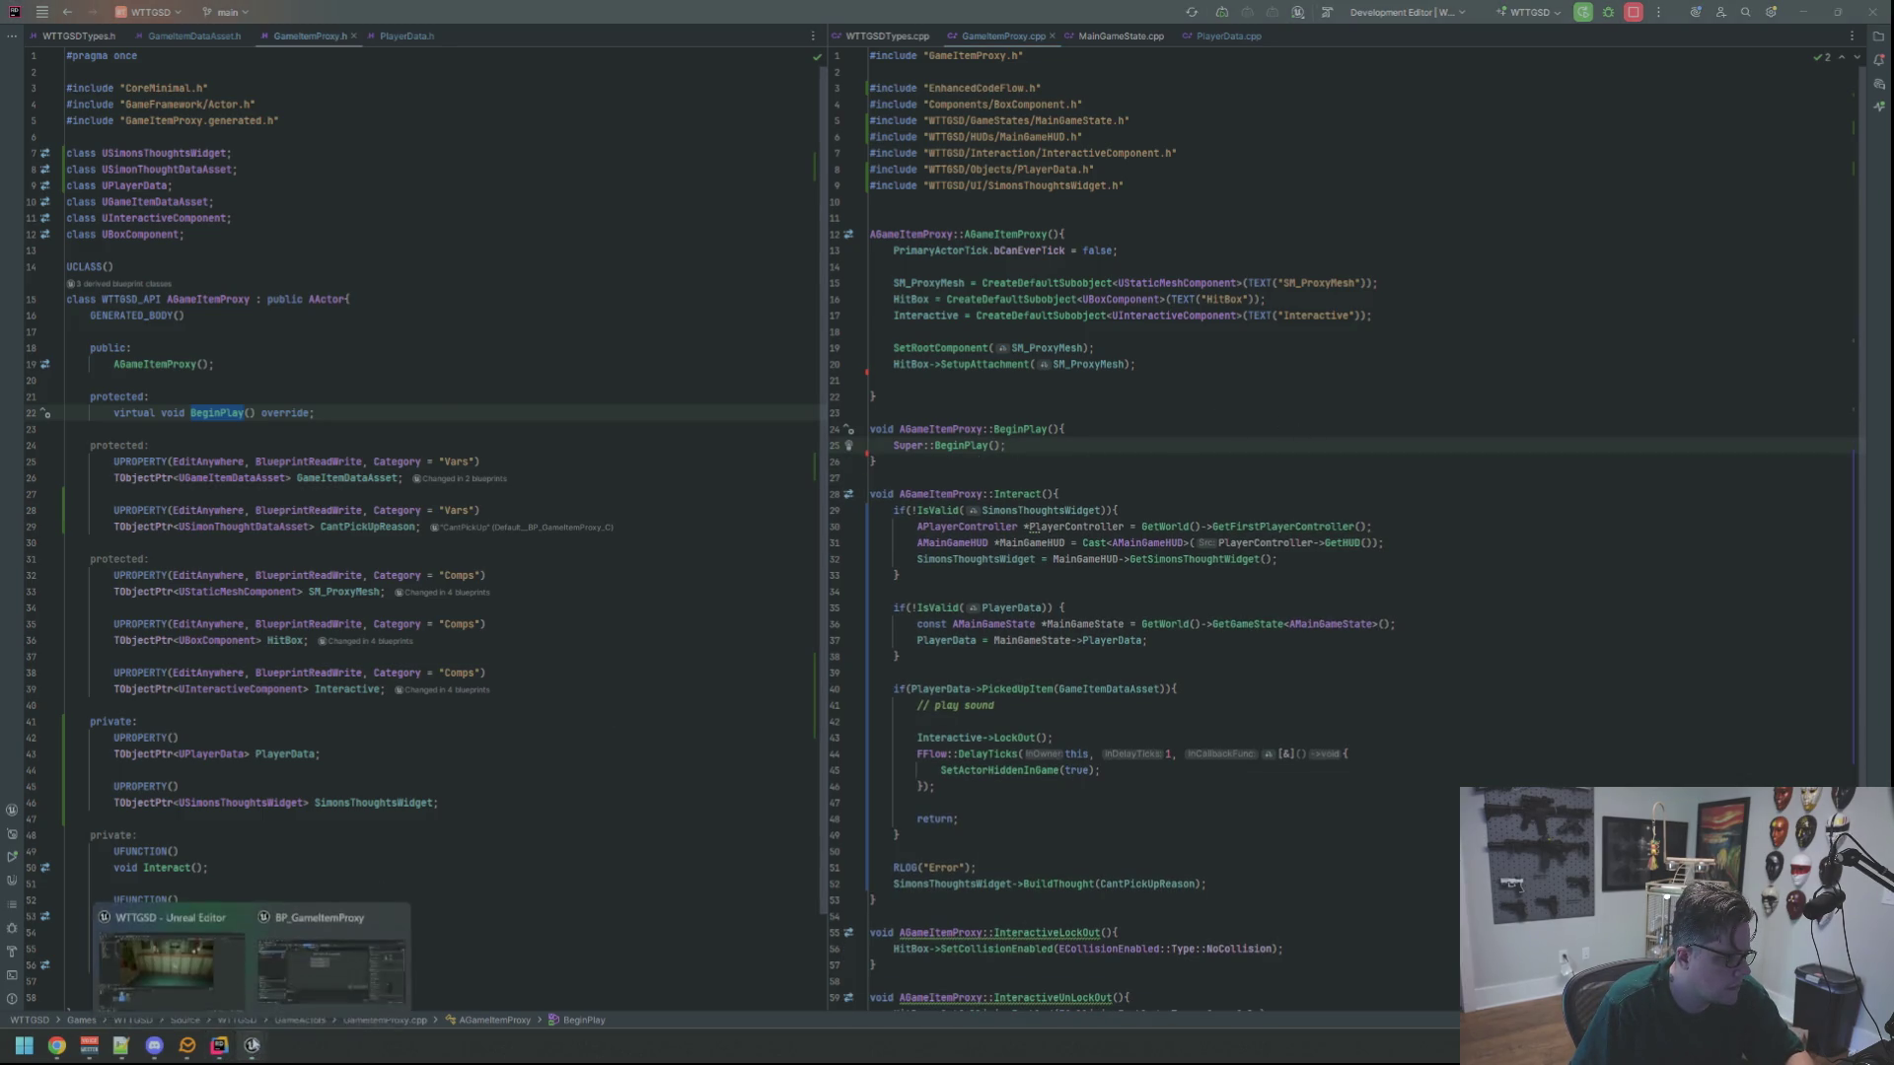
Close BP_GameItemProxy and the Unreal Editor, then place the caret after BeginPlay in GameItemProxy.cpp
{"action": "mouse_move", "coordinate": [258, 1041]}
{"action": "left_click", "coordinate": [330, 962]}
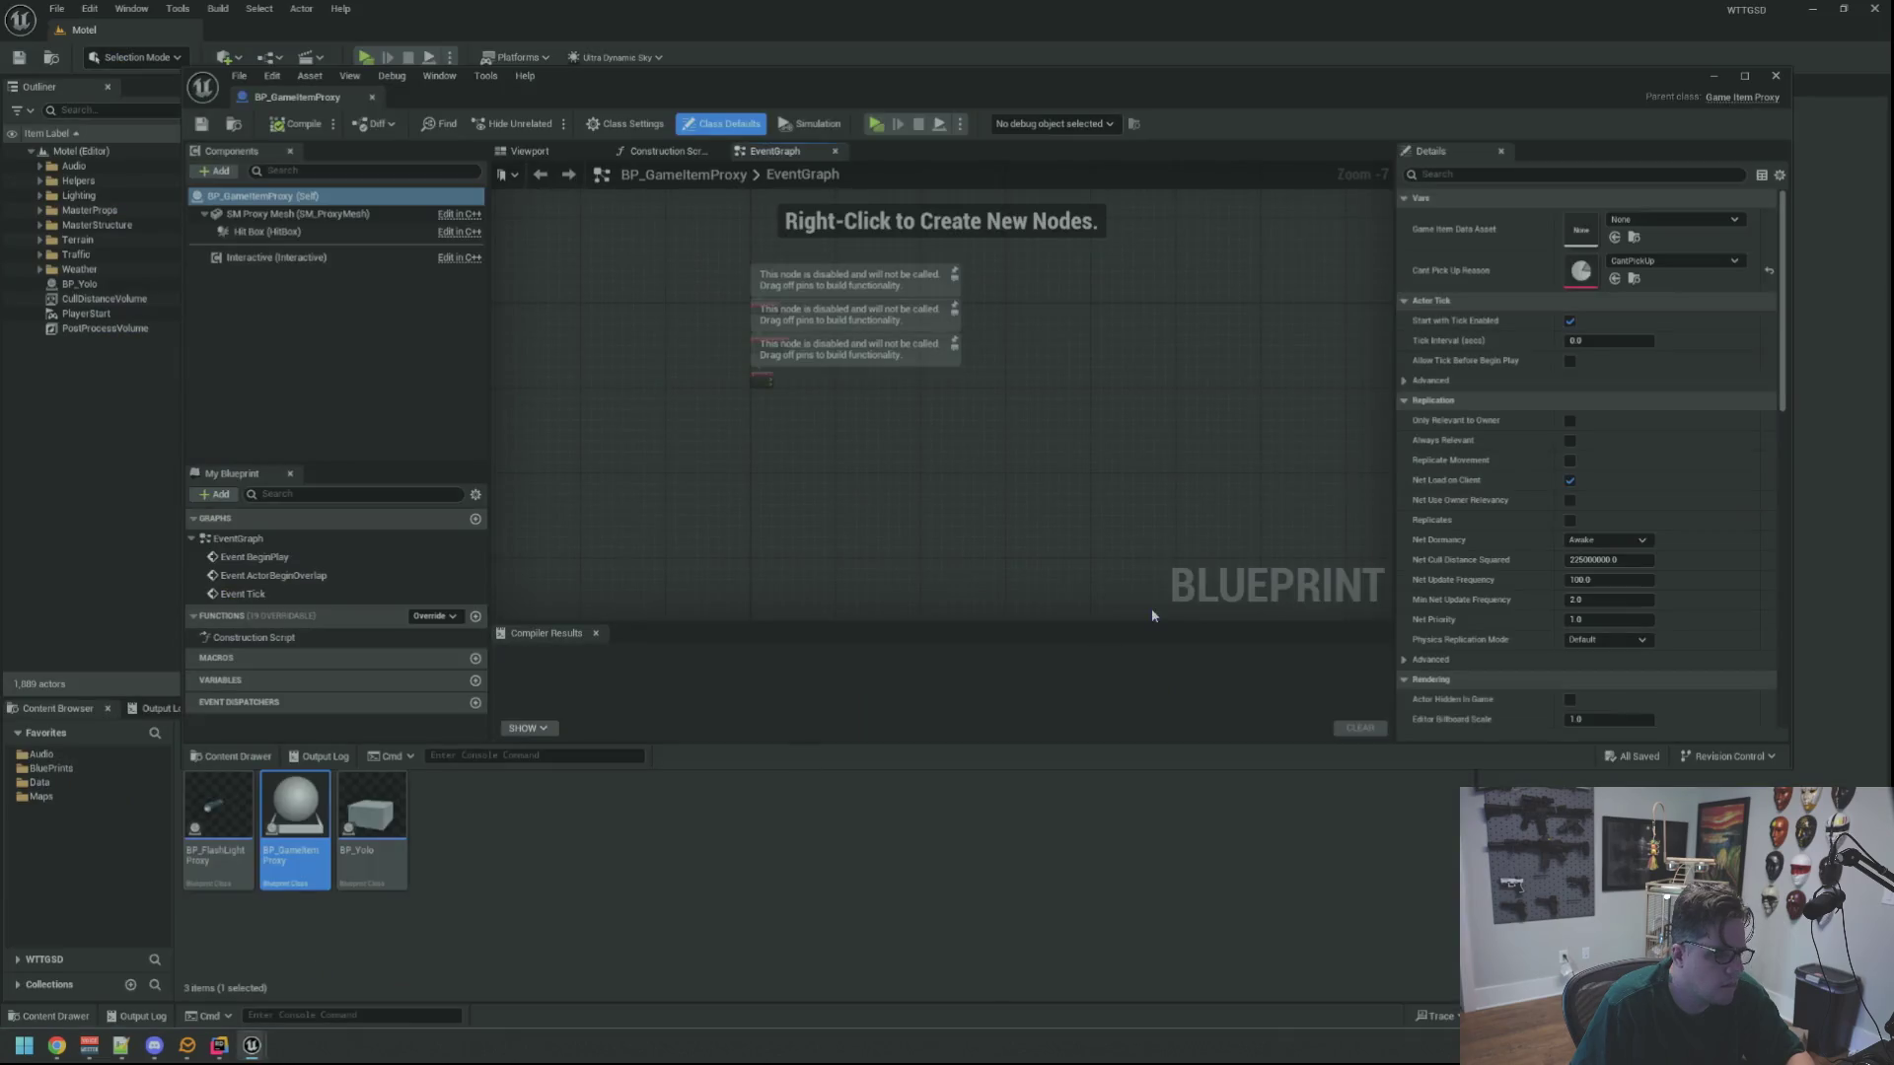
{"action": "left_click", "coordinate": [1775, 76]}
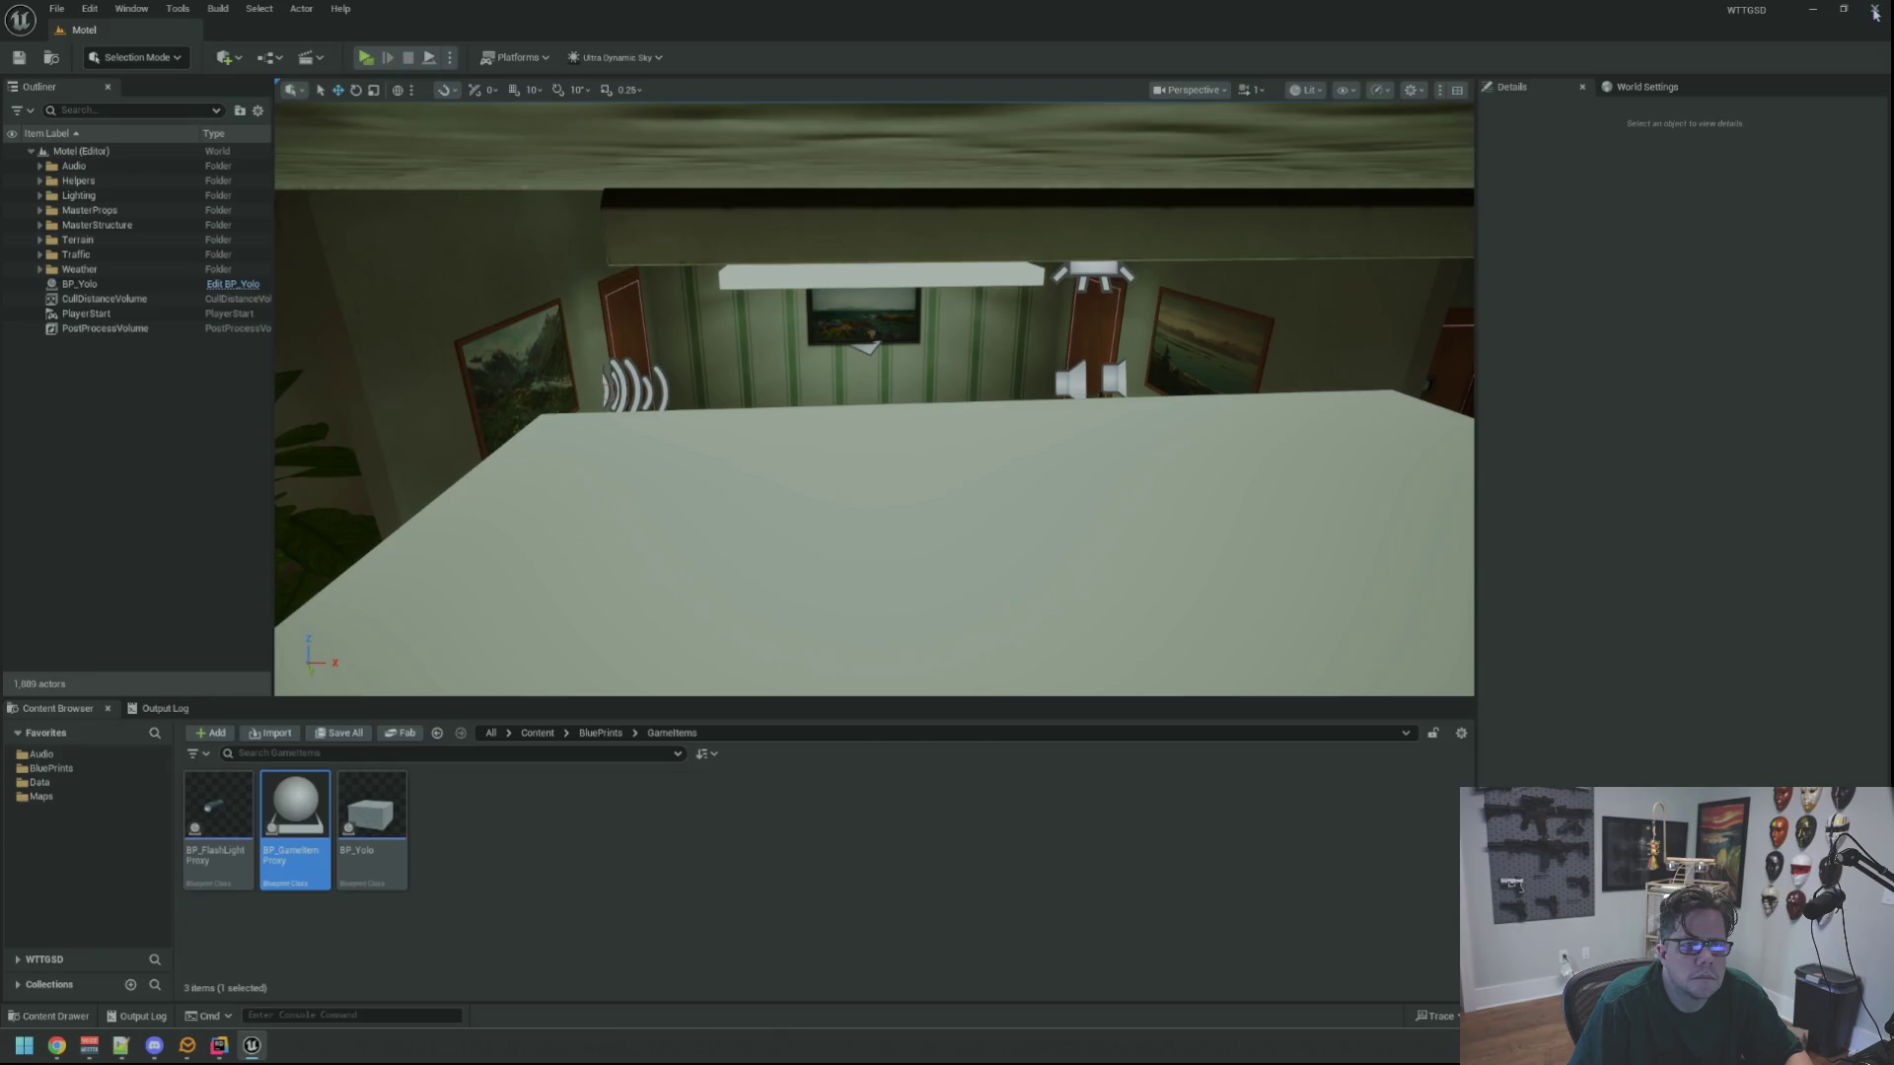
{"action": "left_click", "coordinate": [1875, 8]}
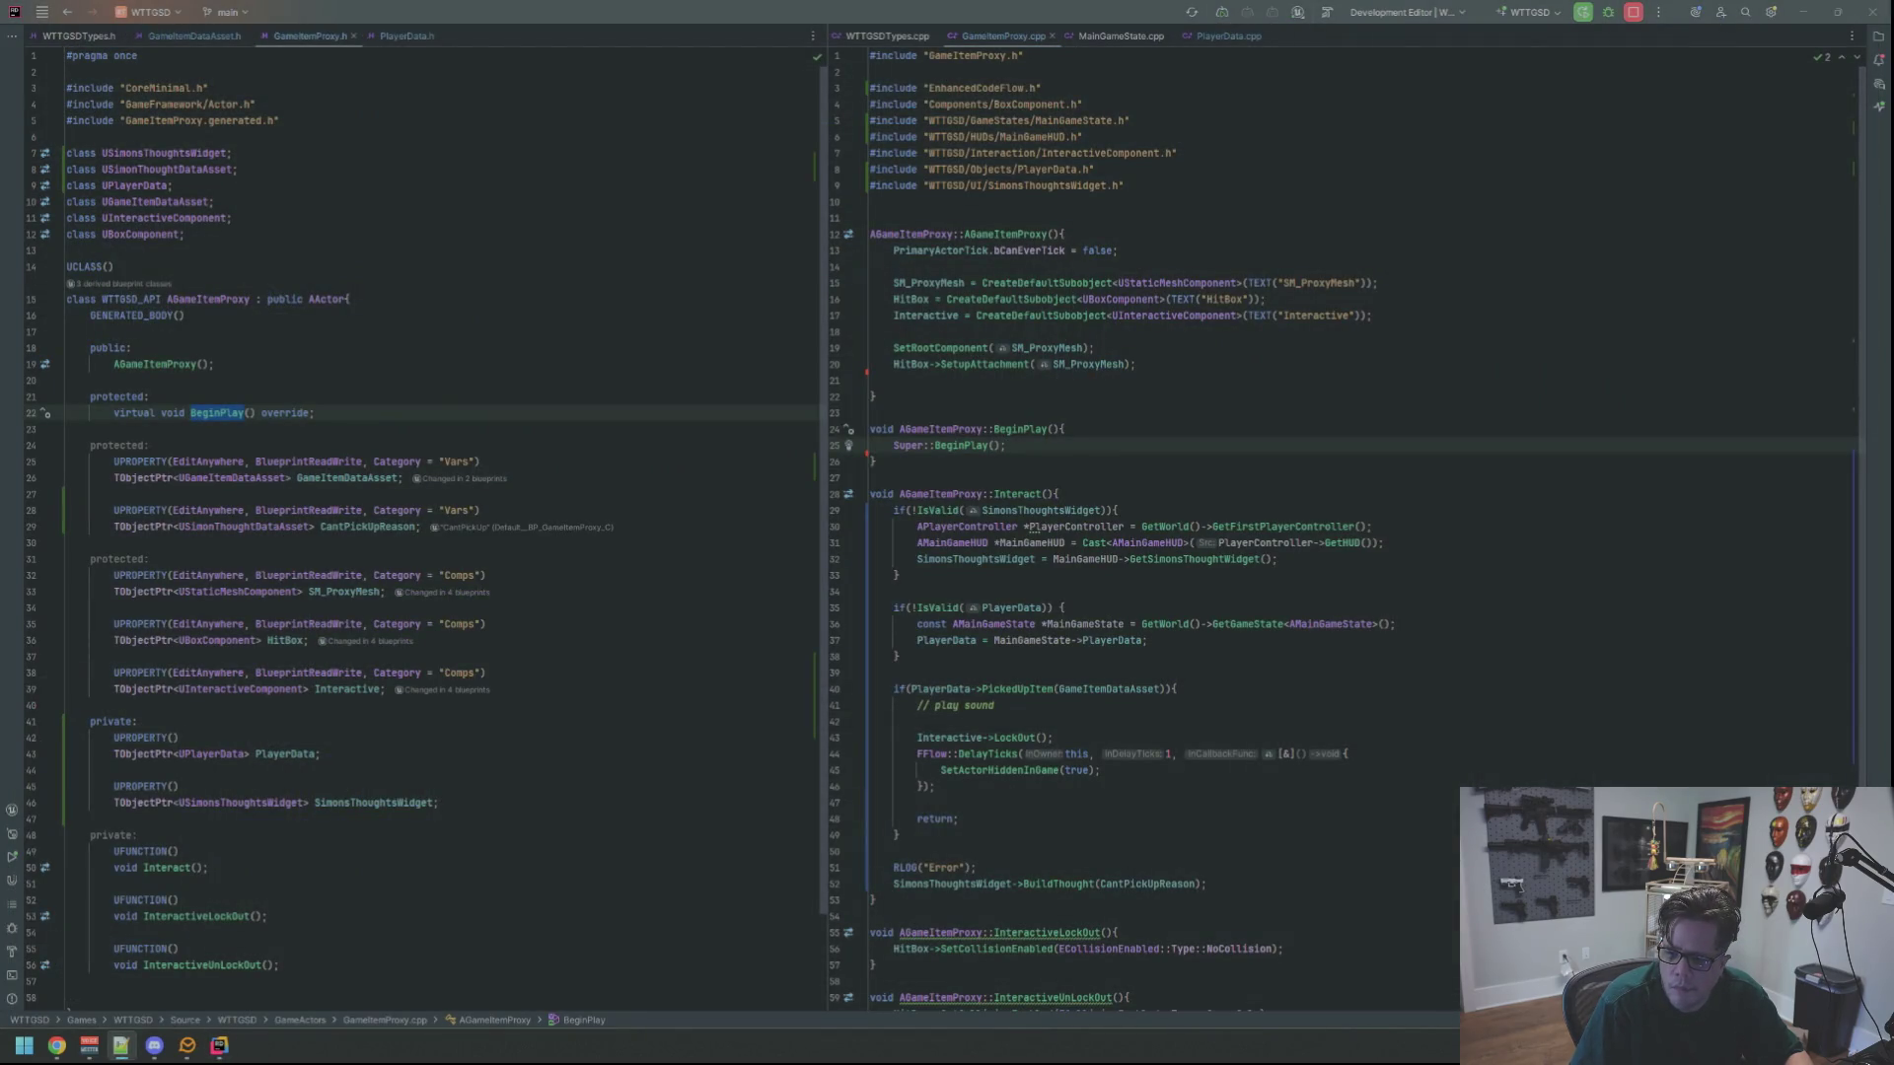
{"action": "left_click", "coordinate": [1194, 428]}
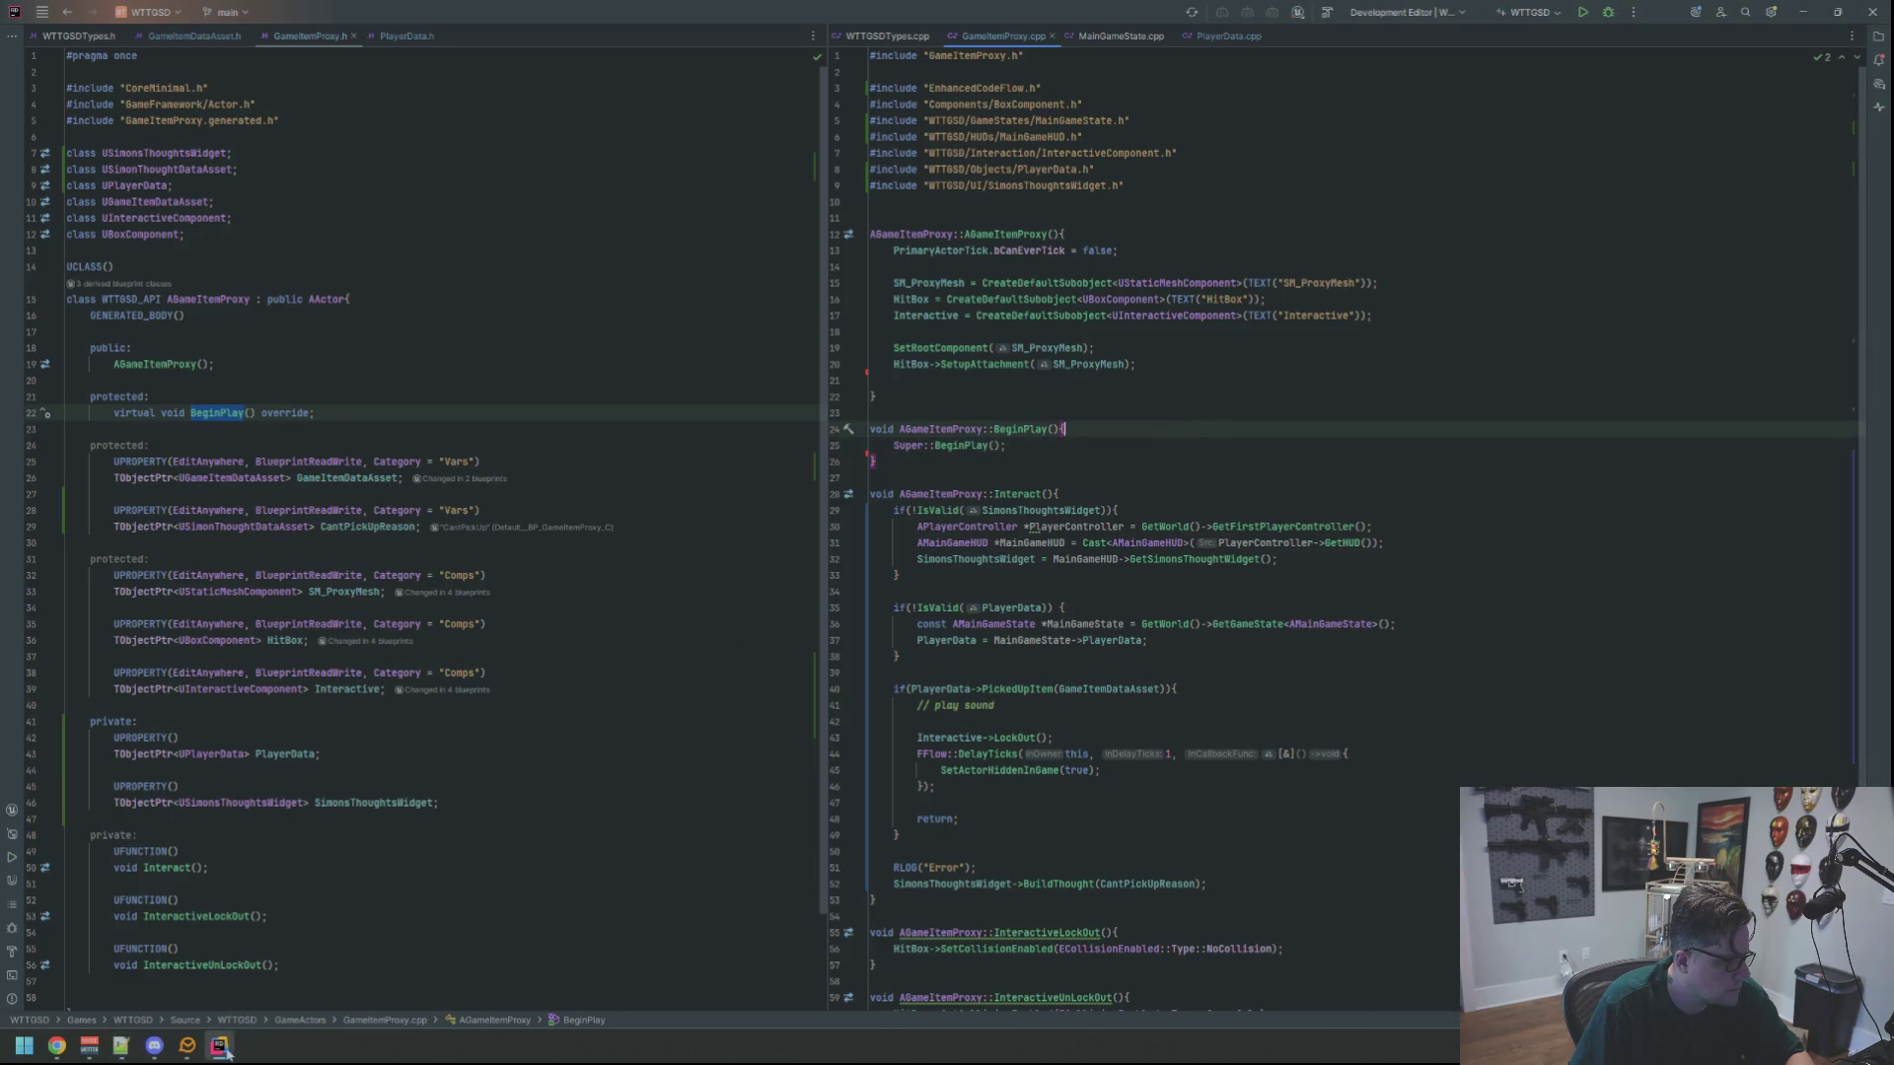
{"action": "left_click", "coordinate": [1140, 461]}
{"action": "left_click", "coordinate": [1341, 331]}
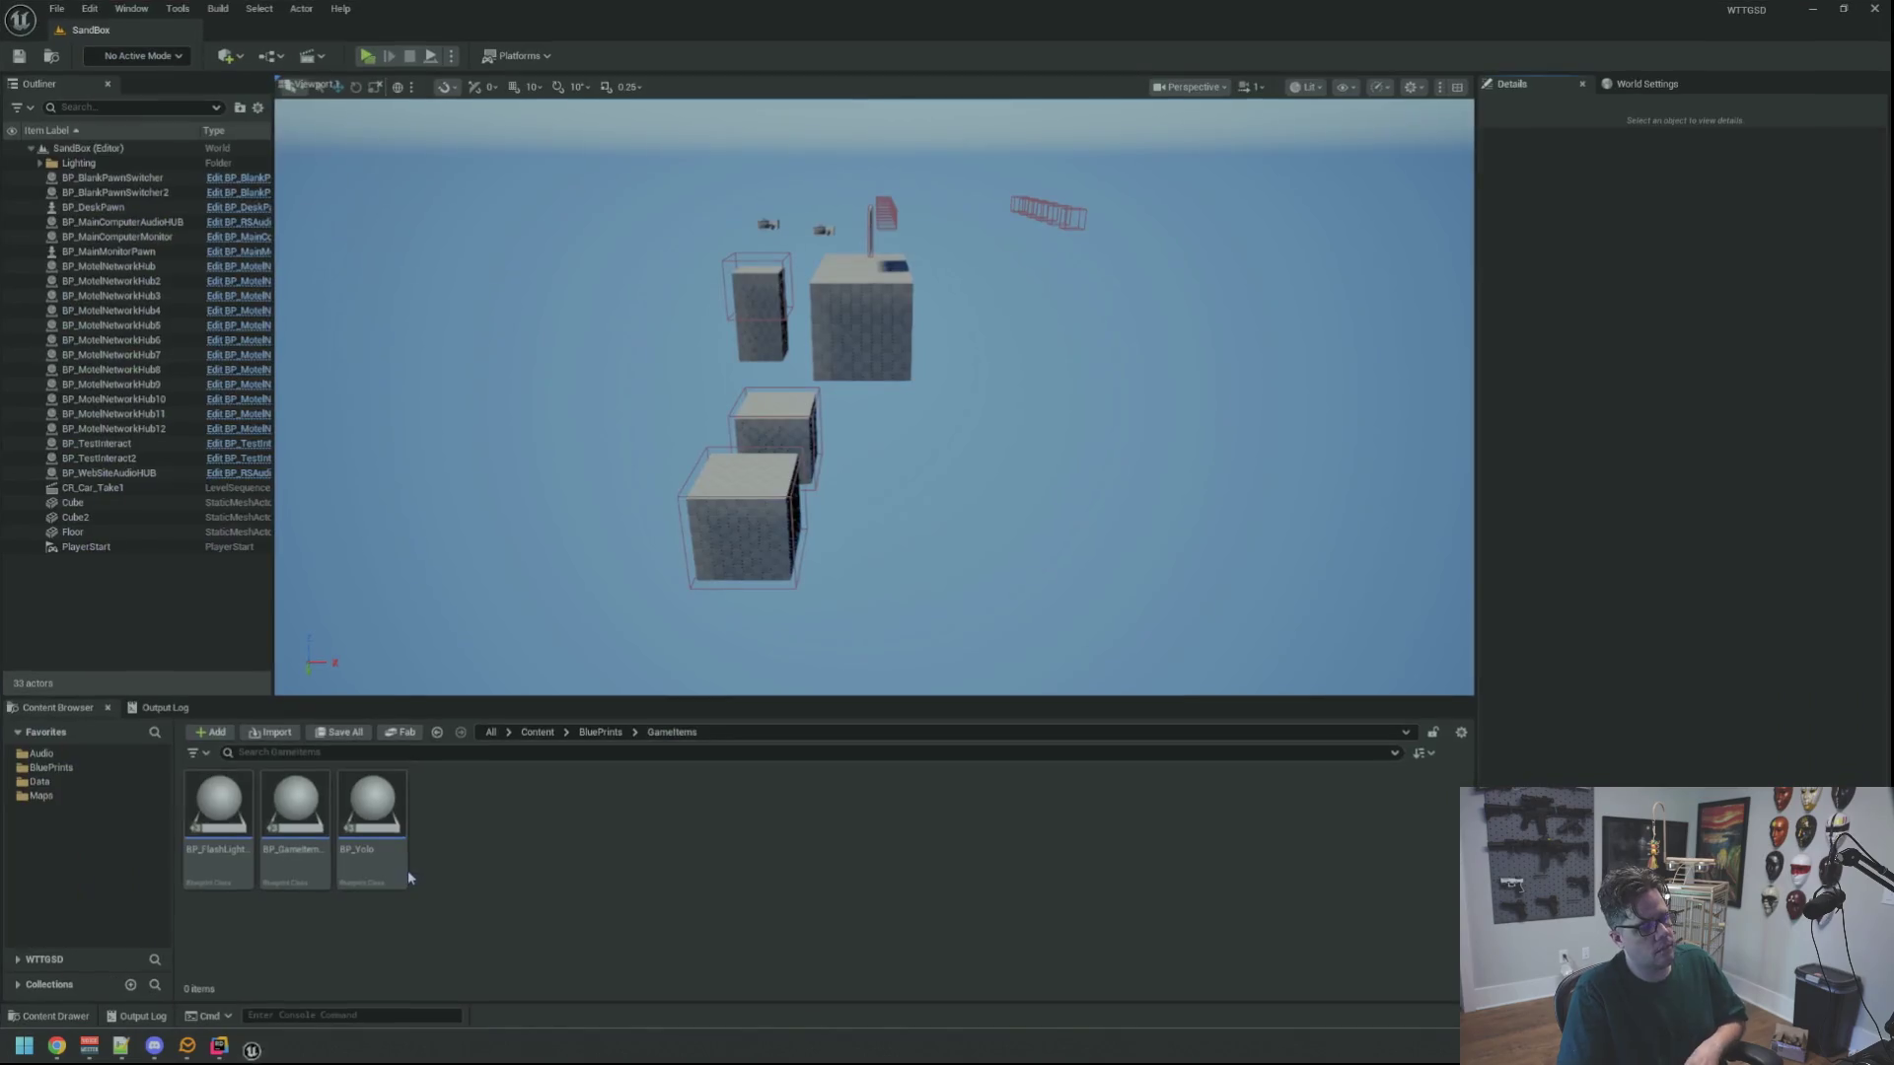
Load the Motel map from the Maps folder and face the reception counter
{"action": "scroll", "coordinate": [809, 420], "scroll_direction": "up", "scroll_amount": 10}
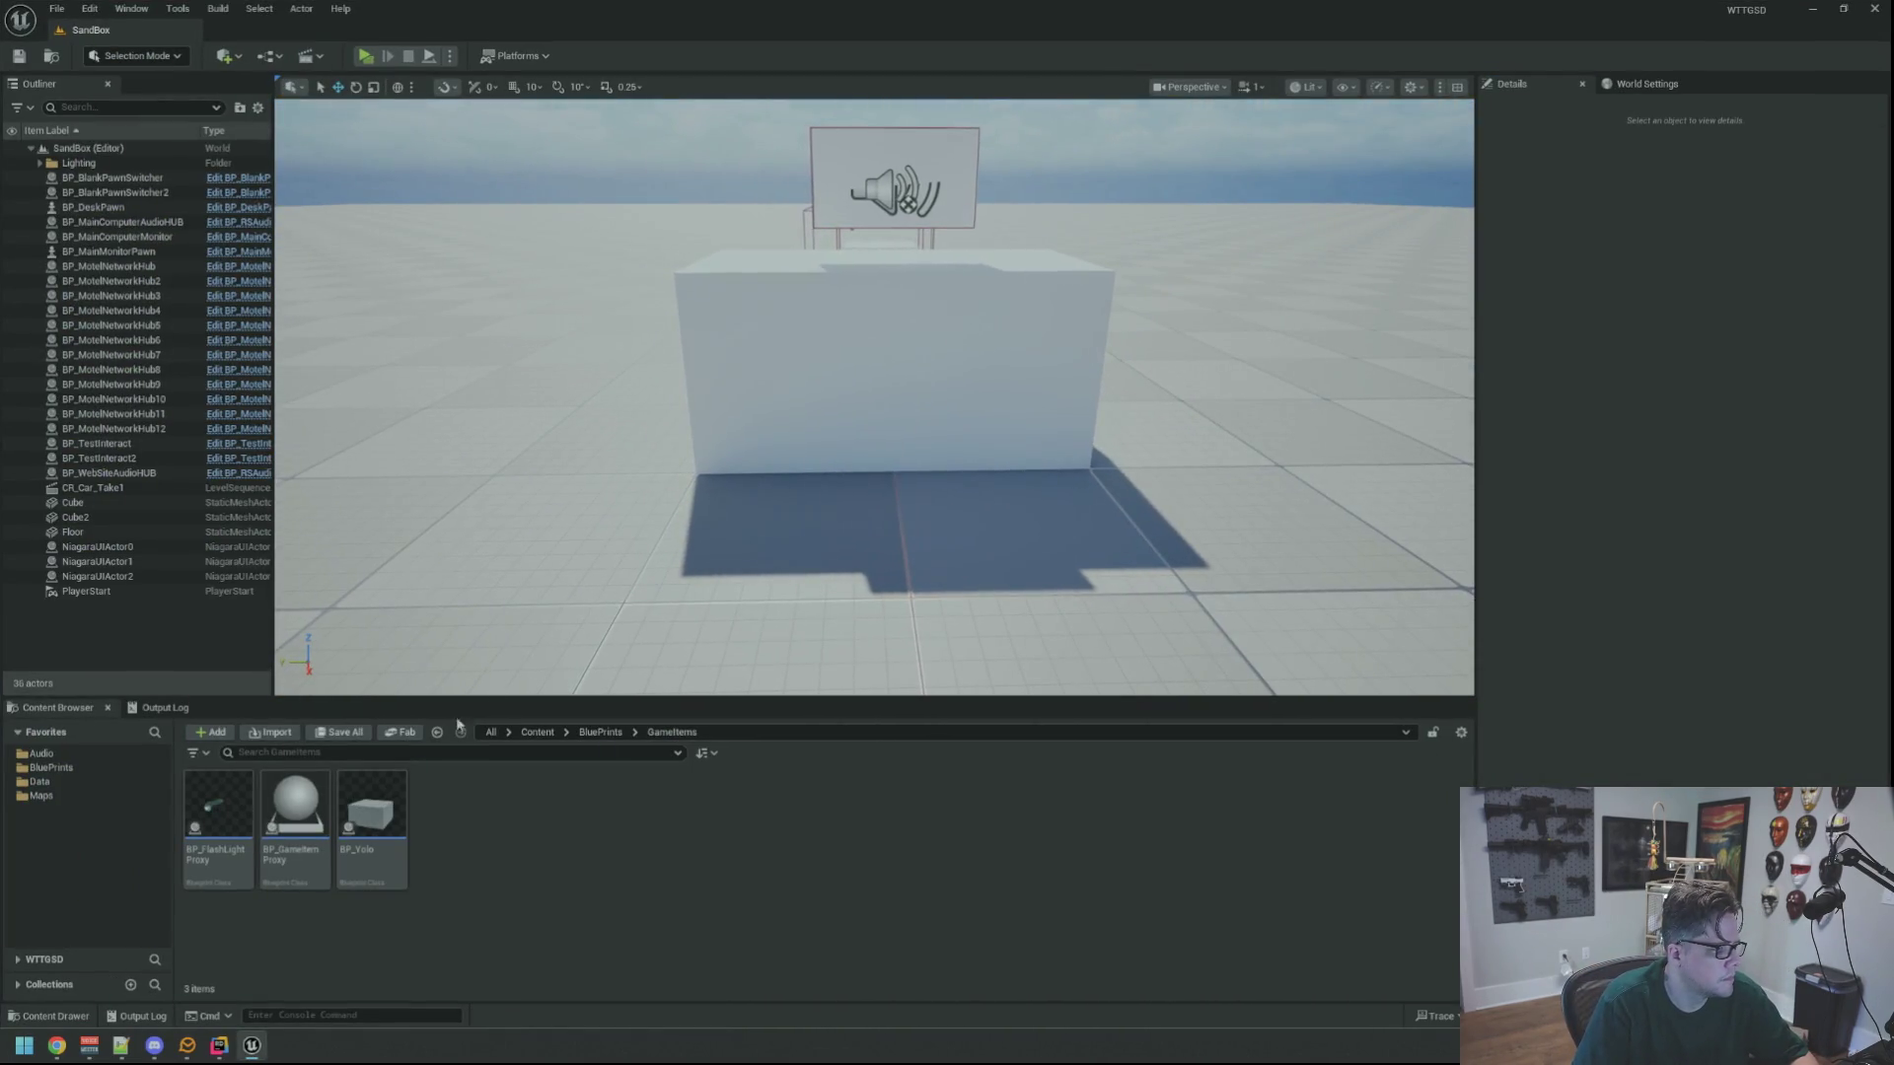
{"action": "left_click", "coordinate": [41, 795]}
{"action": "double_click", "coordinate": [448, 819]}
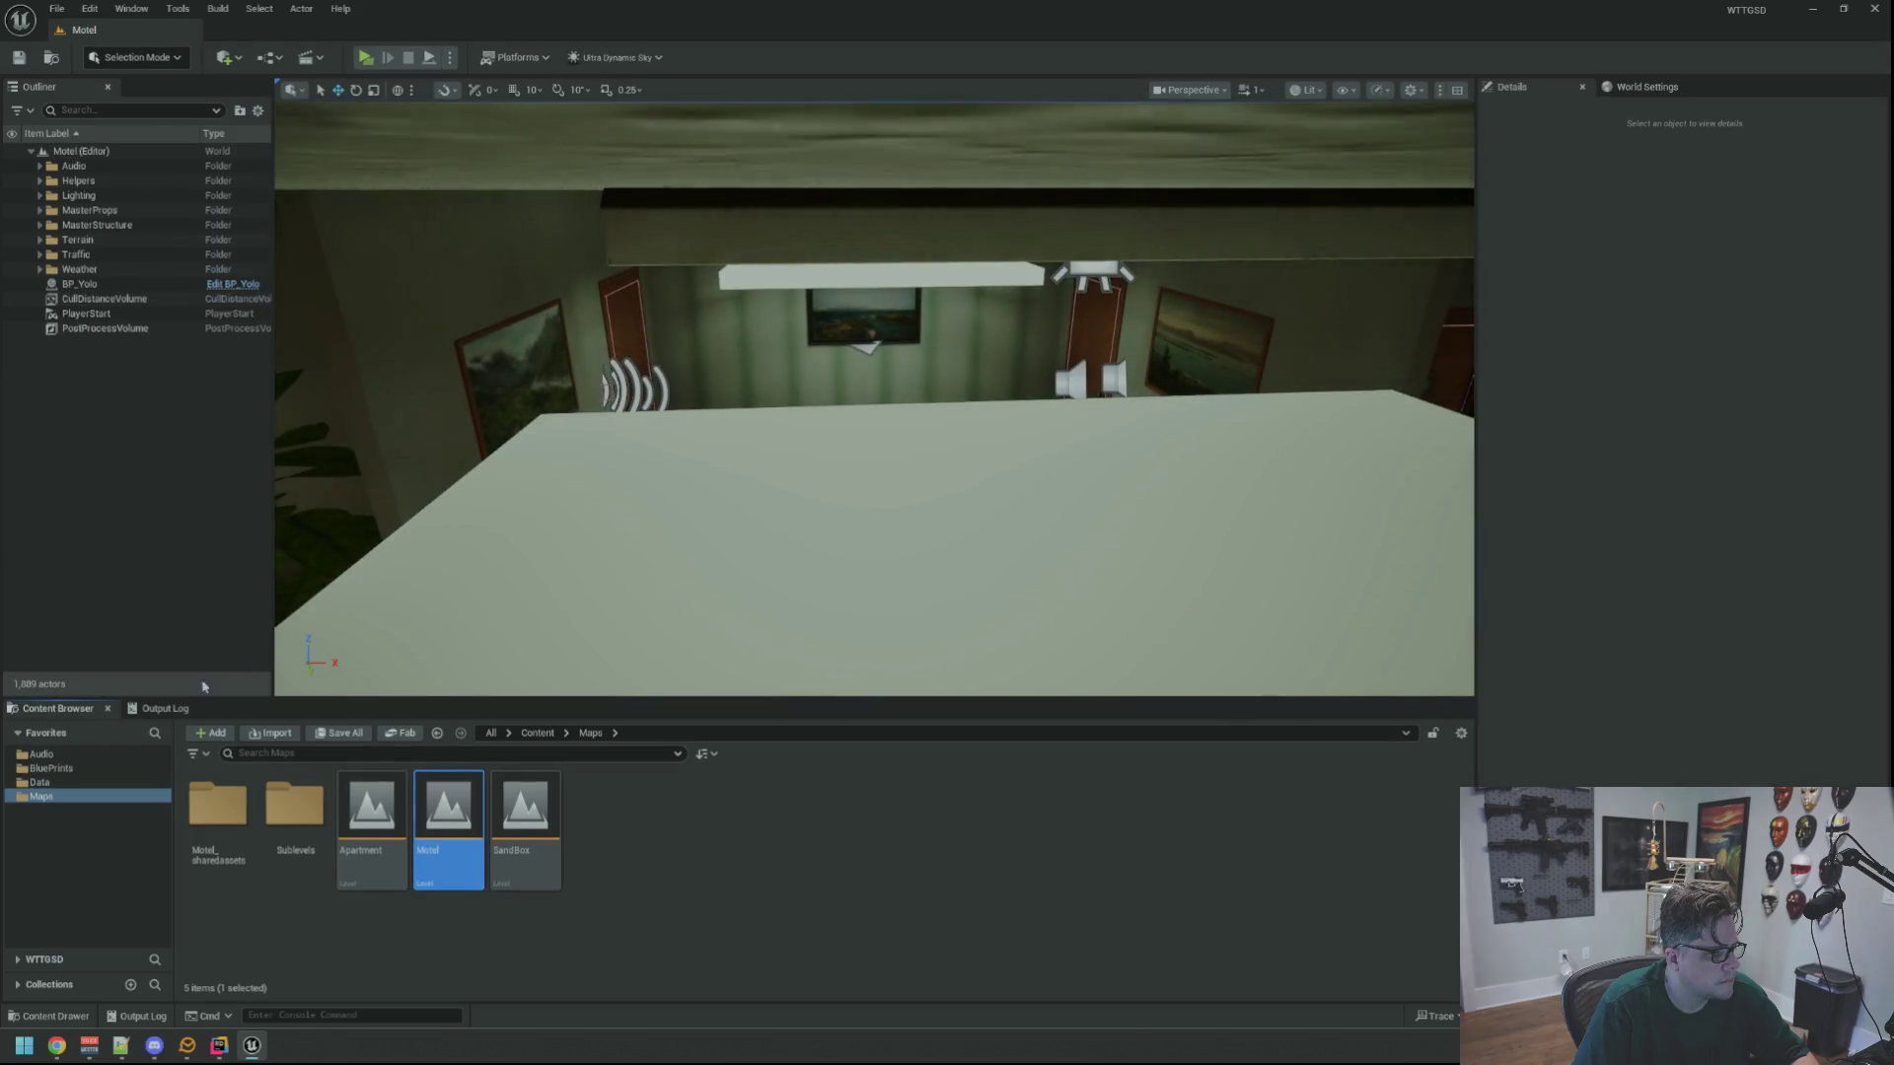
{"action": "left_click_drag", "start_coordinate": [780, 481], "coordinate": [779, 552]}
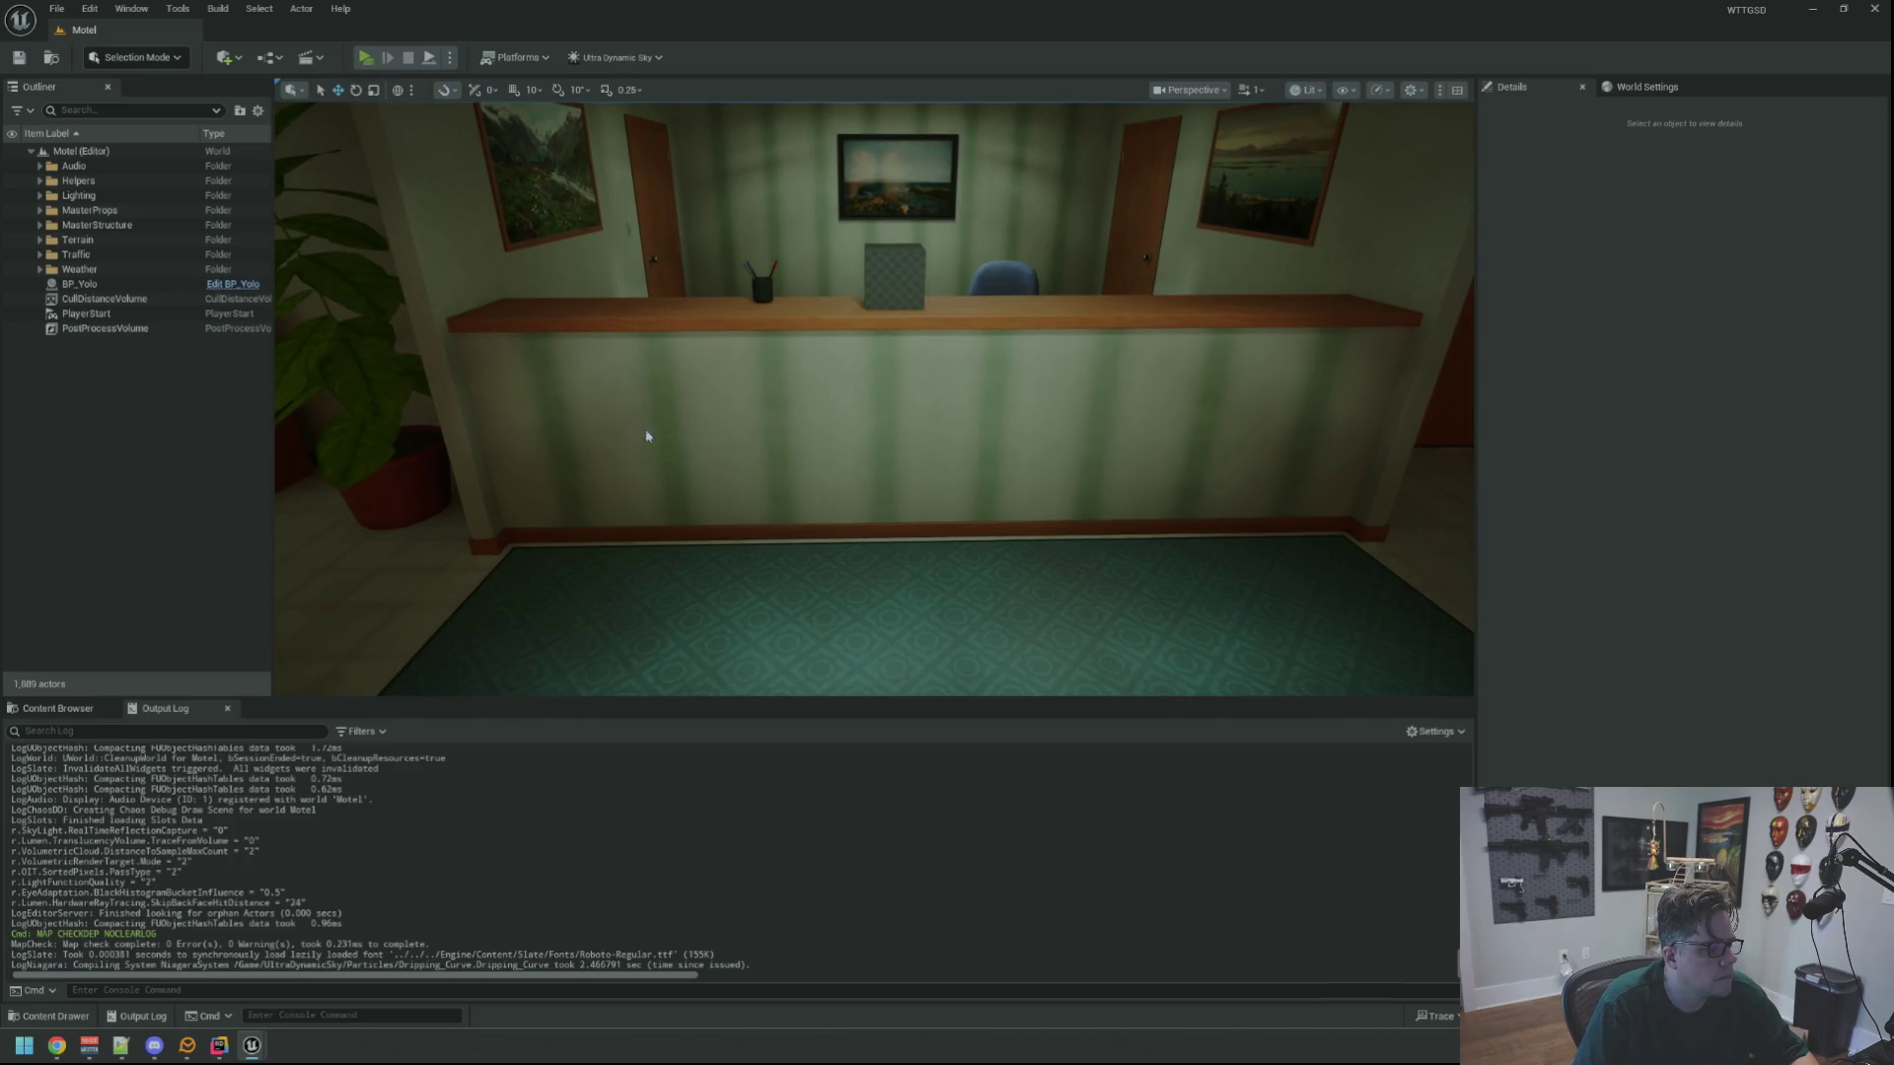
Play-test the Motel and pick up the checkered cube from the reception counter
{"action": "key", "text": "alt+p"}
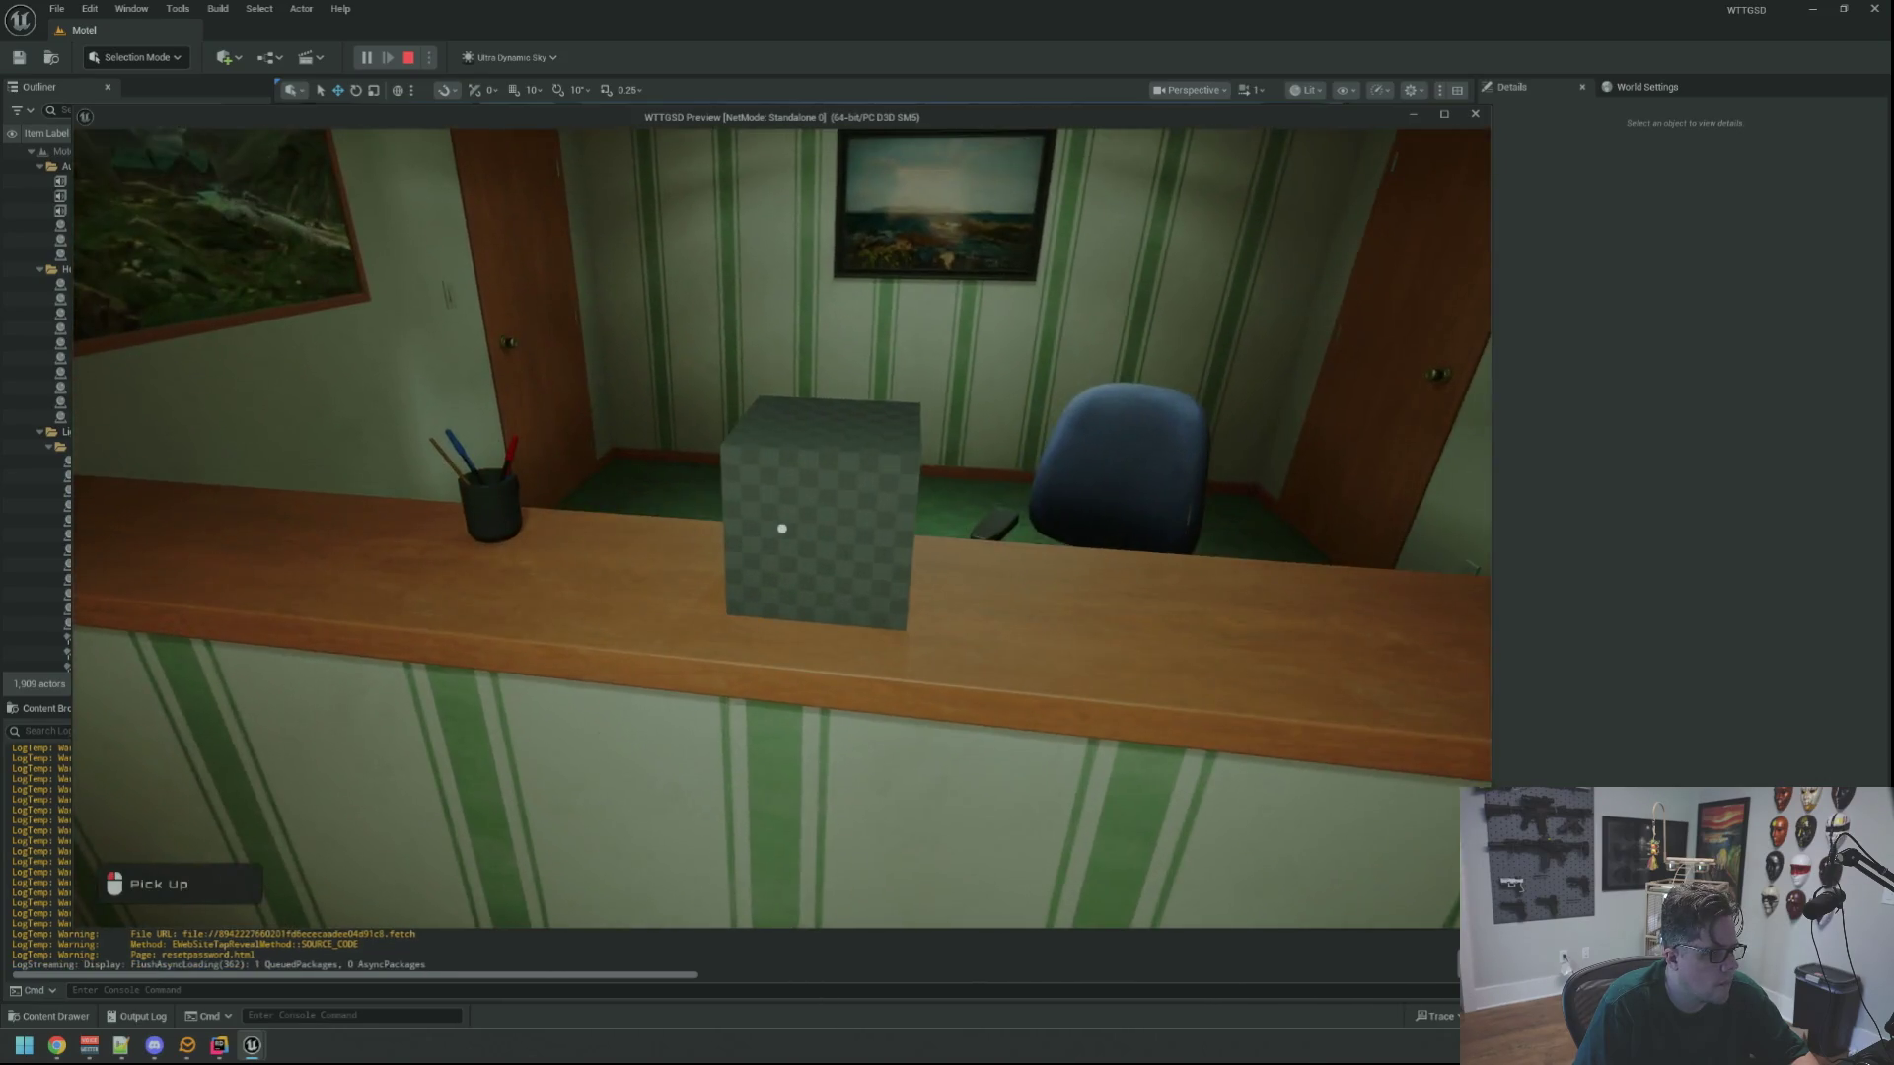
{"action": "left_click", "coordinate": [782, 528]}
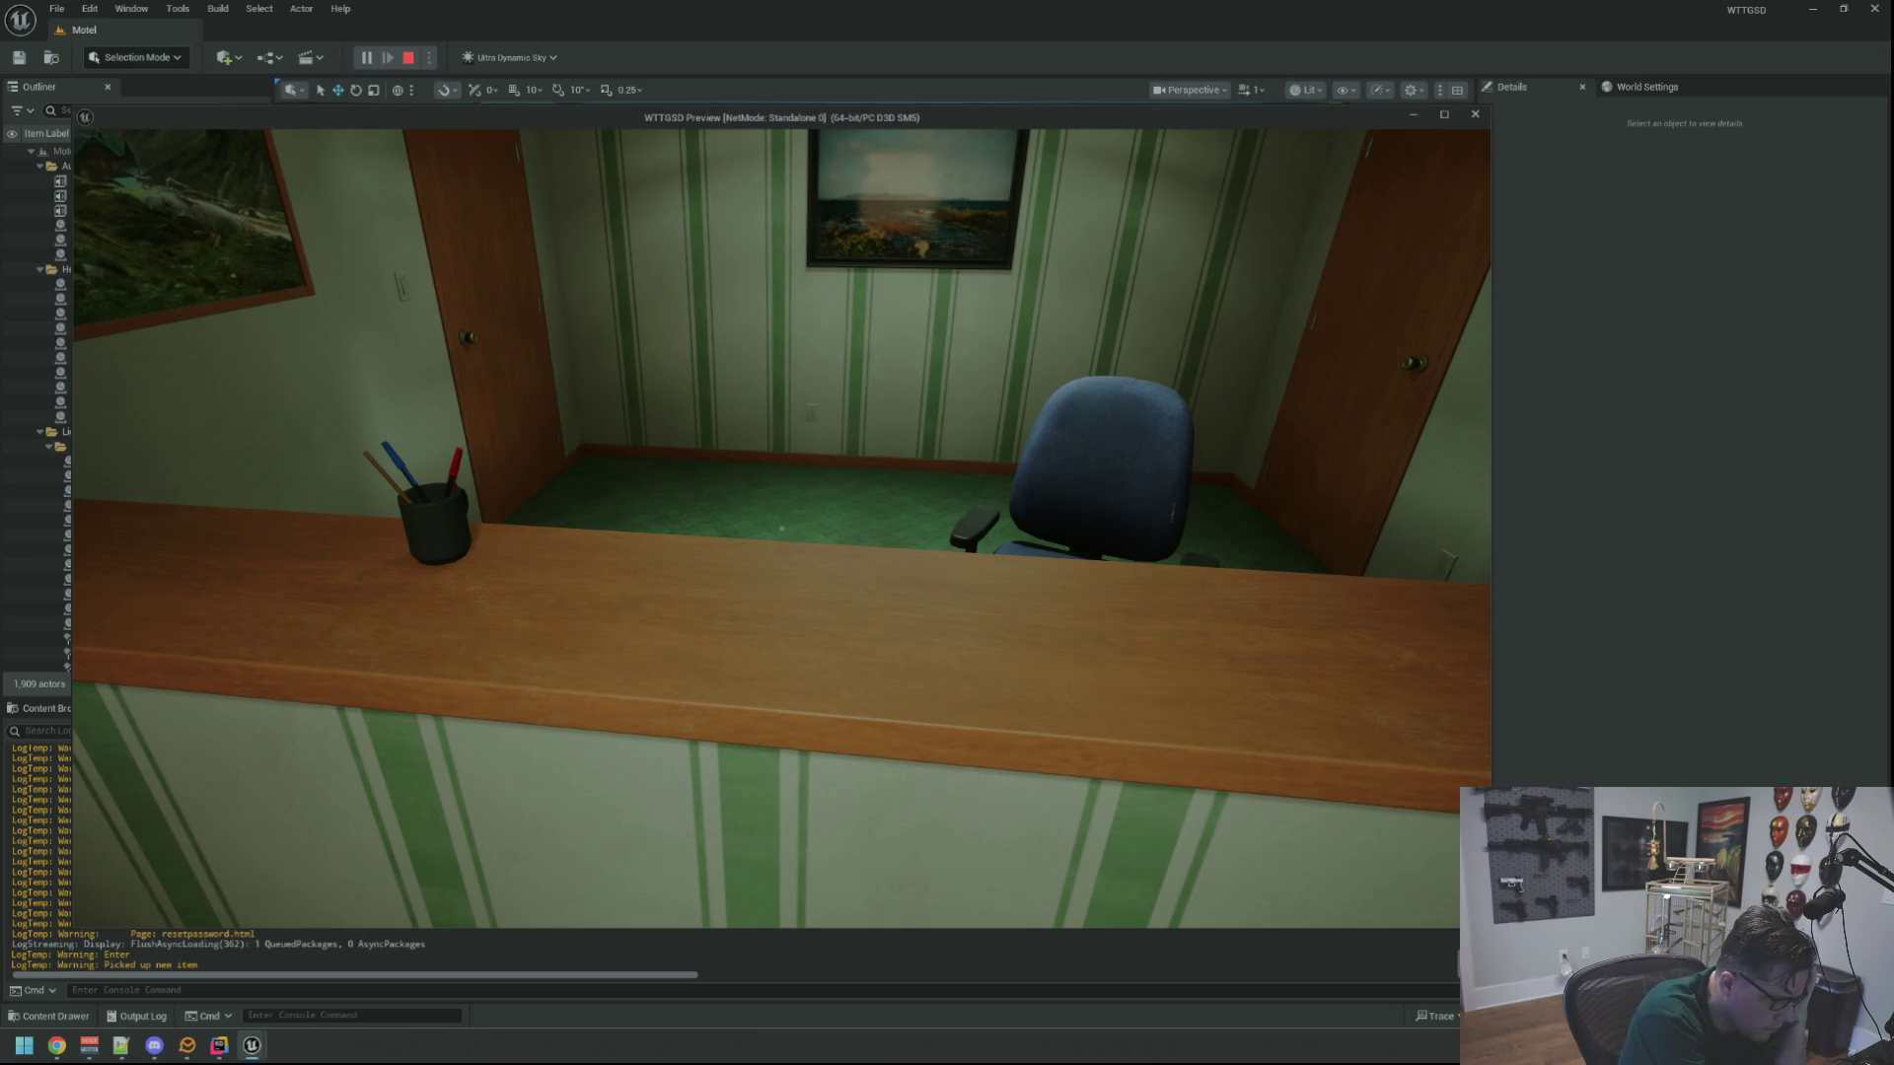
{"action": "key", "text": "Escape"}
Check the Output Log for the 'Picked up new item' message and close the Unreal Editor
{"action": "scroll", "coordinate": [371, 826], "scroll_direction": "up", "scroll_amount": 10}
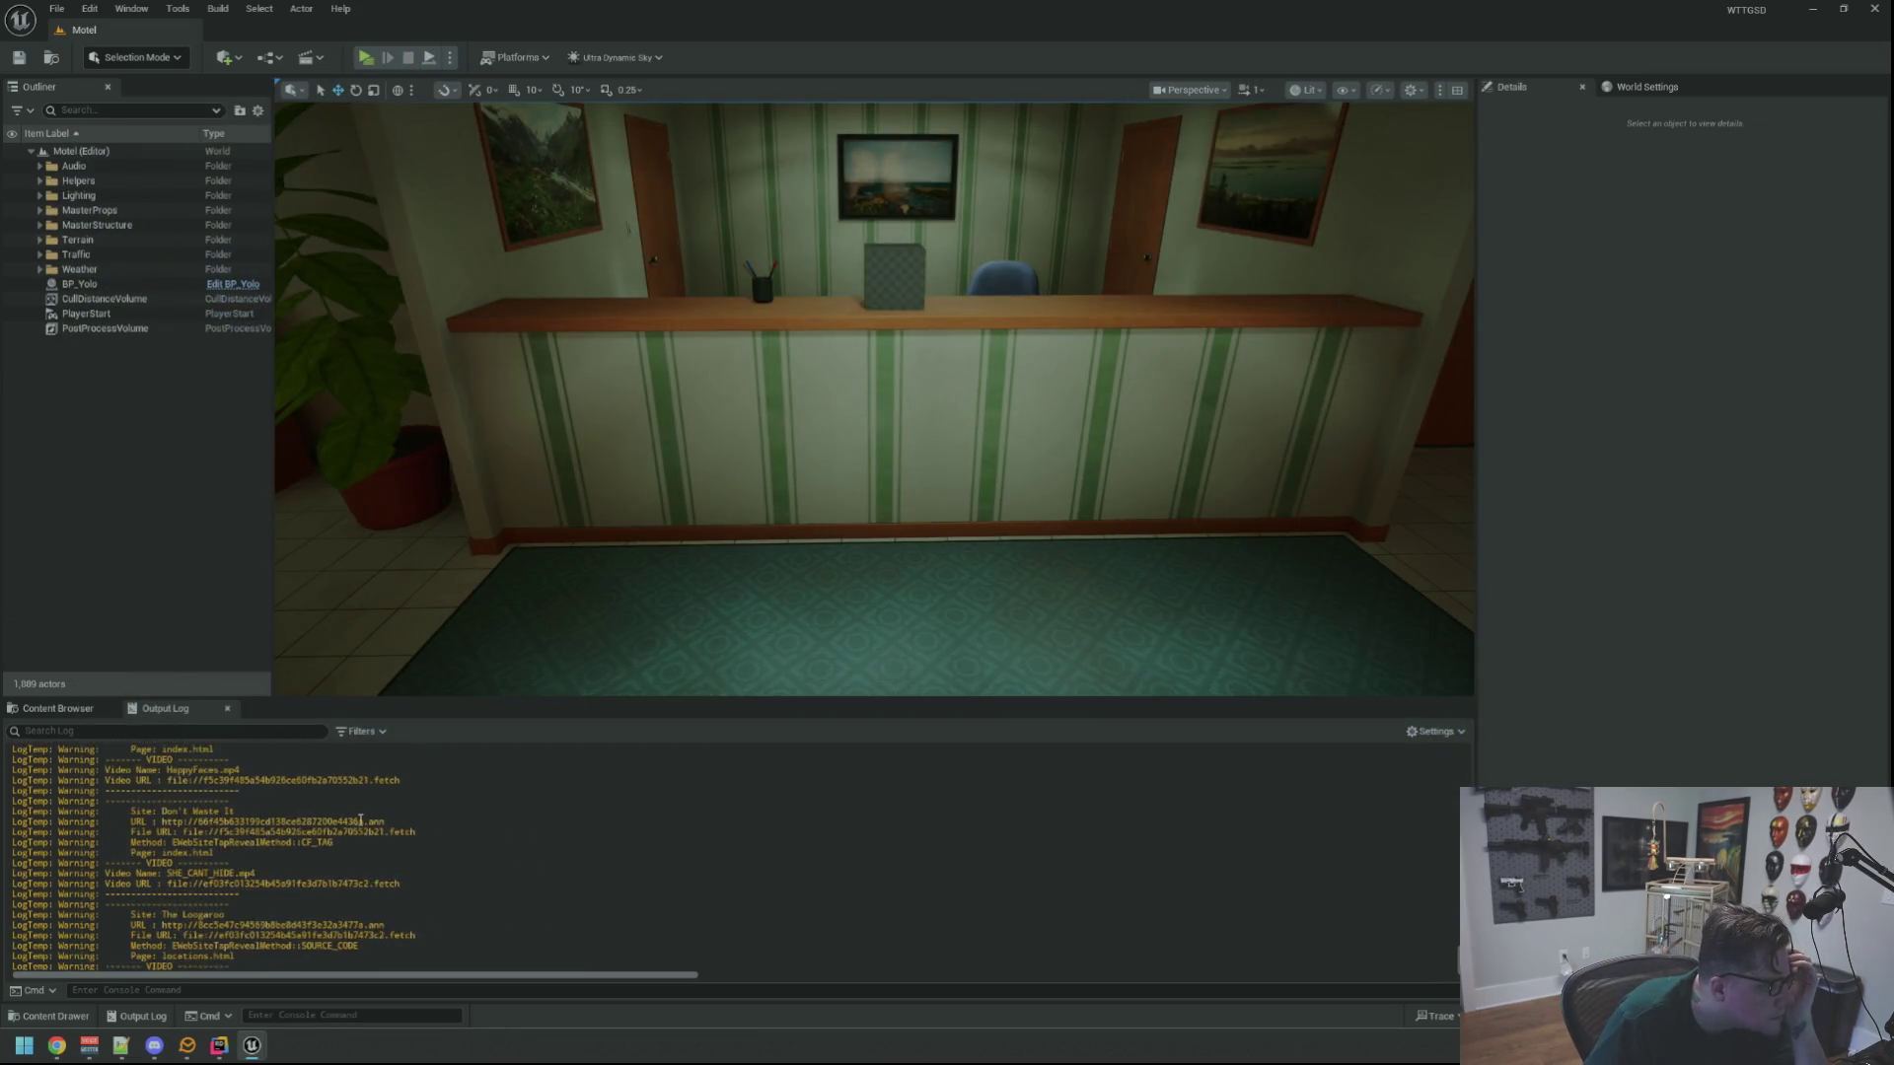
{"action": "scroll", "coordinate": [371, 826], "scroll_direction": "up", "scroll_amount": 10}
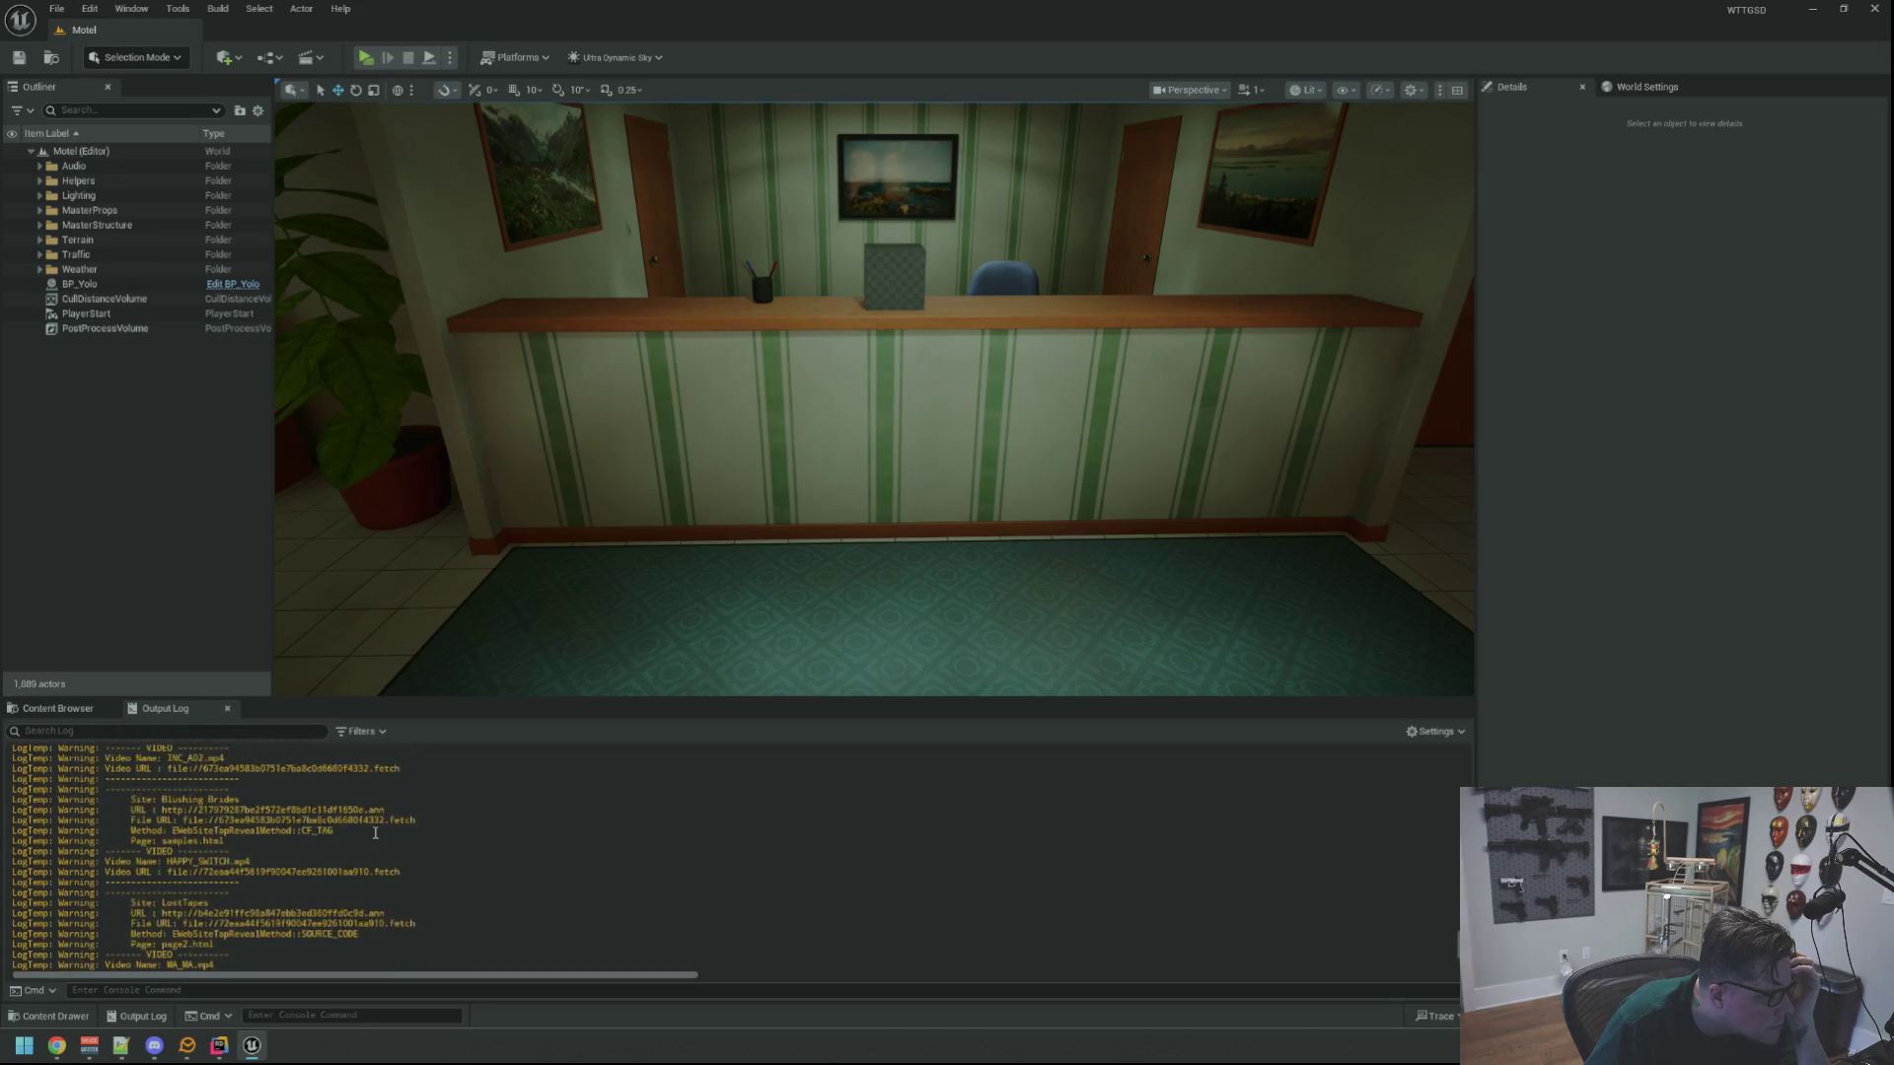
{"action": "scroll", "coordinate": [375, 835], "scroll_direction": "up", "scroll_amount": 10}
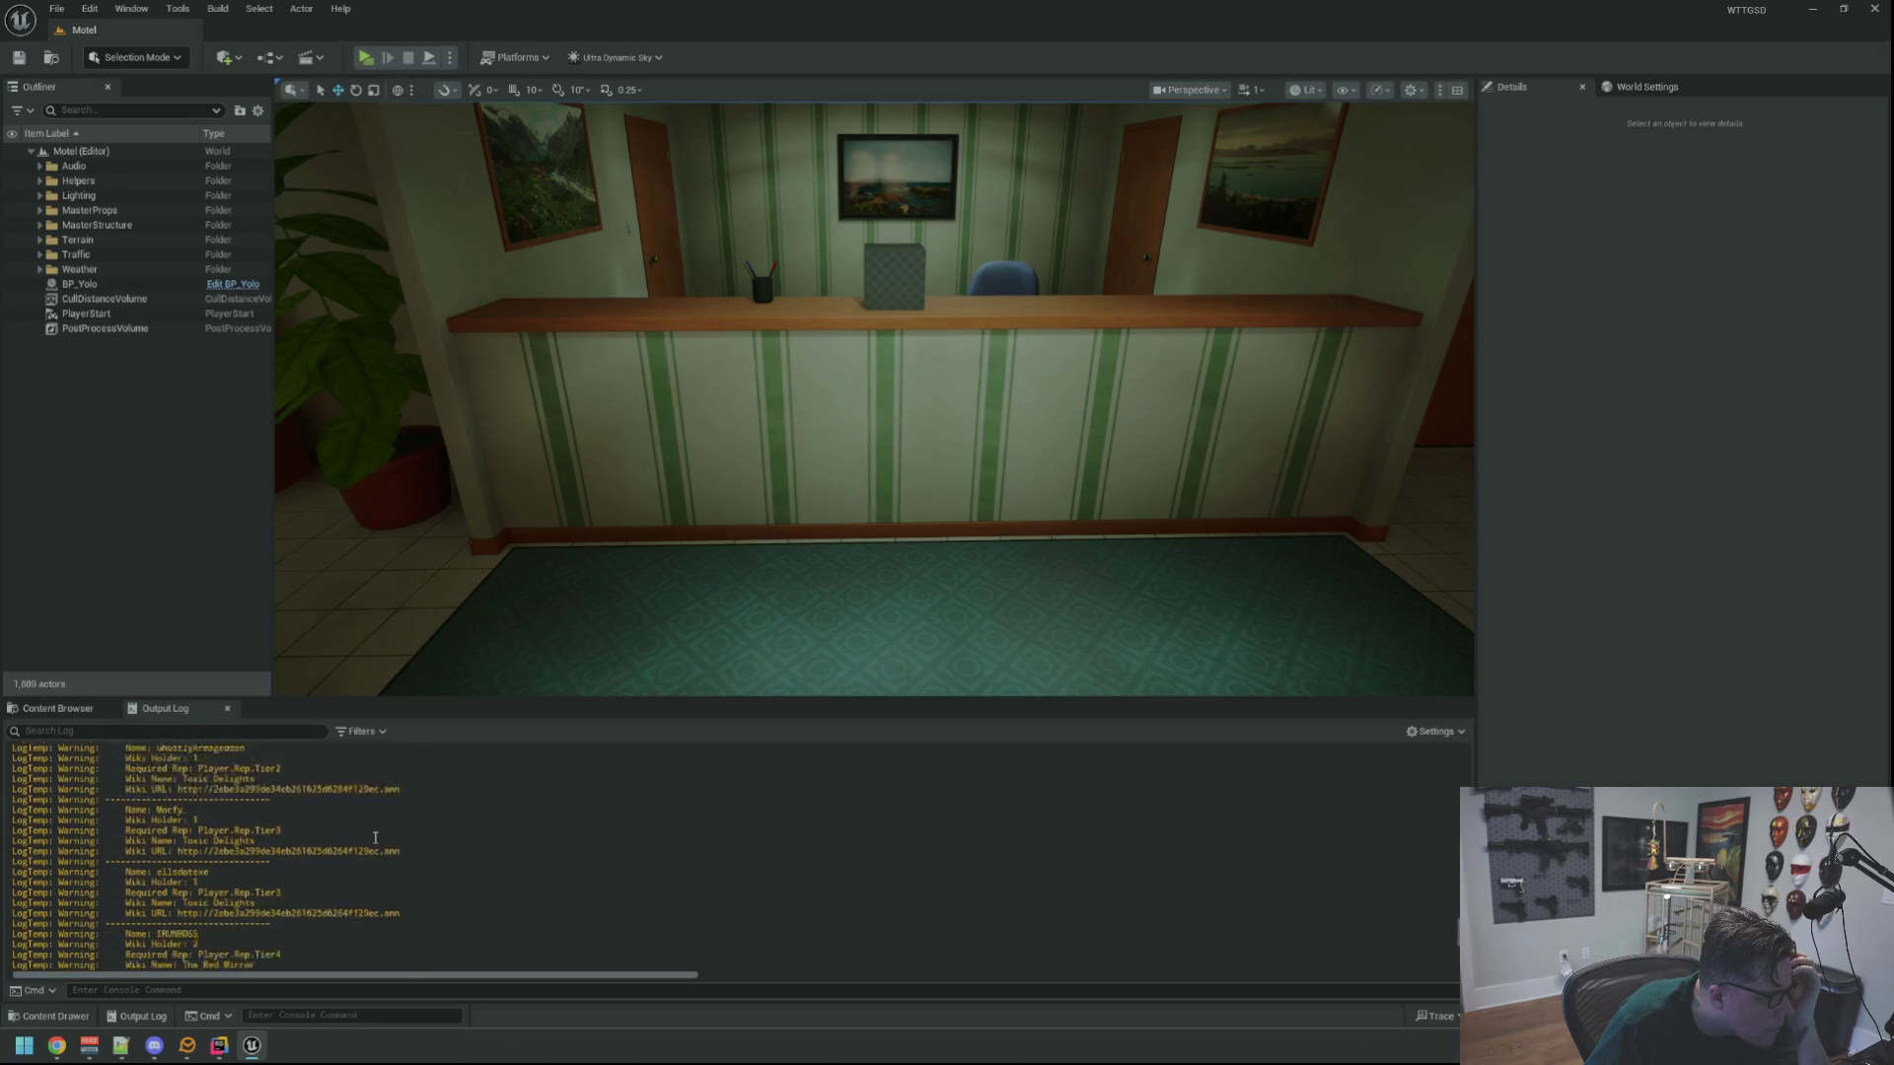
{"action": "scroll", "coordinate": [375, 836], "scroll_direction": "up", "scroll_amount": 3}
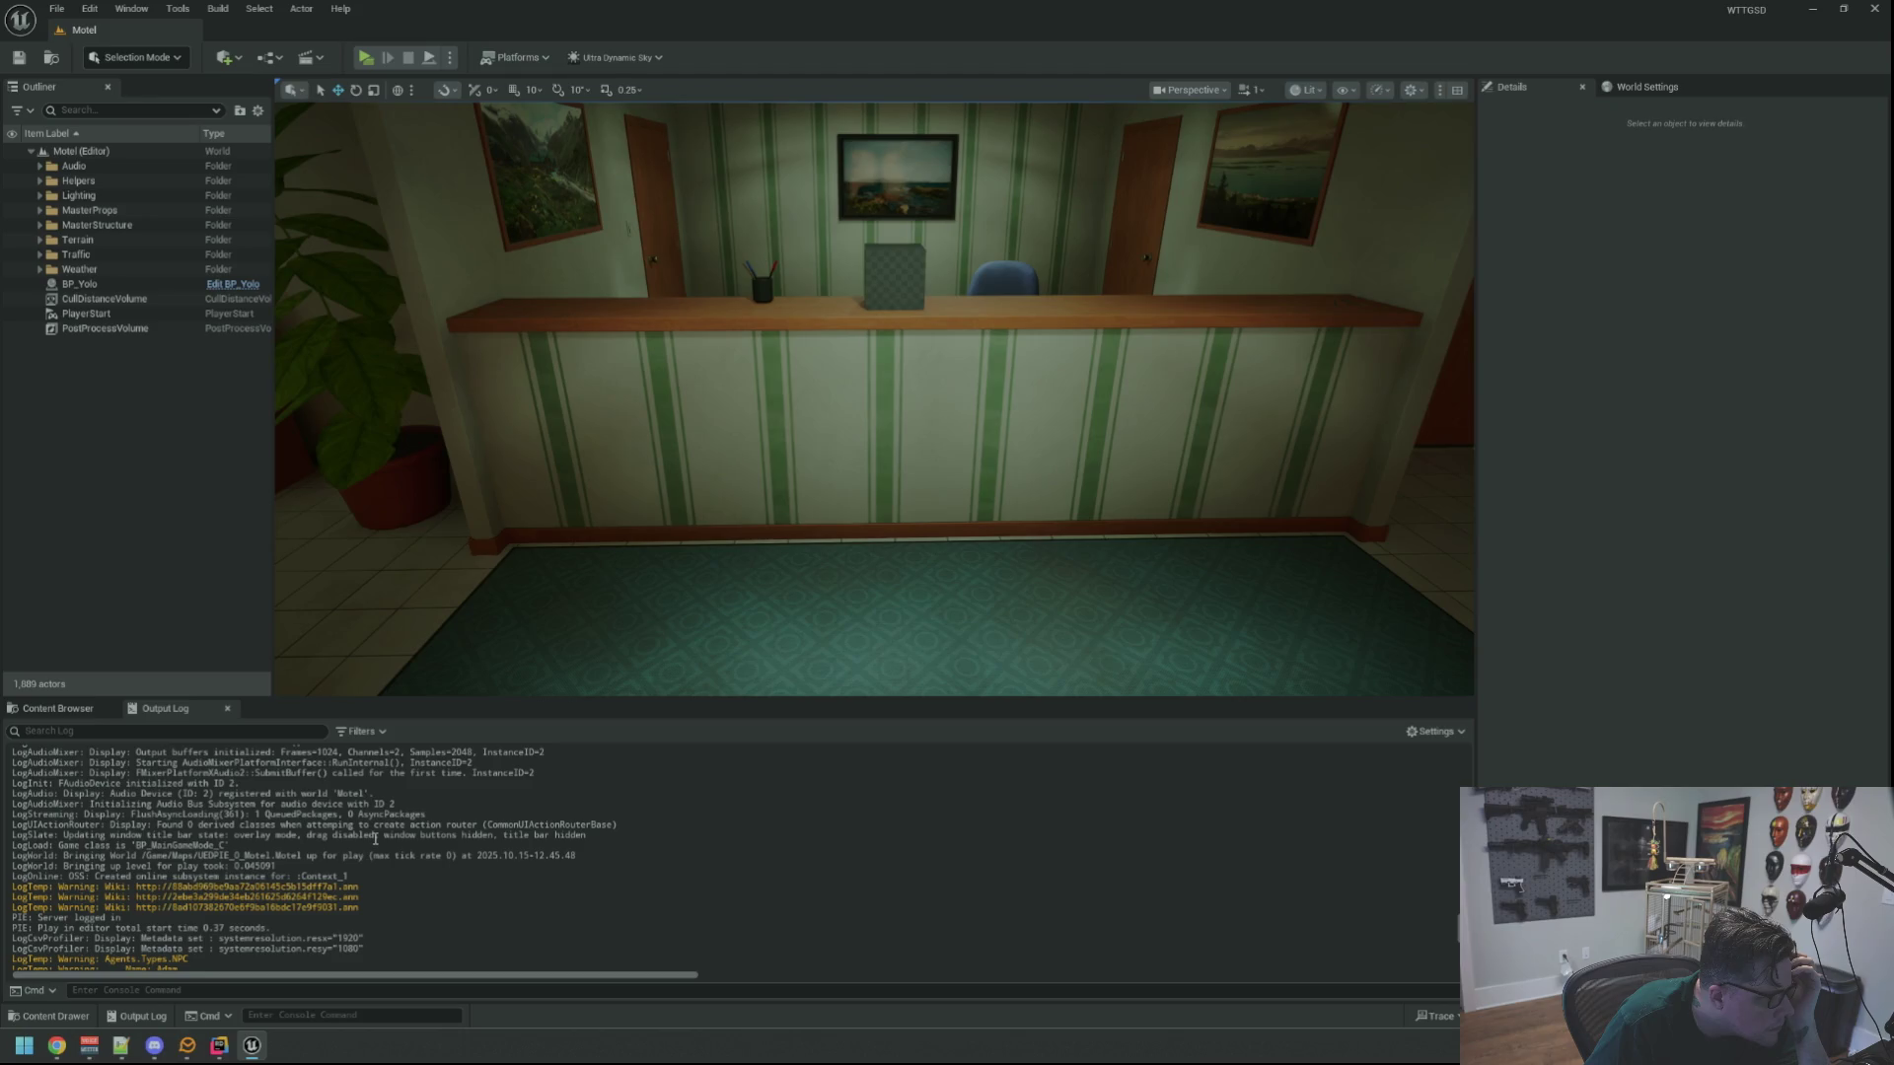
{"action": "left_click", "coordinate": [1876, 8]}
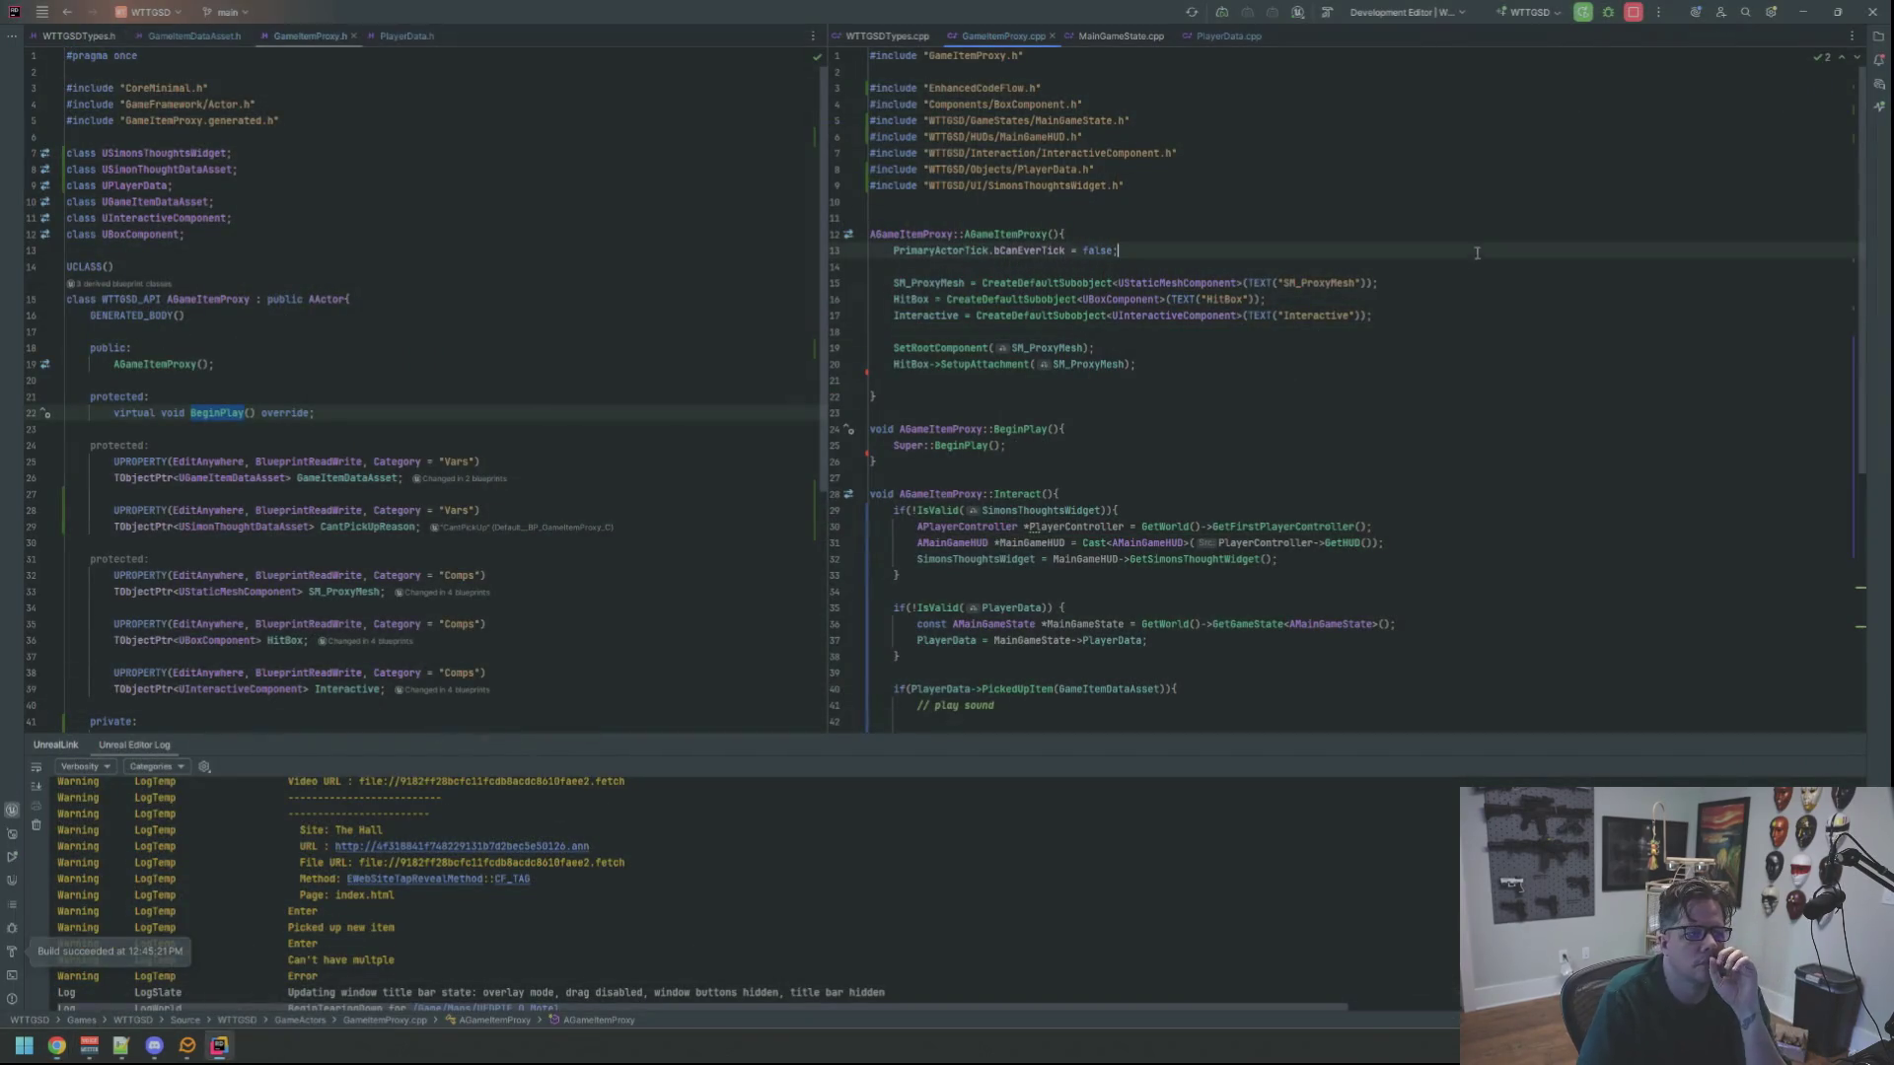
Close JetBrains Rider
{"action": "left_click", "coordinate": [1875, 9]}
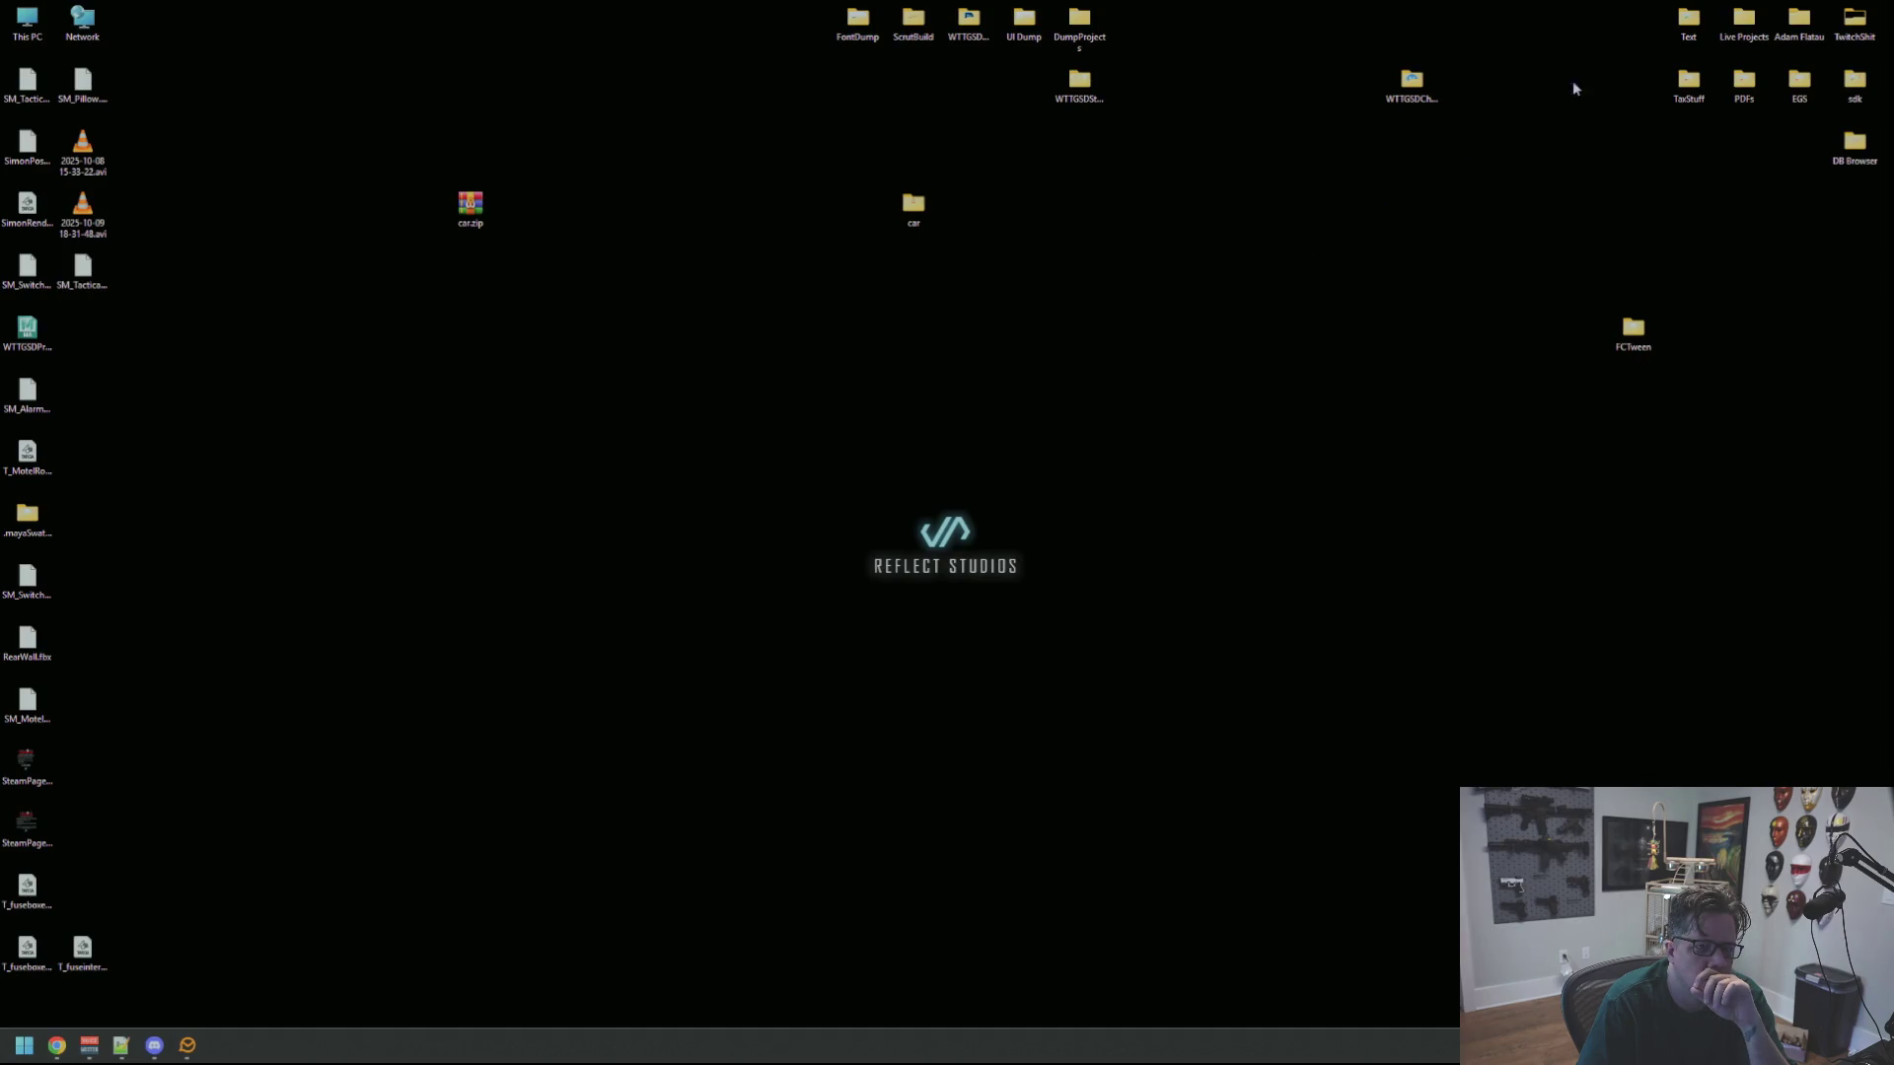
Browse to the Live Projects > WTTGSD > WTTGSD folder holding WTTGSD.uproject
{"action": "double_click", "coordinate": [1739, 31]}
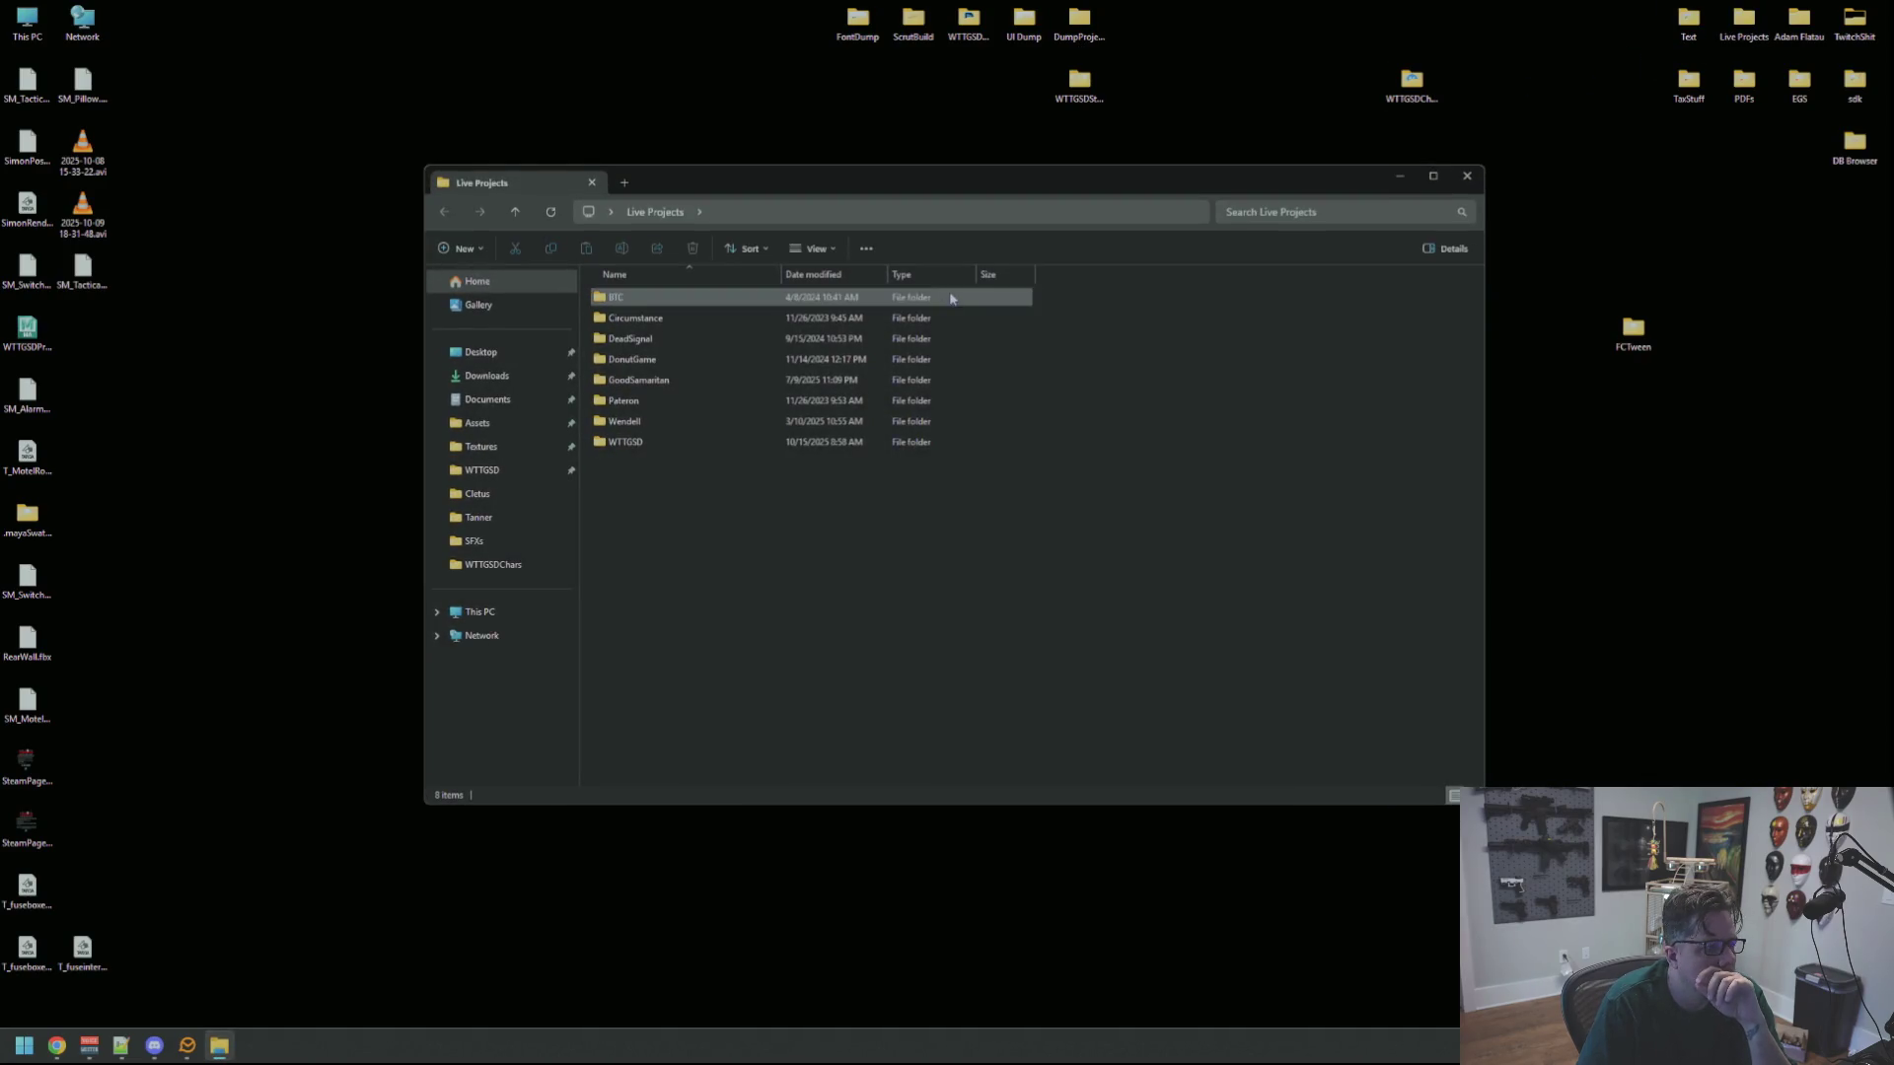
{"action": "double_click", "coordinate": [666, 446]}
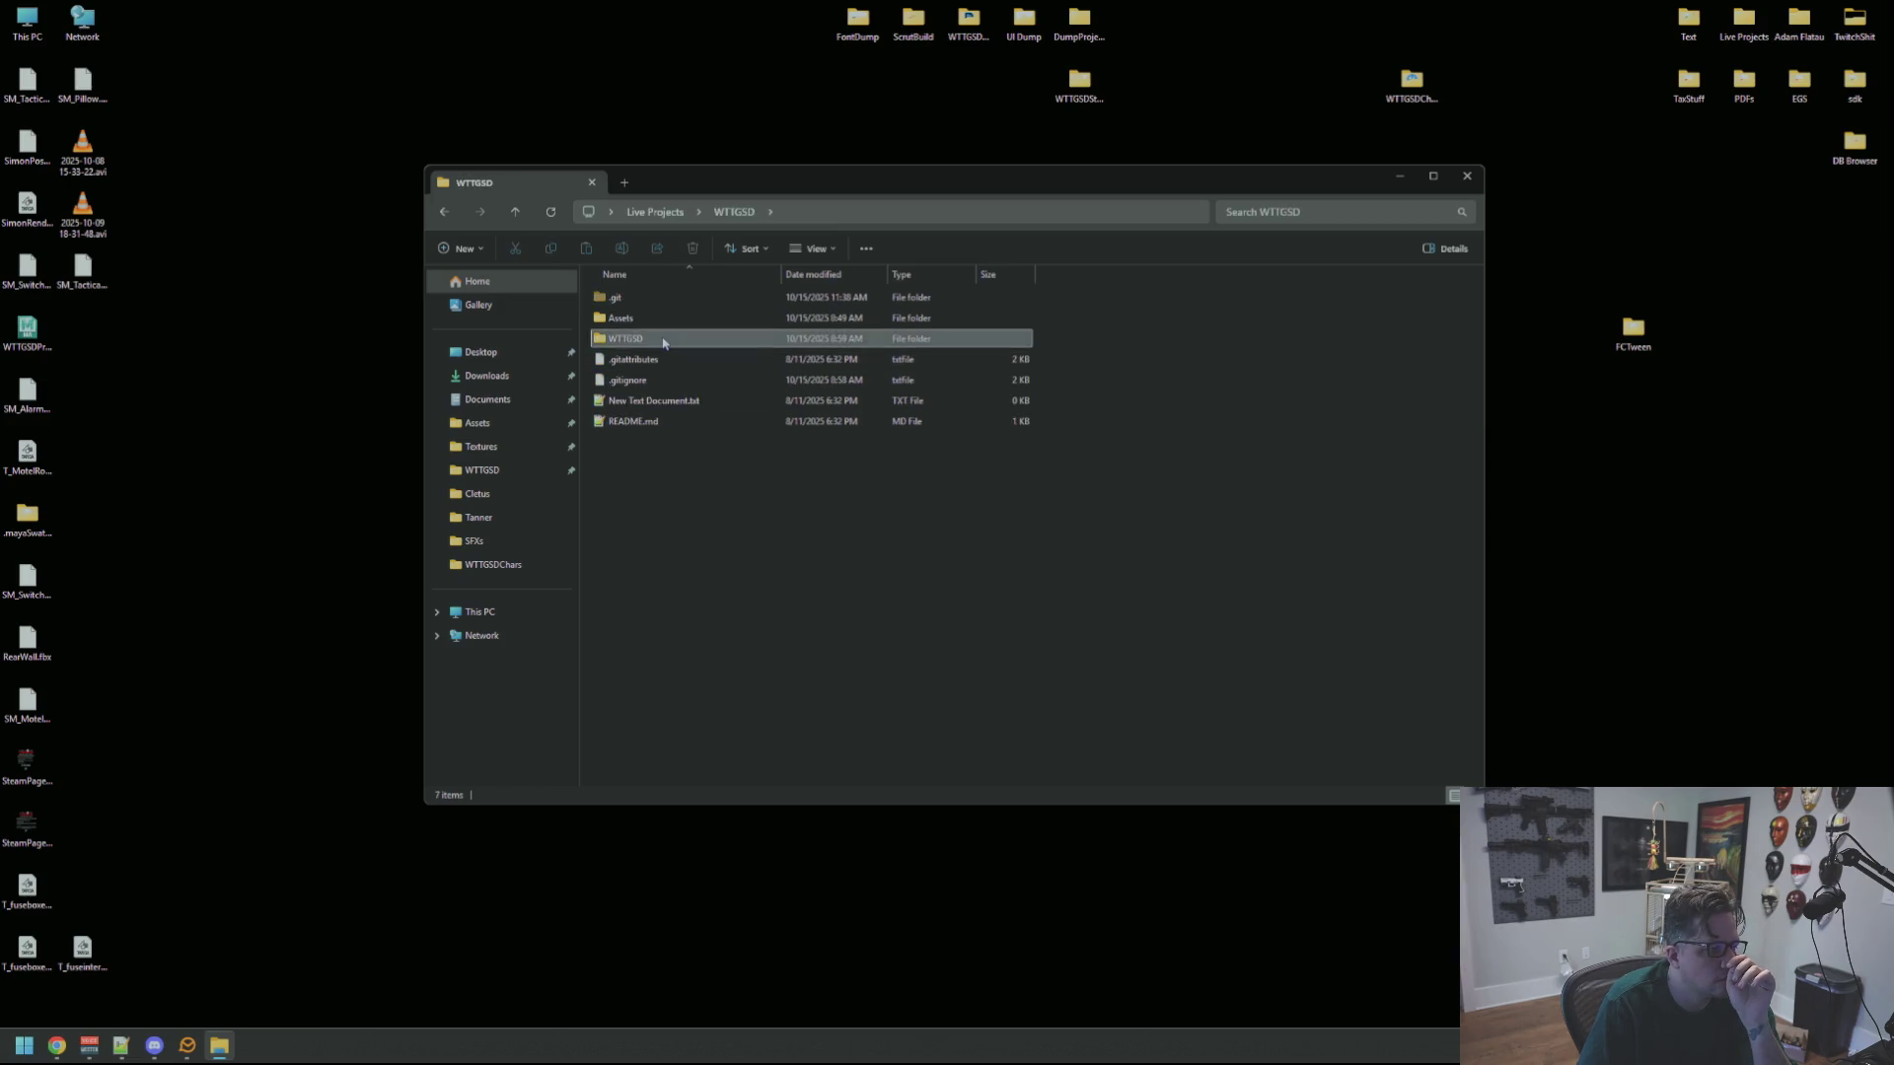
{"action": "double_click", "coordinate": [664, 339]}
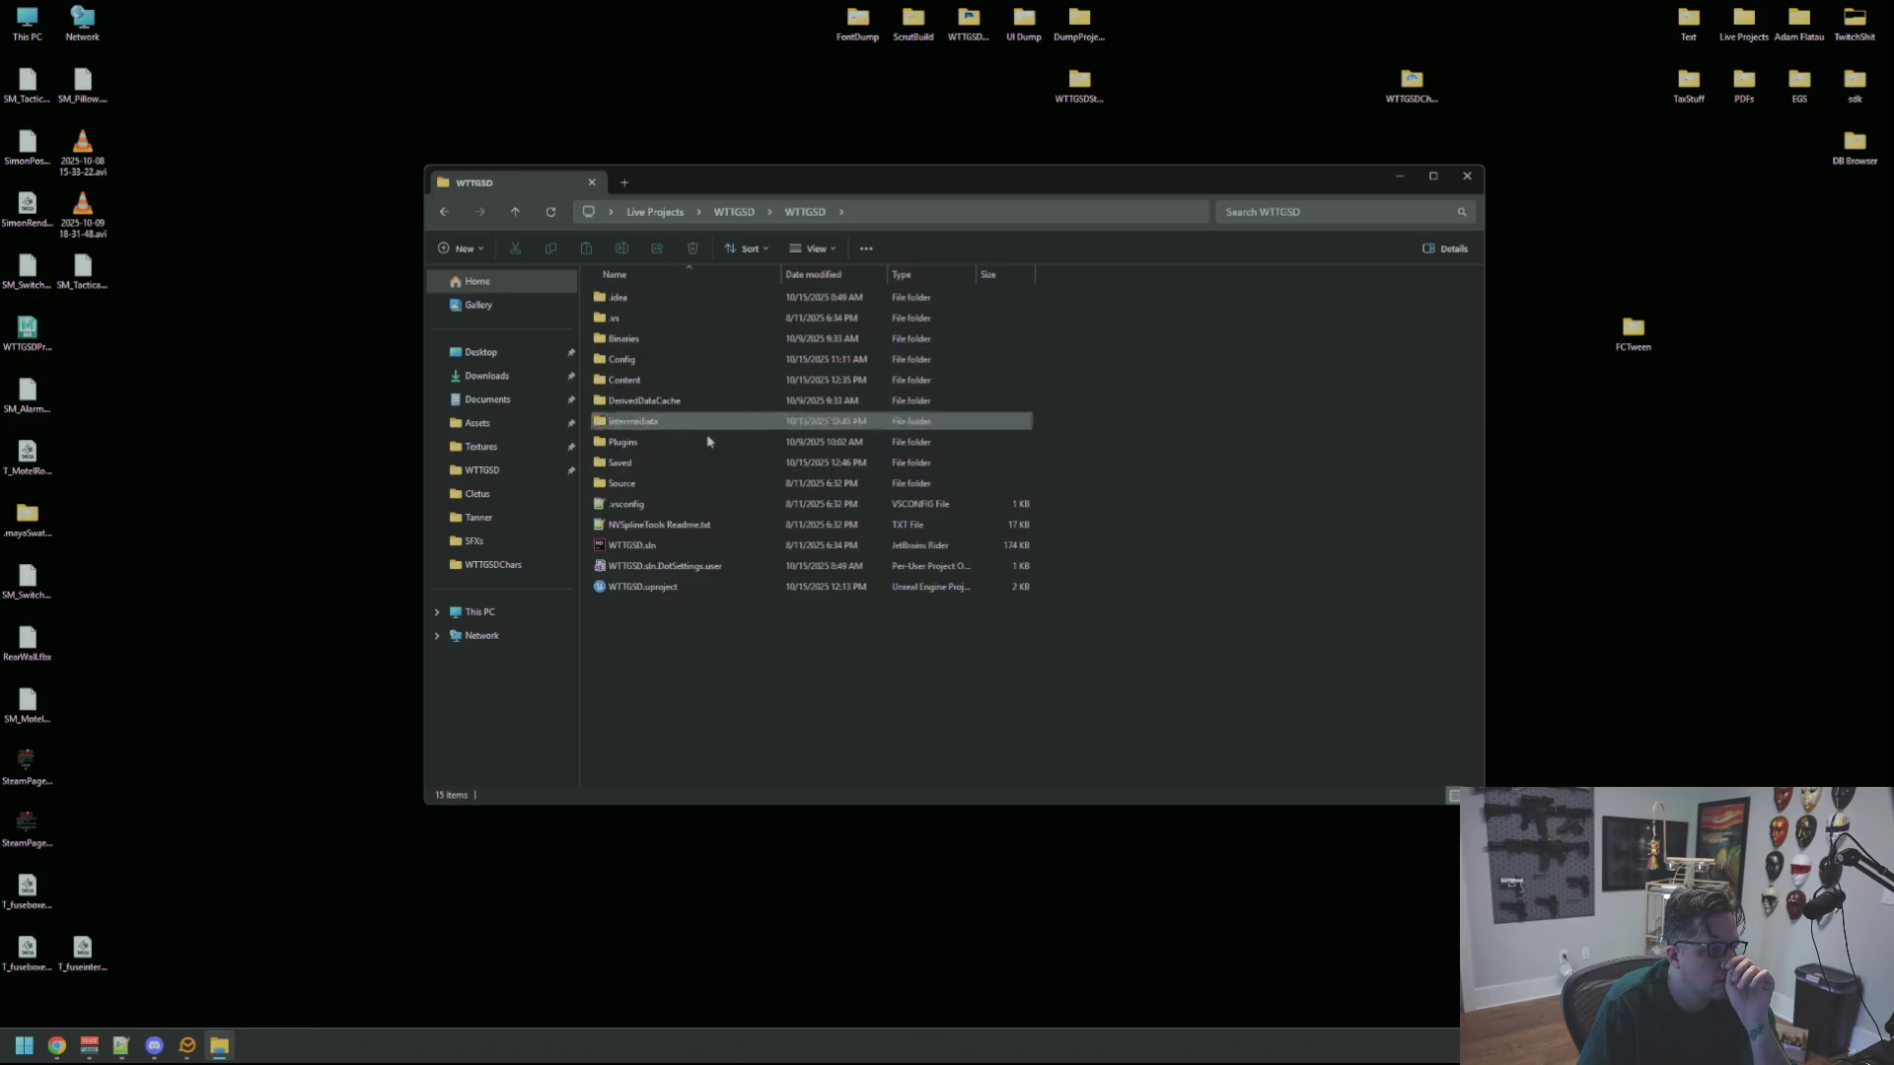
{"action": "right_click", "coordinate": [674, 588]}
{"action": "left_click", "coordinate": [811, 917]}
{"action": "left_click", "coordinate": [1203, 616]}
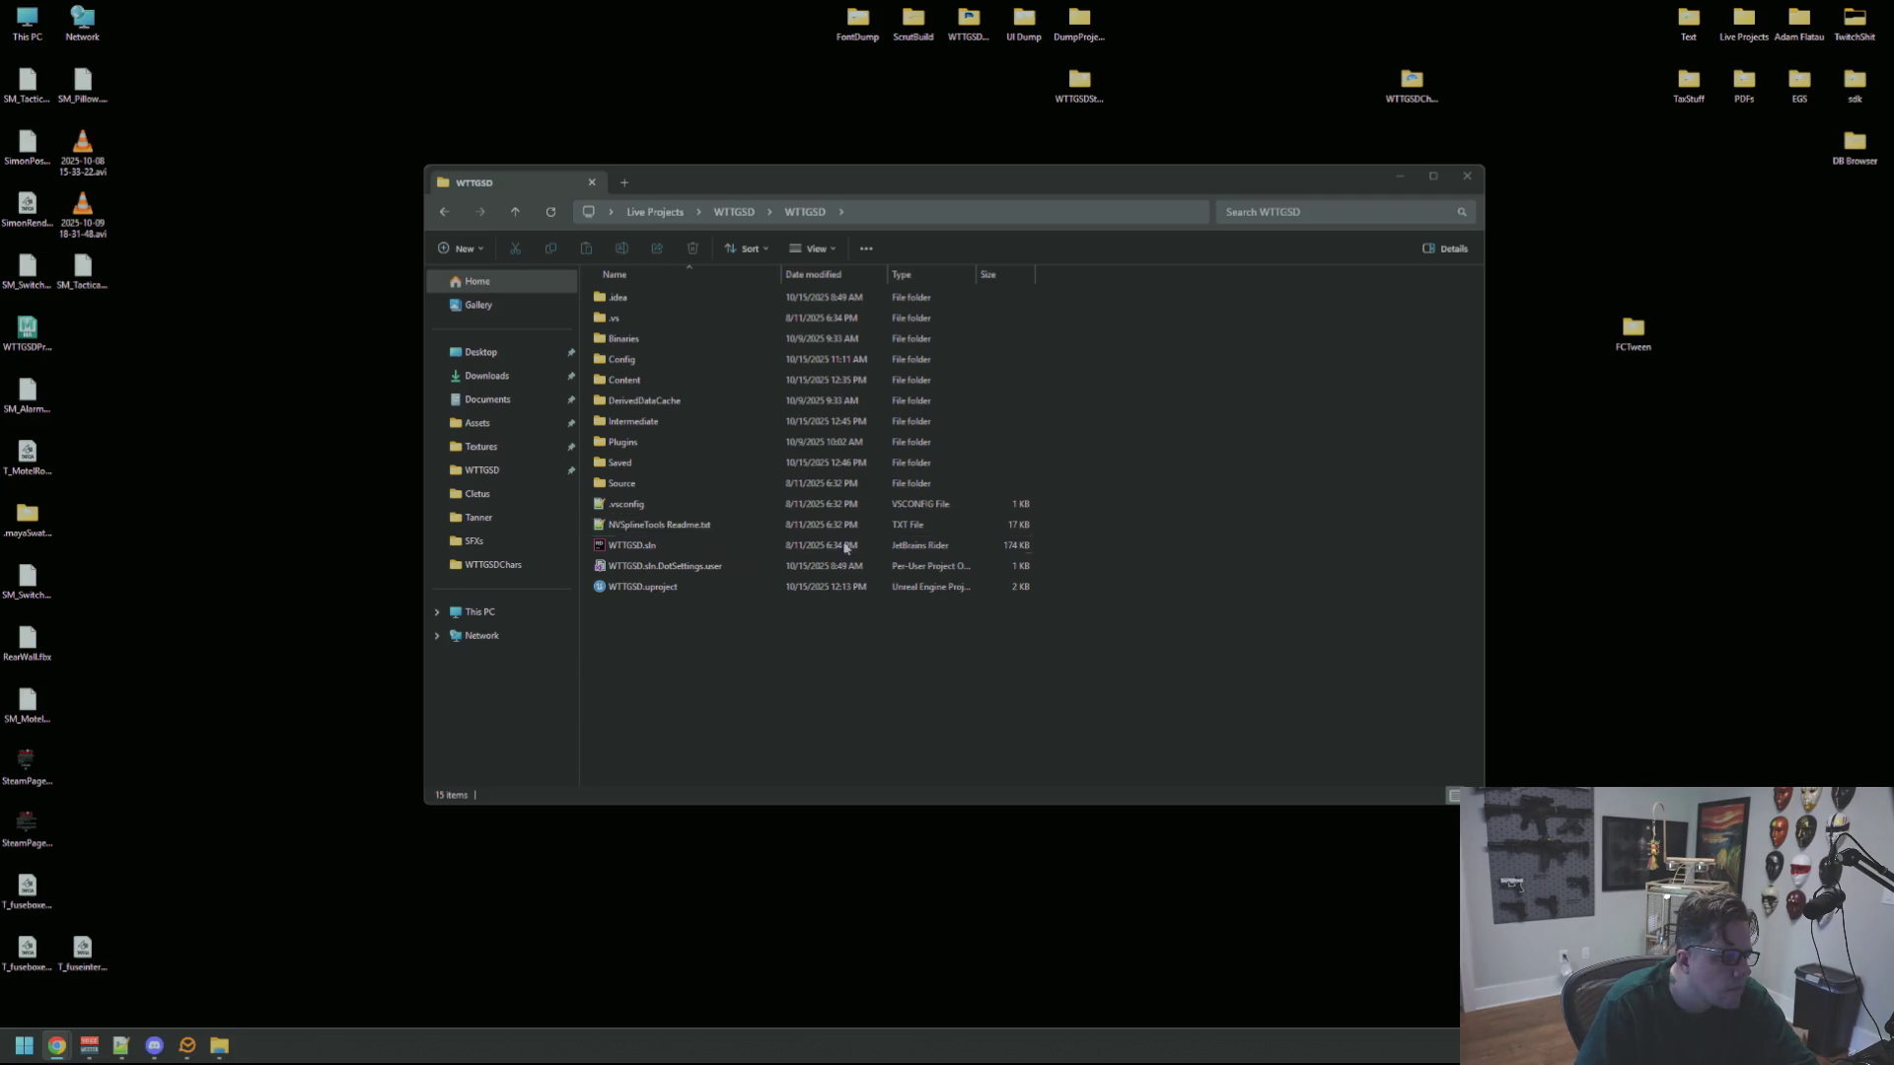
Generate Visual Studio project files from WTTGSD.uproject, then open WTTGSD.sln in Rider
{"action": "right_click", "coordinate": [803, 593]}
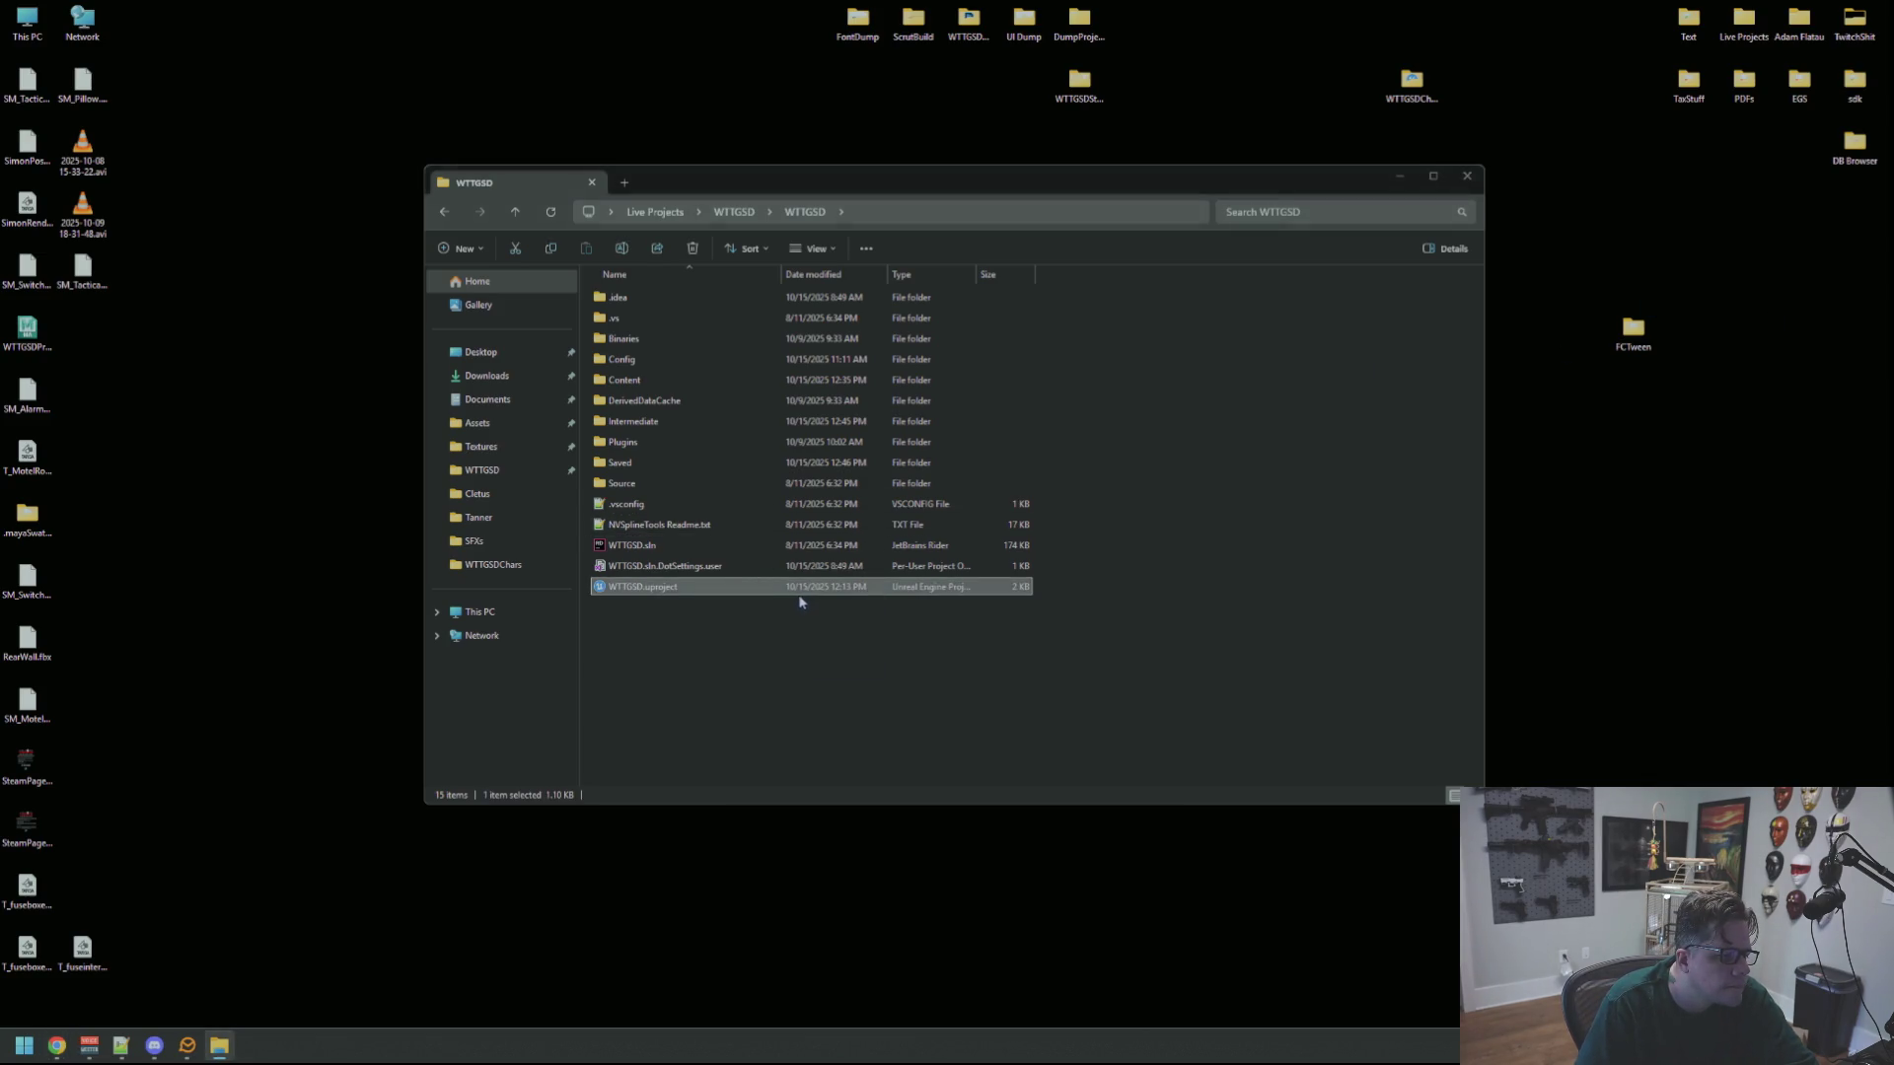
{"action": "left_click", "coordinate": [688, 602]}
{"action": "right_click", "coordinate": [688, 595]}
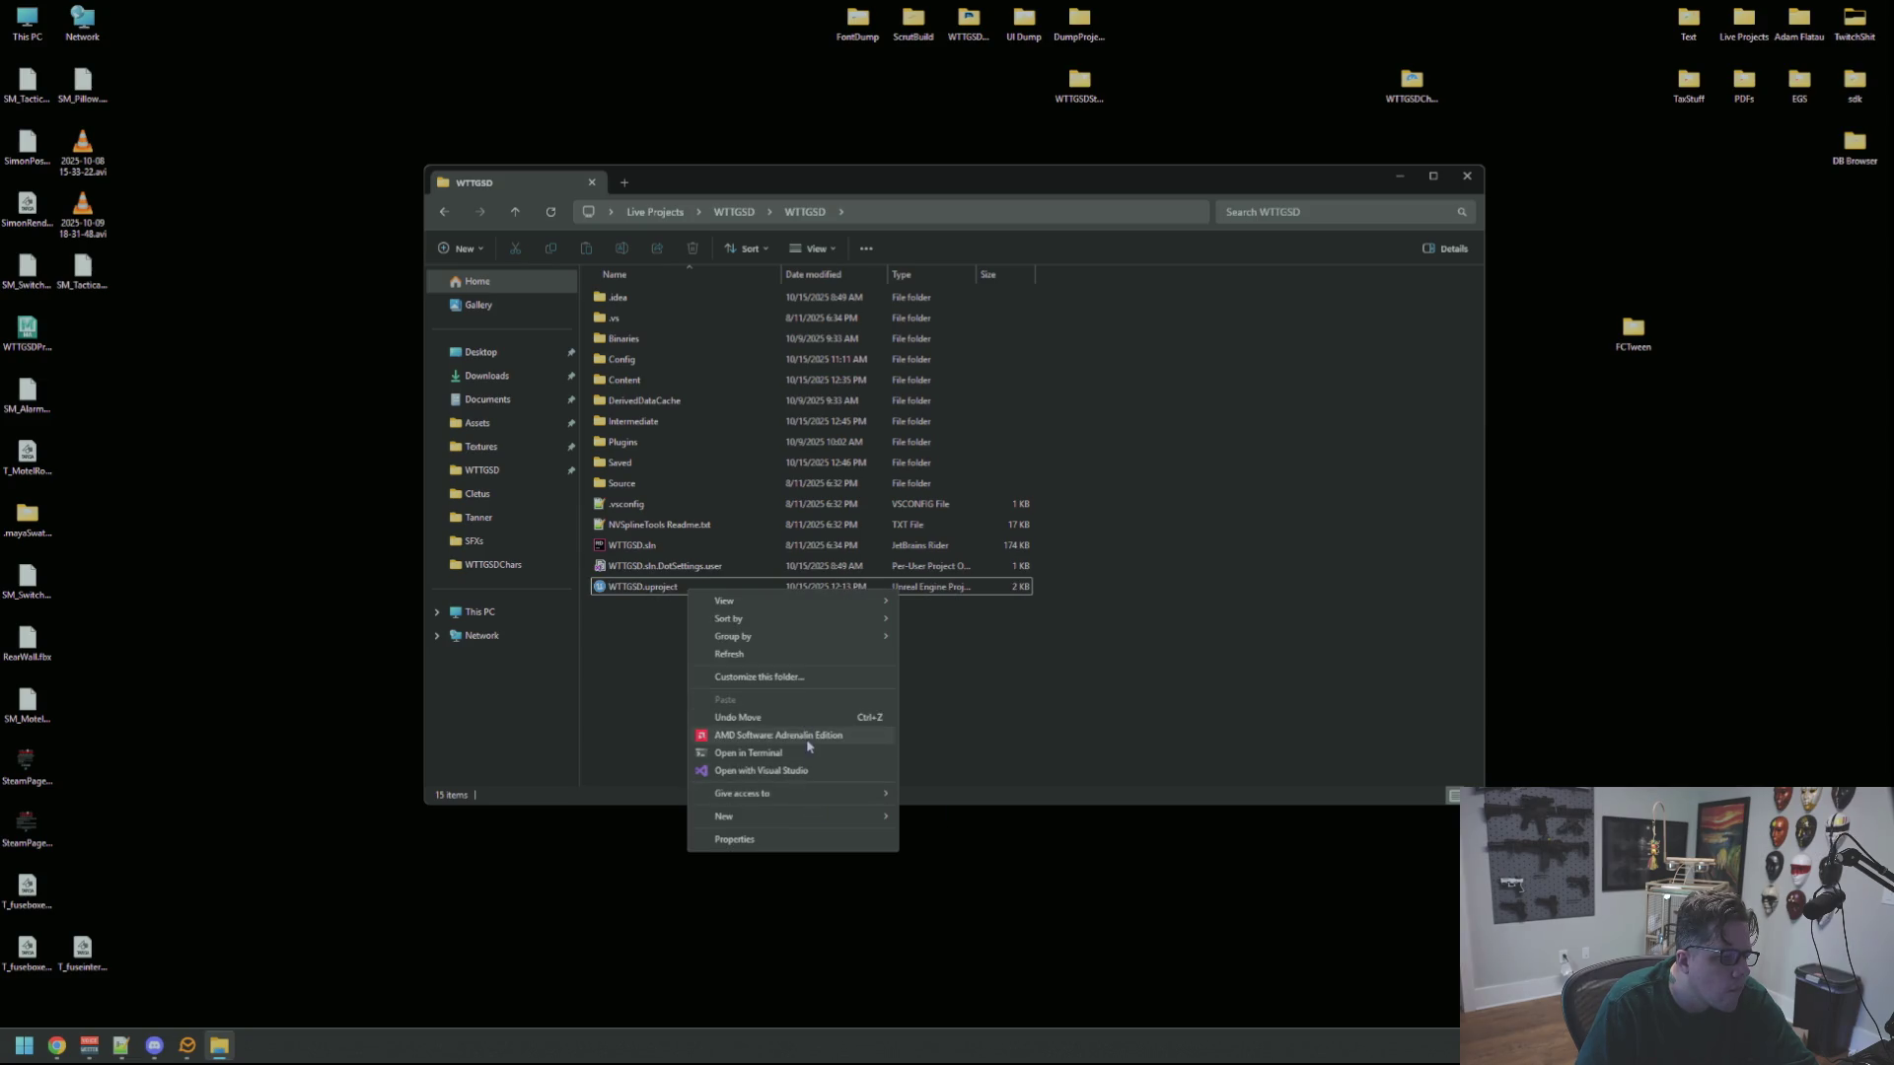
{"action": "mouse_move", "coordinate": [812, 604]}
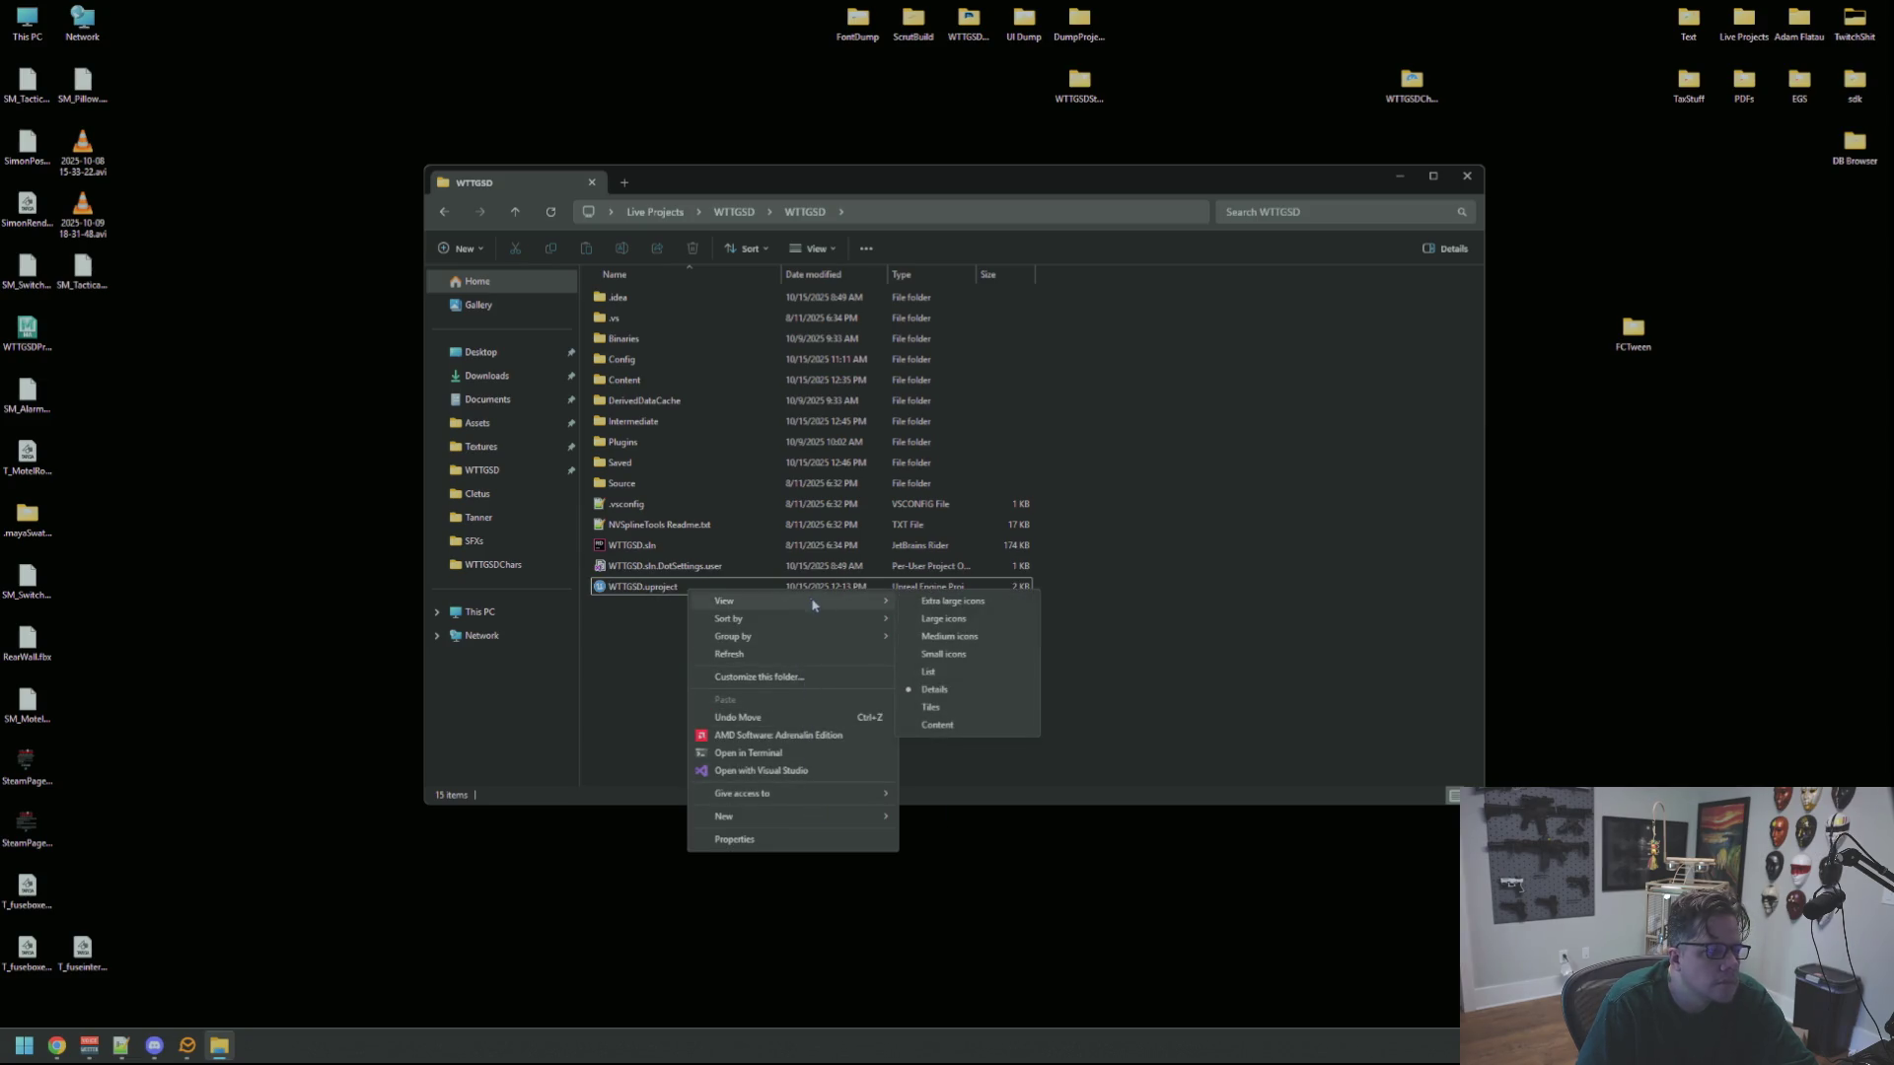
{"action": "left_click", "coordinate": [637, 592]}
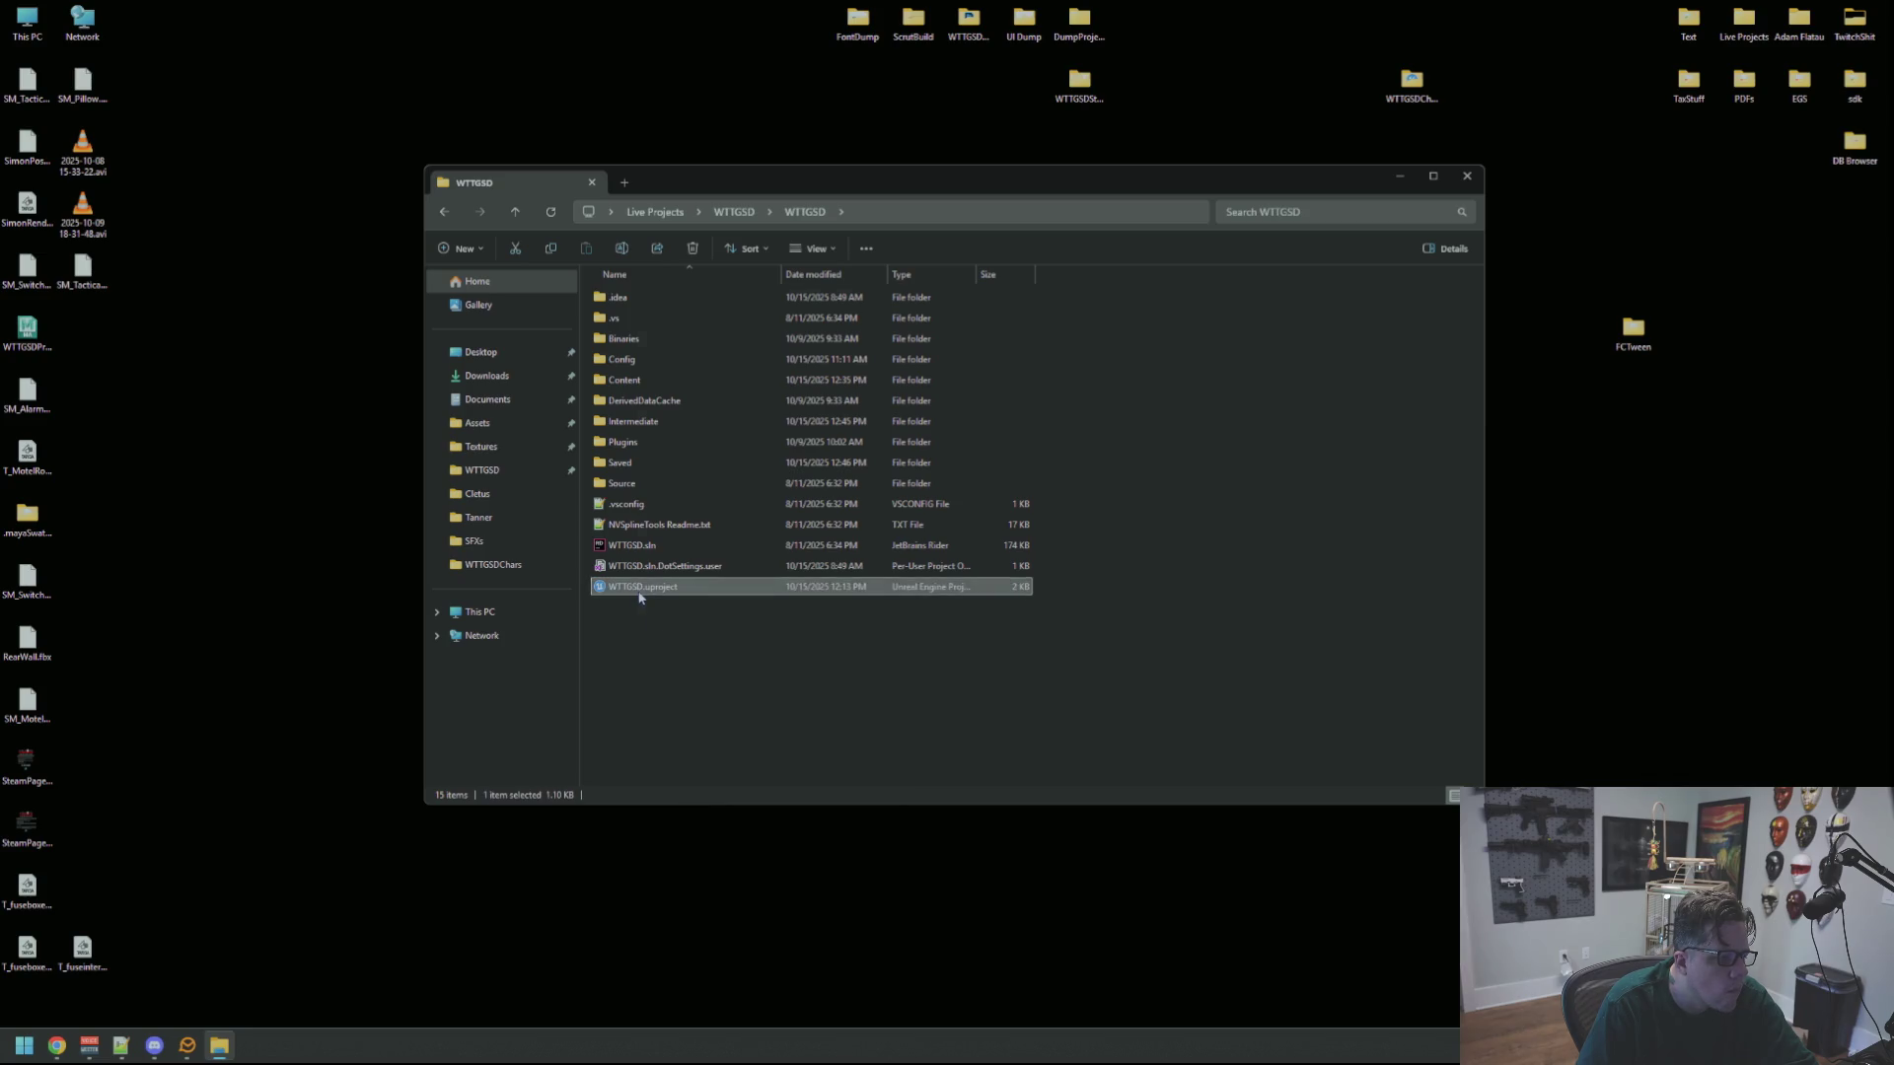
{"action": "right_click", "coordinate": [639, 597]}
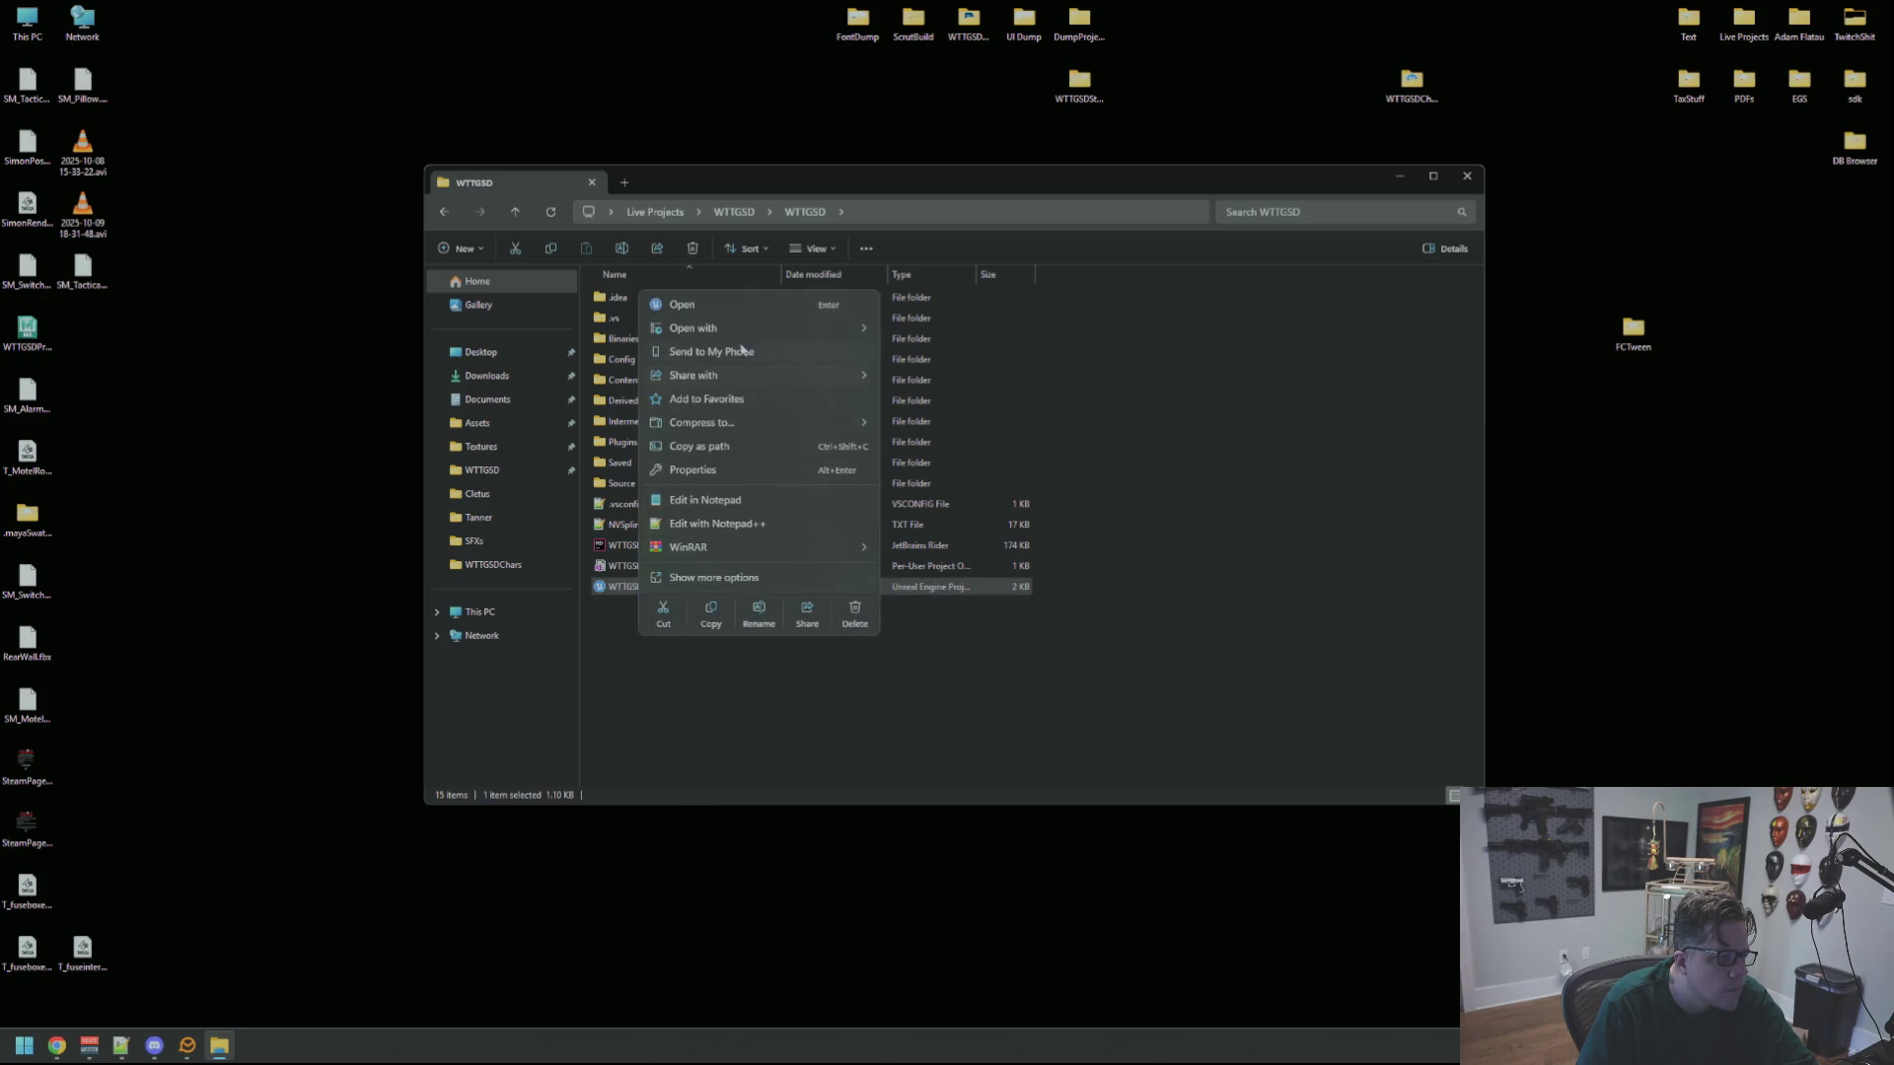
{"action": "left_click", "coordinate": [764, 578]}
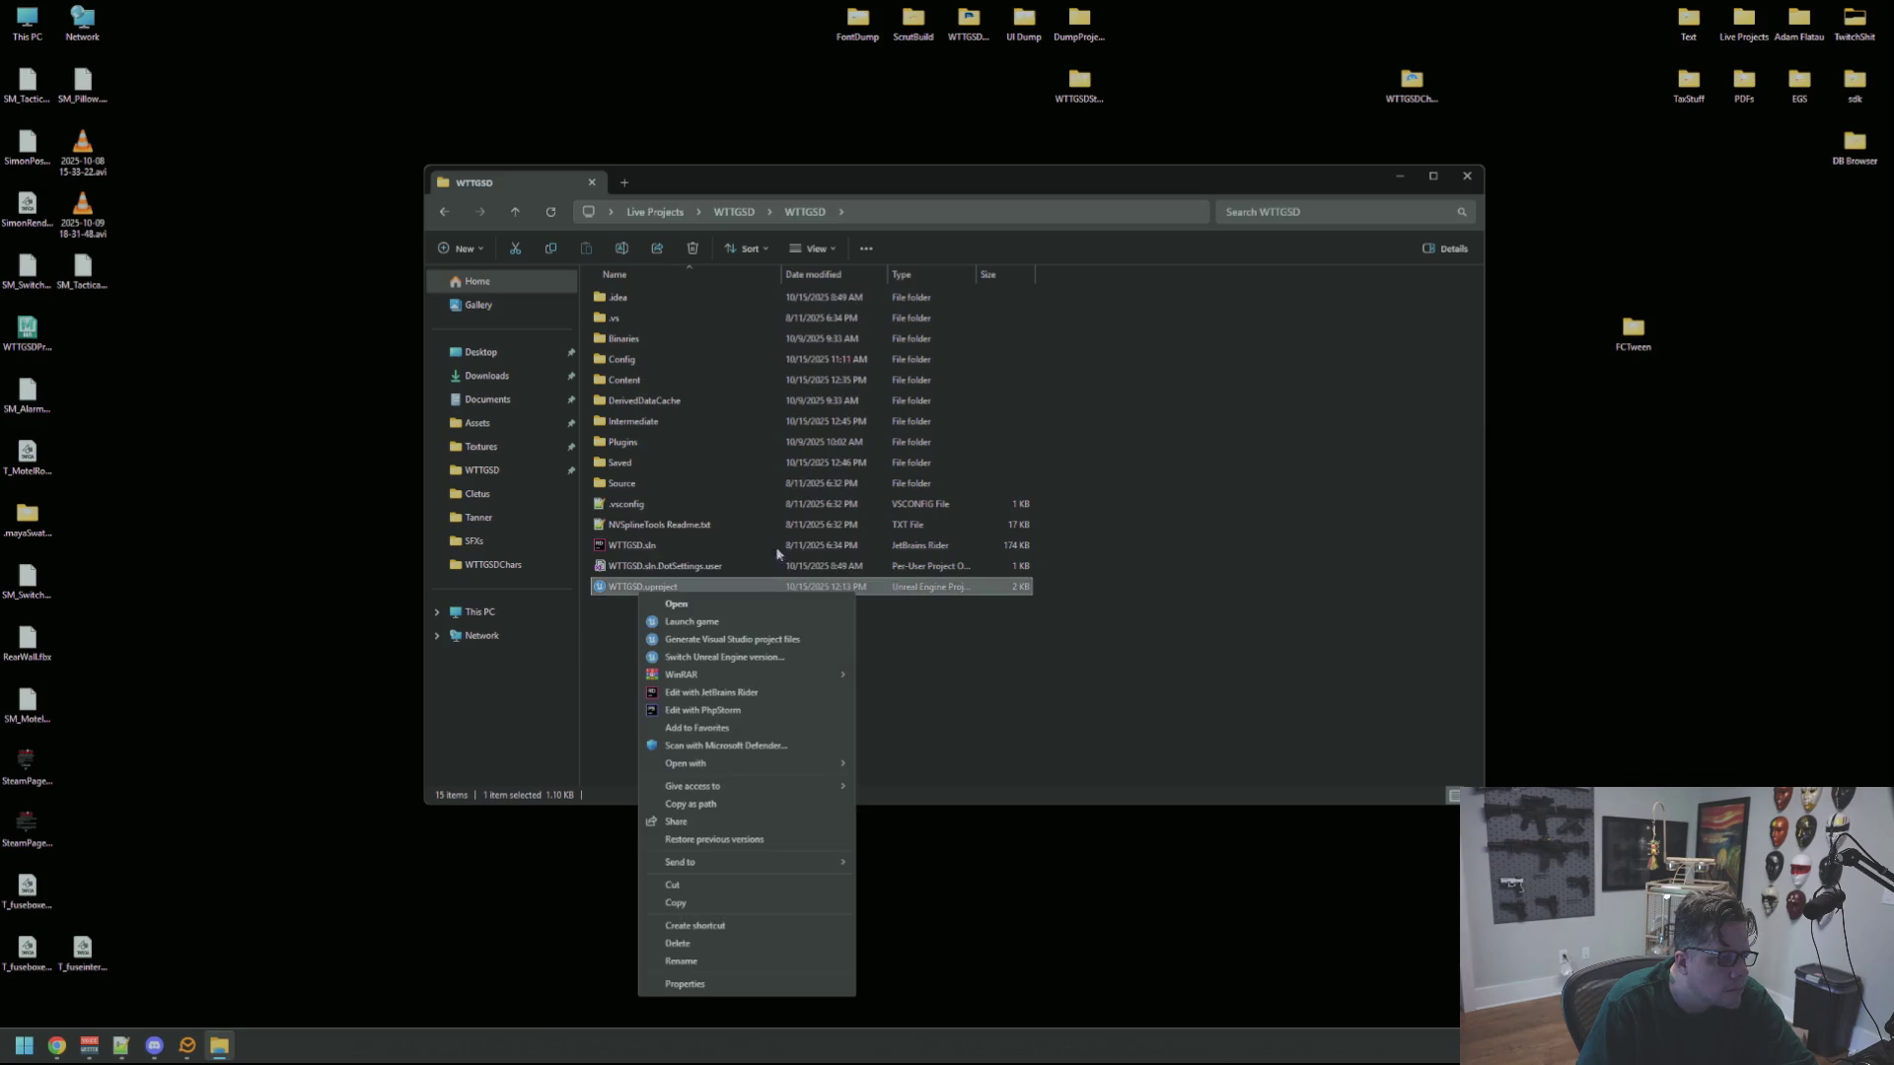
{"action": "left_click", "coordinate": [752, 643]}
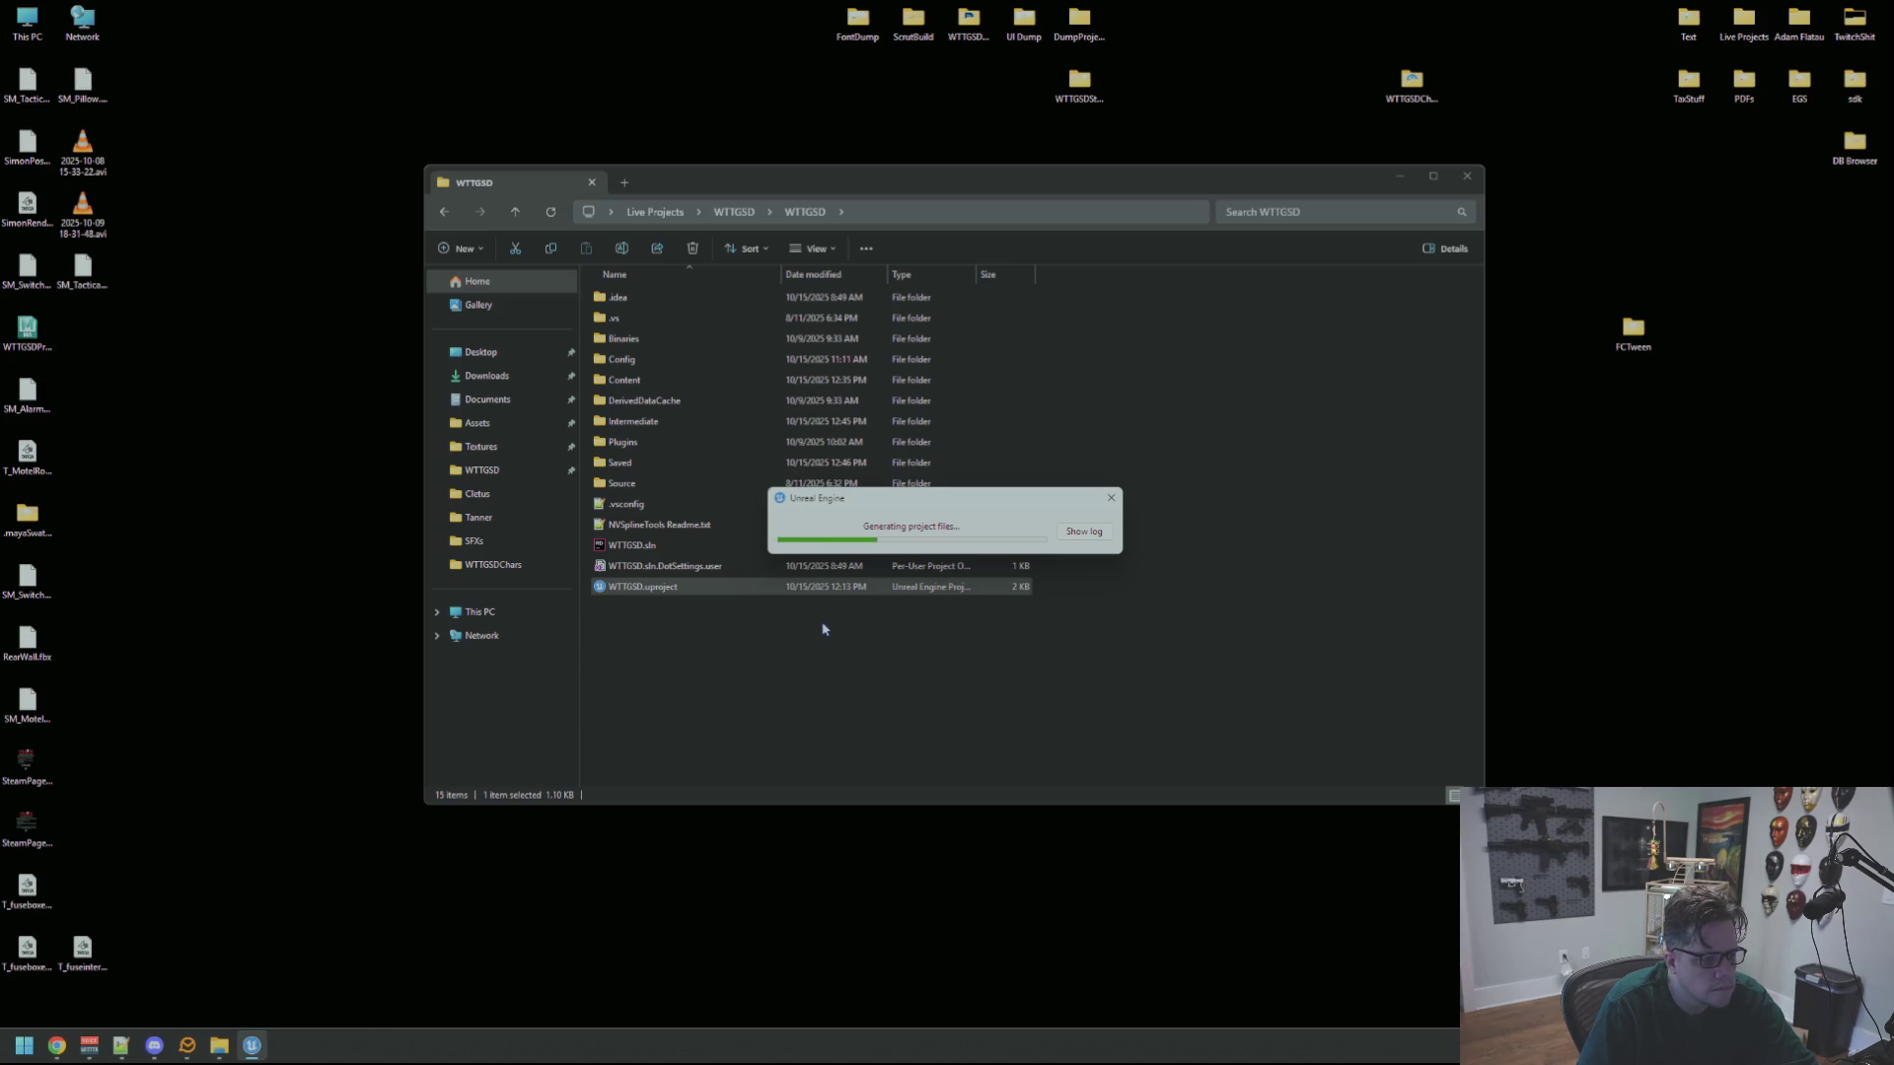
{"action": "left_click", "coordinate": [696, 622]}
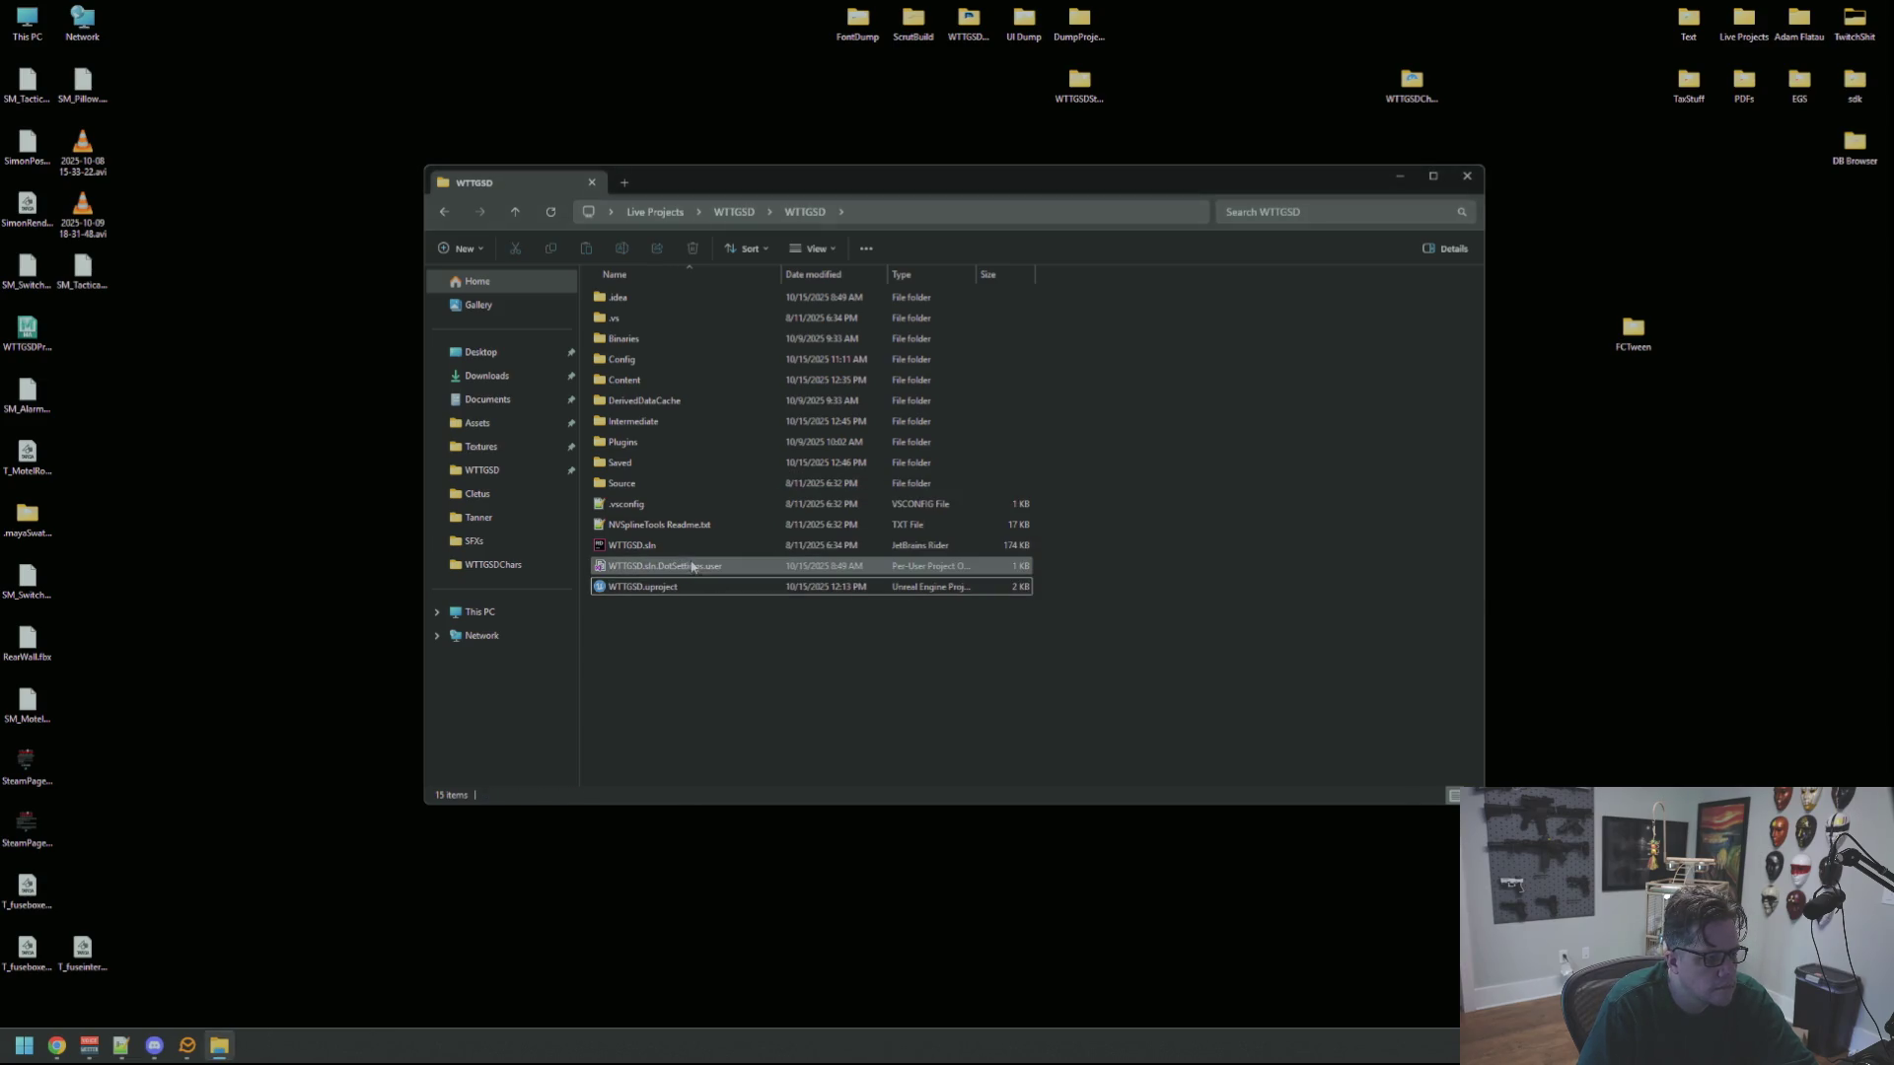
{"action": "left_click", "coordinate": [697, 550]}
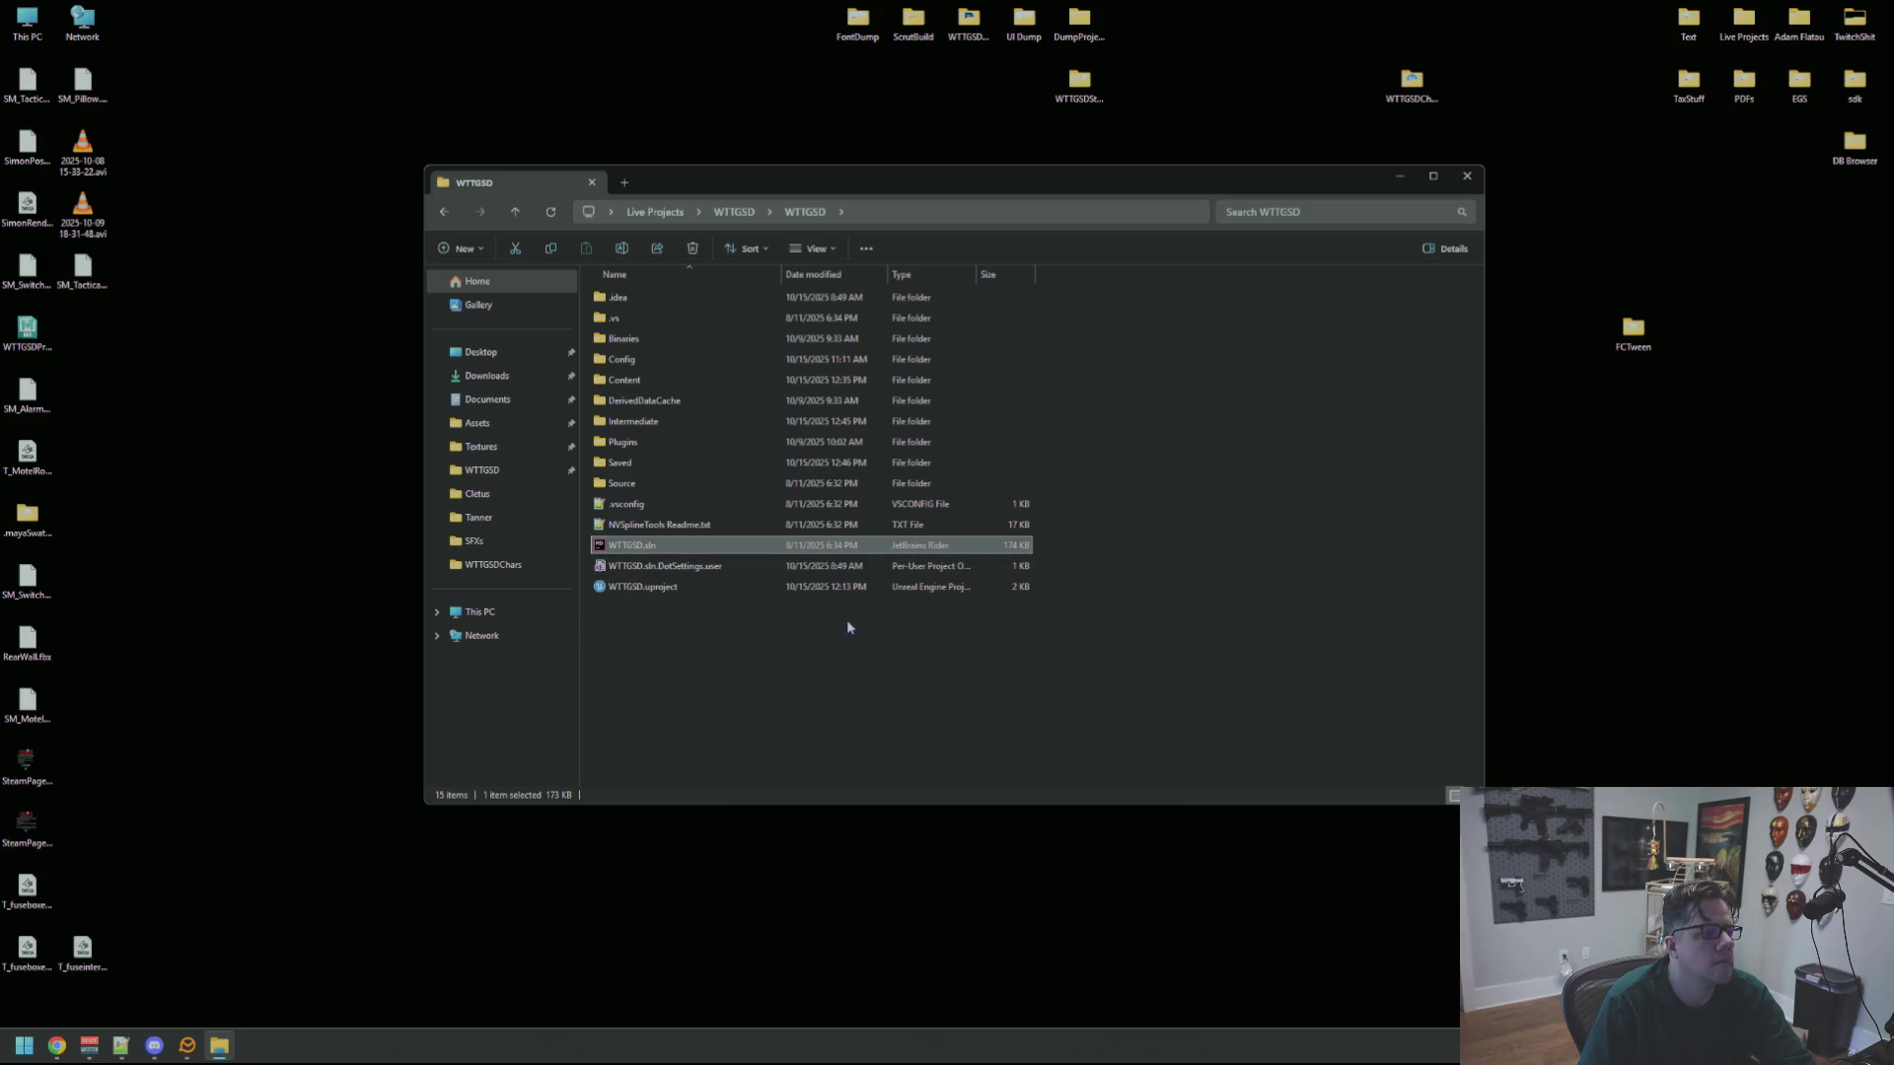
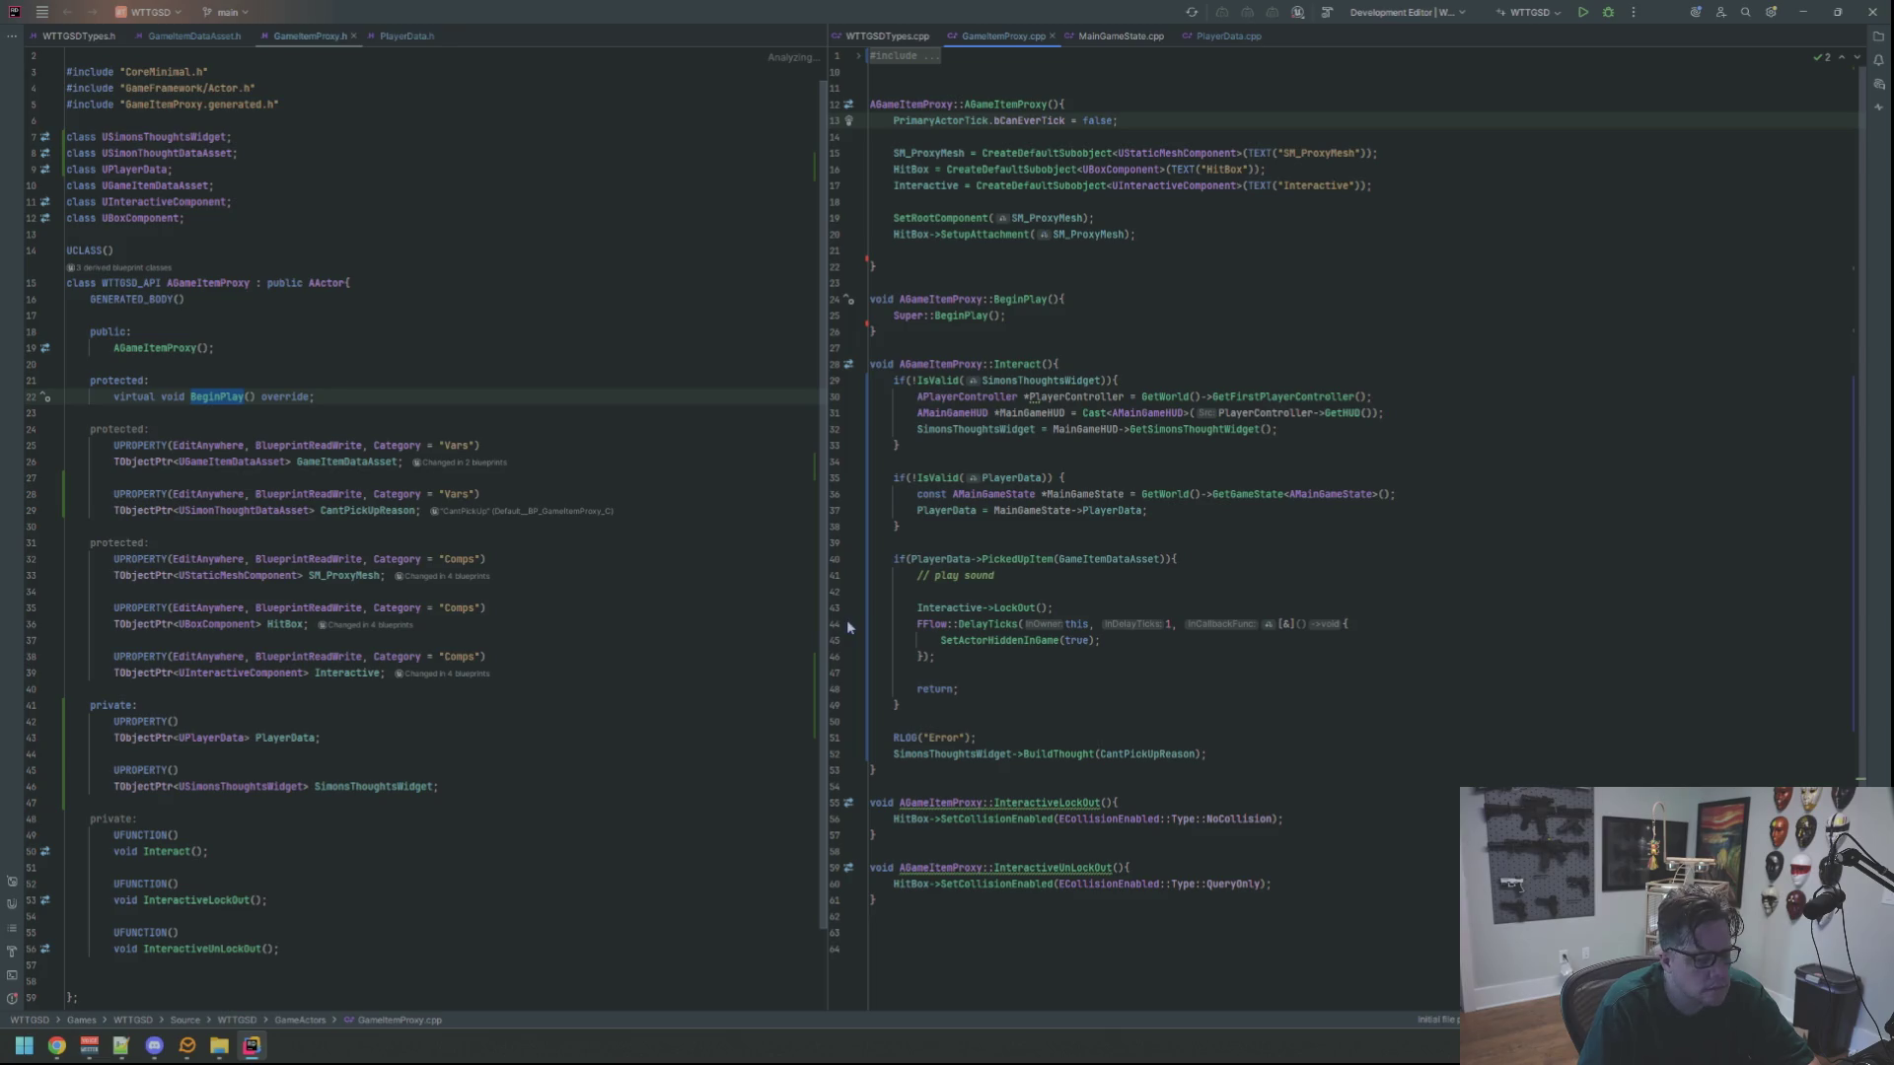
Build the GameItemProxy project from Rider and switch to the launched Unreal Editor
{"action": "key", "text": "Down"}
{"action": "key", "text": "Down"}
{"action": "key", "text": "Down"}
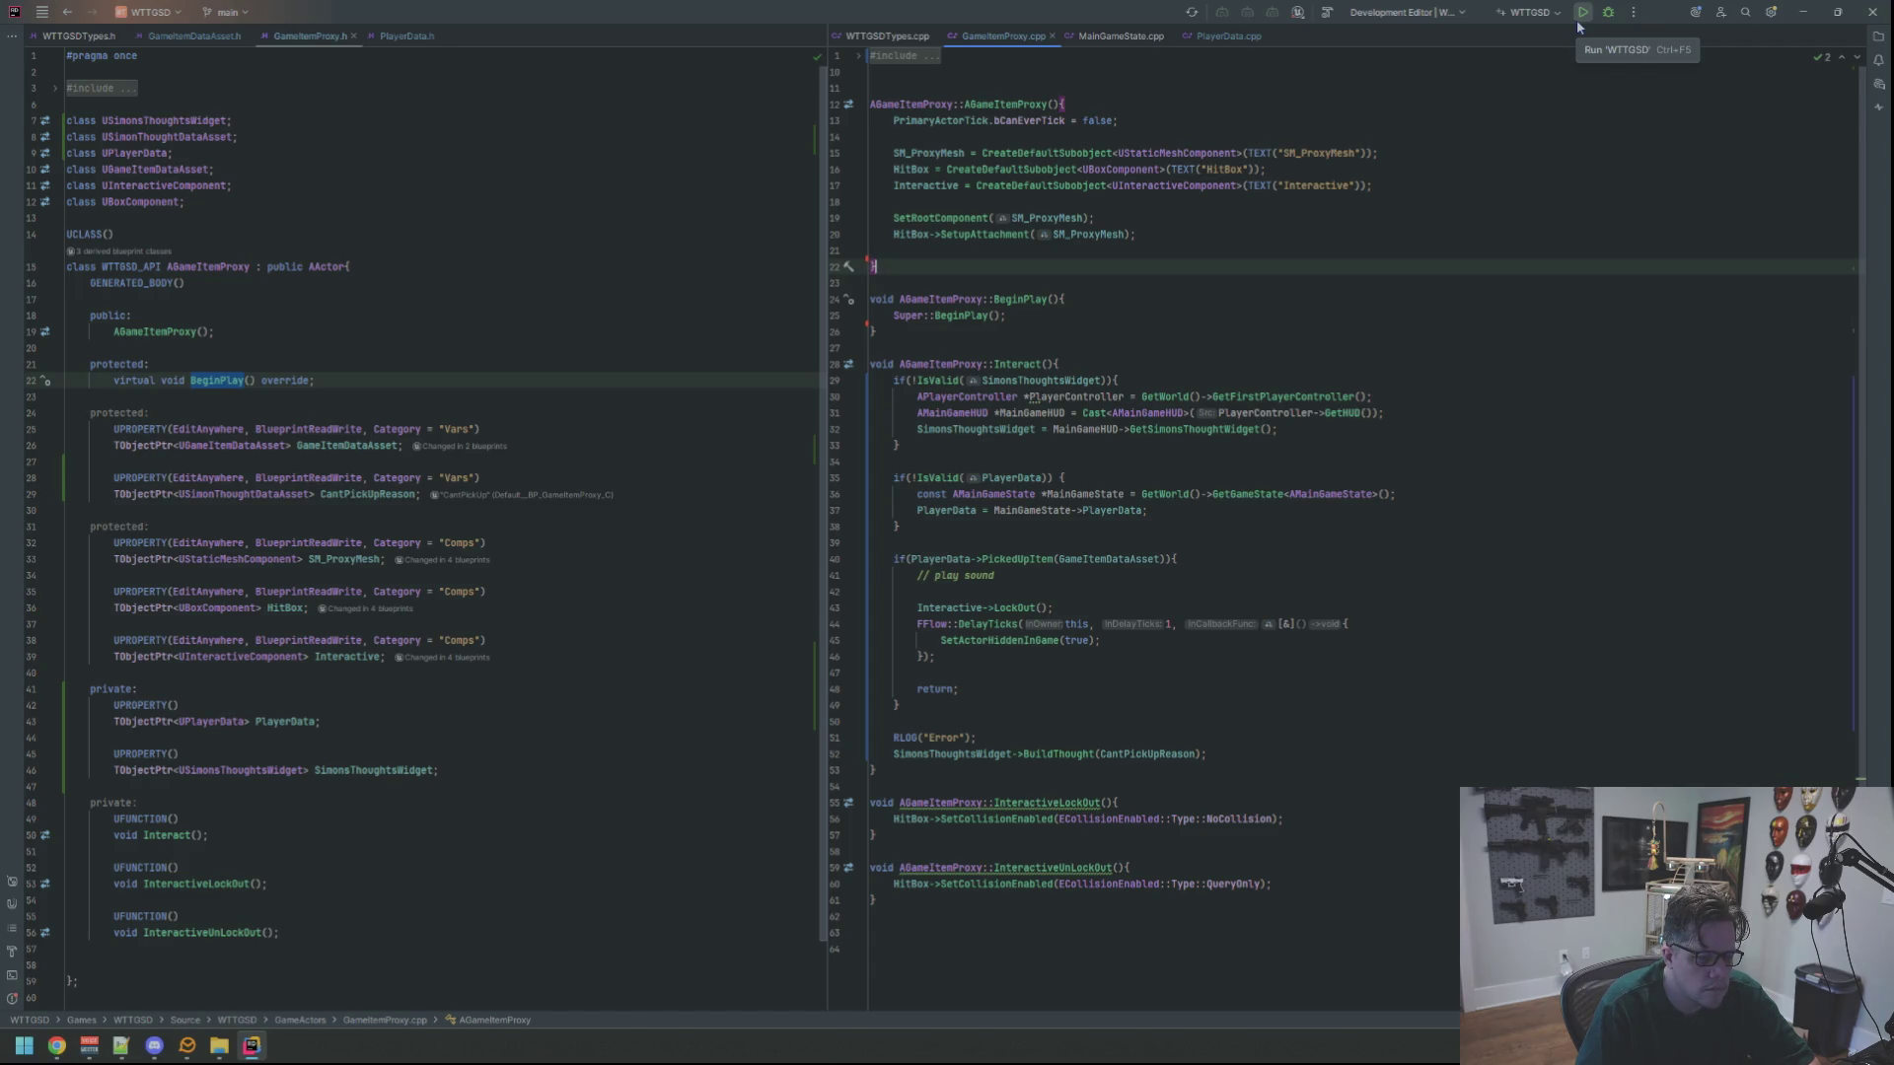
{"action": "left_click", "coordinate": [1578, 24]}
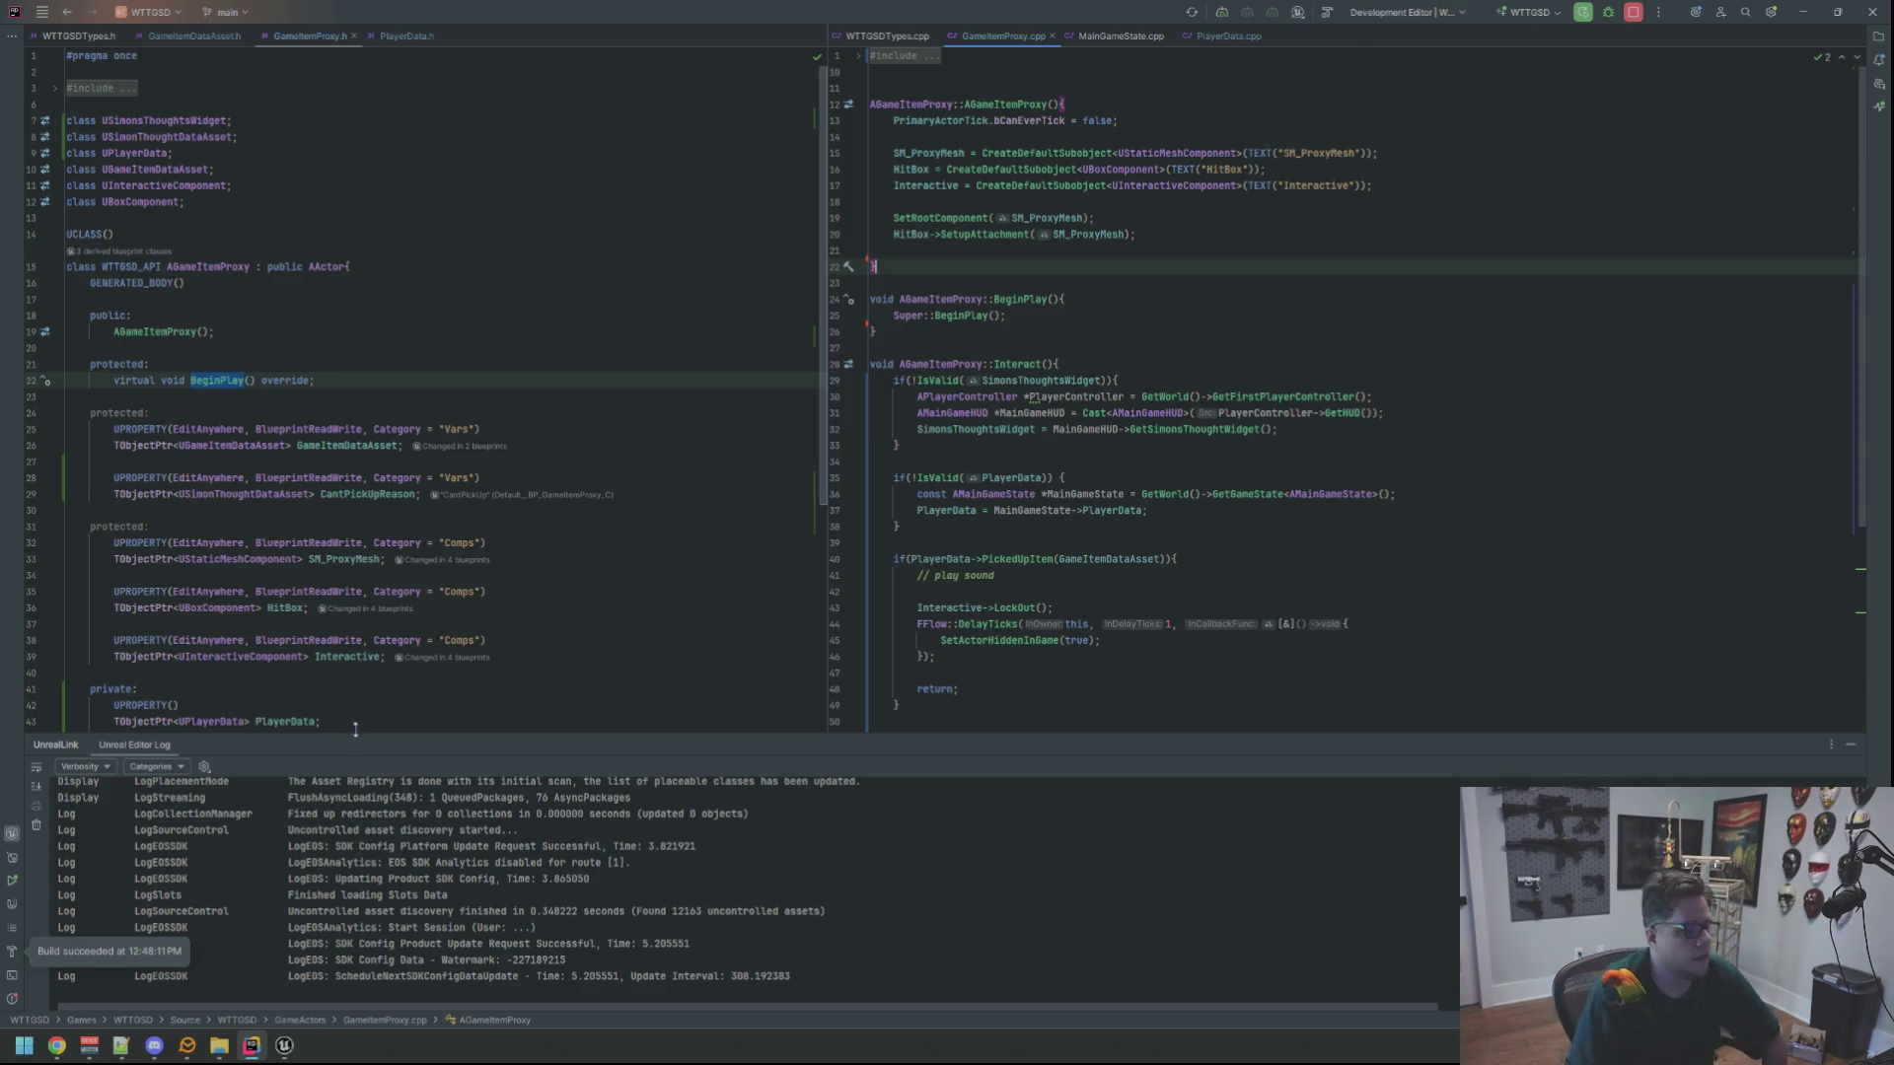
{"action": "left_click", "coordinate": [284, 1045]}
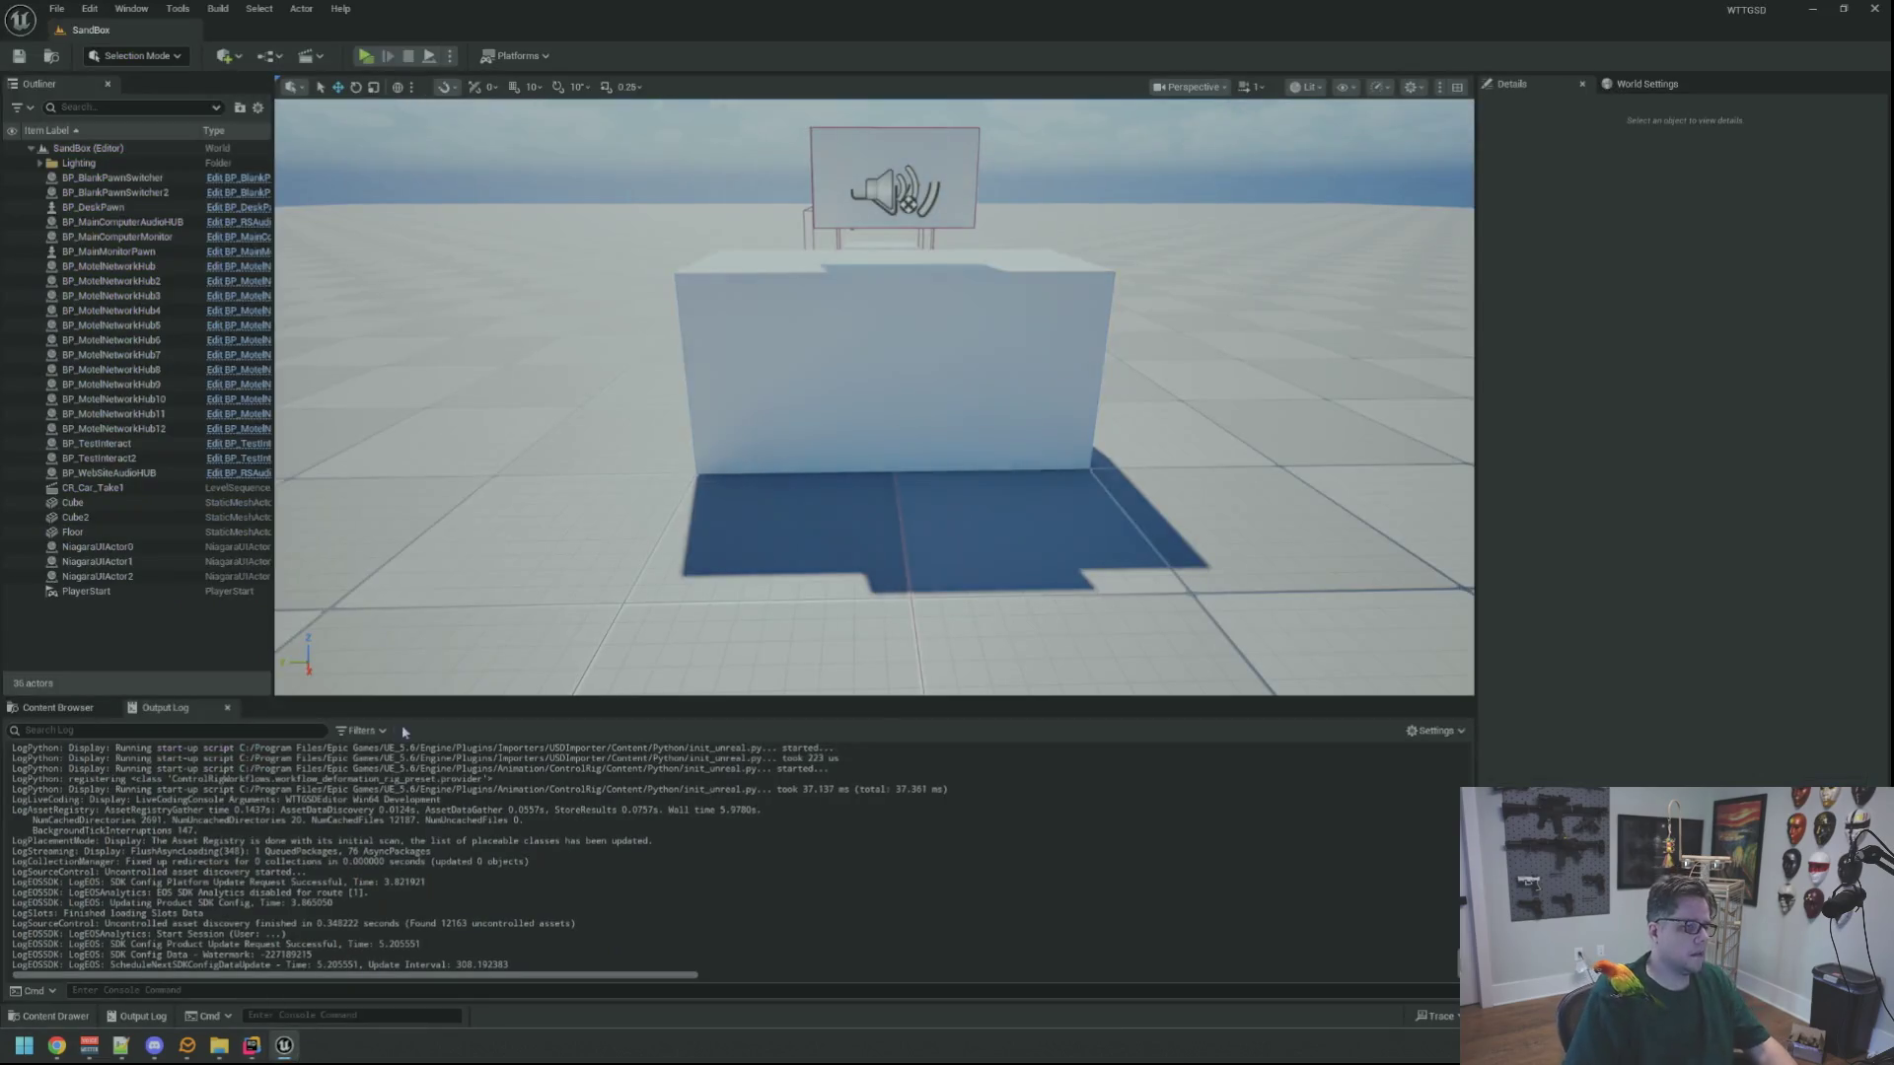
Open the Motel level and play-test picking up the box on the counter
{"action": "left_click", "coordinate": [61, 707]}
{"action": "left_click", "coordinate": [112, 801]}
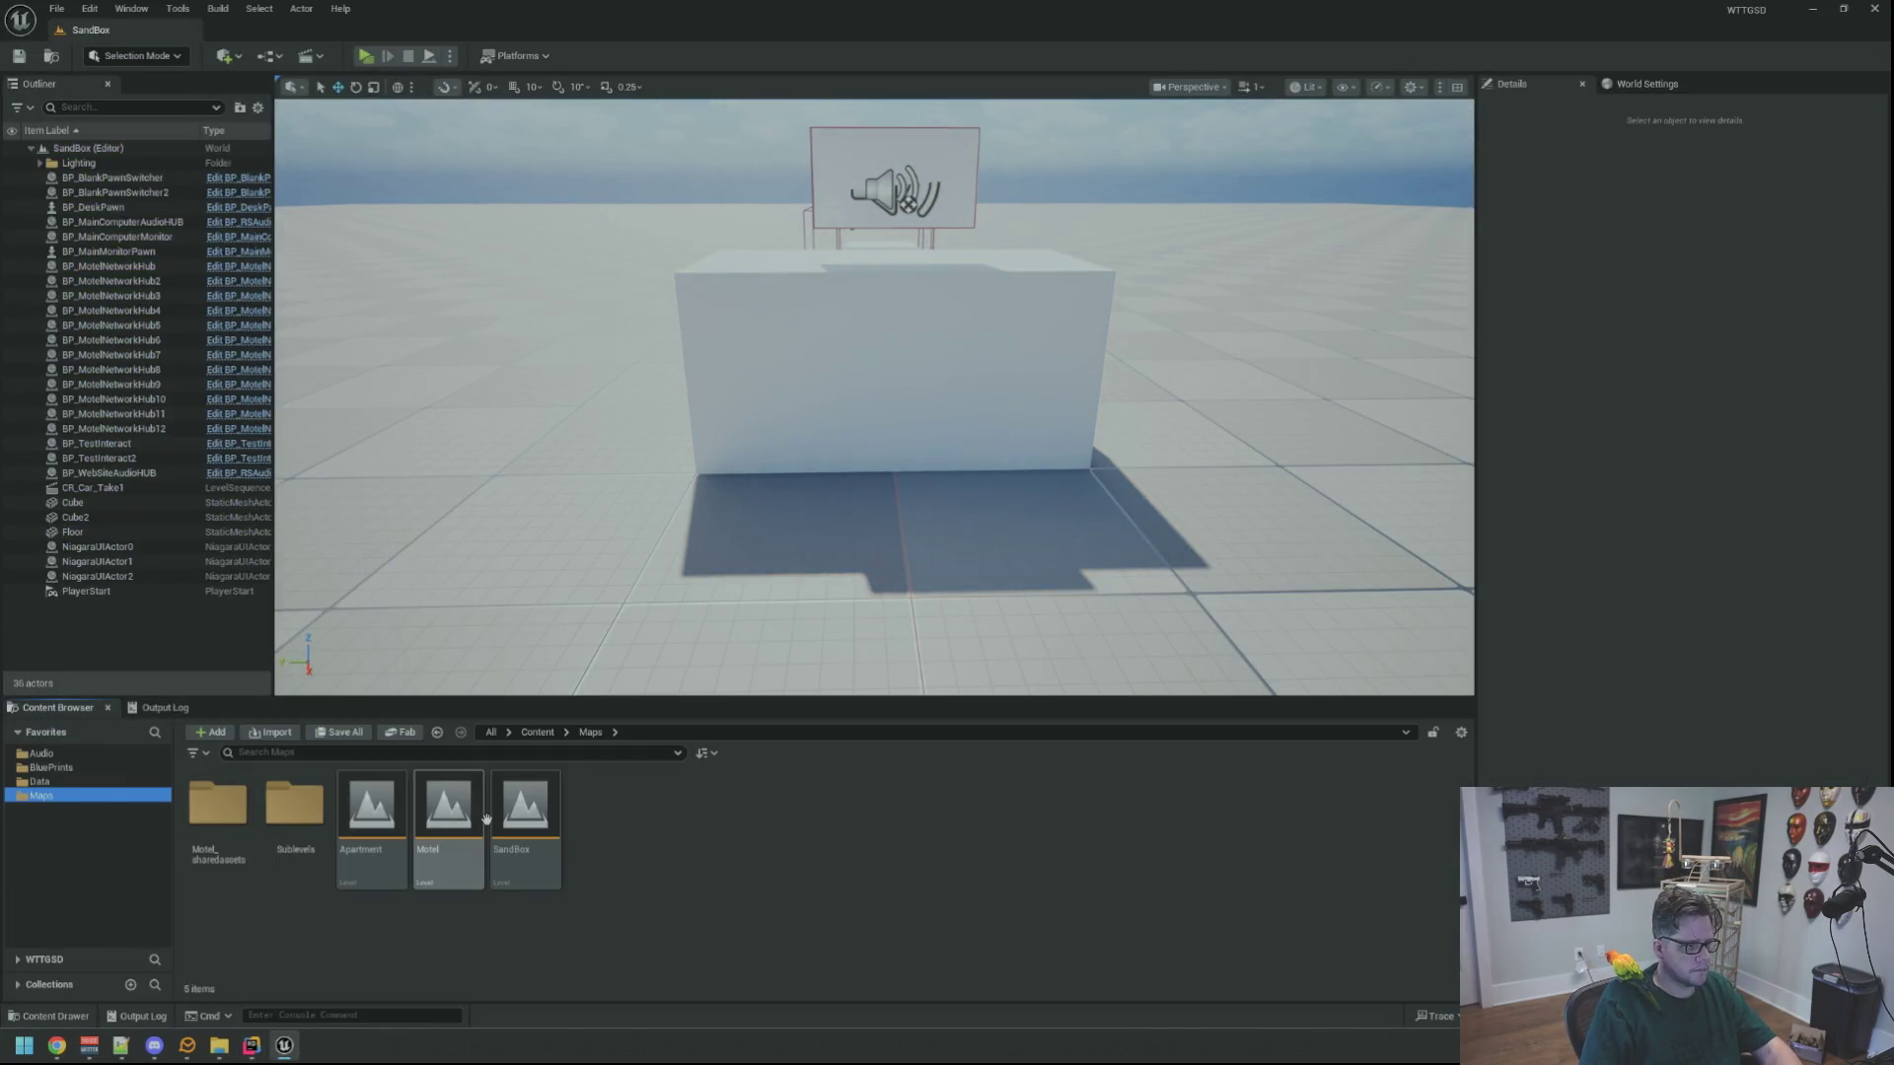
{"action": "double_click", "coordinate": [449, 824]}
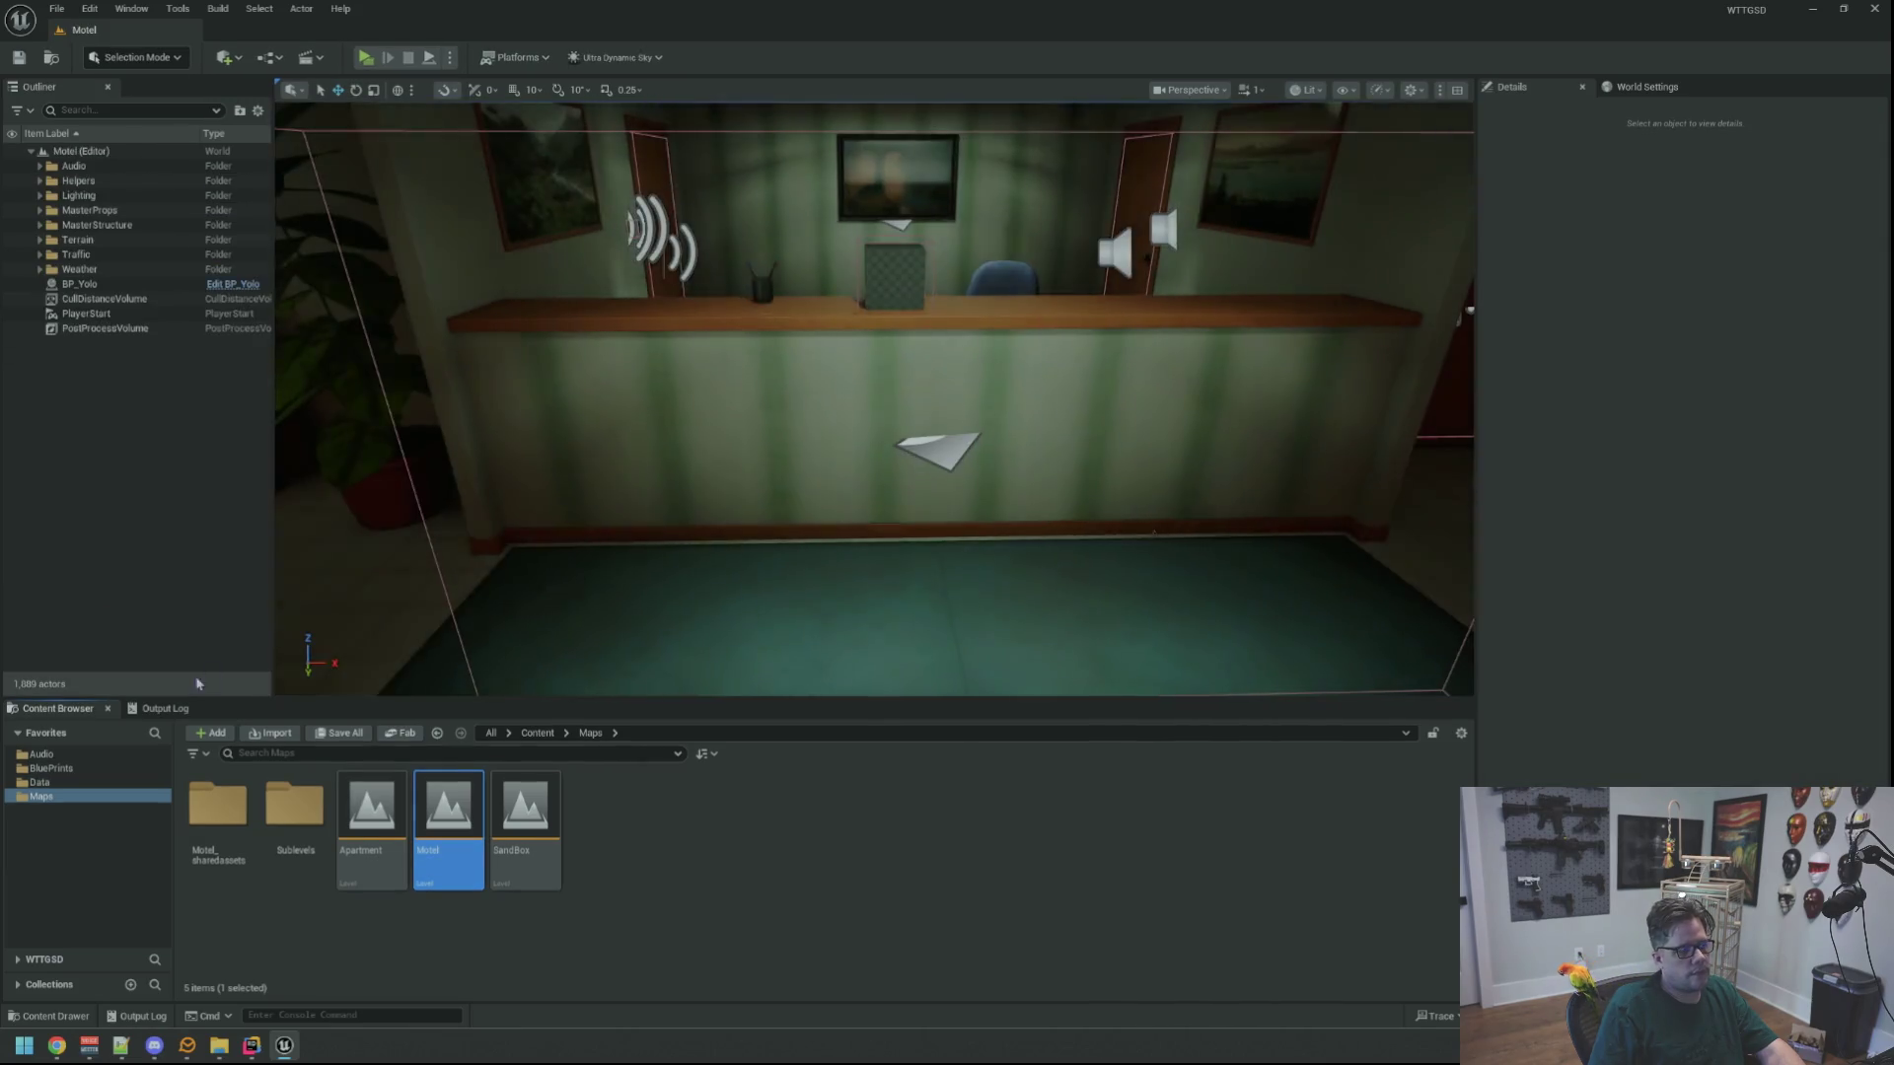
{"action": "left_click", "coordinate": [165, 708]}
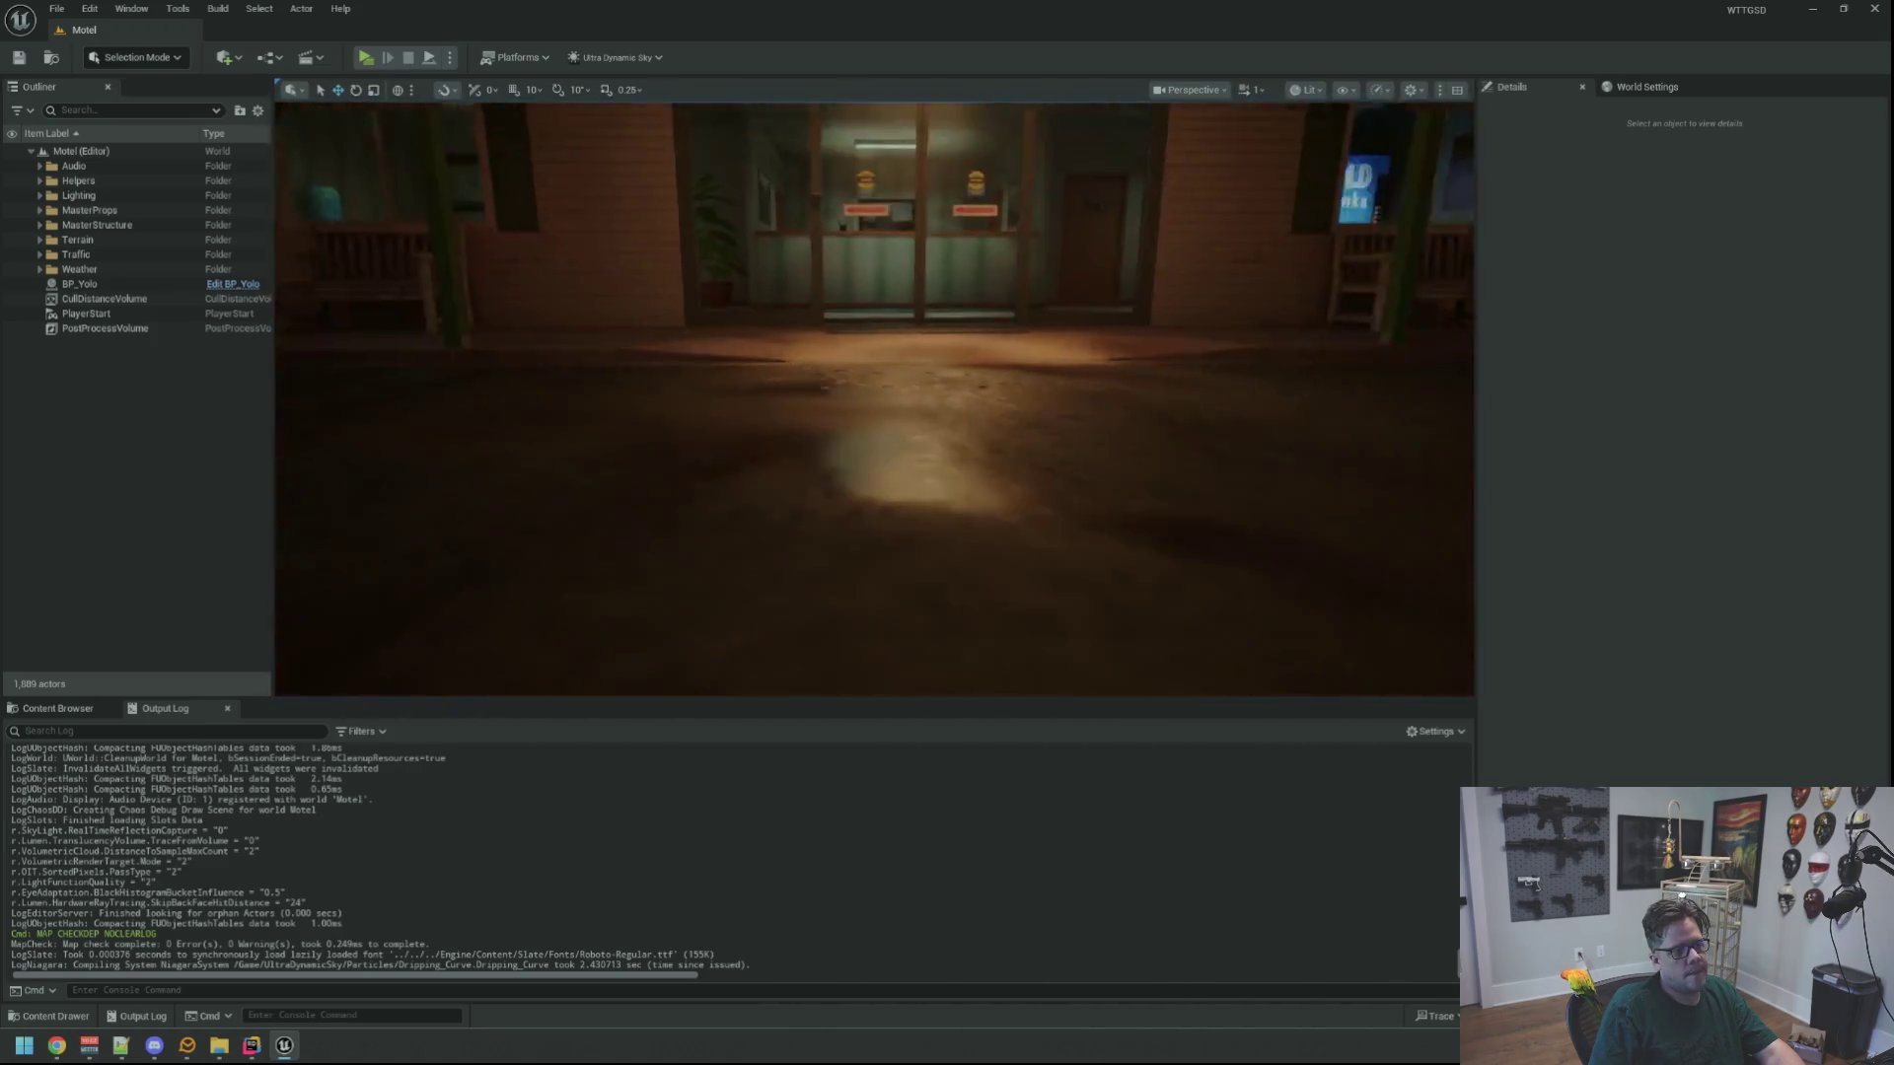
{"action": "left_click", "coordinate": [365, 57]}
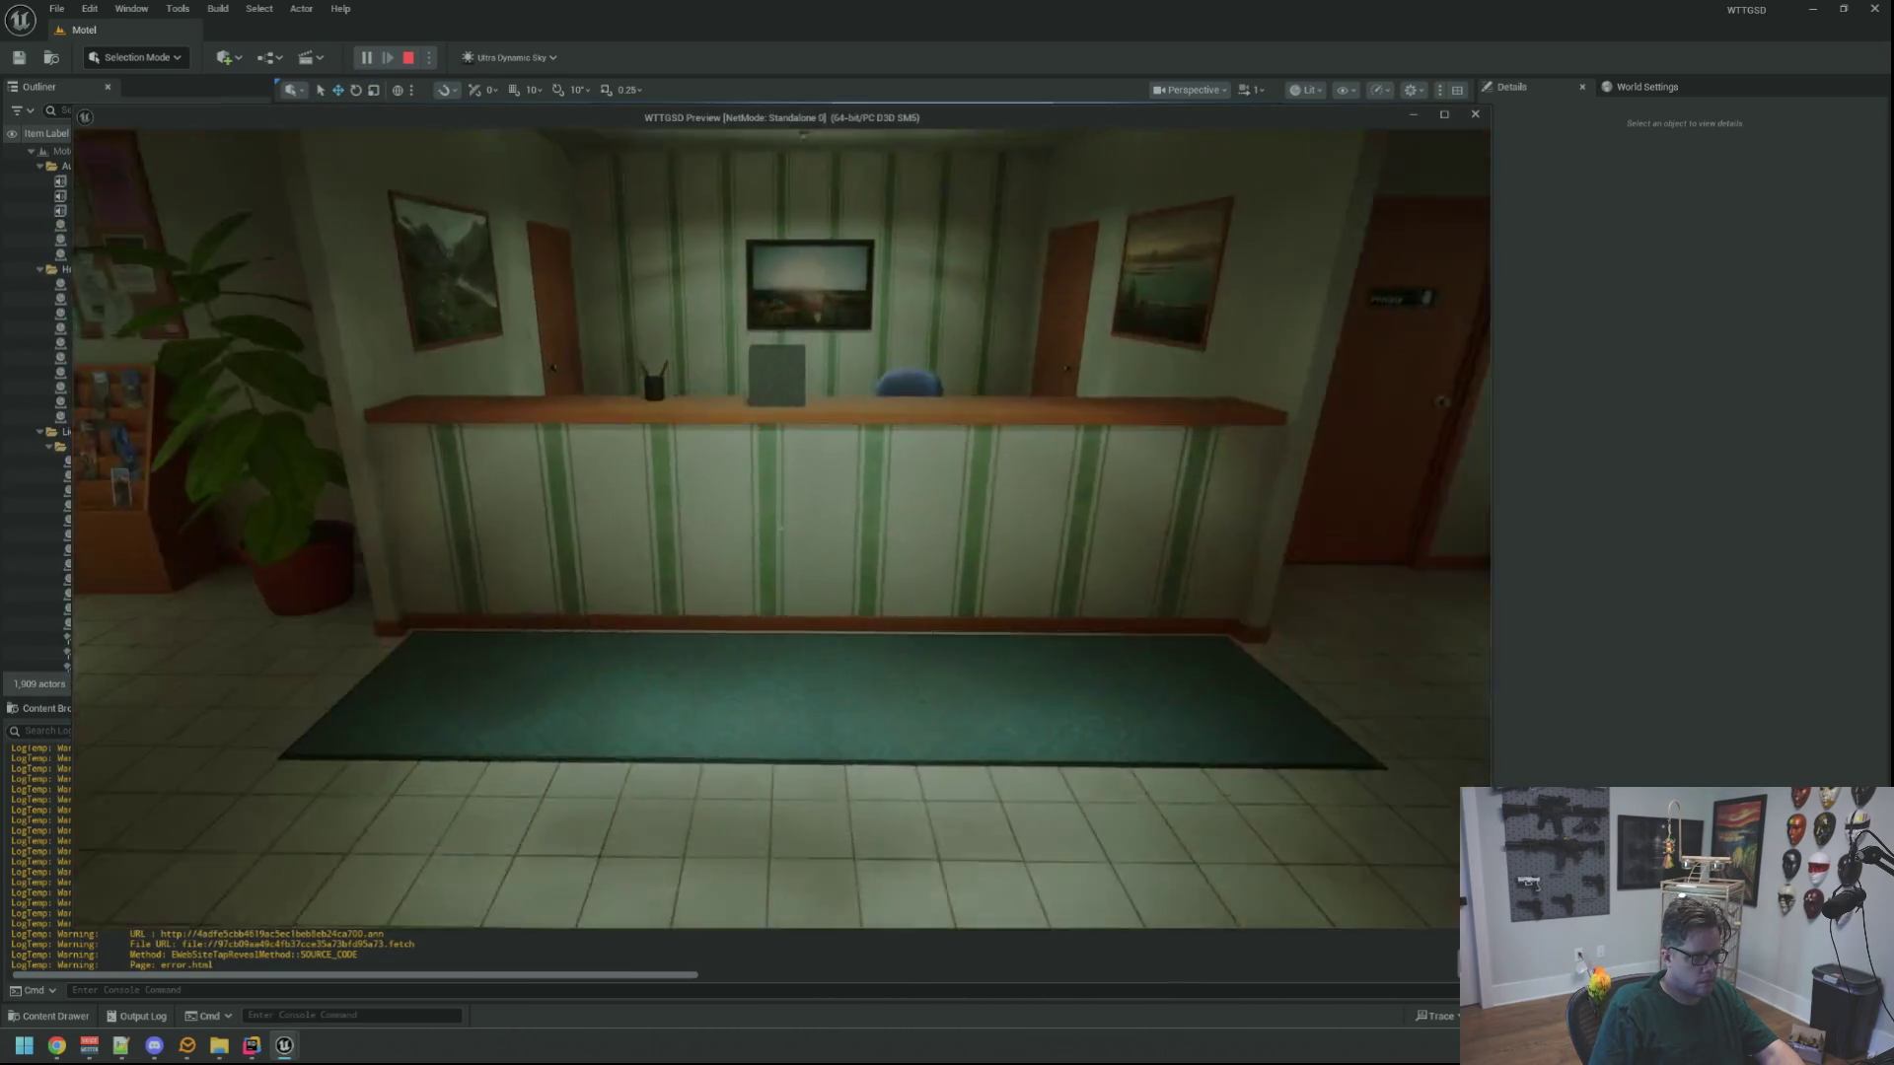
{"action": "key", "text": "Escape"}
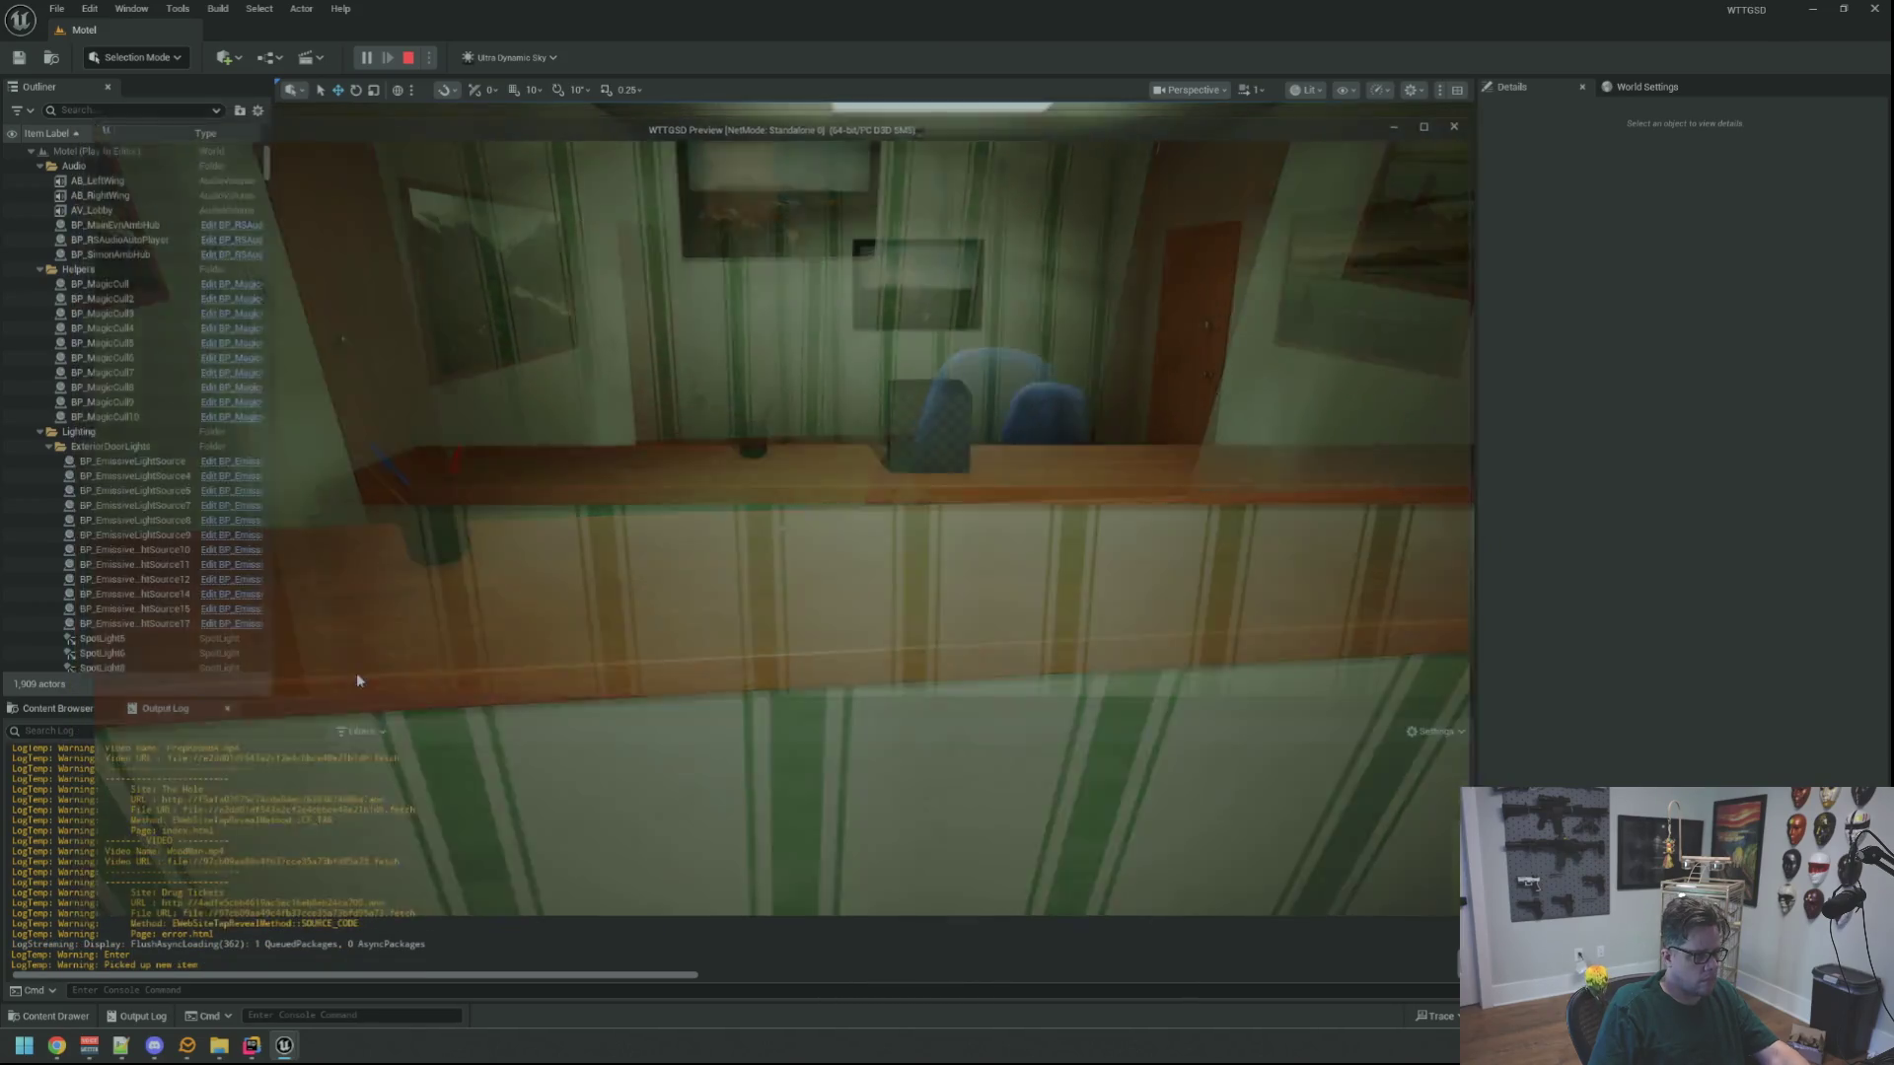
Stop the test, browse BluePrints to GameItems, and open BP_GameItemProxy
{"action": "left_click", "coordinate": [57, 709]}
{"action": "left_click", "coordinate": [97, 769]}
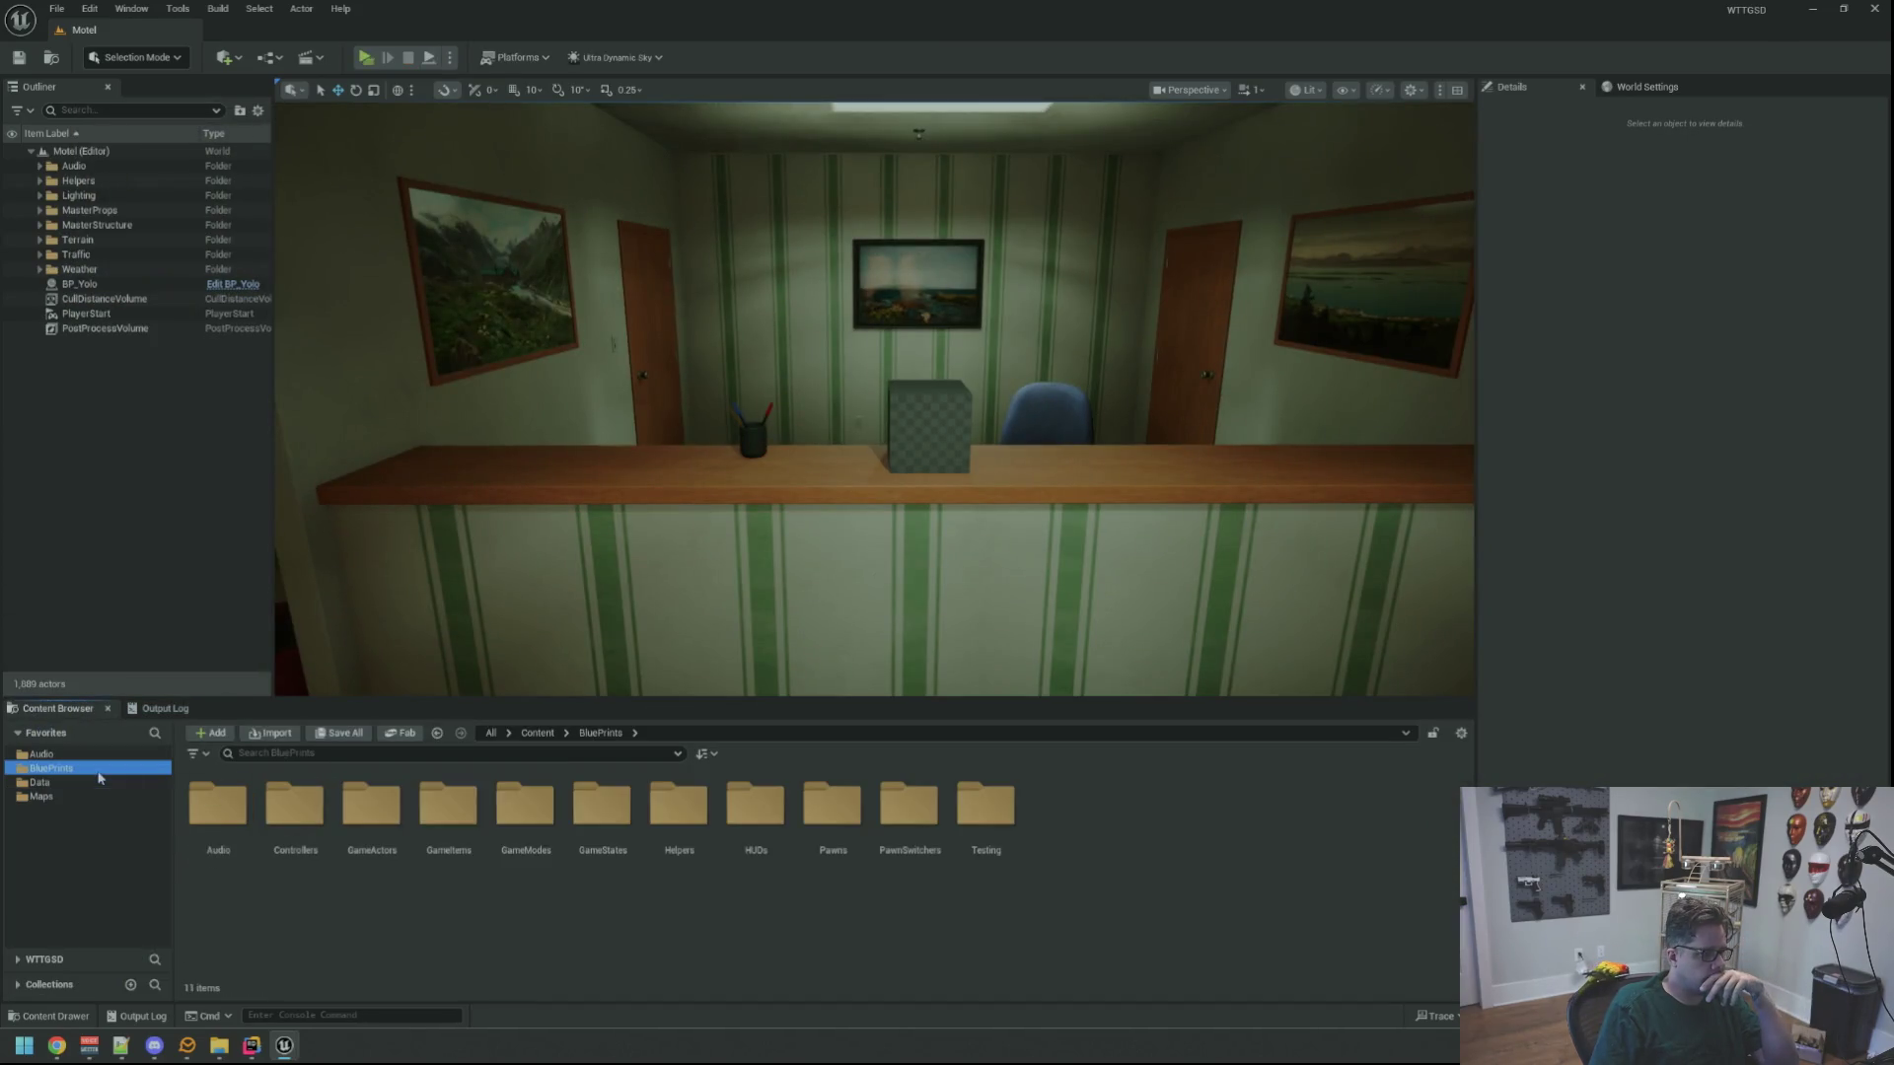
{"action": "double_click", "coordinate": [525, 807]}
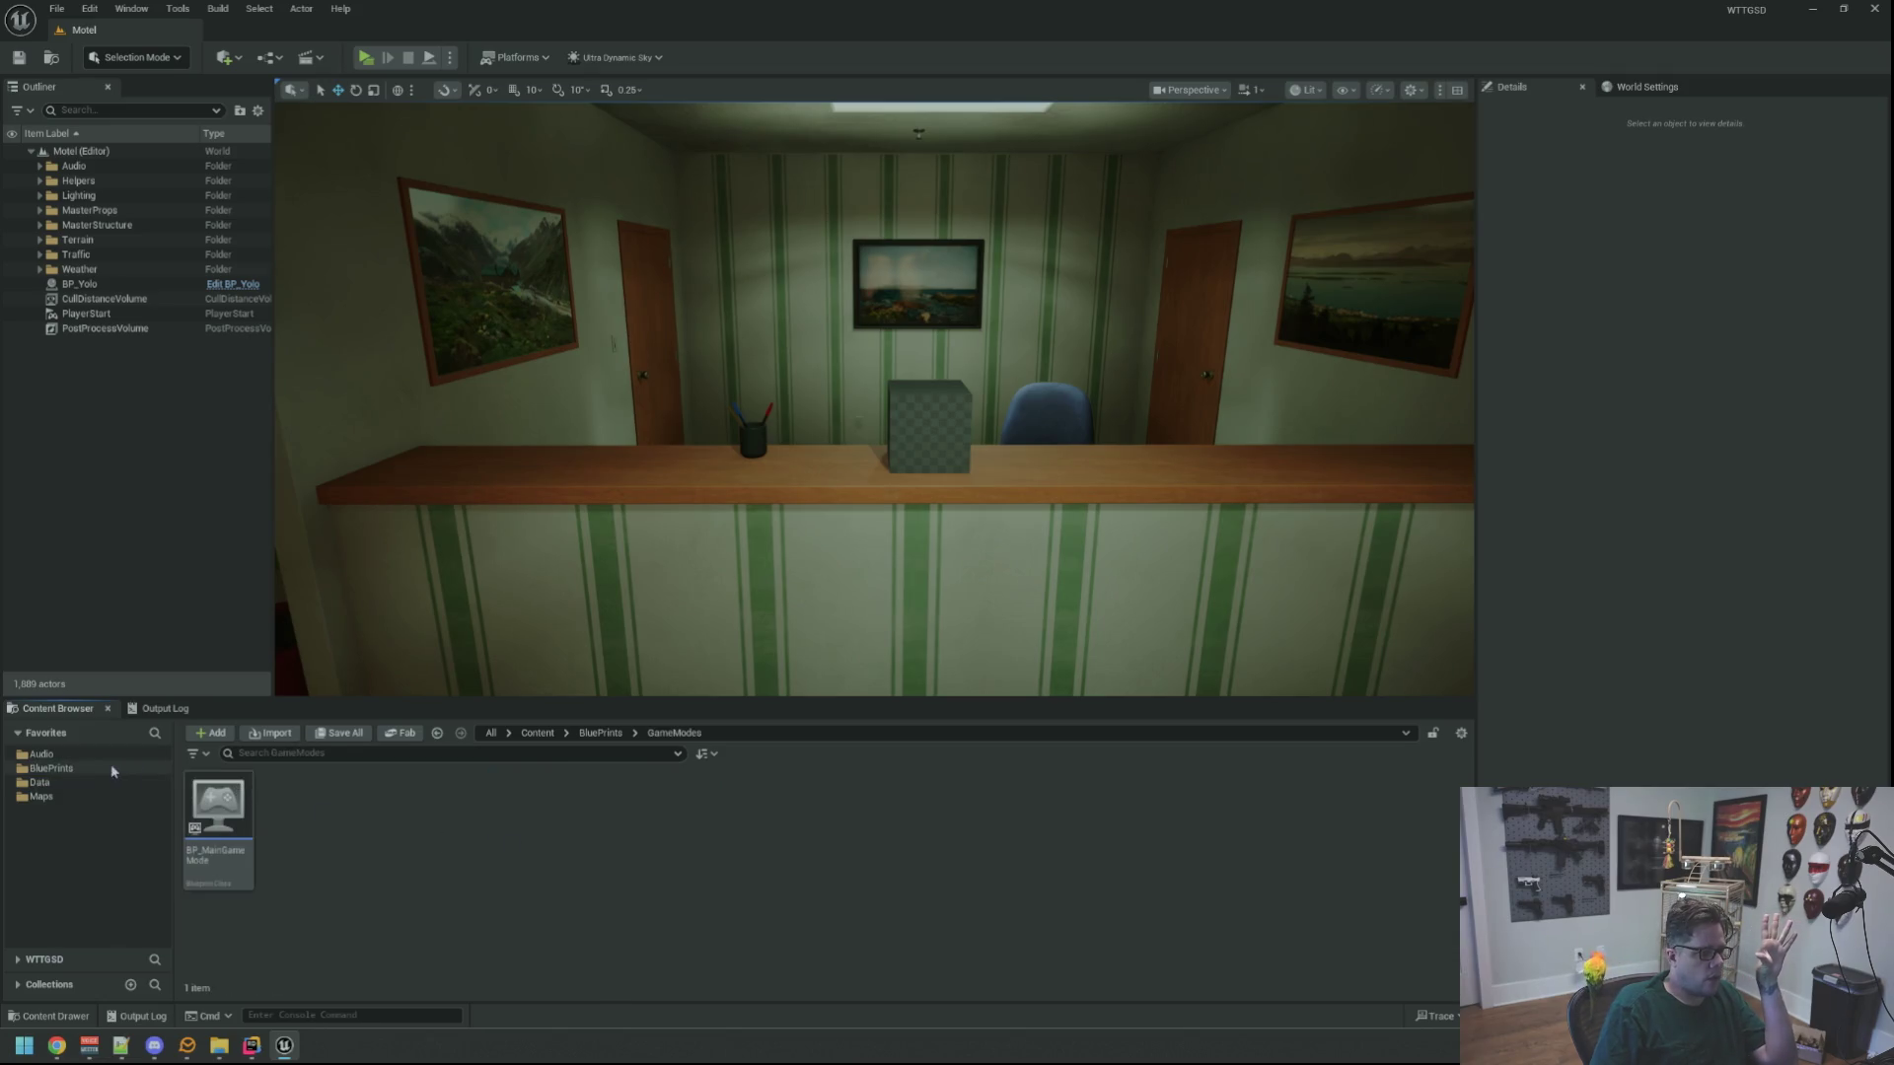
{"action": "left_click", "coordinate": [116, 768]}
{"action": "double_click", "coordinate": [463, 829]}
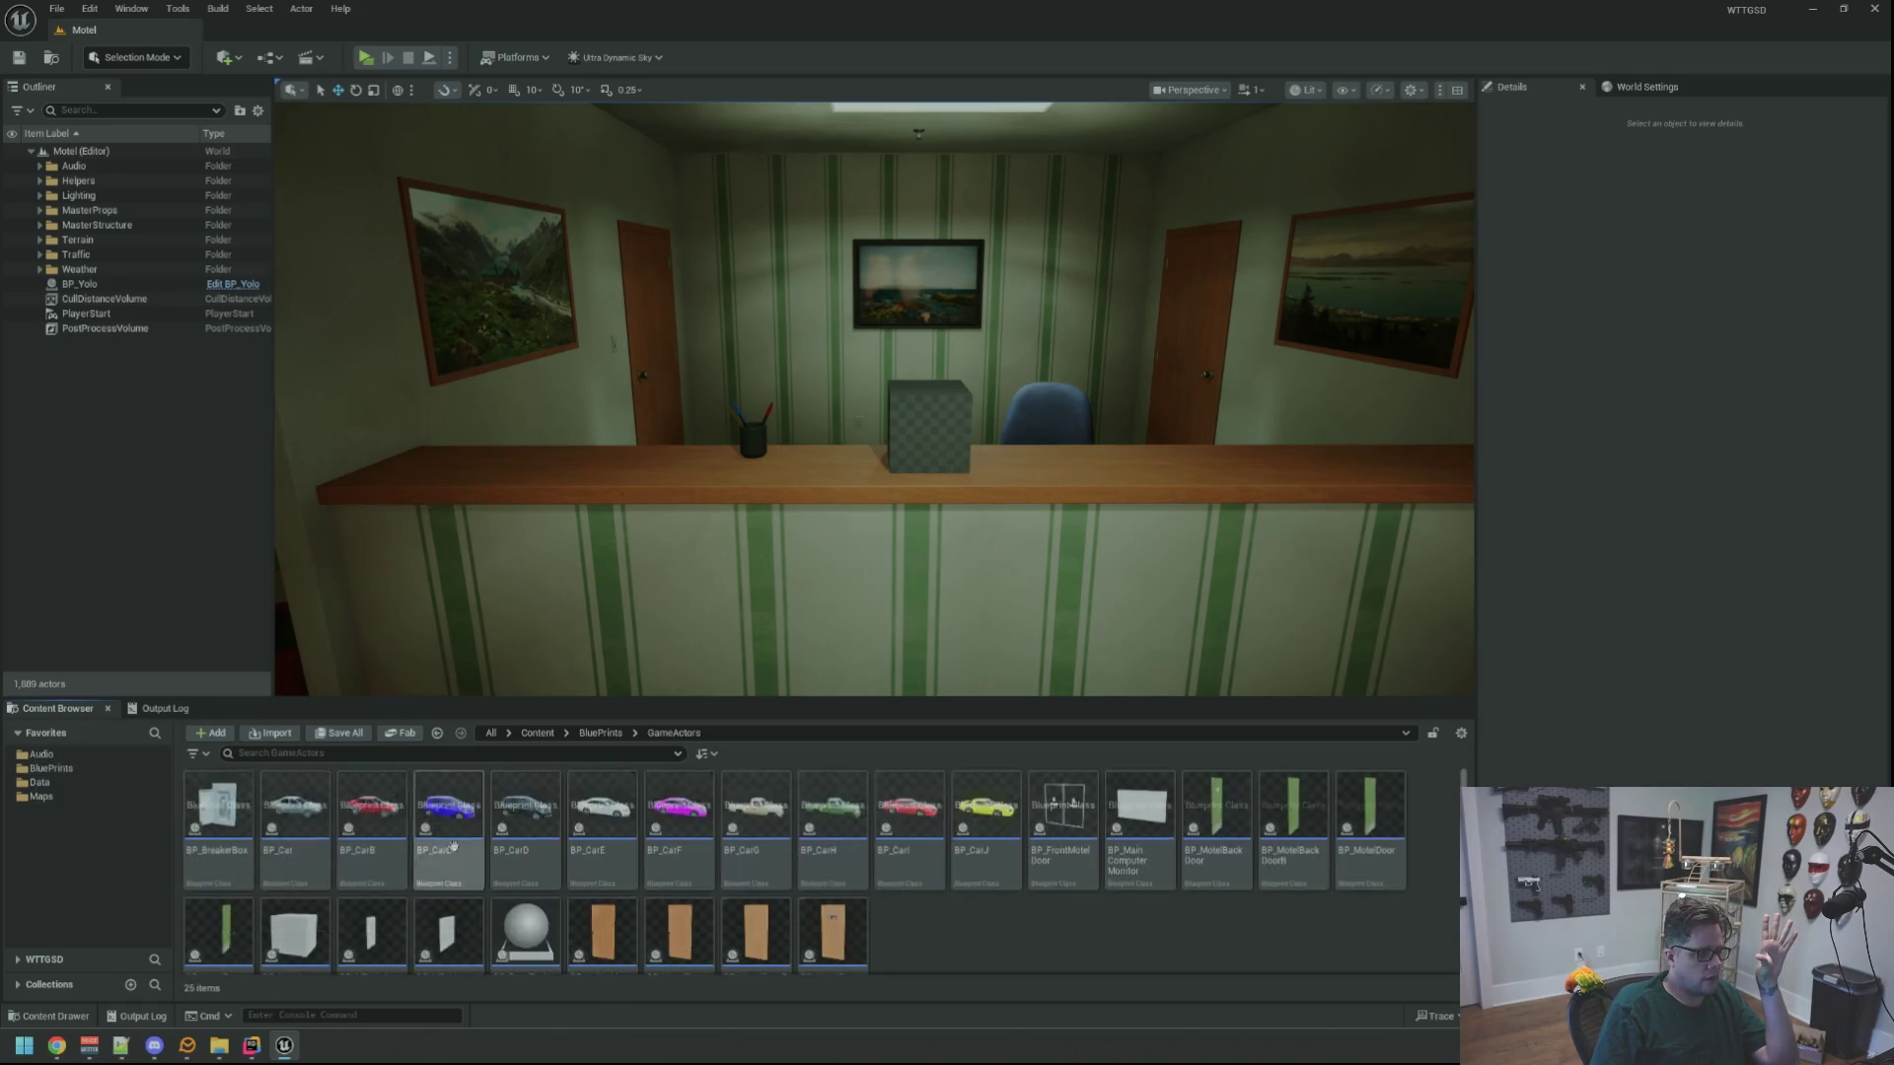
{"action": "left_click", "coordinate": [98, 769]}
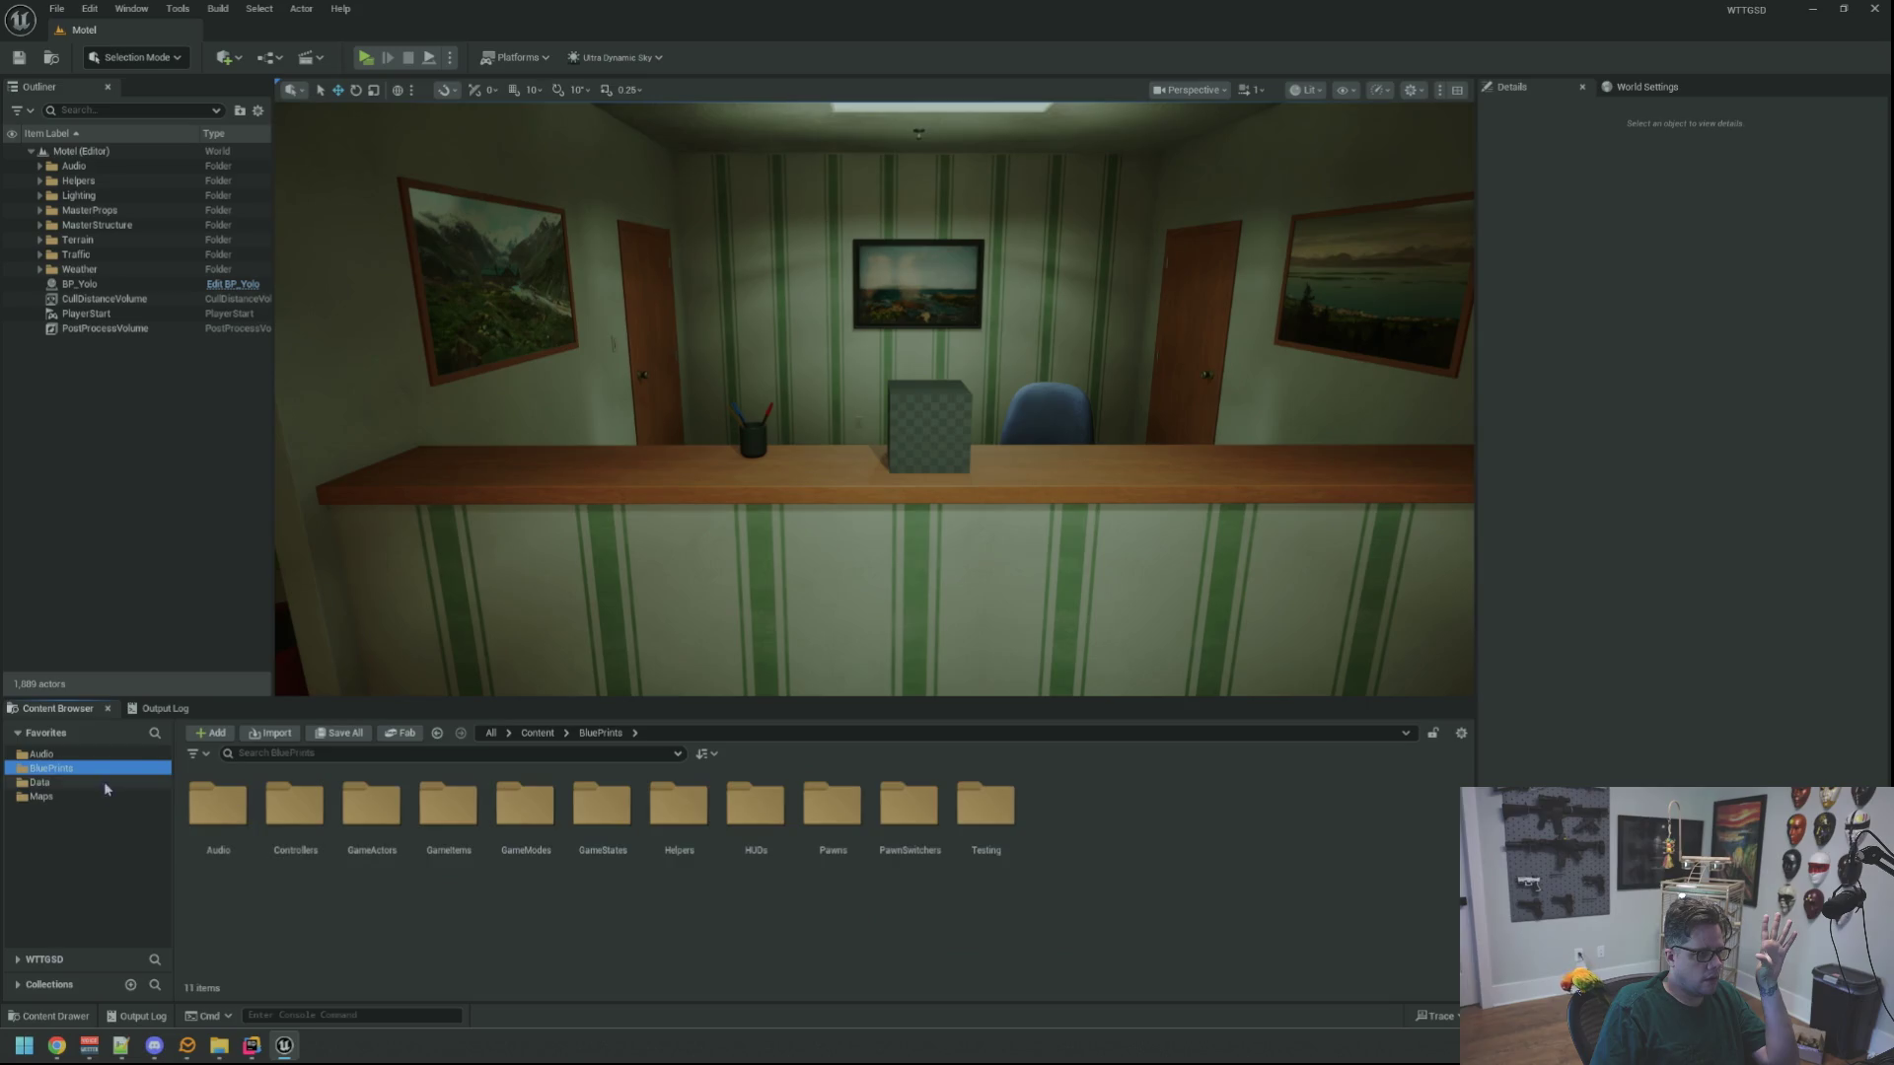
{"action": "double_click", "coordinate": [526, 804]}
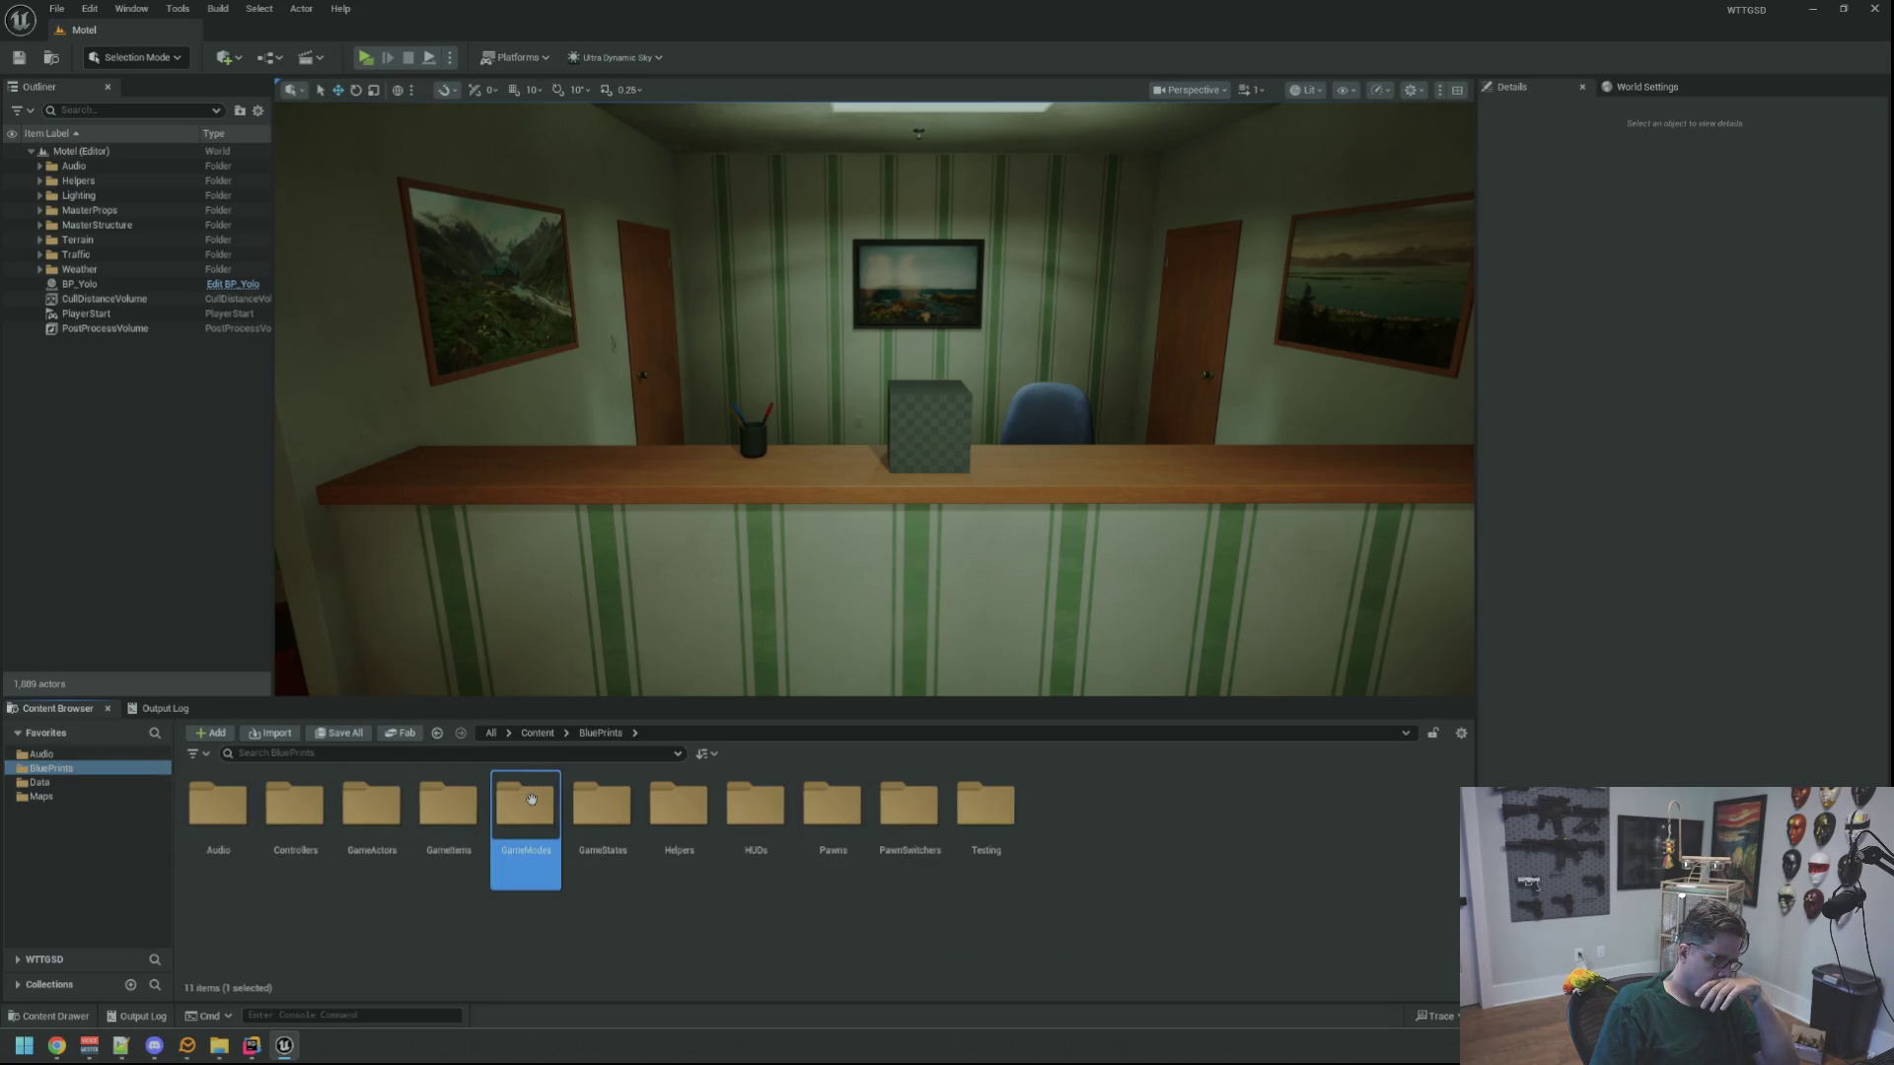
{"action": "left_click", "coordinate": [129, 768]}
{"action": "double_click", "coordinate": [455, 810]}
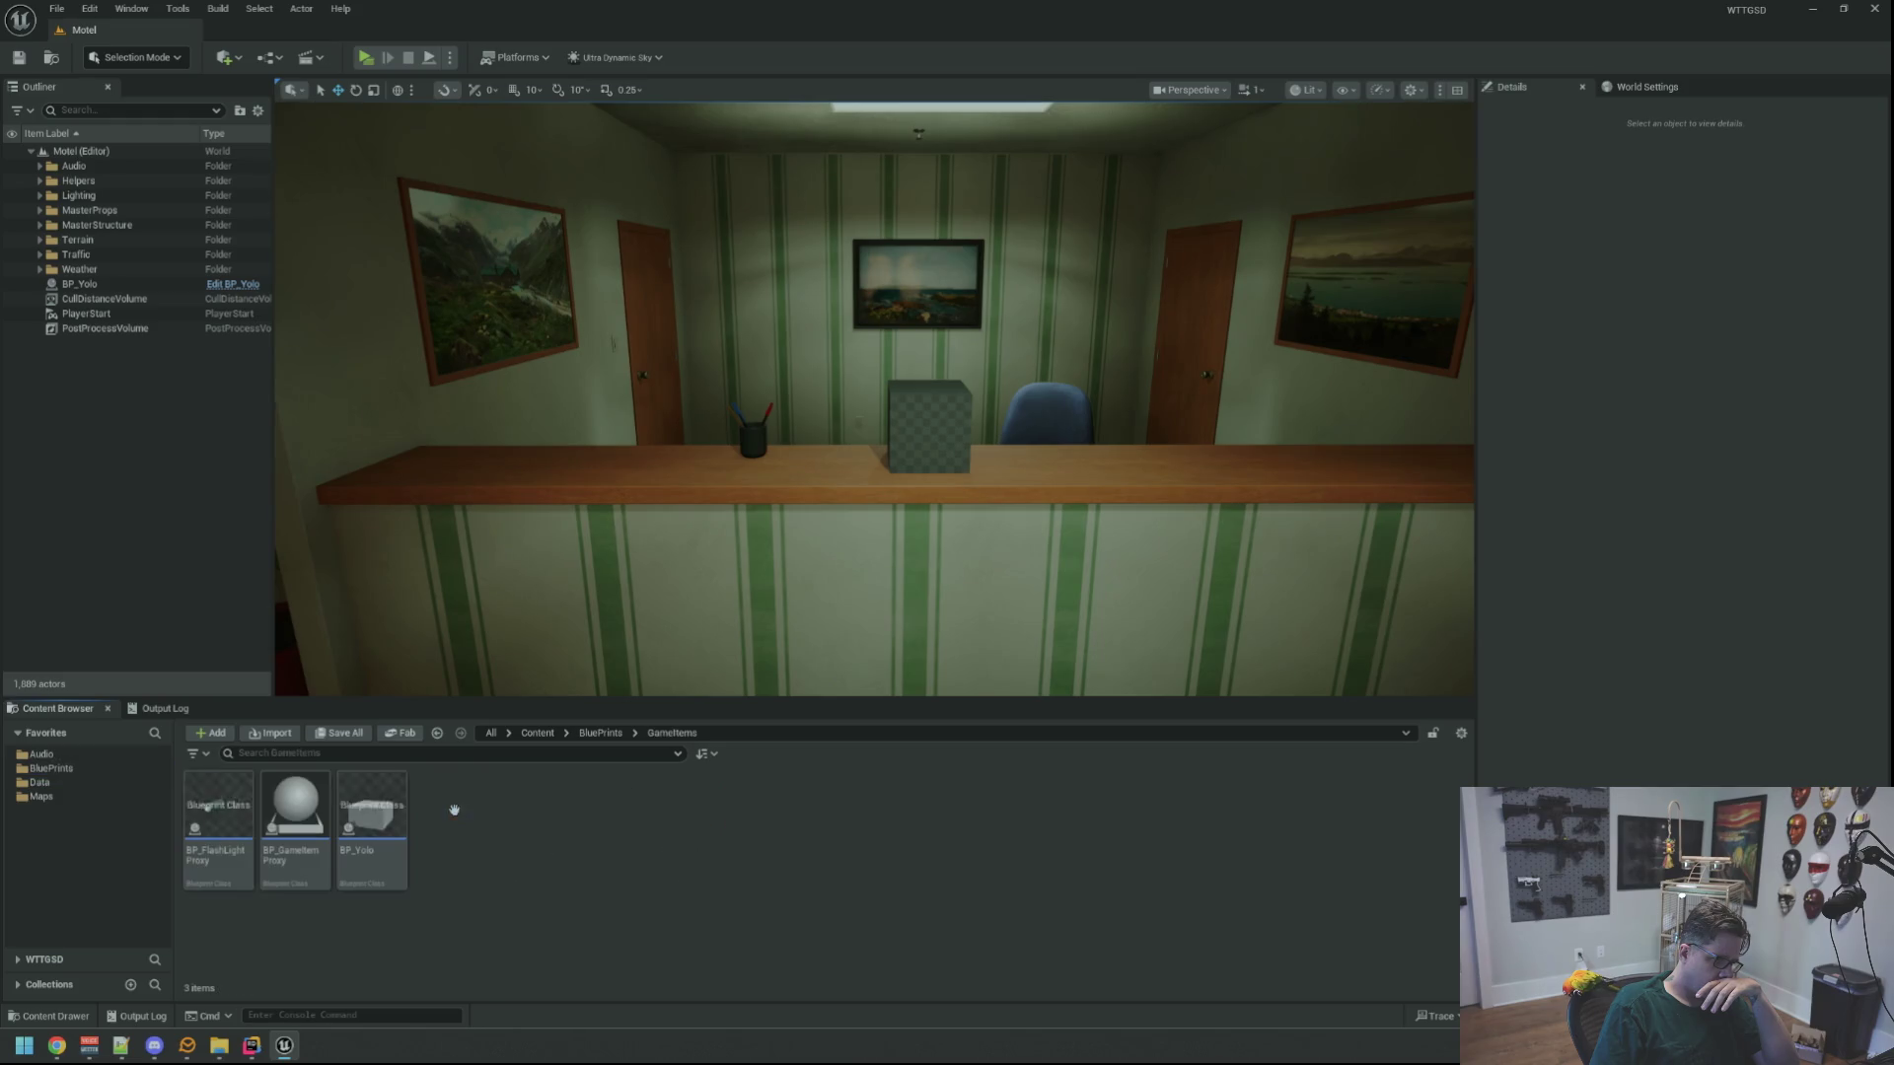
{"action": "double_click", "coordinate": [295, 814]}
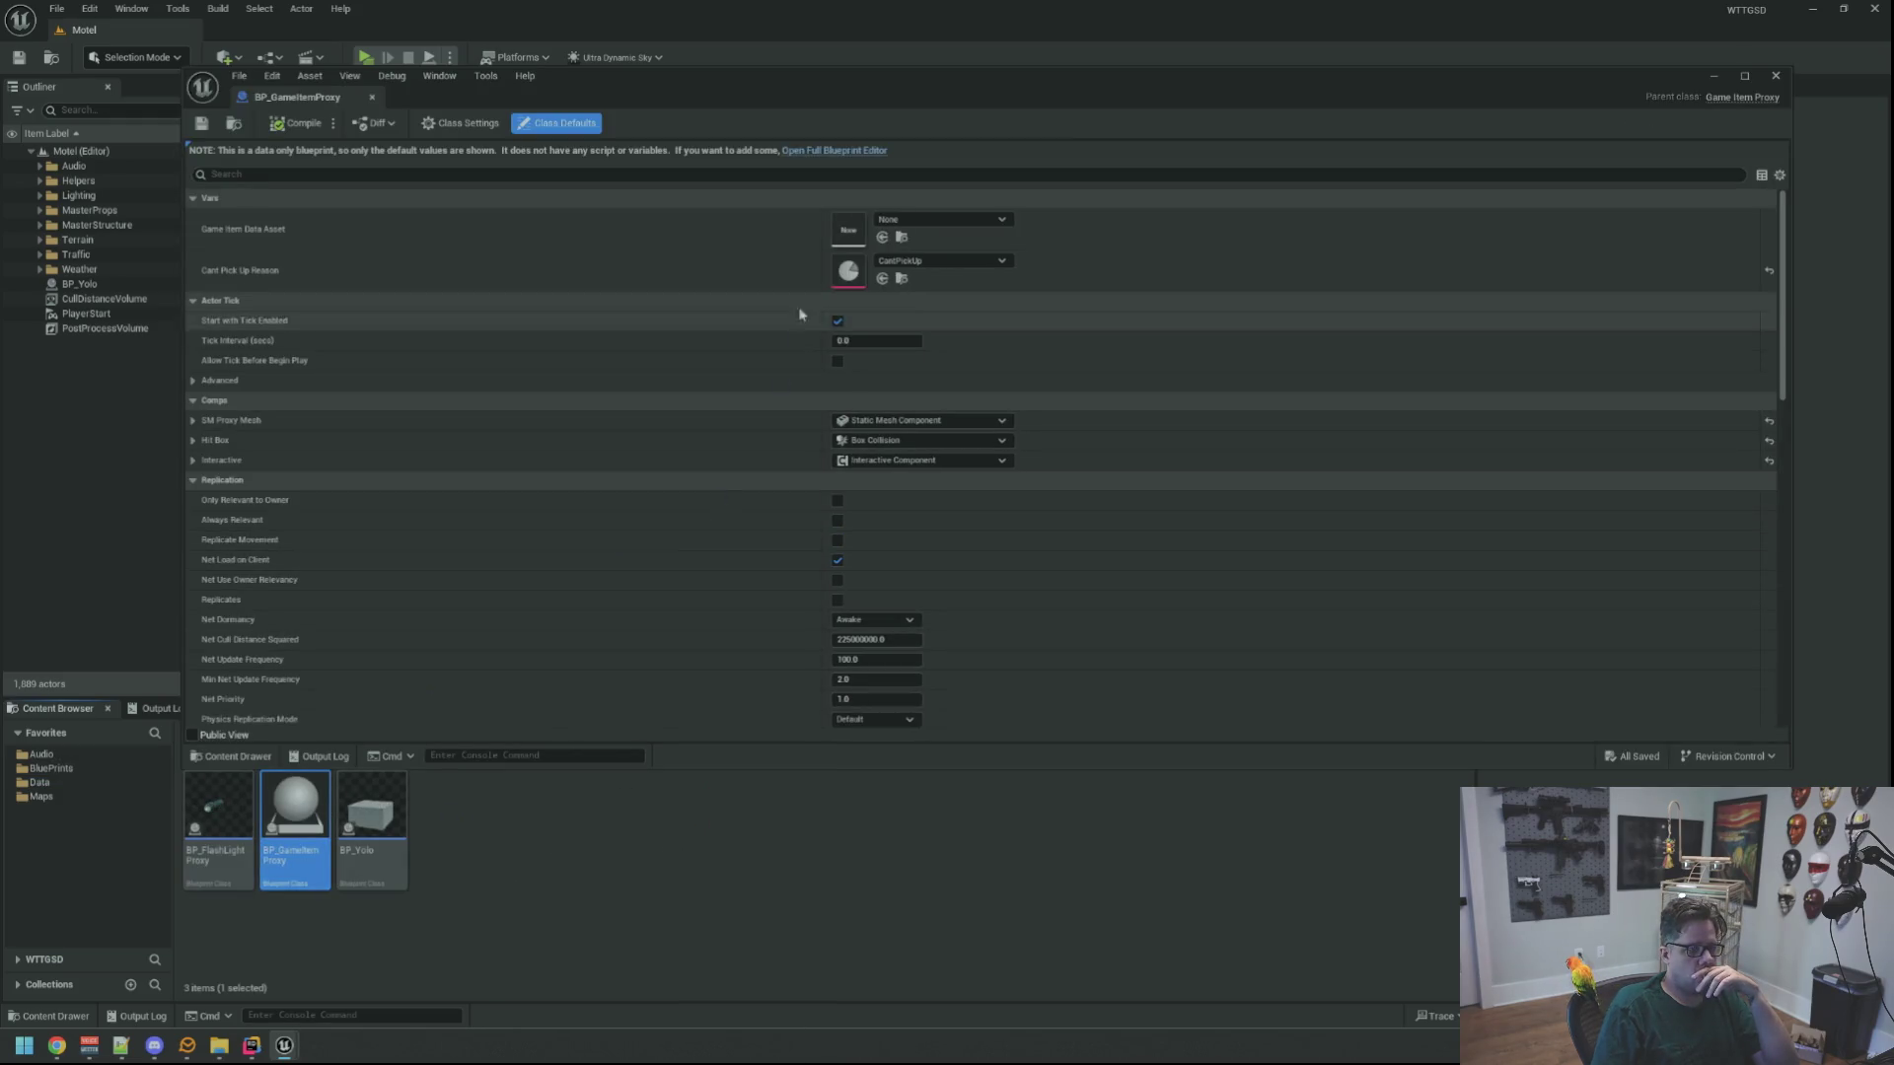
Compile and save BP_GameItemProxy in the full Blueprint Editor, then close it
{"action": "left_click", "coordinate": [833, 150]}
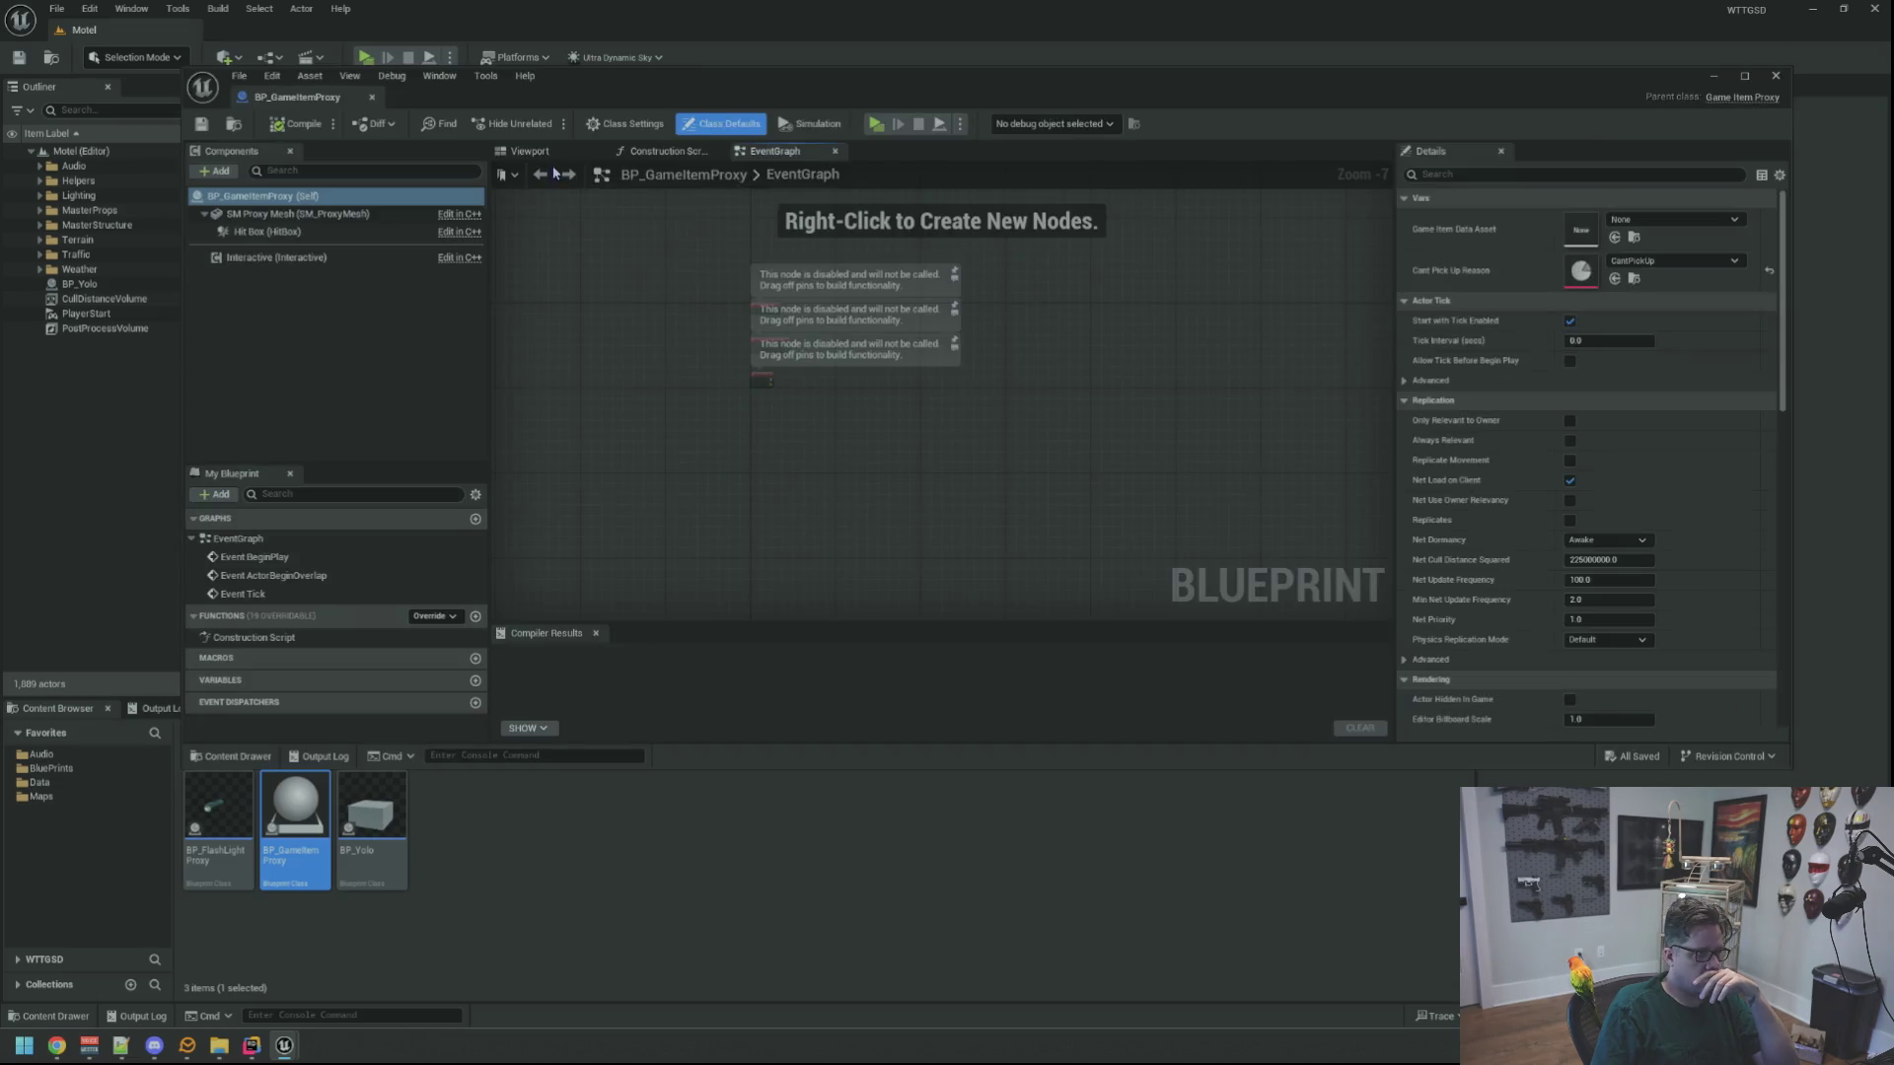
{"action": "left_click", "coordinate": [298, 124]}
{"action": "left_click", "coordinate": [200, 126]}
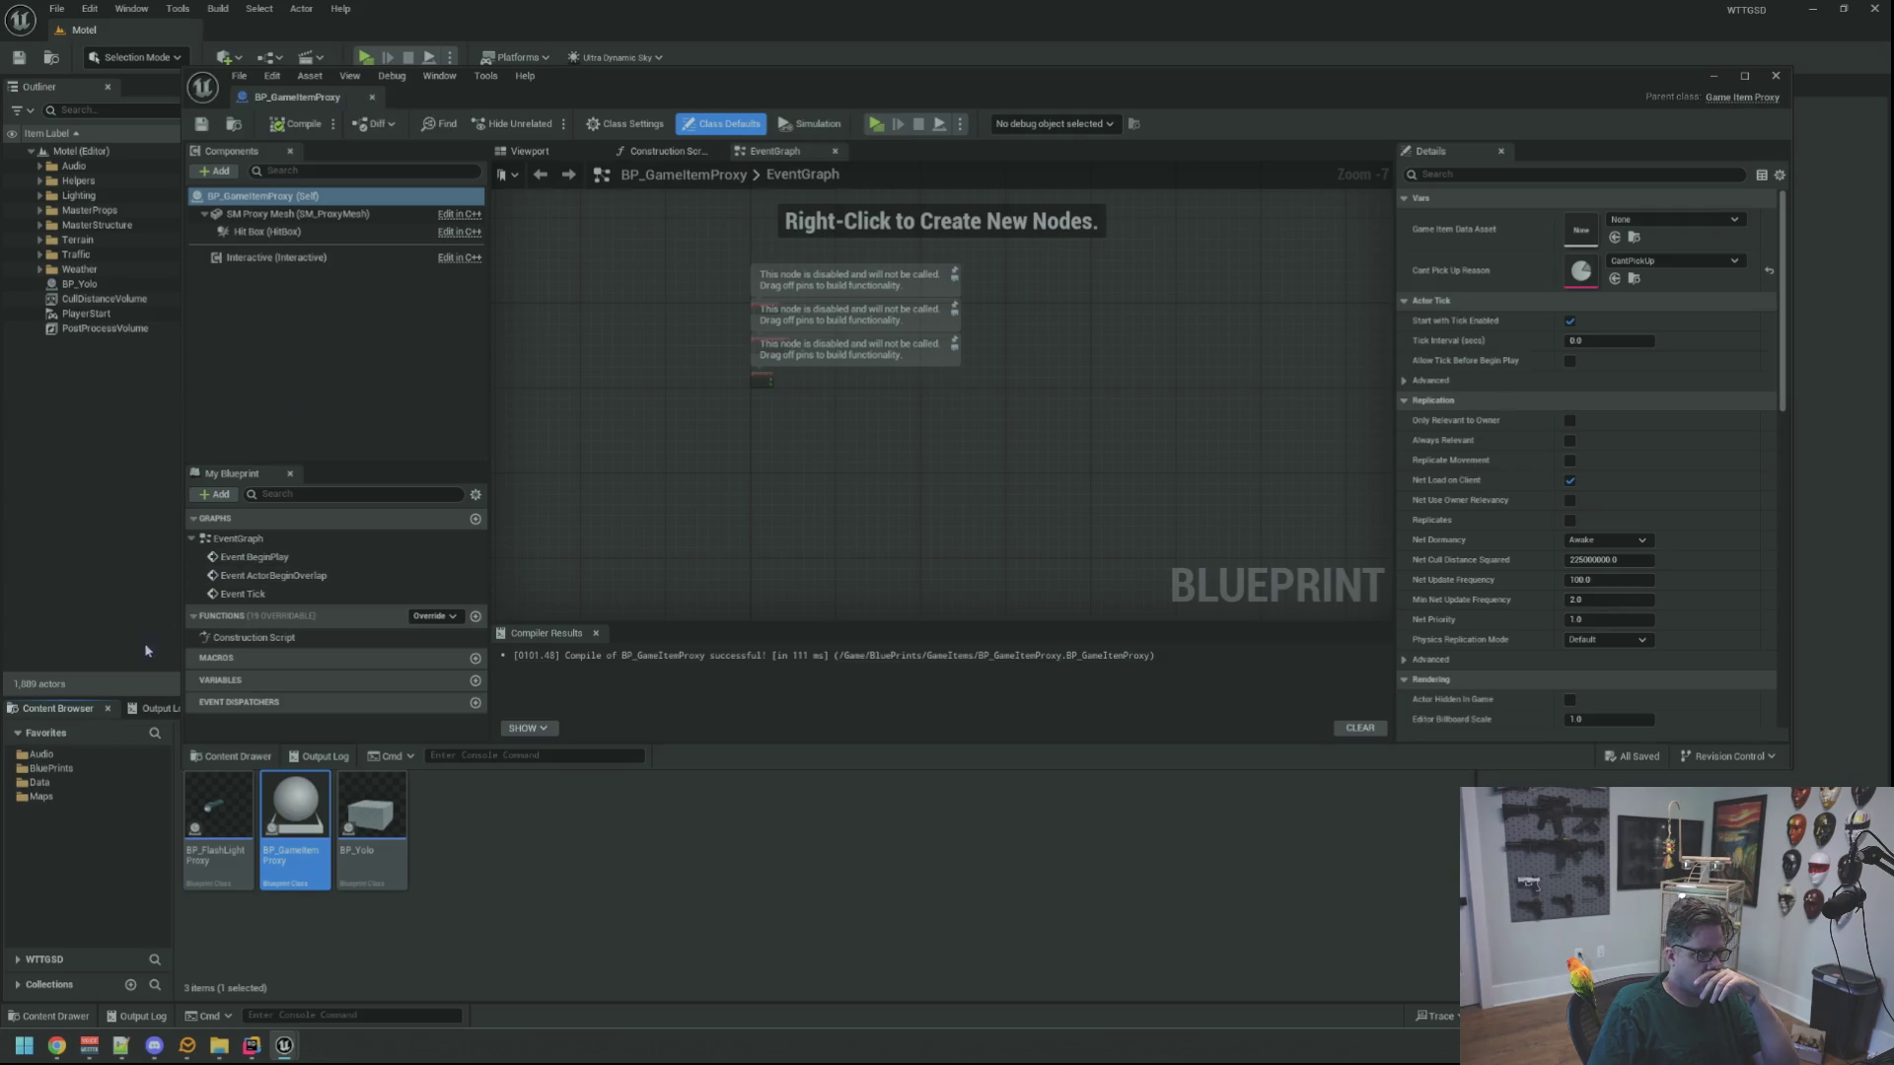
{"action": "left_click", "coordinate": [150, 708]}
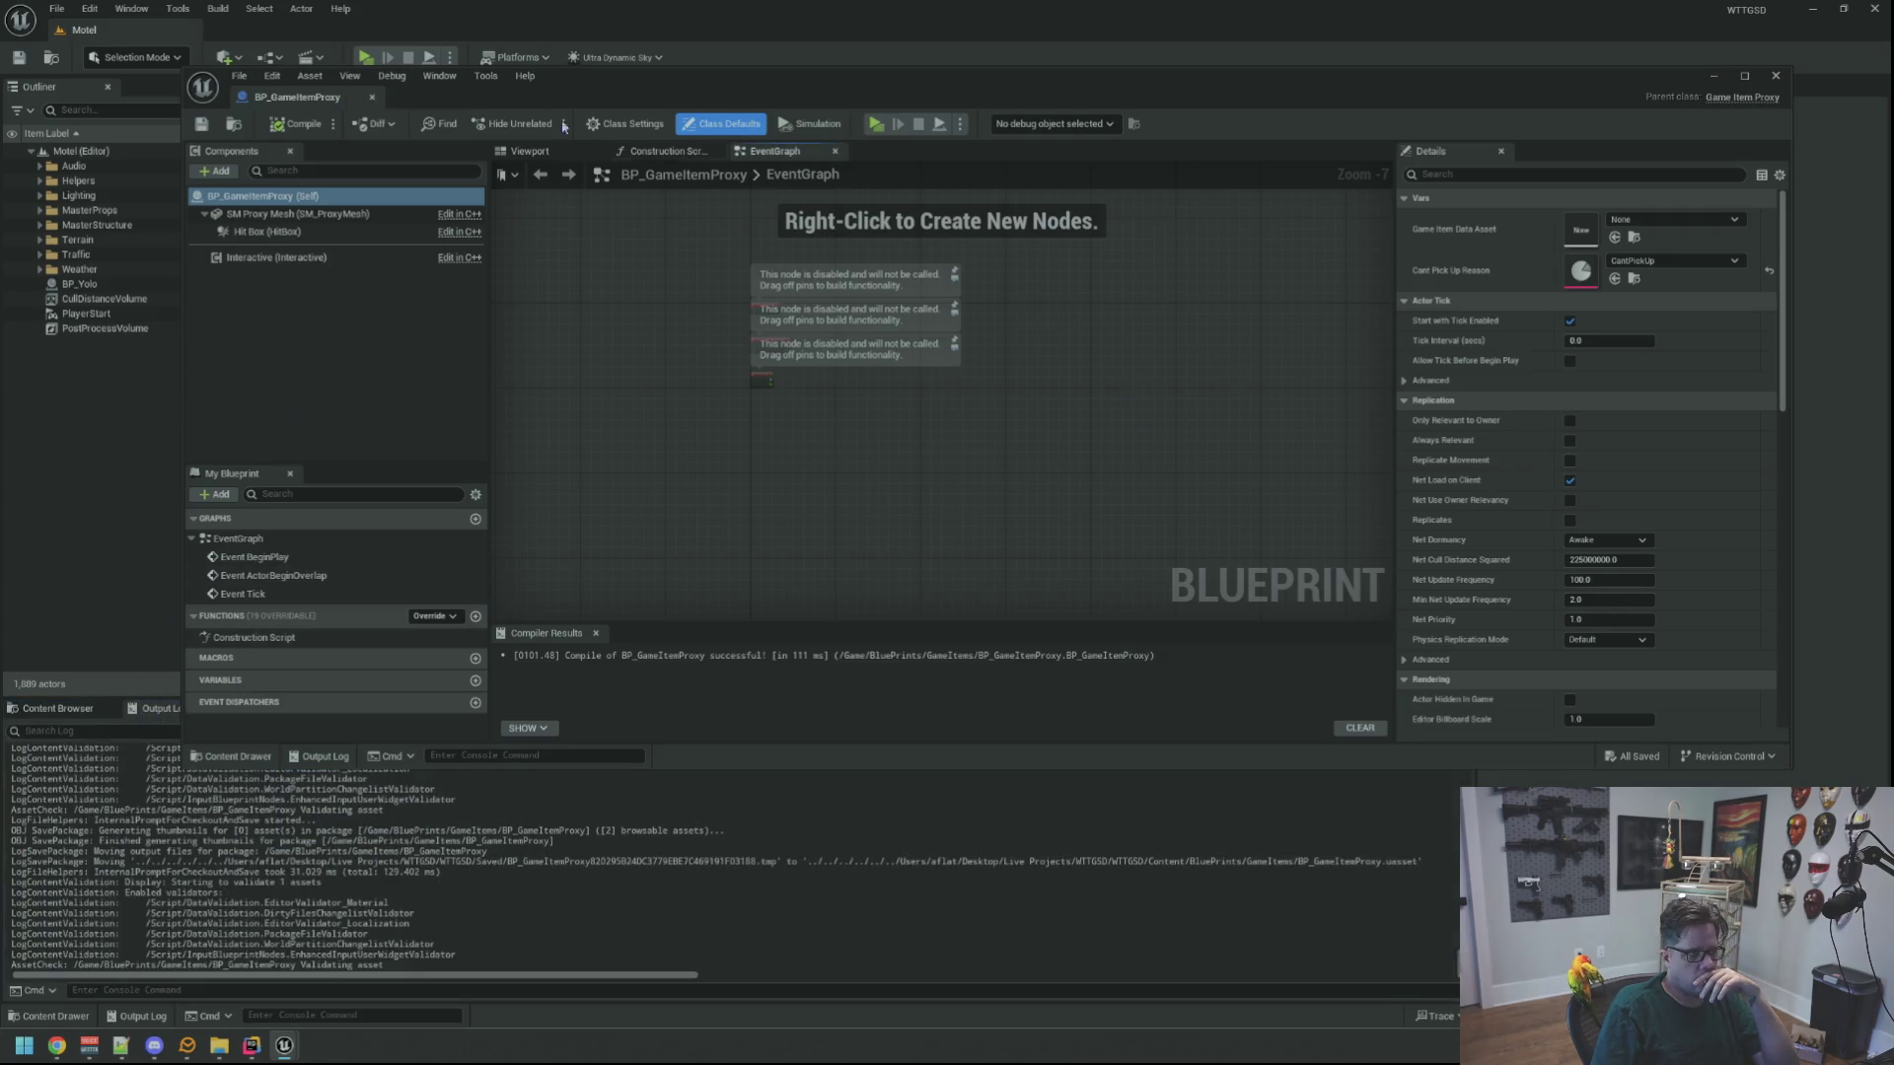
{"action": "left_click", "coordinate": [372, 98]}
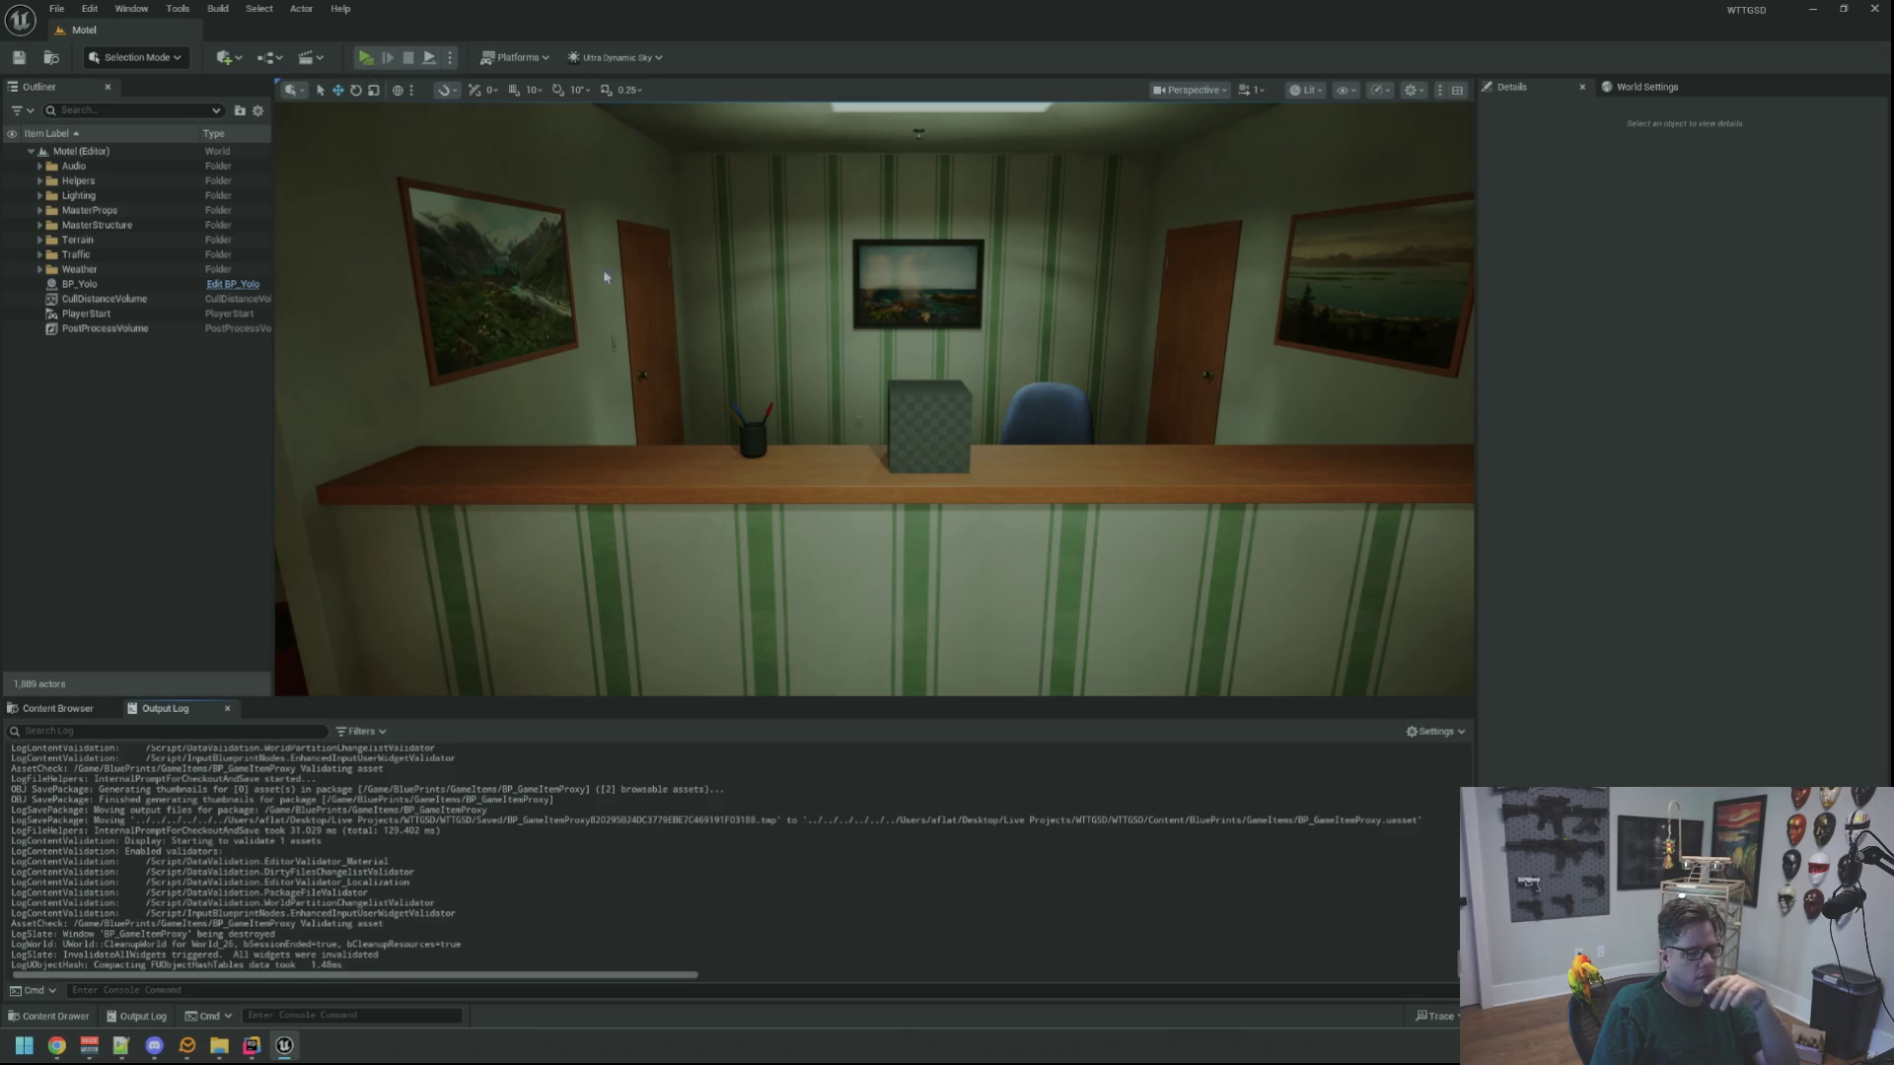
Play-test walking up to the front-desk box for the Pick Up prompt, then reopen BP_GameItemProxy
{"action": "key", "text": "alt+p"}
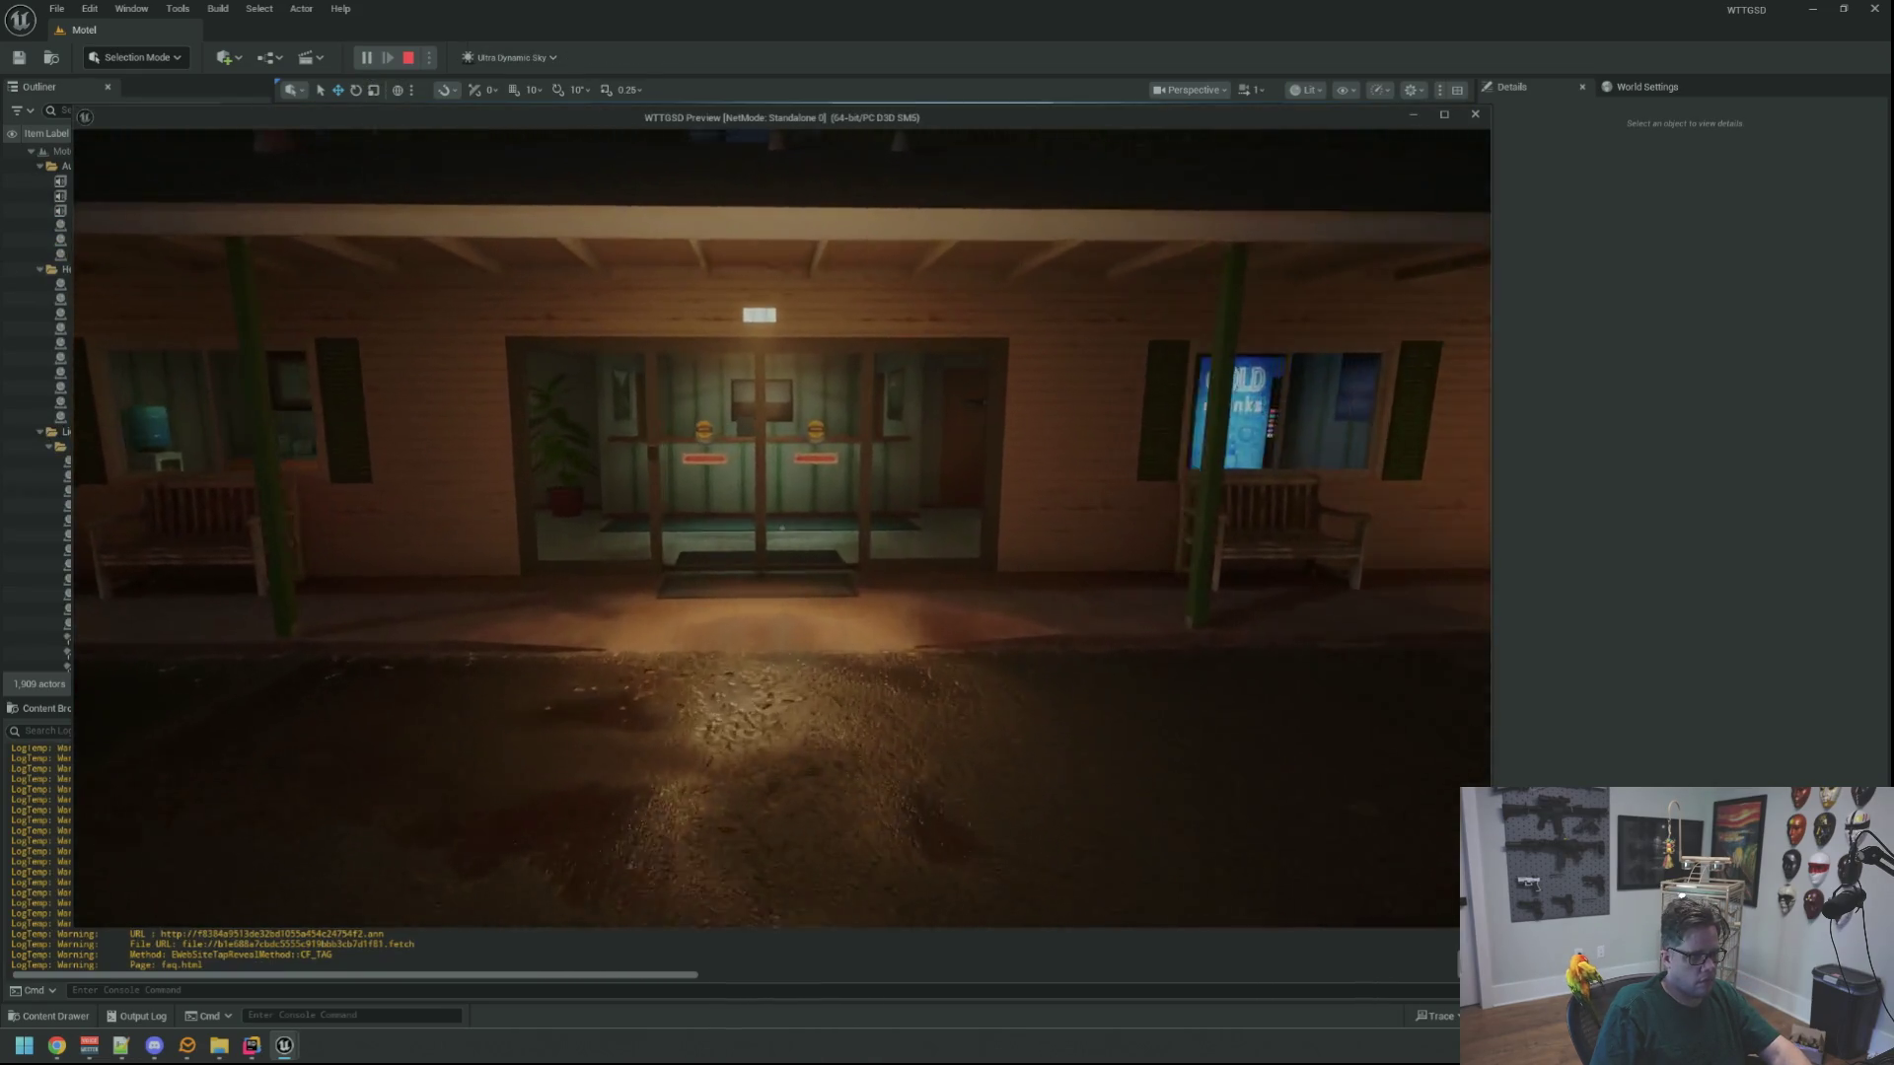
{"action": "key", "text": "w"}
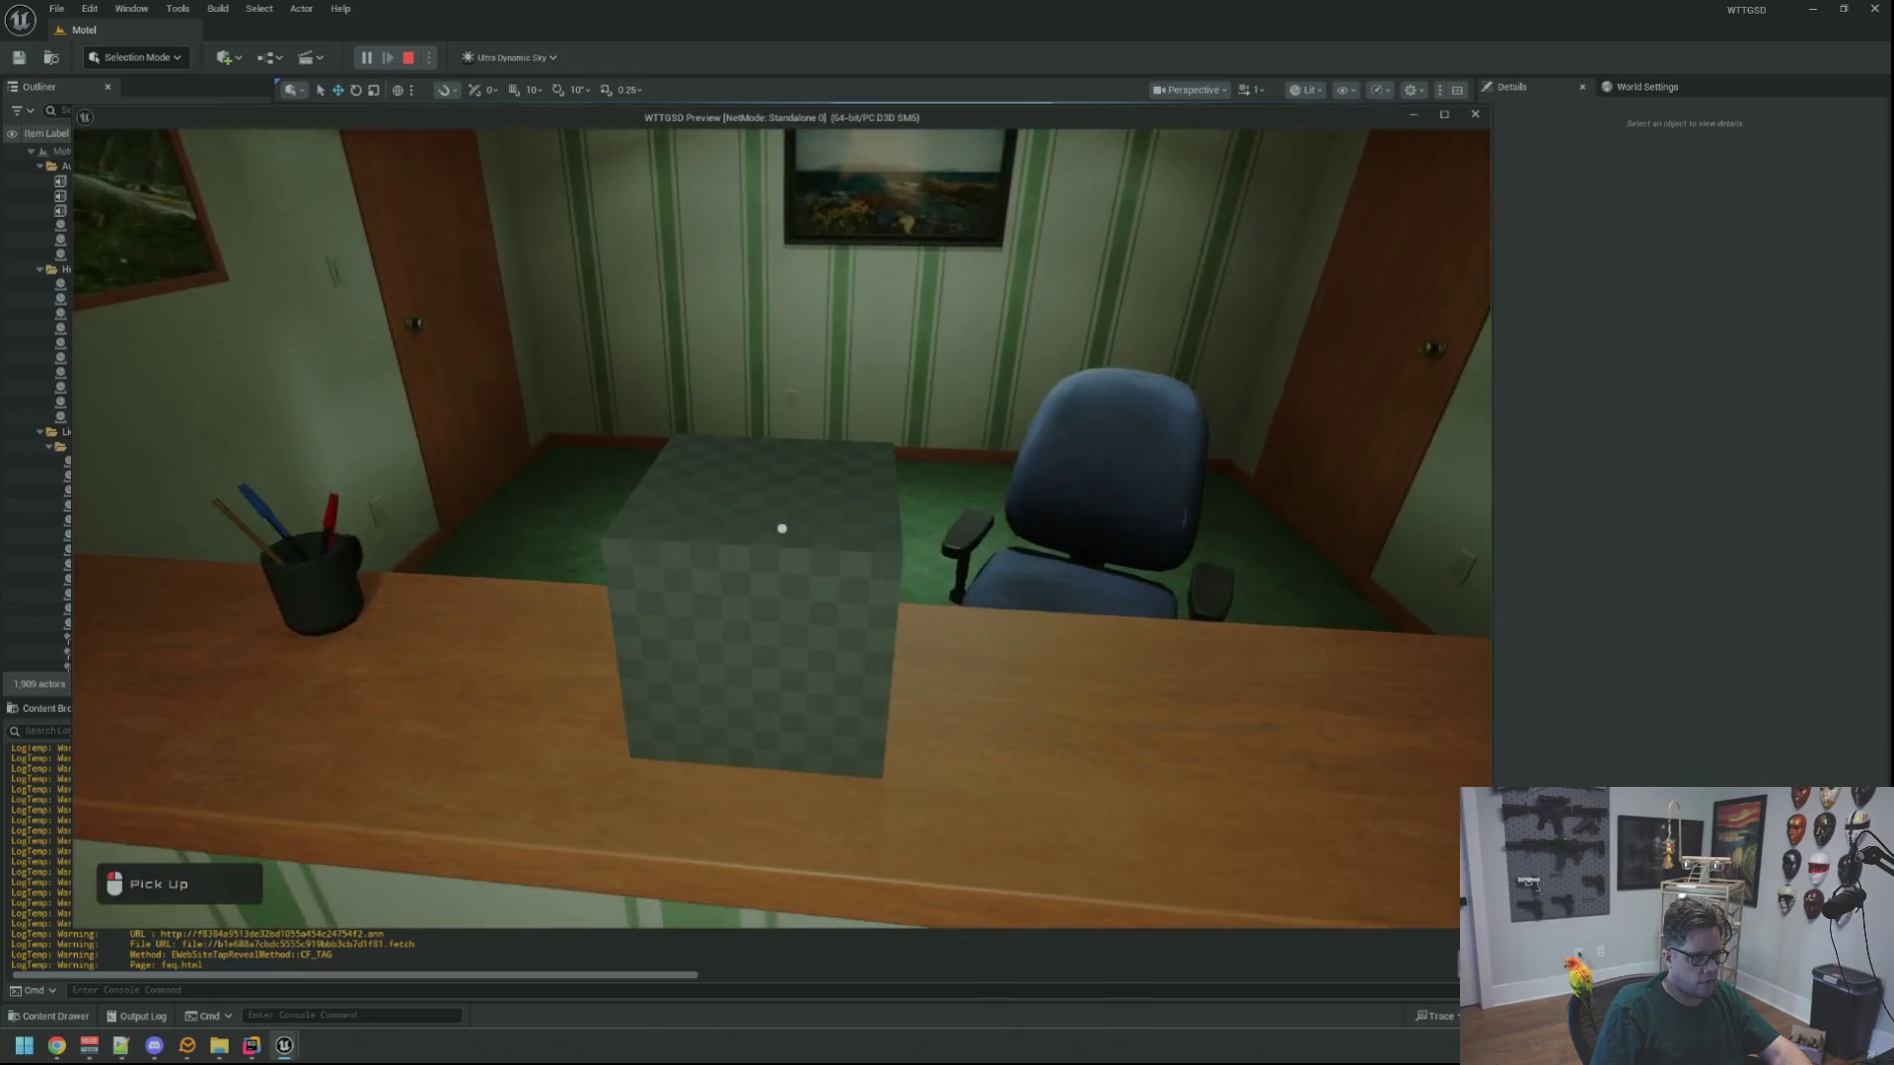
{"action": "key", "text": "Escape"}
{"action": "left_click", "coordinate": [50, 708]}
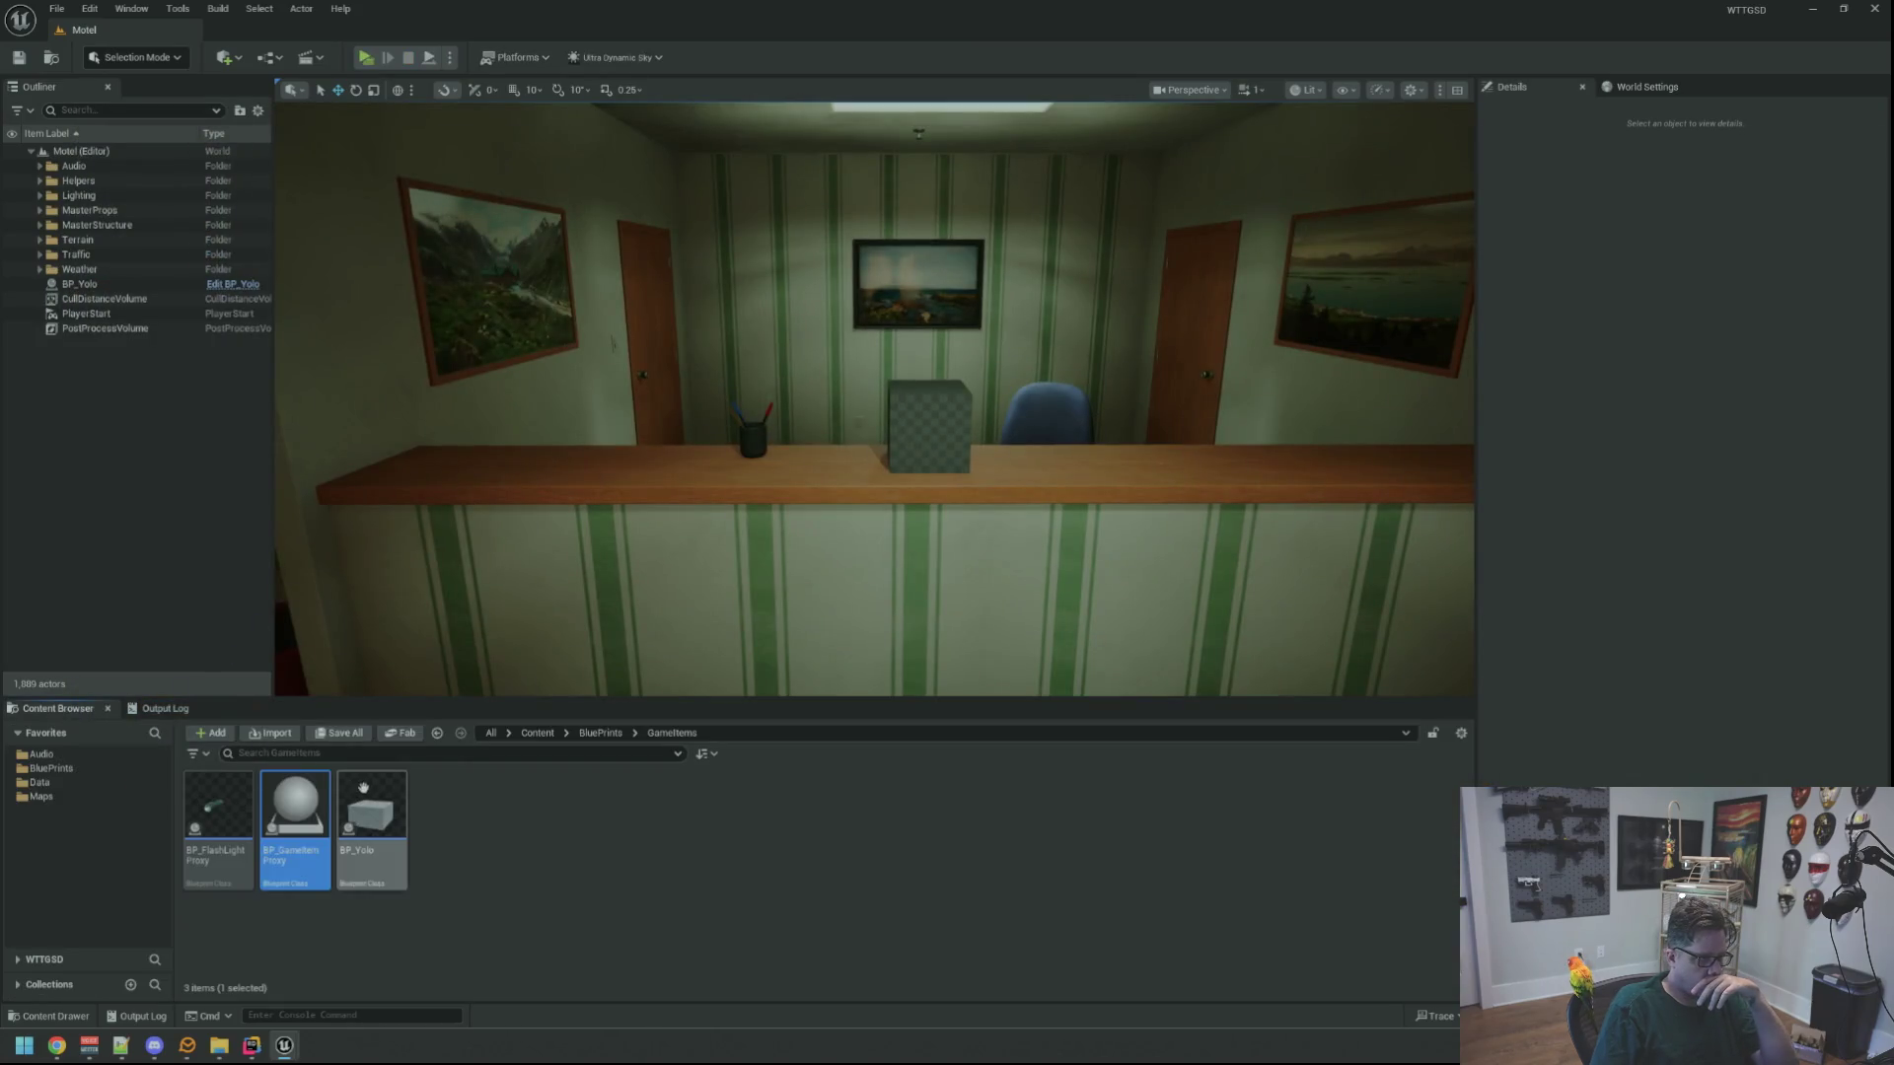
{"action": "double_click", "coordinate": [298, 805]}
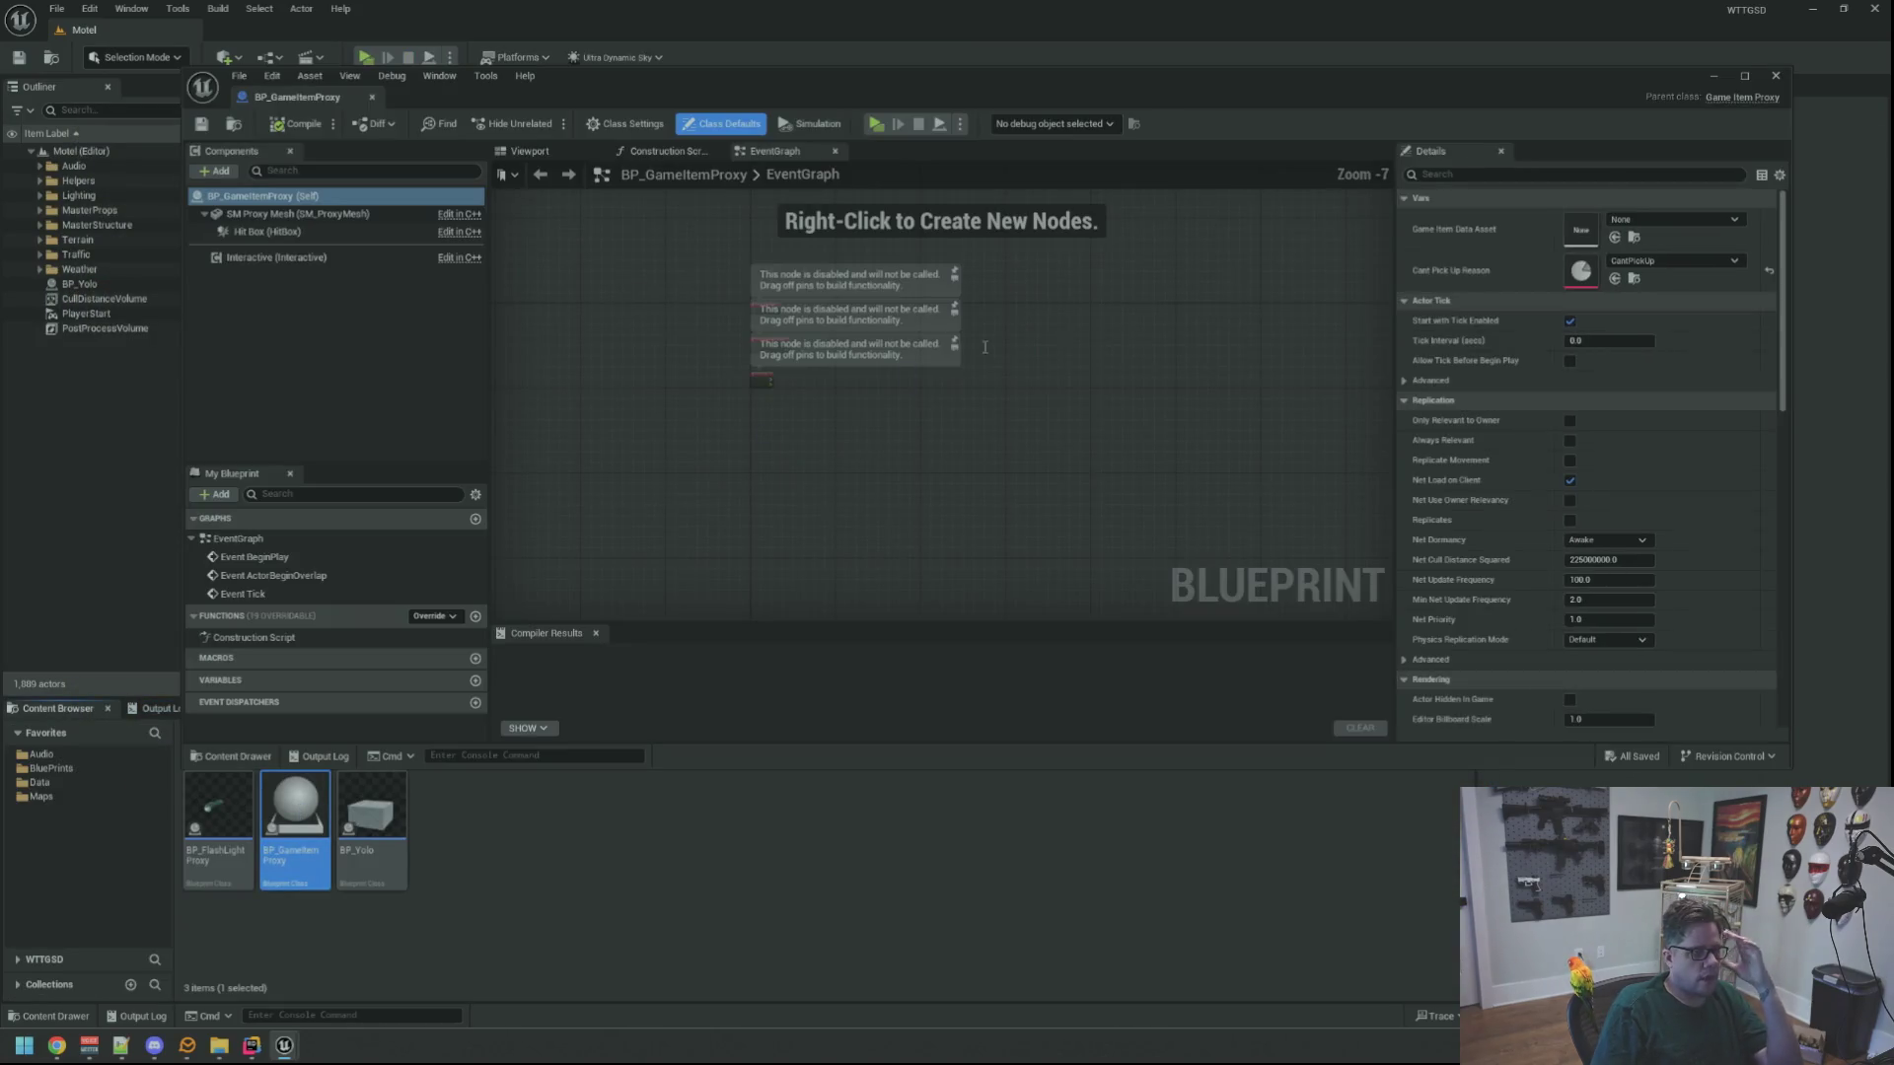
Reparent BP_GameItemProxy to Actor in Class Settings and save it
{"action": "left_click", "coordinate": [626, 124]}
{"action": "left_click", "coordinate": [1619, 224]}
{"action": "left_click", "coordinate": [1640, 268]}
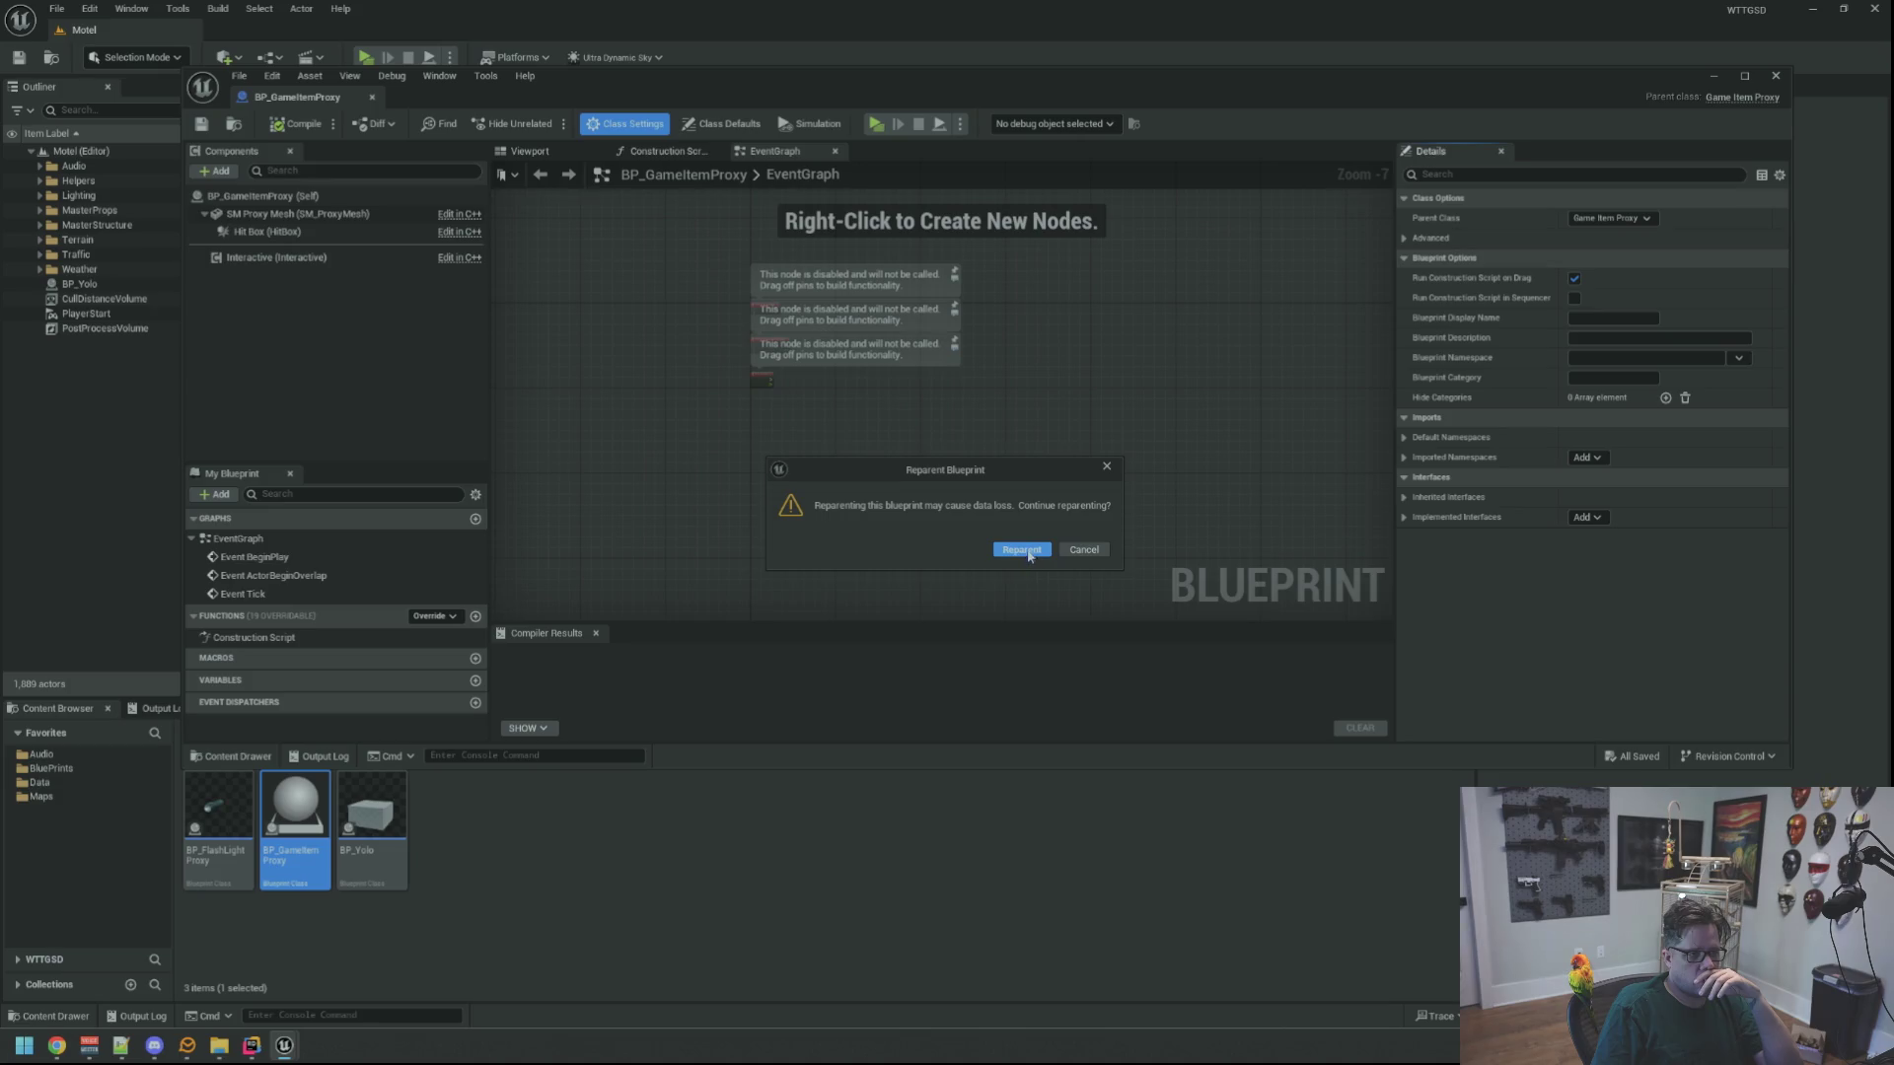
{"action": "left_click", "coordinate": [1022, 549]}
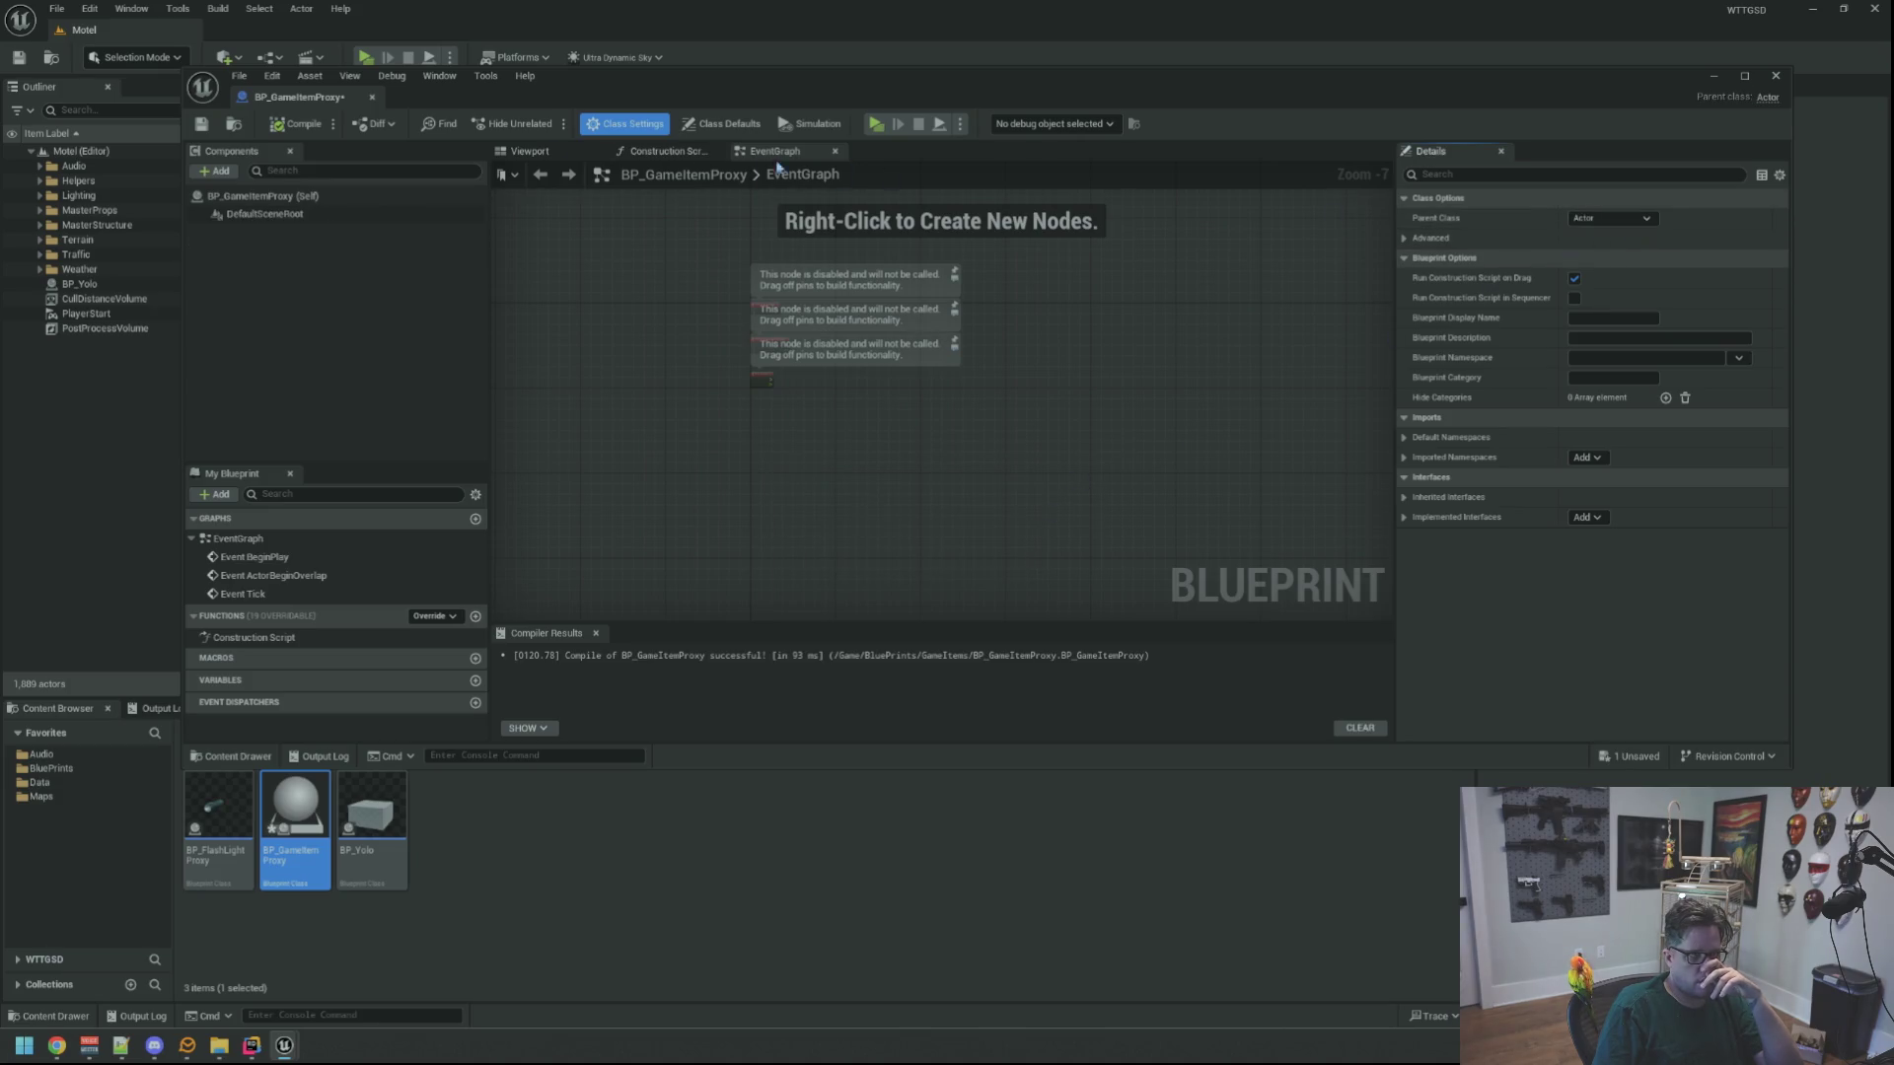
{"action": "key", "text": "ctrl+s"}
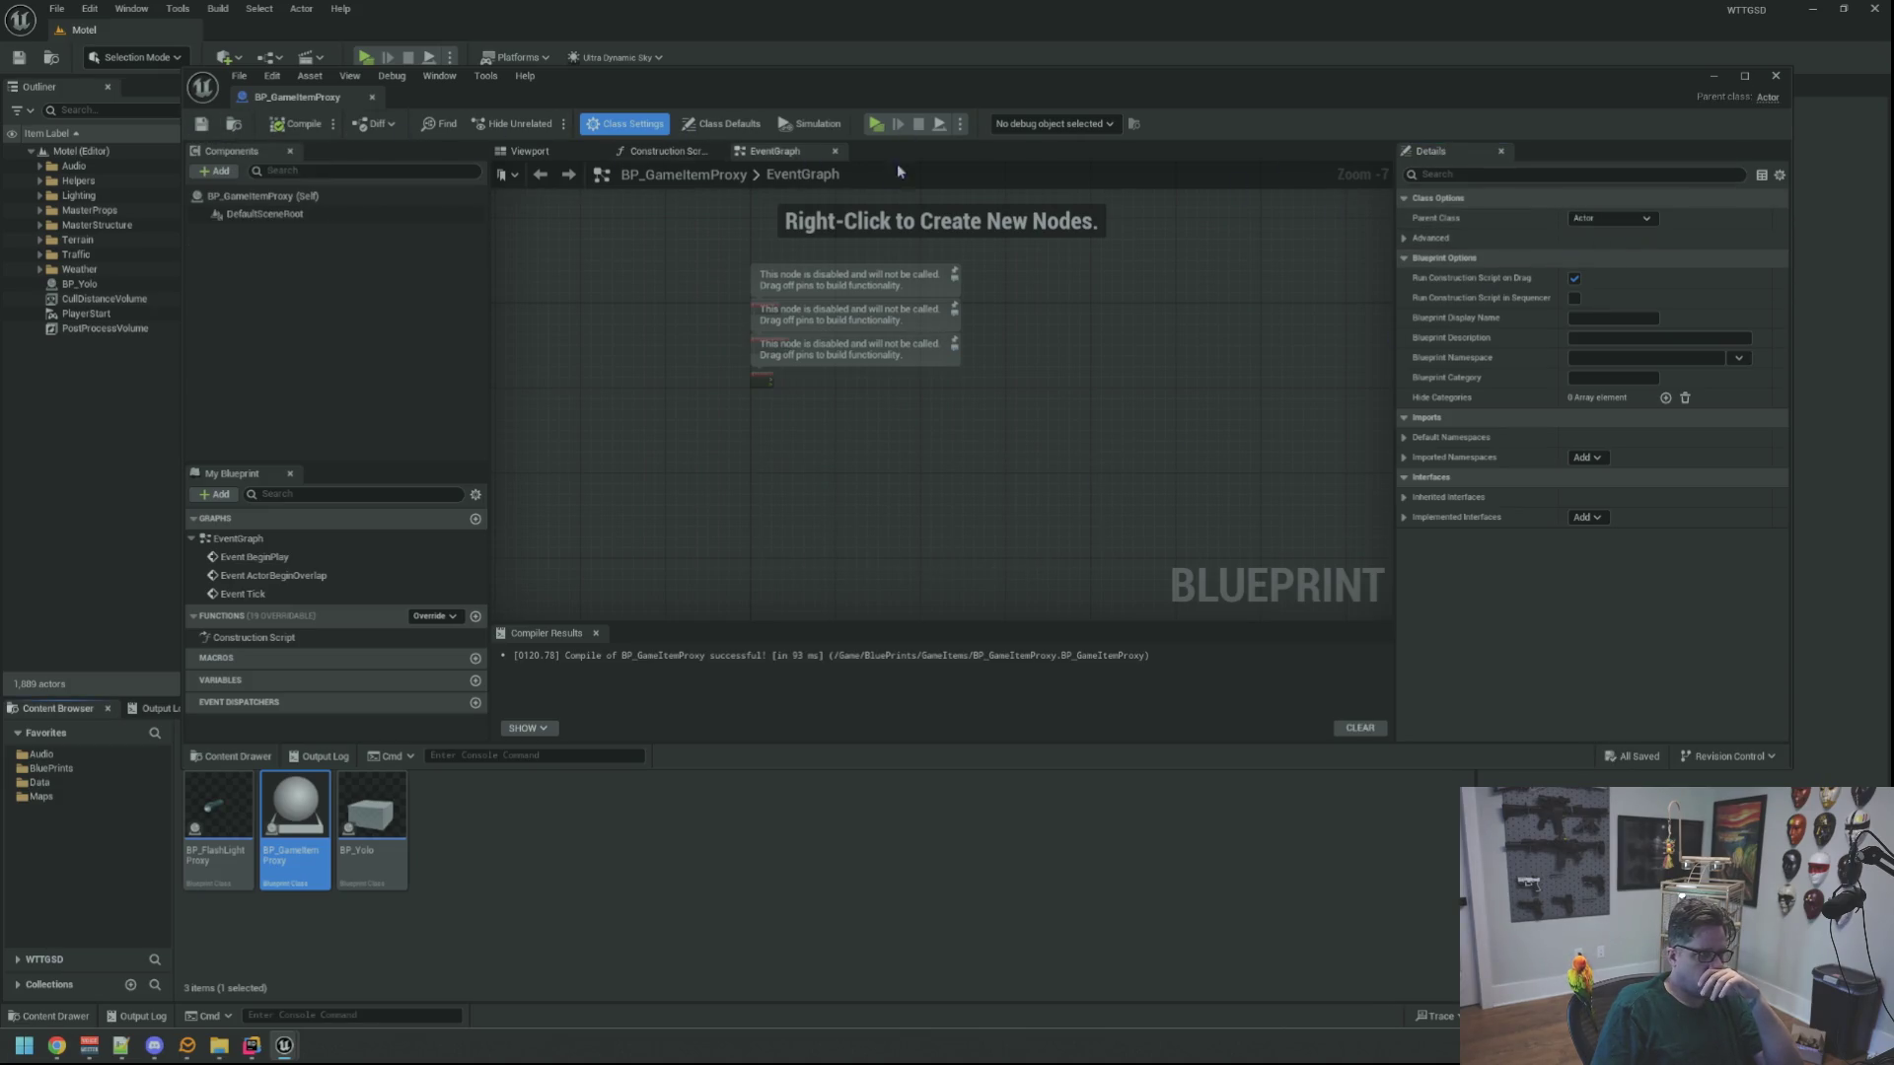
Set the parent class back to Game Item Proxy, save, and recompile the blueprint
{"action": "left_click", "coordinate": [1593, 217]}
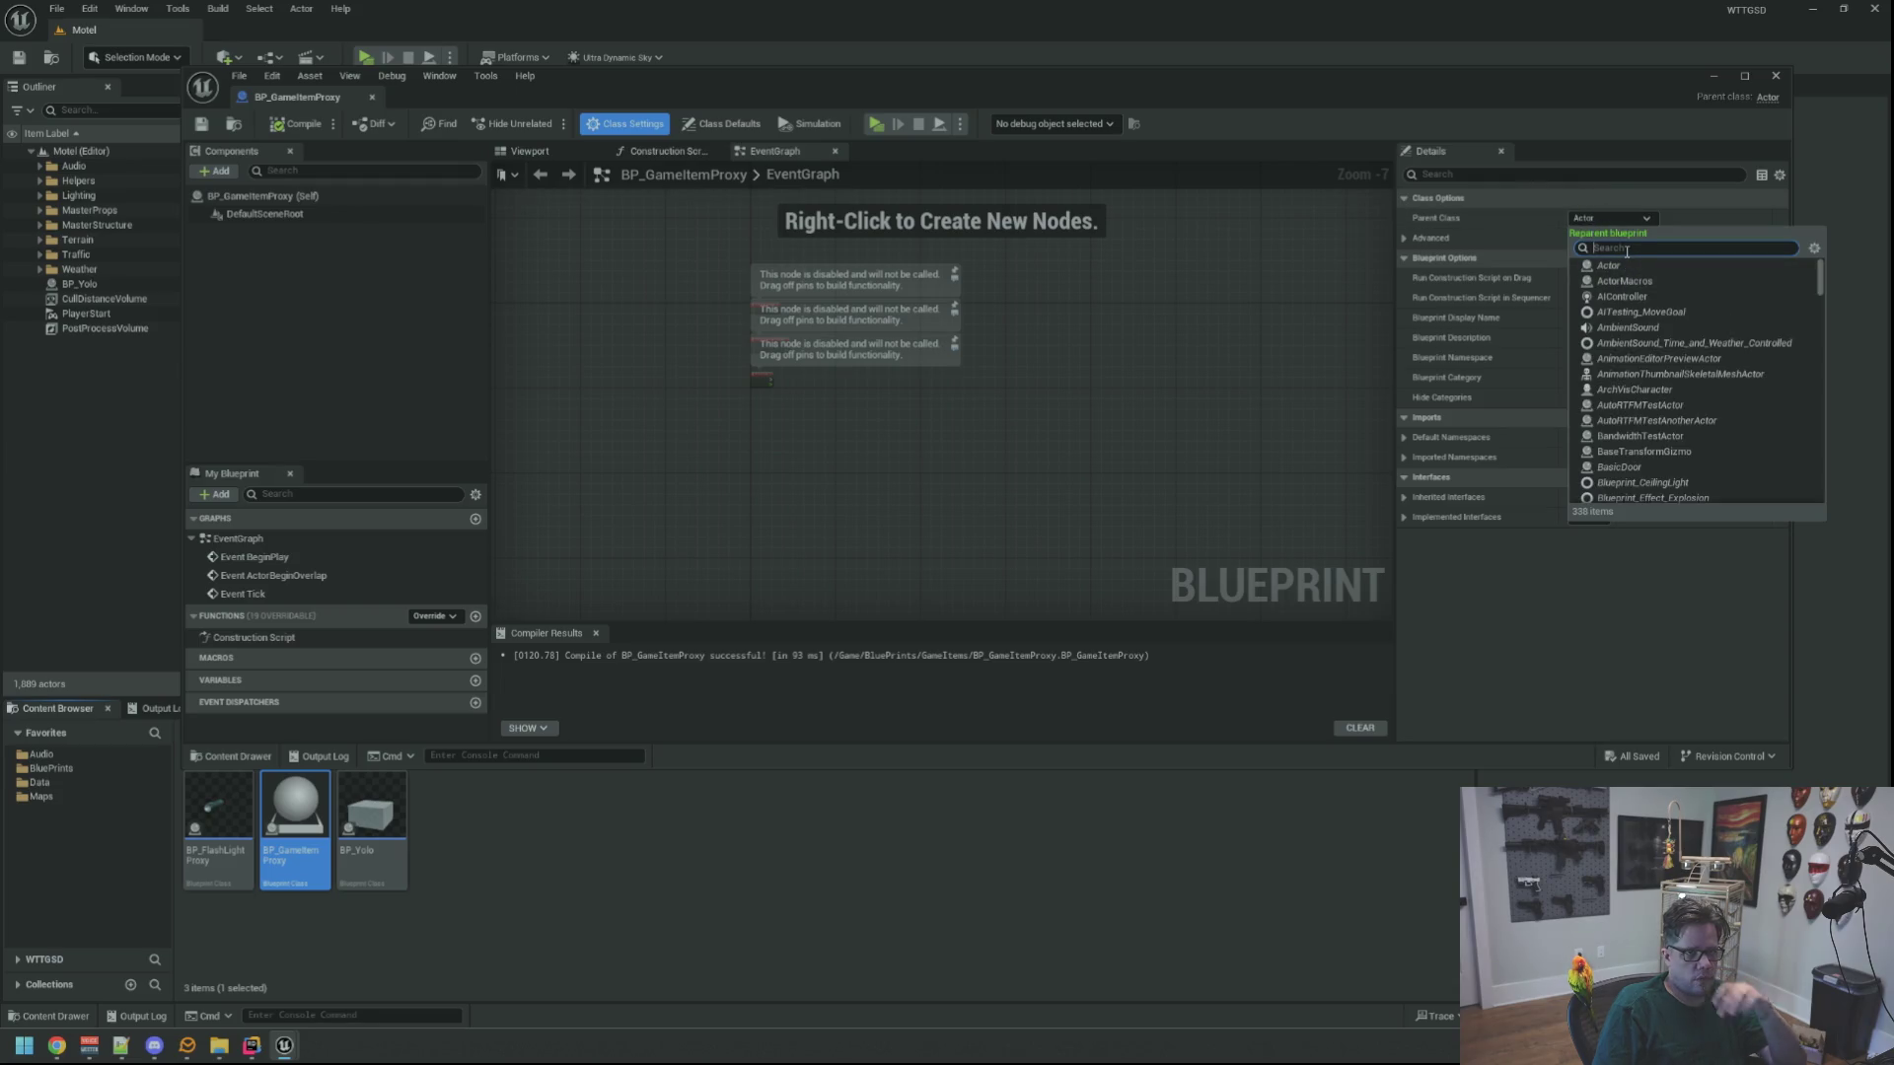
{"action": "type", "text": "GameItem"}
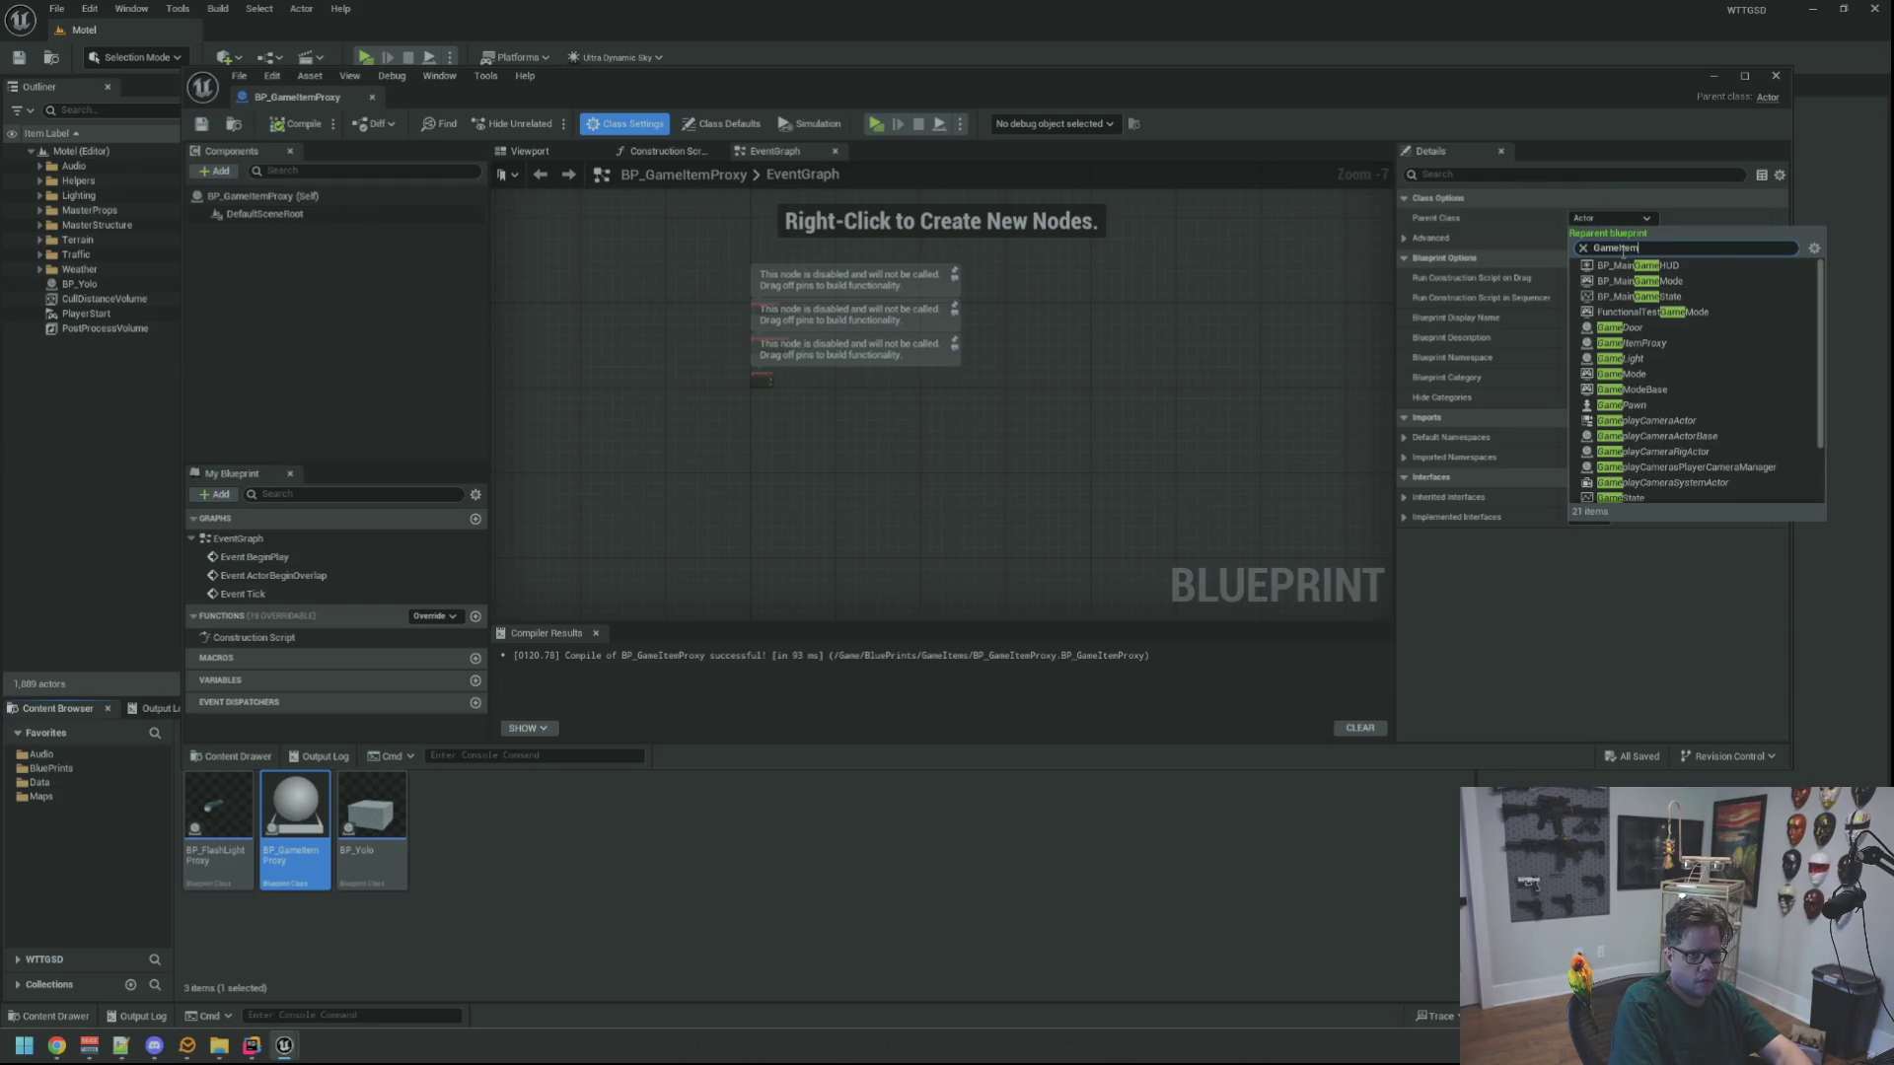
{"action": "key", "text": "Escape"}
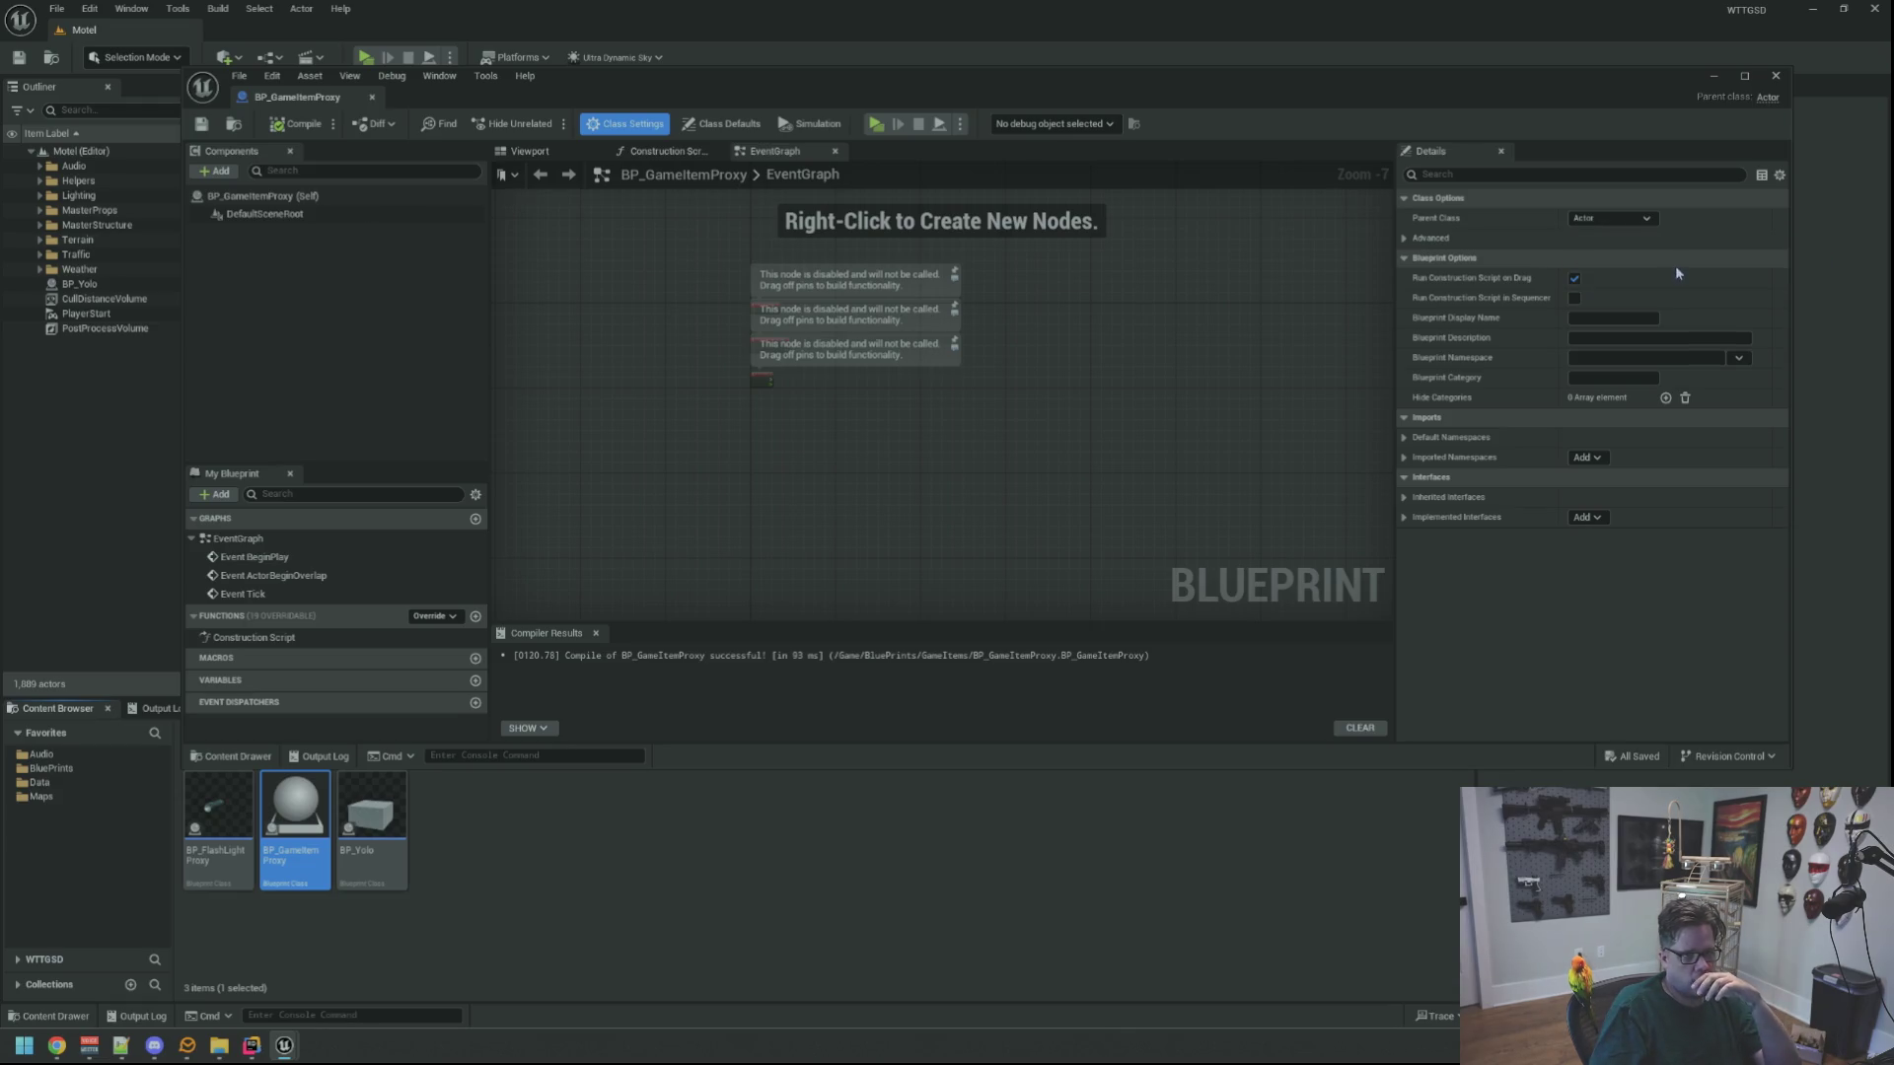
{"action": "left_click", "coordinate": [200, 125]}
{"action": "left_click", "coordinate": [529, 151]}
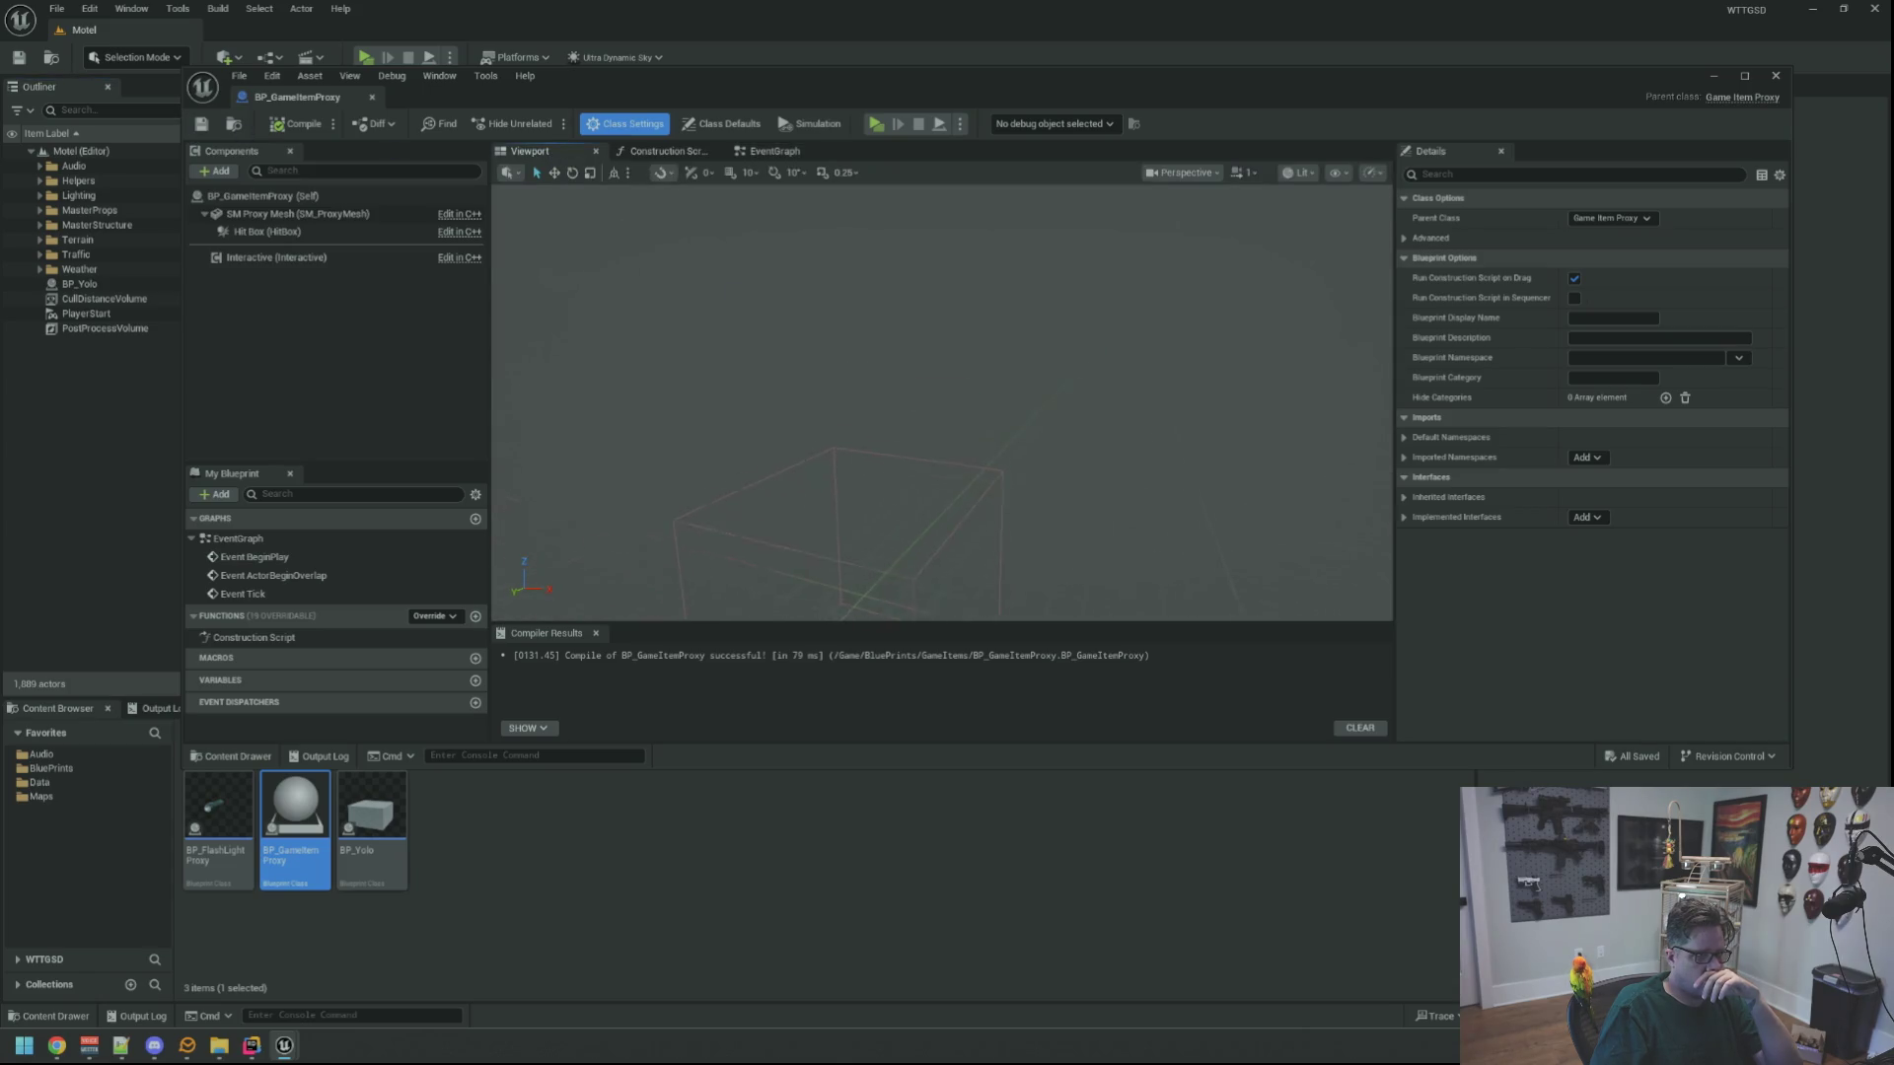
{"action": "left_click", "coordinate": [296, 124]}
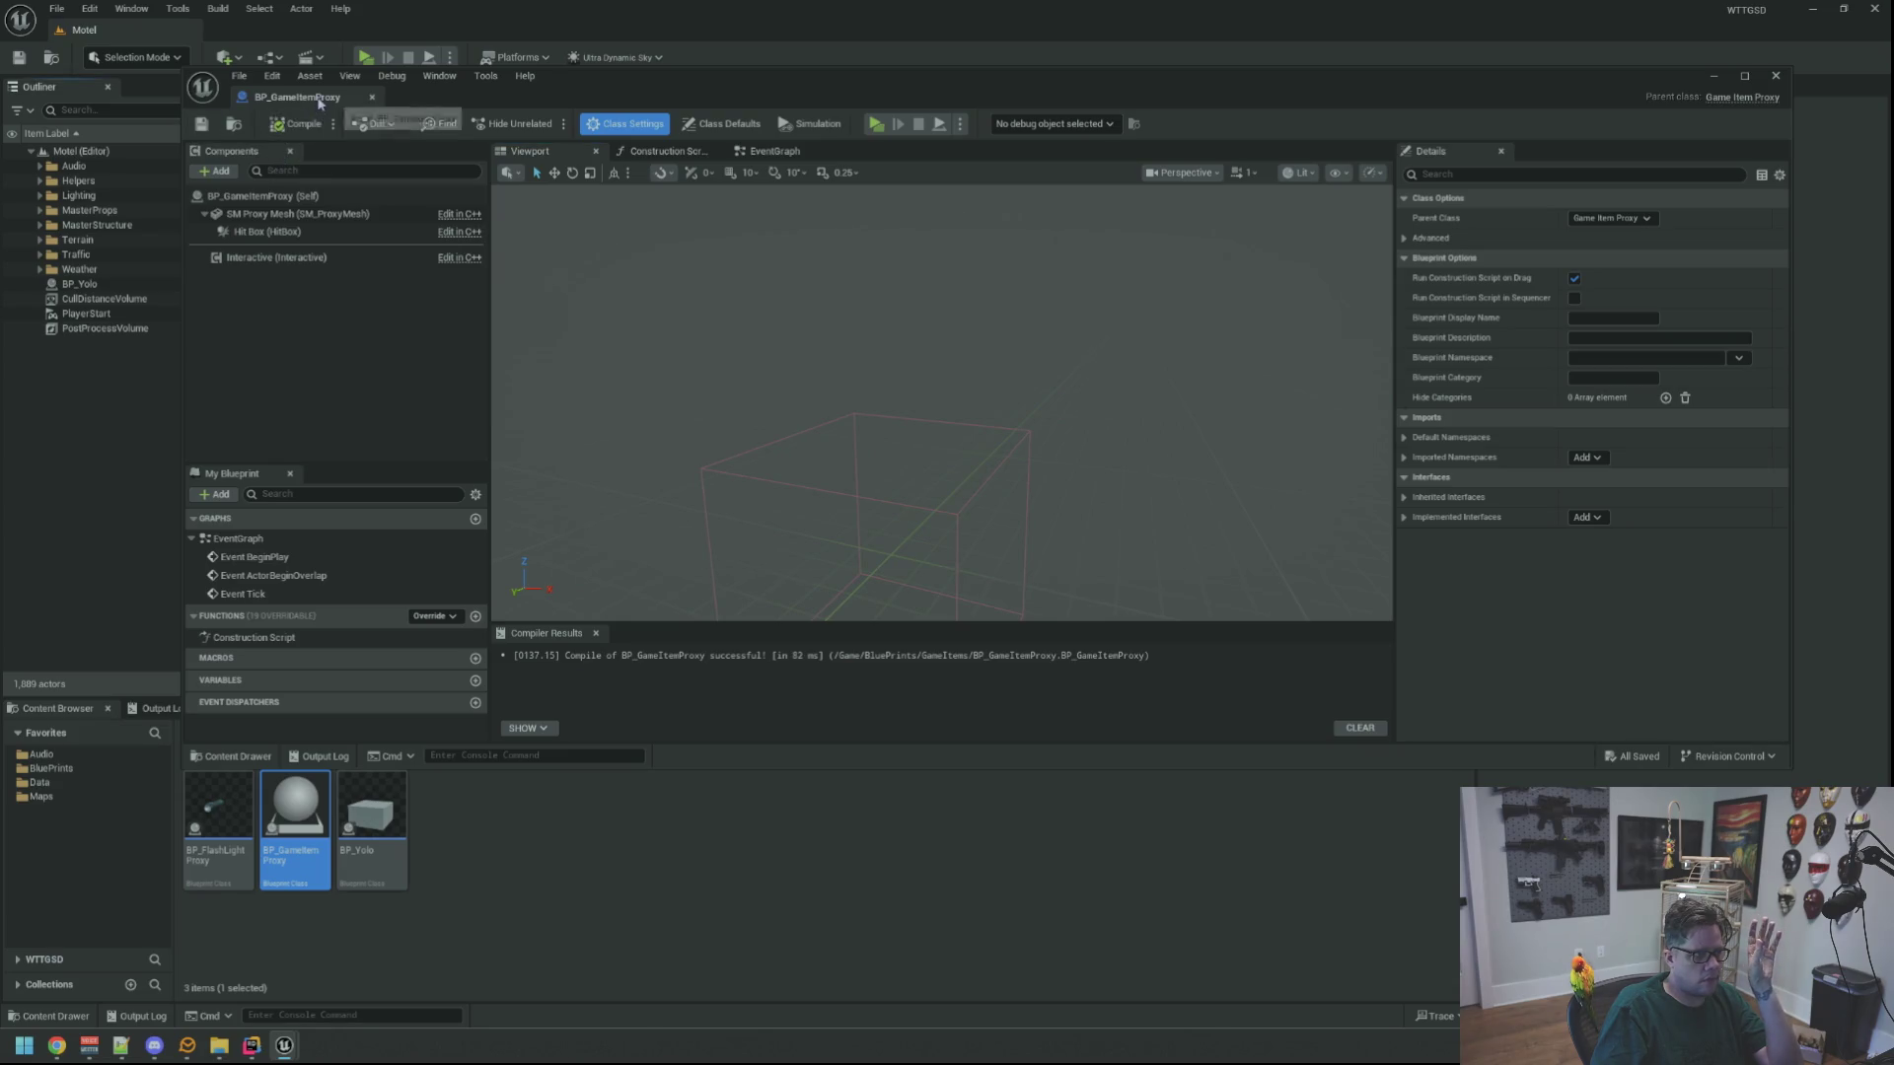
{"action": "left_click", "coordinate": [233, 655]}
Clear the output log and open BP_Yolo from the GameItems folder
{"action": "left_click", "coordinate": [158, 708]}
{"action": "right_click", "coordinate": [508, 765]}
{"action": "left_click", "coordinate": [538, 776]}
{"action": "left_click_drag", "start_coordinate": [691, 552], "coordinate": [651, 523]}
{"action": "left_click", "coordinate": [58, 708]}
{"action": "double_click", "coordinate": [368, 787]}
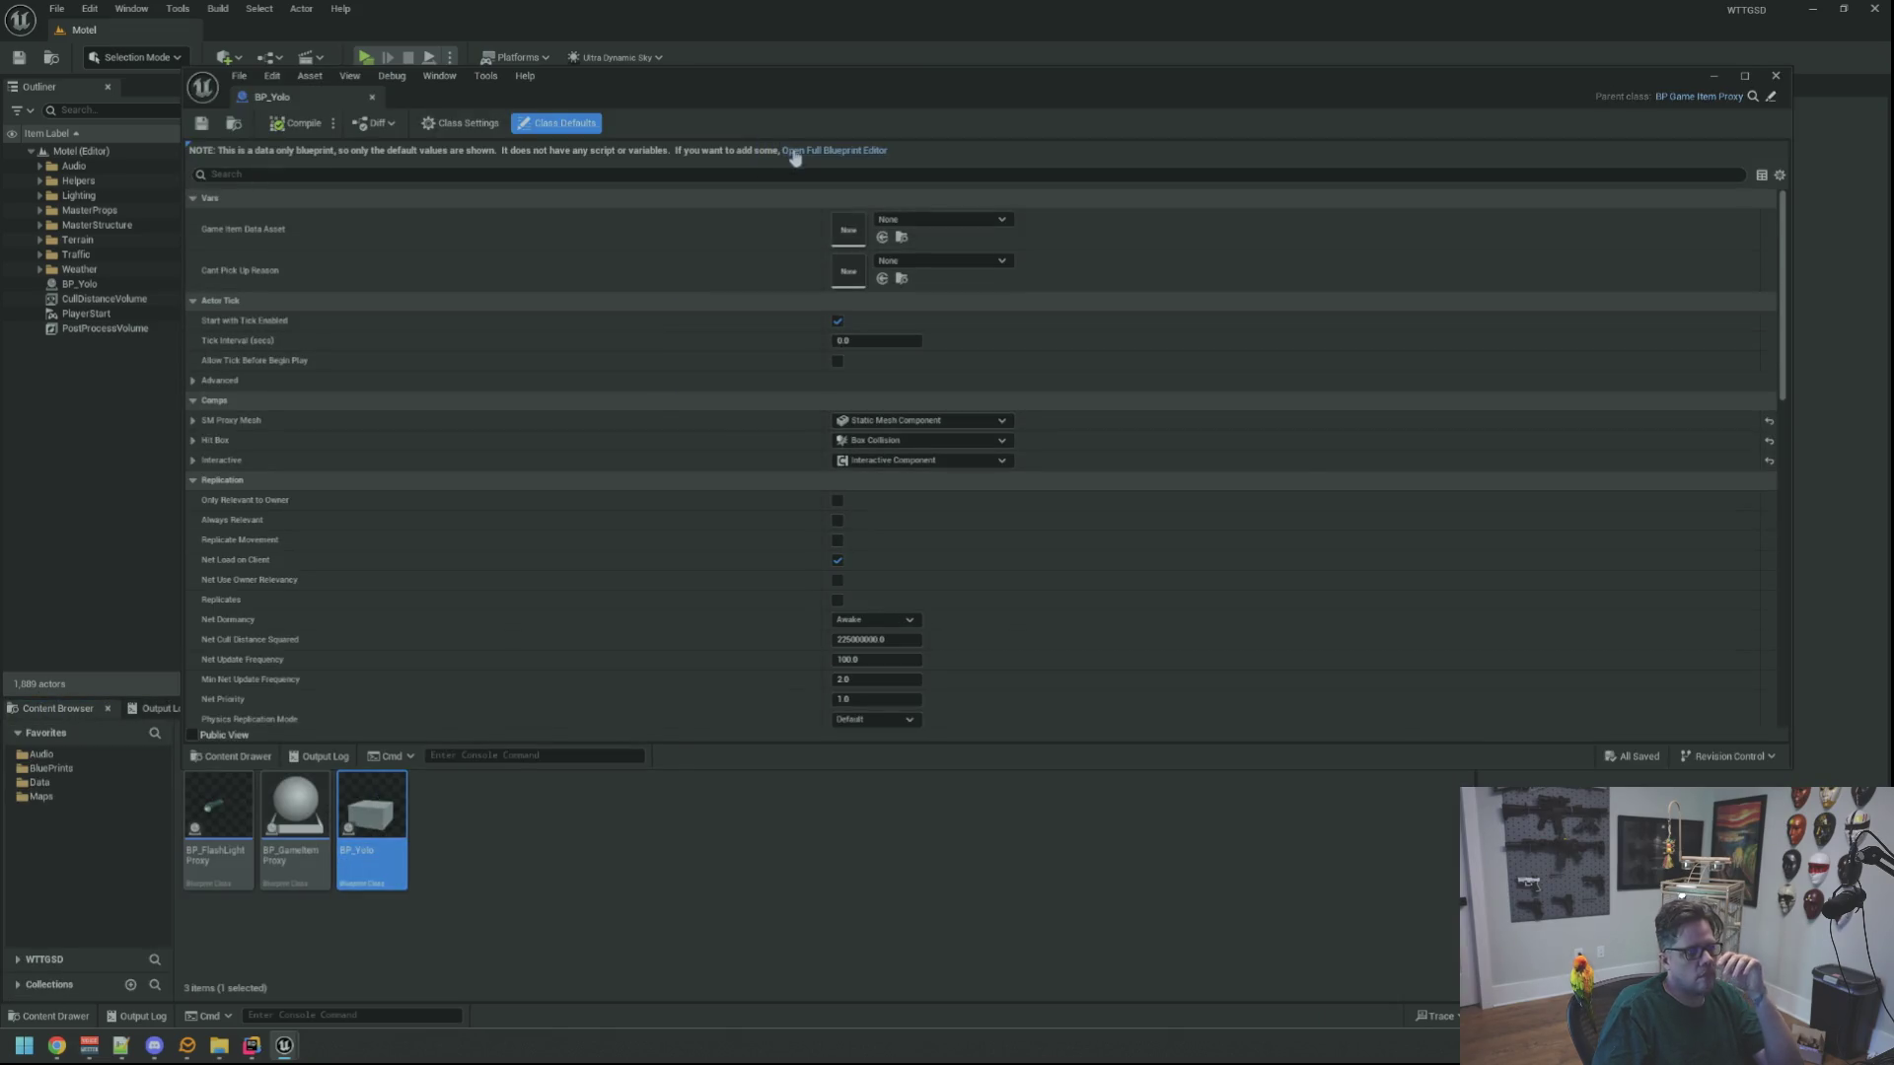
Set BP_GameItemProxy's Cant Pick Up Reason to CantPickUp
{"action": "left_click", "coordinate": [793, 151]}
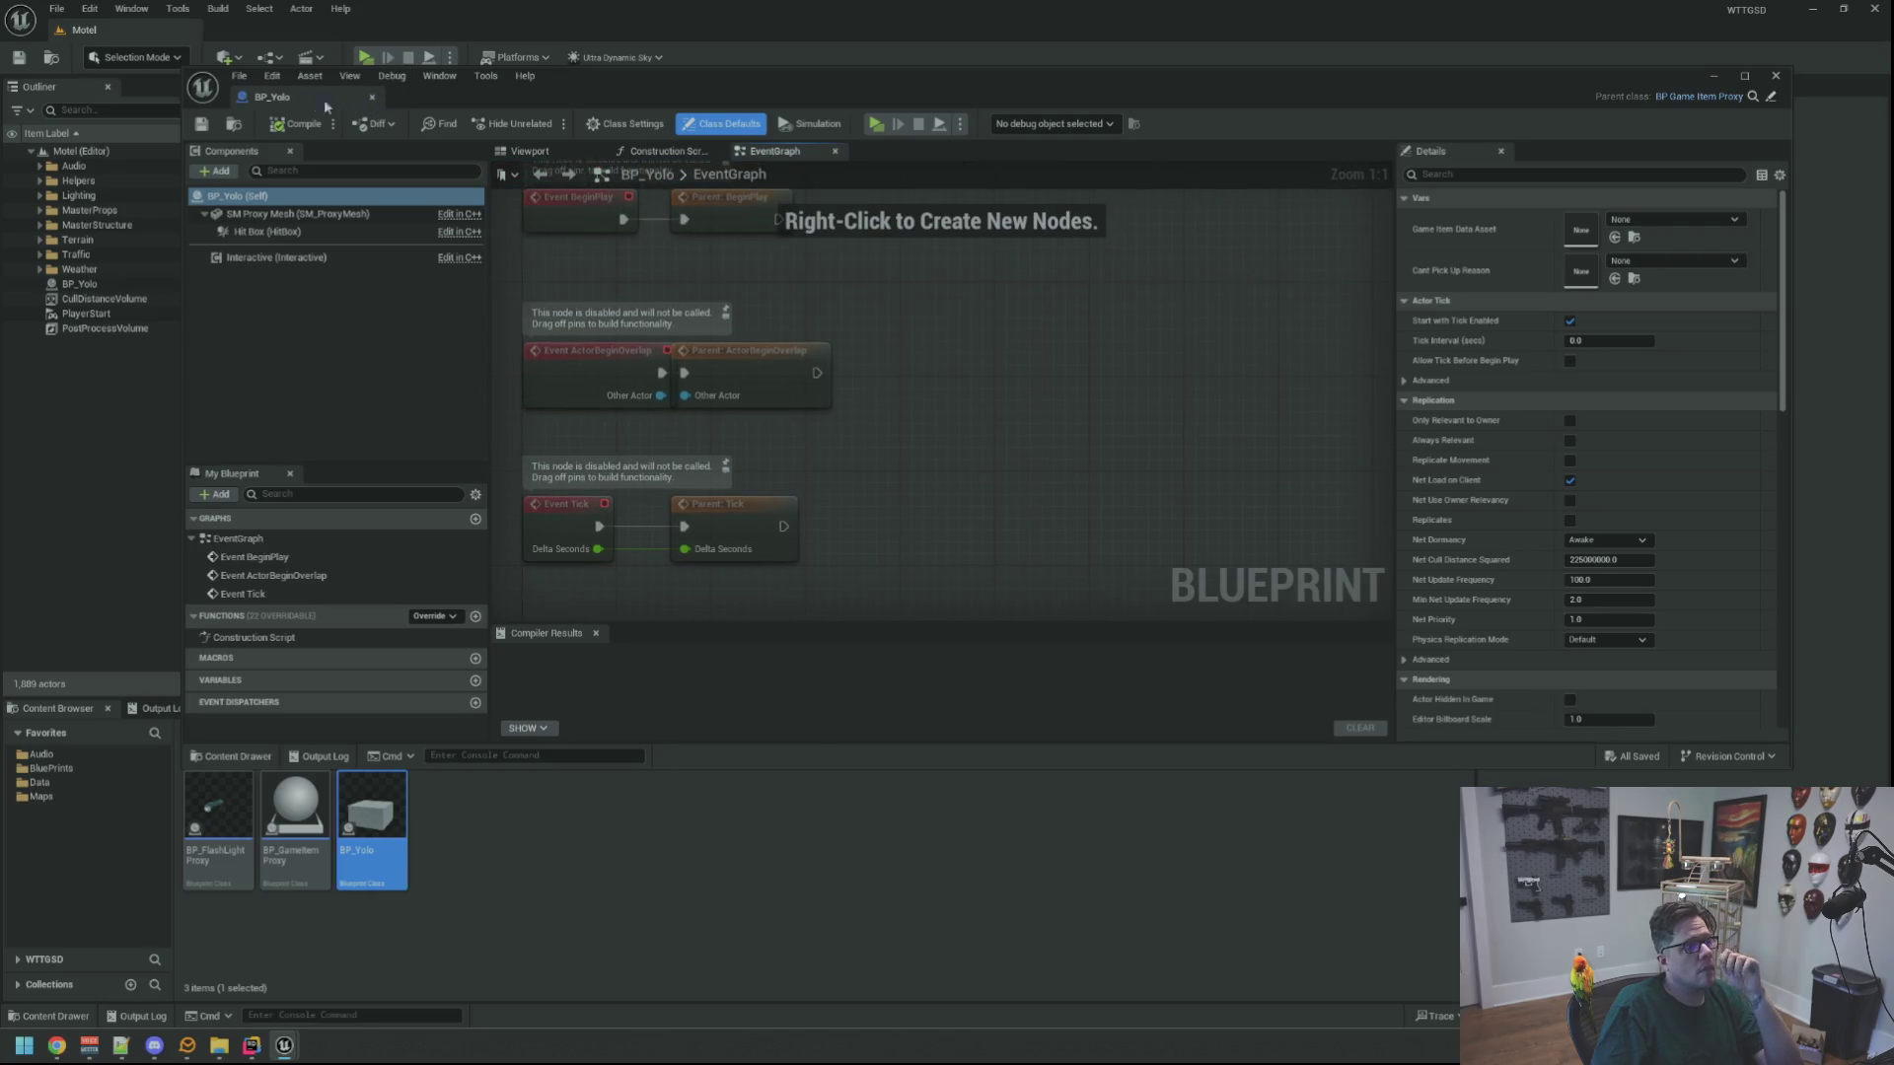
{"action": "left_click", "coordinate": [372, 97]}
{"action": "double_click", "coordinate": [295, 811]}
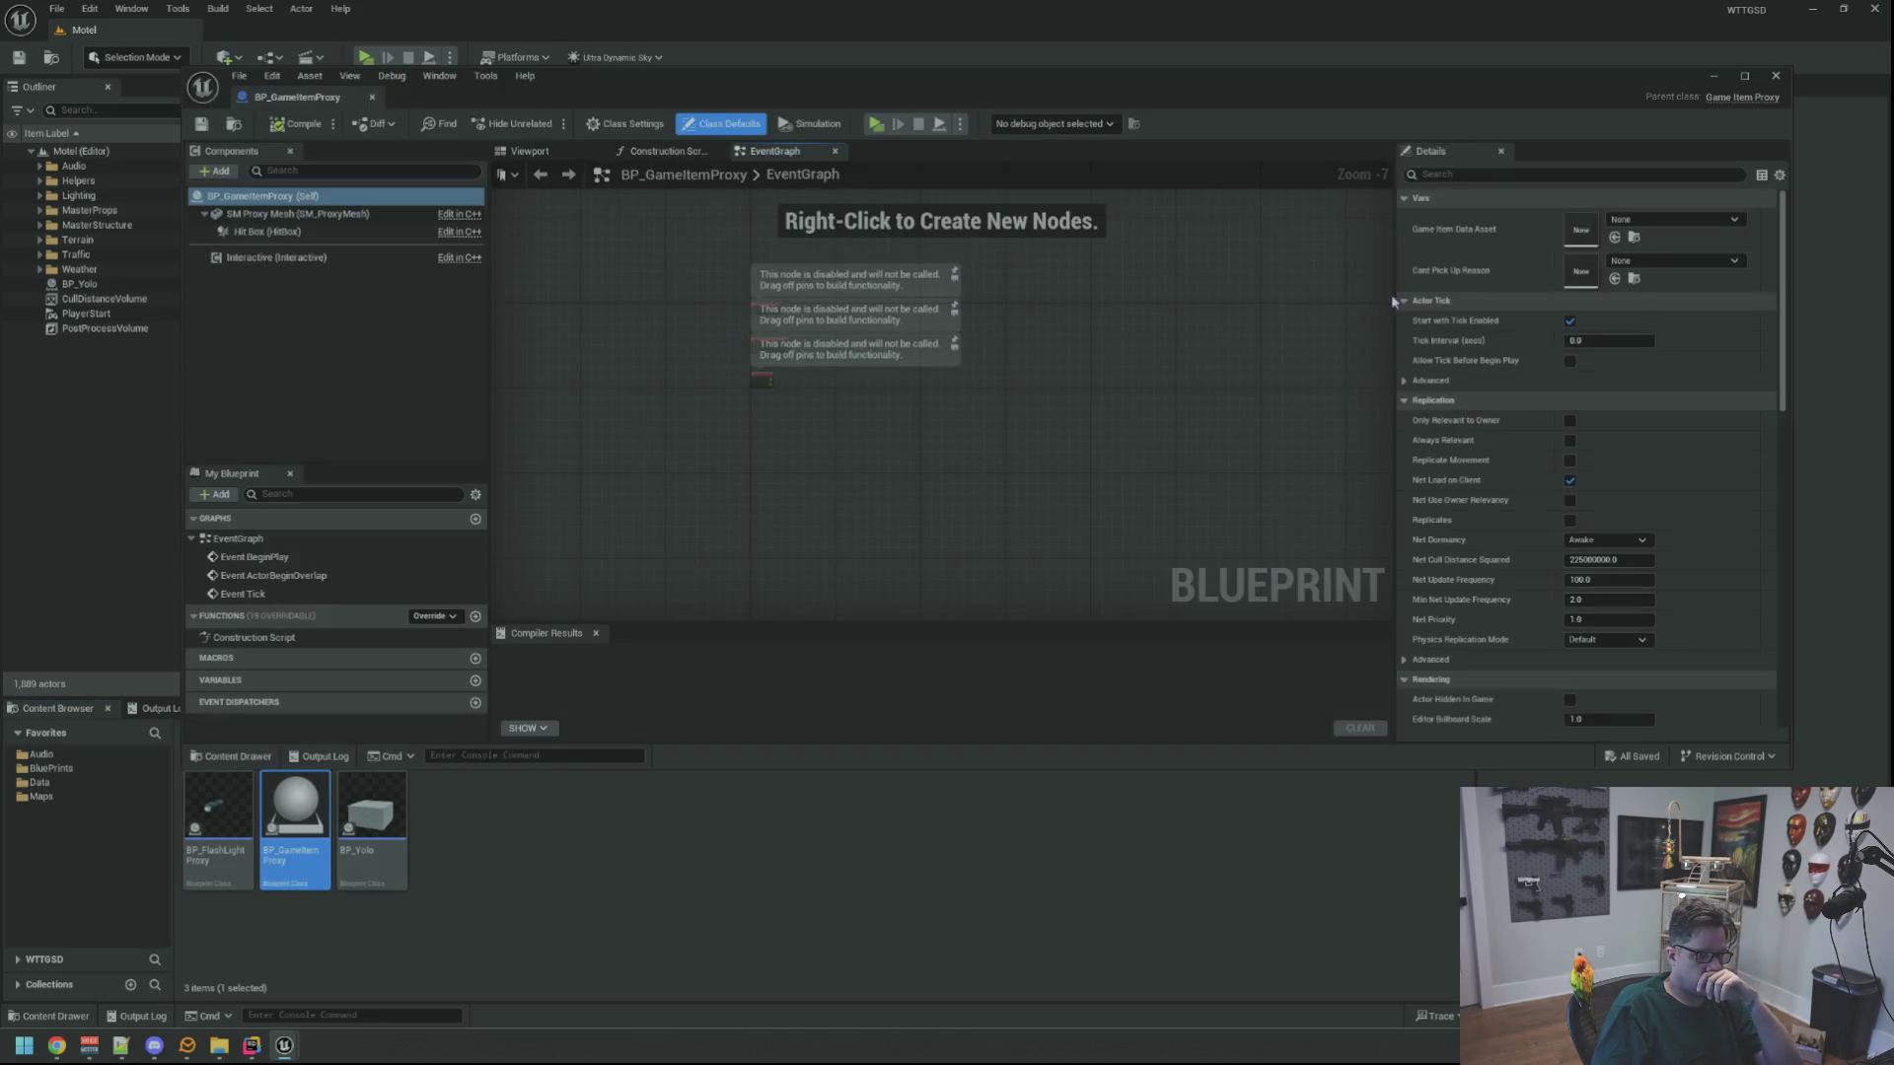
{"action": "left_click", "coordinate": [1674, 260]}
{"action": "left_click", "coordinate": [1694, 458]}
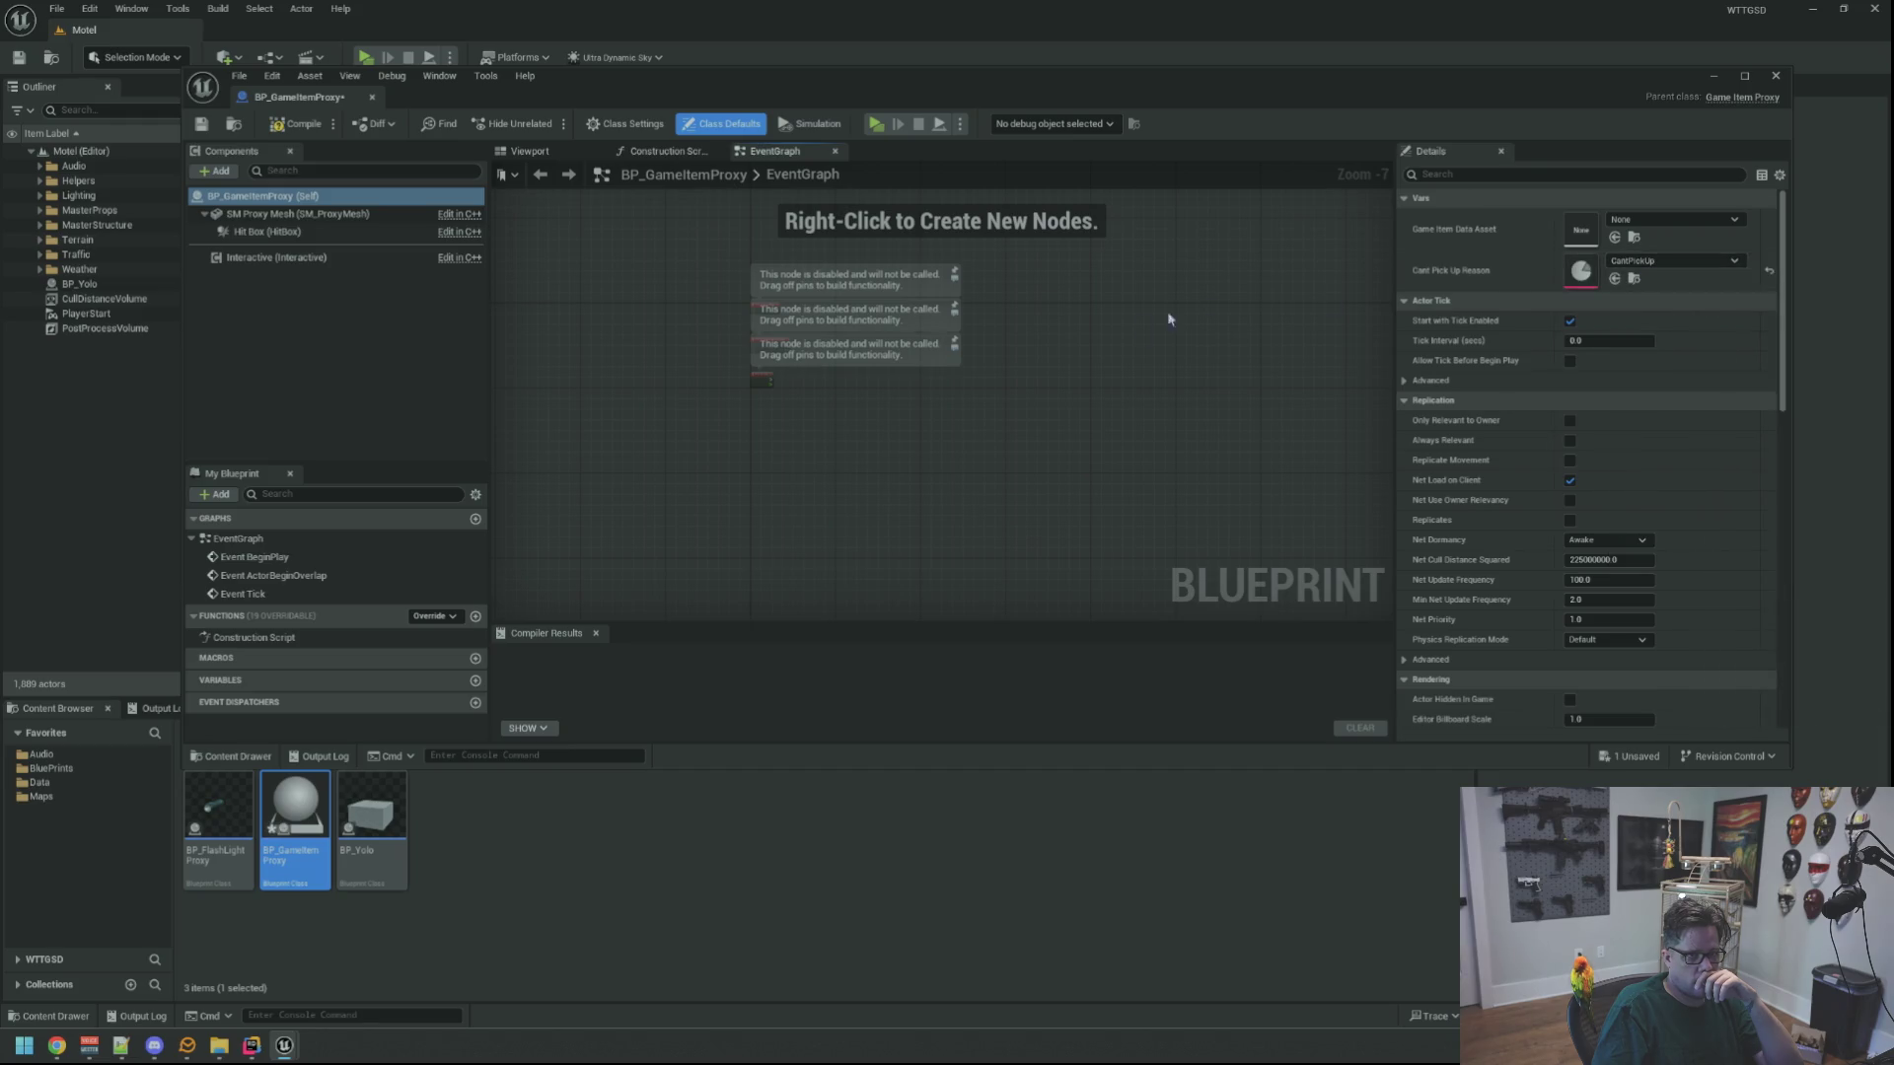
Give the Hit Box Step Up No, overlap events off, and custom collision responses
{"action": "left_click", "coordinate": [530, 151]}
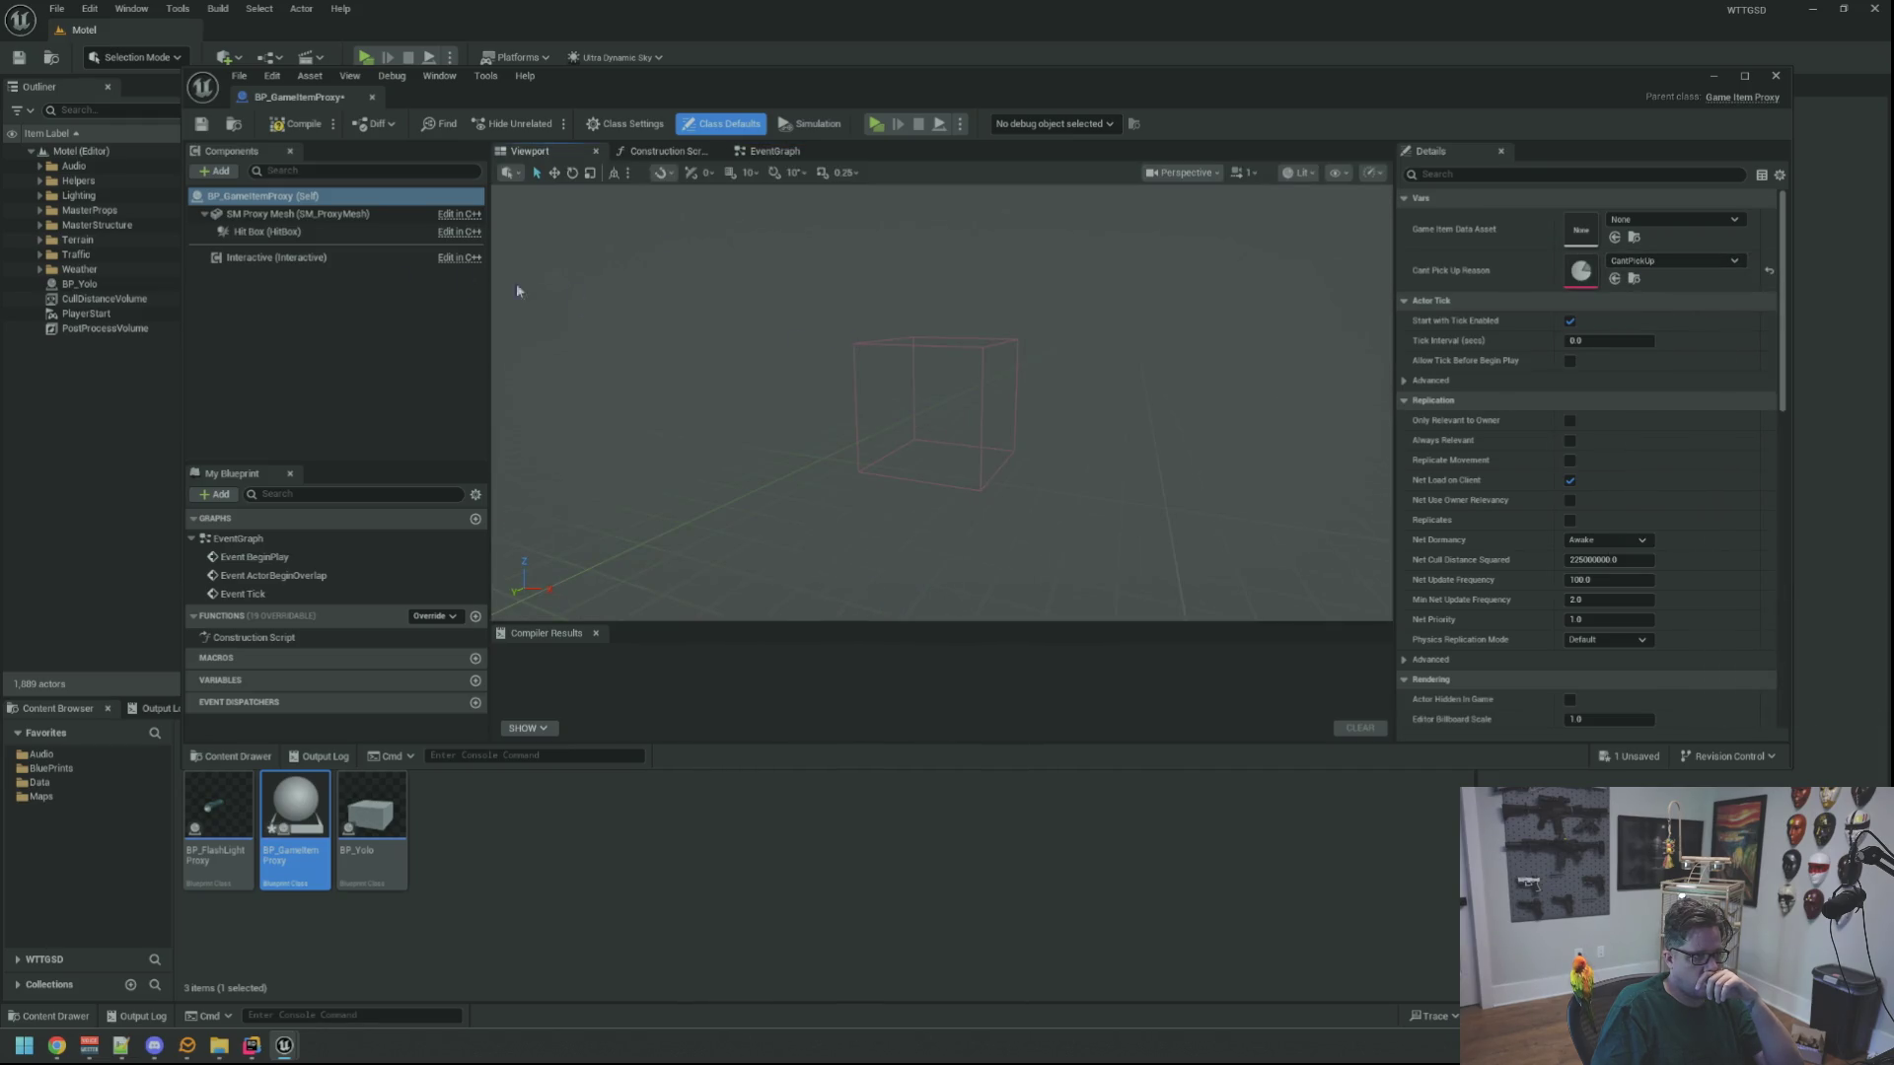
{"action": "left_click", "coordinate": [265, 231]}
{"action": "scroll", "coordinate": [1542, 444], "scroll_direction": "down", "scroll_amount": 15}
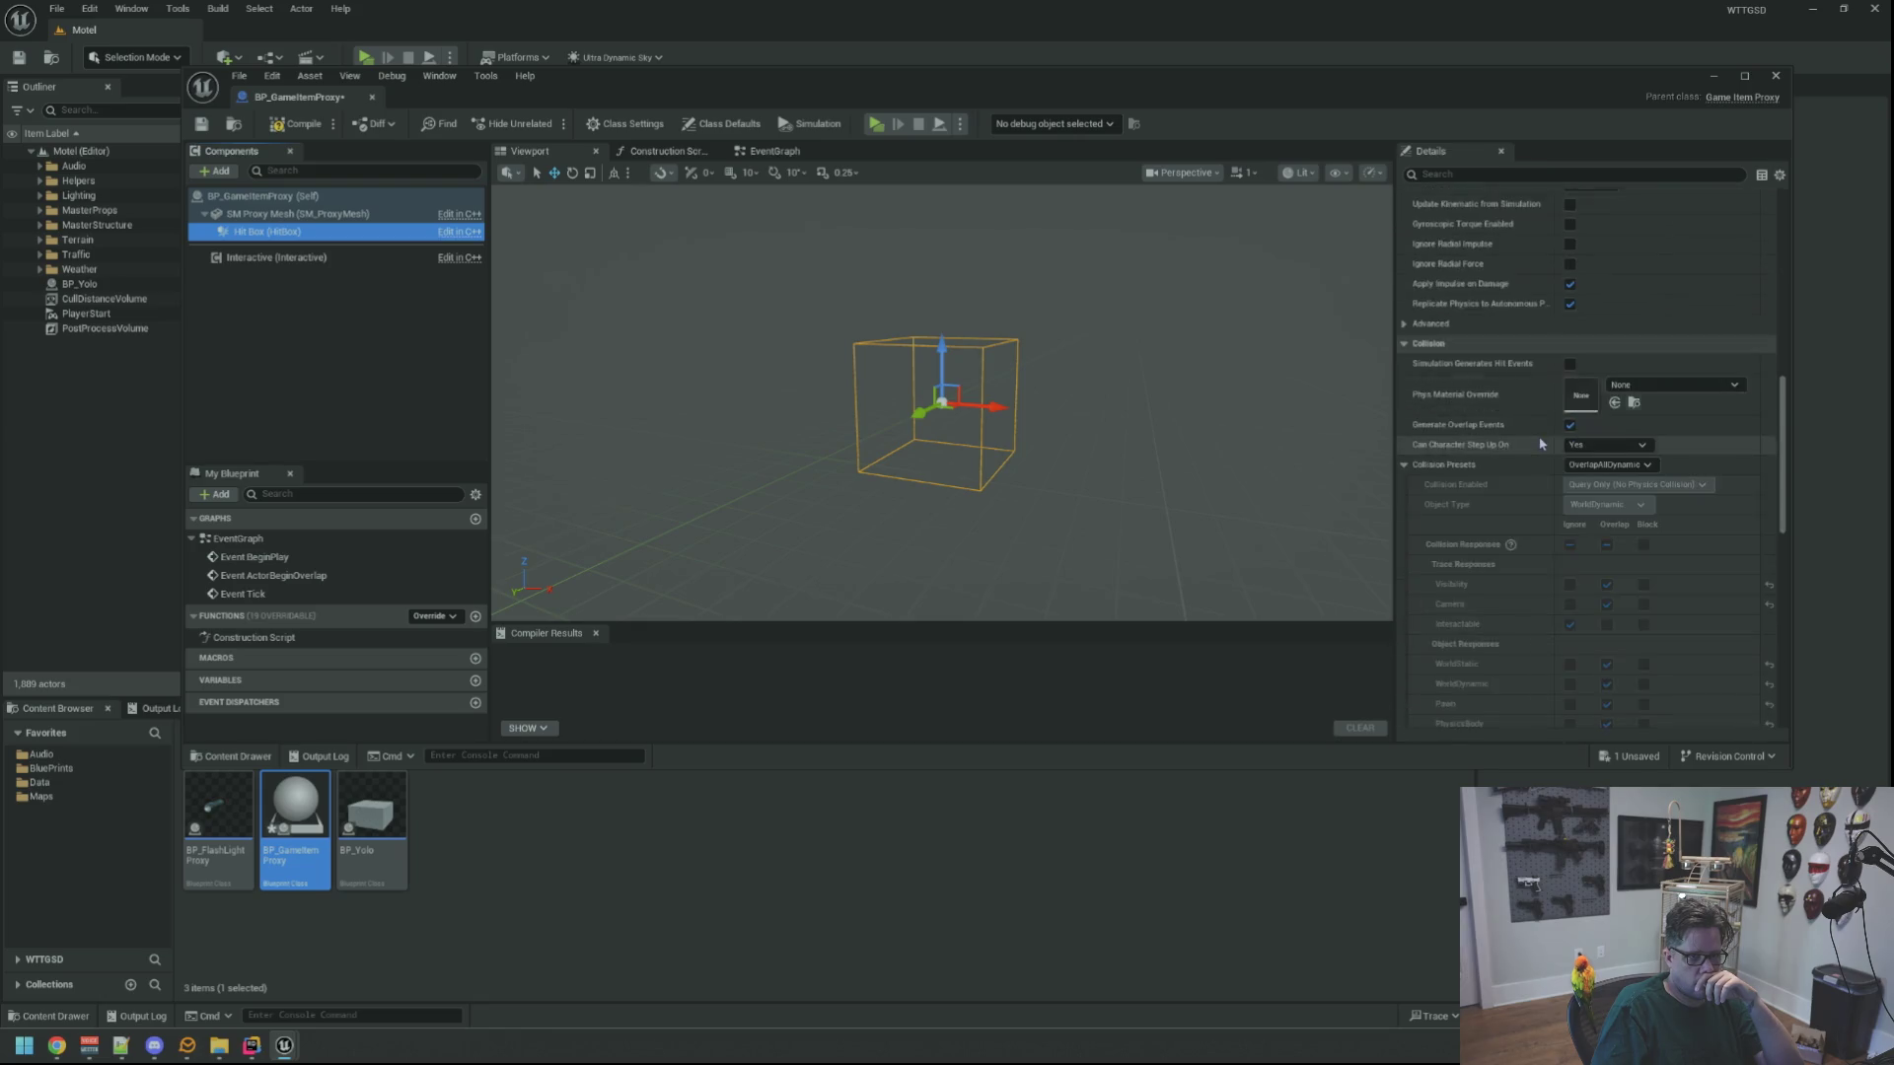
{"action": "scroll", "coordinate": [1542, 444], "scroll_direction": "down", "scroll_amount": 1}
{"action": "left_click", "coordinate": [1606, 397]}
{"action": "left_click", "coordinate": [1584, 434]}
{"action": "left_click", "coordinate": [1570, 378]}
{"action": "left_click", "coordinate": [1608, 418]}
{"action": "left_click", "coordinate": [1593, 432]}
{"action": "left_click", "coordinate": [1570, 497]}
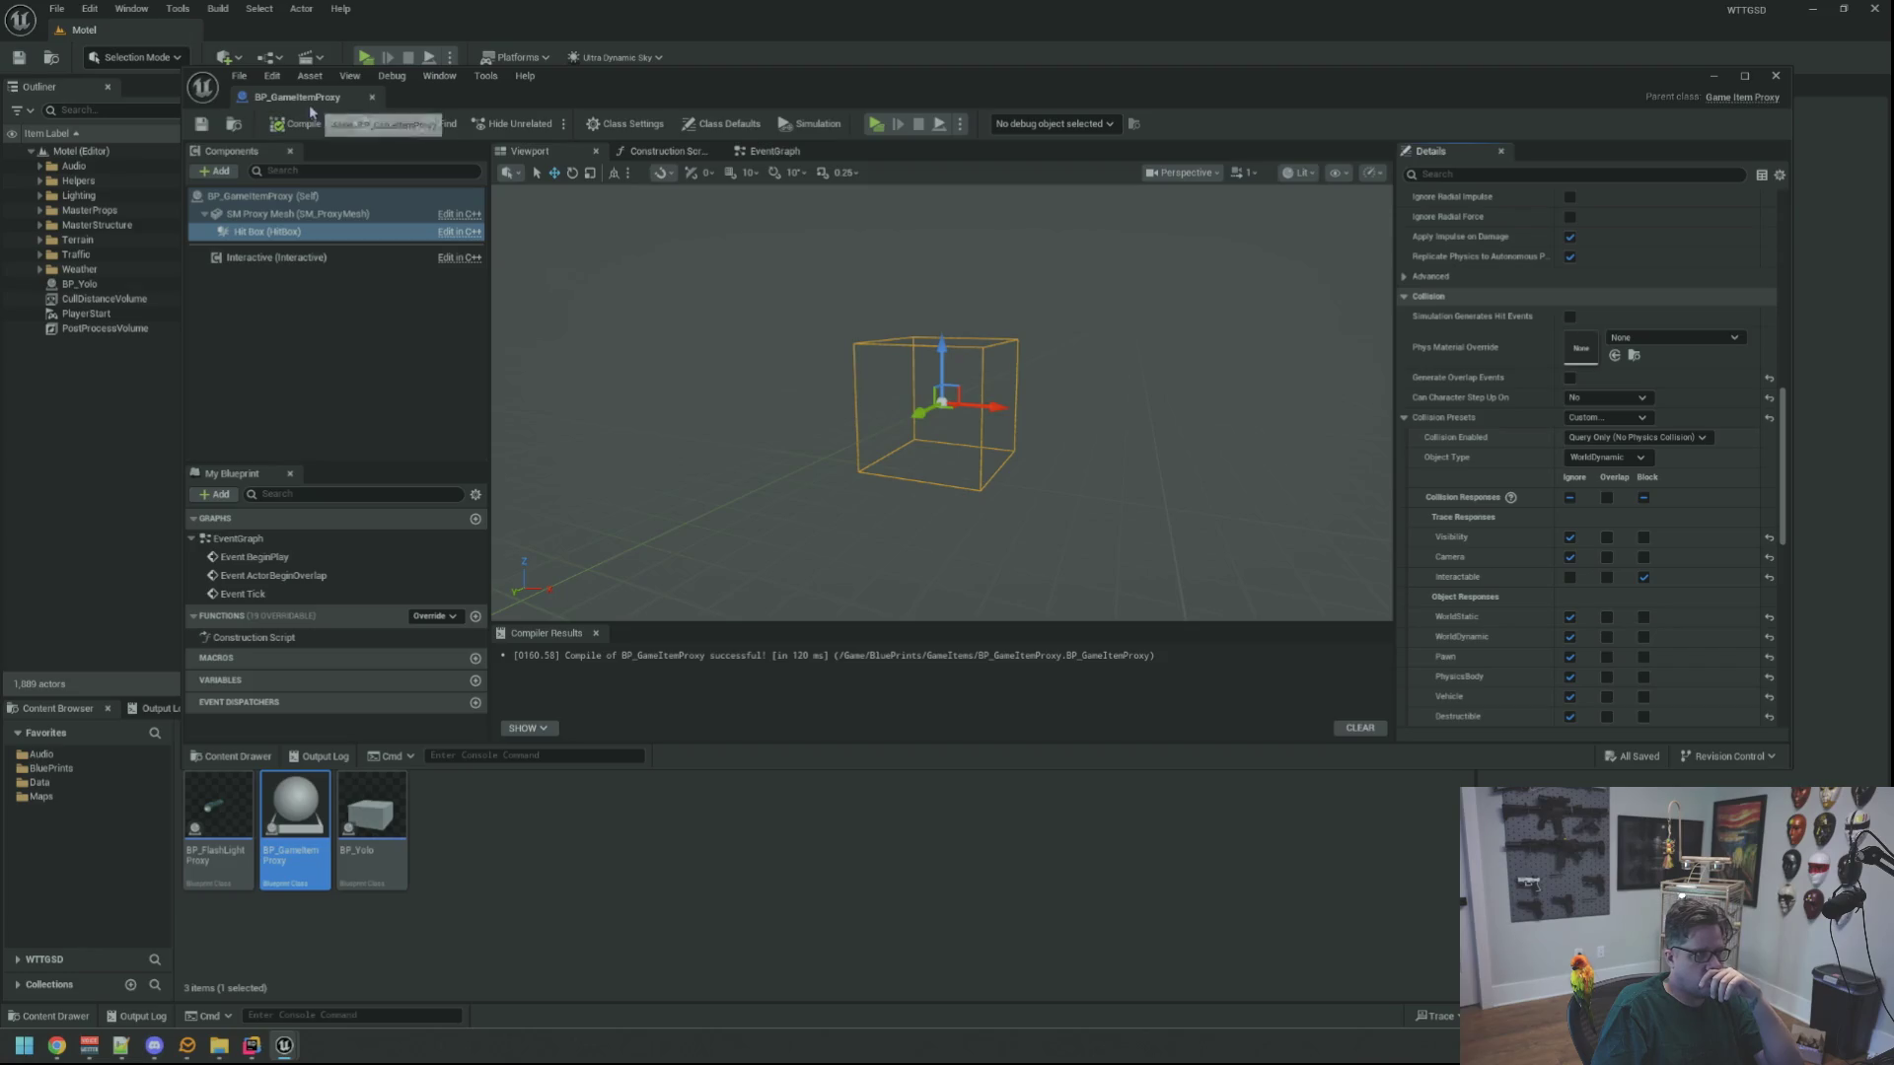
Close BP_GameItemProxy, reopen BP_Yolo, and select its SM Proxy Mesh component
{"action": "left_click", "coordinate": [372, 97]}
{"action": "double_click", "coordinate": [372, 811]}
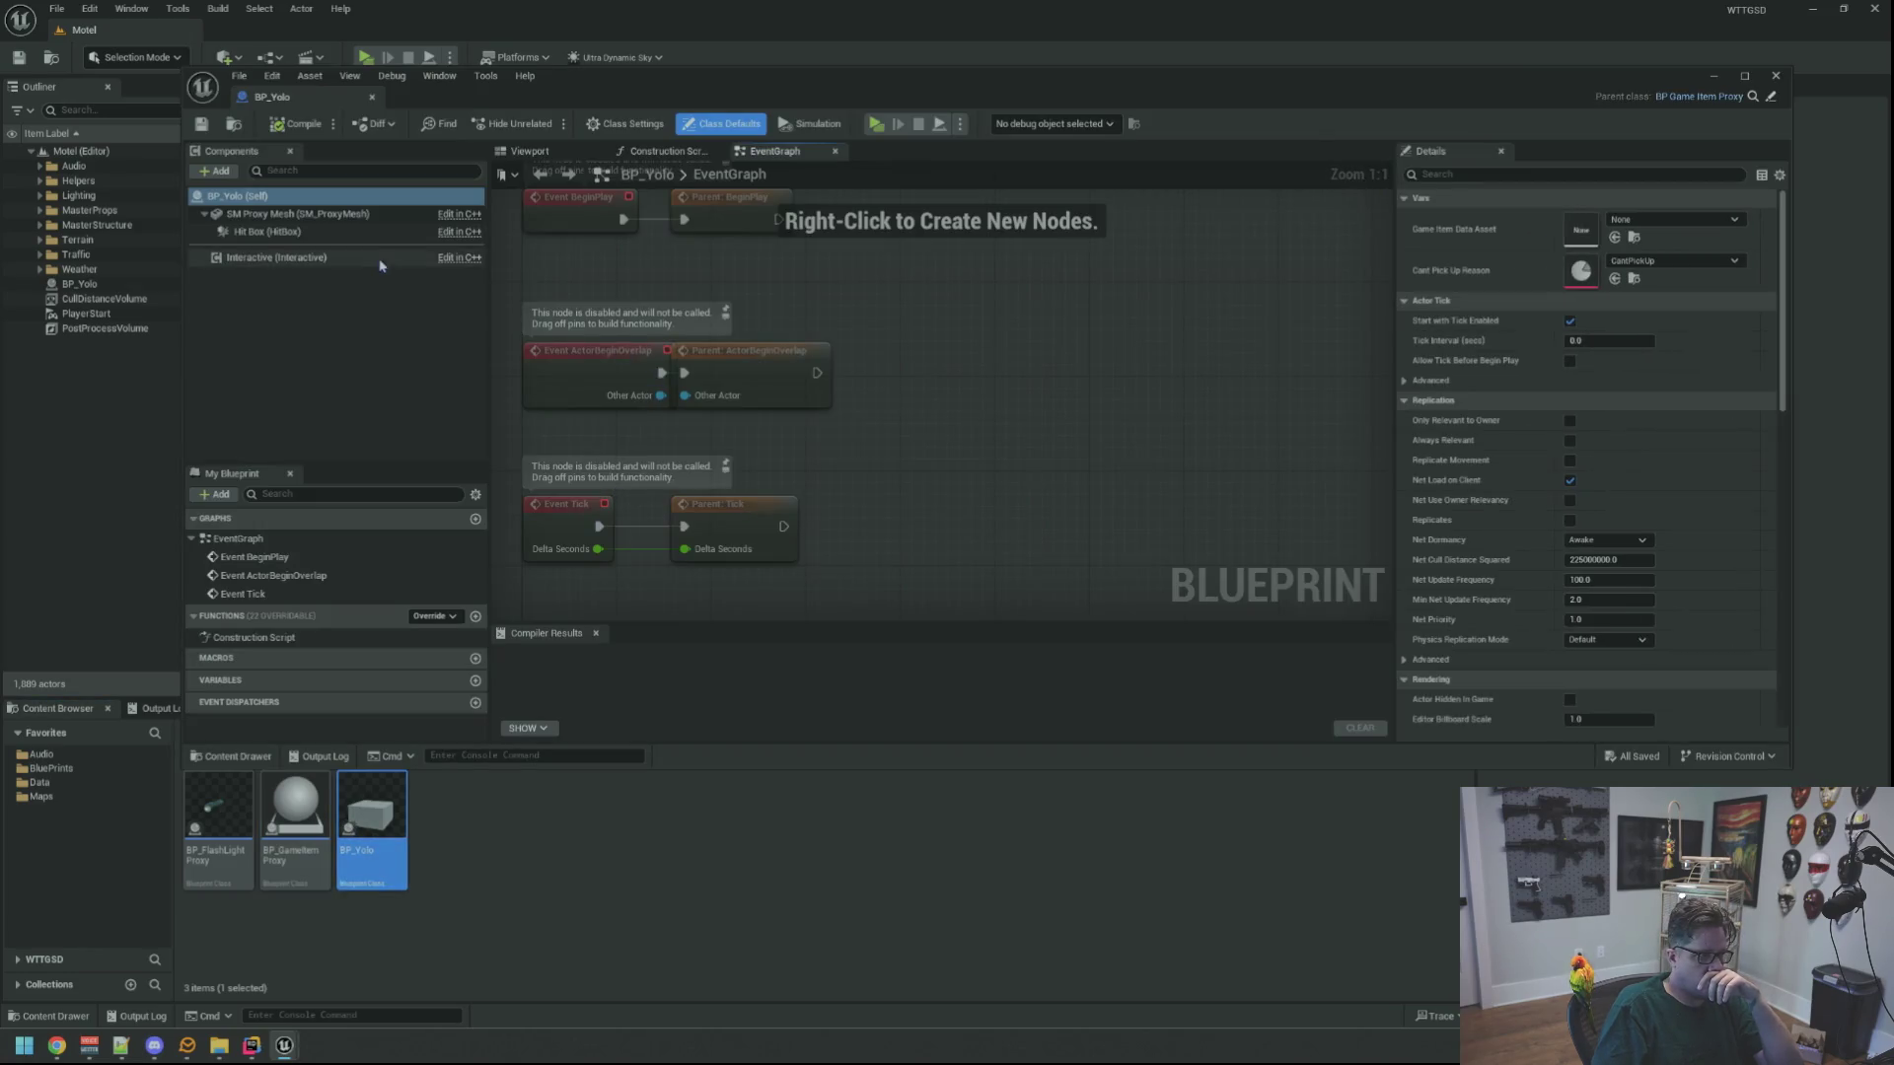
{"action": "left_click", "coordinate": [352, 215]}
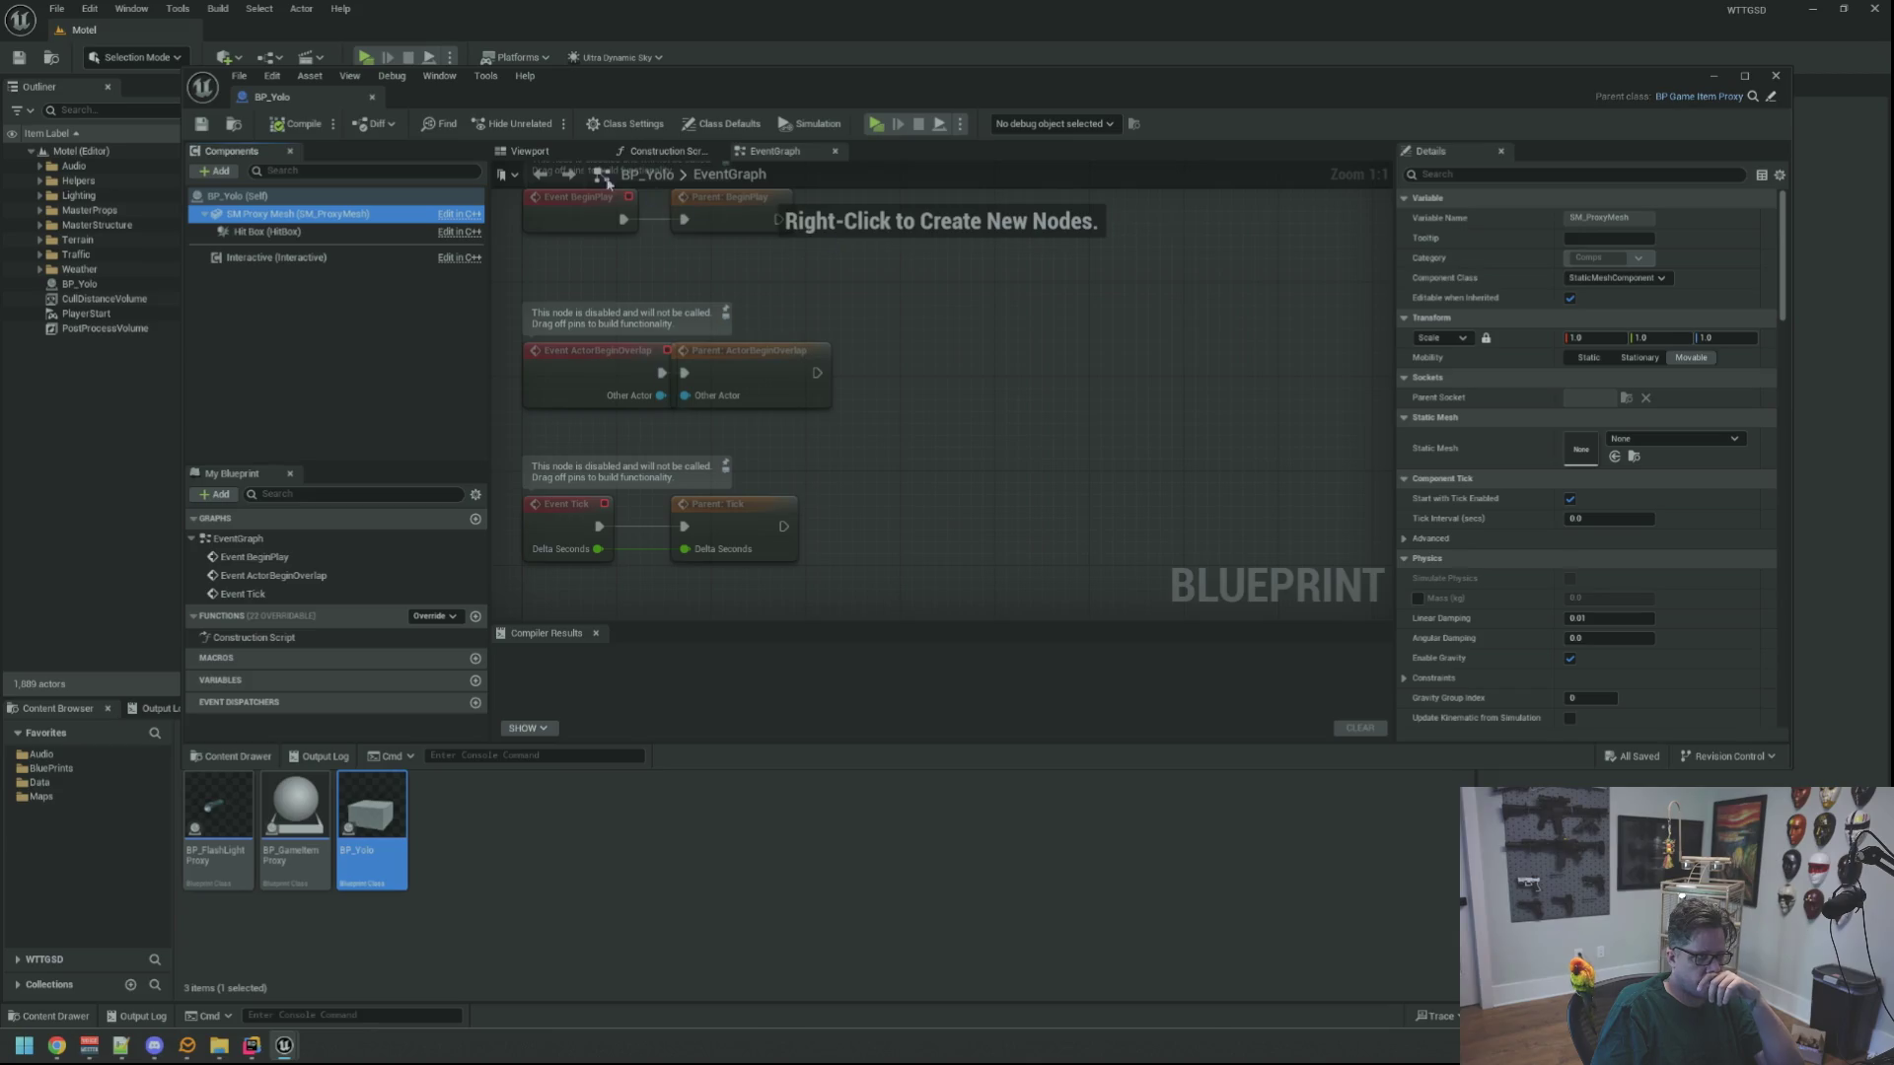
Set SM Proxy Mesh's static mesh to Cube and shrink its scale
{"action": "left_click", "coordinate": [530, 151]}
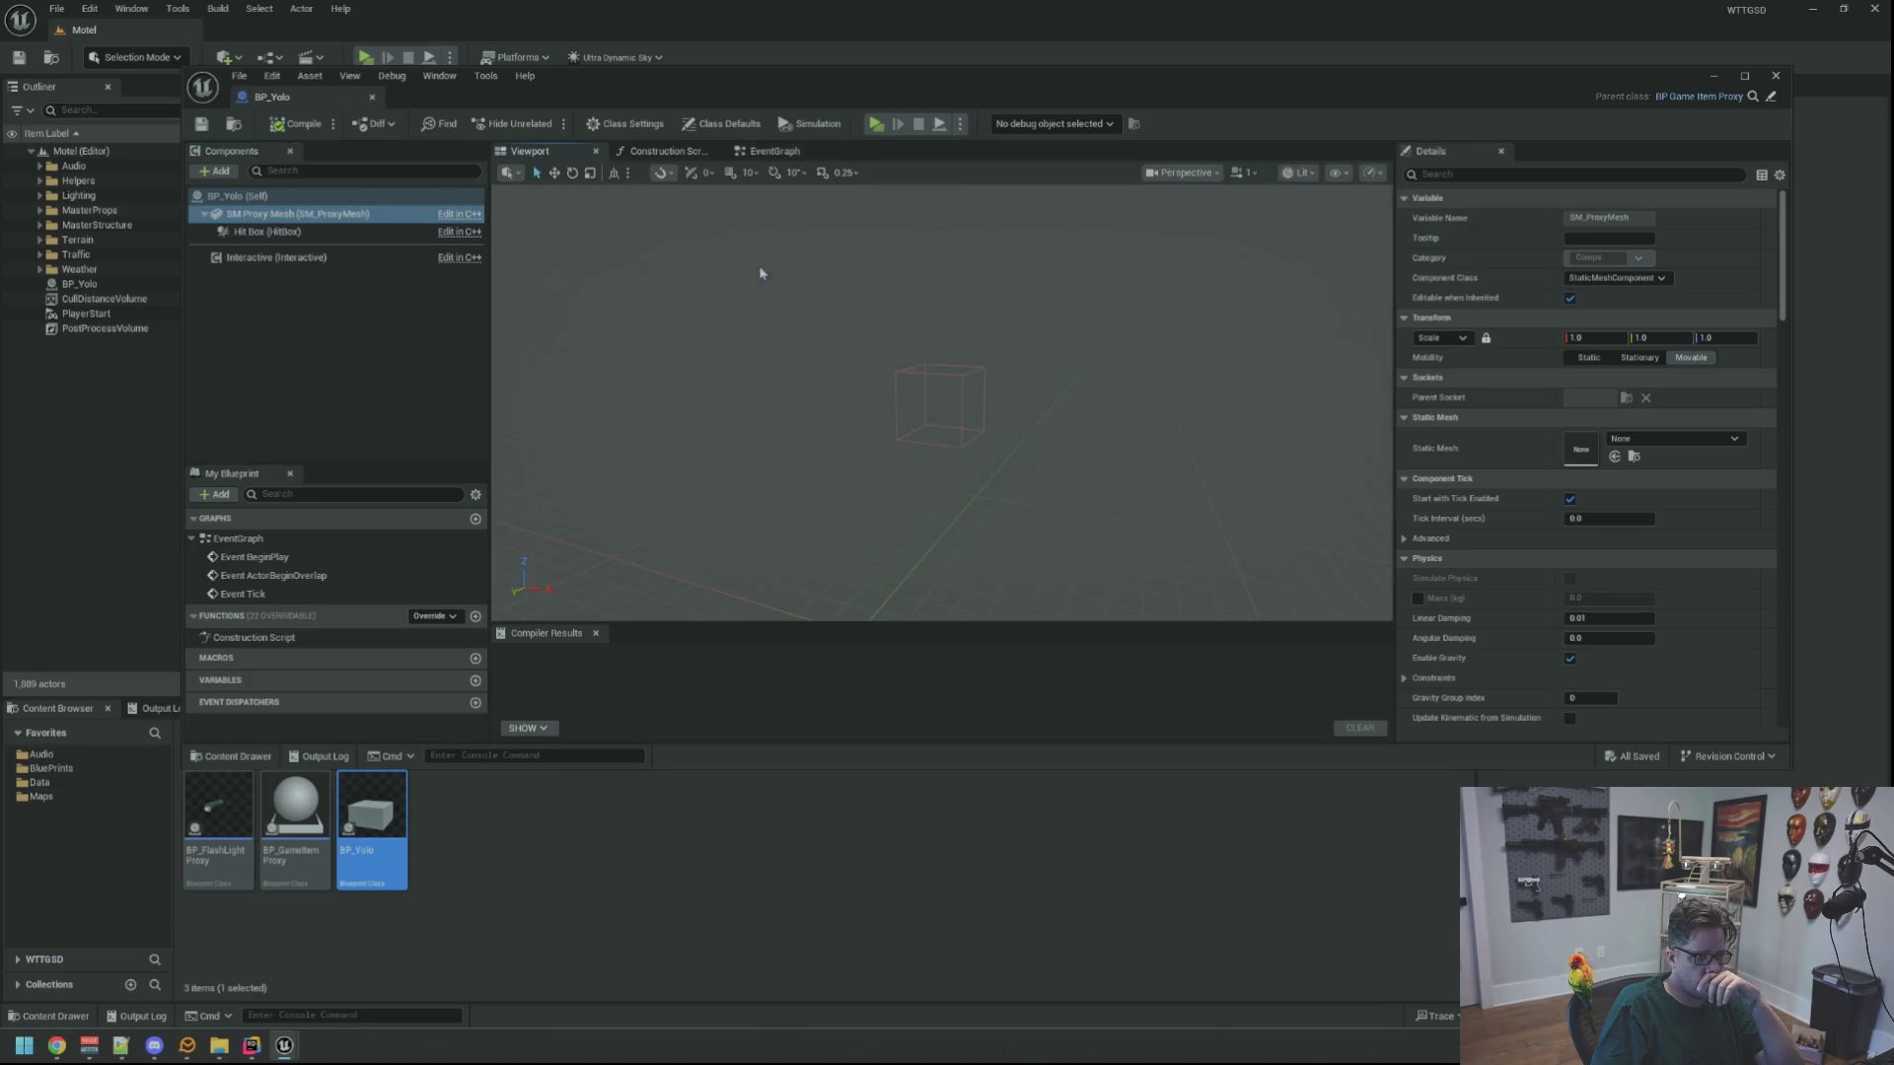
{"action": "left_click", "coordinate": [1647, 446]}
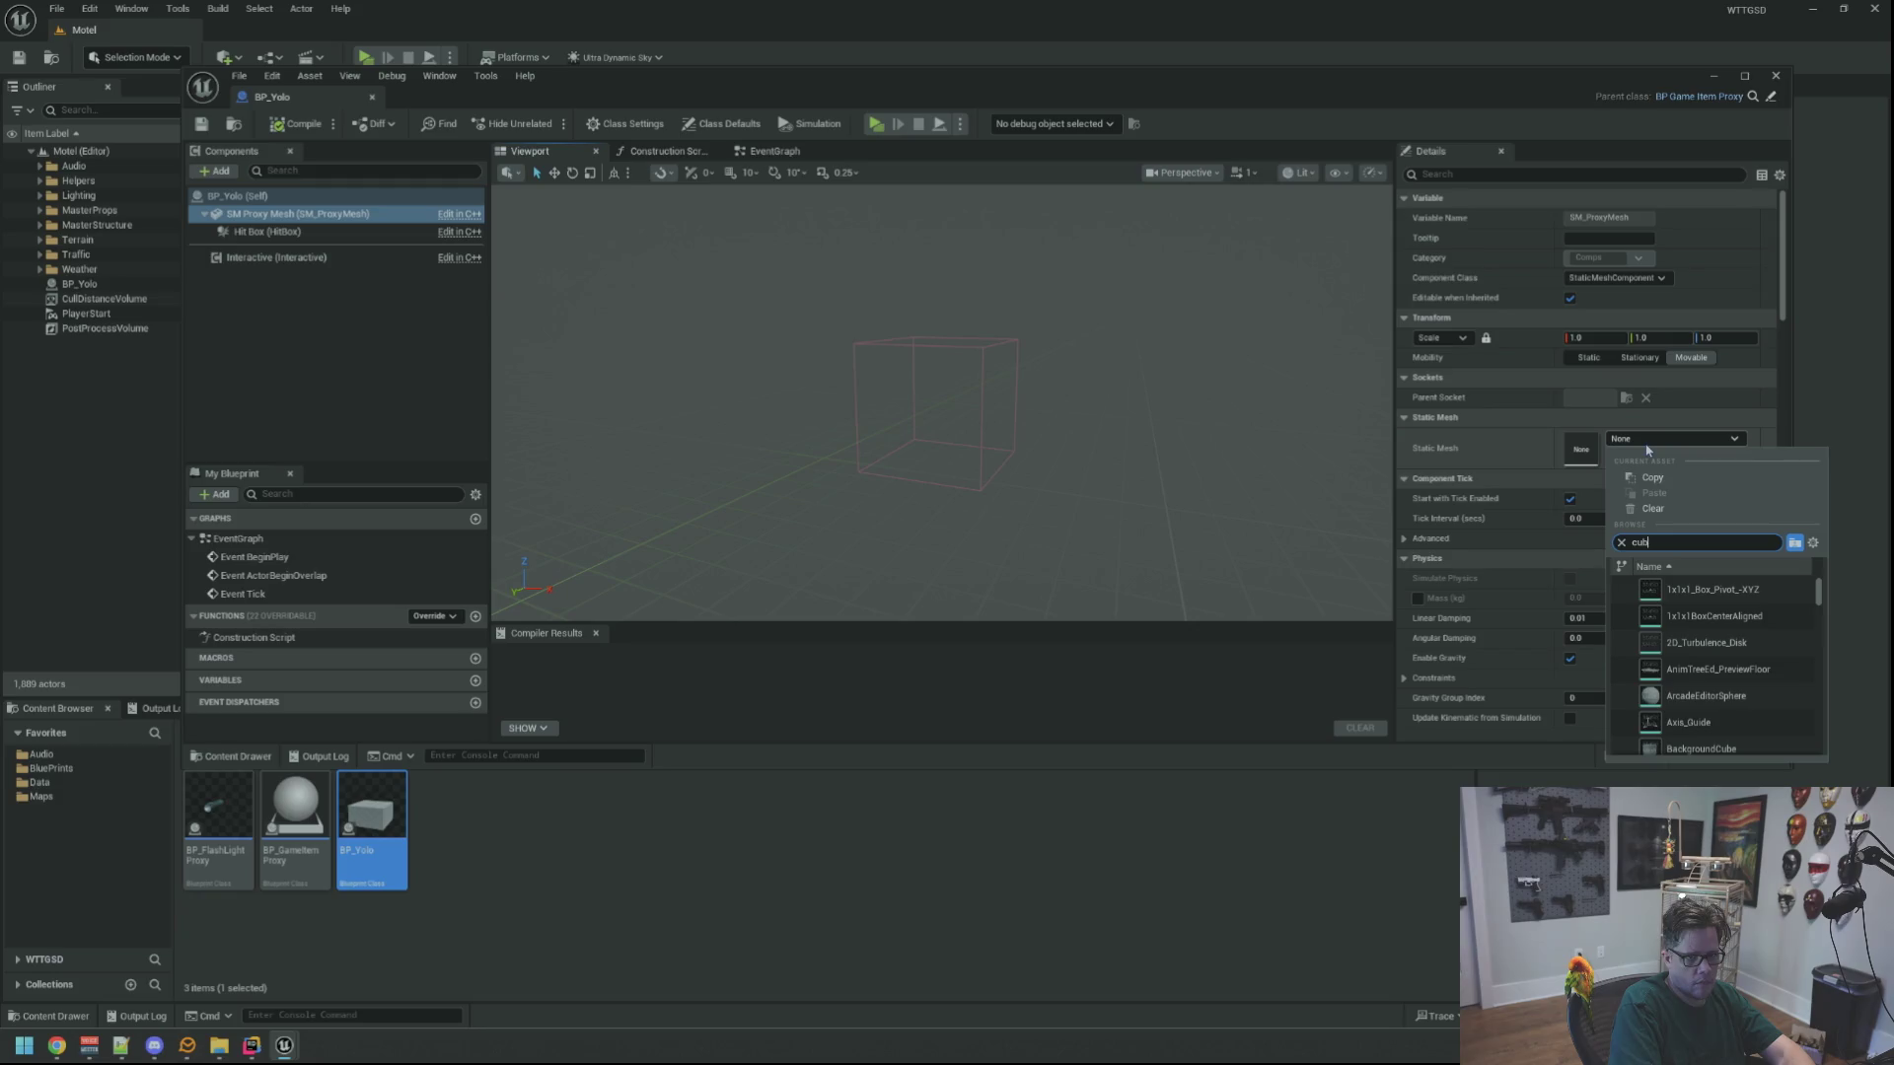
{"action": "type", "text": "e"}
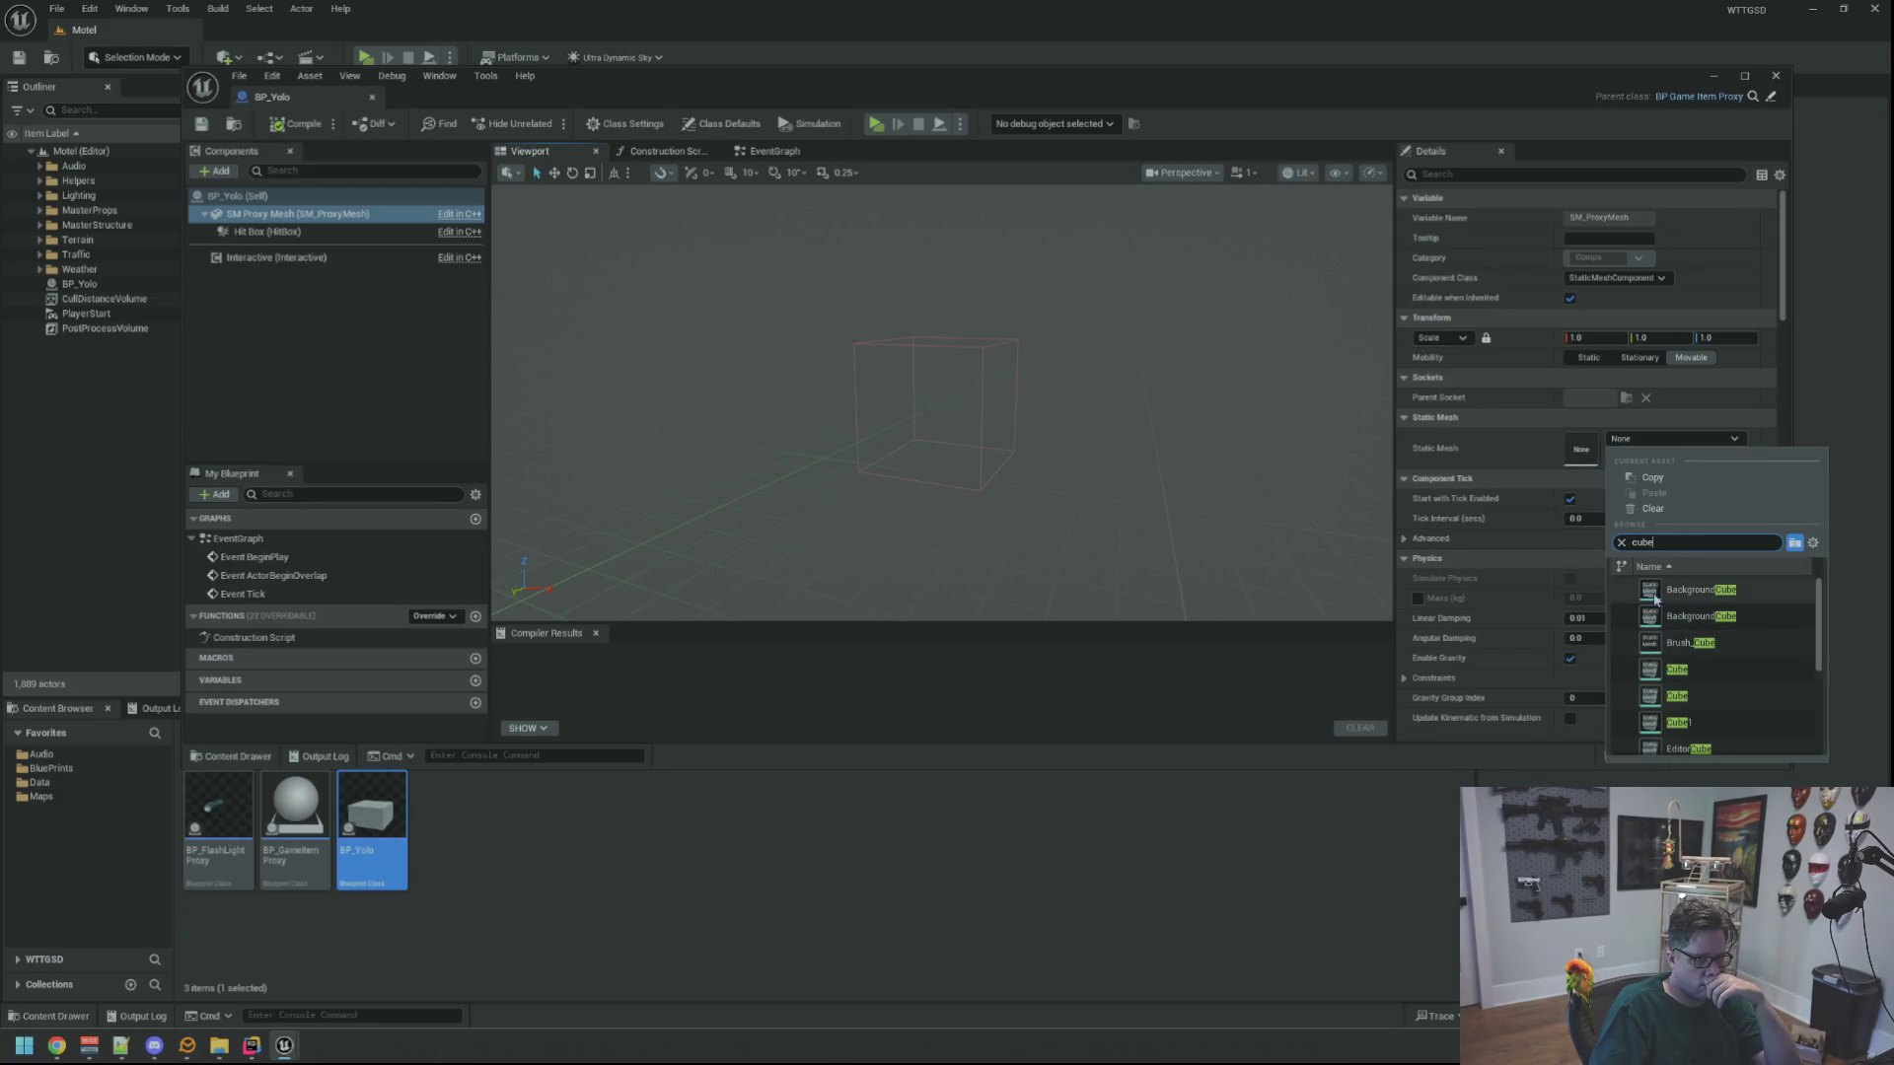
{"action": "left_click", "coordinate": [1695, 671]}
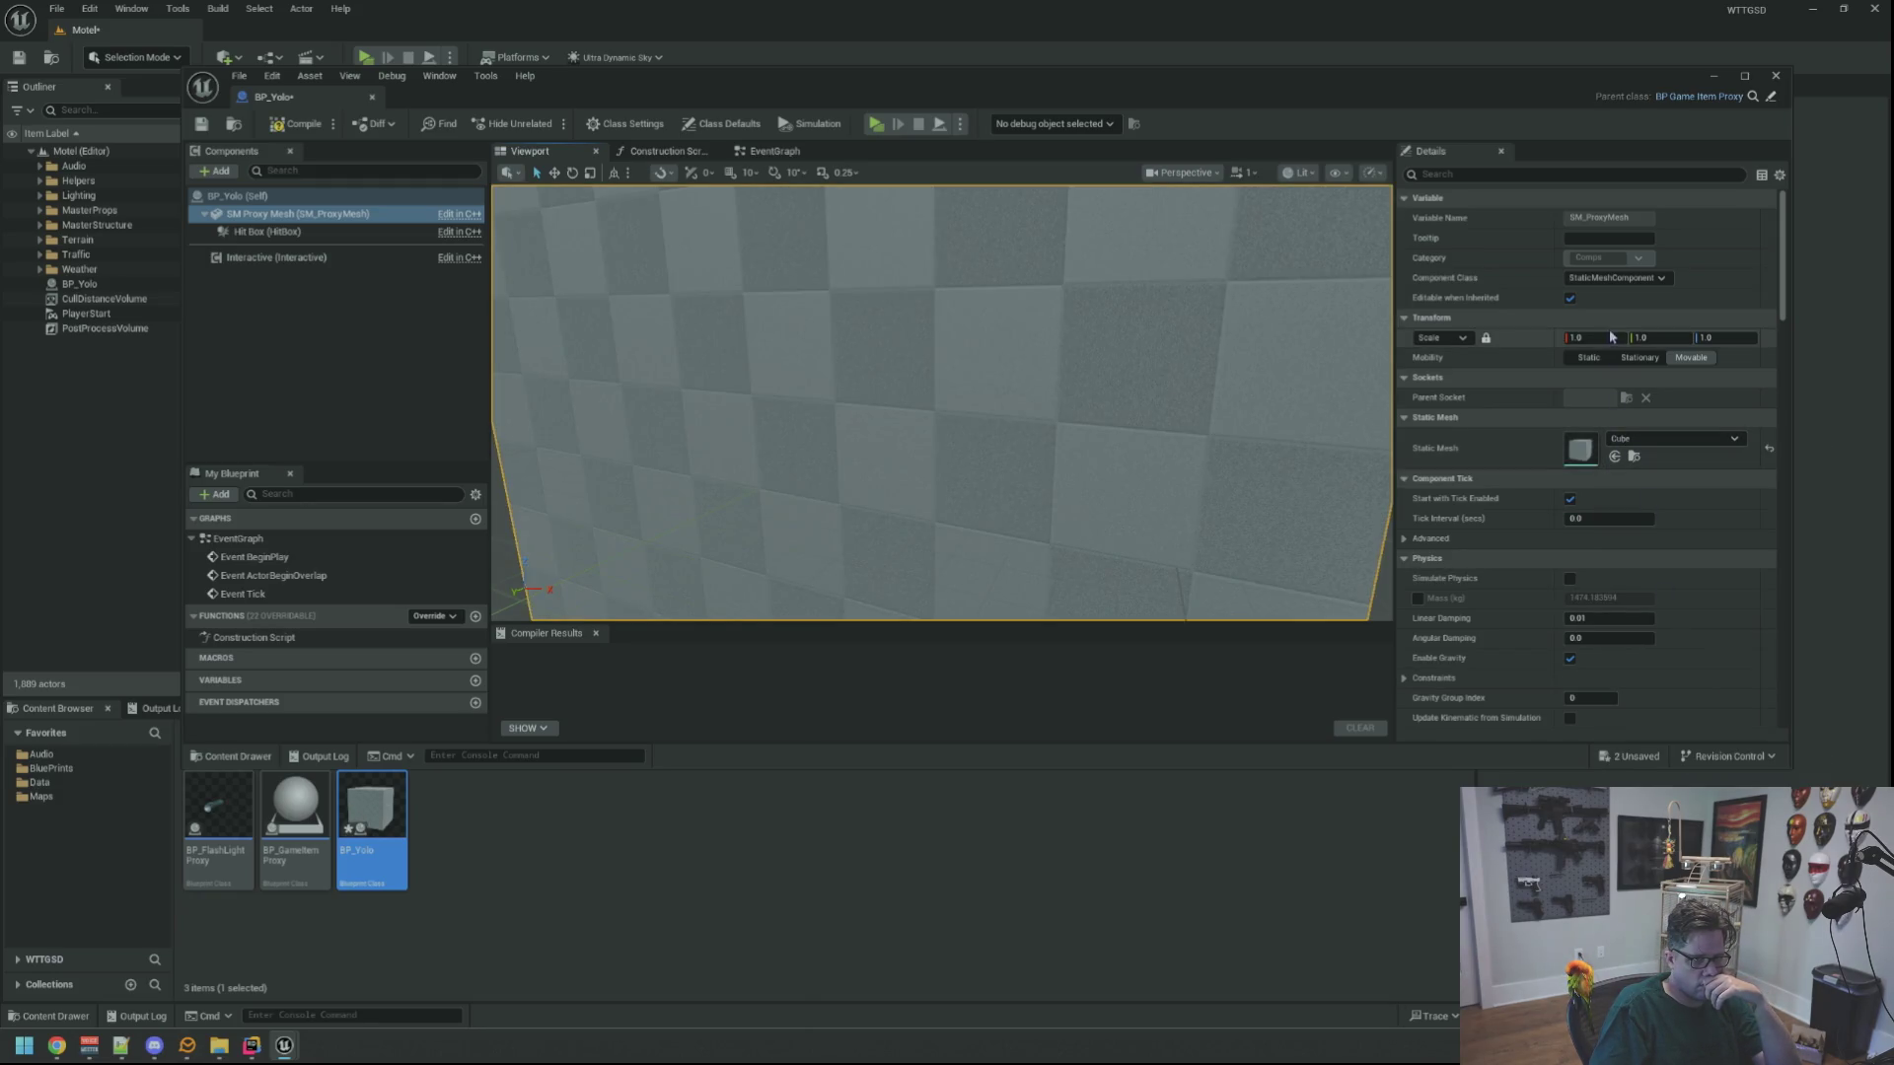
{"action": "type", "text": ".25"}
{"action": "key", "text": "Return"}
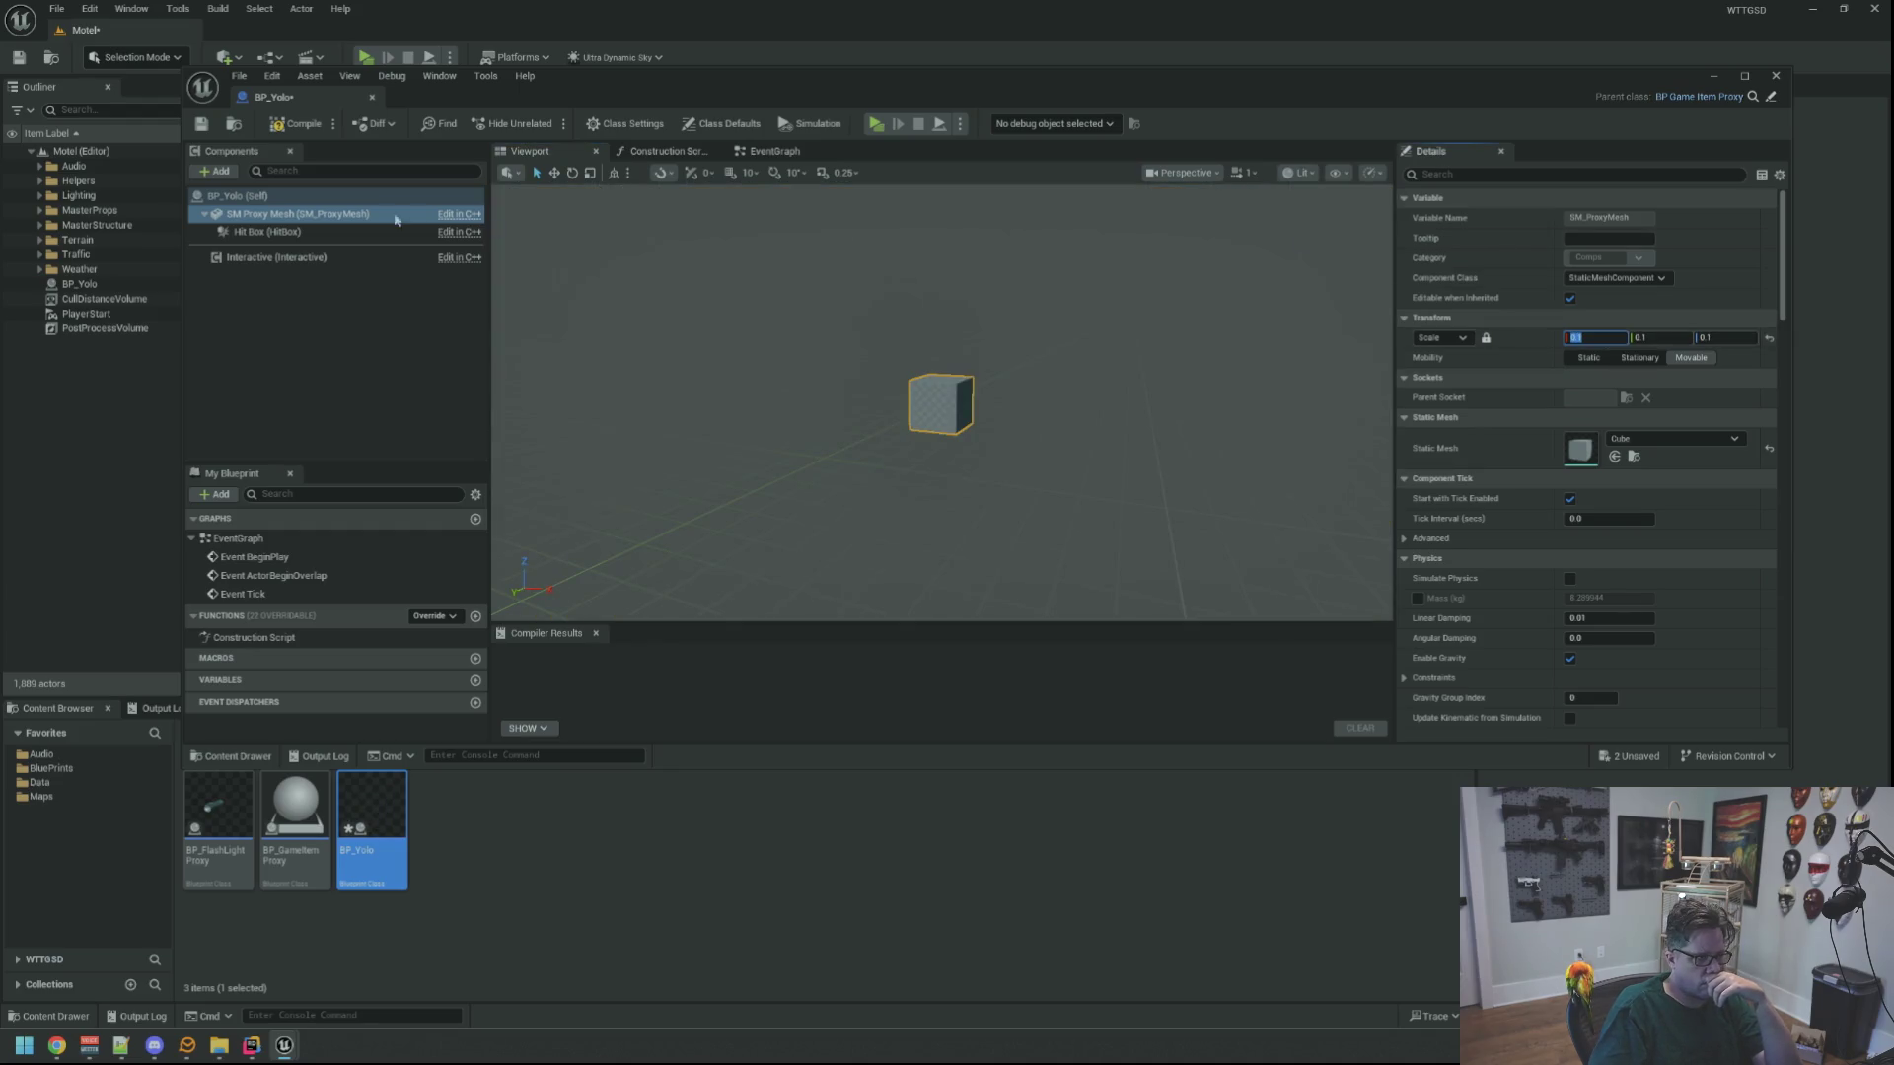
{"action": "left_click", "coordinate": [317, 244]}
Set the Hit Box scale to 5.0, then compile and close BP_Yolo
{"action": "left_click", "coordinate": [316, 233]}
{"action": "left_click", "coordinate": [1586, 378]}
{"action": "mouse_move", "coordinate": [1085, 375]}
{"action": "left_mouse_down"}
{"action": "mouse_move", "coordinate": [1077, 355]}
{"action": "mouse_move", "coordinate": [1075, 372]}
{"action": "left_mouse_up"}
{"action": "scroll", "coordinate": [858, 315], "scroll_direction": "up", "scroll_amount": 5}
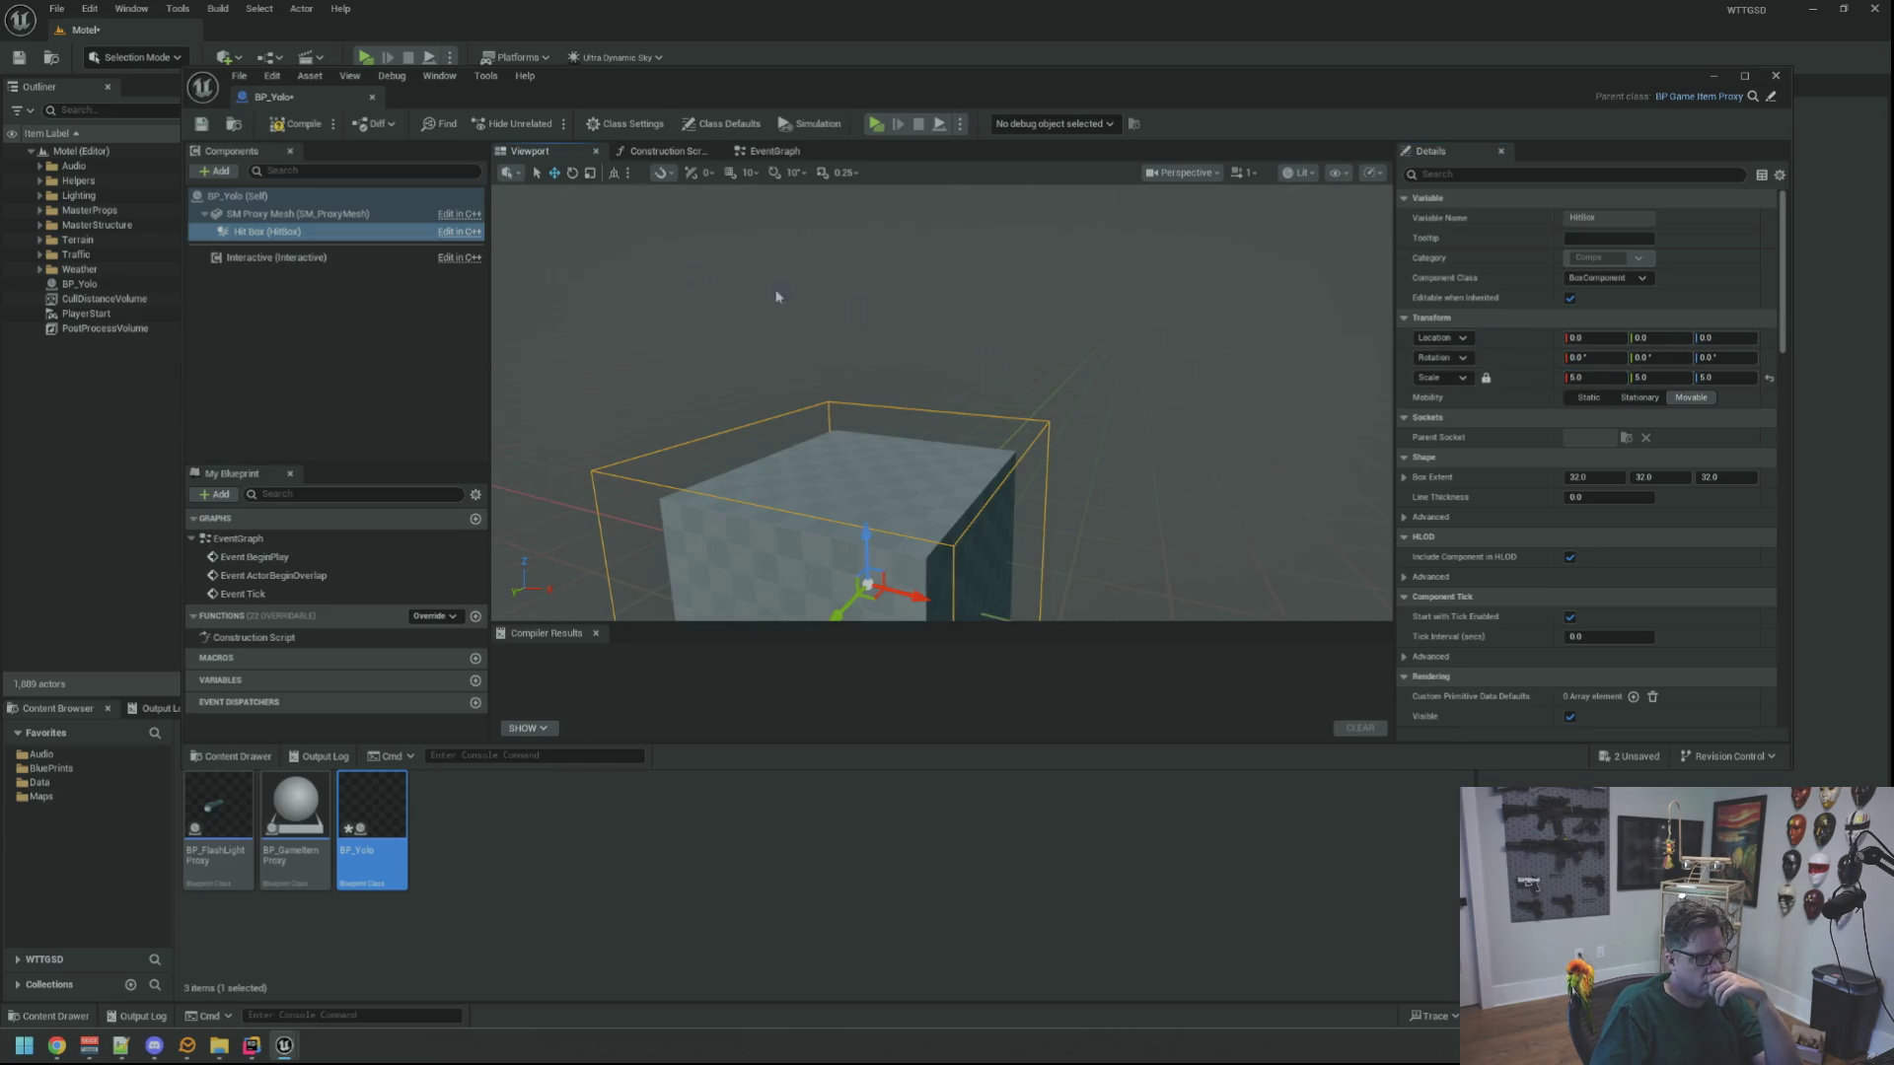
{"action": "left_click", "coordinate": [276, 126]}
{"action": "left_click", "coordinate": [372, 96]}
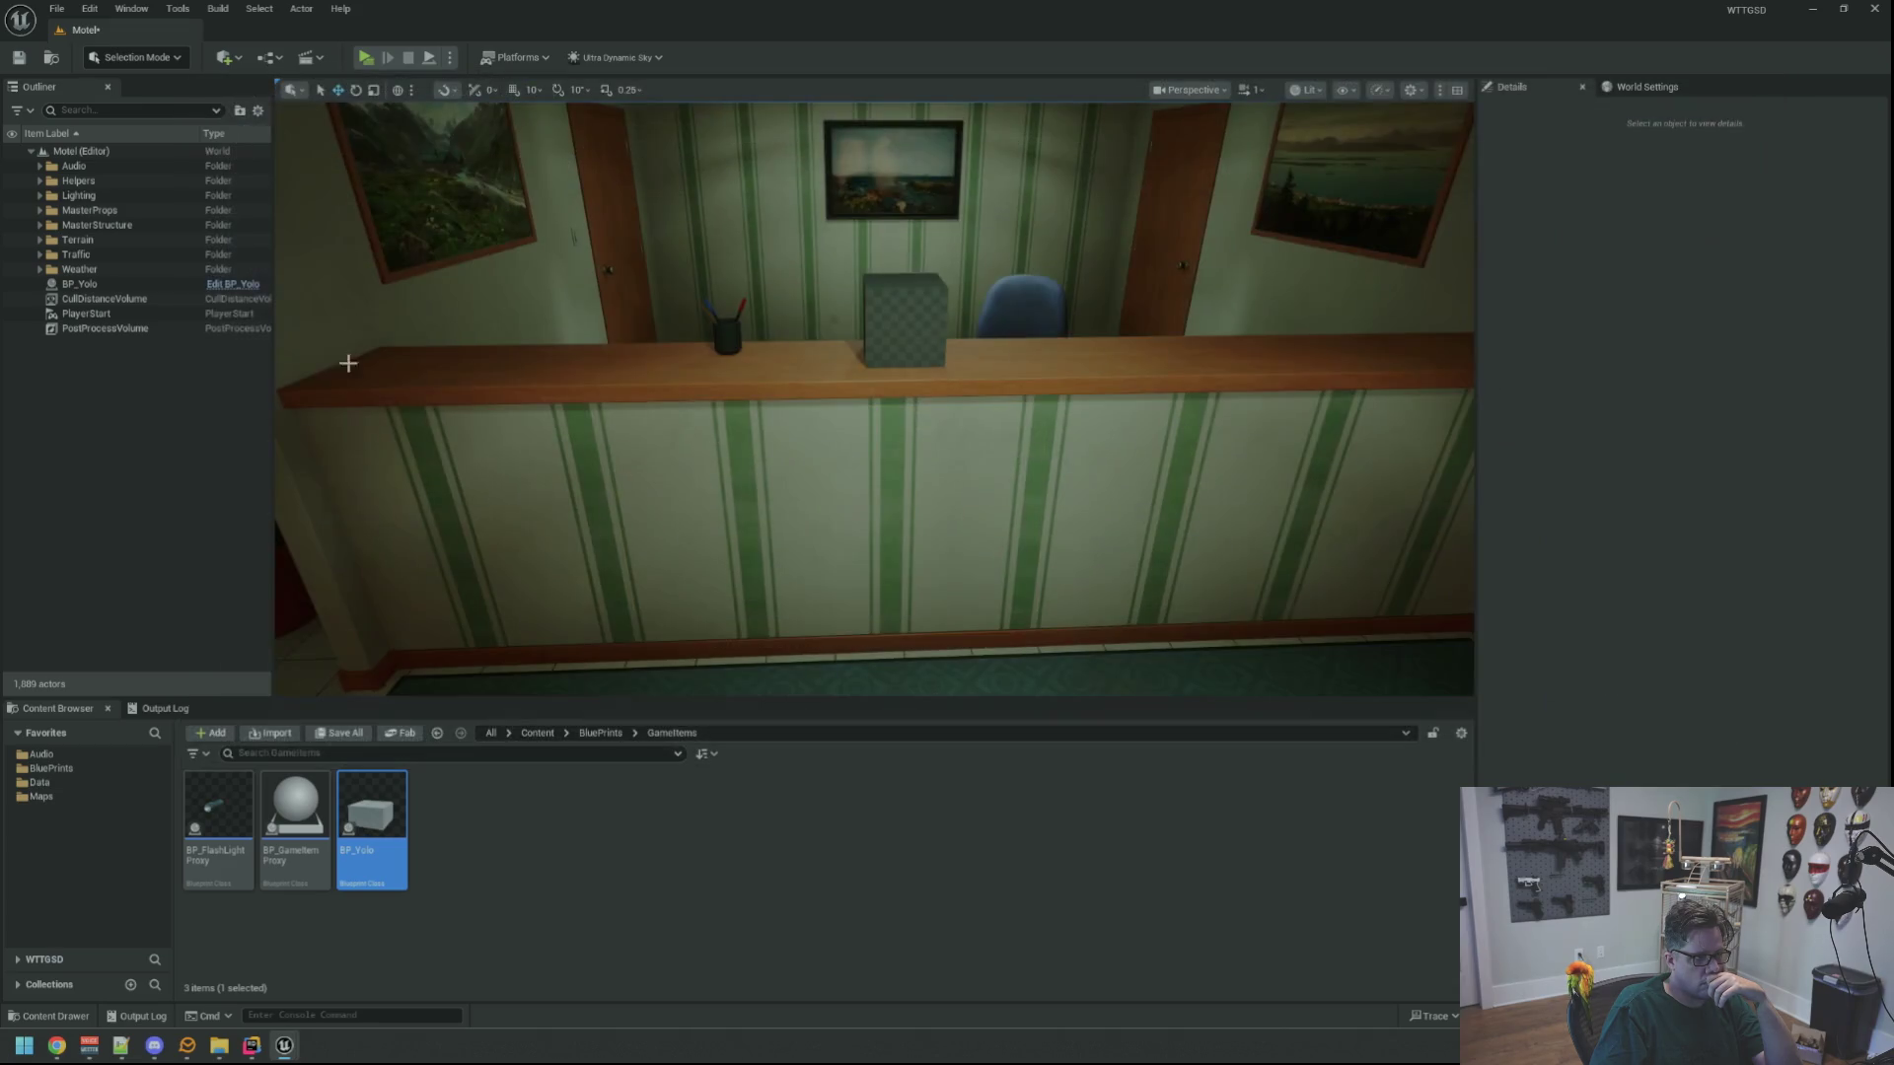
{"action": "left_click", "coordinate": [165, 708]}
{"action": "right_click", "coordinate": [434, 779]}
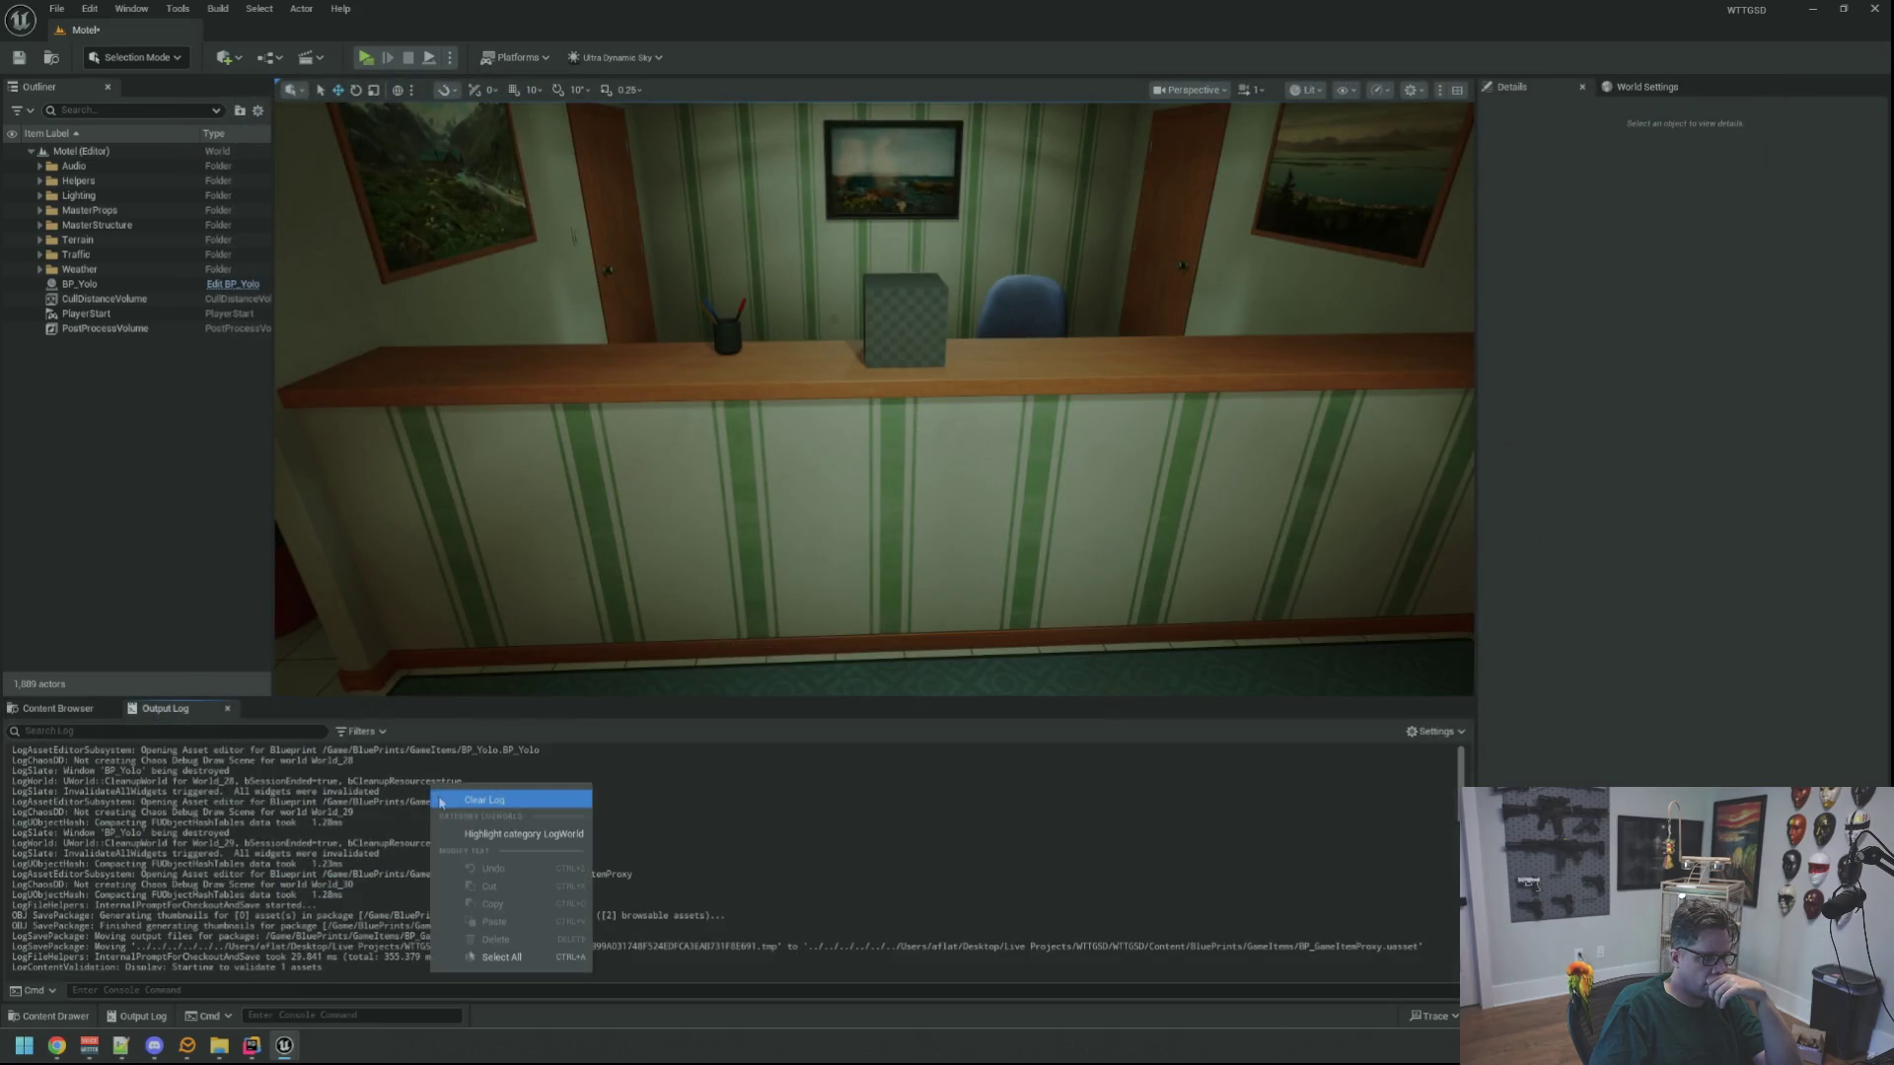
Clear the log, play-test reaching the Cube on the motel desk, then reopen BP_Yolo
{"action": "left_click", "coordinate": [474, 809]}
{"action": "left_click", "coordinate": [365, 57]}
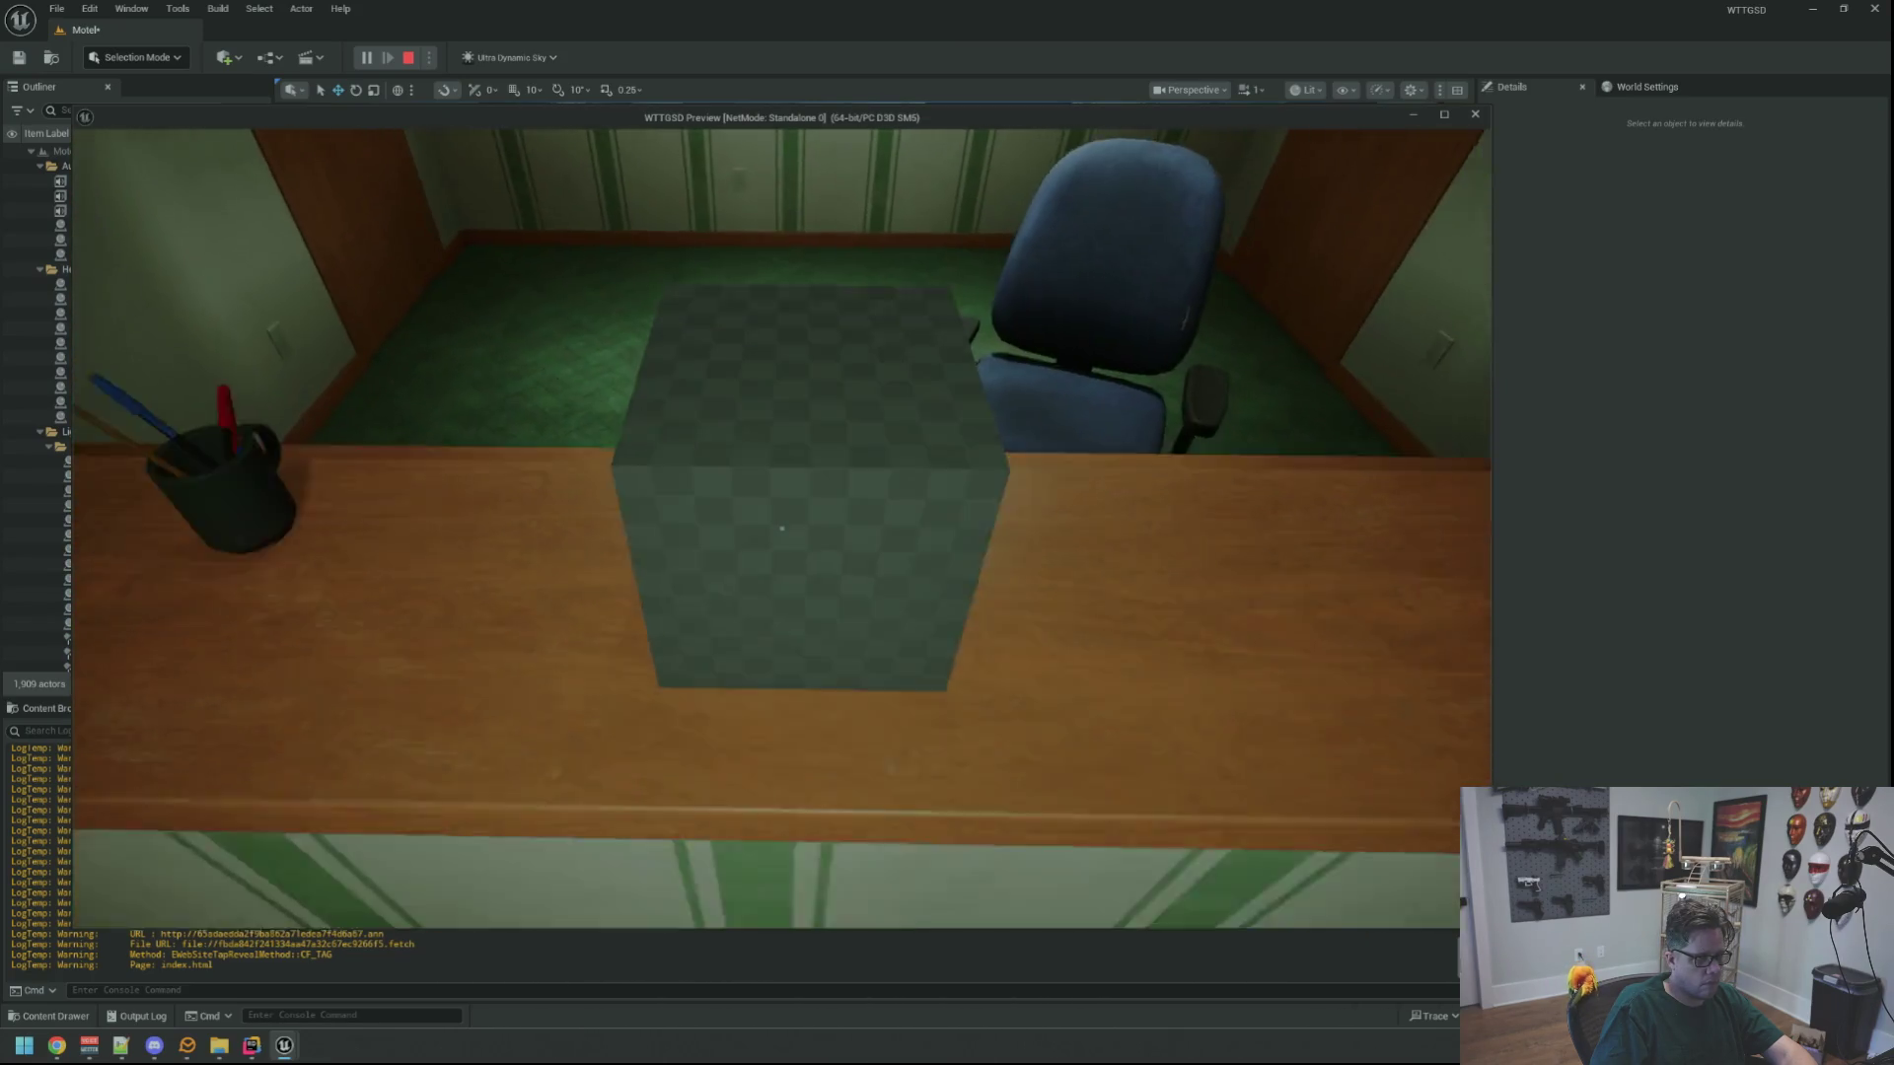
{"action": "key", "text": "Escape"}
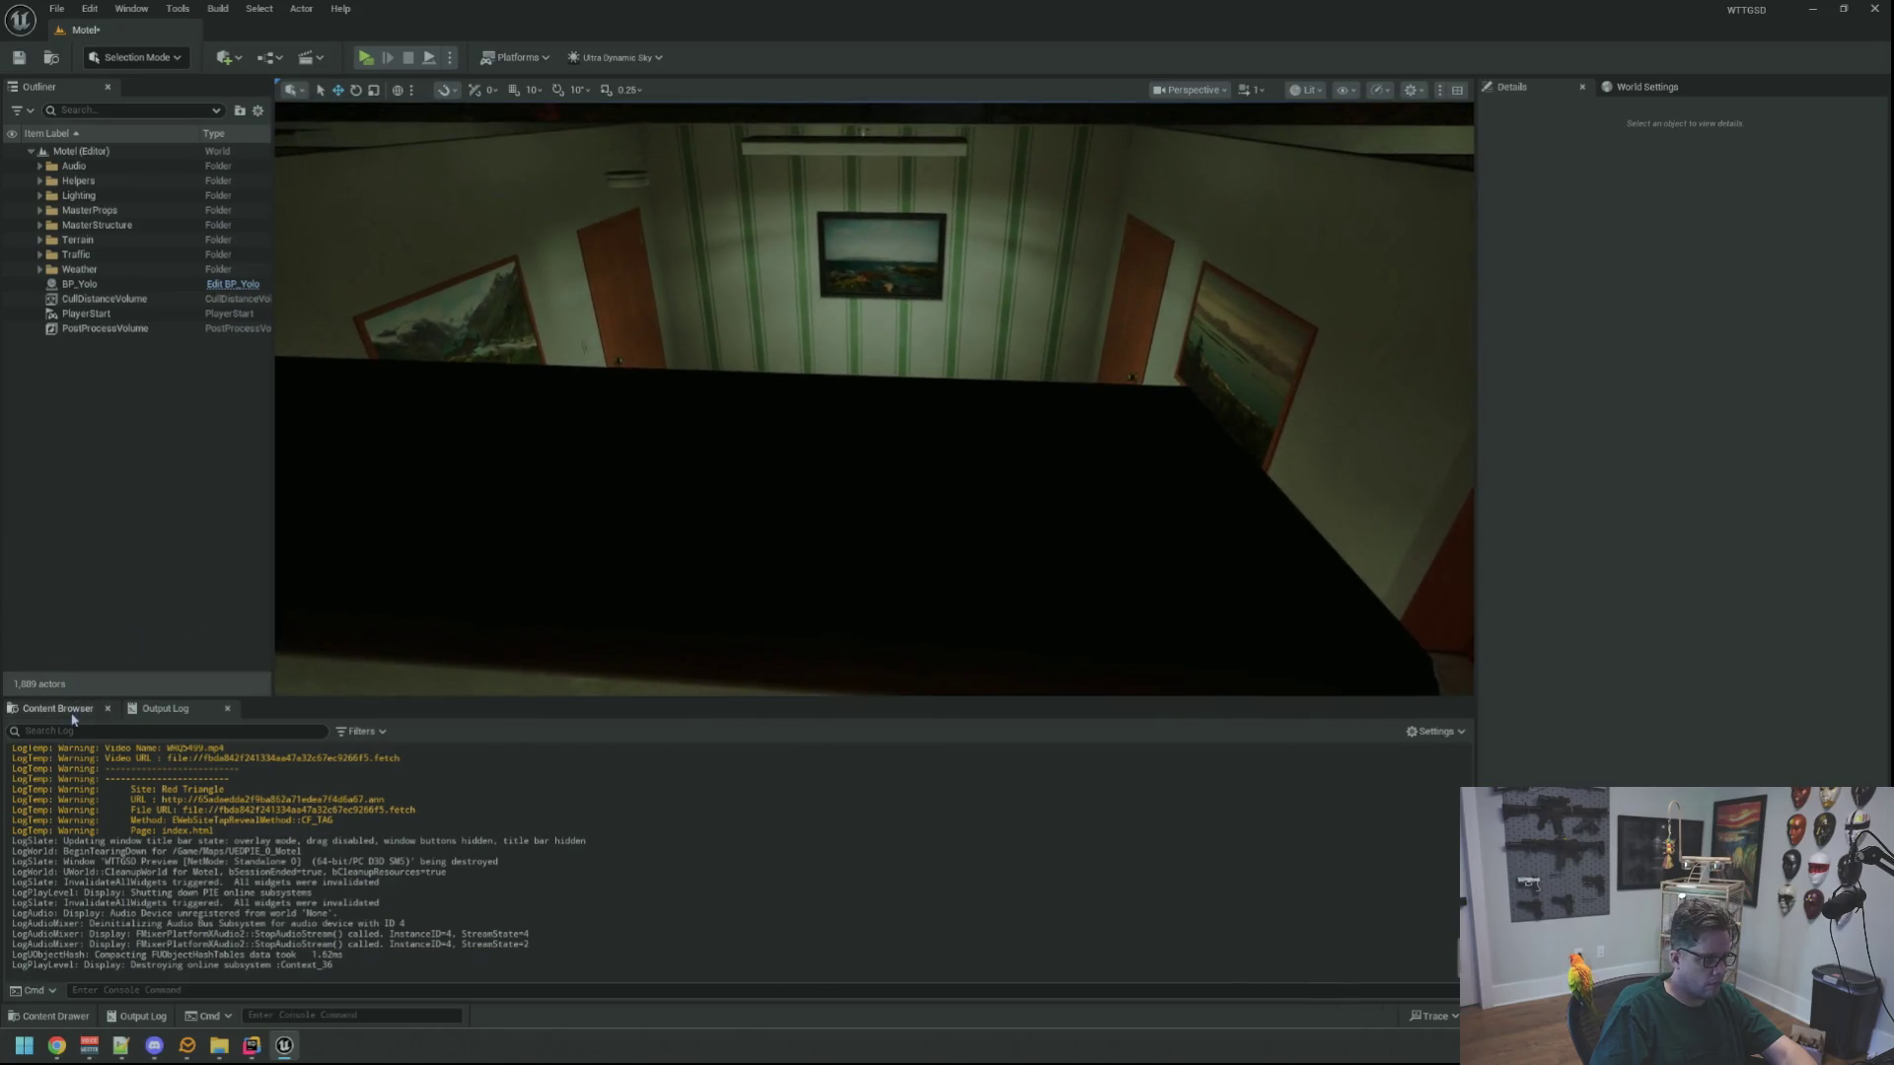
{"action": "left_click", "coordinate": [57, 709]}
{"action": "left_click", "coordinate": [370, 824]}
{"action": "double_click", "coordinate": [370, 824]}
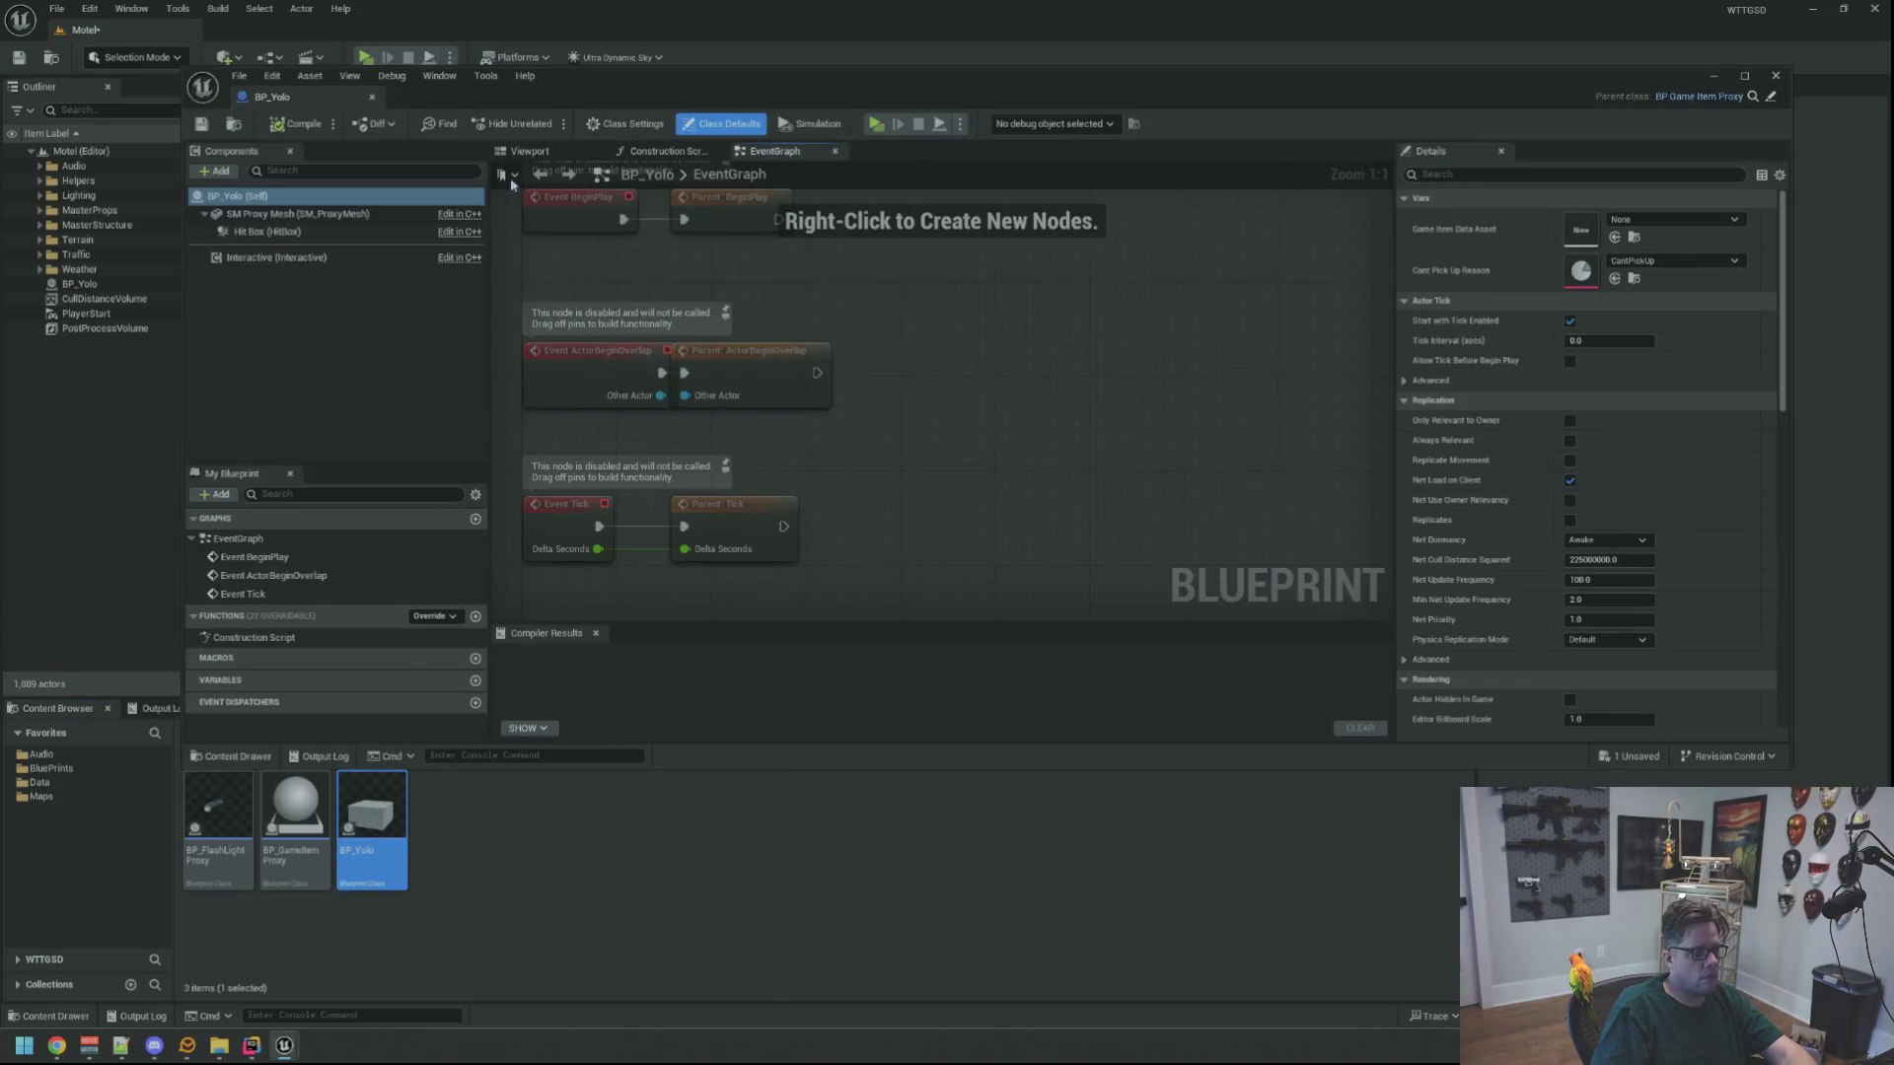
Restrict BP_Yolo's Interactive component to the Simon pawn, clearing hover after interacting
{"action": "left_click", "coordinate": [542, 155]}
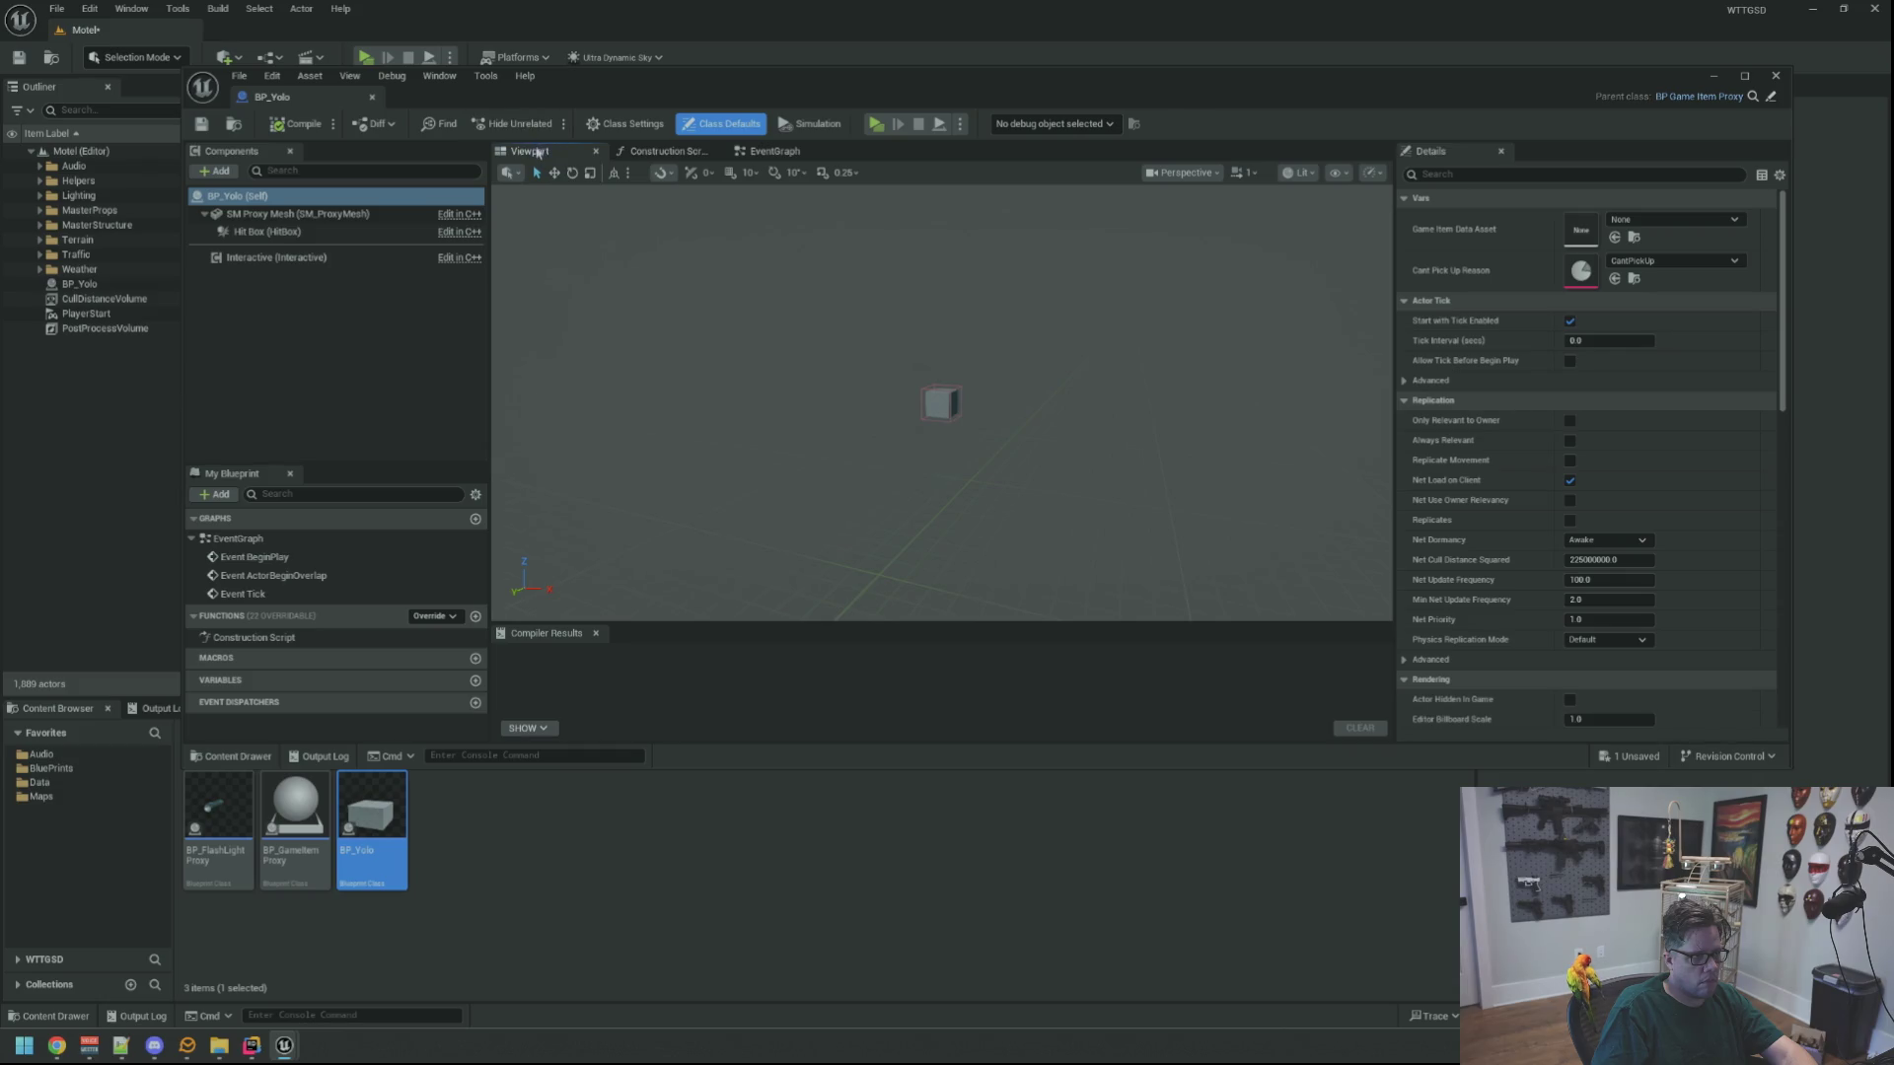
{"action": "left_click", "coordinate": [296, 258]}
{"action": "mouse_move", "coordinate": [1062, 394]}
{"action": "left_mouse_down"}
{"action": "mouse_move", "coordinate": [1095, 399]}
{"action": "mouse_move", "coordinate": [1046, 414]}
{"action": "left_mouse_up"}
{"action": "left_click", "coordinate": [1570, 378]}
{"action": "left_click", "coordinate": [1606, 398]}
{"action": "left_click", "coordinate": [1599, 430]}
{"action": "left_click", "coordinate": [1569, 417]}
Add a Pick Up tooltip with crosshair and IA_Default_Alpha gamepad action, then compile and close
{"action": "left_click", "coordinate": [1569, 437]}
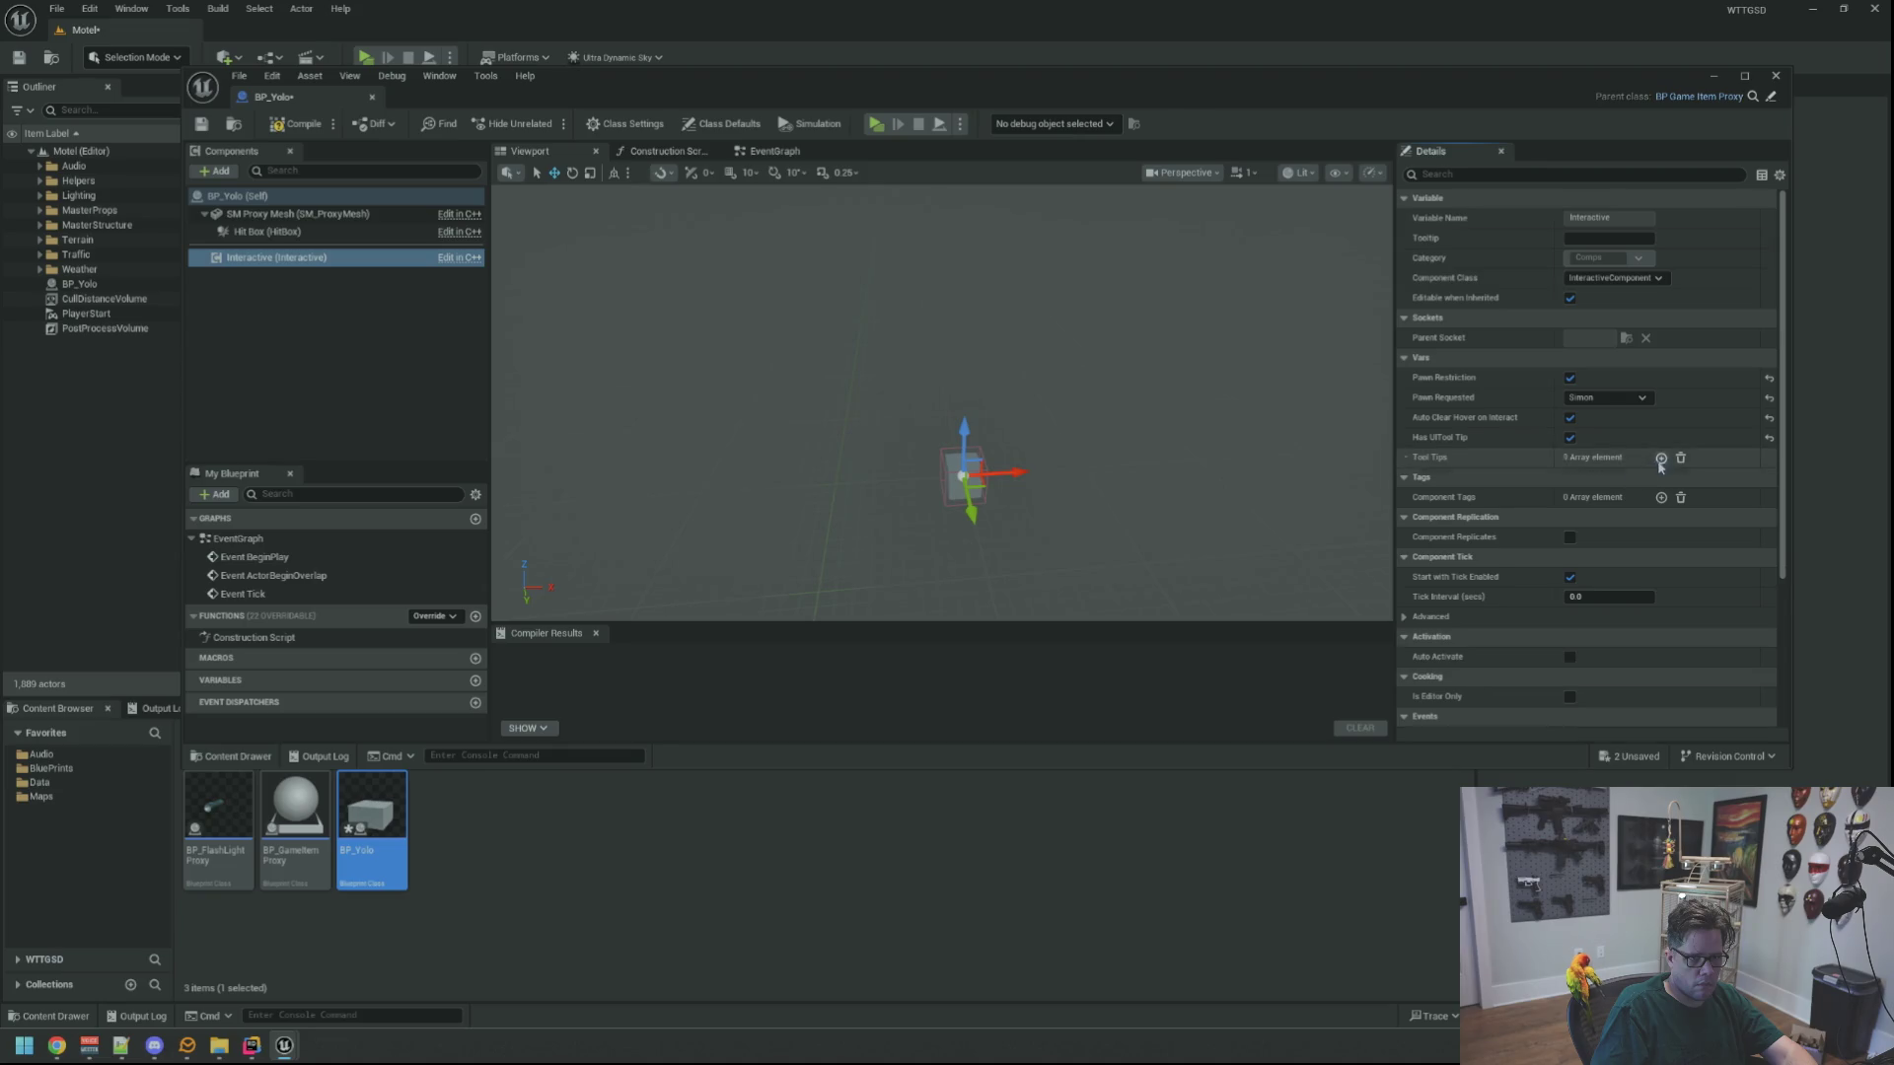
{"action": "left_click", "coordinate": [1661, 458]}
{"action": "left_click", "coordinate": [1585, 499]}
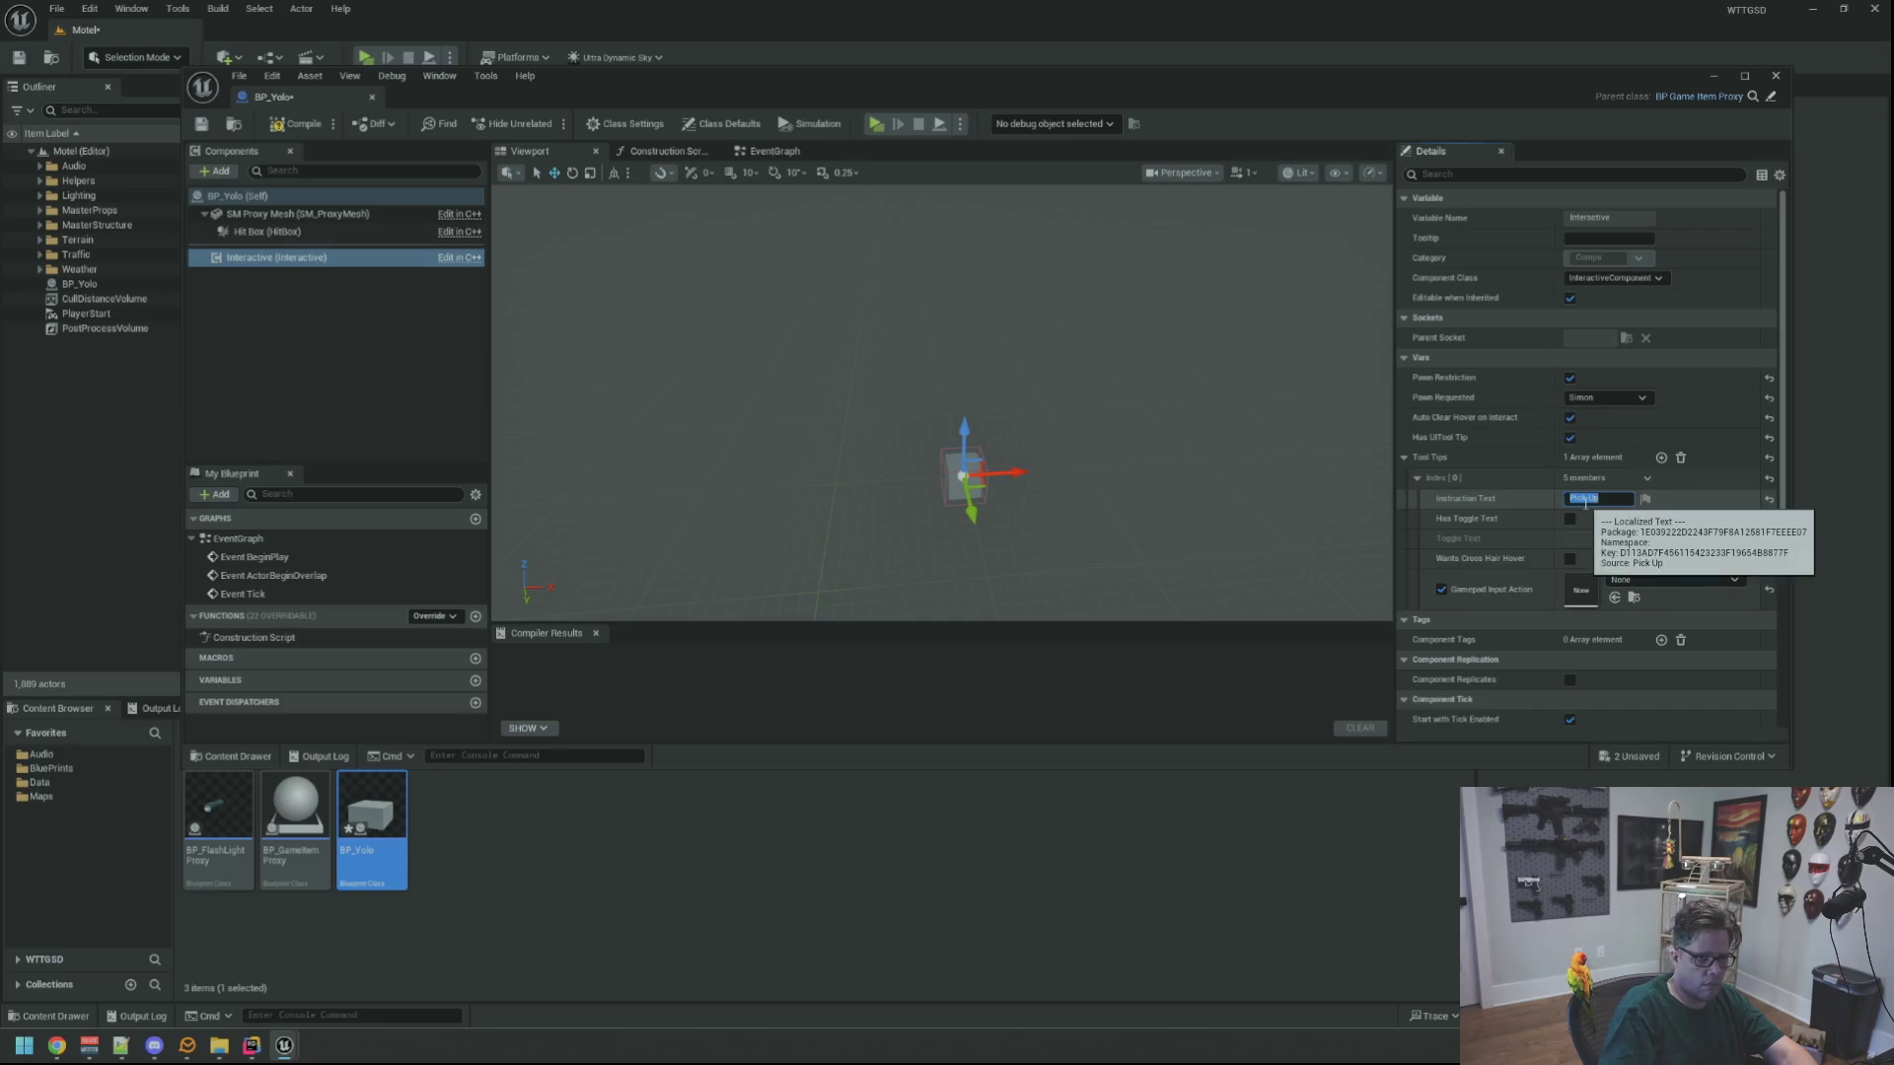
{"action": "left_click", "coordinate": [1570, 559]}
{"action": "left_click", "coordinate": [1635, 584]}
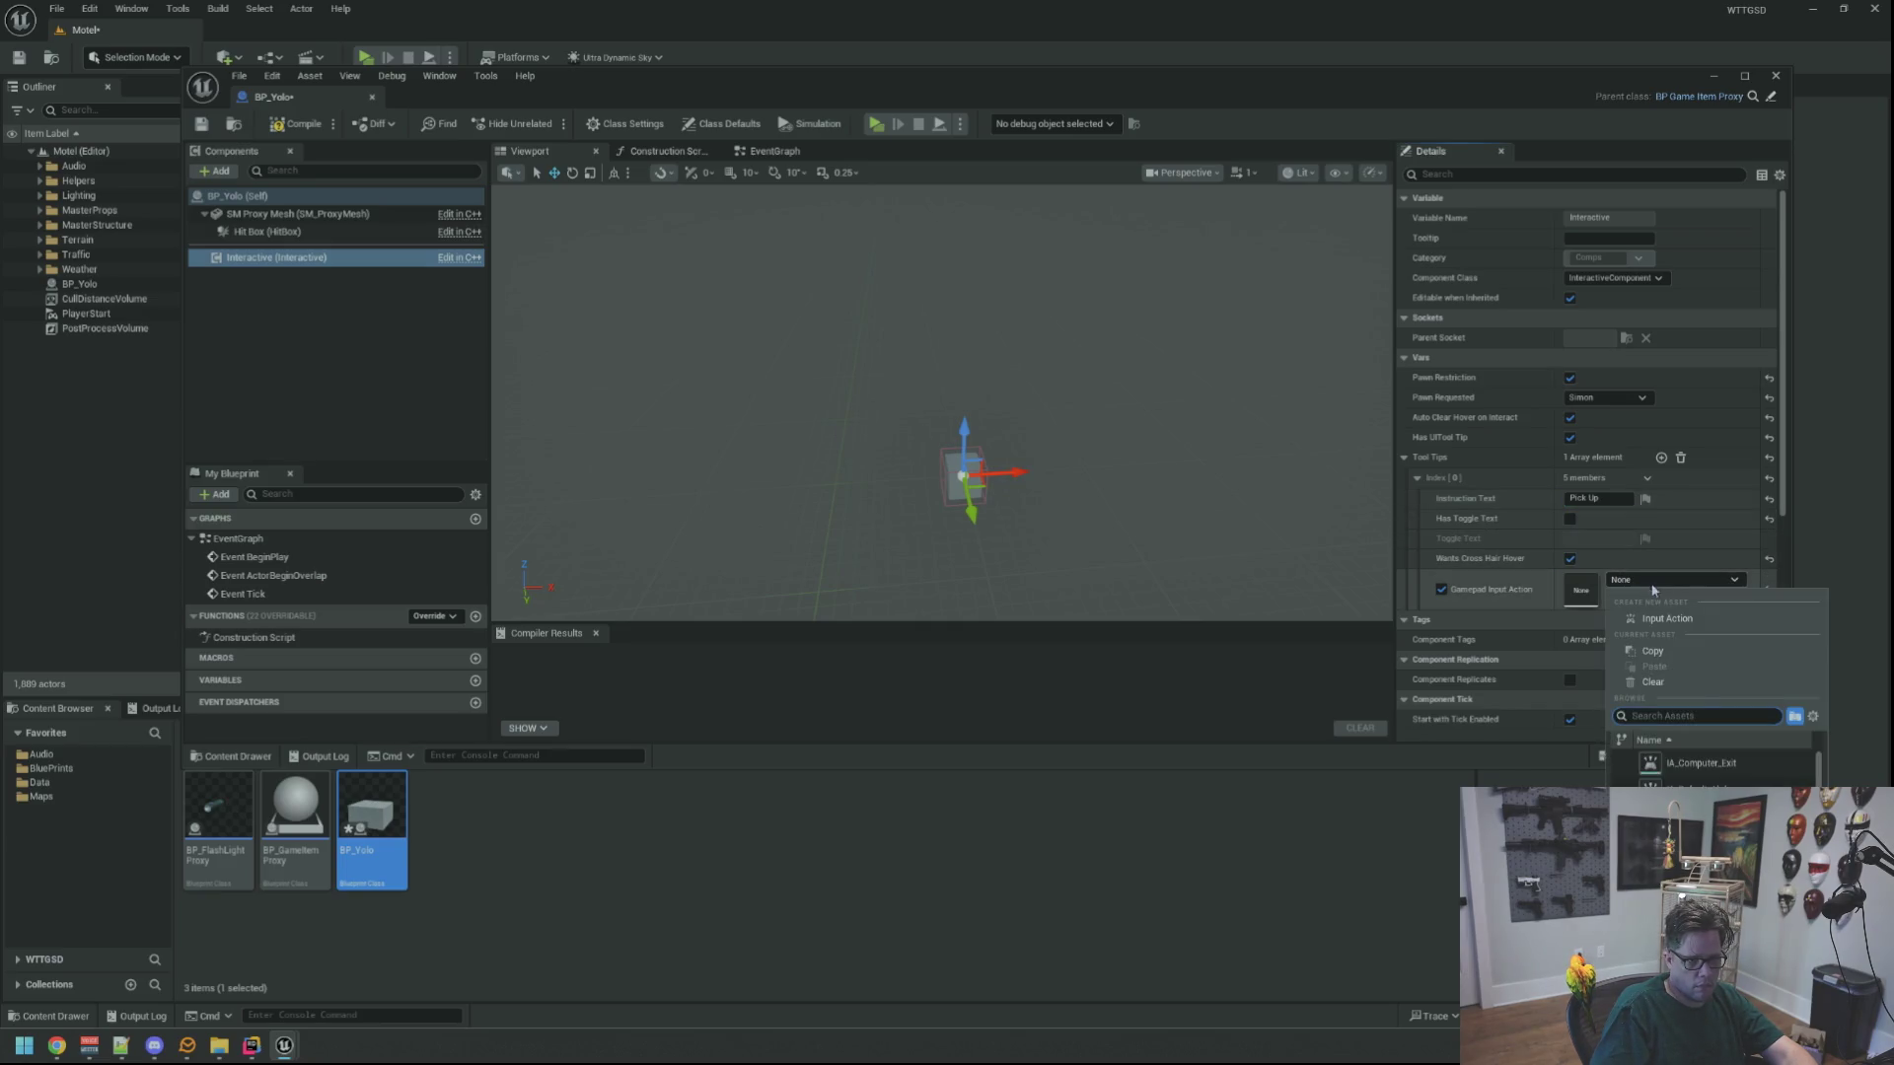
{"action": "left_click", "coordinate": [1717, 766]}
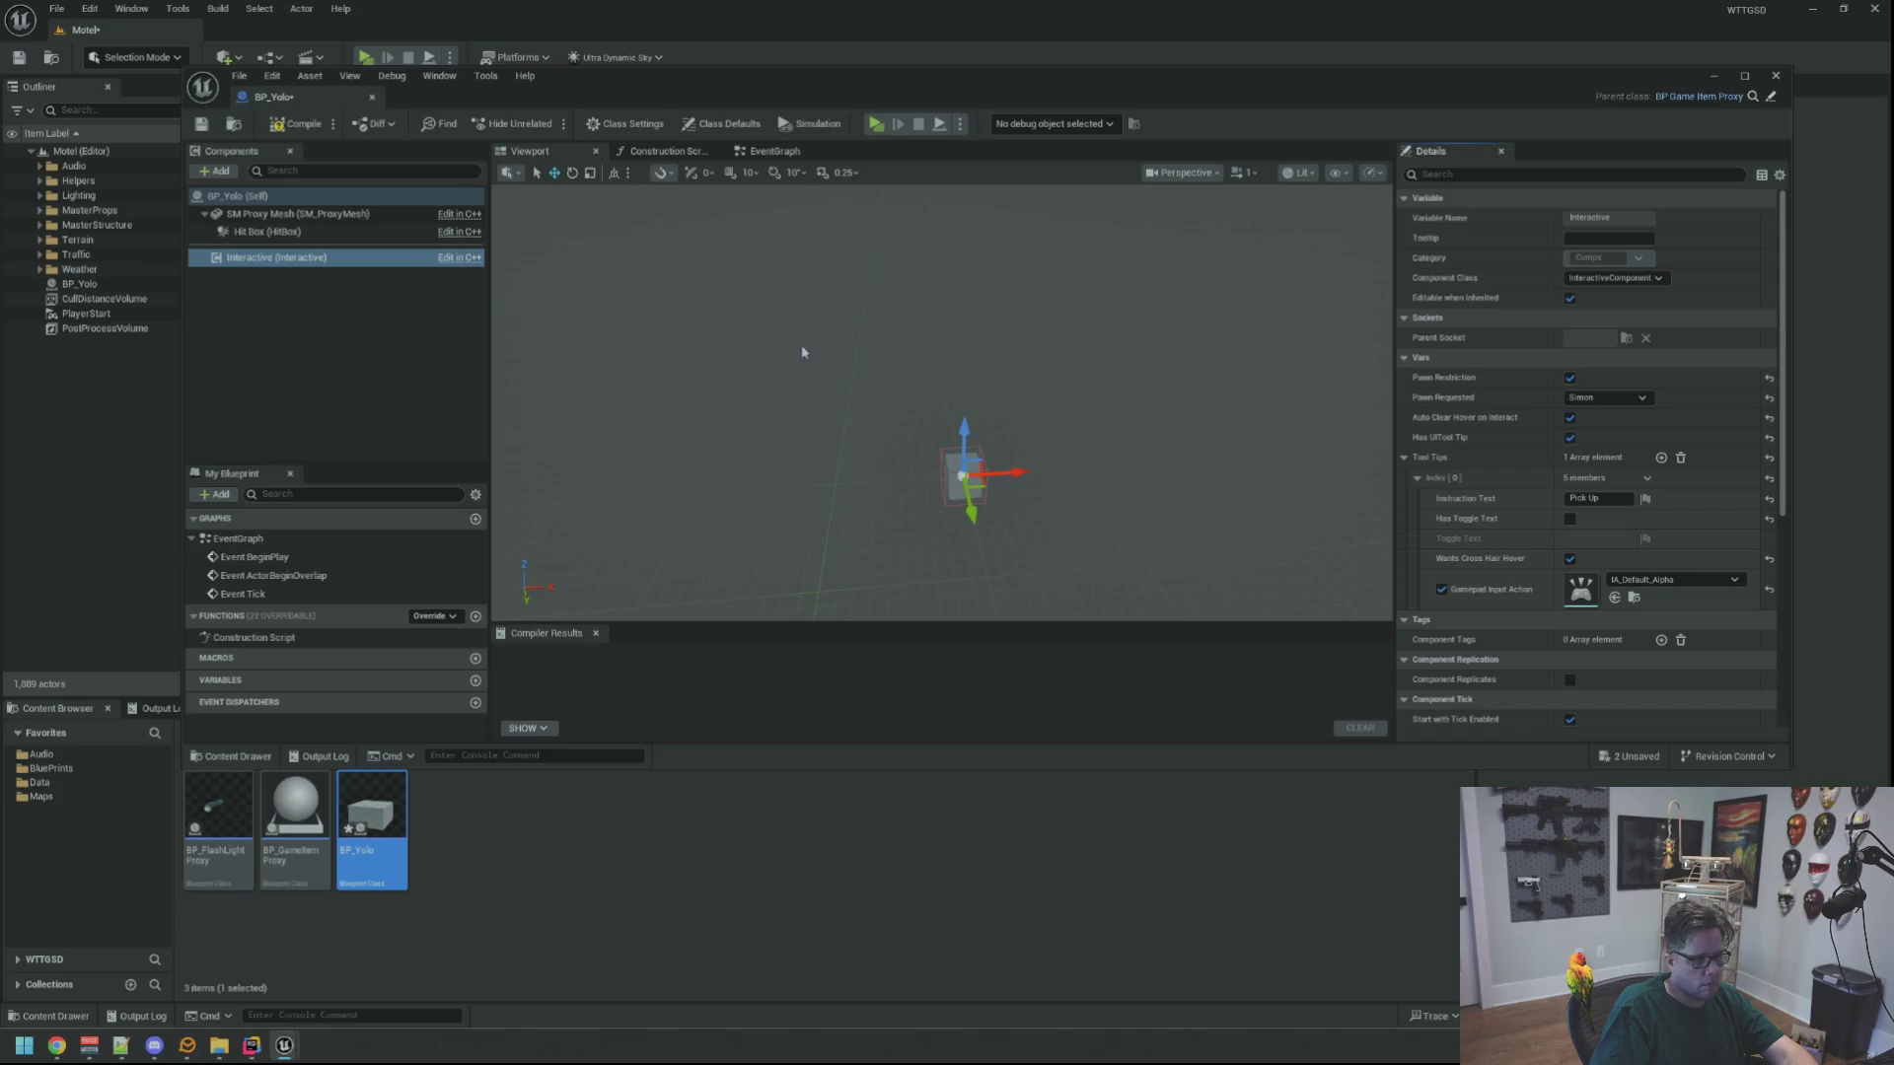
{"action": "left_click", "coordinate": [276, 132]}
{"action": "middle_click", "coordinate": [287, 100]}
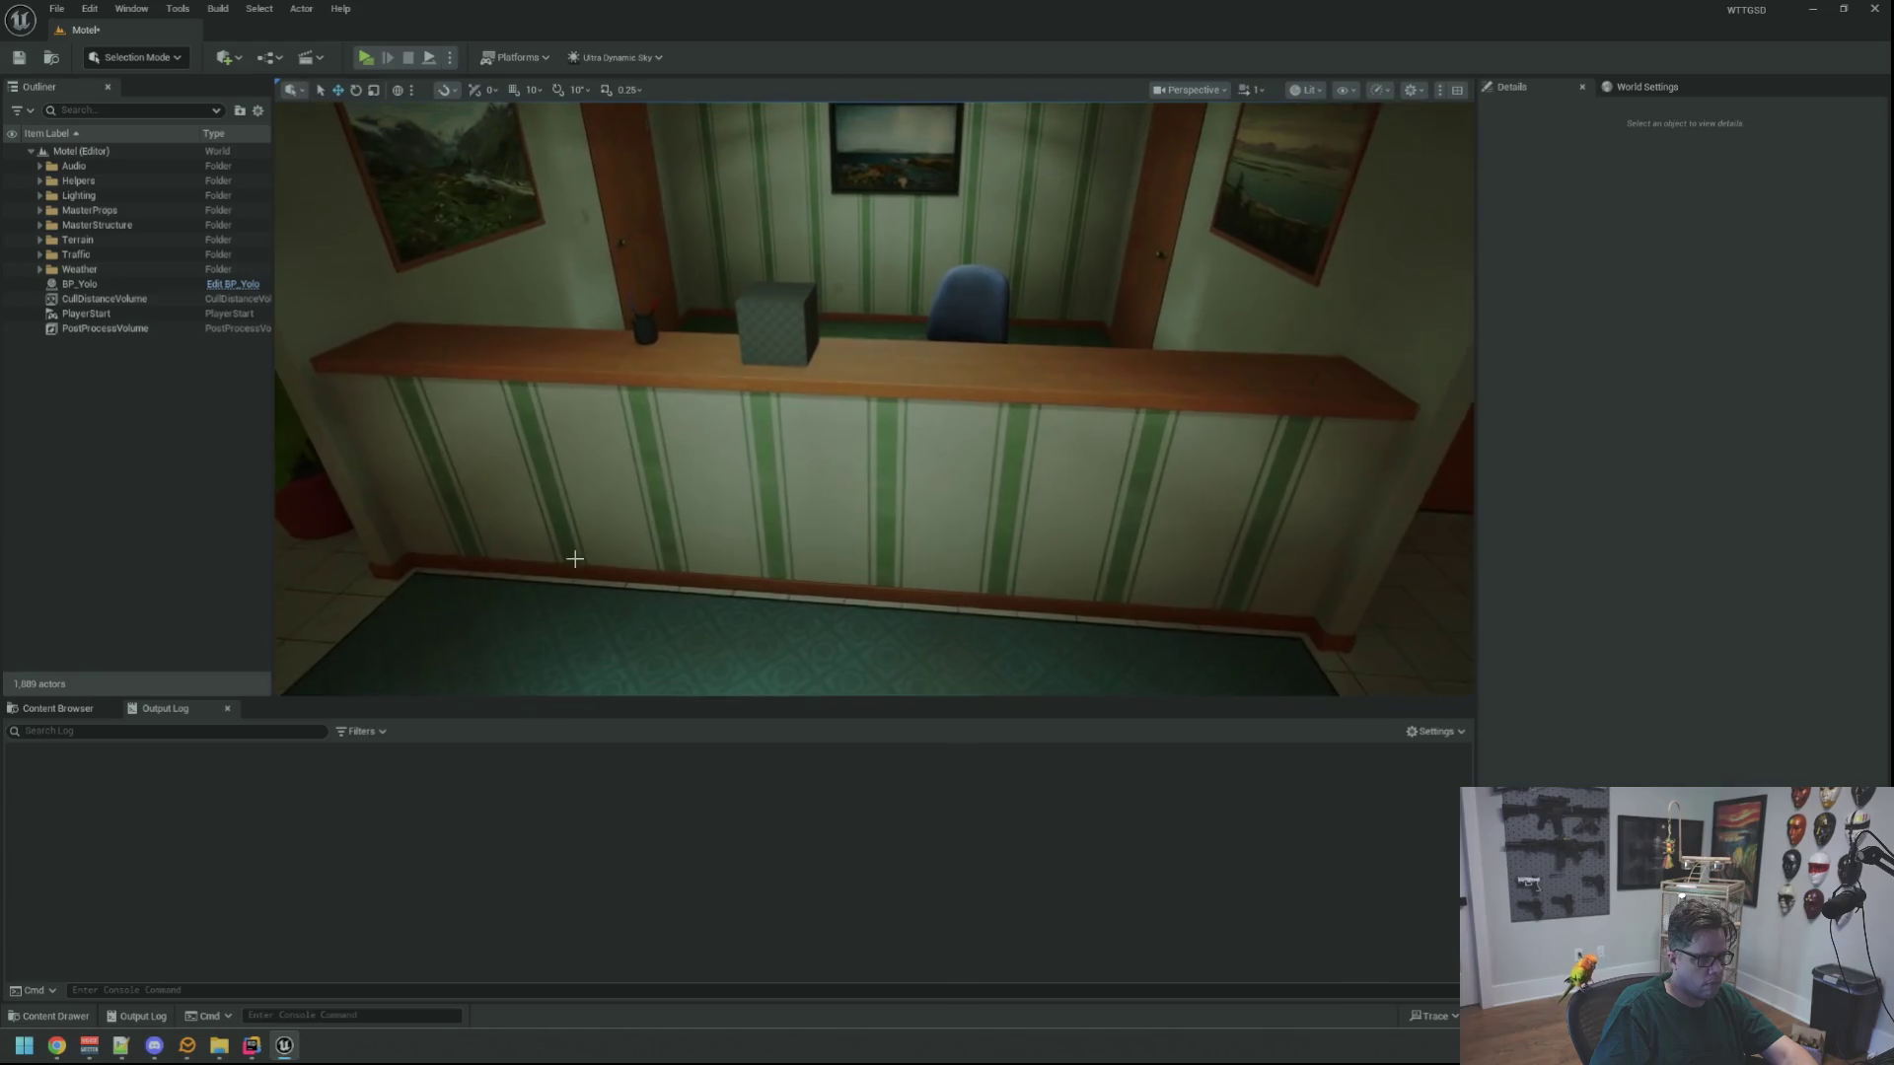
Save the Motel level and play-test the cube pickup on the counter
{"action": "key", "text": "ctrl+s"}
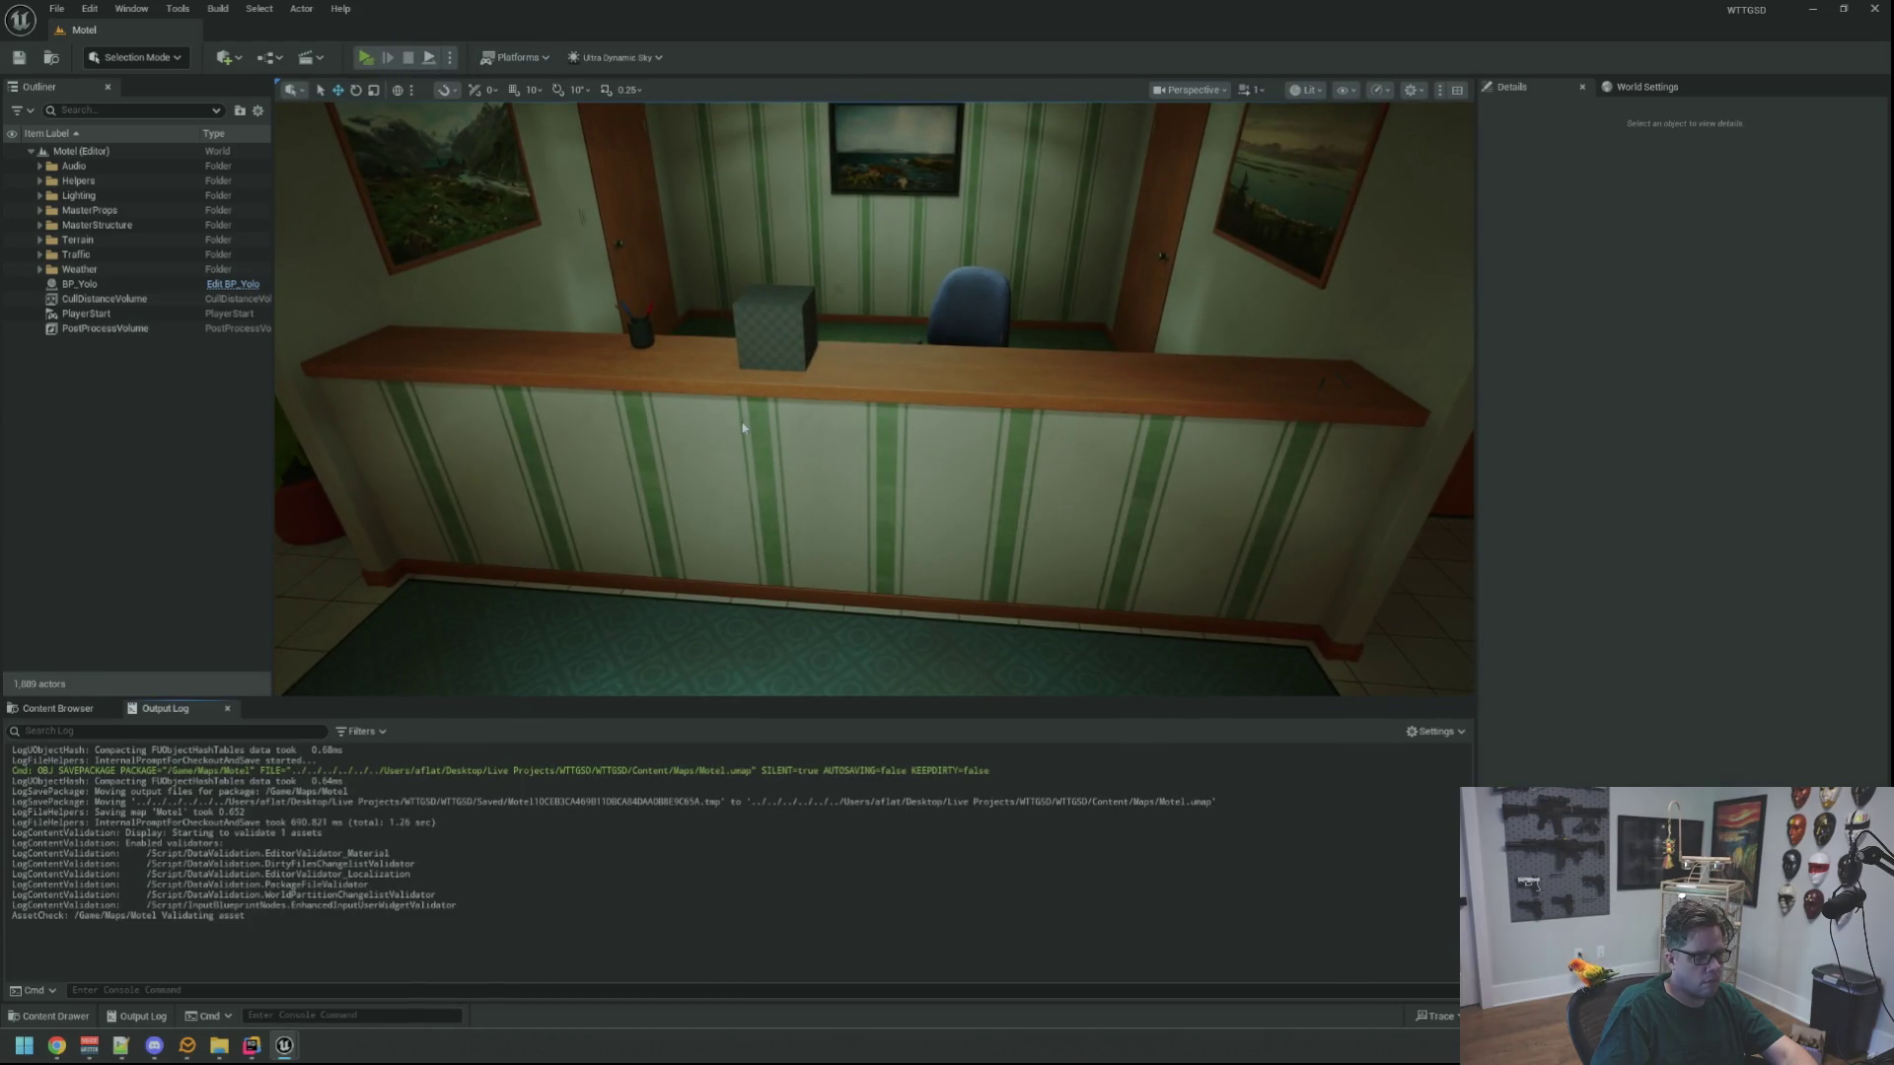
{"action": "key", "text": "alt+p"}
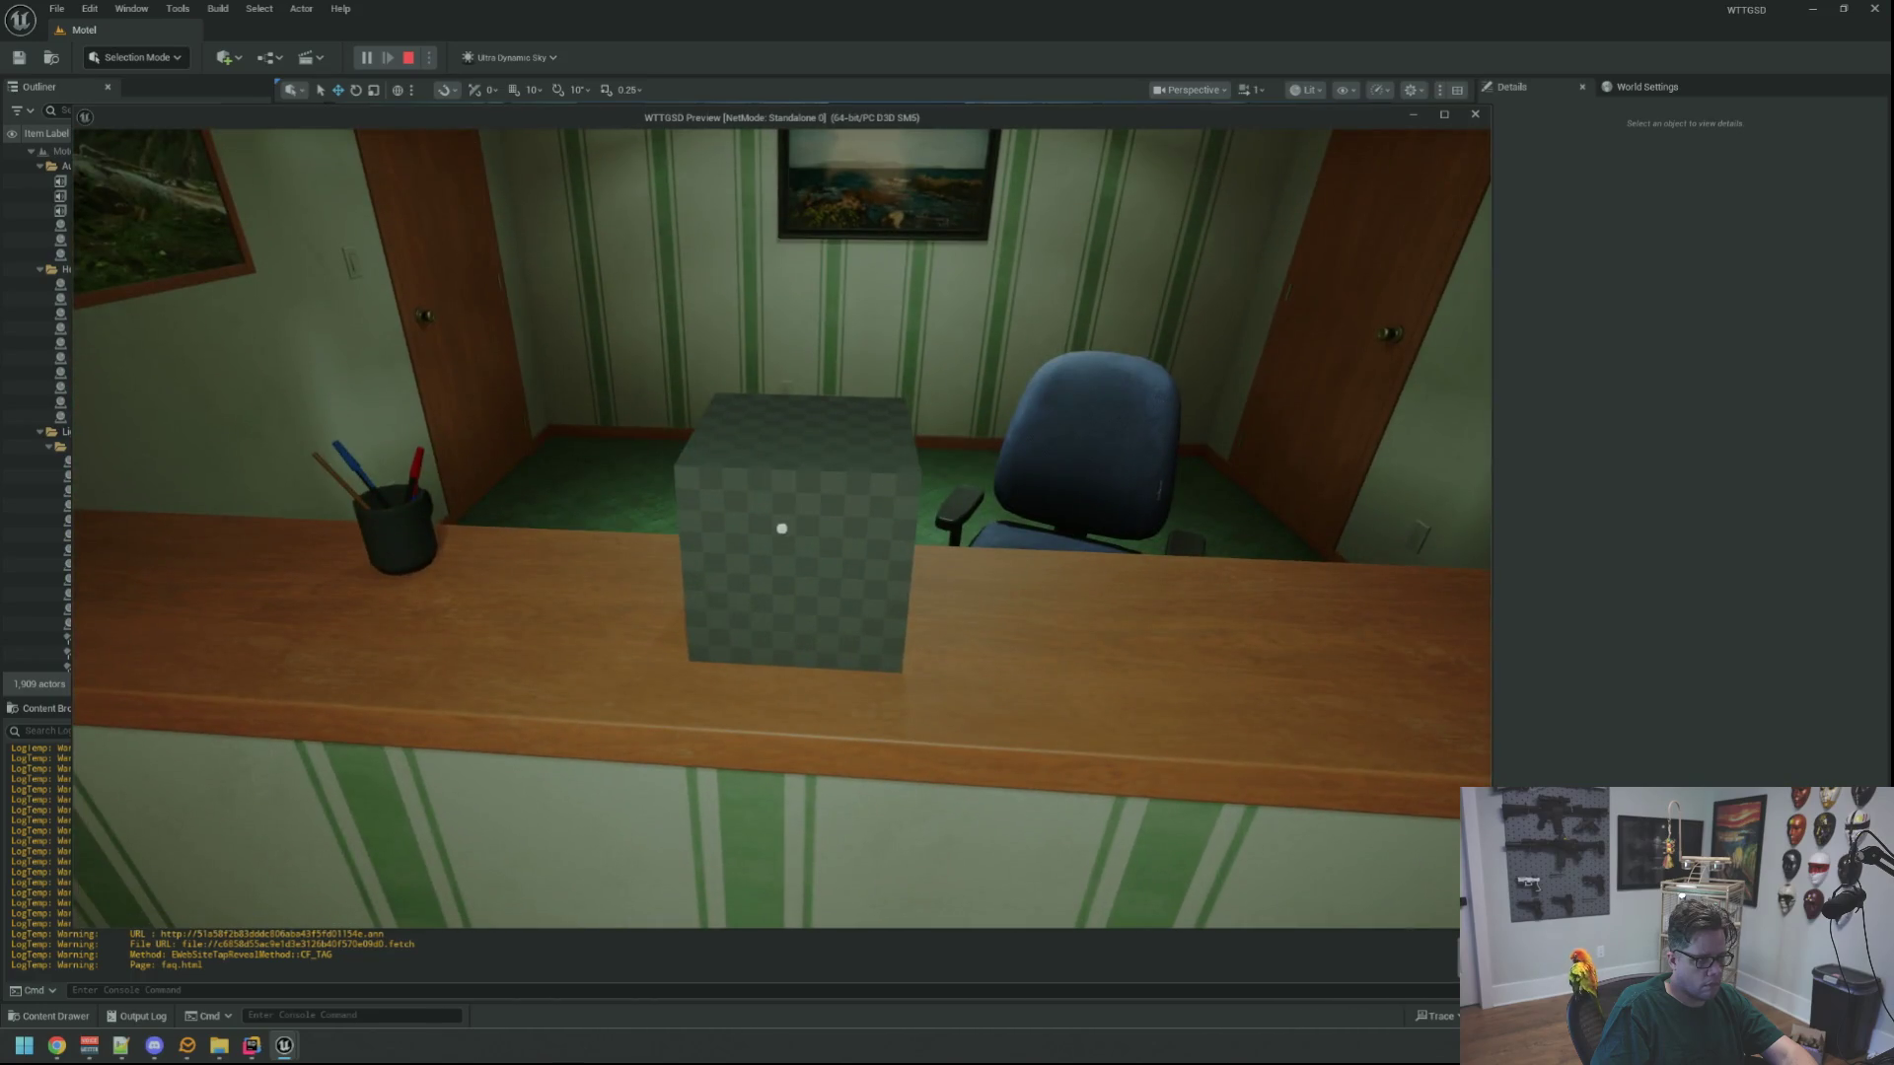
{"action": "key", "text": "Escape"}
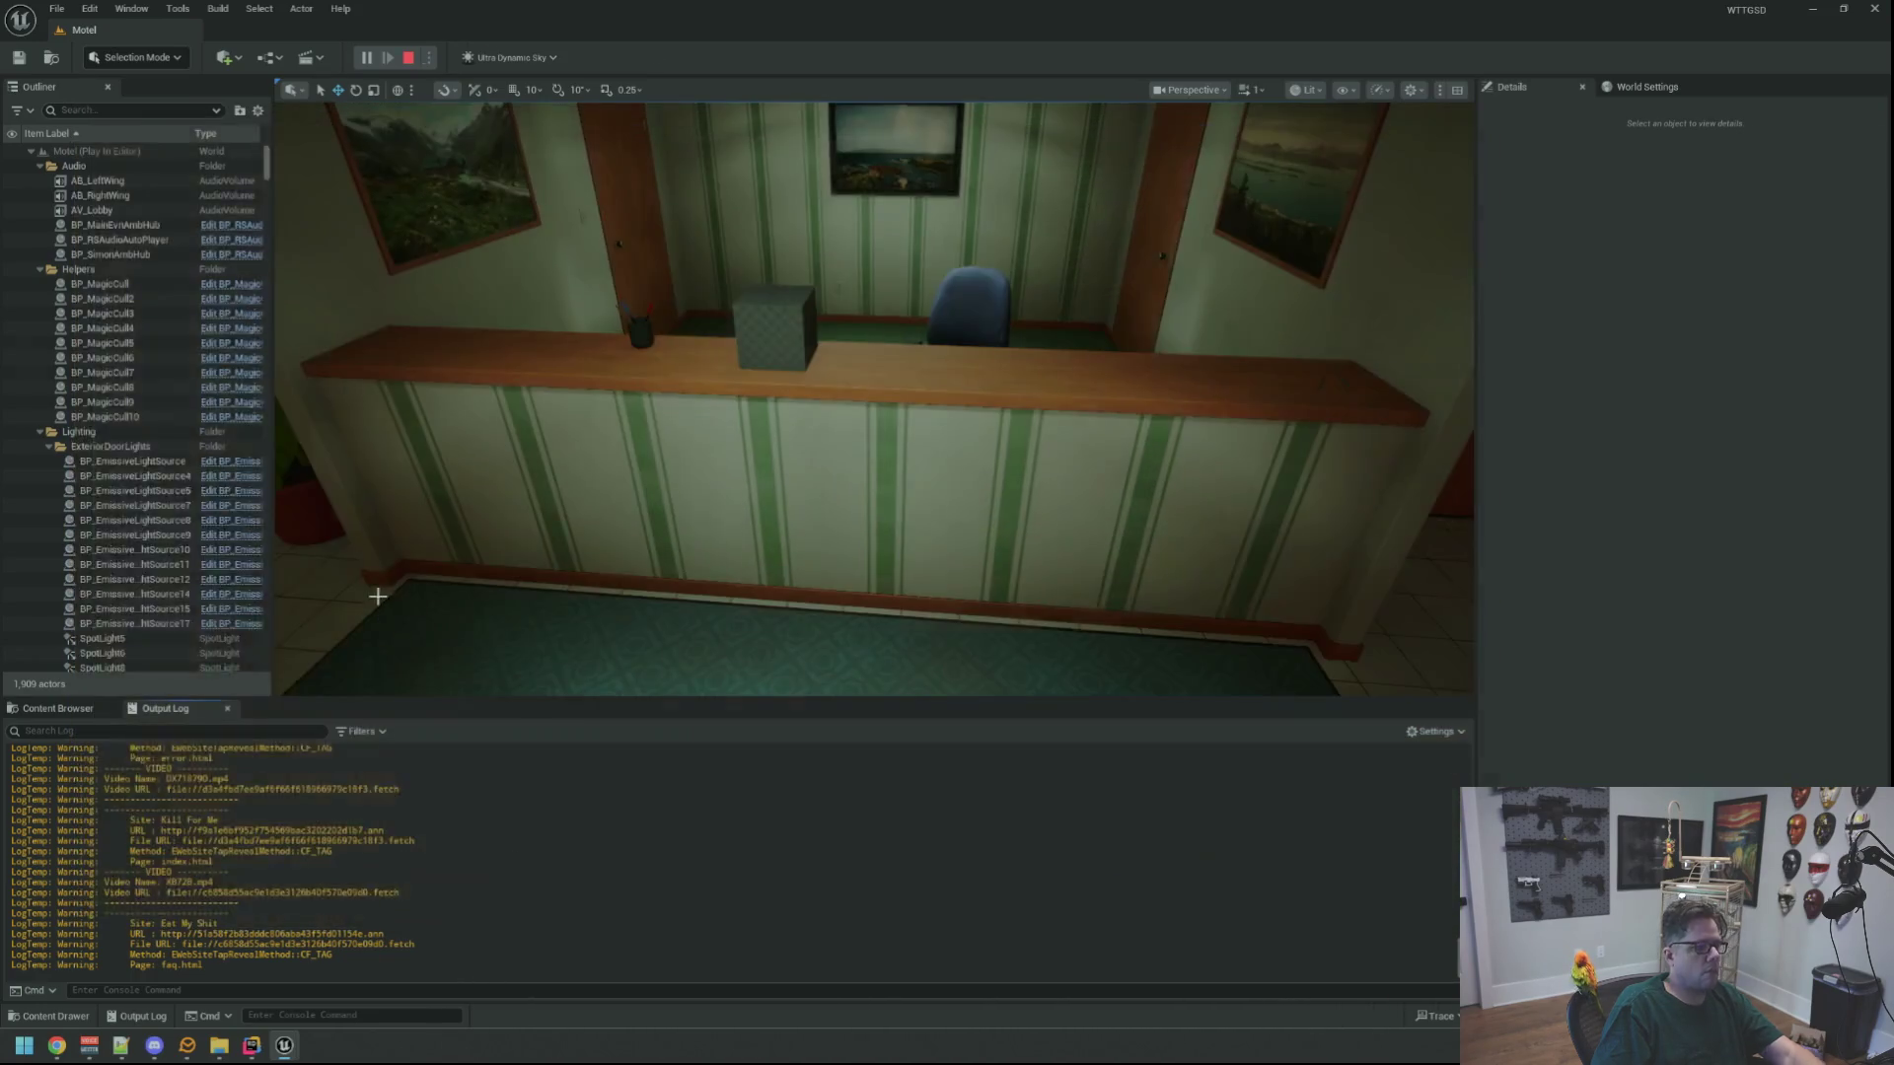
{"action": "left_click", "coordinate": [56, 711]}
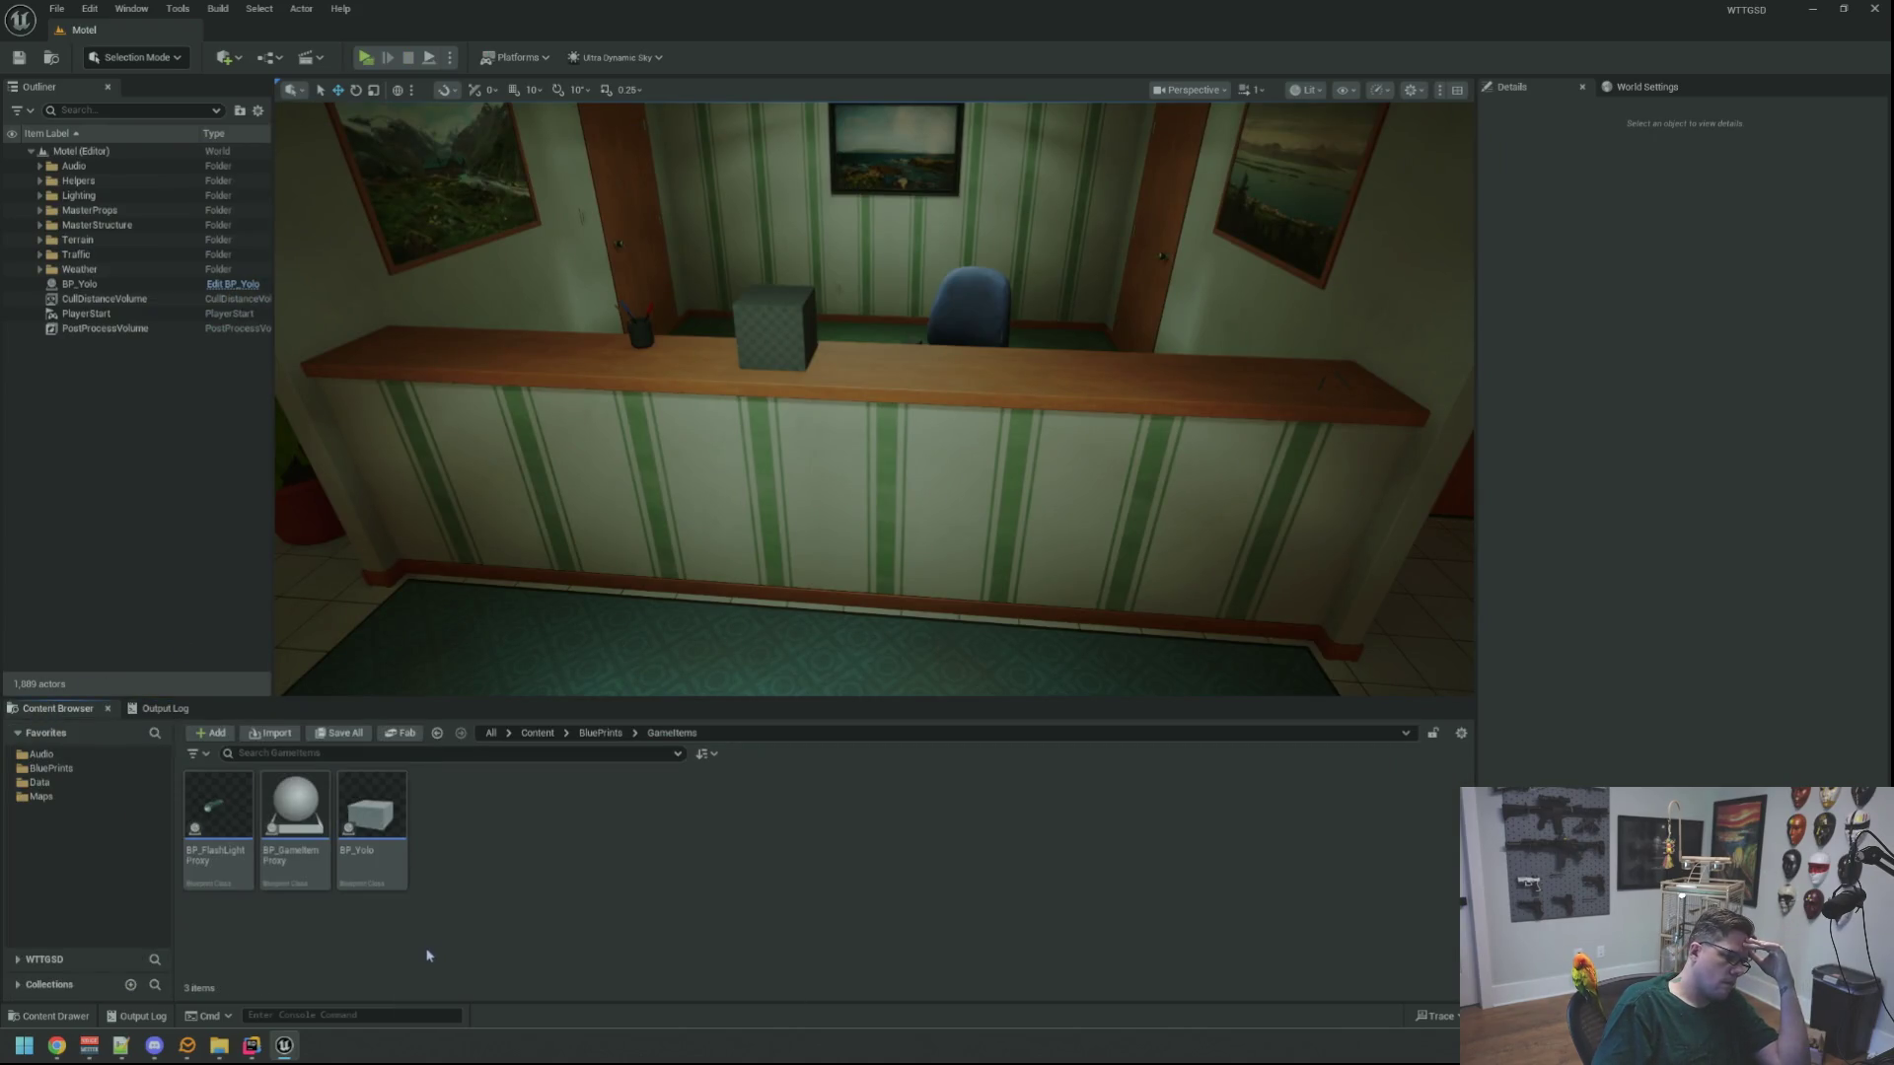
Close the Unreal Editor window from its taskbar icon
{"action": "left_click", "coordinate": [284, 1047]}
{"action": "left_click", "coordinate": [284, 1047]}
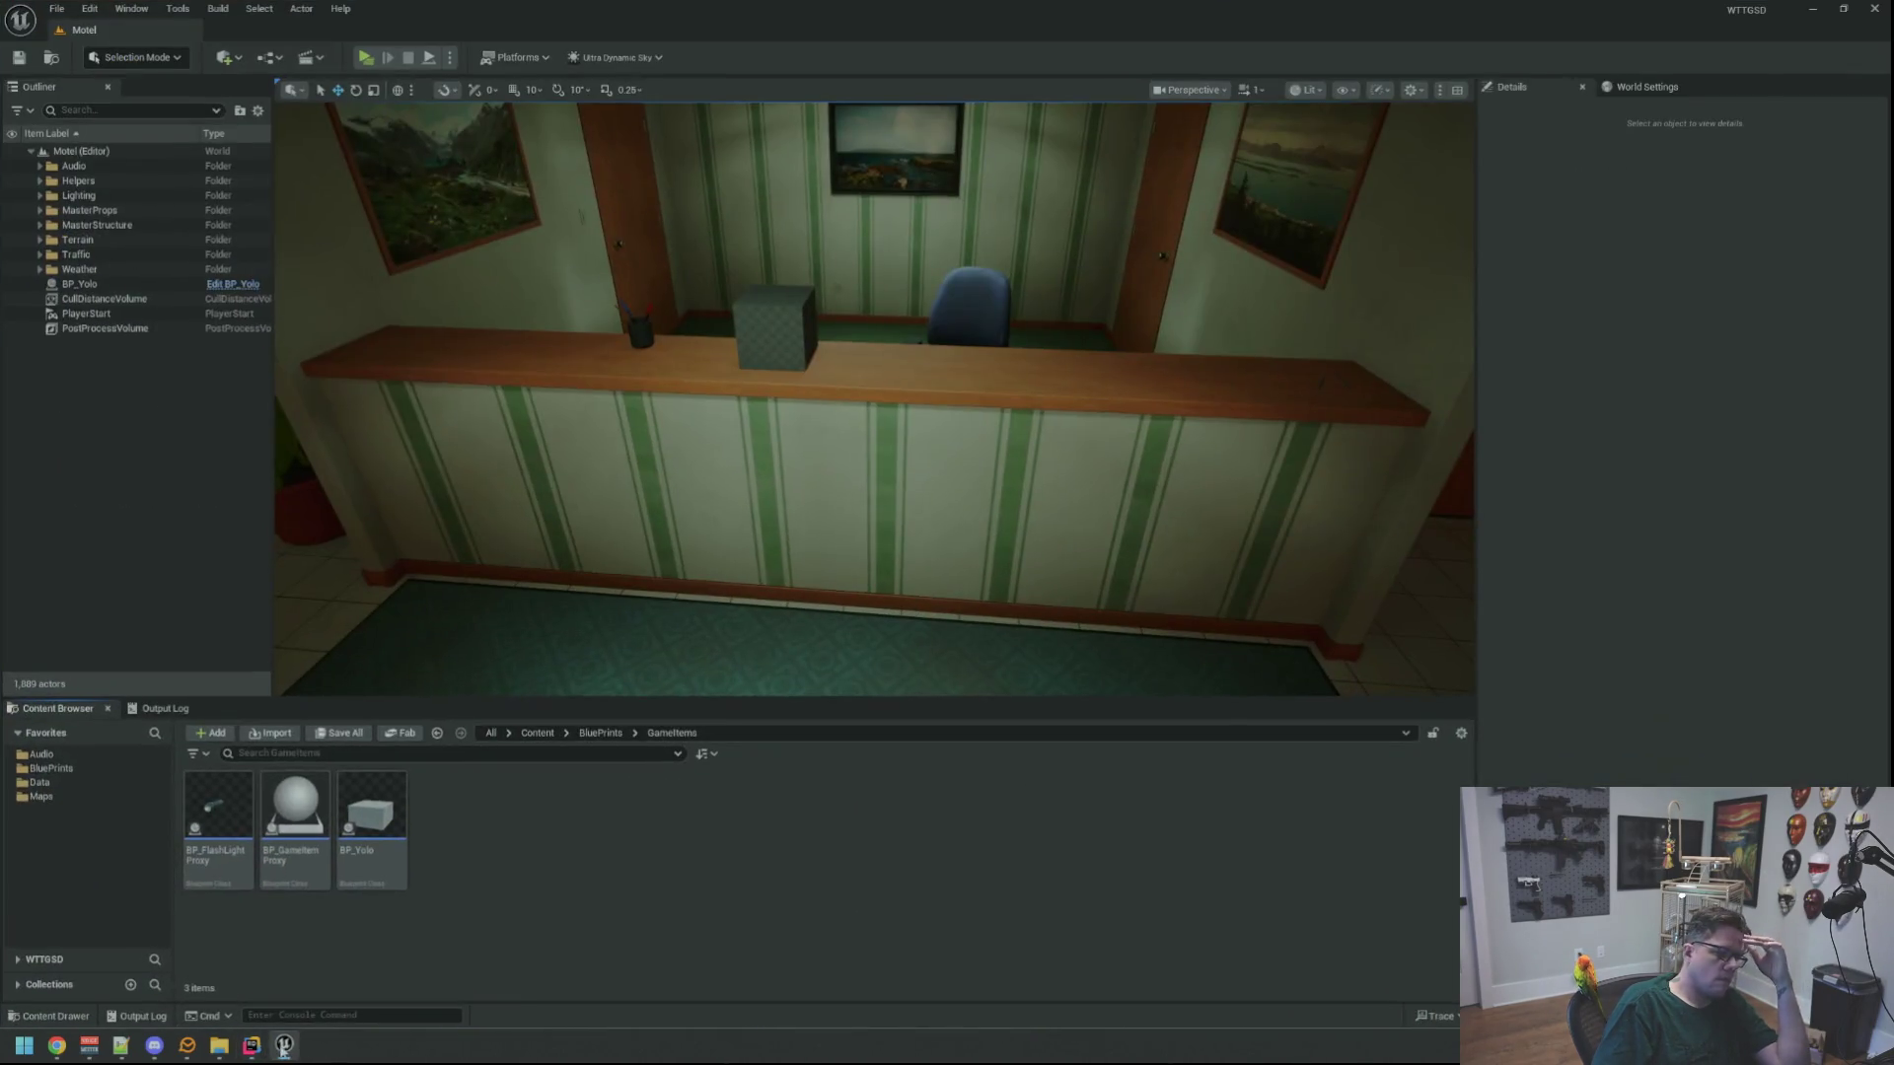
{"action": "right_click", "coordinate": [284, 1047]}
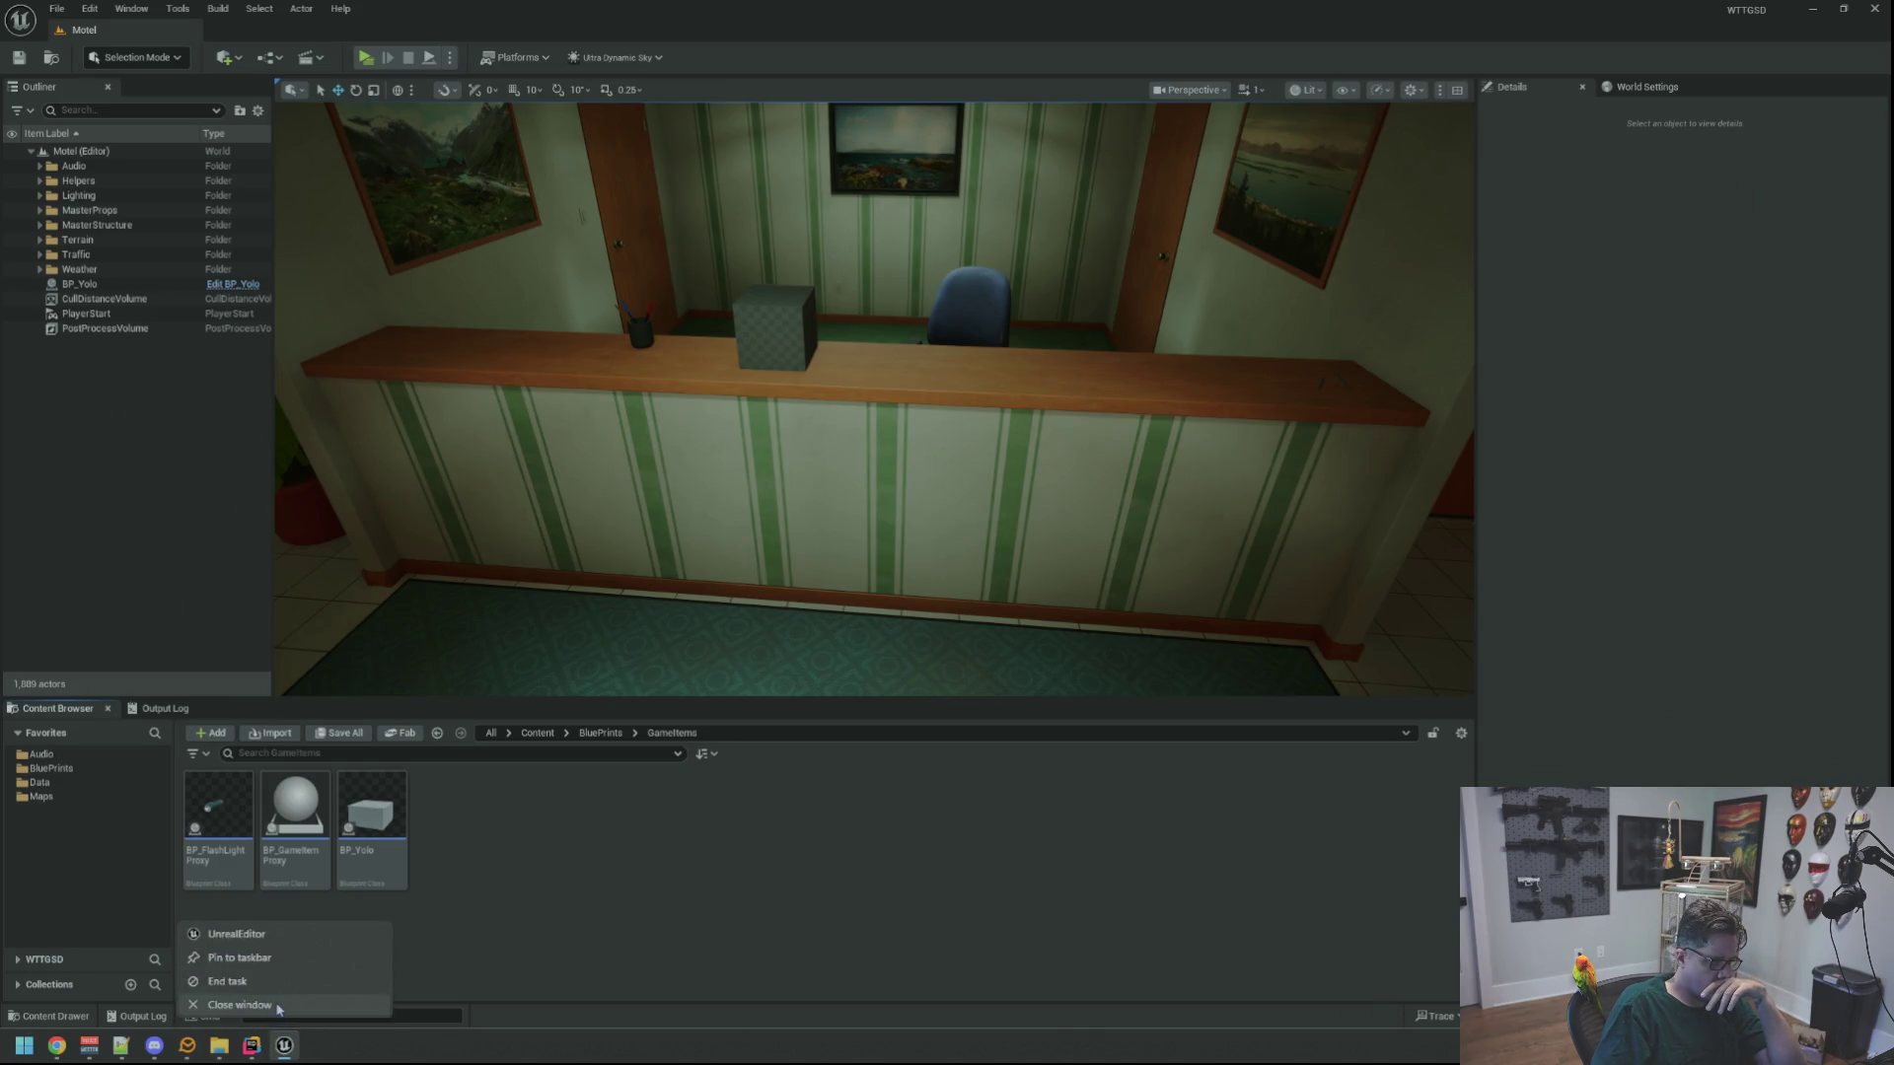
{"action": "left_click", "coordinate": [277, 1005]}
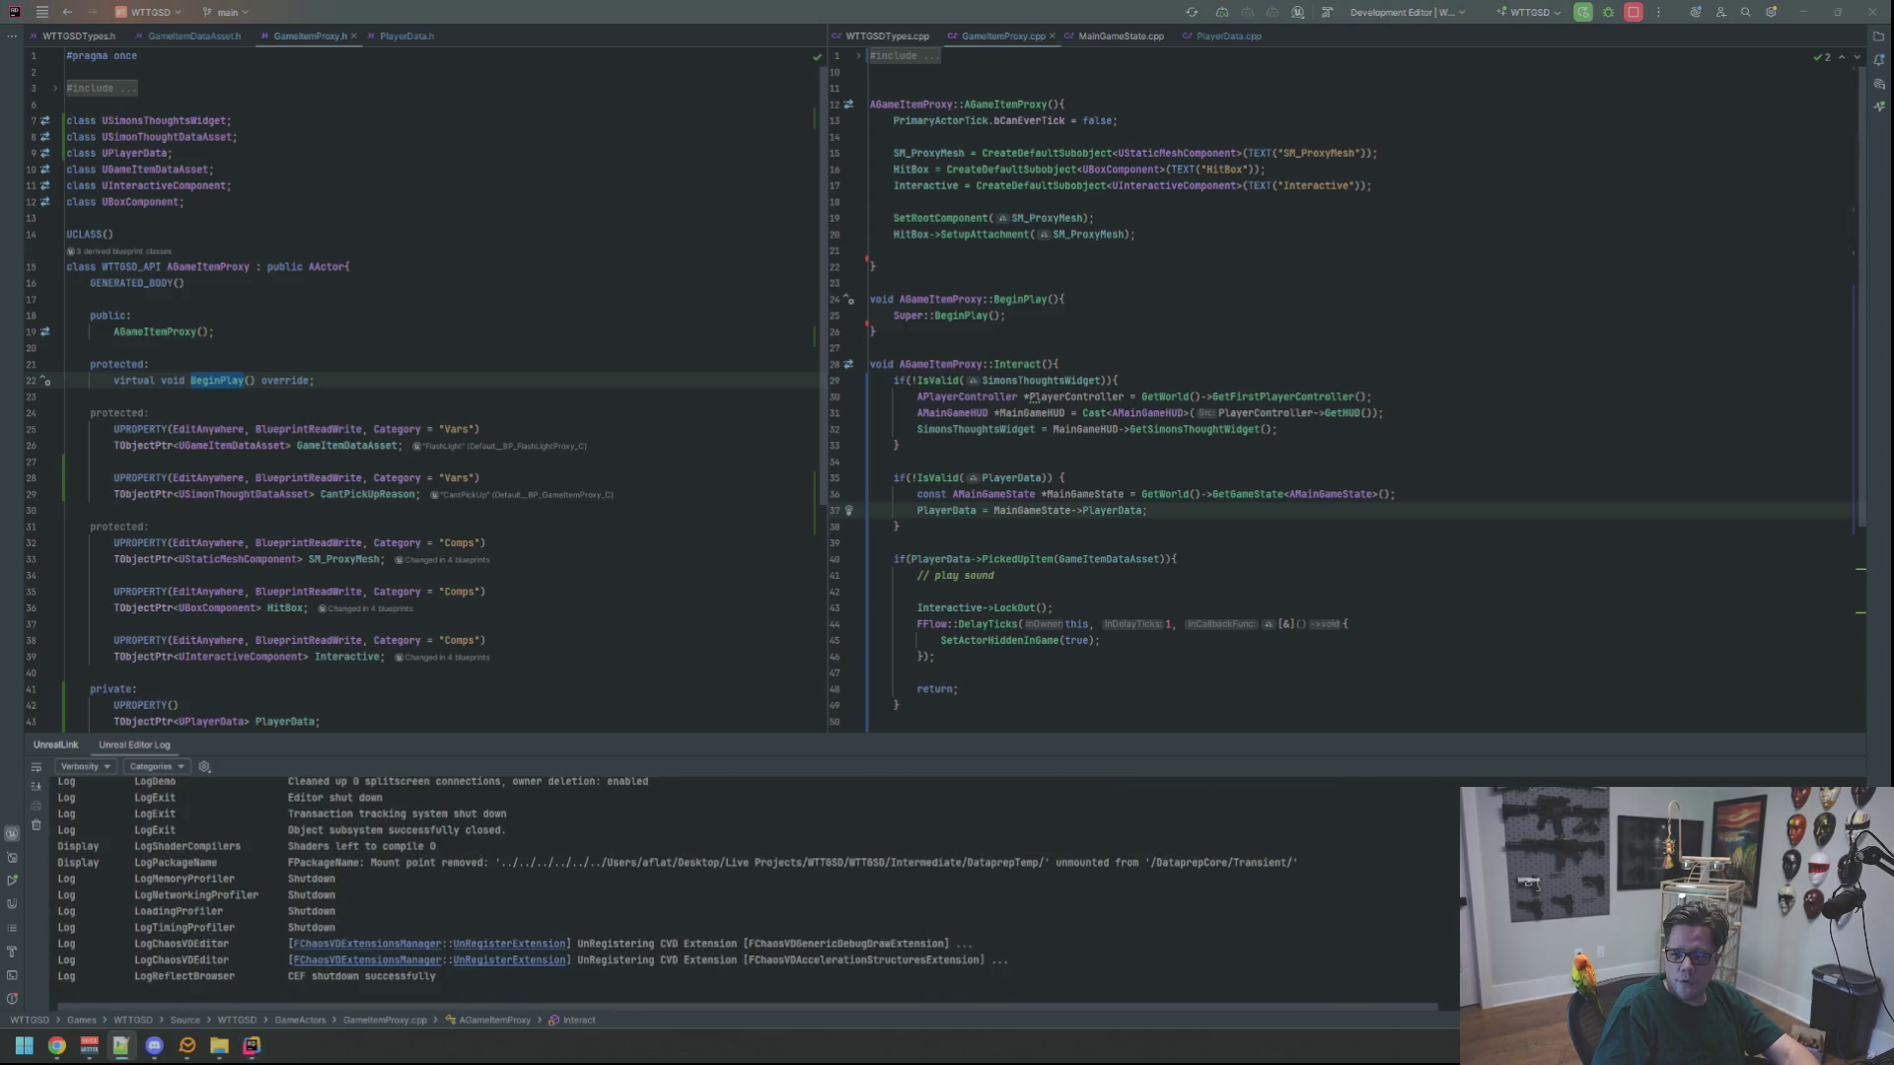
Paste and uncomment the Interact, LockOut and UnLockOut AddDynamic lines under Super::BeginPlay()
{"action": "left_click", "coordinate": [1054, 314]}
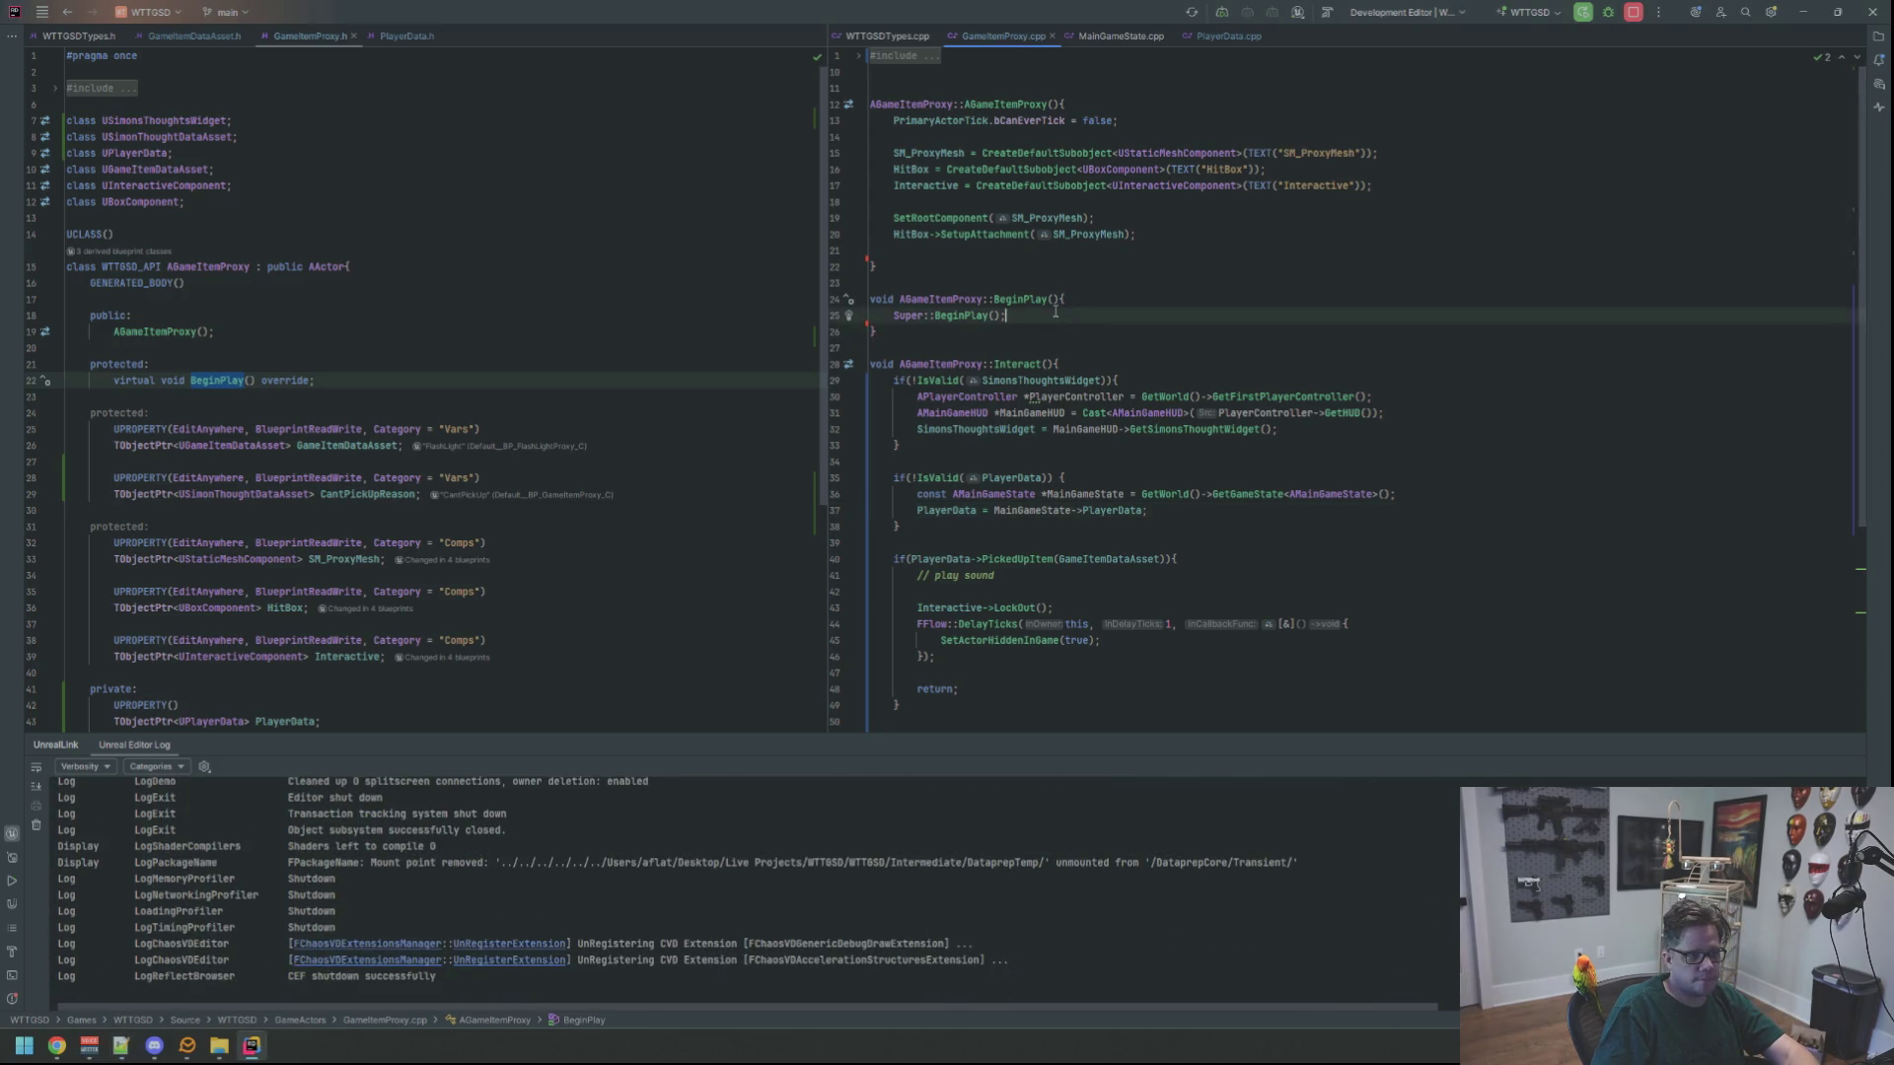
{"action": "key", "text": "Return"}
{"action": "key", "text": "Return"}
{"action": "type", "text": "// Interactive->InteractDelegate.AddDynamic(this, &ThisClass::Interact);     // Interactive->LockOutDelegate.AddDynamic(this, &ThisClass::InteractiveLockOut);     // Interactive->UnLockOutDelegate.AddDynamic(this, &ThisClass::InteractiveUnLockOut);"}
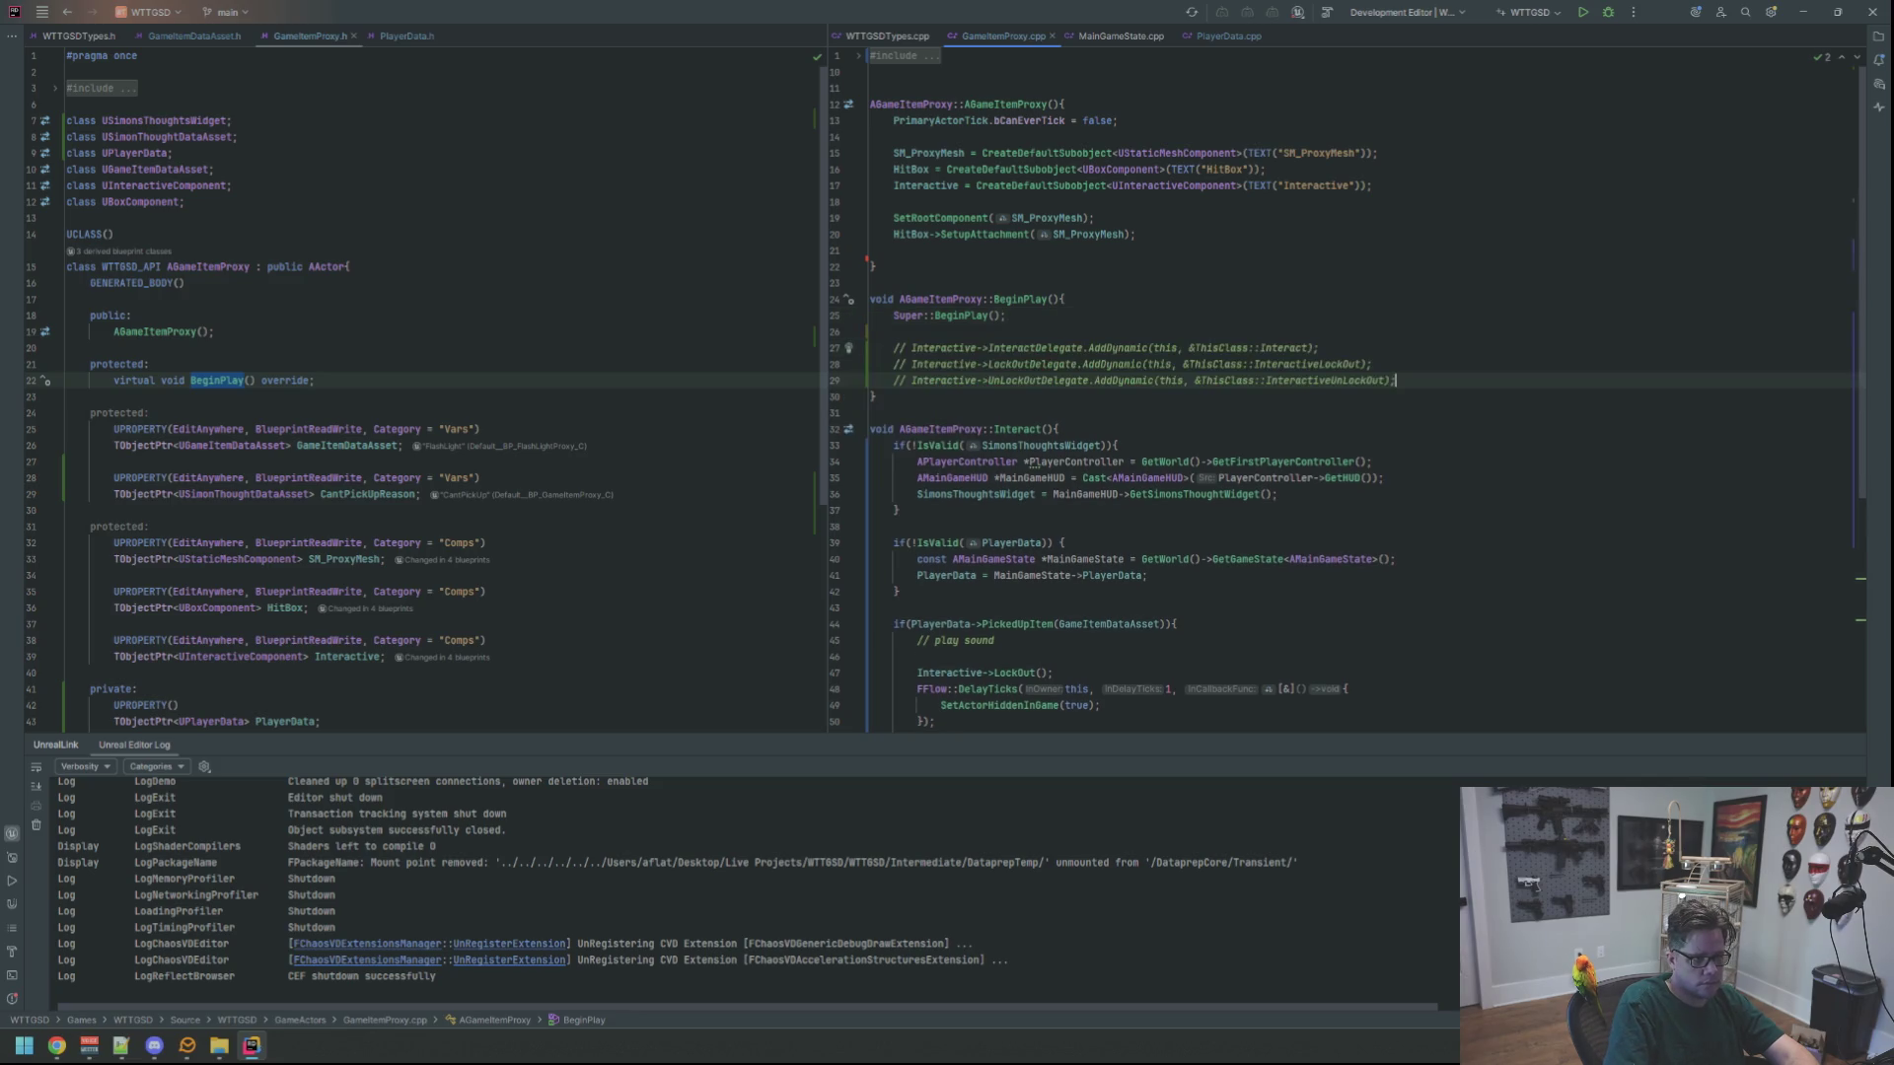
{"action": "key", "text": "shift+Up"}
{"action": "key", "text": "shift+Up"}
{"action": "key", "text": "ctrl+slash"}
{"action": "key", "text": "Up"}
{"action": "key", "text": "Up"}
{"action": "key", "text": "Up"}
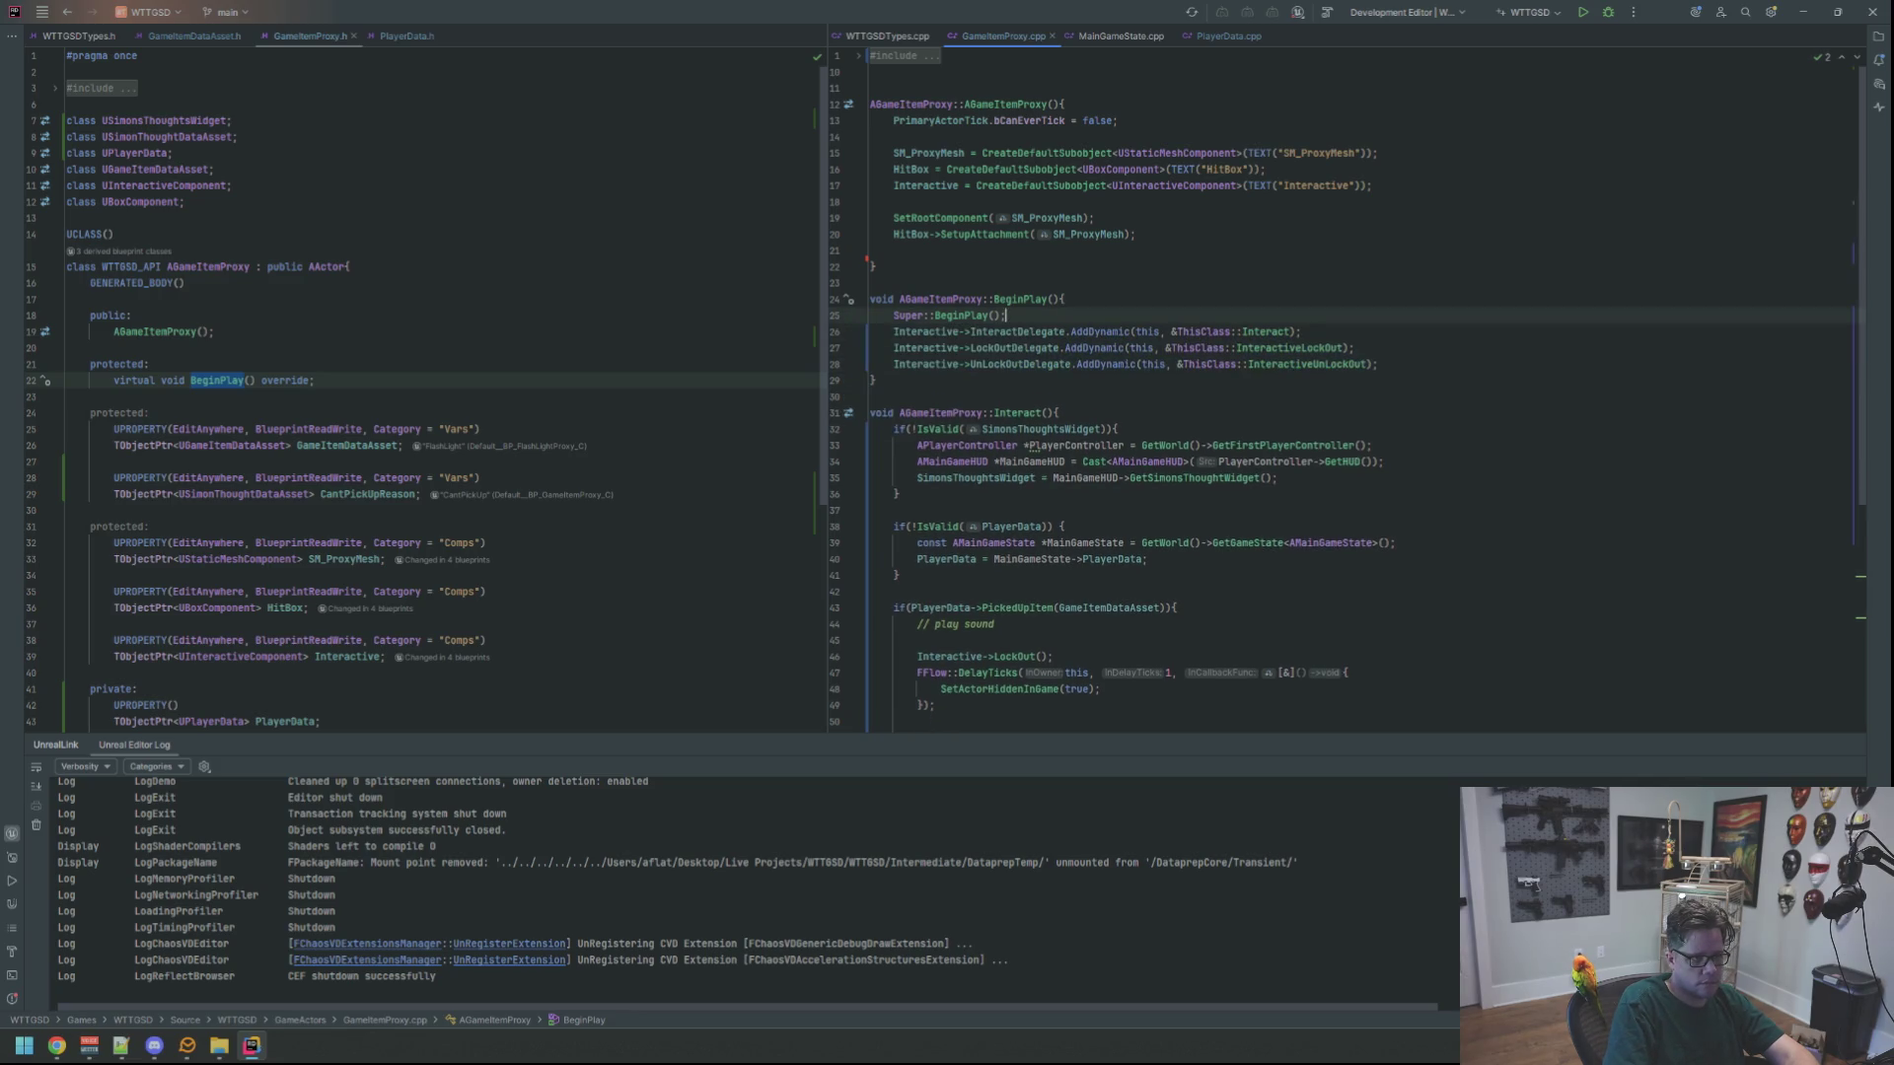
{"action": "key", "text": "Down"}
{"action": "key", "text": "Down"}
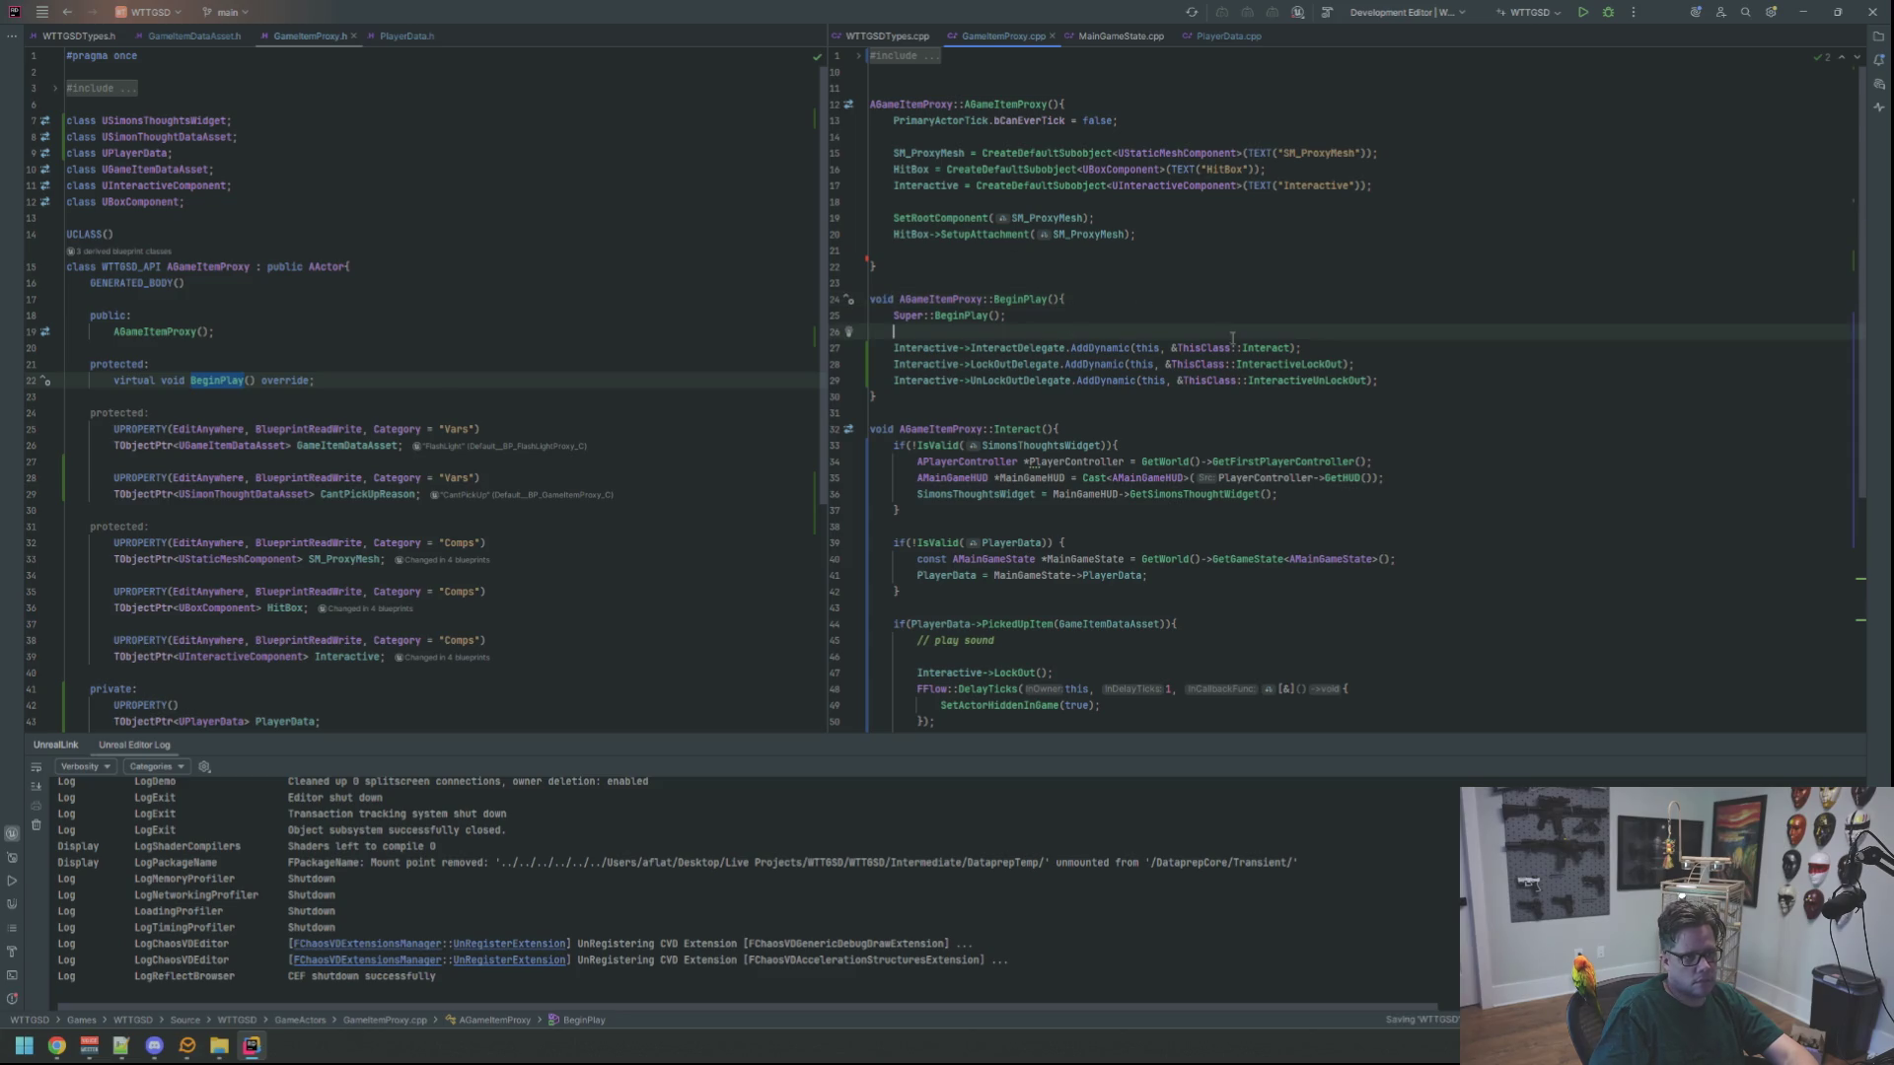
{"action": "left_click", "coordinate": [1851, 746]}
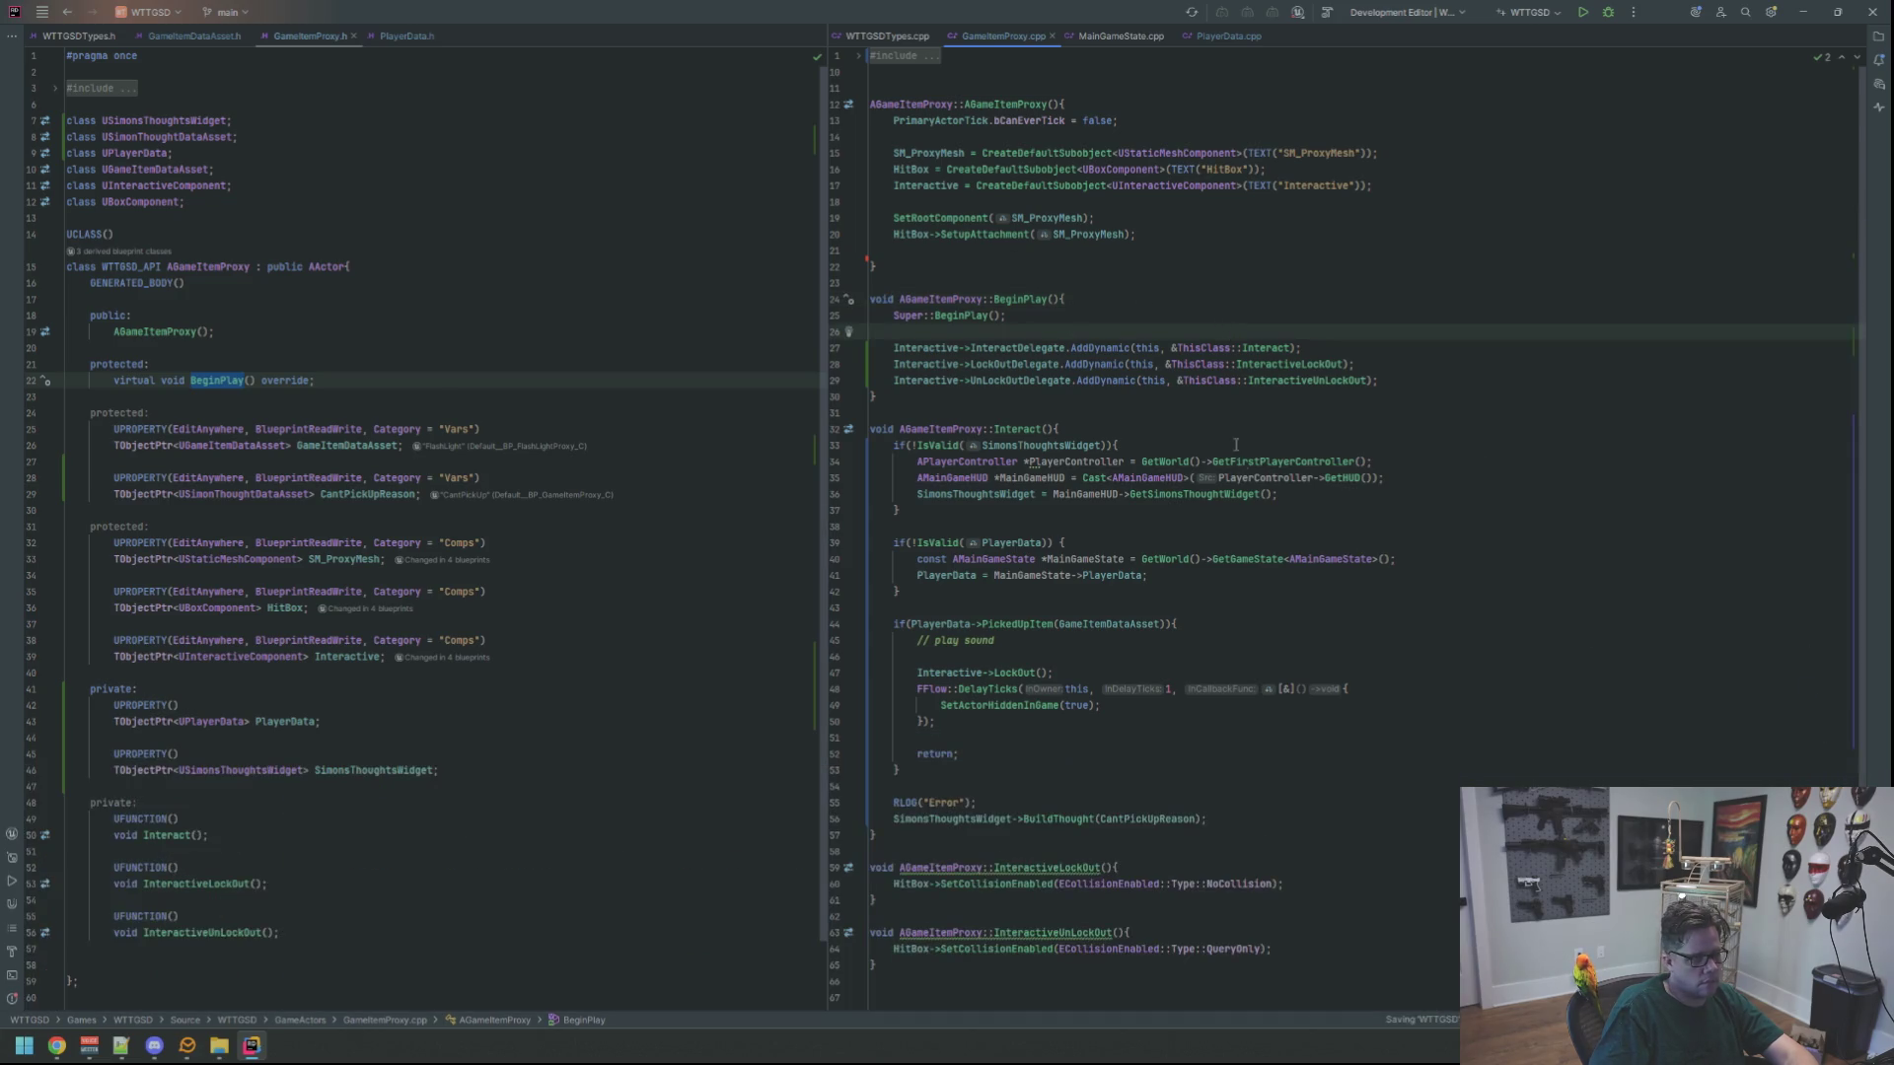
{"action": "key", "text": "Up"}
{"action": "key", "text": "End"}
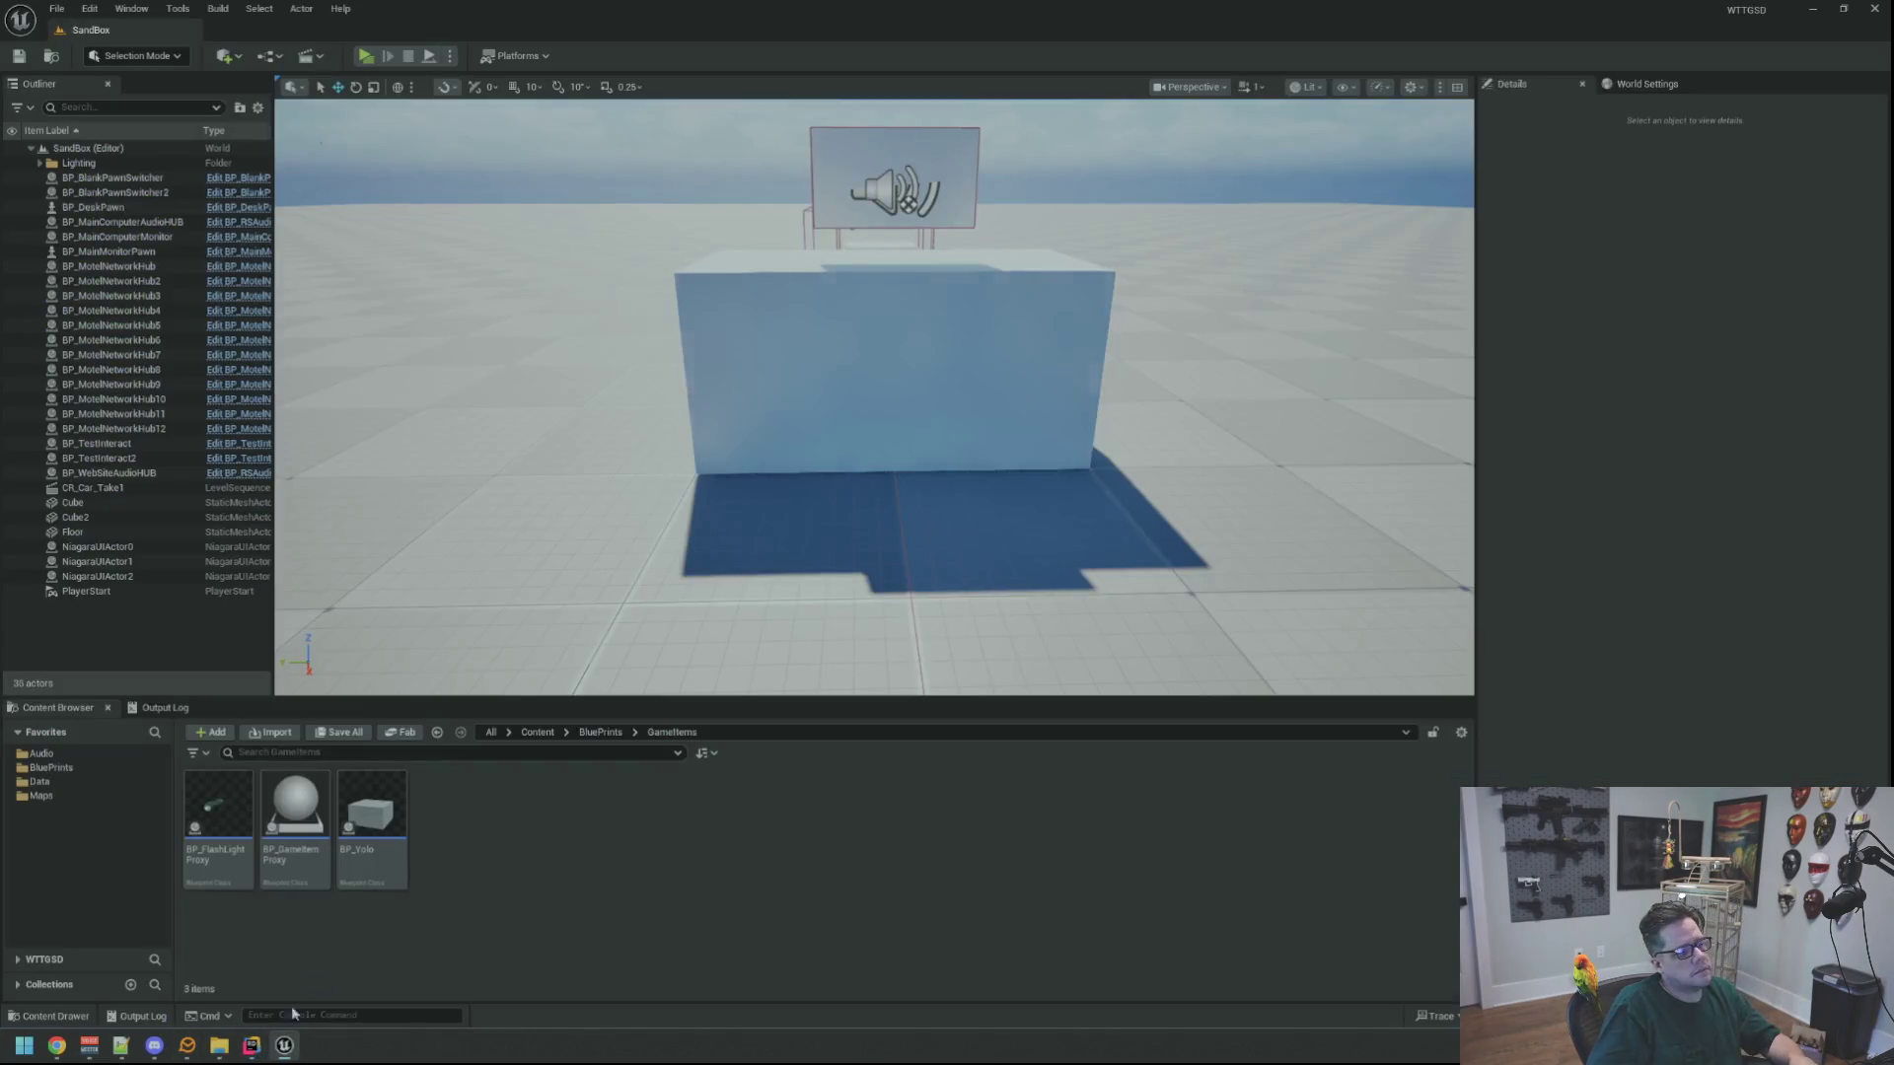
Open the Motel level, play-test it and pick up the cube on the front desk
{"action": "left_click", "coordinate": [41, 795]}
{"action": "double_click", "coordinate": [464, 819]}
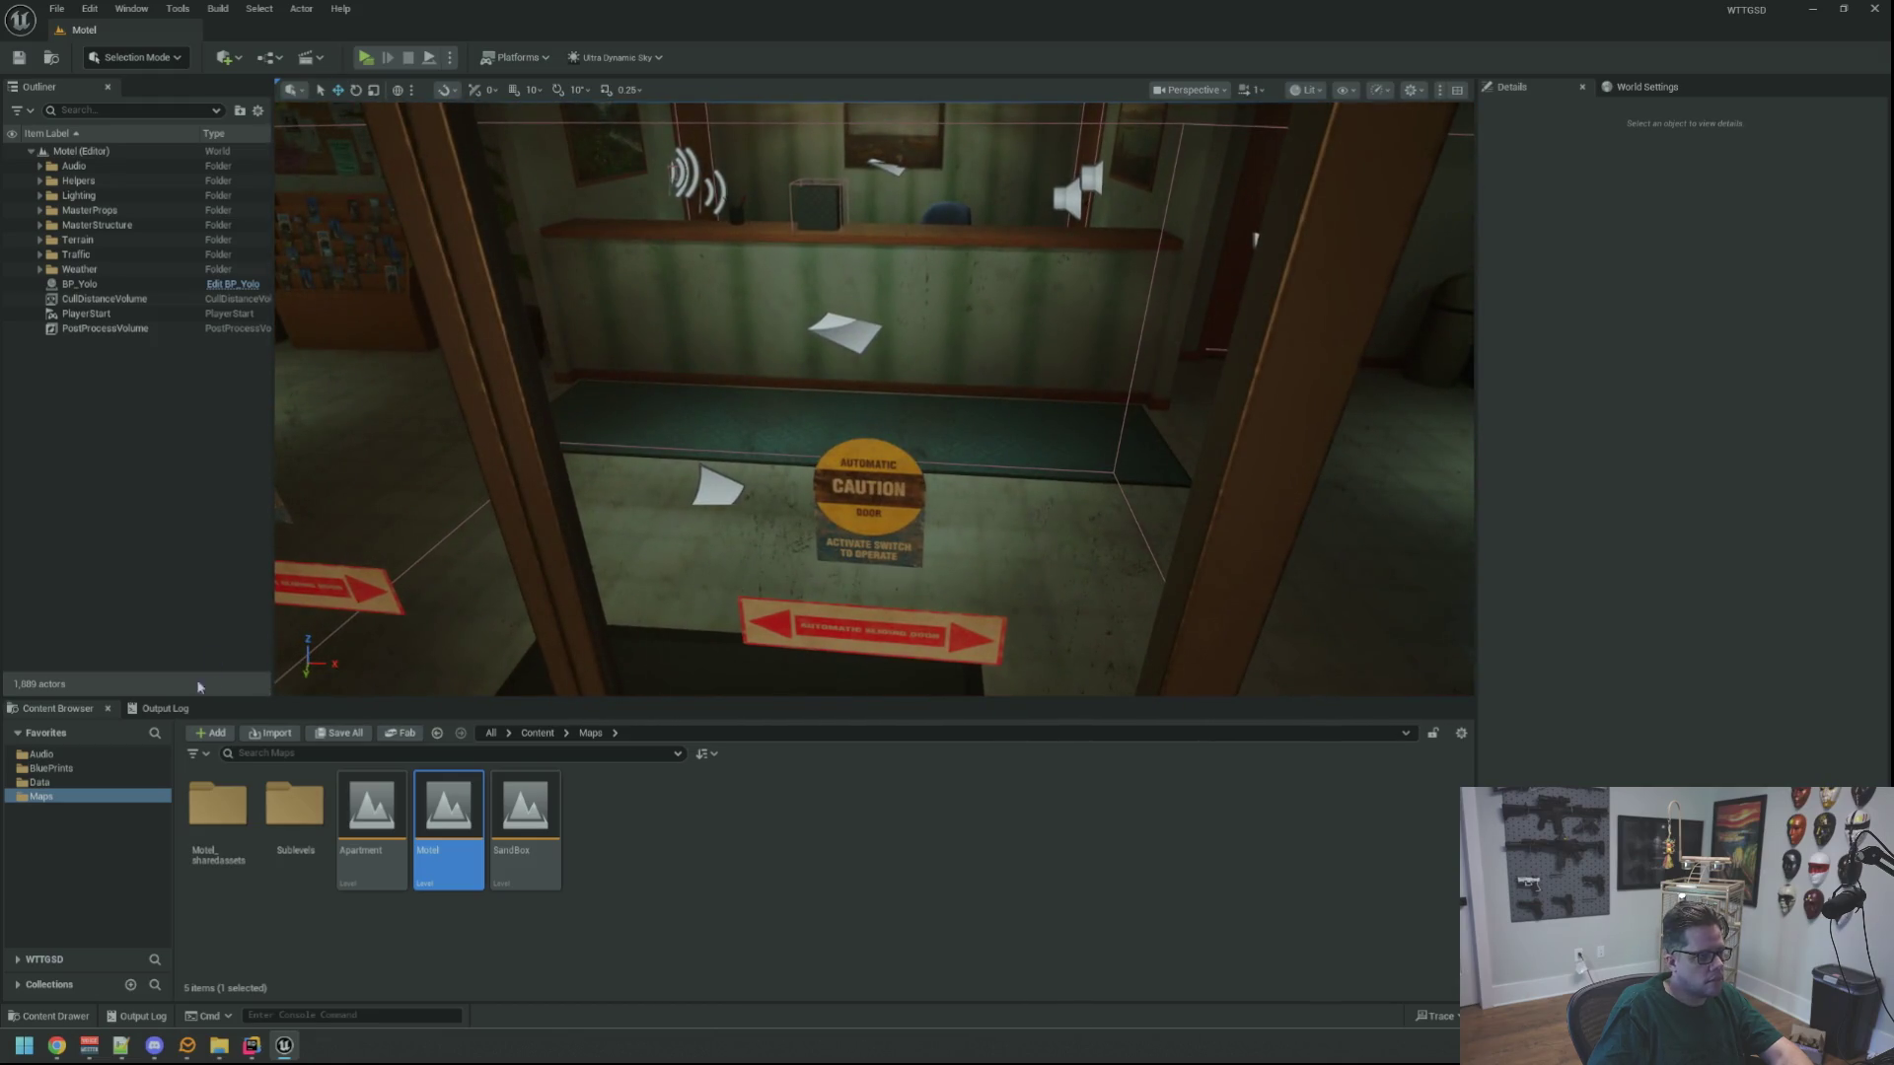
{"action": "key", "text": "alt+p"}
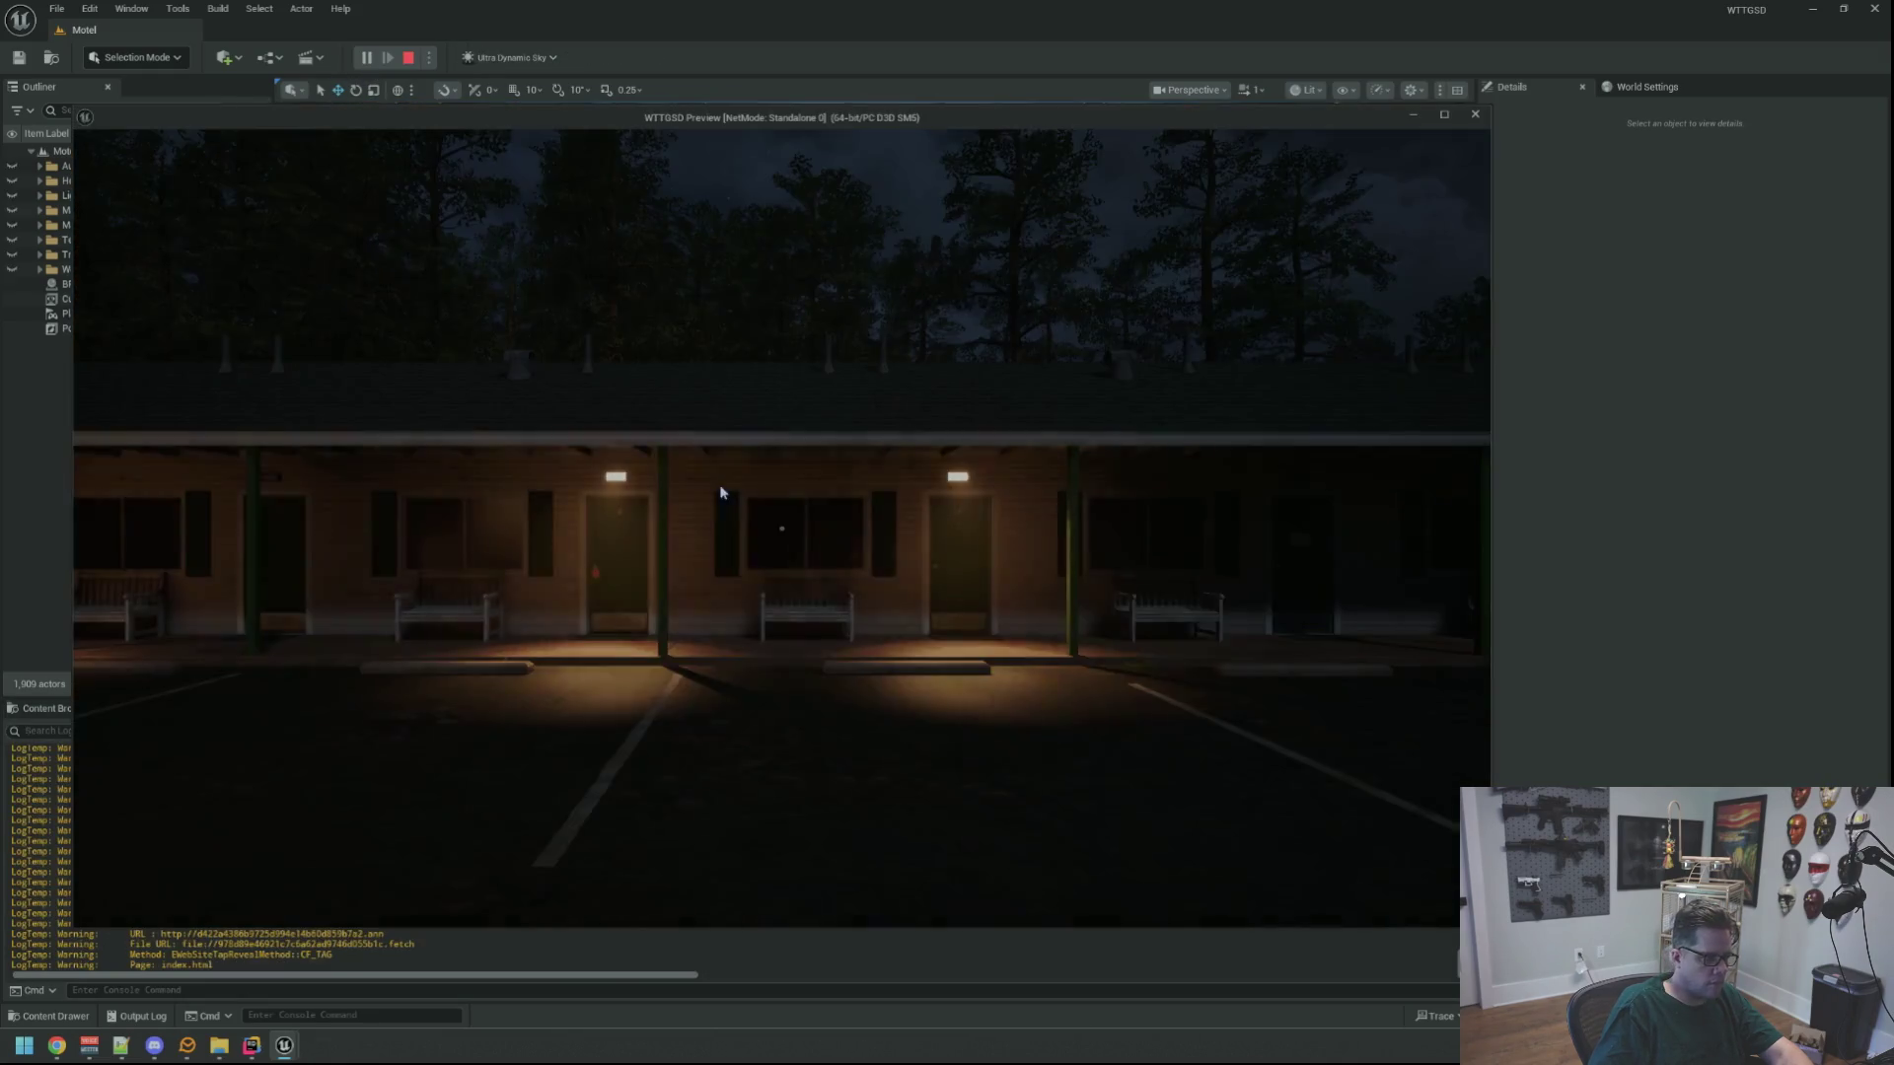
{"action": "key", "text": "w"}
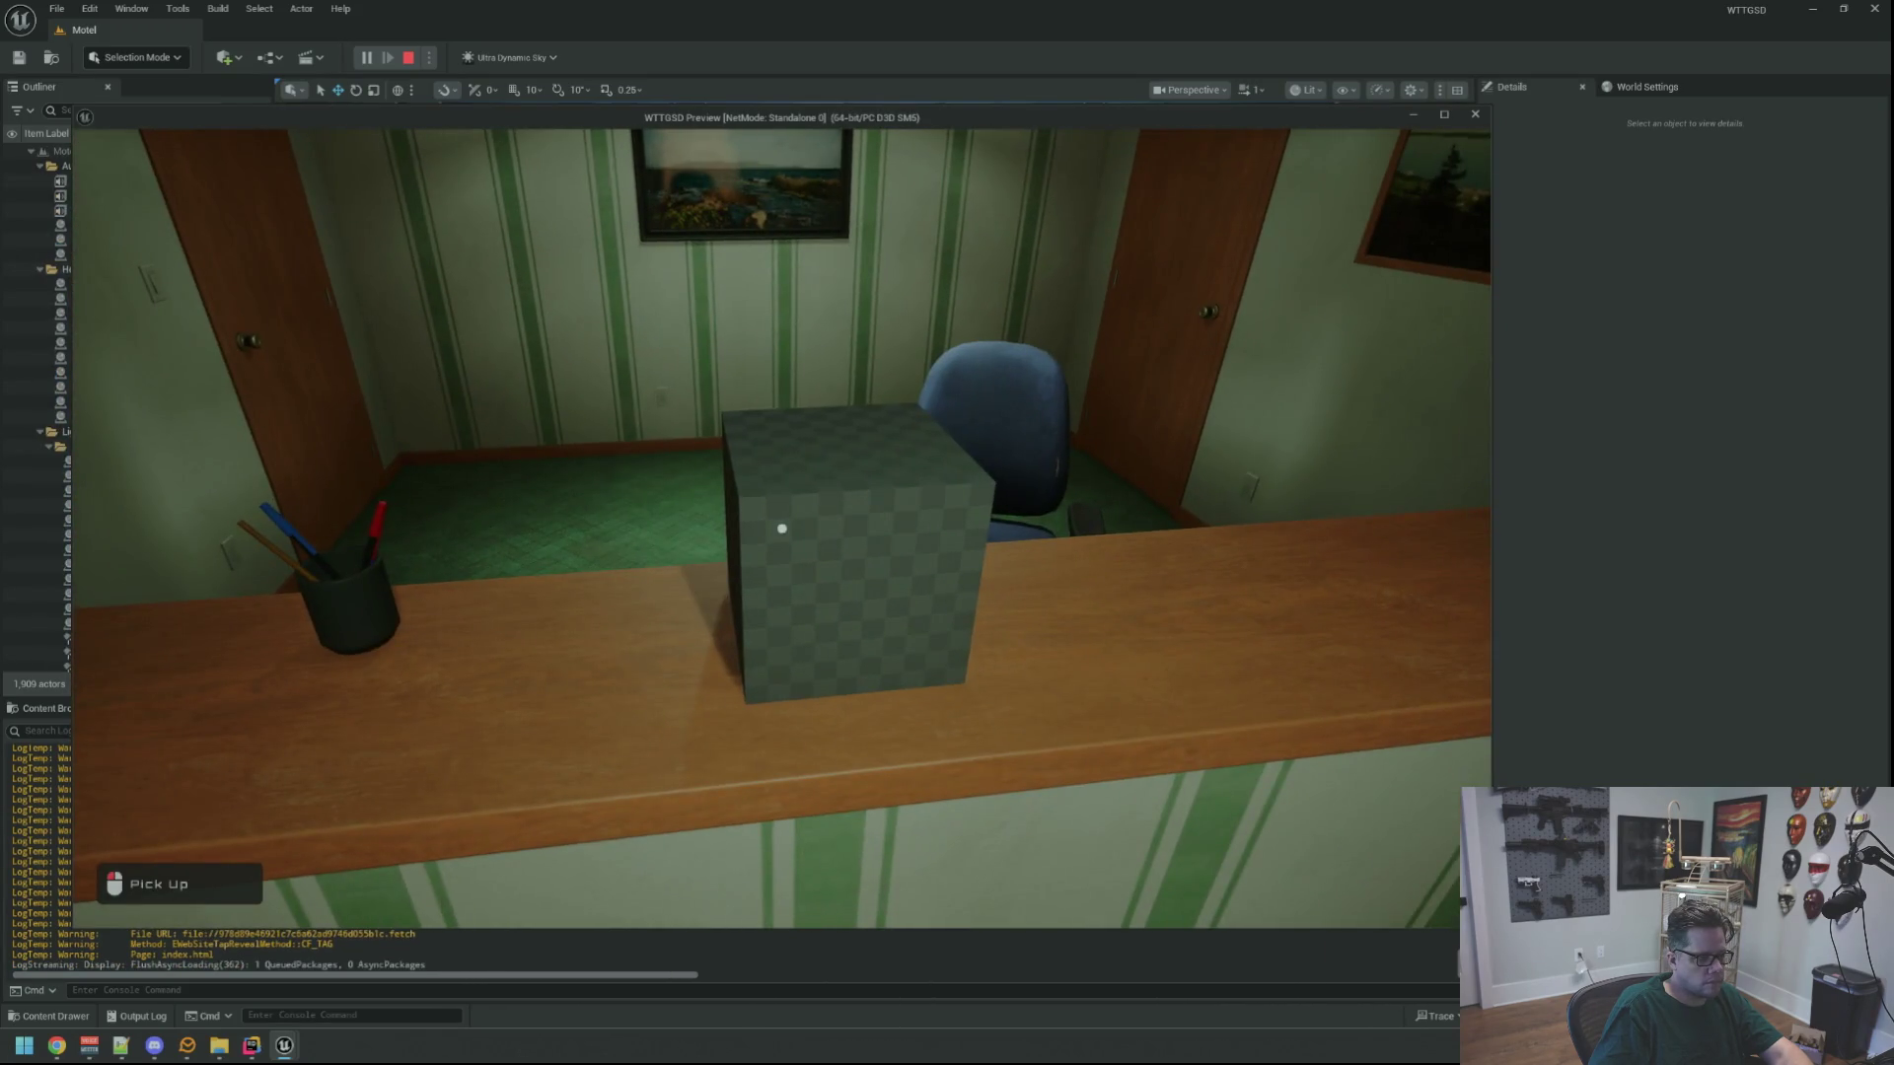
{"action": "left_click", "coordinate": [781, 529]}
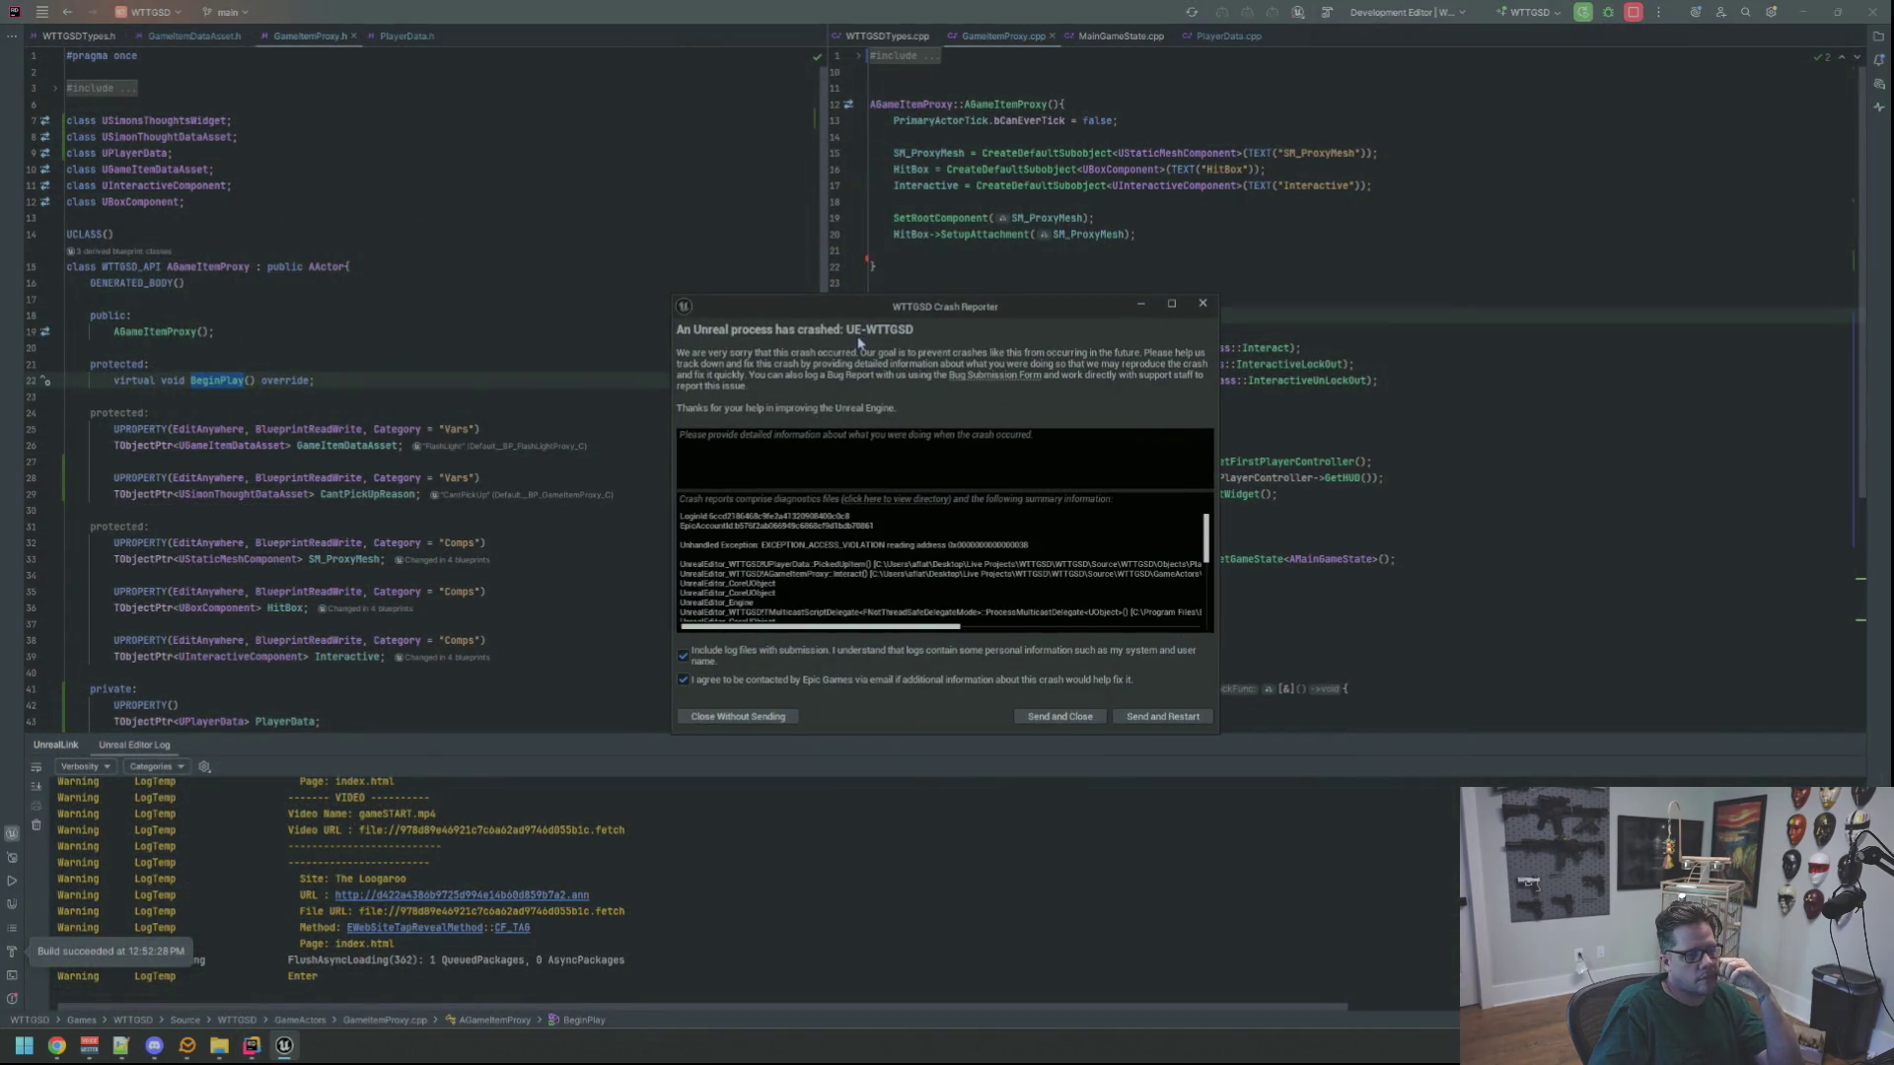
Close the crash report unsent, review GameItemProxy.cpp, rebuild the project and return to Unreal
{"action": "left_click_drag", "start_coordinate": [883, 631], "coordinate": [1004, 630]}
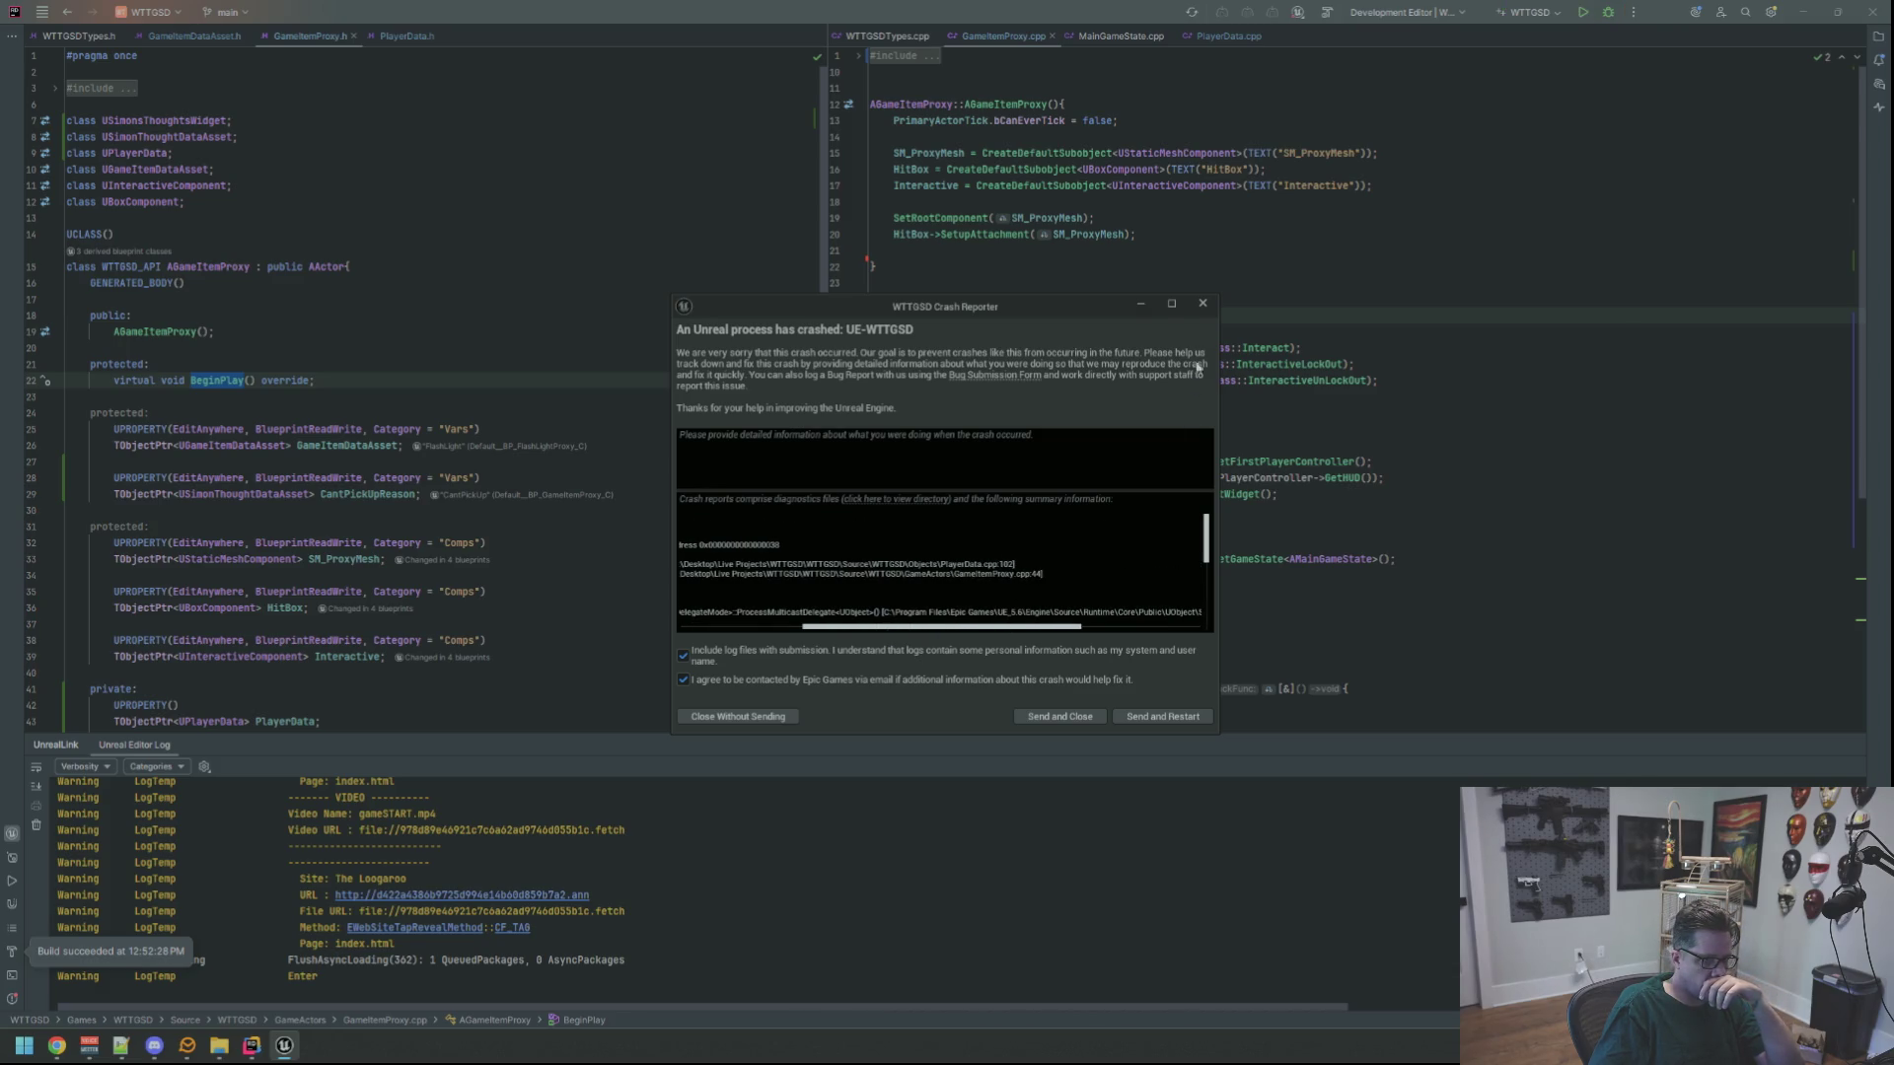
{"action": "left_click", "coordinate": [1203, 305]}
{"action": "scroll", "coordinate": [1044, 440], "scroll_direction": "down", "scroll_amount": 8}
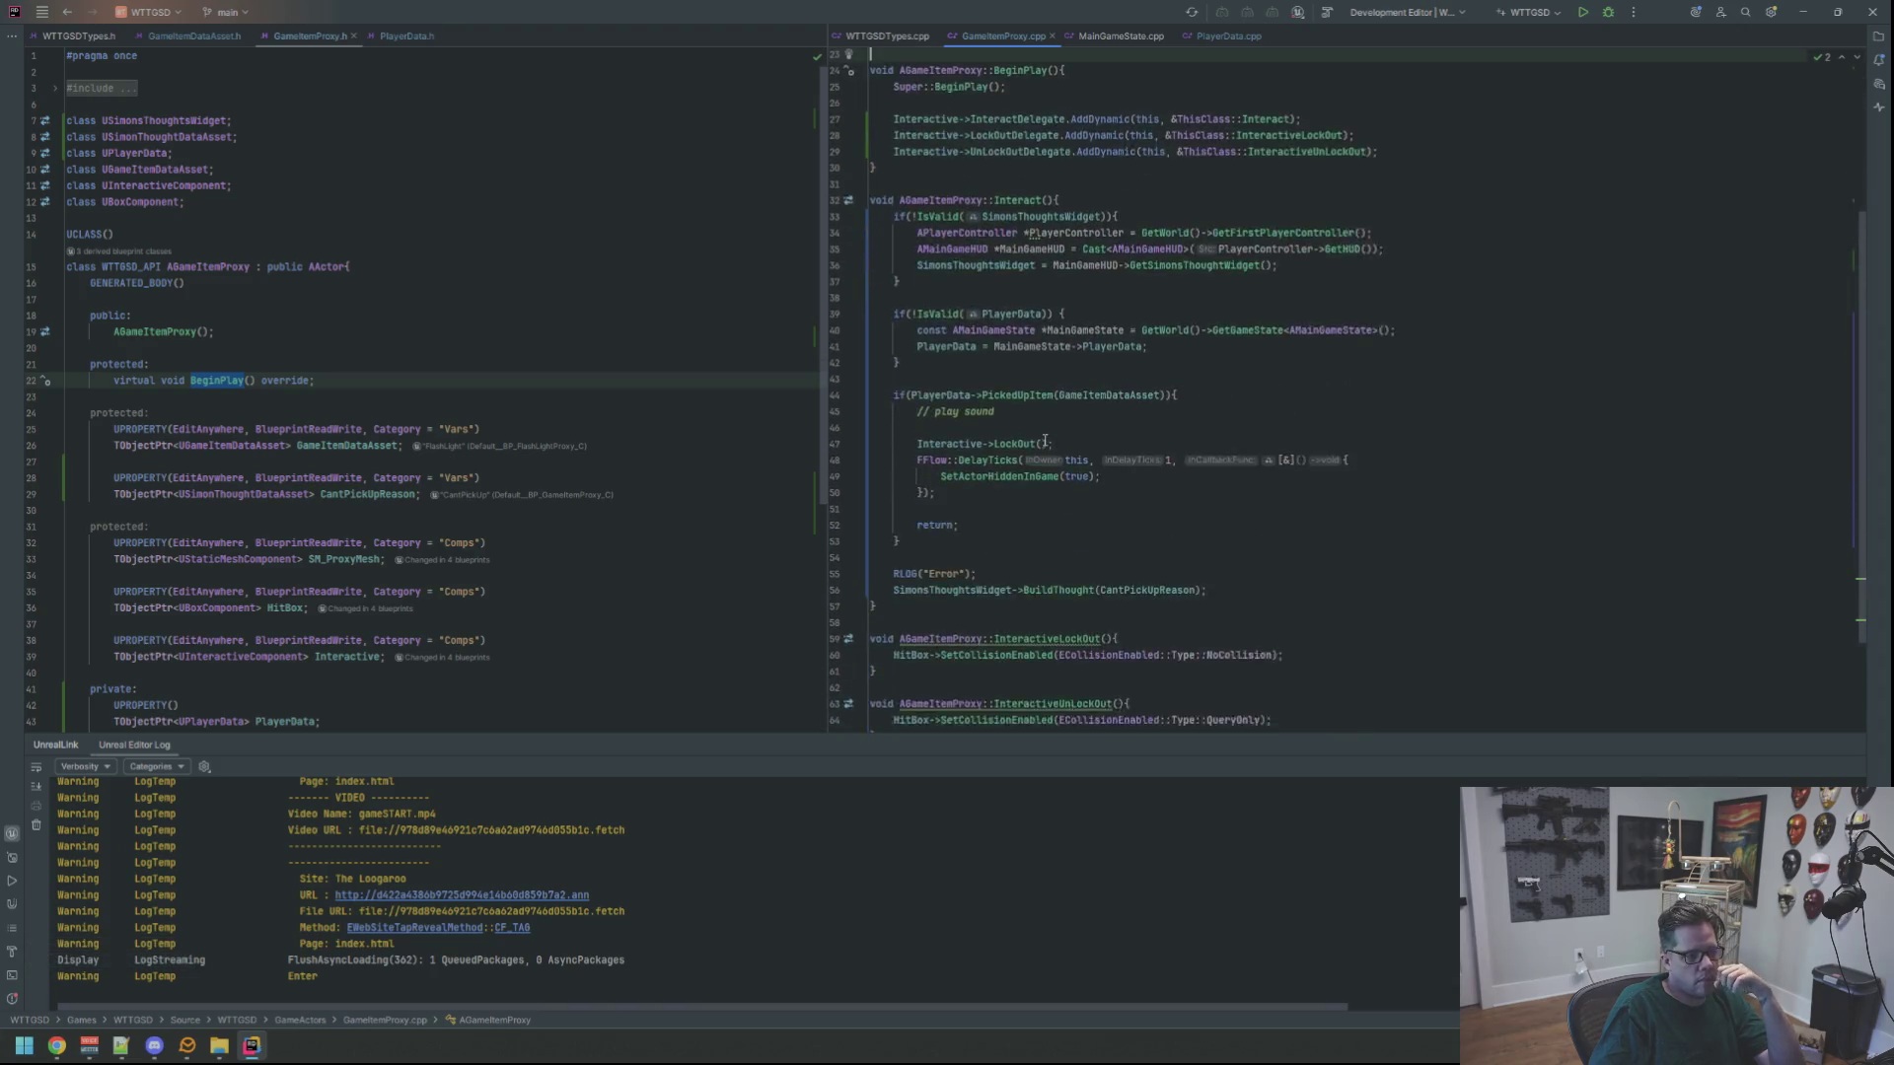
{"action": "scroll", "coordinate": [1043, 440], "scroll_direction": "up", "scroll_amount": 6}
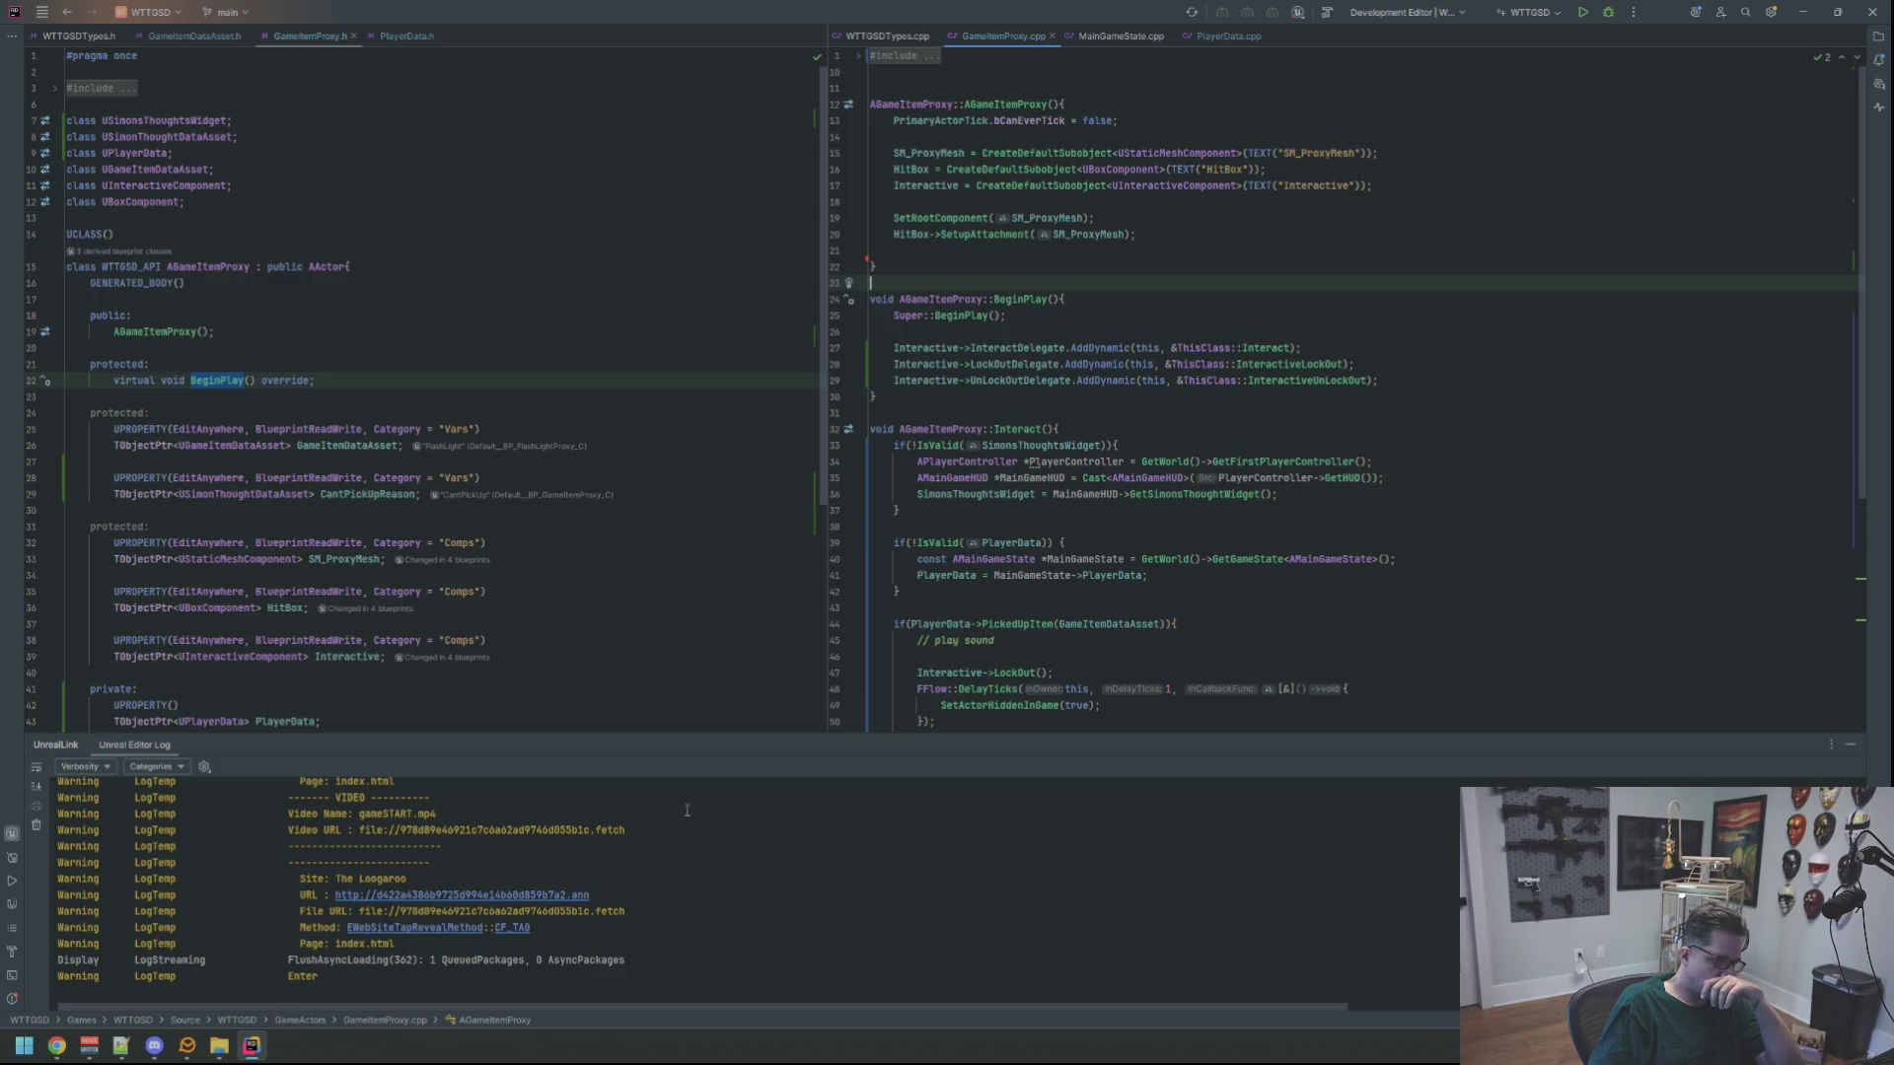
{"action": "key", "text": "ctrl+shift+b"}
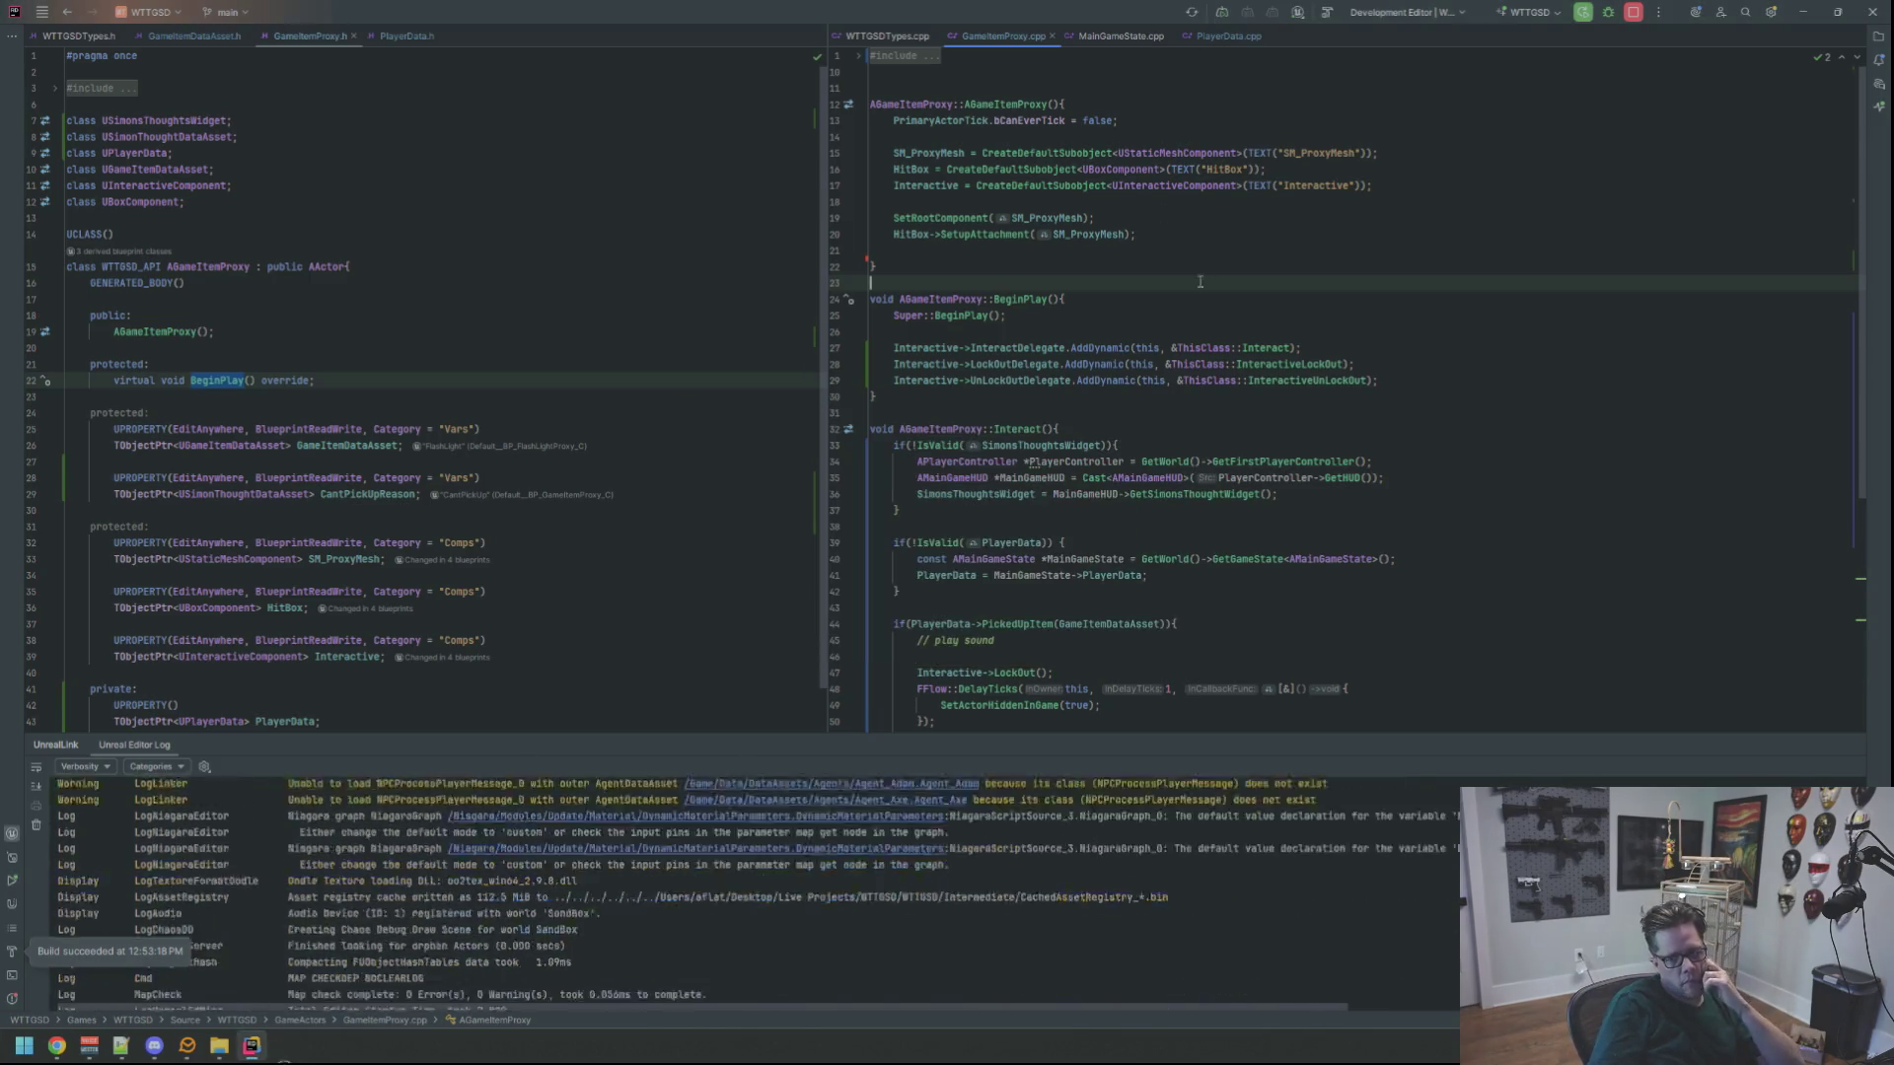
{"action": "left_click", "coordinate": [284, 1047]}
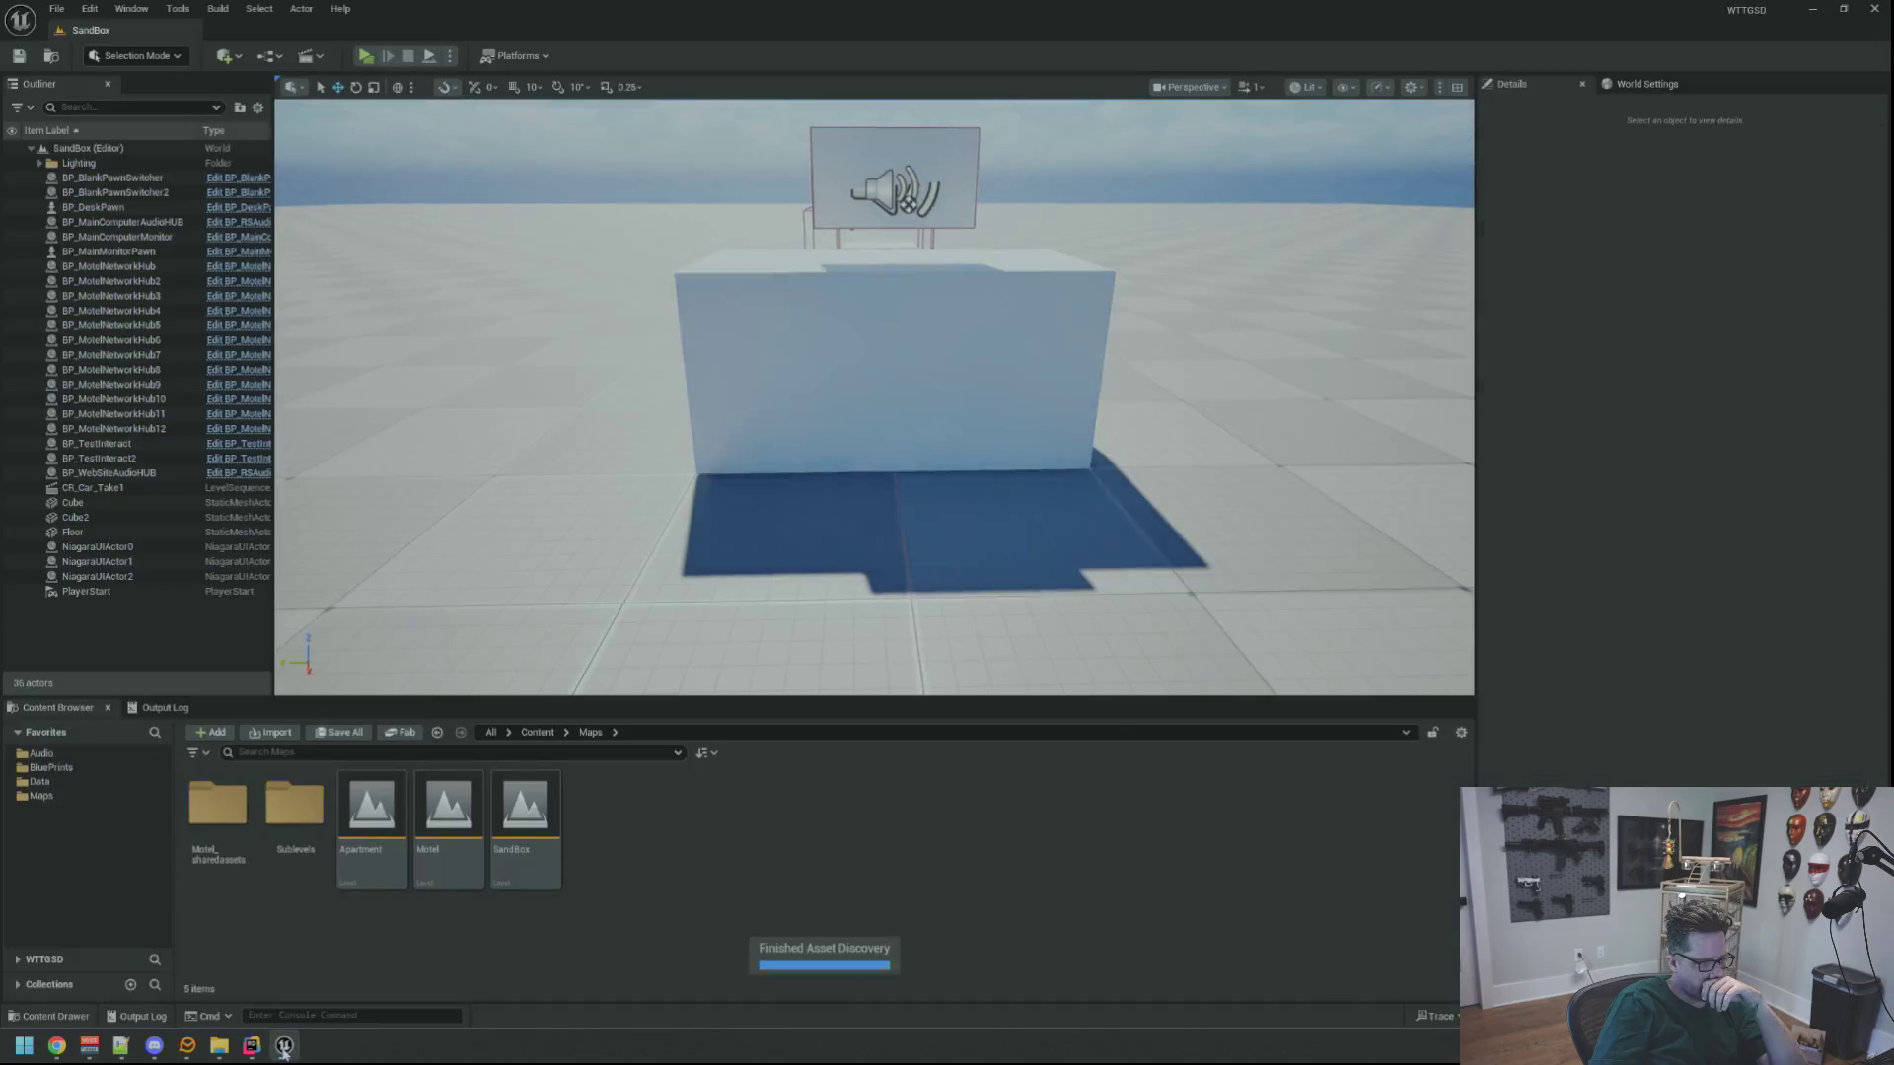
Open the Motel level and delete the BP_Yolo test cube from the counter
{"action": "left_click", "coordinate": [42, 795]}
{"action": "left_click", "coordinate": [465, 786]}
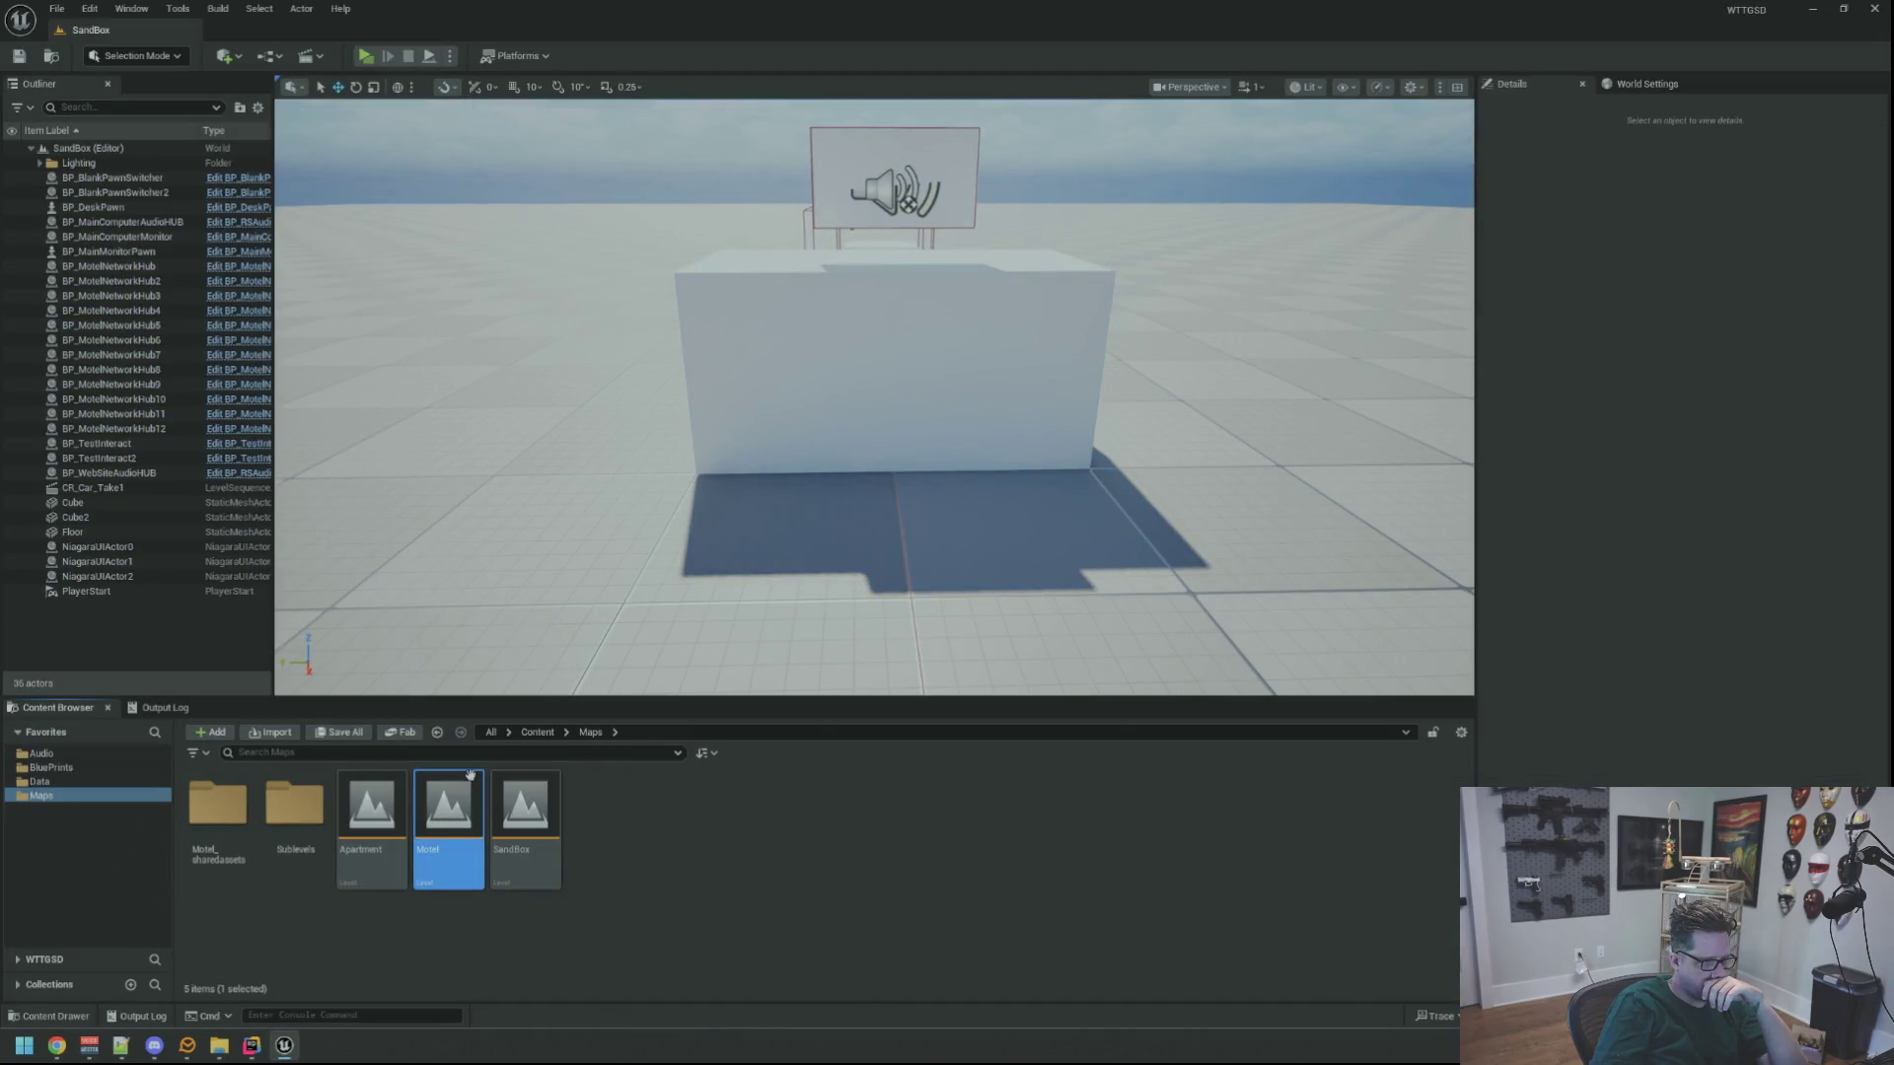
{"action": "double_click", "coordinate": [465, 787]}
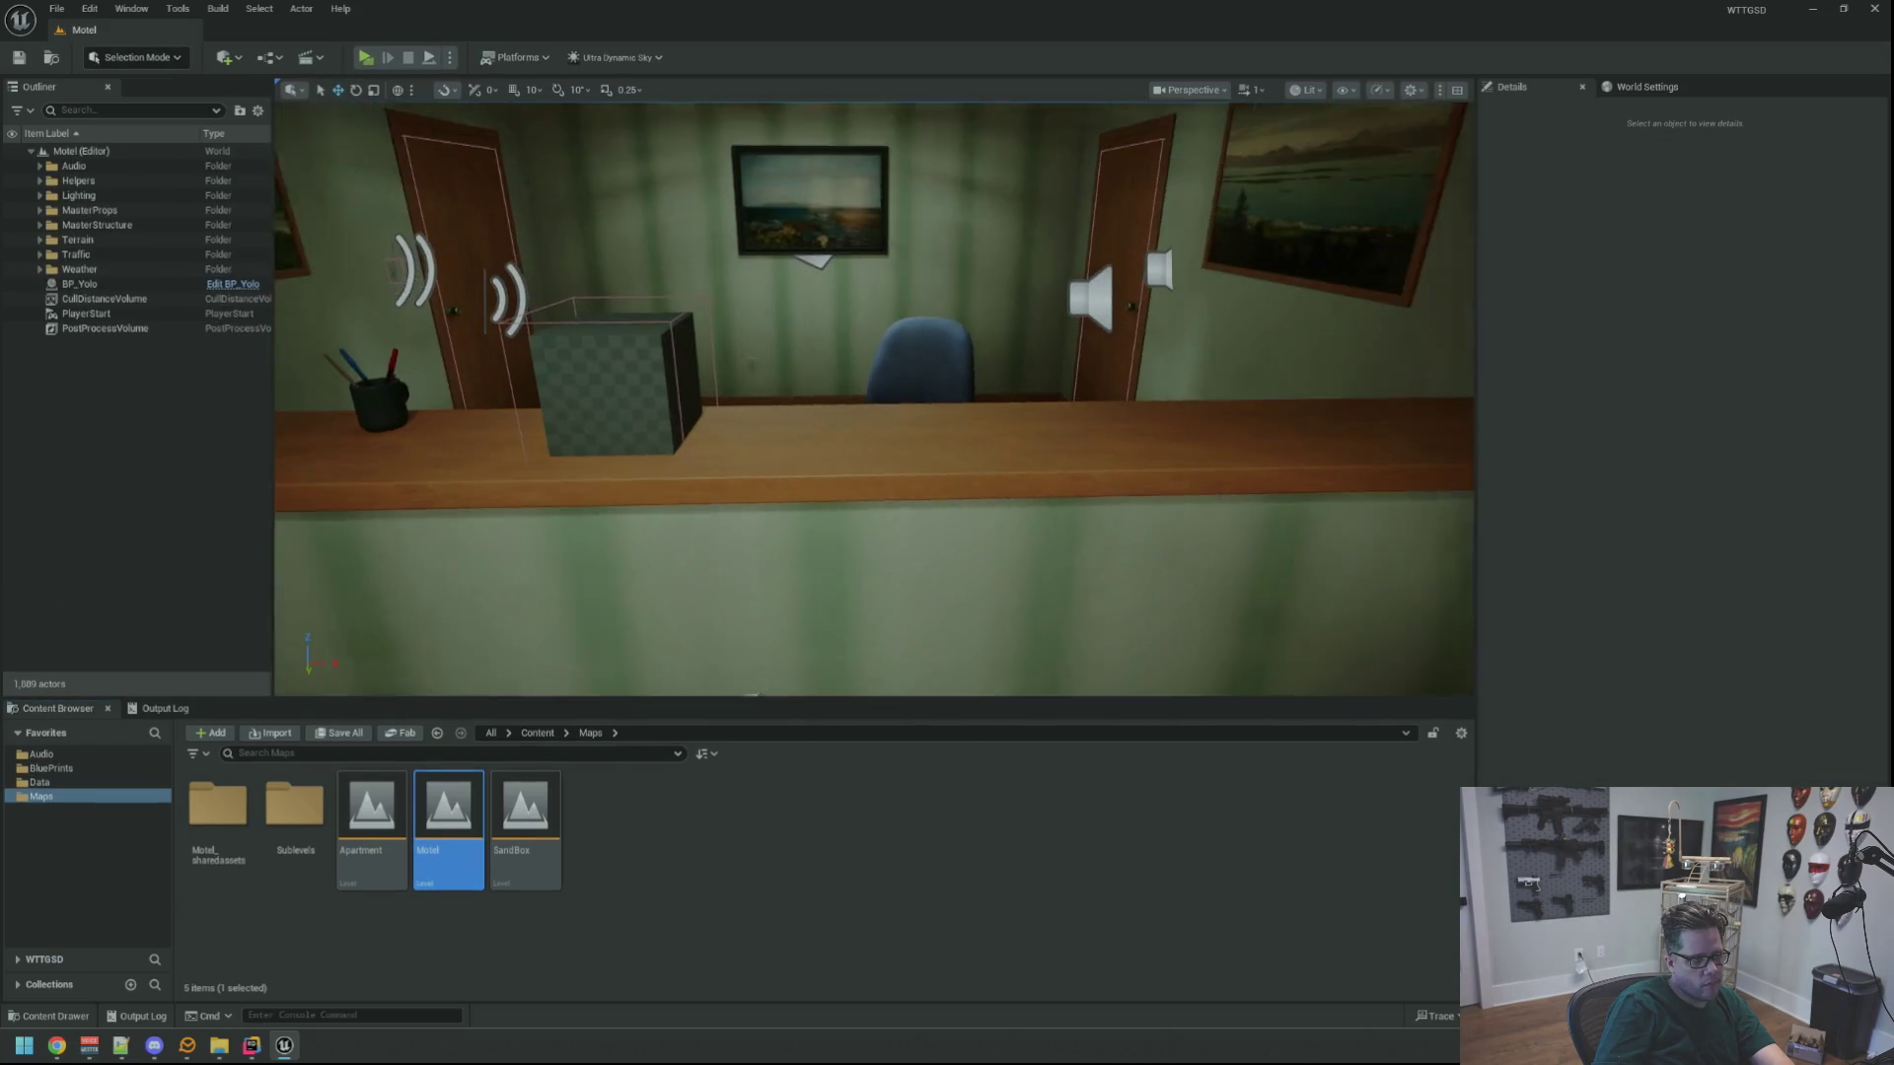
{"action": "scroll", "coordinate": [874, 400], "scroll_direction": "down", "scroll_amount": 5}
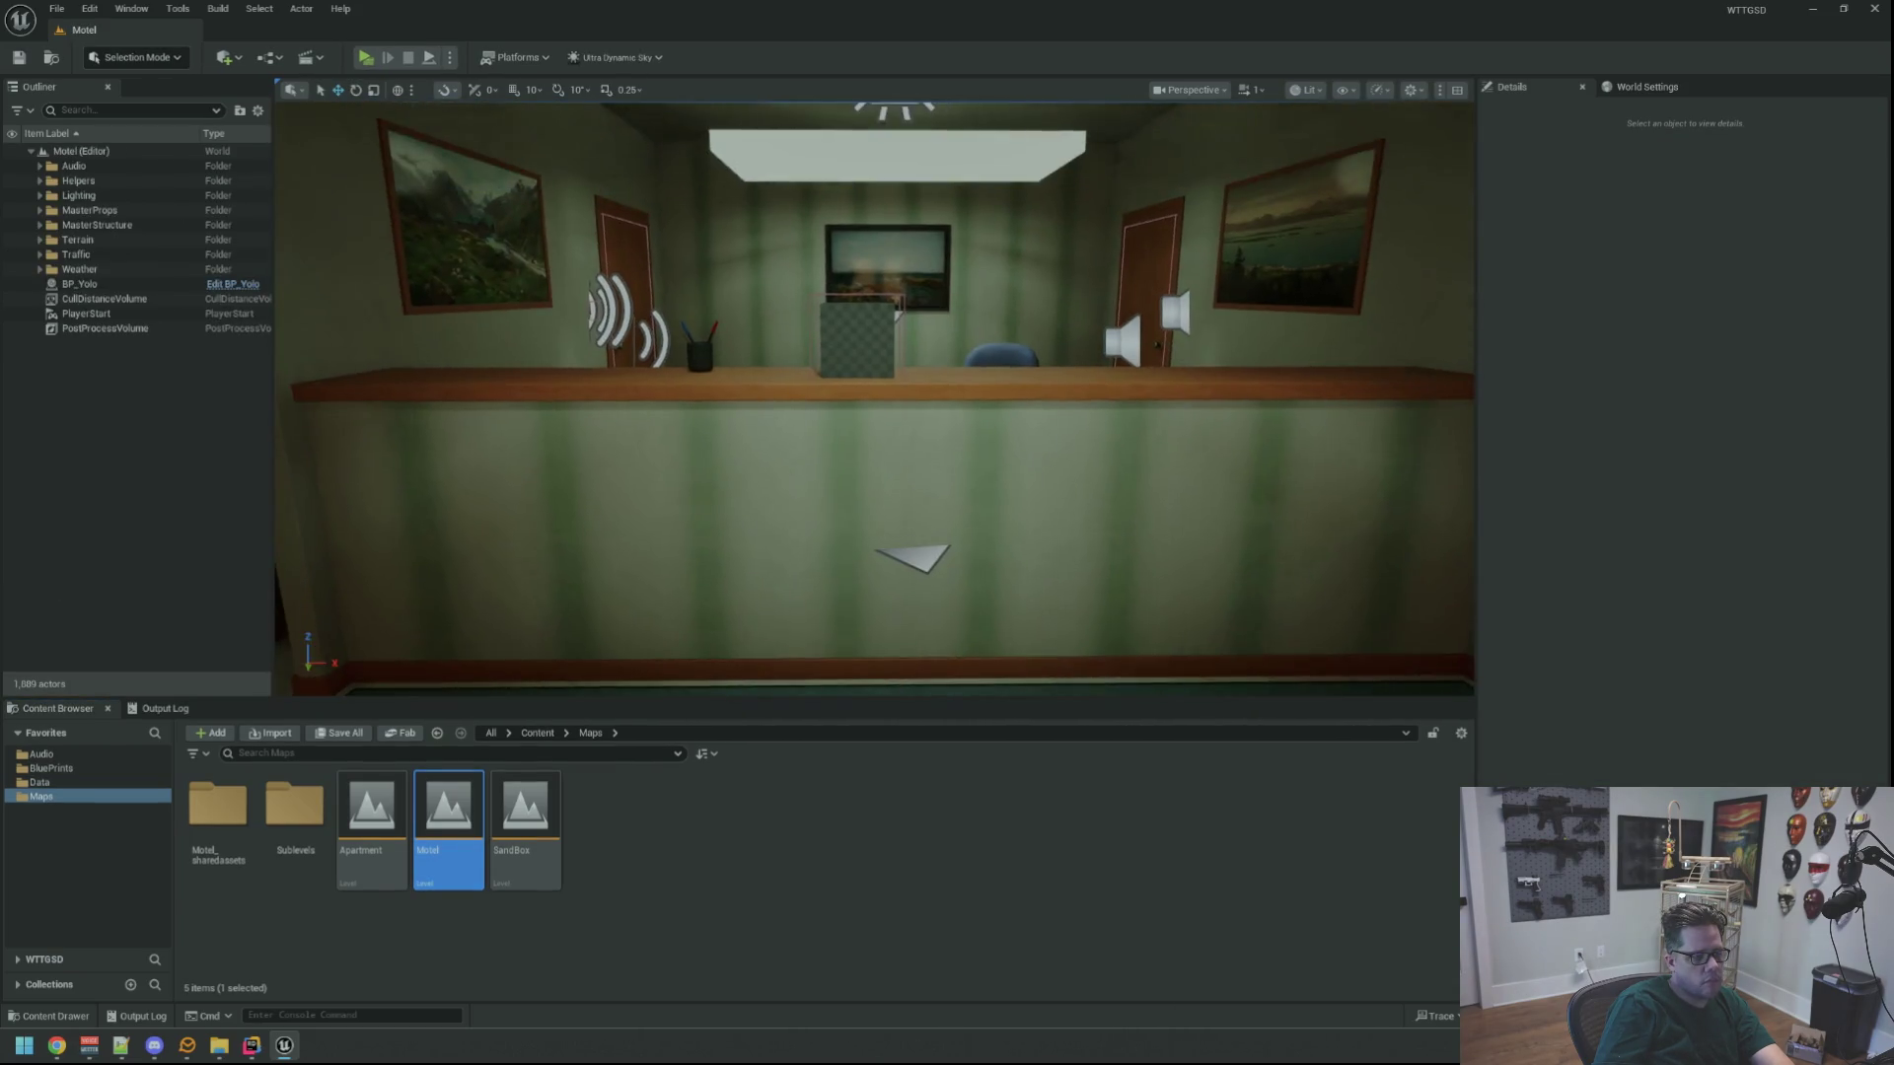
{"action": "scroll", "coordinate": [884, 423], "scroll_direction": "up", "scroll_amount": 4}
{"action": "left_click", "coordinate": [872, 396]}
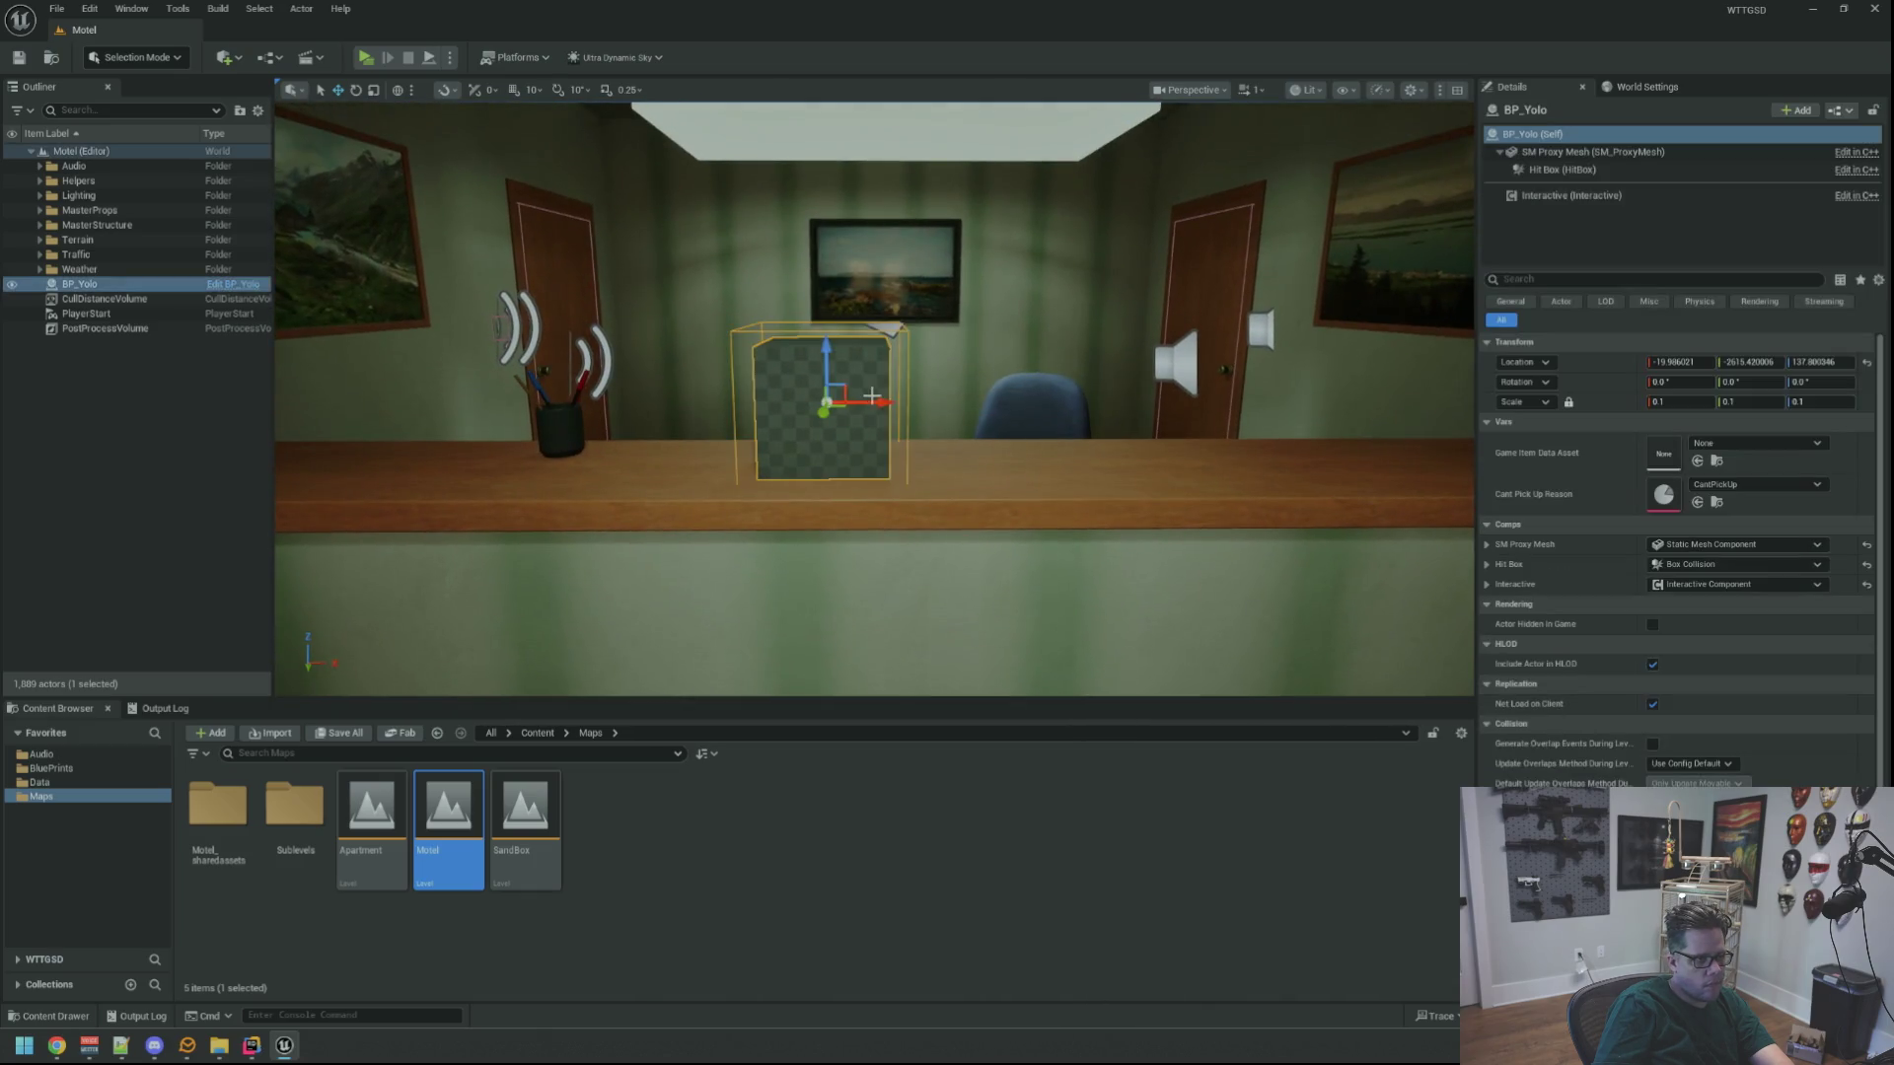
{"action": "key", "text": "Delete"}
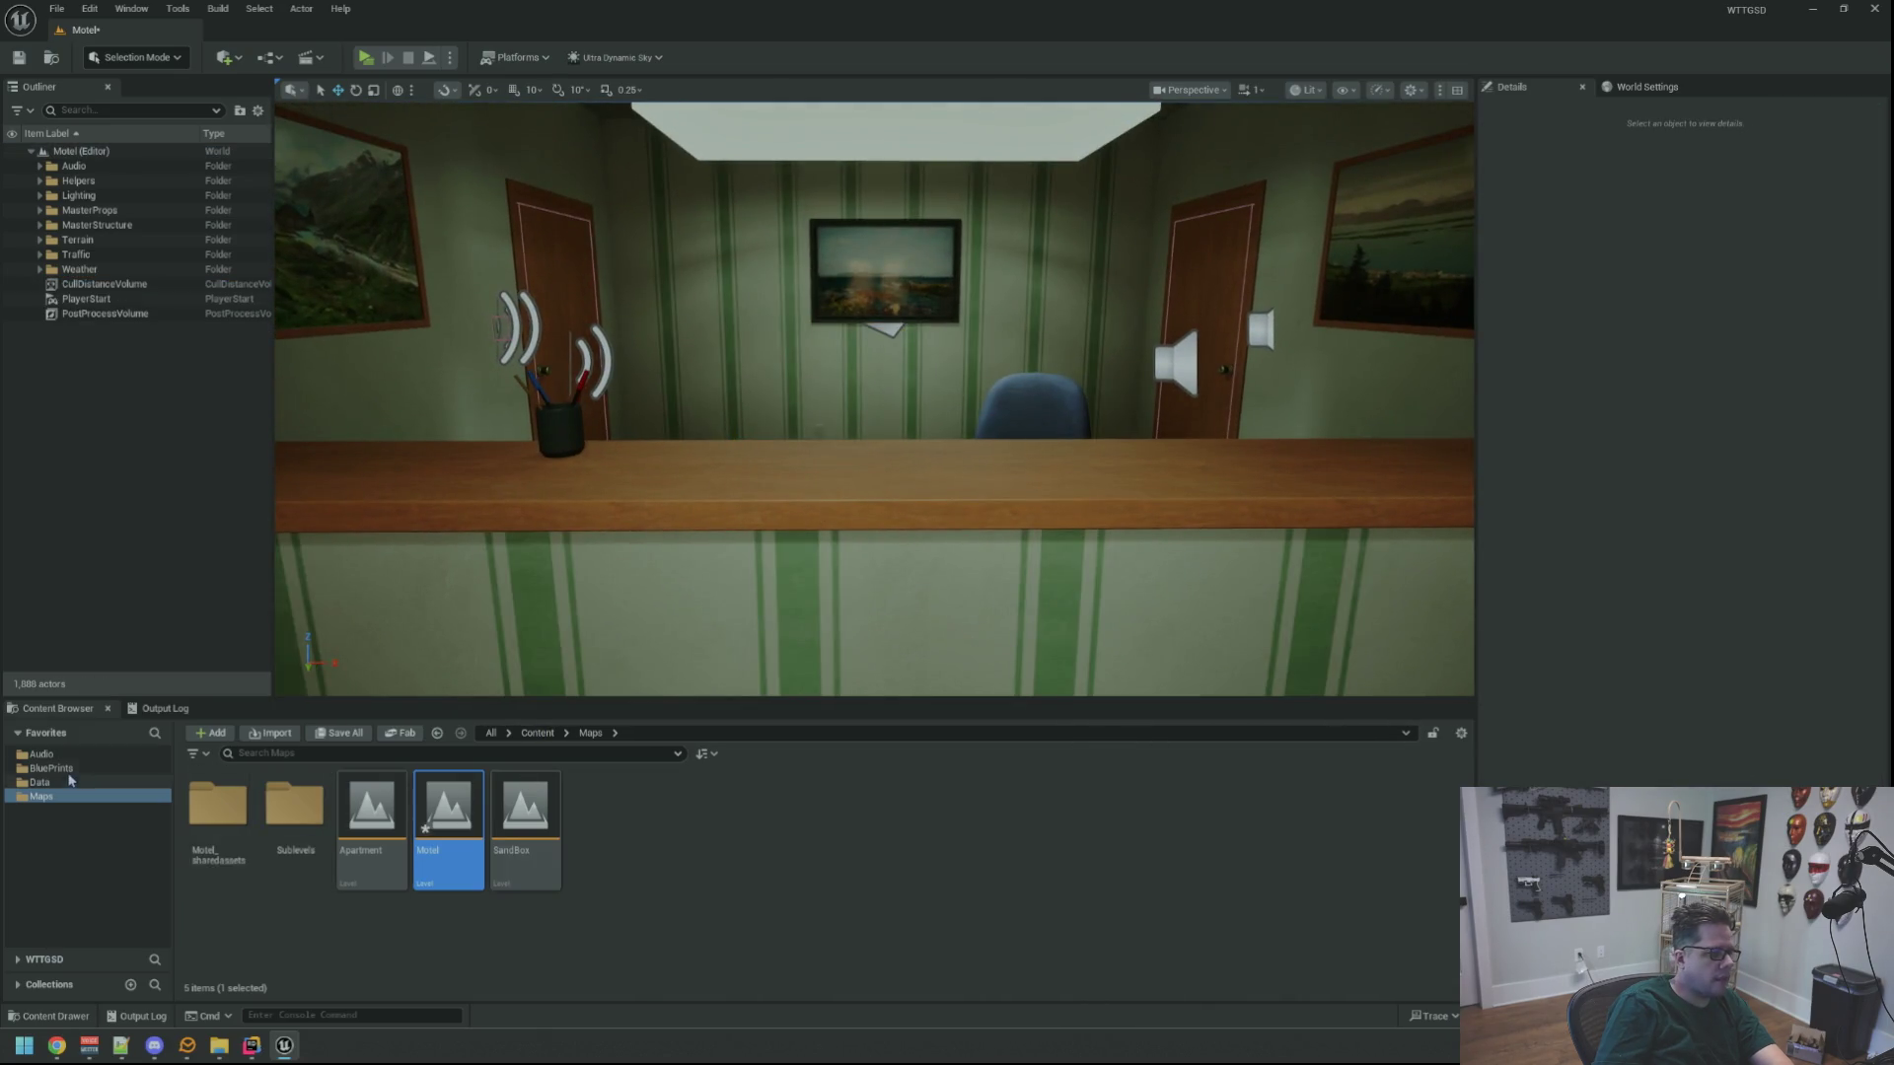
Force-delete the BP_Yolo asset from the BluePrints/GameItems folder
{"action": "left_click", "coordinate": [54, 768]}
{"action": "double_click", "coordinate": [446, 804]}
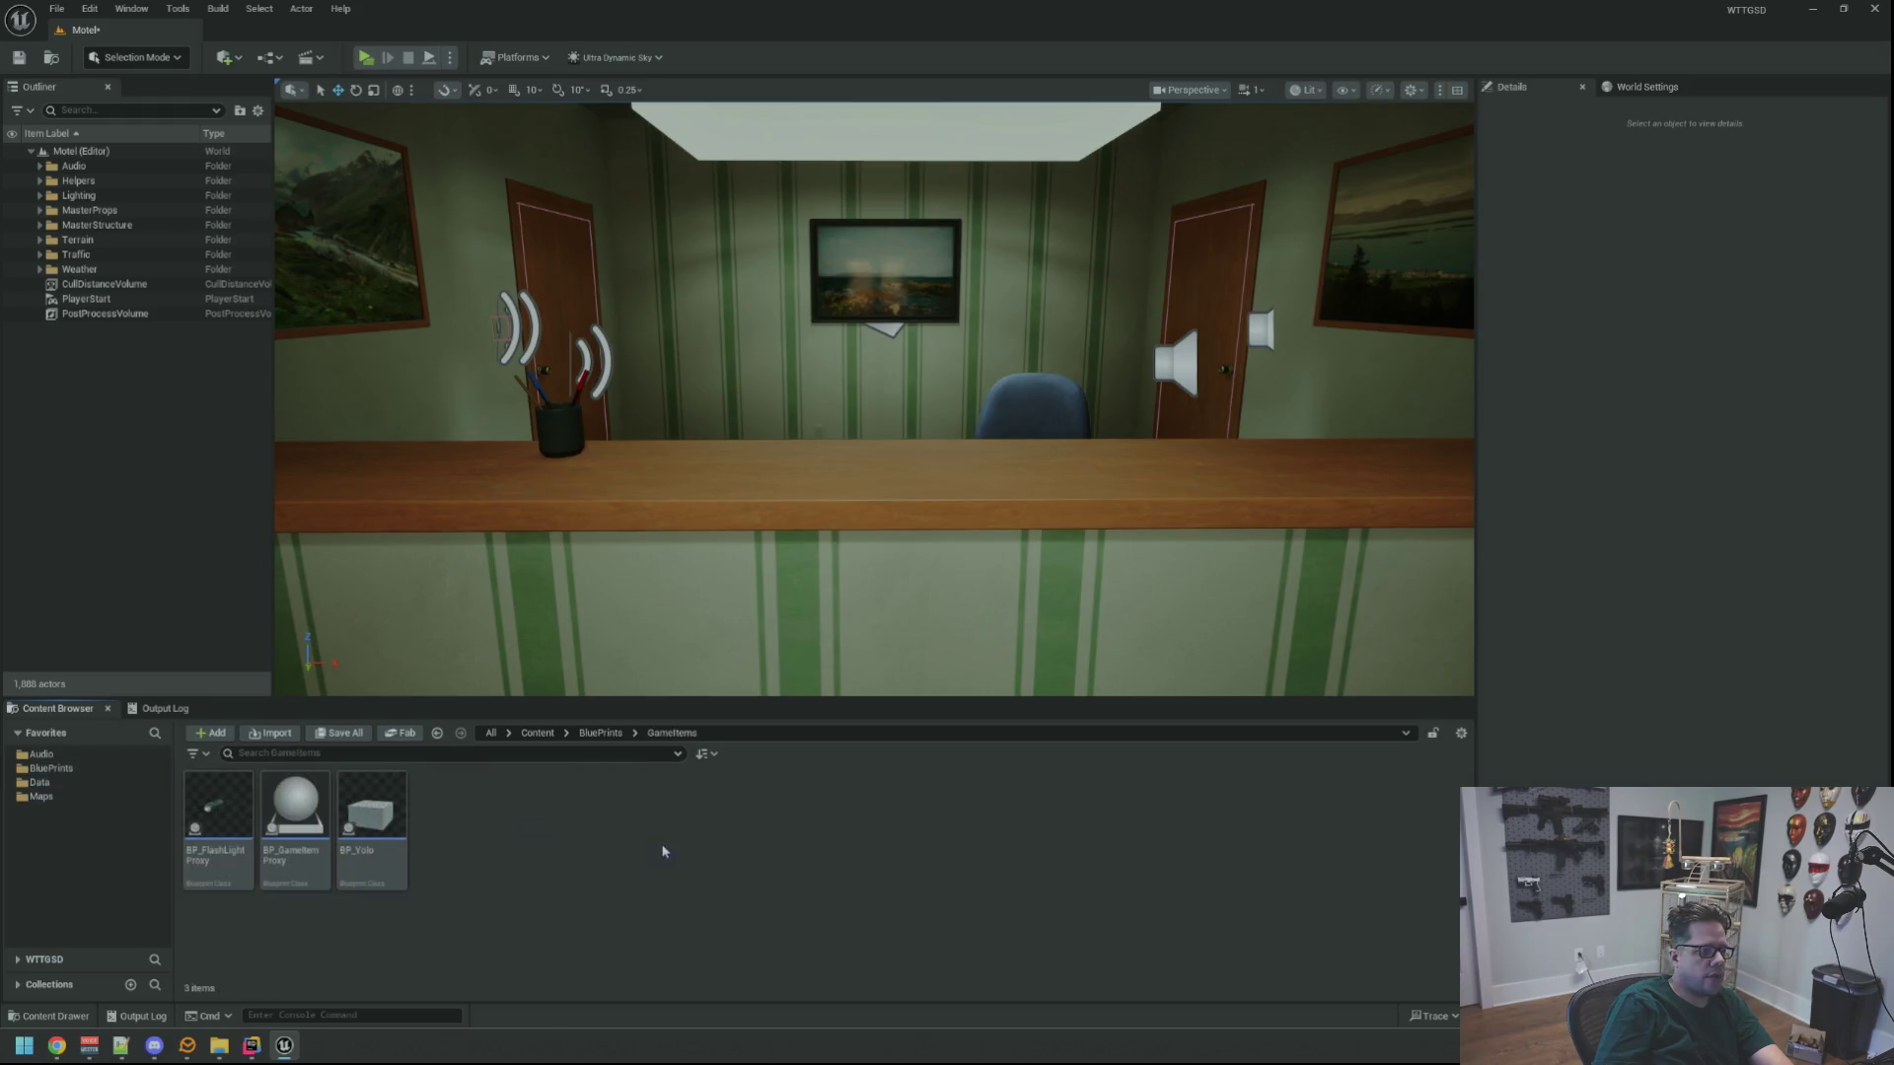
{"action": "left_click", "coordinate": [399, 819]}
{"action": "left_click", "coordinate": [371, 811]}
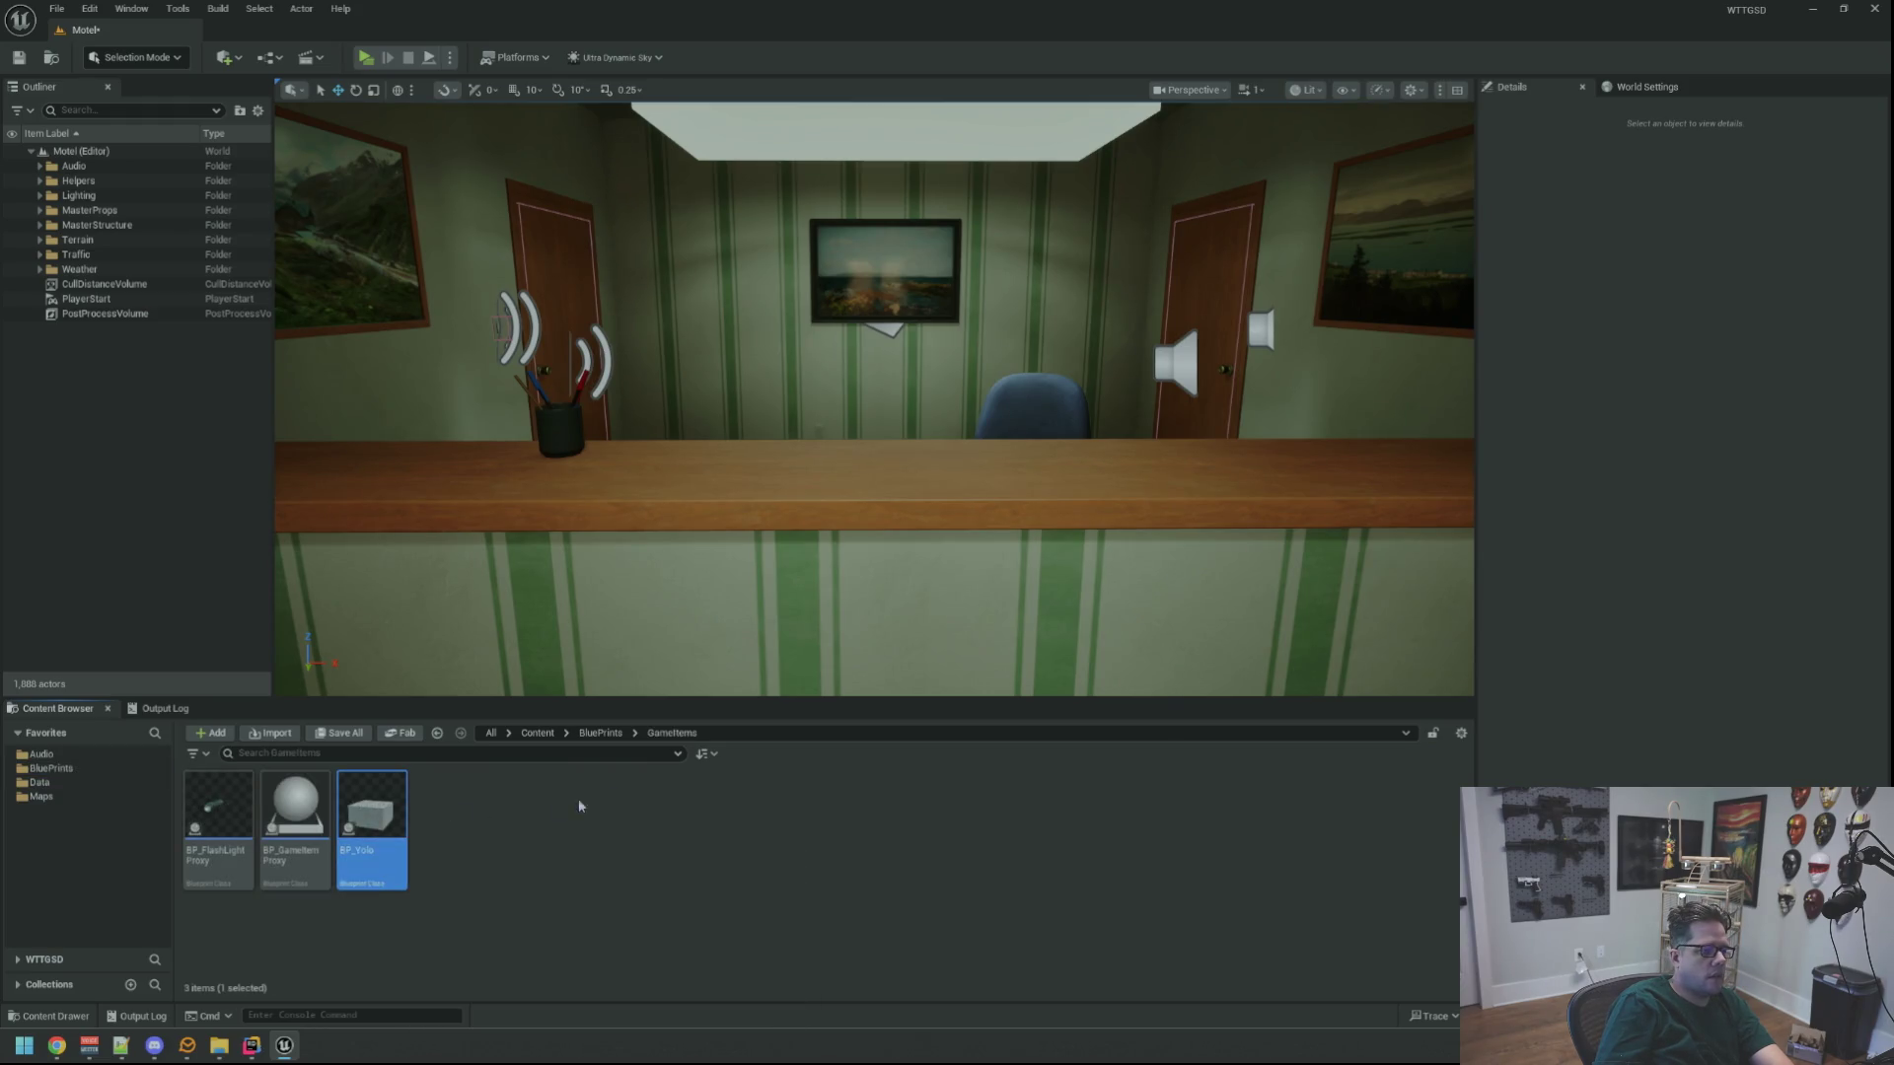
{"action": "key", "text": "Delete"}
{"action": "left_click", "coordinate": [1071, 762]}
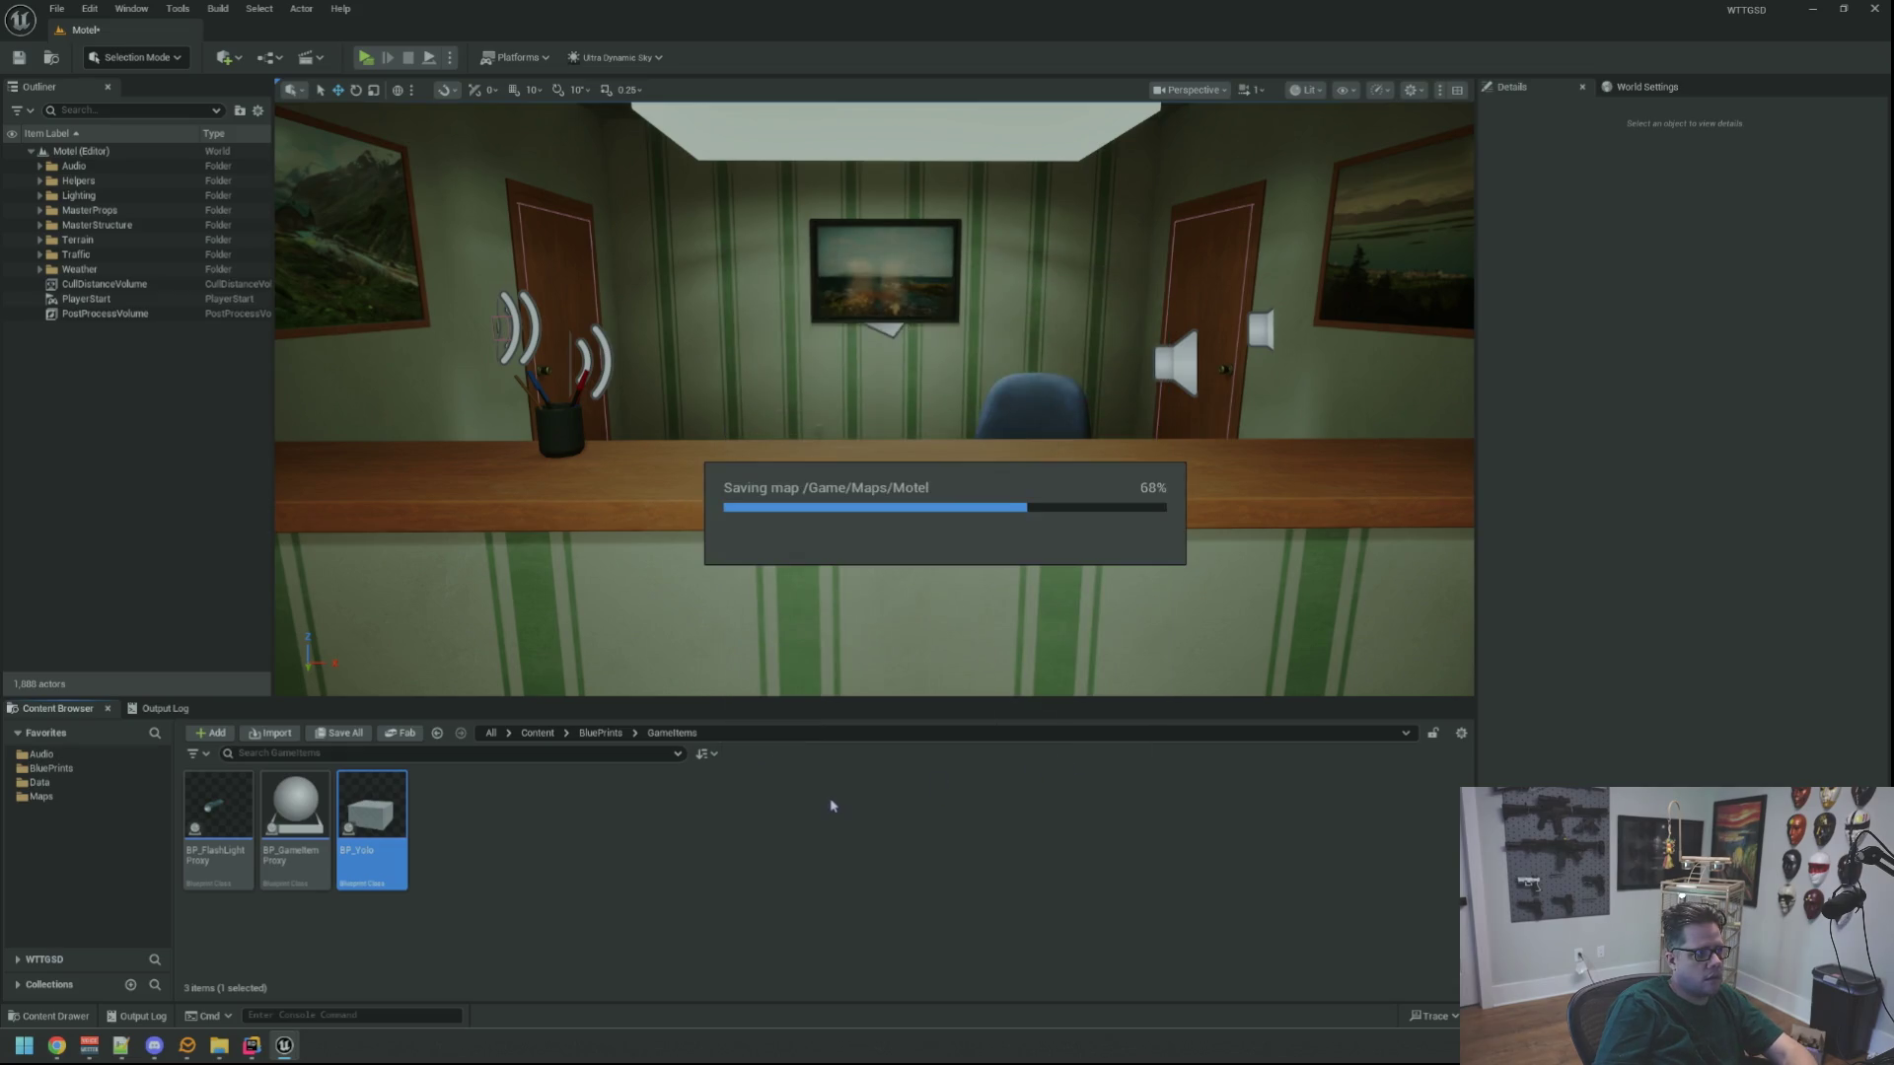
{"action": "left_click", "coordinate": [375, 822]}
{"action": "key", "text": "Delete"}
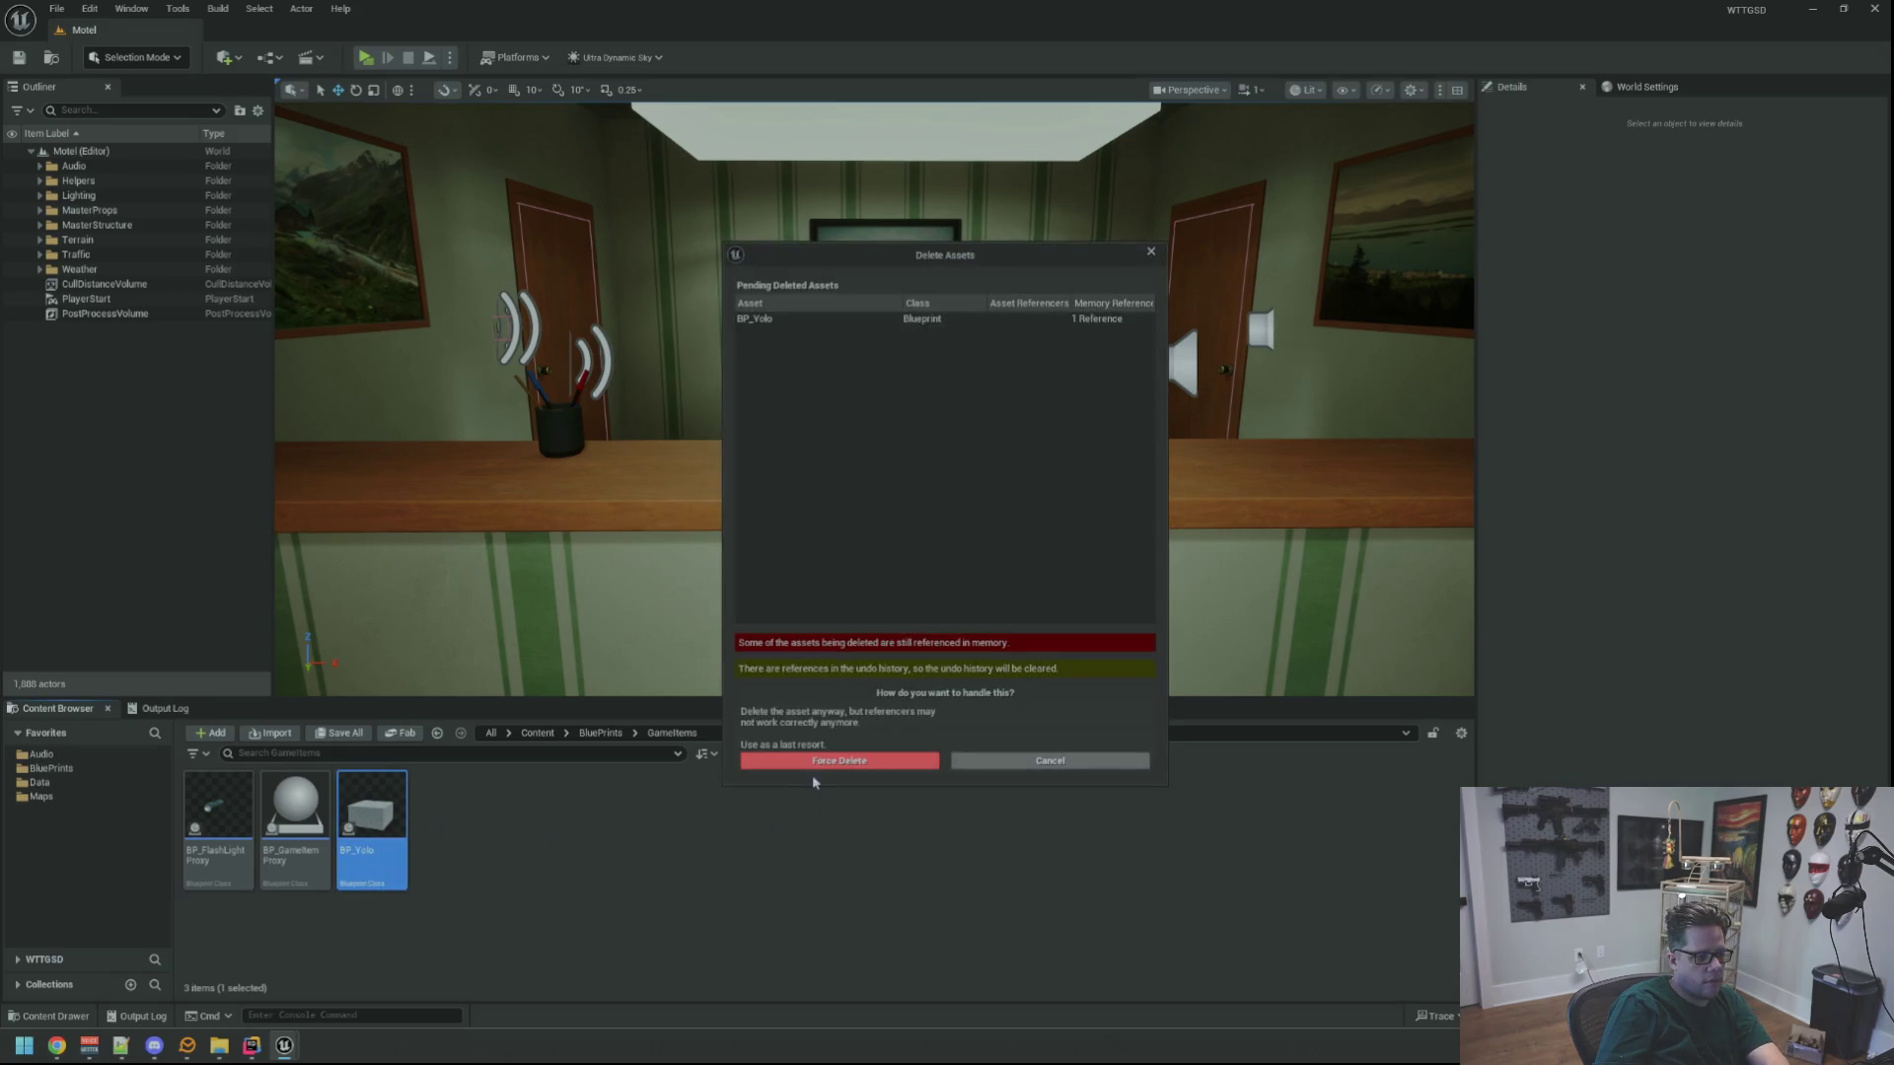
{"action": "left_click", "coordinate": [817, 775]}
Open the BP_FlashLightProxy Blueprint in its editor
{"action": "double_click", "coordinate": [217, 814]}
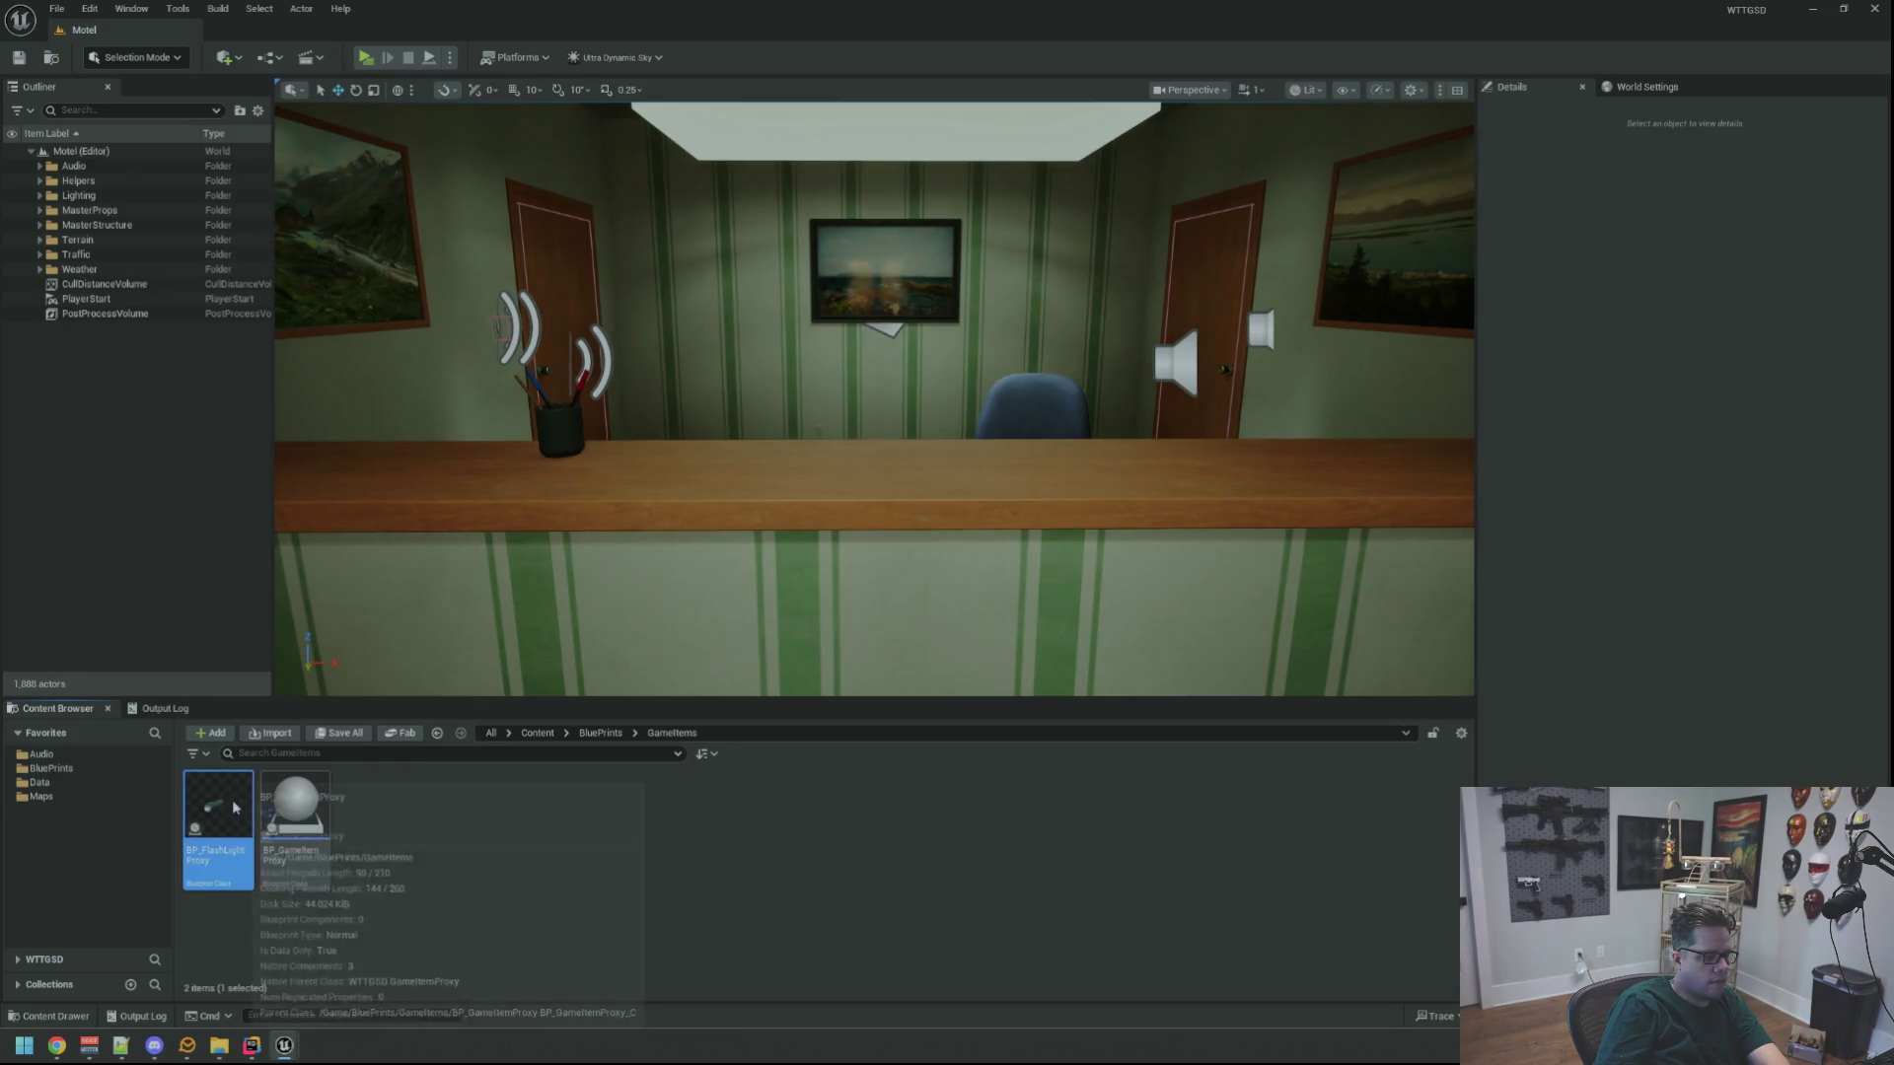
{"action": "key", "text": "alt+F4"}
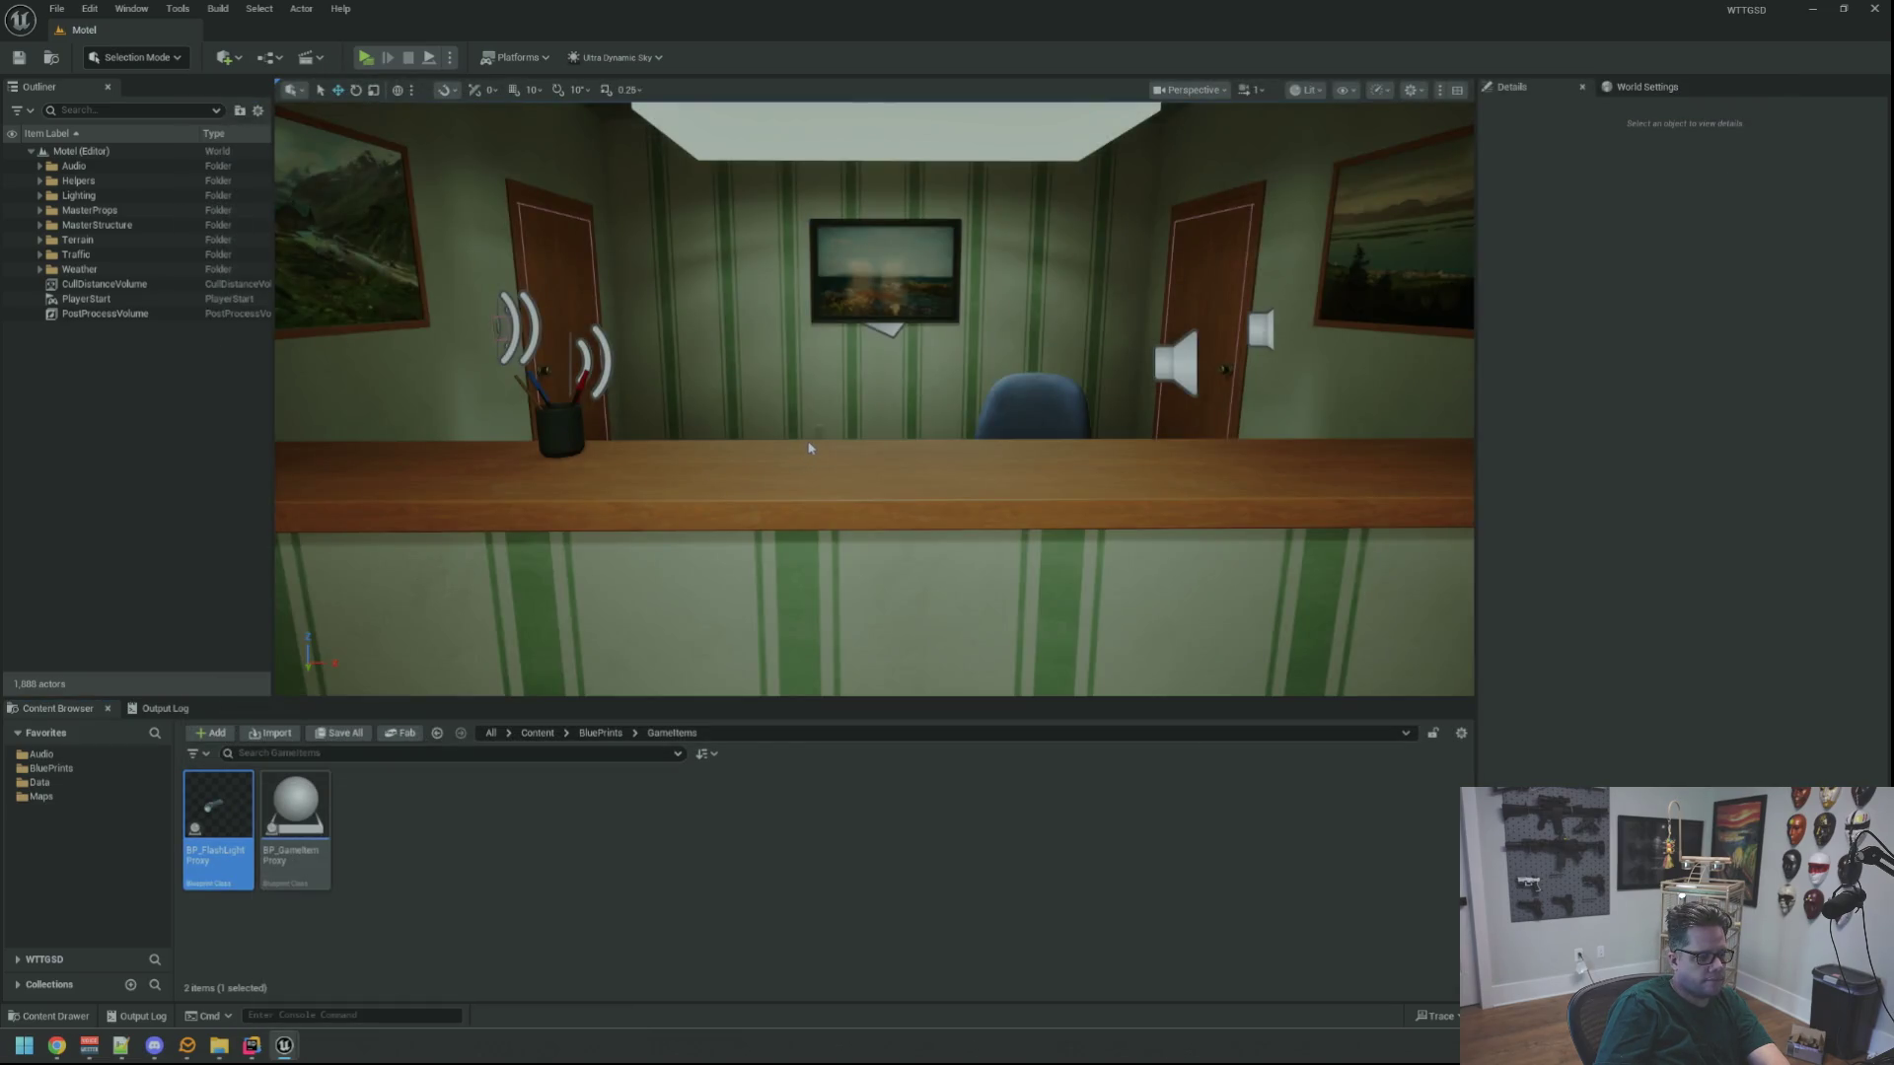
{"action": "key", "text": "alt+Tab"}
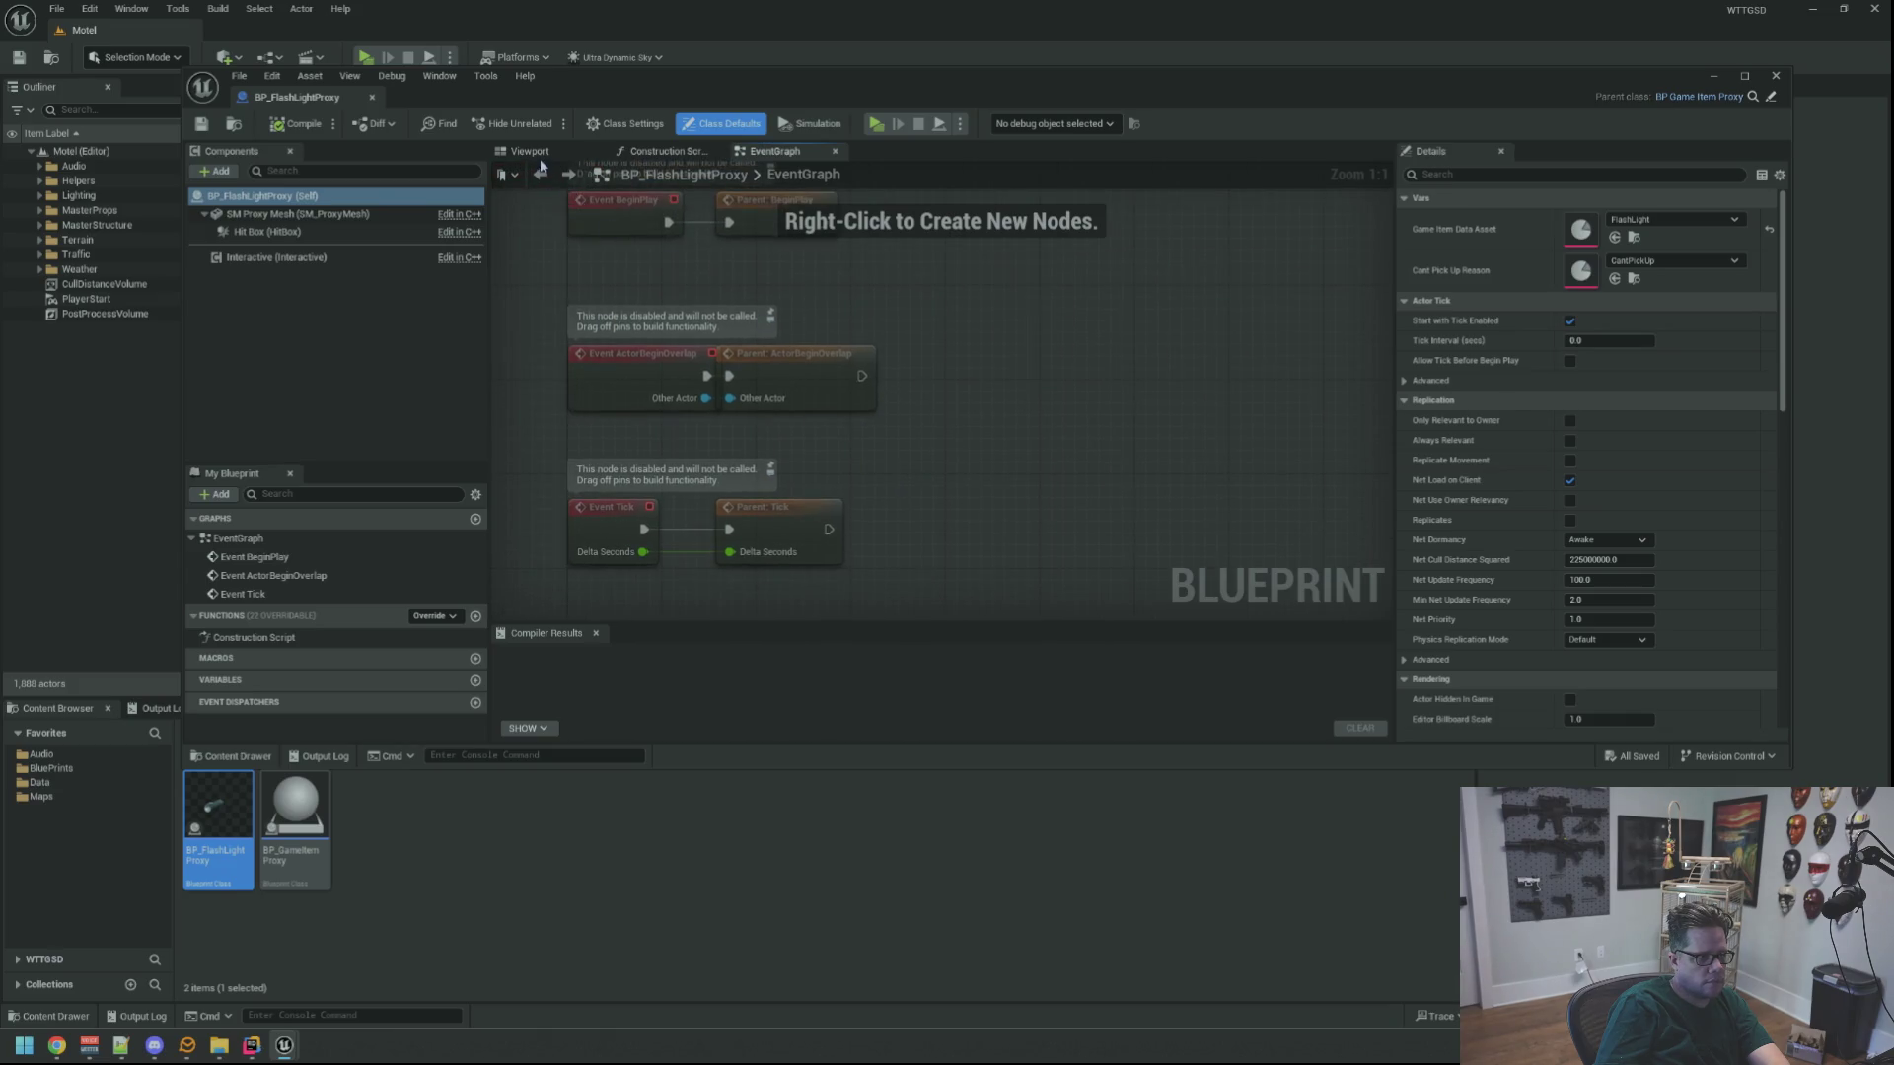
Preview and frame the flashlight mesh in the Viewport, then compile BP_FlashLightProxy
{"action": "left_click", "coordinate": [532, 151]}
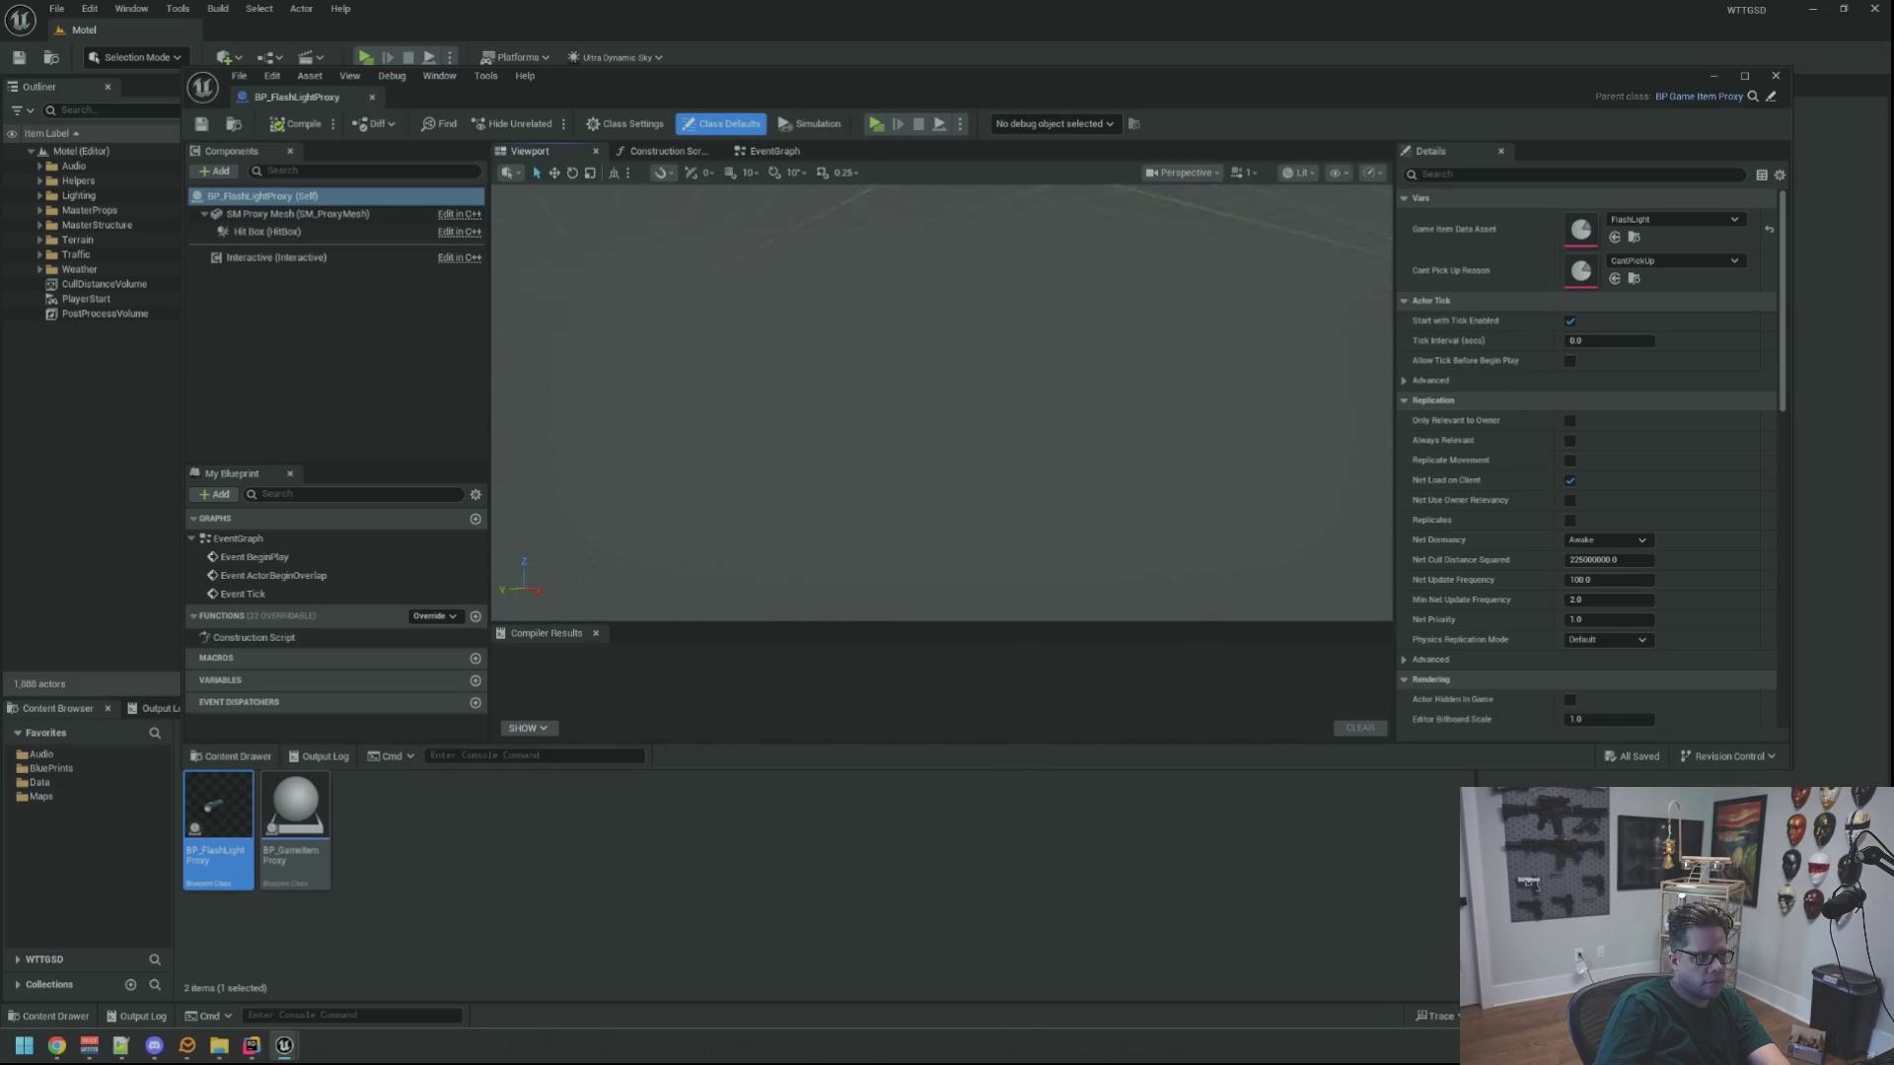
{"action": "left_click_drag", "start_coordinate": [863, 389], "coordinate": [800, 444]}
{"action": "scroll", "coordinate": [863, 389], "scroll_direction": "up", "scroll_amount": 3}
{"action": "key", "text": "f"}
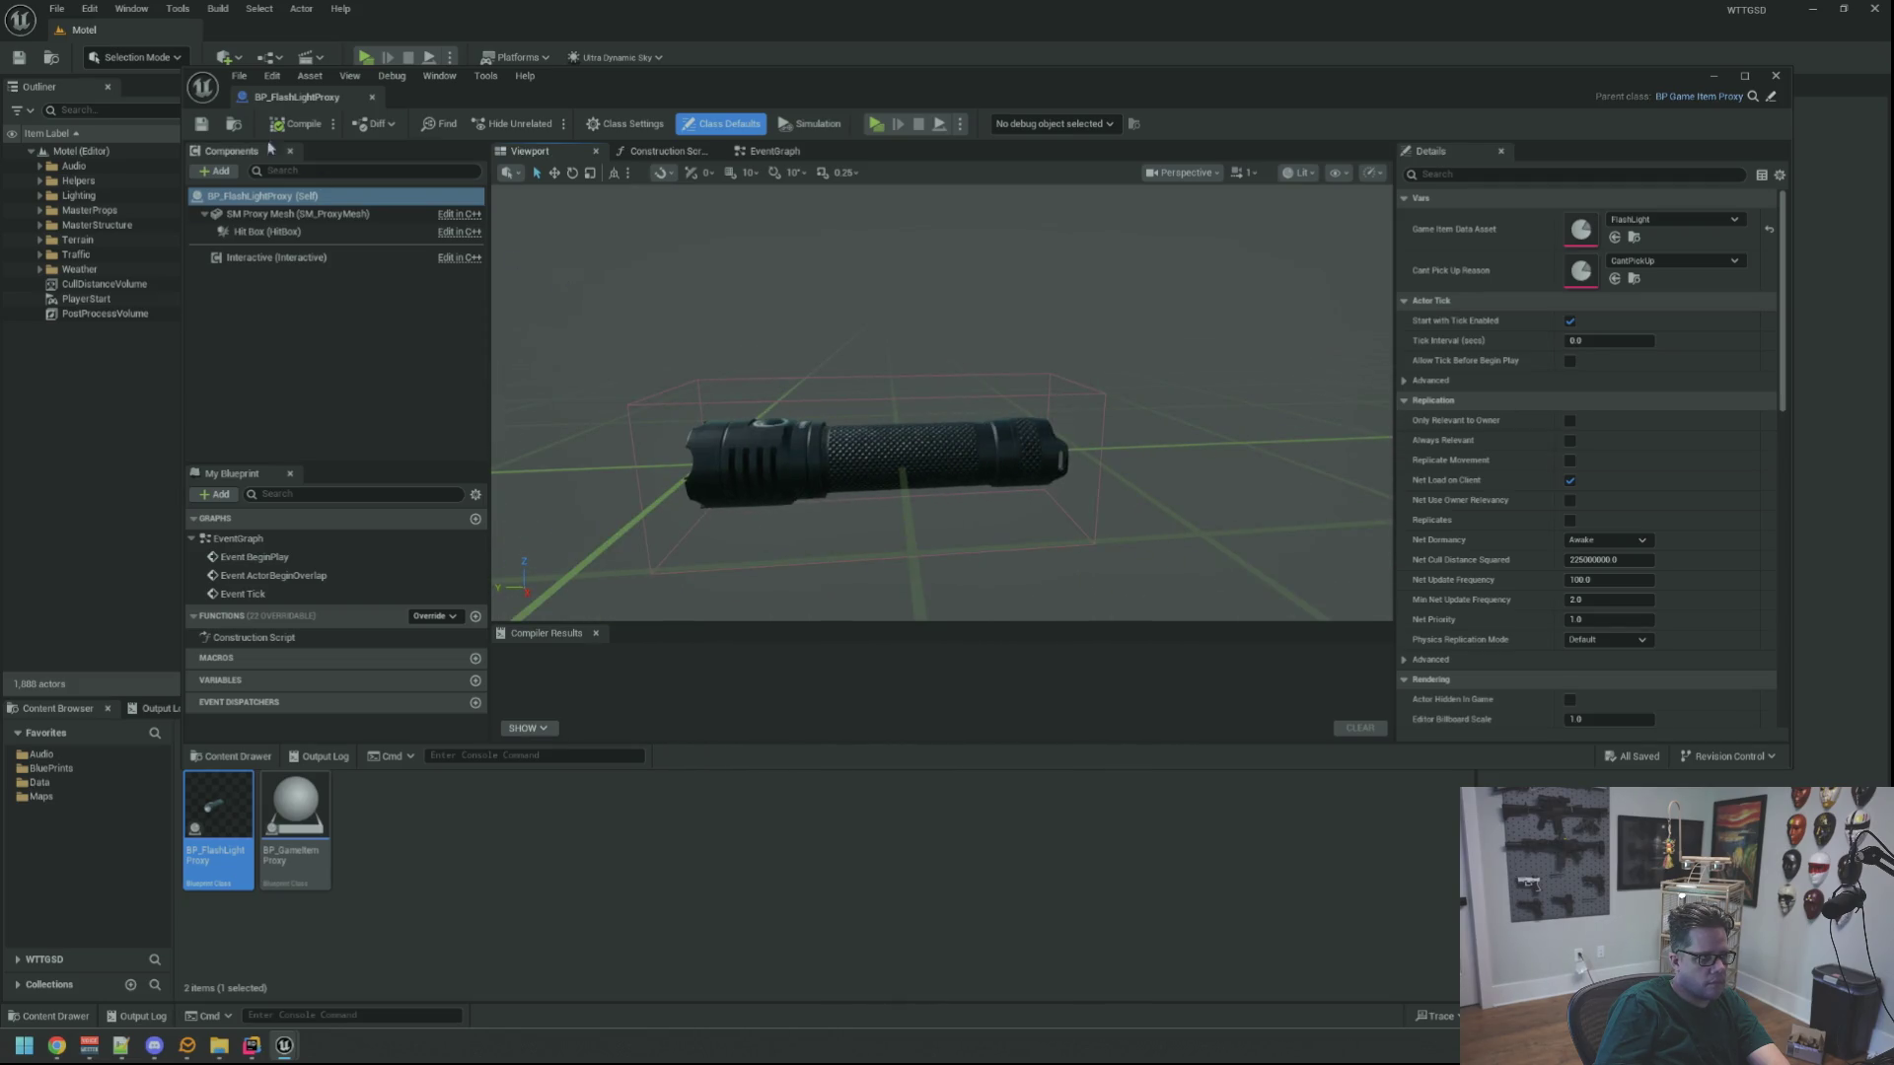
{"action": "left_click", "coordinate": [296, 123]}
{"action": "mouse_move", "coordinate": [735, 285]}
{"action": "left_mouse_down"}
{"action": "mouse_move", "coordinate": [735, 325]}
{"action": "mouse_move", "coordinate": [845, 321]}
{"action": "mouse_move", "coordinate": [858, 351]}
{"action": "mouse_move", "coordinate": [821, 317]}
{"action": "left_mouse_up"}
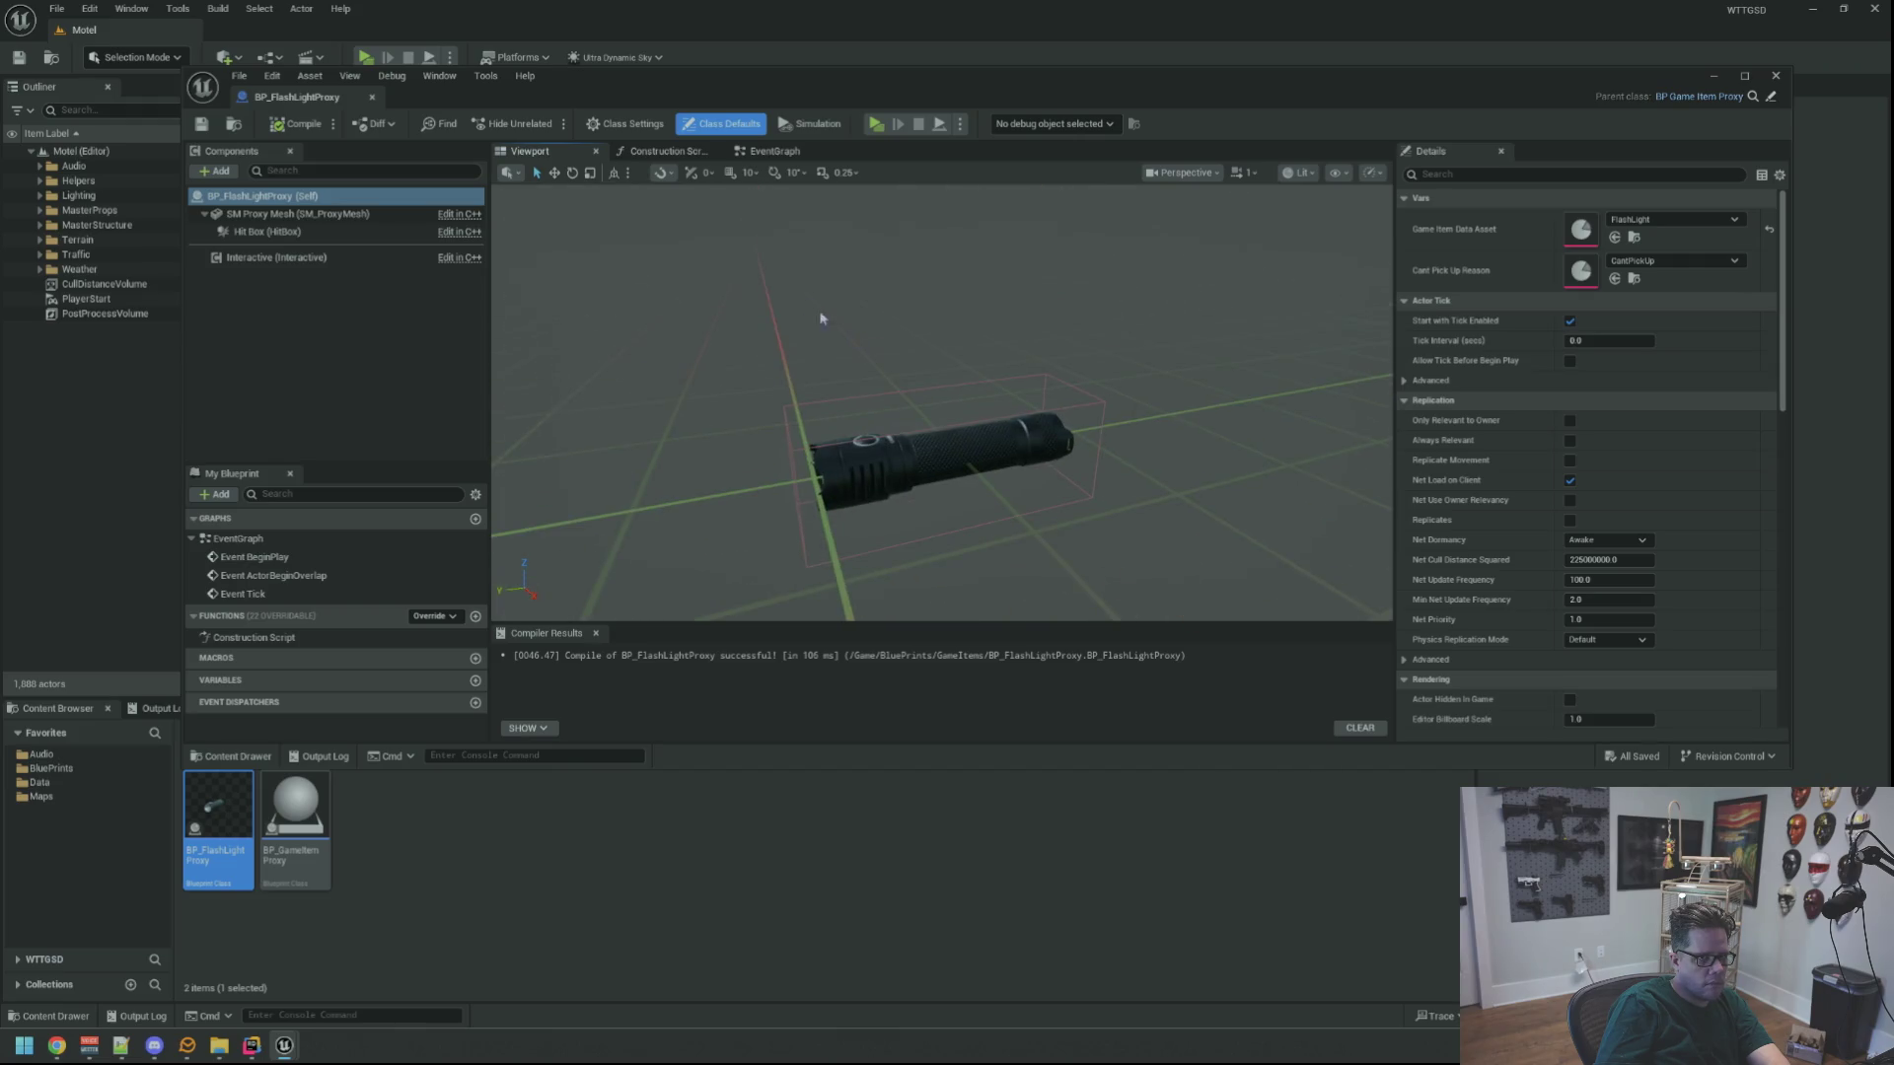
Open the parent BP_GameItemProxy in the full Blueprint editor
{"action": "left_click", "coordinate": [1753, 98]}
{"action": "double_click", "coordinate": [295, 819]}
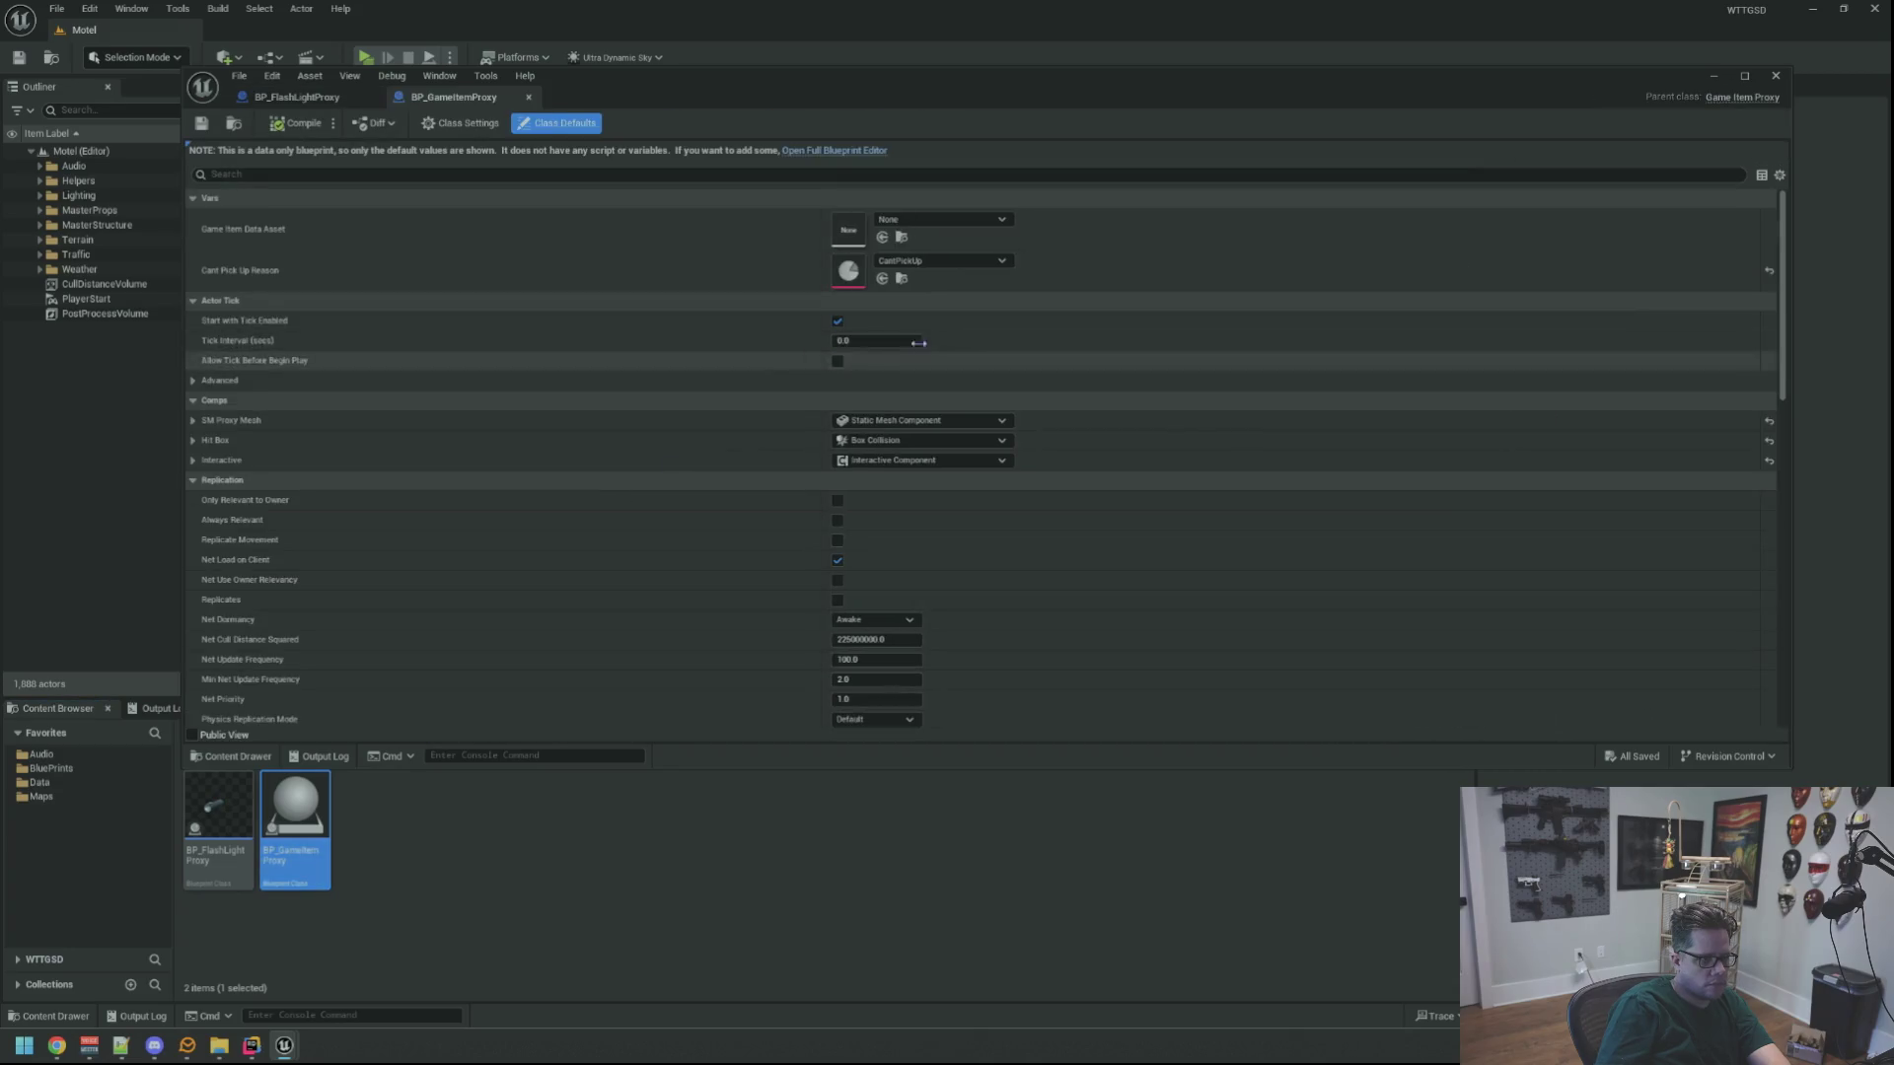
{"action": "left_click", "coordinate": [838, 151]}
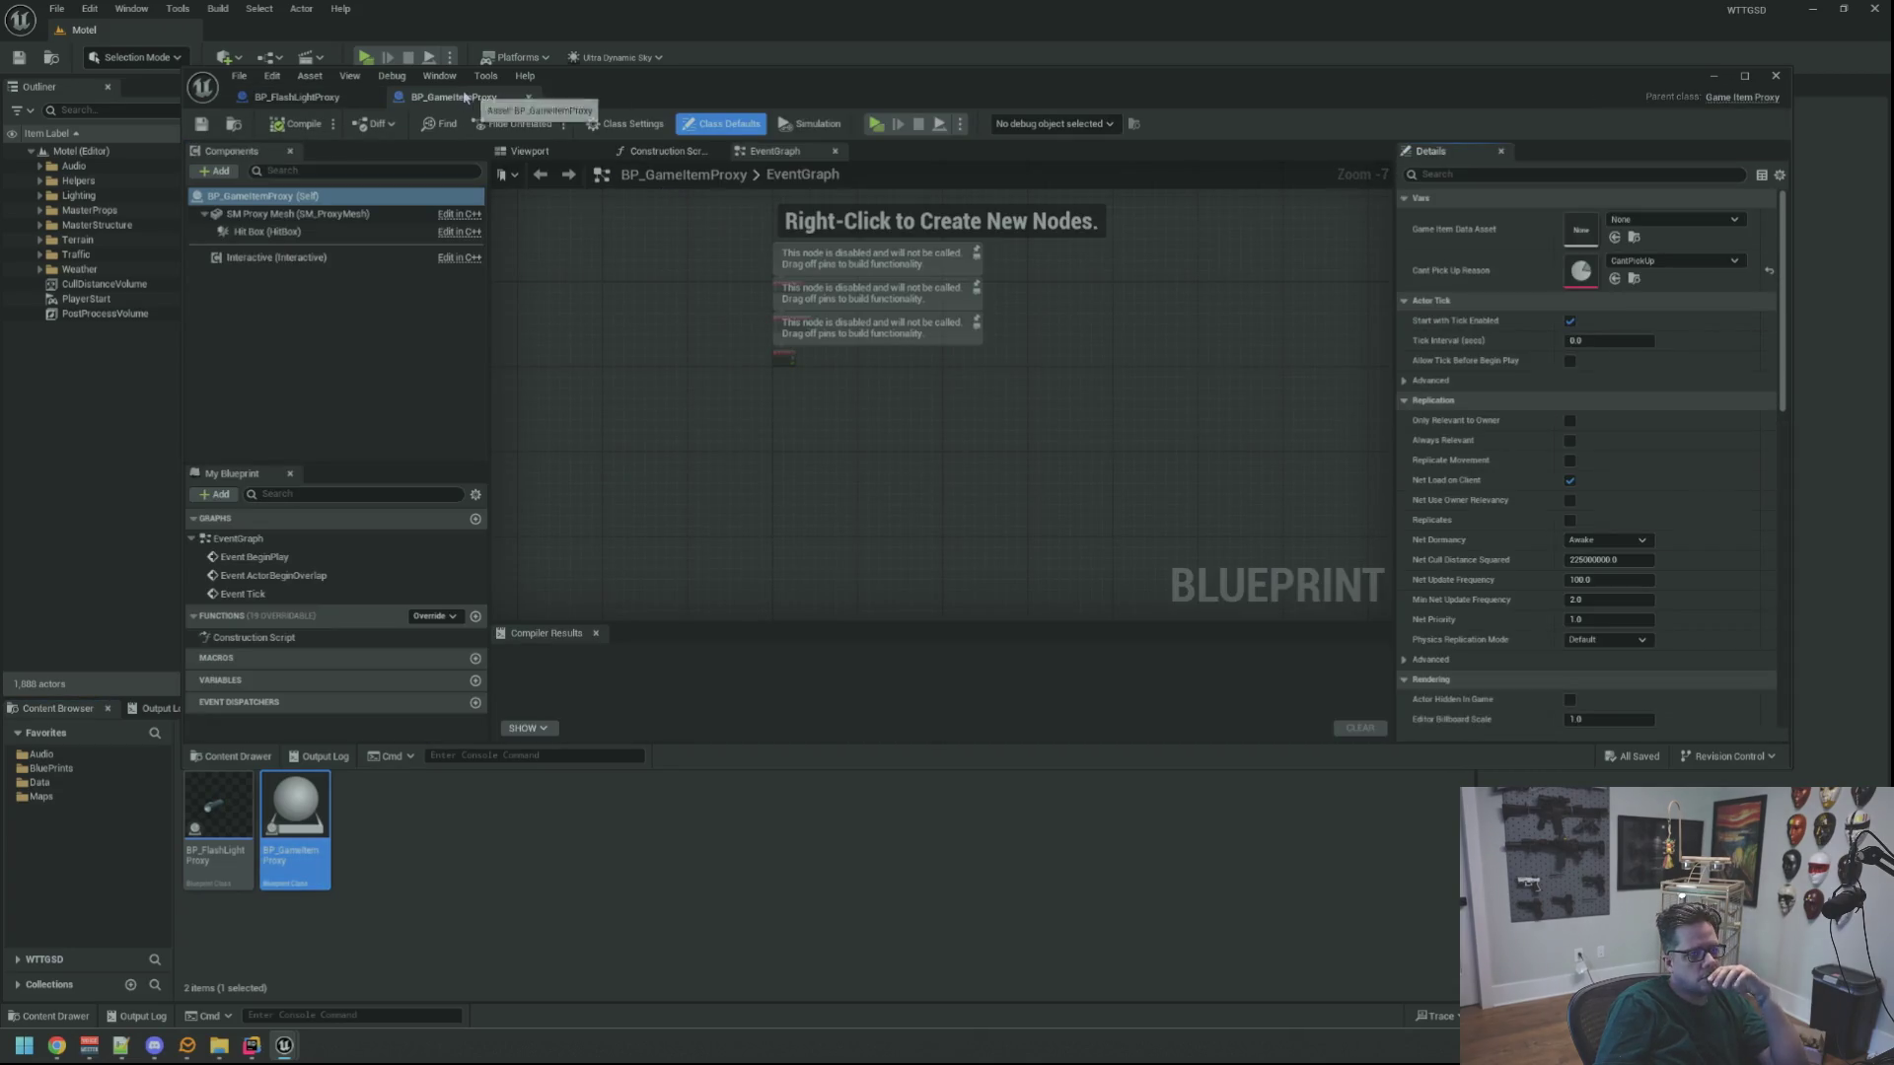
{"action": "left_click", "coordinate": [529, 96]}
{"action": "left_click_drag", "start_coordinate": [942, 395], "coordinate": [843, 404]}
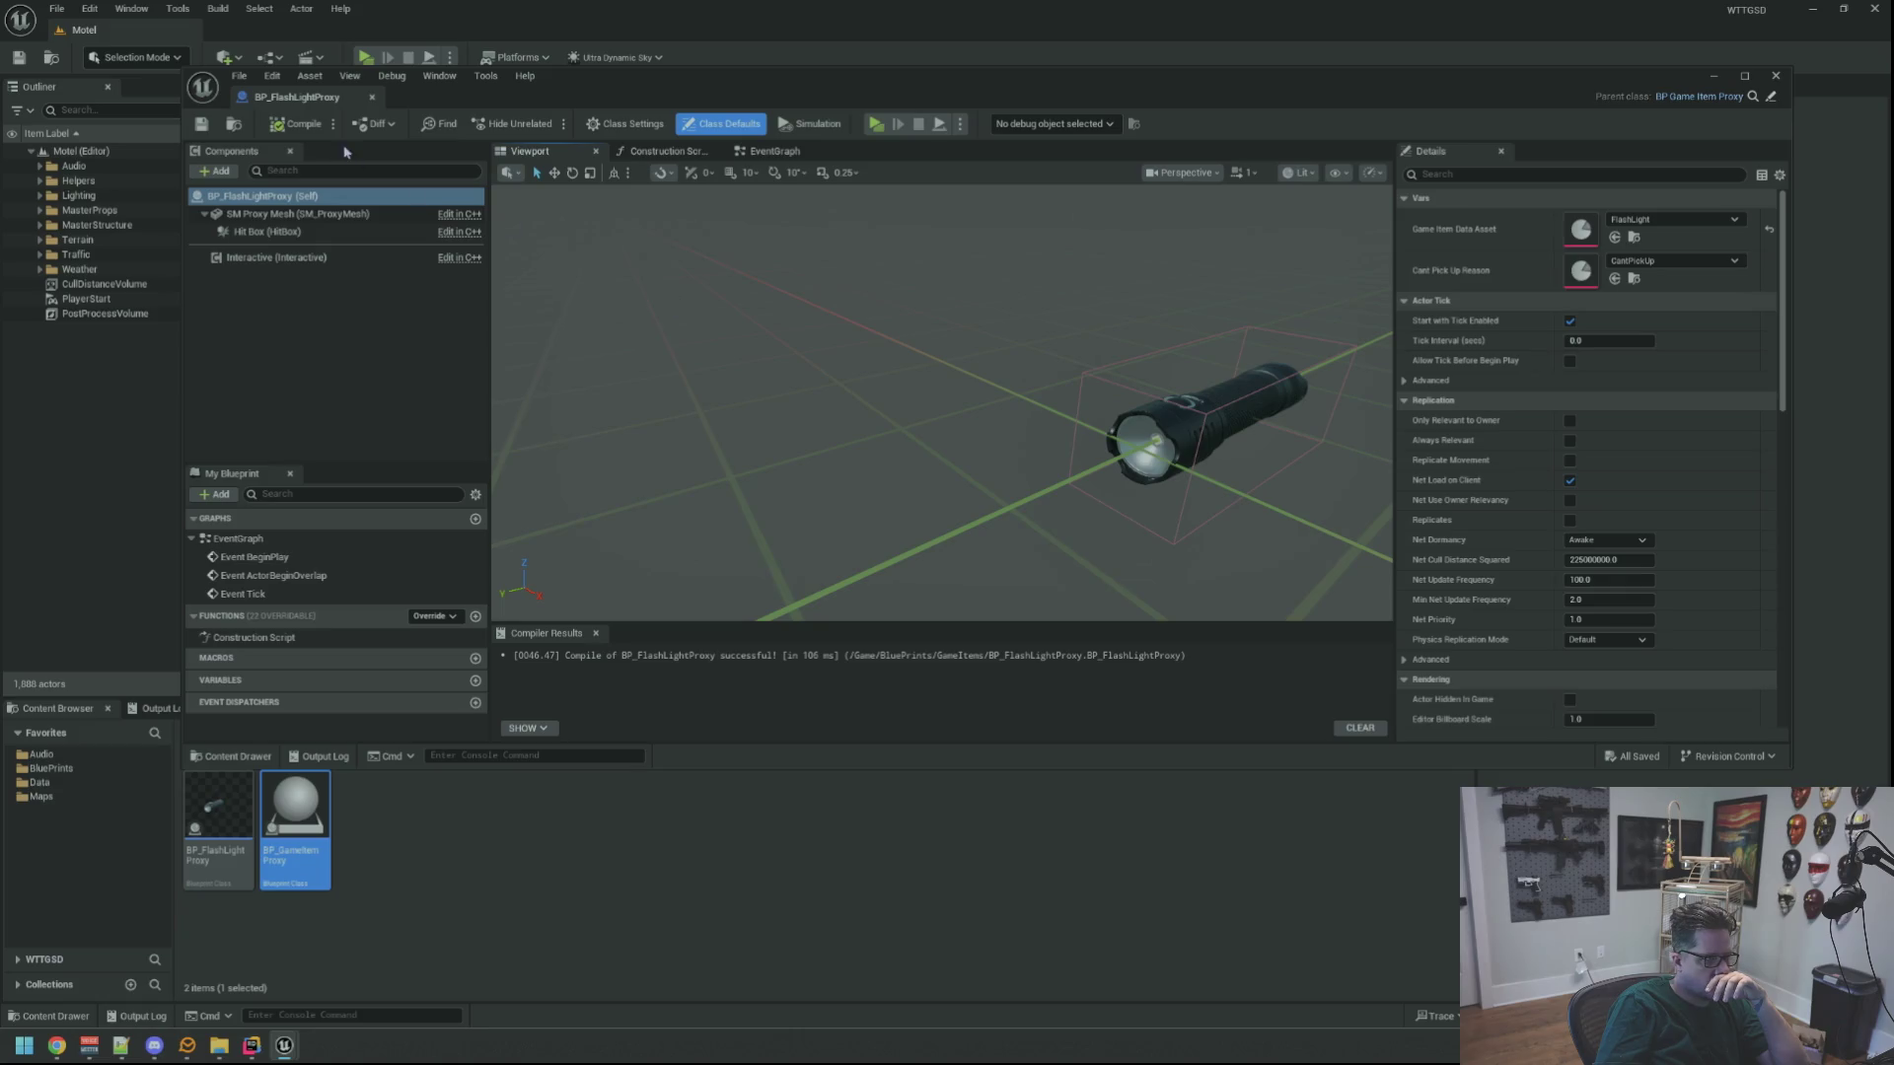
Place BP_FlashLightProxy on the reception counter and save the Motel map
{"action": "left_click", "coordinate": [371, 97]}
{"action": "mouse_move", "coordinate": [218, 829]}
{"action": "left_mouse_down"}
{"action": "mouse_move", "coordinate": [833, 469]}
{"action": "mouse_move", "coordinate": [814, 469]}
{"action": "left_mouse_up"}
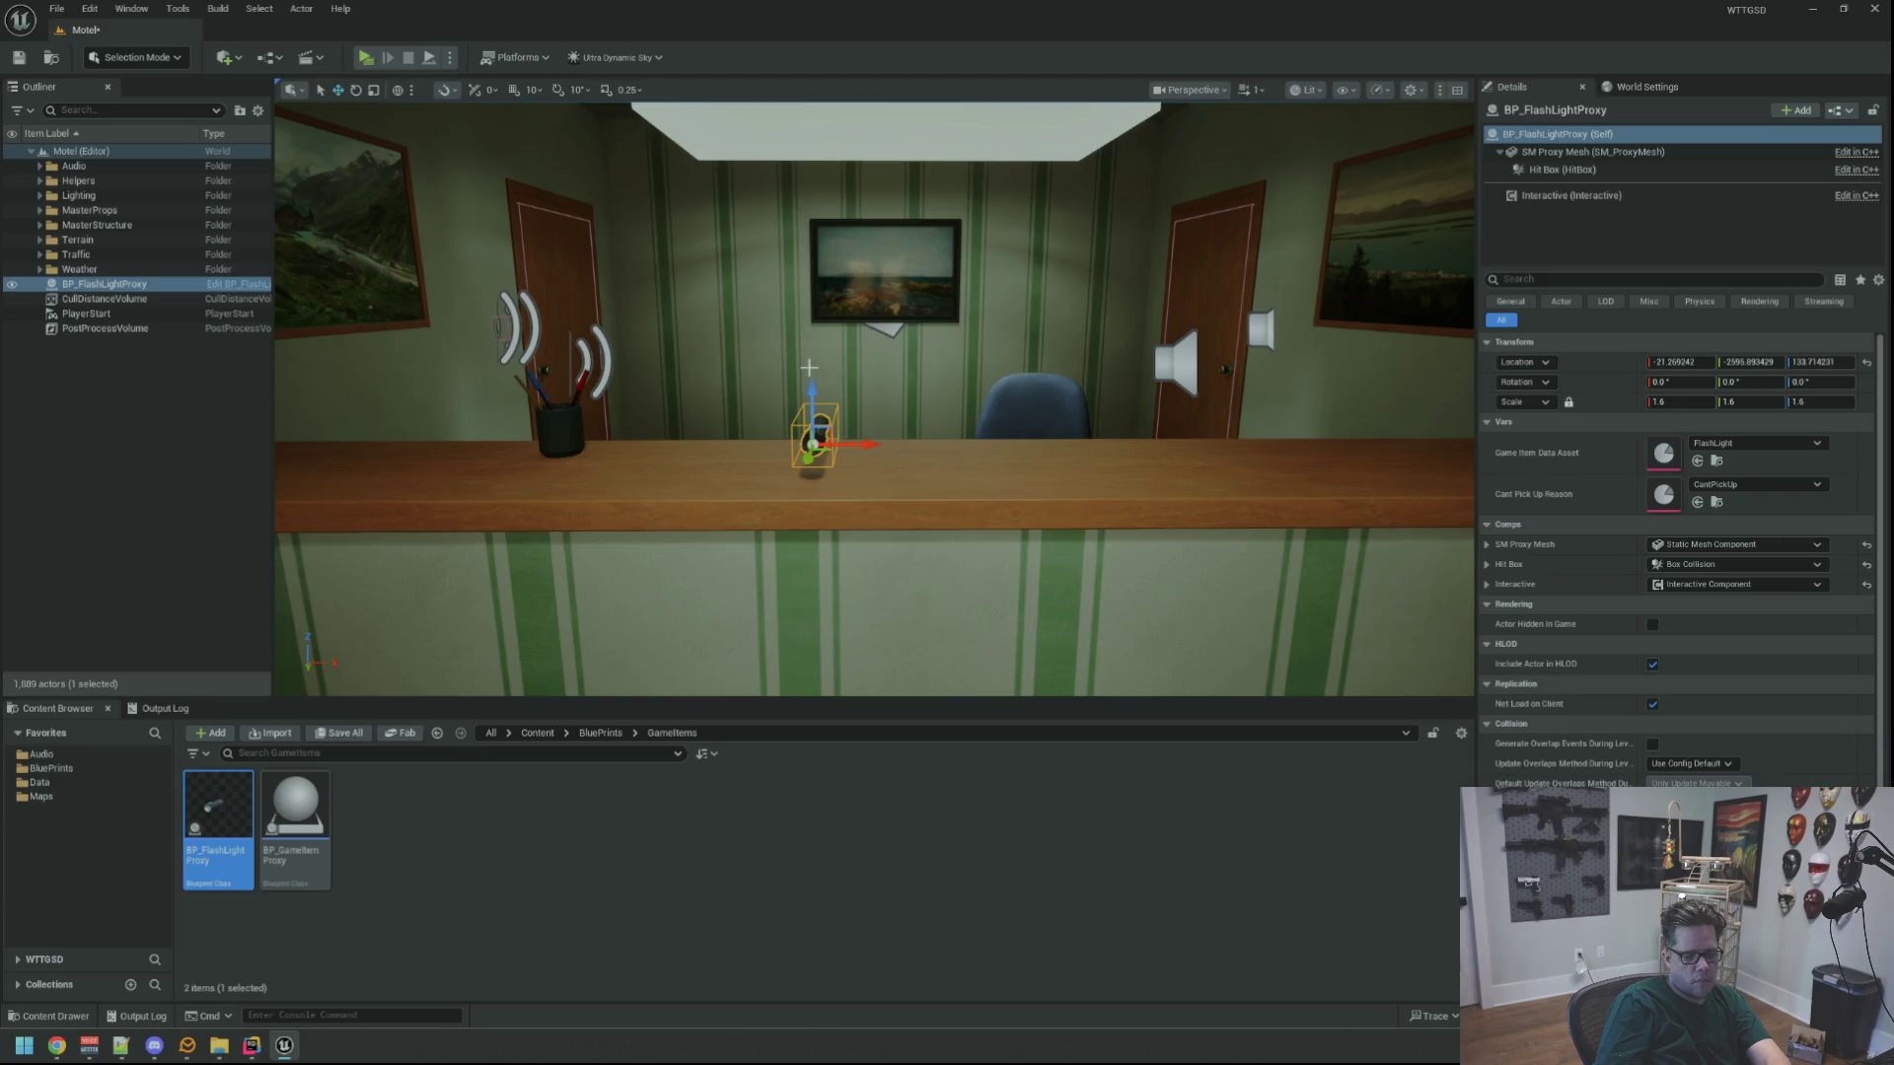
{"action": "left_click", "coordinate": [158, 709]}
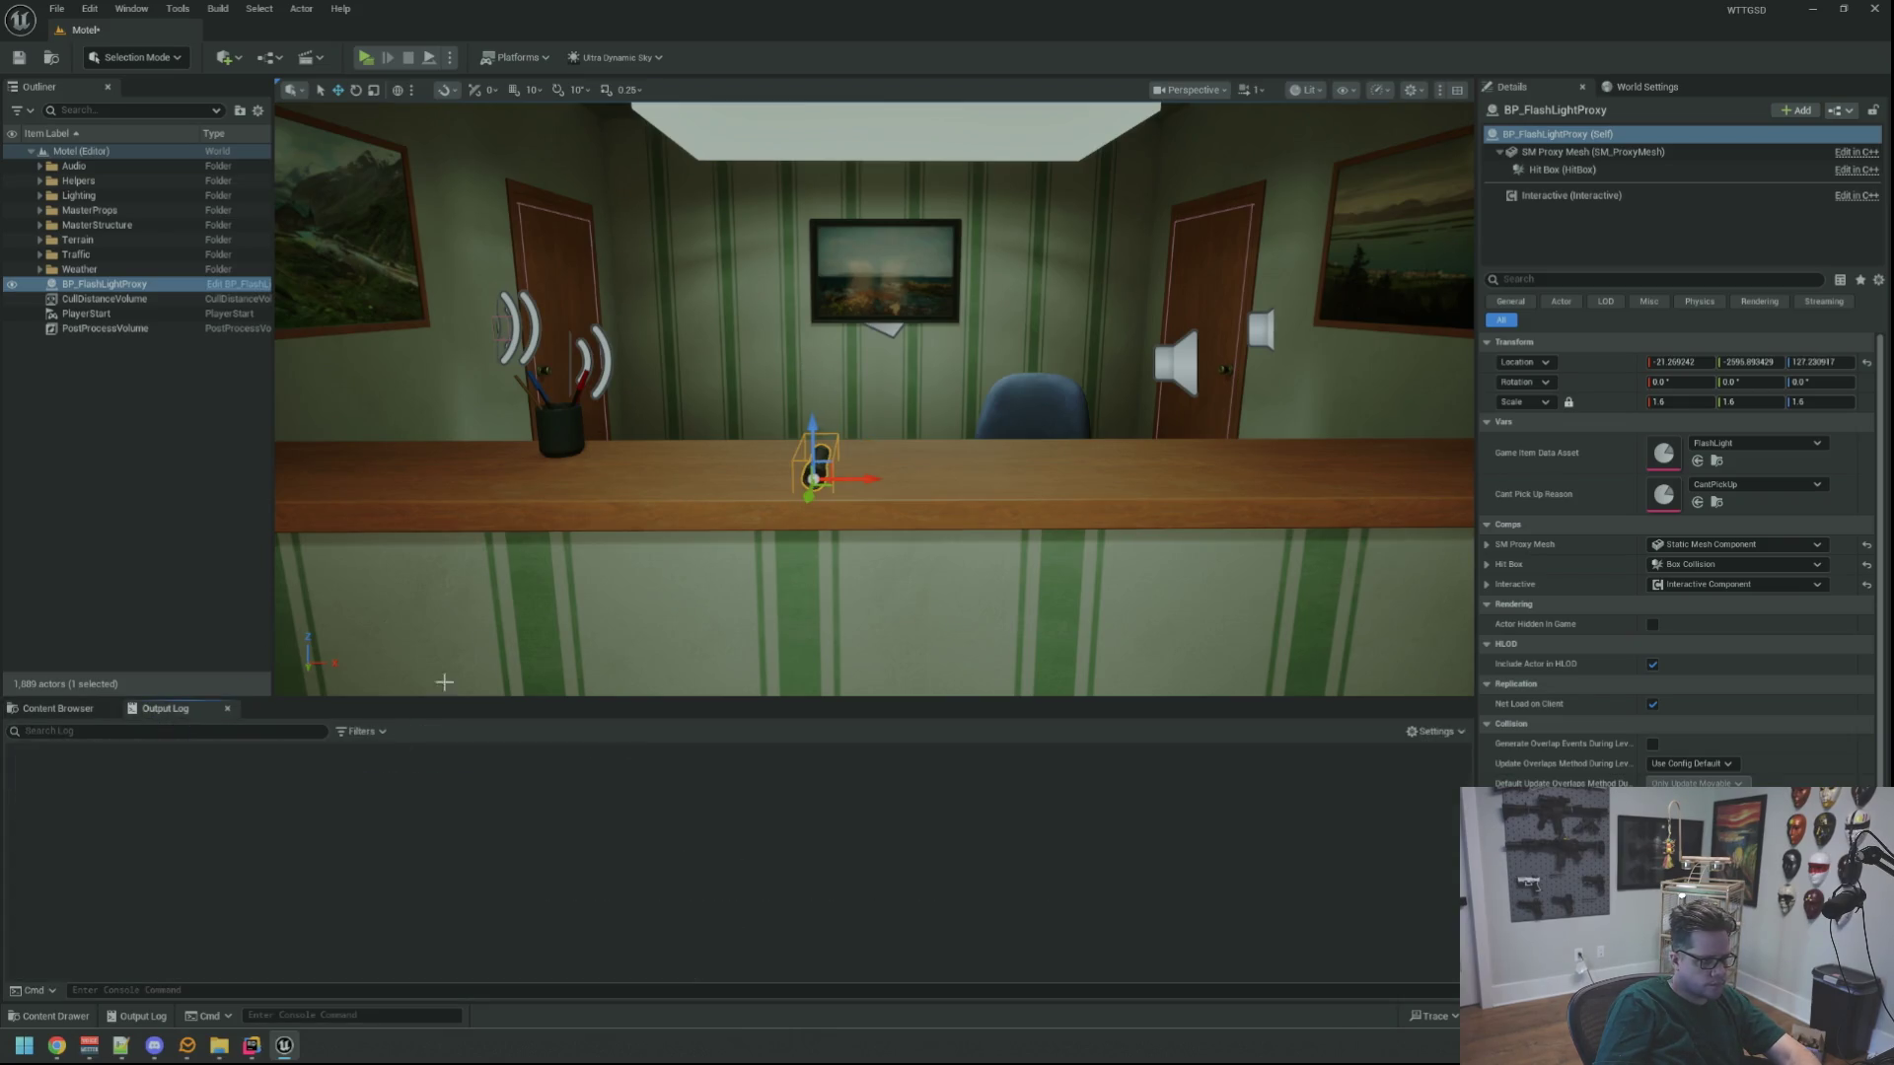
{"action": "key", "text": "ctrl+s"}
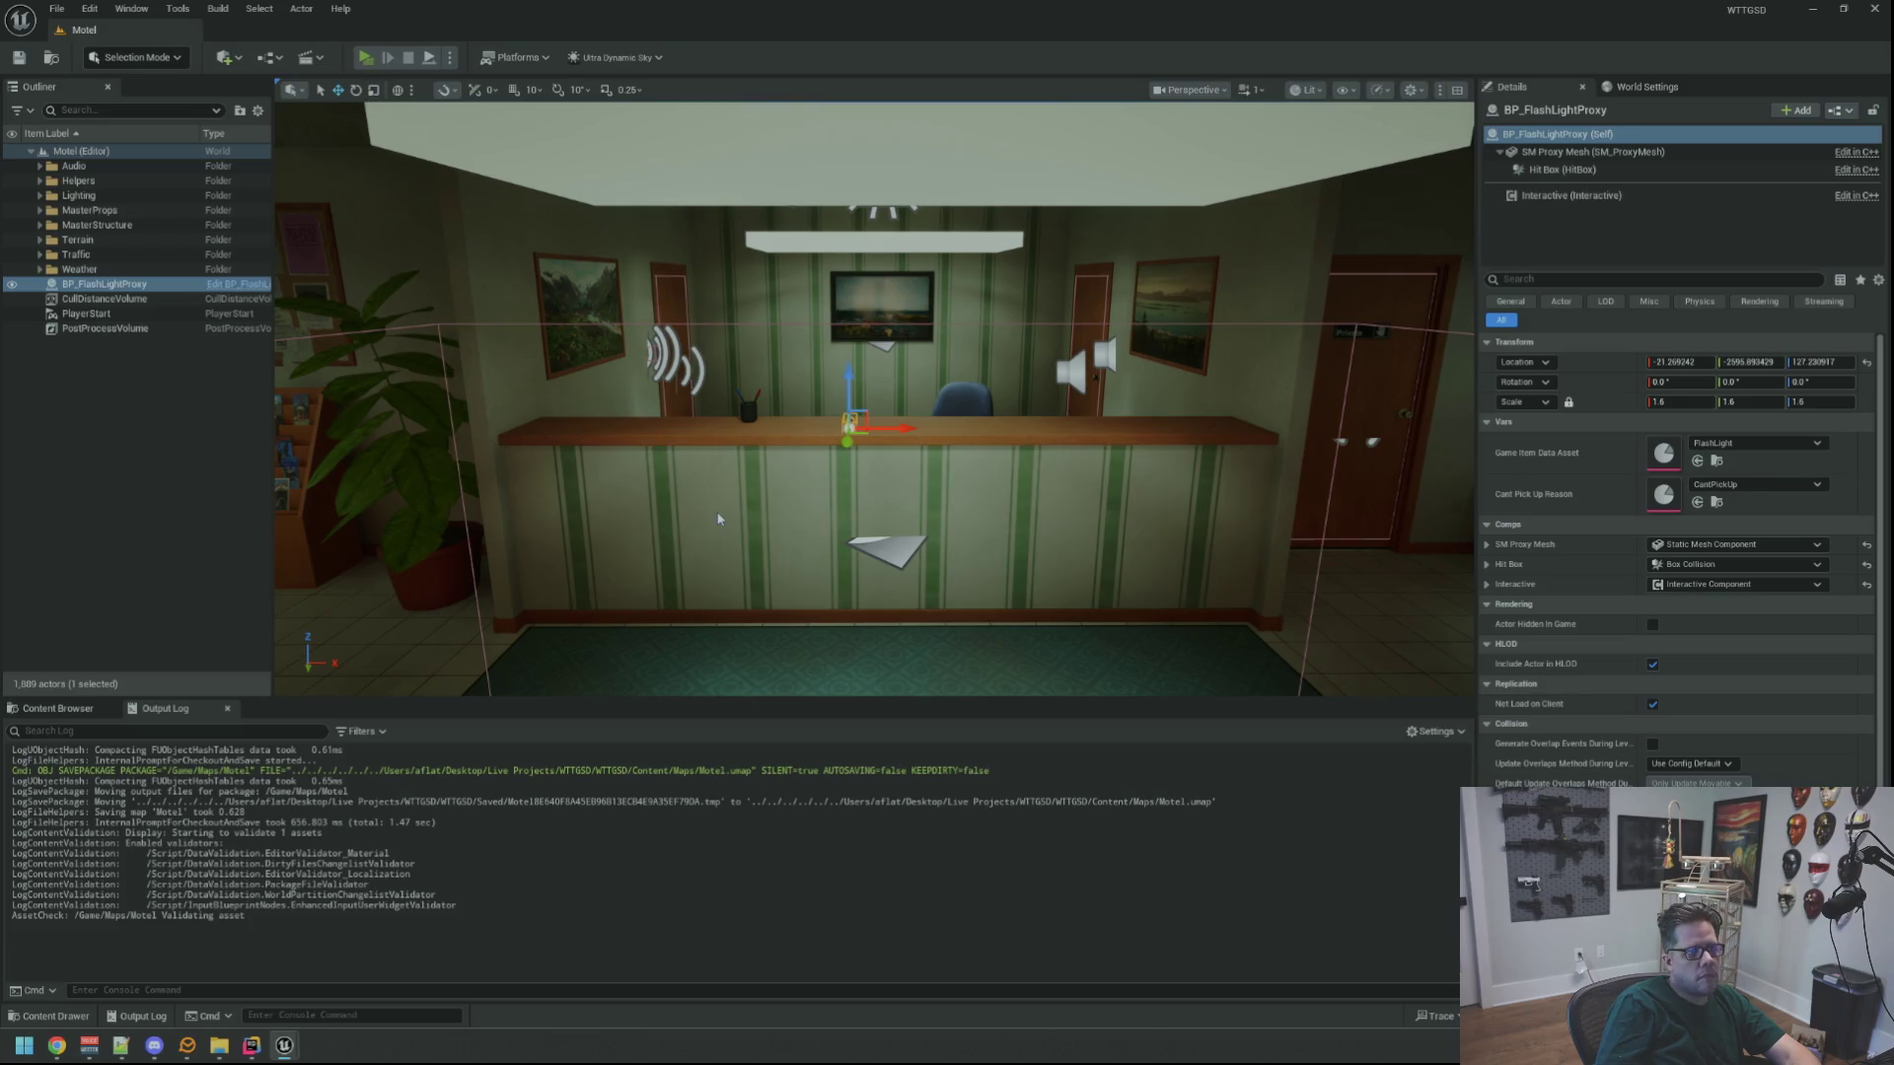
Play-test walking to the desk and picking up the flashlight, then stop the test
{"action": "key", "text": "alt+p"}
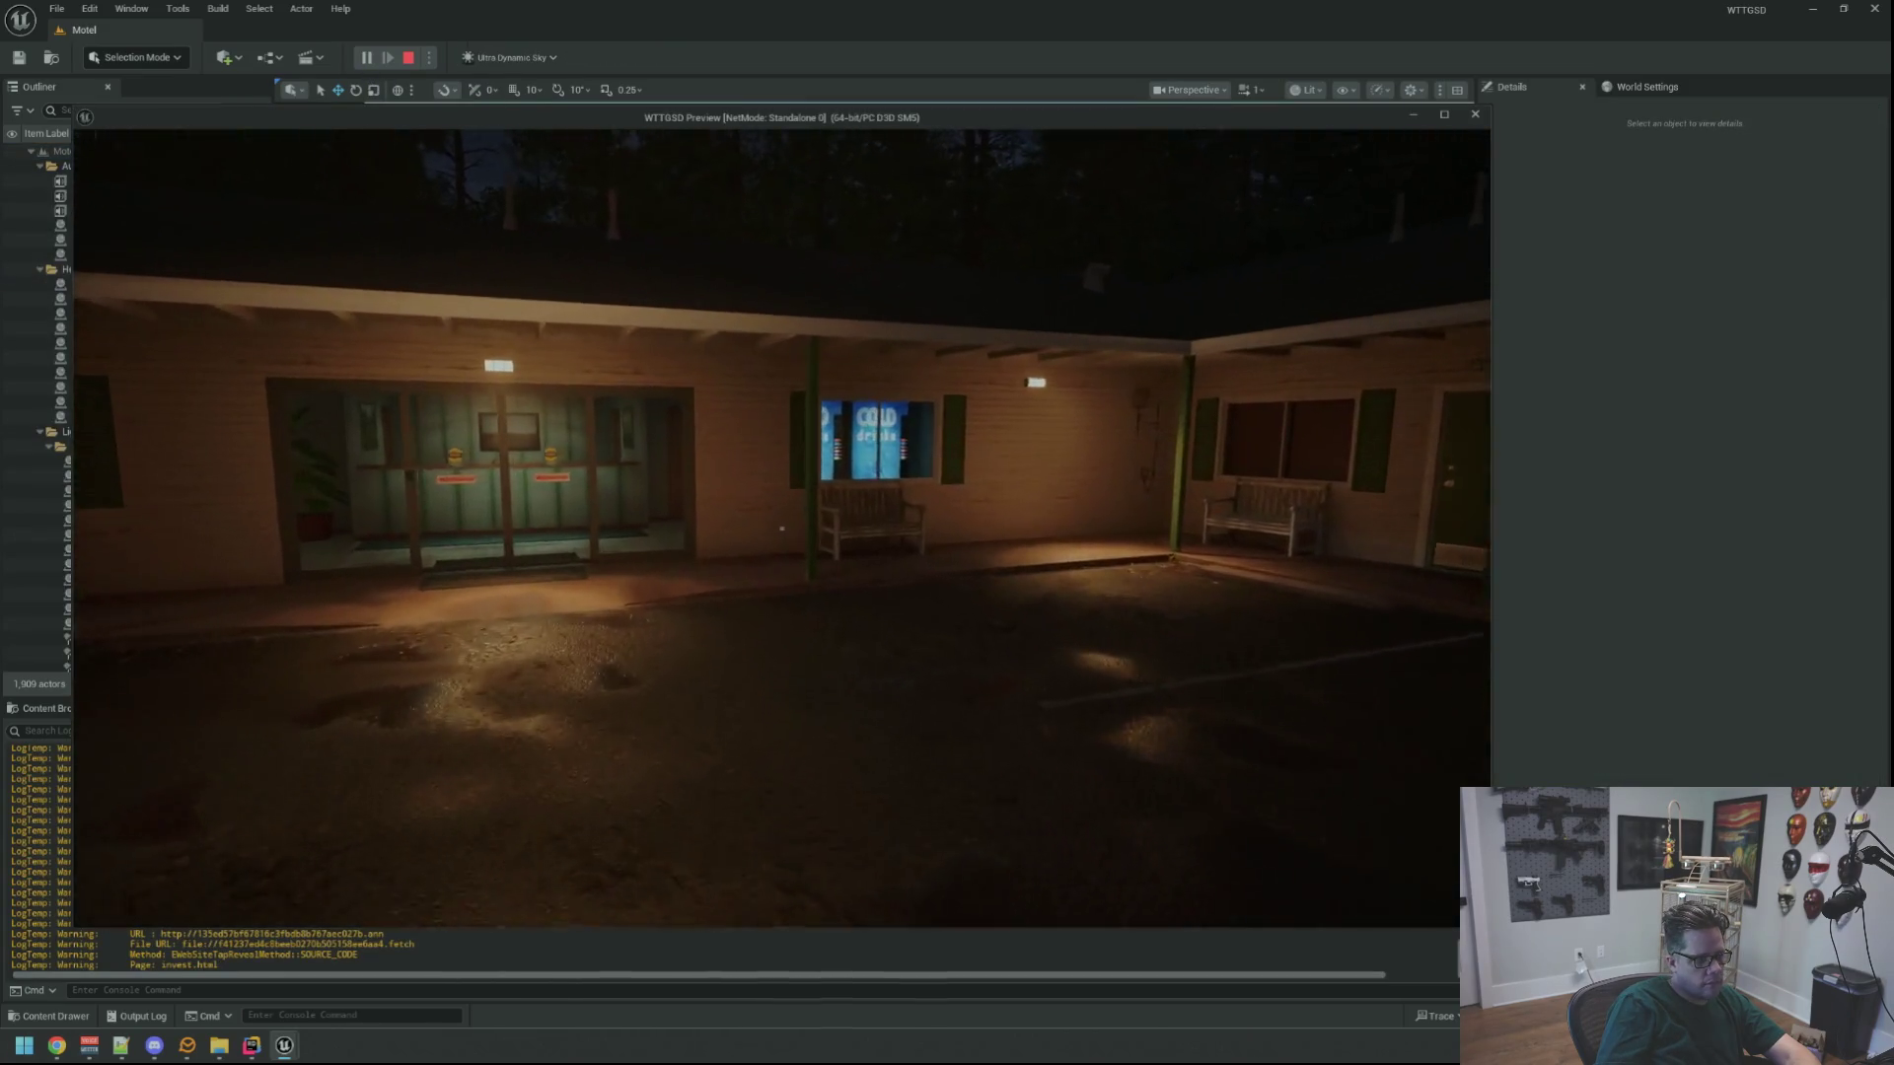
{"action": "key", "text": "w"}
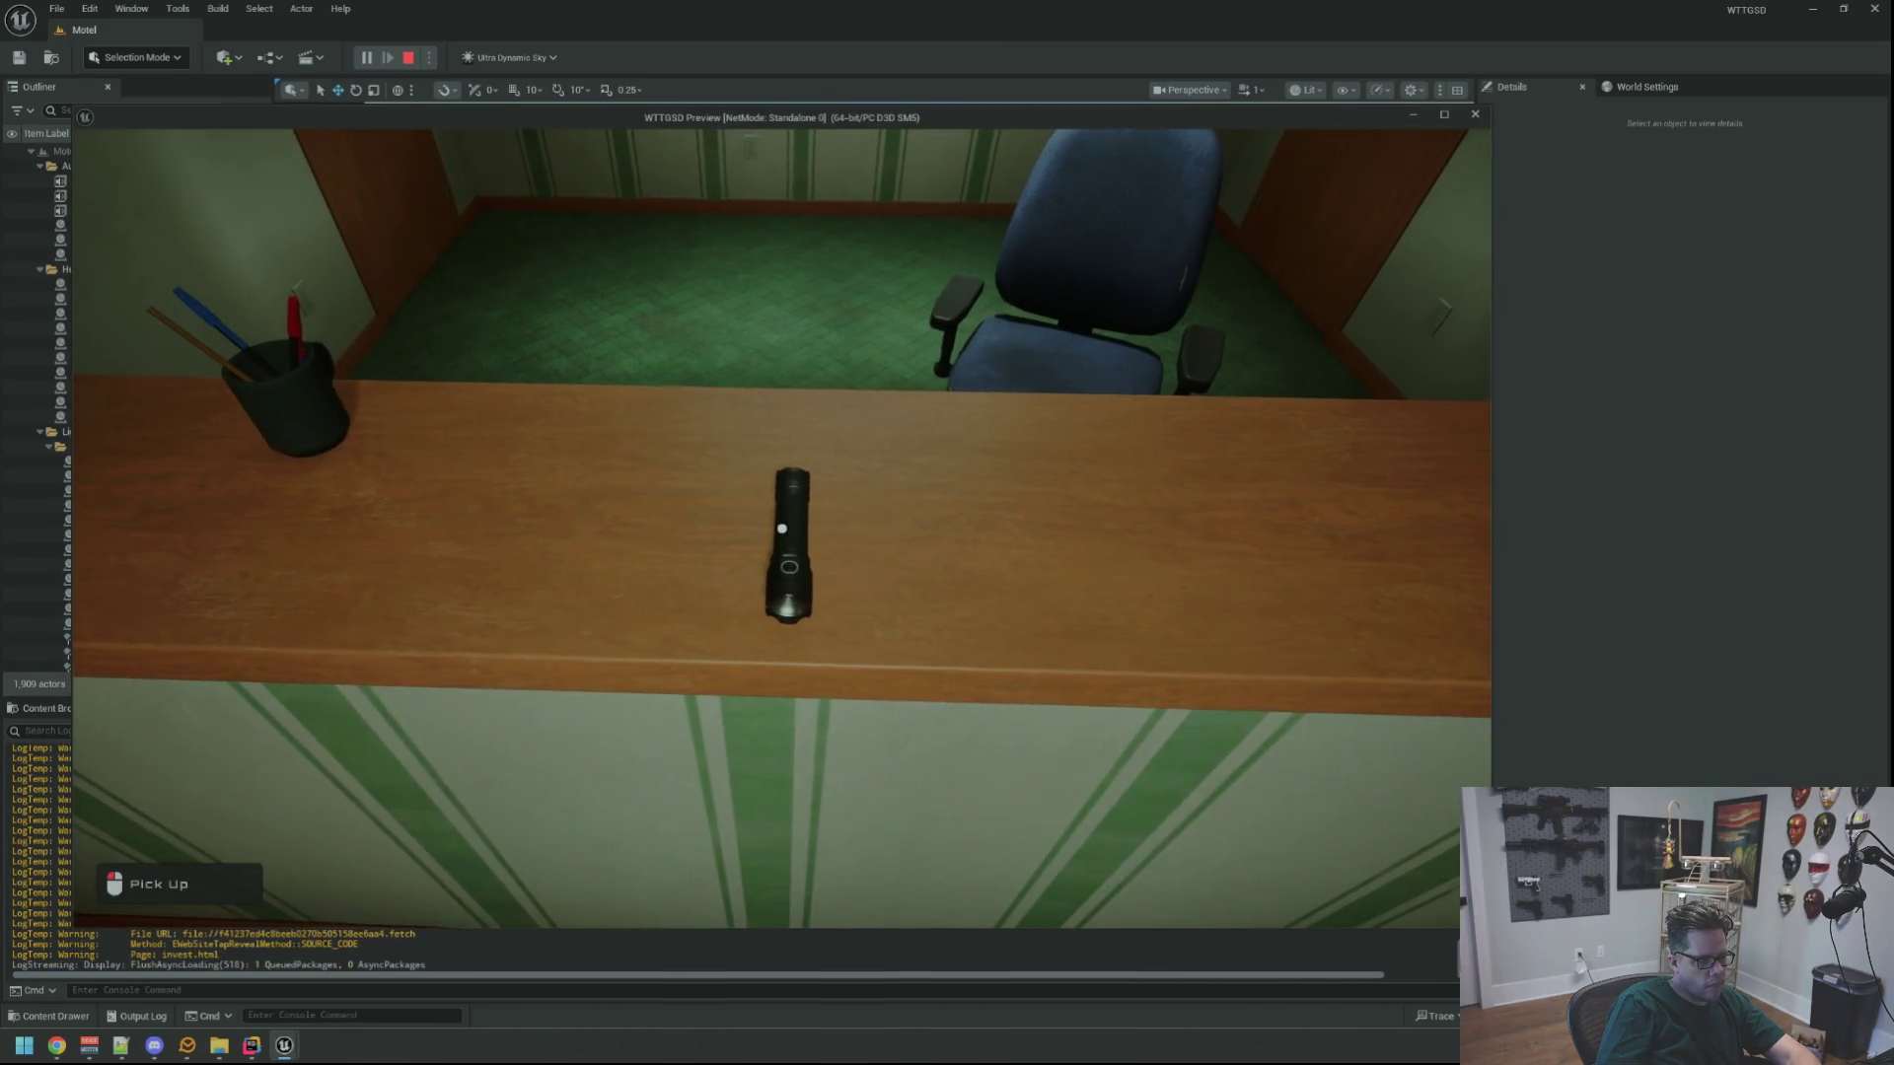
{"action": "left_click", "coordinate": [782, 529]}
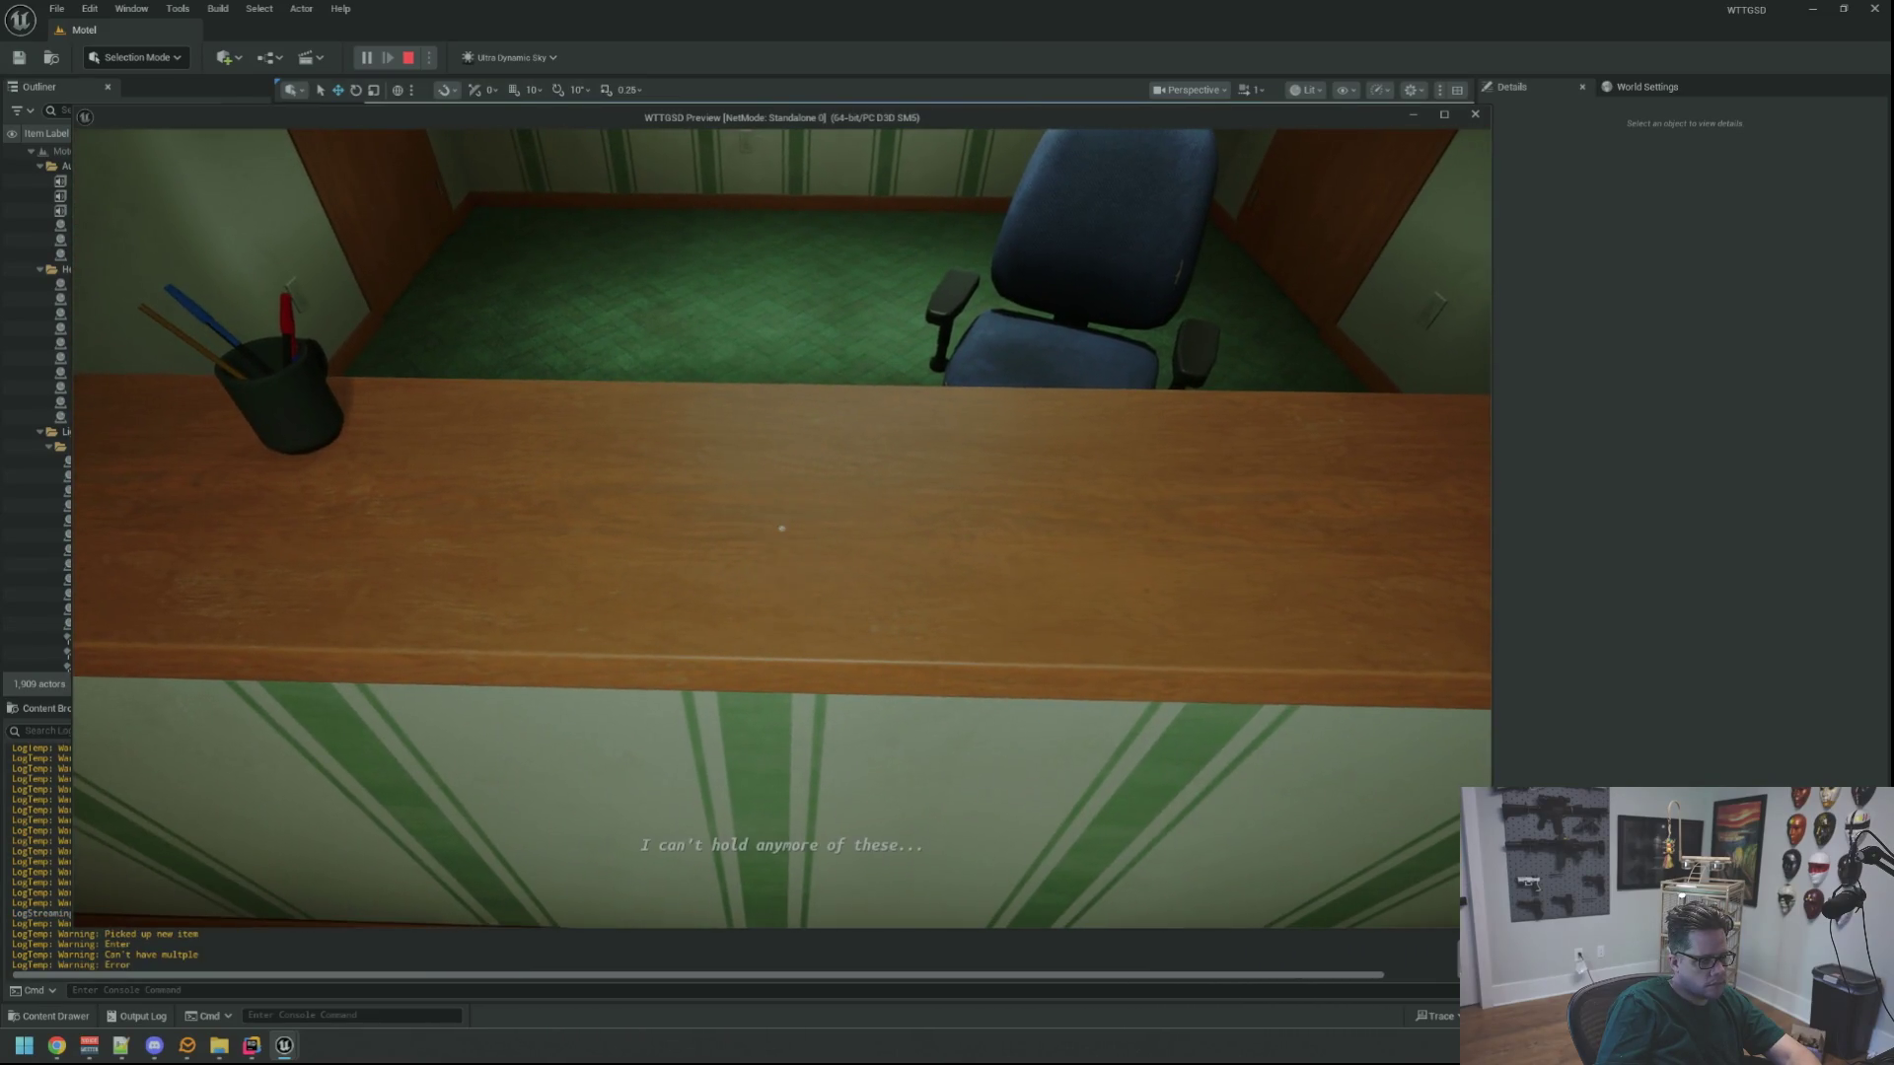
{"action": "key", "text": "s"}
{"action": "key", "text": "Escape"}
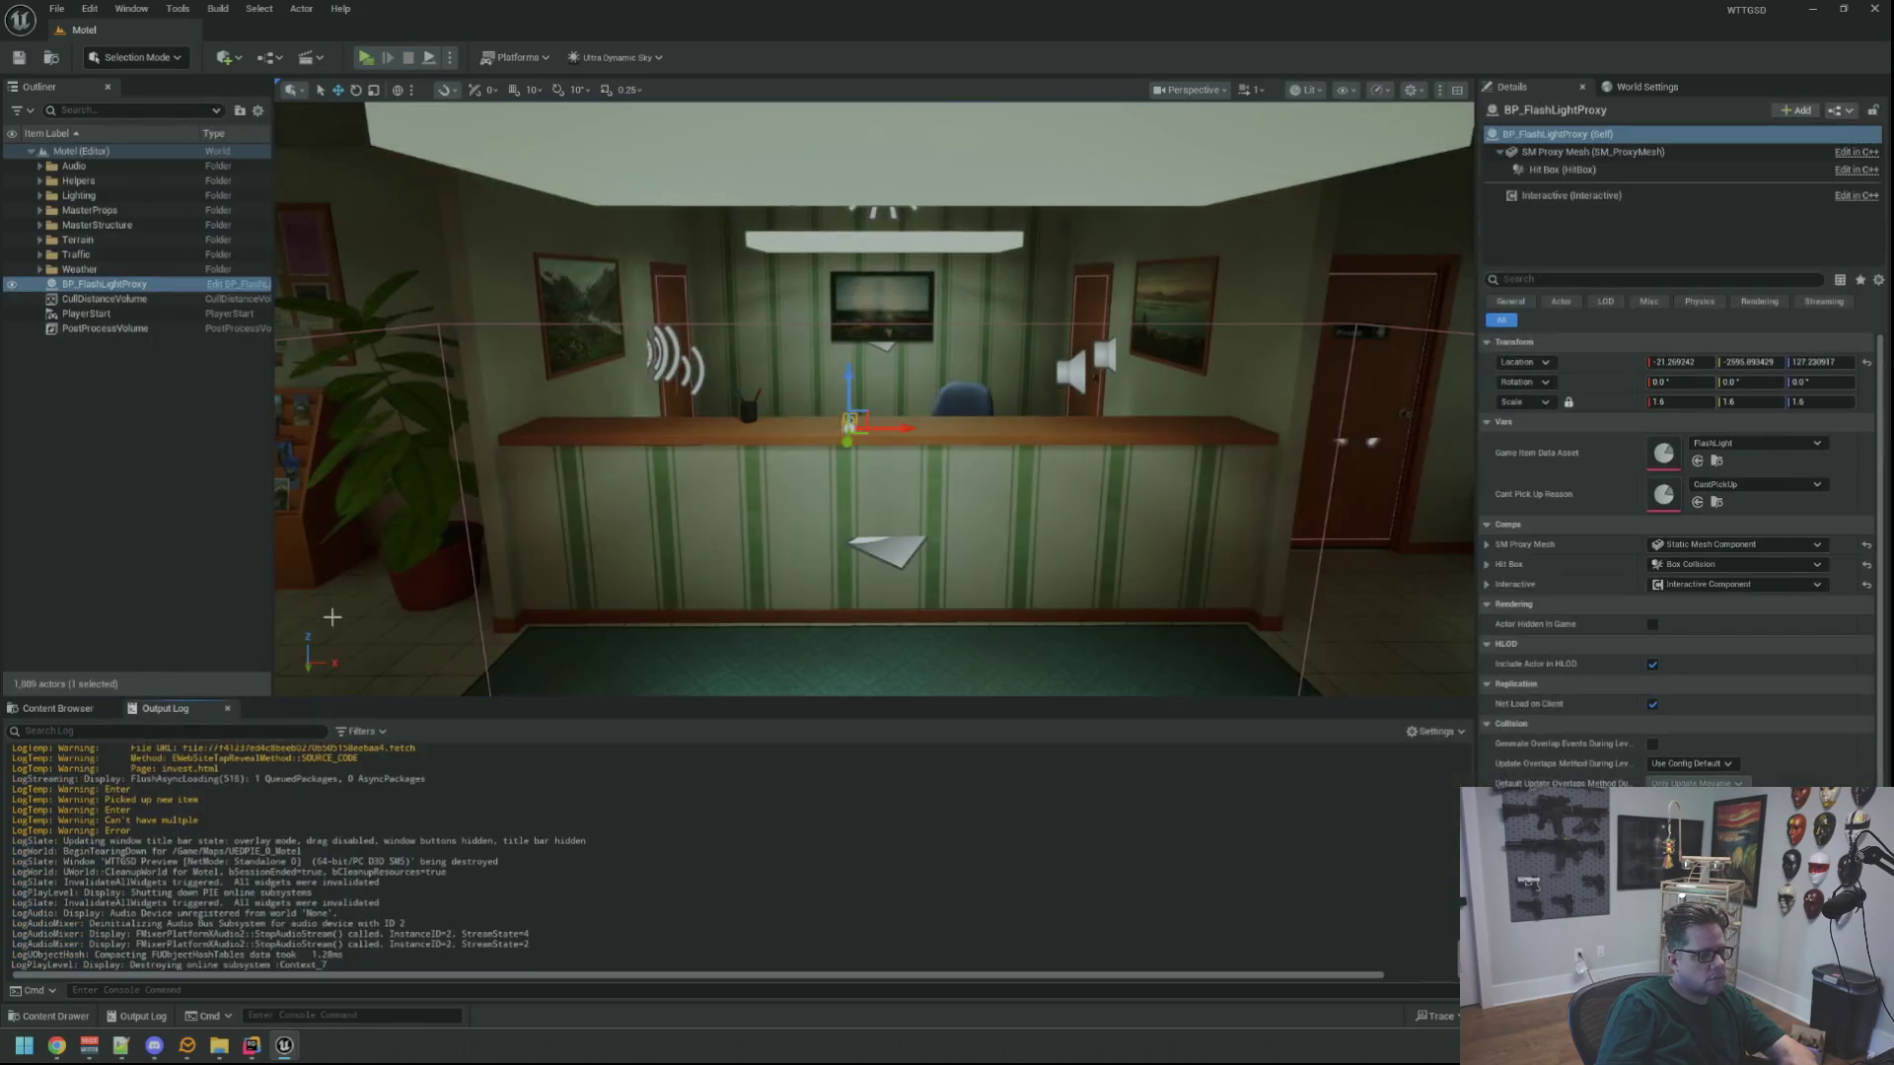
{"action": "left_click", "coordinate": [88, 718]}
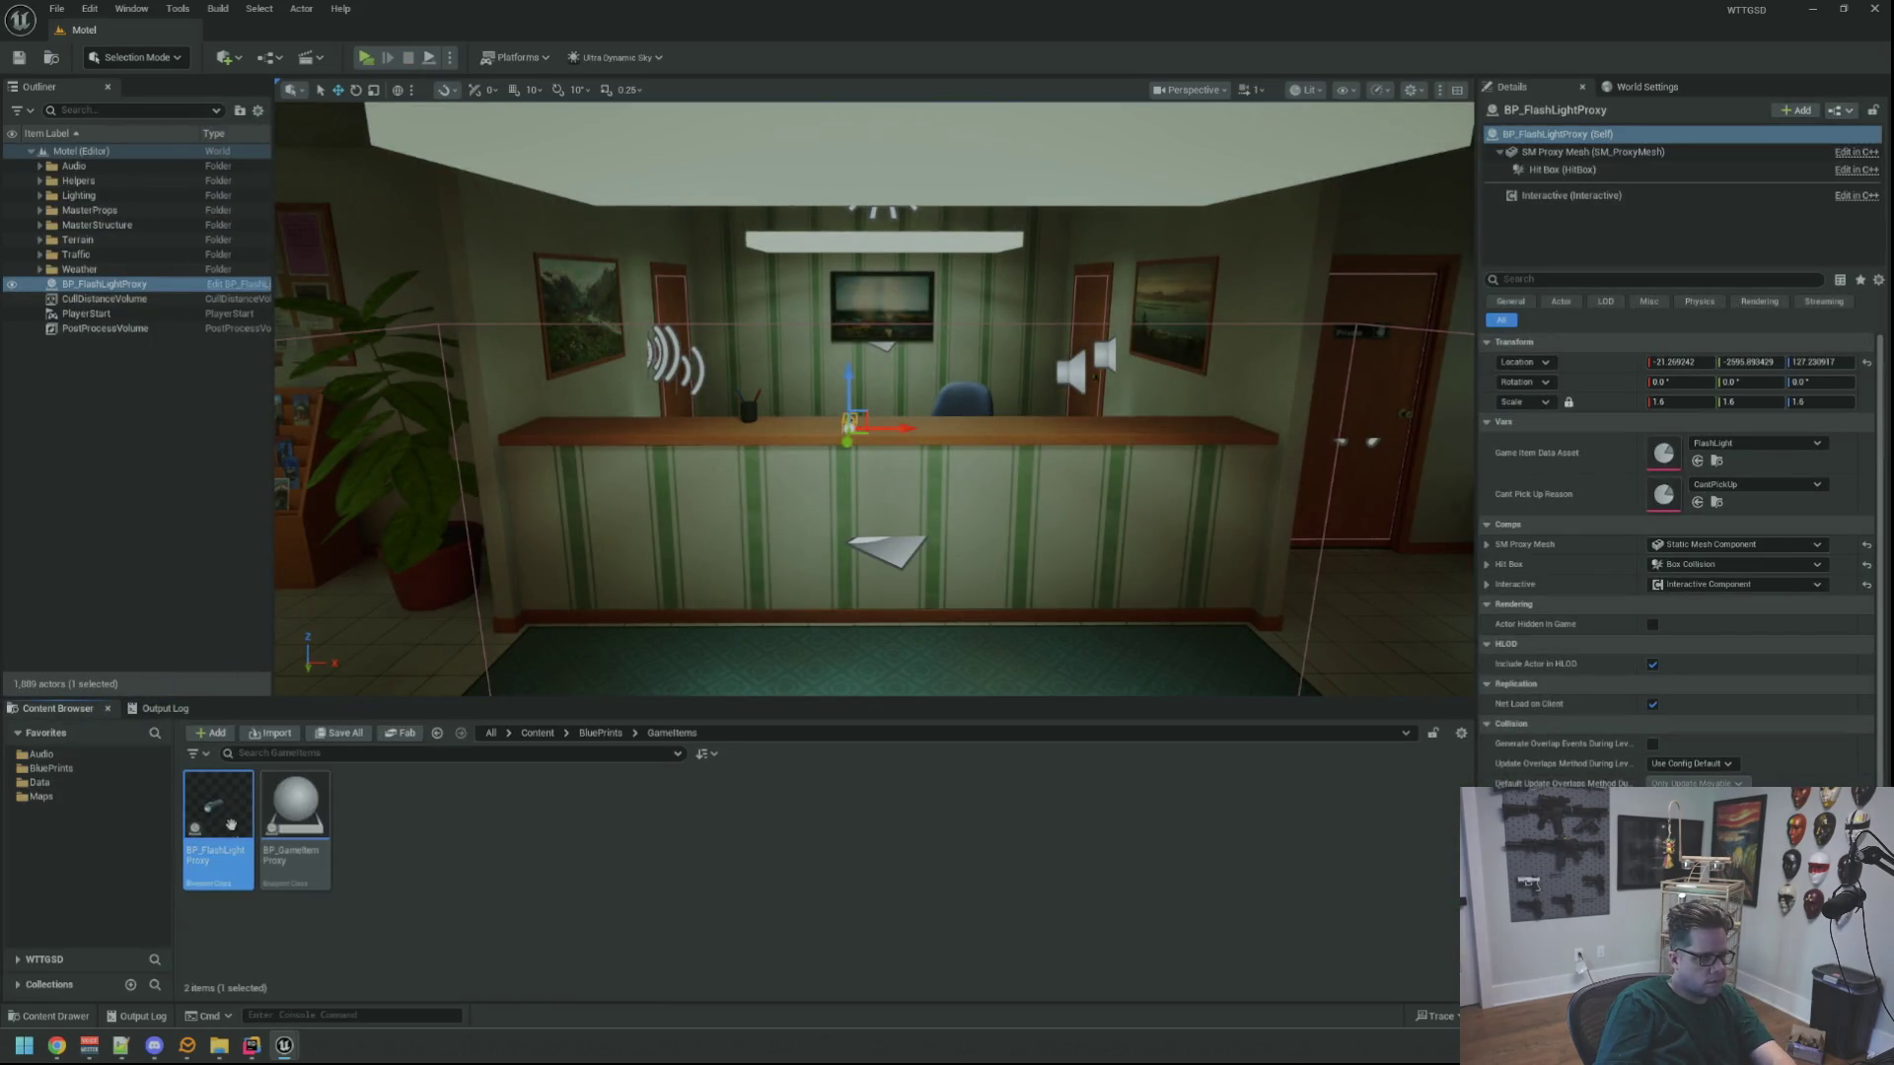
{"action": "double_click", "coordinate": [218, 824]}
{"action": "left_click", "coordinate": [576, 155]}
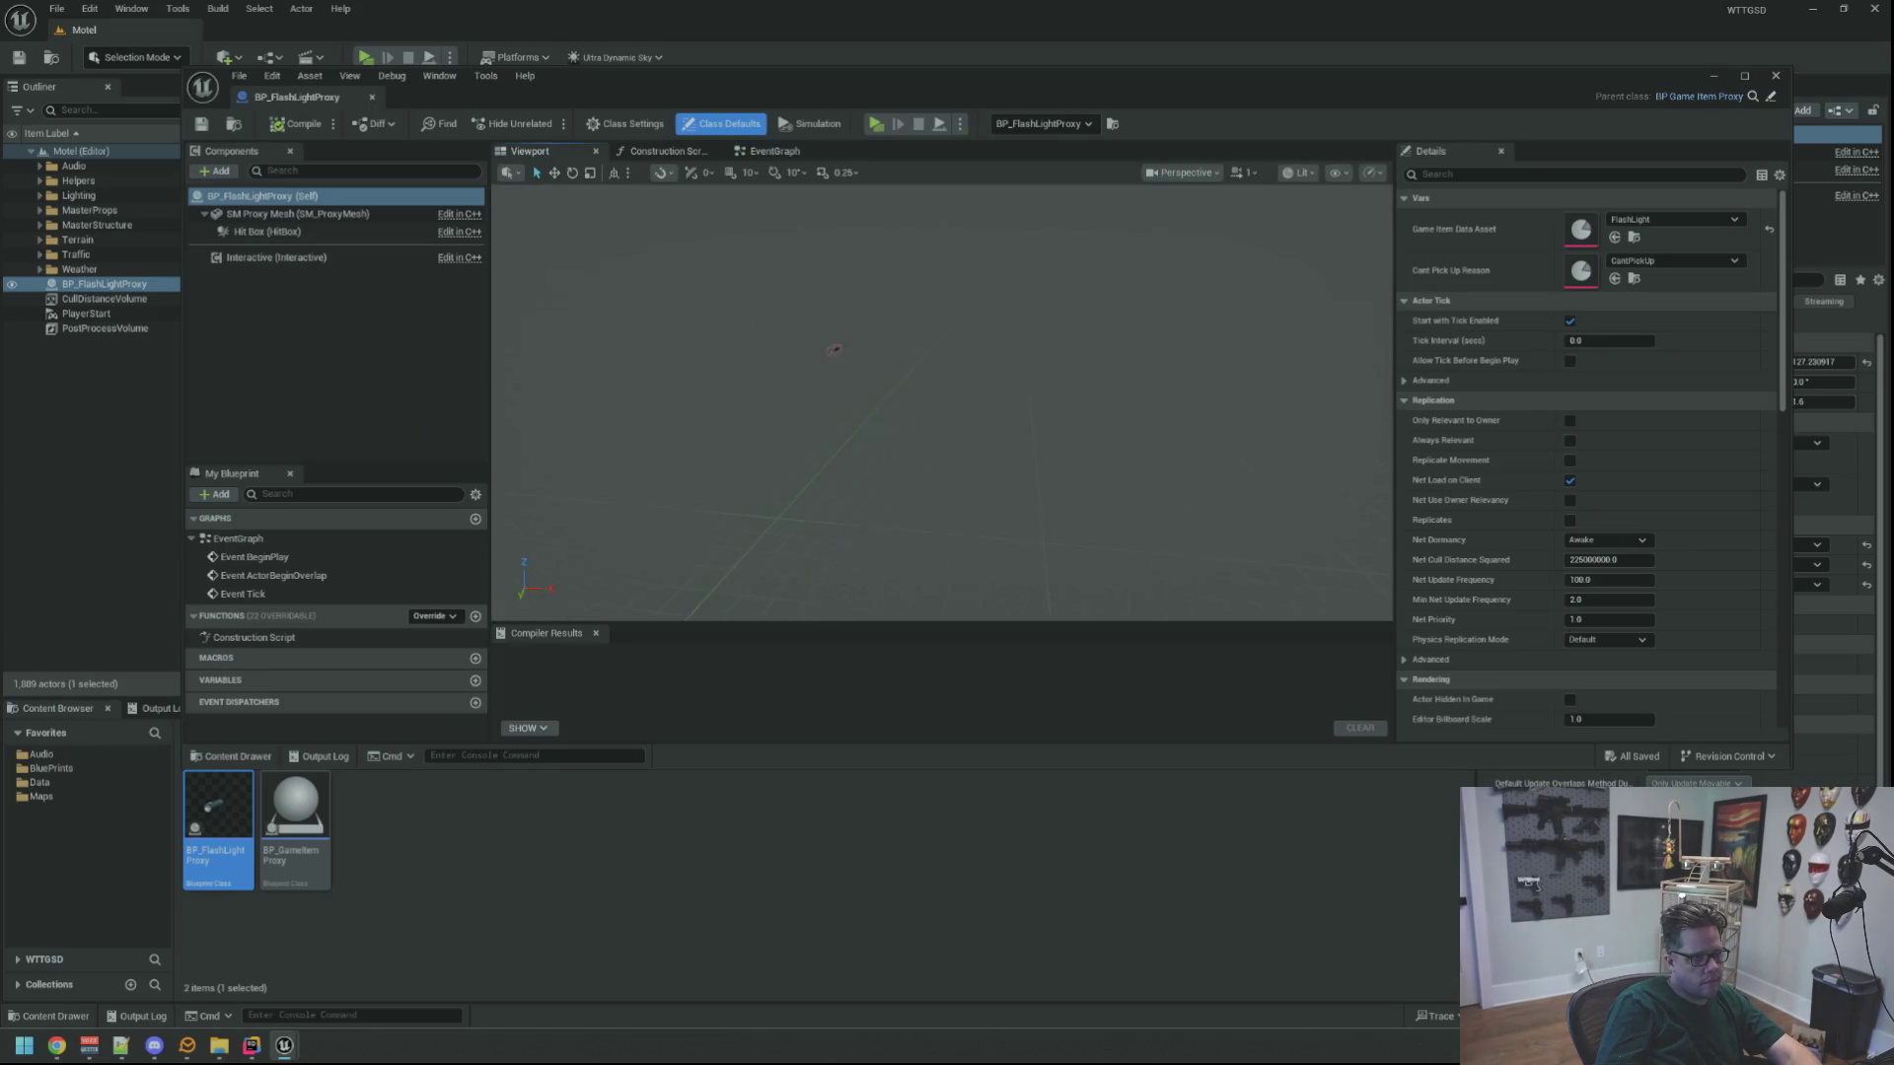
{"action": "left_click_drag", "start_coordinate": [819, 326], "coordinate": [819, 326]}
{"action": "left_click", "coordinate": [395, 231]}
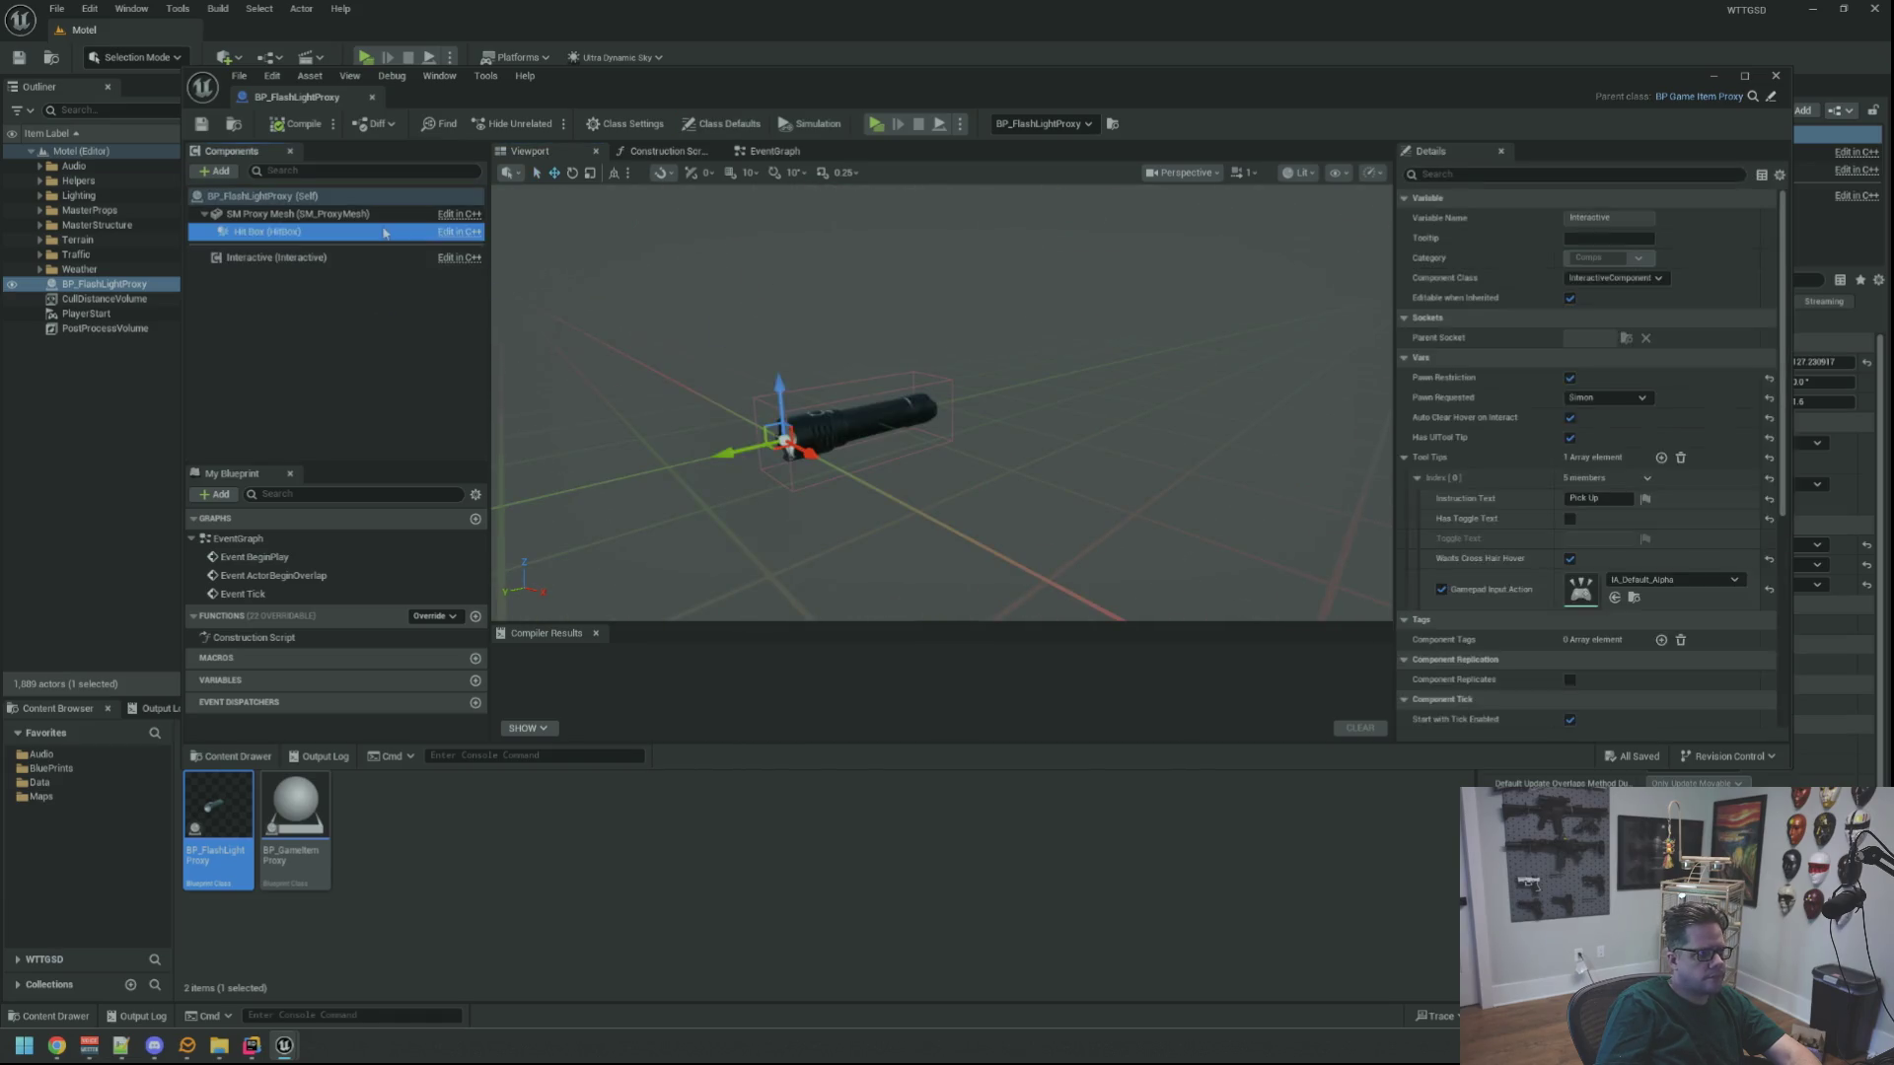
{"action": "right_click", "coordinate": [1507, 482]}
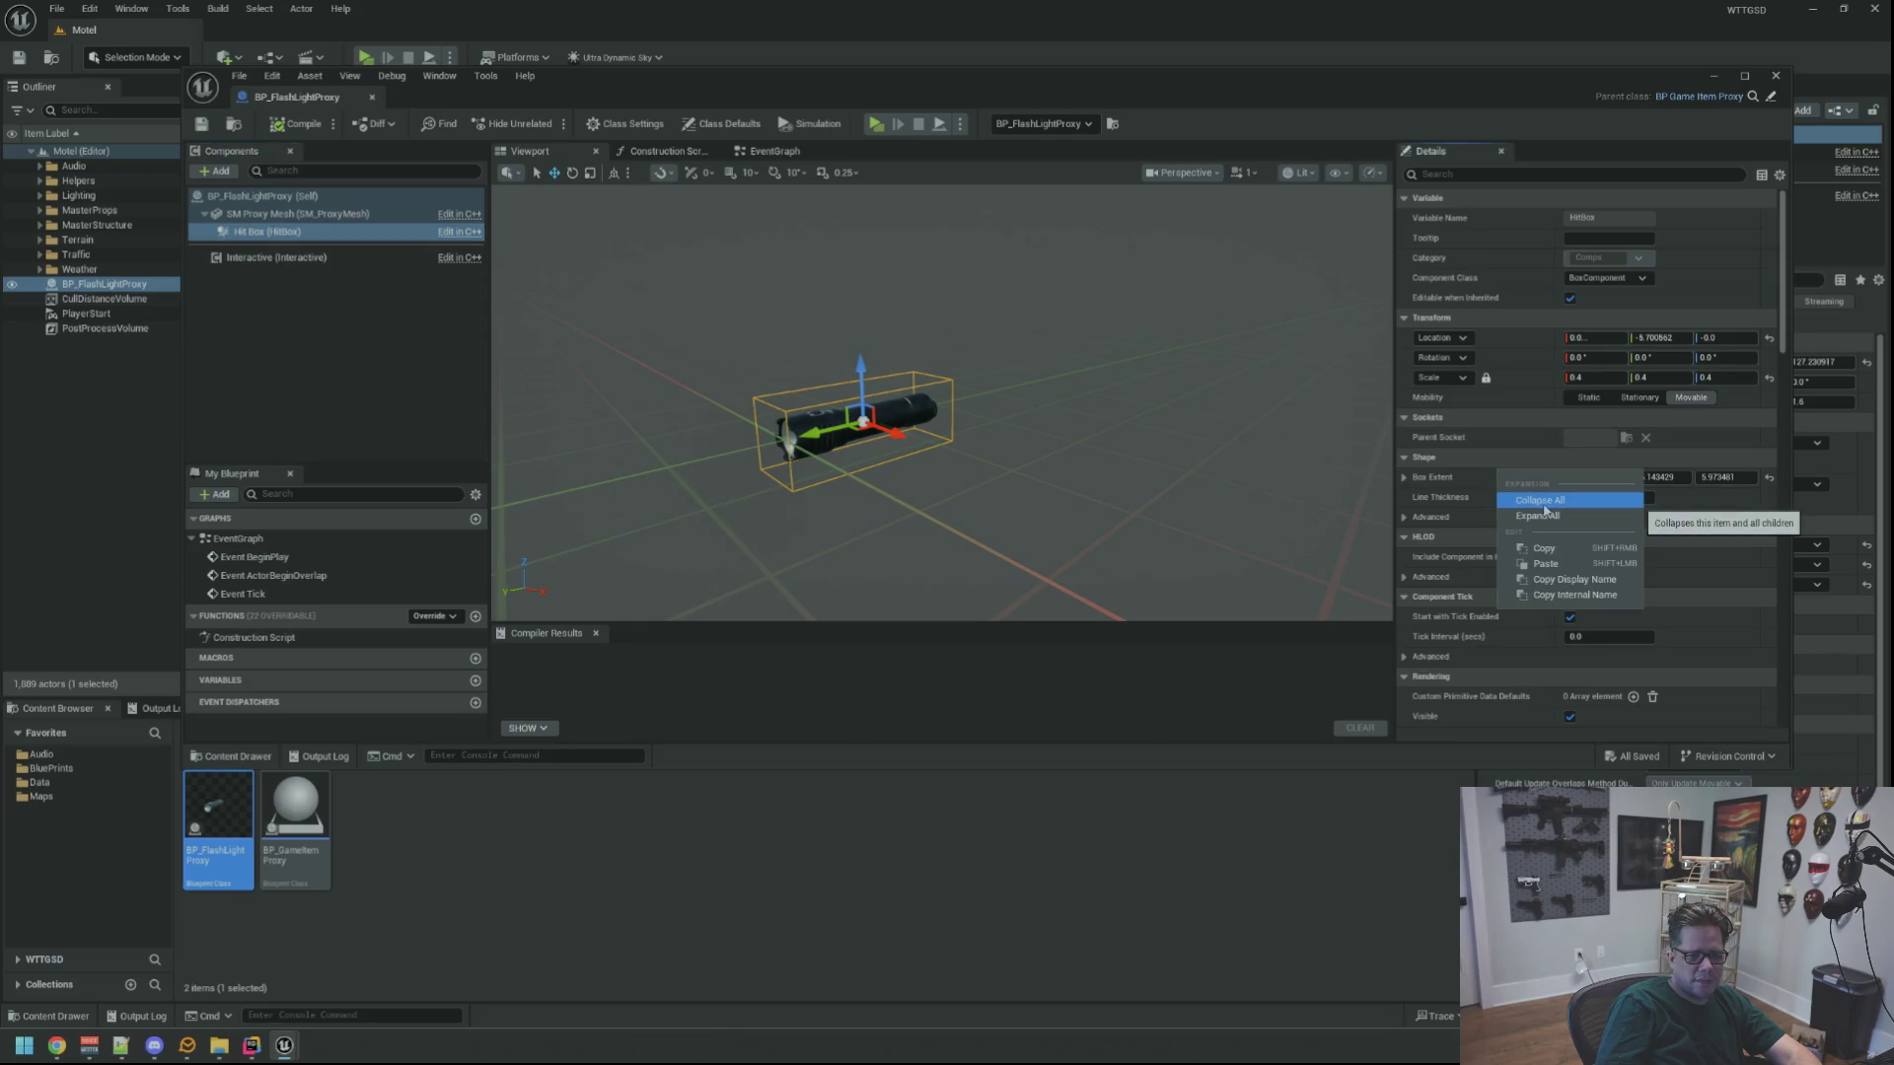
{"action": "left_click", "coordinate": [1544, 548]}
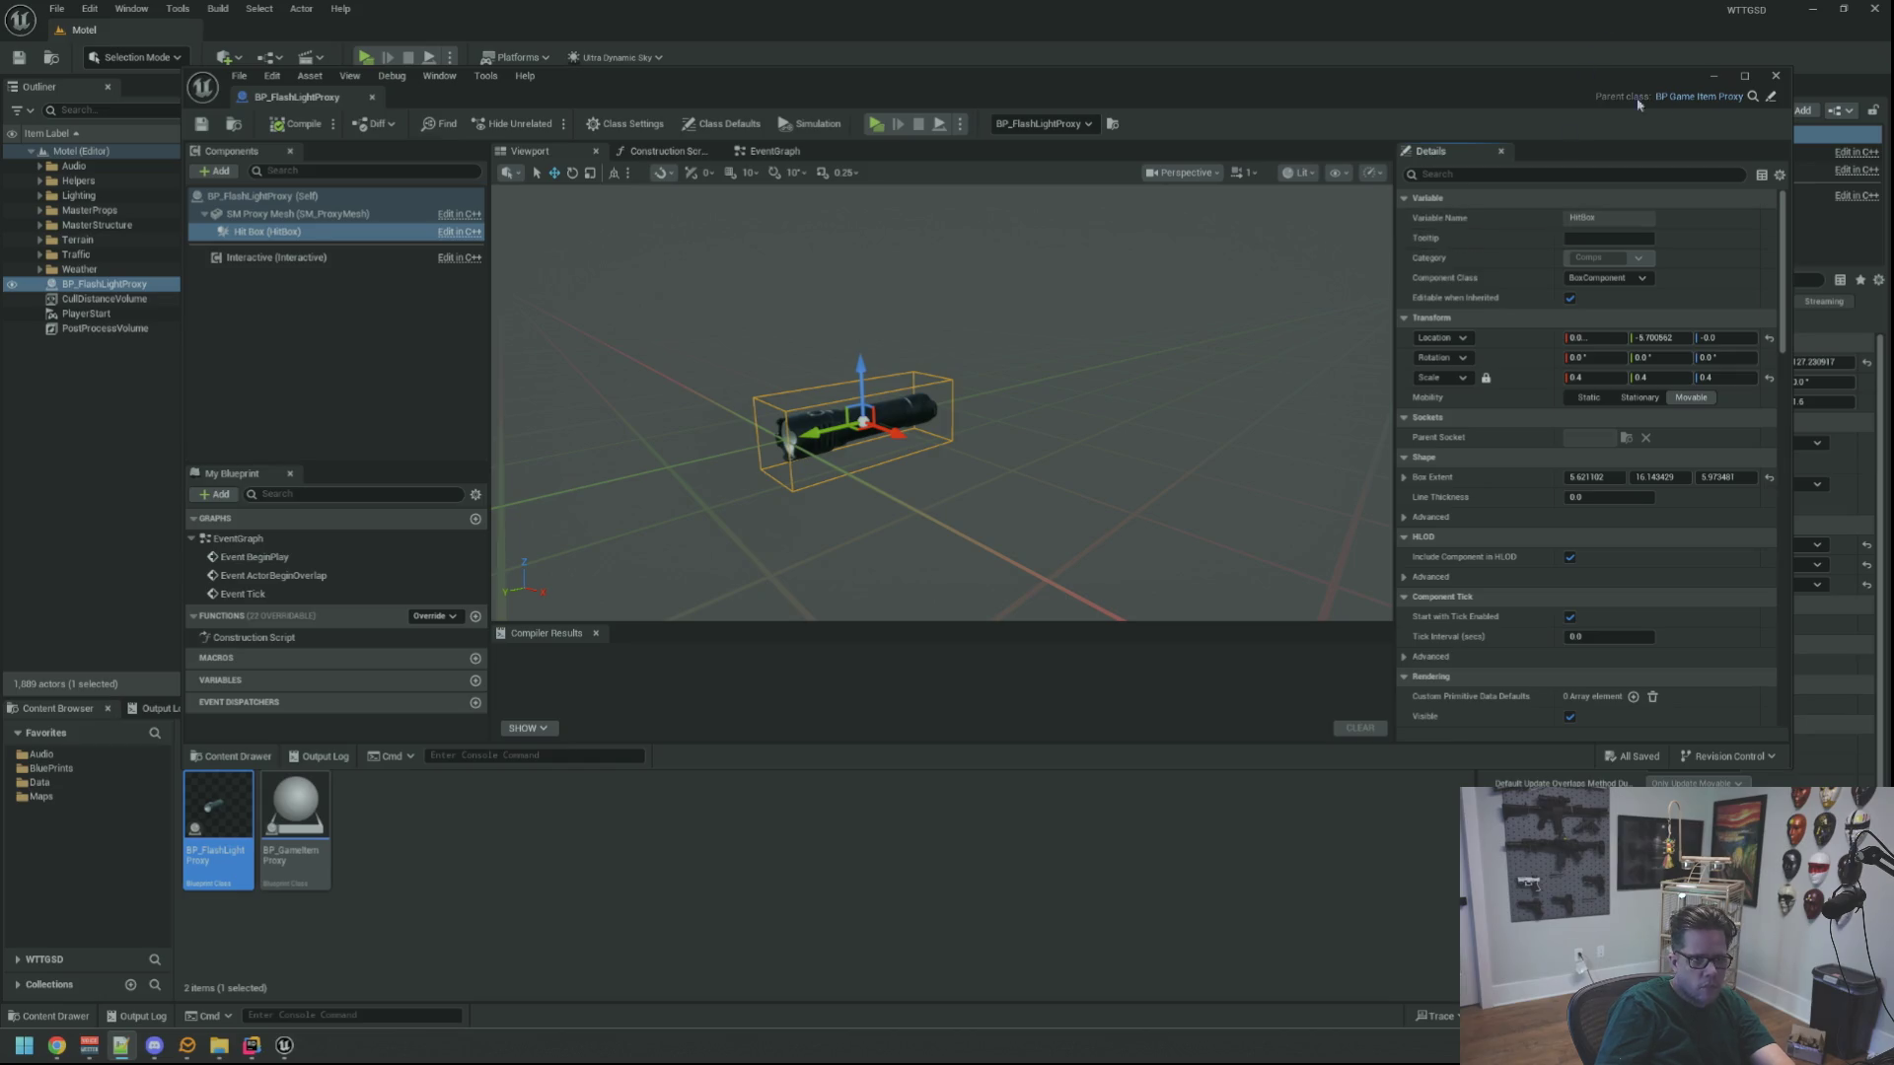
{"action": "left_click", "coordinate": [1778, 76]}
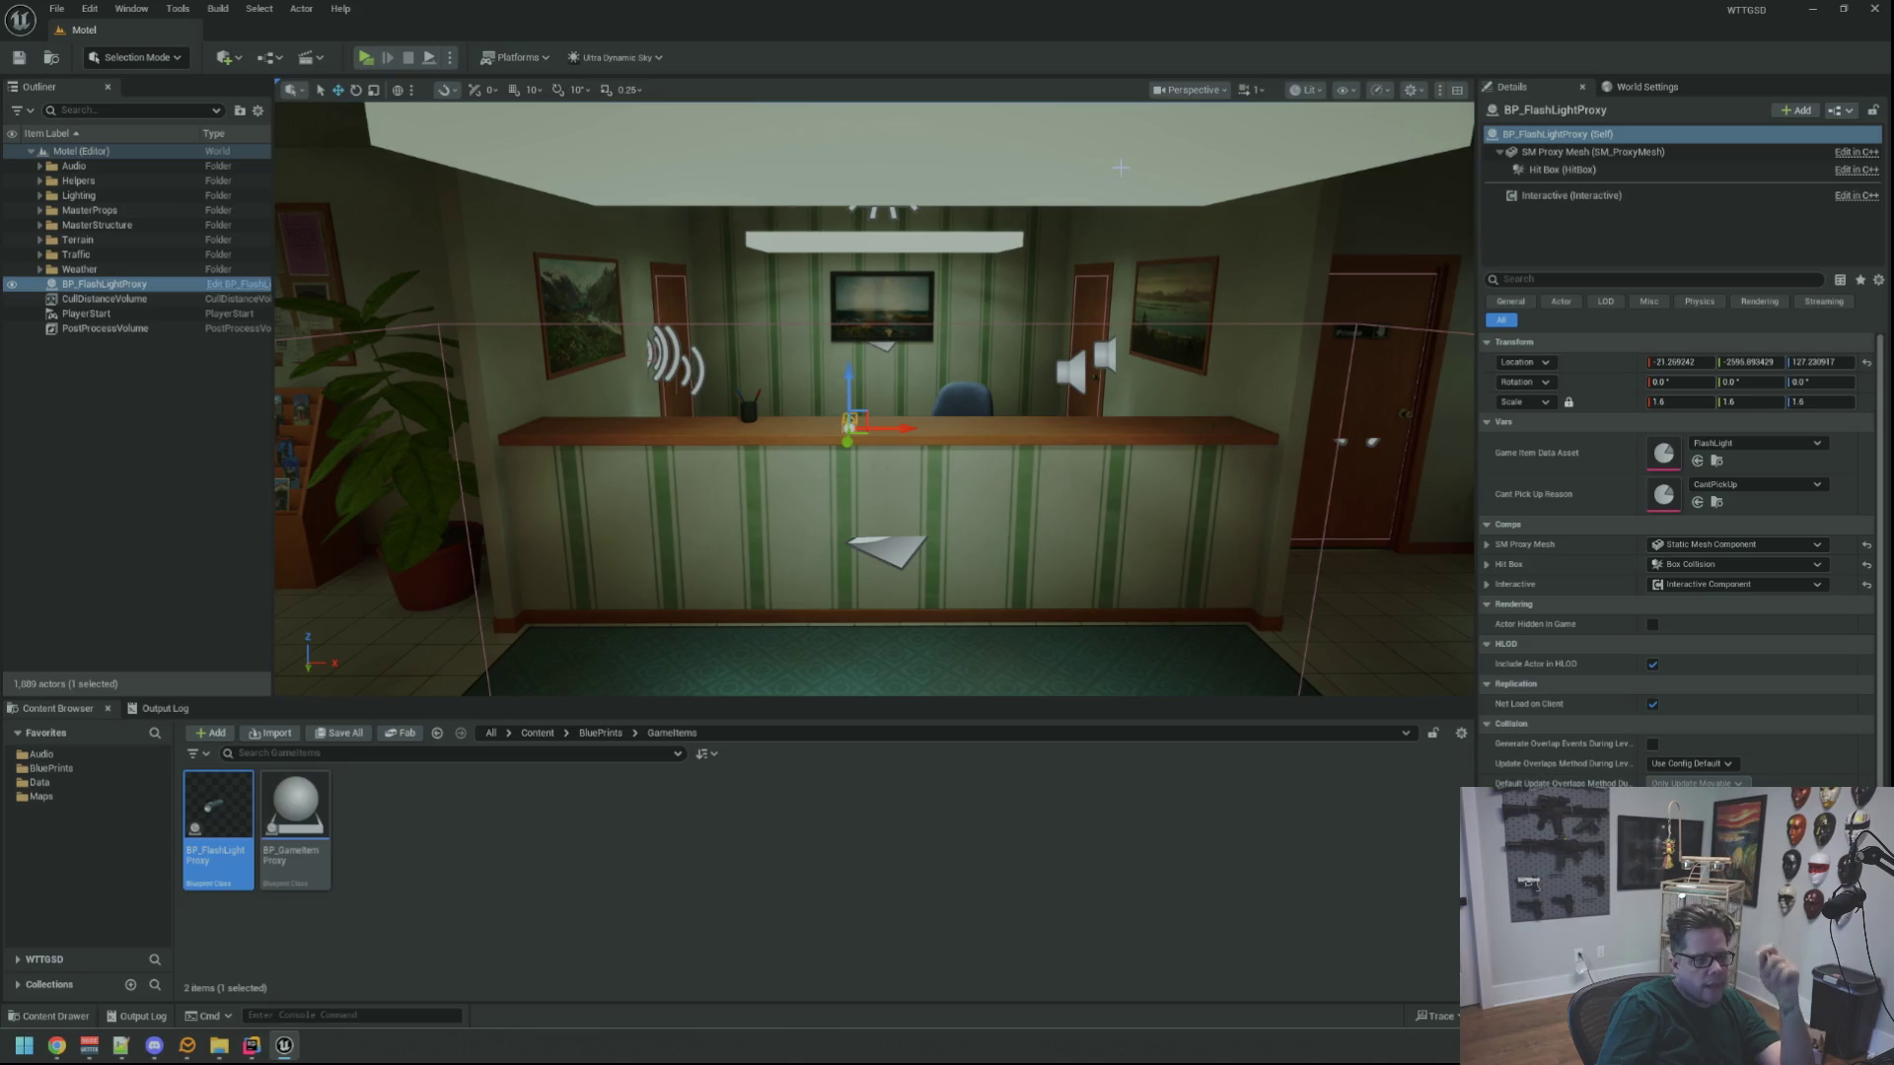
{"action": "scroll", "coordinate": [971, 275], "scroll_direction": "up", "scroll_amount": 4}
{"action": "scroll", "coordinate": [972, 276], "scroll_direction": "up", "scroll_amount": 3}
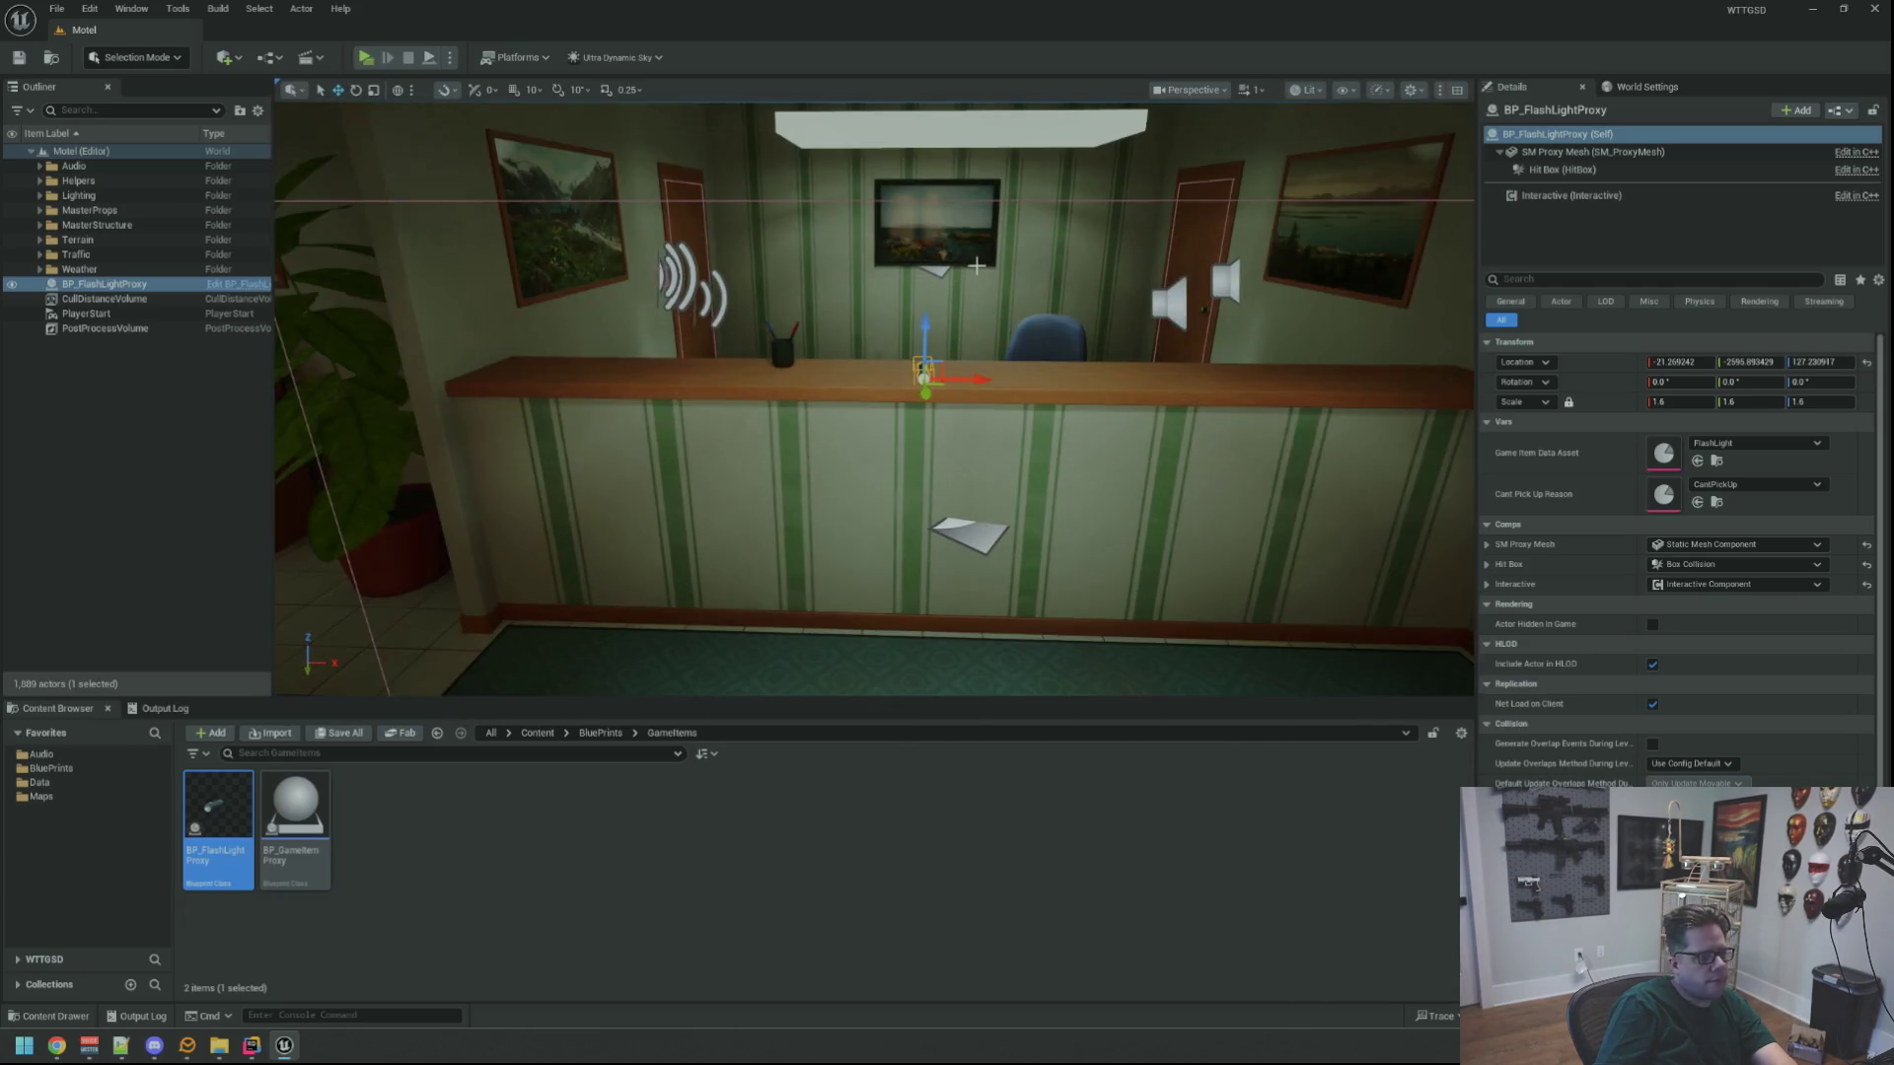
{"action": "scroll", "coordinate": [707, 367], "scroll_direction": "down", "scroll_amount": 2}
{"action": "key", "text": "Escape"}
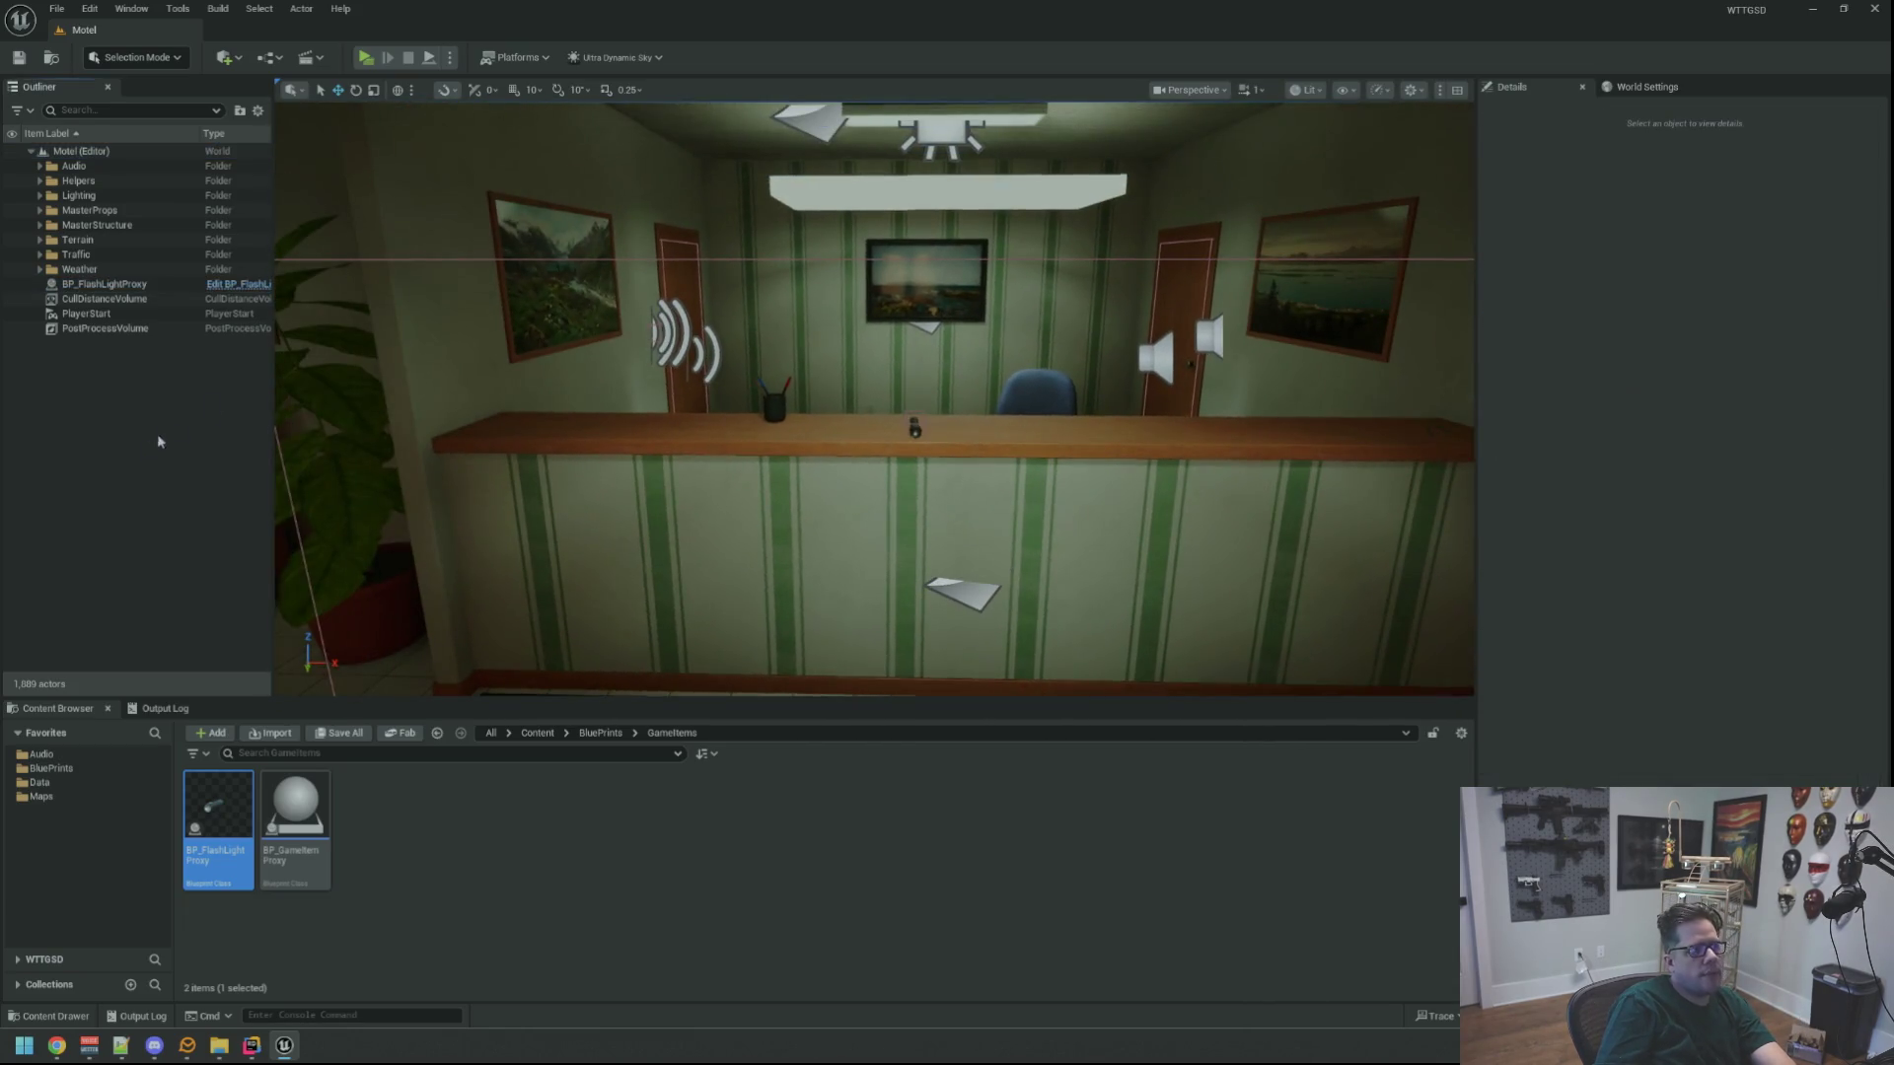
{"action": "scroll", "coordinate": [715, 373], "scroll_direction": "up", "scroll_amount": 4}
{"action": "scroll", "coordinate": [721, 378], "scroll_direction": "up", "scroll_amount": 6}
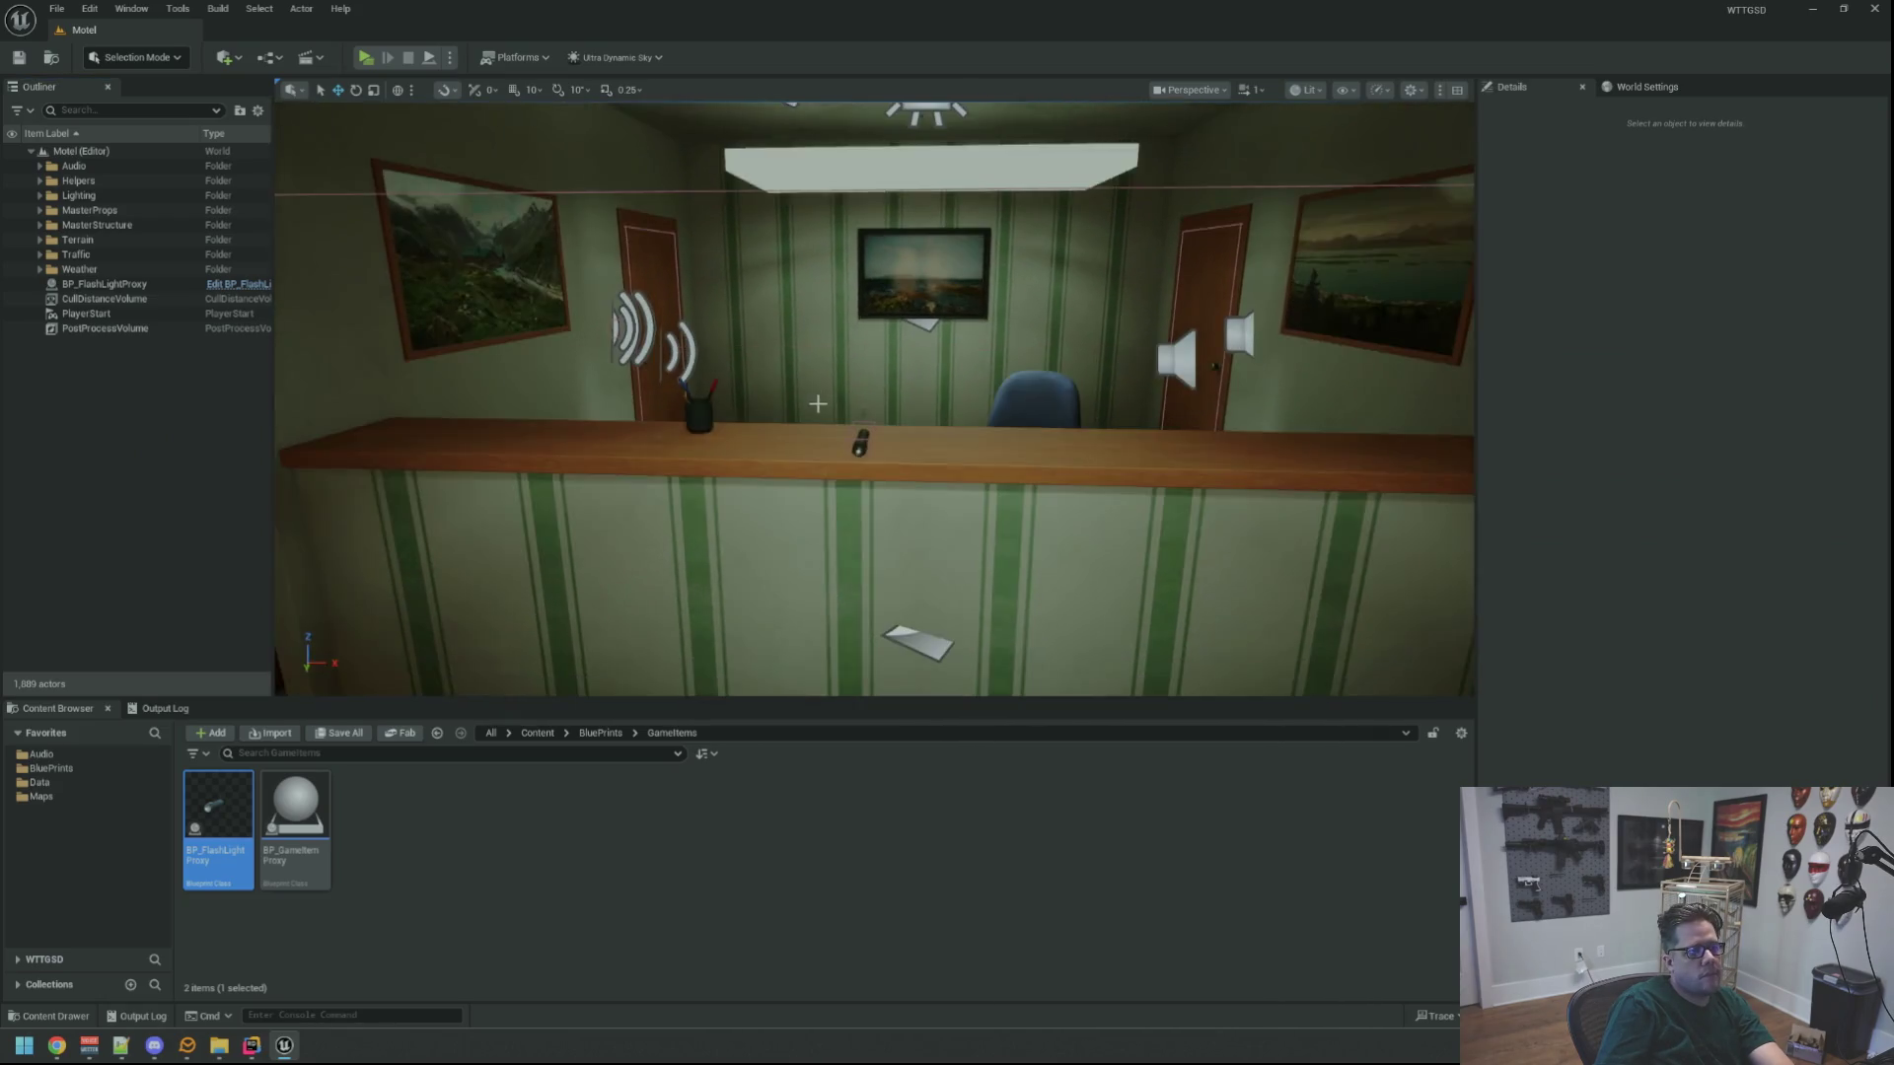
{"action": "scroll", "coordinate": [850, 402], "scroll_direction": "up", "scroll_amount": 2}
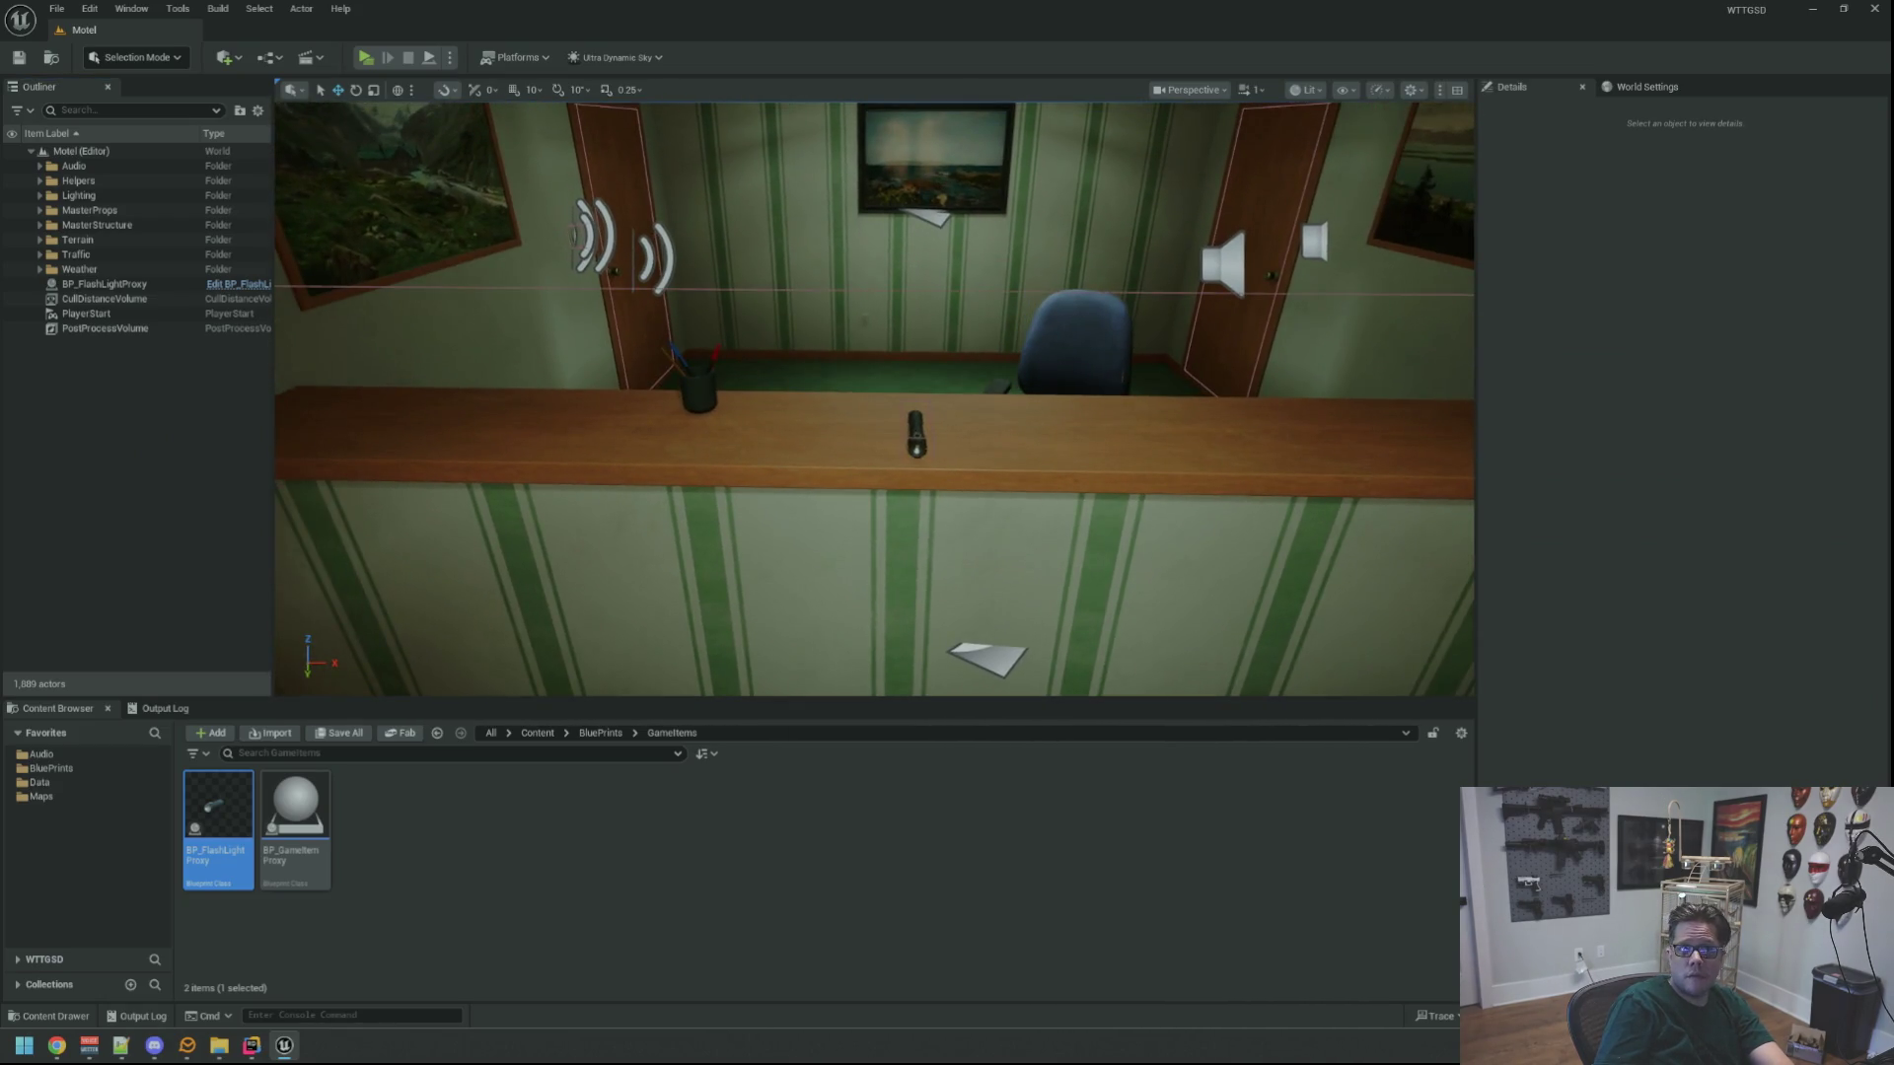
{"action": "scroll", "coordinate": [850, 394], "scroll_direction": "down", "scroll_amount": 2}
{"action": "mouse_move", "coordinate": [850, 393]}
{"action": "left_mouse_down"}
{"action": "mouse_move", "coordinate": [840, 449]}
{"action": "mouse_move", "coordinate": [758, 444]}
{"action": "left_mouse_up"}
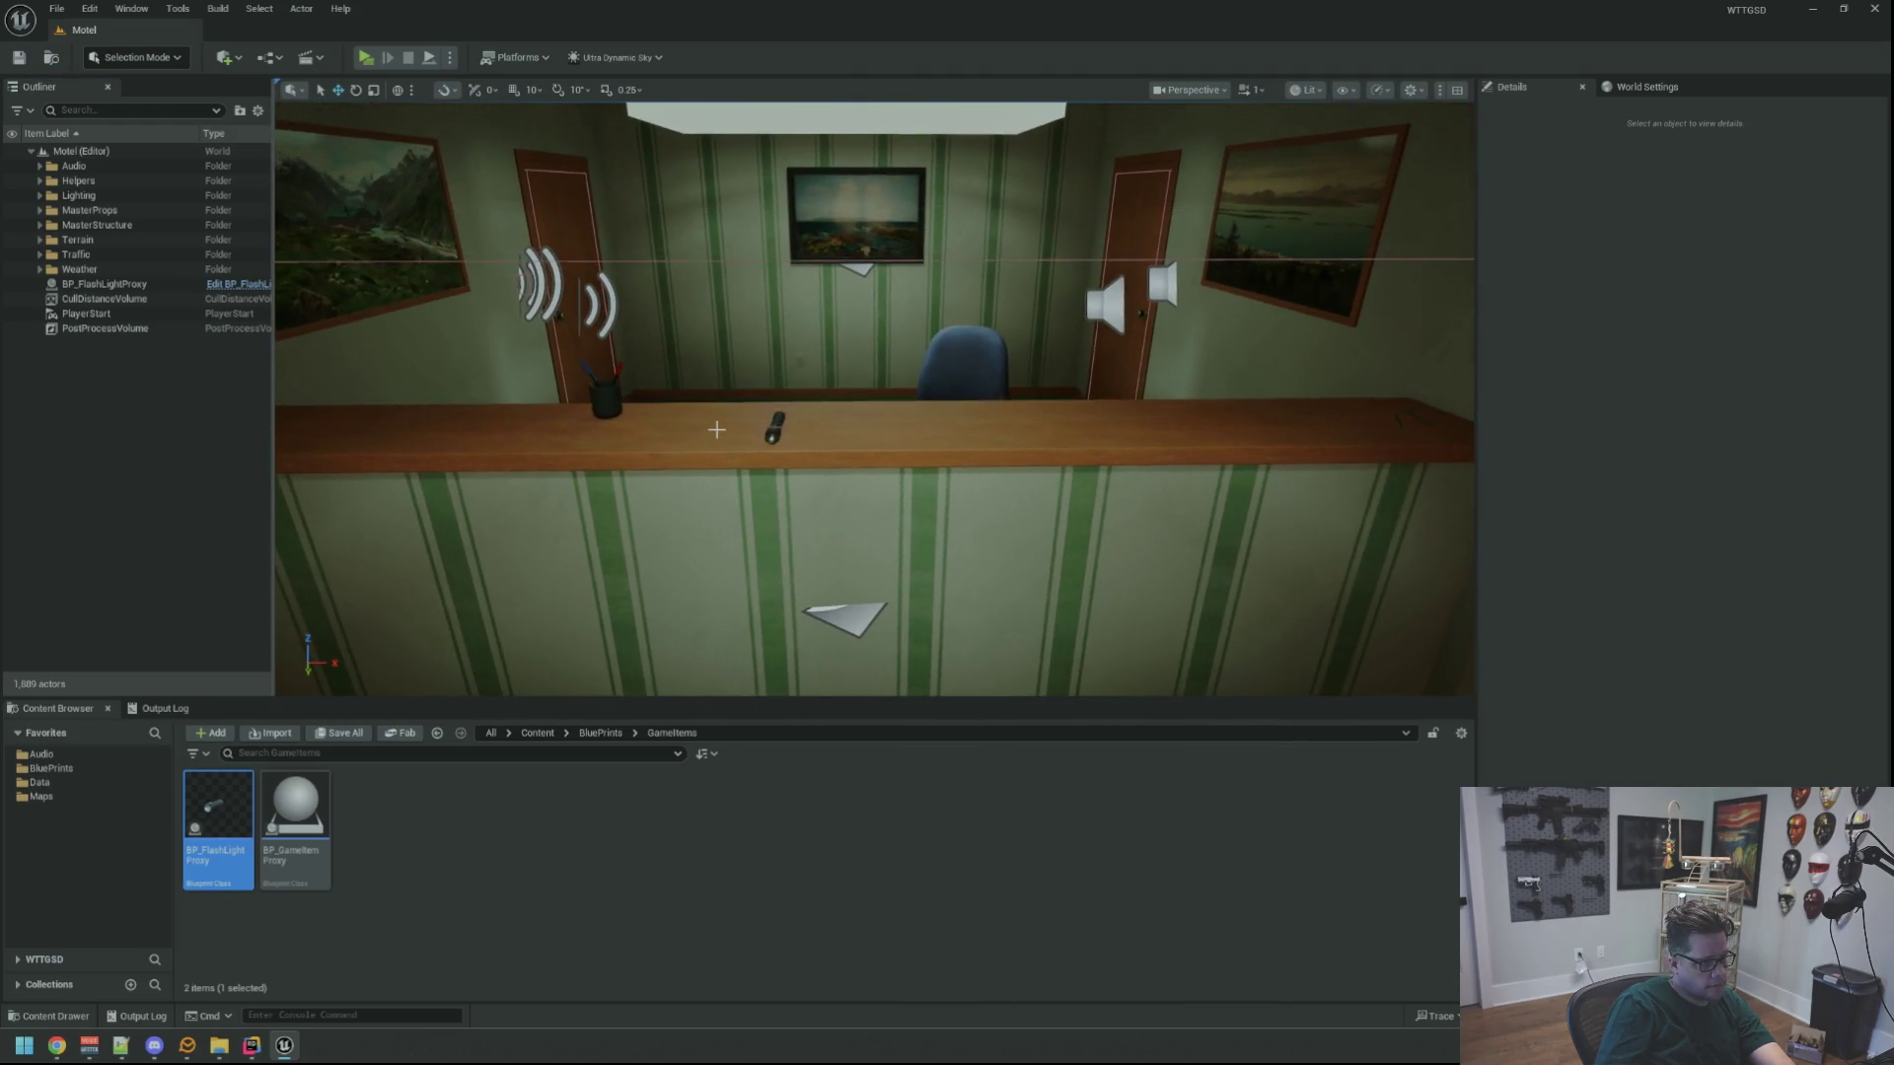
{"action": "scroll", "coordinate": [725, 429], "scroll_direction": "up", "scroll_amount": 5}
{"action": "mouse_move", "coordinate": [725, 429]}
{"action": "left_mouse_down"}
{"action": "mouse_move", "coordinate": [762, 424]}
{"action": "mouse_move", "coordinate": [368, 372]}
{"action": "left_mouse_up"}
{"action": "left_click_drag", "start_coordinate": [710, 435], "coordinate": [701, 459]}
{"action": "left_click", "coordinate": [104, 284]}
Delete the flashlight from the level and force-delete the BP_FlashLightProxy asset
{"action": "key", "text": "Delete"}
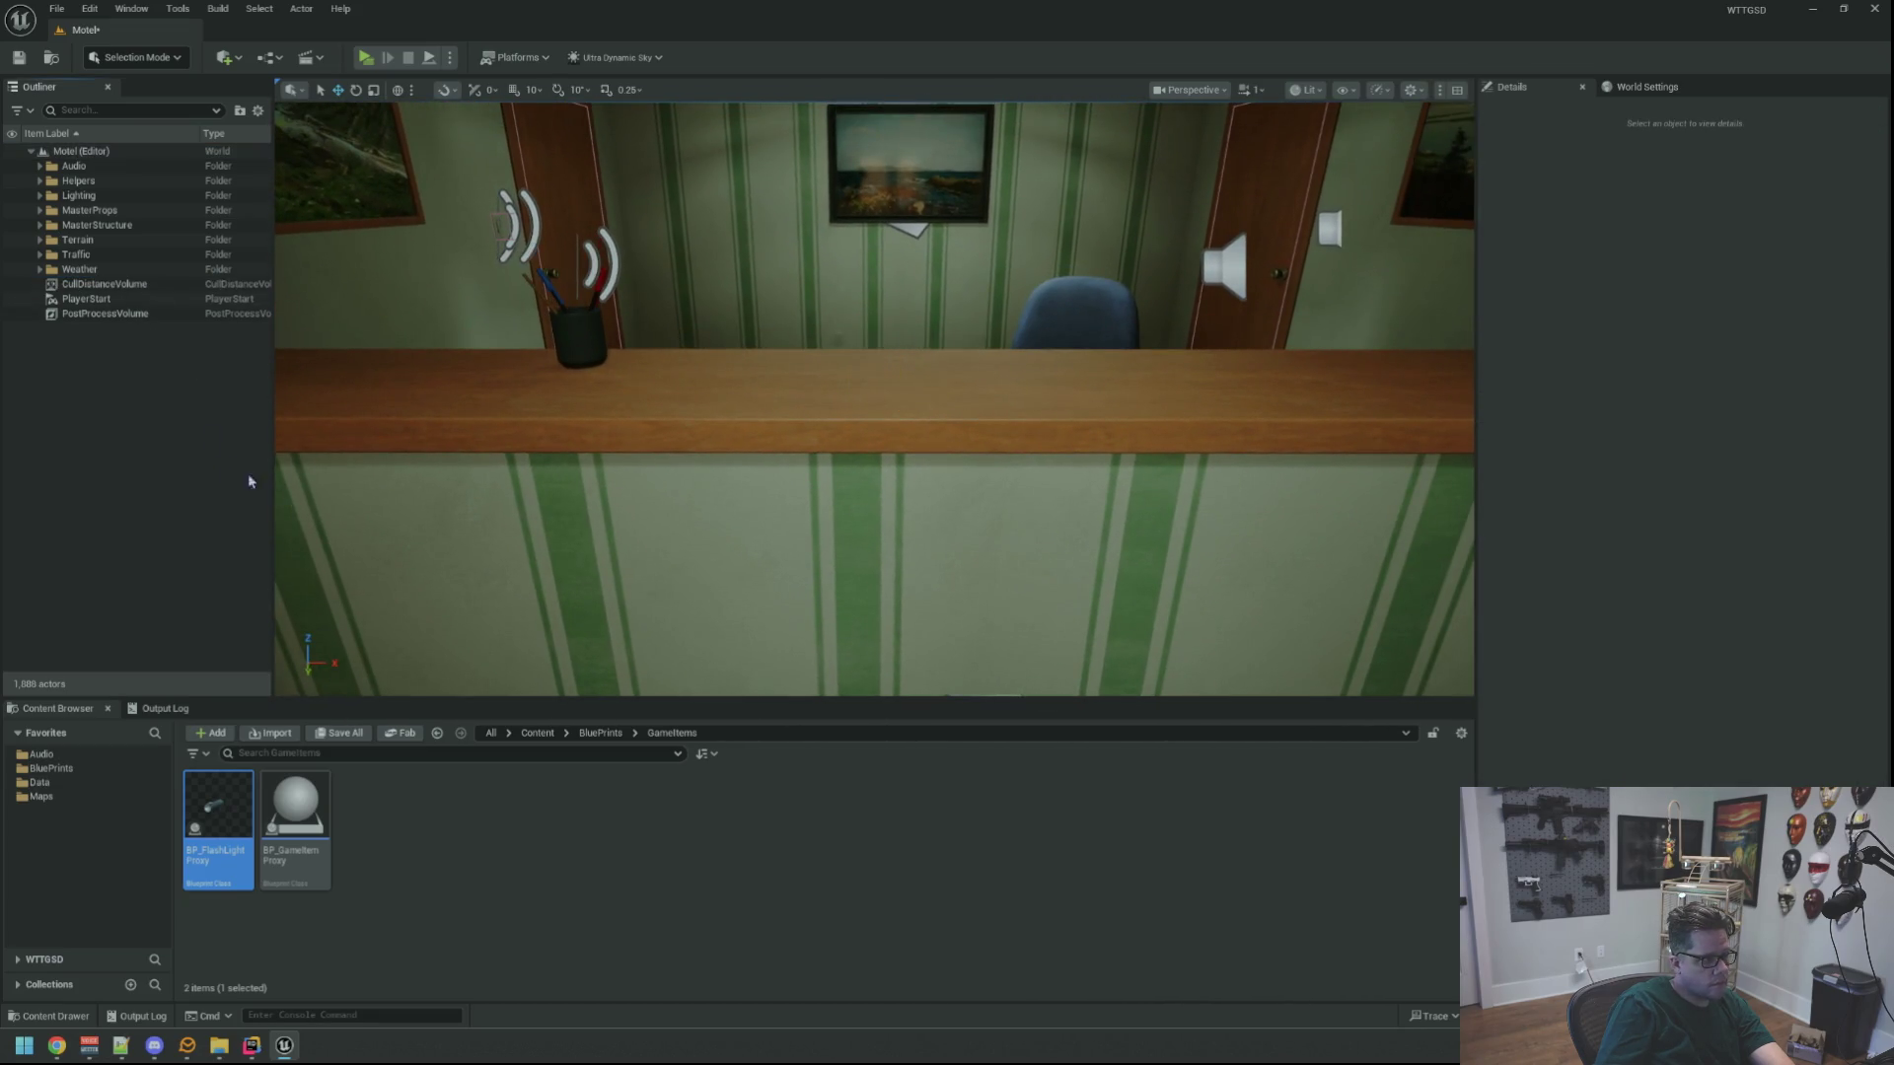
{"action": "key", "text": "Delete"}
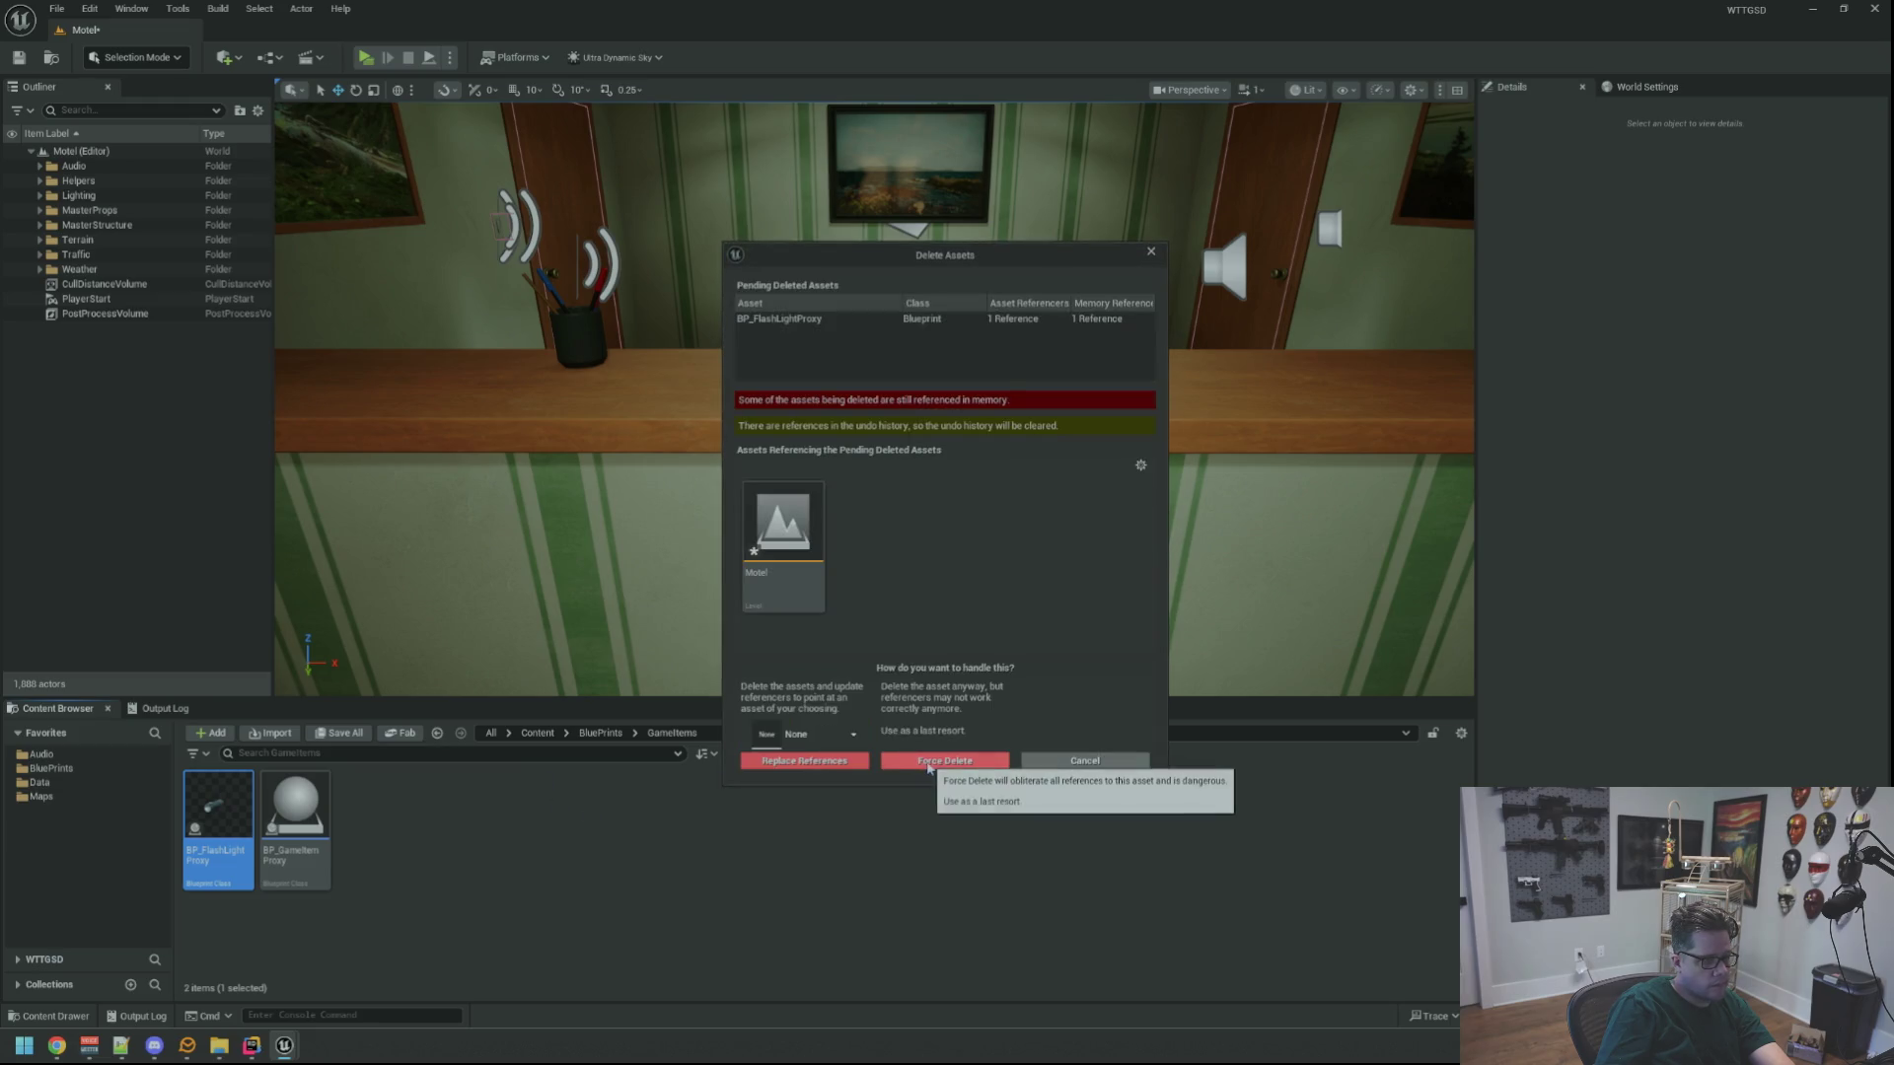
{"action": "left_click", "coordinate": [1071, 766]}
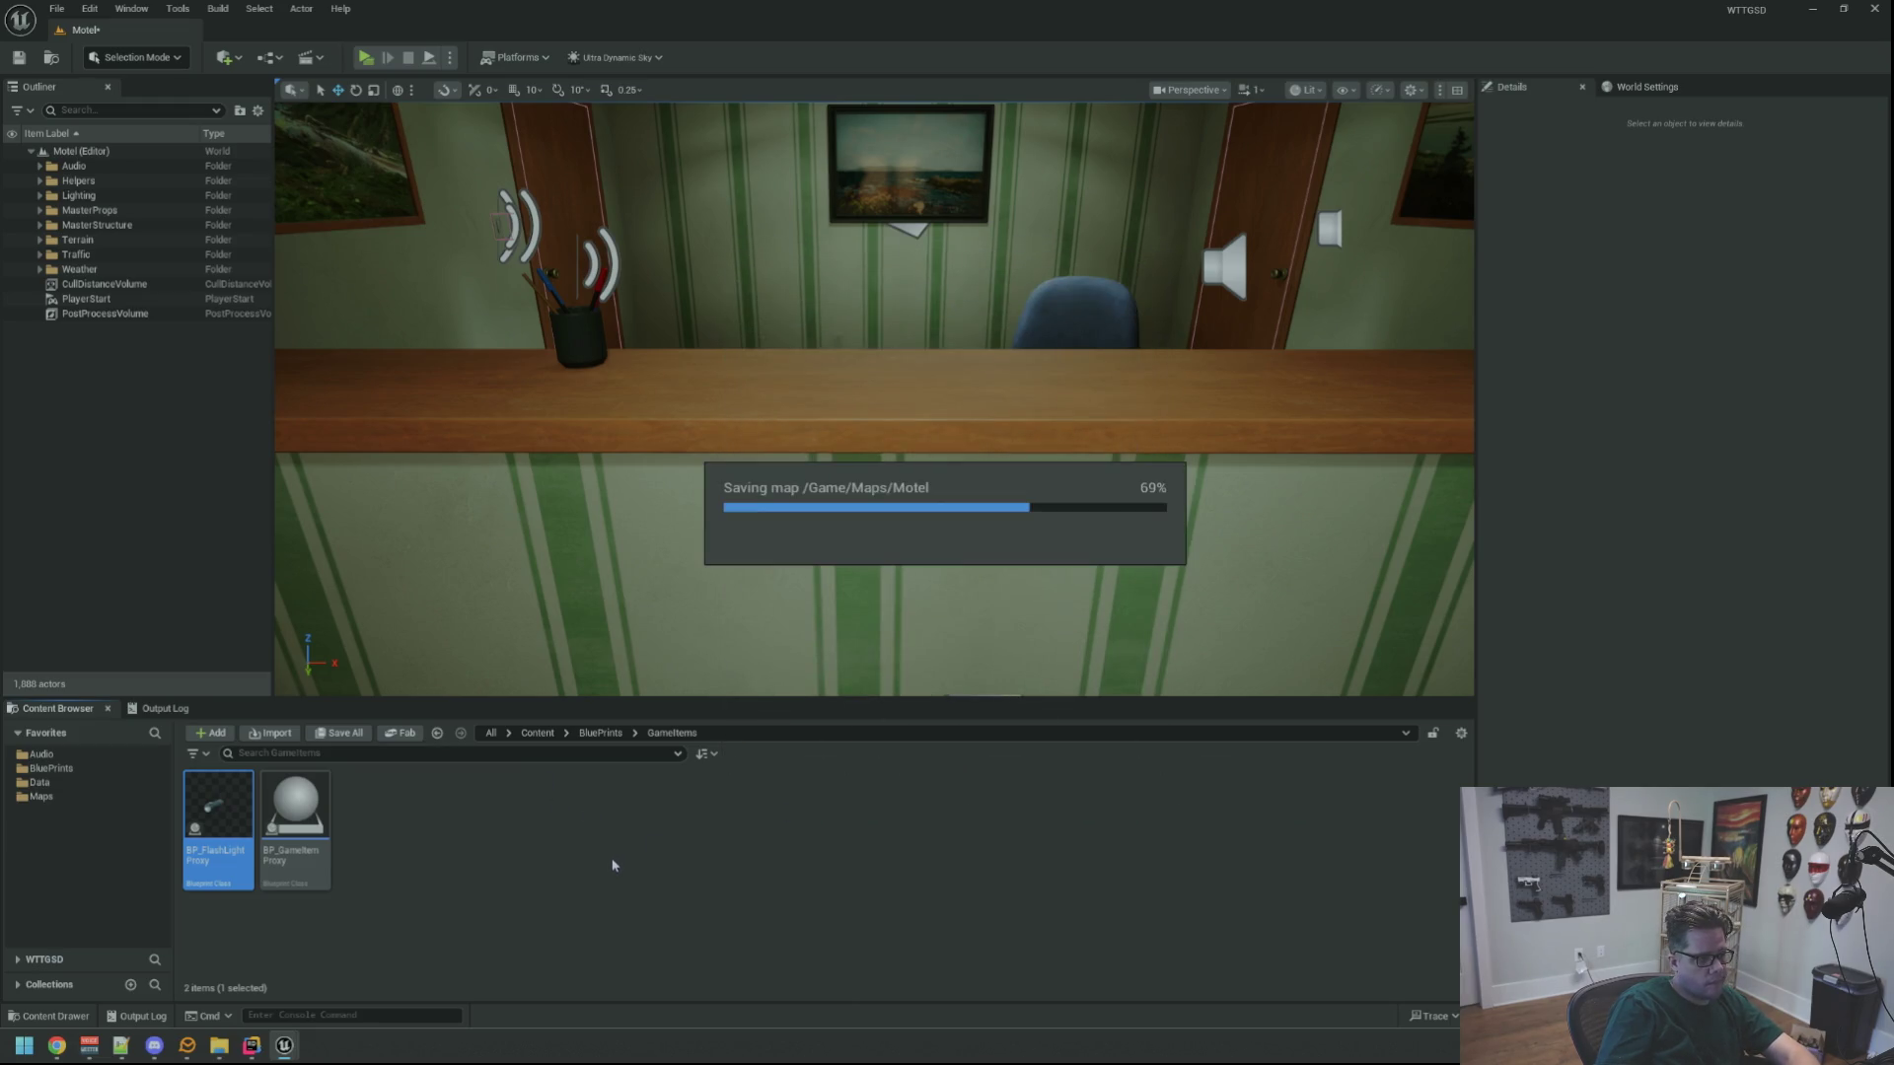
{"action": "key", "text": "Delete"}
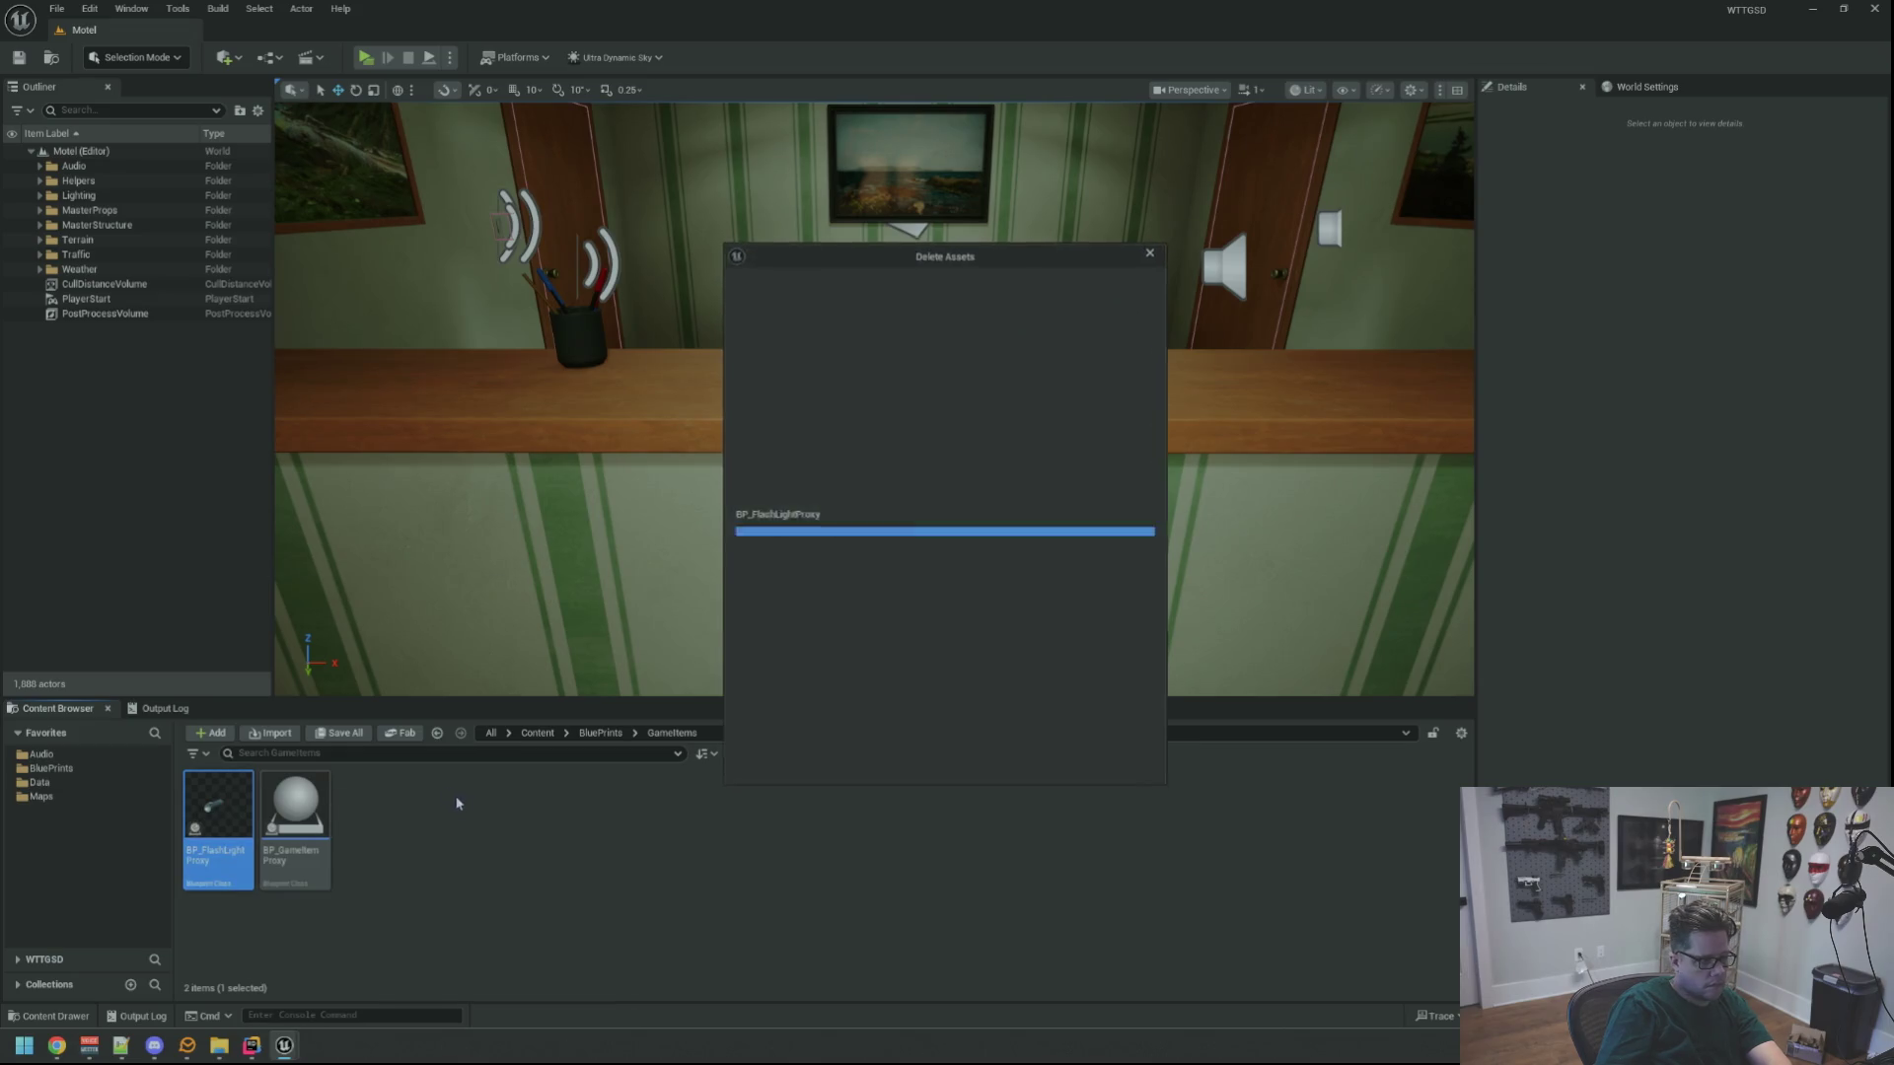
{"action": "key", "text": "Escape"}
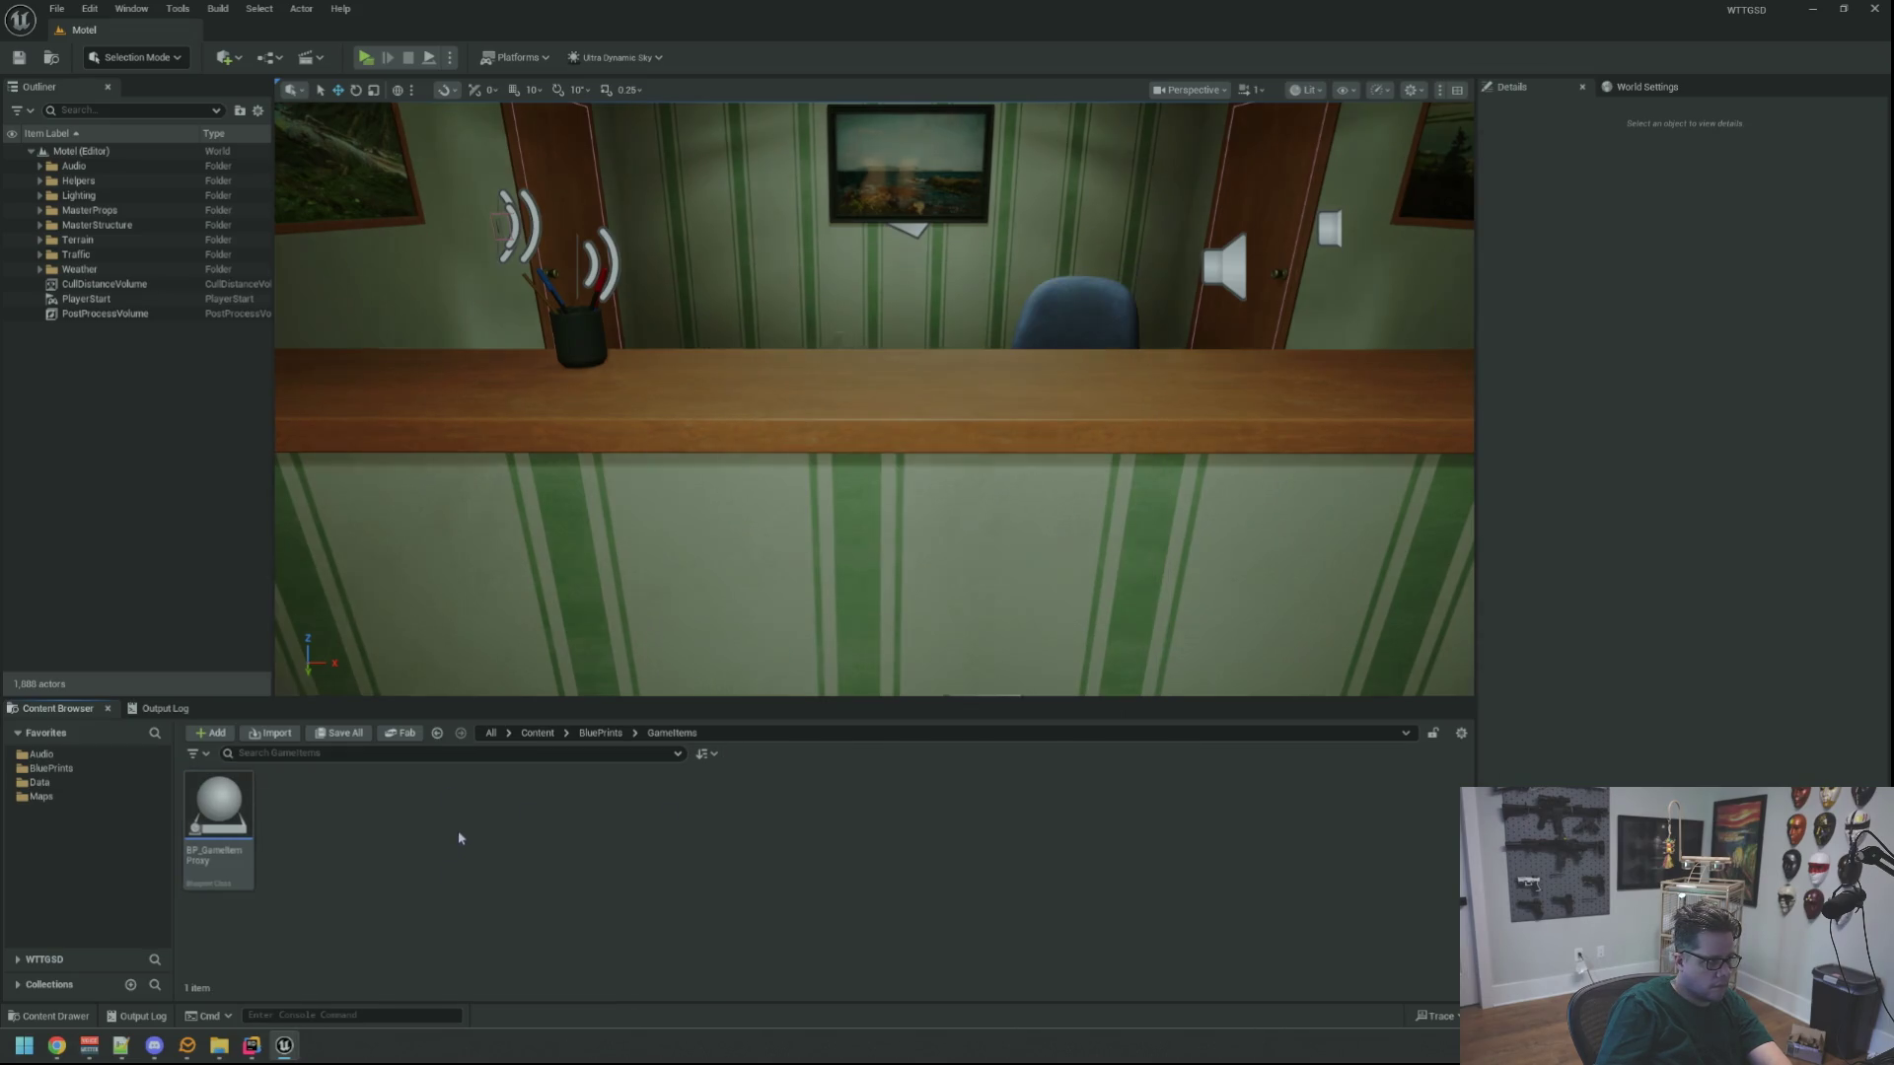
Delete the BP_GameItemProxy asset, leaving the GameItems folder empty
{"action": "key", "text": "Delete"}
{"action": "key", "text": "Return"}
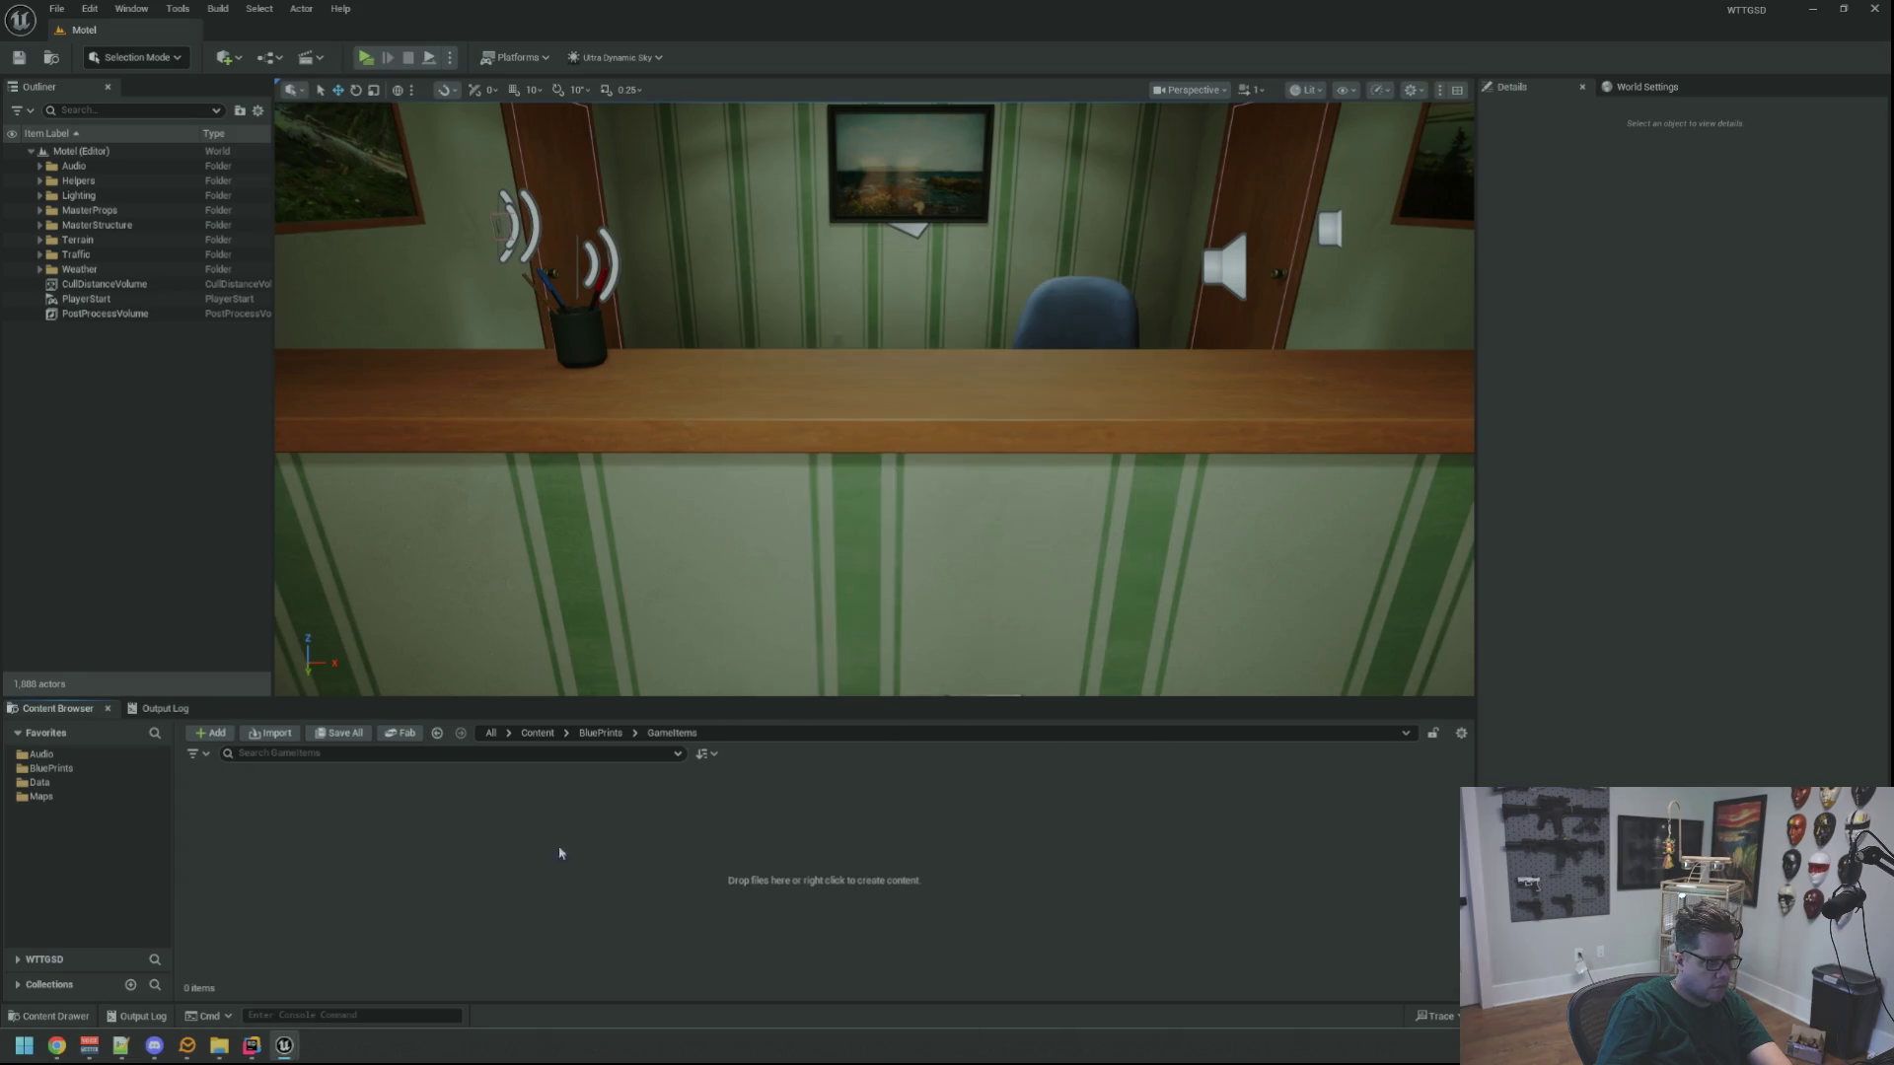
{"action": "left_click_drag", "start_coordinate": [698, 559], "coordinate": [734, 506]}
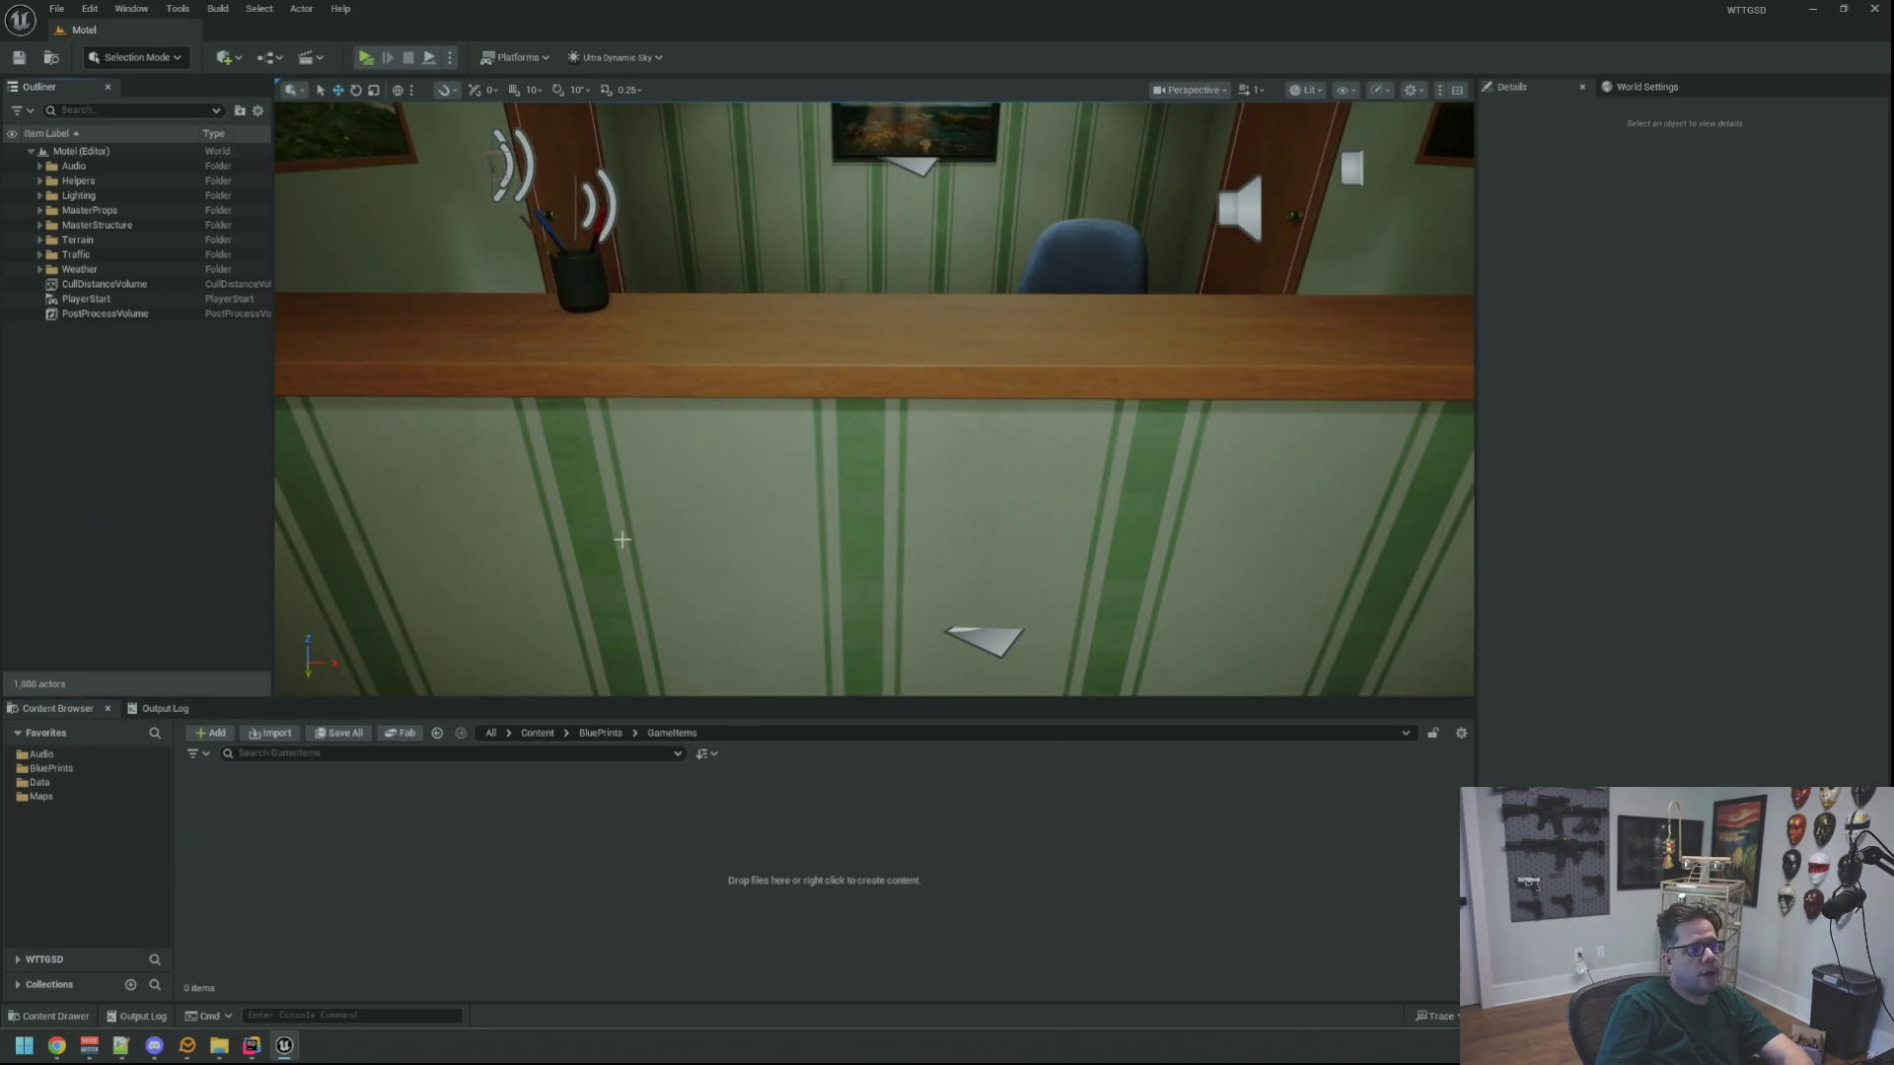
{"action": "right_click", "coordinate": [452, 851]}
{"action": "mouse_move", "coordinate": [868, 395]}
{"action": "left_mouse_down"}
{"action": "mouse_move", "coordinate": [868, 513]}
{"action": "mouse_move", "coordinate": [817, 501]}
{"action": "mouse_move", "coordinate": [818, 541]}
{"action": "mouse_move", "coordinate": [820, 428]}
{"action": "mouse_move", "coordinate": [818, 494]}
{"action": "mouse_move", "coordinate": [818, 473]}
{"action": "left_mouse_up"}
{"action": "right_click", "coordinate": [503, 762]}
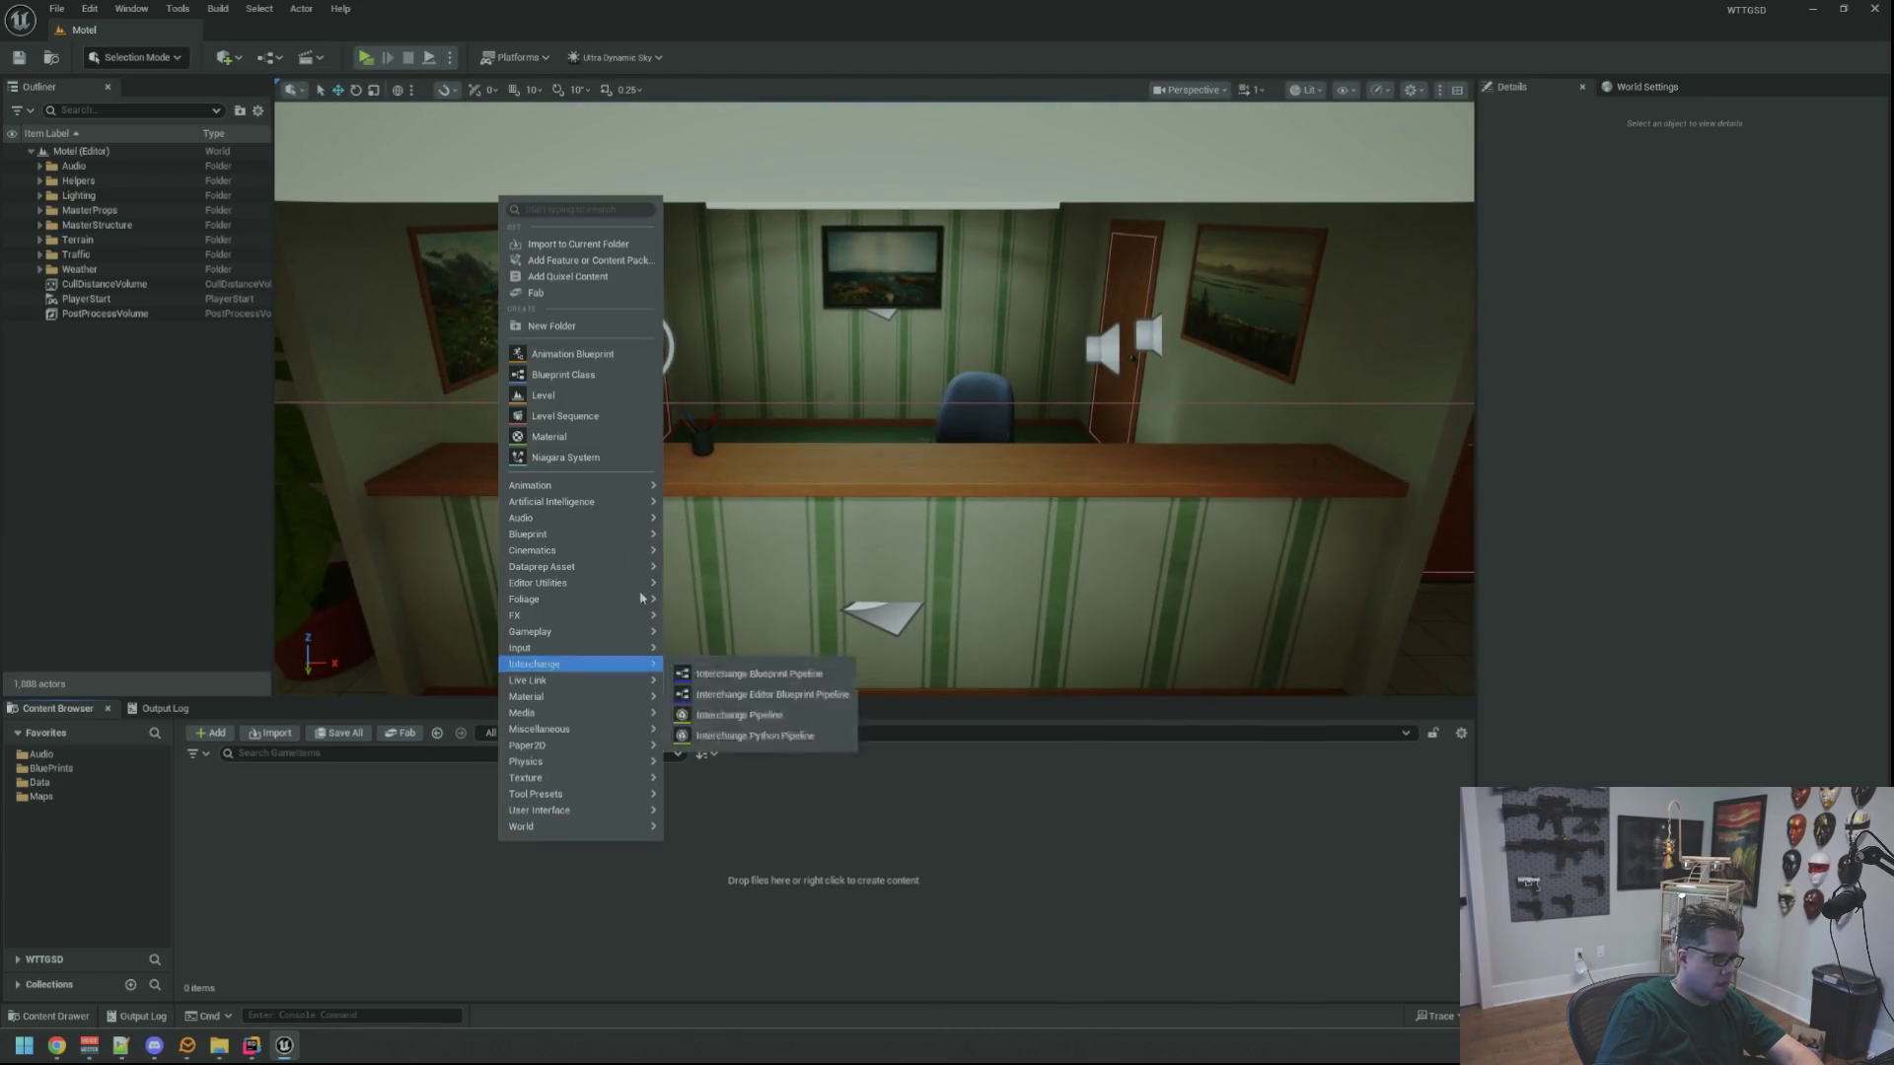
Create a new BP_FlashLightProxy Blueprint class with Game Item Proxy as parent
{"action": "left_click", "coordinate": [567, 375]}
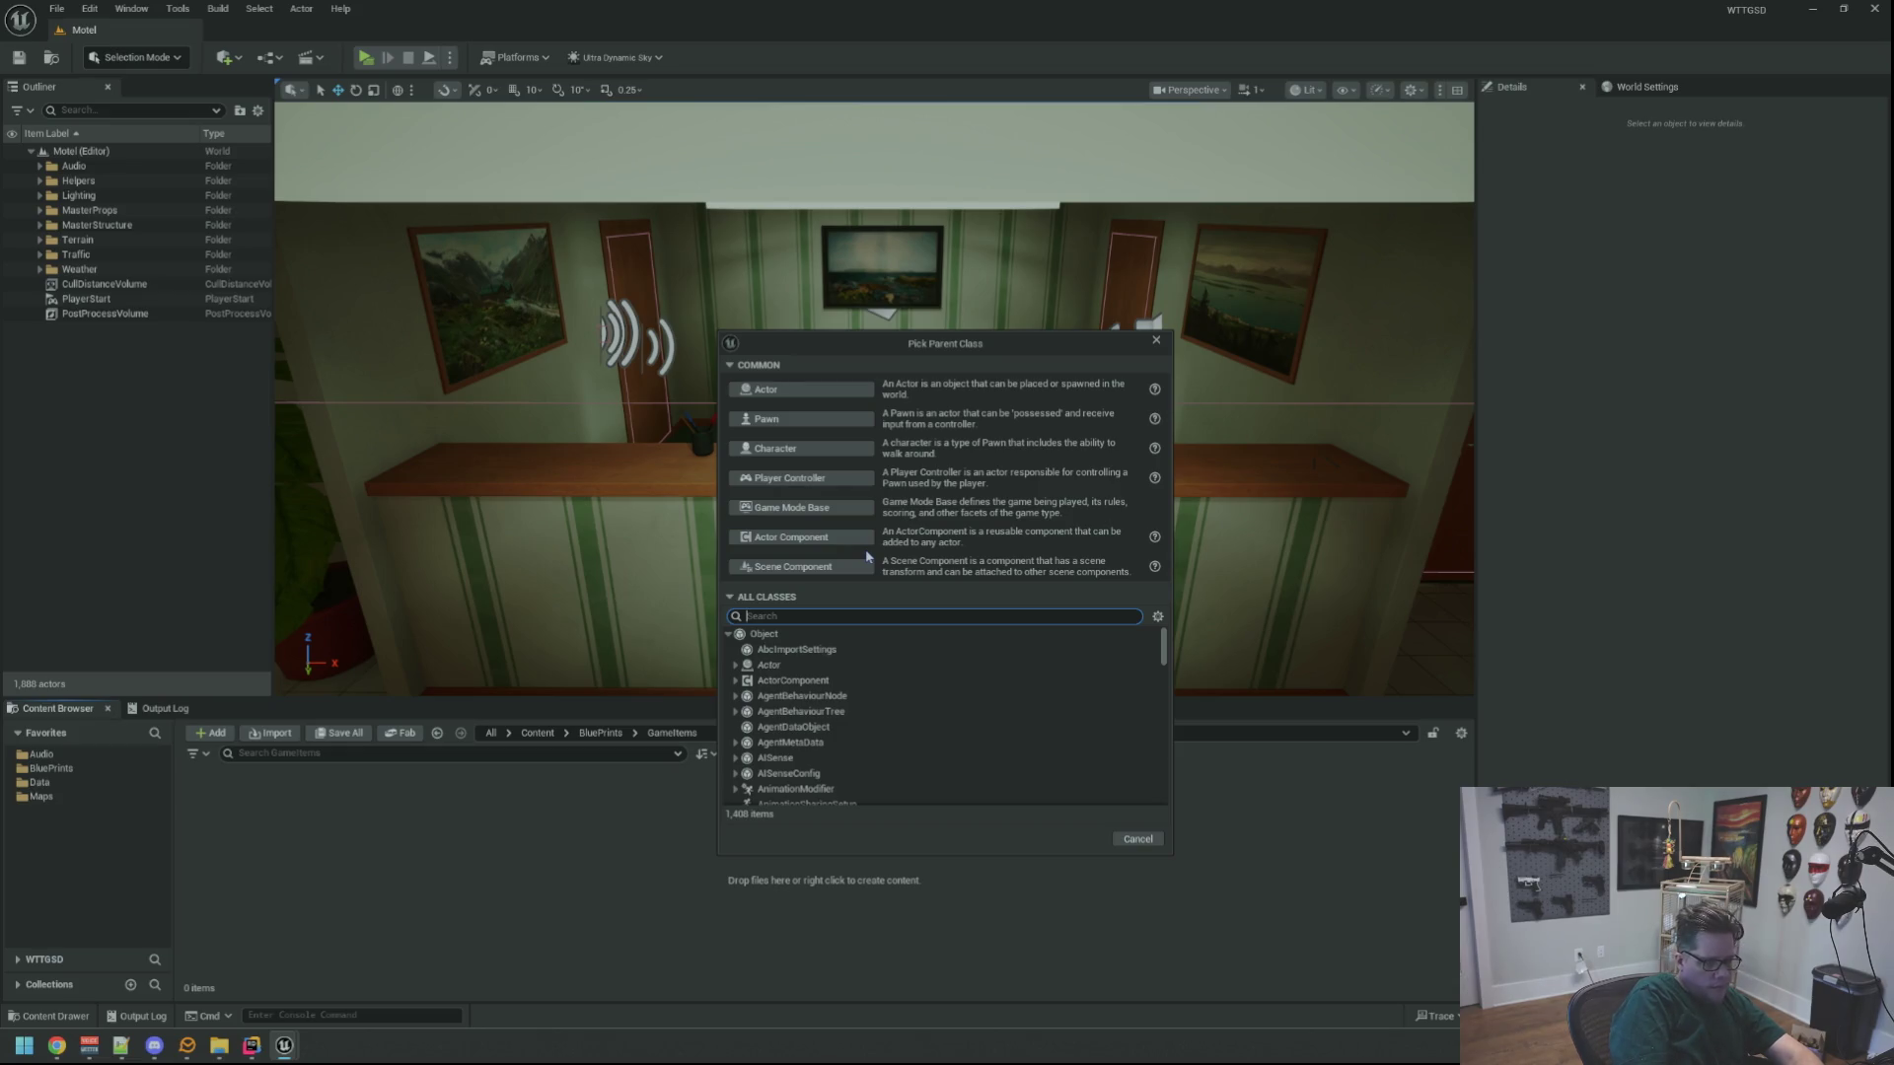
{"action": "type", "text": "P"}
{"action": "key", "text": "BackSpace"}
{"action": "type", "text": "Ga"}
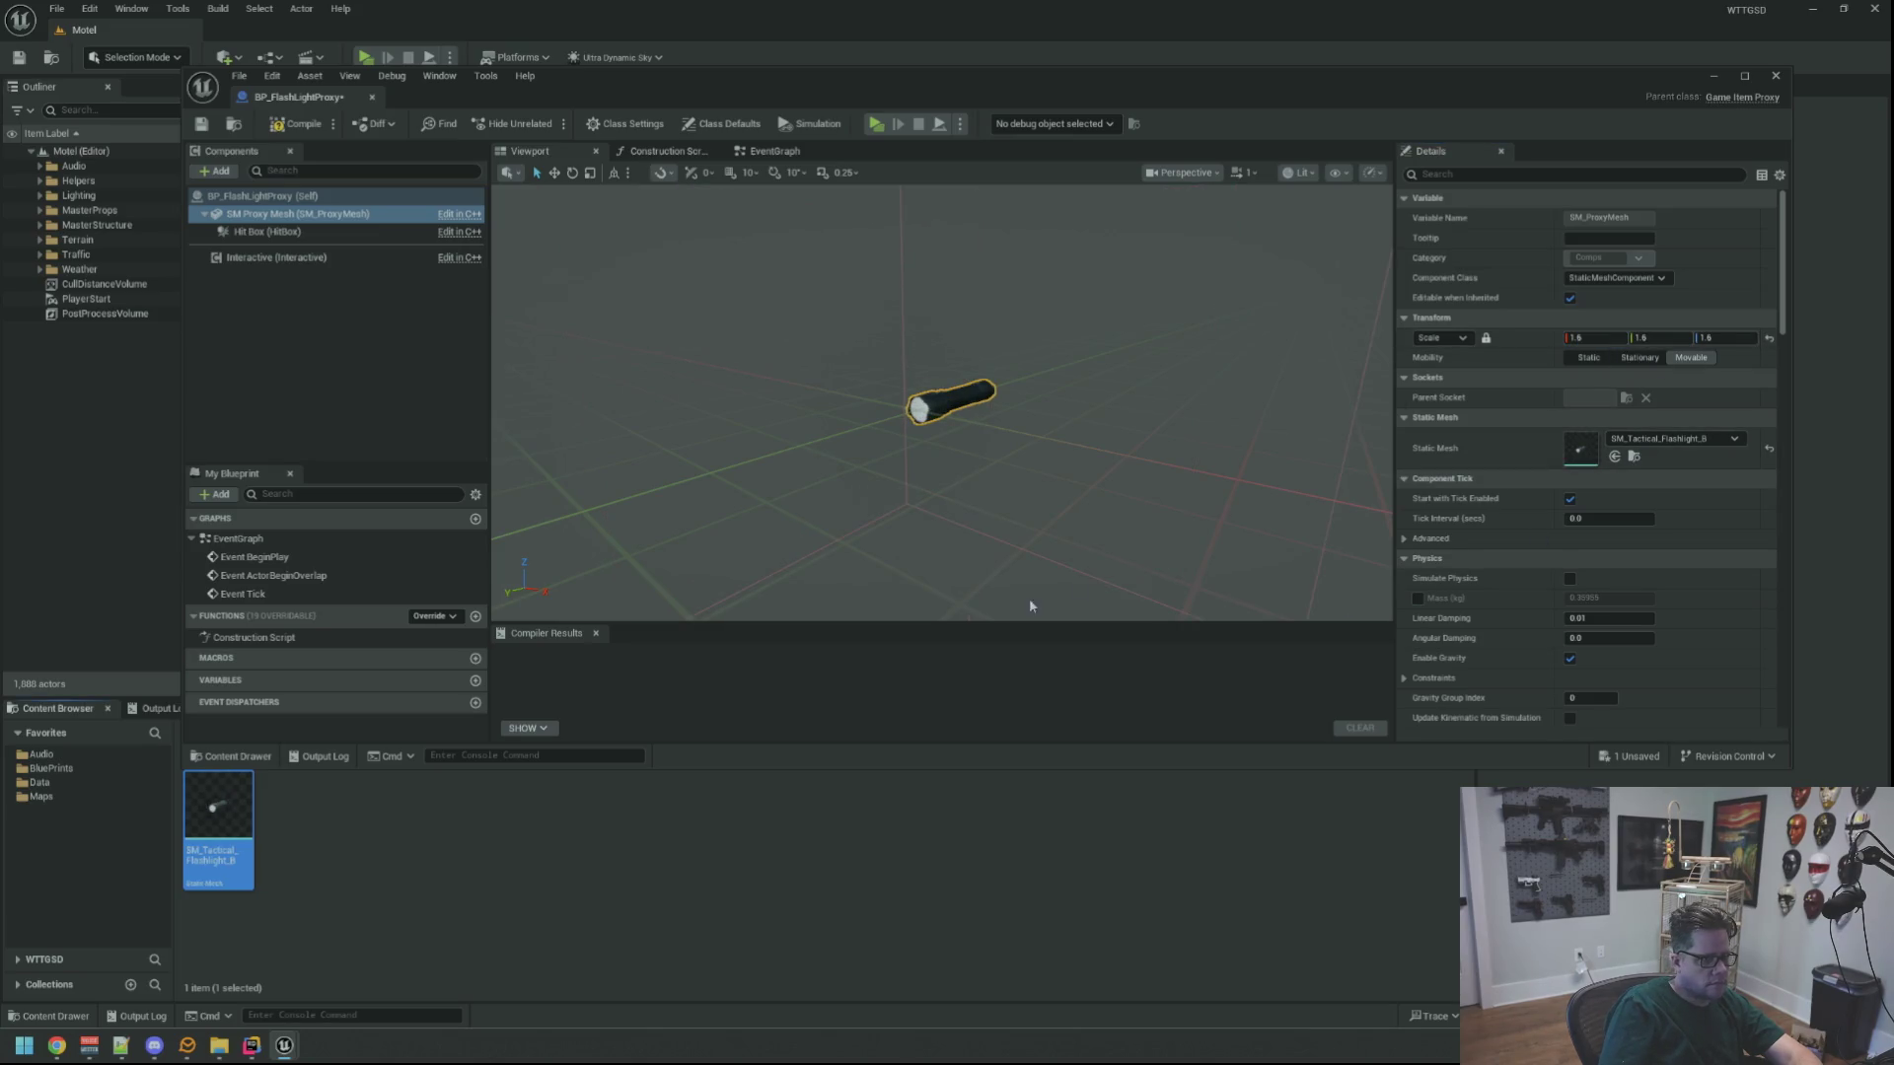
{"action": "scroll", "coordinate": [1452, 534], "scroll_direction": "down", "scroll_amount": 5}
{"action": "scroll", "coordinate": [1452, 533], "scroll_direction": "down", "scroll_amount": 3}
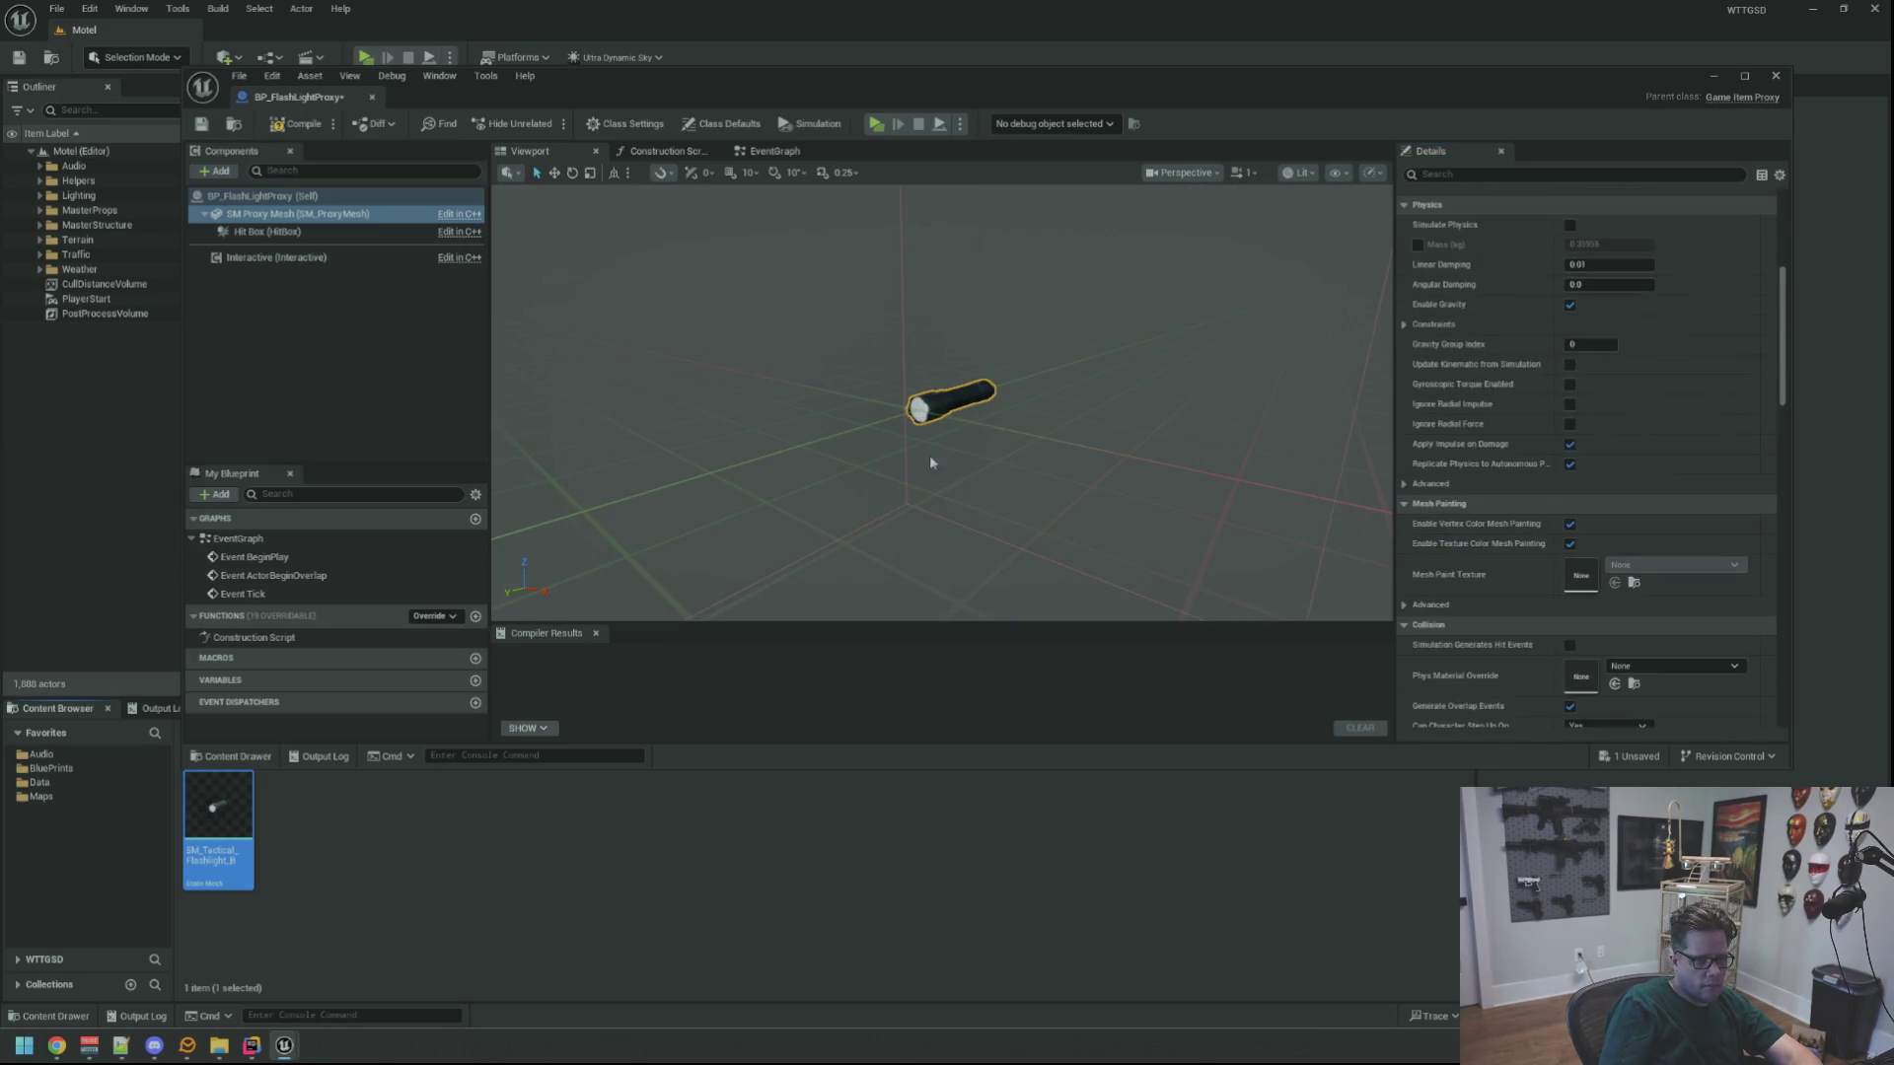
Use SM_Tactical_Flashlight_B mesh with M_Tactical_Flashlight_BNoEmissive on Element 0, then compile
{"action": "left_click", "coordinate": [367, 213]}
{"action": "scroll", "coordinate": [1643, 485], "scroll_direction": "up", "scroll_amount": 10}
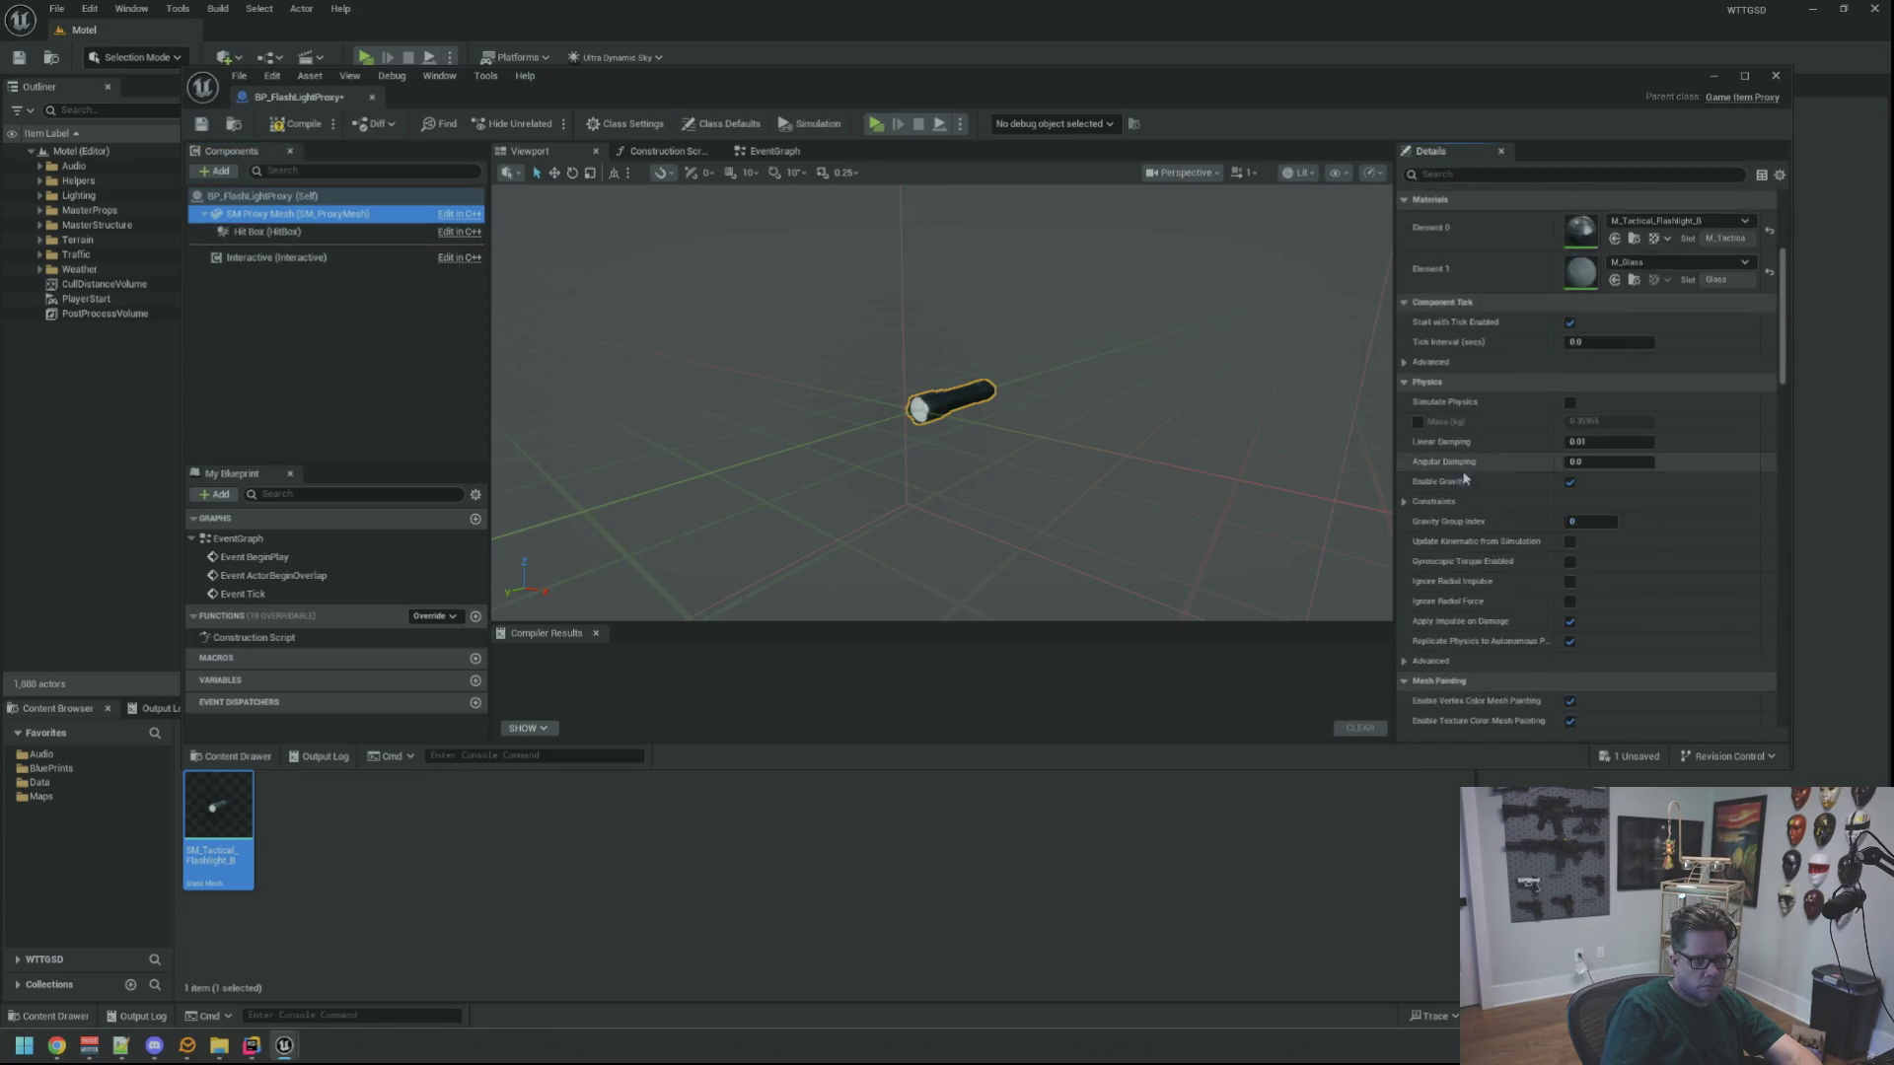
{"action": "left_click", "coordinate": [1634, 517]}
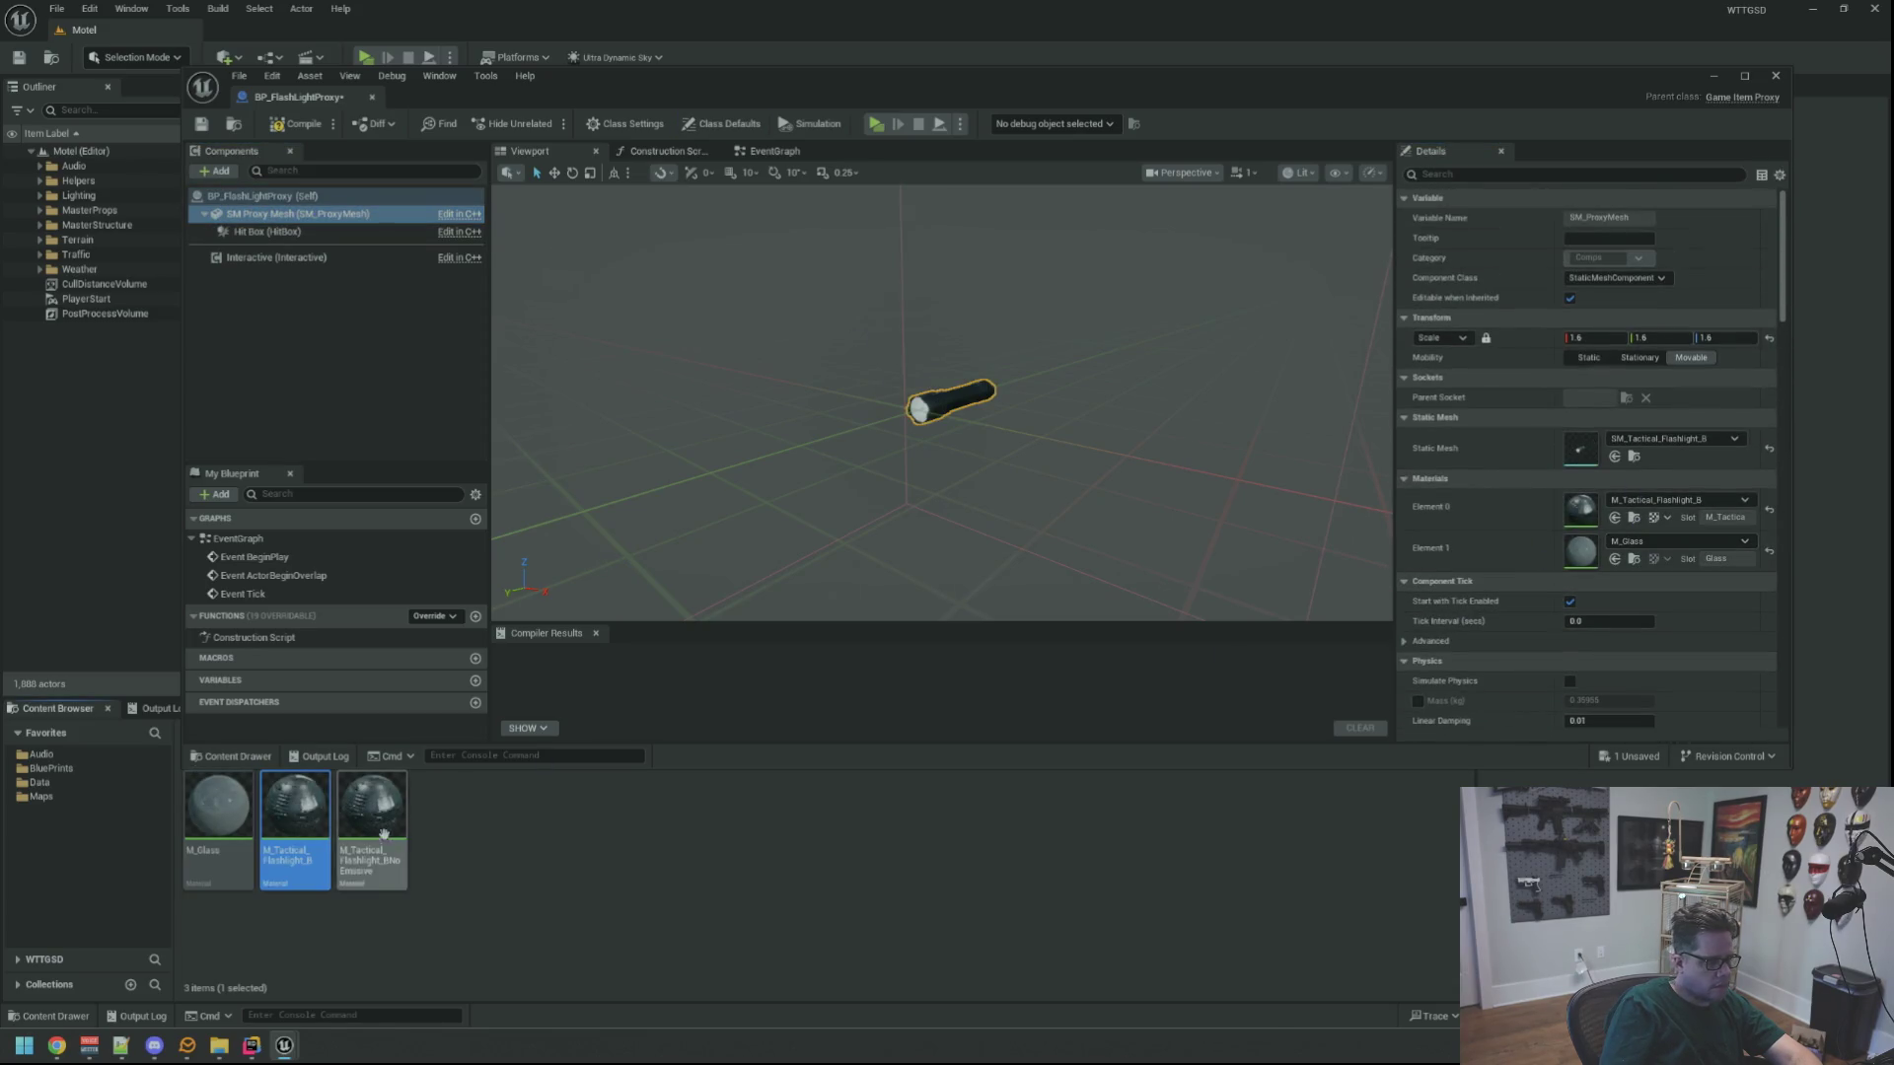
{"action": "mouse_move", "coordinate": [372, 819]}
{"action": "left_mouse_down"}
{"action": "mouse_move", "coordinate": [761, 833]}
{"action": "mouse_move", "coordinate": [1600, 512]}
{"action": "left_mouse_up"}
{"action": "left_click_drag", "start_coordinate": [1028, 427], "coordinate": [835, 393]}
{"action": "left_click", "coordinate": [329, 310]}
{"action": "left_click", "coordinate": [245, 129]}
{"action": "left_click", "coordinate": [385, 231]}
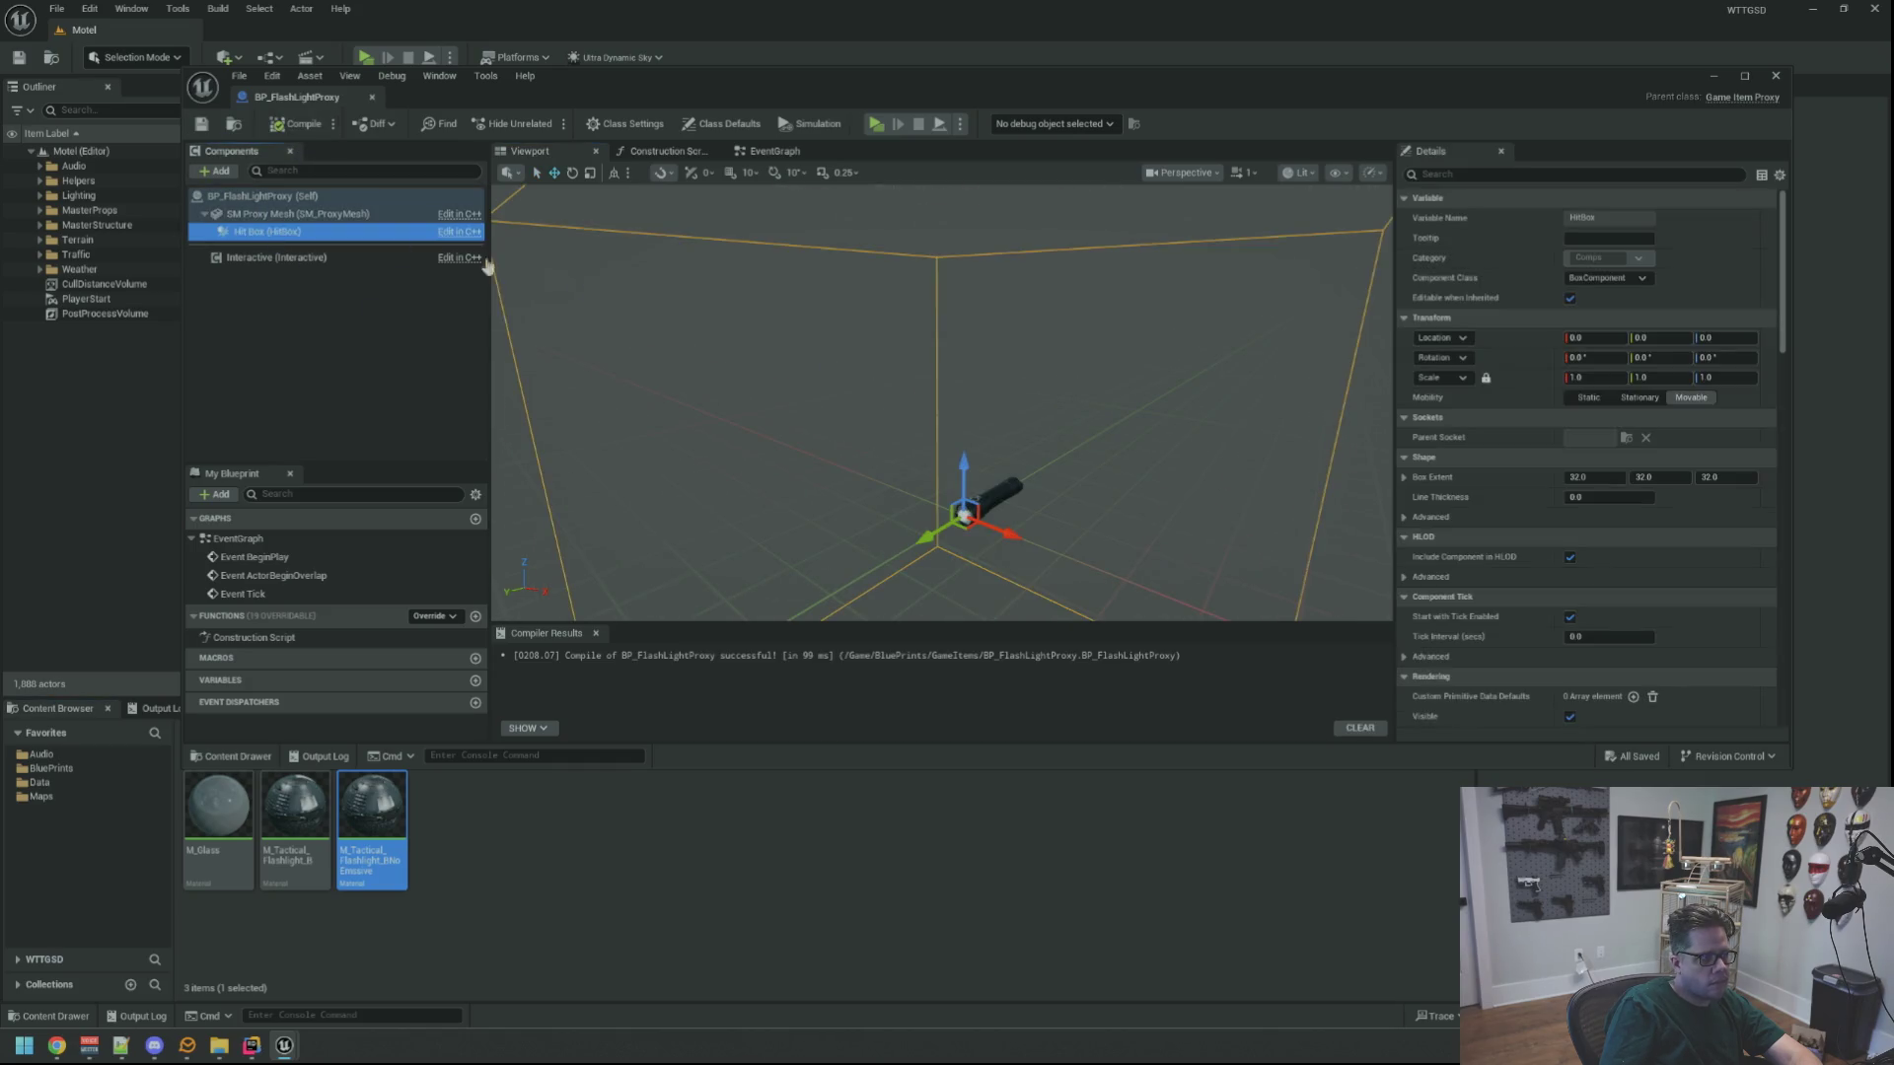
Scale the Hit Box to 0.4 and paste the copied Box Extent to fit the flashlight
{"action": "left_click", "coordinate": [1604, 377]}
{"action": "type", "text": ".4"}
{"action": "key", "text": "Return"}
{"action": "right_click", "coordinate": [1494, 484]}
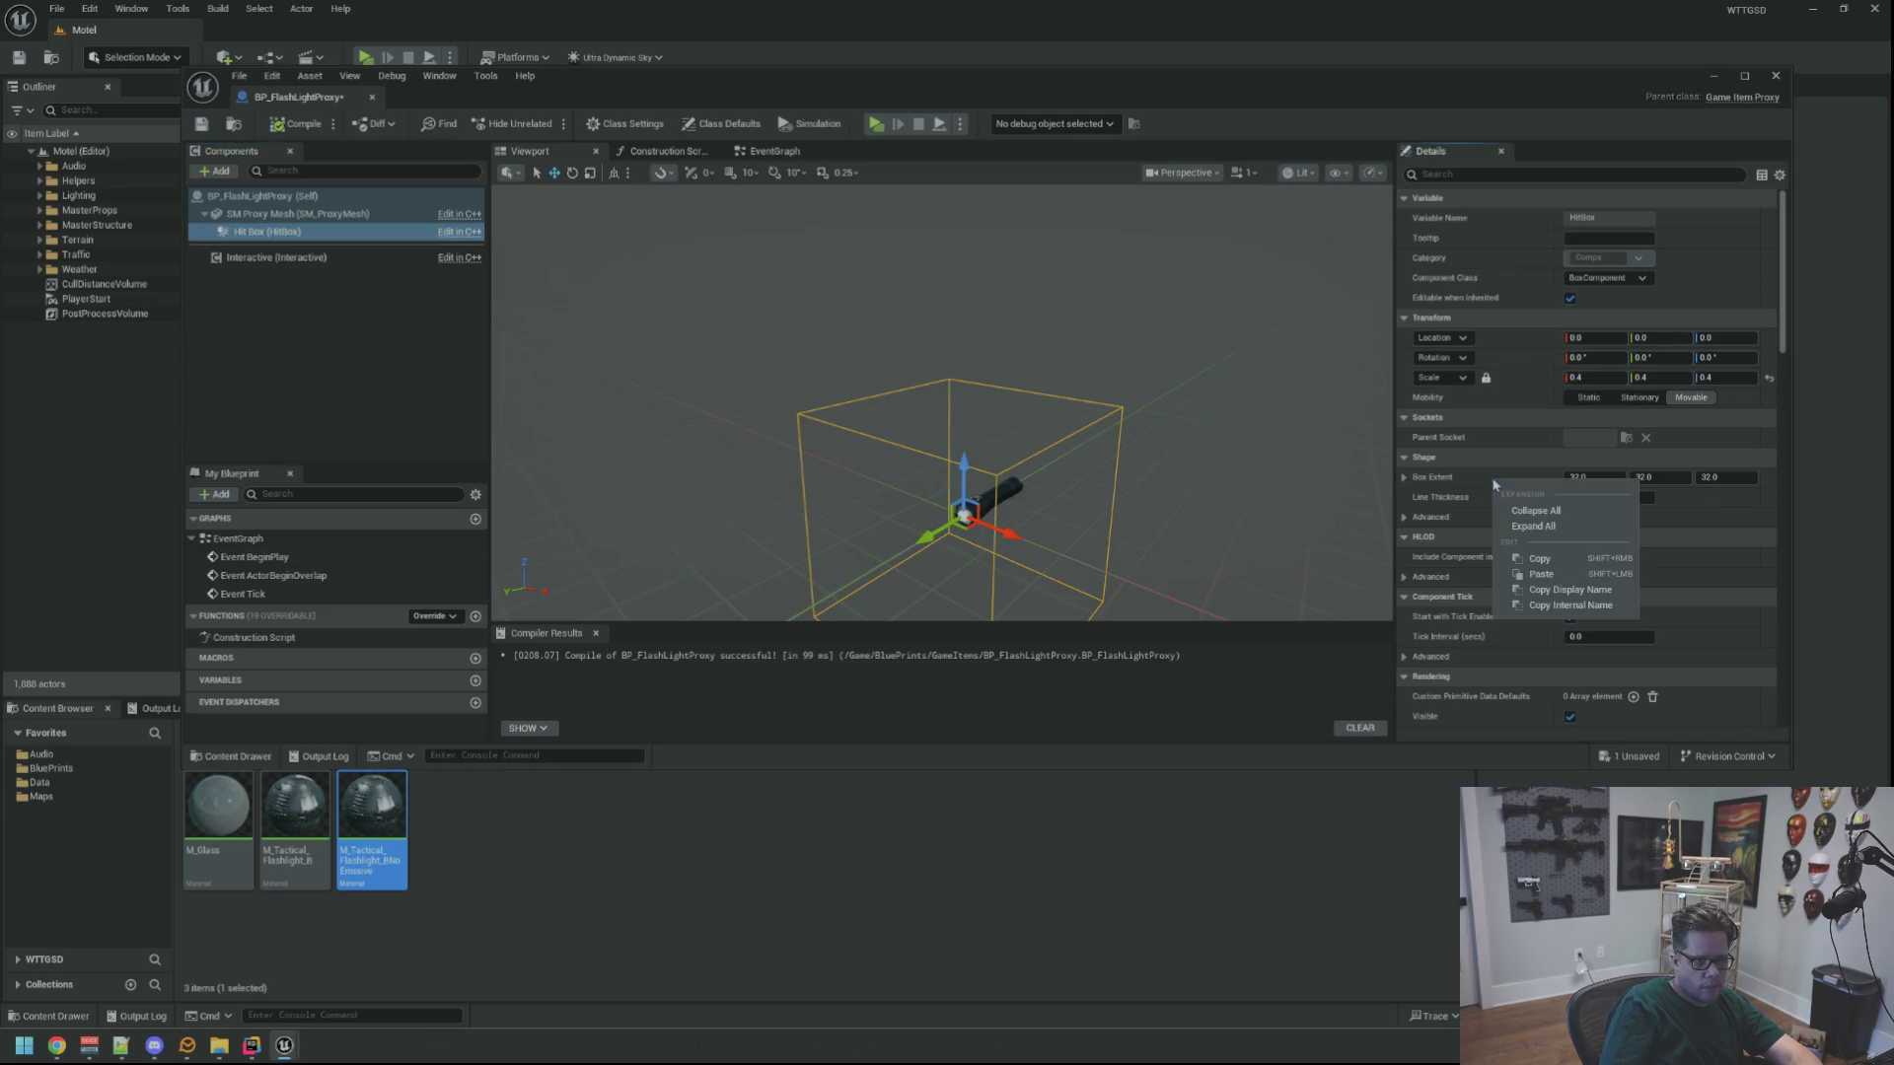
{"action": "left_click", "coordinate": [1541, 574]}
{"action": "mouse_move", "coordinate": [1184, 425]}
{"action": "left_mouse_down"}
{"action": "mouse_move", "coordinate": [1221, 399]}
{"action": "mouse_move", "coordinate": [1222, 425]}
{"action": "mouse_move", "coordinate": [1233, 380]}
{"action": "mouse_move", "coordinate": [1182, 400]}
{"action": "mouse_move", "coordinate": [1253, 305]}
{"action": "mouse_move", "coordinate": [1228, 326]}
{"action": "mouse_move", "coordinate": [1251, 270]}
{"action": "left_mouse_up"}
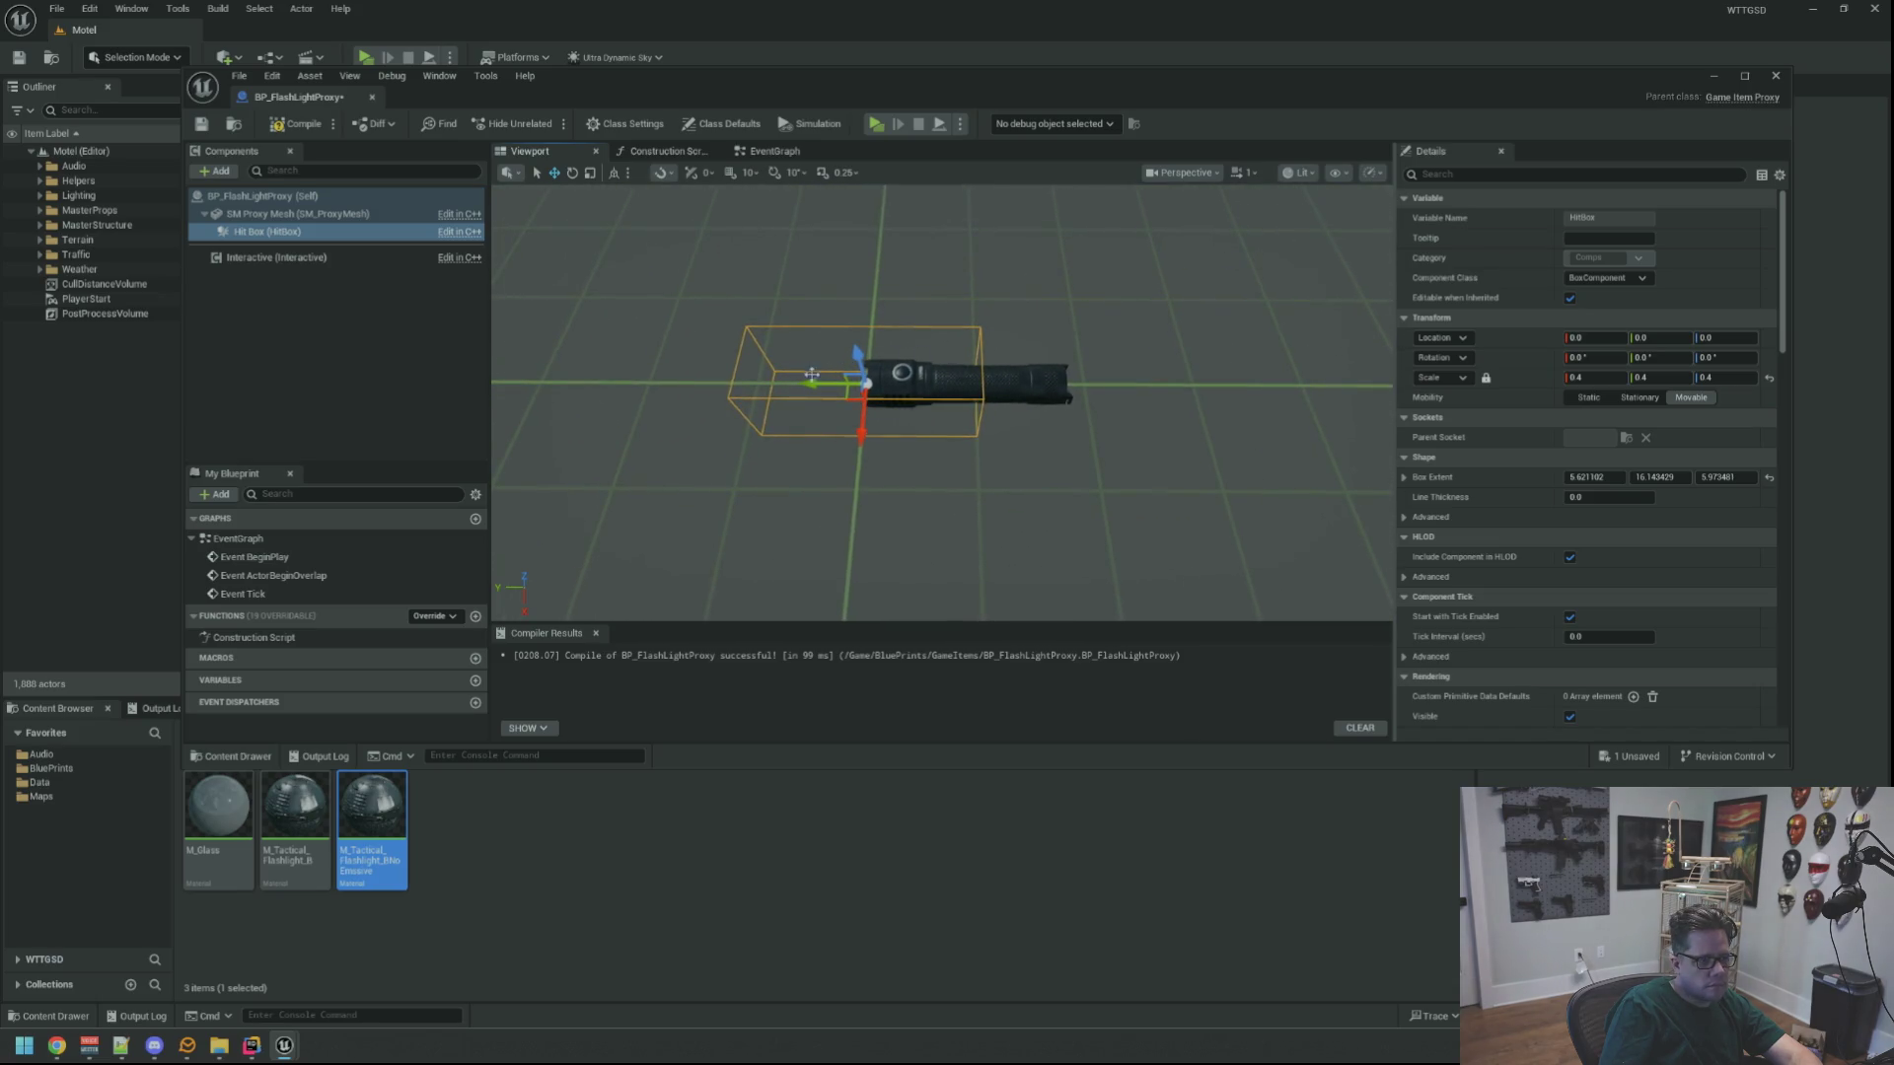
{"action": "mouse_move", "coordinate": [582, 243]}
{"action": "left_mouse_down"}
{"action": "mouse_move", "coordinate": [710, 253]}
{"action": "mouse_move", "coordinate": [582, 243]}
{"action": "left_mouse_up"}
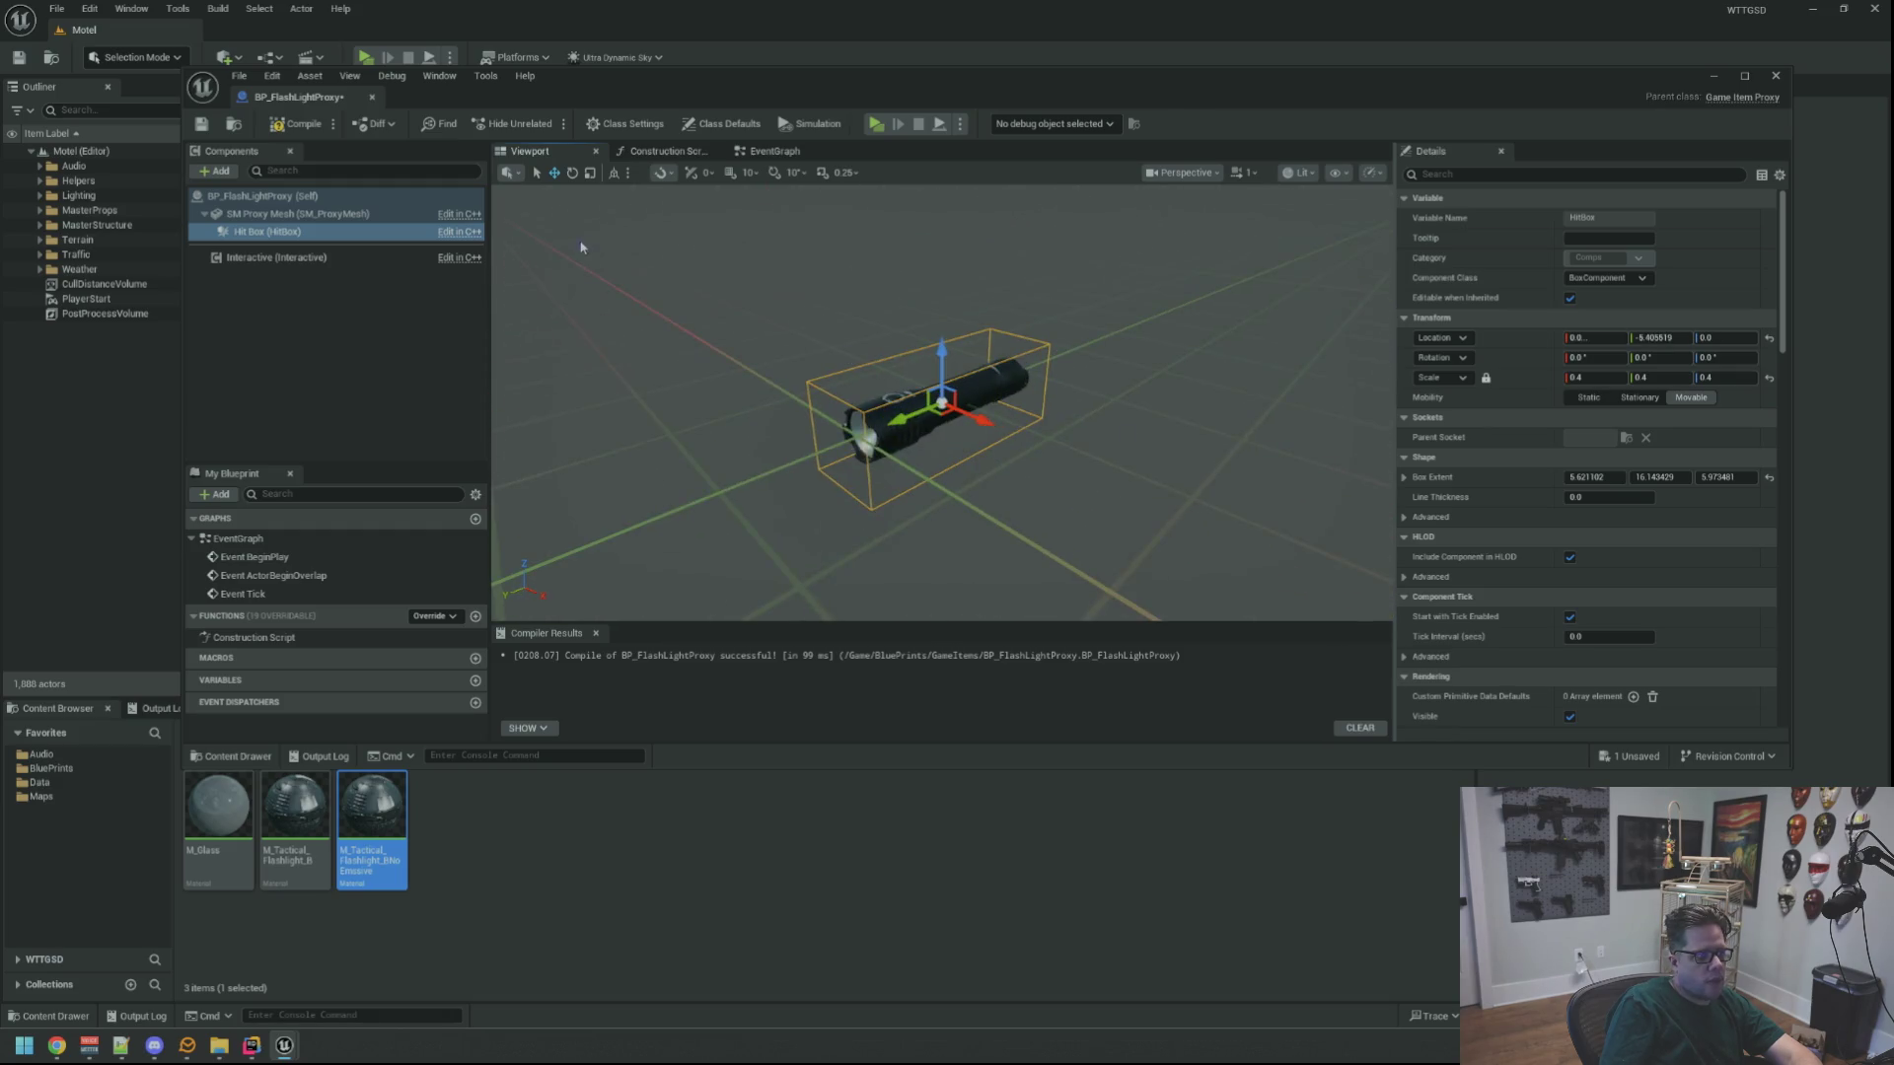
{"action": "left_click_drag", "start_coordinate": [888, 296], "coordinate": [1075, 306]}
{"action": "left_click", "coordinate": [333, 293]}
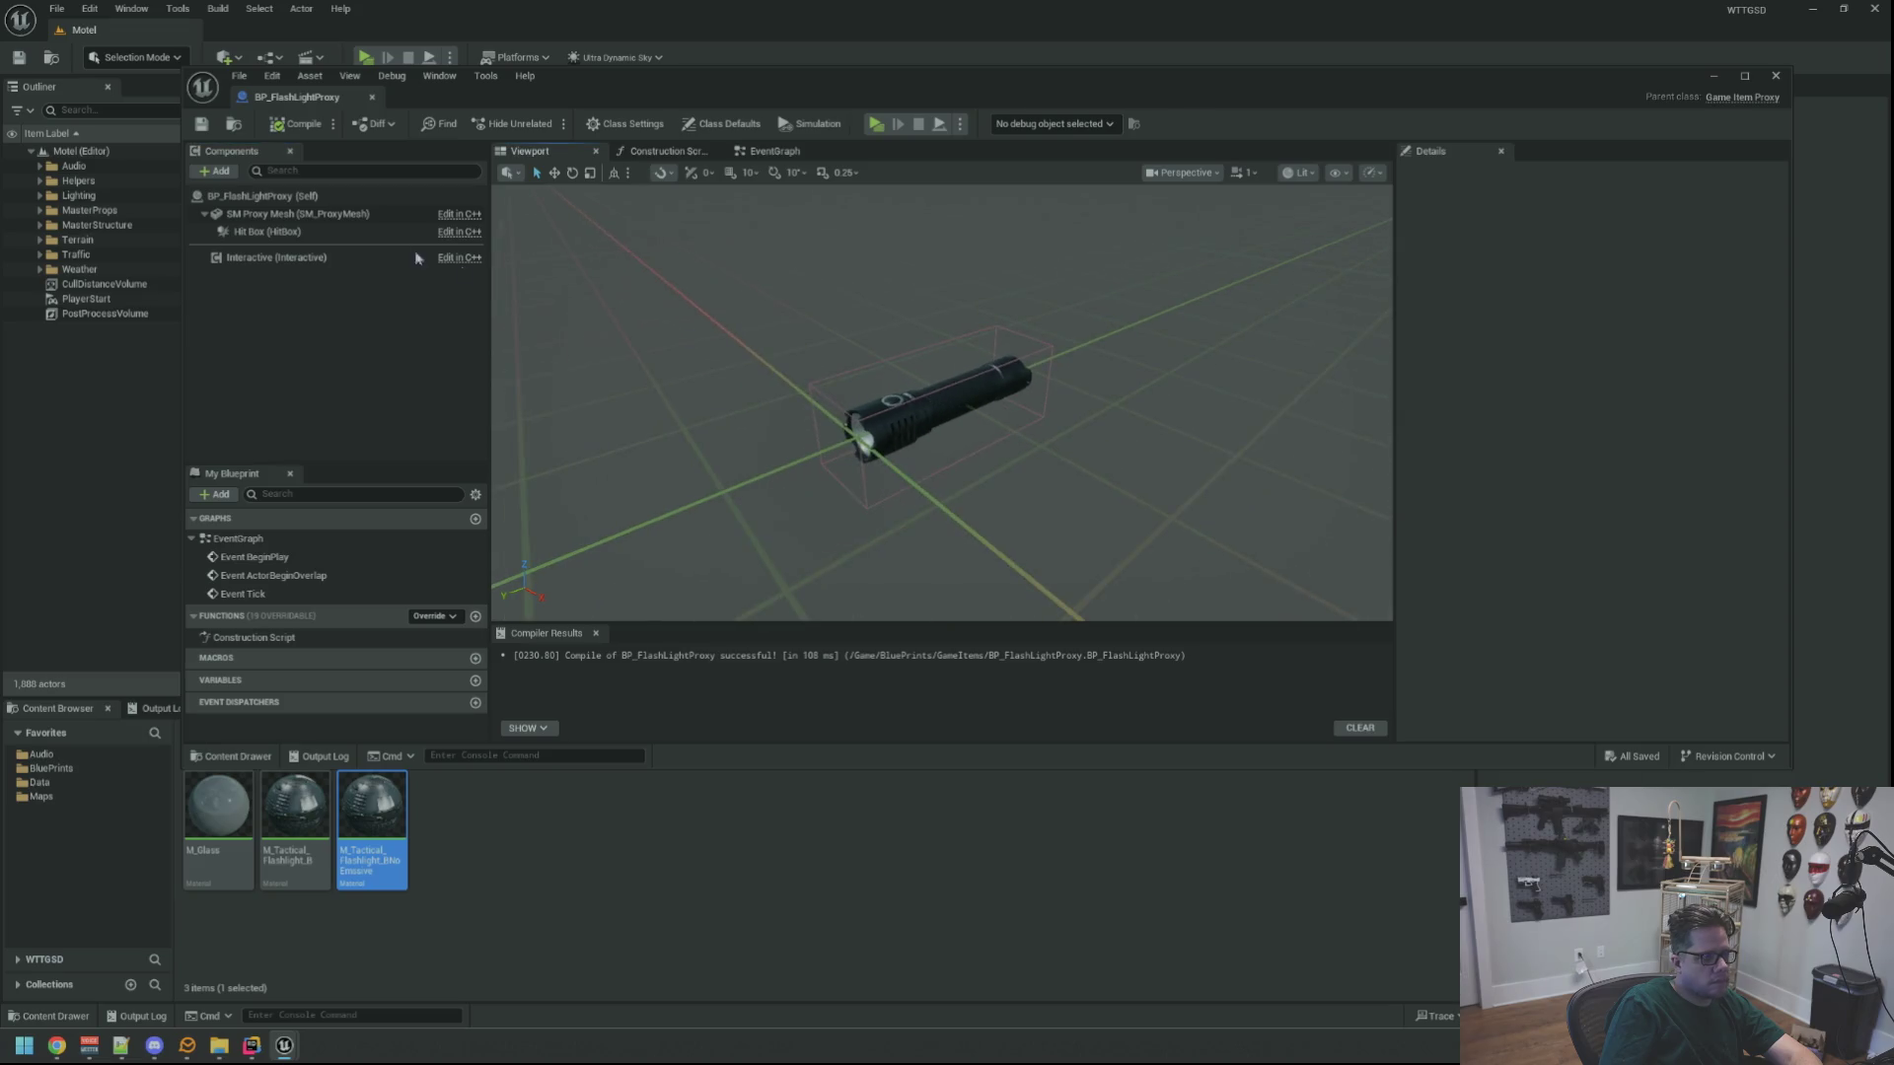
Restrict Interactive to the Simon pawn, add a 'Pick Up' tooltip and IA_Default_Alpha gamepad action
{"action": "left_click", "coordinate": [367, 258]}
{"action": "left_click", "coordinate": [1570, 378]}
{"action": "left_click", "coordinate": [1606, 397]}
{"action": "left_click", "coordinate": [1581, 426]}
{"action": "left_click", "coordinate": [1570, 419]}
{"action": "left_click", "coordinate": [1569, 437]}
{"action": "left_click", "coordinate": [1661, 458]}
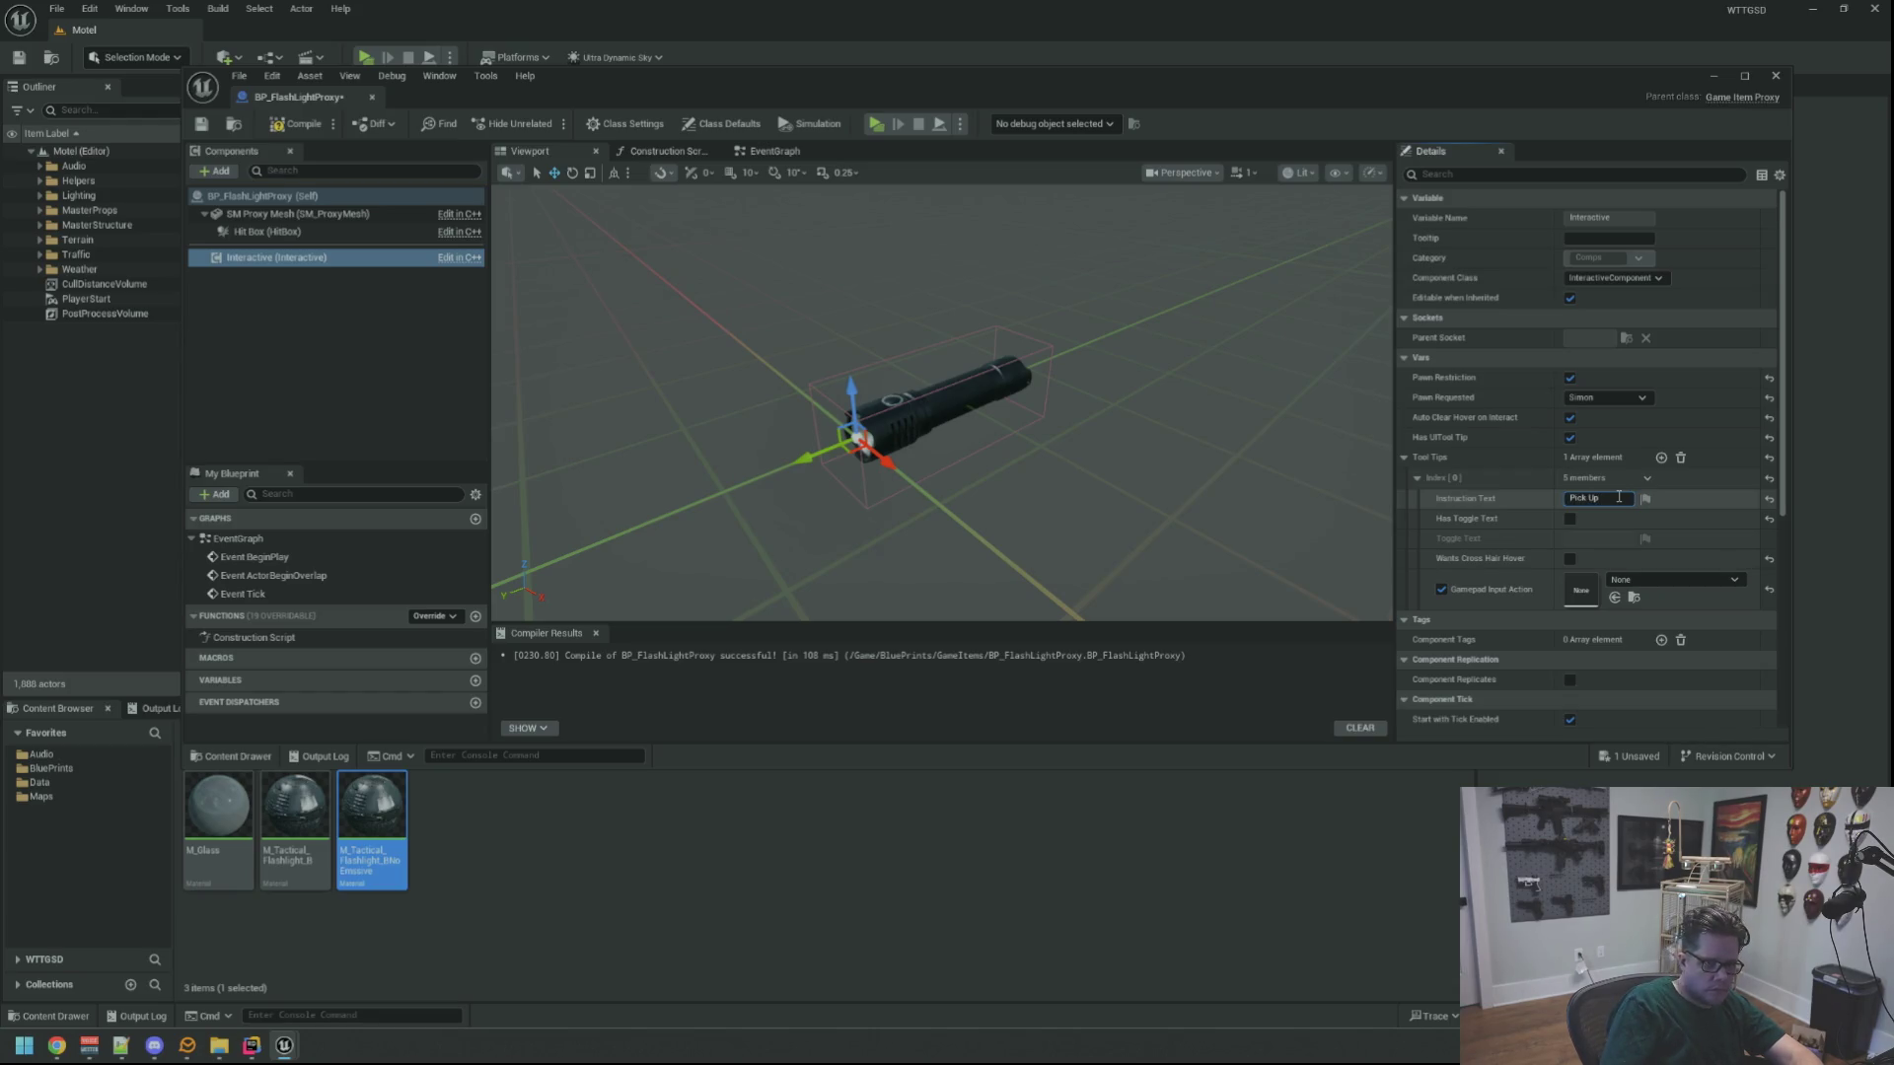
{"action": "key", "text": "Return"}
{"action": "left_click", "coordinate": [1684, 581]}
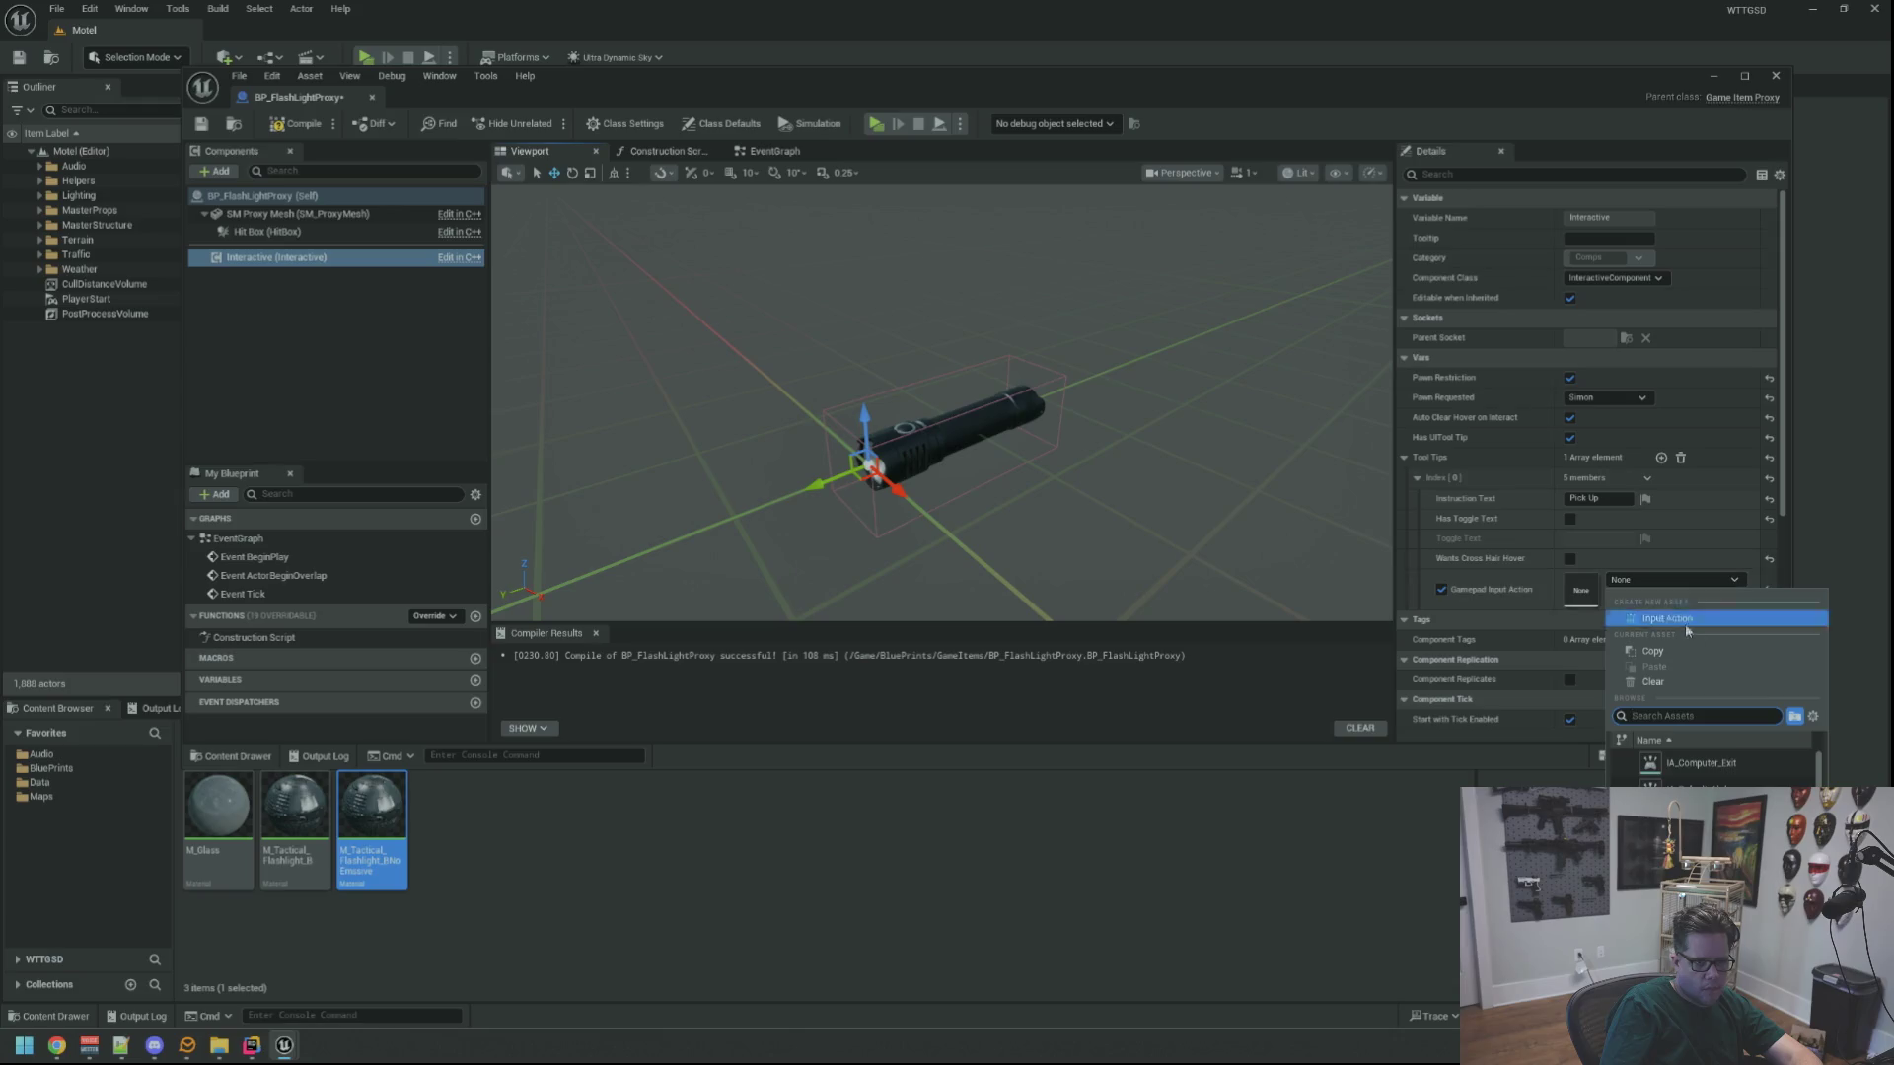
{"action": "left_click", "coordinate": [1697, 784]}
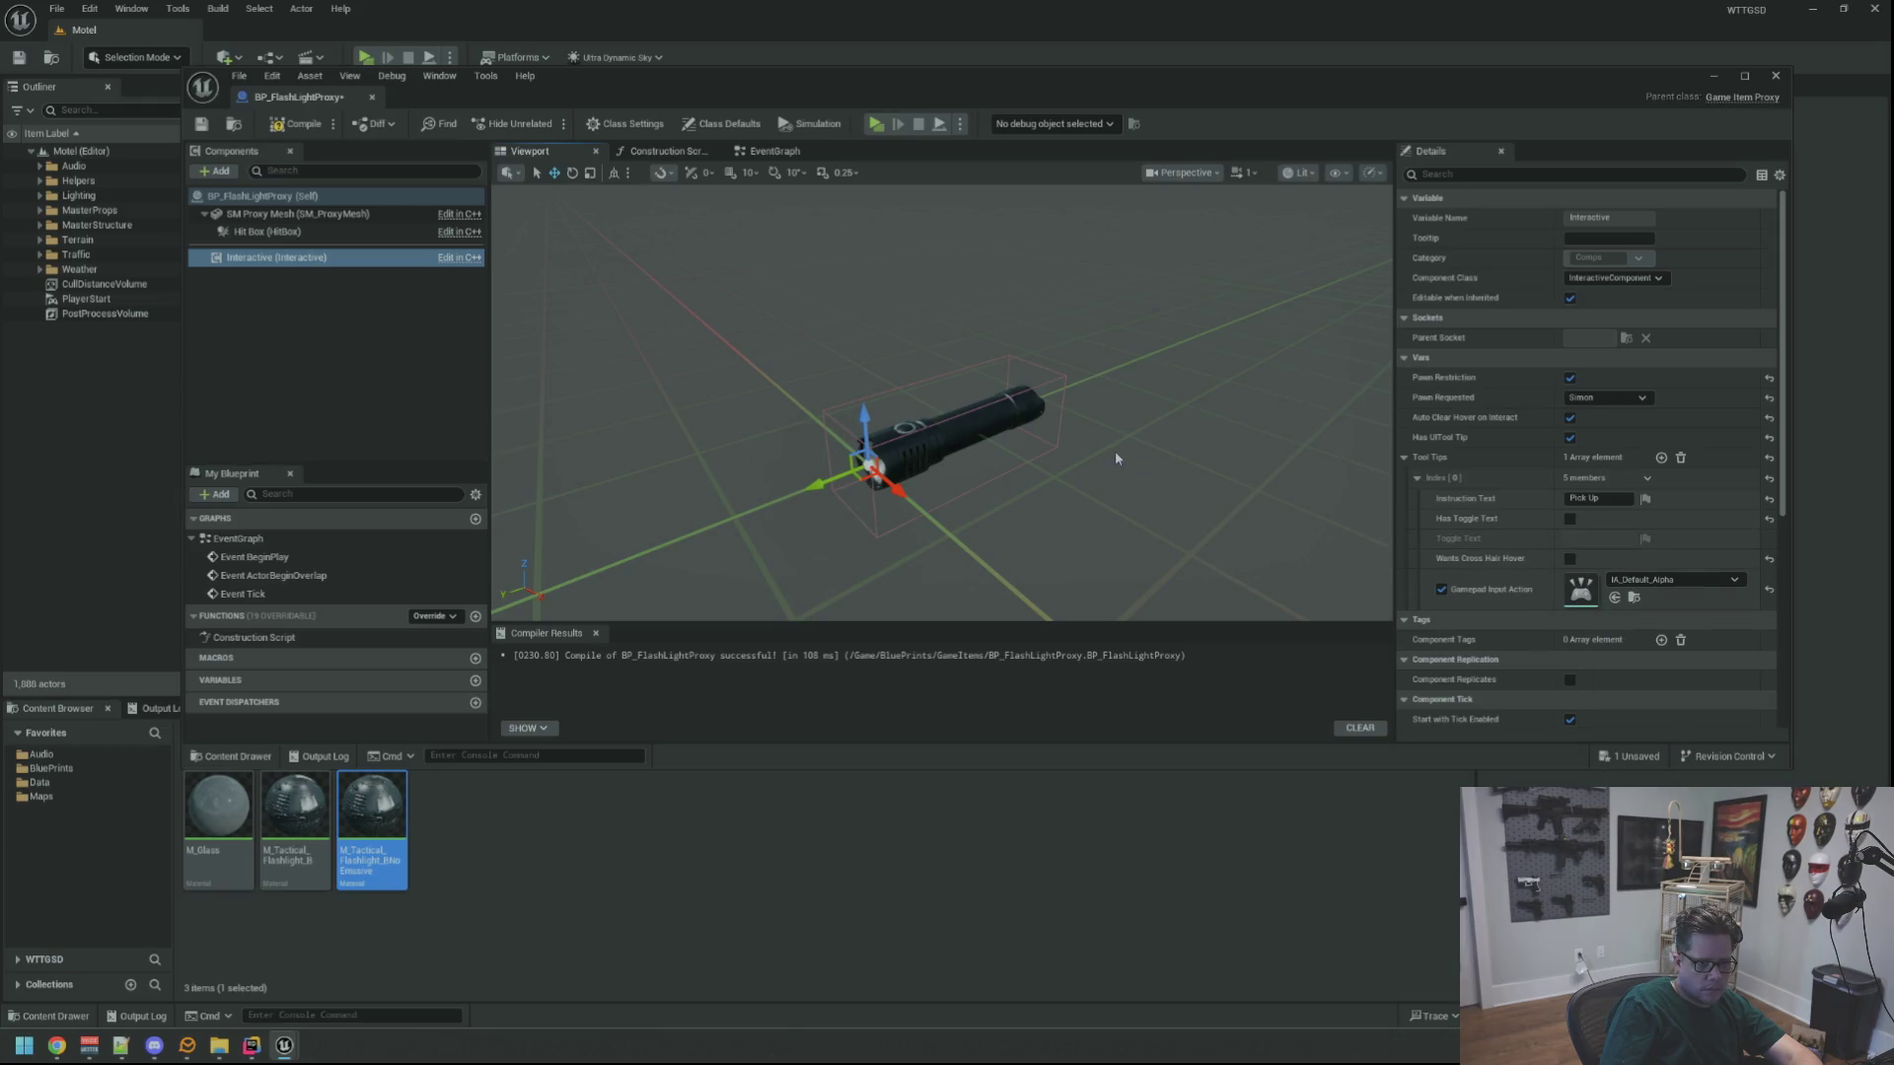
Inspect the Hit Box and proxy mesh components, then select the Blueprint's class defaults
{"action": "left_click_drag", "start_coordinate": [1116, 457], "coordinate": [1090, 462]}
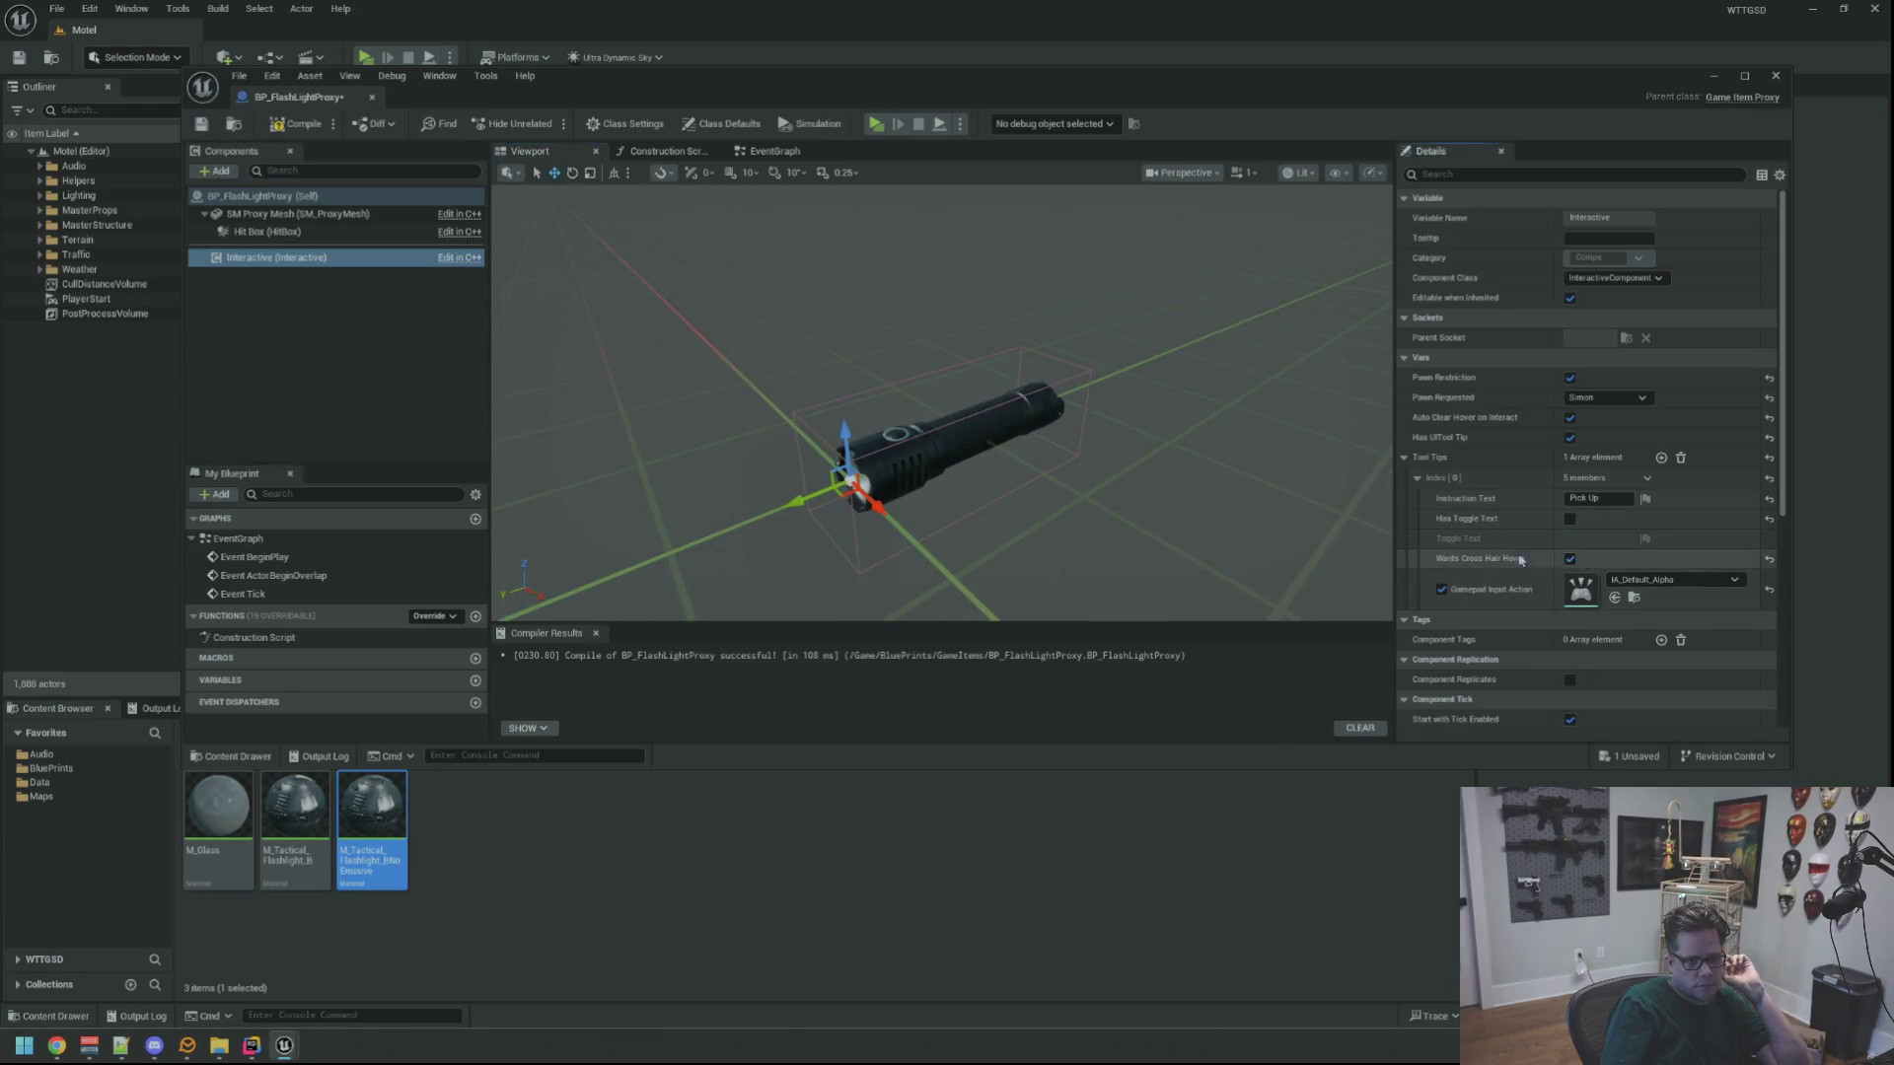
{"action": "left_click", "coordinate": [300, 233]}
{"action": "left_click_drag", "start_coordinate": [911, 343], "coordinate": [868, 355]}
{"action": "left_click", "coordinate": [312, 215]}
{"action": "scroll", "coordinate": [902, 348], "scroll_direction": "down", "scroll_amount": 5}
{"action": "scroll", "coordinate": [987, 370], "scroll_direction": "up", "scroll_amount": 5}
{"action": "left_click", "coordinate": [380, 311]}
{"action": "left_click", "coordinate": [296, 258]}
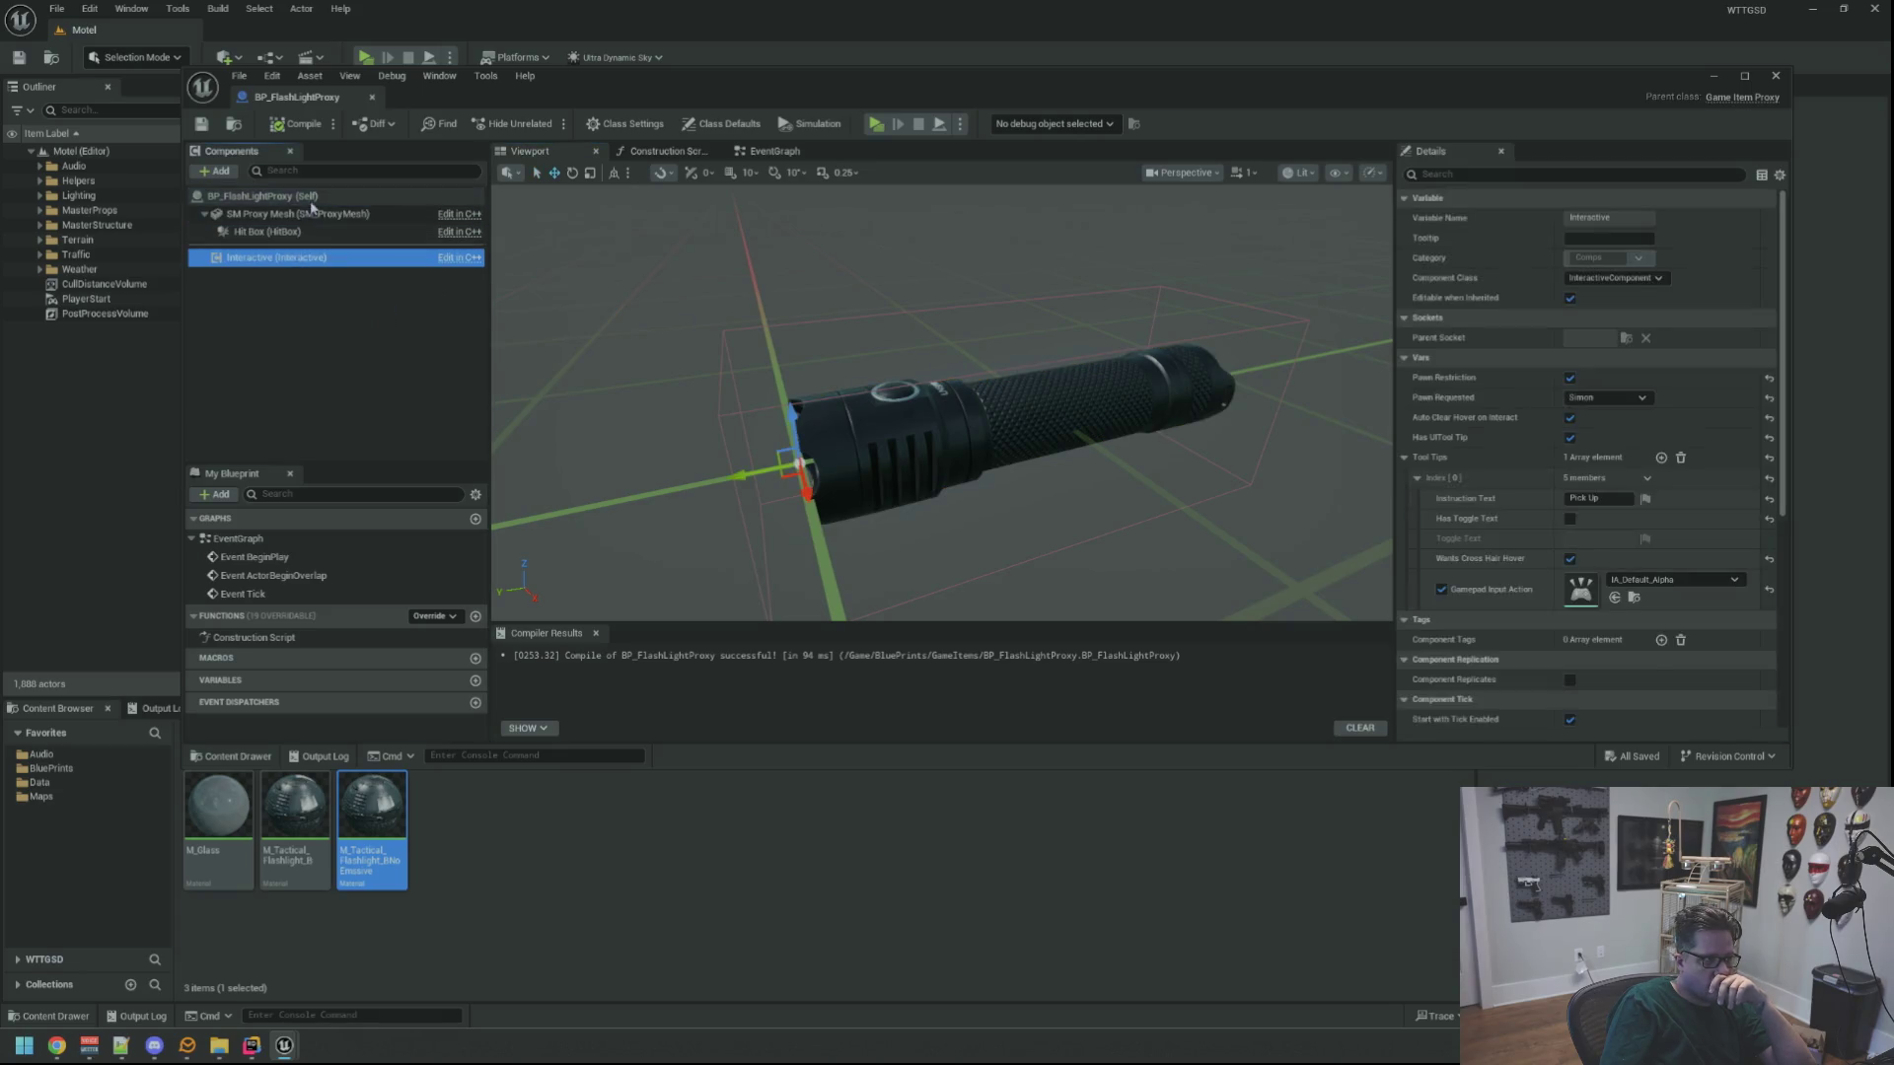
Set Cant Pick Up Reason to CantPickUp and Game Item Data Asset to FlashLight, compile and save
{"action": "left_click", "coordinate": [721, 123]}
{"action": "left_click", "coordinate": [1635, 261]}
{"action": "left_click", "coordinate": [1690, 411]}
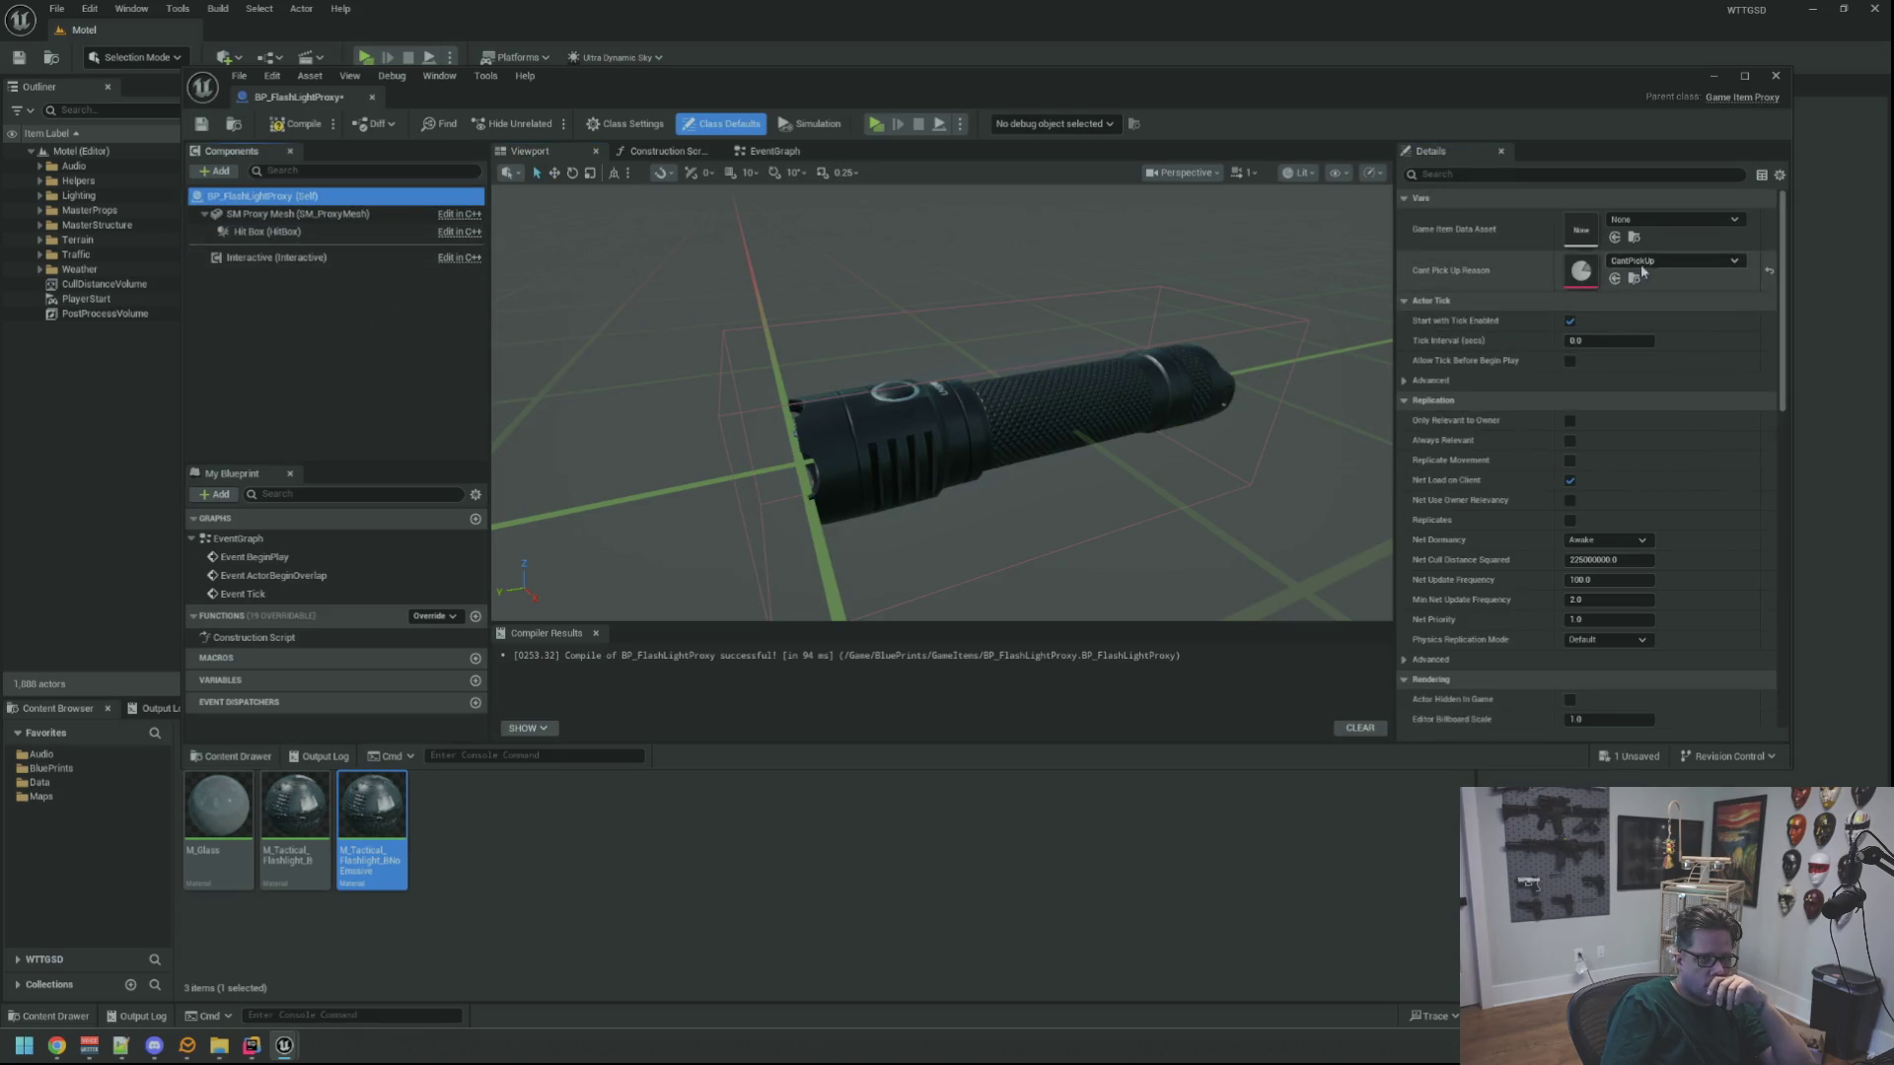
{"action": "left_click", "coordinate": [1658, 224]}
{"action": "left_click", "coordinate": [1671, 373]}
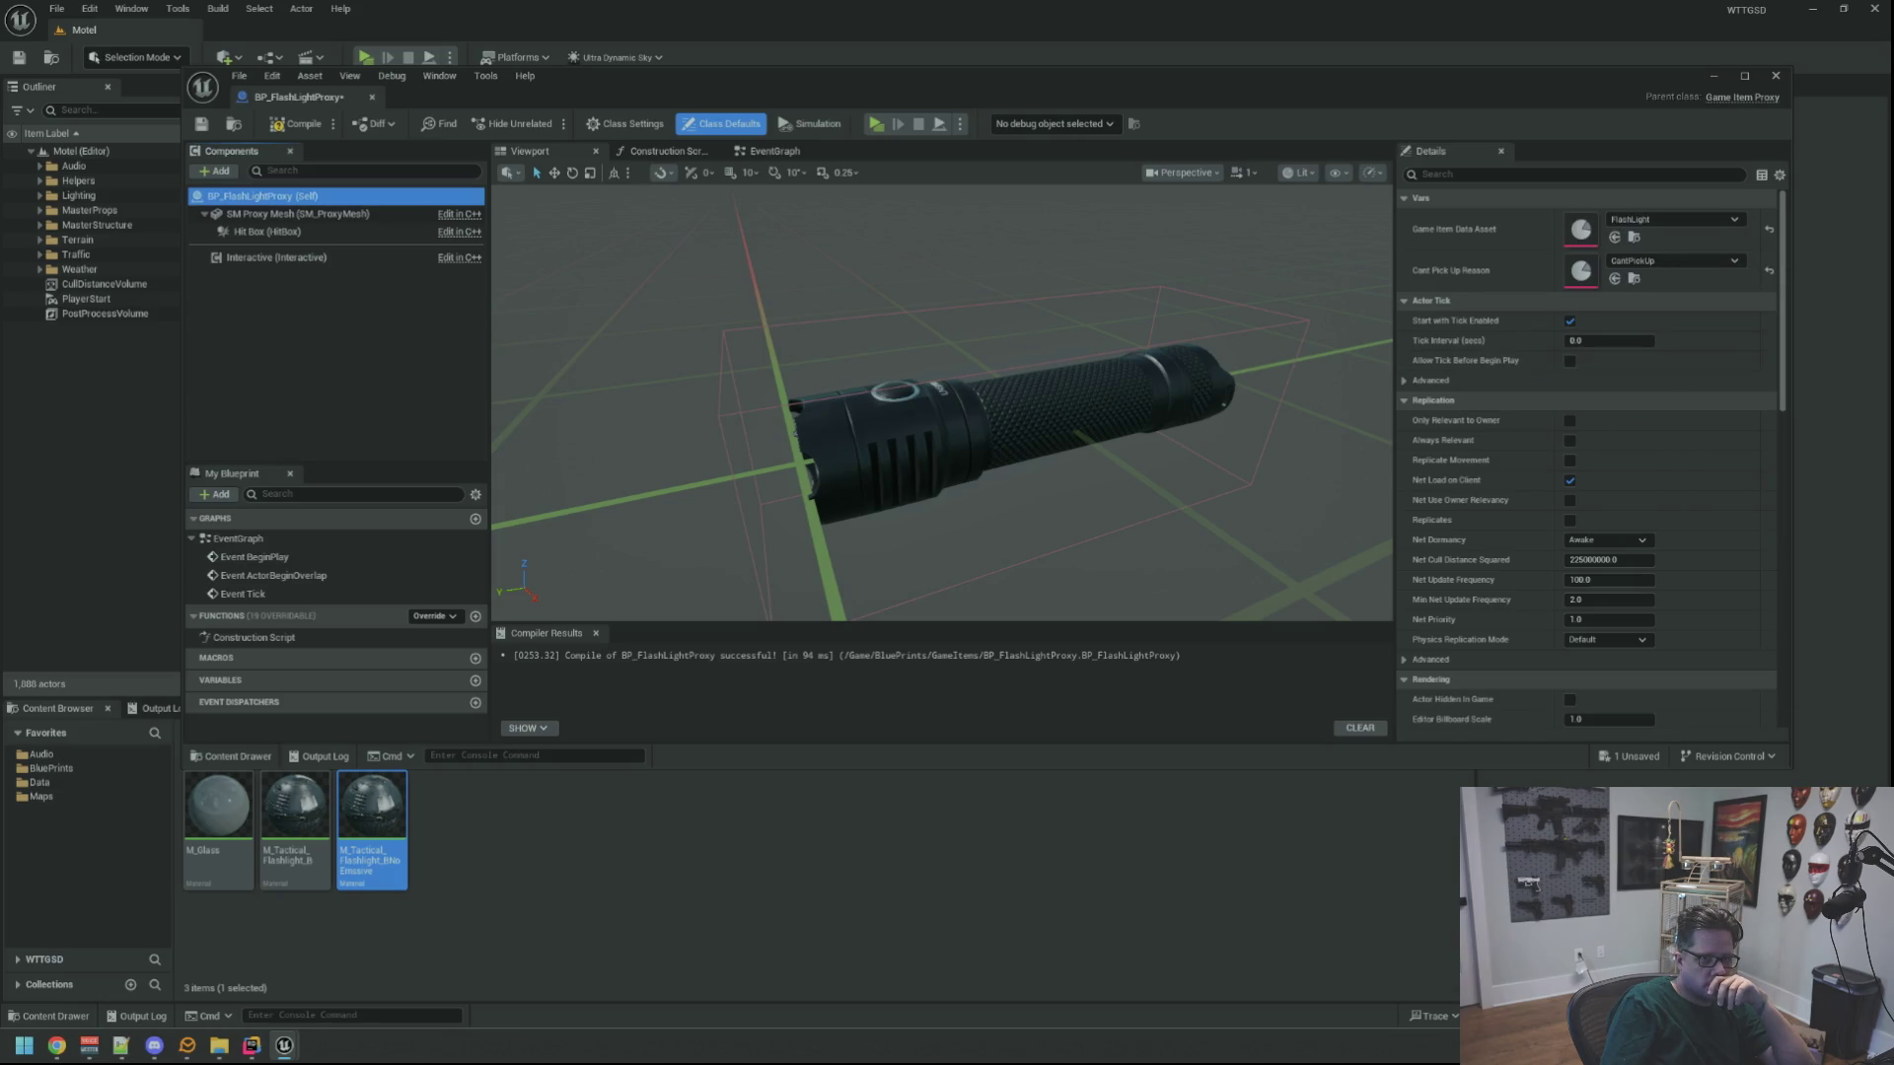
{"action": "left_click", "coordinate": [283, 125]}
Give SM Proxy Mesh Custom collision with overlap events and character step-up turned off
{"action": "left_click", "coordinate": [296, 214]}
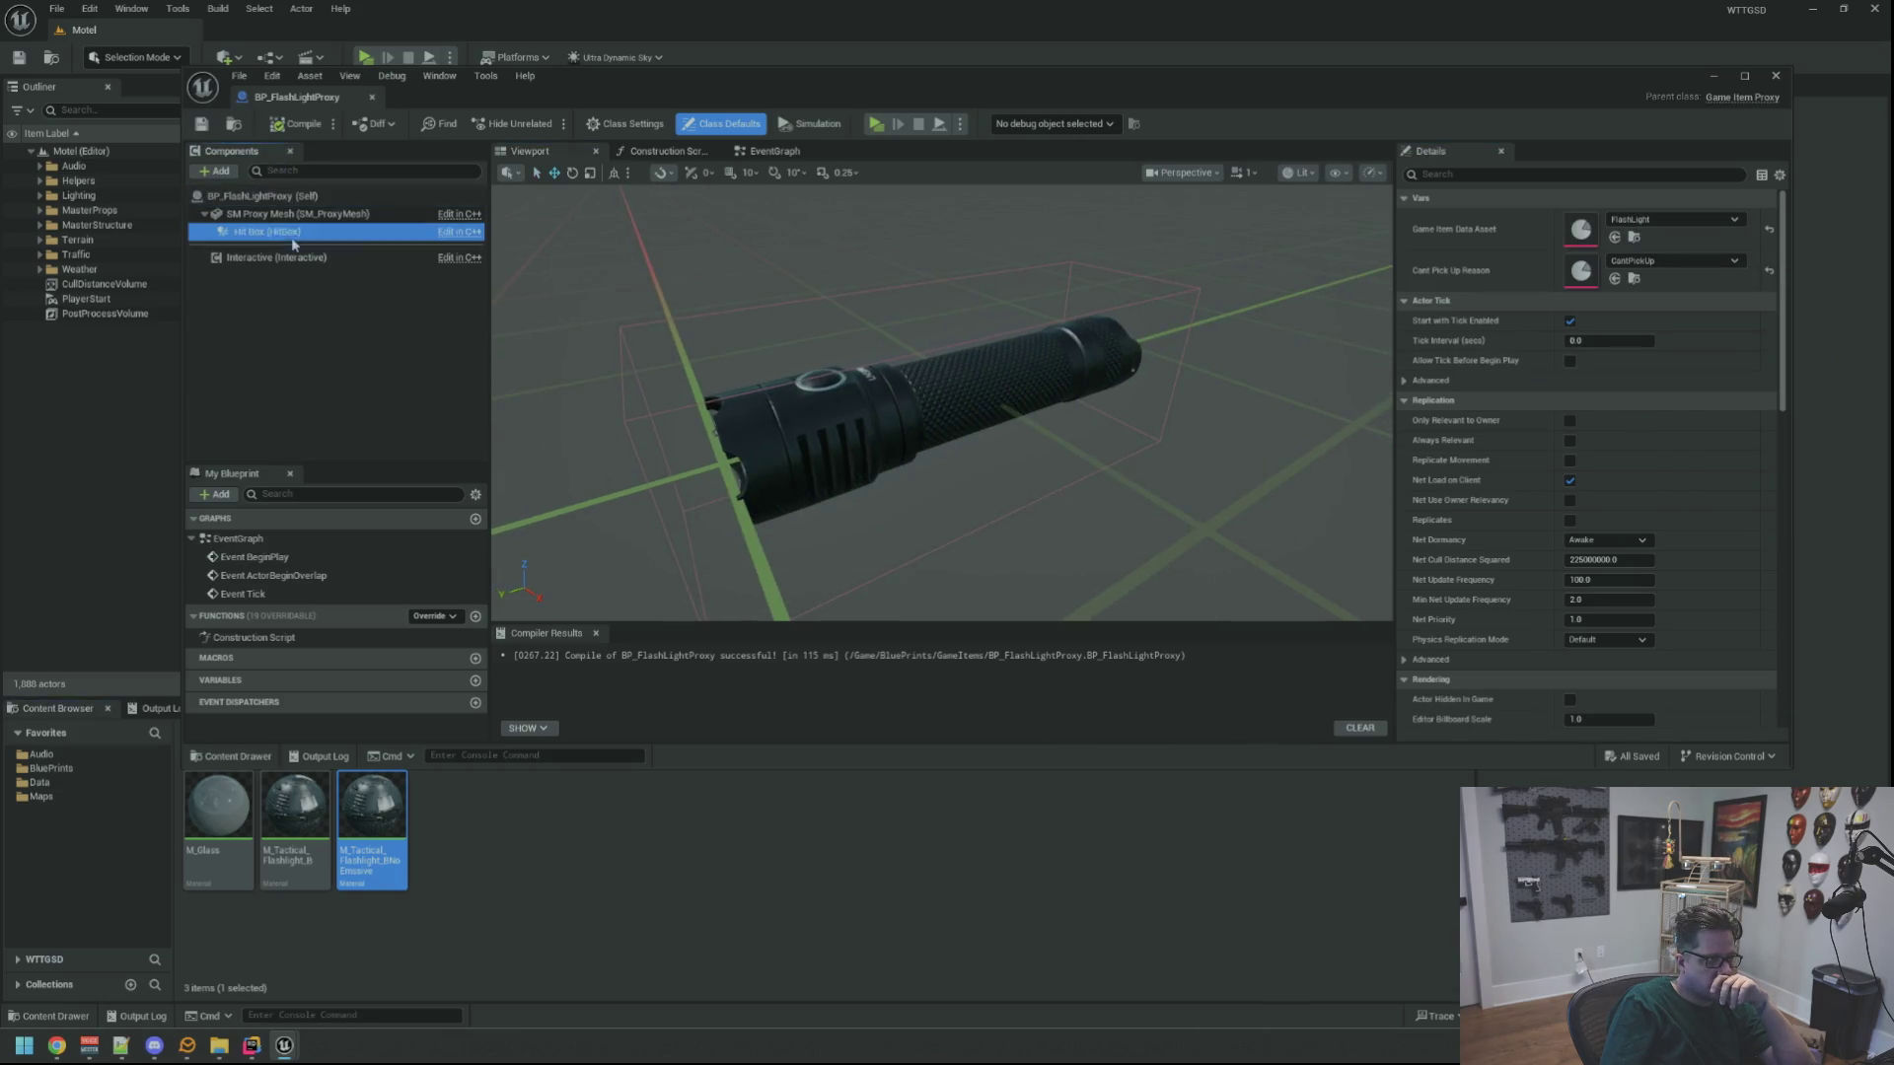
{"action": "scroll", "coordinate": [1507, 501], "scroll_direction": "down", "scroll_amount": 3}
{"action": "scroll", "coordinate": [1506, 501], "scroll_direction": "down", "scroll_amount": 5}
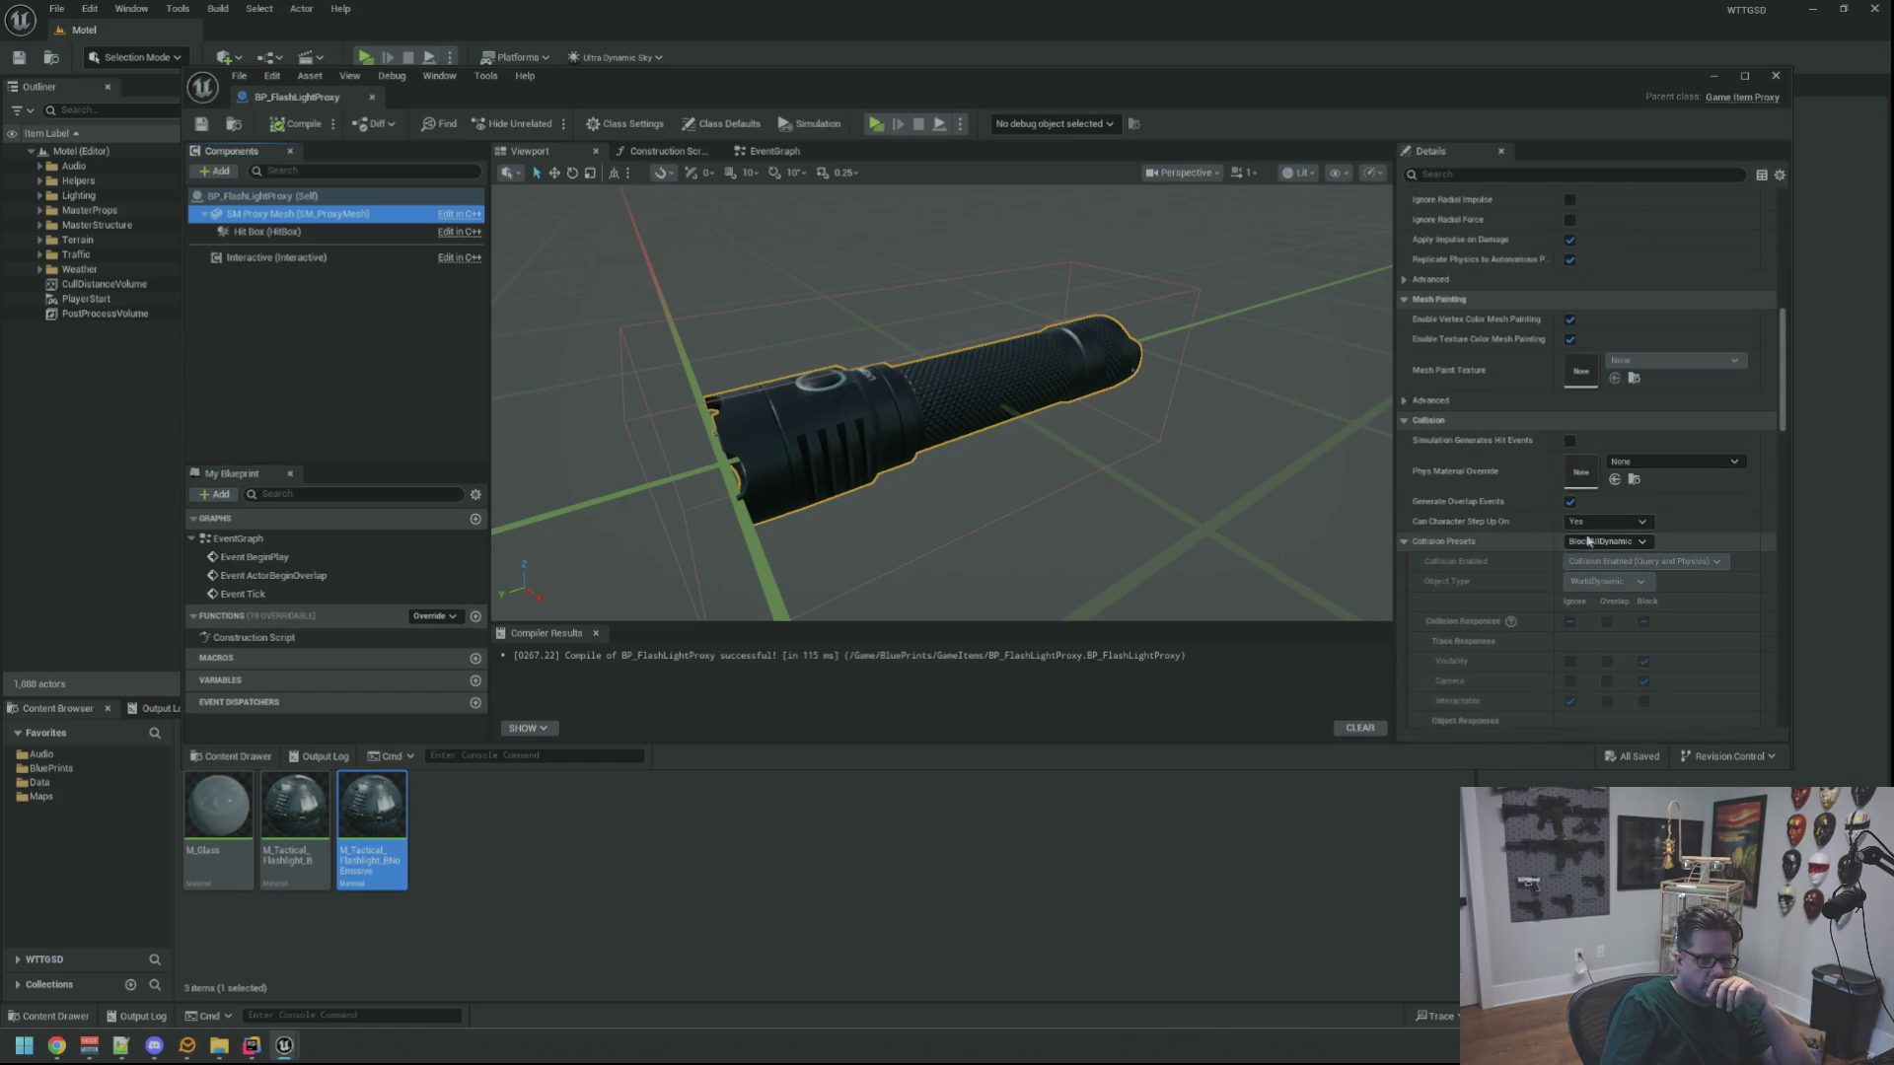
{"action": "left_click", "coordinate": [1570, 502]}
{"action": "left_click", "coordinate": [1582, 523]}
{"action": "left_click", "coordinate": [1604, 541]}
{"action": "left_click", "coordinate": [1586, 556]}
{"action": "left_click", "coordinate": [1600, 542]}
{"action": "left_click", "coordinate": [1594, 569]}
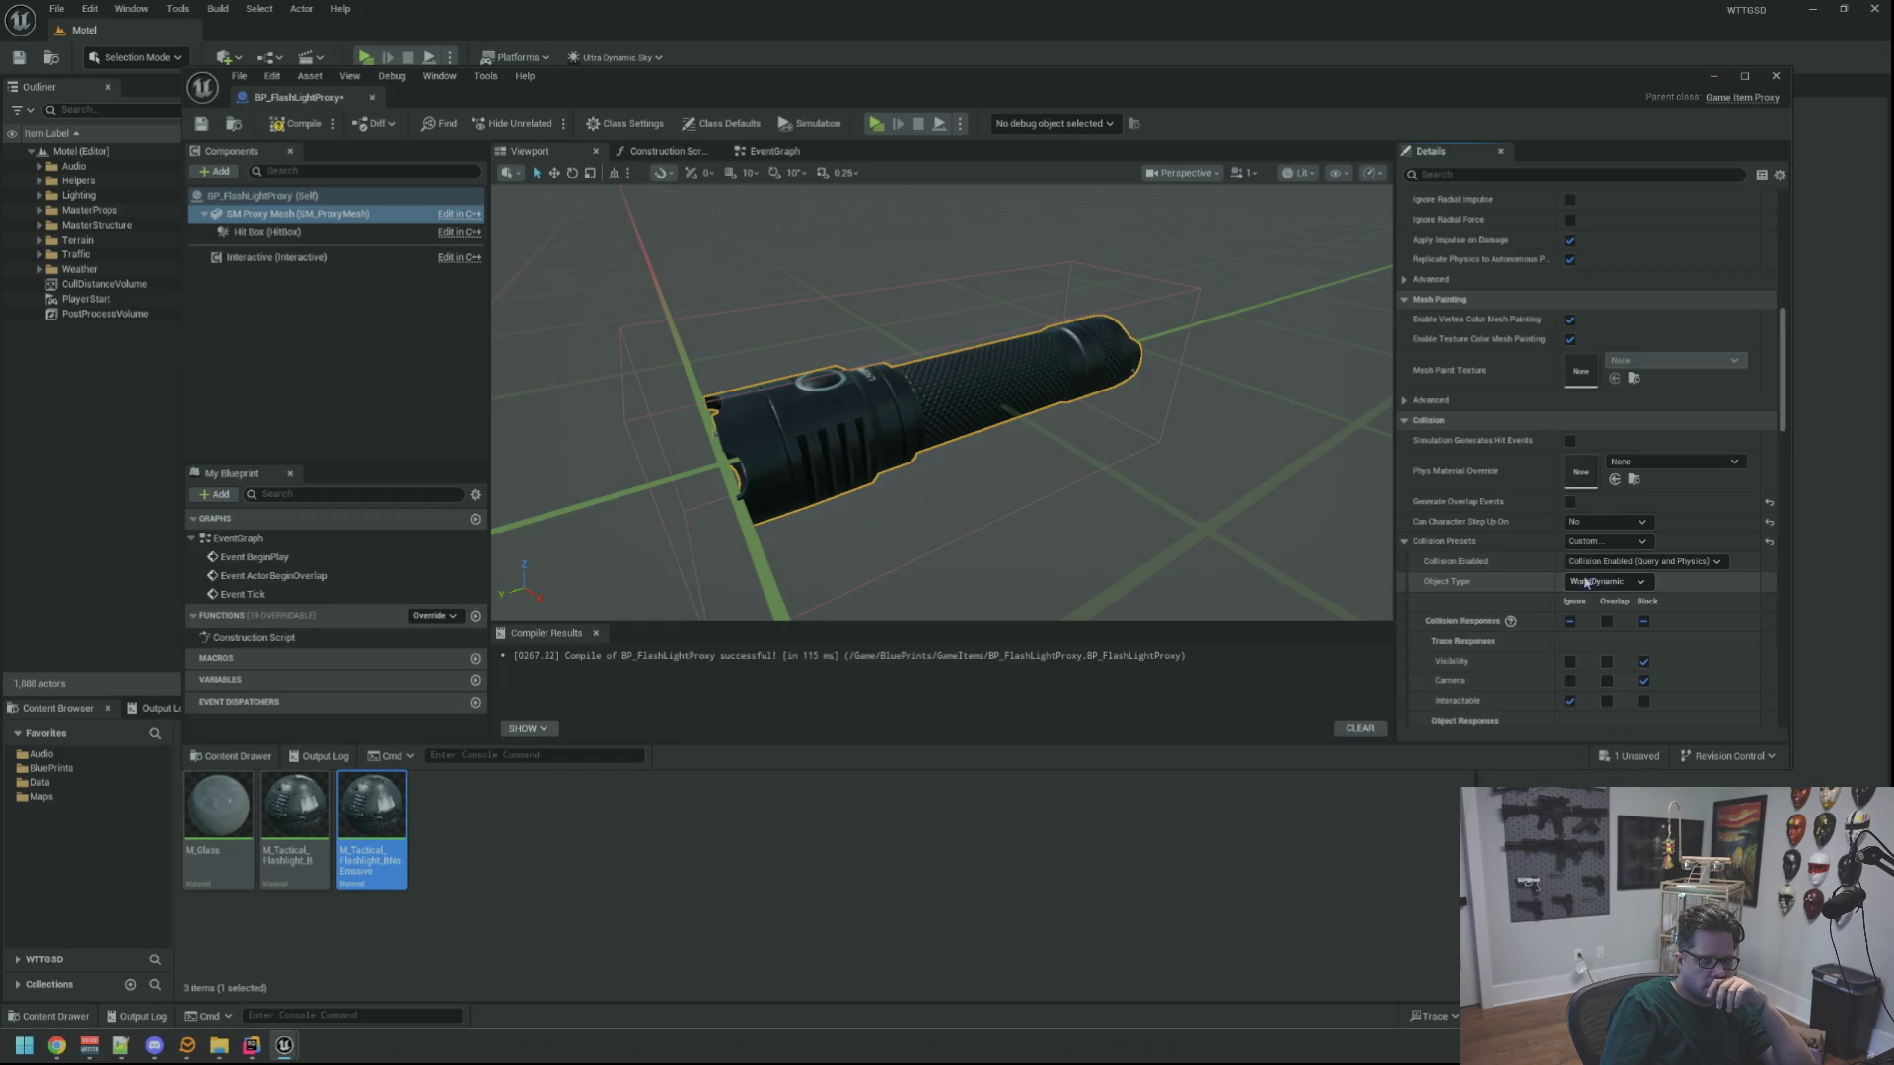
{"action": "scroll", "coordinate": [1618, 597], "scroll_direction": "down", "scroll_amount": 4}
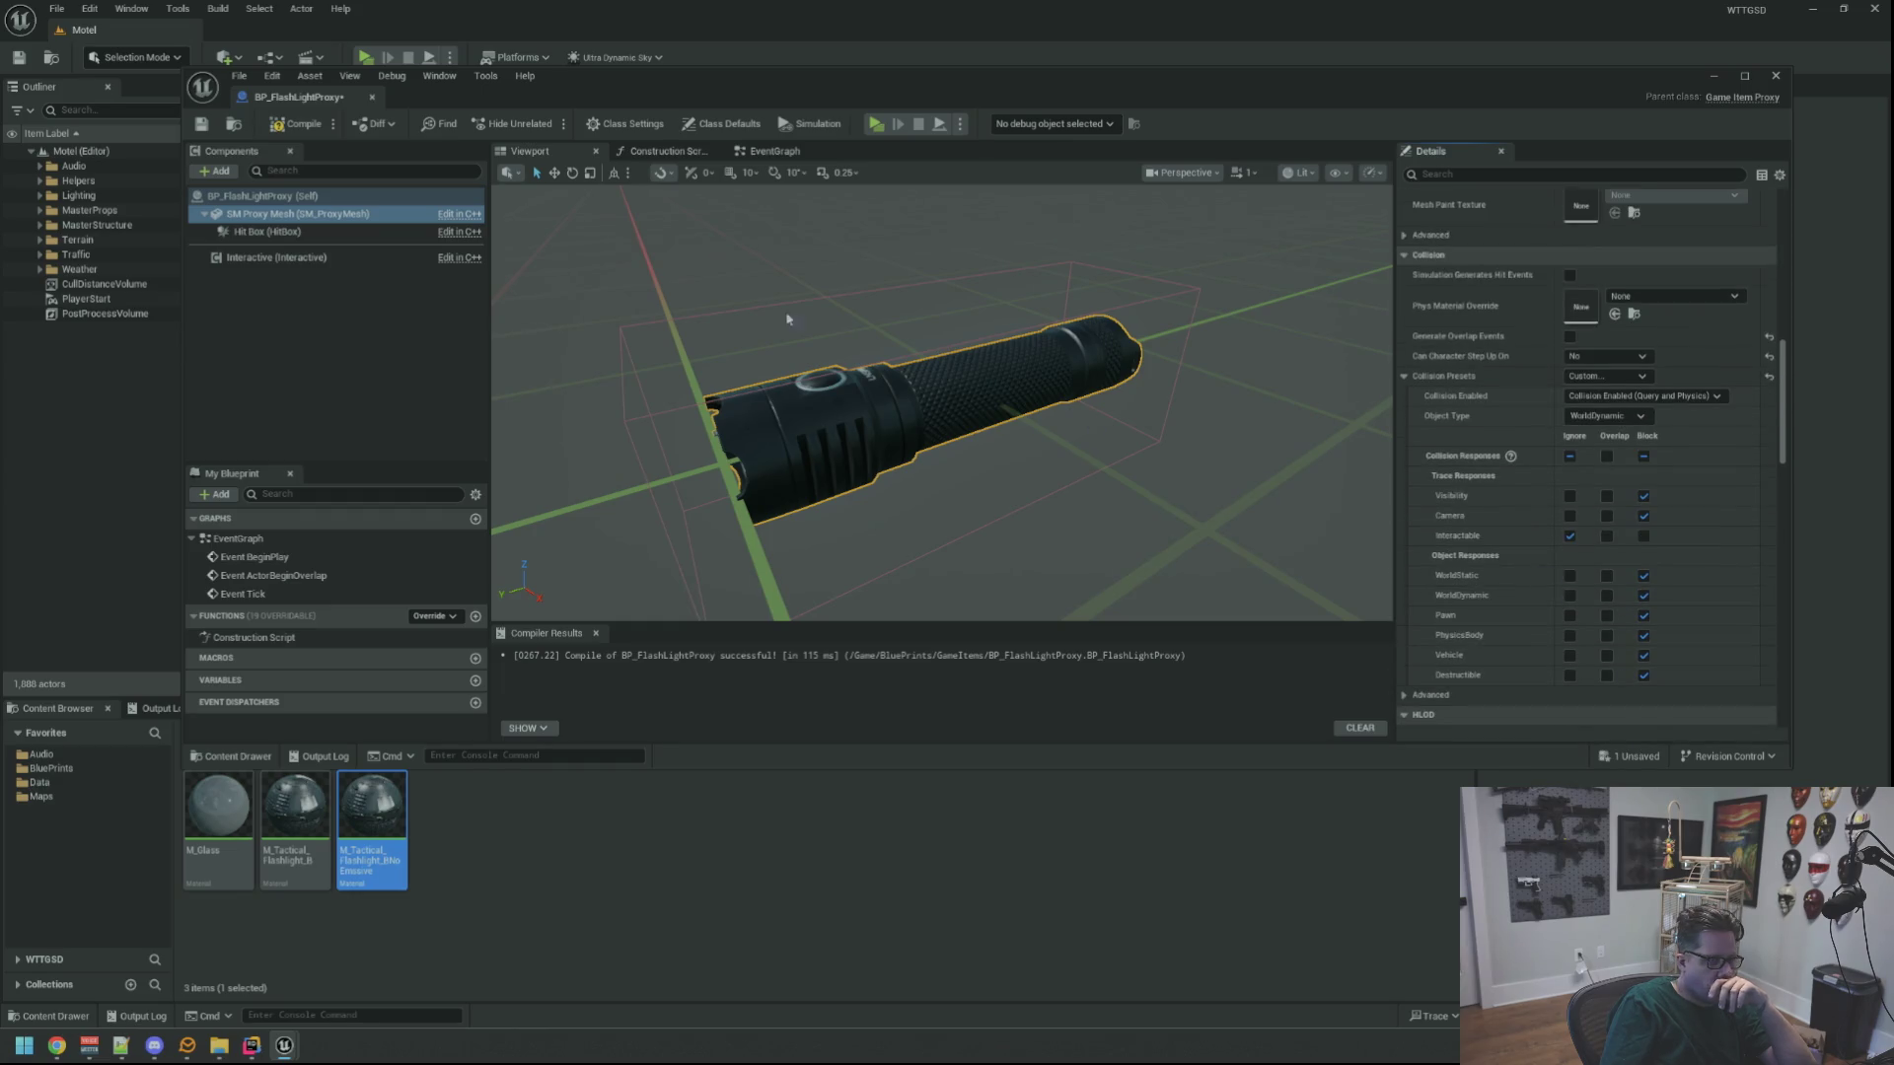
{"action": "left_click_drag", "start_coordinate": [933, 377], "coordinate": [928, 335]}
Close the flashlight Blueprint editor and browse to the BluePrints > GameItems folder
{"action": "left_click", "coordinate": [371, 97]}
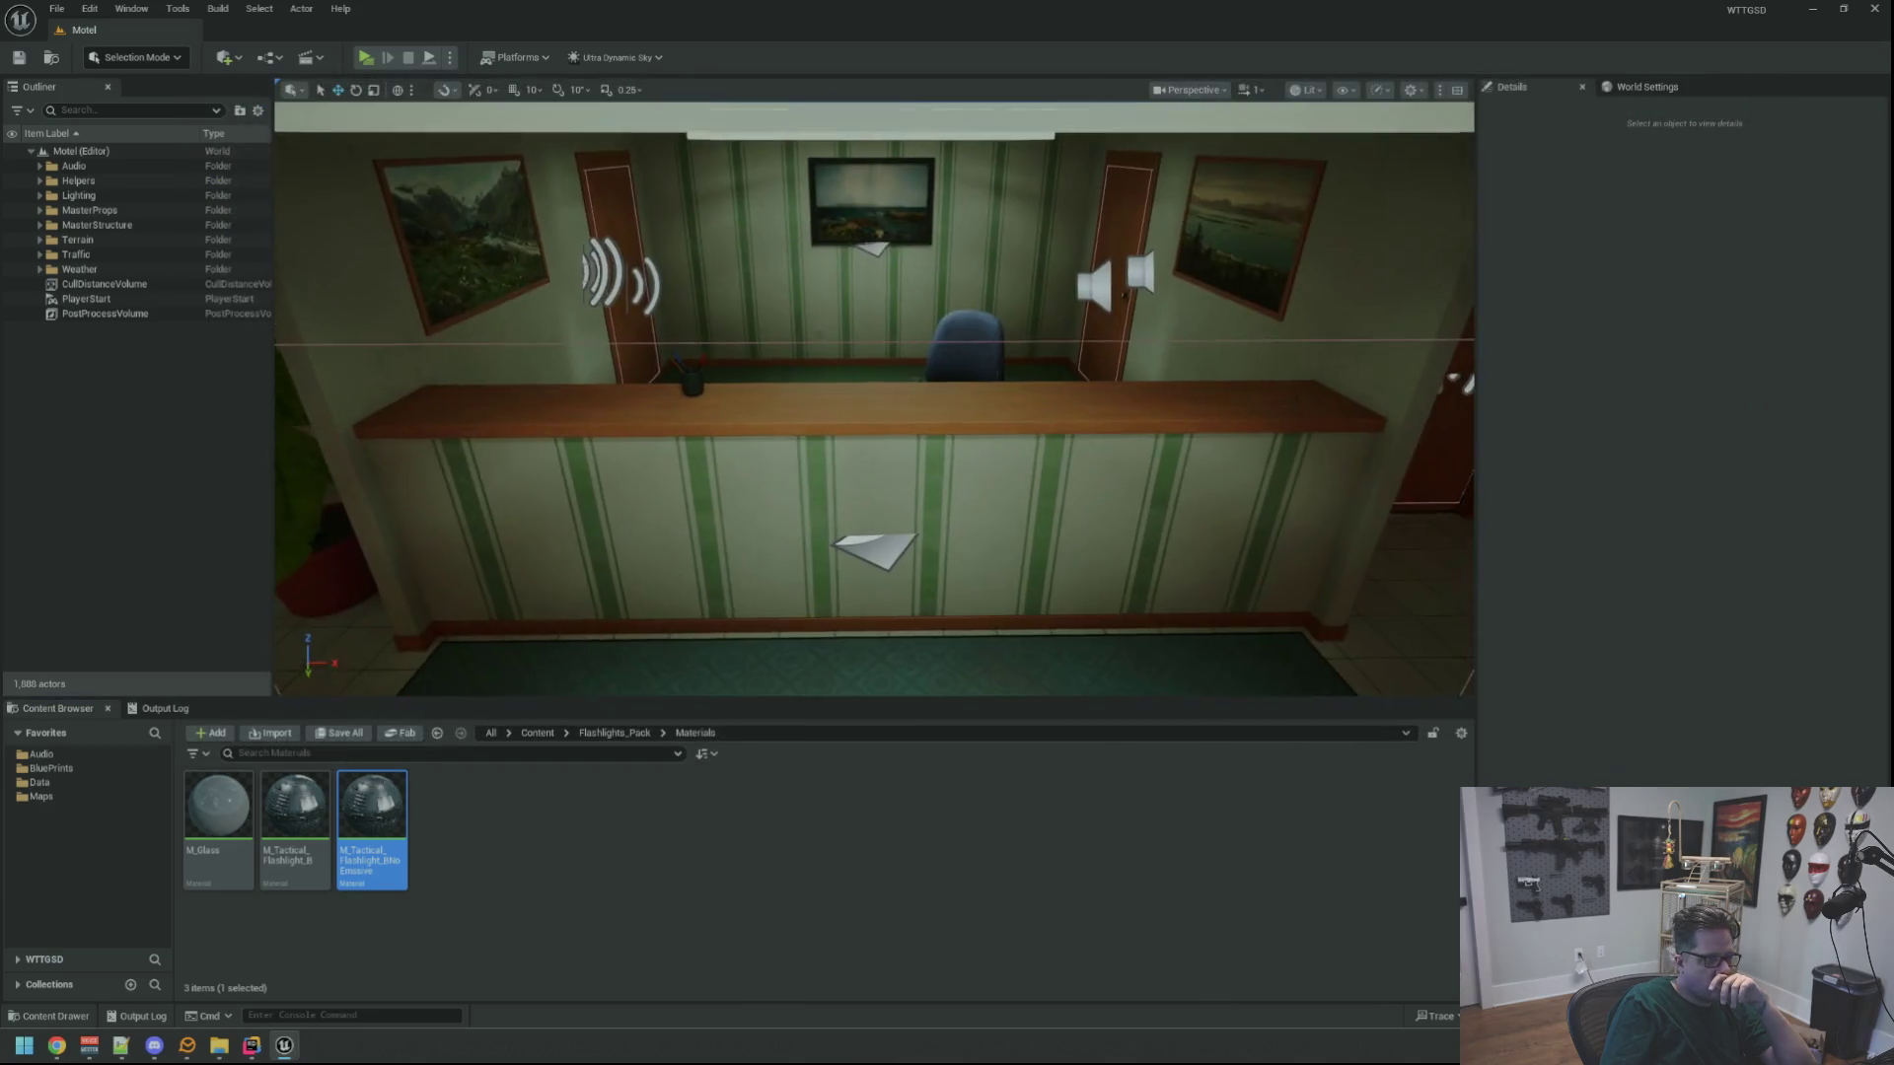
{"action": "left_click", "coordinate": [116, 769]}
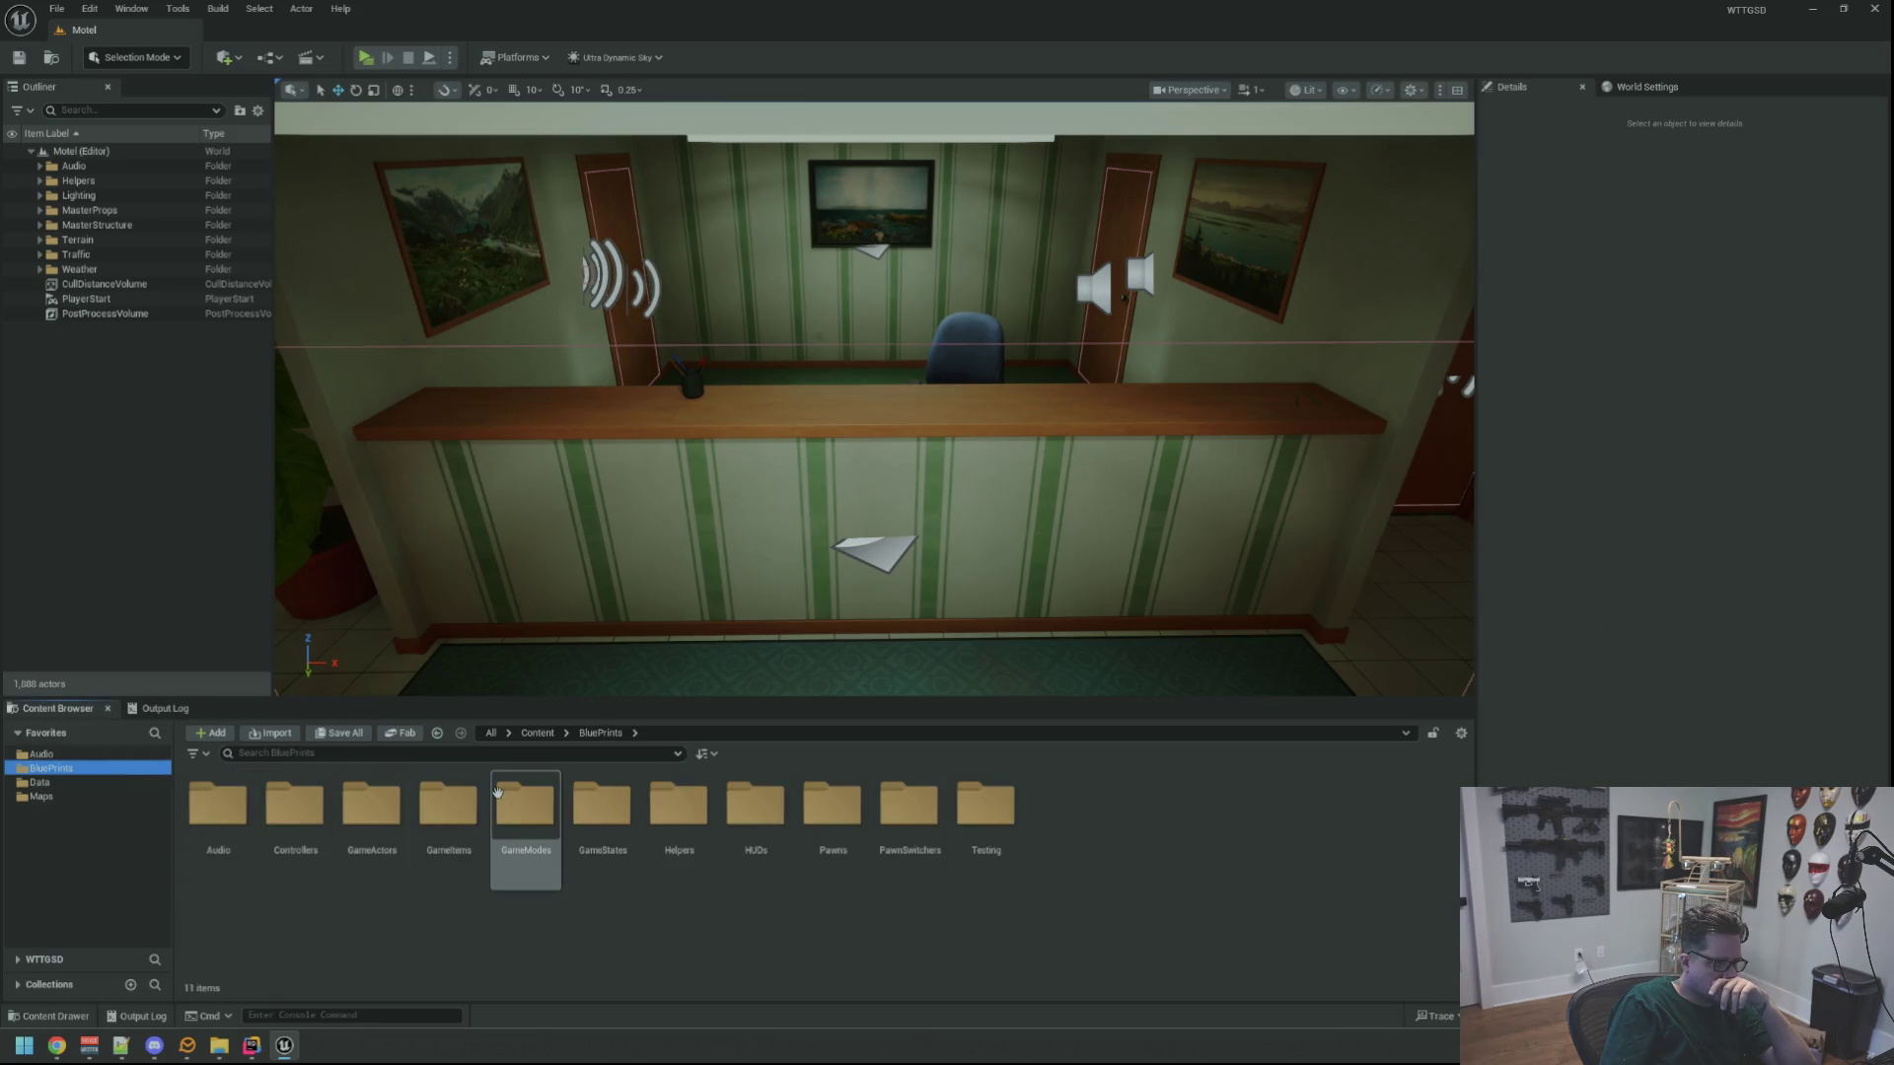
{"action": "double_click", "coordinate": [372, 807]}
{"action": "left_click", "coordinate": [96, 774]}
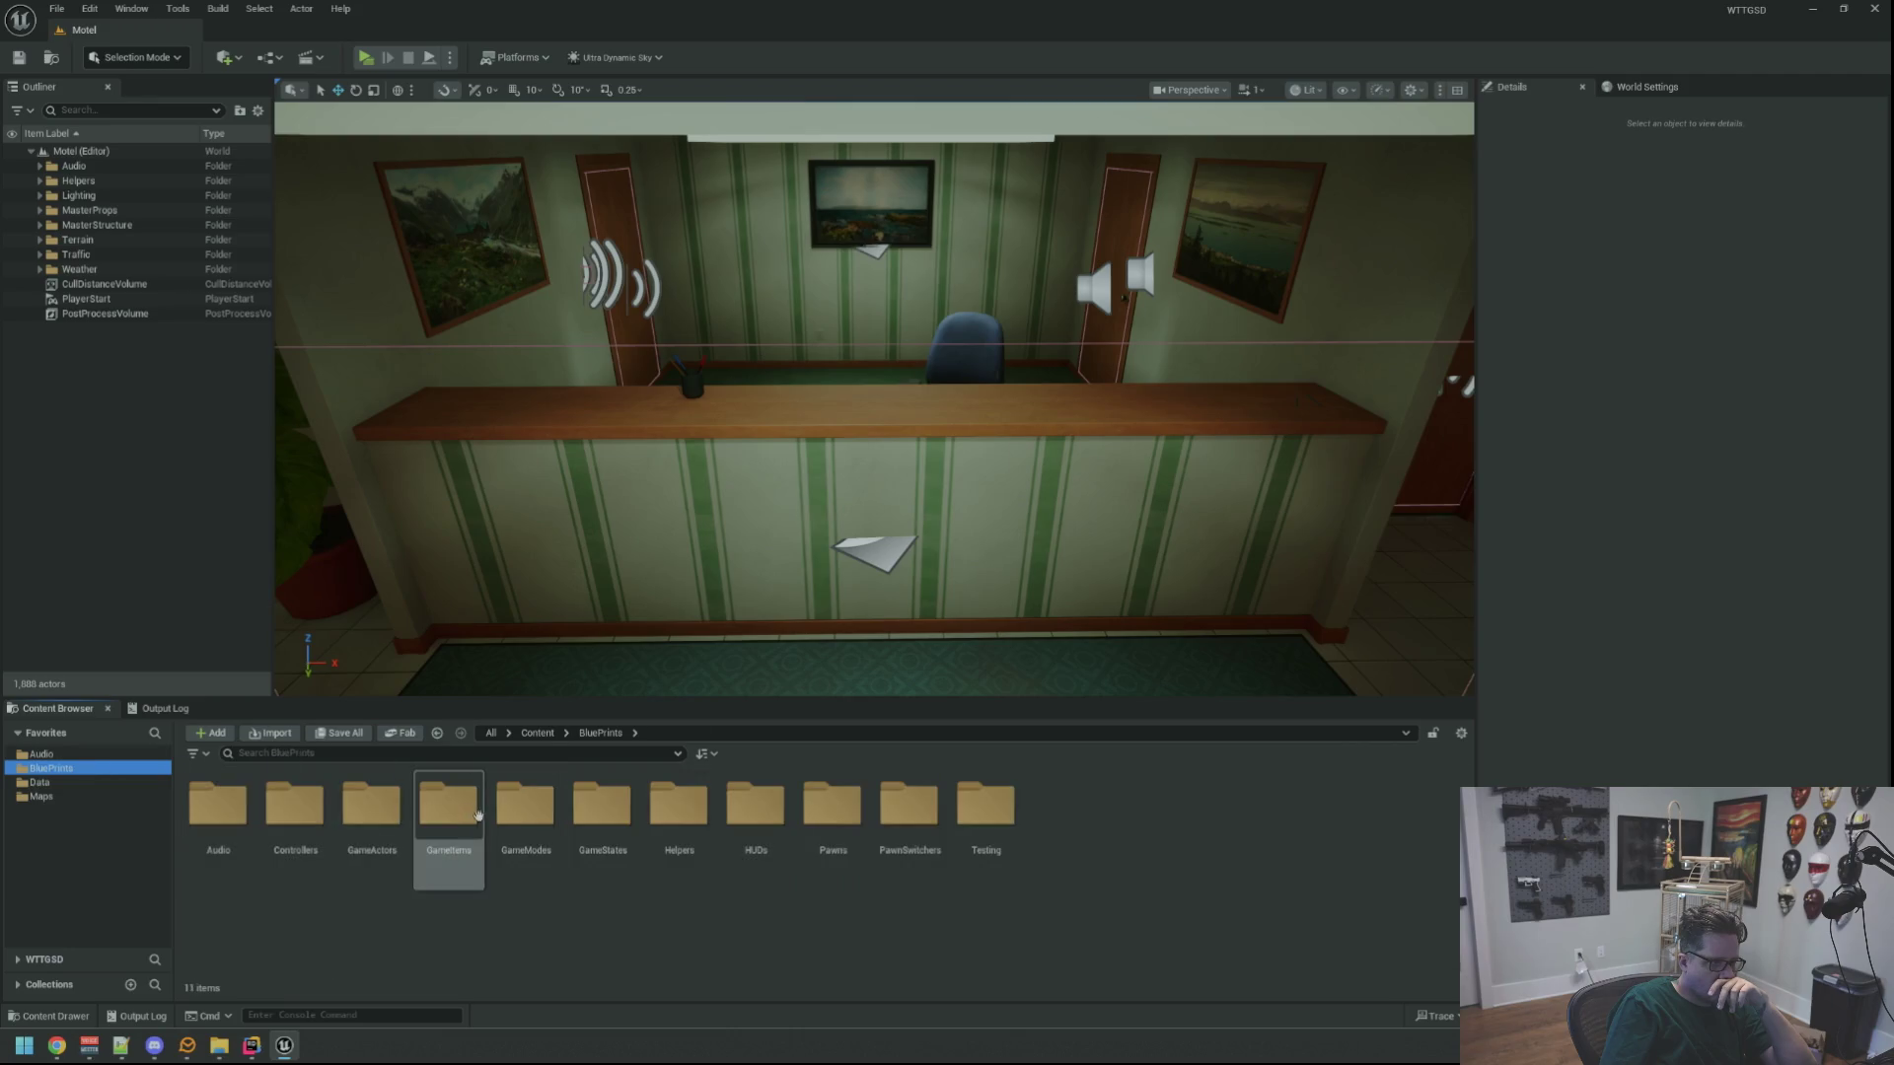
{"action": "double_click", "coordinate": [461, 810]}
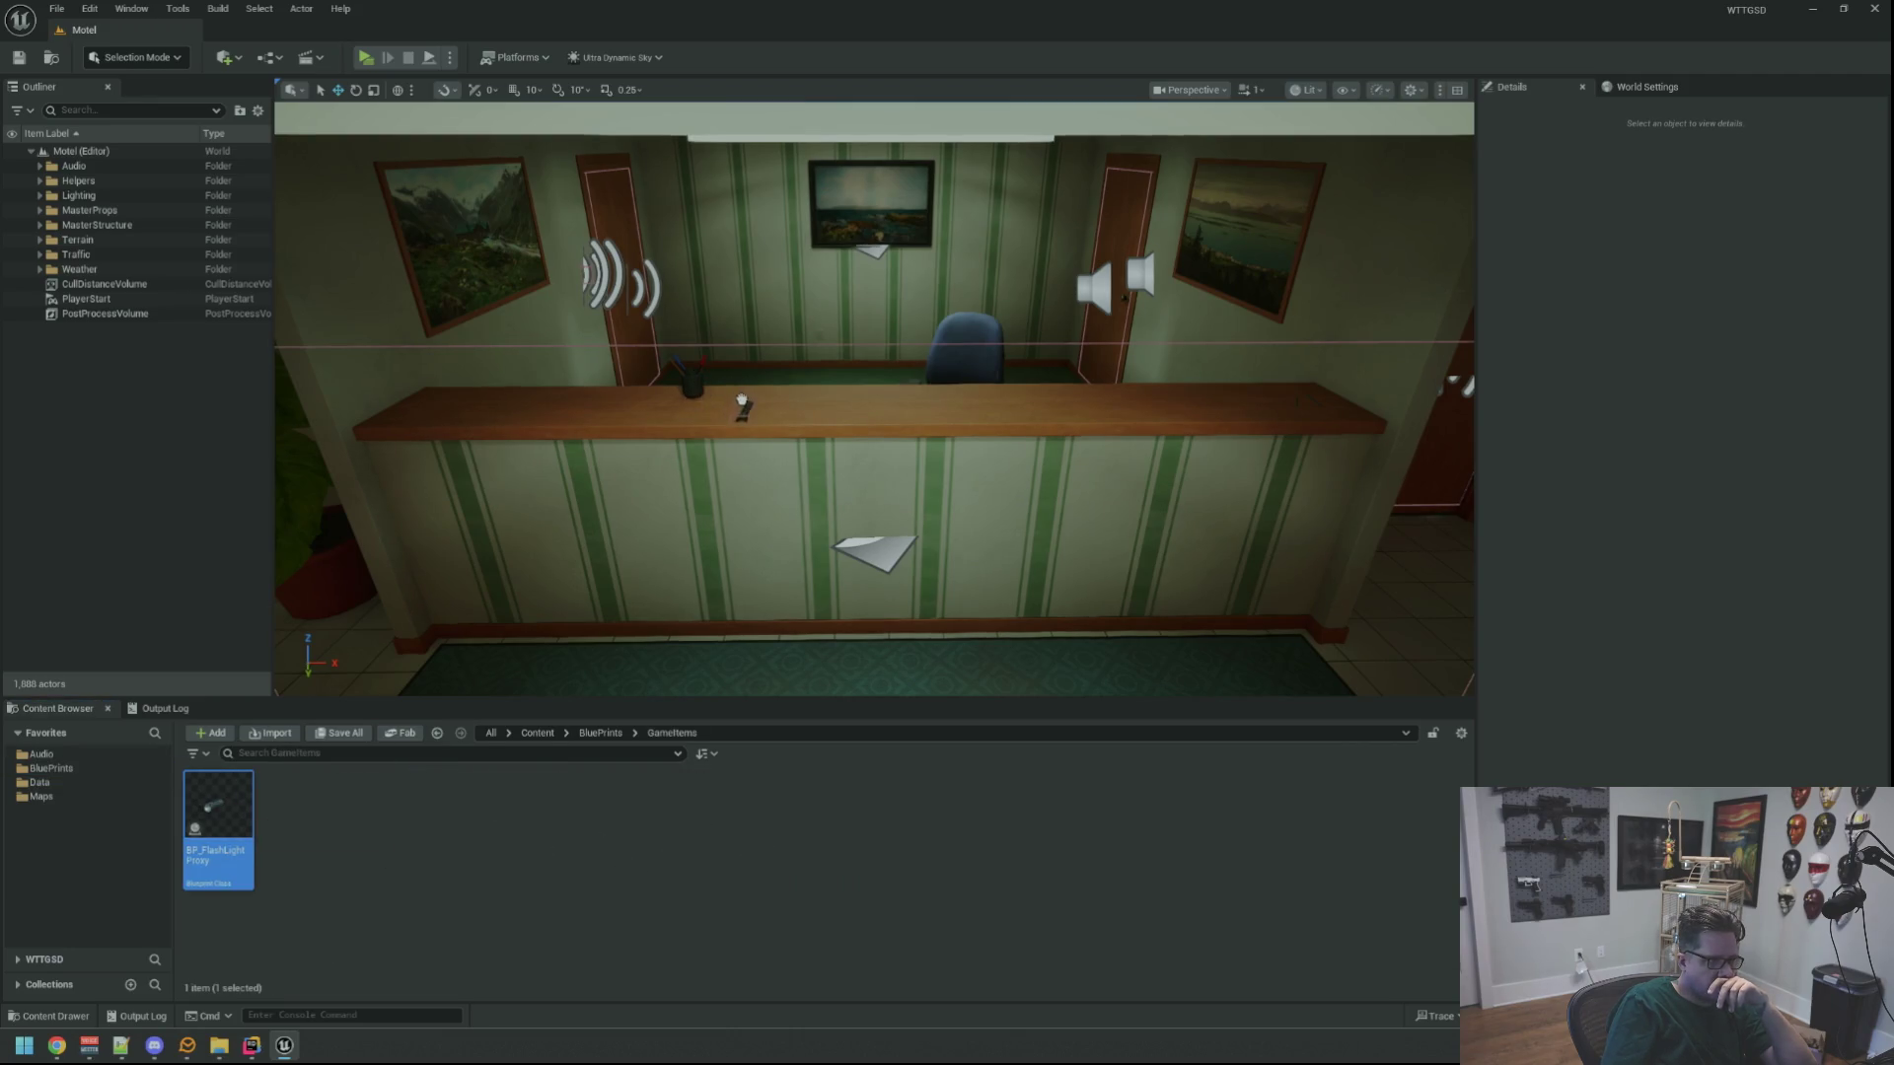
Place a BP_FlashLightProxy on the Motel reception counter and slide it along the desk
{"action": "left_click_drag", "start_coordinate": [742, 401], "coordinate": [743, 403]}
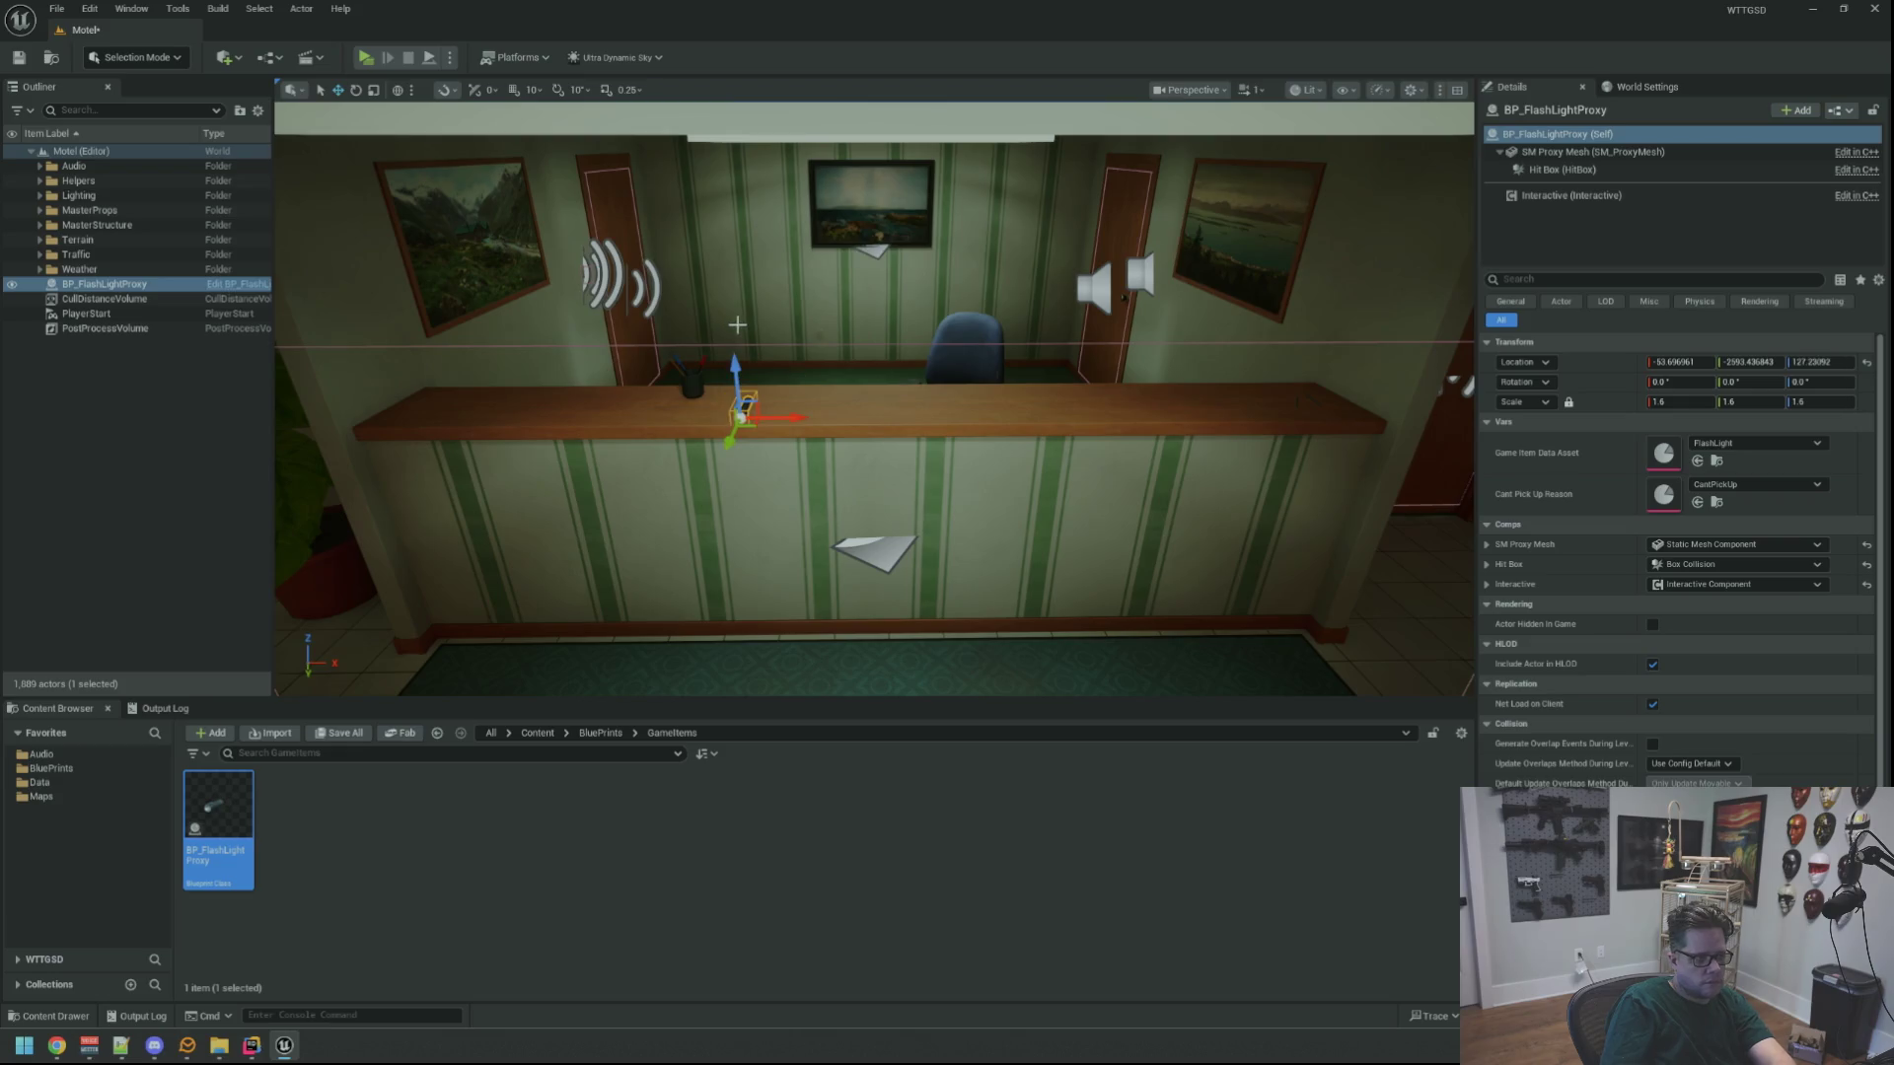
{"action": "key", "text": "Escape"}
{"action": "left_click_drag", "start_coordinate": [736, 325], "coordinate": [602, 340]}
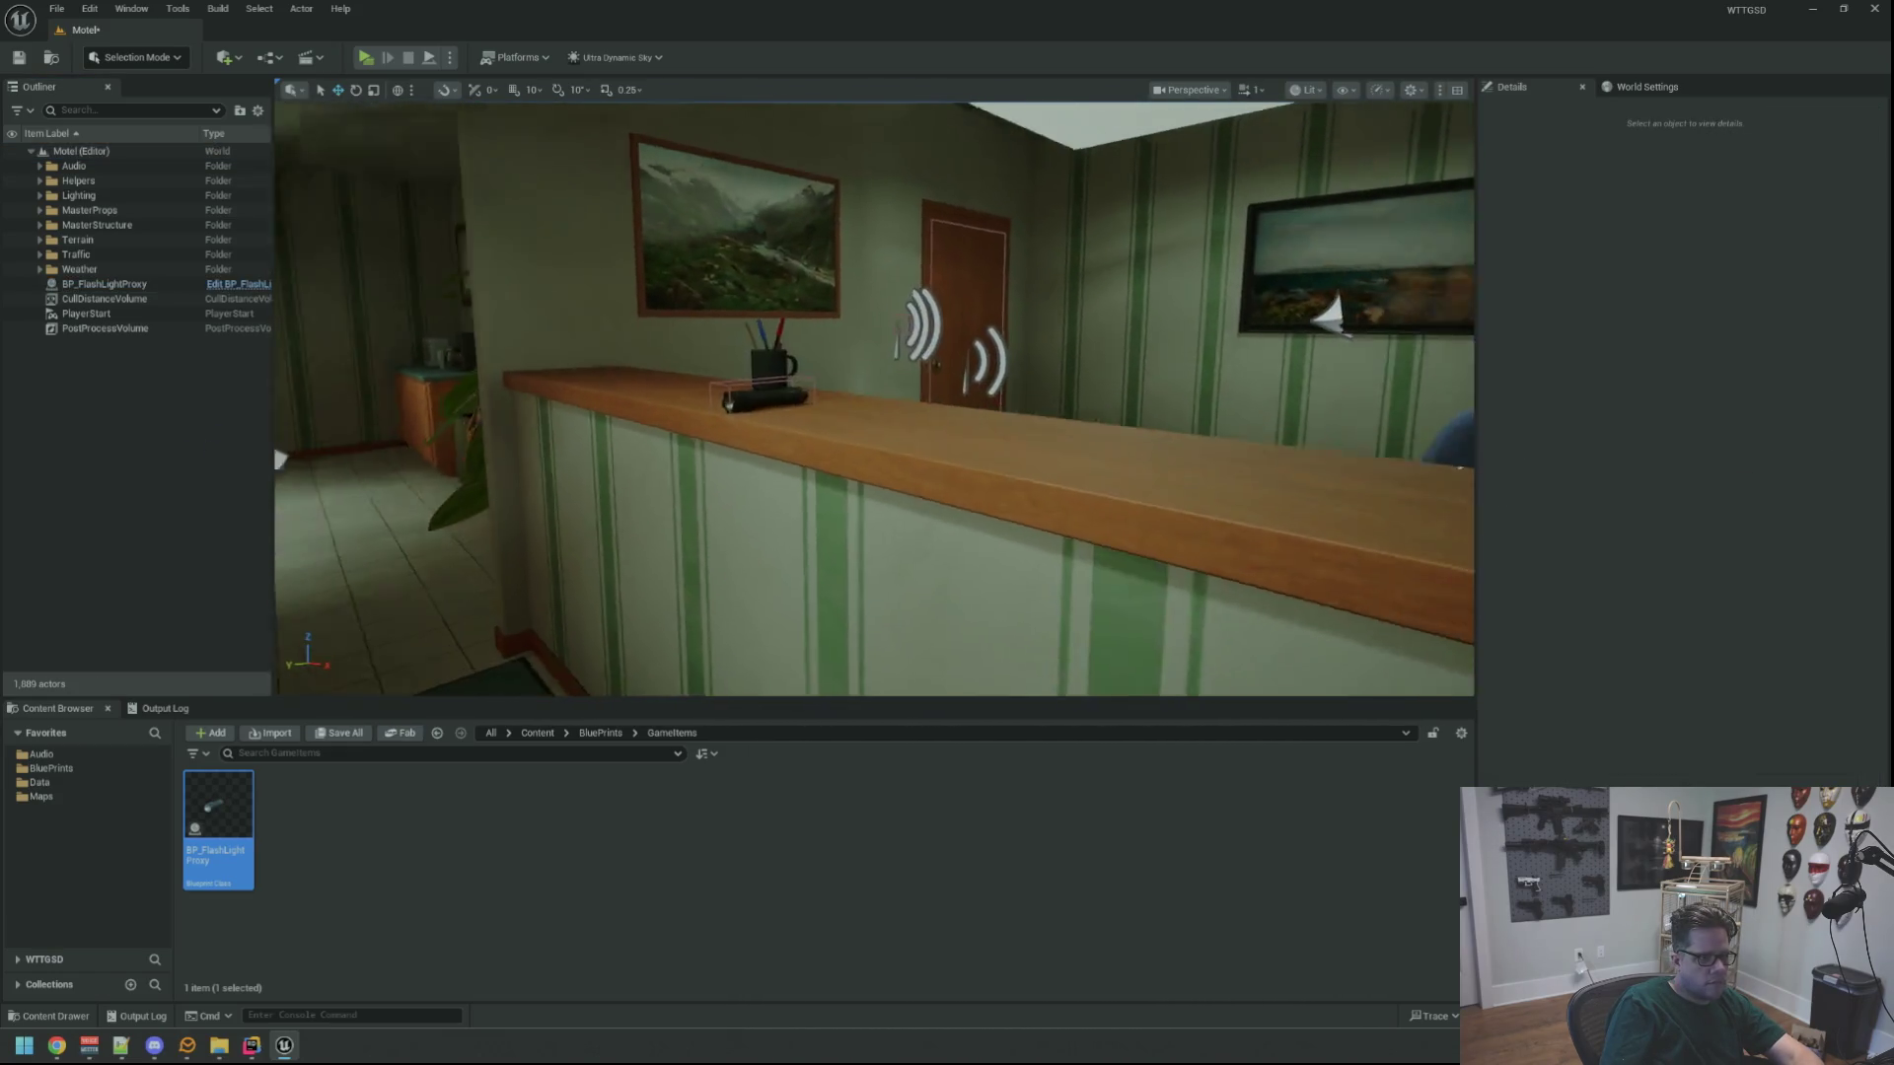
{"action": "left_click", "coordinate": [750, 399]}
{"action": "key", "text": "f"}
{"action": "left_click_drag", "start_coordinate": [783, 414], "coordinate": [825, 426]}
Clear the Output Log and save the Motel level
{"action": "left_click", "coordinate": [165, 709]}
{"action": "right_click", "coordinate": [401, 772]}
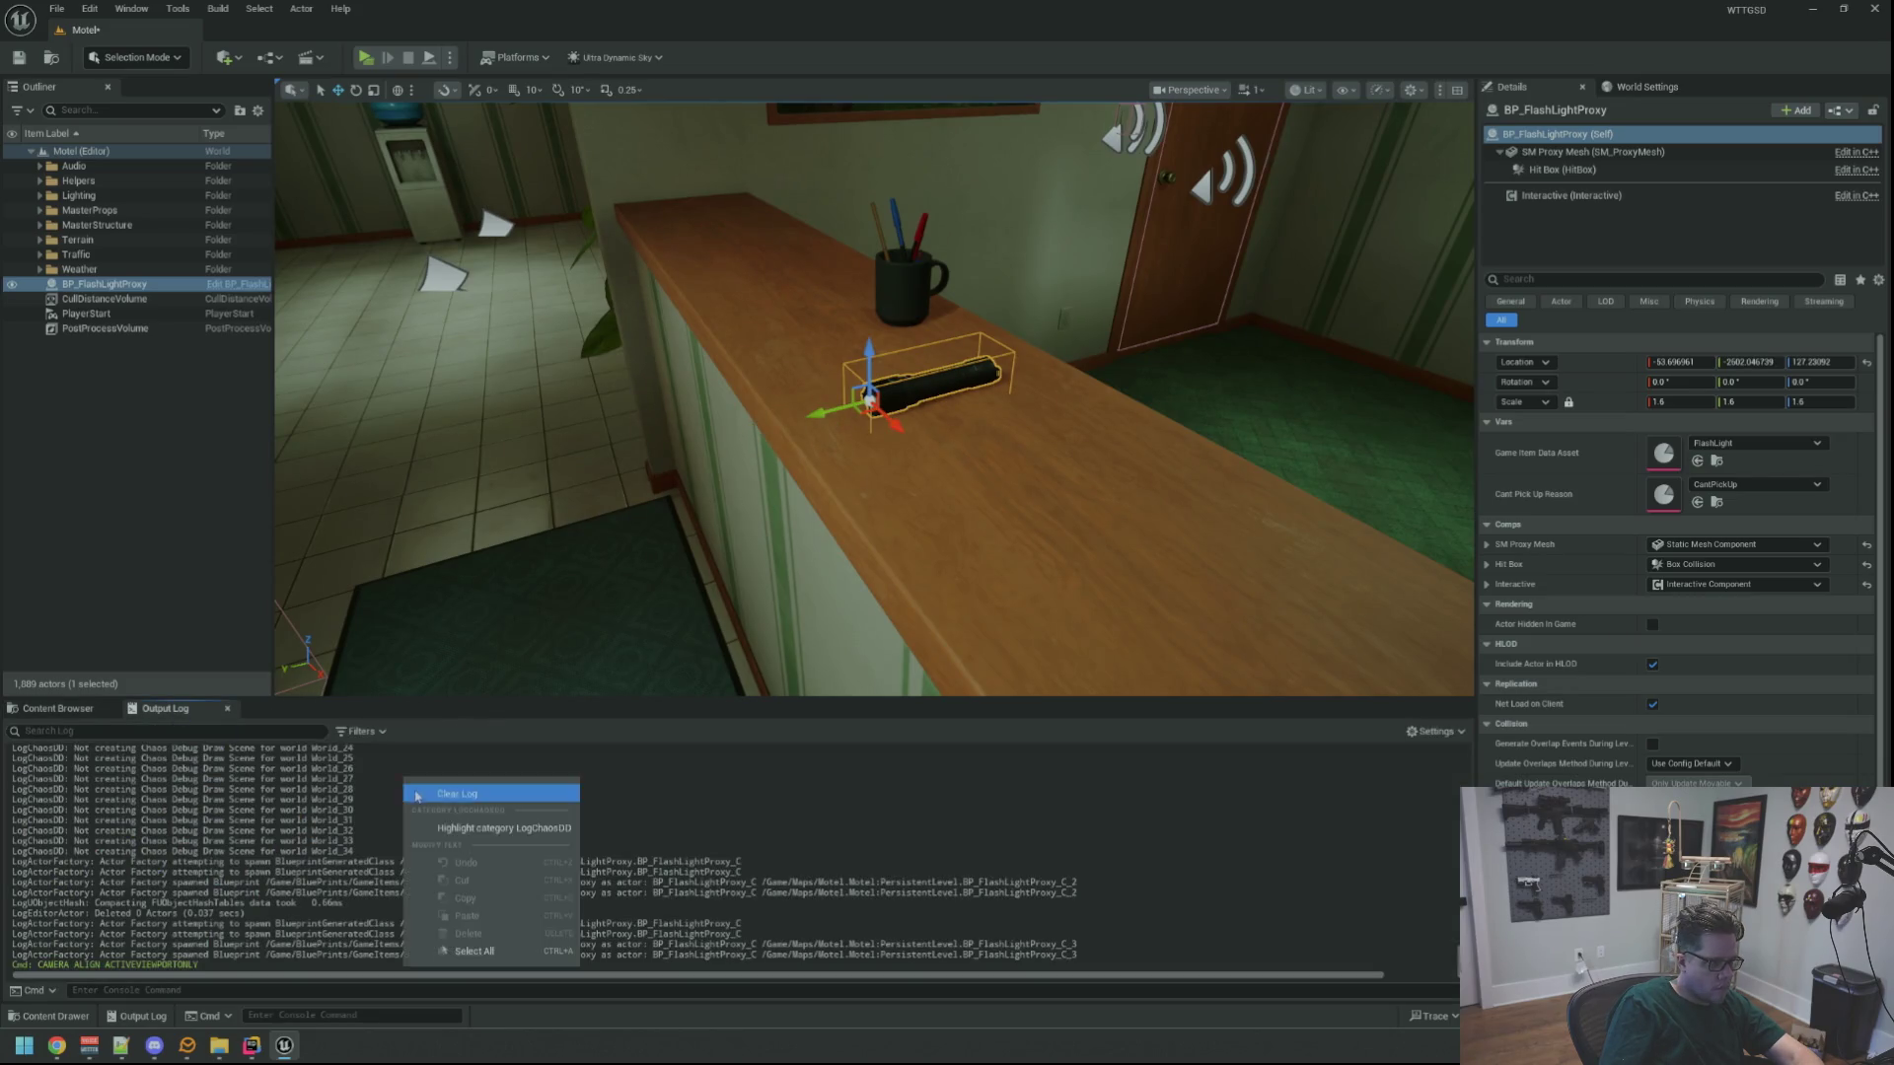
{"action": "left_click", "coordinate": [434, 903]}
{"action": "key", "text": "ctrl+s"}
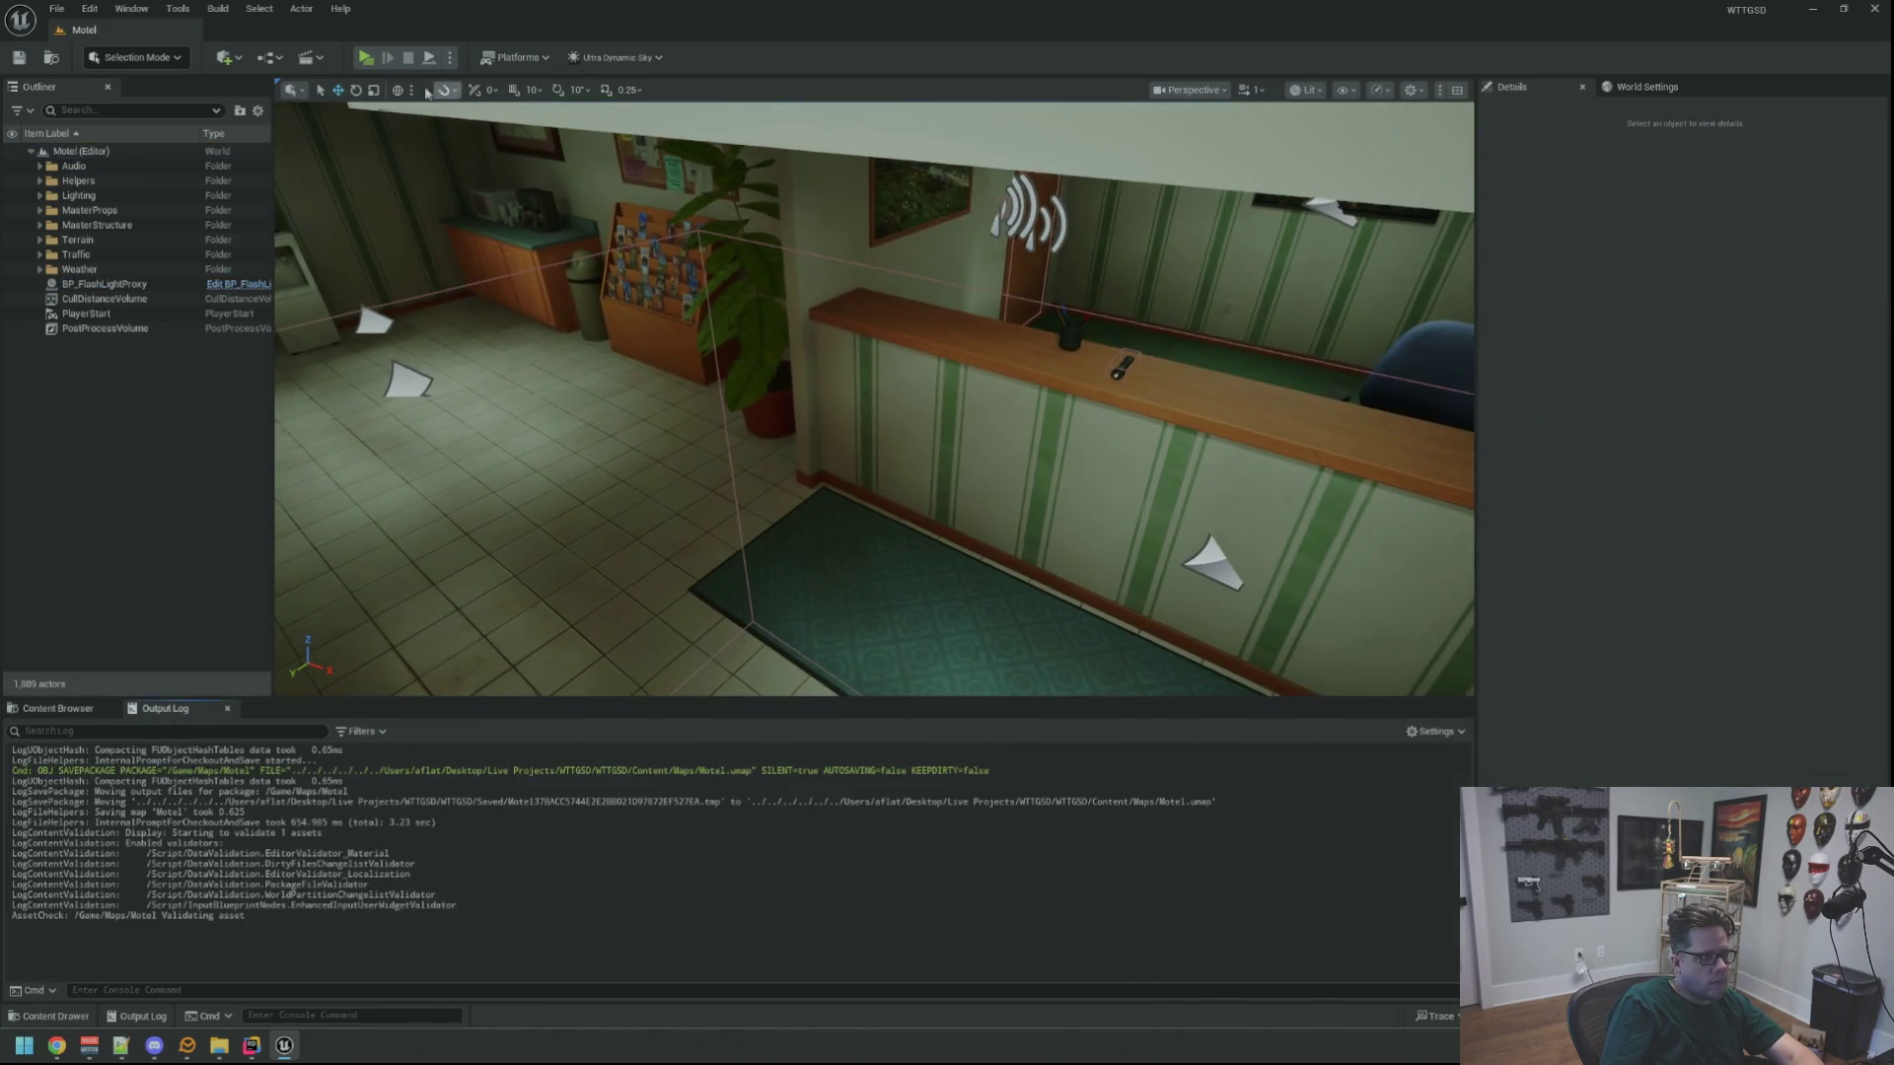
{"action": "key", "text": "alt+p"}
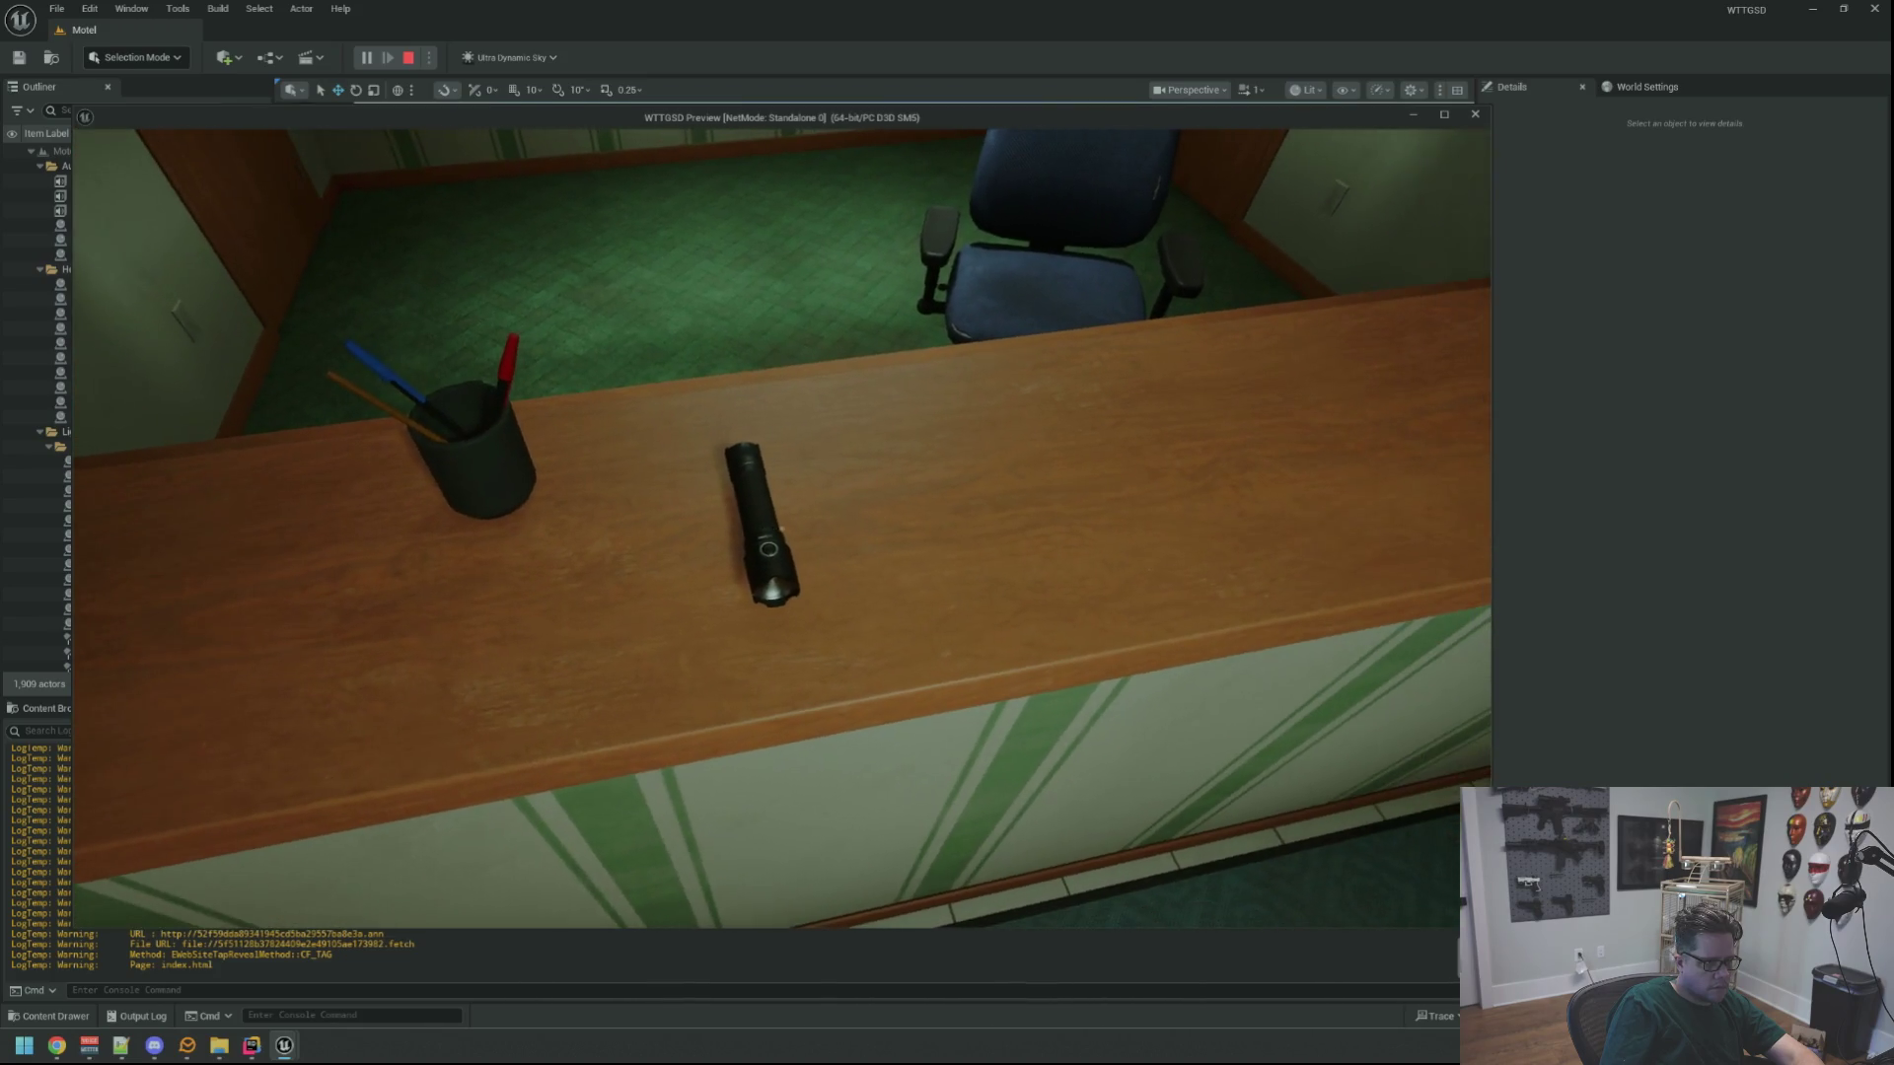
{"action": "key", "text": "Escape"}
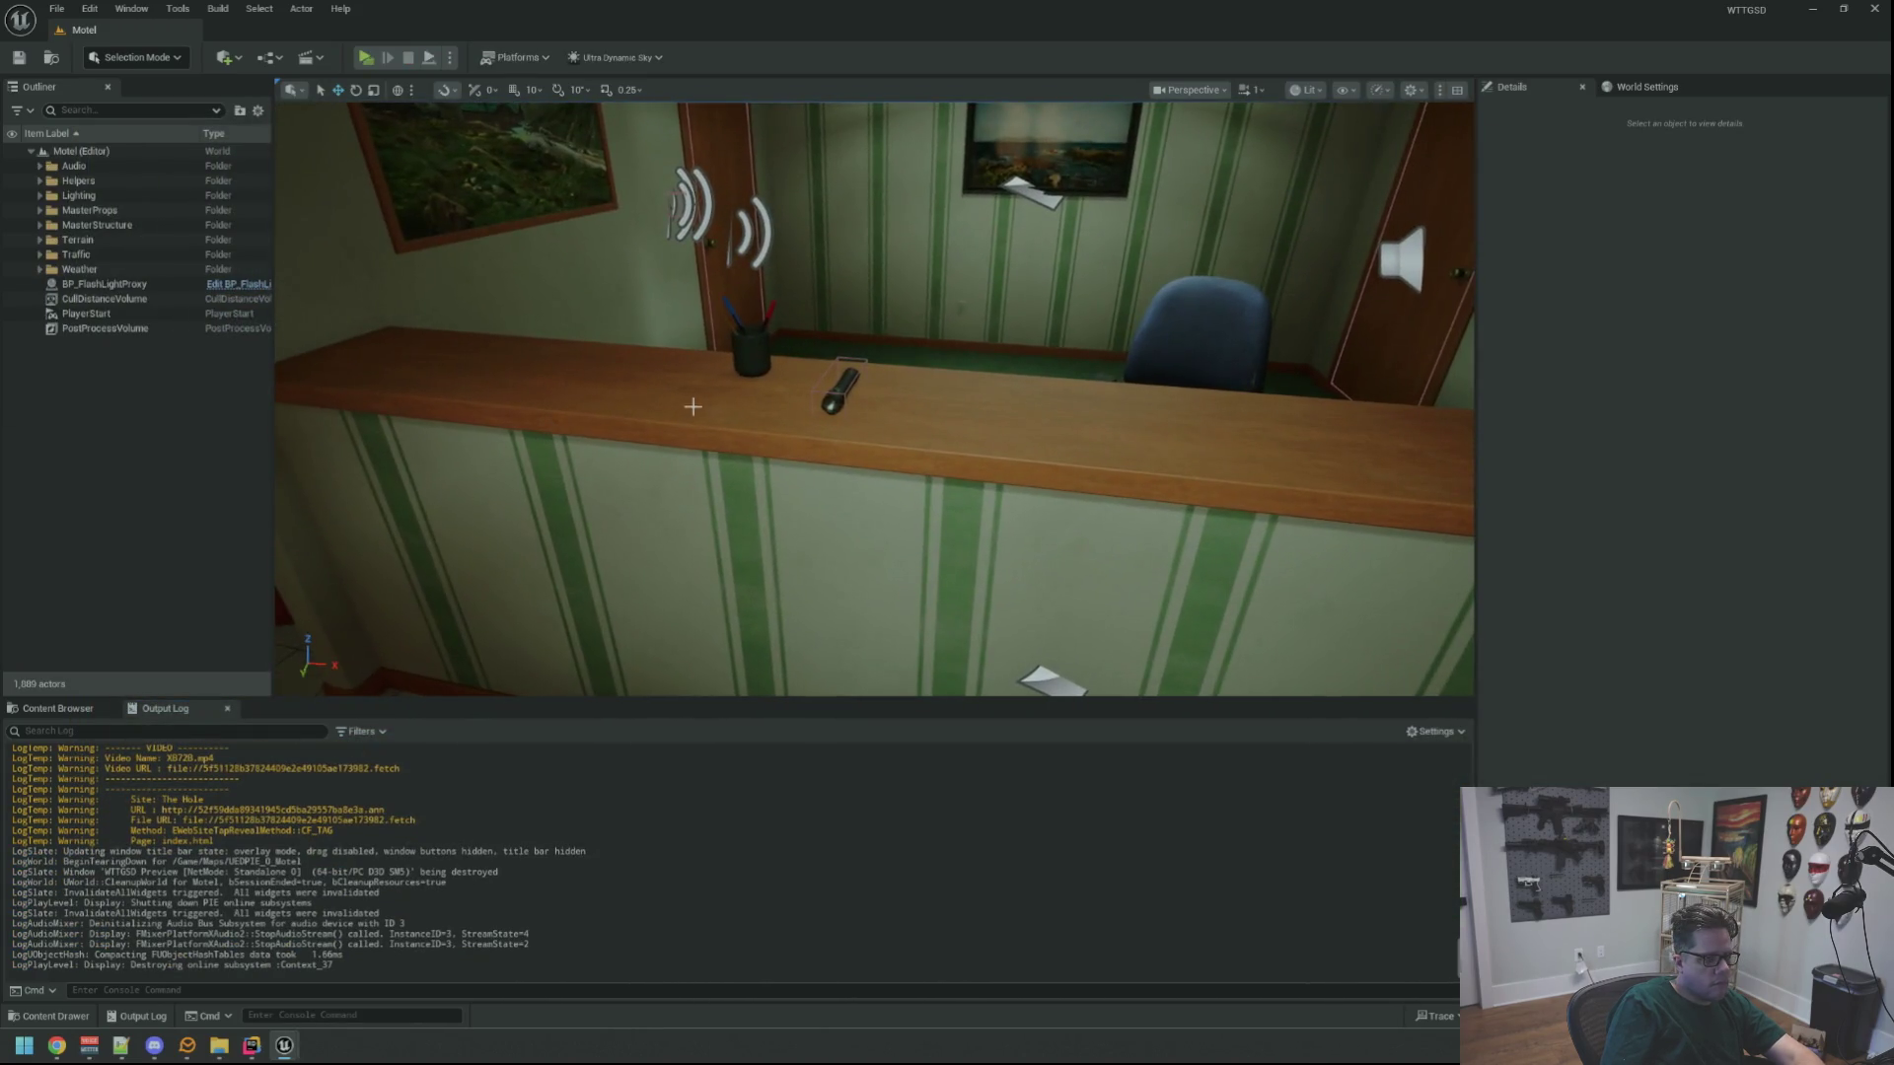
{"action": "left_click", "coordinate": [58, 708]}
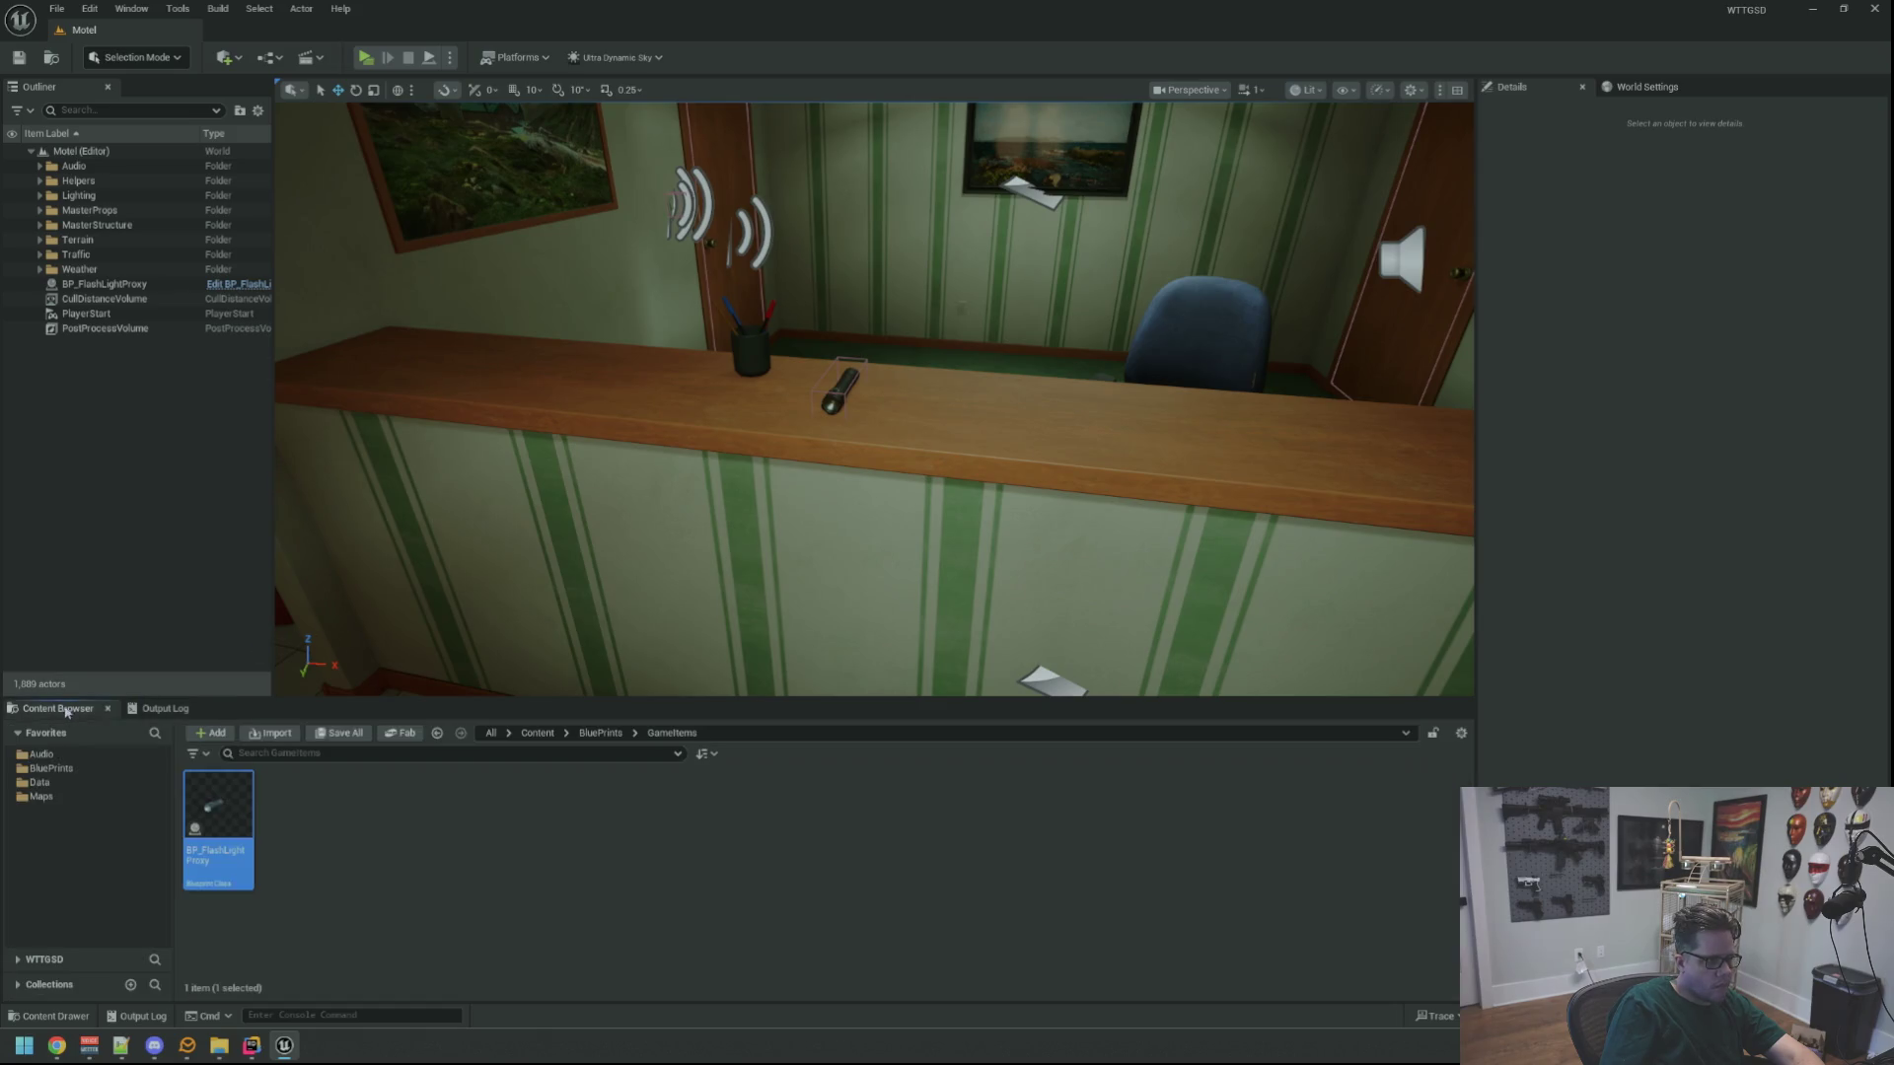
Open BP_FlashLightProxy in the full Blueprint editor and select its Hit Box component
{"action": "double_click", "coordinate": [237, 797]}
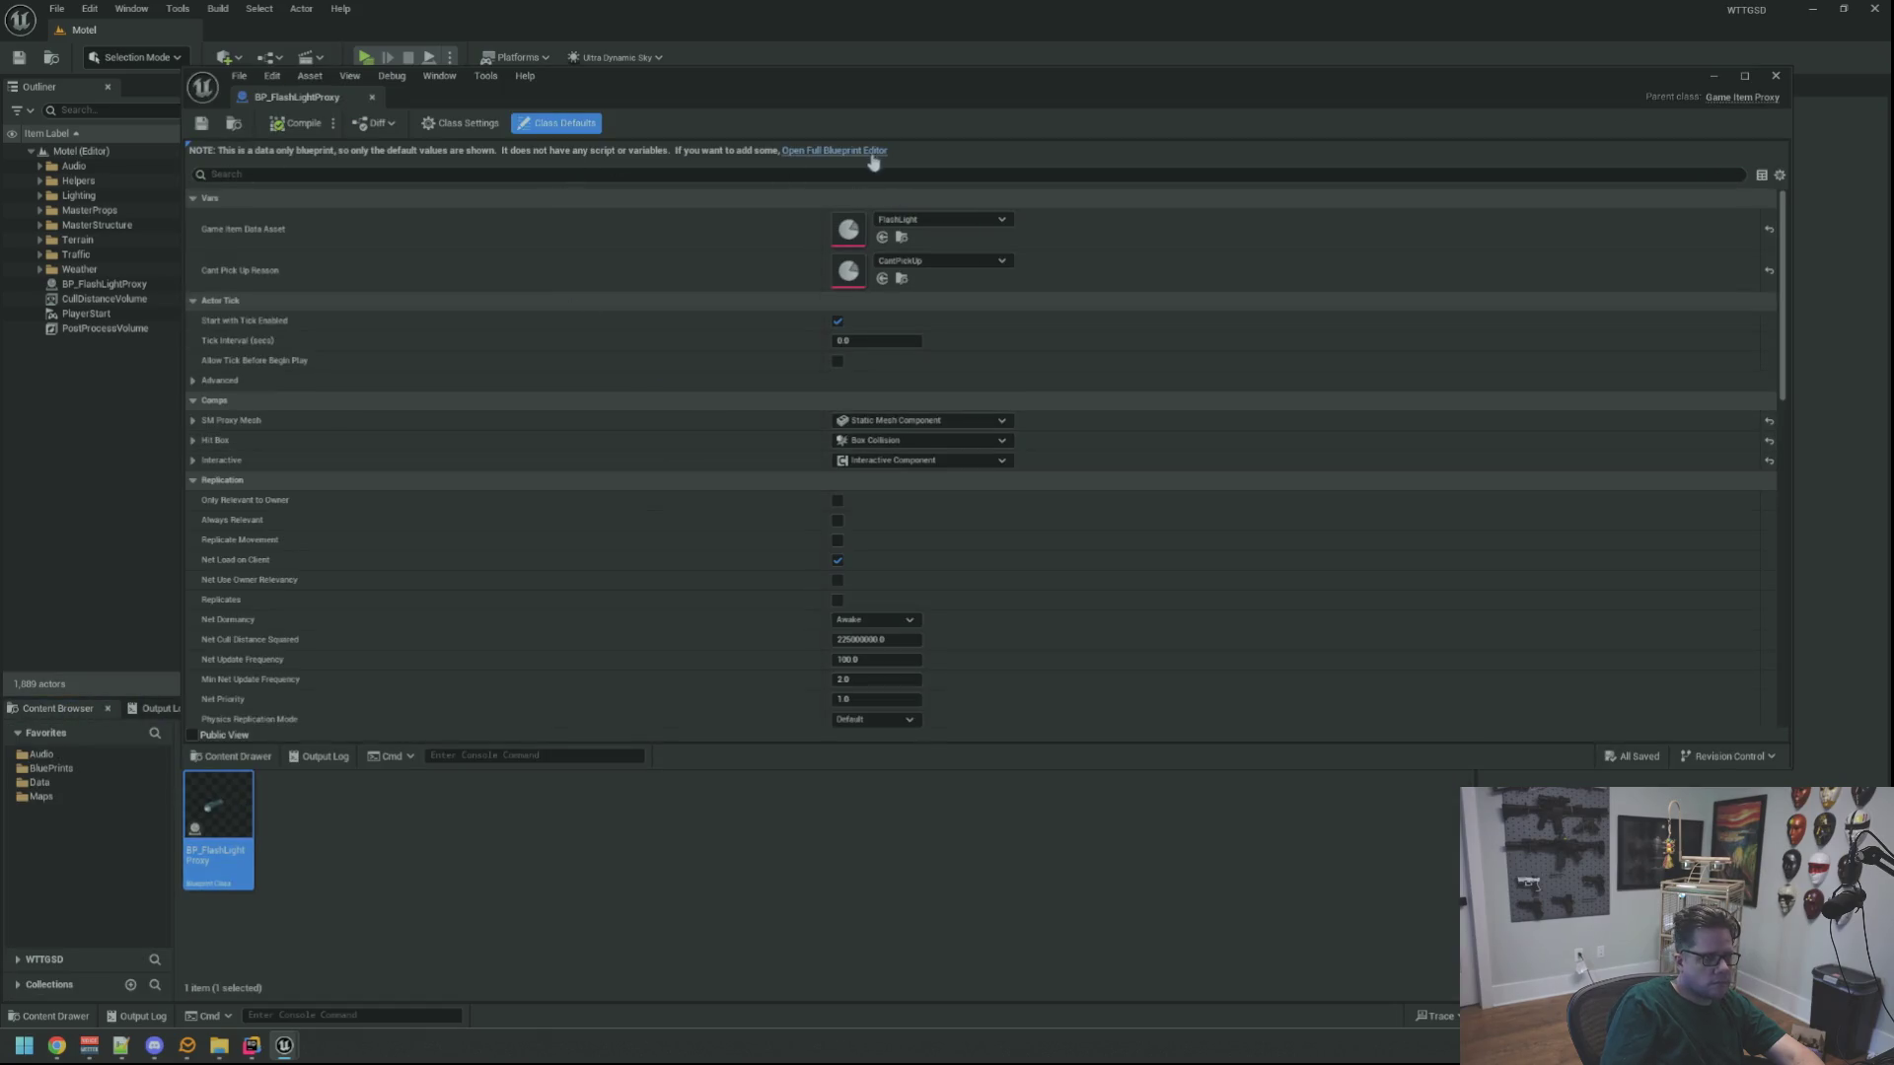
{"action": "left_click", "coordinate": [872, 153]}
{"action": "left_click", "coordinate": [273, 262]}
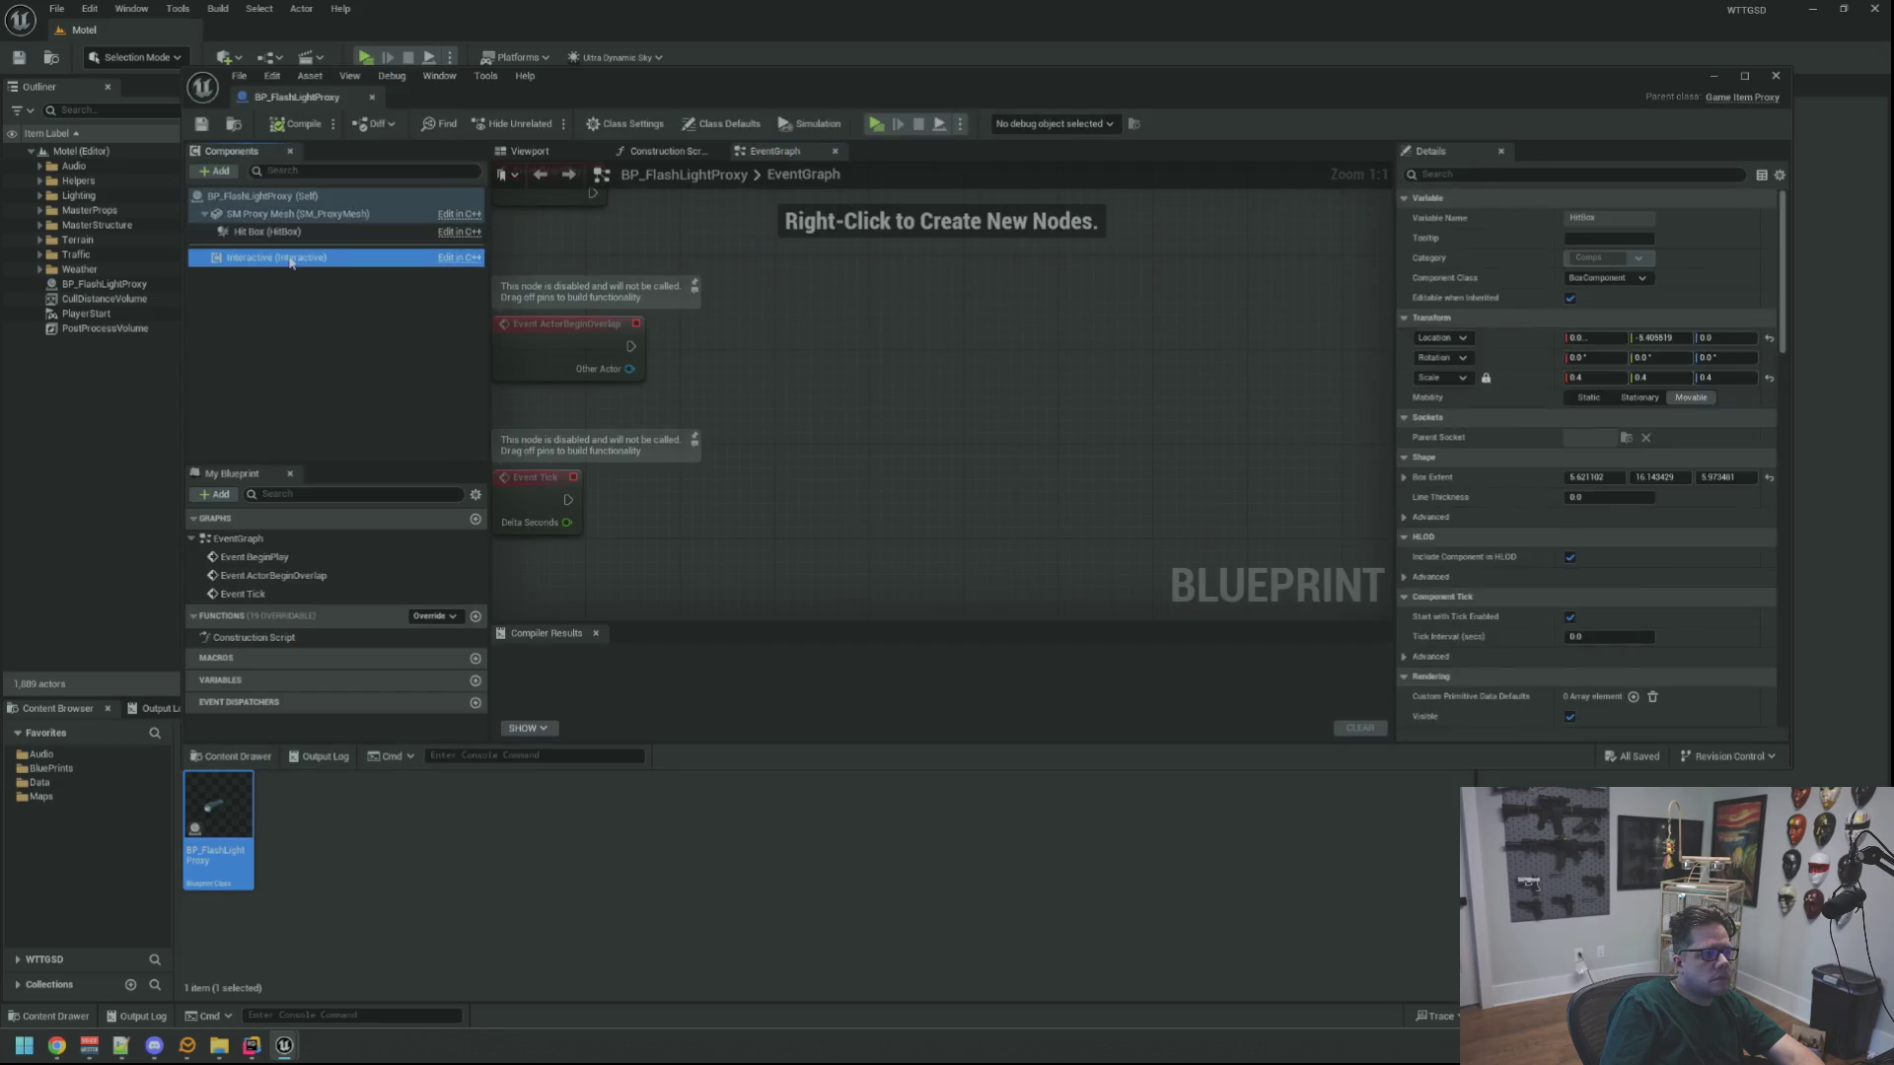
{"action": "scroll", "coordinate": [1501, 418], "scroll_direction": "down", "scroll_amount": 5}
{"action": "scroll", "coordinate": [1502, 418], "scroll_direction": "up", "scroll_amount": 5}
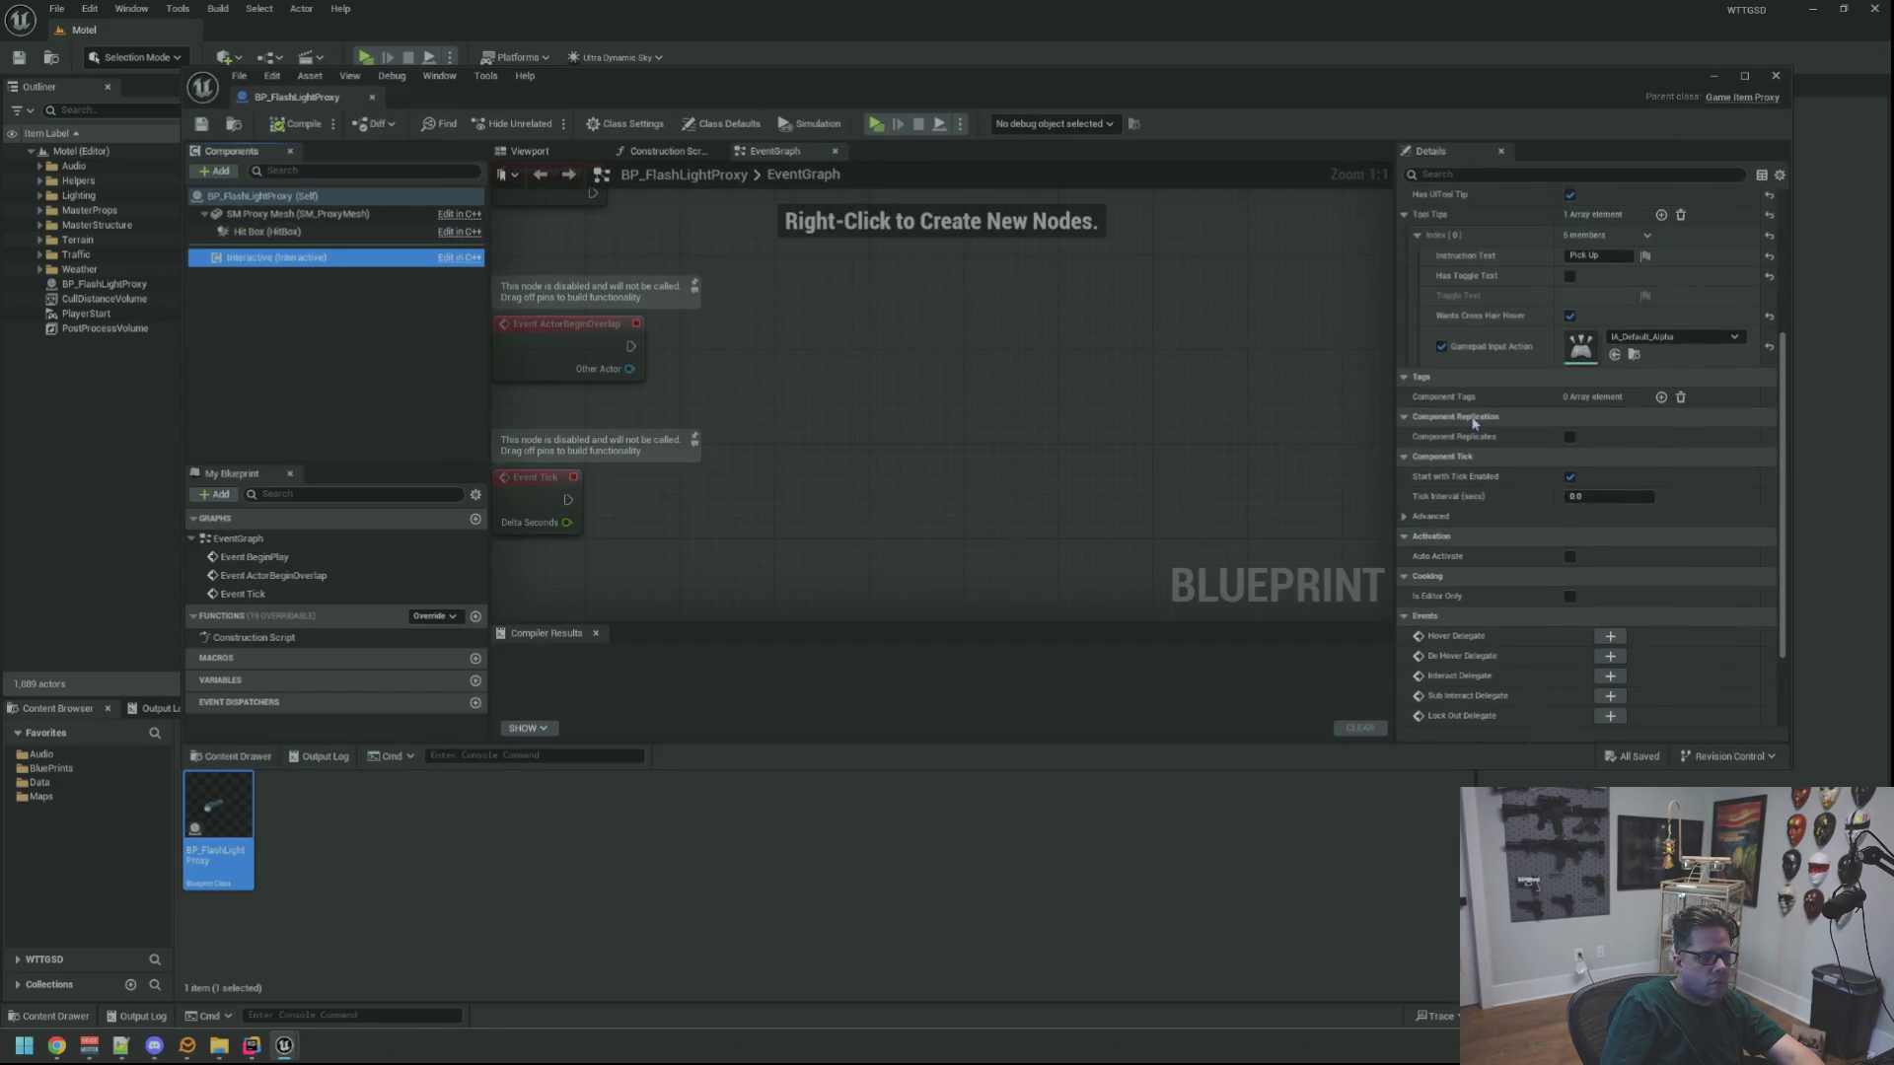
{"action": "left_click", "coordinate": [379, 233]}
Turn off Generate Overlap Events and set the Hit Box's character step-up to No
{"action": "scroll", "coordinate": [1516, 464], "scroll_direction": "down", "scroll_amount": 10}
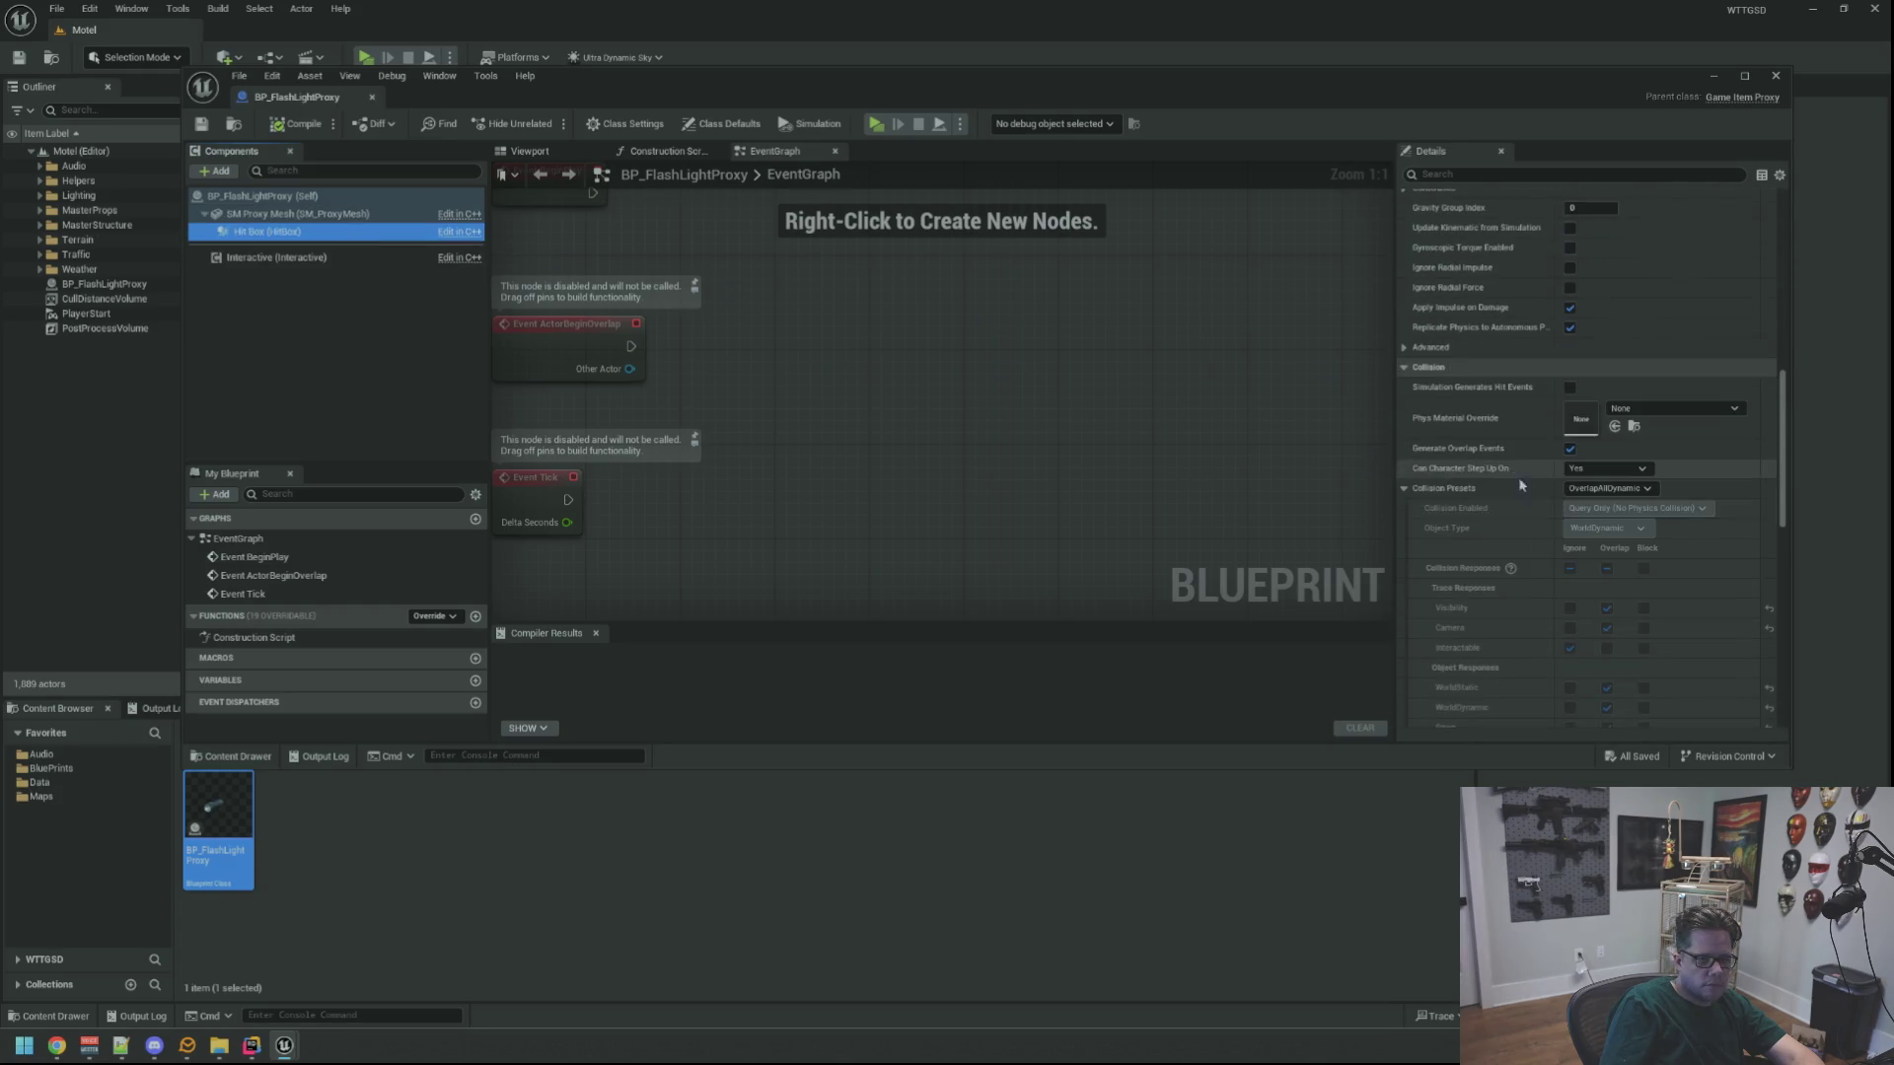
{"action": "left_click", "coordinate": [1569, 449]}
{"action": "left_click", "coordinate": [1606, 468]}
{"action": "left_click", "coordinate": [1579, 498]}
Switch the Hit Box's Collision Presets to Custom and save the flashlight blueprint
{"action": "left_click", "coordinate": [1603, 488]}
{"action": "left_click", "coordinate": [1595, 517]}
{"action": "left_click", "coordinate": [1595, 490]}
{"action": "left_click", "coordinate": [1595, 503]}
{"action": "left_click", "coordinate": [1603, 489]}
{"action": "left_click", "coordinate": [1588, 523]}
{"action": "scroll", "coordinate": [1588, 560], "scroll_direction": "down", "scroll_amount": 2}
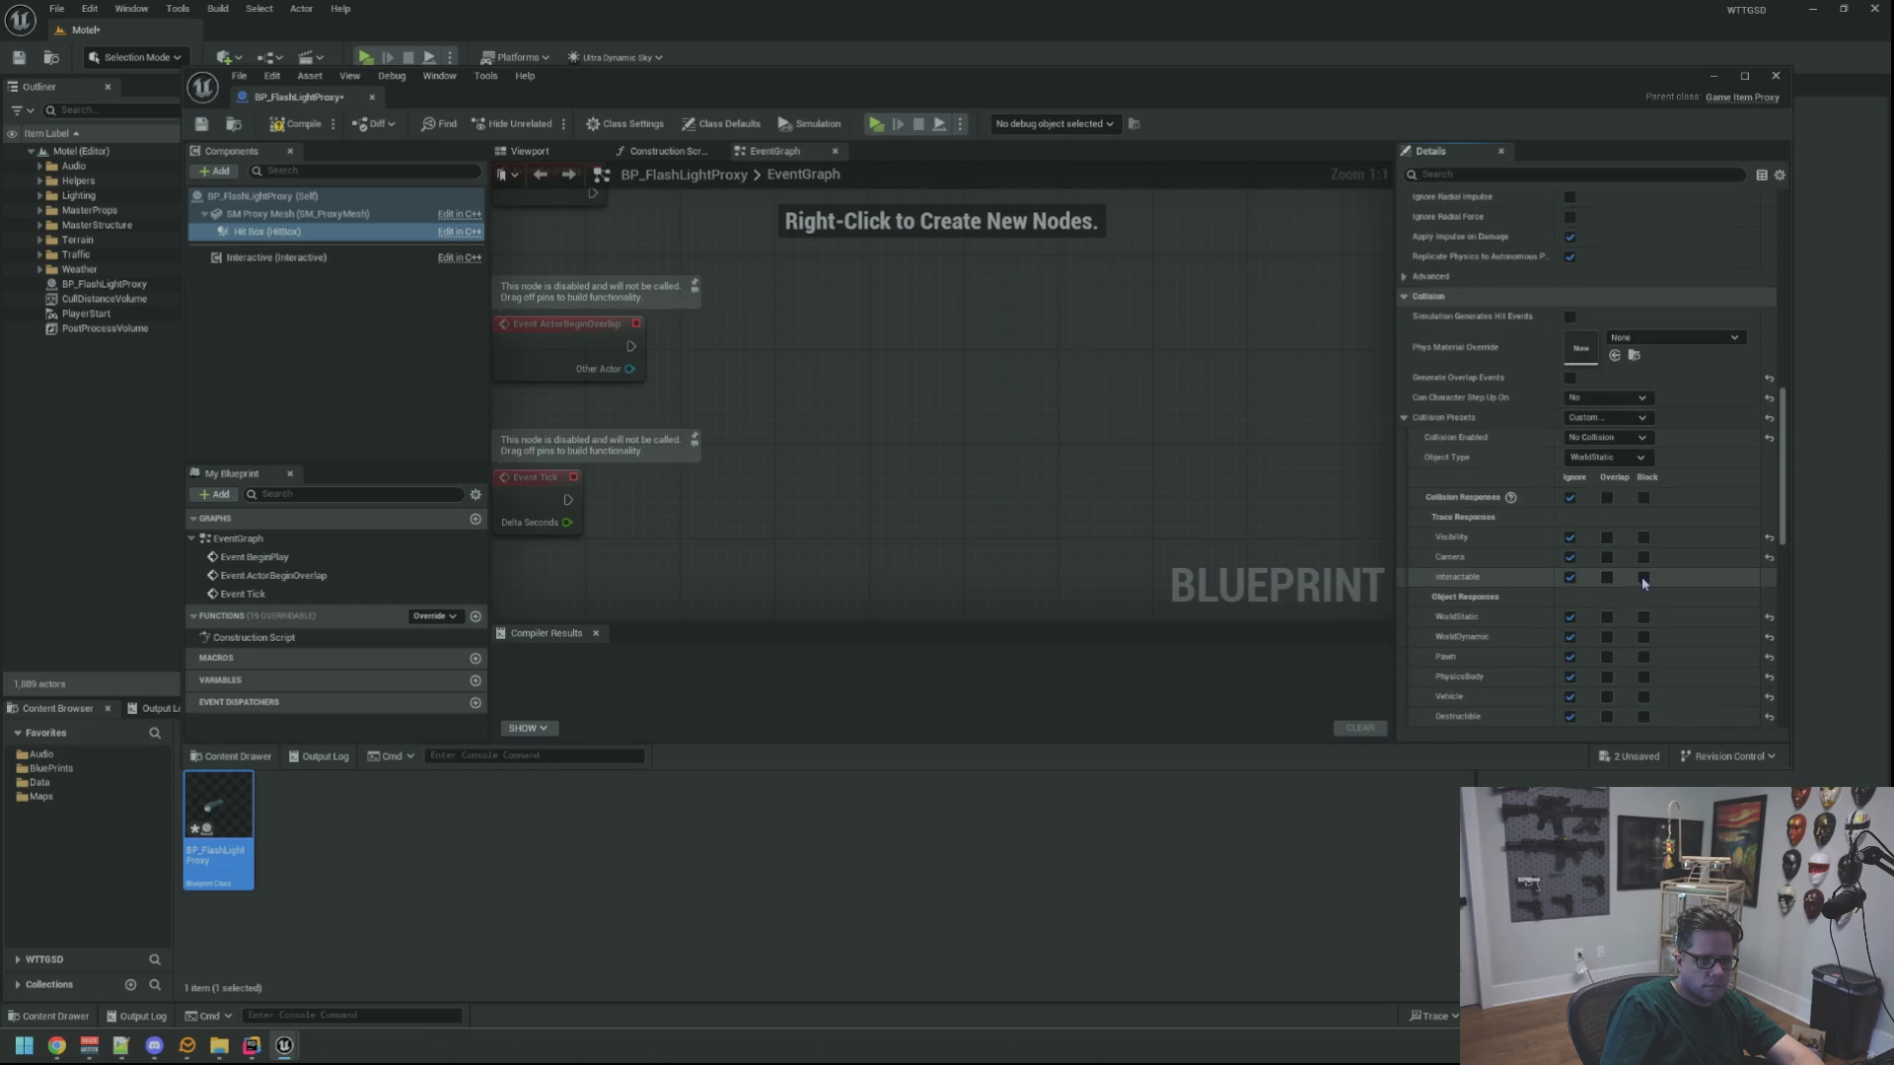
{"action": "left_click", "coordinate": [211, 131]}
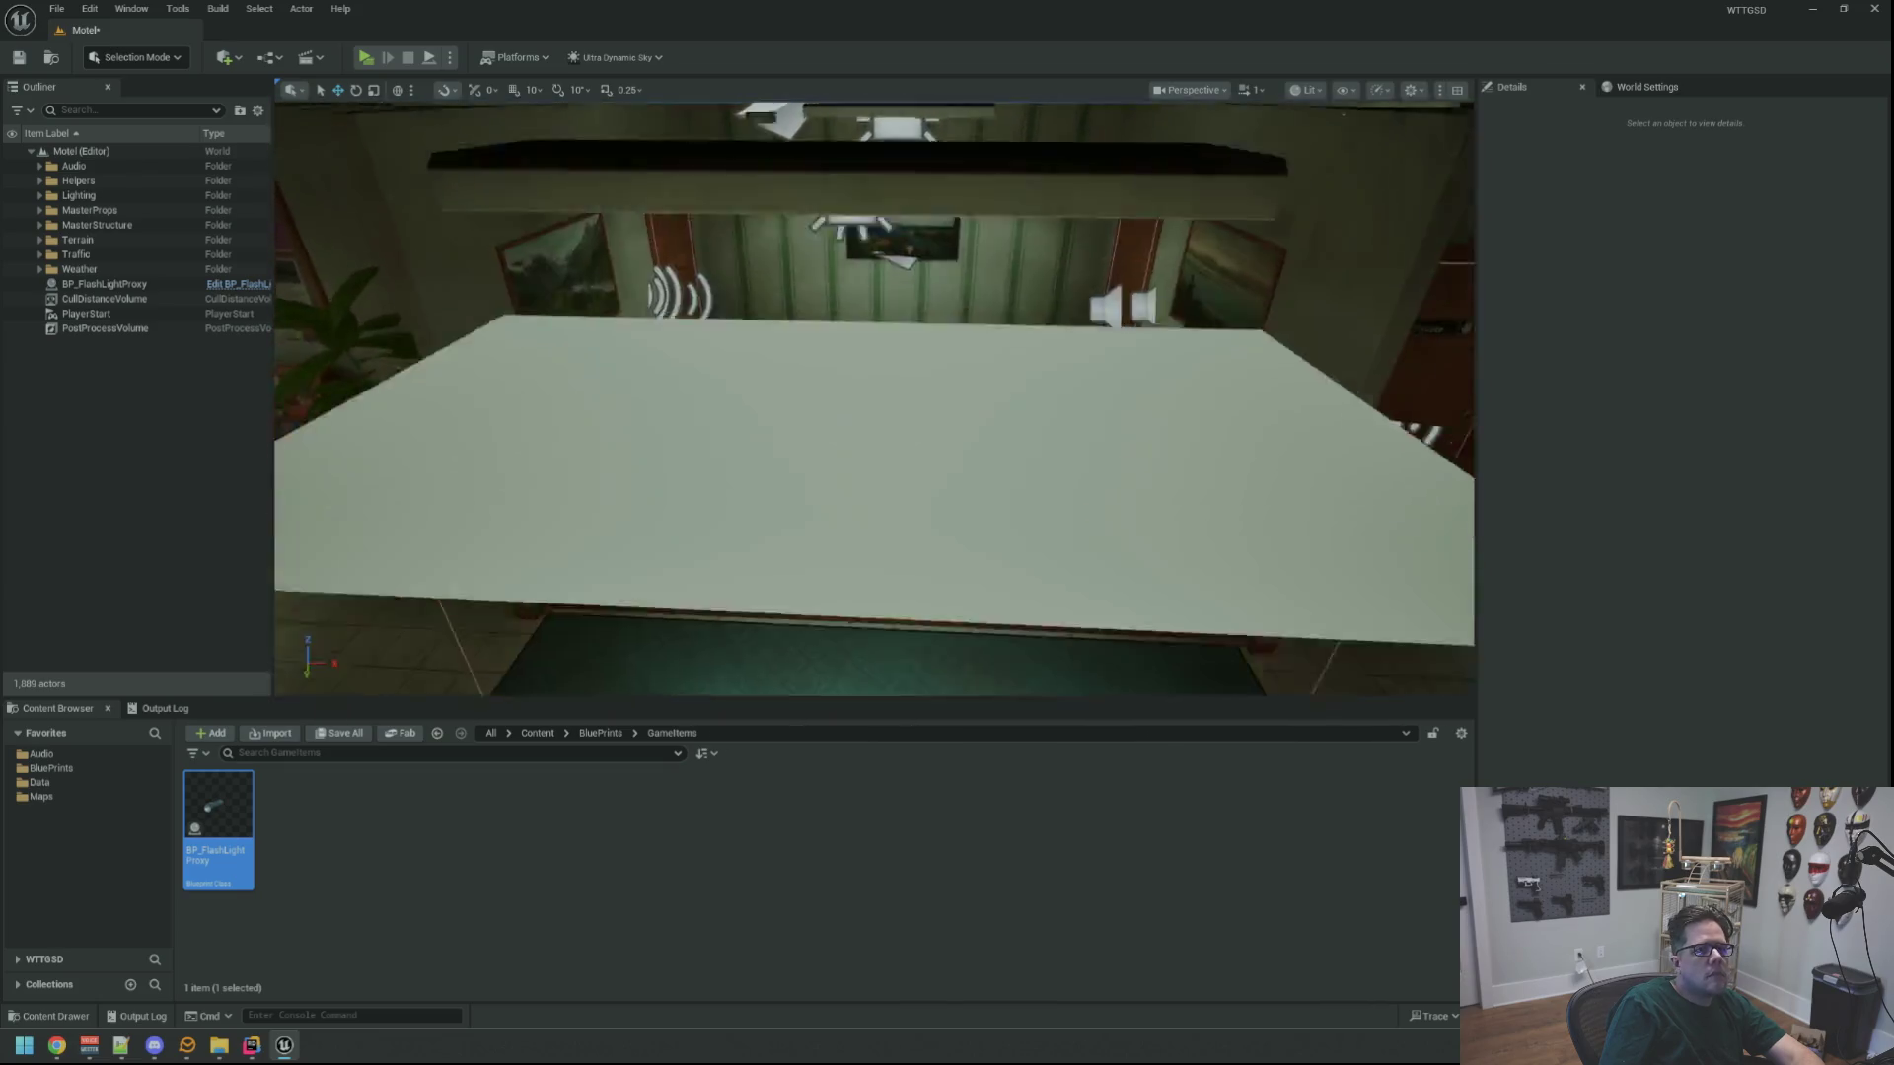
Save the Motel map and show the Output Log while framing the reception counter
{"action": "key", "text": "ctrl+s"}
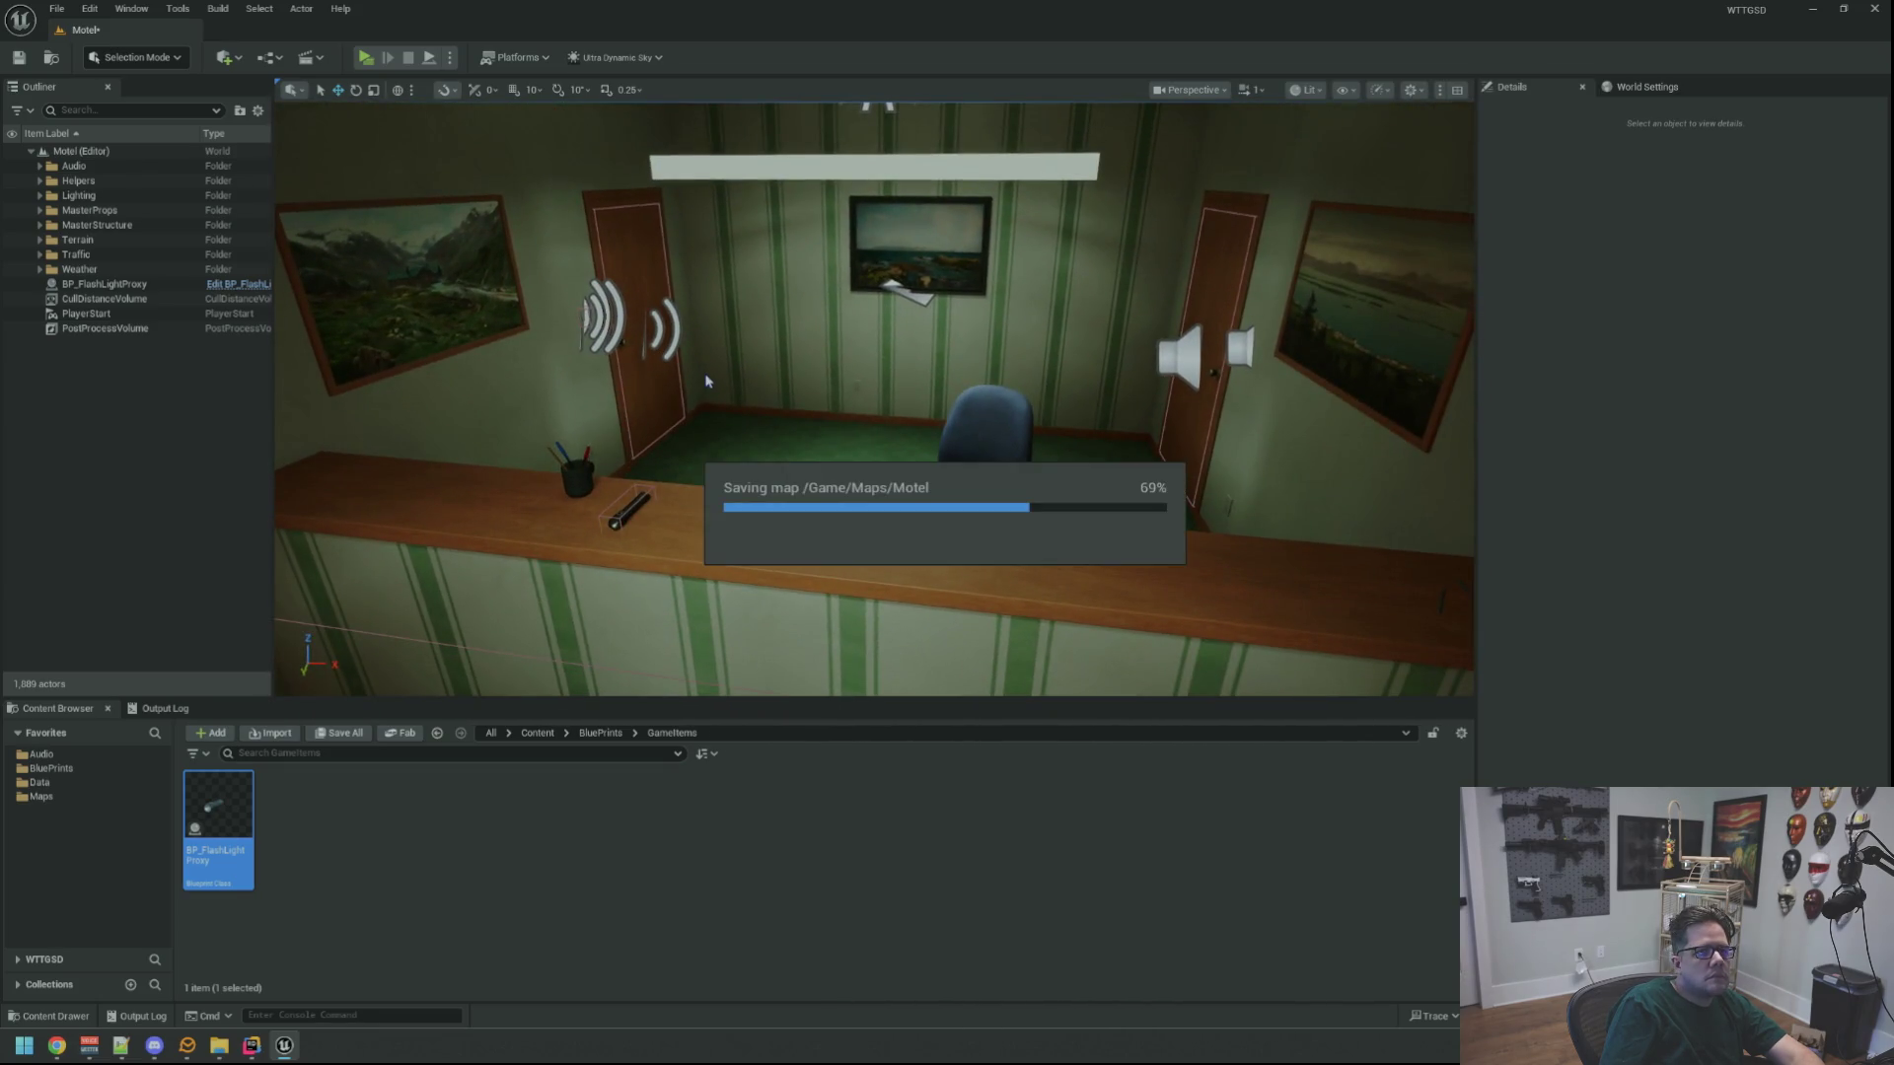
{"action": "left_click_drag", "start_coordinate": [705, 383], "coordinate": [706, 276]}
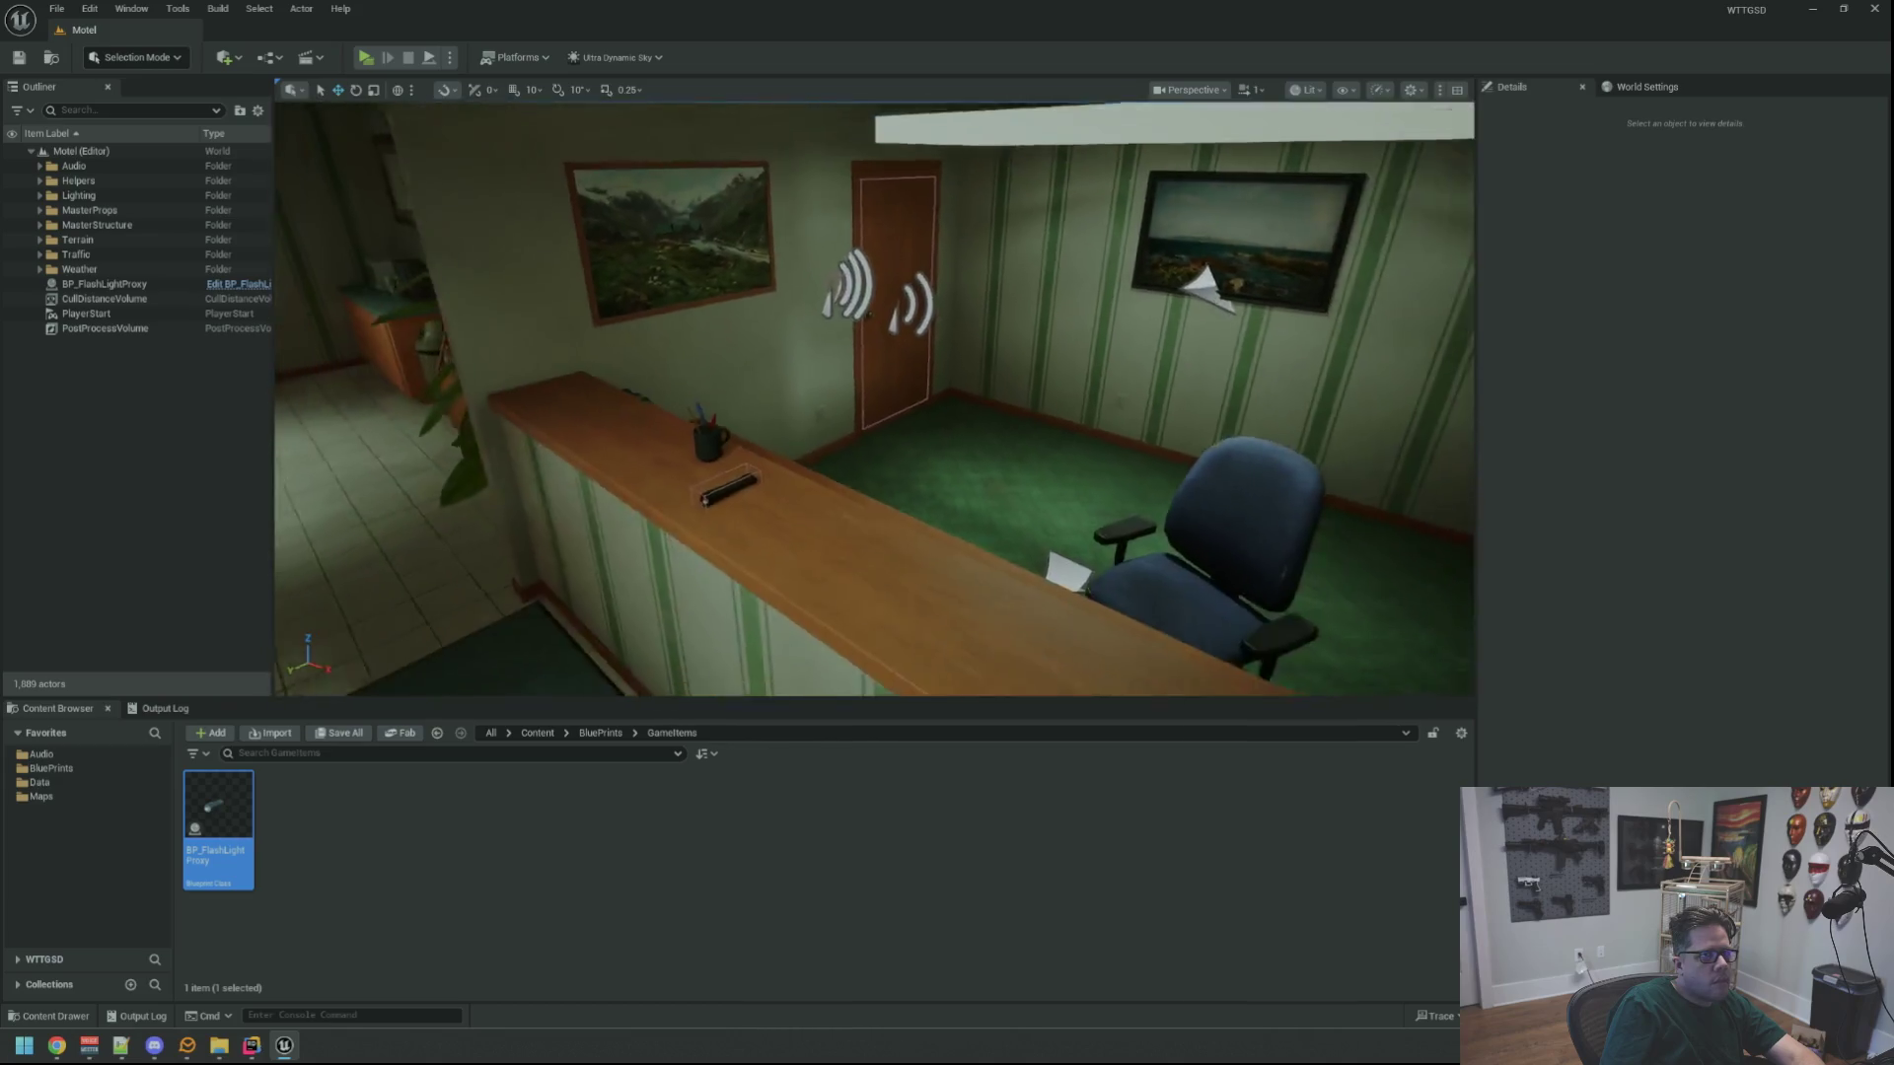
{"action": "left_click_drag", "start_coordinate": [323, 621], "coordinate": [306, 651]}
{"action": "left_click", "coordinate": [163, 708]}
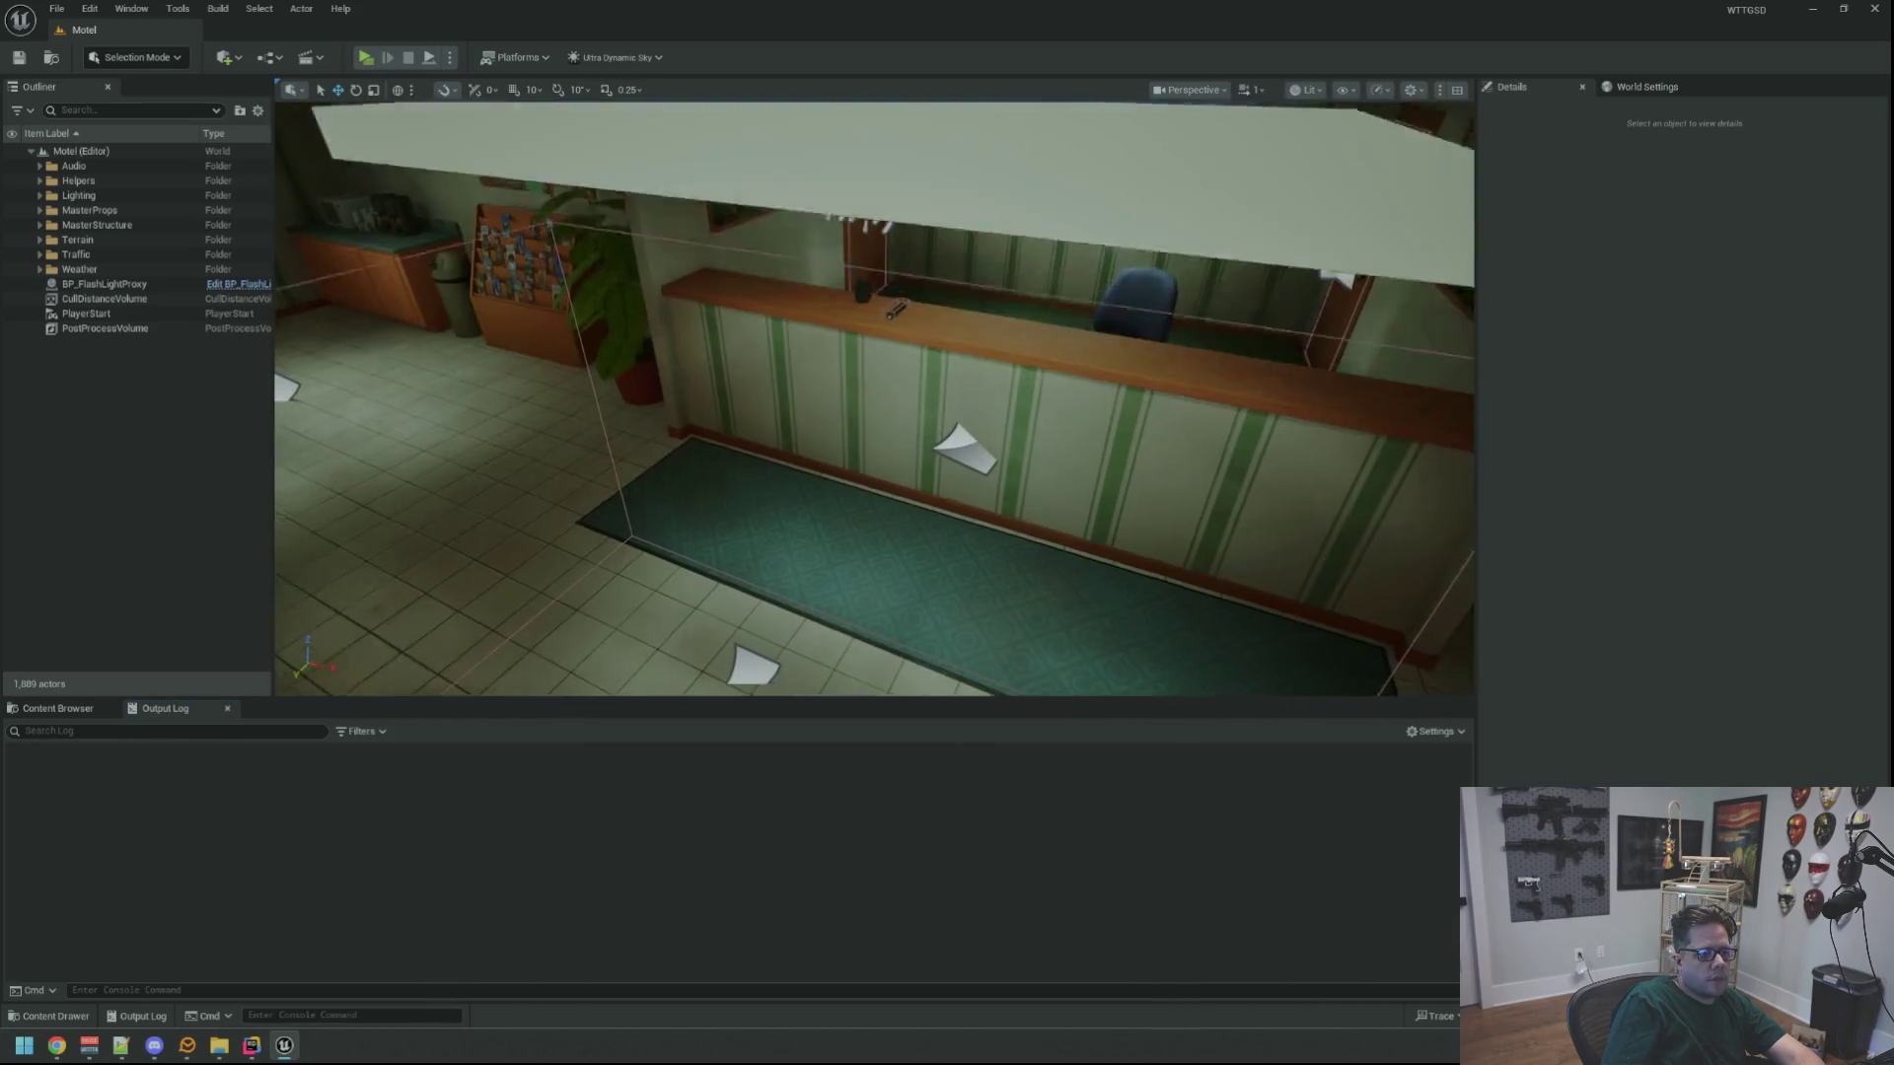
{"action": "left_click_drag", "start_coordinate": [688, 573], "coordinate": [689, 547]}
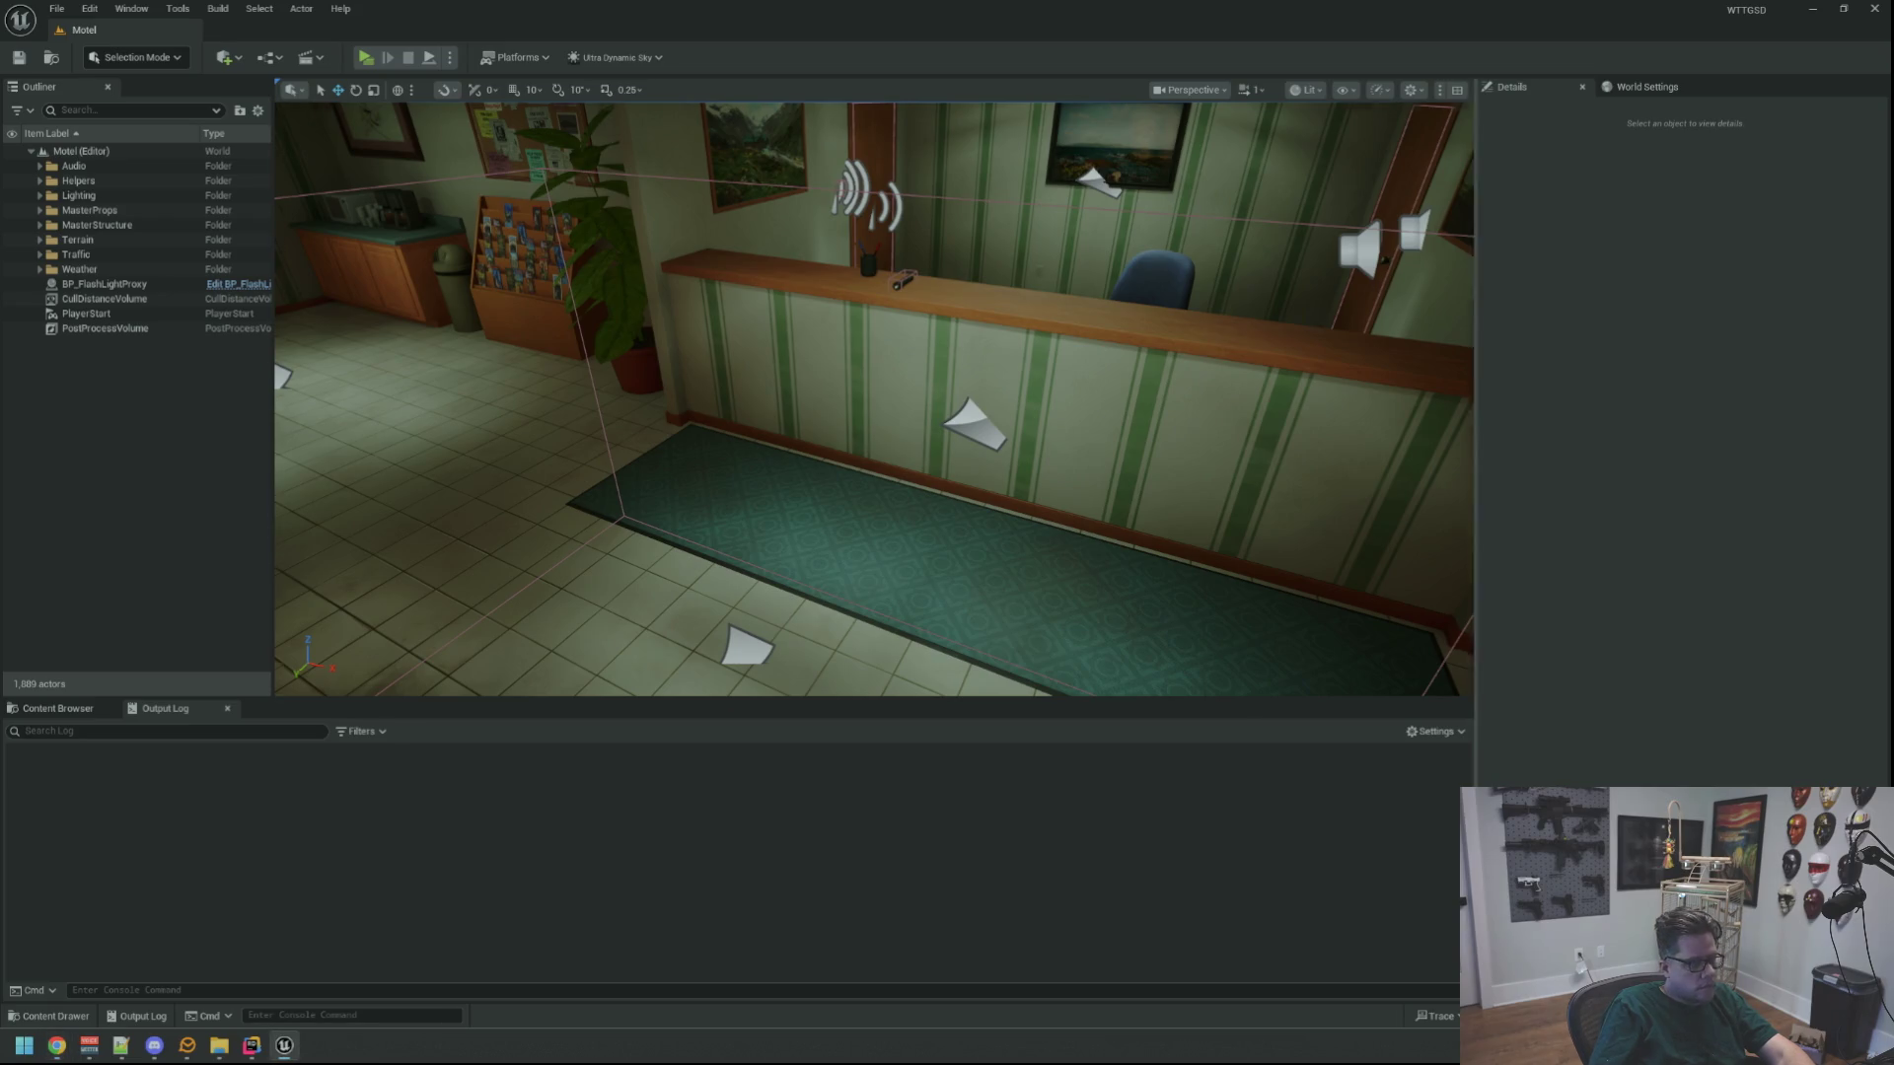
Play-test walking through the lobby to the desk flashlight, then stop and select it
{"action": "key", "text": "g"}
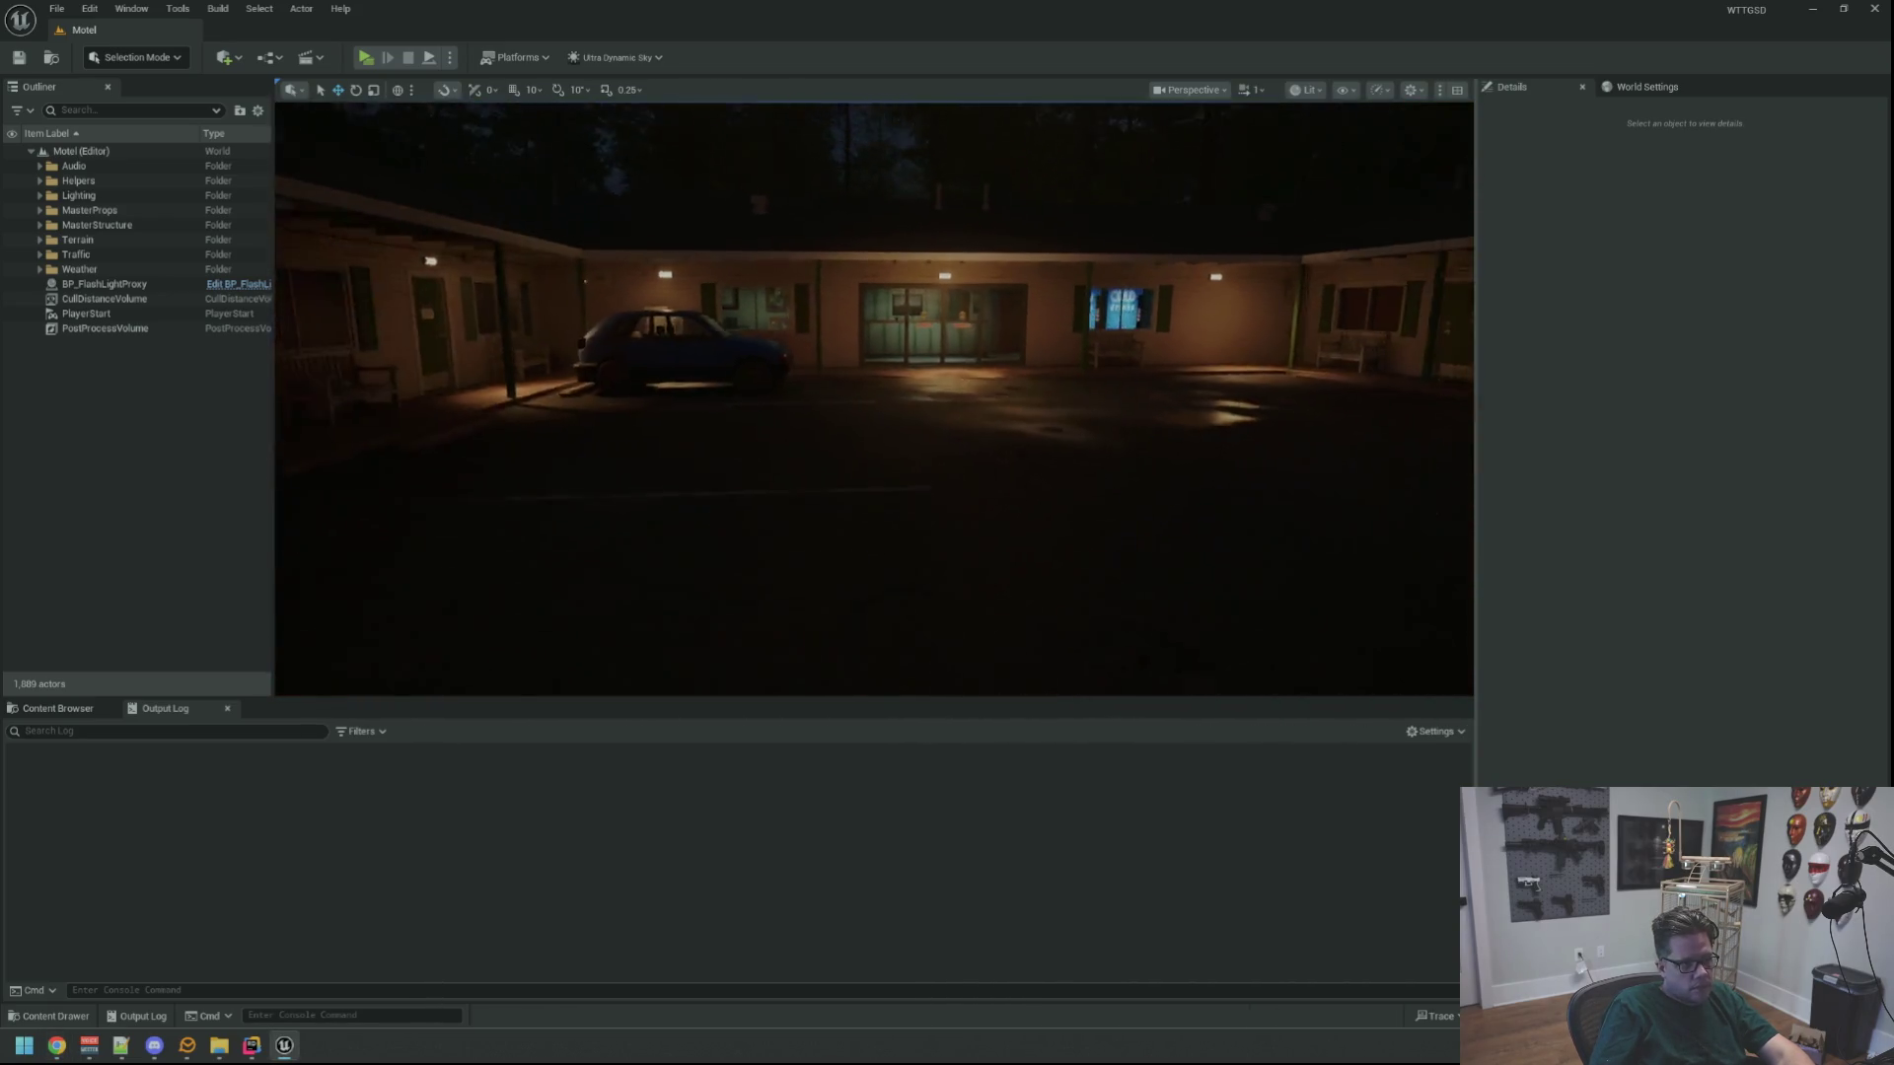
{"action": "key", "text": "w"}
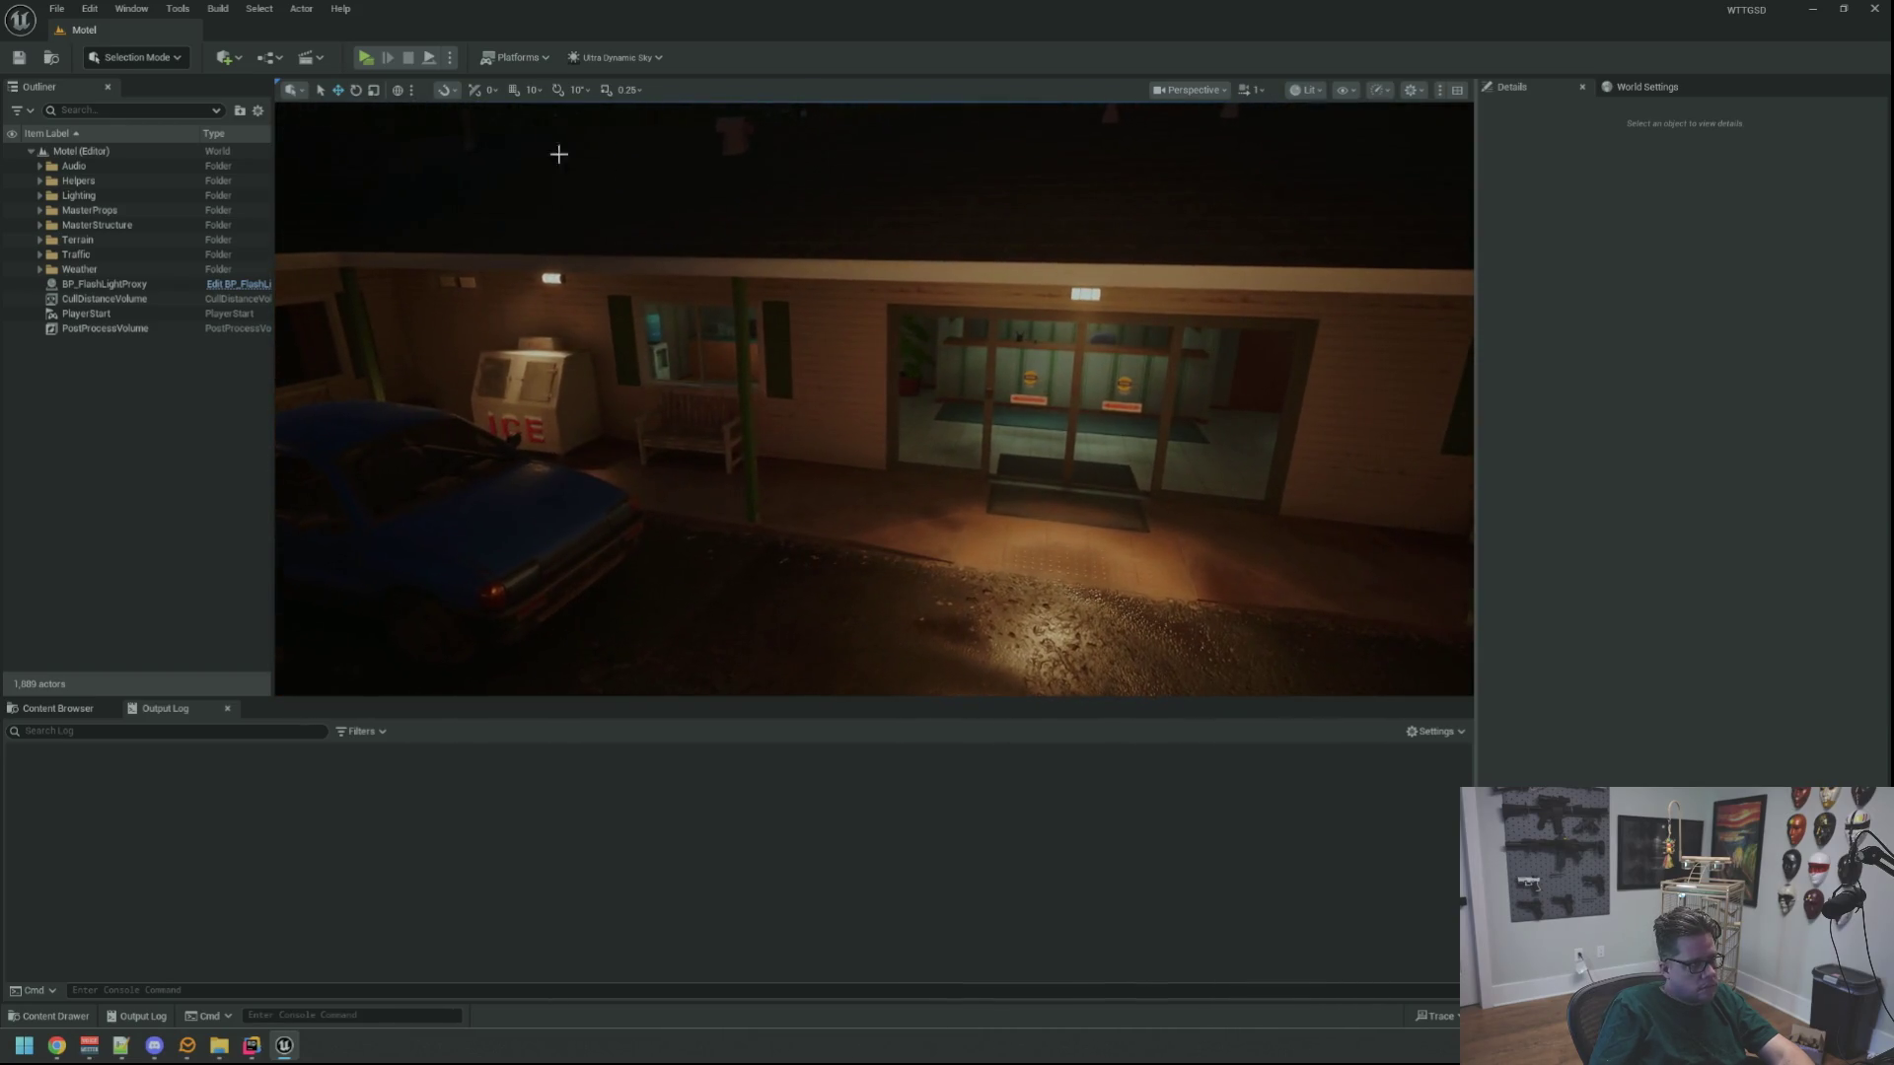
{"action": "key", "text": "alt+p"}
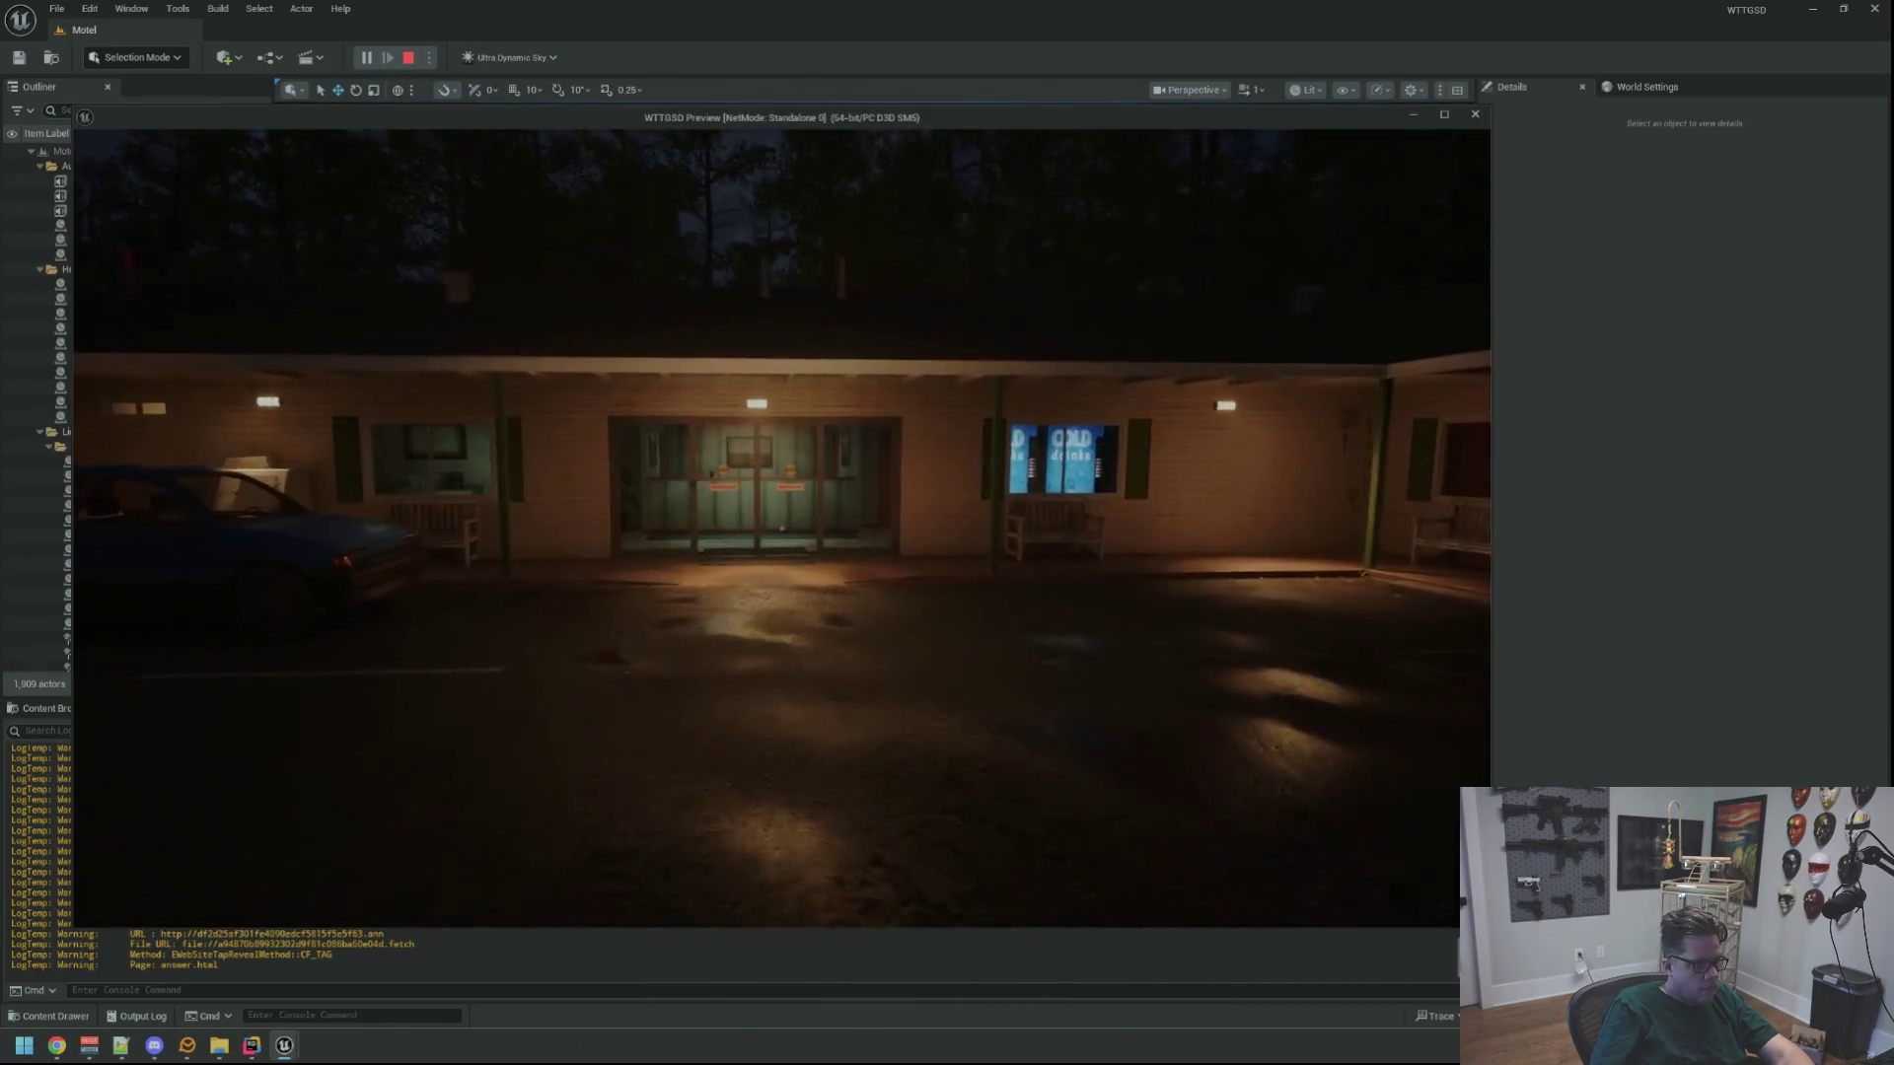
{"action": "key", "text": "w"}
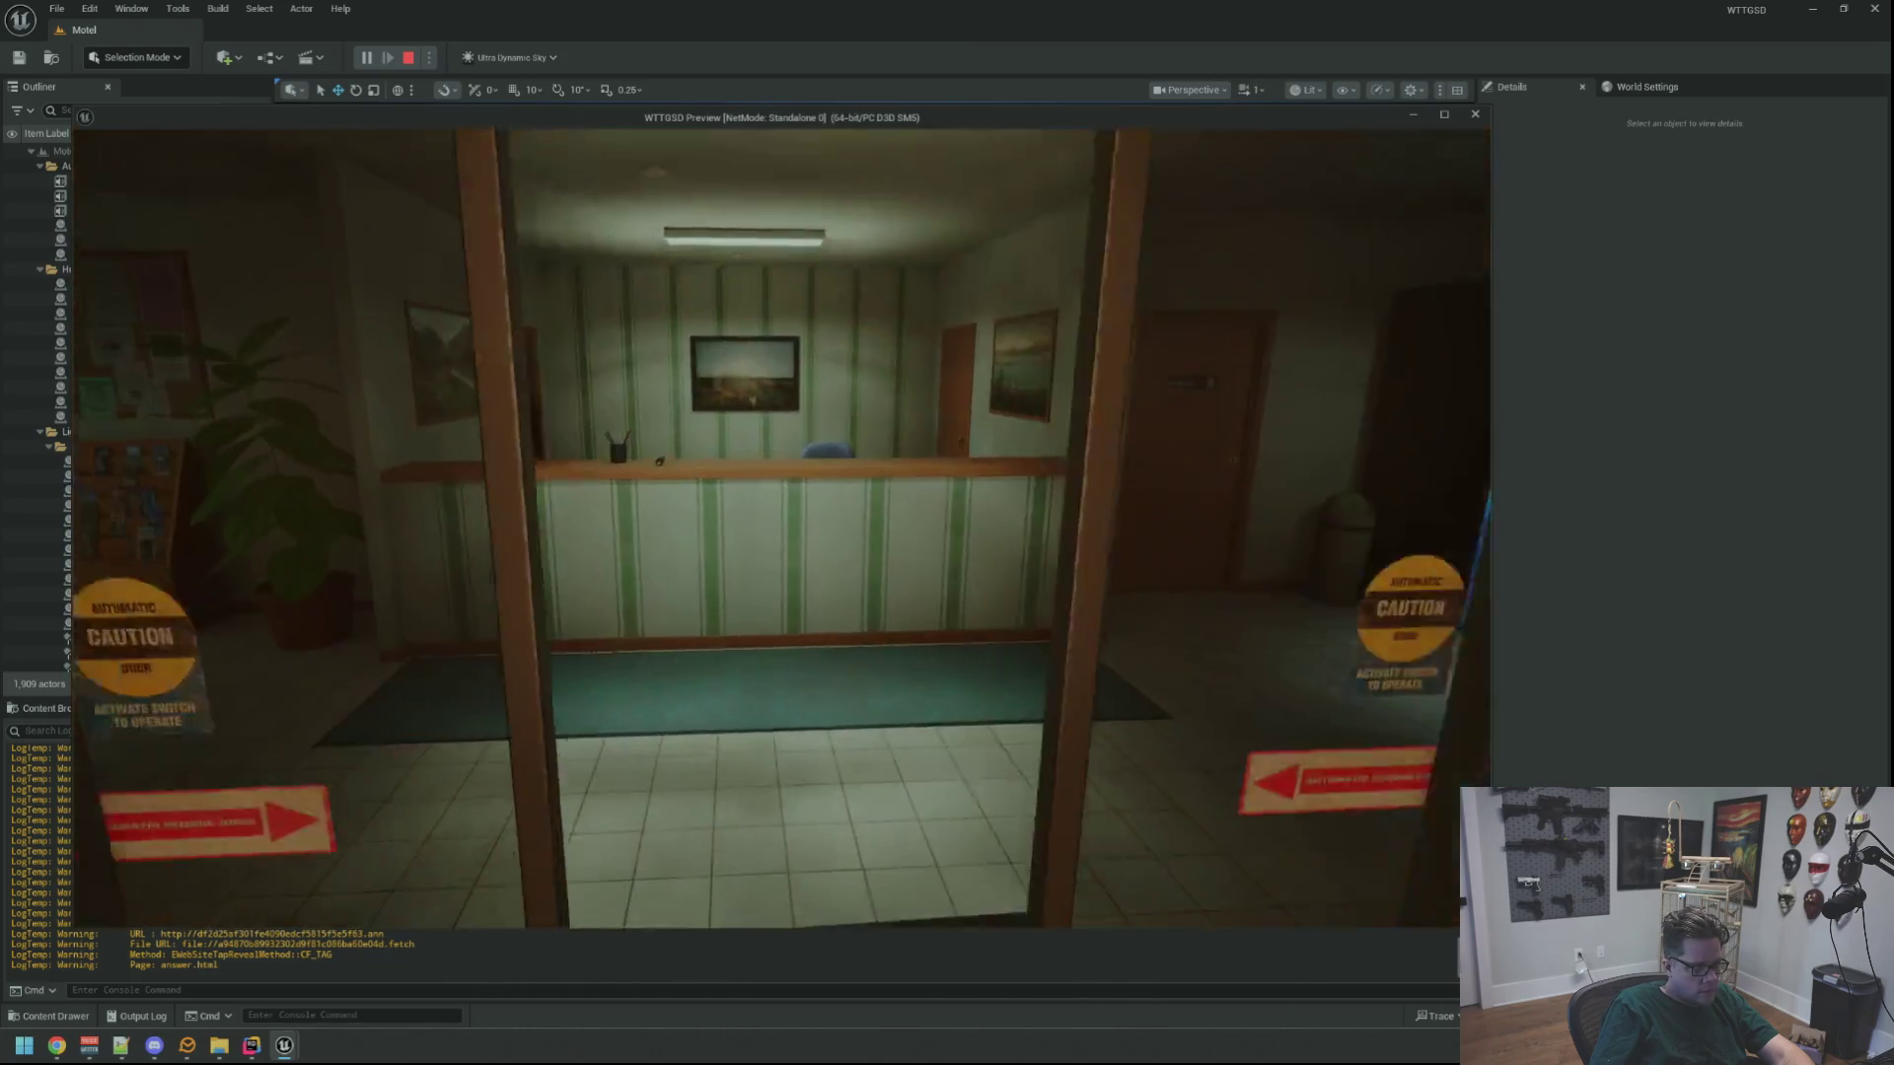
{"action": "key", "text": "w"}
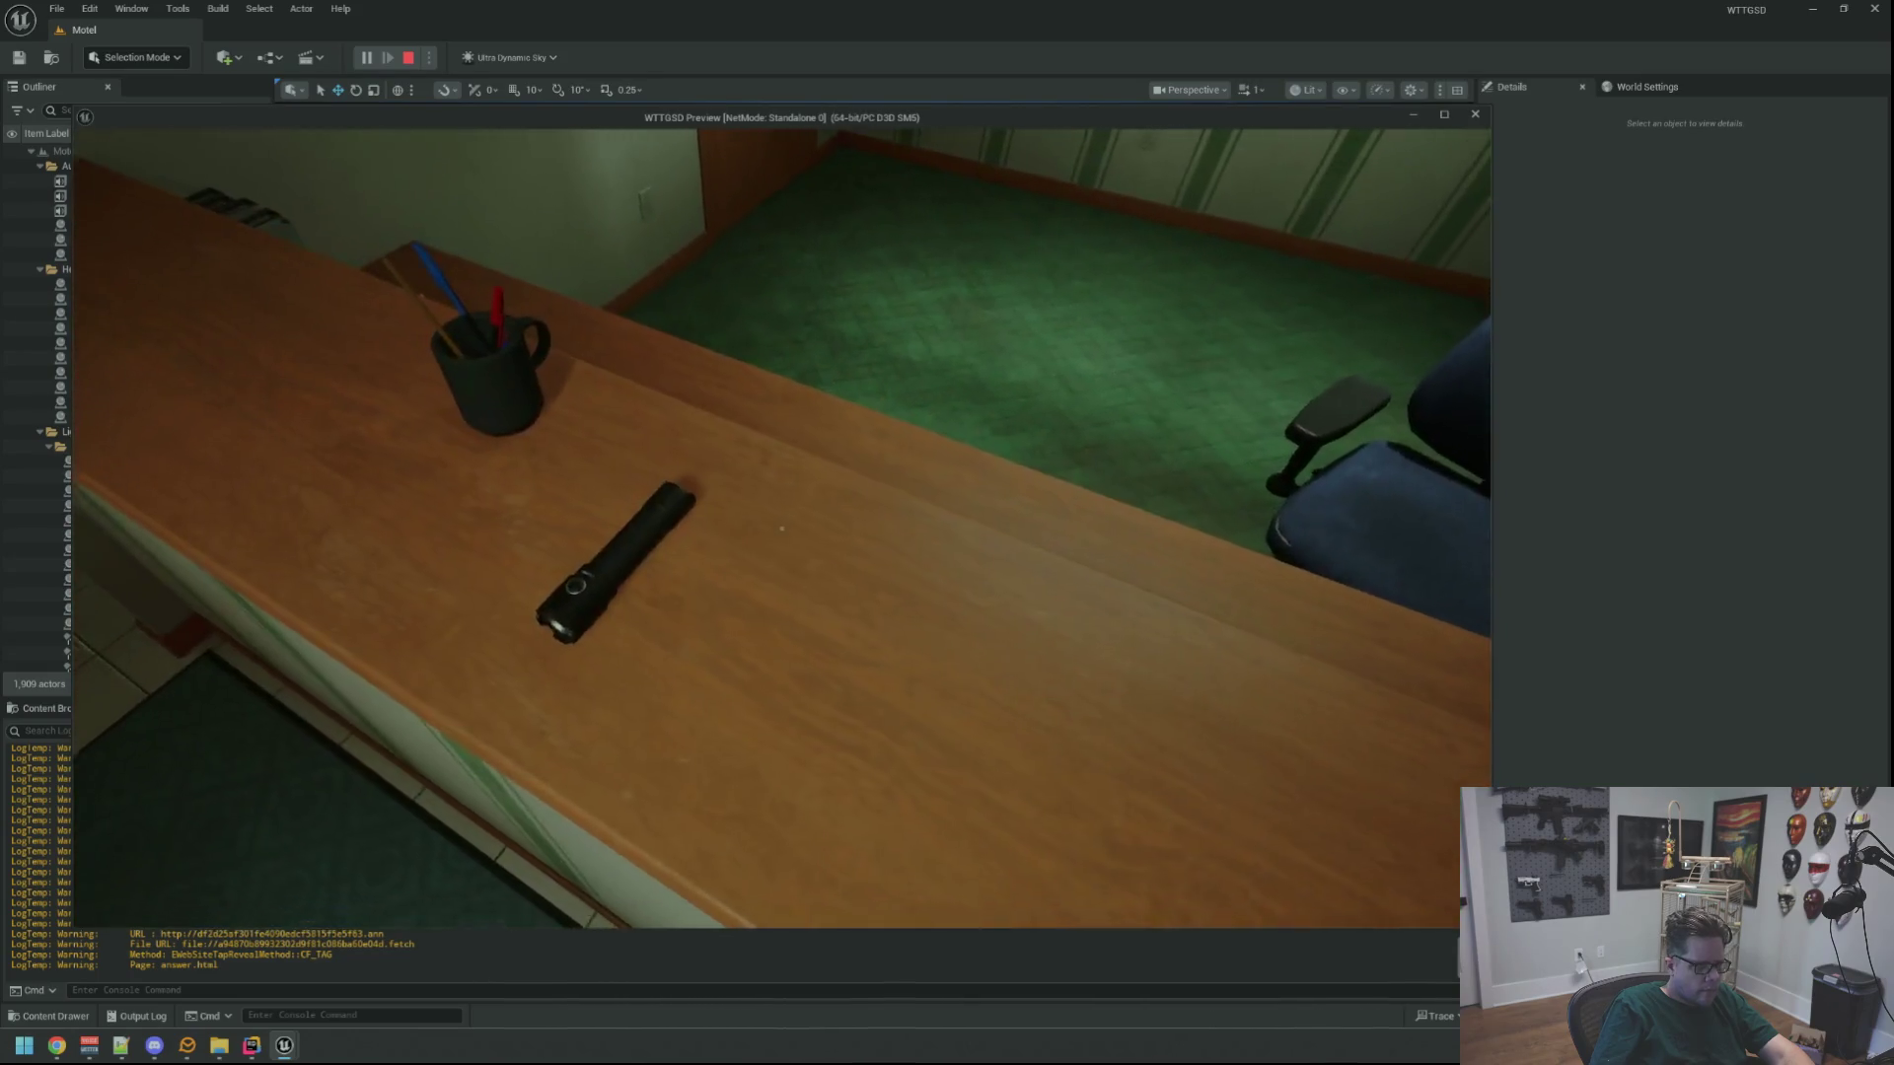
{"action": "key", "text": "Escape"}
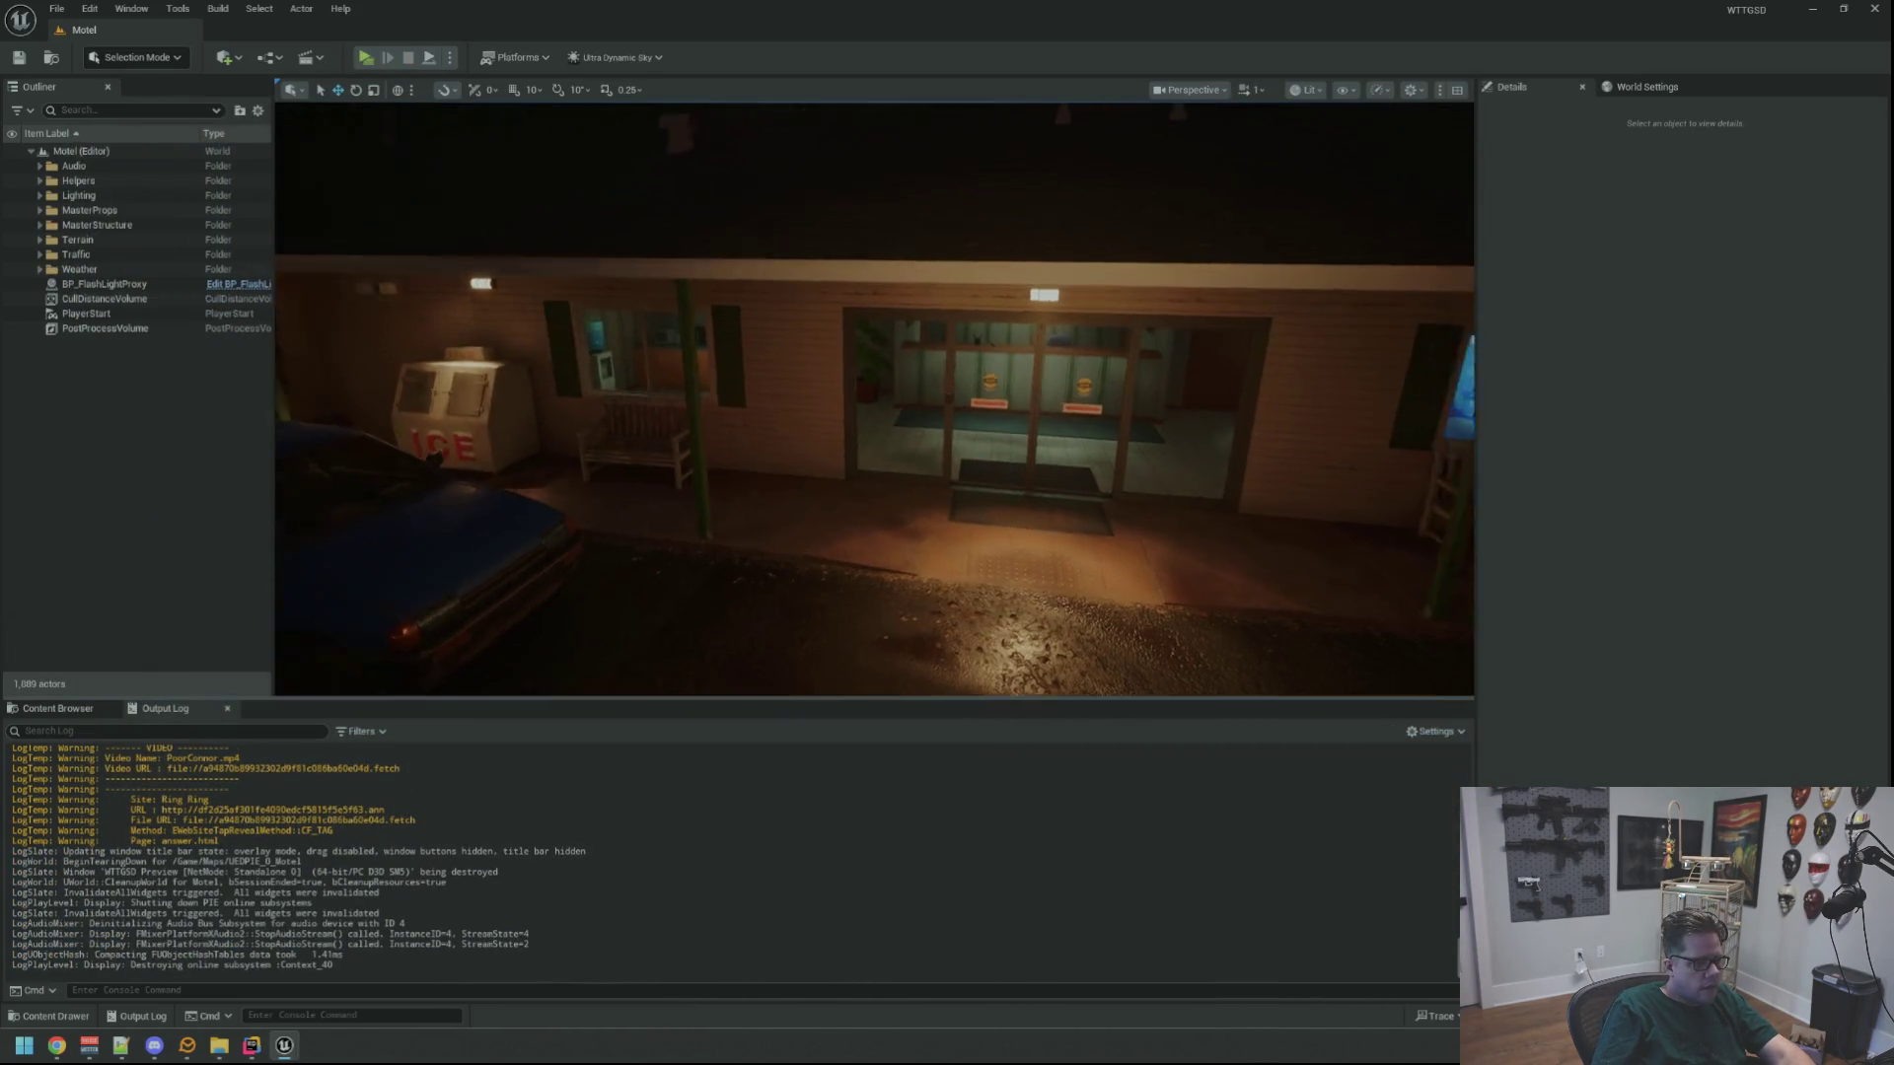
{"action": "left_click", "coordinate": [827, 448]}
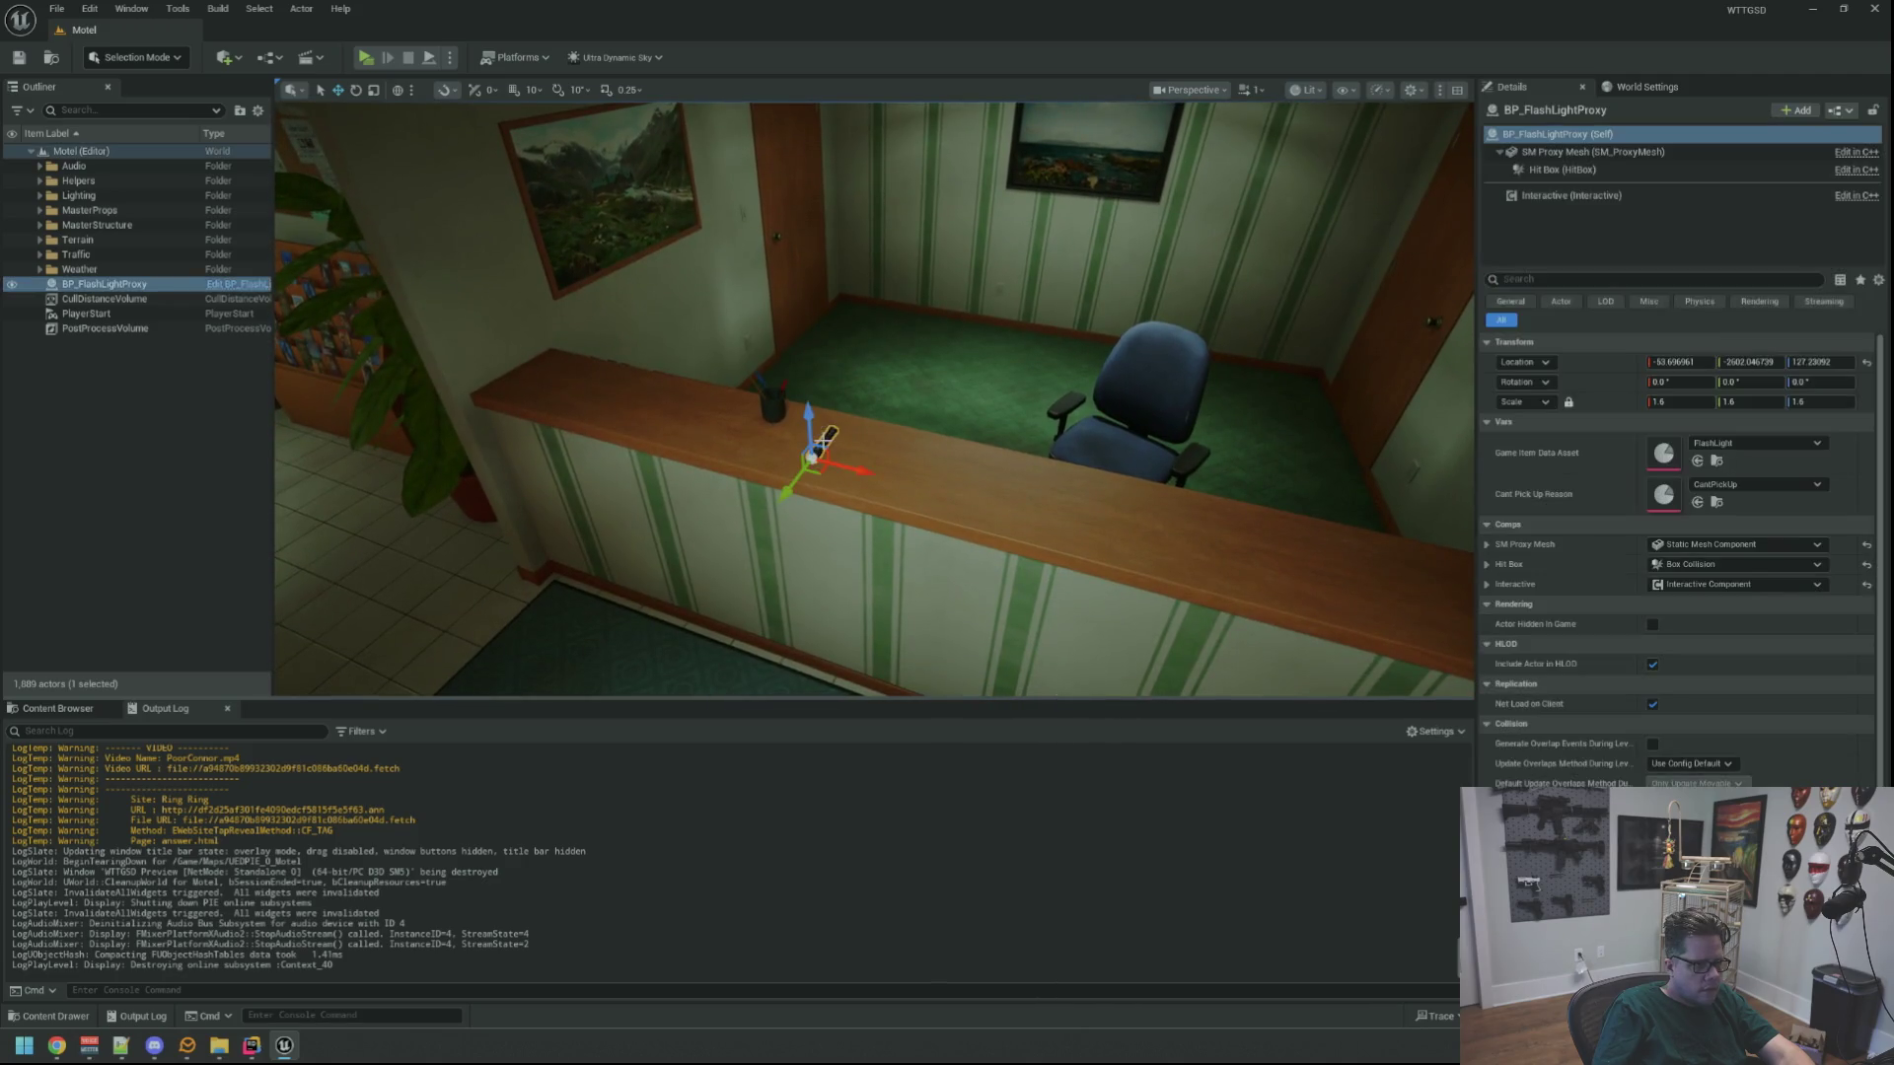
Inspect the placed flashlight's Hit Box collision object type in the Details panel
{"action": "left_click", "coordinate": [1578, 169]}
{"action": "scroll", "coordinate": [1609, 595], "scroll_direction": "down", "scroll_amount": 5}
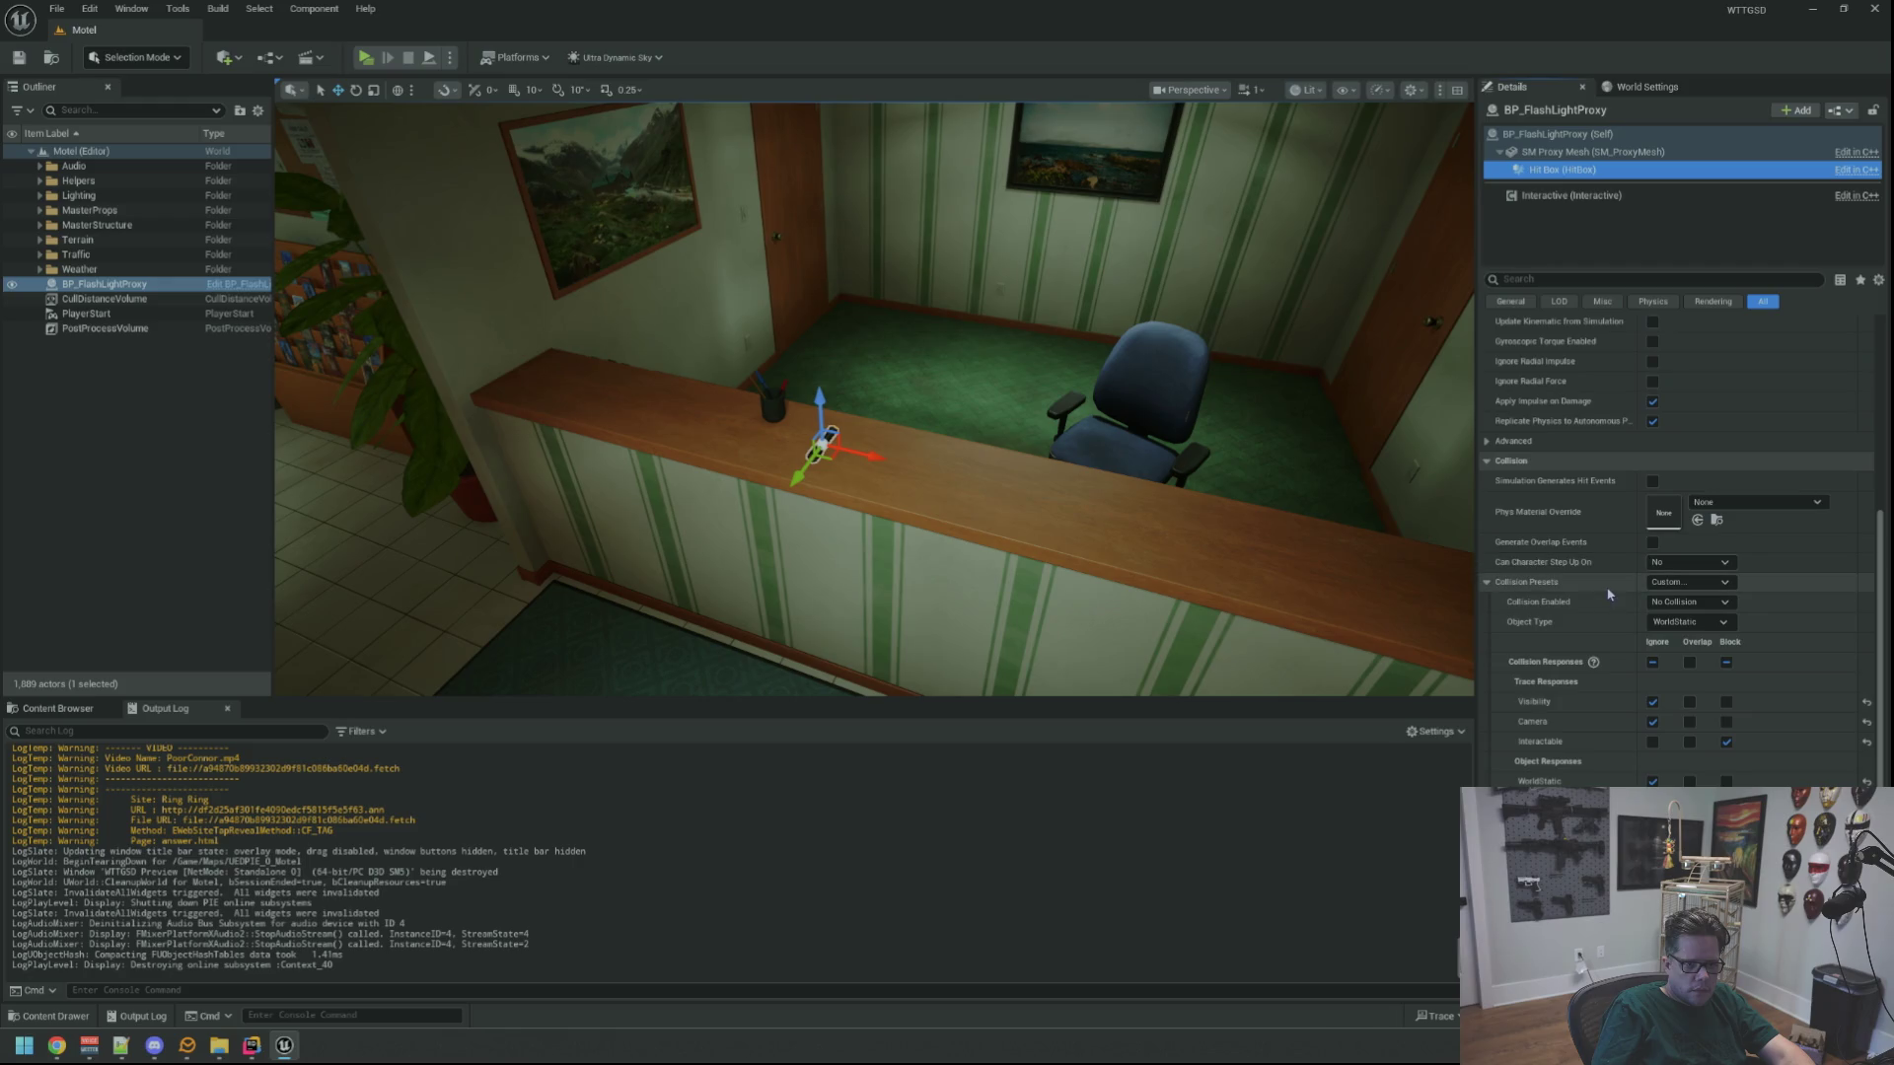
{"action": "scroll", "coordinate": [1086, 487], "scroll_direction": "down", "scroll_amount": 5}
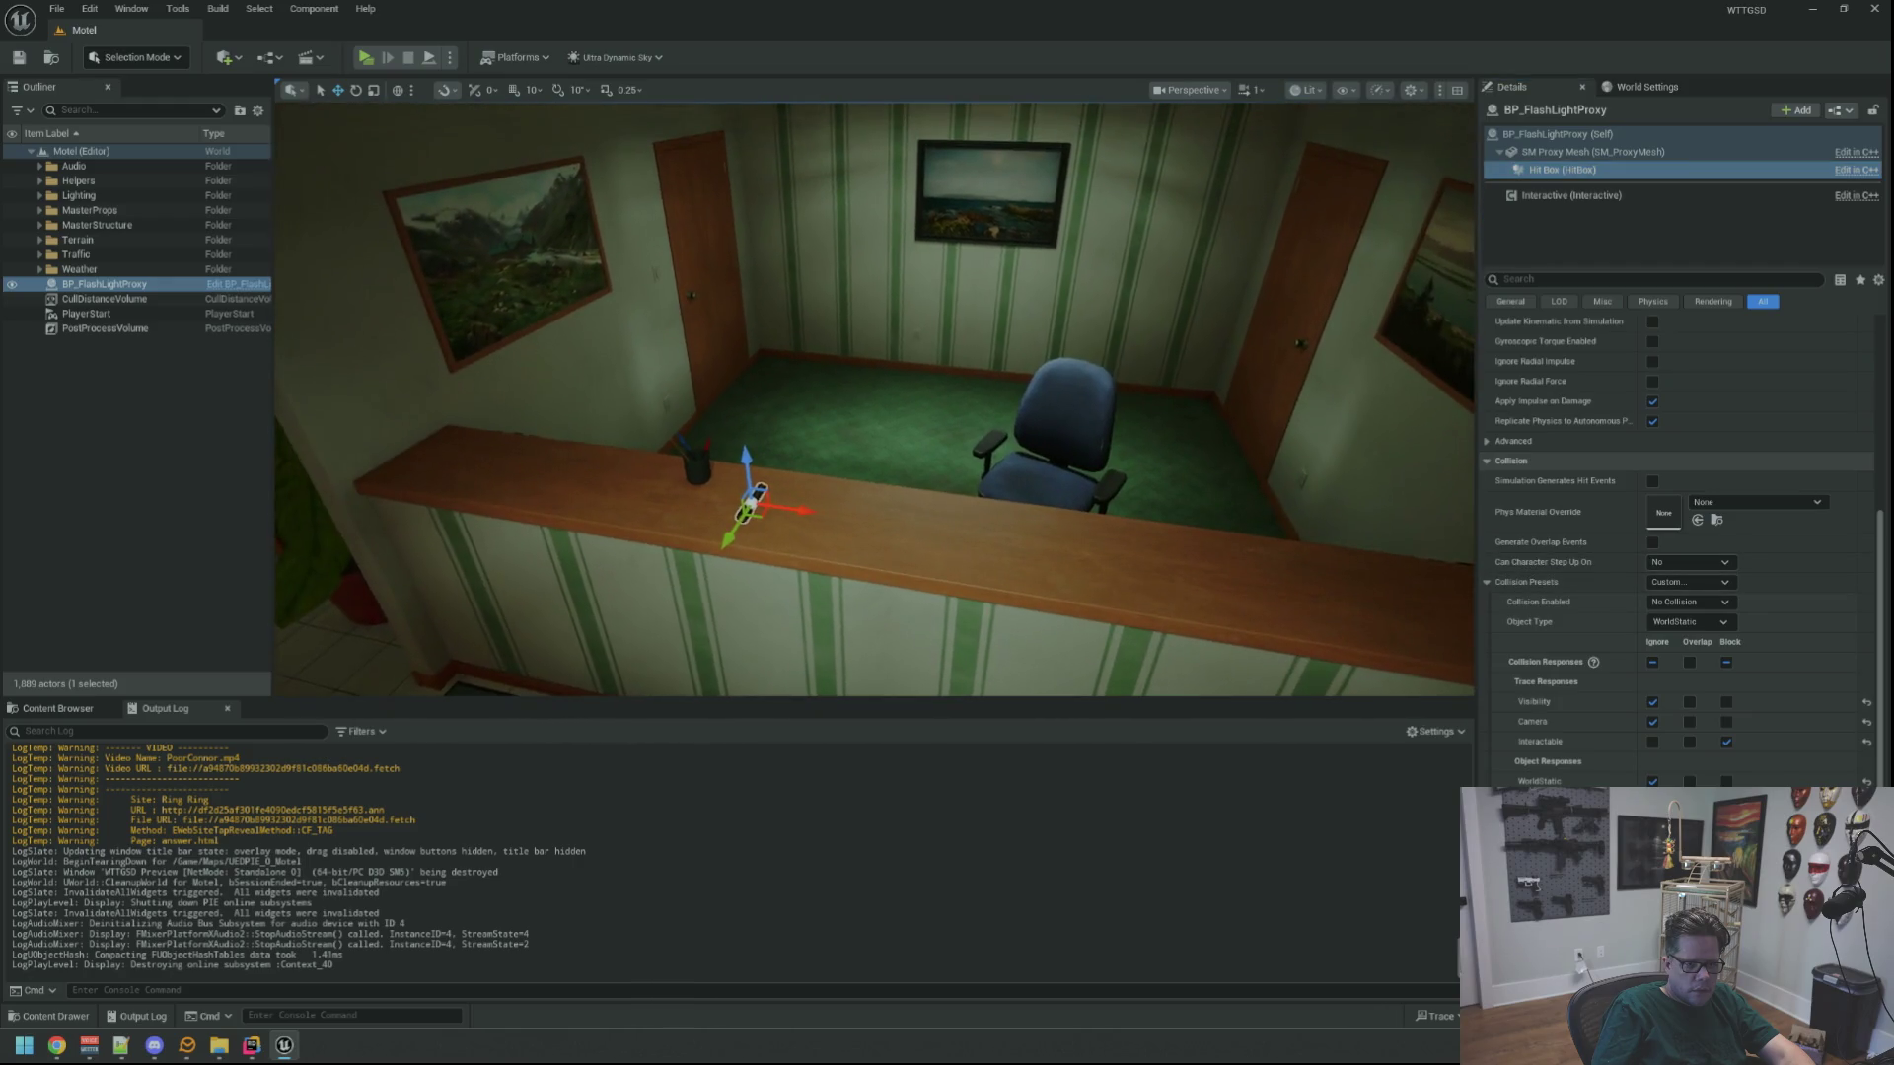
{"action": "scroll", "coordinate": [1085, 486], "scroll_direction": "down", "scroll_amount": 2}
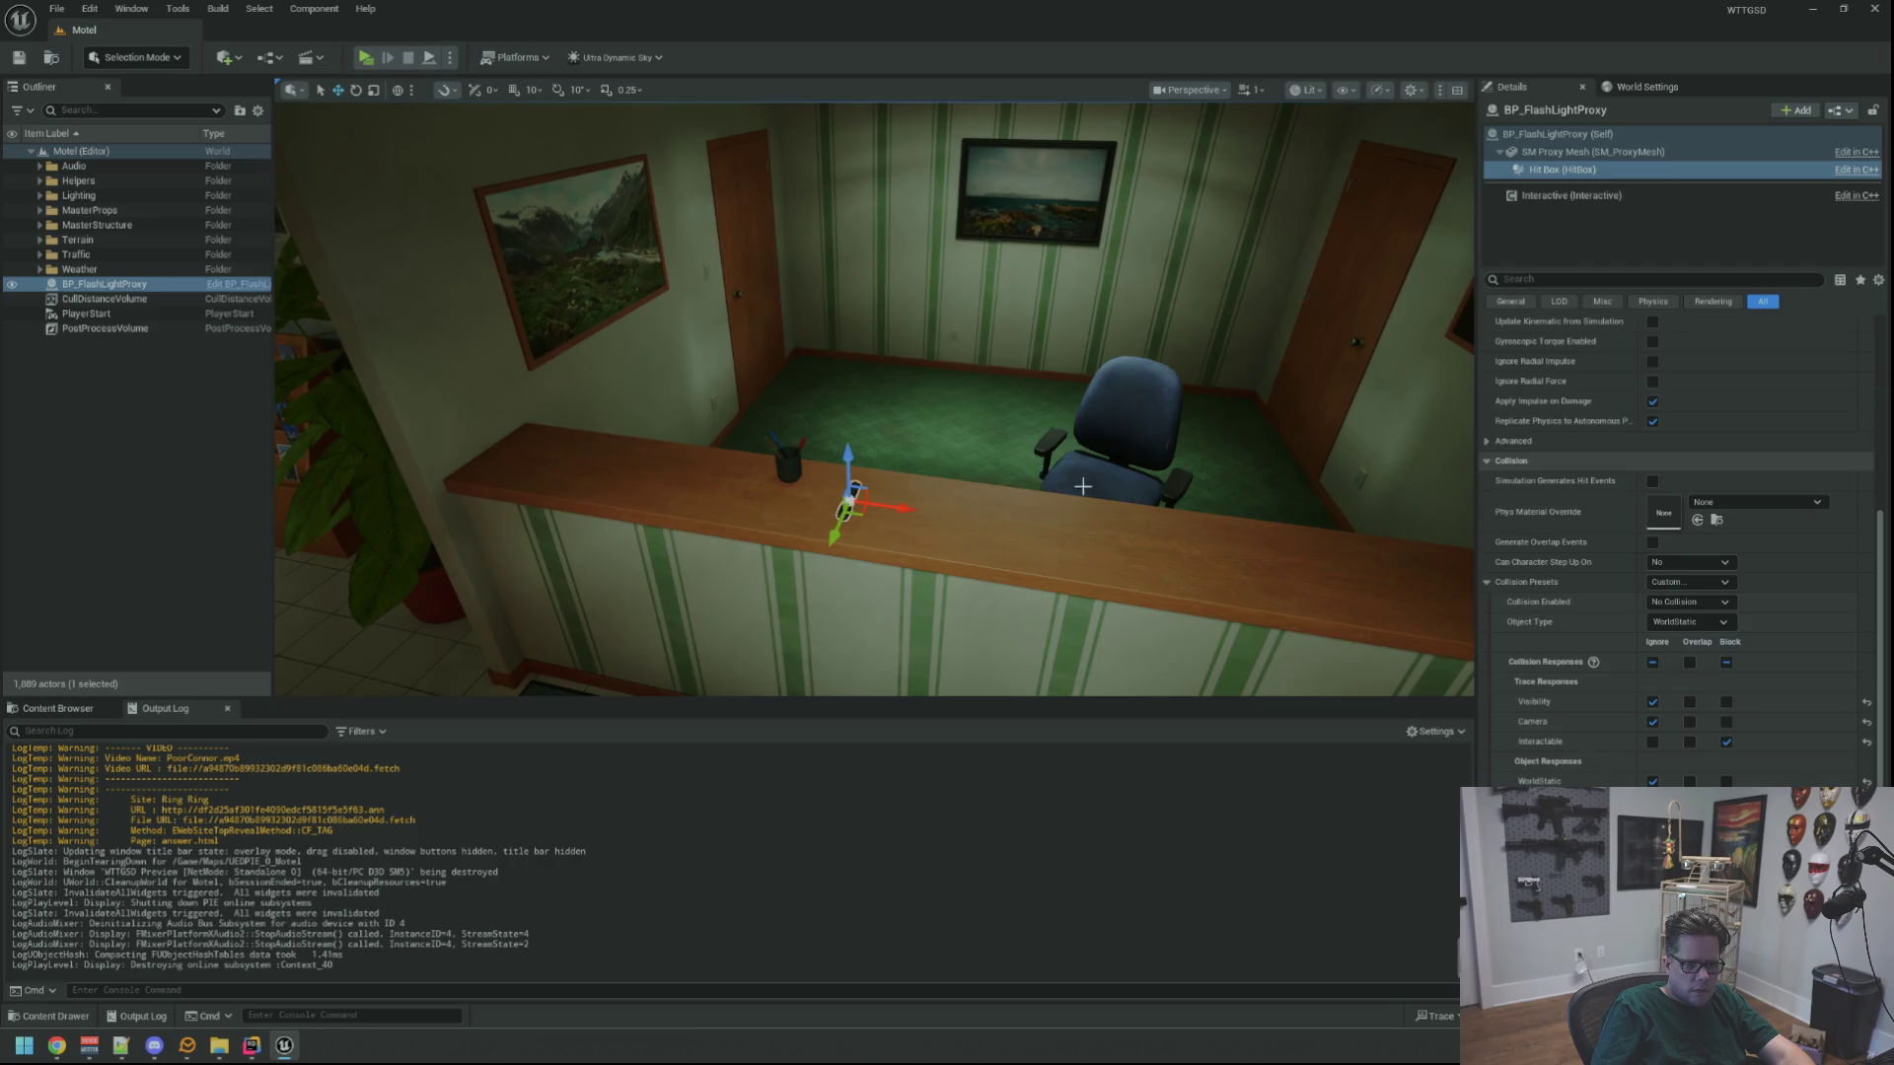
{"action": "left_click", "coordinate": [1690, 621]}
Delete the flashlight pickup from the counter and bring back the GameItems folder
{"action": "left_click", "coordinate": [228, 285]}
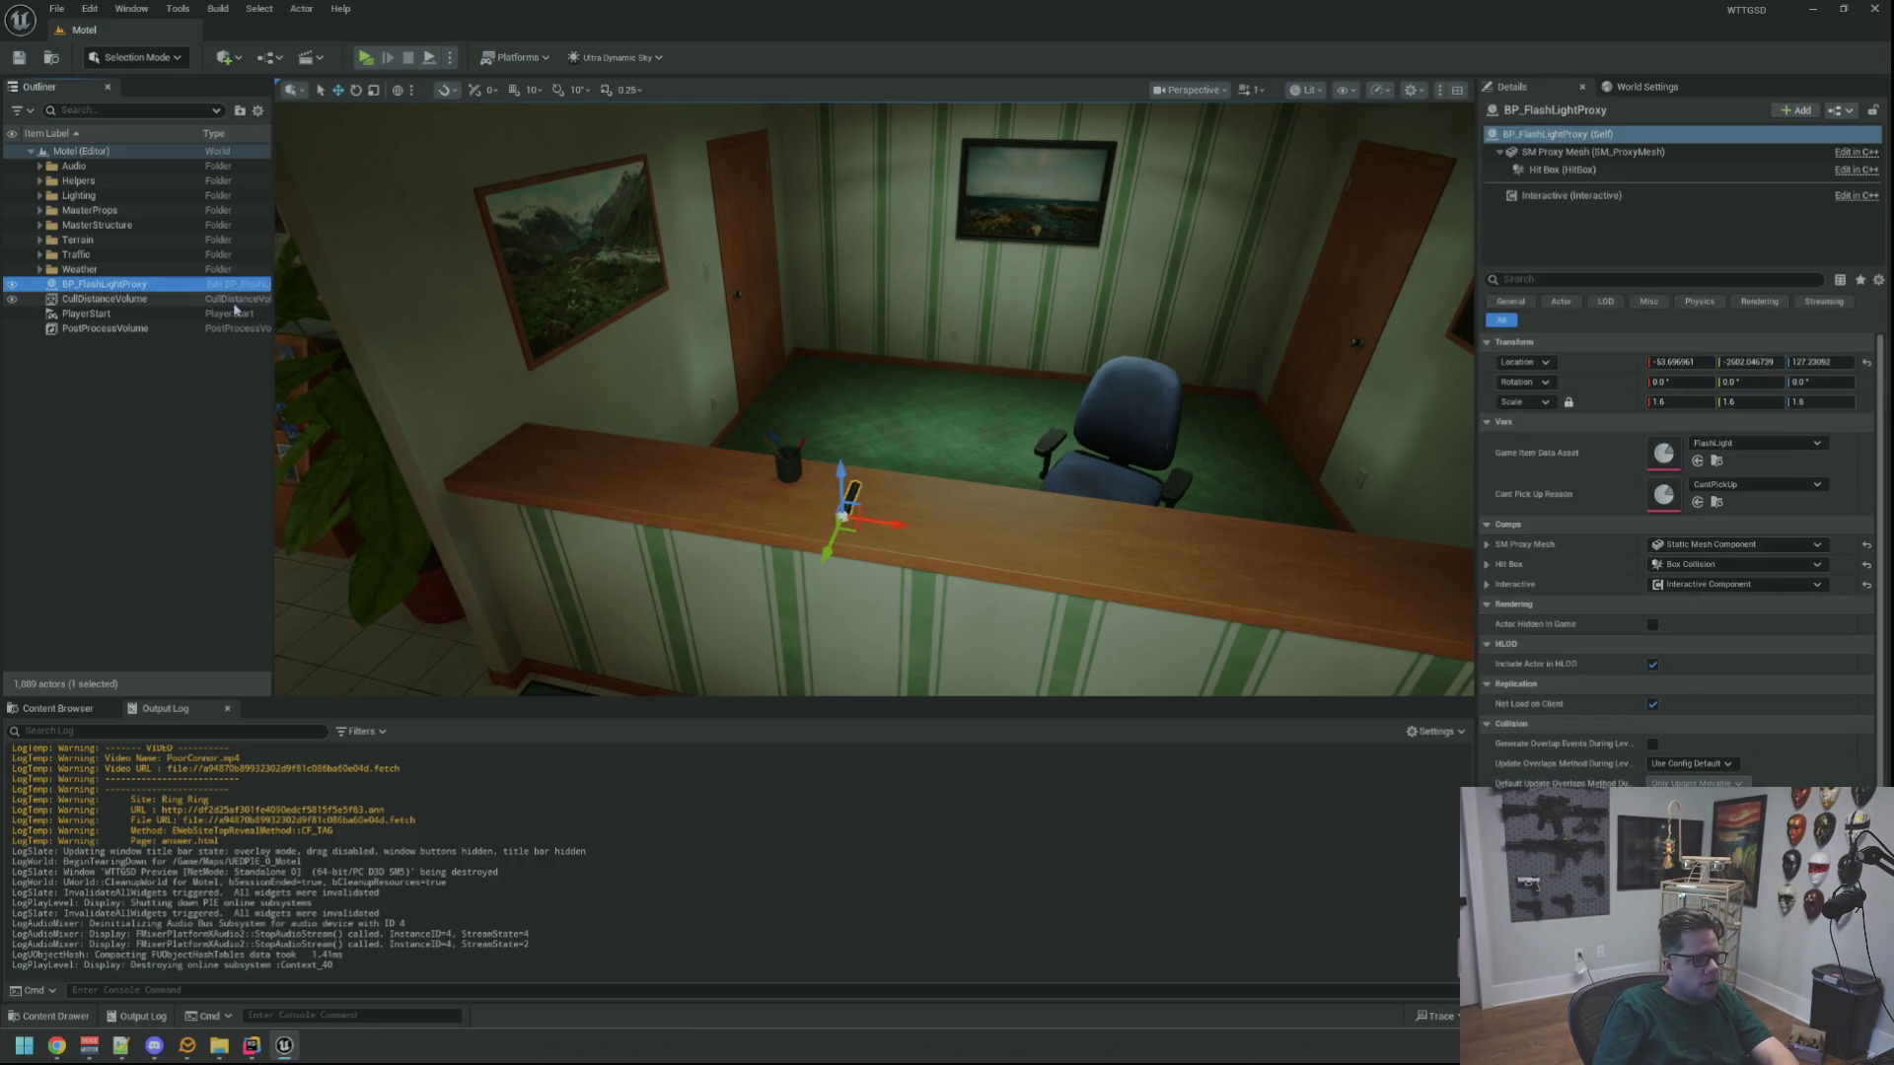
{"action": "key", "text": "Delete"}
{"action": "left_click", "coordinate": [26, 719]}
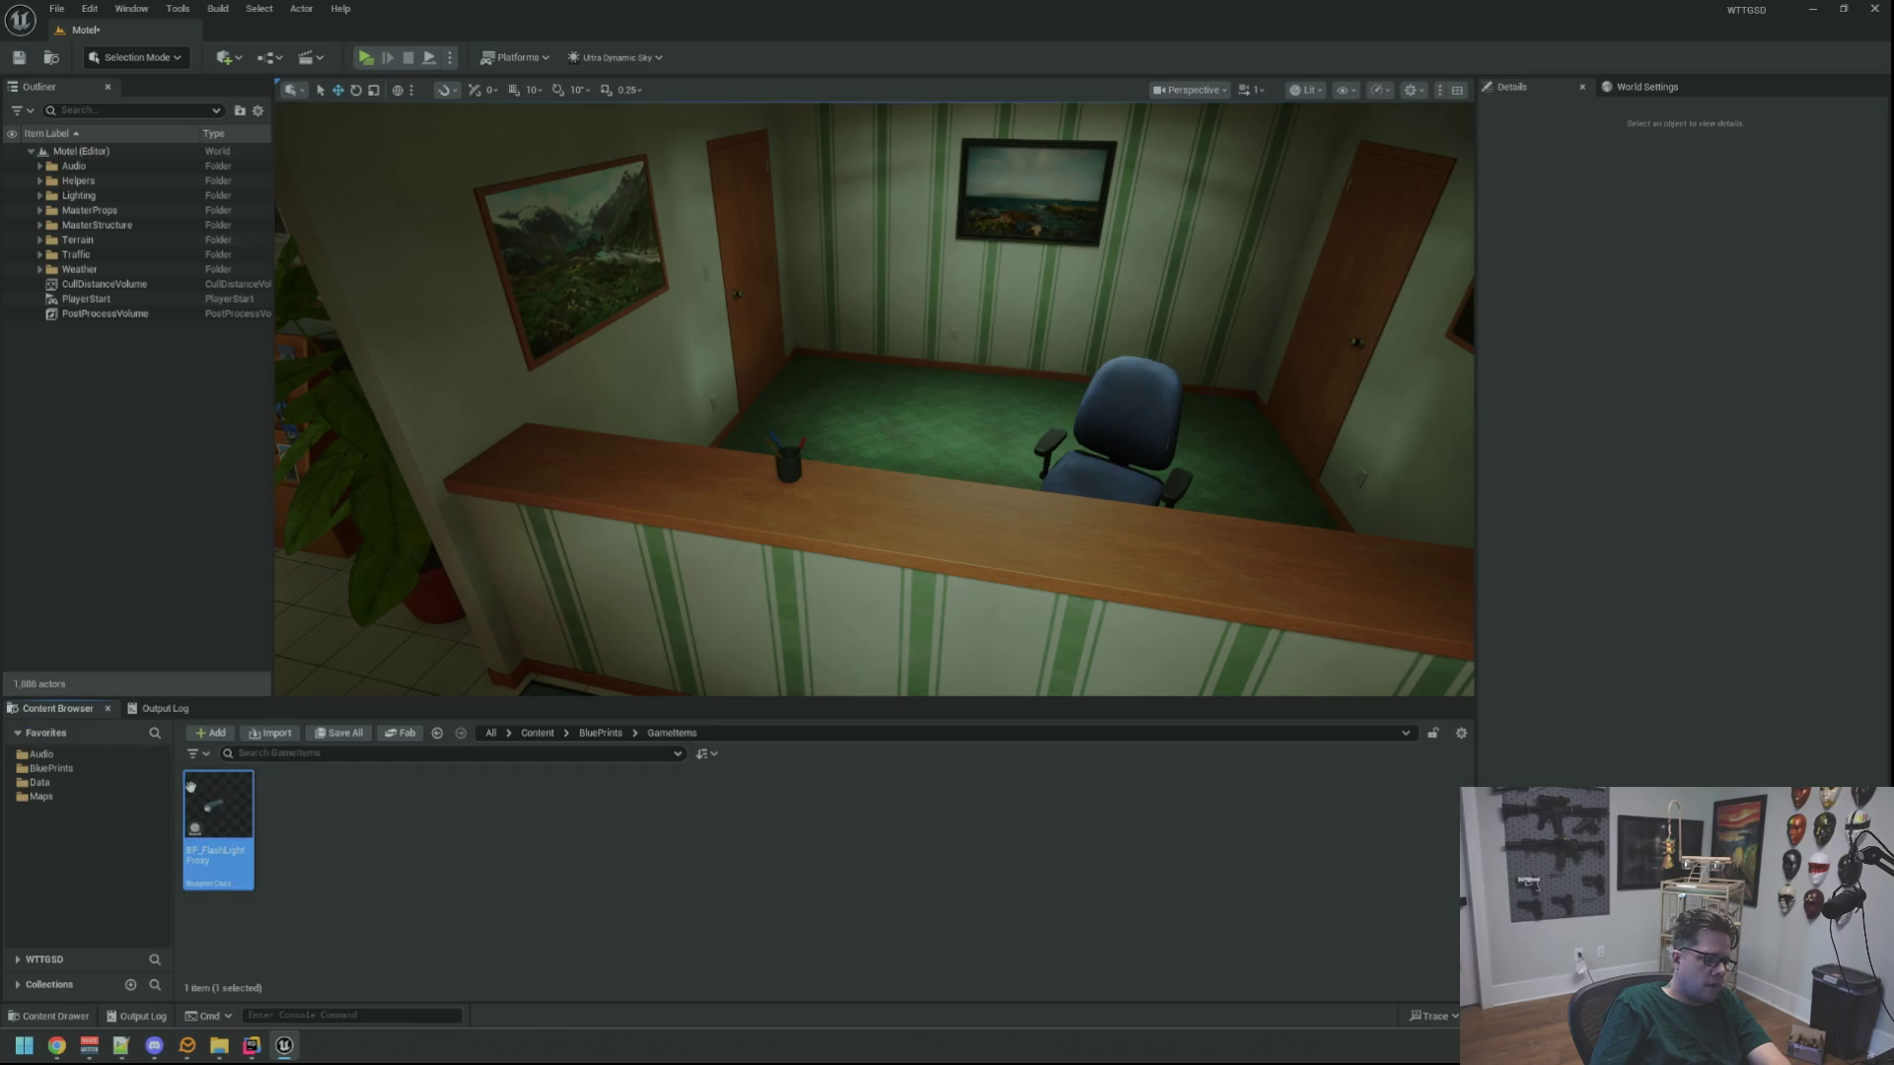
Play-test picking up a desk flashlight and repositioning along the counter
{"action": "key", "text": "alt+p"}
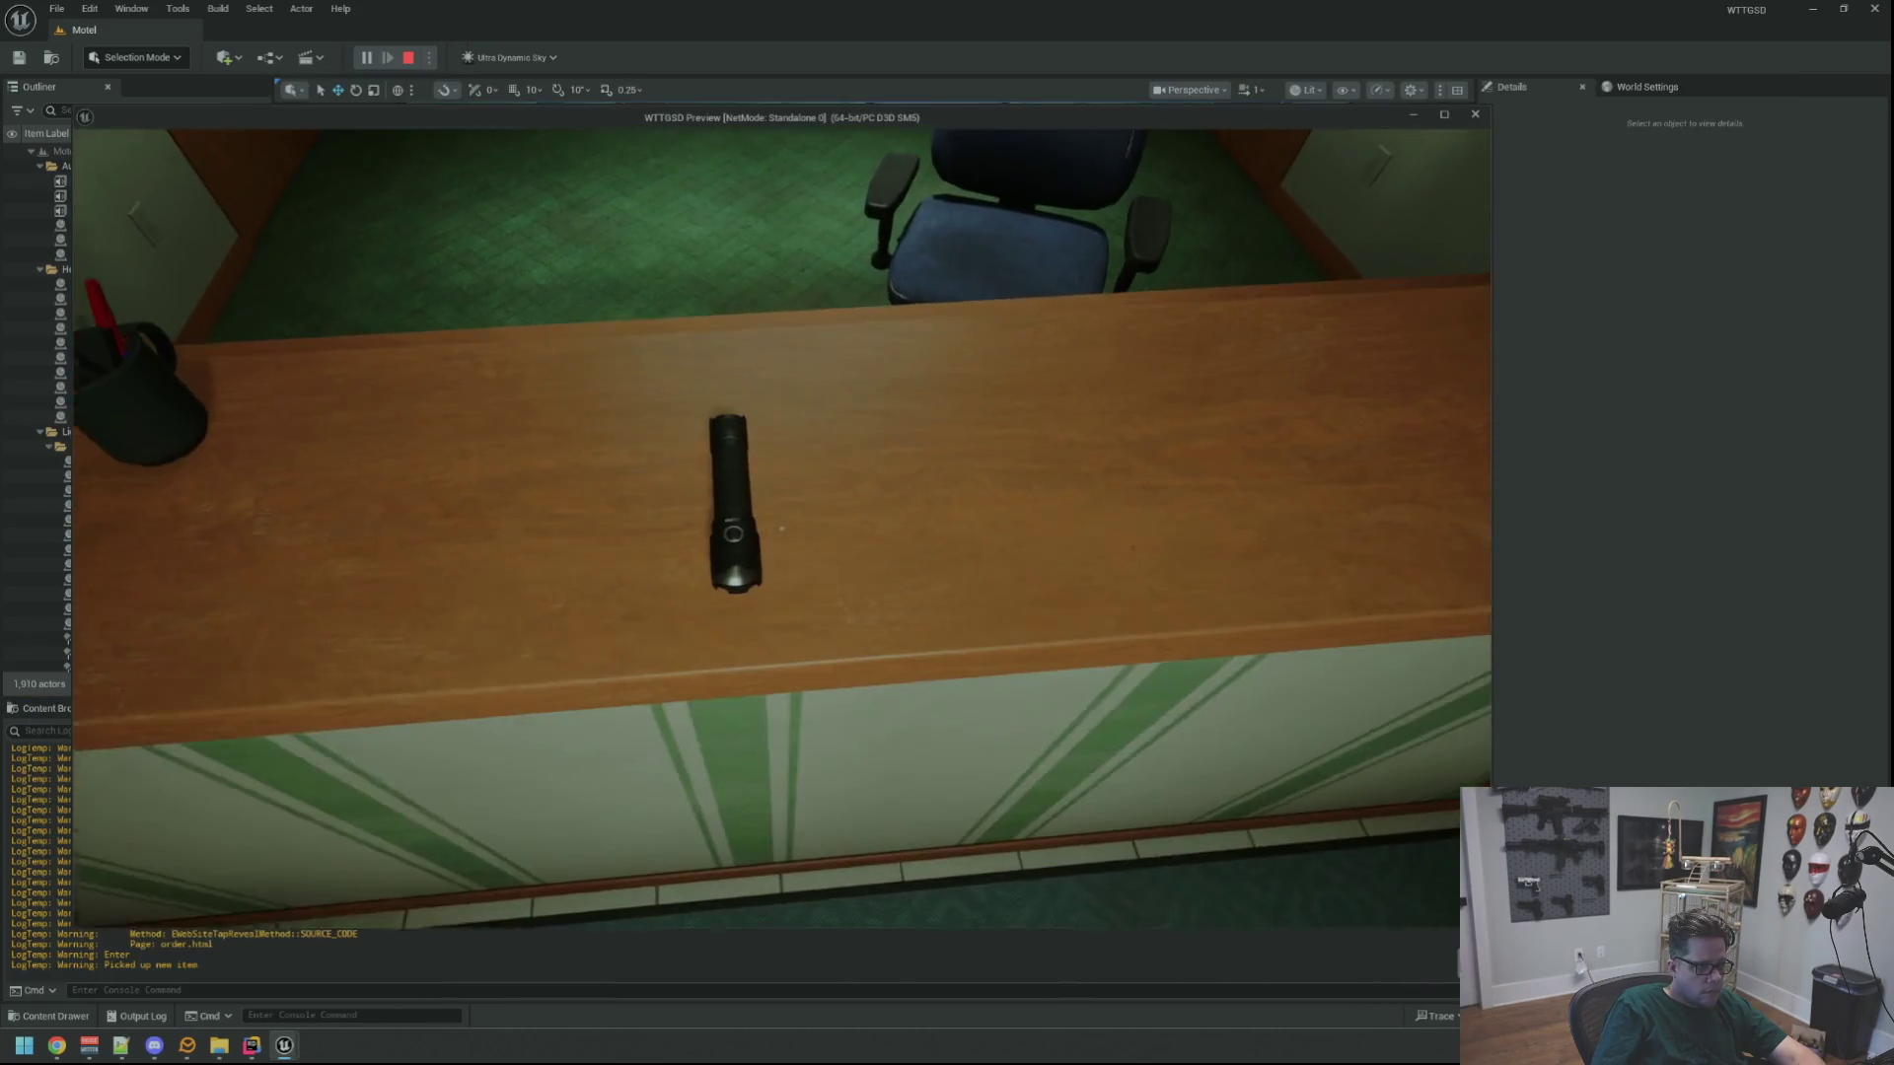
{"action": "left_click", "coordinate": [783, 530]}
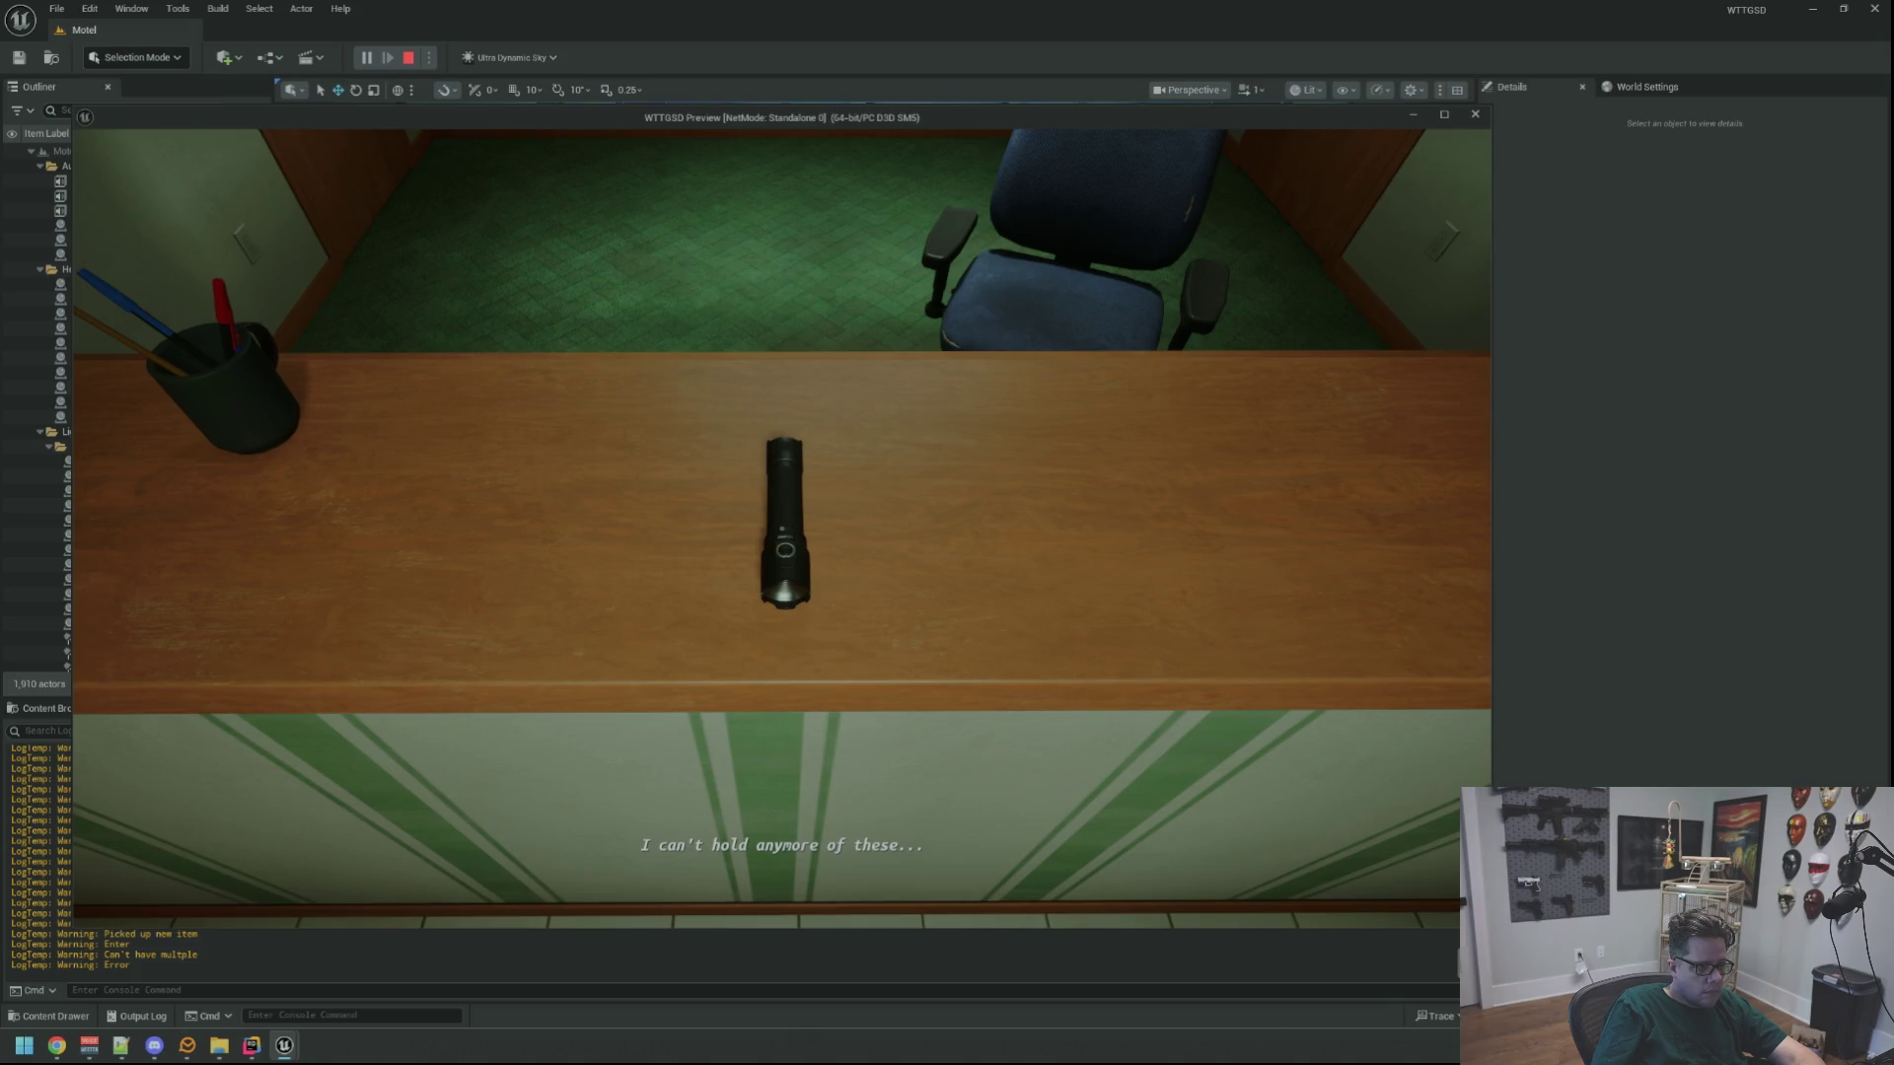
{"action": "key", "text": "s"}
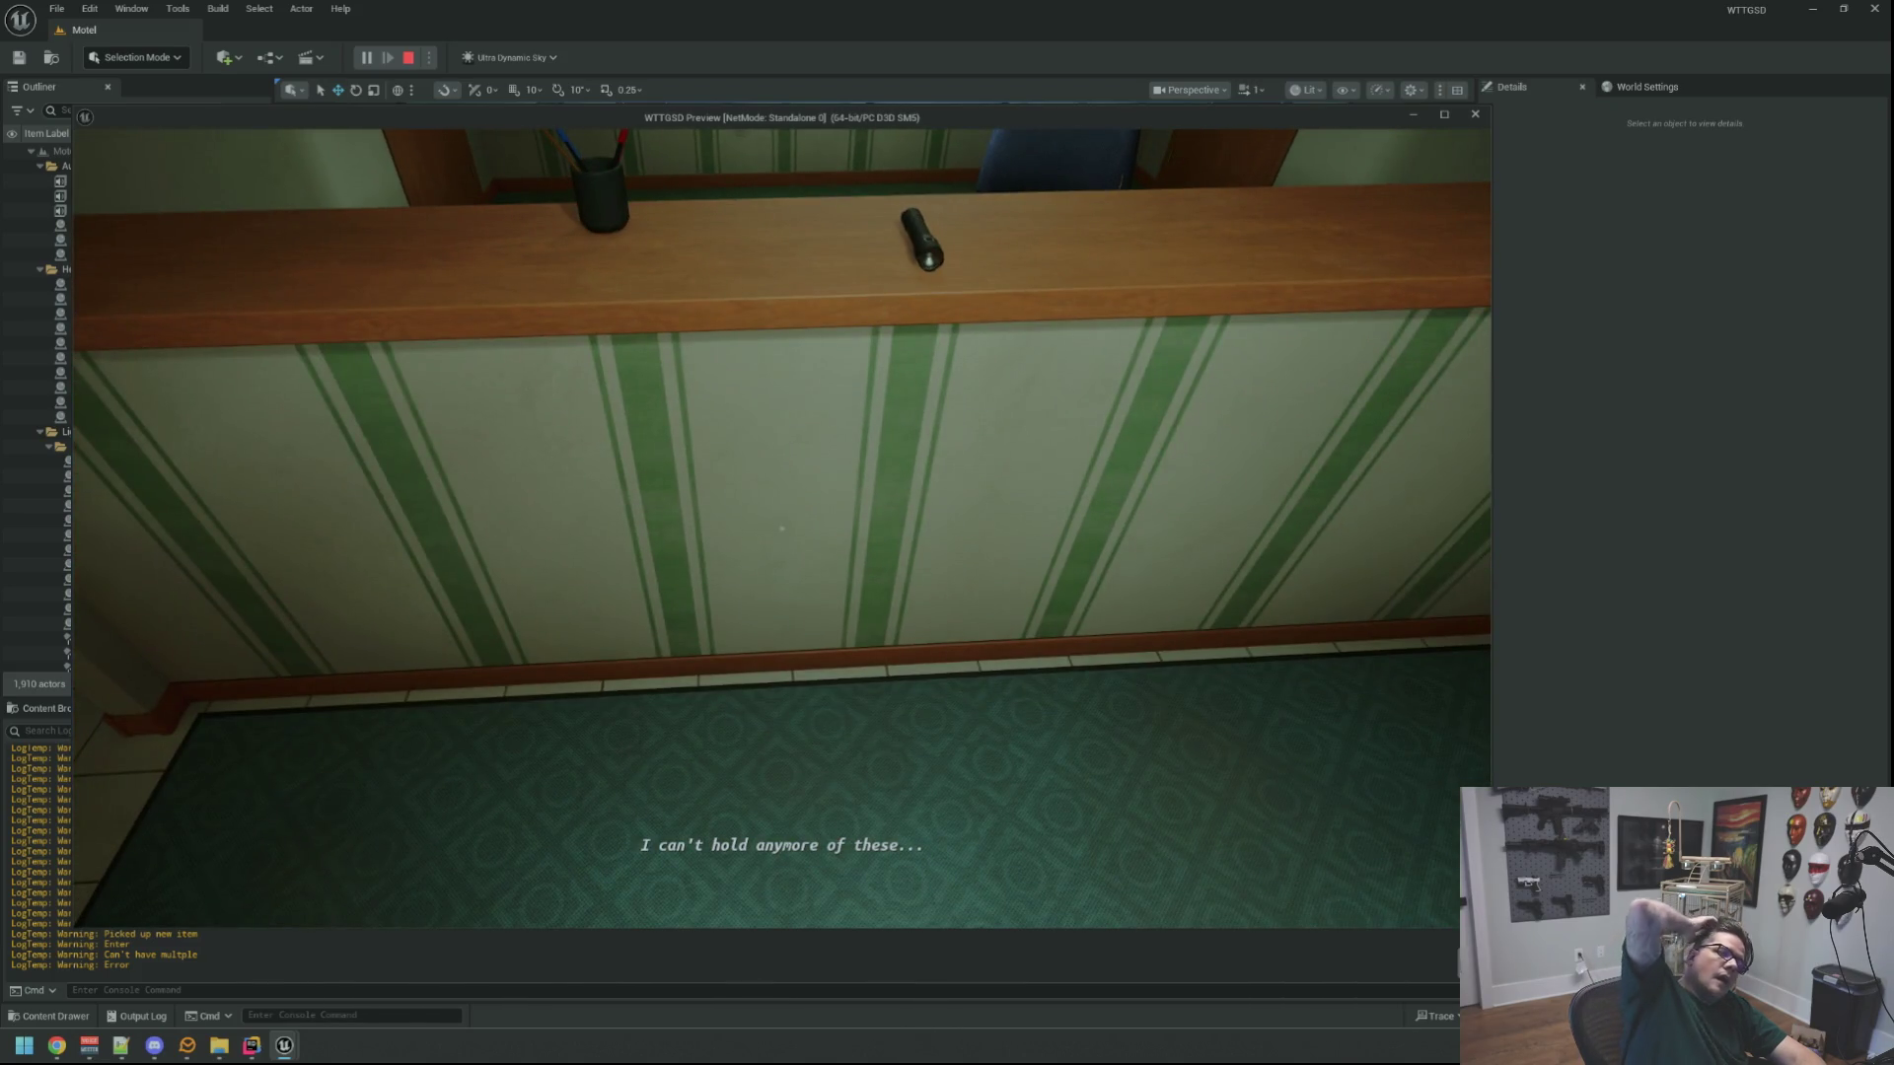
{"action": "key", "text": "w"}
{"action": "key", "text": "s"}
{"action": "key", "text": "w"}
{"action": "key", "text": "s"}
{"action": "key", "text": "w"}
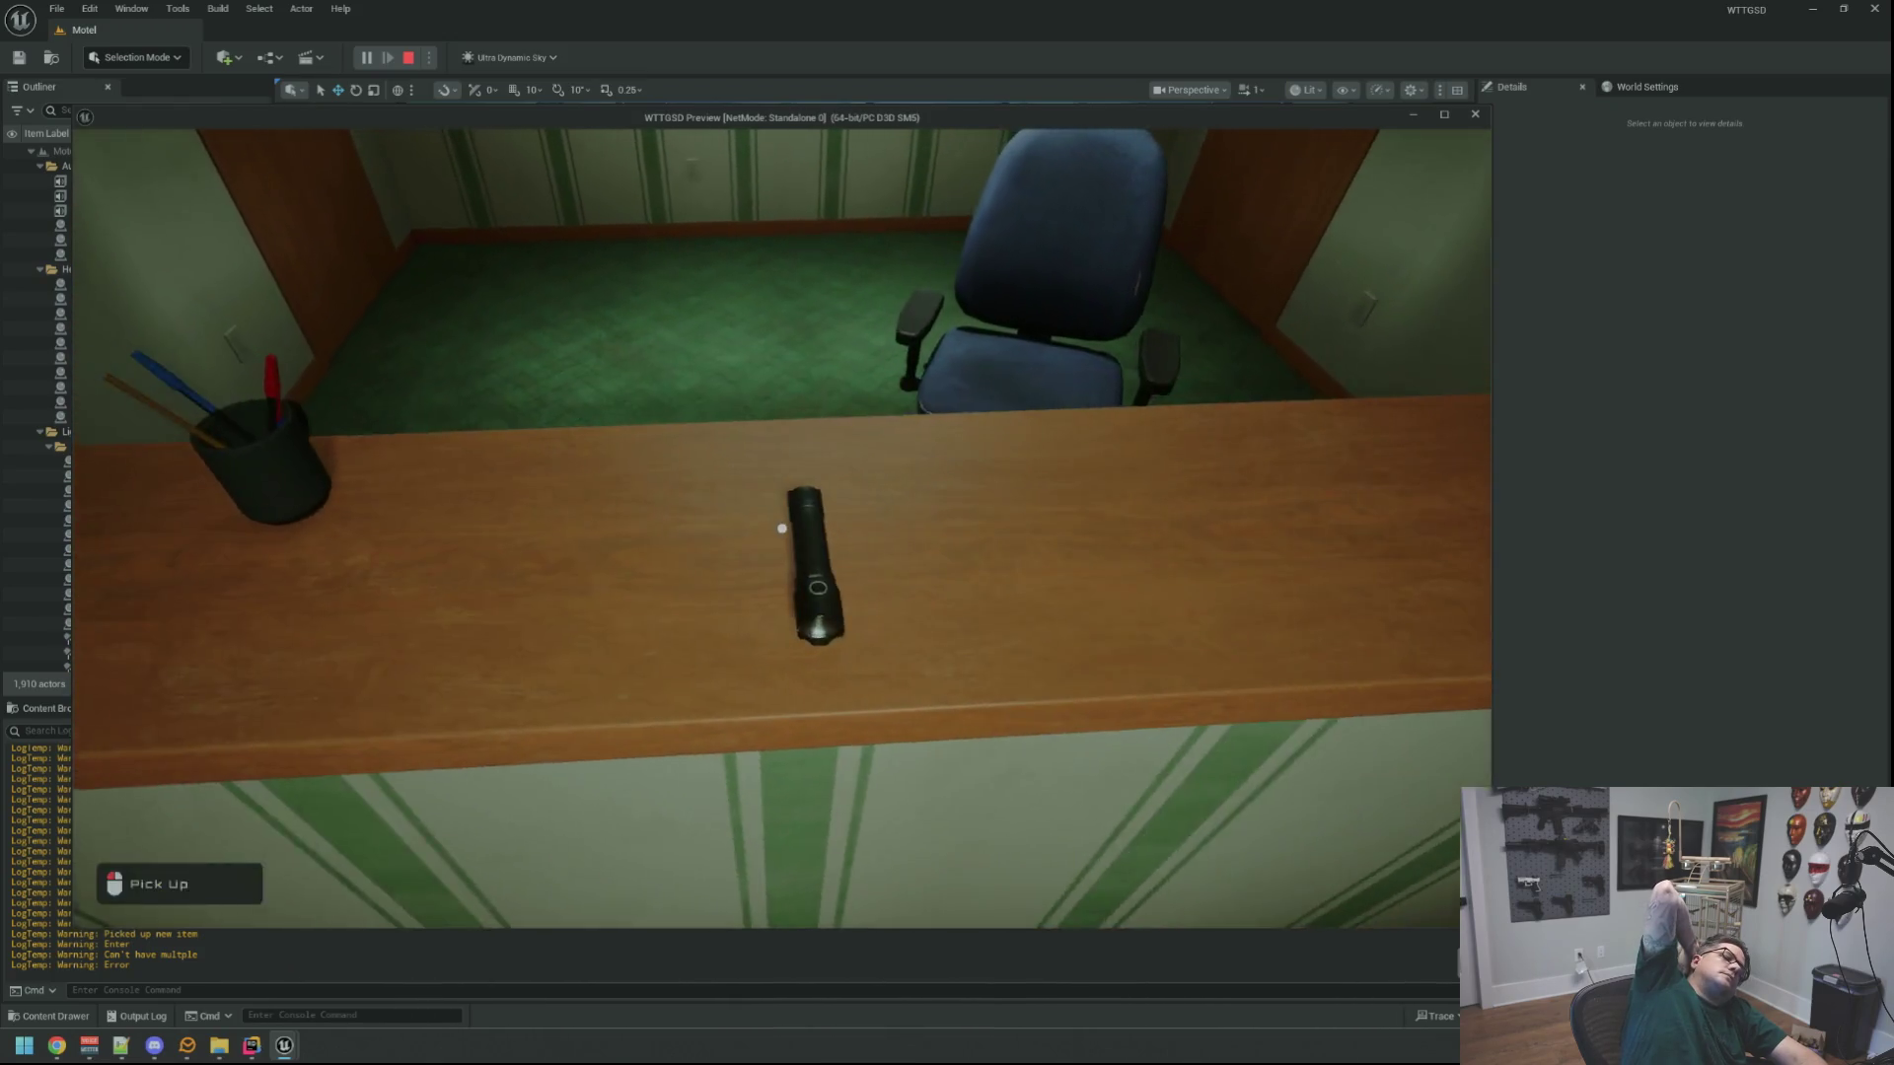
{"action": "key", "text": "a"}
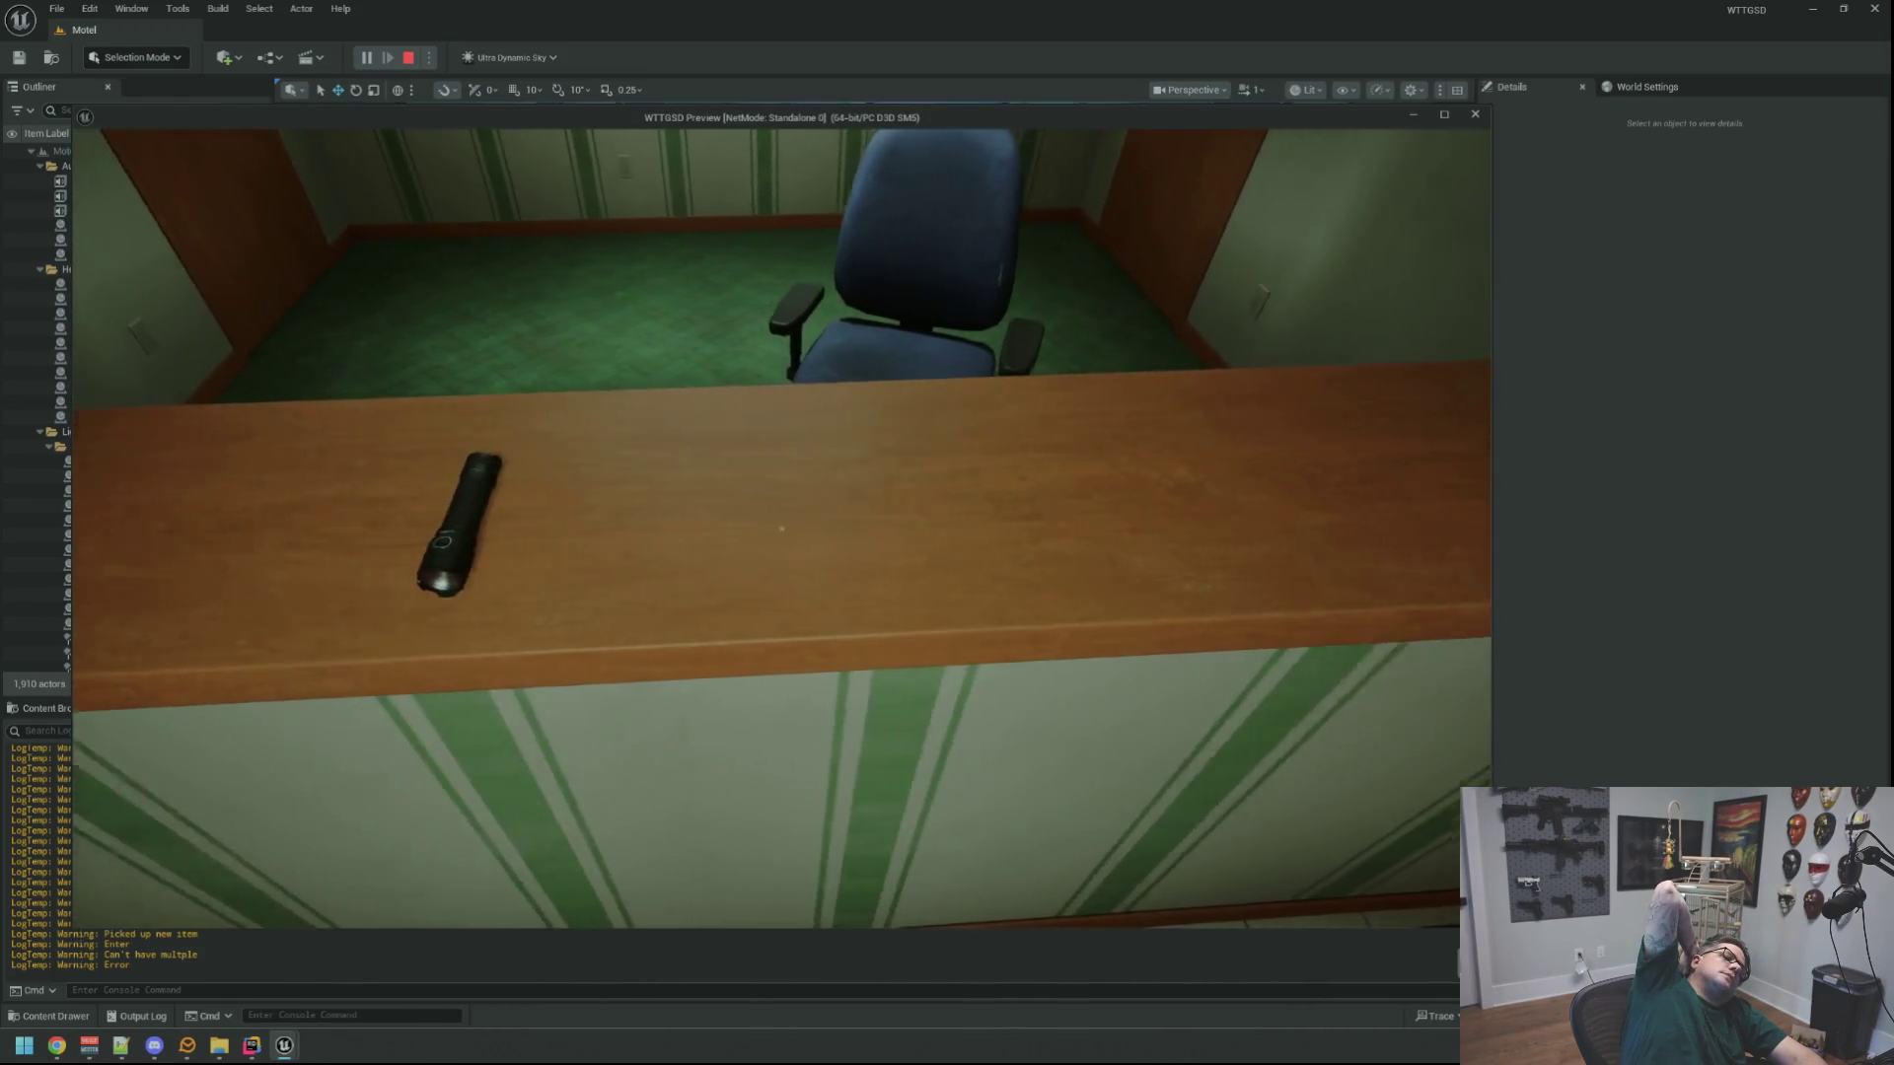
{"action": "key", "text": "a"}
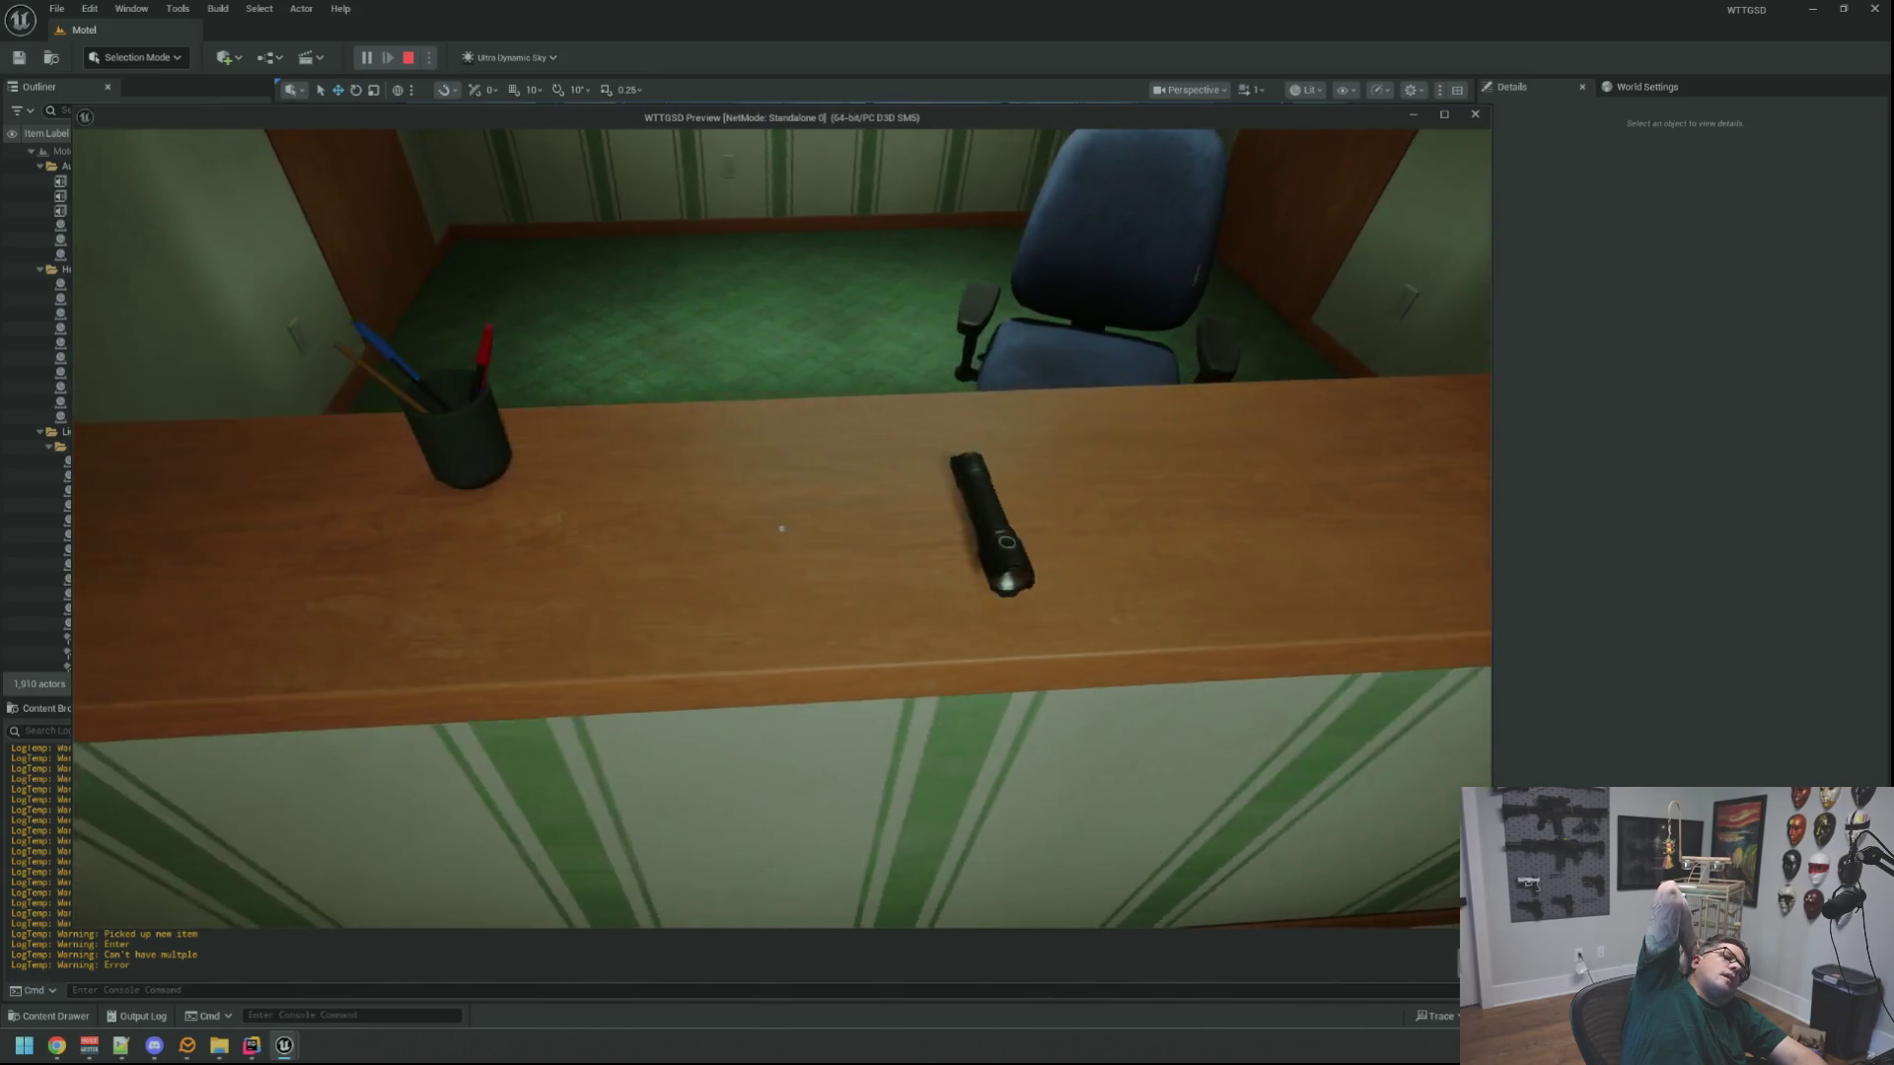
{"action": "key", "text": "d"}
{"action": "key", "text": "a"}
{"action": "key", "text": "d"}
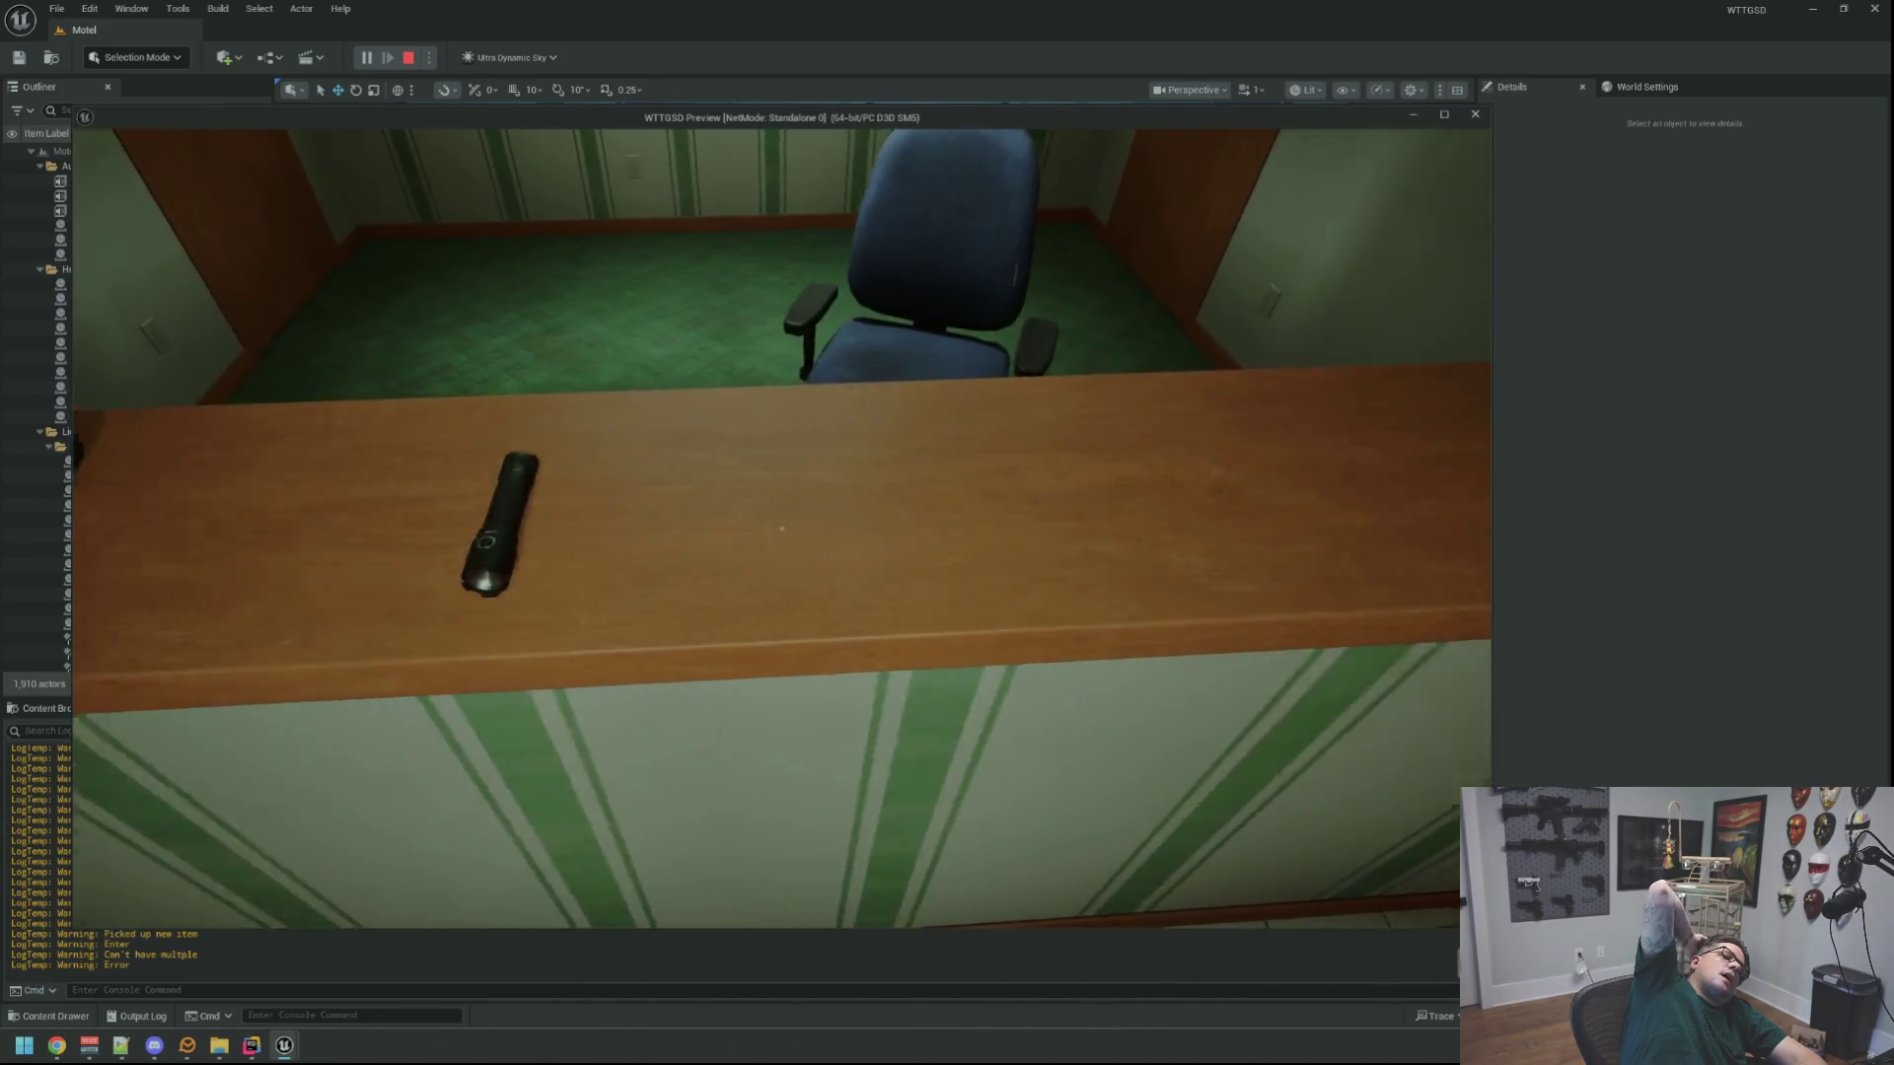
{"action": "key", "text": "a"}
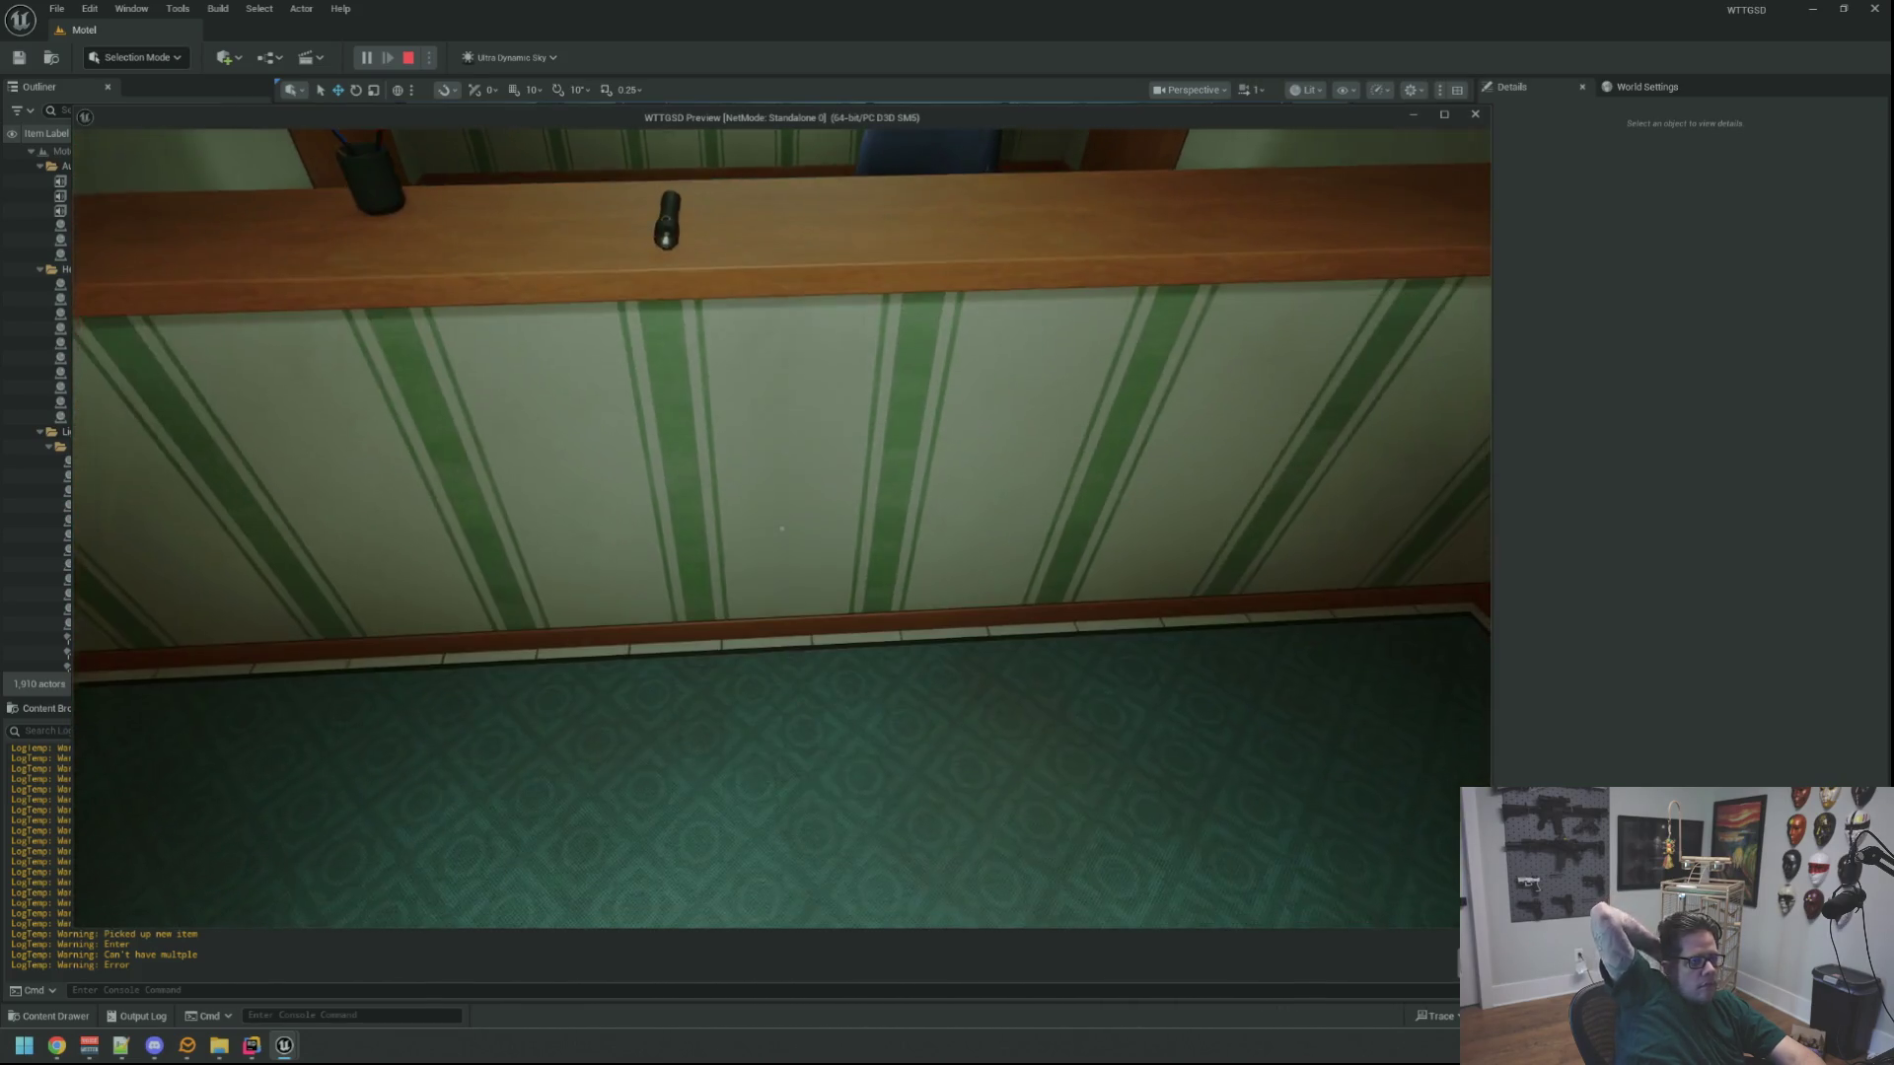
Walk through the lobby, electrical room and laundry back to the counter and pick up the right-hand flashlight
{"action": "key", "text": "alt+Tab"}
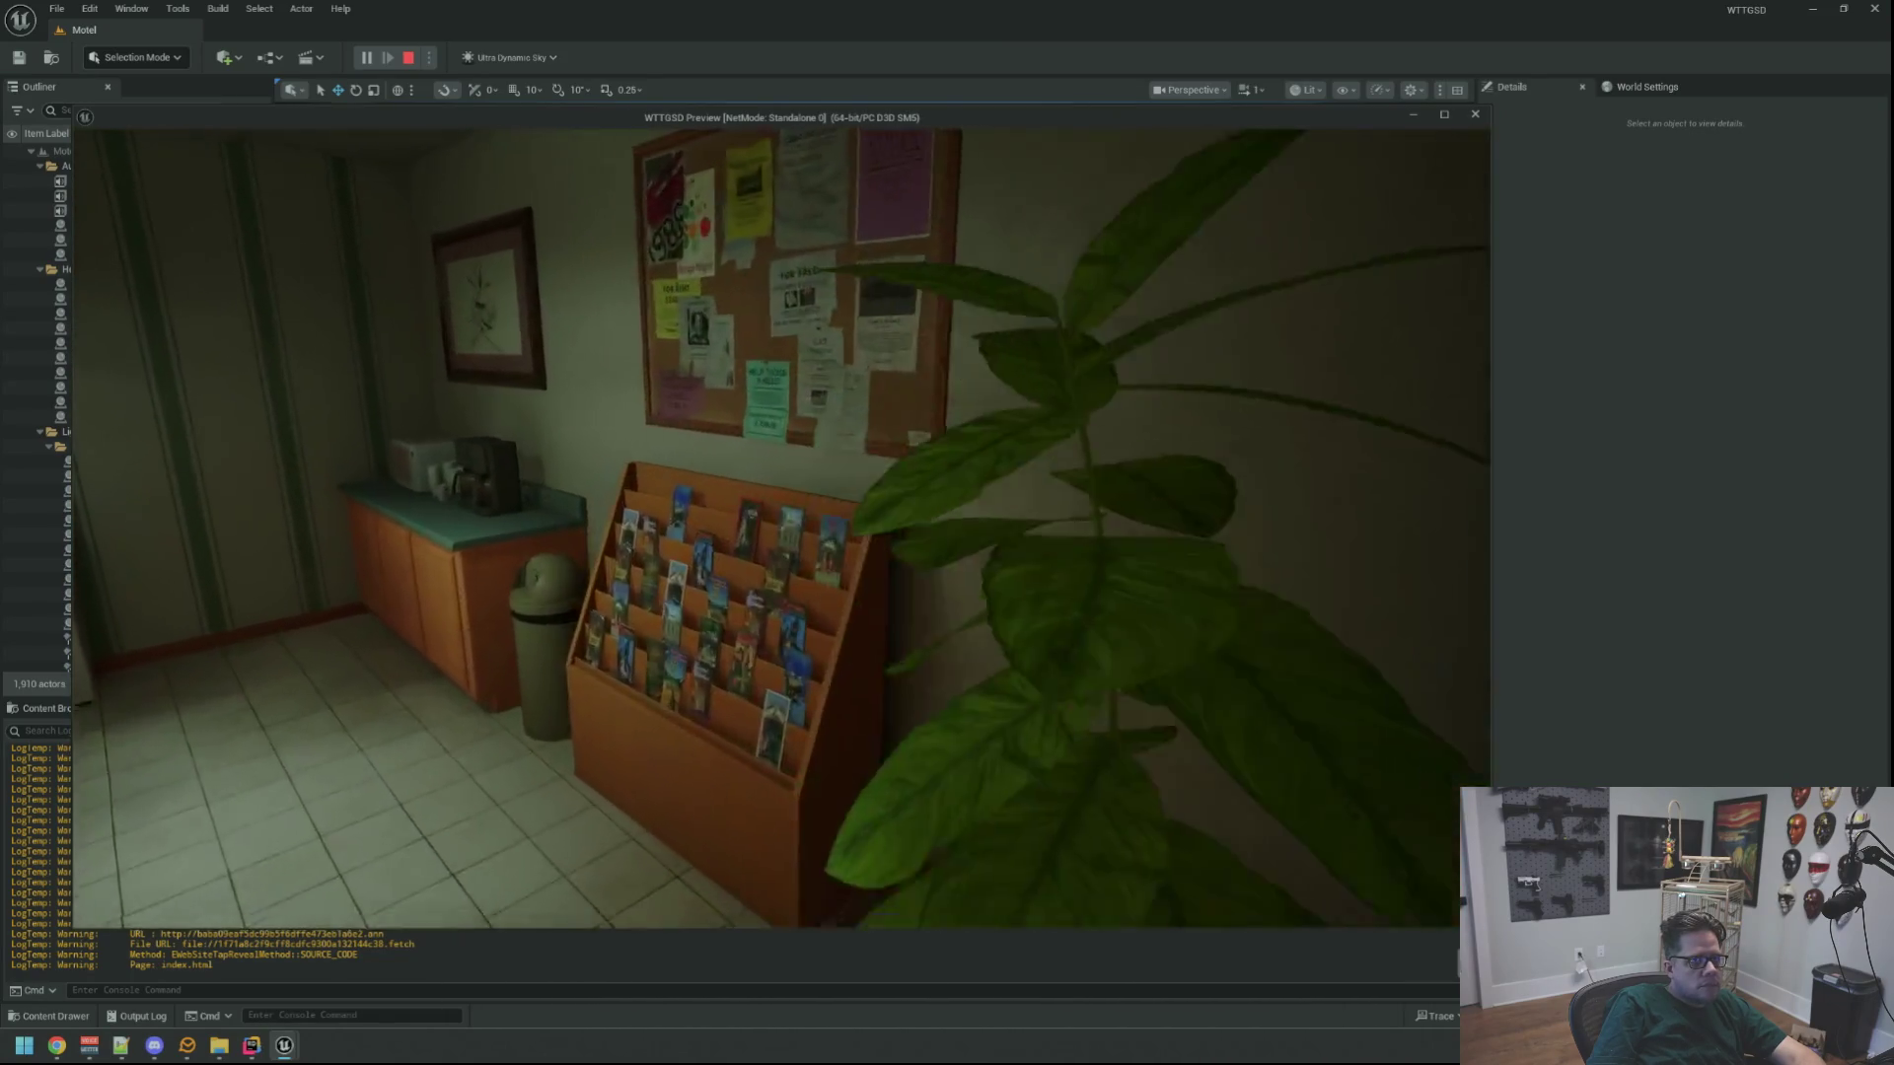
{"action": "key", "text": "w"}
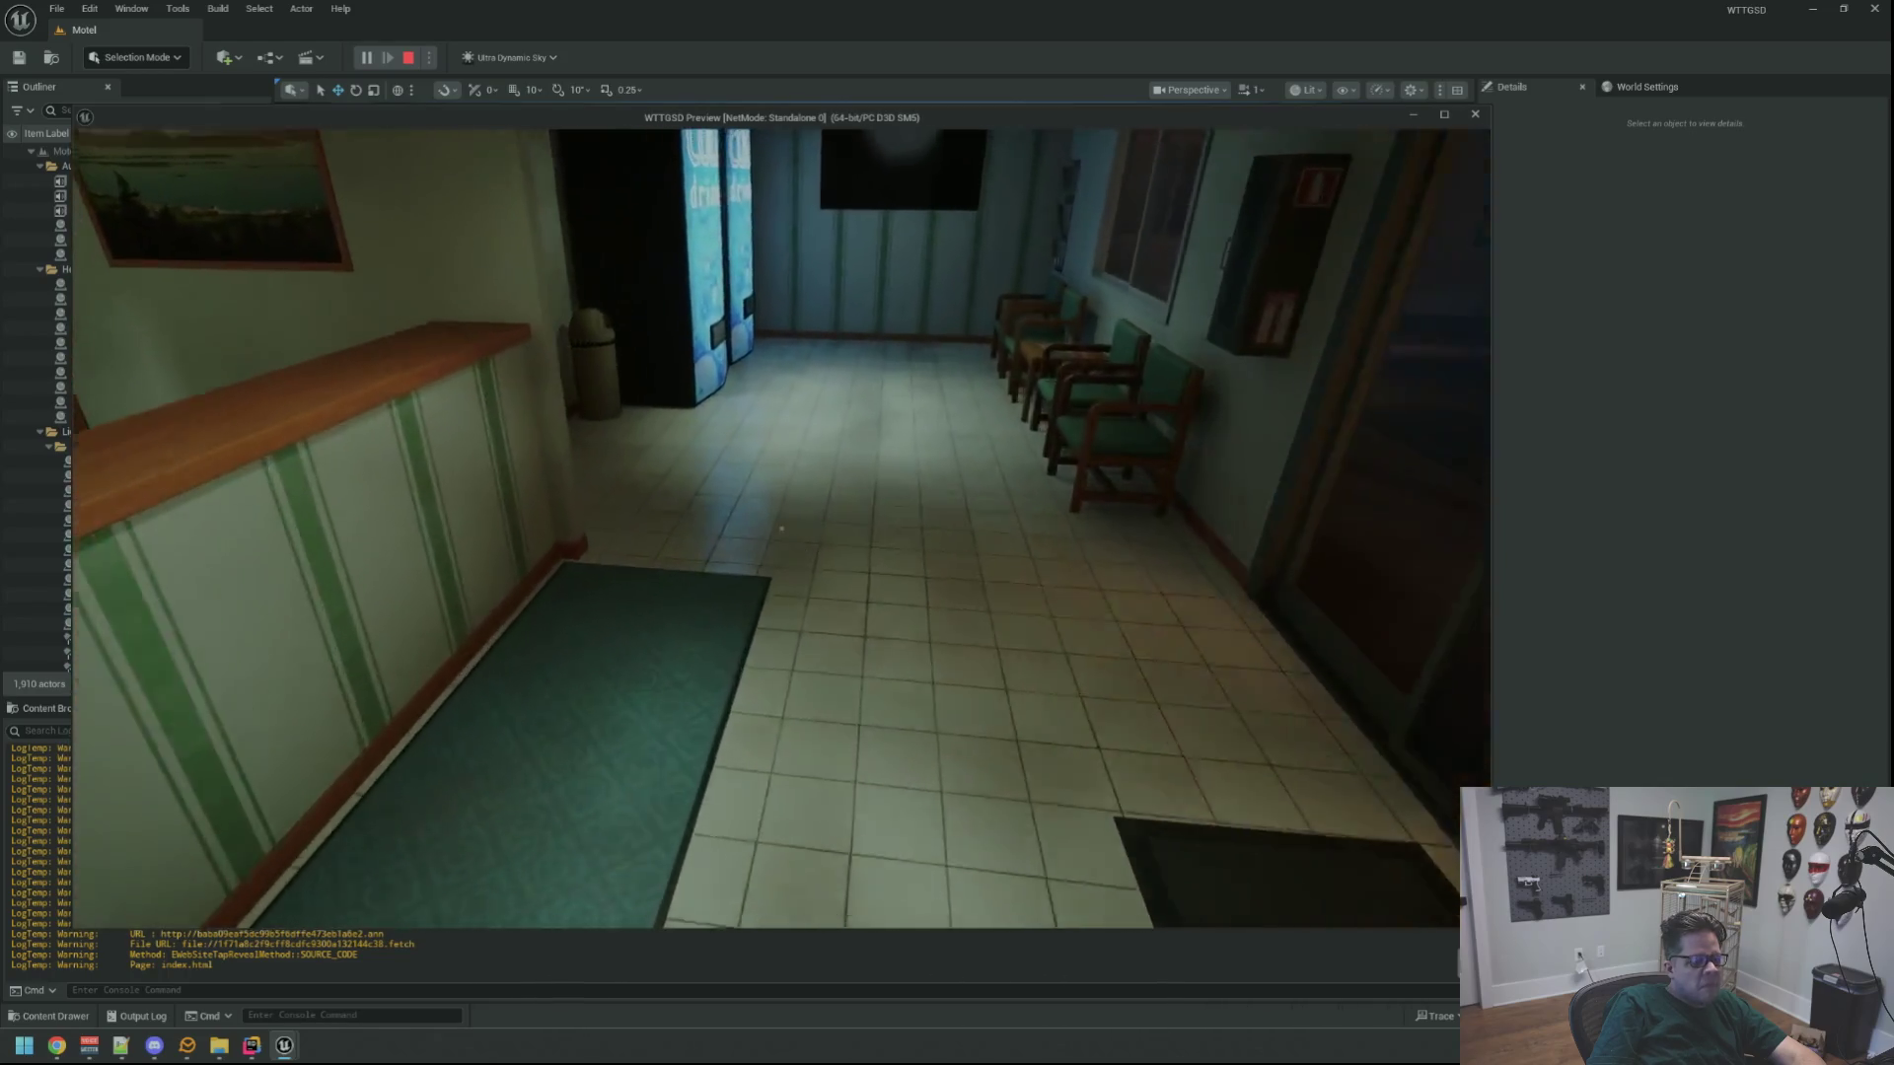
{"action": "key", "text": "w"}
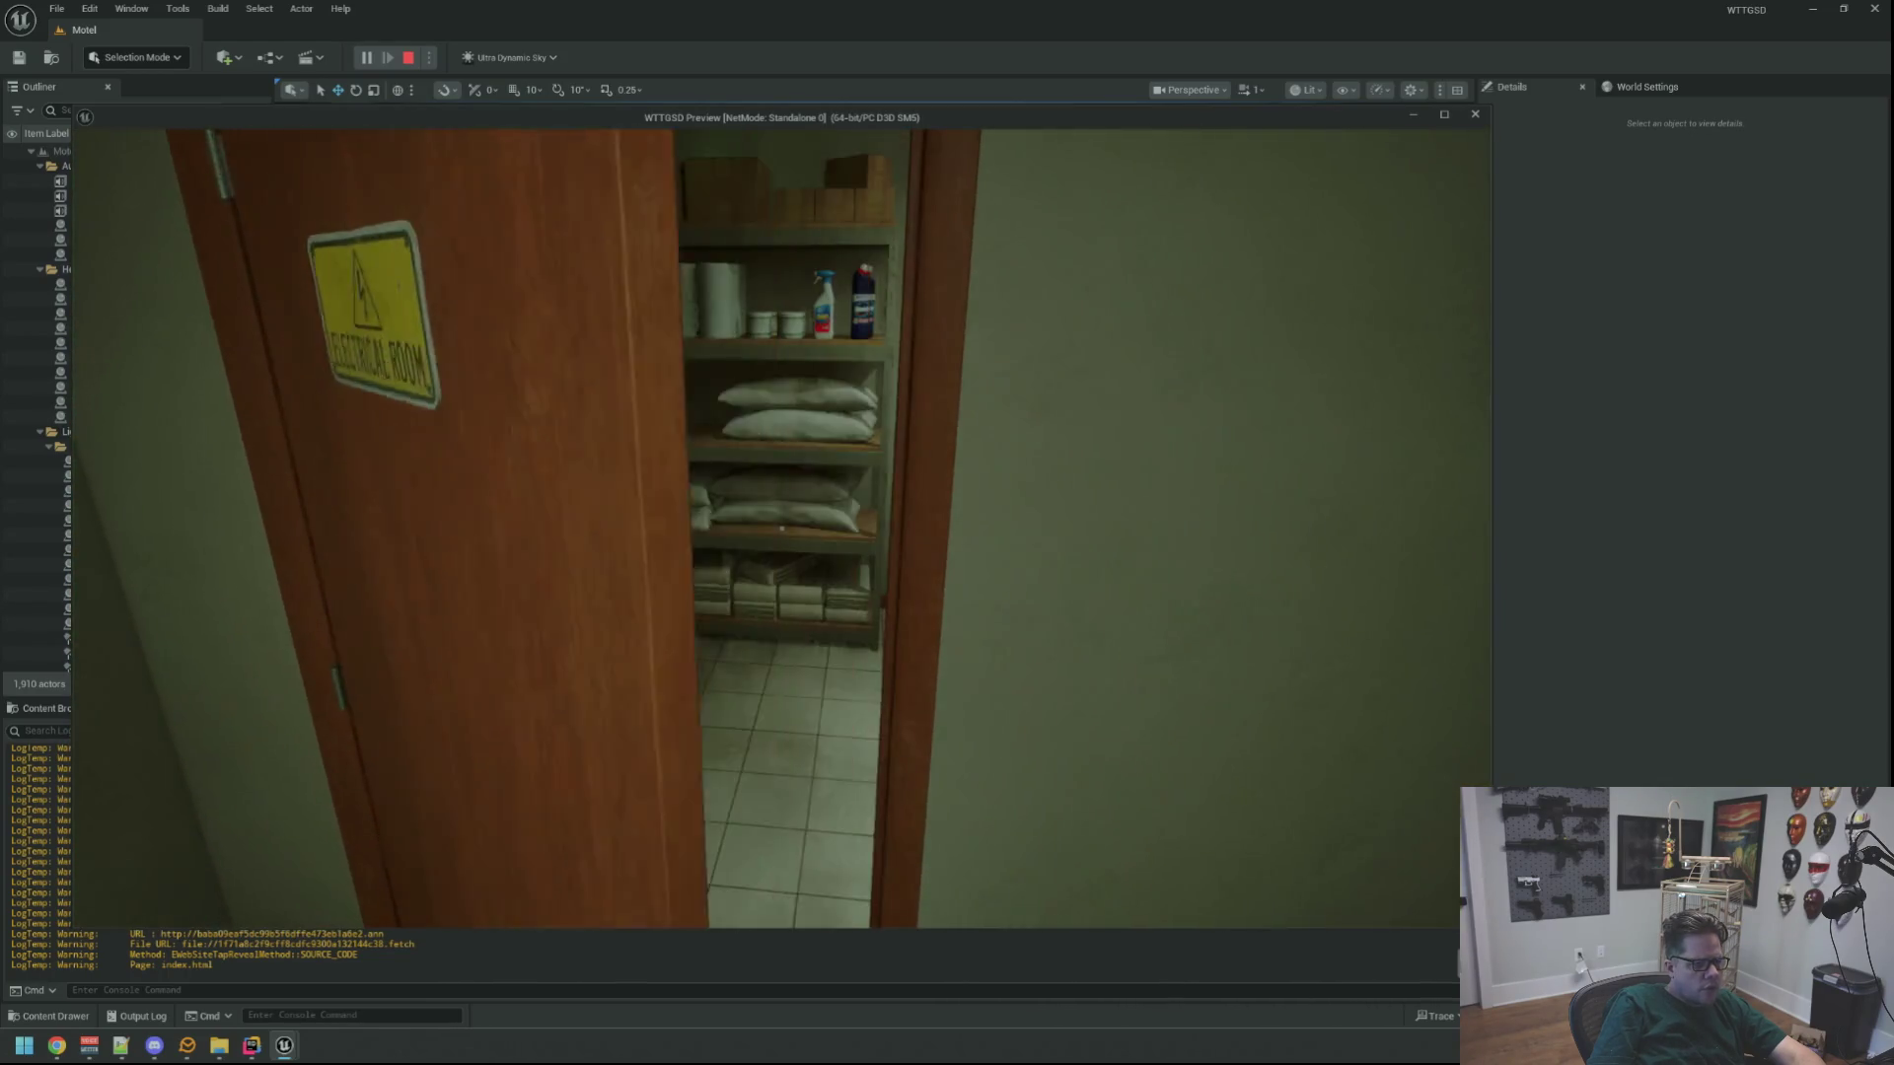
{"action": "key", "text": "w"}
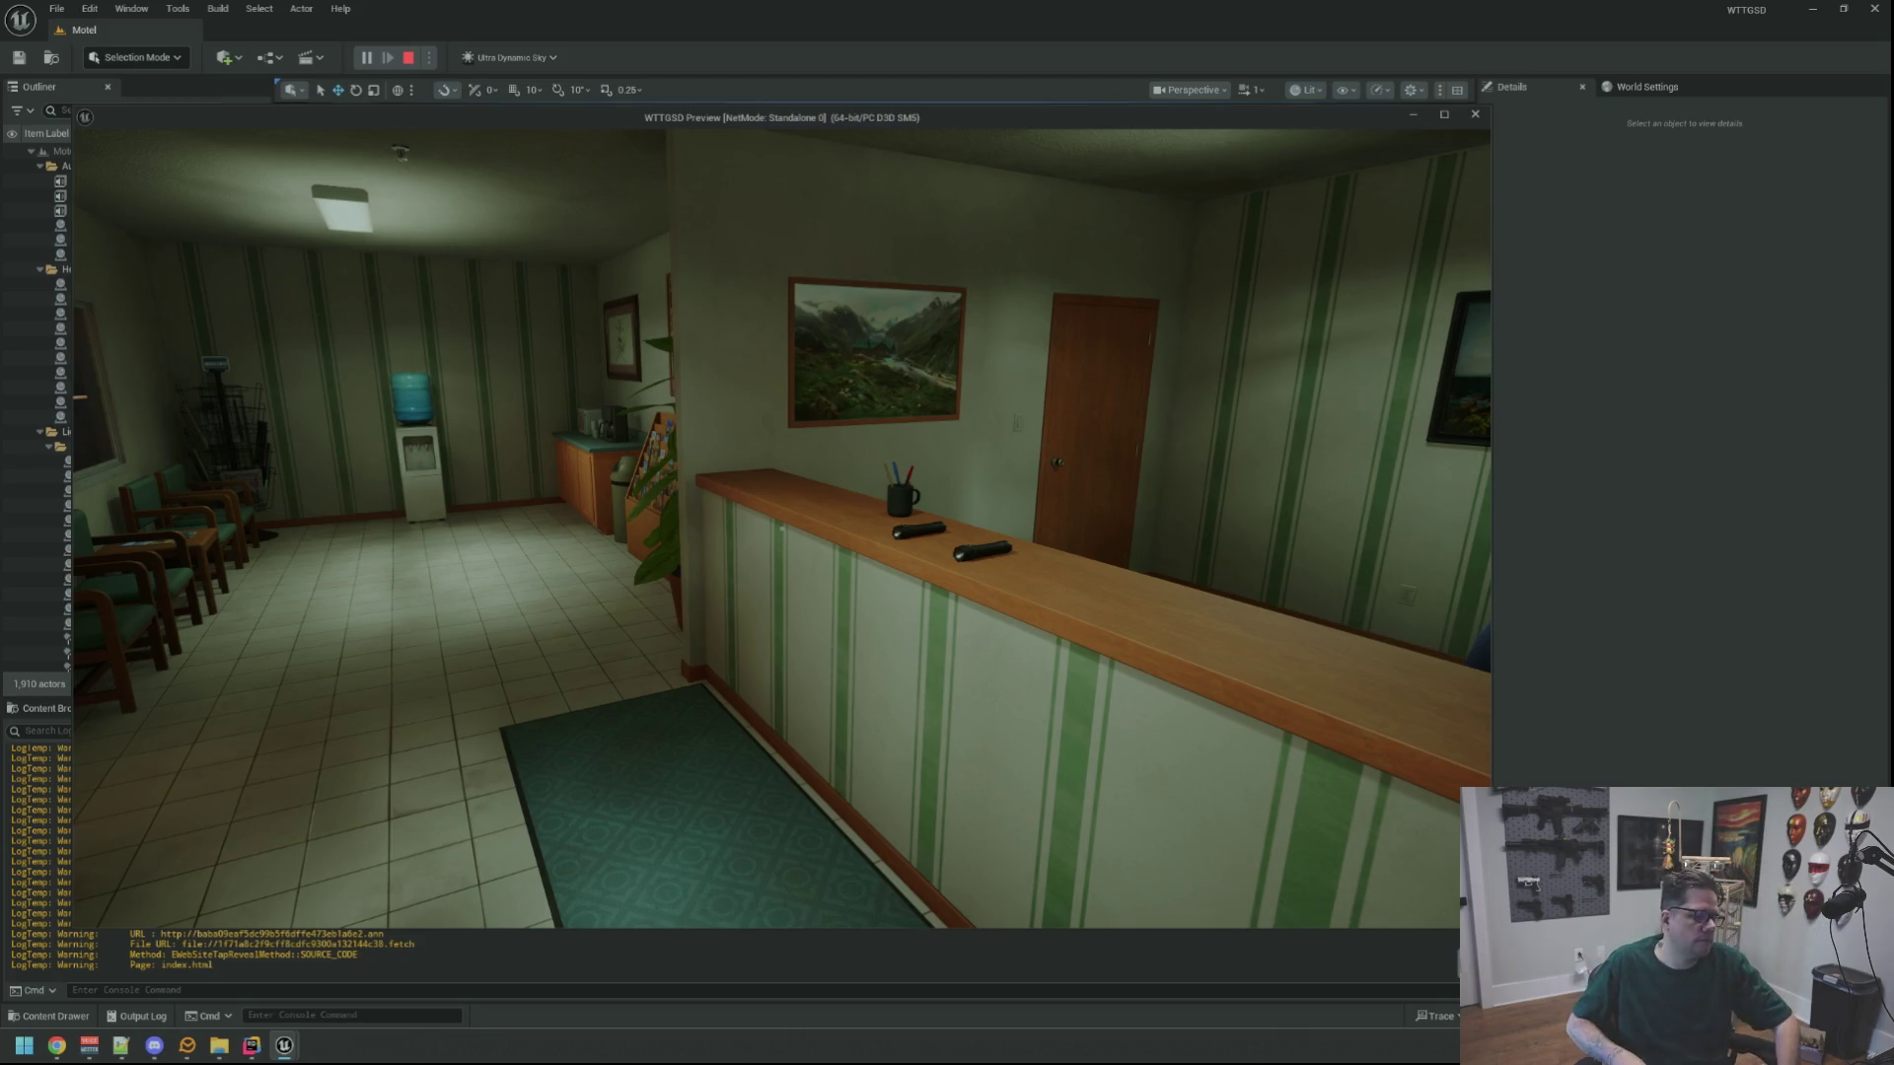
{"action": "key", "text": "s"}
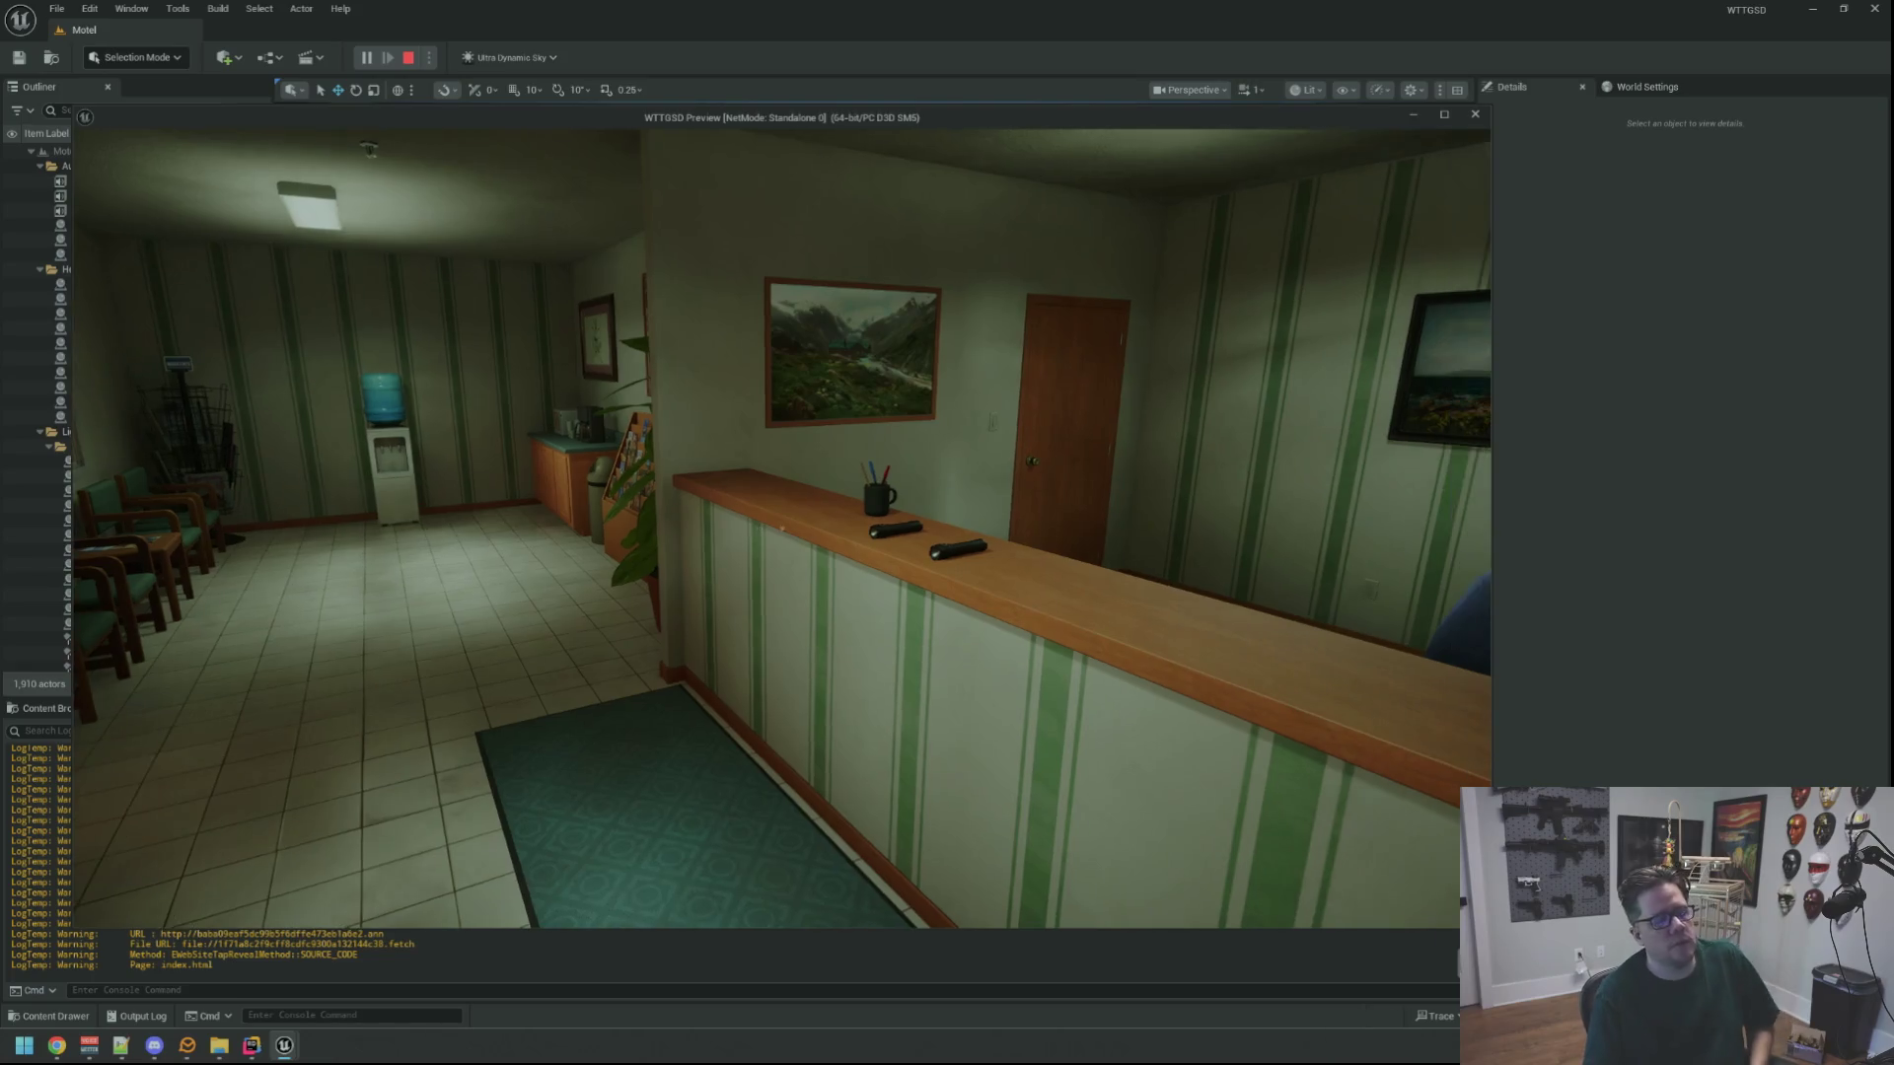
{"action": "key", "text": "d"}
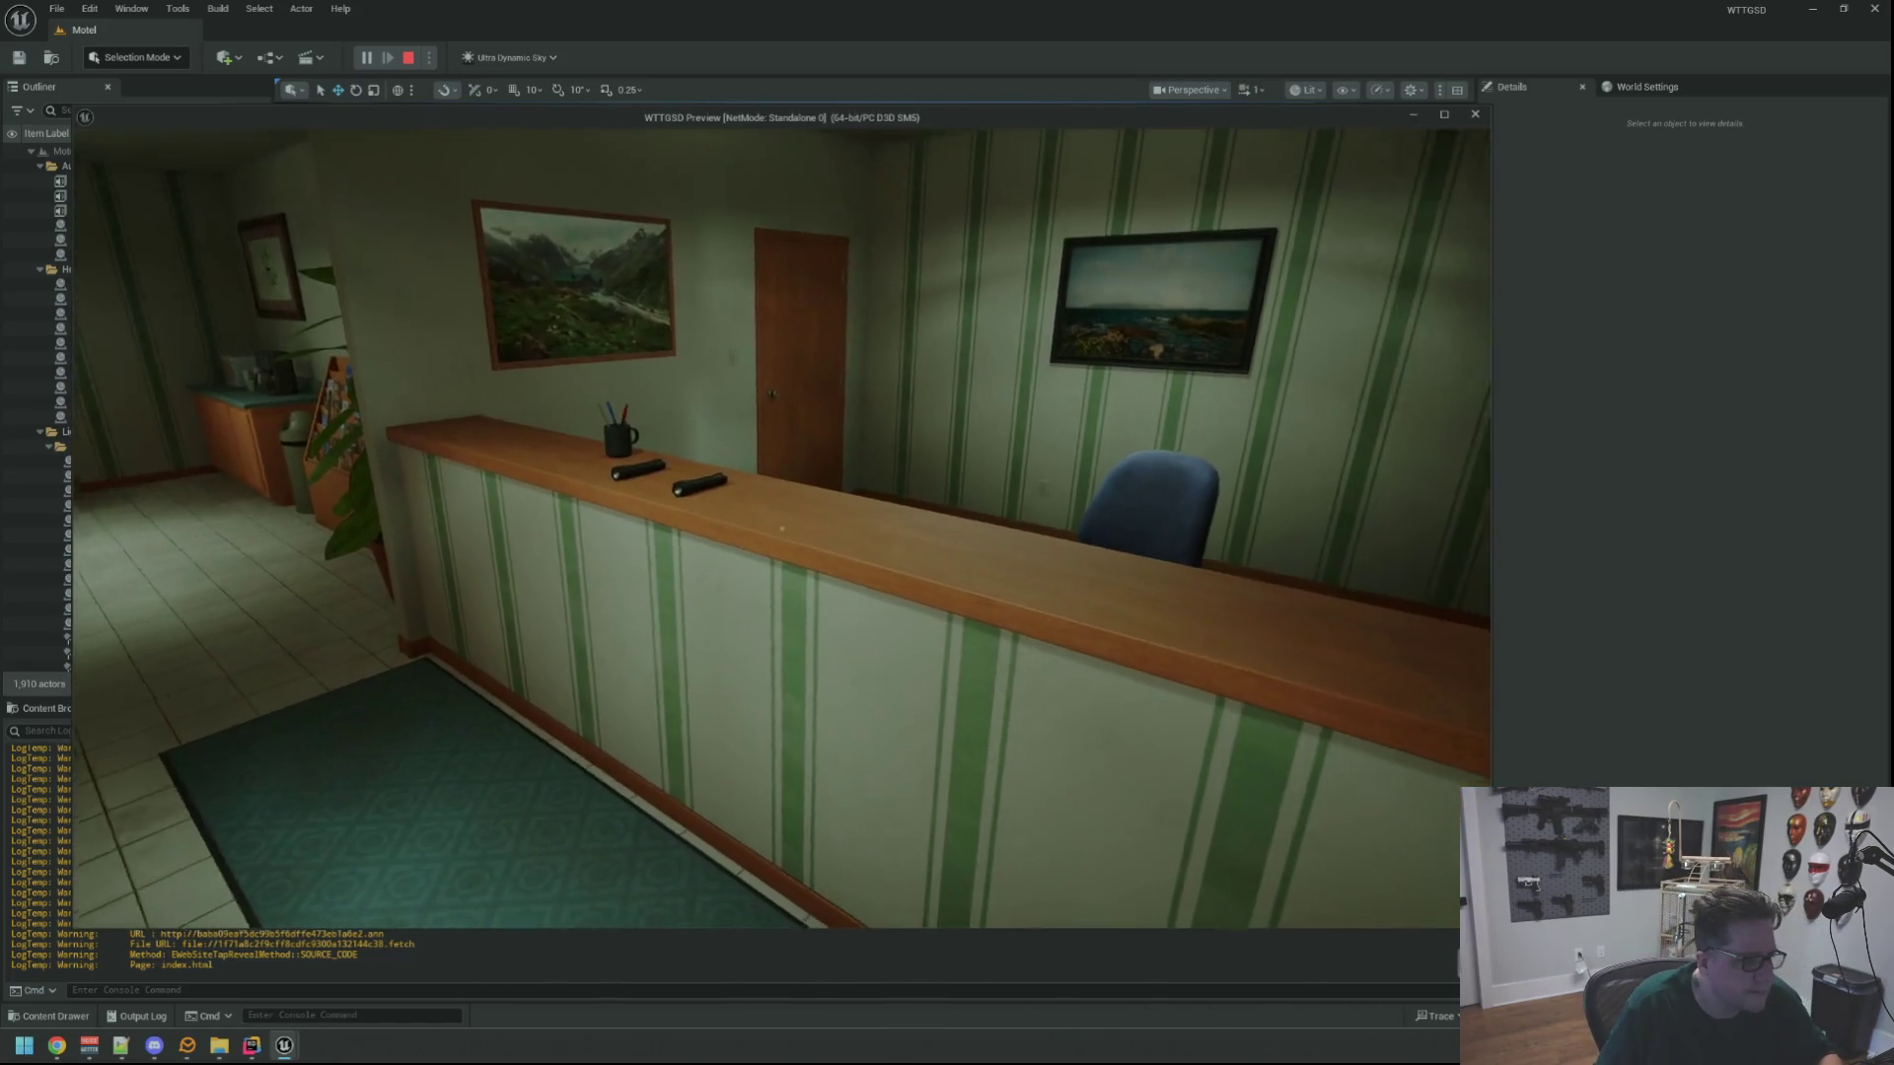
{"action": "key", "text": "w"}
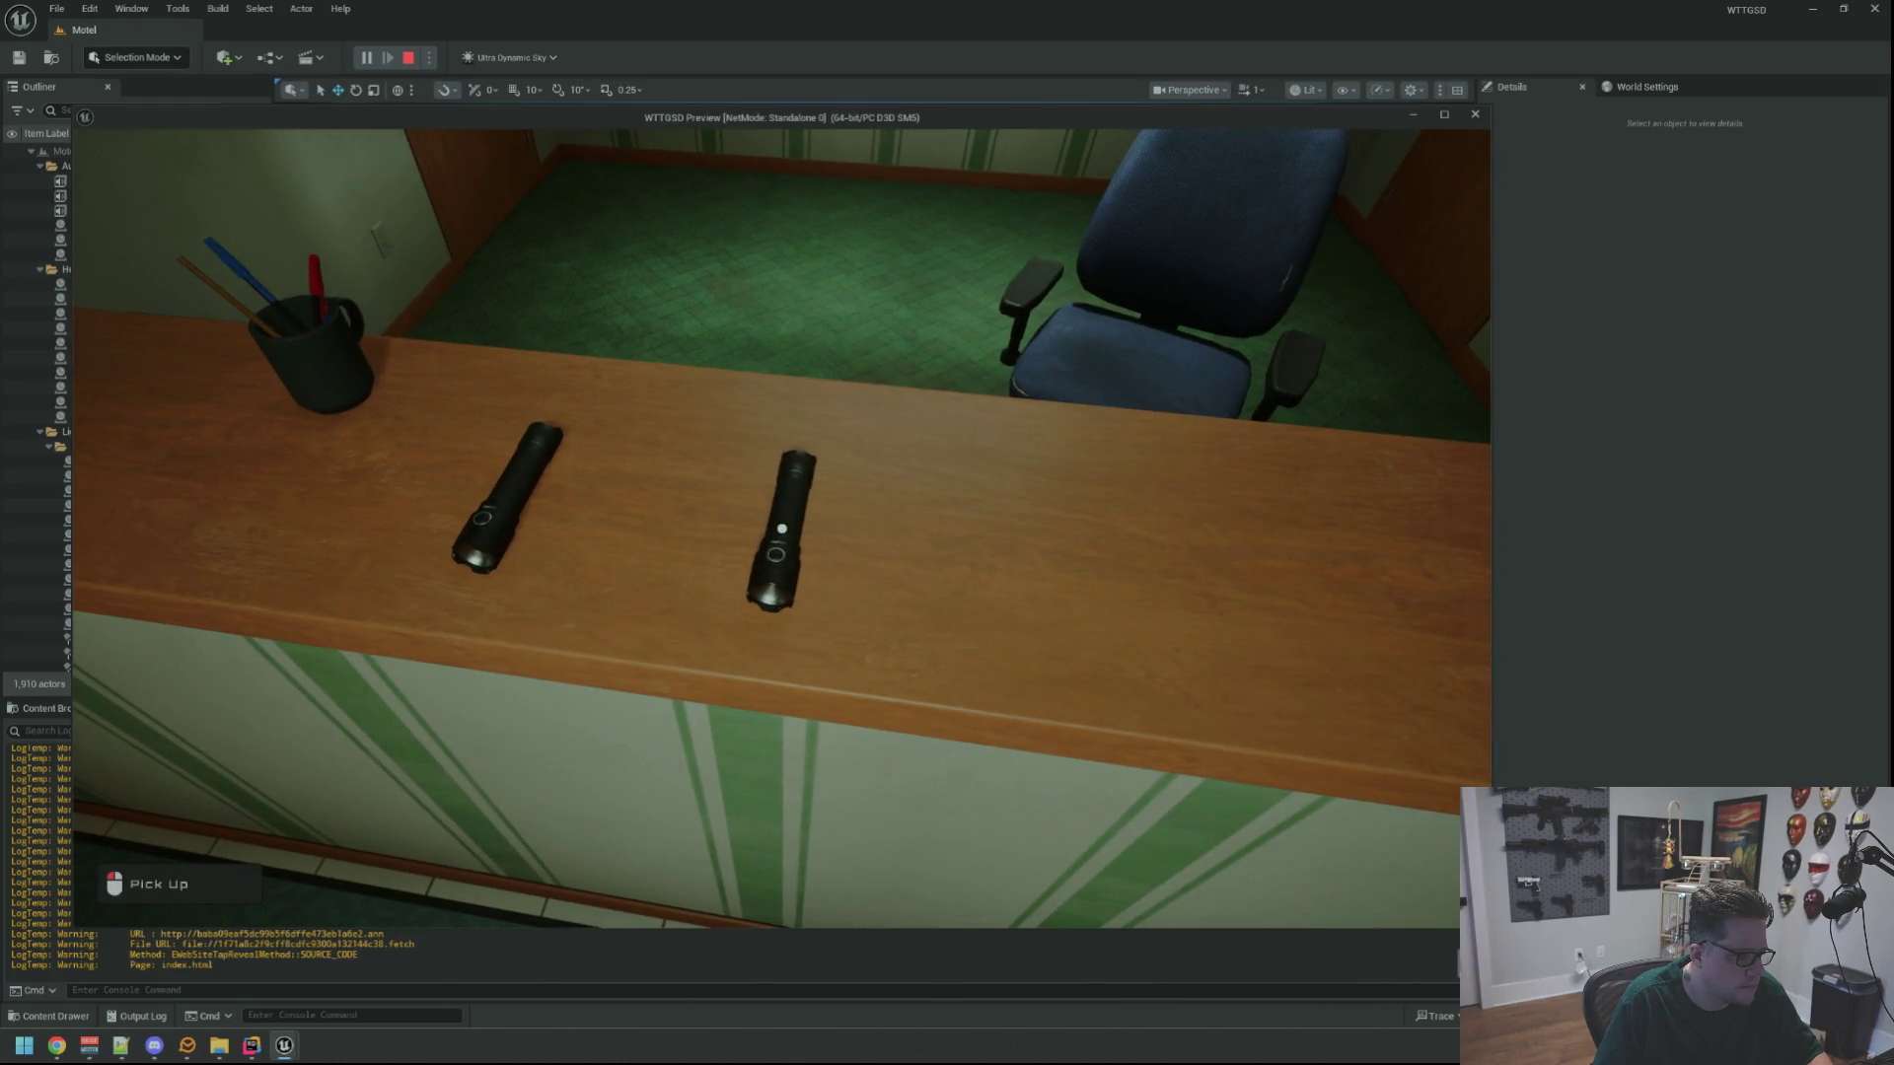
{"action": "left_click", "coordinate": [783, 529]}
Stop the play test and duplicate the rightmost flashlight further along the counter
{"action": "left_click", "coordinate": [782, 529]}
{"action": "key", "text": "Escape"}
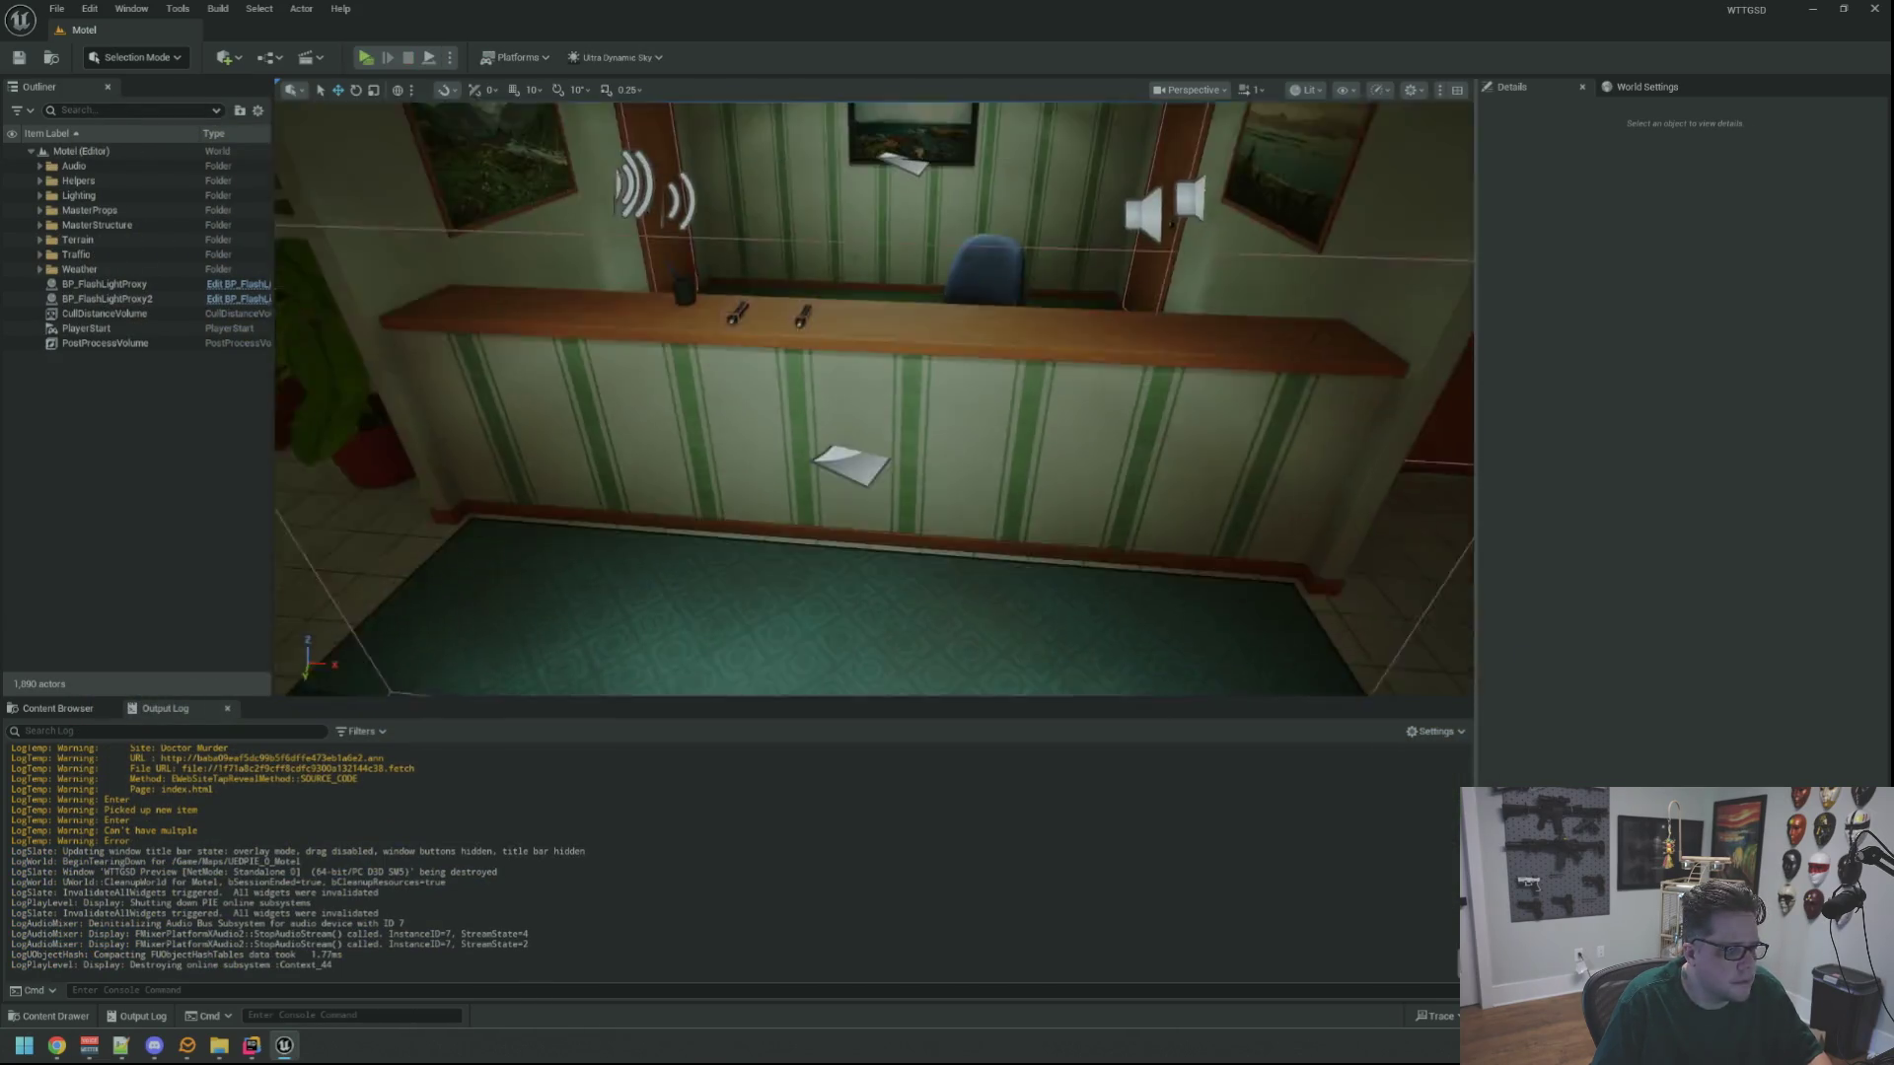
{"action": "left_click", "coordinate": [762, 586]}
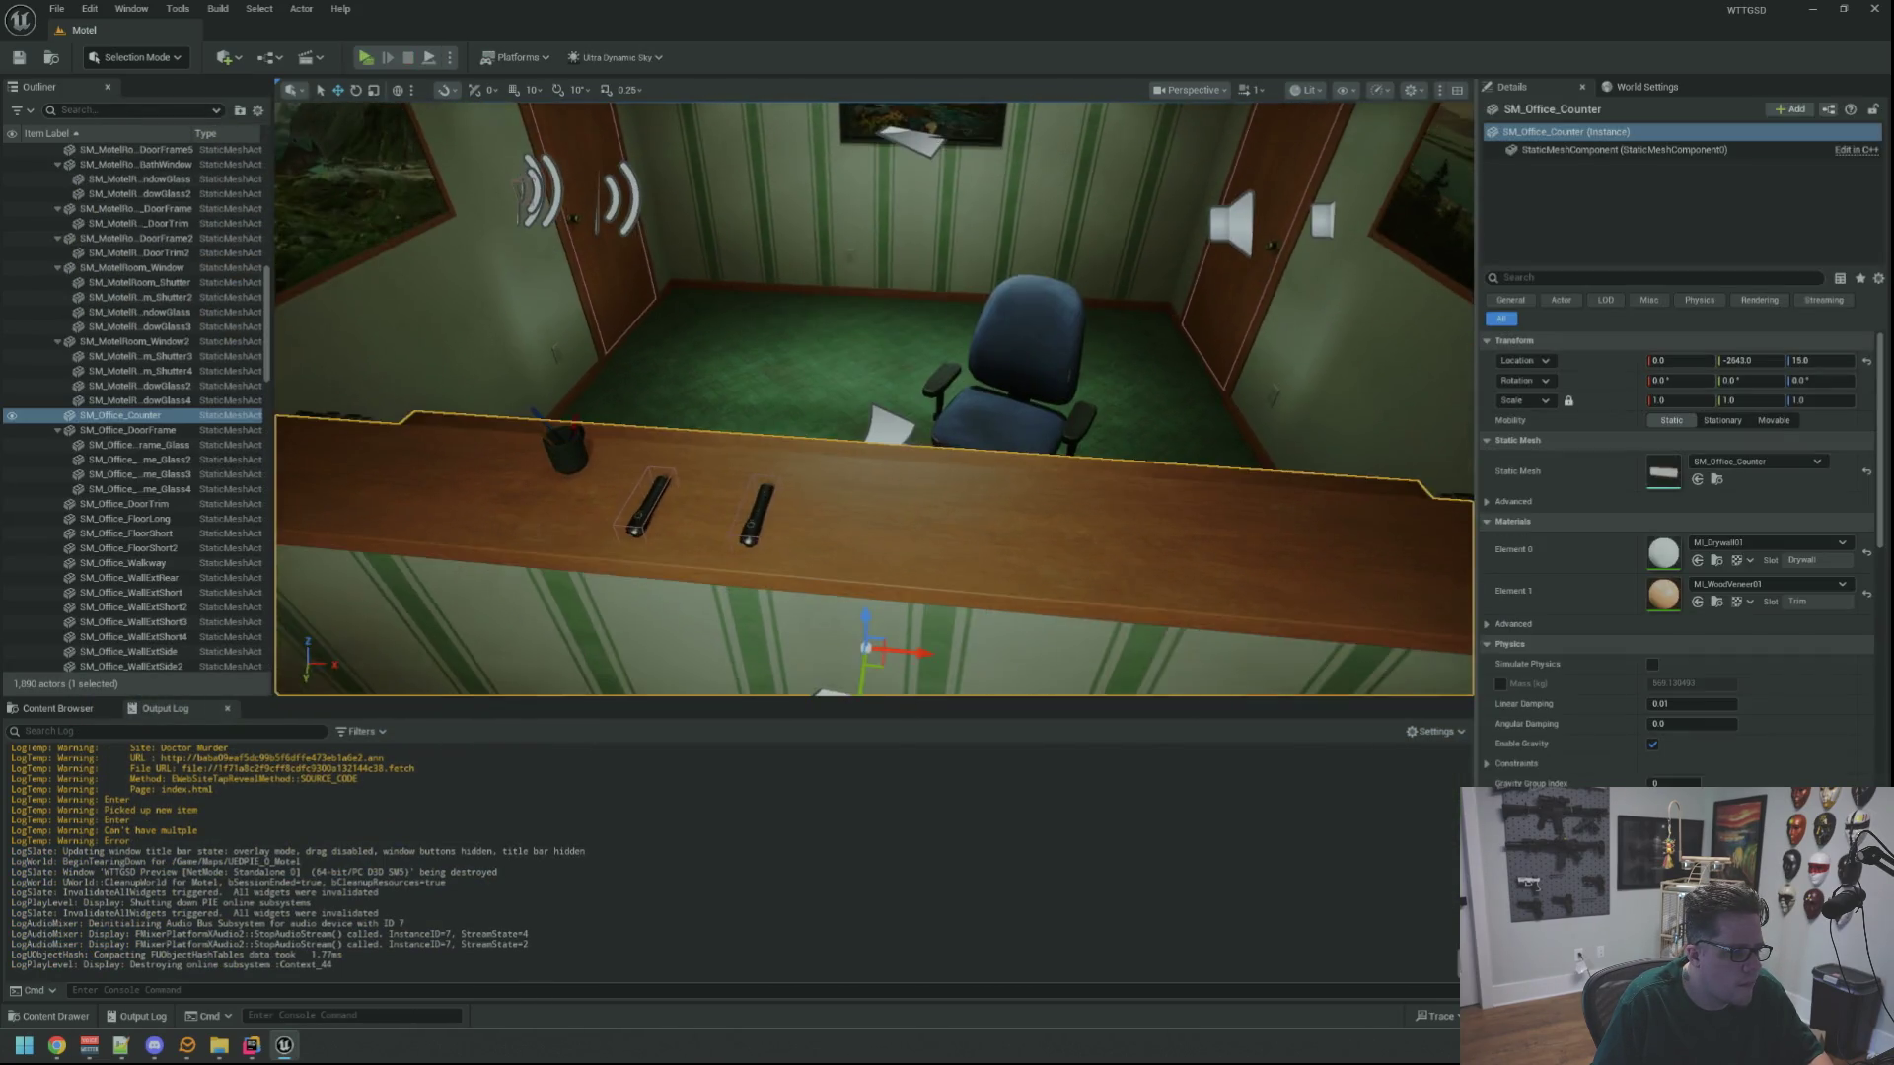
{"action": "key", "text": "Escape"}
{"action": "left_click", "coordinate": [955, 494]}
{"action": "left_click_drag", "start_coordinate": [1014, 498], "coordinate": [1123, 500]}
{"action": "key", "text": "Escape"}
Collapse the MasterStructure folder in the Outliner and save the Motel map
{"action": "scroll", "coordinate": [231, 352], "scroll_direction": "up", "scroll_amount": 3}
{"action": "scroll", "coordinate": [232, 352], "scroll_direction": "up", "scroll_amount": 20}
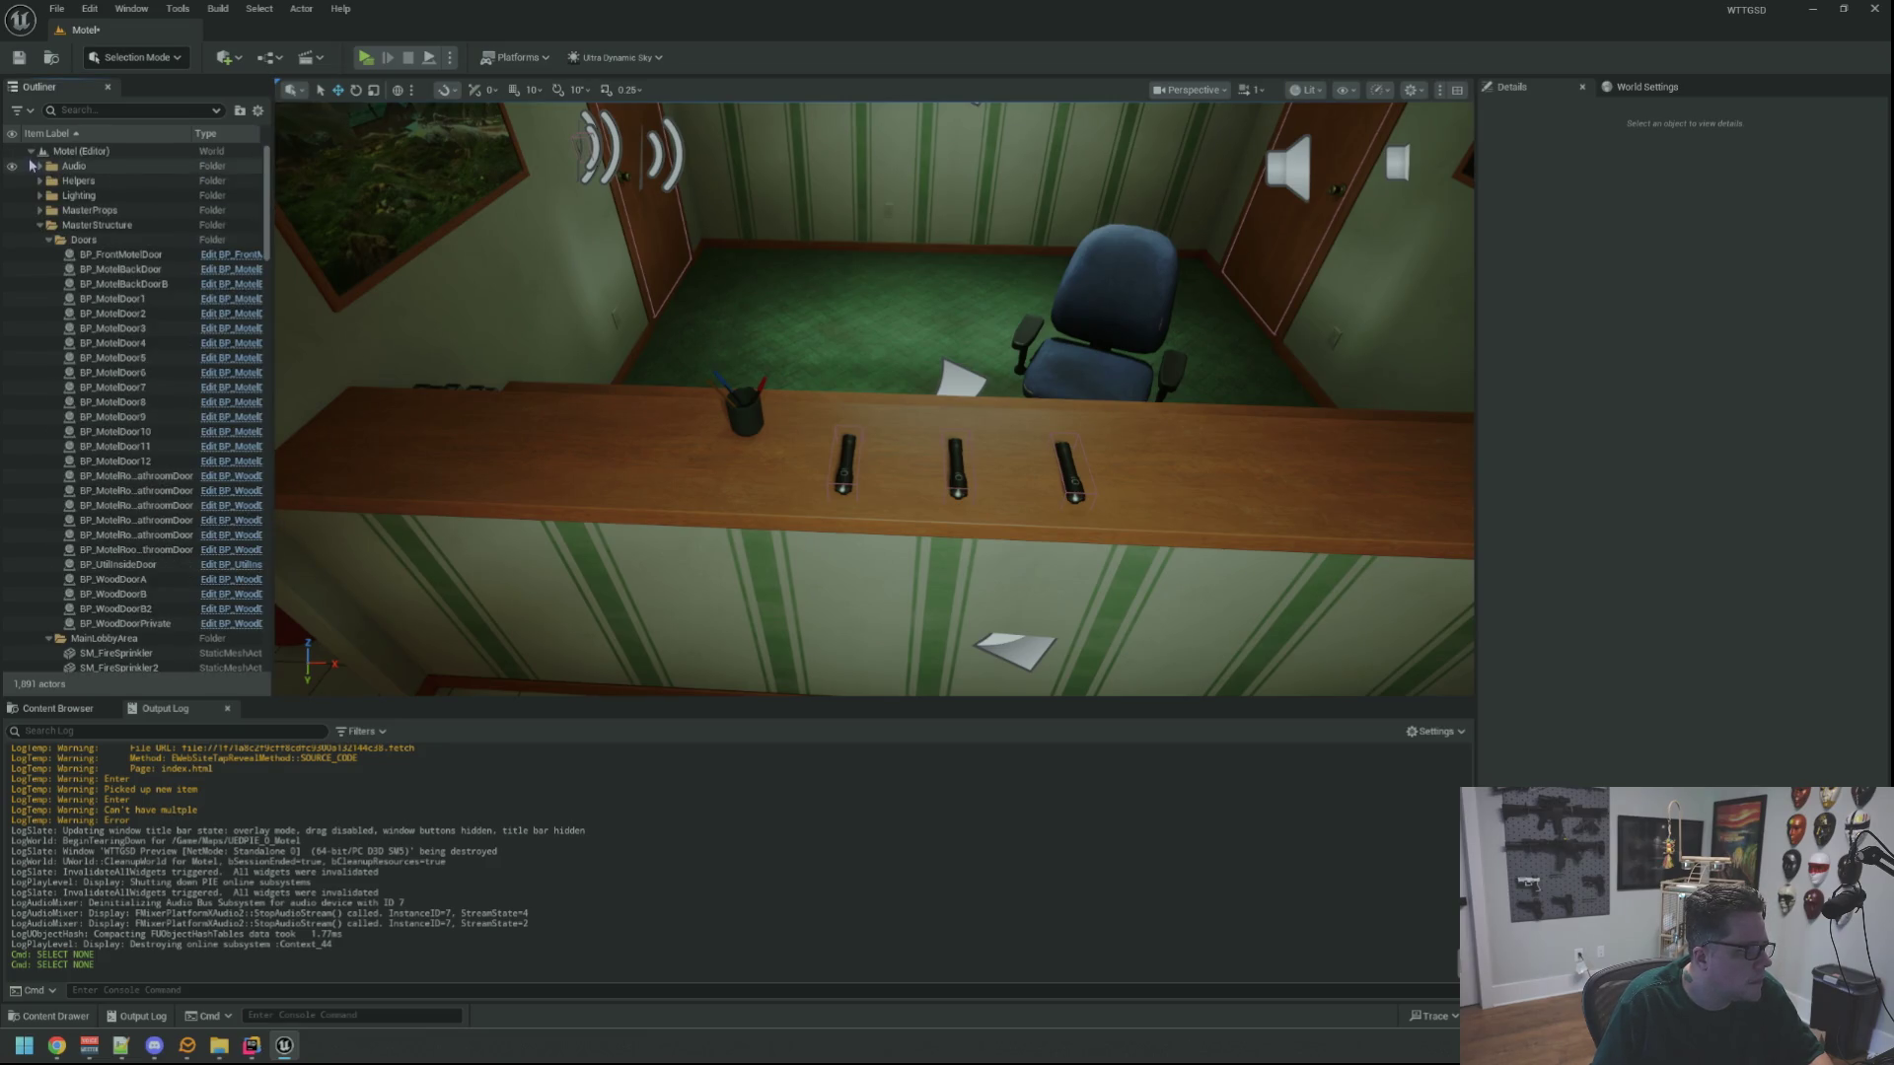
{"action": "left_click", "coordinate": [40, 225]}
{"action": "left_click_drag", "start_coordinate": [651, 375], "coordinate": [667, 421]}
{"action": "key", "text": "ctrl+s"}
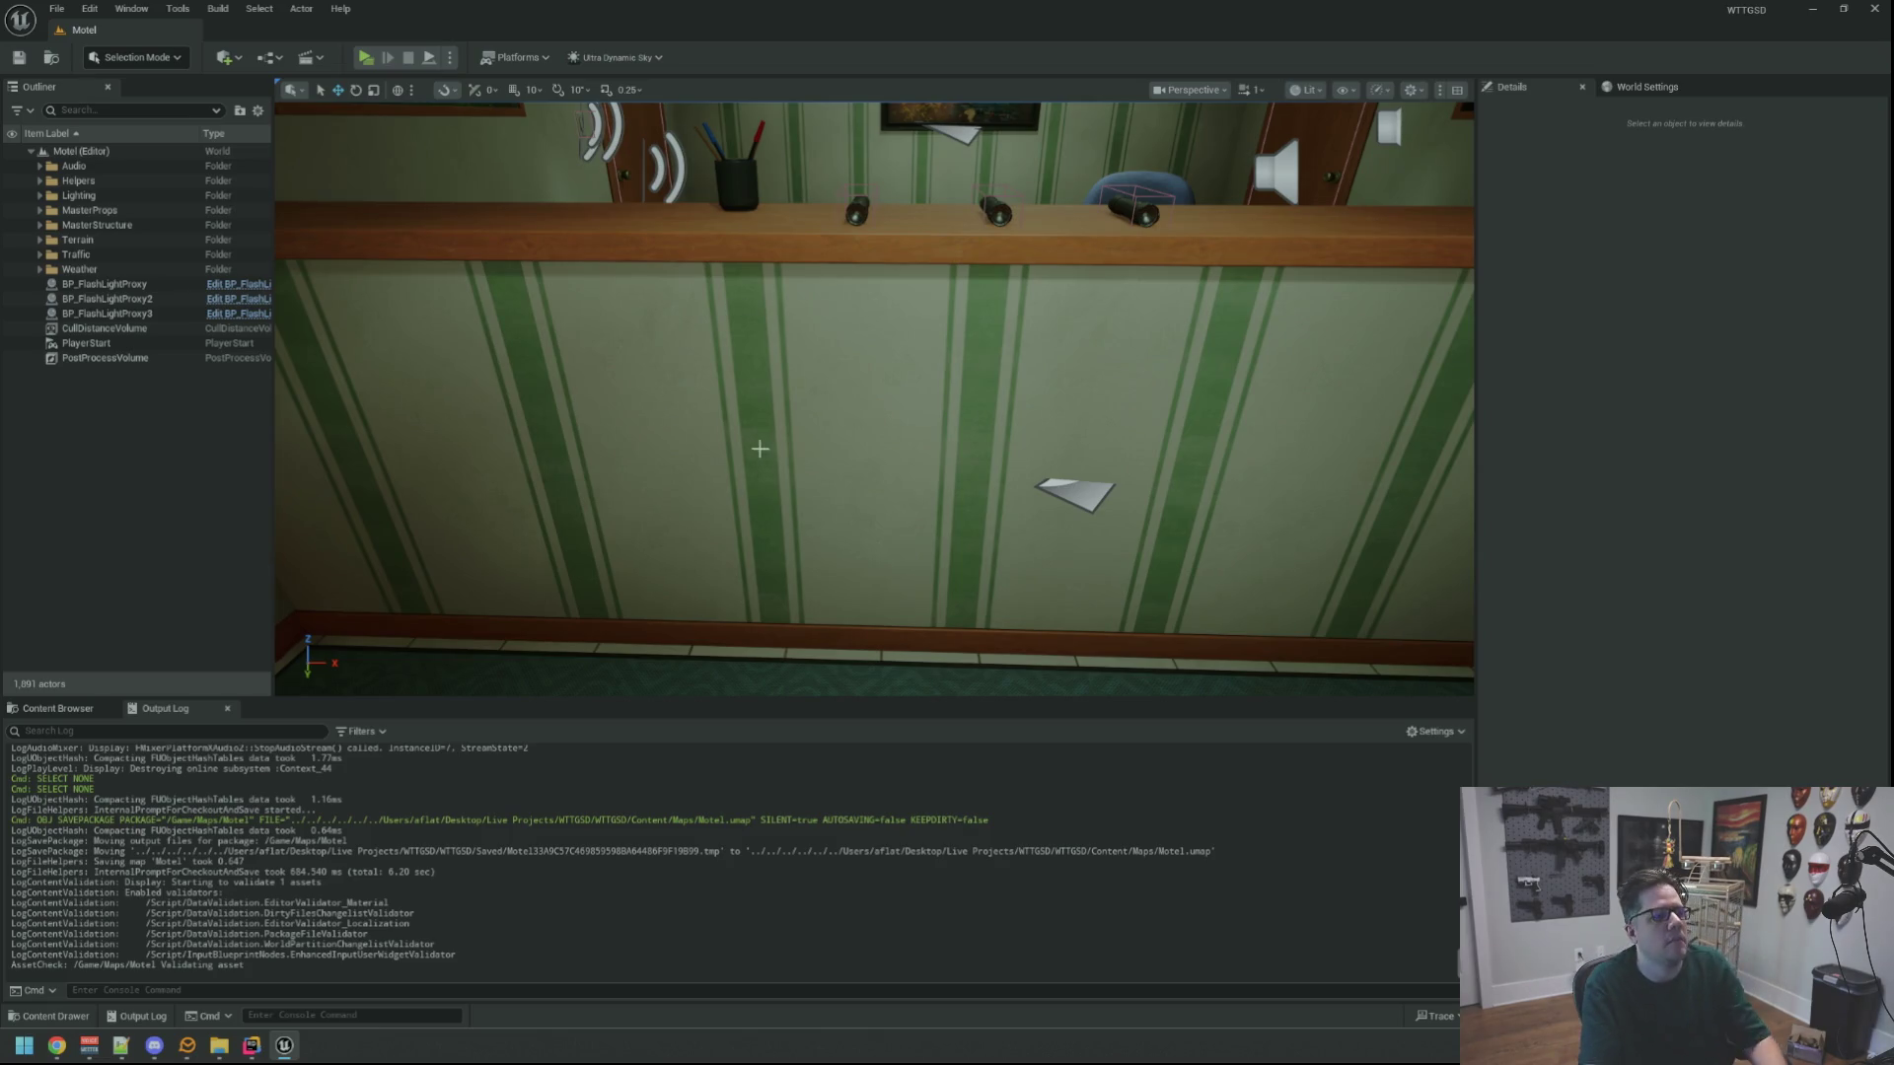
Open the FlashLight data asset from Data > DataAssets > GameItems
{"action": "scroll", "coordinate": [758, 446], "scroll_direction": "up", "scroll_amount": 1}
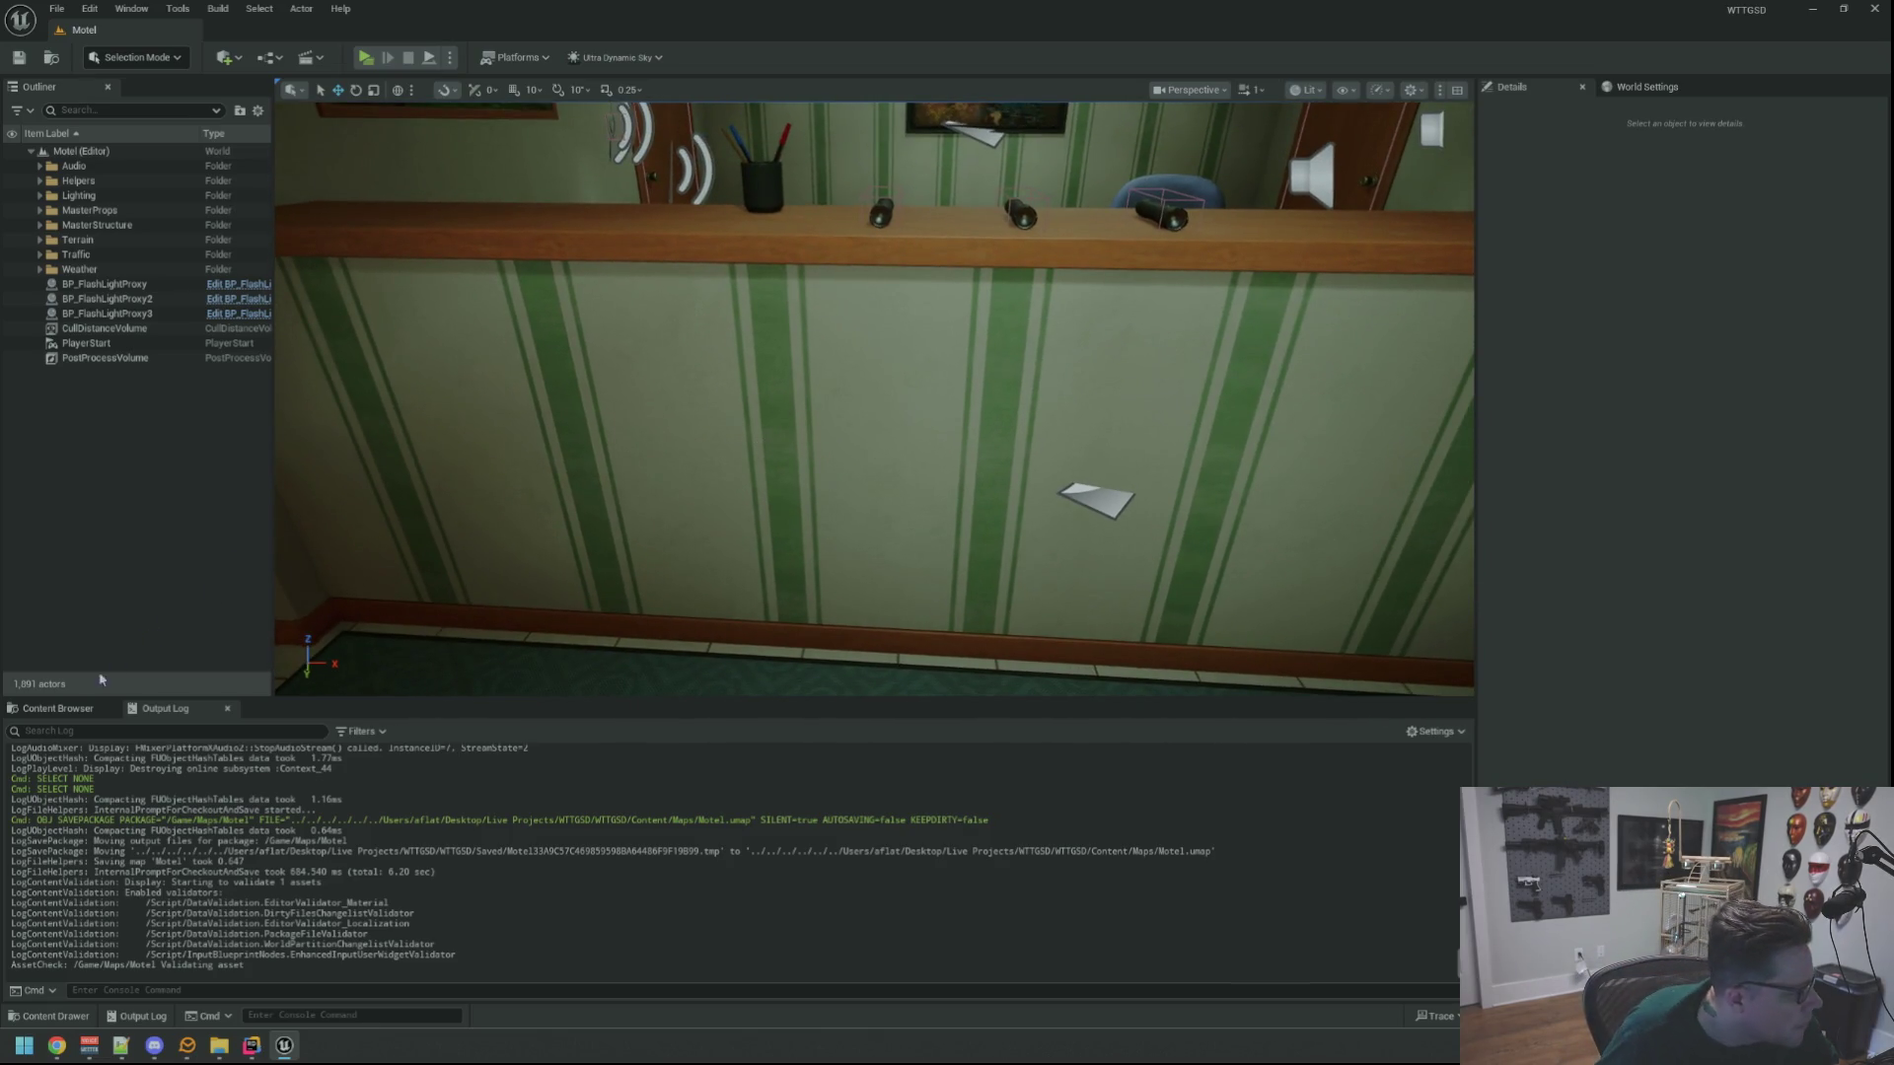
{"action": "left_click", "coordinate": [62, 709]}
{"action": "left_click", "coordinate": [126, 783]}
{"action": "left_click", "coordinate": [295, 804]}
{"action": "double_click", "coordinate": [218, 804]}
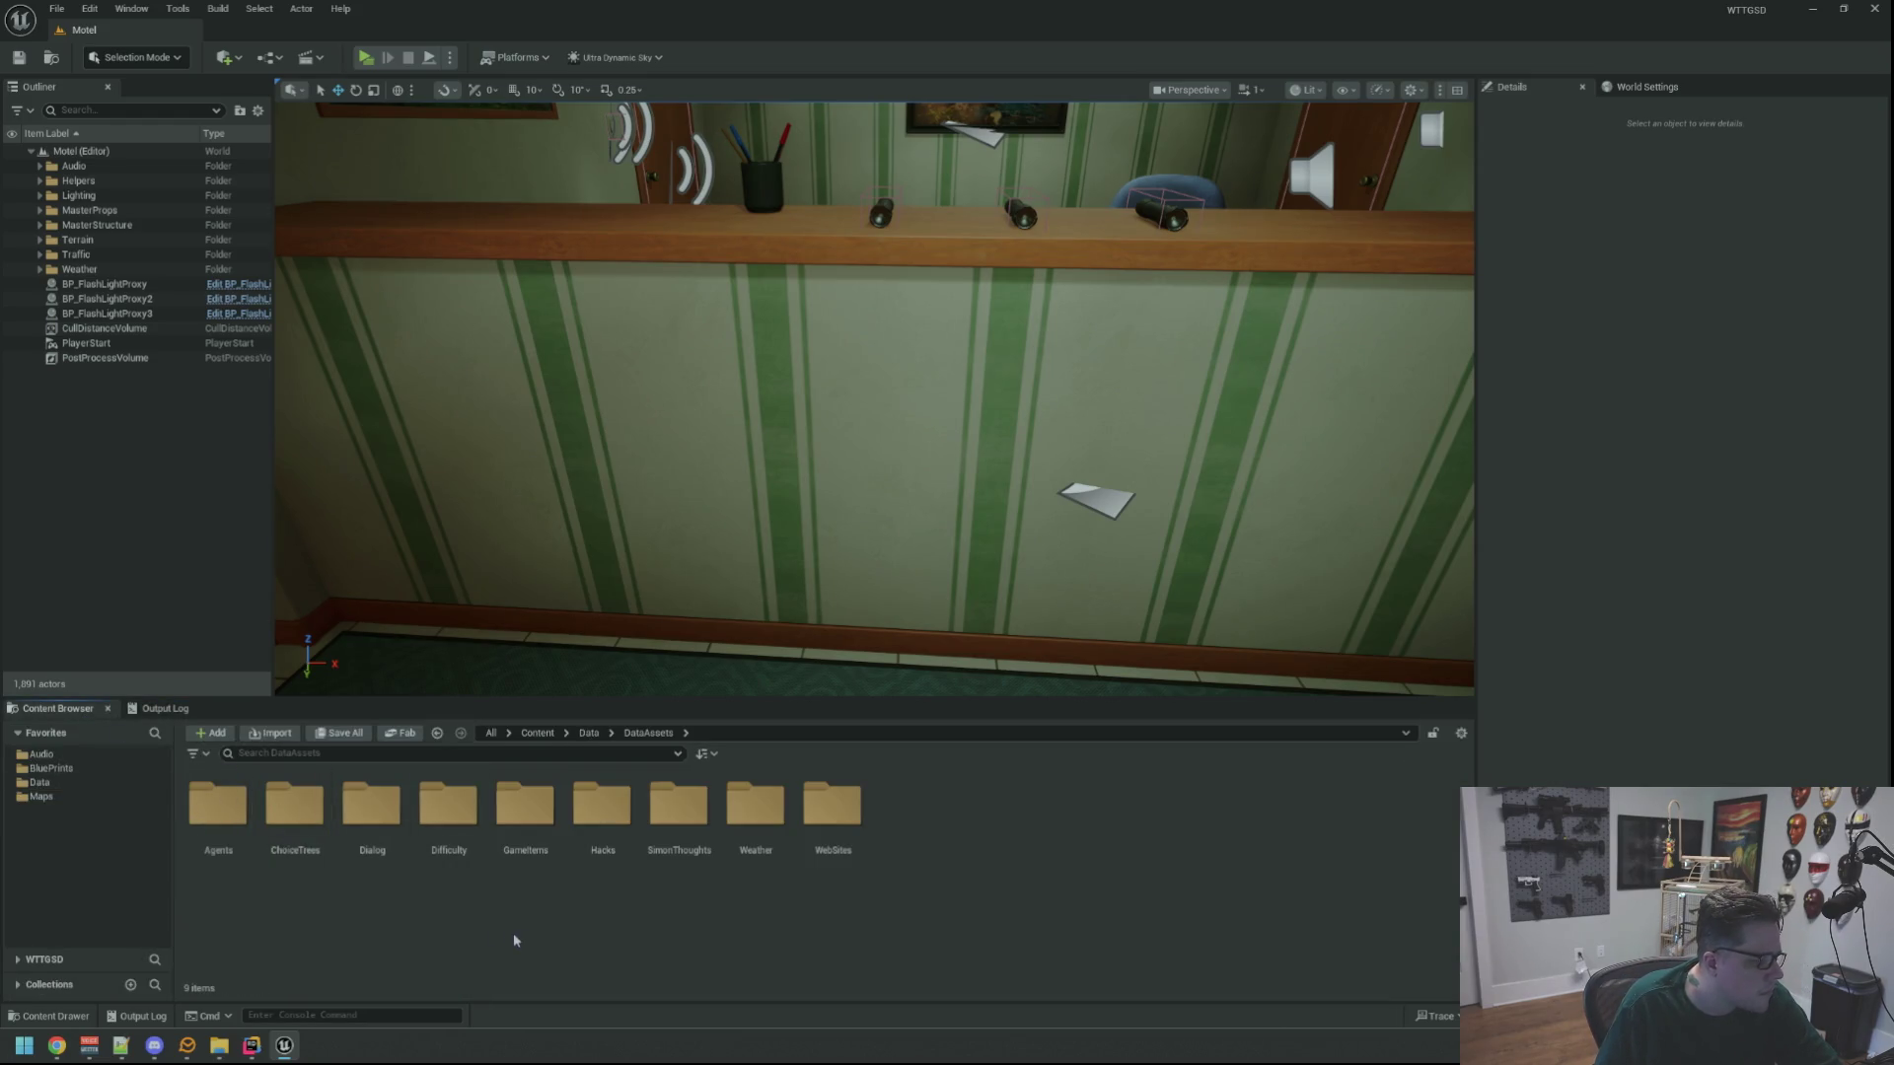
{"action": "double_click", "coordinate": [525, 804]}
{"action": "left_click", "coordinate": [231, 845]}
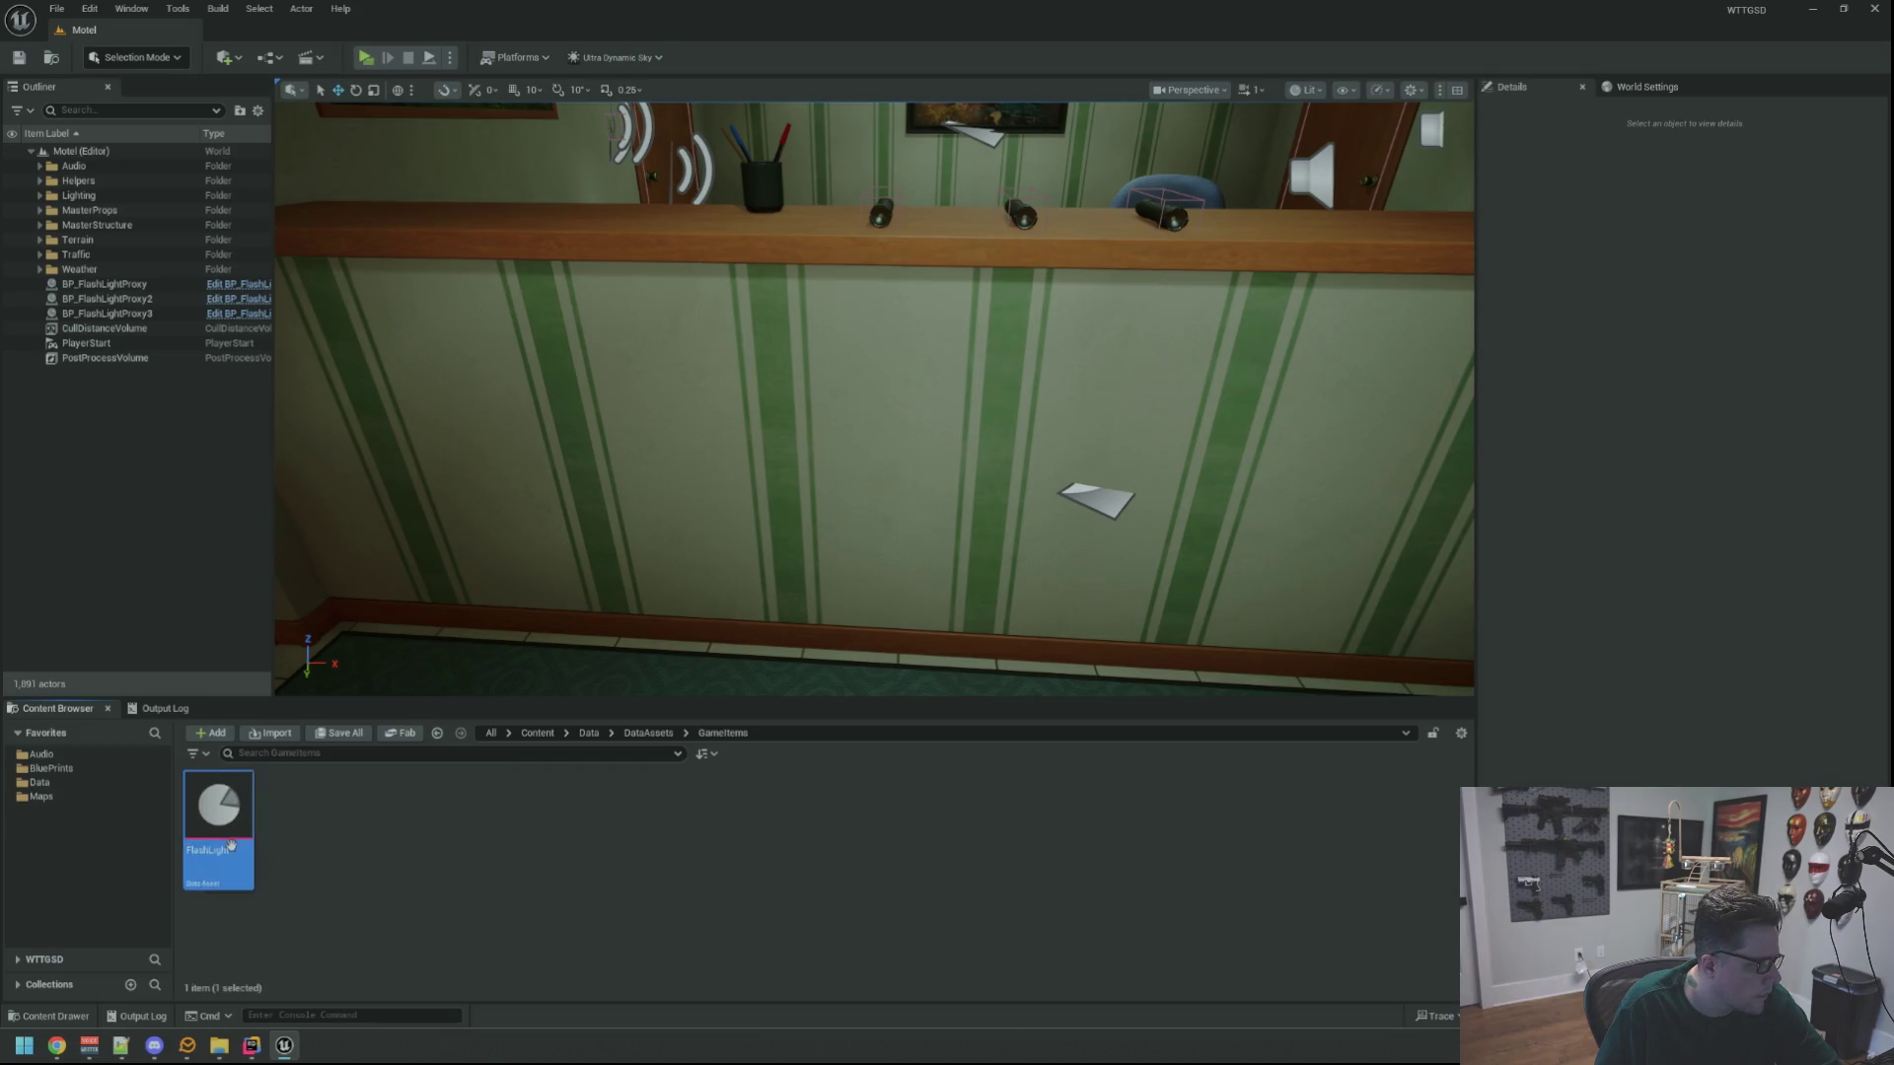
{"action": "double_click", "coordinate": [231, 846]}
Enable Can Have Multiple, edit Max Quantity, save and close the asset, then show the Output Log
{"action": "left_click", "coordinate": [843, 237]}
{"action": "left_click", "coordinate": [854, 256]}
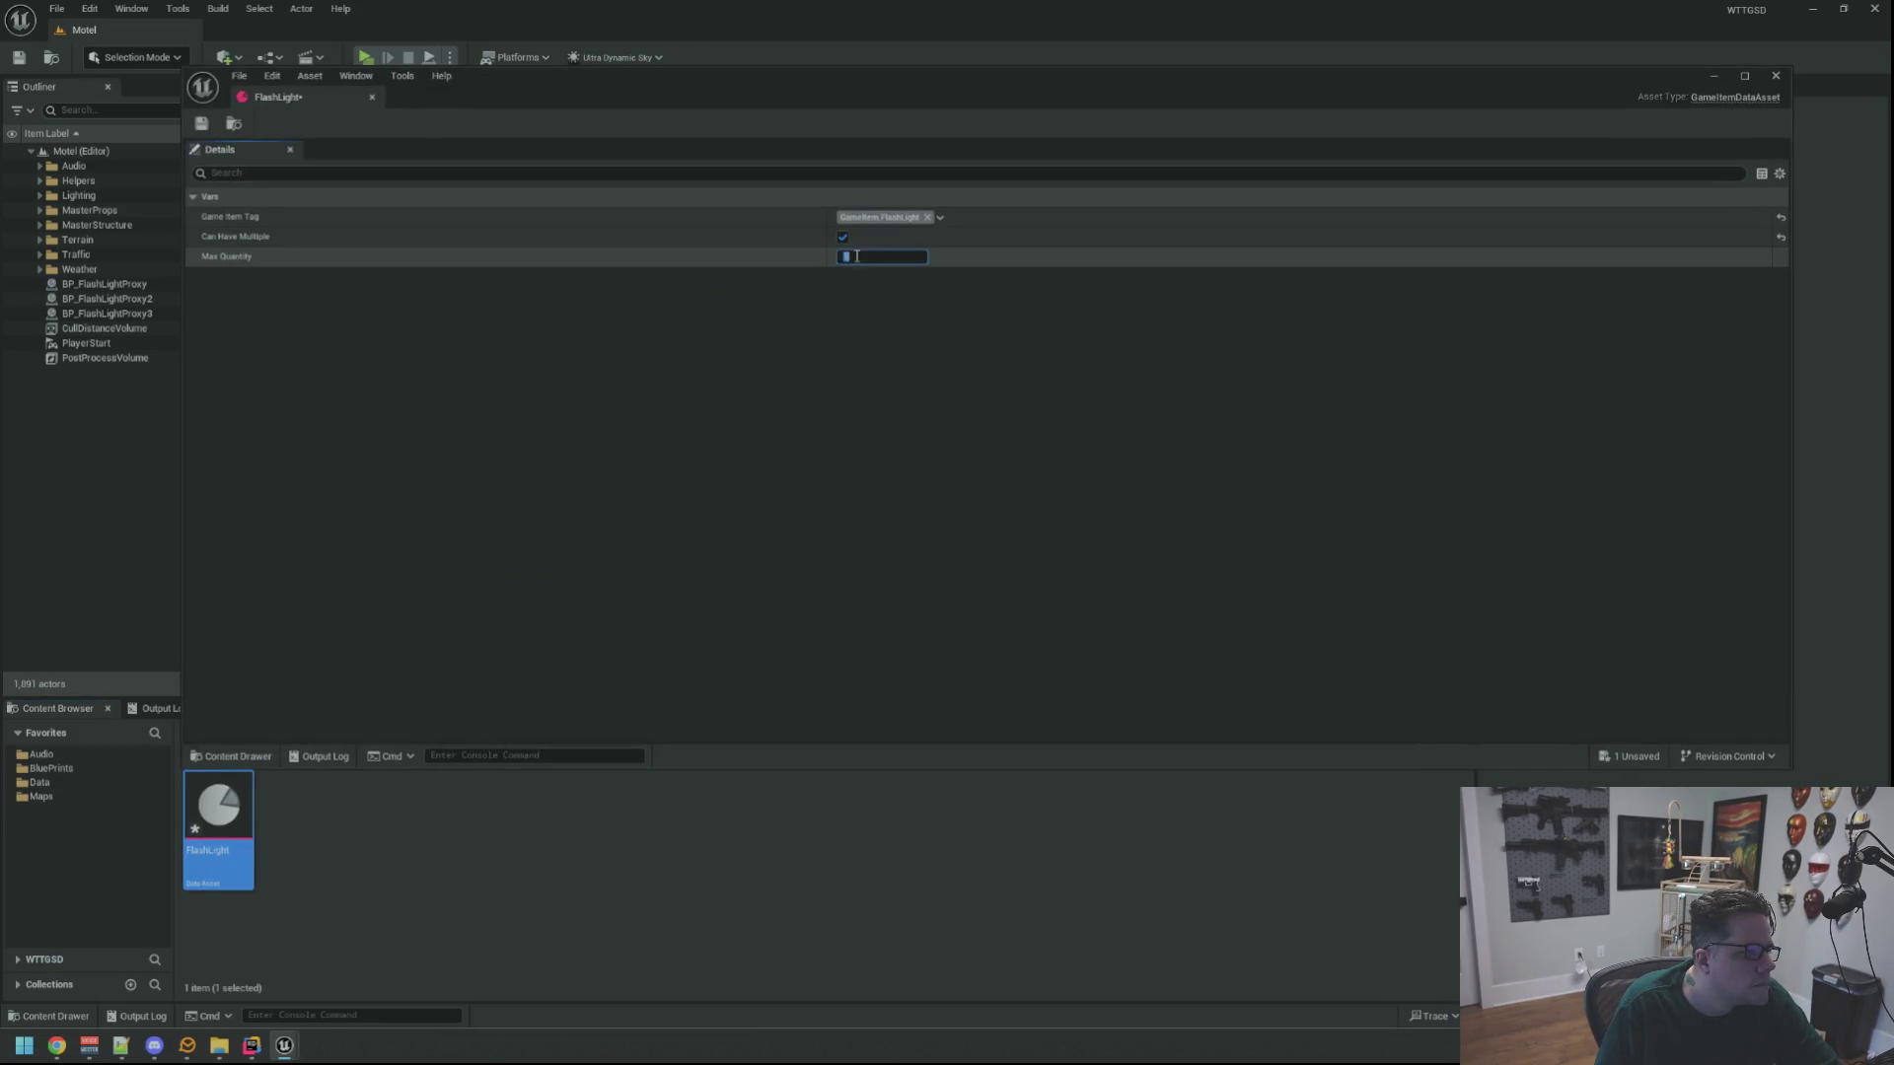
{"action": "key", "text": "Return"}
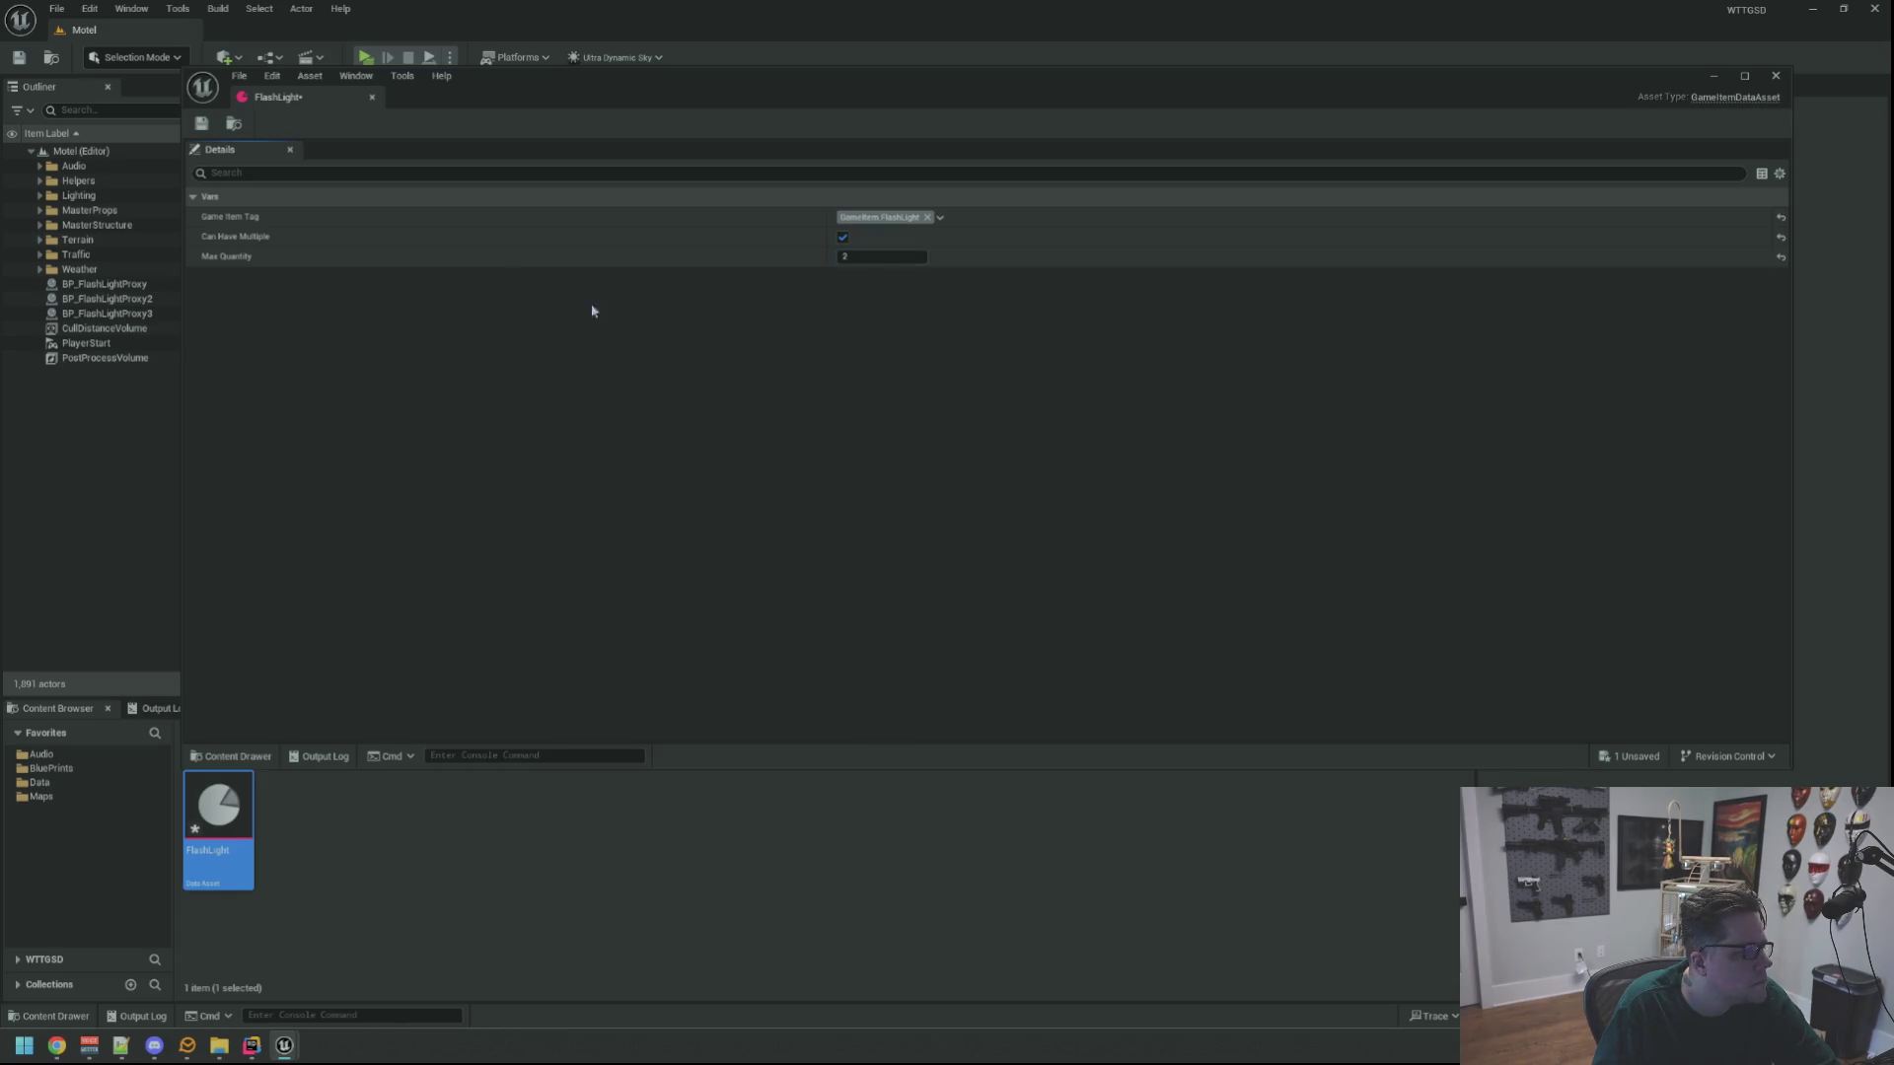
{"action": "left_click", "coordinate": [201, 122]}
{"action": "key", "text": "alt+F4"}
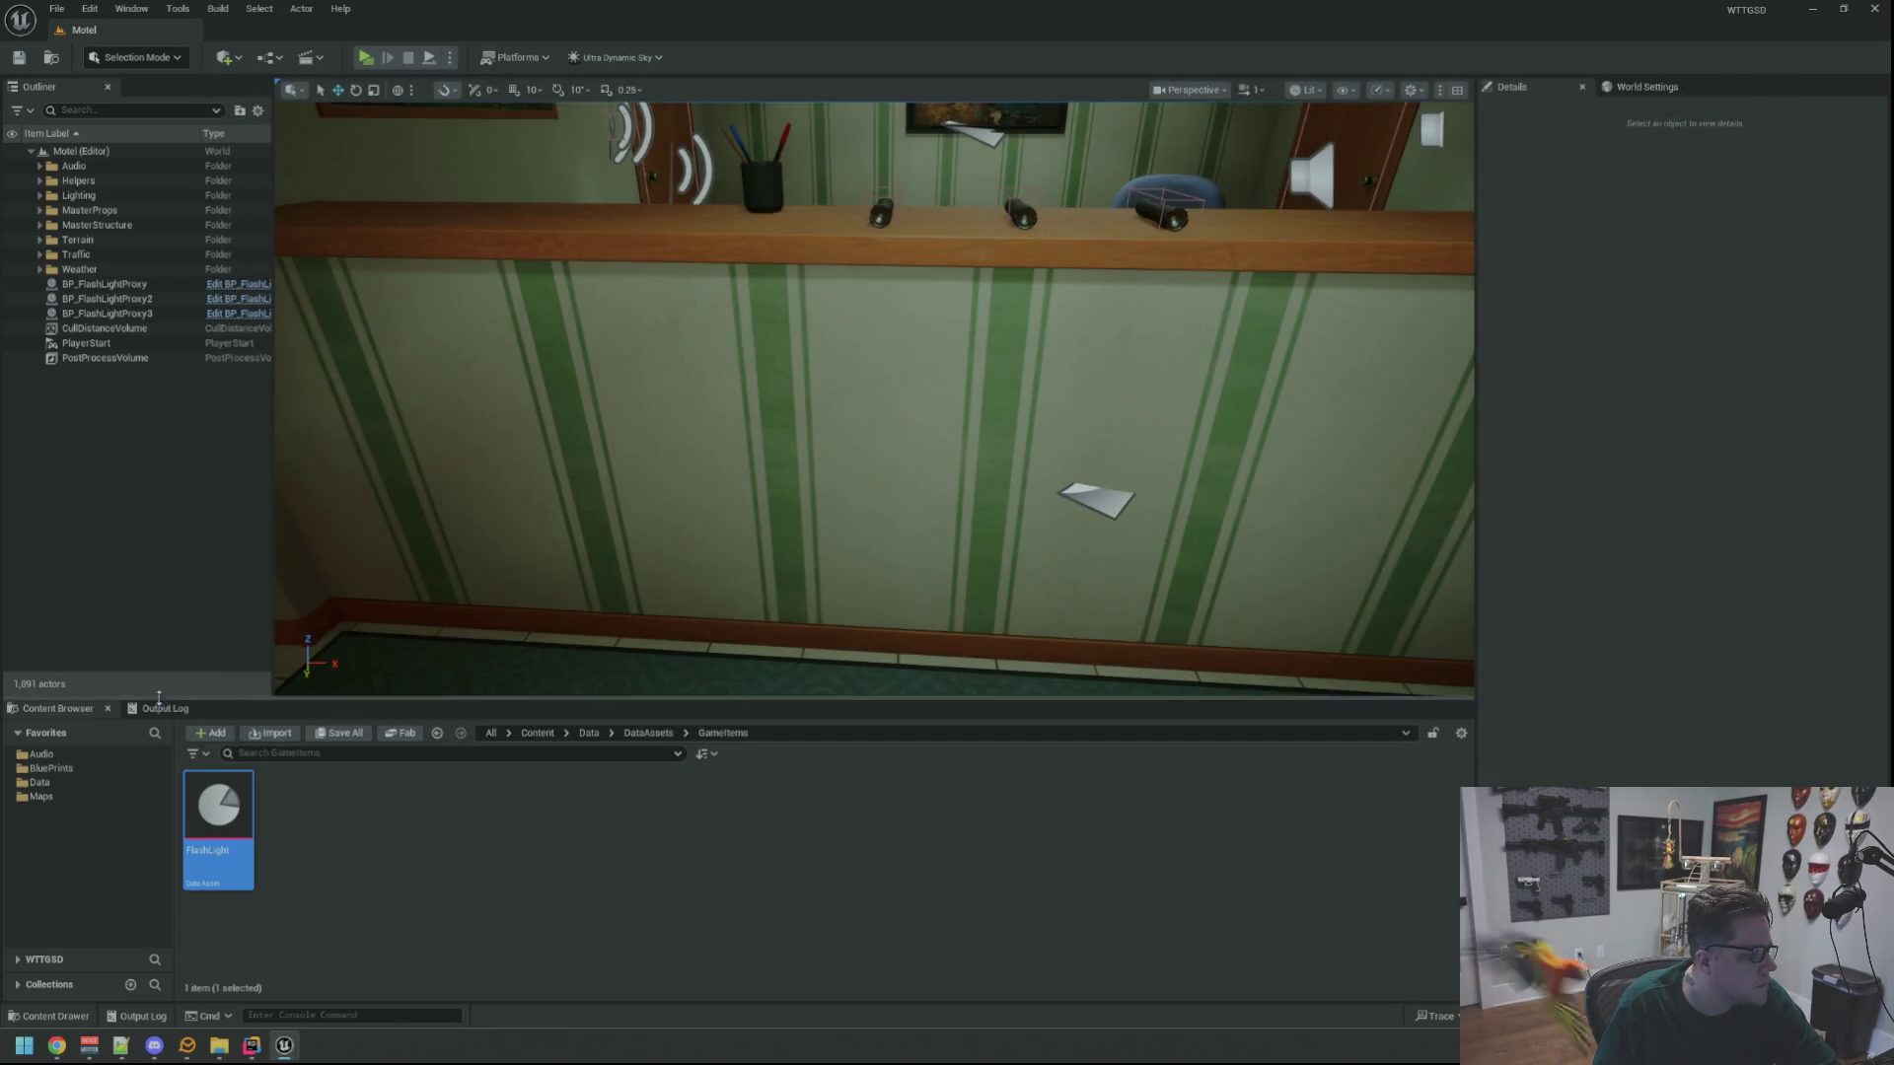
{"action": "left_click", "coordinate": [161, 707]}
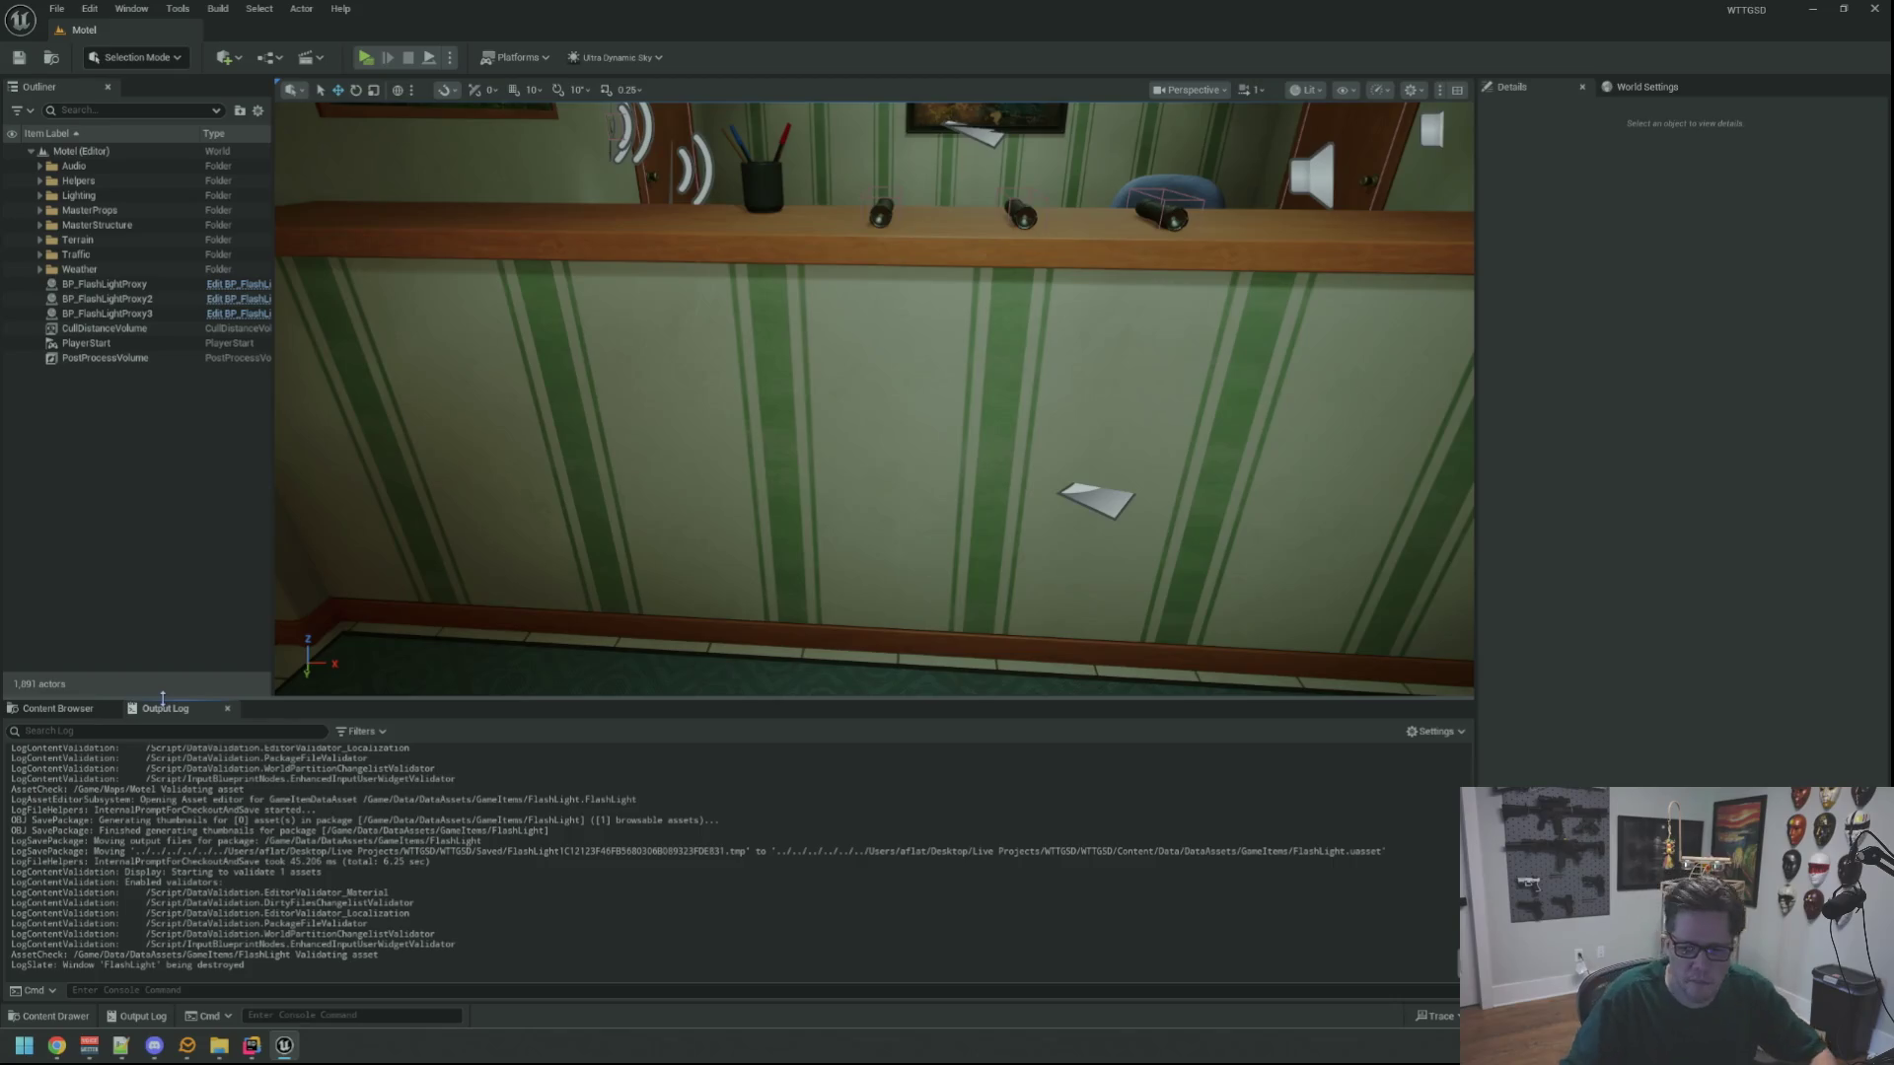
Play-test picking up one counter flashlight and attempting a second
{"action": "mouse_move", "coordinate": [874, 400]}
{"action": "left_mouse_down"}
{"action": "mouse_move", "coordinate": [874, 296]}
{"action": "mouse_move", "coordinate": [816, 341]}
{"action": "left_mouse_up"}
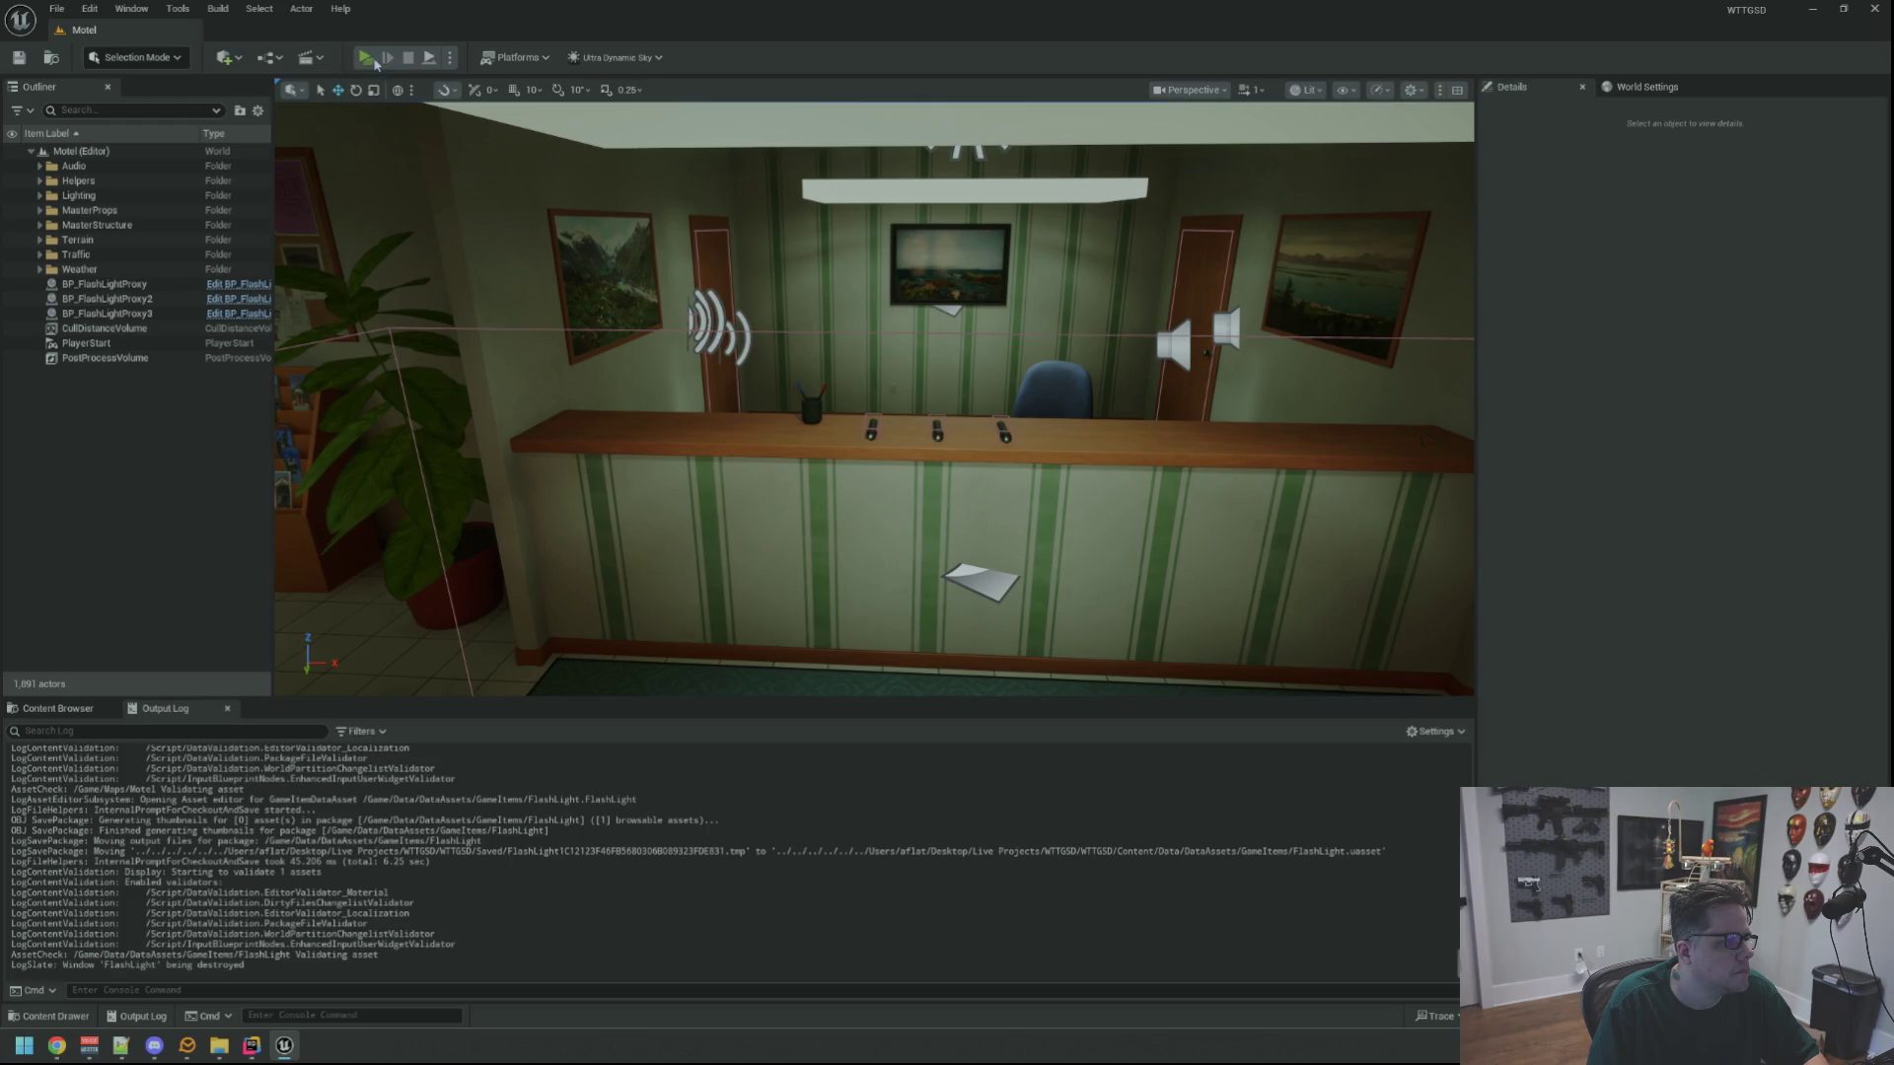
{"action": "key", "text": "alt+p"}
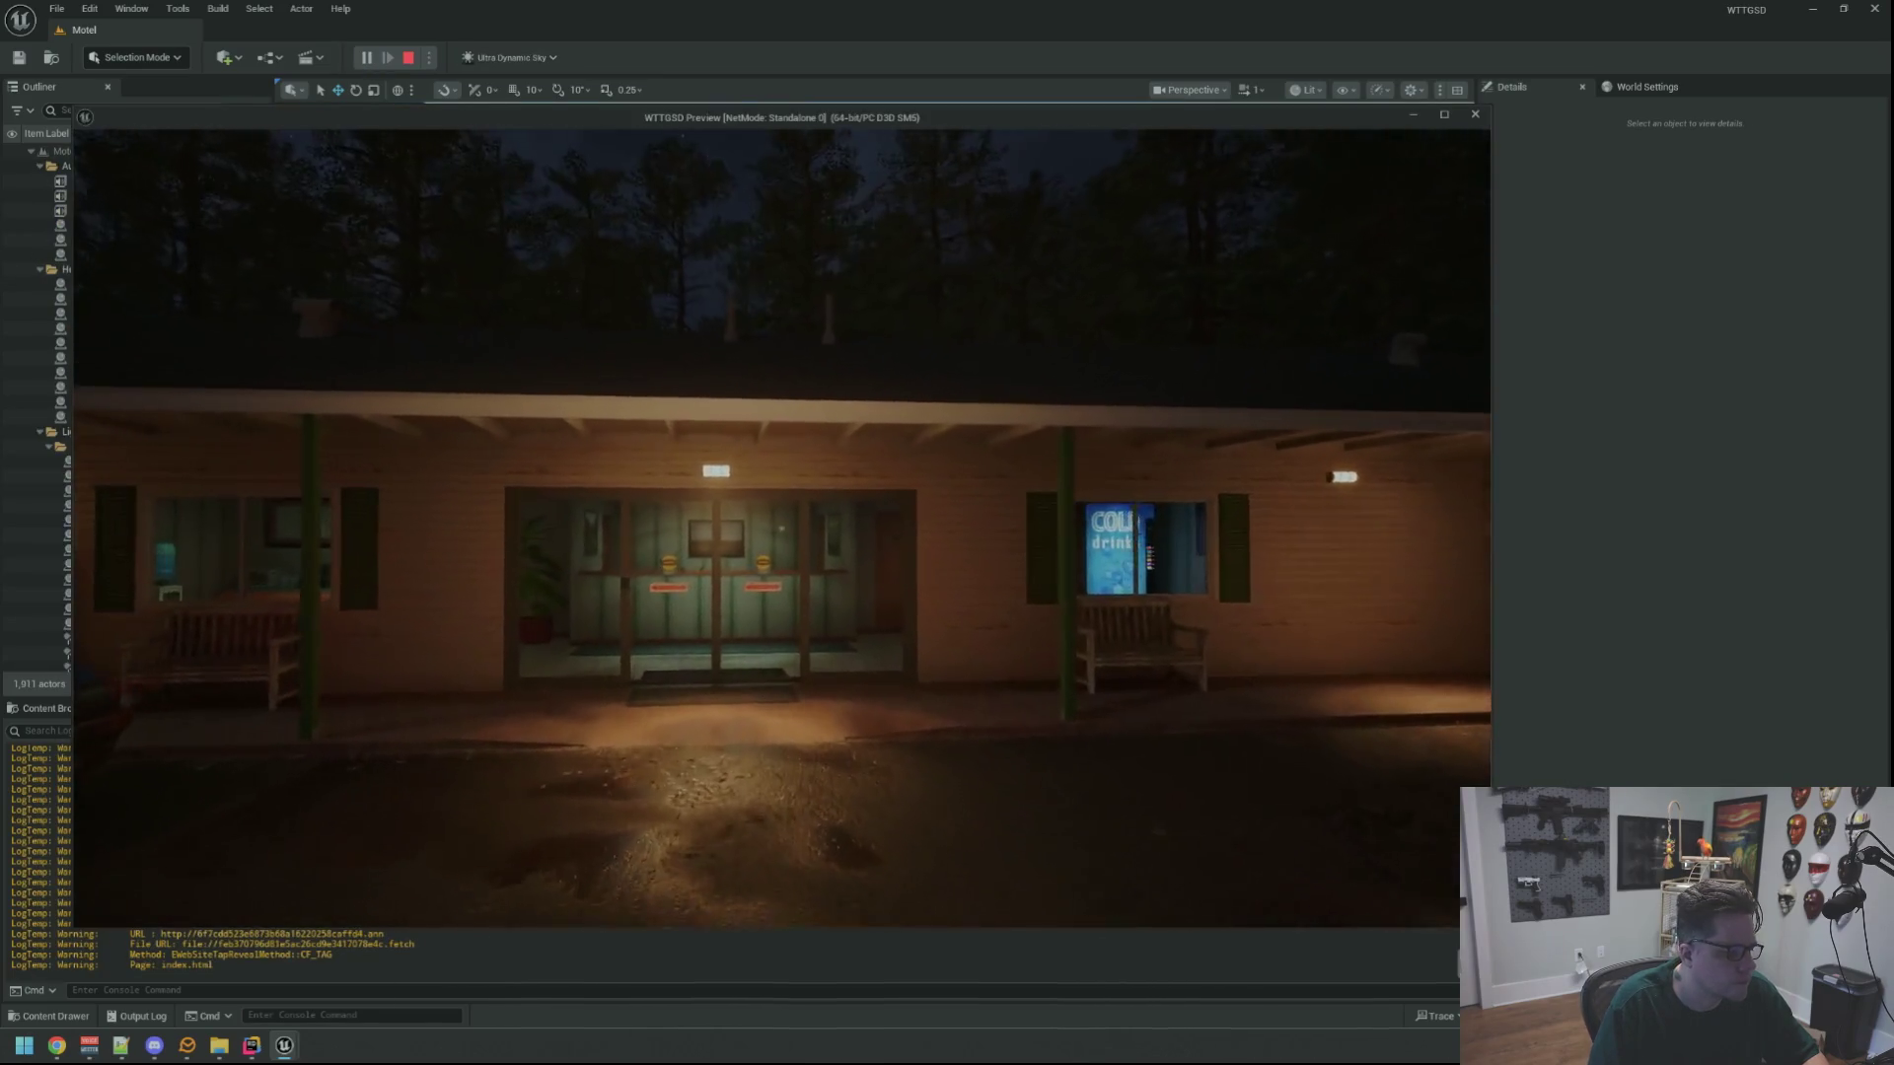
{"action": "key", "text": "w"}
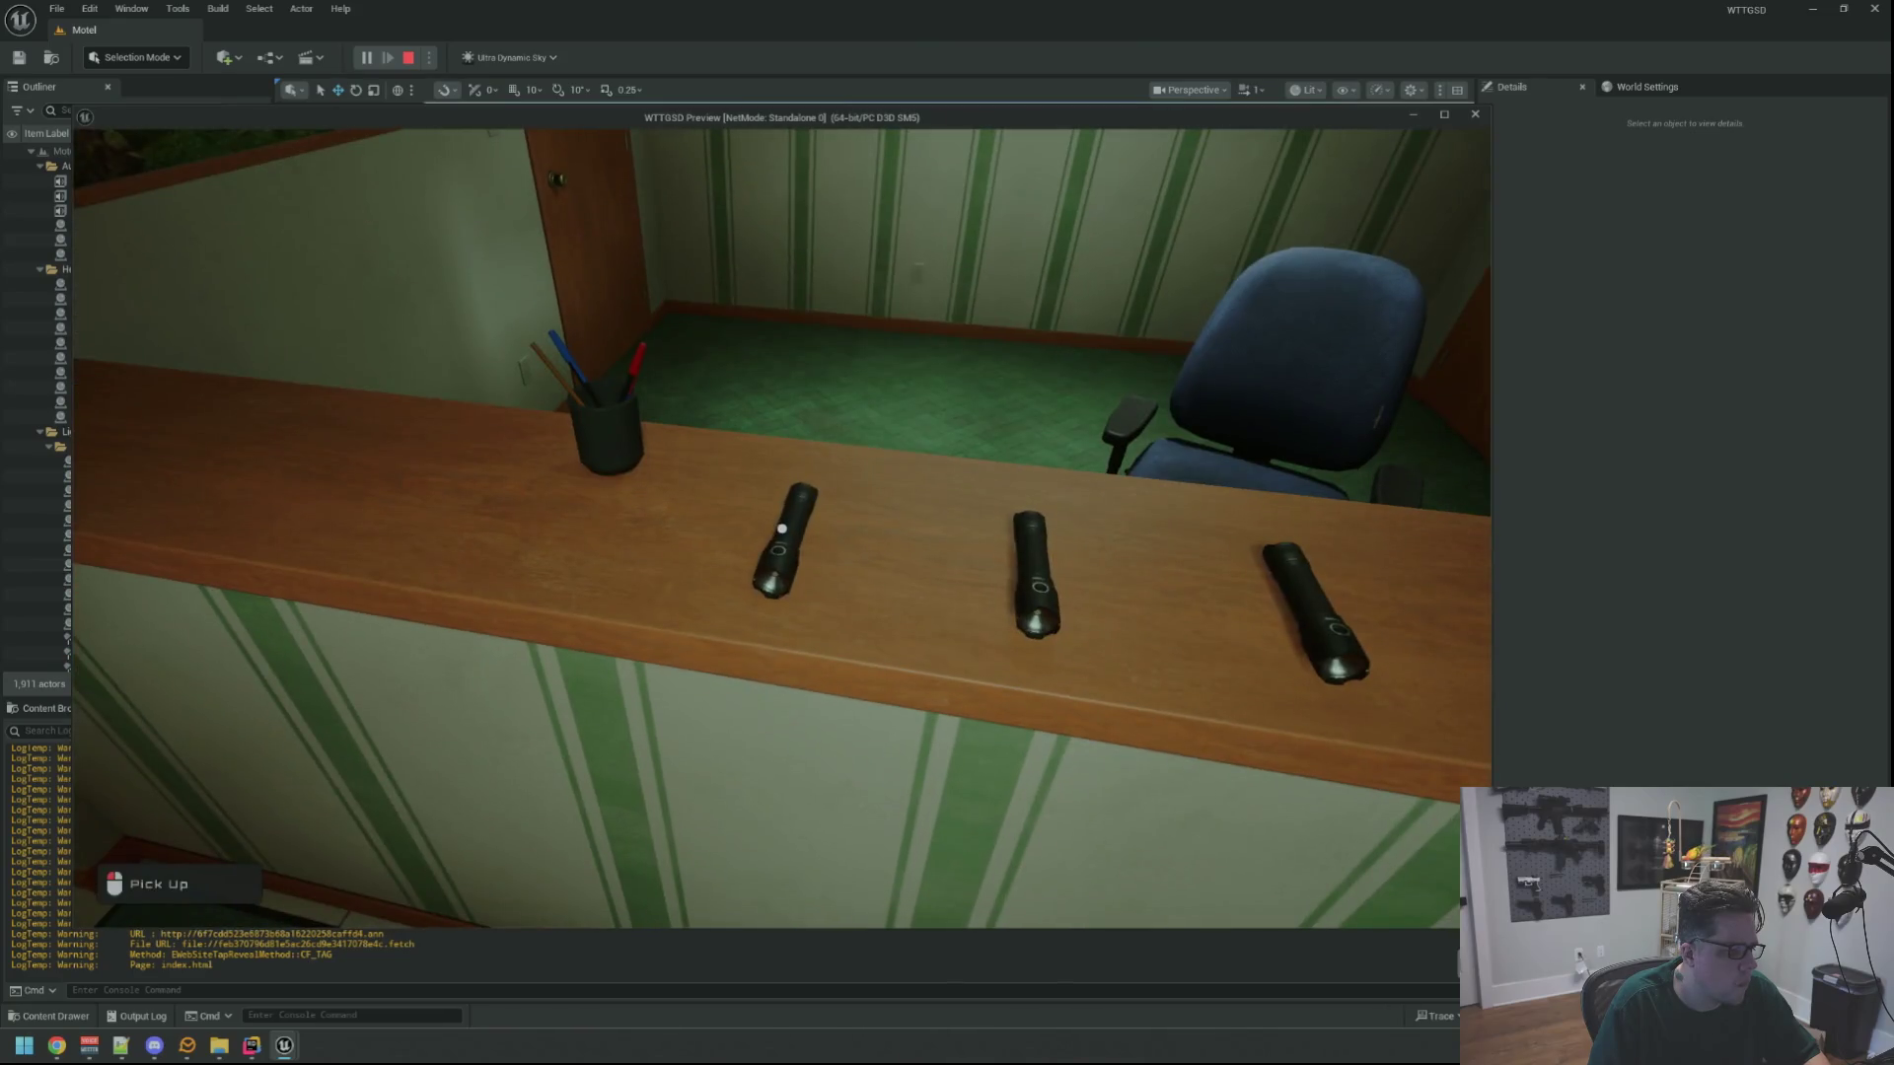
{"action": "left_click", "coordinate": [783, 529]}
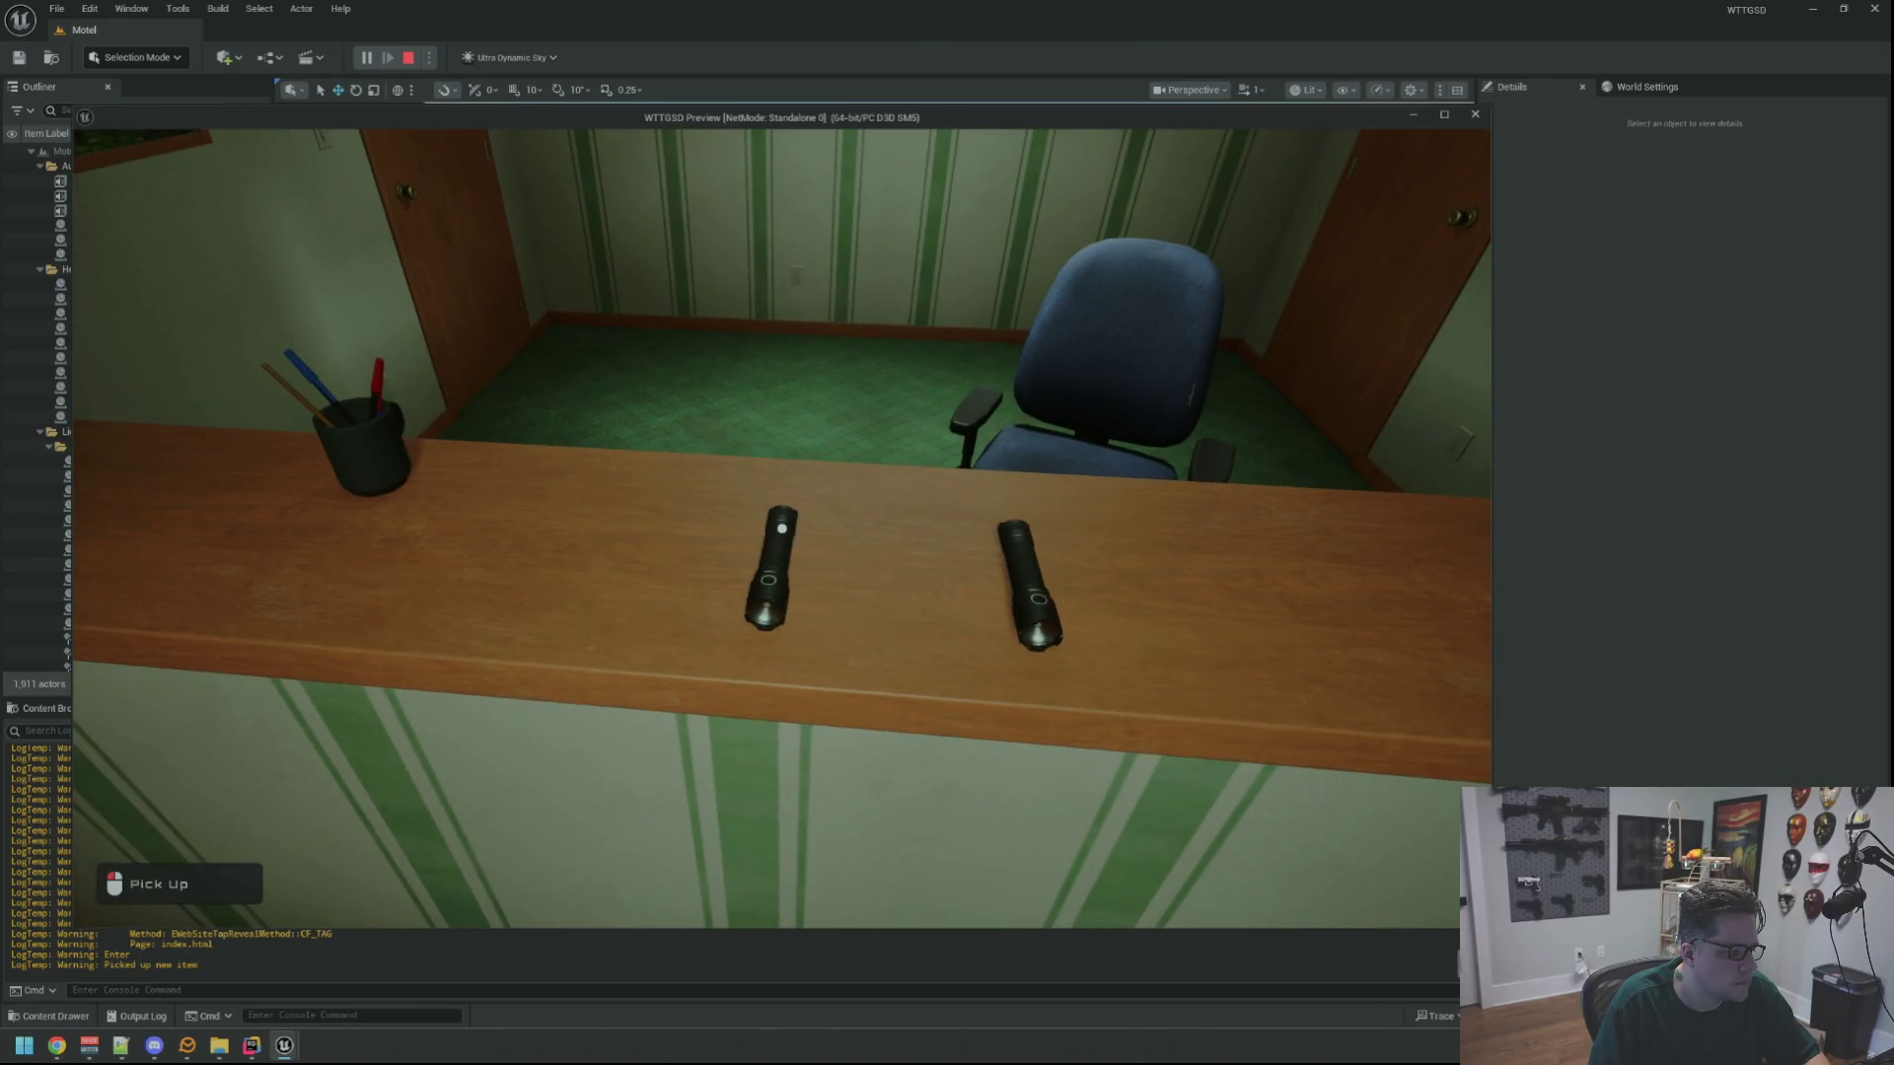
{"action": "left_click", "coordinate": [782, 529]}
{"action": "key", "text": "s"}
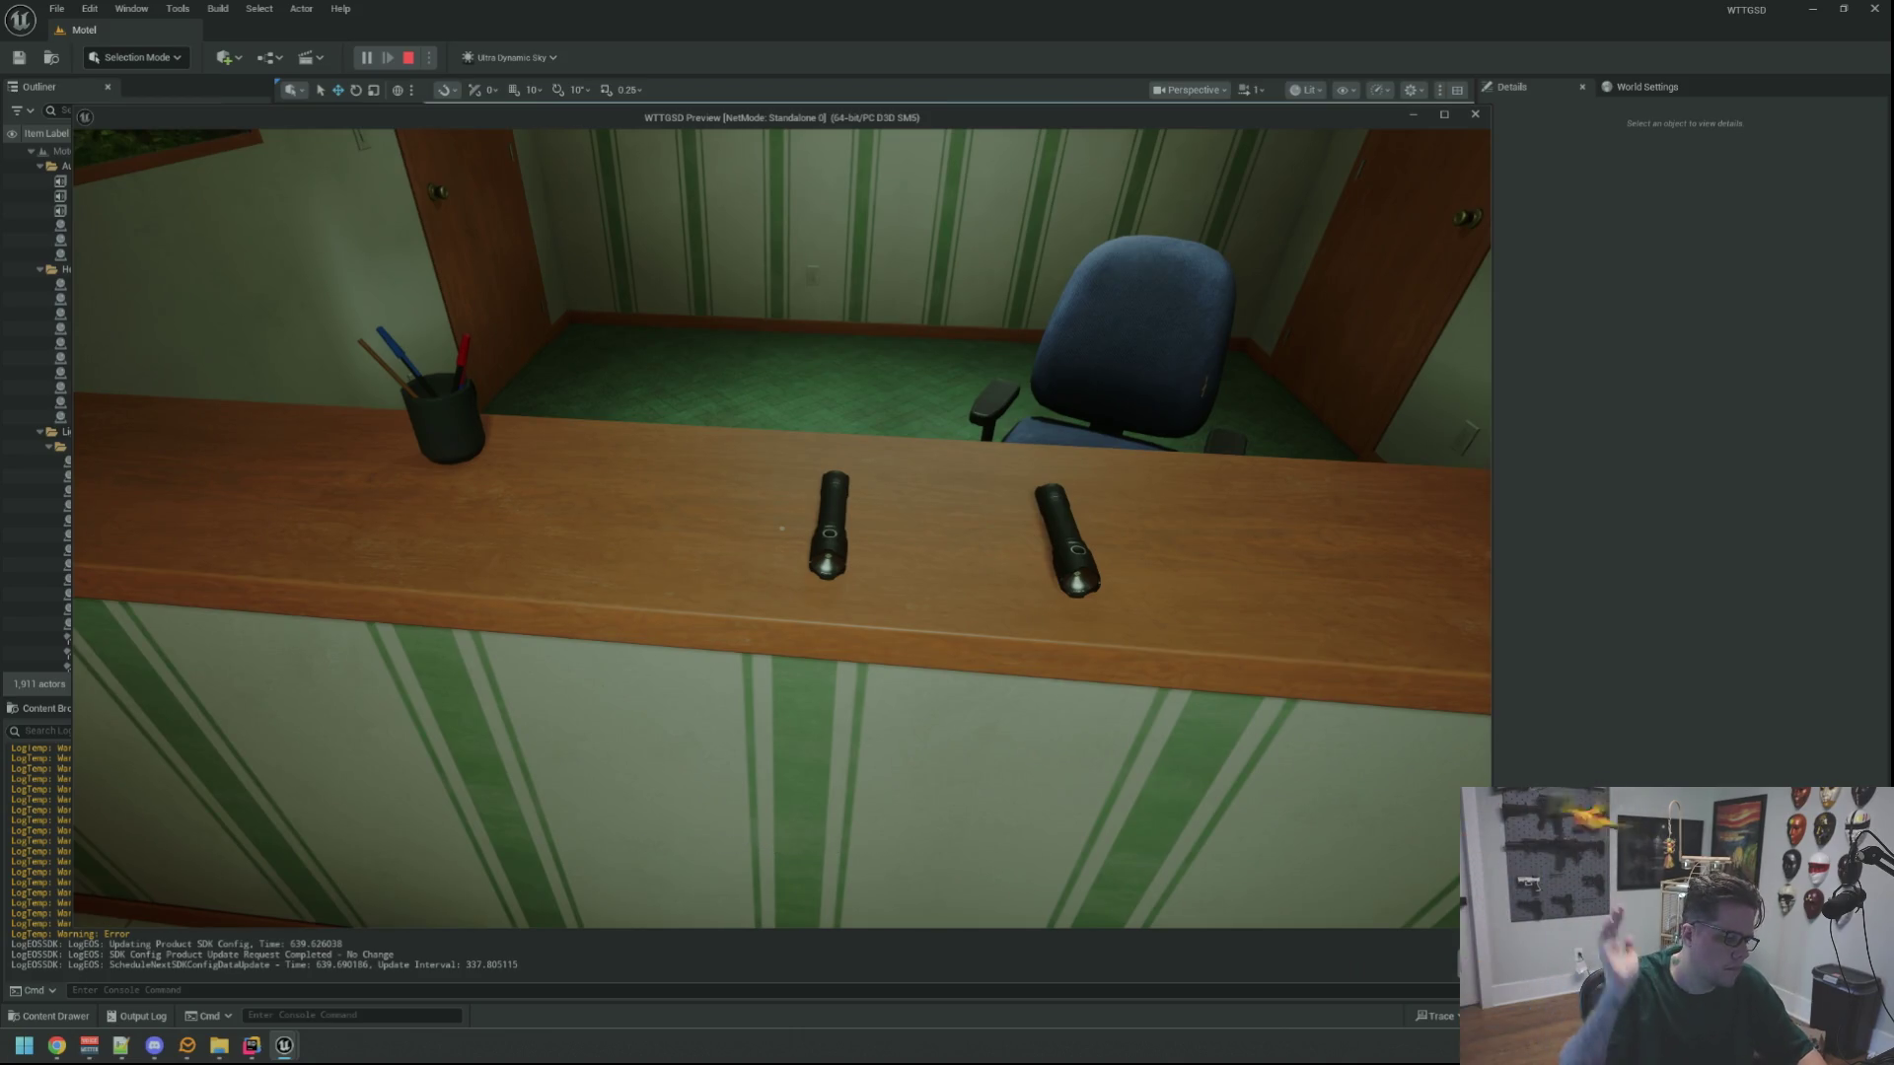
Stop the play test, review the Output Log, and switch to Rider
{"action": "key", "text": "alt+Tab"}
{"action": "key", "text": "Escape"}
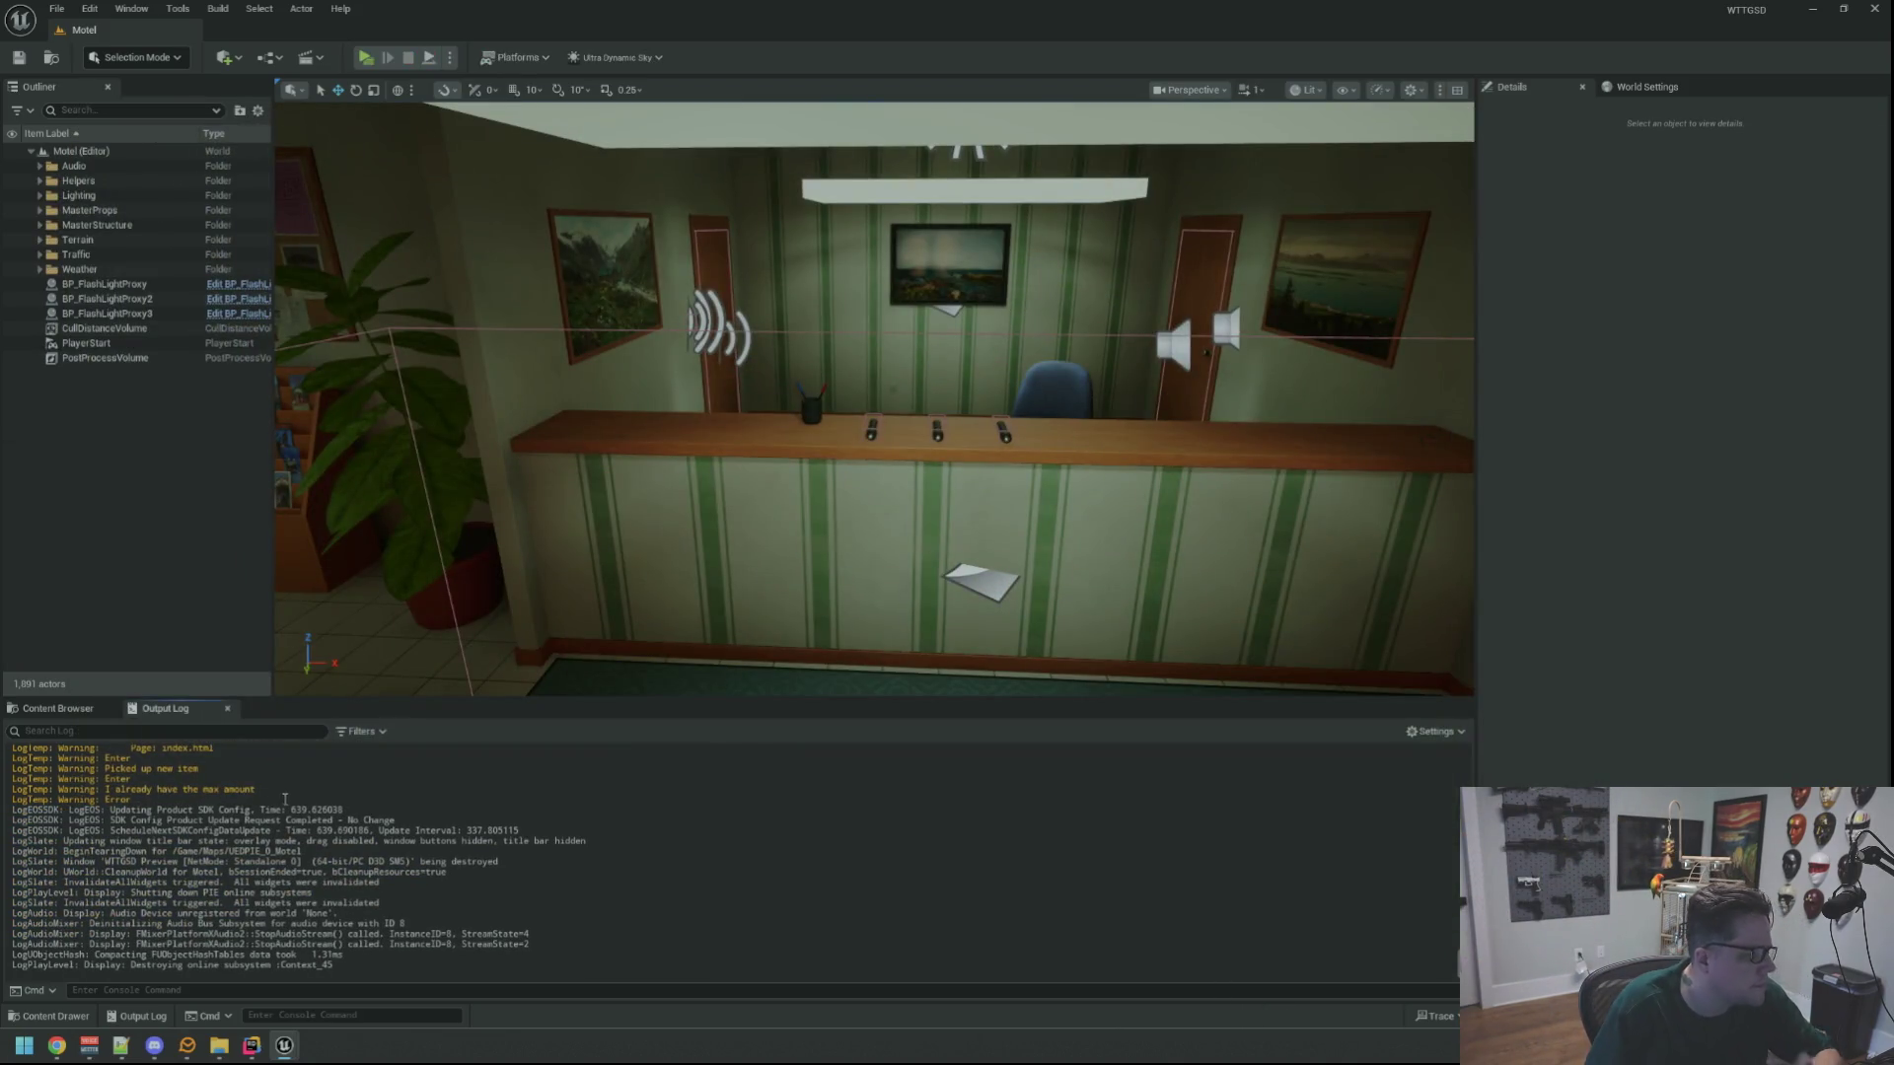
{"action": "scroll", "coordinate": [679, 498], "scroll_direction": "up", "scroll_amount": 8}
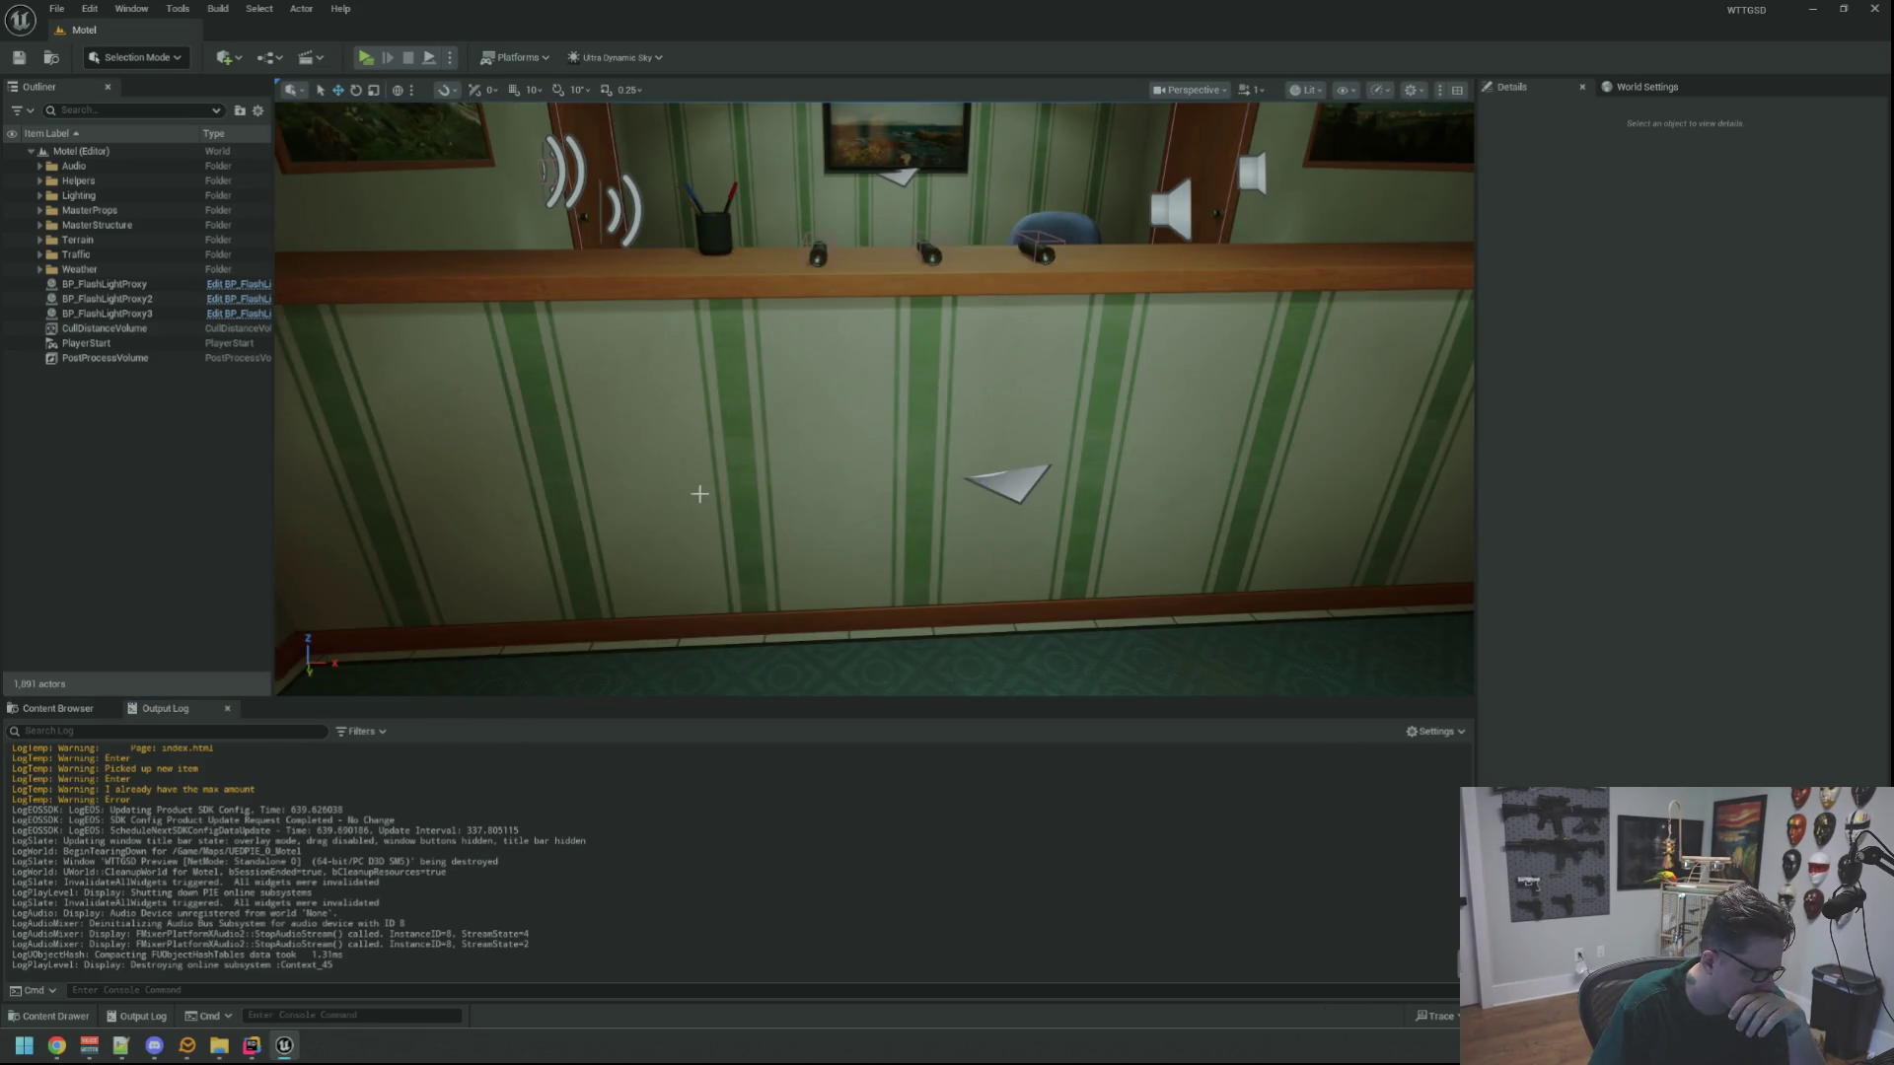
{"action": "scroll", "coordinate": [698, 490], "scroll_direction": "down", "scroll_amount": 6}
{"action": "key", "text": "alt+Tab"}
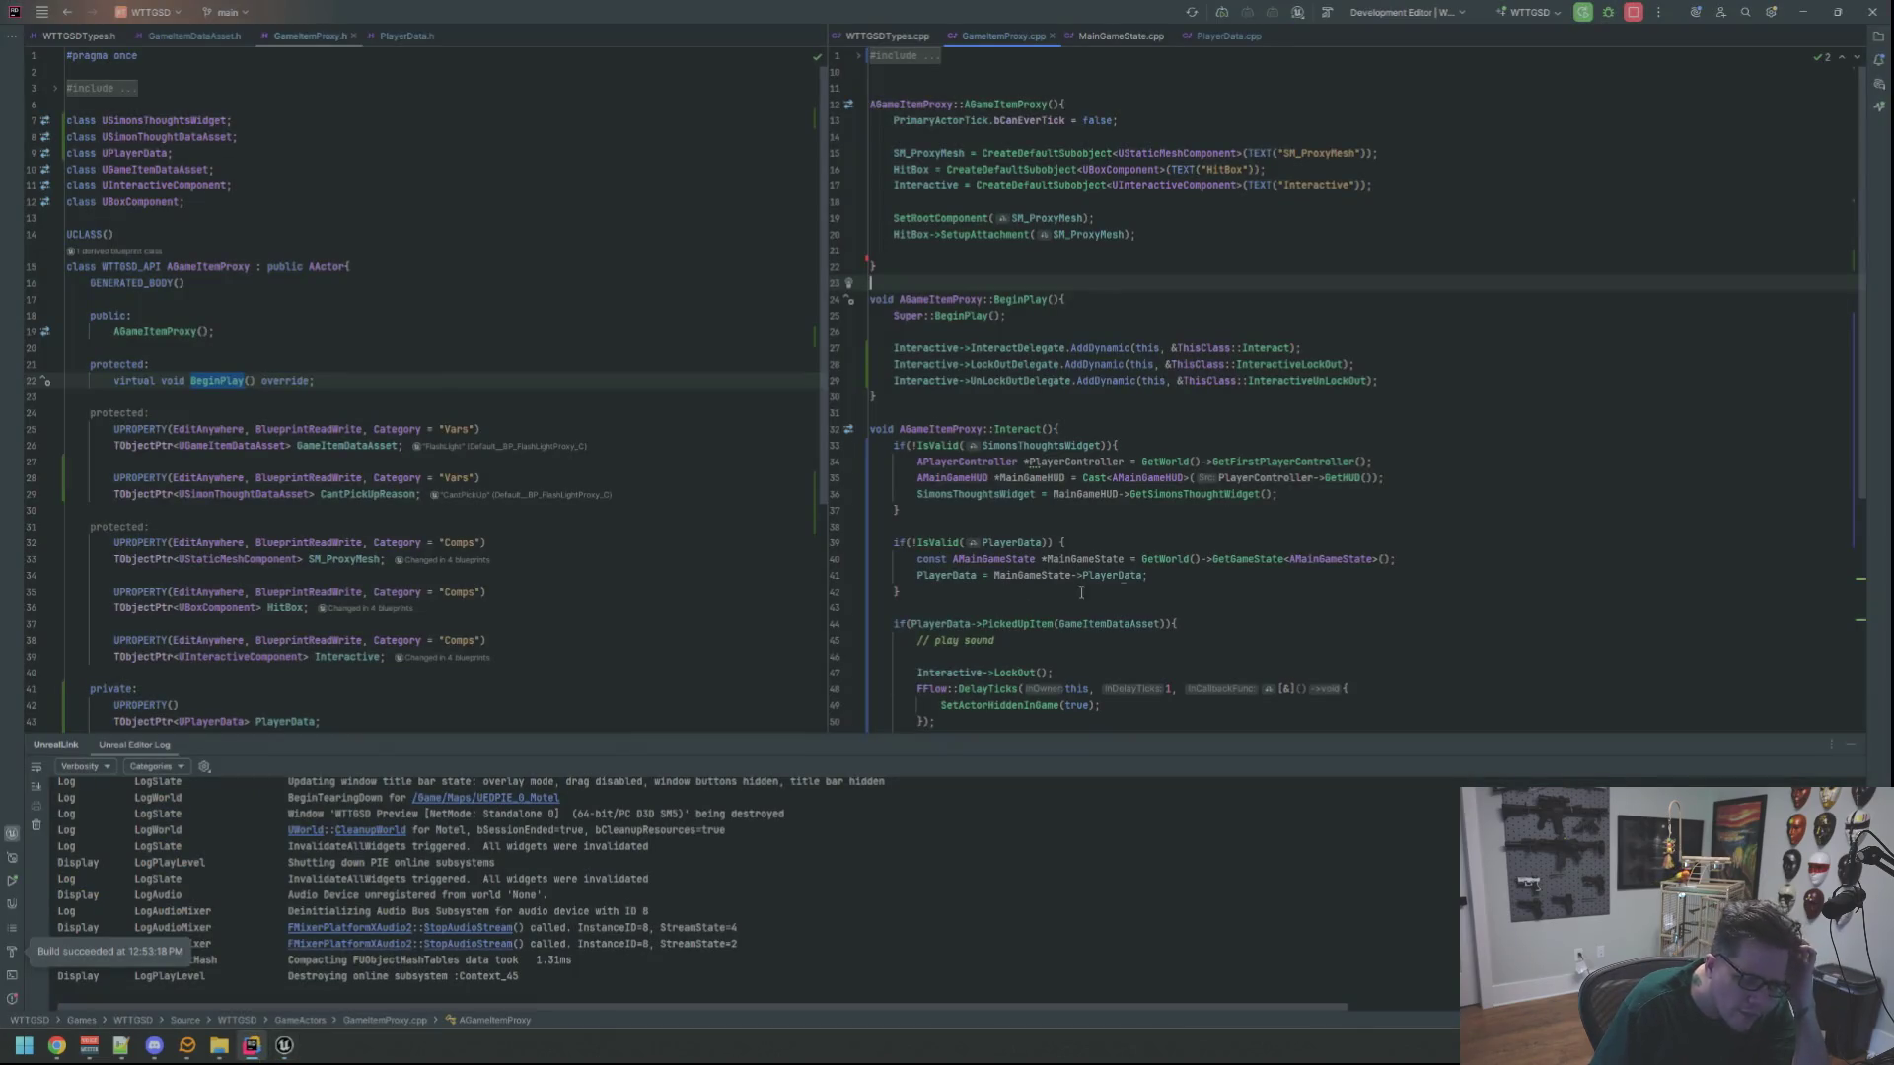
Open PlayerData.cpp and check the BuildFromDataAsset definition before returning to PickedUpItem
{"action": "left_click", "coordinate": [1853, 746]}
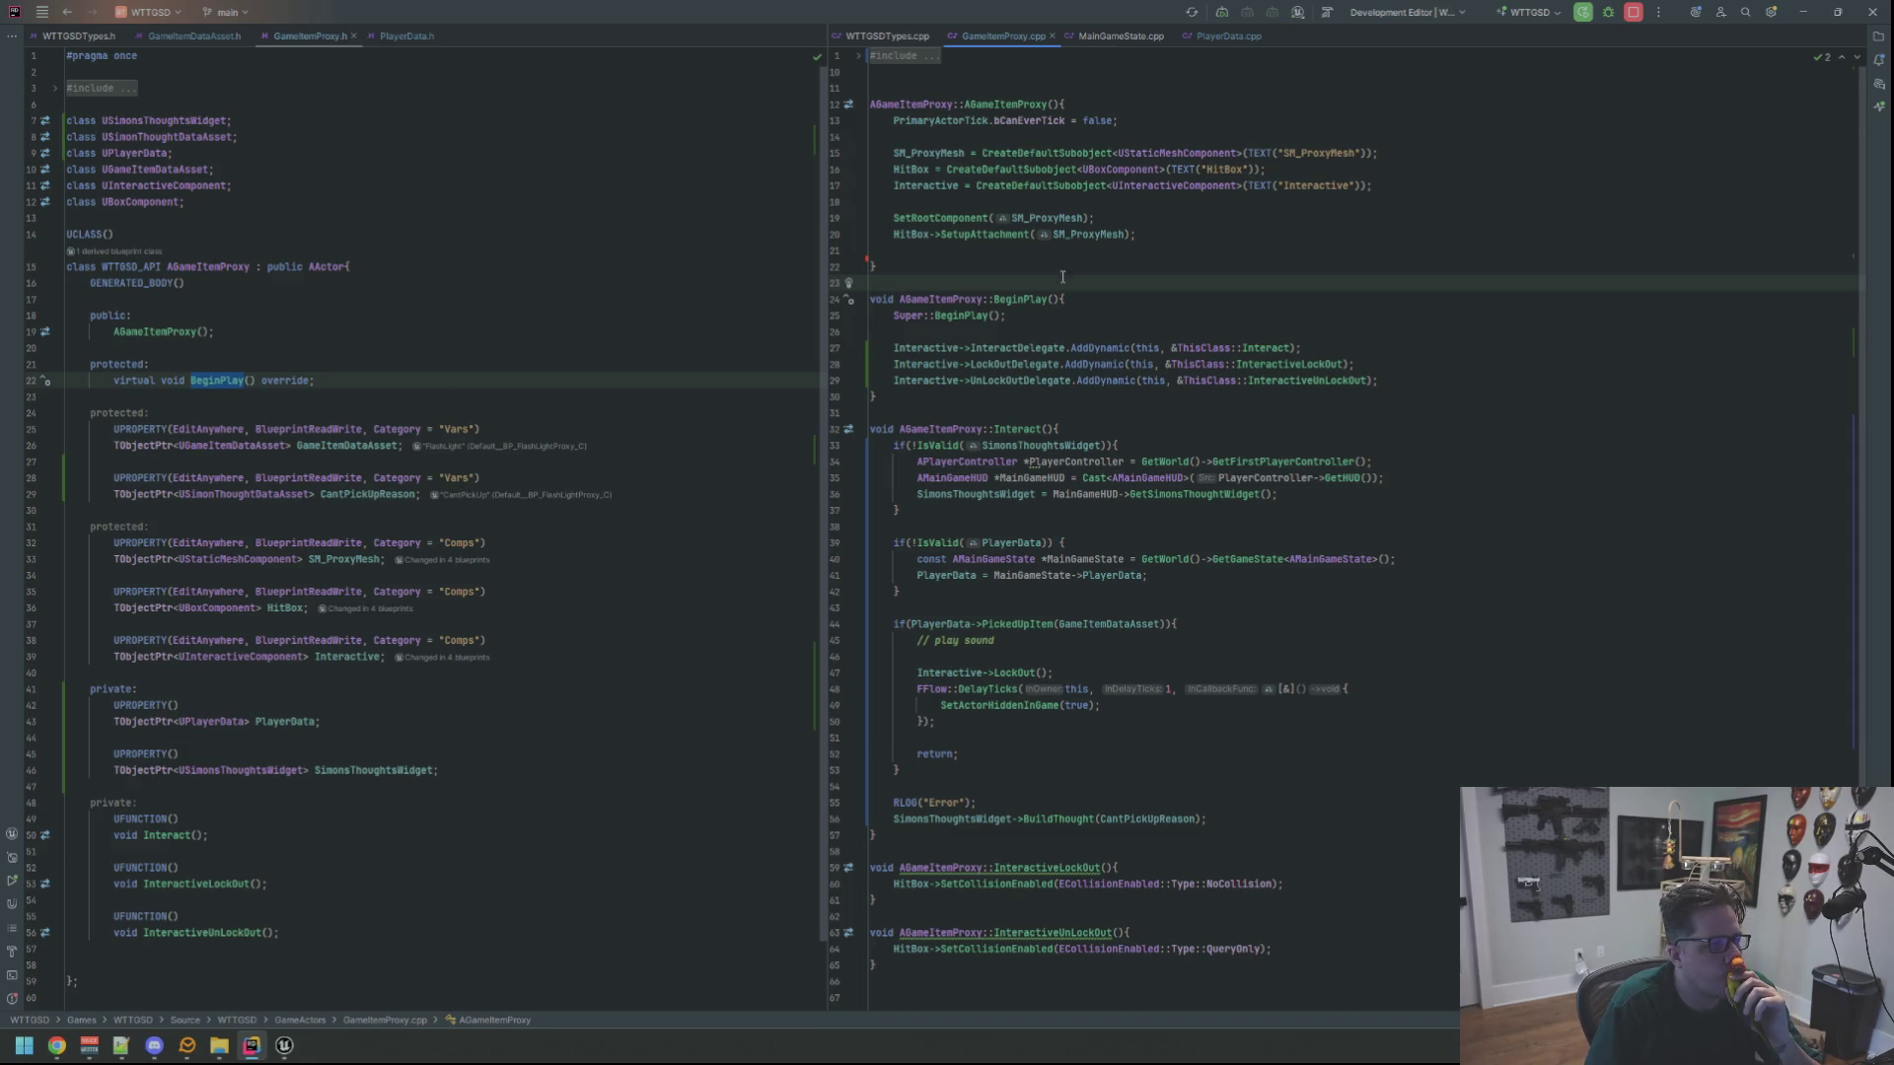
{"action": "scroll", "coordinate": [1062, 273], "scroll_direction": "down", "scroll_amount": 2}
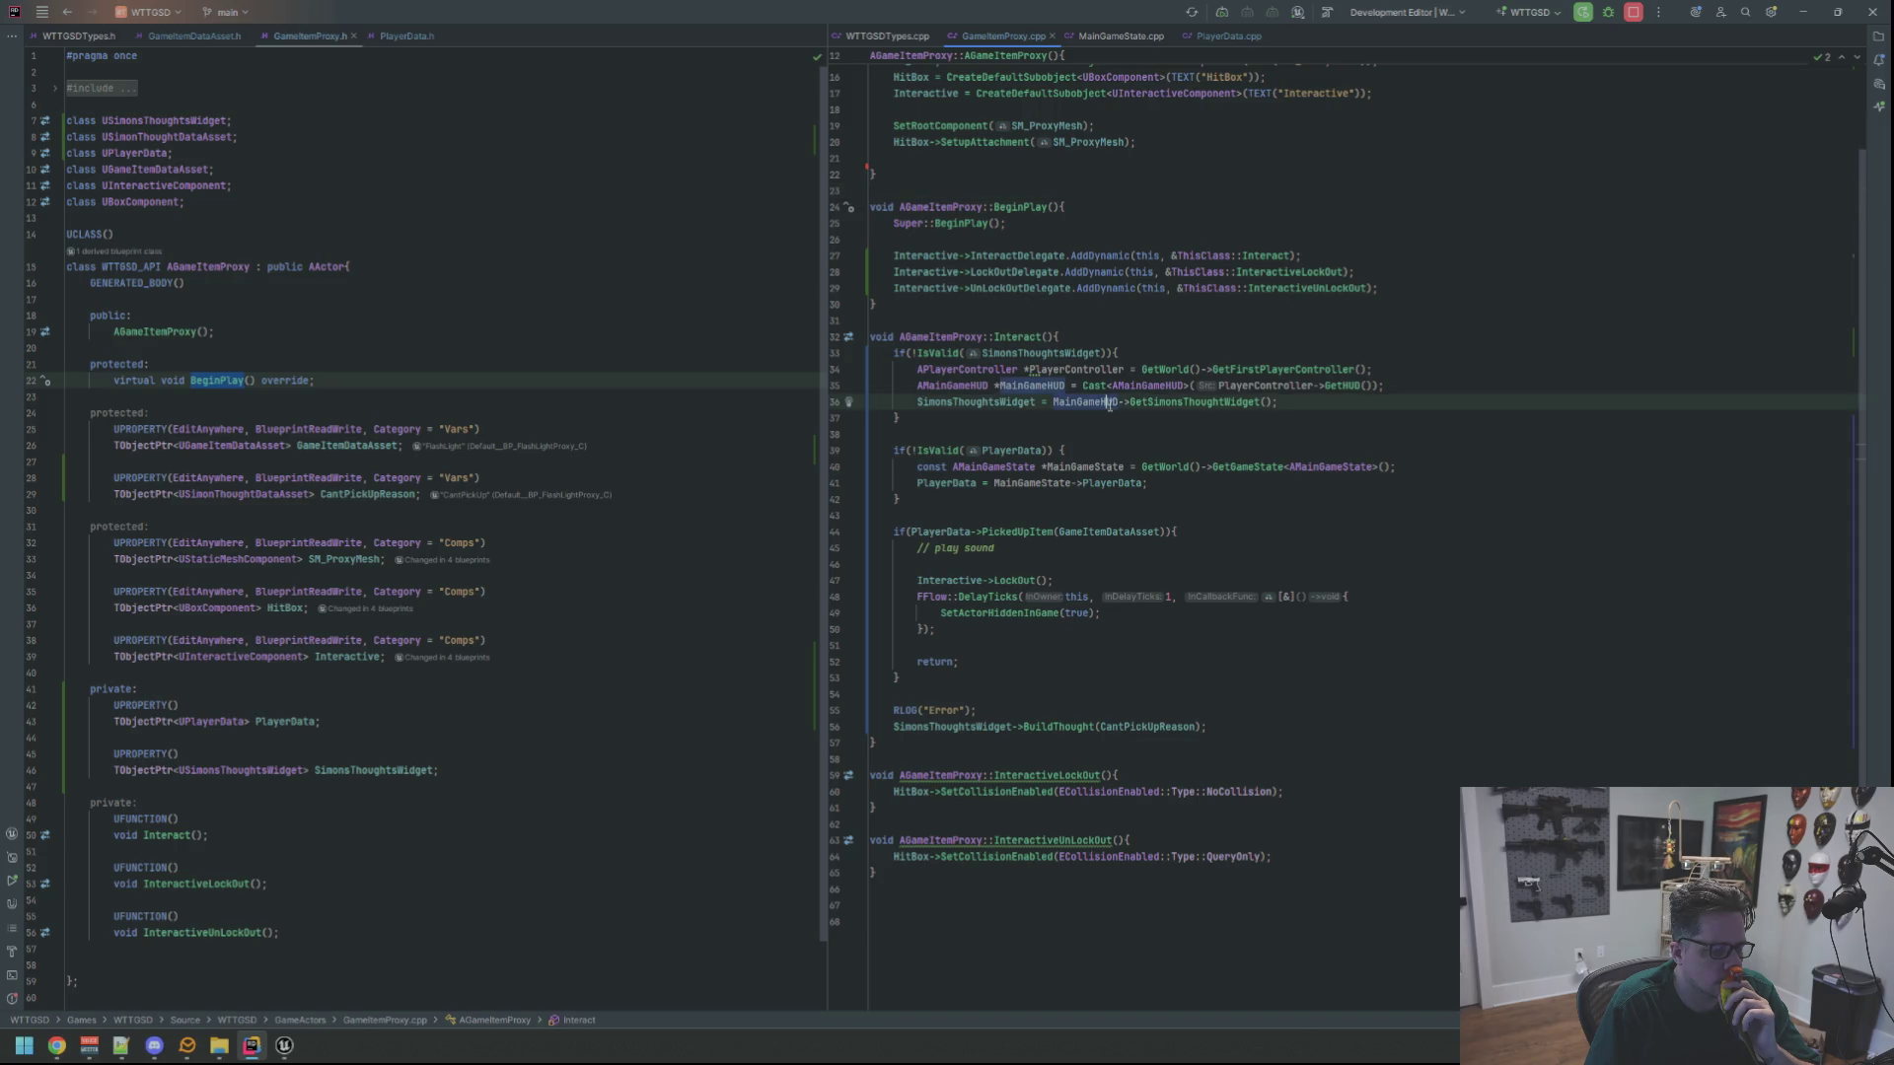
{"action": "left_click", "coordinate": [1219, 37]}
{"action": "scroll", "coordinate": [1088, 402], "scroll_direction": "down", "scroll_amount": 10}
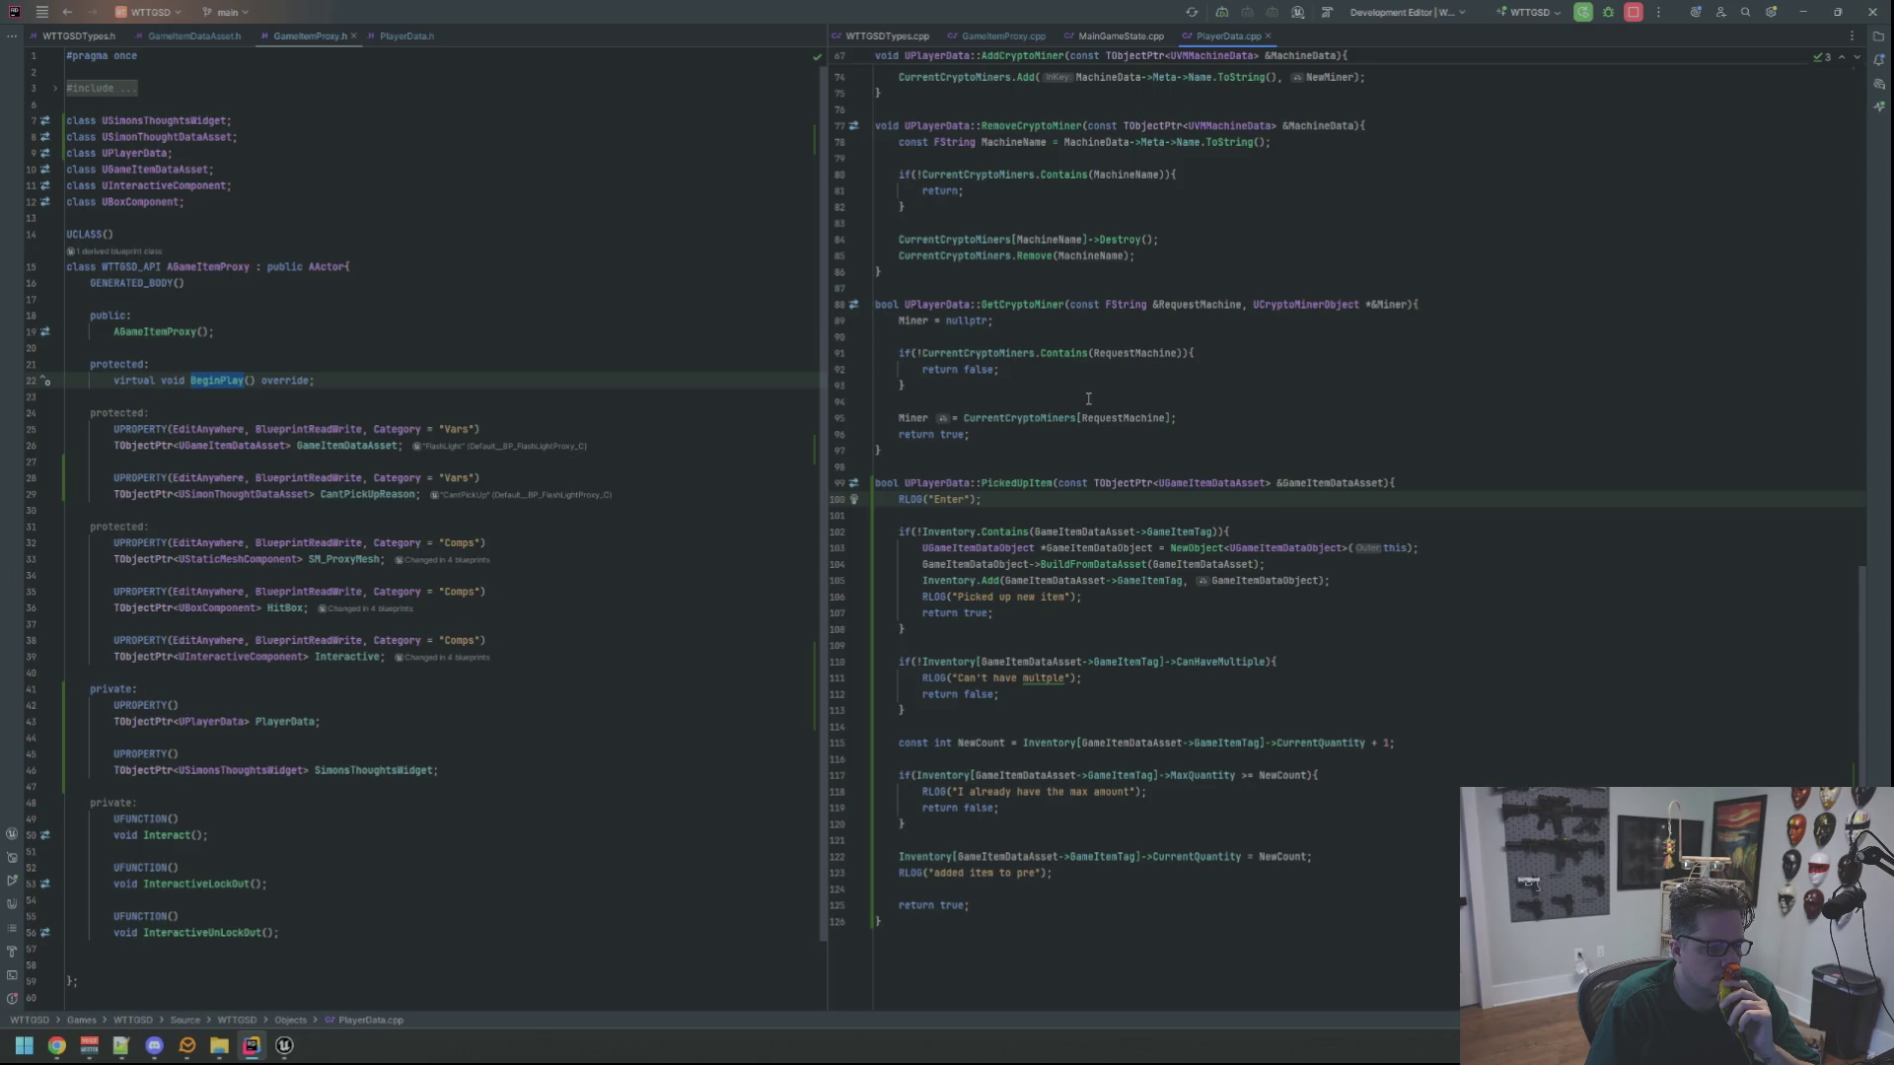
{"action": "left_click", "coordinate": [1095, 565]}
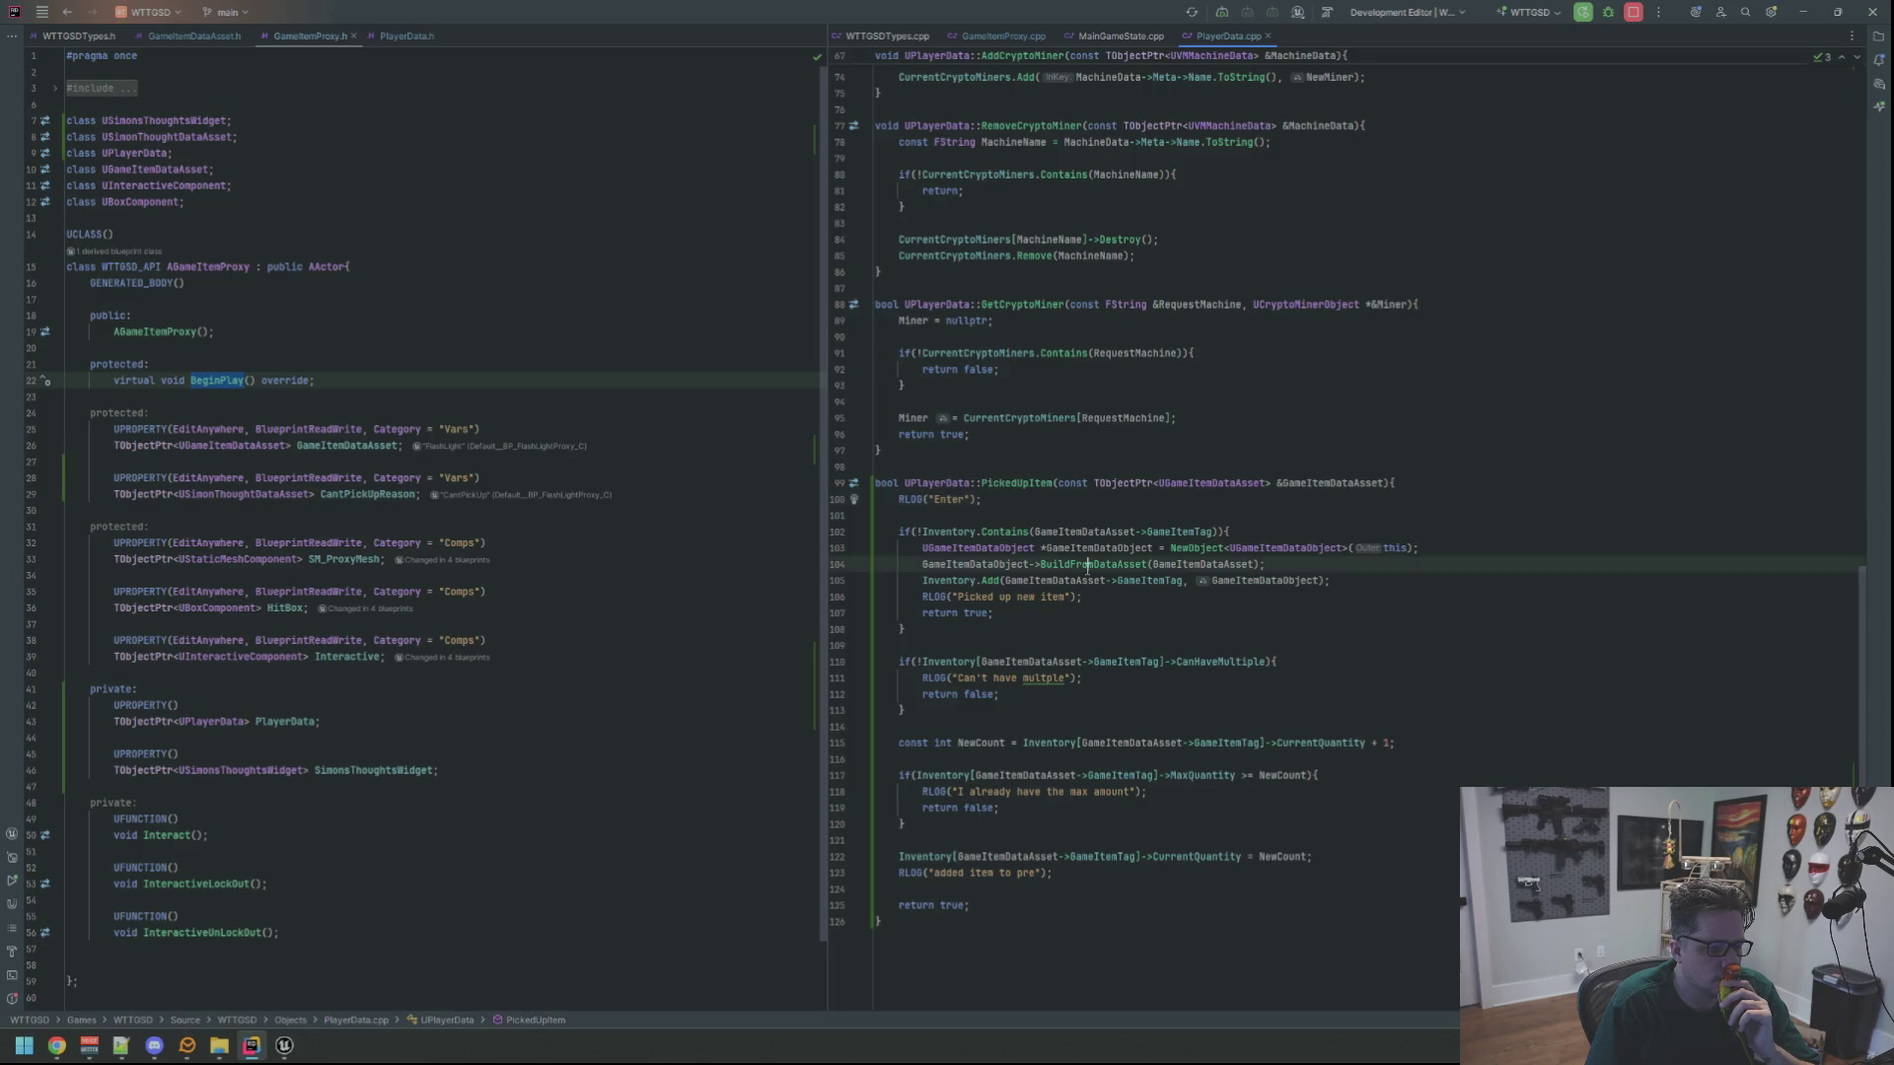
{"action": "left_click", "coordinate": [1092, 562], "text": "ctrl"}
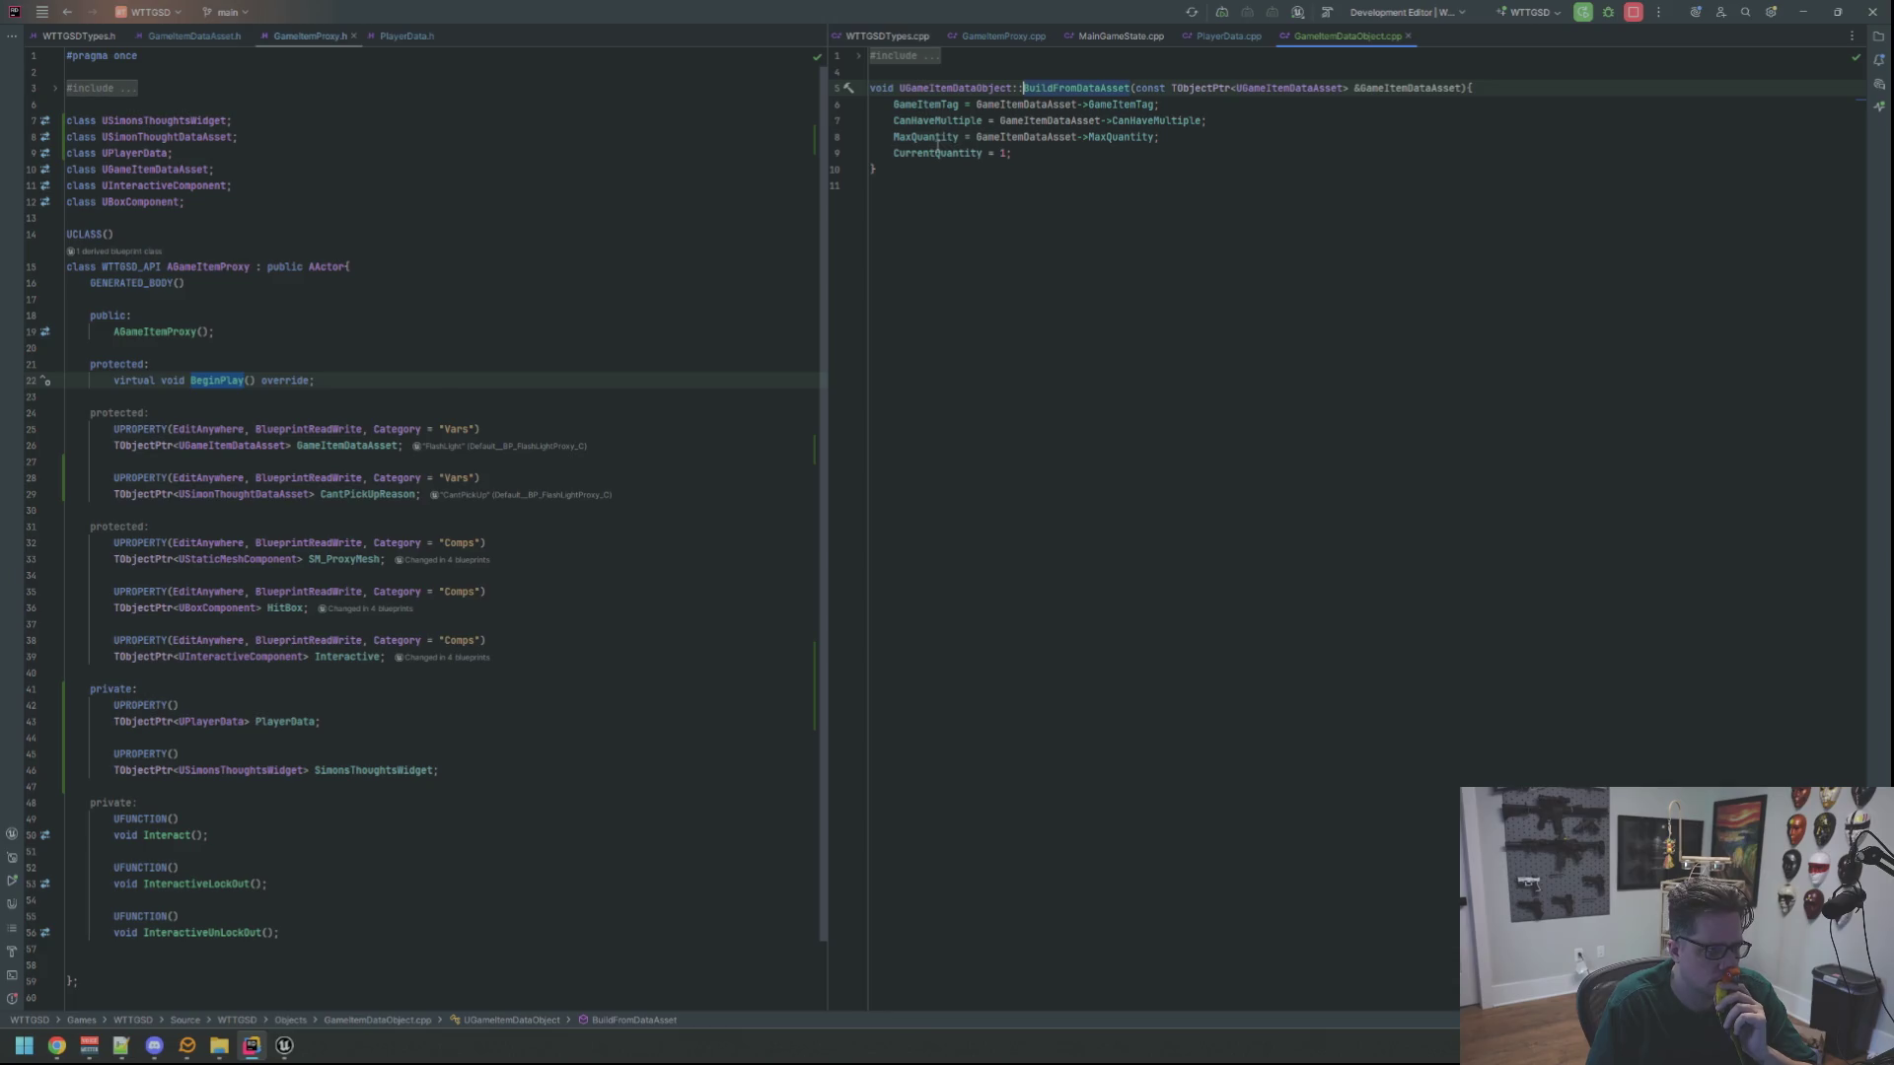
{"action": "left_click", "coordinate": [1204, 38]}
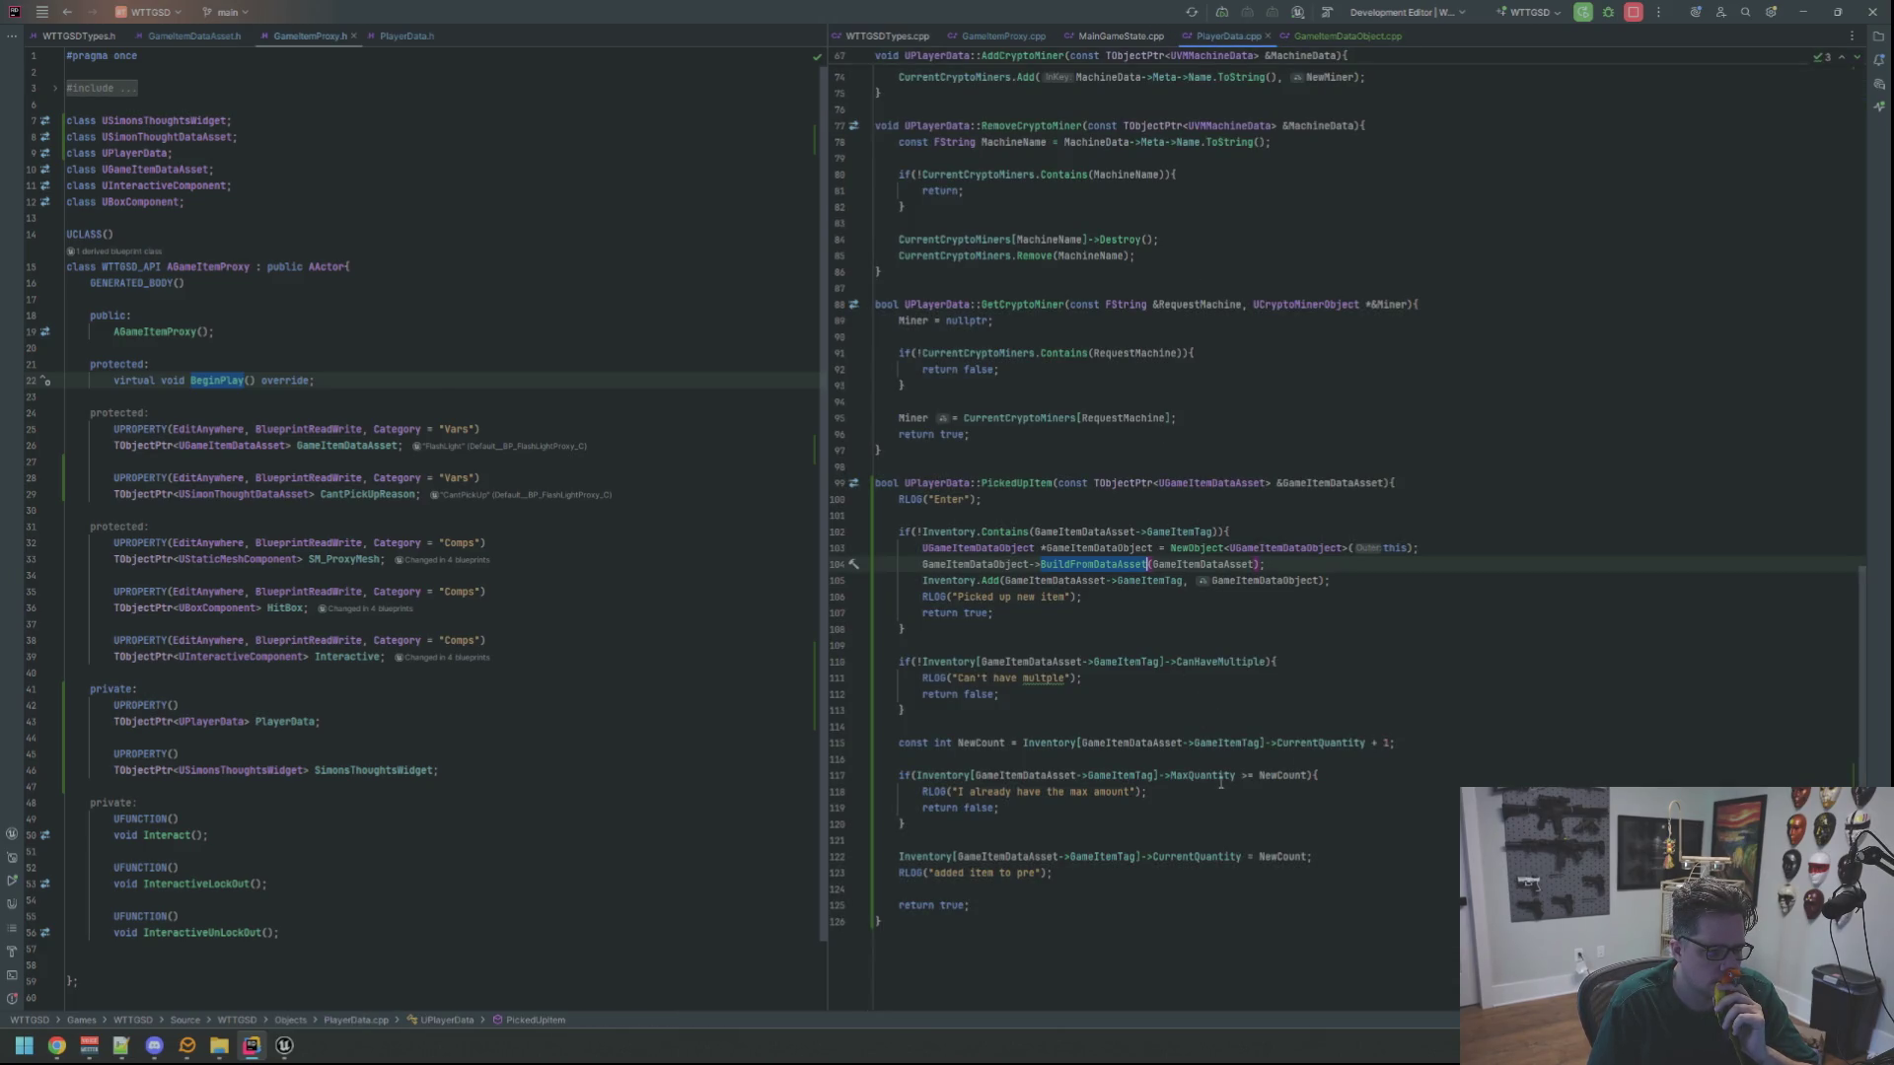
Change >= to > in line 117's max-quantity check and live-code recompile in Unreal
{"action": "left_click", "coordinate": [1250, 775]}
{"action": "key", "text": "BackSpace"}
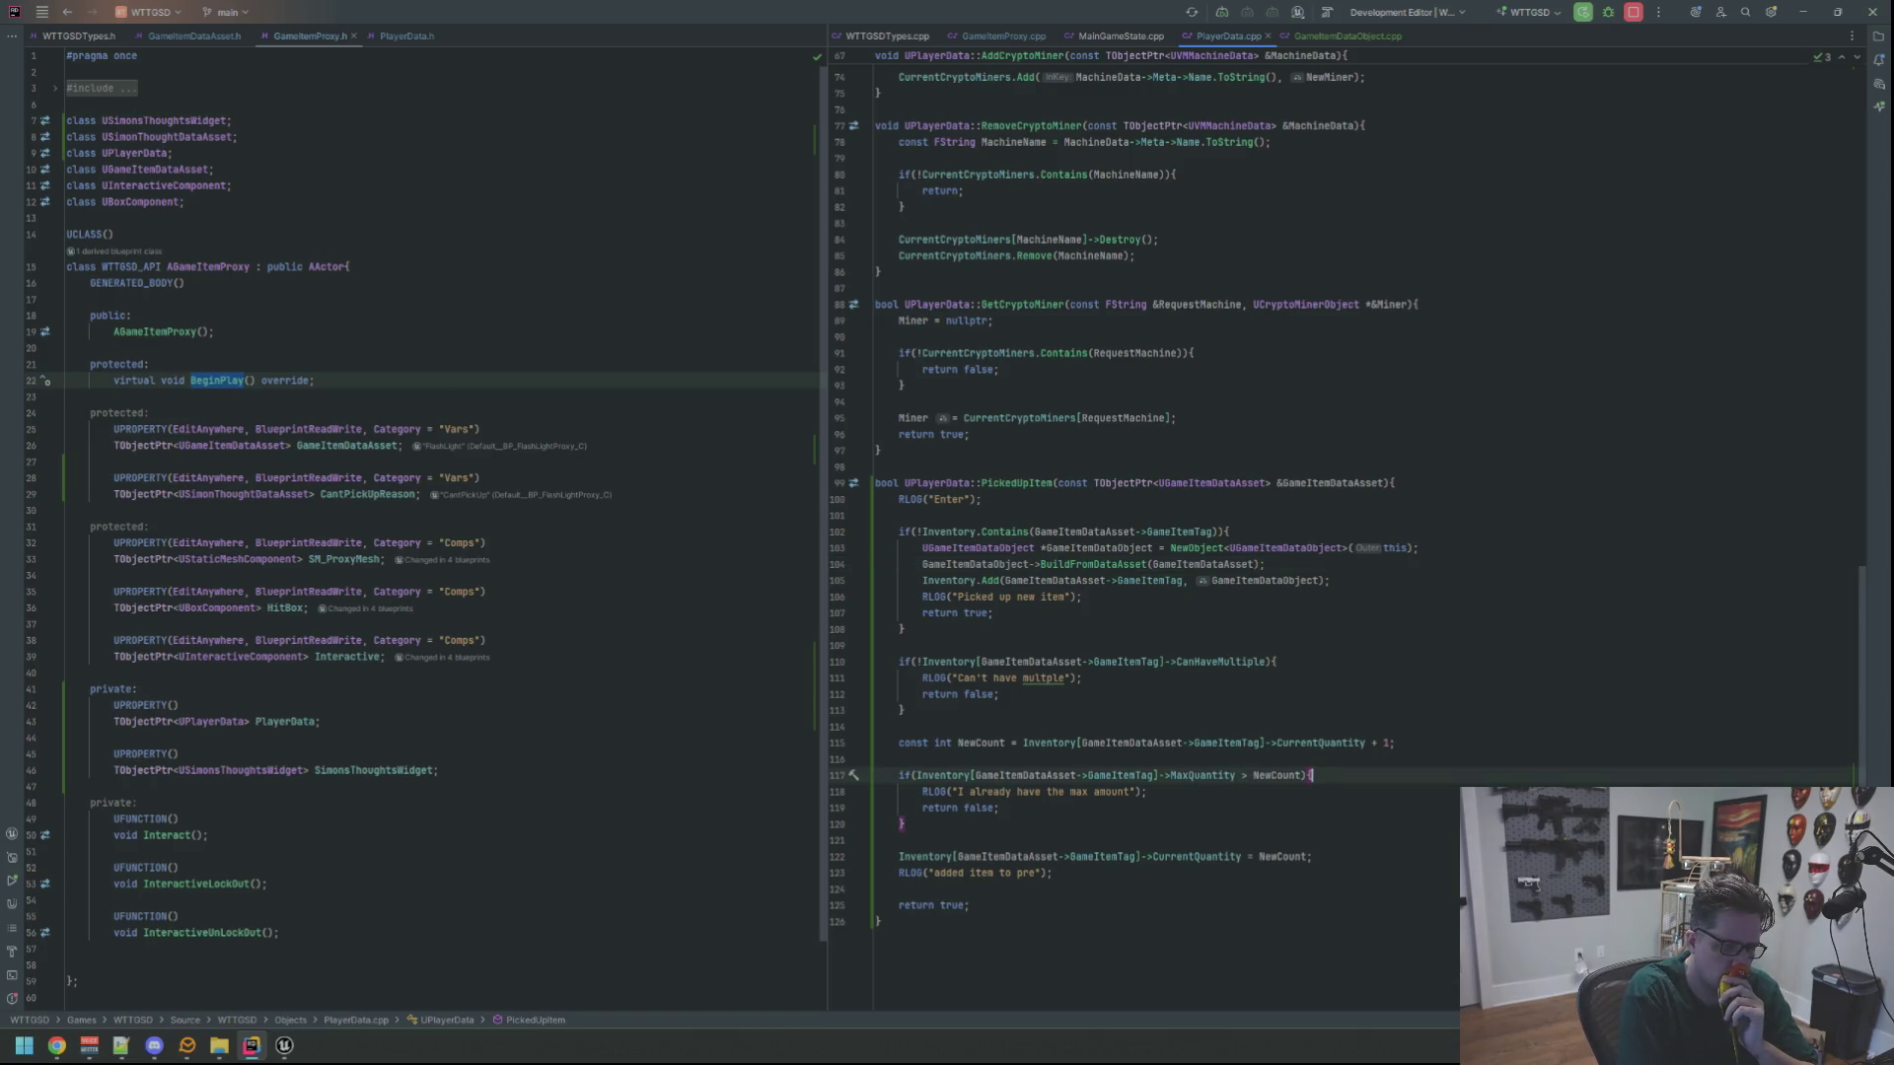
{"action": "left_click", "coordinate": [285, 1047]}
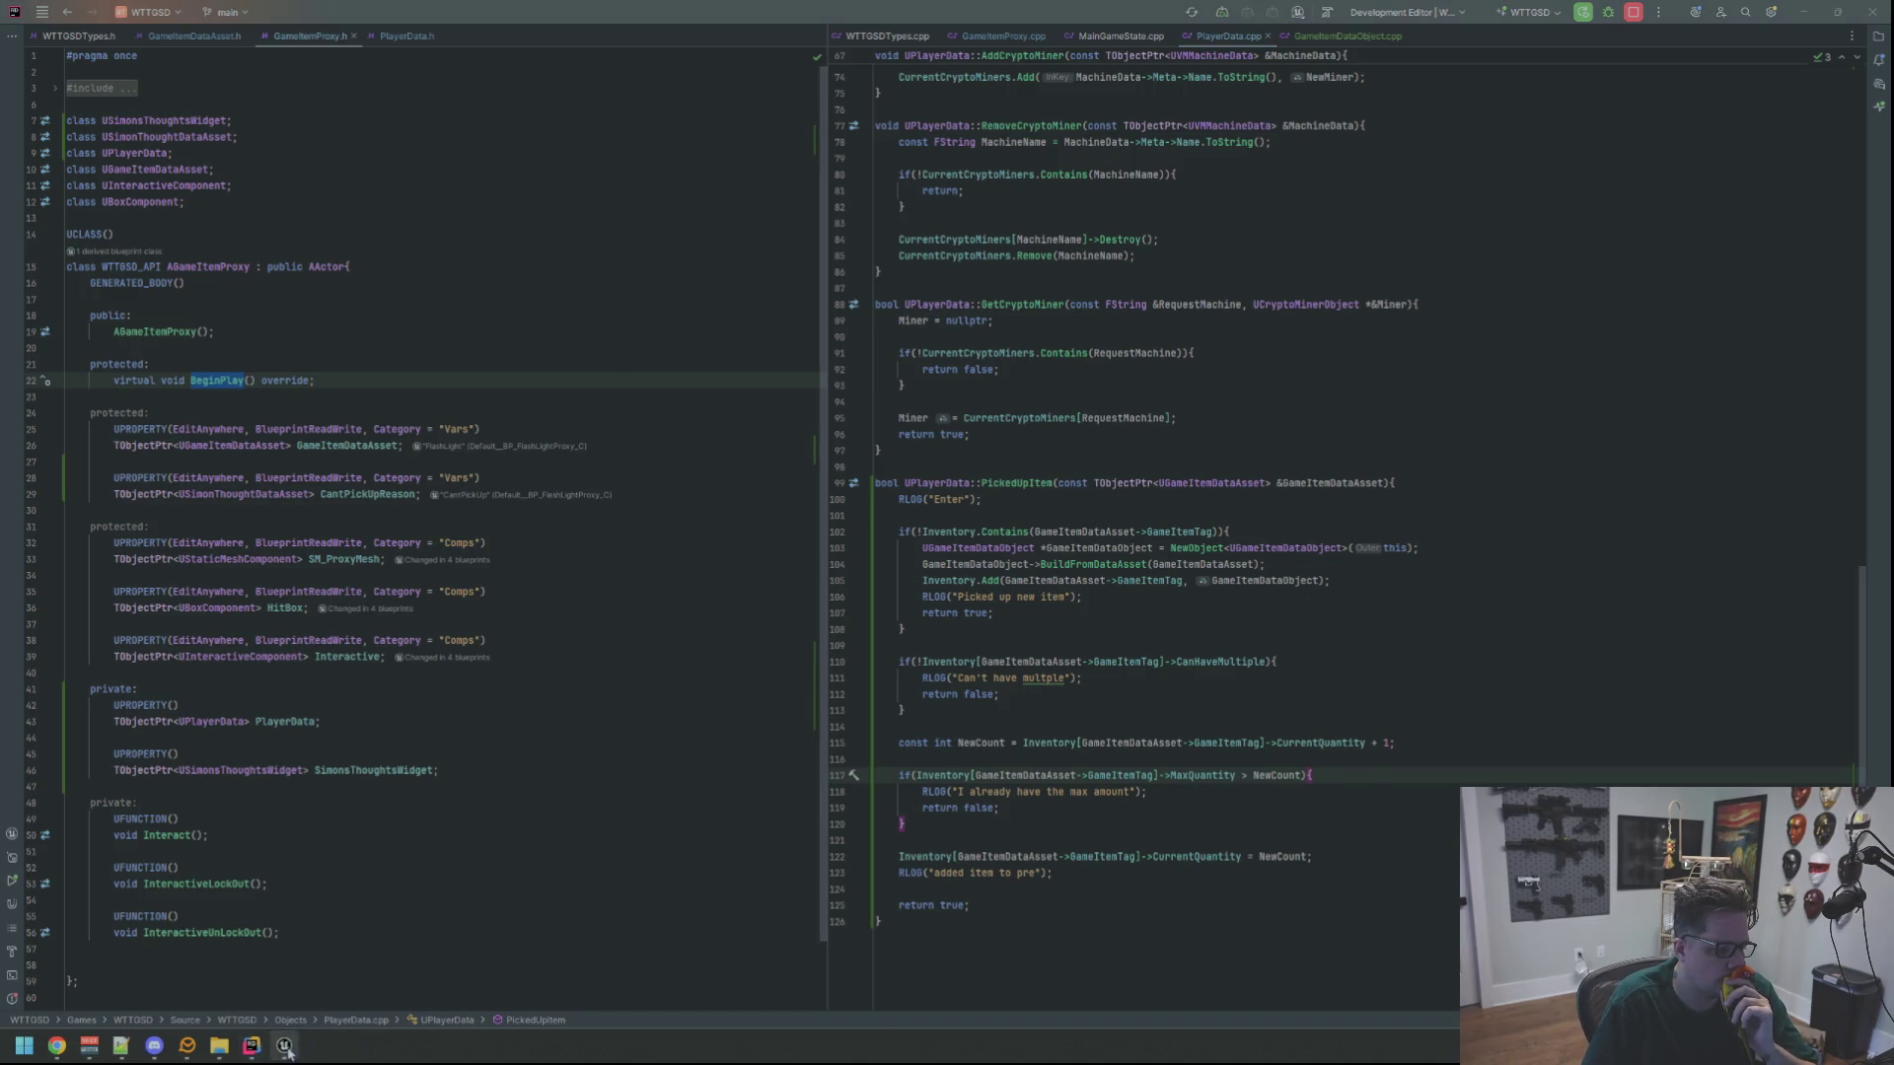
{"action": "key", "text": "ctrl+alt+F11"}
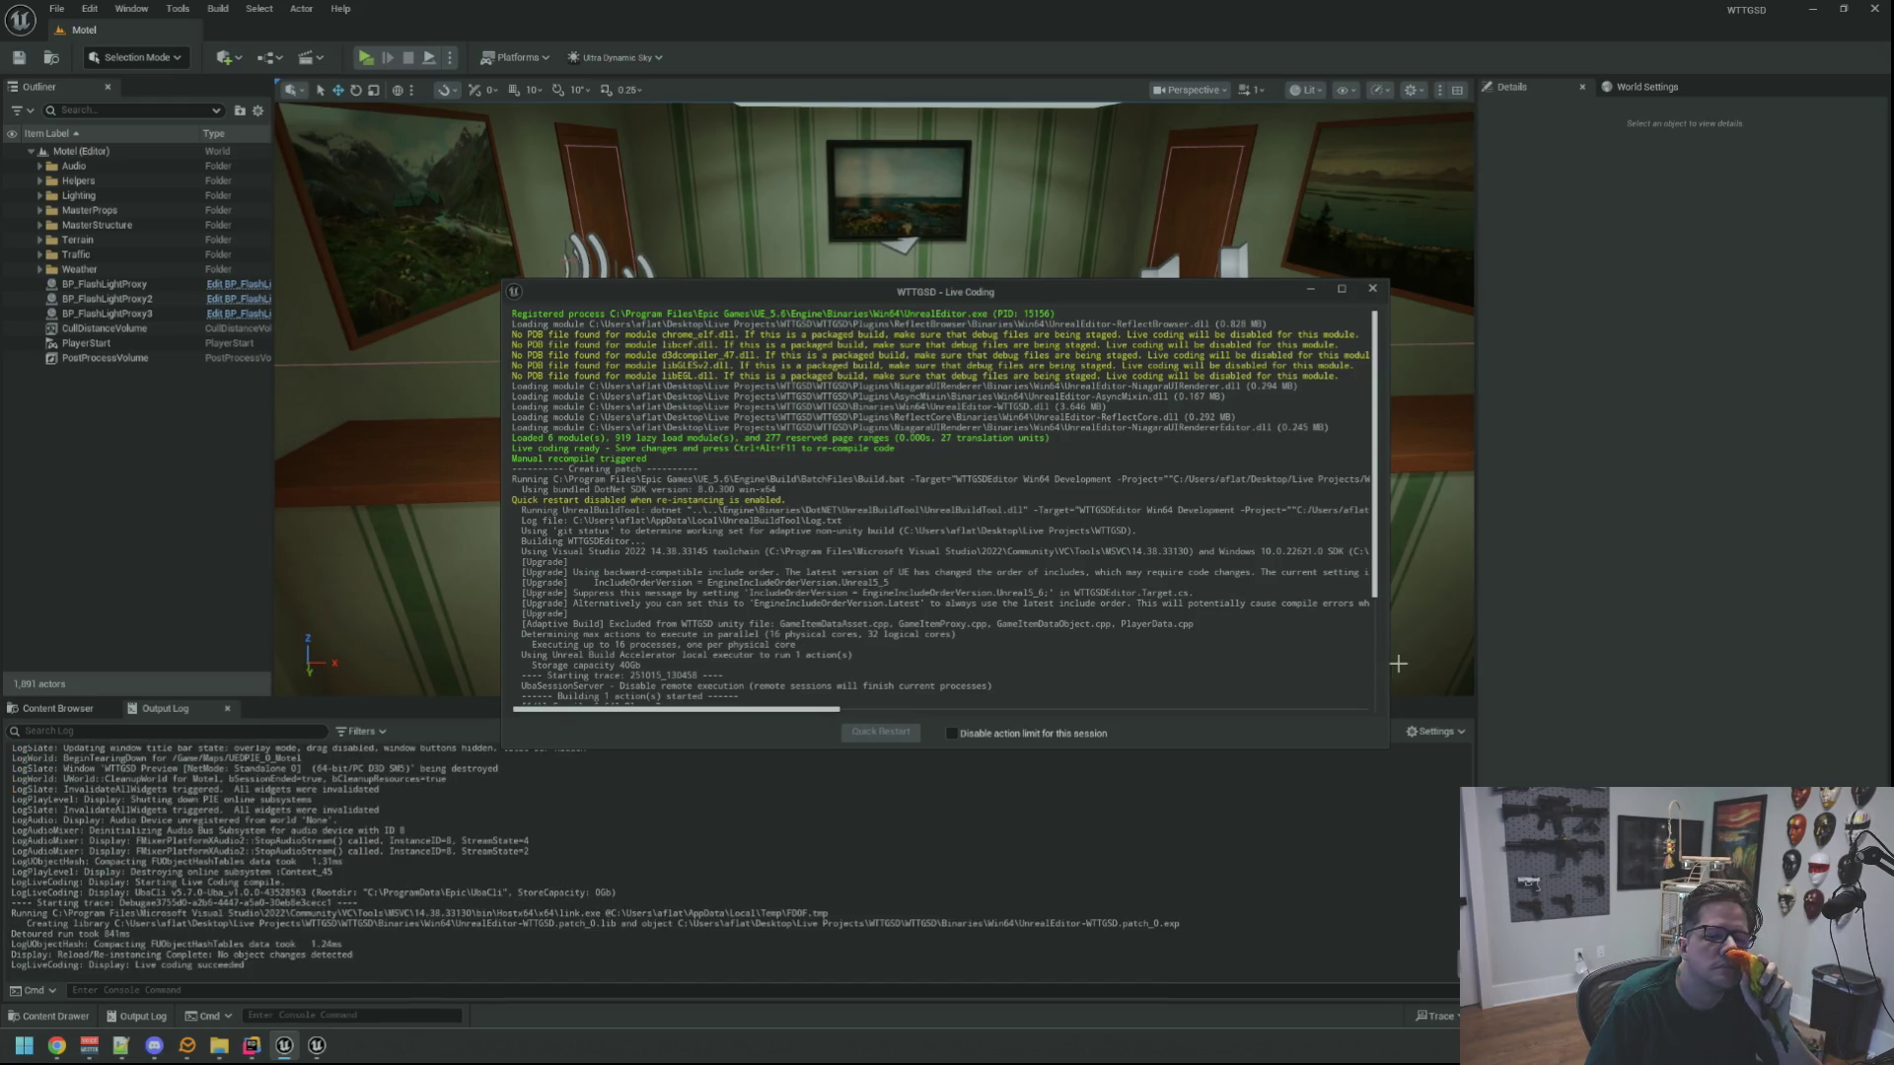
Close the Live Coding window after the recompile succeeds, back at the Motel front desk
{"action": "key", "text": "alt+Tab"}
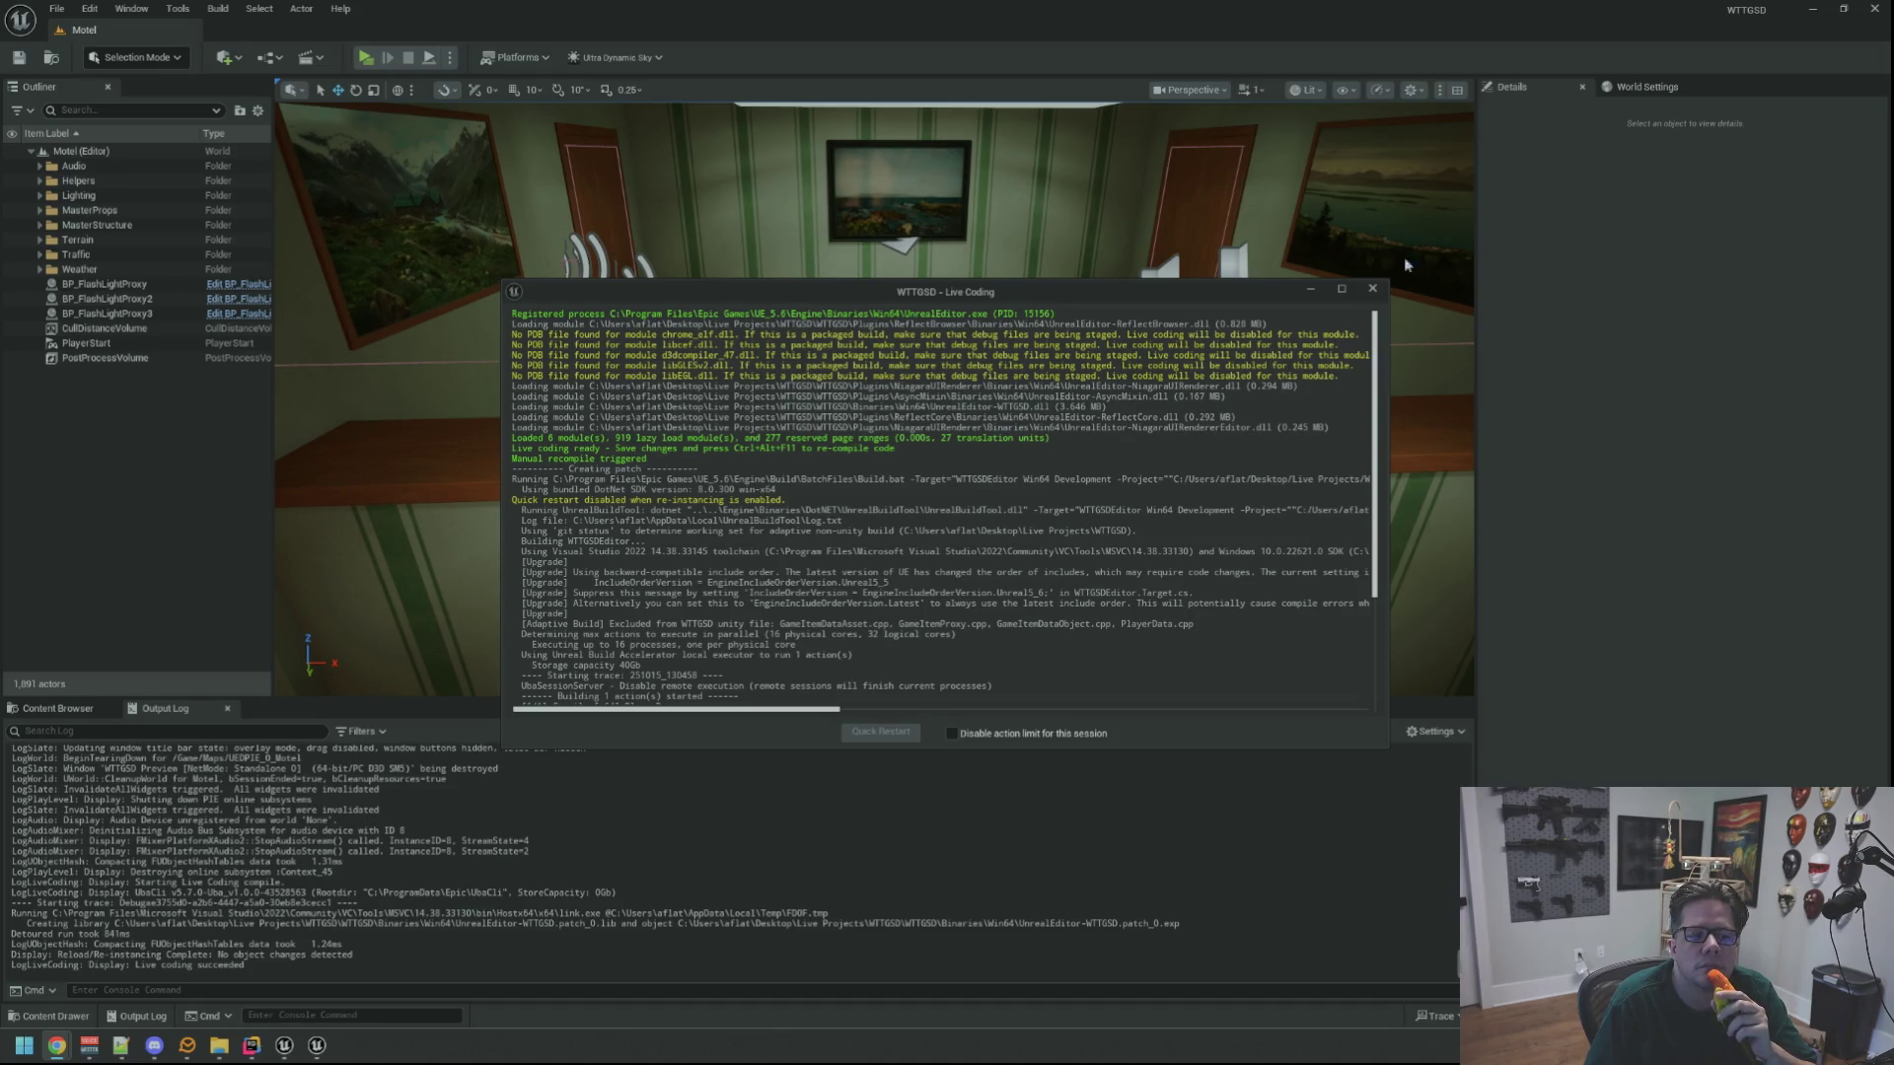
{"action": "left_click", "coordinate": [1372, 288]}
{"action": "scroll", "coordinate": [876, 399], "scroll_direction": "down", "scroll_amount": 3}
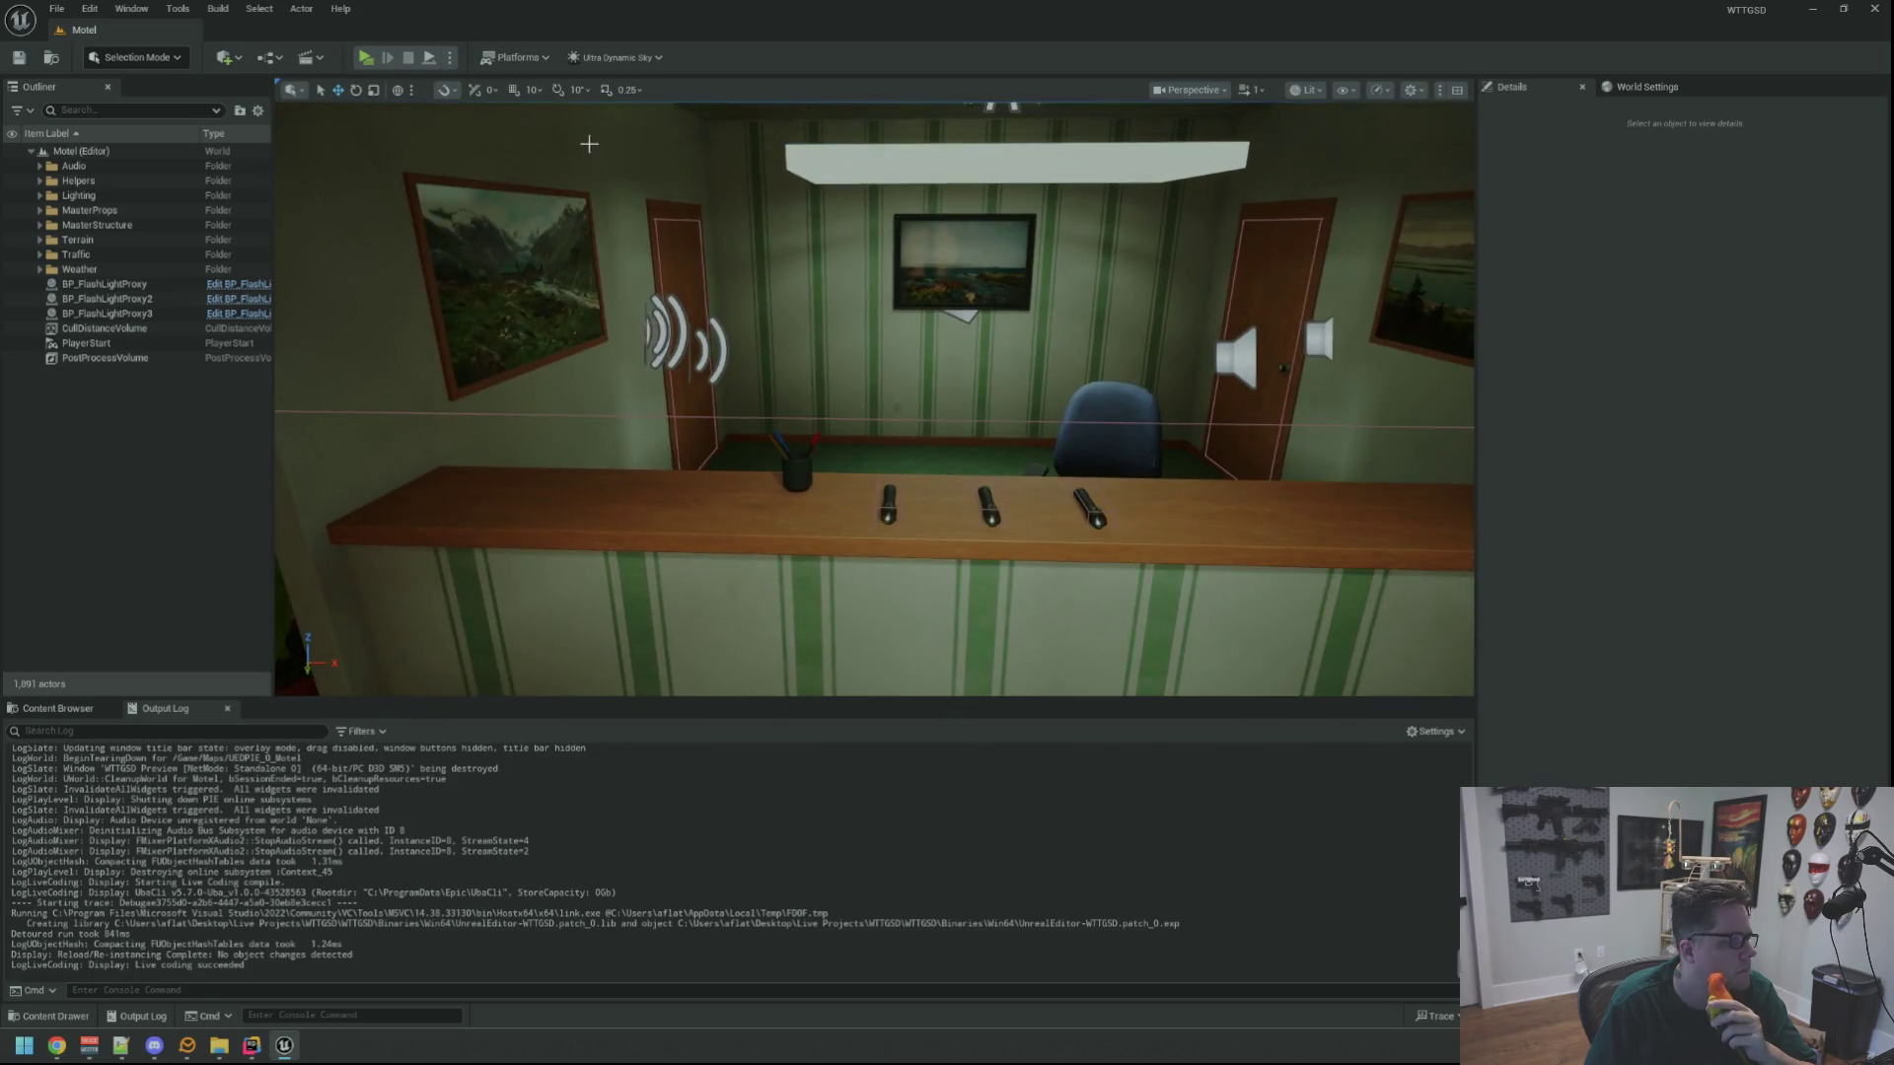
Play-test again, walk to the counter, grab the flashlights, then end play and return to Rider
{"action": "left_click", "coordinate": [365, 57]}
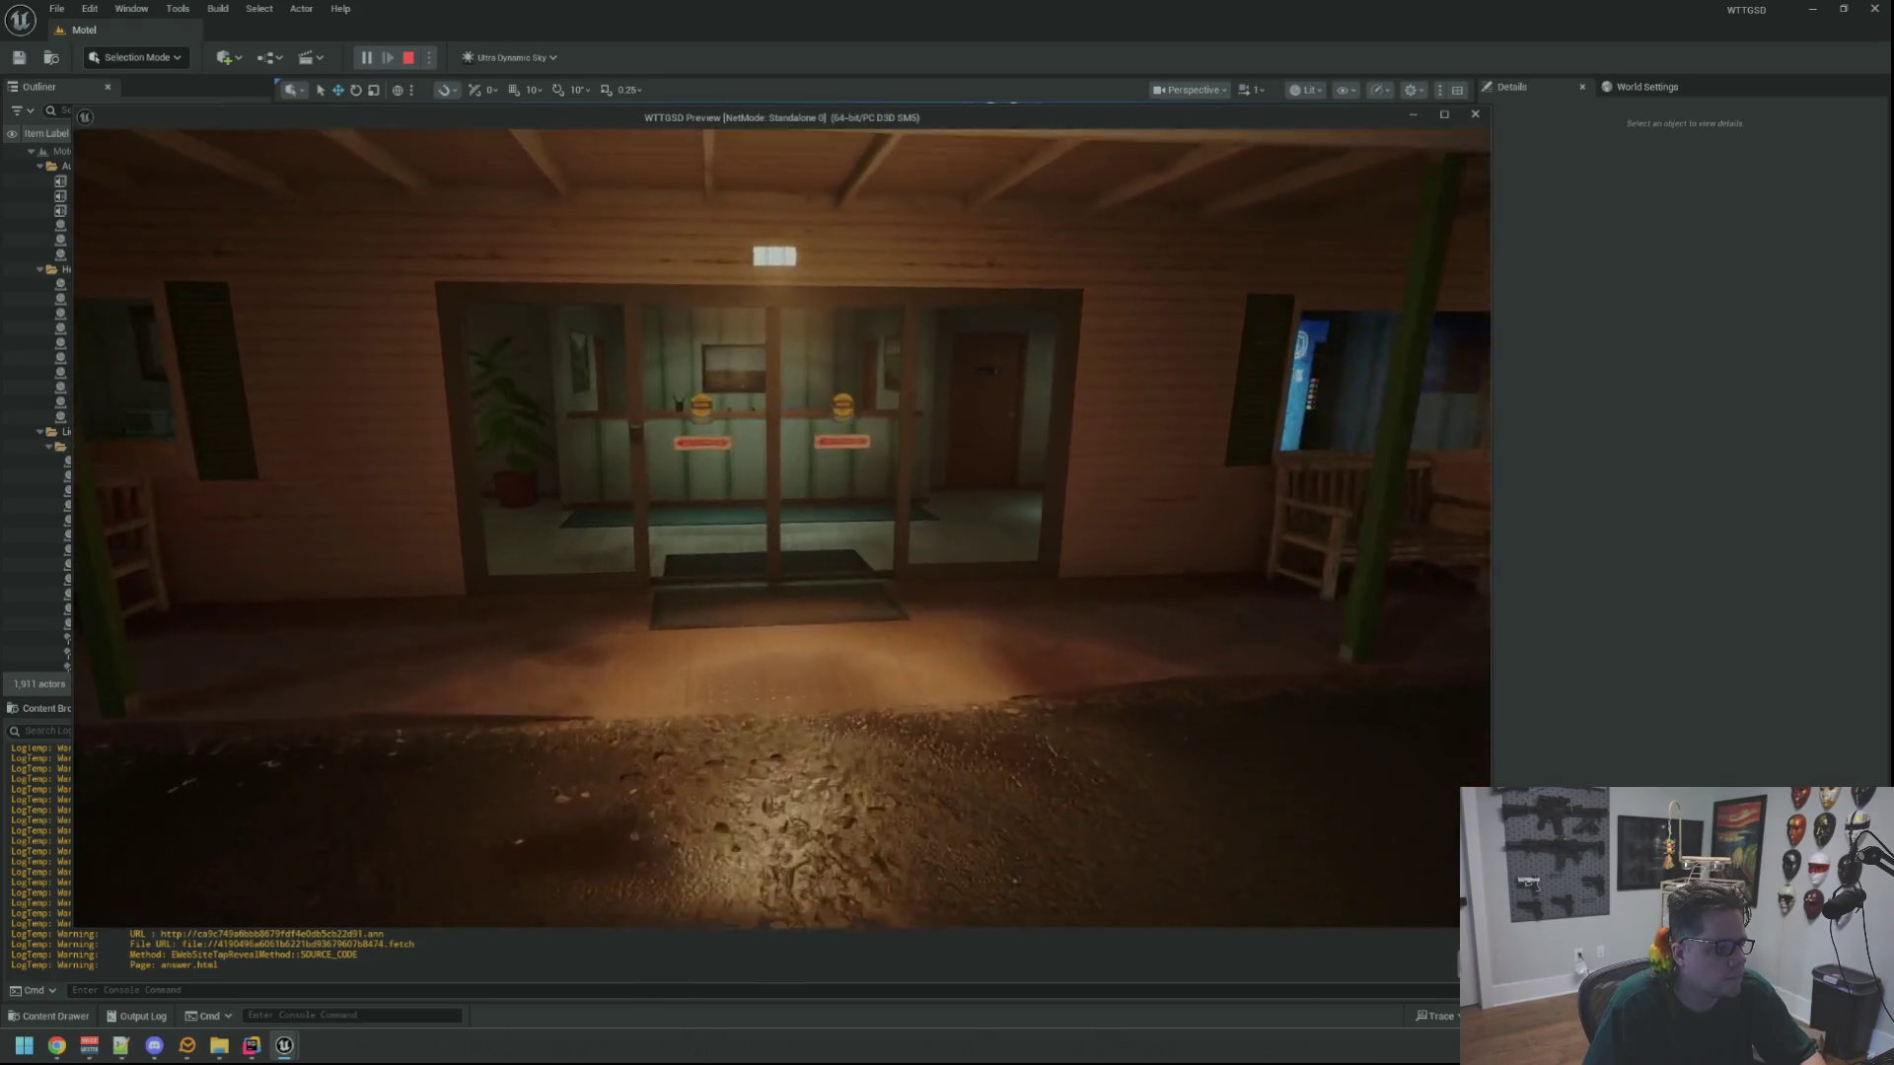
{"action": "key", "text": "w"}
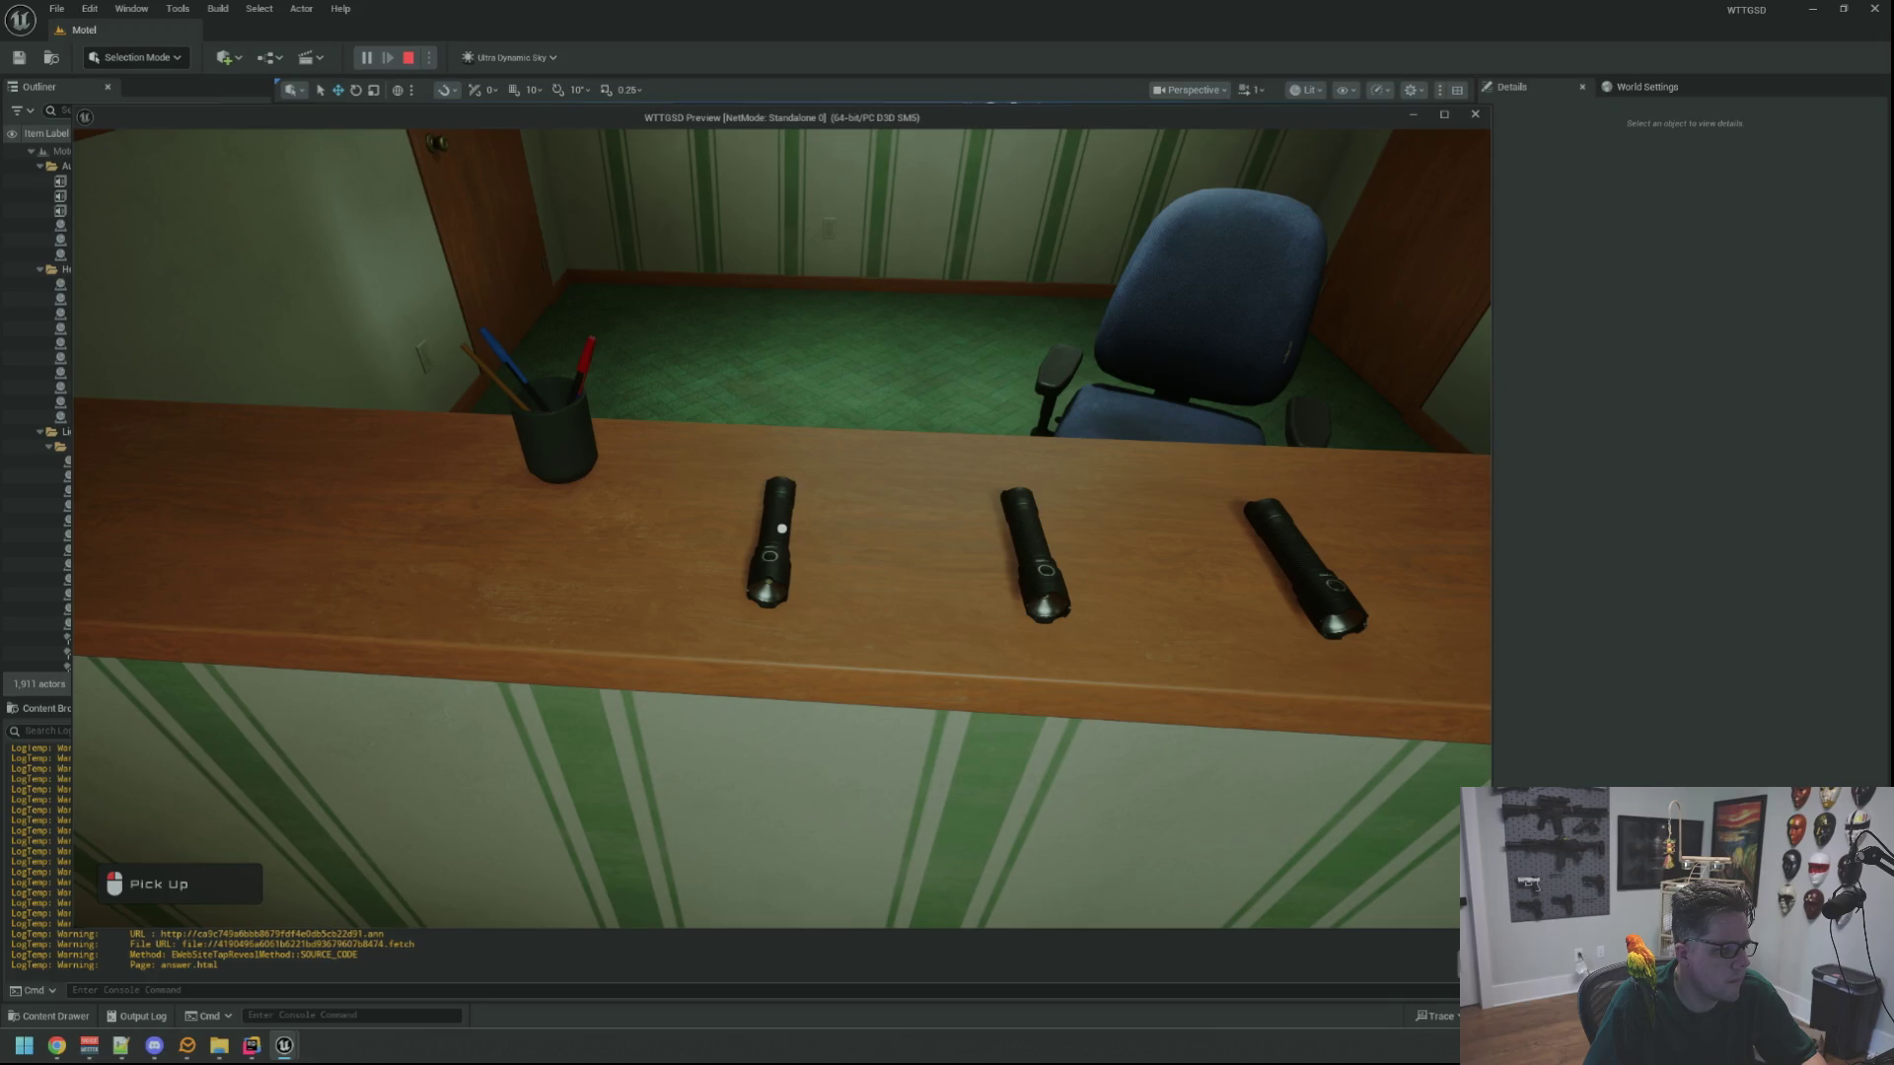
{"action": "left_click", "coordinate": [783, 528]}
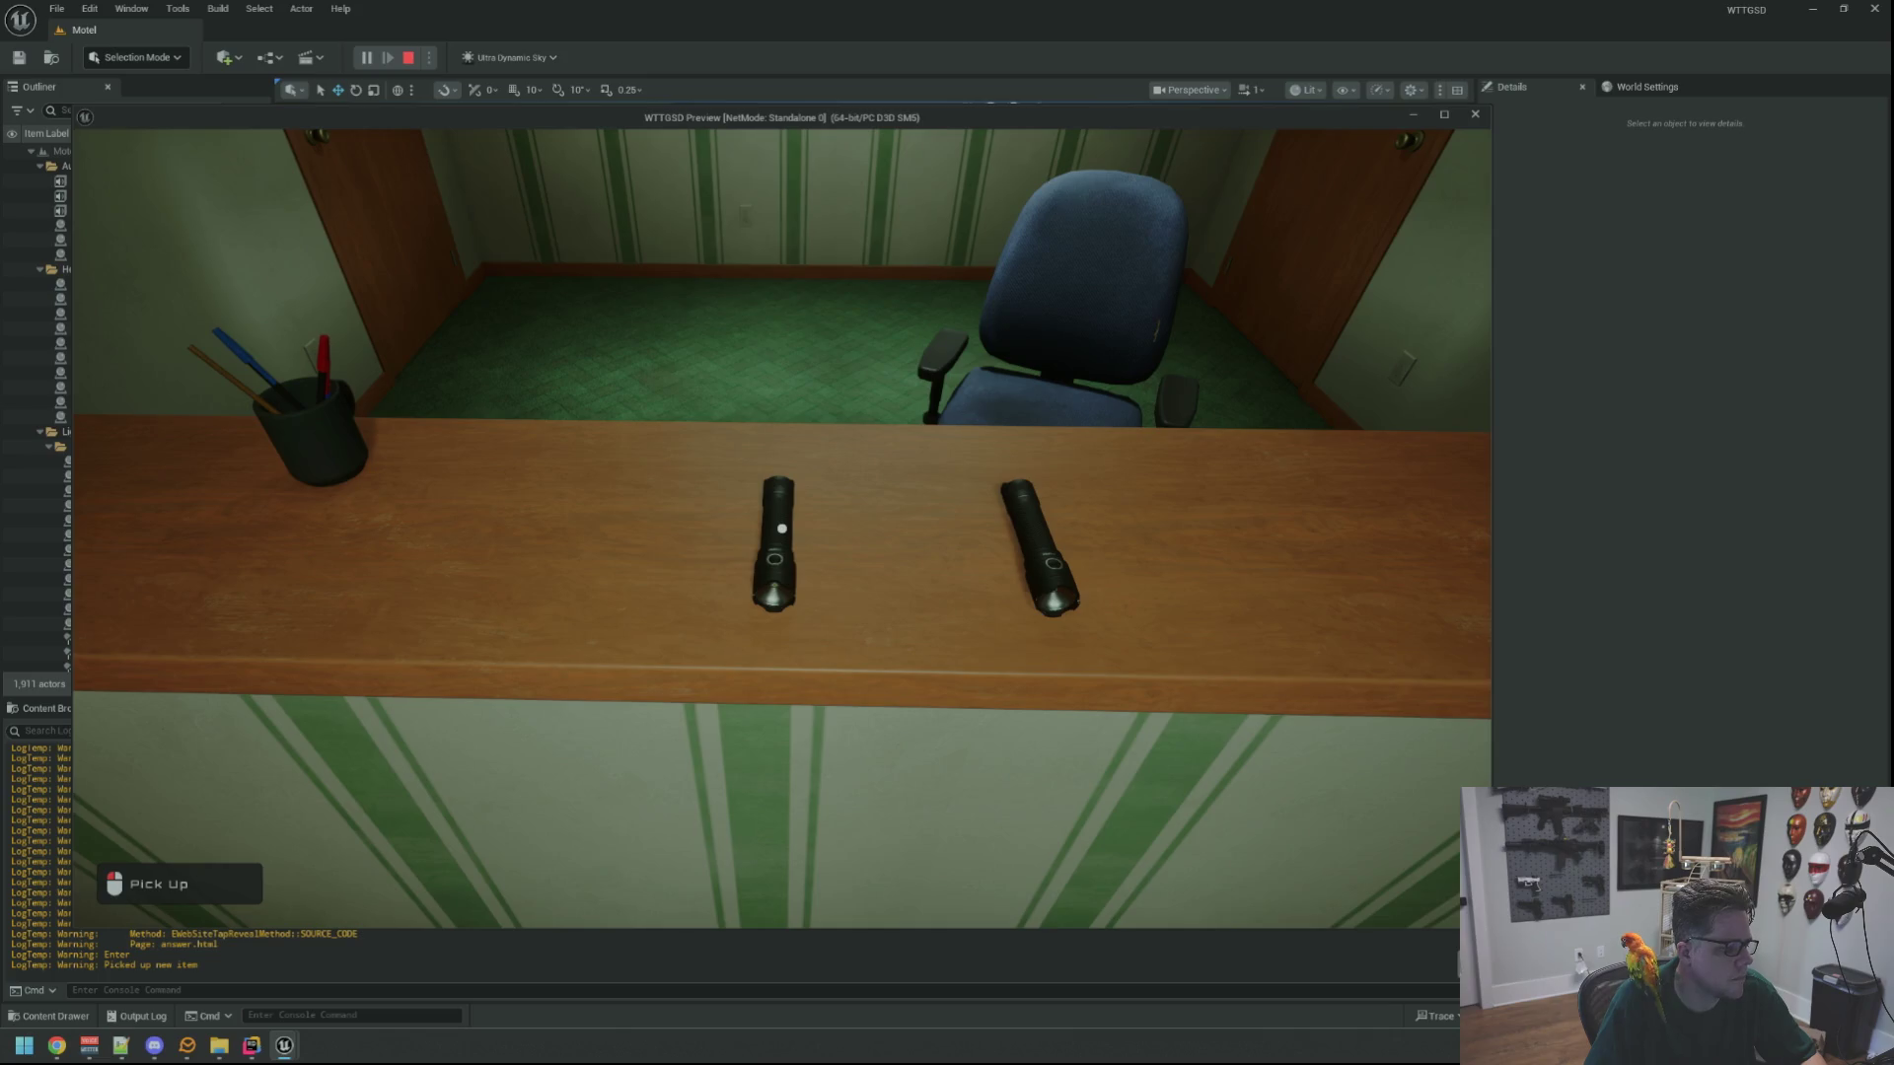
{"action": "left_click", "coordinate": [782, 529]}
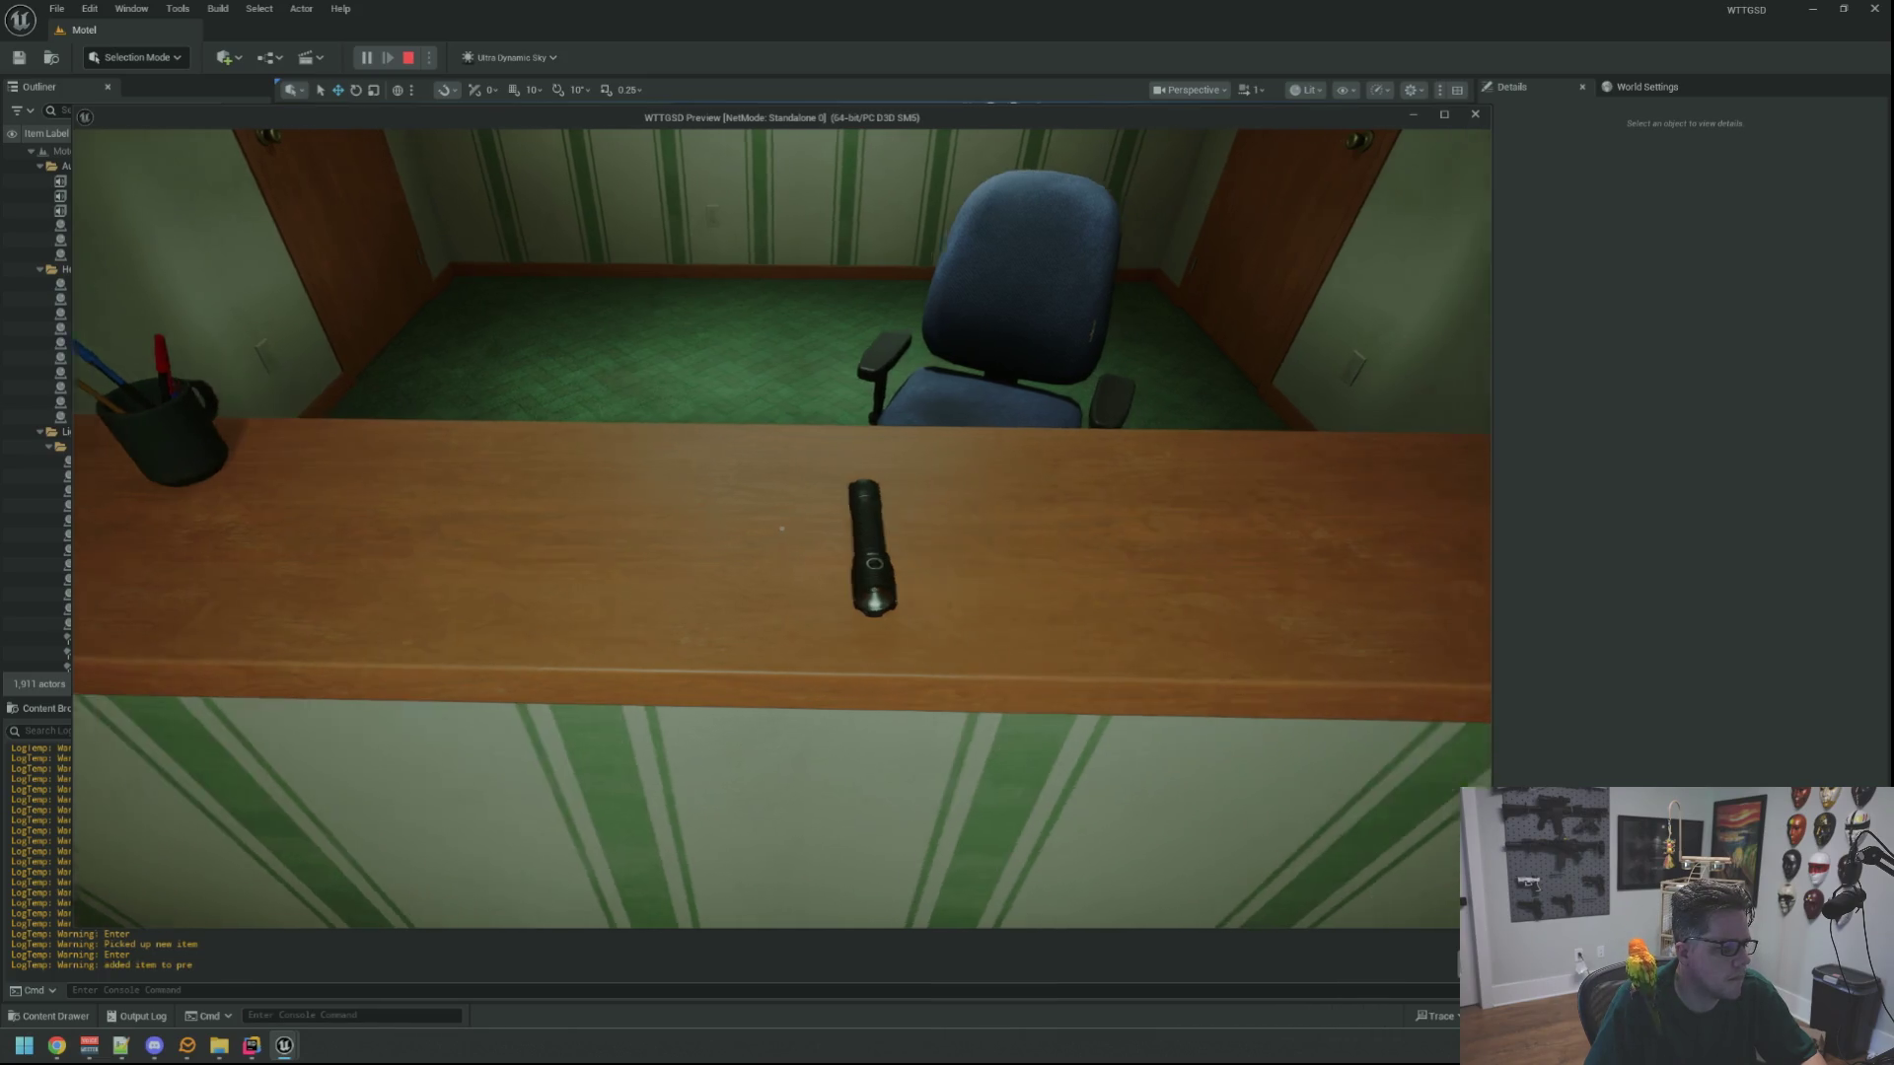
{"action": "left_click", "coordinate": [782, 528]}
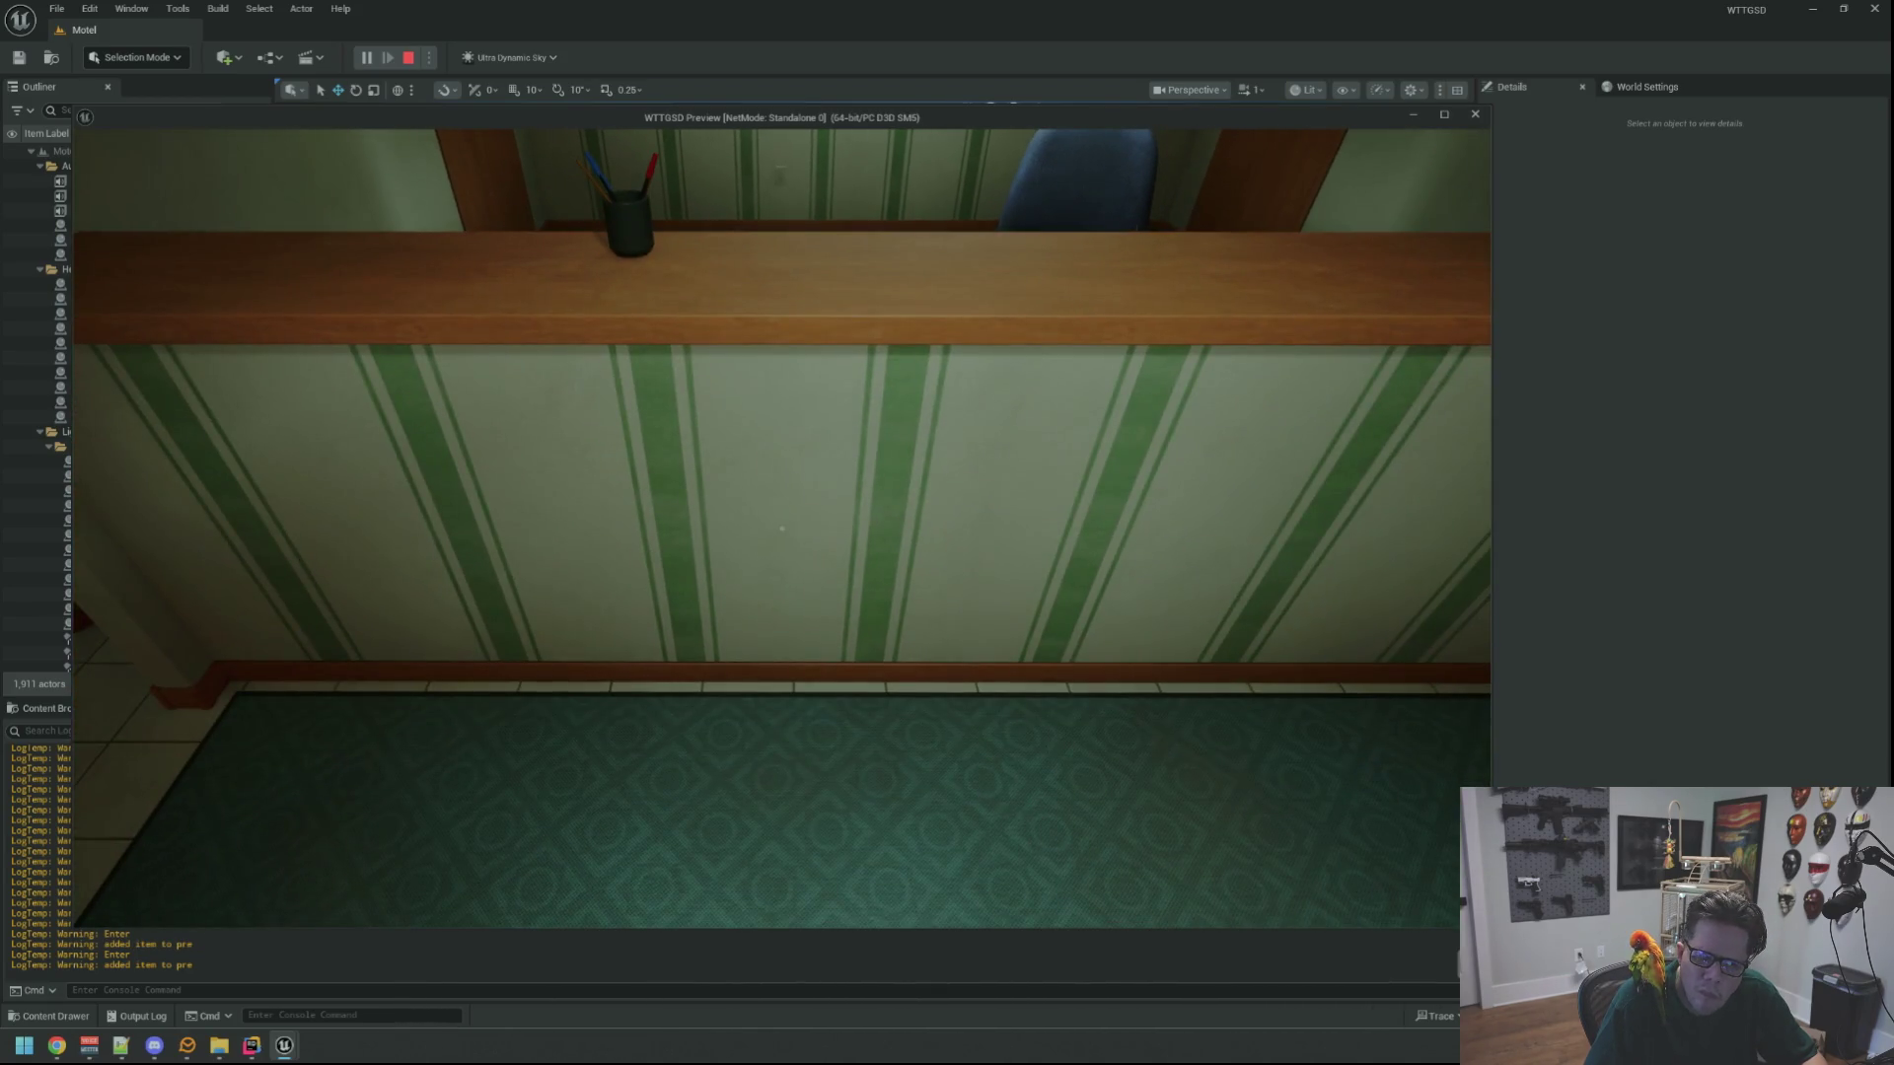
{"action": "key", "text": "Escape"}
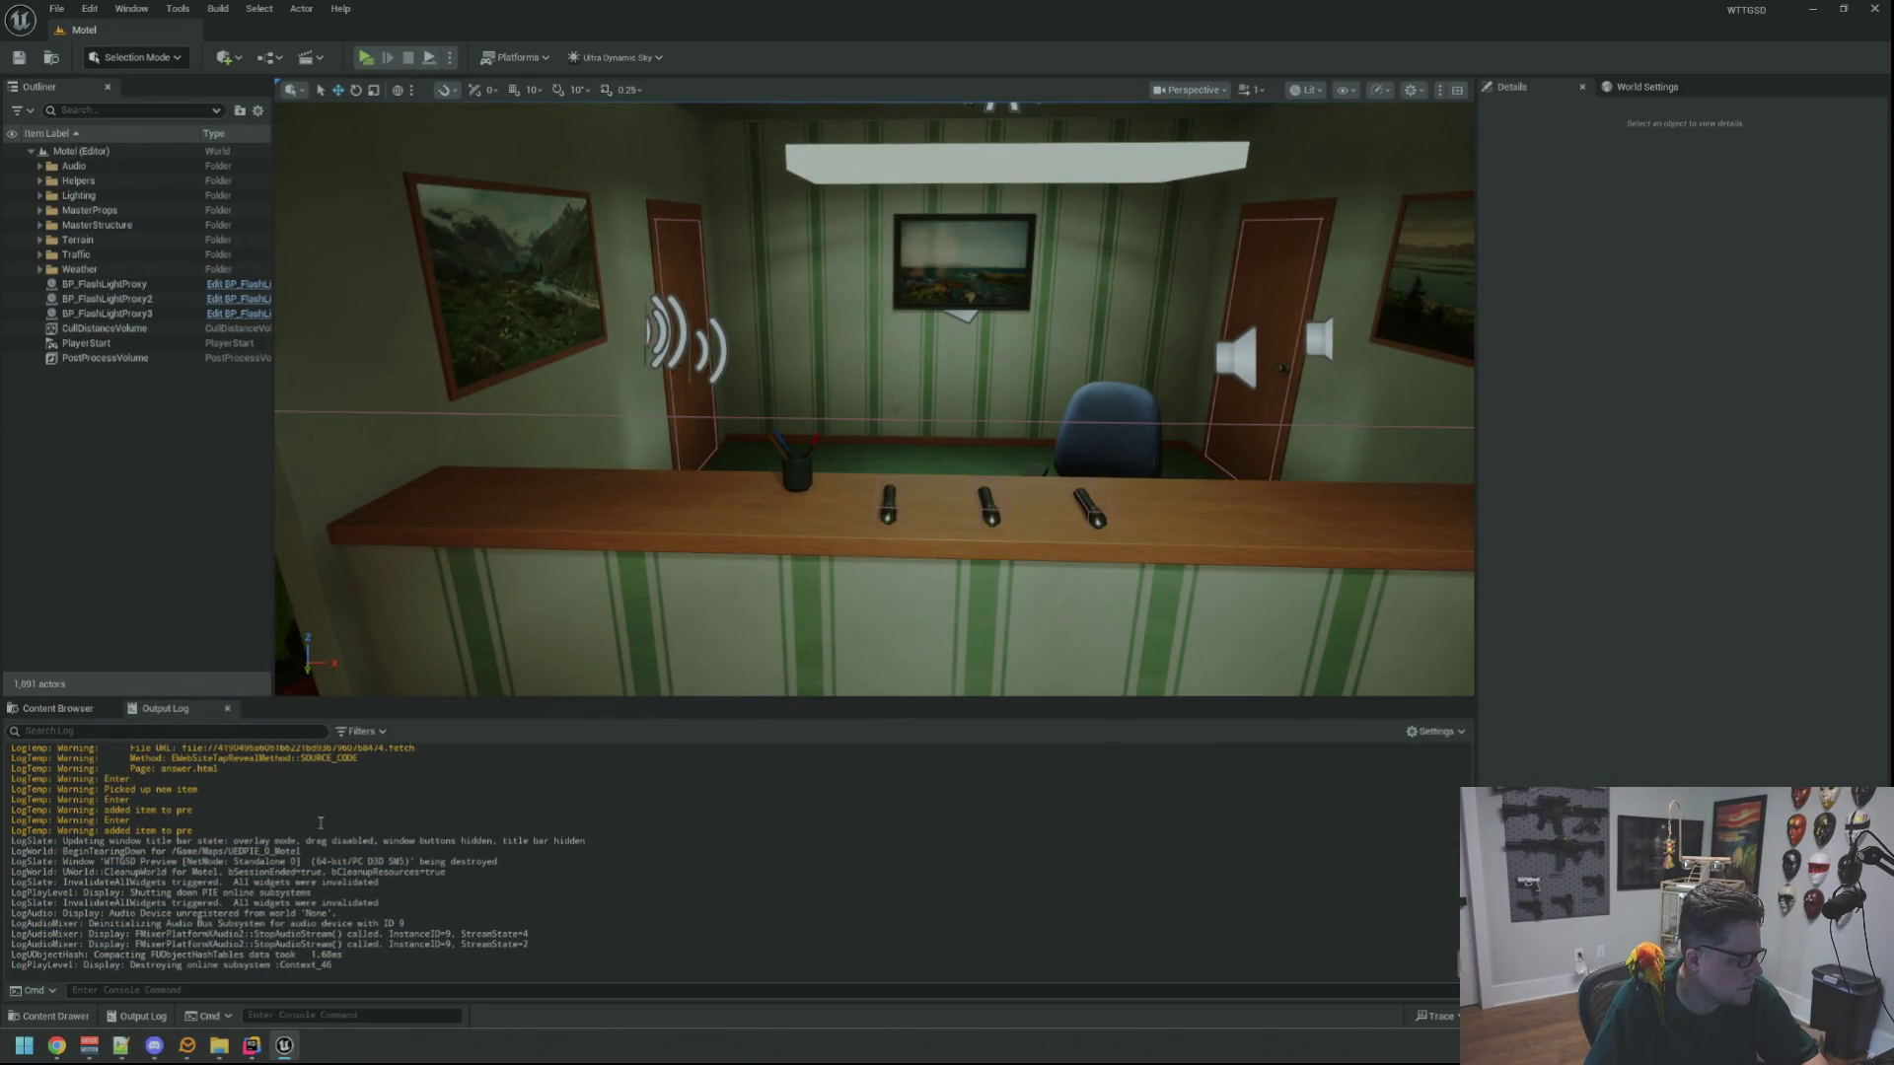
{"action": "key", "text": "alt+Tab"}
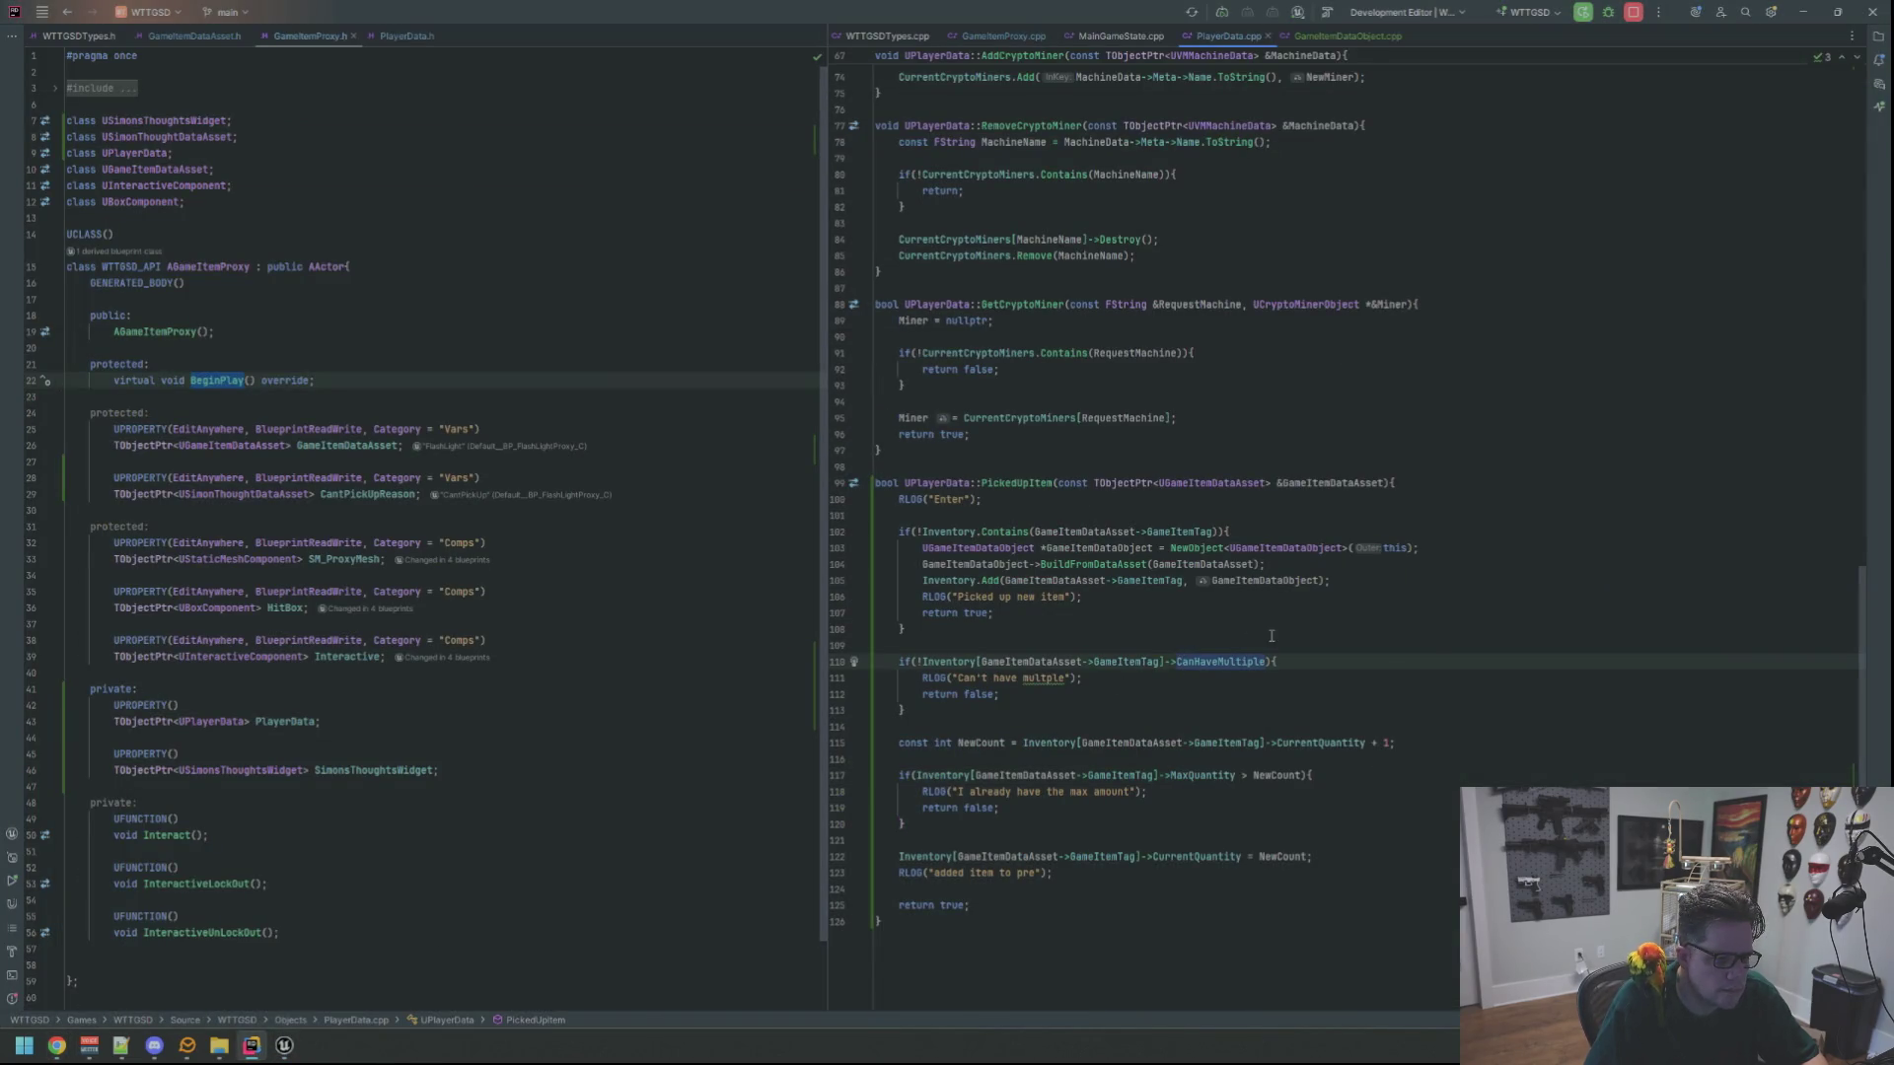
Add RLOG("New Count: %d", NewCount) below the NewCount line in PickedUpItem
{"action": "left_click", "coordinate": [1118, 766]}
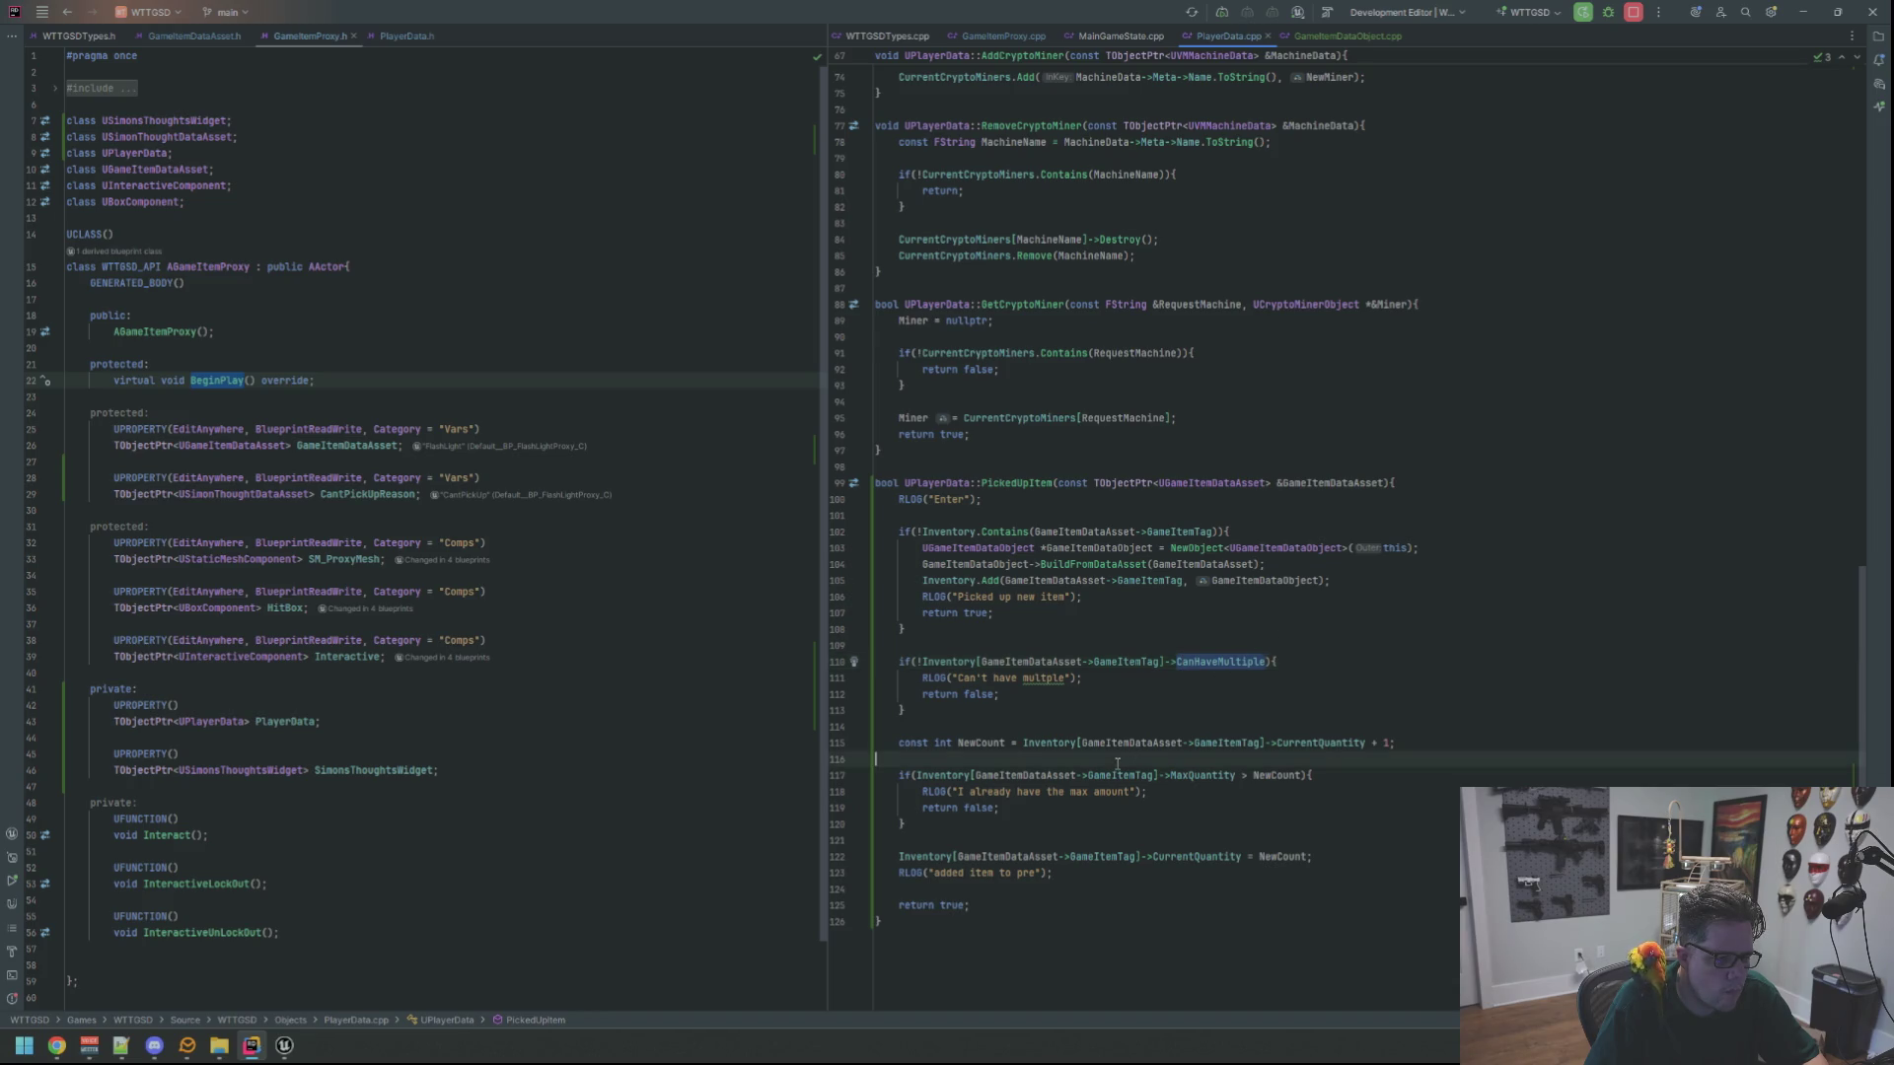
{"action": "key", "text": "Return"}
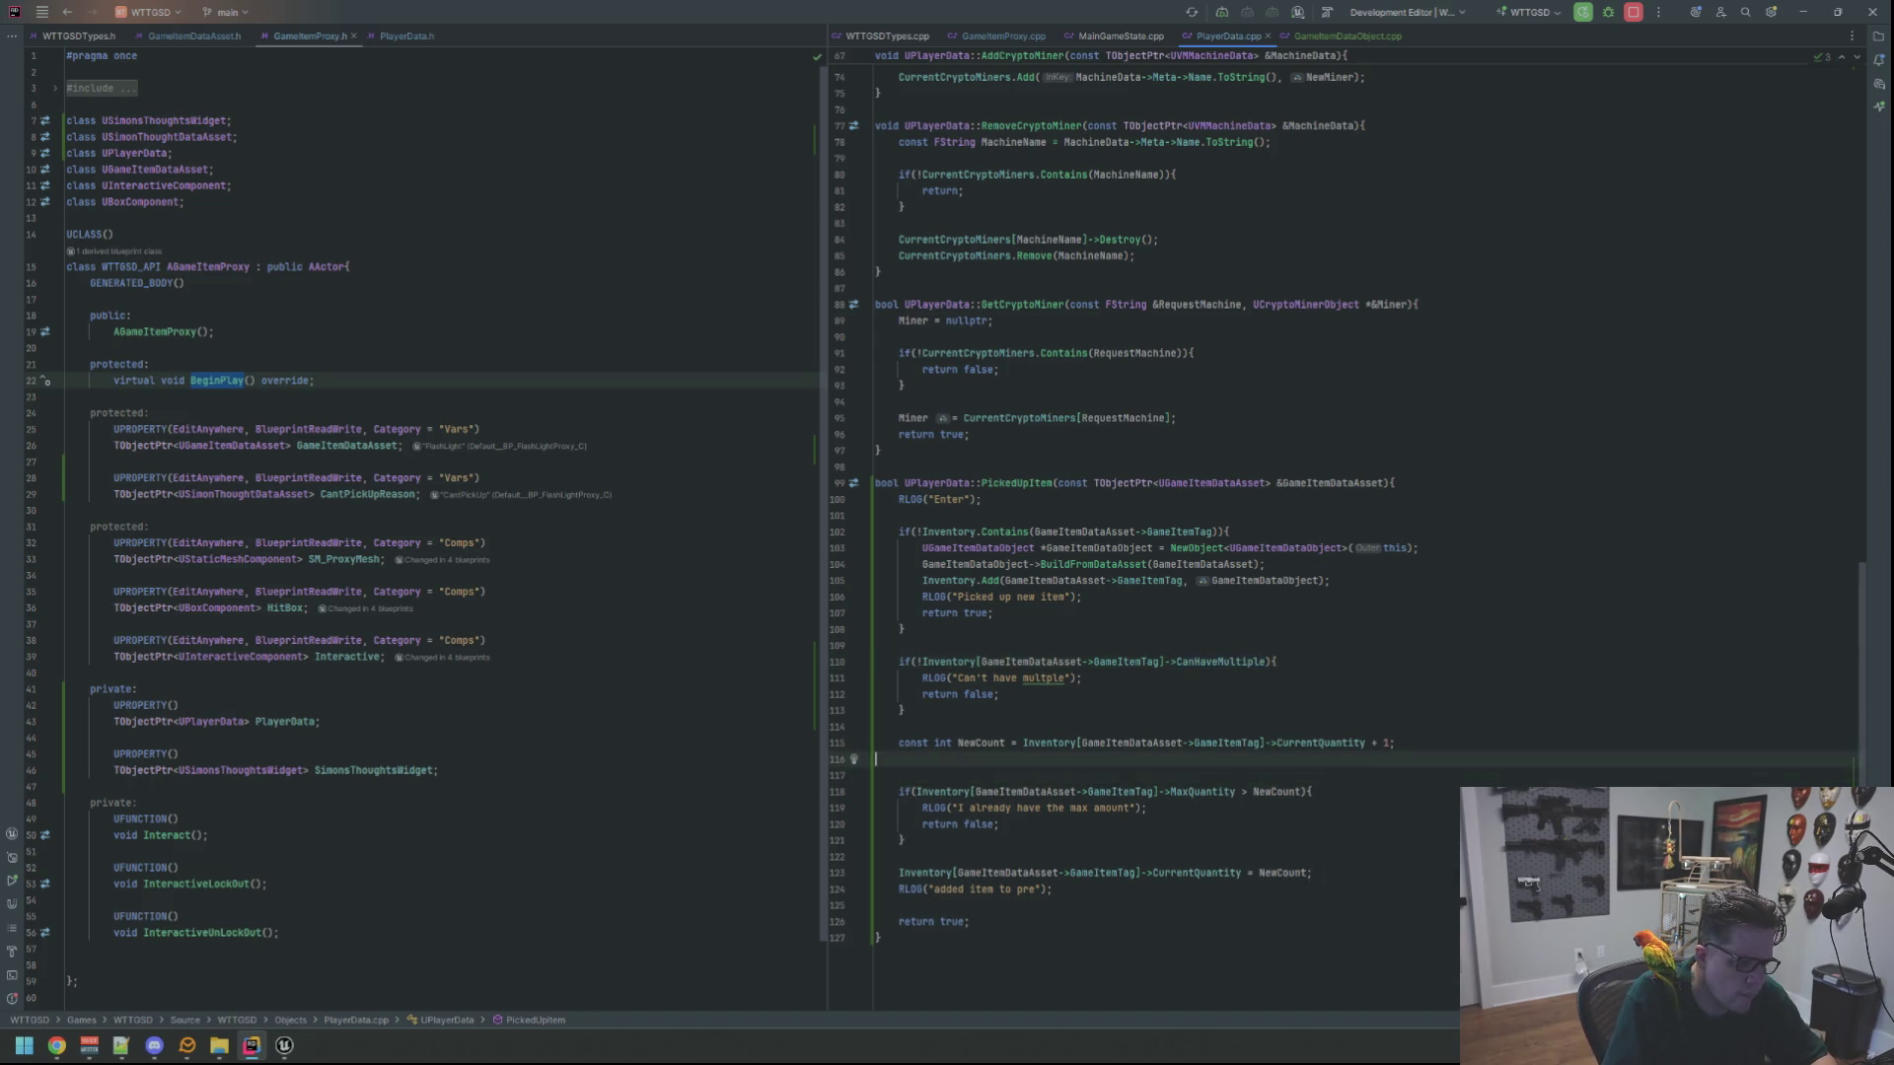
{"action": "type", "text": "R"}
{"action": "key", "text": "Return"}
{"action": "key", "text": "Up"}
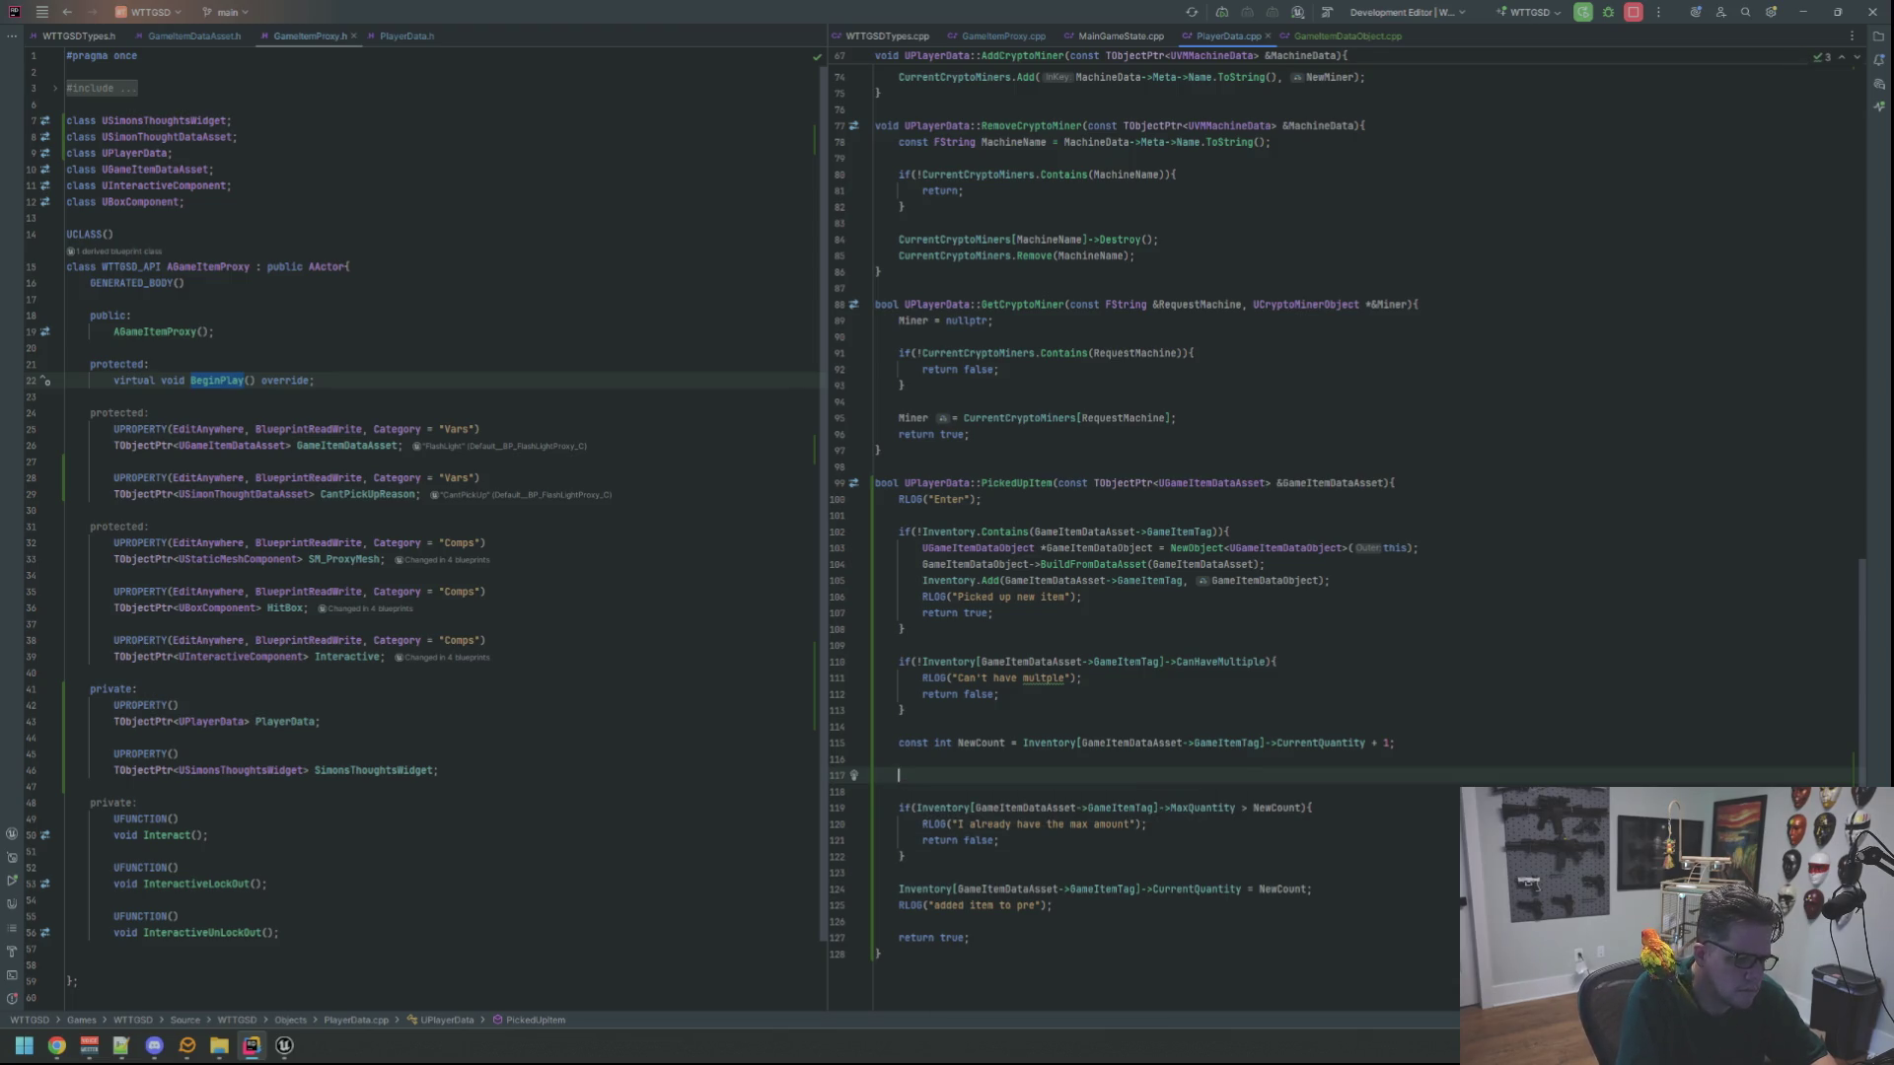
{"action": "type", "text": "RLOG(\"New"}
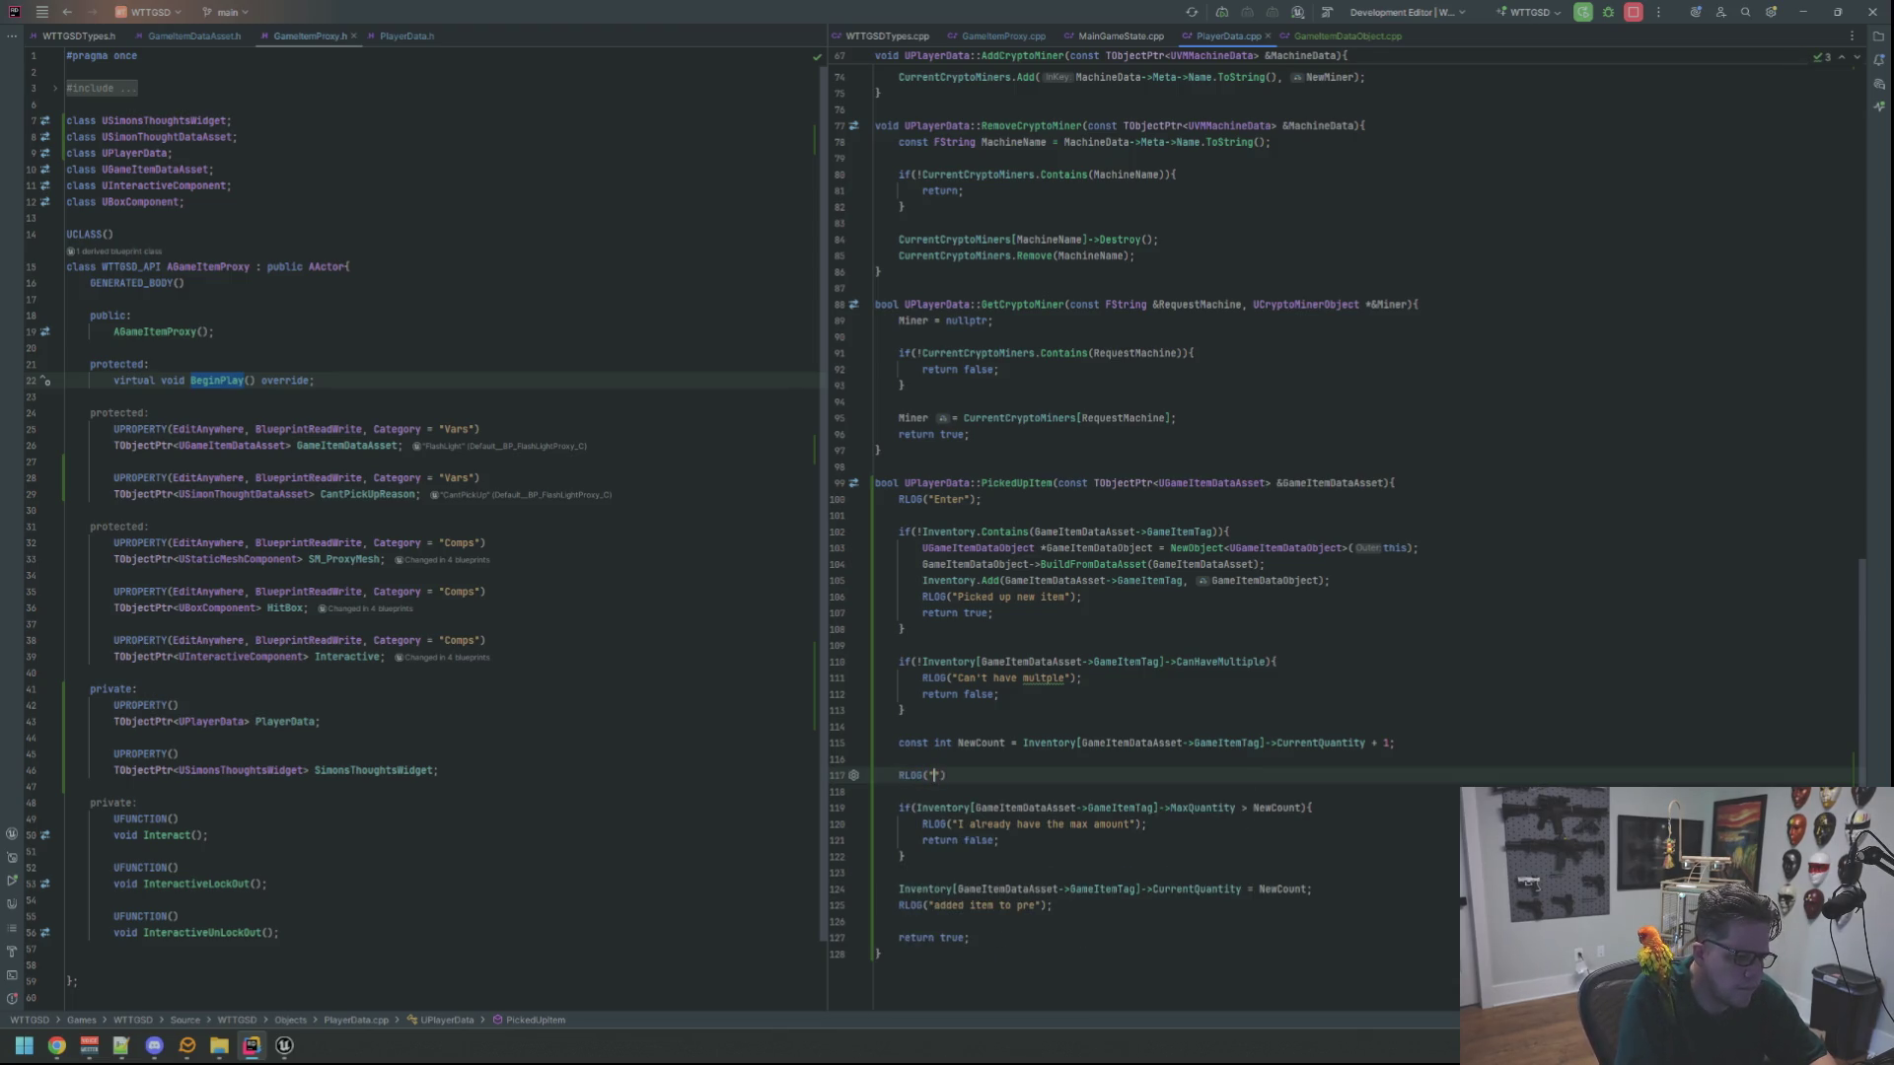
{"action": "type", "text": " Count: %d\", "}
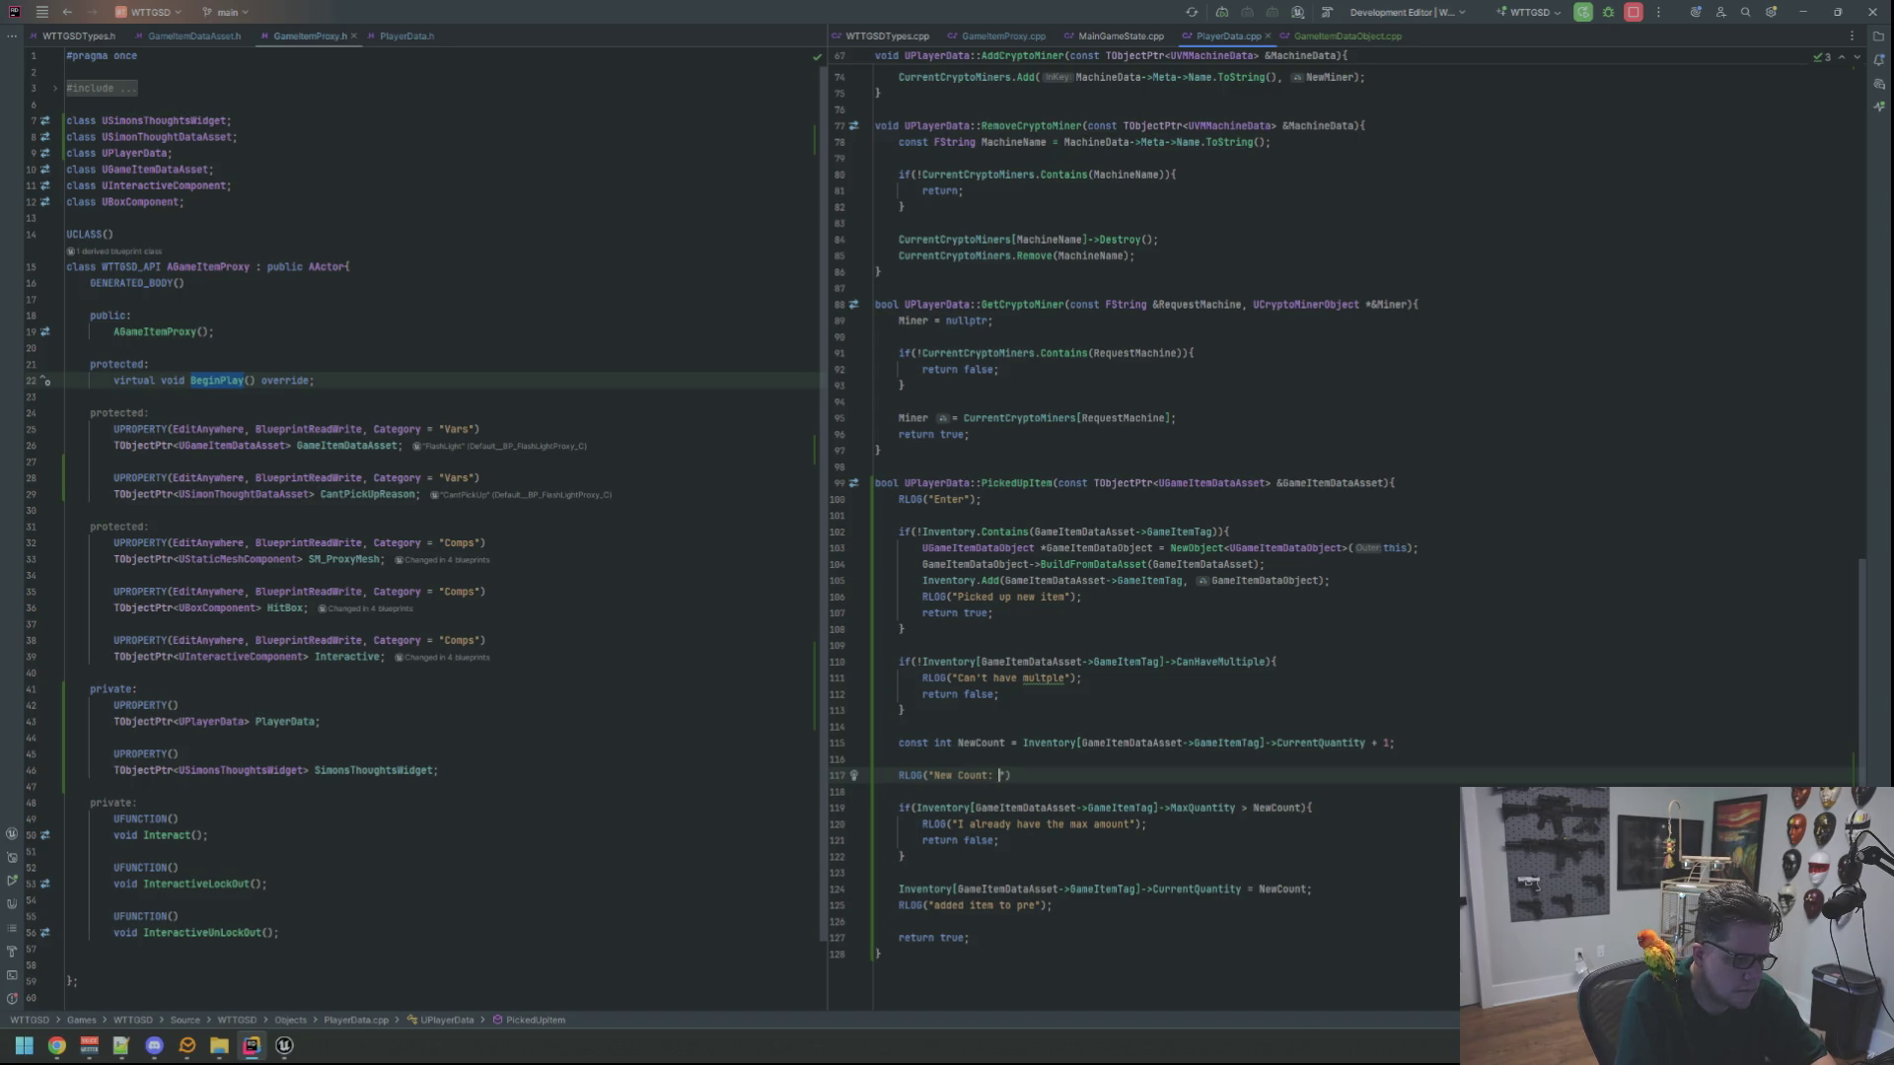
{"action": "type", "text": "NewCount"}
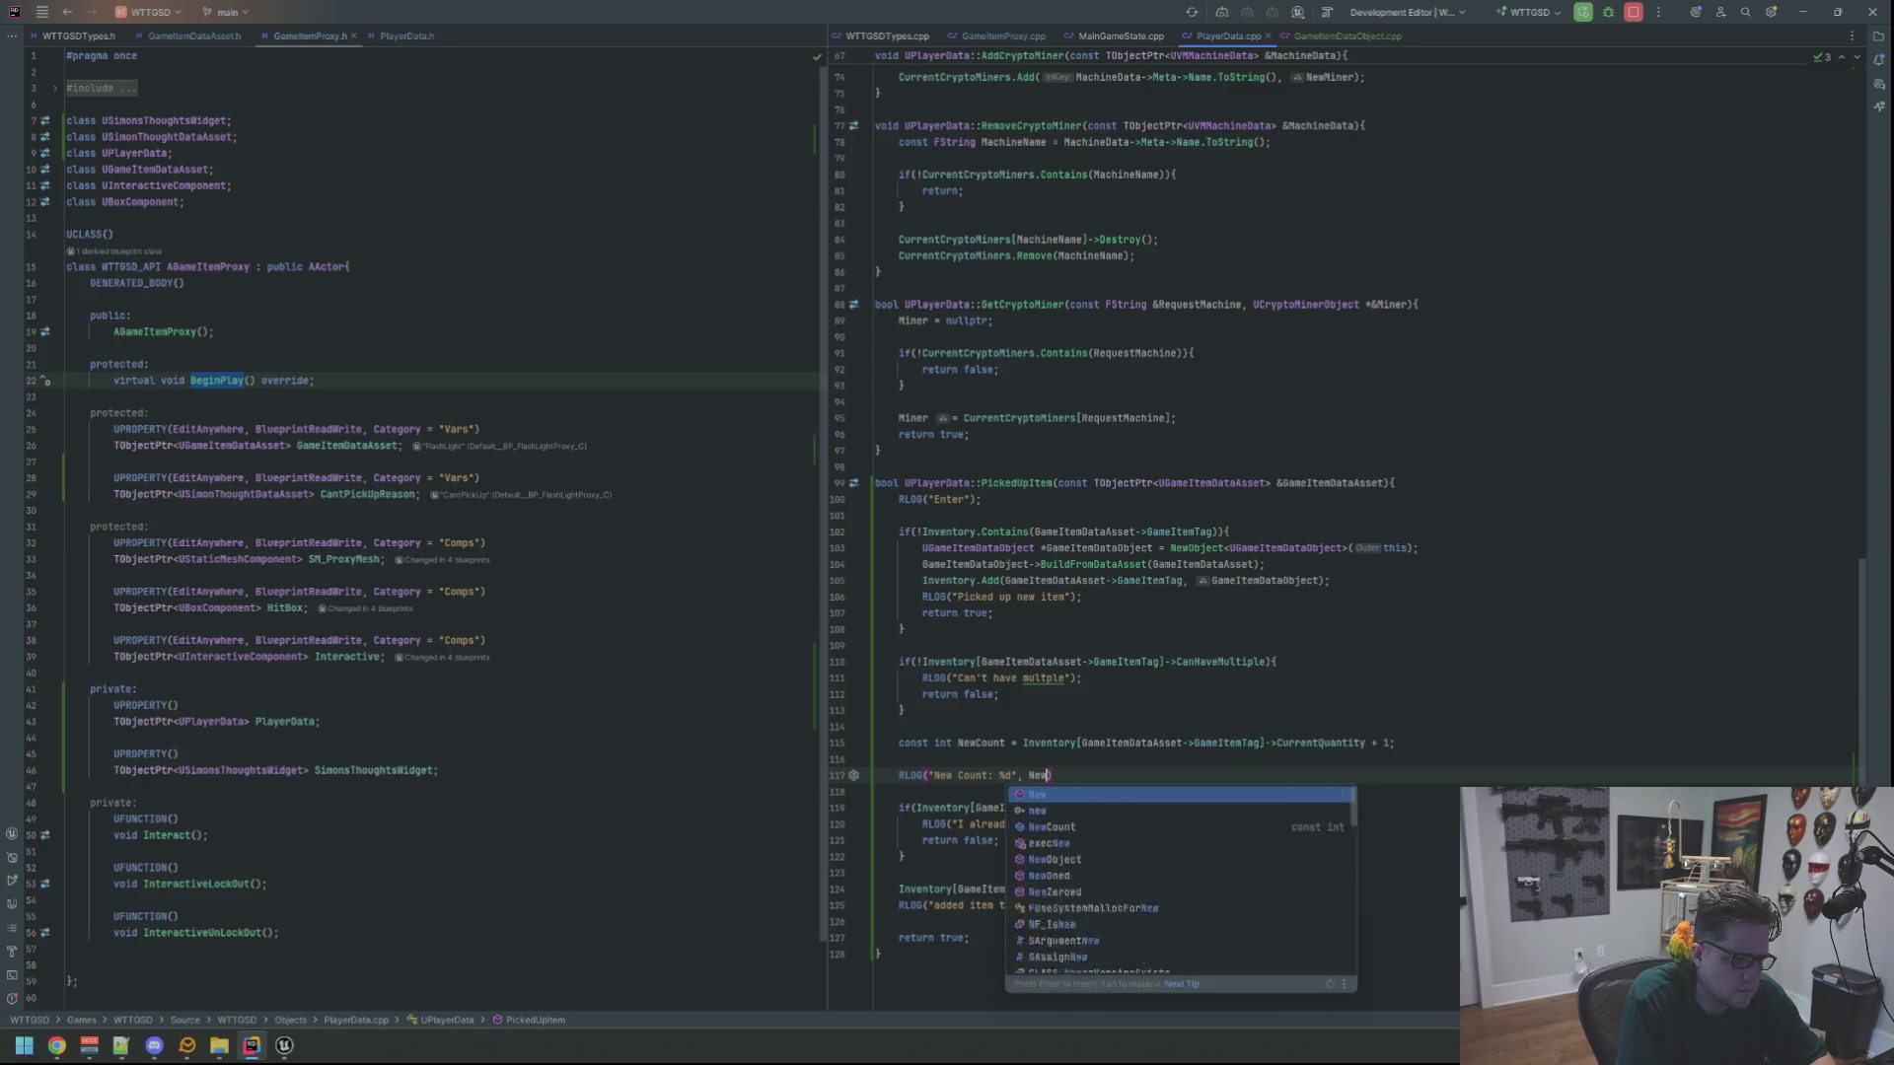
{"action": "key", "text": "ctrl+shift+Return"}
Add a Max Amount RLOG printing Inventory[GameItemDataAsset->GameItemTag]->MaxQuantity and save PlayerData.cpp
{"action": "type", "text": "R"}
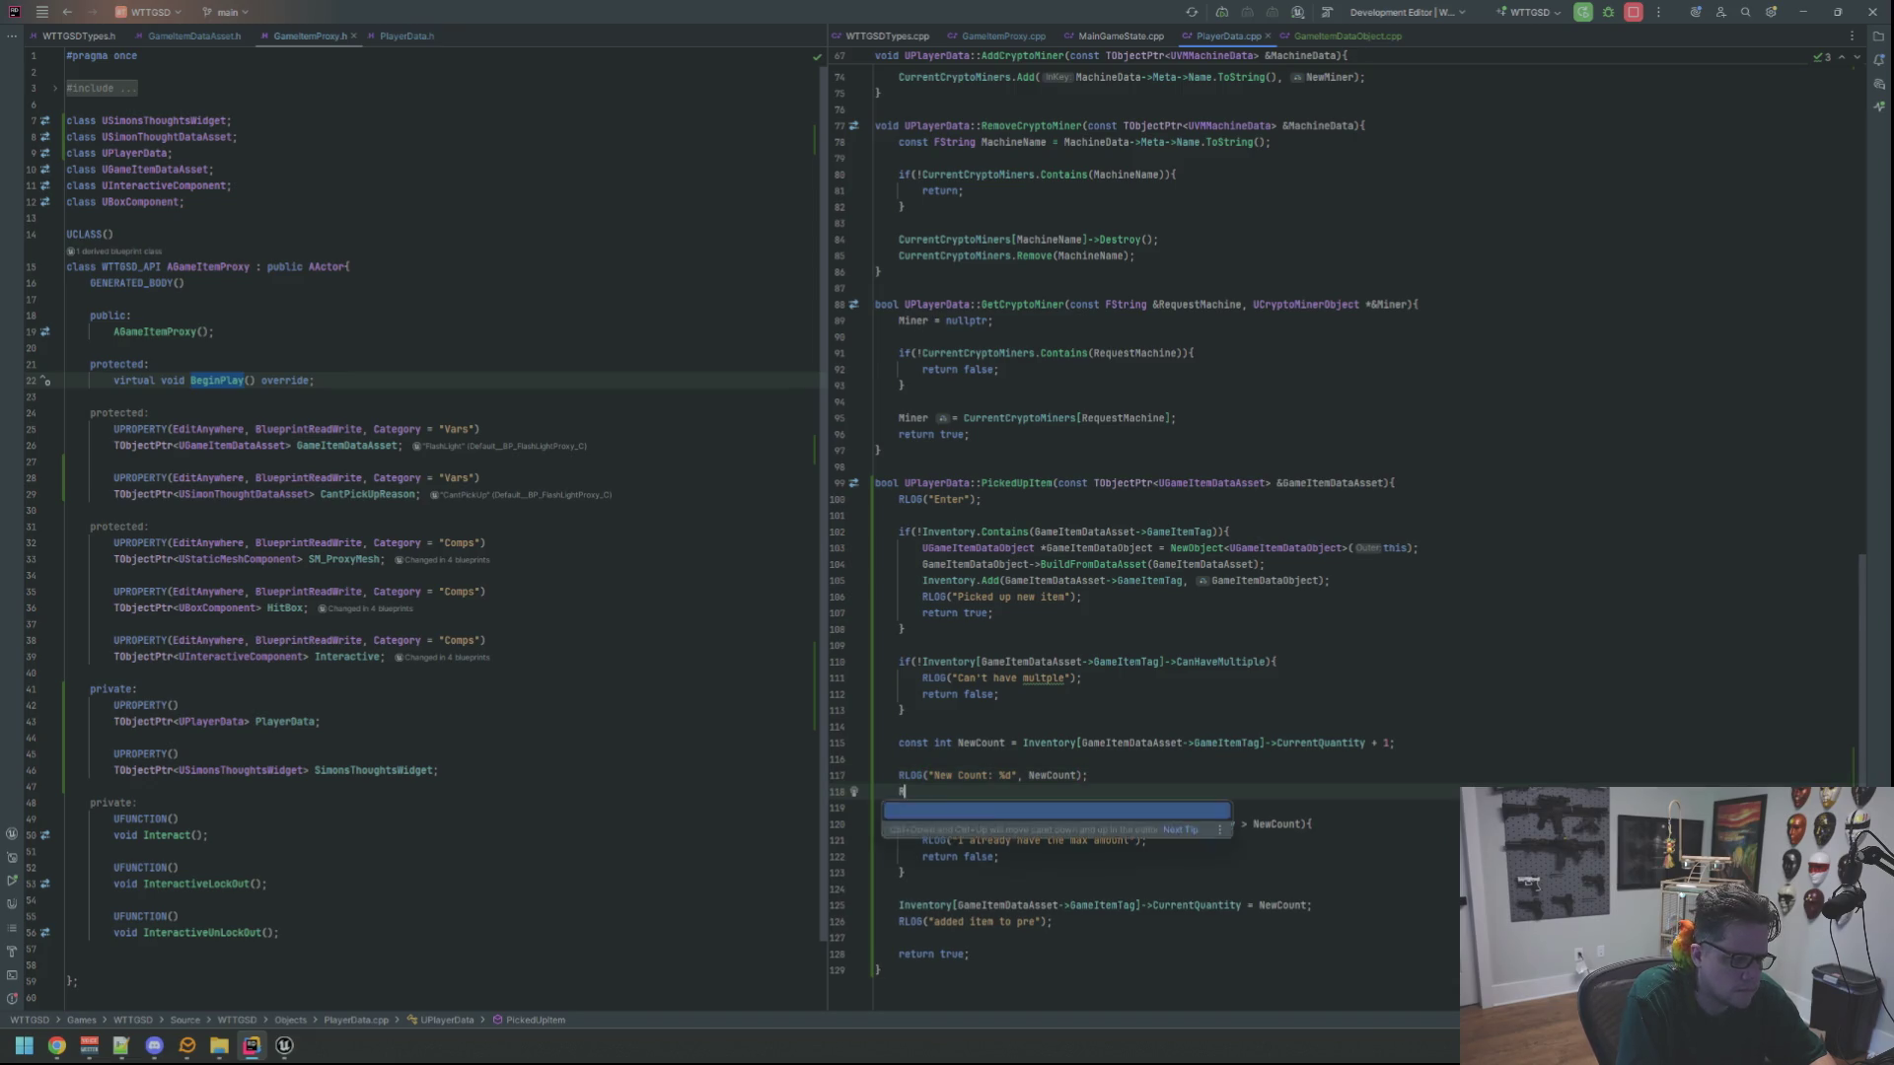
{"action": "type", "text": "LOG(\"Max Amoun"}
{"action": "type", "text": "t: %"}
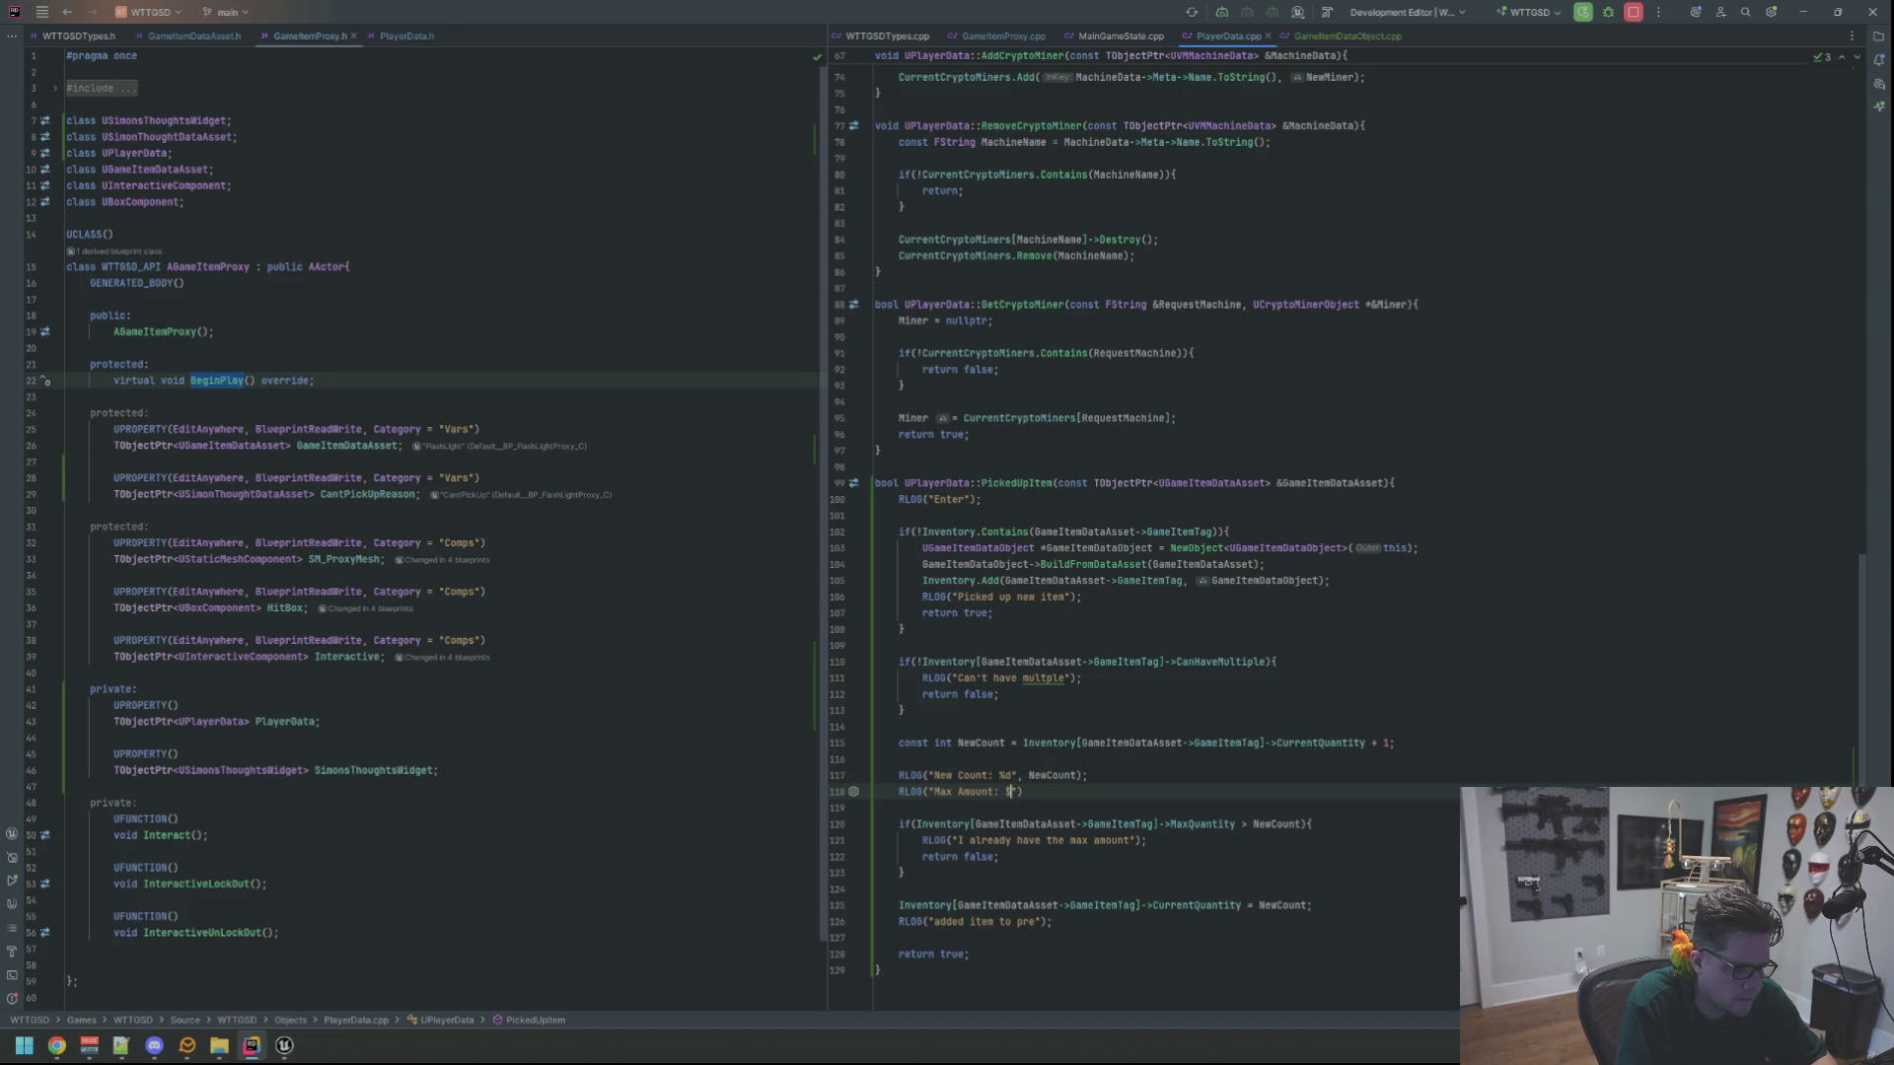
{"action": "key", "text": "BackSpace"}
{"action": "type", "text": "nventory[Gameite"}
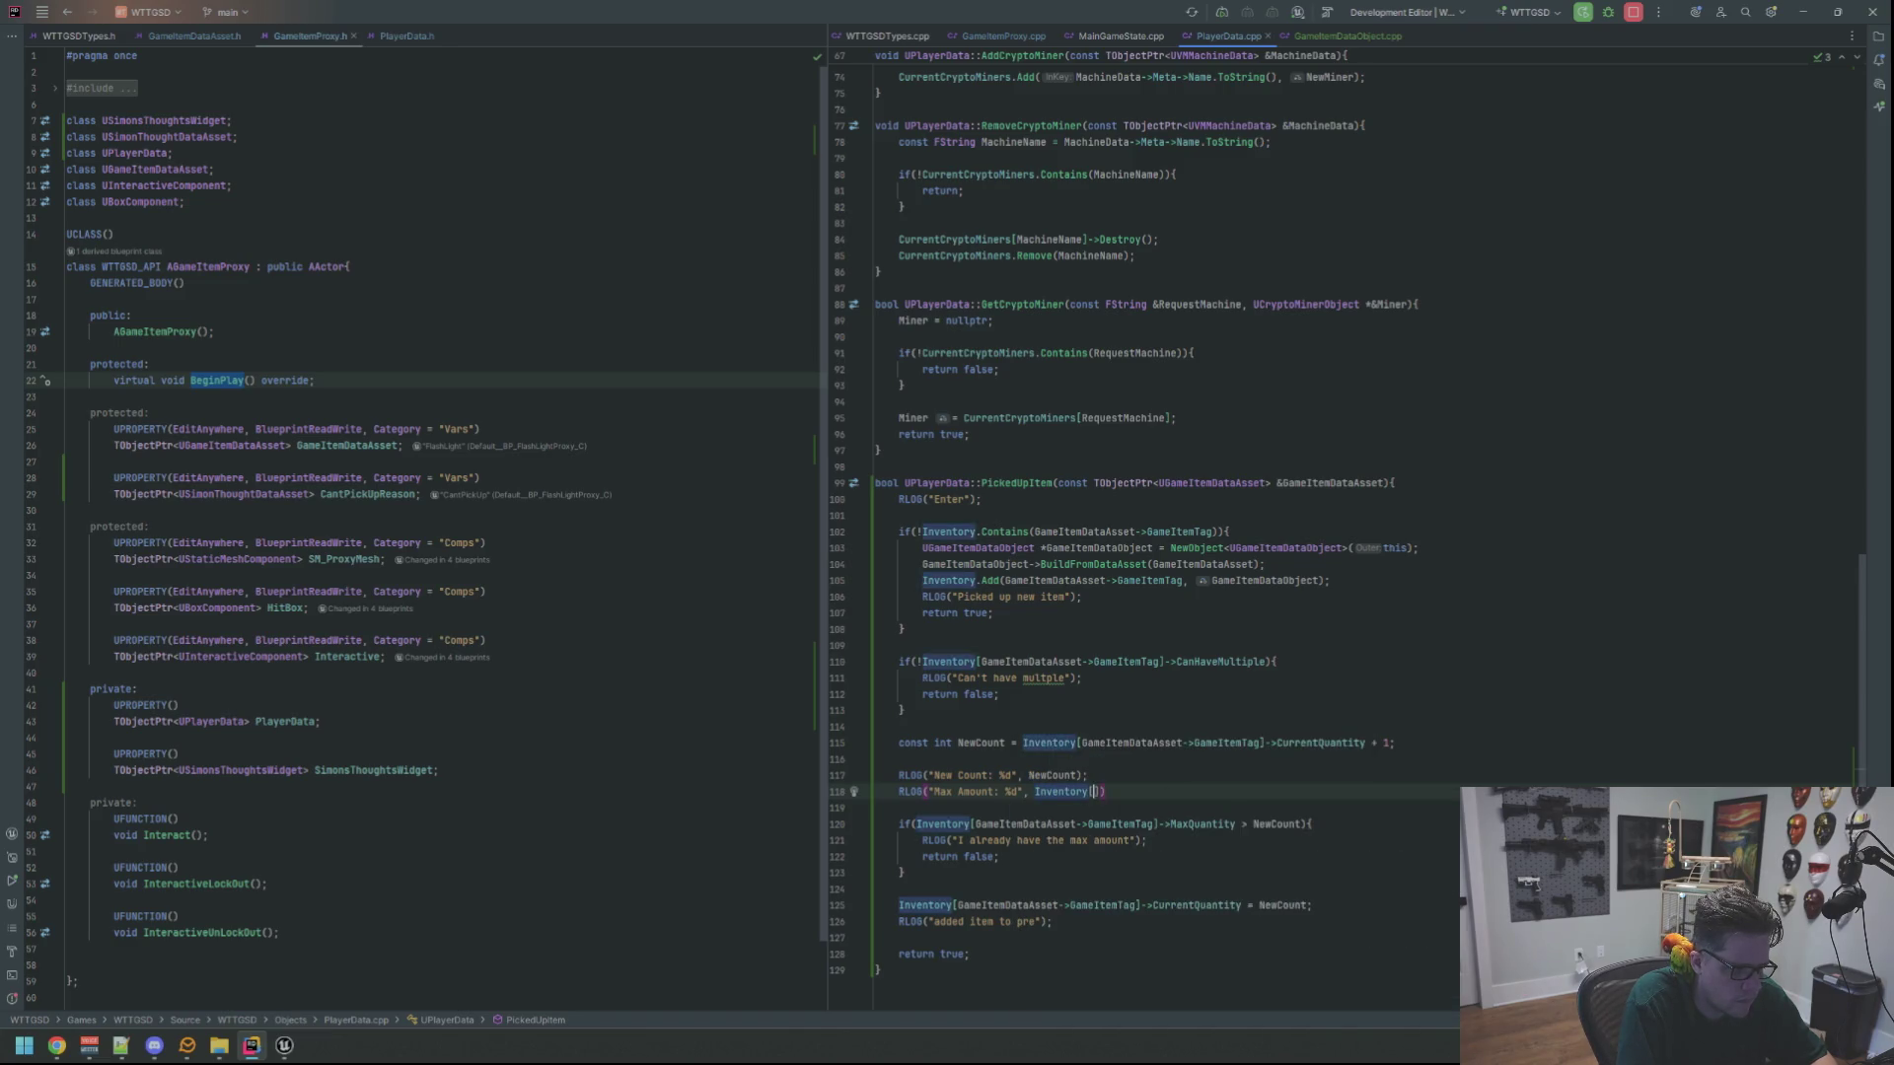
{"action": "type", "text": "mD"}
{"action": "key", "text": "Return"}
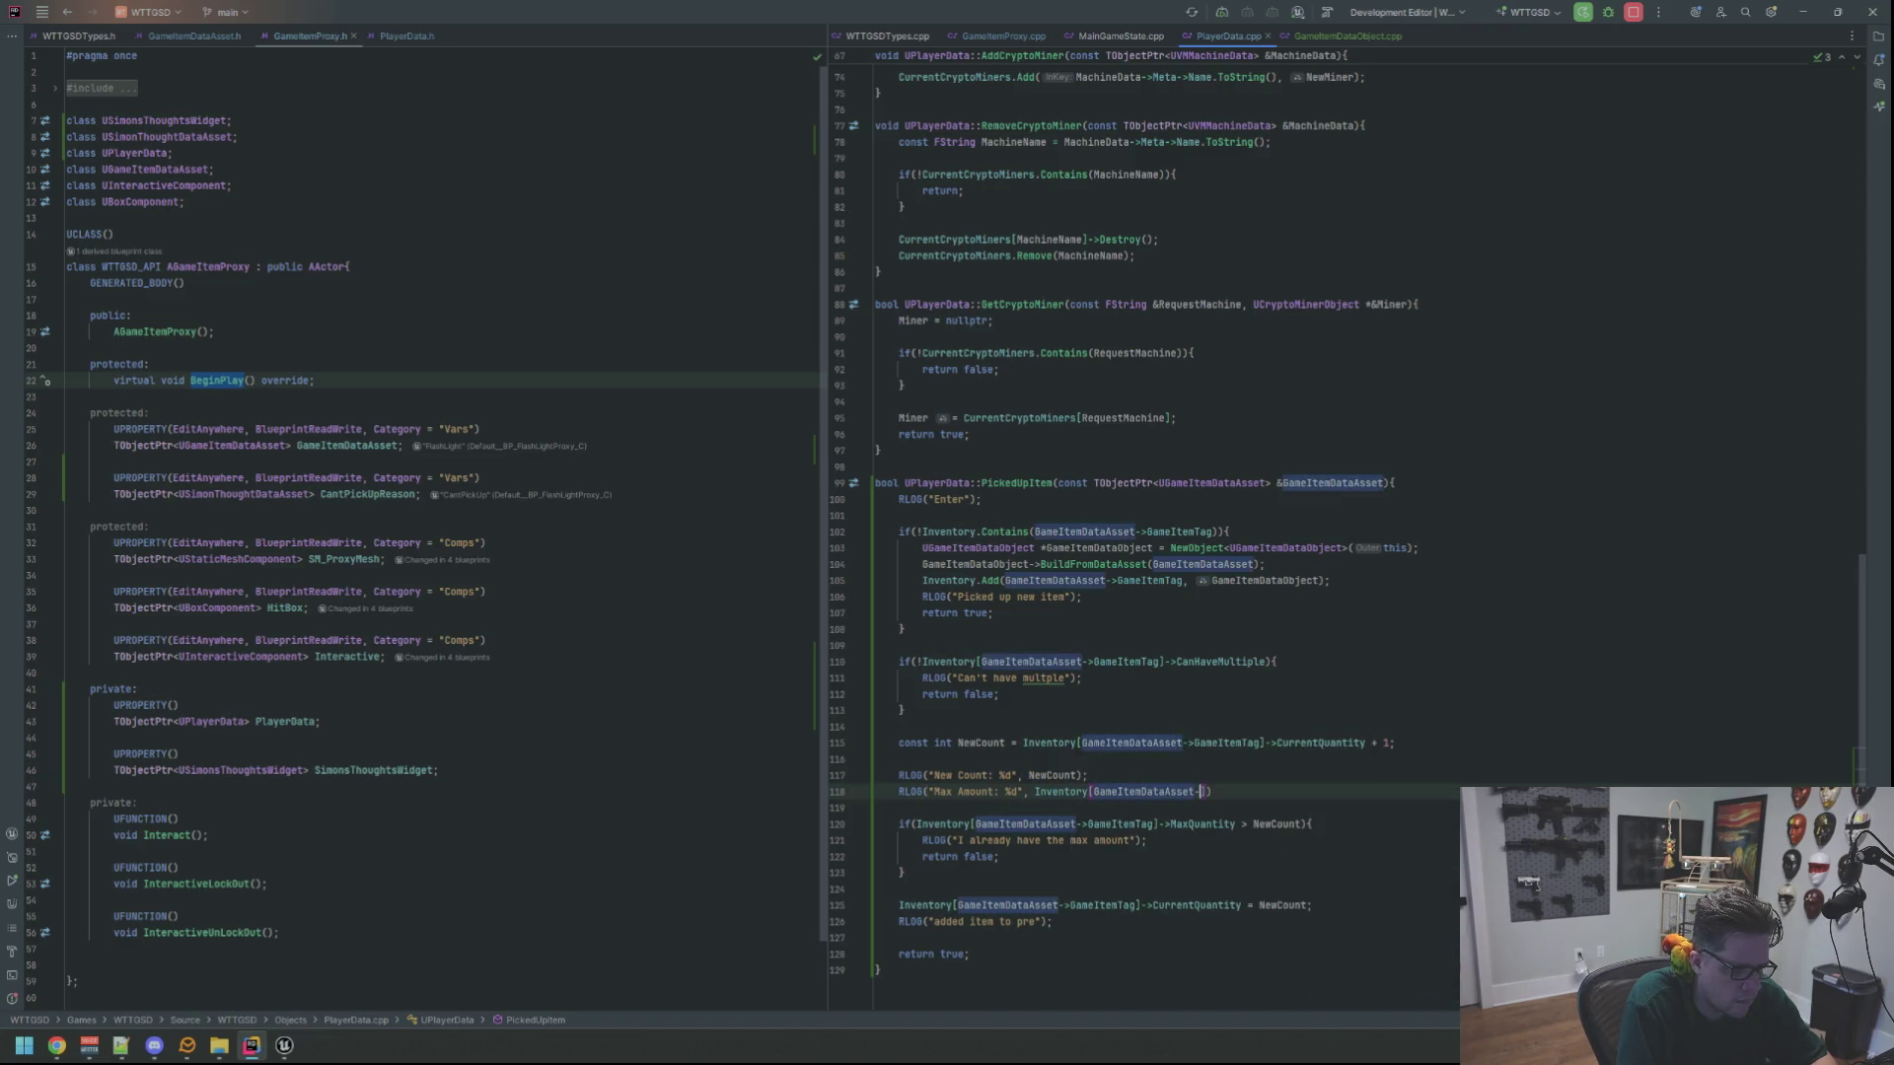
{"action": "type", "text": "->Ga"}
{"action": "key", "text": "Return"}
{"action": "type", "text": "]->Max"}
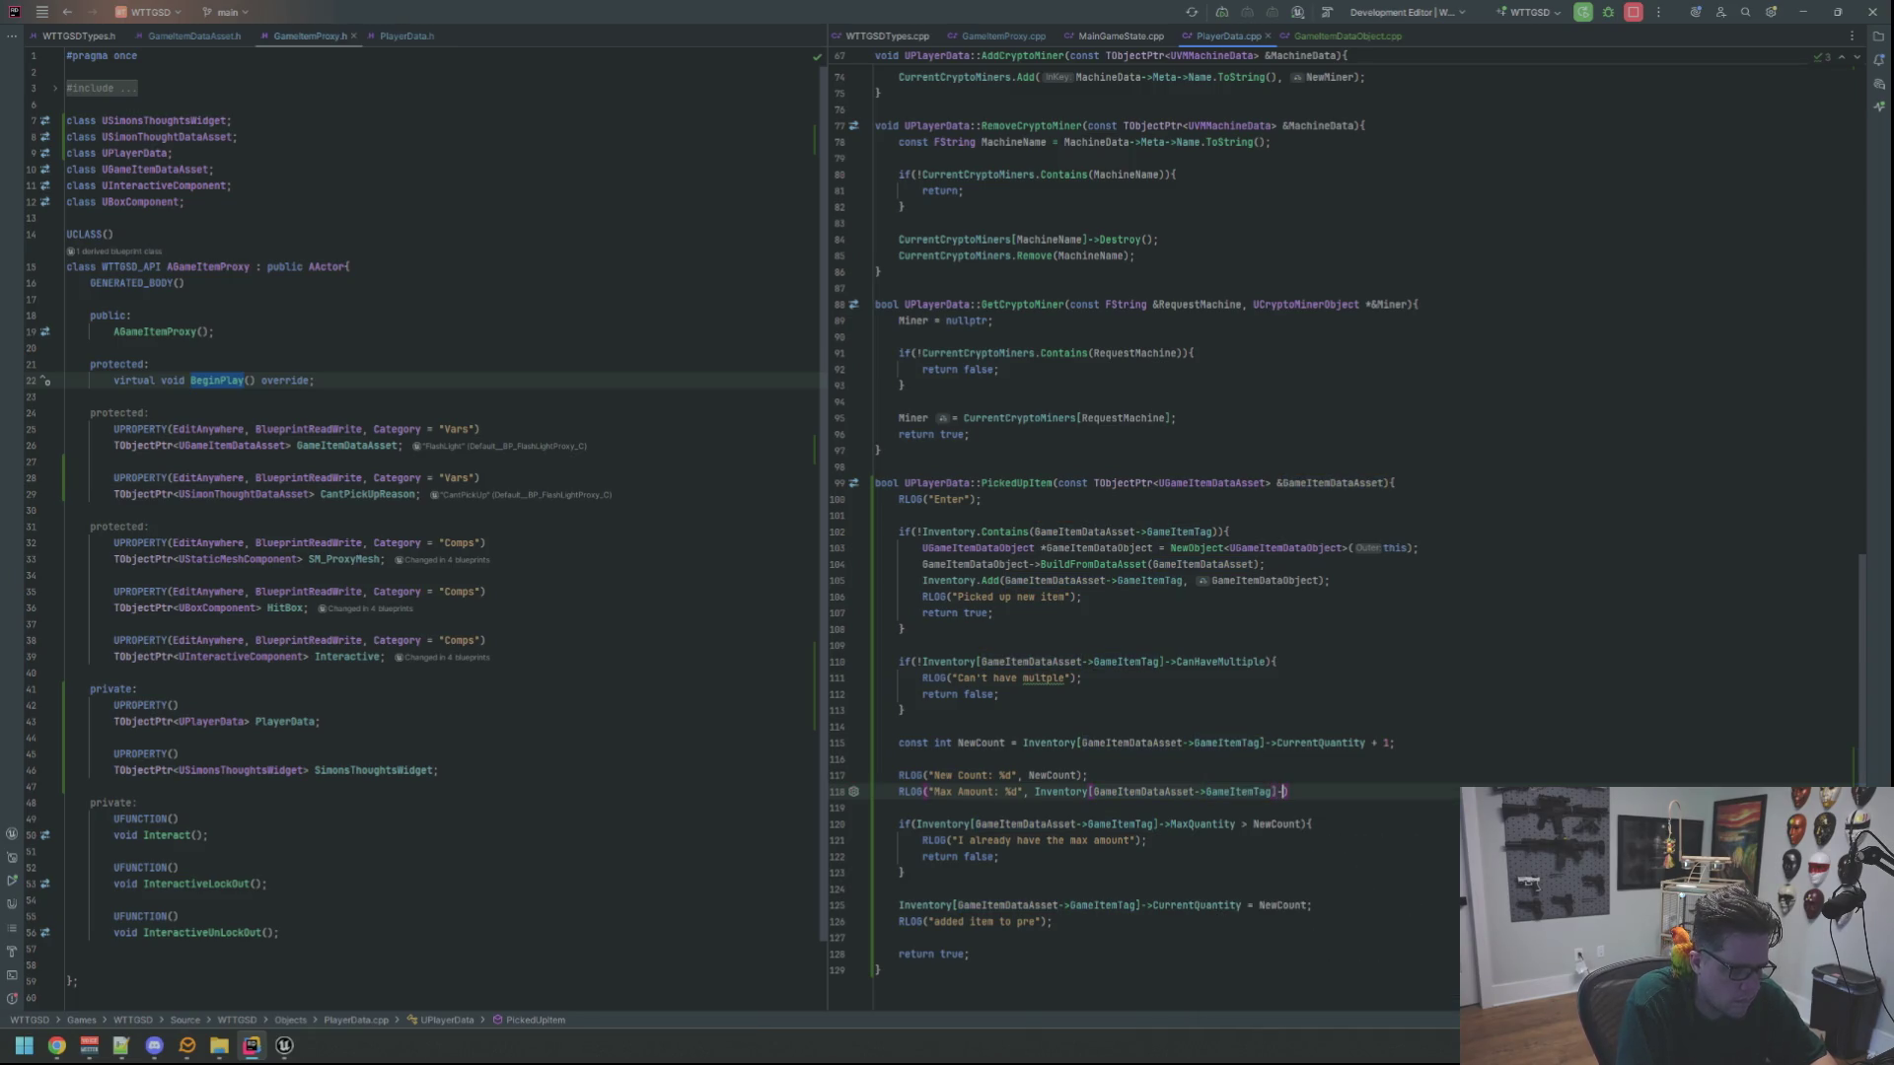
{"action": "key", "text": "Return"}
{"action": "key", "text": "Up"}
{"action": "key", "text": "Up"}
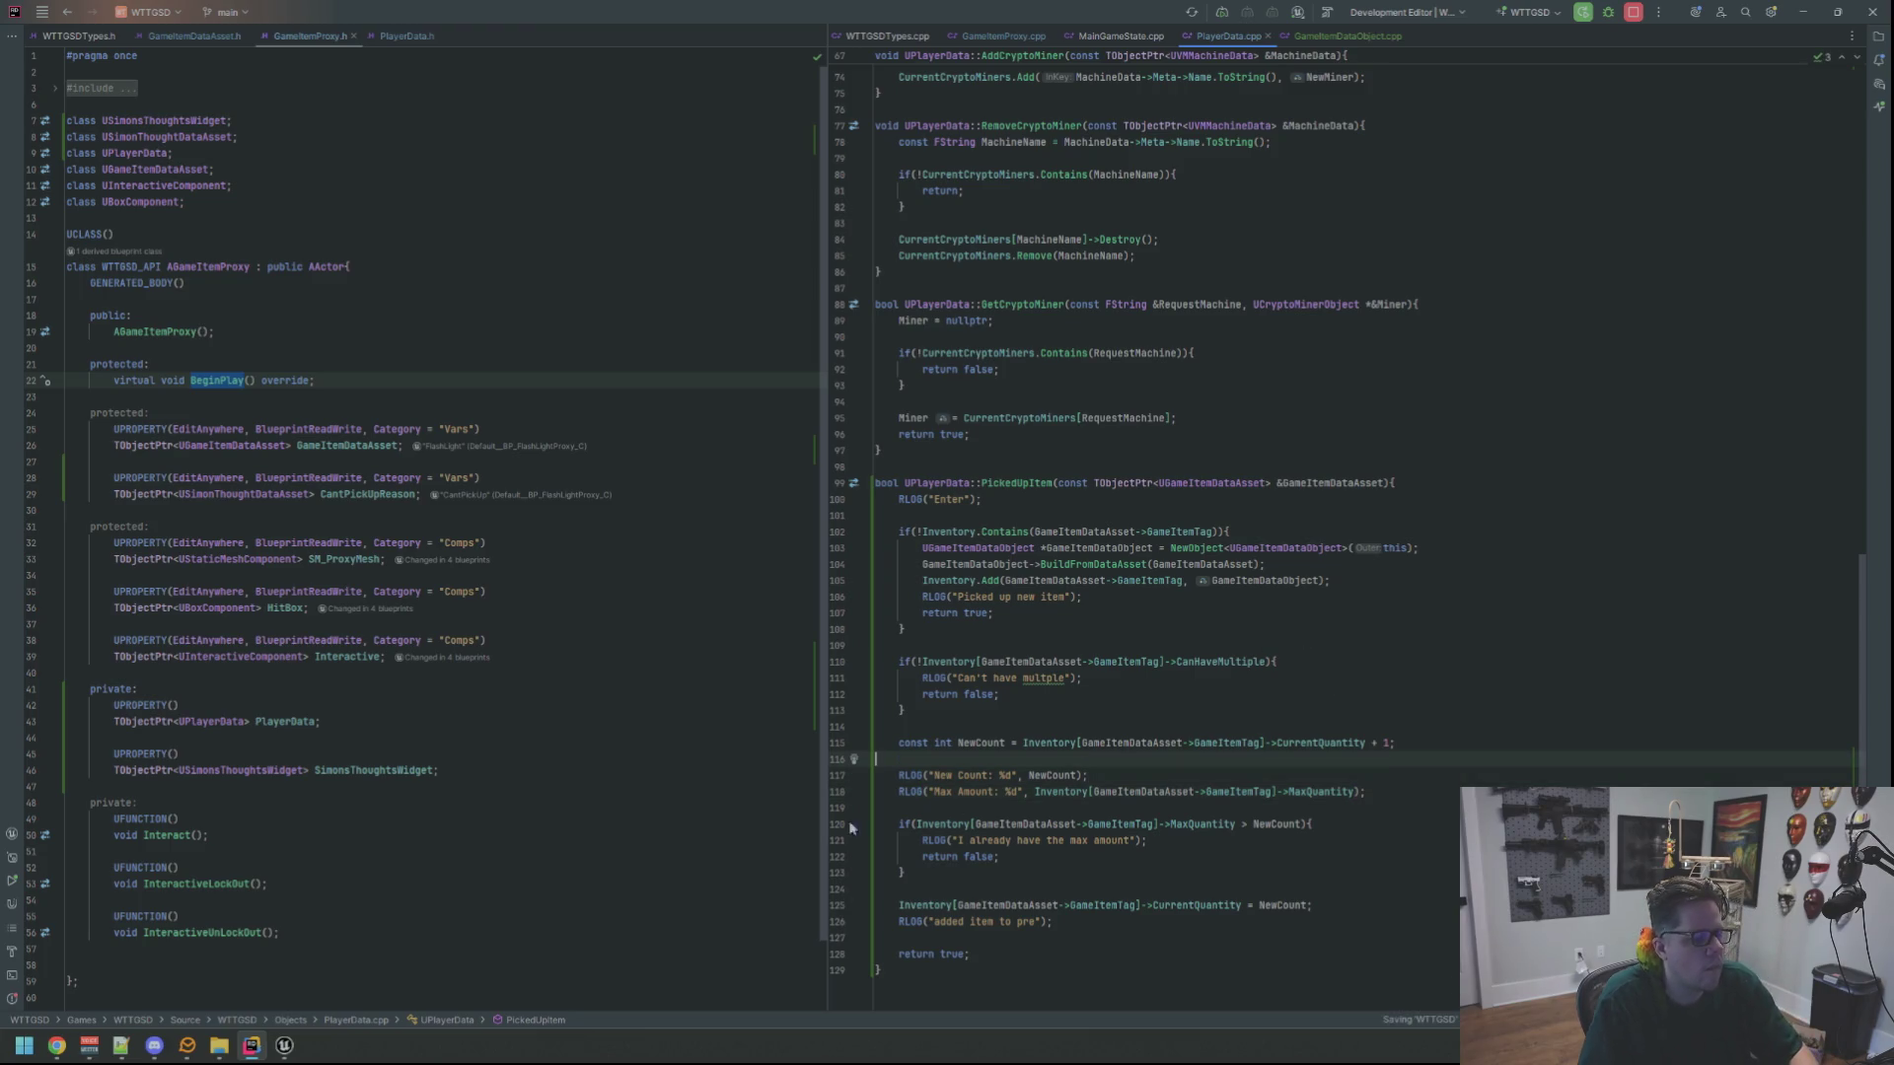
{"action": "left_click", "coordinate": [284, 1045]}
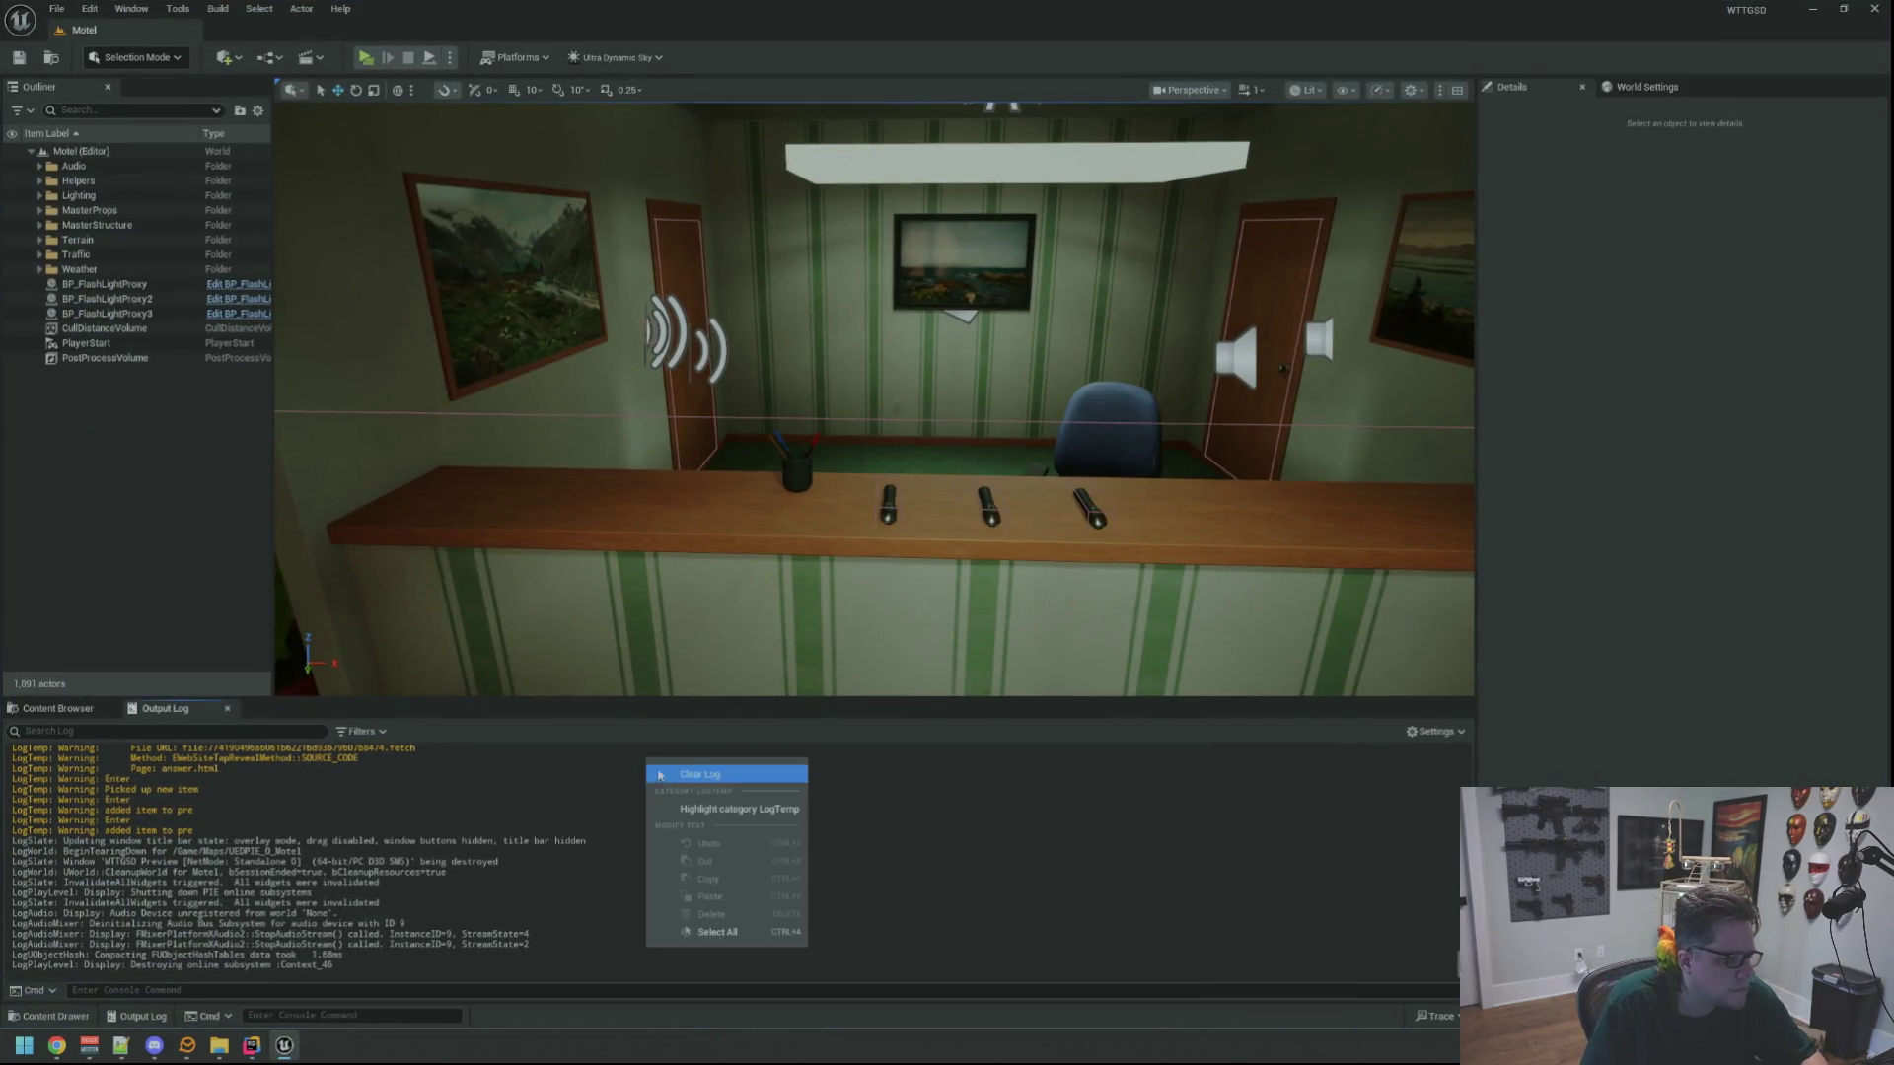
Recompile the changed code with Live Coding (Ctrl+Alt+F11)
{"action": "mouse_move", "coordinate": [757, 534]}
{"action": "left_mouse_down"}
{"action": "mouse_move", "coordinate": [756, 494]}
{"action": "mouse_move", "coordinate": [749, 592]}
{"action": "mouse_move", "coordinate": [745, 577]}
{"action": "left_mouse_up"}
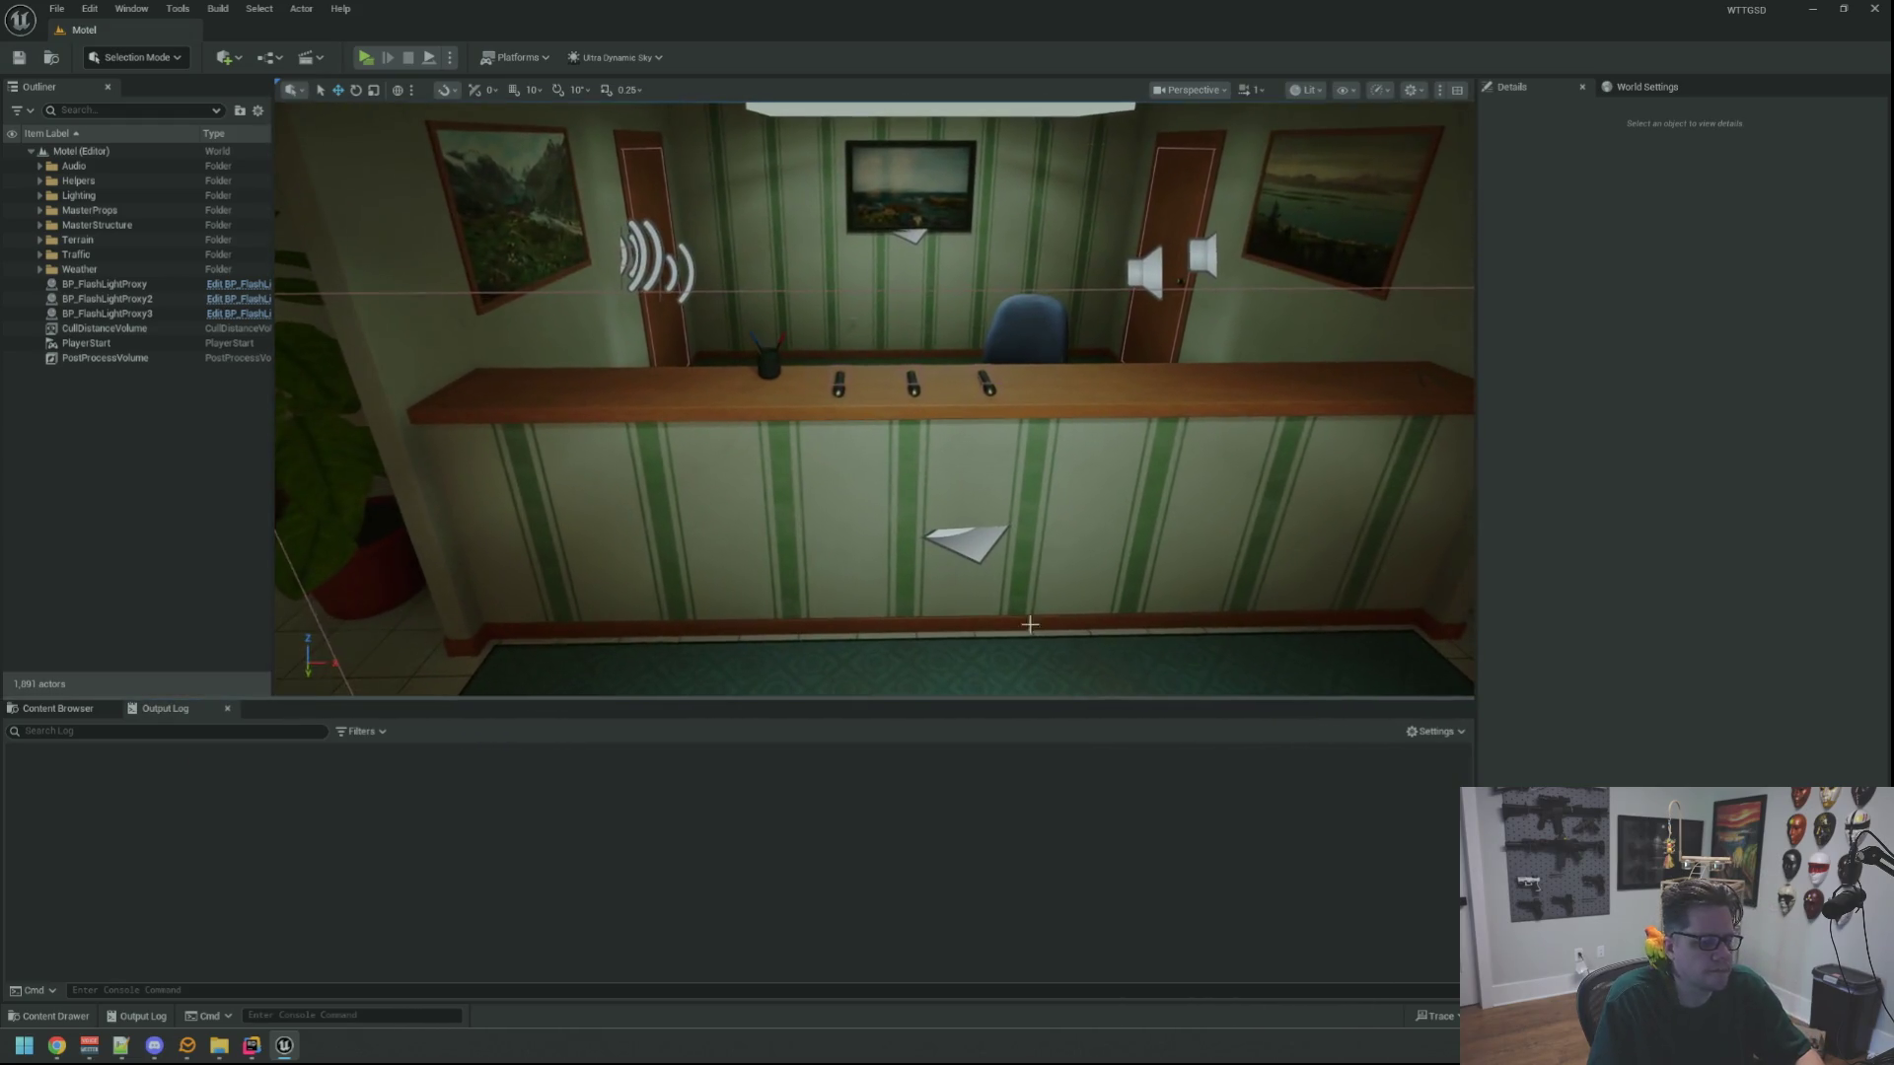
{"action": "key", "text": "ctrl+alt+F11"}
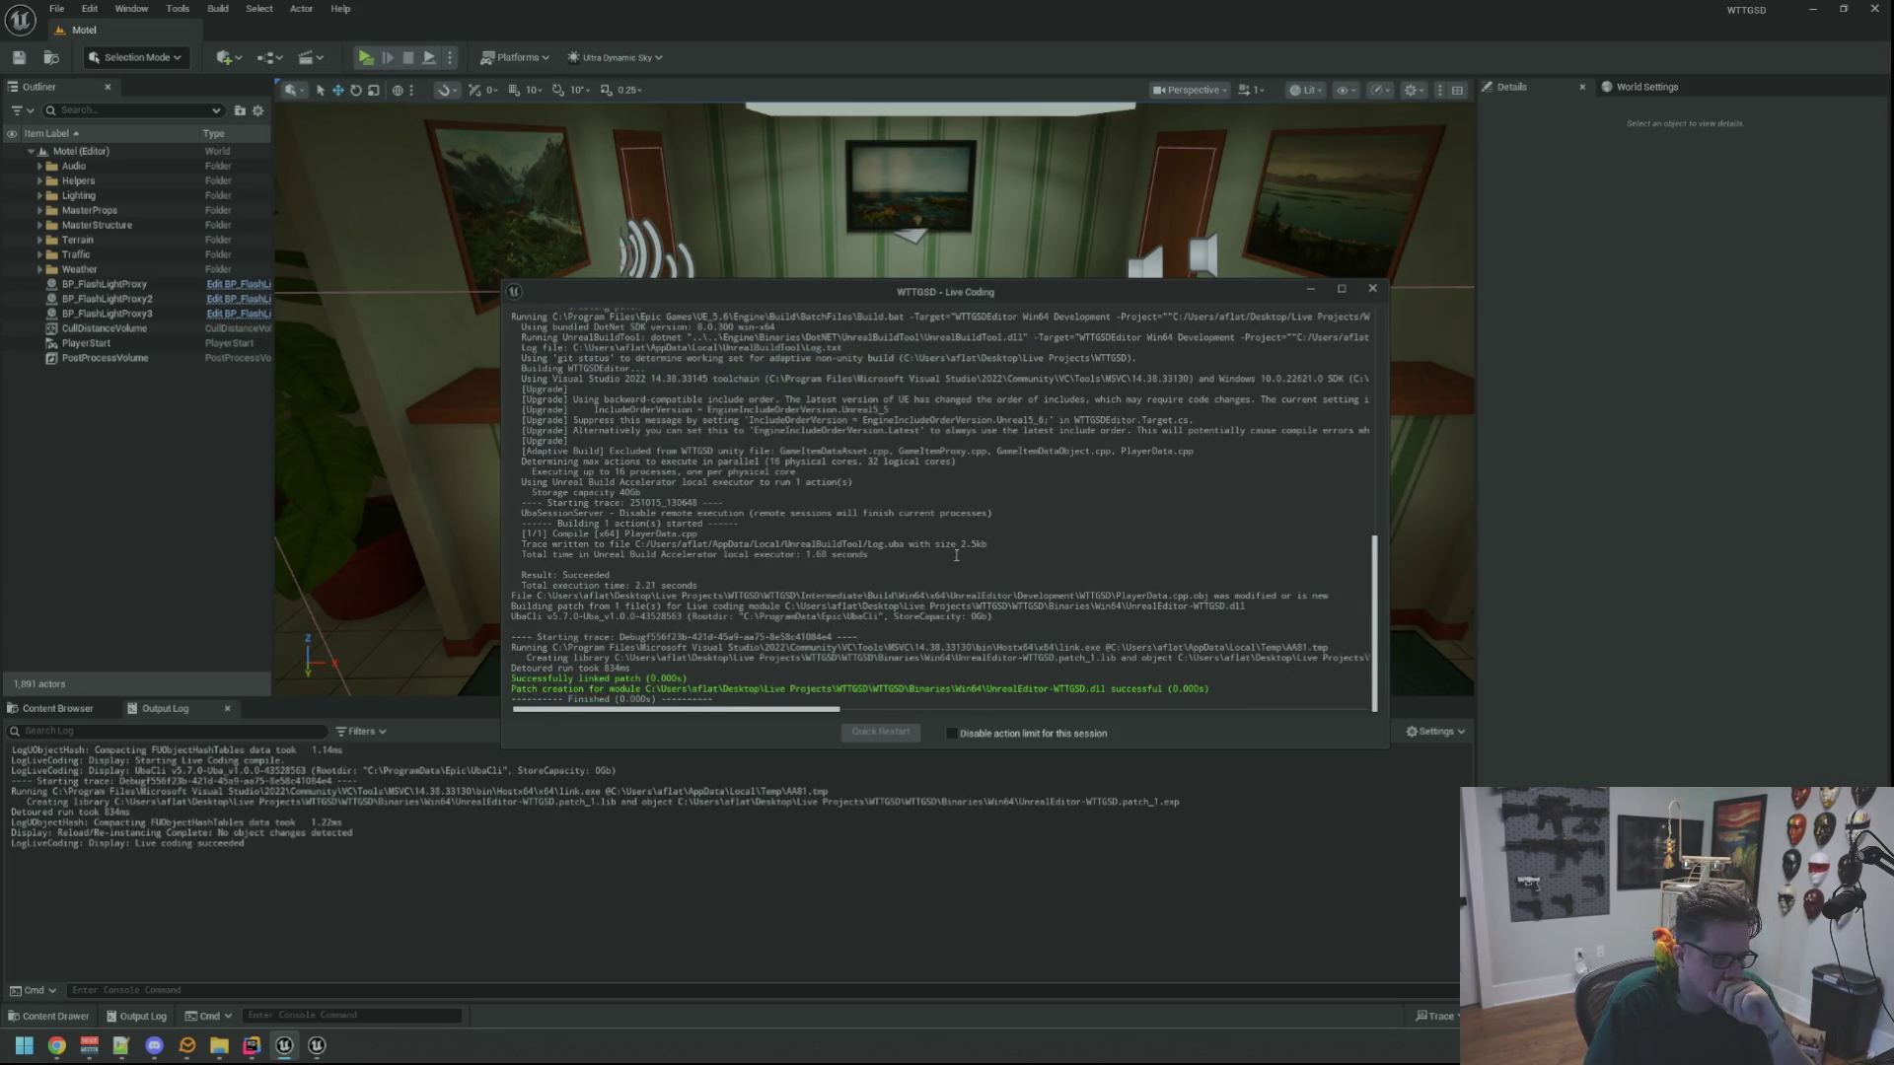
{"action": "scroll", "coordinate": [421, 112], "scroll_direction": "down", "scroll_amount": 3}
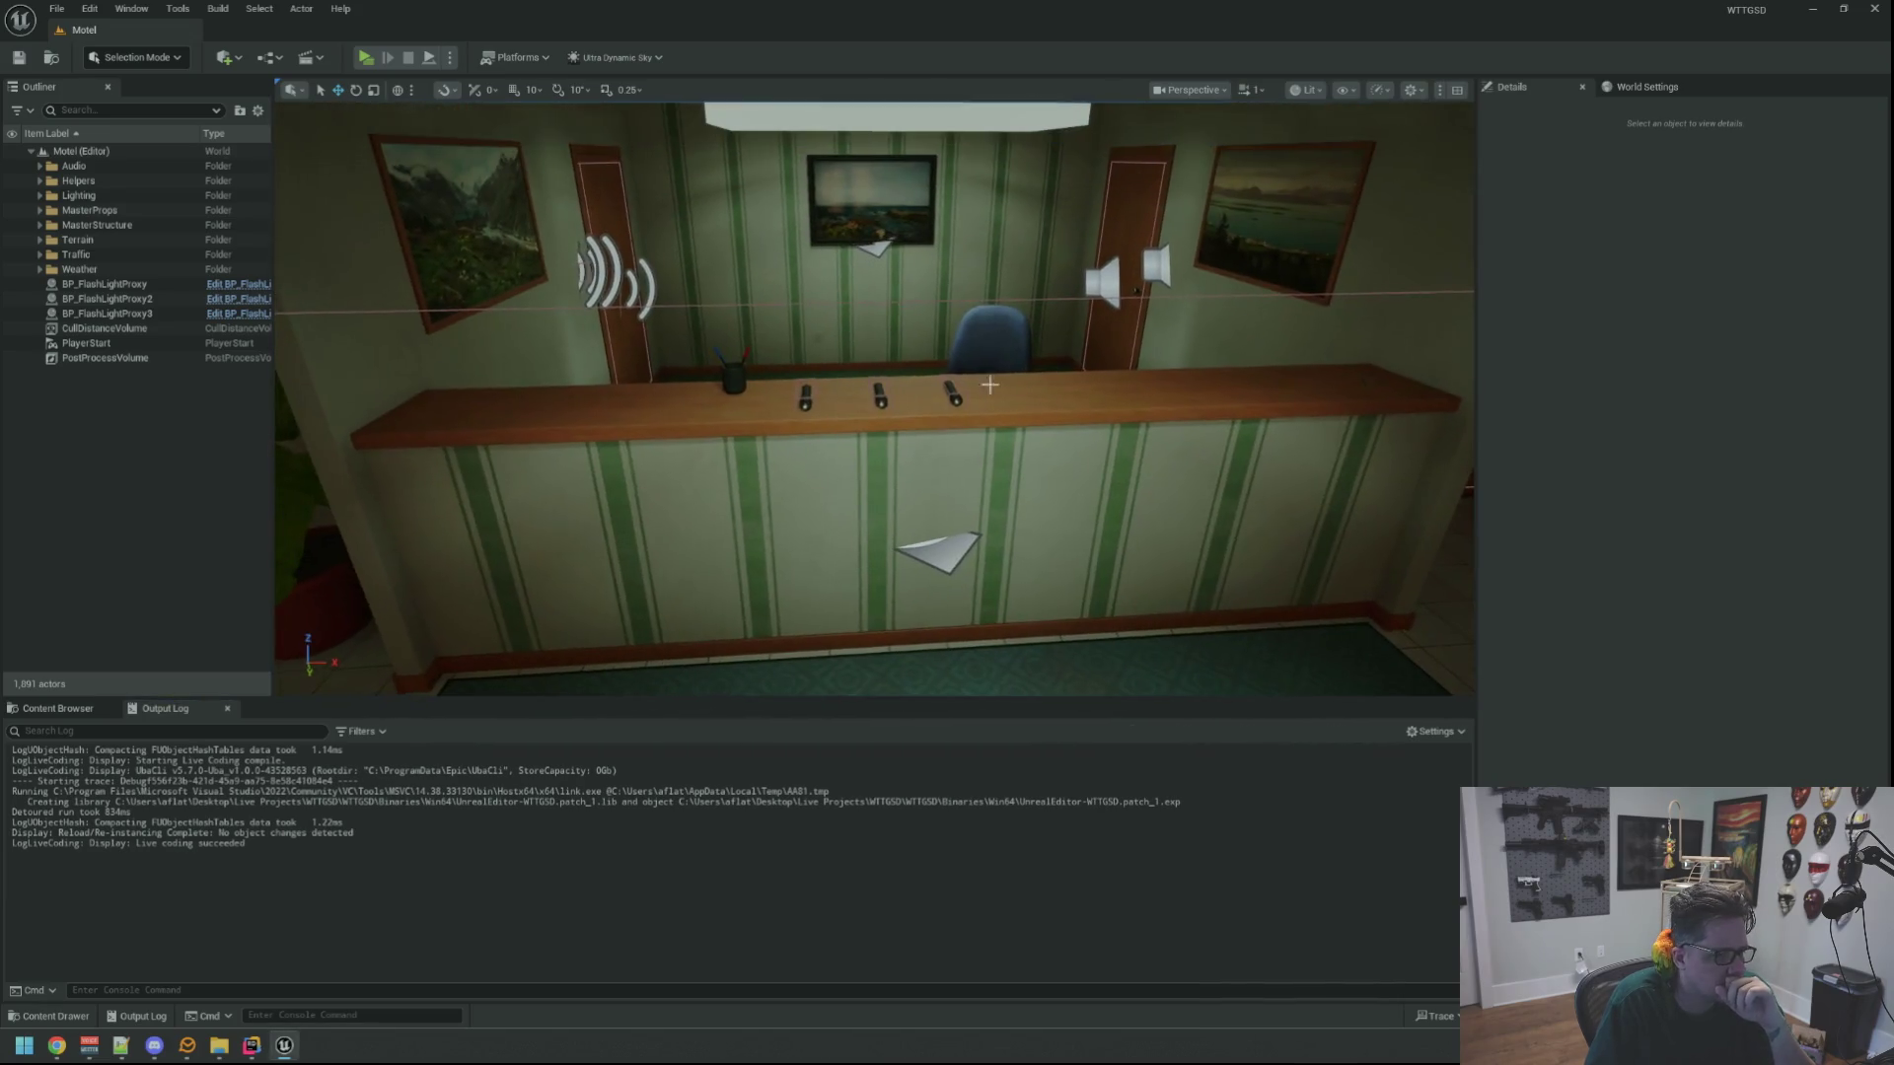
Play-test and pick up all three flashlights, logging New Count 3 against Max Amount 2
{"action": "key", "text": "alt+p"}
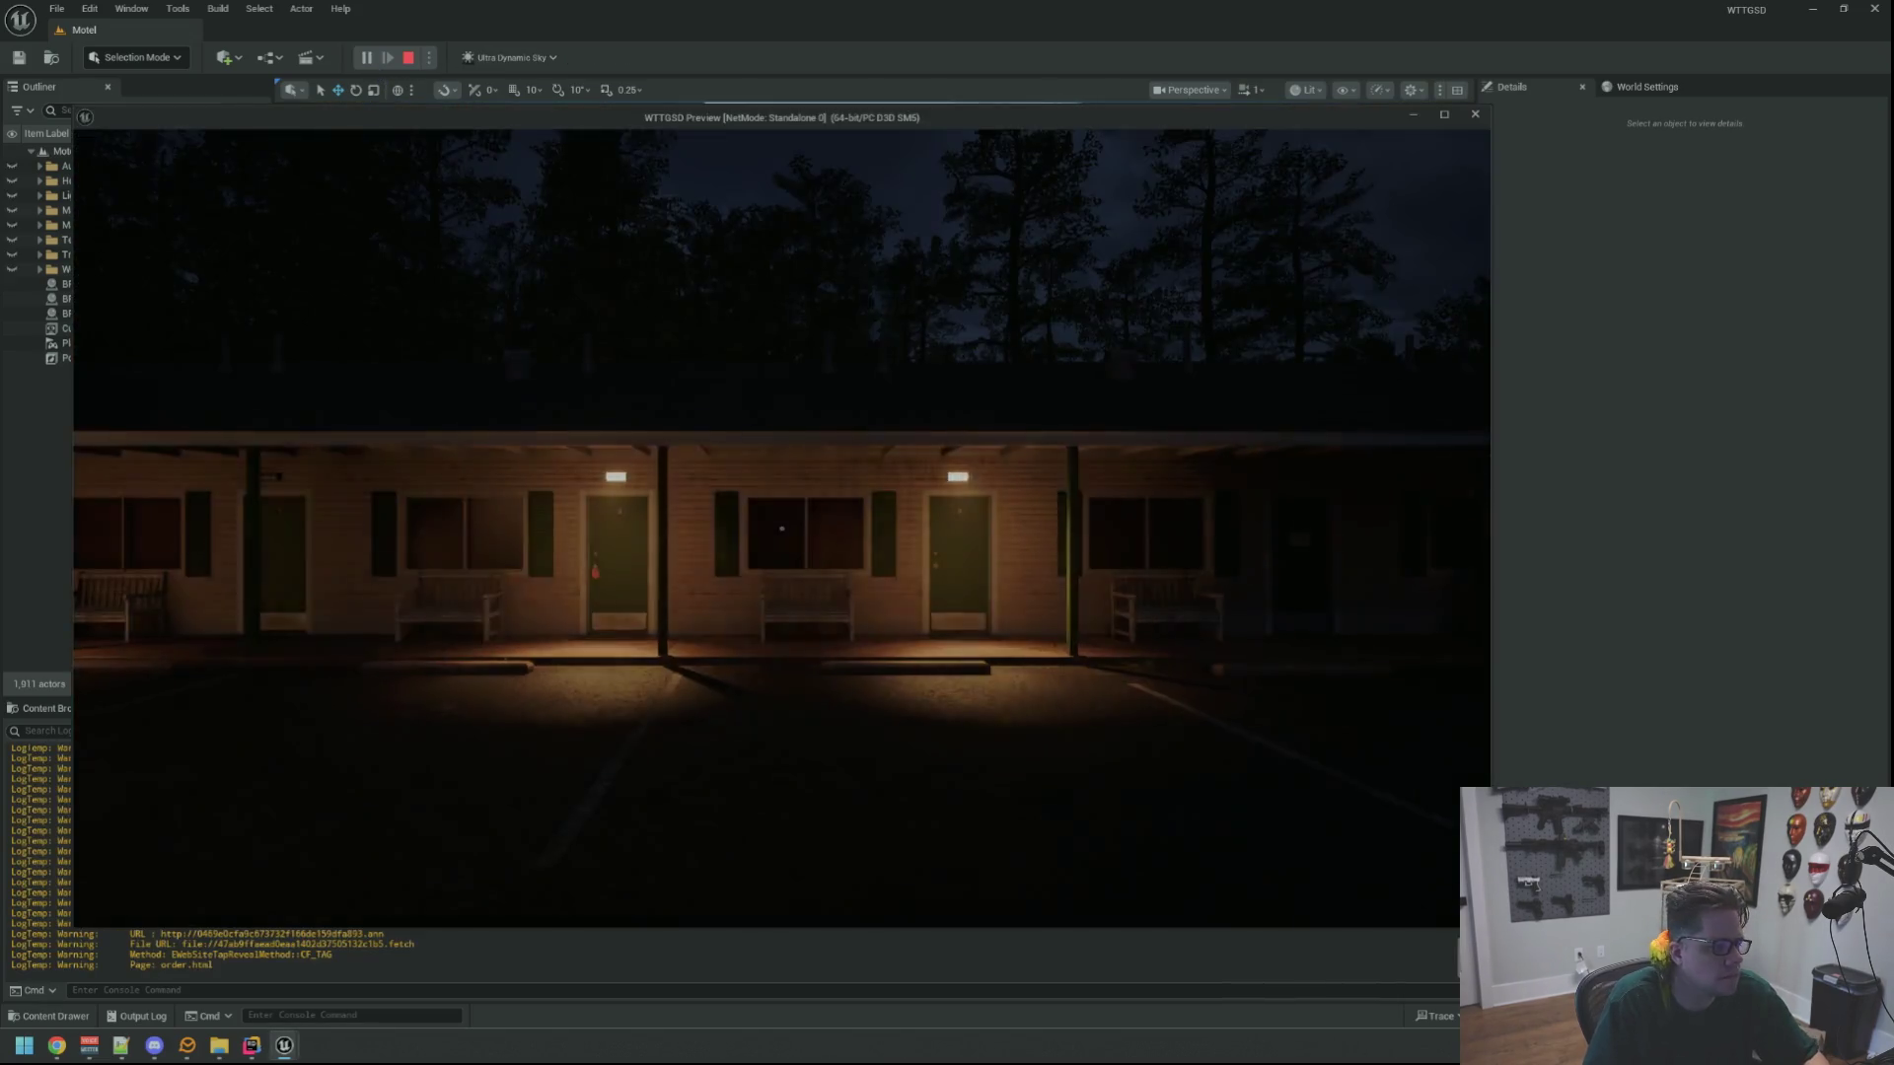
{"action": "key", "text": "w"}
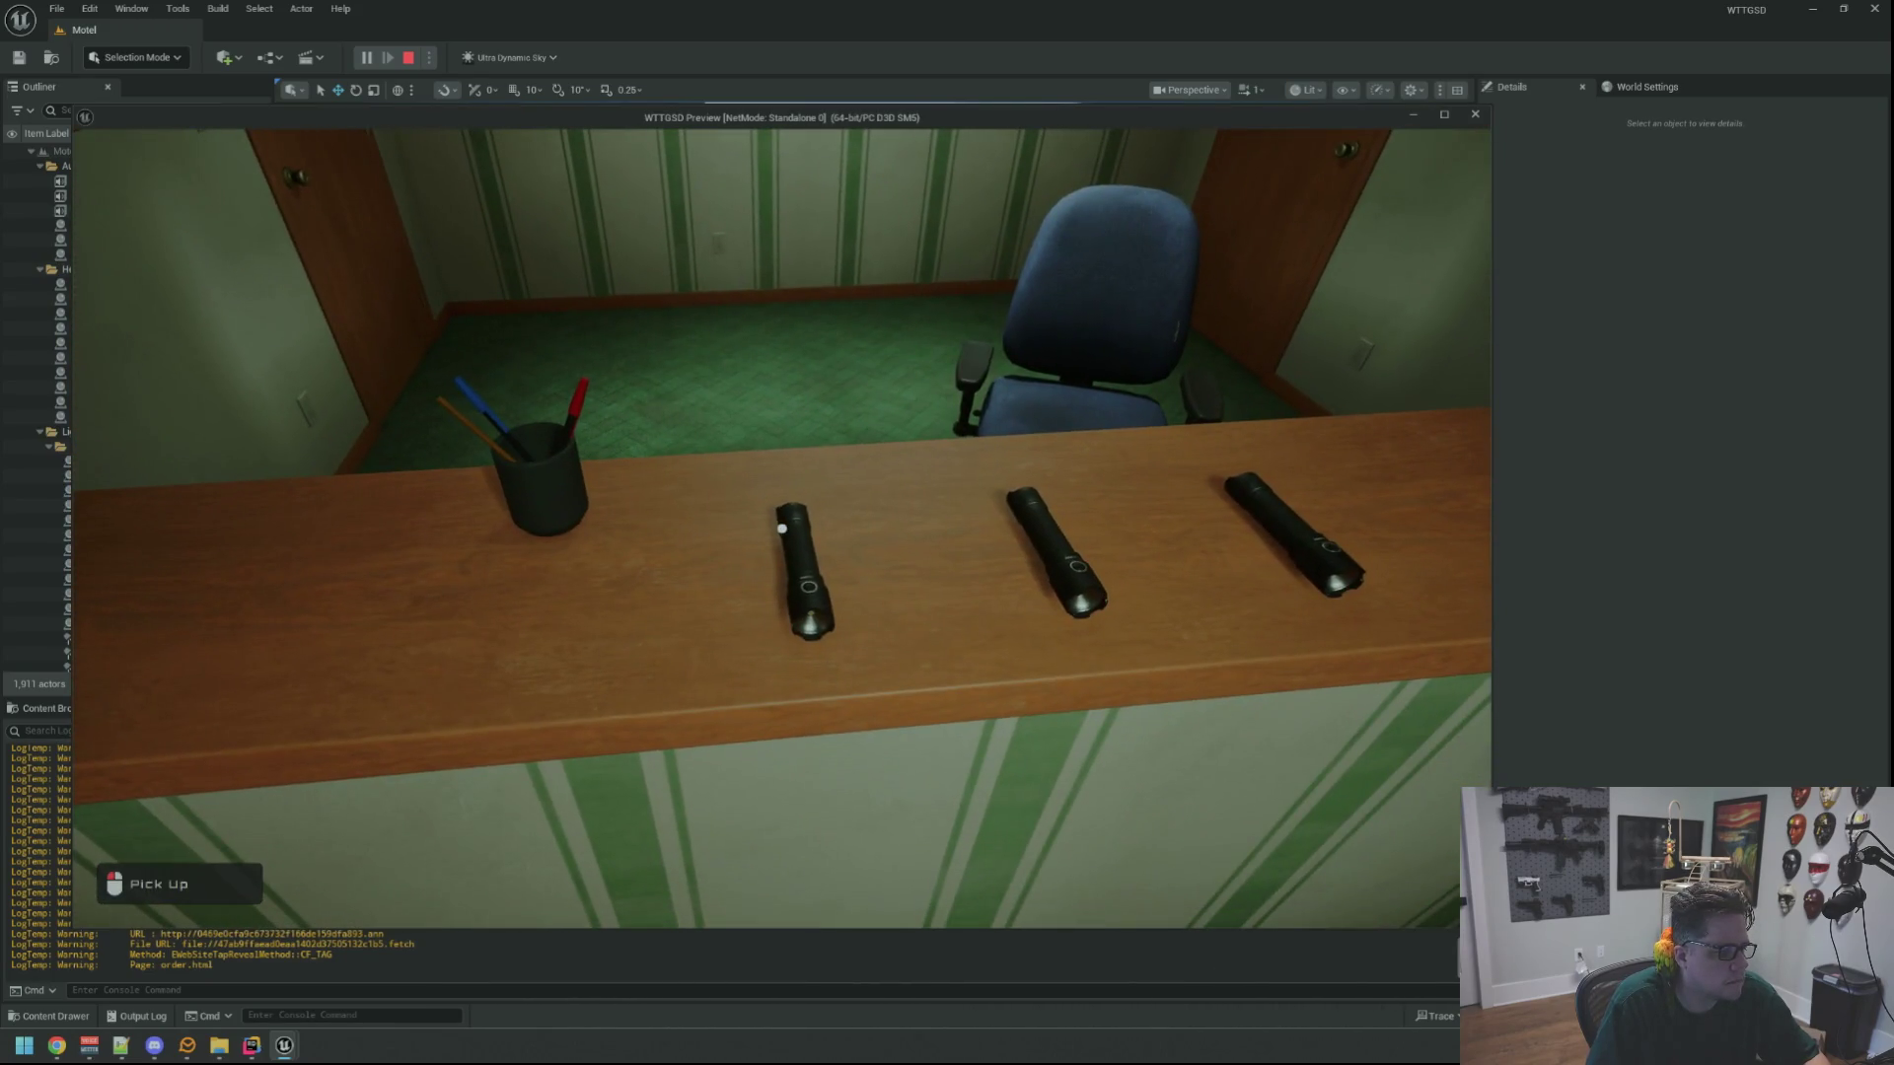
{"action": "left_click", "coordinate": [781, 528]}
{"action": "left_click", "coordinate": [781, 529]}
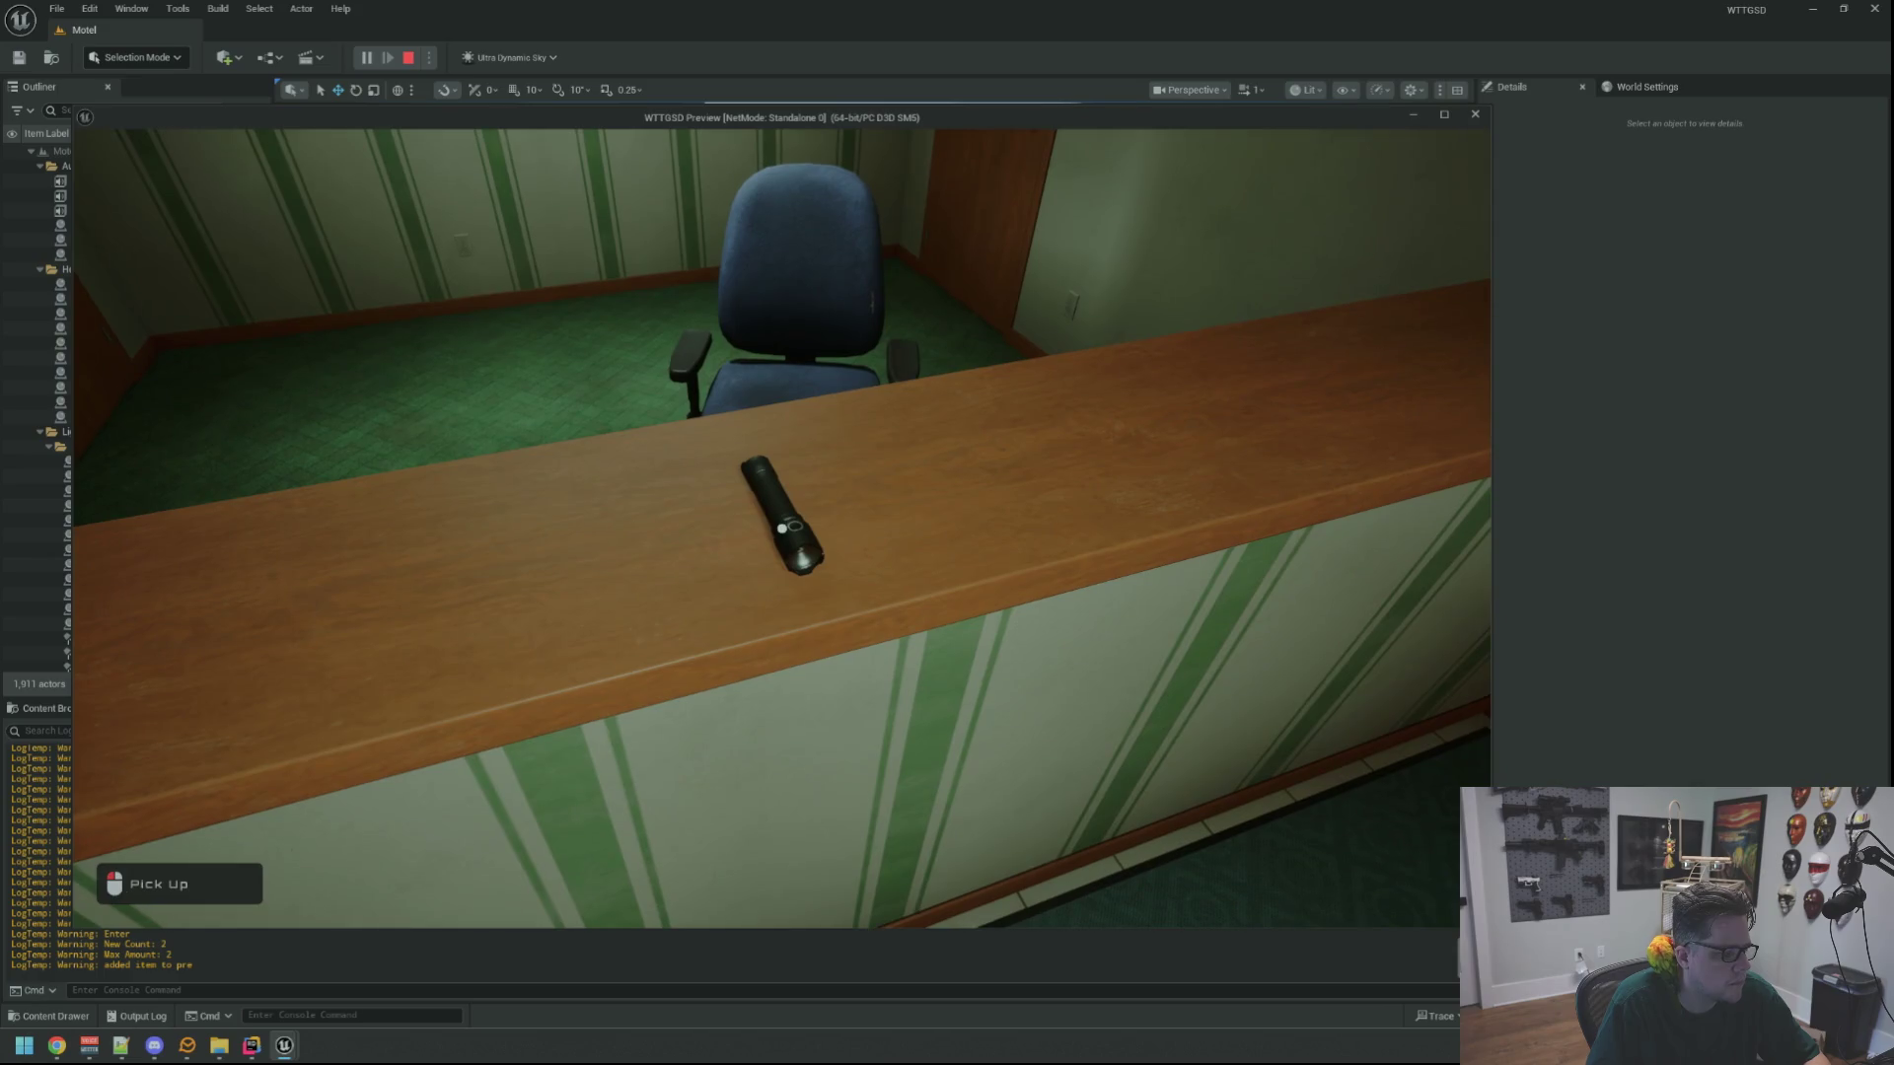
{"action": "left_click", "coordinate": [781, 529]}
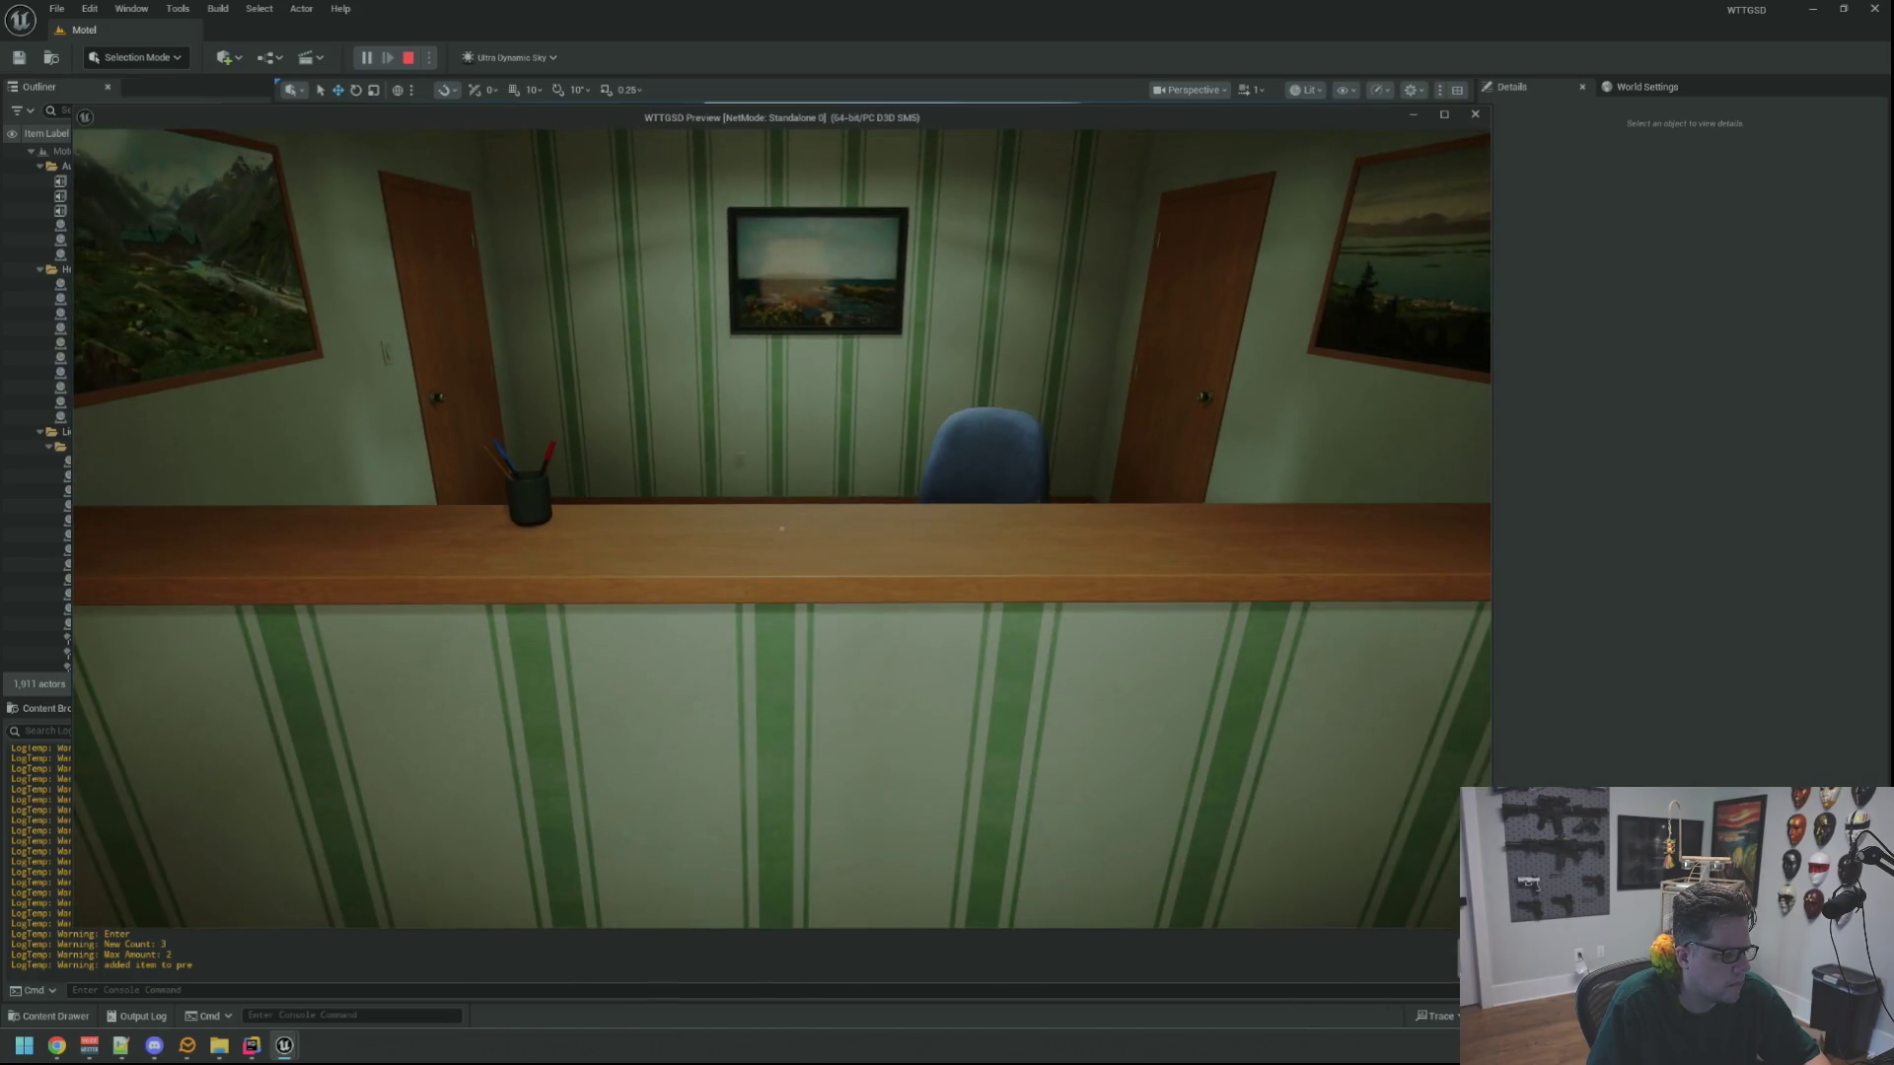
{"action": "key", "text": "Escape"}
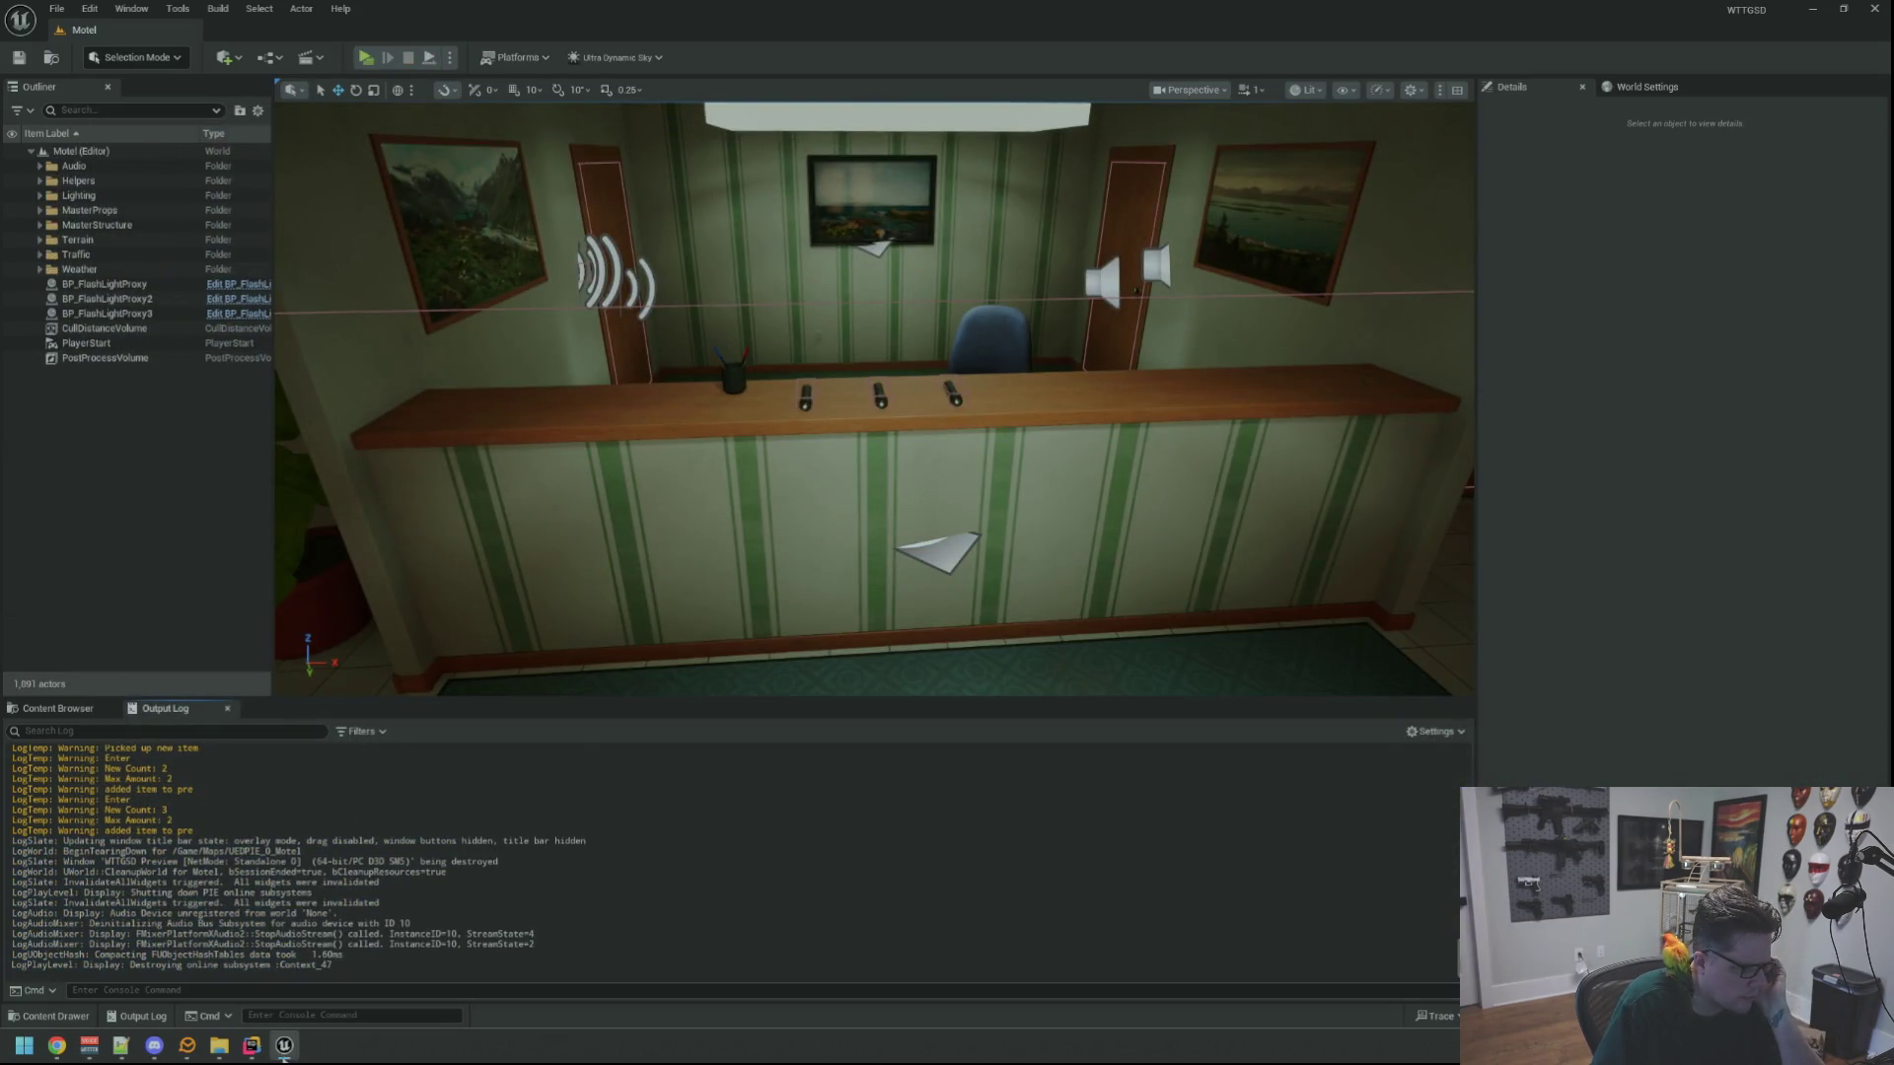
{"action": "left_click", "coordinate": [251, 1045]}
{"action": "scroll", "coordinate": [1150, 612], "scroll_direction": "down", "scroll_amount": 1}
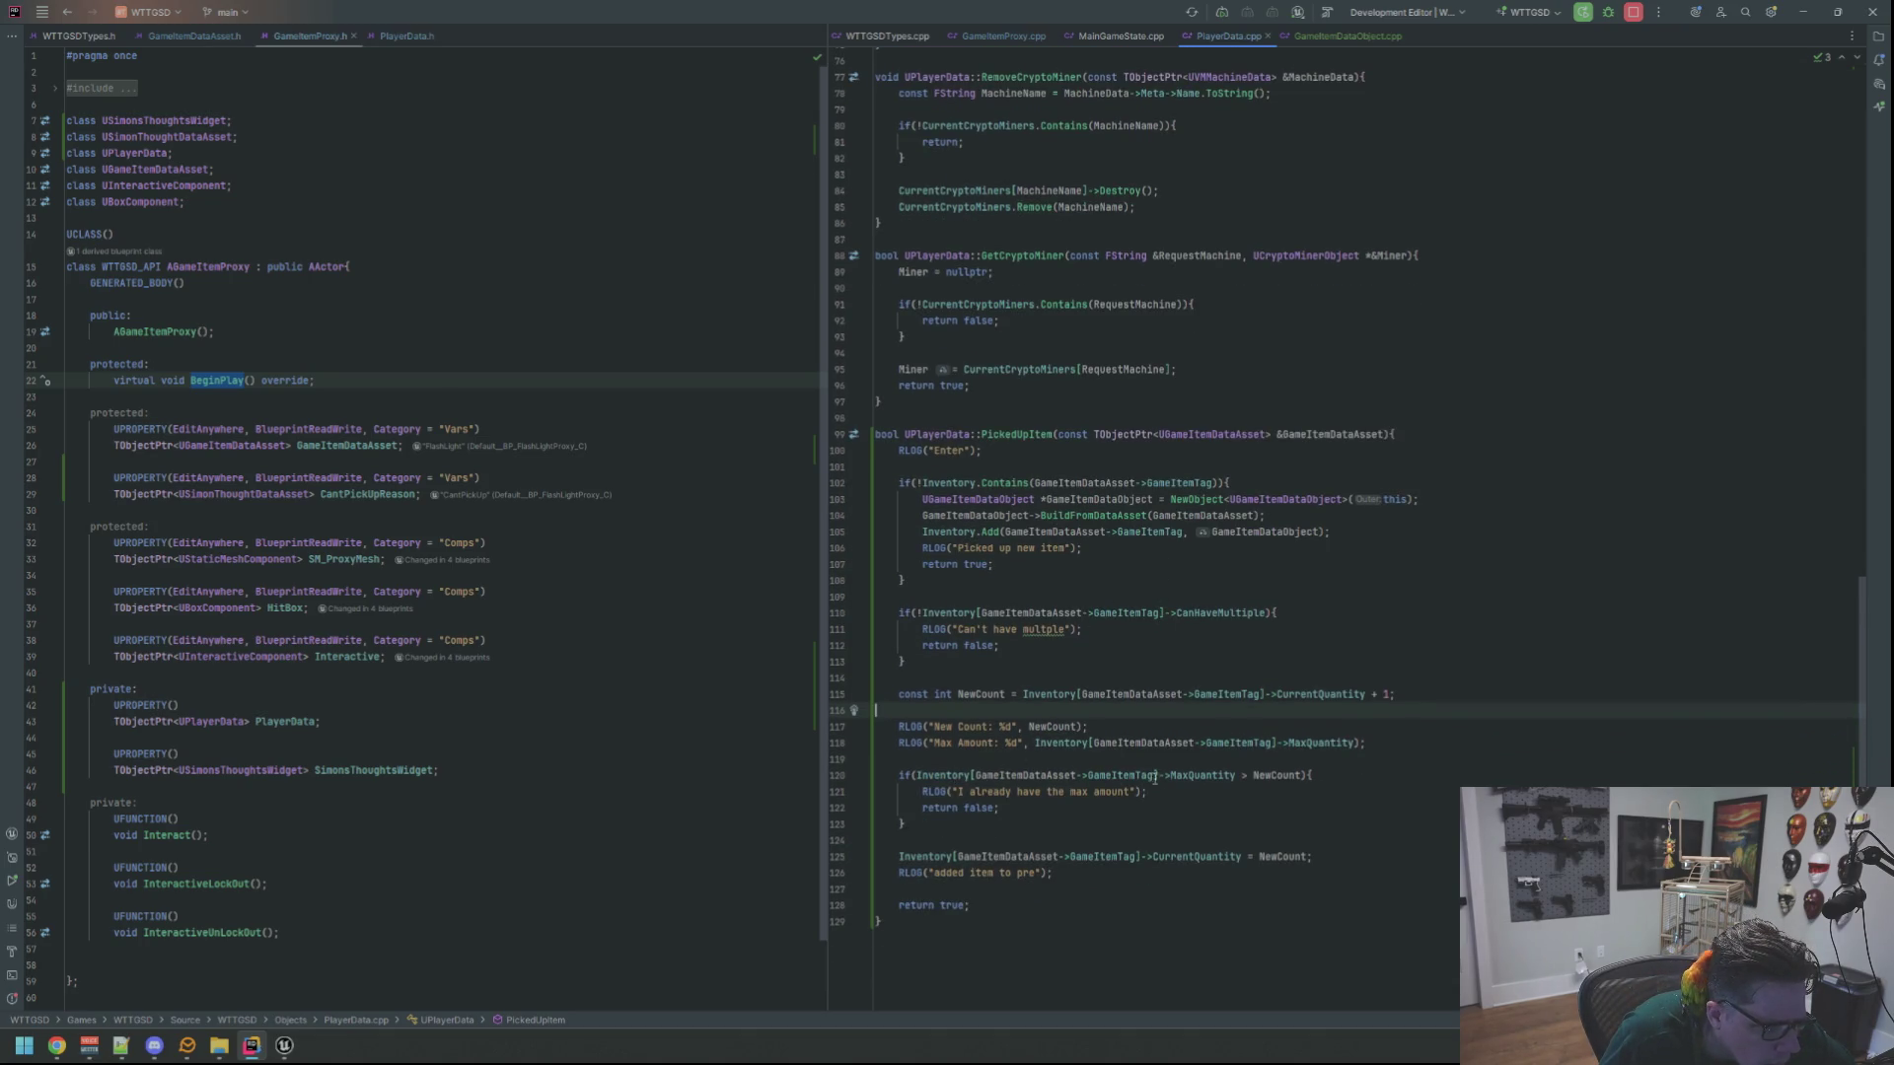
Rewrite the max-quantity check in PickedUpItem to read NewCount > MaxQuantity
{"action": "mouse_move", "coordinate": [1214, 777]}
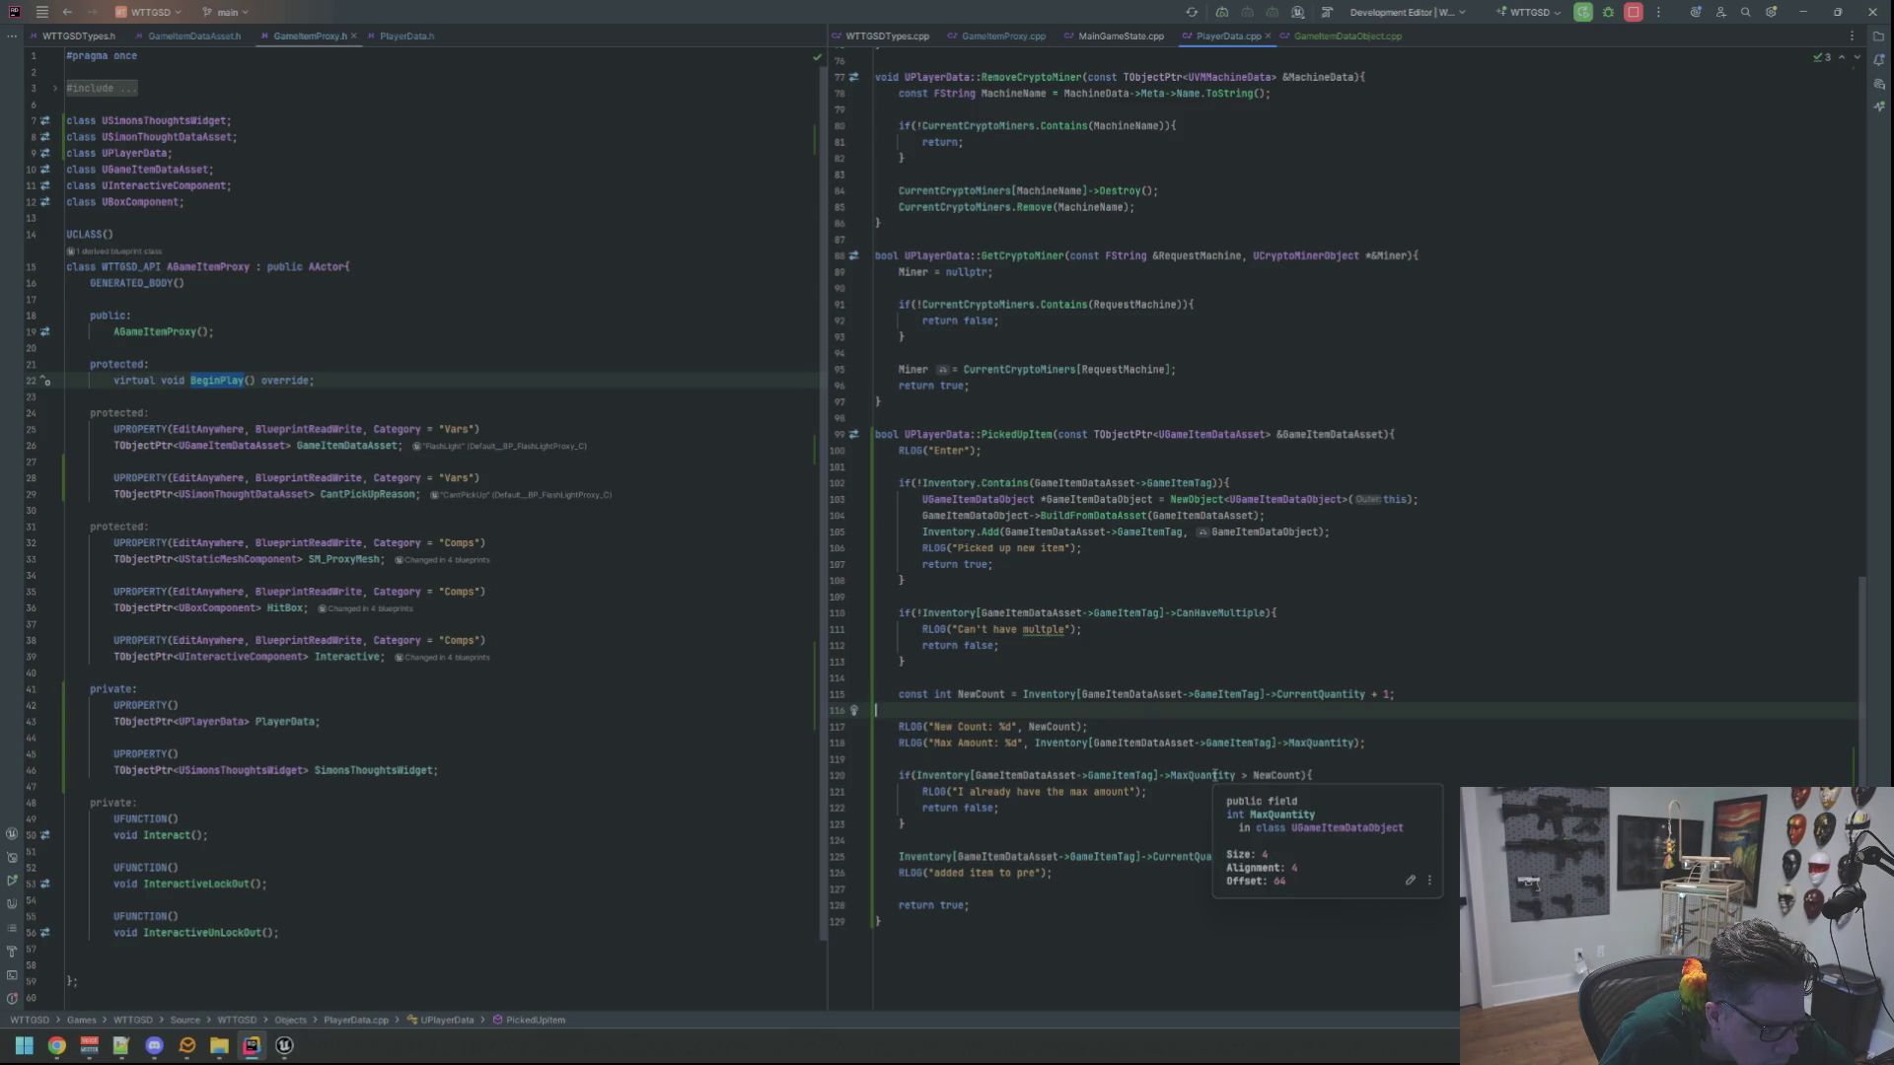
{"action": "double_click", "coordinate": [1281, 776]}
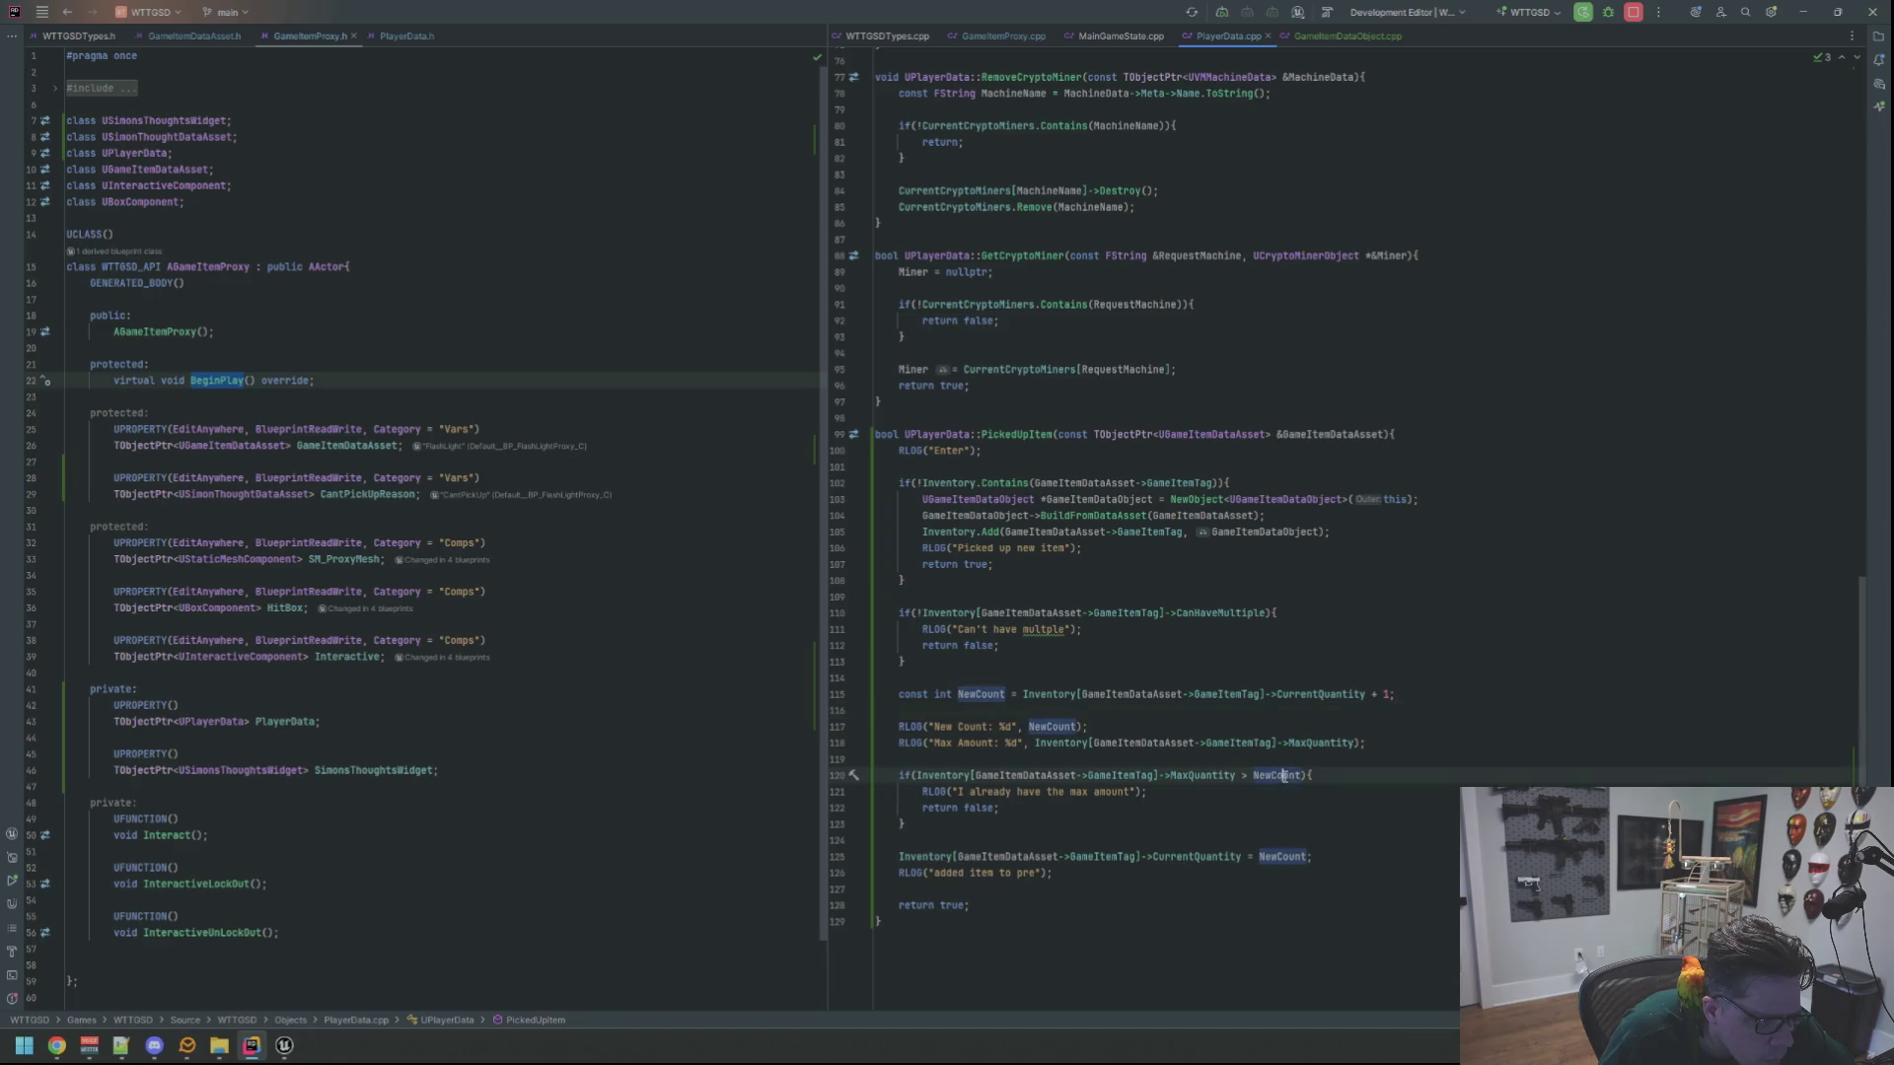
{"action": "key", "text": "BackSpace"}
{"action": "key", "text": "BackSpace"}
{"action": "key", "text": "BackSpace"}
{"action": "key", "text": "BackSpace"}
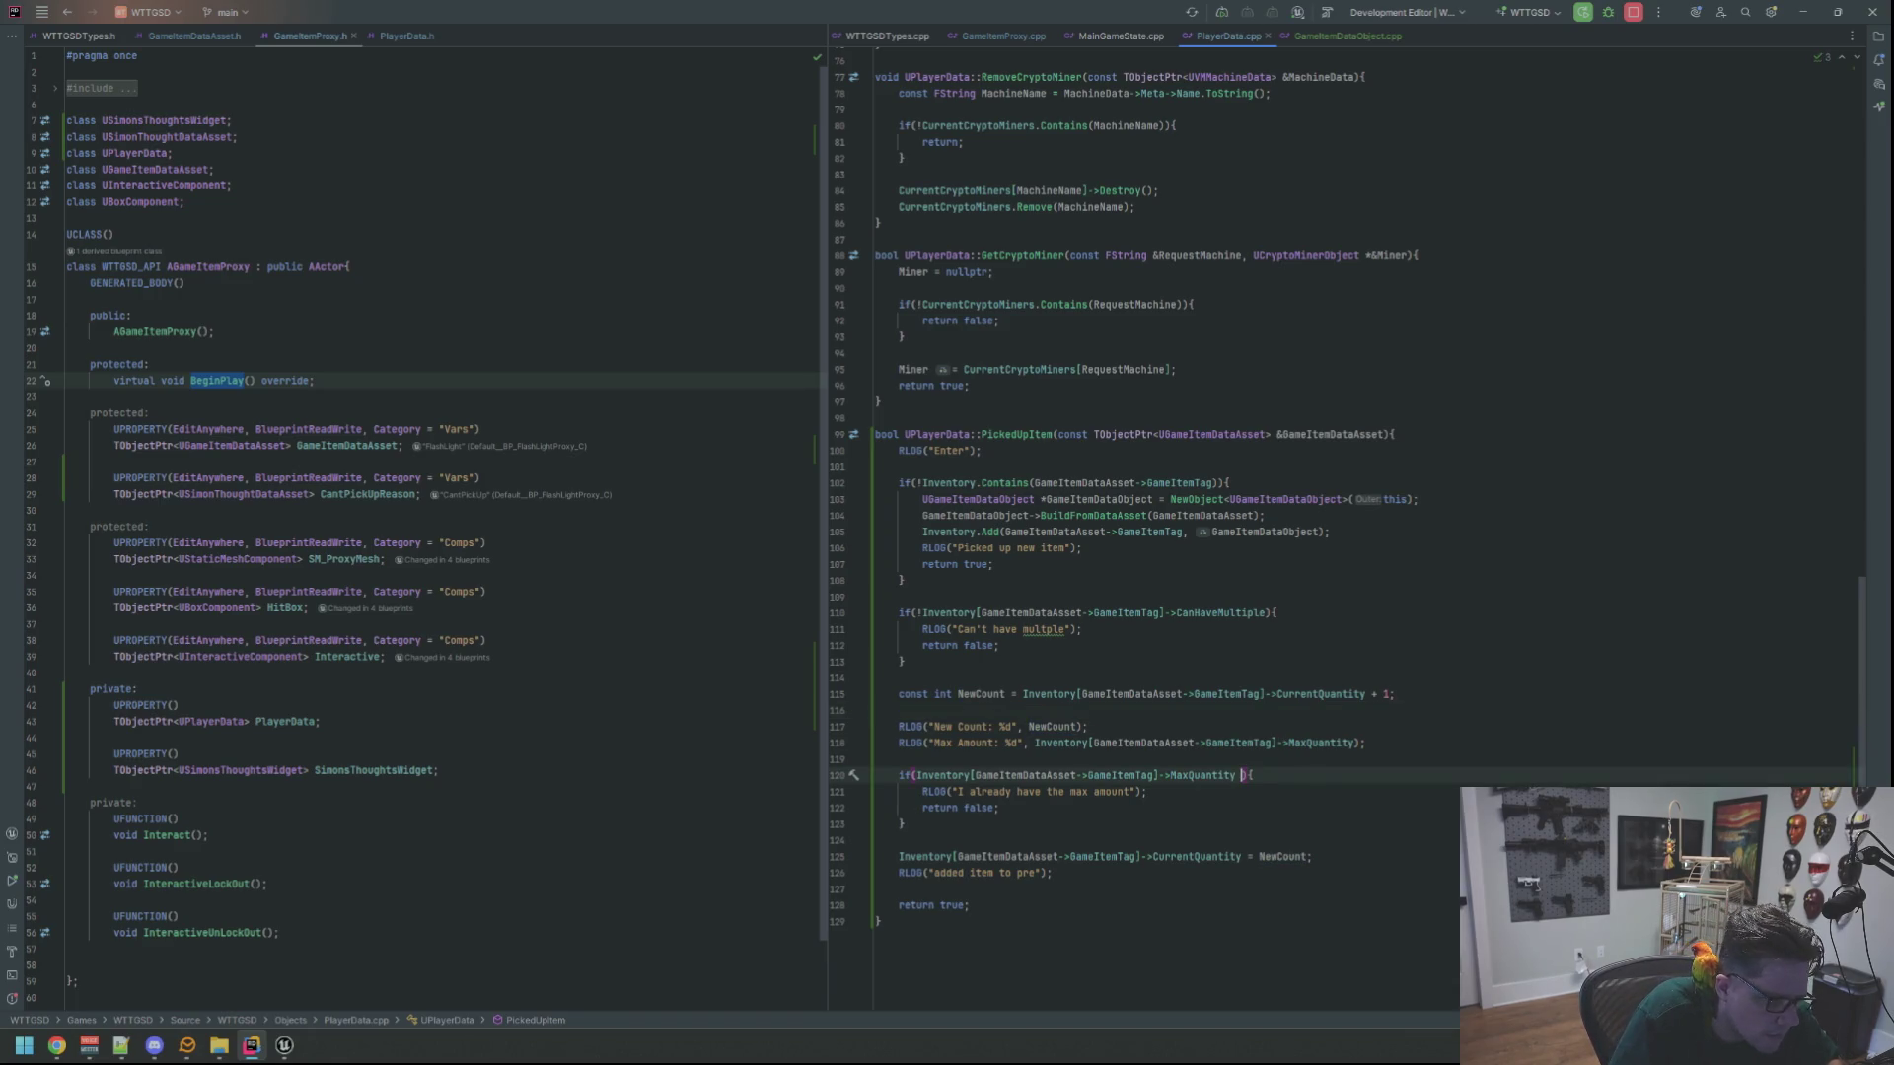
{"action": "key", "text": "Home"}
{"action": "key", "text": "Right"}
{"action": "key", "text": "Right"}
{"action": "key", "text": "Right"}
{"action": "type", "text": "NewCount >"}
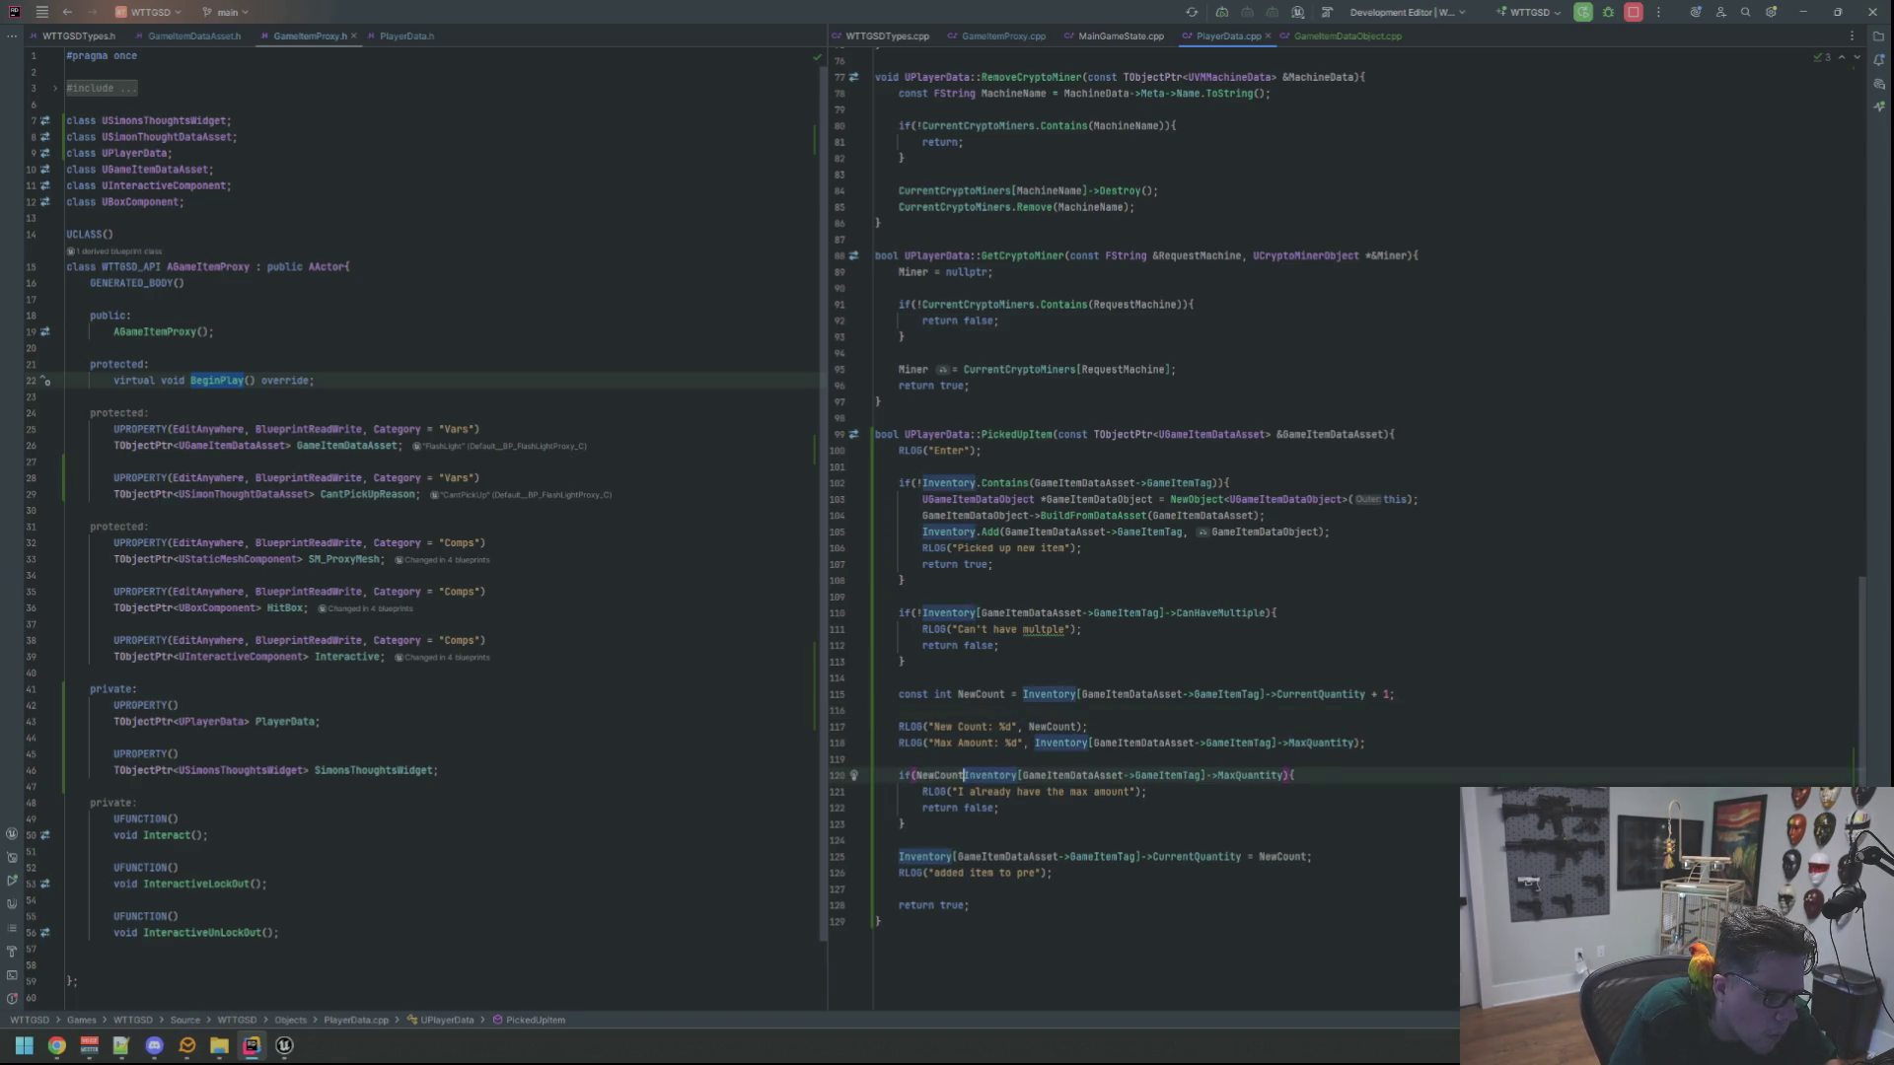
{"action": "key", "text": "End"}
{"action": "key", "text": "Up"}
{"action": "key", "text": "Up"}
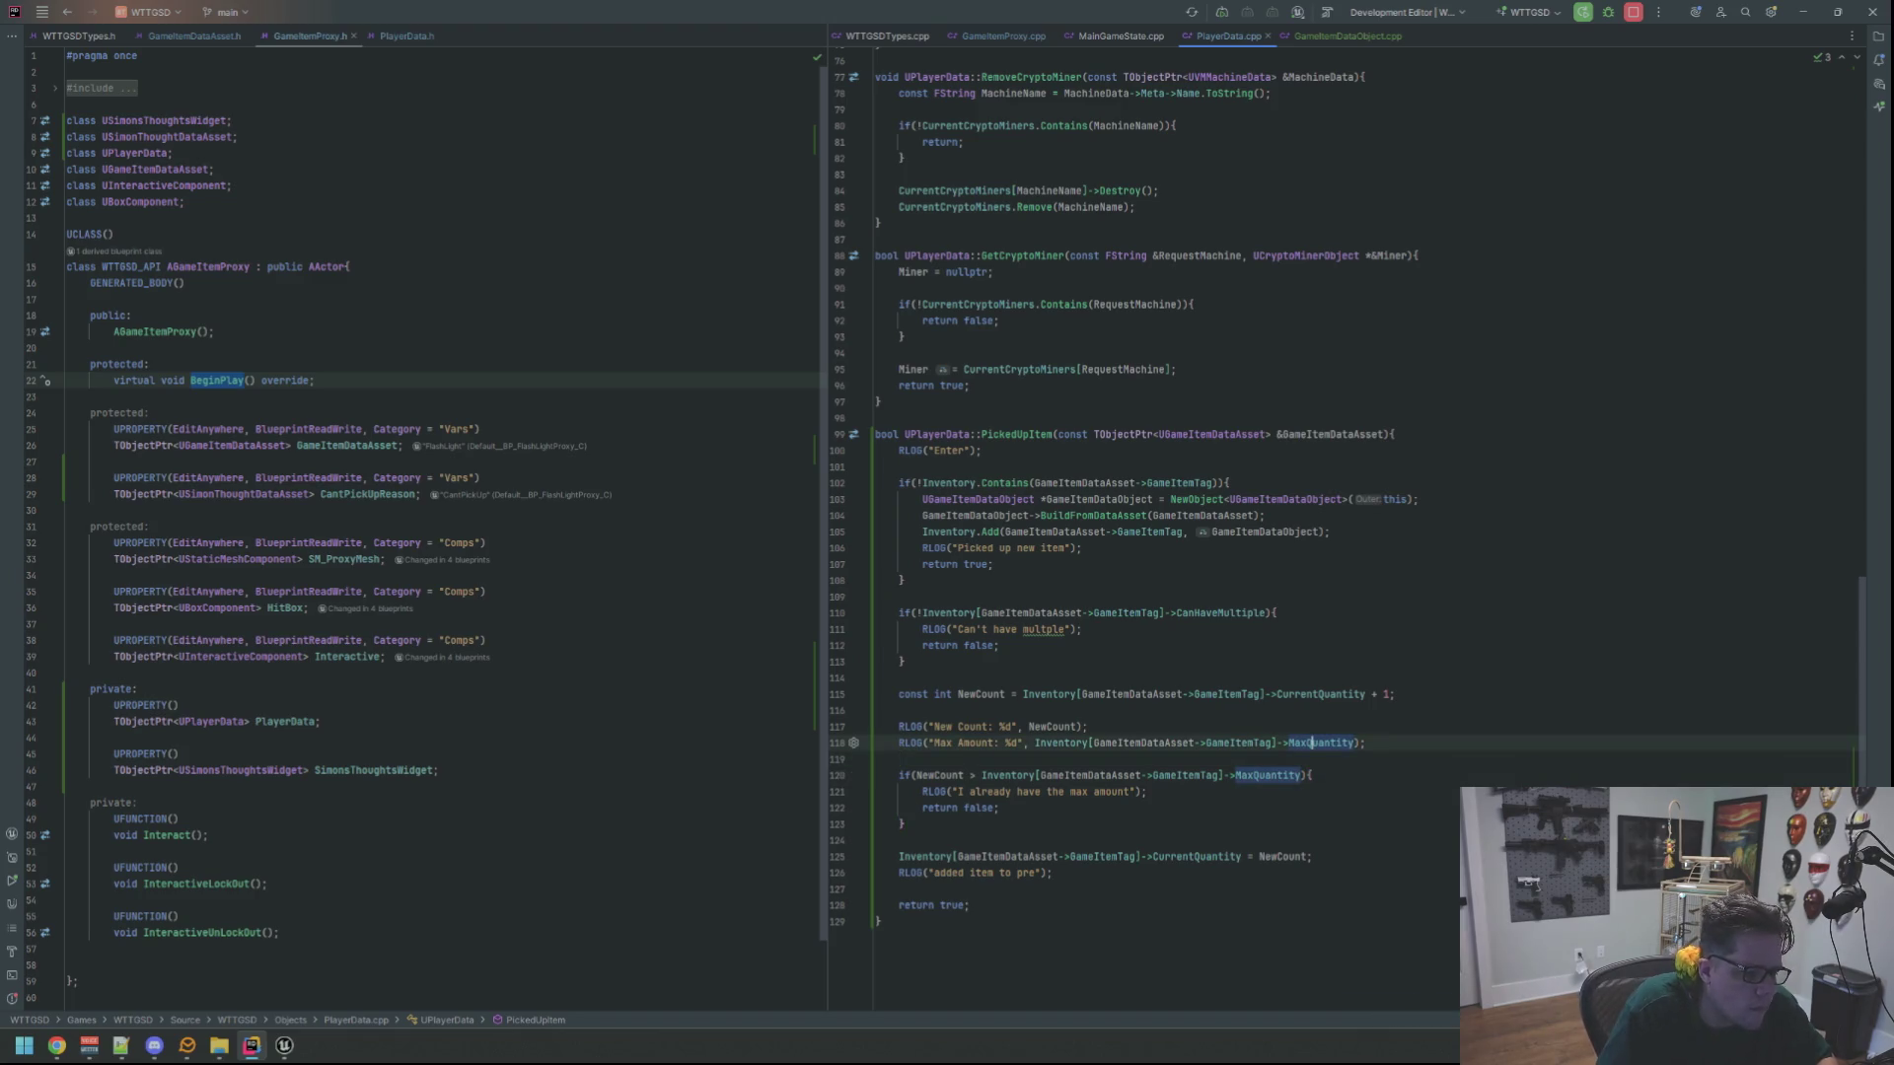
{"action": "key", "text": "alt+Tab"}
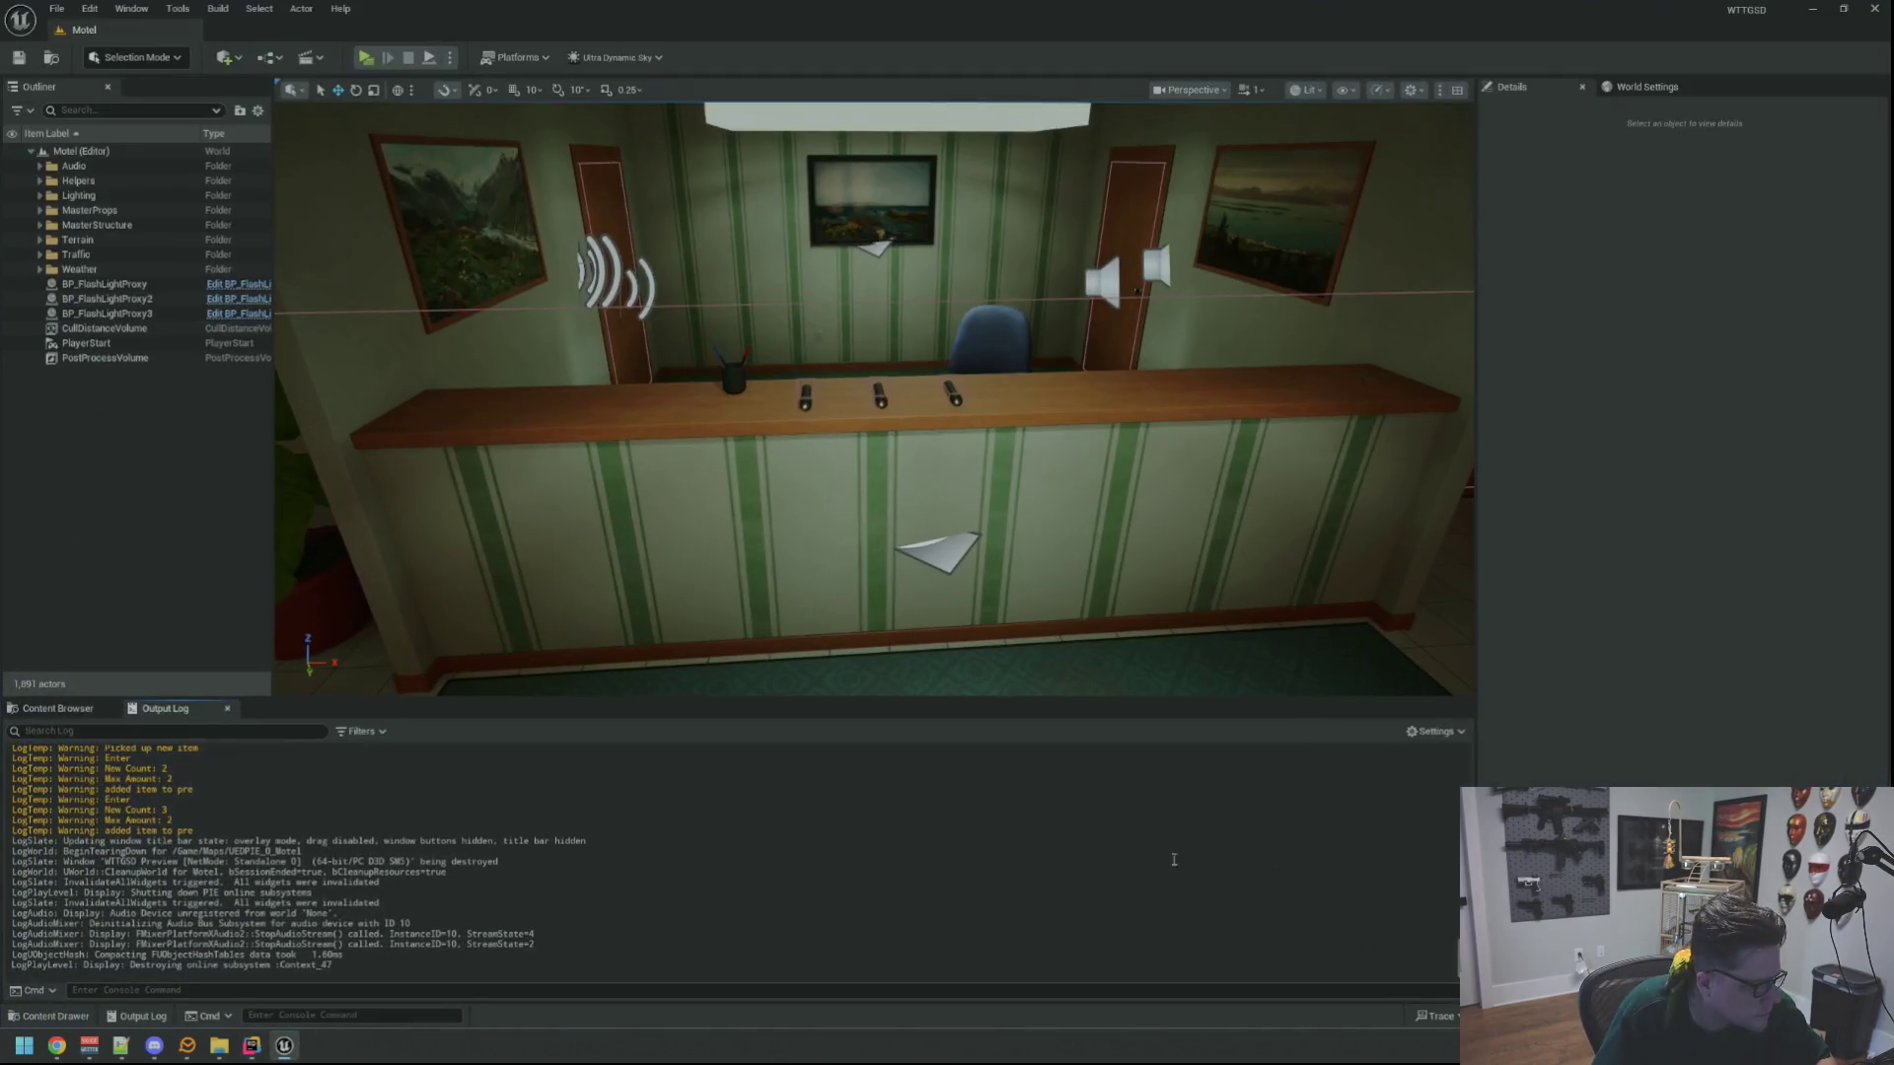
Live-recompile and play-test: two flashlights get picked up and the third is refused
{"action": "key", "text": "ctrl+alt+F11"}
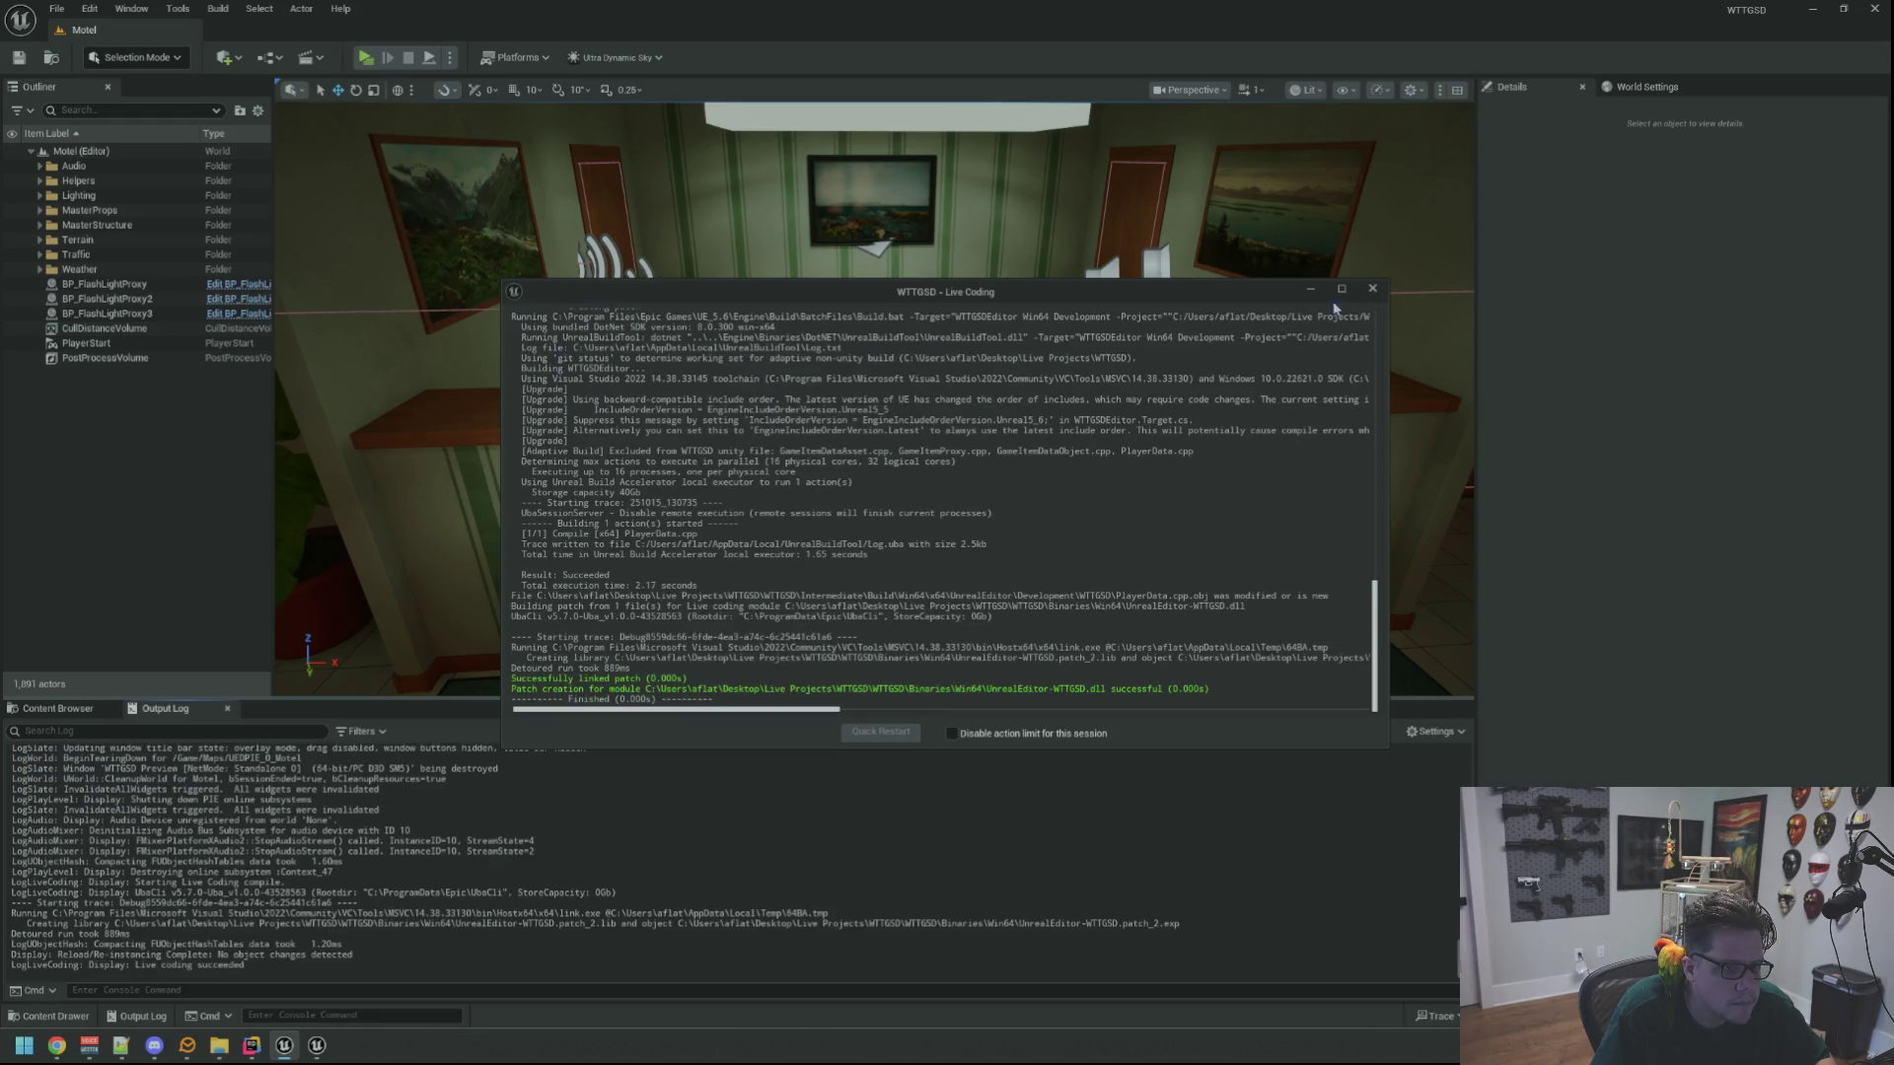
{"action": "left_click", "coordinate": [1372, 288]}
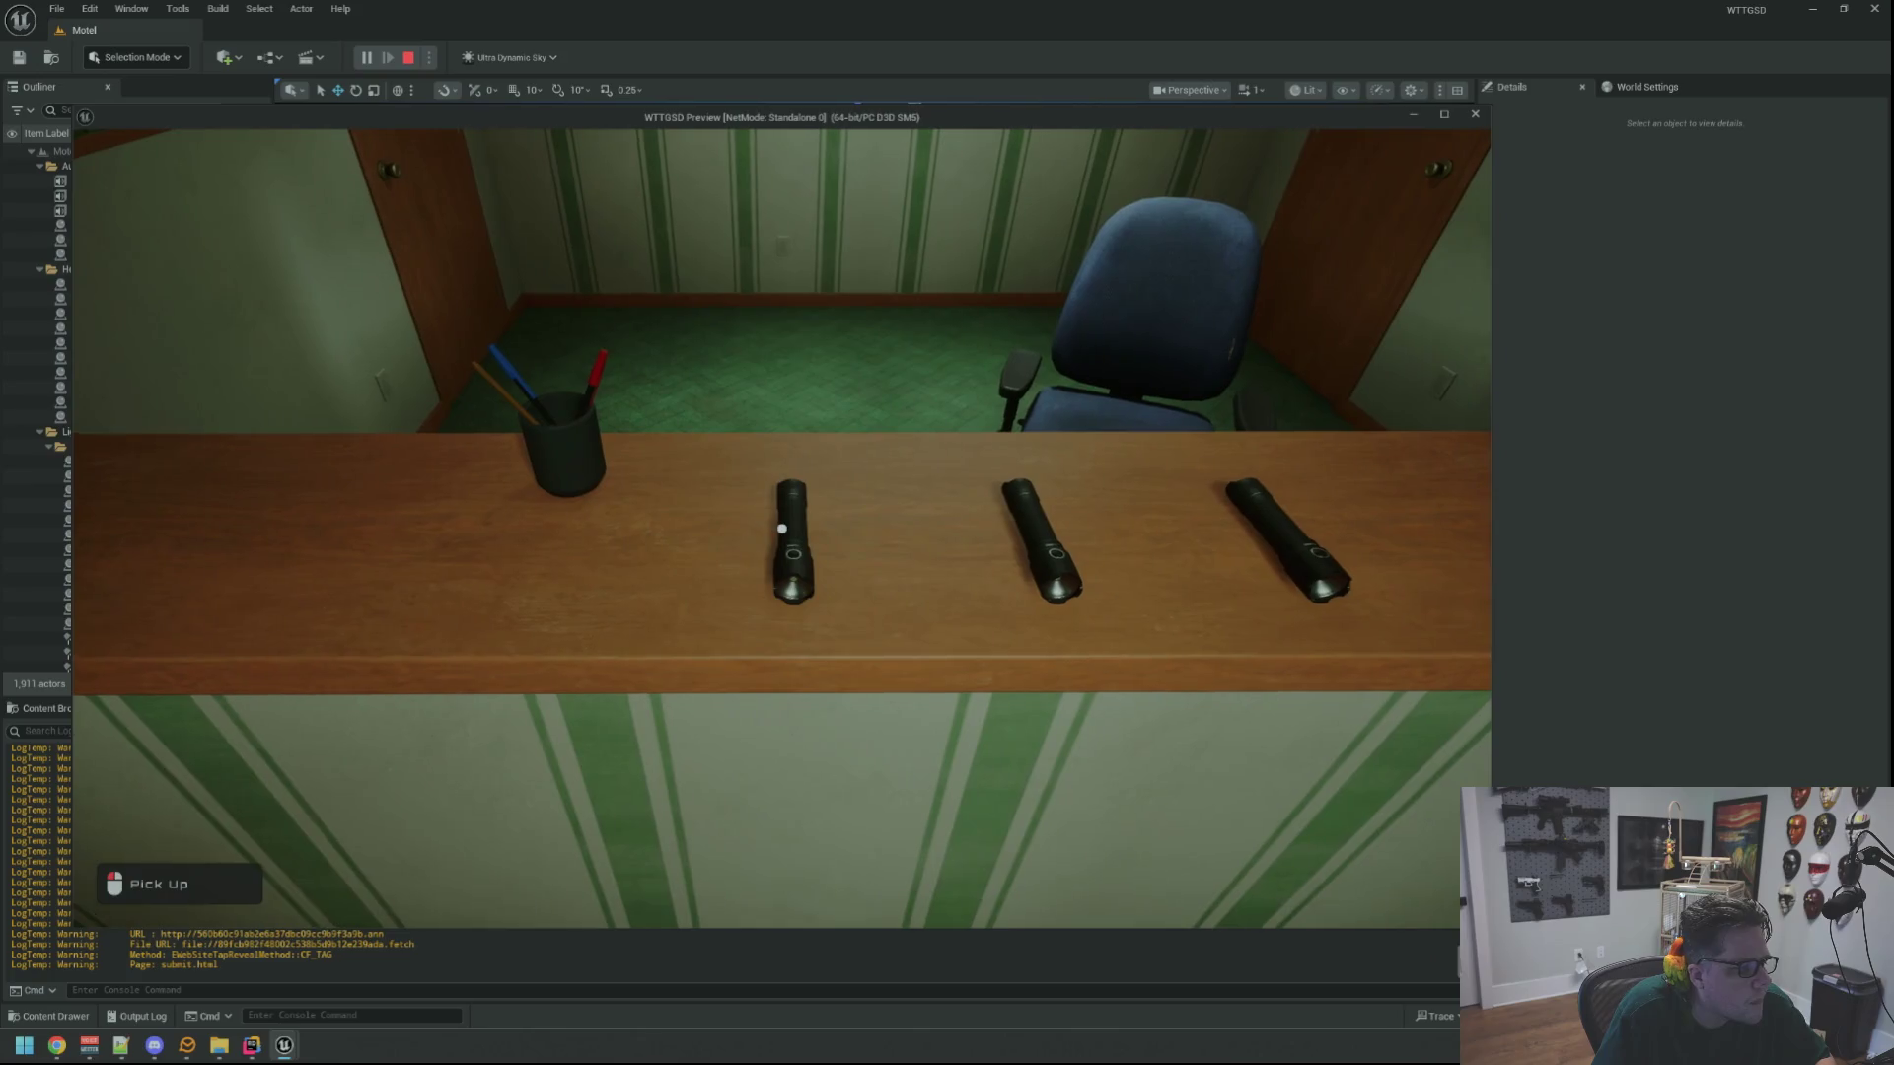
{"action": "left_click", "coordinate": [782, 528]}
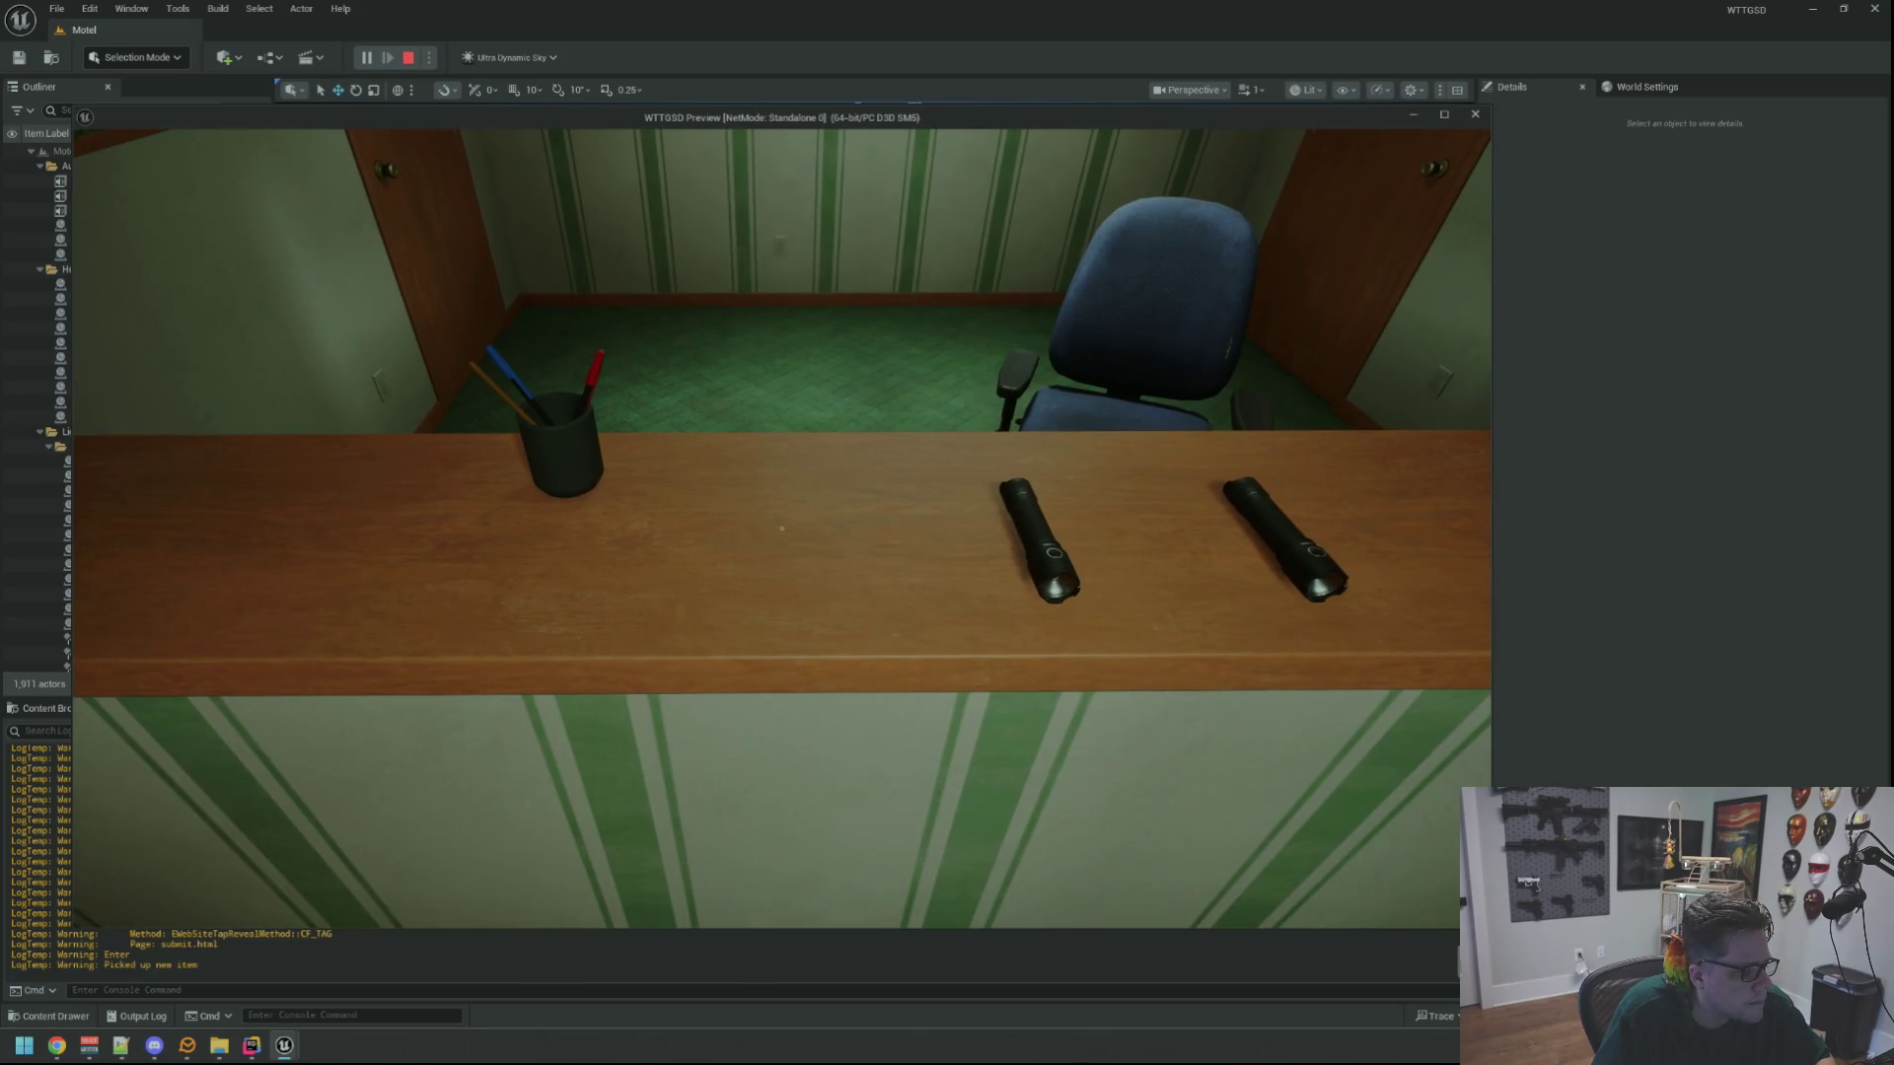
{"action": "left_click", "coordinate": [781, 529]}
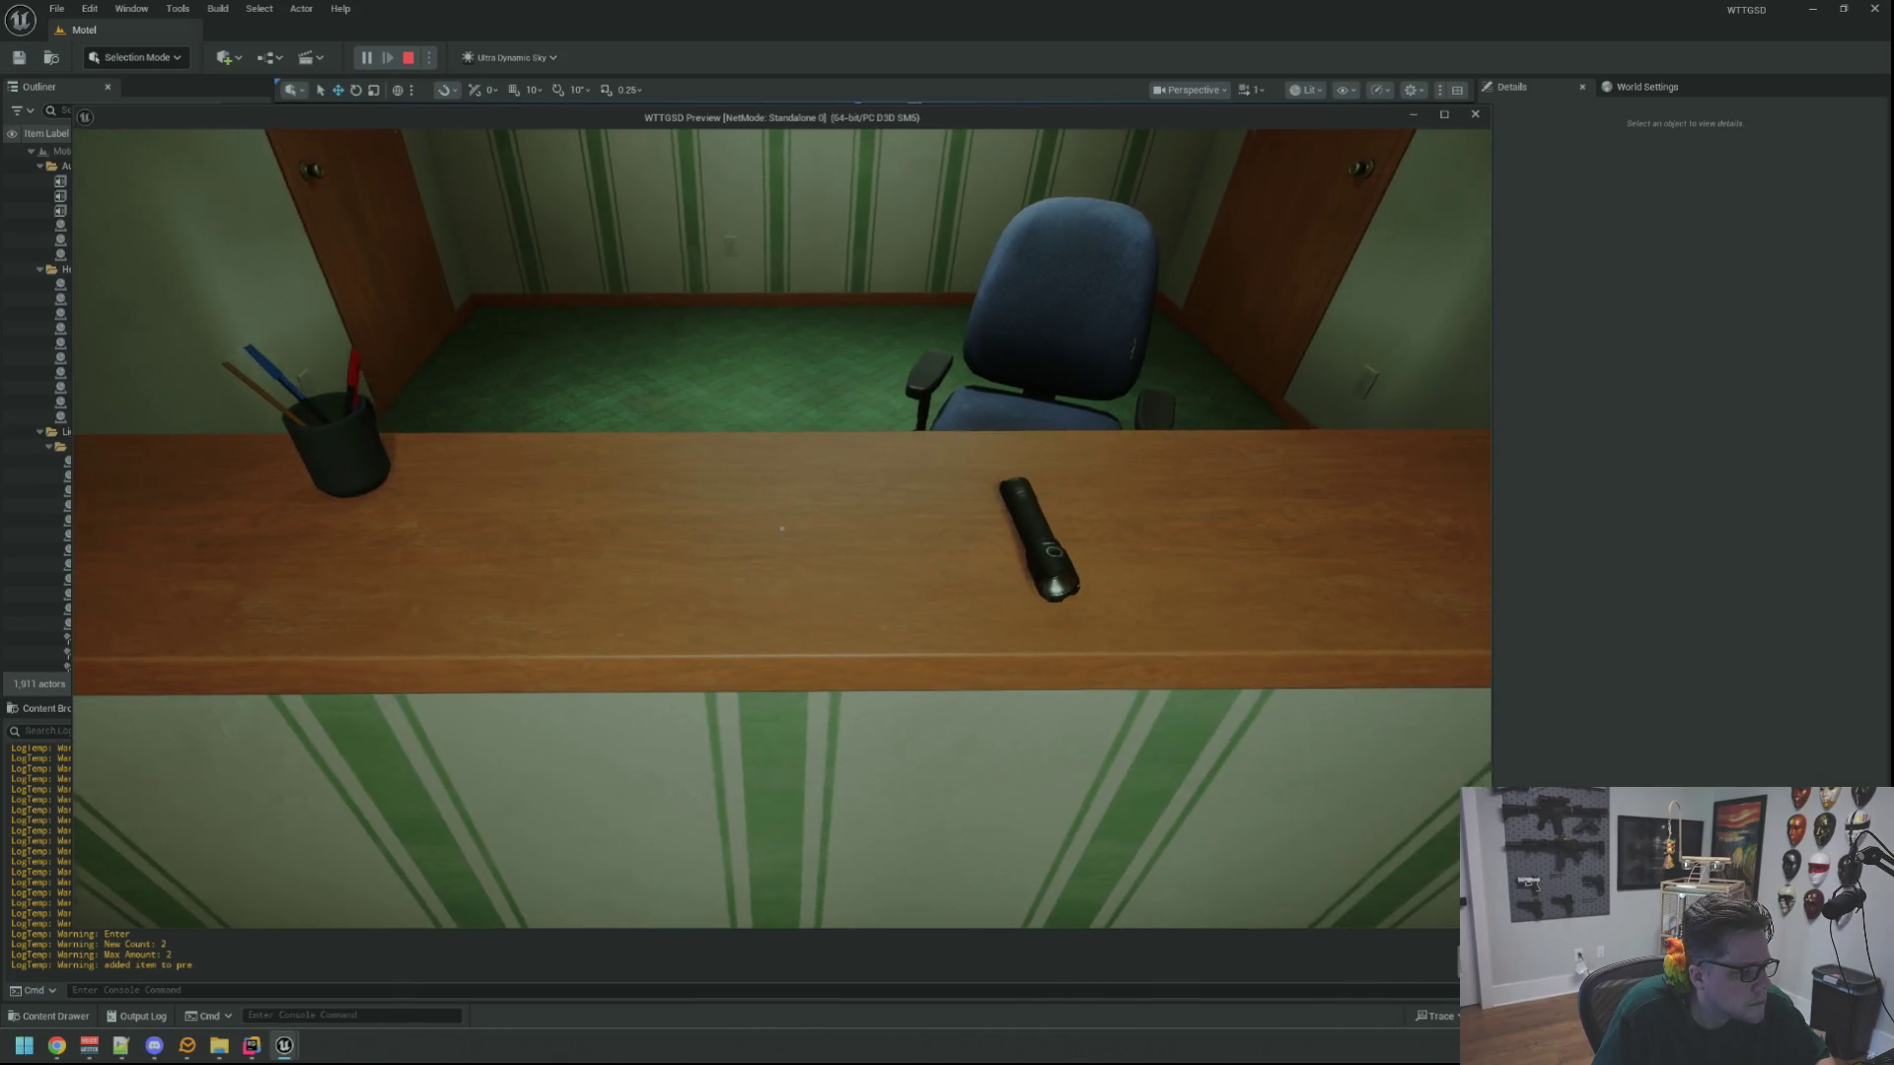
{"action": "left_click", "coordinate": [781, 529]}
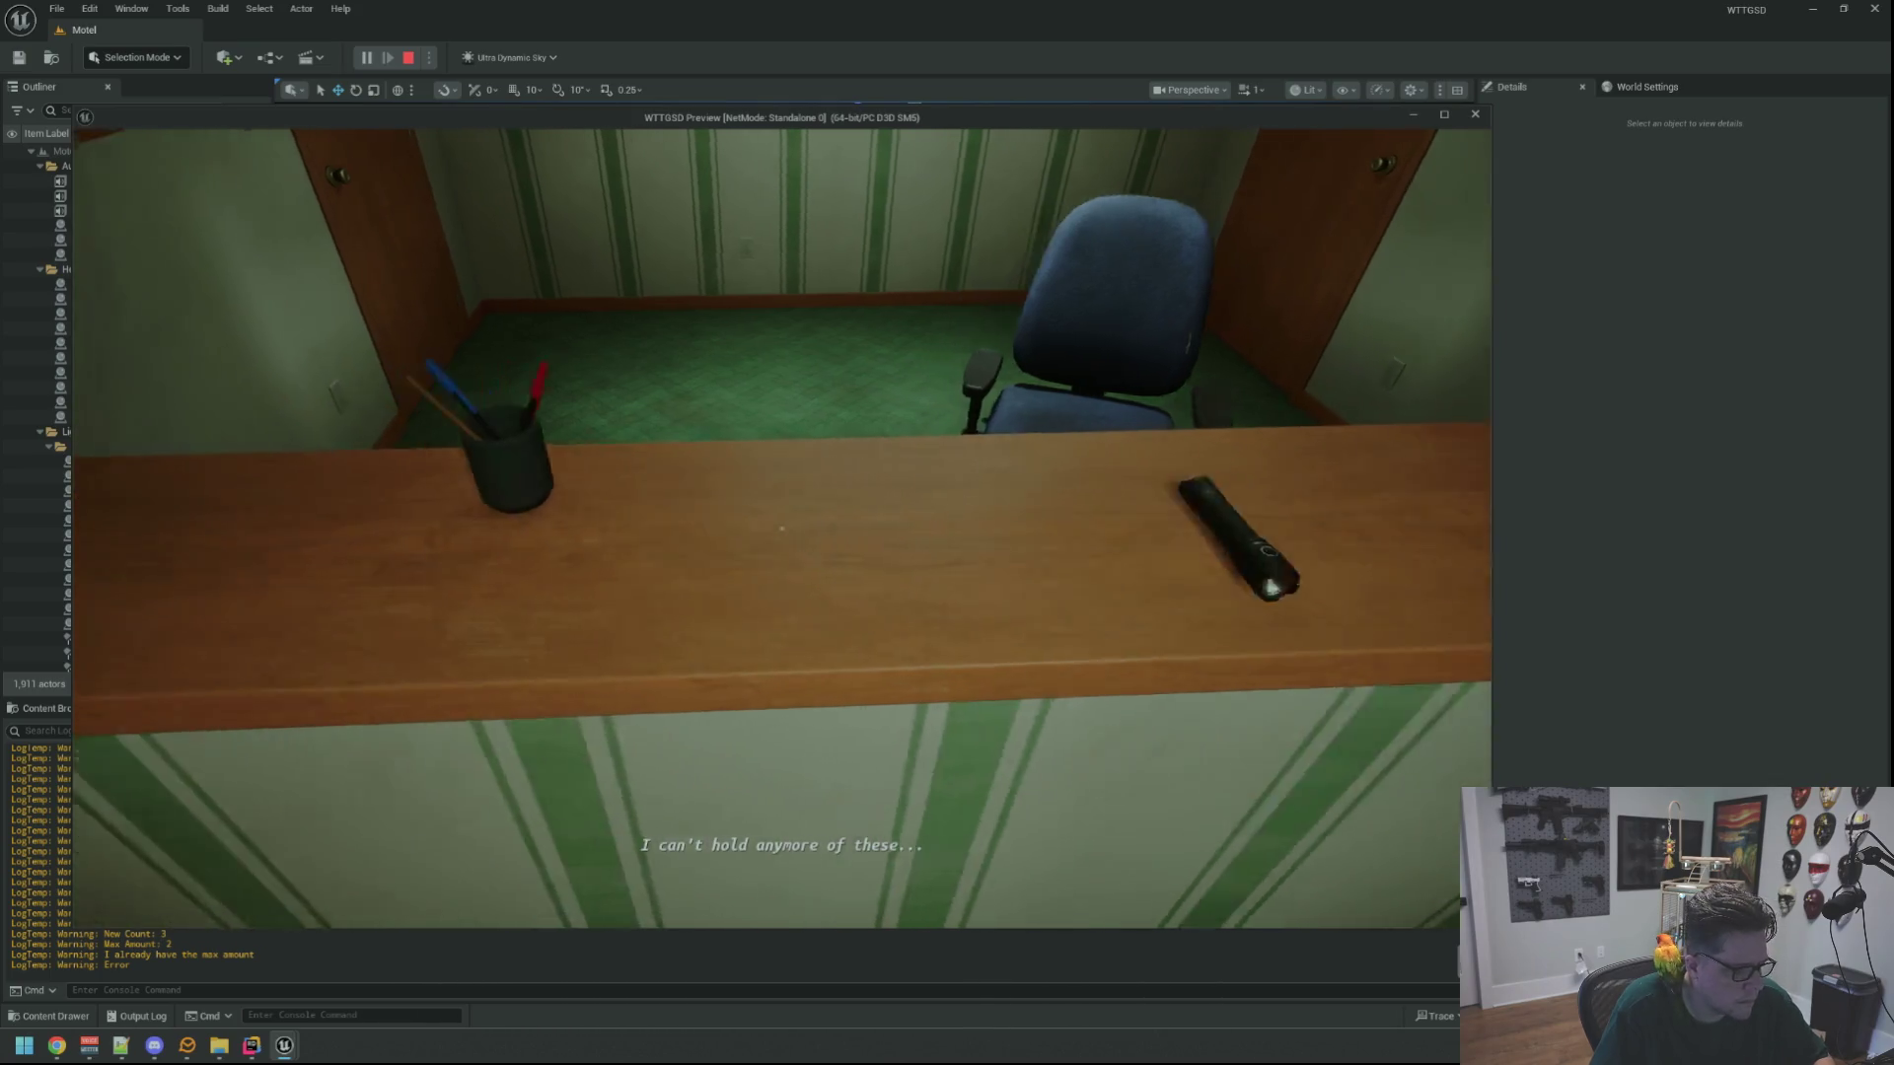
{"action": "key", "text": "w"}
{"action": "key", "text": "Escape"}
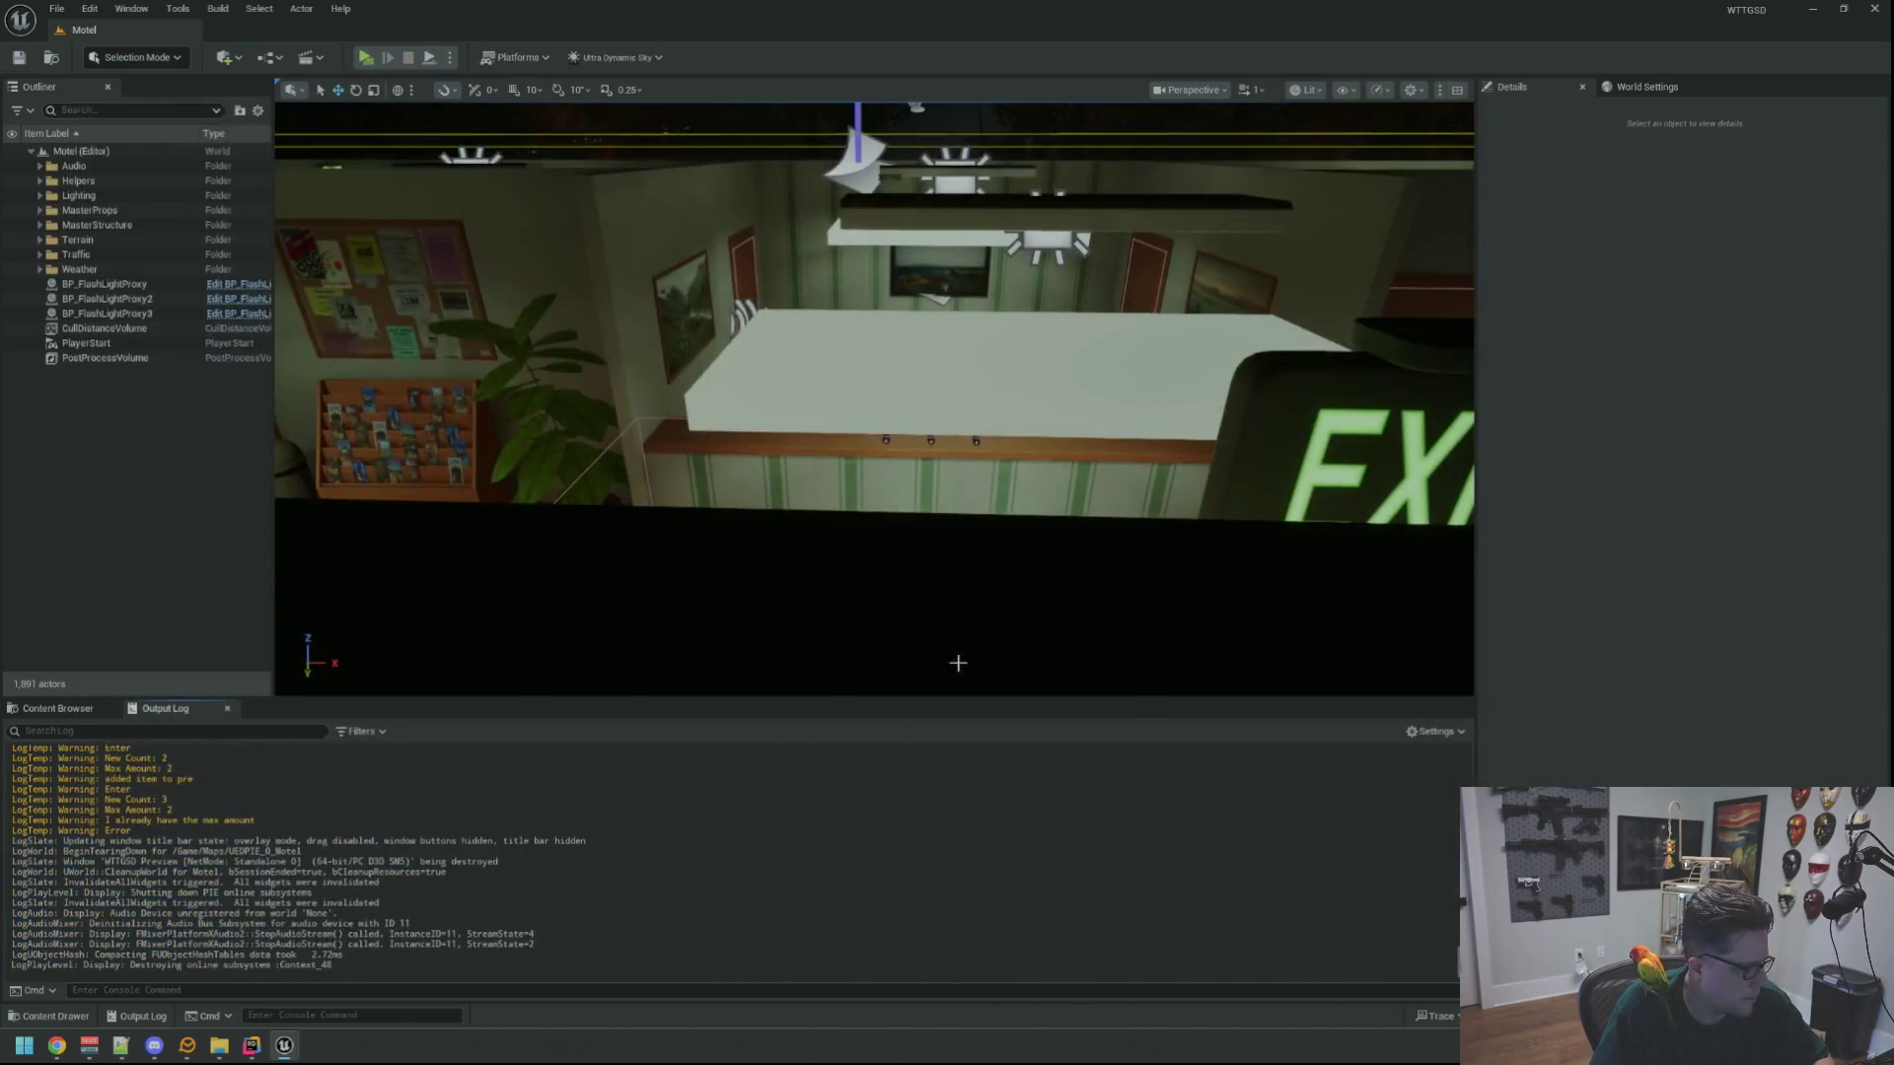
{"action": "left_click", "coordinate": [283, 1048]}
Delete the 'added item to pre' and 'I already have the max amount' log lines
{"action": "left_click", "coordinate": [1165, 875]}
{"action": "key", "text": "shift+Home"}
{"action": "key", "text": "shift+Home"}
{"action": "key", "text": "ctrl+x"}
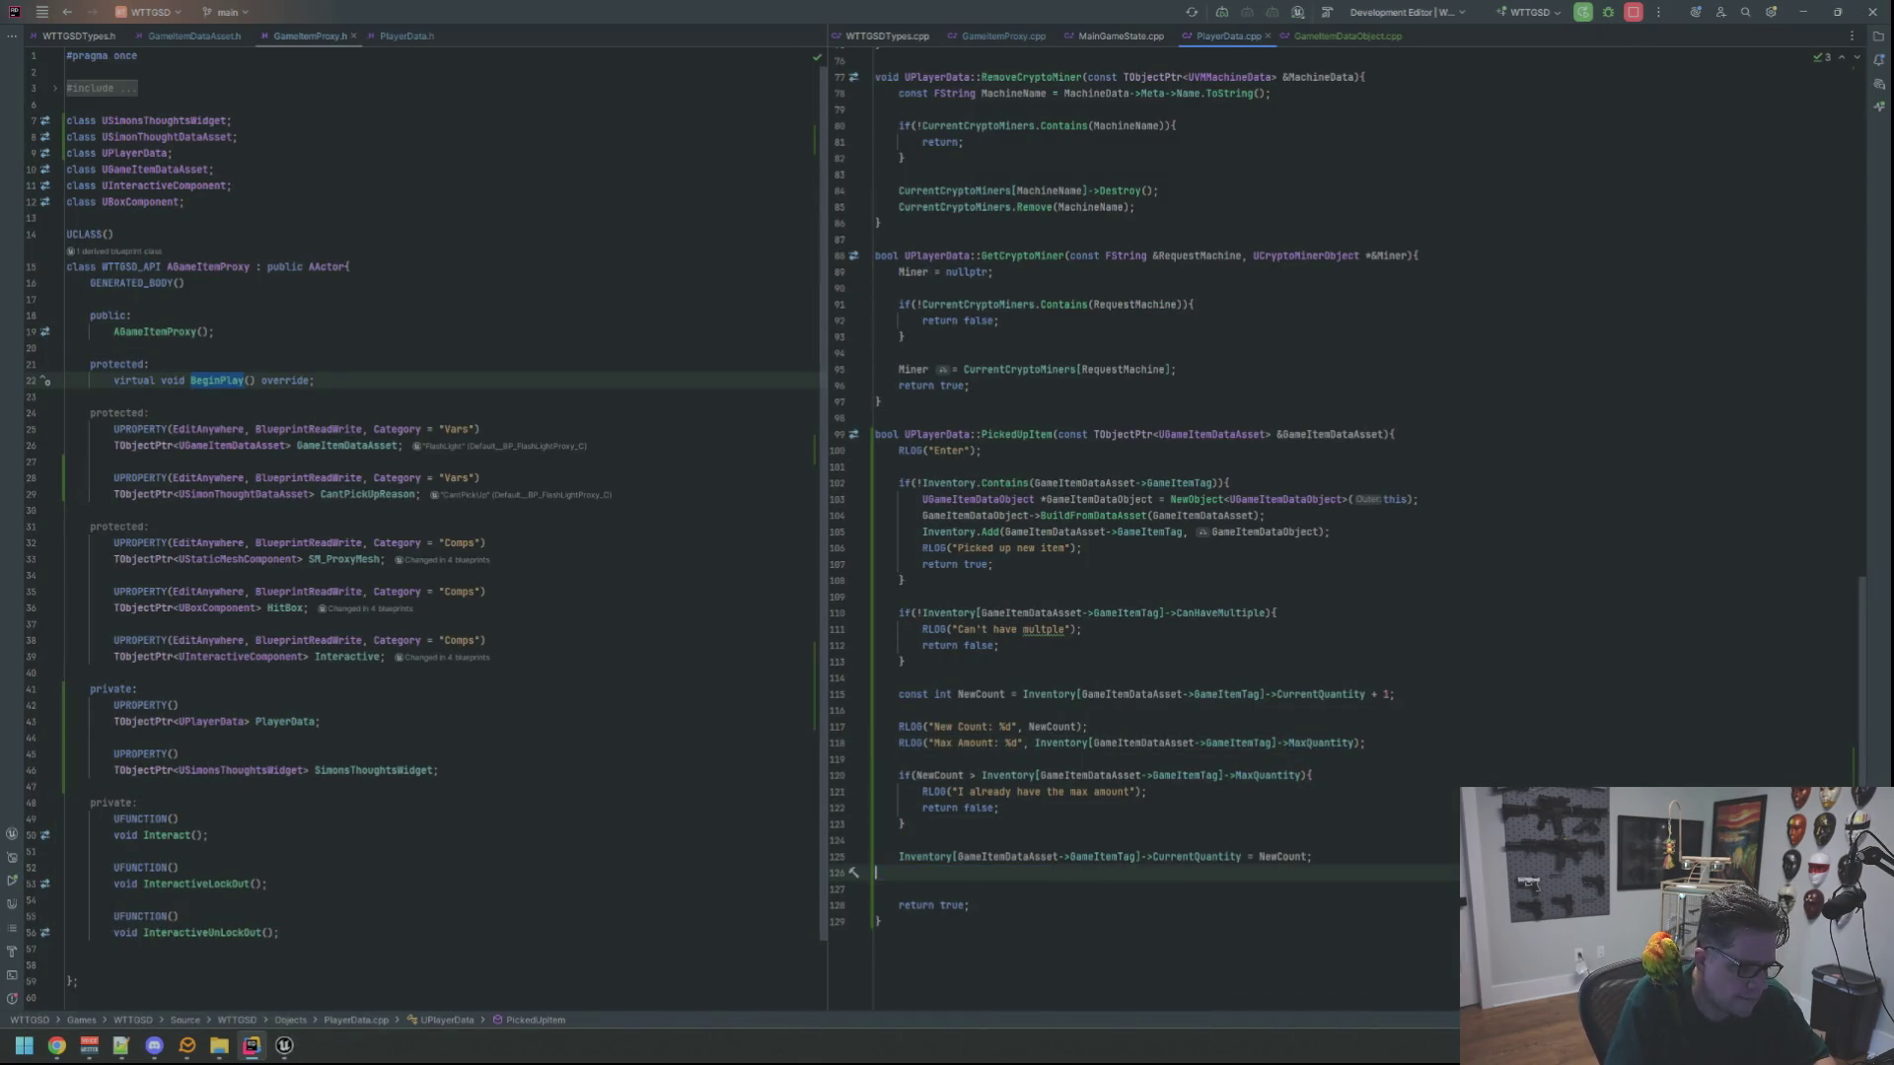
{"action": "key", "text": "BackSpace"}
{"action": "key", "text": "Up"}
{"action": "key", "text": "Up"}
{"action": "key", "text": "Up"}
{"action": "key", "text": "shift+Home"}
{"action": "key", "text": "shift+Home"}
{"action": "key", "text": "ctrl+x"}
{"action": "key", "text": "BackSpace"}
{"action": "key", "text": "Down"}
{"action": "key", "text": "Down"}
{"action": "key", "text": "Down"}
{"action": "key", "text": "BackSpace"}
Delete the New Count and Max Amount RLOG lines
{"action": "key", "text": "Up"}
{"action": "key", "text": "Up"}
{"action": "key", "text": "Up"}
{"action": "key", "text": "End"}
{"action": "key", "text": "shift+Up"}
{"action": "key", "text": "shift+Up"}
{"action": "key", "text": "ctrl+x"}
{"action": "key", "text": "BackSpace"}
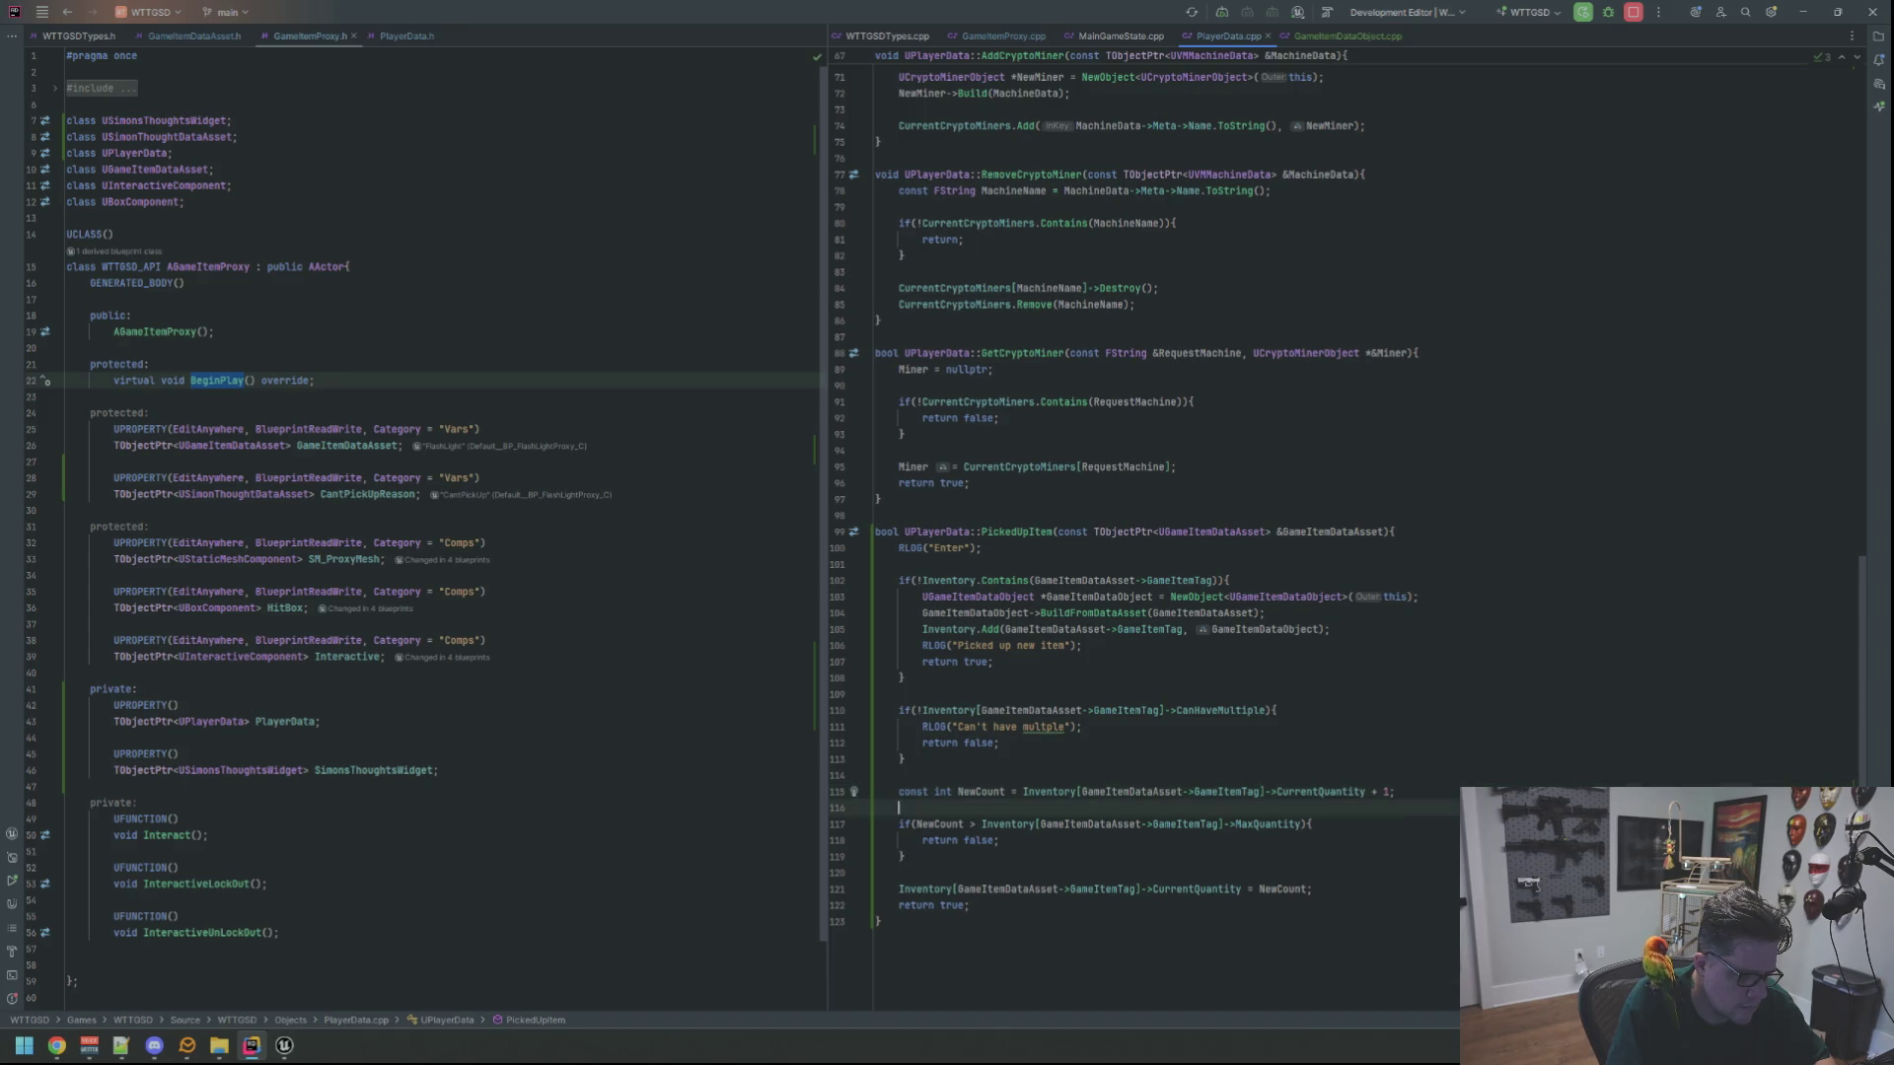
{"action": "key", "text": "Delete"}
{"action": "key", "text": "Up"}
{"action": "key", "text": "Up"}
{"action": "key", "text": "Up"}
Delete the 'Can't have multiple' and 'Picked up new item' log lines
{"action": "key", "text": "Up"}
{"action": "key", "text": "End"}
{"action": "key", "text": "shift+Home"}
{"action": "key", "text": "shift+Home"}
{"action": "key", "text": "ctrl+x"}
{"action": "key", "text": "BackSpace"}
{"action": "key", "text": "Up"}
{"action": "key", "text": "Up"}
{"action": "key", "text": "Up"}
{"action": "key", "text": "shift+Home"}
{"action": "key", "text": "ctrl+x"}
{"action": "key", "text": "BackSpace"}
{"action": "key", "text": "Up"}
{"action": "key", "text": "Up"}
{"action": "key", "text": "Up"}
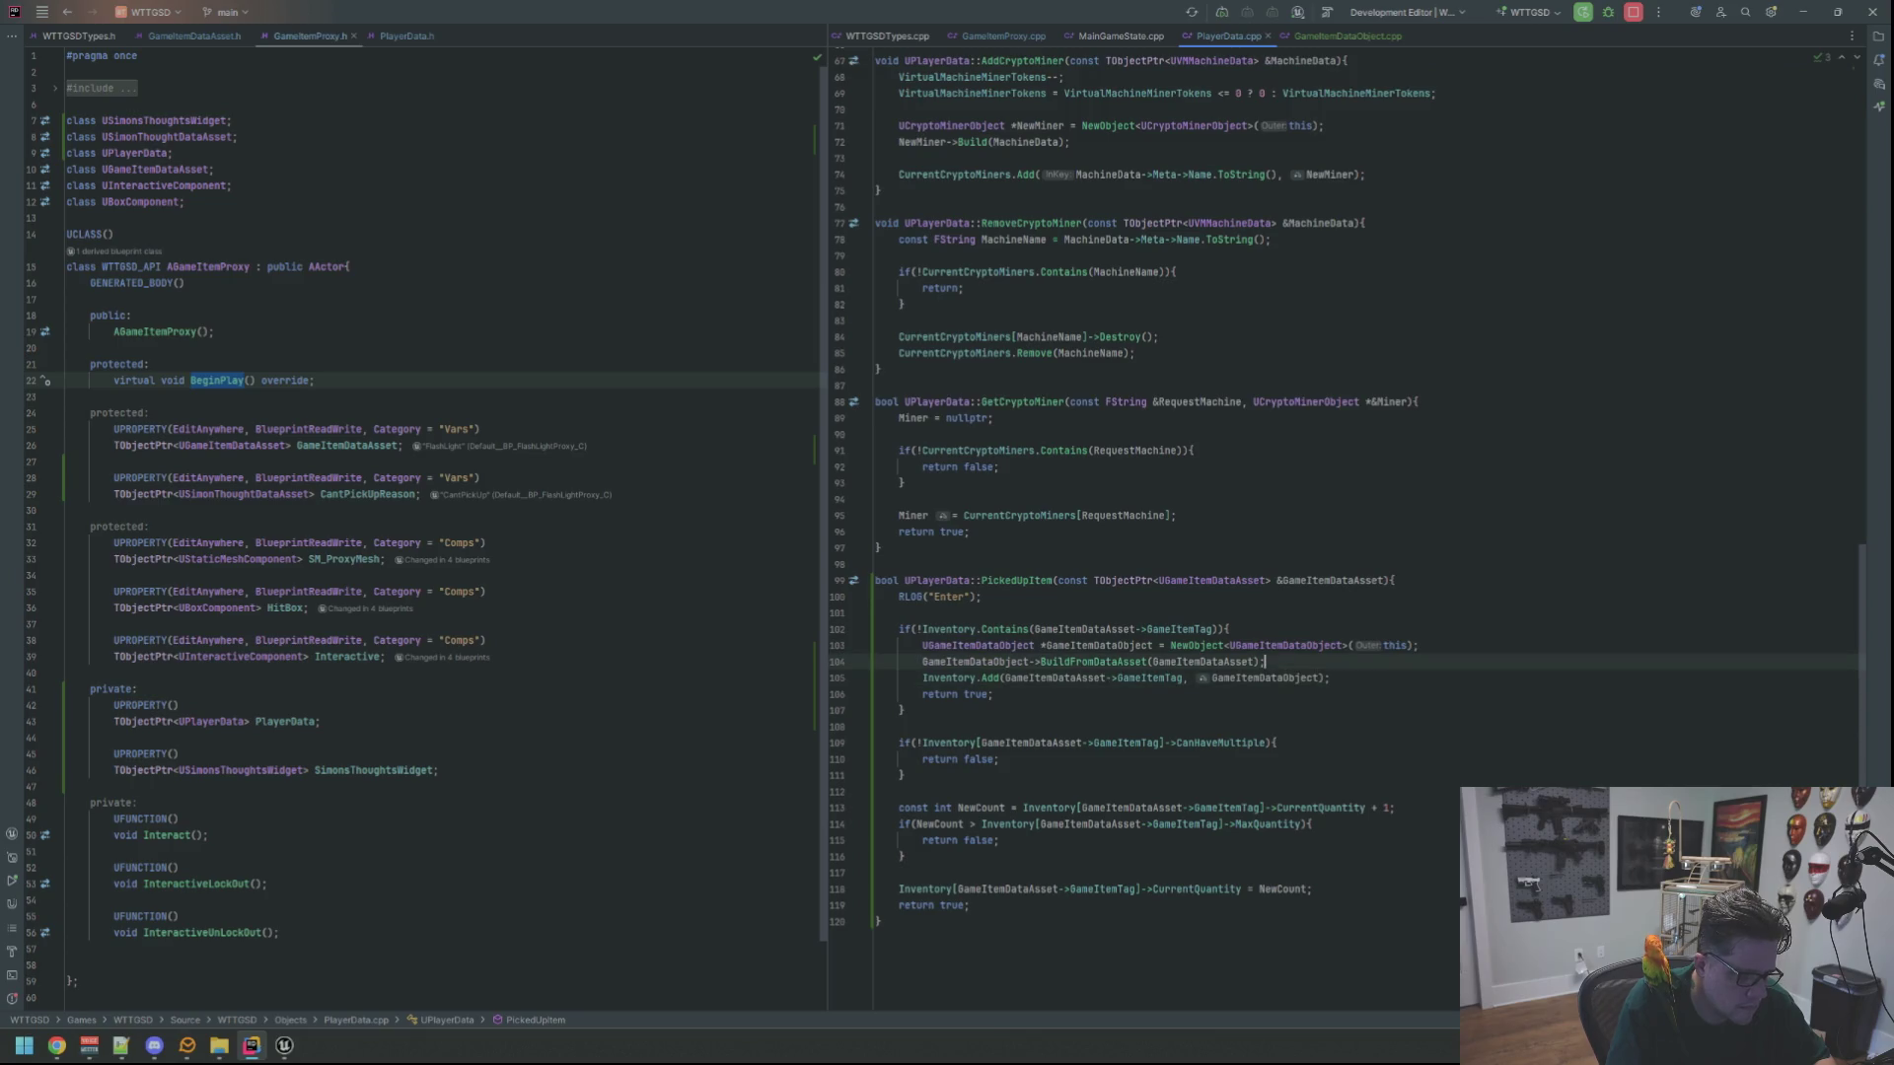
Delete the Enter log line and its trailing blank line
{"action": "key", "text": "shift+Home"}
{"action": "key", "text": "ctrl+x"}
{"action": "key", "text": "BackSpace"}
{"action": "key", "text": "Delete"}
{"action": "key", "text": "Down"}
{"action": "key", "text": "Down"}
{"action": "key", "text": "Down"}
{"action": "key", "text": "Down"}
{"action": "key", "text": "Down"}
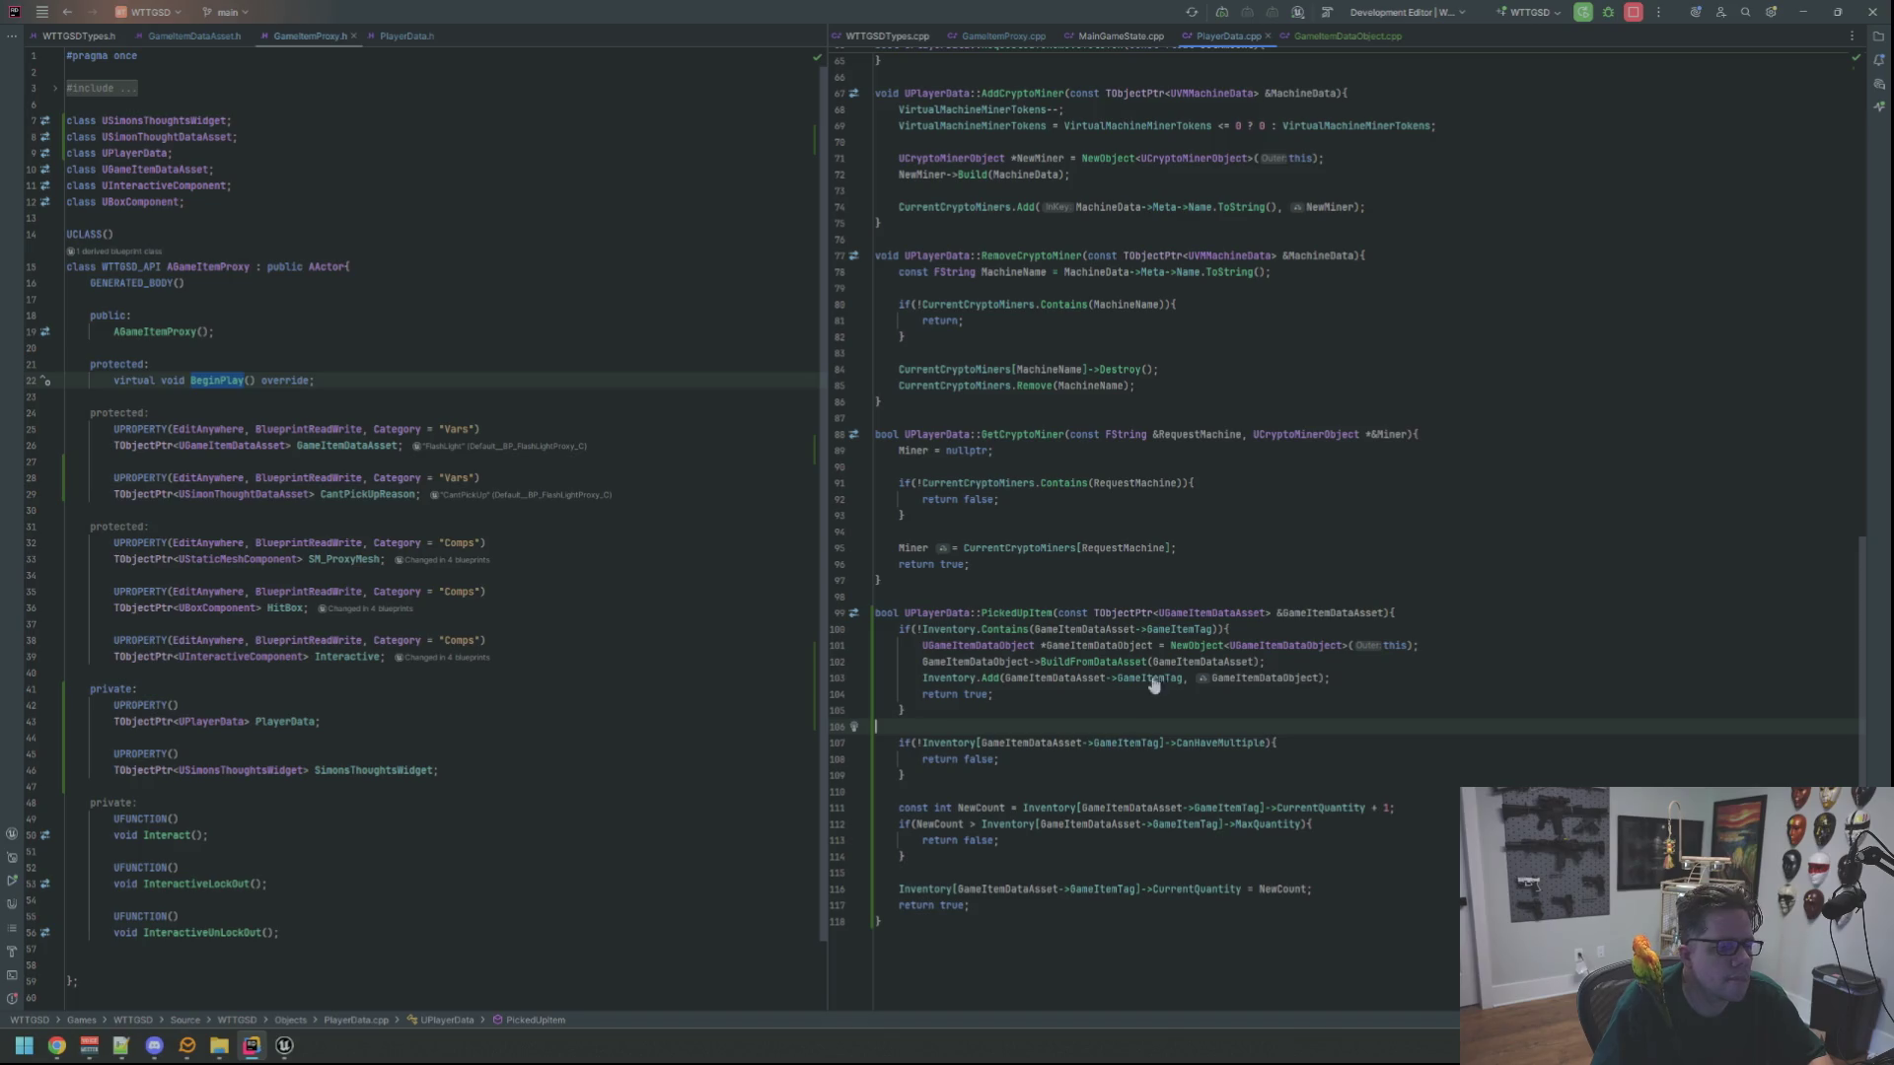
{"action": "key", "text": "Down"}
{"action": "key", "text": "Down"}
{"action": "key", "text": "Down"}
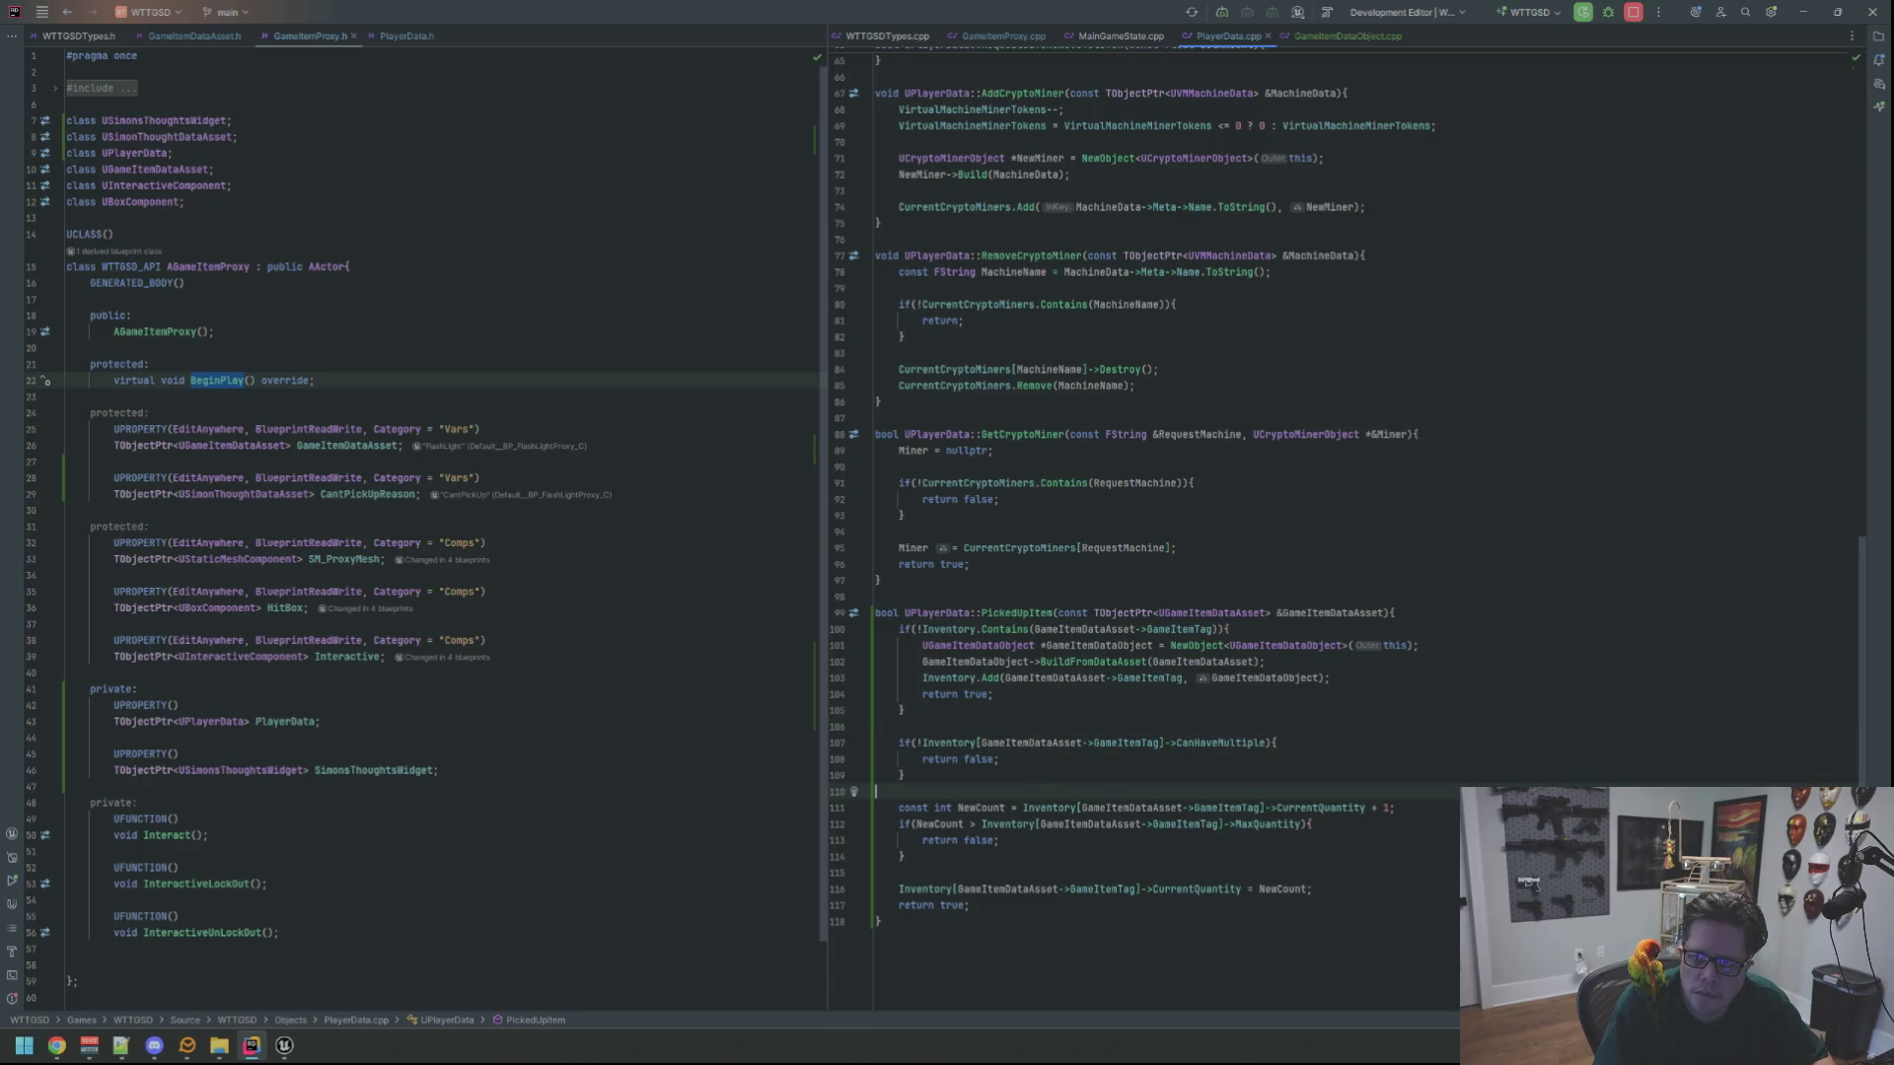
{"action": "key", "text": "alt+Tab"}
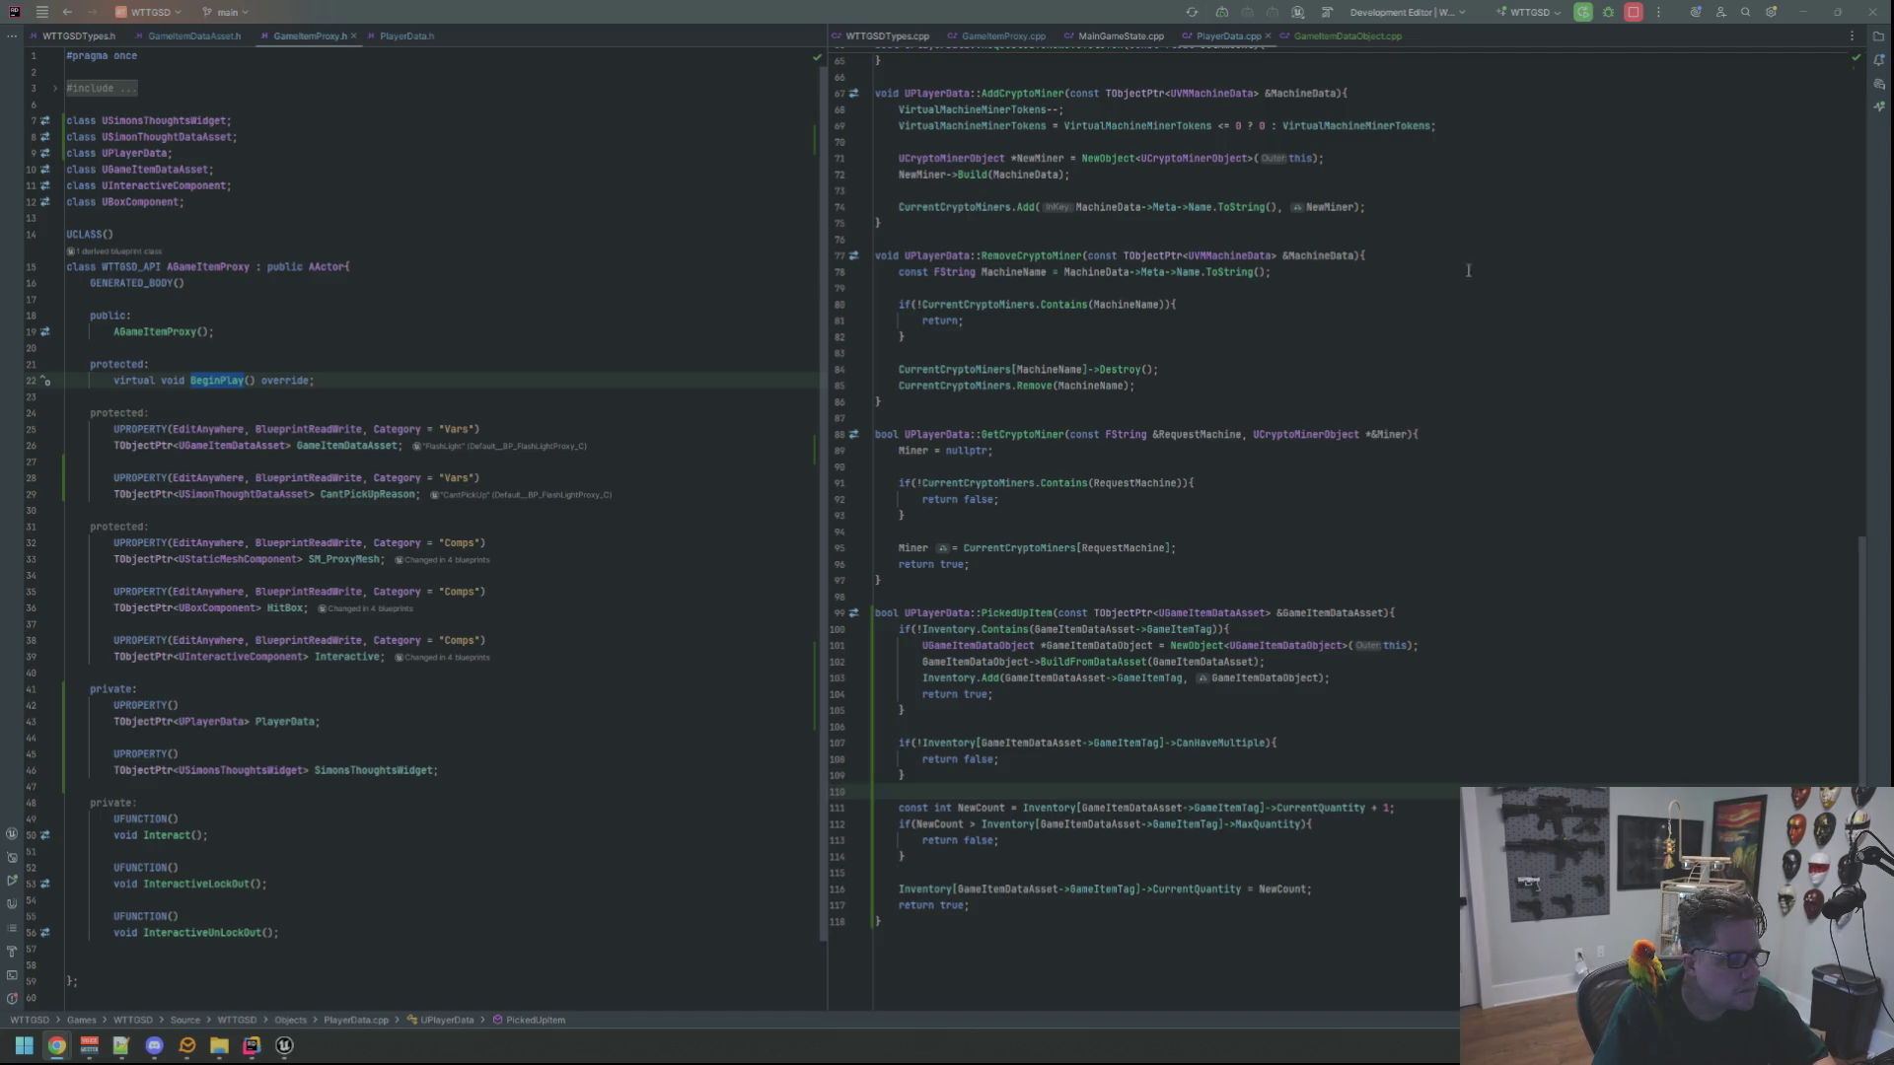
Close the MainGameState.cpp and GameItemDataObject.cpp tabs
{"action": "left_click", "coordinate": [1362, 352]}
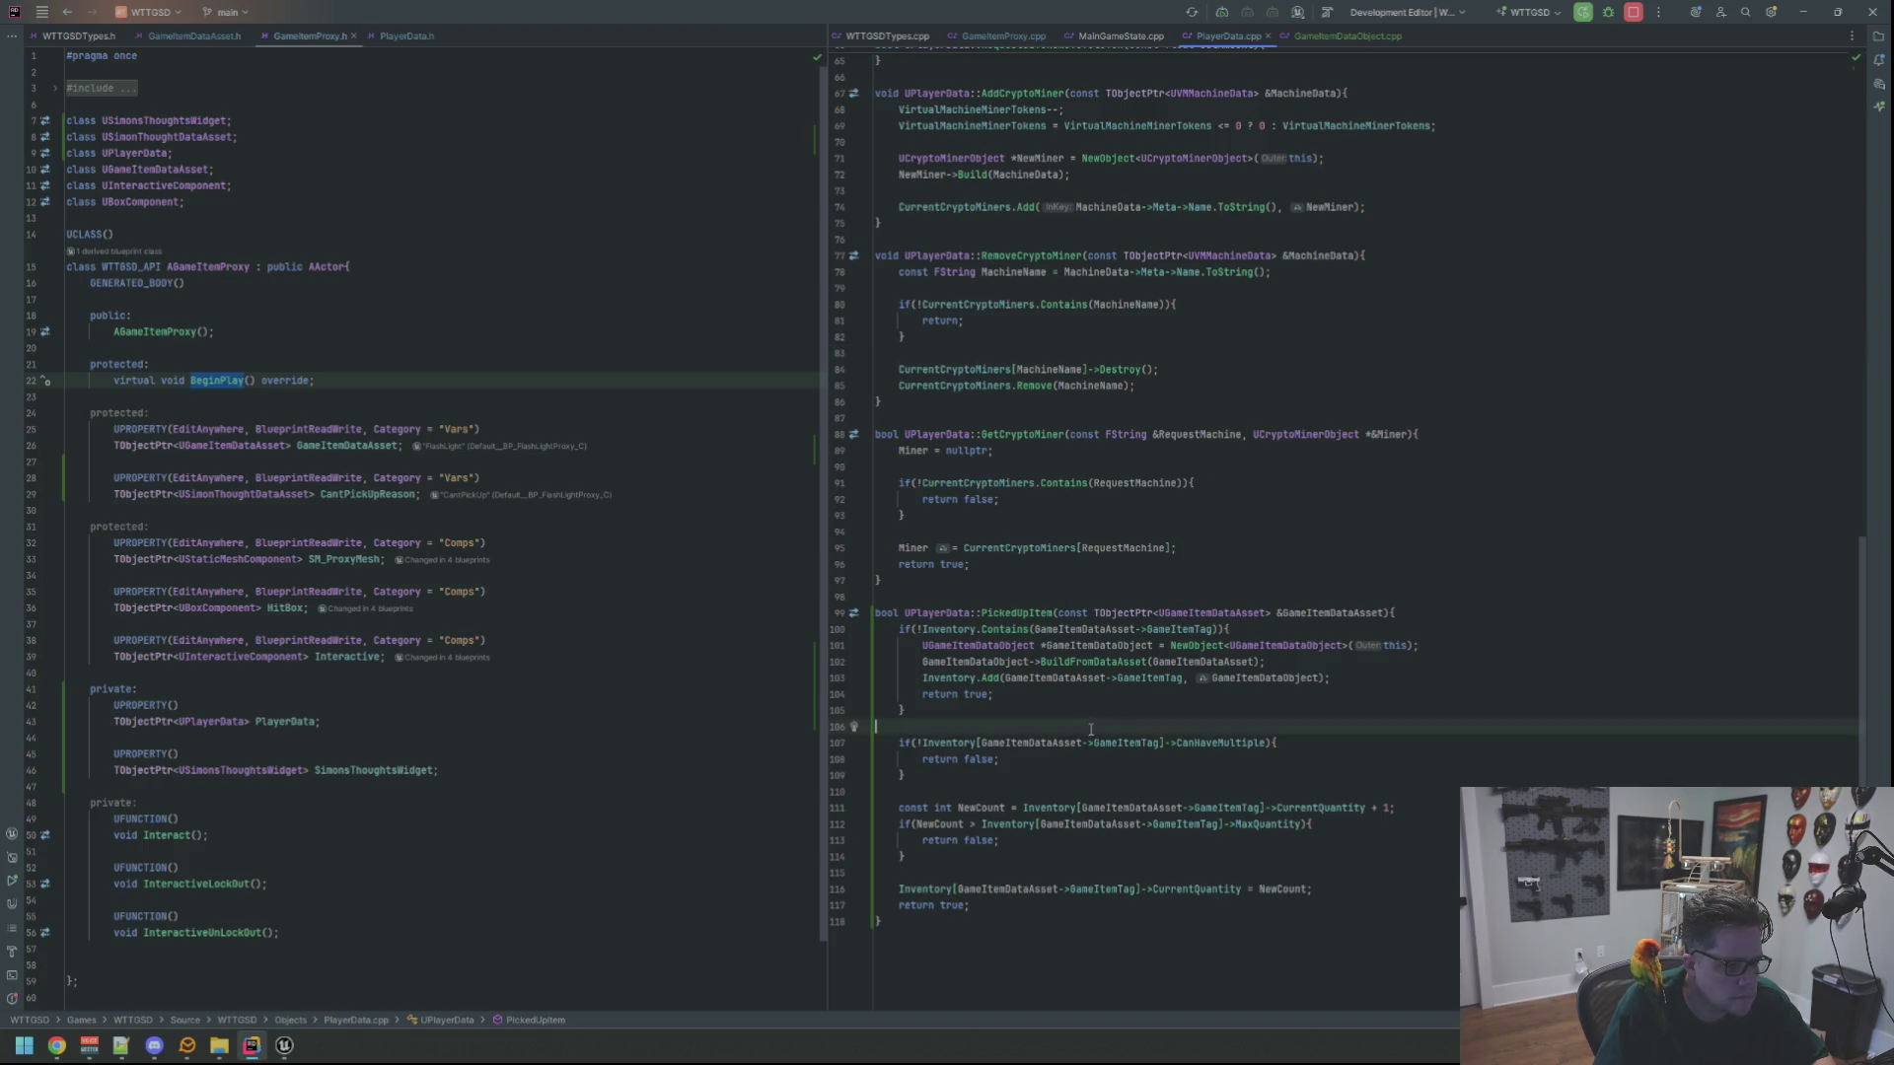
{"action": "left_click", "coordinate": [1122, 548]}
{"action": "left_click", "coordinate": [1036, 678]}
{"action": "scroll", "coordinate": [1121, 562], "scroll_direction": "up", "scroll_amount": 10}
{"action": "scroll", "coordinate": [1121, 562], "scroll_direction": "down", "scroll_amount": 10}
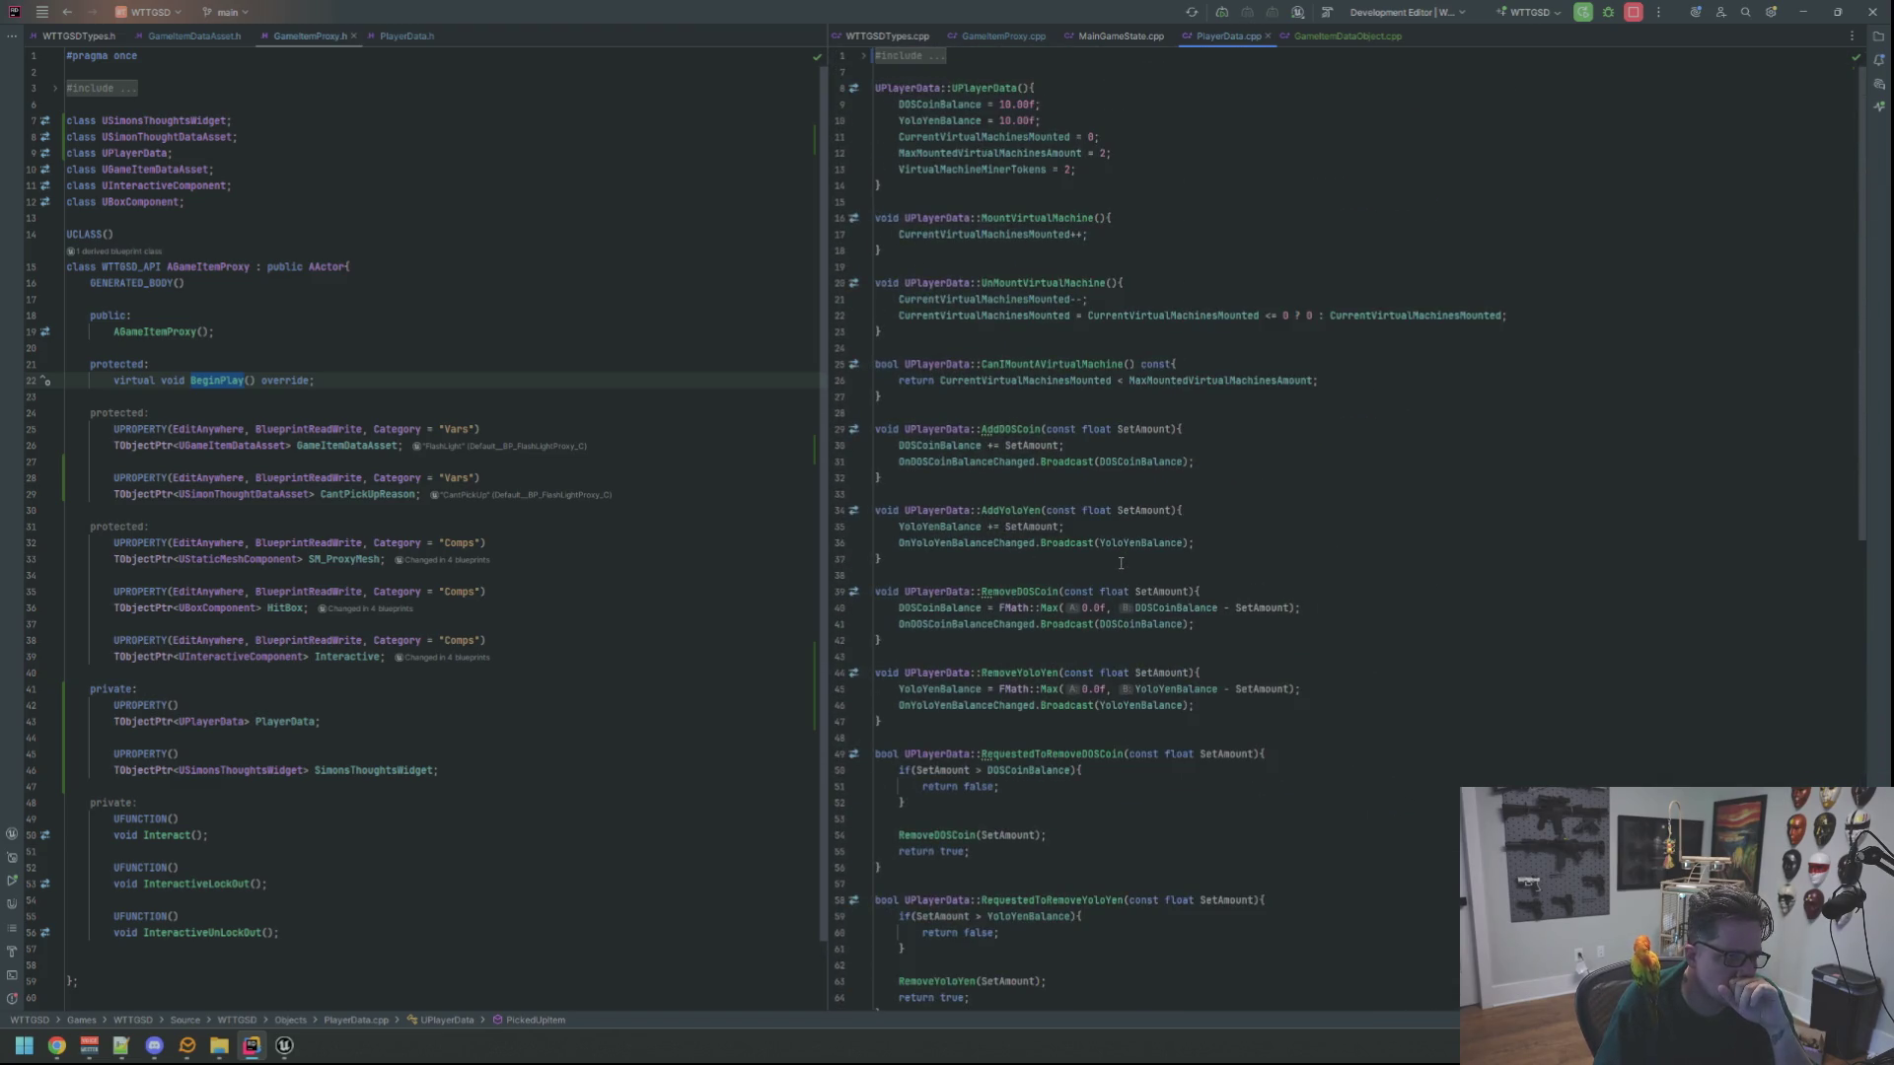
{"action": "left_click", "coordinate": [1322, 38]}
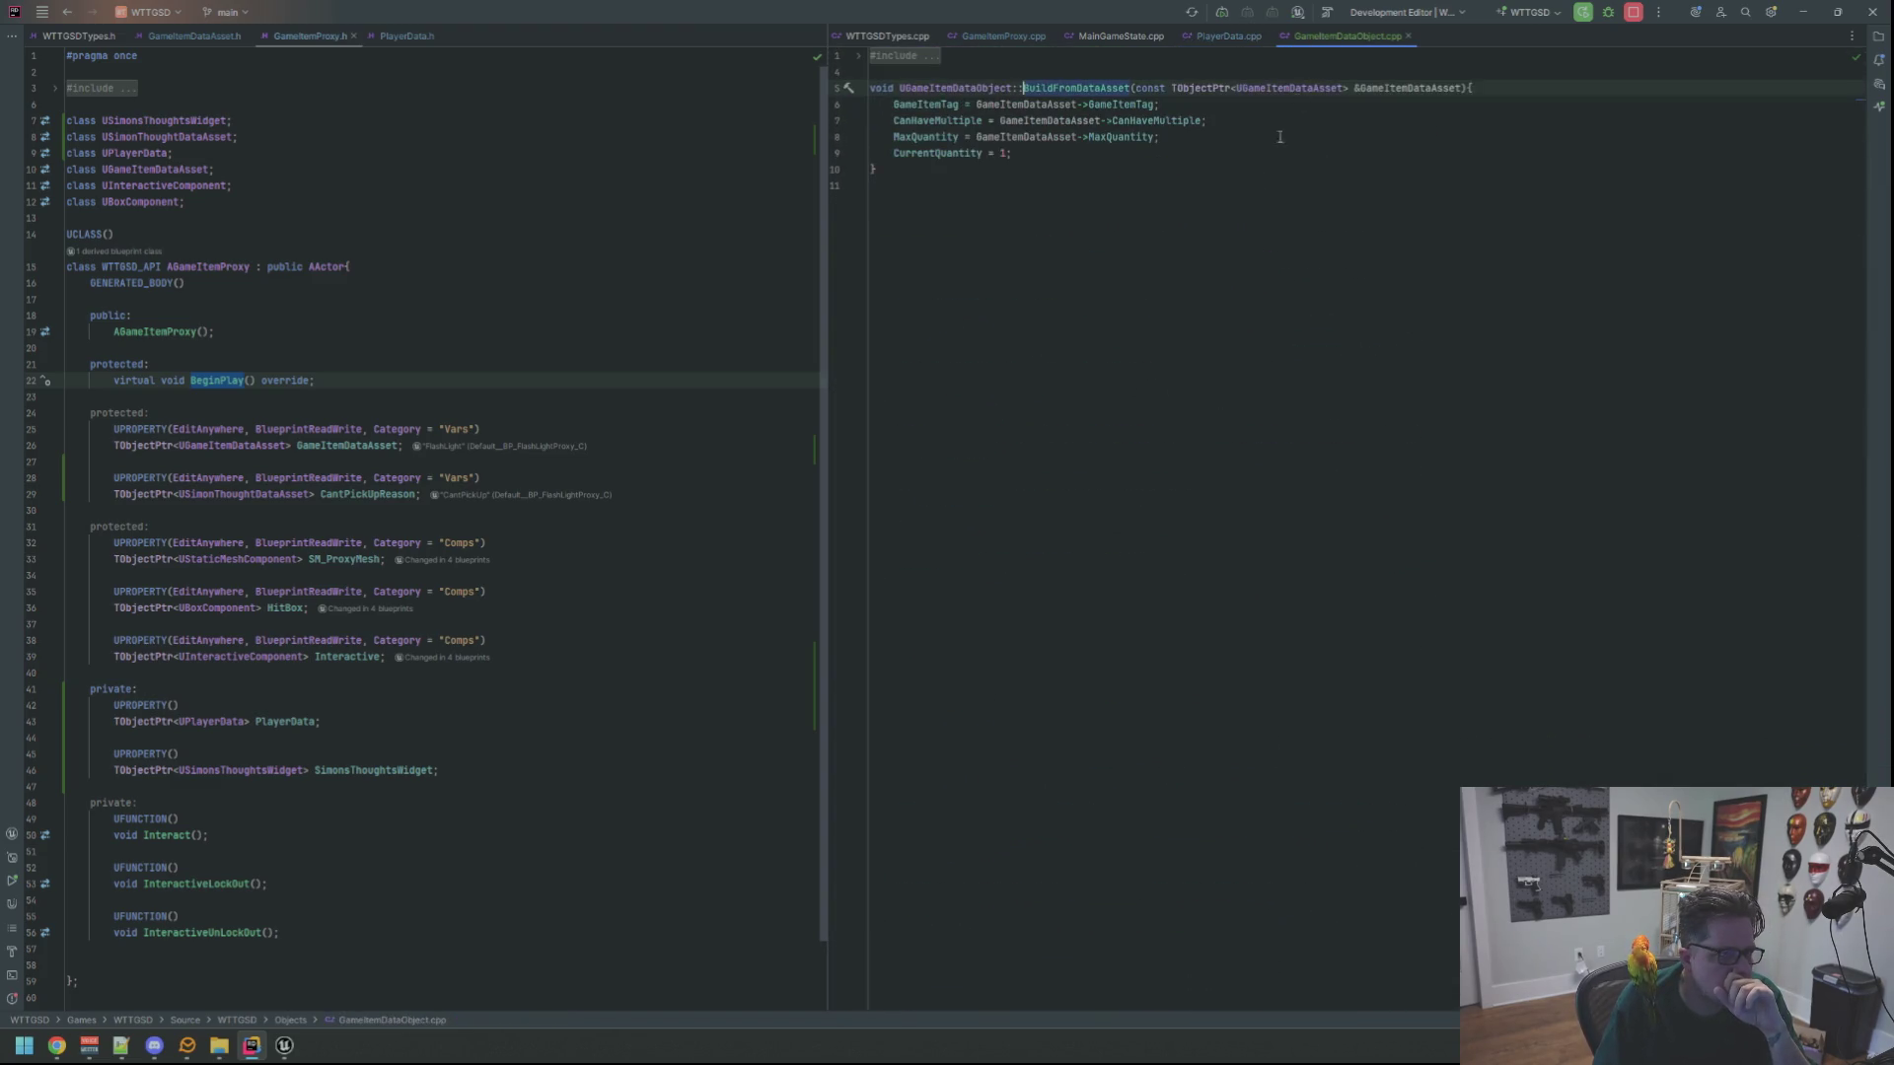
{"action": "left_click", "coordinate": [1235, 37]}
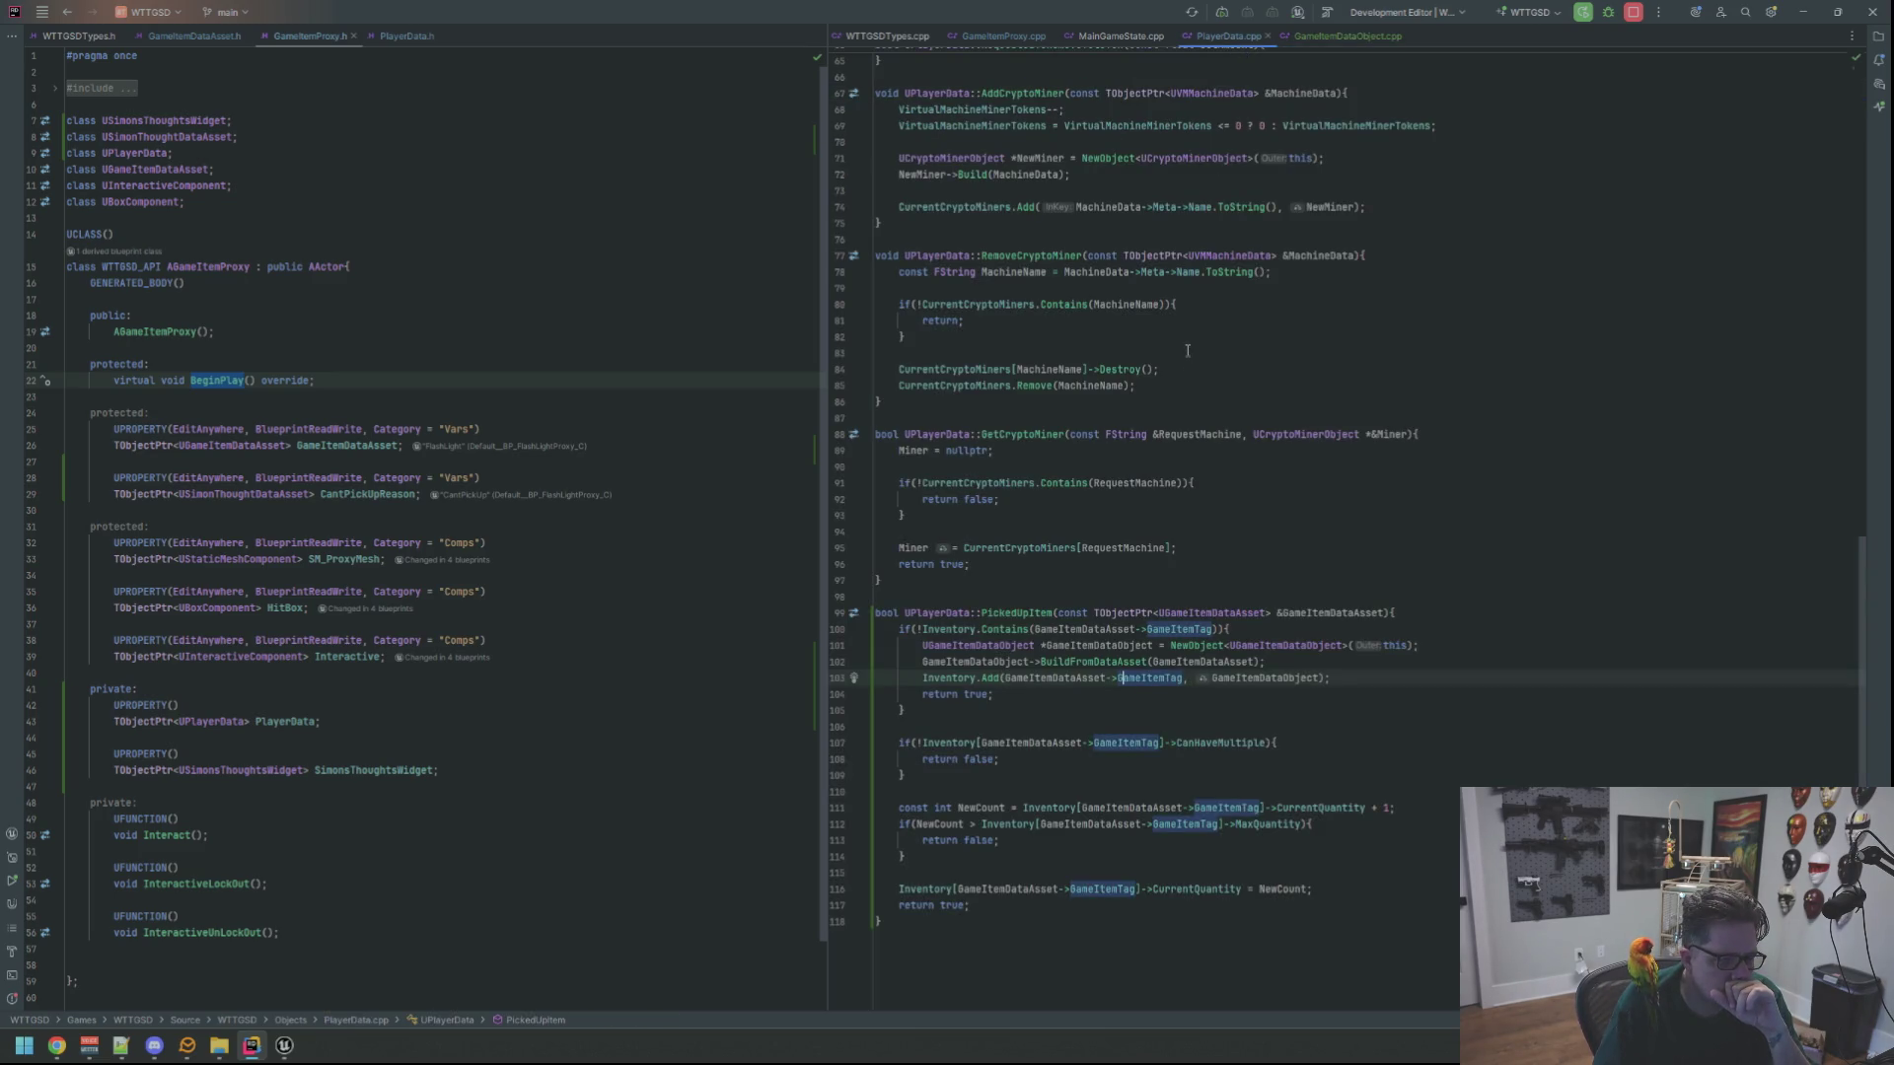
{"action": "left_click", "coordinate": [1120, 36]}
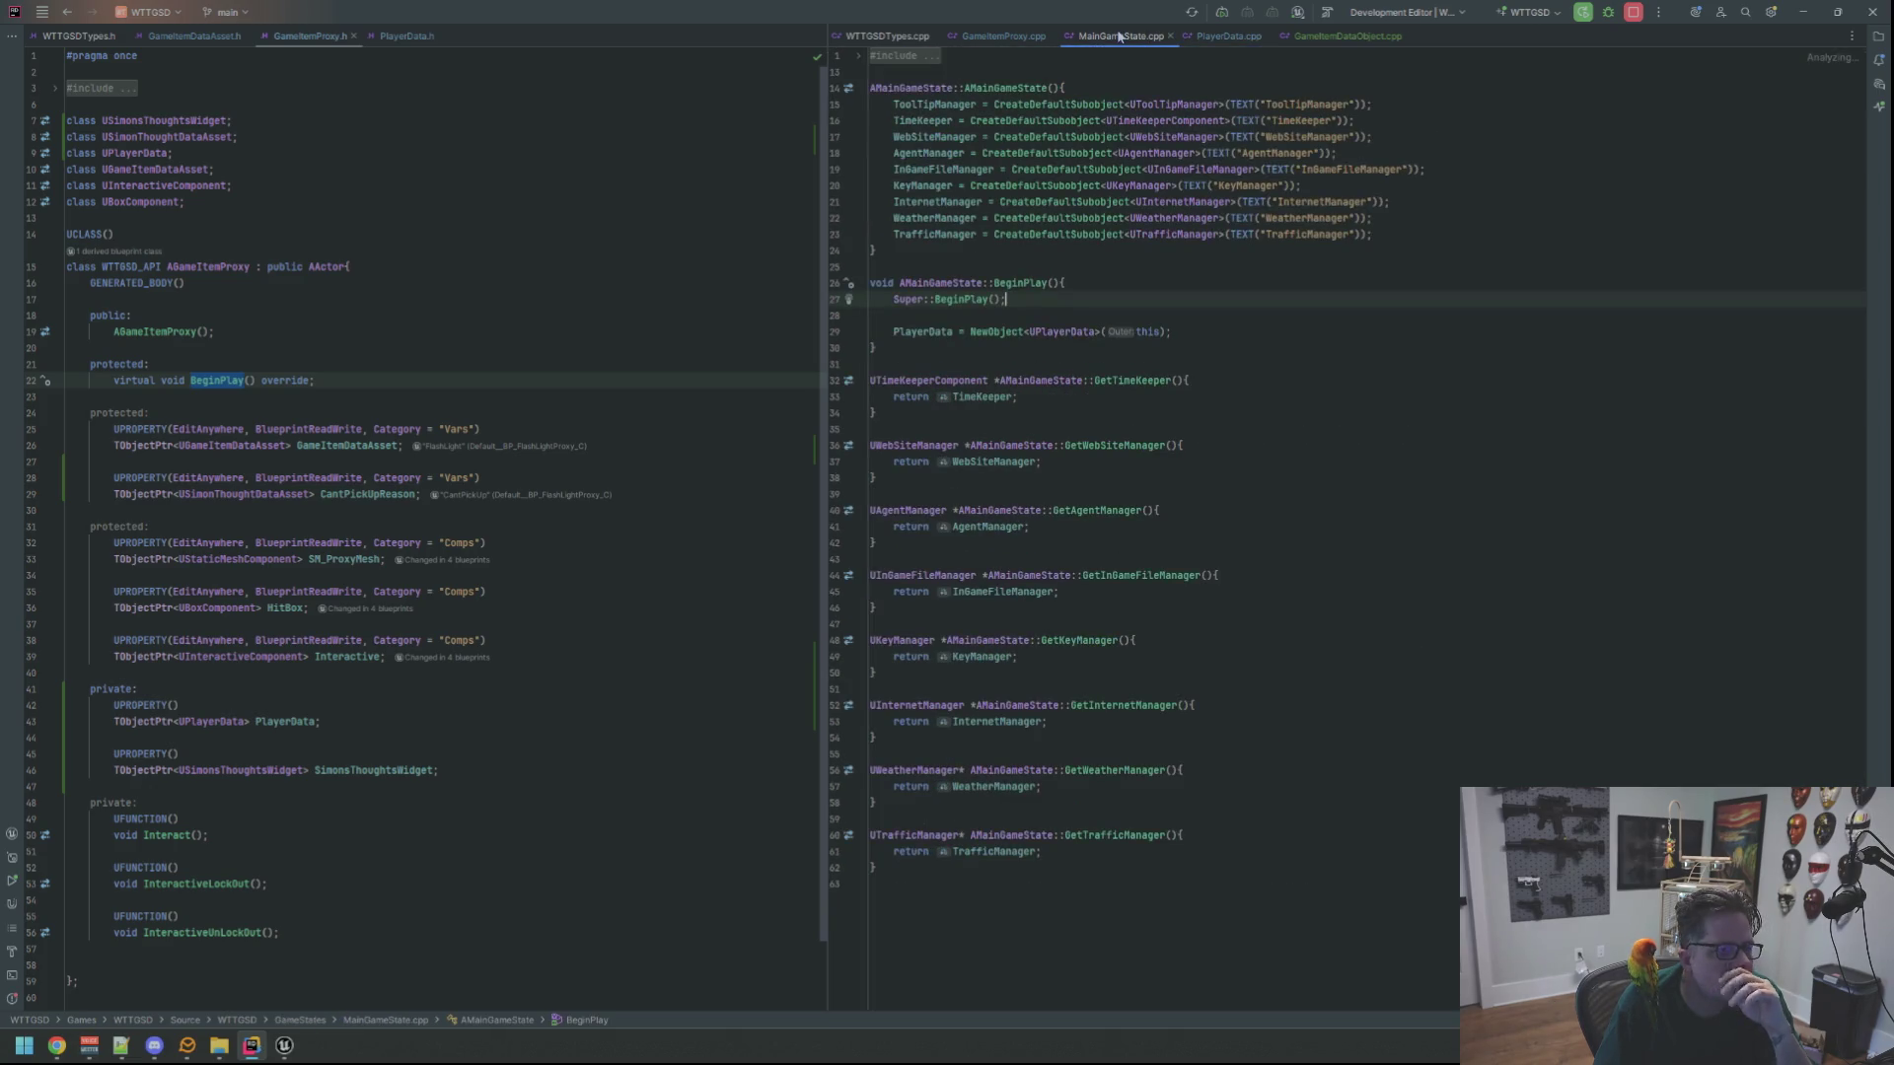
{"action": "left_click", "coordinate": [1170, 36]}
{"action": "left_click", "coordinate": [1229, 37]}
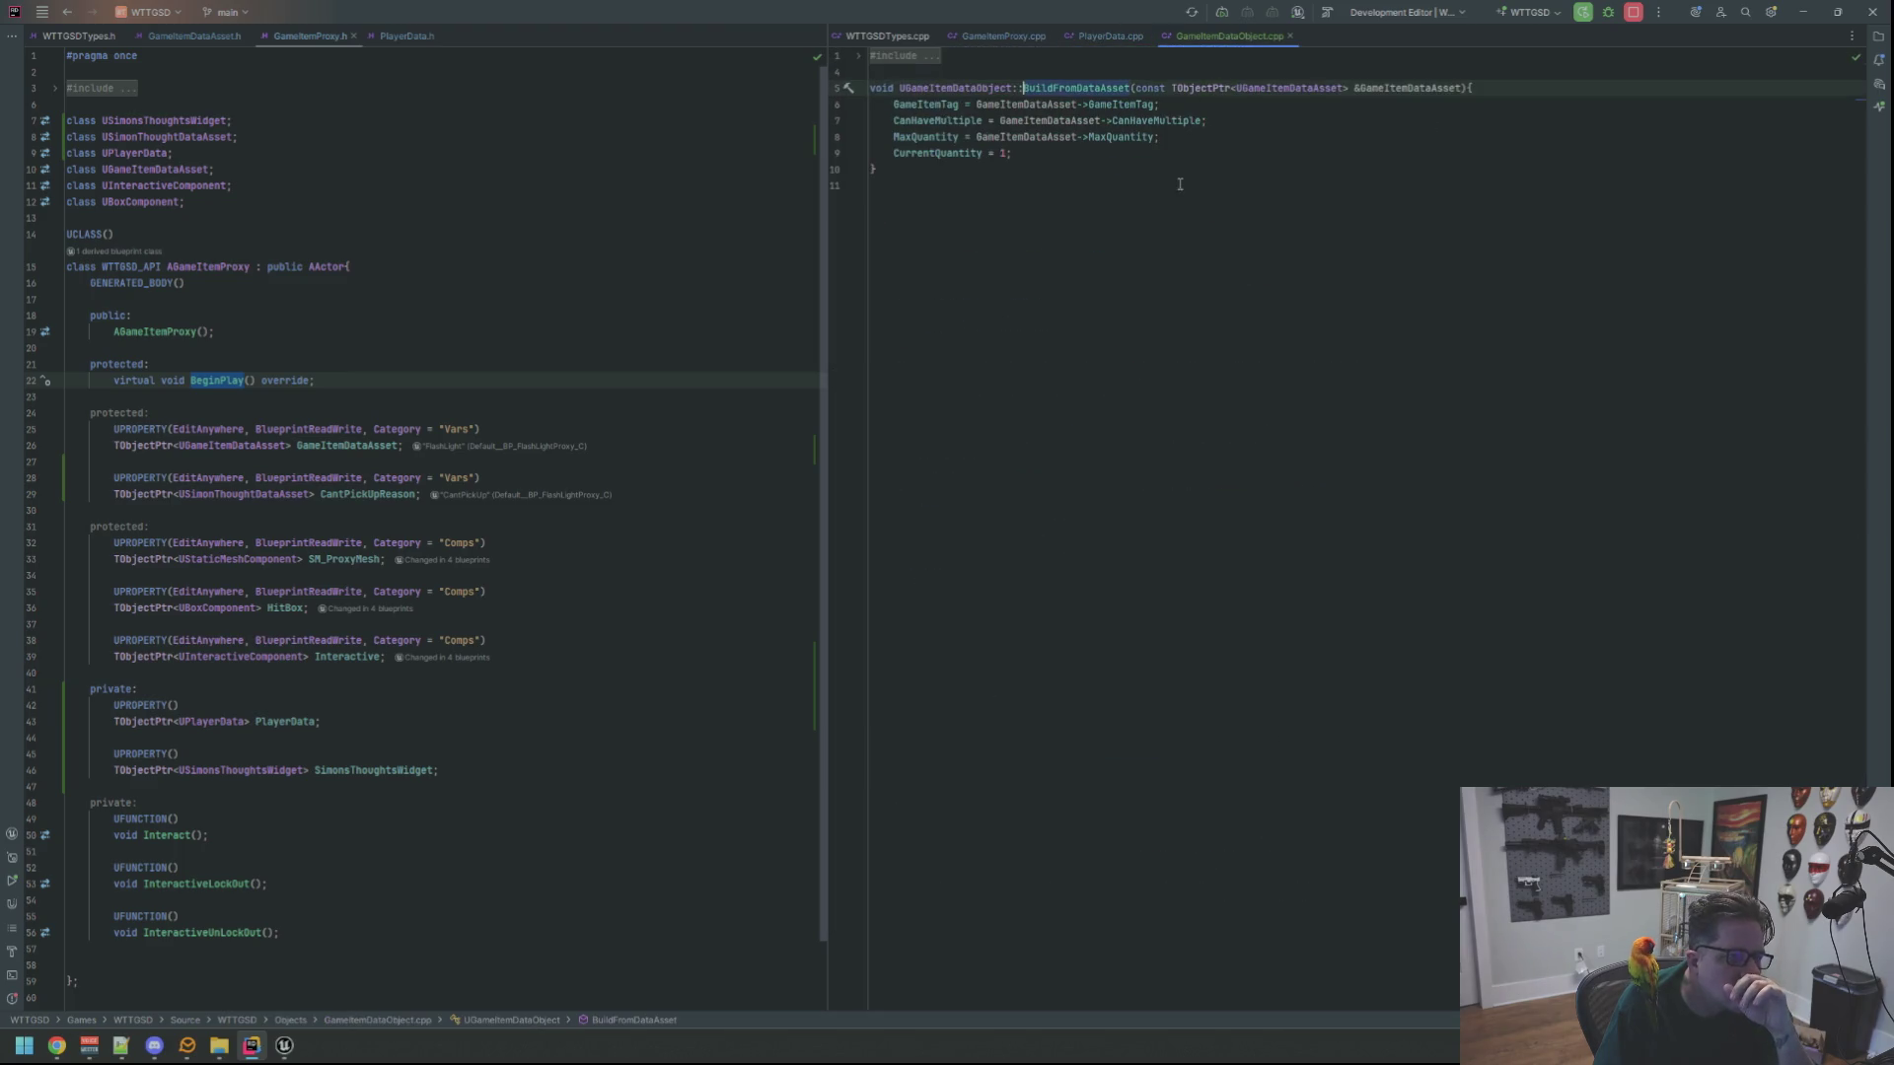
{"action": "middle_click", "coordinate": [1208, 40]}
{"action": "scroll", "coordinate": [1135, 355], "scroll_direction": "down", "scroll_amount": 3}
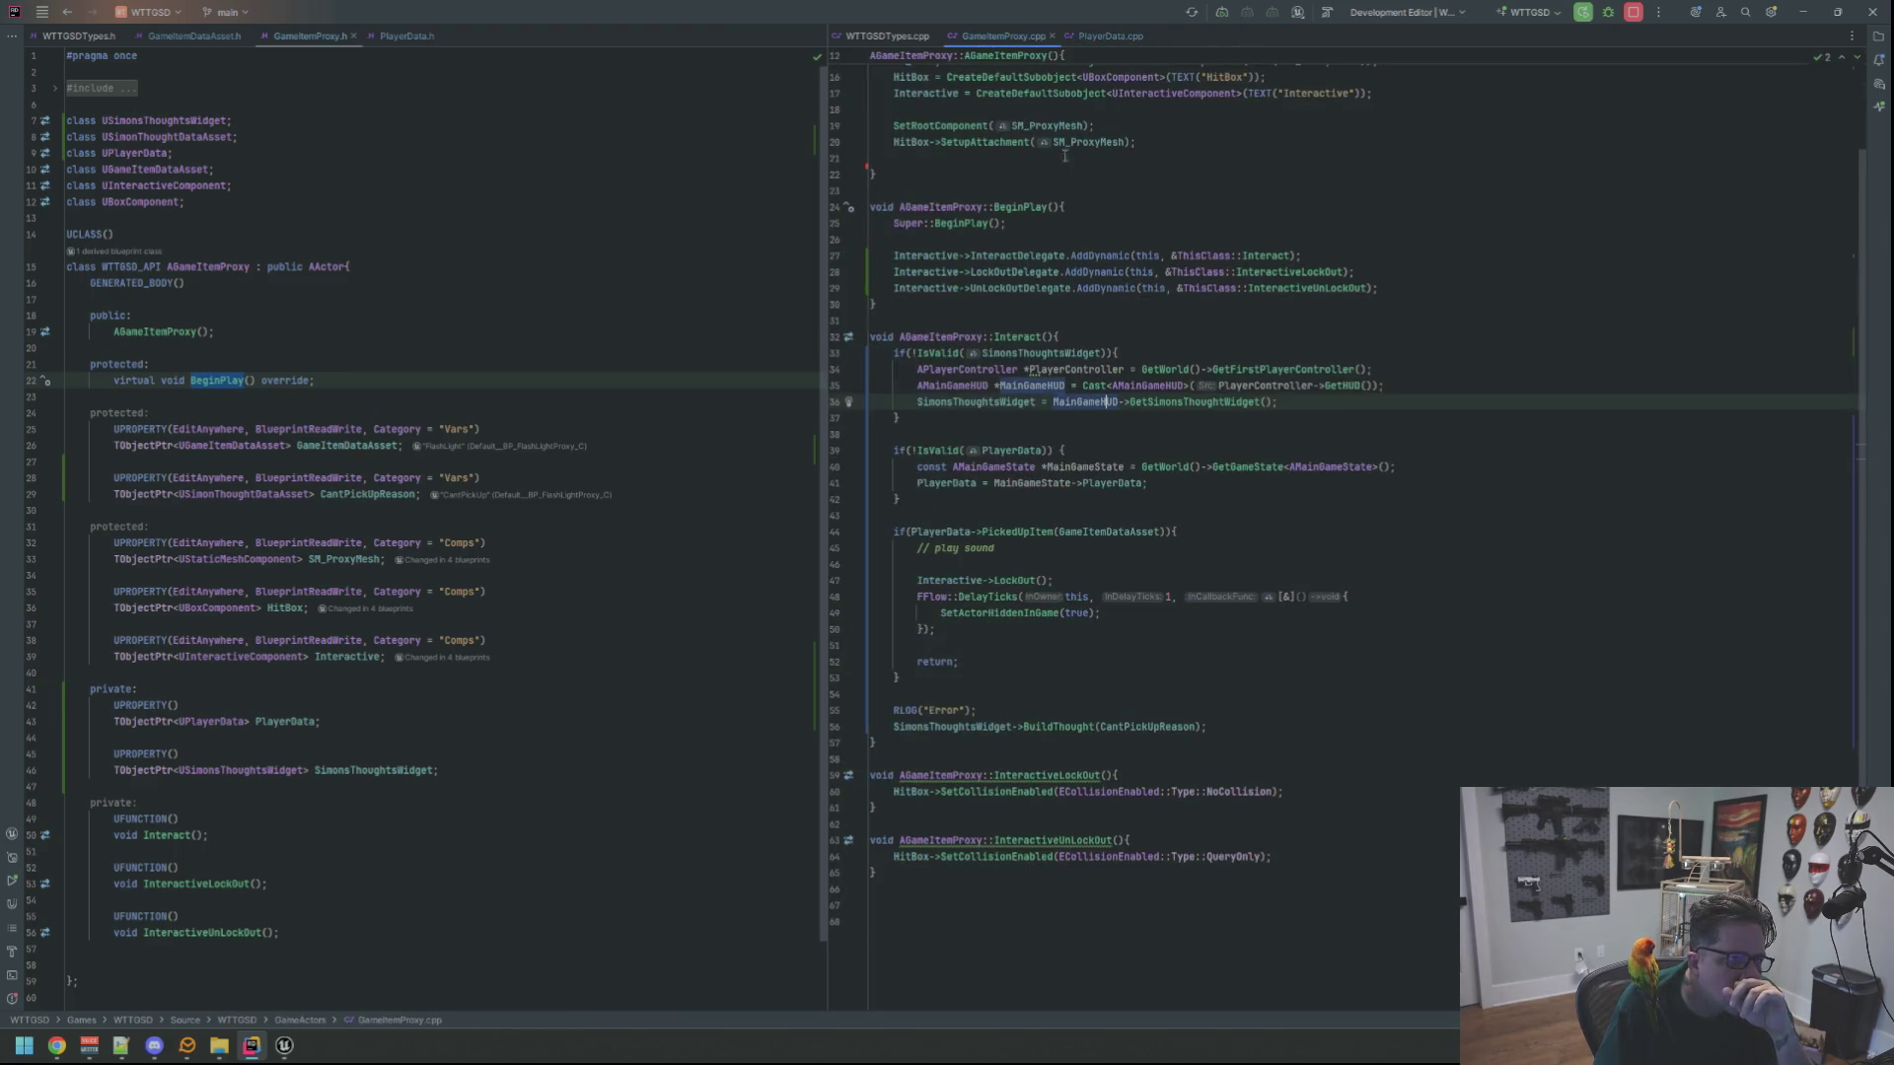
Delete the RLOG("Error") line from Interact in GameItemProxy.cpp
{"action": "left_click", "coordinate": [1016, 671]}
{"action": "left_click", "coordinate": [1021, 710]}
{"action": "key", "text": "shift+Home"}
{"action": "key", "text": "shift+Home"}
{"action": "key", "text": "shift+Up"}
{"action": "key", "text": "BackSpace"}
{"action": "scroll", "coordinate": [1150, 648], "scroll_direction": "up", "scroll_amount": 1}
{"action": "key", "text": "Up"}
{"action": "key", "text": "Up"}
{"action": "key", "text": "Up"}
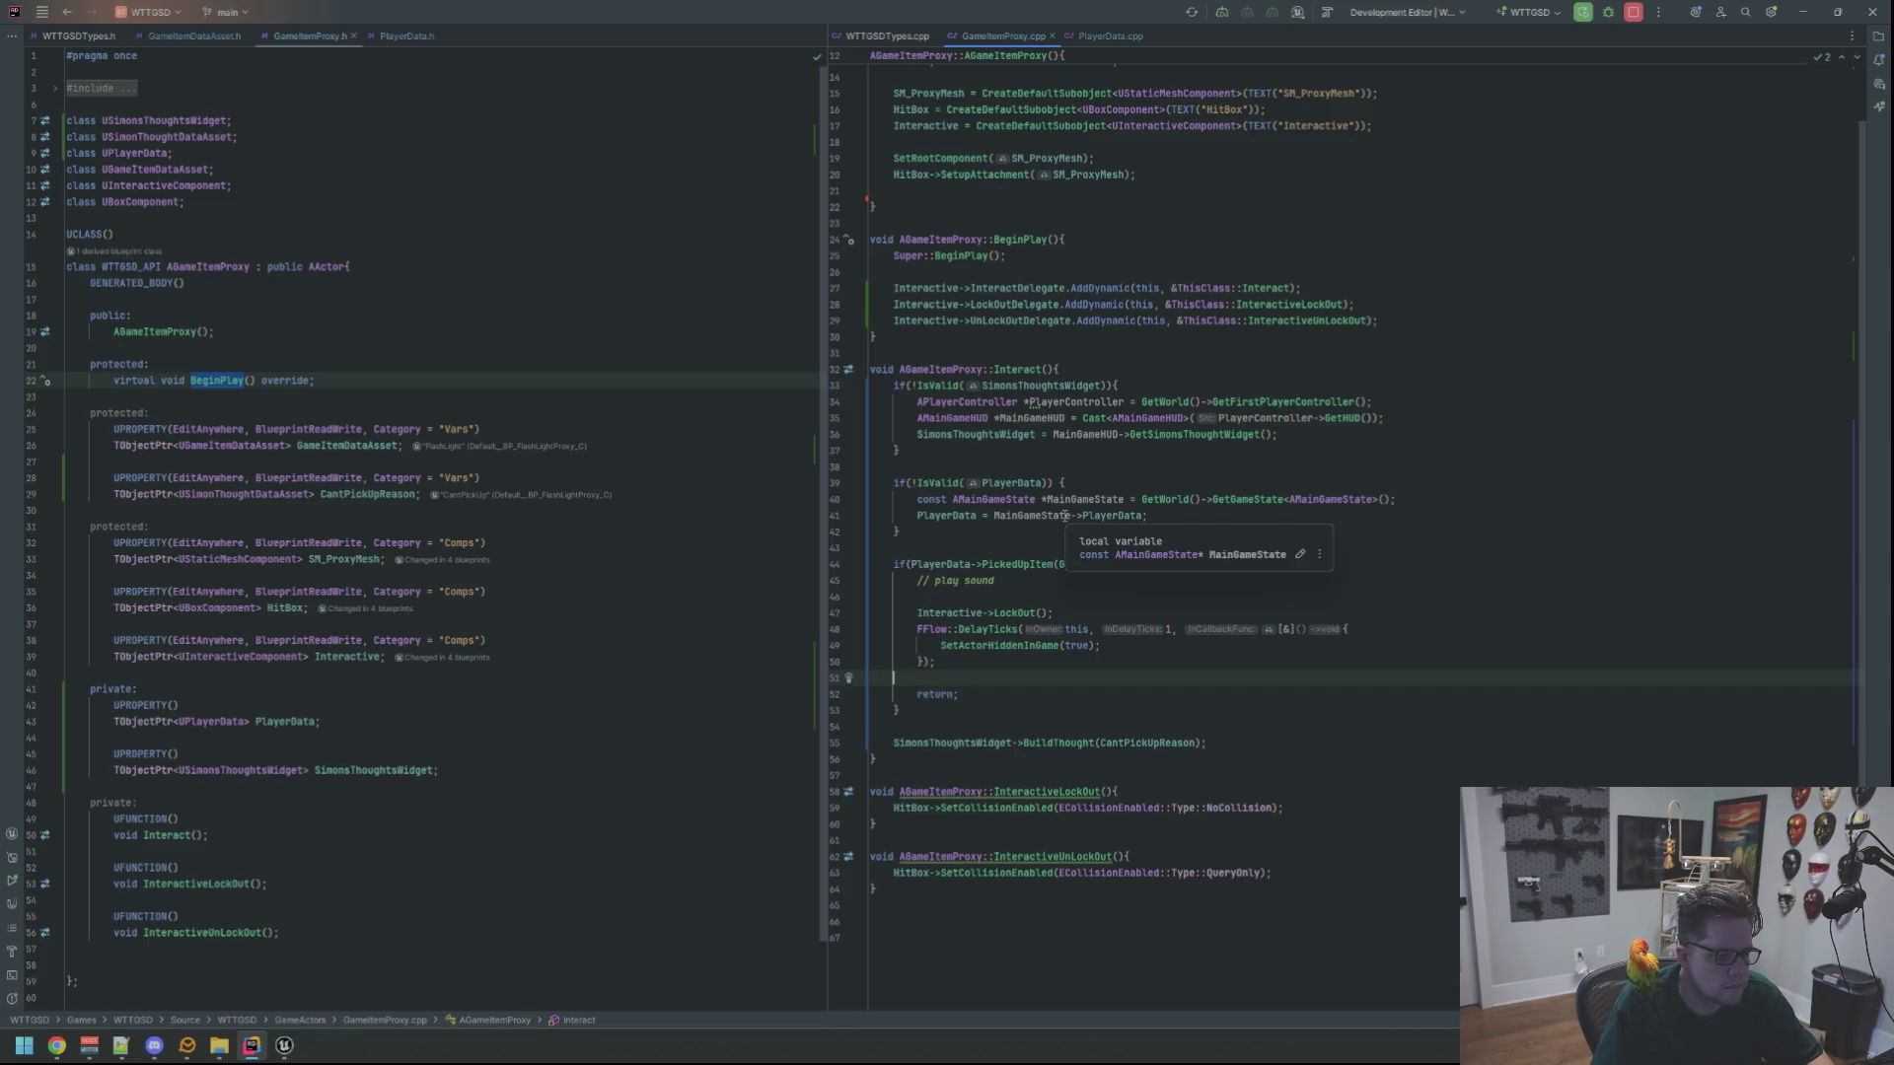
{"action": "left_click", "coordinate": [1030, 450]}
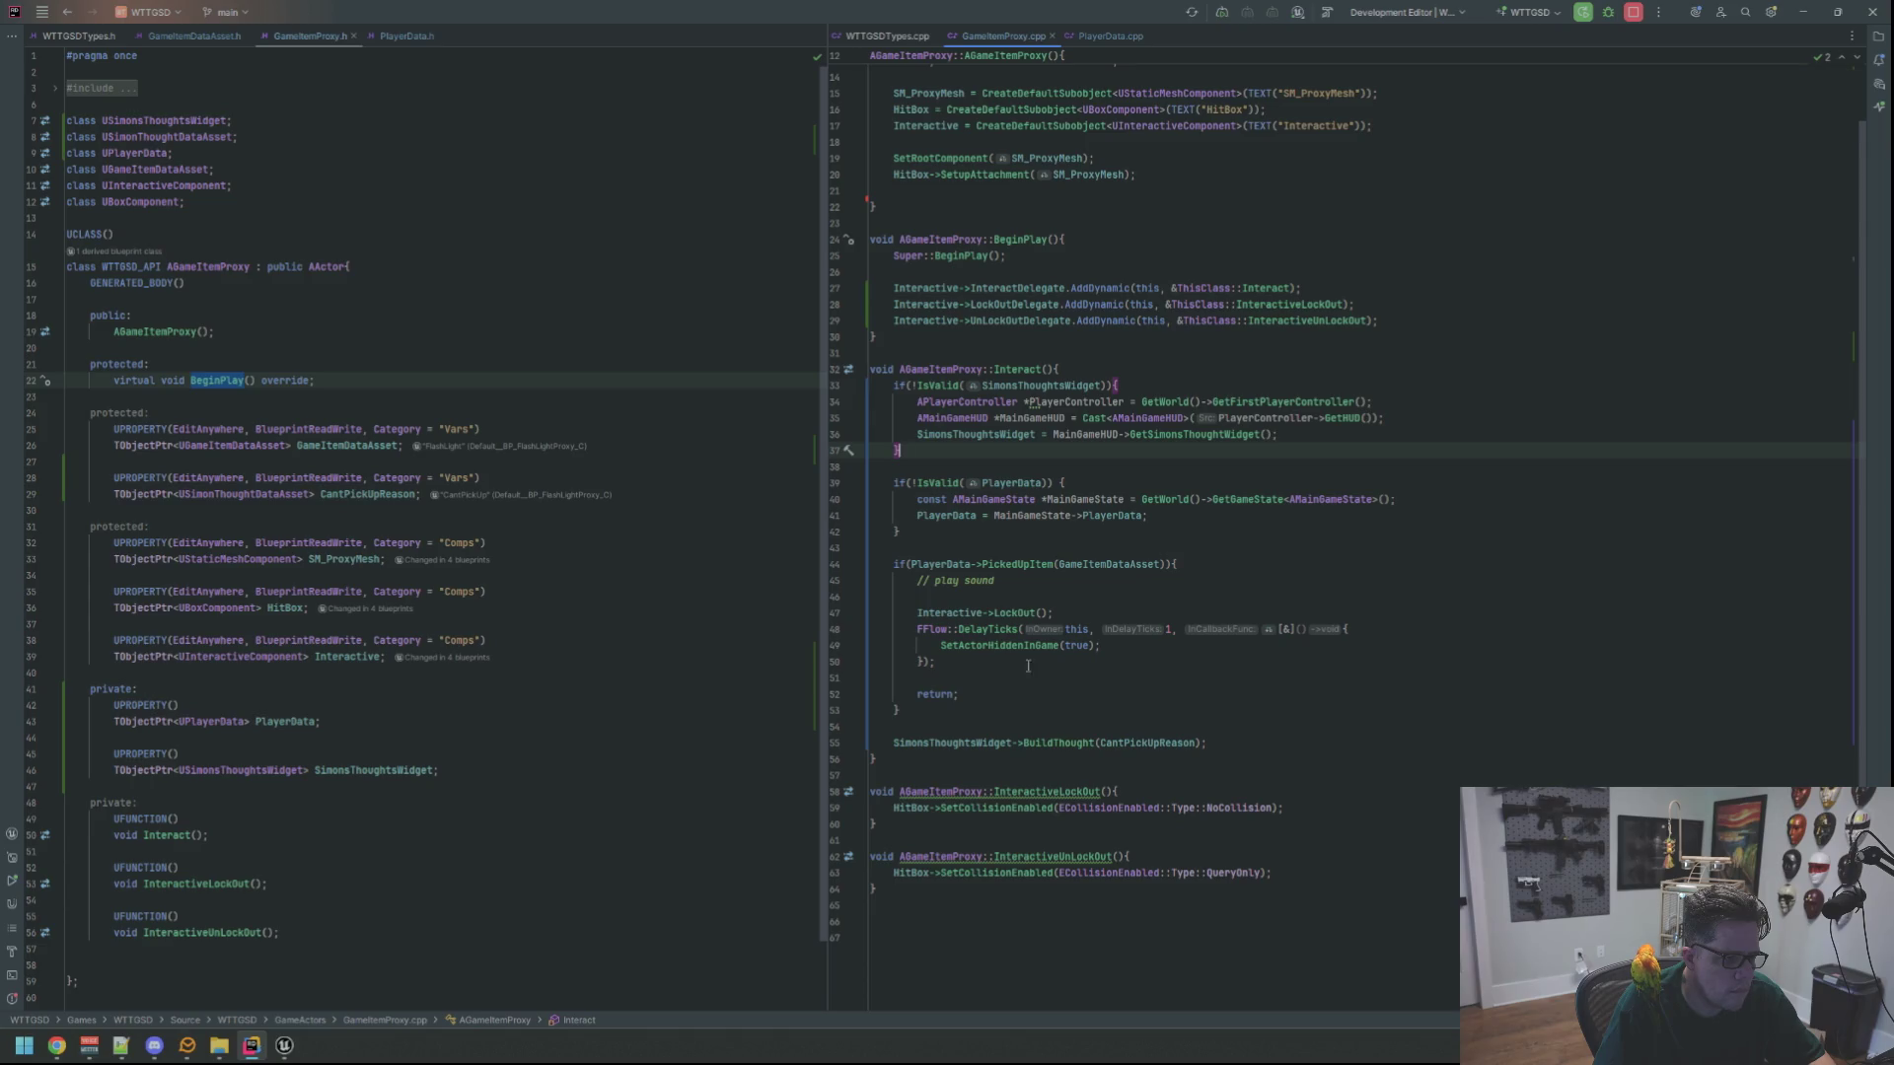
Add a '// destroy self?' comment under '// play sound'
{"action": "left_click", "coordinate": [1140, 582]}
{"action": "key", "text": "Down"}
{"action": "type", "text": "// destor"}
{"action": "key", "text": "BackSpace"}
{"action": "key", "text": "BackSpace"}
{"action": "key", "text": "BackSpace"}
{"action": "type", "text": "estroy self?"}
Jump to the PickedUpItem definition with Ctrl+B, then come back to GameItemProxy.cpp
{"action": "left_click", "coordinate": [1016, 564]}
{"action": "key", "text": "ctrl+b"}
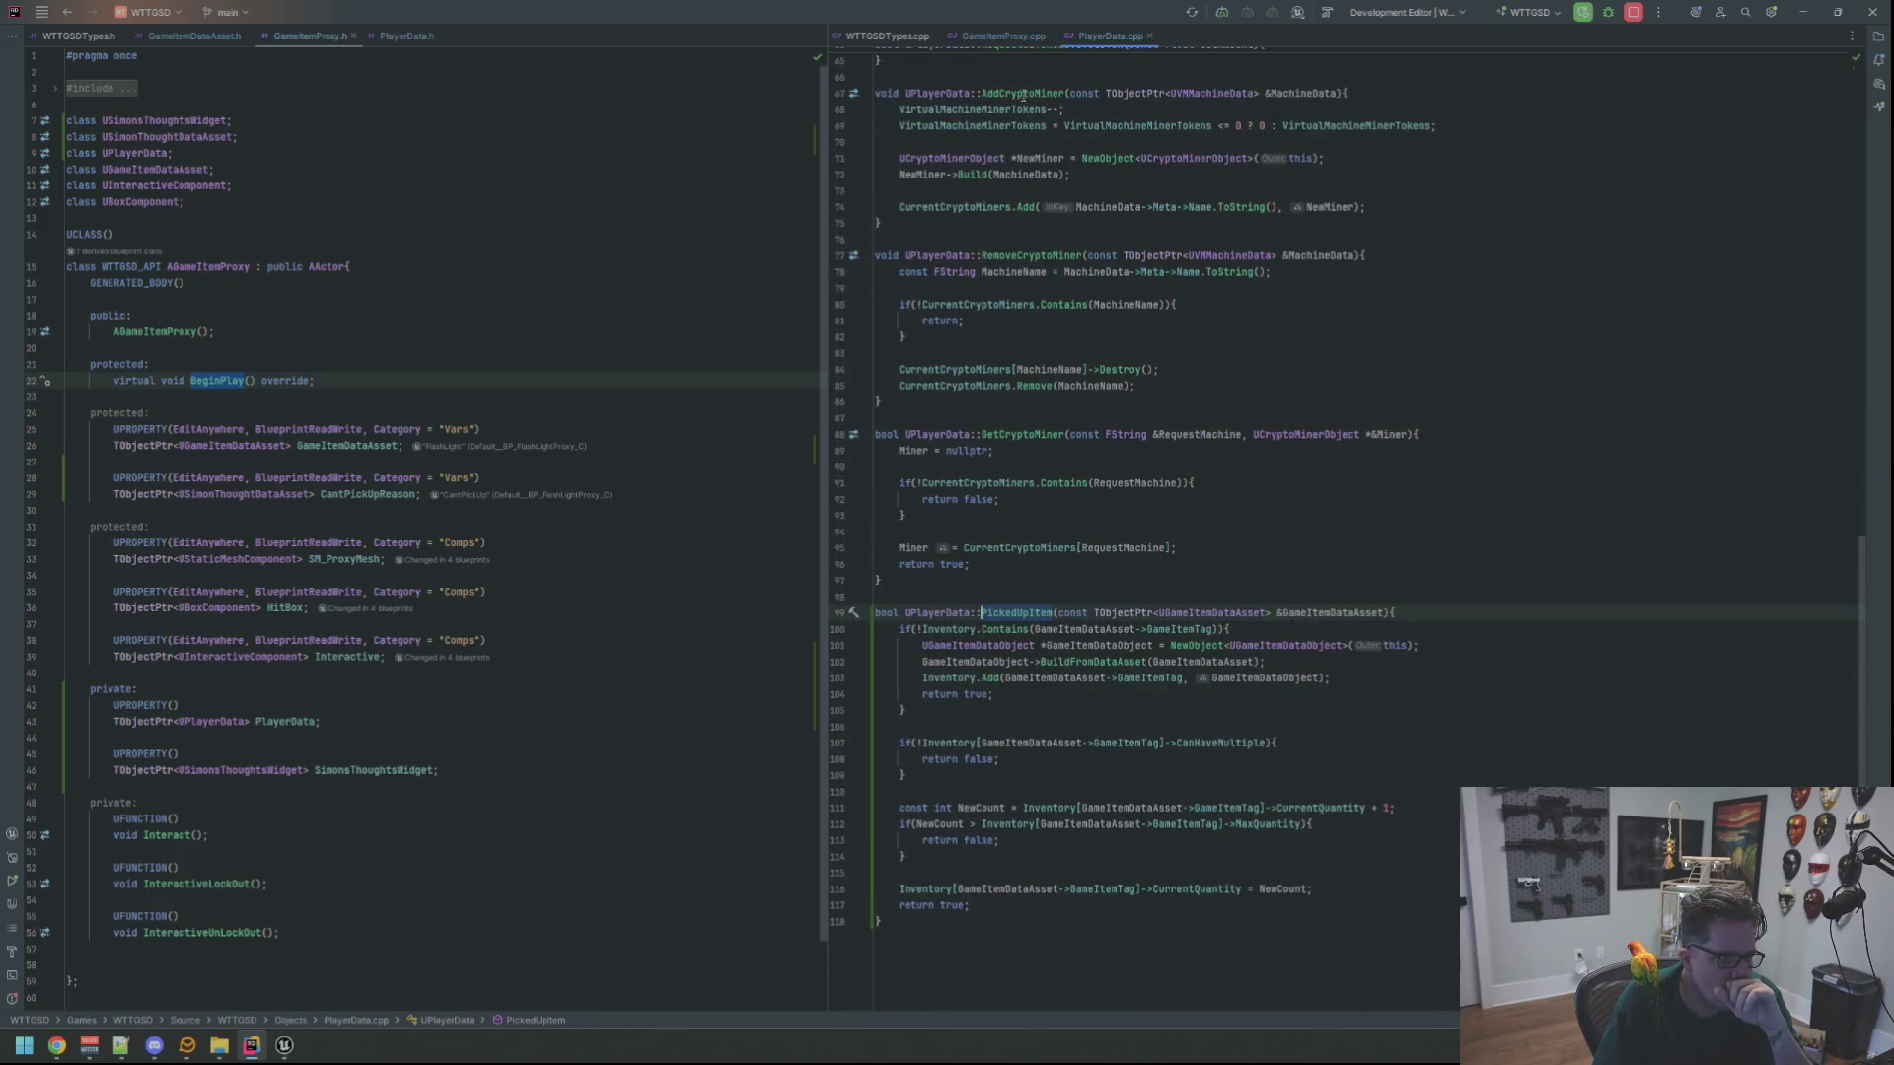
{"action": "left_click", "coordinate": [1008, 37]}
{"action": "left_click", "coordinate": [1247, 592]}
{"action": "left_click", "coordinate": [1257, 565]}
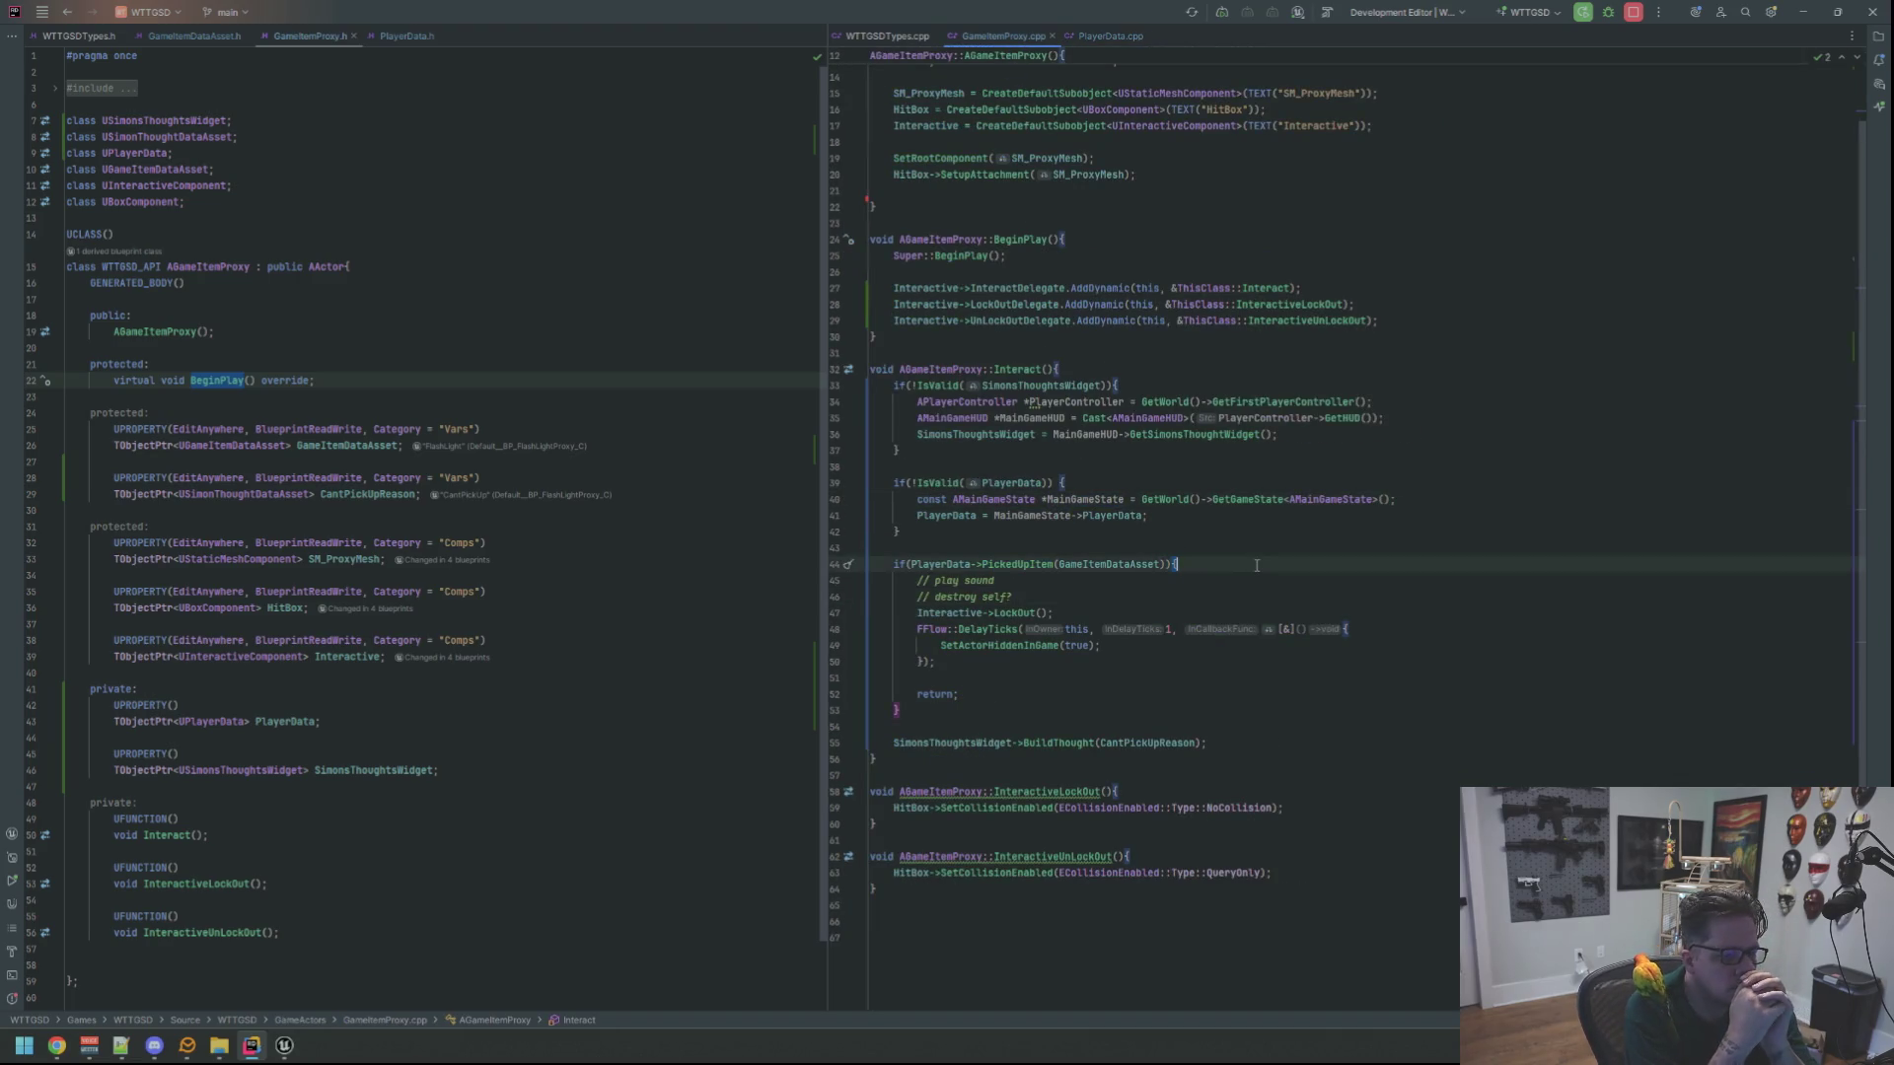
{"action": "key", "text": "Up"}
{"action": "key", "text": "Up"}
{"action": "key", "text": "Up"}
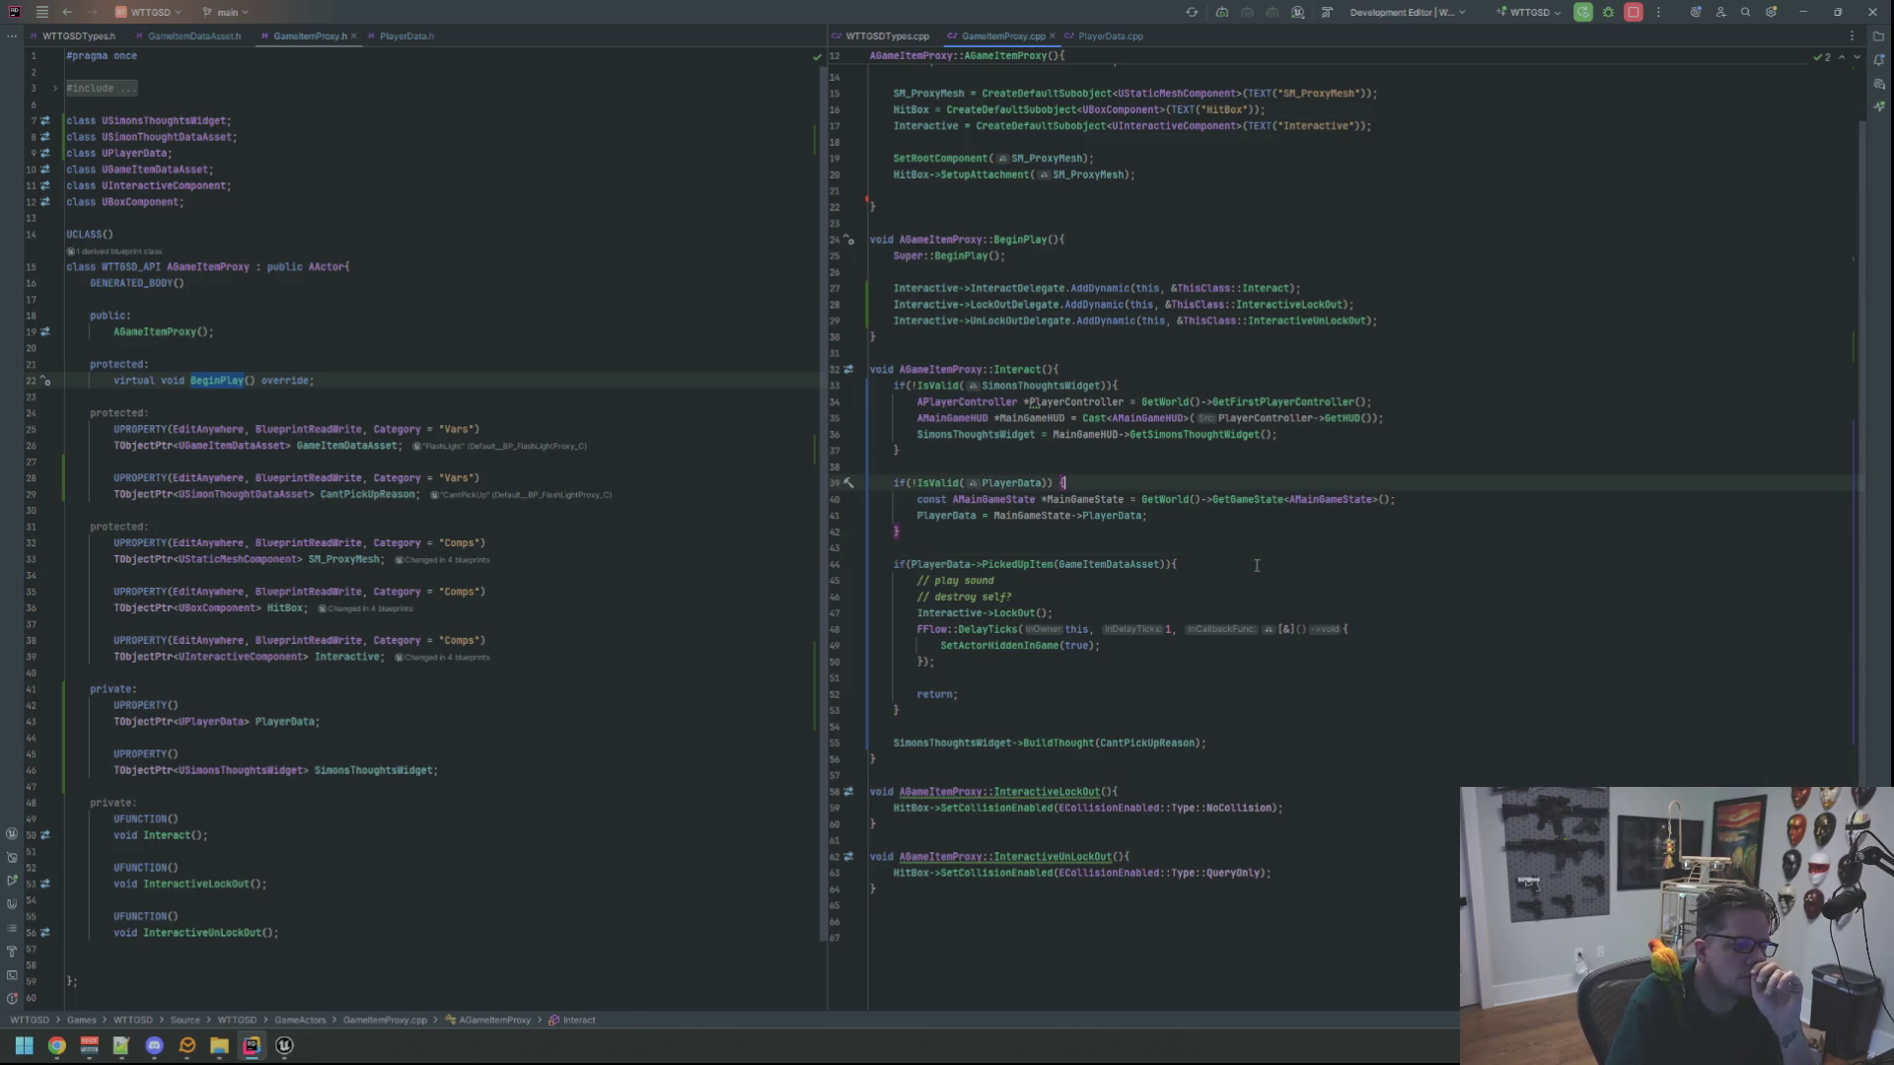
Review the GetCryptoMiner and RemoveCryptoMiner functions in PlayerData.cpp
{"action": "key", "text": "Up"}
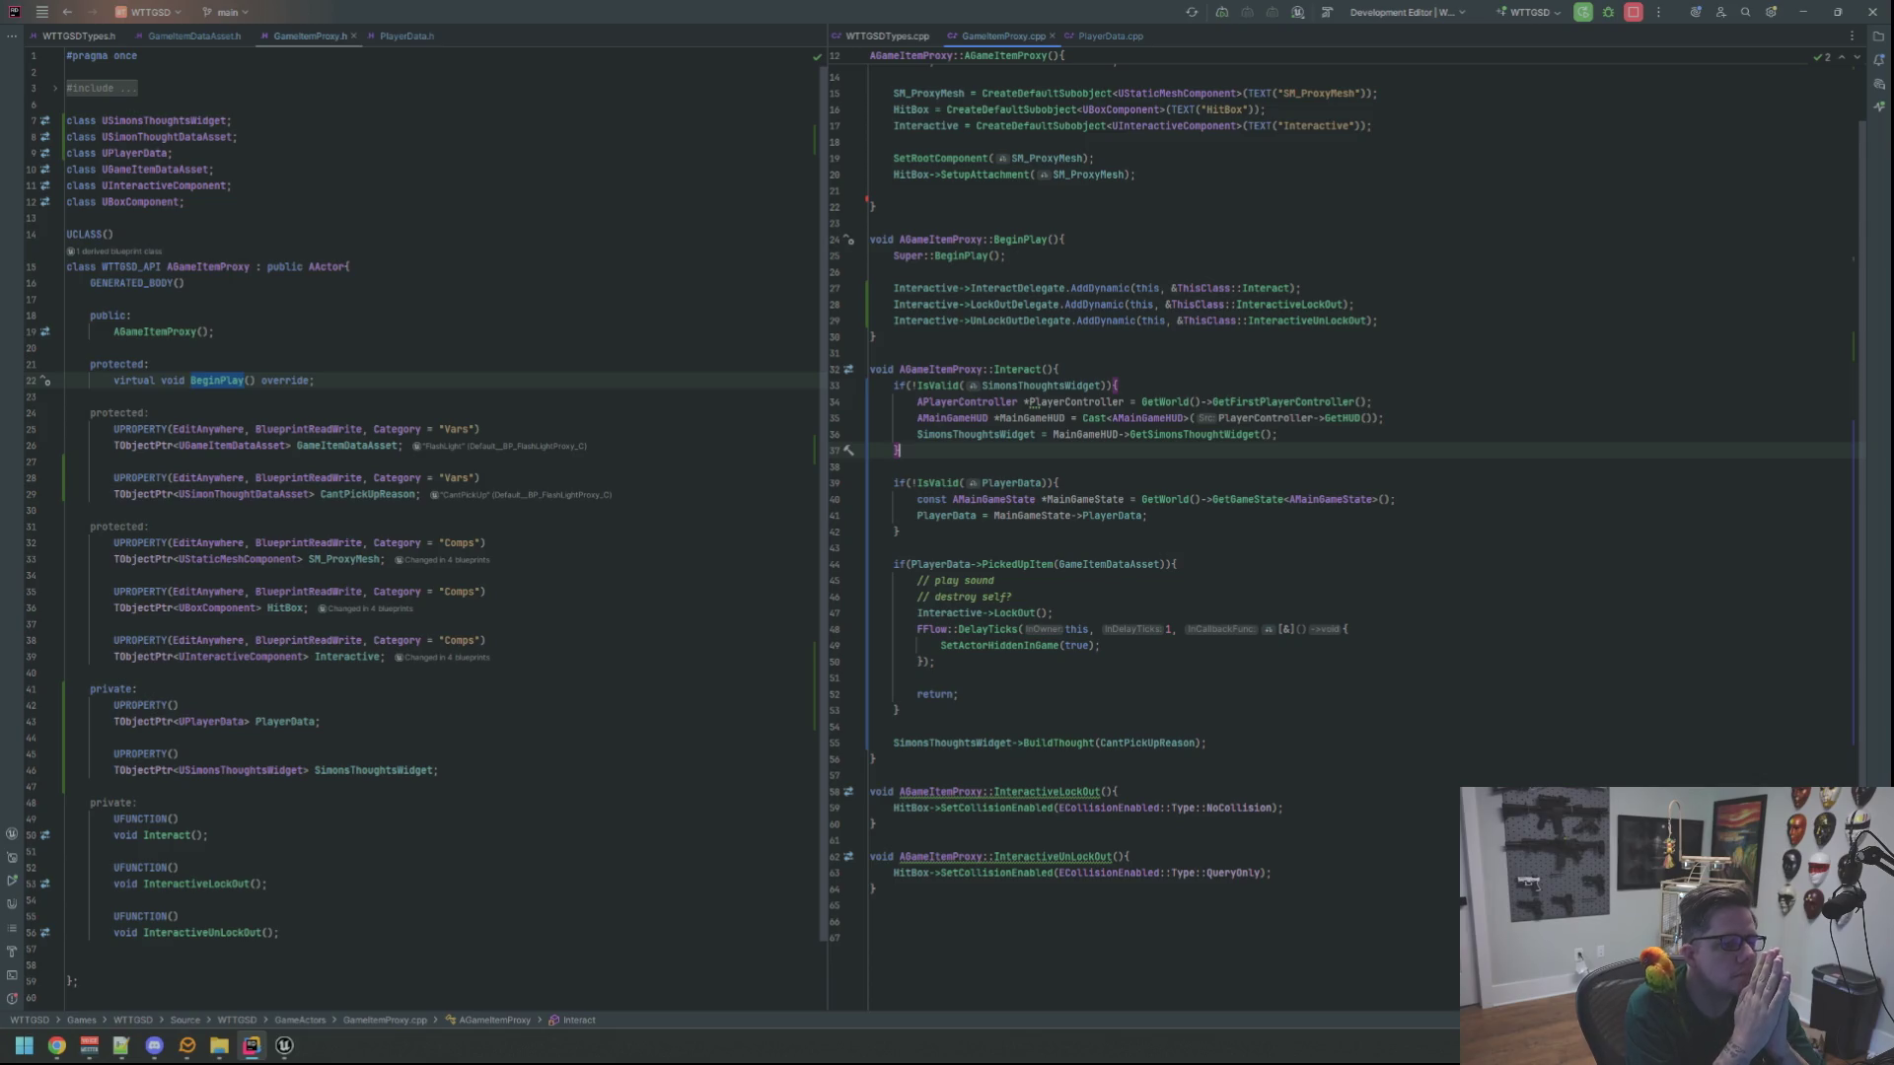
{"action": "left_click", "coordinate": [1090, 35]}
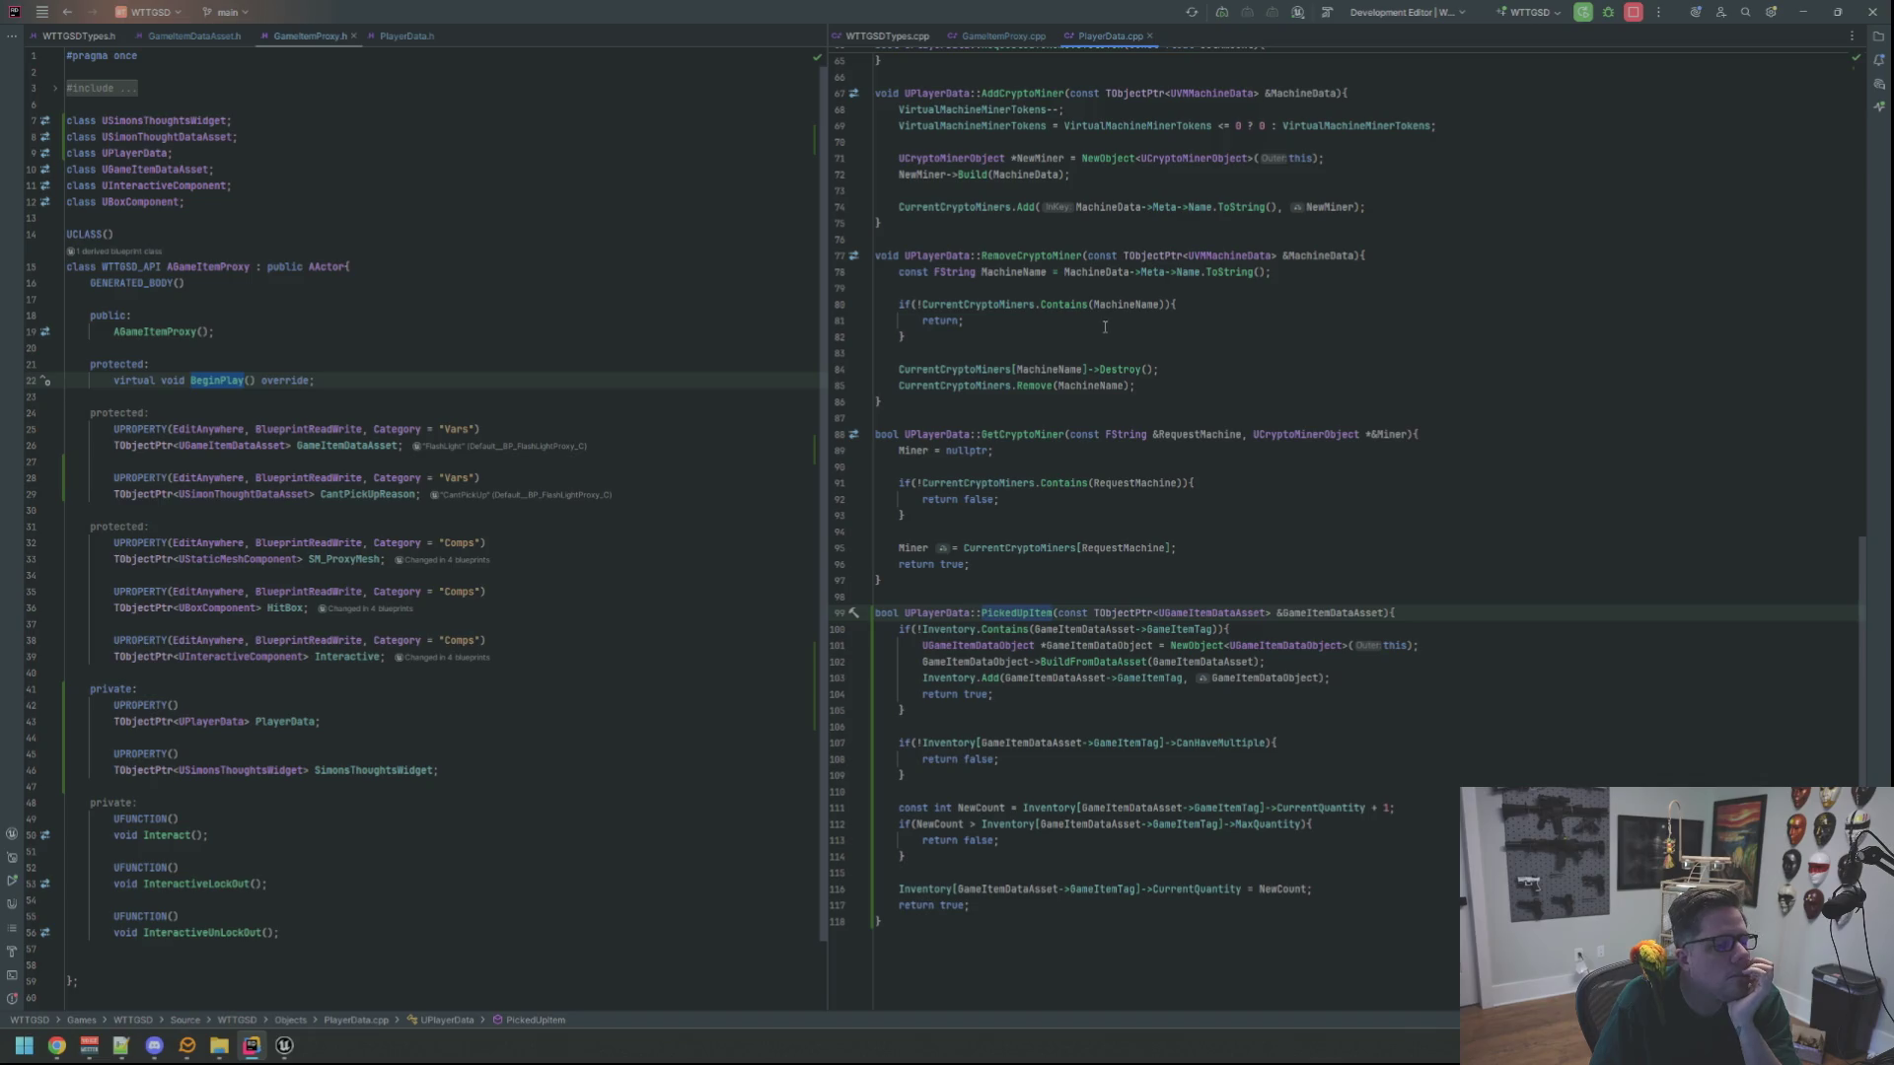
{"action": "left_click", "coordinate": [1401, 446]}
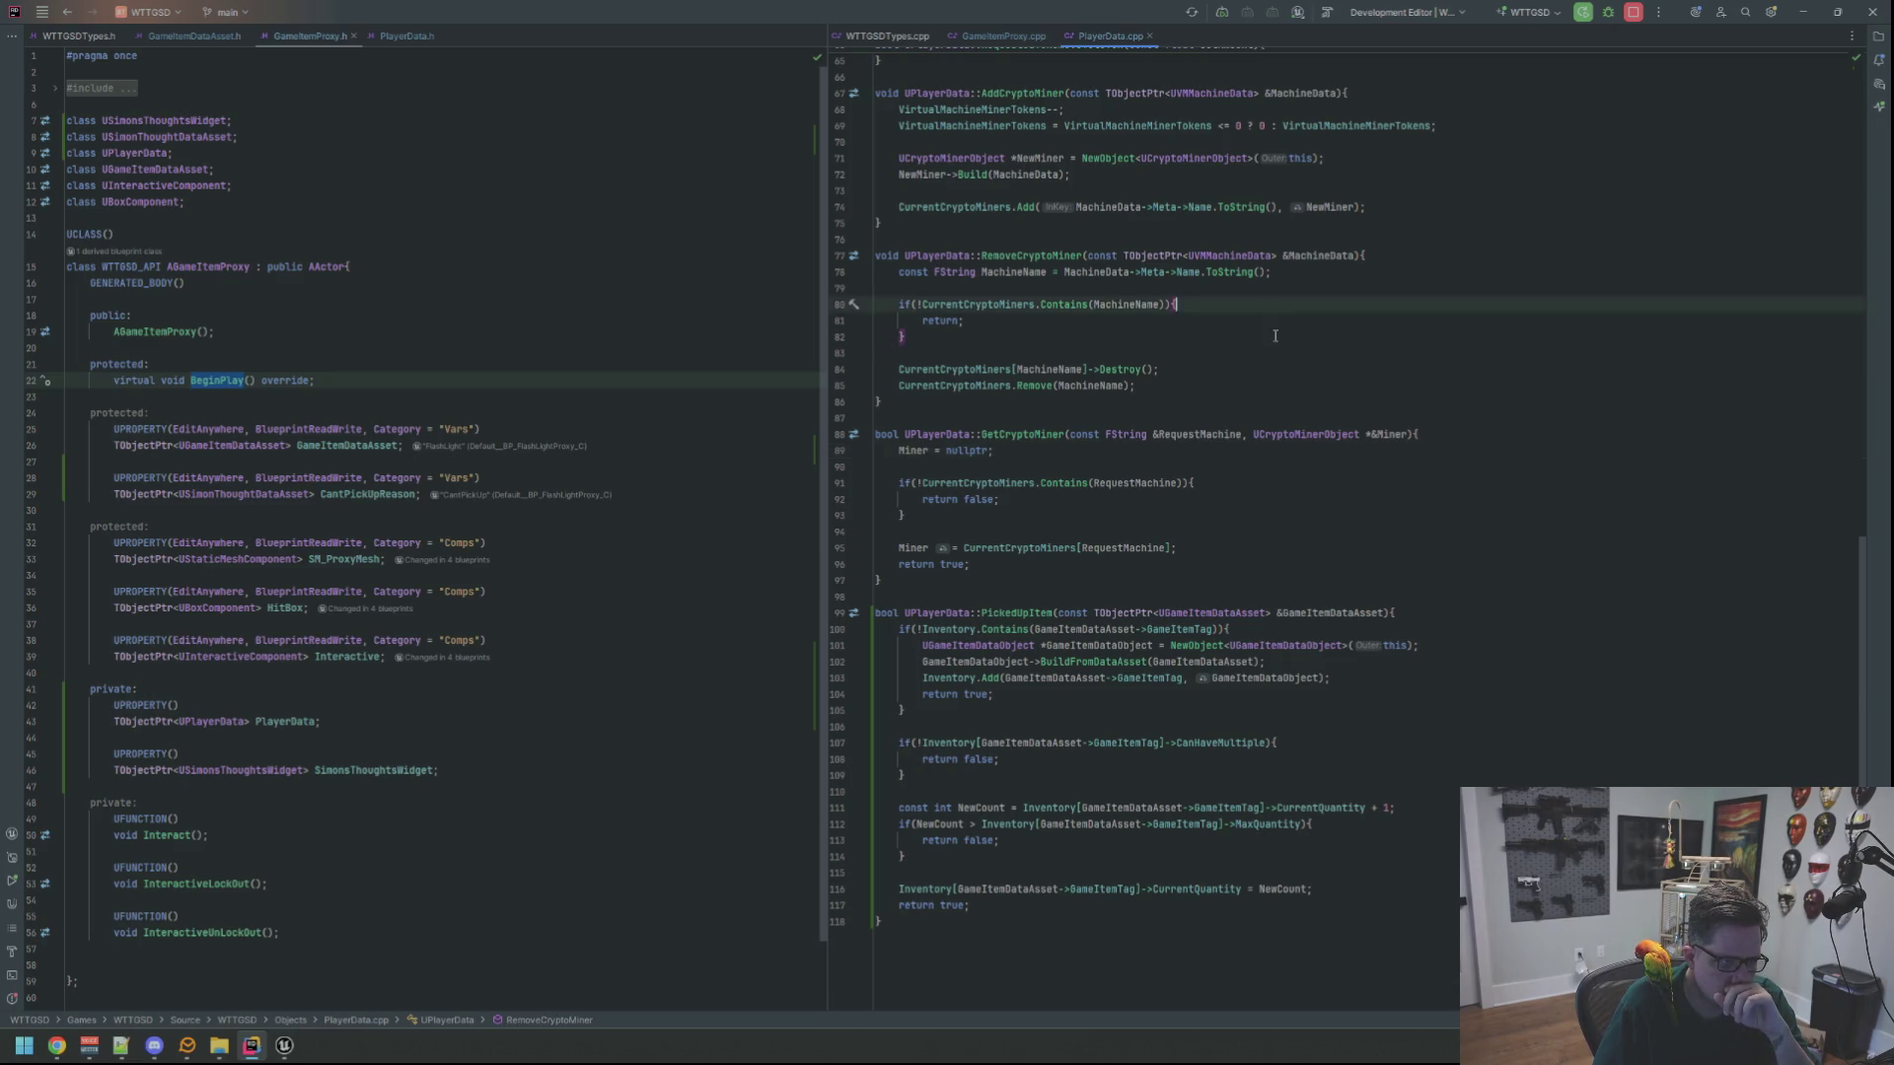
{"action": "left_click_drag", "start_coordinate": [1162, 369], "coordinate": [1276, 353]}
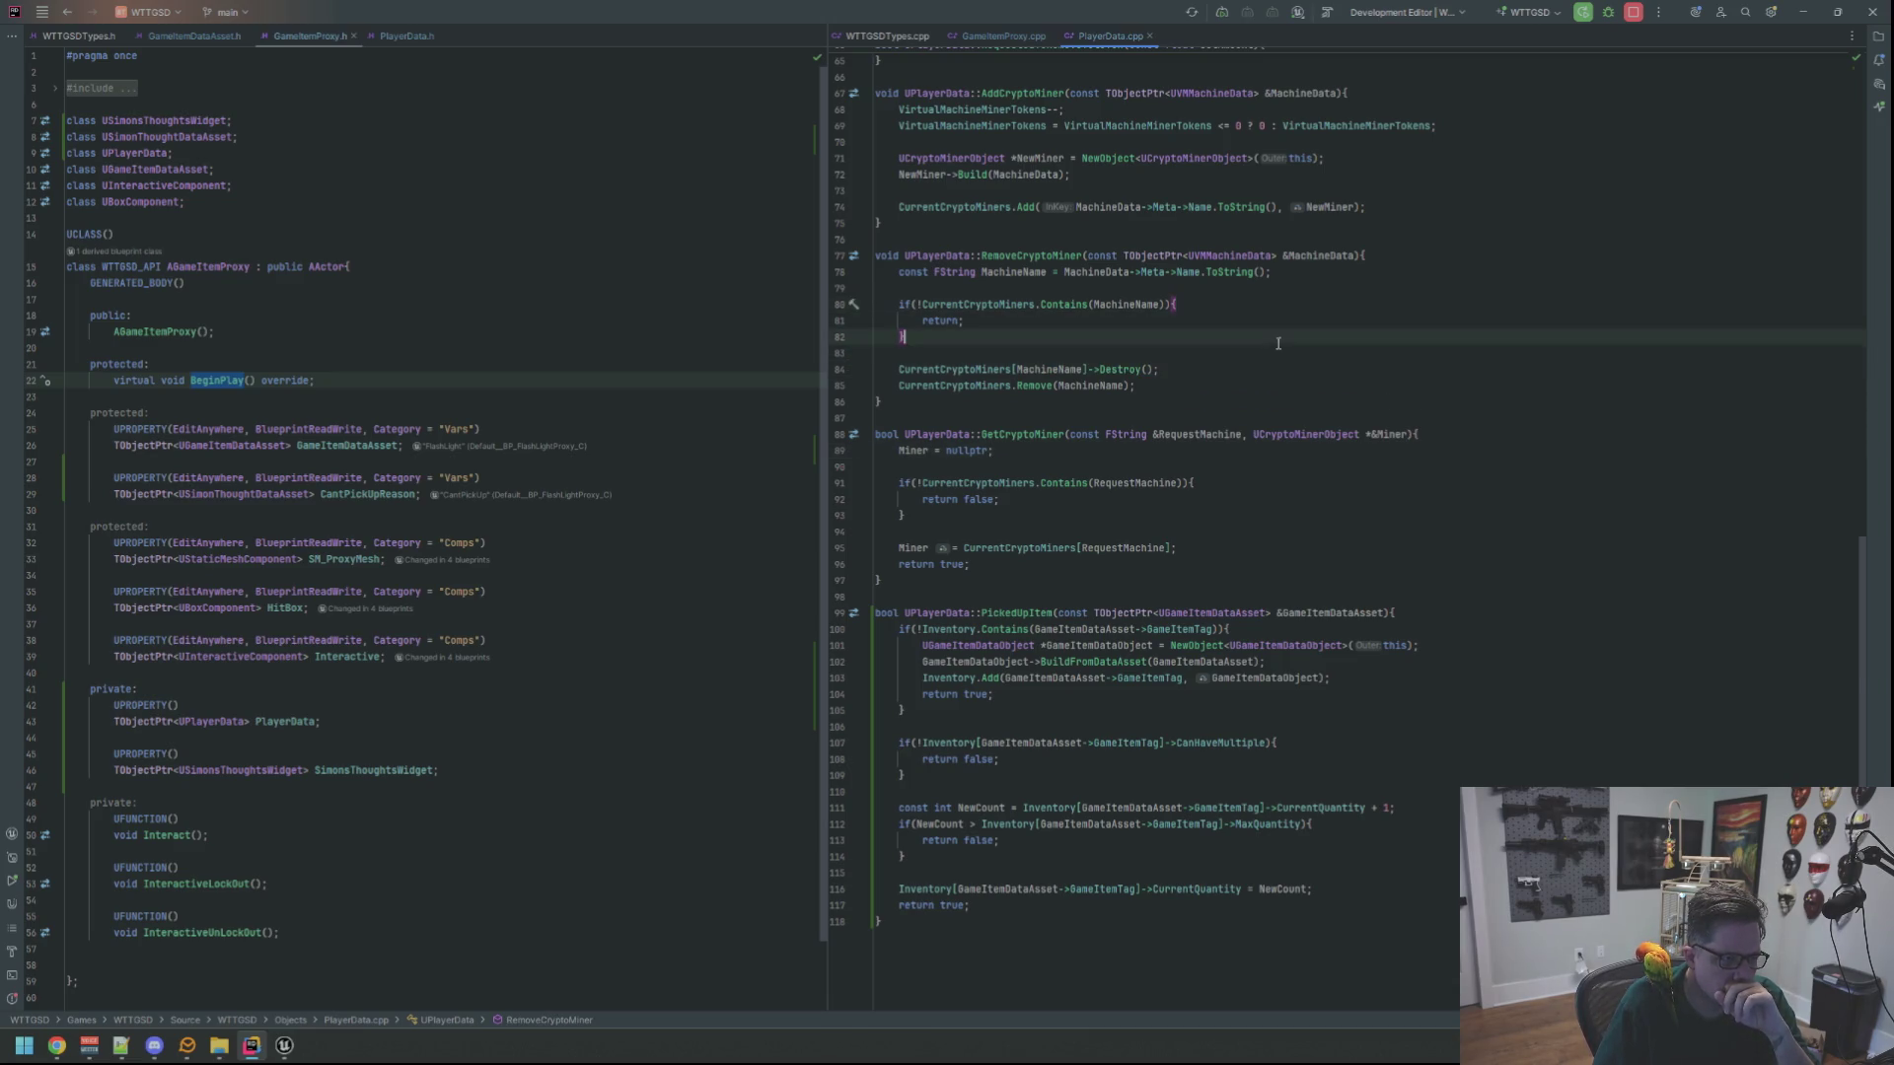
{"action": "left_click", "coordinate": [1281, 347]}
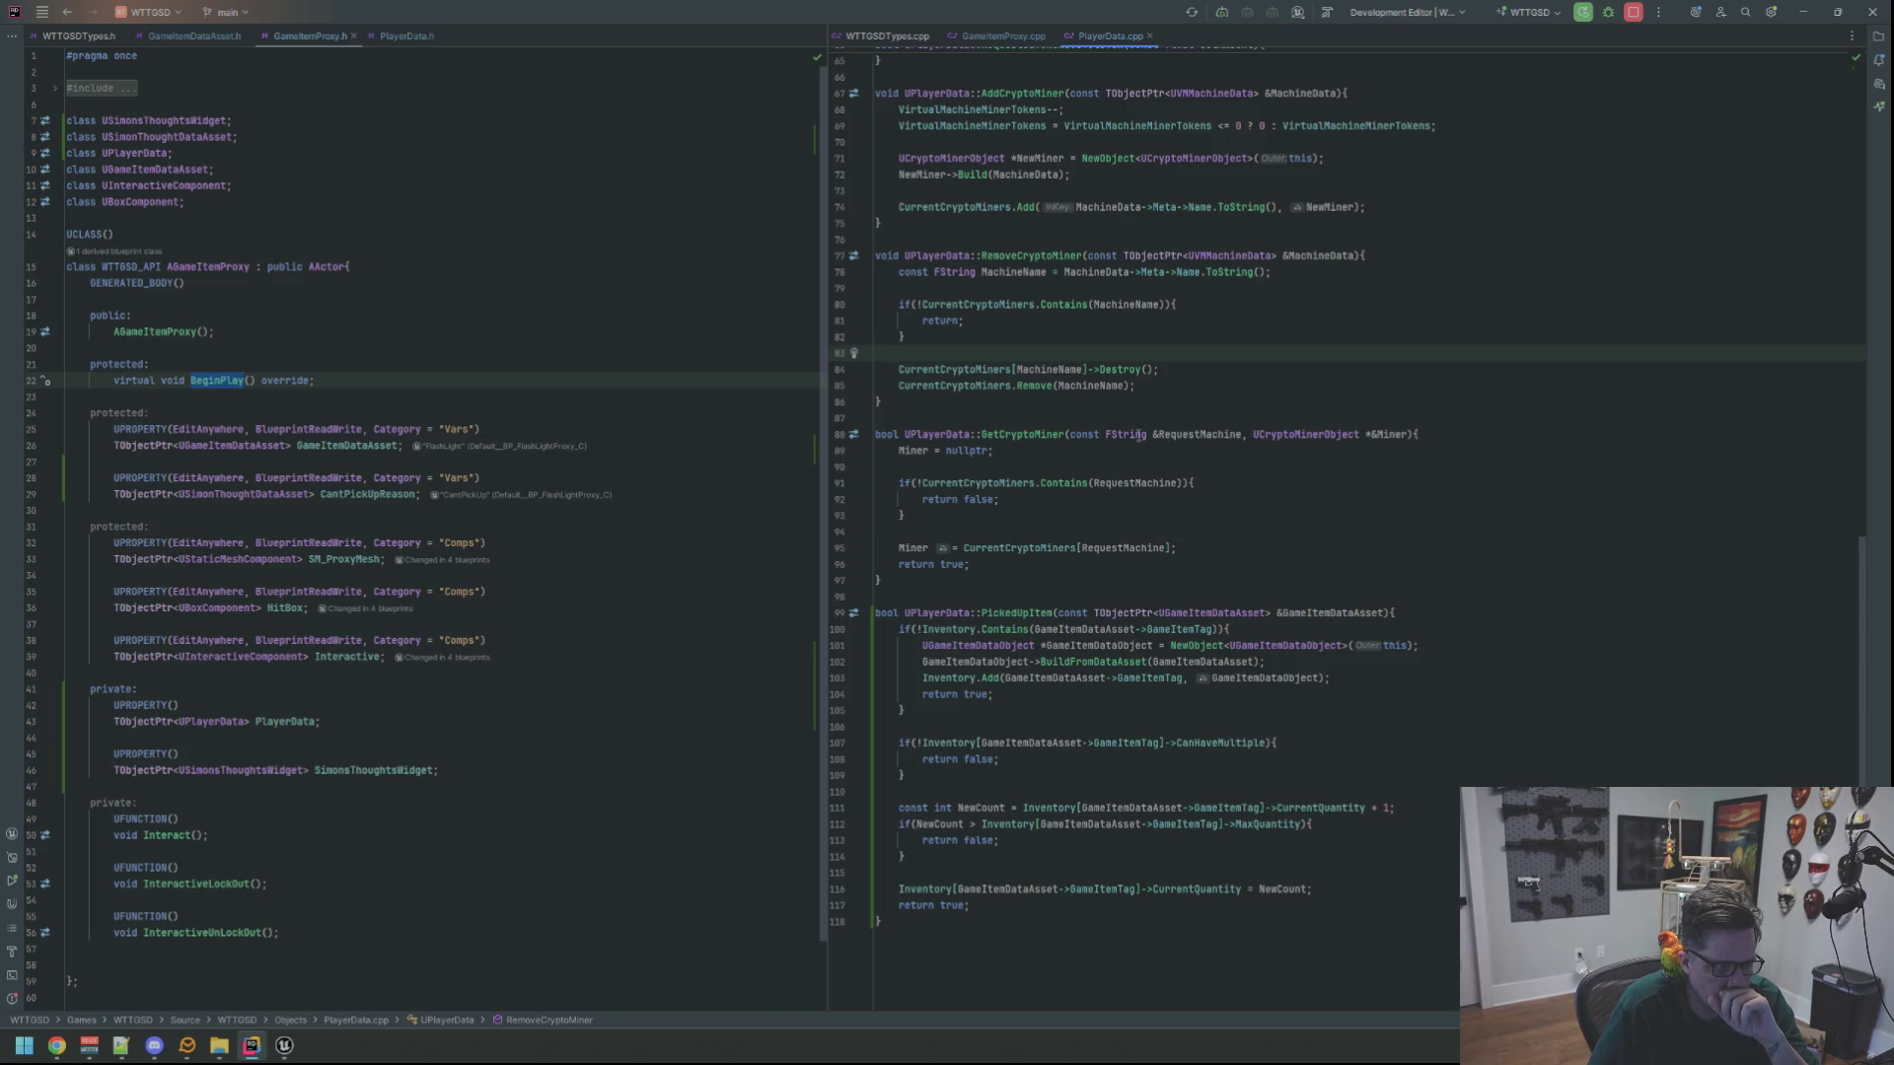
{"action": "left_click", "coordinate": [1248, 333]}
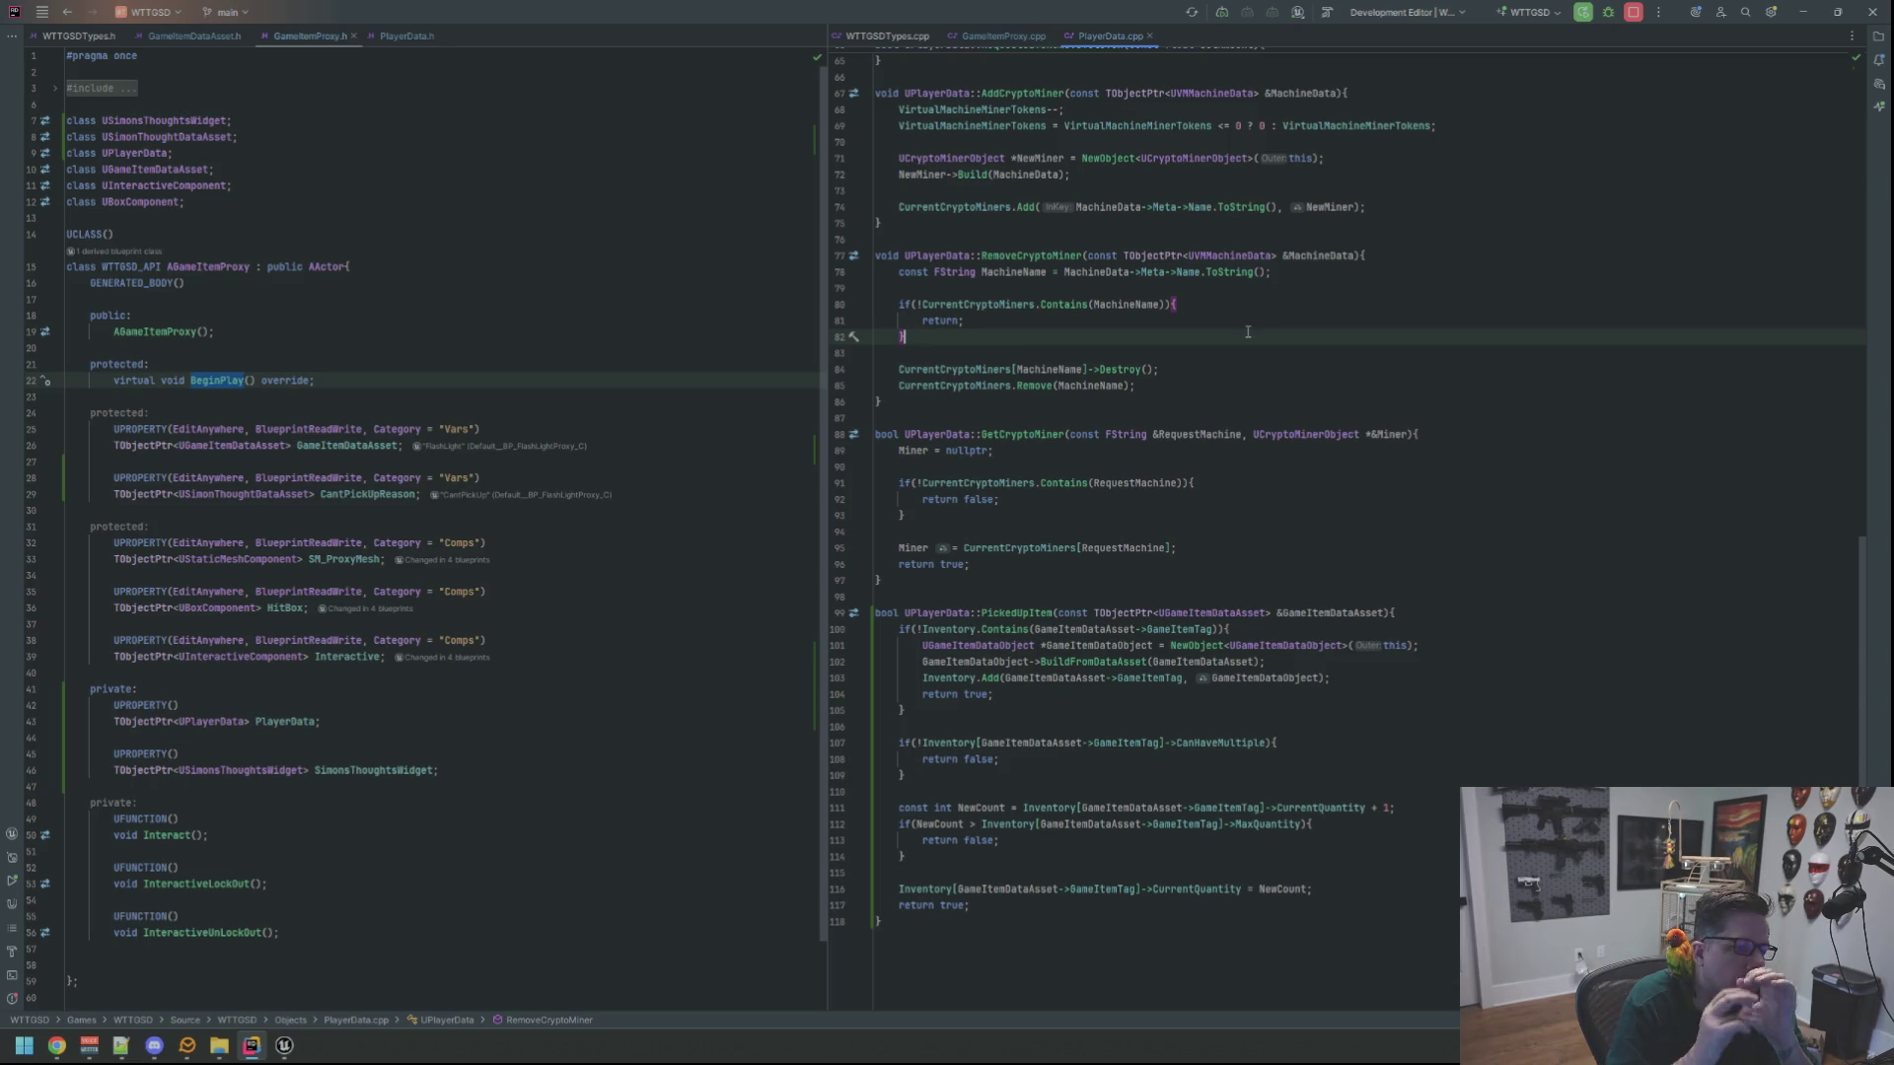
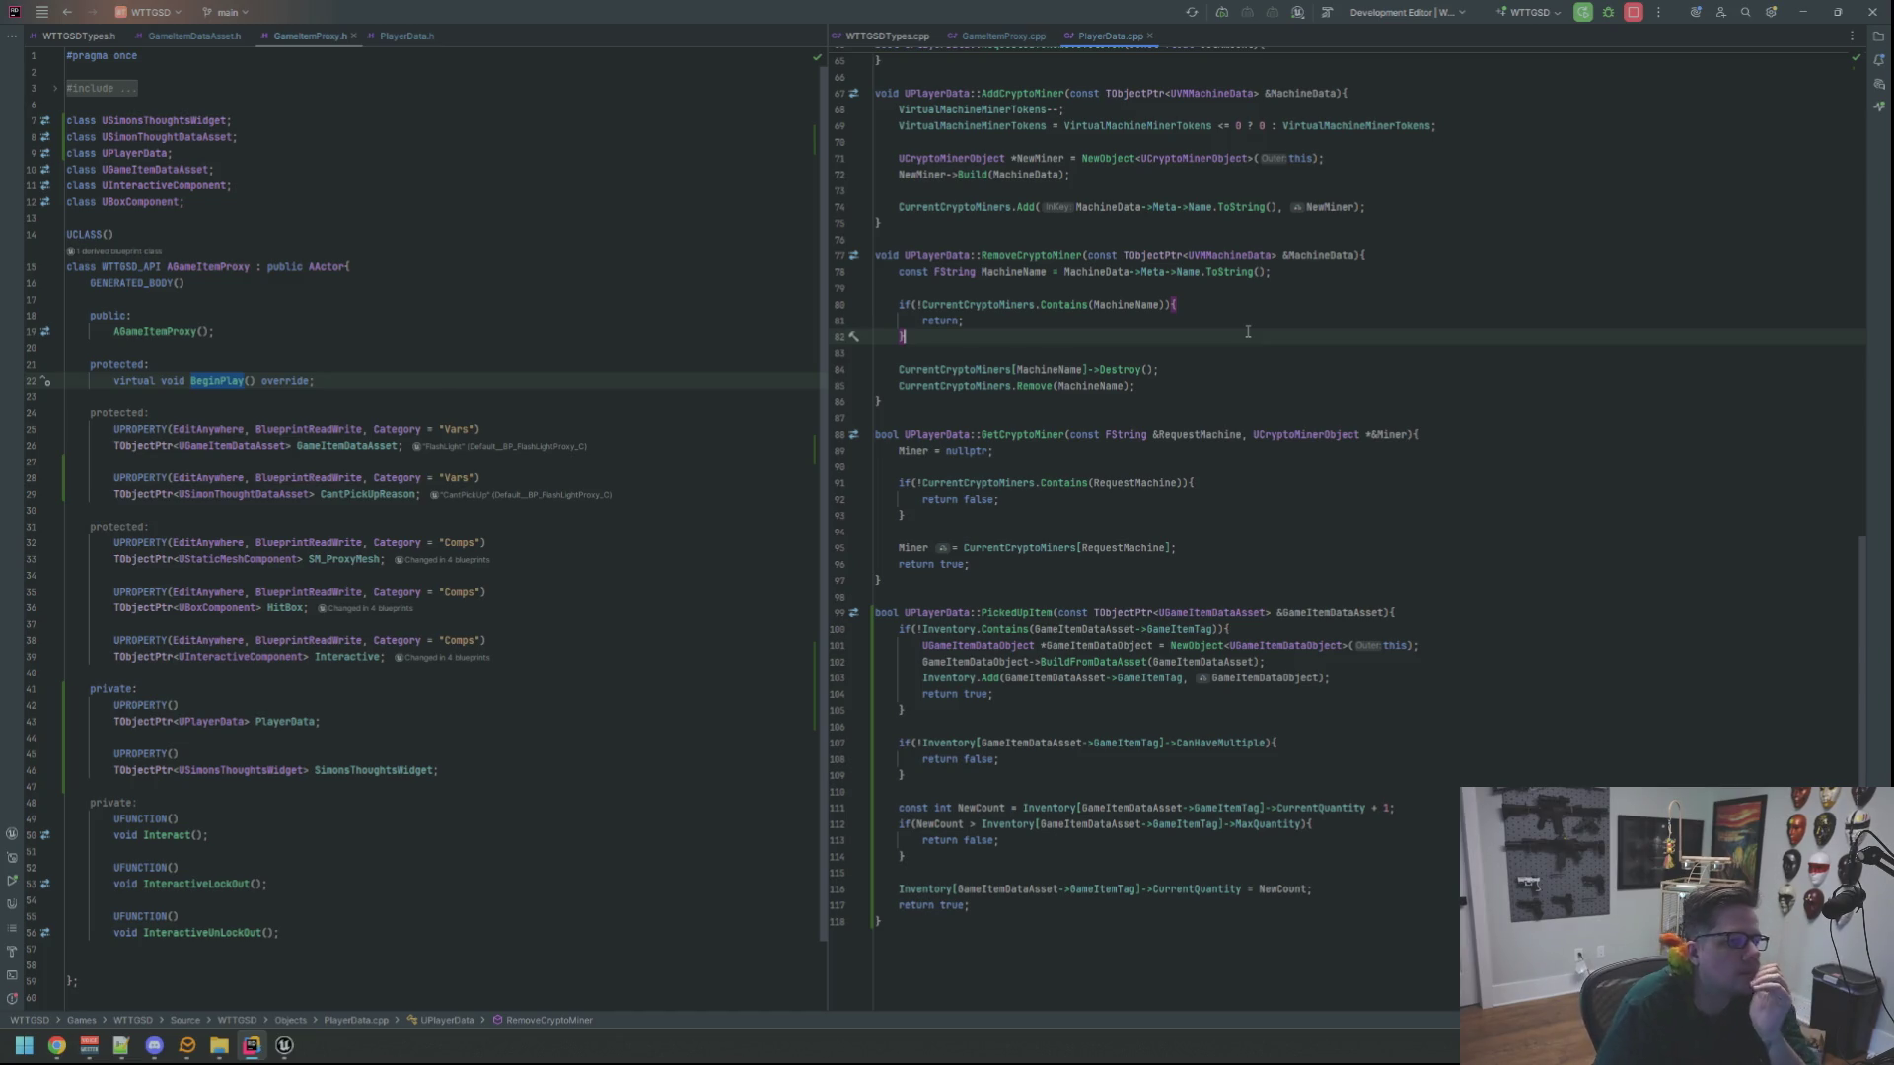
In PlayerData.h, add blank lines after OnYoloYenBalanceChanged, above the private: section
{"action": "left_click", "coordinate": [406, 36]}
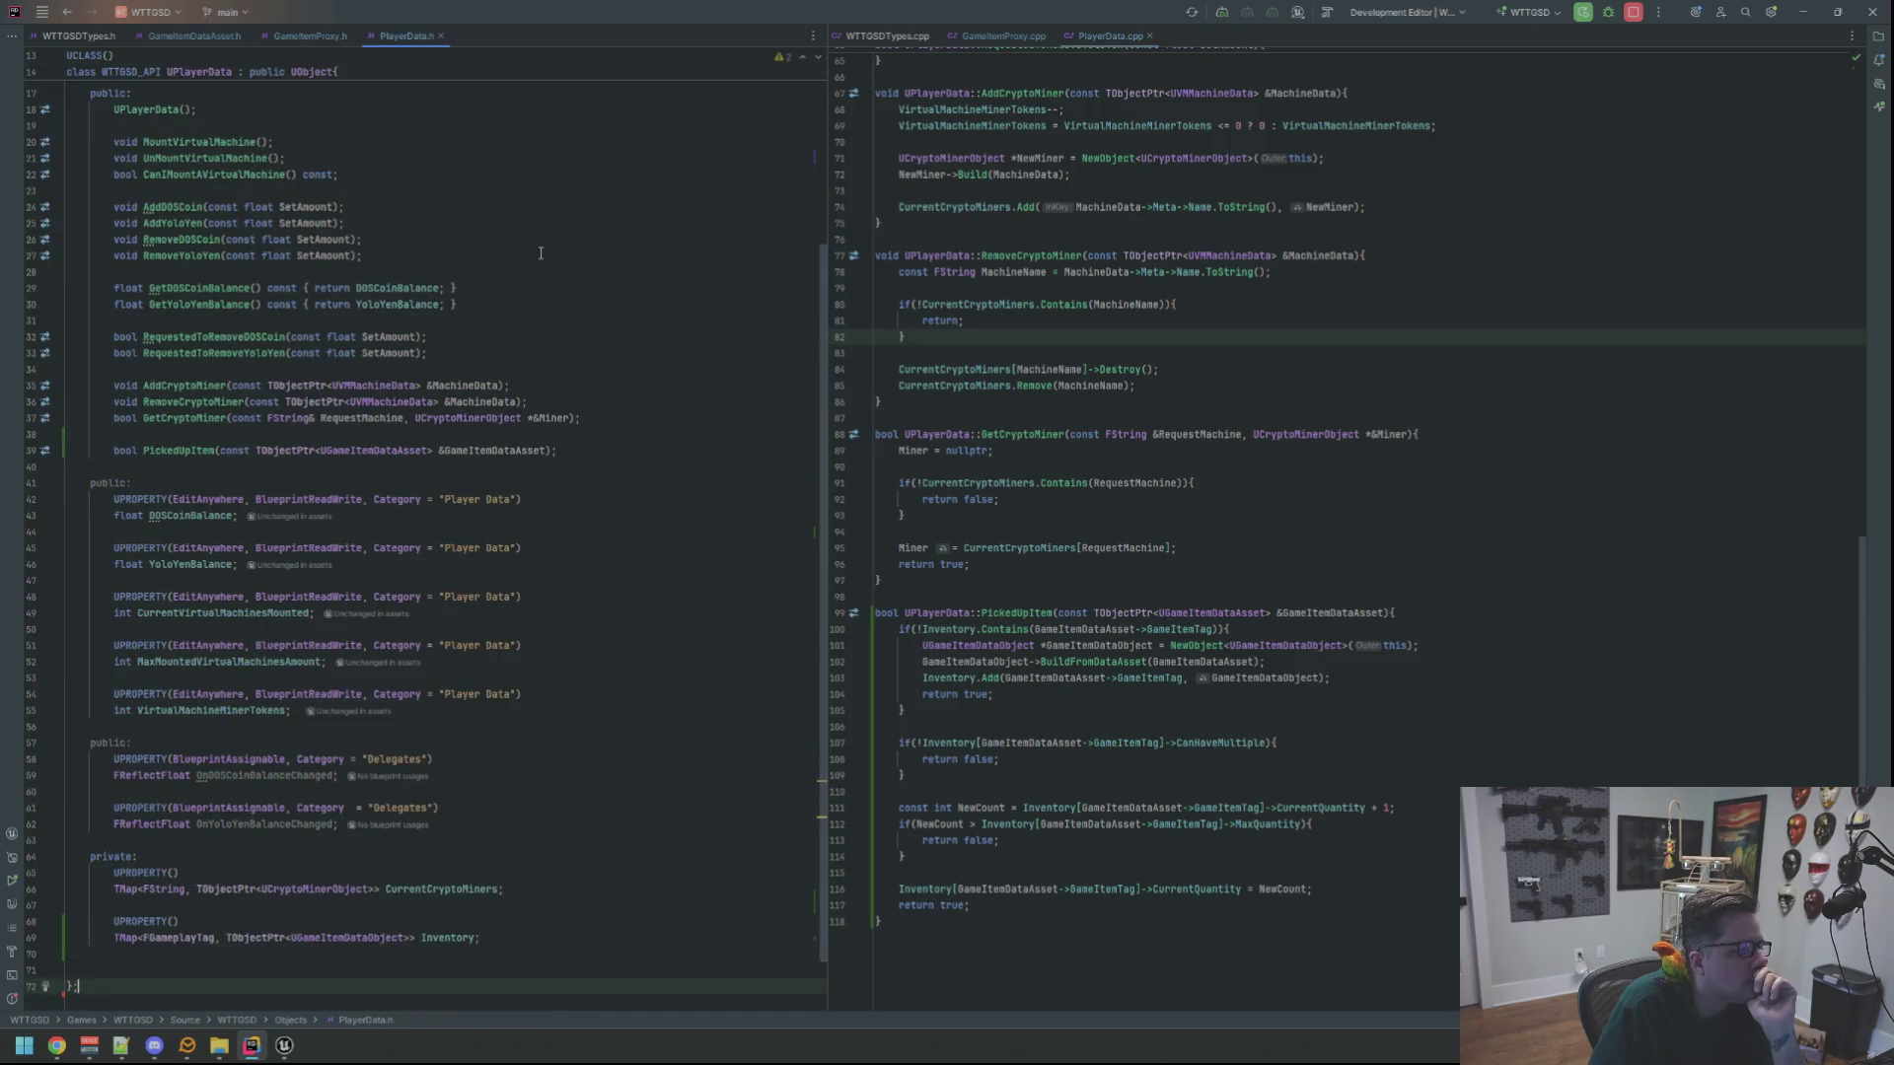
{"action": "scroll", "coordinate": [574, 350], "scroll_direction": "up", "scroll_amount": 5}
{"action": "scroll", "coordinate": [573, 356], "scroll_direction": "down", "scroll_amount": 6}
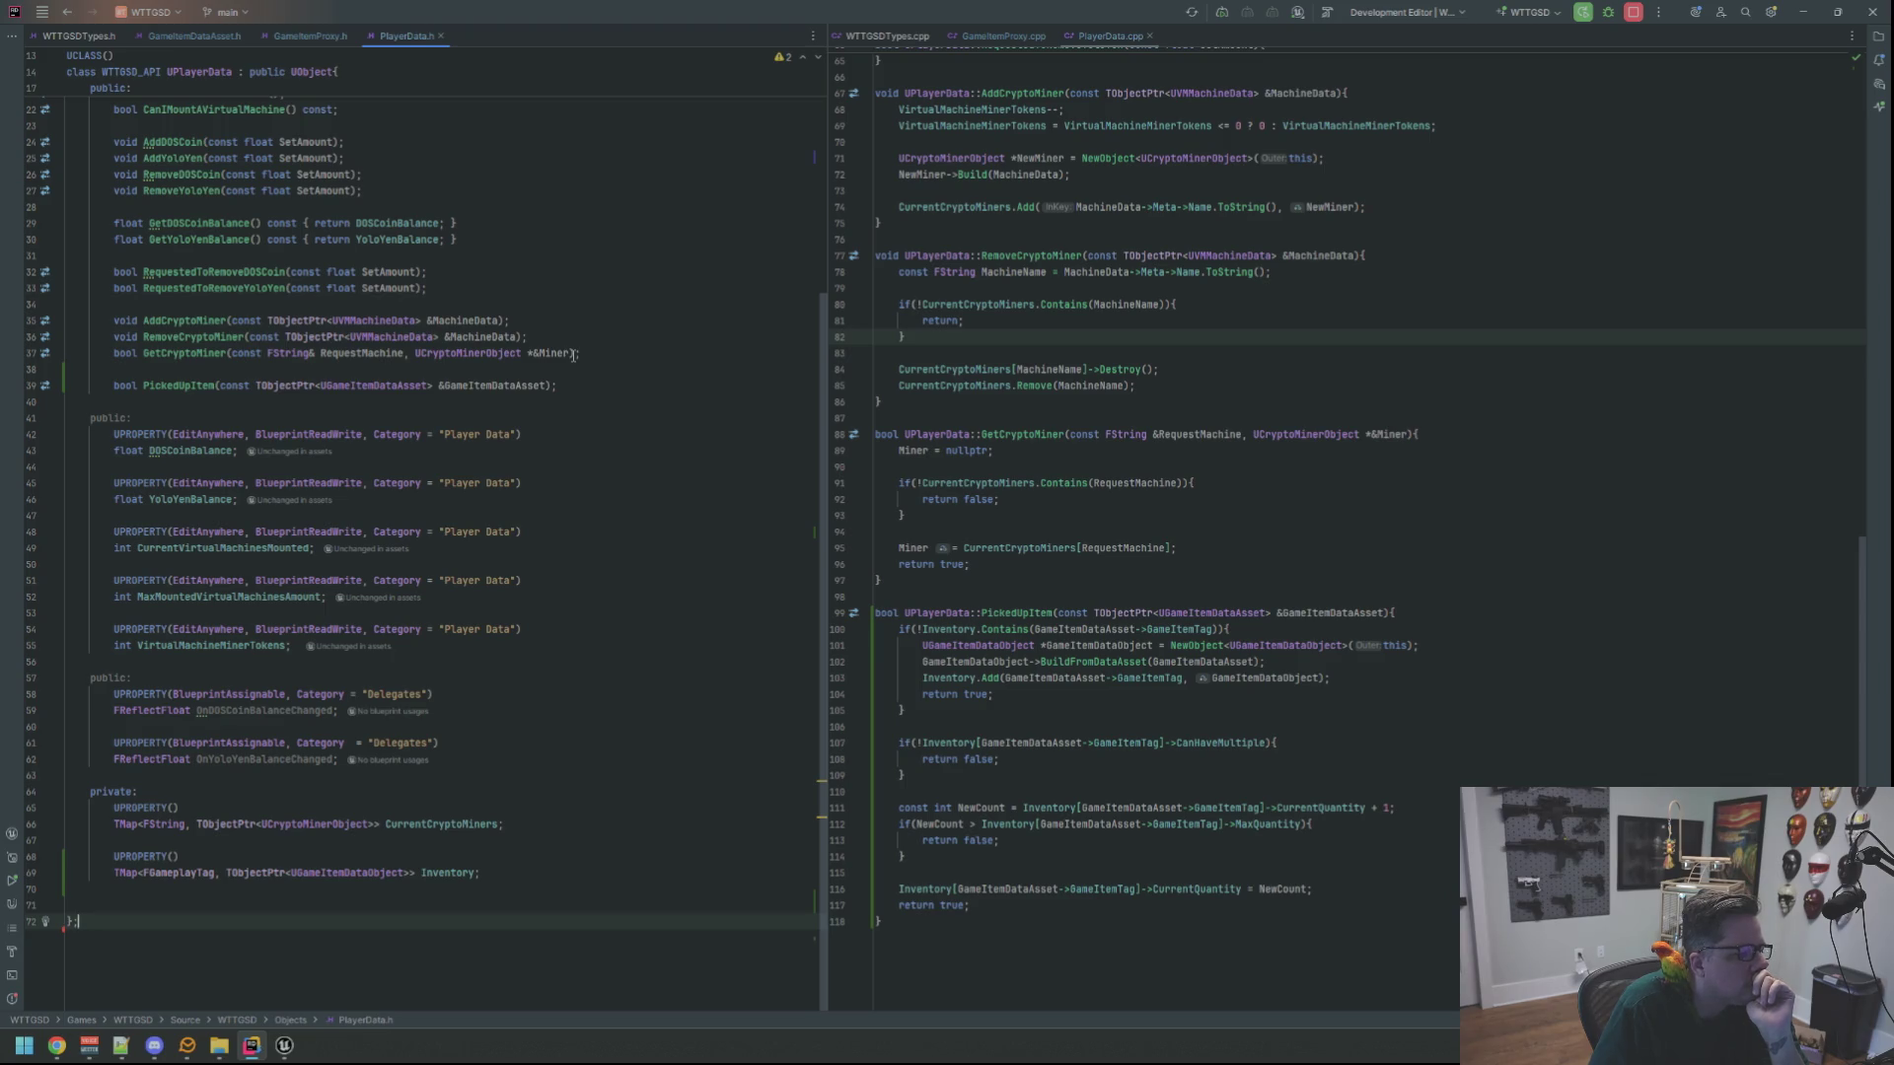
{"action": "left_click", "coordinate": [606, 742]}
{"action": "left_click", "coordinate": [590, 775]}
{"action": "key", "text": "Return"}
{"action": "key", "text": "Return"}
{"action": "key", "text": "Up"}
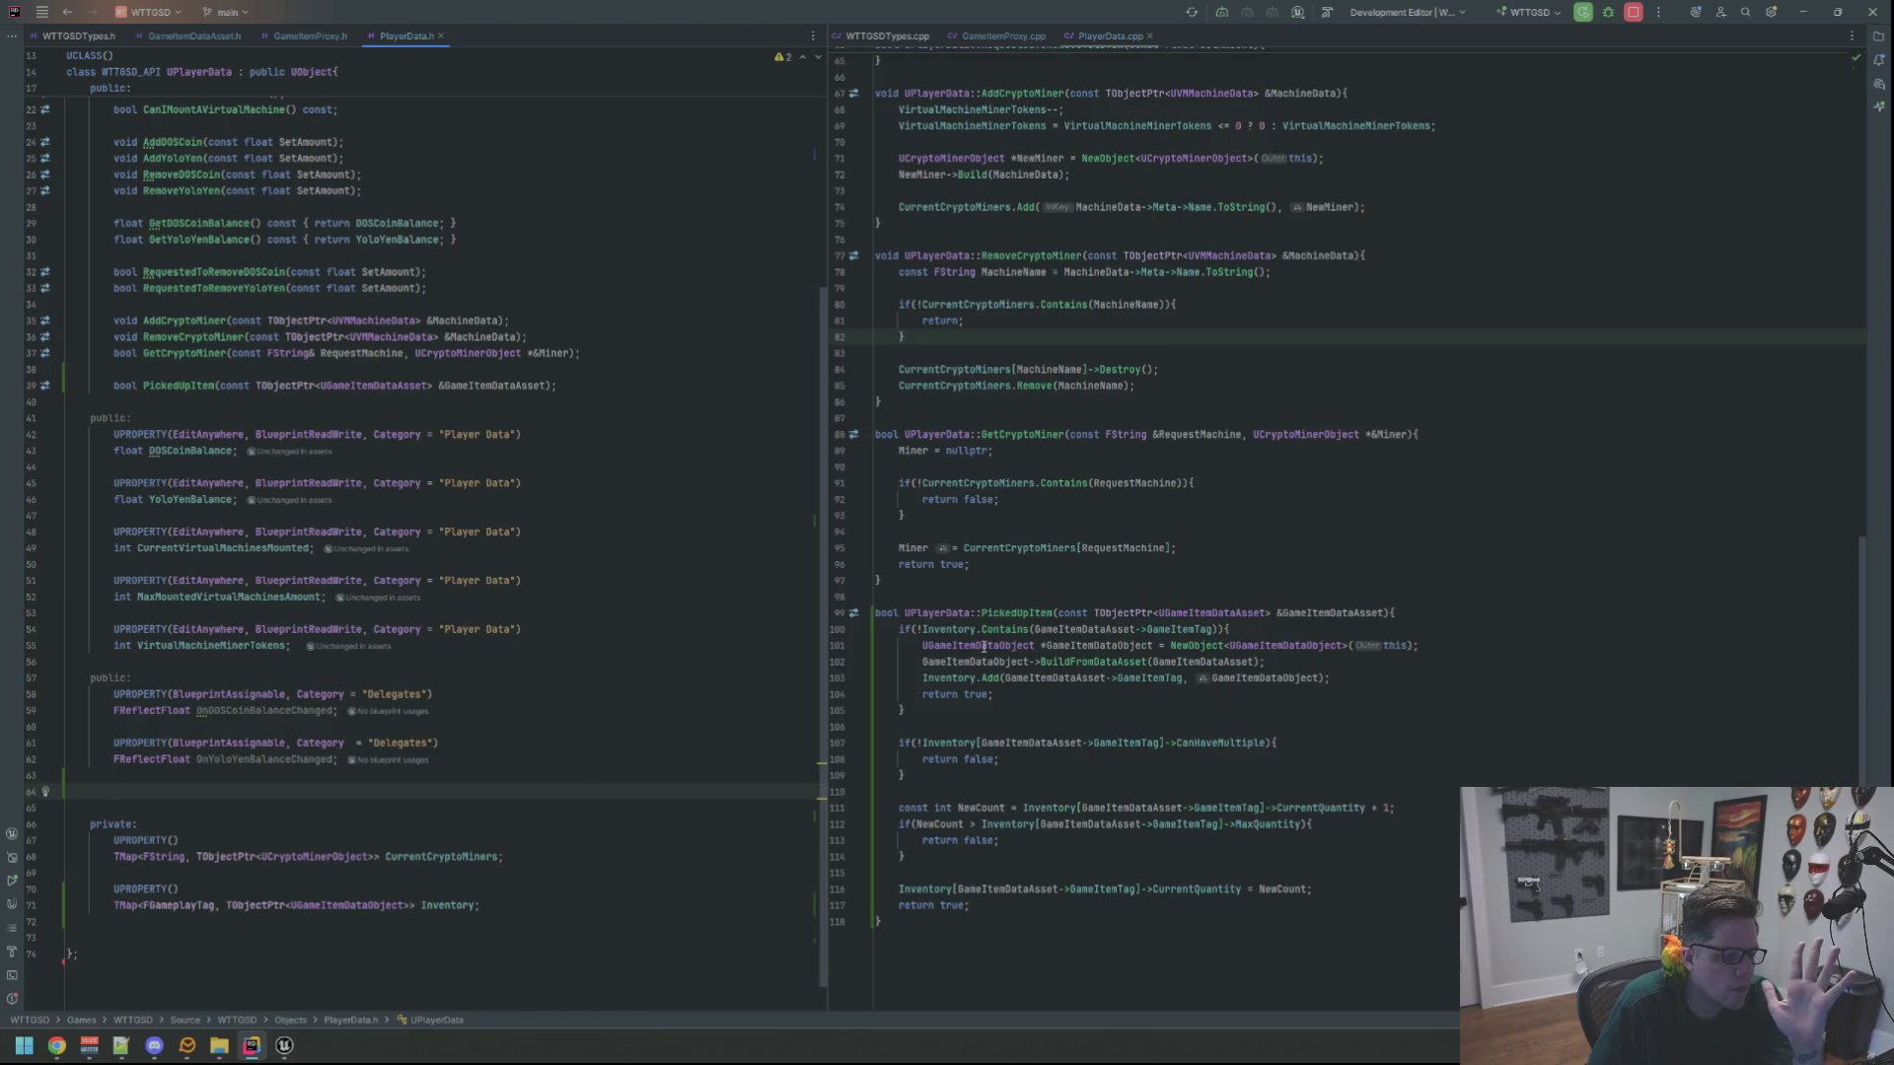
{"action": "left_click", "coordinate": [82, 42]}
{"action": "scroll", "coordinate": [447, 324], "scroll_direction": "down", "scroll_amount": 15}
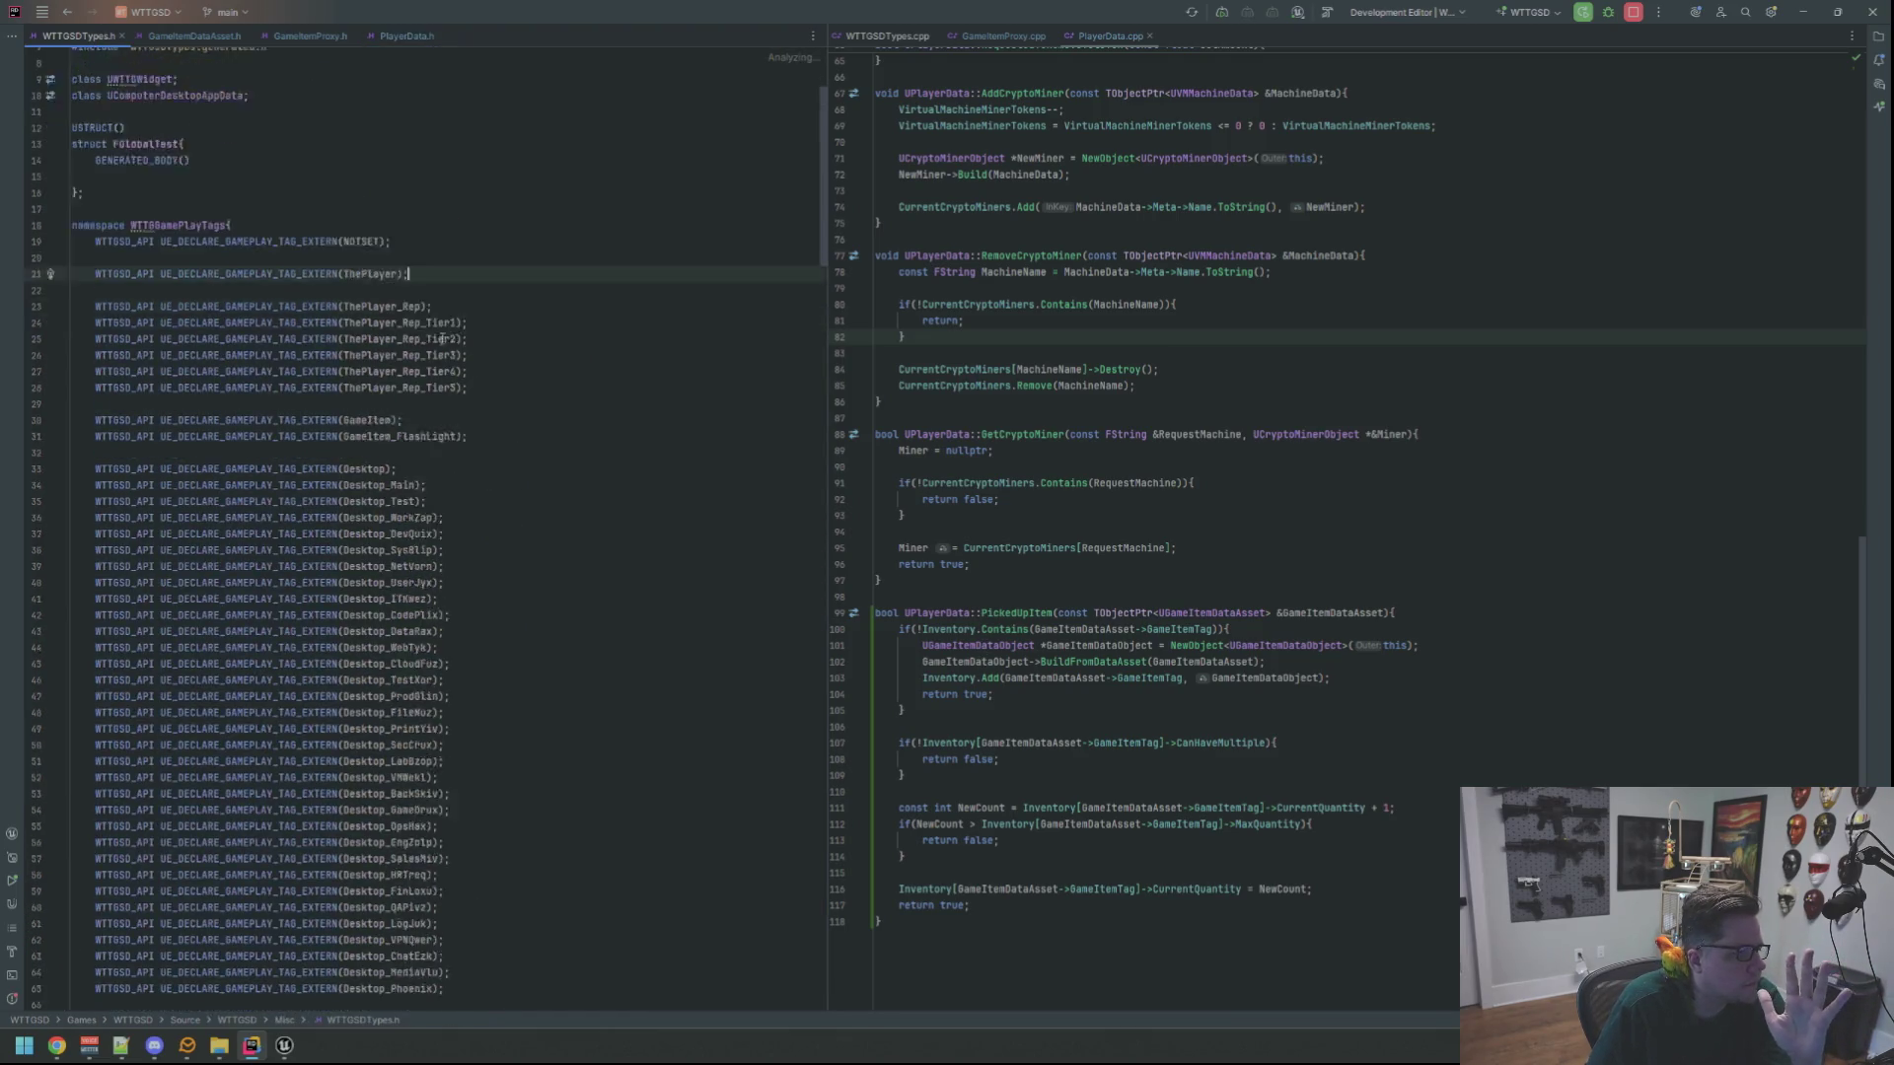
{"action": "scroll", "coordinate": [447, 324], "scroll_direction": "down", "scroll_amount": 15}
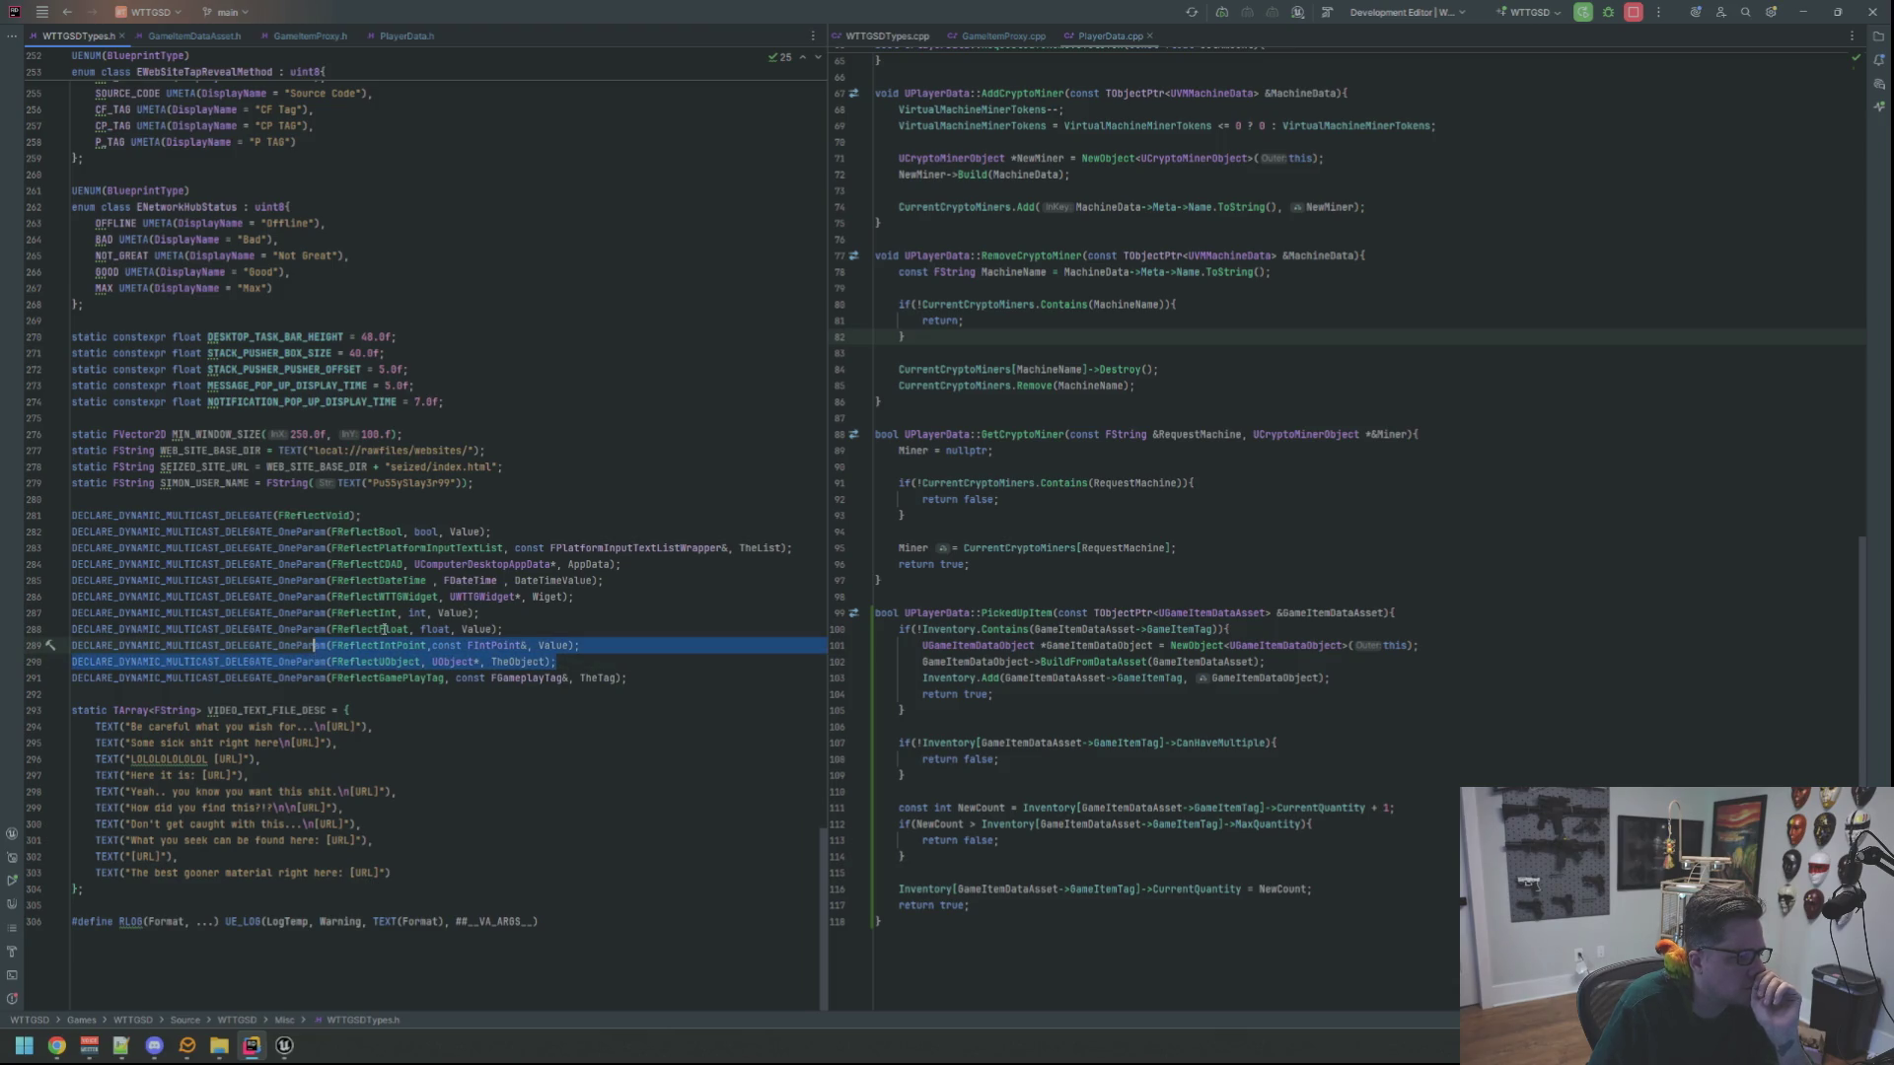
{"action": "left_click", "coordinate": [612, 564]}
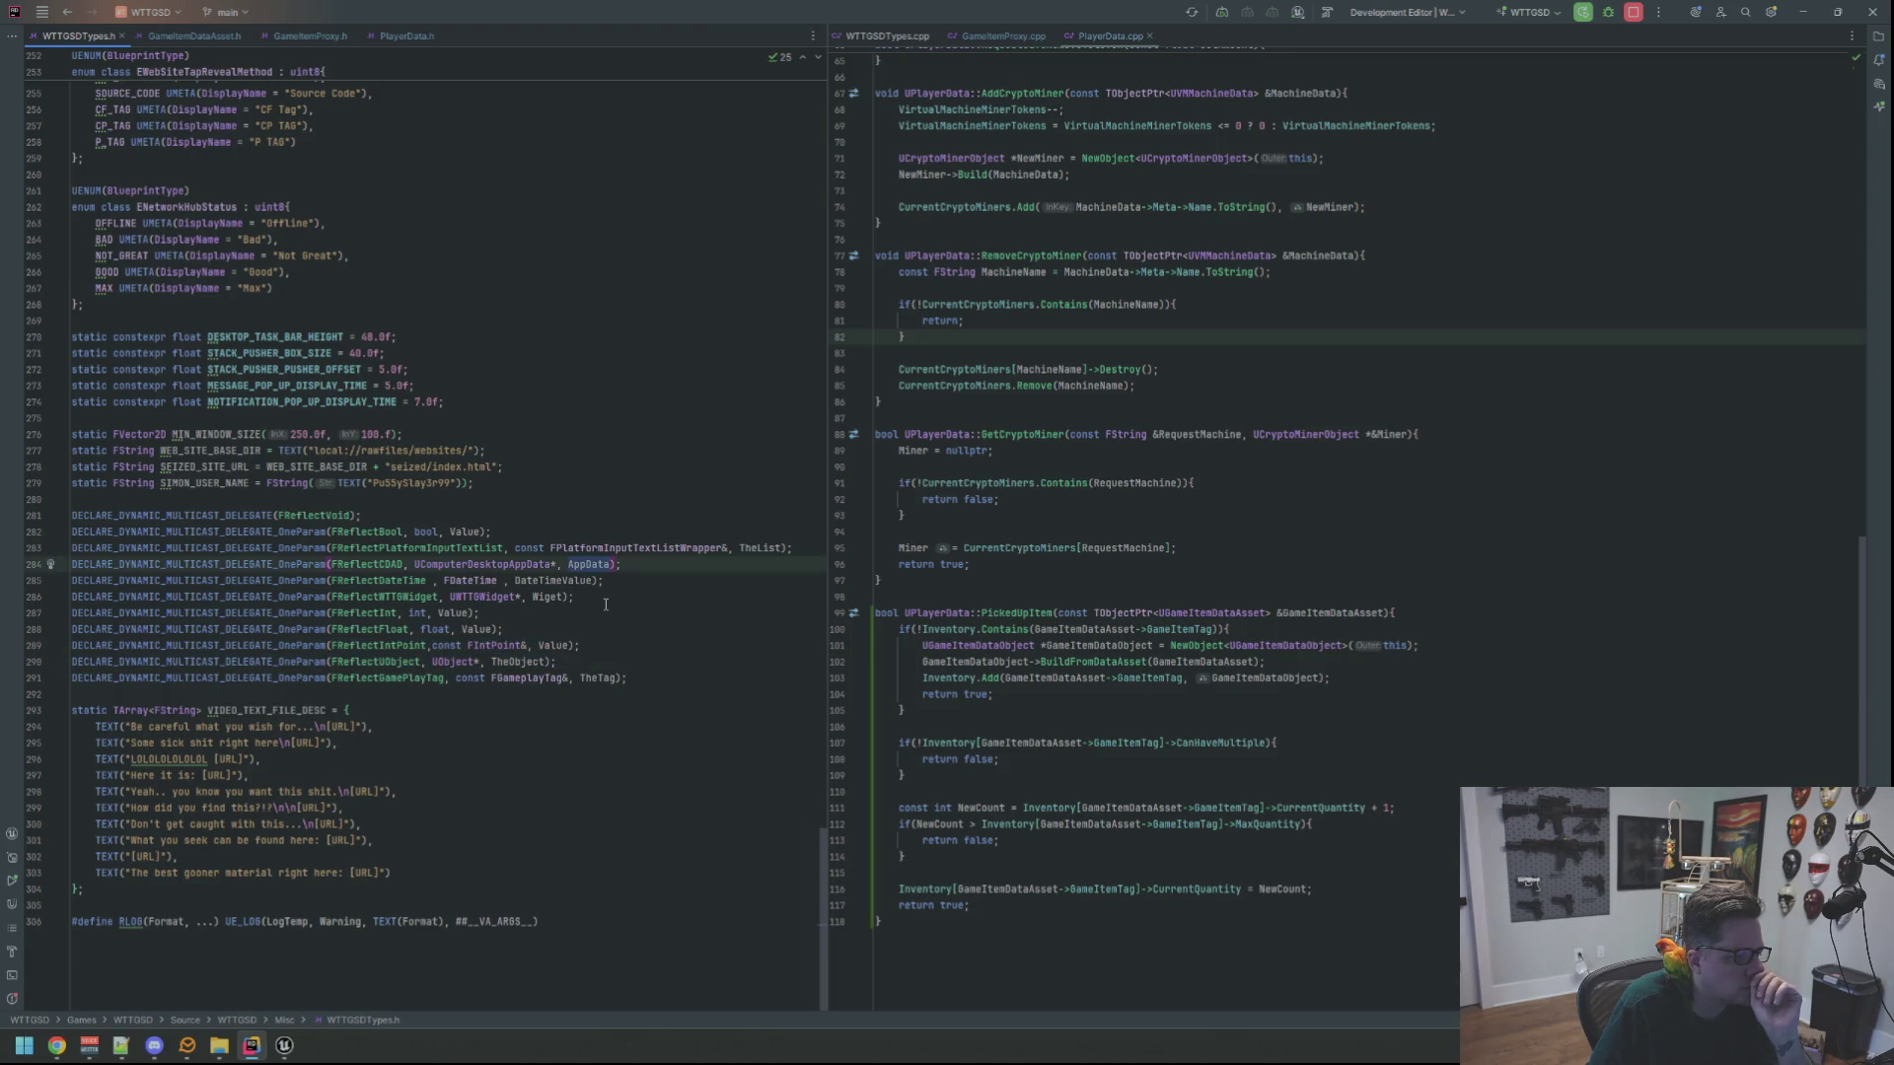
{"action": "key", "text": "Up"}
{"action": "key", "text": "Up"}
{"action": "key", "text": "Up"}
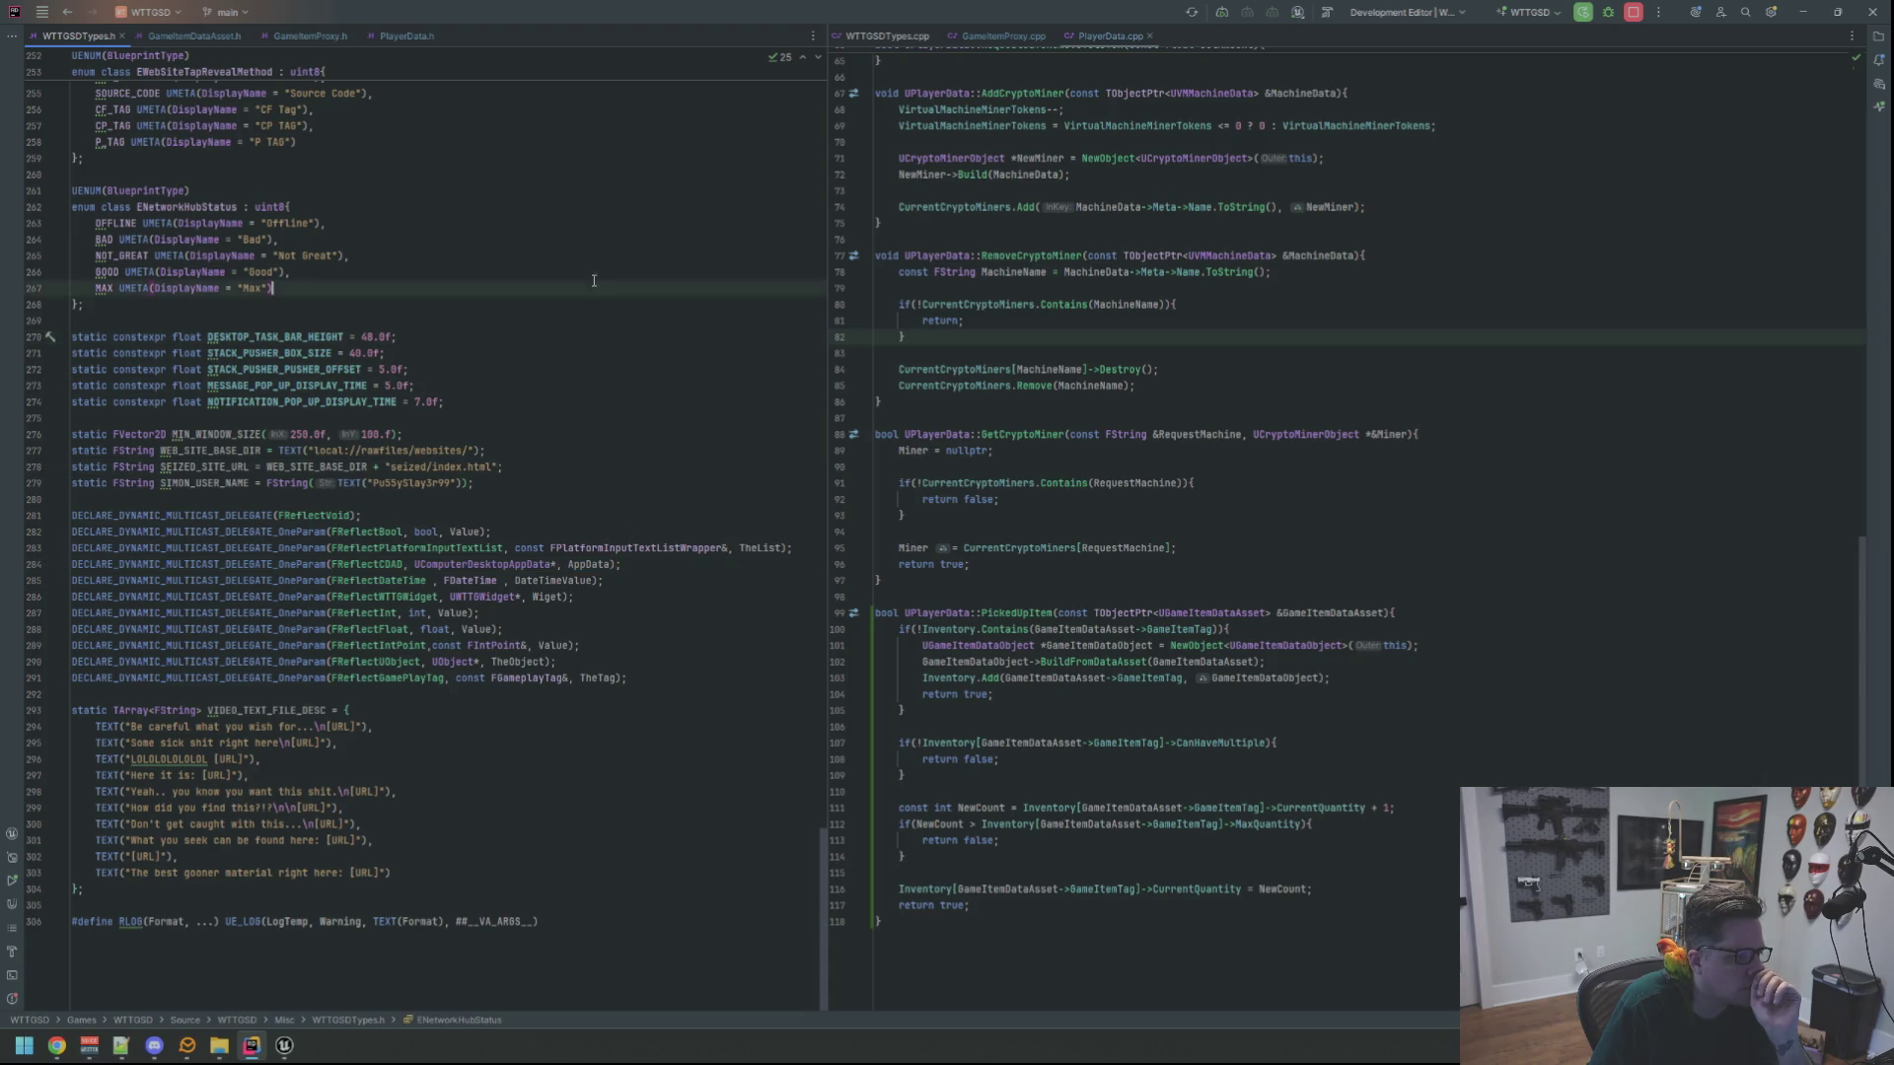
{"action": "left_click", "coordinate": [405, 36]}
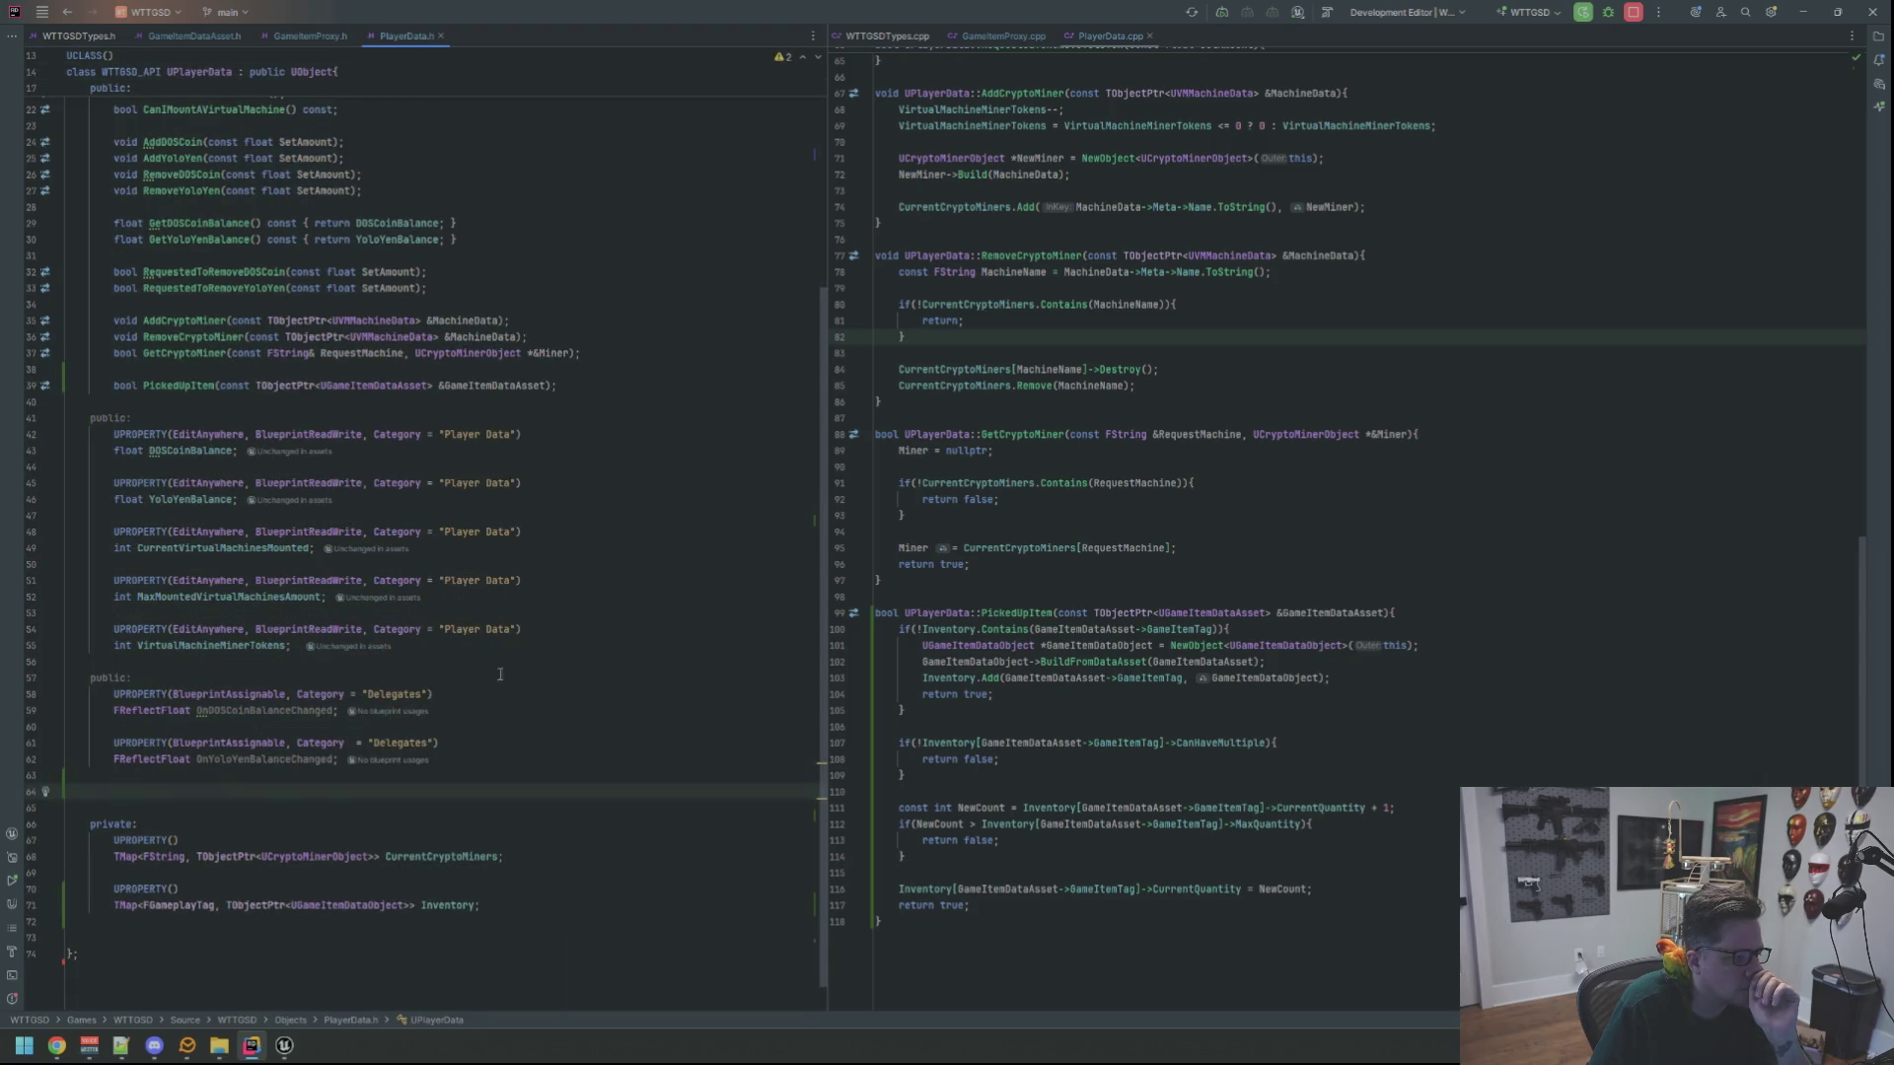
Add UPROPERTY(BlueprintAssignable, Category = "Delegates") on the new blank line
{"action": "type", "text": "UPROPERTY(Blueprintas"}
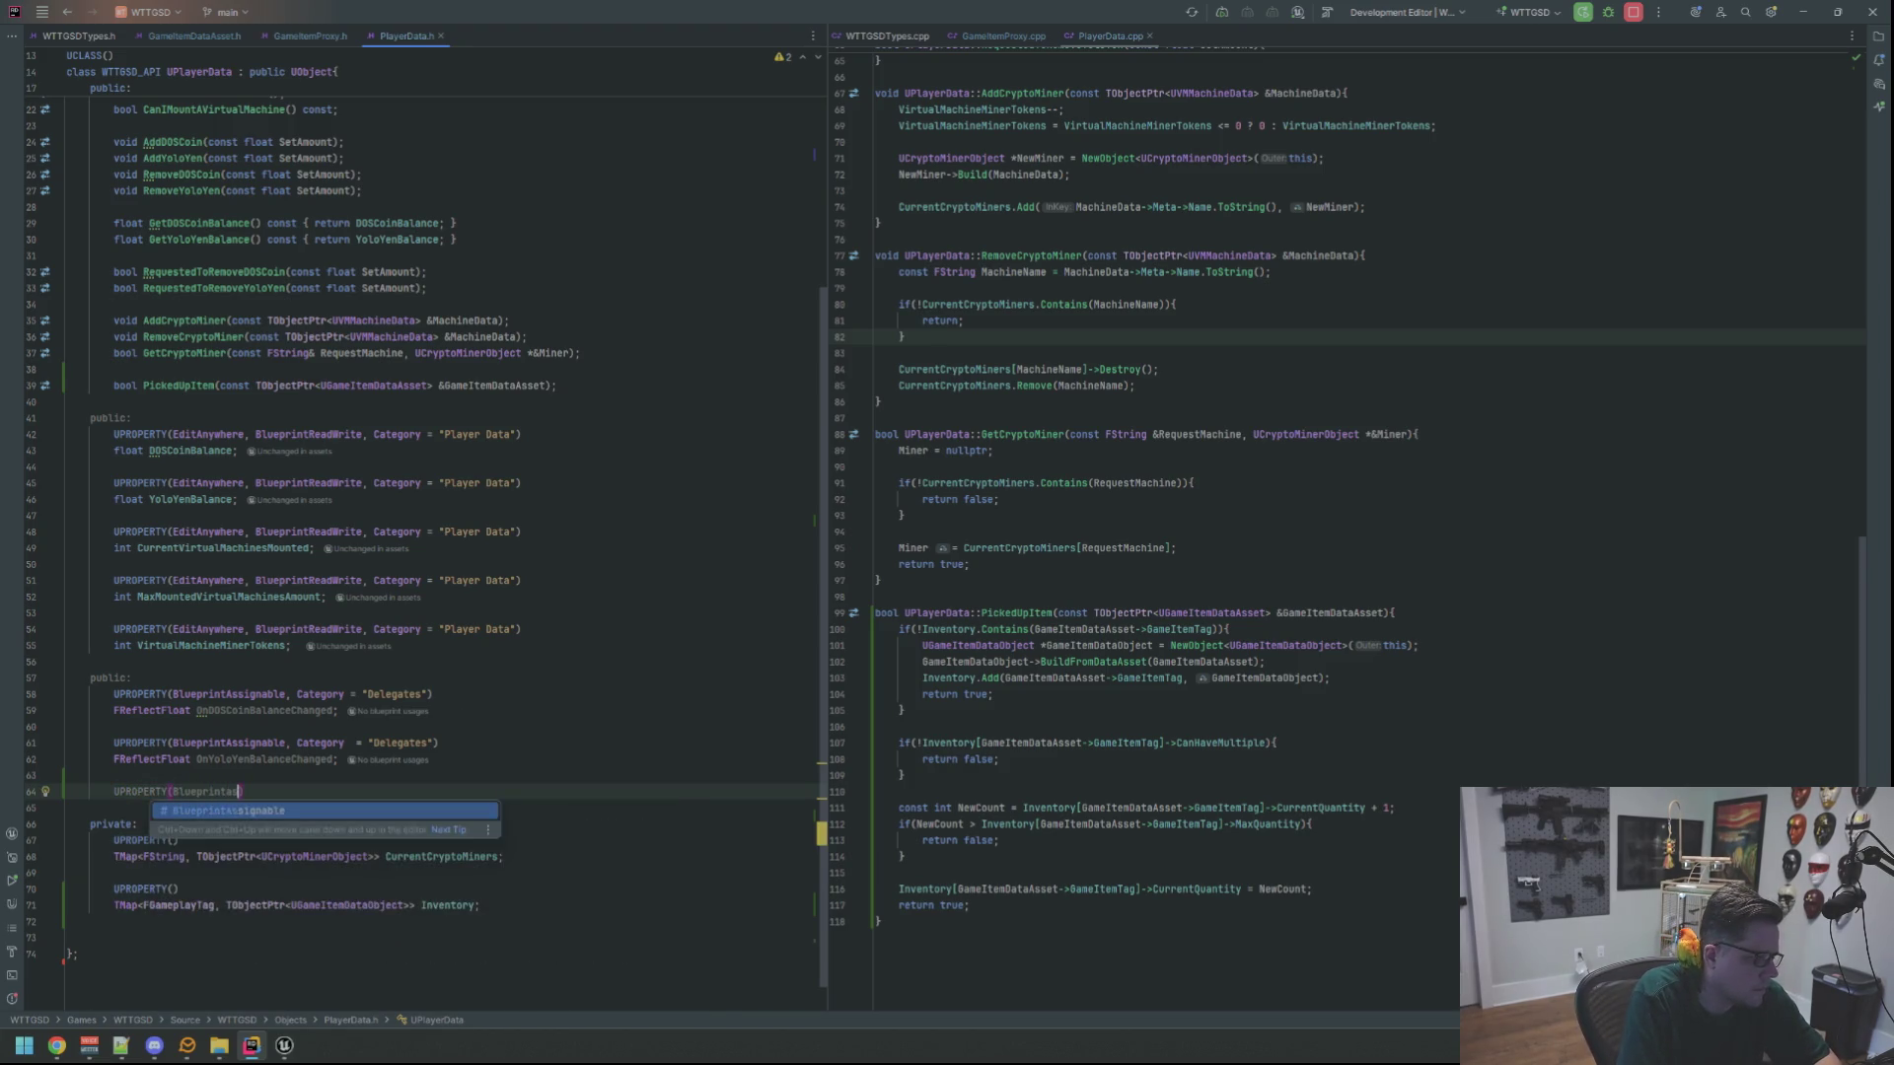
{"action": "key", "text": "Return"}
{"action": "type", "text": ", Category = \"Delegates\")"}
{"action": "key", "text": "Return"}
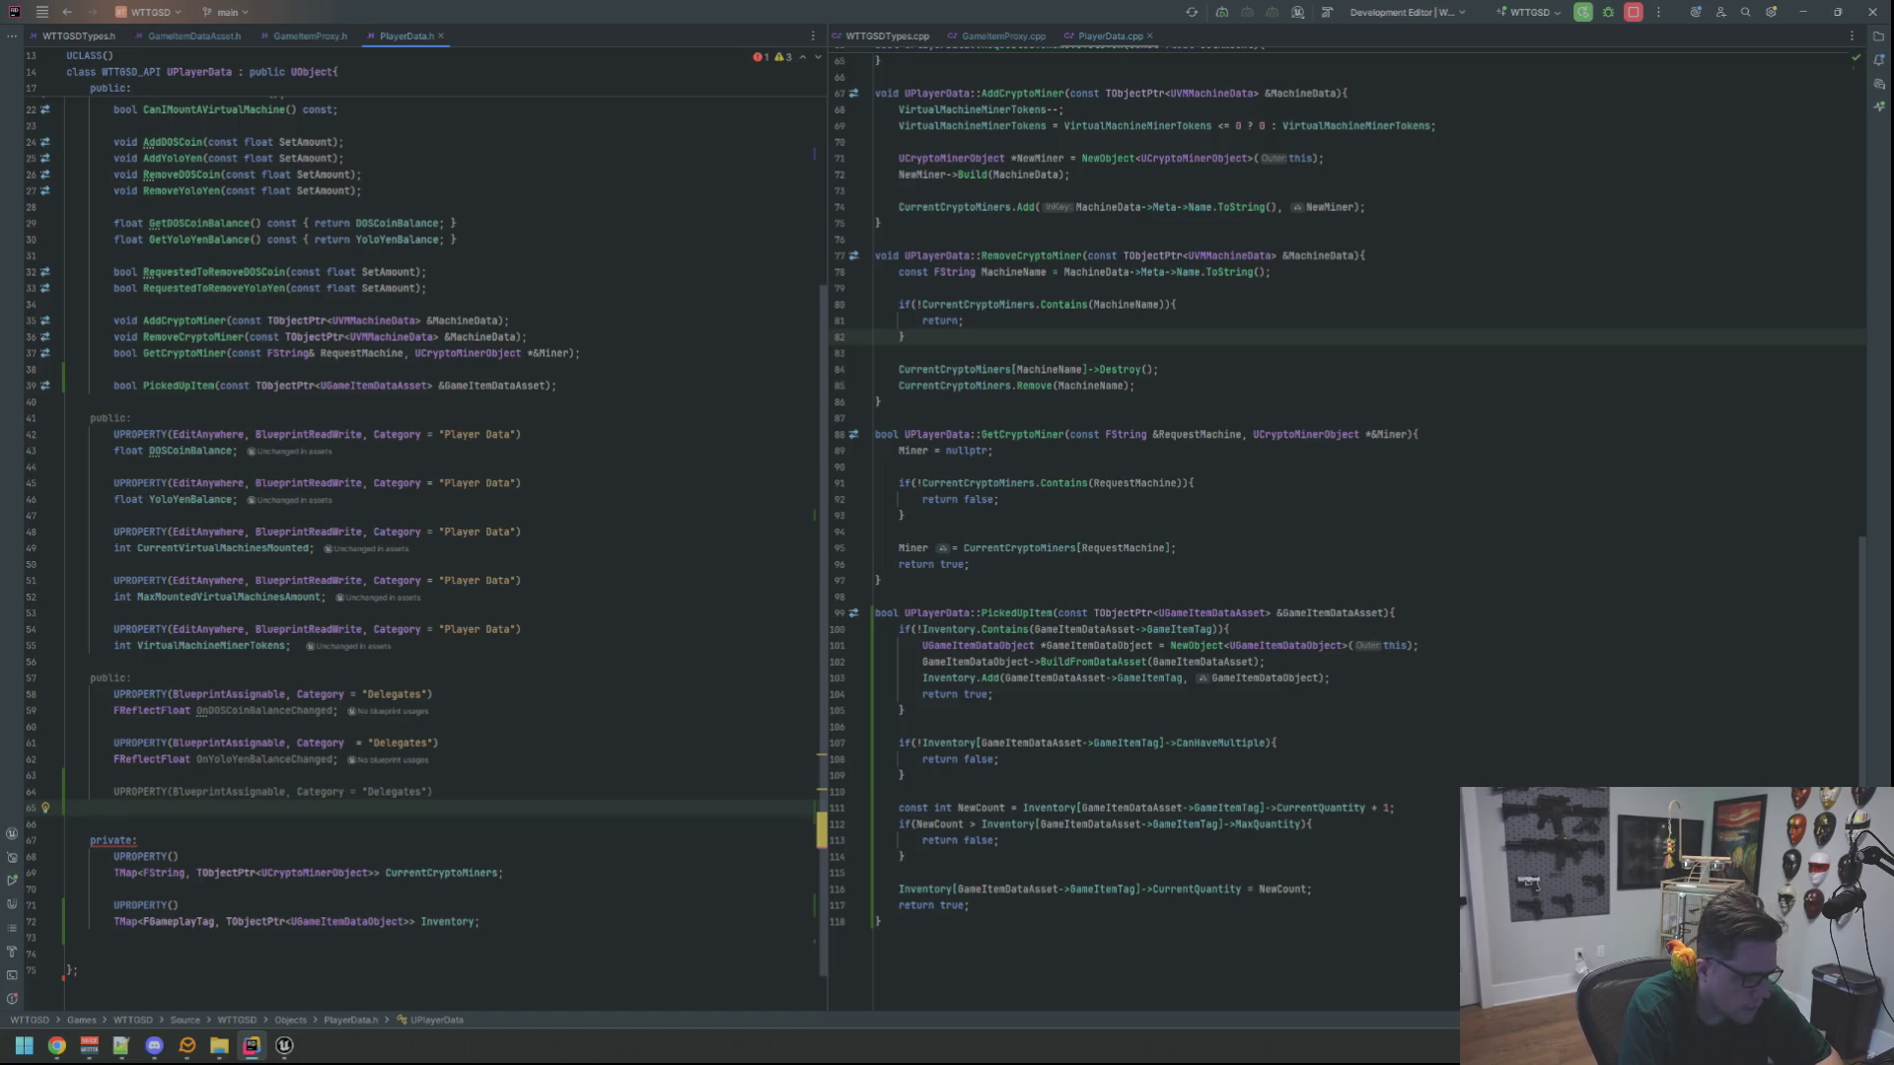
Declare the FReflectUObject delegate under it, finally naming it OnPickedUpItem
{"action": "type", "text": "FReflect"}
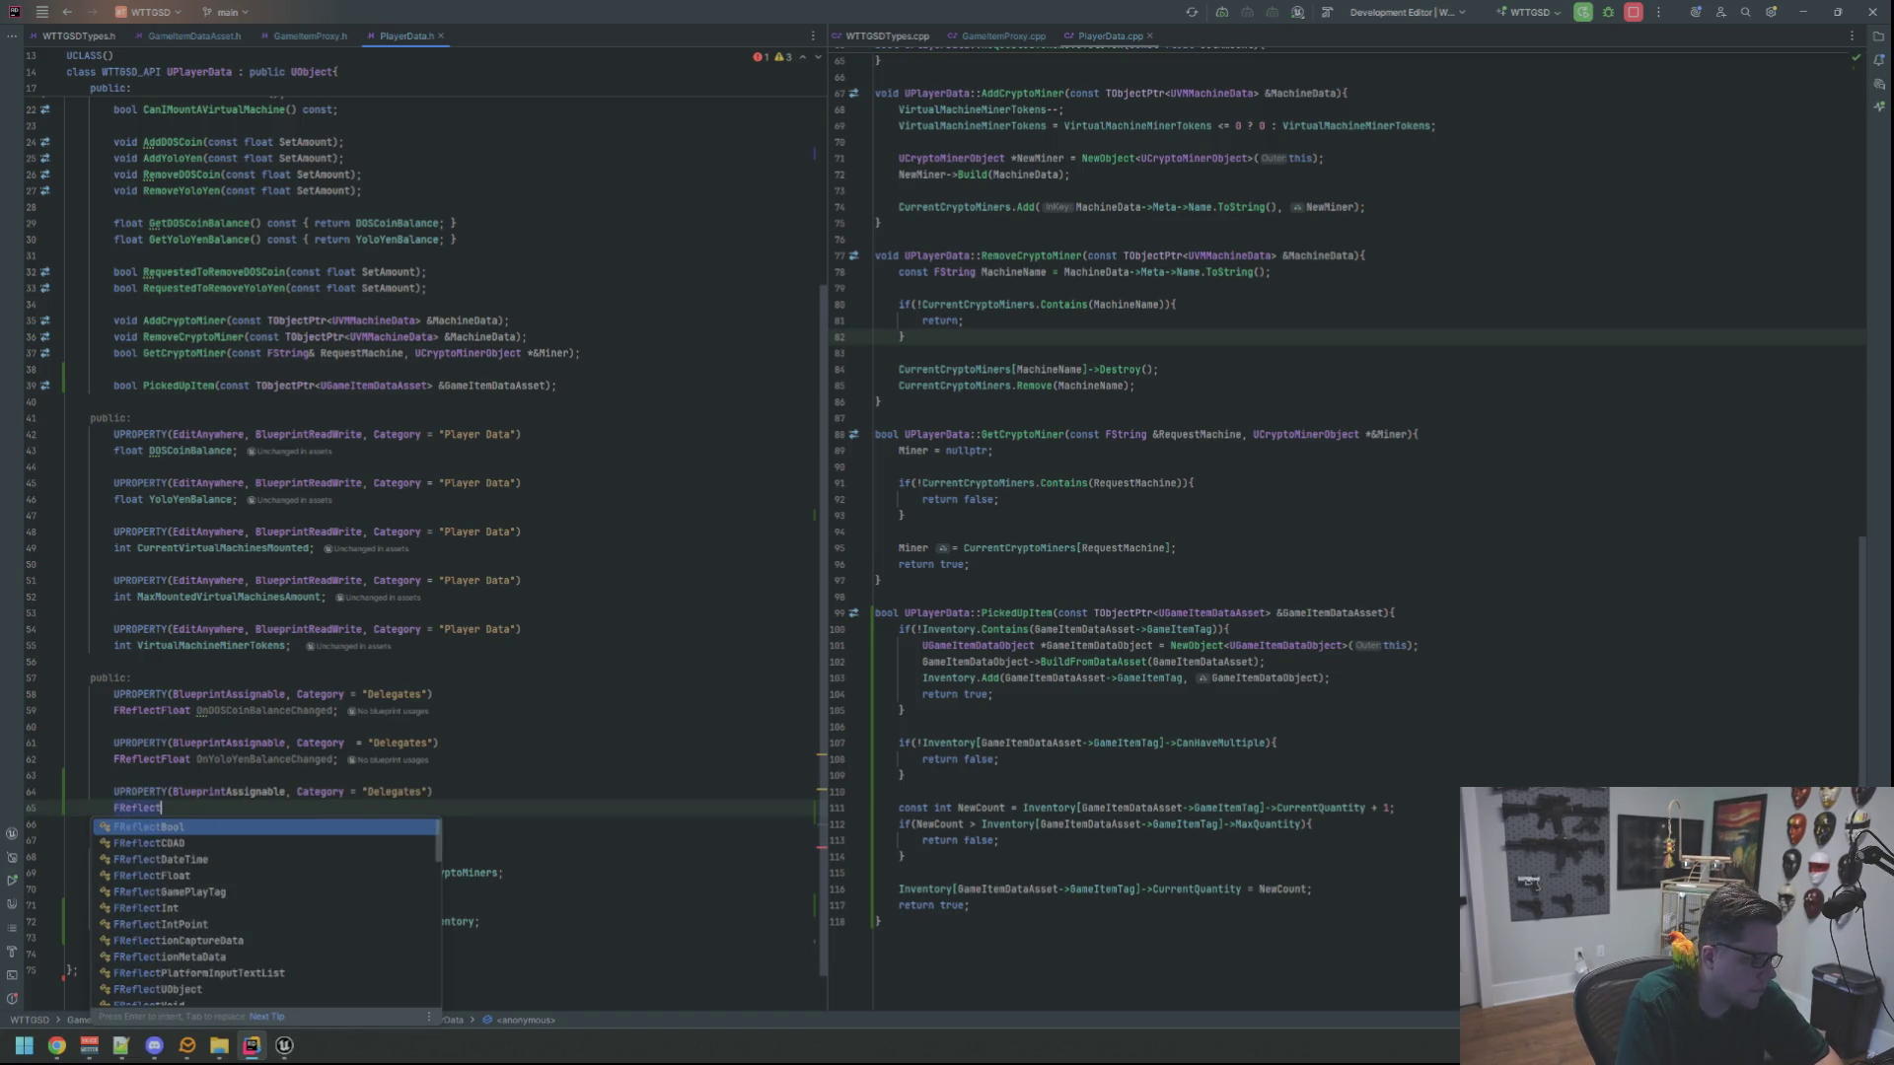
{"action": "type", "text": "UObject PlayerPickedUI"}
{"action": "key", "text": "BackSpace"}
{"action": "key", "text": "BackSpace"}
{"action": "type", "text": "Up"}
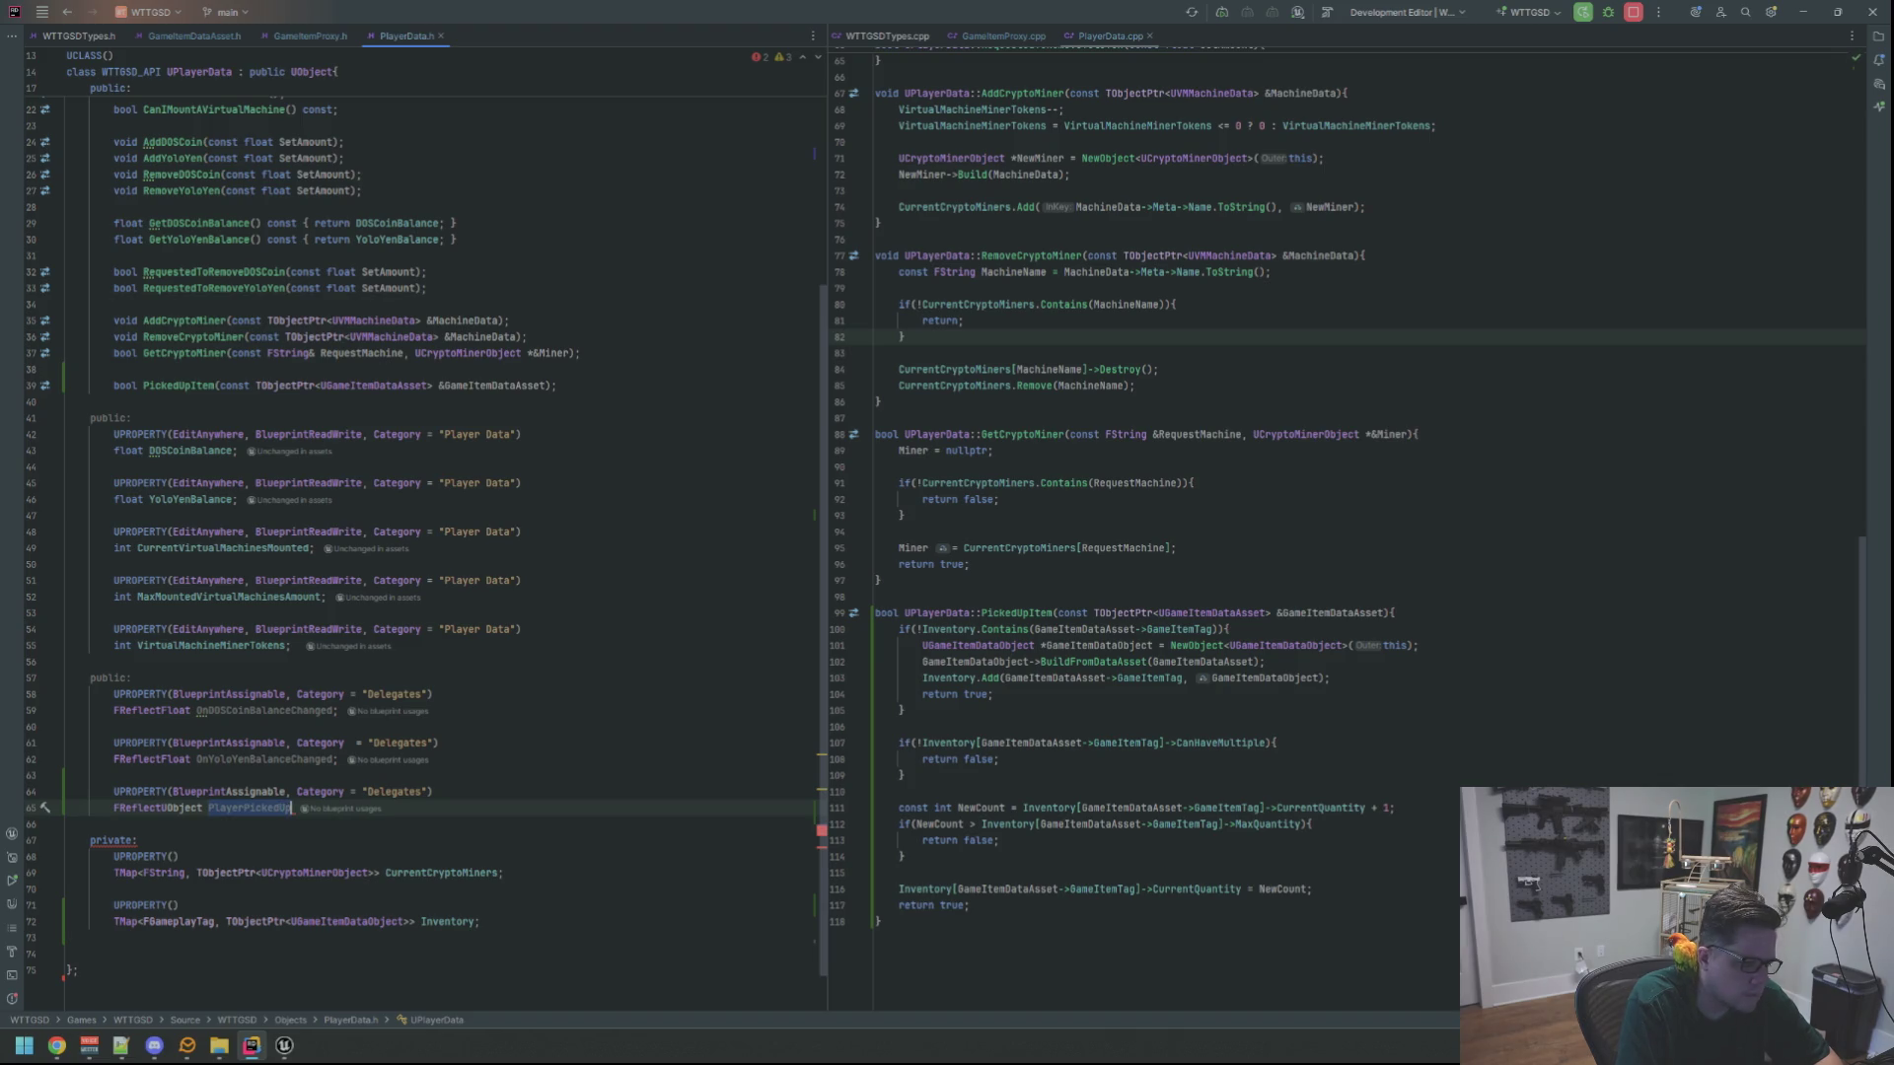
{"action": "type", "text": "Item;"}
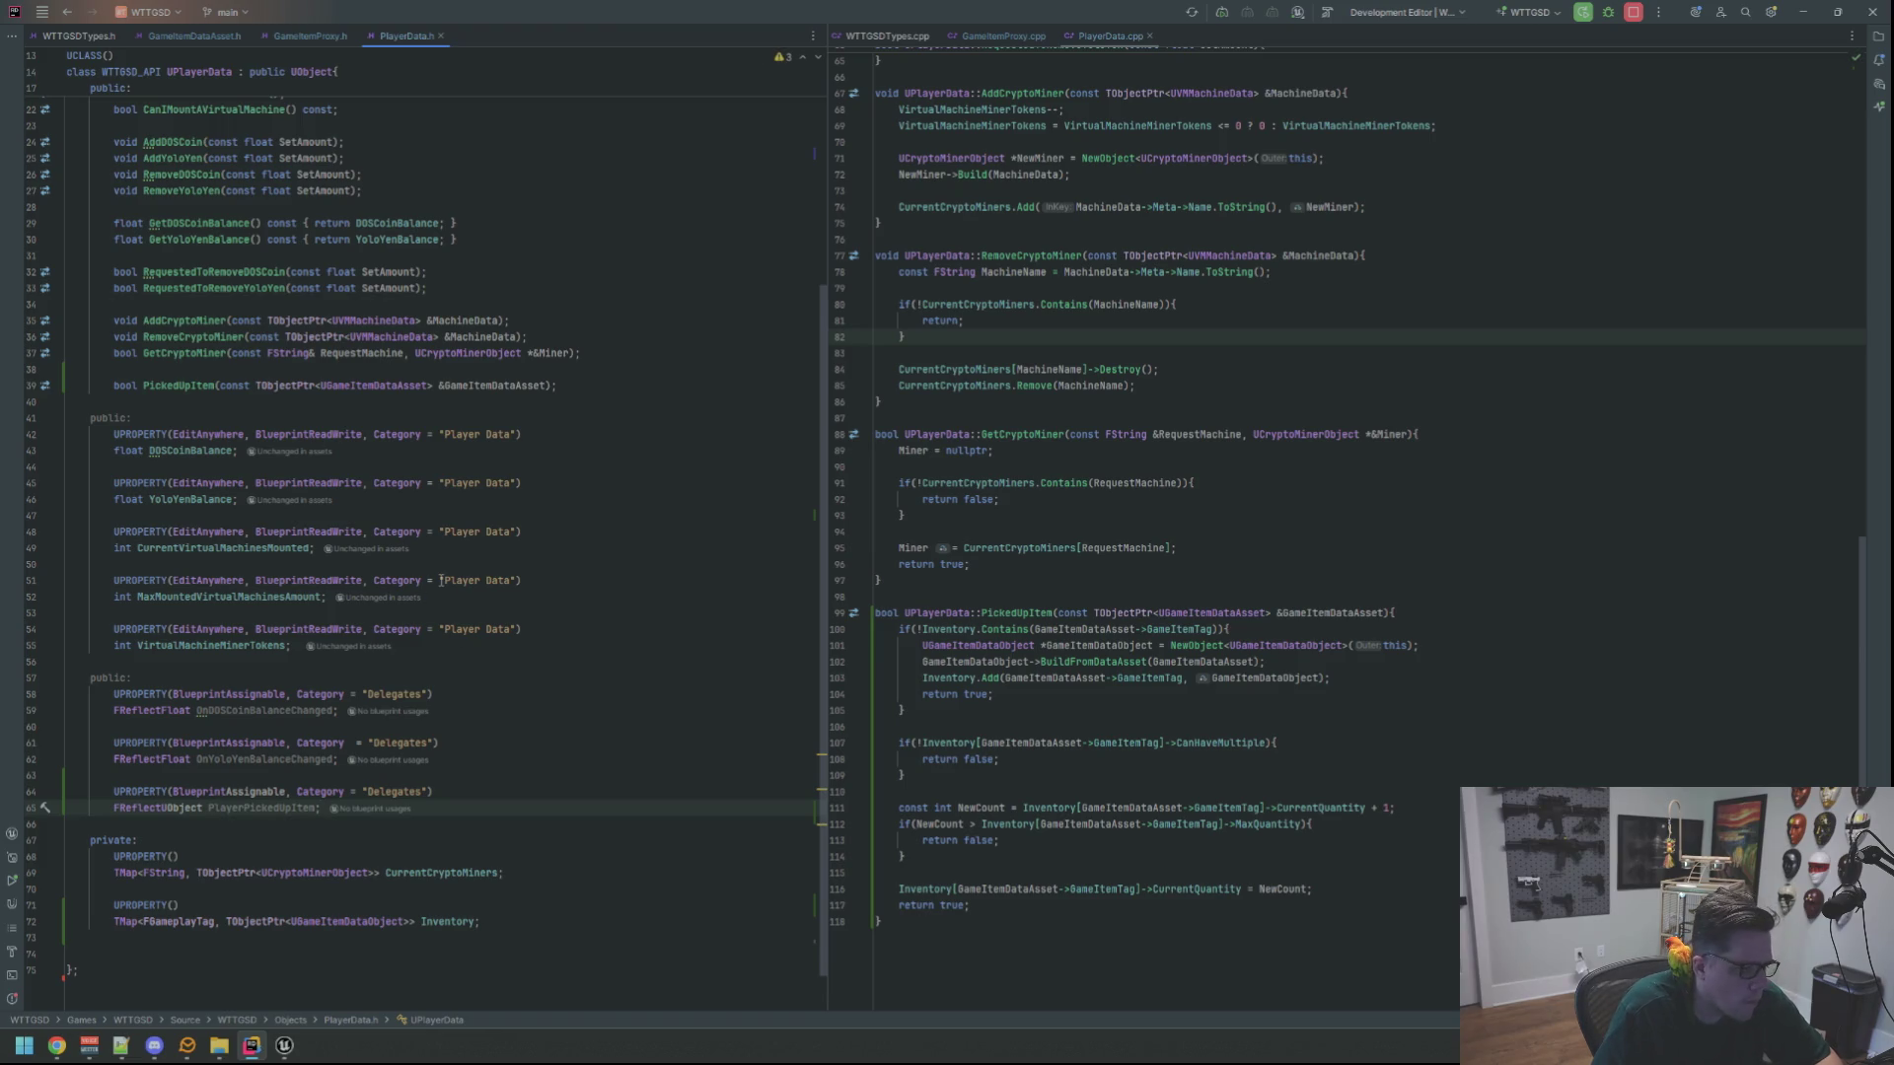
{"action": "mouse_move", "coordinate": [440, 582]}
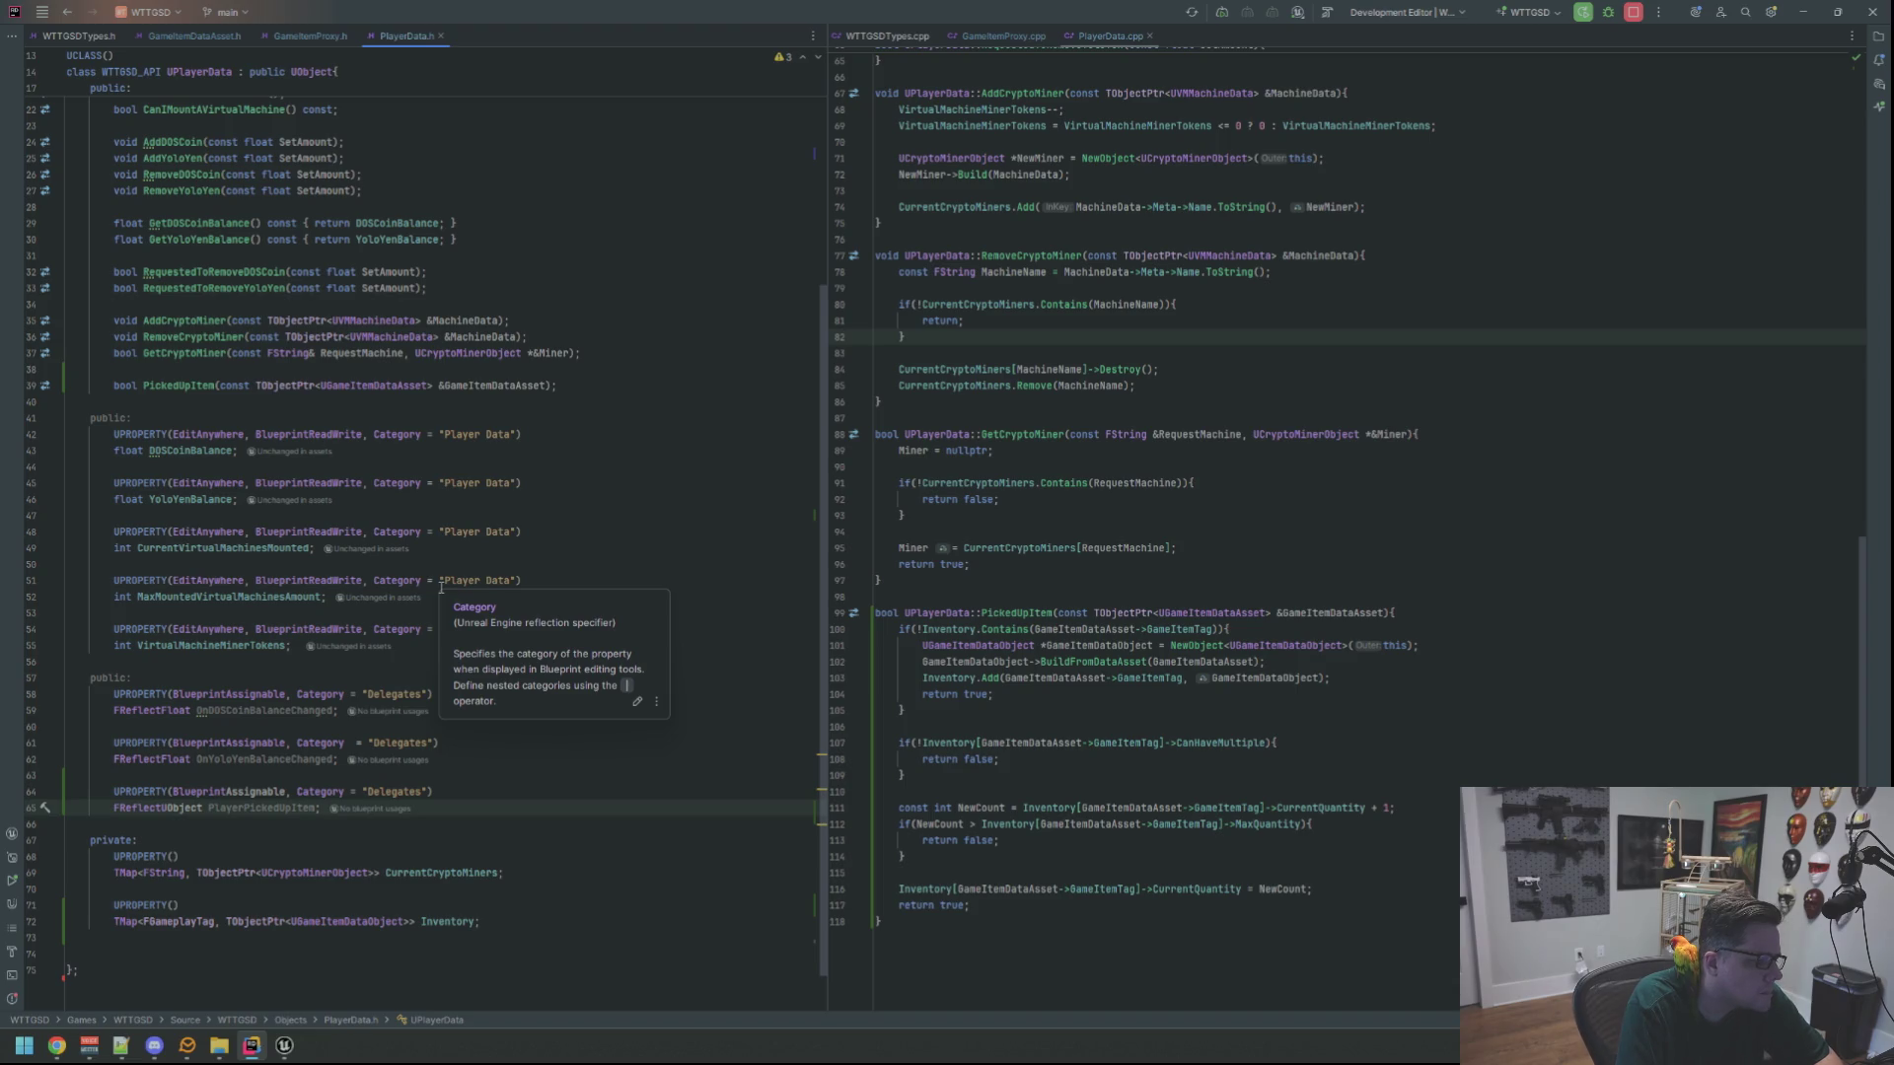
{"action": "double_click", "coordinate": [284, 808]}
{"action": "type", "text": "OnPl"}
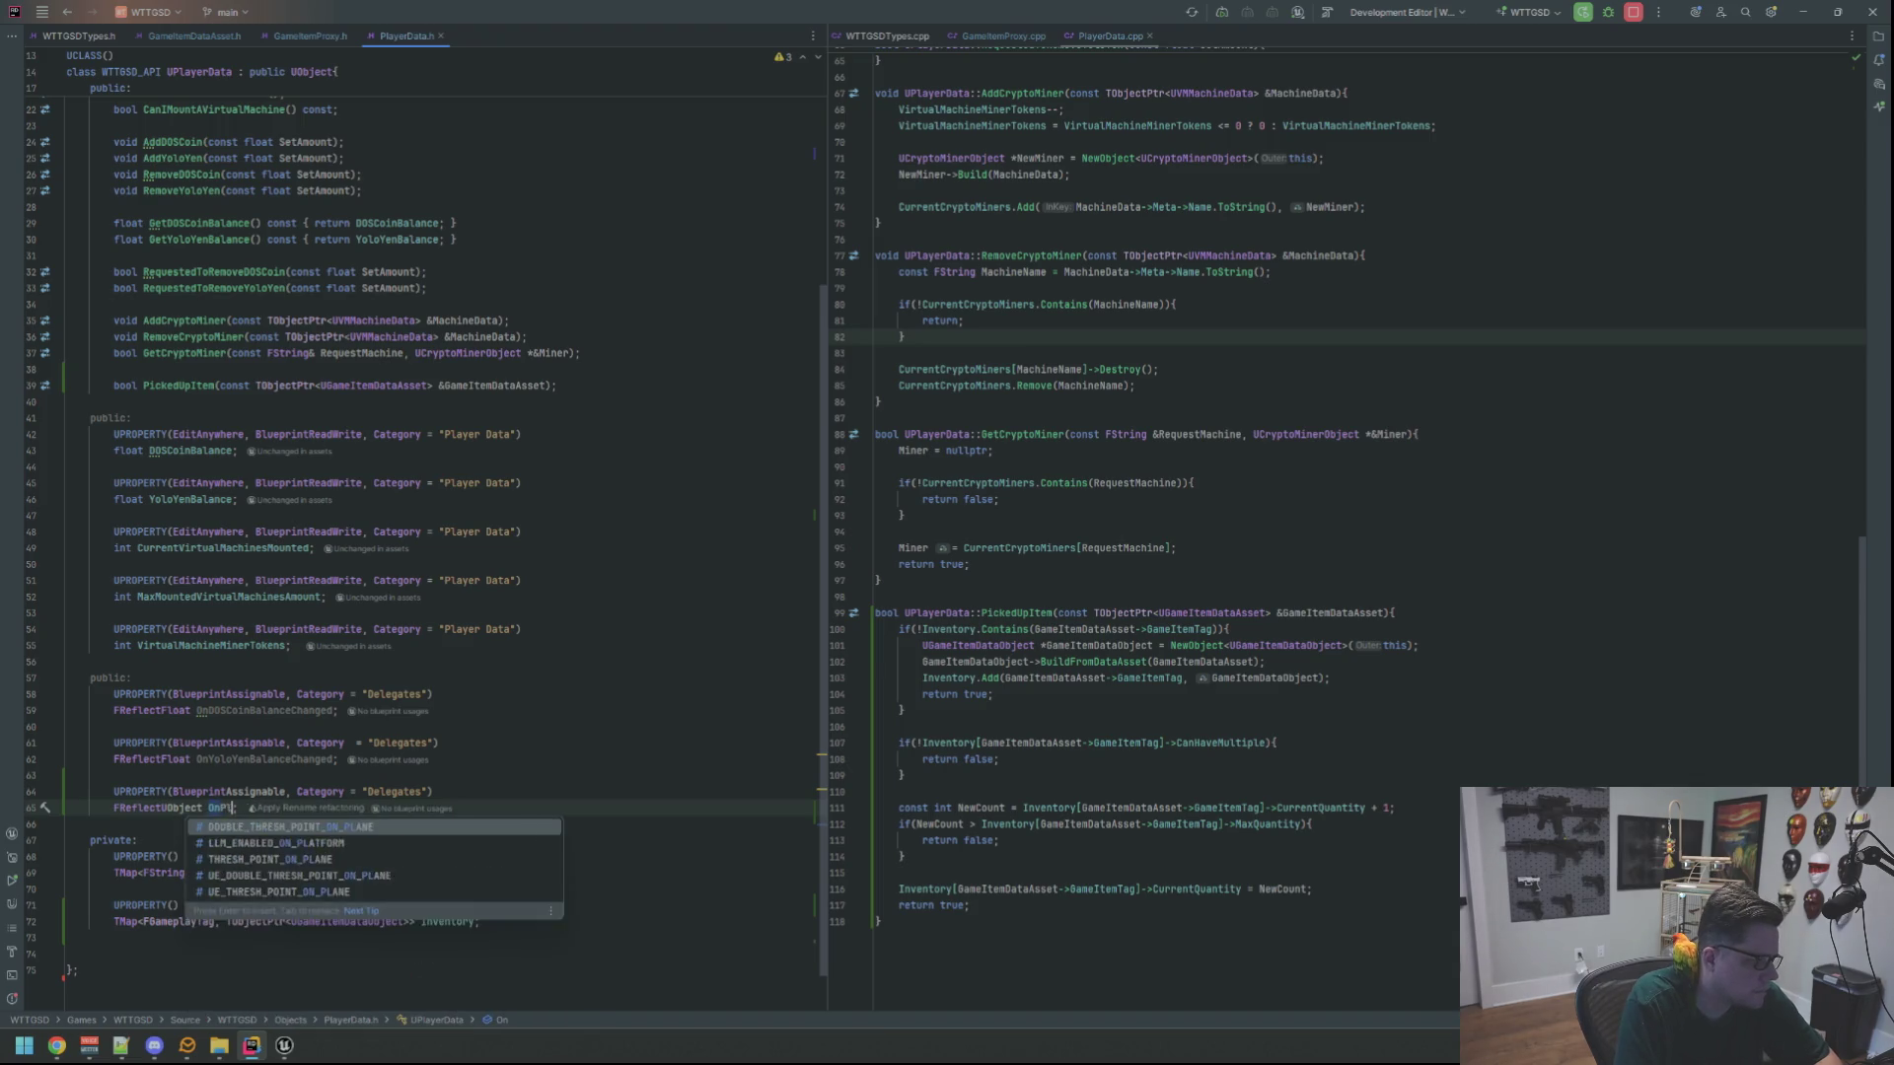
{"action": "type", "text": "ayerPickedUpItem"}
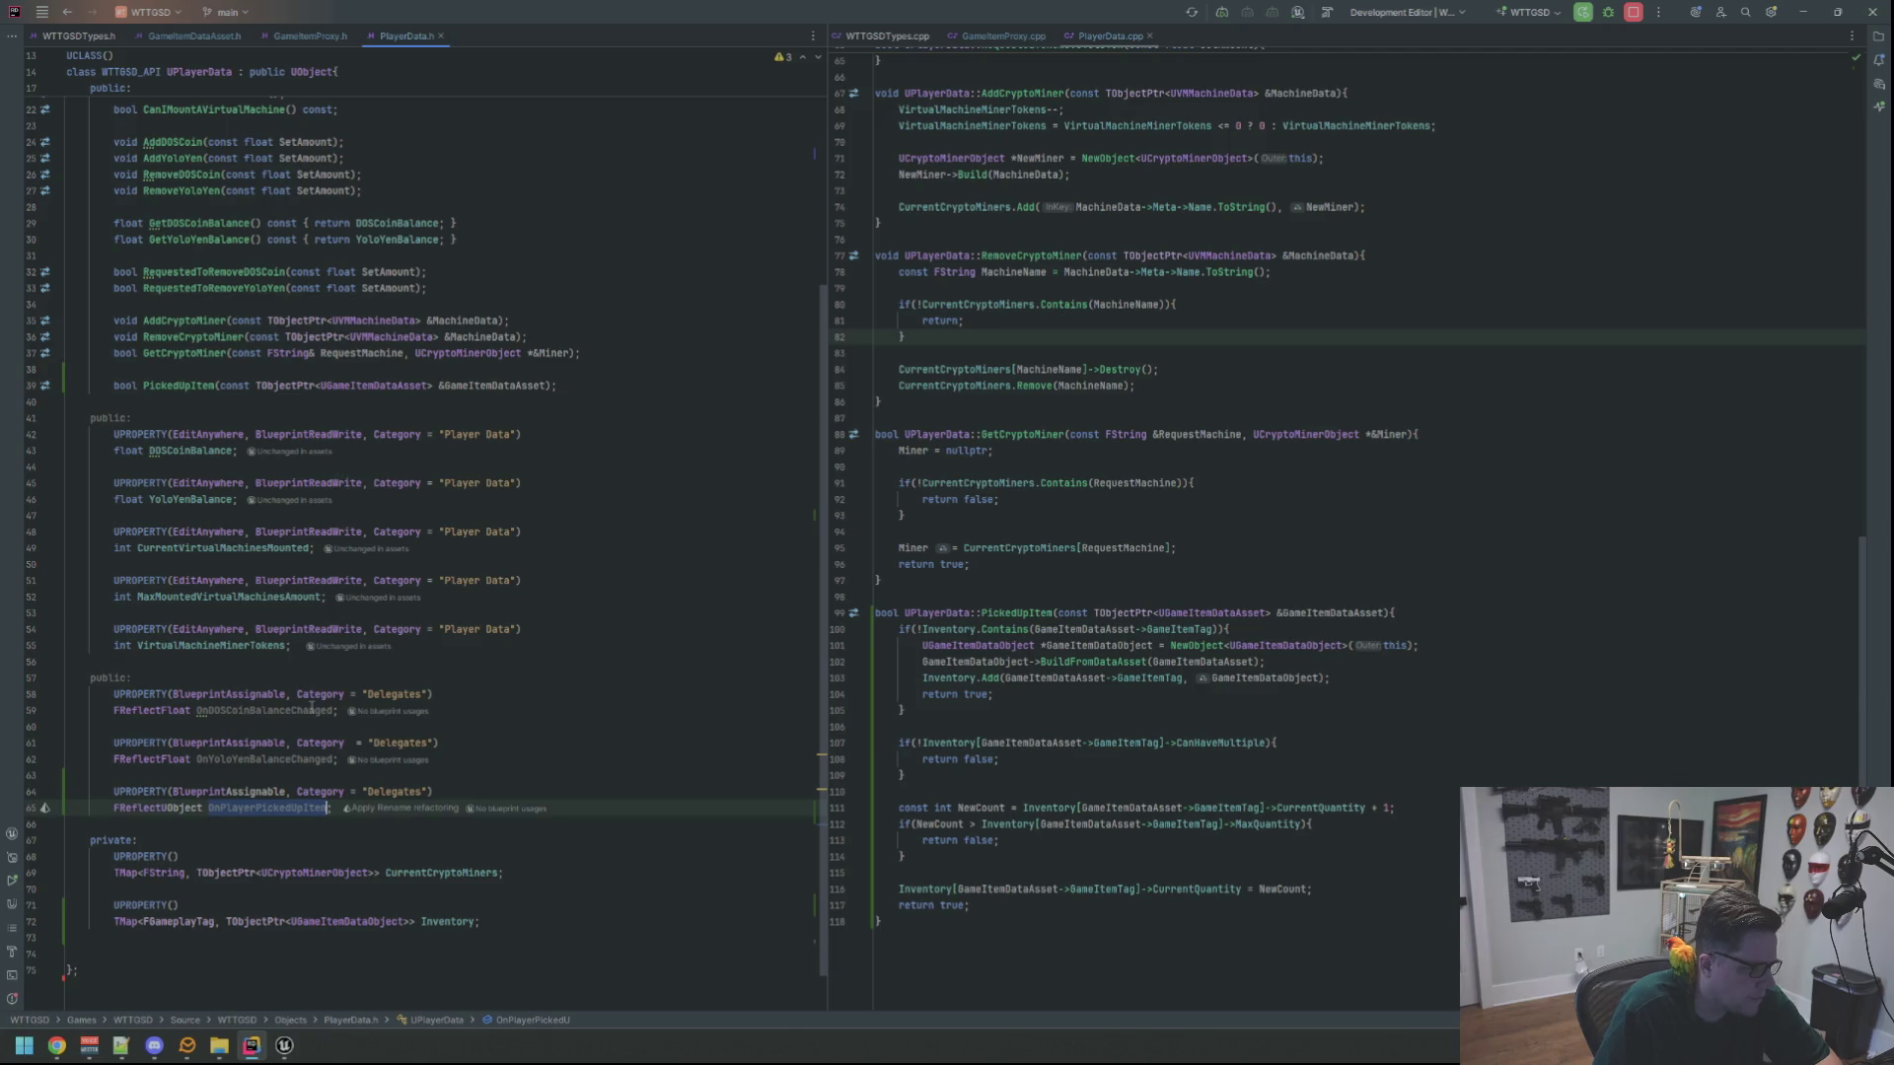
{"action": "left_click", "coordinate": [344, 674]}
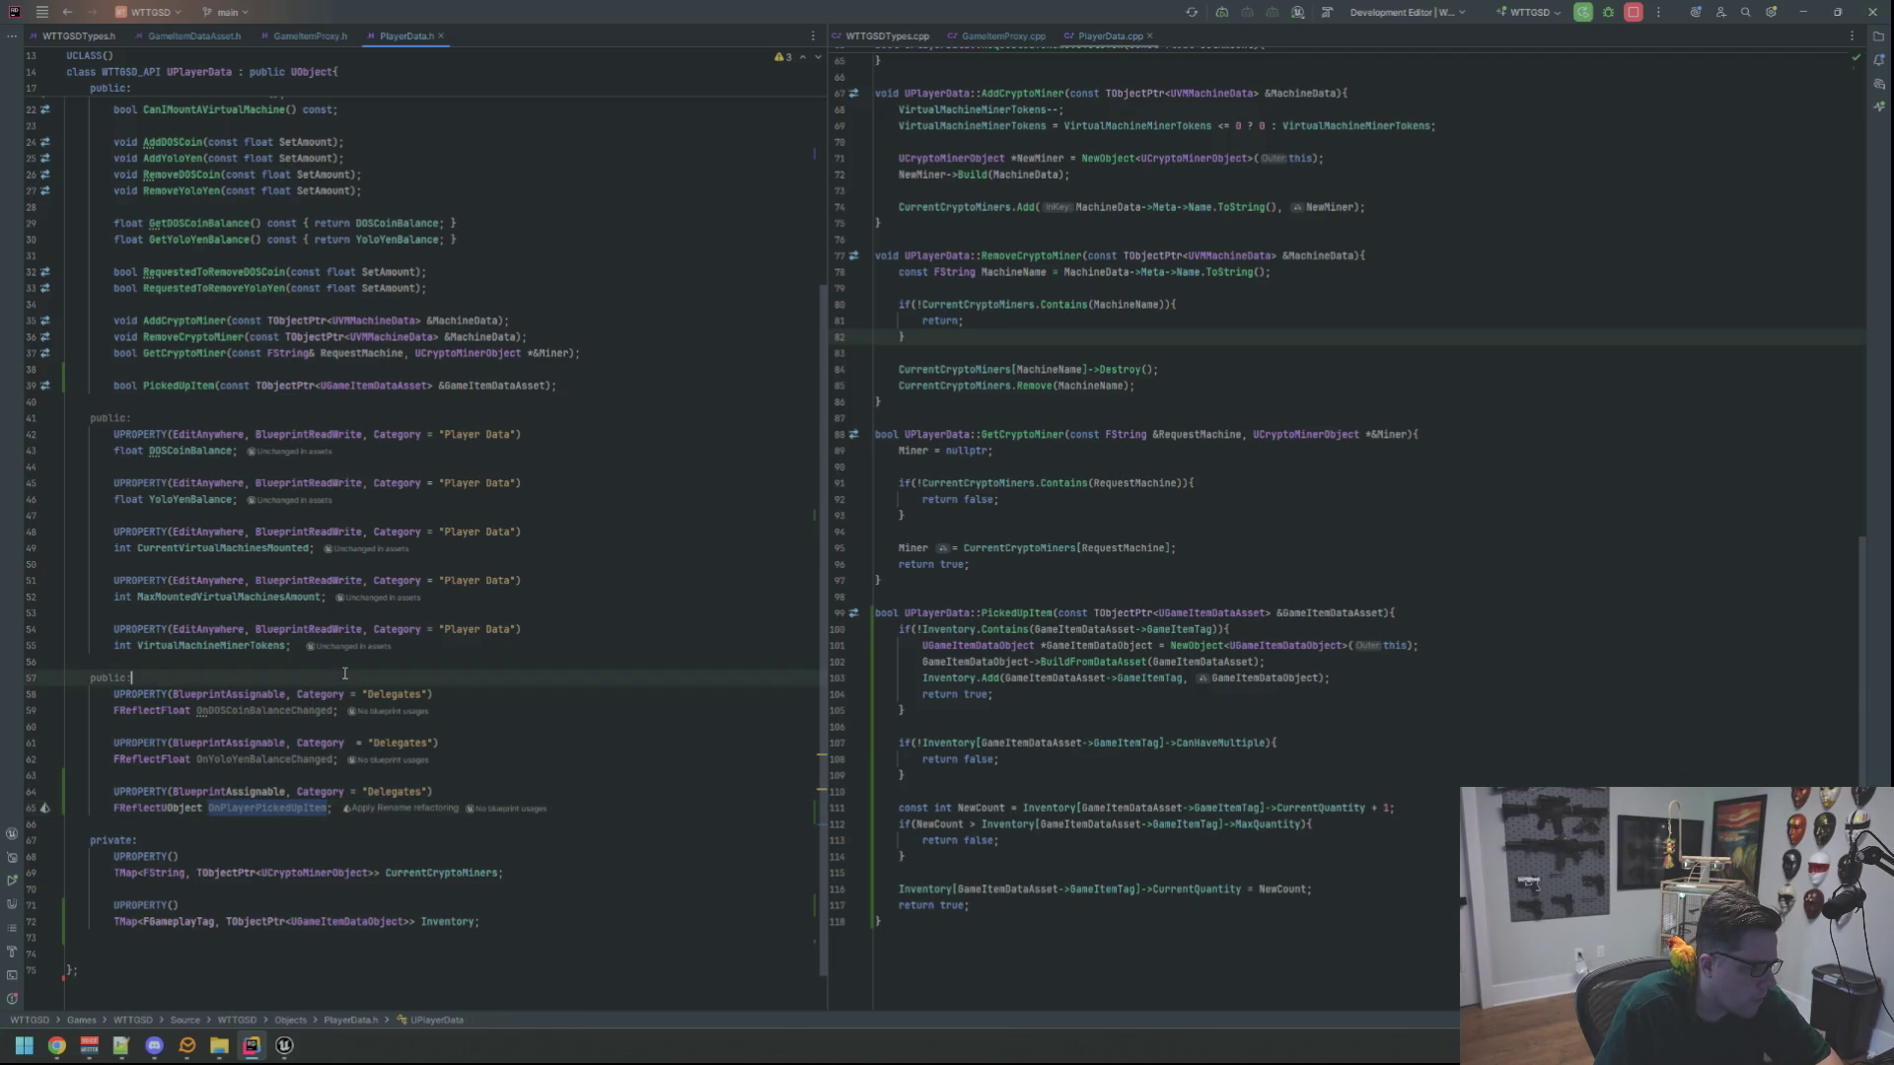
{"action": "left_click", "coordinate": [255, 808]}
{"action": "key", "text": "BackSpace"}
{"action": "key", "text": "BackSpace"}
{"action": "key", "text": "BackSpace"}
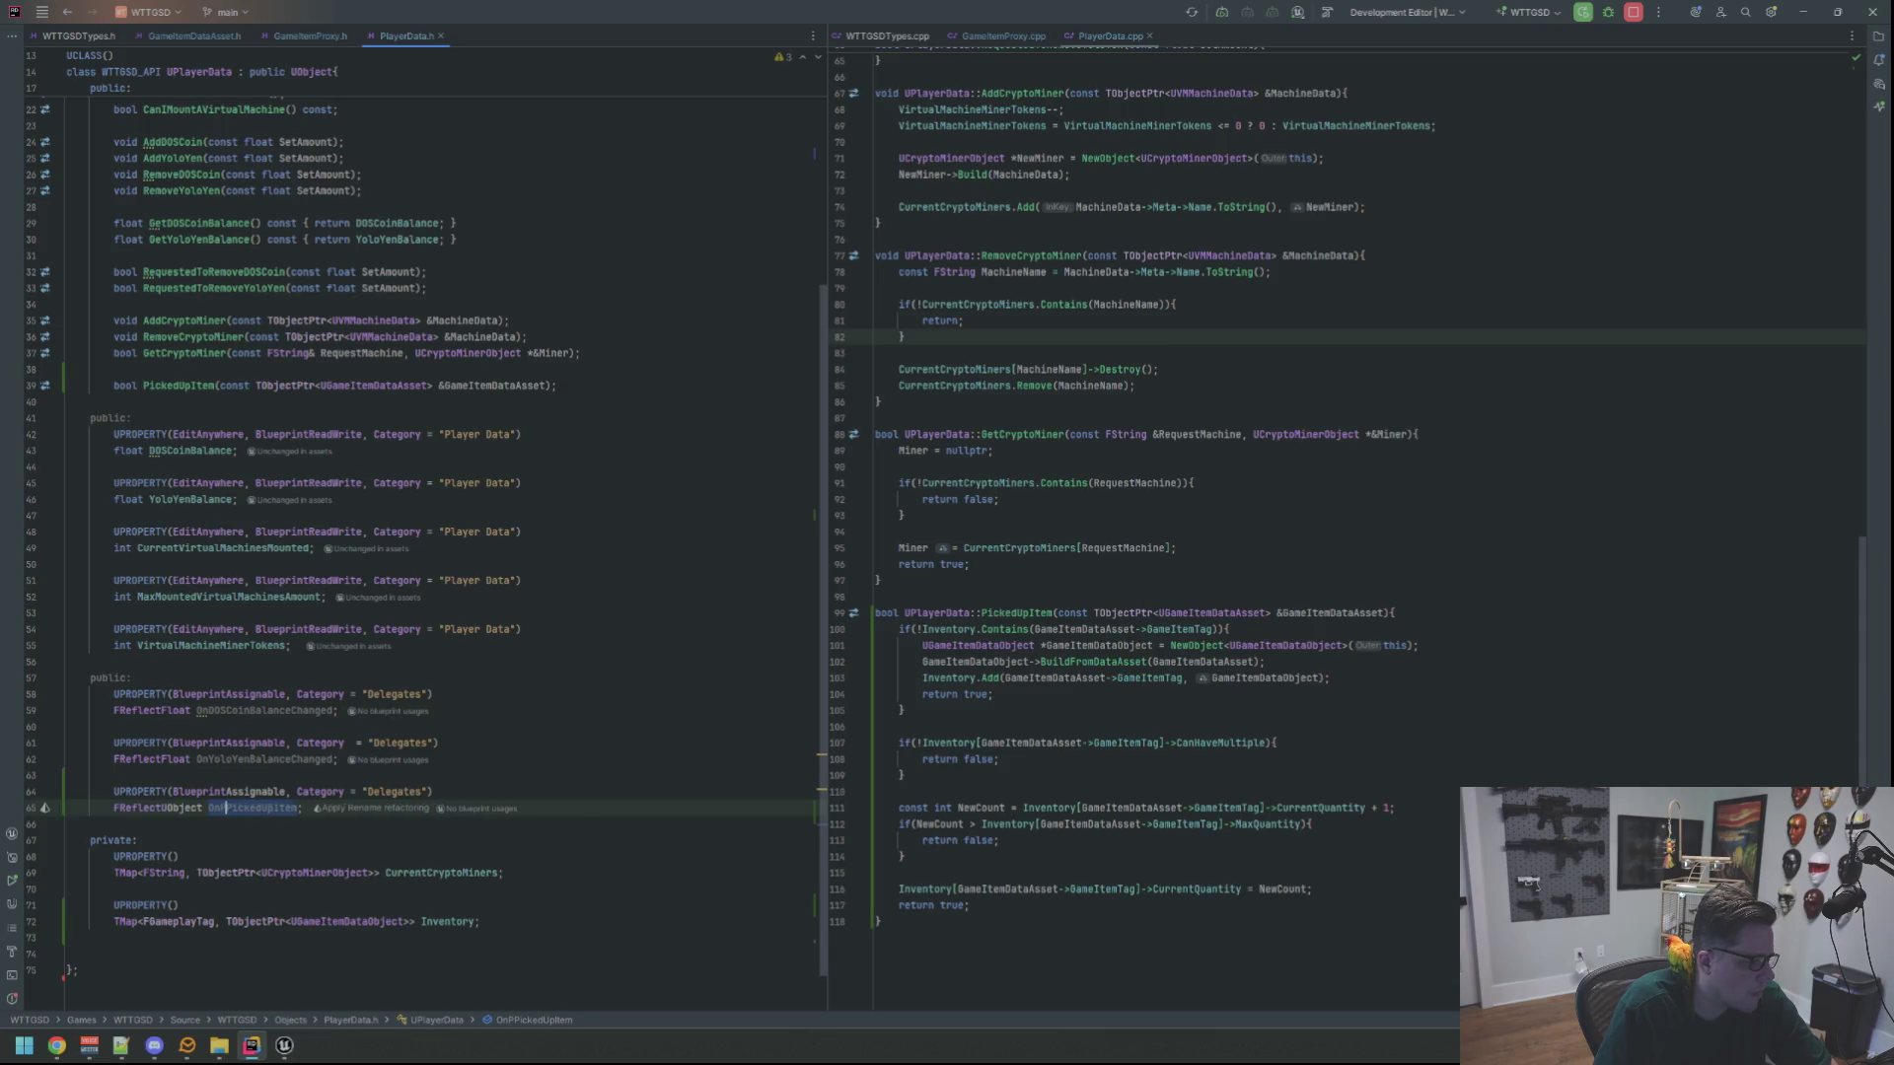
{"action": "left_click", "coordinate": [1372, 676]}
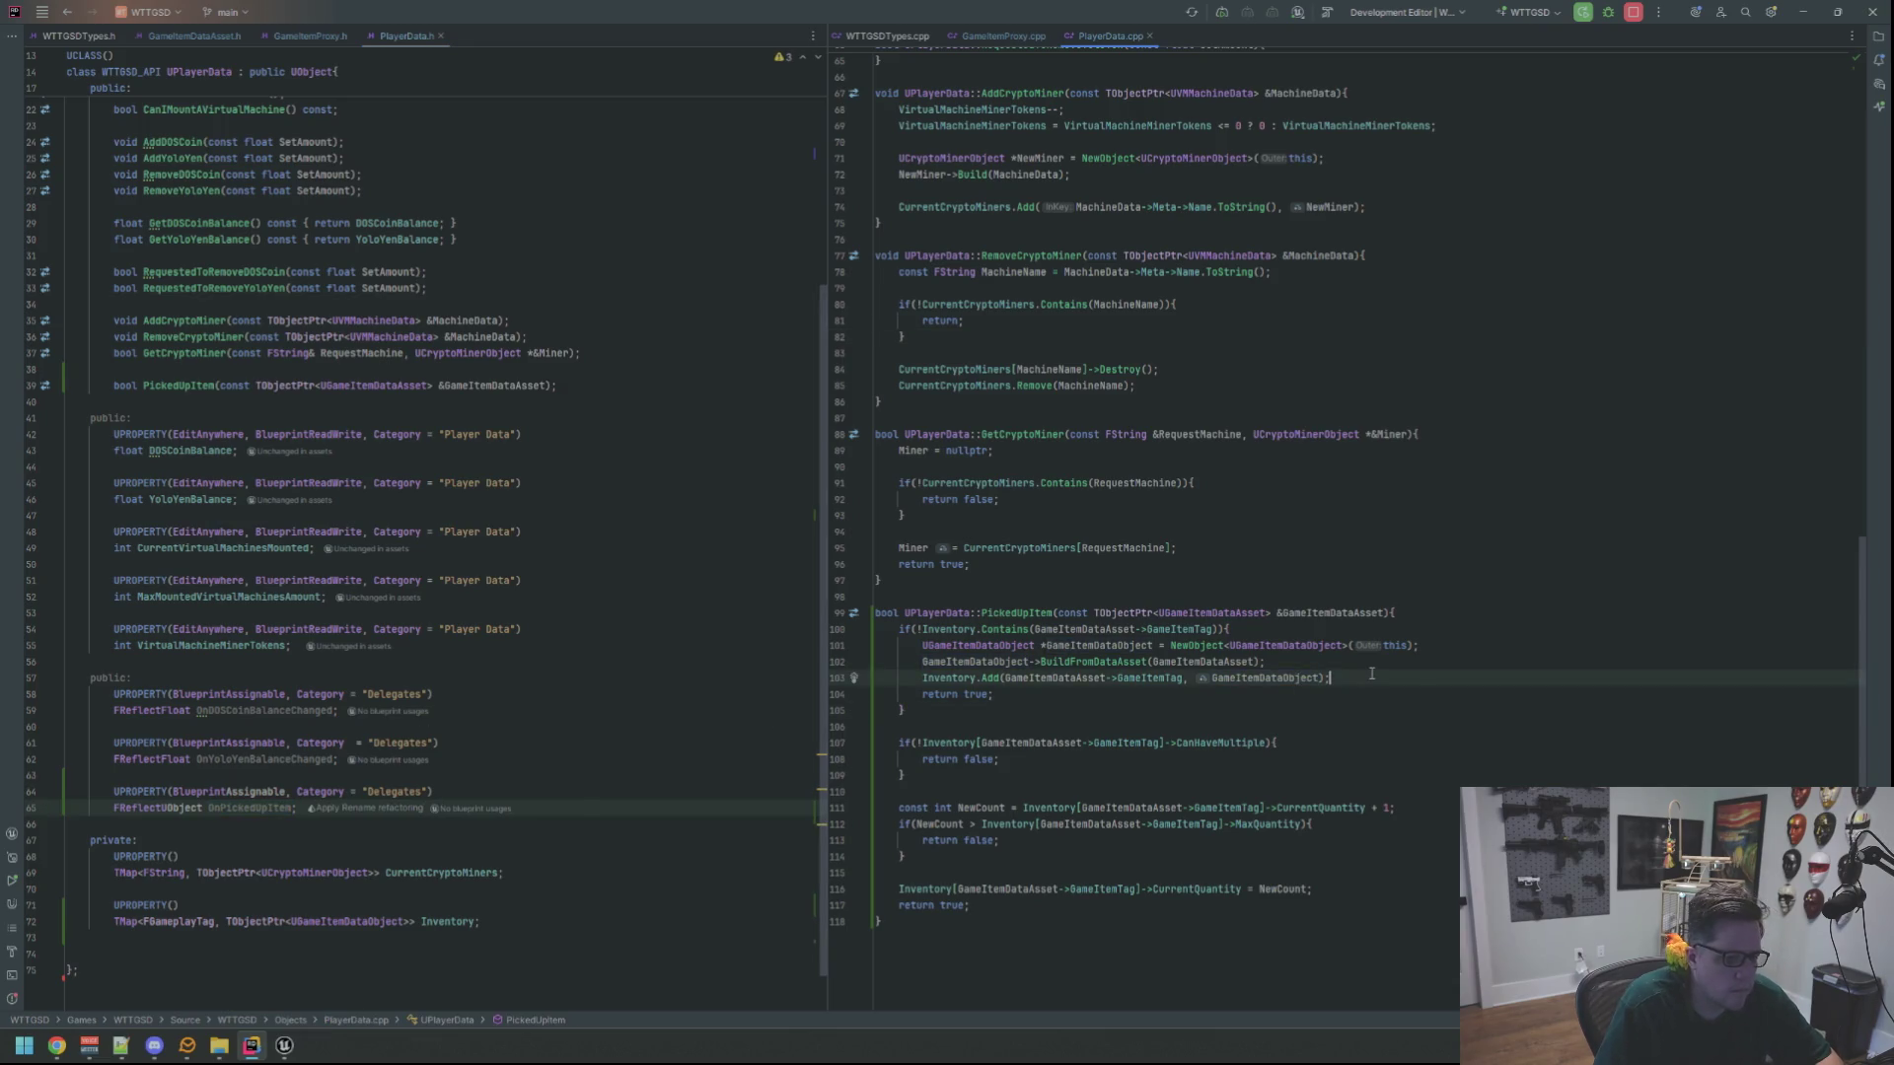
Below Inventory.Add in PlayerData.cpp, open a new line and insert OnPickedUpItem
{"action": "key", "text": "Return"}
{"action": "key", "text": "Return"}
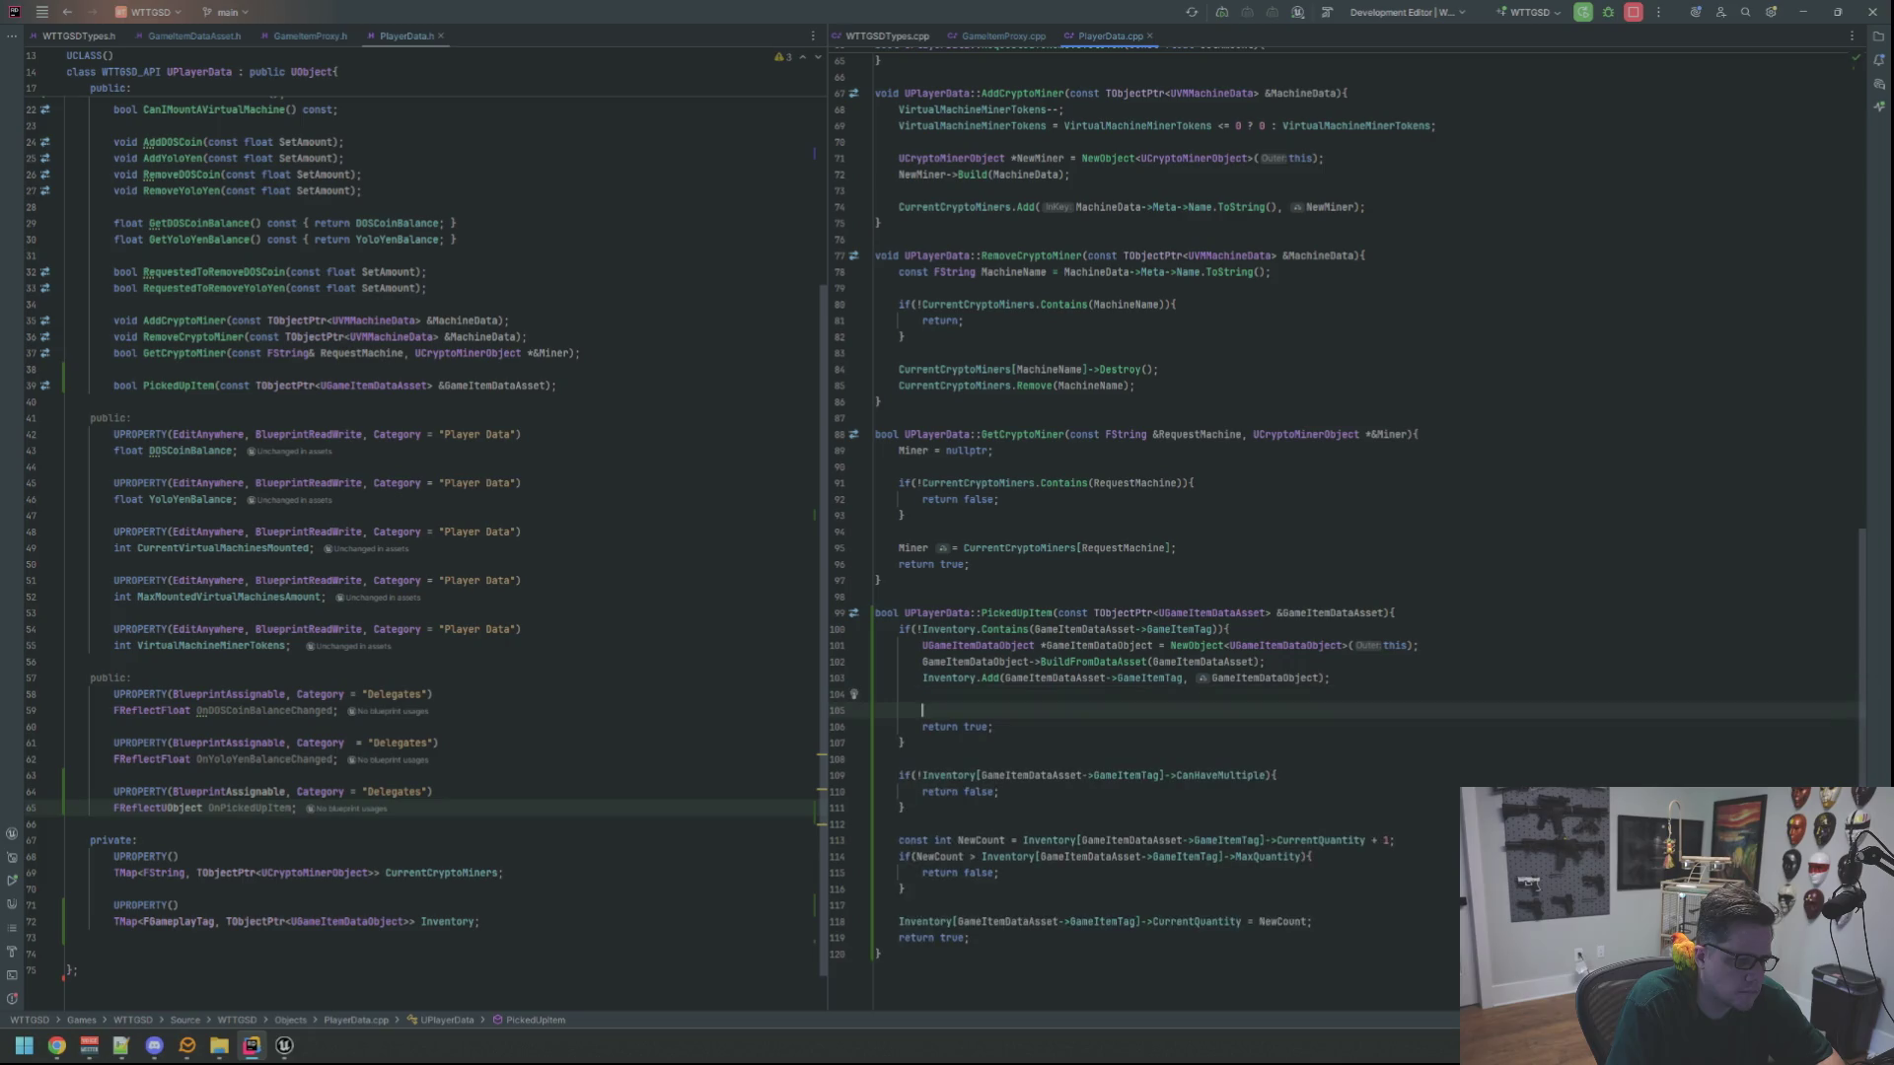
{"action": "key", "text": "Up"}
{"action": "key", "text": "Return"}
{"action": "type", "text": "OnPlay"}
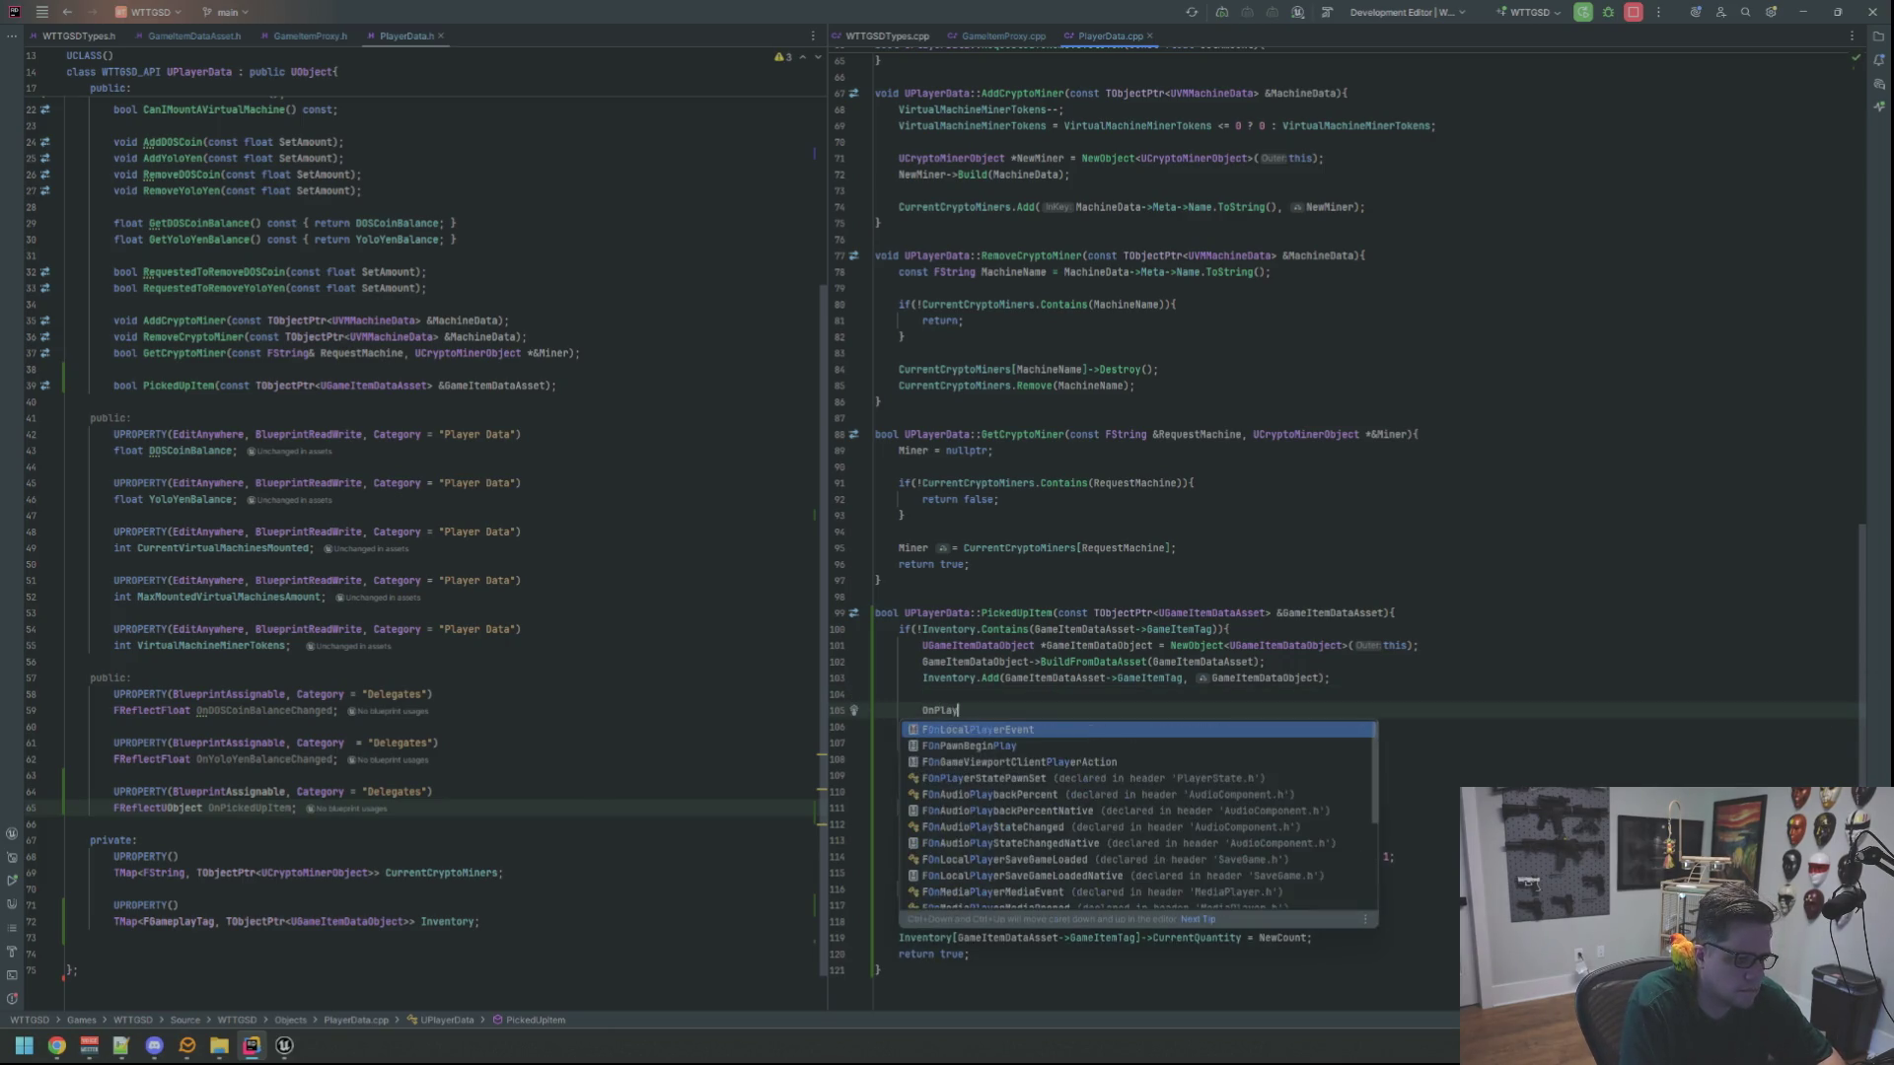
{"action": "key", "text": "BackSpace"}
{"action": "key", "text": "BackSpace"}
{"action": "key", "text": "BackSpace"}
{"action": "type", "text": "o"}
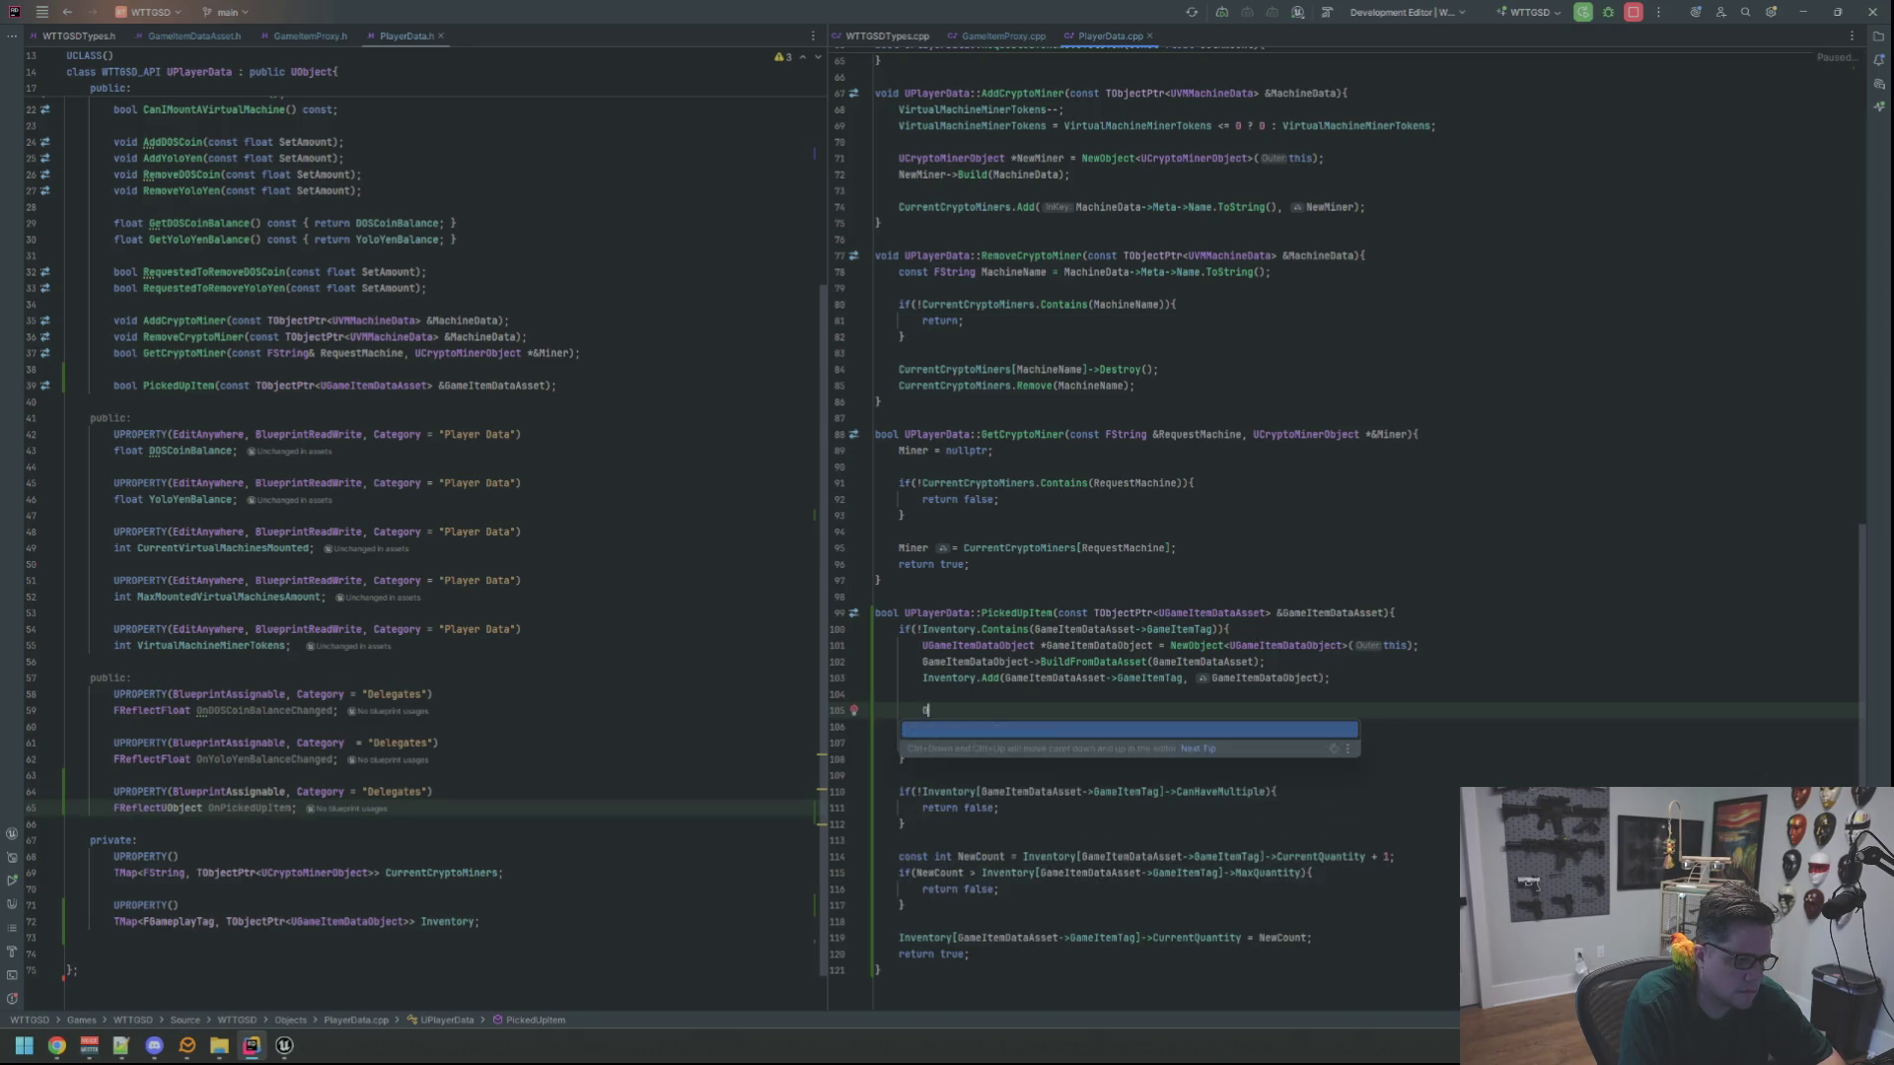
{"action": "type", "text": "nPi"}
{"action": "key", "text": "Return"}
Complete the statement as OnPickedUpItem.Broadcast(GameItemDataObject);
{"action": "type", "text": ".Bro"}
{"action": "key", "text": "Return"}
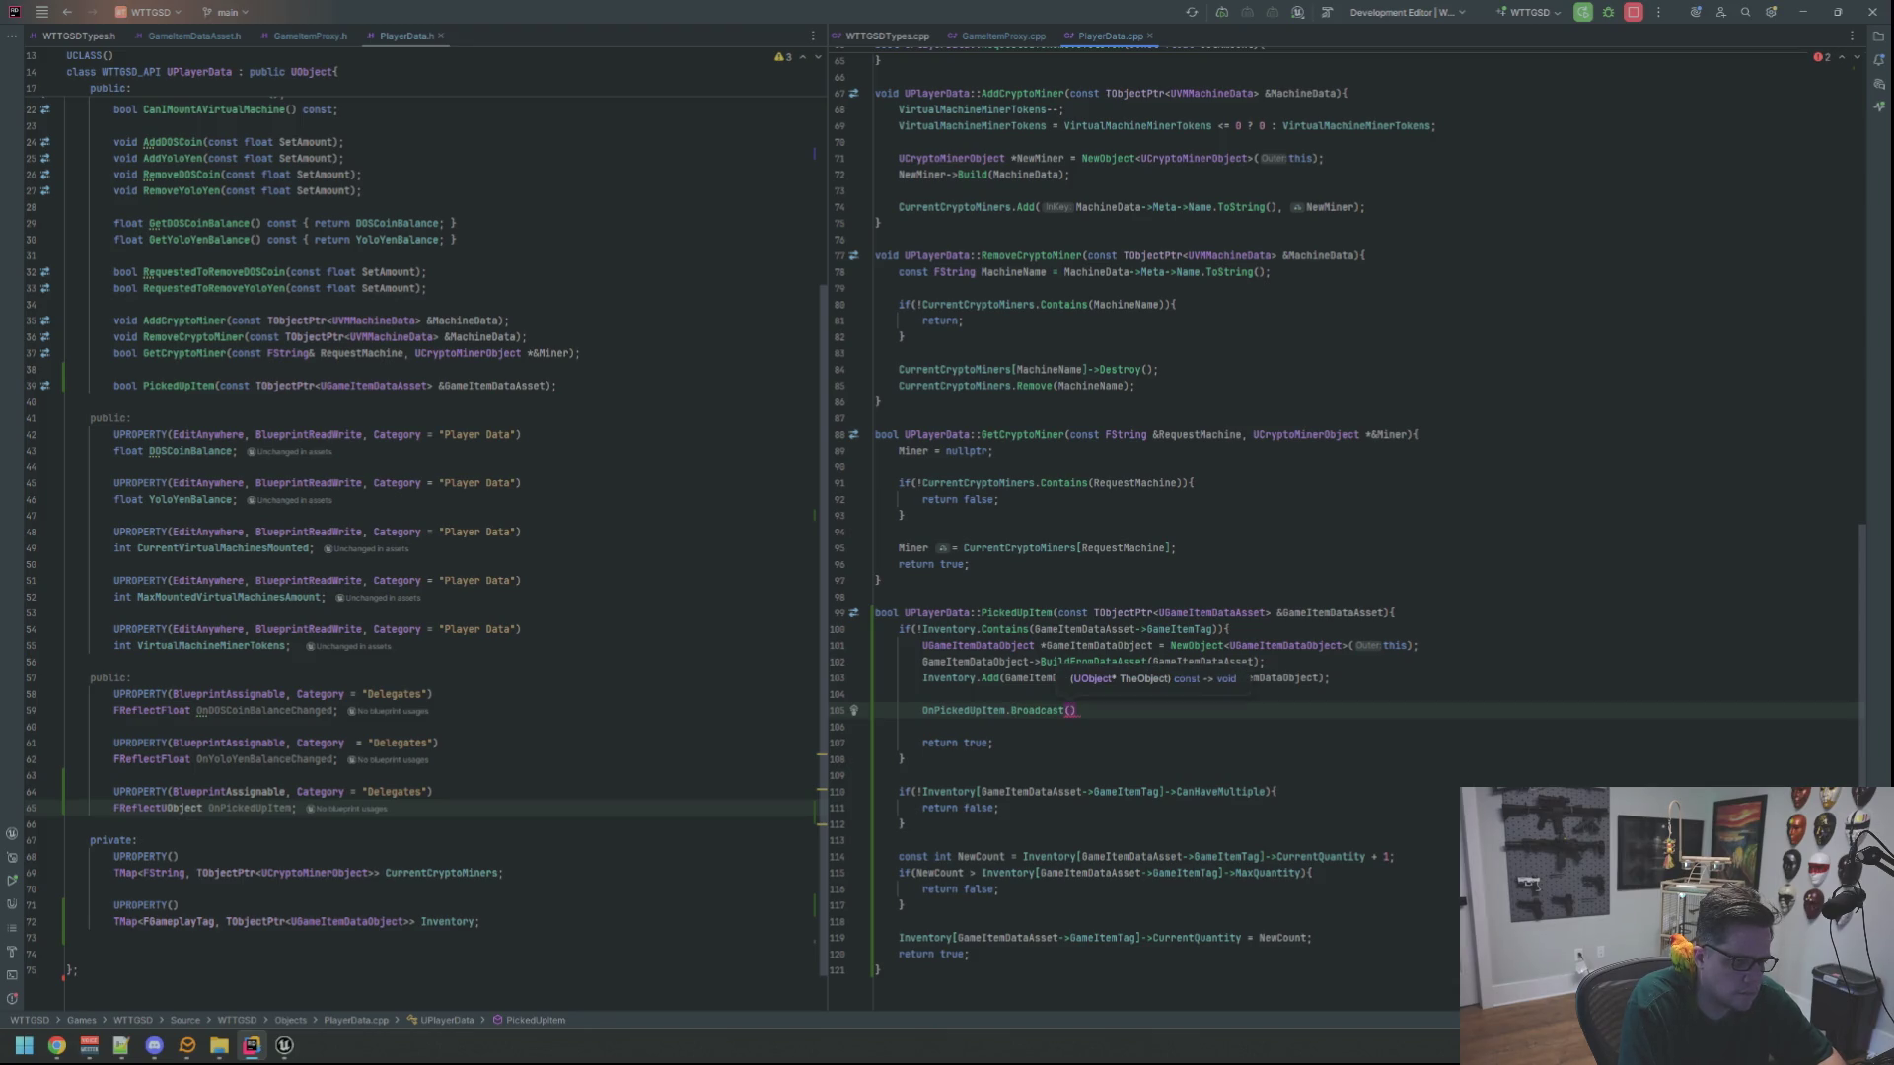
{"action": "type", "text": "GameItemD"}
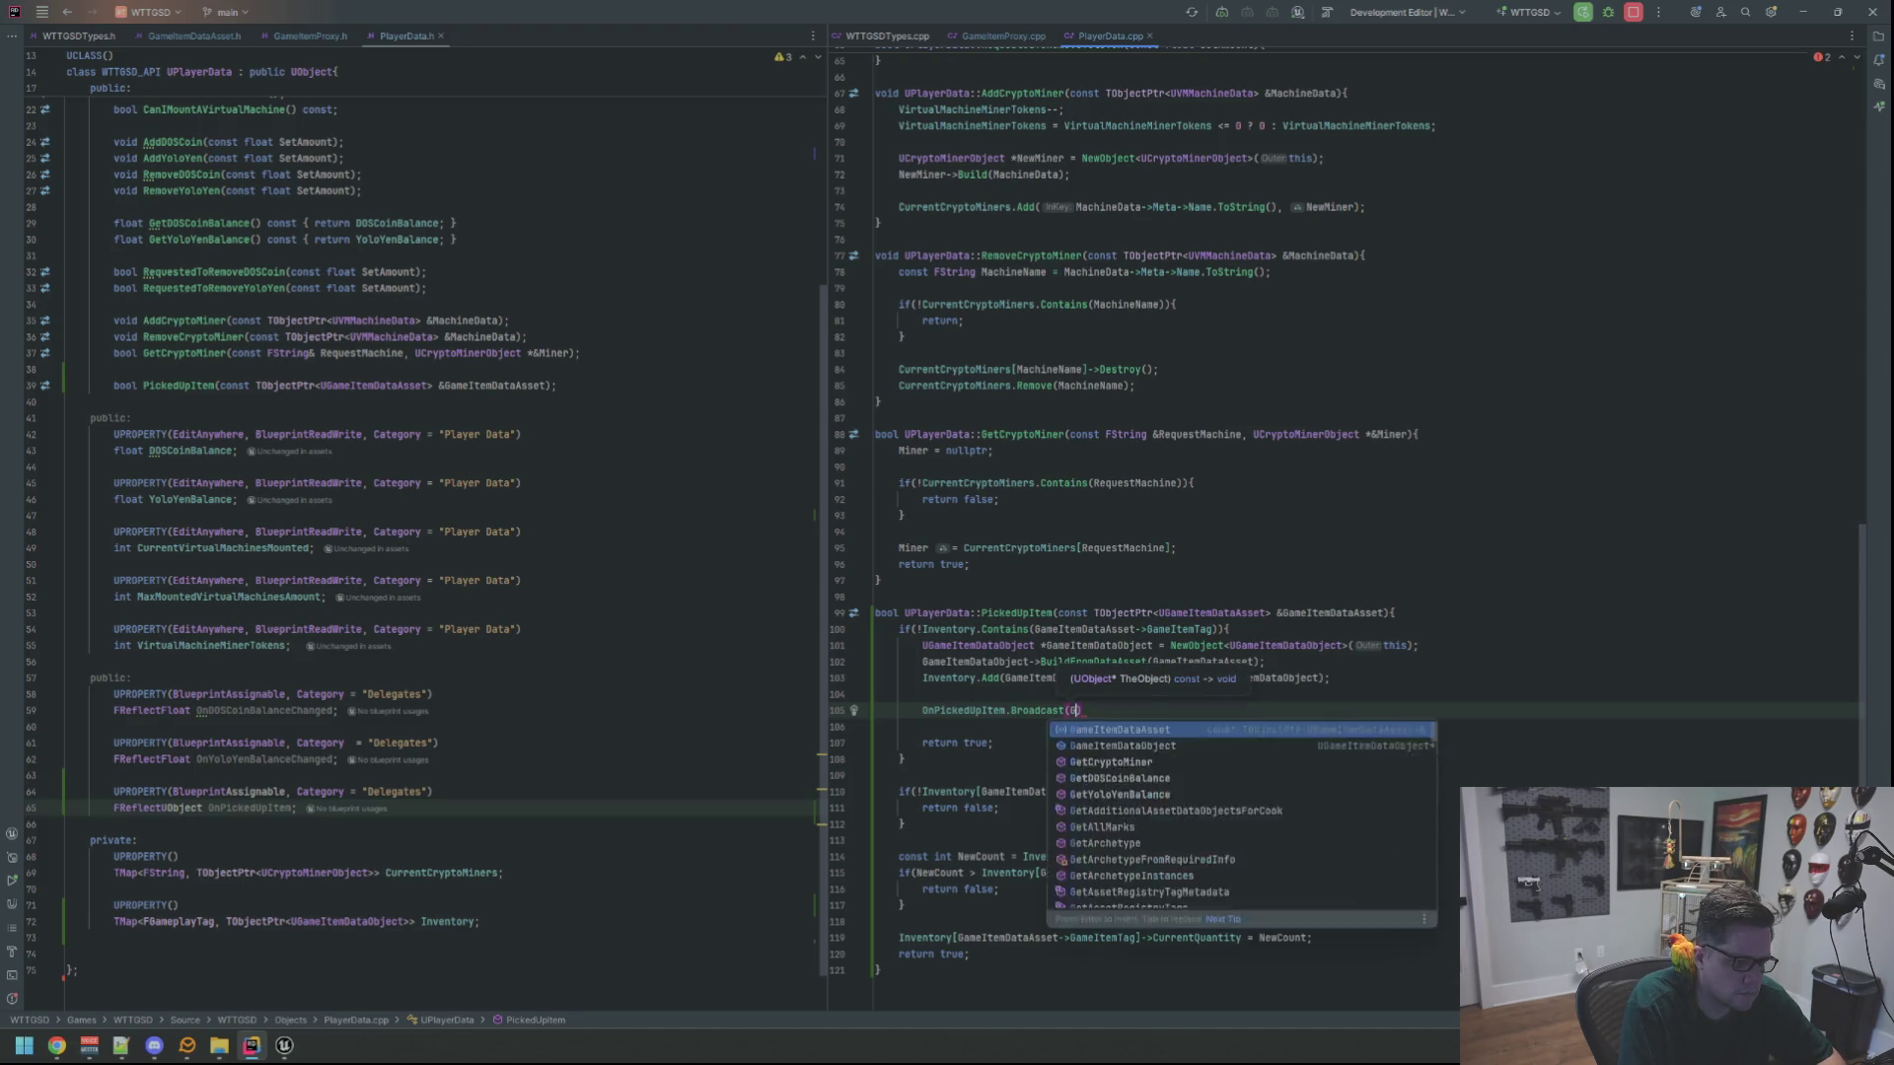
{"action": "type", "text": "ataOb"}
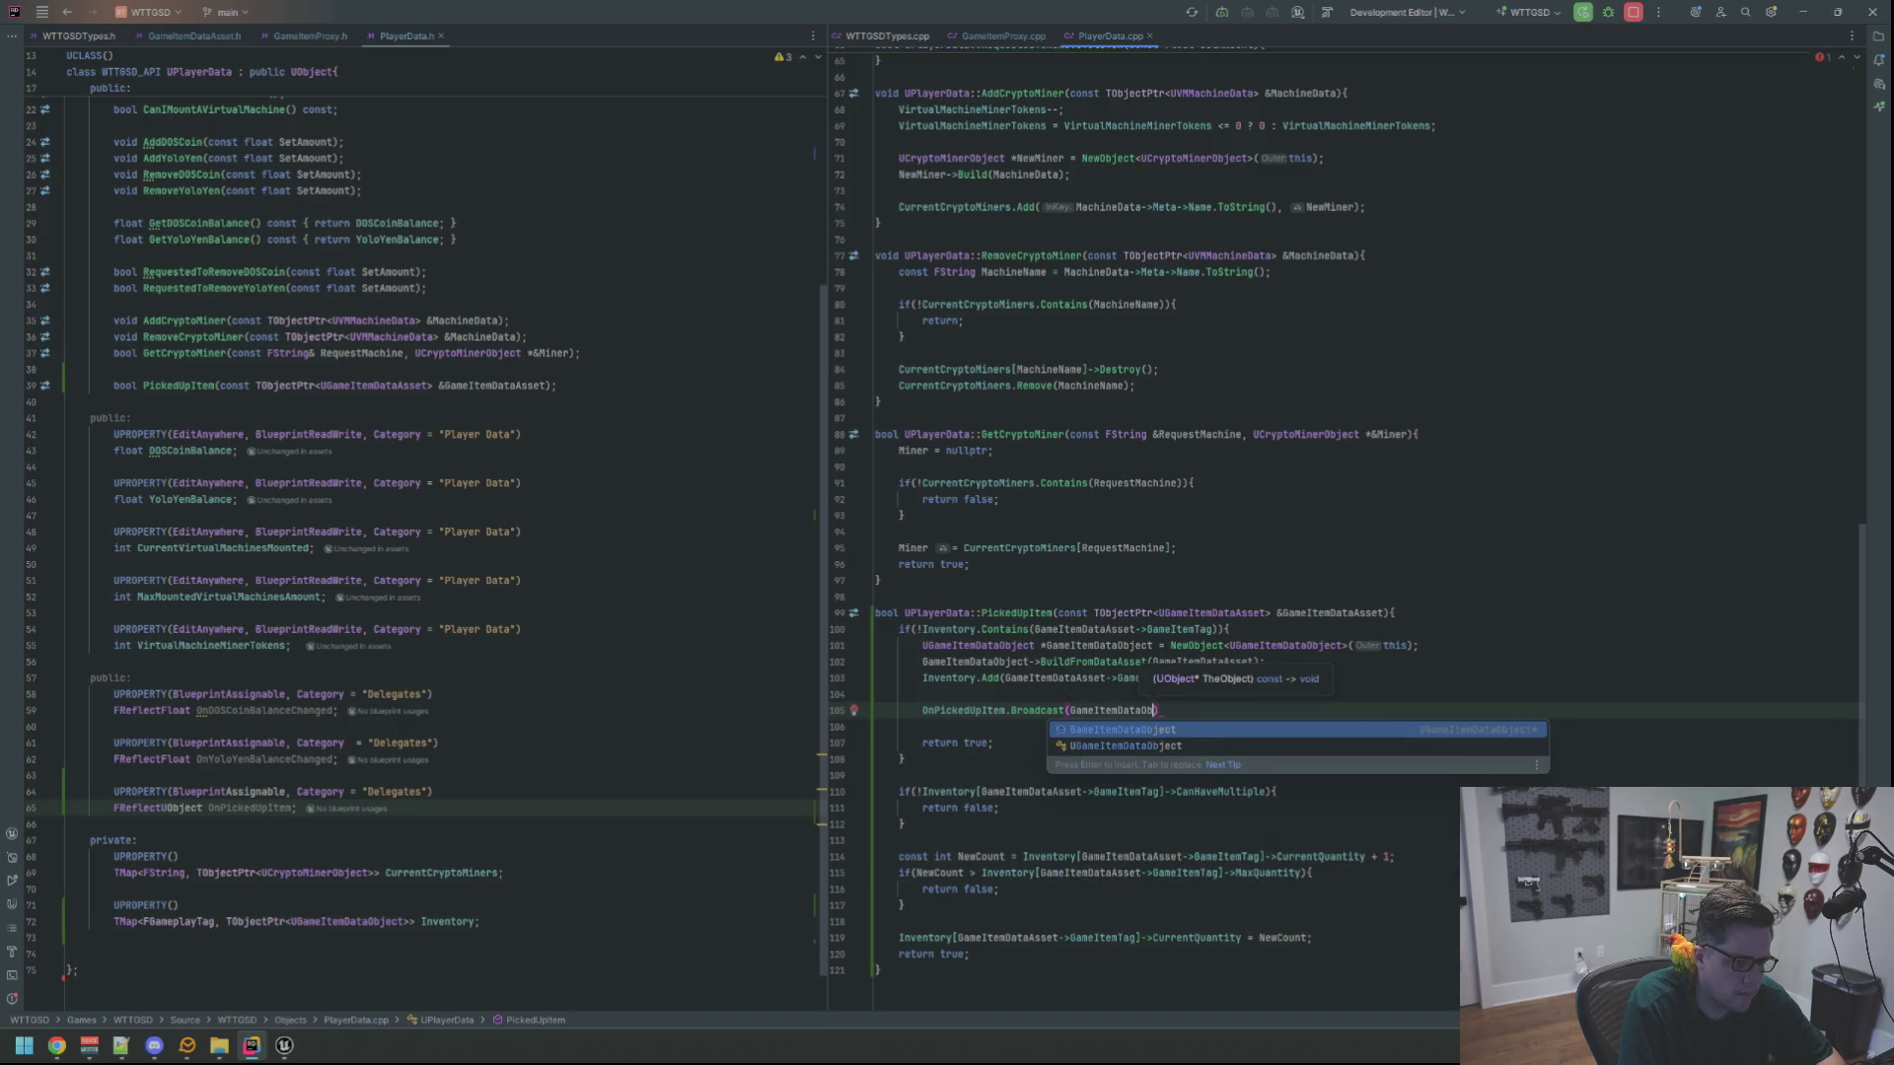
{"action": "key", "text": "Return"}
{"action": "key", "text": "End"}
{"action": "type", "text": ";"}
{"action": "key", "text": "Return"}
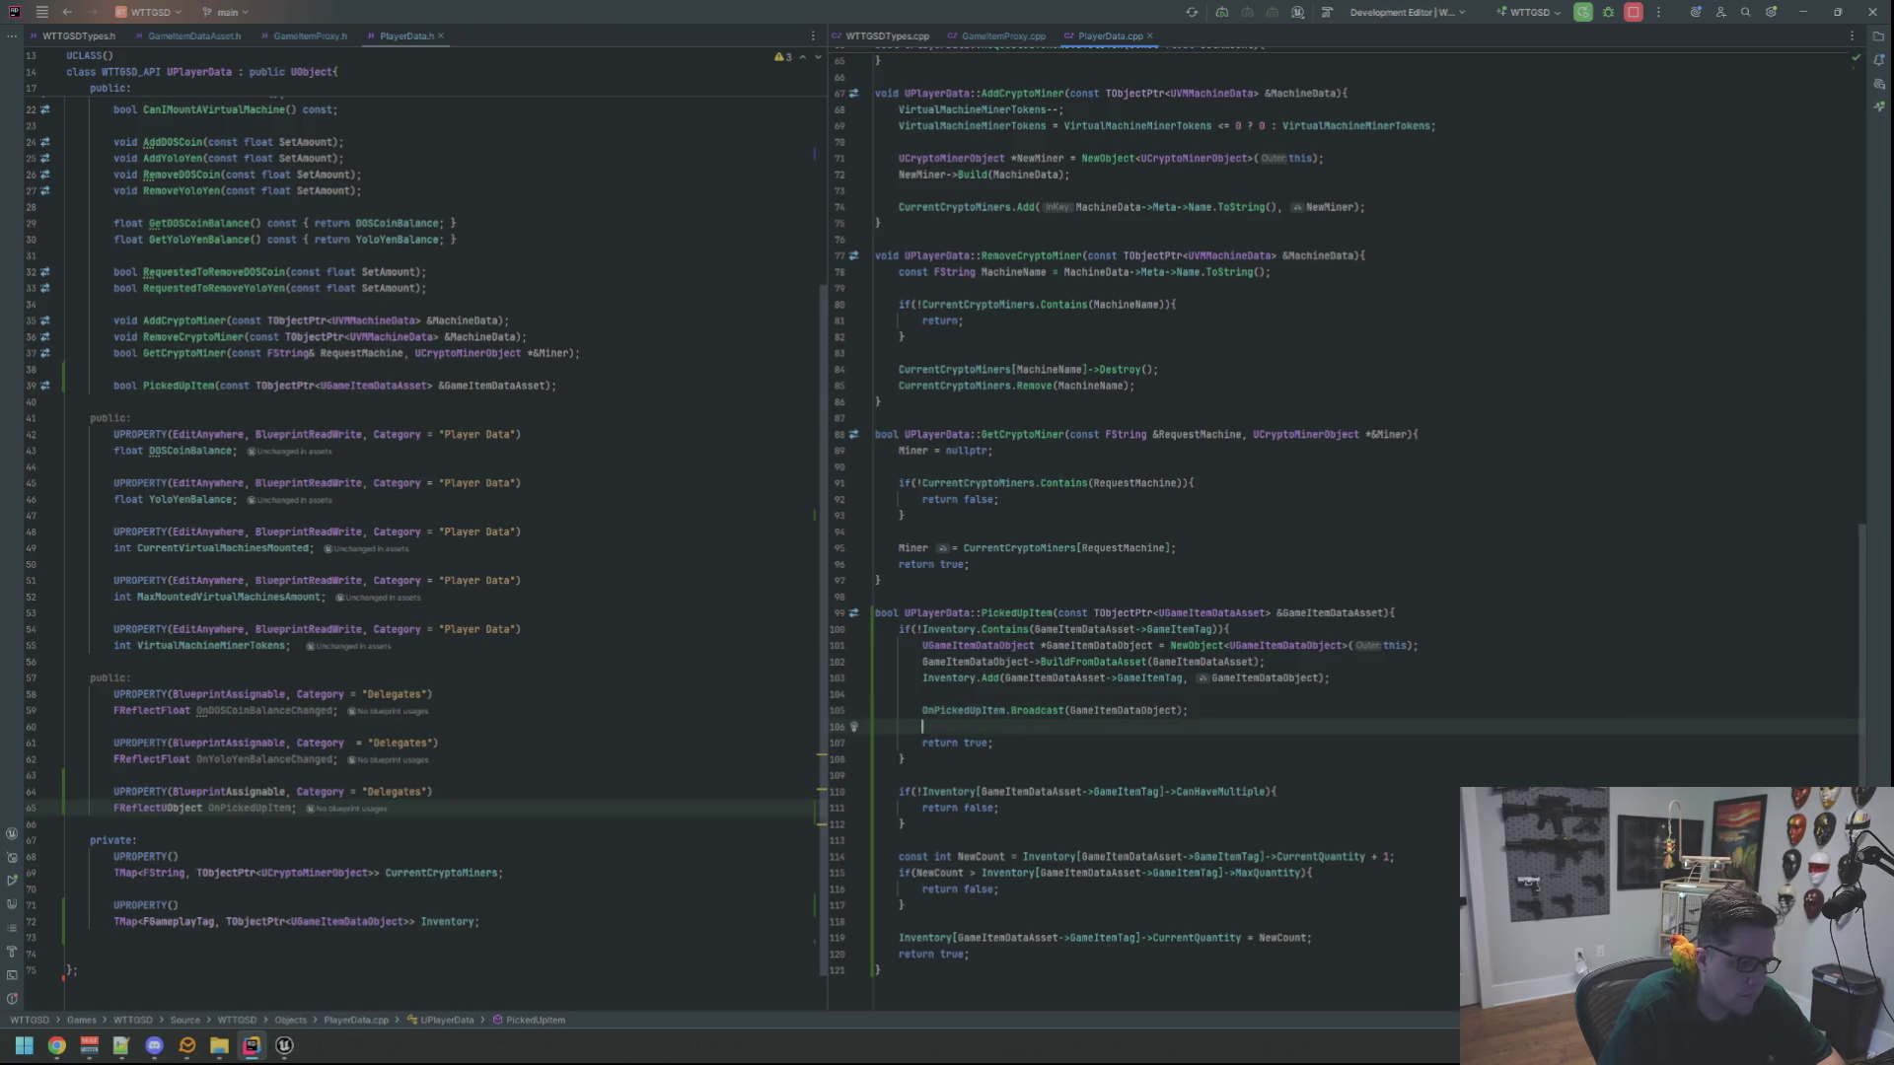
{"action": "scroll", "coordinate": [1401, 807], "scroll_direction": "down", "scroll_amount": 1}
{"action": "left_click", "coordinate": [1426, 873]}
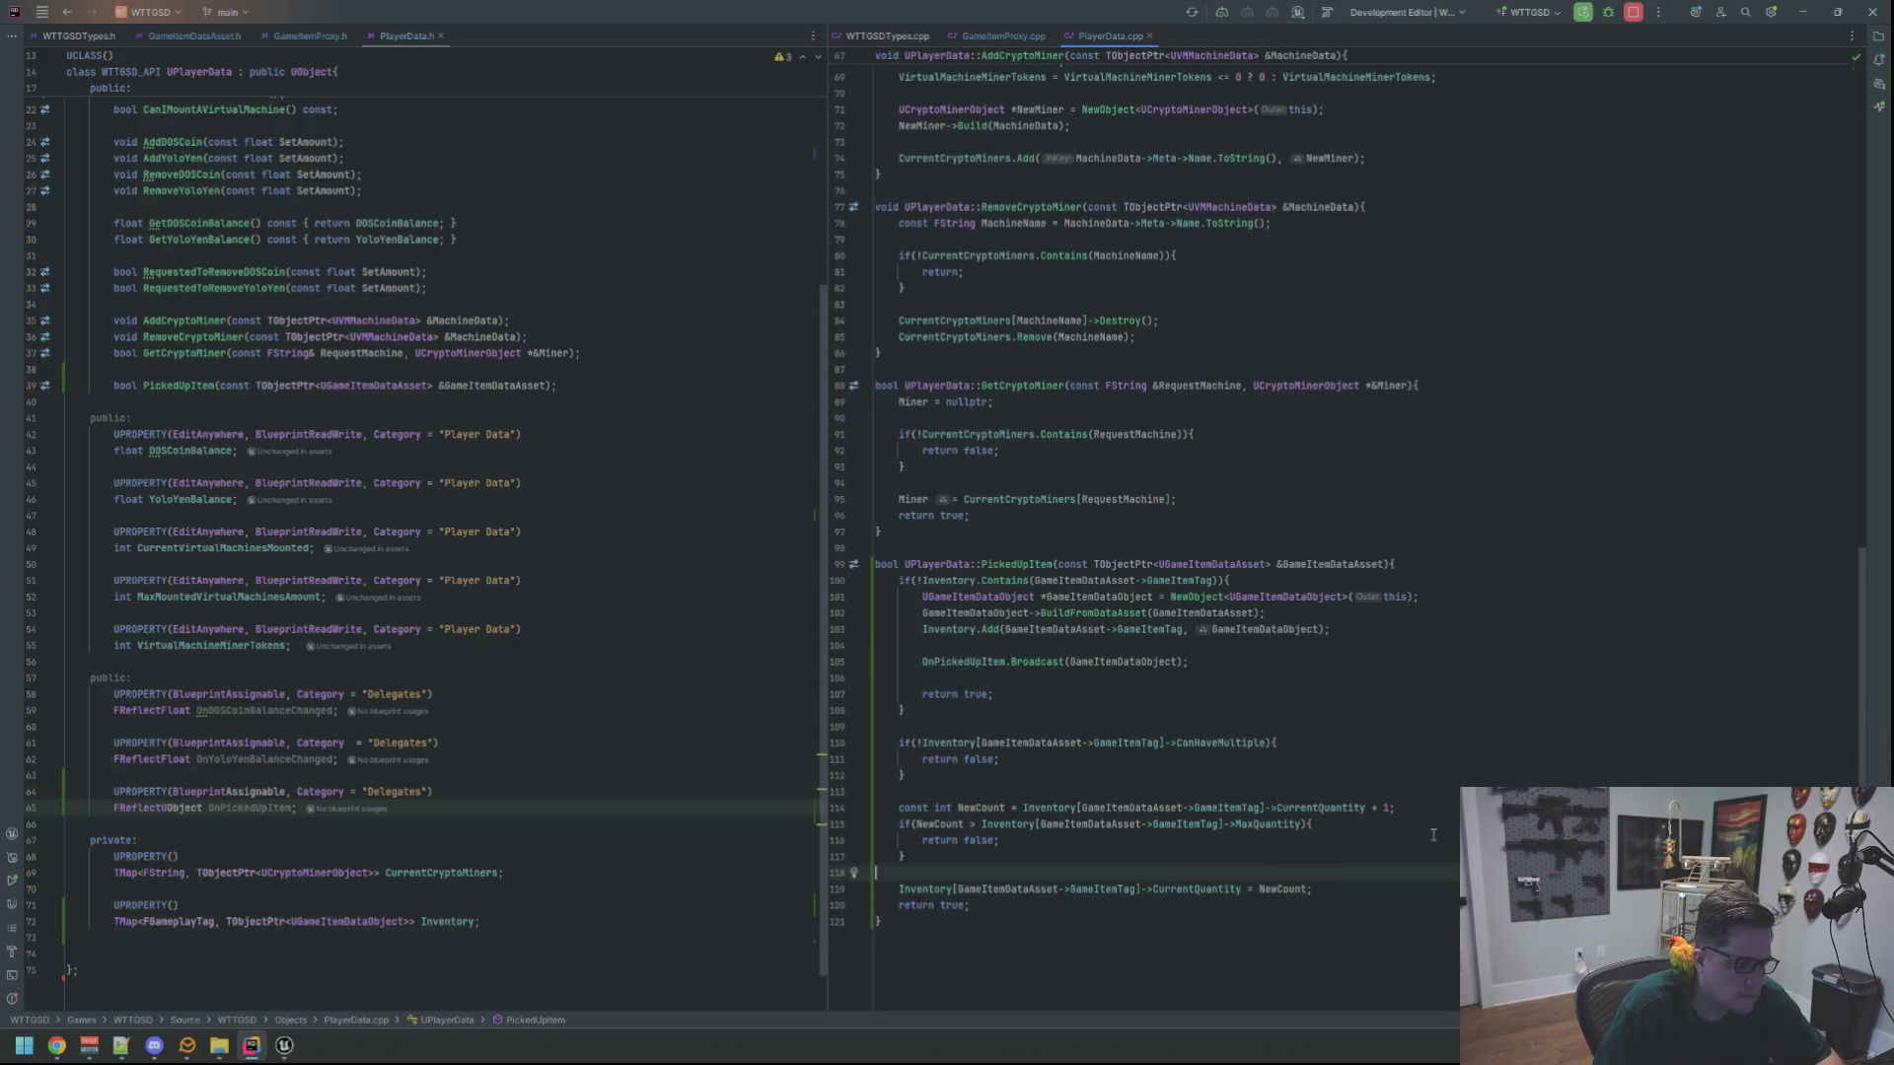
Start an OnPickedUpItem.Broadcast call below the CurrentQuantity update
{"action": "key", "text": "Return"}
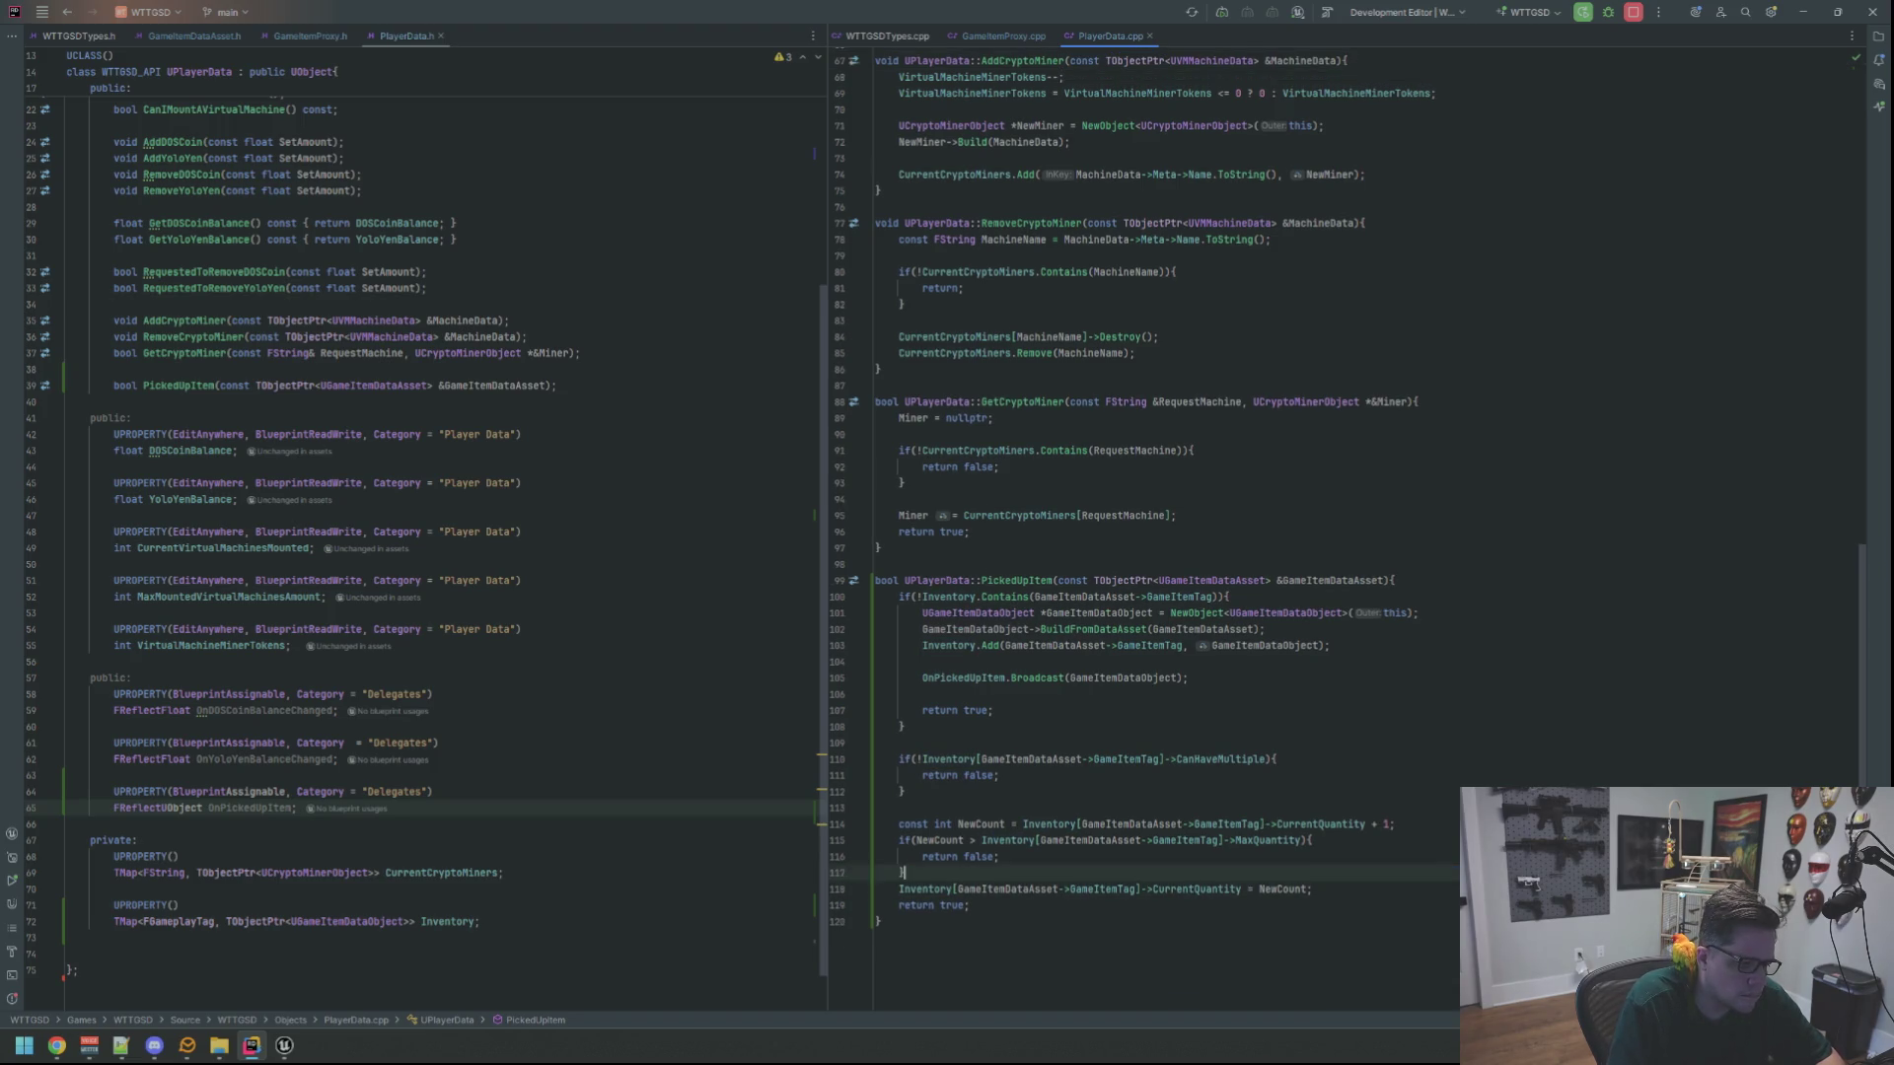
{"action": "key", "text": "alt+shift+Down"}
{"action": "key", "text": "Return"}
{"action": "key", "text": "Return"}
{"action": "key", "text": "Up"}
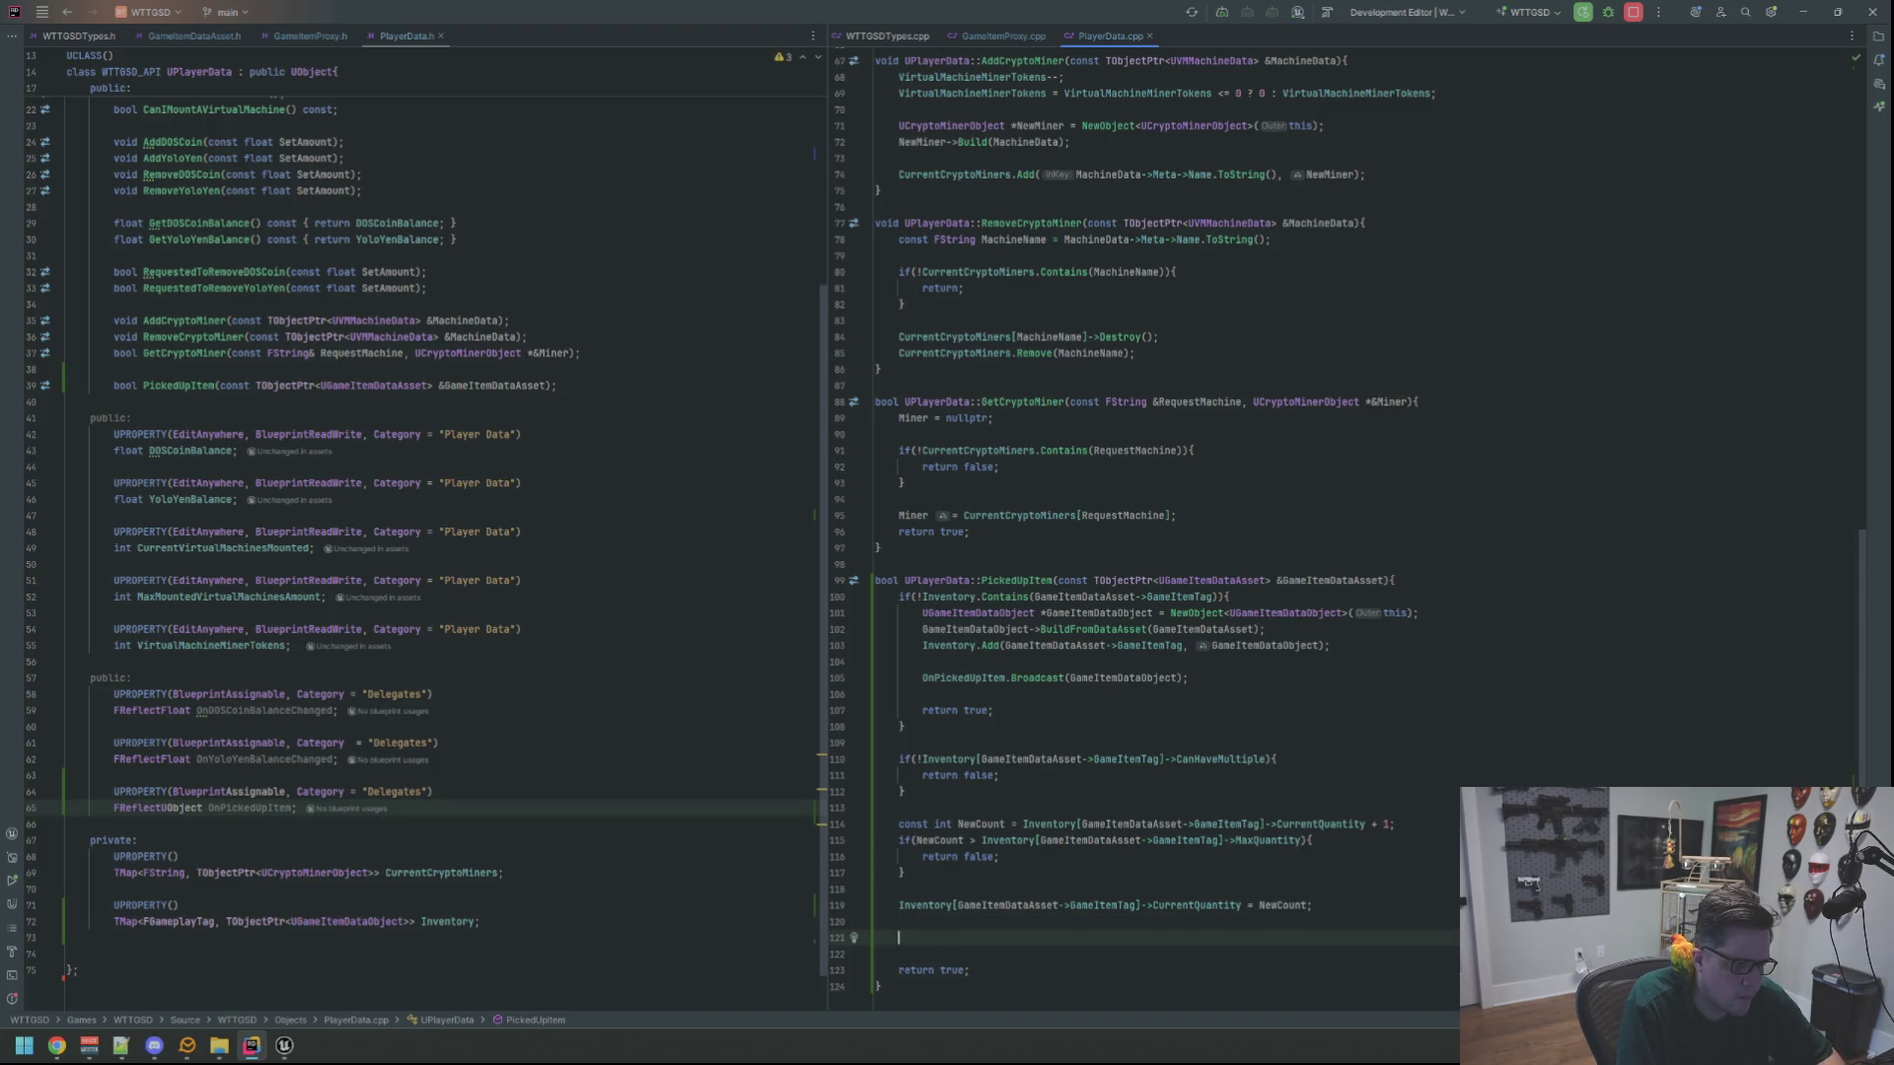
{"action": "type", "text": "ONpIck"}
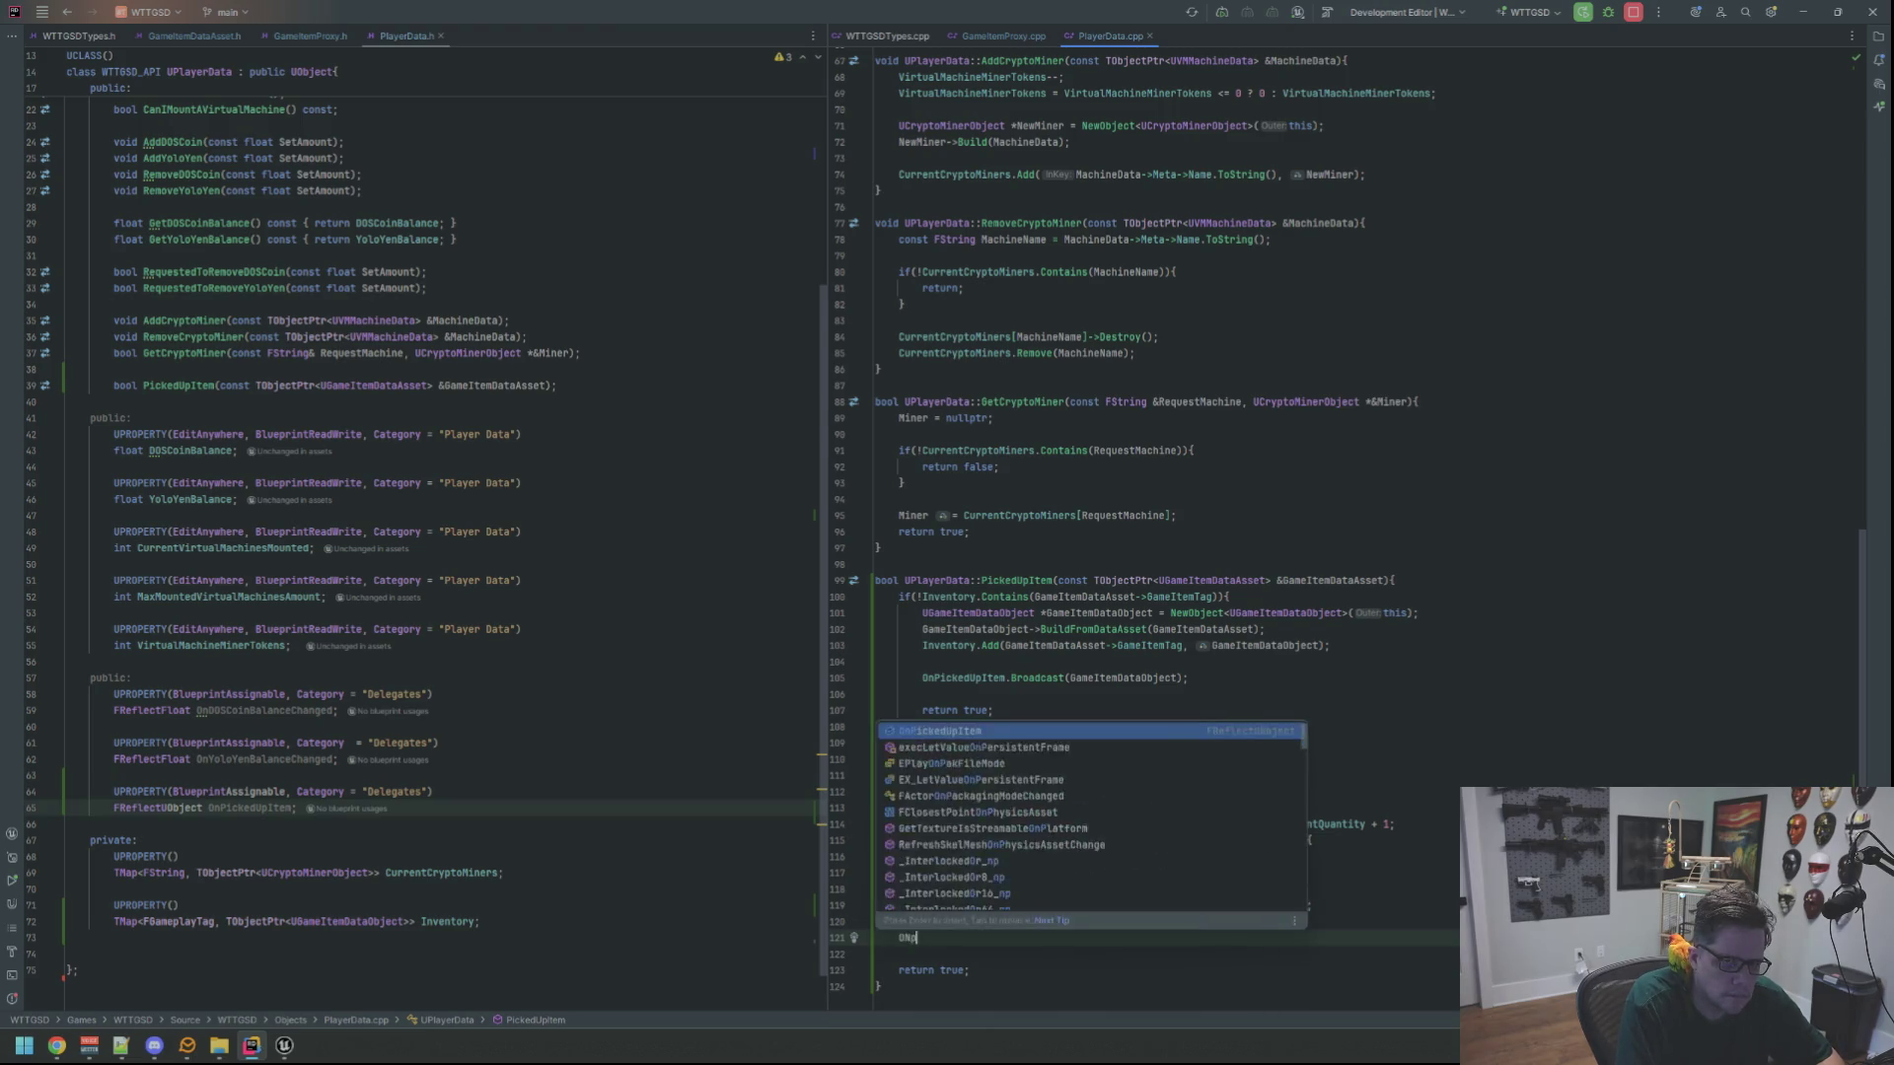
{"action": "key", "text": "Return"}
{"action": "type", "text": ".bra"}
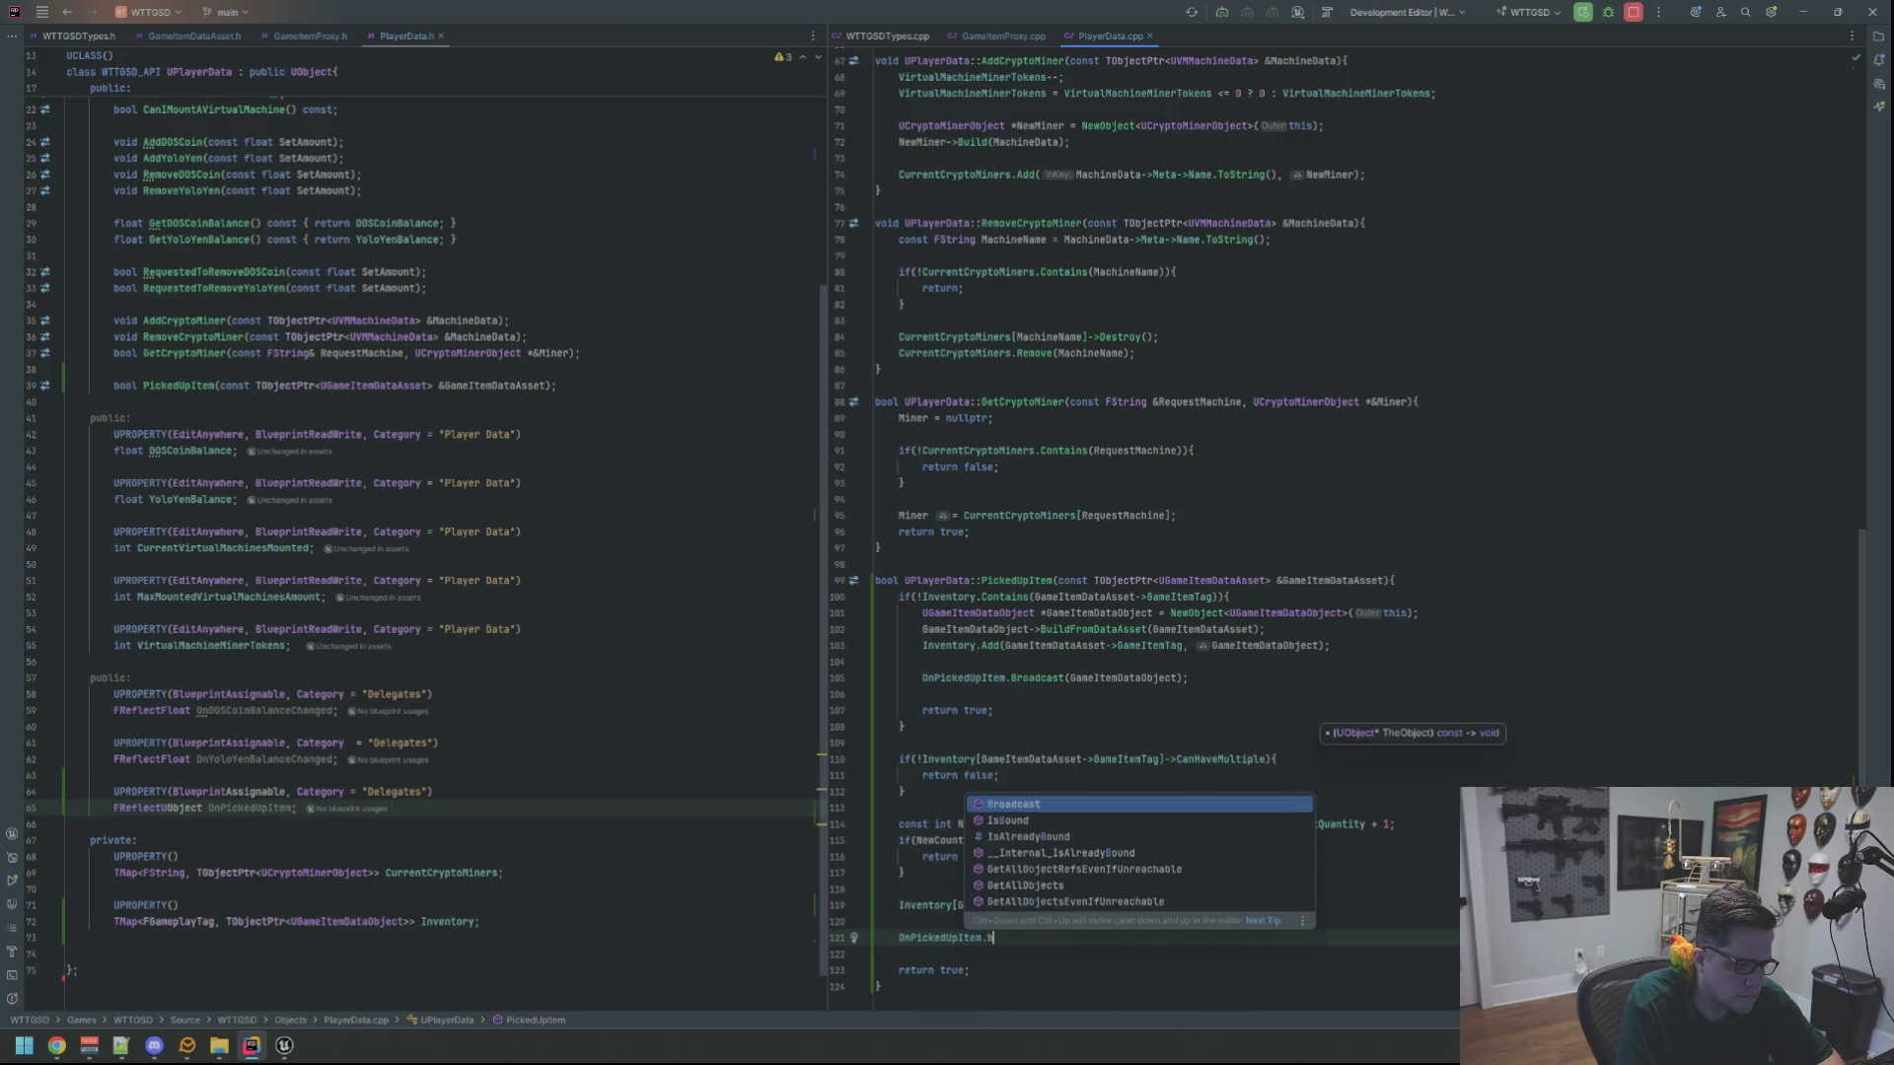
{"action": "key", "text": "BackSpace"}
{"action": "key", "text": "BackSpace"}
{"action": "type", "text": "o"}
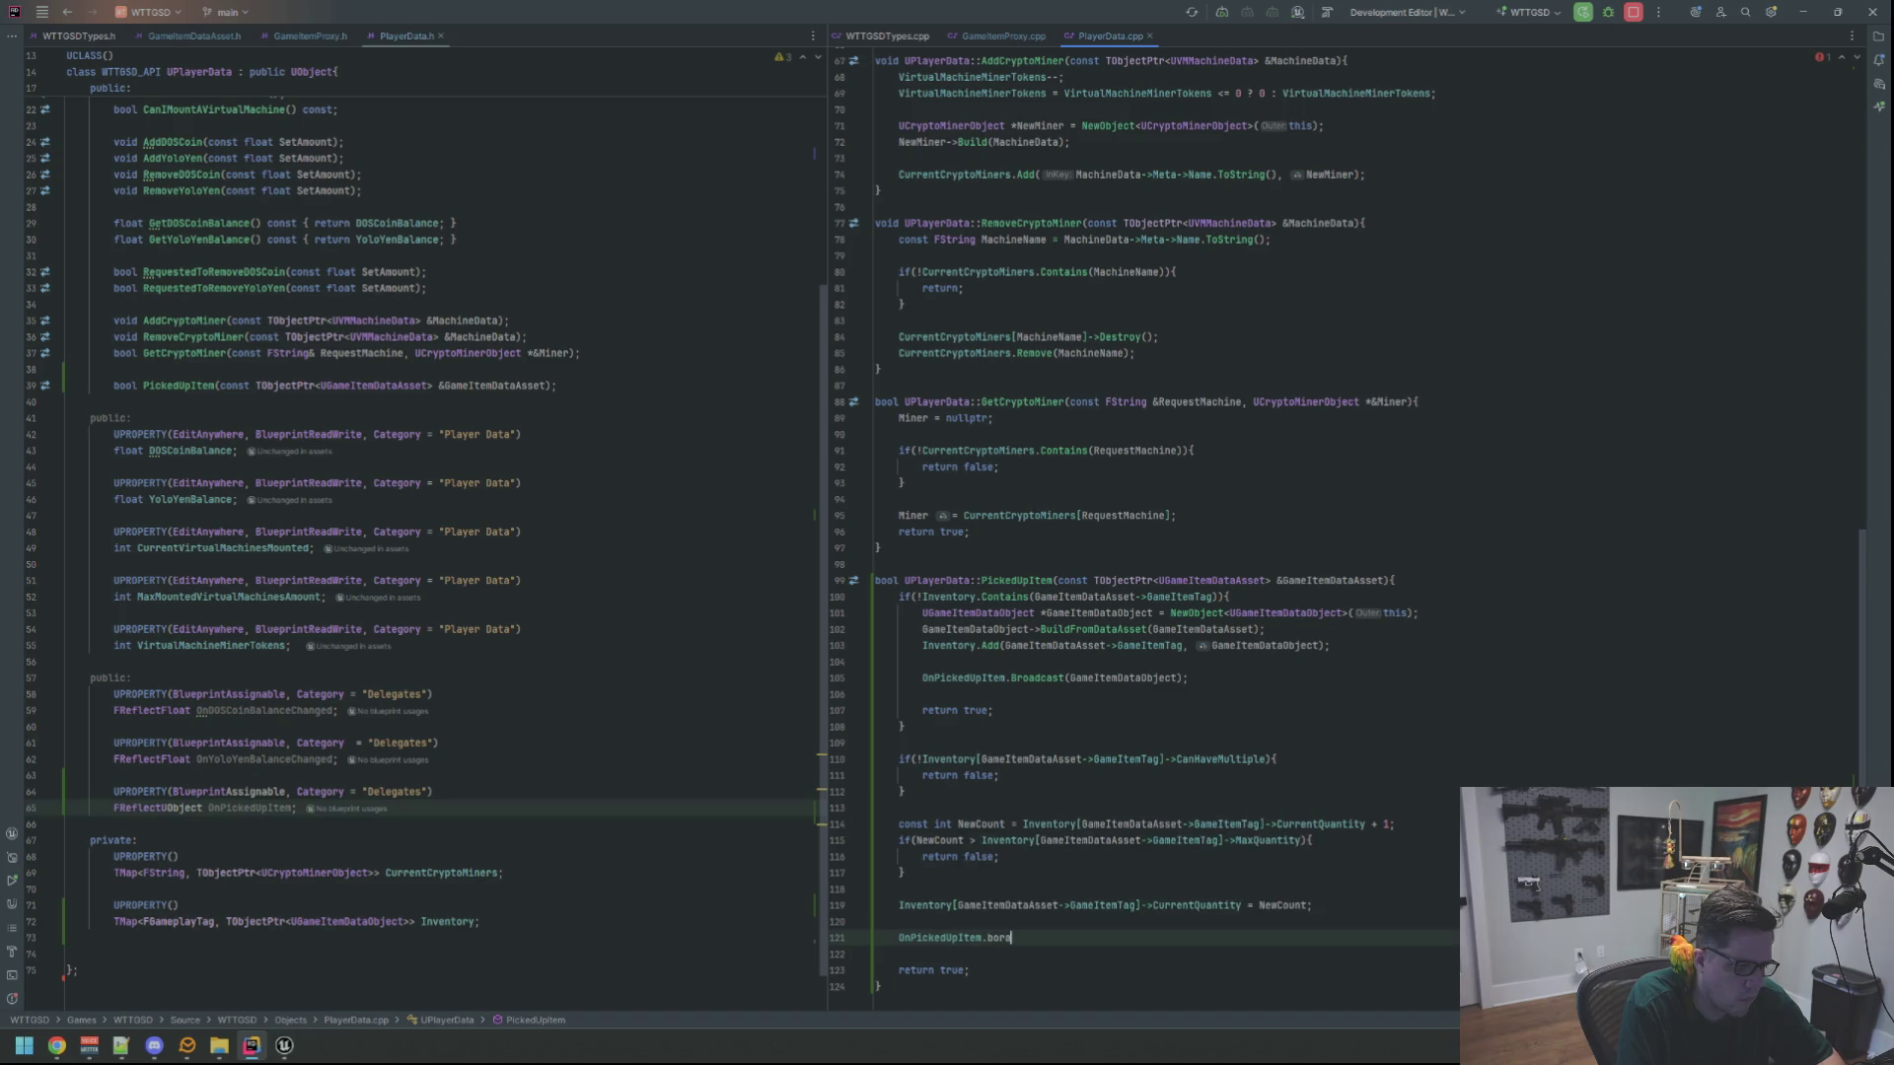
{"action": "key", "text": "BackSpace"}
{"action": "type", "text": "r"}
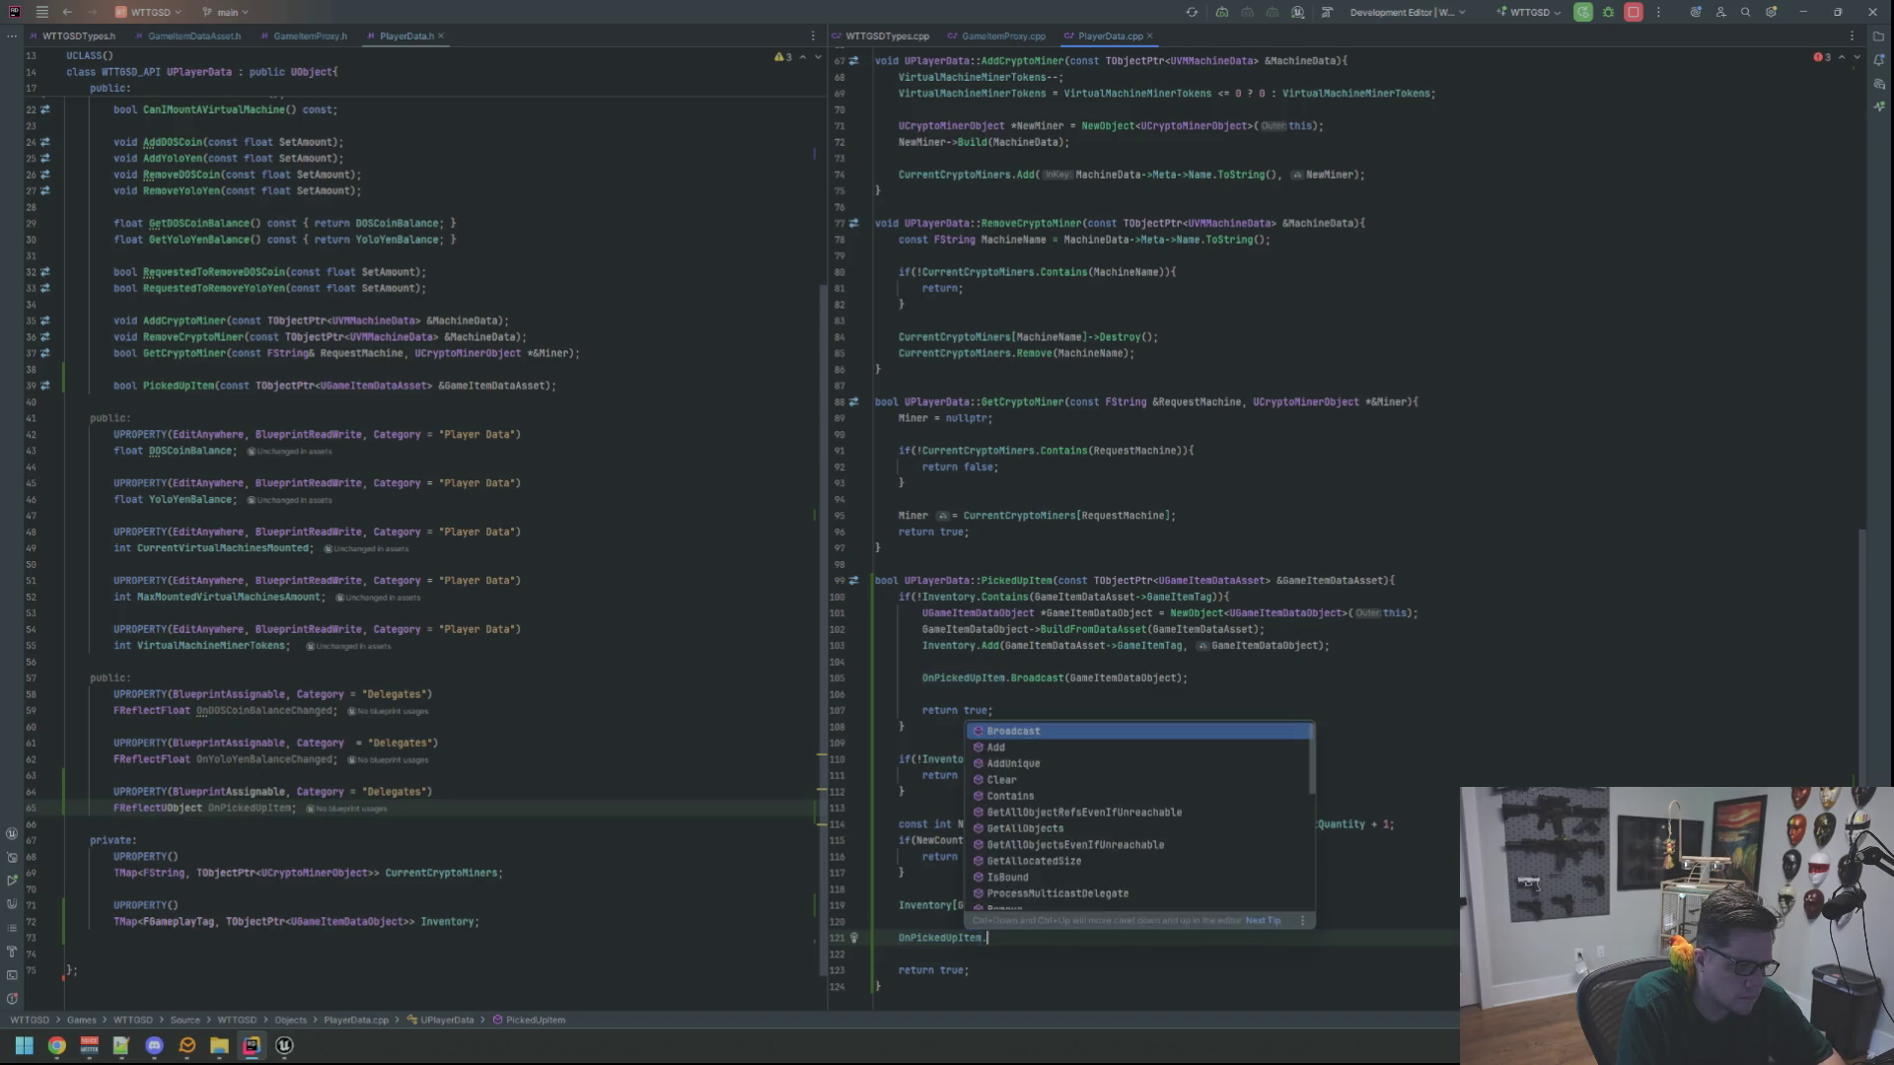
{"action": "key", "text": "Return"}
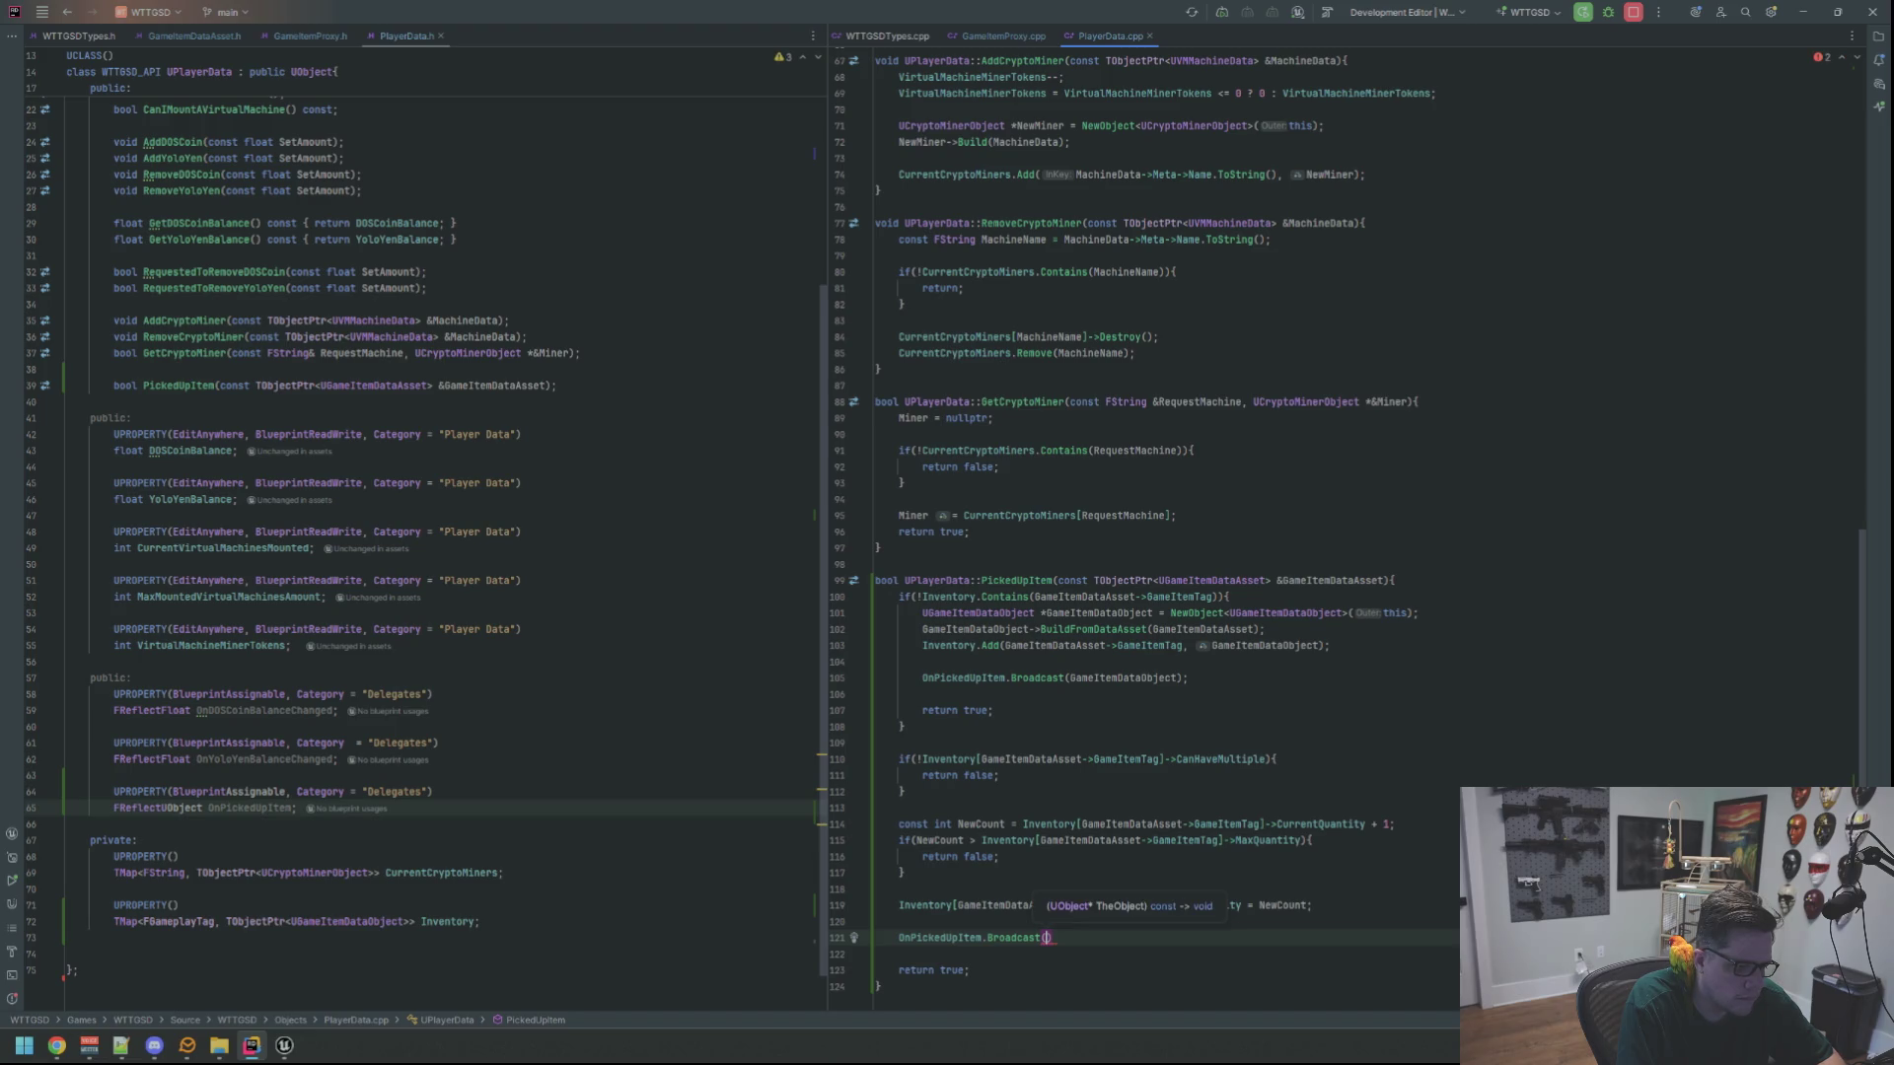
Pass Inventory[GameItemDataAsset->GameItemTag] as the argument and remove the extra blank line
{"action": "type", "text": "Inventory[Gameitemda"}
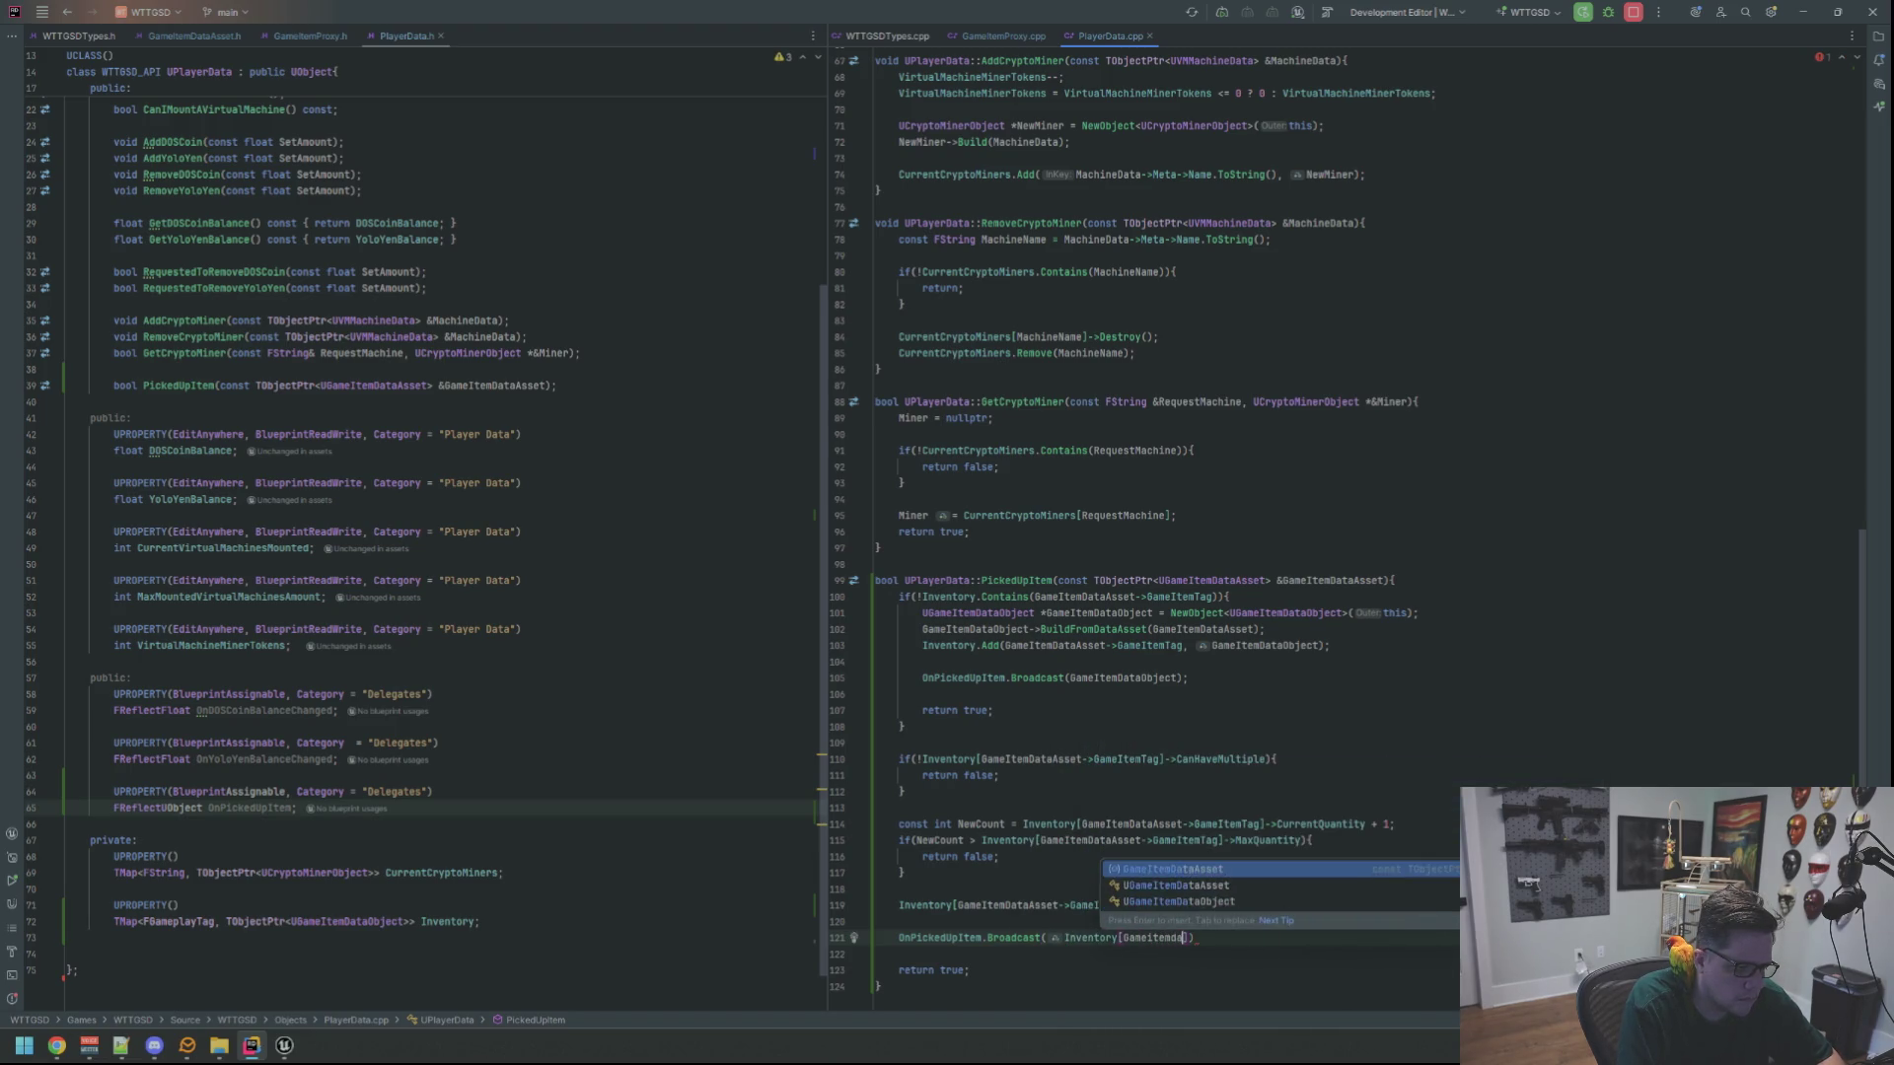
{"action": "key", "text": "Return"}
{"action": "type", "text": "->GameItemTag]"}
{"action": "key", "text": "Return"}
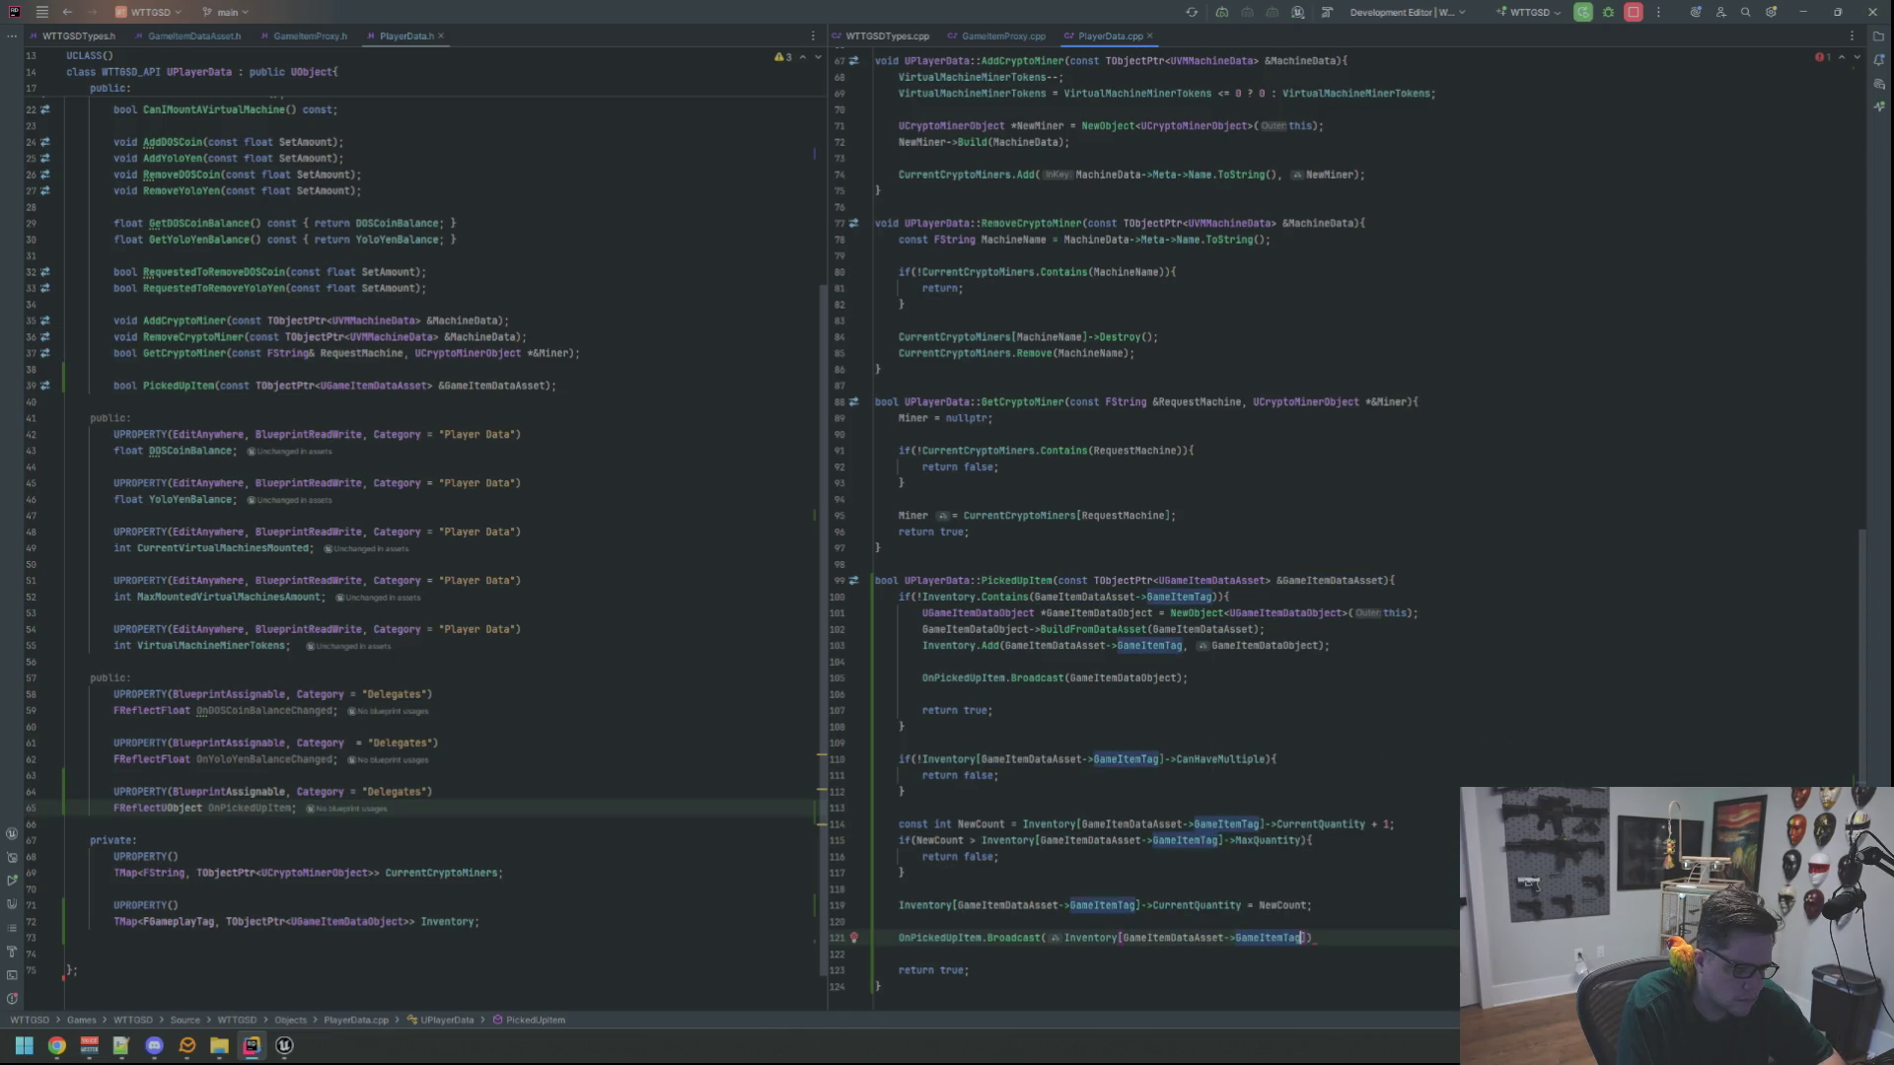
{"action": "type", "text": ";"}
{"action": "key", "text": "Up"}
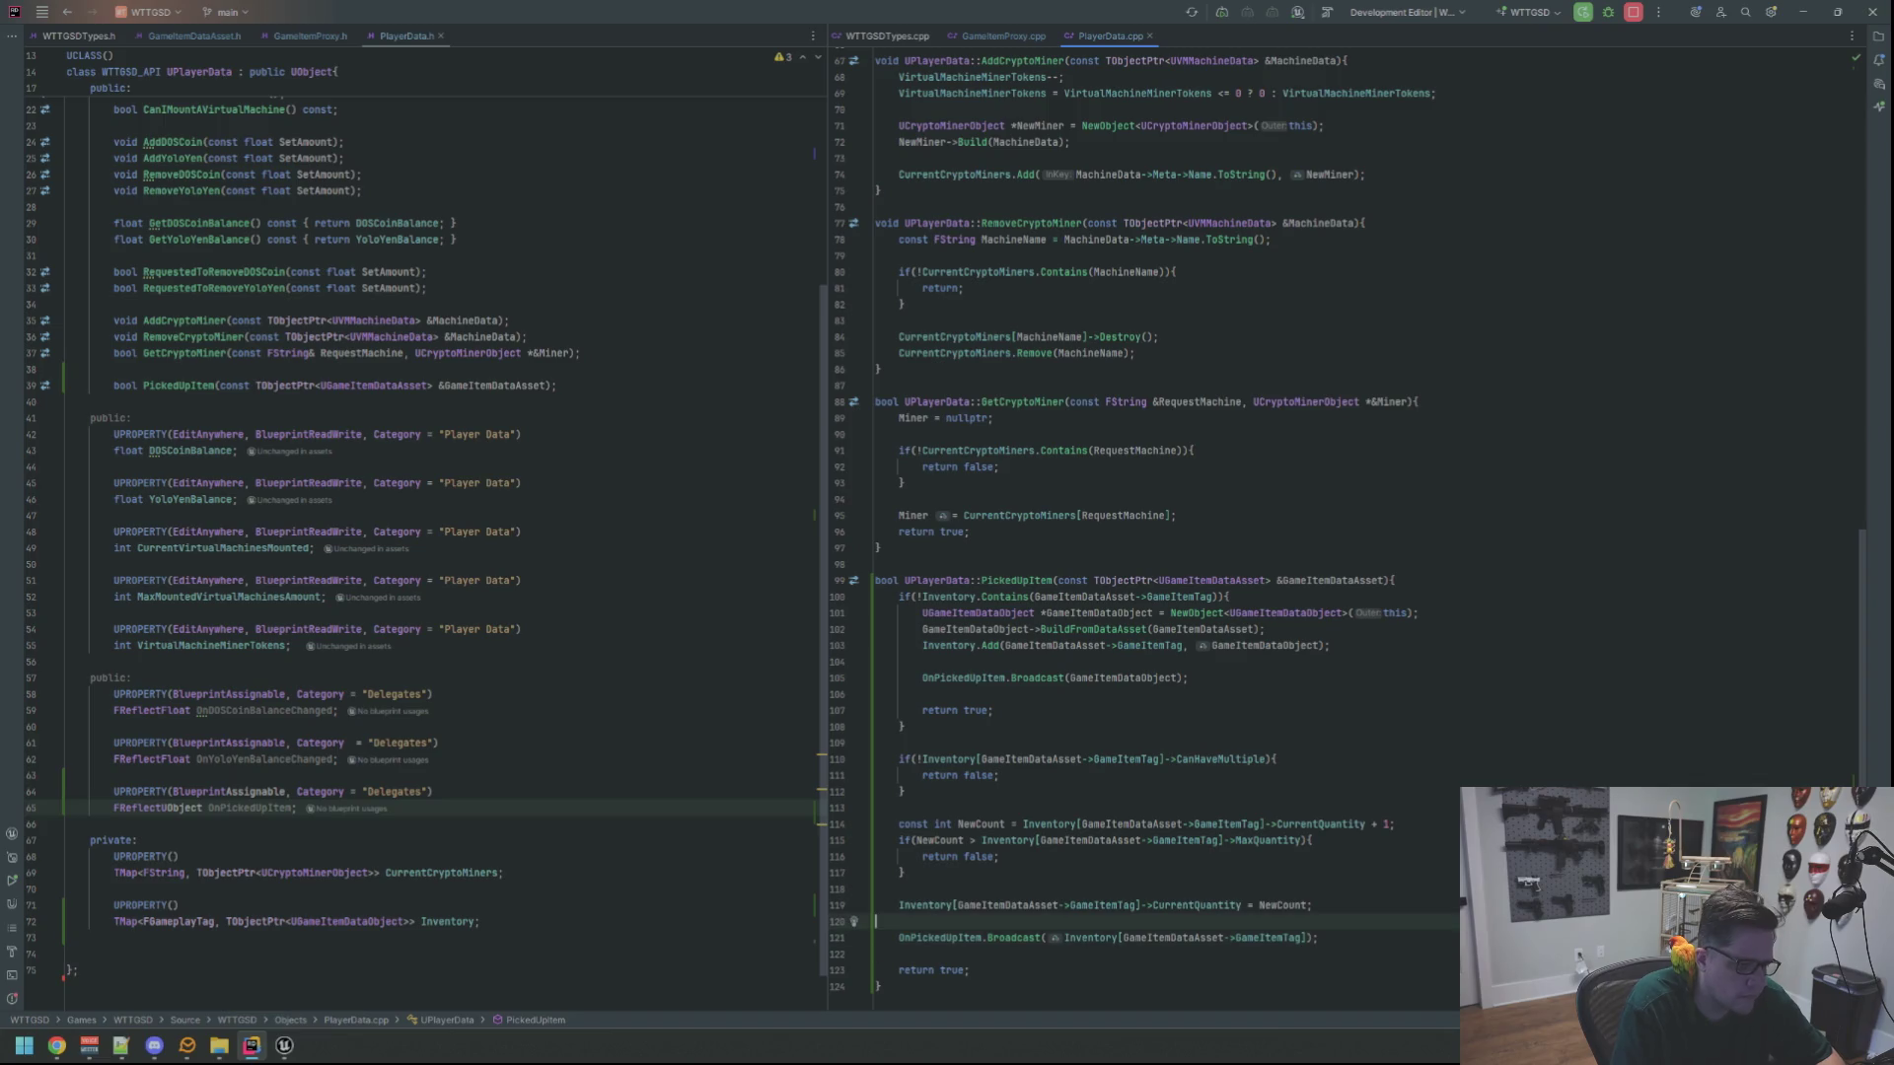
{"action": "scroll", "coordinate": [1189, 802], "scroll_direction": "down", "scroll_amount": 2}
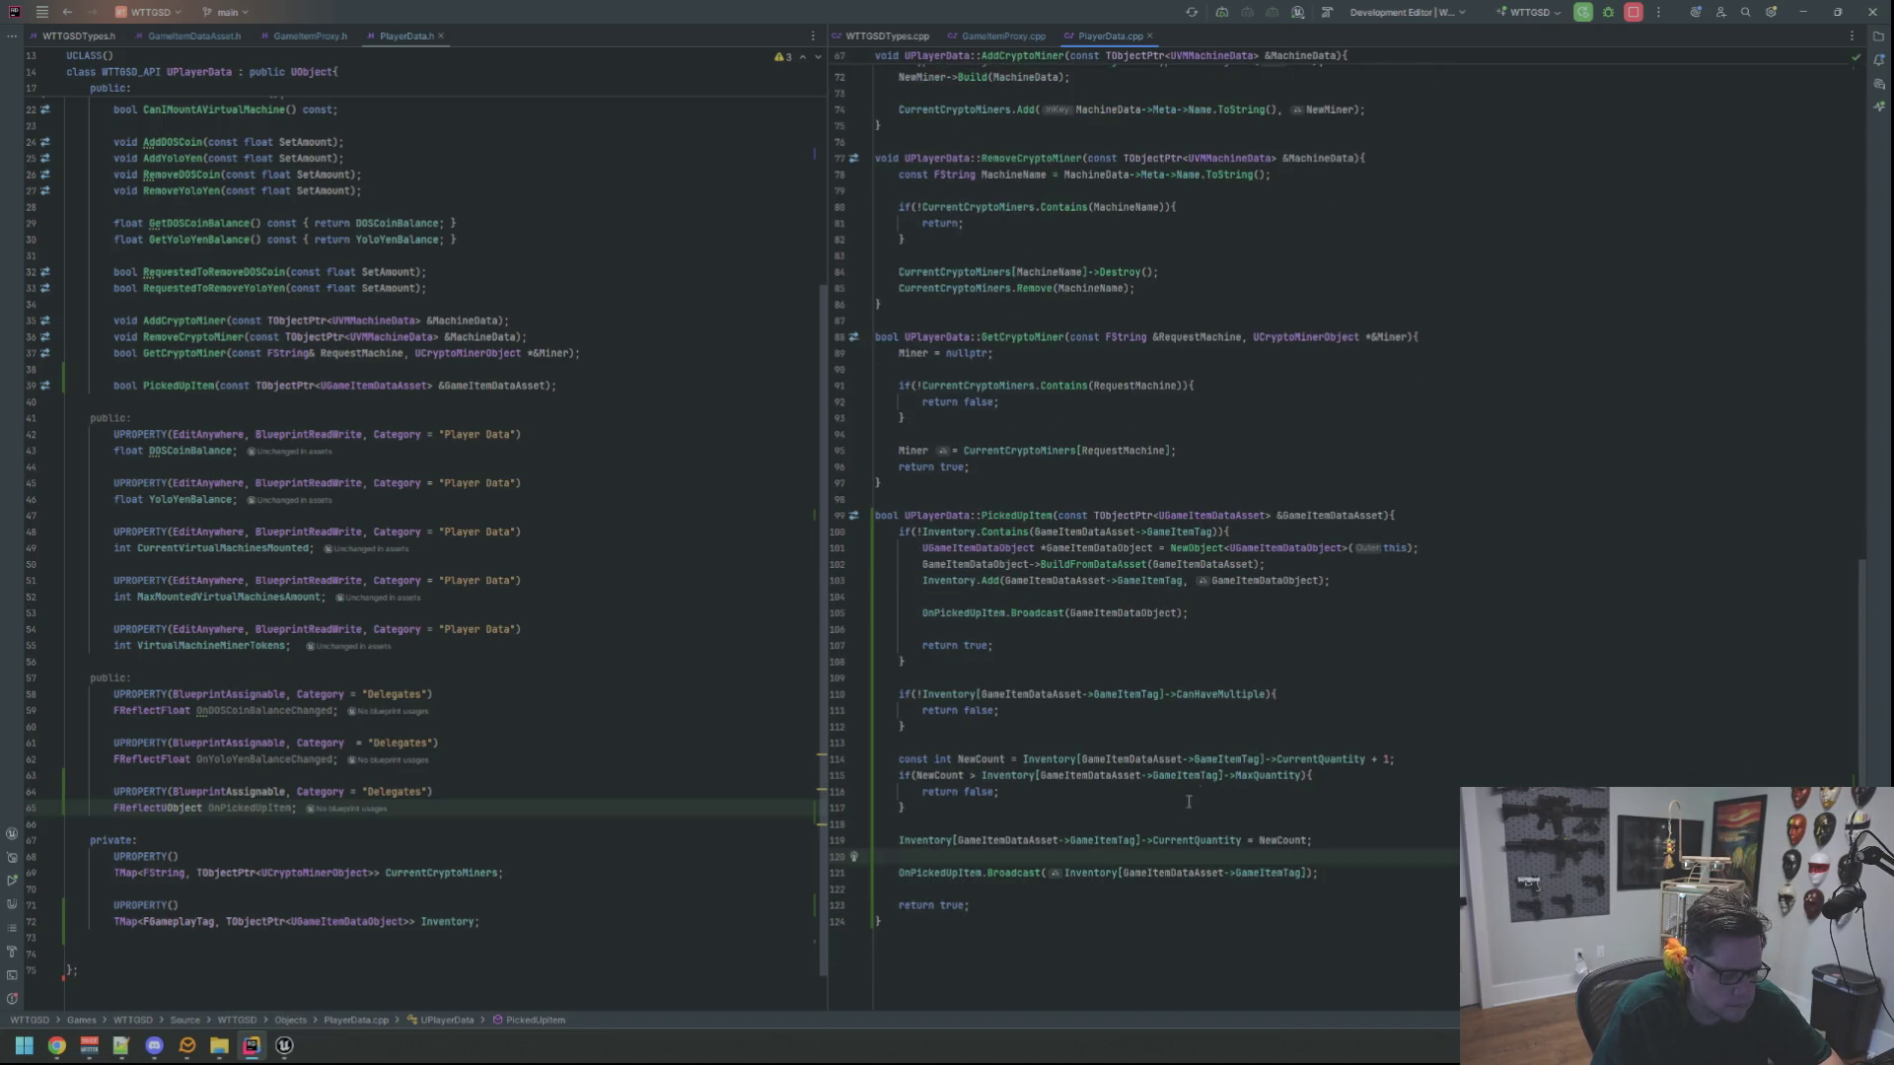
{"action": "left_click", "coordinate": [1031, 873]}
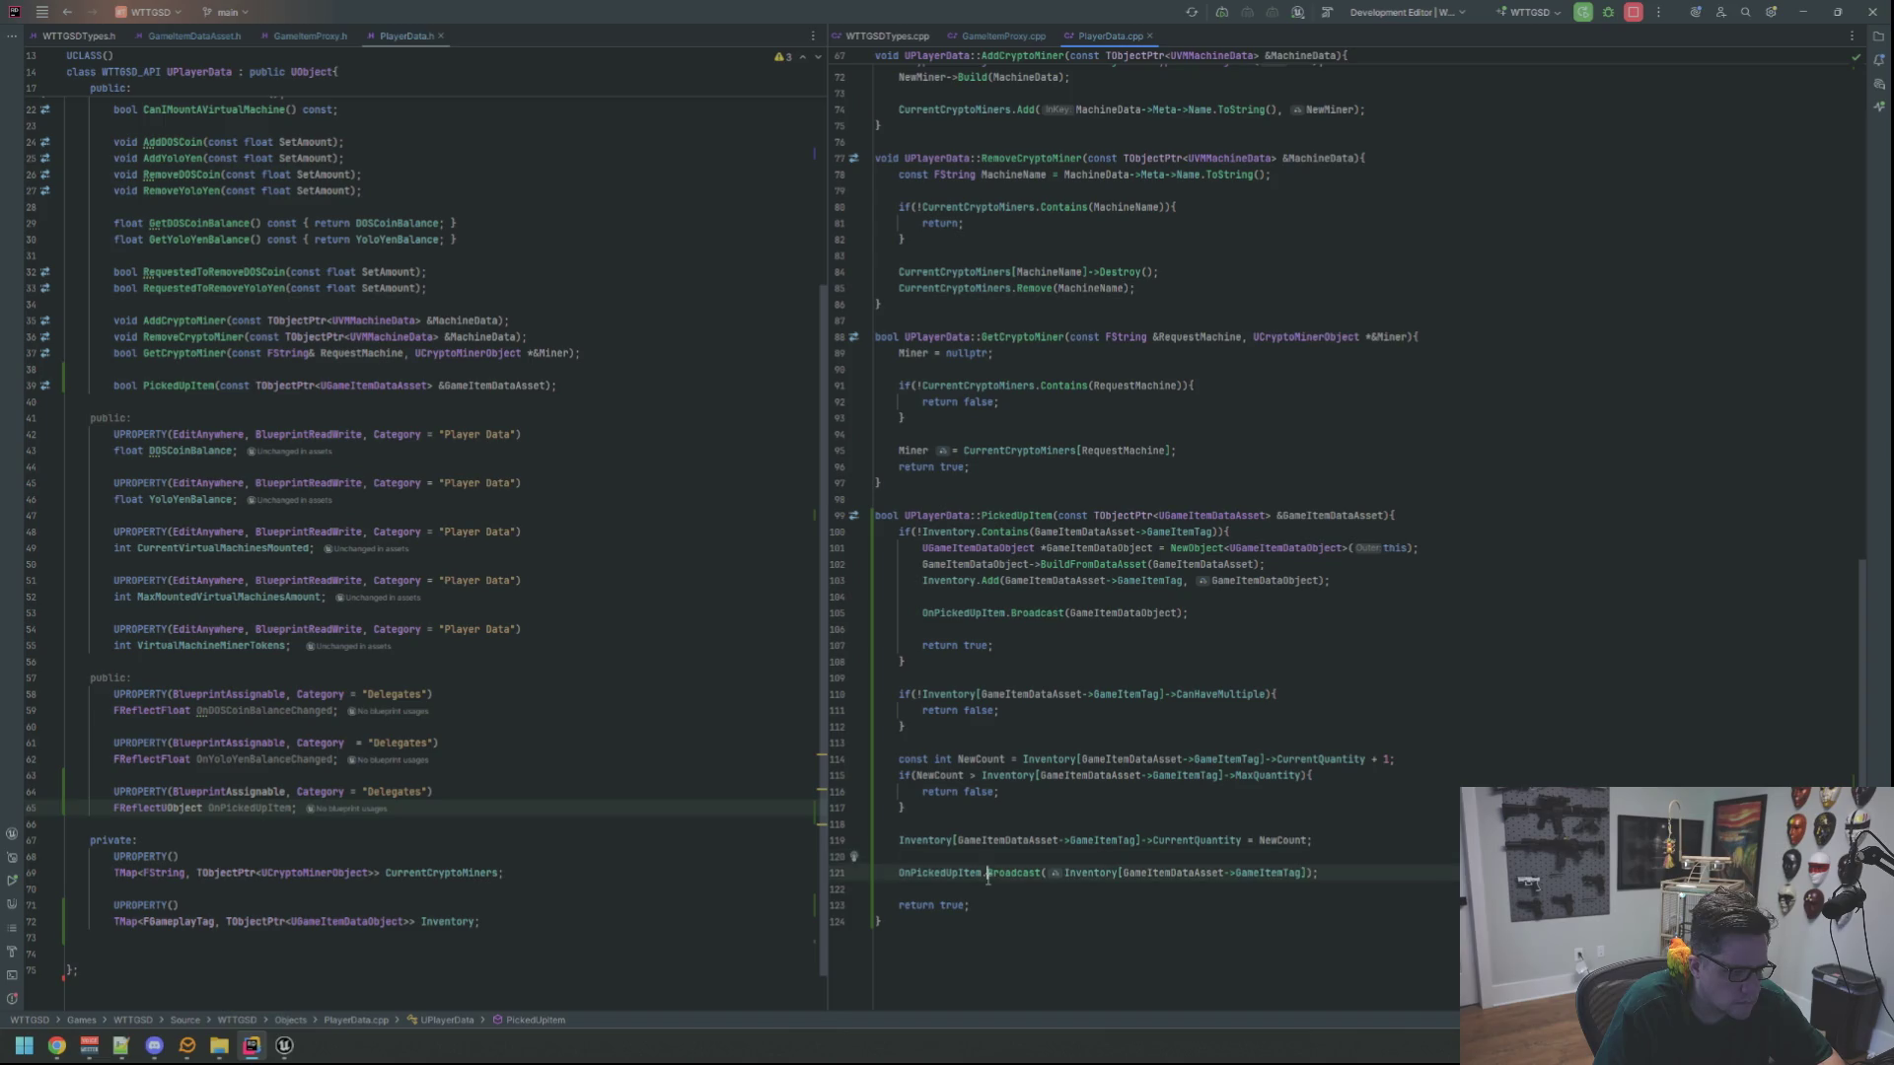
{"action": "left_click", "coordinate": [1026, 863]}
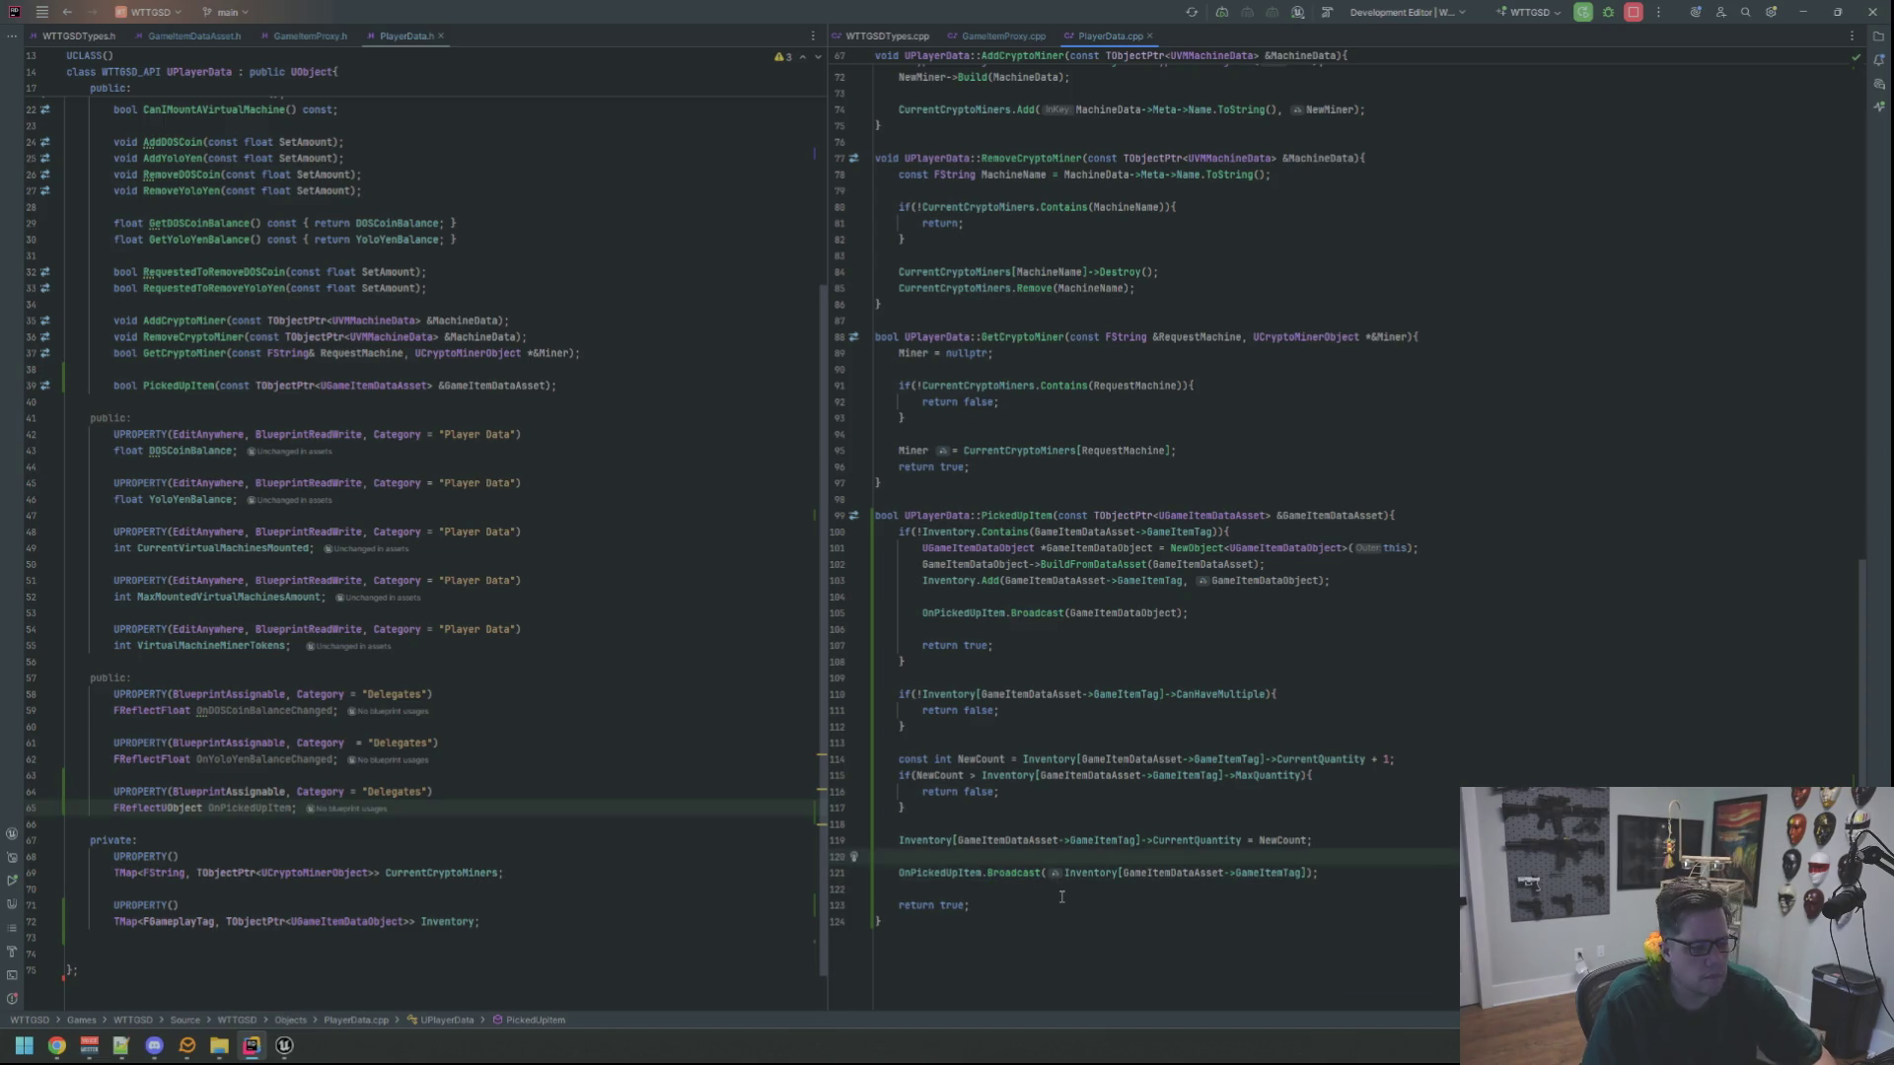
{"action": "key", "text": "BackSpace"}
{"action": "scroll", "coordinate": [1118, 837], "scroll_direction": "up", "scroll_amount": 1}
{"action": "left_click", "coordinate": [1117, 837]}
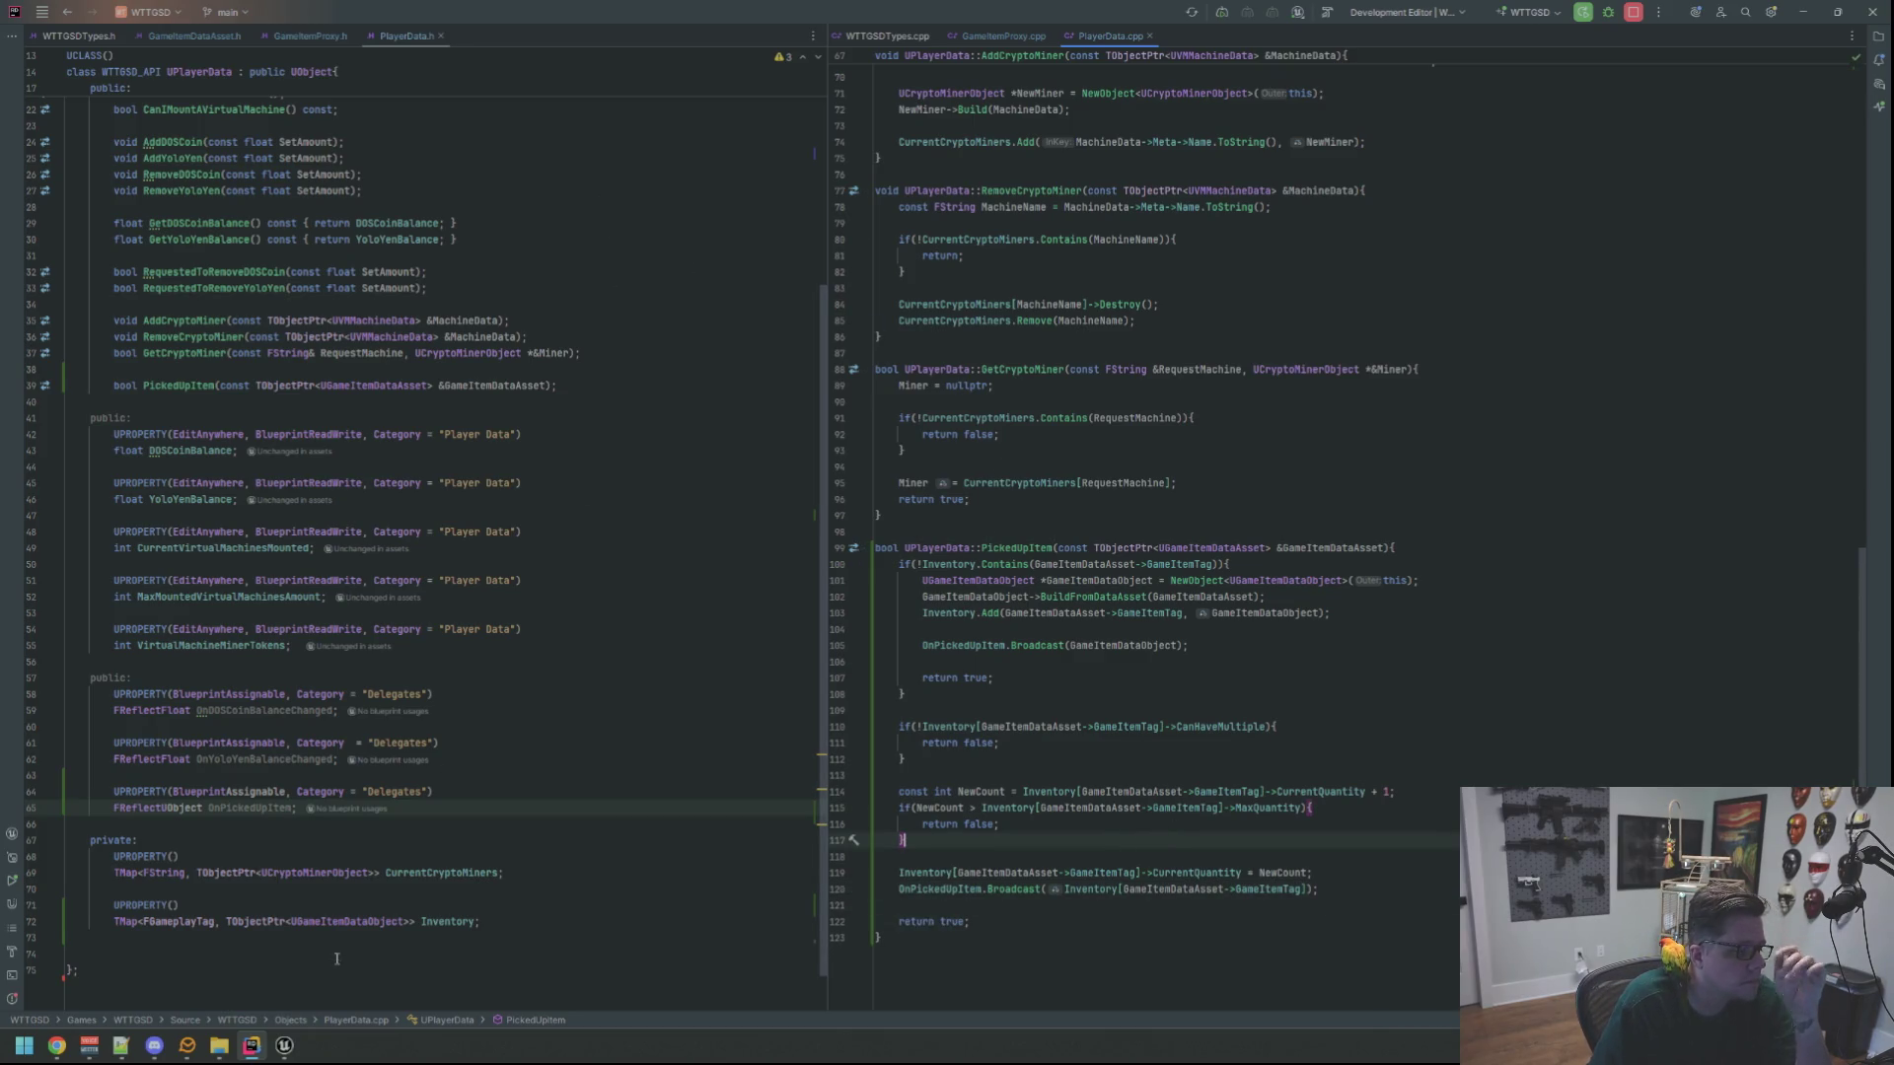
Close the Unreal Editor window from the taskbar
{"action": "left_click", "coordinate": [284, 1045]}
{"action": "right_click", "coordinate": [284, 1046]}
{"action": "left_click", "coordinate": [316, 1011]}
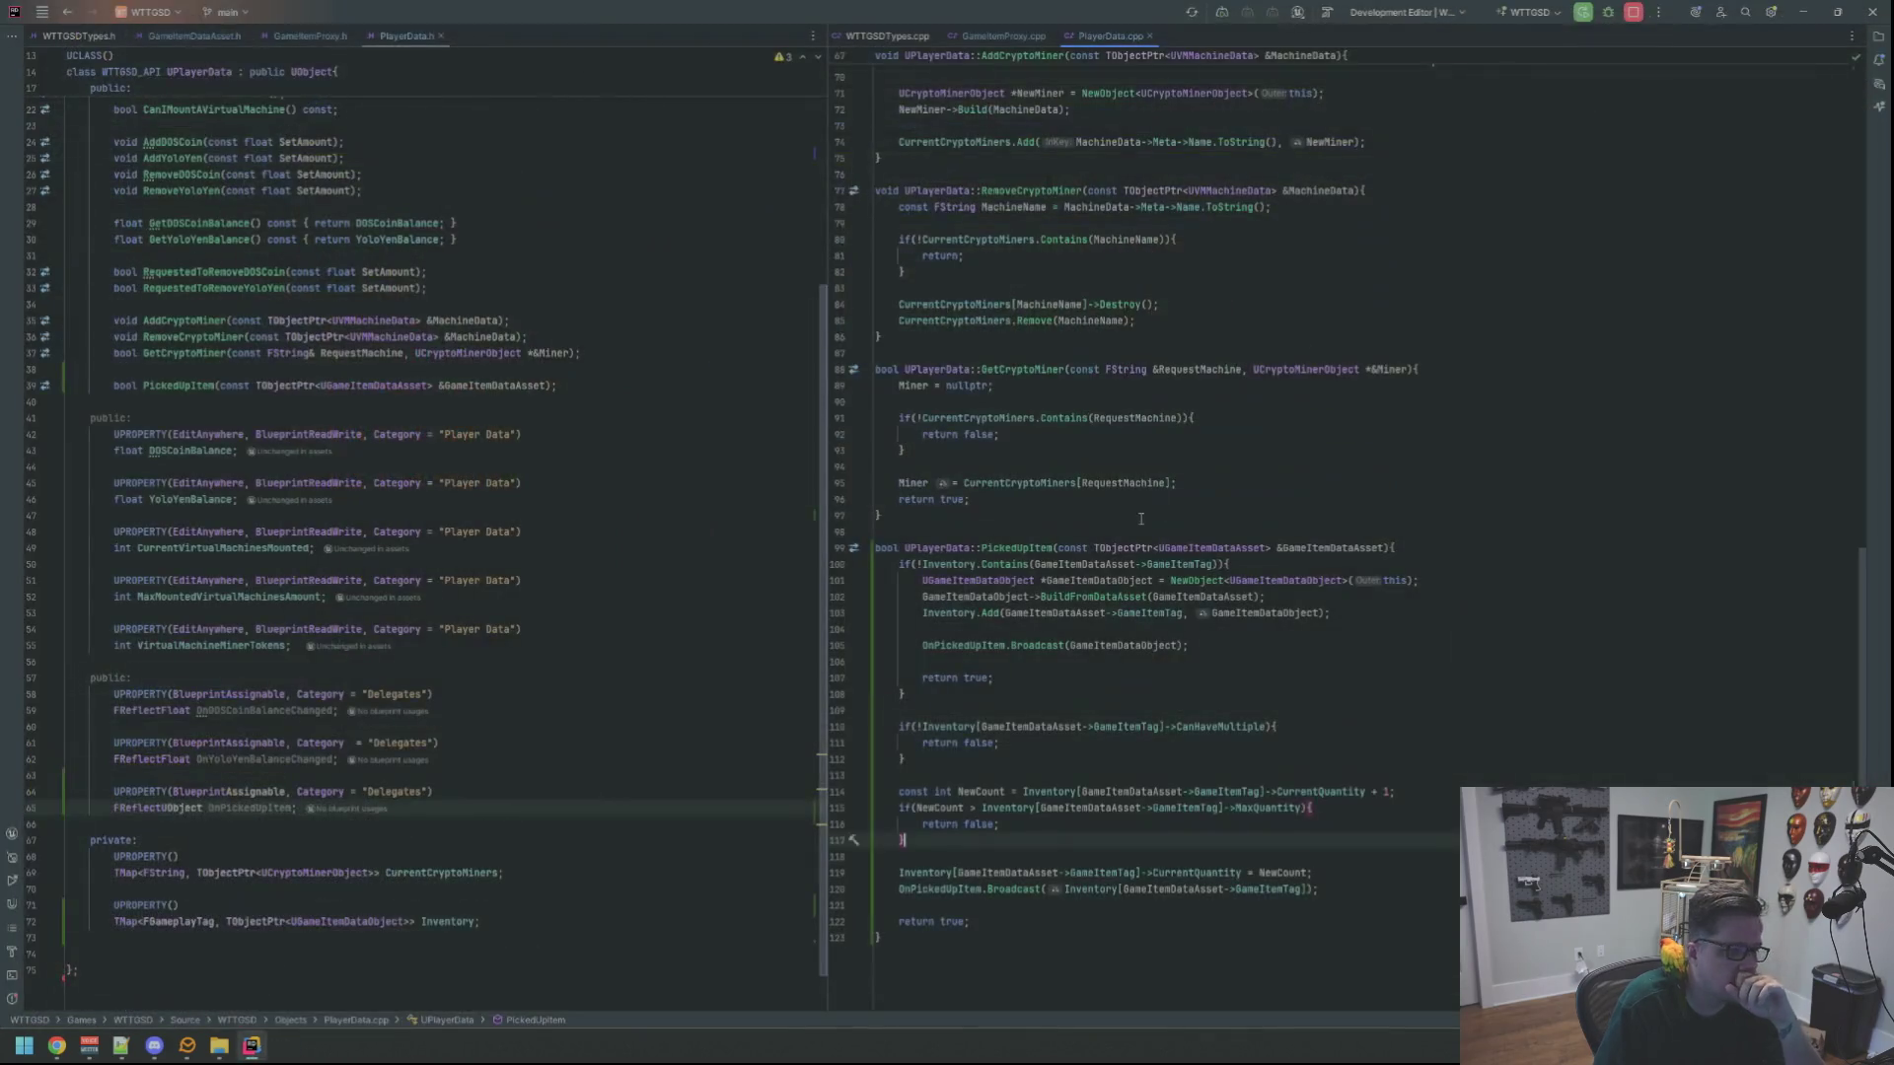
In the Solution panel, collapse Objects, expand UI, and open SimonsThoughtsWidget.h
{"action": "left_click", "coordinate": [1878, 35]}
{"action": "left_click", "coordinate": [1677, 465]}
{"action": "left_click", "coordinate": [1677, 545]}
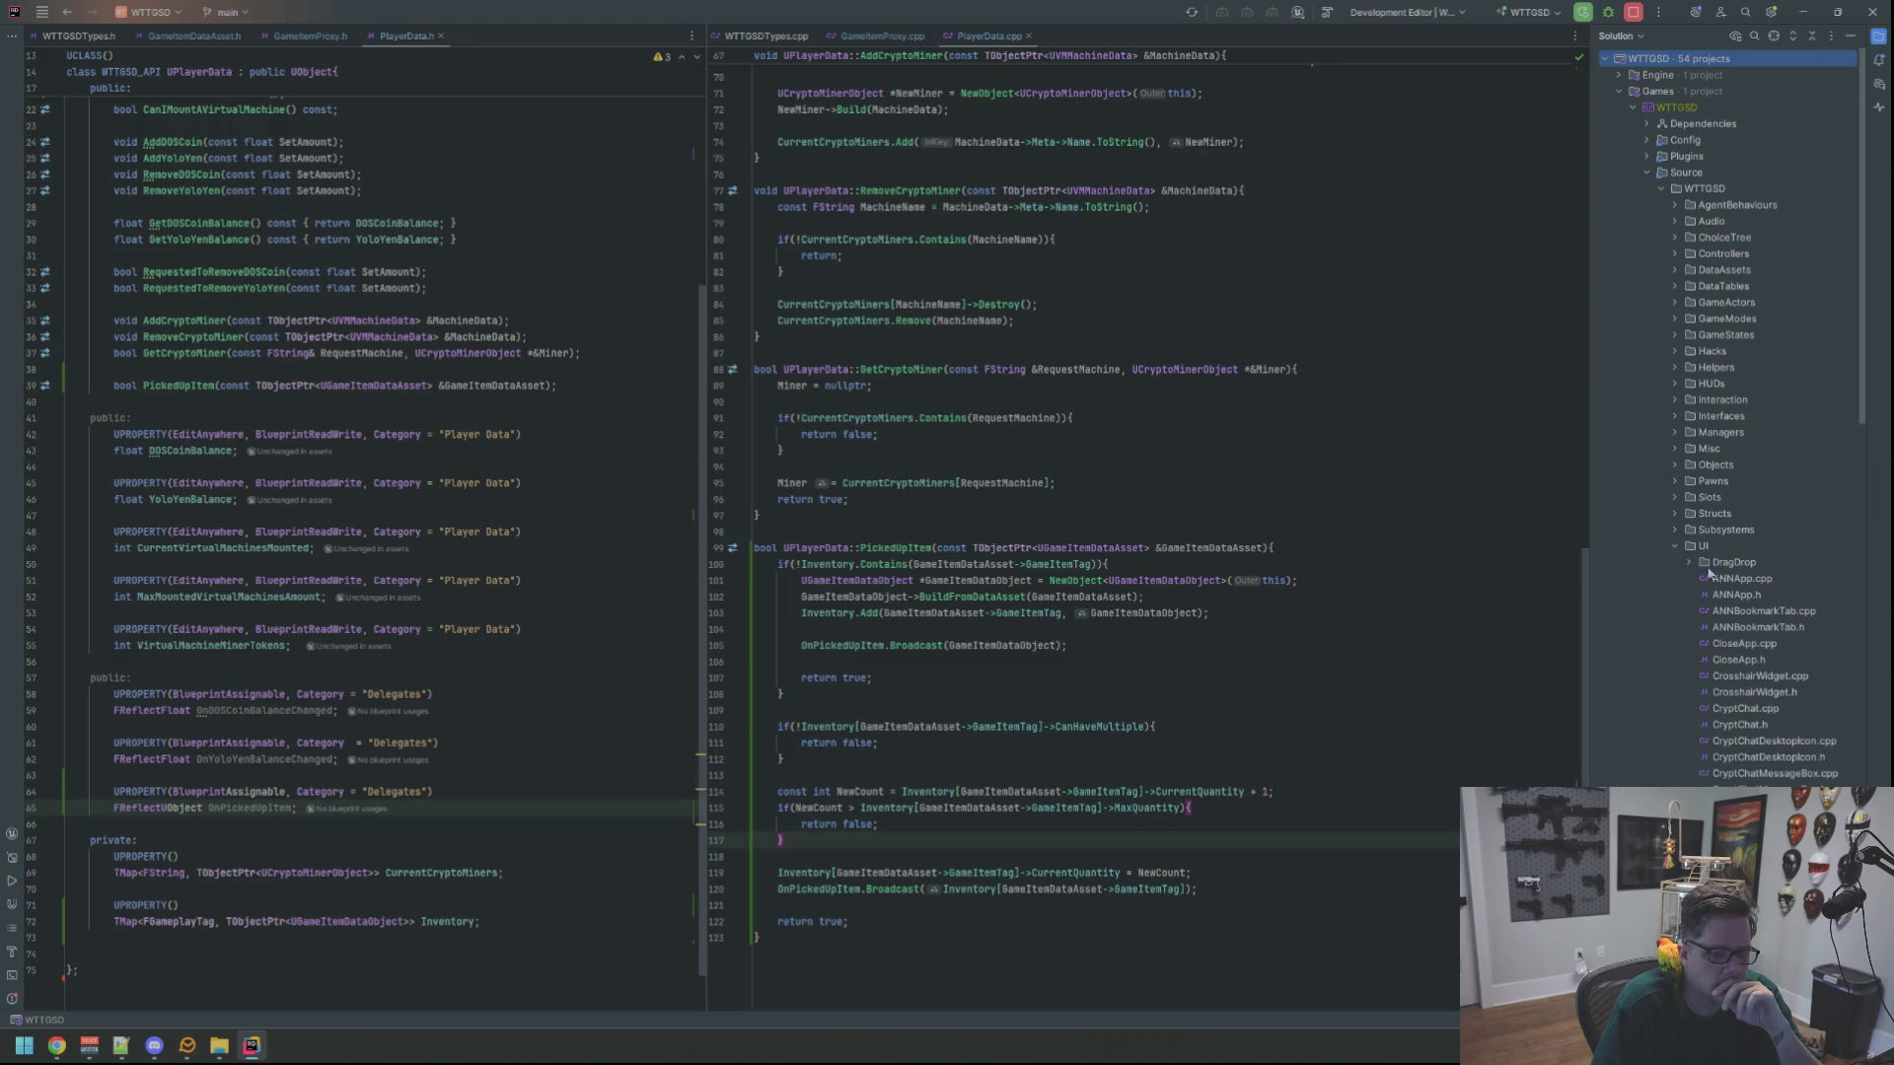
{"action": "scroll", "coordinate": [1722, 495], "scroll_direction": "down", "scroll_amount": 10}
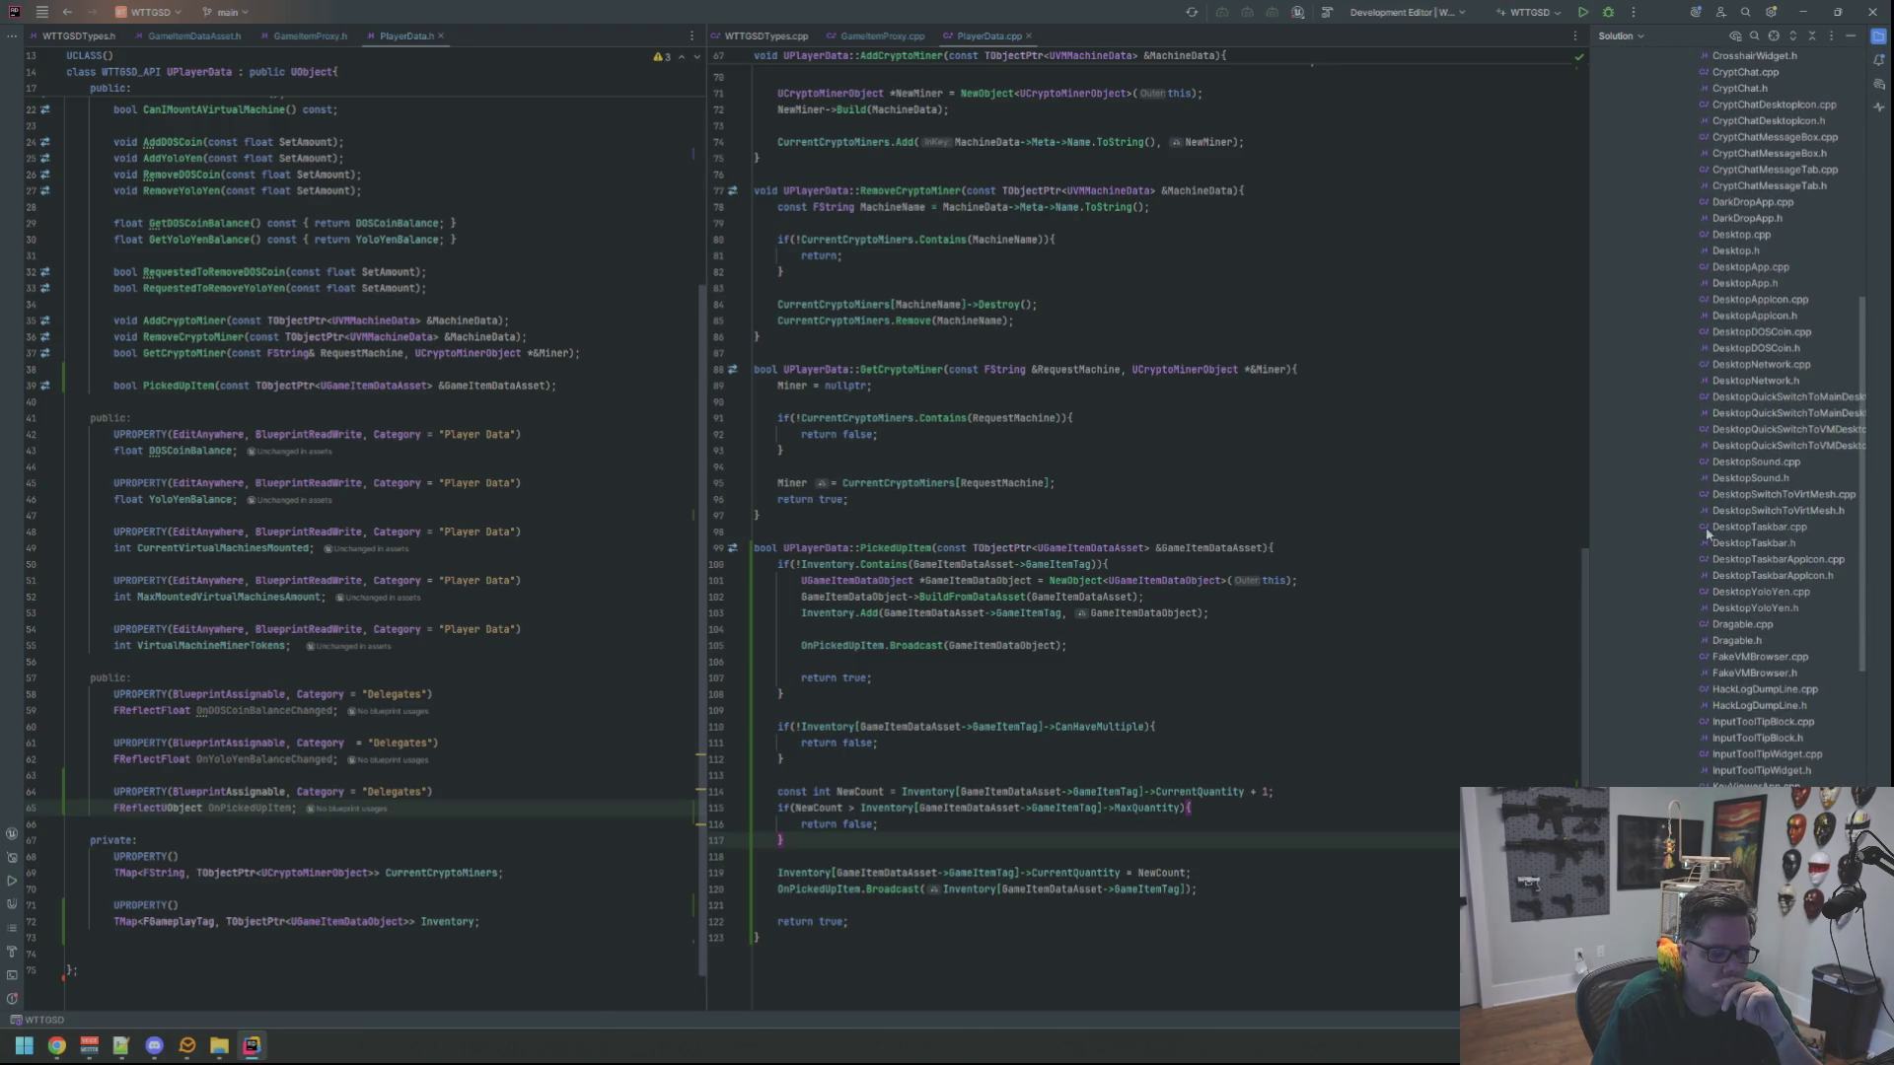
{"action": "scroll", "coordinate": [1708, 533], "scroll_direction": "down", "scroll_amount": 10}
{"action": "scroll", "coordinate": [1708, 531], "scroll_direction": "up", "scroll_amount": 5}
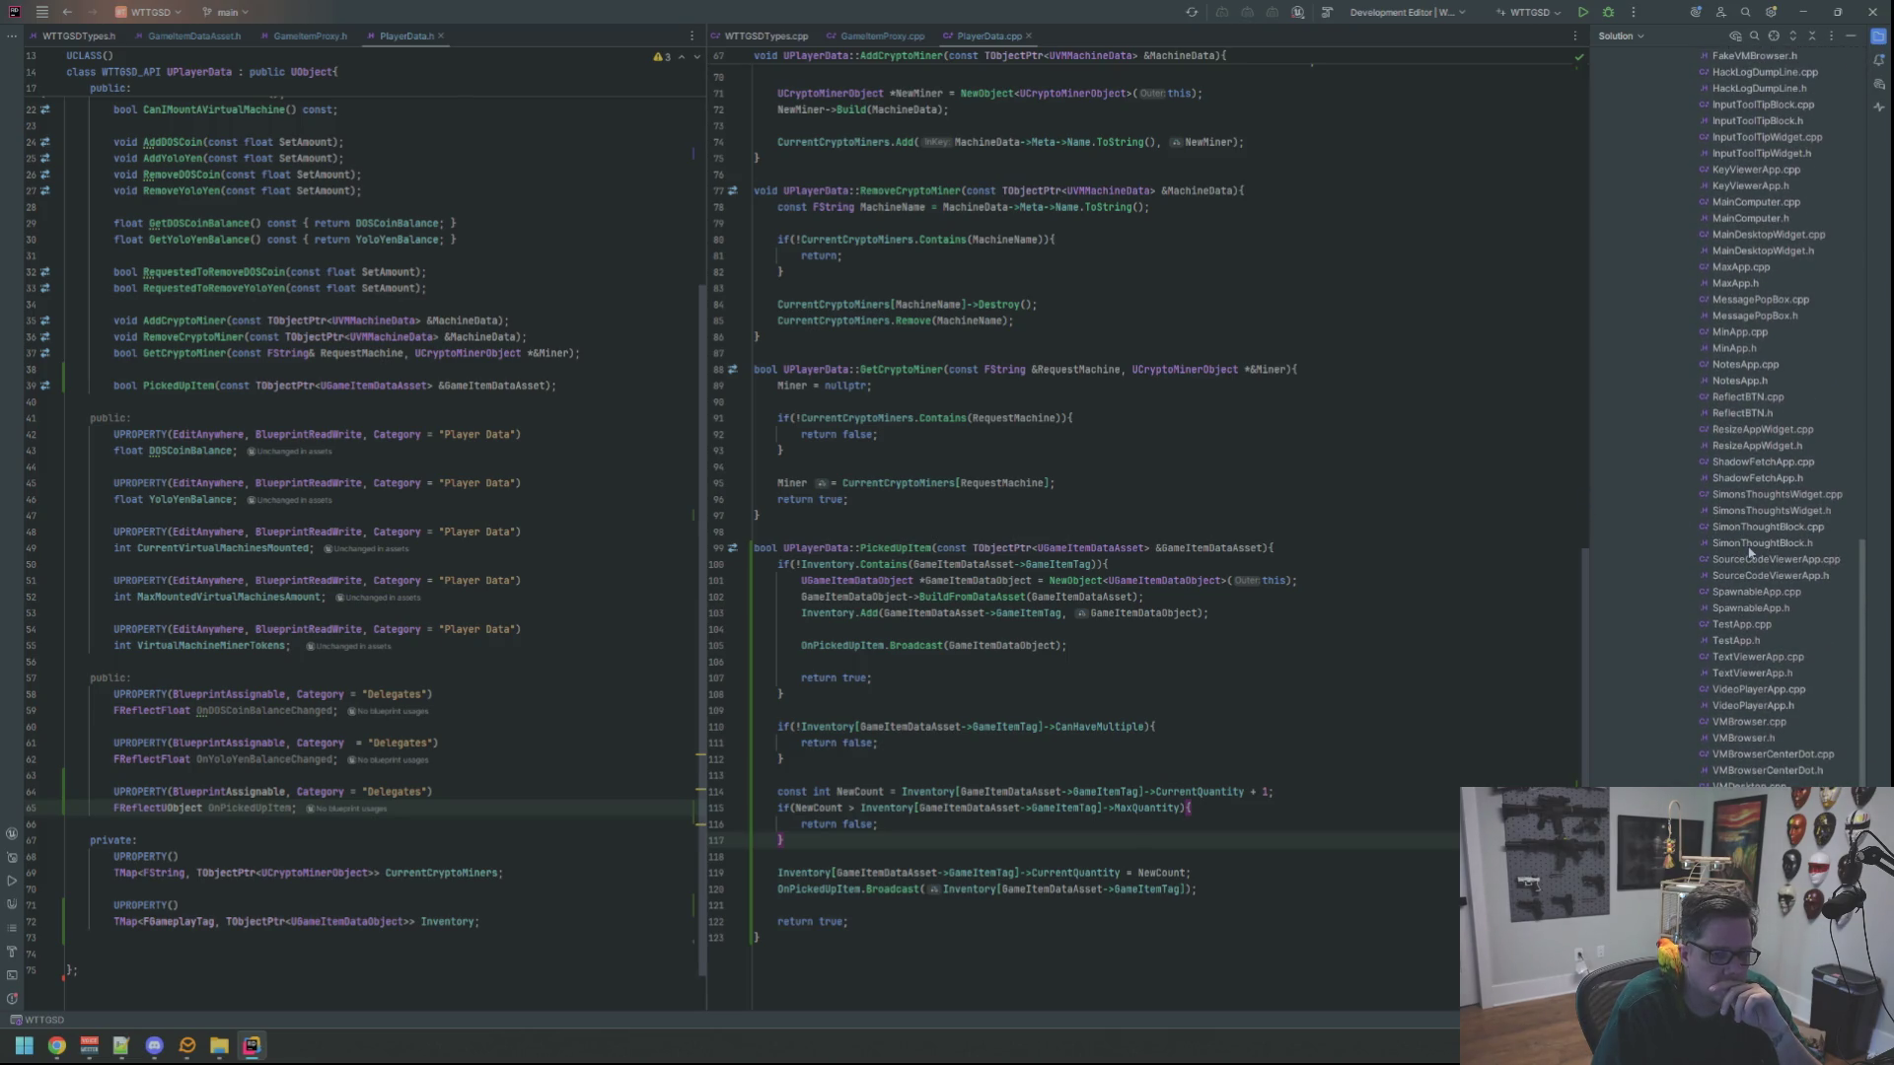
{"action": "scroll", "coordinate": [1749, 552], "scroll_direction": "up", "scroll_amount": 10}
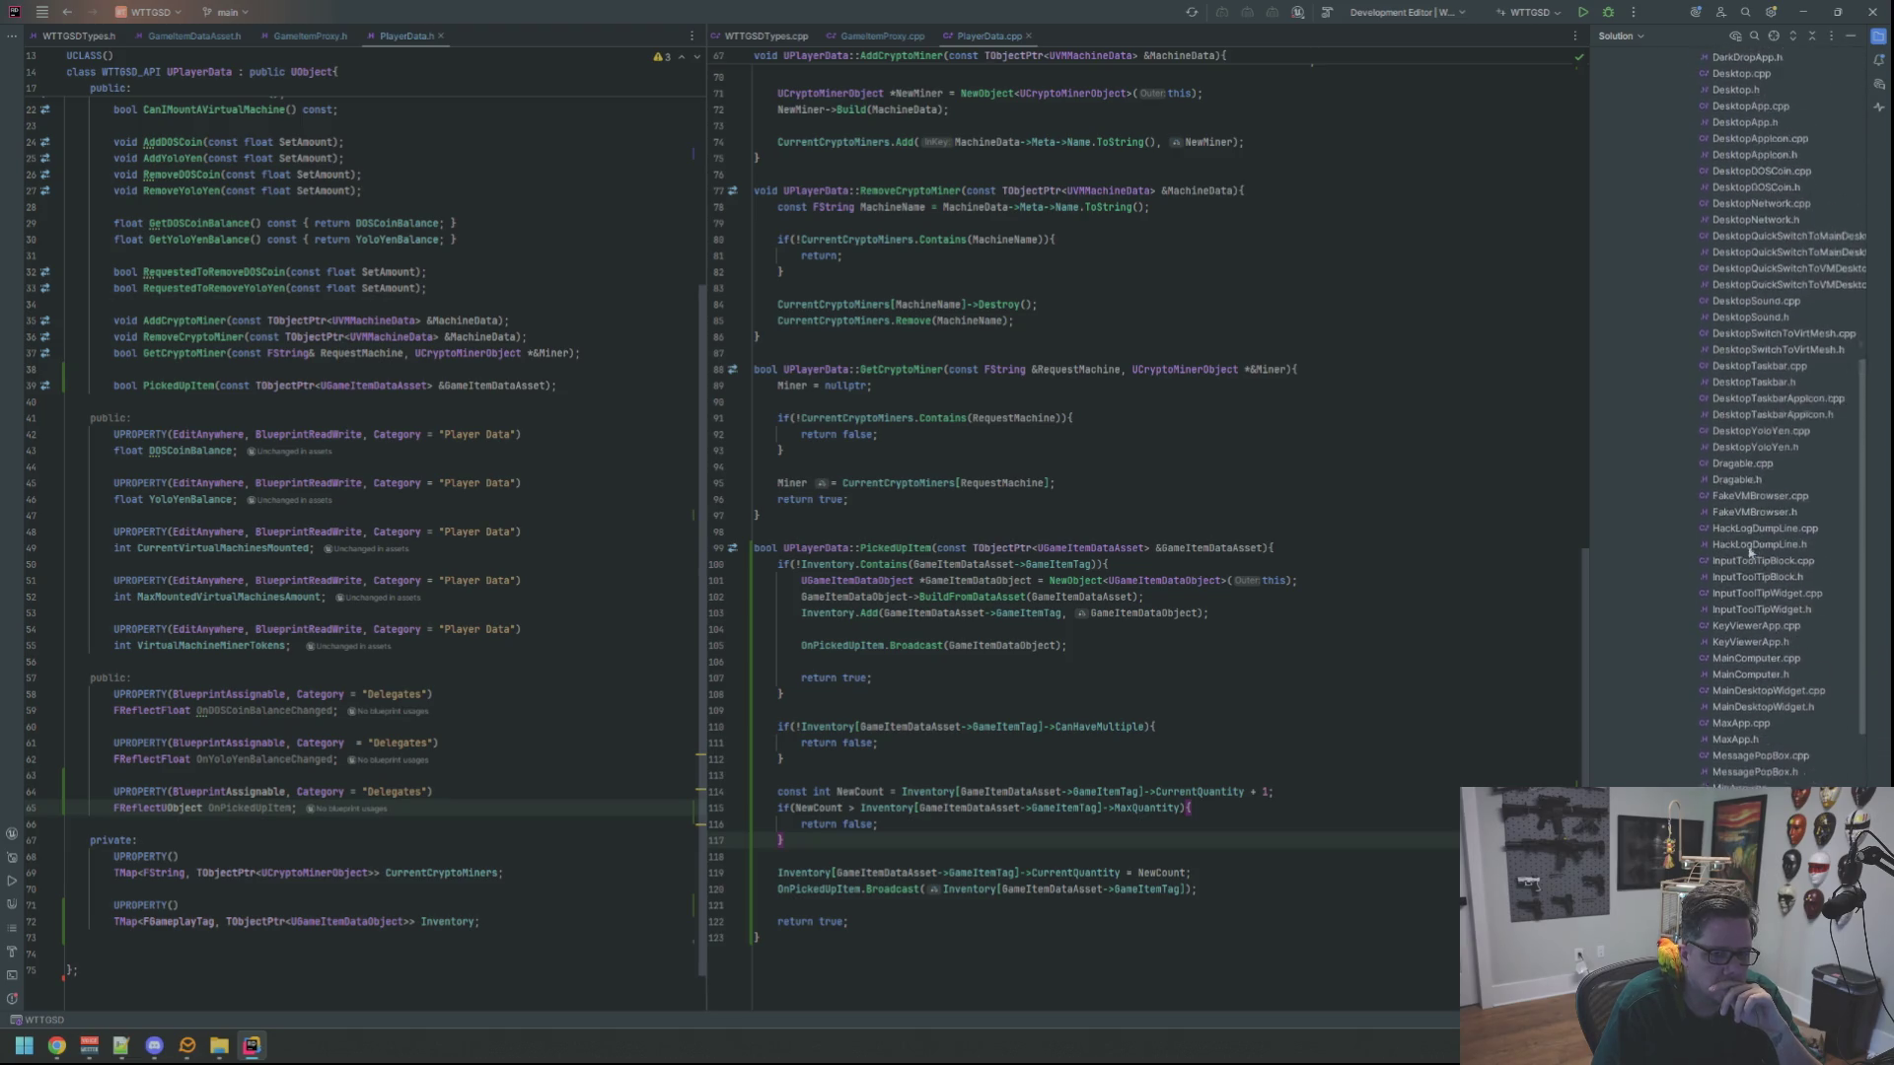
{"action": "scroll", "coordinate": [1749, 550], "scroll_direction": "down", "scroll_amount": 10}
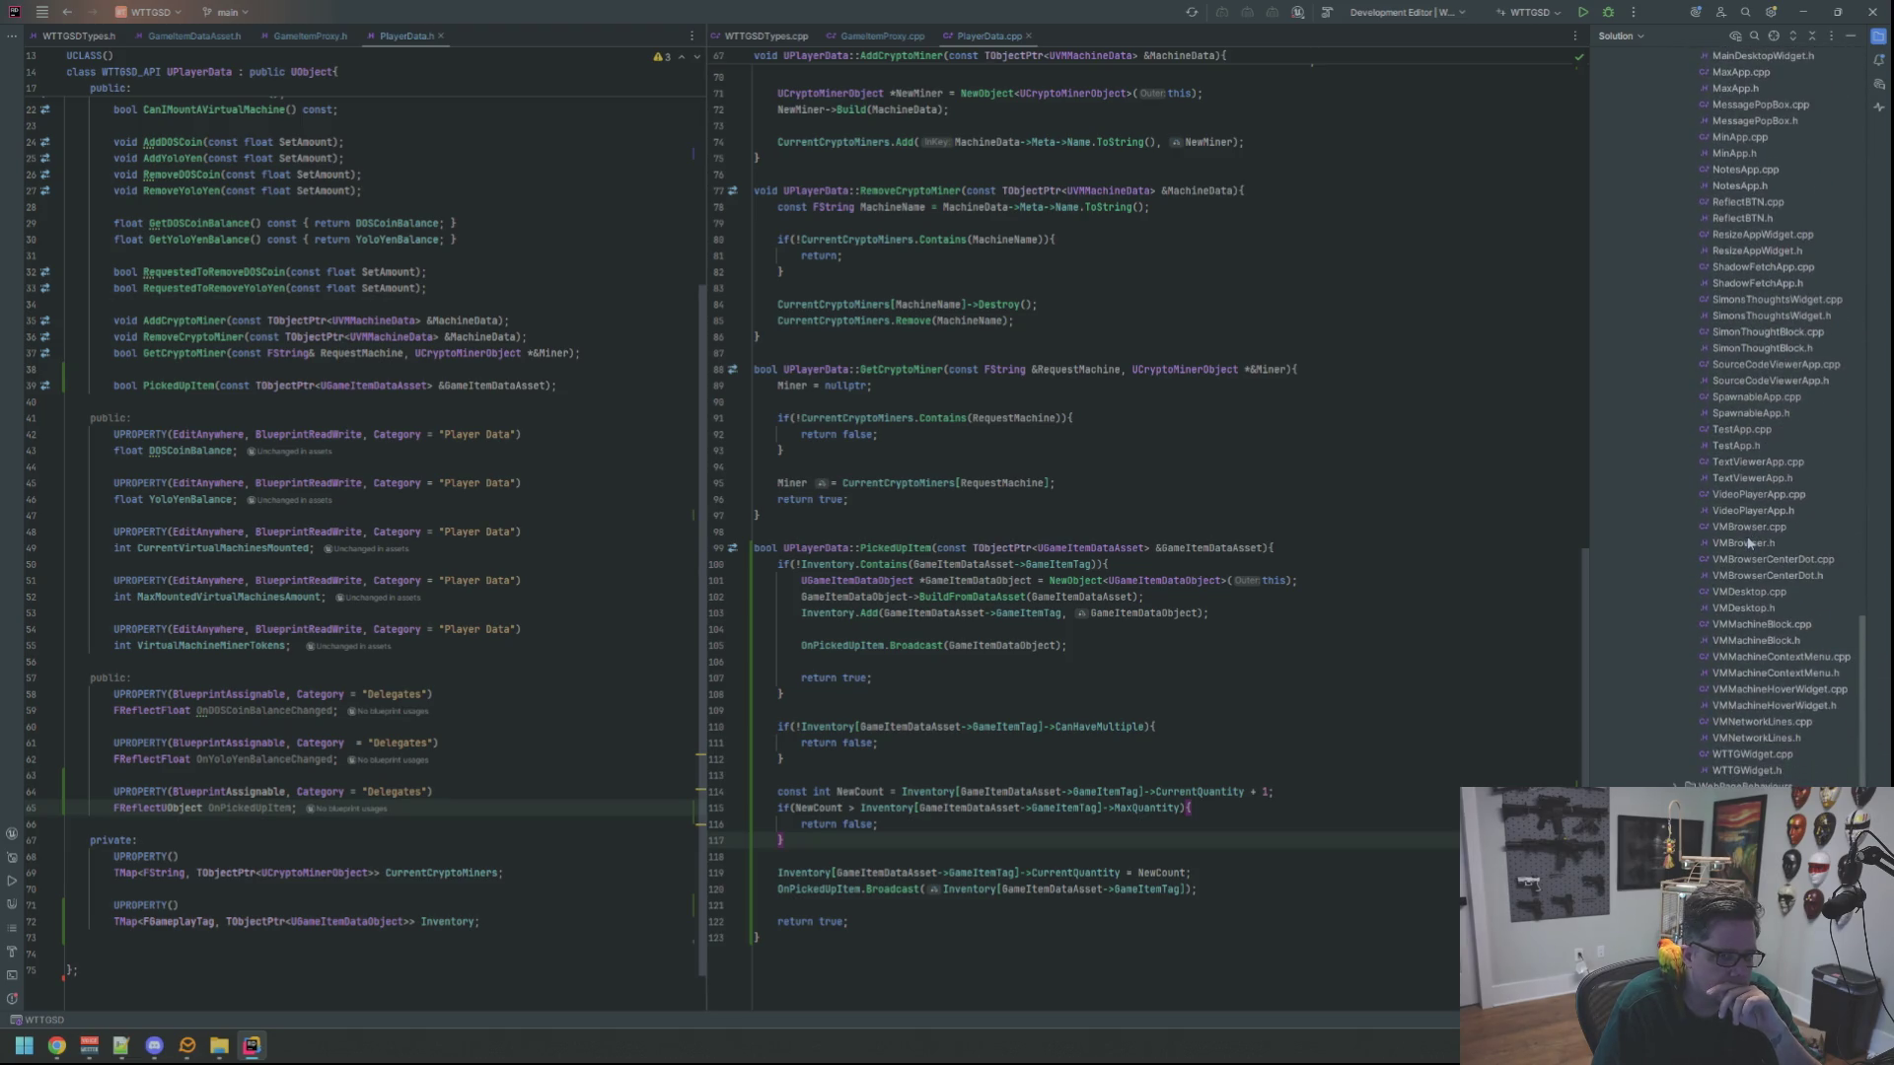
{"action": "scroll", "coordinate": [1748, 542], "scroll_direction": "up", "scroll_amount": 15}
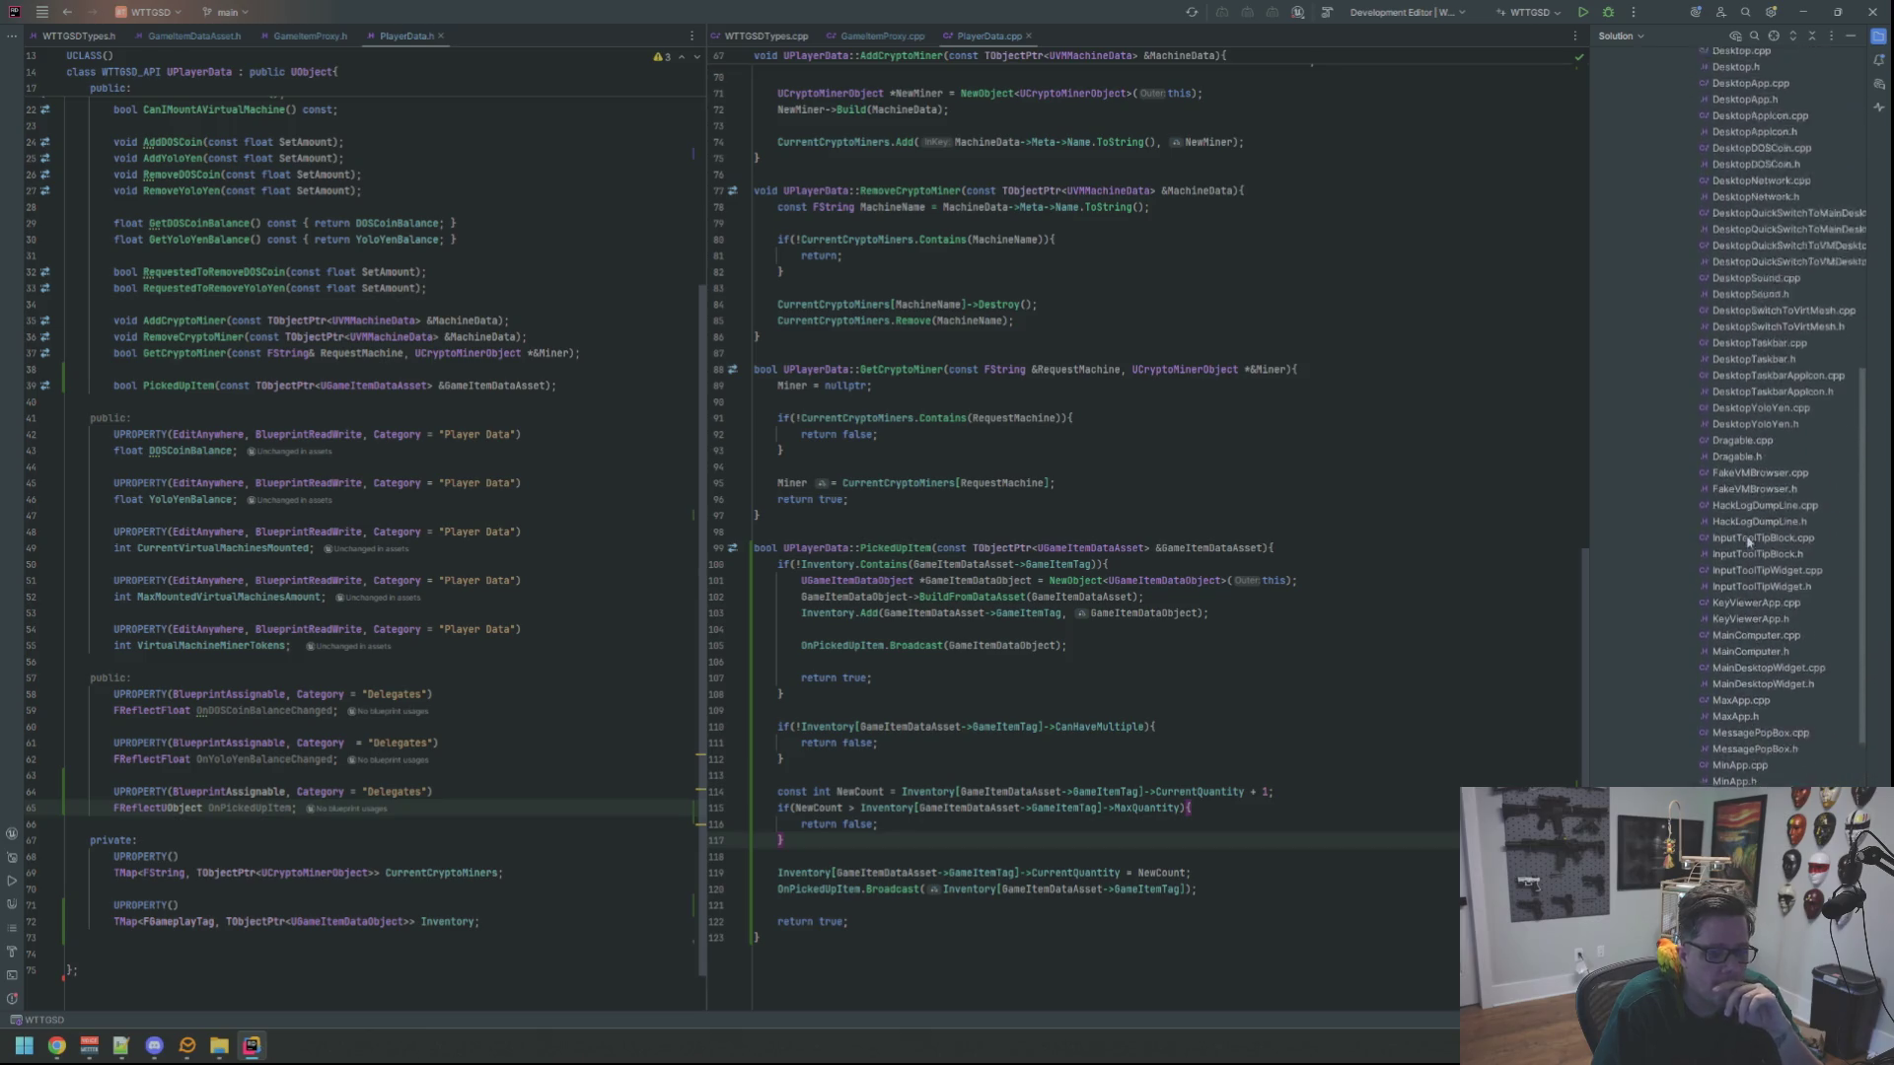
{"action": "scroll", "coordinate": [1748, 541], "scroll_direction": "down", "scroll_amount": 4}
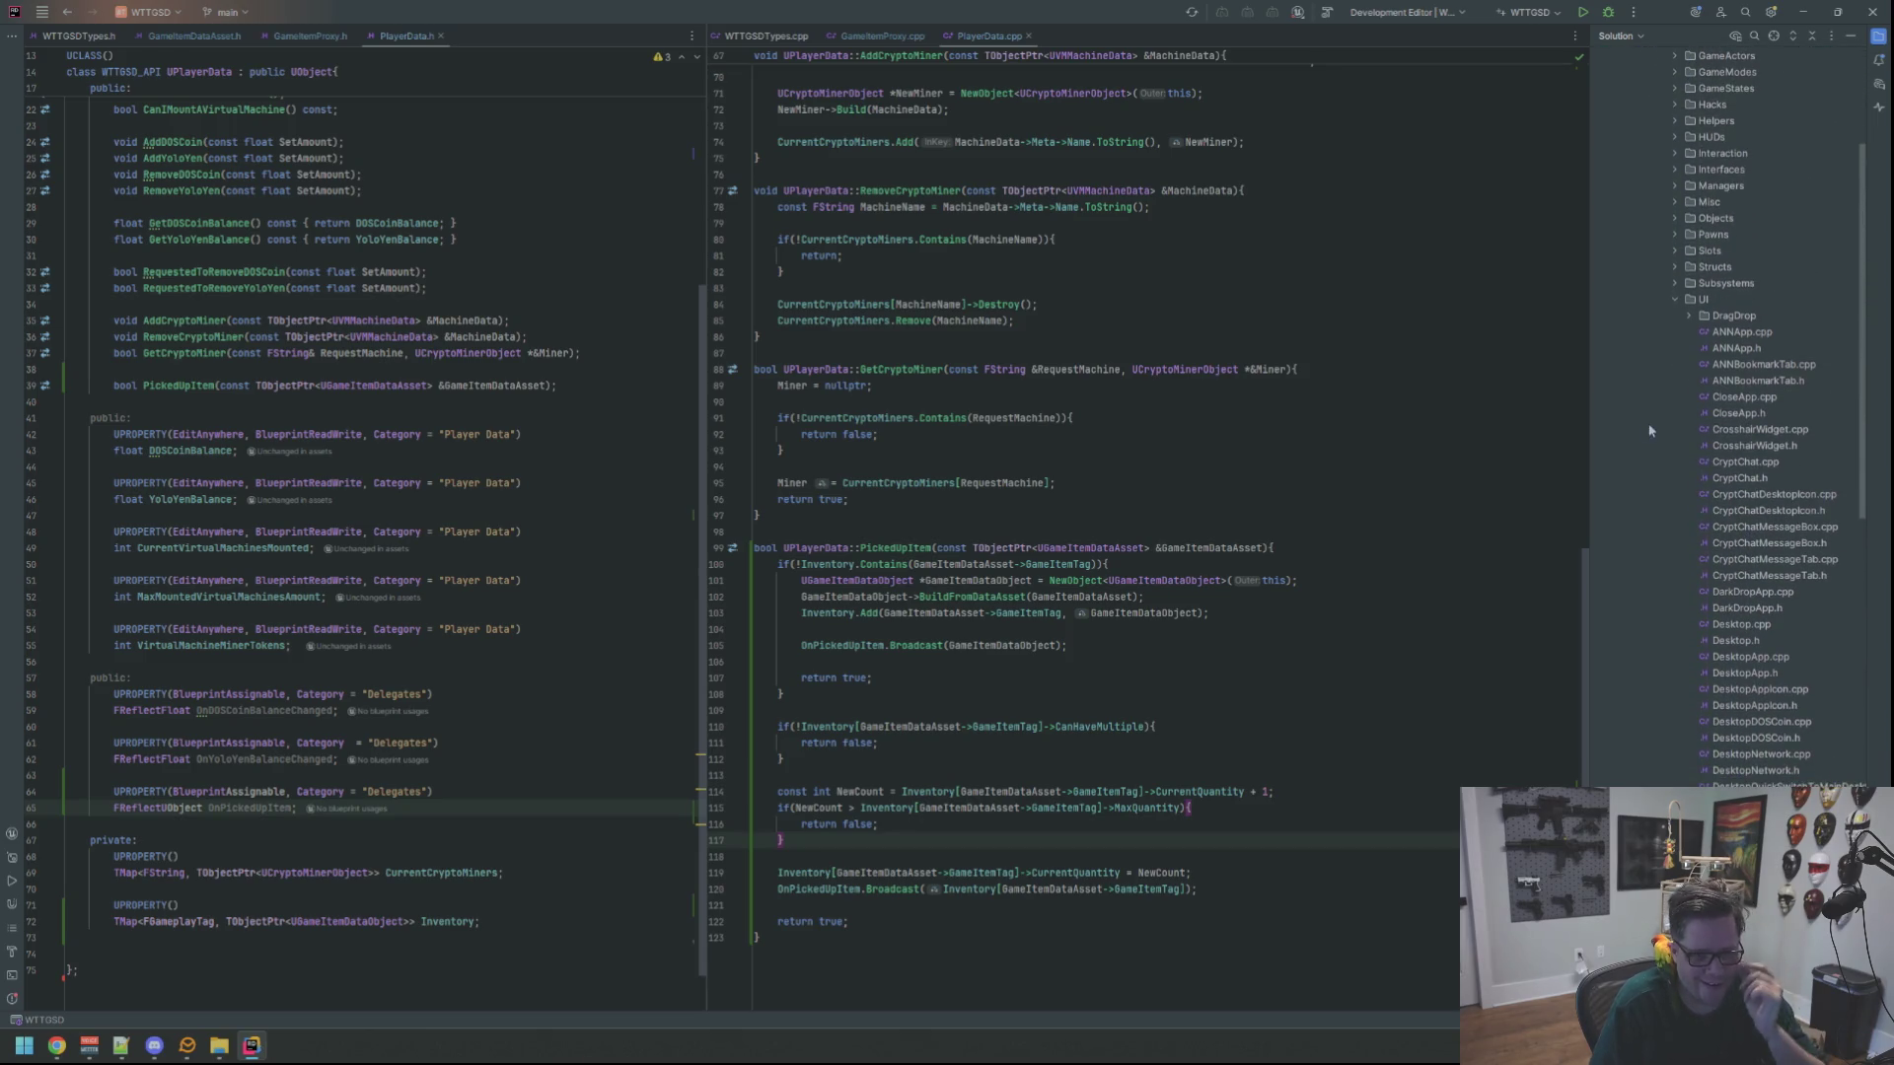
{"action": "scroll", "coordinate": [1677, 449], "scroll_direction": "down", "scroll_amount": 7}
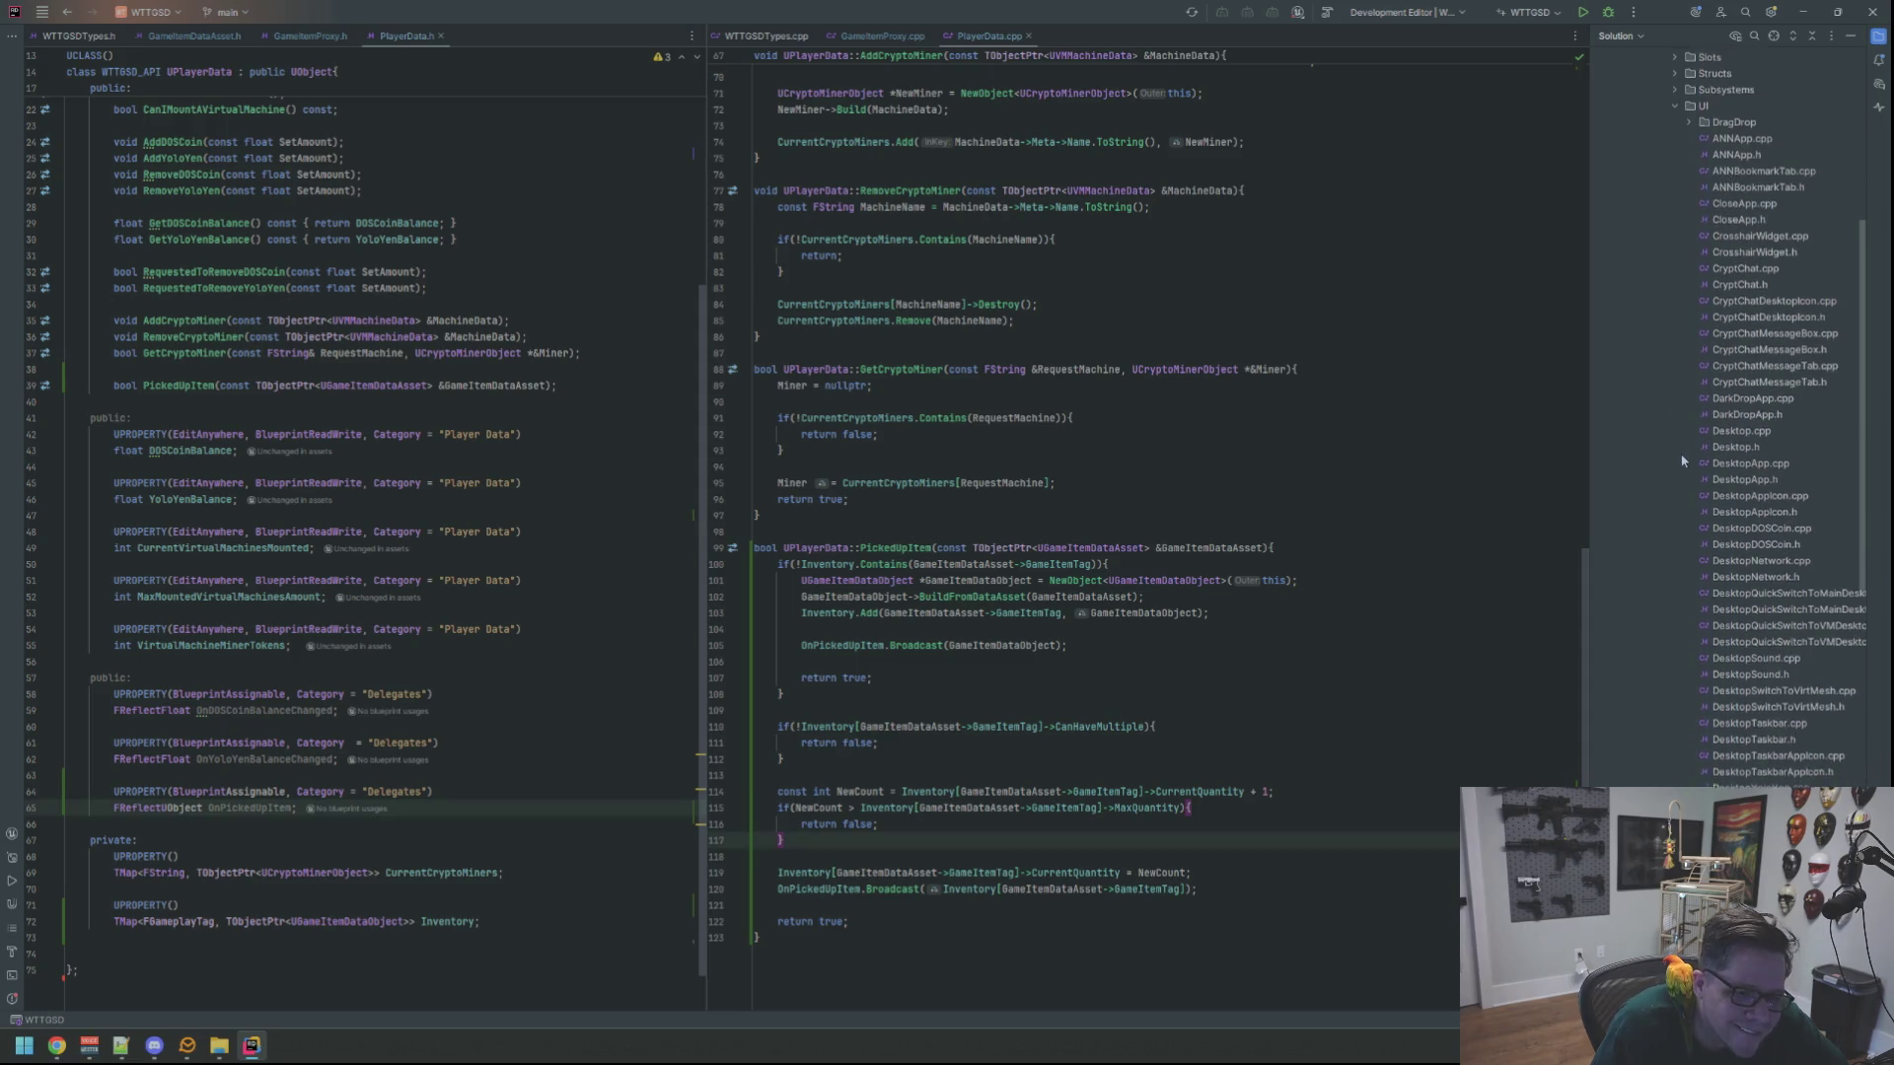
{"action": "scroll", "coordinate": [1682, 460], "scroll_direction": "down", "scroll_amount": 6}
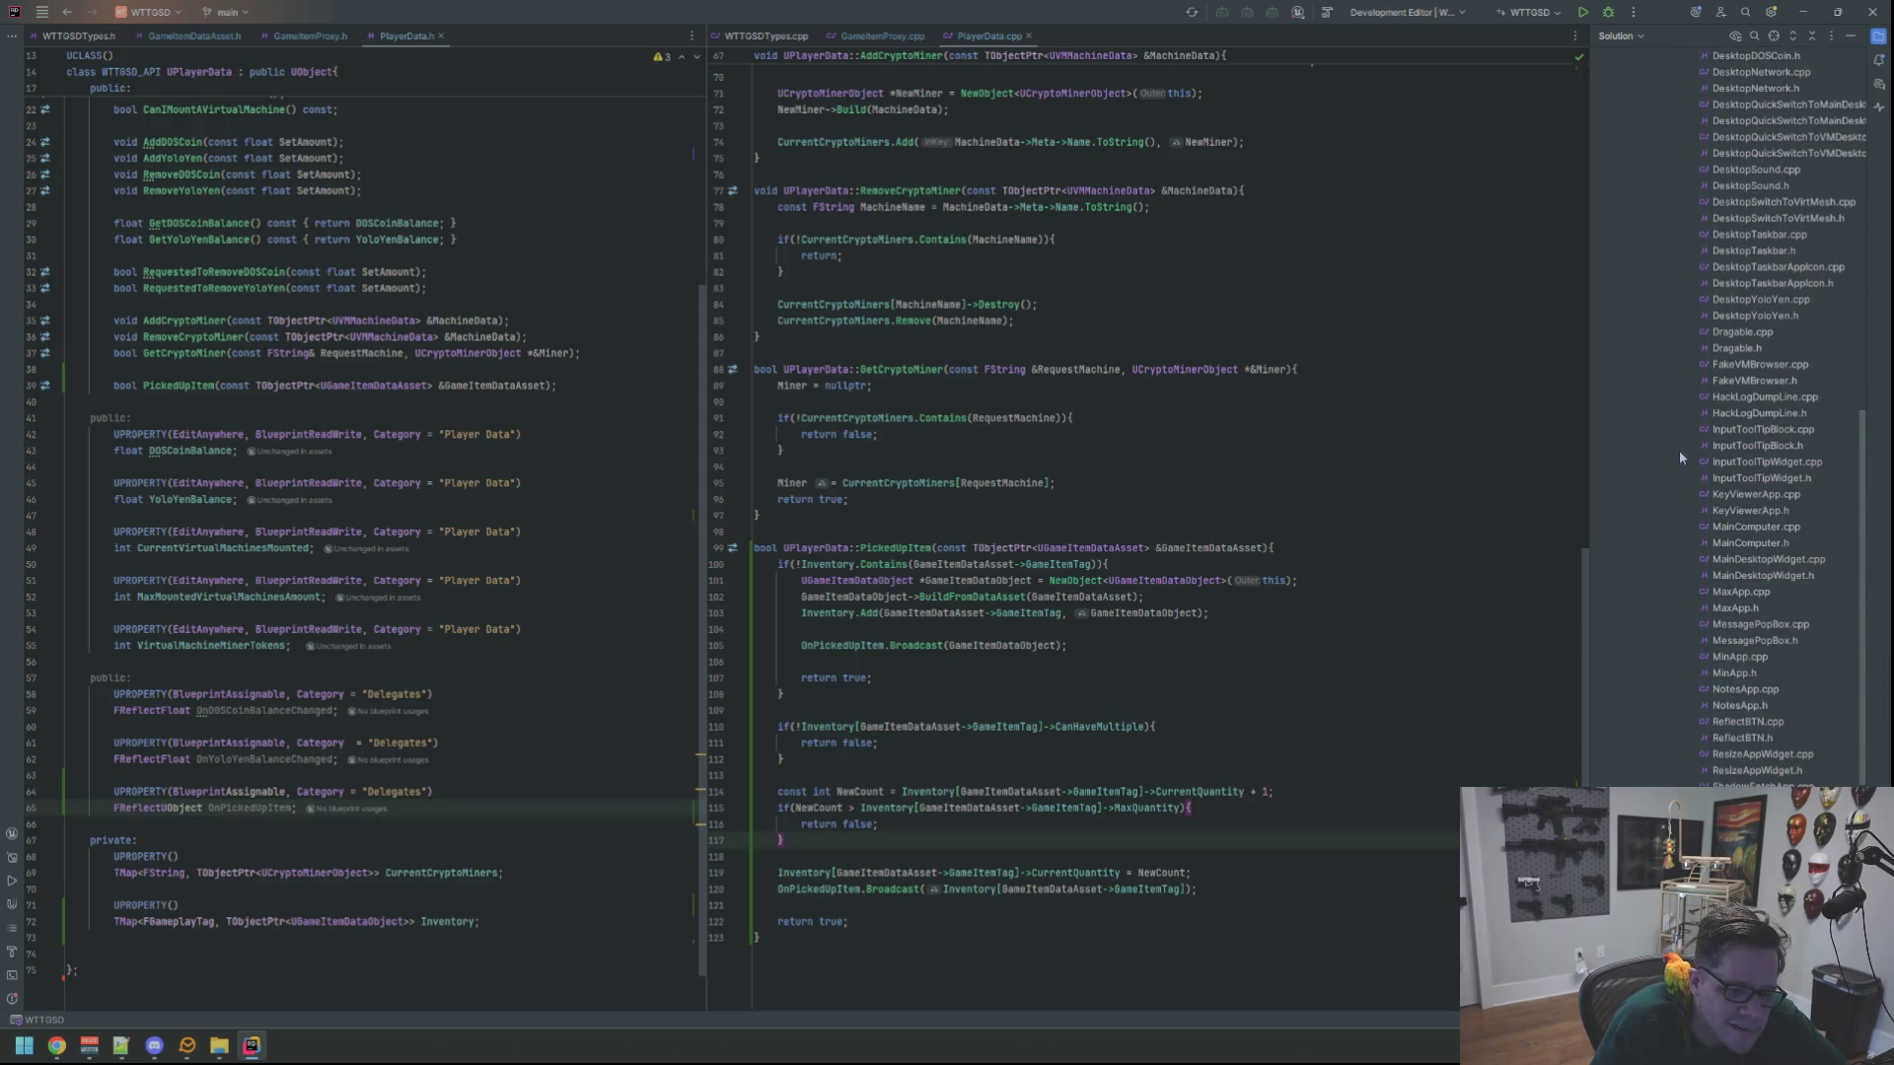
{"action": "scroll", "coordinate": [1707, 519], "scroll_direction": "down", "scroll_amount": 5}
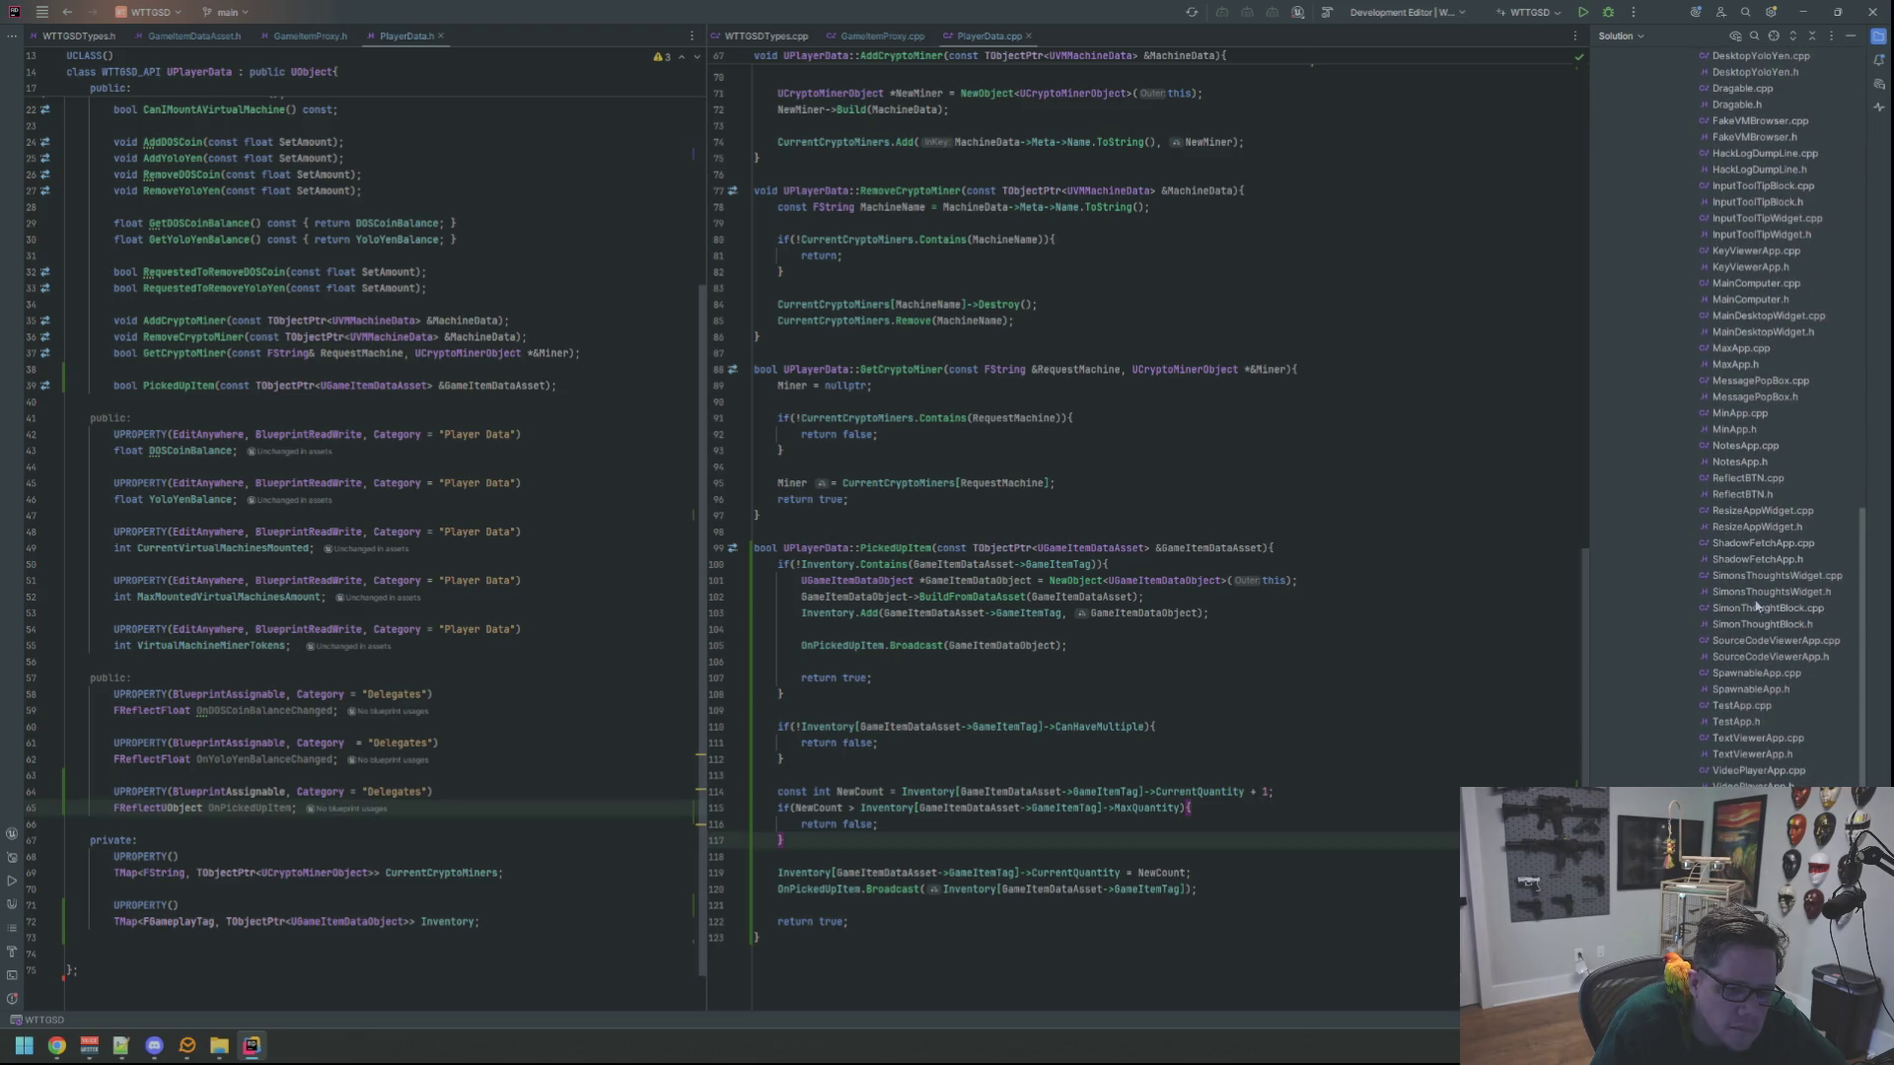
{"action": "double_click", "coordinate": [1766, 591]}
Open SimonsThoughtsWidget.cpp and split the header to the left beside it
{"action": "double_click", "coordinate": [1771, 576]}
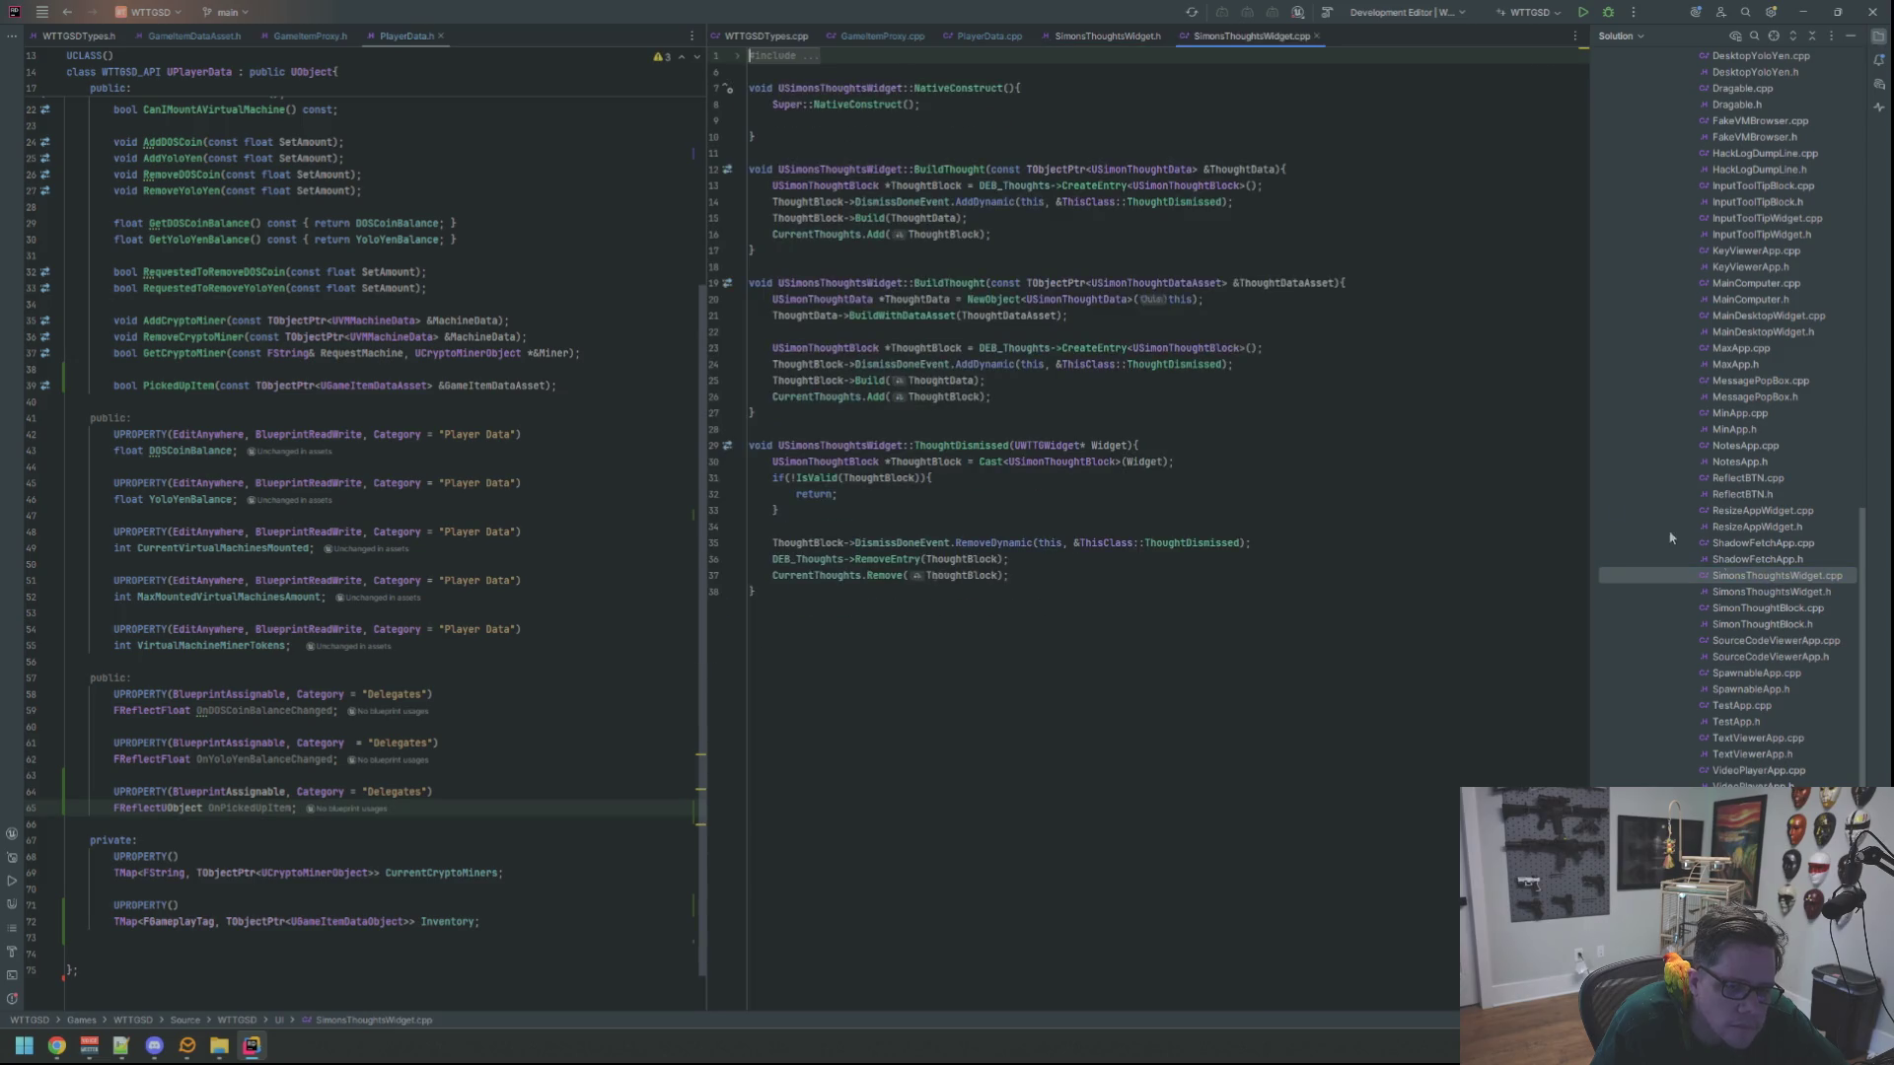
{"action": "left_click", "coordinate": [1107, 36]}
{"action": "left_click_drag", "start_coordinate": [1107, 37], "coordinate": [394, 246]}
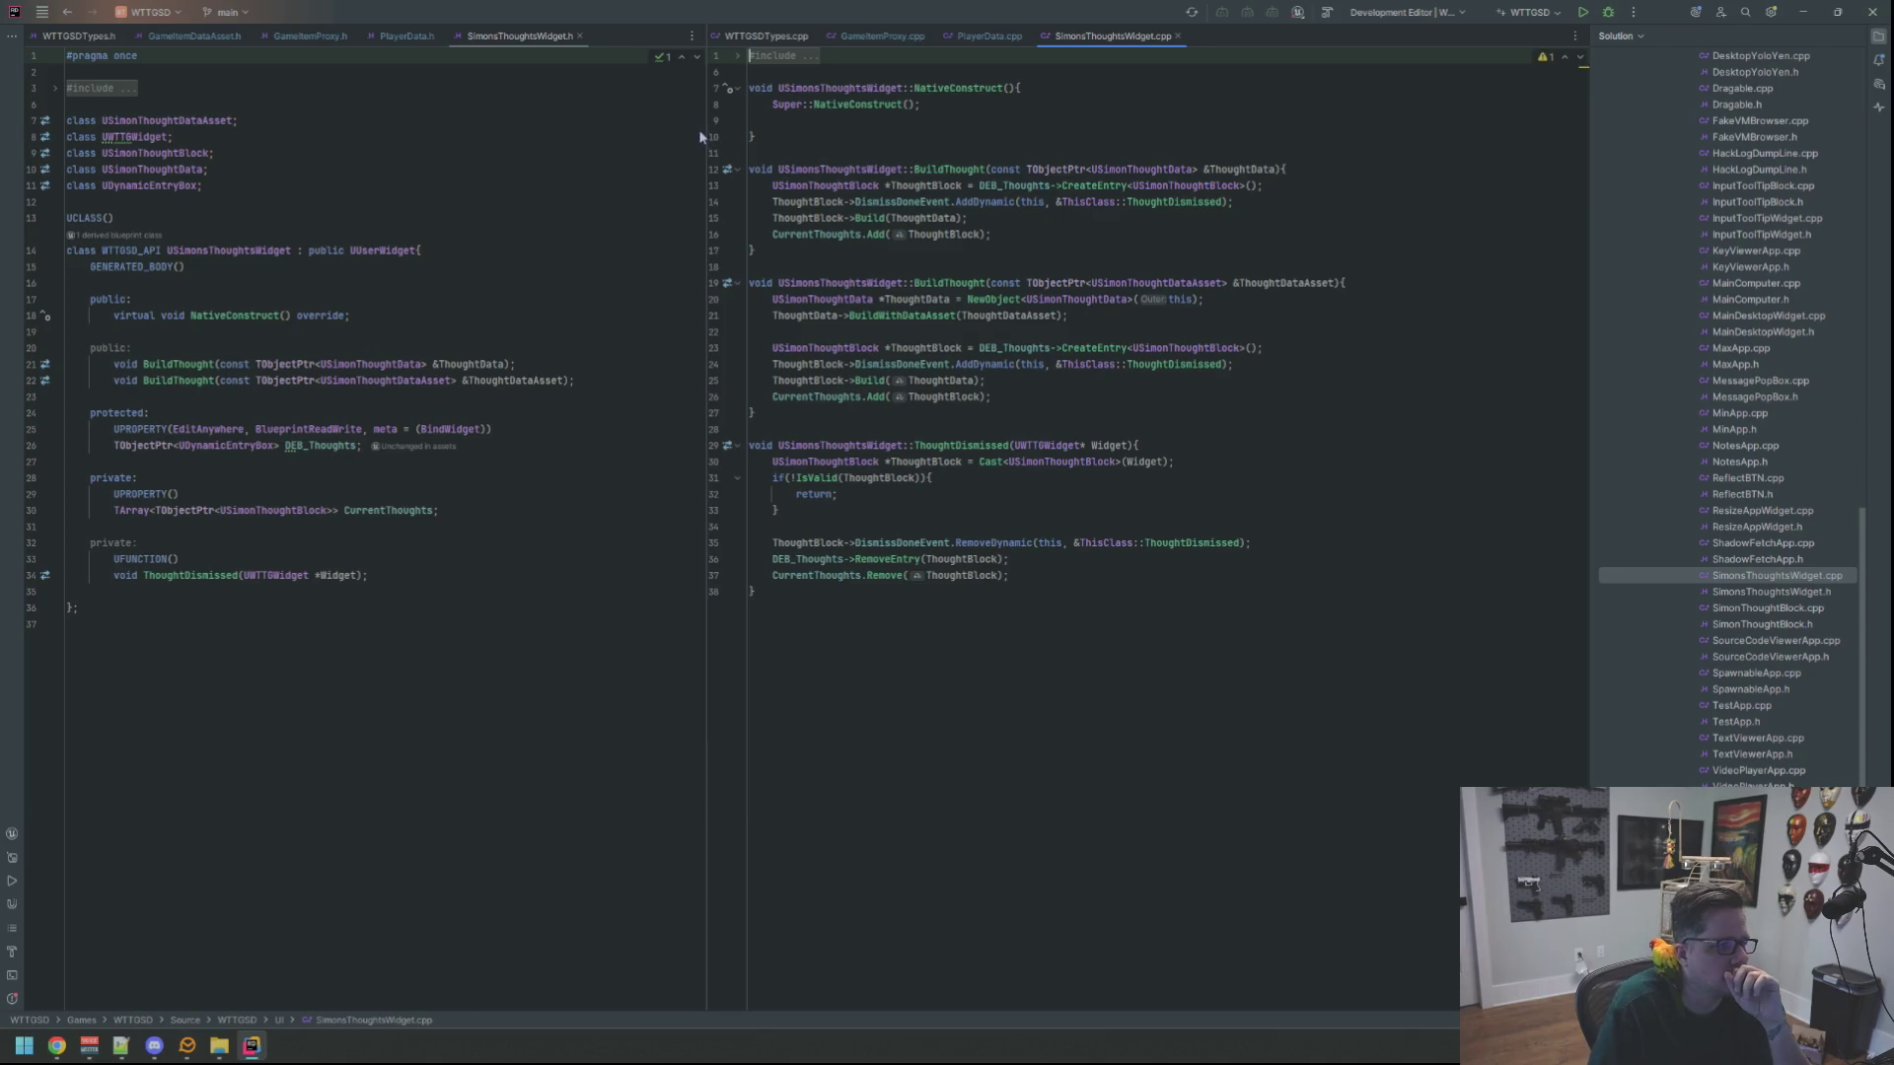
{"action": "mouse_move", "coordinate": [707, 140]}
{"action": "left_mouse_down"}
{"action": "mouse_move", "coordinate": [776, 140]}
{"action": "mouse_move", "coordinate": [708, 140]}
{"action": "left_mouse_up"}
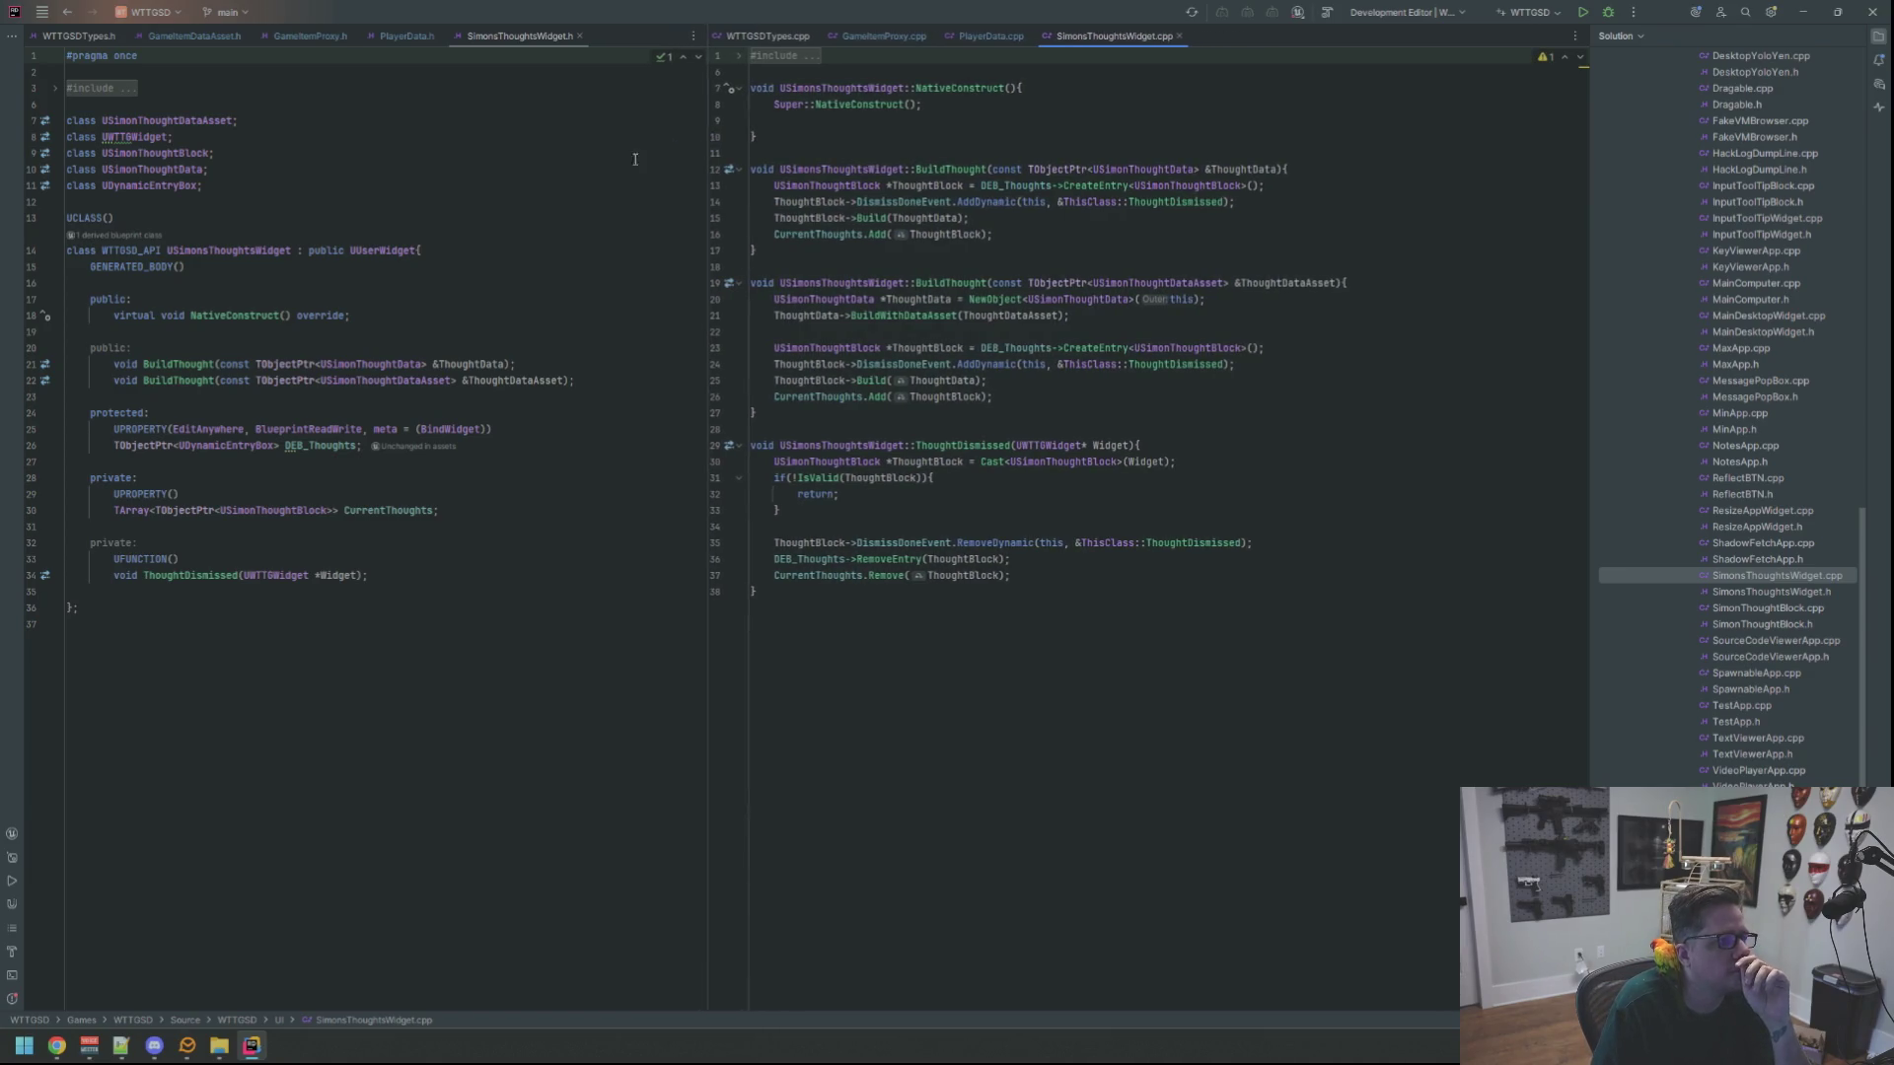
{"action": "left_click", "coordinate": [109, 99]}
Expand the folded #include blocks in both SimonsThoughtsWidget files
{"action": "left_click", "coordinate": [108, 89]}
{"action": "left_click", "coordinate": [477, 218]}
{"action": "left_click", "coordinate": [781, 56]}
{"action": "left_click", "coordinate": [877, 215]}
{"action": "left_click", "coordinate": [1031, 704]}
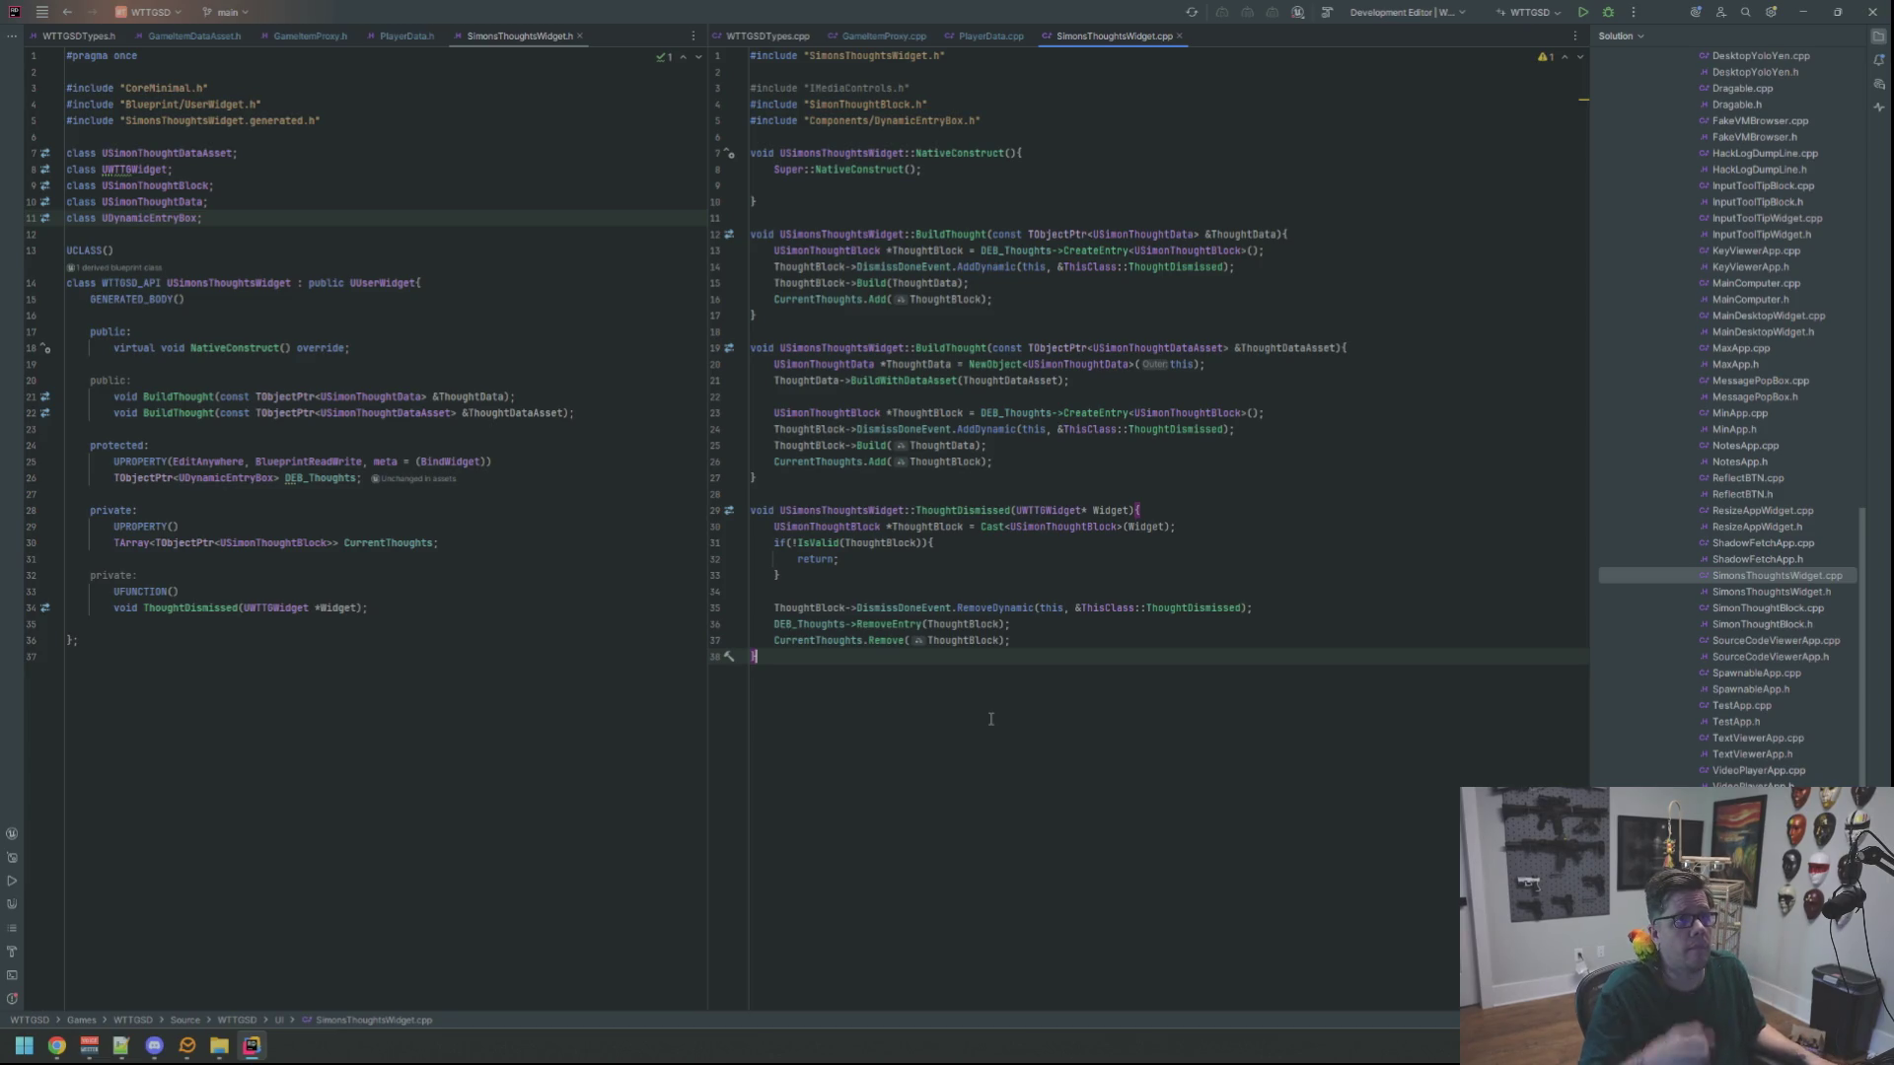
Review NativeConstruct and BuildThought in SimonsThoughtsWidget.cpp
{"action": "left_click", "coordinate": [1227, 186]}
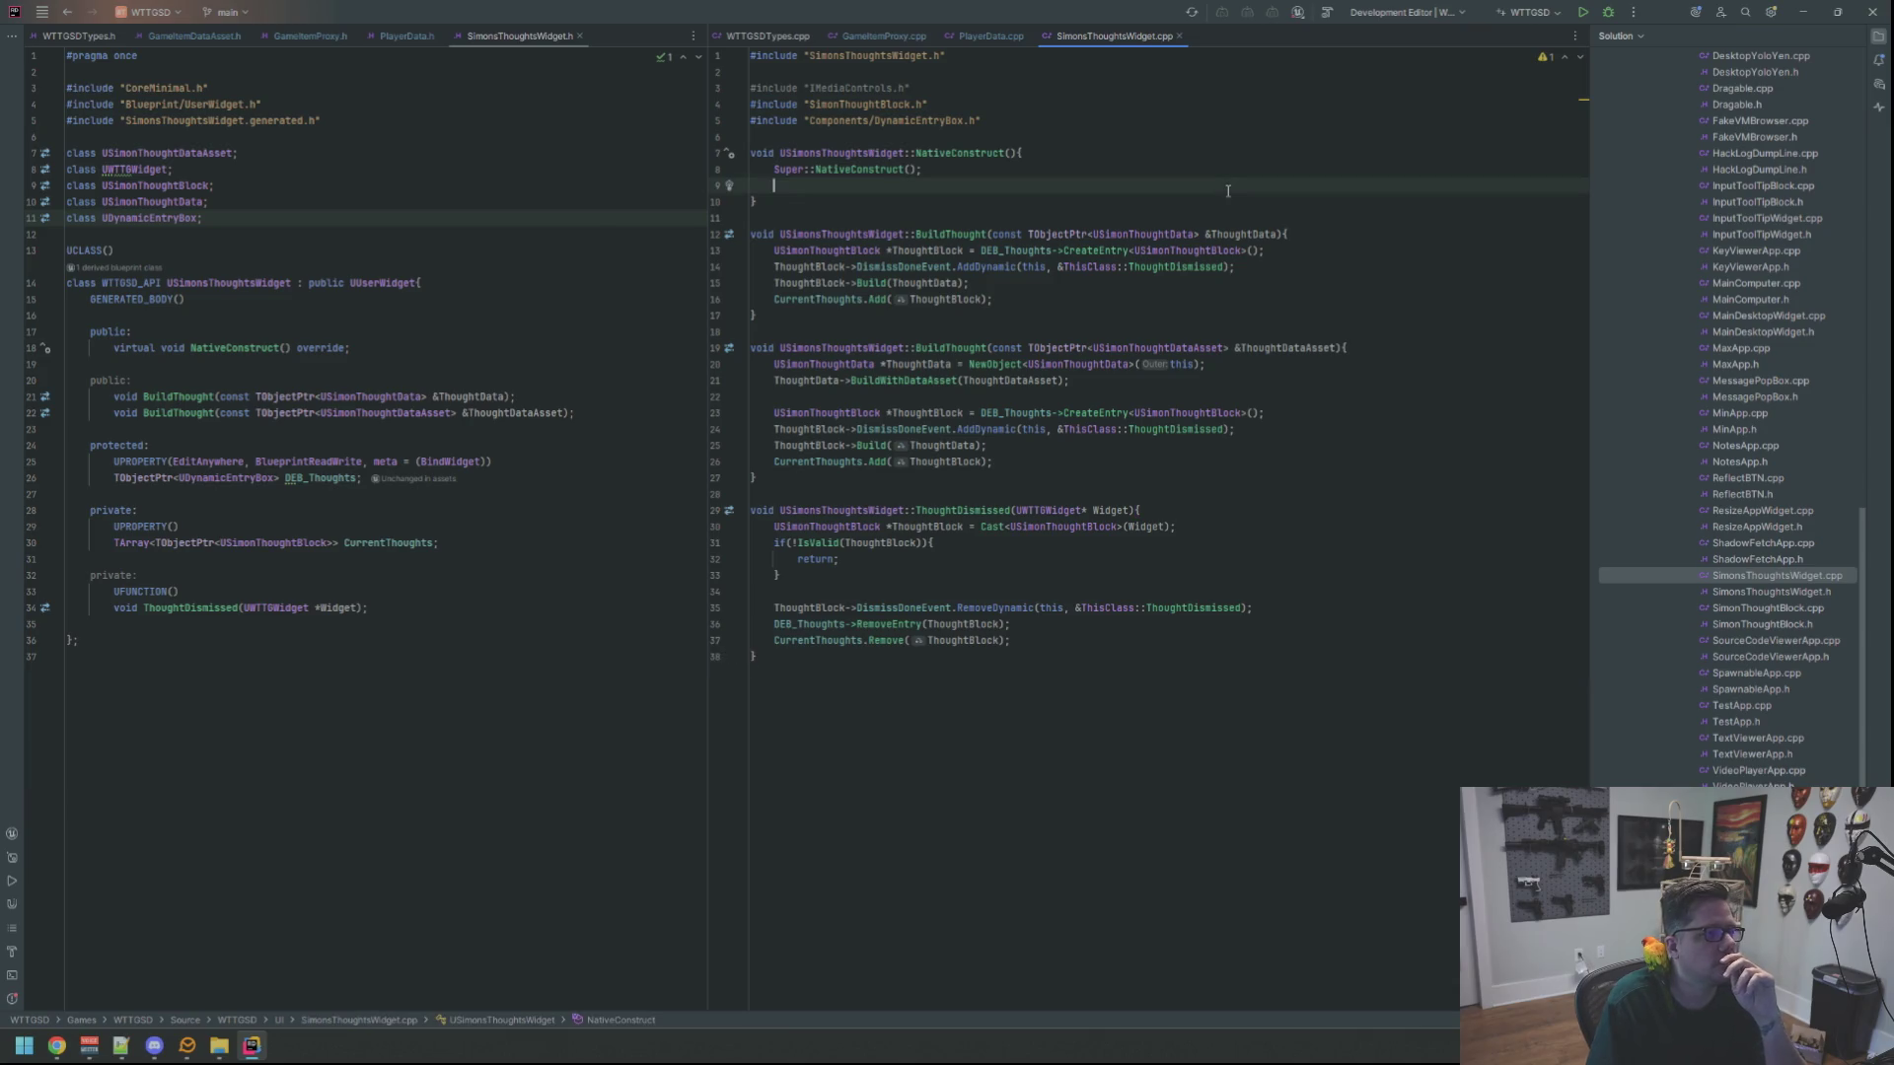
{"action": "right_click", "coordinate": [946, 237]}
{"action": "key", "text": "Escape"}
{"action": "key", "text": "Up"}
{"action": "key", "text": "Up"}
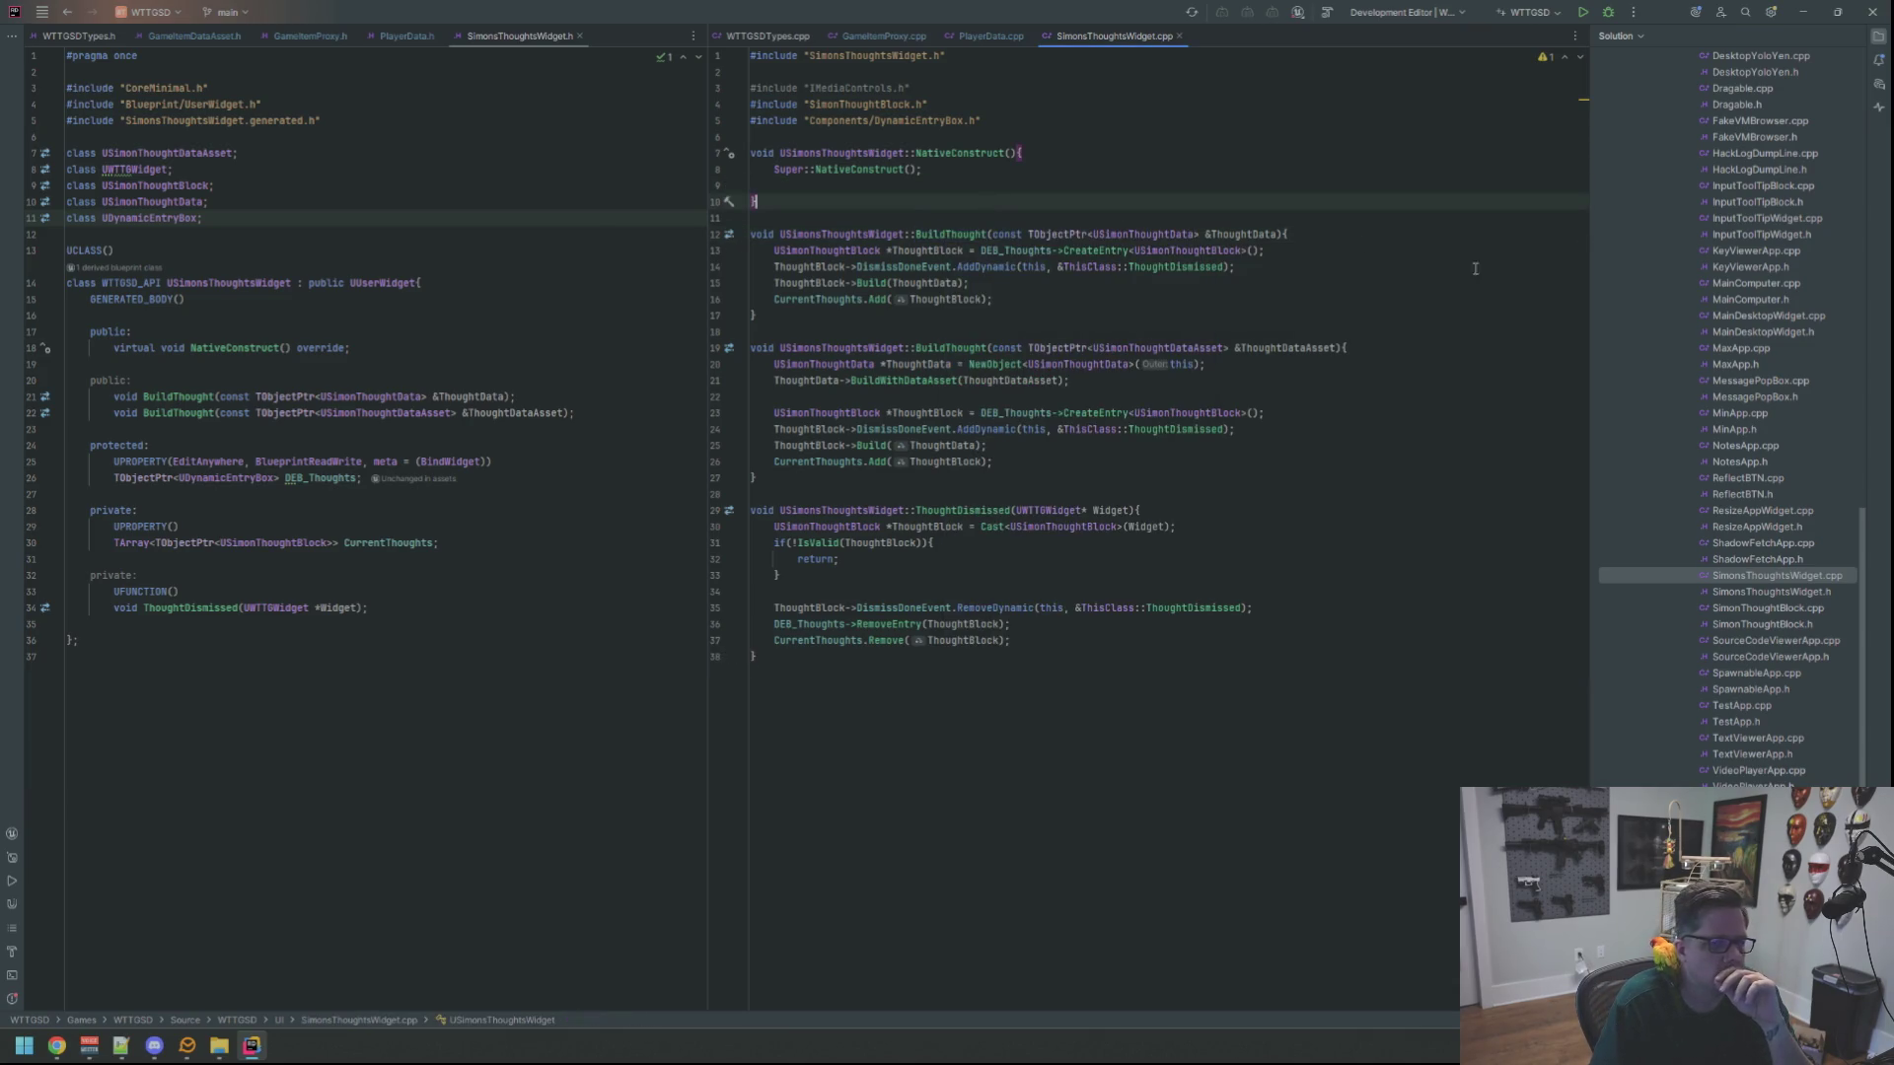
{"action": "scroll", "coordinate": [1763, 344], "scroll_direction": "up", "scroll_amount": 1}
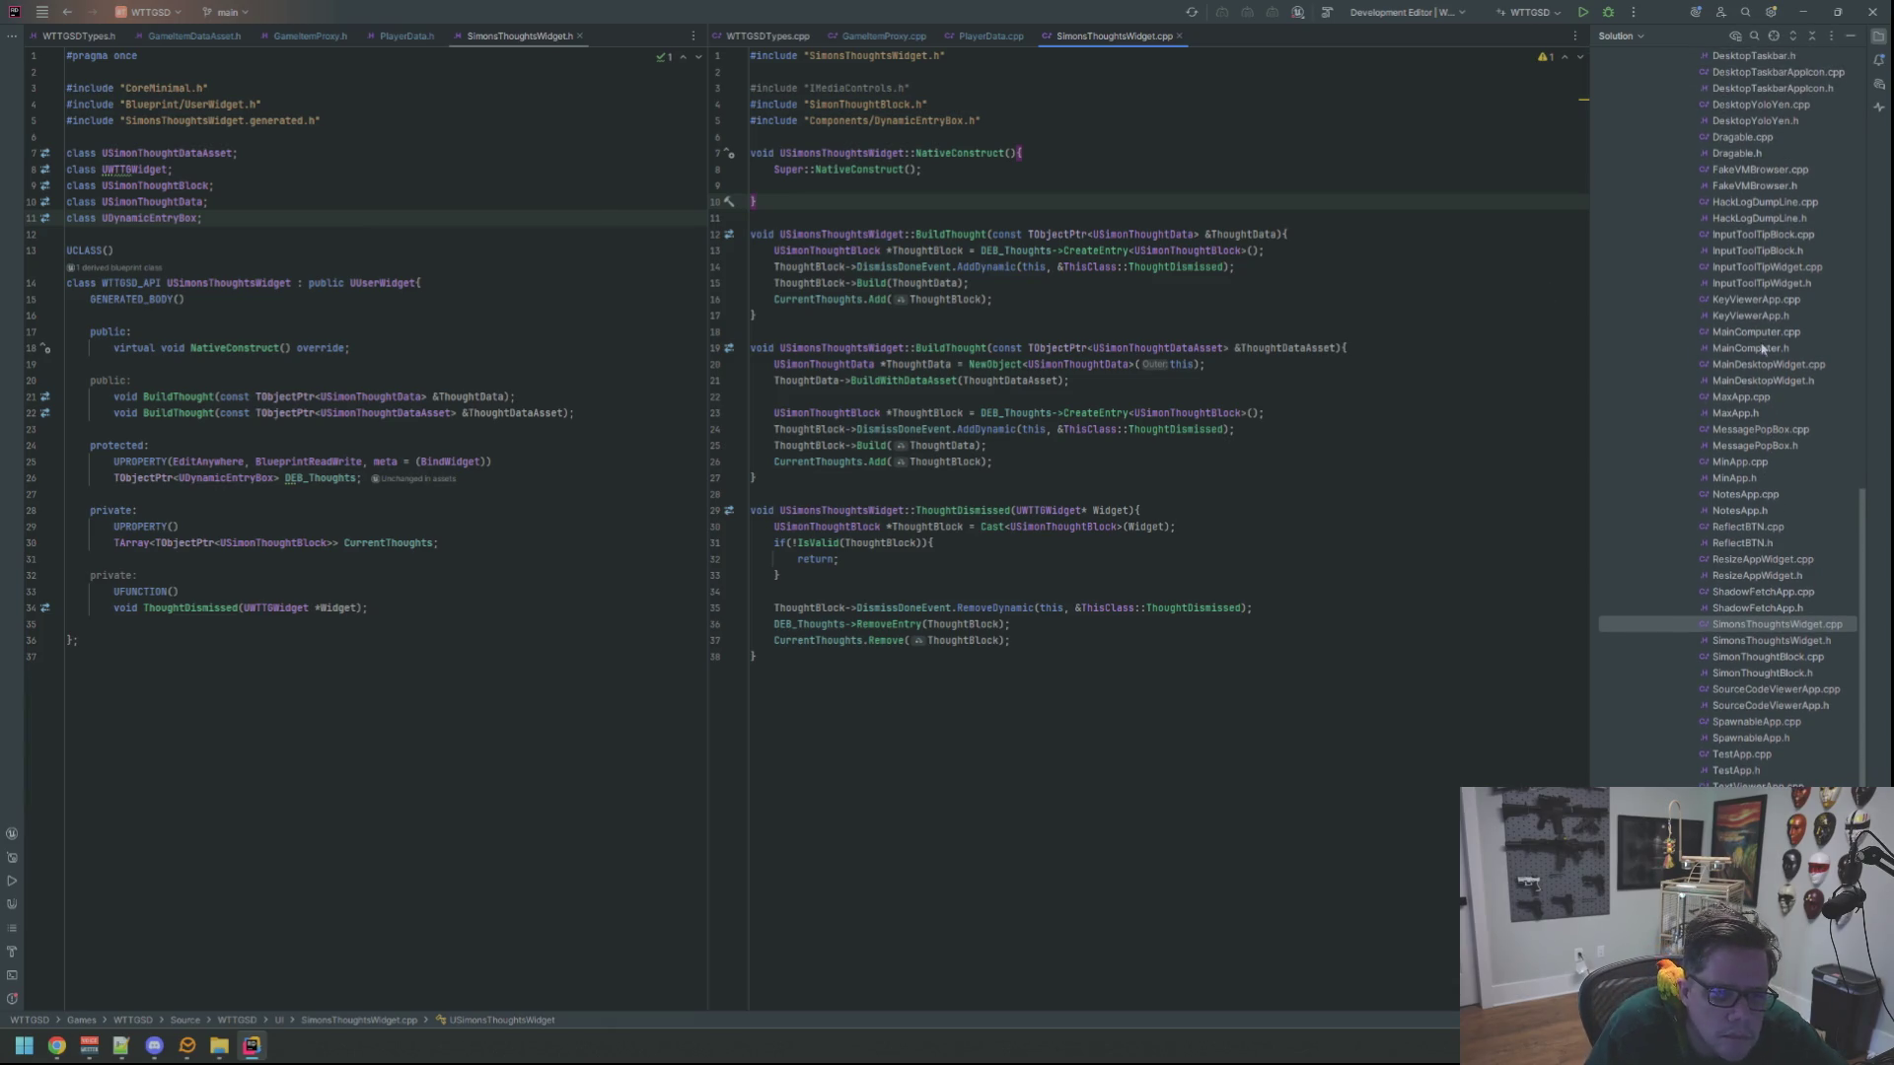
{"action": "scroll", "coordinate": [1762, 345], "scroll_direction": "up", "scroll_amount": 2}
{"action": "scroll", "coordinate": [1763, 361], "scroll_direction": "up", "scroll_amount": 7}
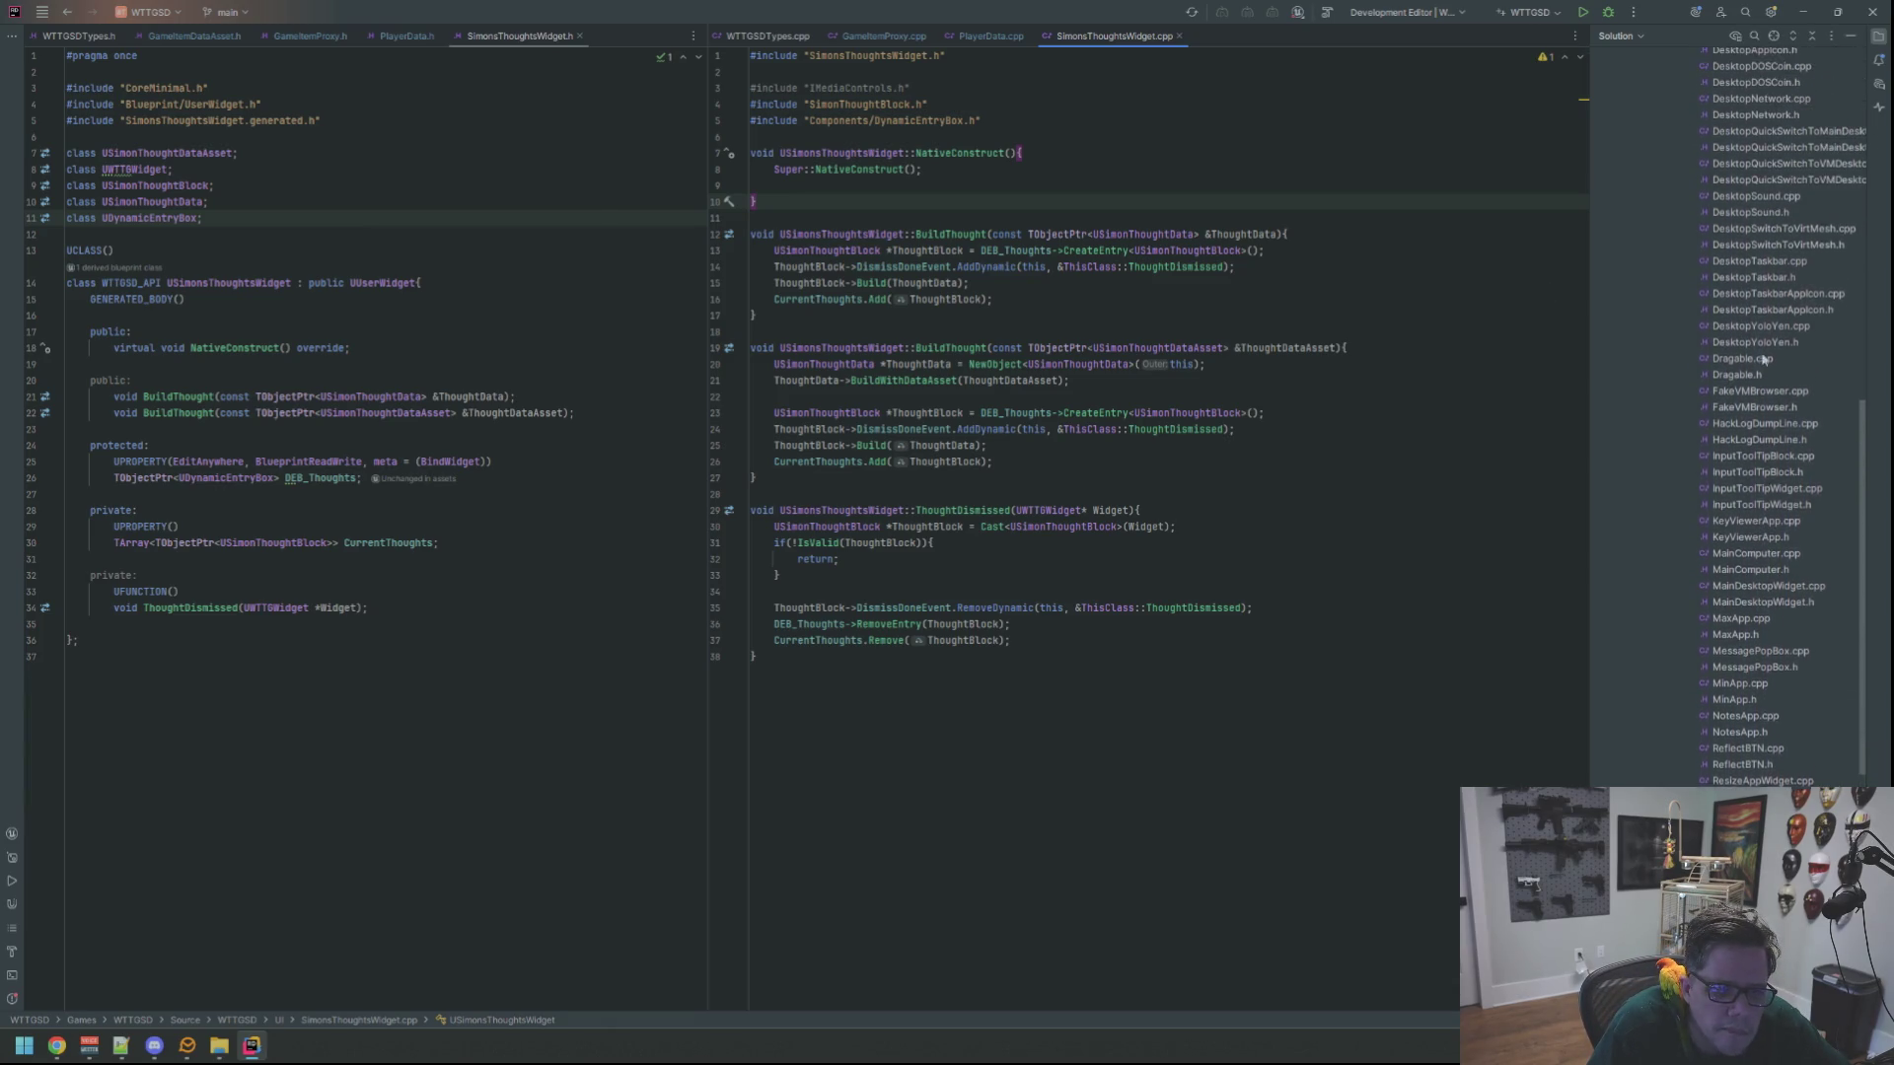
{"action": "scroll", "coordinate": [1763, 361], "scroll_direction": "up", "scroll_amount": 10}
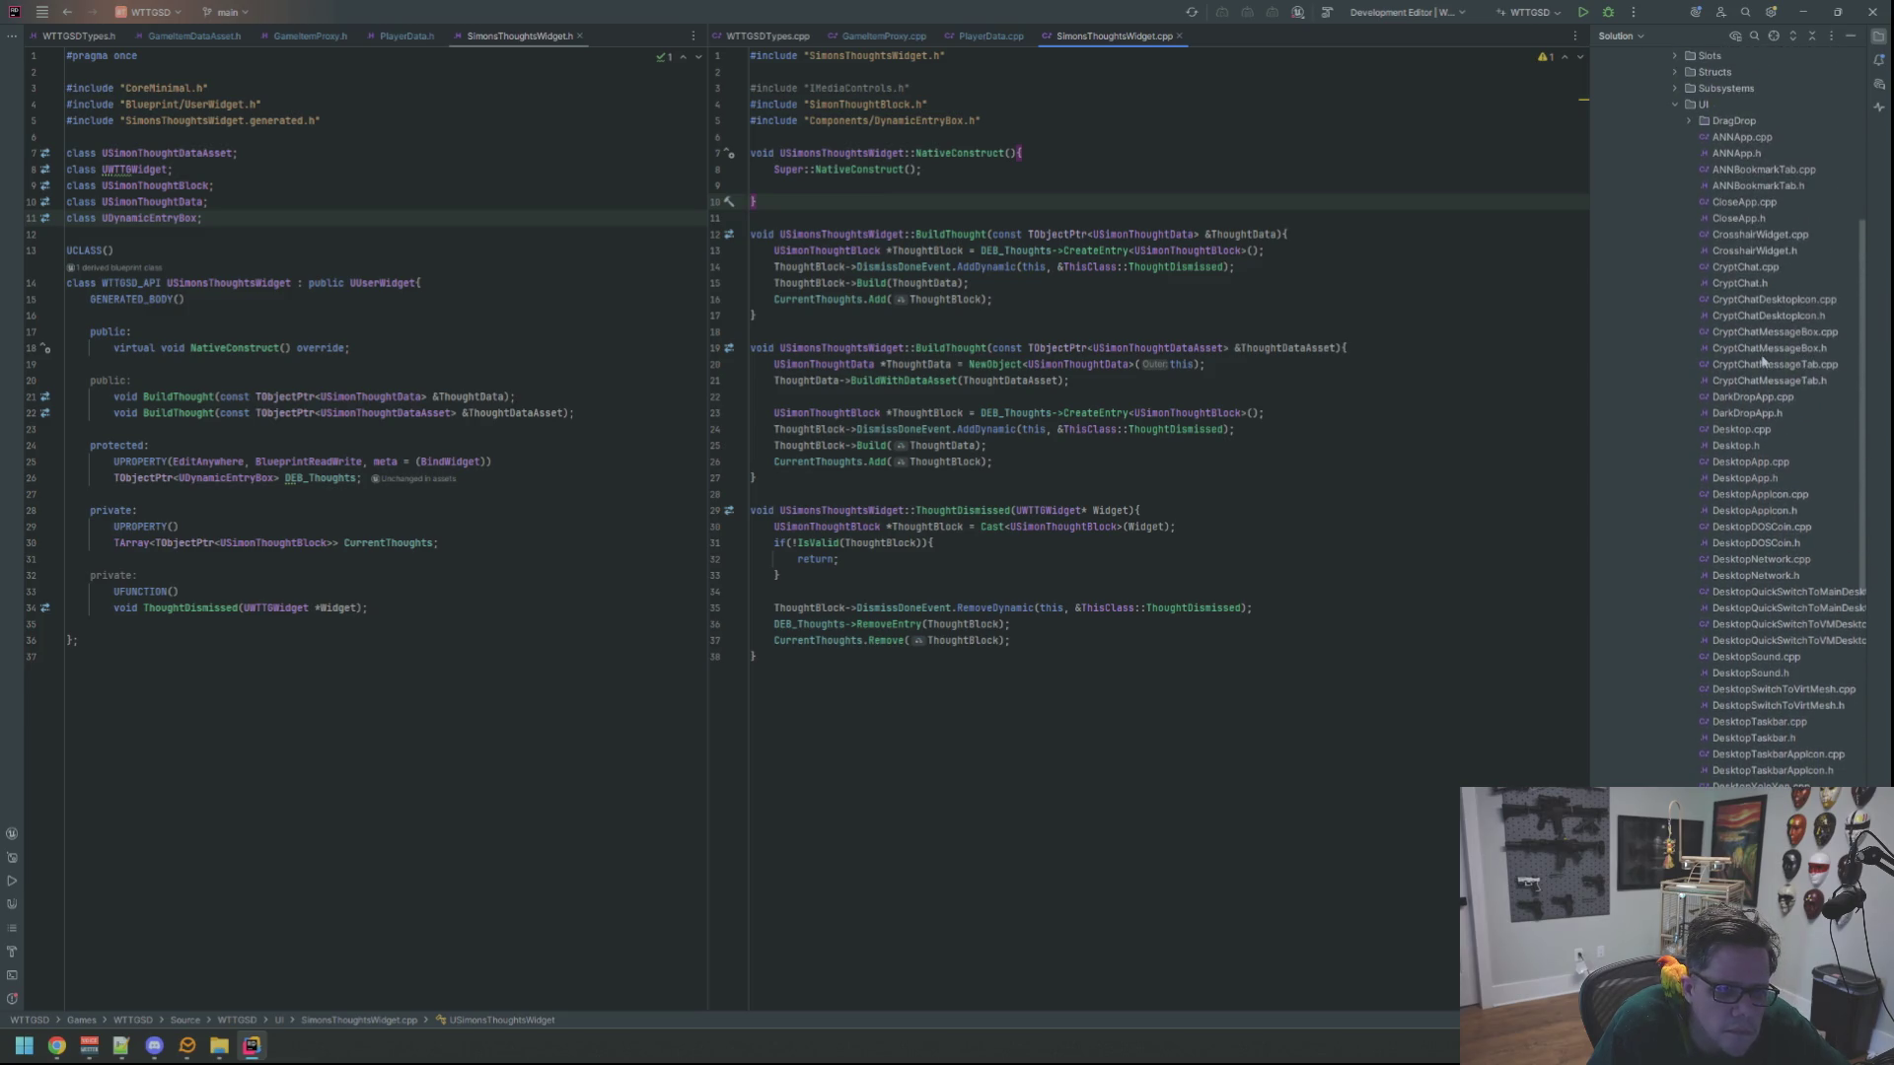
{"action": "left_click", "coordinate": [1449, 292]}
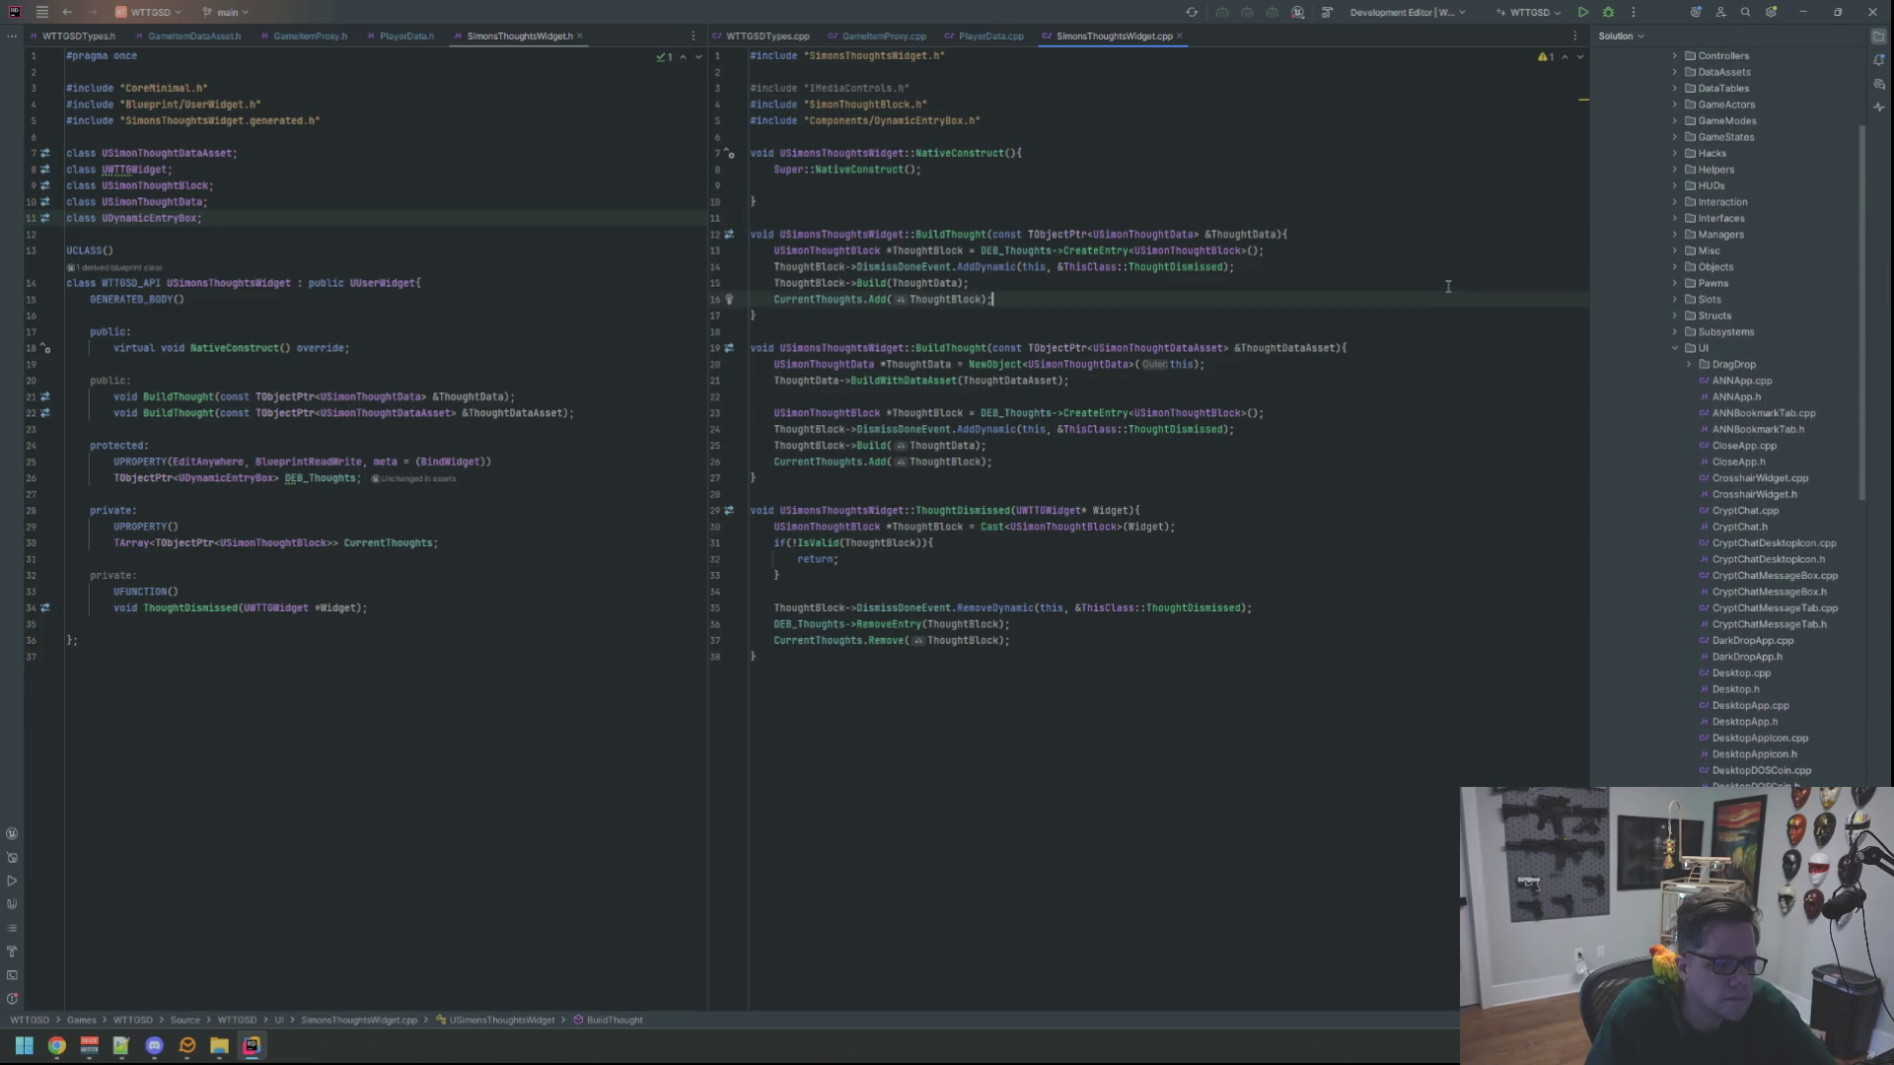
Open MainGameHUD.h via Search Everywhere and close SimonsThoughtsWidget.cpp
{"action": "key", "text": "shift"}
{"action": "key", "text": "shift"}
{"action": "type", "text": "Hud"}
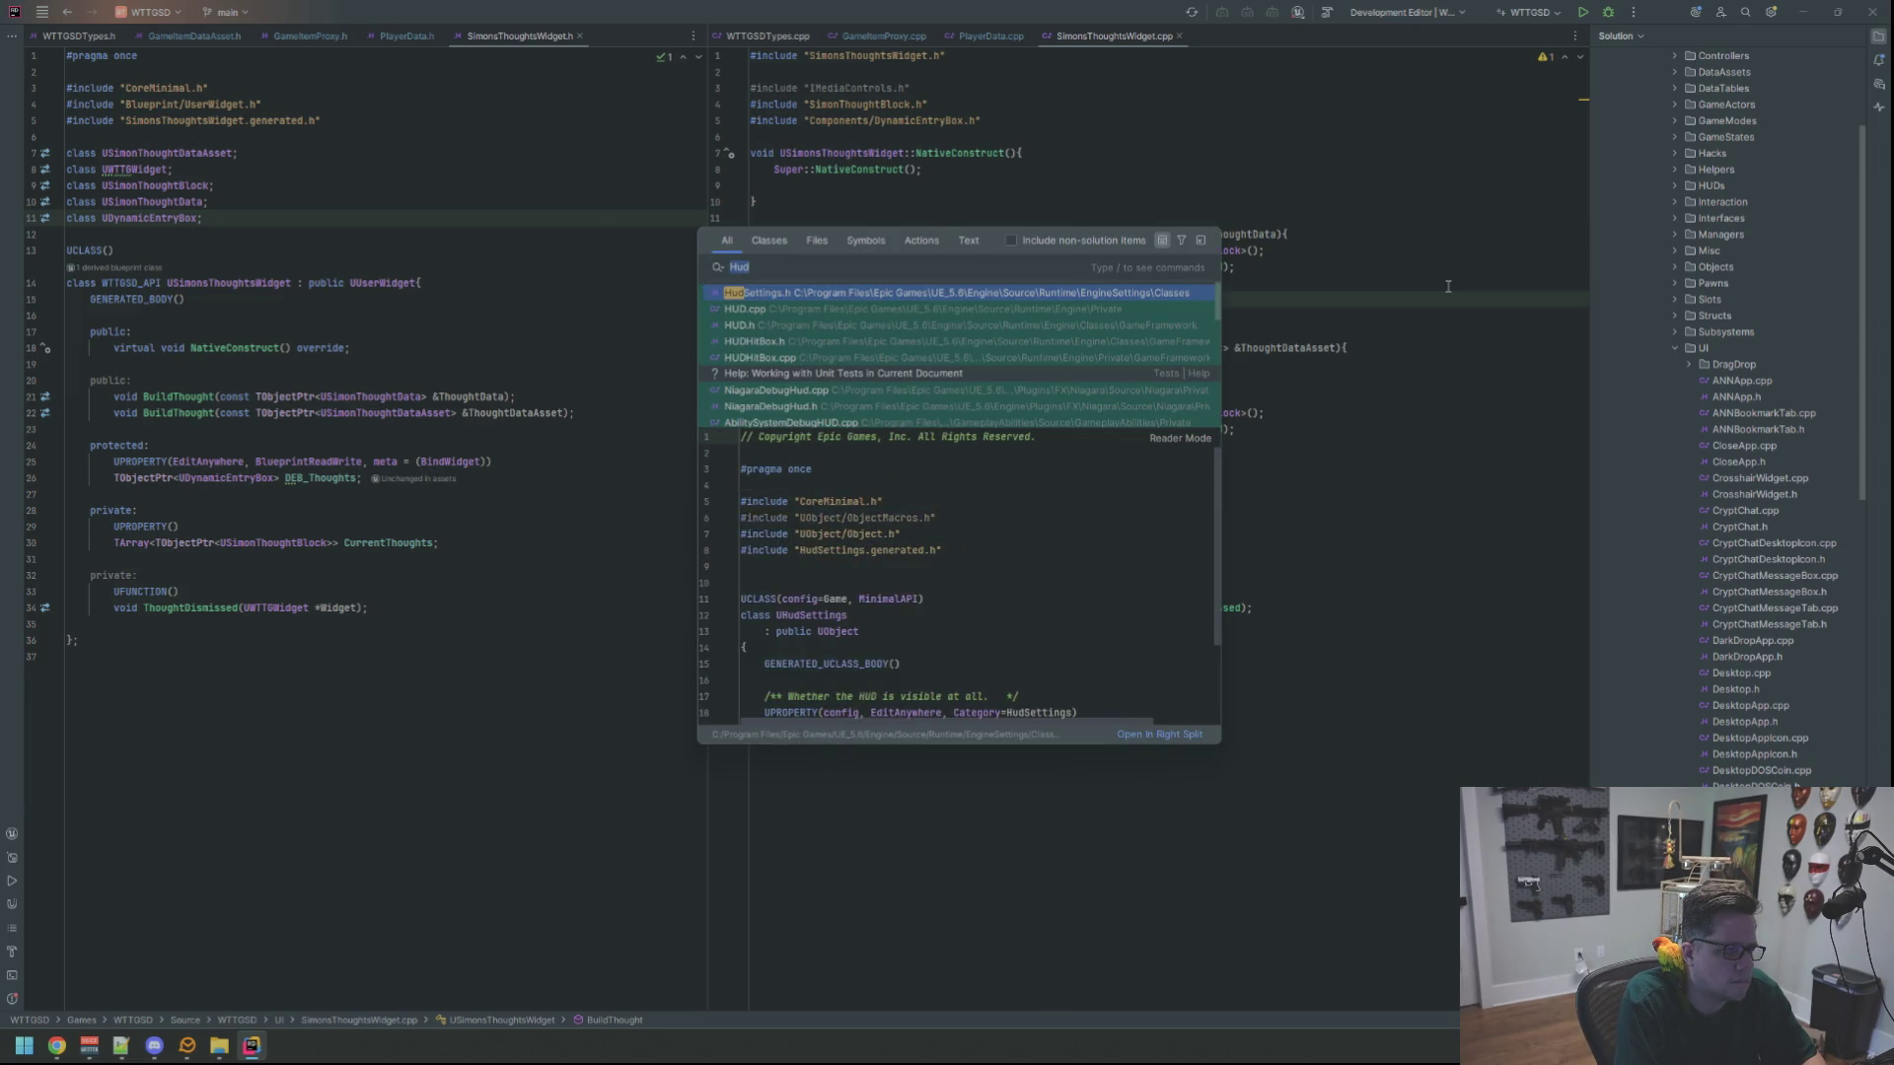
{"action": "type", "text": "MainGameHUD"}
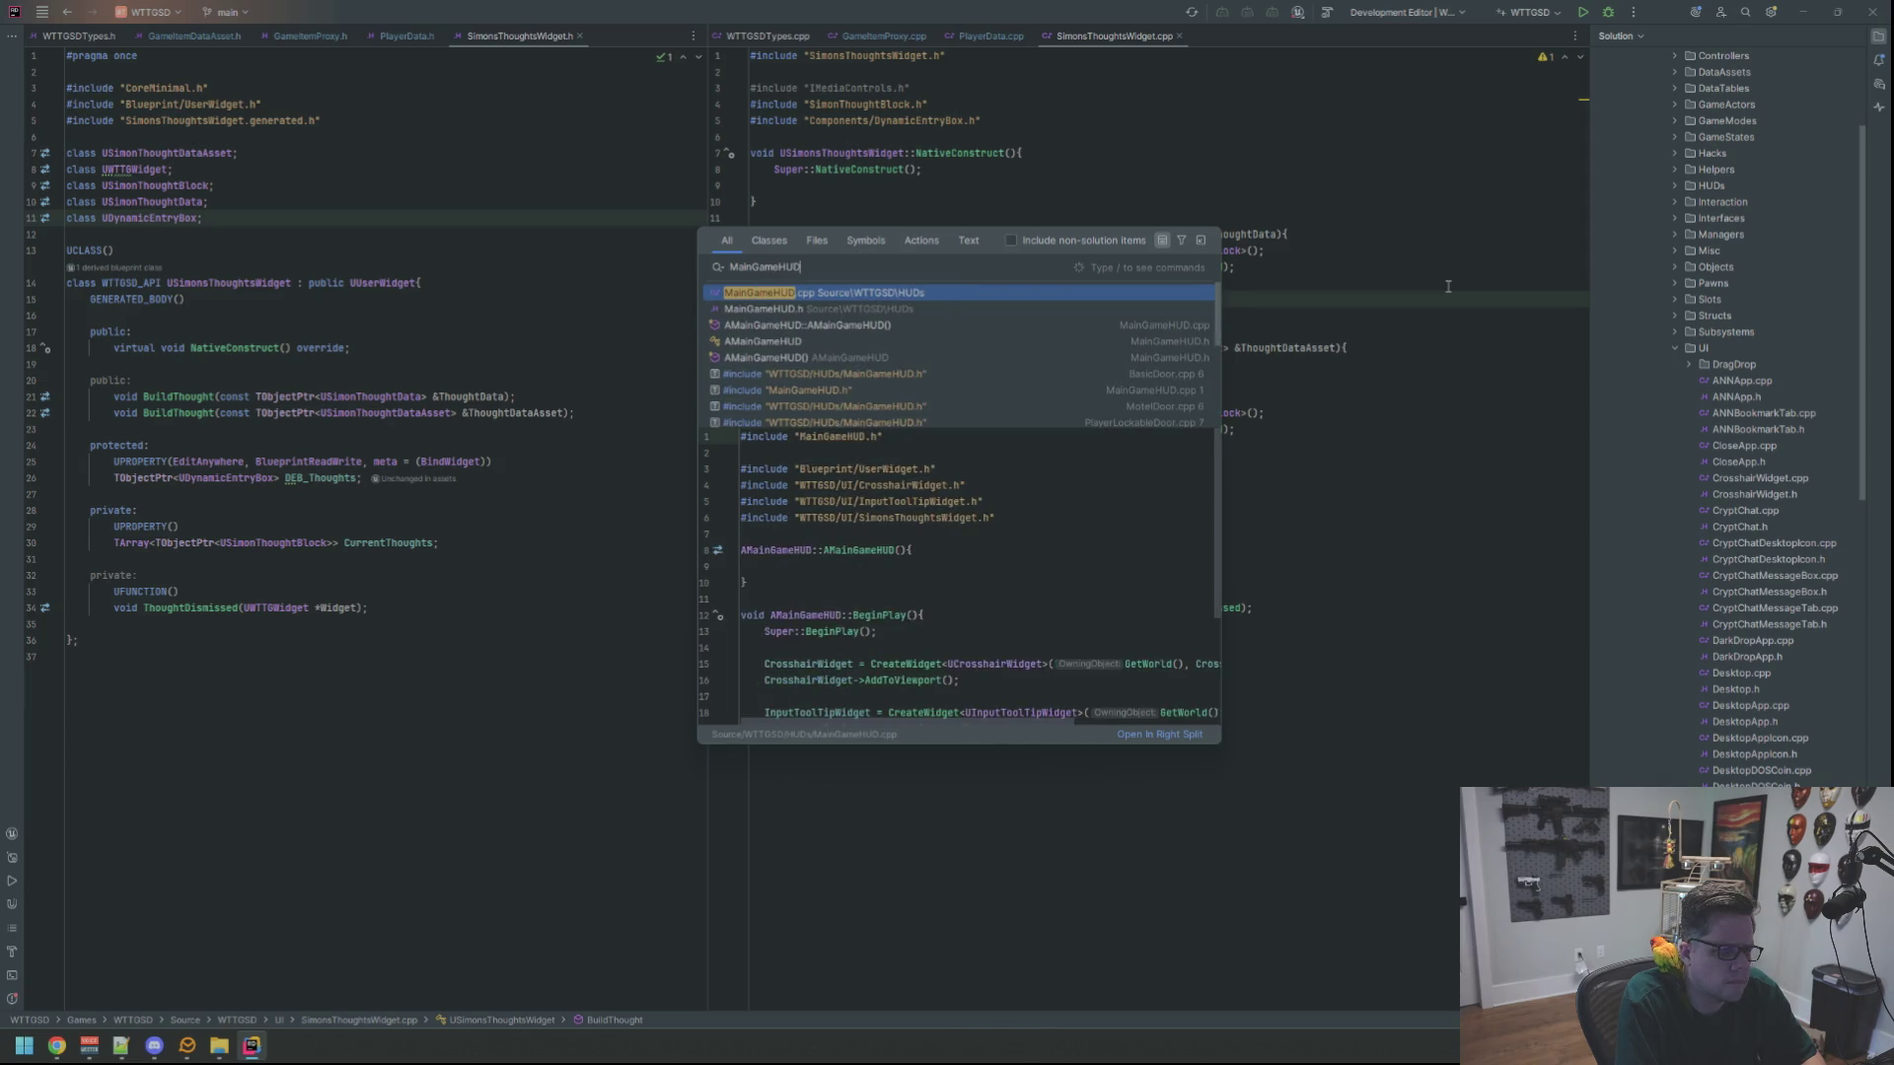
{"action": "key", "text": "Down"}
{"action": "key", "text": "Return"}
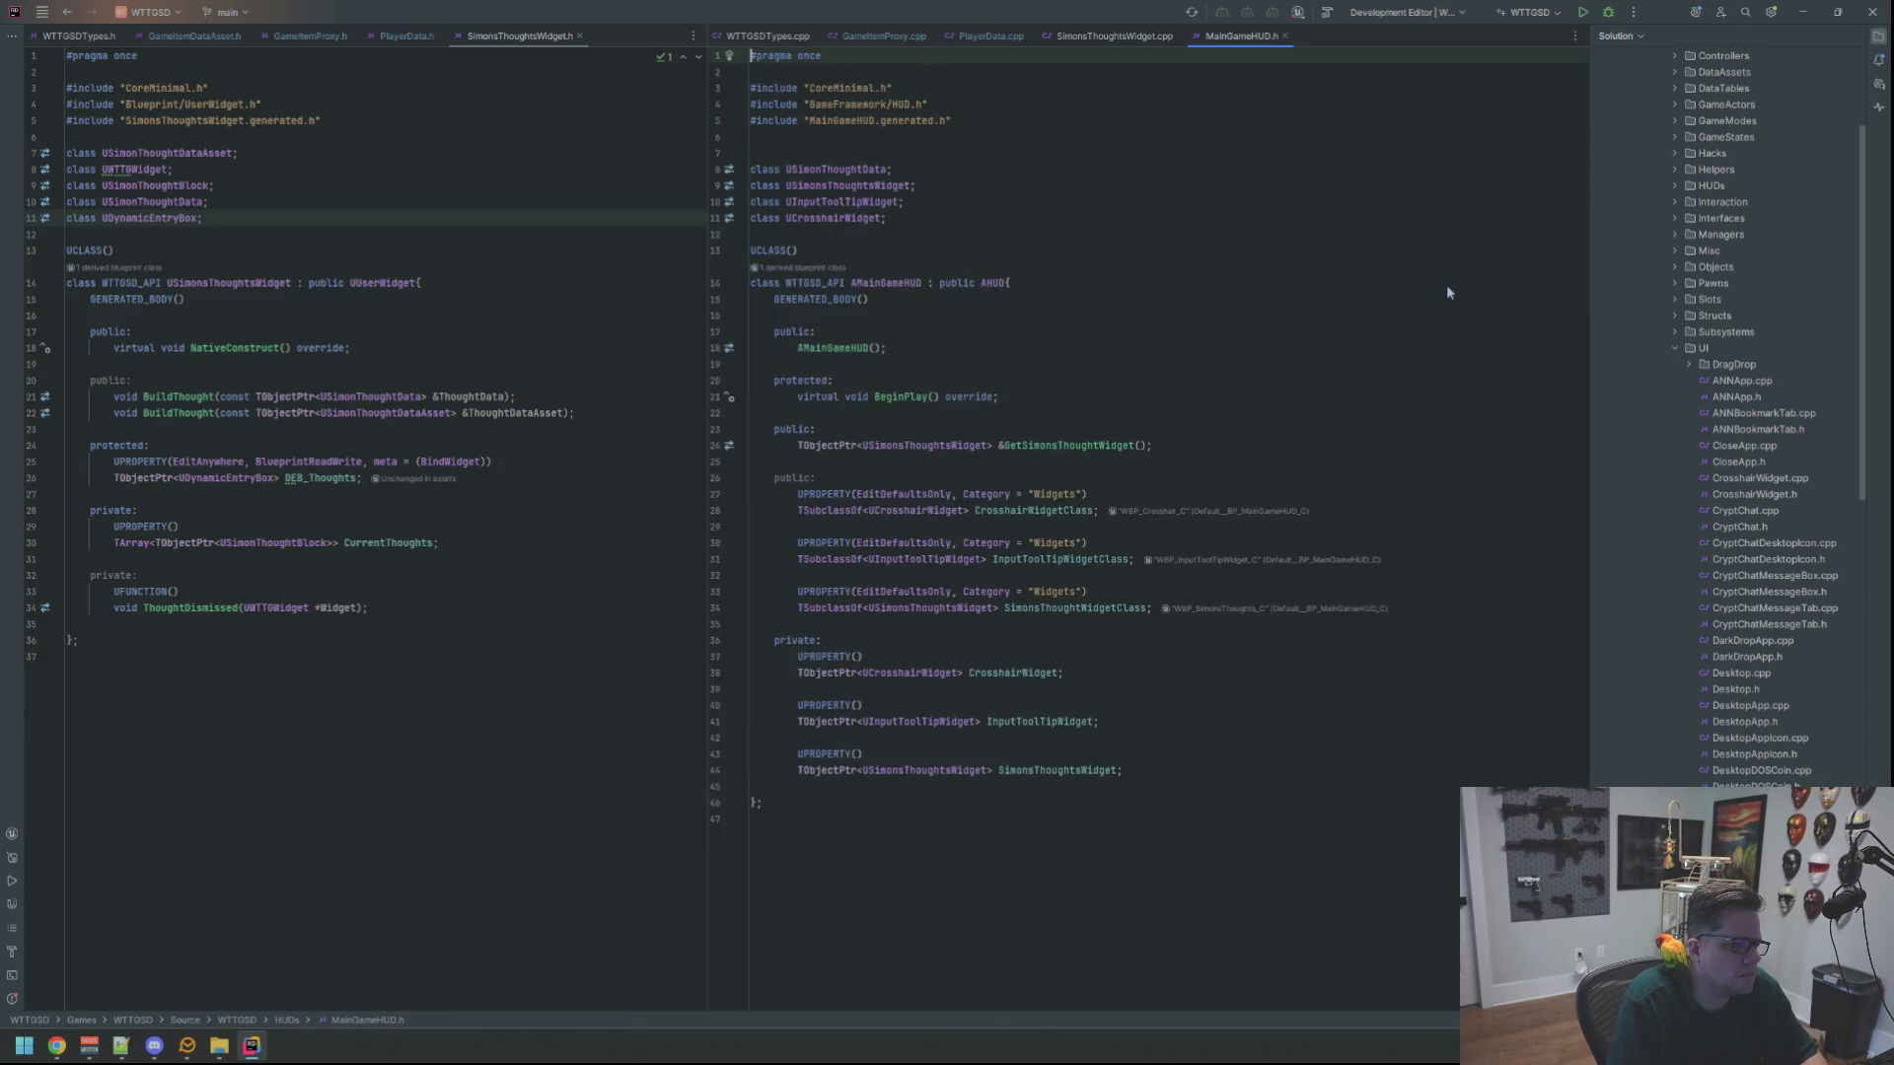
{"action": "key", "text": "alt+Left"}
{"action": "key", "text": "ctrl+F4"}
{"action": "left_click", "coordinate": [1066, 55]}
{"action": "left_click", "coordinate": [1092, 36]}
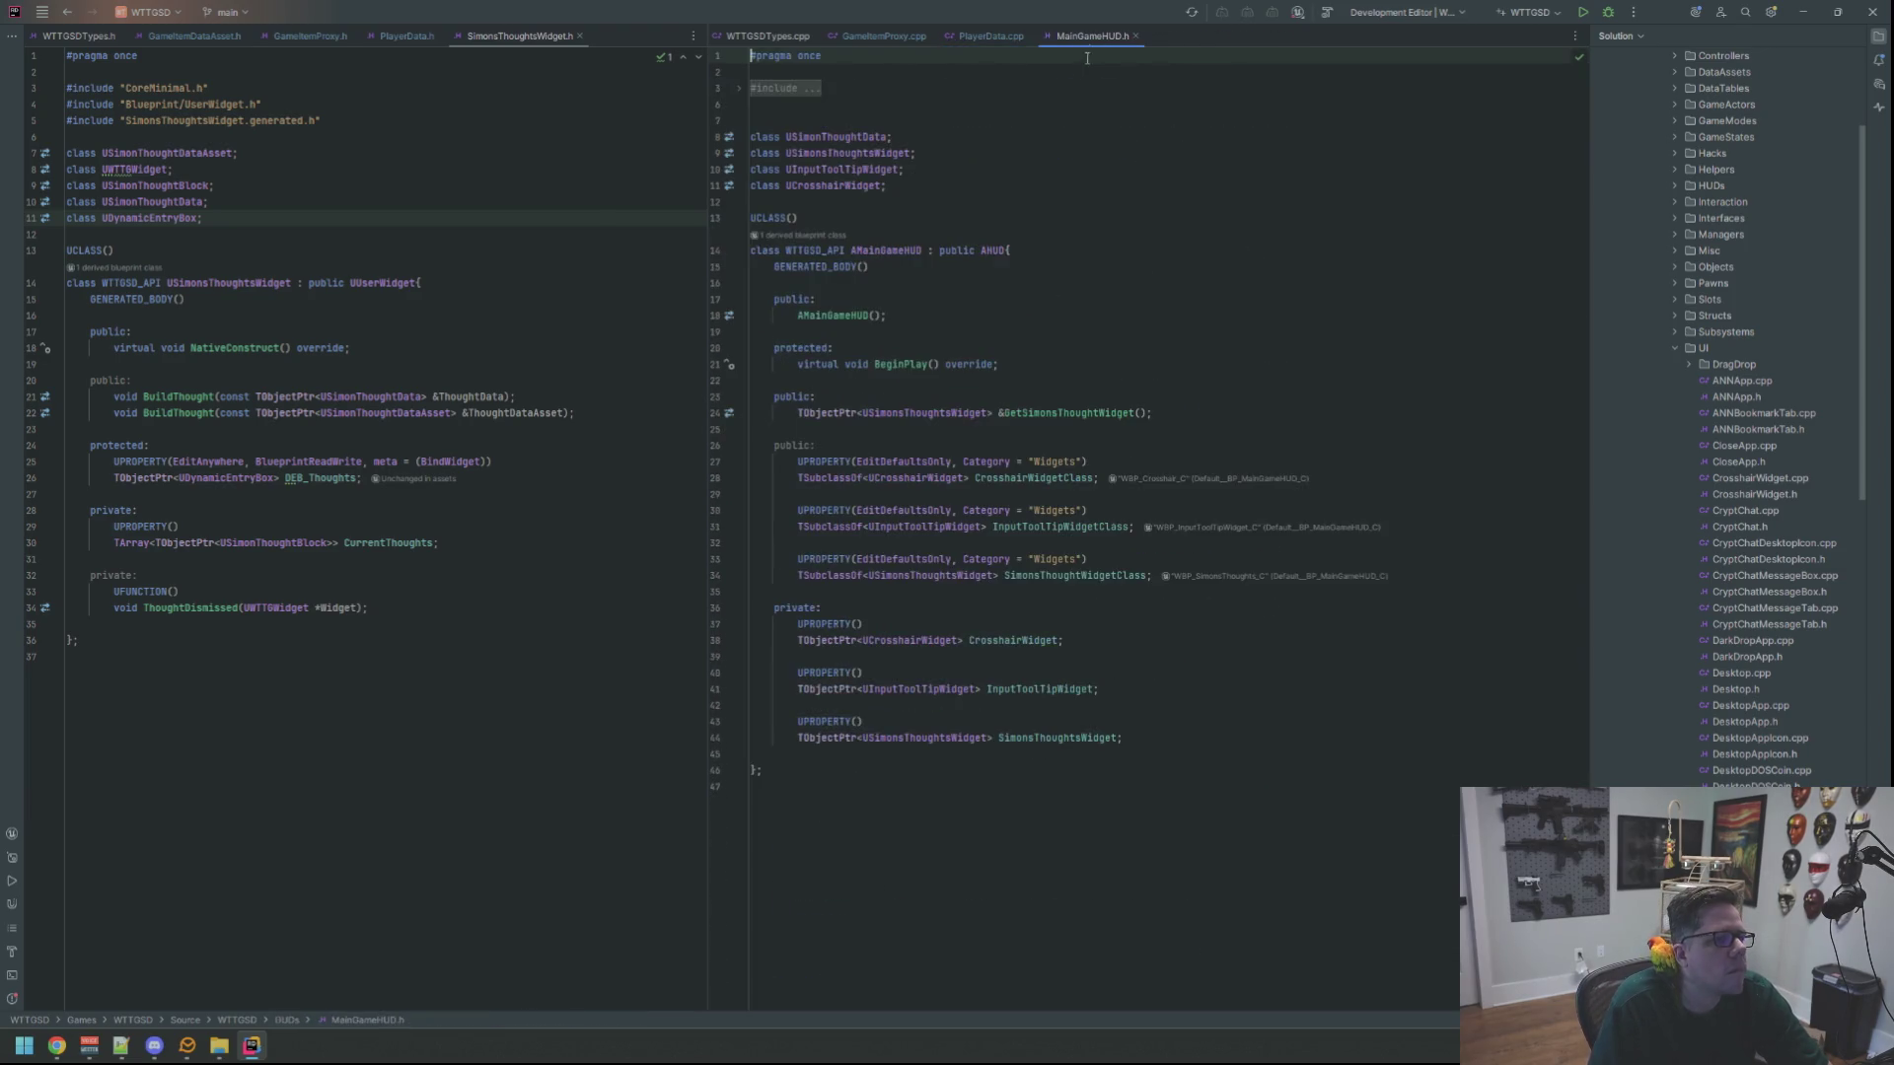
Put MainGameHUD.h on the left and MainGameHUD.cpp on the right, closing SimonsThoughtsWidget.h and hiding Solution
{"action": "left_click_drag", "start_coordinate": [1092, 35], "coordinate": [592, 33]}
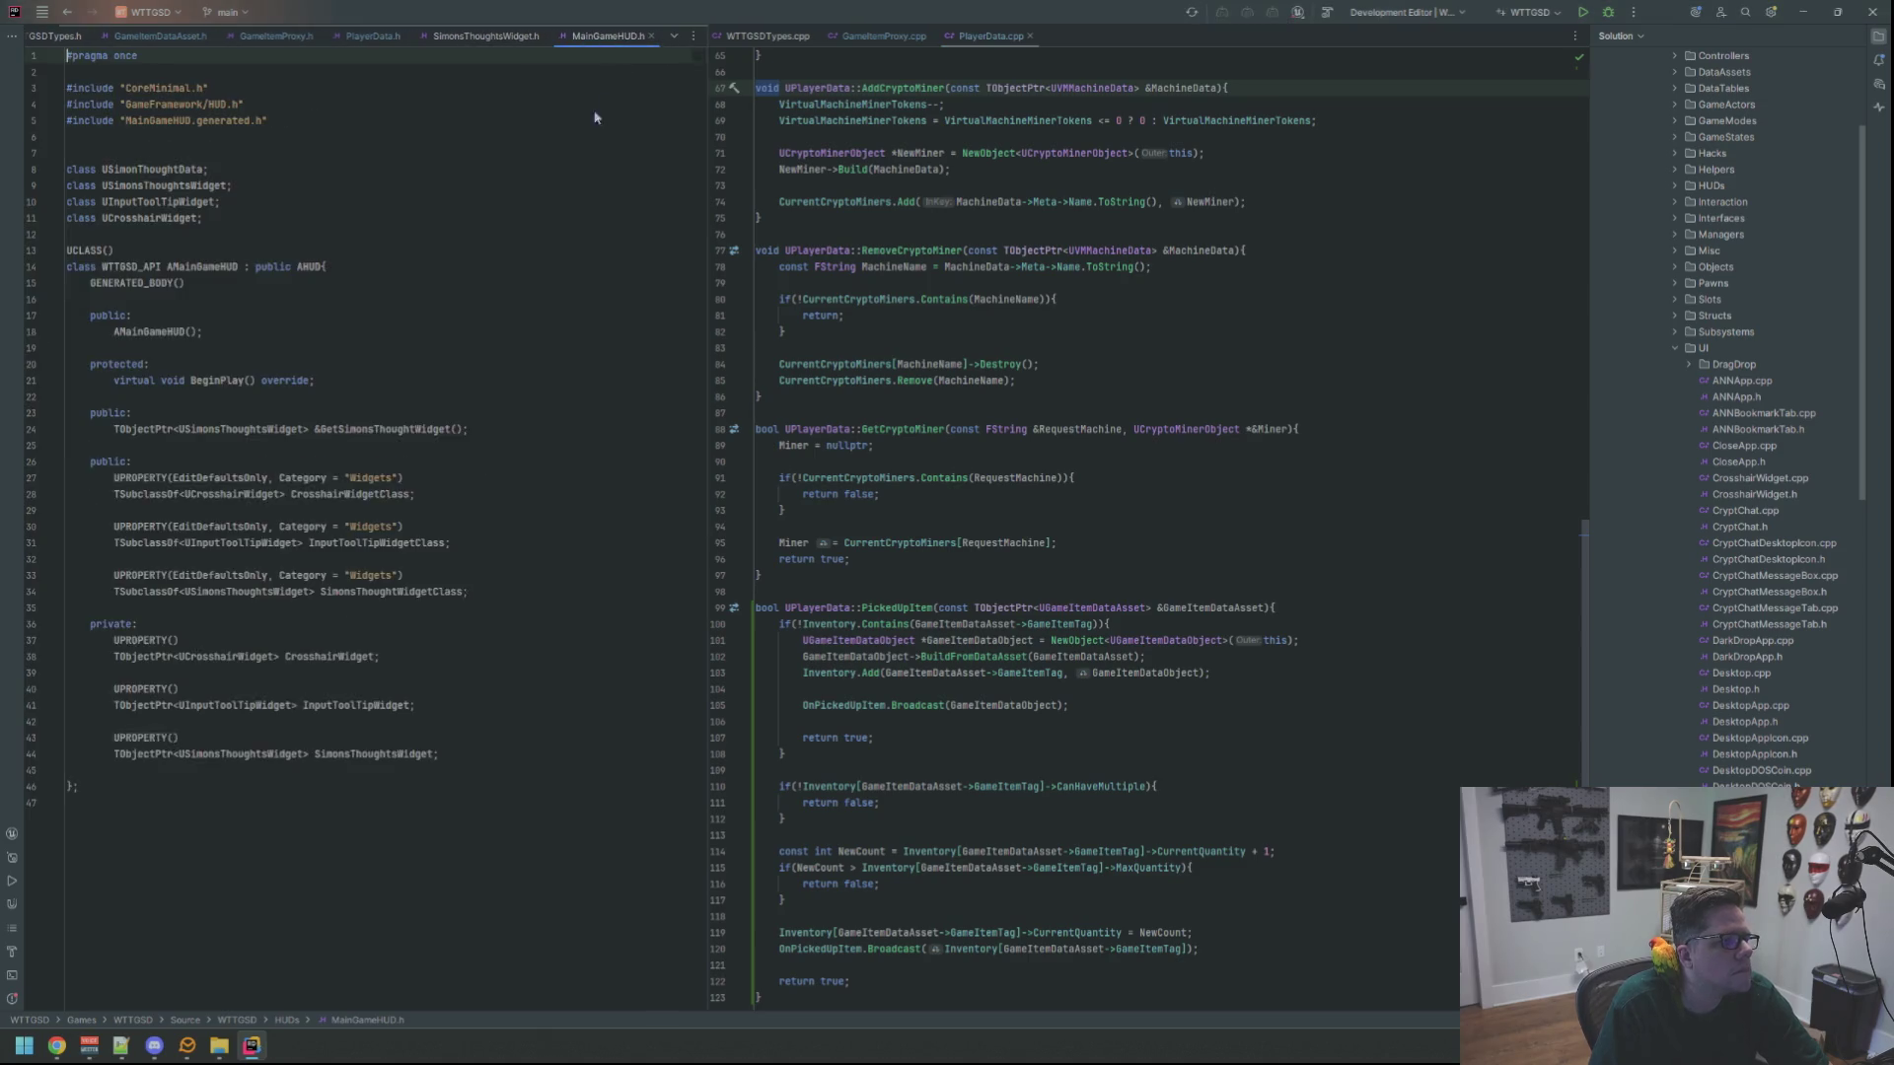
{"action": "left_click", "coordinate": [481, 38]}
{"action": "middle_click", "coordinate": [484, 37]}
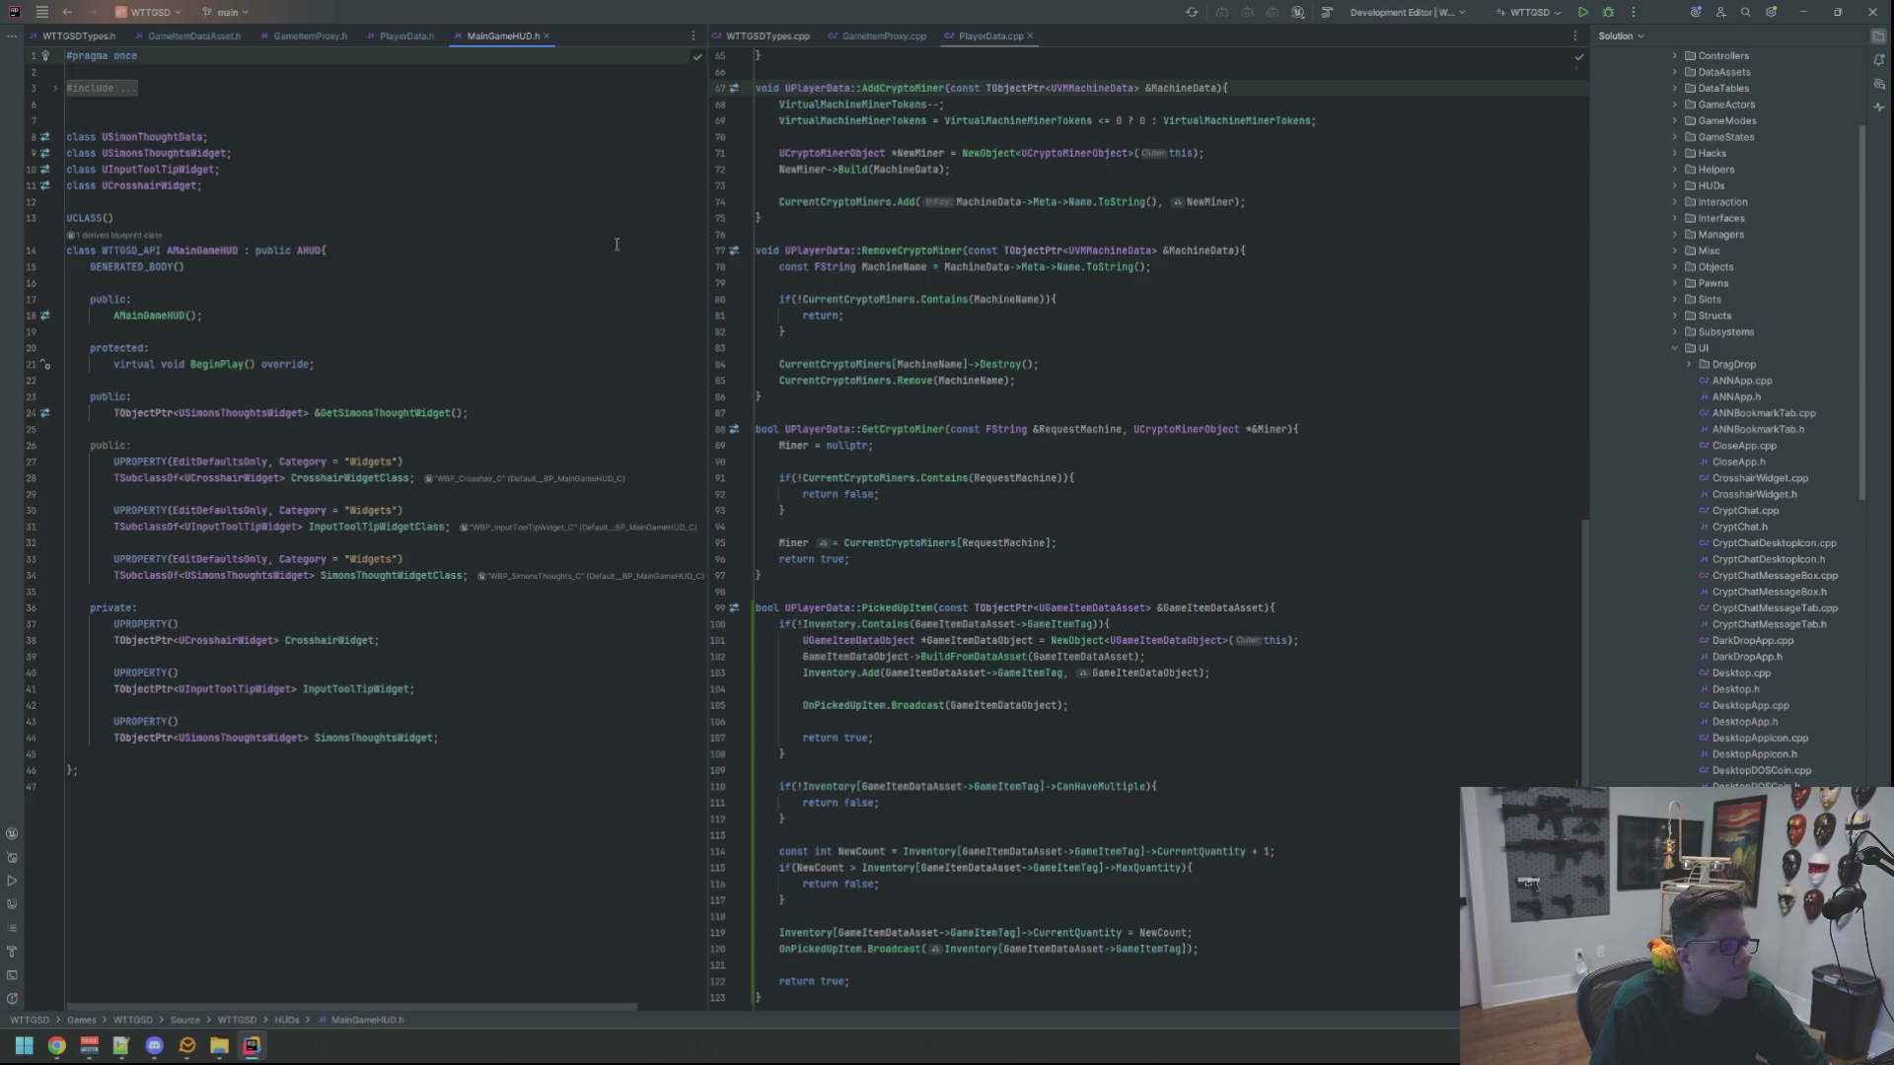
{"action": "double_click", "coordinate": [232, 363]}
{"action": "left_click", "coordinate": [232, 363], "text": "ctrl"}
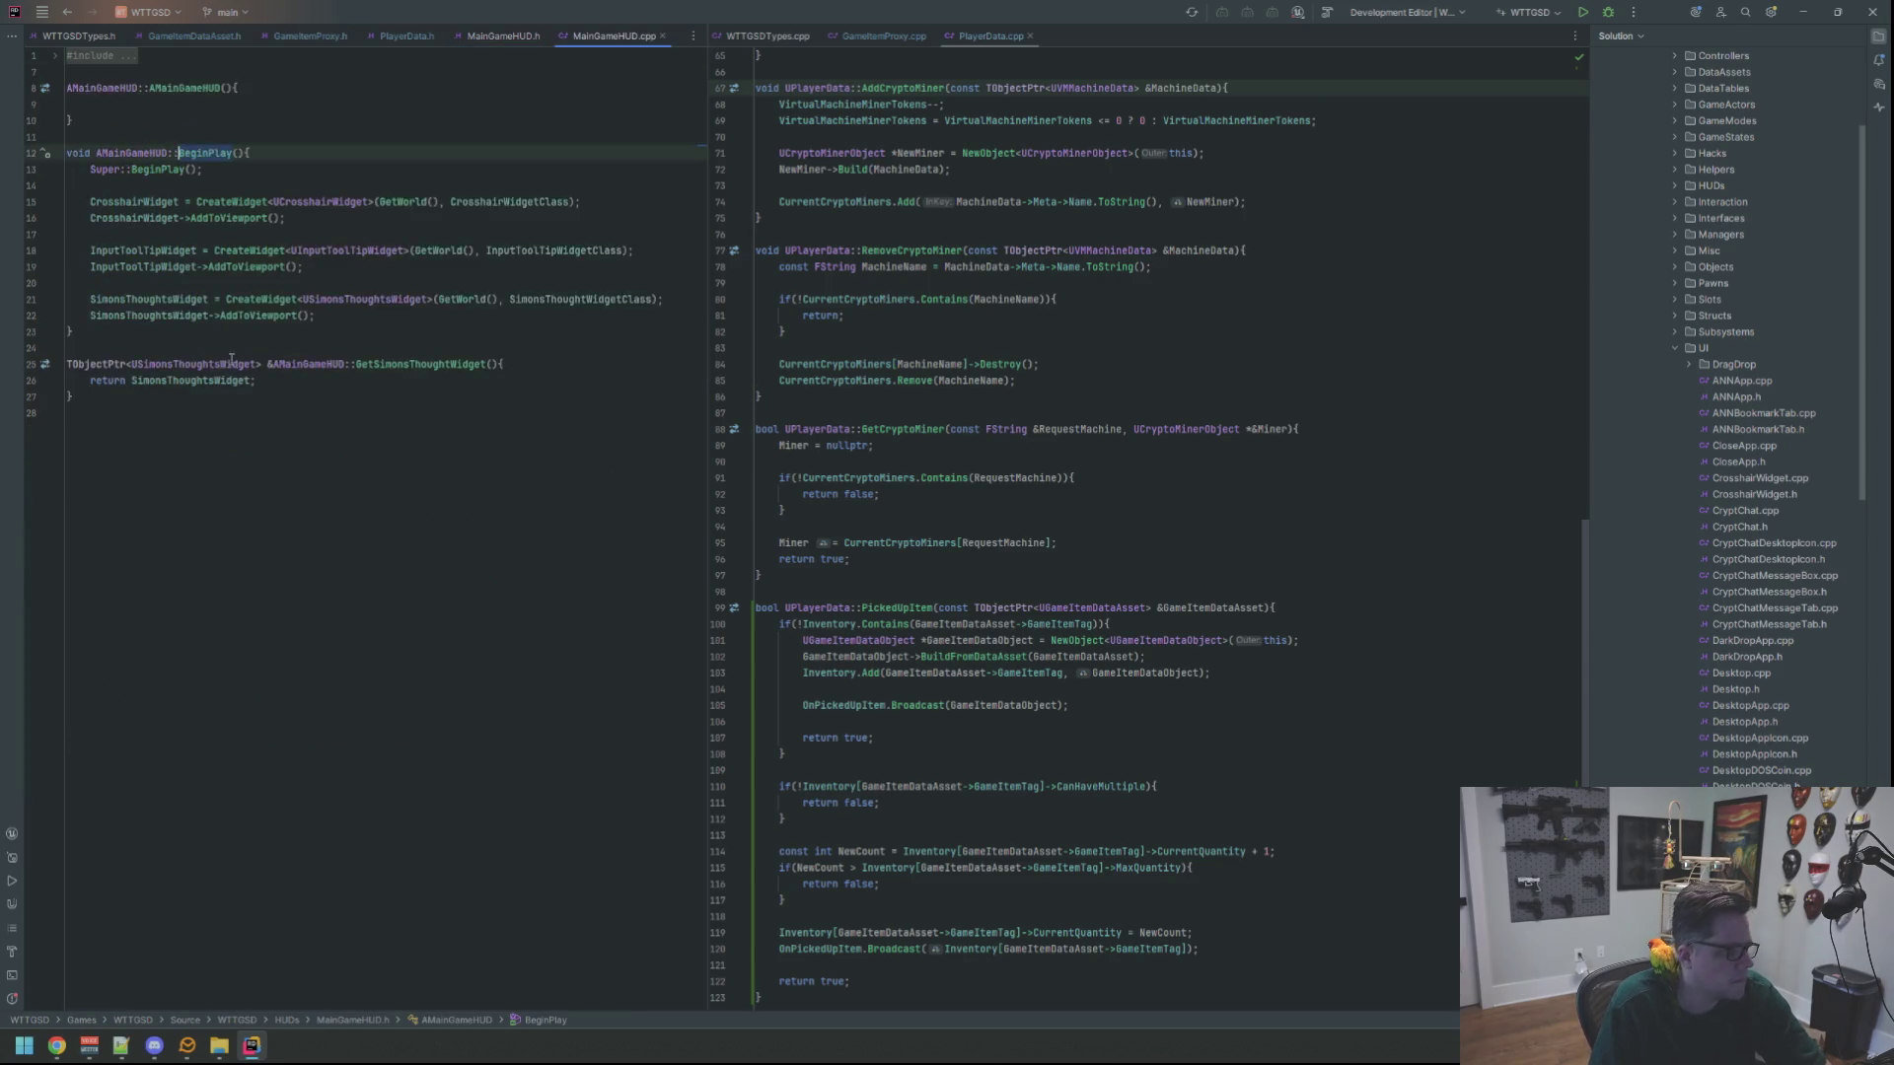
{"action": "mouse_move", "coordinate": [614, 36]}
{"action": "left_mouse_down"}
{"action": "mouse_move", "coordinate": [1085, 246]}
{"action": "mouse_move", "coordinate": [1105, 36]}
{"action": "left_mouse_up"}
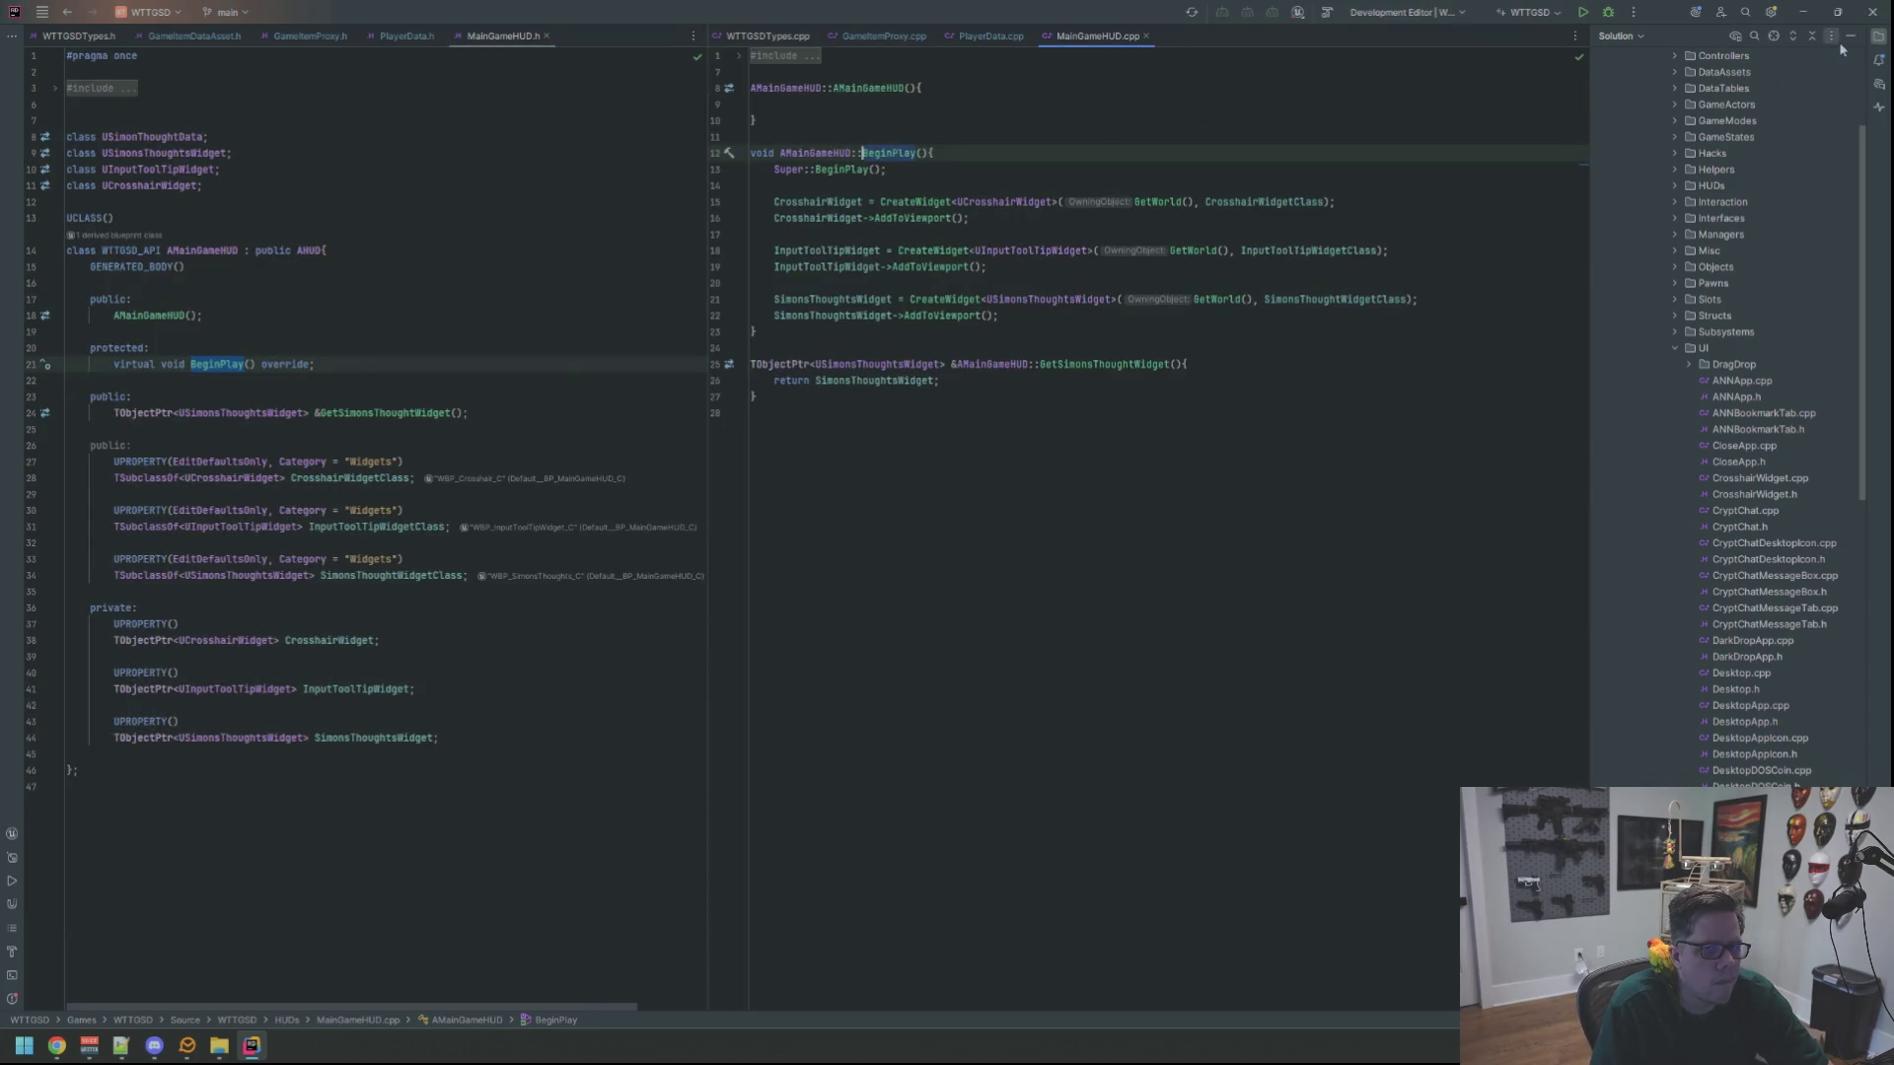
{"action": "left_click", "coordinate": [1850, 37]}
Expand the collapsed include lines in both MainGameHUD files
{"action": "left_click", "coordinate": [721, 173]}
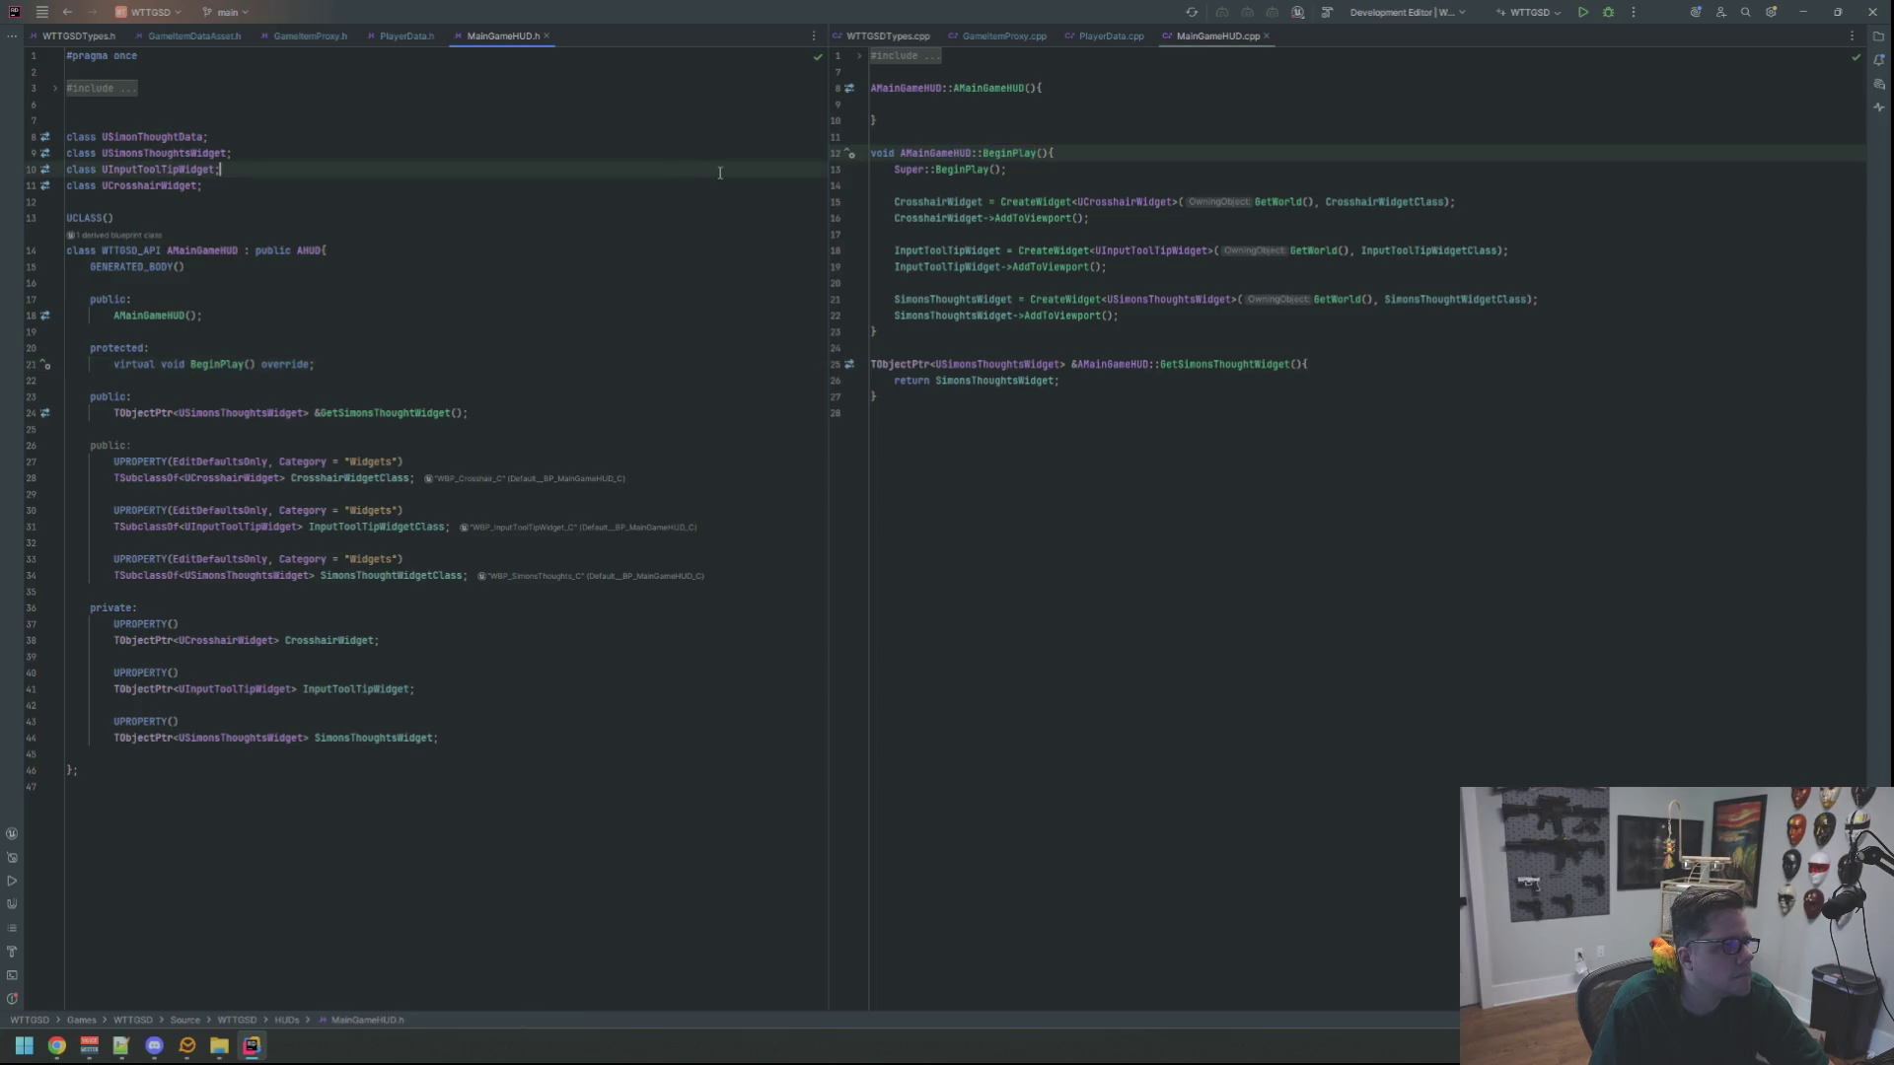
{"action": "left_click", "coordinate": [153, 105]}
{"action": "left_click", "coordinate": [99, 87]}
{"action": "left_click", "coordinate": [254, 135]}
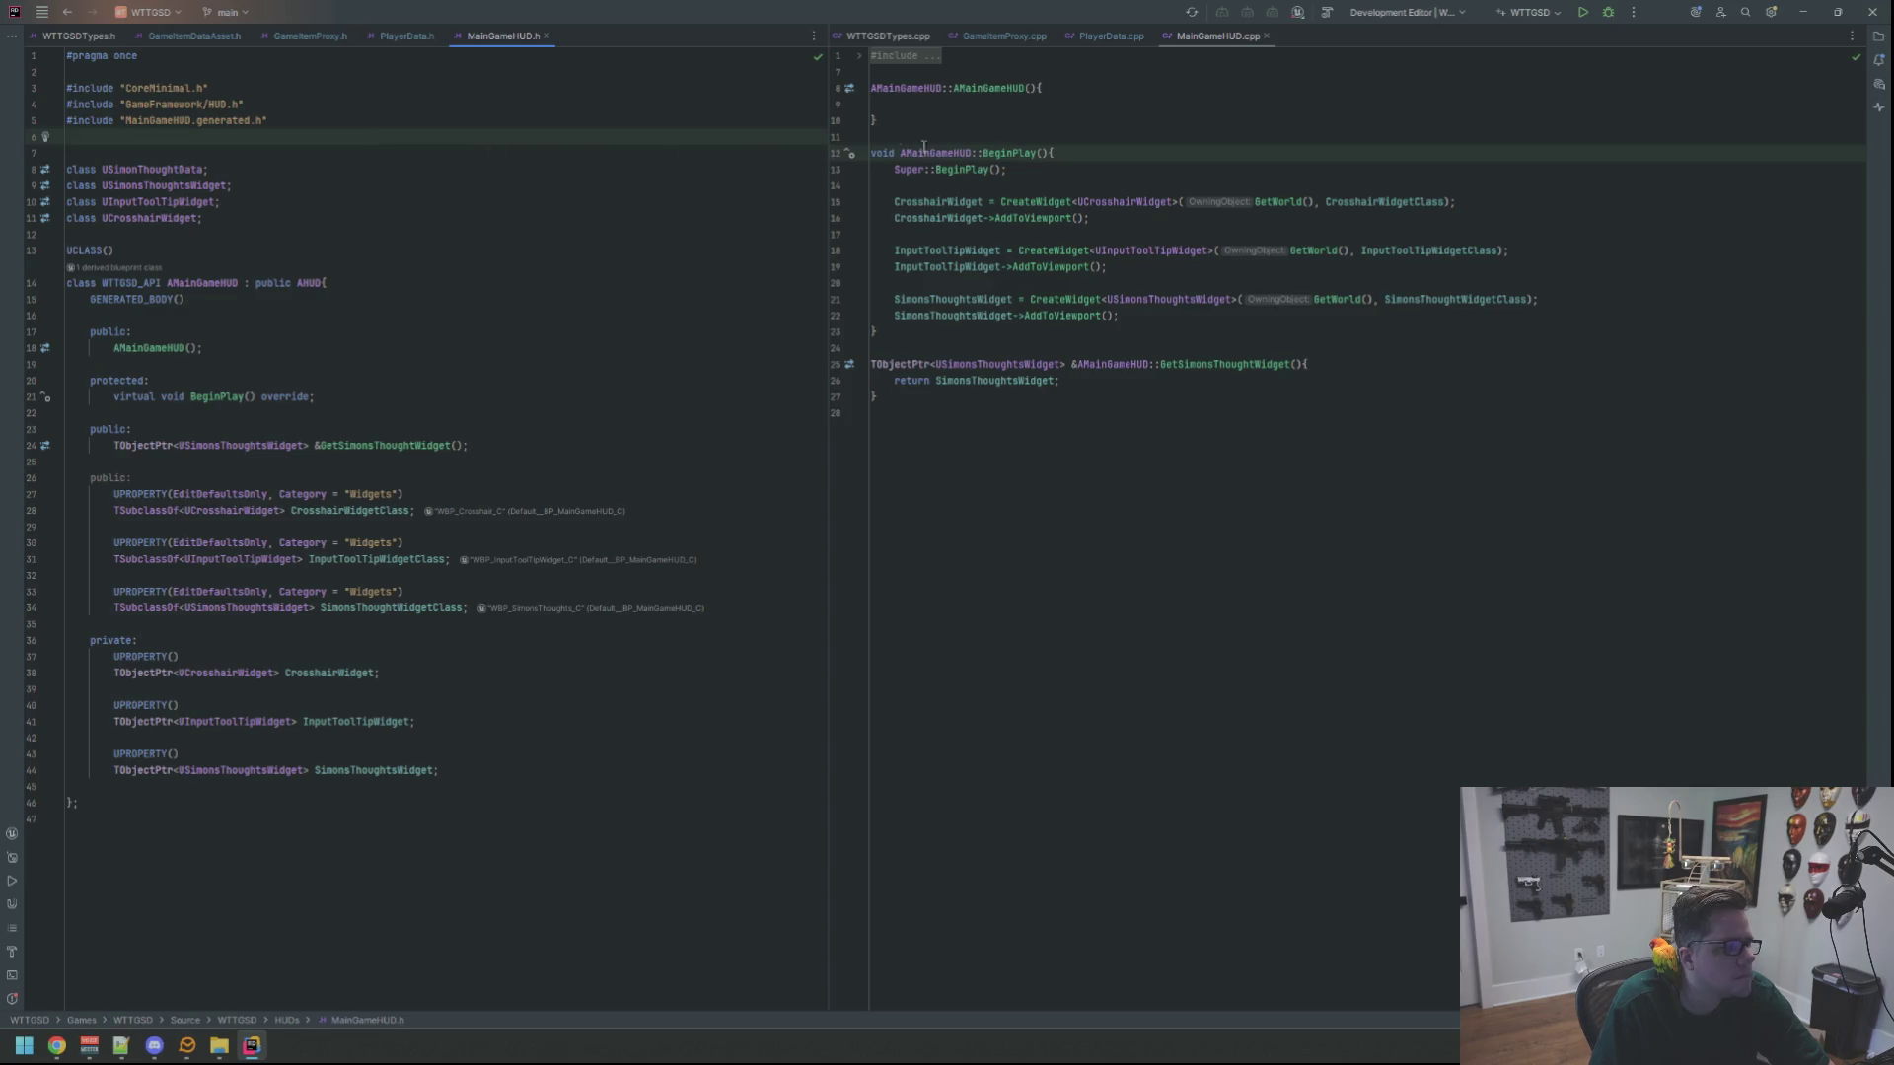
{"action": "left_click", "coordinate": [913, 67]}
{"action": "left_click", "coordinate": [905, 57]}
{"action": "left_click", "coordinate": [1162, 409]}
{"action": "left_click", "coordinate": [1129, 554]}
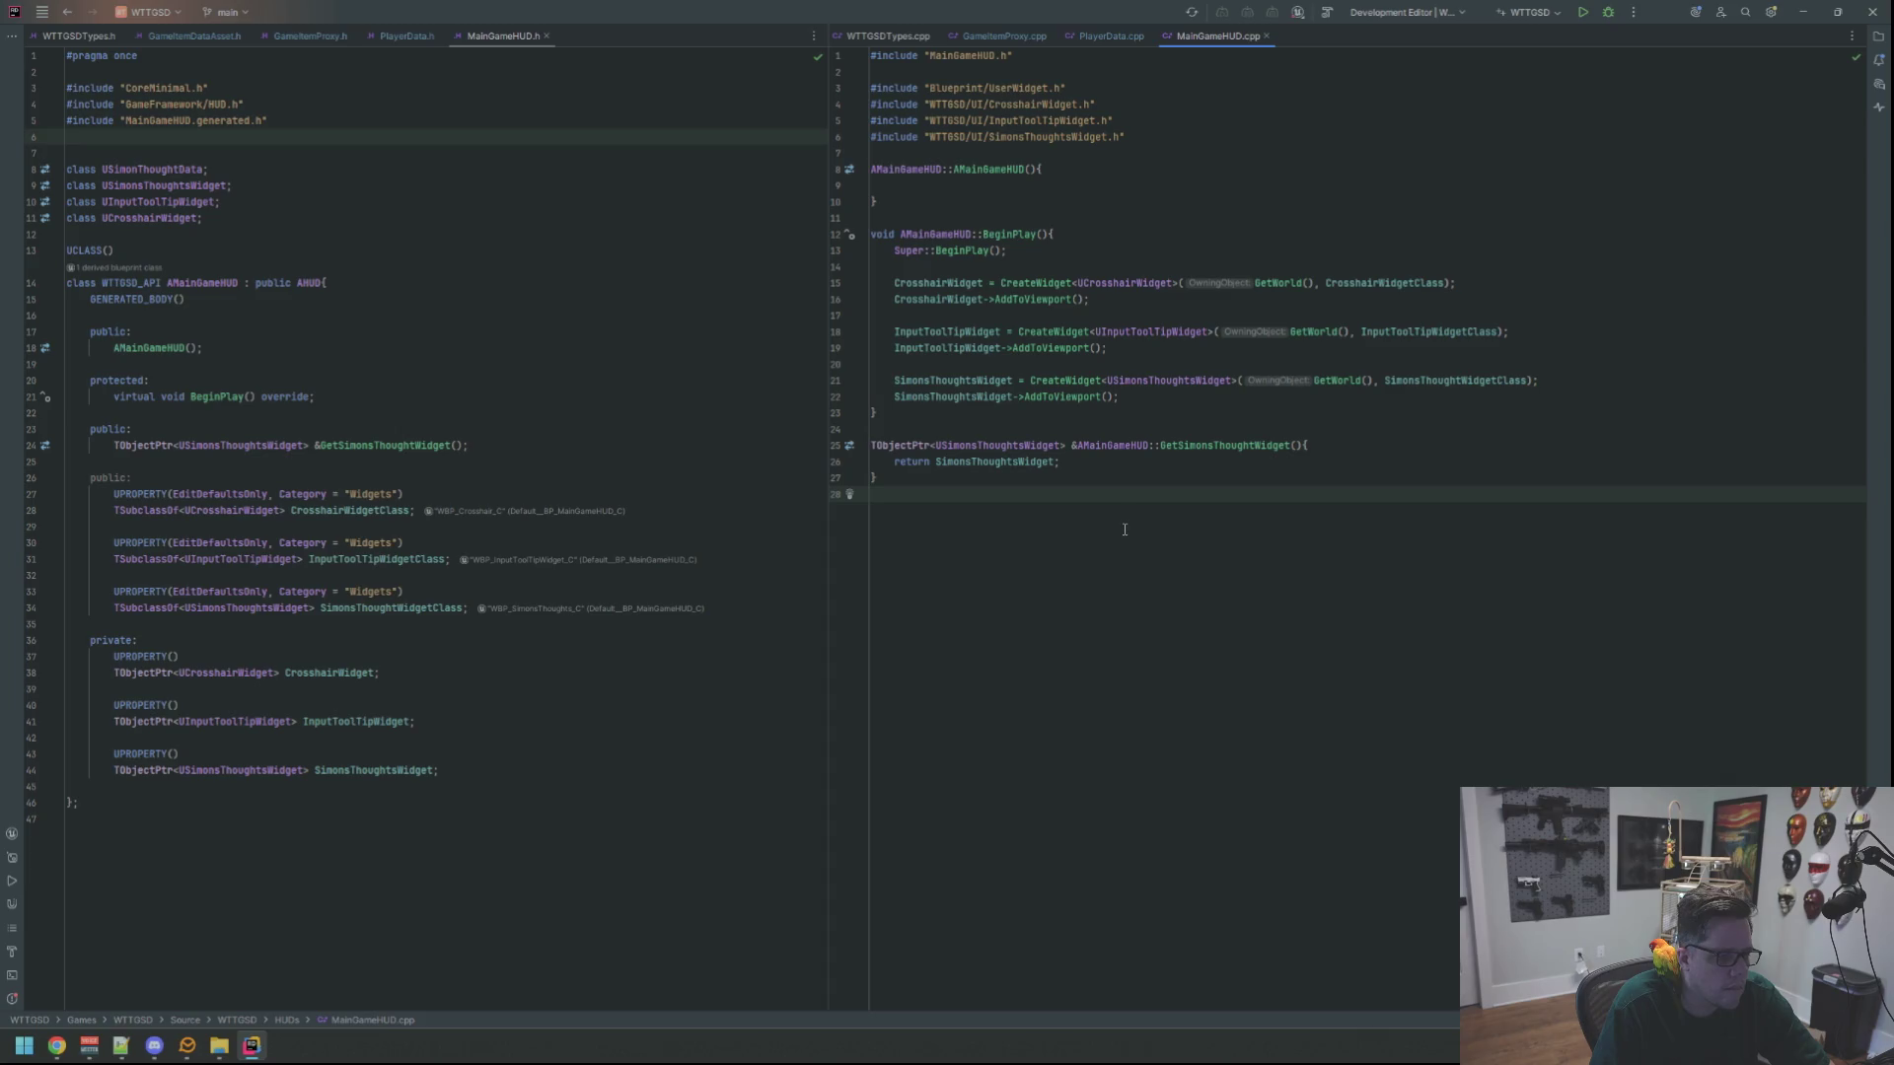
{"action": "left_click", "coordinate": [528, 413]}
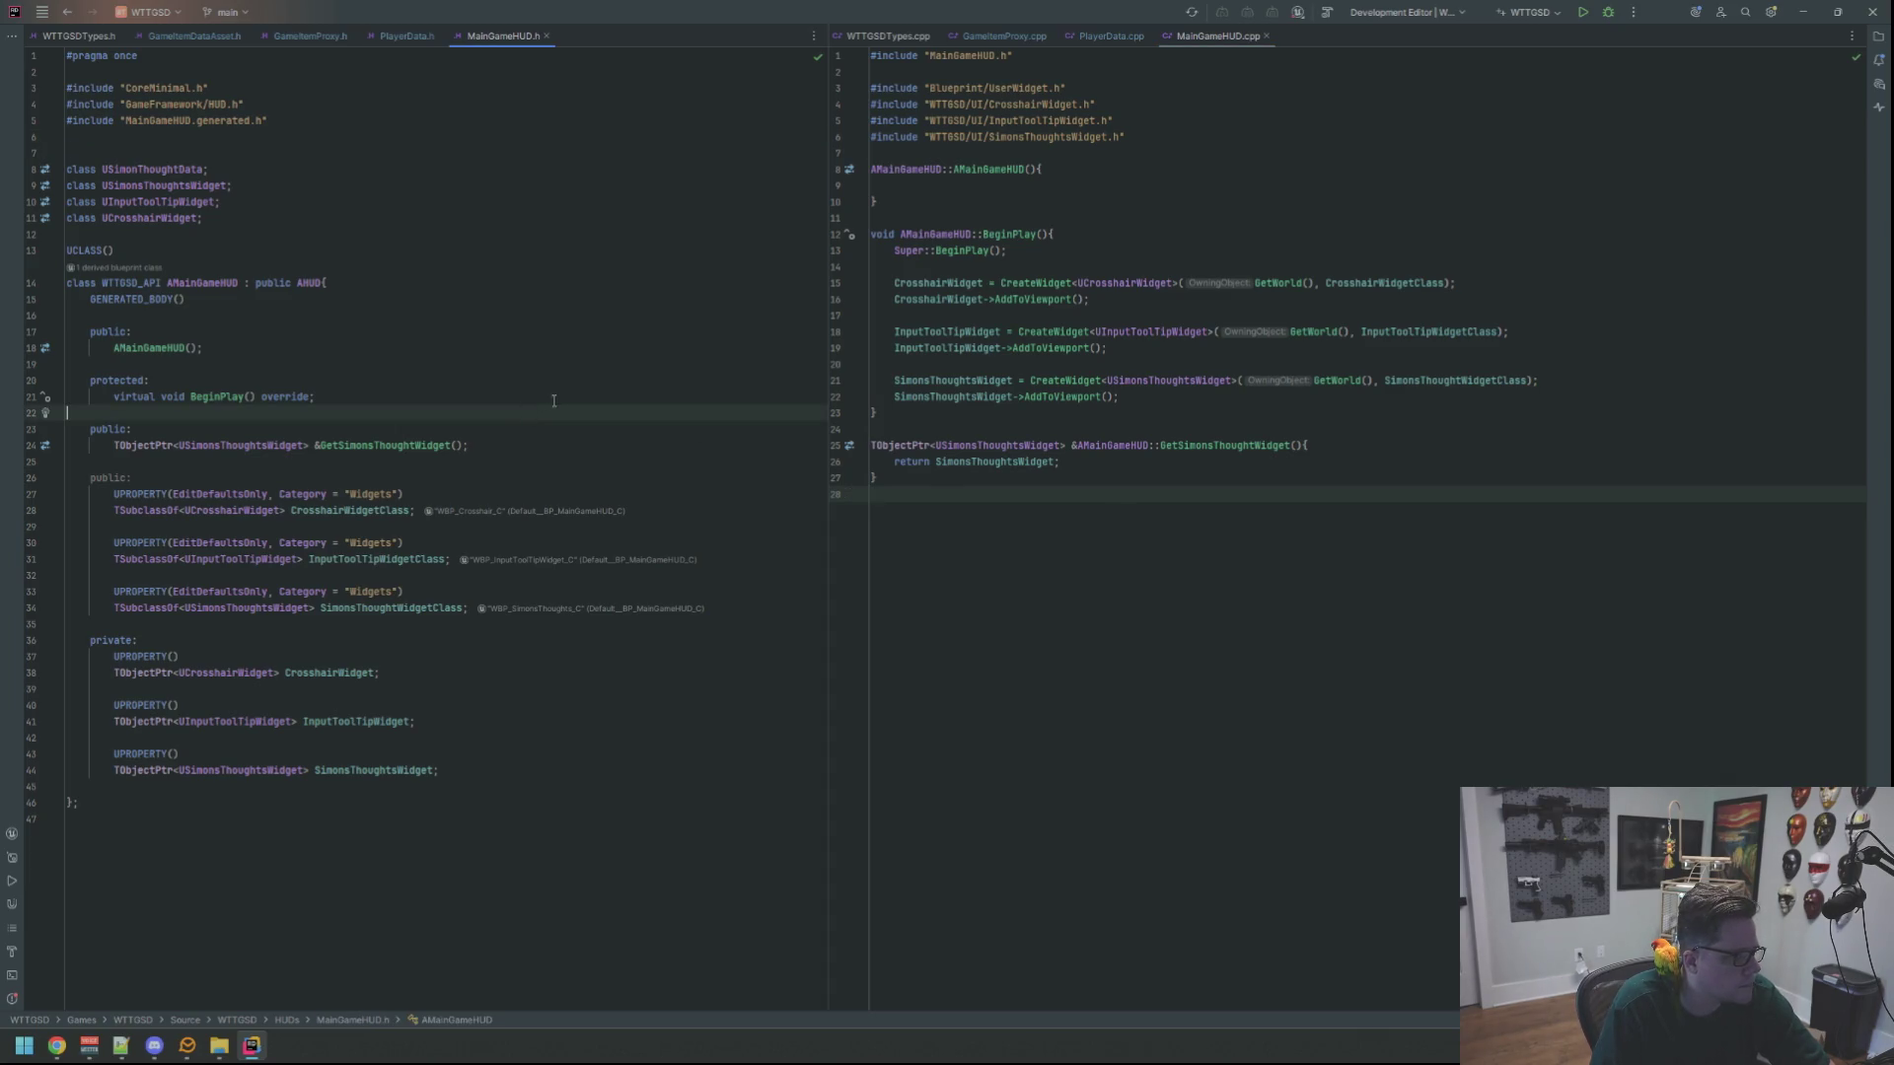
Open CrosshairWidget.h in a split below the MainGameHUD header
{"action": "double_click", "coordinate": [259, 558]}
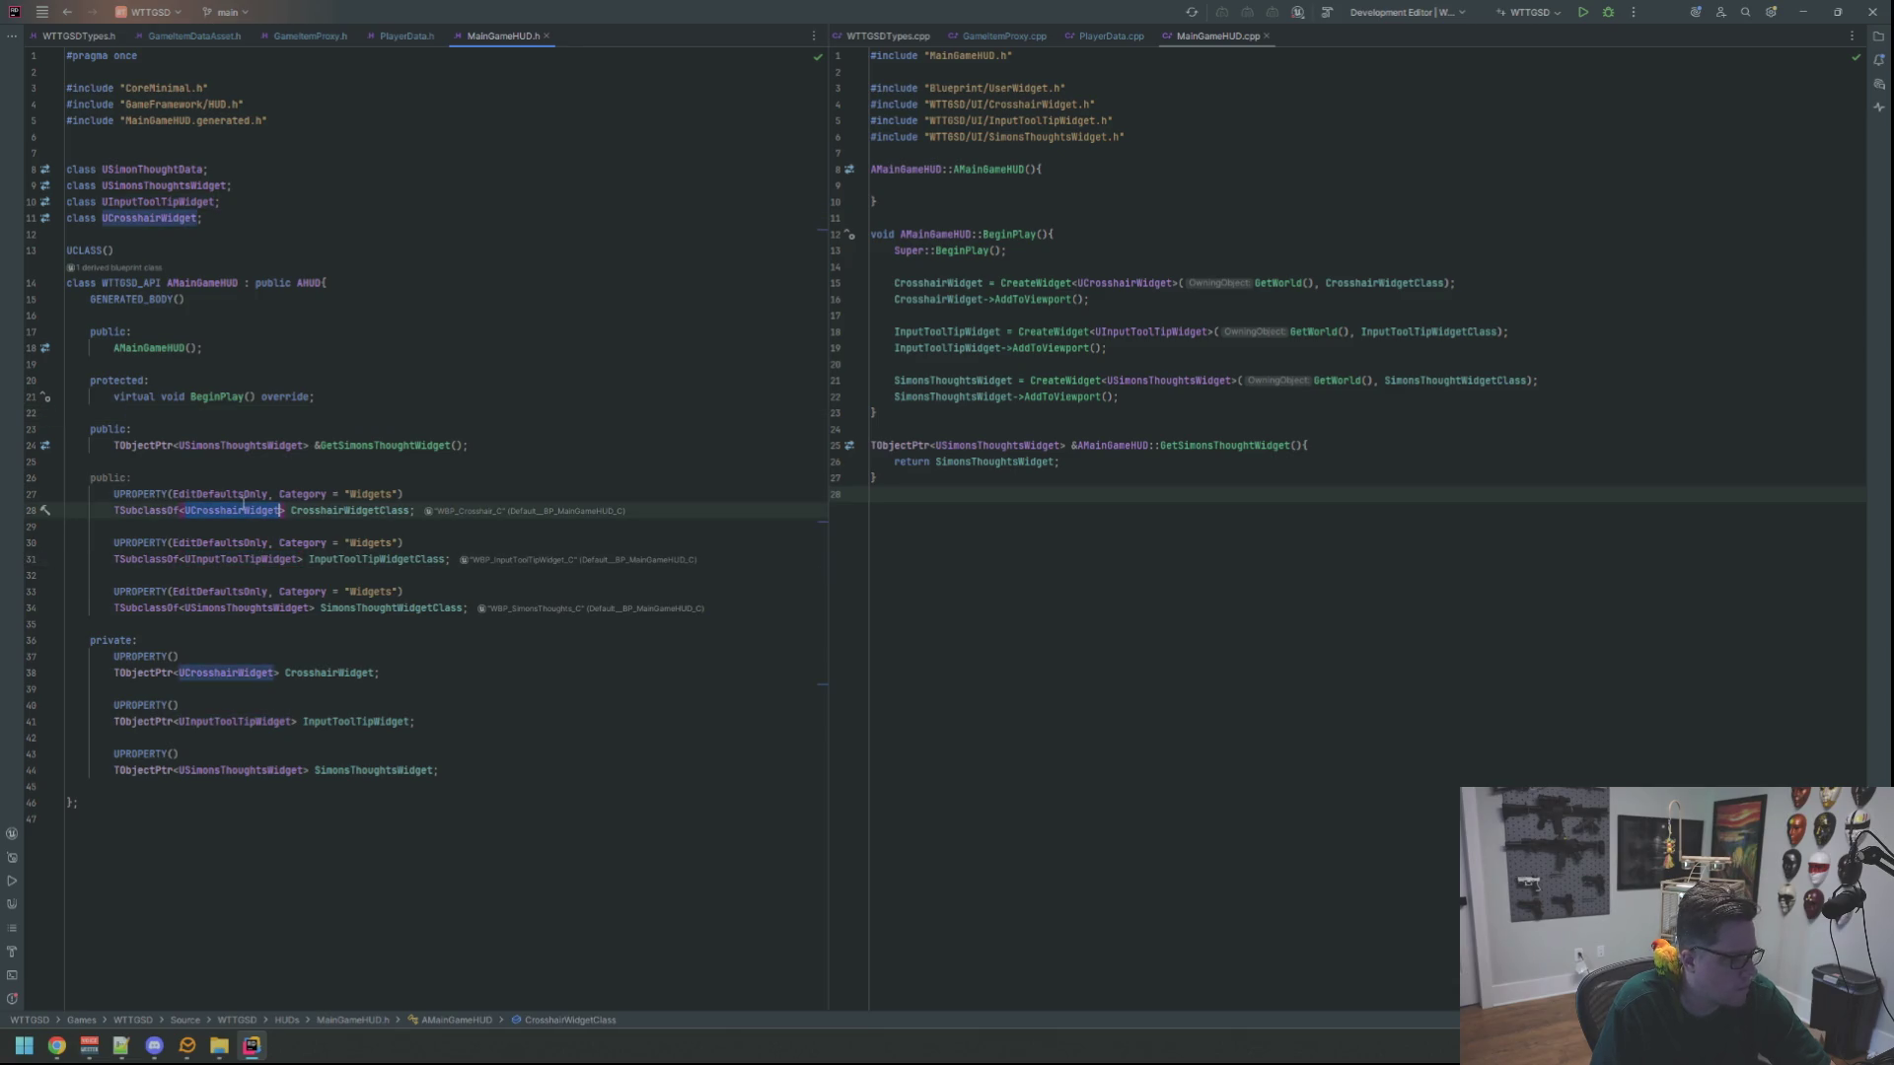
{"action": "left_click", "coordinate": [271, 505], "text": "ctrl"}
{"action": "mouse_move", "coordinate": [611, 35]}
{"action": "left_mouse_down"}
{"action": "mouse_move", "coordinate": [430, 890]}
{"action": "mouse_move", "coordinate": [430, 848]}
{"action": "left_mouse_up"}
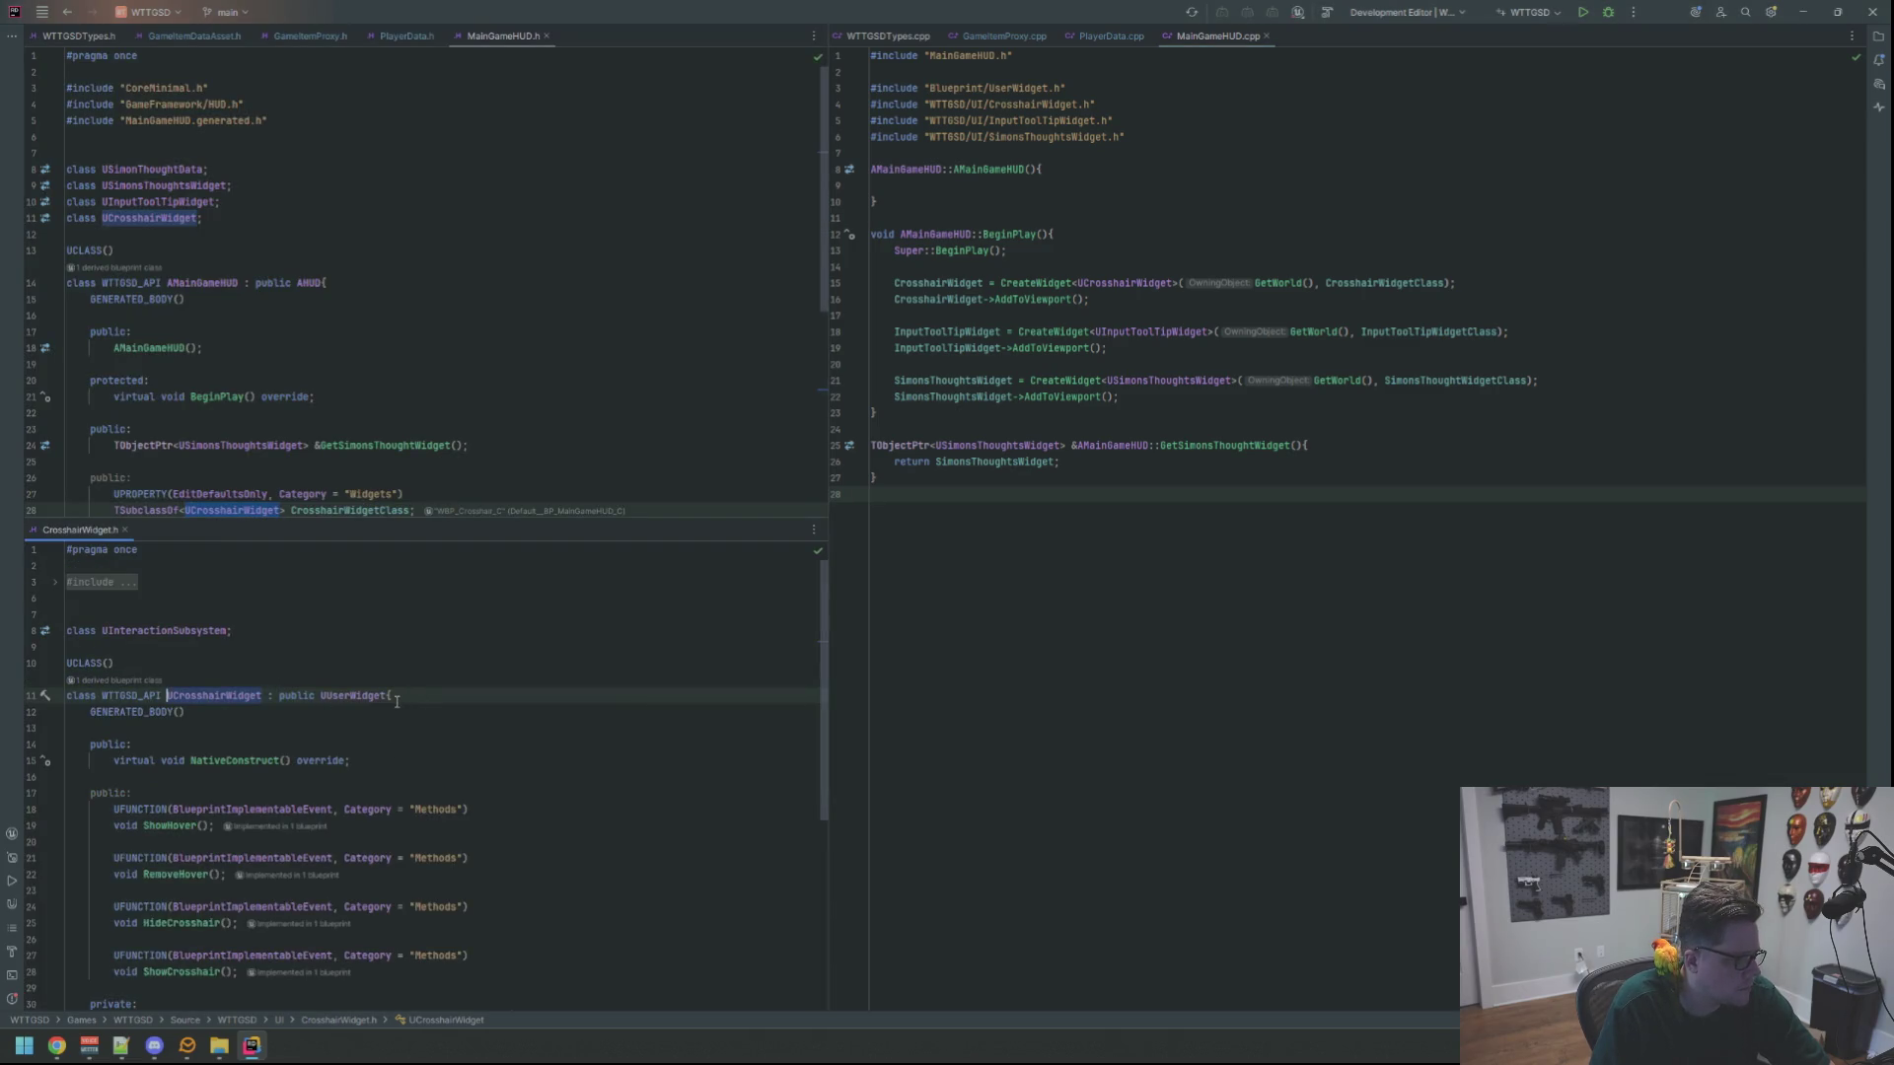
Place CrosshairWidget's NativeConstruct source file in the lower-right editor split
{"action": "left_click", "coordinate": [237, 712], "text": "ctrl"}
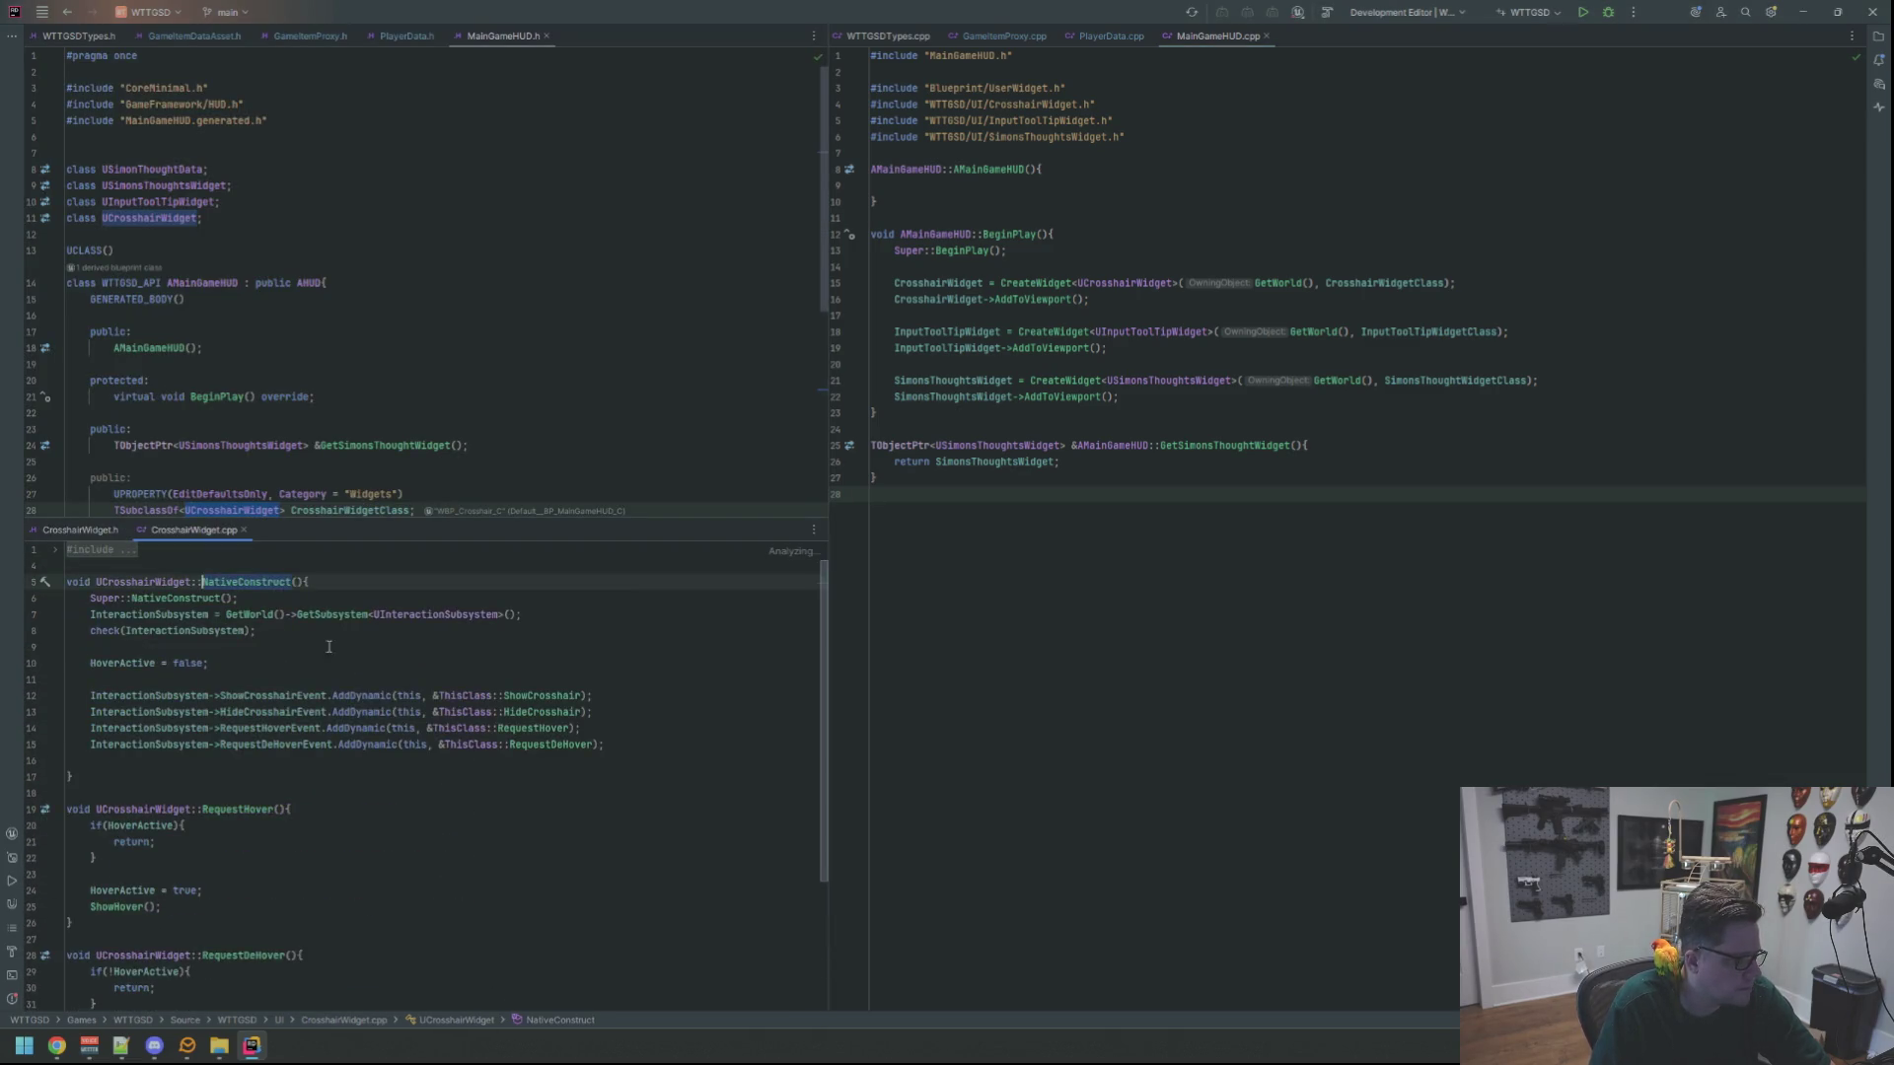
{"action": "mouse_move", "coordinate": [197, 530]}
{"action": "left_mouse_down"}
{"action": "mouse_move", "coordinate": [1159, 849]}
{"action": "mouse_move", "coordinate": [1137, 945]}
{"action": "left_mouse_up"}
{"action": "left_click", "coordinate": [1132, 729]}
{"action": "left_click", "coordinate": [1066, 757]}
{"action": "scroll", "coordinate": [987, 730], "scroll_direction": "down", "scroll_amount": 3}
{"action": "scroll", "coordinate": [937, 721], "scroll_direction": "up", "scroll_amount": 3}
{"action": "scroll", "coordinate": [773, 710], "scroll_direction": "up", "scroll_amount": 3}
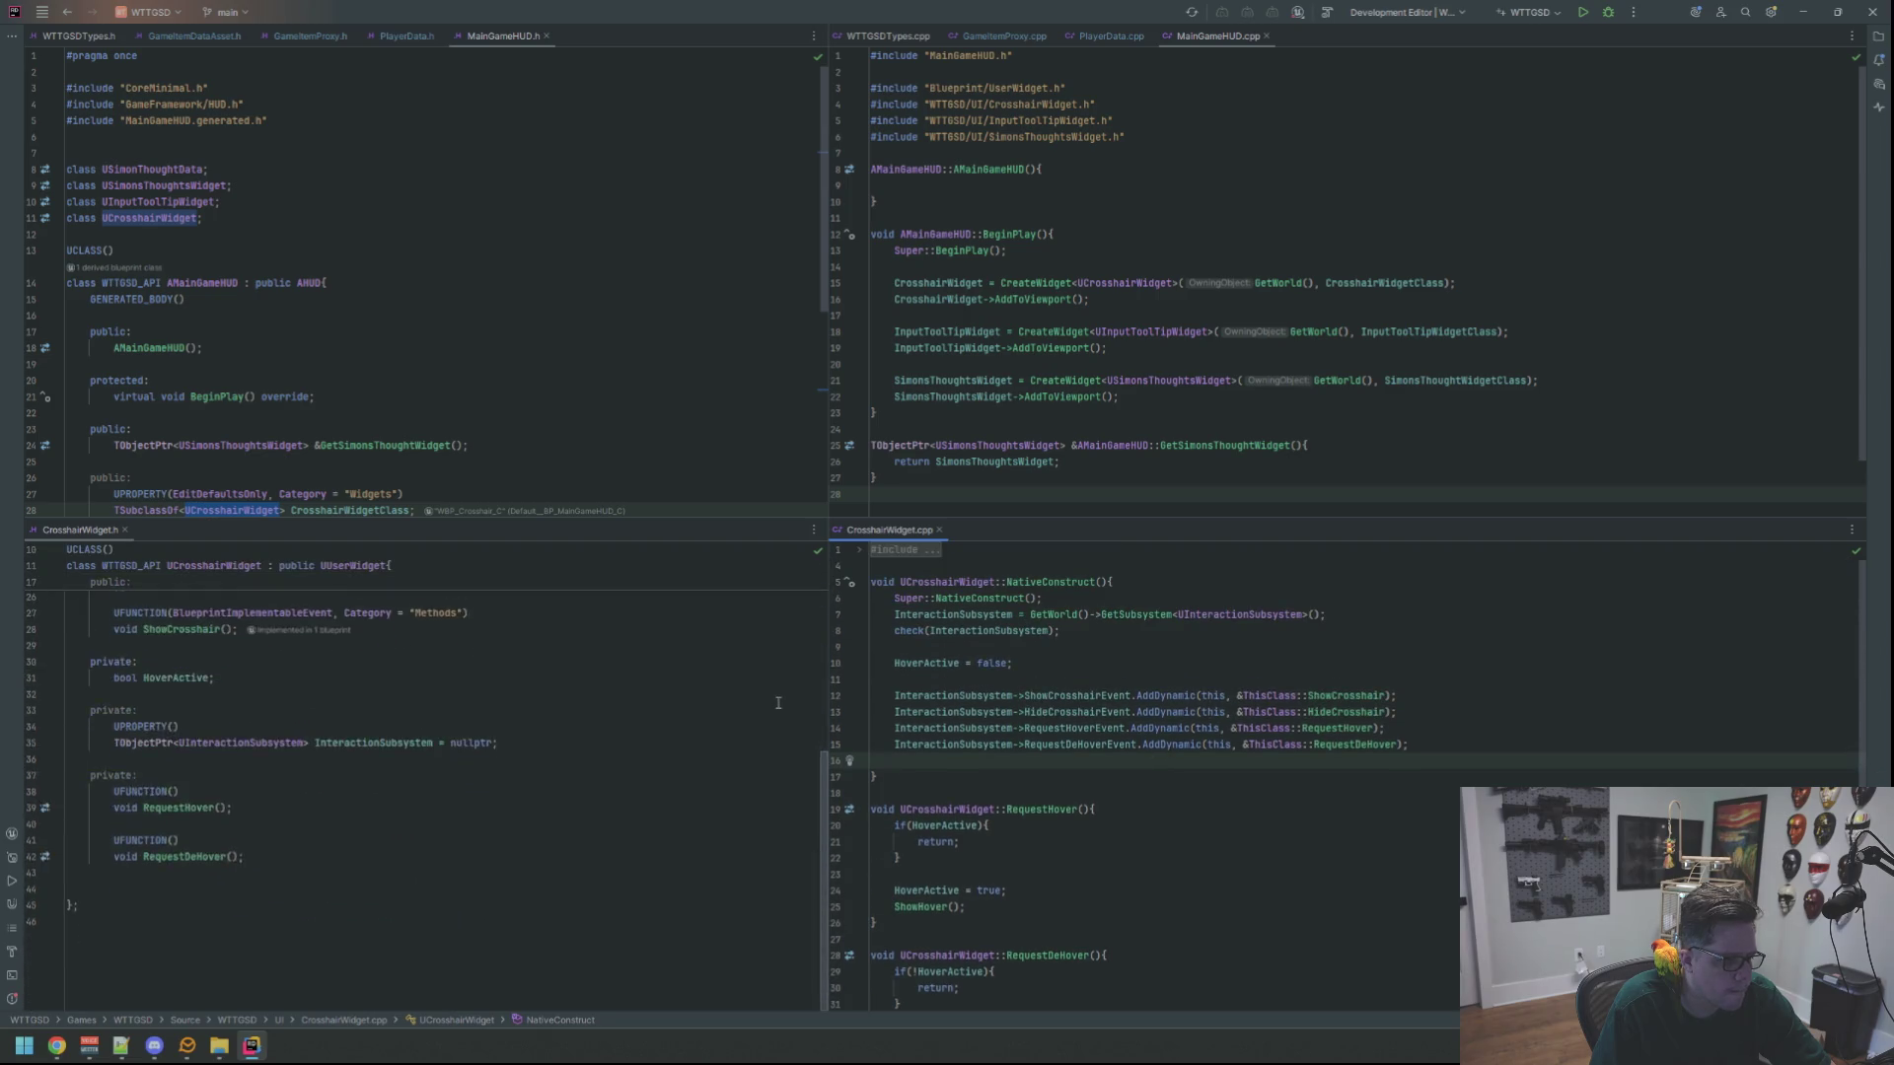
{"action": "scroll", "coordinate": [592, 336], "scroll_direction": "down", "scroll_amount": 5}
{"action": "left_click", "coordinate": [597, 332]}
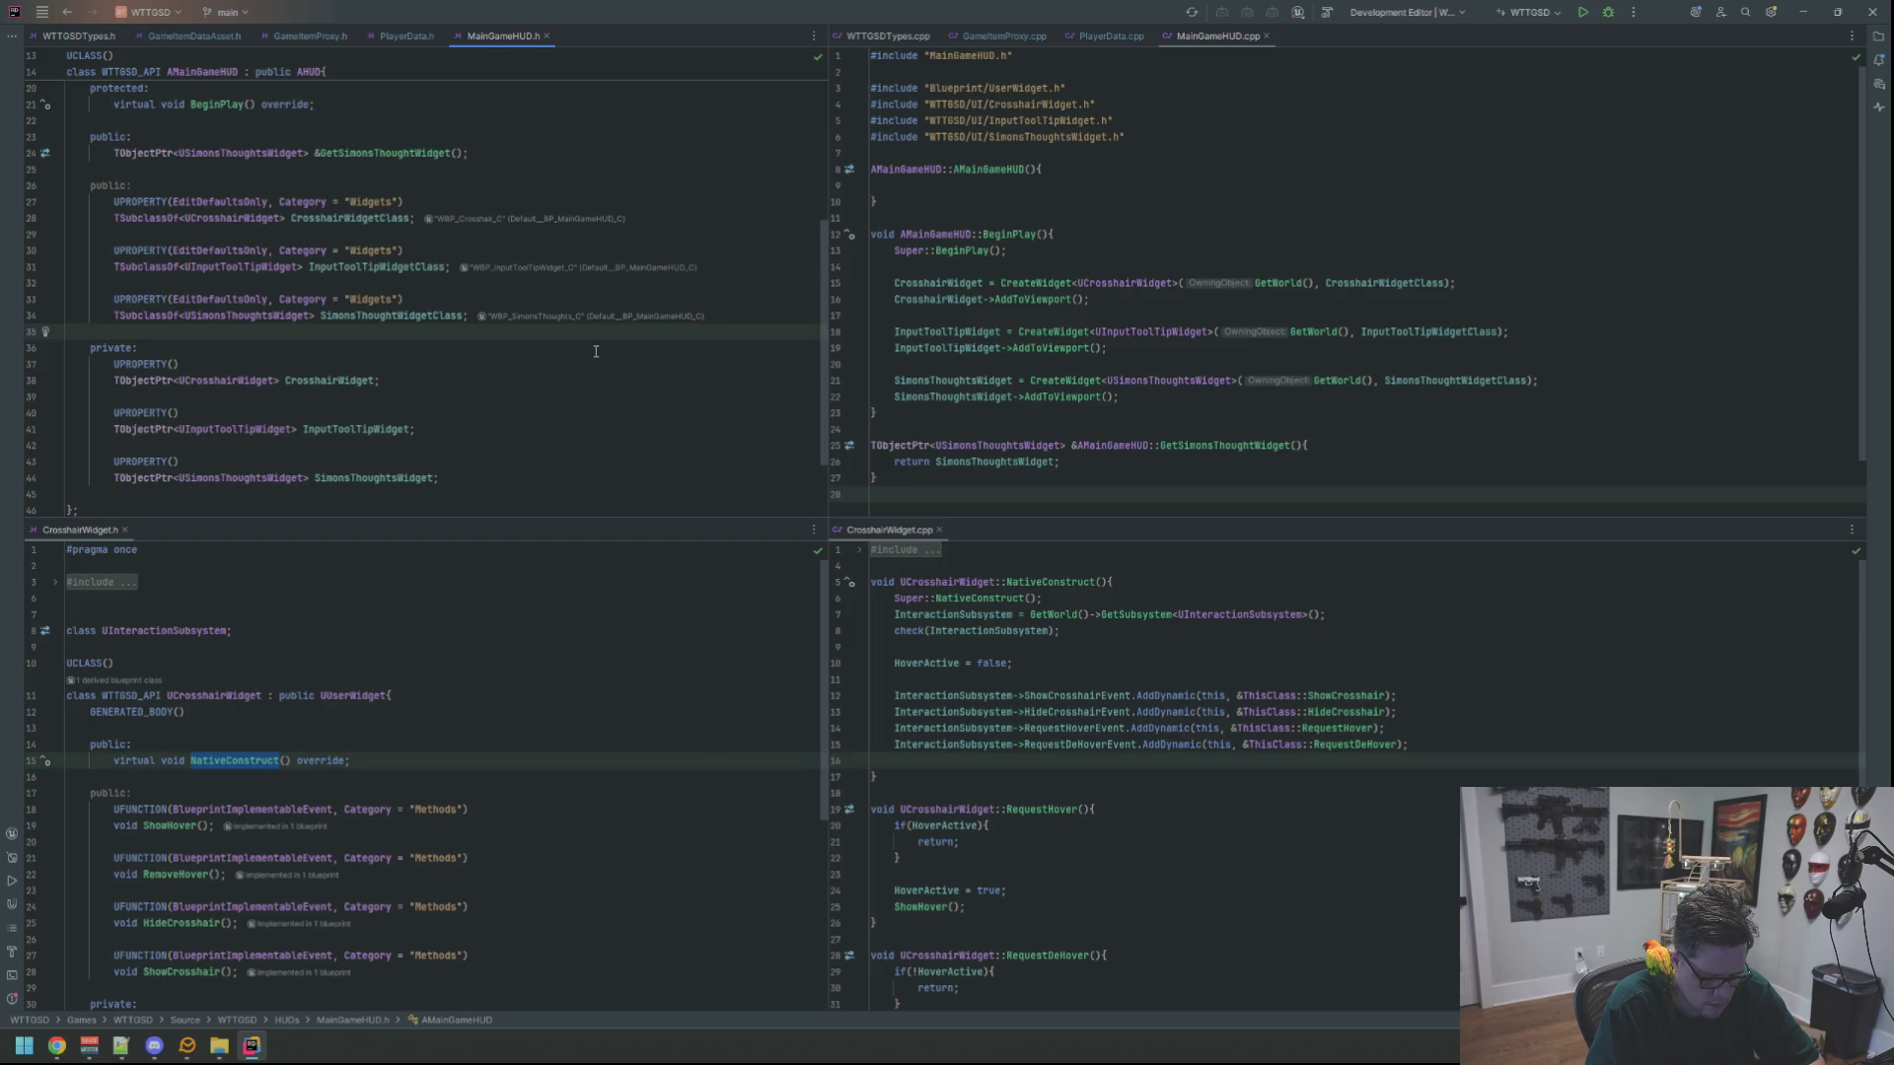
Open the UInputToolTipWidget header in the lower-left editor split
{"action": "scroll", "coordinate": [596, 351], "scroll_direction": "up", "scroll_amount": 2}
{"action": "left_click", "coordinate": [242, 364], "text": "ctrl"}
{"action": "mouse_move", "coordinate": [622, 35]}
{"action": "left_mouse_down"}
{"action": "mouse_move", "coordinate": [268, 536]}
{"action": "mouse_move", "coordinate": [202, 536]}
{"action": "left_mouse_up"}
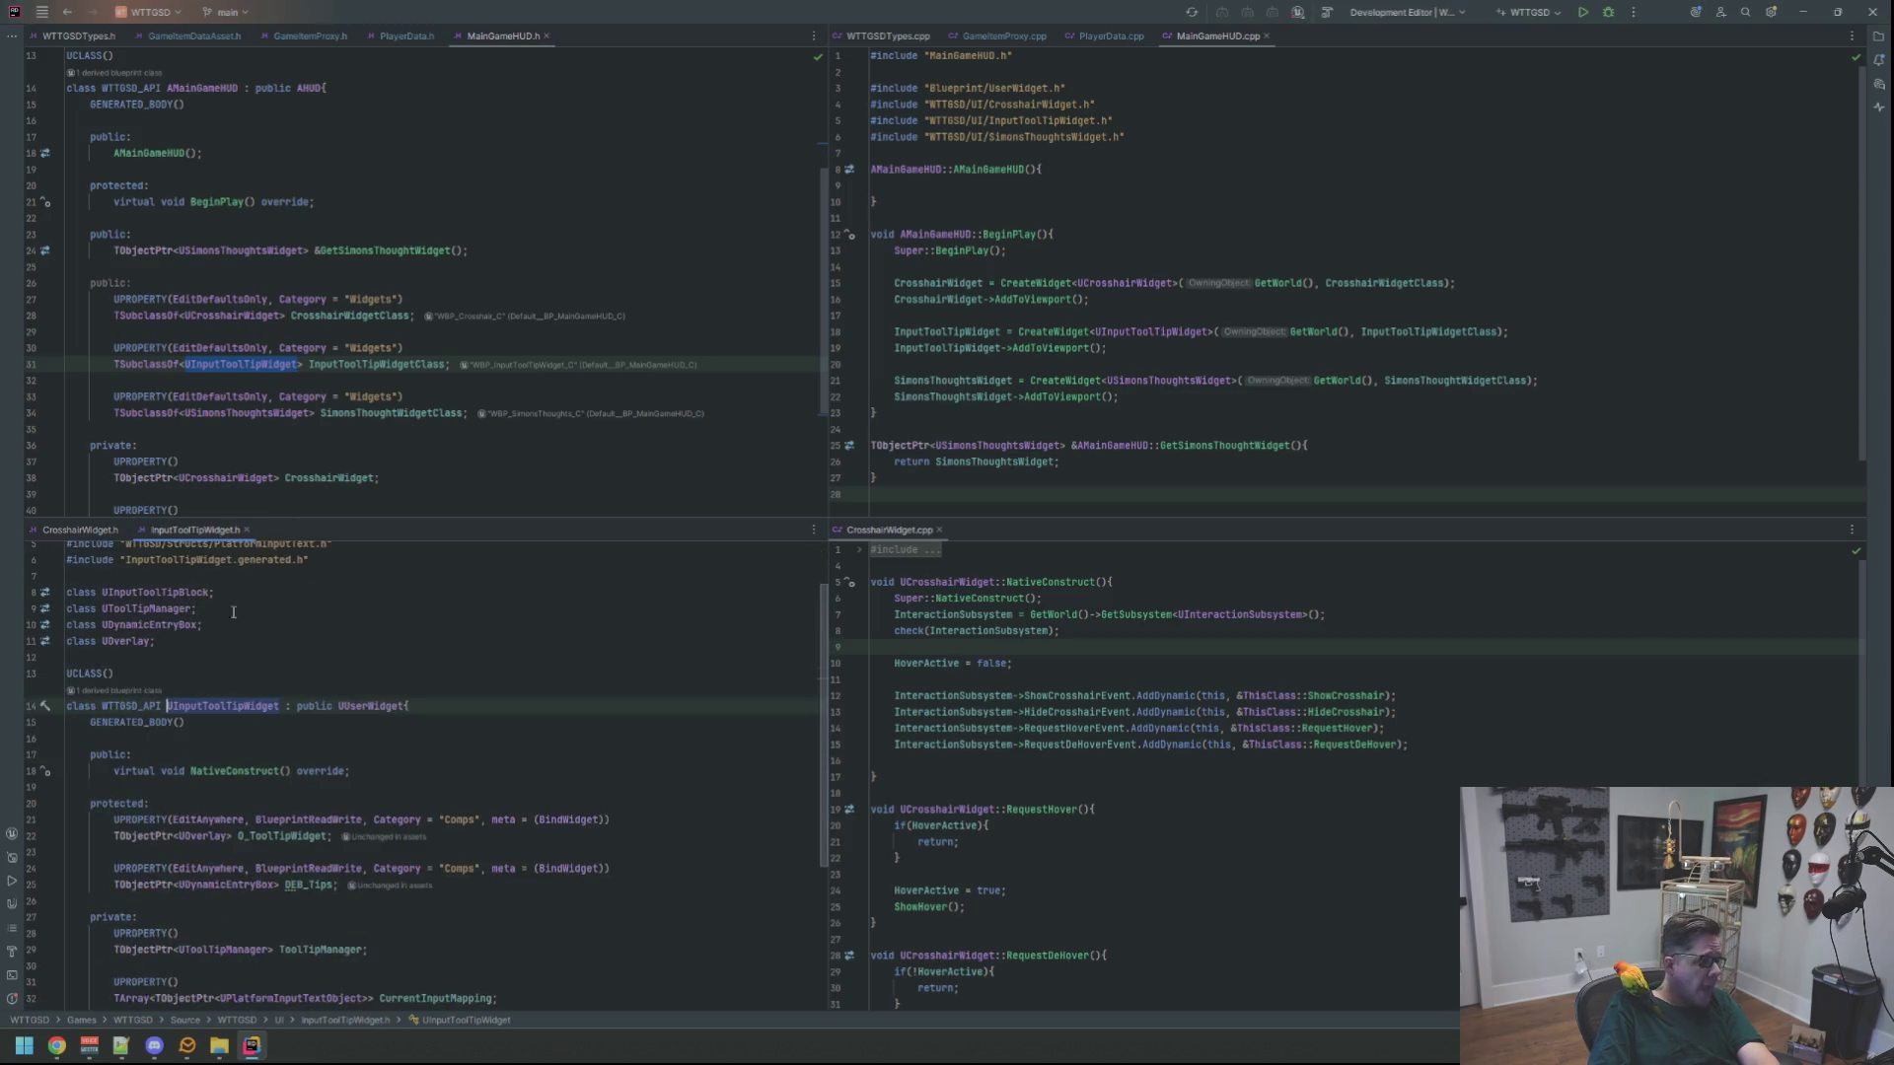
{"action": "left_click", "coordinate": [234, 770]}
Open InputToolTipWidget.cpp at its NativeConstruct definition in the lower-right split
{"action": "left_click", "coordinate": [234, 770], "text": "ctrl"}
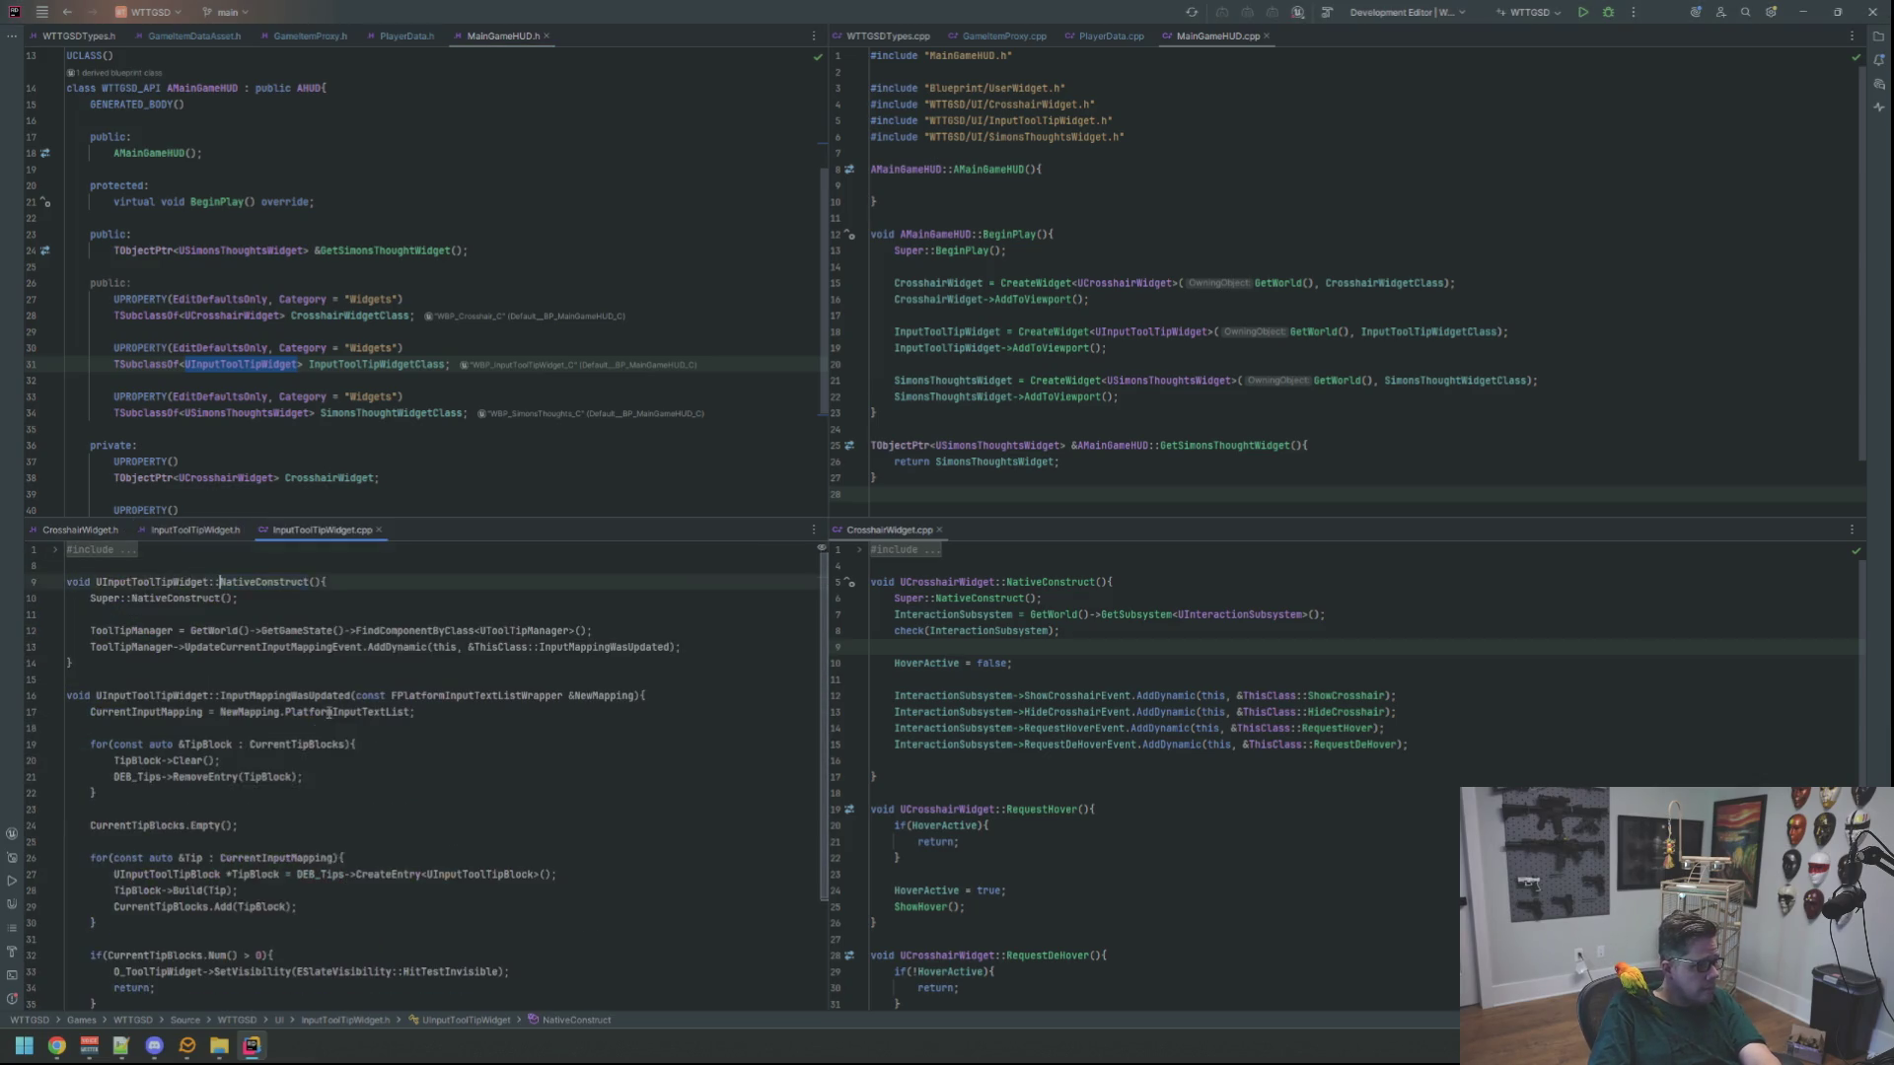
{"action": "mouse_move", "coordinate": [316, 530]}
{"action": "left_mouse_down"}
{"action": "mouse_move", "coordinate": [690, 641]}
{"action": "mouse_move", "coordinate": [1014, 551]}
{"action": "left_mouse_up"}
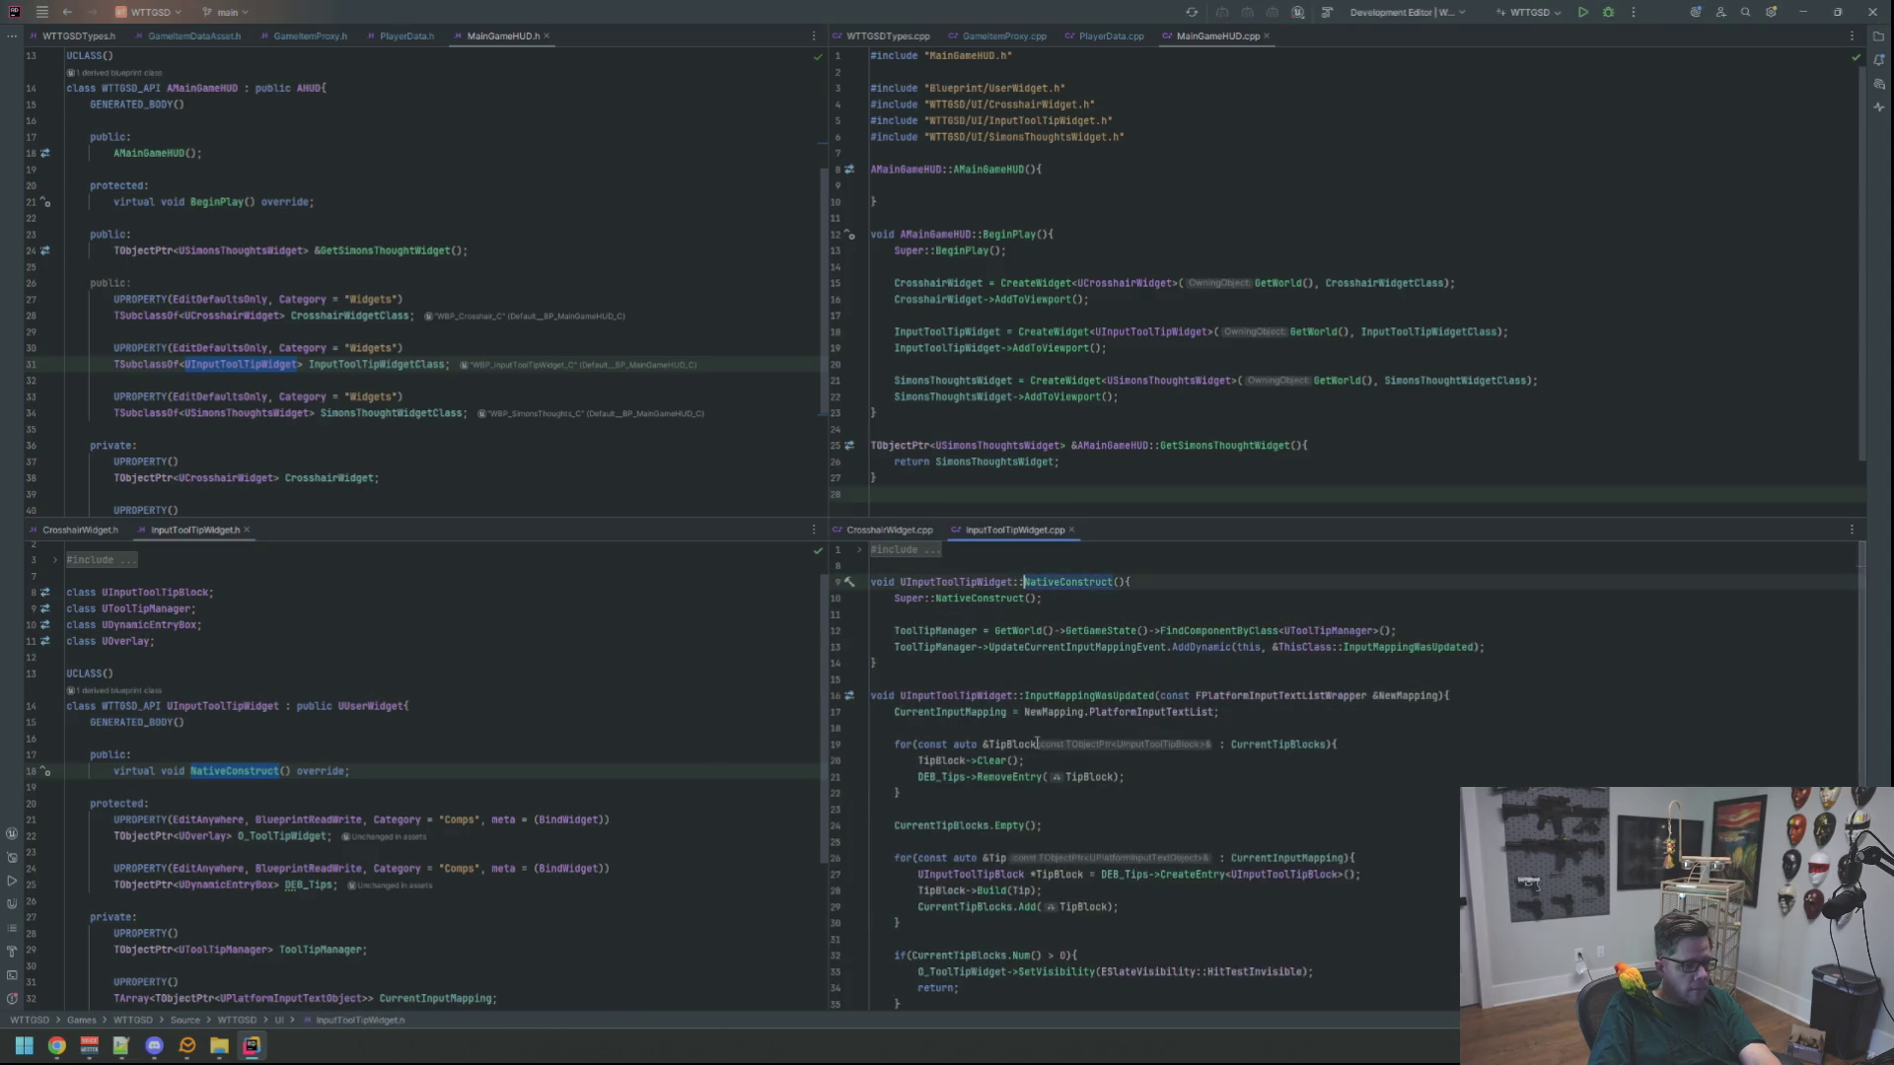
{"action": "scroll", "coordinate": [1020, 786], "scroll_direction": "down", "scroll_amount": 3}
{"action": "scroll", "coordinate": [1020, 787], "scroll_direction": "up", "scroll_amount": 1}
{"action": "scroll", "coordinate": [749, 690], "scroll_direction": "up", "scroll_amount": 1}
{"action": "left_click", "coordinate": [749, 728]}
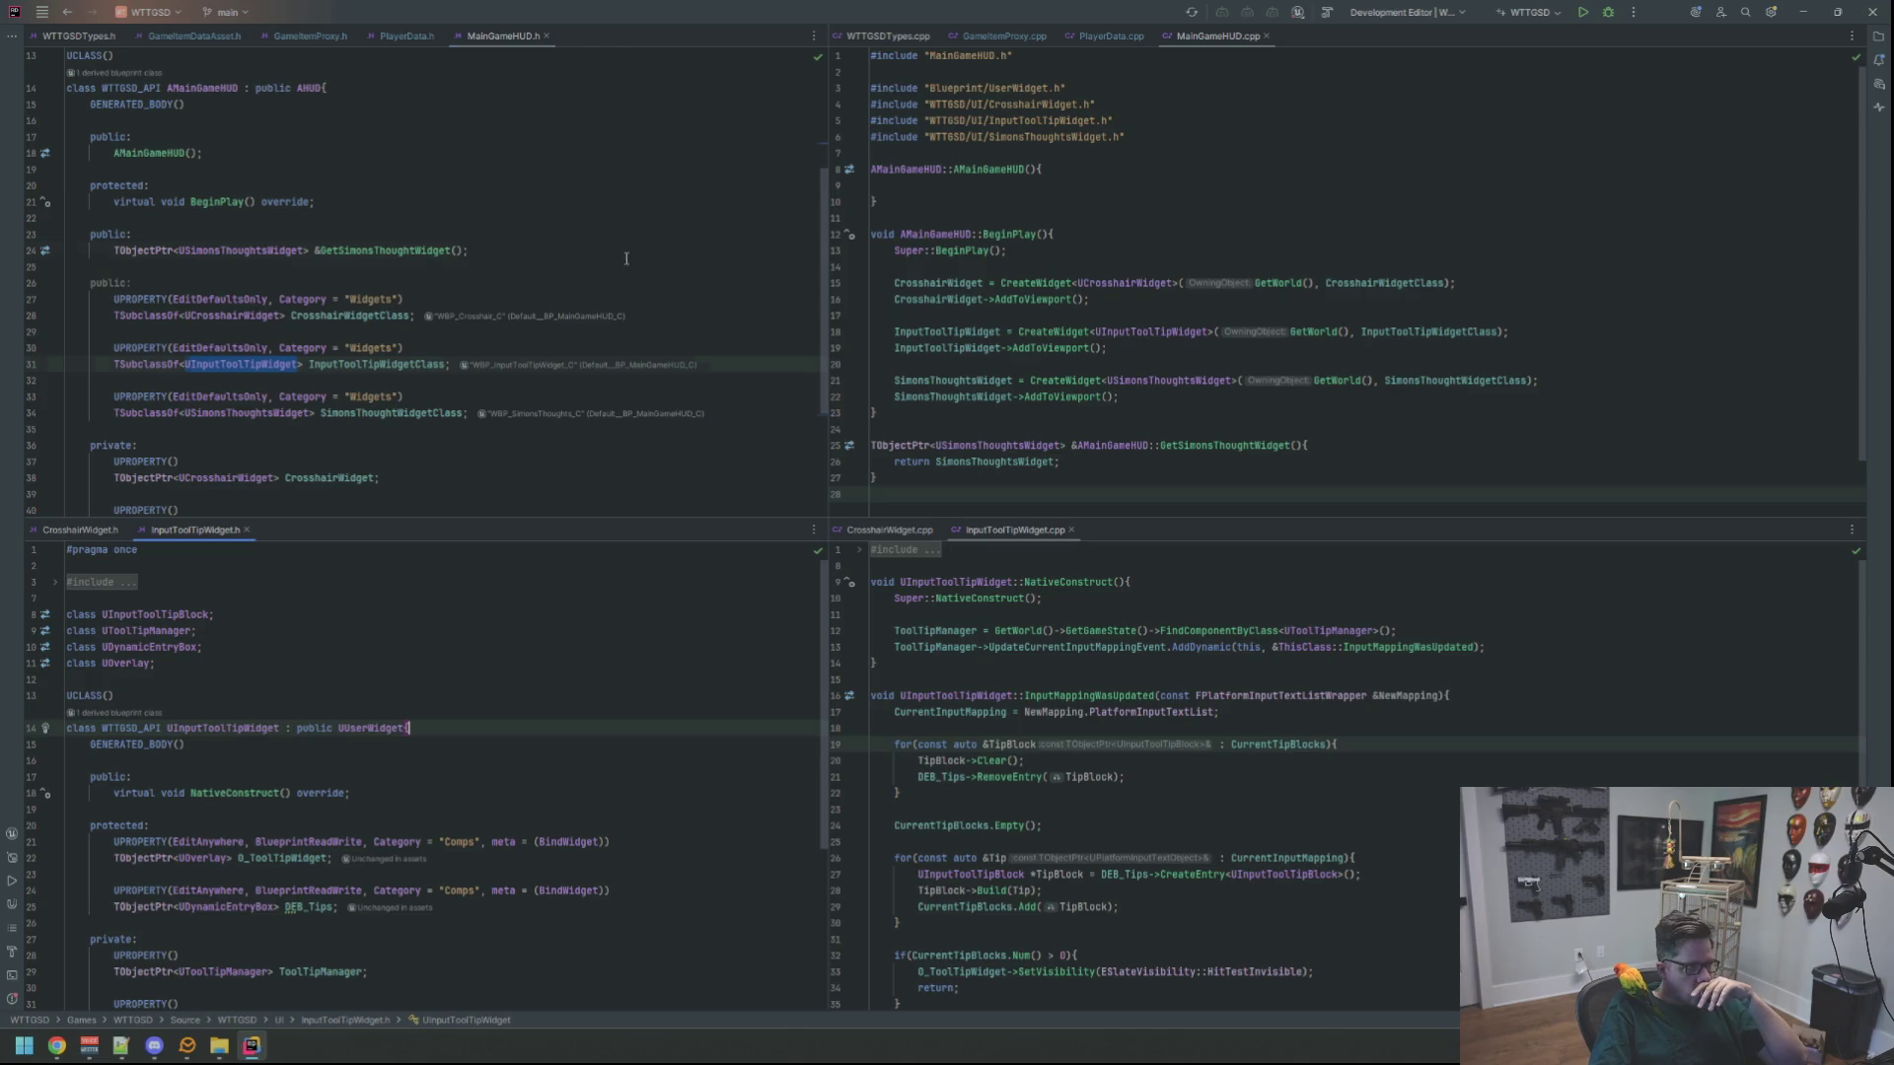
{"action": "left_click", "coordinate": [769, 251]}
{"action": "left_click", "coordinate": [1272, 185]}
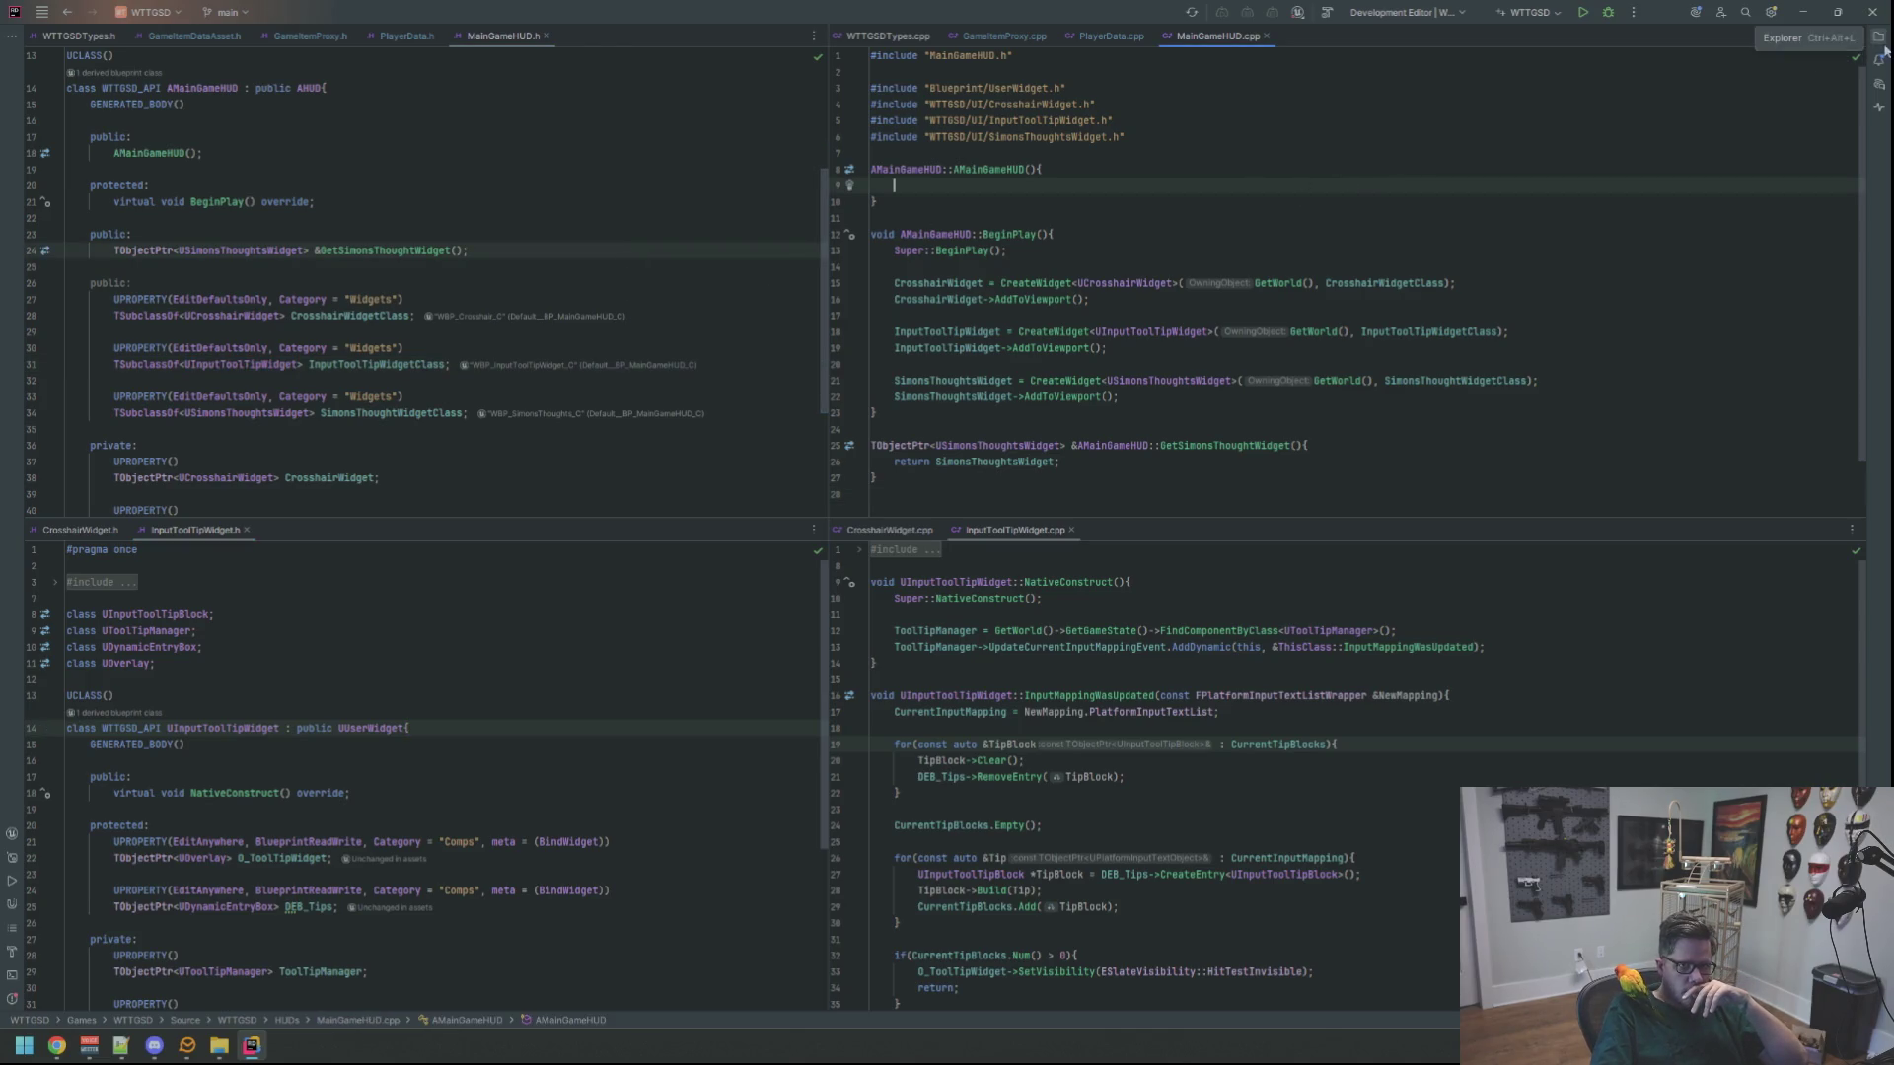
Start adding a new Unreal class in the Source/WTTGSD/UI folder
{"action": "left_click", "coordinate": [1880, 35]}
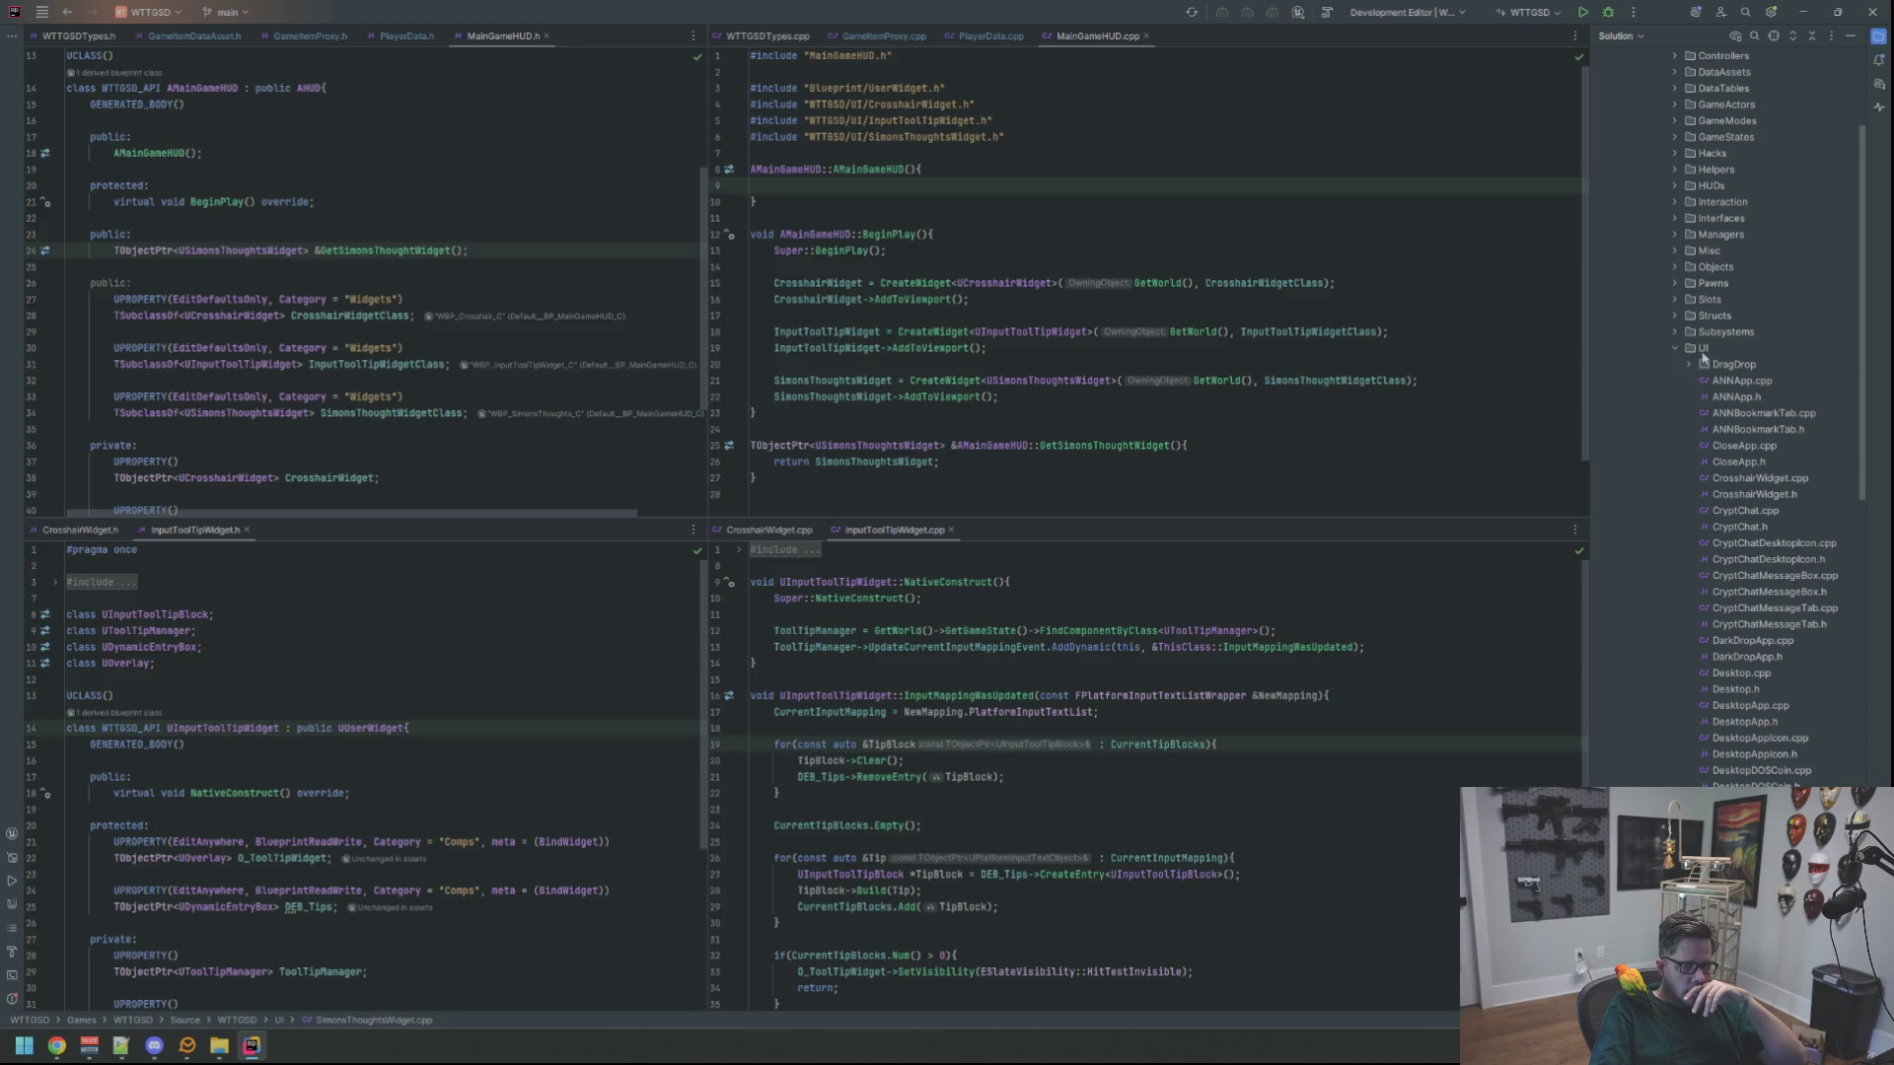
{"action": "scroll", "coordinate": [1726, 455], "scroll_direction": "up", "scroll_amount": 10}
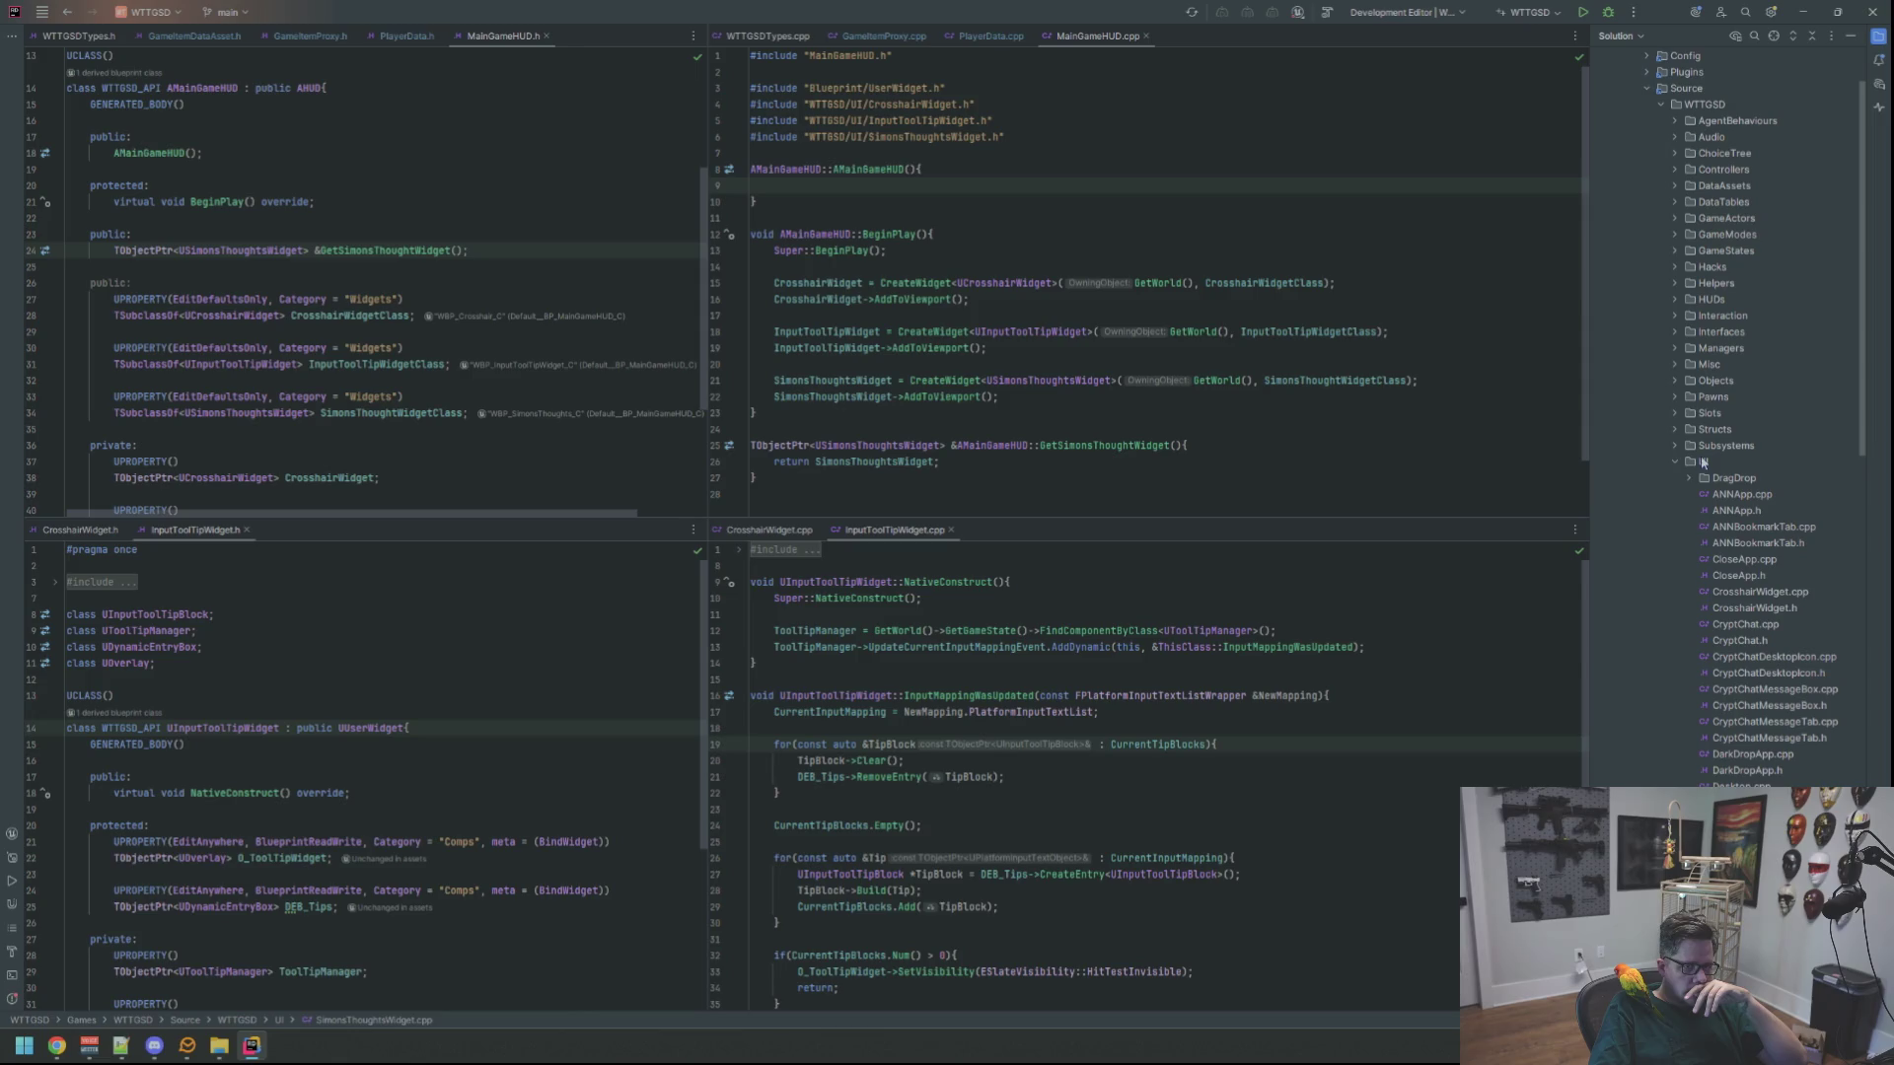
{"action": "right_click", "coordinate": [1704, 461]}
{"action": "mouse_move", "coordinate": [1736, 459]}
{"action": "left_click", "coordinate": [1539, 563]}
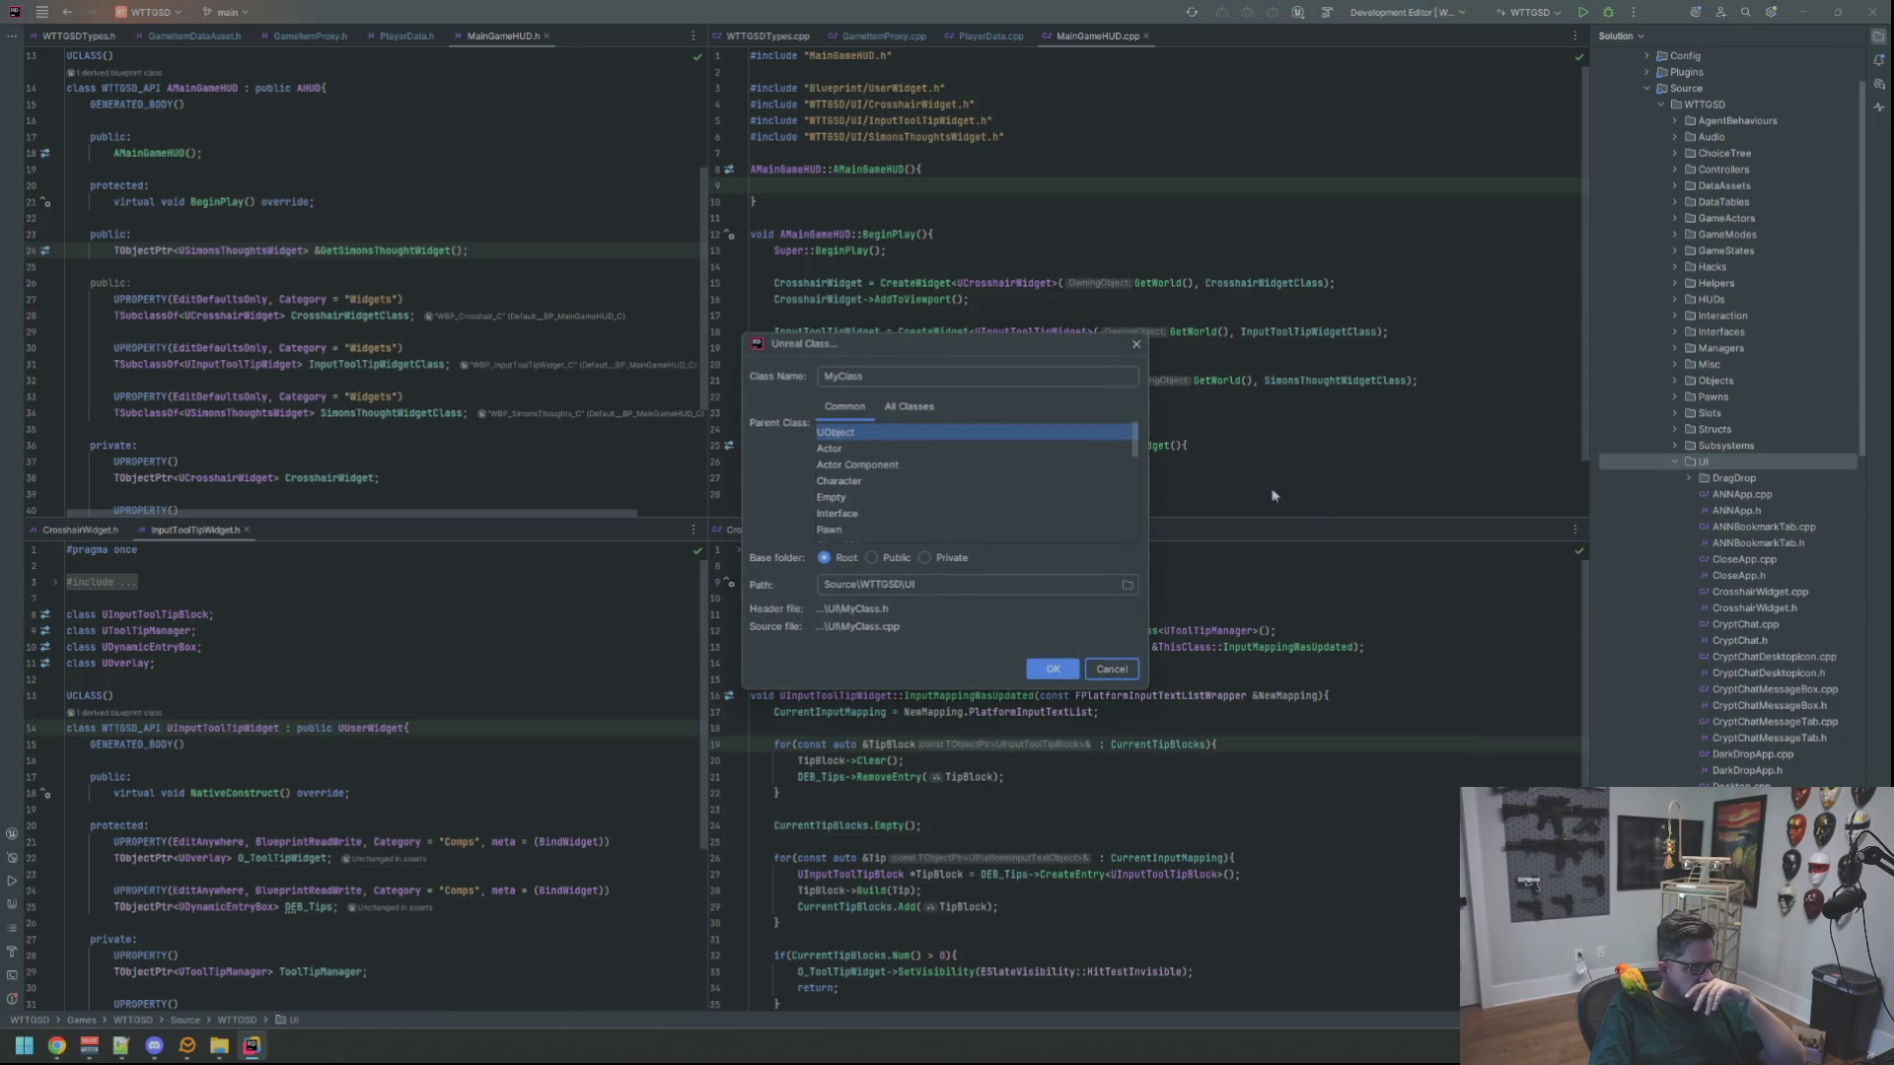
Choose UUserWidget as parent, name the class QuickToolTipWidget, and confirm
{"action": "left_click", "coordinate": [908, 407]}
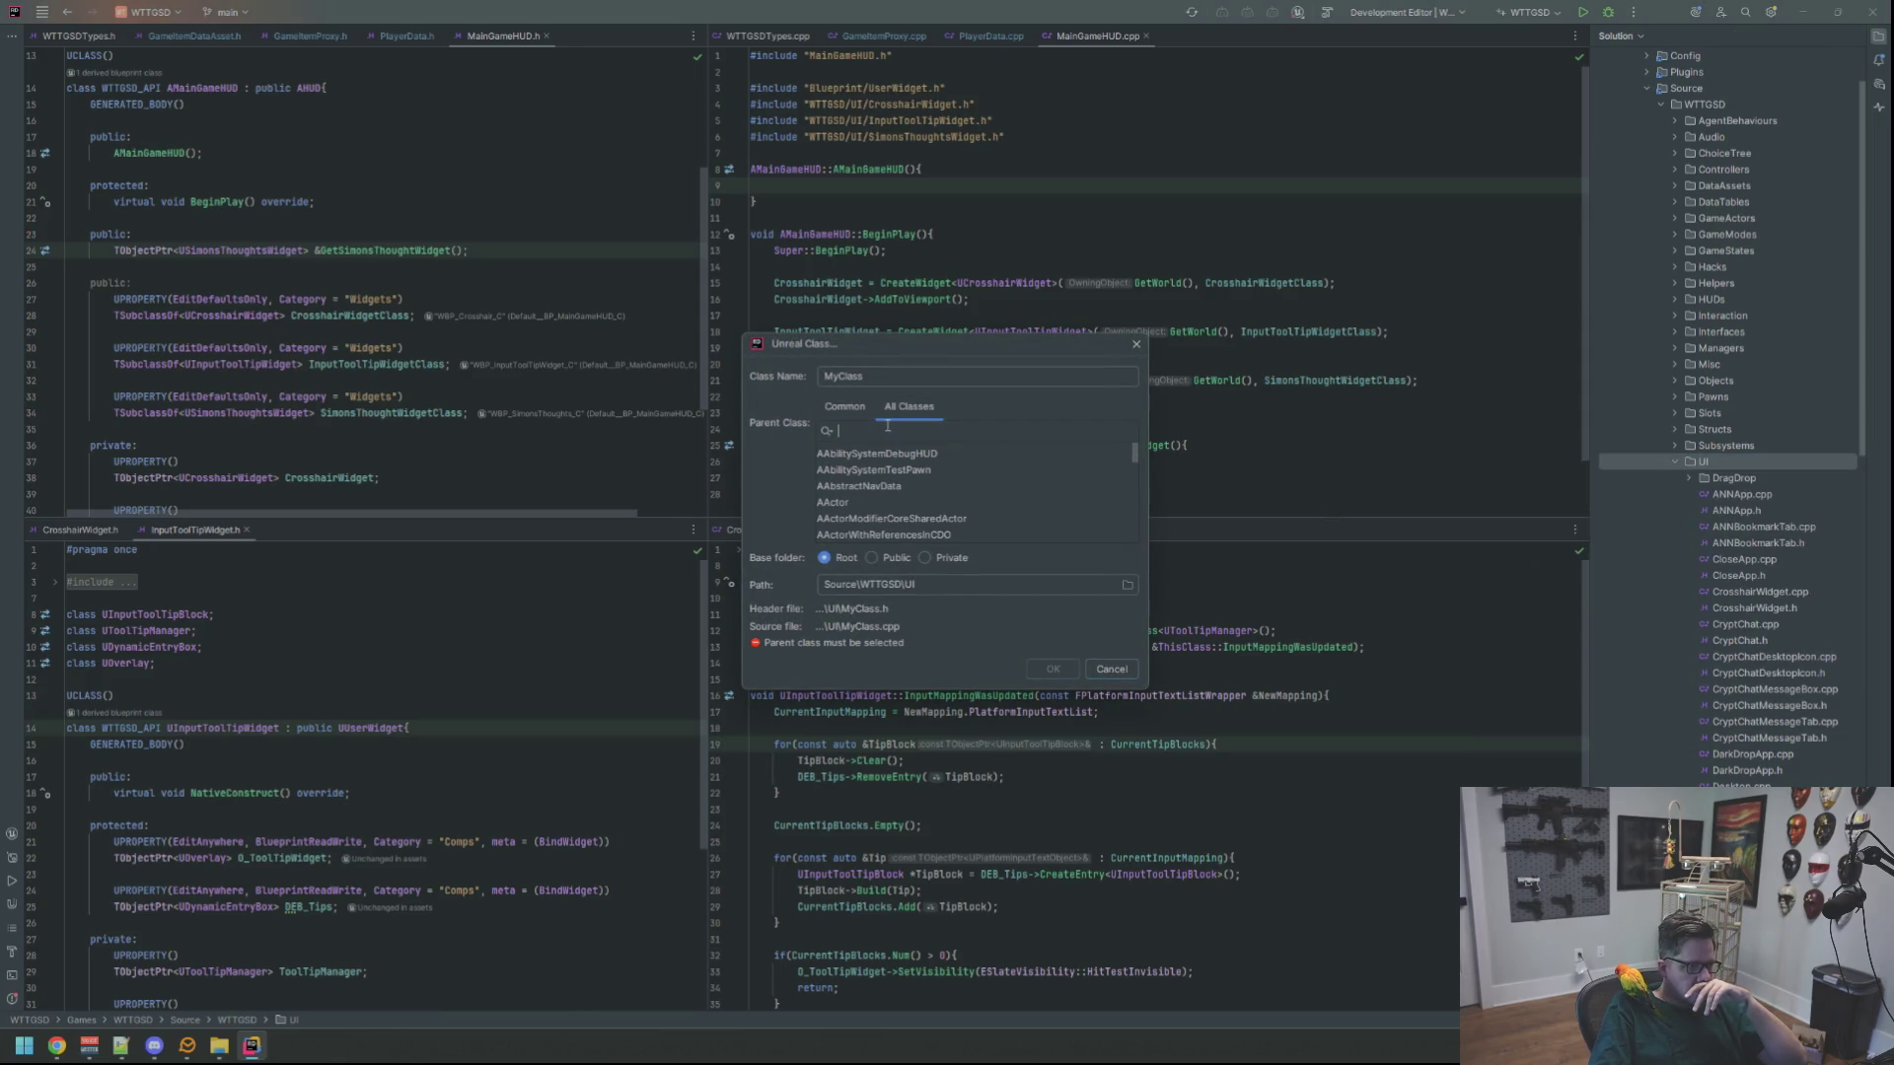
{"action": "type", "text": "UUserWidget"}
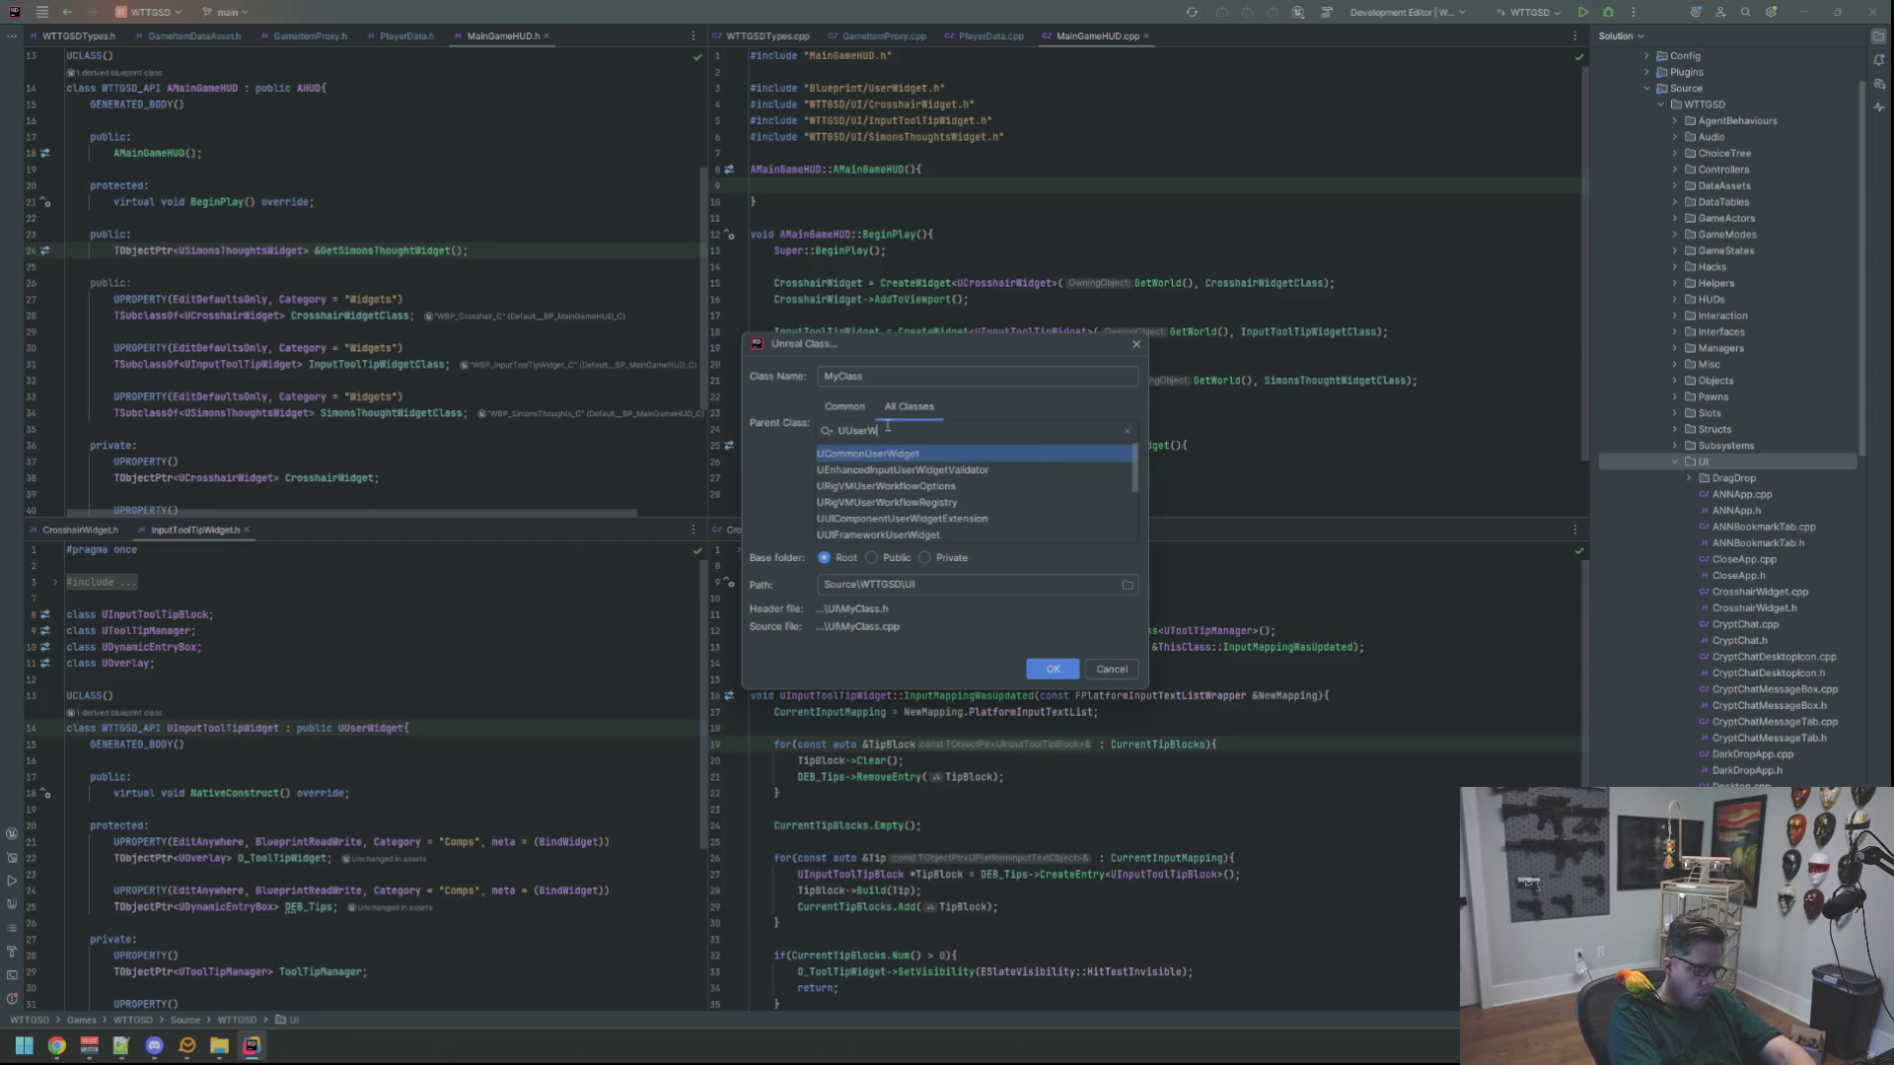
{"action": "left_click", "coordinate": [848, 517]}
{"action": "double_click", "coordinate": [893, 375]}
{"action": "type", "text": "Qu"}
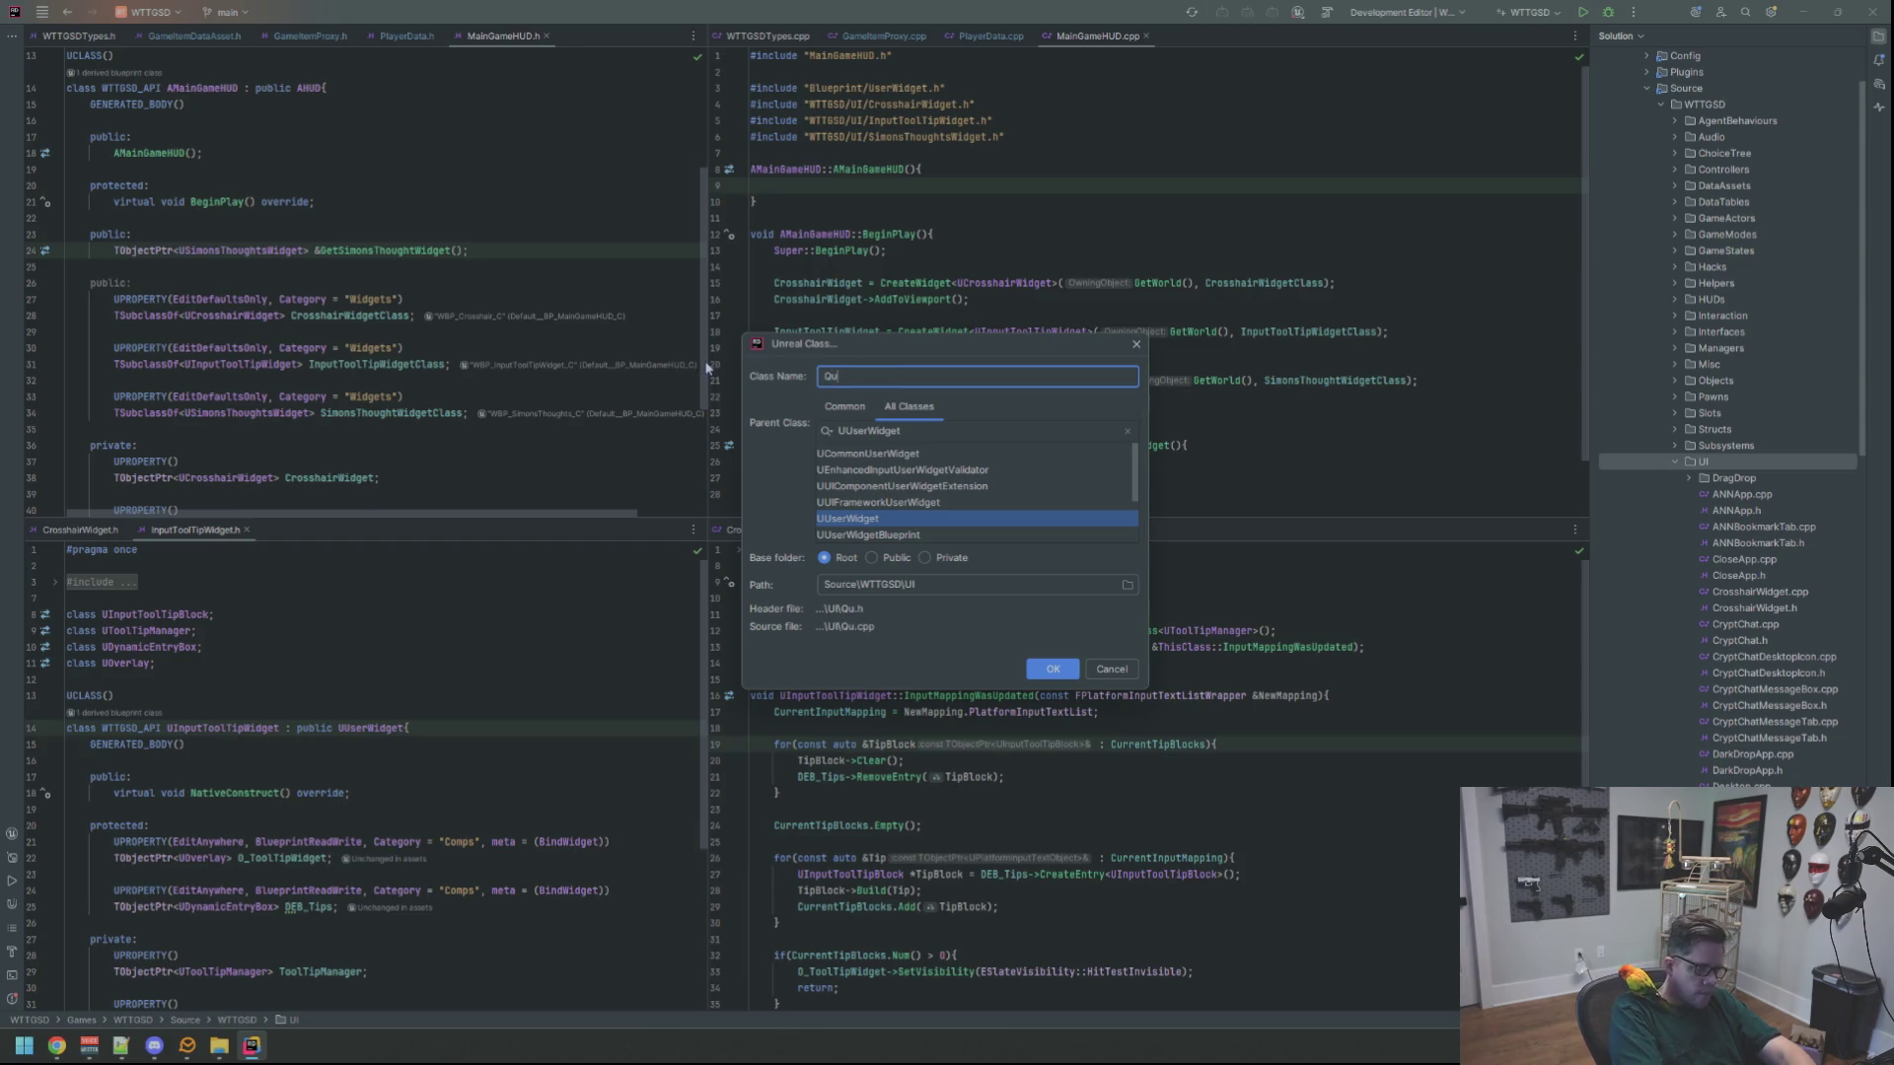
{"action": "type", "text": "ickToolTip"}
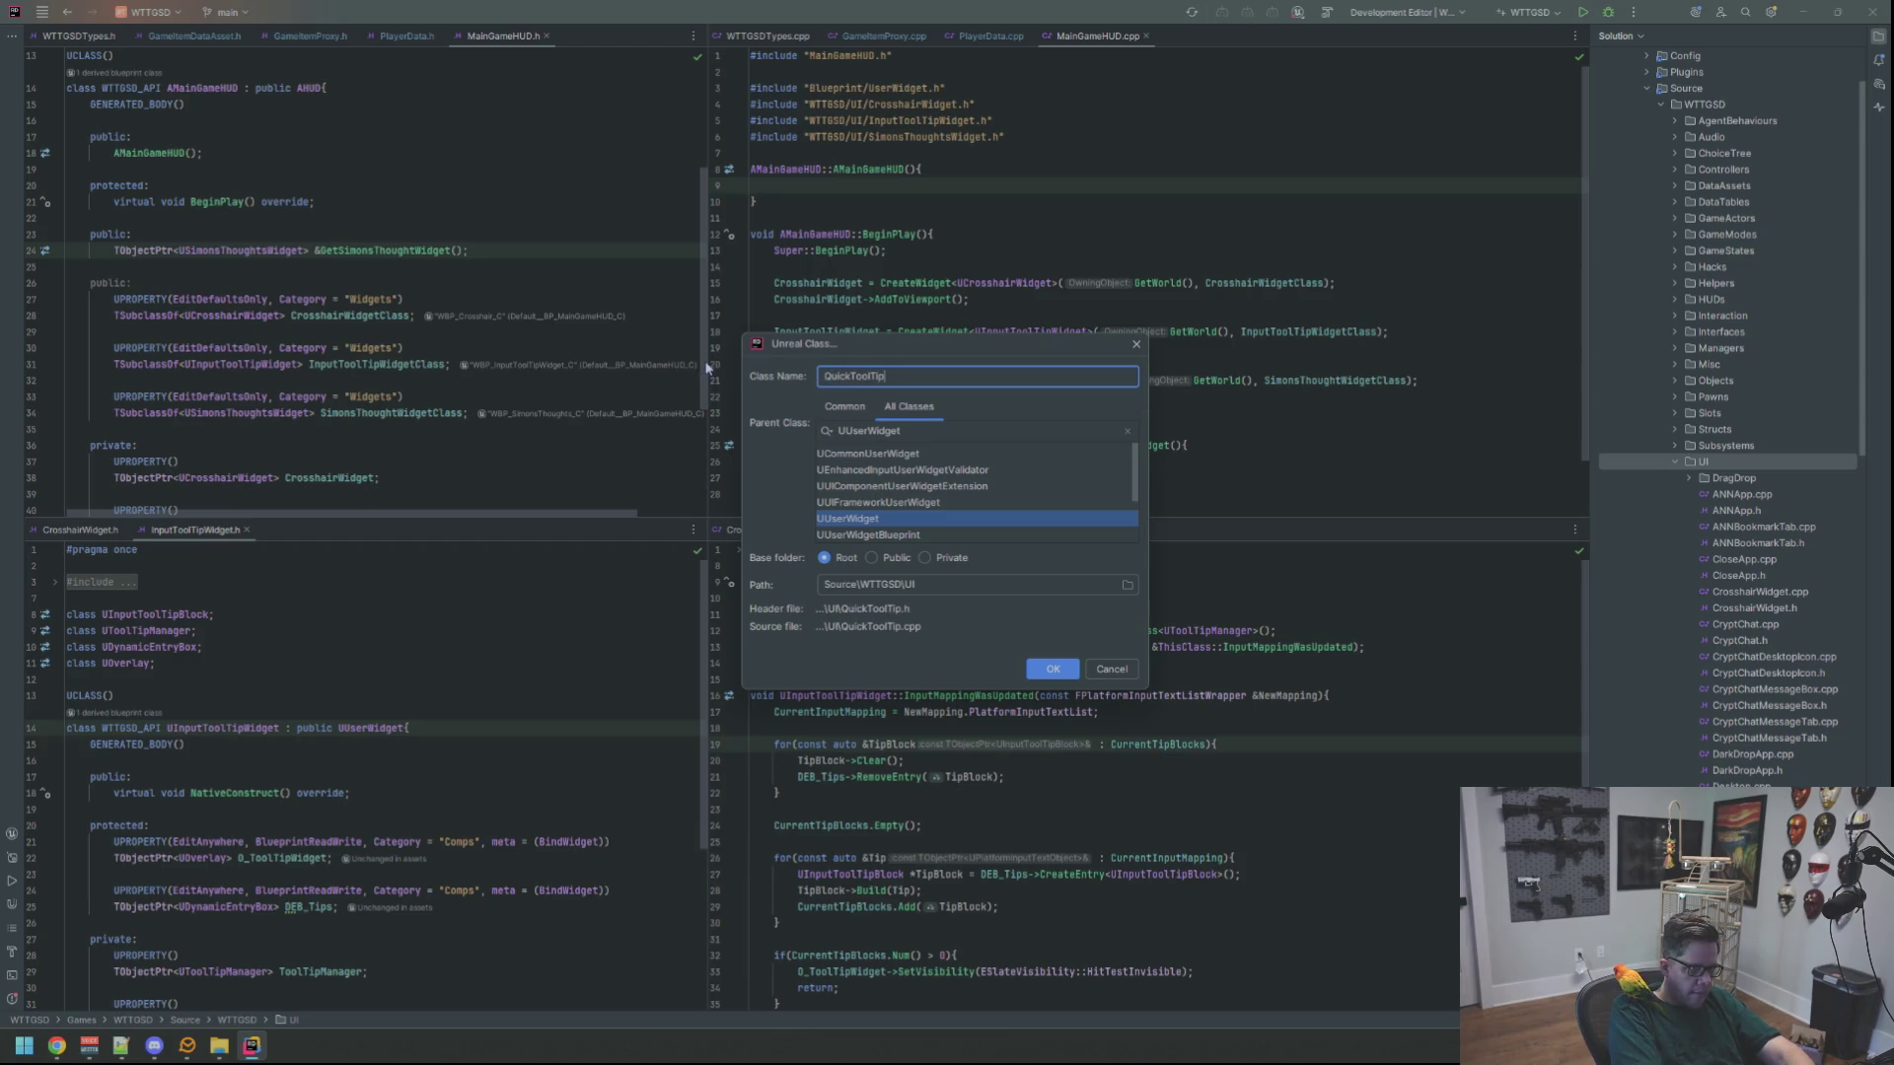
{"action": "type", "text": "Widget"}
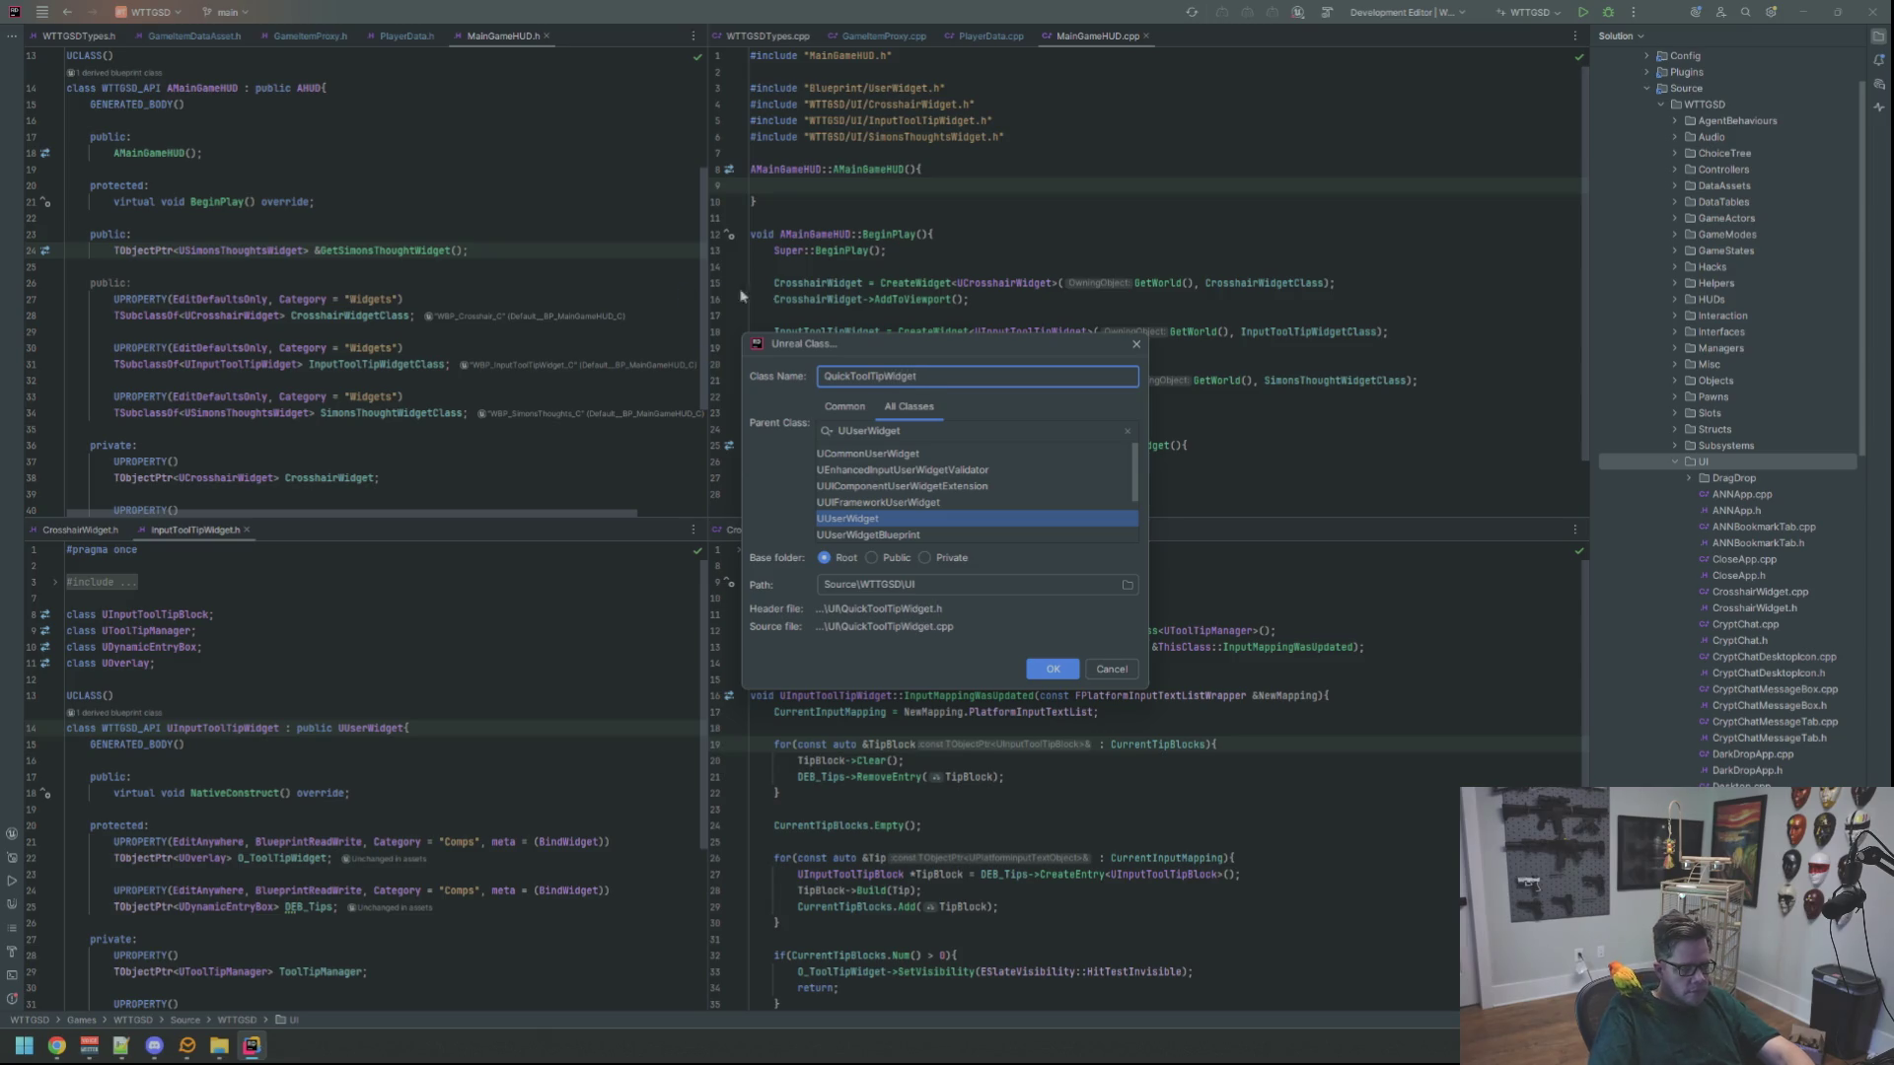
{"action": "left_click", "coordinate": [1049, 670]}
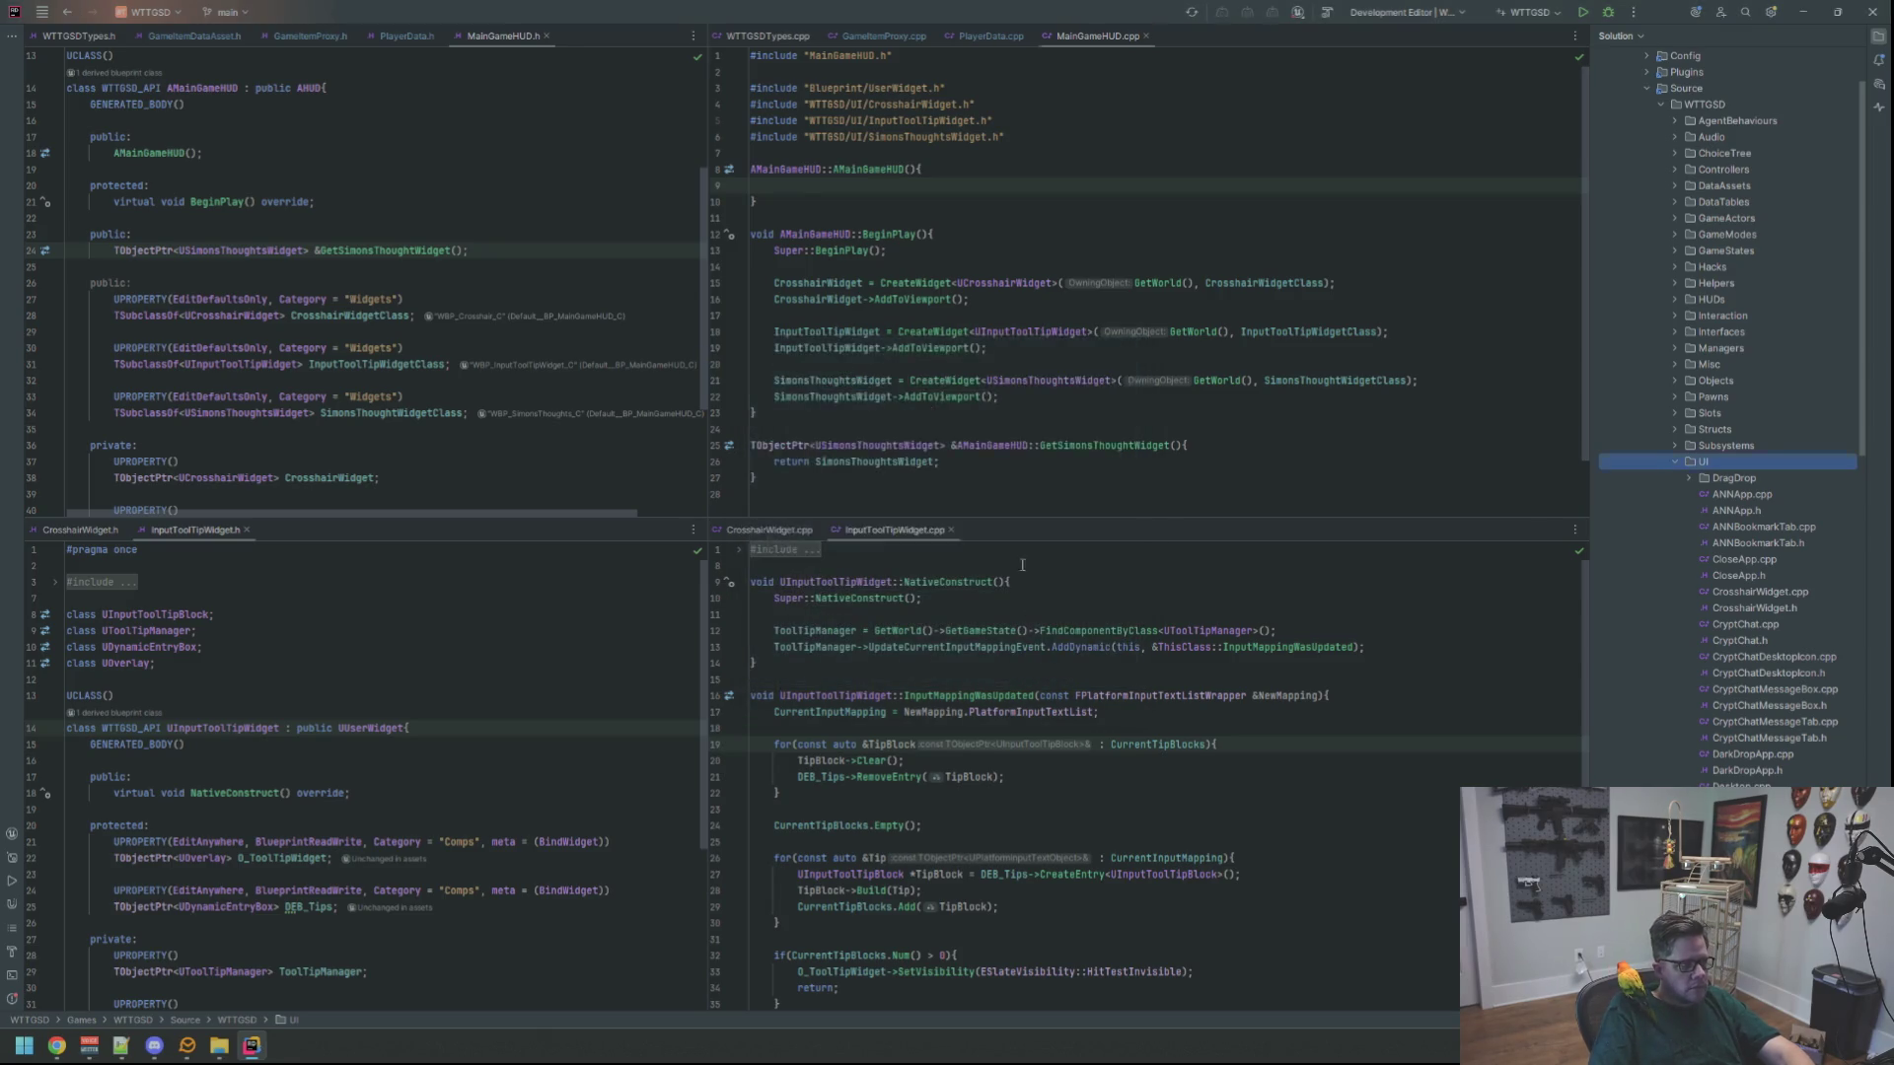
Put QuickToolTipWidget.h left and .cpp right, removing the source's copyright comment
{"action": "left_click", "coordinate": [1879, 37]}
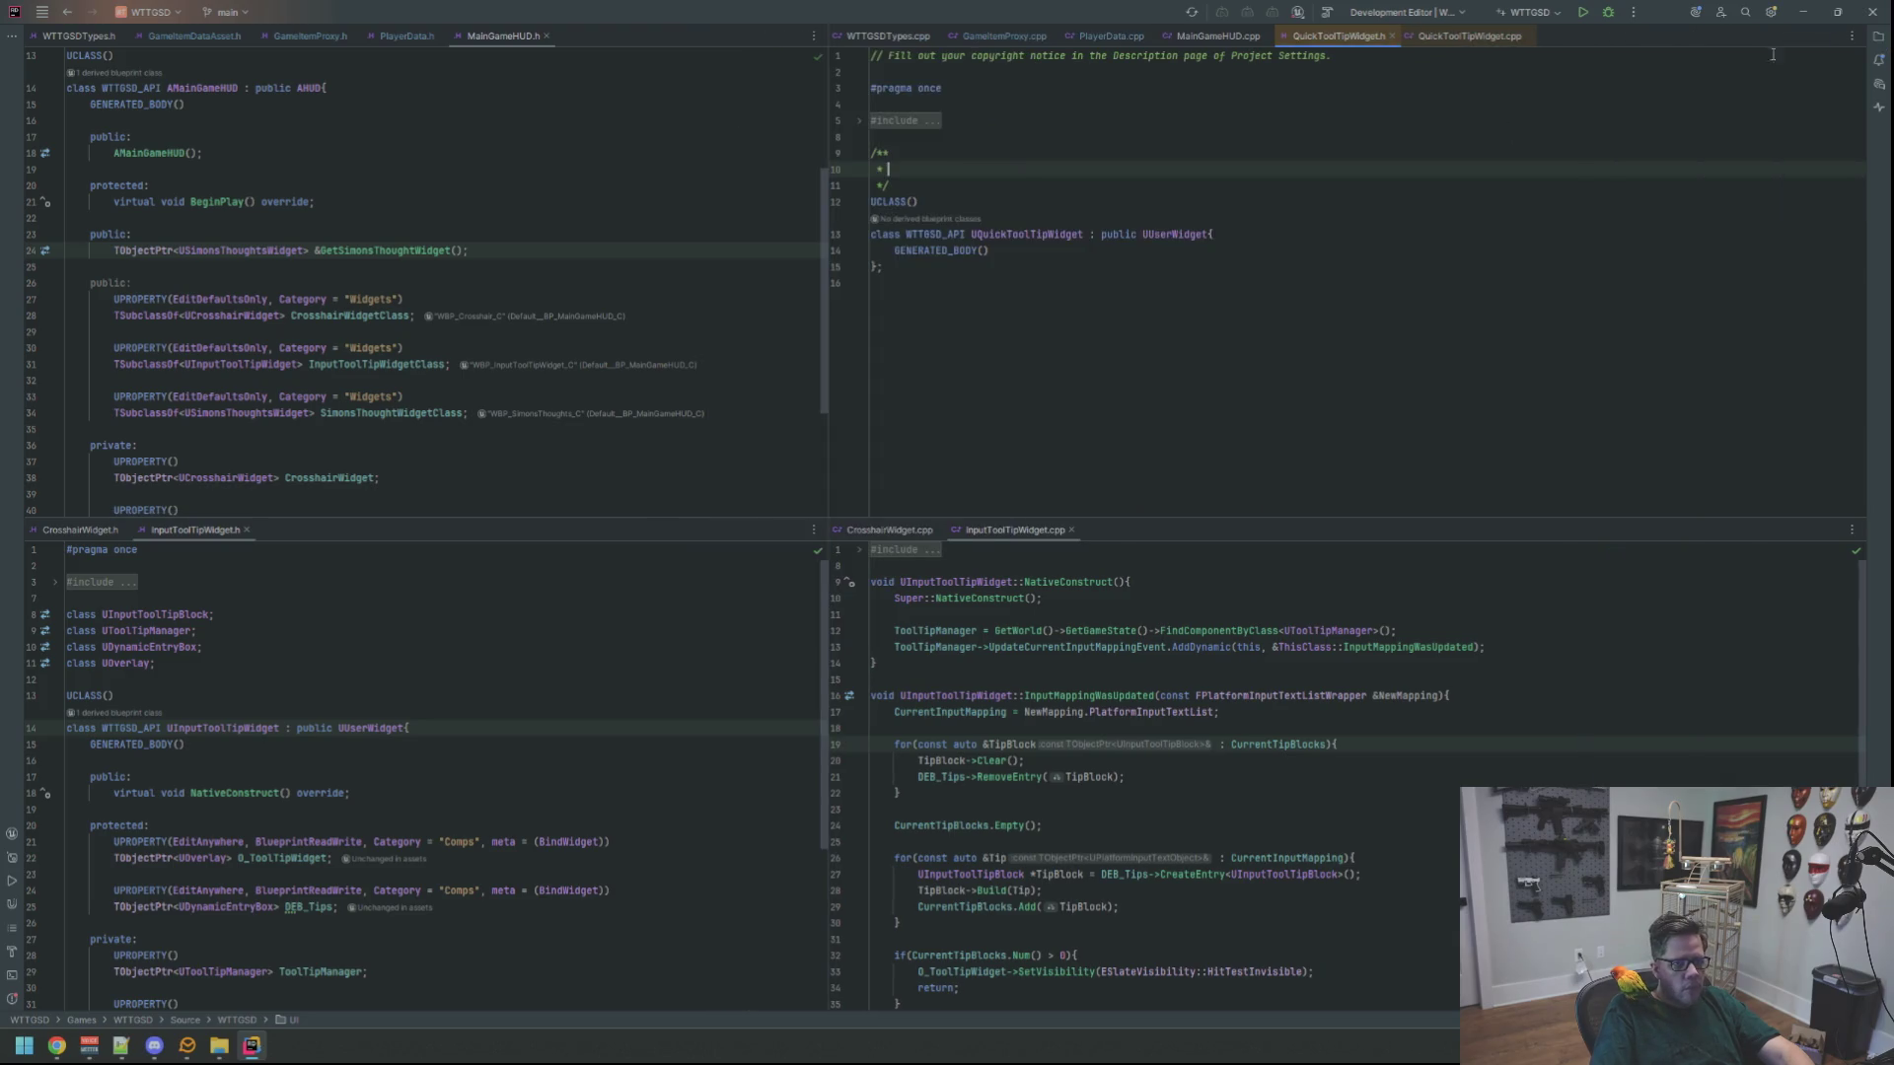
{"action": "left_click_drag", "start_coordinate": [1339, 37], "coordinate": [424, 148]}
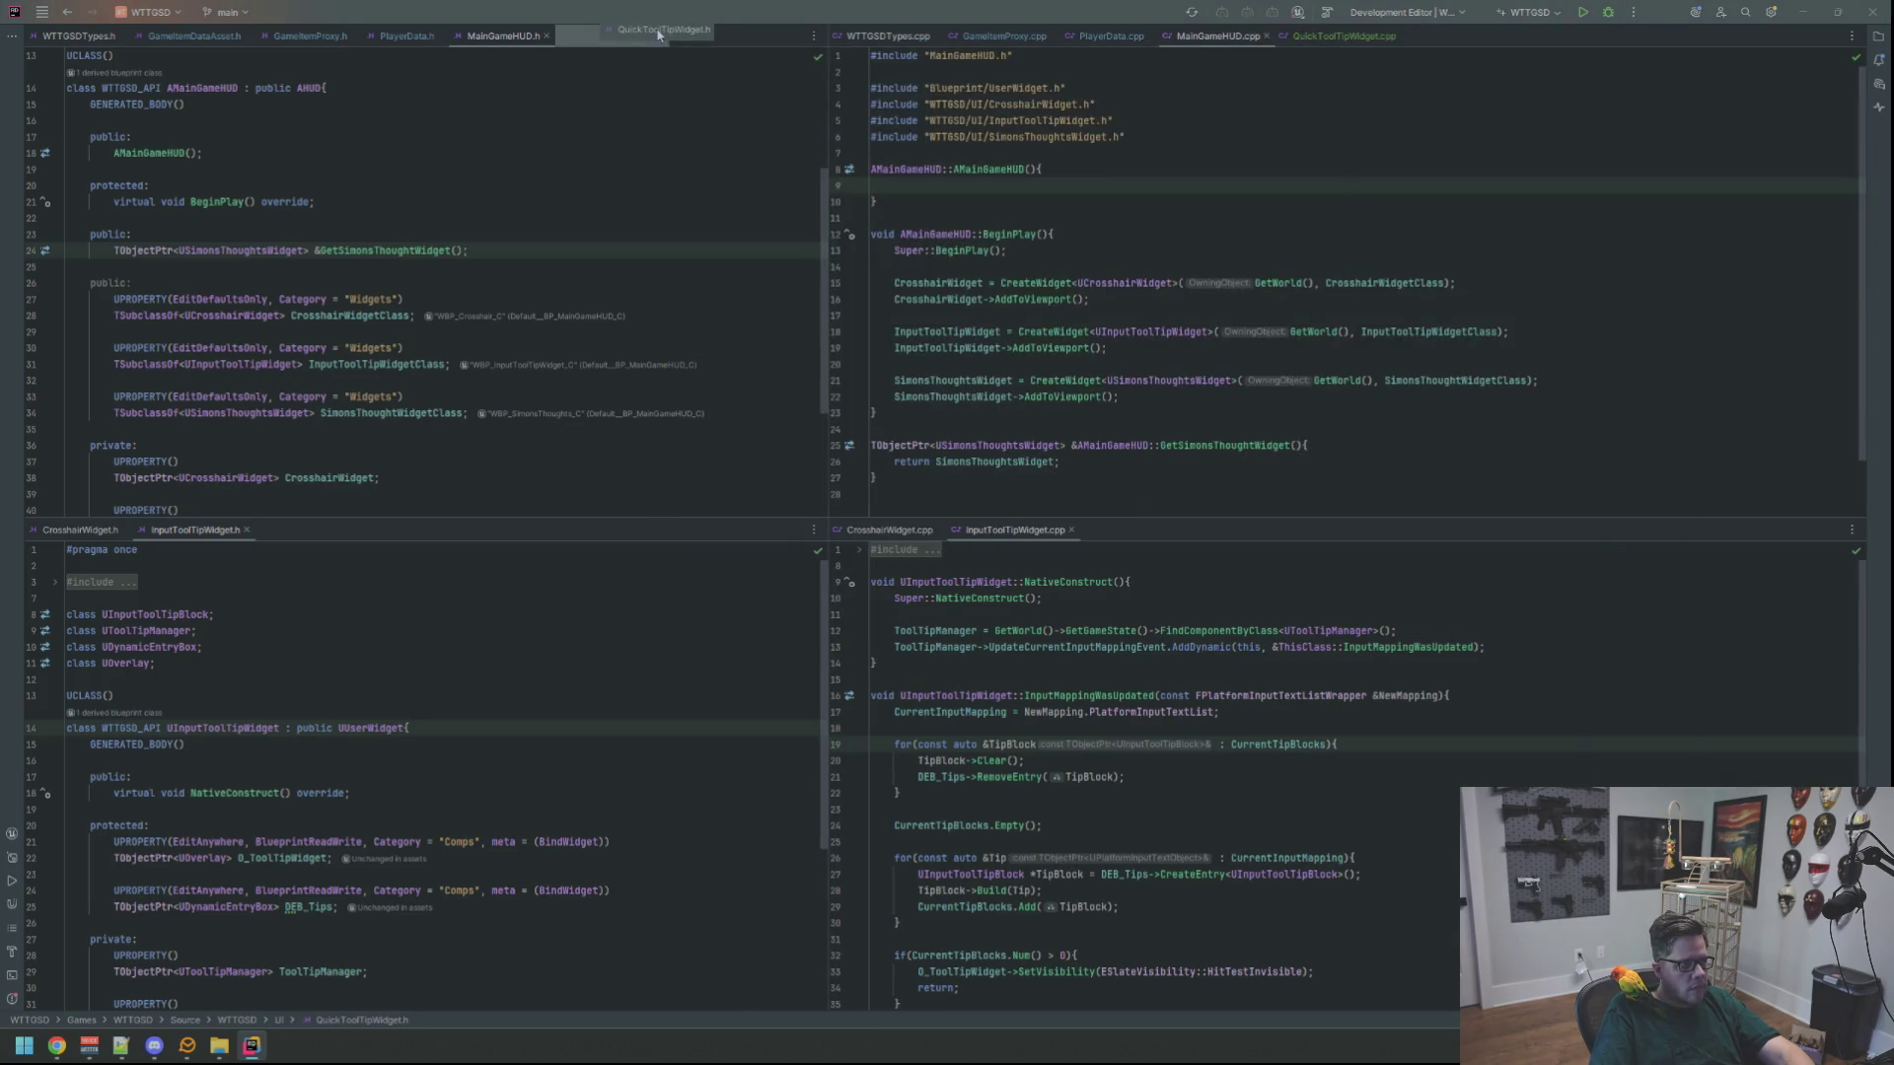
{"action": "left_click", "coordinate": [1346, 37]}
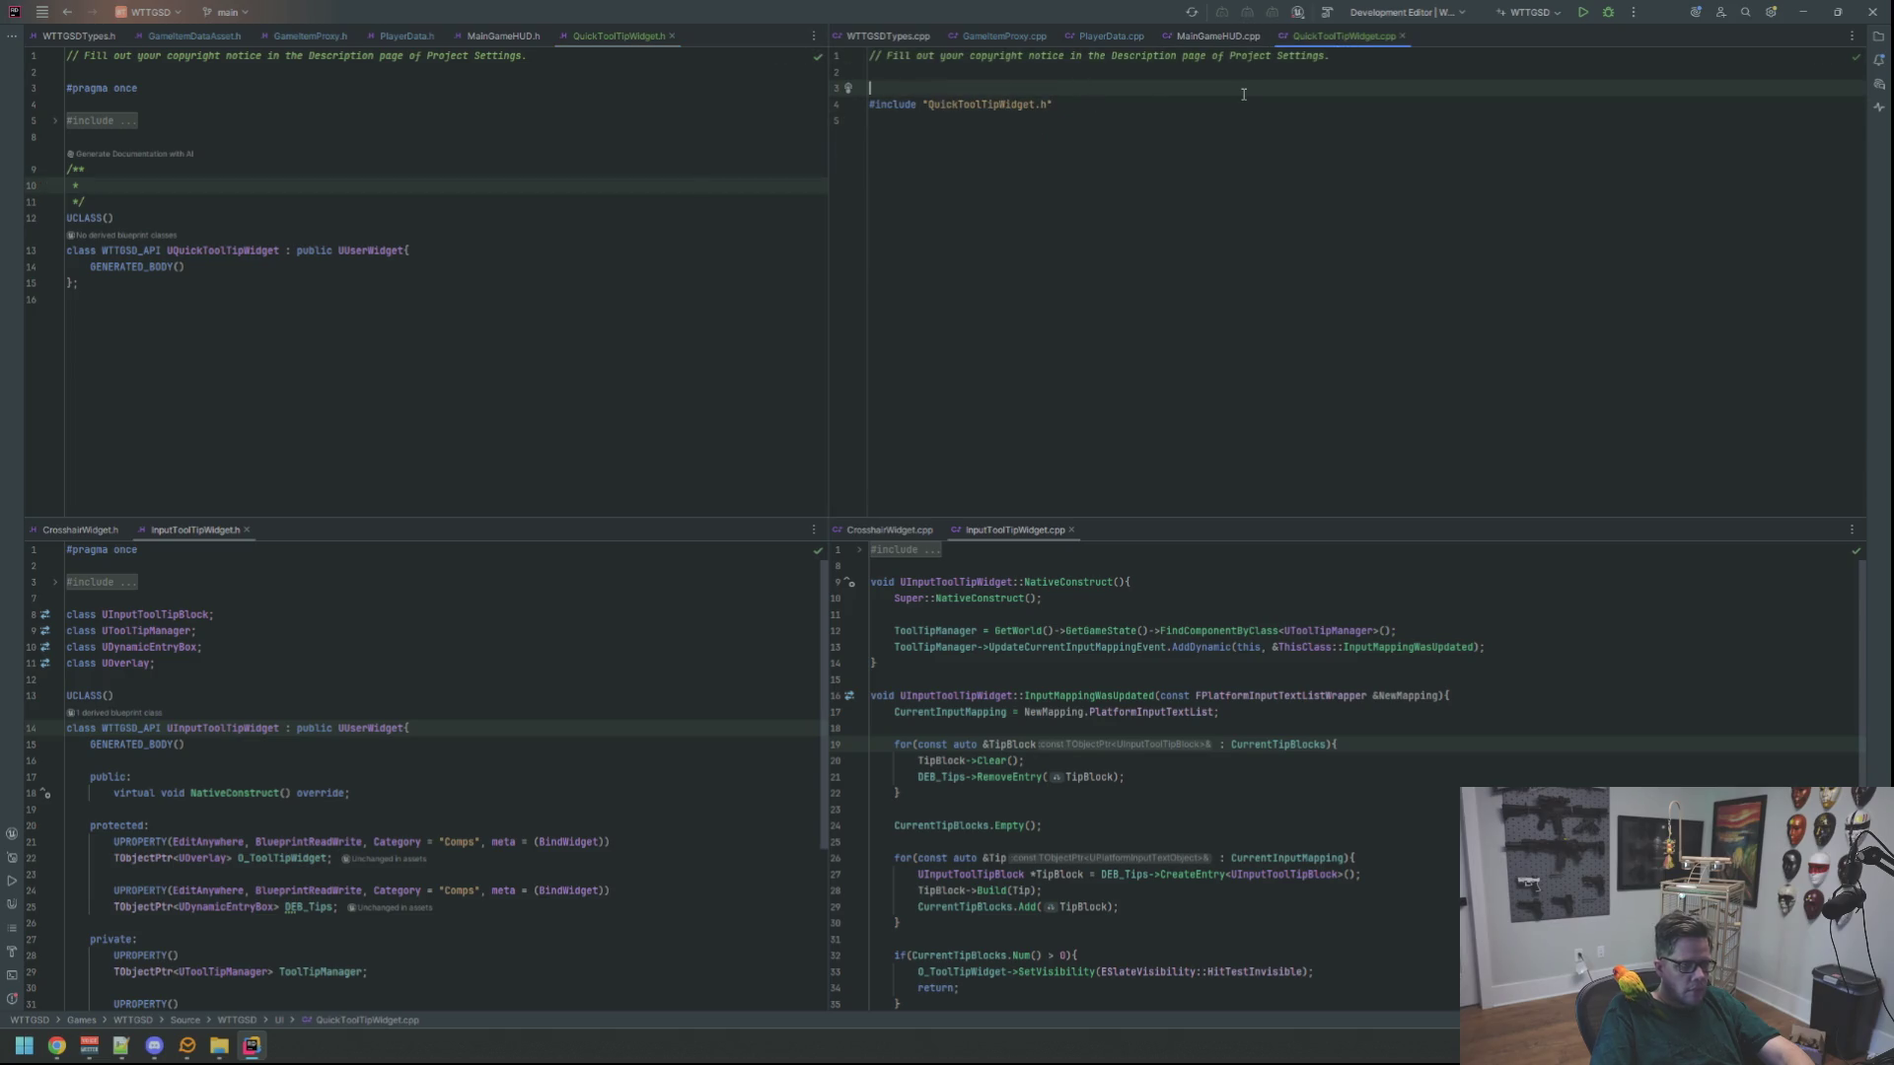
{"action": "key", "text": "shift+Home"}
{"action": "key", "text": "BackSpace"}
{"action": "key", "text": "Delete"}
{"action": "key", "text": "Delete"}
{"action": "key", "text": "Delete"}
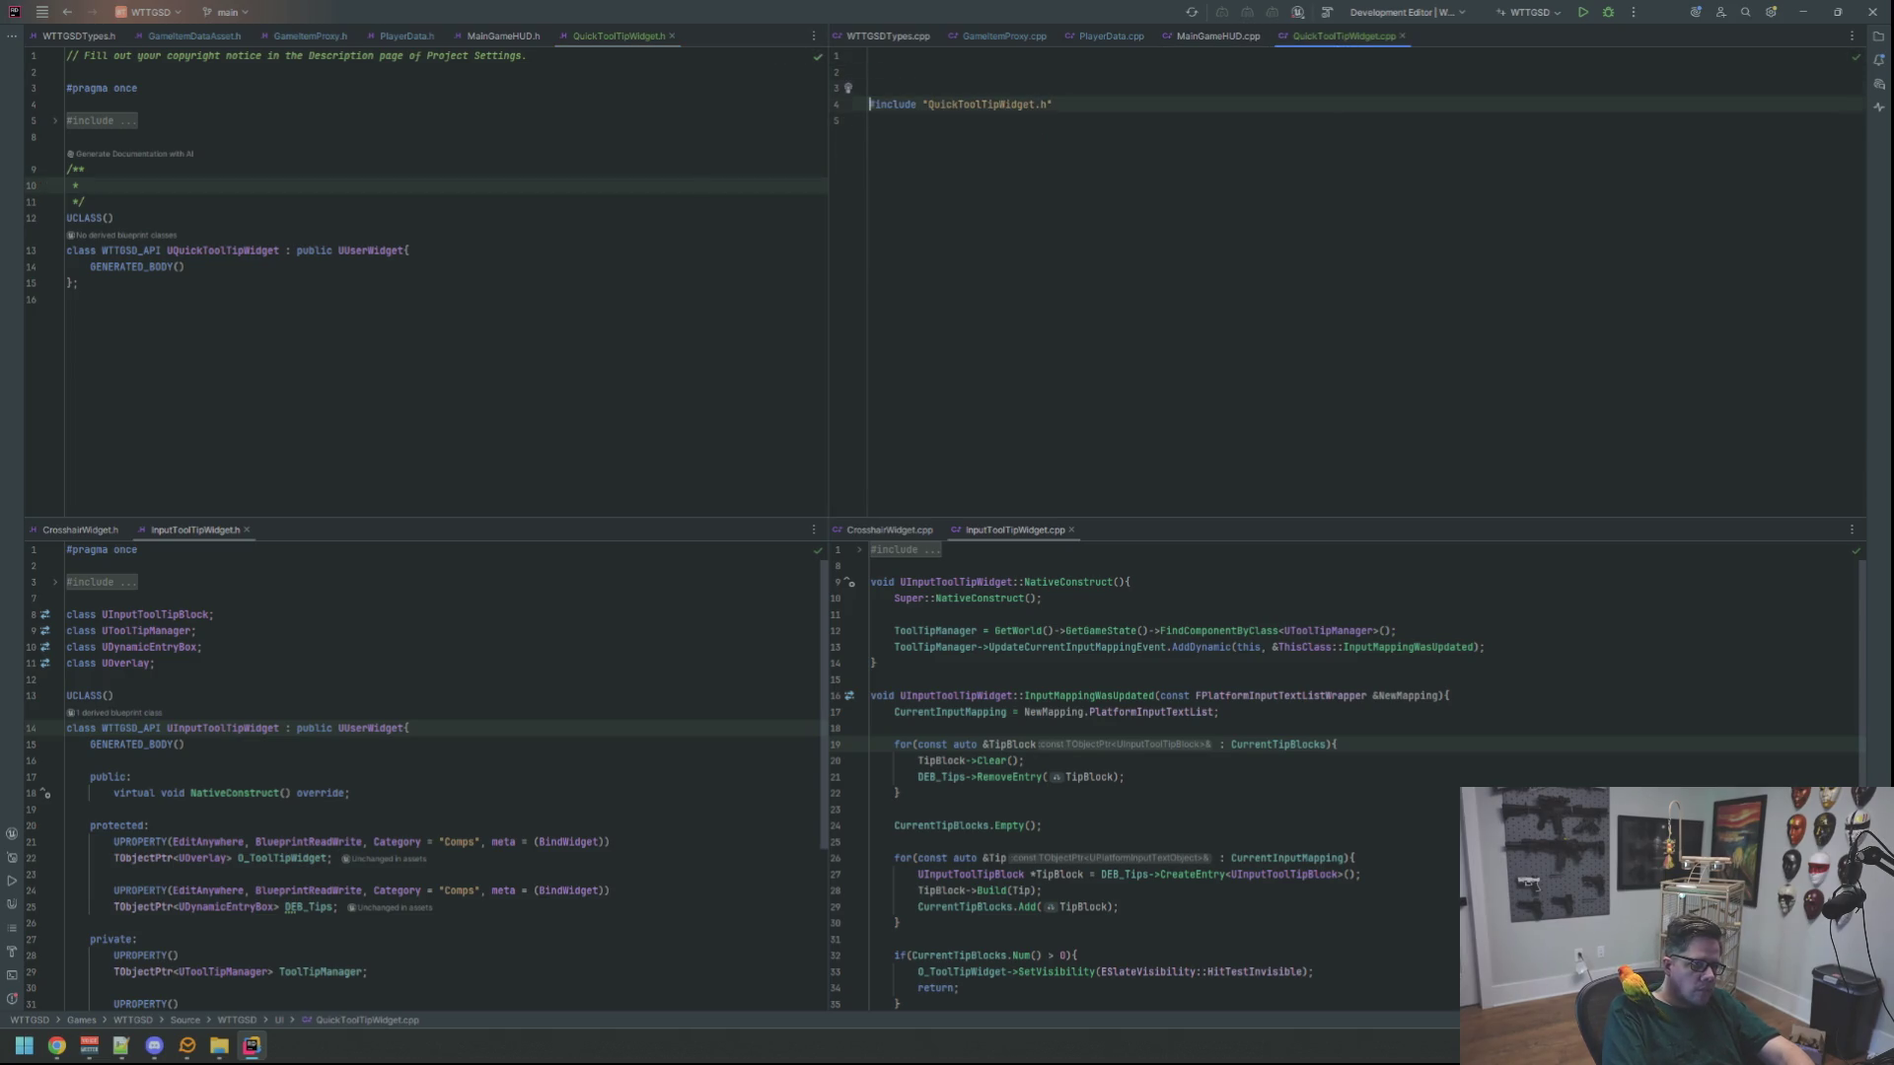
Delete the header's copyright comment and the empty doc comment above the class
{"action": "left_click", "coordinate": [599, 73]}
{"action": "left_click", "coordinate": [619, 52]}
{"action": "key", "text": "shift+Home"}
{"action": "key", "text": "BackSpace"}
{"action": "key", "text": "Delete"}
{"action": "key", "text": "Delete"}
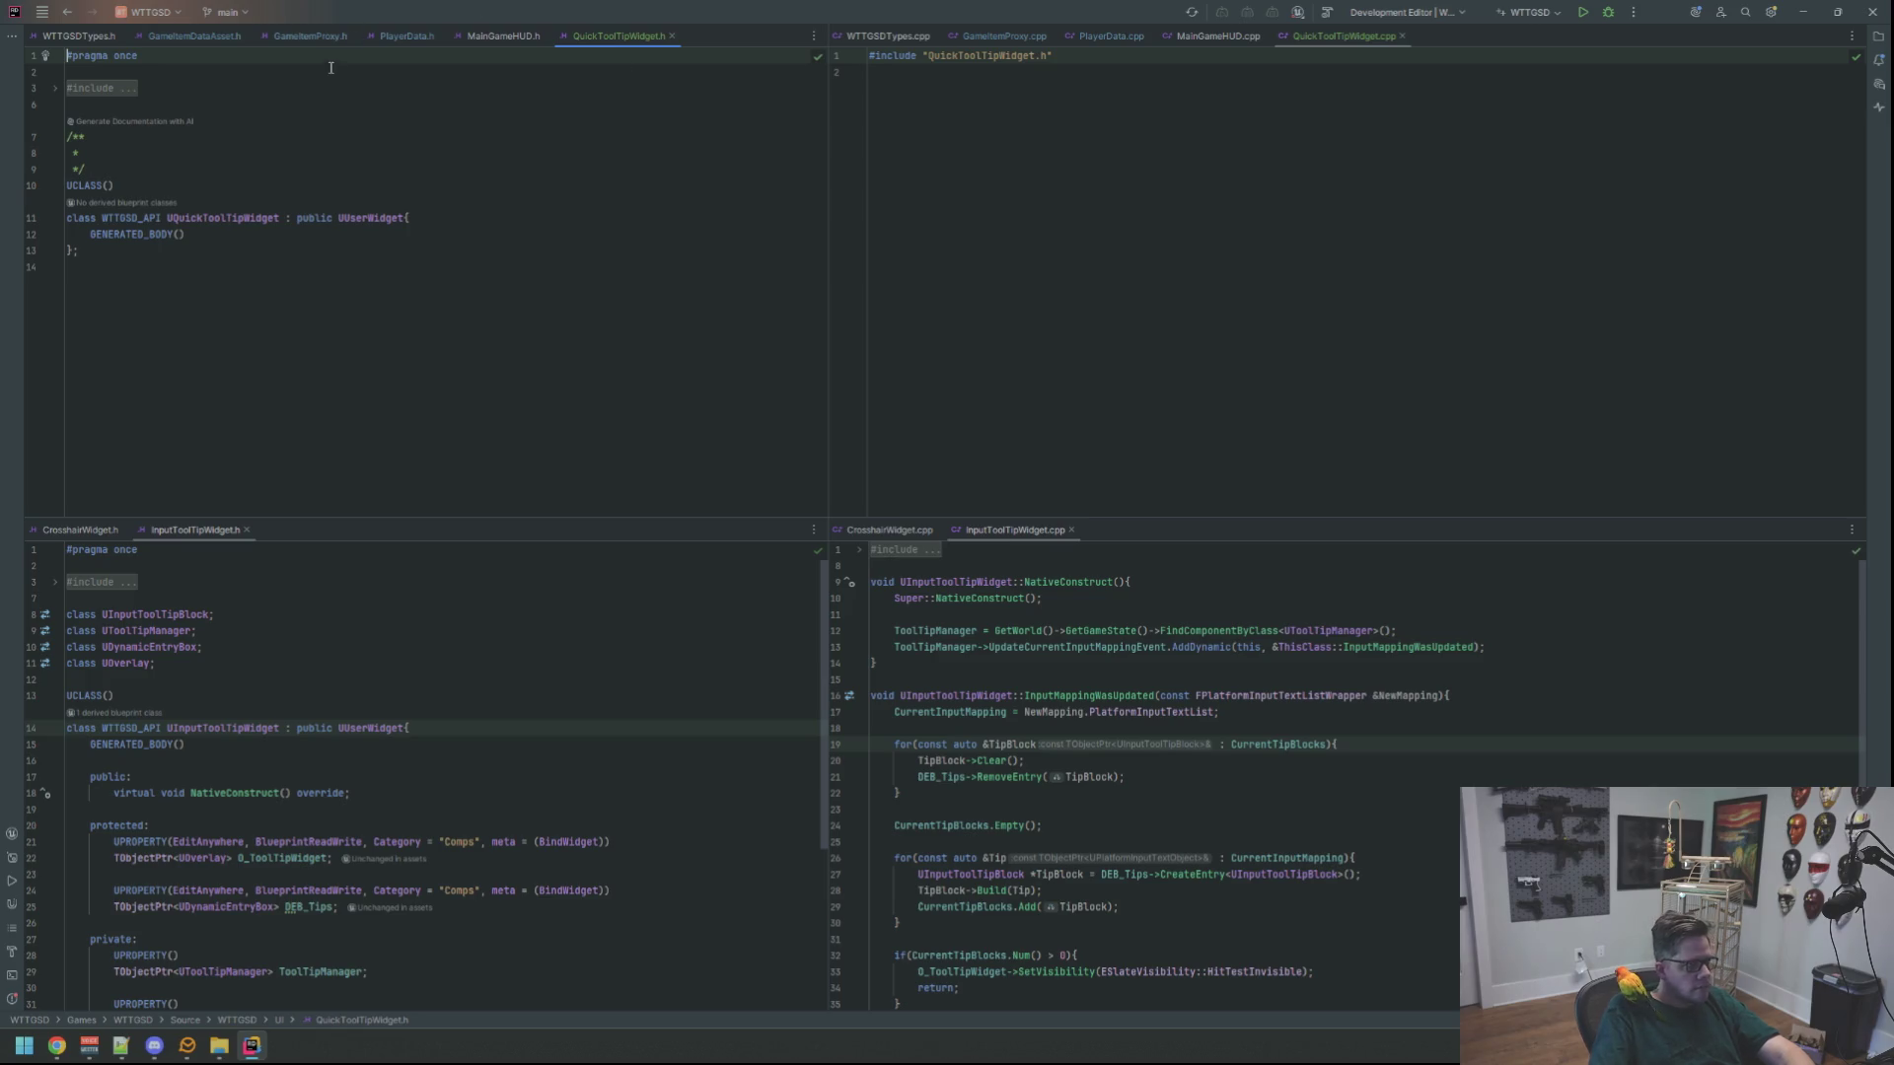
{"action": "left_click", "coordinate": [103, 88]}
{"action": "left_click", "coordinate": [166, 187]}
{"action": "key", "text": "Down"}
{"action": "key", "text": "shift+Up"}
{"action": "key", "text": "shift+Up"}
{"action": "key", "text": "shift+Up"}
{"action": "key", "text": "BackSpace"}
Add blank lines inside the class body after GENERATED_BODY()
{"action": "key", "text": "Down"}
{"action": "key", "text": "Down"}
{"action": "key", "text": "Down"}
{"action": "key", "text": "End"}
{"action": "key", "text": "Return"}
{"action": "key", "text": "Return"}
{"action": "key", "text": "Return"}
{"action": "key", "text": "Up"}
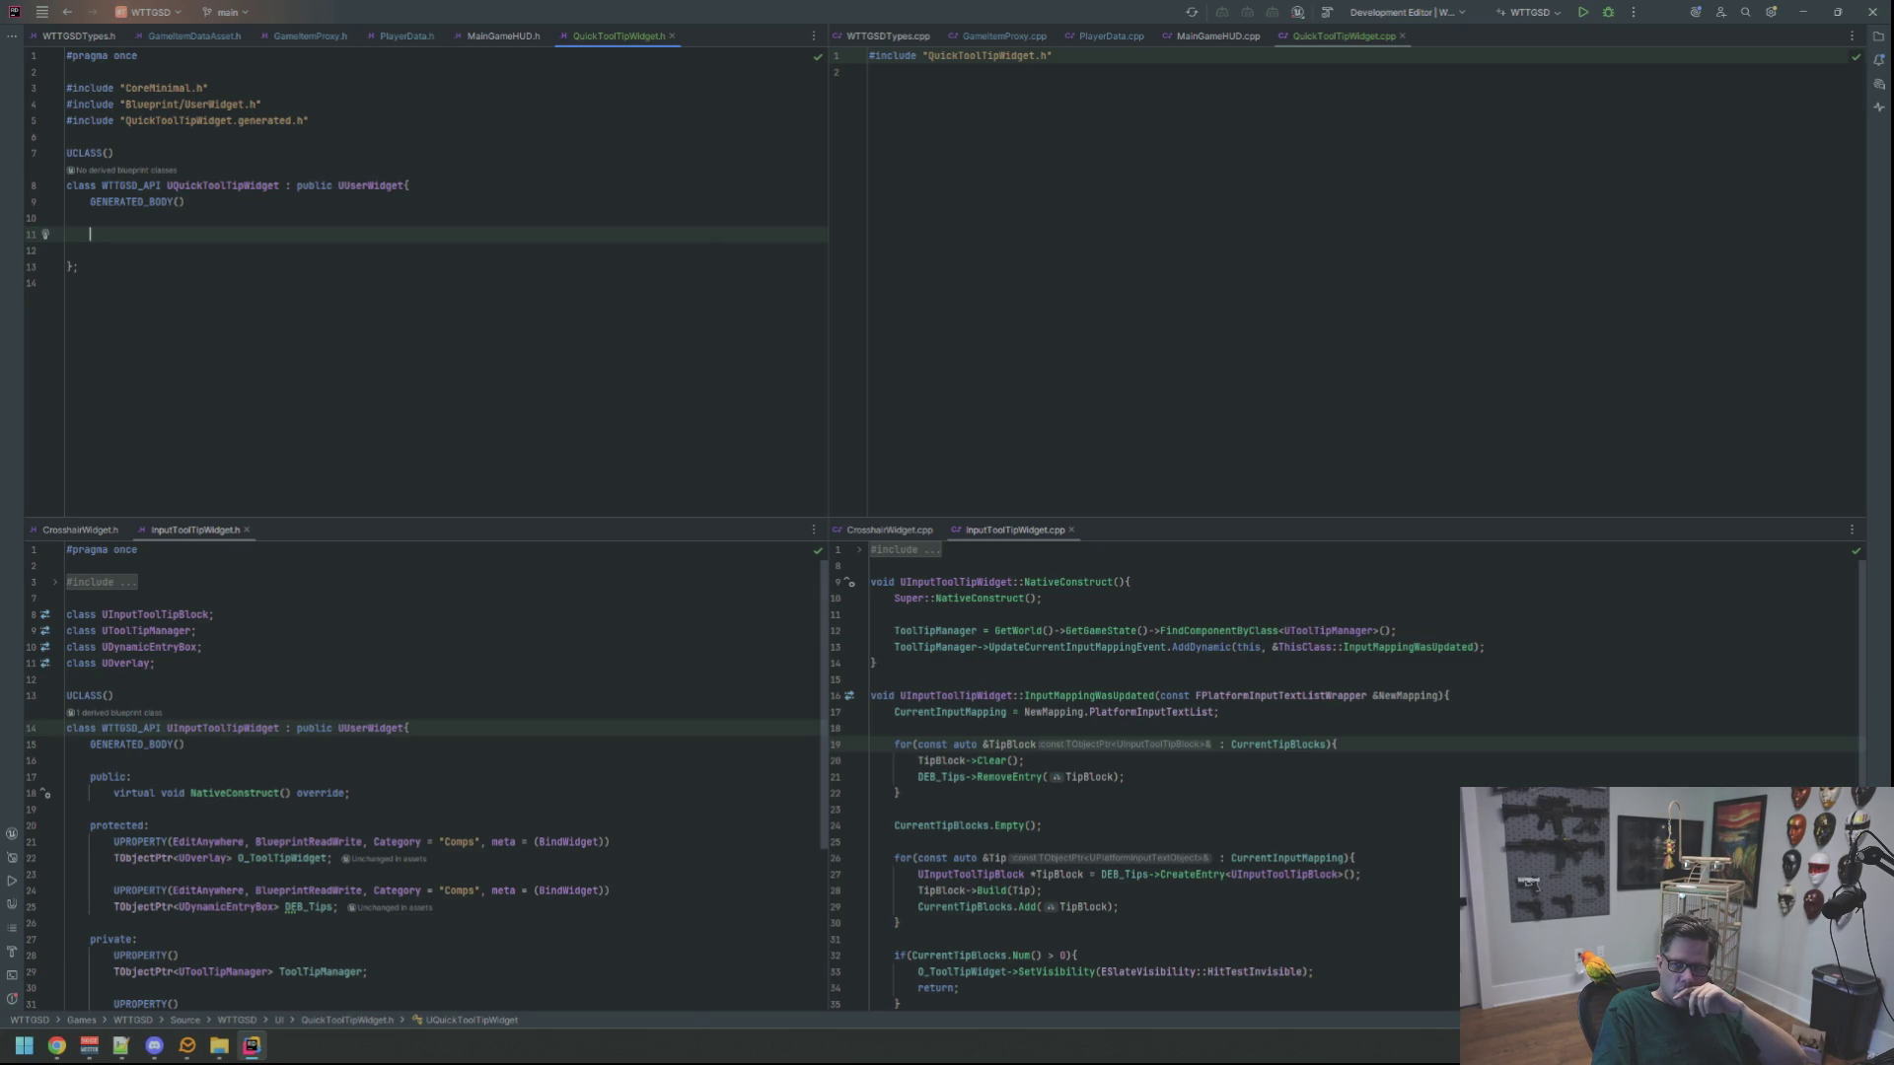
Check the web browser, then return to the MainGameHUD header and source
{"action": "key", "text": "alt+Tab"}
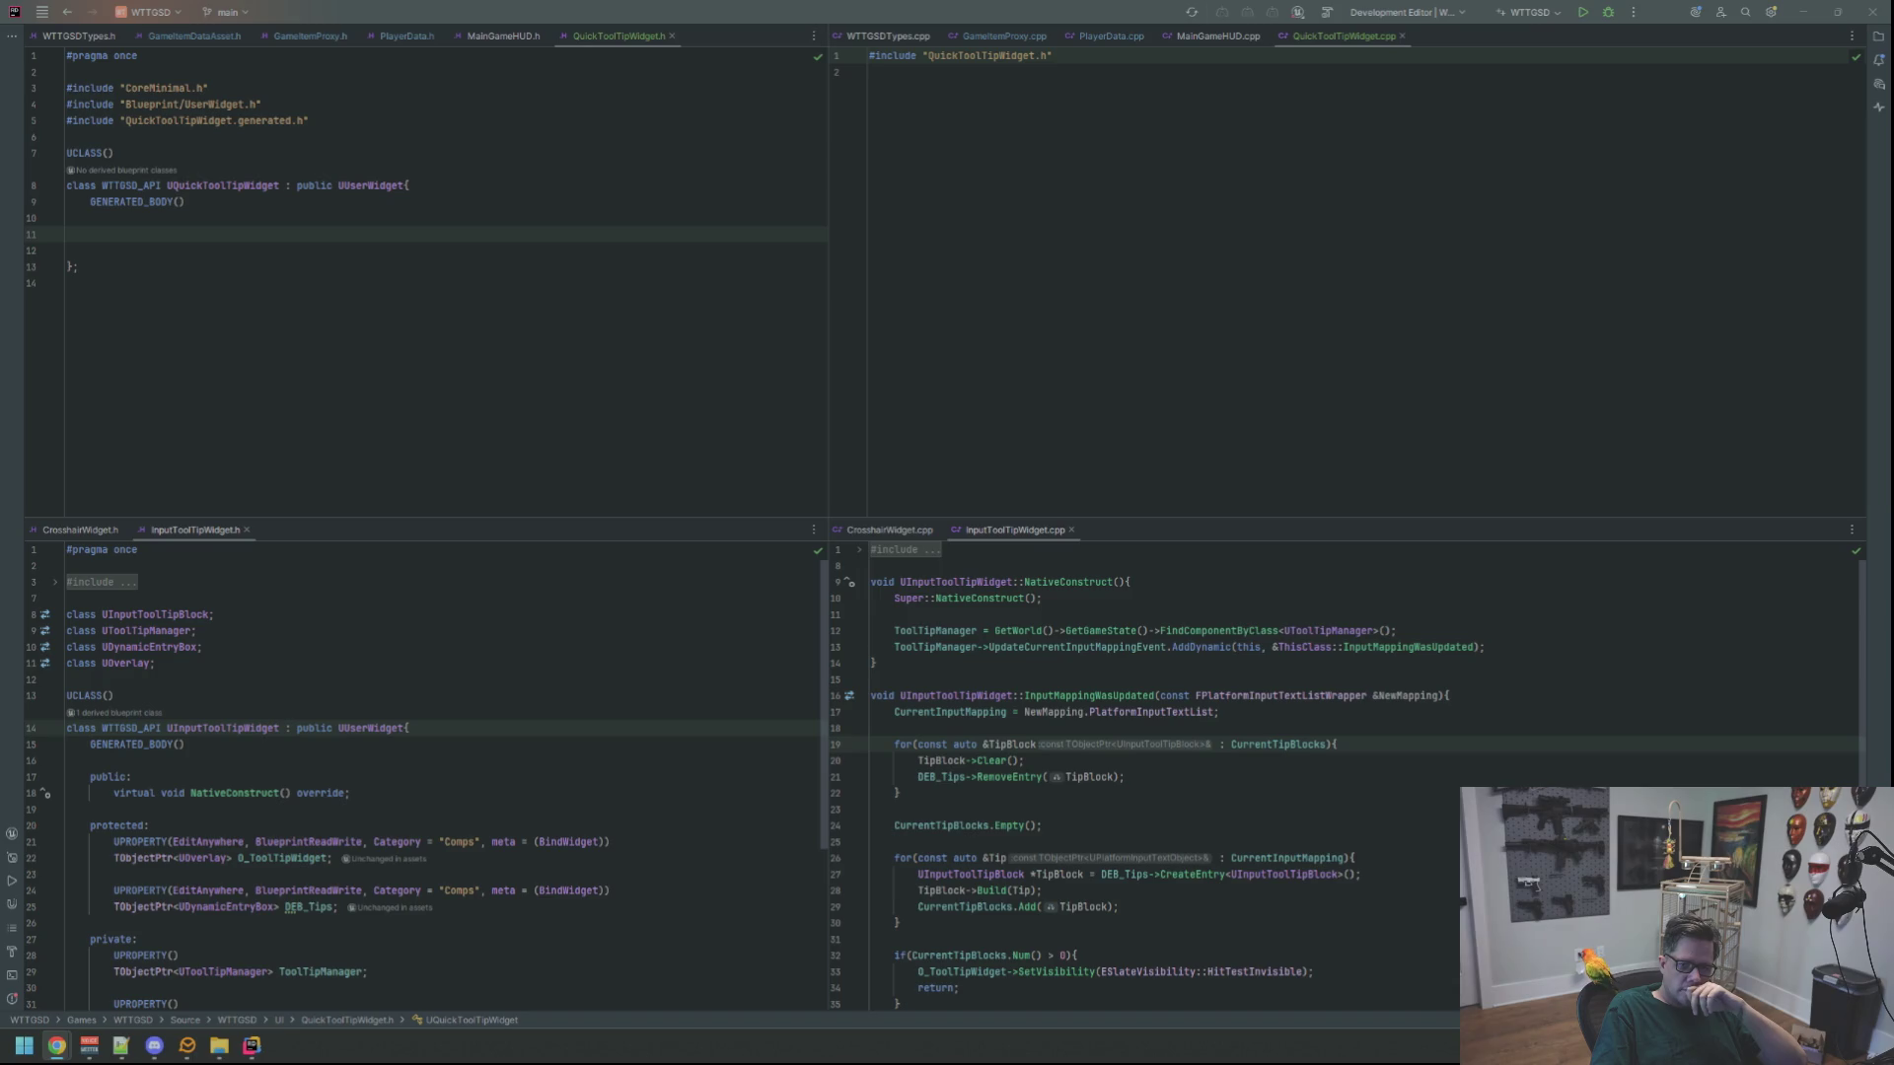
{"action": "left_click", "coordinate": [1814, 500]}
{"action": "left_click", "coordinate": [688, 219]}
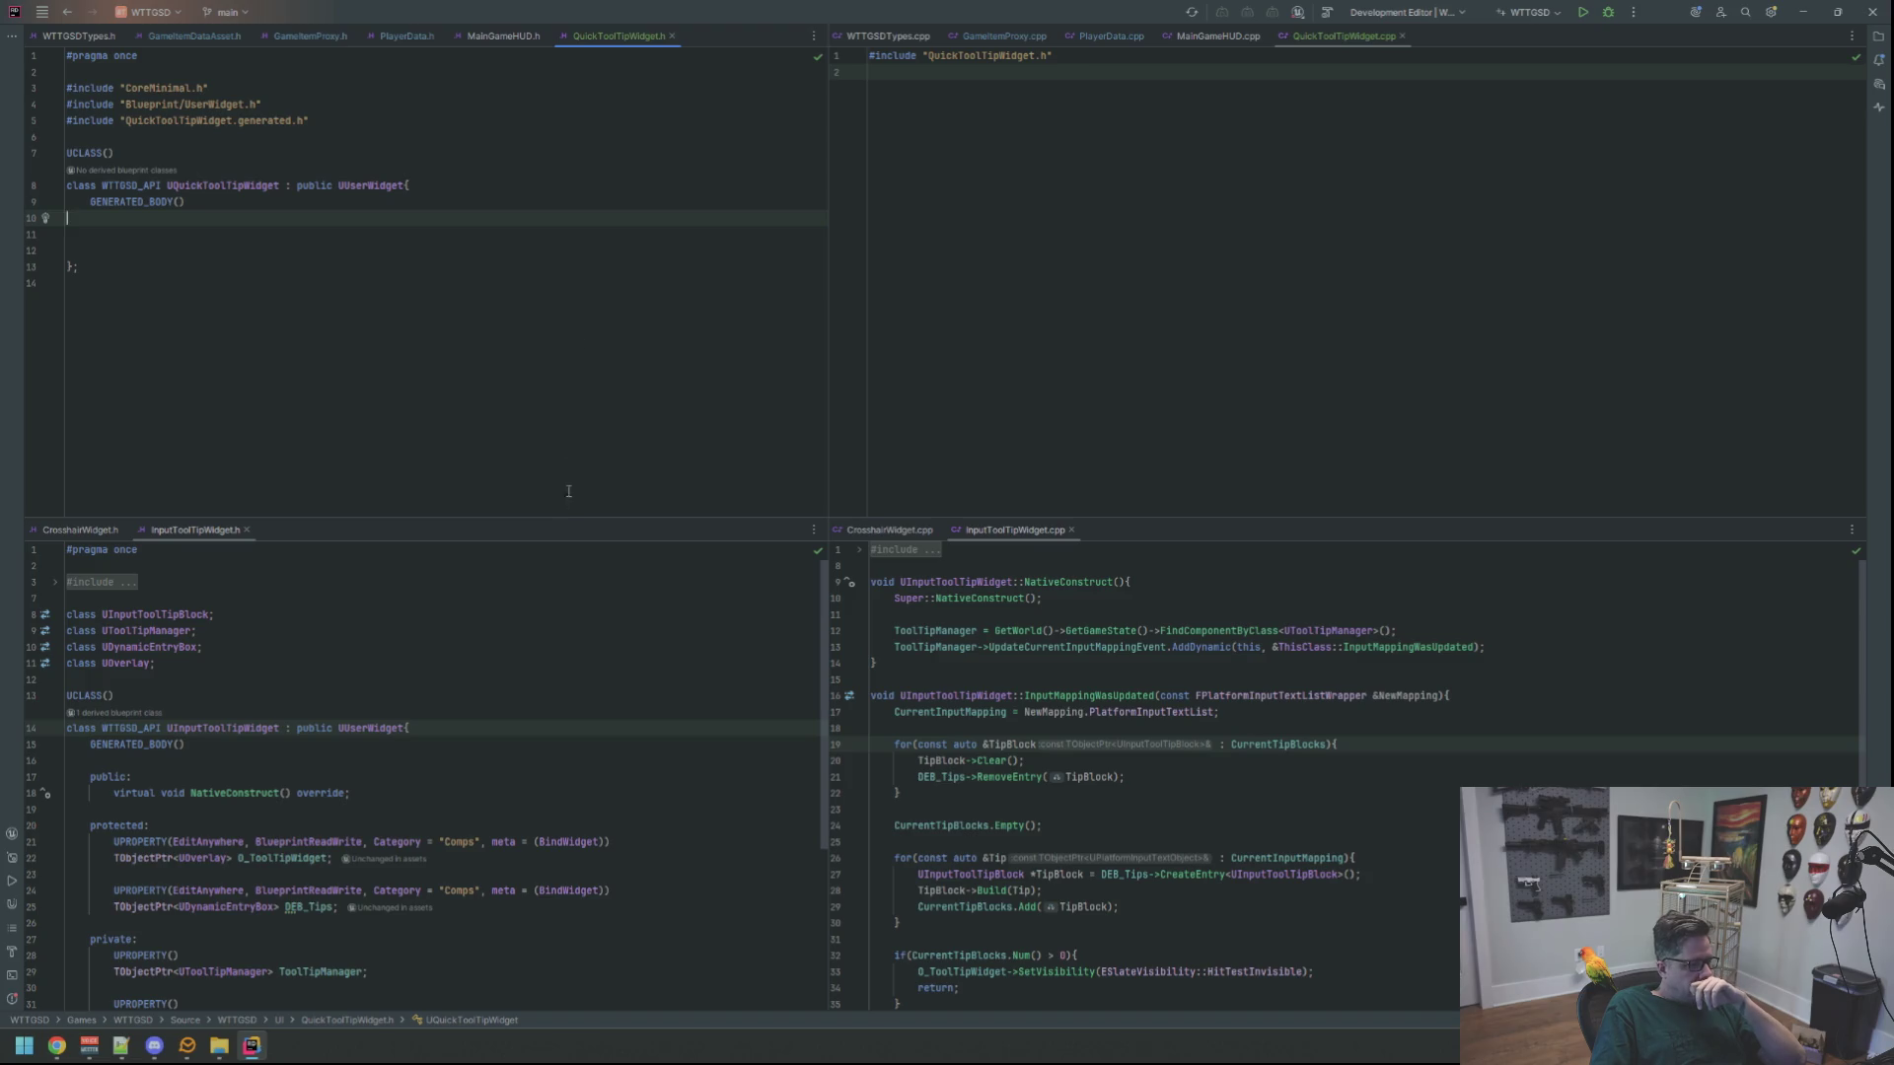
{"action": "scroll", "coordinate": [544, 691], "scroll_direction": "down", "scroll_amount": 1}
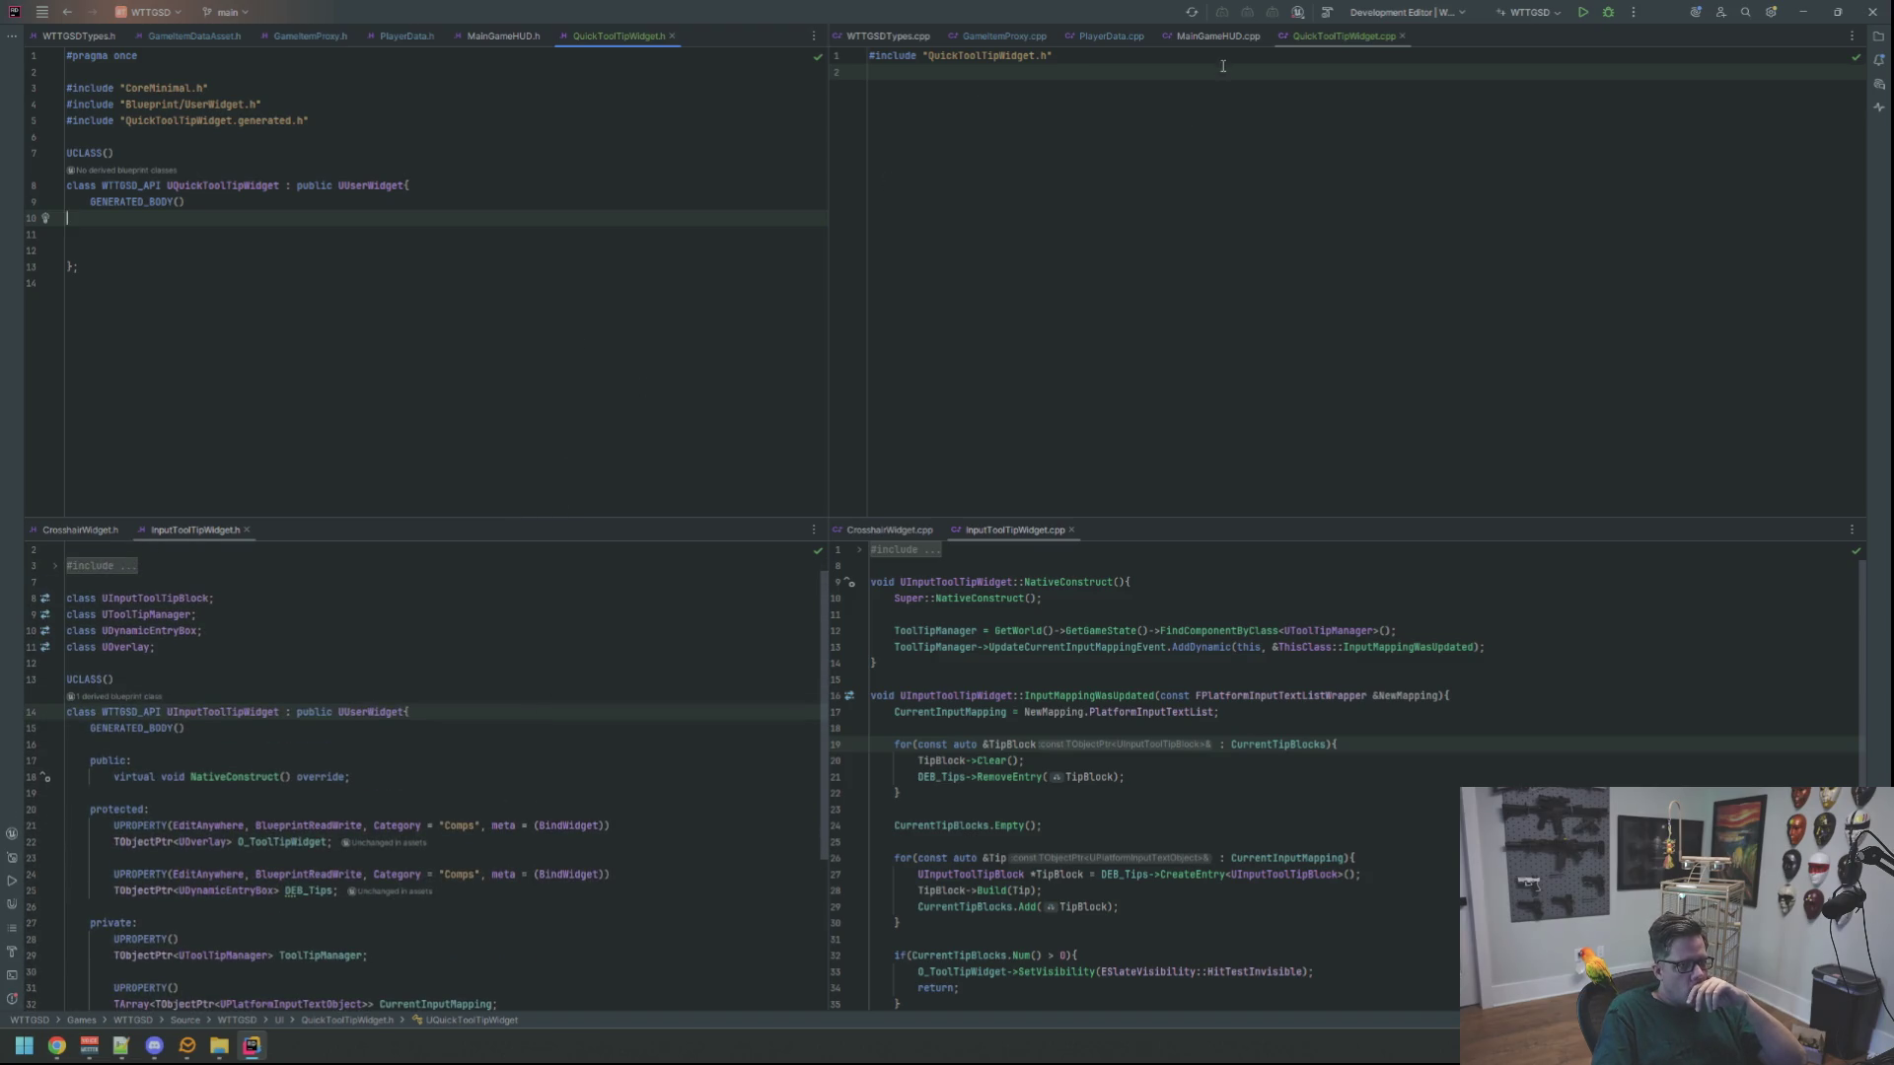
{"action": "key", "text": "ctrl+alt+Left"}
{"action": "key", "text": "ctrl+alt+Left"}
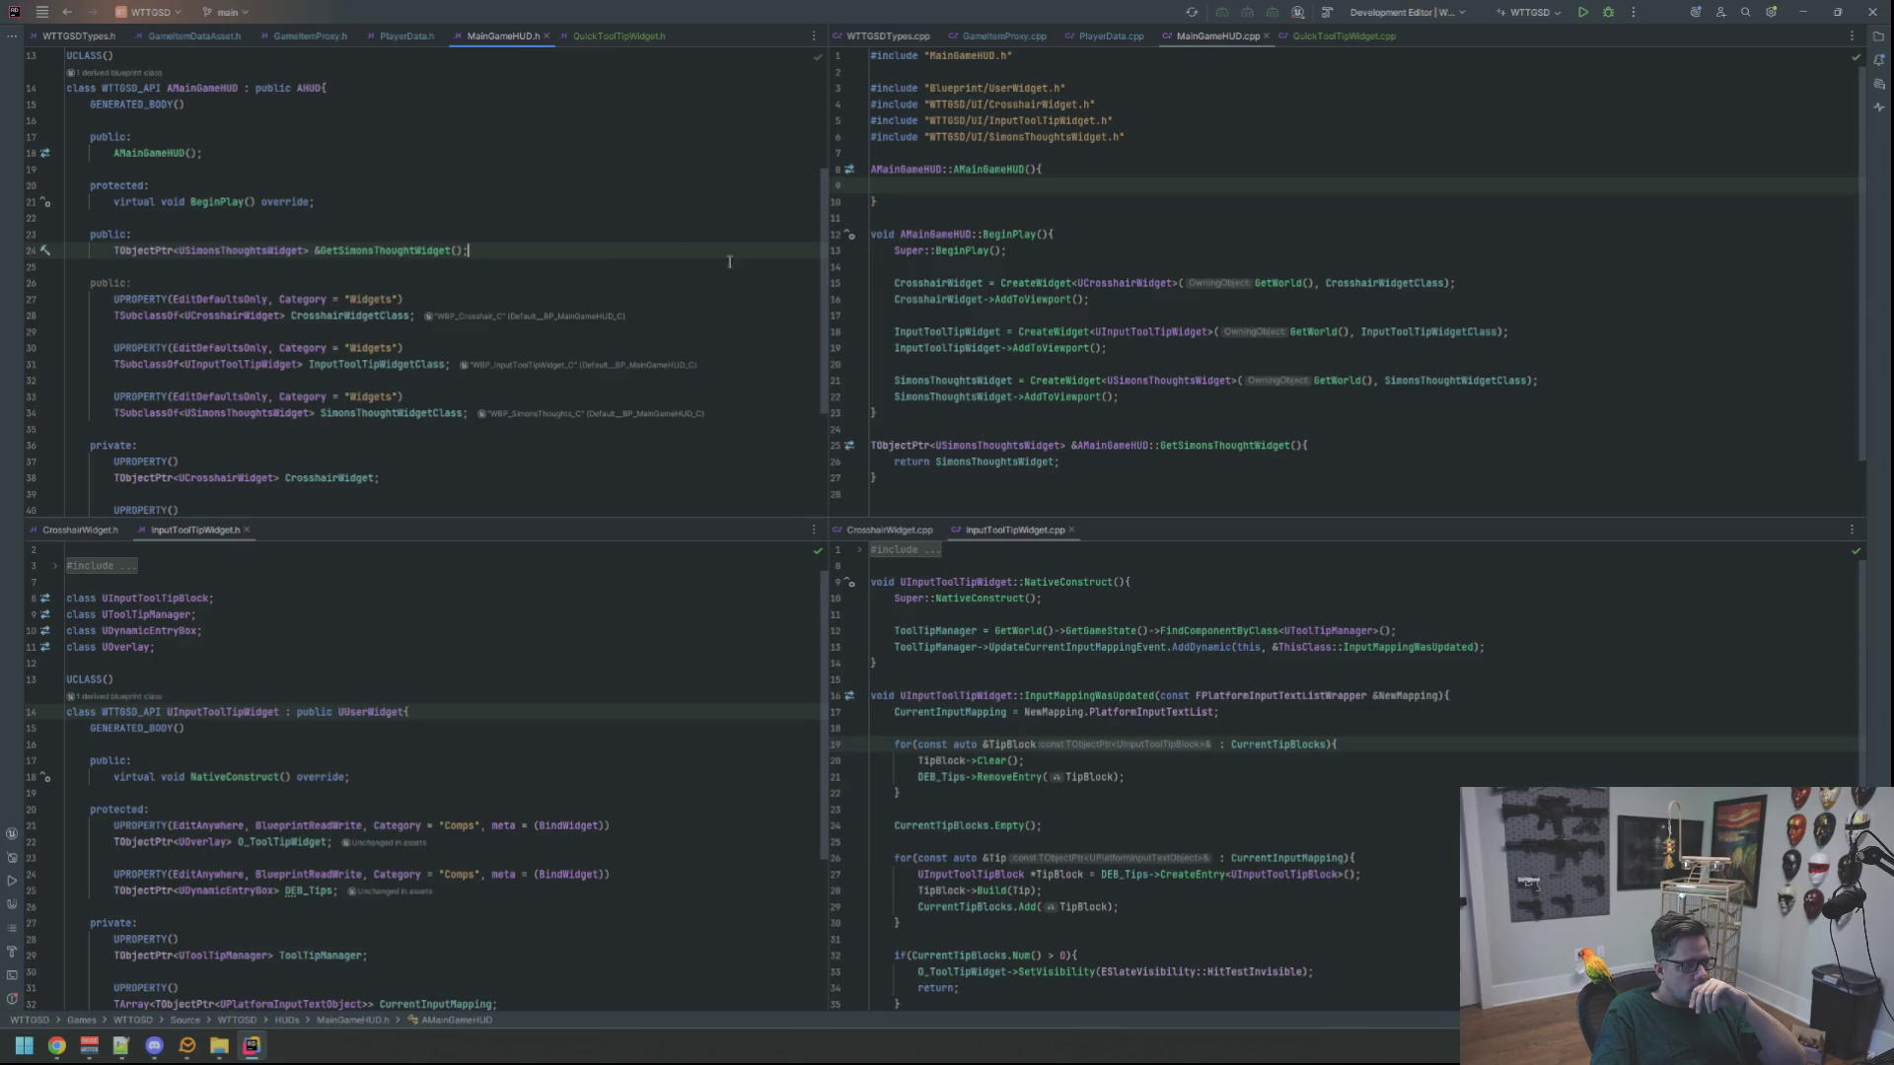
Insert UPROPERTY(EditDefaultsOnly, Category = "Widgets") below the crosshair class property
{"action": "scroll", "coordinate": [661, 260], "scroll_direction": "down", "scroll_amount": 3}
{"action": "scroll", "coordinate": [642, 259], "scroll_direction": "up", "scroll_amount": 1}
{"action": "left_click", "coordinate": [568, 284]}
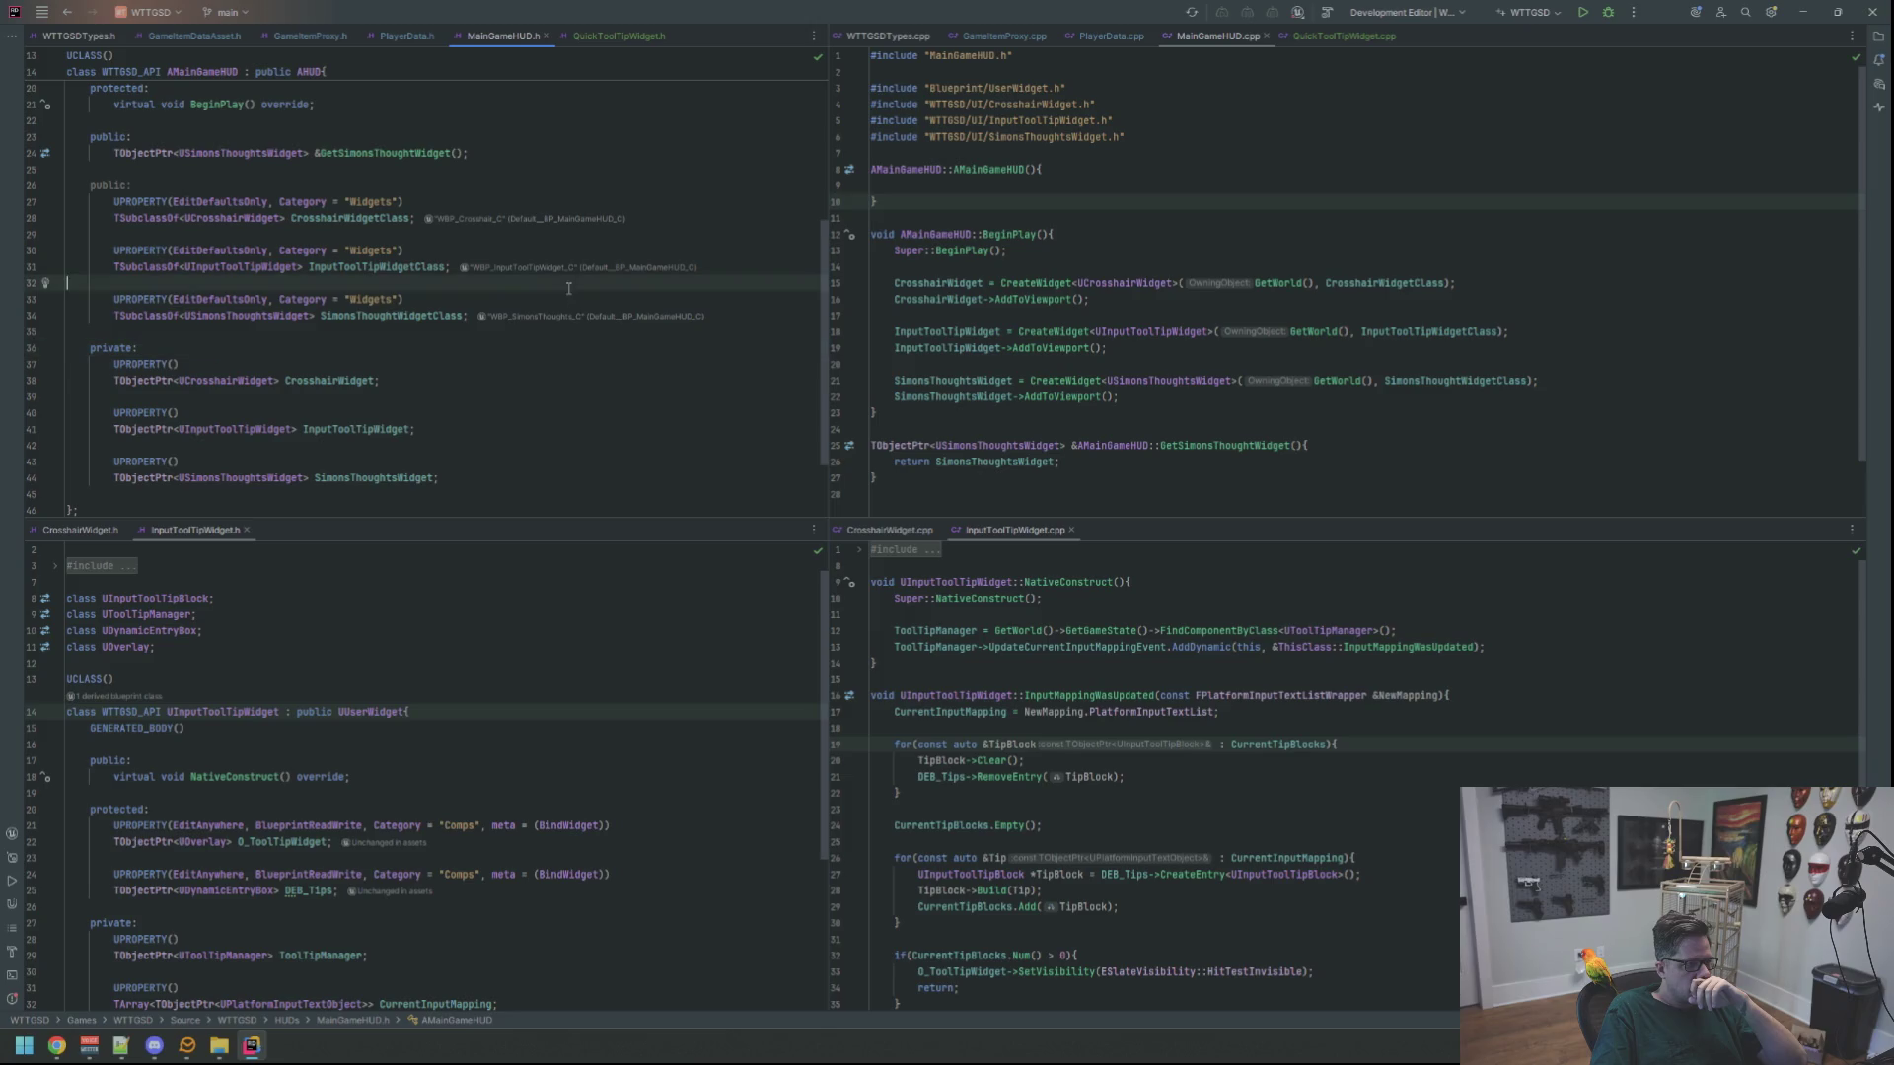
{"action": "key", "text": "Up"}
{"action": "key", "text": "Up"}
{"action": "key", "text": "Up"}
{"action": "key", "text": "Down"}
{"action": "key", "text": "Down"}
{"action": "key", "text": "Down"}
{"action": "key", "text": "Up"}
{"action": "key", "text": "Up"}
{"action": "key", "text": "Up"}
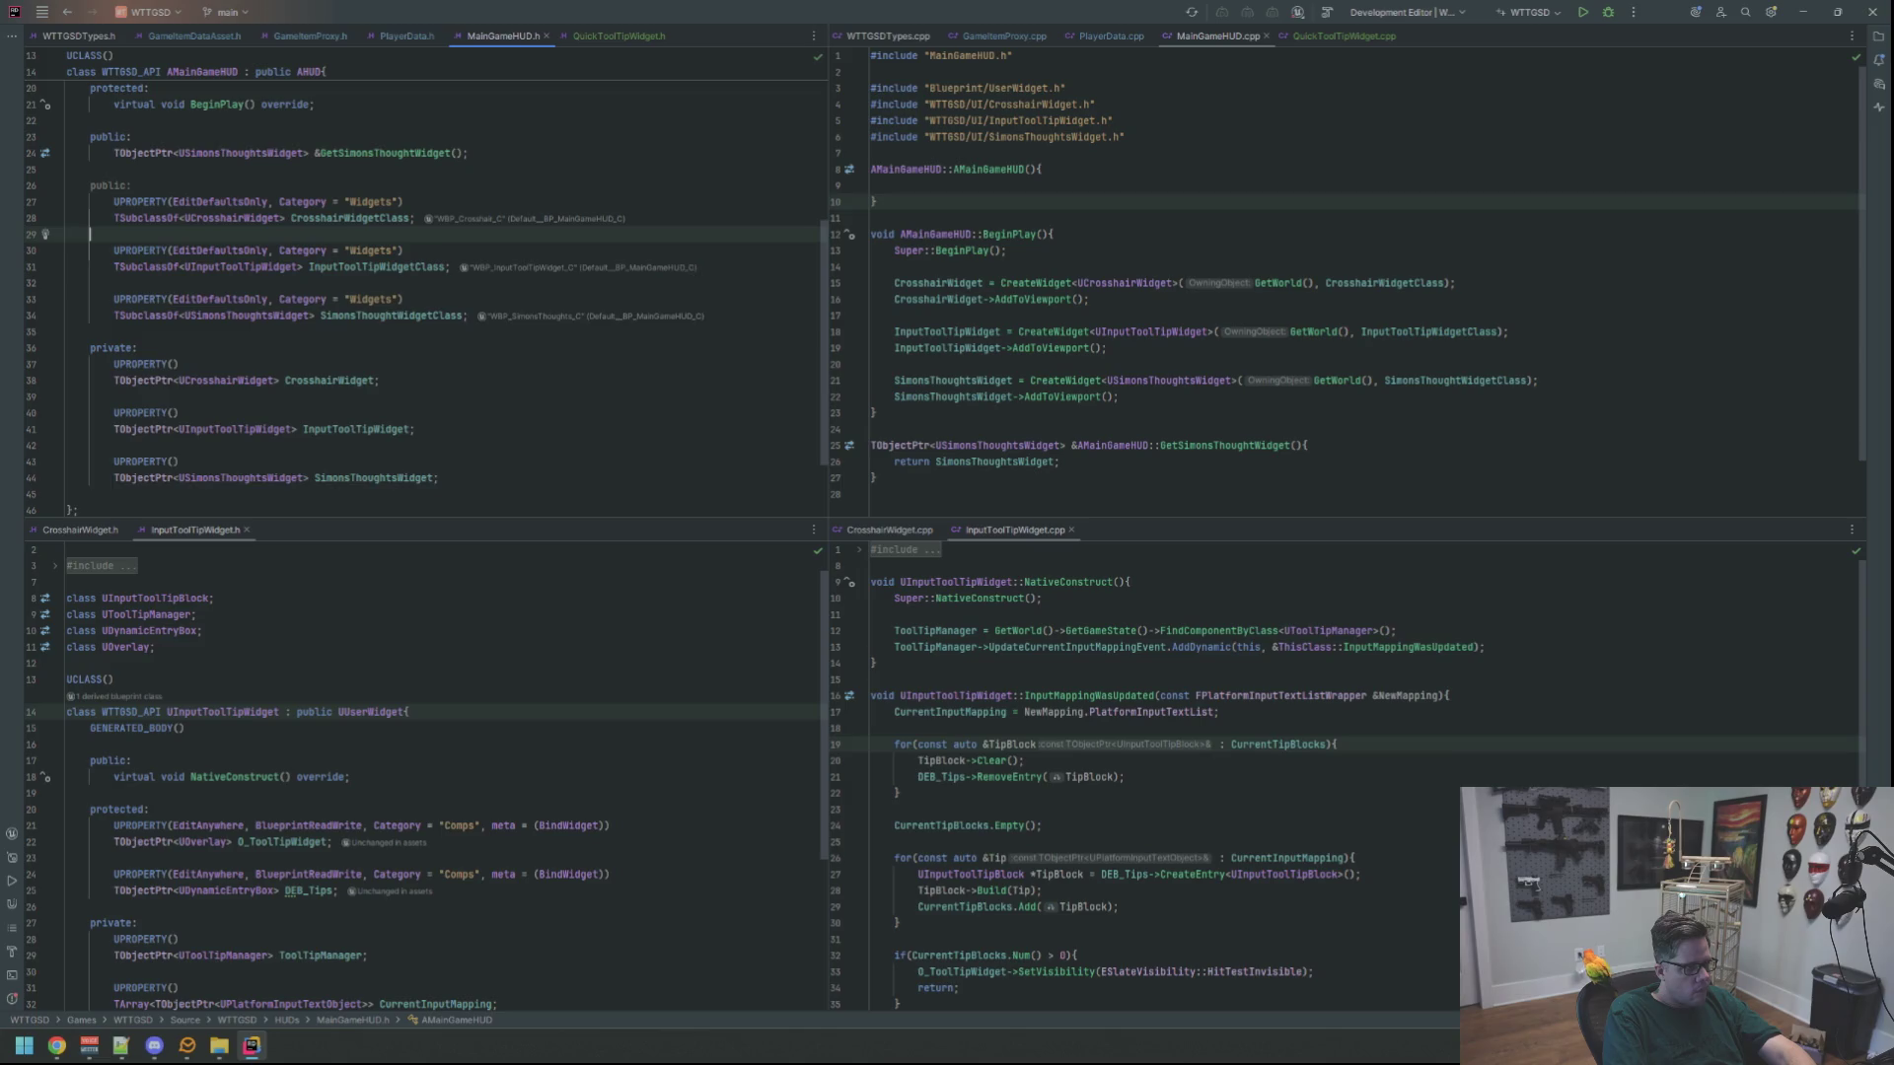
{"action": "key", "text": "Return"}
{"action": "key", "text": "Return"}
{"action": "key", "text": "Up"}
{"action": "type", "text": "UPRO"}
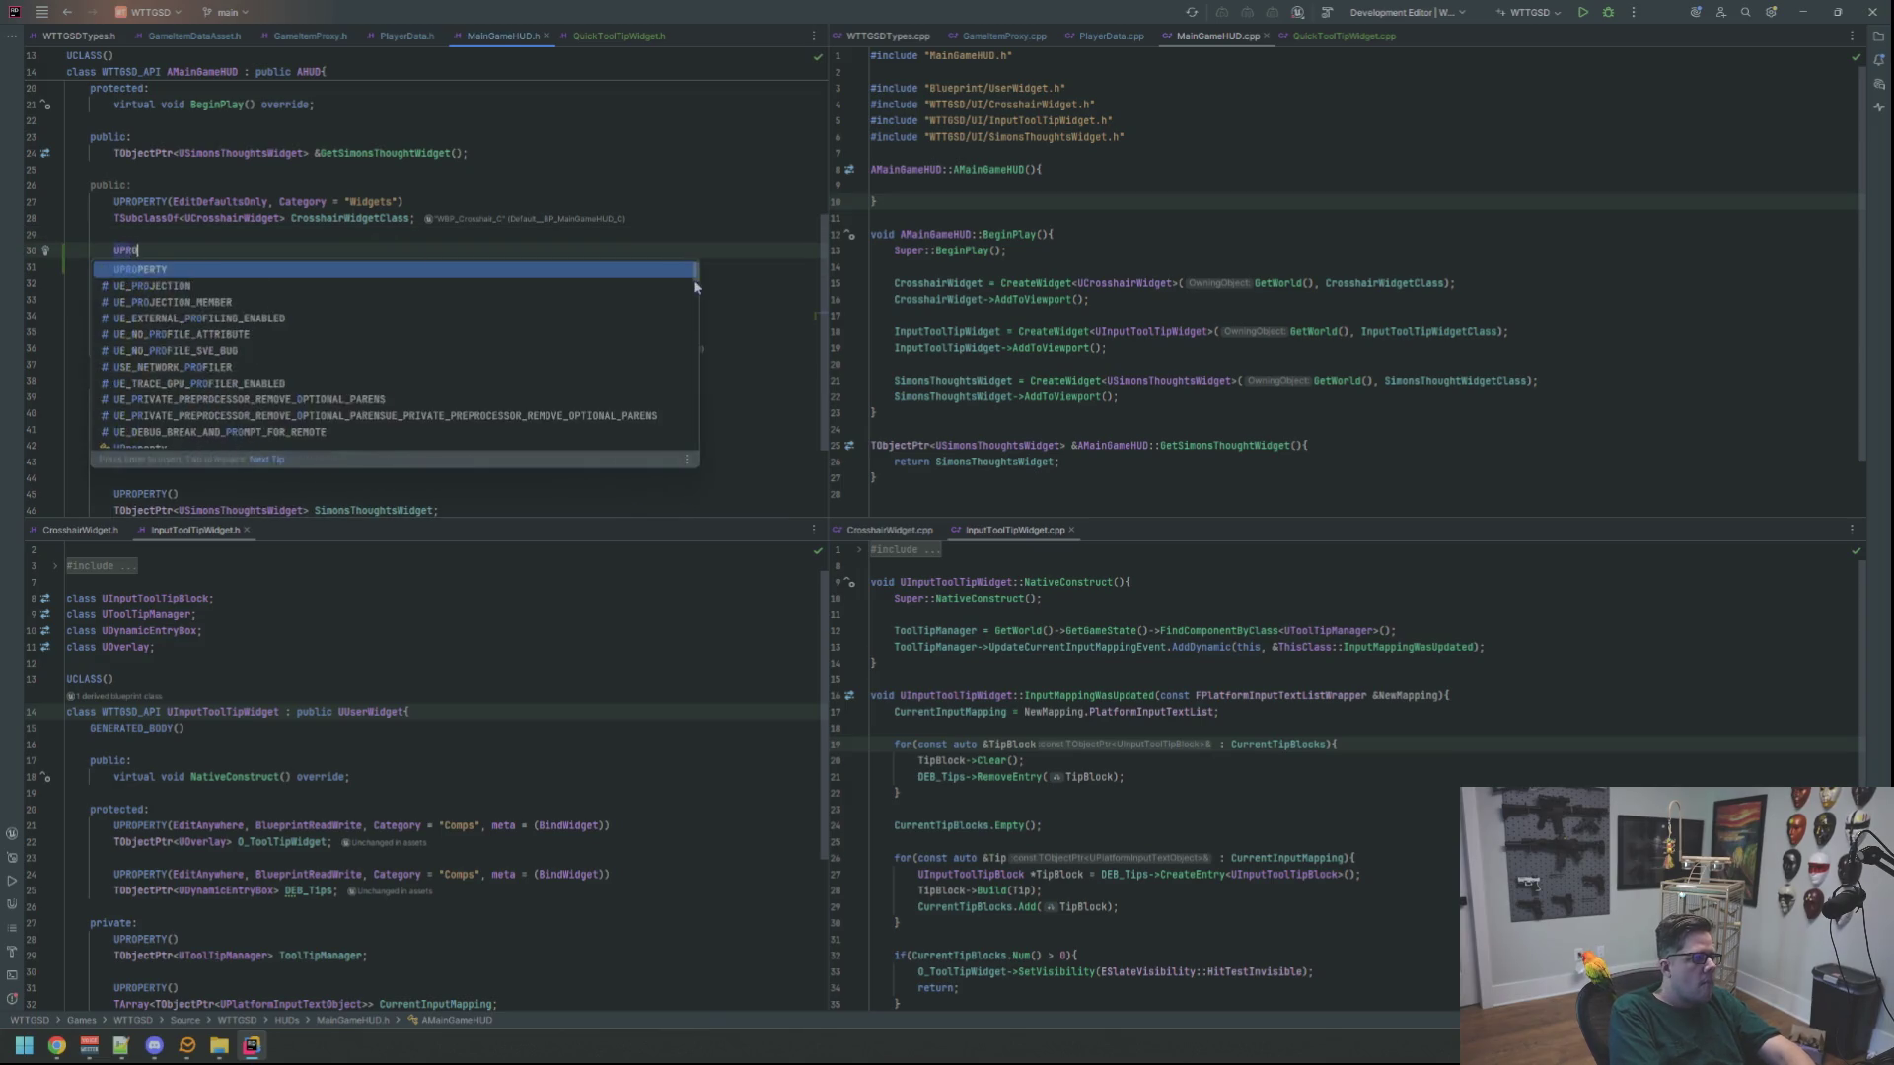
{"action": "type", "text": "PERTY(EditDefa"}
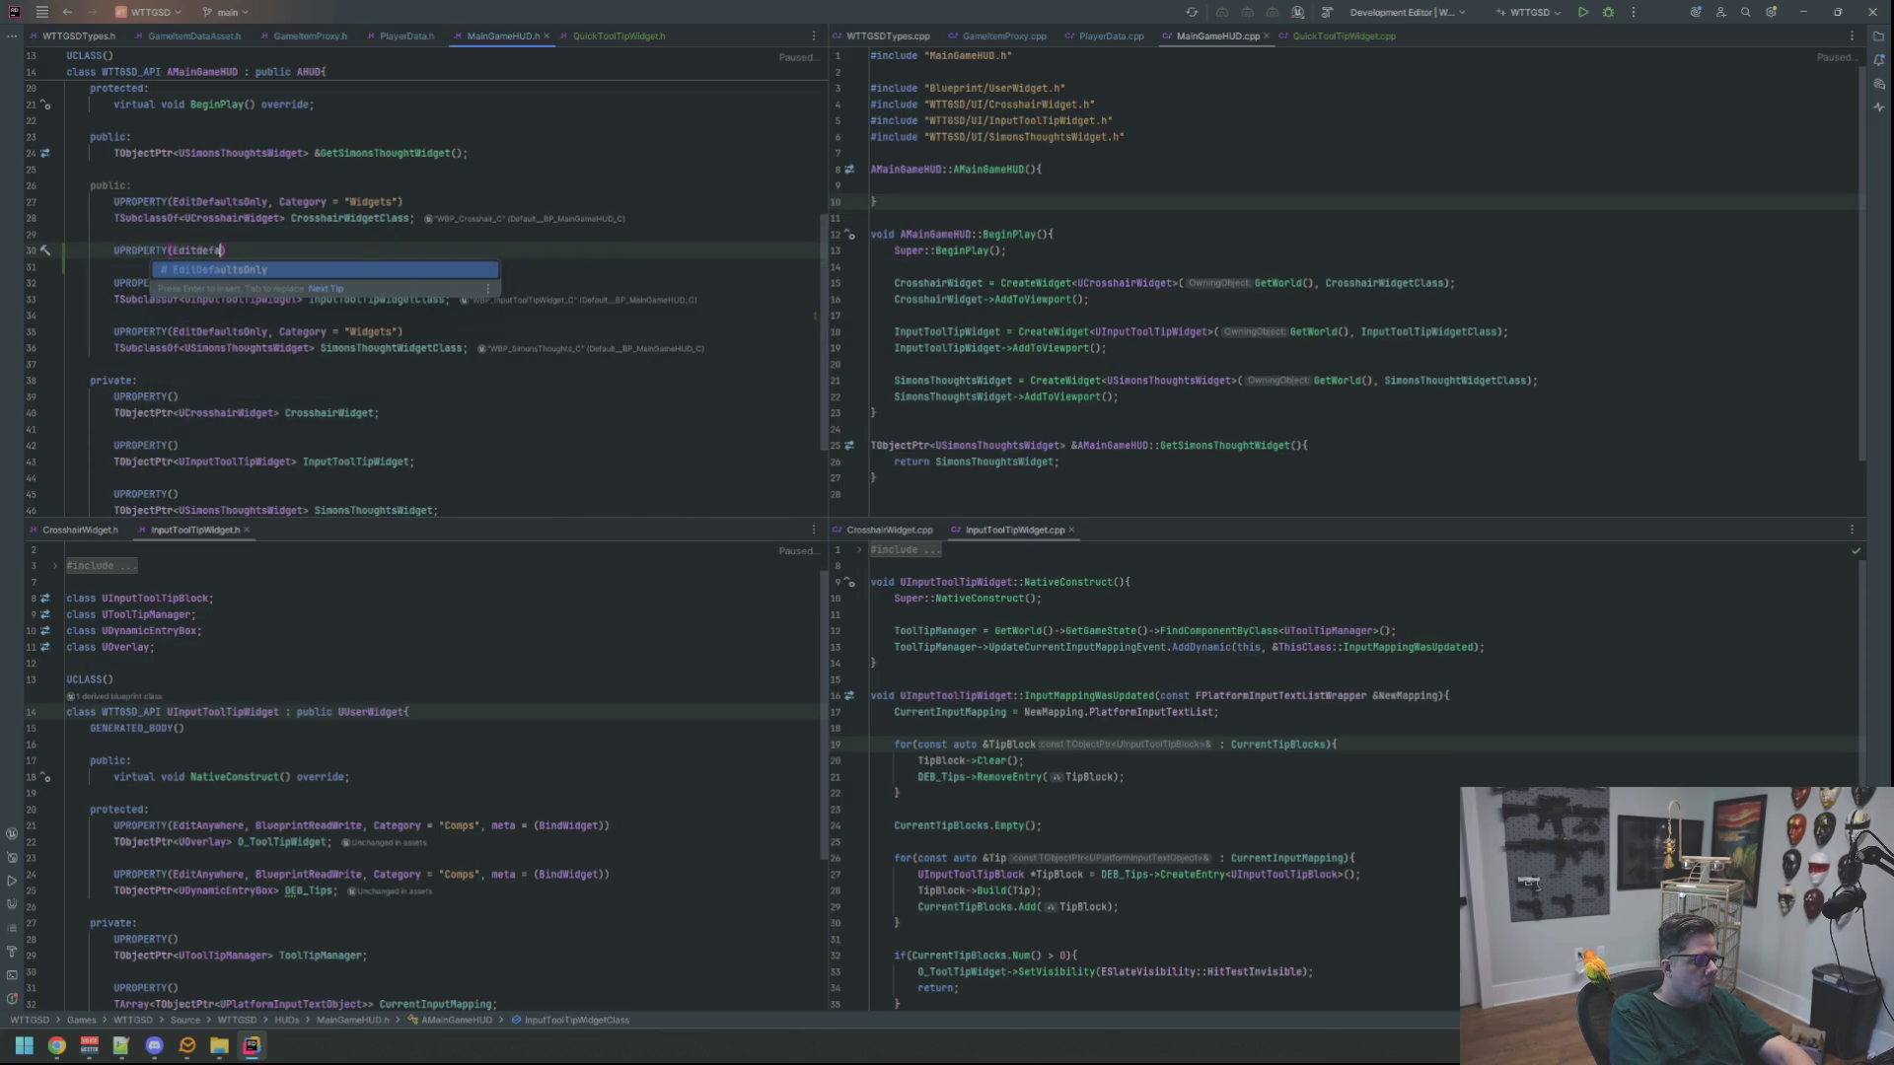
{"action": "key", "text": "Return"}
{"action": "type", "text": ", Category = \"Widget"}
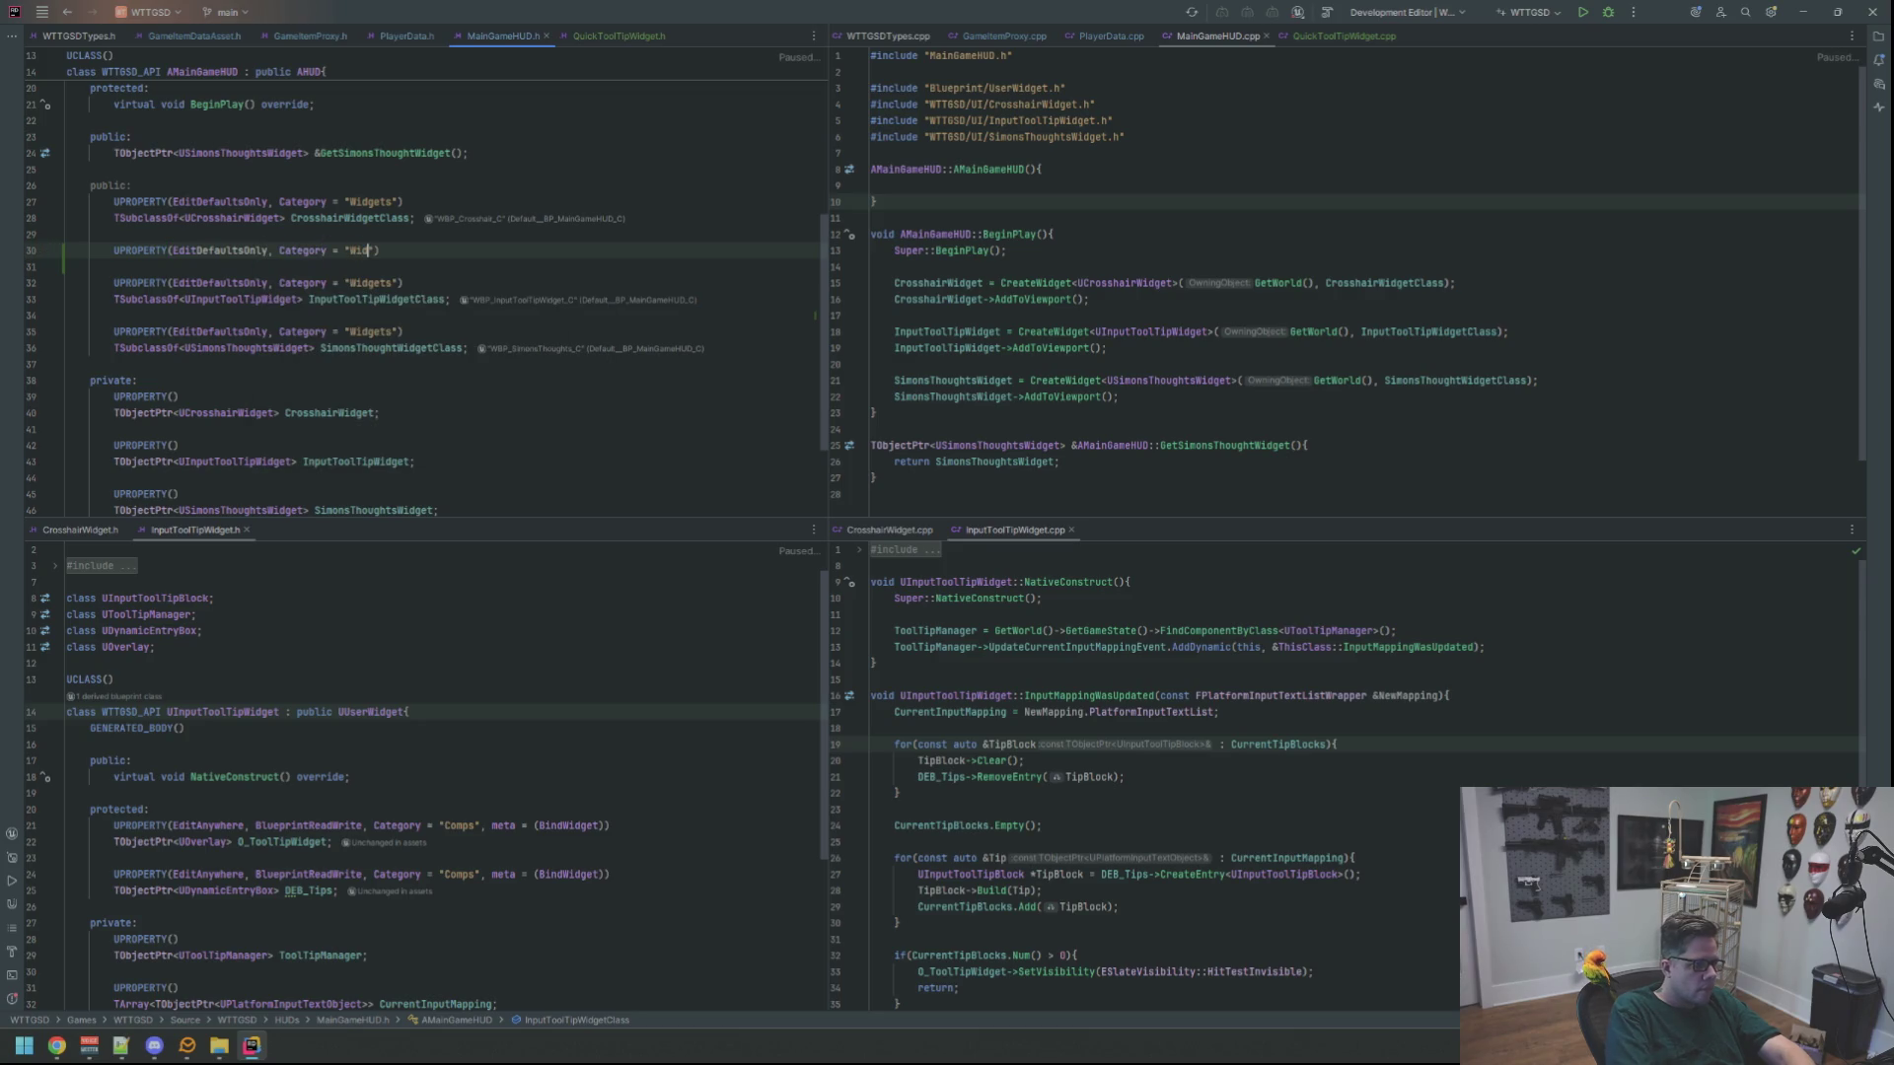
{"action": "type", "text": "s"}
Declare TSubclassOf<UQuickToolTipWidget> QuickToolTipWidgetClass and add the missing QuickToolTipWidget include
{"action": "key", "text": "End"}
{"action": "key", "text": "Return"}
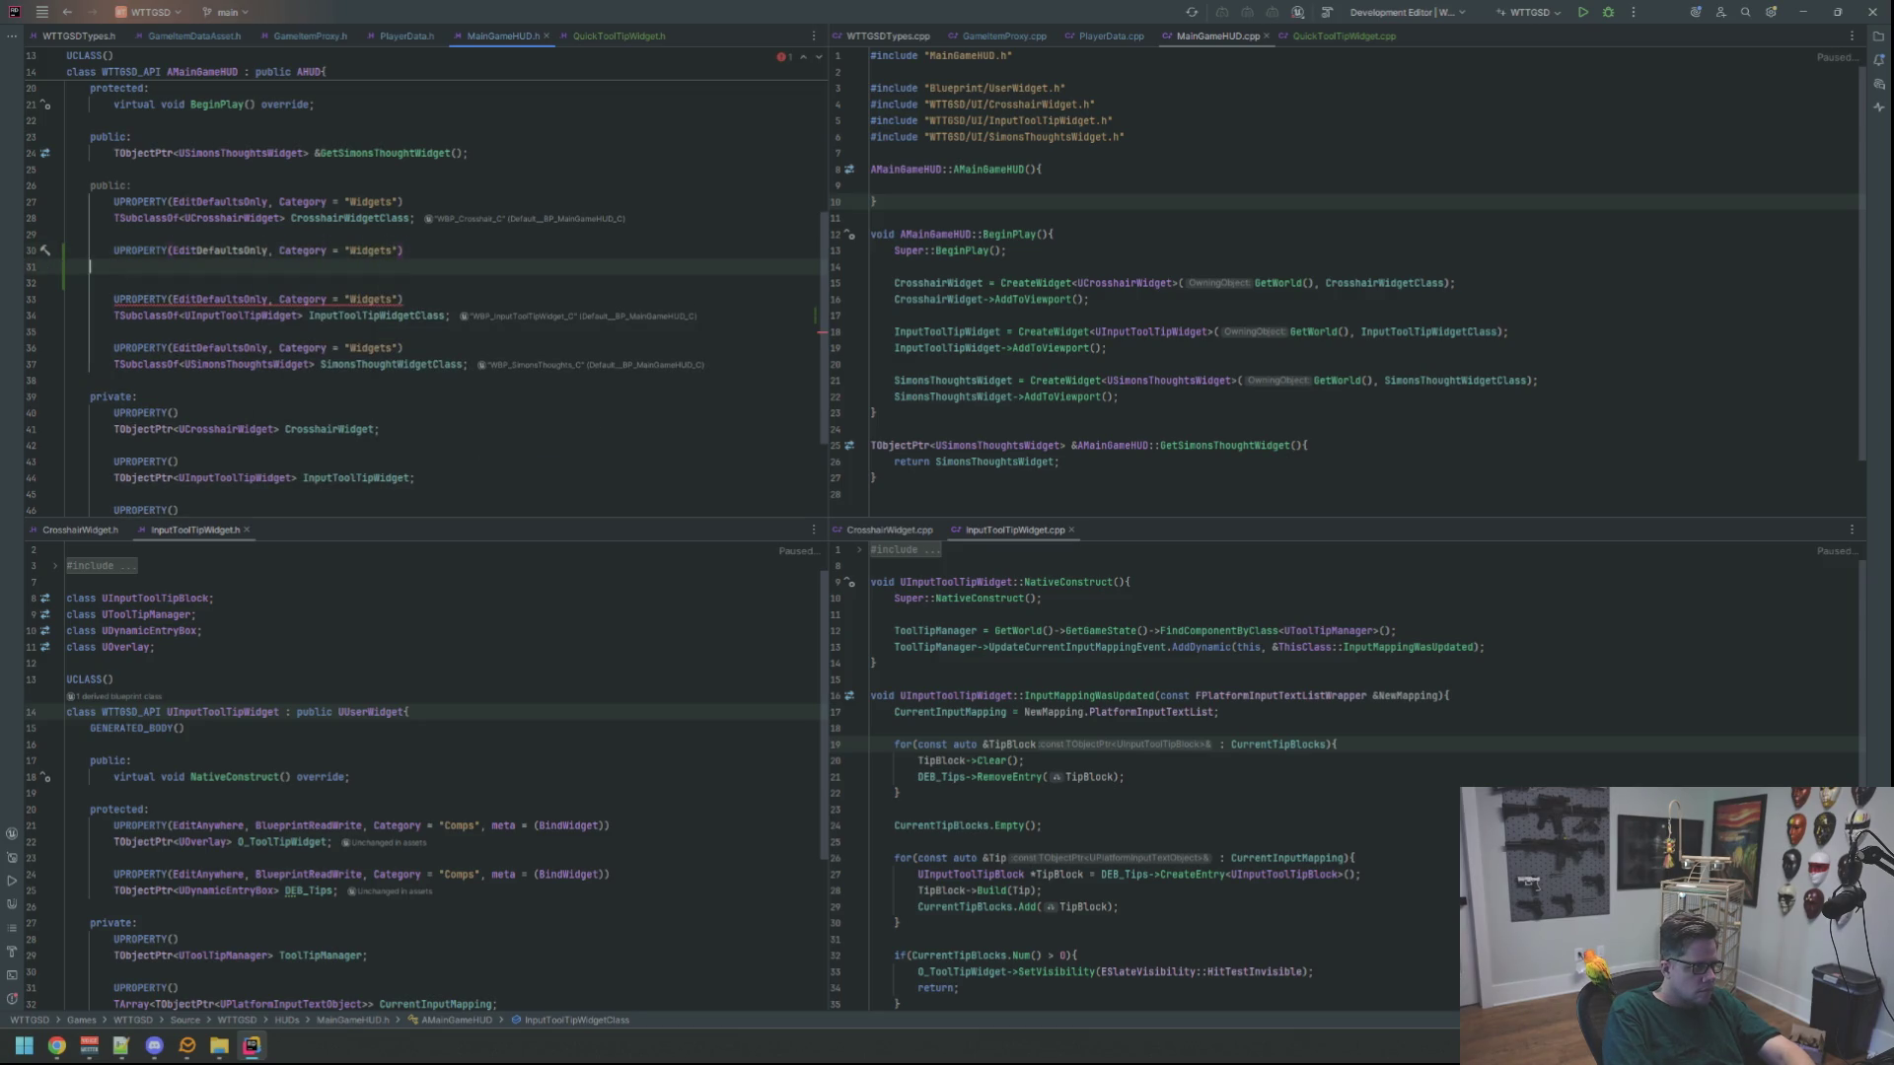
{"action": "type", "text": "TSubclassOf<U"}
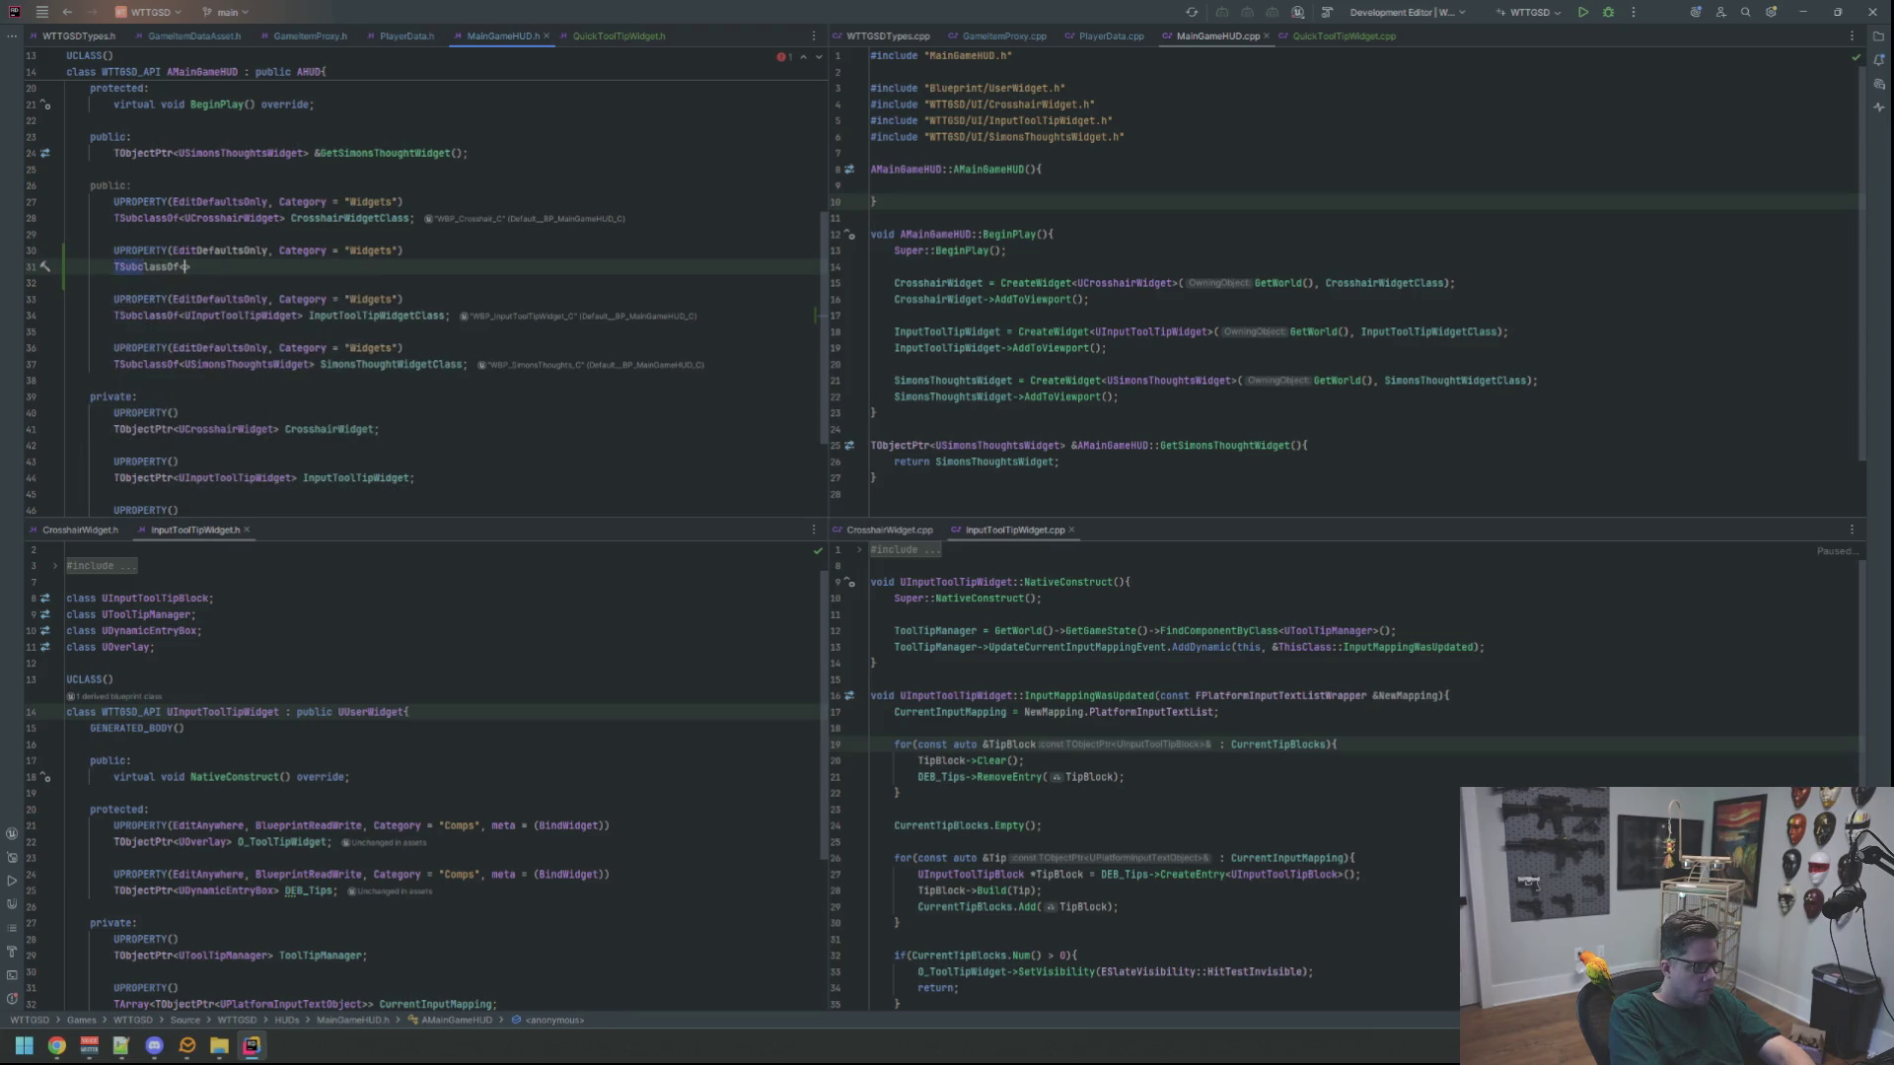
{"action": "type", "text": "QuickToolTi"}
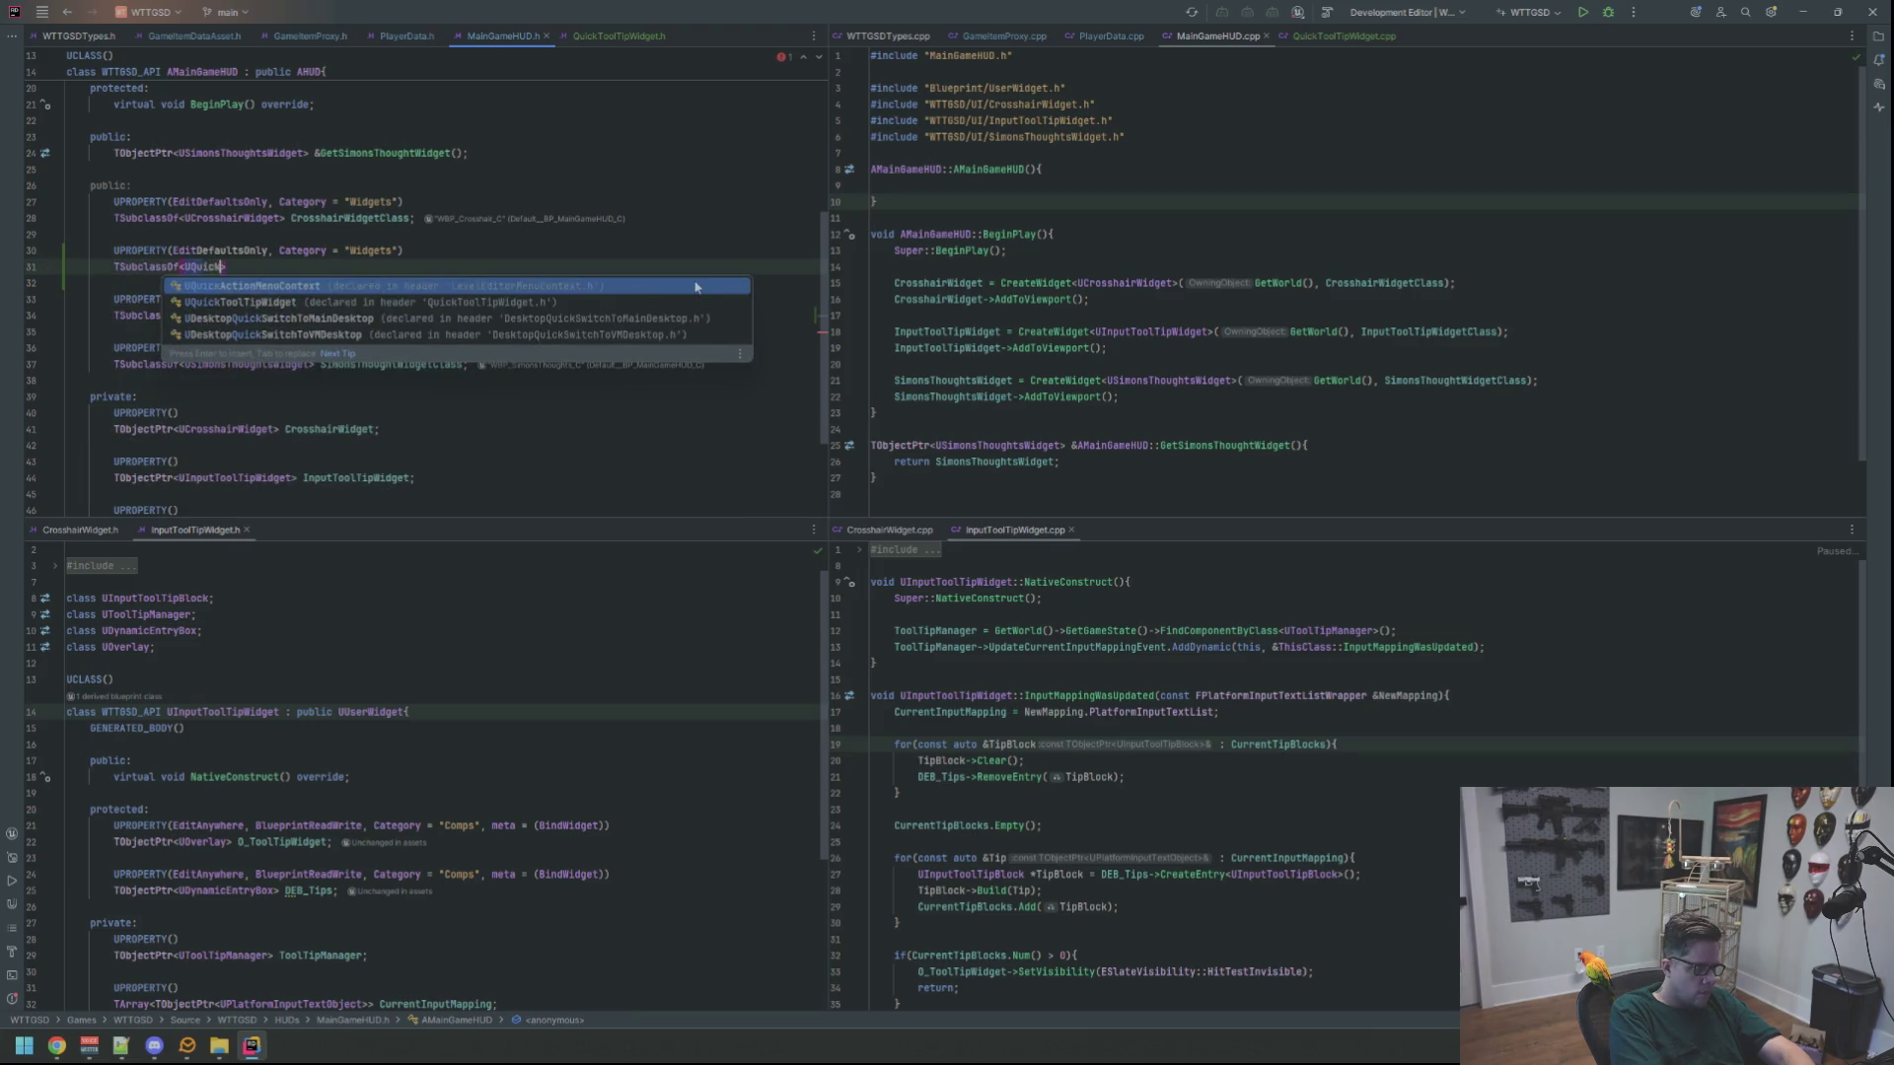
{"action": "key", "text": "Return"}
{"action": "key", "text": "Down"}
{"action": "key", "text": "Return"}
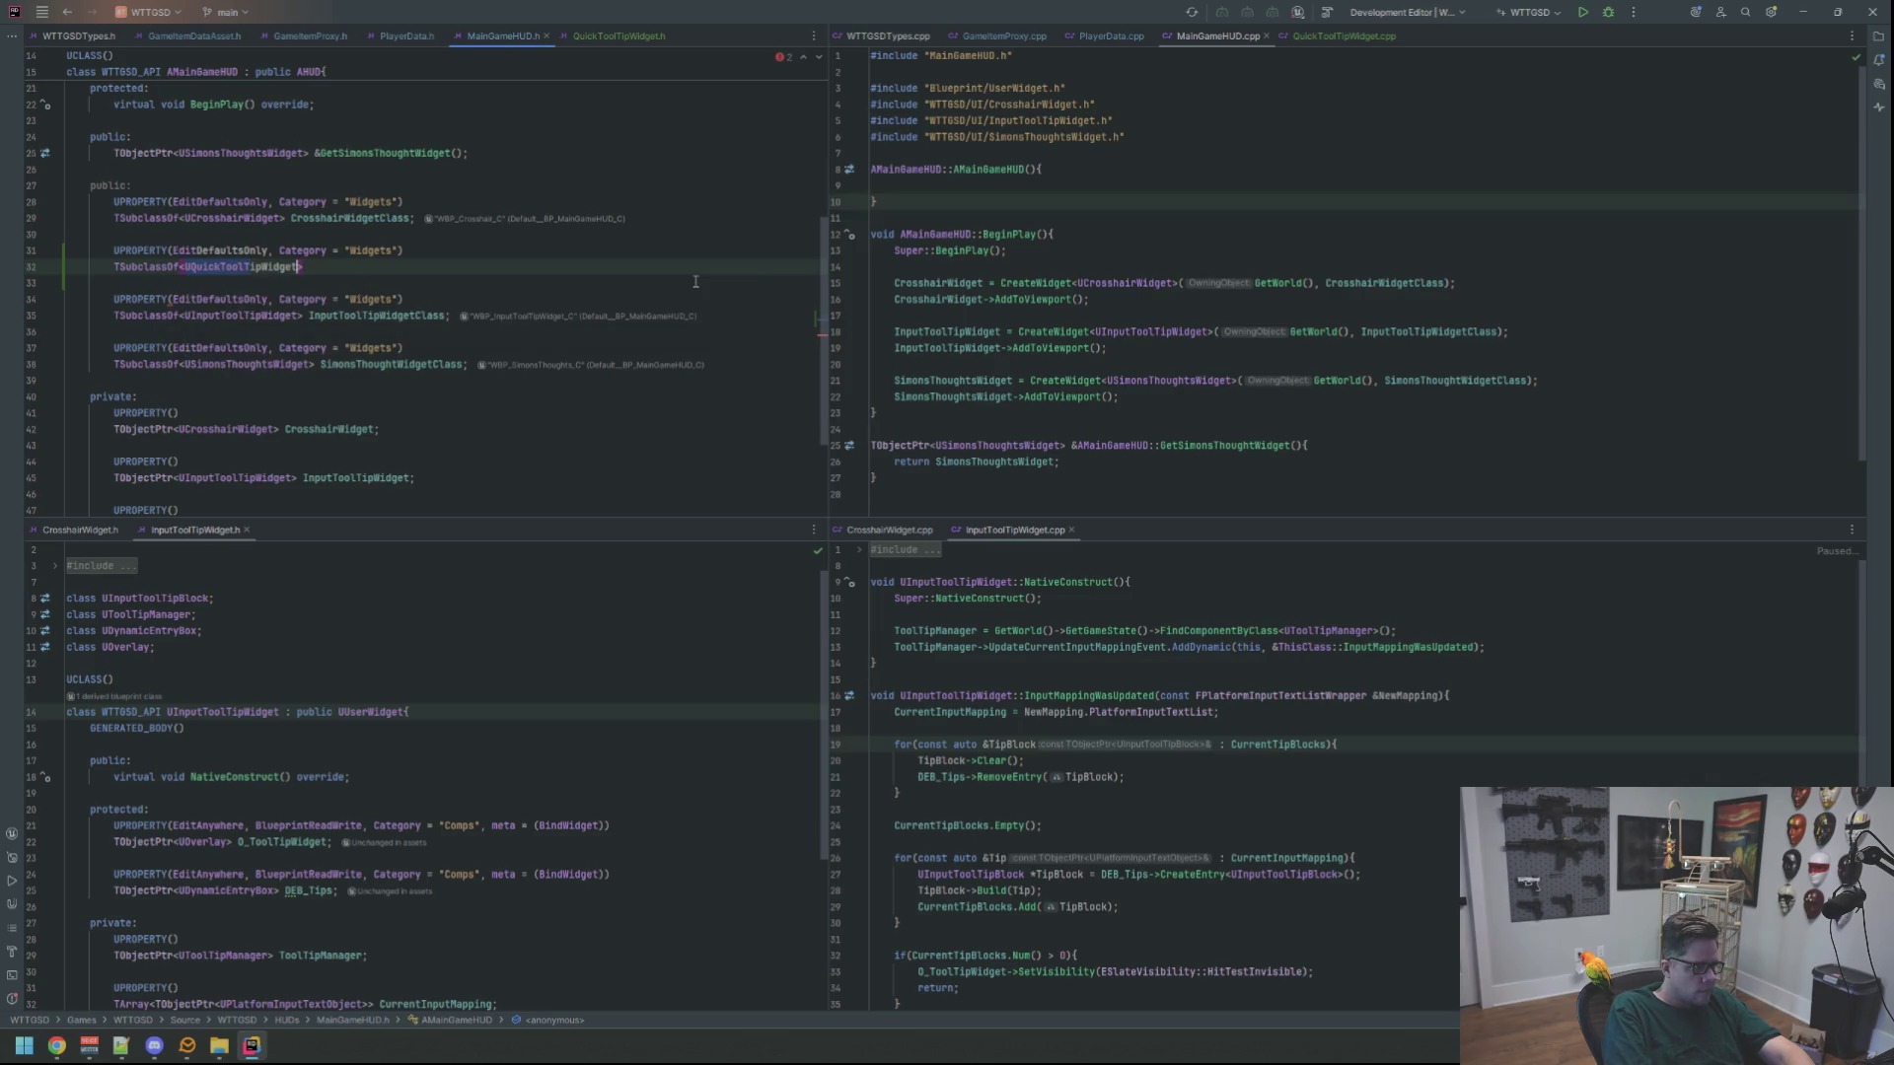
{"action": "type", "text": "QuickToolTipWidget"}
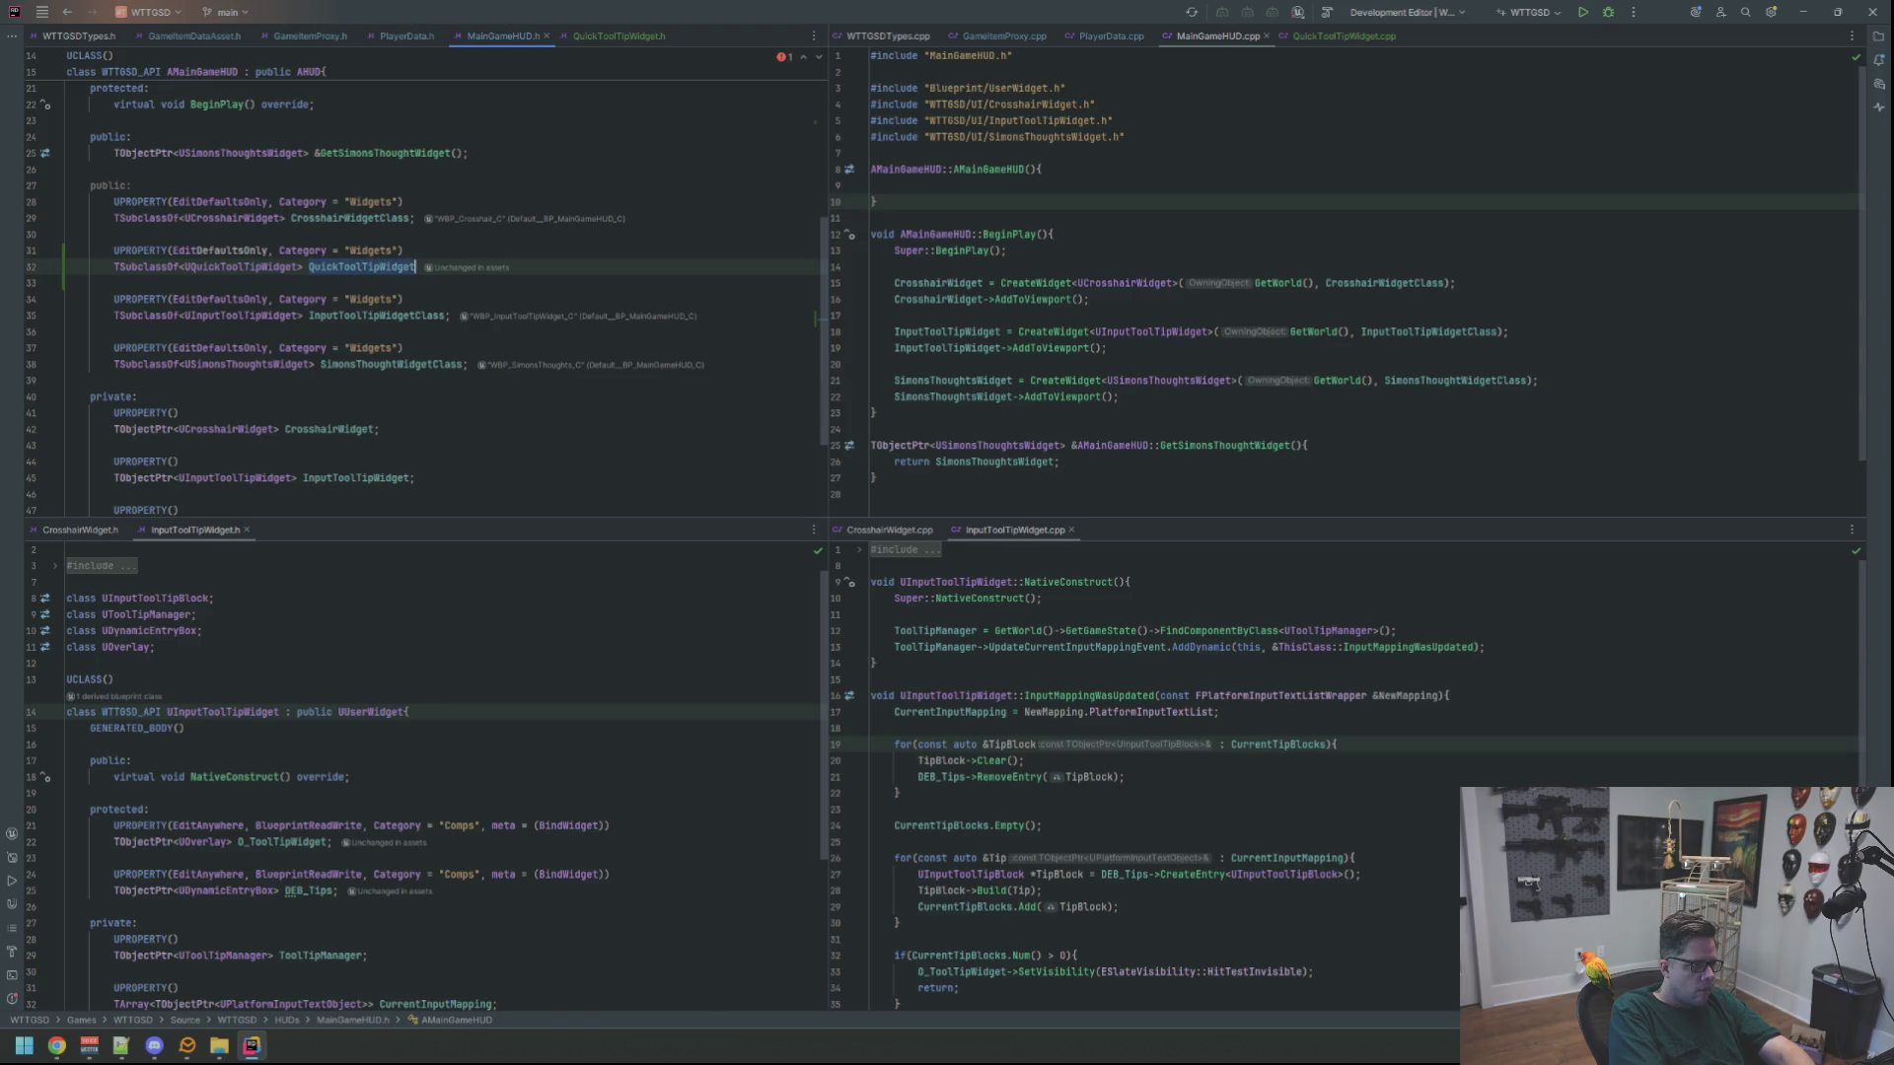
Add a UPROPERTY() line in the private section below the crosshair pointer
{"action": "key", "text": "Down"}
{"action": "key", "text": "Down"}
{"action": "key", "text": "Down"}
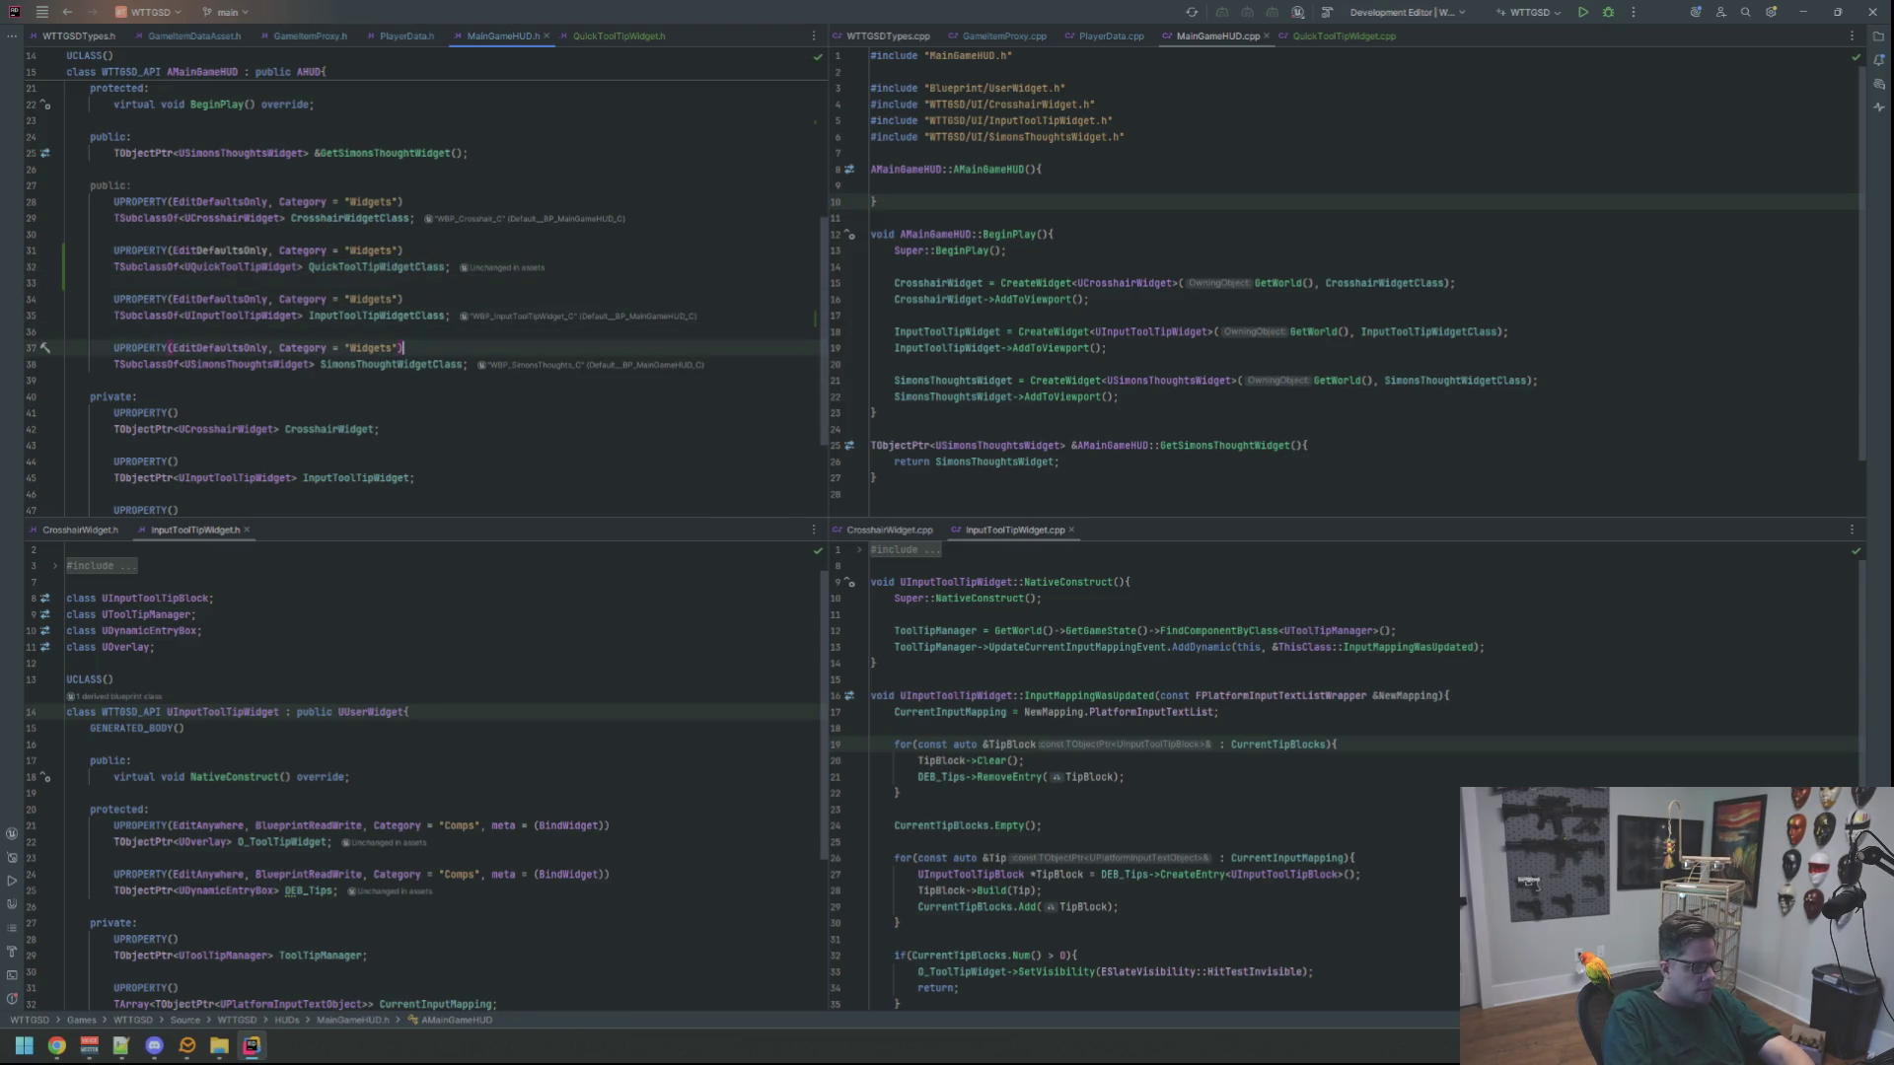
{"action": "scroll", "coordinate": [407, 390], "scroll_direction": "down", "scroll_amount": 2}
{"action": "left_click", "coordinate": [406, 395]}
{"action": "key", "text": "Up"}
{"action": "key", "text": "Up"}
{"action": "key", "text": "Up"}
{"action": "key", "text": "Return"}
{"action": "key", "text": "Return"}
{"action": "key", "text": "Up"}
{"action": "type", "text": "UPROP"}
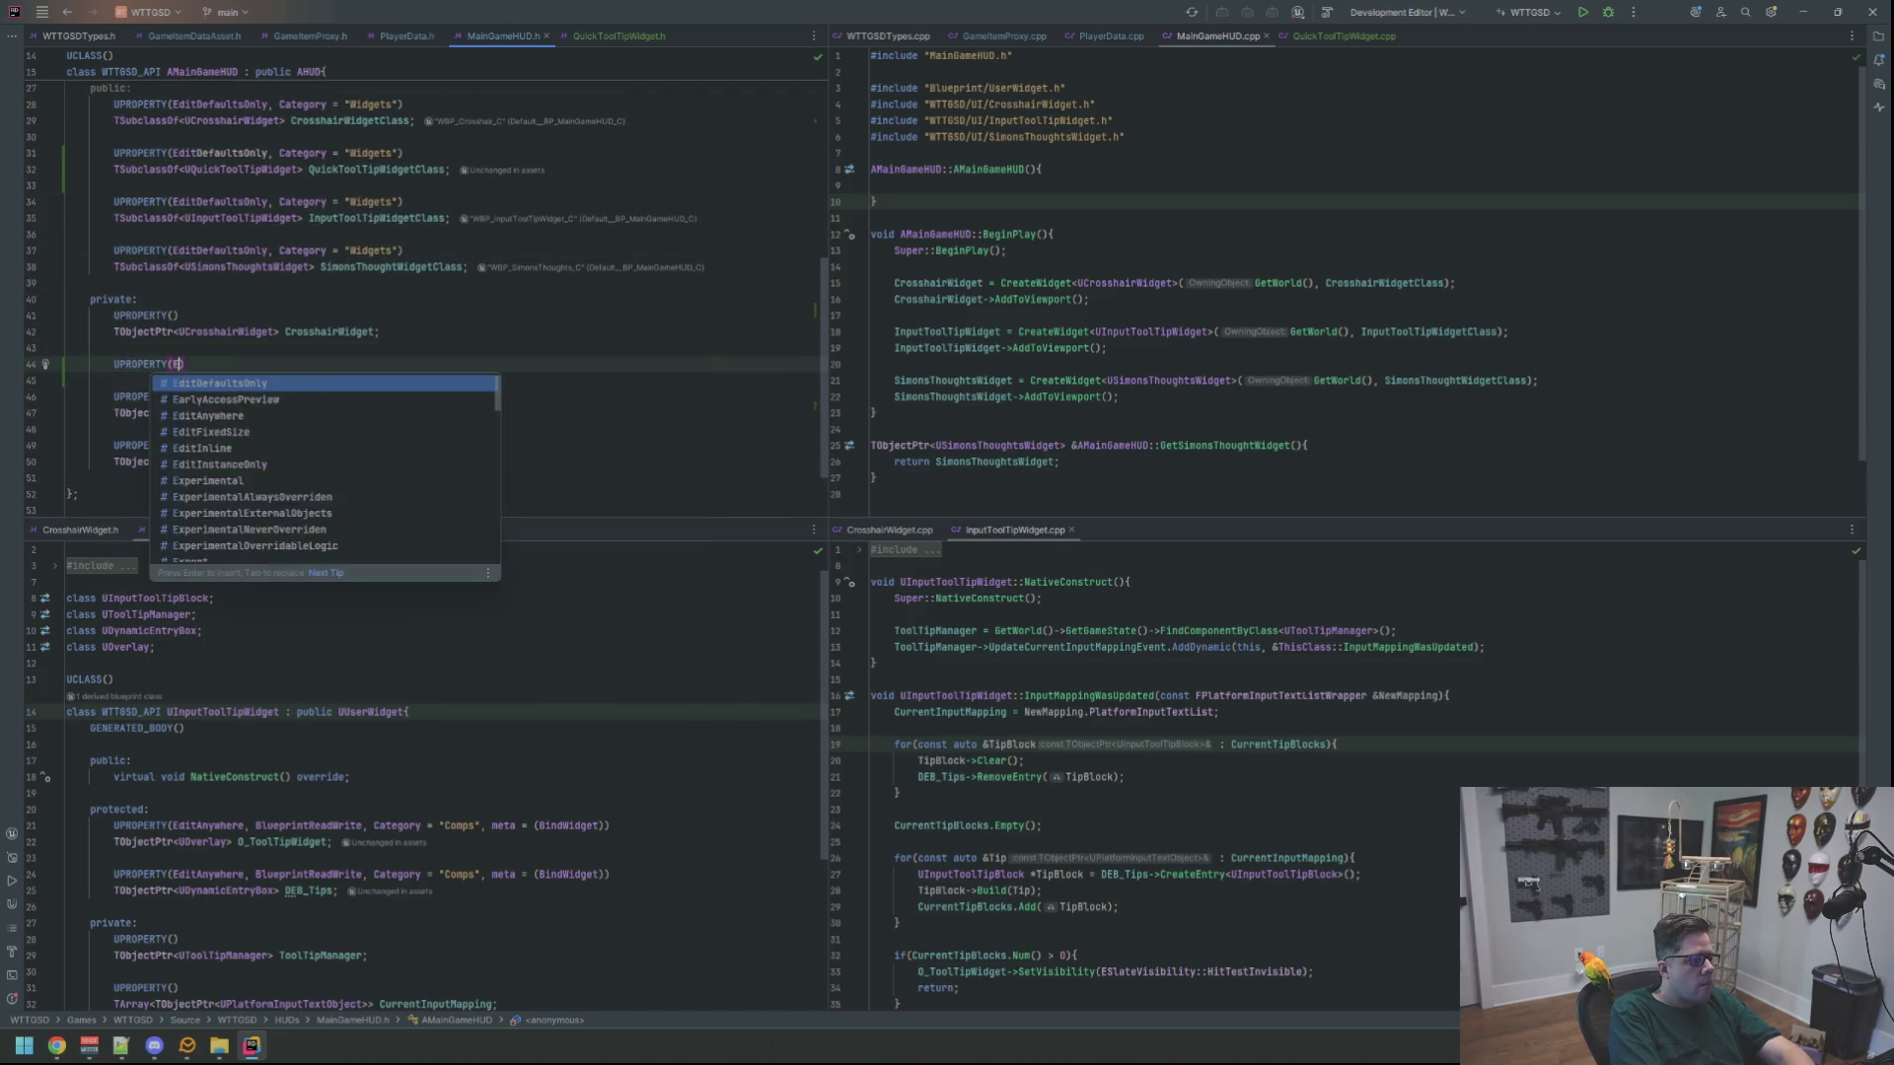
{"action": "key", "text": "Return"}
{"action": "key", "text": "Down"}
{"action": "key", "text": "Return"}
{"action": "key", "text": "Up"}
Declare the private member TObjectPtr<UQuickToolTipWidget> QuickToolTipWidget;
{"action": "type", "text": "TObject"}
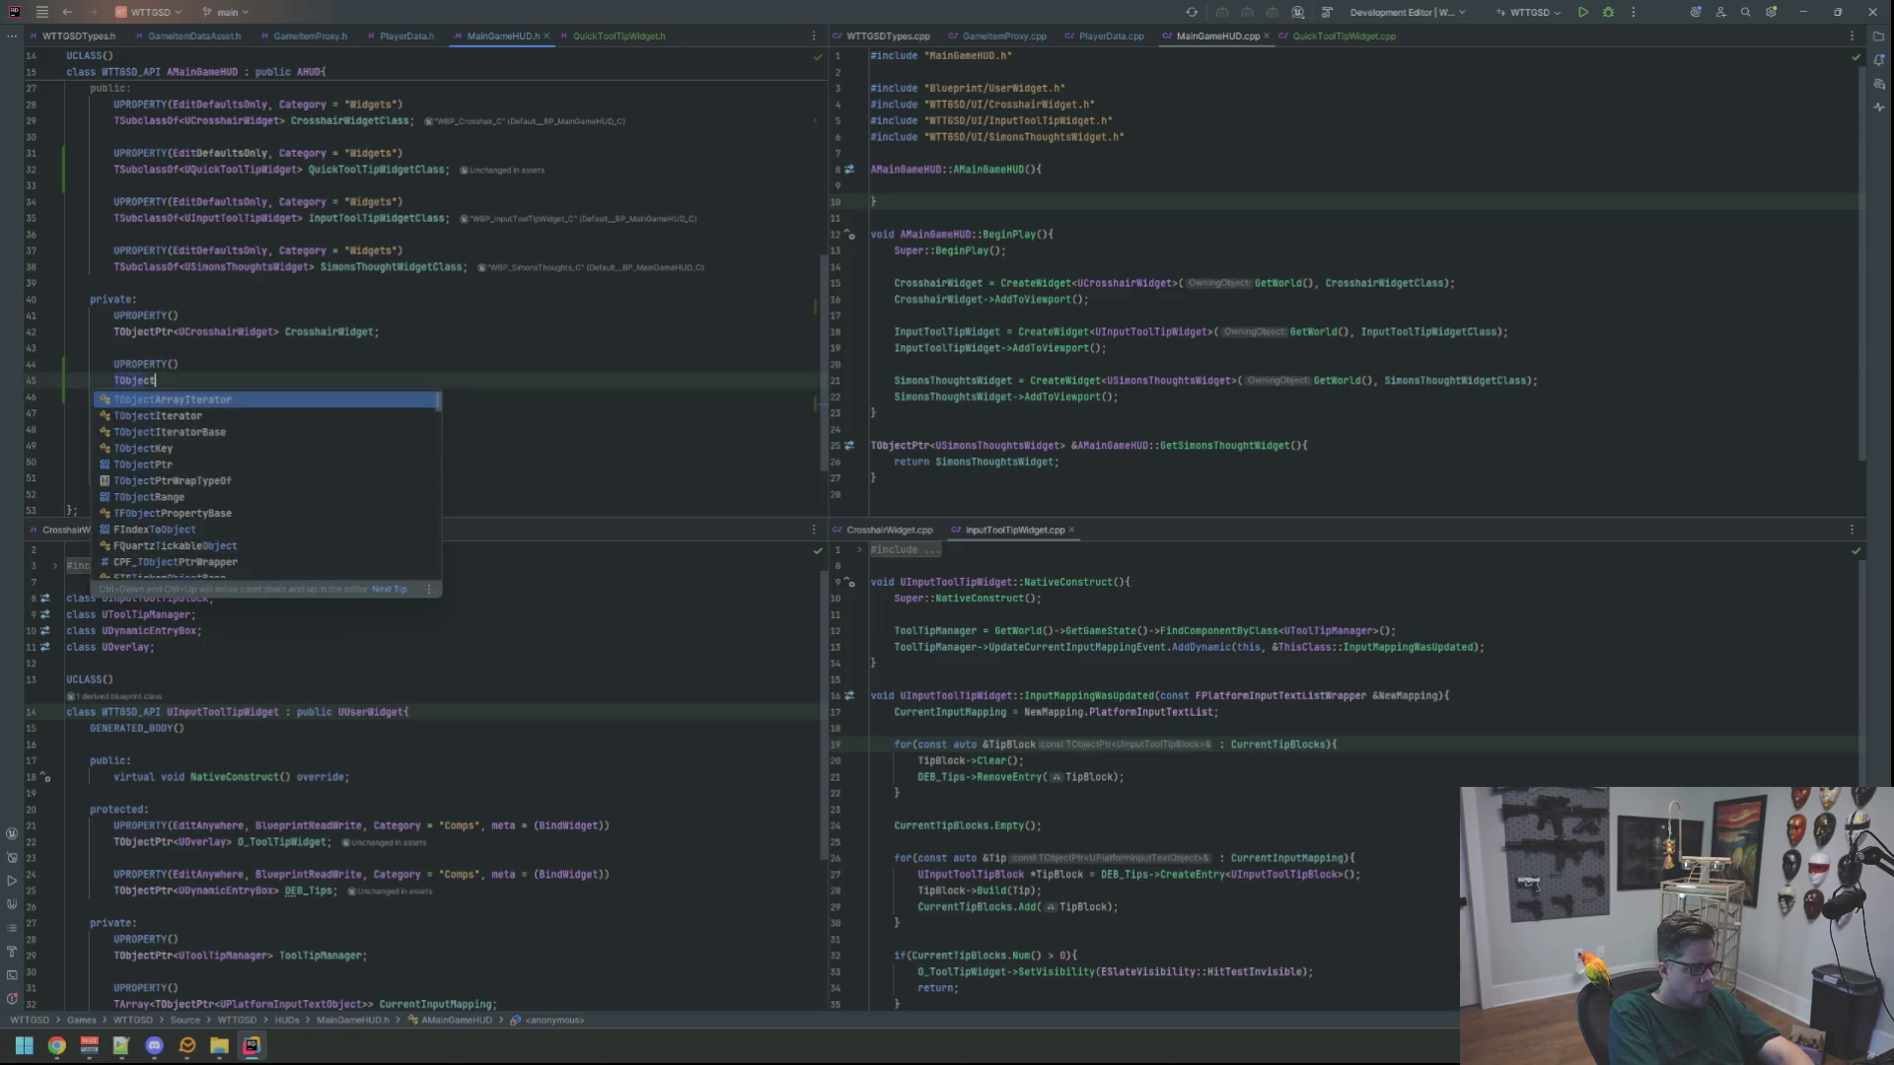
{"action": "type", "text": "Ptr"}
{"action": "key", "text": "Return"}
{"action": "type", "text": "UQuick>"}
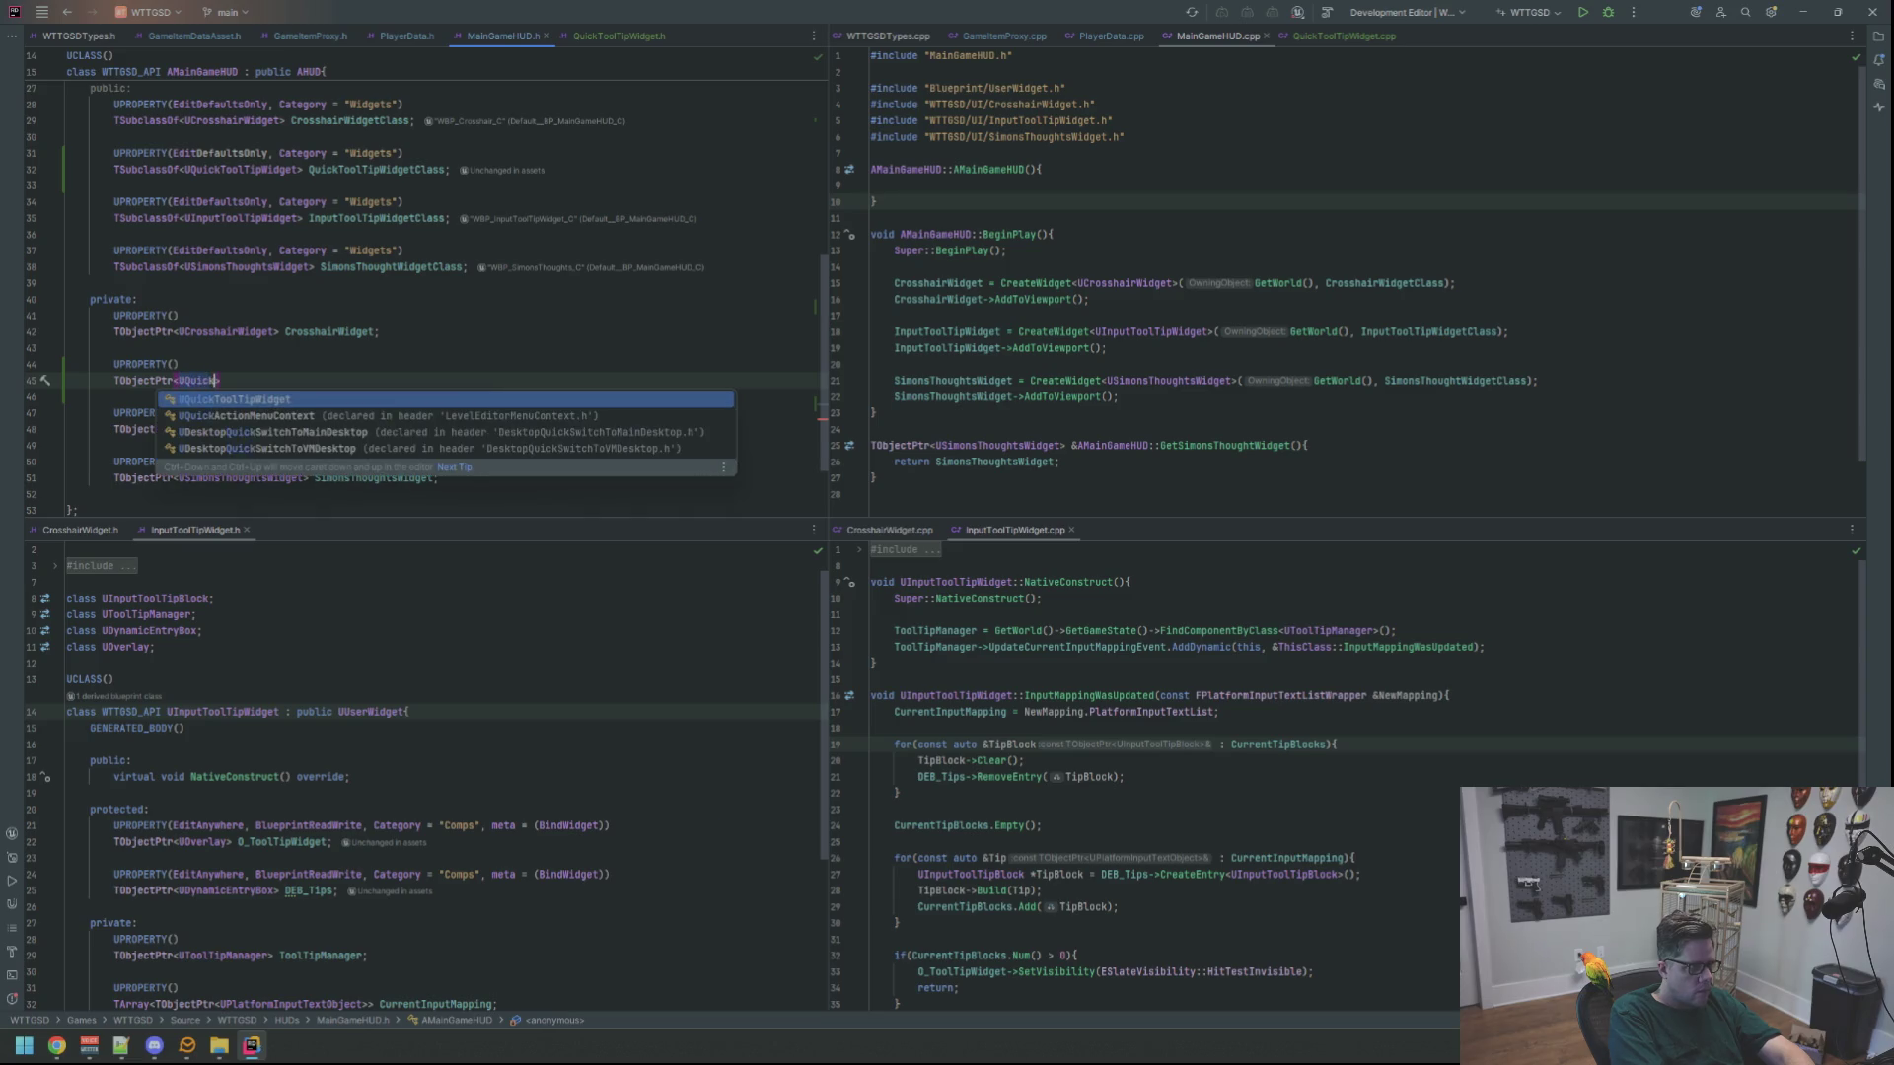
{"action": "key", "text": "Return"}
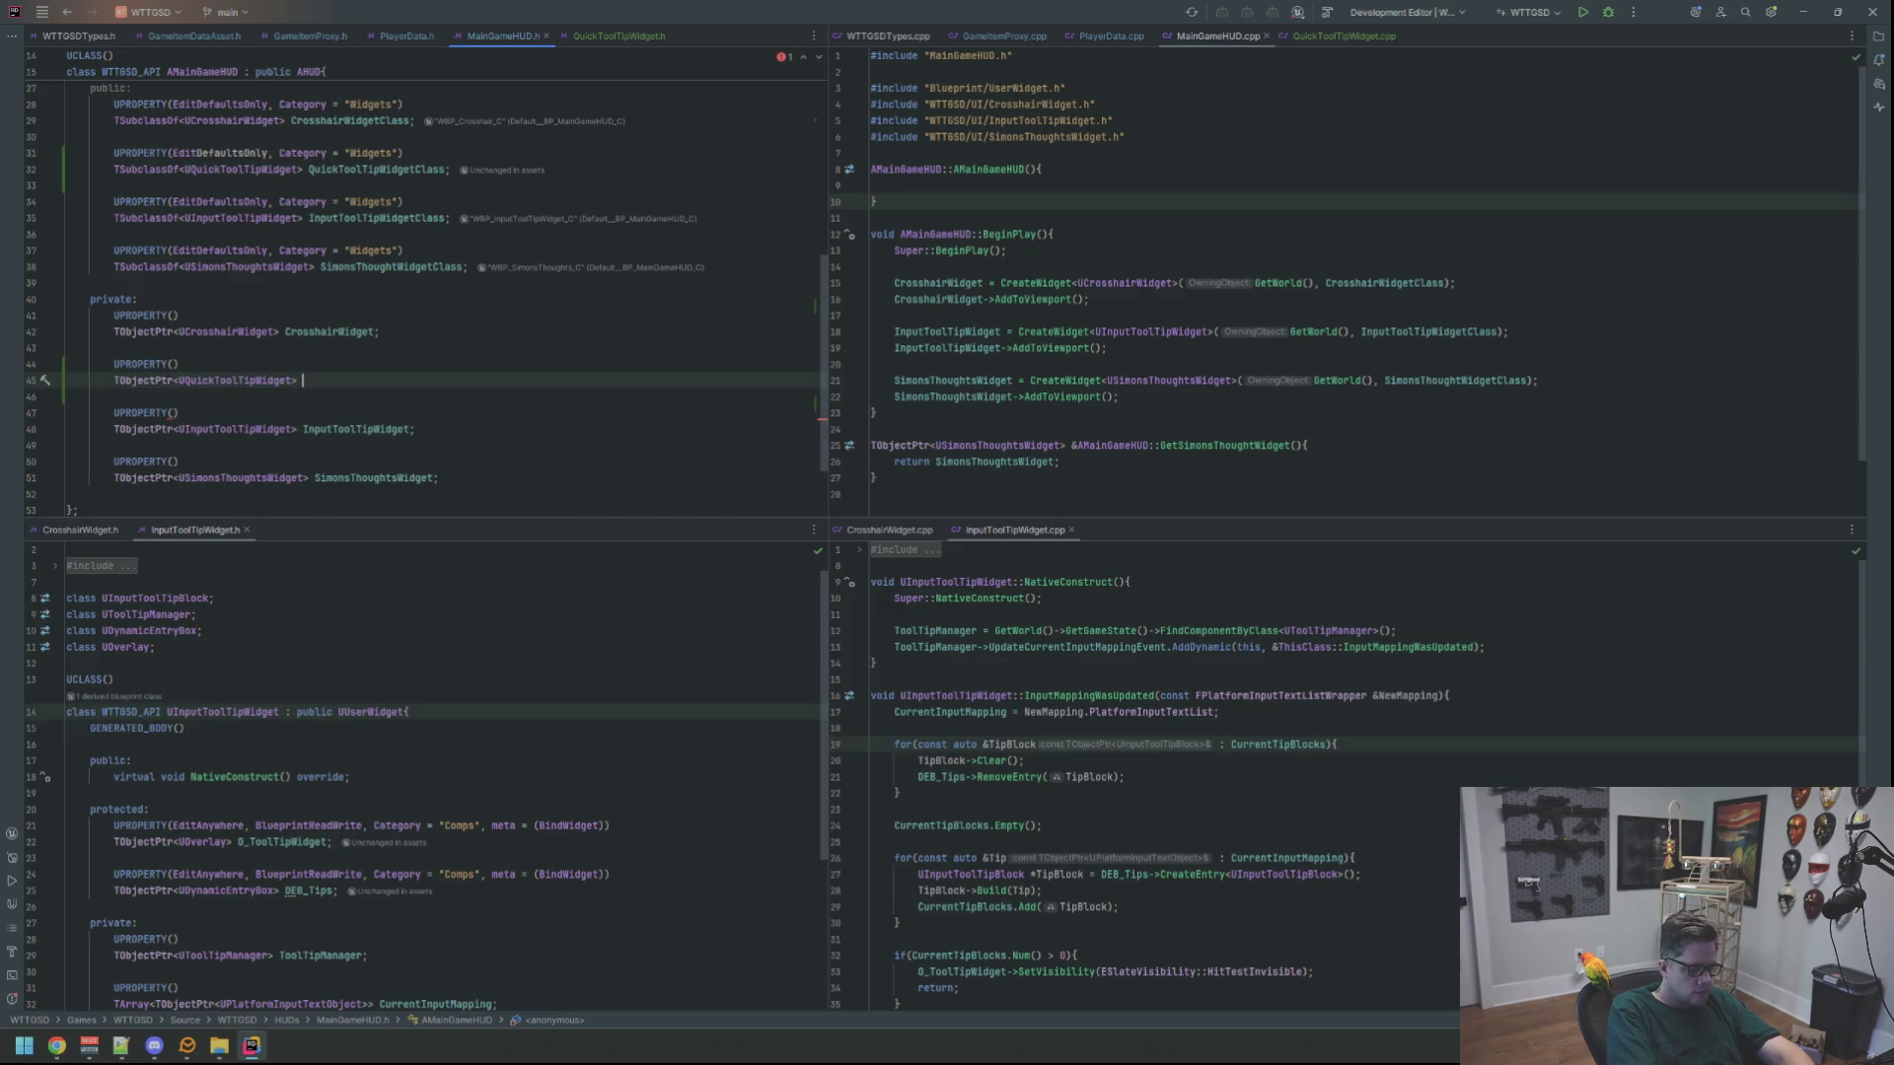
{"action": "type", "text": "QuickTool"}
{"action": "key", "text": "Return"}
{"action": "type", "text": ";"}
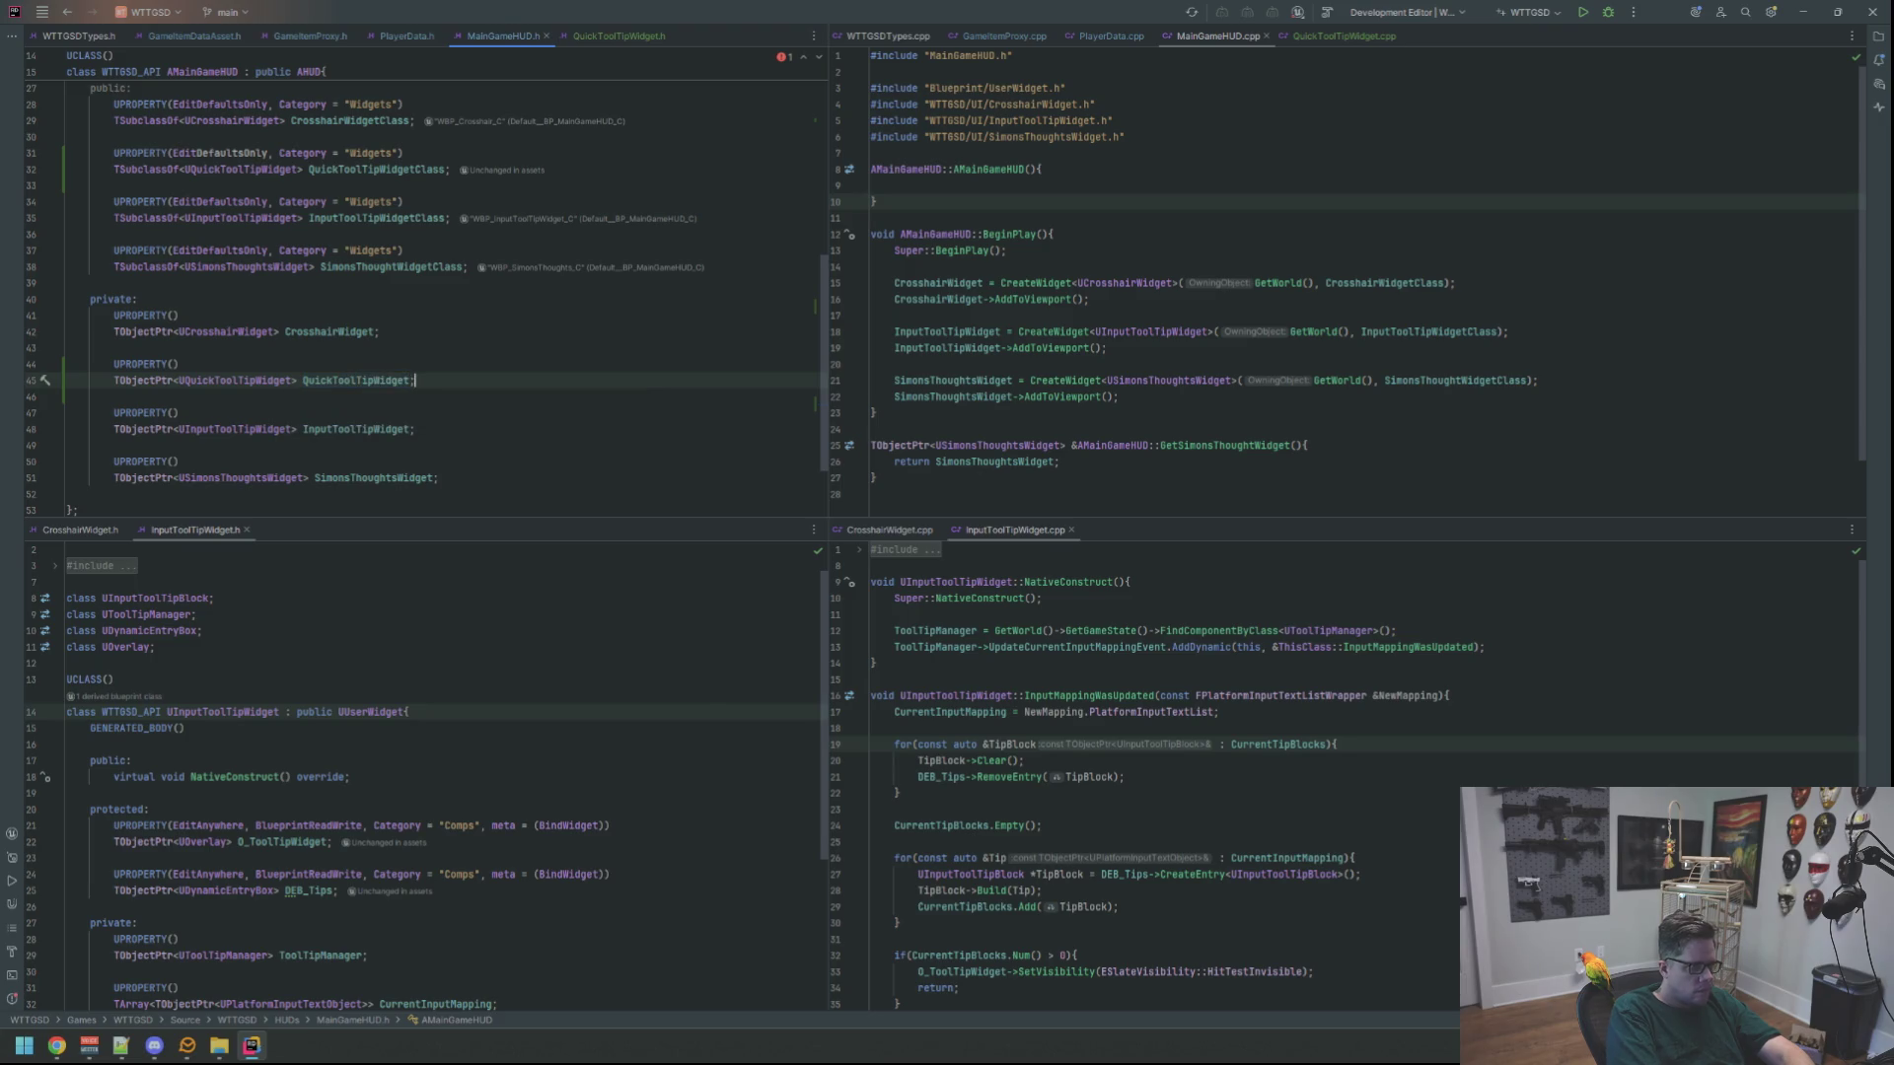
{"action": "left_click", "coordinate": [1205, 316]}
Start a BeginPlay line assigning QuickToolTipWidget from CreateWidget
{"action": "key", "text": "Return"}
{"action": "key", "text": "Return"}
{"action": "key", "text": "Up"}
{"action": "type", "text": "QuickTool"}
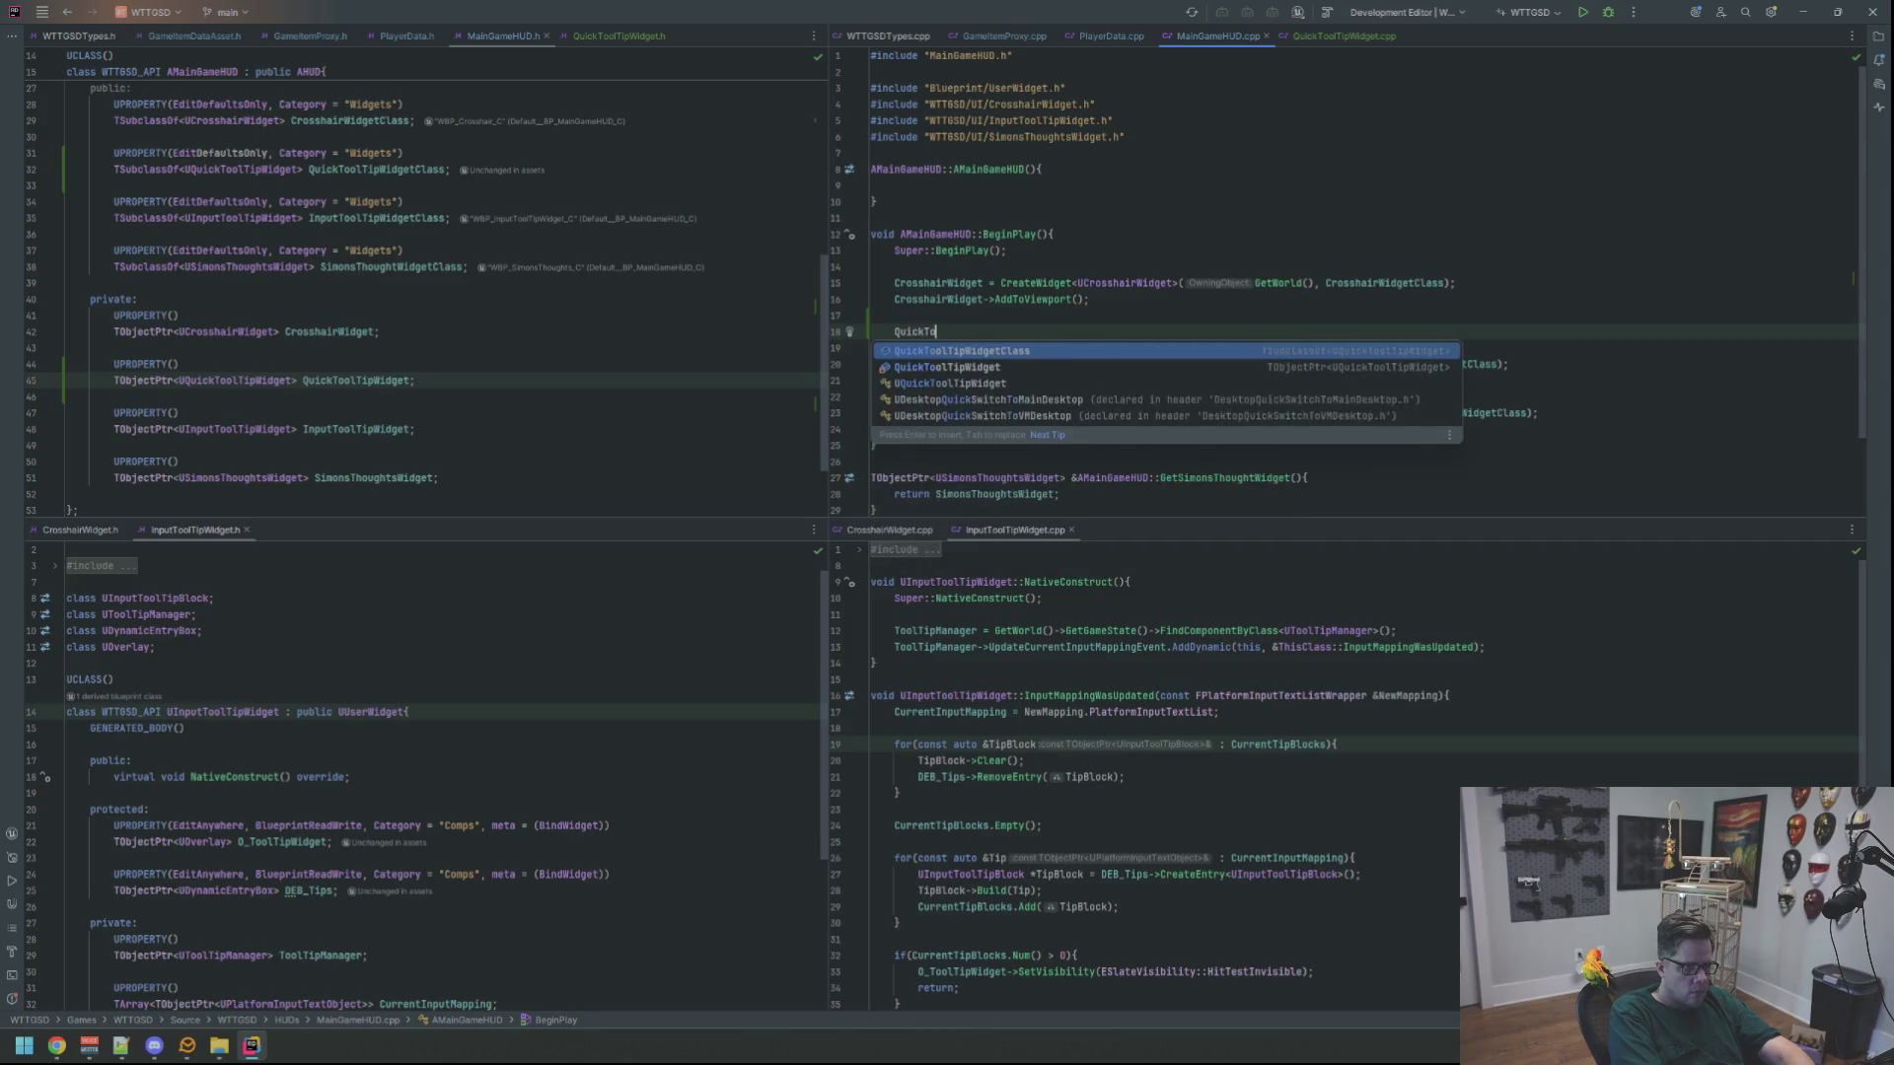
{"action": "key", "text": "Down"}
{"action": "key", "text": "Return"}
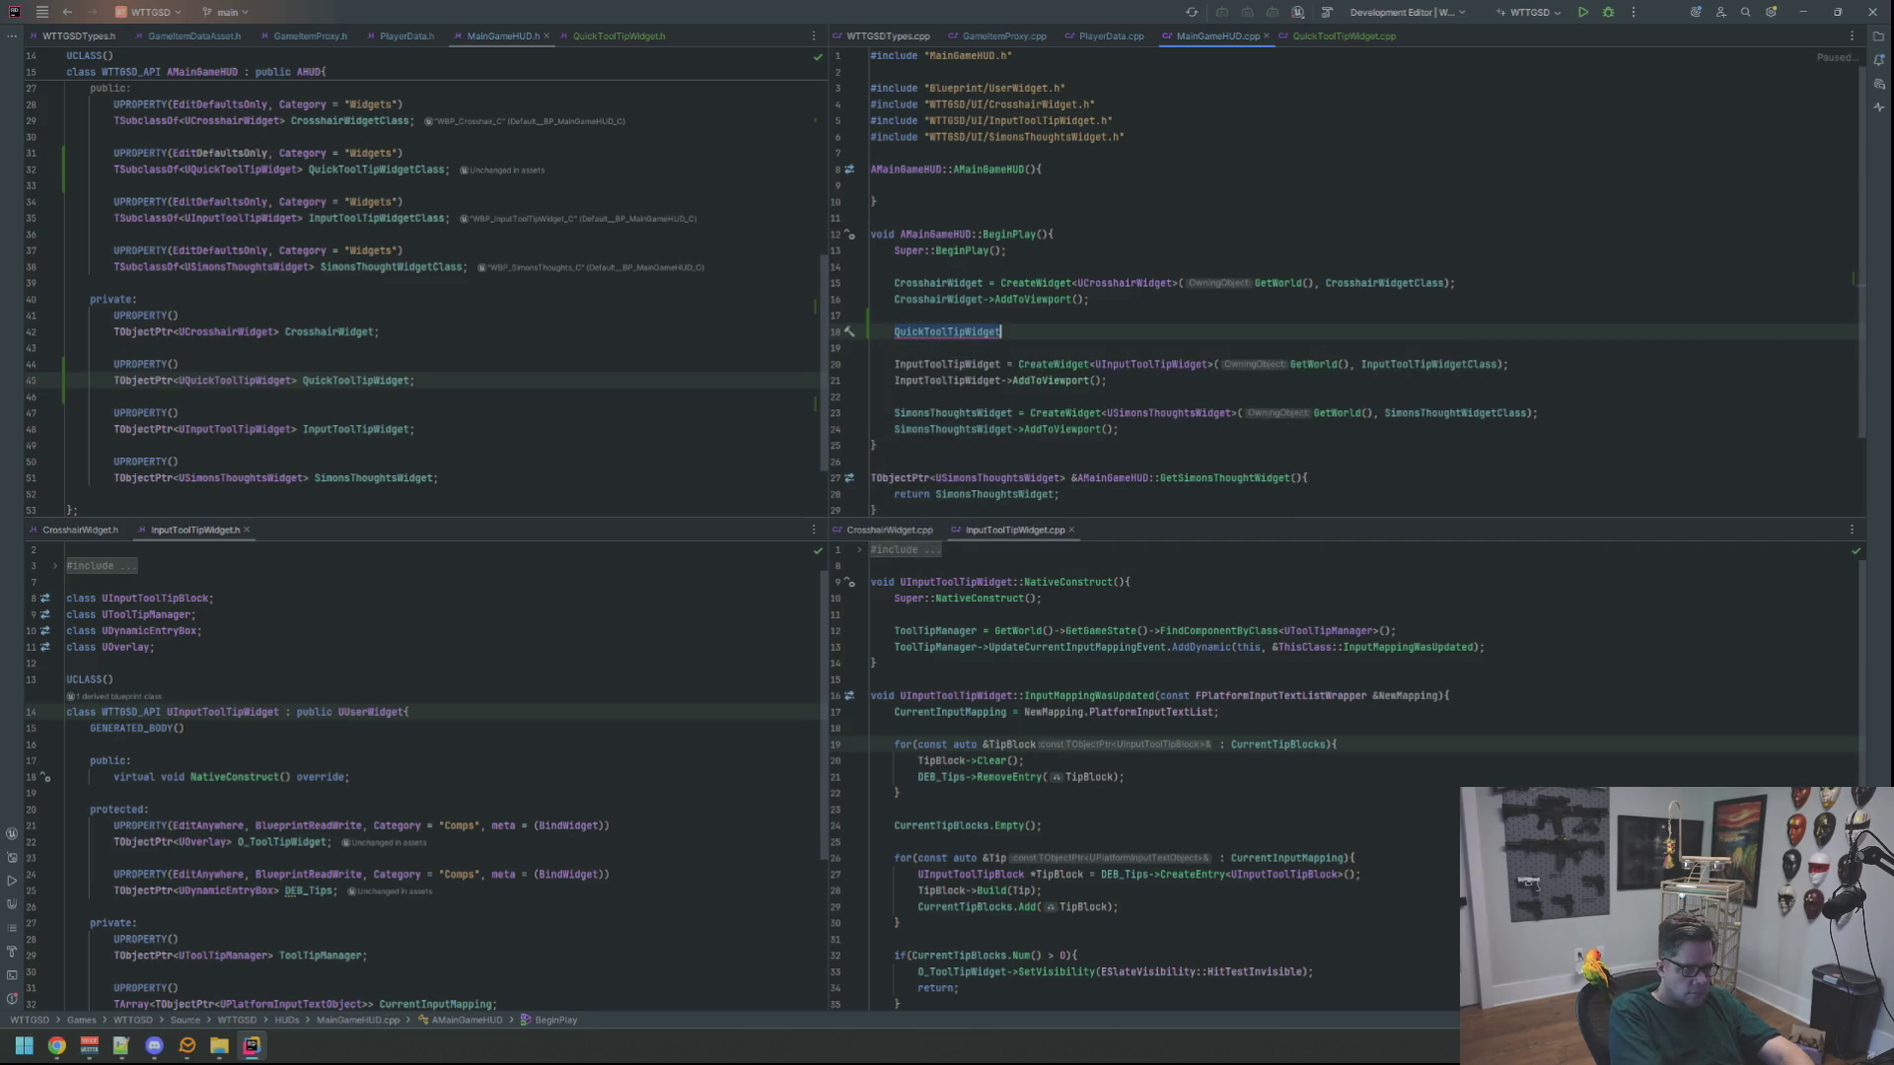
{"action": "type", "text": " = Create"}
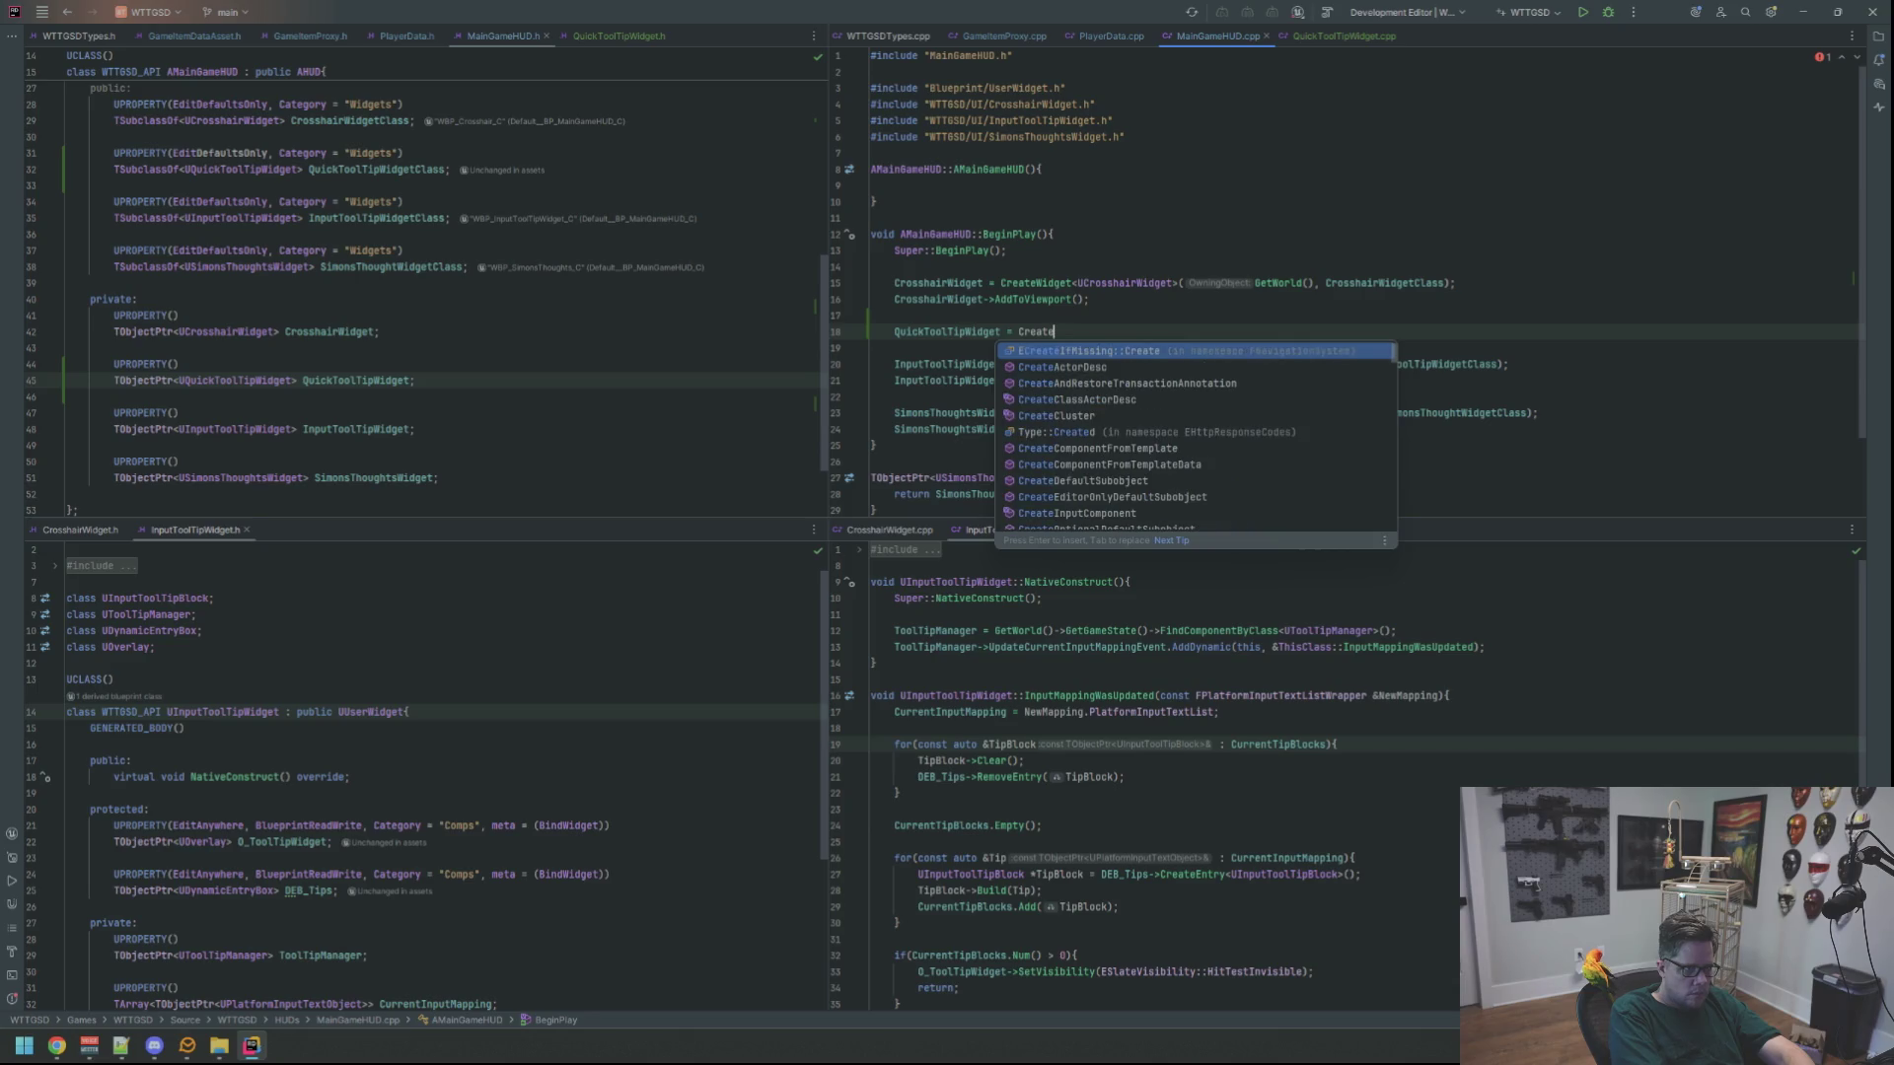
{"action": "type", "text": "wid"}
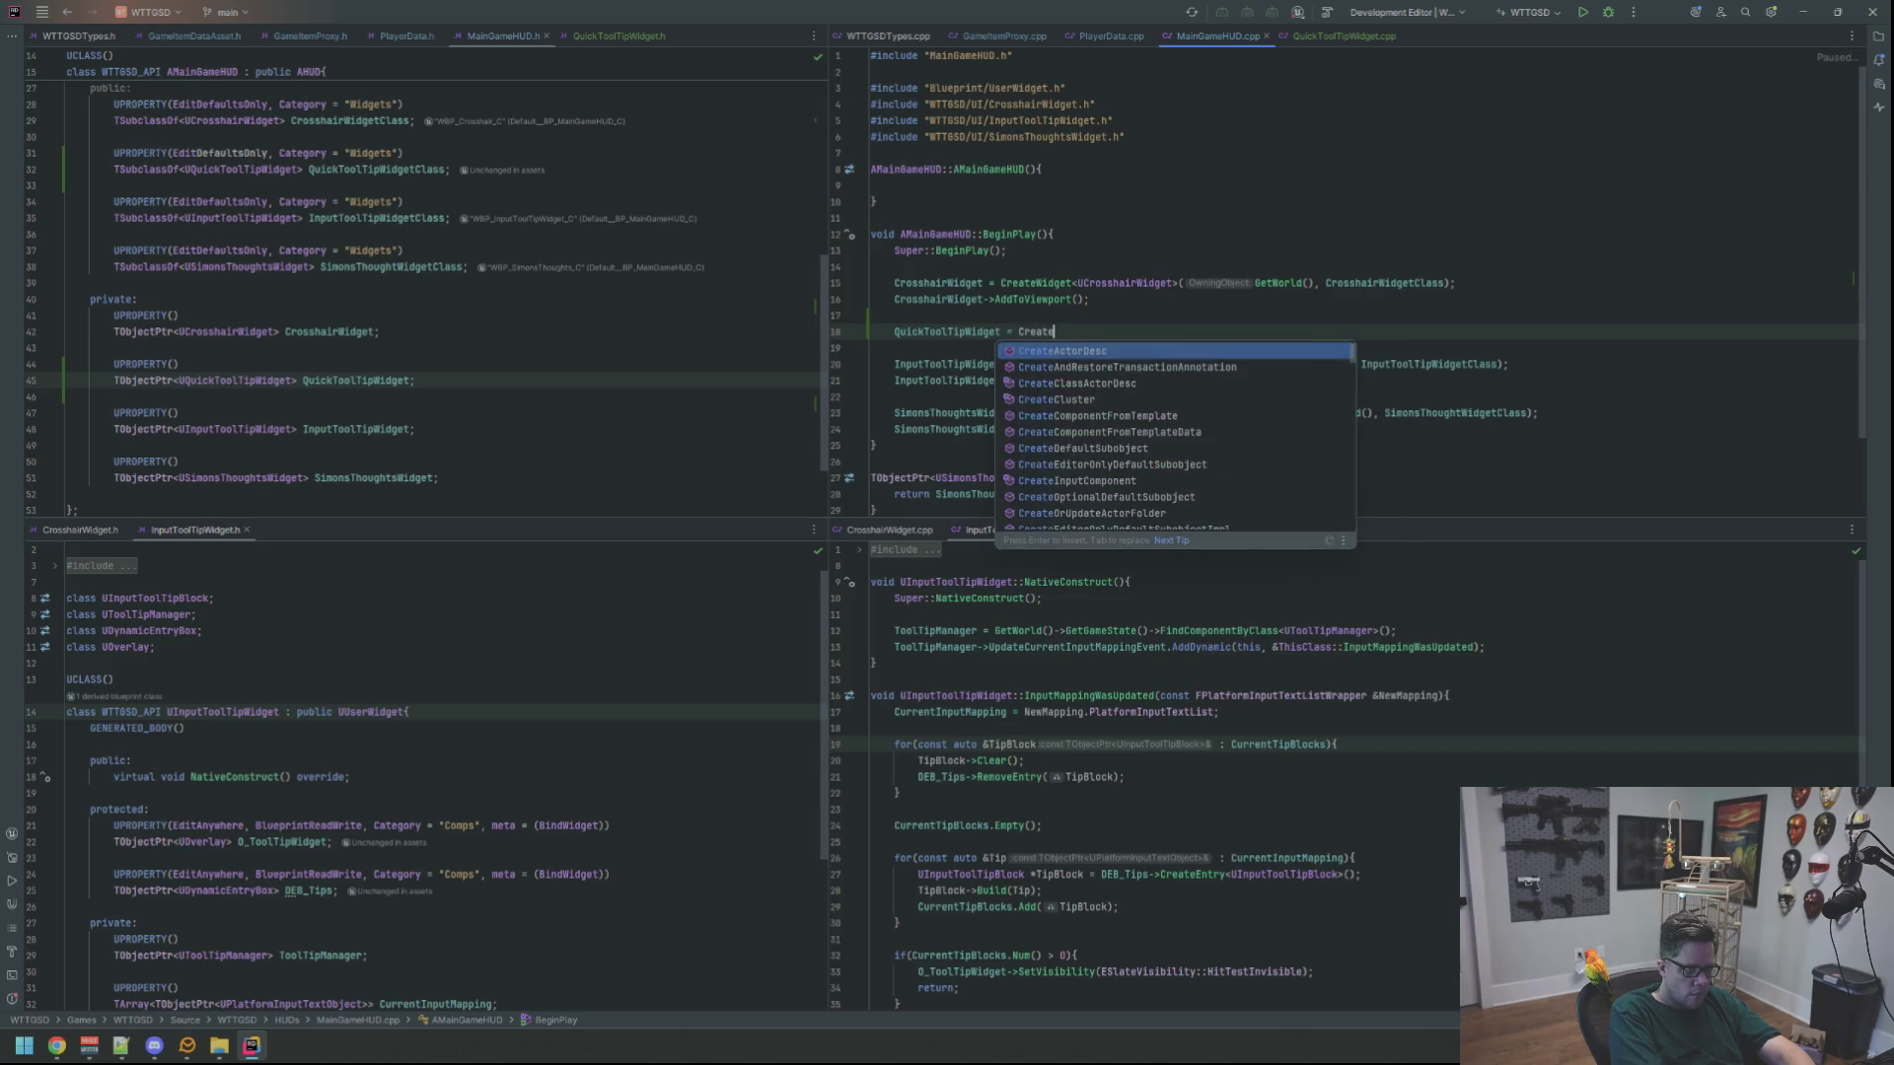
{"action": "key", "text": "Return"}
{"action": "key", "text": "BackSpace"}
{"action": "type", "text": "<"}
{"action": "key", "text": "BackSpace"}
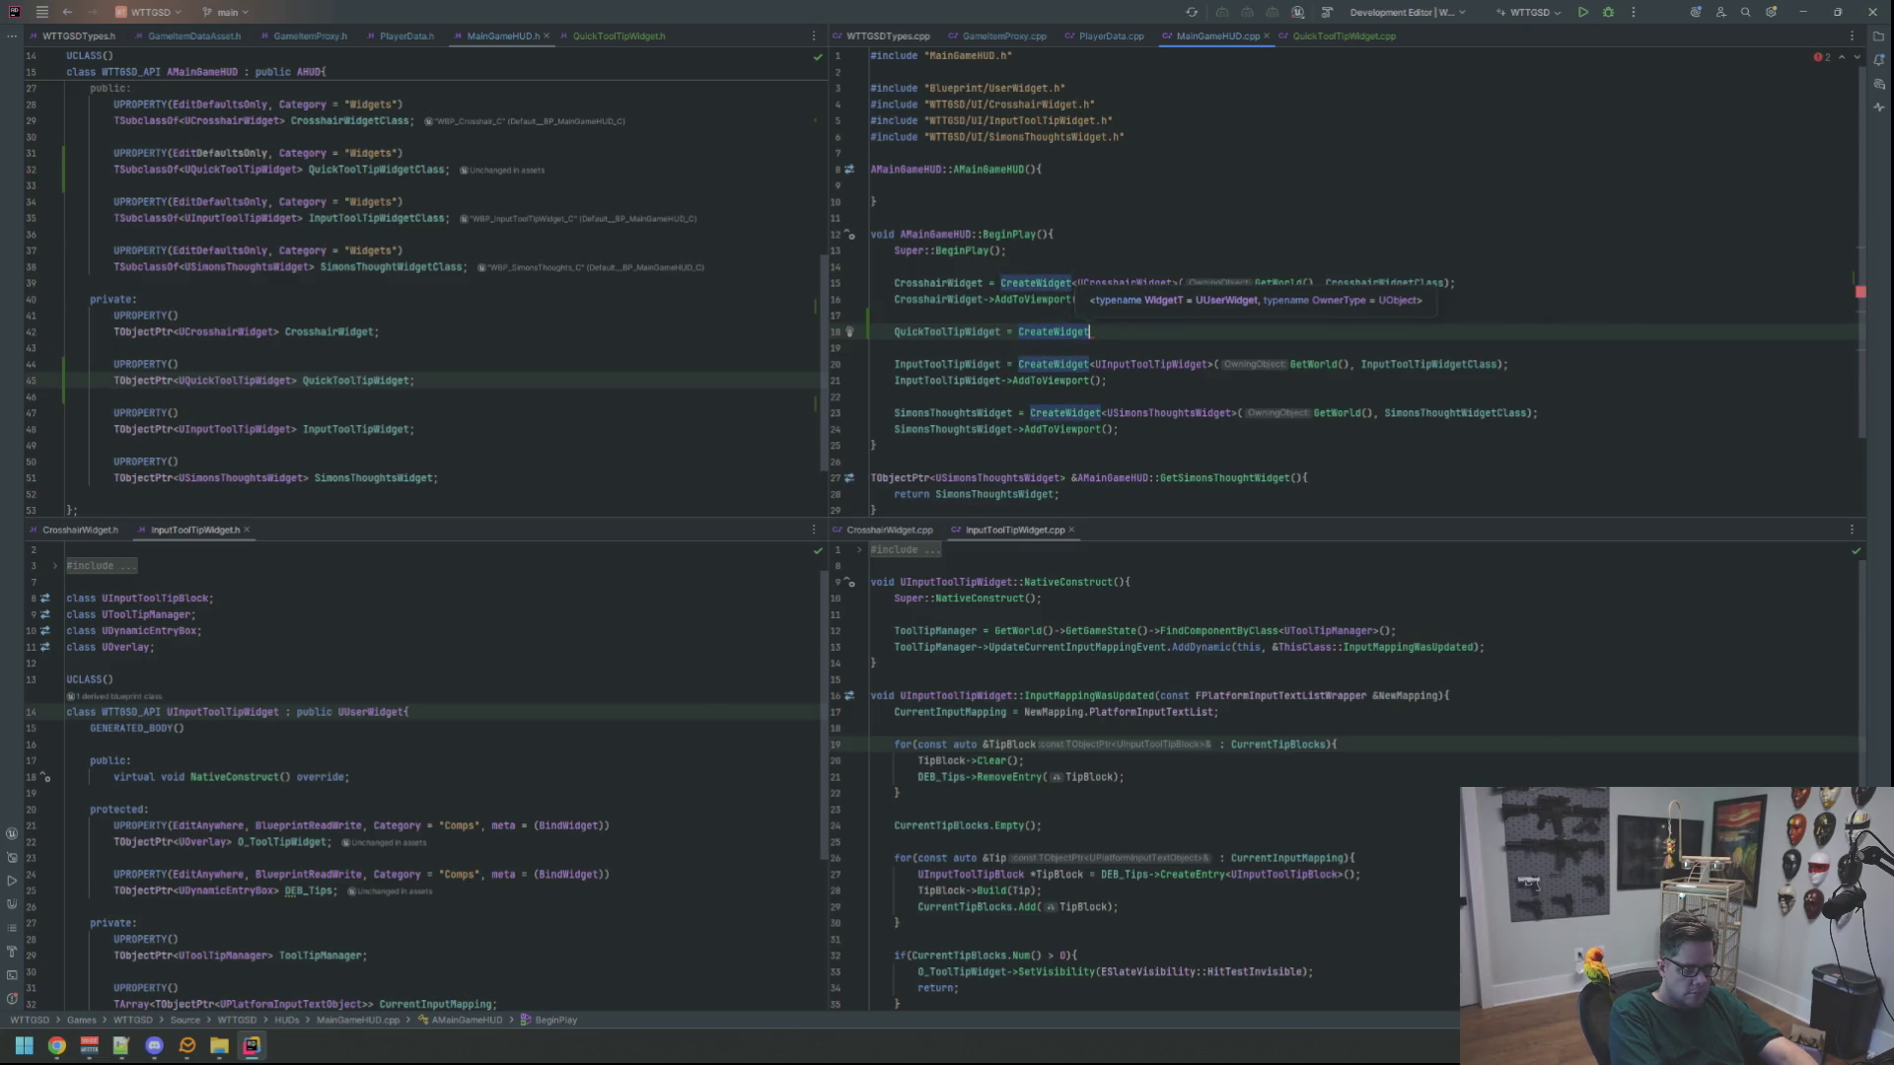
Complete the call as CreateWidget<UQuickToolTipWidget>(GetWorld(), QuickToolTipWidgetClass)
{"action": "type", "text": "<UQuick"}
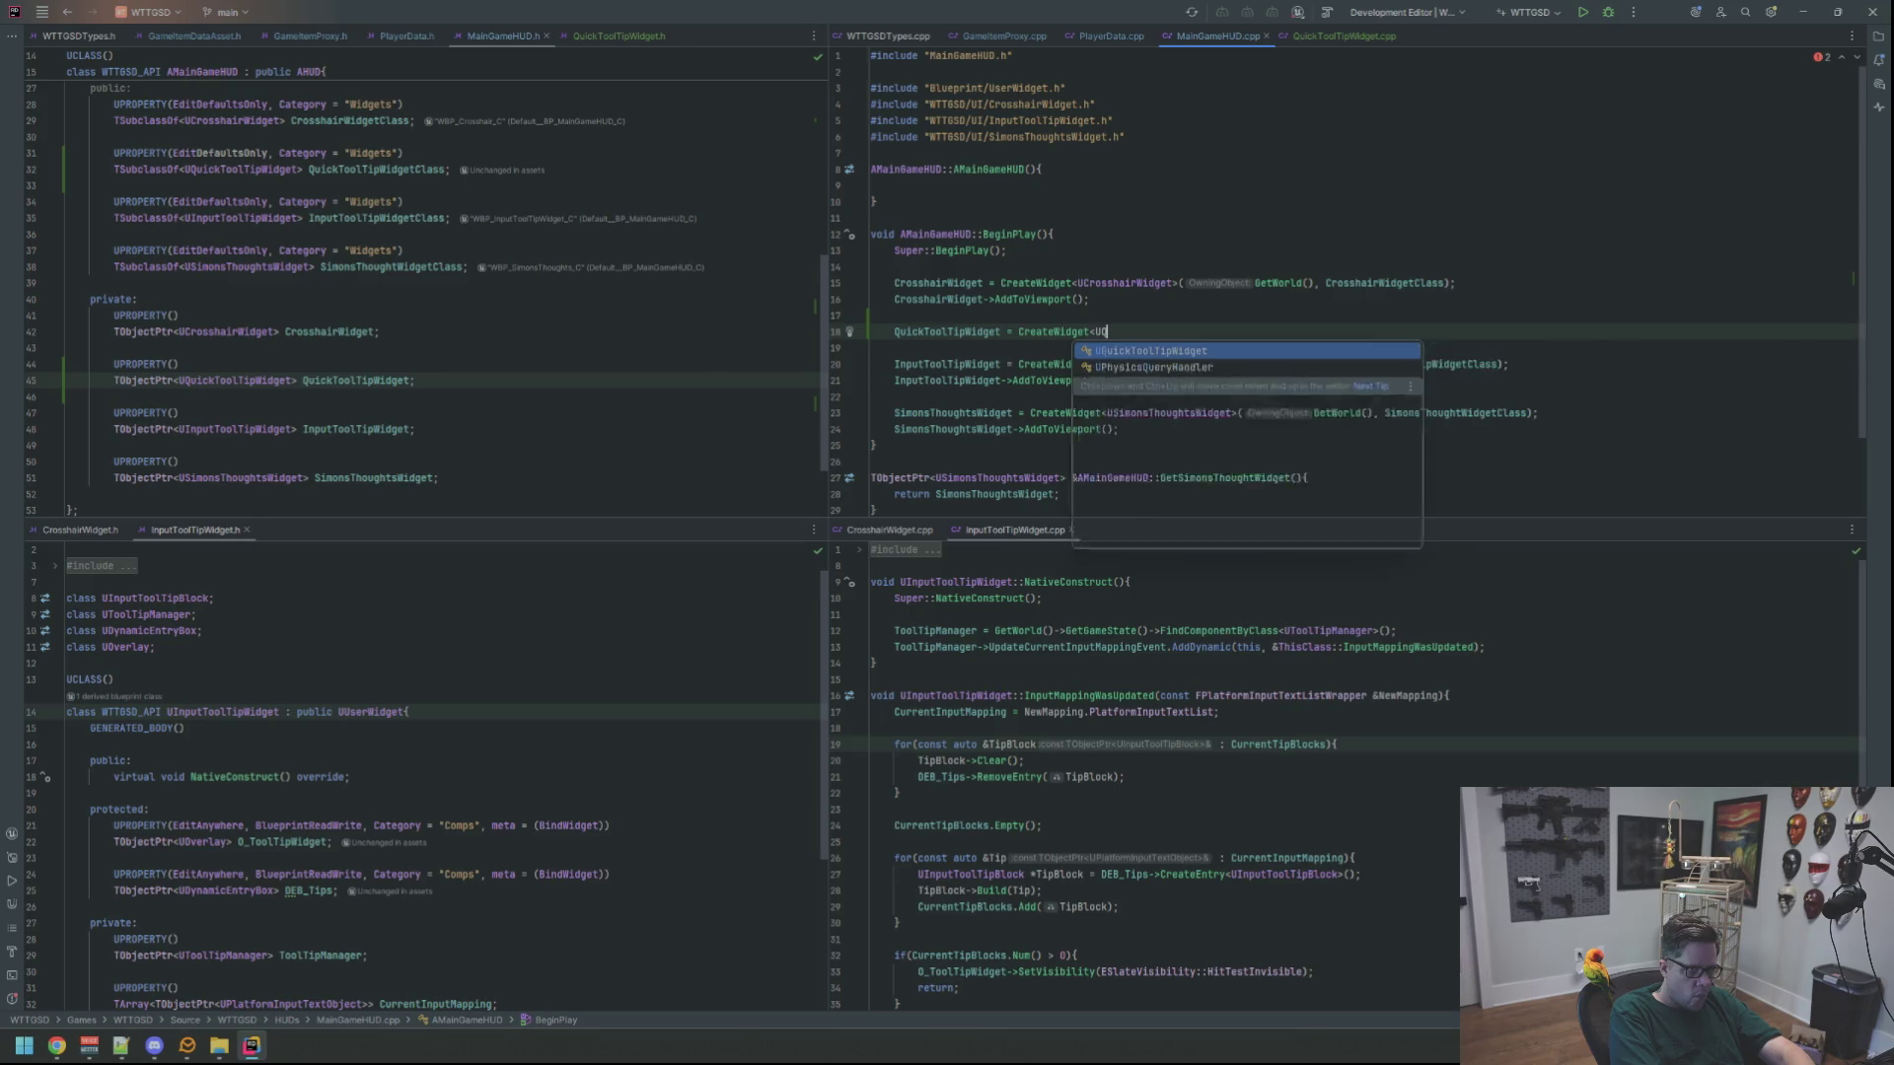
{"action": "key", "text": "Return"}
{"action": "type", "text": "GetW"}
{"action": "key", "text": "Return"}
{"action": "type", "text": ", Quick"}
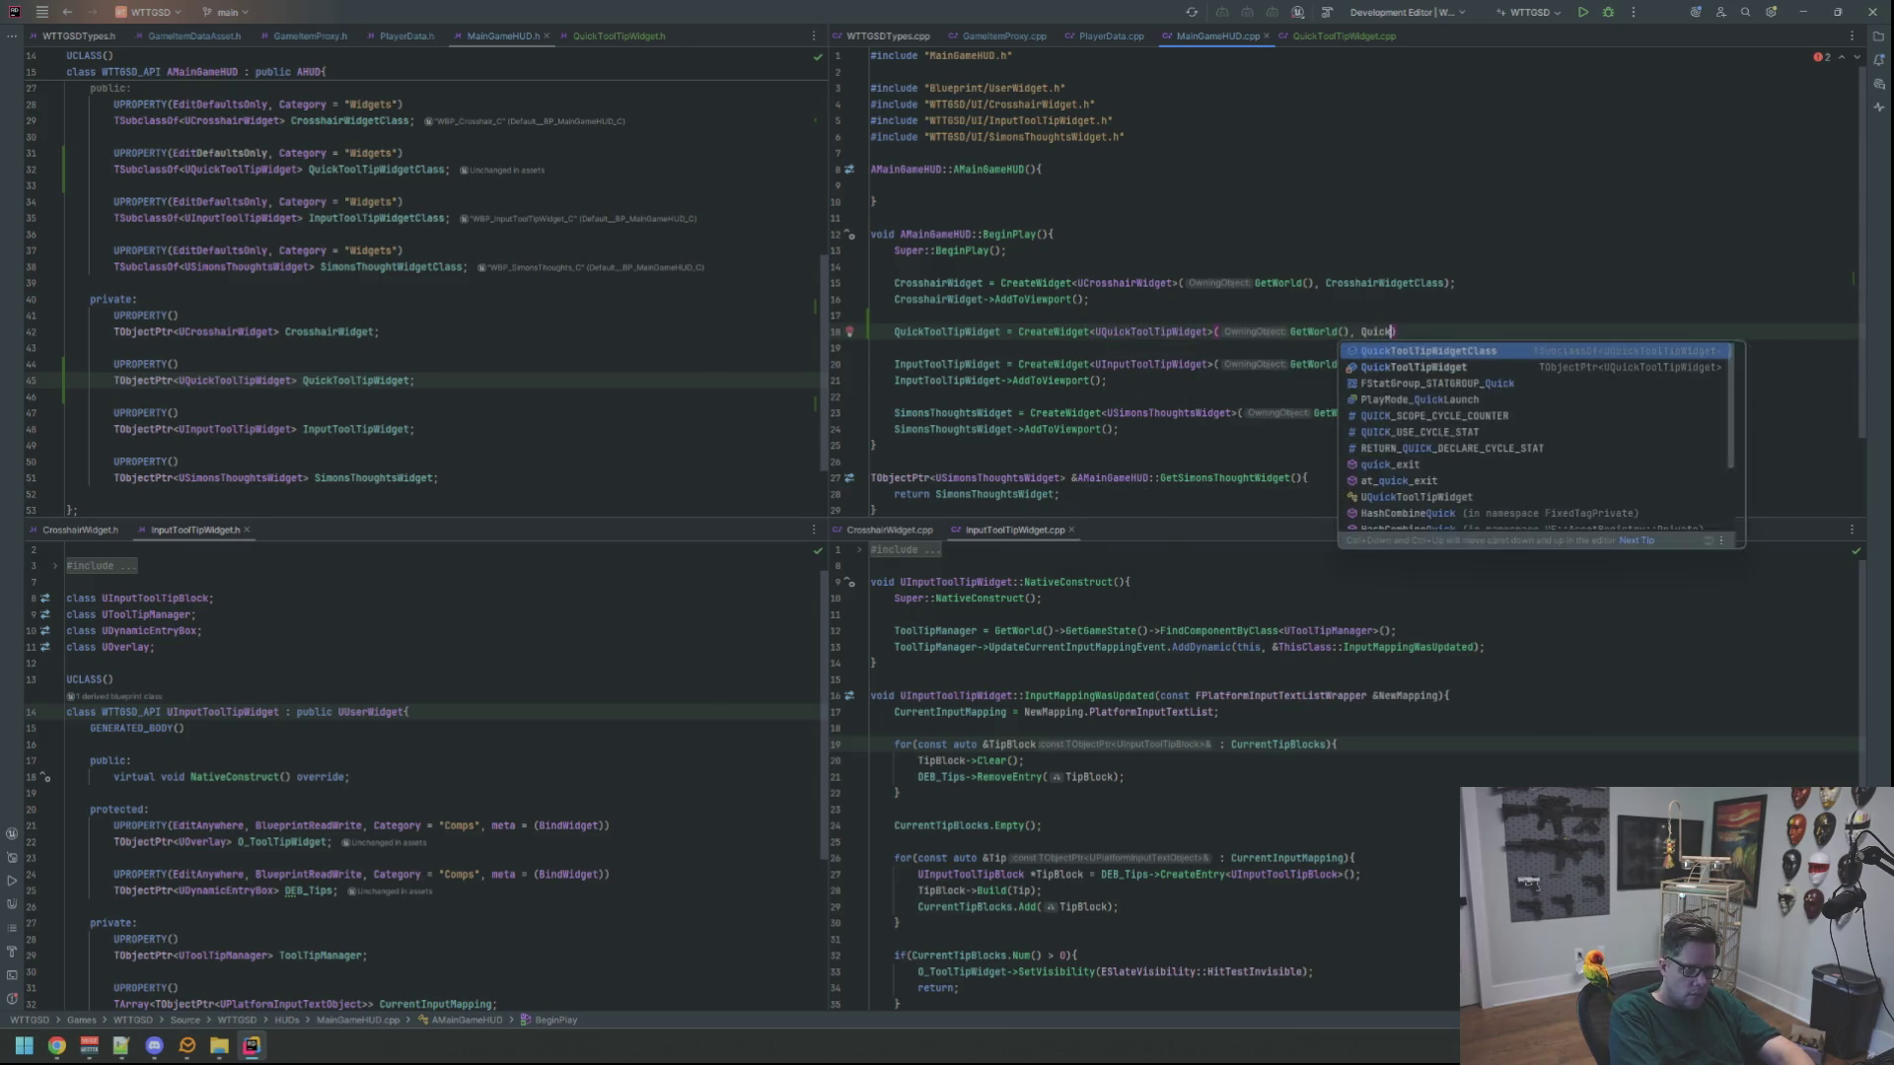
{"action": "type", "text": "ToolTip"}
{"action": "key", "text": "Return"}
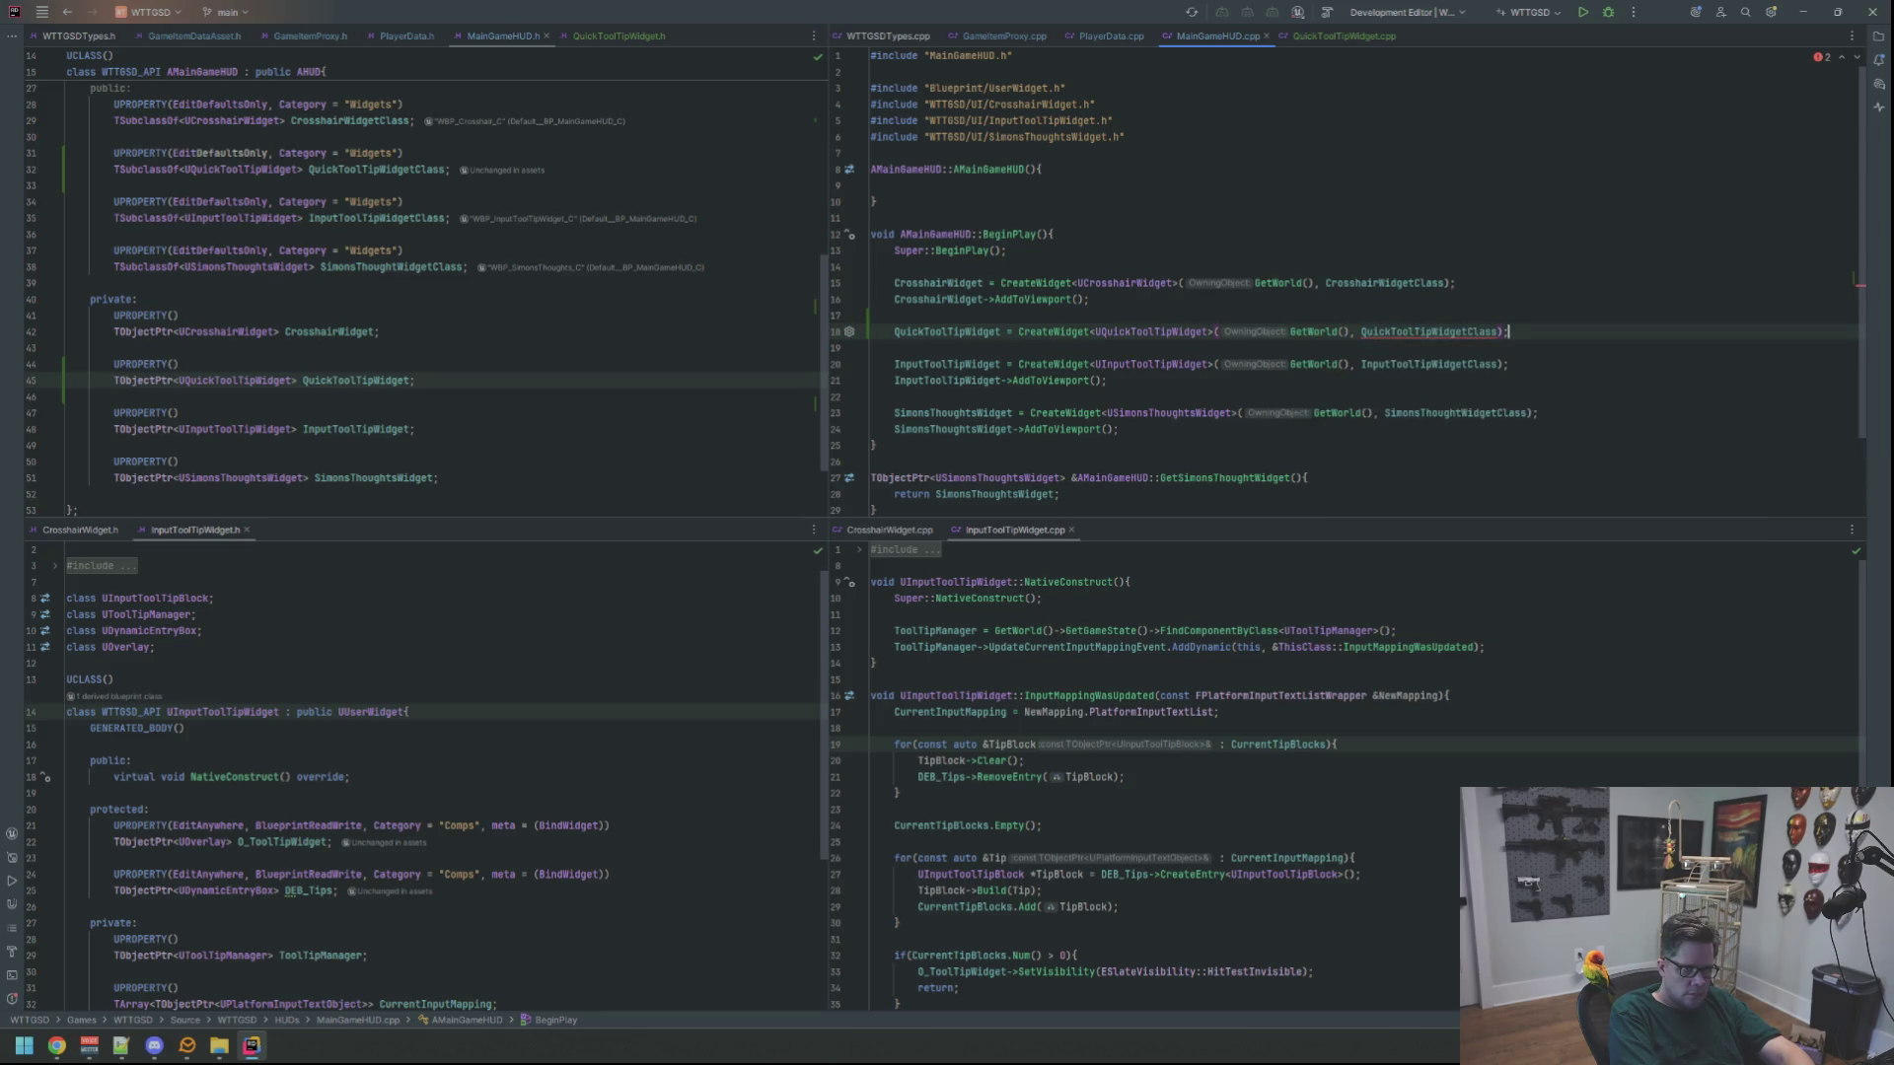
Add QuickToolTipWidget->AddToViewport(); on the following line
{"action": "key", "text": "Return"}
{"action": "type", "text": "Quick"}
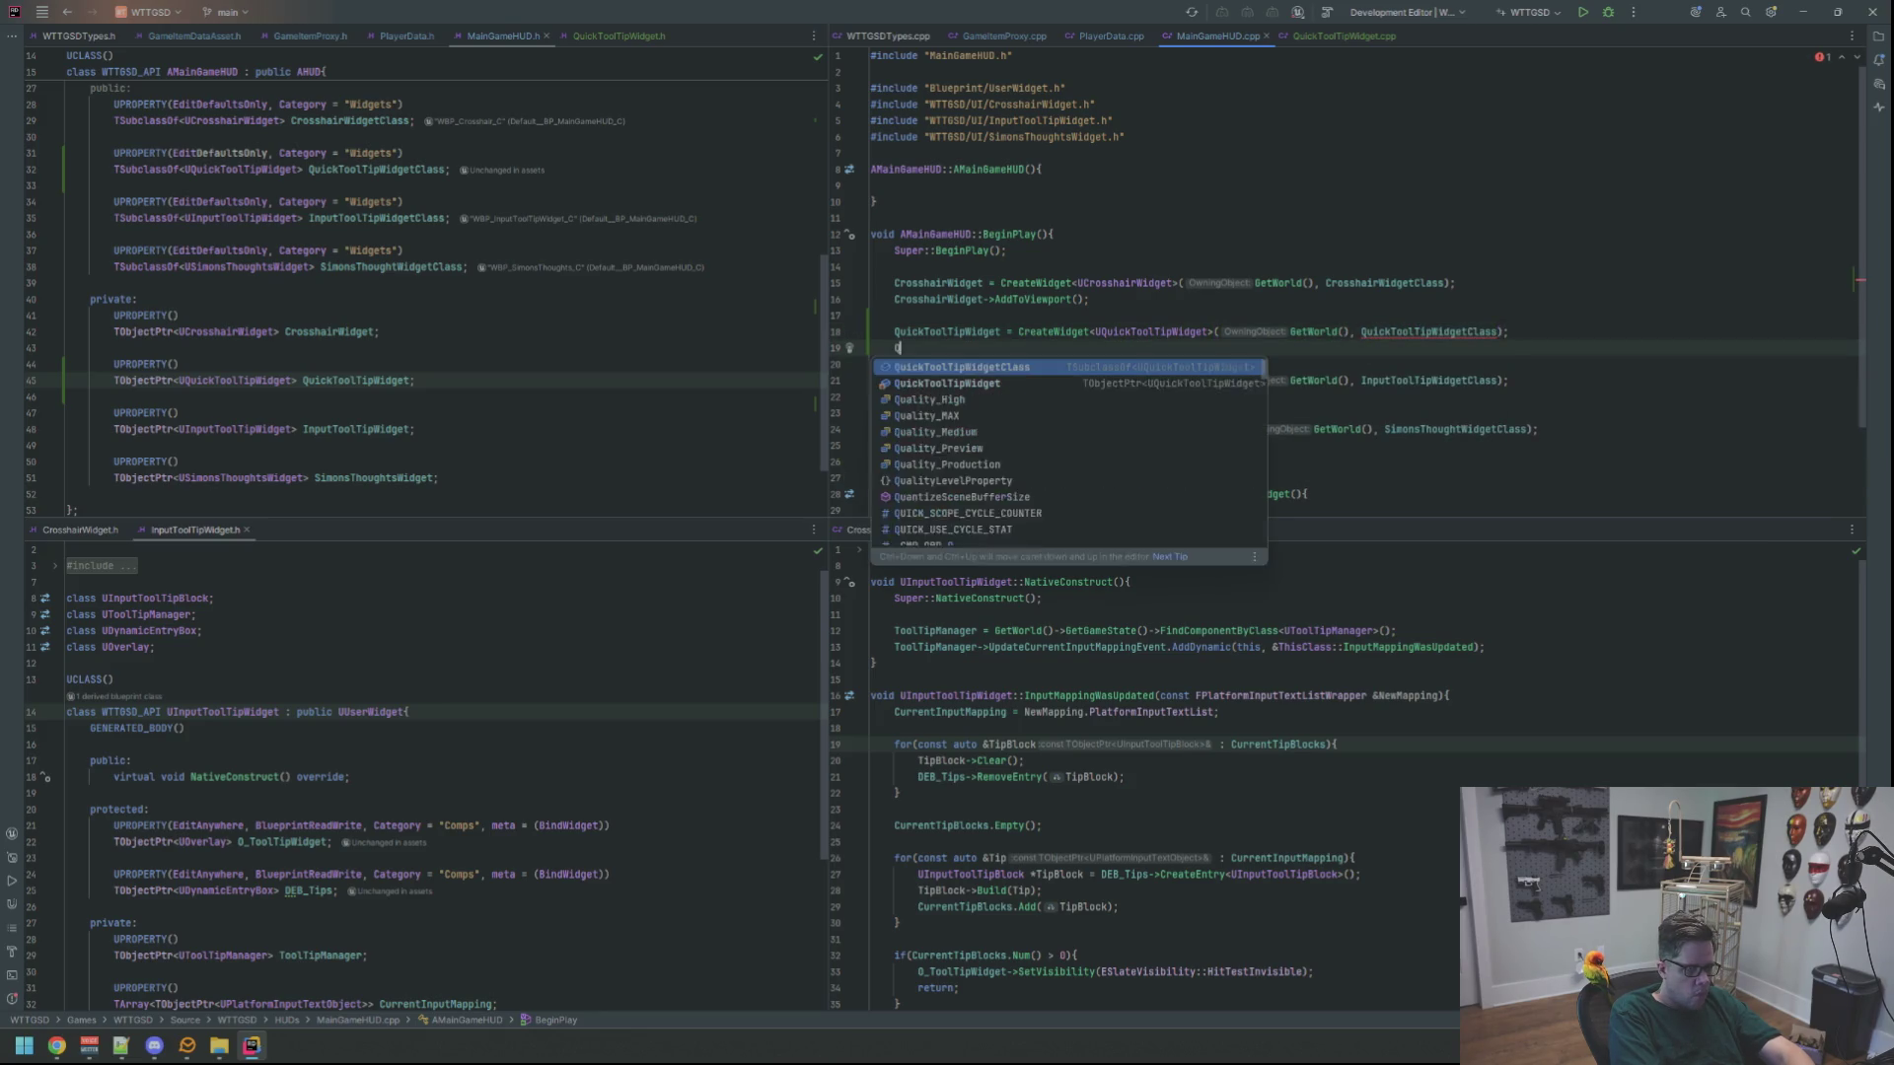
{"action": "key", "text": "Down"}
{"action": "key", "text": "Return"}
{"action": "type", "text": "->Addtovi"}
{"action": "key", "text": "Return"}
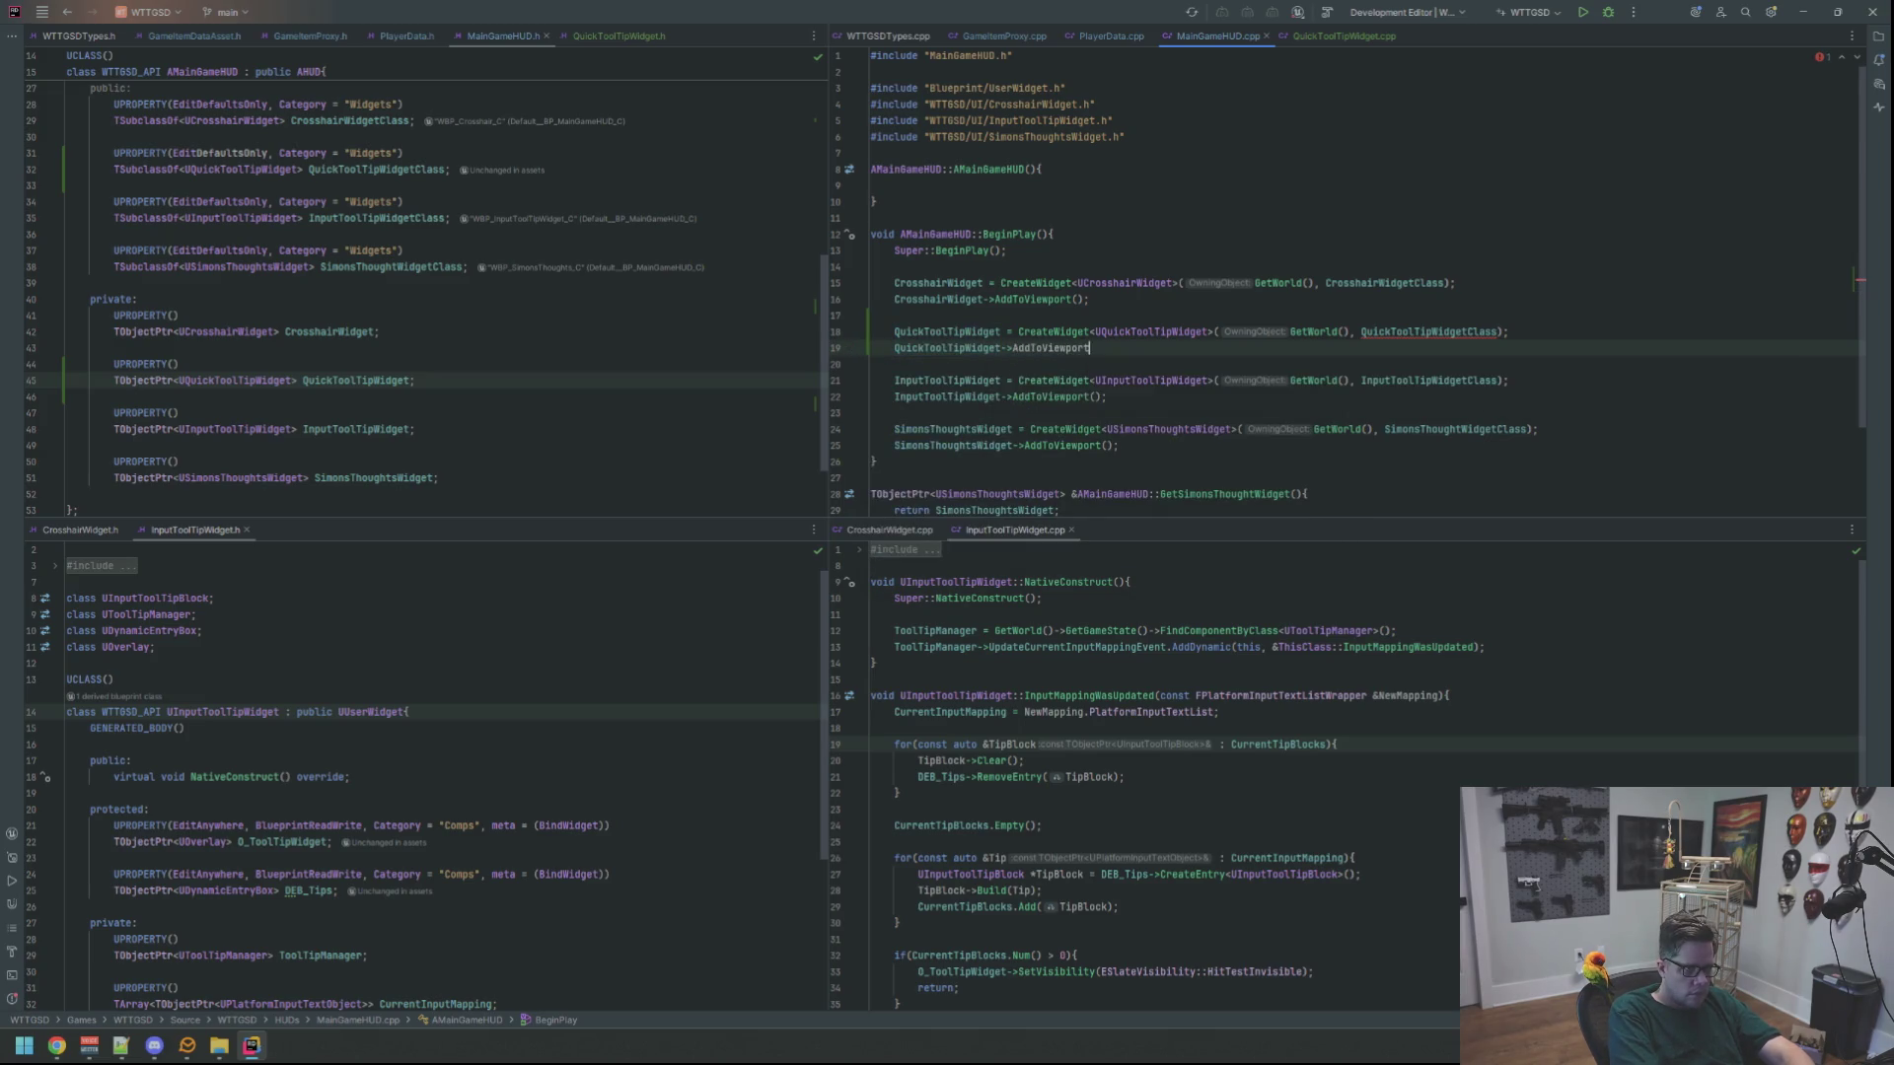
{"action": "type", "text": ";"}
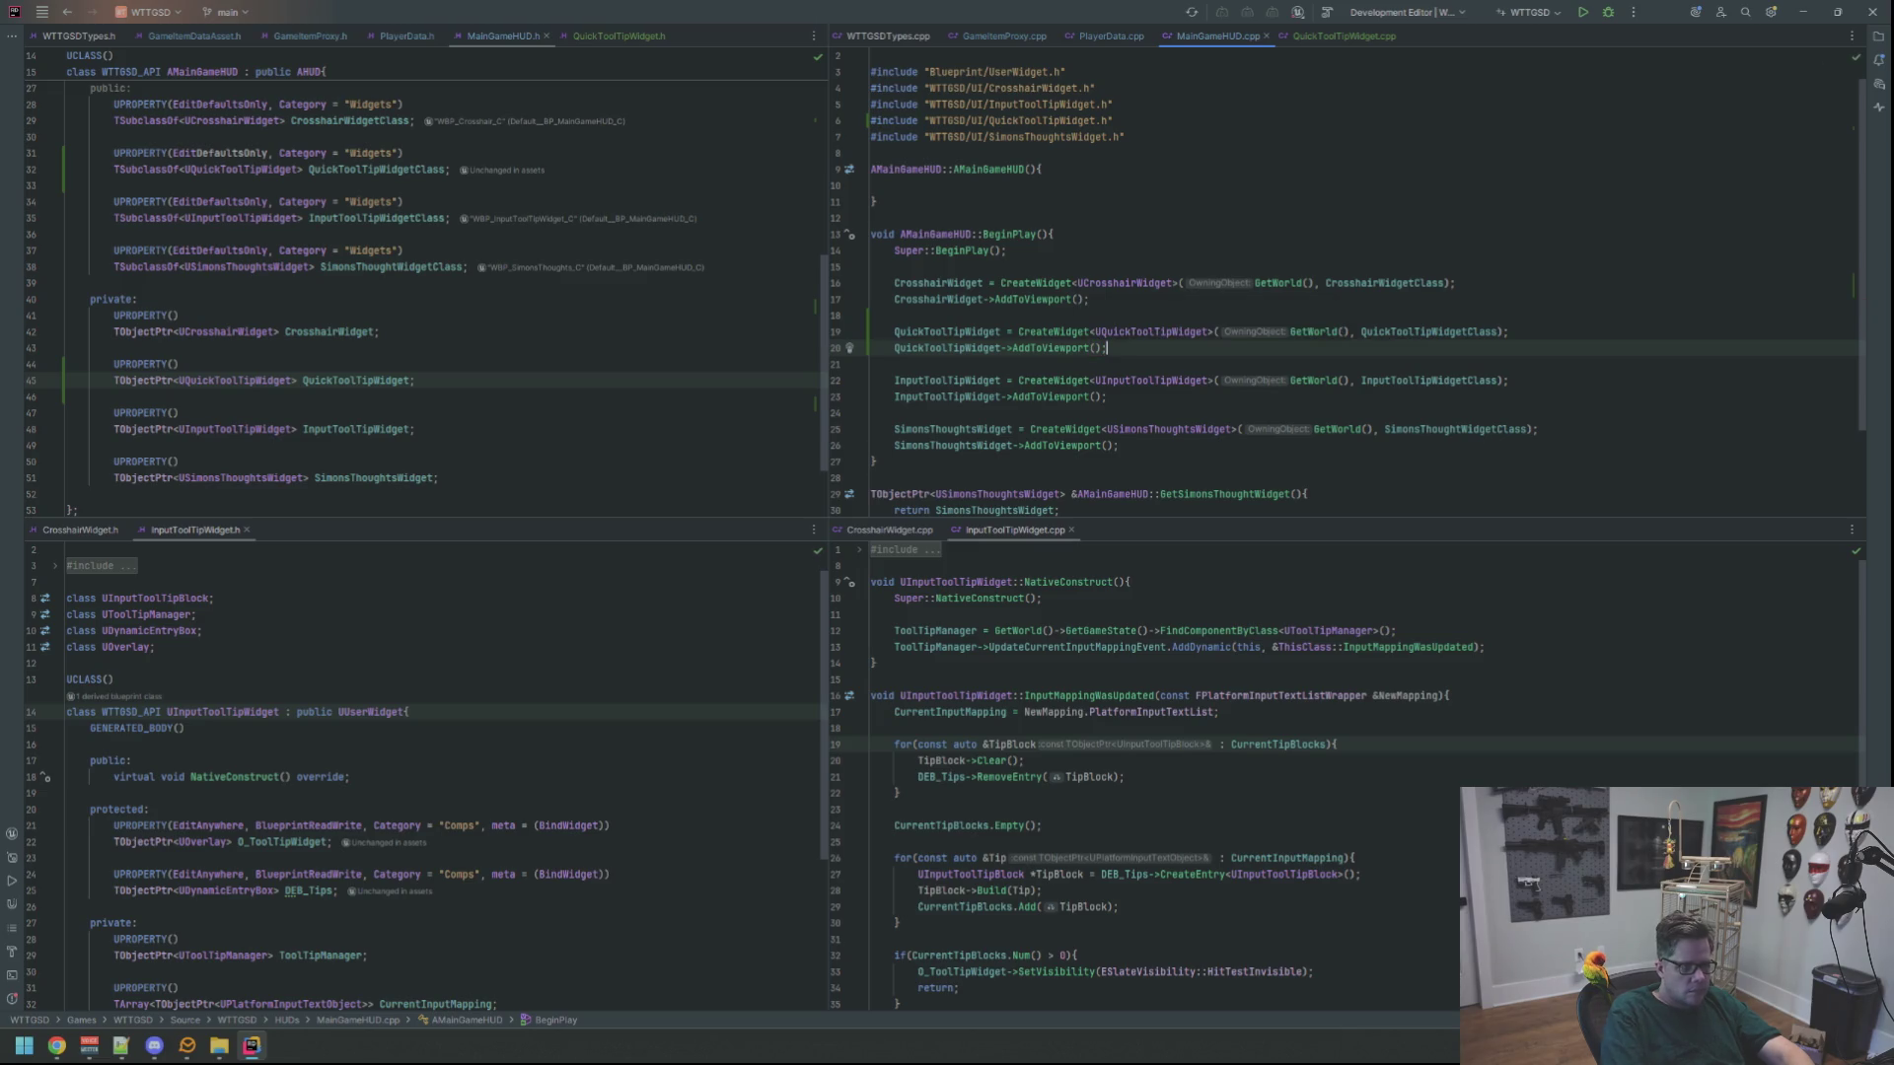
Reopen the QuickToolTipWidget header and source side by side
{"action": "scroll", "coordinate": [1171, 312], "scroll_direction": "down", "scroll_amount": 1}
{"action": "scroll", "coordinate": [611, 333], "scroll_direction": "down", "scroll_amount": 2}
{"action": "scroll", "coordinate": [612, 333], "scroll_direction": "up", "scroll_amount": 7}
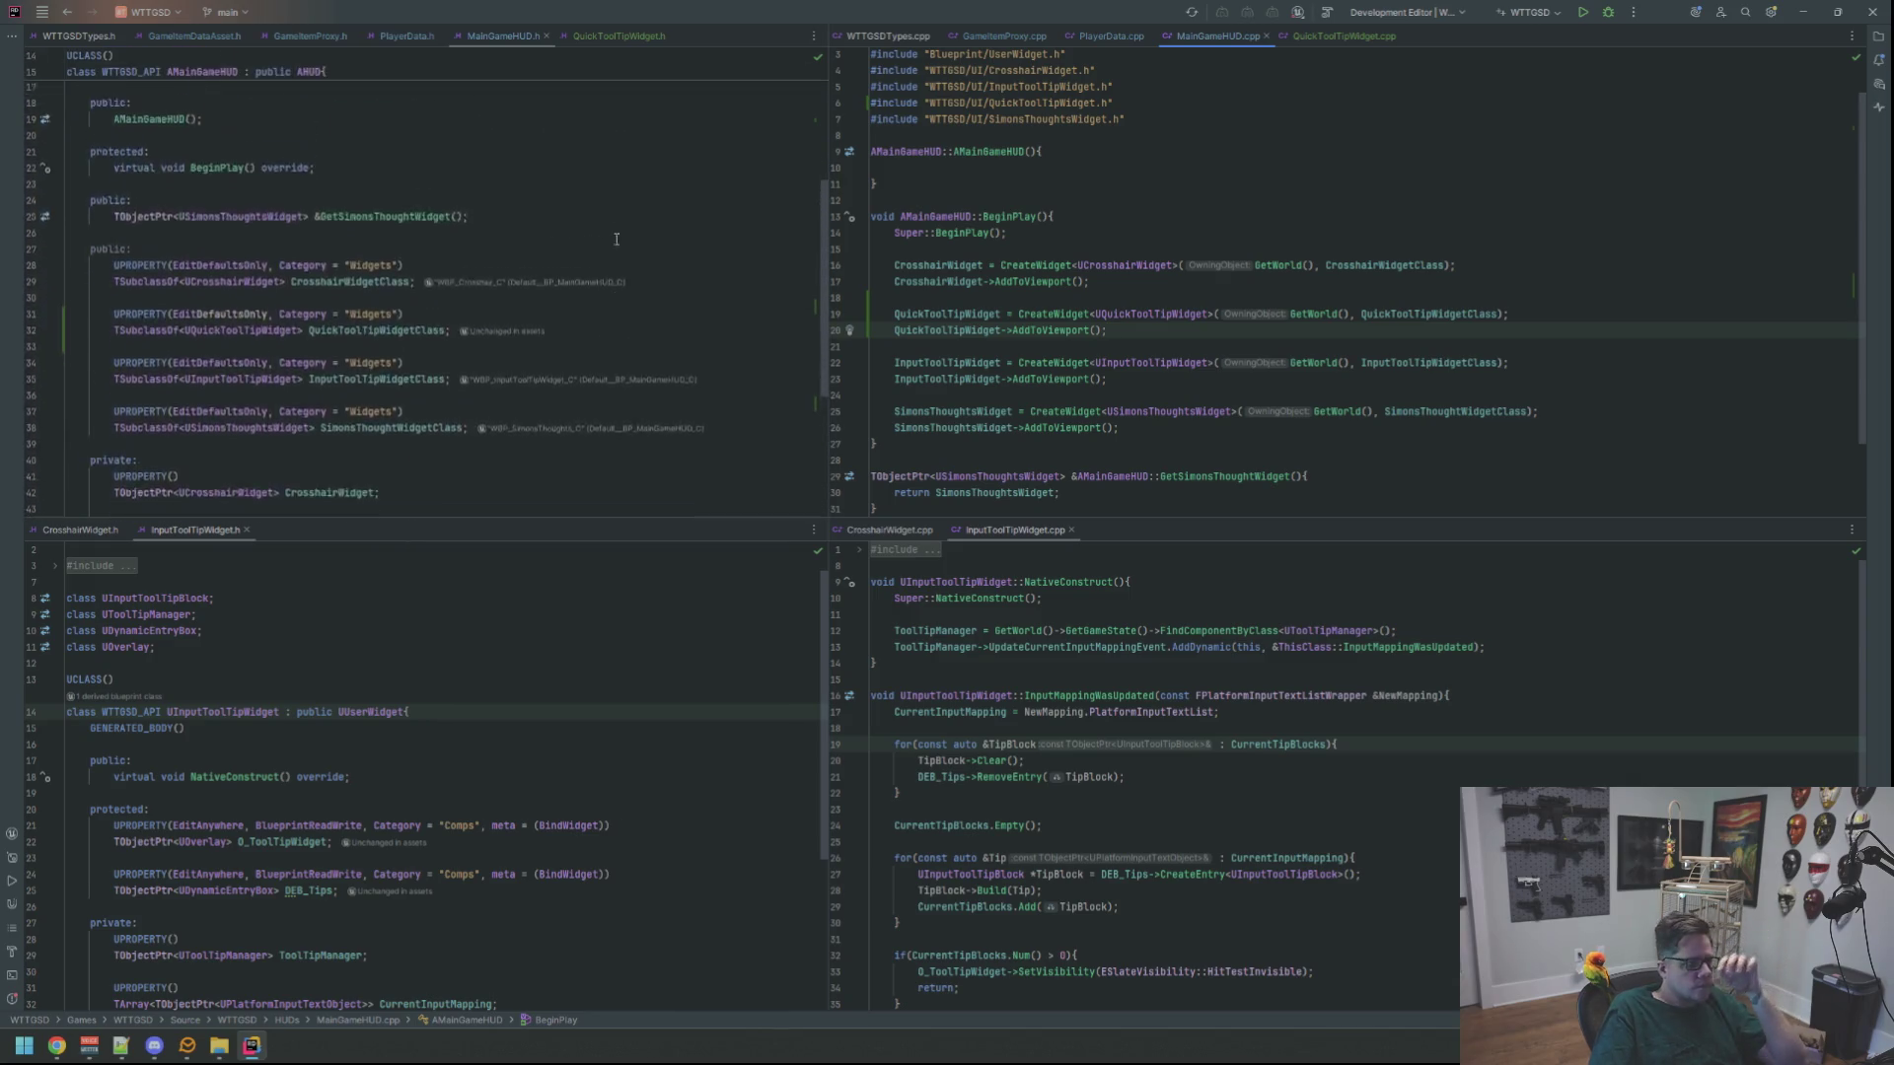
{"action": "left_click", "coordinate": [607, 39]}
{"action": "left_click", "coordinate": [1316, 37]}
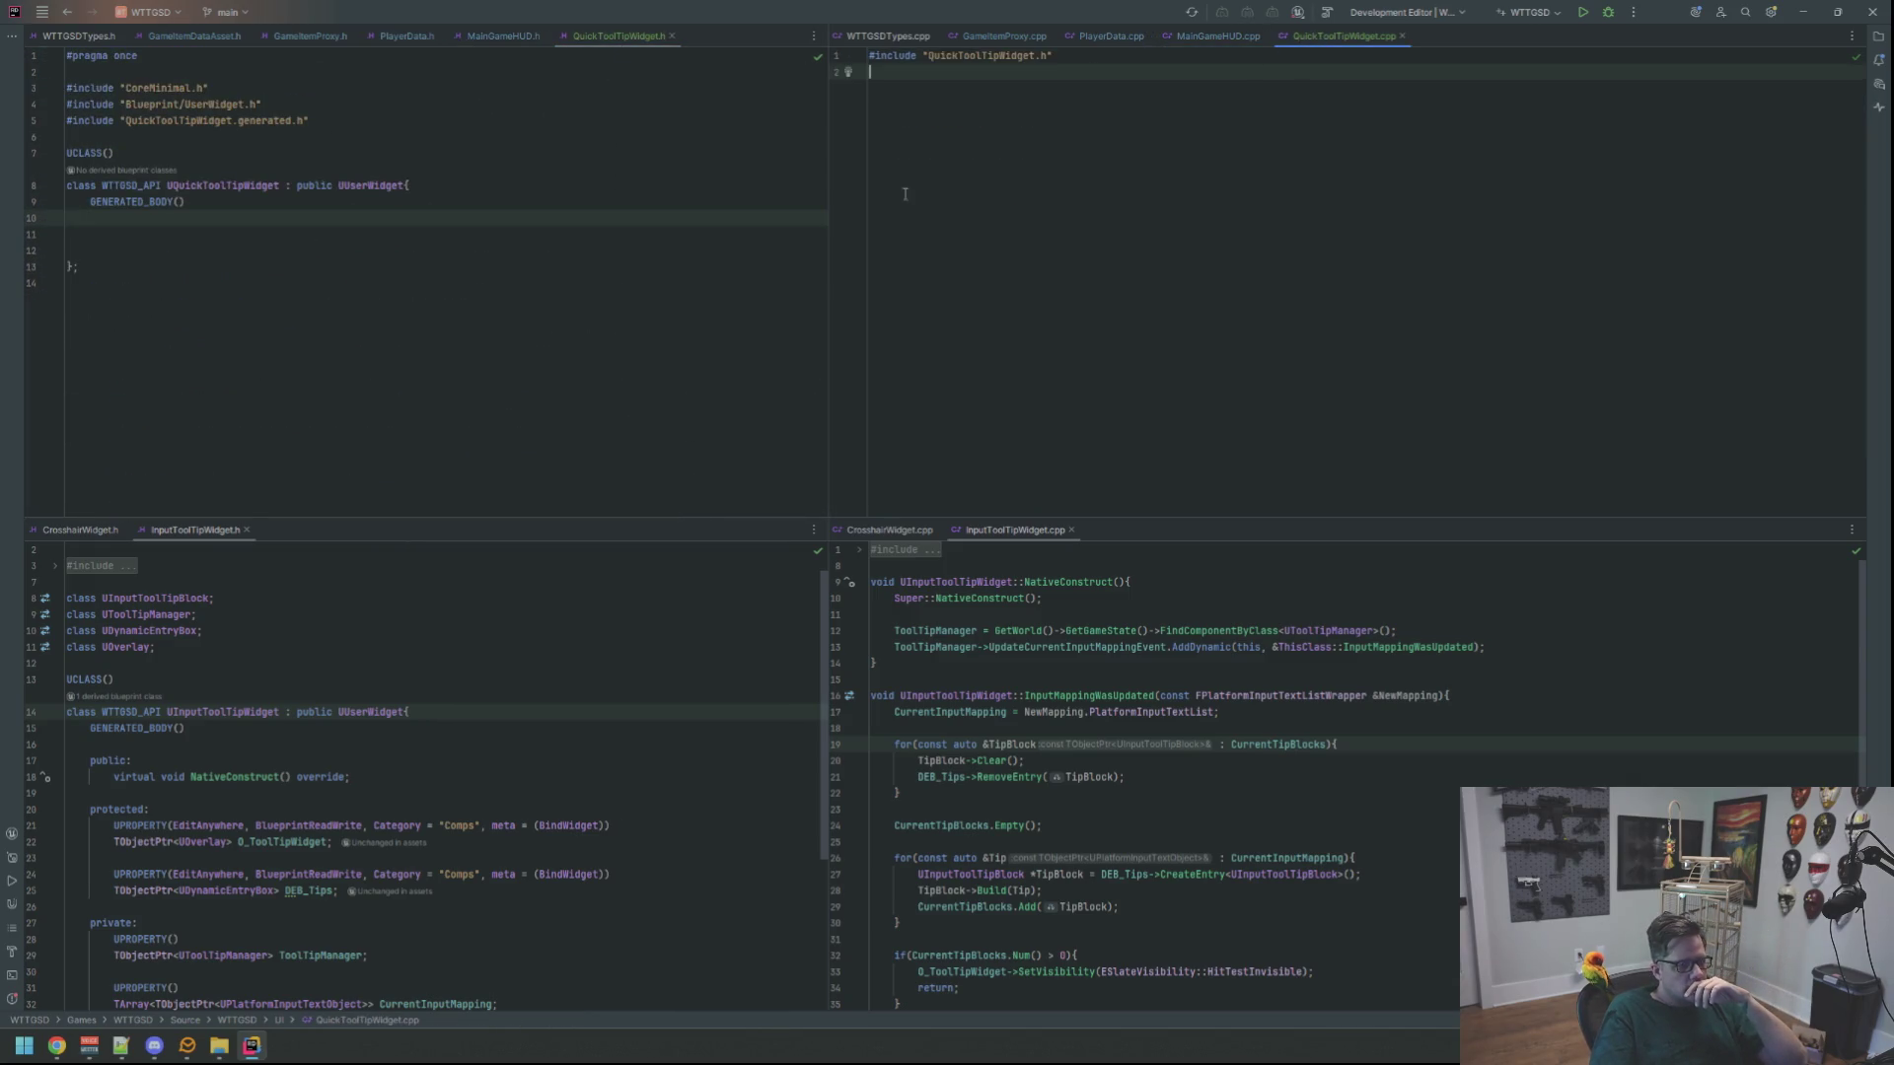
Add a public section declaring 'virtual void NativeConstruct() override;' in the QuickToolTipWidget class
{"action": "left_click", "coordinate": [535, 234]}
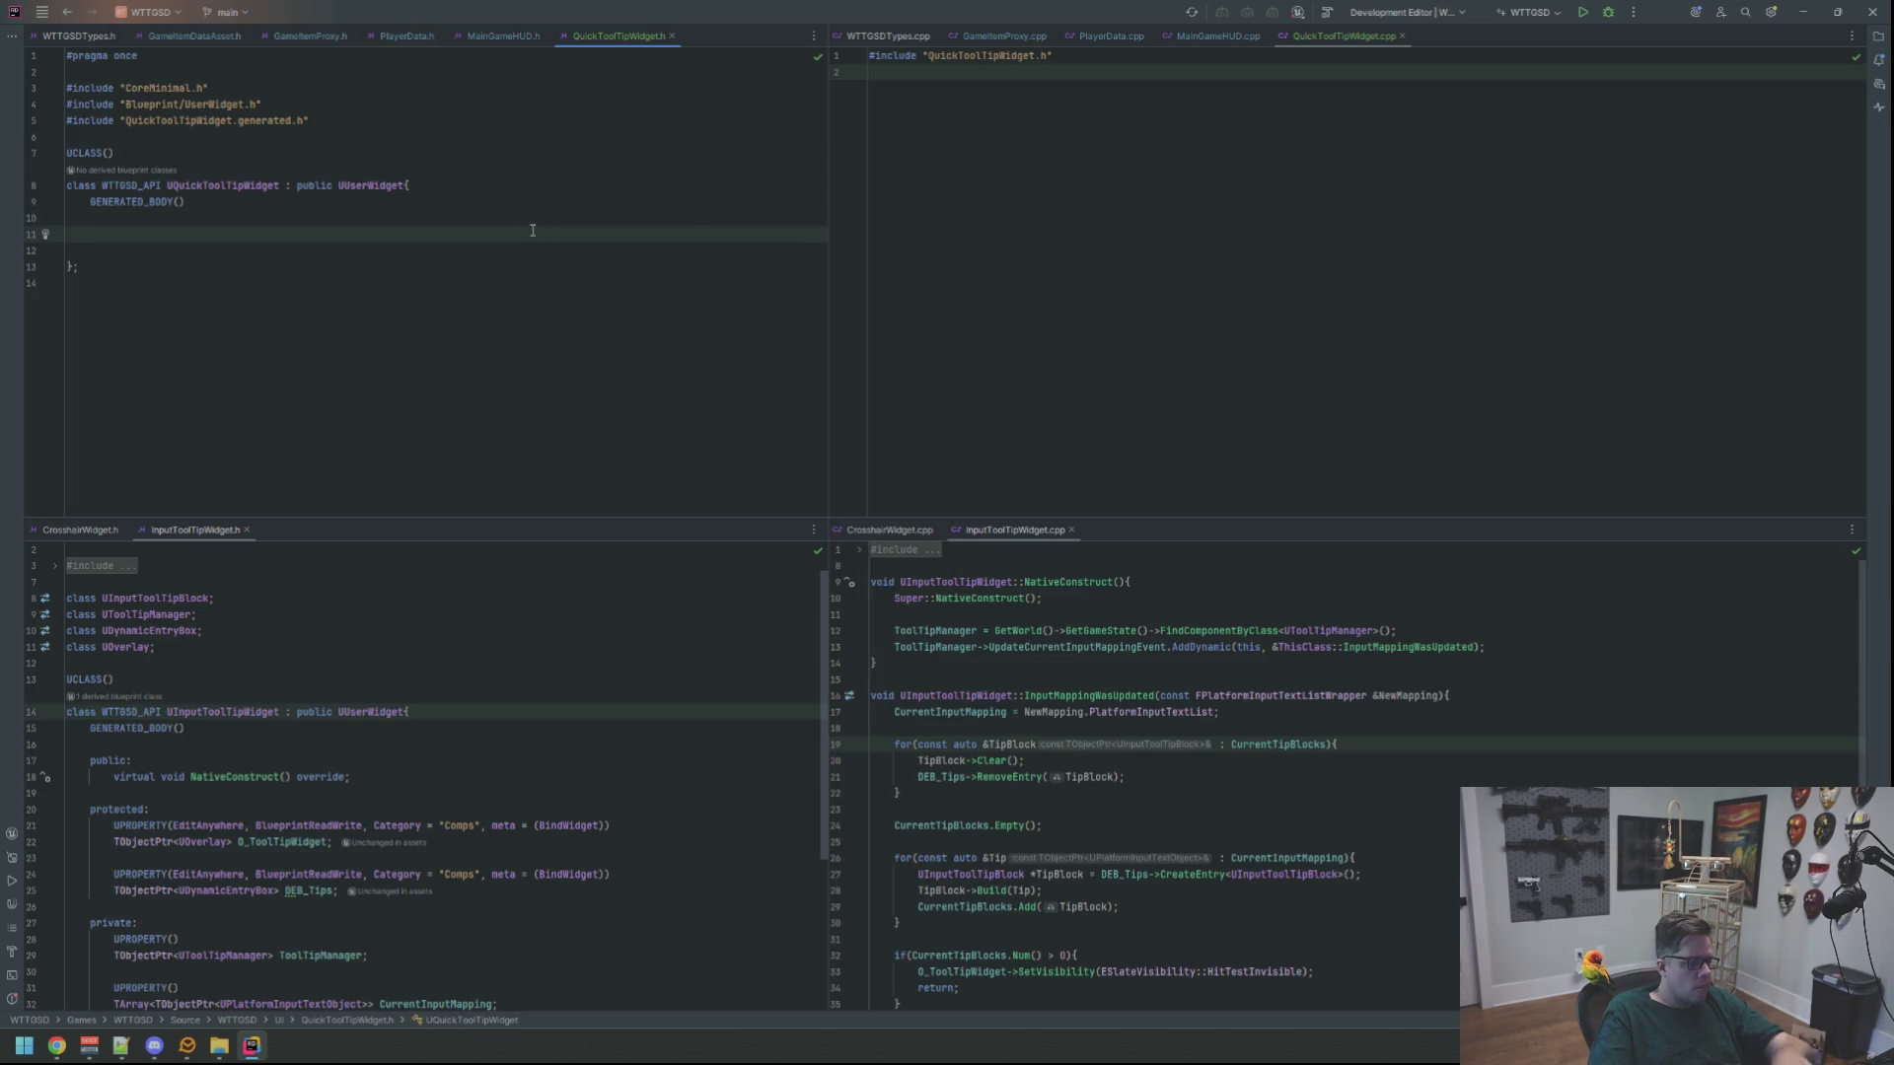
{"action": "type", "text": "public:"}
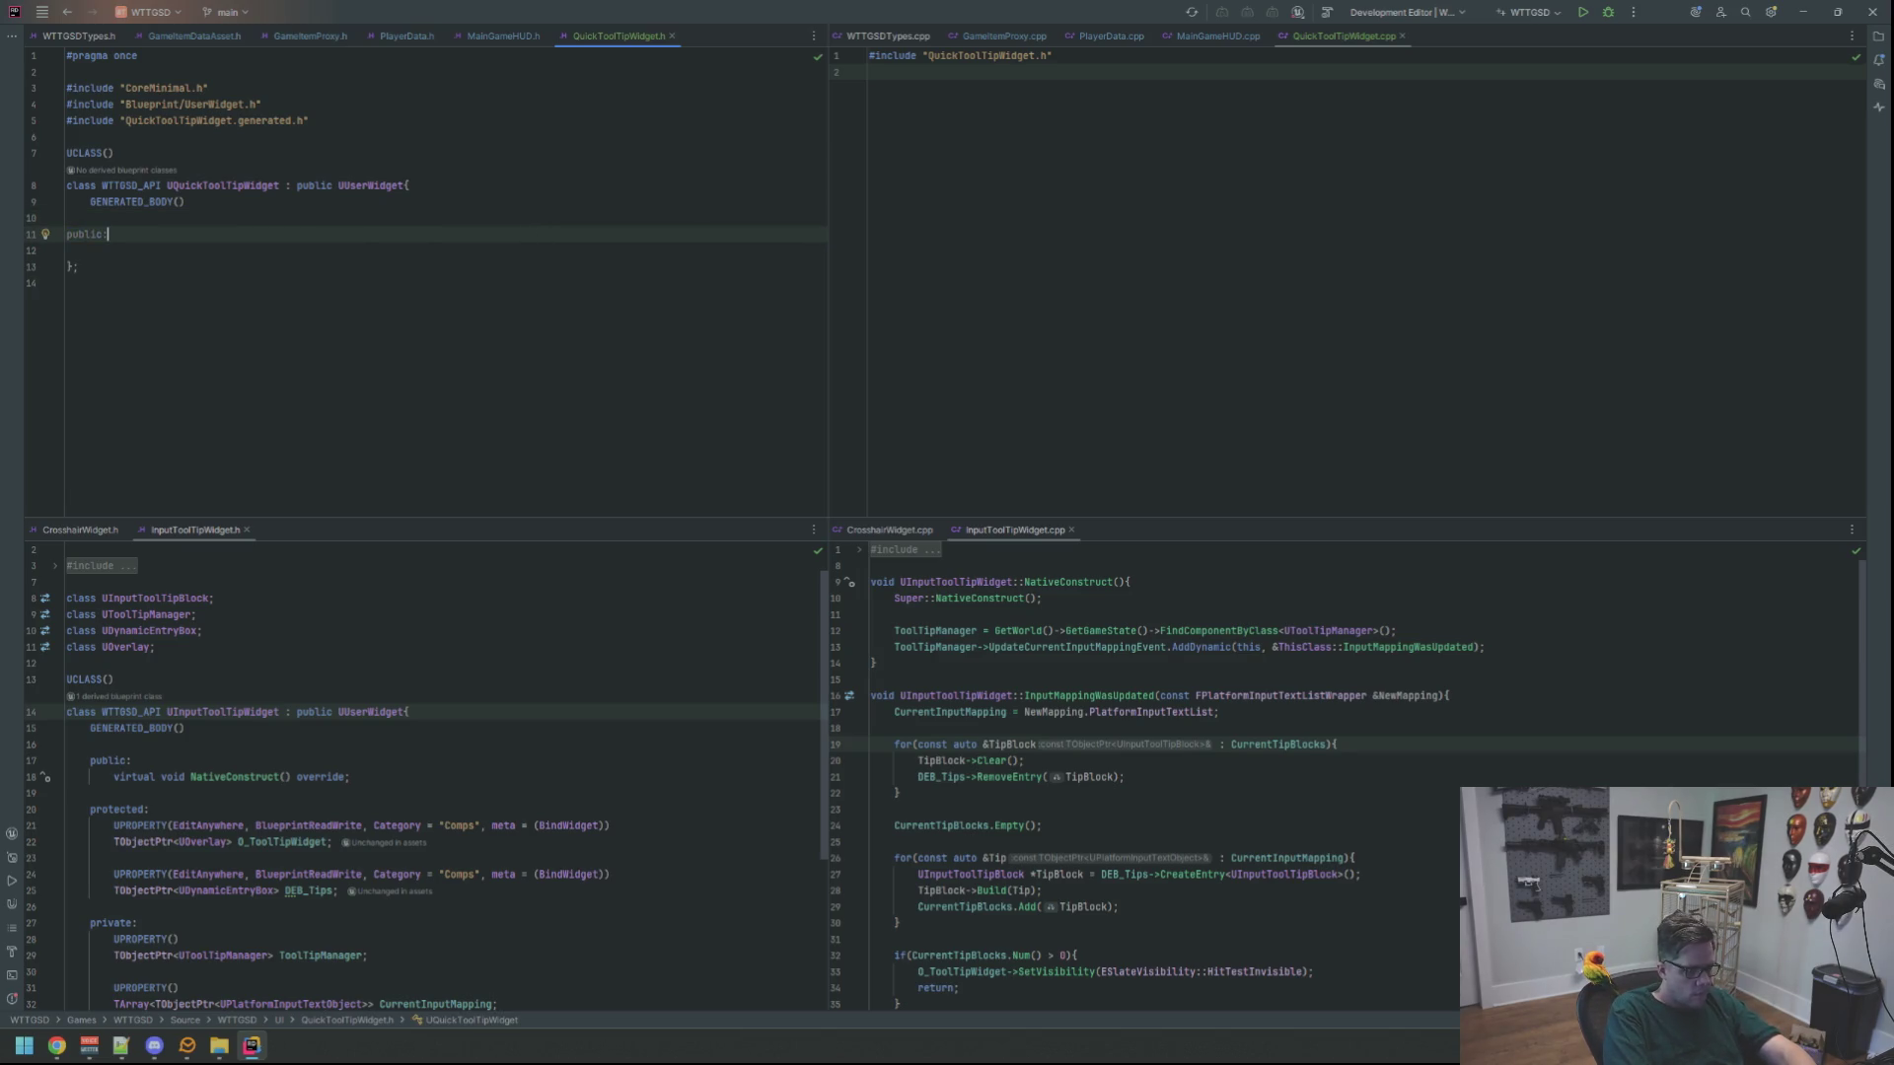
{"action": "key", "text": "Return"}
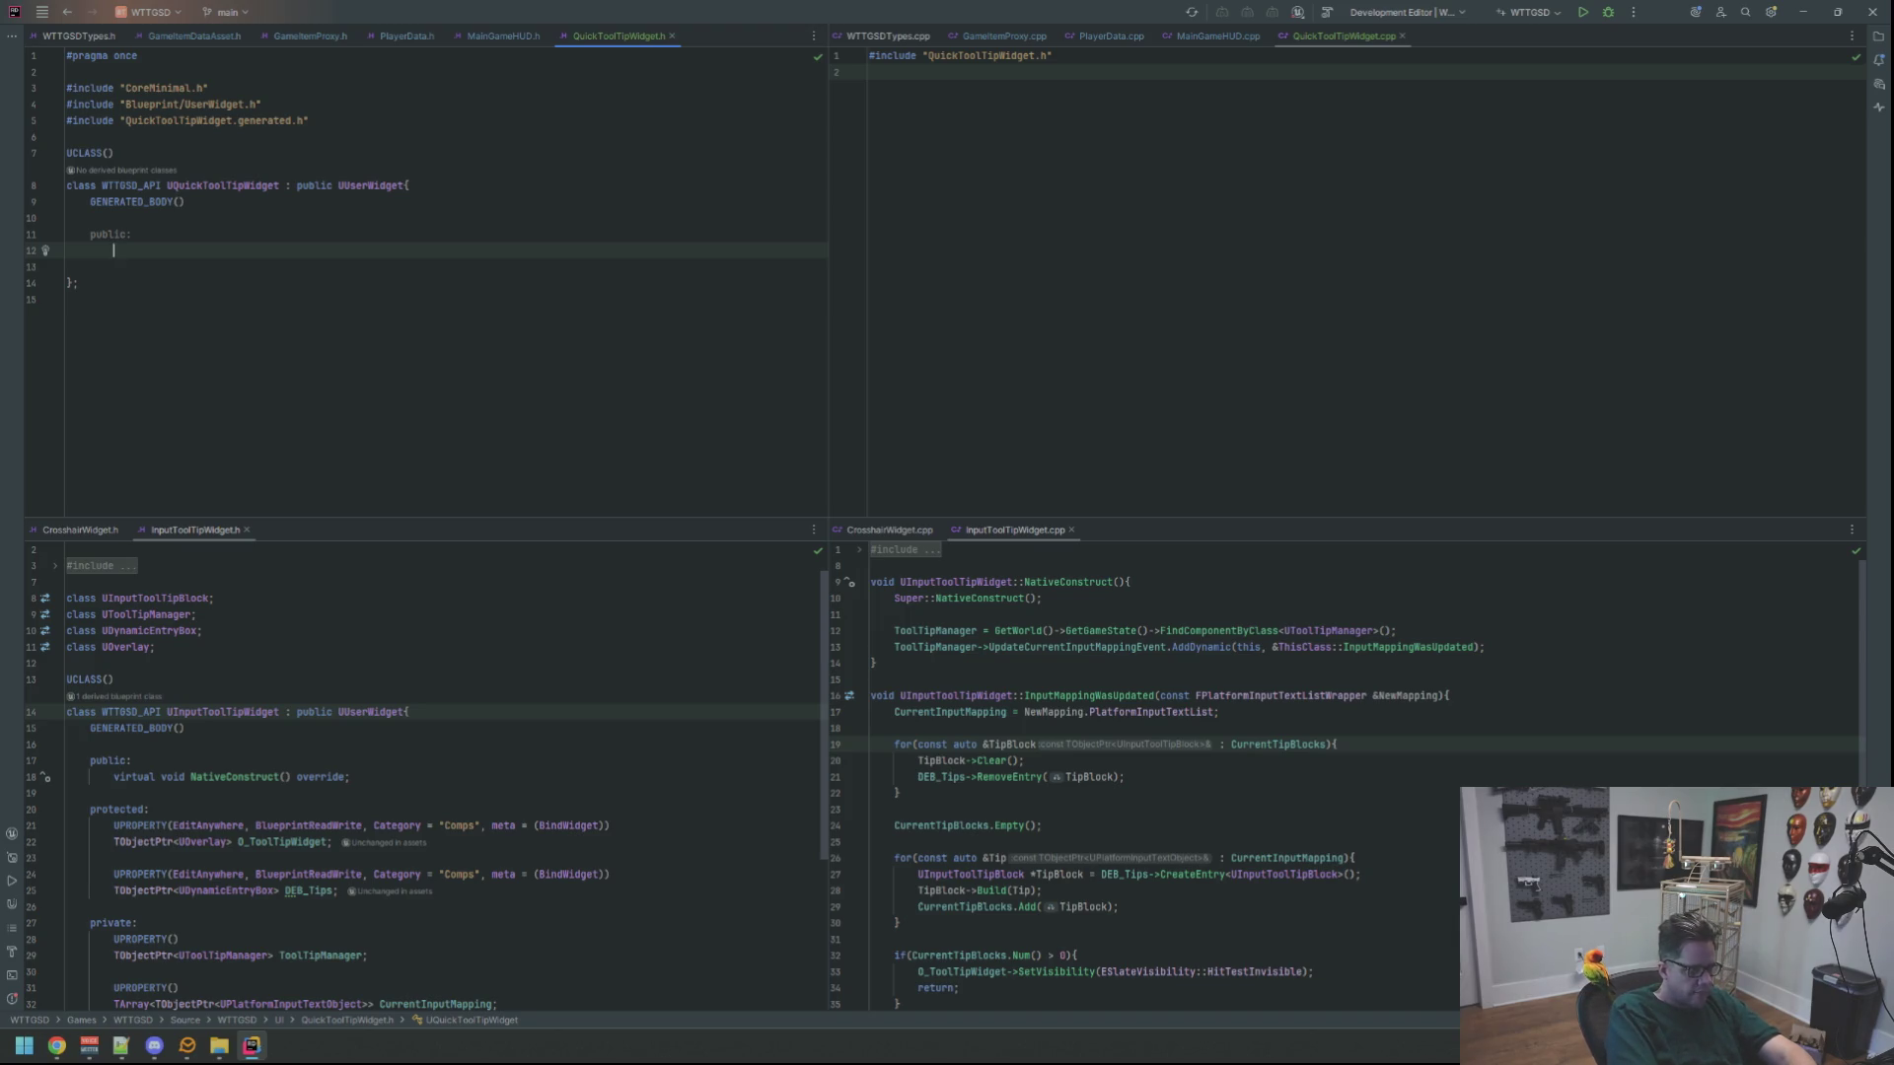
{"action": "type", "text": "Nati"}
{"action": "key", "text": "Return"}
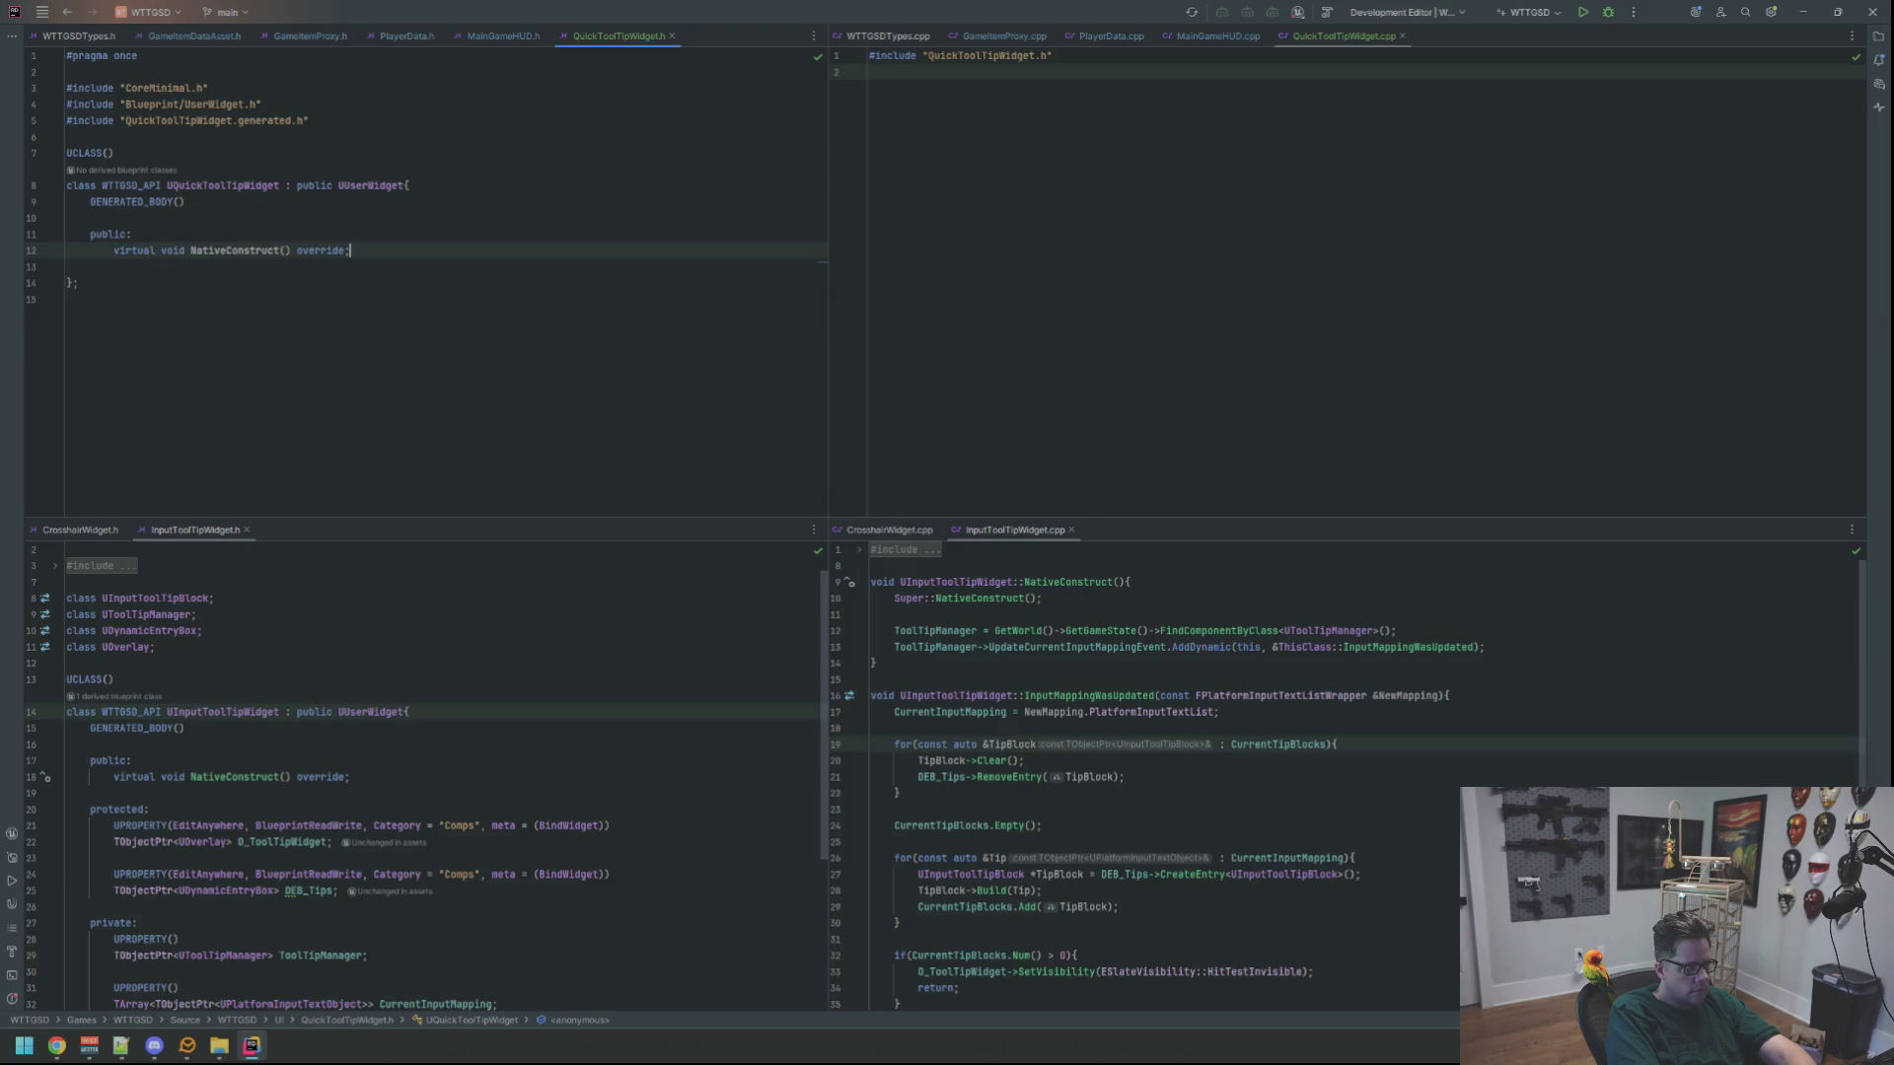
Add an empty 'protected:' section below the NativeConstruct declaration
{"action": "key", "text": "Return"}
{"action": "key", "text": "Return"}
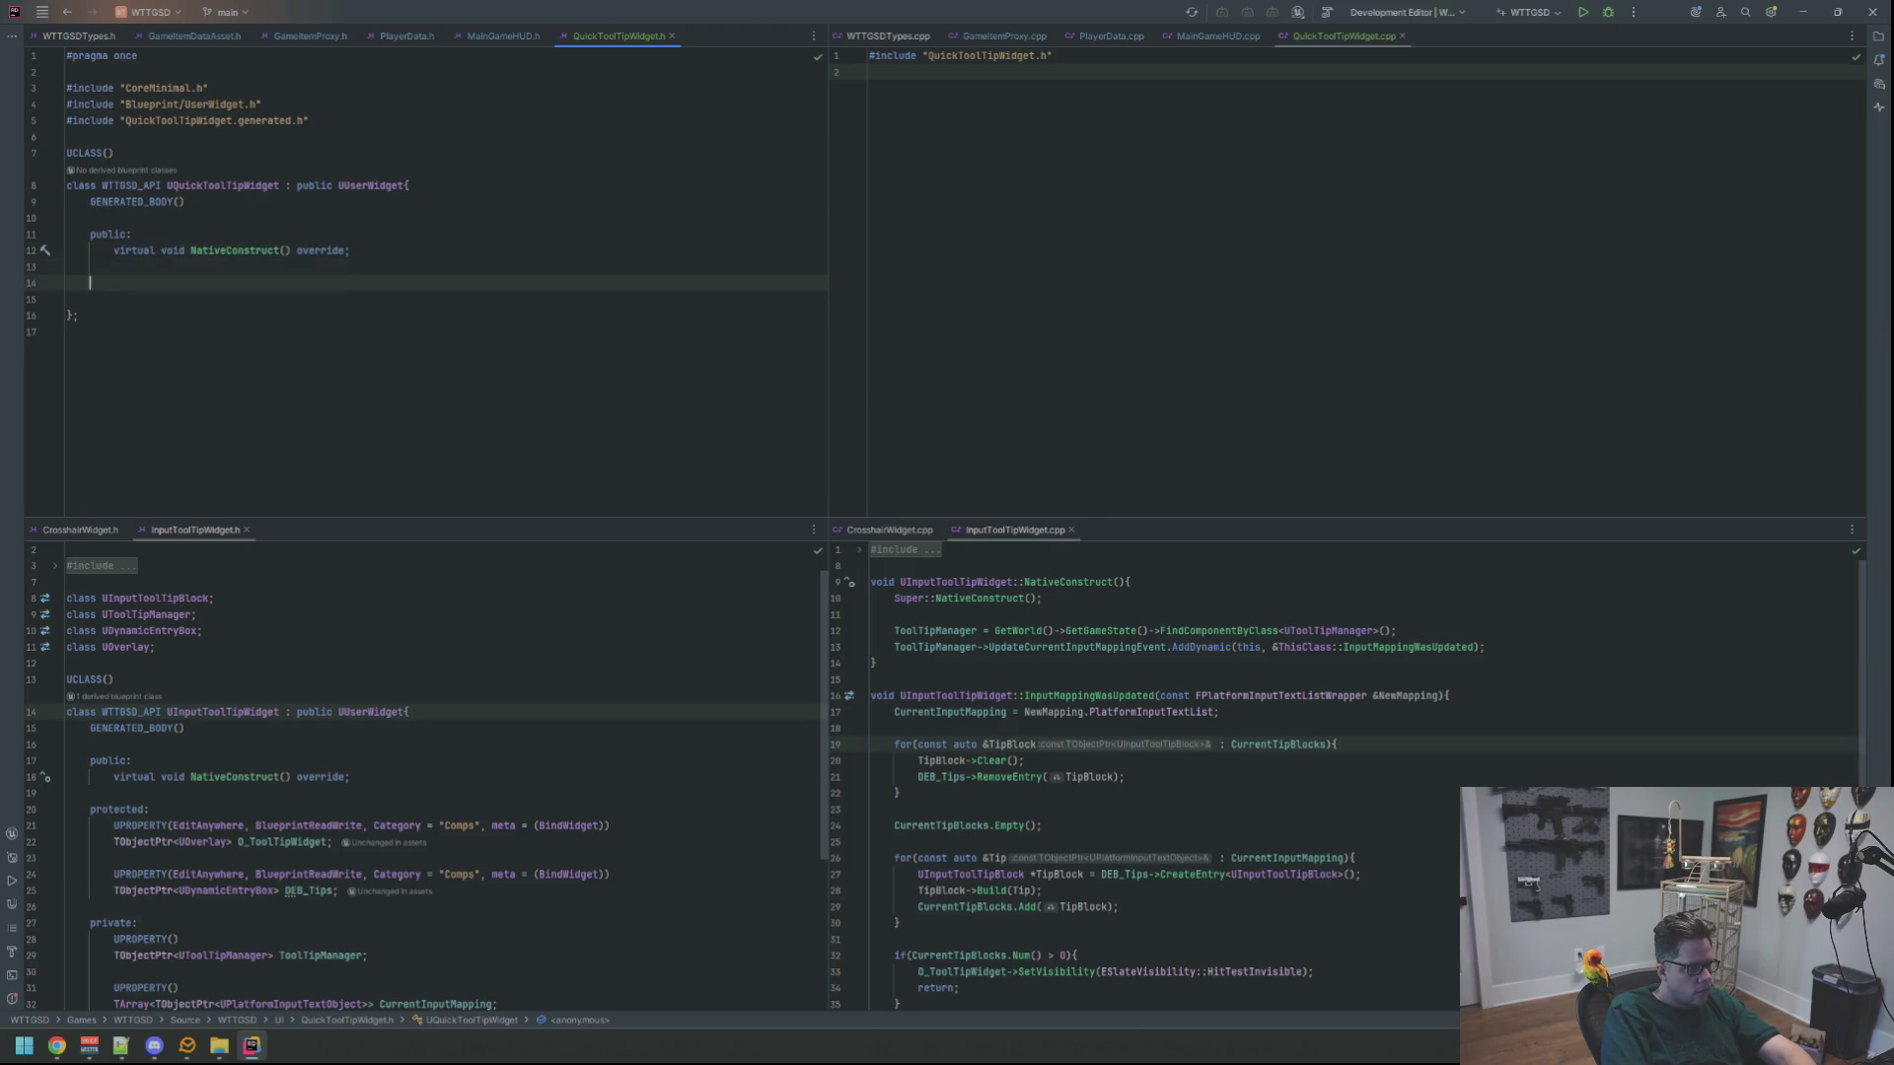
{"action": "type", "text": "proted"}
{"action": "key", "text": "BackSpace"}
{"action": "key", "text": "BackSpace"}
{"action": "key", "text": "BackSpace"}
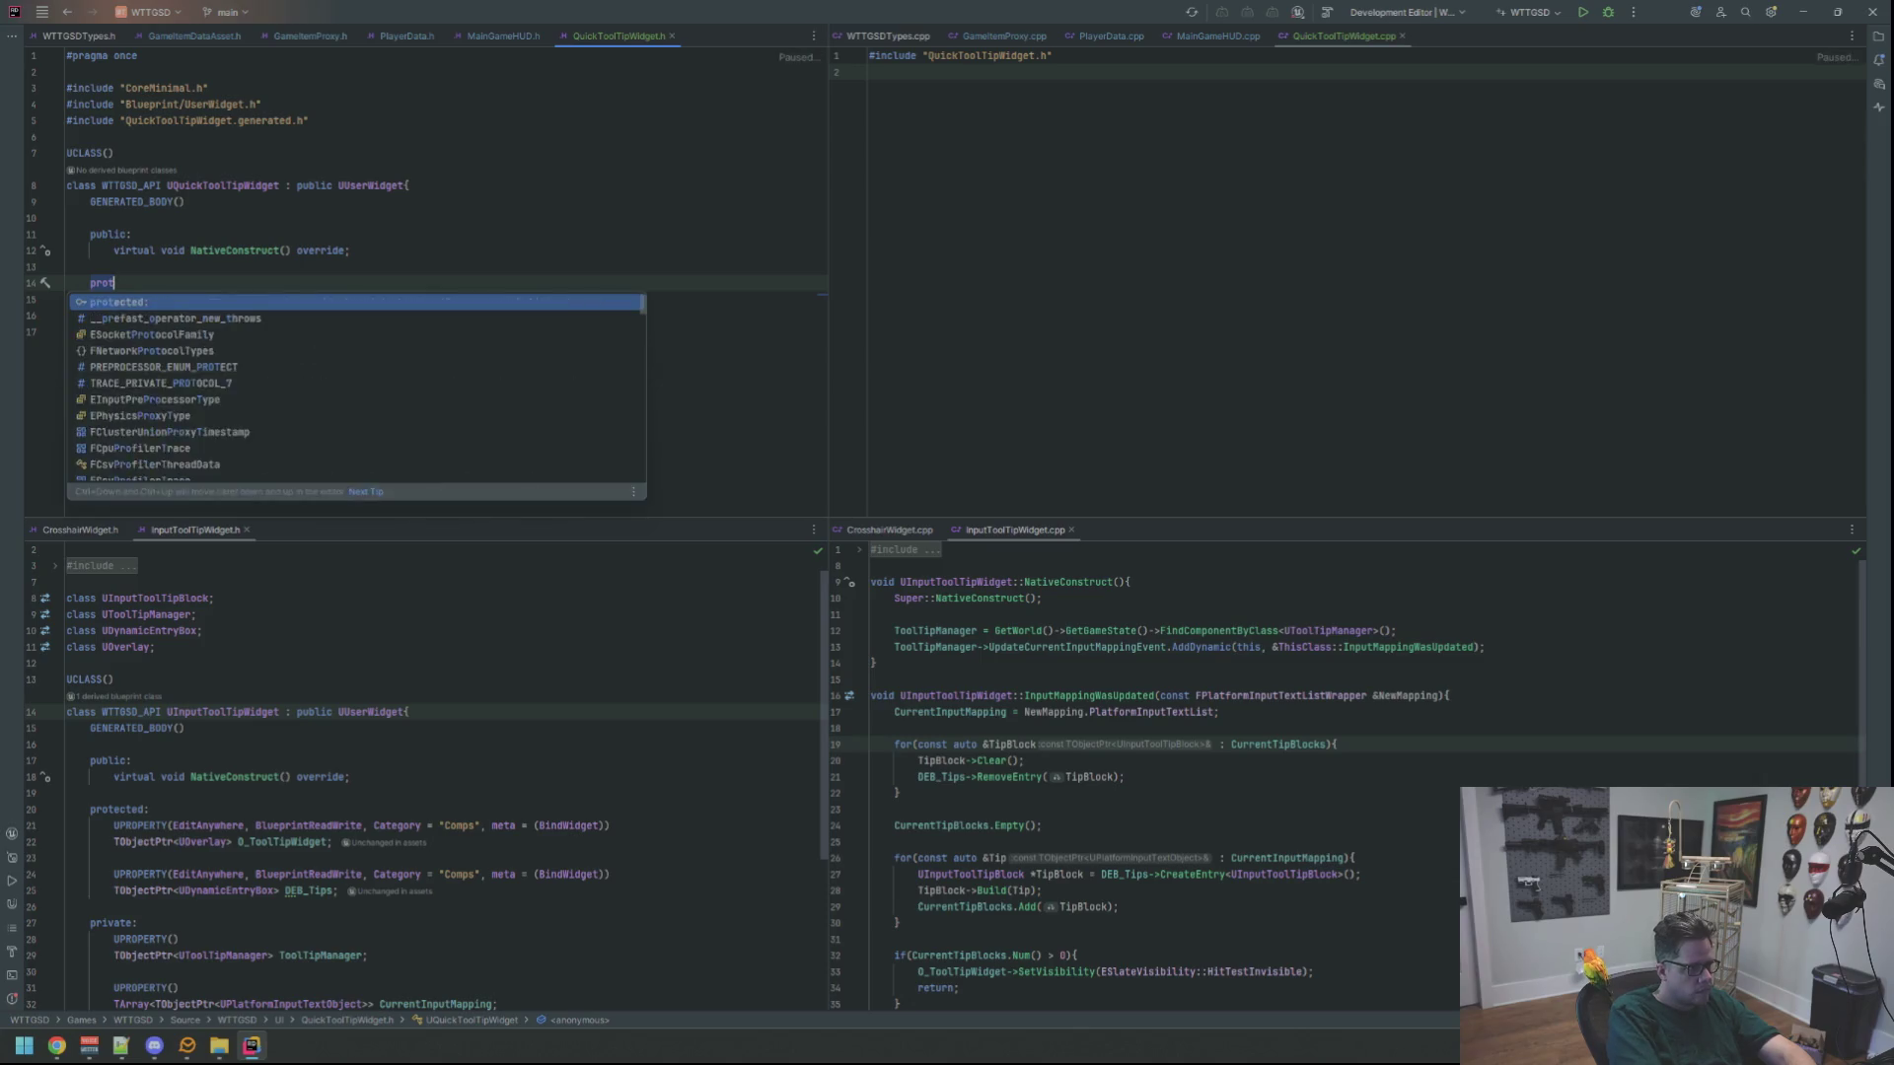
{"action": "type", "text": "ot"}
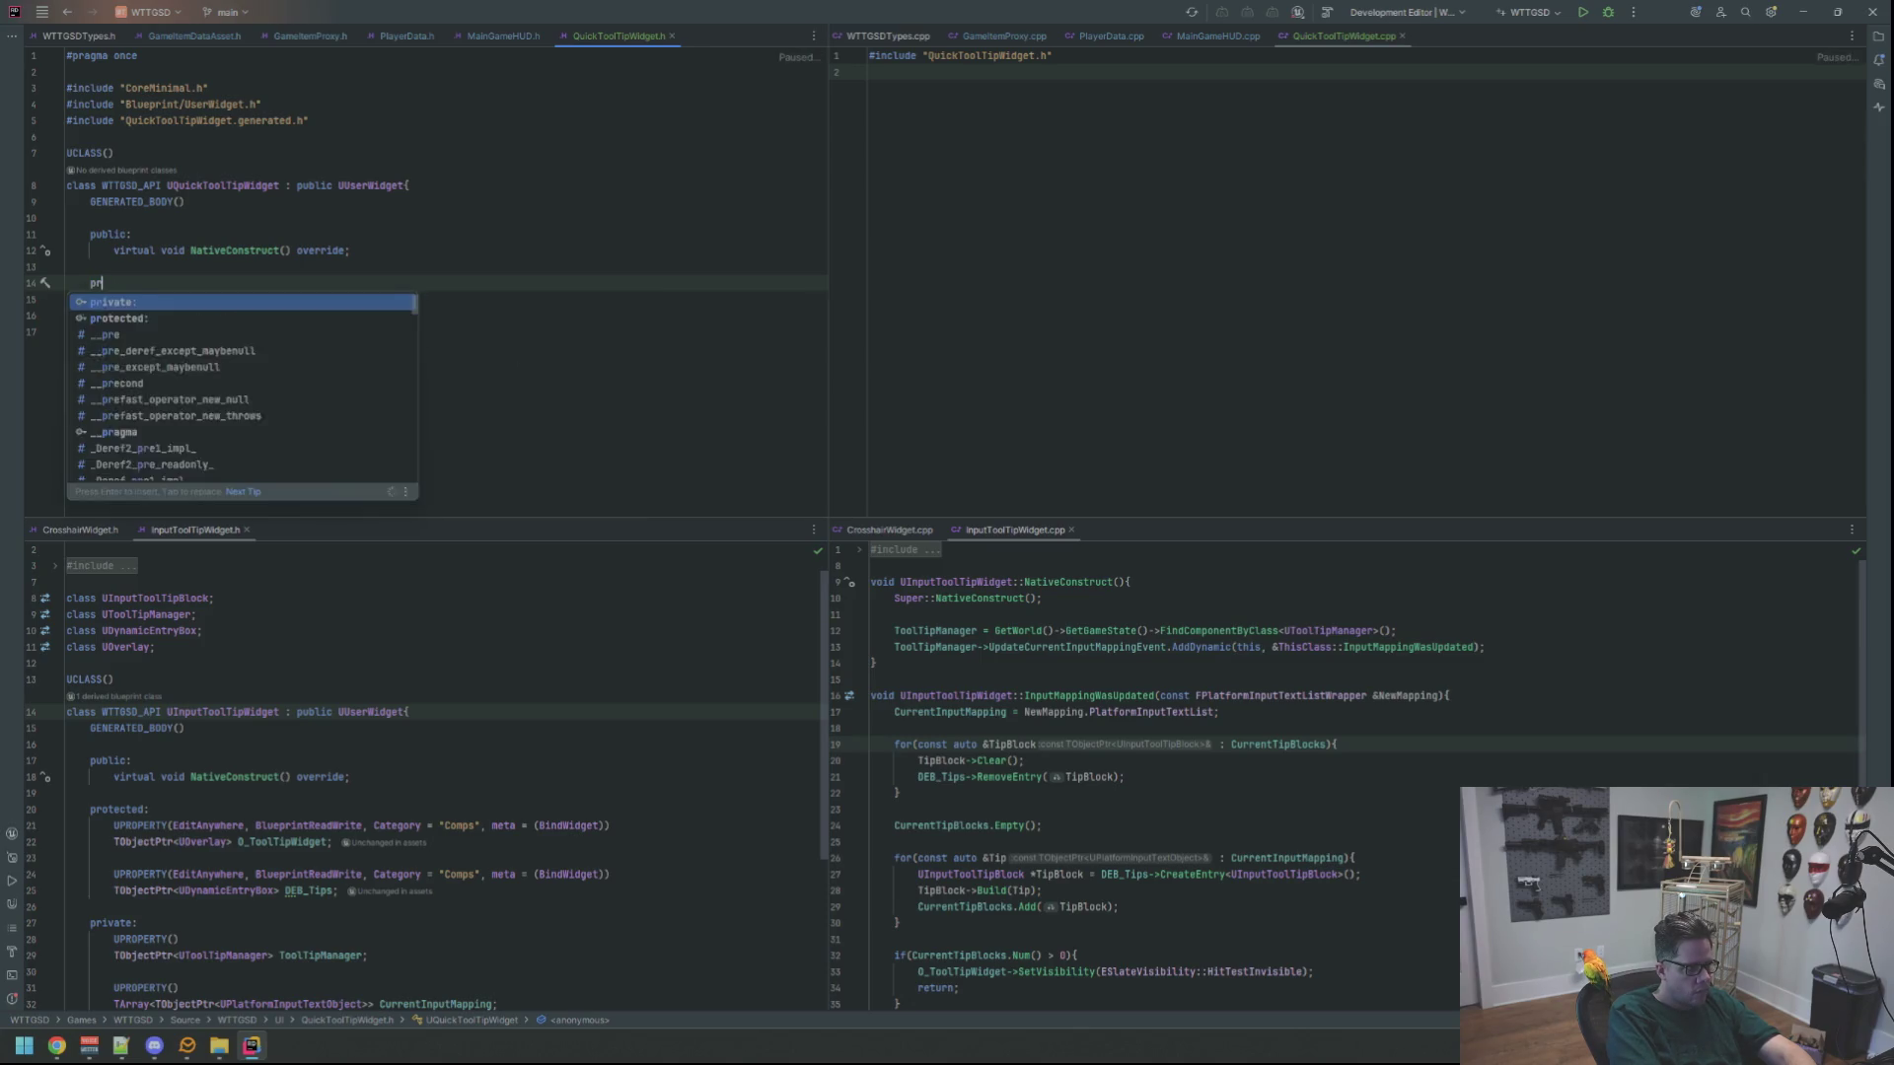
{"action": "key", "text": "Return"}
{"action": "type", "text": ":"}
{"action": "key", "text": "Return"}
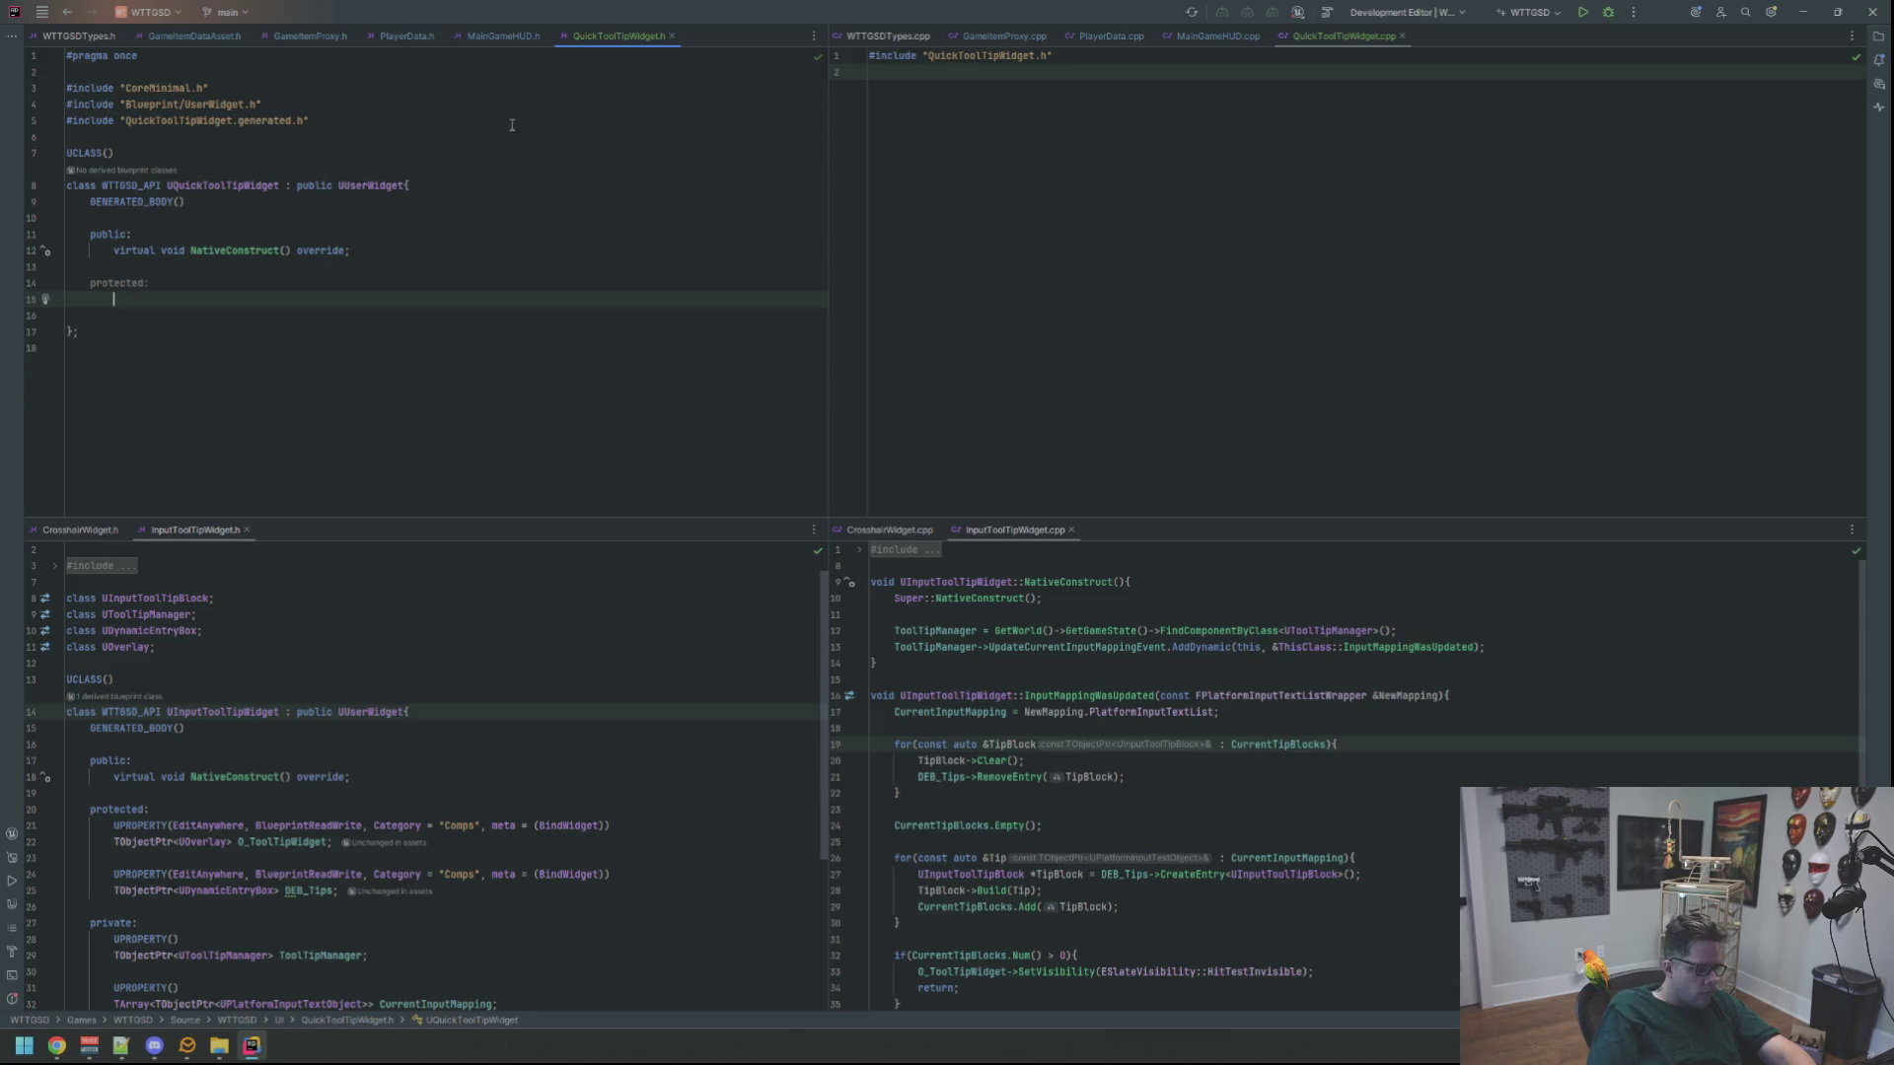
Review the AddDynamic binding in InputToolTipWidget.cpp for reference
{"action": "left_click", "coordinate": [1174, 648]}
{"action": "scroll", "coordinate": [1169, 681], "scroll_direction": "down", "scroll_amount": 3}
{"action": "scroll", "coordinate": [1167, 700], "scroll_direction": "up", "scroll_amount": 3}
{"action": "scroll", "coordinate": [1167, 699], "scroll_direction": "down", "scroll_amount": 5}
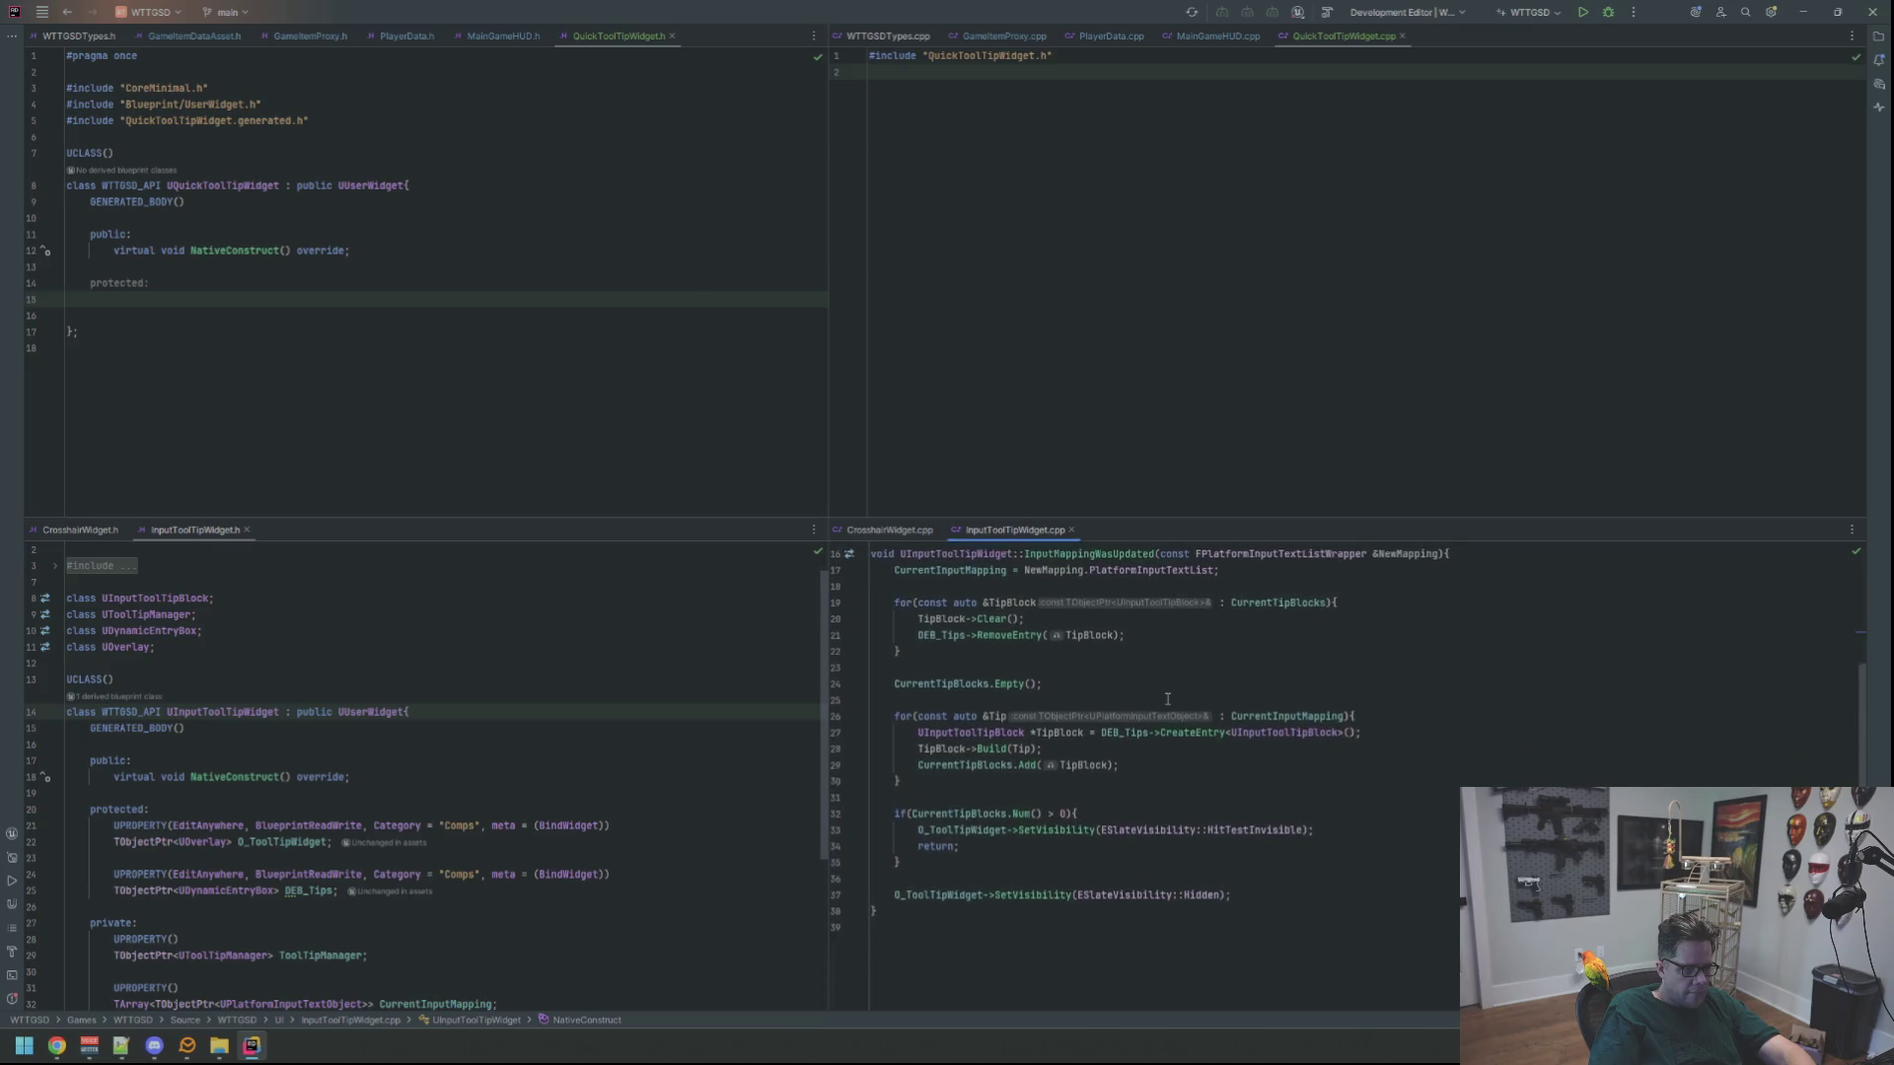
{"action": "scroll", "coordinate": [1167, 698], "scroll_direction": "up", "scroll_amount": 3}
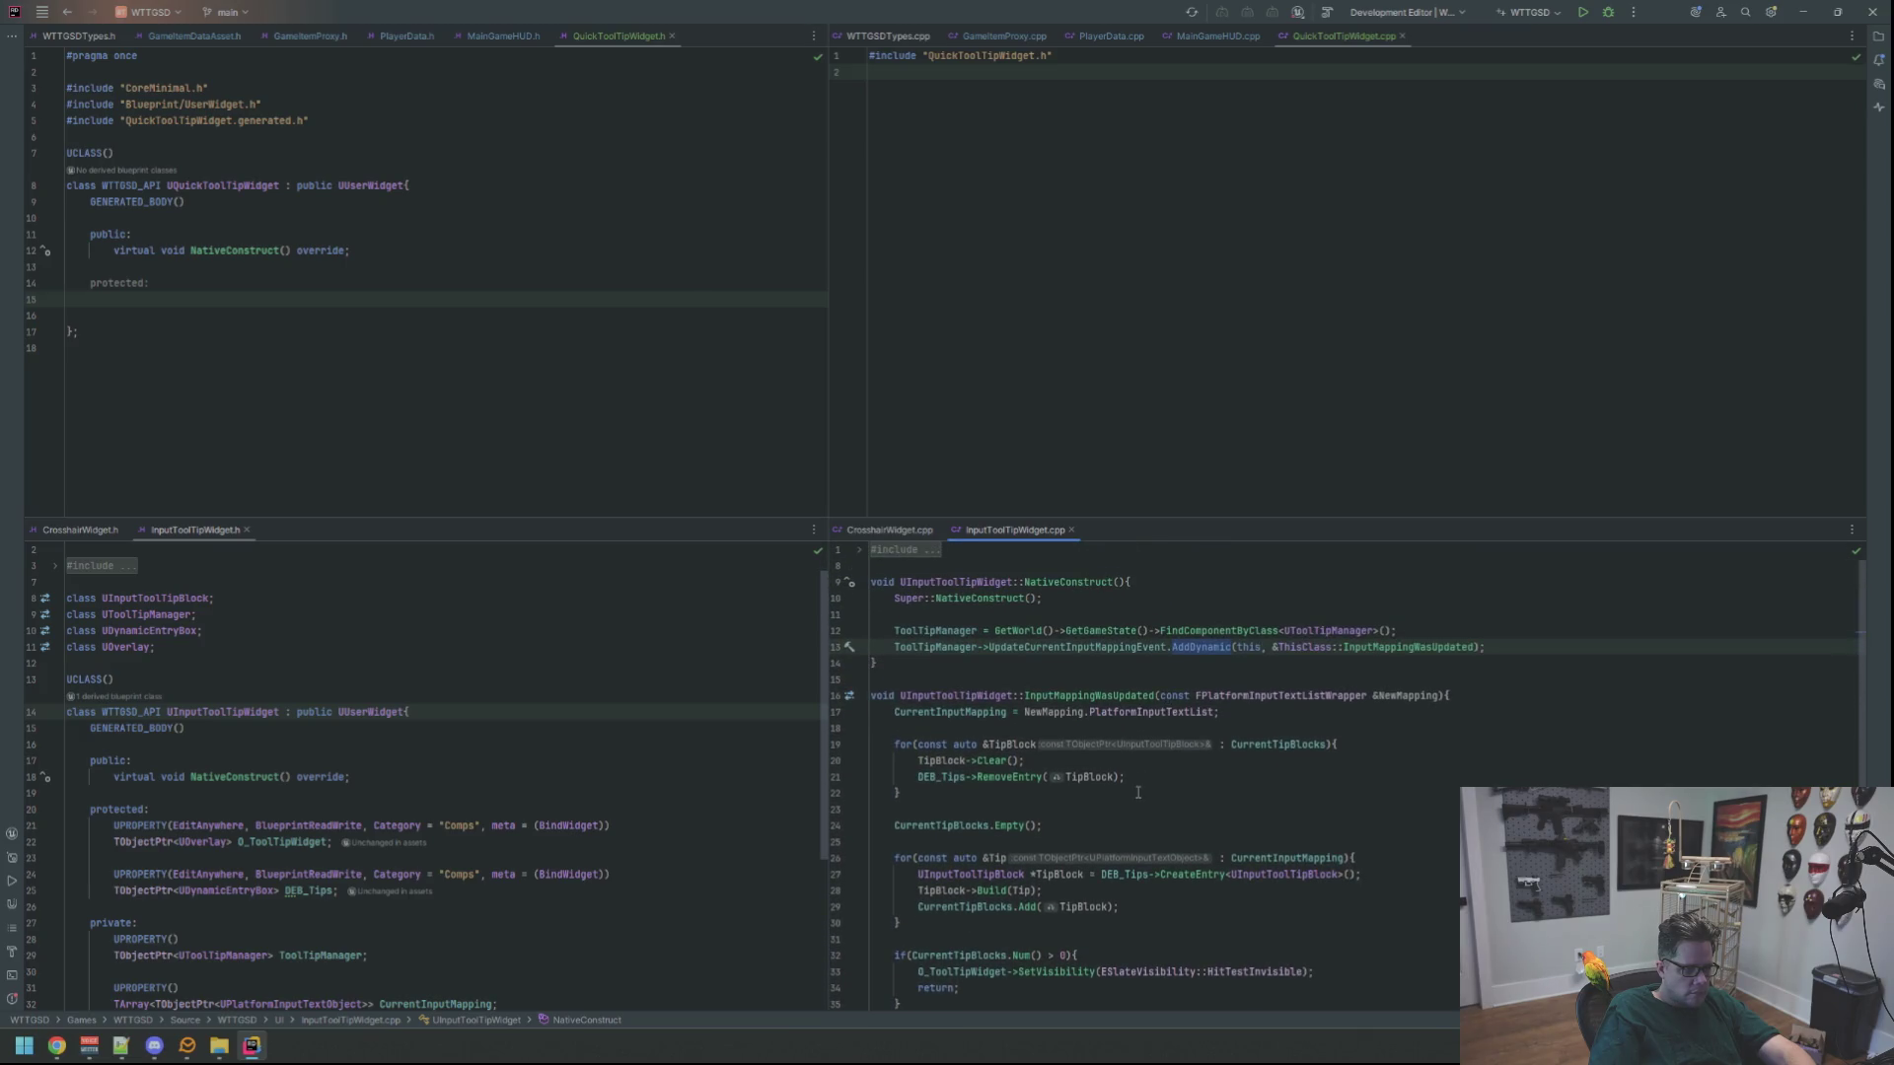
{"action": "scroll", "coordinate": [1137, 793], "scroll_direction": "down", "scroll_amount": 5}
{"action": "scroll", "coordinate": [1138, 896], "scroll_direction": "up", "scroll_amount": 3}
{"action": "scroll", "coordinate": [1134, 894], "scroll_direction": "down", "scroll_amount": 3}
{"action": "scroll", "coordinate": [1112, 888], "scroll_direction": "up", "scroll_amount": 2}
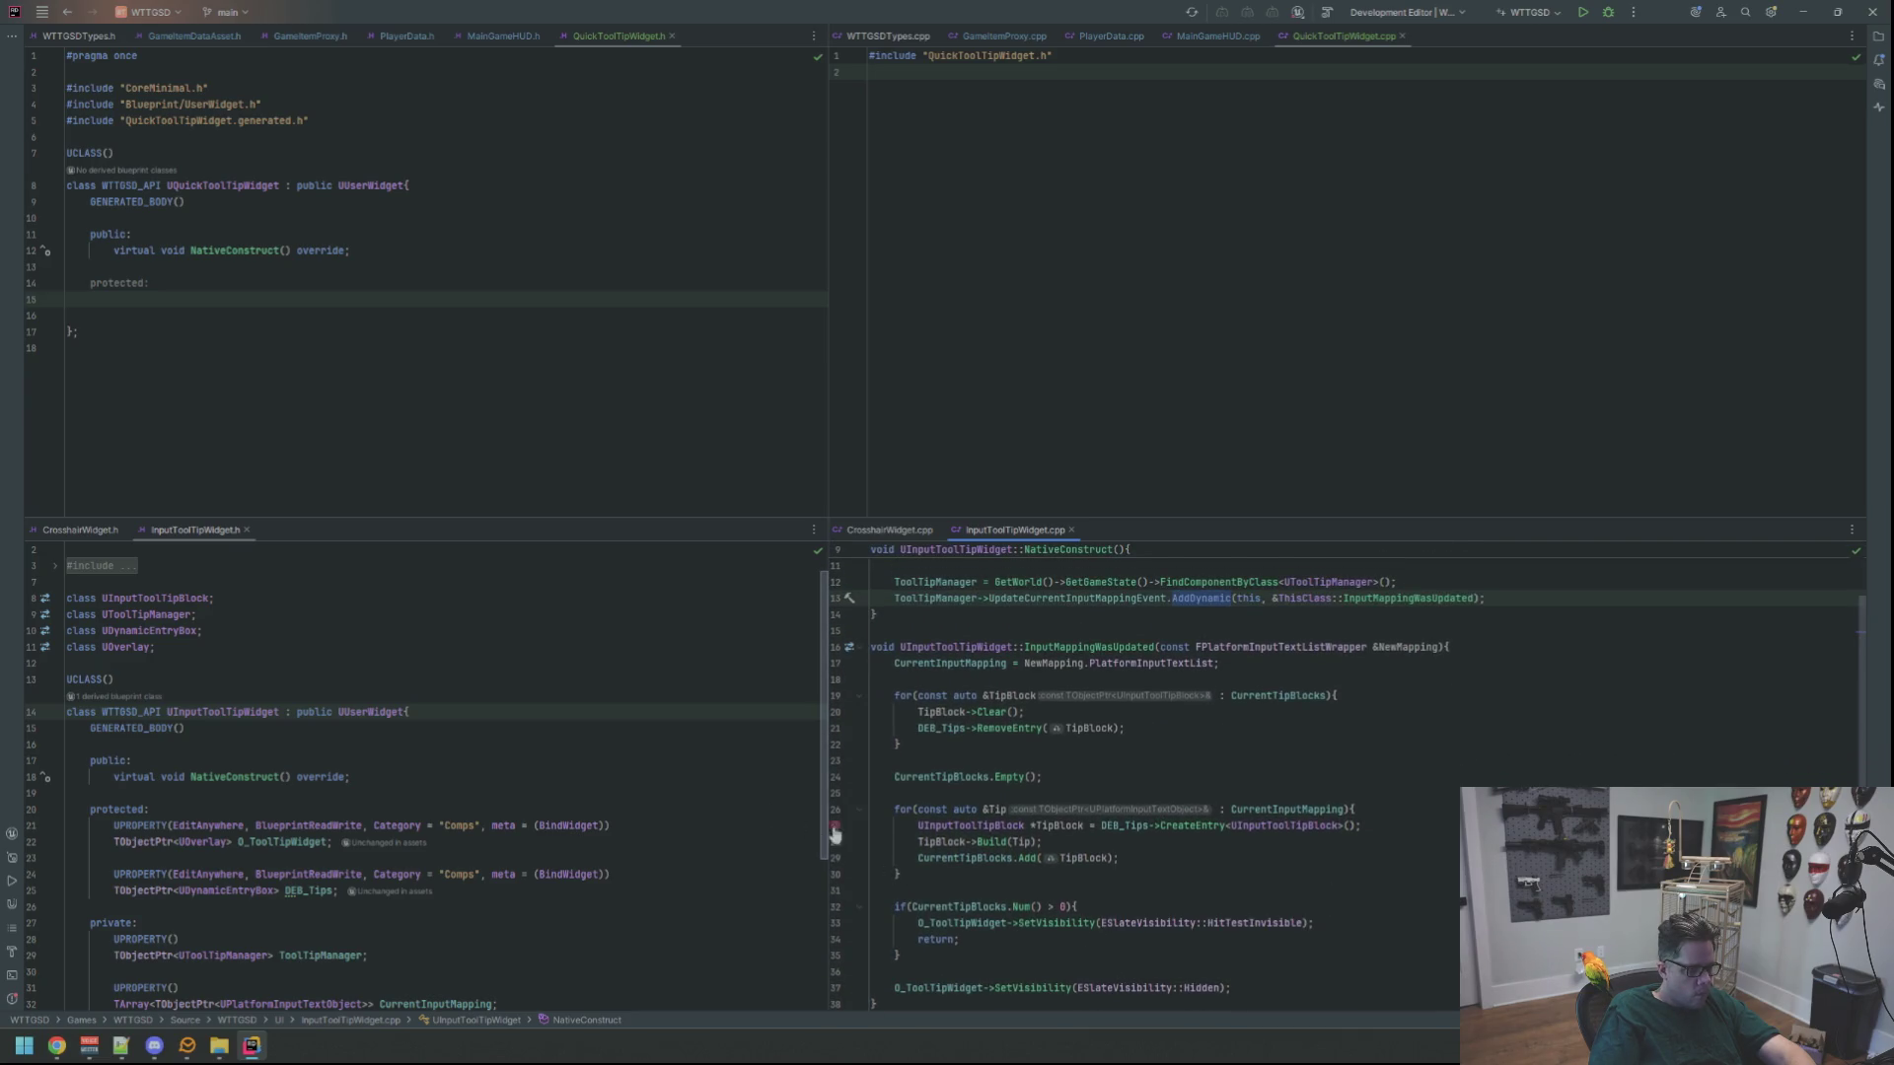
Write a UPROPERTY with BlueprintReadWrite, Category "Comps" and meta = (BindWidget) in the protected section
{"action": "left_click", "coordinate": [461, 302]}
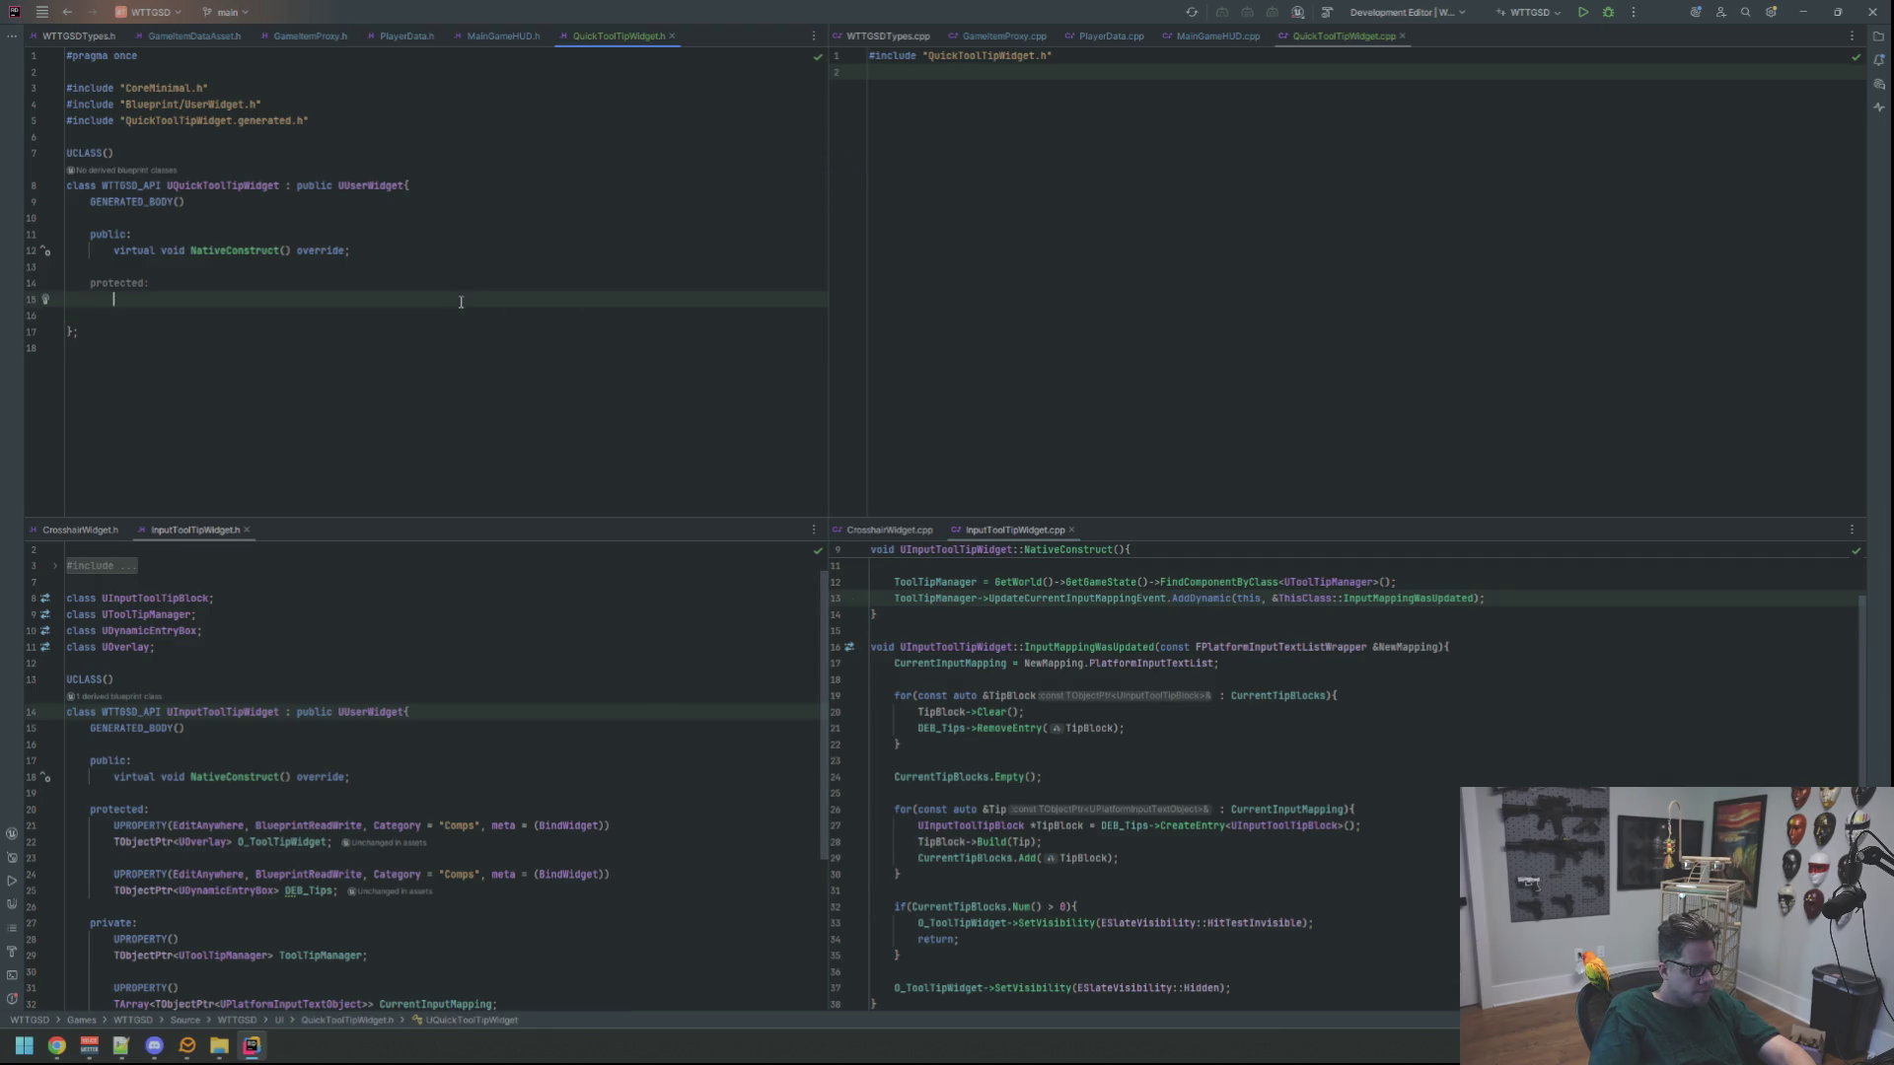
{"action": "type", "text": "UPROPERTY(EditDefaultsOnly, "}
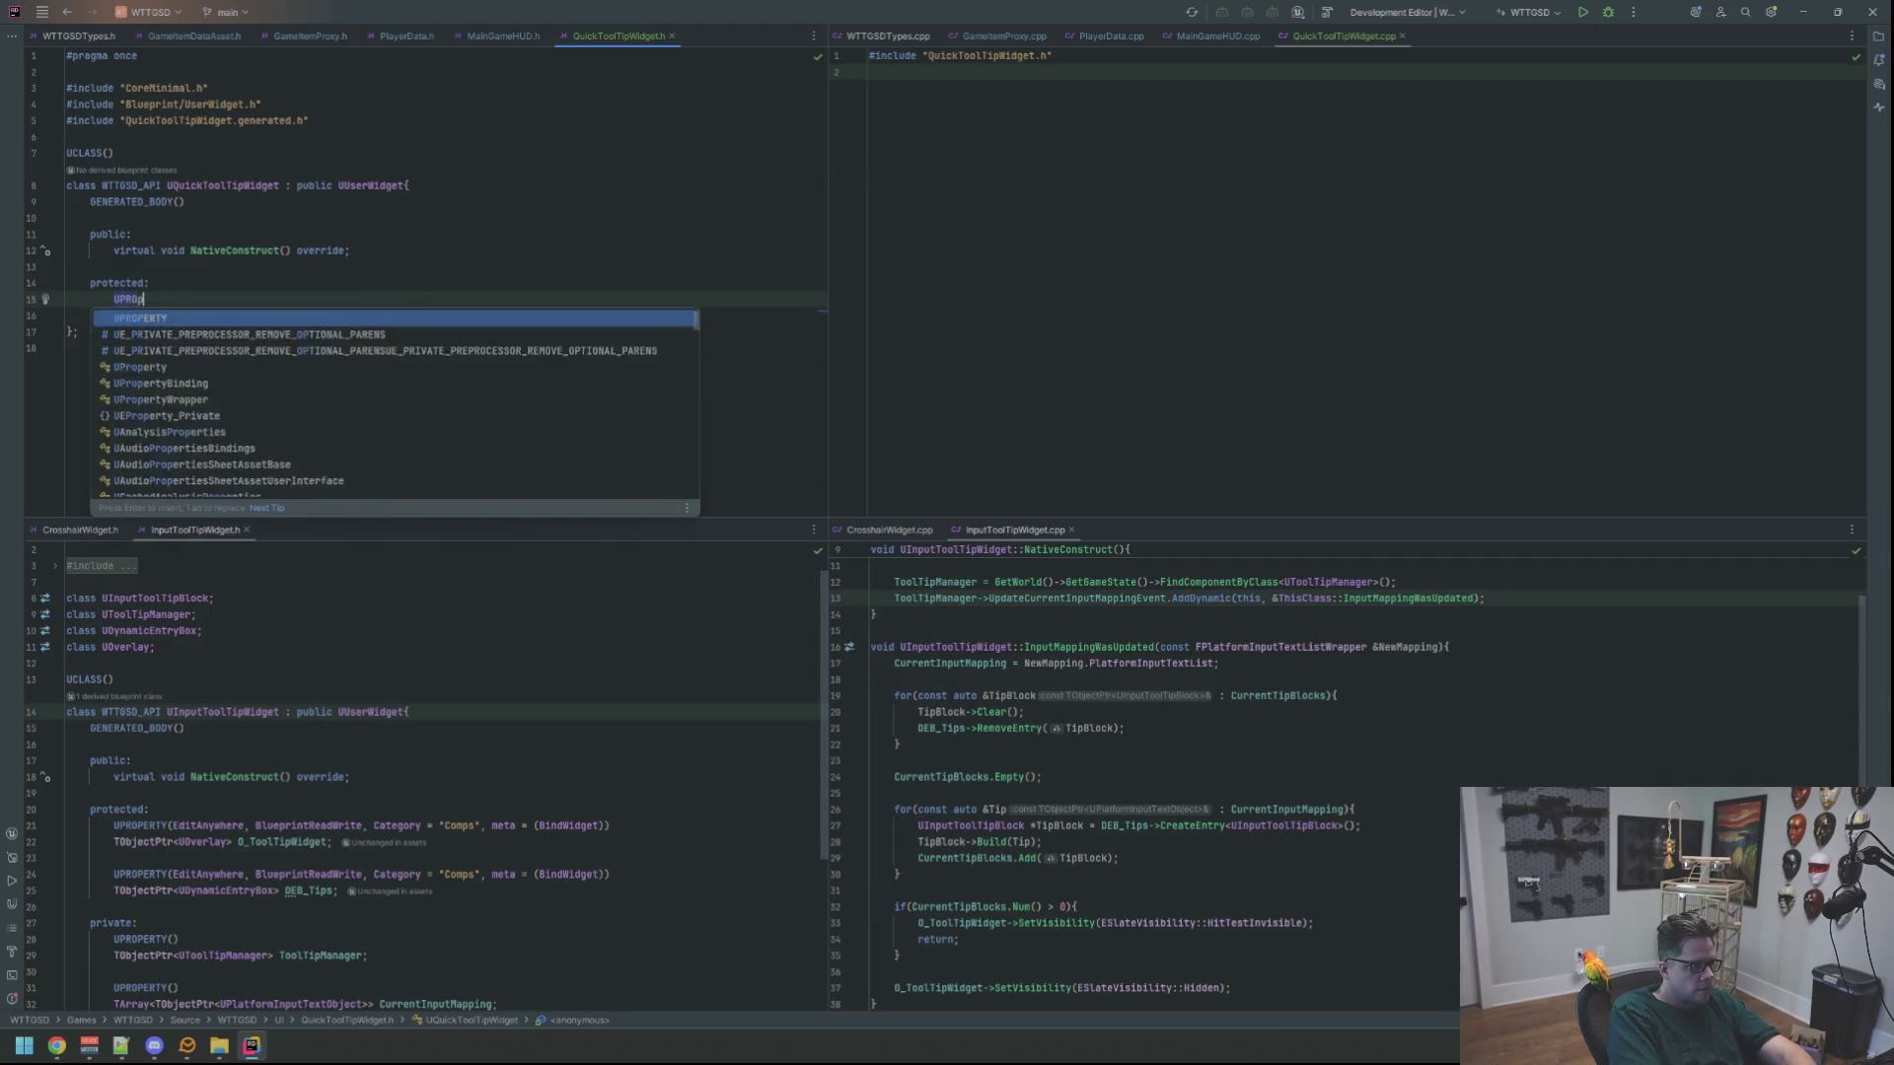
{"action": "type", "text": "Bluepr"}
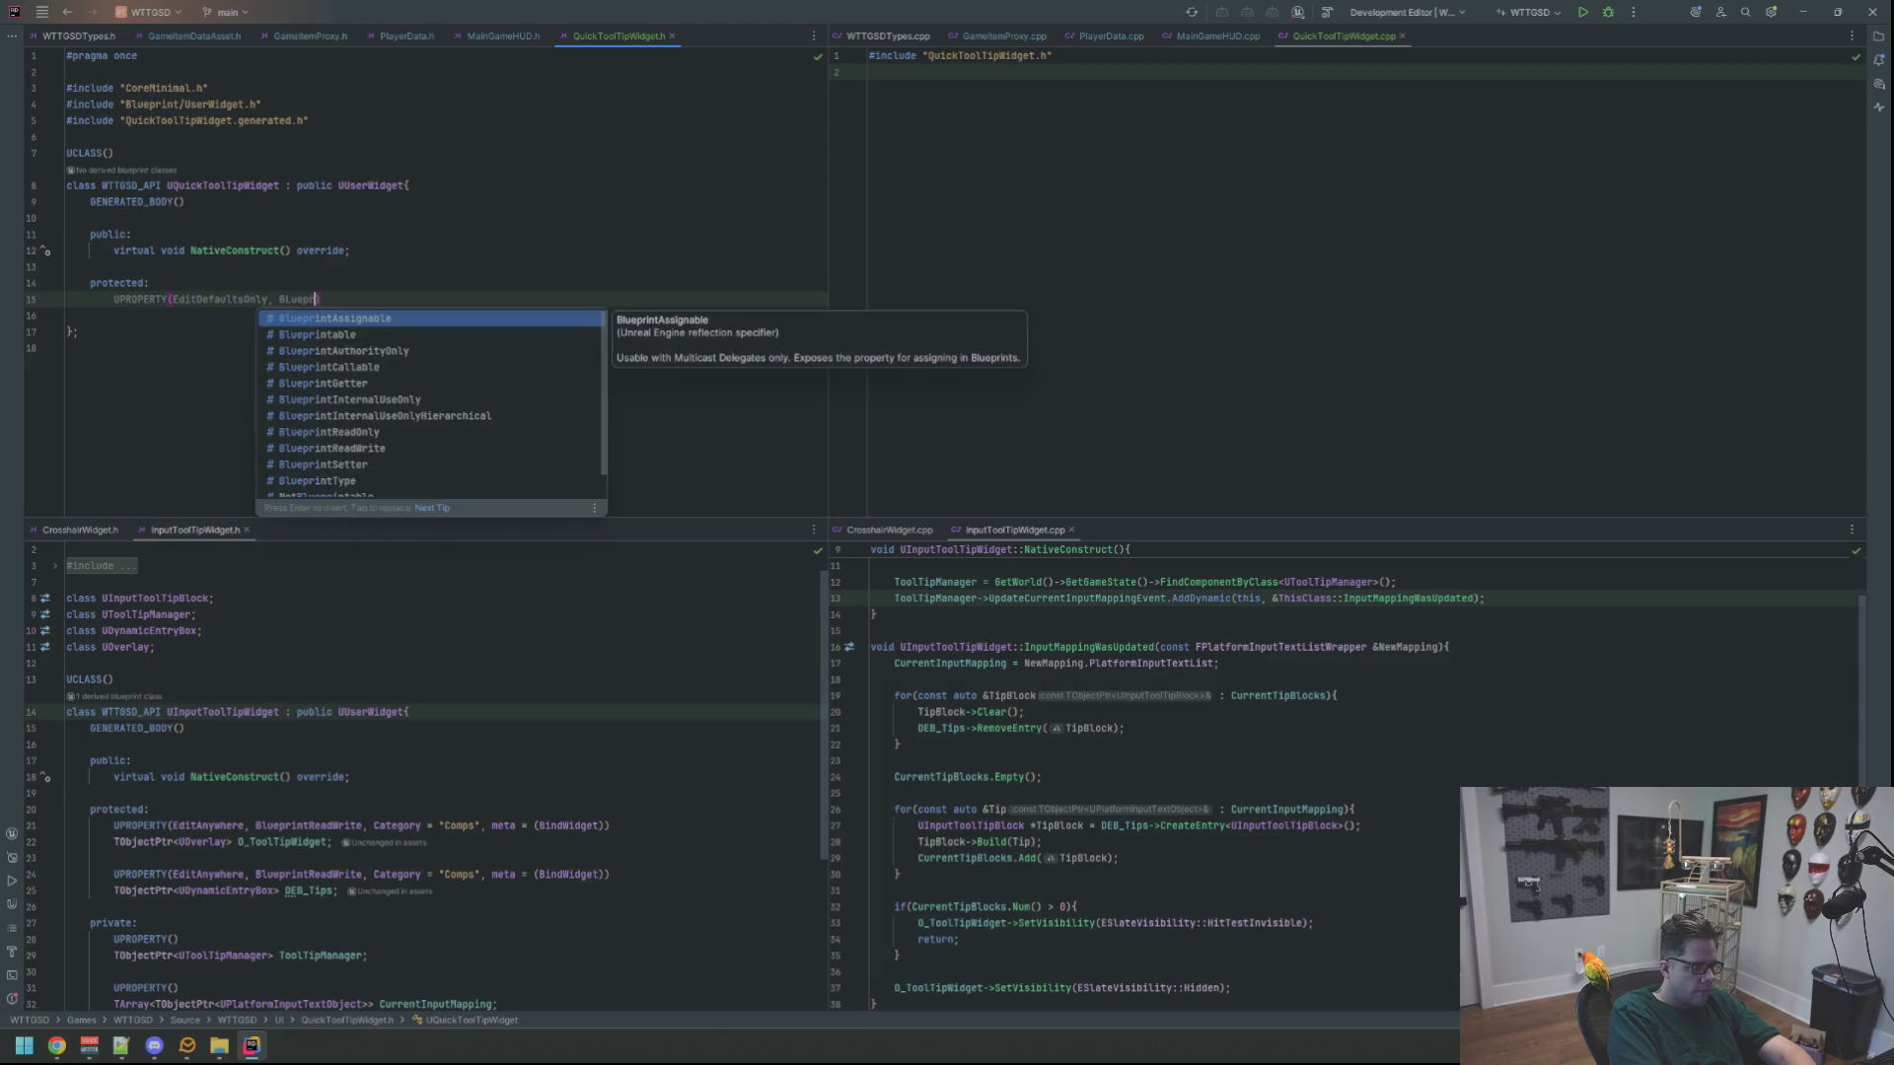
{"action": "key", "text": "BackSpace"}
{"action": "key", "text": "BackSpace"}
{"action": "type", "text": "lueprintreadw"}
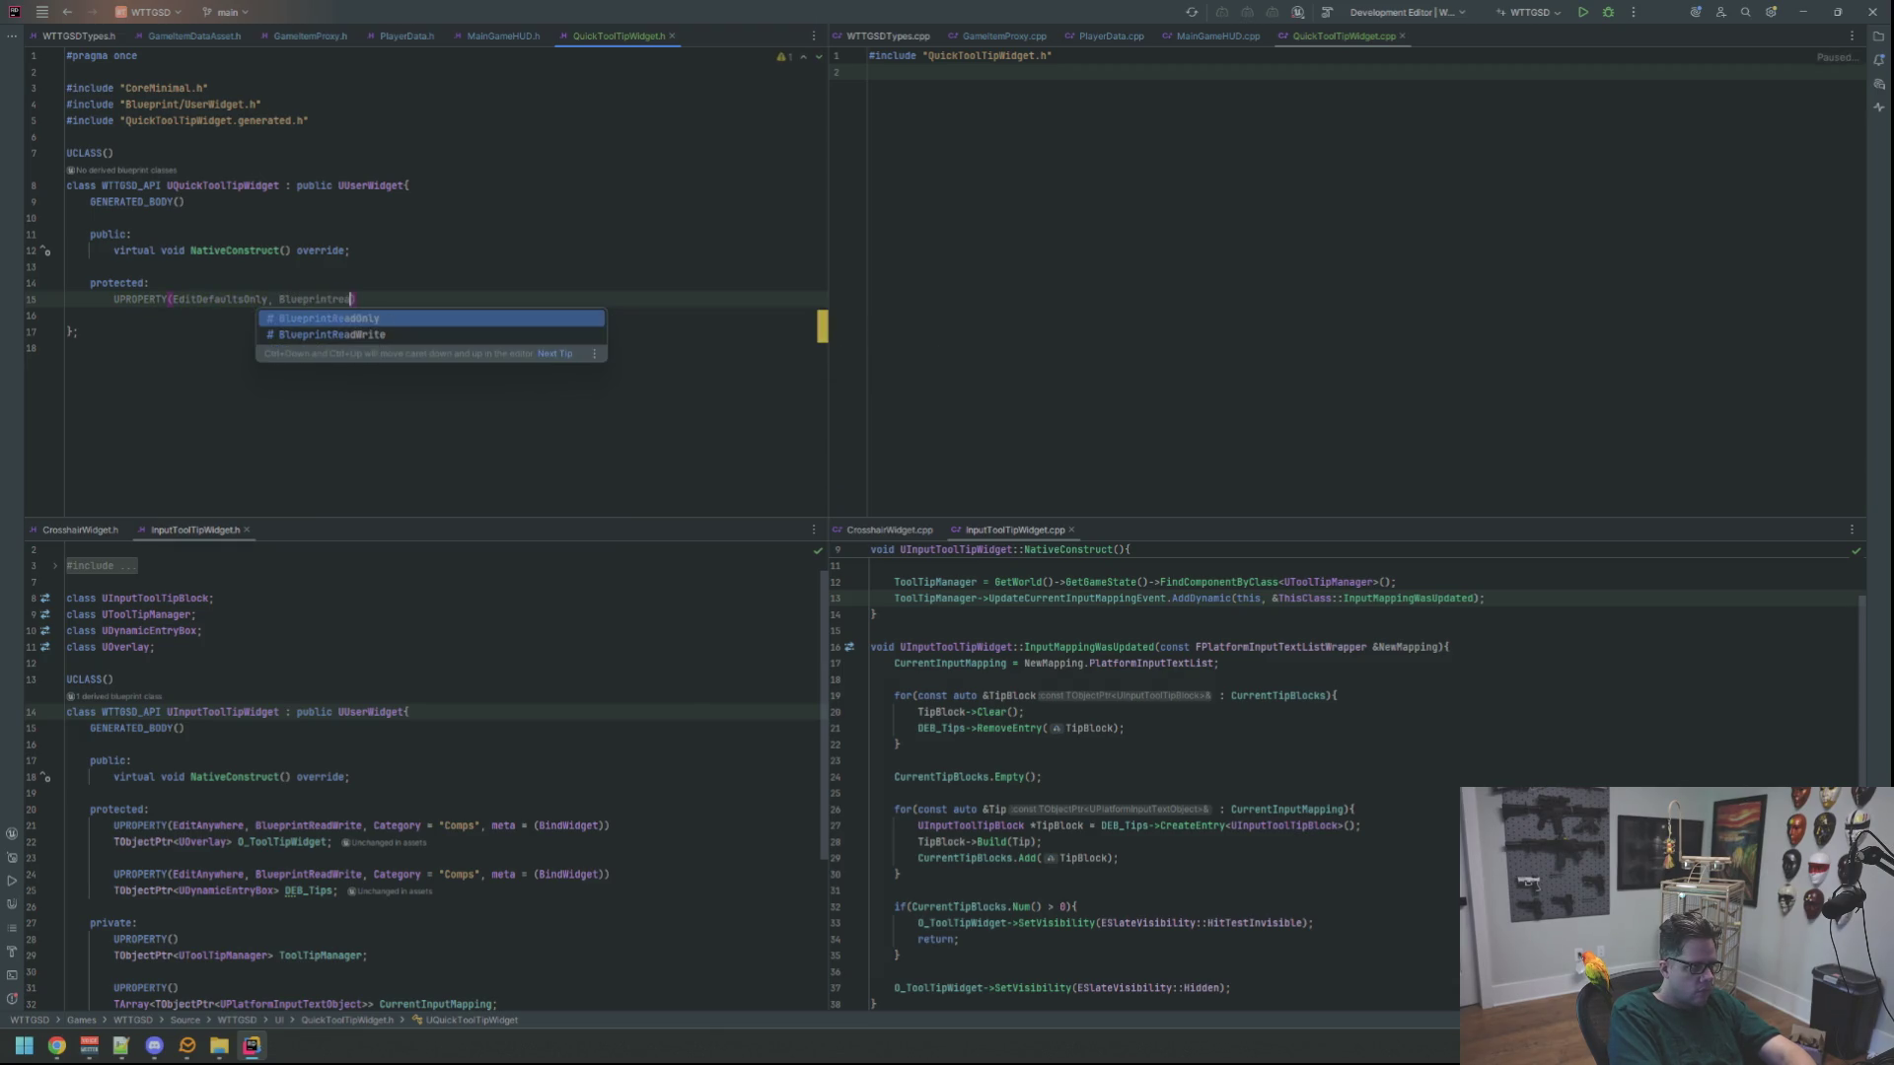
{"action": "key", "text": "Return"}
{"action": "type", "text": ", "}
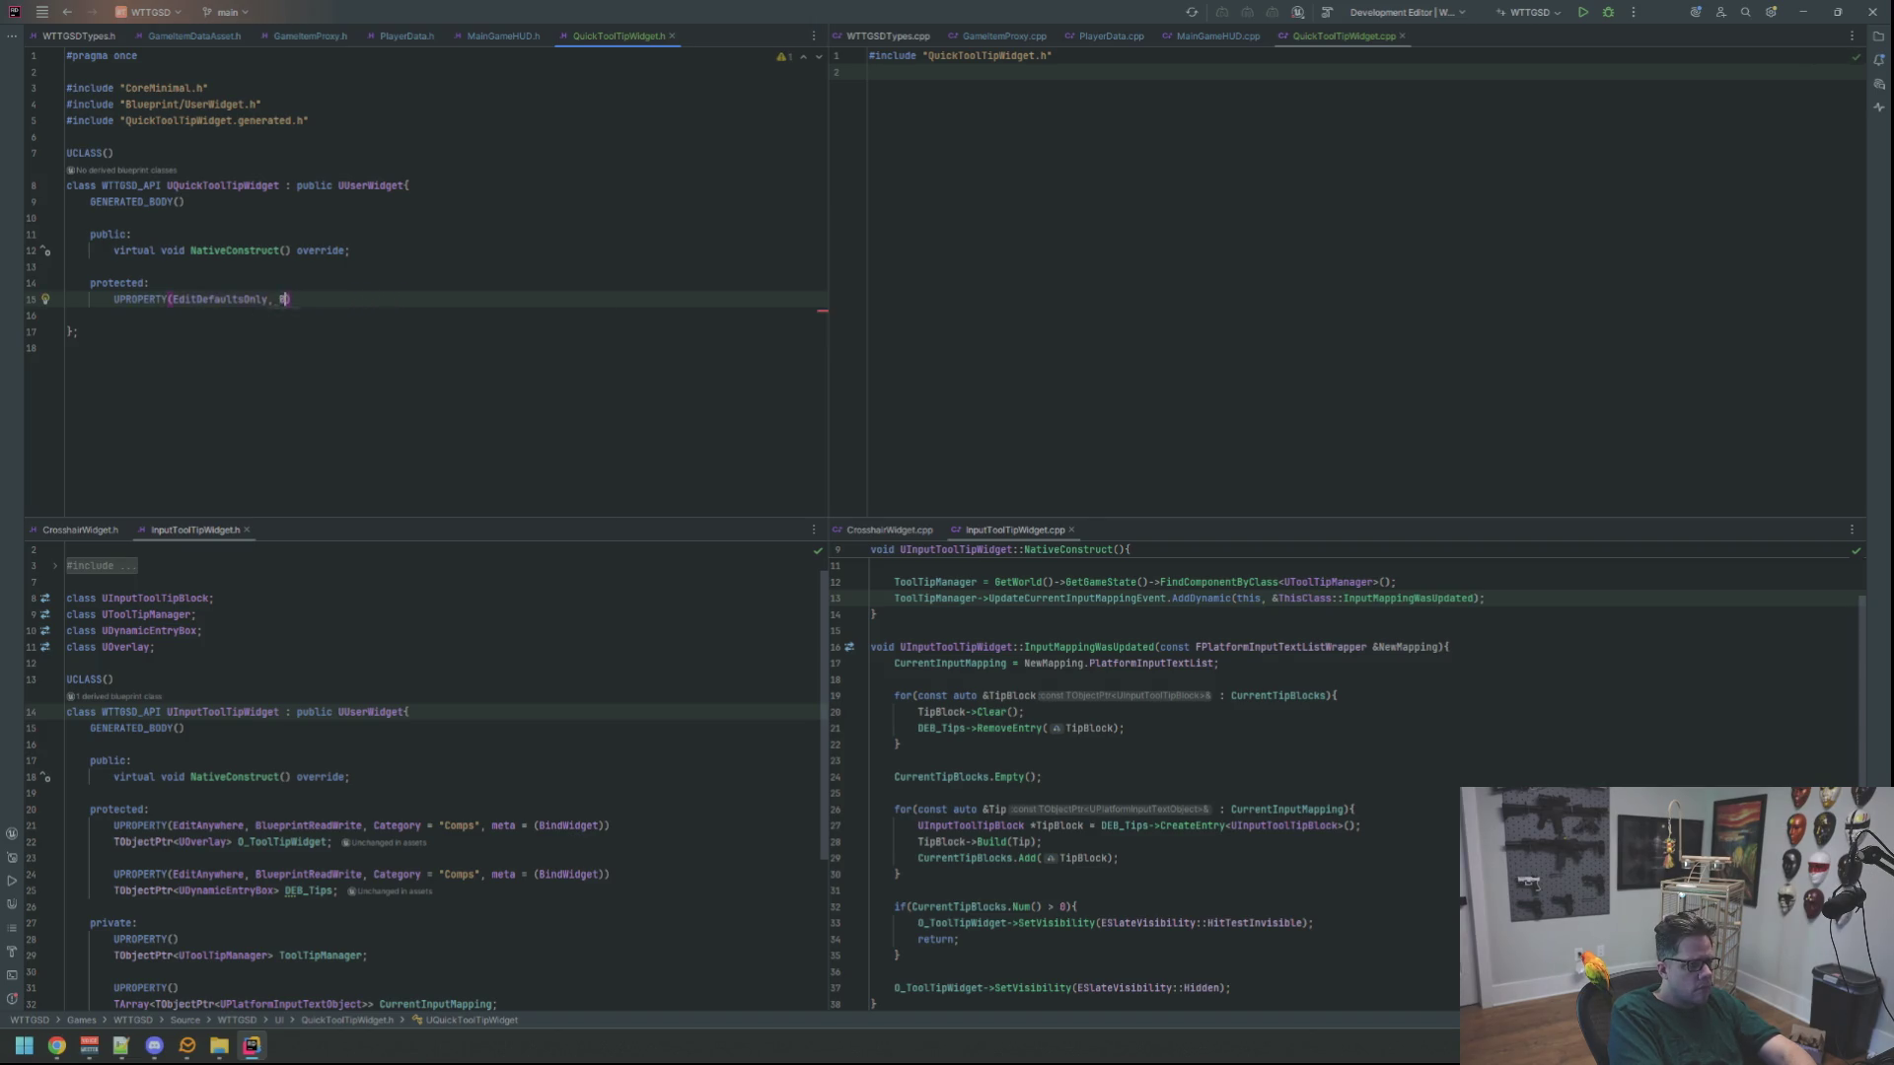
{"action": "type", "text": "lueprintreadw"}
{"action": "key", "text": "Return"}
{"action": "type", "text": ", C"}
{"action": "key", "text": "Return"}
{"action": "type", "text": "\"Comps\", meta = (BindWidget)"}
{"action": "key", "text": "Return"}
Declare TObjectPtr<UOverlay> O_QuickToolTipWidget under it, forward-declaring UOverlay
{"action": "type", "text": "TObjectPtr"}
{"action": "type", "text": "<UOverly"}
{"action": "key", "text": "BackSpace"}
{"action": "key", "text": "BackSpace"}
{"action": "key", "text": "BackSpace"}
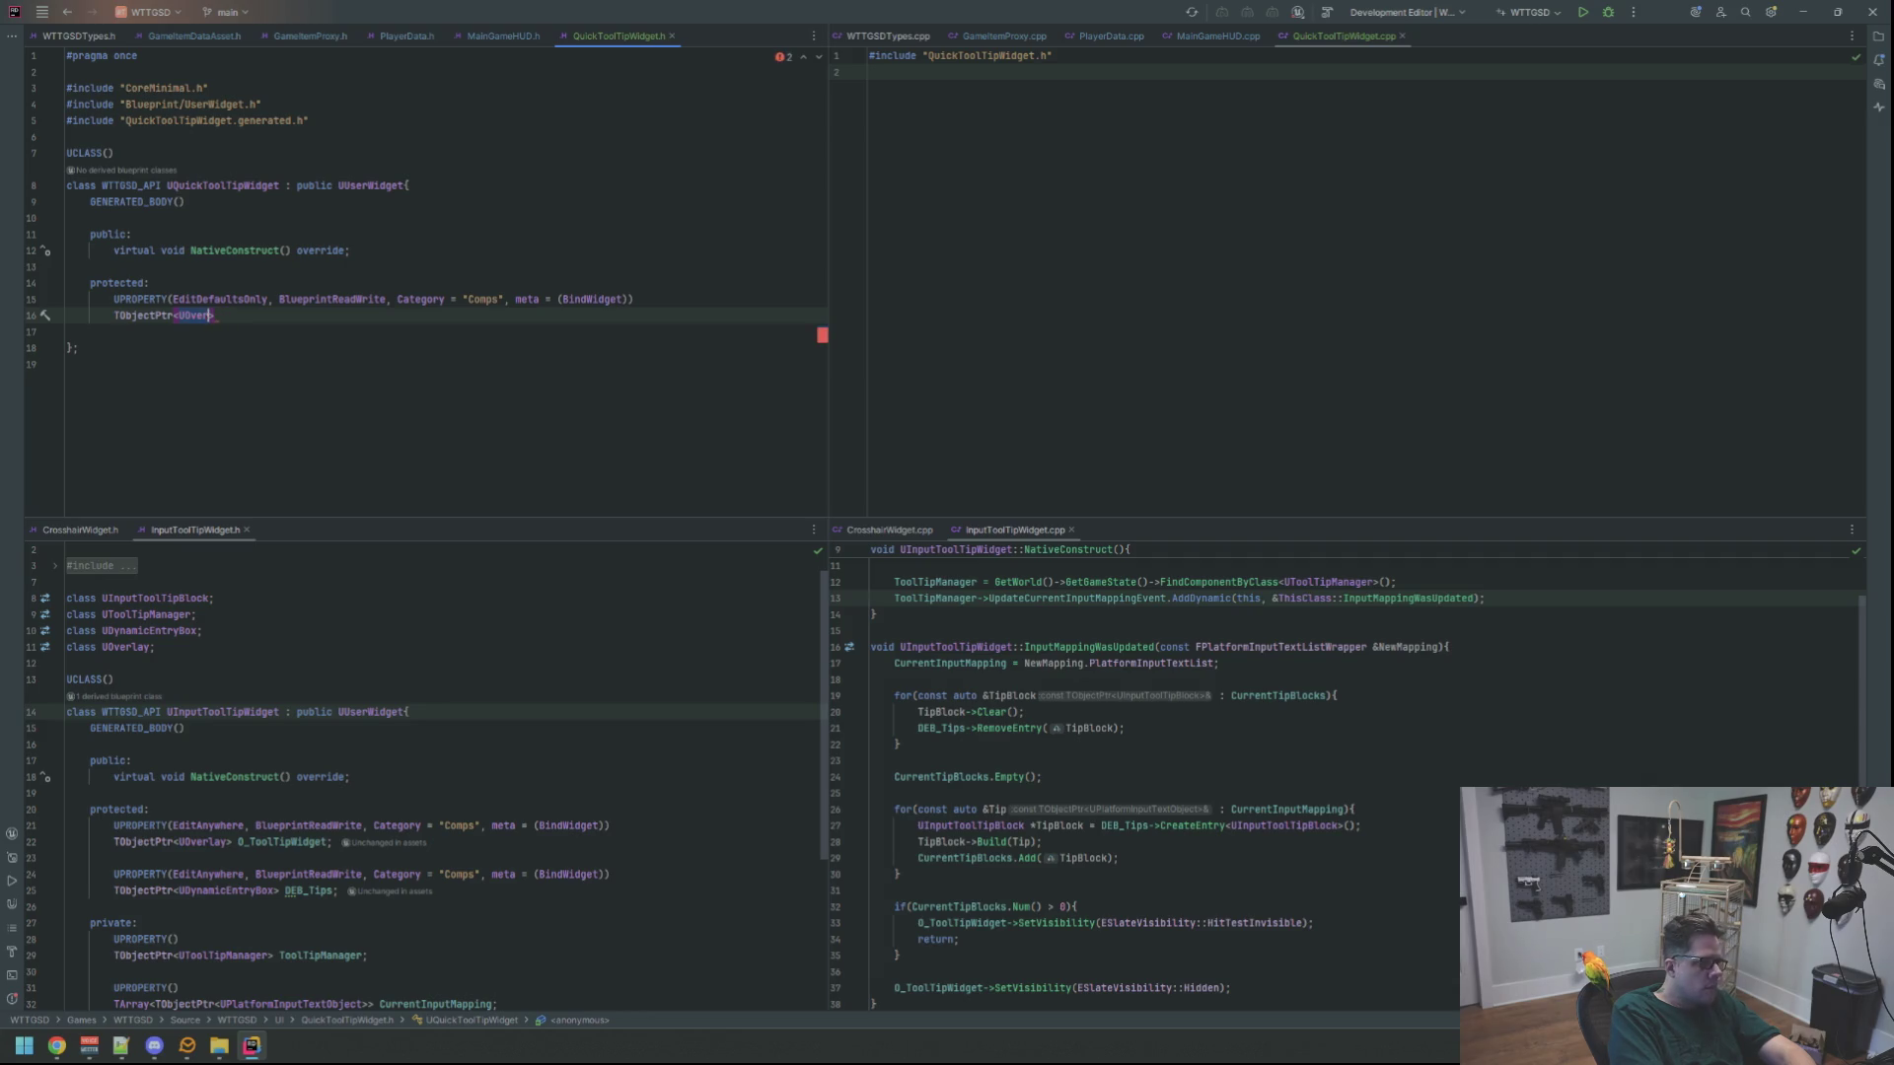
{"action": "type", "text": "UOverlay"}
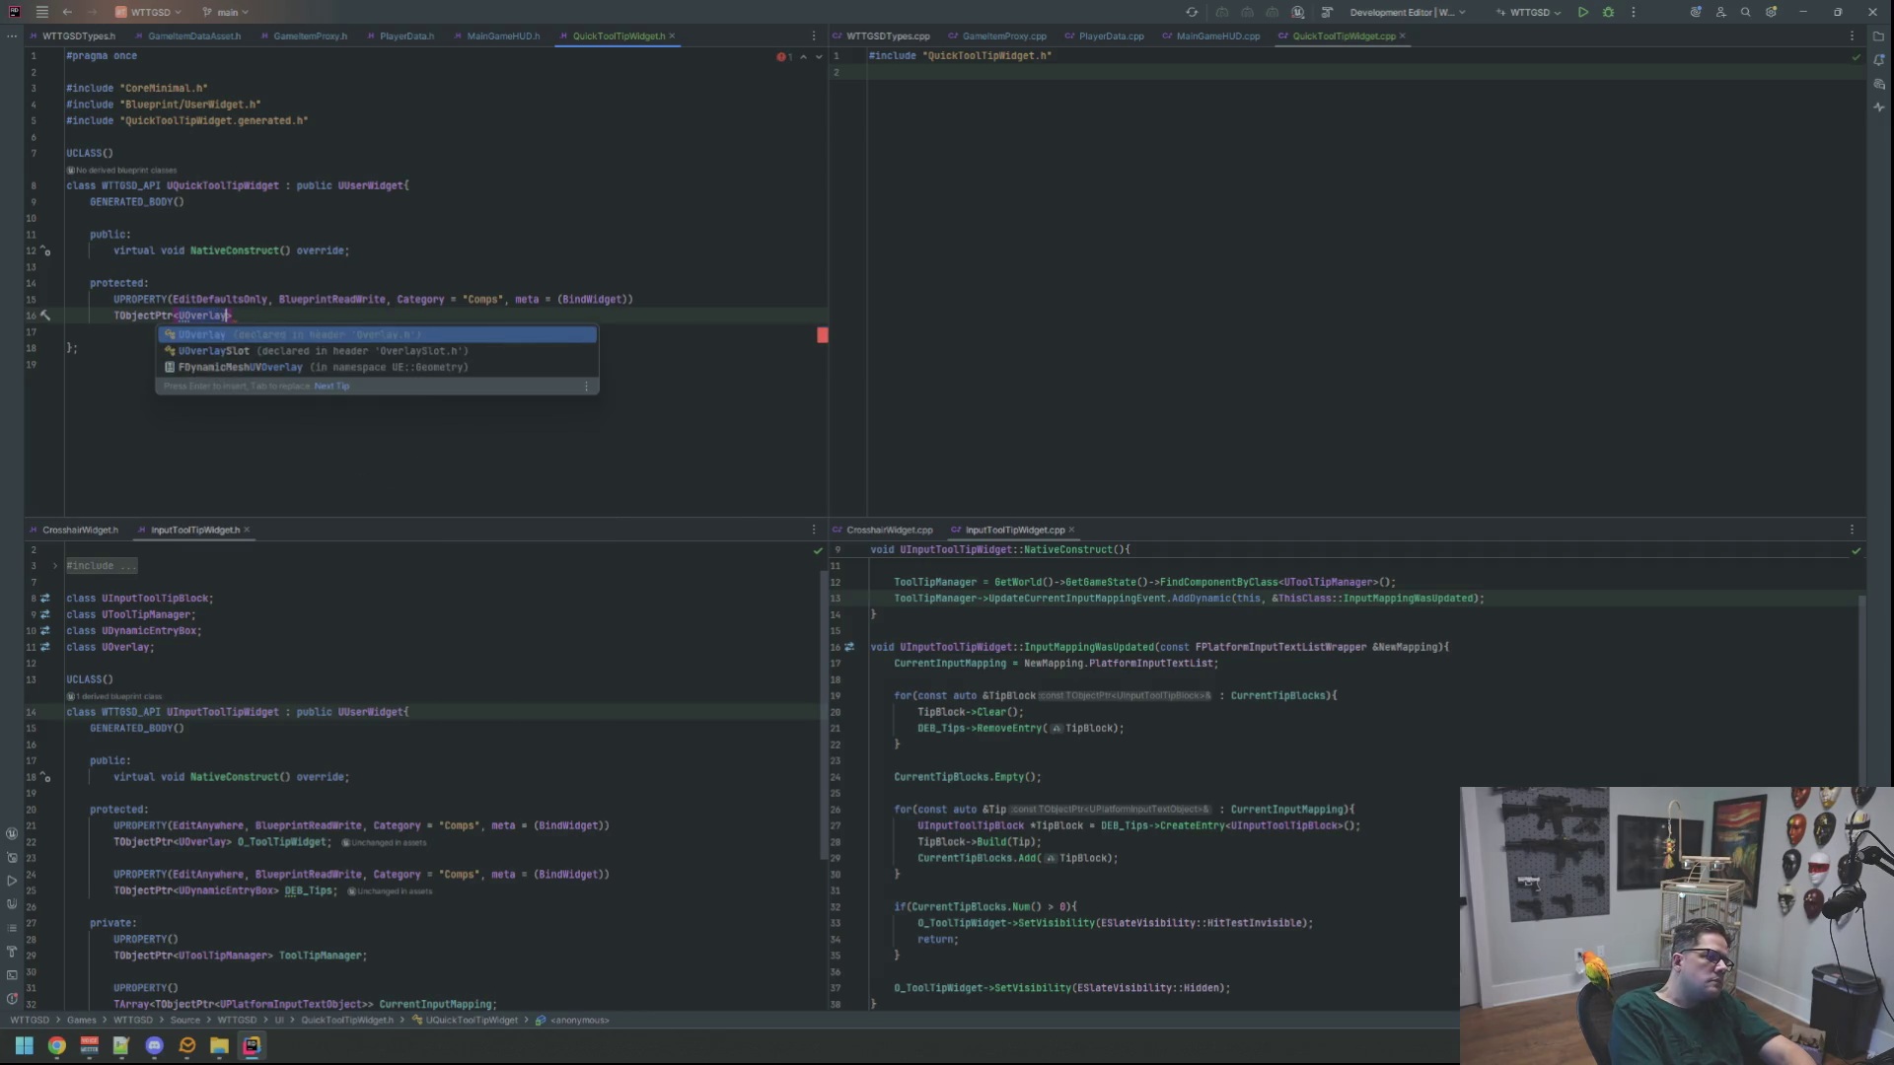
{"action": "key", "text": "Return"}
{"action": "type", "text": "> O"}
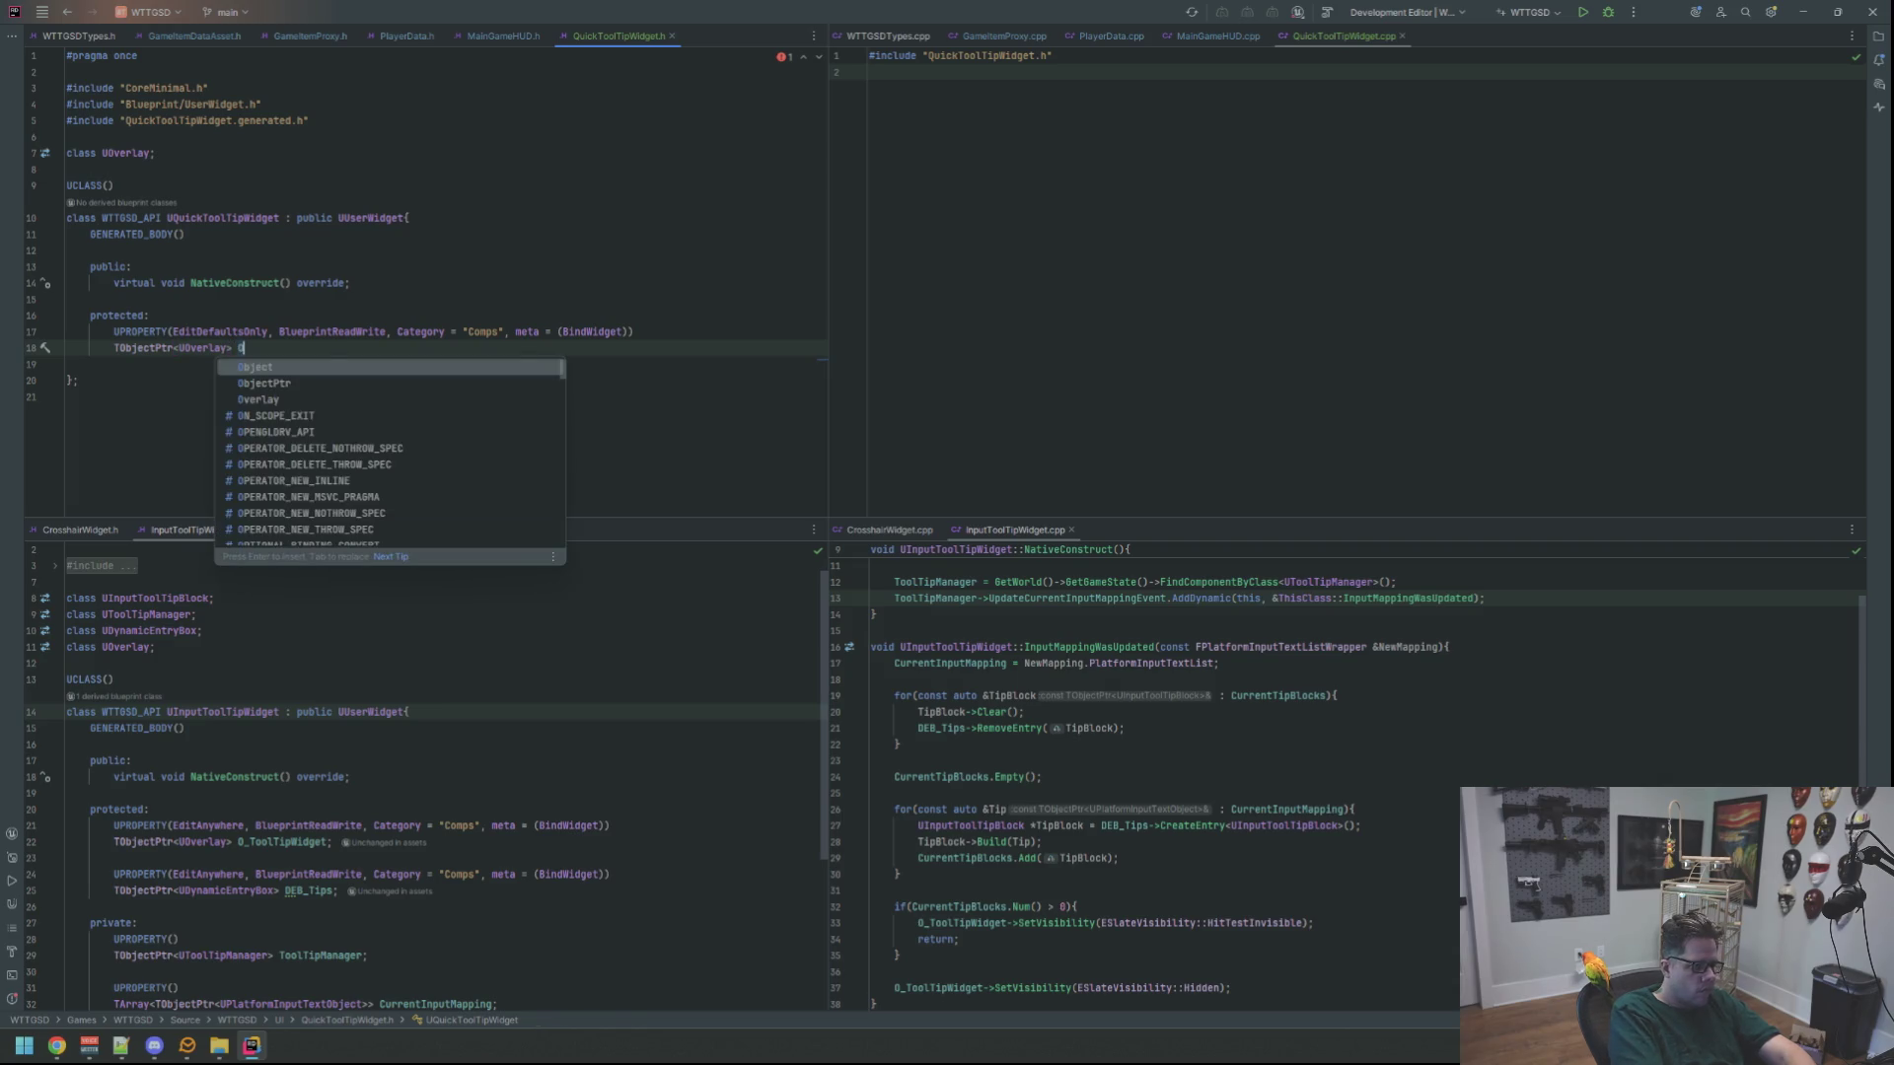
{"action": "type", "text": "_QuickToolTip"}
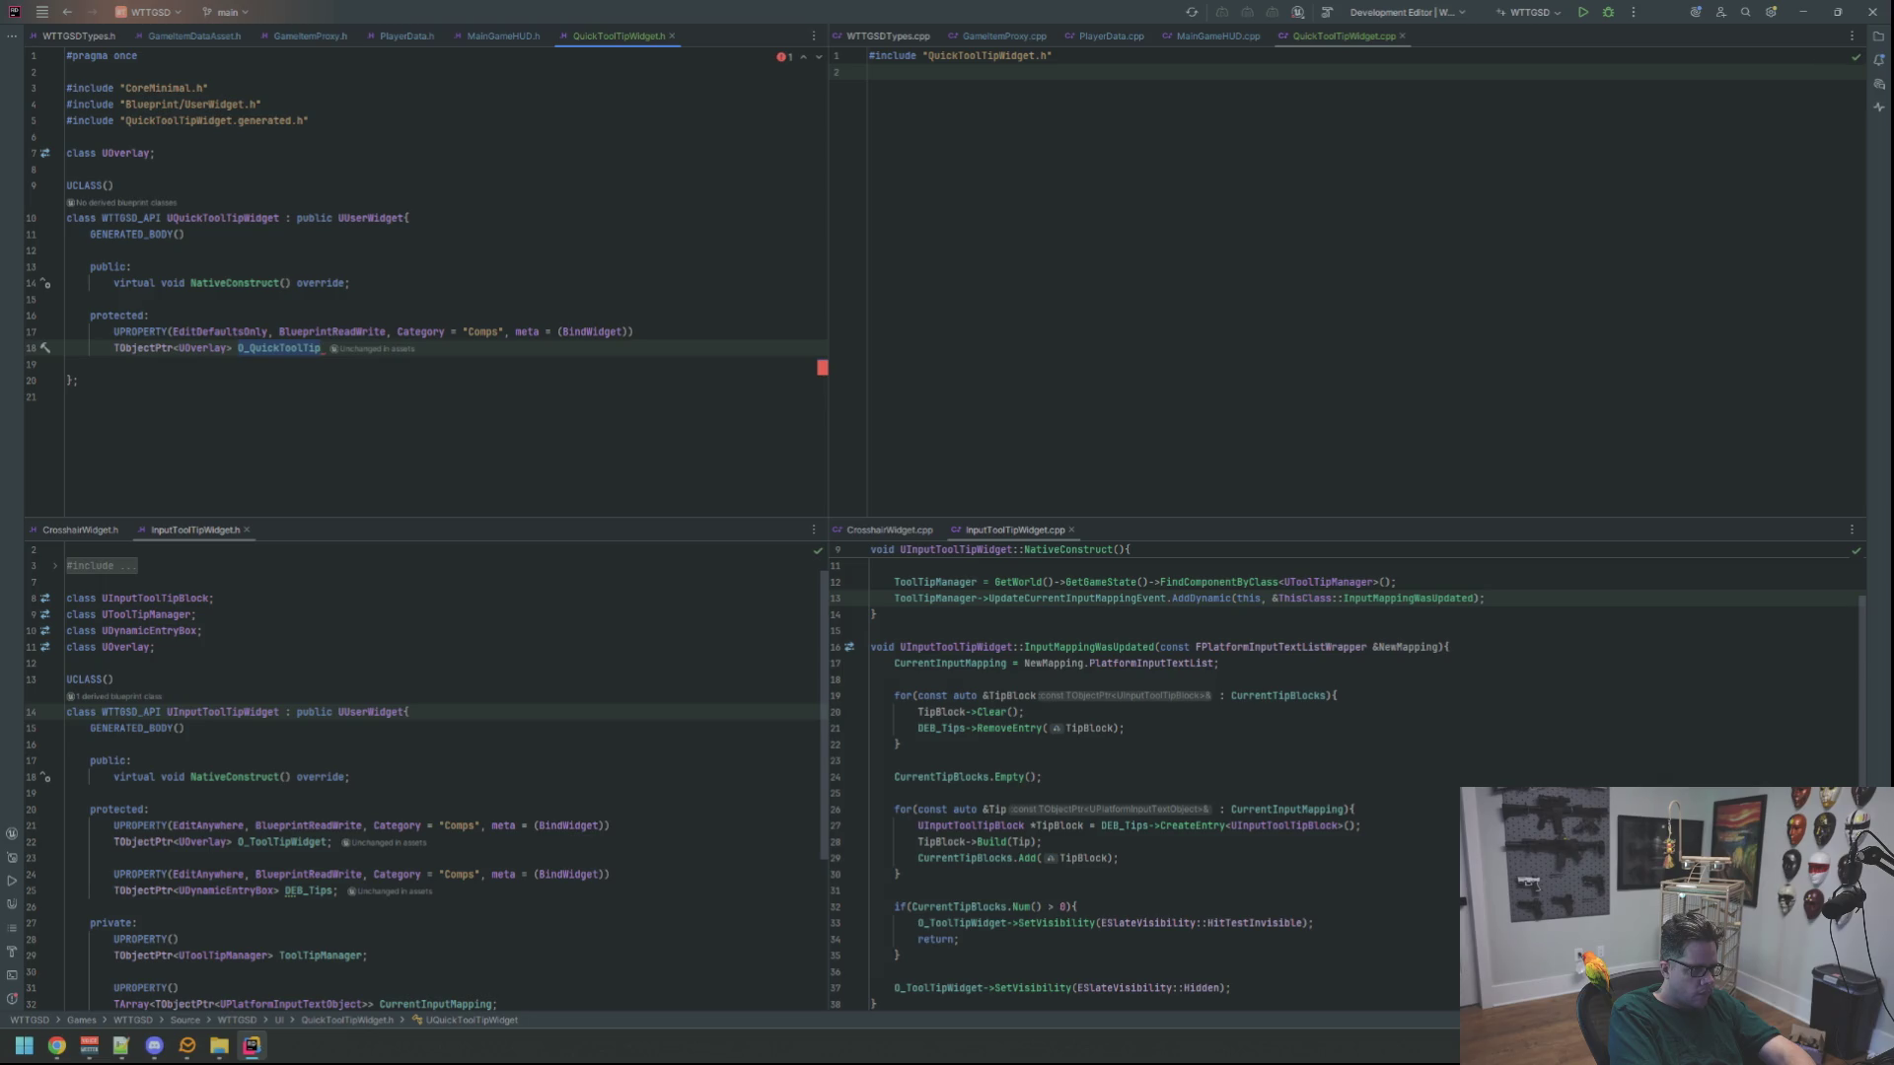
{"action": "type", "text": "Widget;"}
{"action": "key", "text": "Return"}
{"action": "key", "text": "Return"}
Start a second UPROPERTY and change the overlay's EditDefaultsOnly specifier to EditAnywhere
{"action": "type", "text": "UP"}
{"action": "key", "text": "Return"}
{"action": "type", "text": "Edito"}
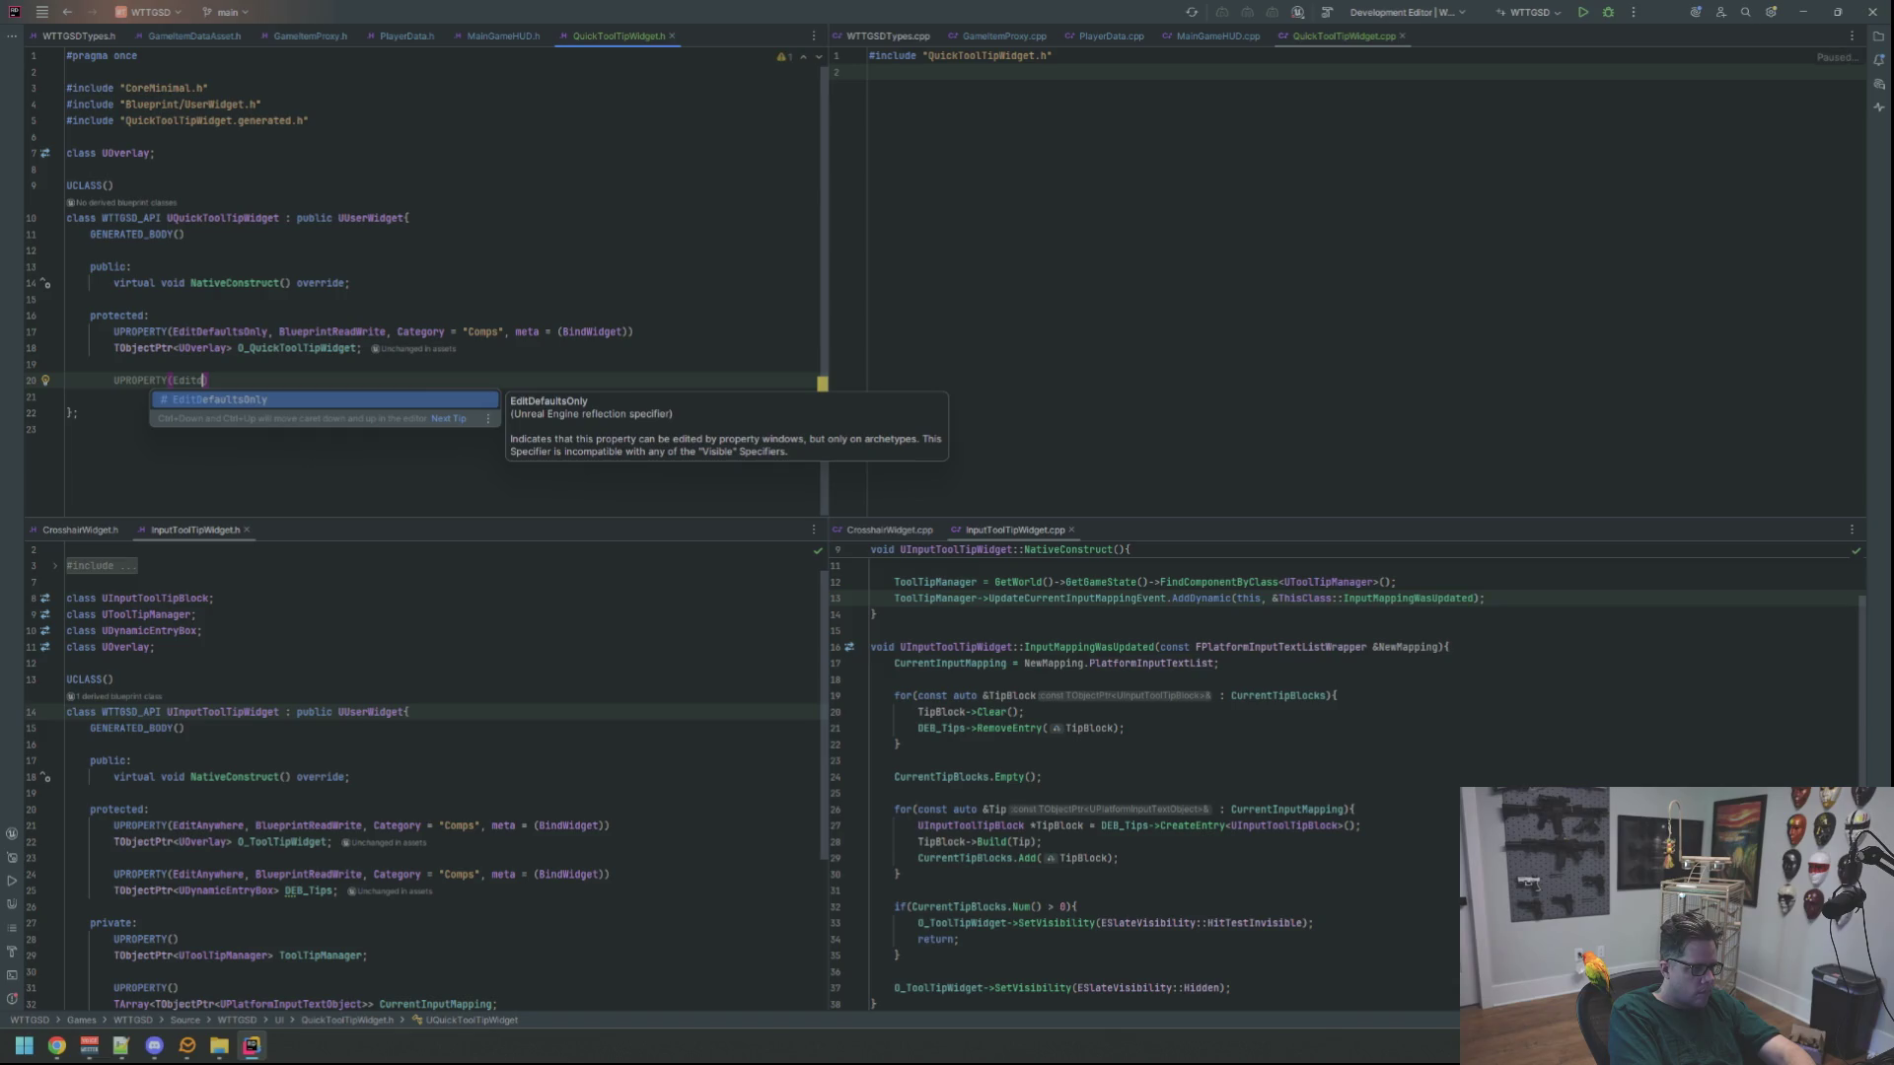
{"action": "key", "text": "BackSpace"}
{"action": "key", "text": "BackSpace"}
{"action": "key", "text": "BackSpace"}
{"action": "double_click", "coordinate": [217, 332]}
{"action": "type", "text": "Edit"}
{"action": "key", "text": "Return"}
Fill the second UPROPERTY with EditAnywhere, BlueprintReadWrite, Category "Comps" and meta = (BindWidget)
{"action": "key", "text": "Down"}
{"action": "key", "text": "Down"}
{"action": "key", "text": "Down"}
{"action": "type", "text": "(EditA"}
{"action": "key", "text": "Return"}
{"action": "type", "text": ", Bluepr"}
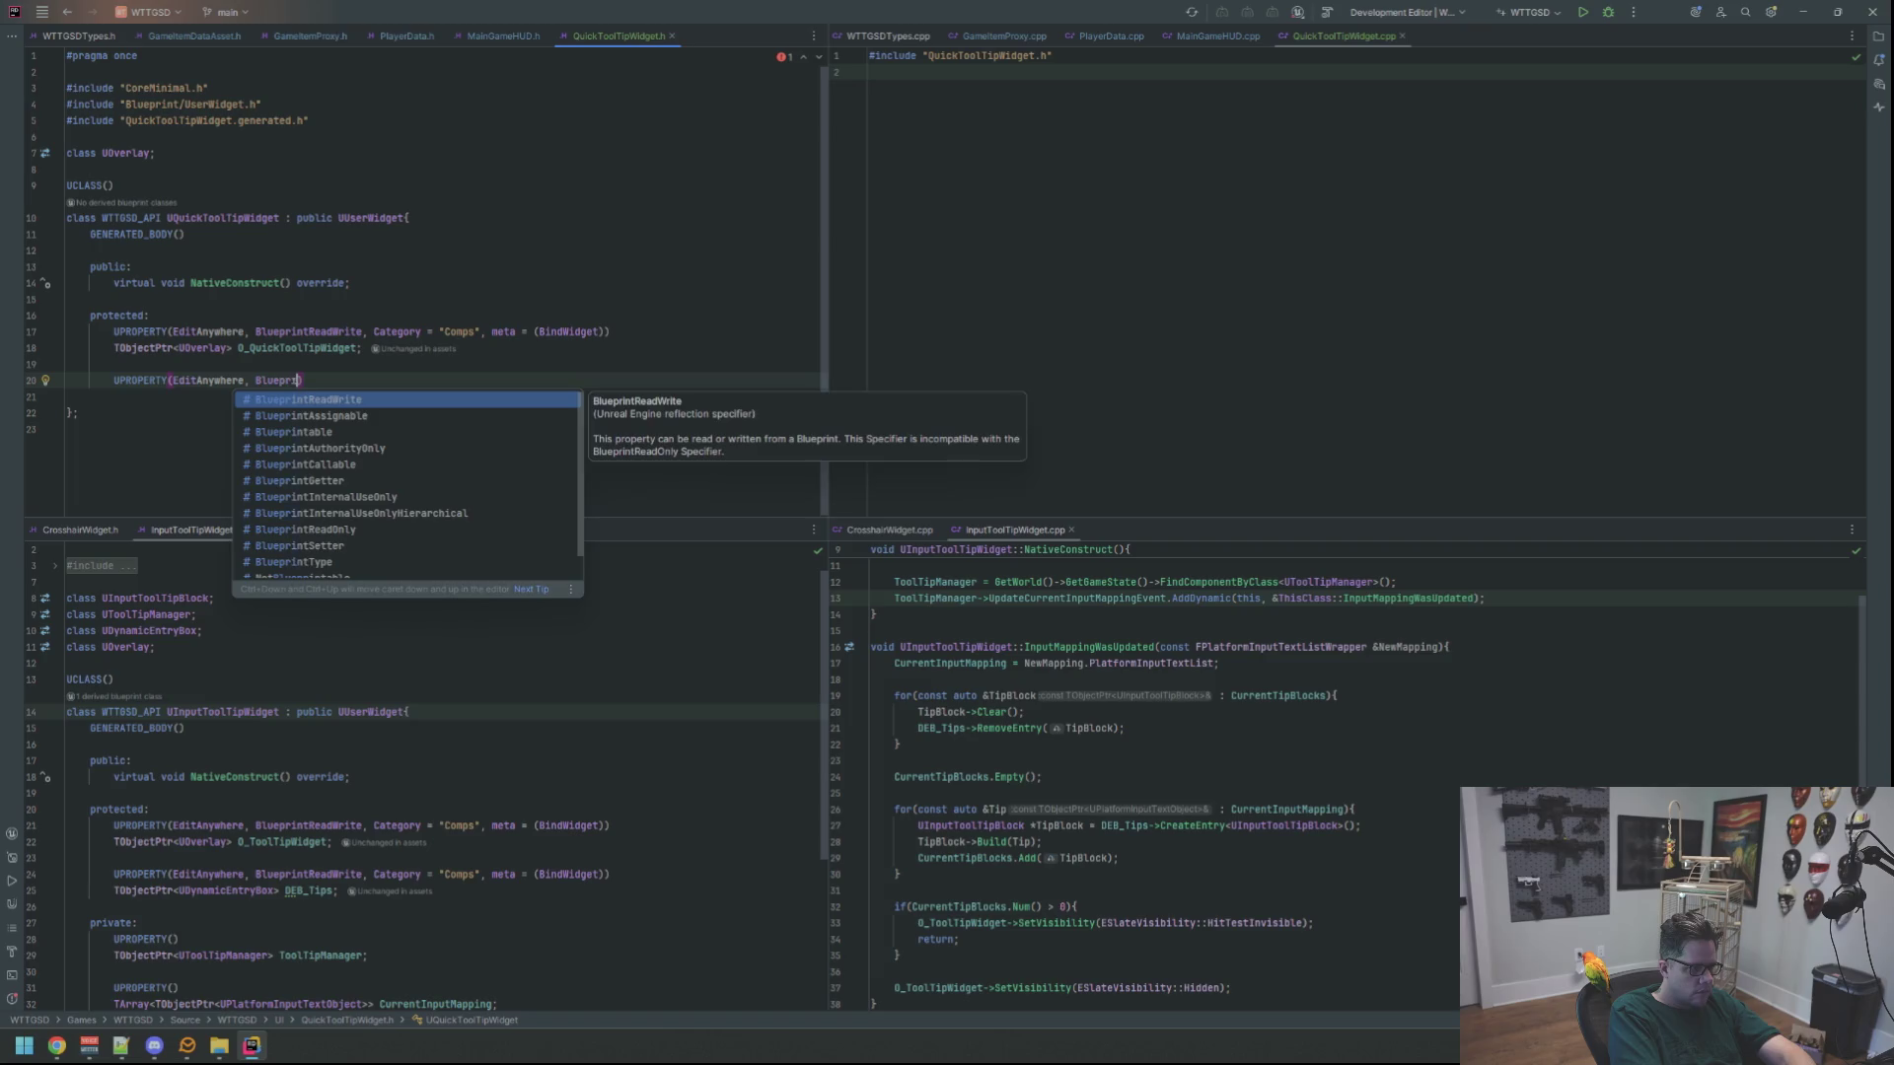
{"action": "type", "text": "intR"}
{"action": "key", "text": "Return"}
{"action": "type", "text": ", Category = \""}
{"action": "type", "text": "Comps\""}
{"action": "type", "text": ", meta = (Bind"}
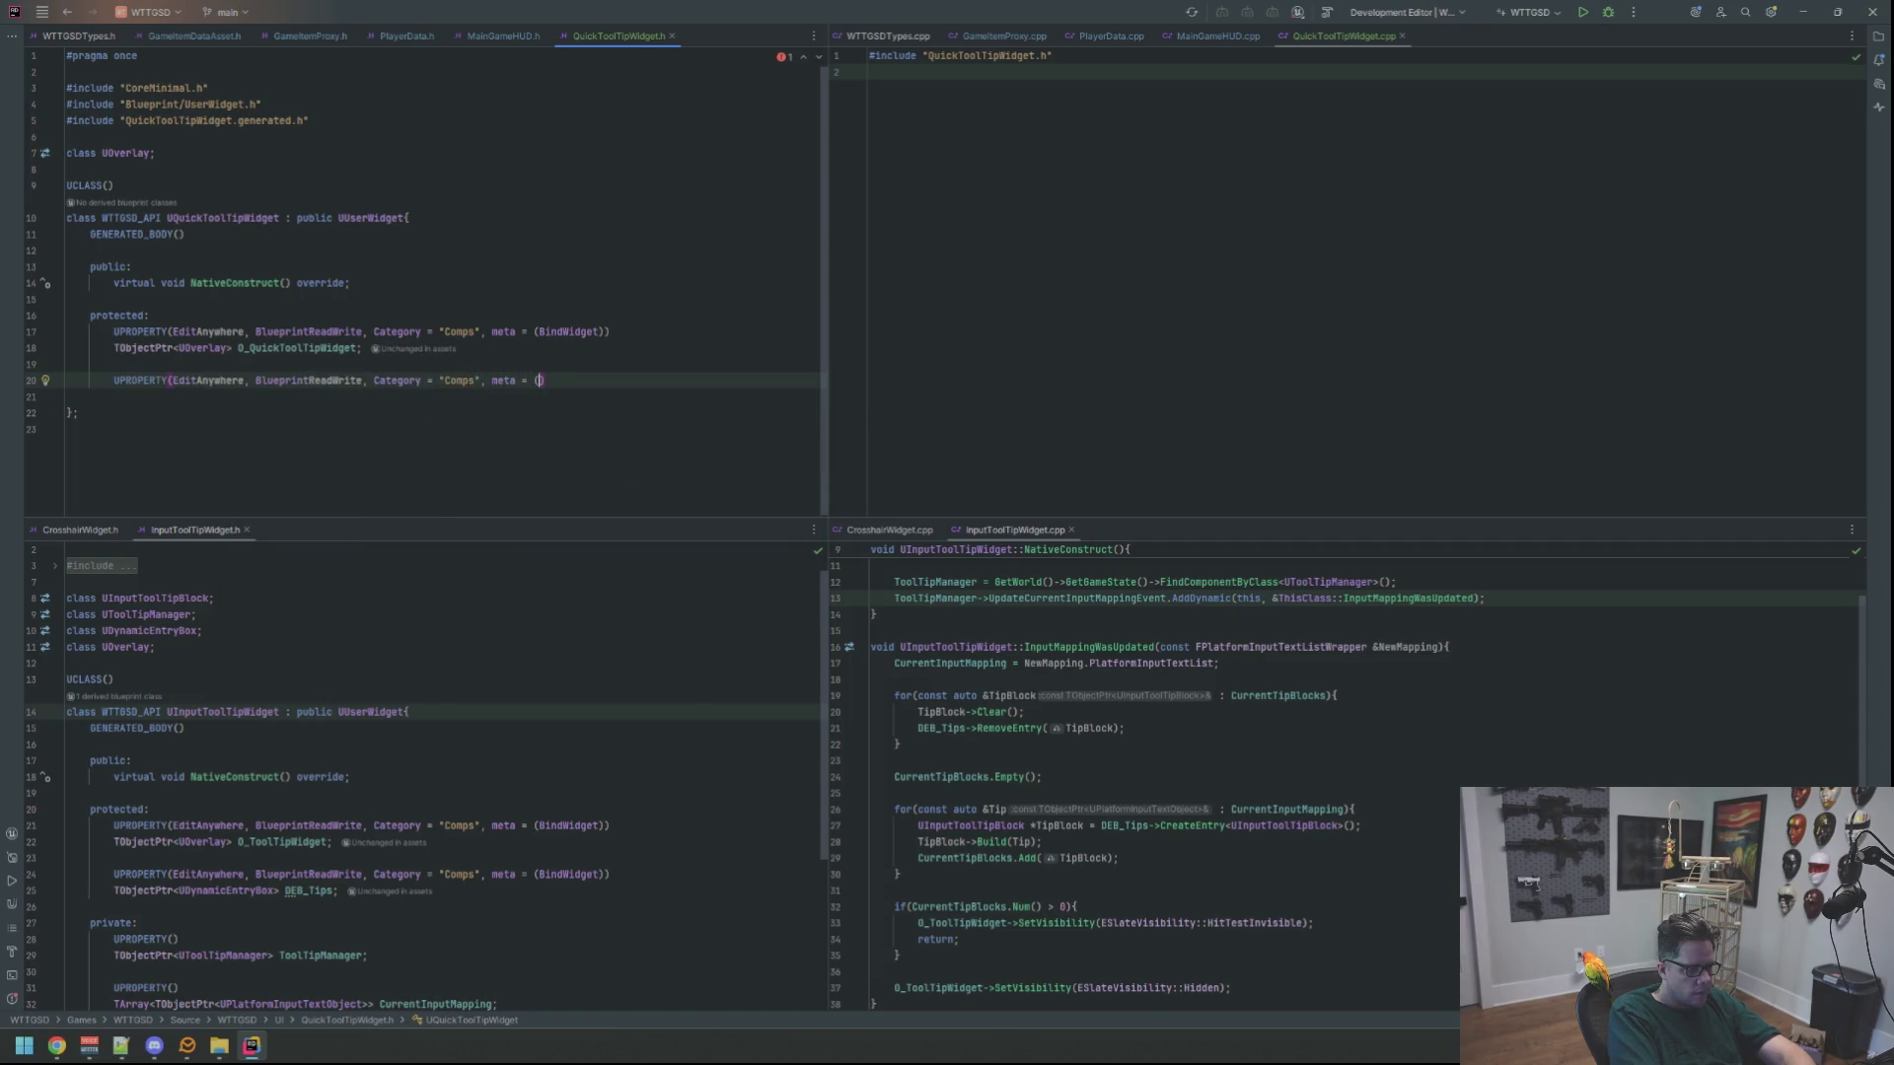
{"action": "key", "text": "Return"}
{"action": "key", "text": "End"}
{"action": "key", "text": "Return"}
Declare TObjectPtr<UDynamicEntryBox> DEB_Tips, forward-declaring UDynamicEntryBox
{"action": "type", "text": "TObj"}
{"action": "key", "text": "Return"}
{"action": "type", "text": "UDynamicc"}
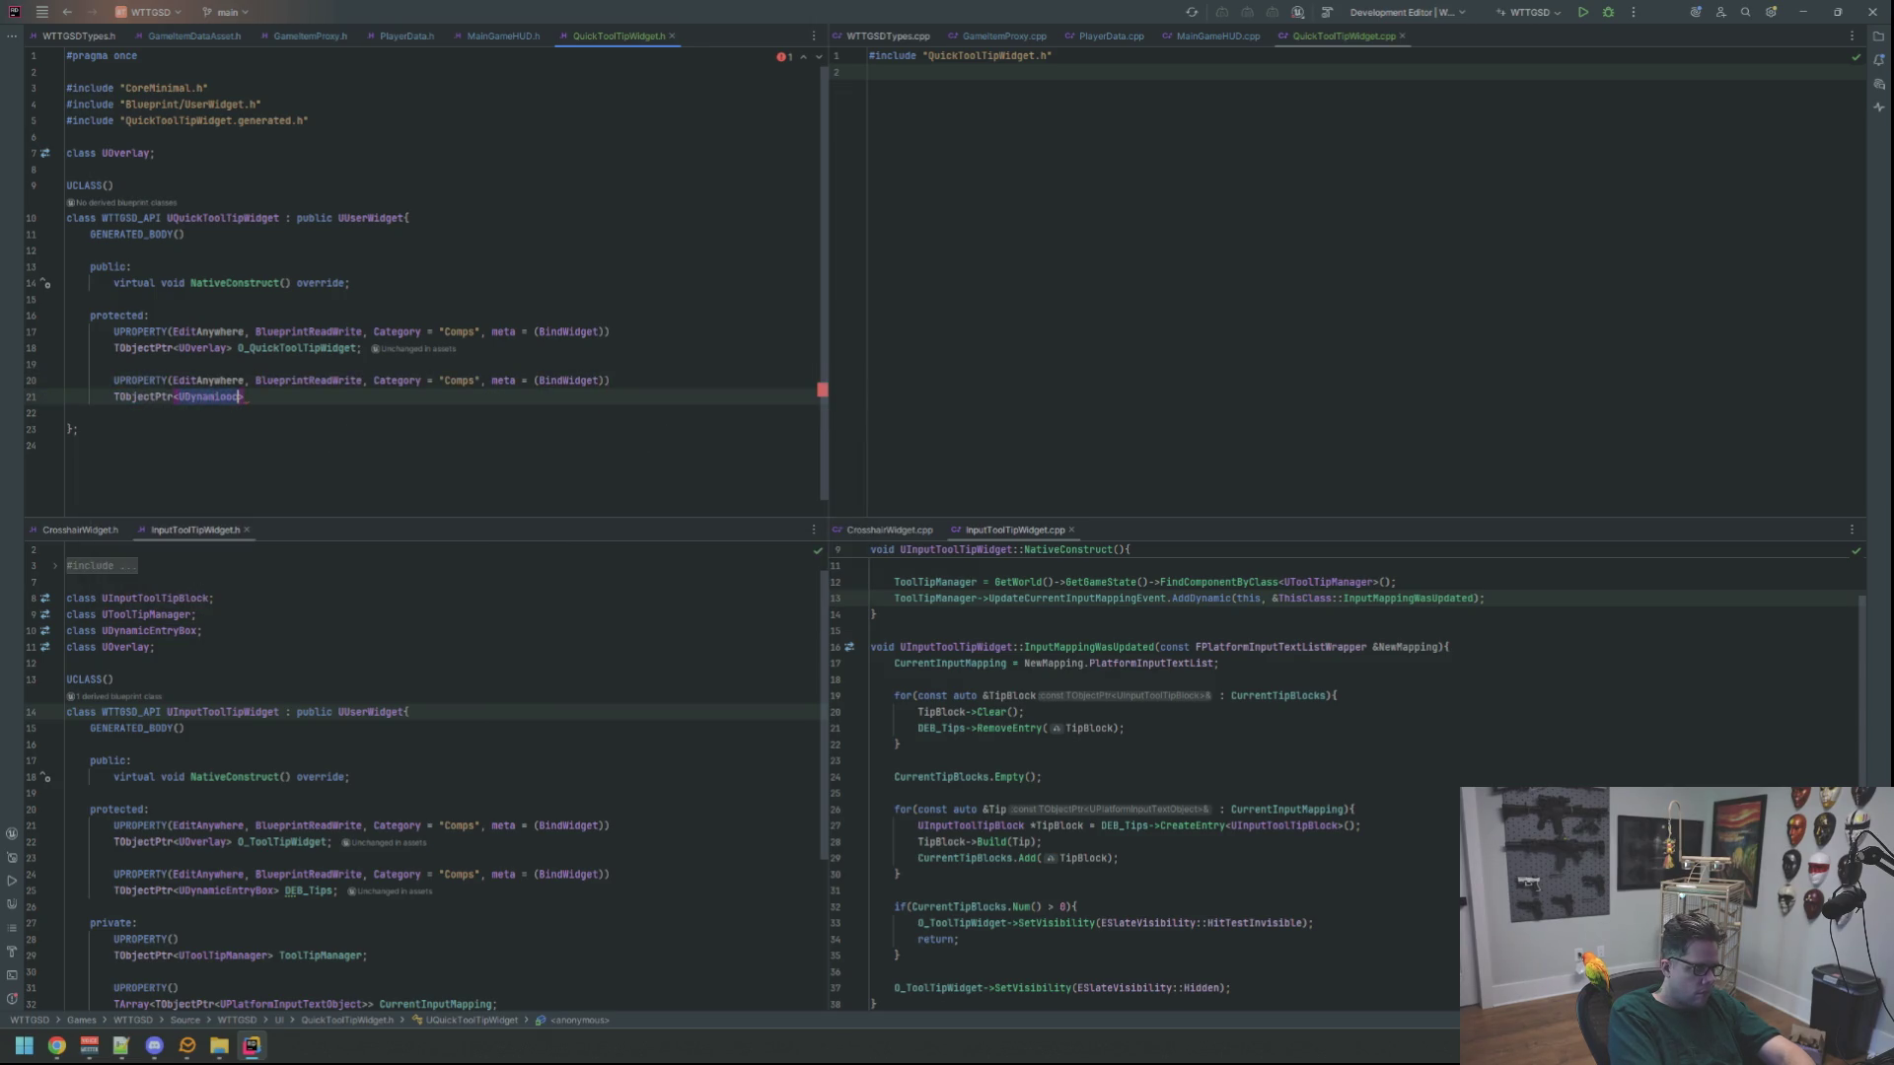
{"action": "key", "text": "BackSpace"}
{"action": "key", "text": "BackSpace"}
{"action": "key", "text": "BackSpace"}
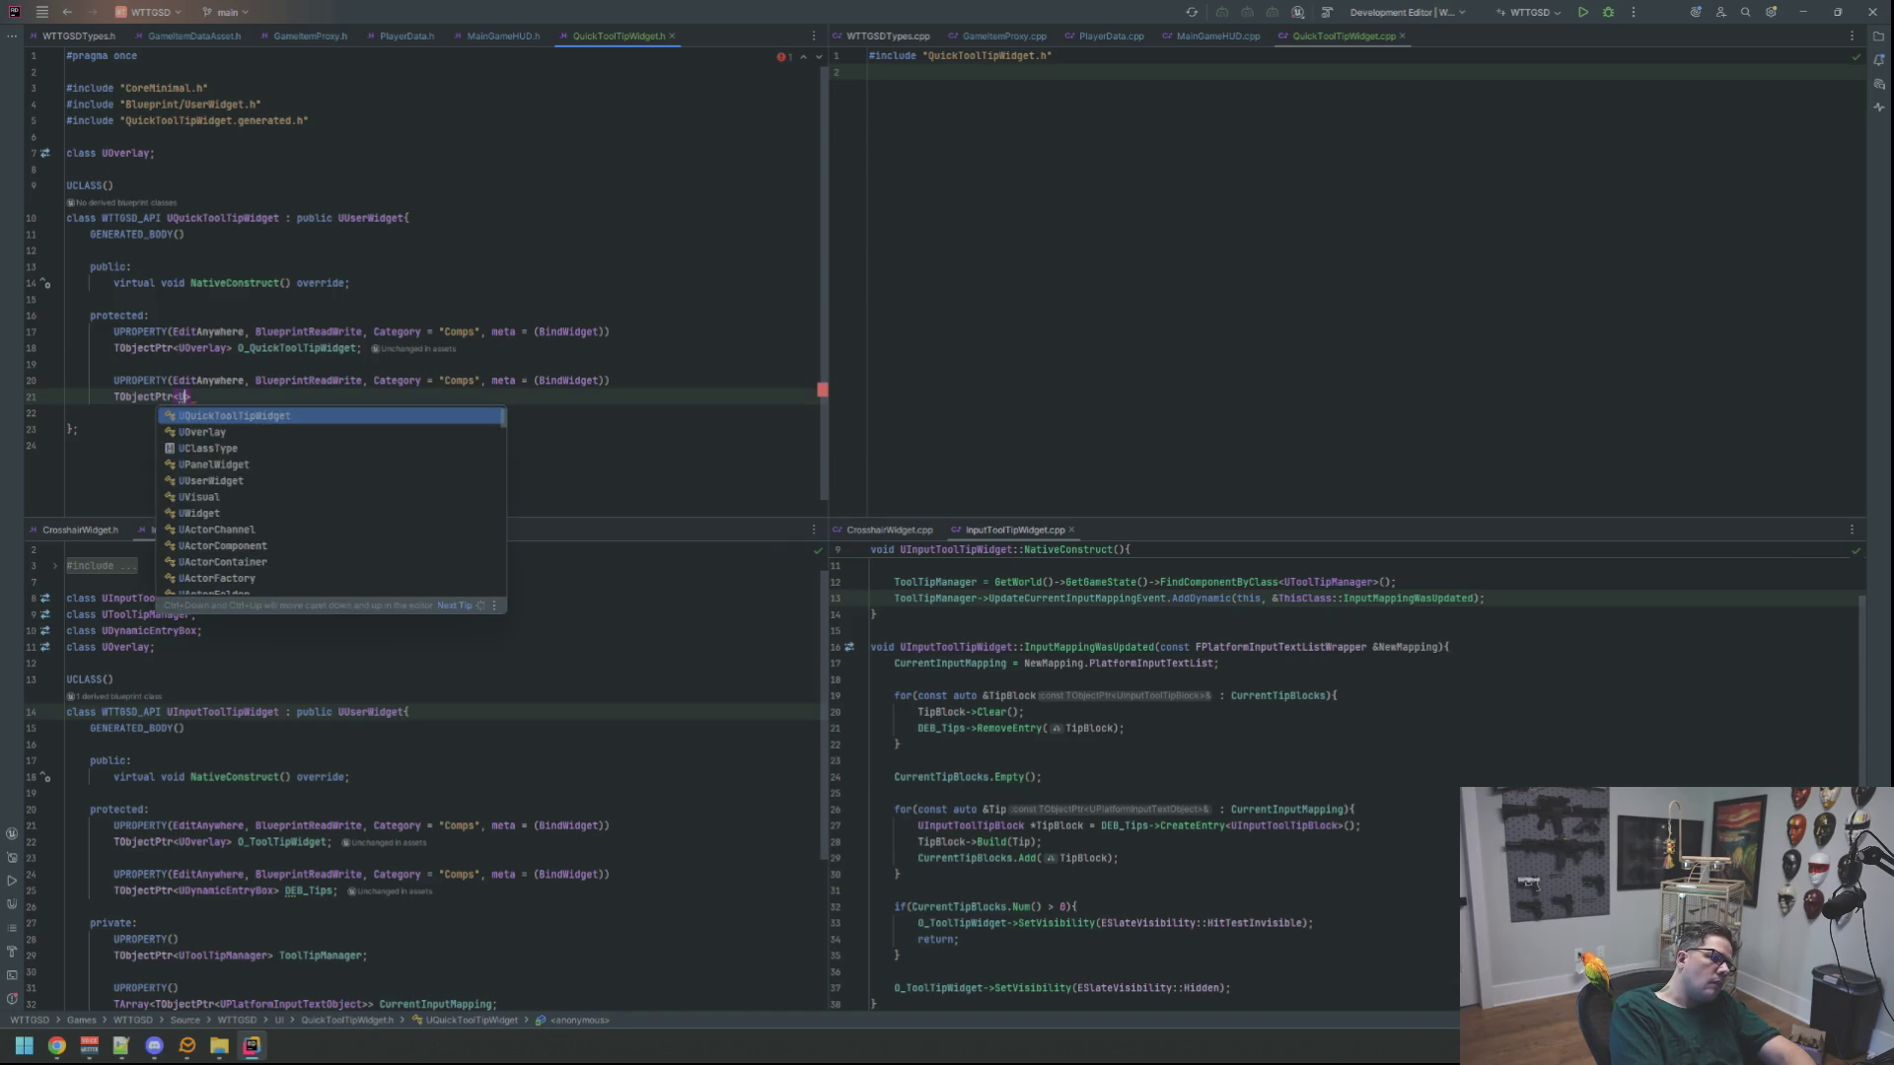
{"action": "type", "text": "UDyan"}
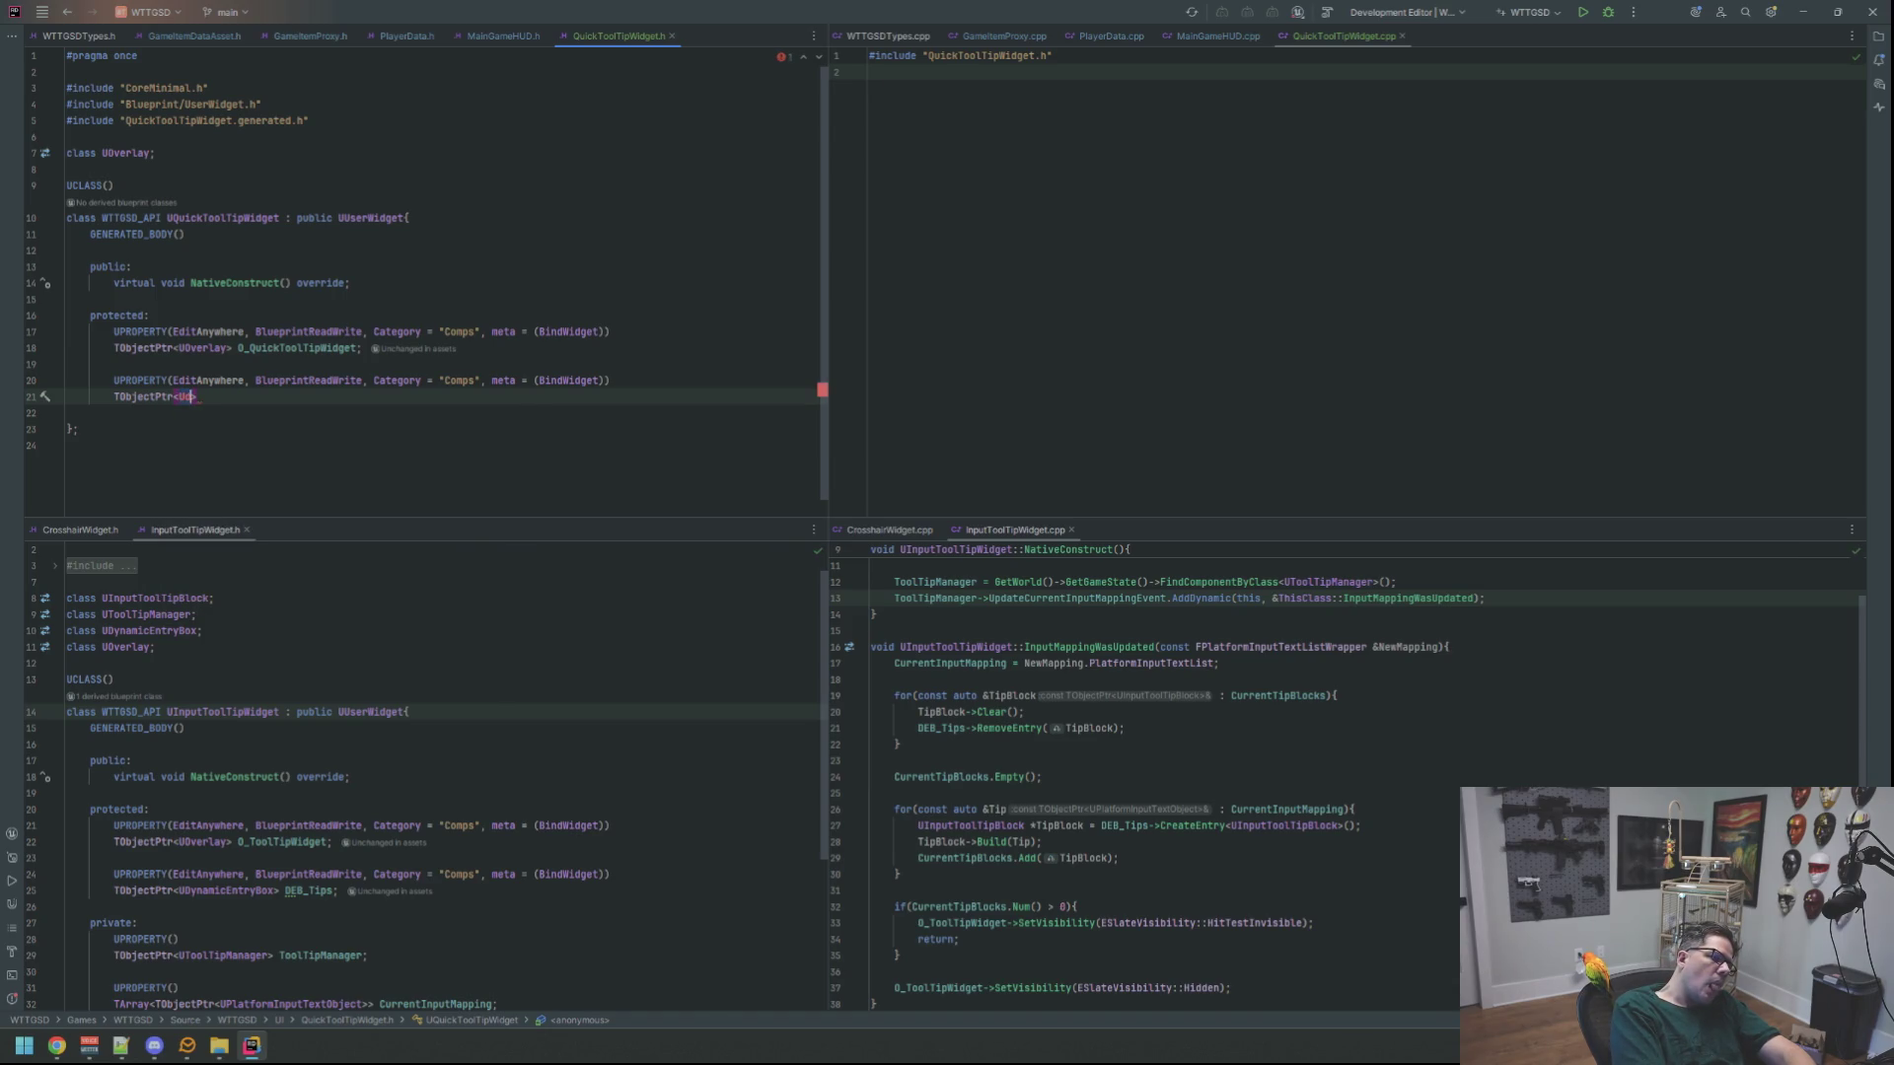
{"action": "type", "text": "UDynamic"}
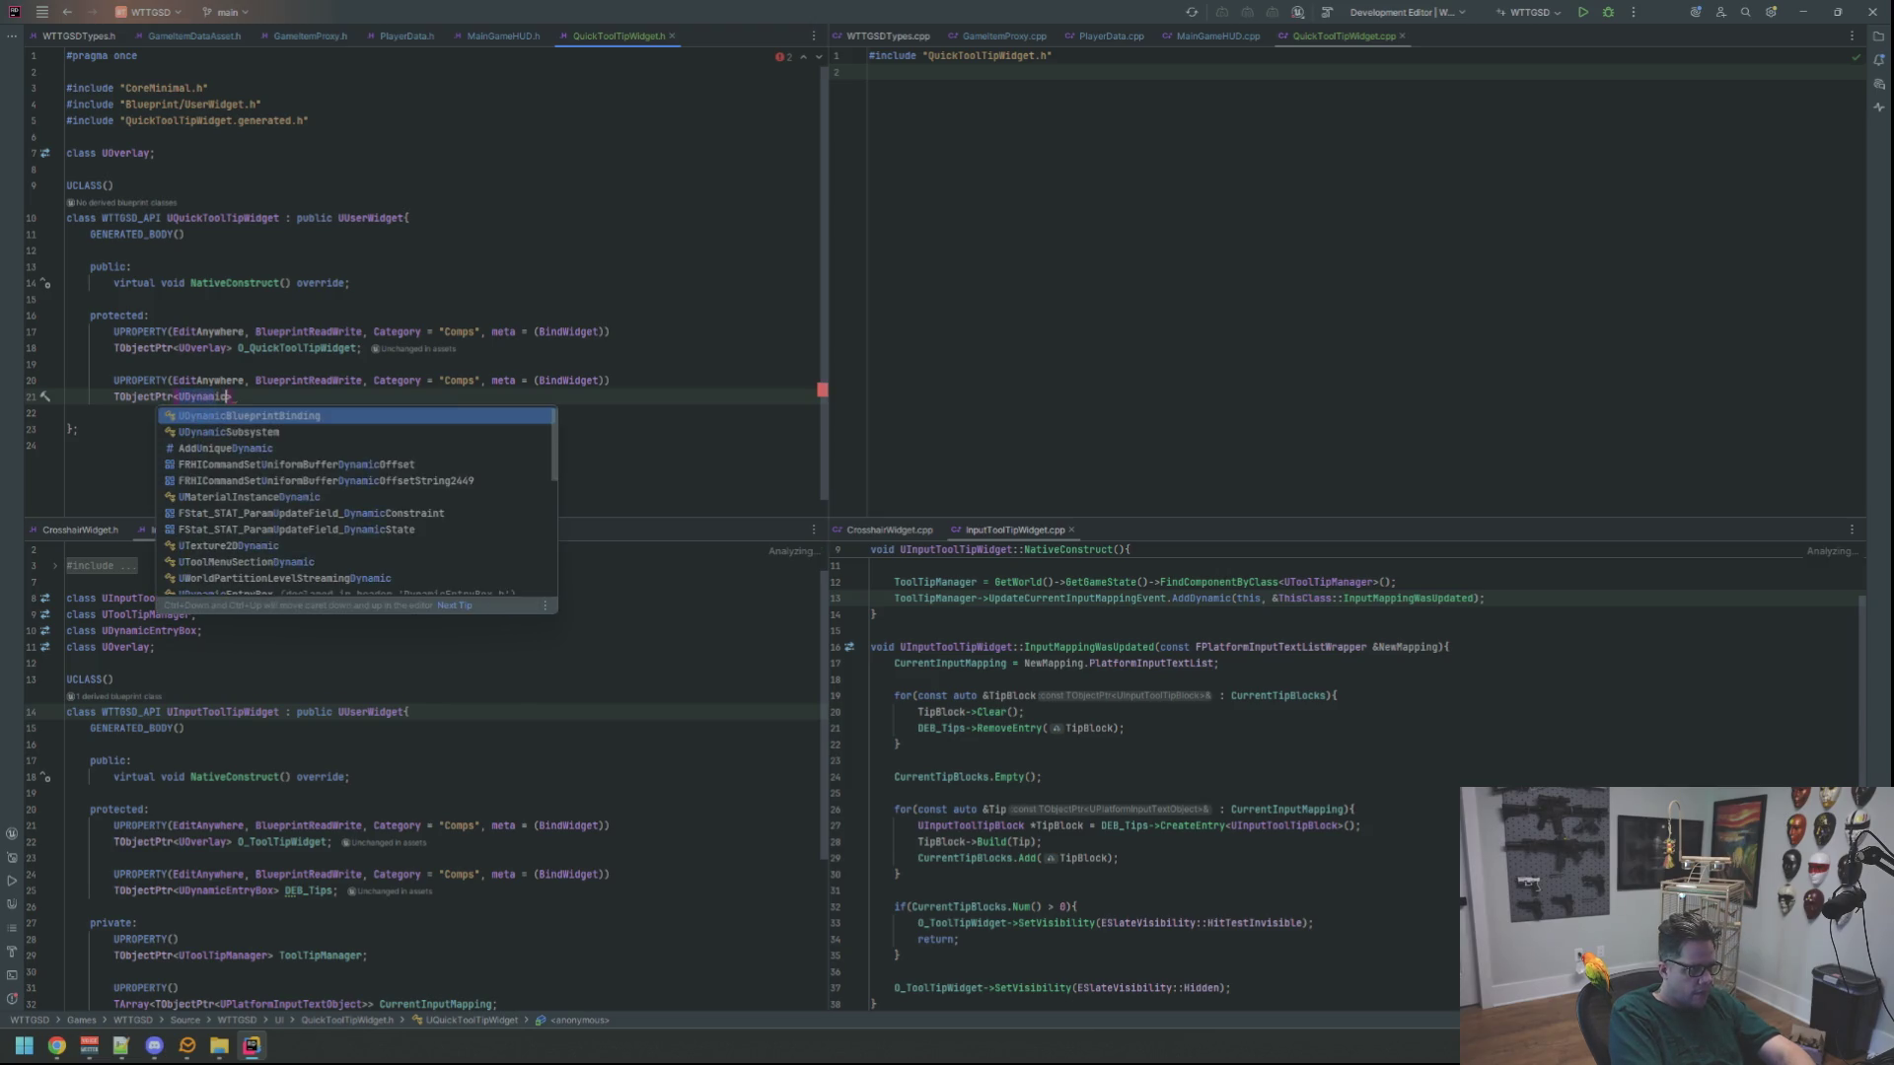
{"action": "type", "text": "Entry"}
{"action": "key", "text": "Down"}
{"action": "key", "text": "Return"}
{"action": "type", "text": "DEB_Tips;"}
{"action": "key", "text": "Return"}
{"action": "key", "text": "Return"}
{"action": "scroll", "coordinate": [284, 666], "scroll_direction": "down", "scroll_amount": 5}
Add a 'private:' section with an empty UPROPERTY() macro
{"action": "scroll", "coordinate": [284, 666], "scroll_direction": "up", "scroll_amount": 2}
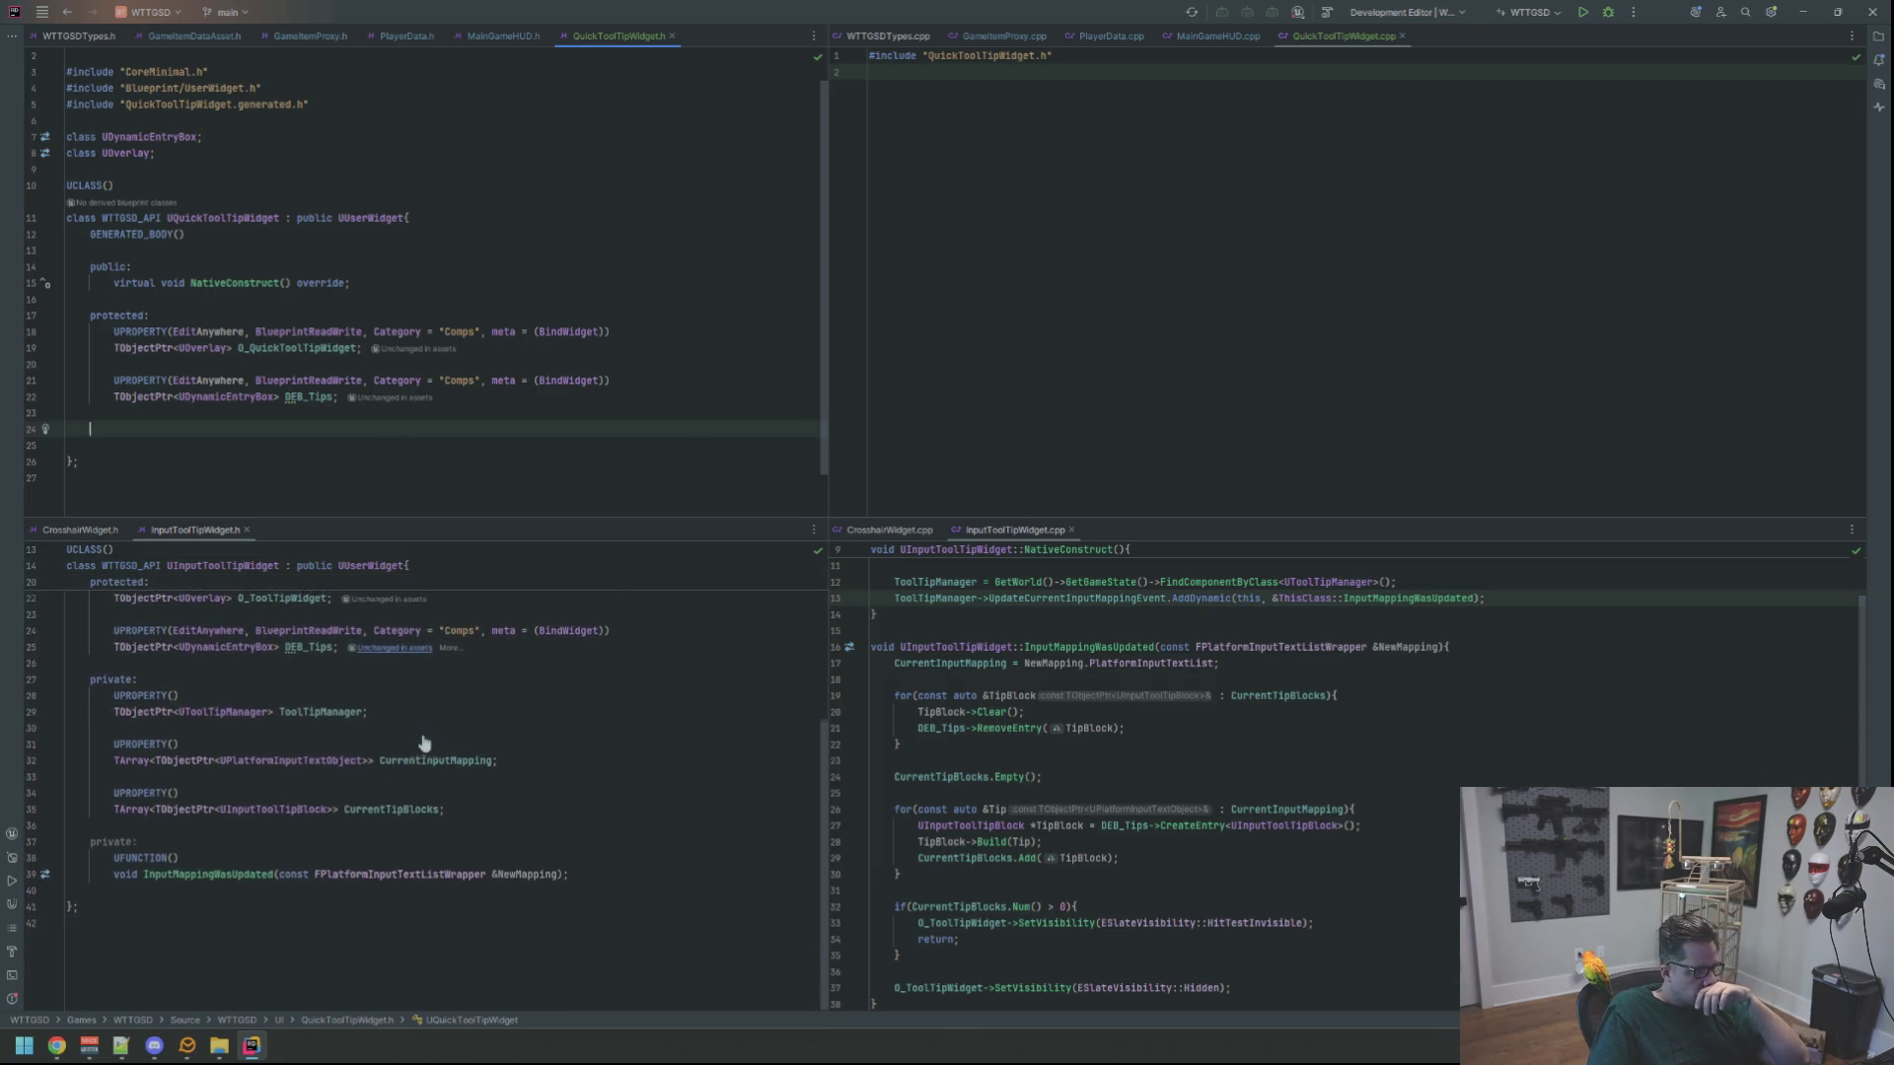
{"action": "scroll", "coordinate": [450, 775], "scroll_direction": "down", "scroll_amount": 1}
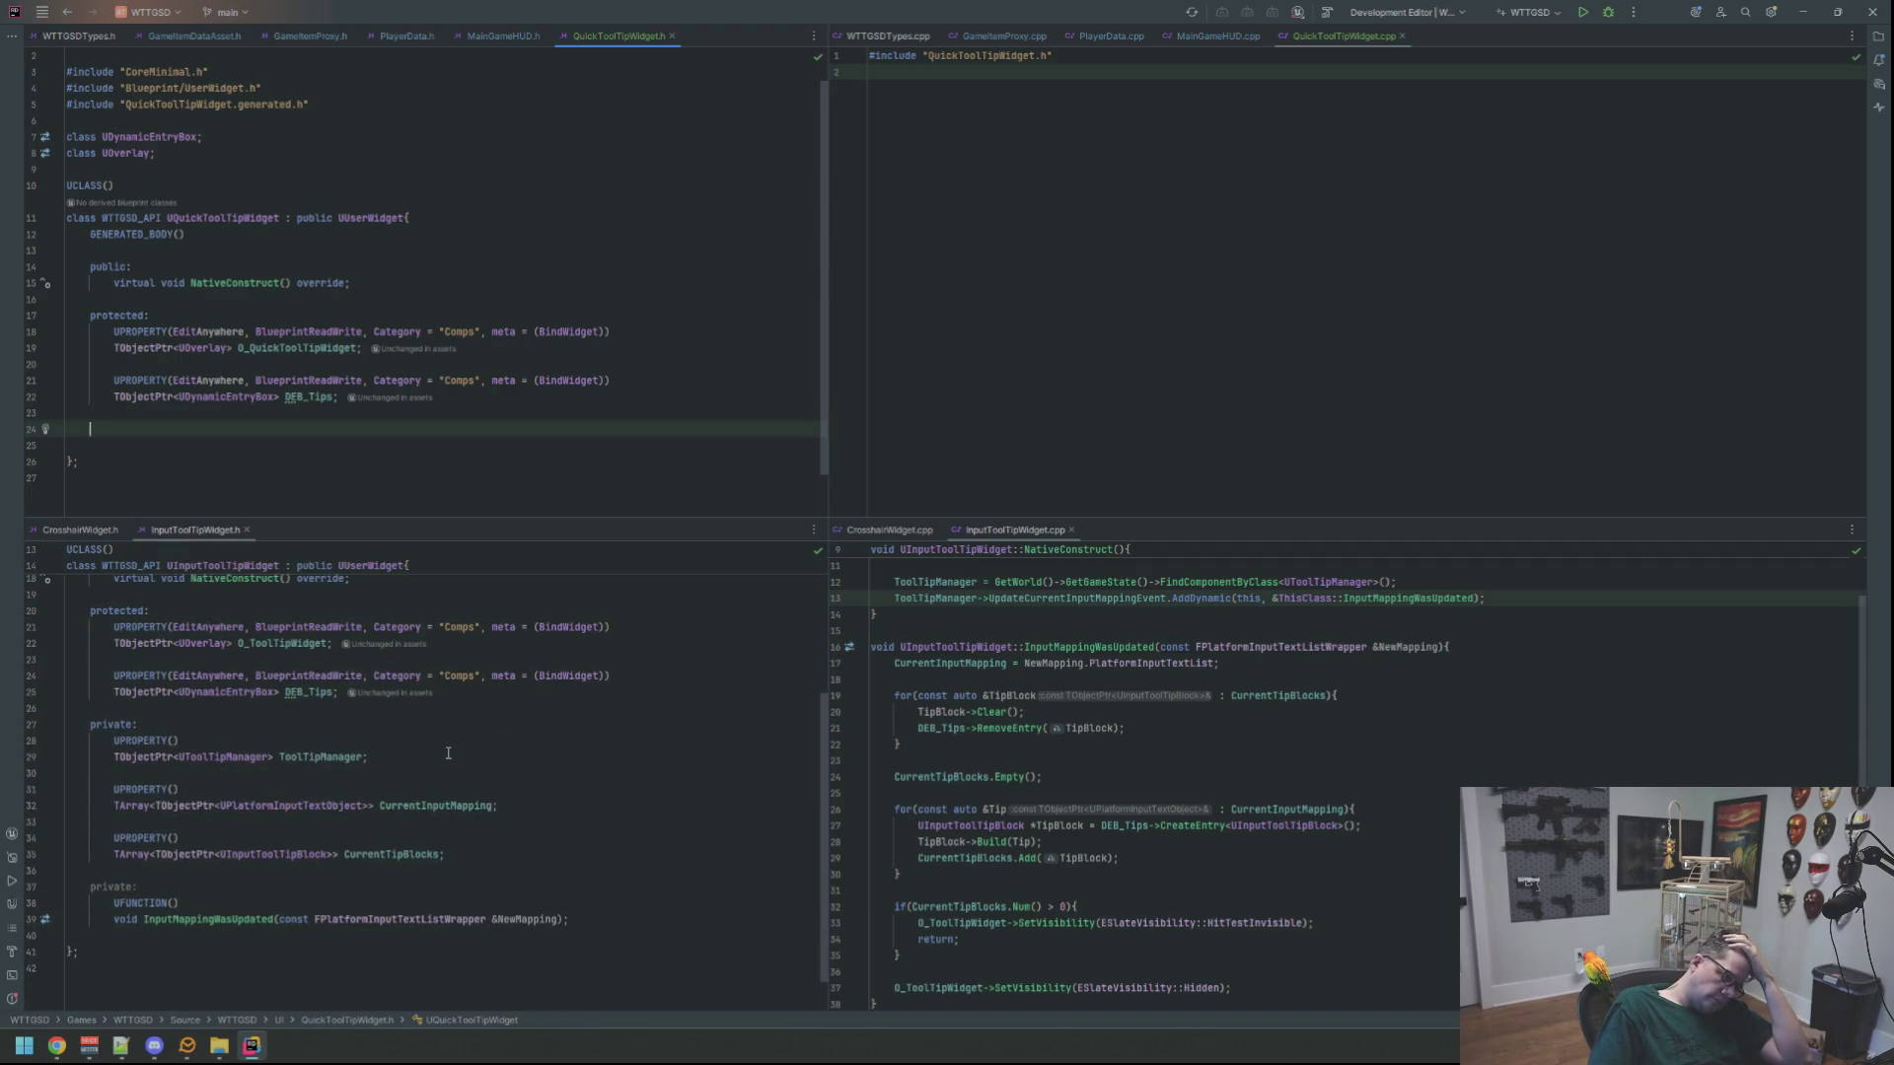
{"action": "scroll", "coordinate": [380, 442], "scroll_direction": "down", "scroll_amount": 1}
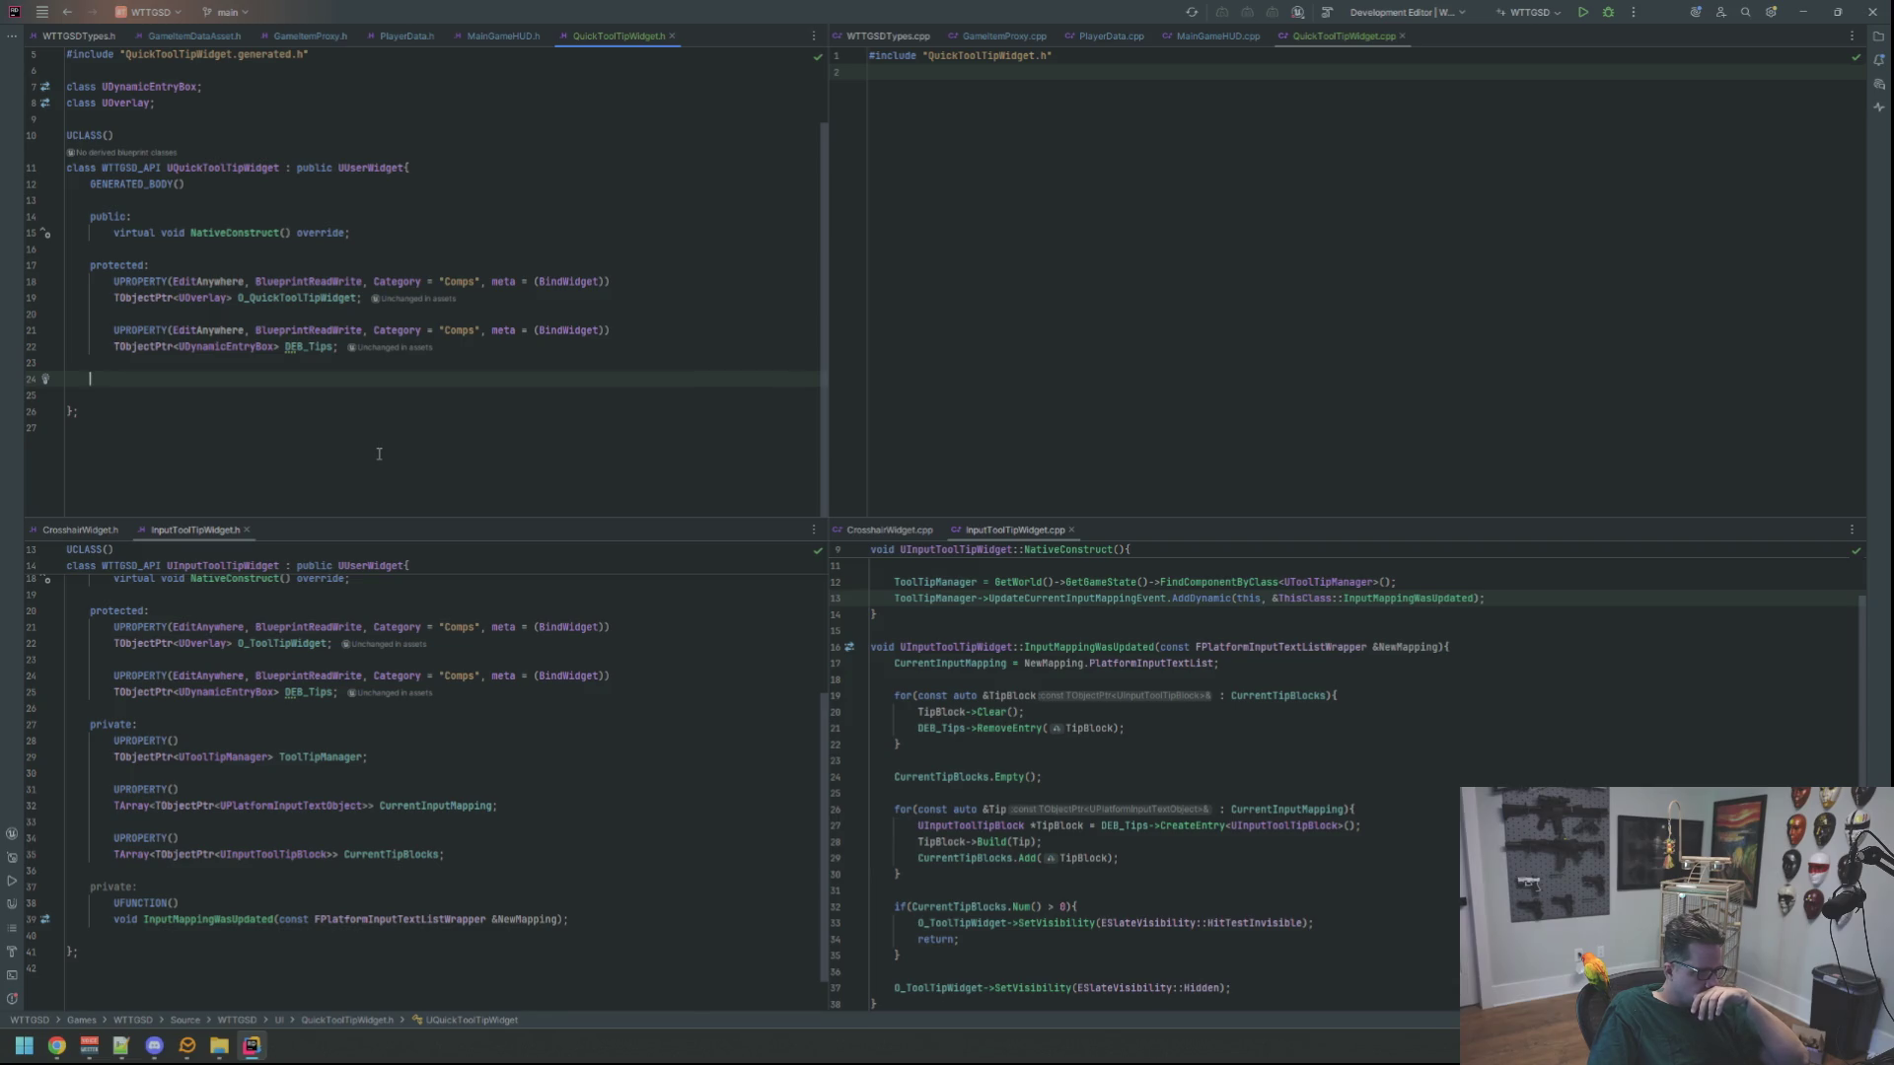
{"action": "type", "text": "private:"}
{"action": "key", "text": "Return"}
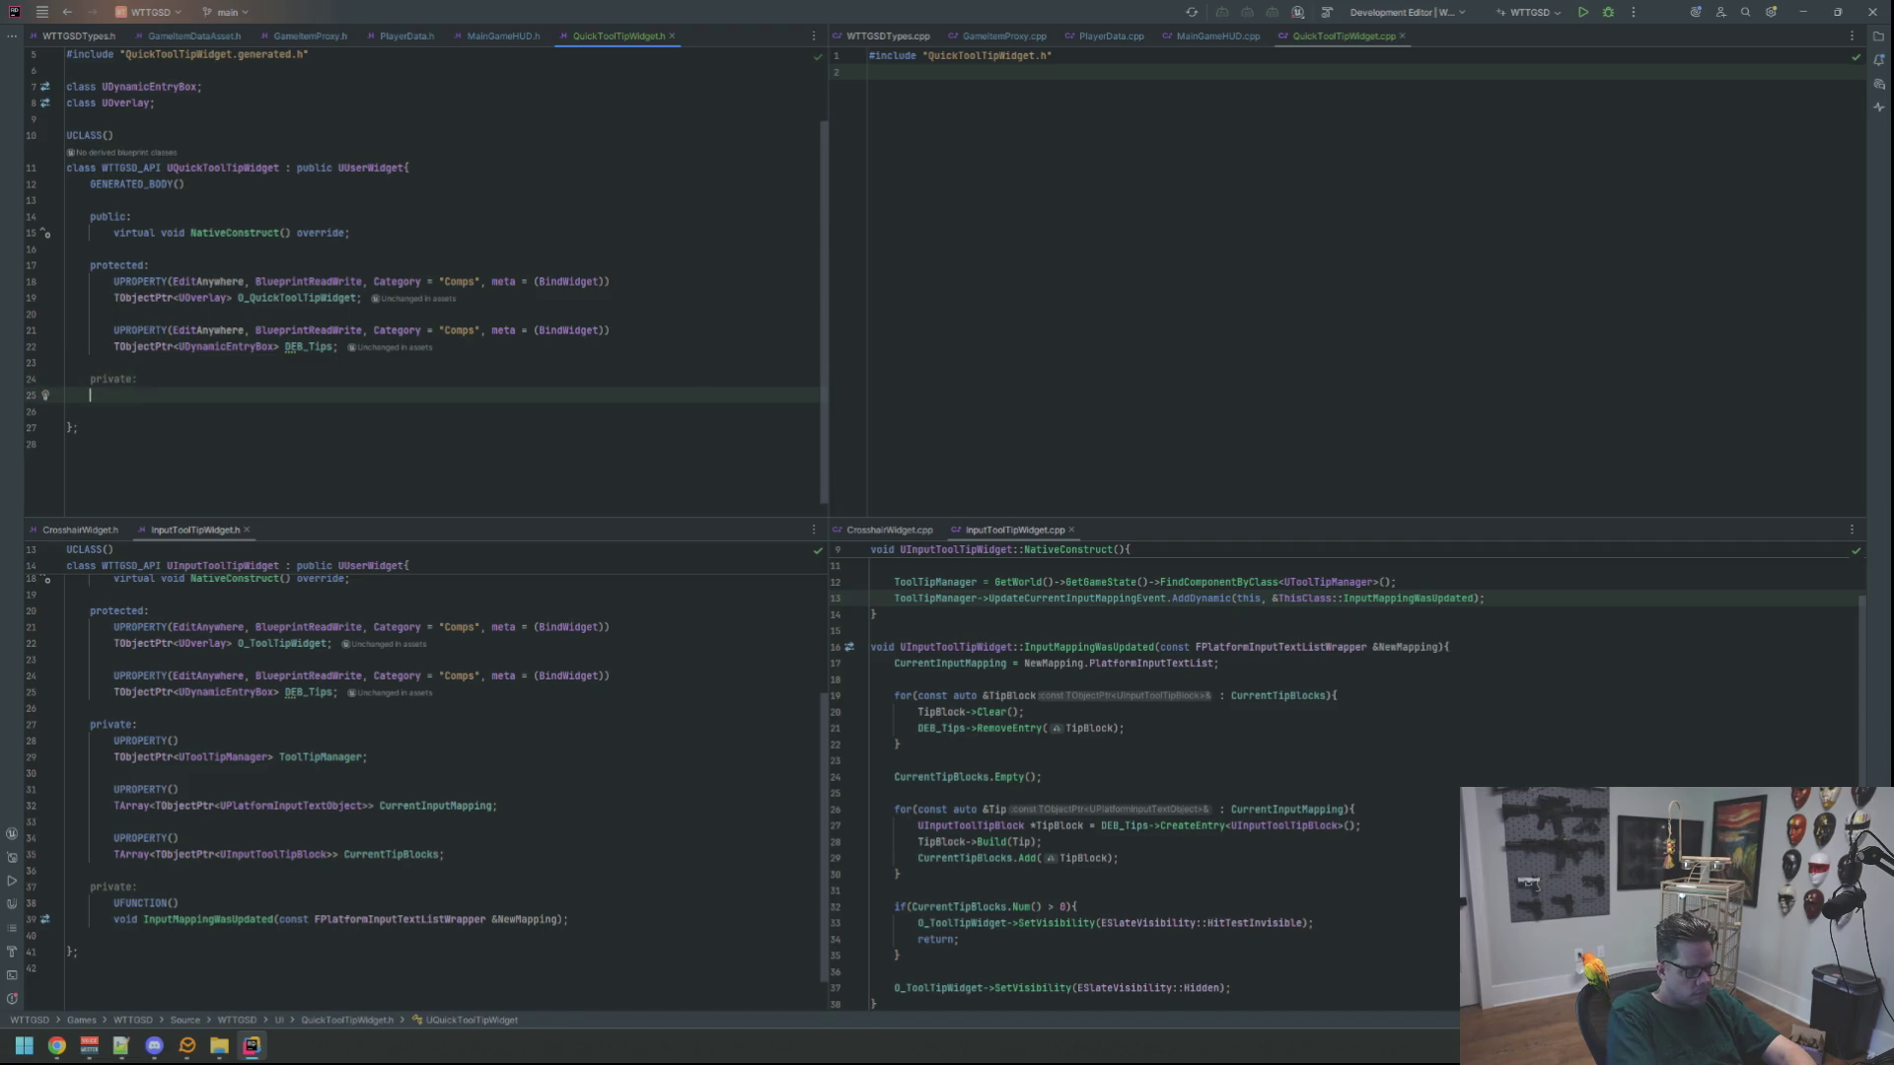
{"action": "type", "text": "UPROP"}
{"action": "key", "text": "Return"}
{"action": "key", "text": "End"}
{"action": "key", "text": "Return"}
Declare a TObjectPtr<UPlayerData> member and include the PlayerData header
{"action": "type", "text": "TObj"}
{"action": "key", "text": "Return"}
{"action": "type", "text": "UPlayerd"}
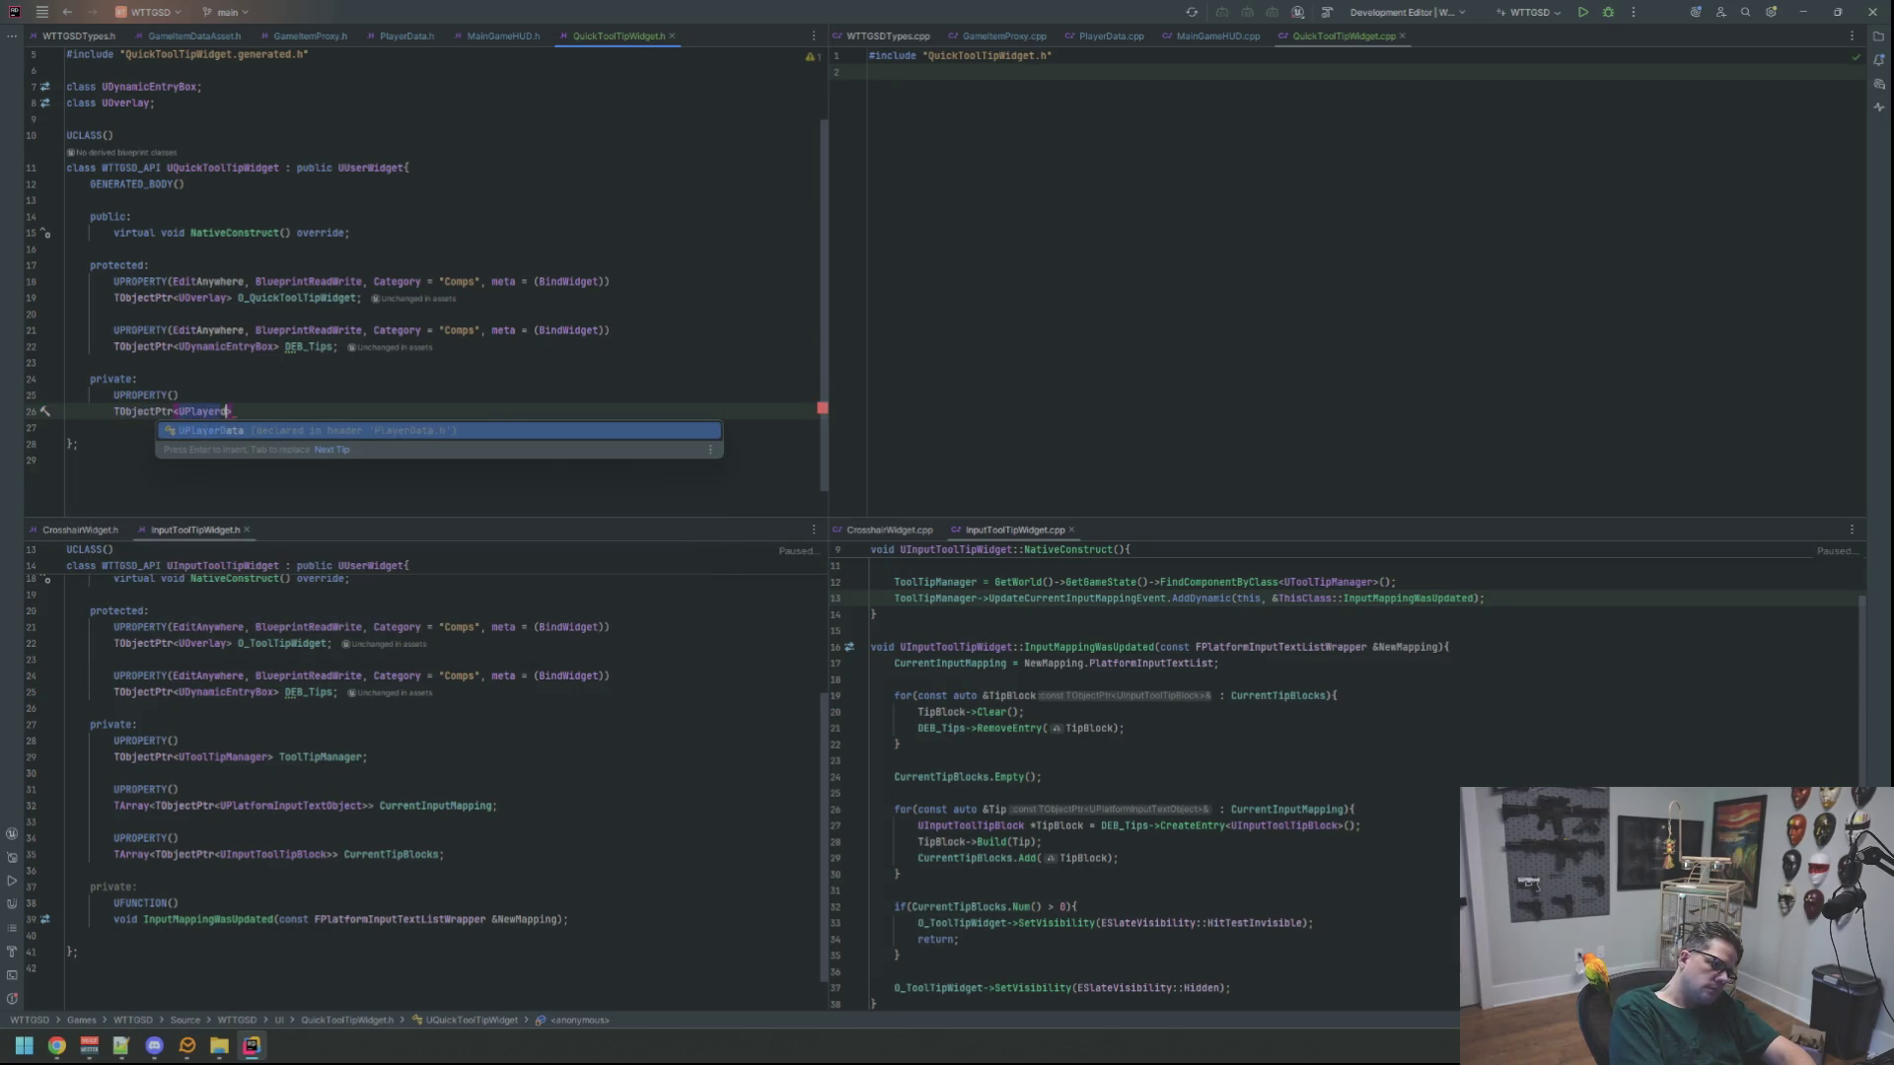
{"action": "key", "text": "Return"}
{"action": "key", "text": "alt+Return"}
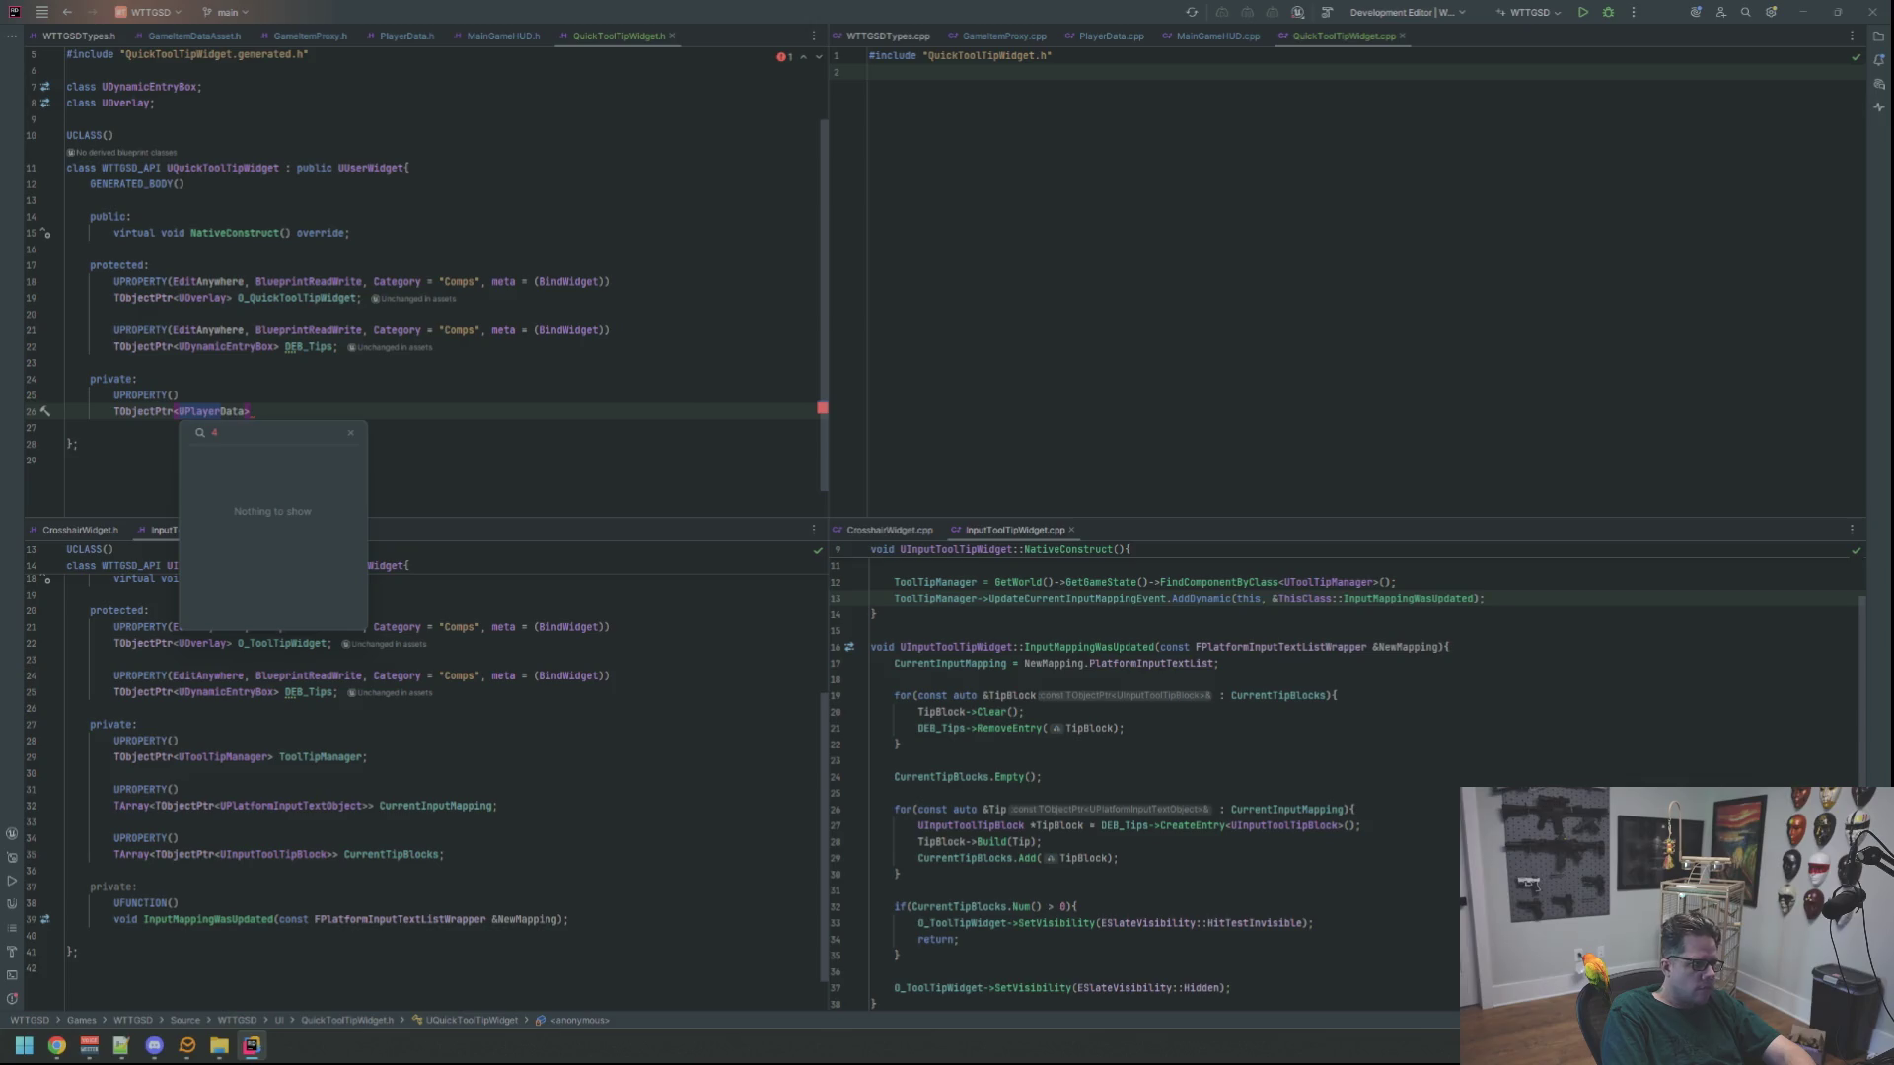
{"action": "key", "text": "Return"}
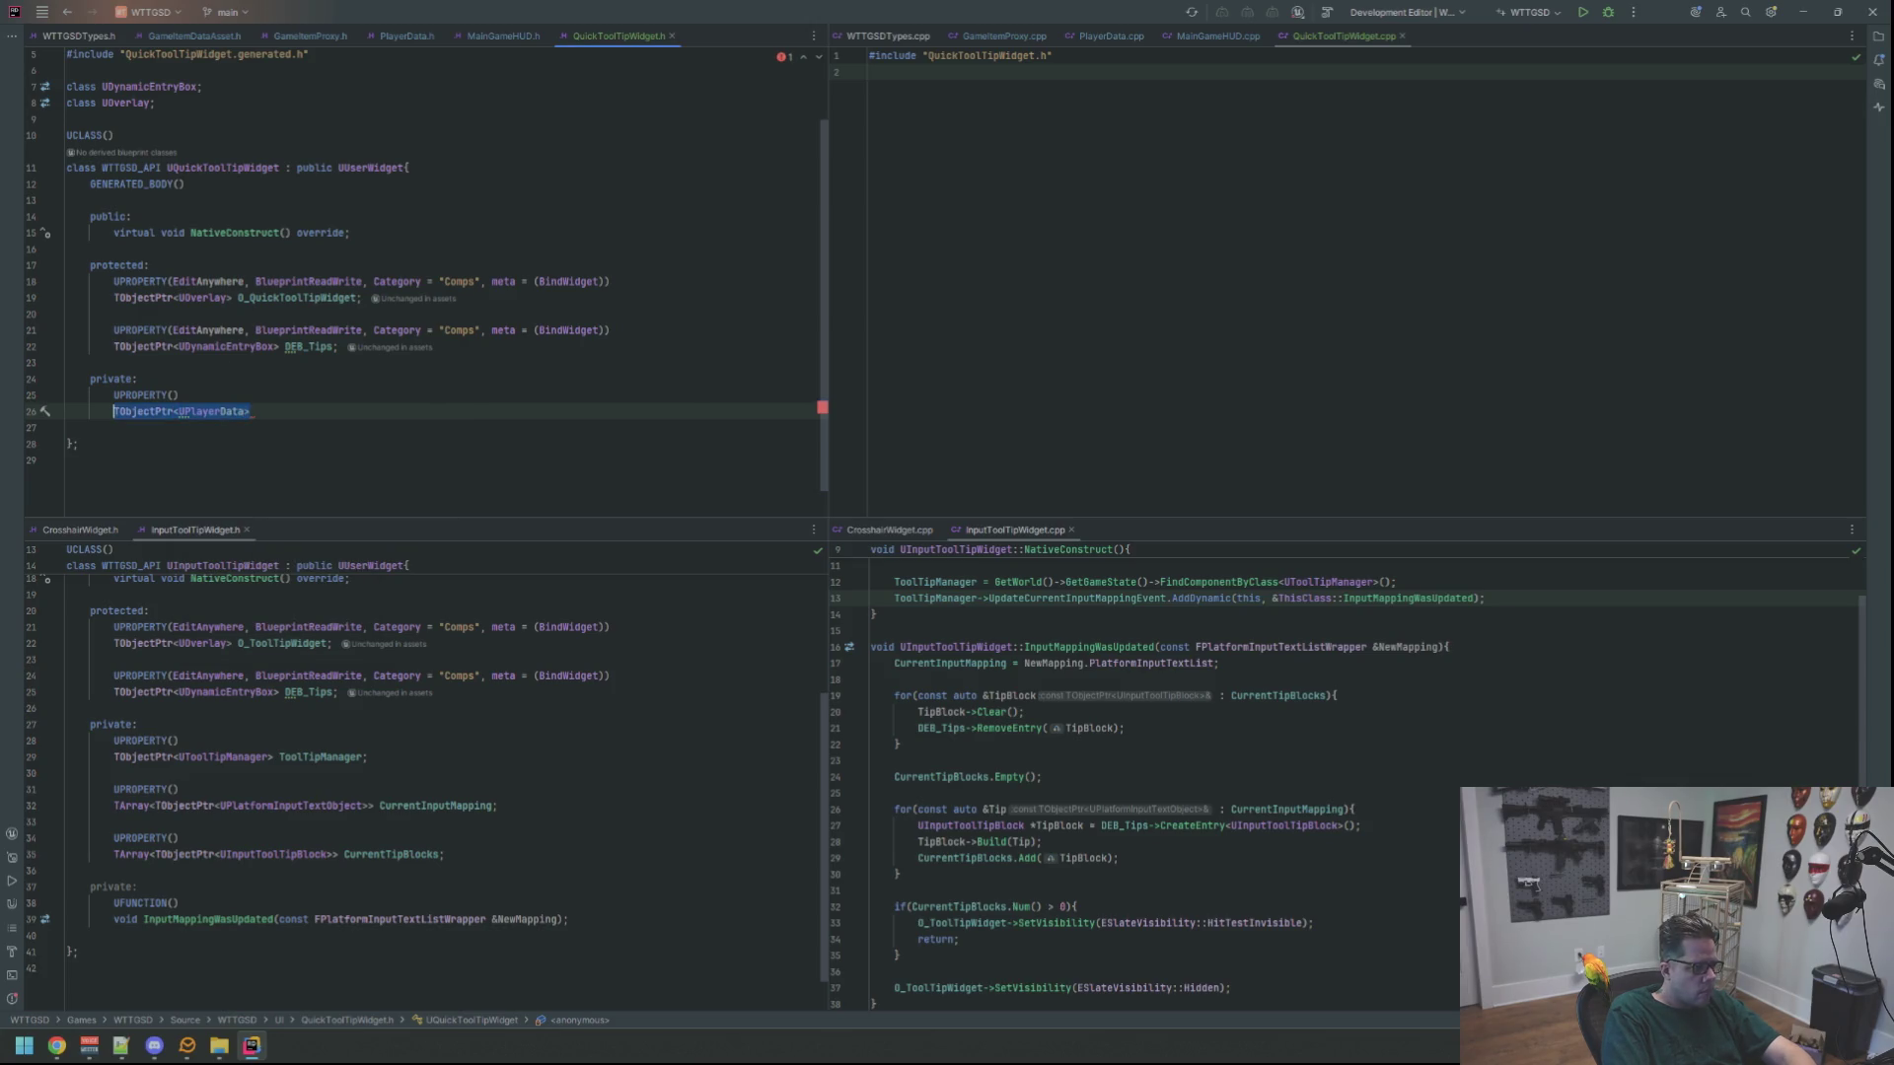
Replace the PlayerData include with a forward declaration of UPlayerData
{"action": "key", "text": "ctrl+BackSpace"}
{"action": "key", "text": "Escape"}
{"action": "type", "text": "UPlayerd"}
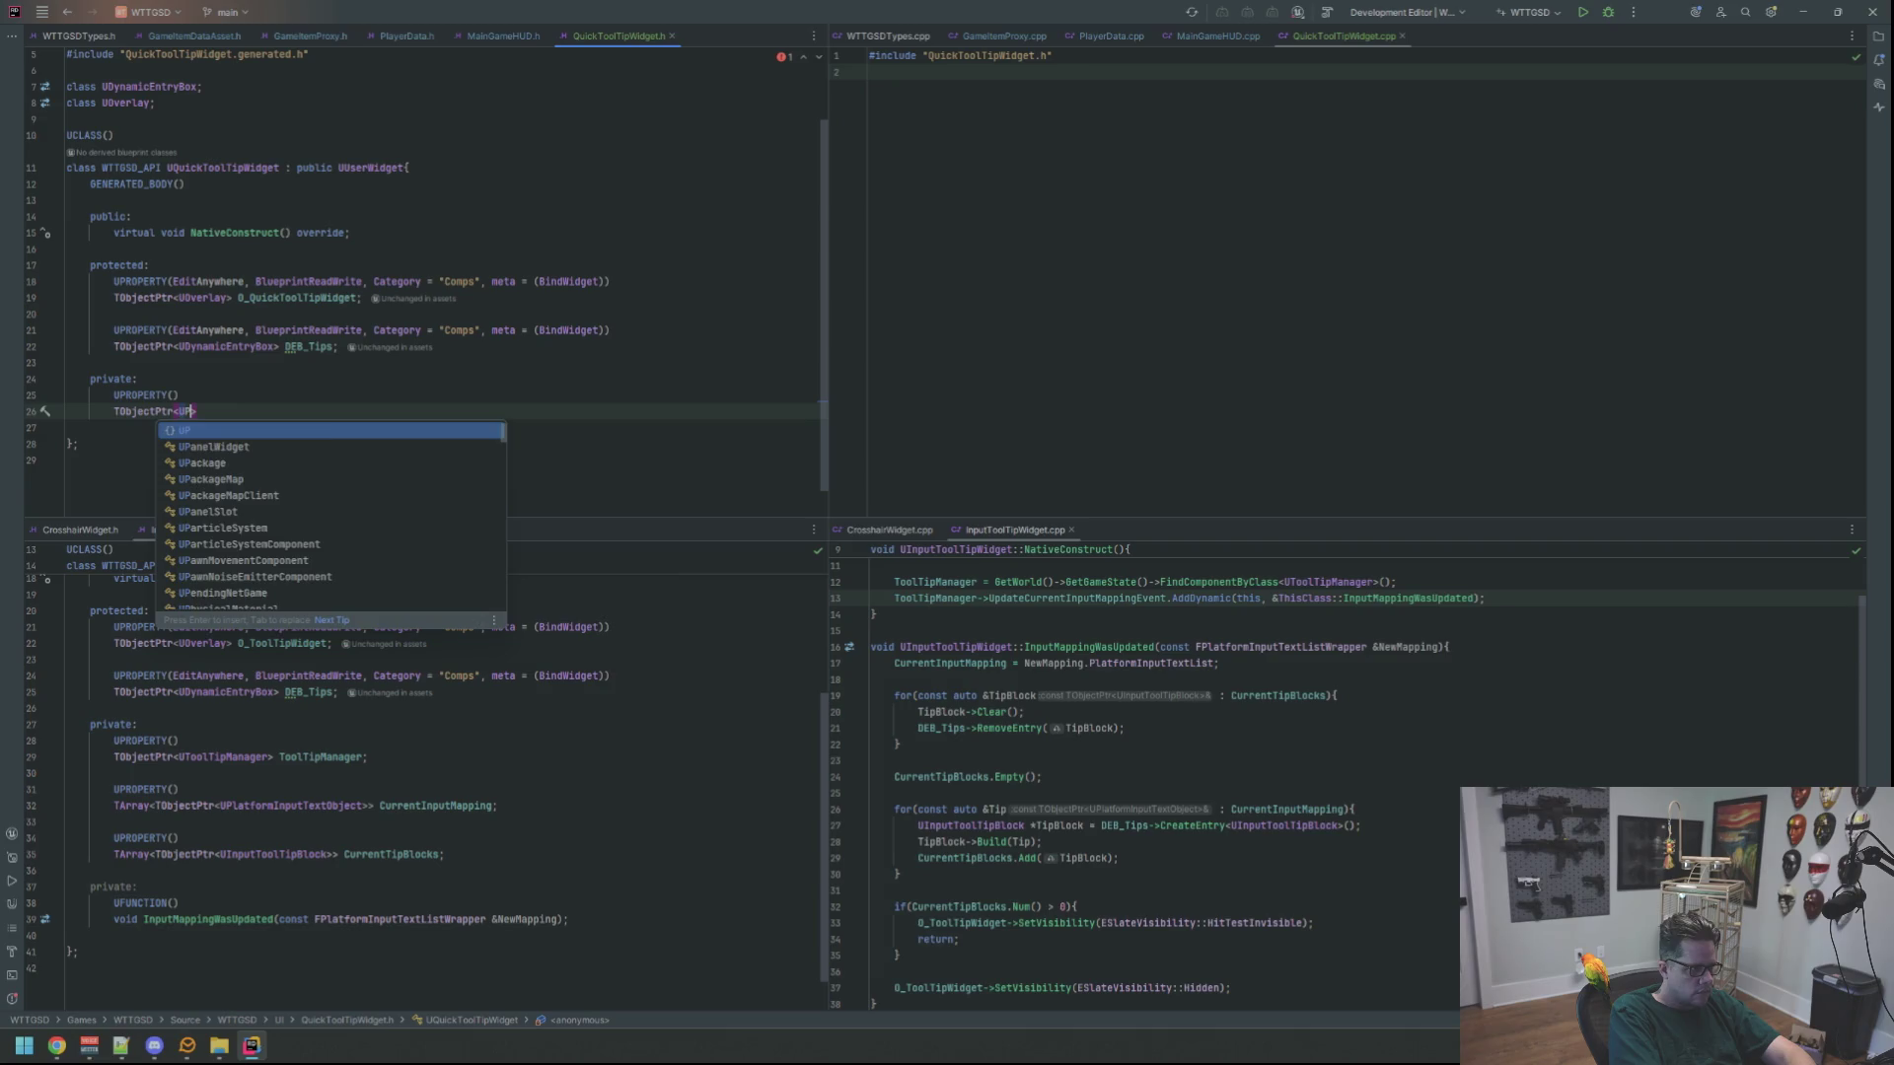
{"action": "key", "text": "Return"}
{"action": "key", "text": "alt+Return"}
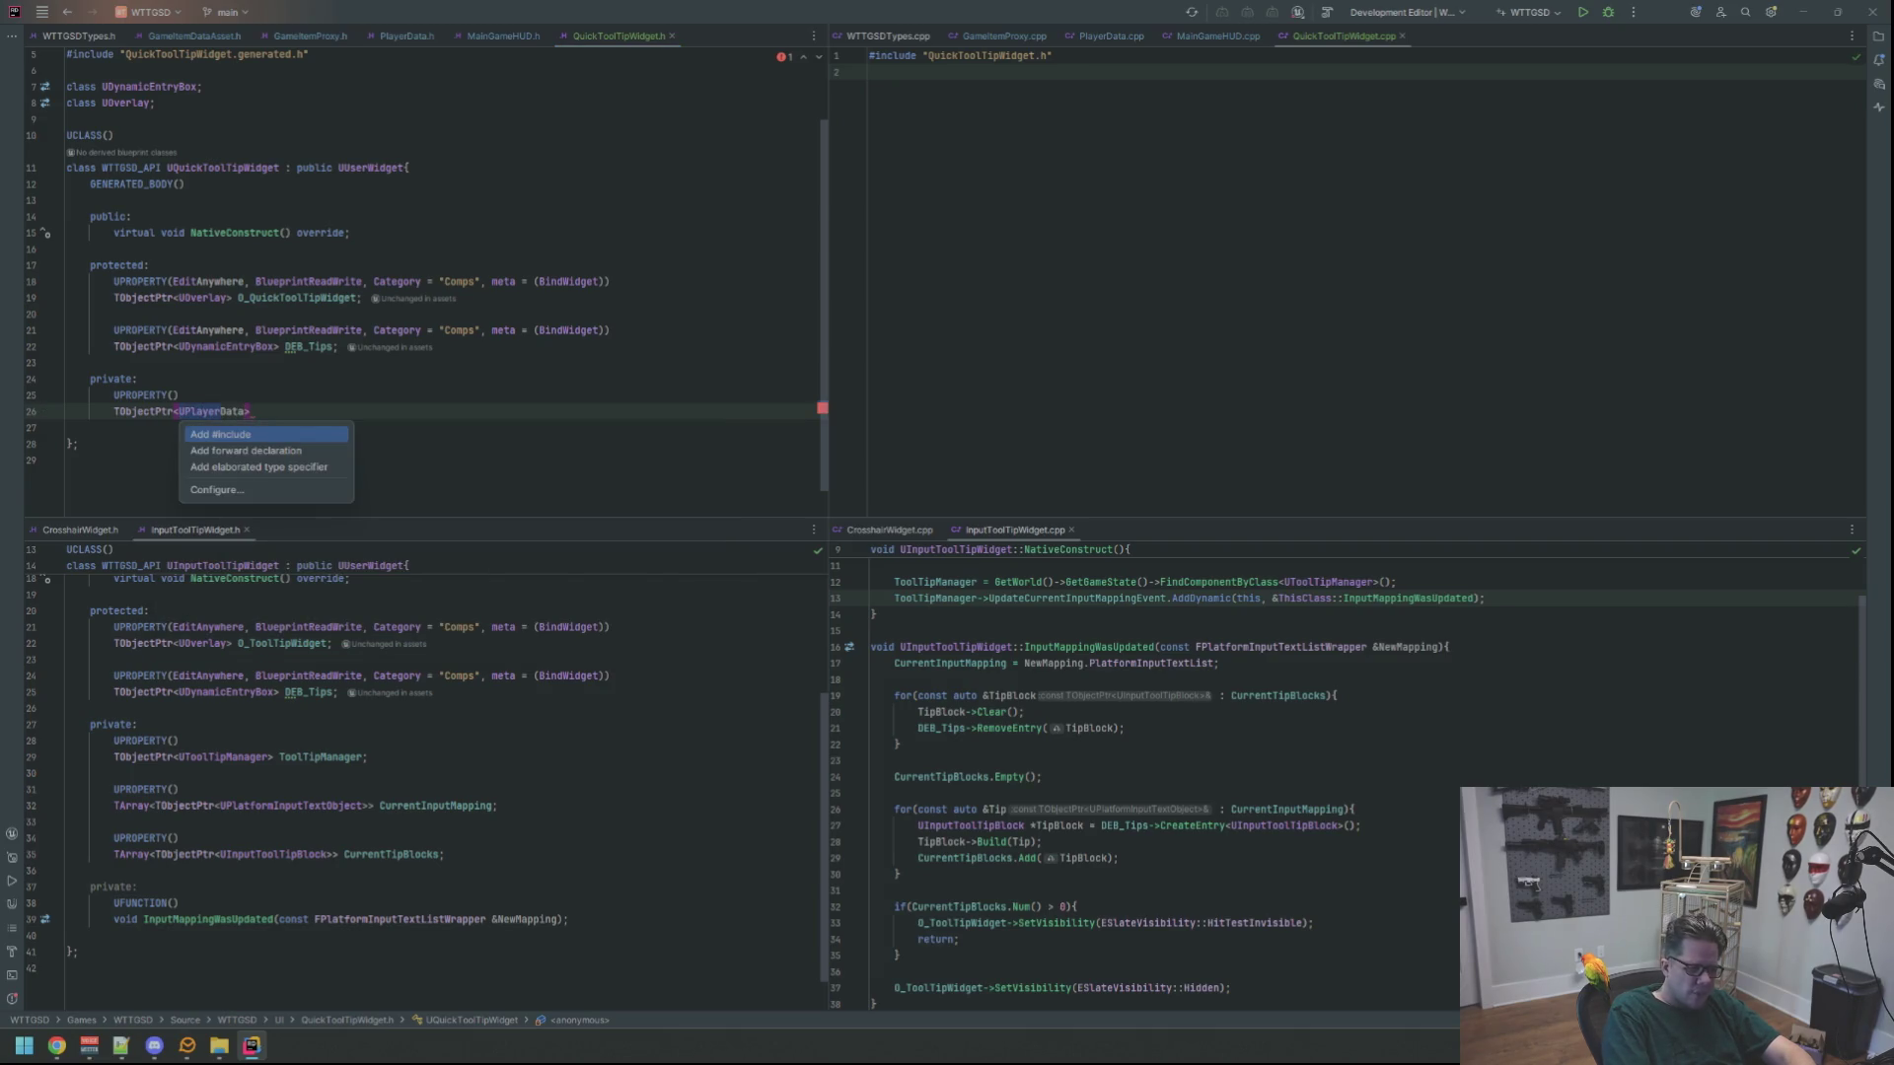
{"action": "key", "text": "Down"}
{"action": "key", "text": "Return"}
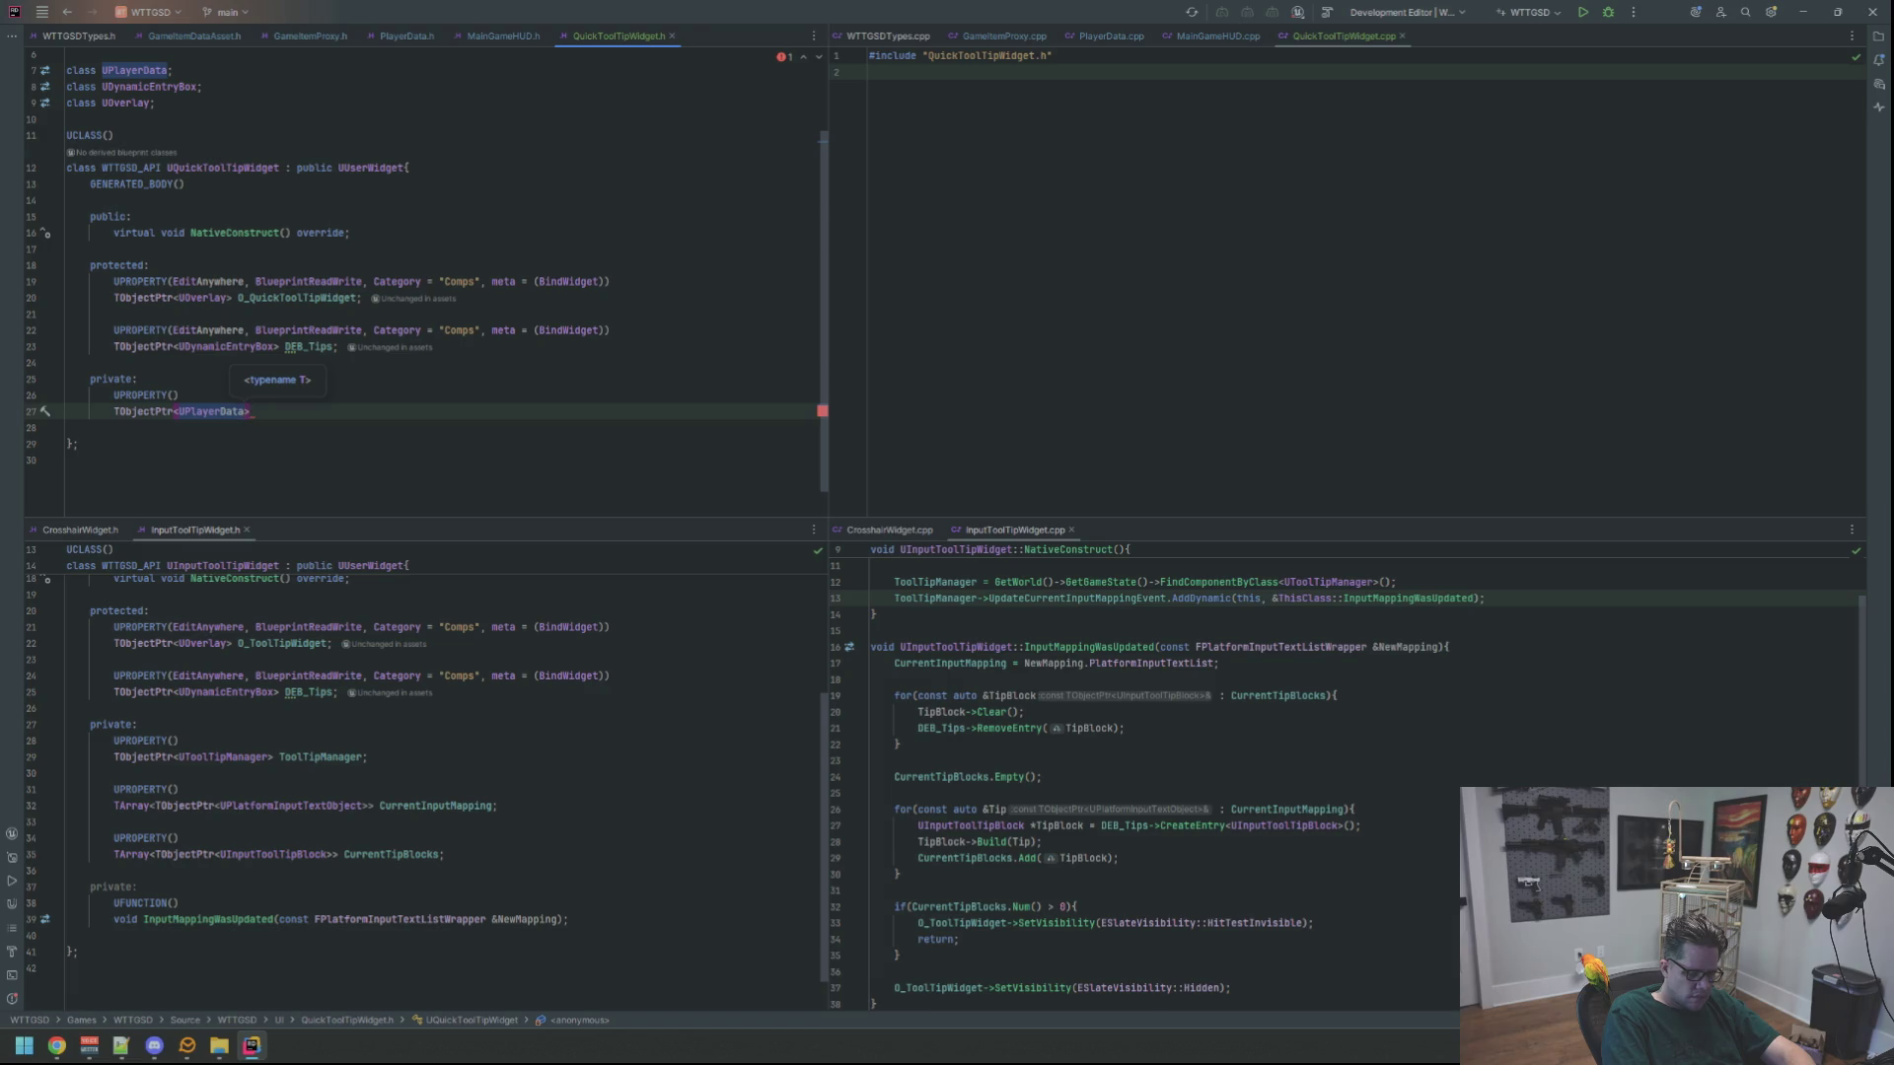
Delete the trial UPlayerData property and its forward declaration
{"action": "key", "text": "shift+Up"}
{"action": "key", "text": "shift+Up"}
{"action": "key", "text": "shift+Up"}
{"action": "key", "text": "BackSpace"}
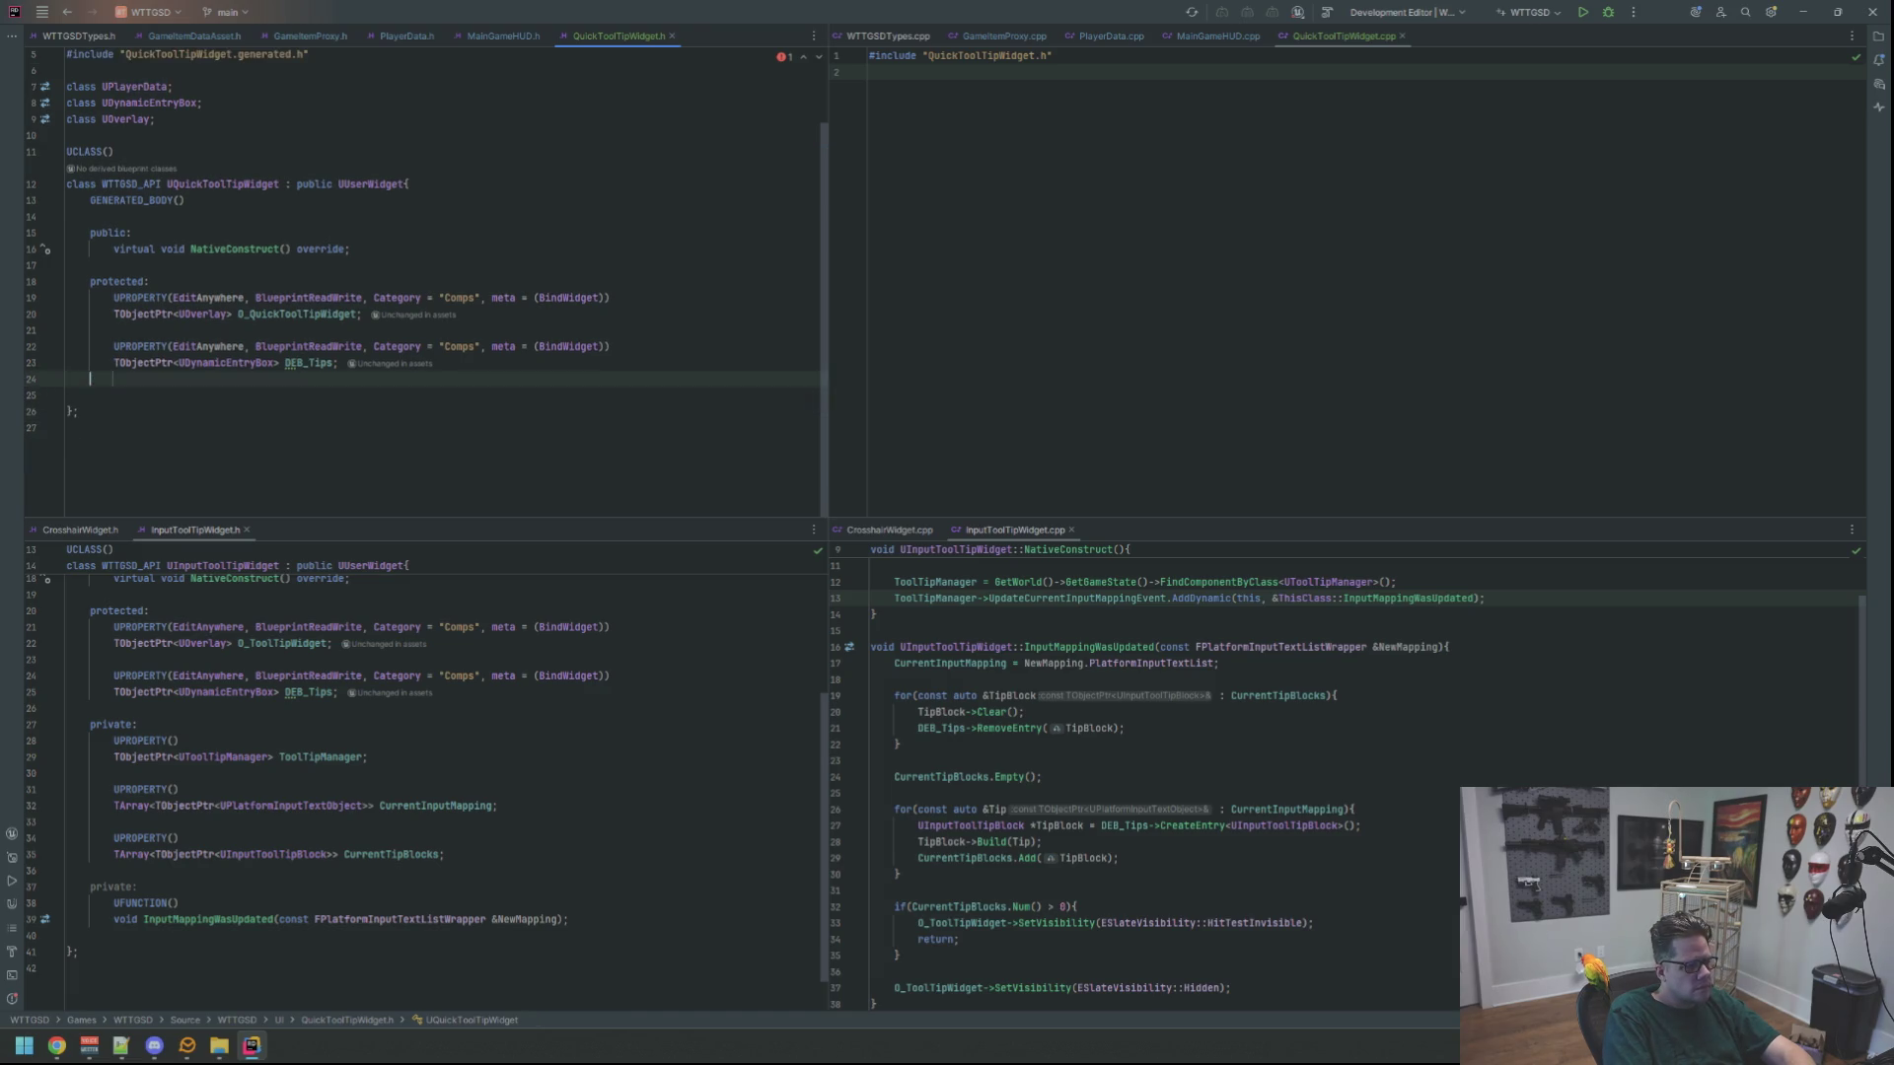
{"action": "key", "text": "Return"}
{"action": "key", "text": "Up"}
{"action": "key", "text": "Up"}
{"action": "key", "text": "Up"}
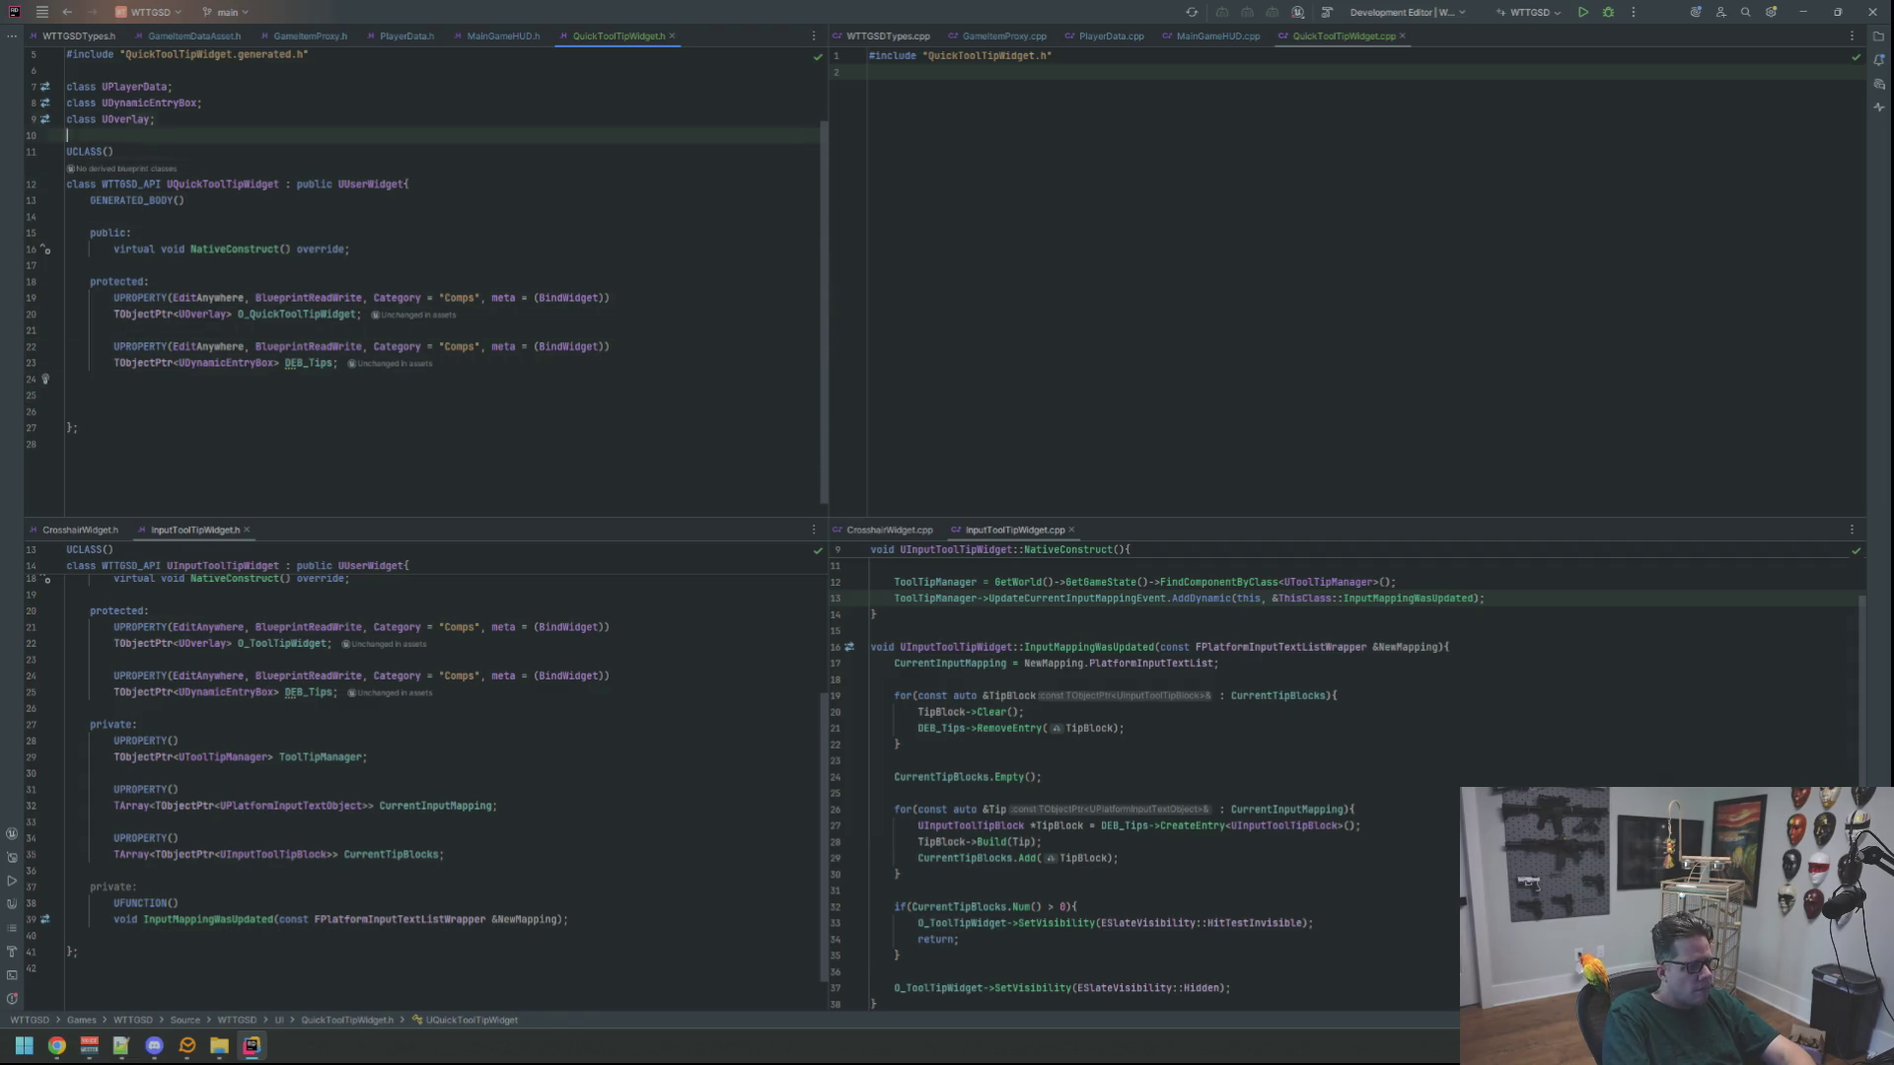
{"action": "key", "text": "Up"}
{"action": "key", "text": "Up"}
{"action": "key", "text": "Up"}
{"action": "key", "text": "Down"}
{"action": "key", "text": "Down"}
{"action": "key", "text": "Down"}
{"action": "key", "text": "shift+End"}
{"action": "key", "text": "BackSpace"}
{"action": "key", "text": "Down"}
{"action": "key", "text": "Down"}
{"action": "key", "text": "Down"}
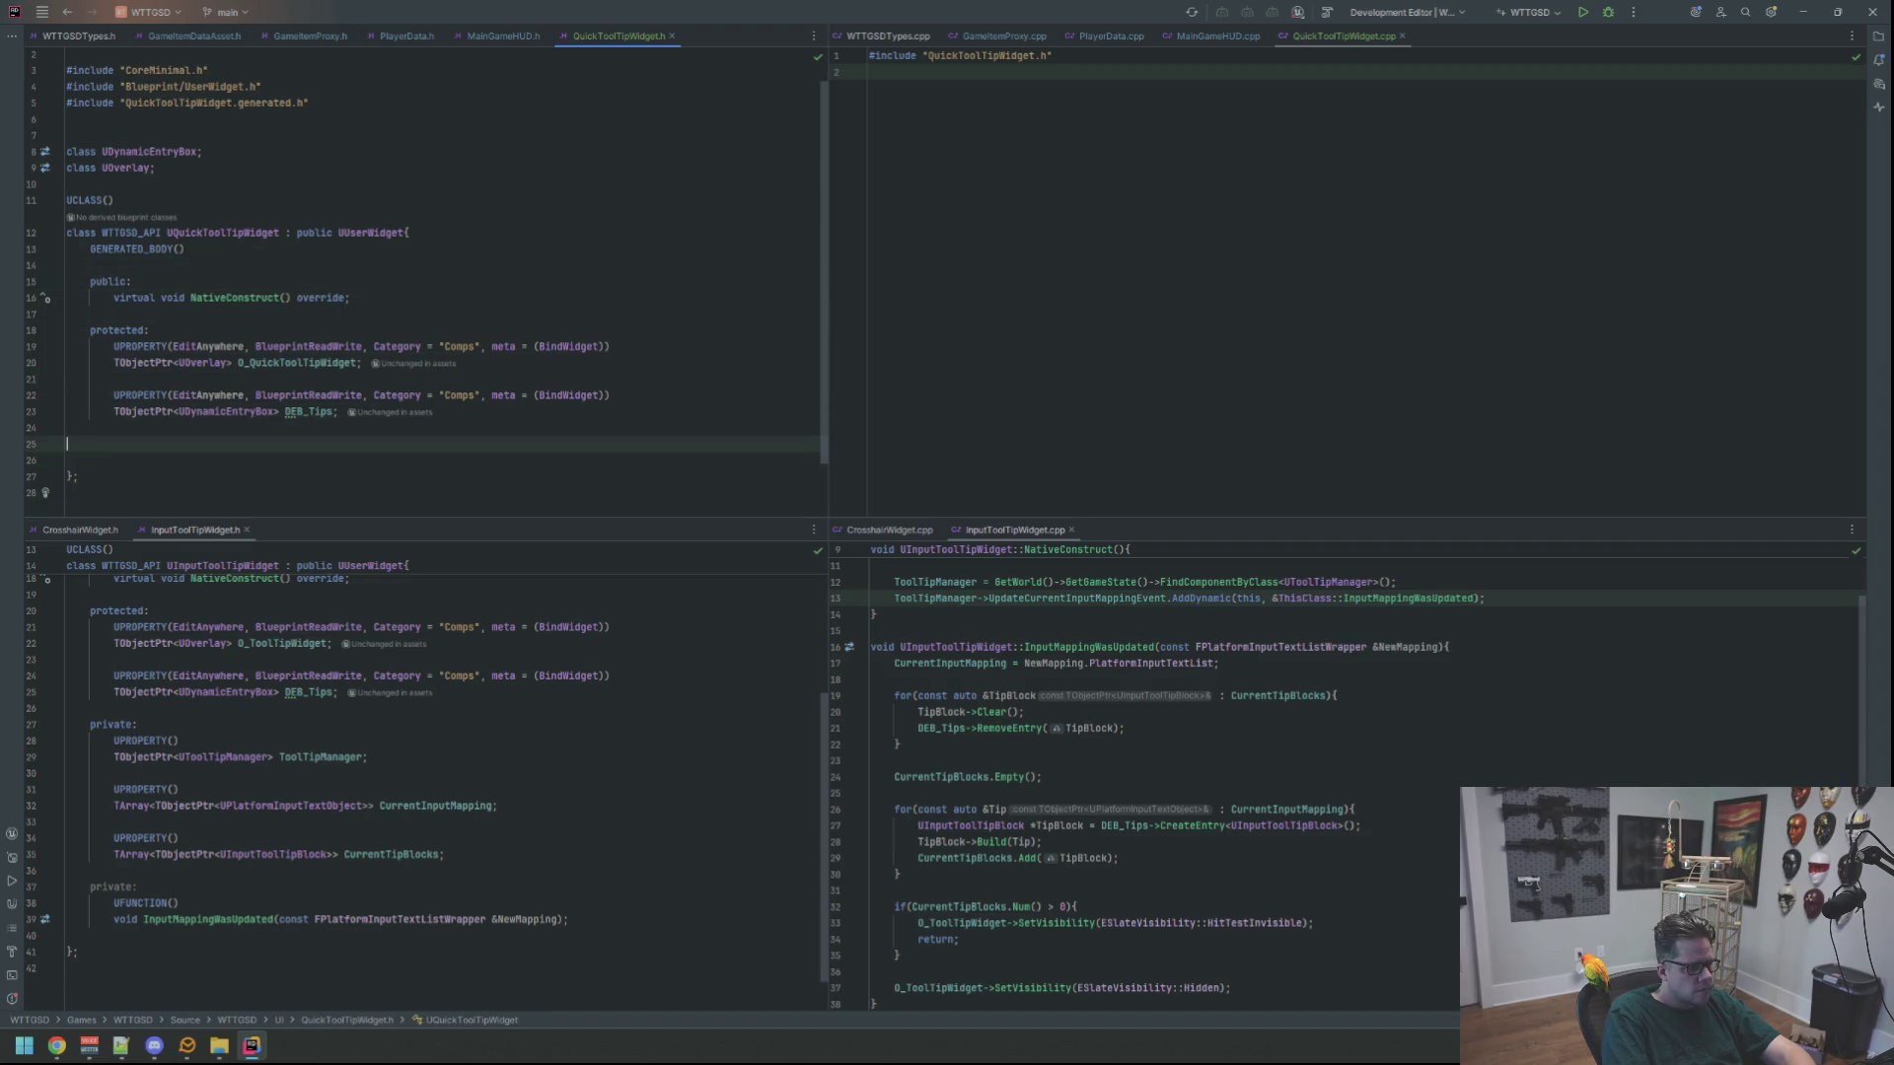
Under 'private:', add UFUNCTION() and begin 'void PlayerPickedUpItem(con'
{"action": "type", "text": "p"}
{"action": "key", "text": "BackSpace"}
{"action": "key", "text": "Return"}
{"action": "type", "text": "UFUN"}
{"action": "key", "text": "Return"}
{"action": "key", "text": "End"}
{"action": "key", "text": "Return"}
{"action": "type", "text": "void PlayerPickedUp"}
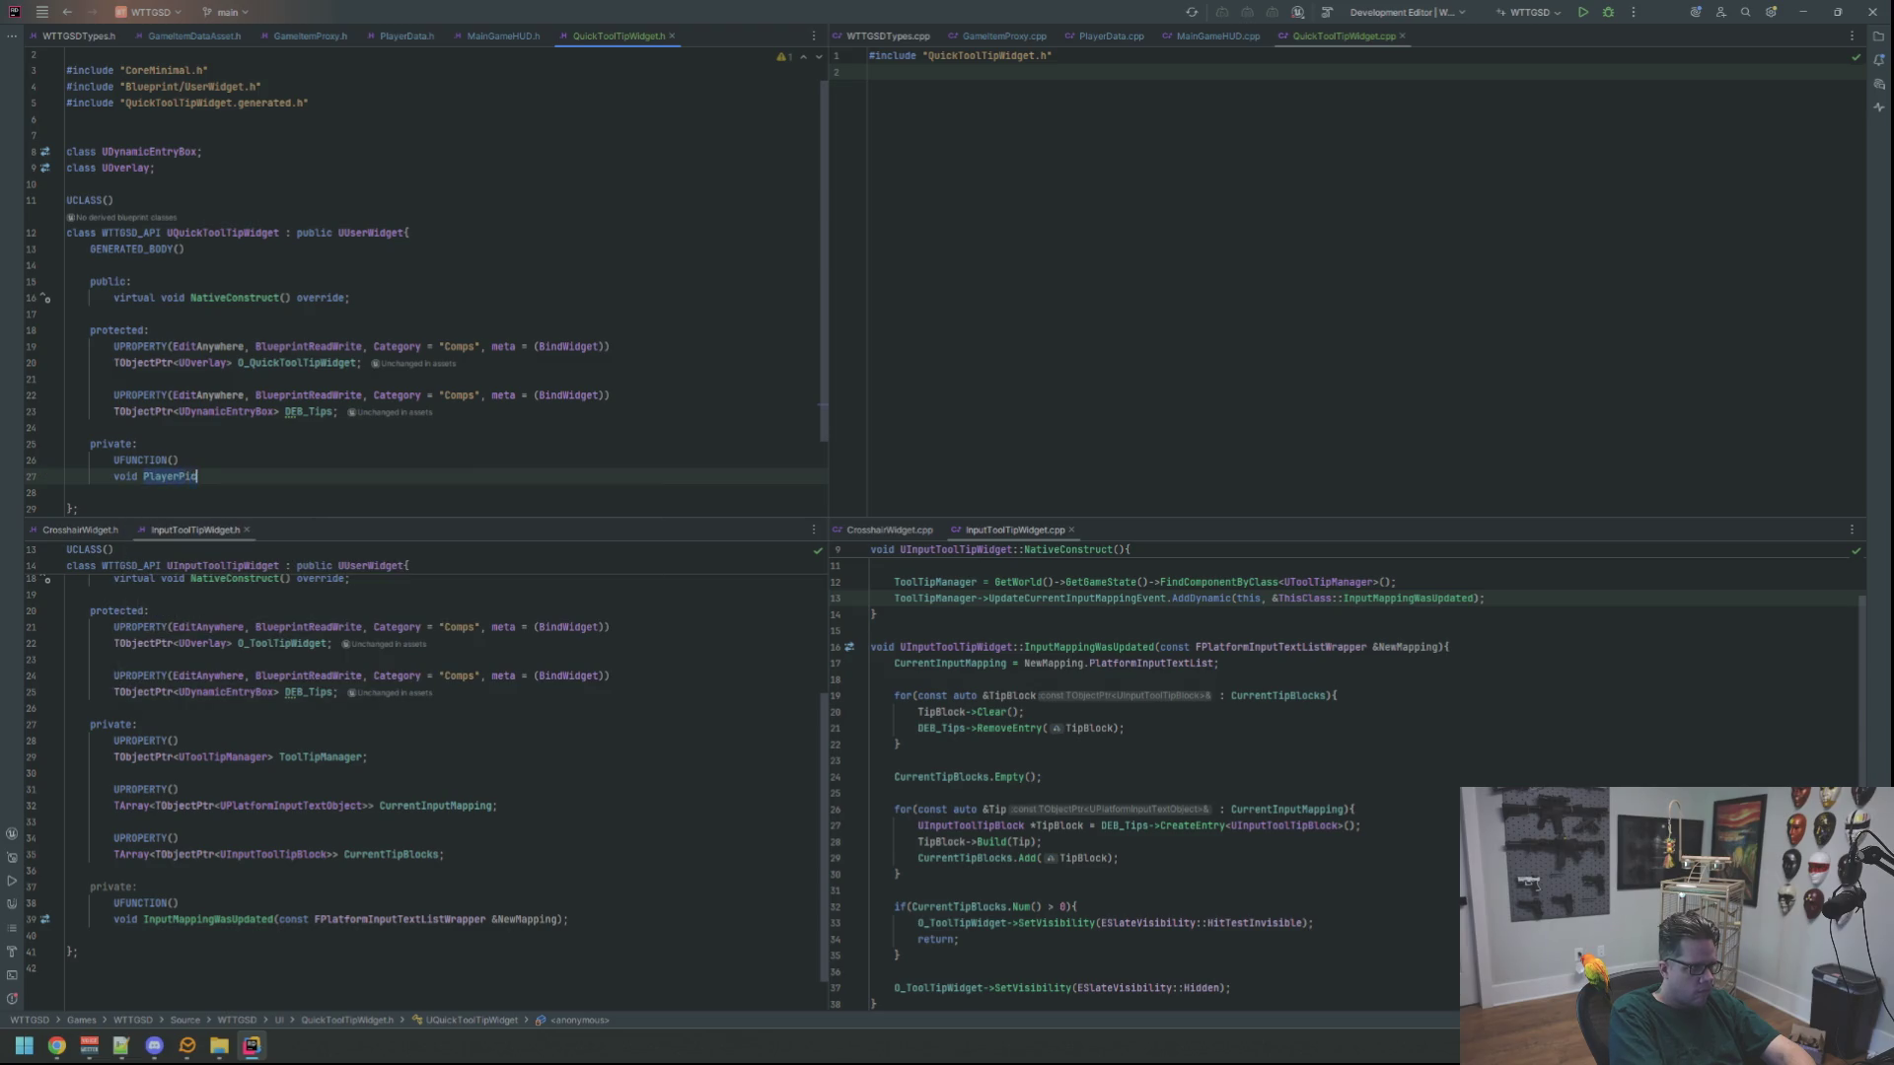
{"action": "type", "text": "Item"}
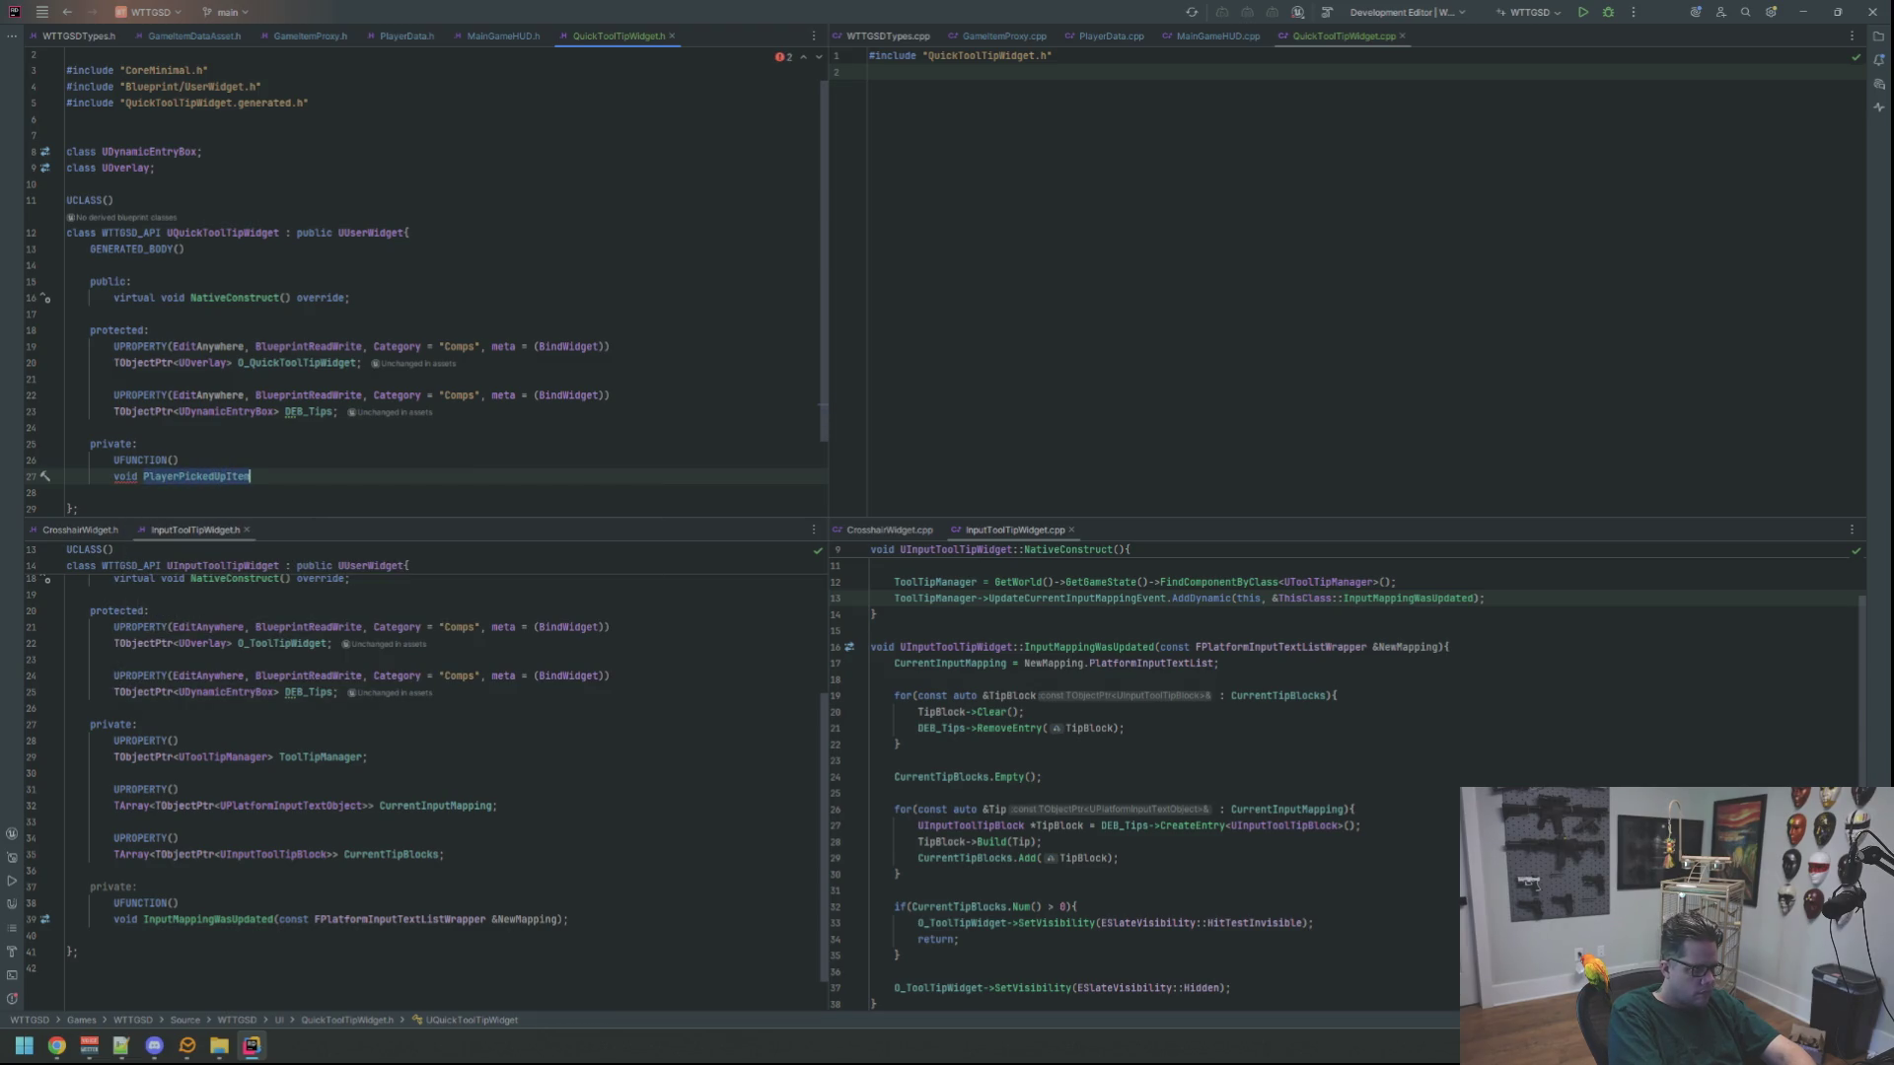